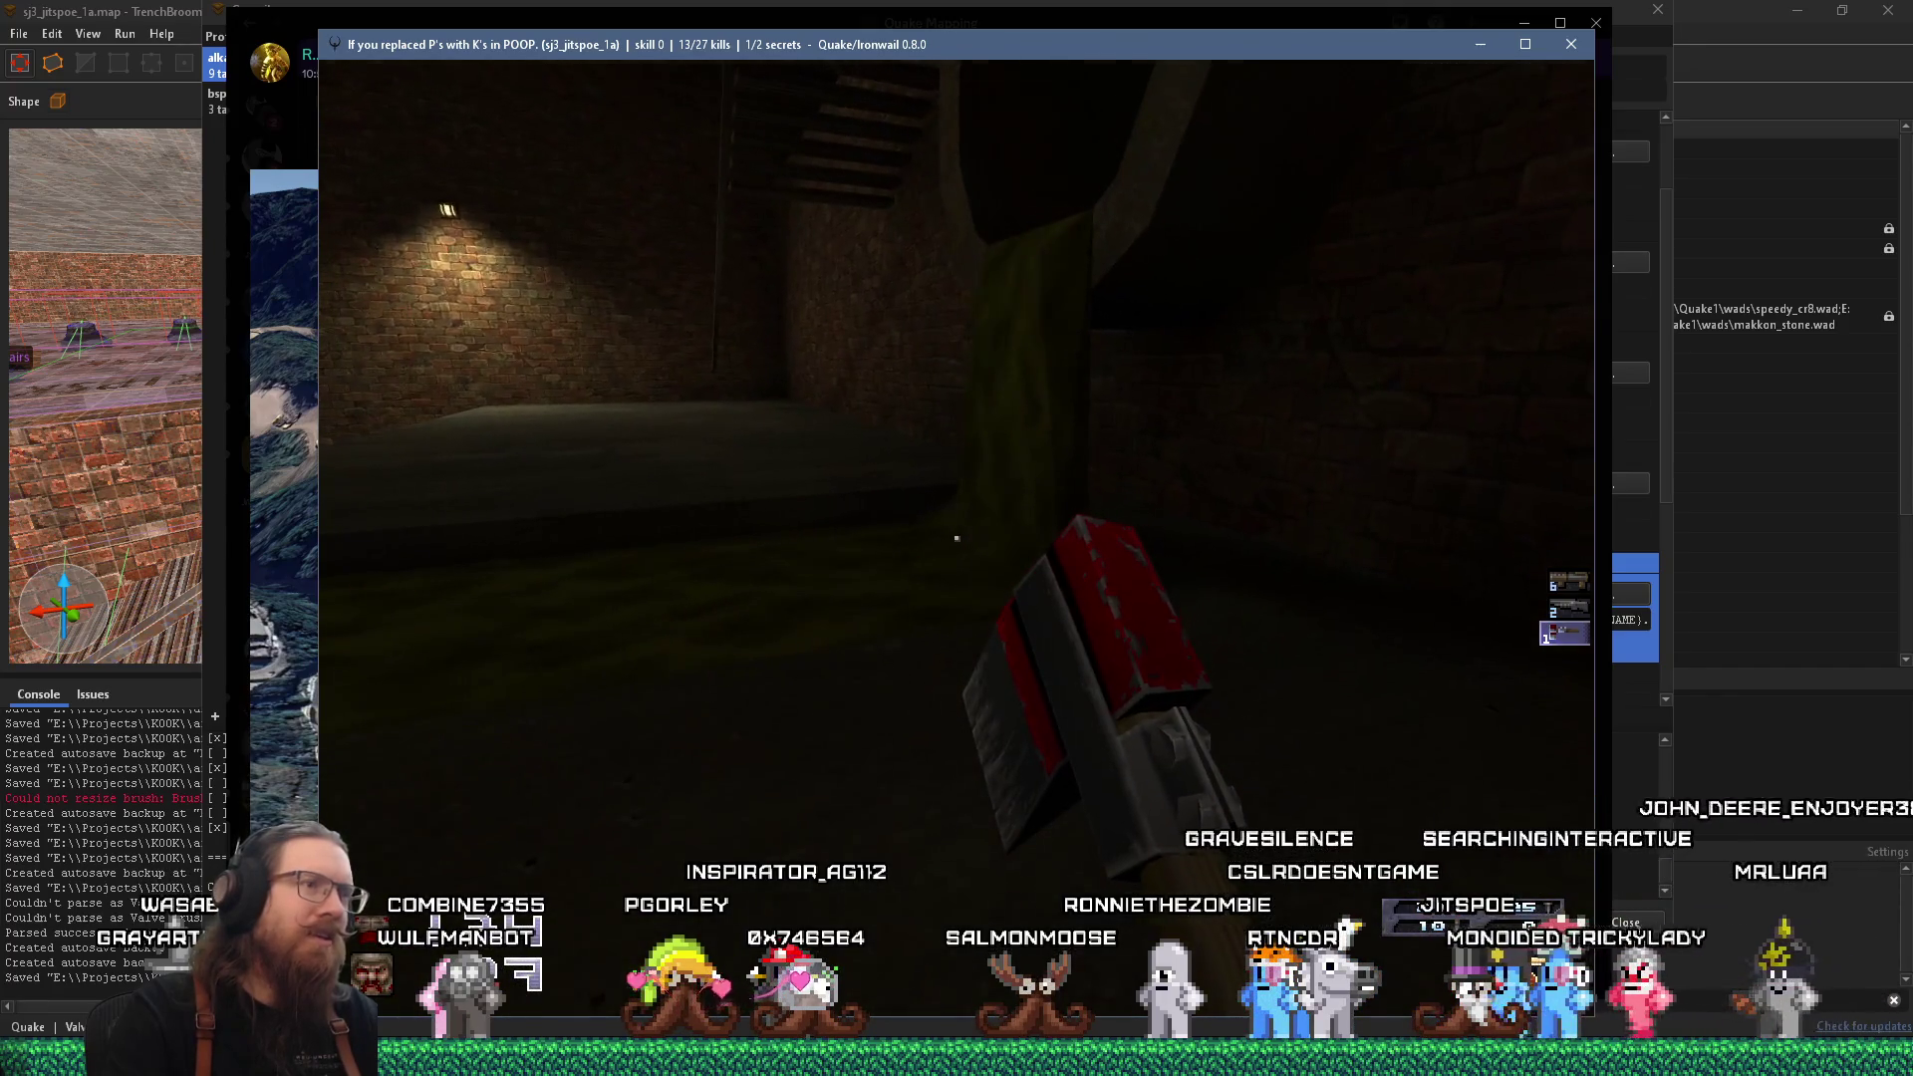
Close the Ironwail game window and dismiss TrenchBroom's Compile dialog to return to the 3D view.
{"action": "key", "text": "grave"}
{"action": "left_click", "coordinate": [1572, 44]}
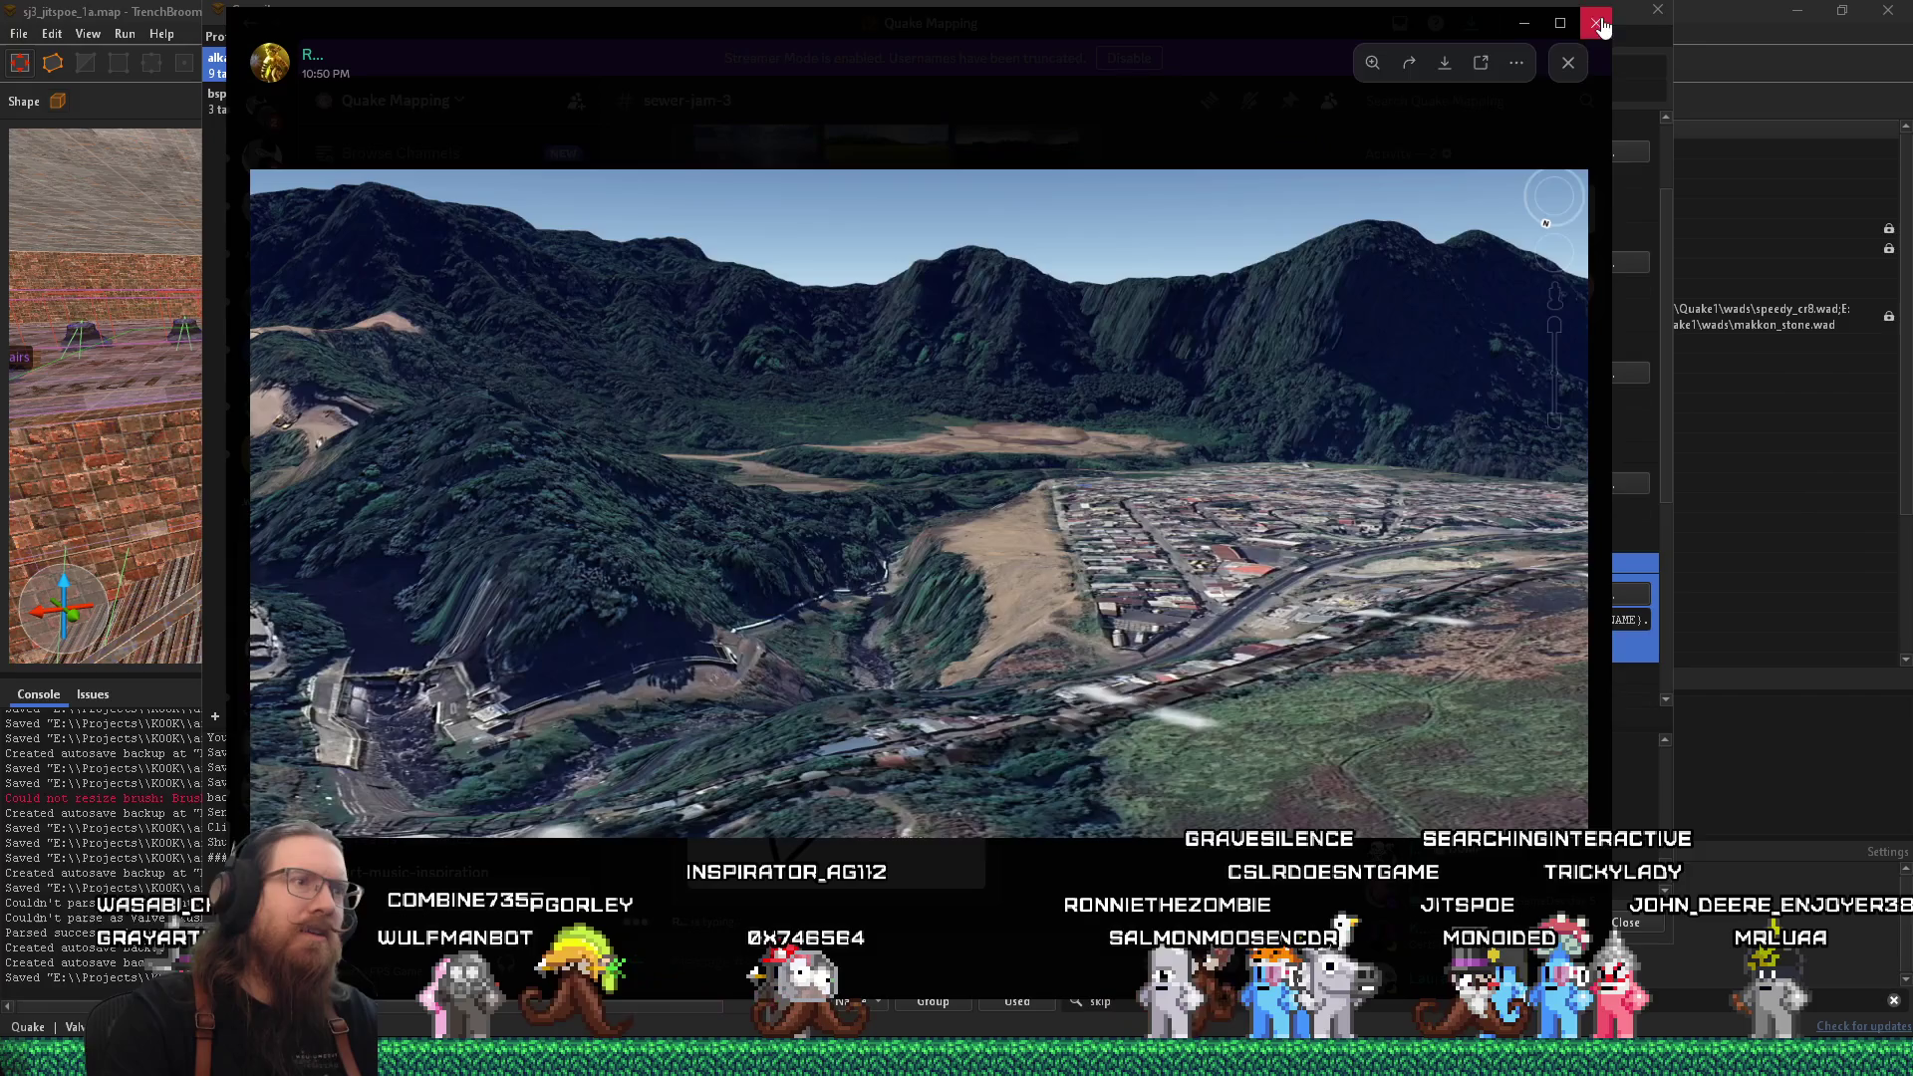
{"action": "left_click", "coordinate": [161, 45]}
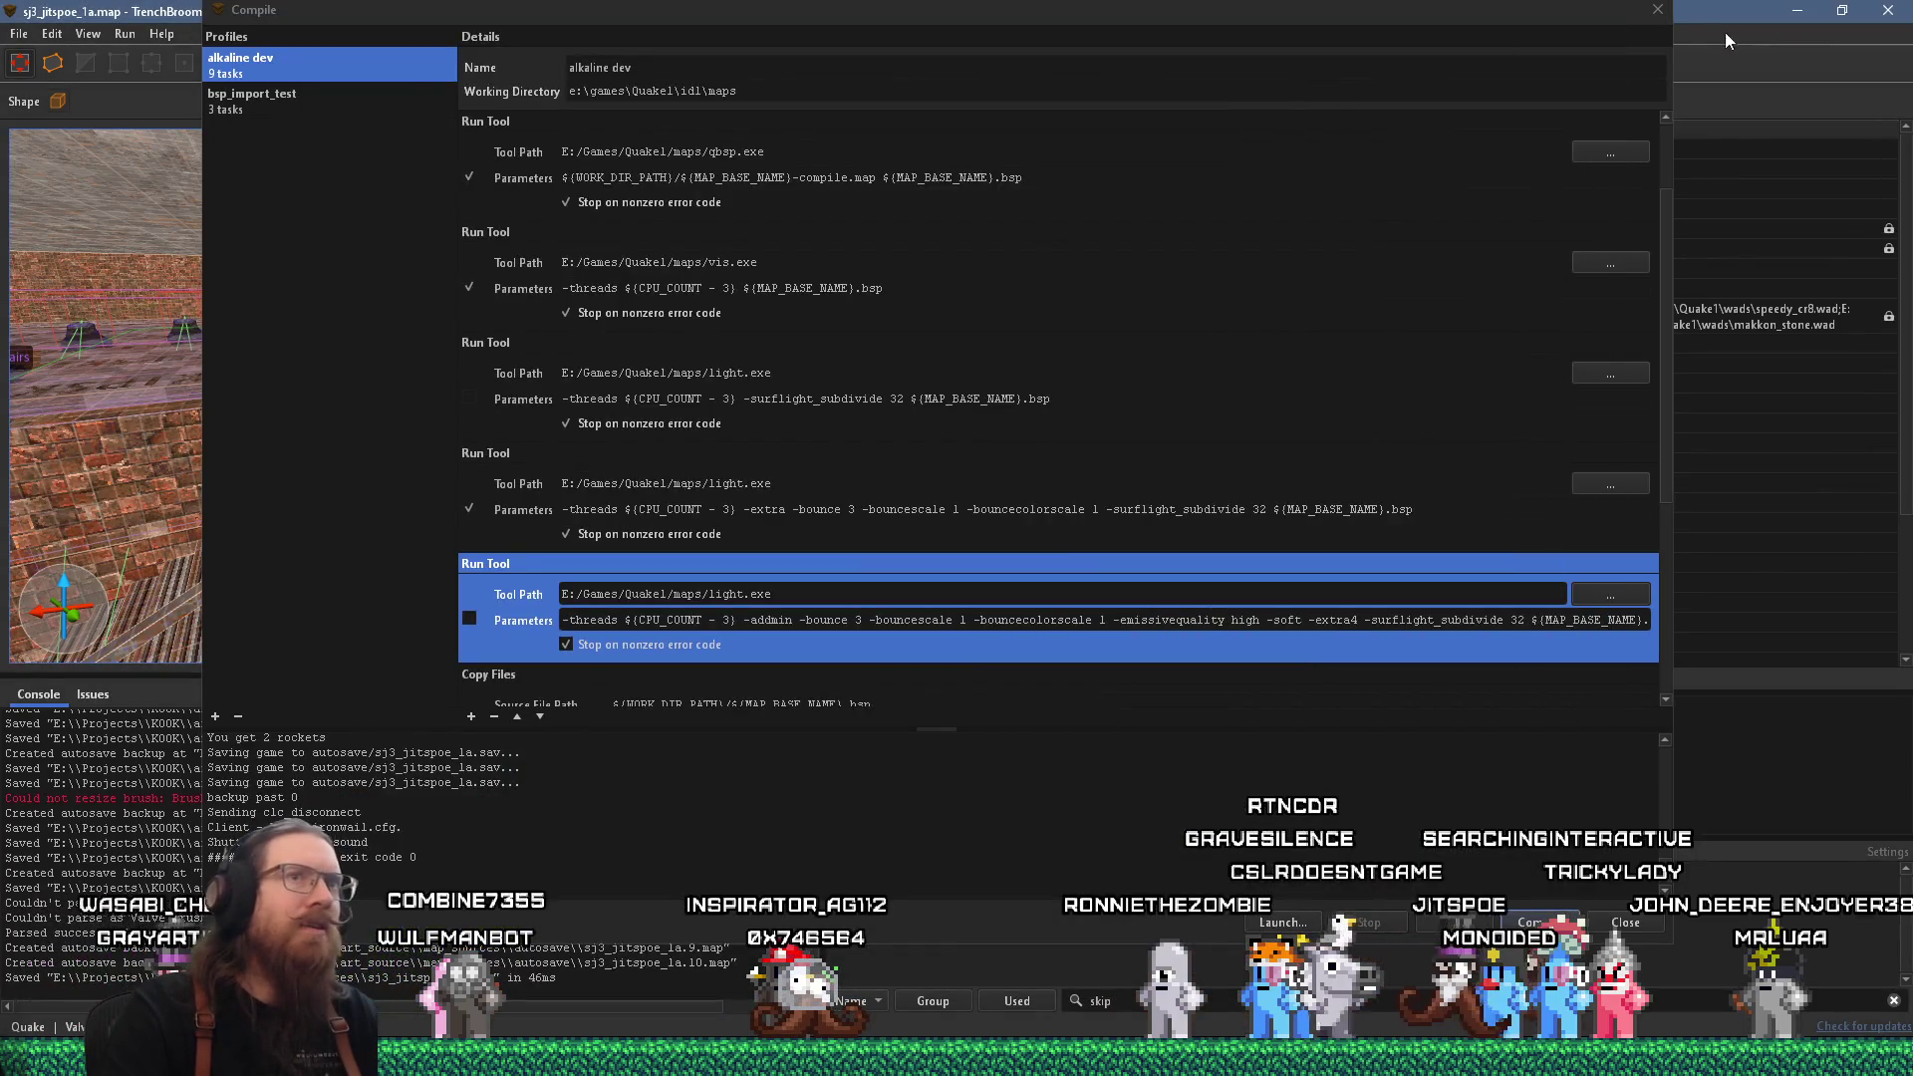
{"action": "left_click", "coordinate": [1656, 10]}
{"action": "scroll", "coordinate": [601, 469], "scroll_direction": "up", "scroll_amount": 10}
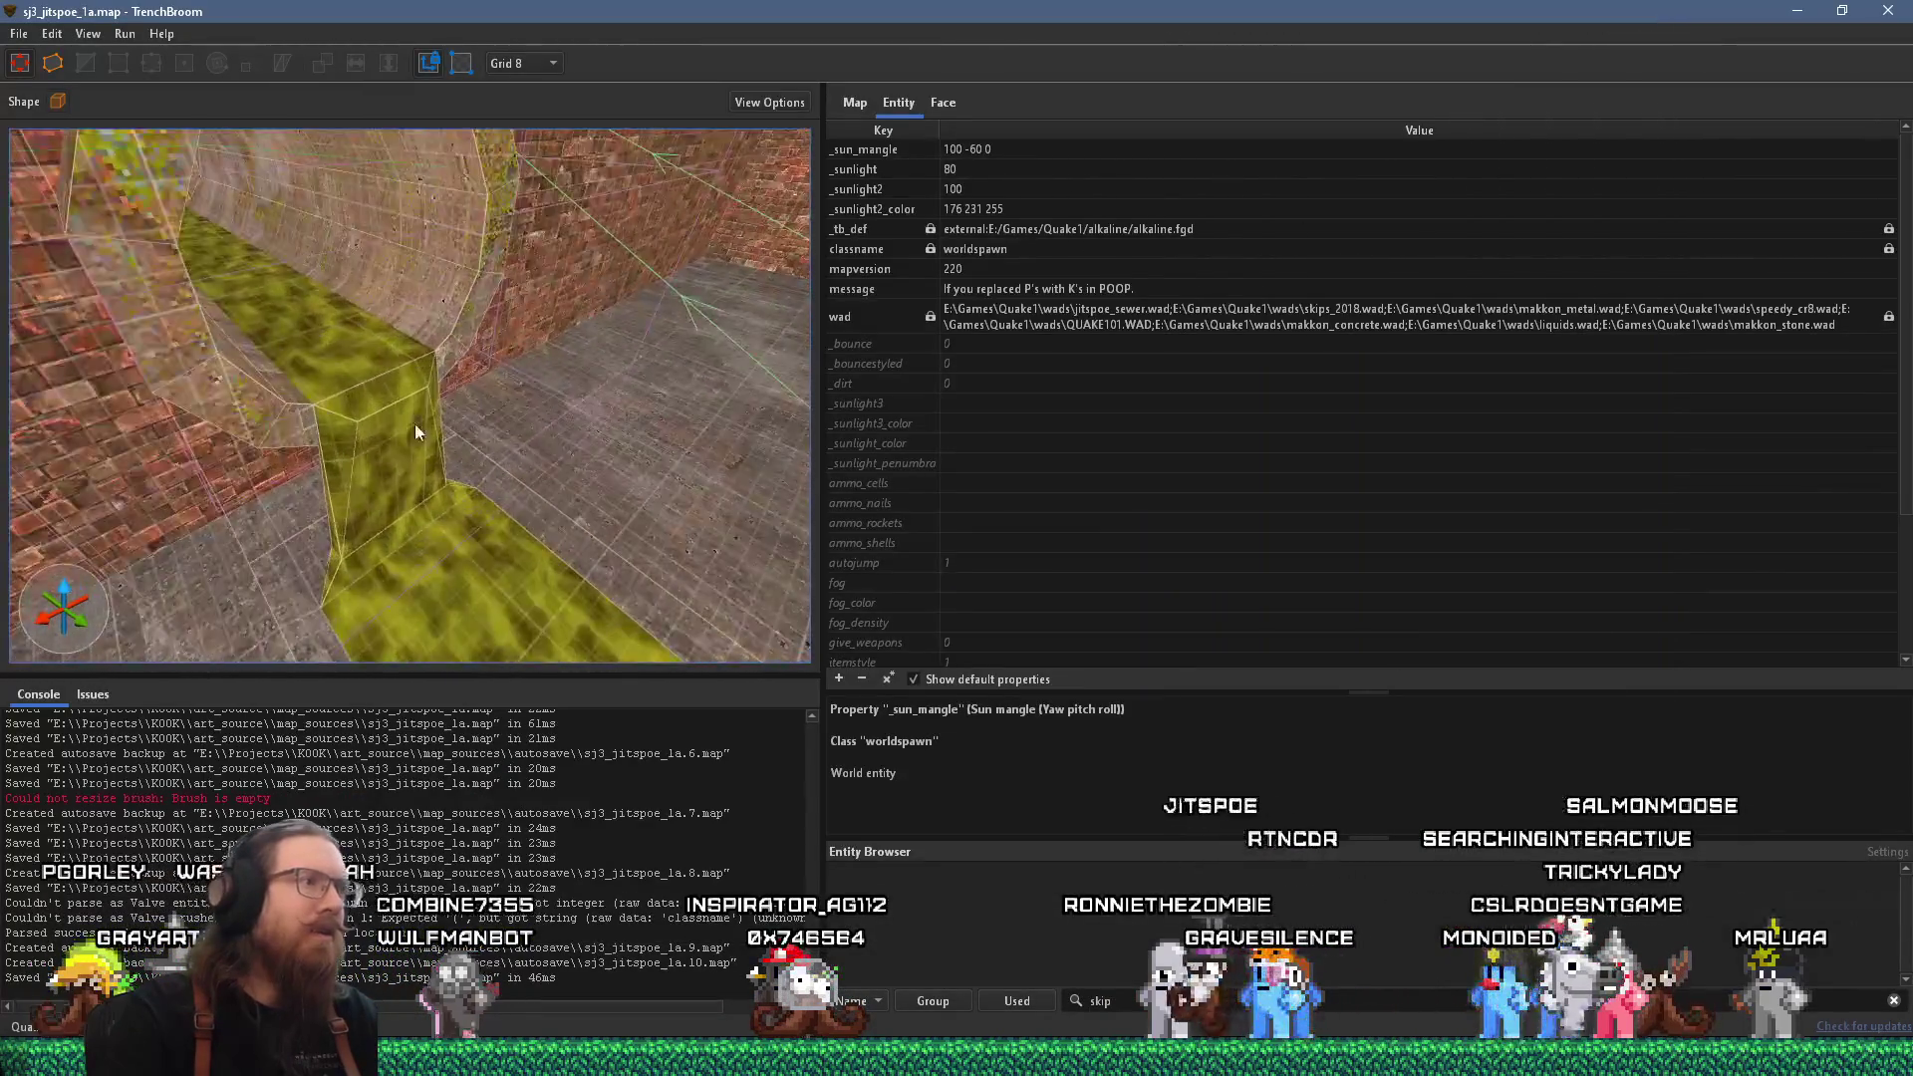
{"action": "left_click", "coordinate": [437, 398]}
{"action": "scroll", "coordinate": [452, 356], "scroll_direction": "down", "scroll_amount": 8}
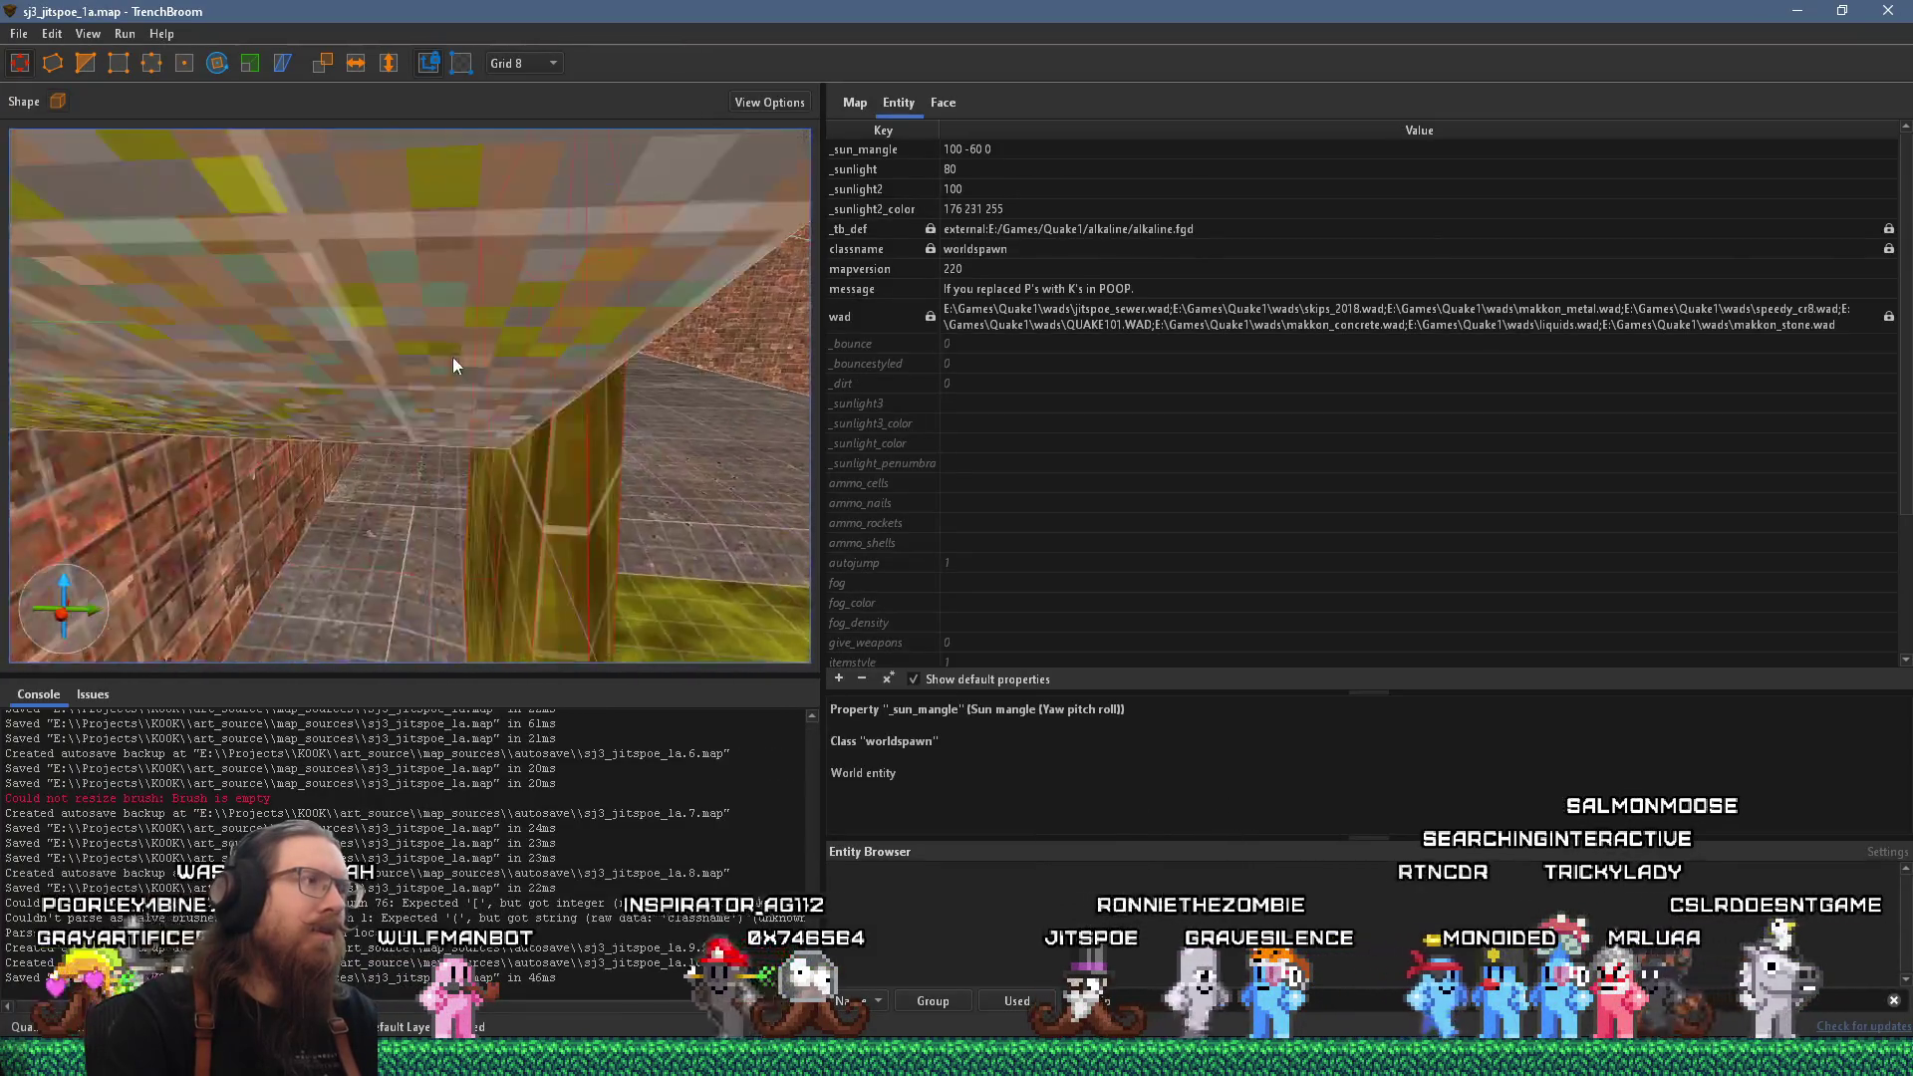
{"action": "mouse_move", "coordinate": [454, 356]}
{"action": "left_mouse_down"}
{"action": "mouse_move", "coordinate": [462, 243]}
{"action": "mouse_move", "coordinate": [433, 223]}
{"action": "mouse_move", "coordinate": [312, 282]}
{"action": "mouse_move", "coordinate": [319, 217]}
{"action": "mouse_move", "coordinate": [337, 223]}
{"action": "mouse_move", "coordinate": [328, 360]}
{"action": "mouse_move", "coordinate": [453, 368]}
{"action": "mouse_move", "coordinate": [486, 456]}
{"action": "mouse_move", "coordinate": [534, 492]}
{"action": "mouse_move", "coordinate": [404, 454]}
{"action": "left_mouse_up"}
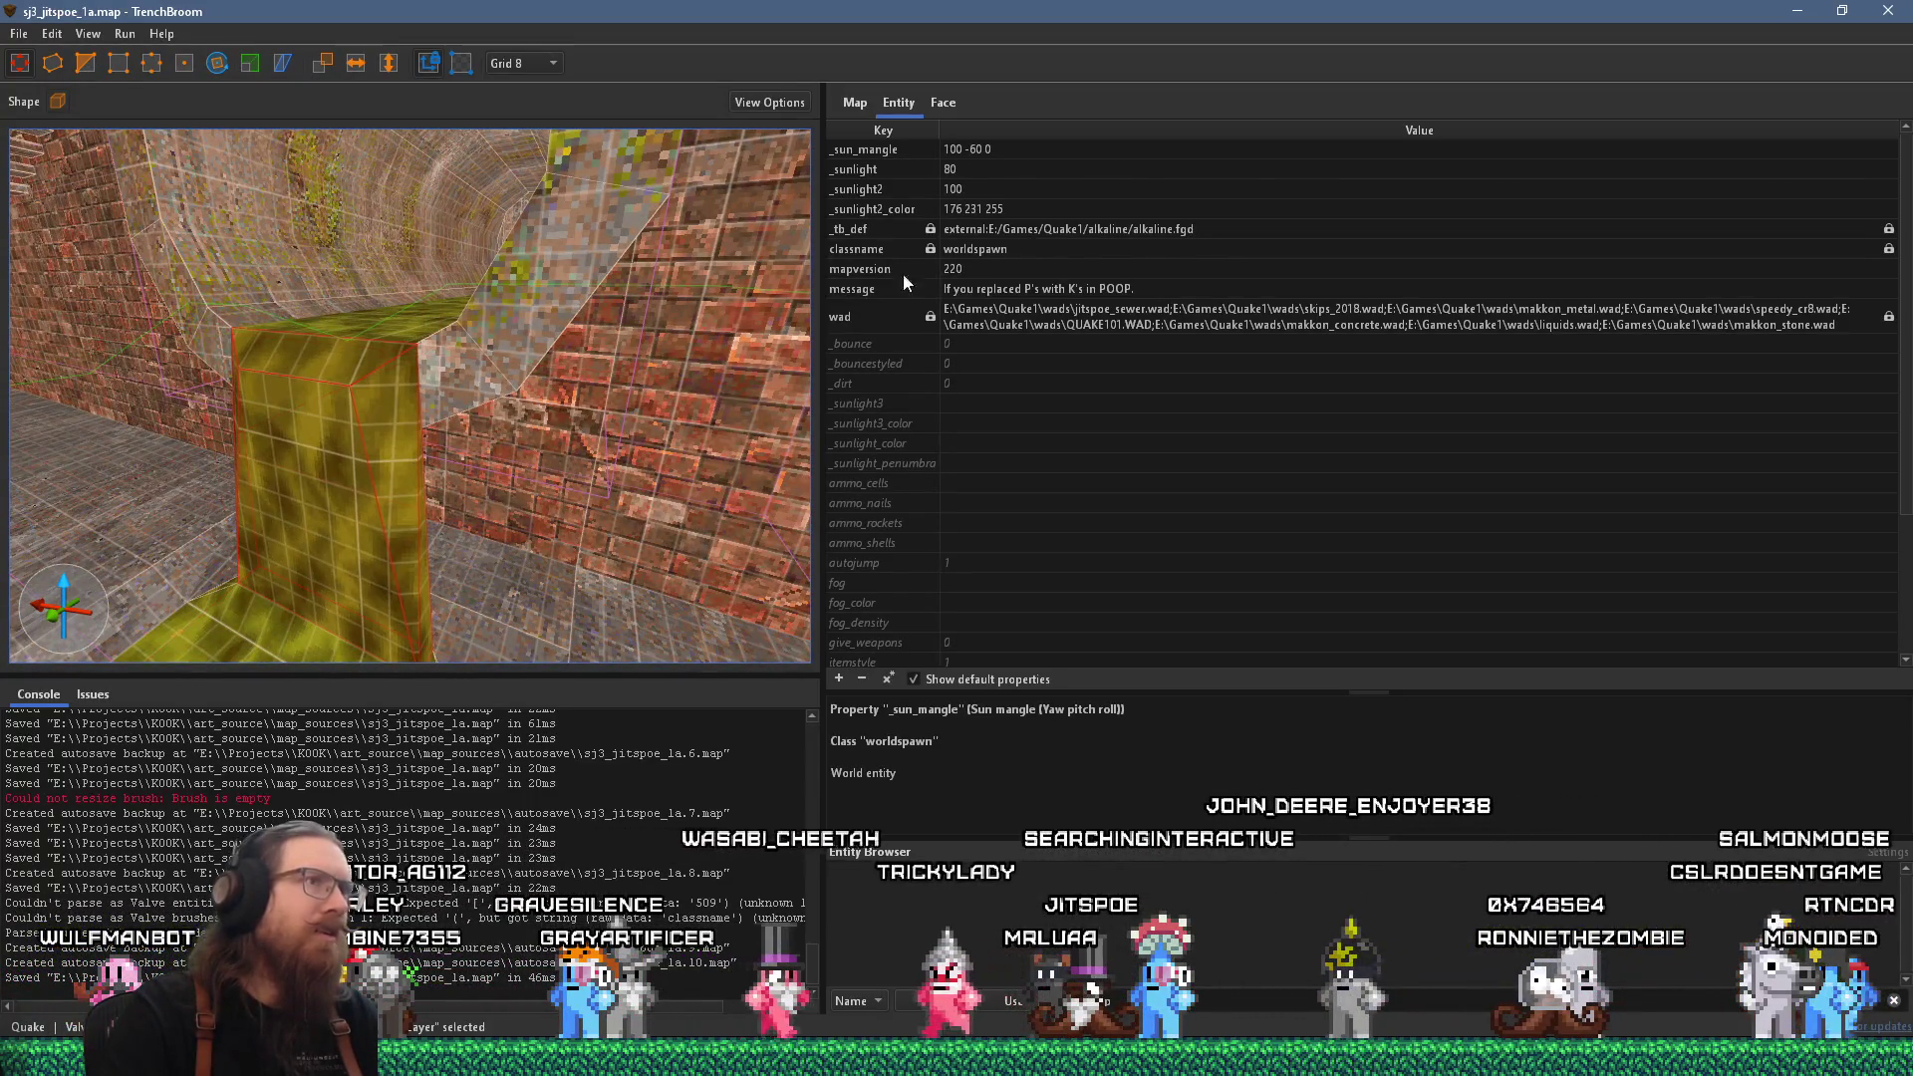
{"action": "mouse_move", "coordinate": [679, 415]}
{"action": "left_mouse_down"}
{"action": "mouse_move", "coordinate": [519, 503]}
{"action": "mouse_move", "coordinate": [535, 431]}
{"action": "mouse_move", "coordinate": [440, 427]}
{"action": "mouse_move", "coordinate": [562, 466]}
{"action": "left_mouse_up"}
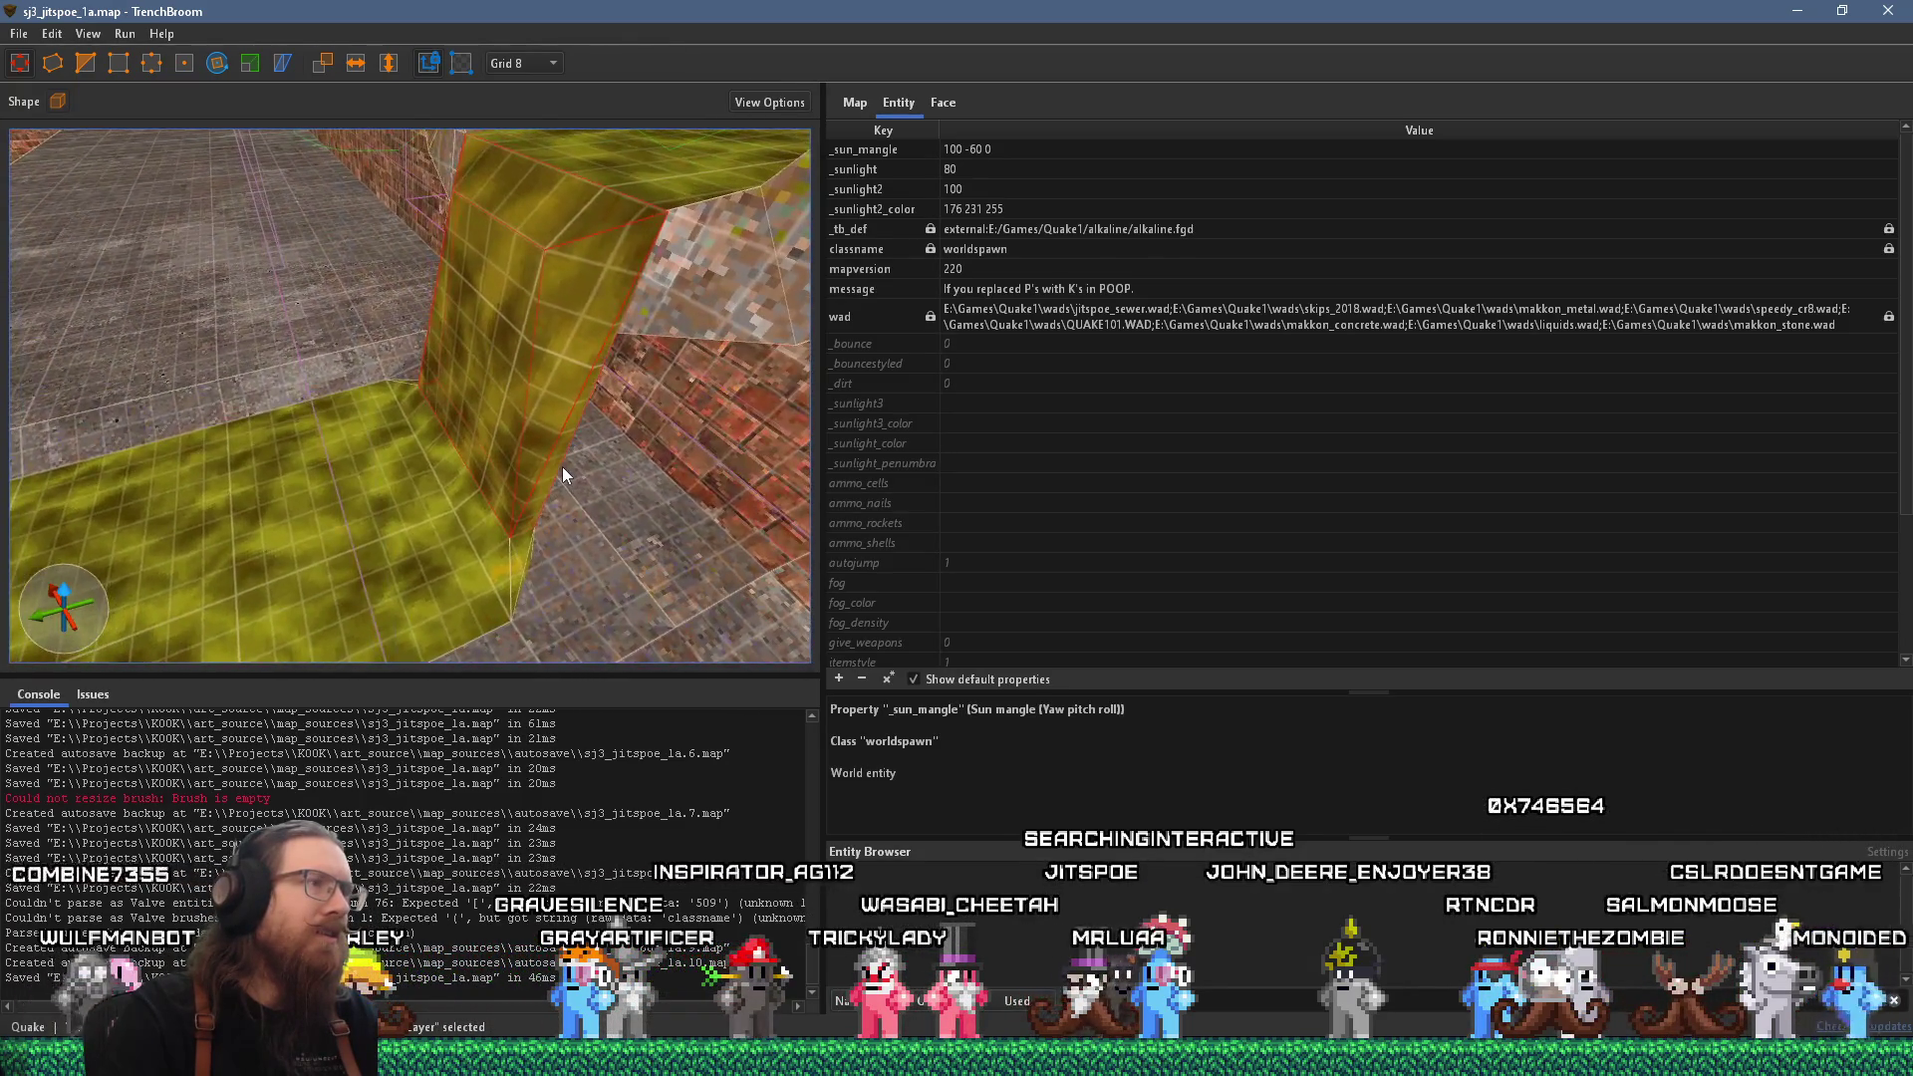
{"action": "mouse_move", "coordinate": [618, 319]}
{"action": "left_mouse_down"}
{"action": "mouse_move", "coordinate": [505, 398]}
{"action": "mouse_move", "coordinate": [462, 356]}
{"action": "mouse_move", "coordinate": [457, 305]}
{"action": "mouse_move", "coordinate": [499, 446]}
{"action": "mouse_move", "coordinate": [594, 390]}
{"action": "mouse_move", "coordinate": [619, 343]}
{"action": "mouse_move", "coordinate": [443, 344]}
{"action": "mouse_move", "coordinate": [449, 408]}
{"action": "left_mouse_up"}
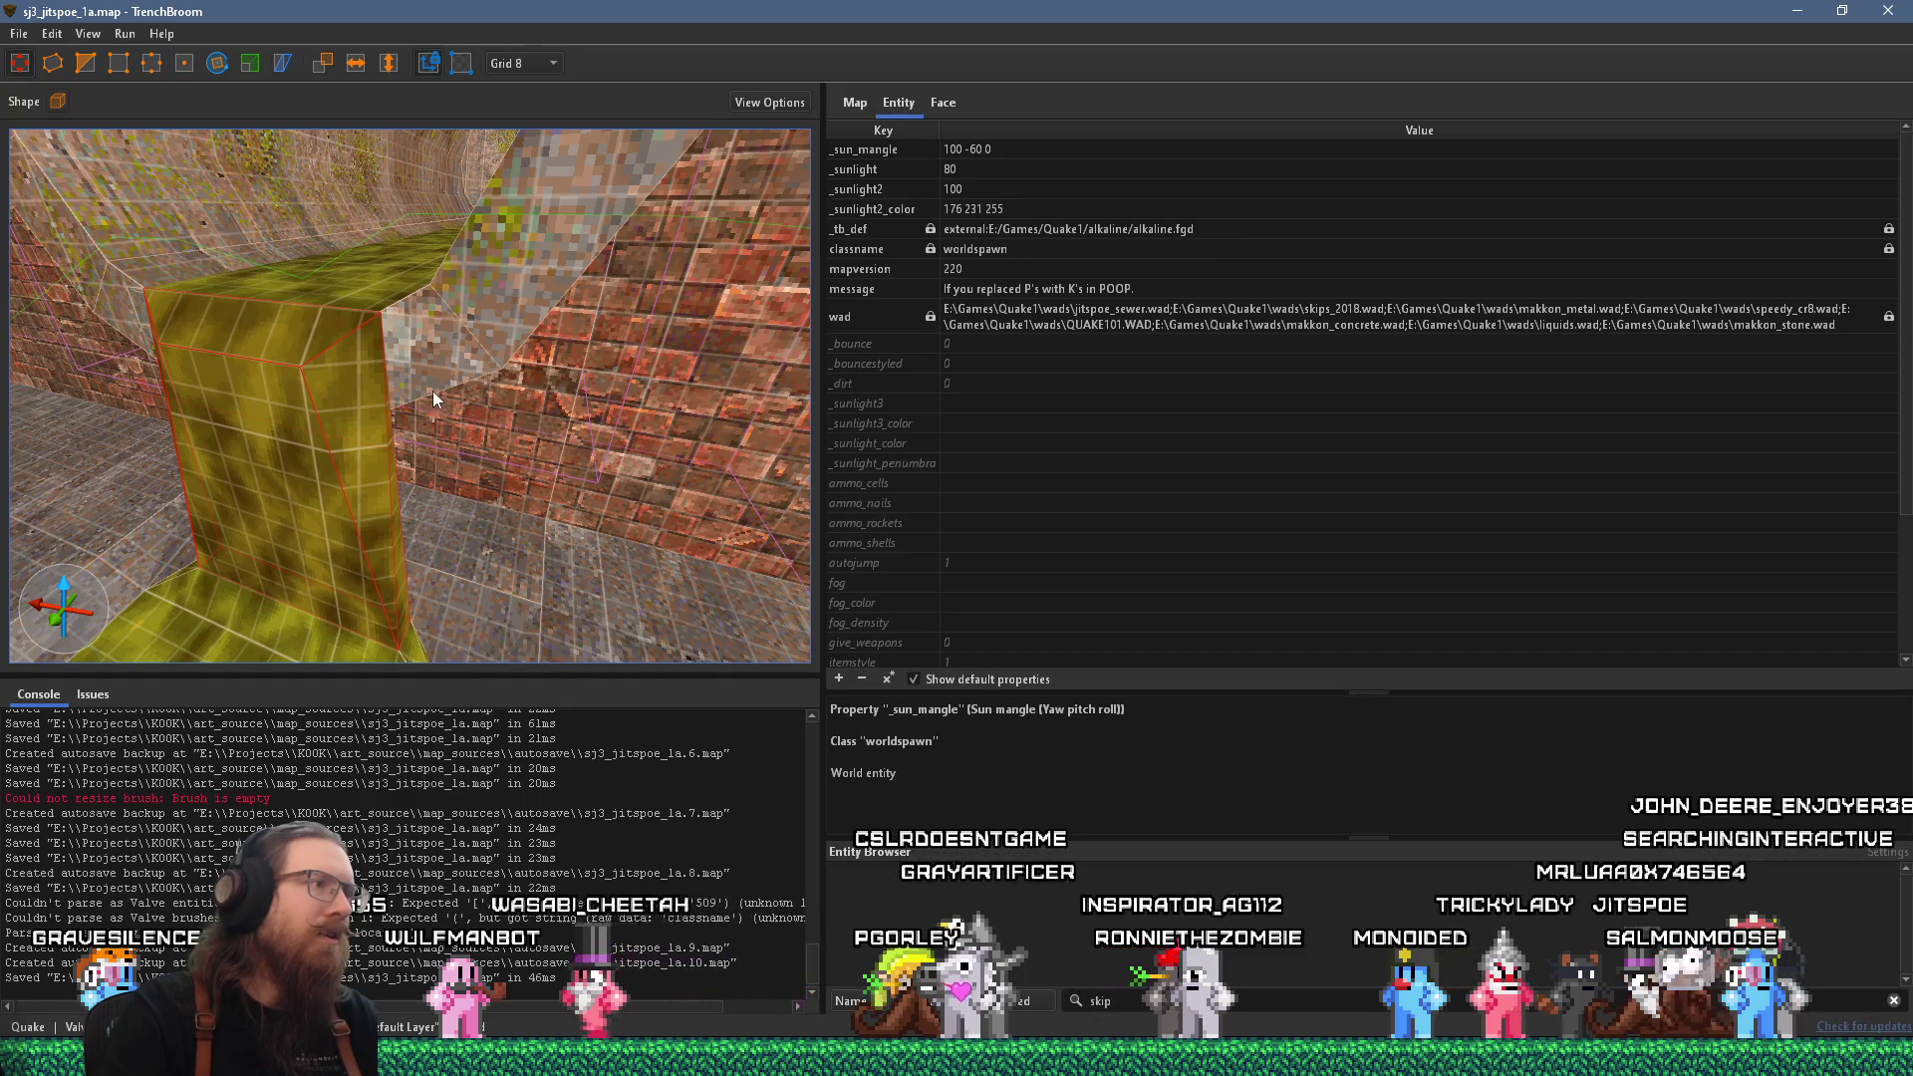
Turn the yellow slime pillar brush into a func_group brush entity.
{"action": "right_click", "coordinate": [360, 439]}
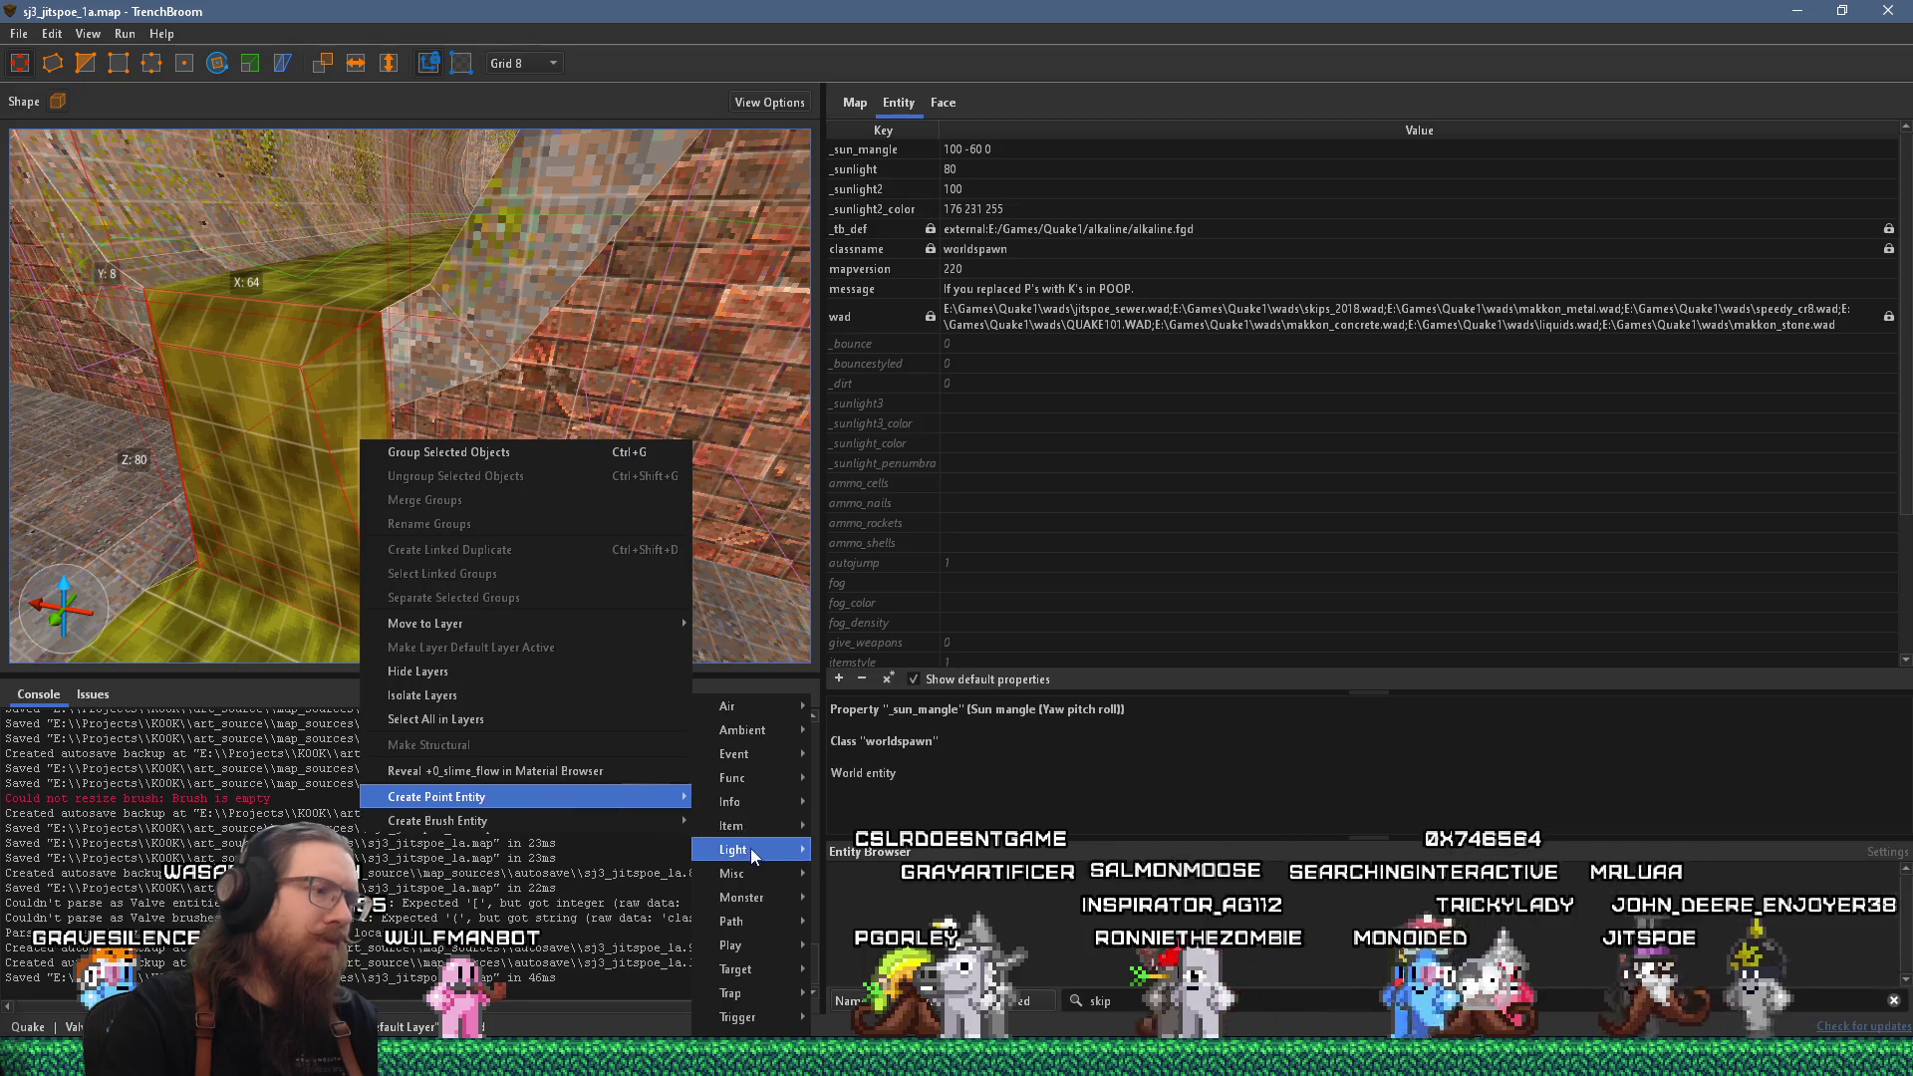
{"action": "left_click", "coordinate": [277, 514]}
{"action": "left_click", "coordinate": [522, 482]}
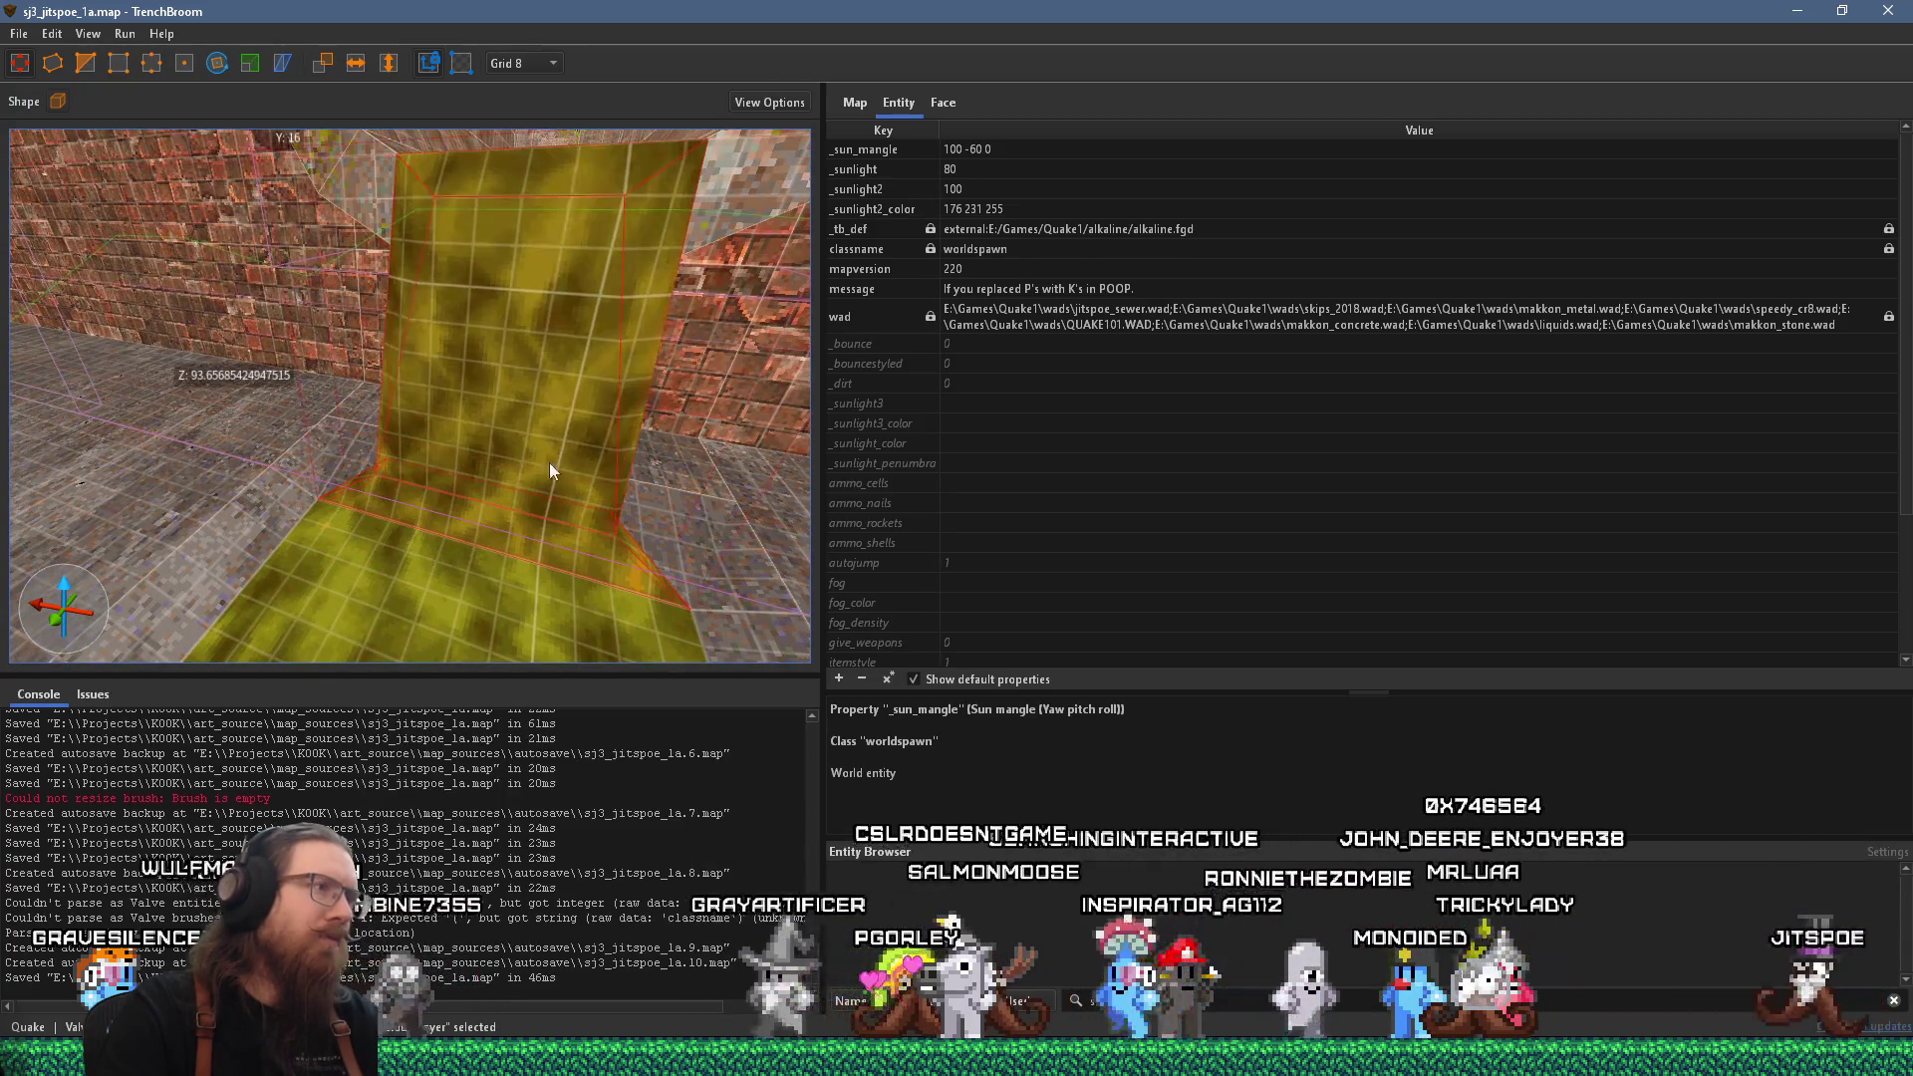
{"action": "mouse_move", "coordinate": [548, 365]}
{"action": "left_mouse_down"}
{"action": "mouse_move", "coordinate": [428, 514]}
{"action": "mouse_move", "coordinate": [446, 493]}
{"action": "left_mouse_up"}
{"action": "right_click", "coordinate": [499, 480]}
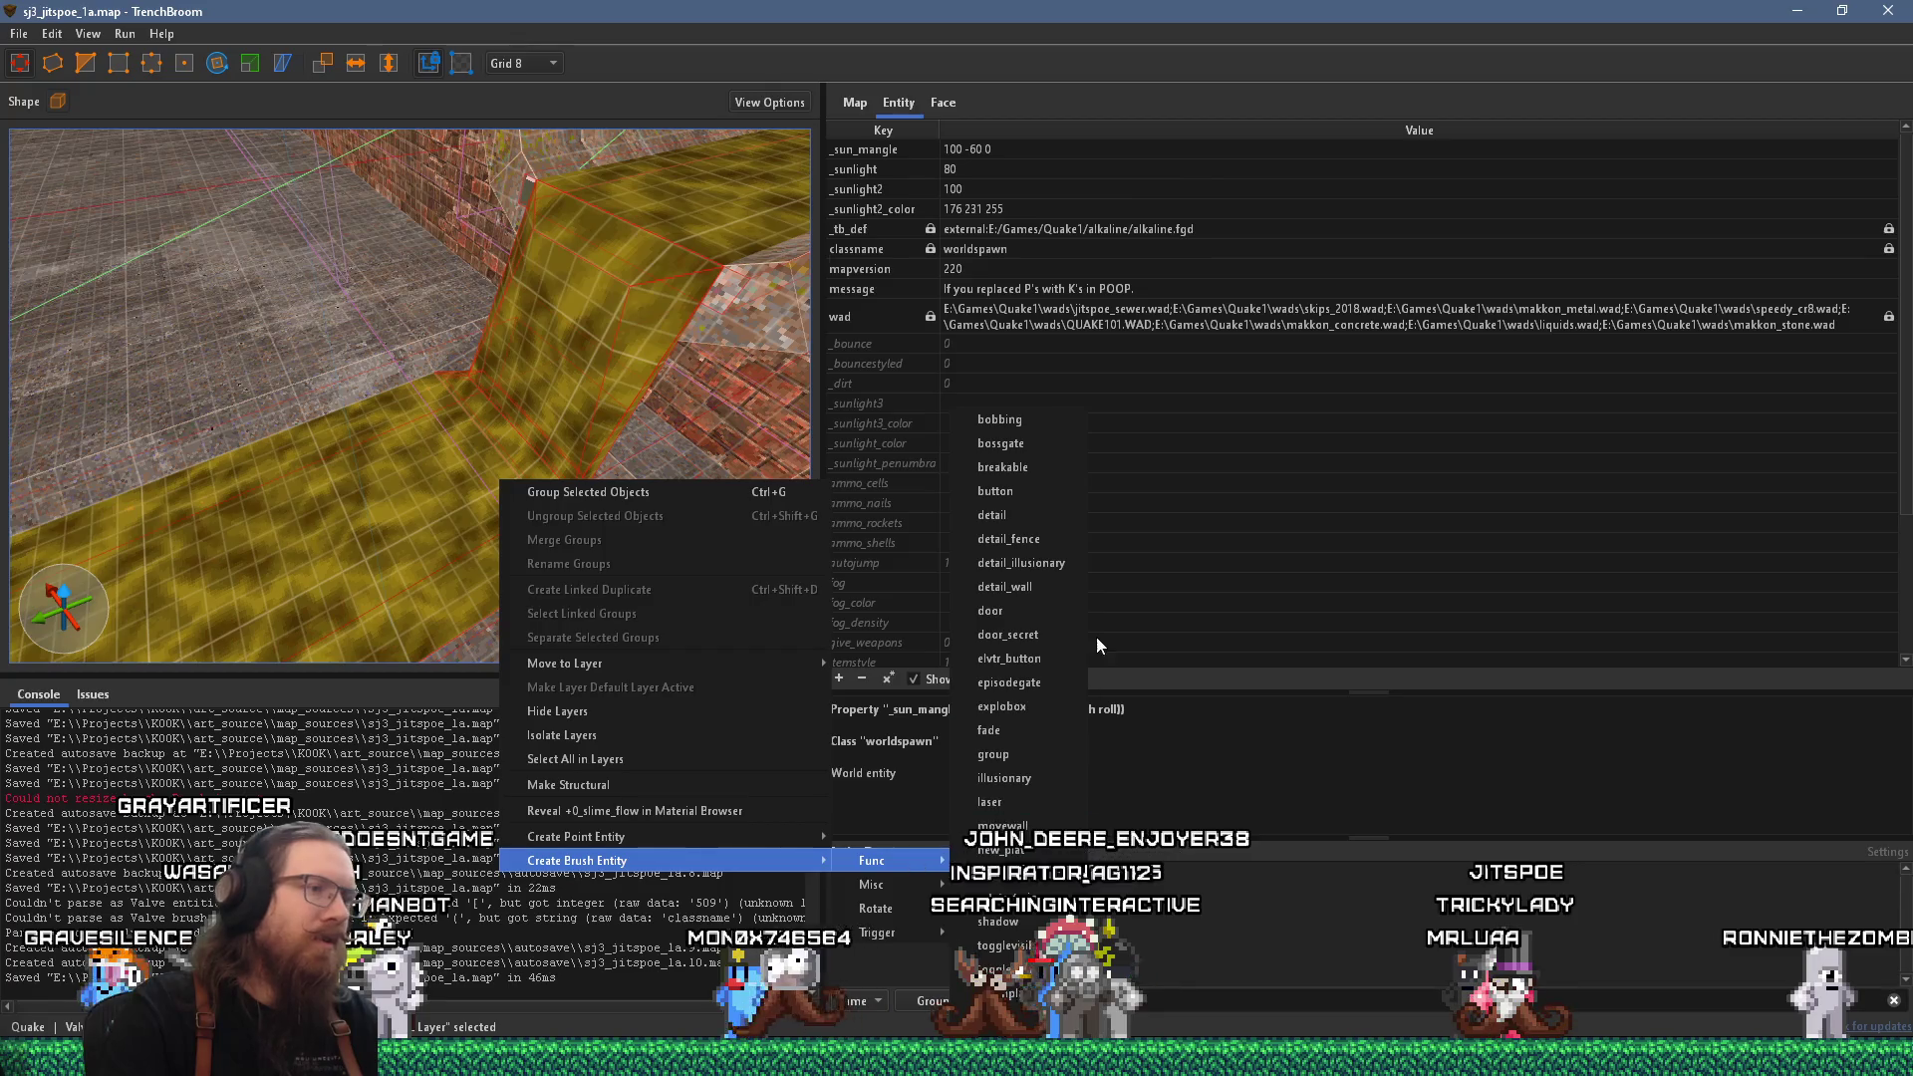
{"action": "left_click", "coordinate": [1038, 756]}
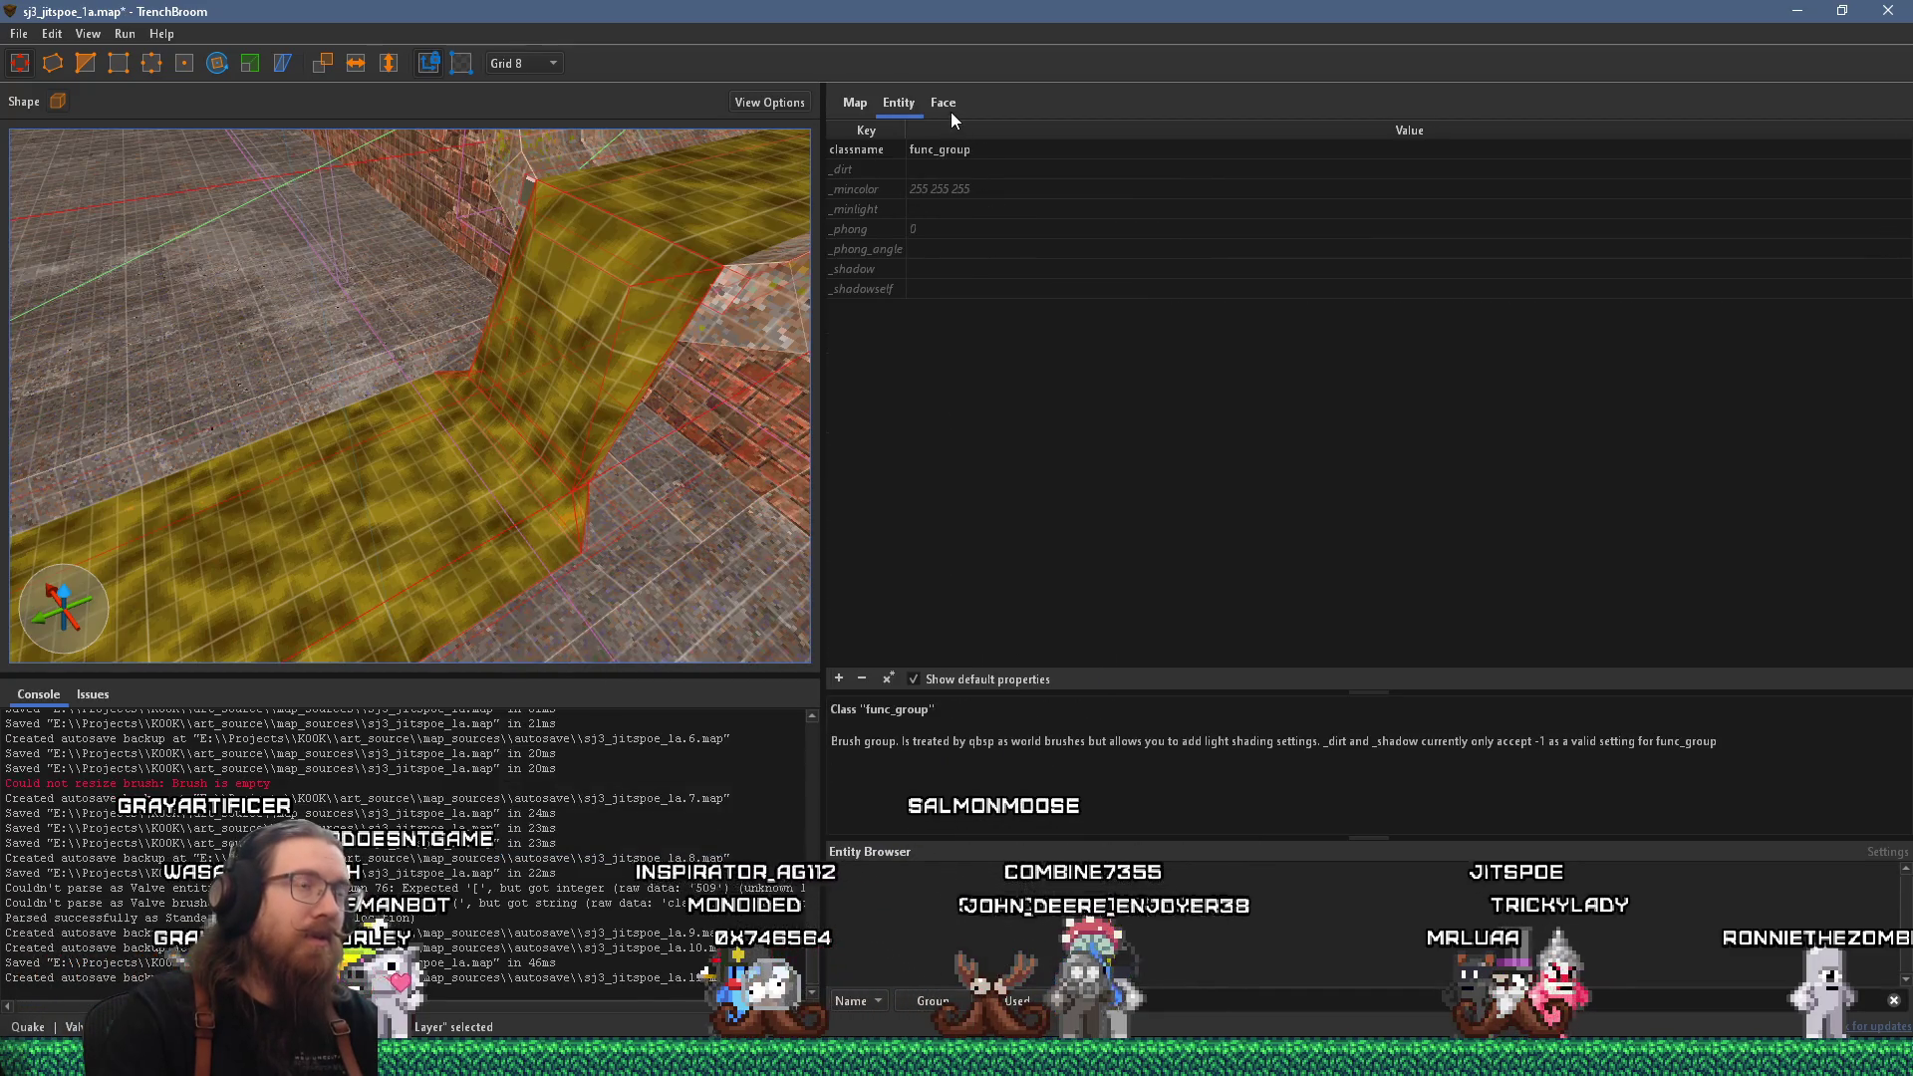
Set the func_group's _phong property to 1.
{"action": "left_click", "coordinate": [951, 112]}
{"action": "left_click", "coordinate": [889, 103]}
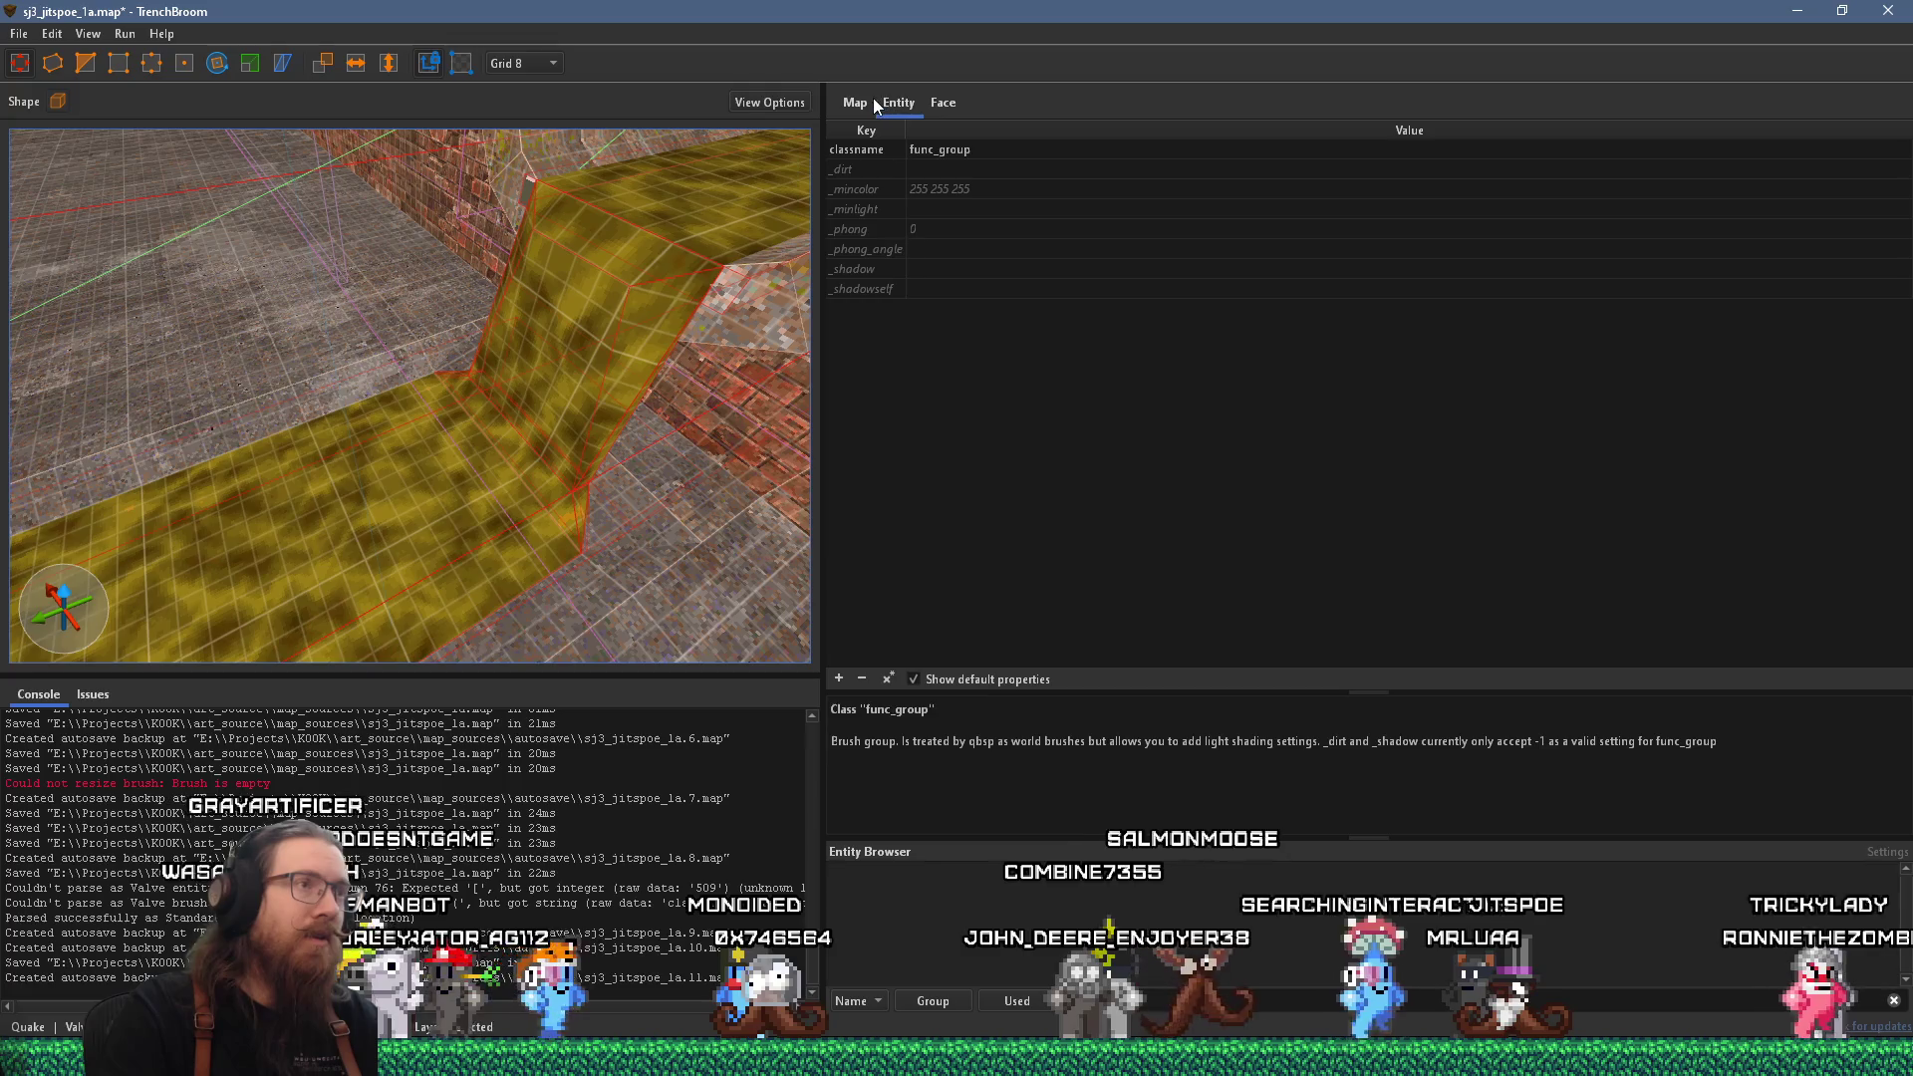
{"action": "left_click", "coordinate": [918, 233]}
{"action": "type", "text": "1"}
{"action": "key", "text": "Return"}
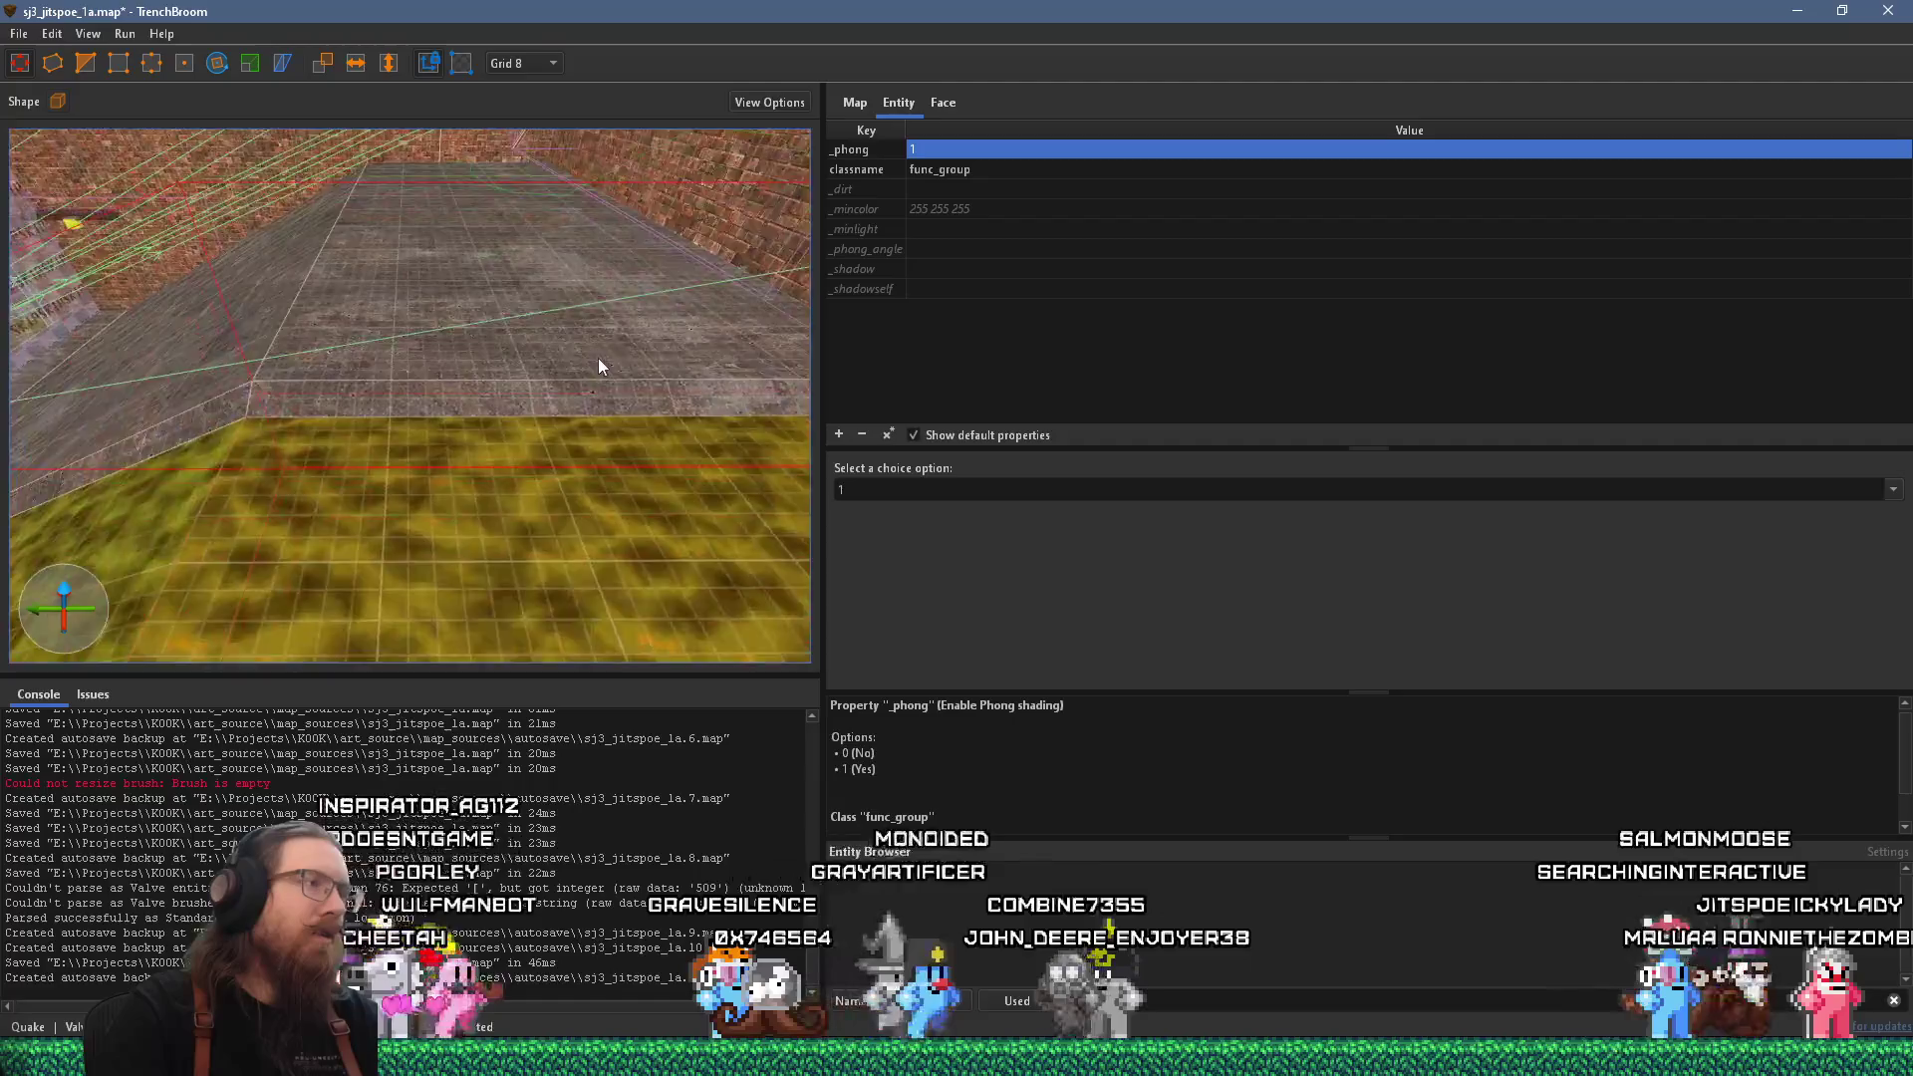
Move the other yellow slime floor brushes into the func_group.
{"action": "key", "text": "Escape"}
{"action": "key", "text": "a"}
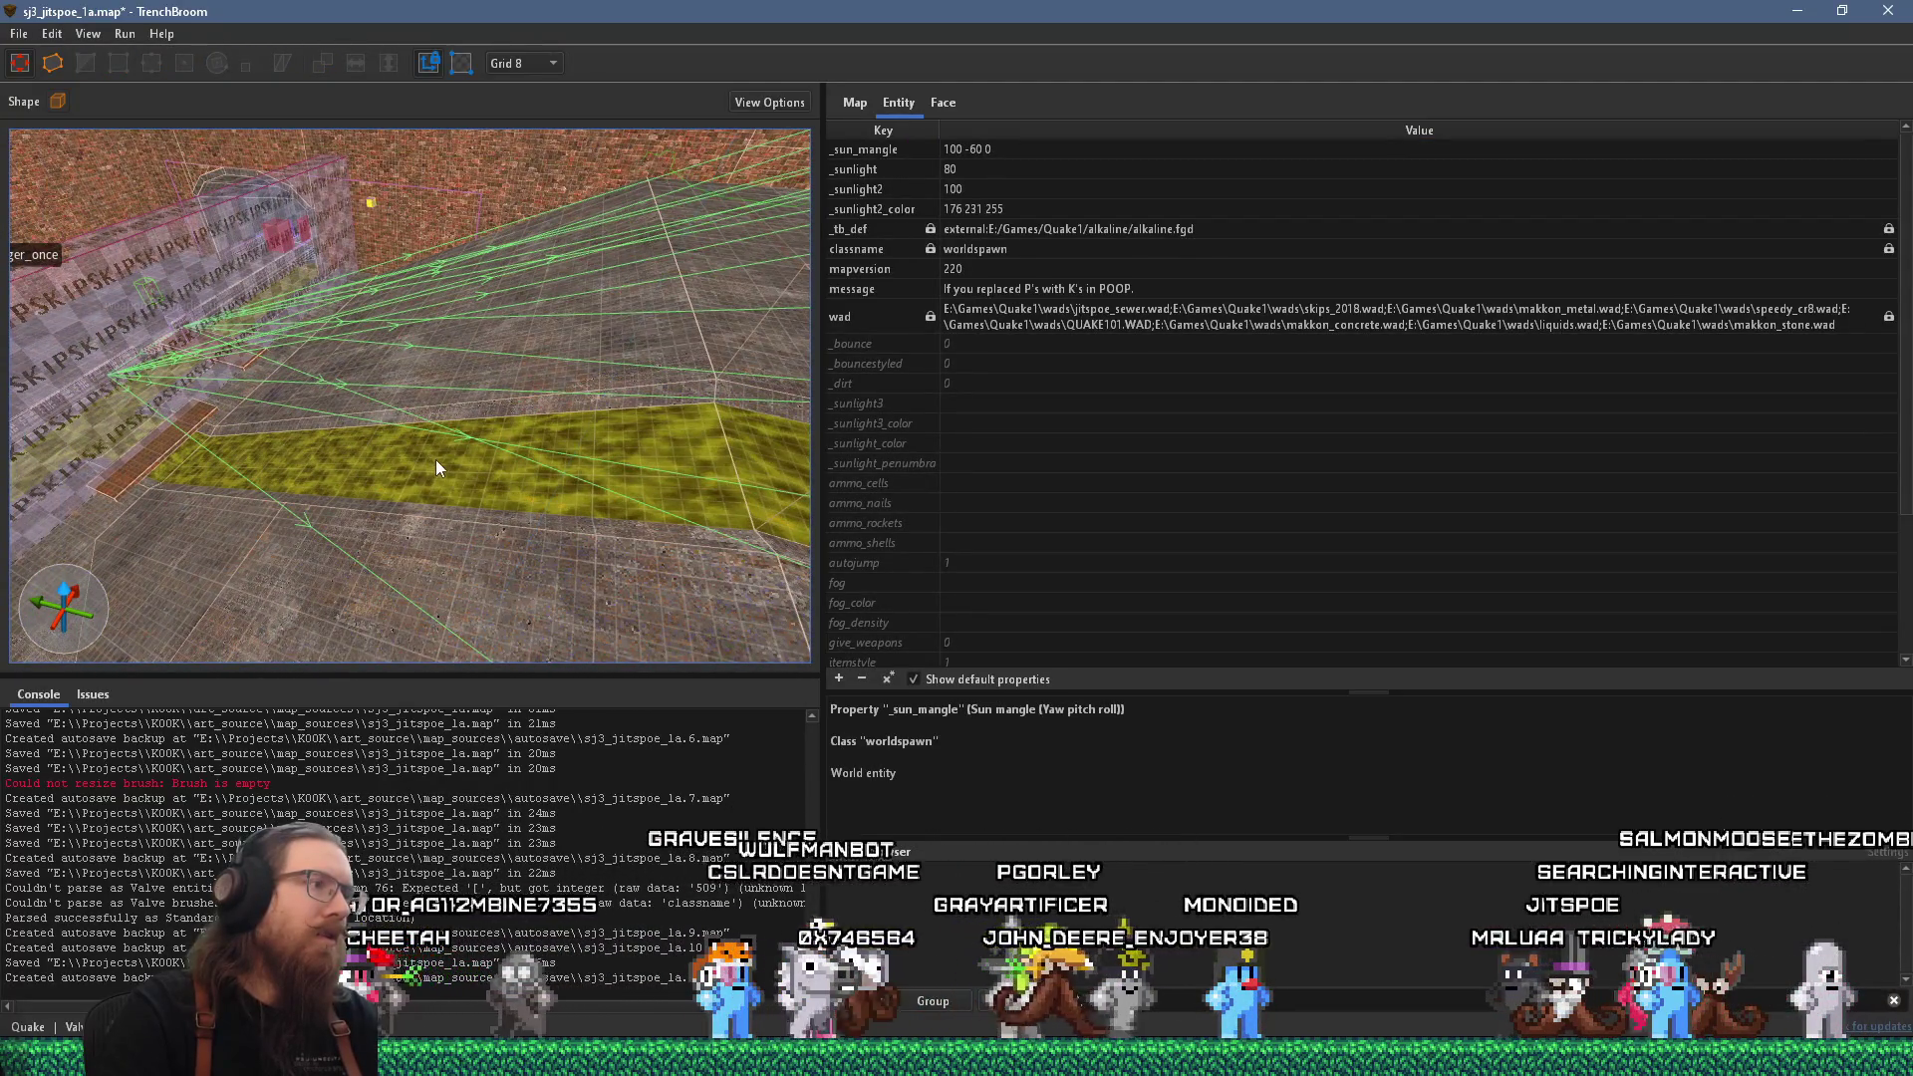
{"action": "left_click", "coordinate": [434, 458]}
{"action": "mouse_move", "coordinate": [632, 493]}
{"action": "left_mouse_down"}
{"action": "mouse_move", "coordinate": [726, 456]}
{"action": "mouse_move", "coordinate": [542, 413]}
{"action": "mouse_move", "coordinate": [798, 326]}
{"action": "left_mouse_up"}
{"action": "scroll", "coordinate": [518, 404], "scroll_direction": "up", "scroll_amount": 5}
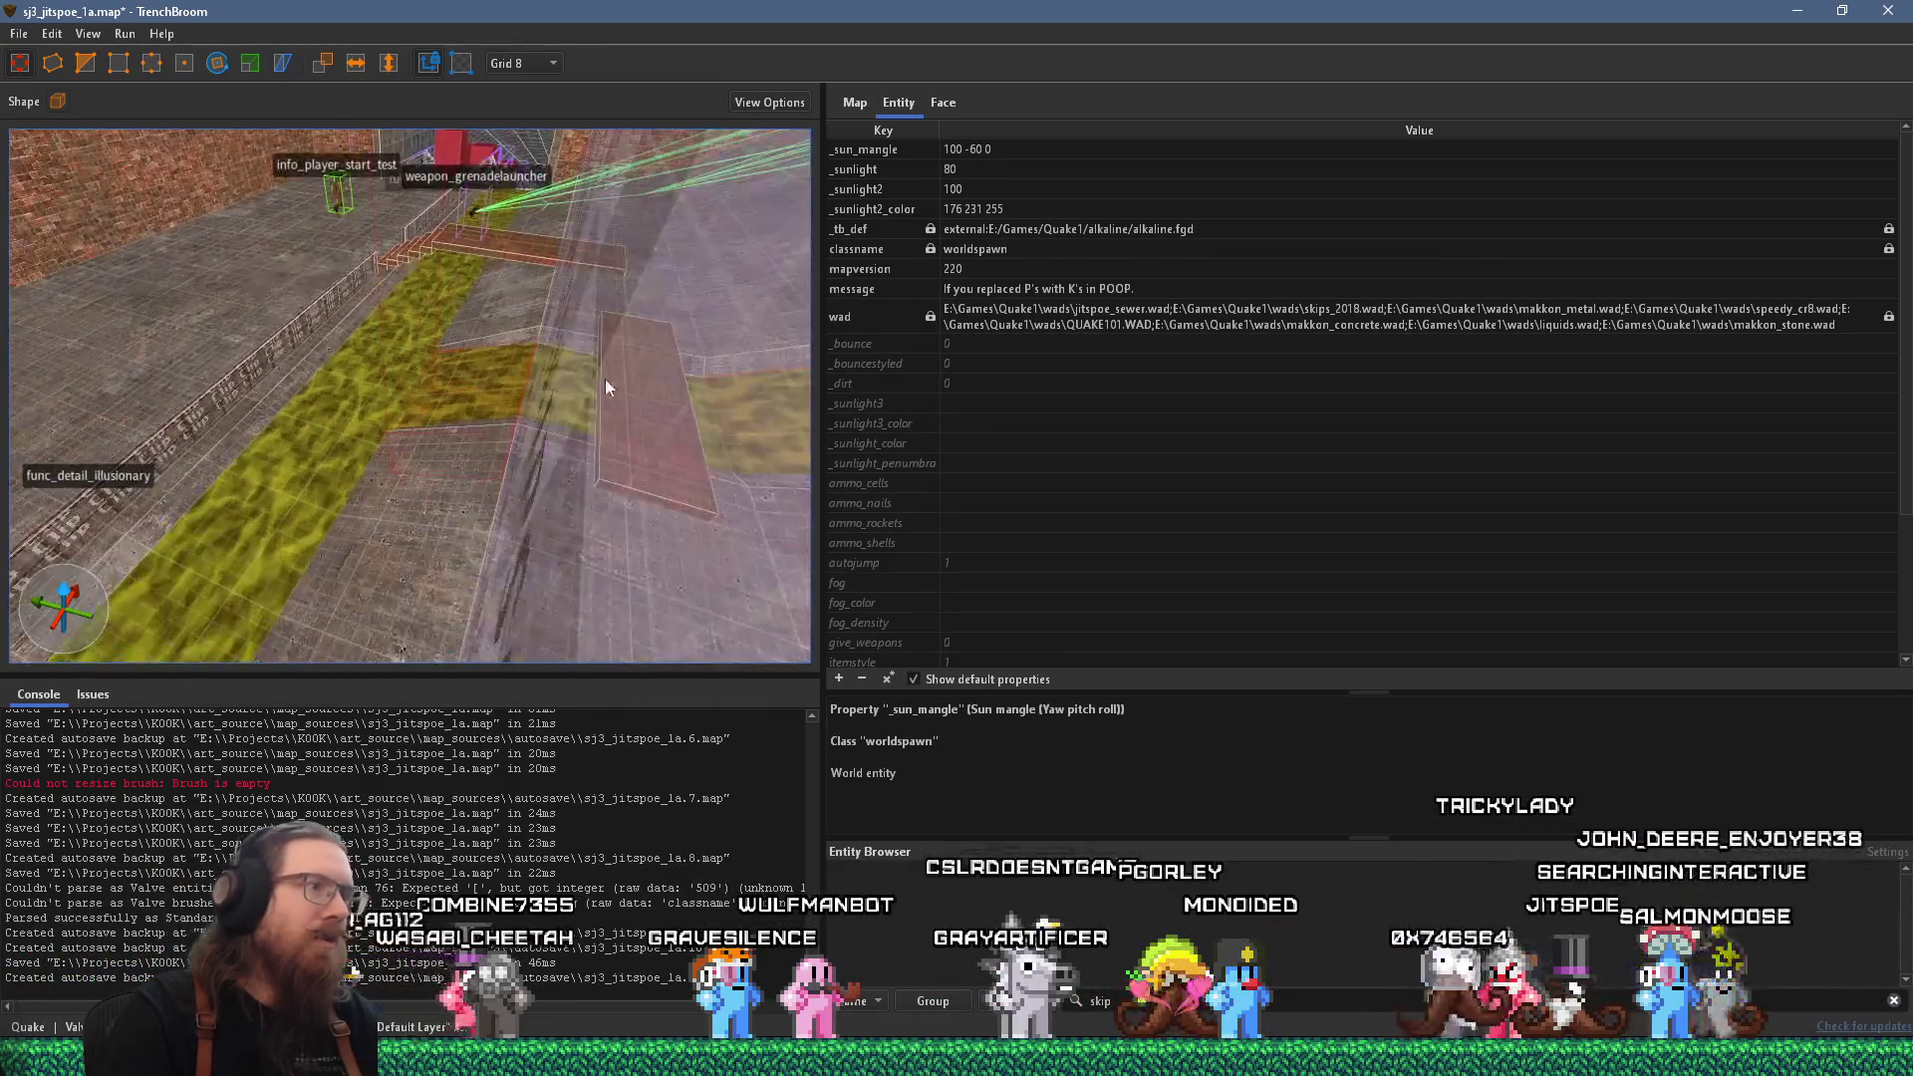
{"action": "mouse_move", "coordinate": [523, 385]}
{"action": "left_mouse_down"}
{"action": "mouse_move", "coordinate": [216, 464]}
{"action": "mouse_move", "coordinate": [158, 530]}
{"action": "mouse_move", "coordinate": [384, 457]}
{"action": "mouse_move", "coordinate": [404, 504]}
{"action": "left_mouse_up"}
{"action": "right_click", "coordinate": [403, 504]}
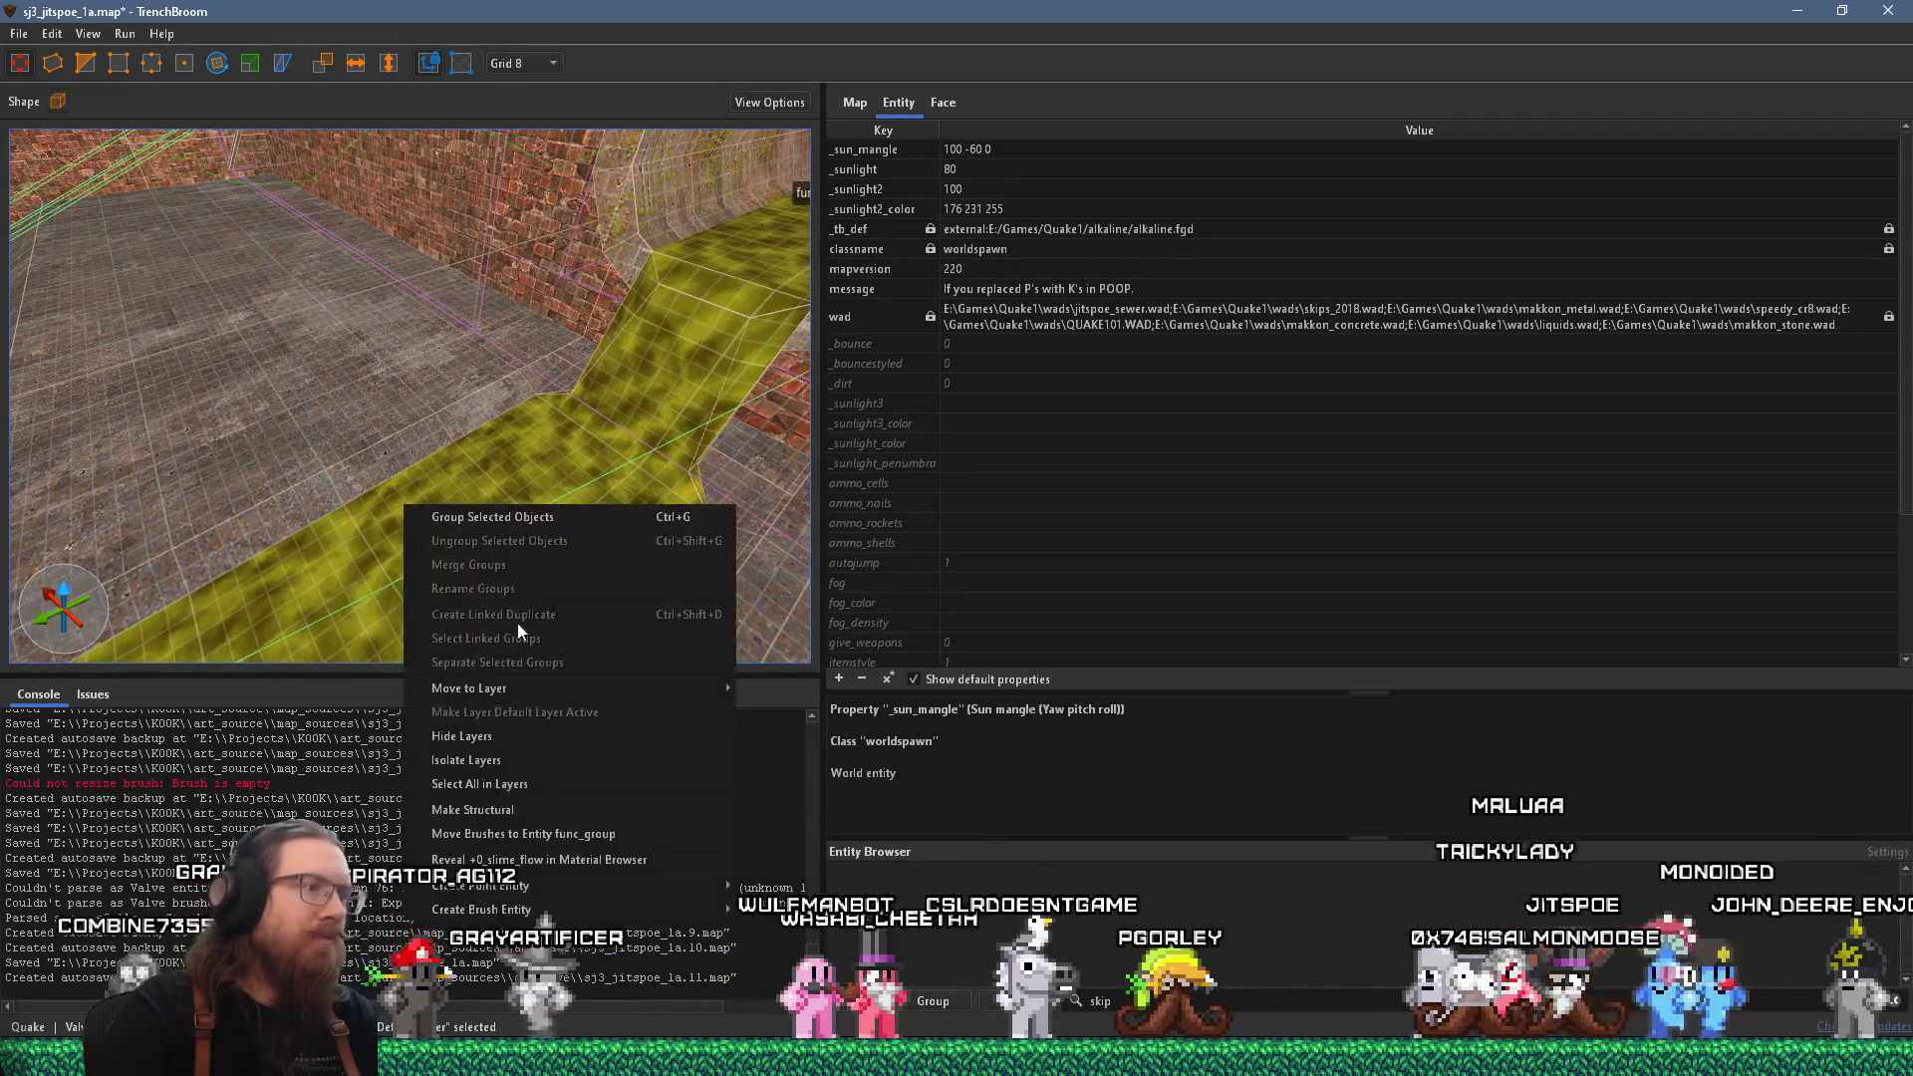
{"action": "left_click", "coordinate": [564, 839]}
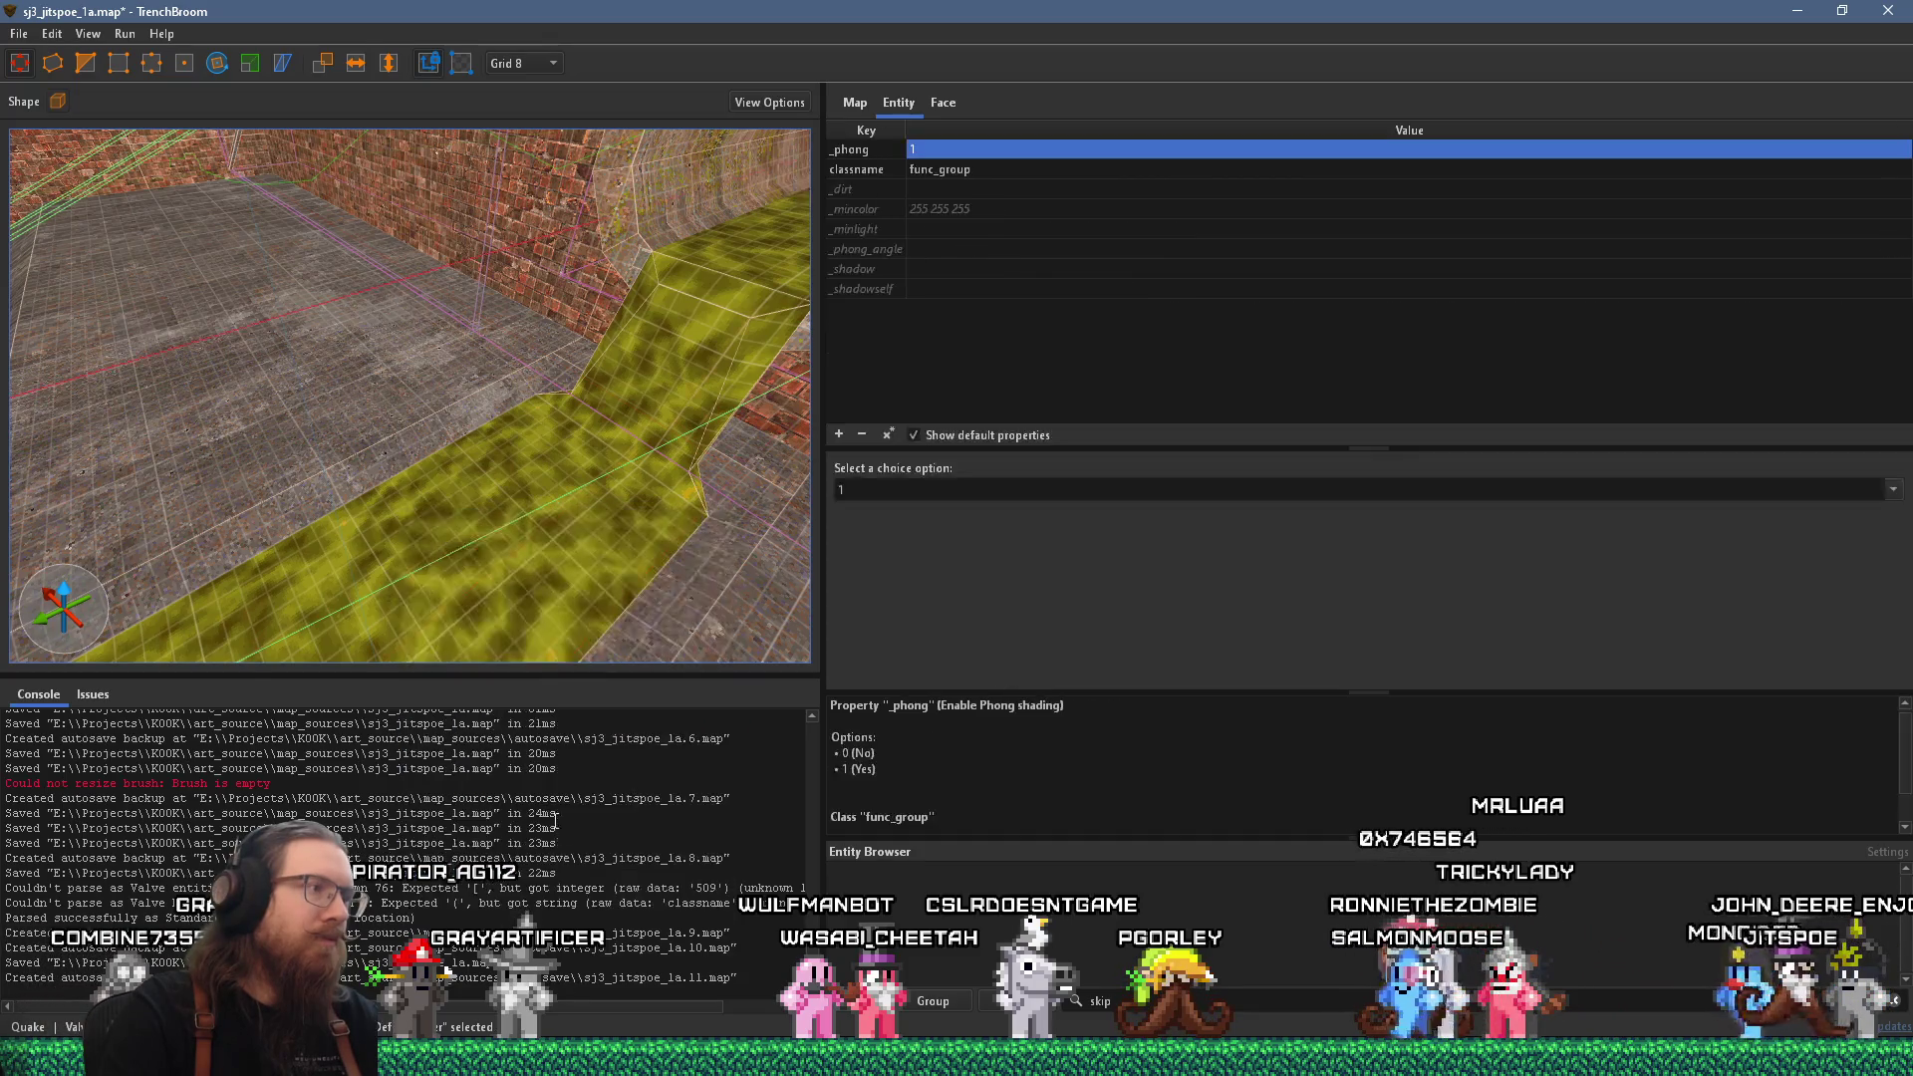
{"action": "key", "text": "Escape"}
{"action": "mouse_move", "coordinate": [373, 570]}
{"action": "left_mouse_down"}
{"action": "mouse_move", "coordinate": [707, 468]}
{"action": "mouse_move", "coordinate": [552, 408]}
{"action": "mouse_move", "coordinate": [540, 511]}
{"action": "mouse_move", "coordinate": [577, 466]}
{"action": "mouse_move", "coordinate": [478, 450]}
{"action": "mouse_move", "coordinate": [486, 363]}
{"action": "mouse_move", "coordinate": [524, 410]}
{"action": "mouse_move", "coordinate": [473, 474]}
{"action": "mouse_move", "coordinate": [612, 440]}
{"action": "left_mouse_up"}
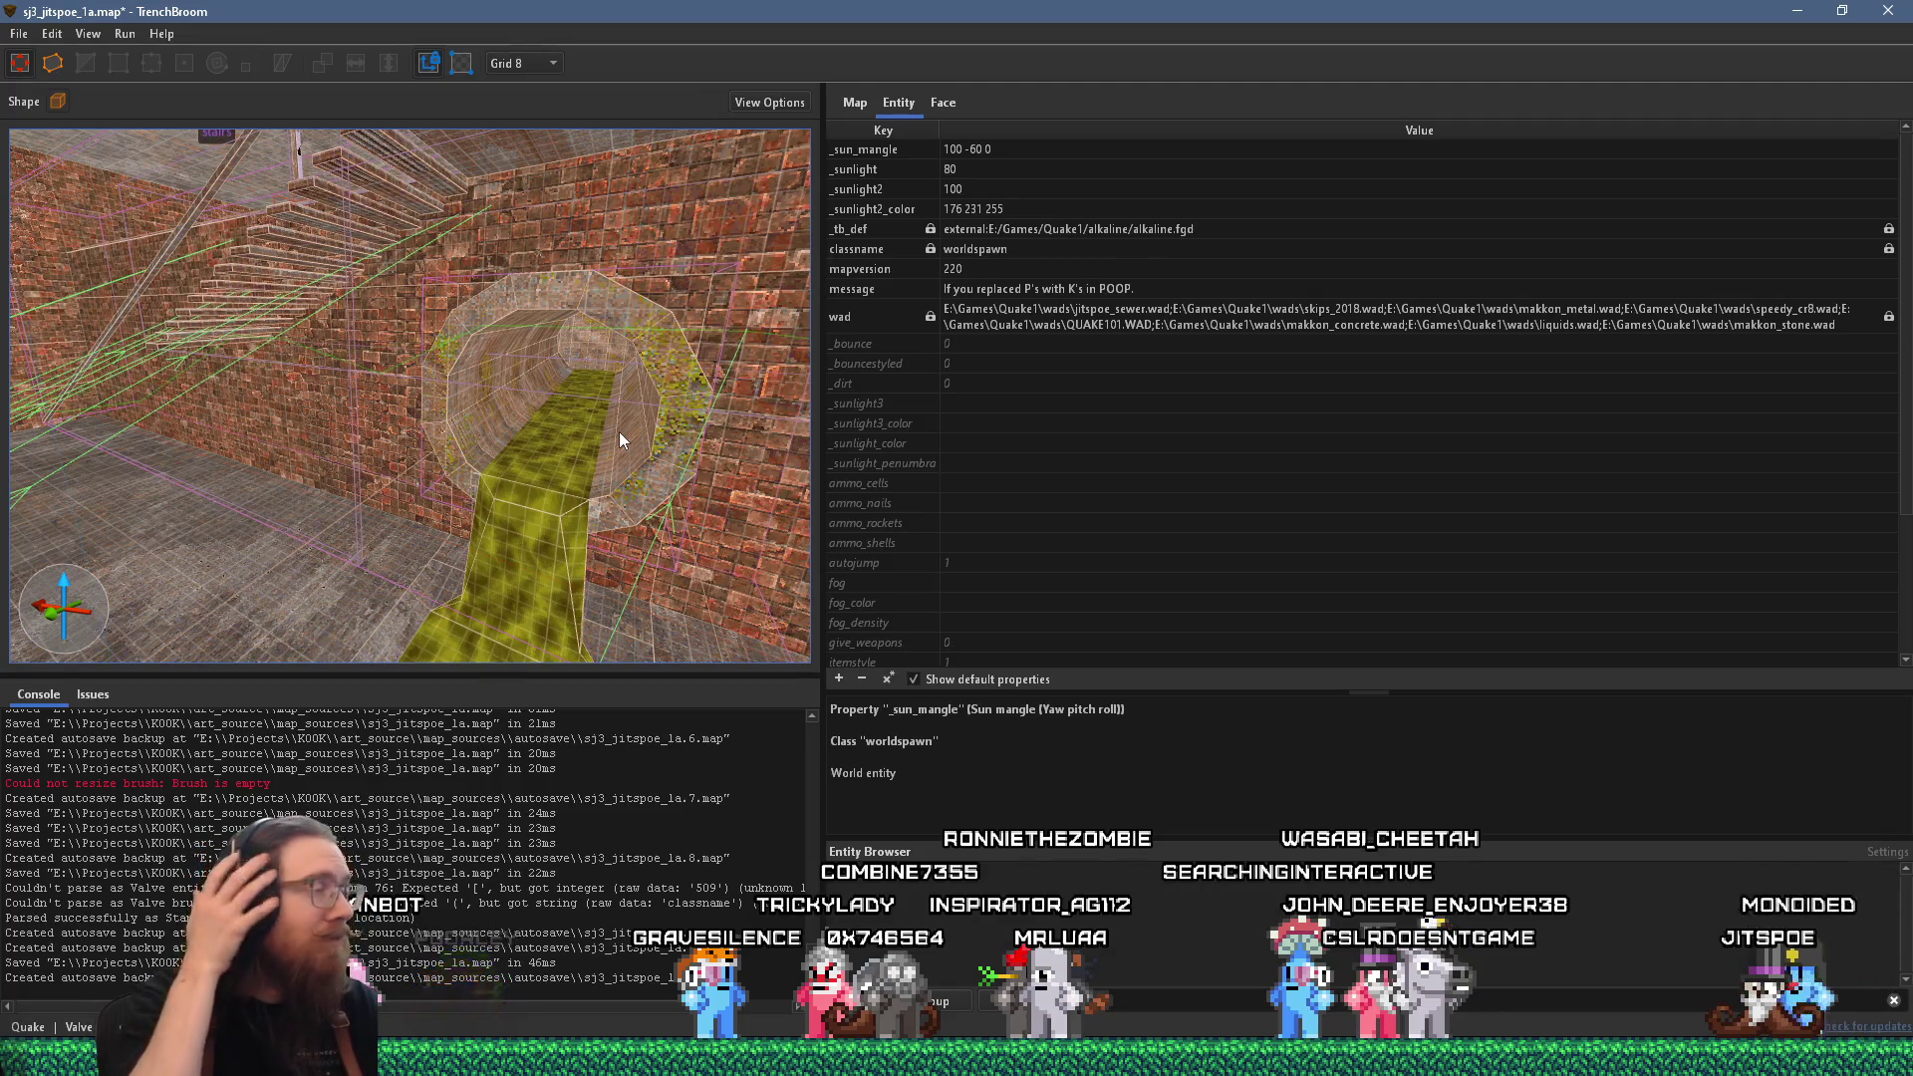
Fly the camera around the slime tunnel, stairs and wooden walkway, then open the File menu.
{"action": "mouse_move", "coordinate": [617, 432]}
{"action": "left_mouse_down"}
{"action": "mouse_move", "coordinate": [381, 311]}
{"action": "mouse_move", "coordinate": [465, 522]}
{"action": "mouse_move", "coordinate": [575, 665]}
{"action": "mouse_move", "coordinate": [376, 557]}
{"action": "mouse_move", "coordinate": [377, 468]}
{"action": "mouse_move", "coordinate": [514, 464]}
{"action": "left_mouse_up"}
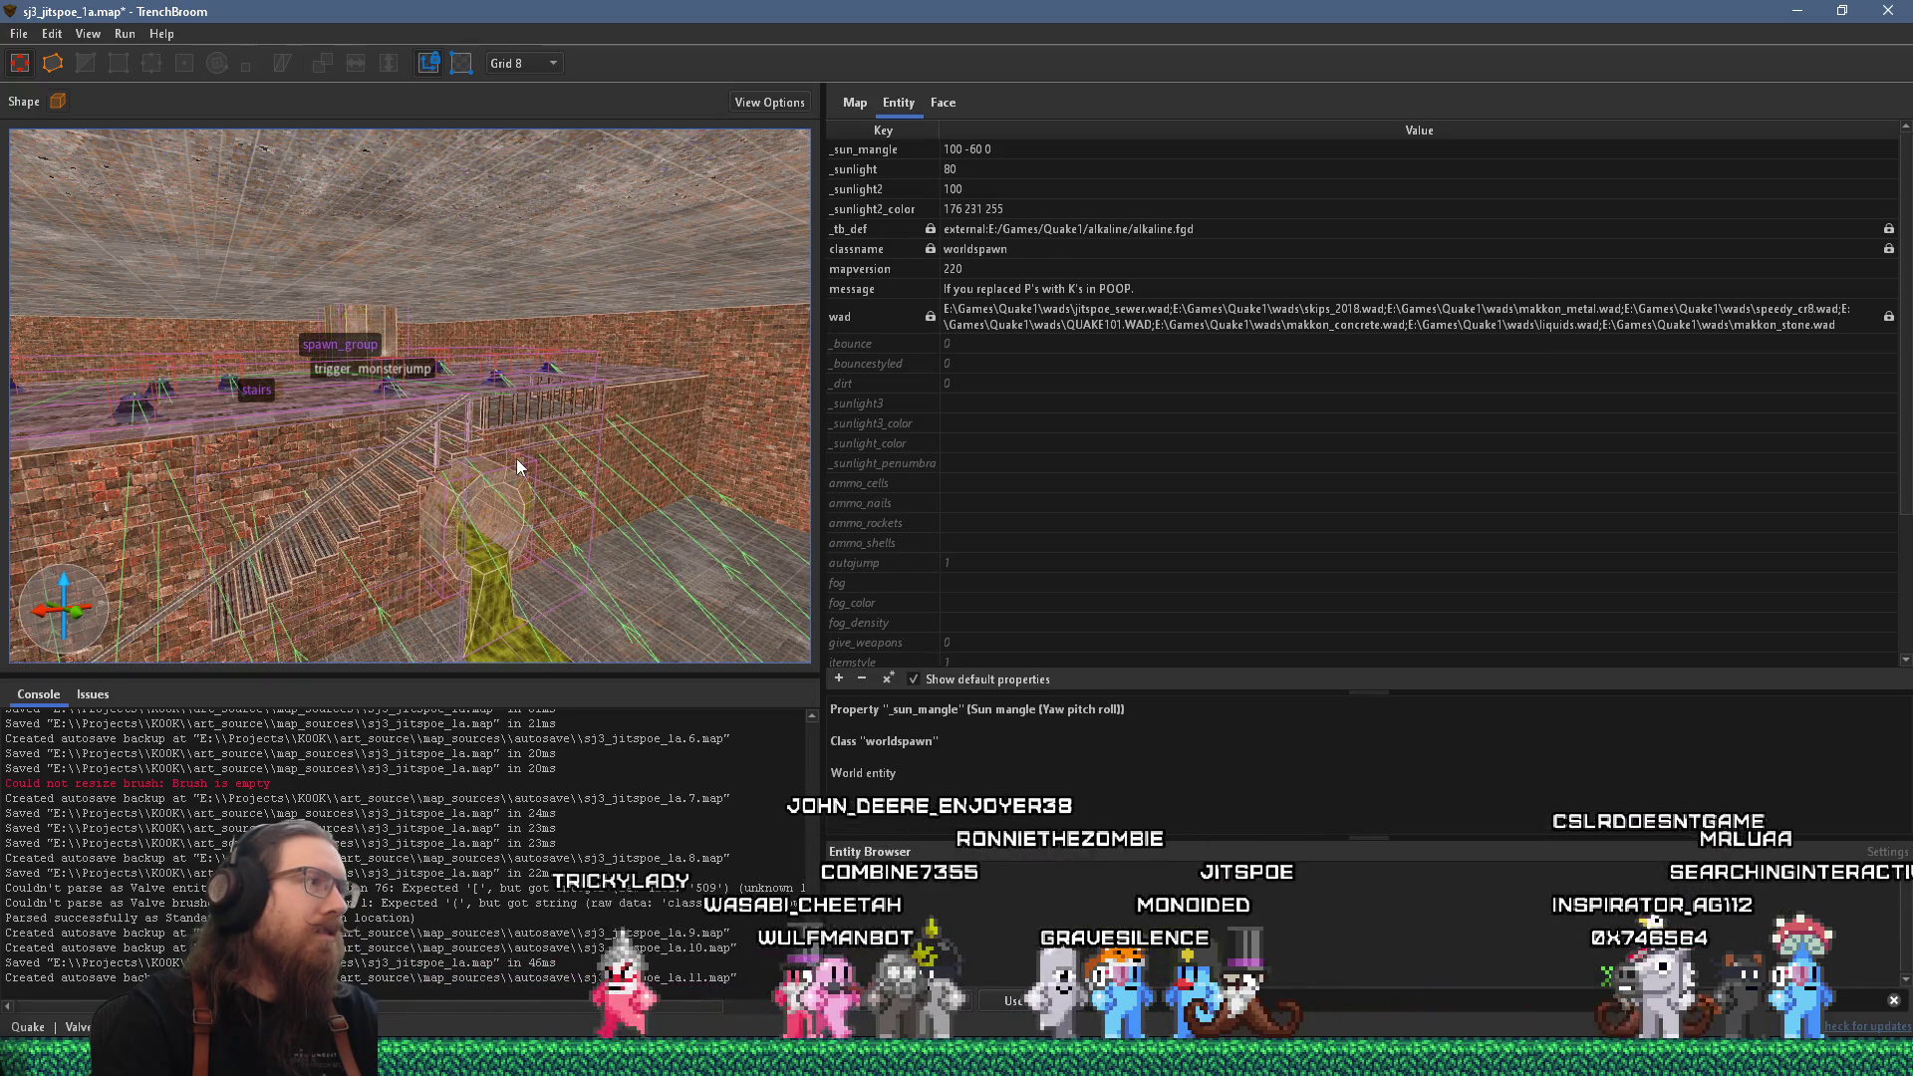
{"action": "mouse_move", "coordinate": [518, 466]}
{"action": "left_mouse_down"}
{"action": "mouse_move", "coordinate": [321, 472]}
{"action": "mouse_move", "coordinate": [345, 422]}
{"action": "mouse_move", "coordinate": [161, 415]}
{"action": "left_mouse_up"}
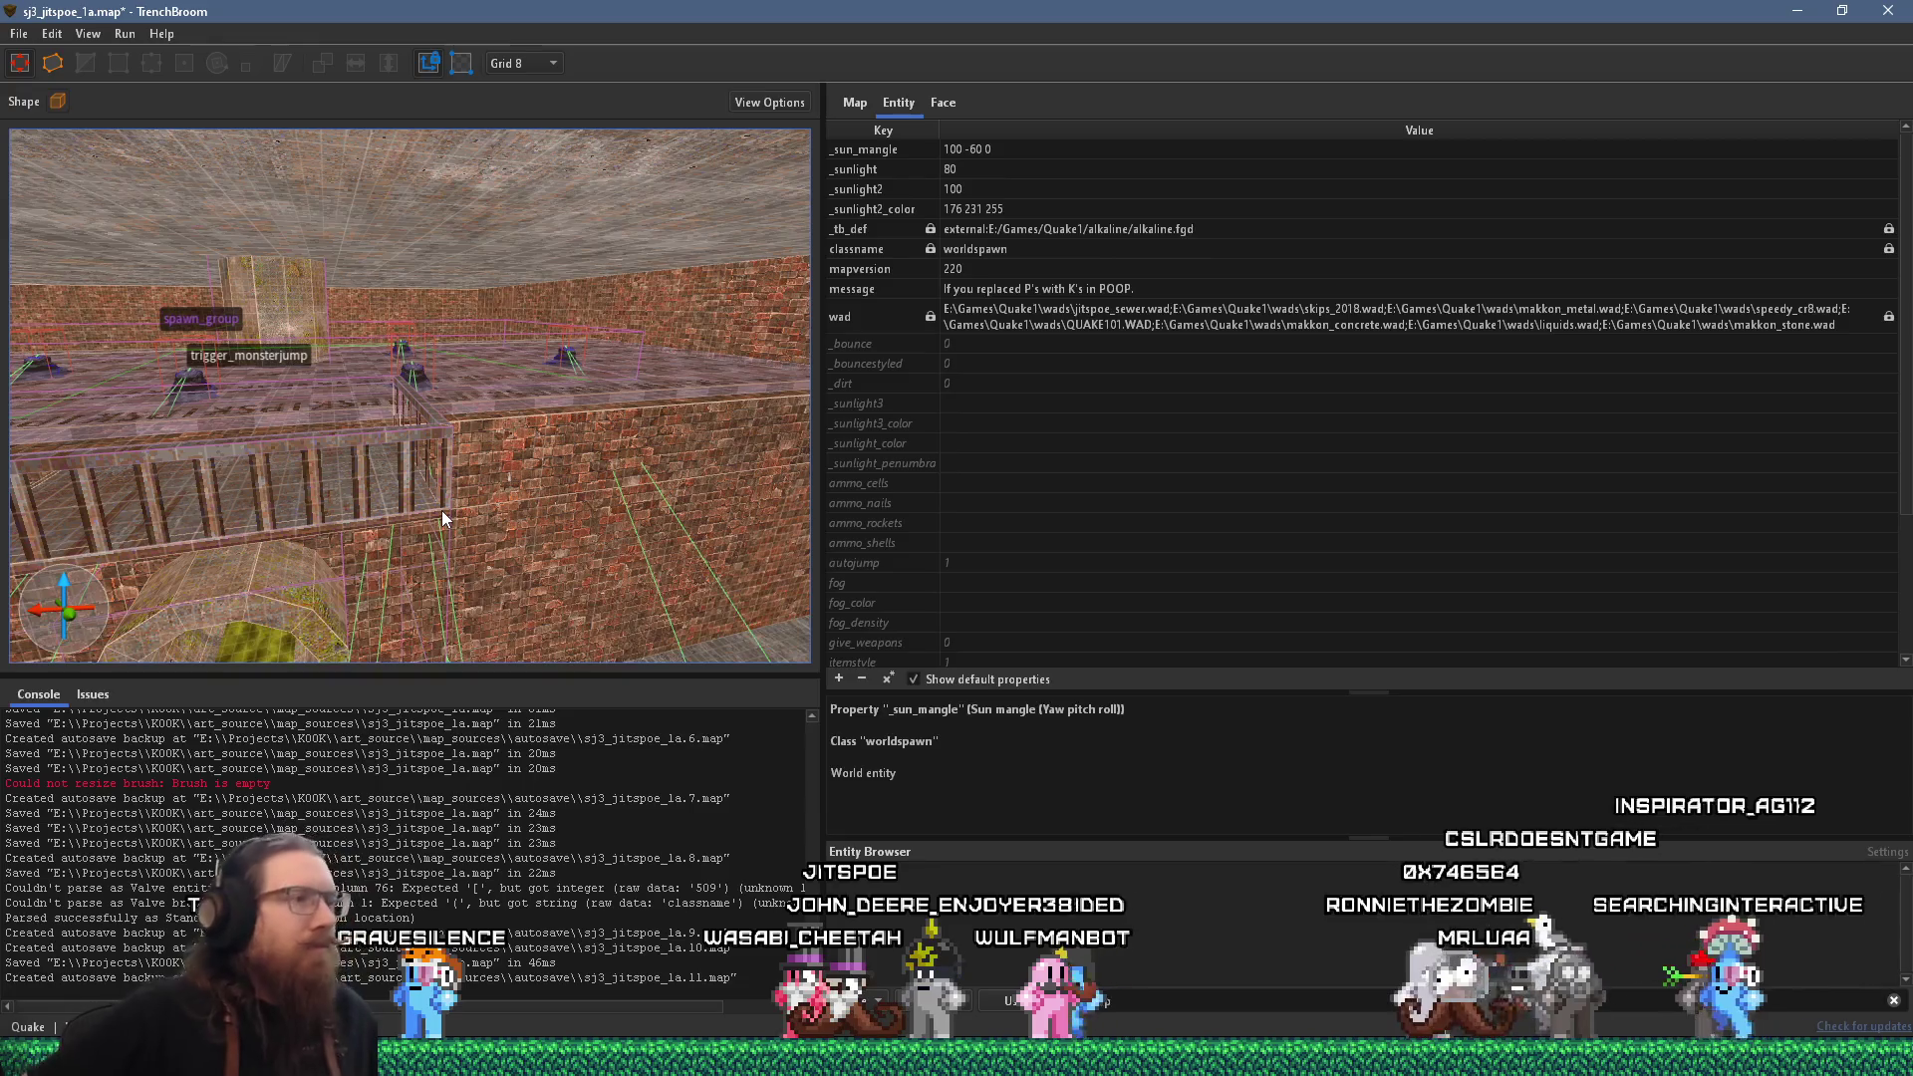
{"action": "mouse_move", "coordinate": [565, 522]}
{"action": "left_mouse_down"}
{"action": "mouse_move", "coordinate": [427, 440]}
{"action": "mouse_move", "coordinate": [512, 482]}
{"action": "mouse_move", "coordinate": [484, 482]}
{"action": "left_mouse_up"}
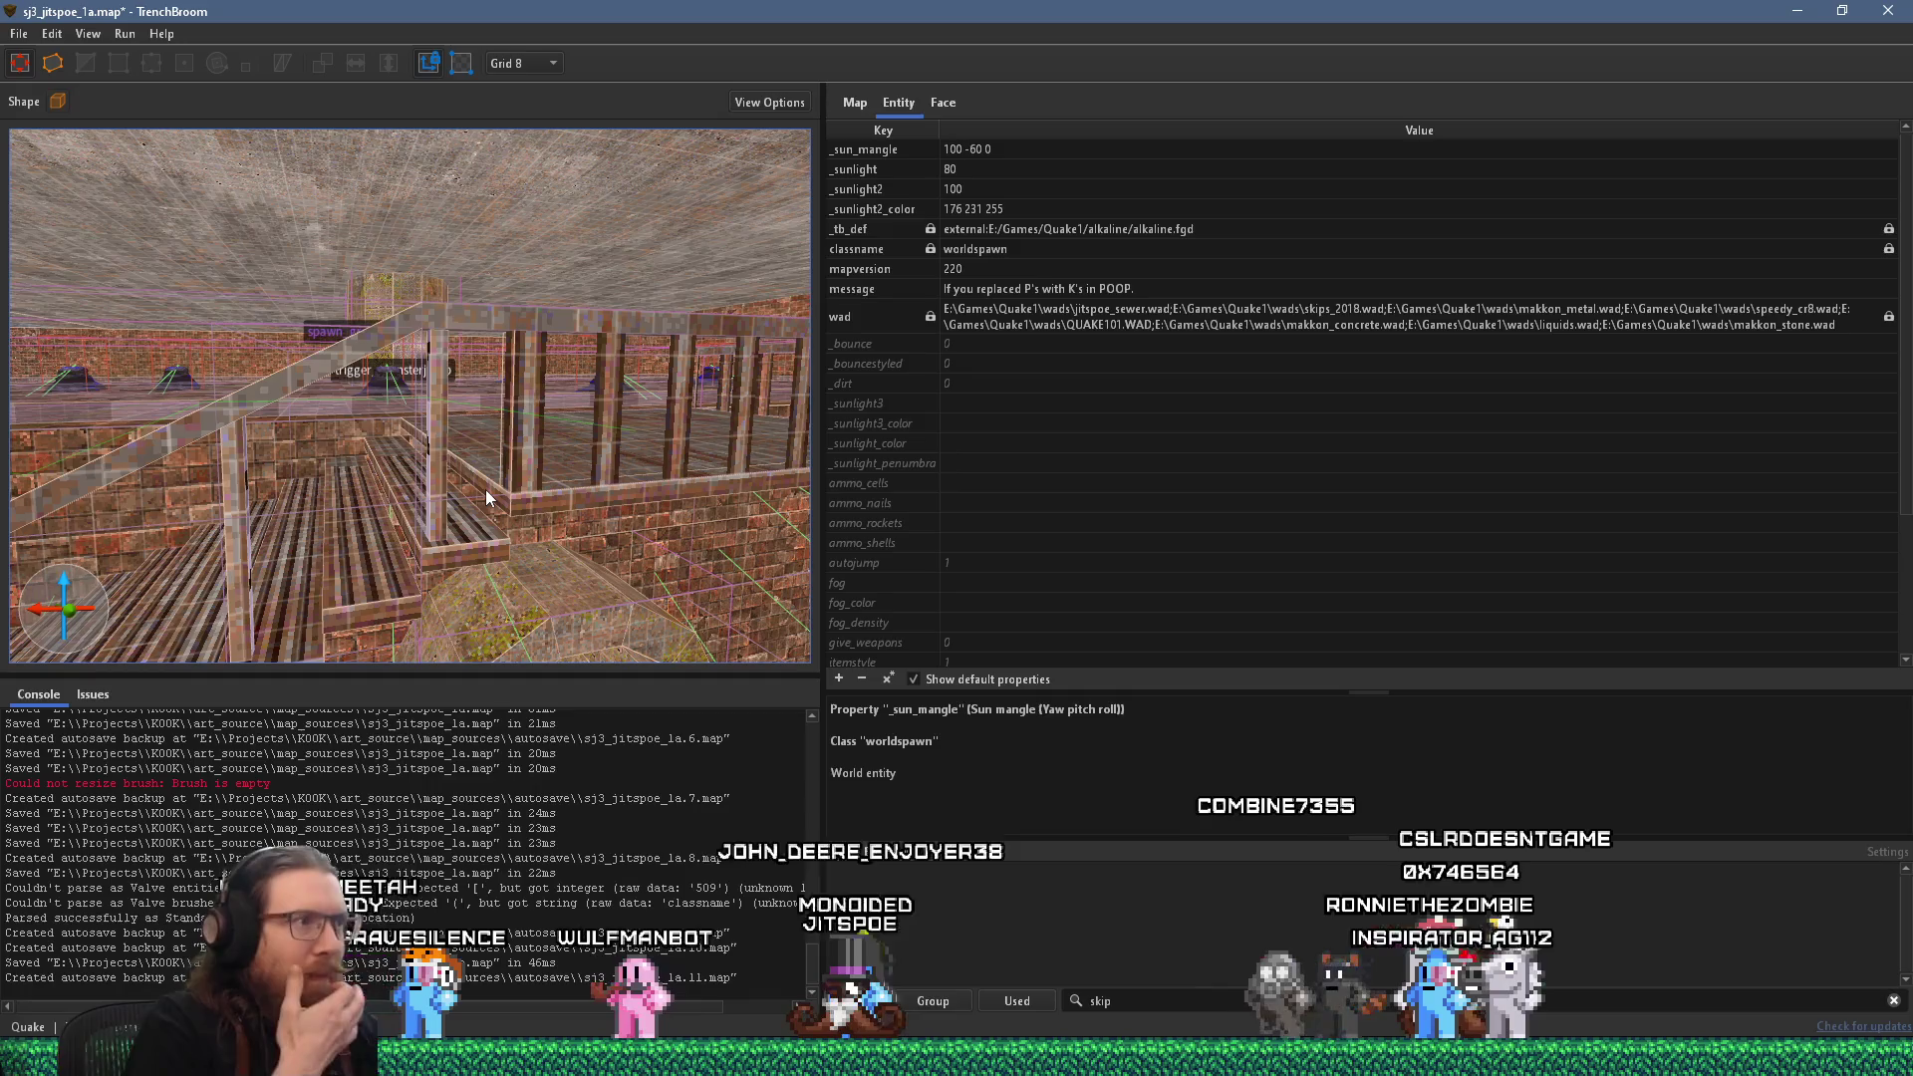
{"action": "scroll", "coordinate": [618, 511], "scroll_direction": "down", "scroll_amount": 5}
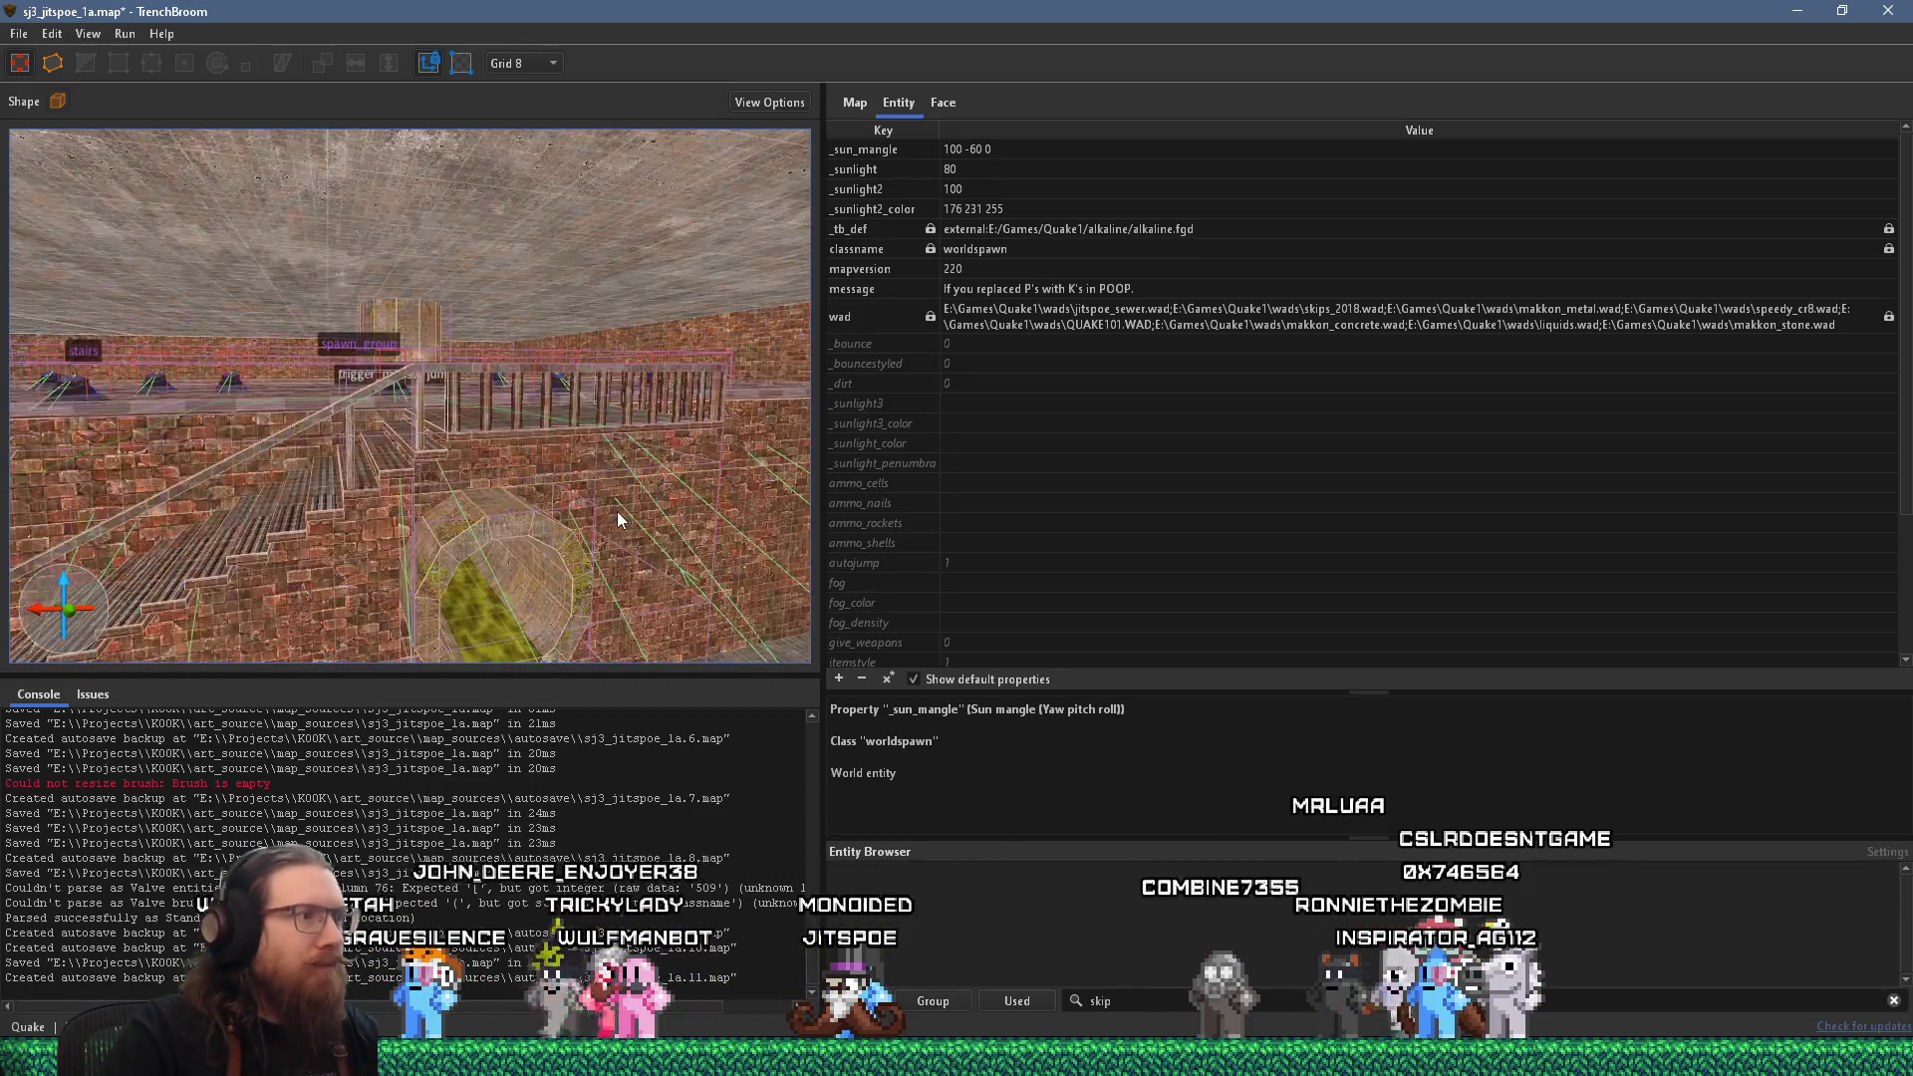
{"action": "scroll", "coordinate": [535, 520], "scroll_direction": "up", "scroll_amount": 10}
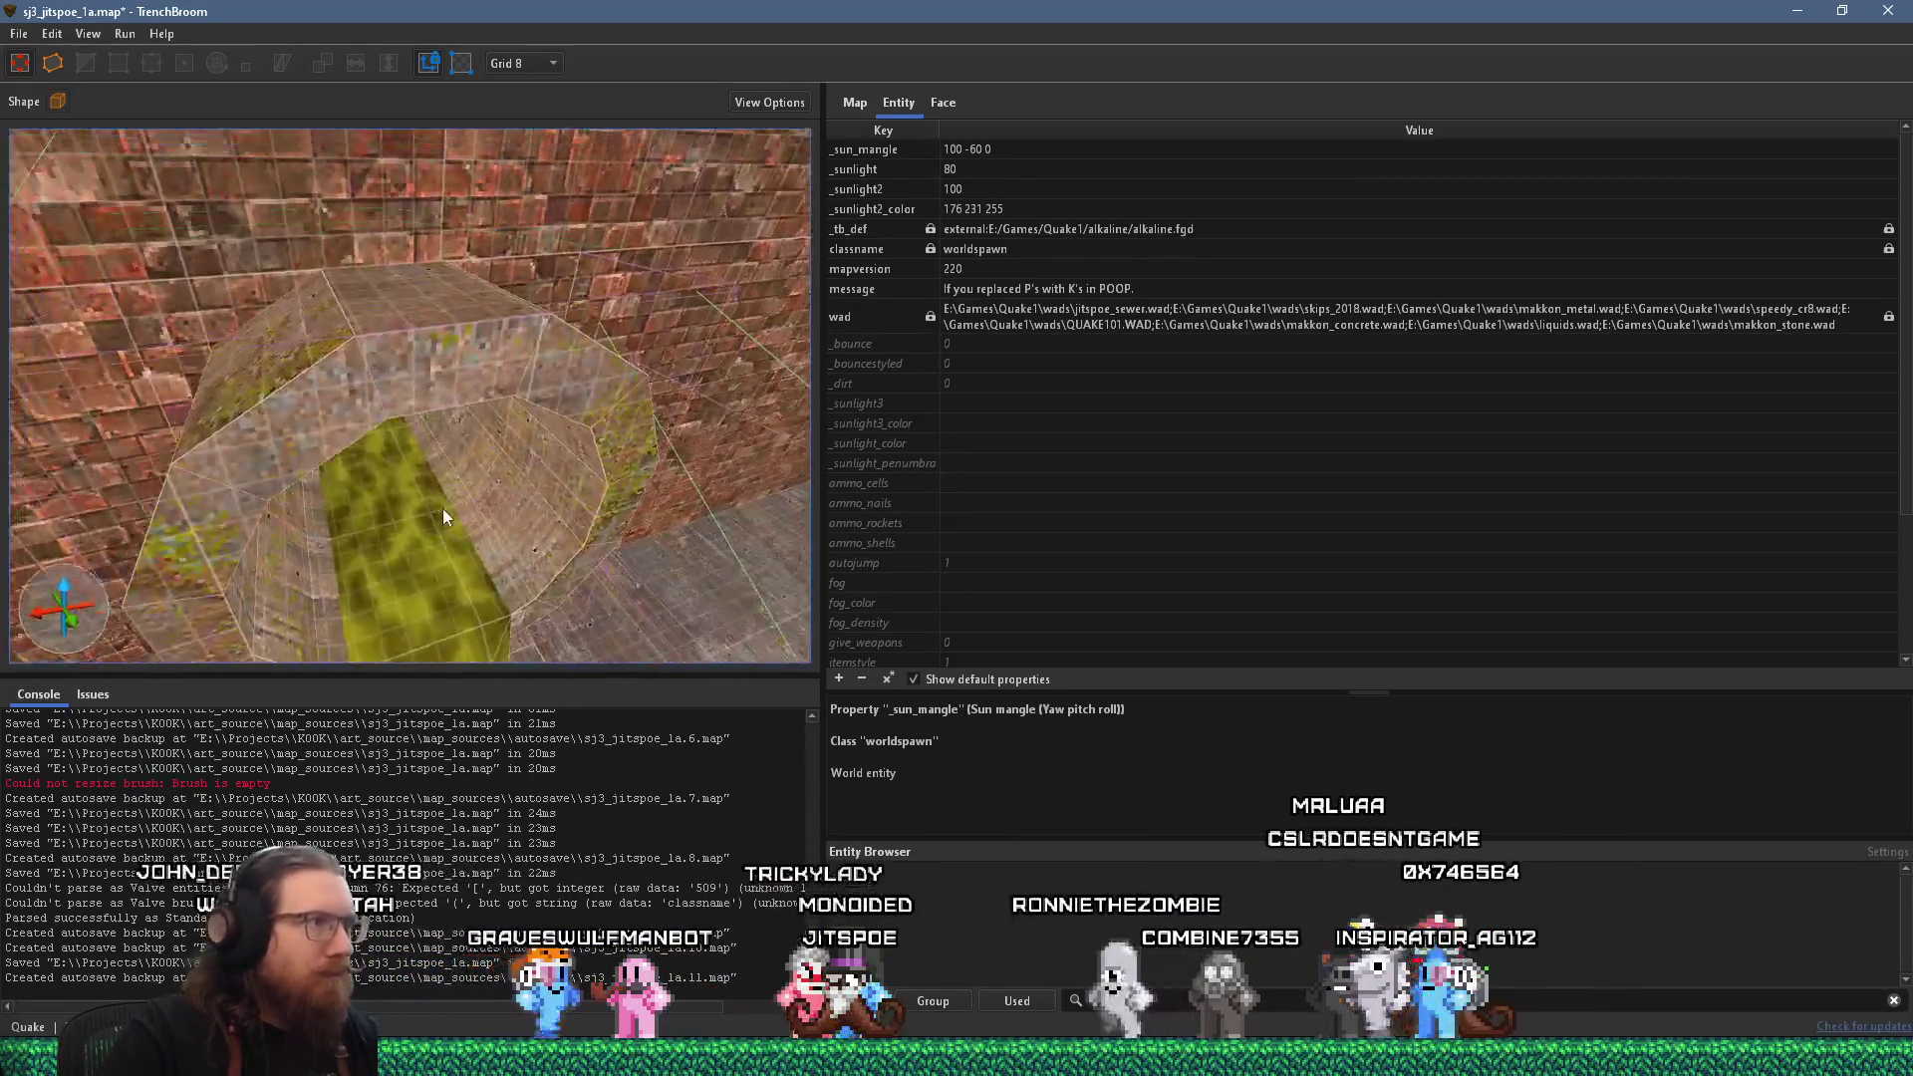
{"action": "scroll", "coordinate": [464, 408], "scroll_direction": "down", "scroll_amount": 8}
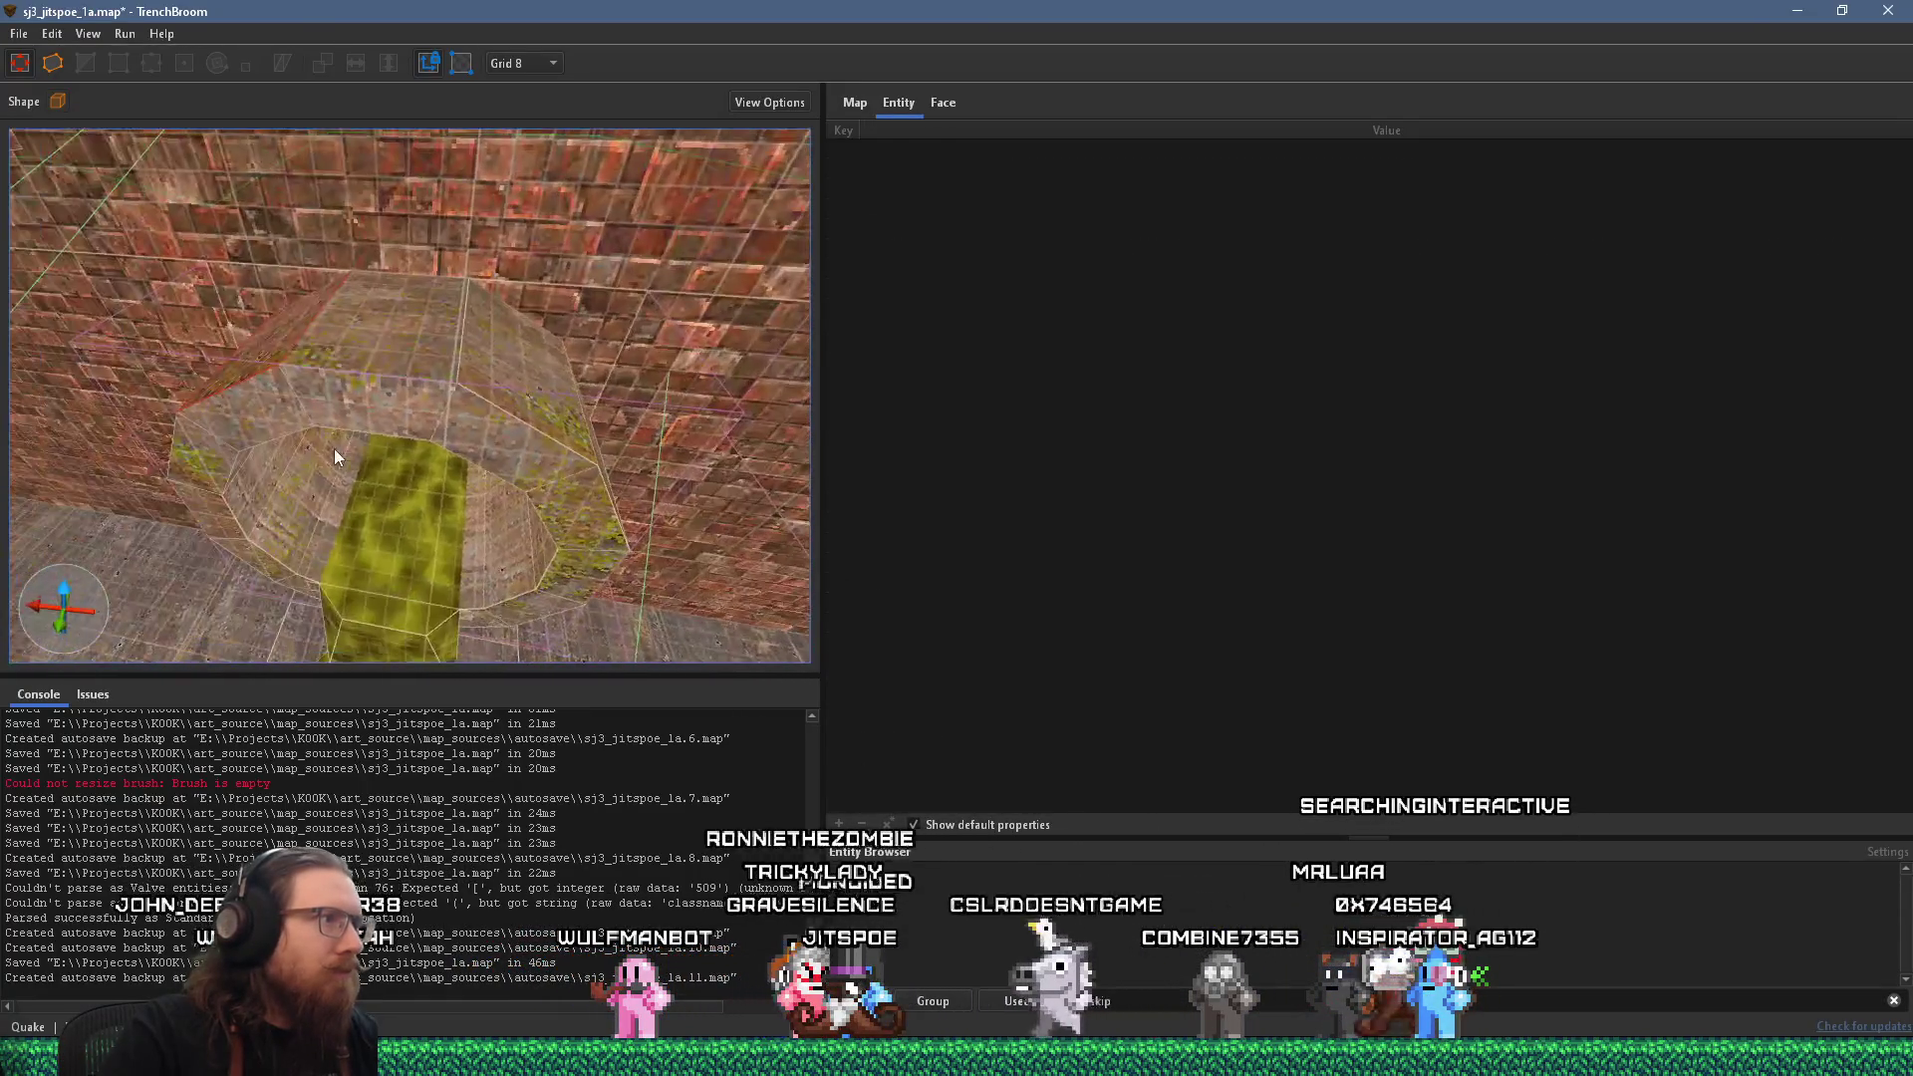
{"action": "scroll", "coordinate": [567, 423], "scroll_direction": "up", "scroll_amount": 5}
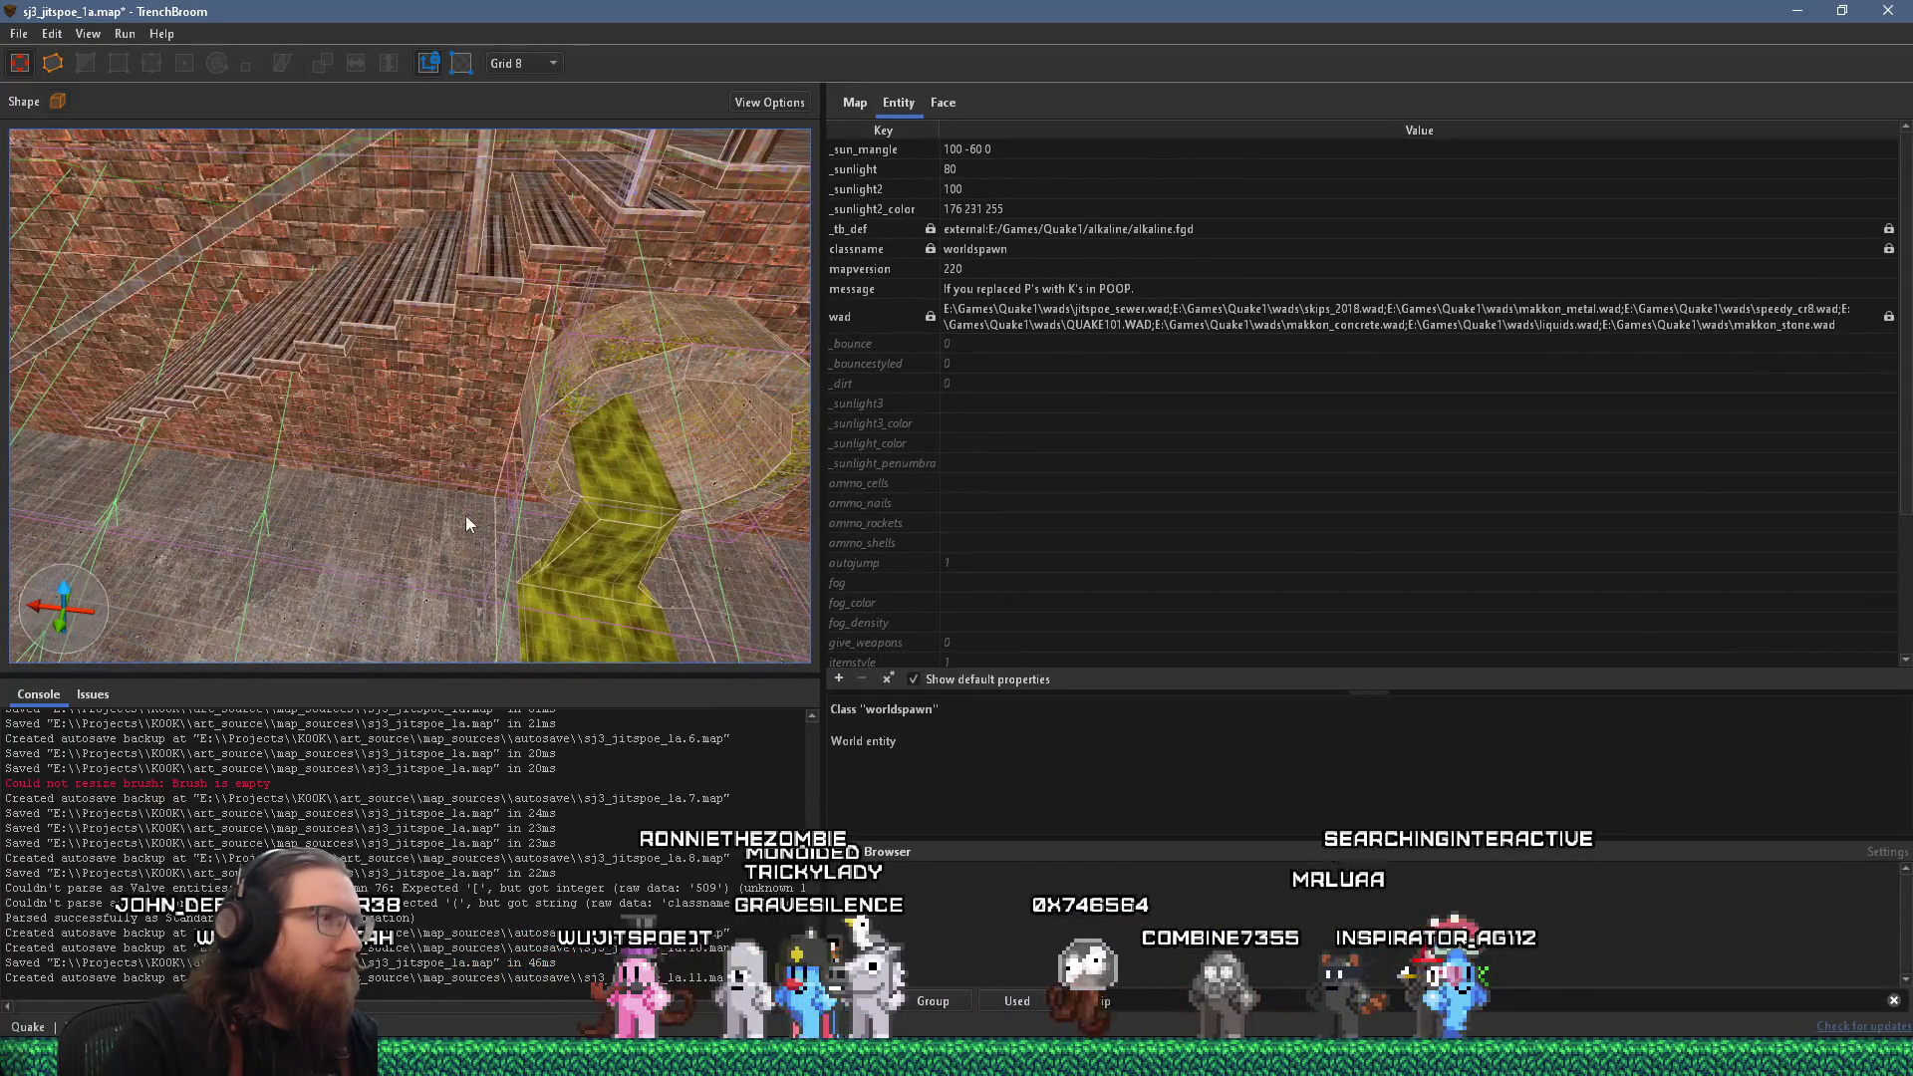
{"action": "scroll", "coordinate": [686, 496], "scroll_direction": "up", "scroll_amount": 5}
{"action": "scroll", "coordinate": [685, 496], "scroll_direction": "down", "scroll_amount": 10}
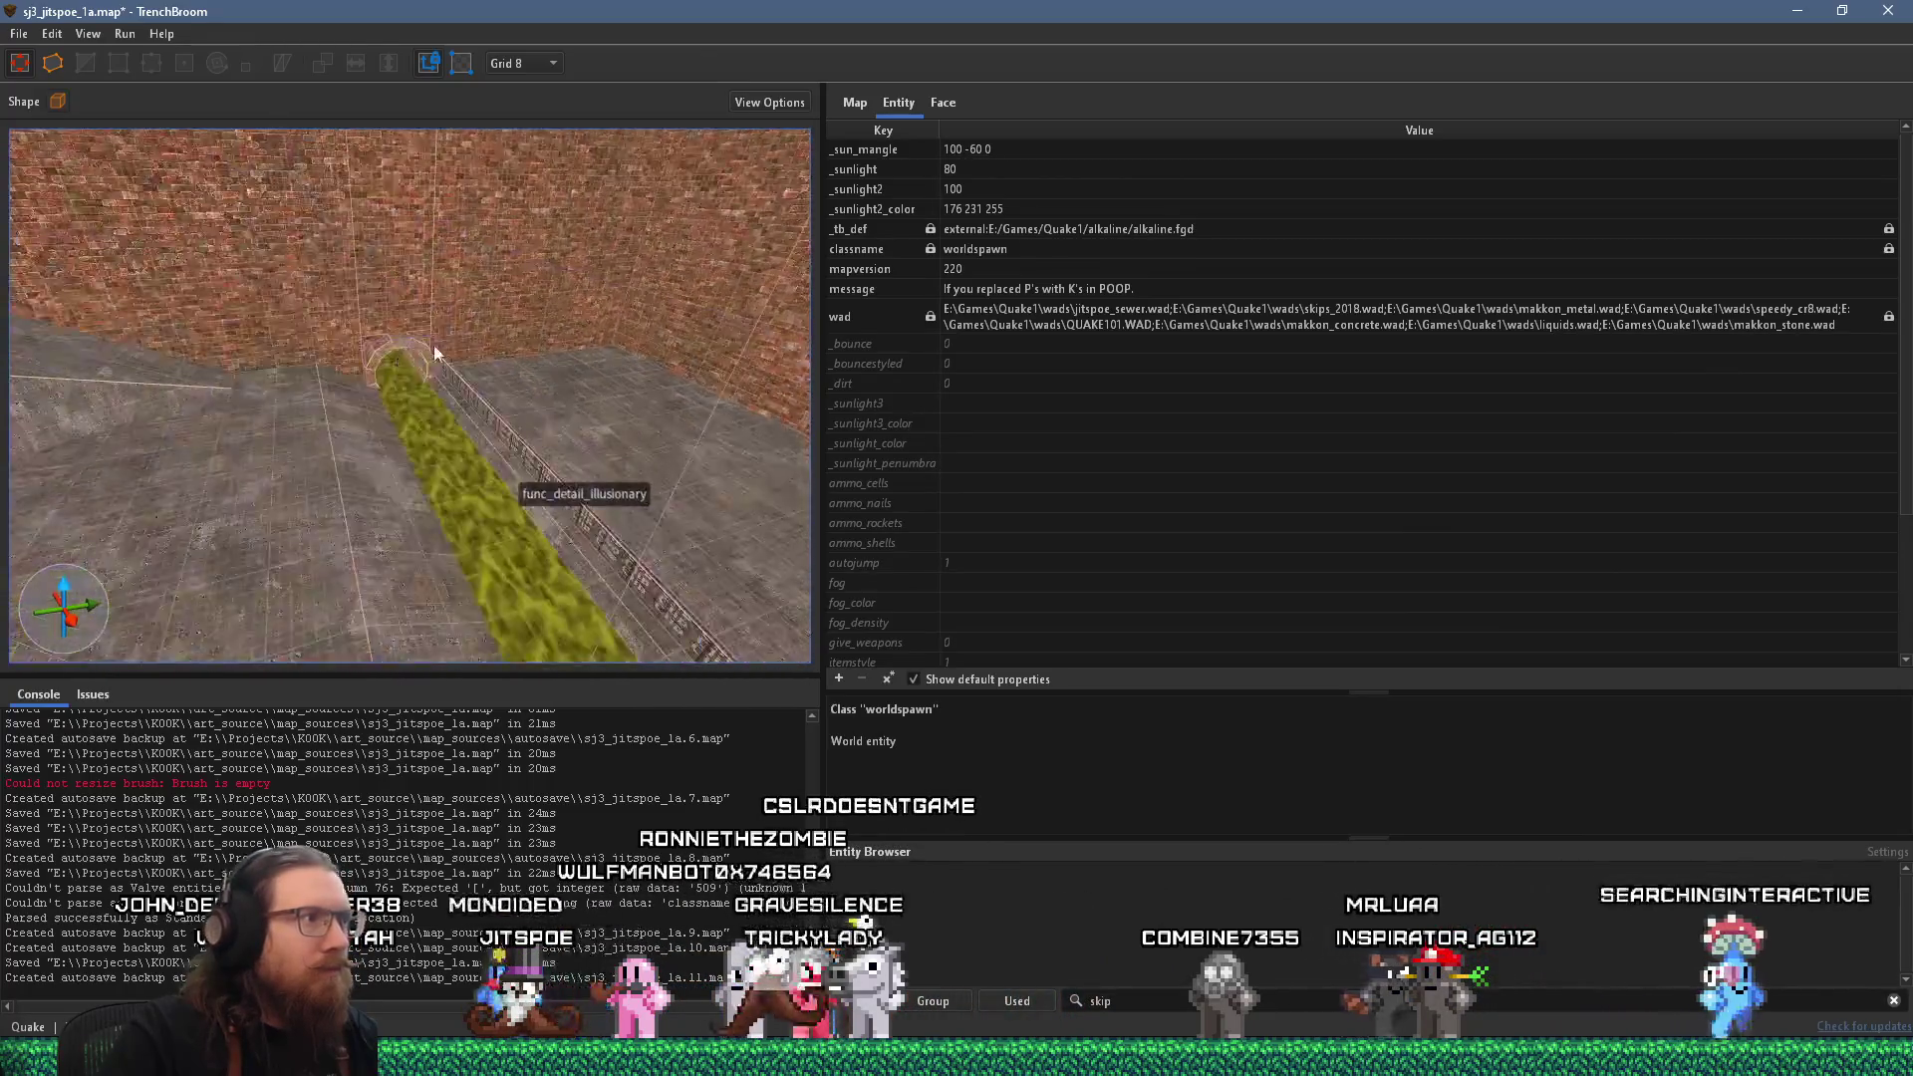
{"action": "scroll", "coordinate": [408, 427], "scroll_direction": "up", "scroll_amount": 10}
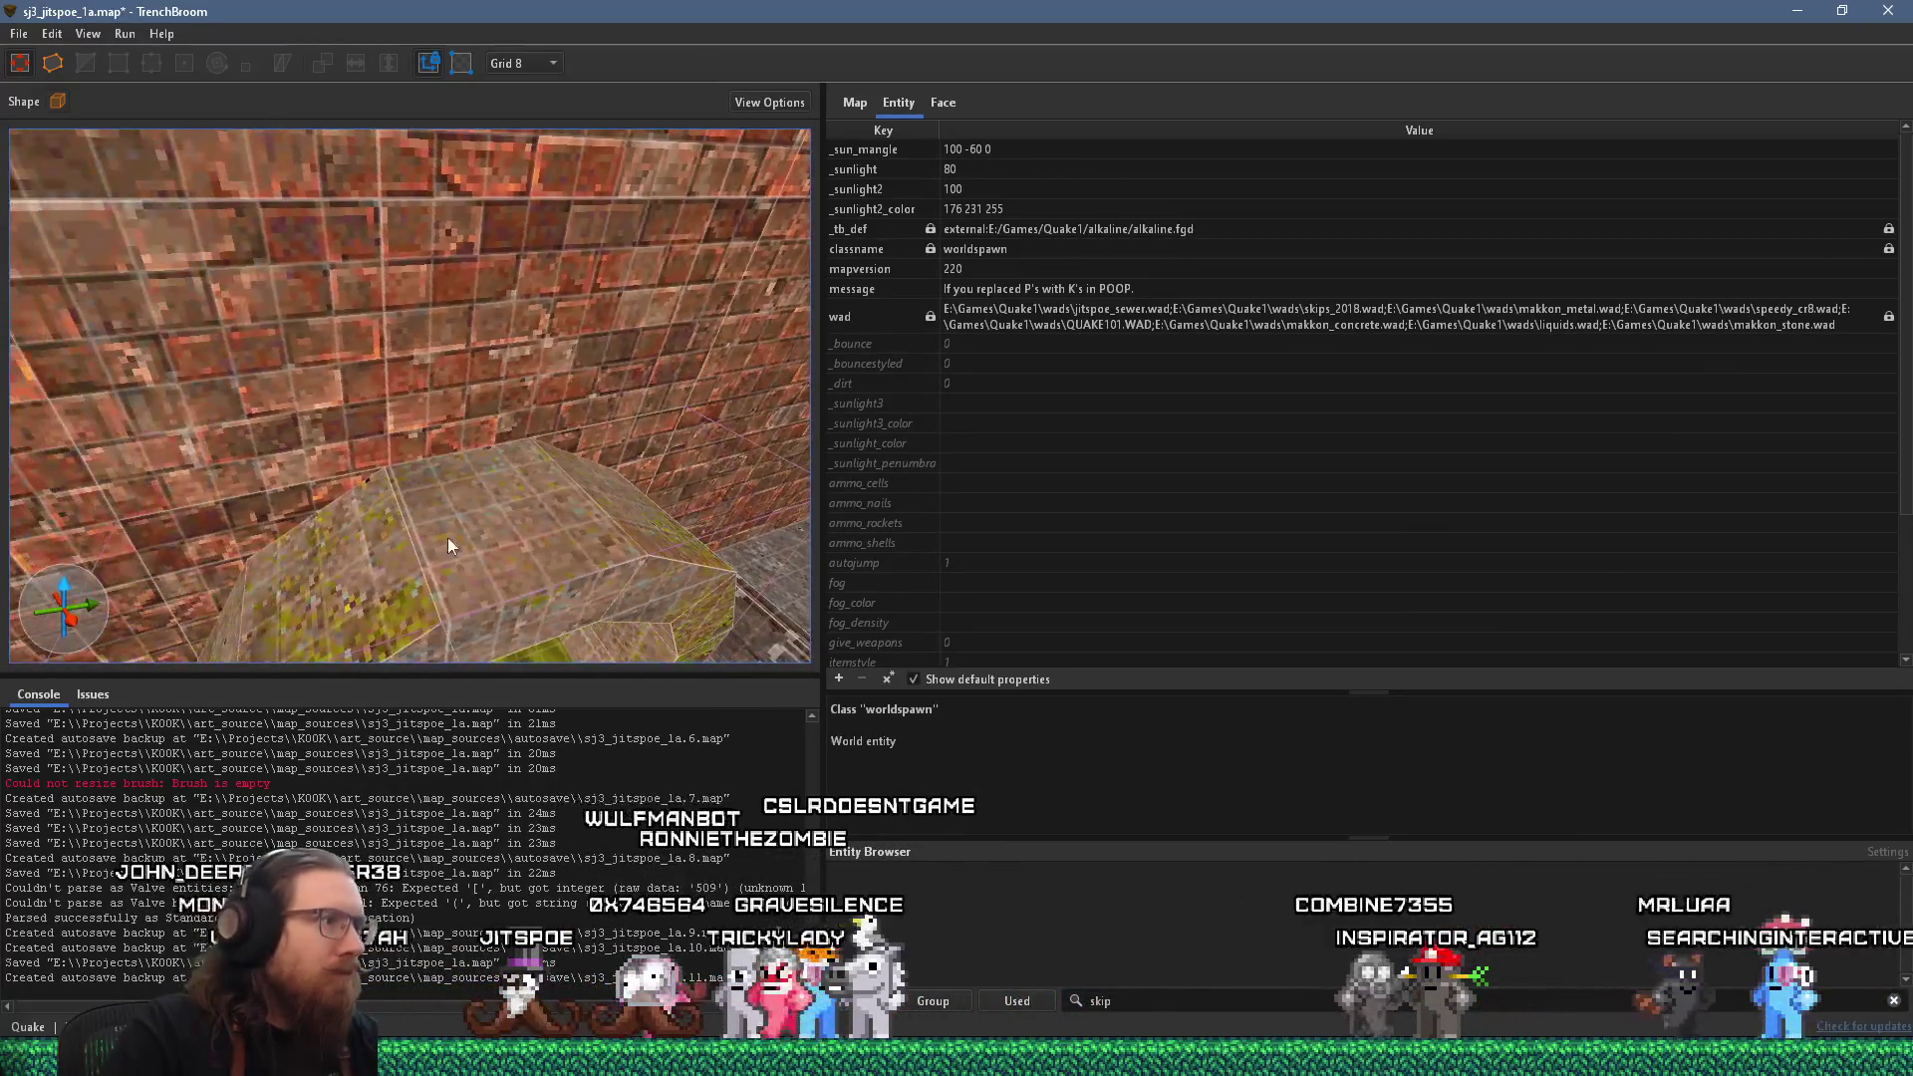
{"action": "scroll", "coordinate": [498, 540], "scroll_direction": "down", "scroll_amount": 10}
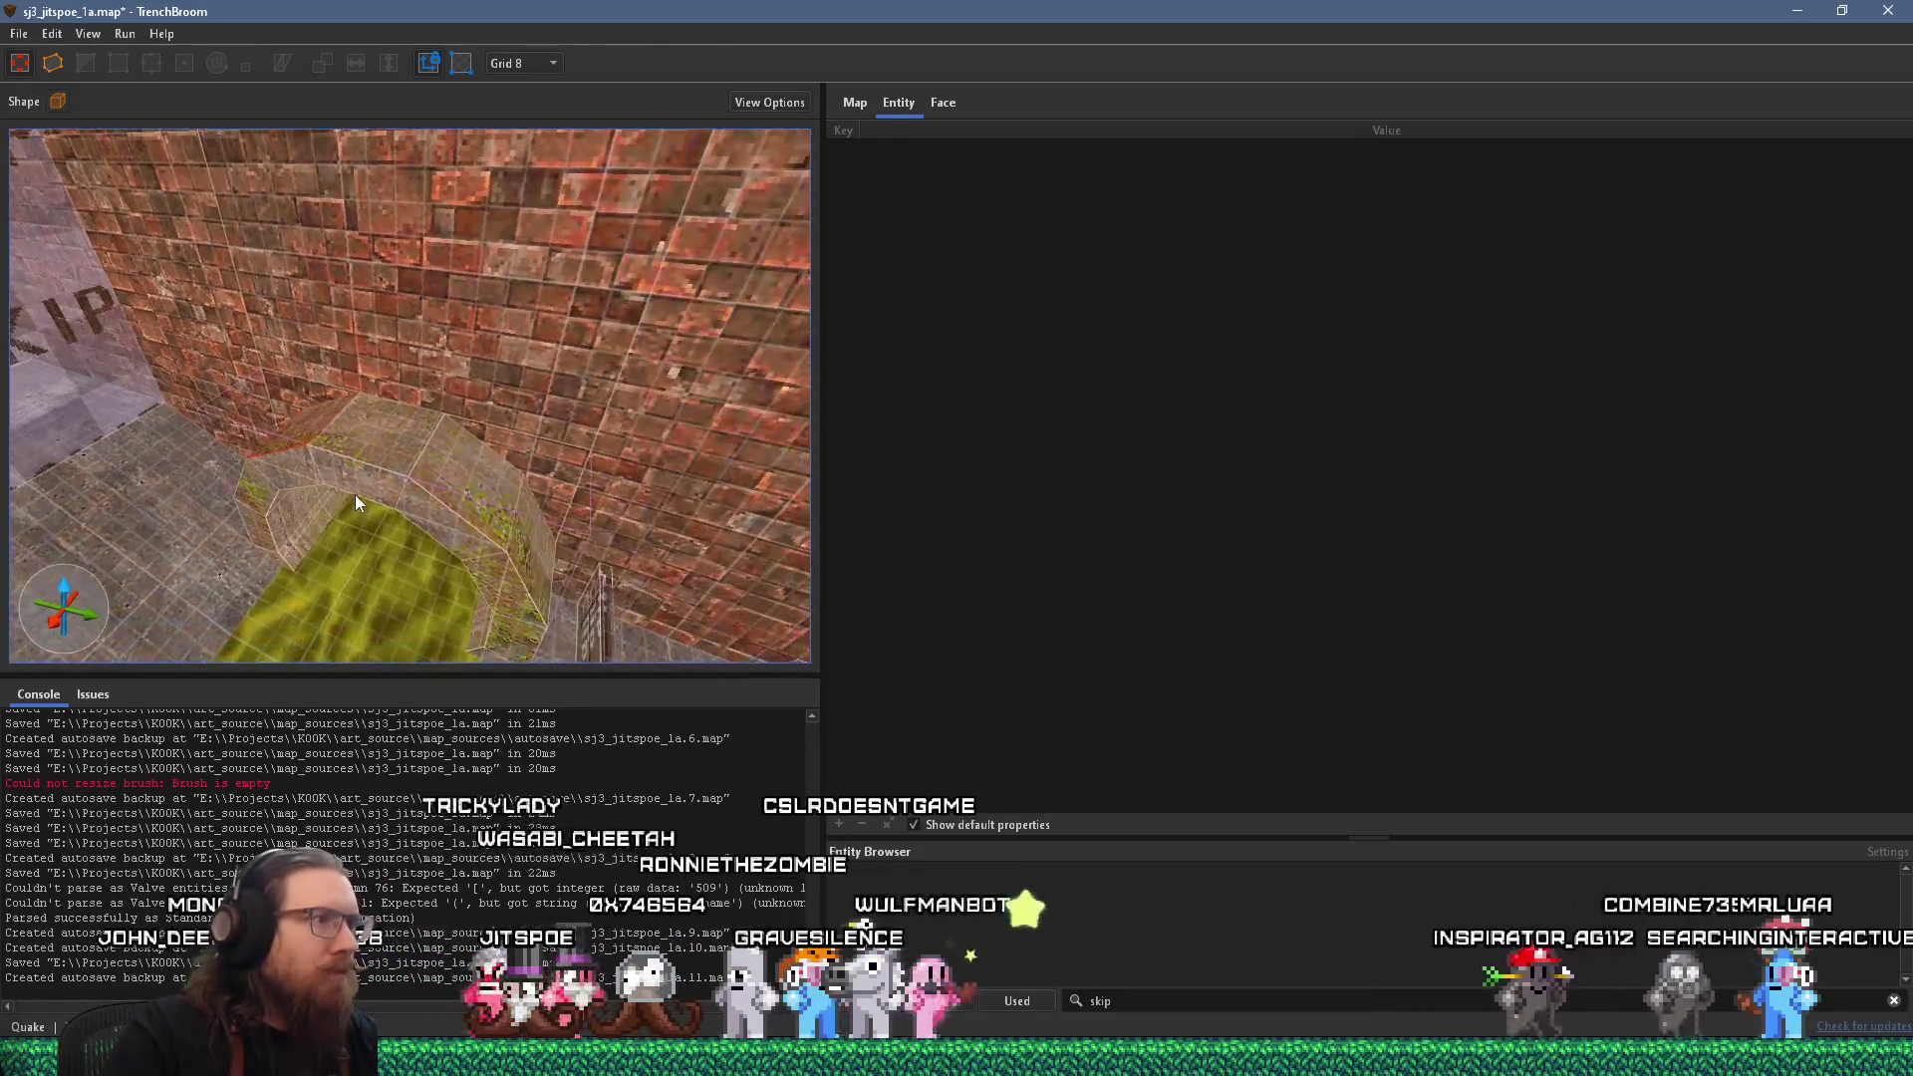
{"action": "scroll", "coordinate": [381, 492], "scroll_direction": "down", "scroll_amount": 10}
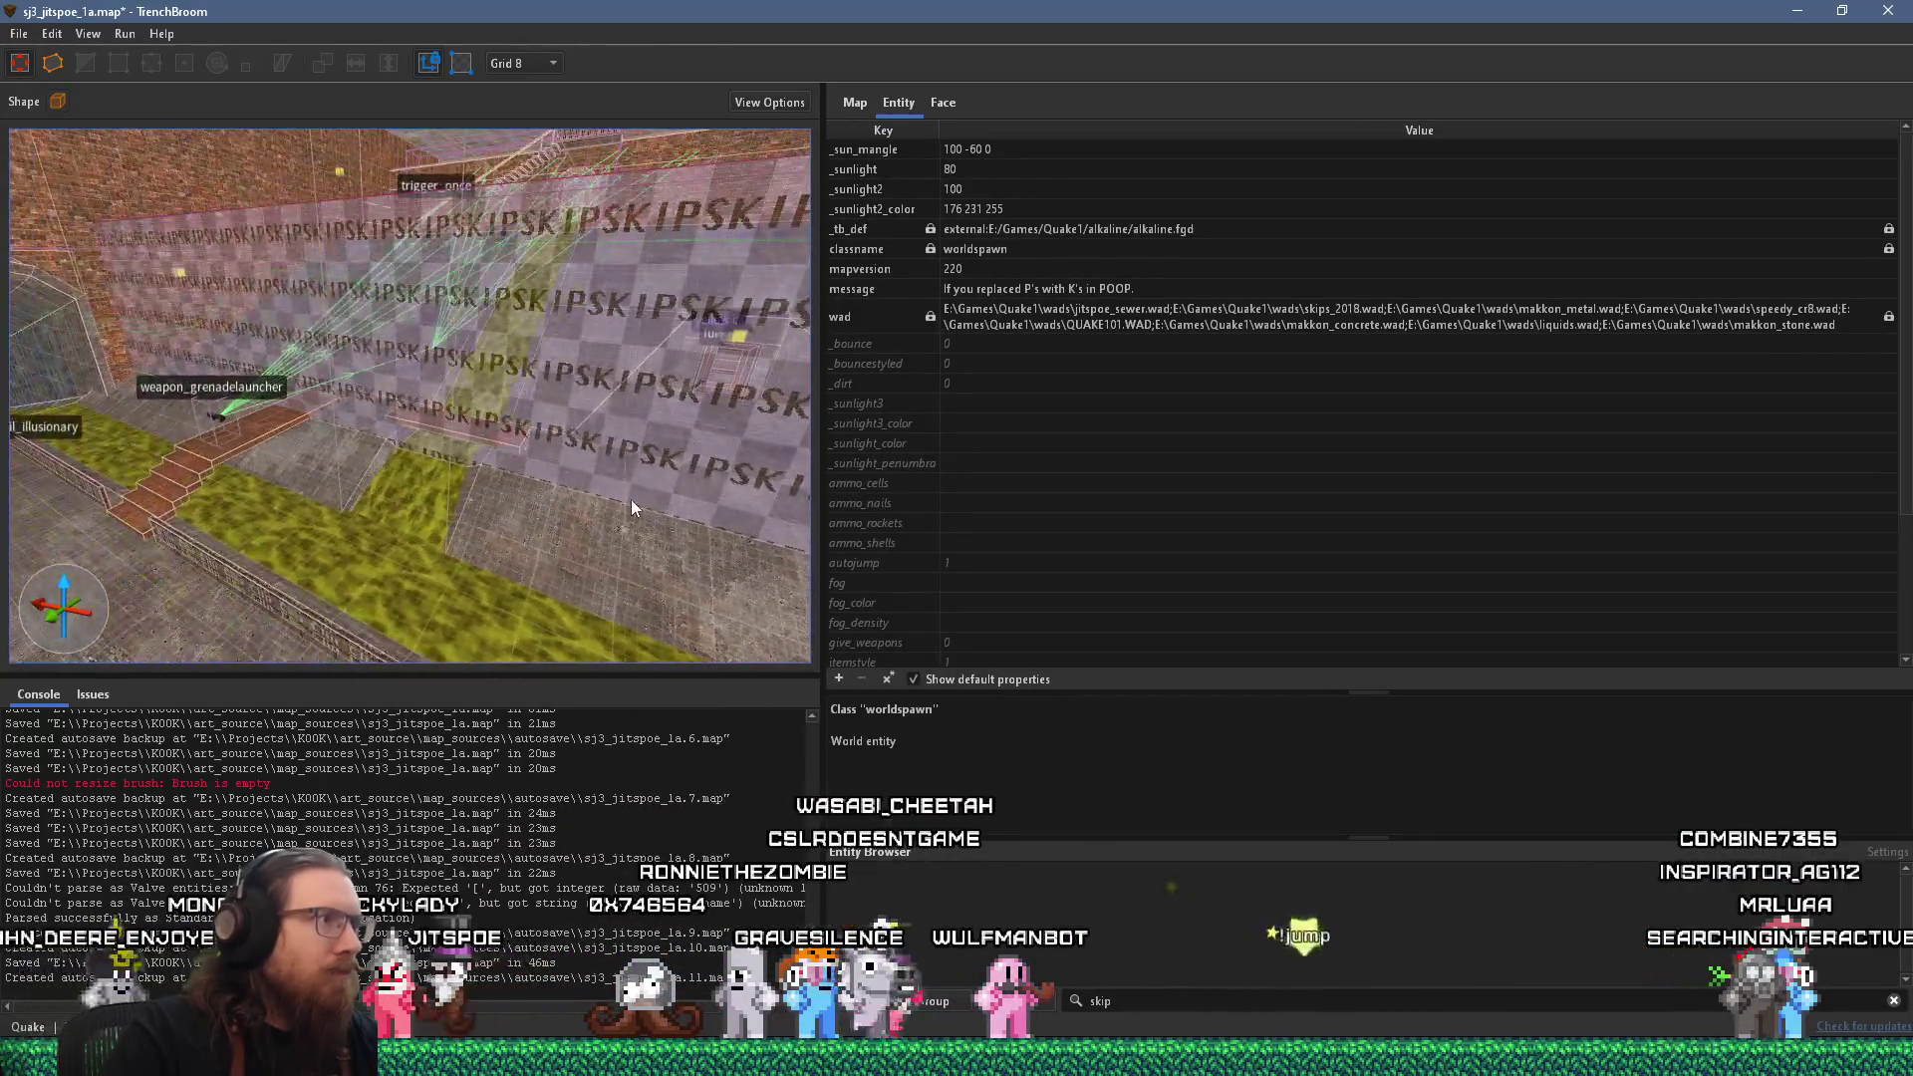
{"action": "left_click", "coordinate": [19, 33]}
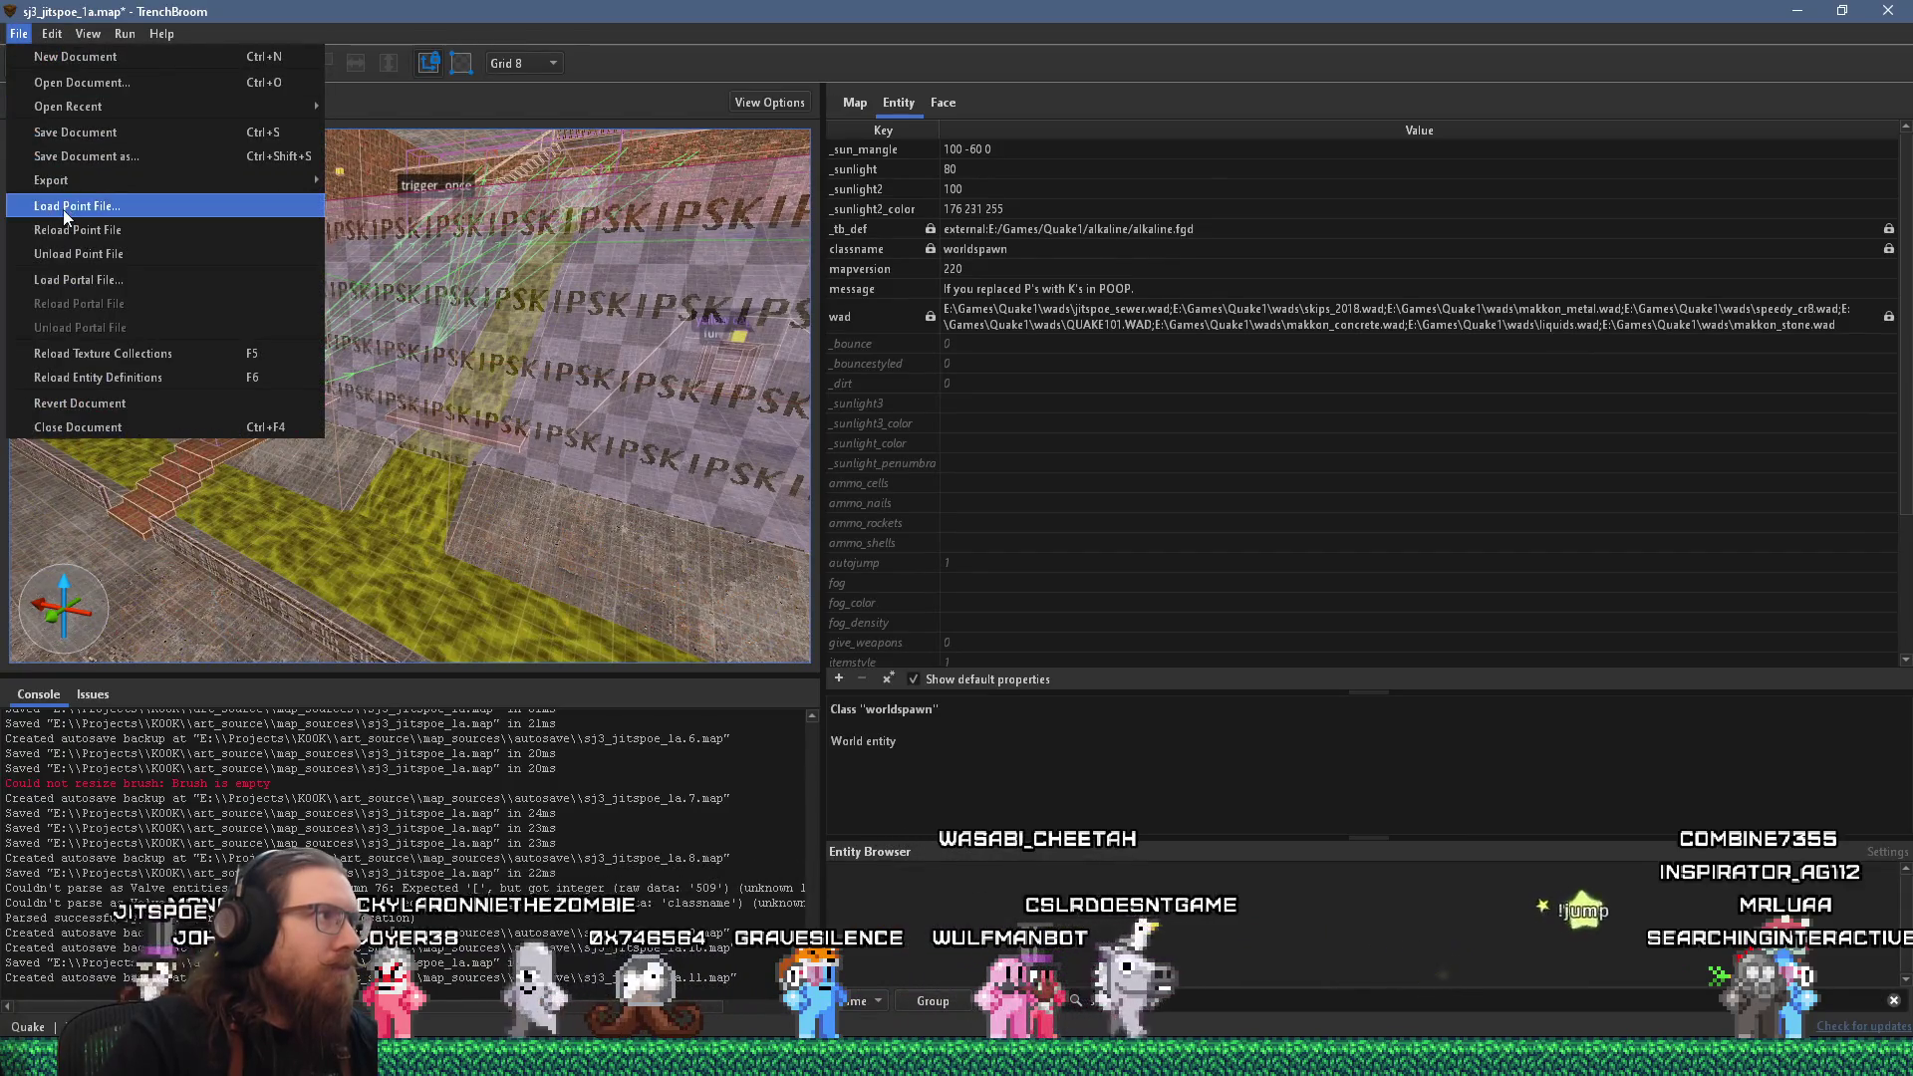
Save the sj3_jitspoe_1a map.
{"action": "left_click", "coordinate": [97, 134]}
{"action": "scroll", "coordinate": [391, 504], "scroll_direction": "up", "scroll_amount": 5}
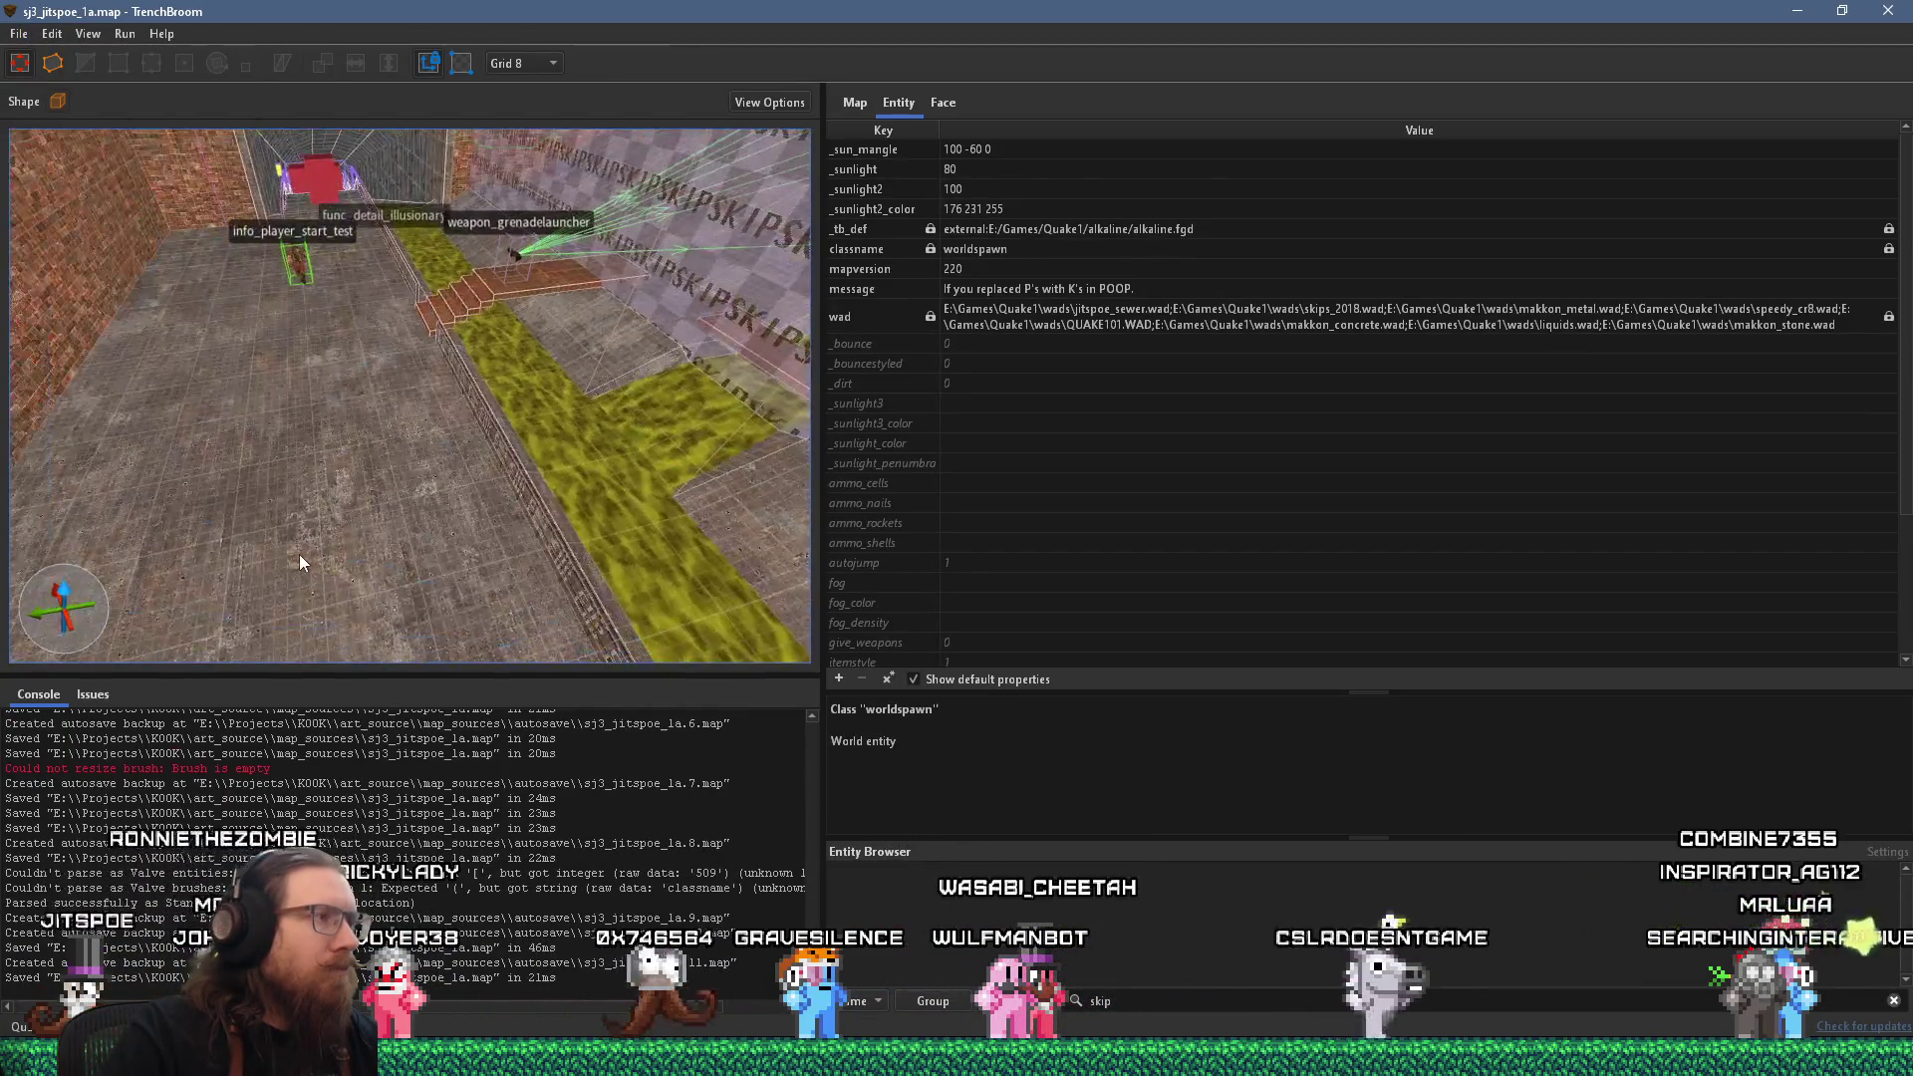
{"action": "scroll", "coordinate": [299, 554], "scroll_direction": "down", "scroll_amount": 6}
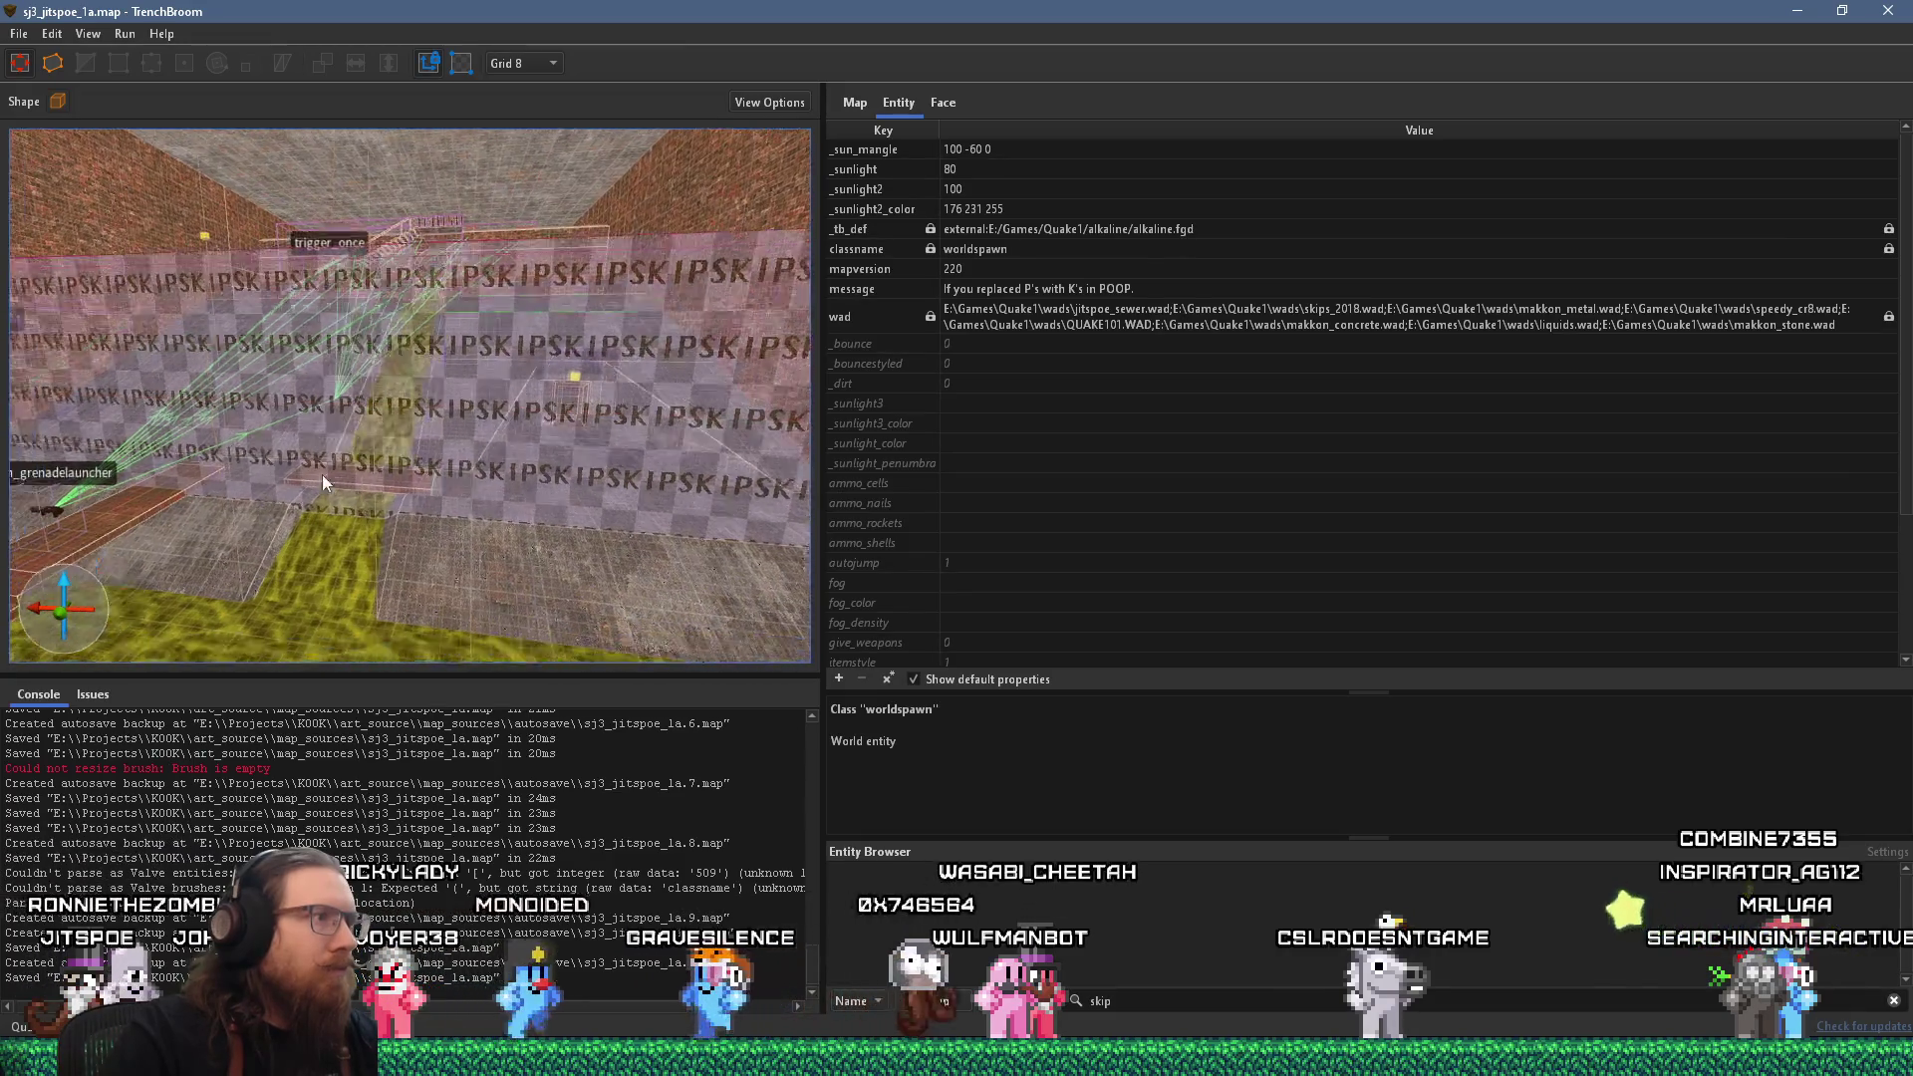
Orbit around the stairs along the yellow strip, then bring up the Firefox window thumbnails.
{"action": "mouse_move", "coordinate": [546, 349]}
{"action": "left_mouse_down"}
{"action": "mouse_move", "coordinate": [458, 392]}
{"action": "mouse_move", "coordinate": [580, 378]}
{"action": "mouse_move", "coordinate": [338, 386]}
{"action": "mouse_move", "coordinate": [341, 450]}
{"action": "mouse_move", "coordinate": [283, 417]}
{"action": "mouse_move", "coordinate": [333, 470]}
{"action": "mouse_move", "coordinate": [207, 512]}
{"action": "mouse_move", "coordinate": [217, 558]}
{"action": "left_mouse_up"}
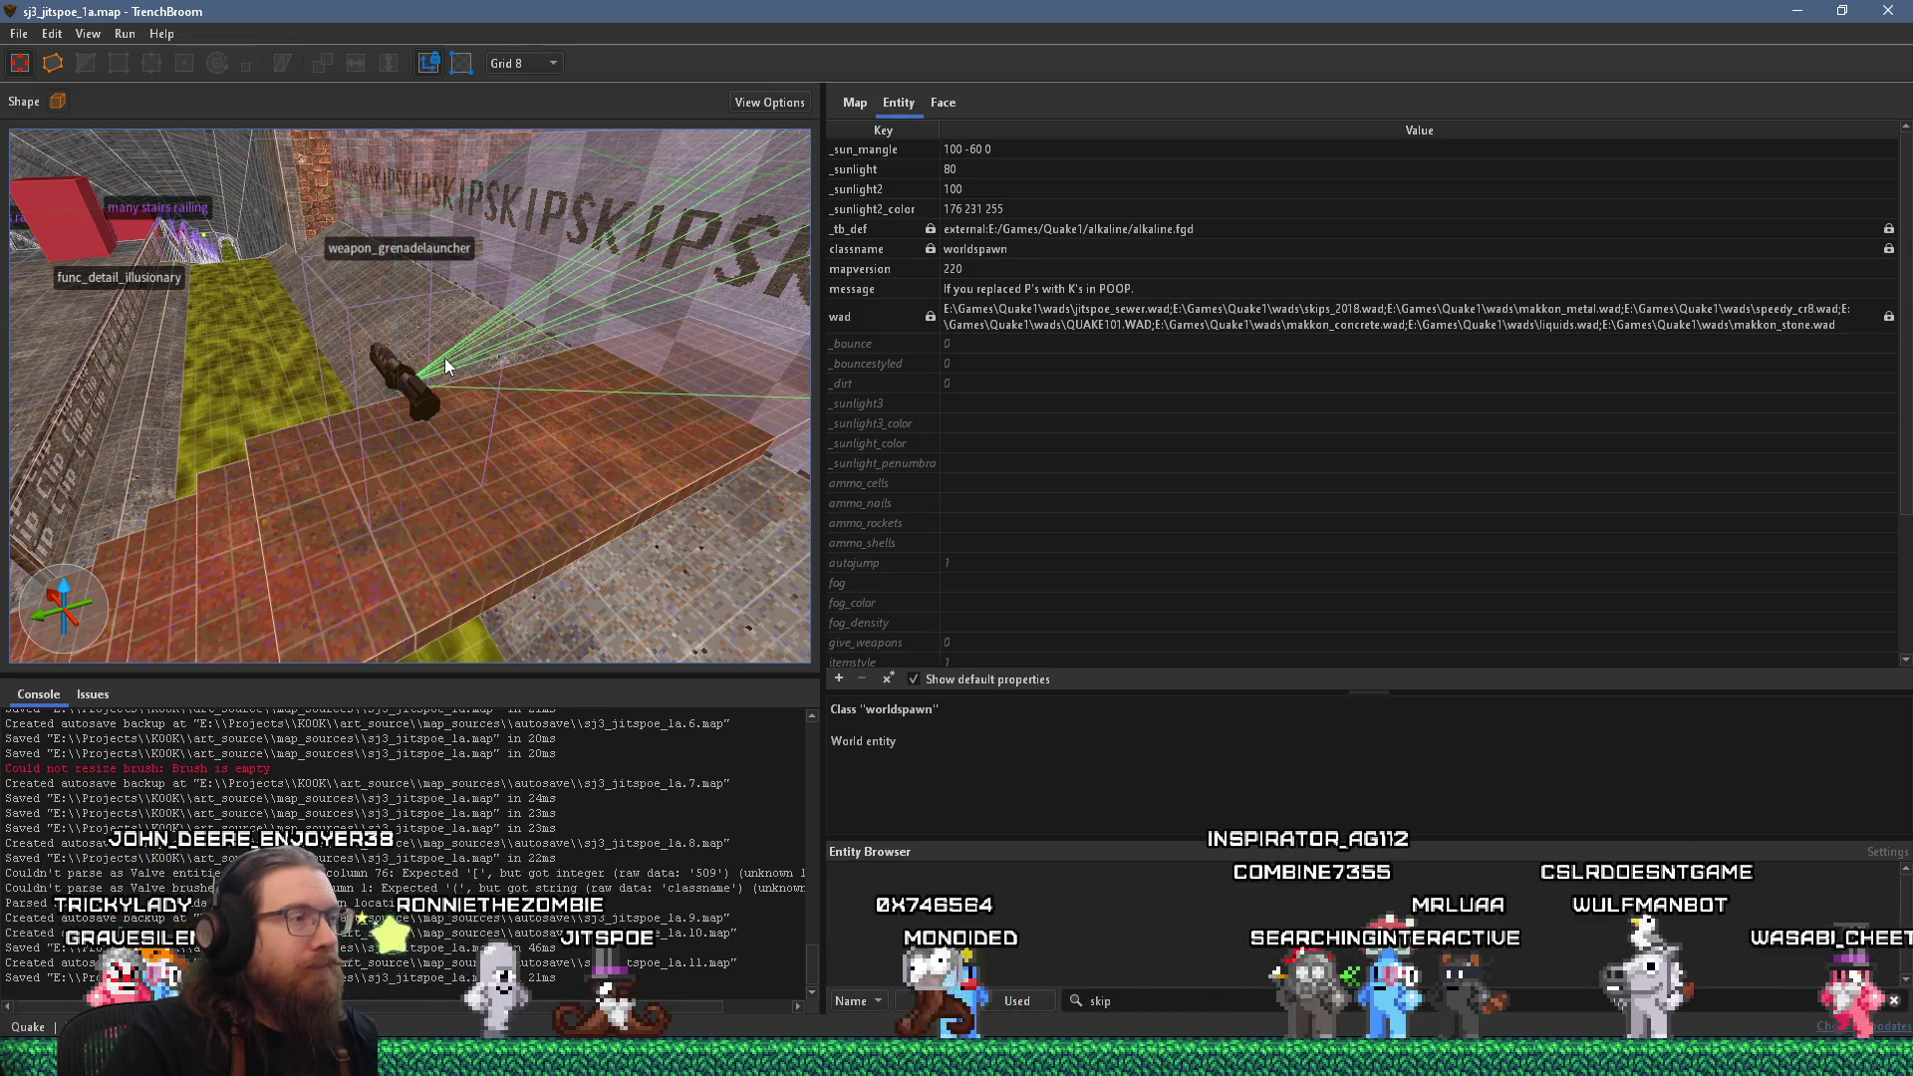
{"action": "mouse_move", "coordinate": [637, 476]}
{"action": "left_mouse_down"}
{"action": "mouse_move", "coordinate": [470, 492]}
{"action": "mouse_move", "coordinate": [411, 363]}
{"action": "mouse_move", "coordinate": [392, 393]}
{"action": "mouse_move", "coordinate": [655, 550]}
{"action": "mouse_move", "coordinate": [738, 542]}
{"action": "mouse_move", "coordinate": [619, 516]}
{"action": "mouse_move", "coordinate": [490, 552]}
{"action": "mouse_move", "coordinate": [380, 541]}
{"action": "mouse_move", "coordinate": [345, 576]}
{"action": "left_mouse_up"}
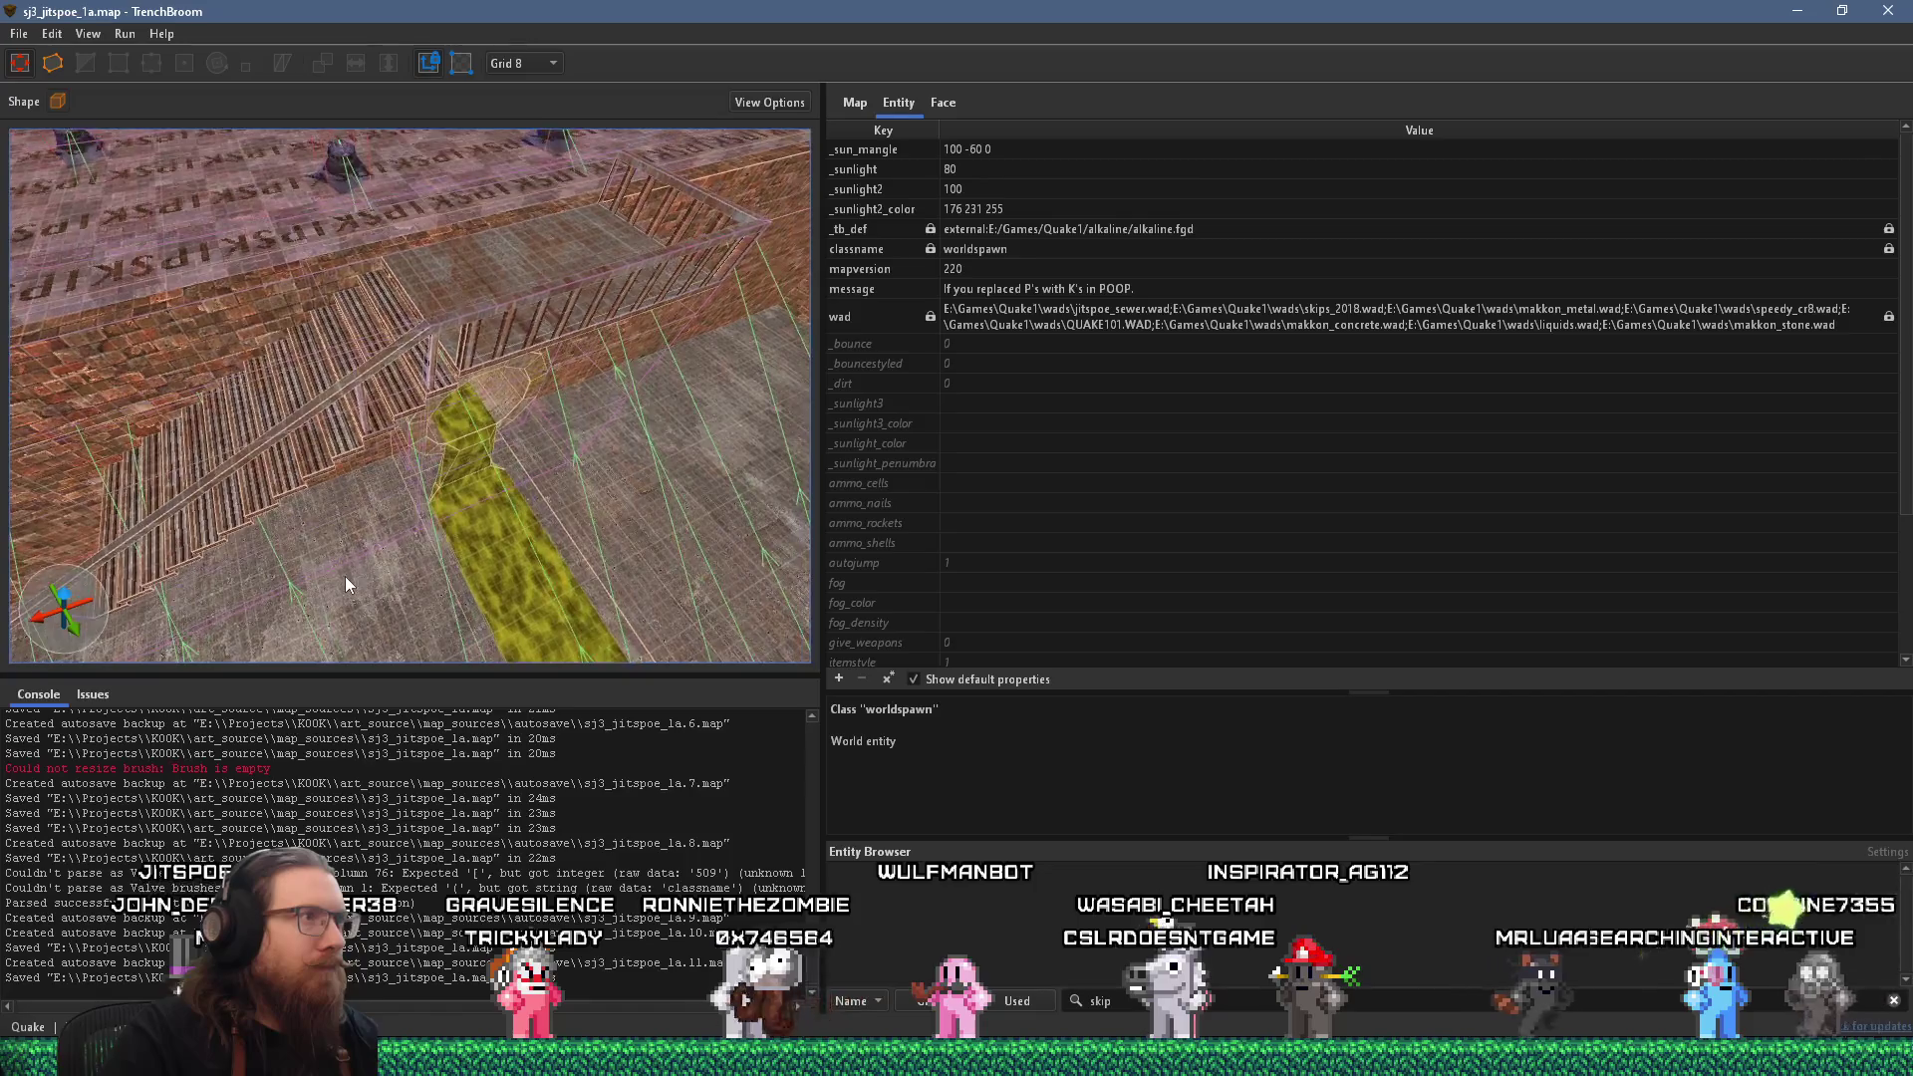
{"action": "left_click", "coordinate": [1352, 1058]}
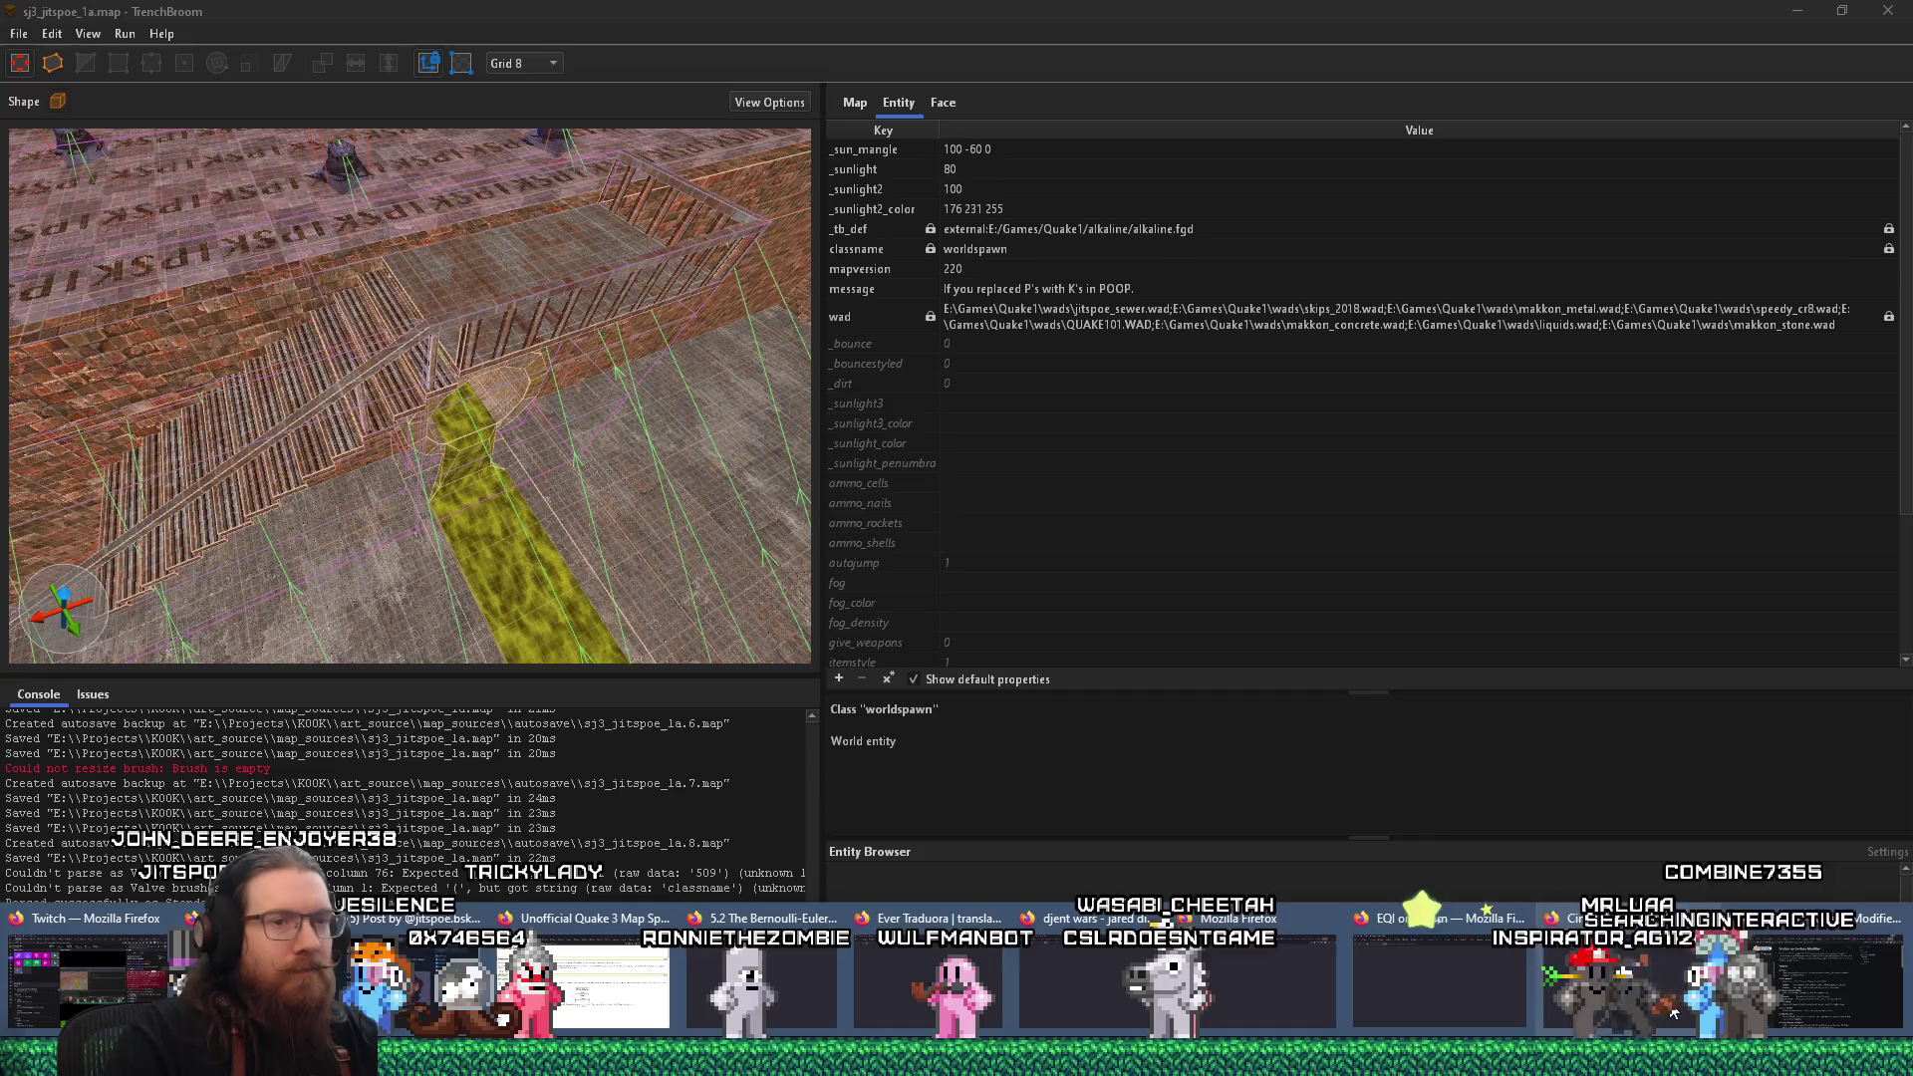
In Firefox, search DuckDuckGo images for 'steampunk metal stair'.
{"action": "left_click", "coordinate": [1761, 917]}
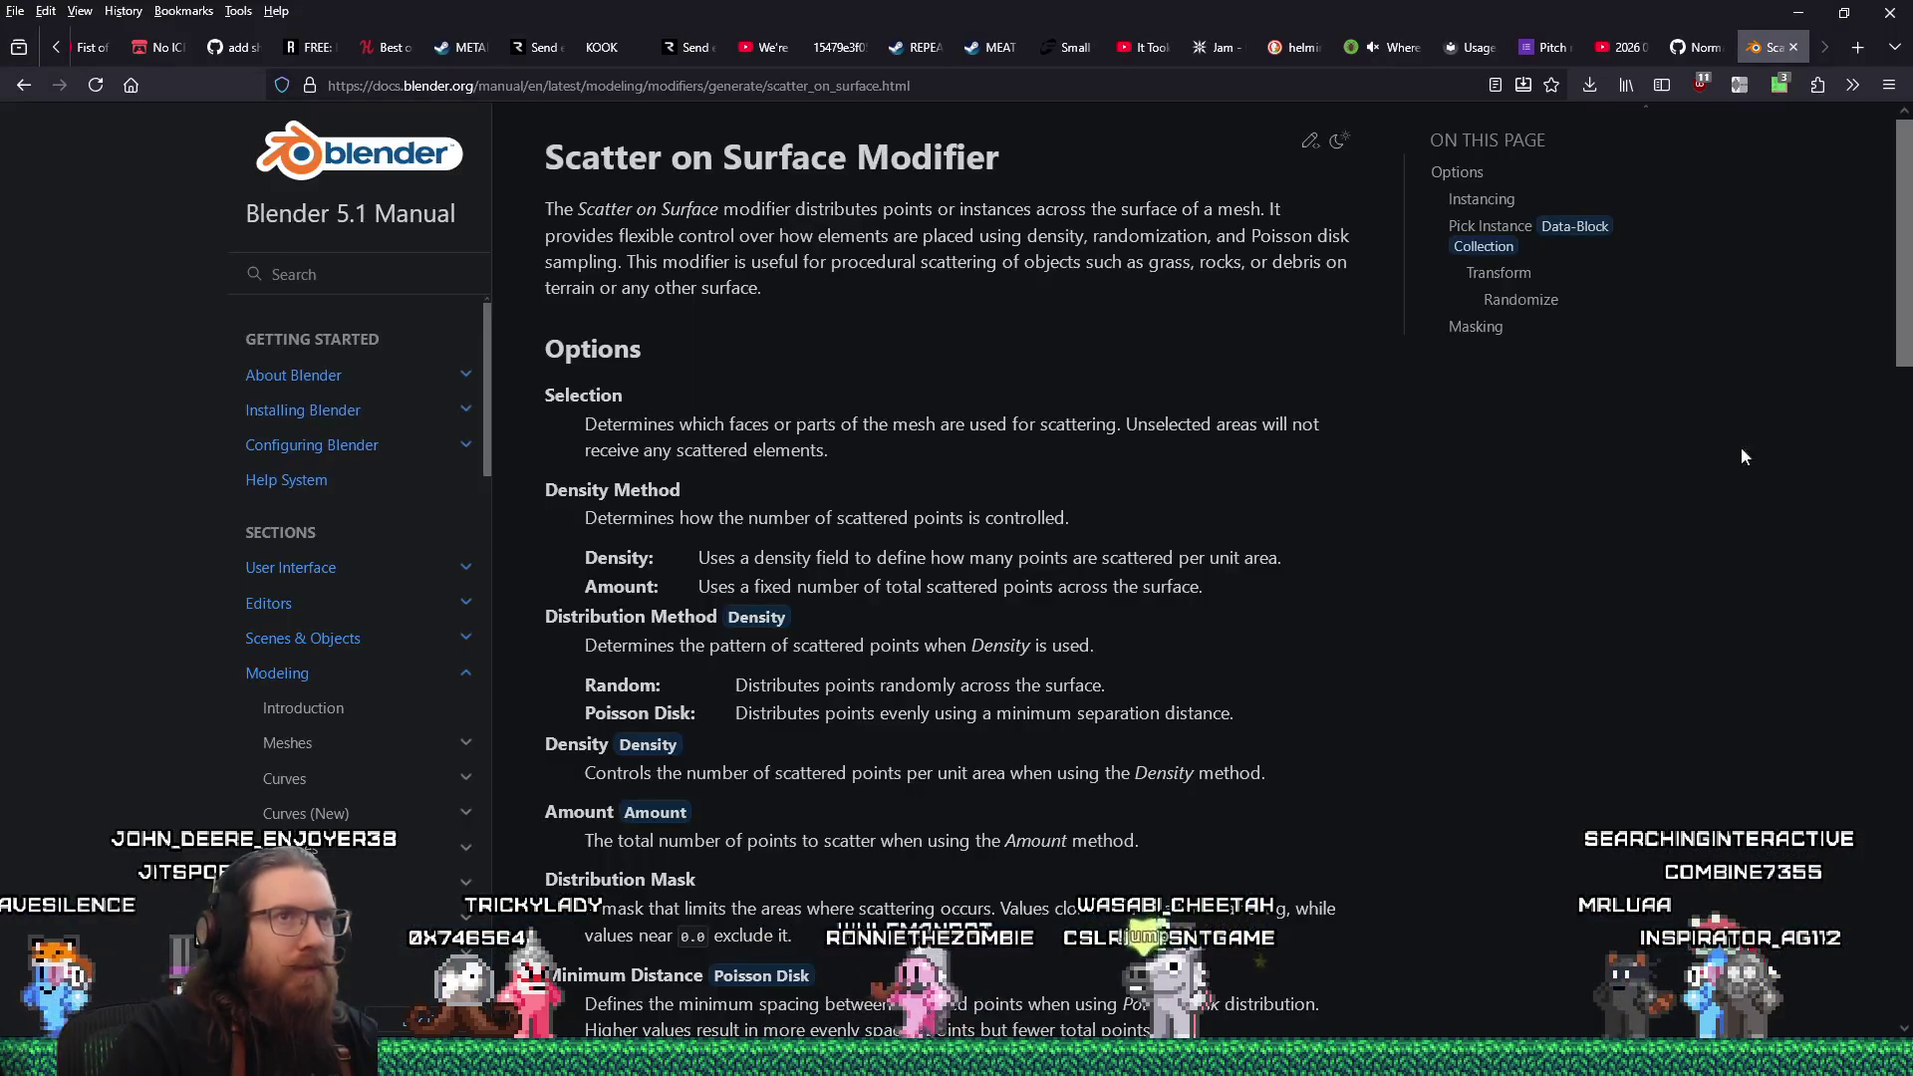
{"action": "left_click", "coordinate": [1343, 92]}
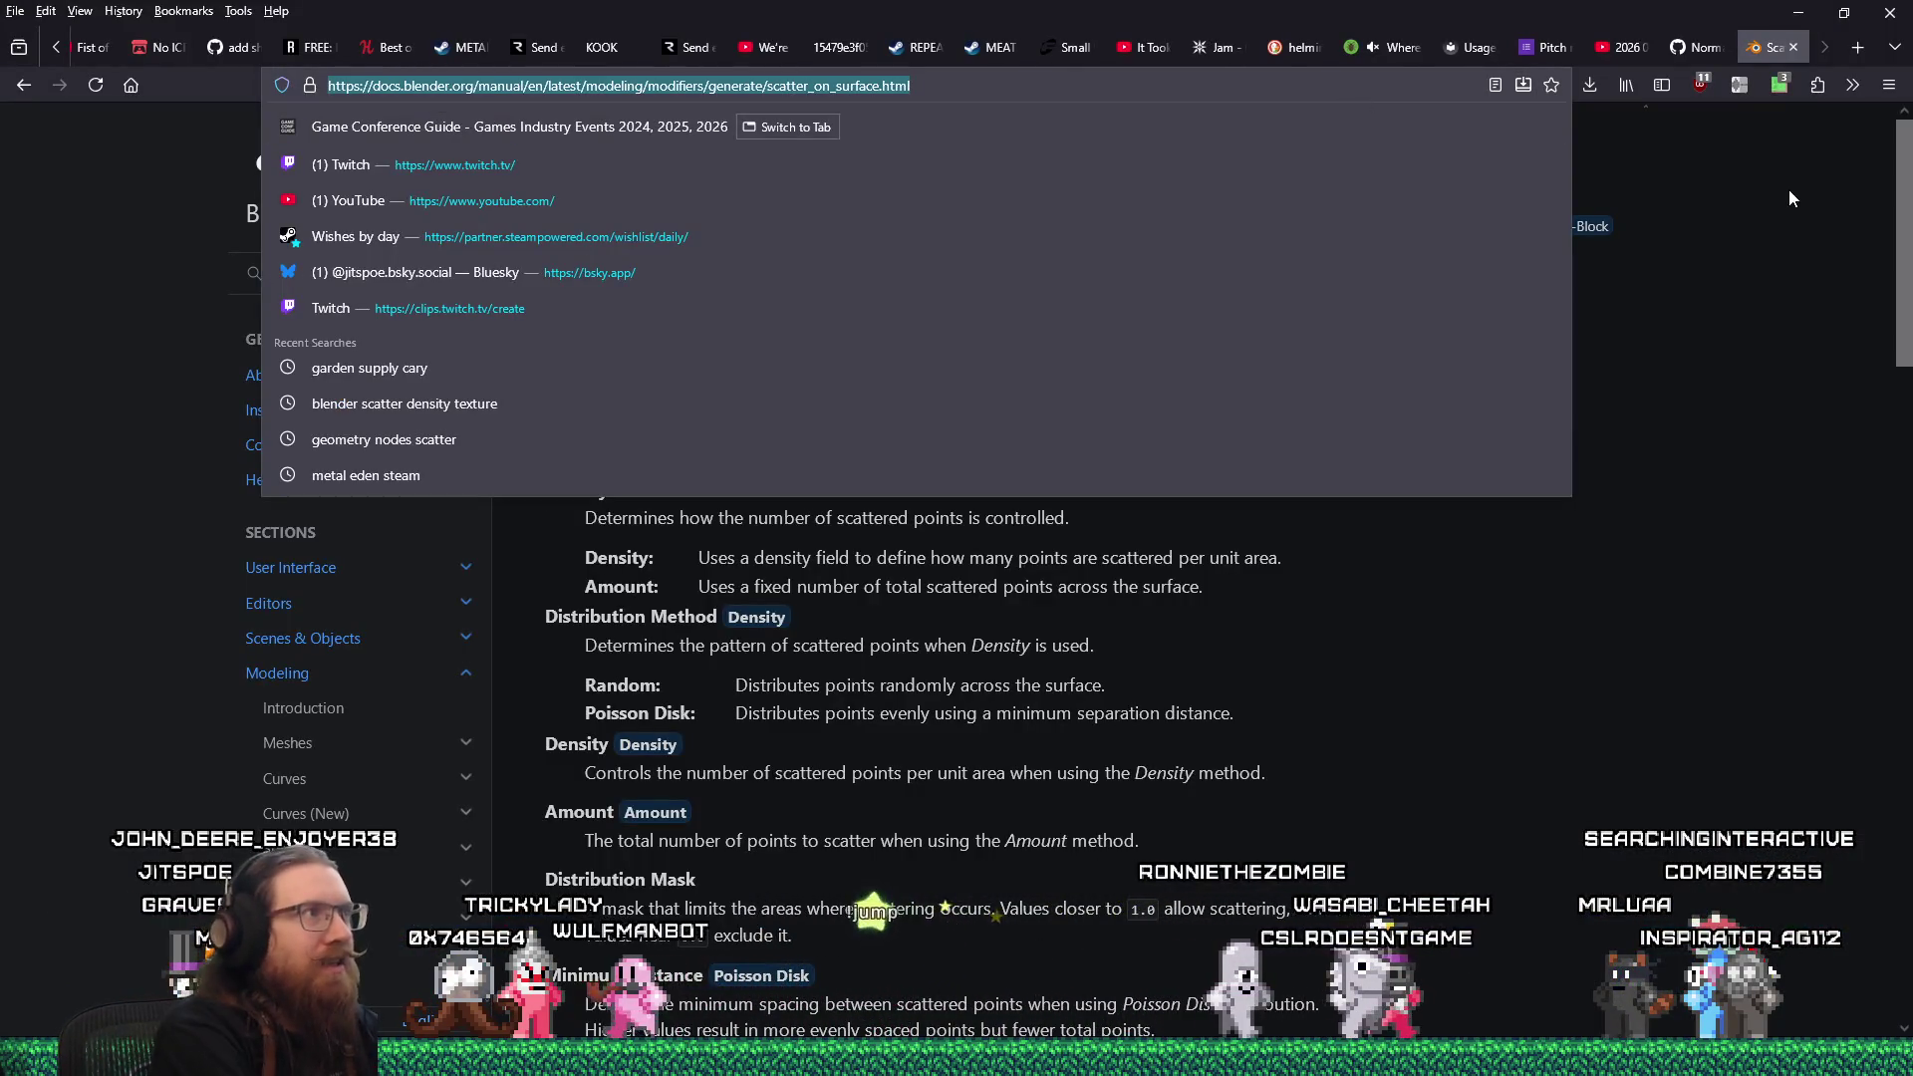
{"action": "type", "text": "steampunk"}
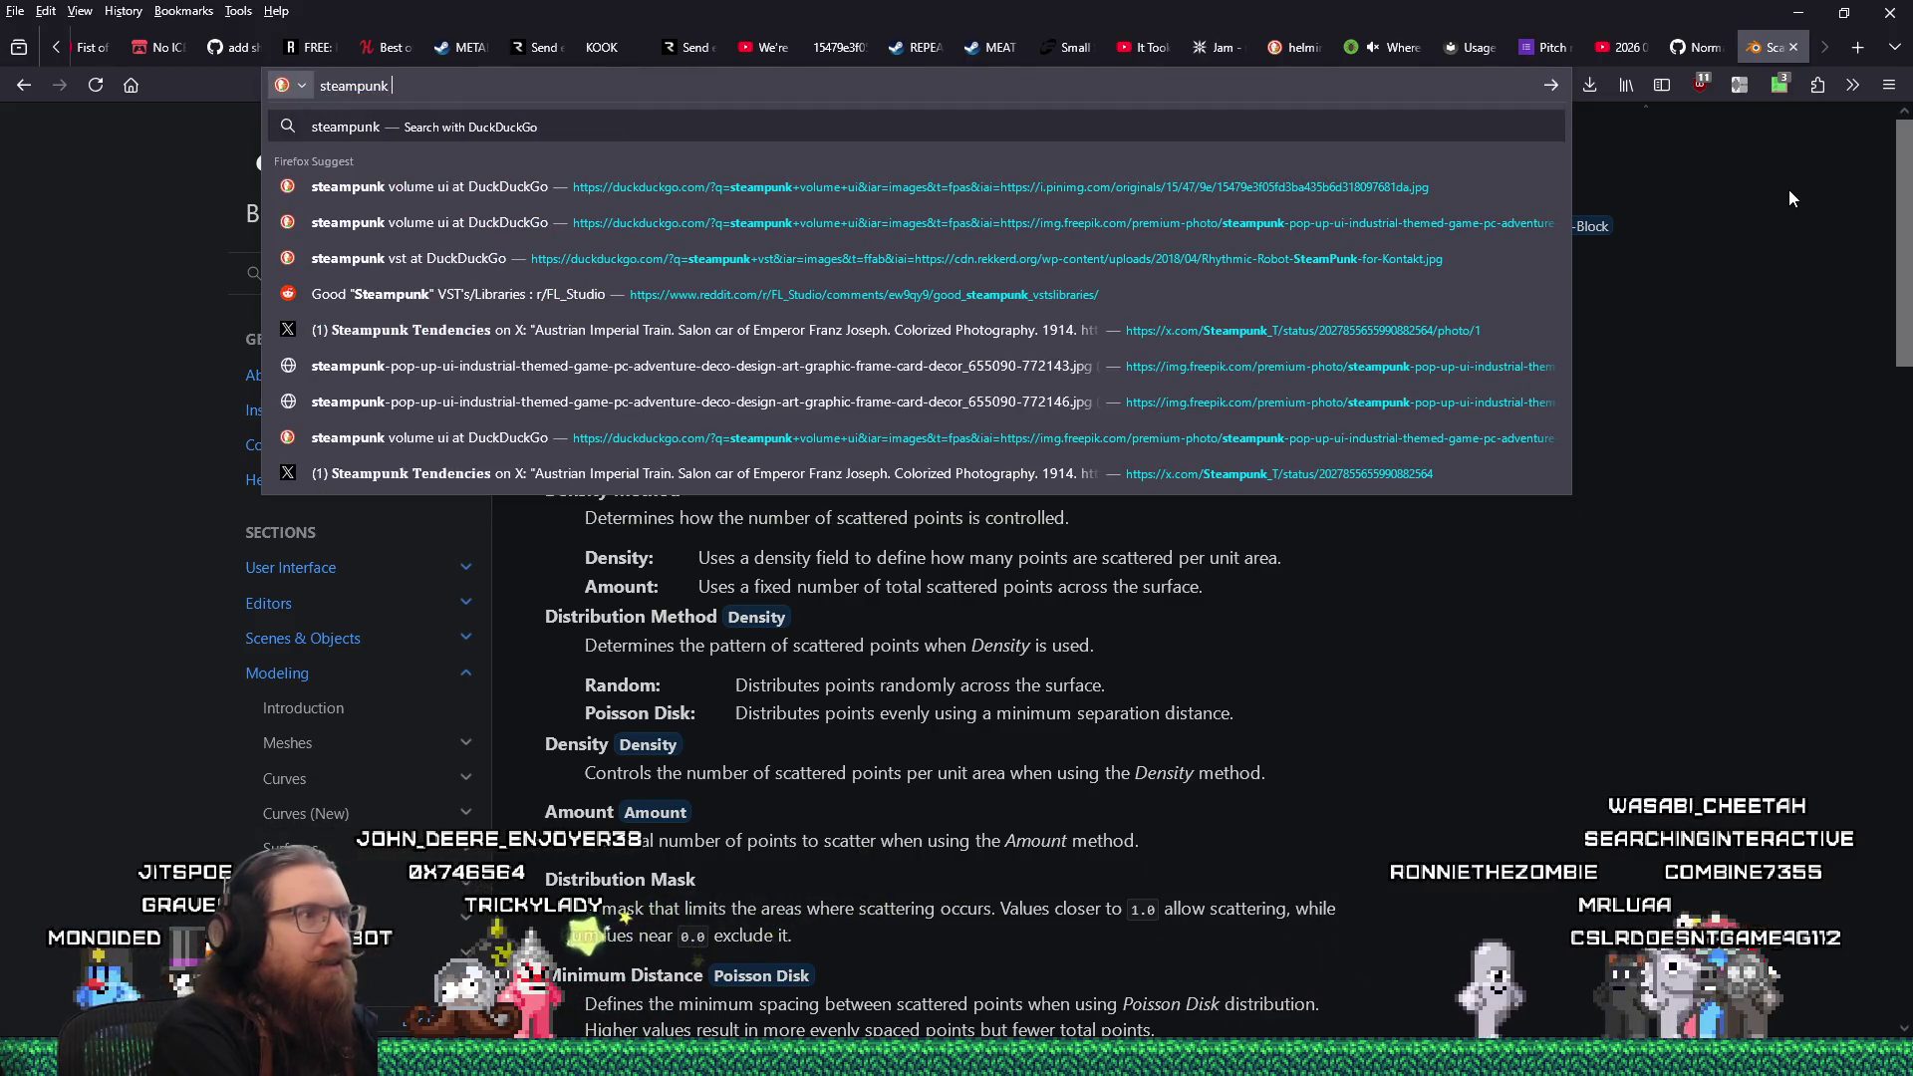
{"action": "type", "text": " metal stair"}
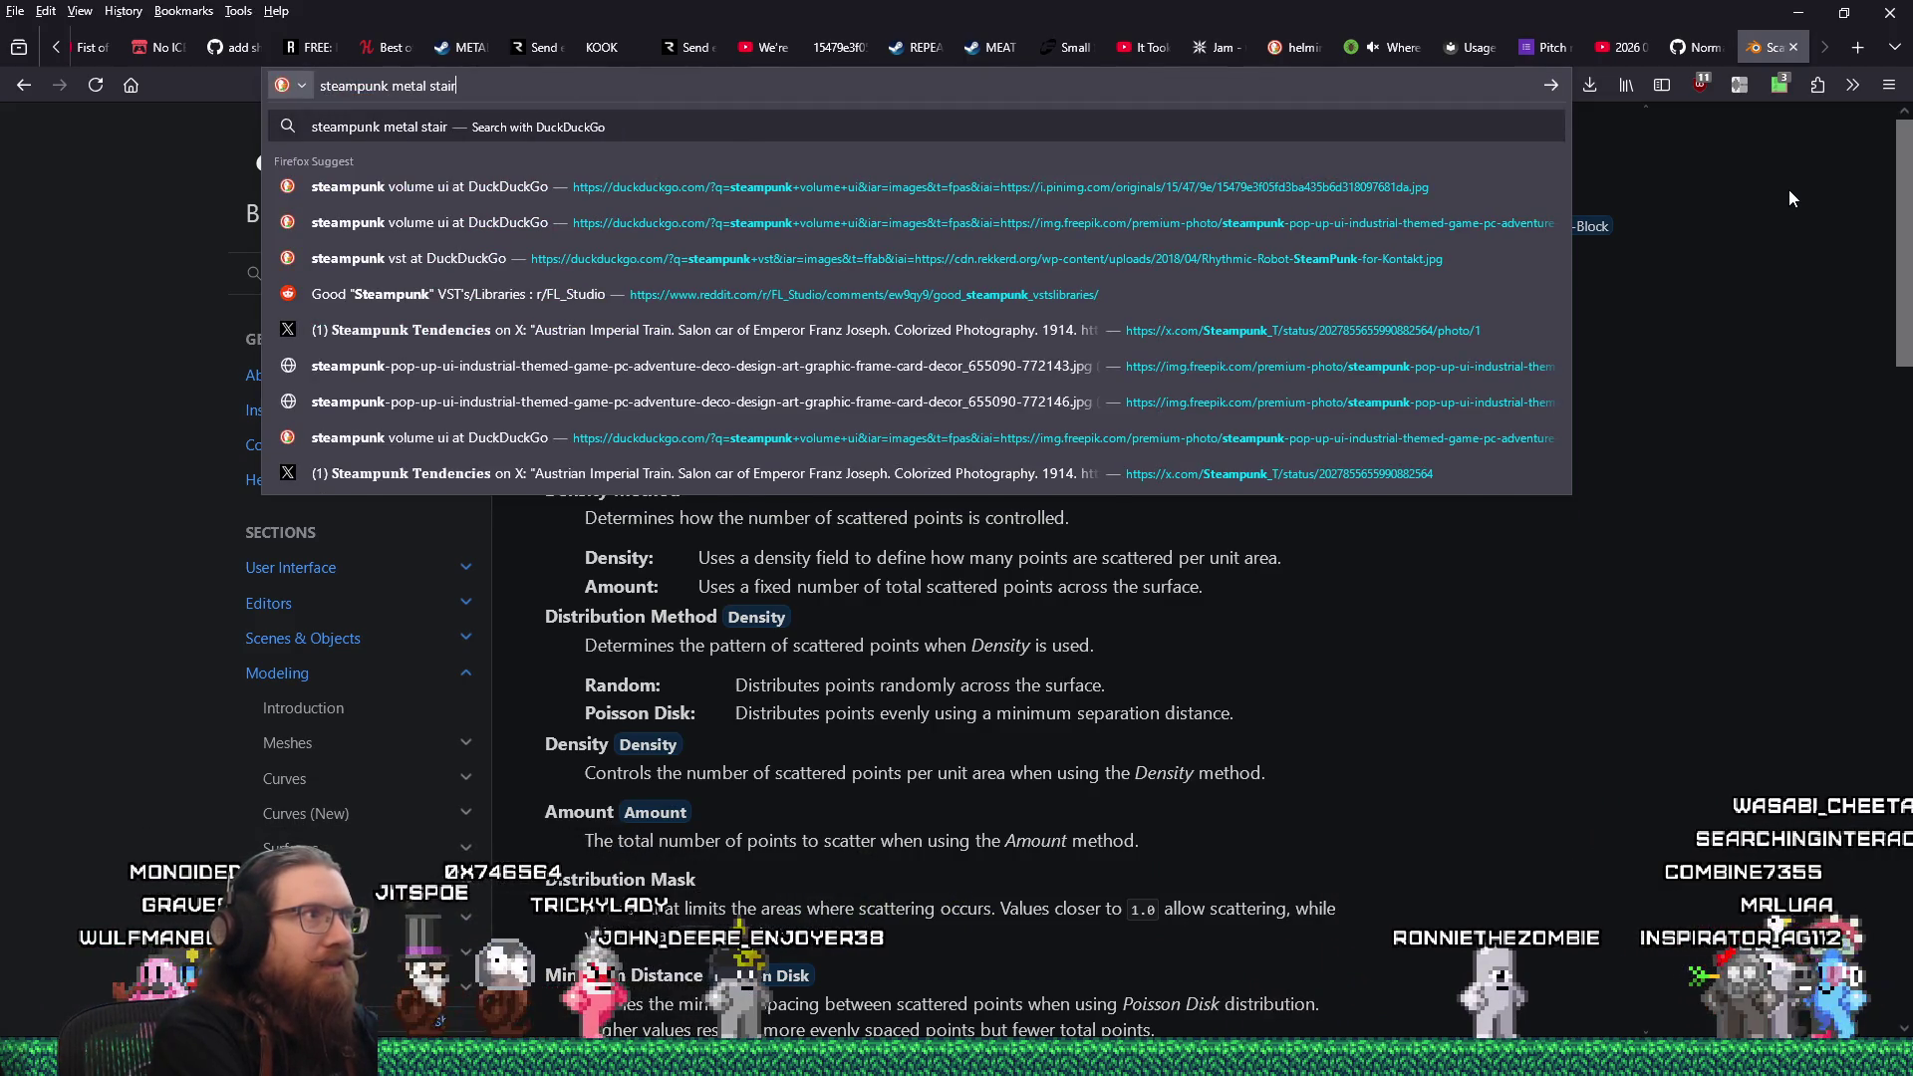
{"action": "key", "text": "Return"}
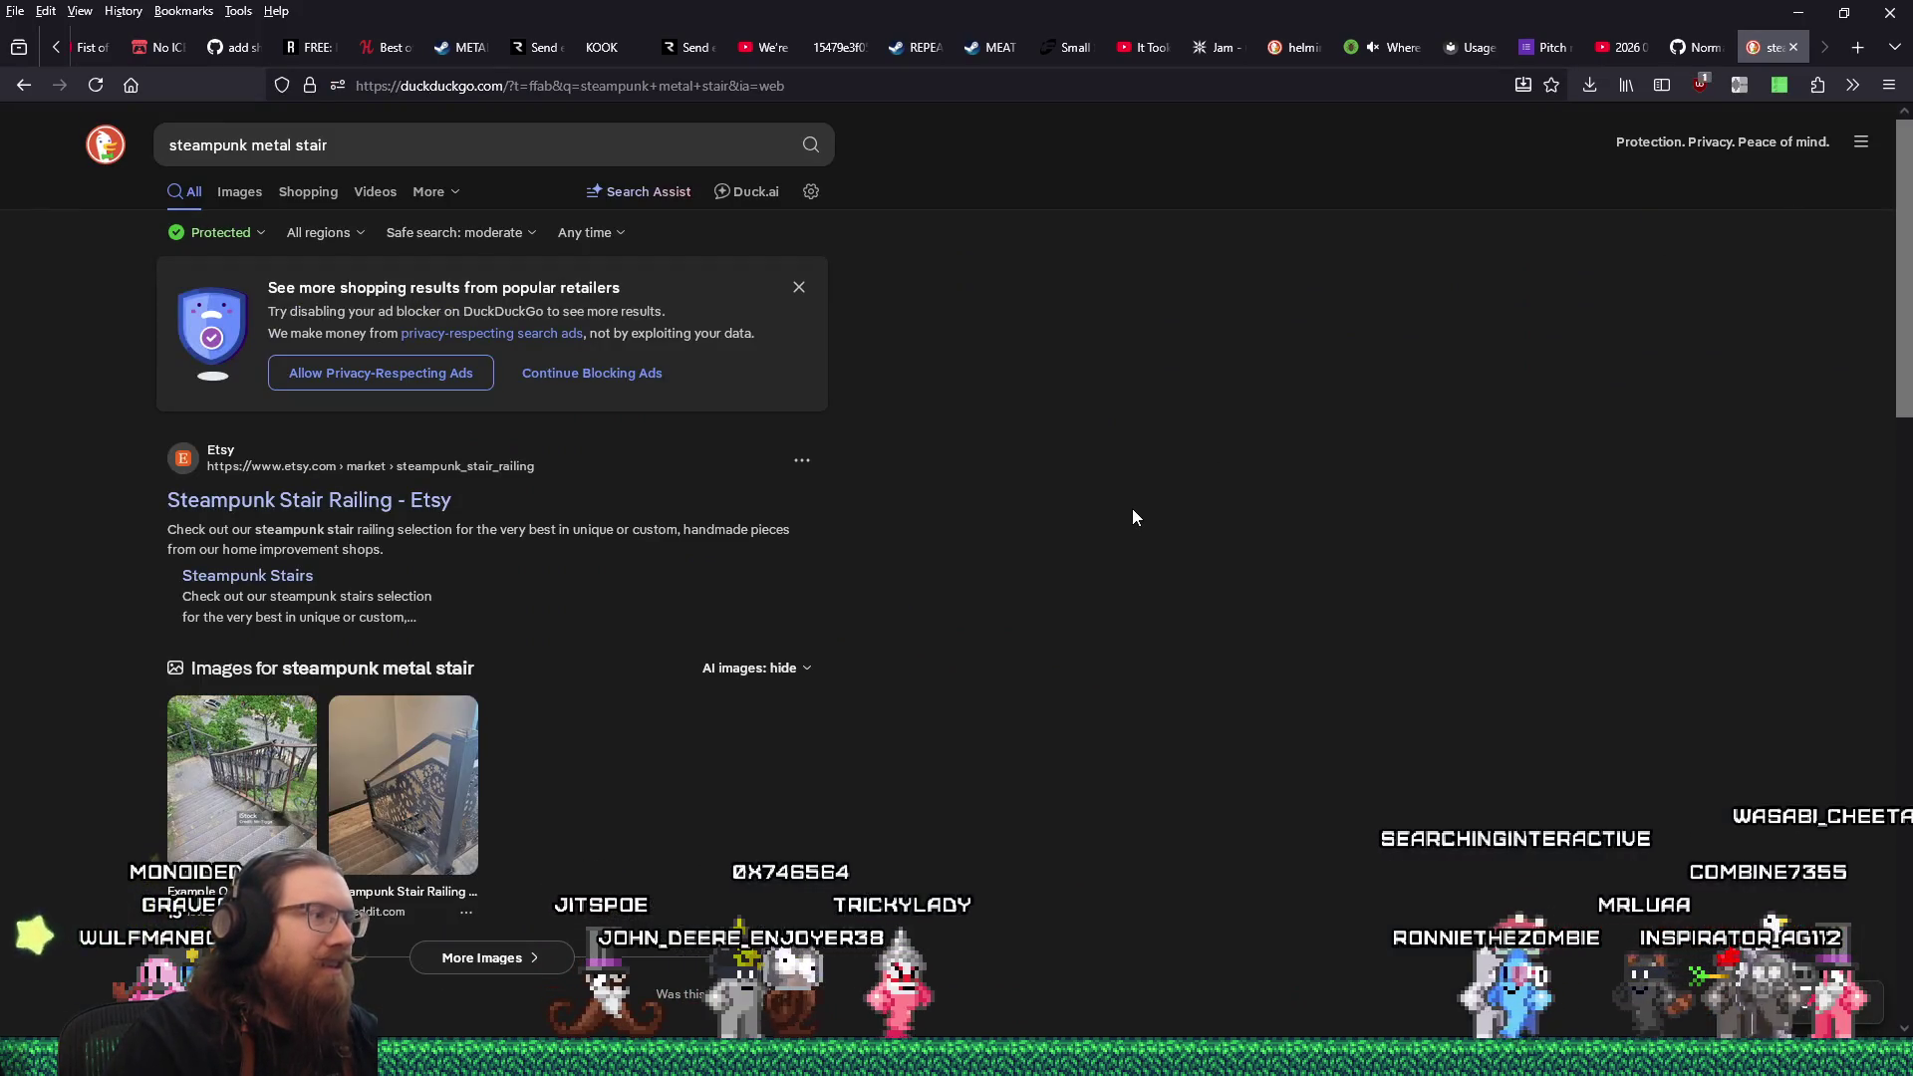
{"action": "left_click", "coordinate": [239, 191]}
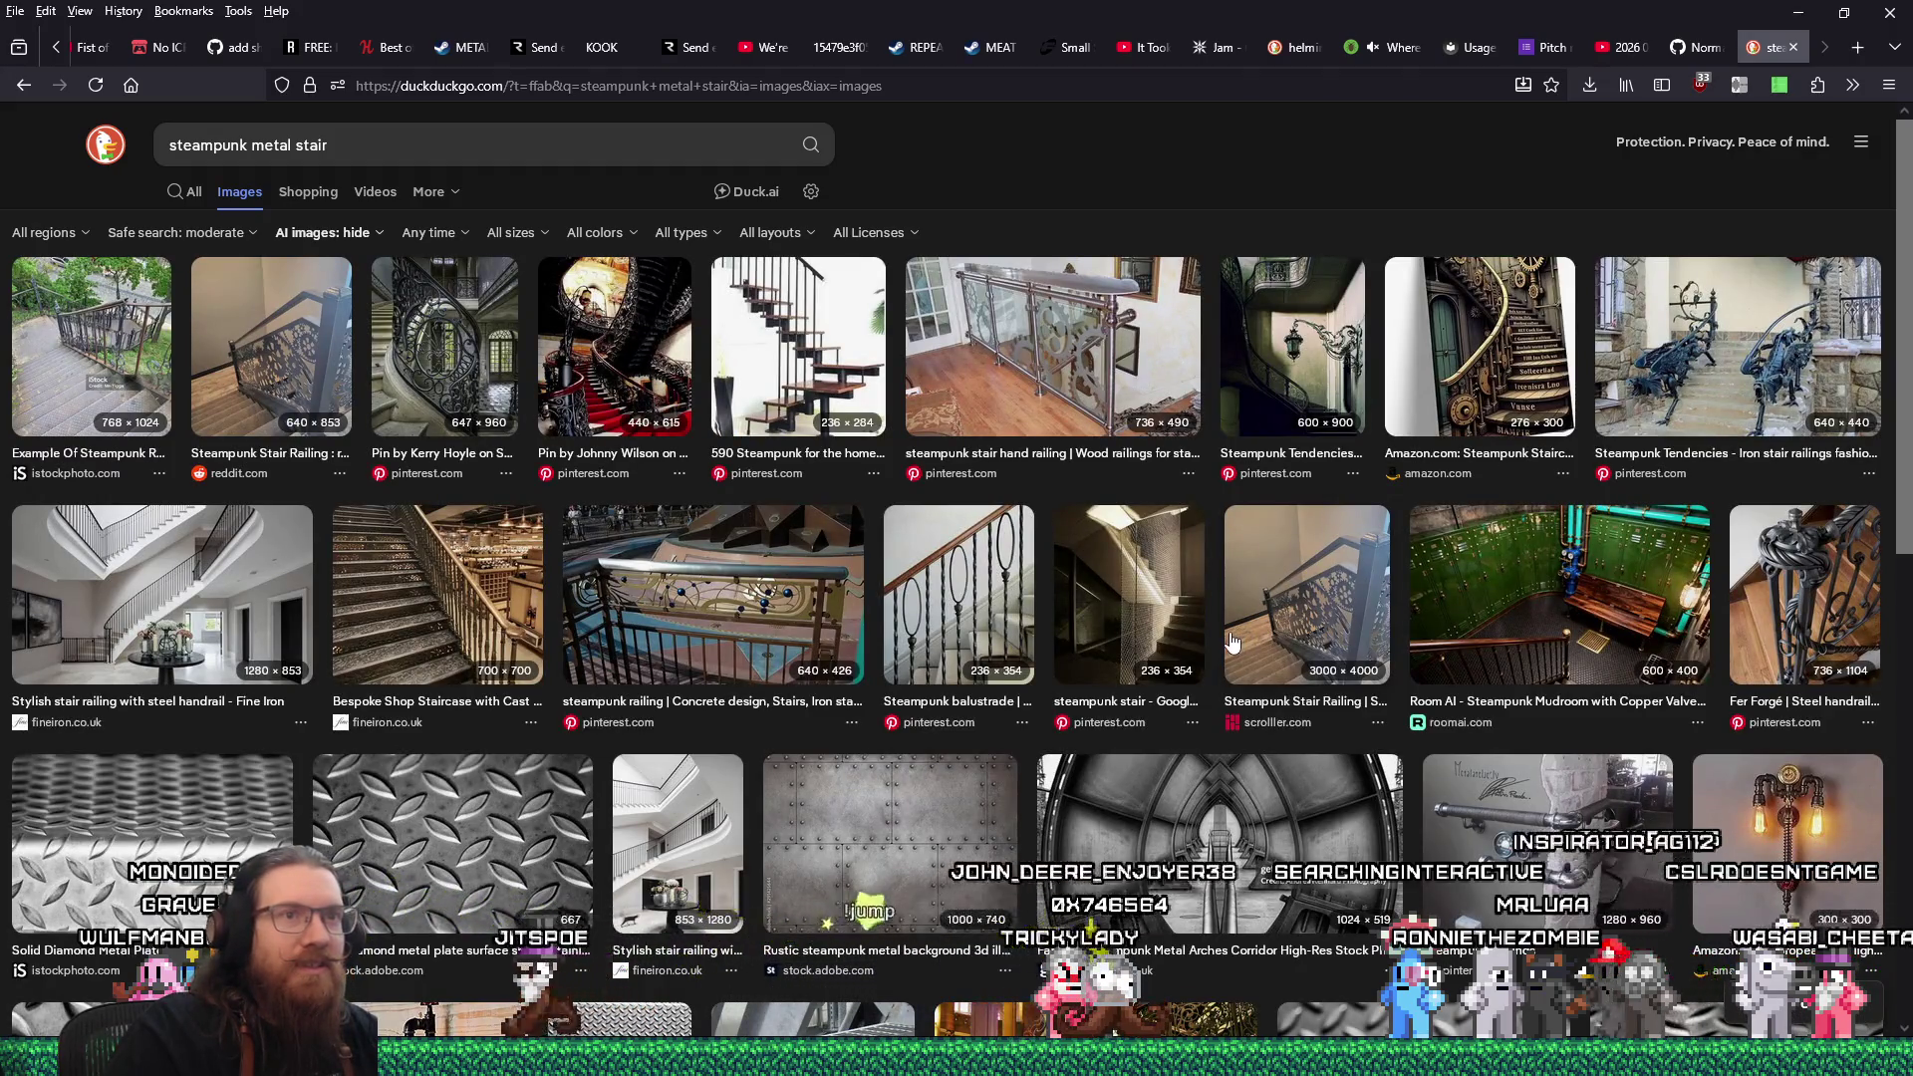
Browse the results, previewing the steampunk spiral staircase art and Metal Stairs Fast-Stairs images.
{"action": "left_click", "coordinate": [1475, 385]}
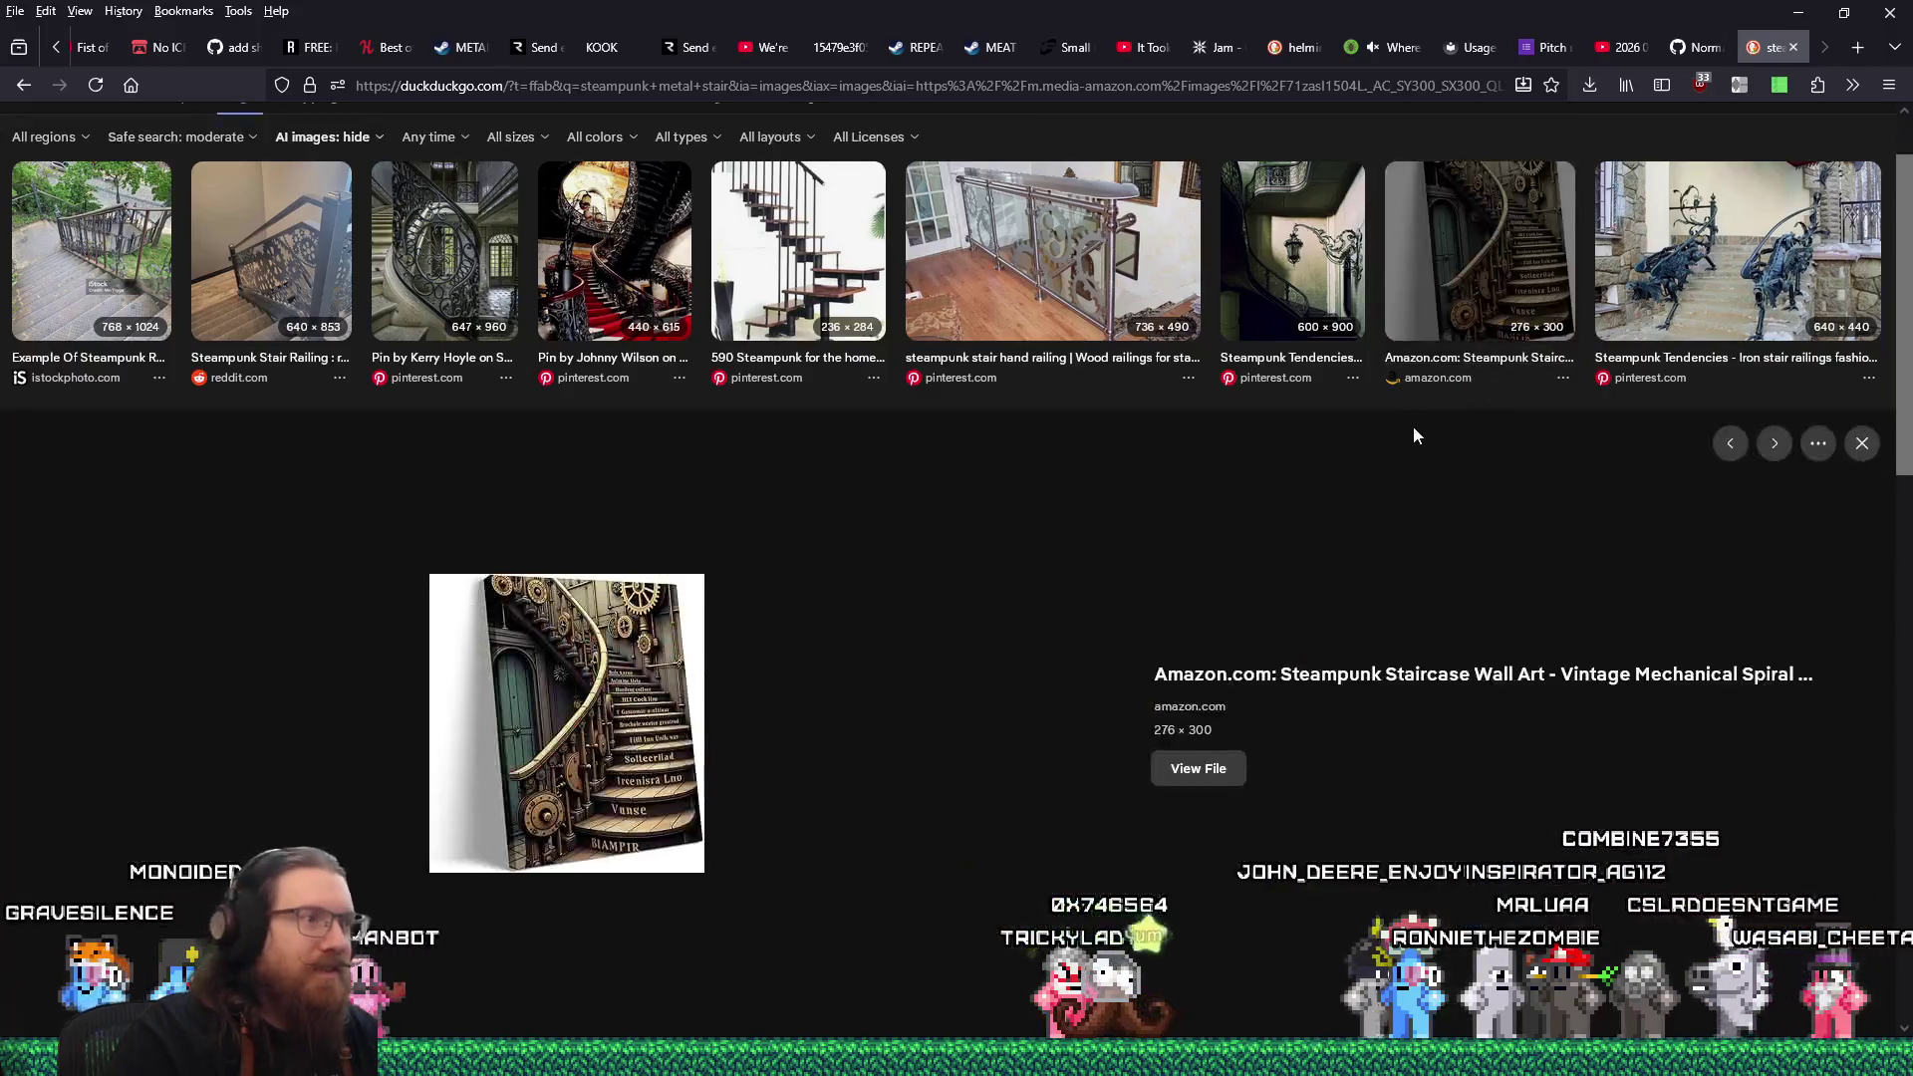
{"action": "left_click", "coordinate": [1863, 443]}
{"action": "scroll", "coordinate": [1103, 752], "scroll_direction": "down", "scroll_amount": 3}
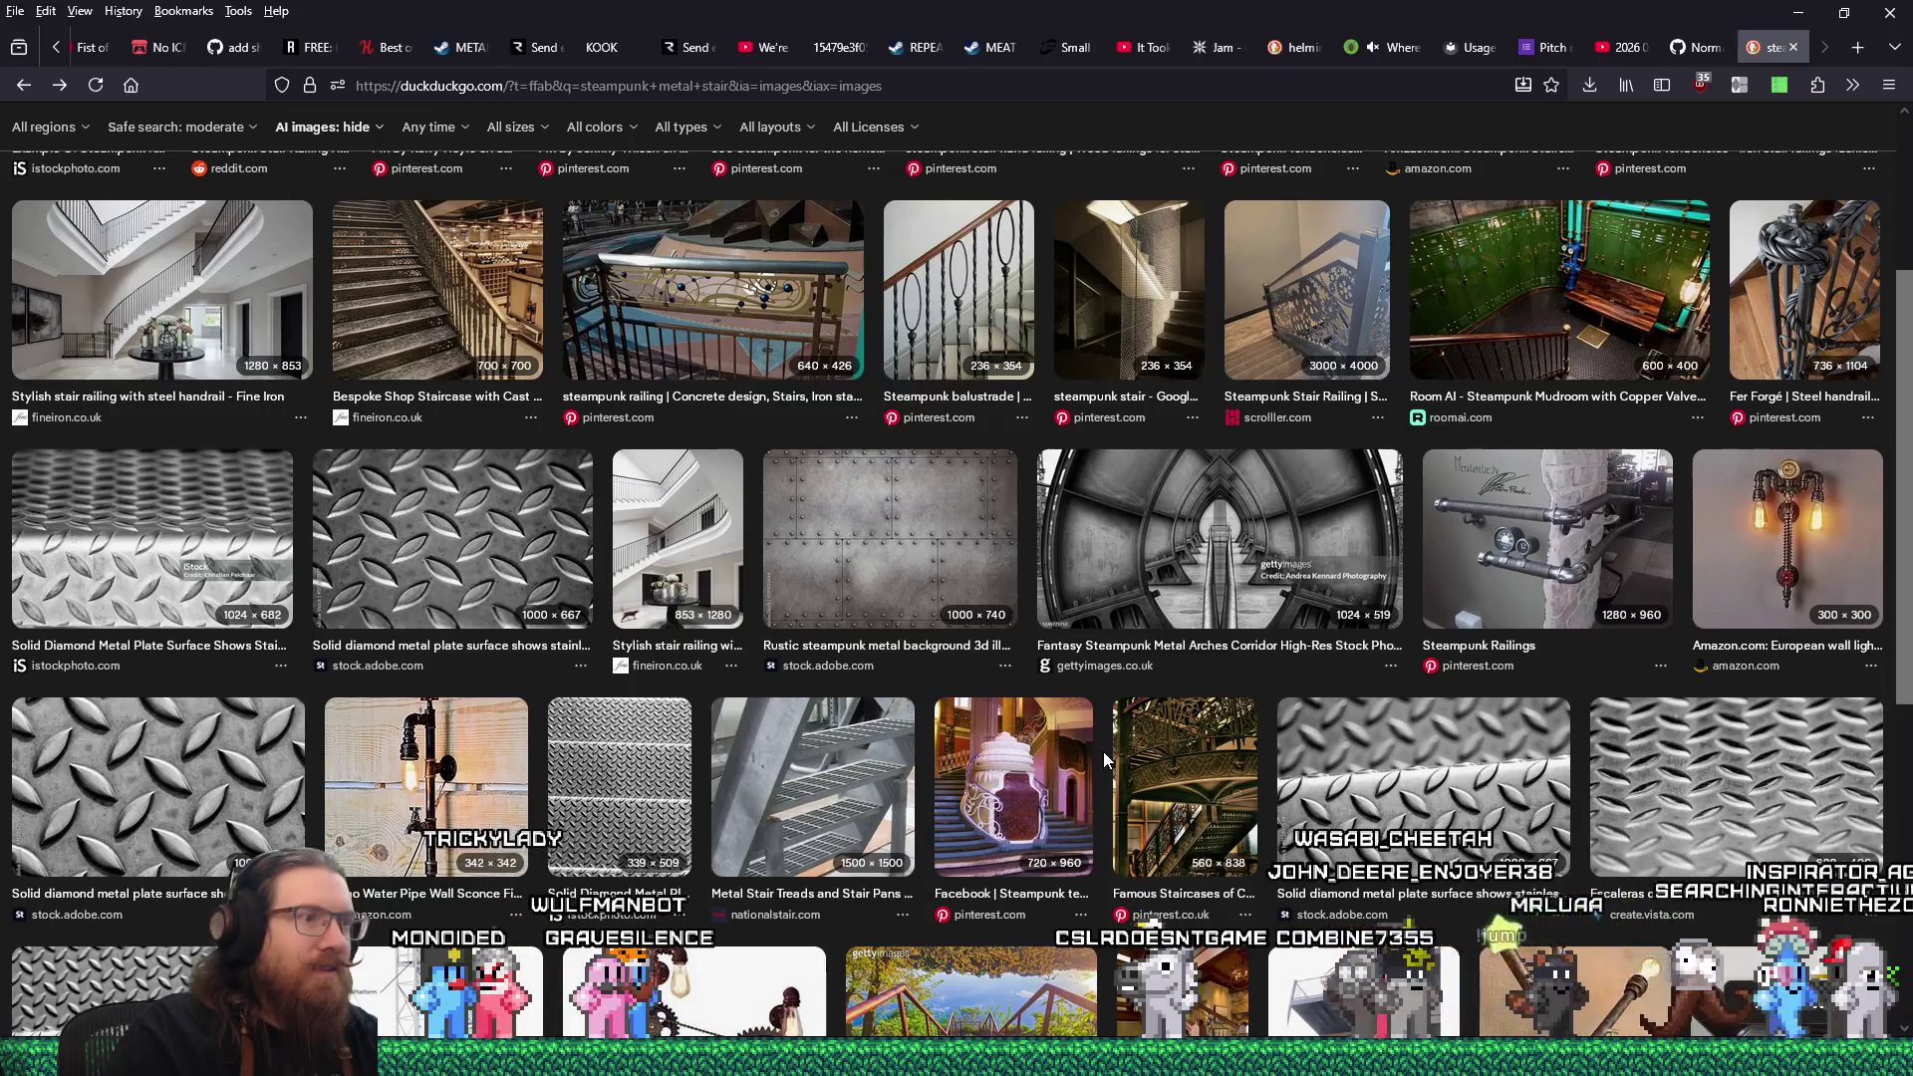
{"action": "scroll", "coordinate": [1103, 752], "scroll_direction": "down", "scroll_amount": 3}
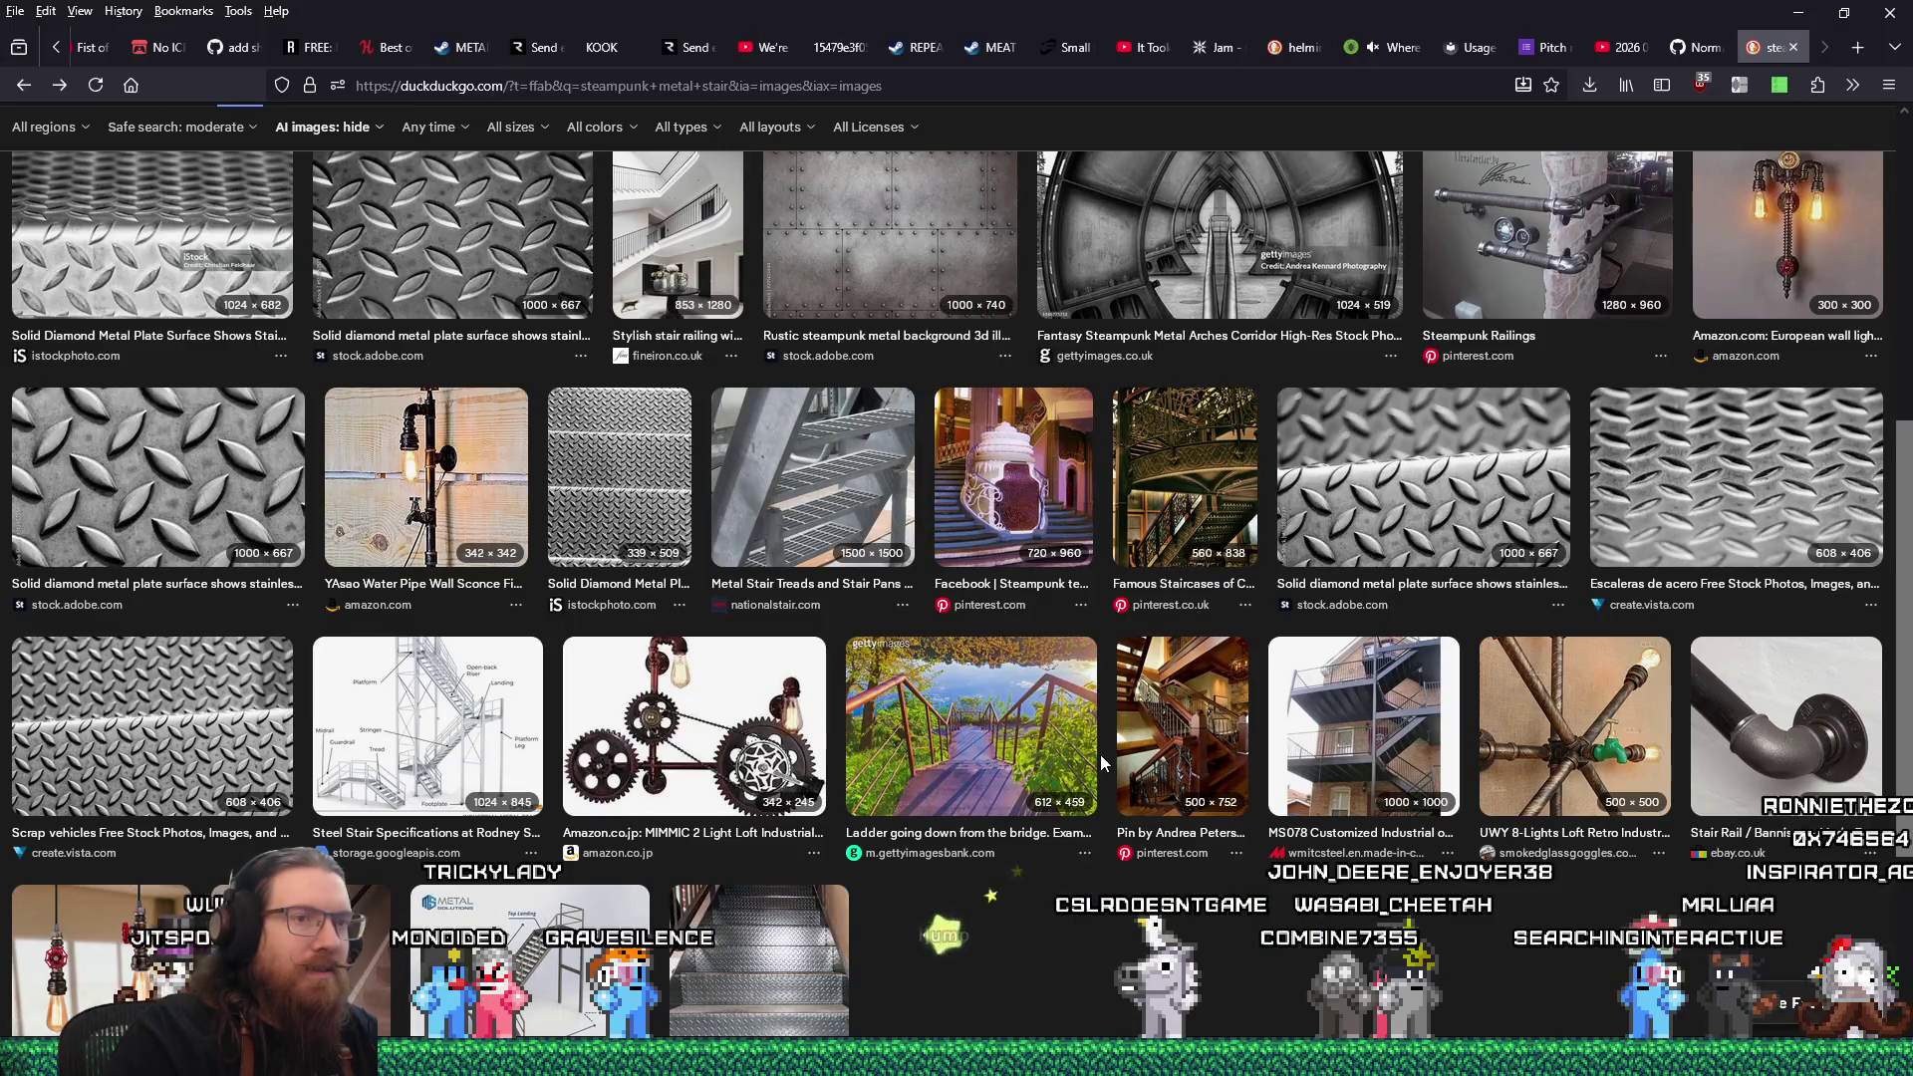
{"action": "scroll", "coordinate": [1100, 763], "scroll_direction": "down", "scroll_amount": 1}
{"action": "scroll", "coordinate": [1100, 763], "scroll_direction": "down", "scroll_amount": 2}
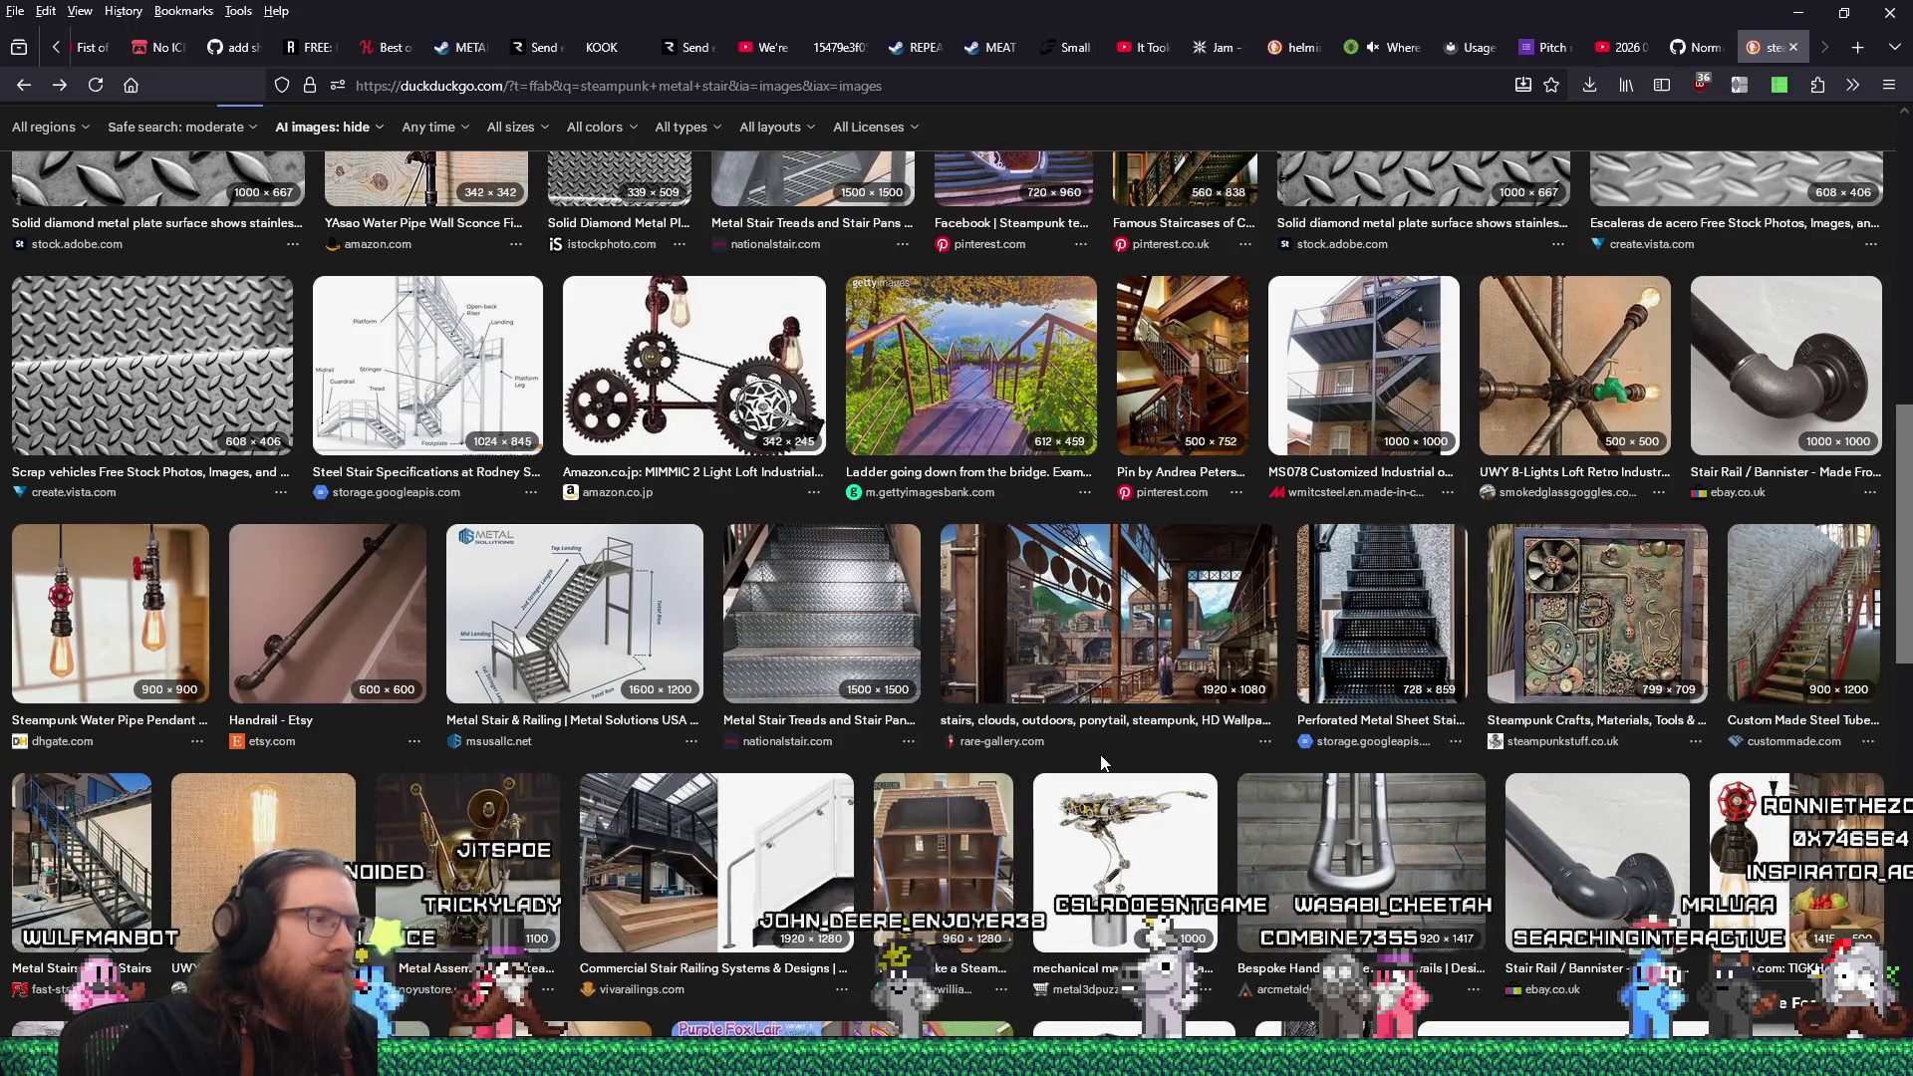
{"action": "scroll", "coordinate": [1101, 763], "scroll_direction": "down", "scroll_amount": 4}
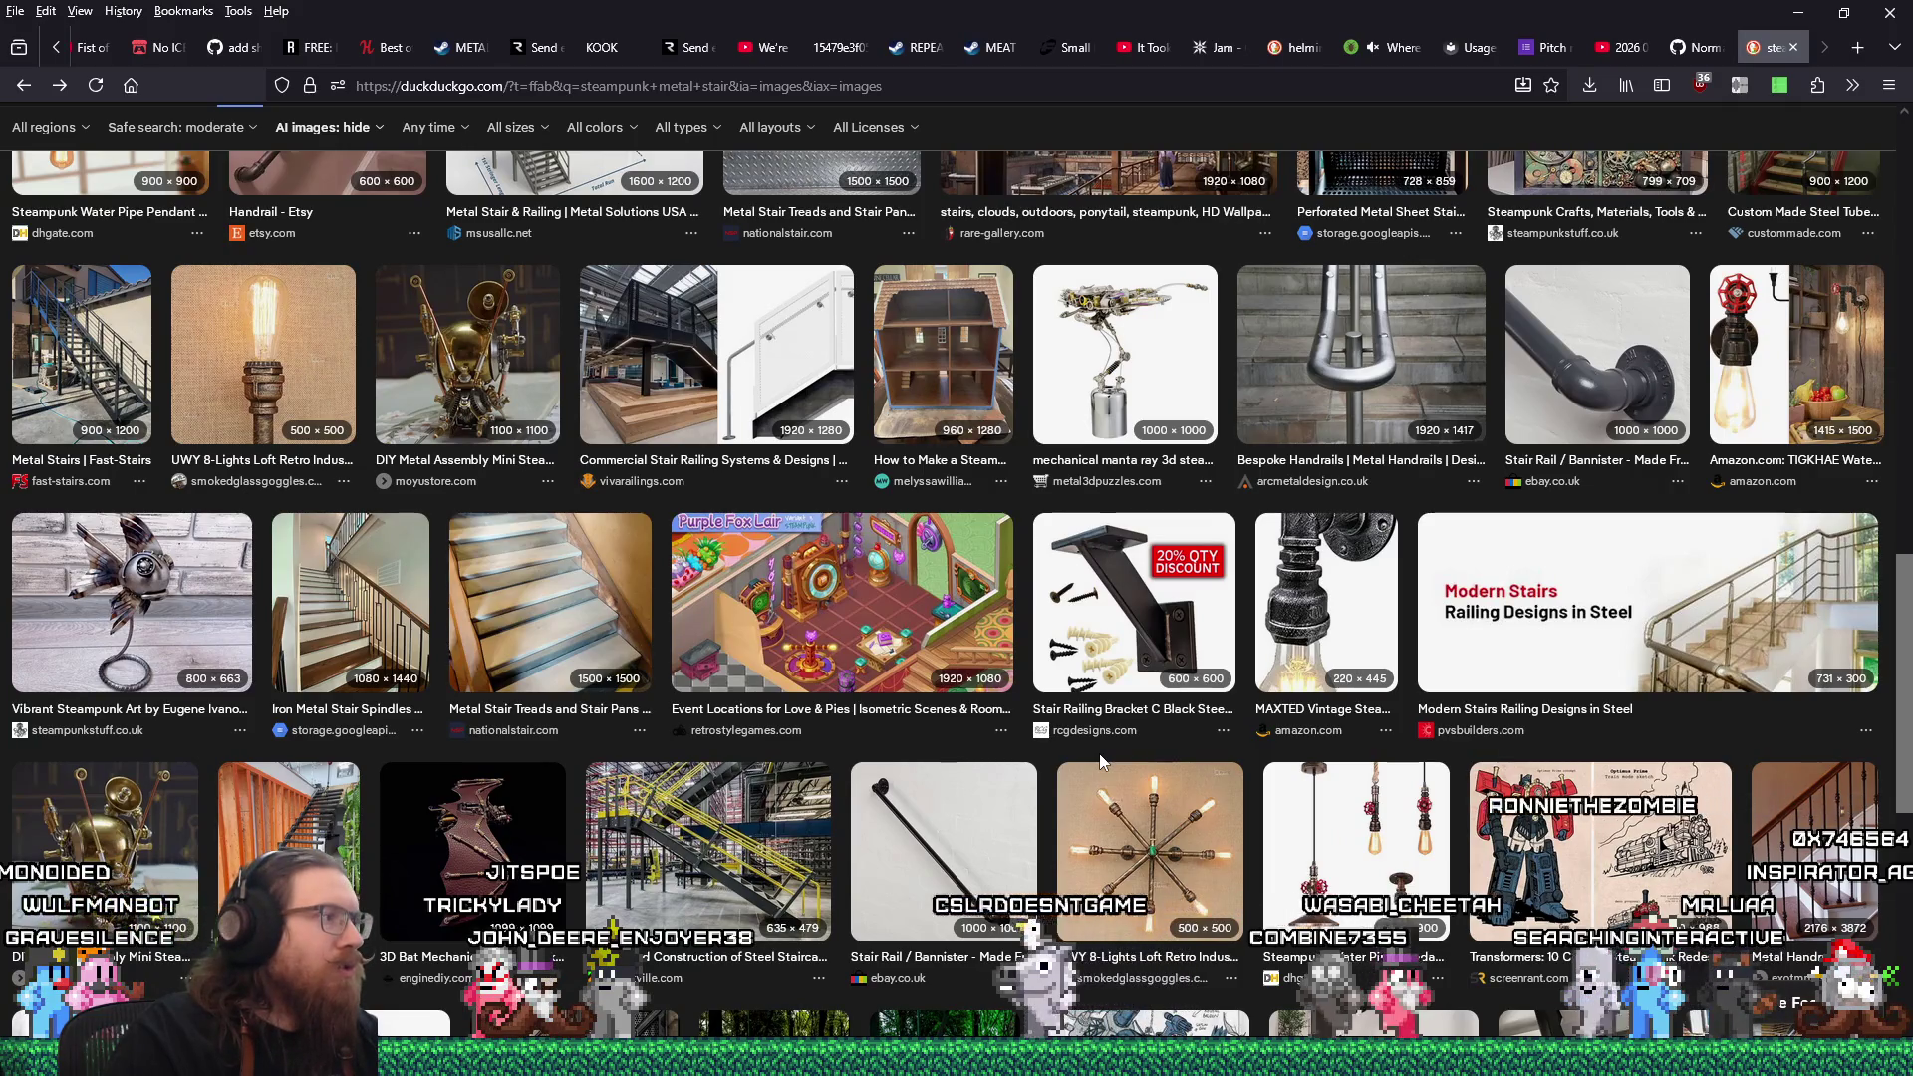
{"action": "left_click", "coordinate": [81, 353]}
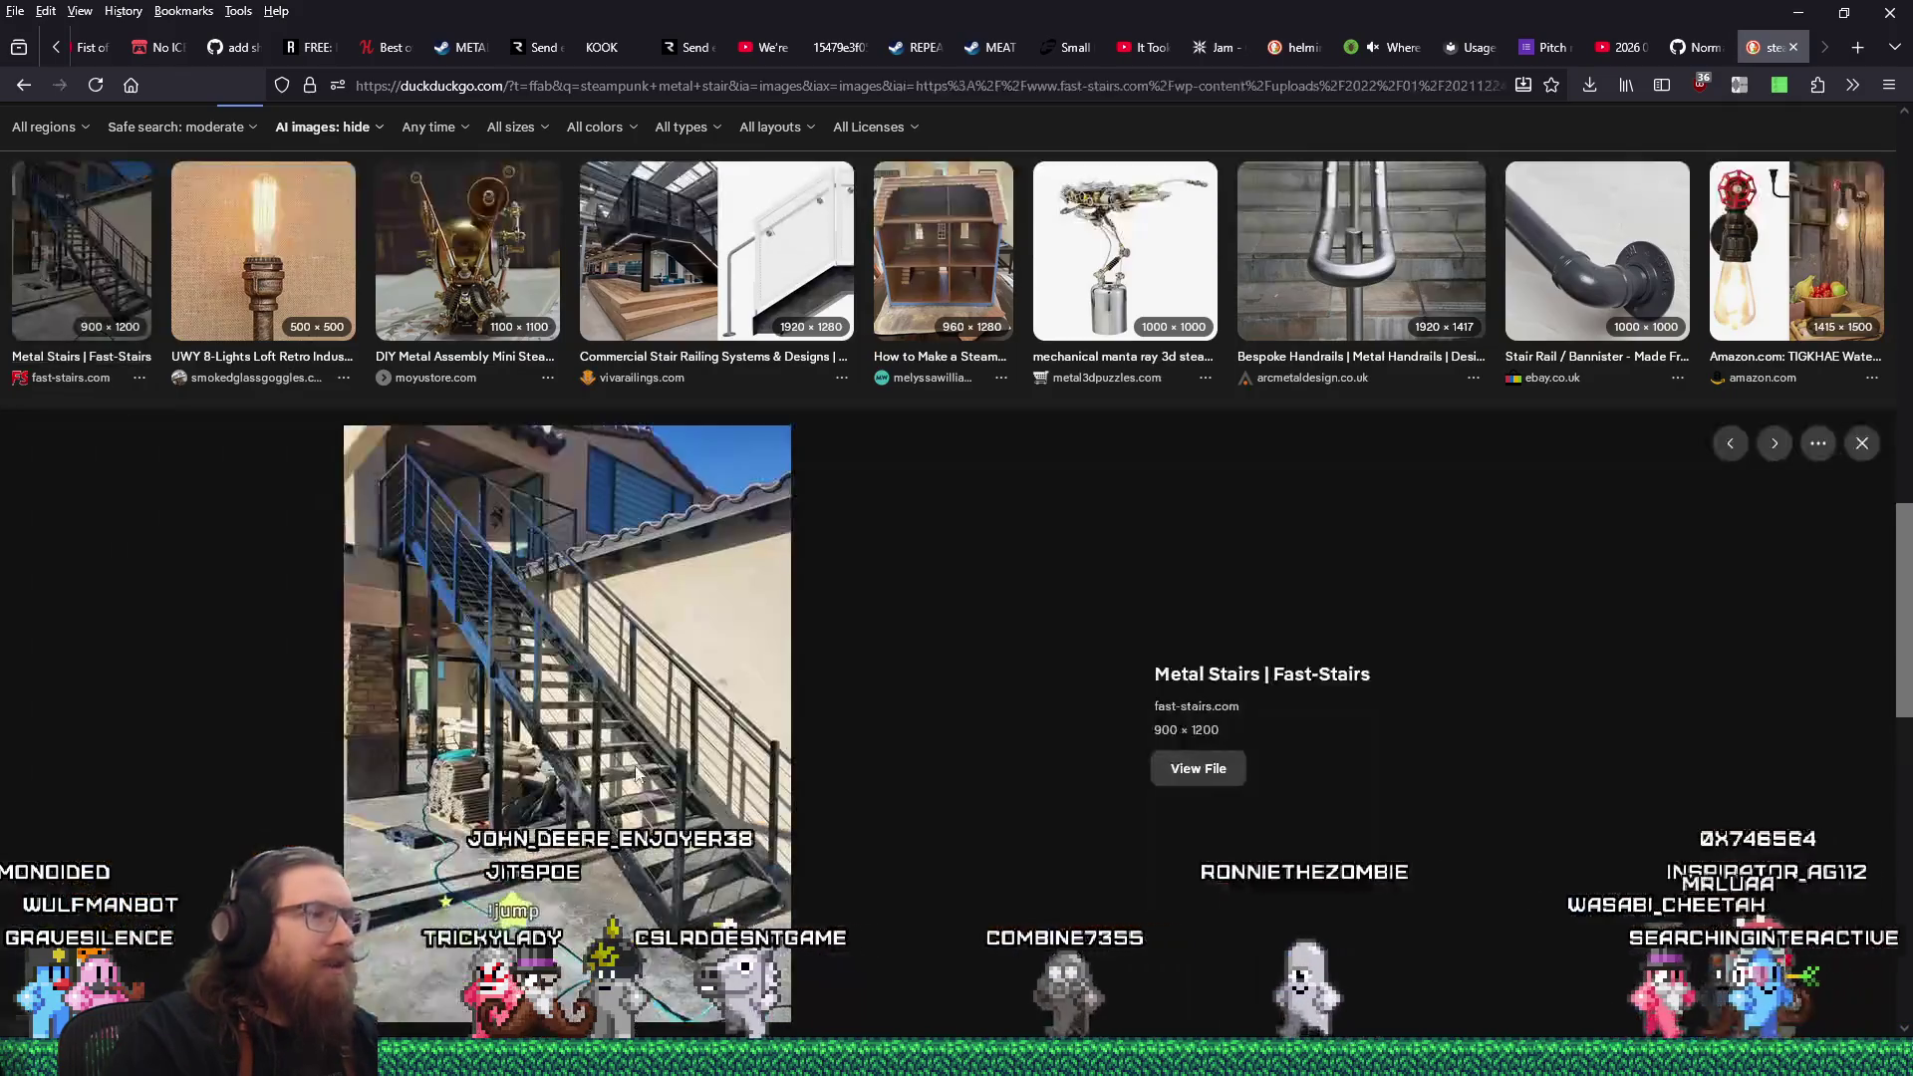
{"action": "scroll", "coordinate": [769, 765], "scroll_direction": "up", "scroll_amount": 10}
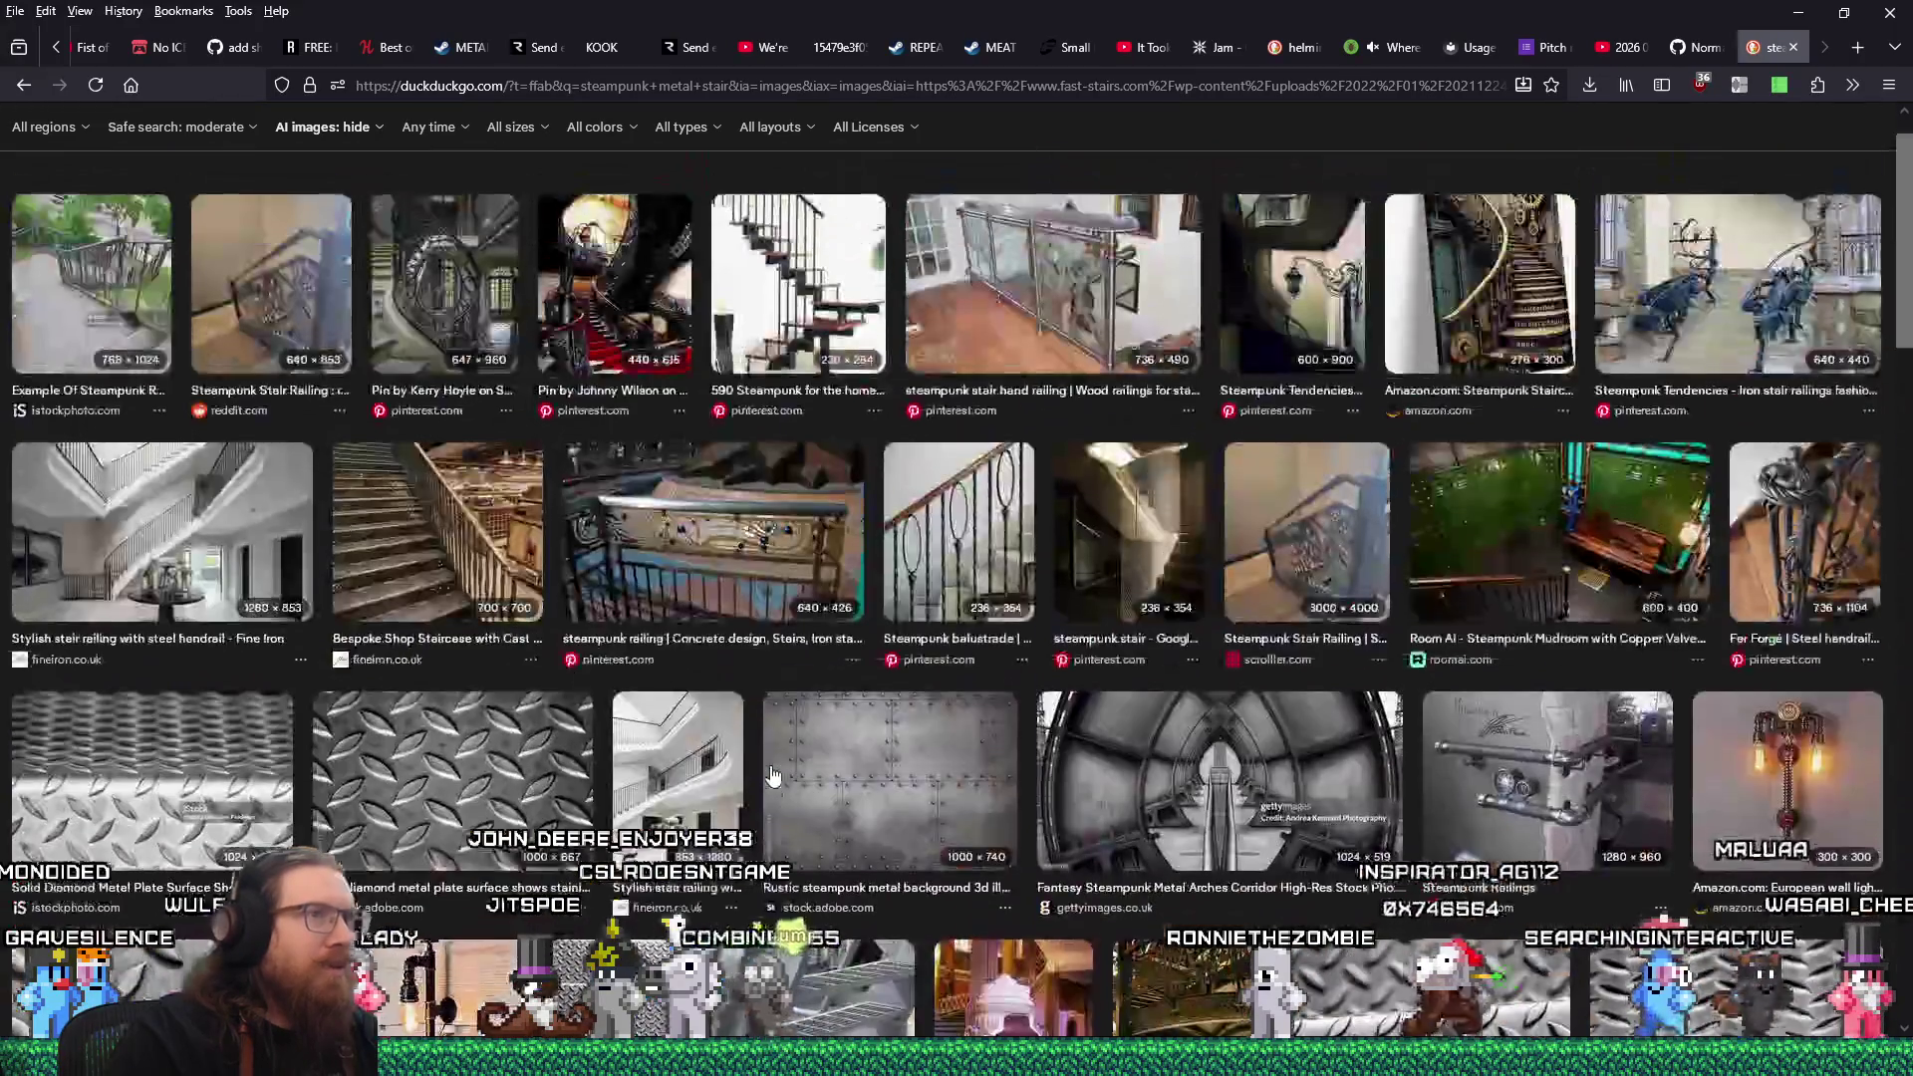
{"action": "scroll", "coordinate": [772, 775], "scroll_direction": "up", "scroll_amount": 1}
{"action": "key", "text": "slash"}
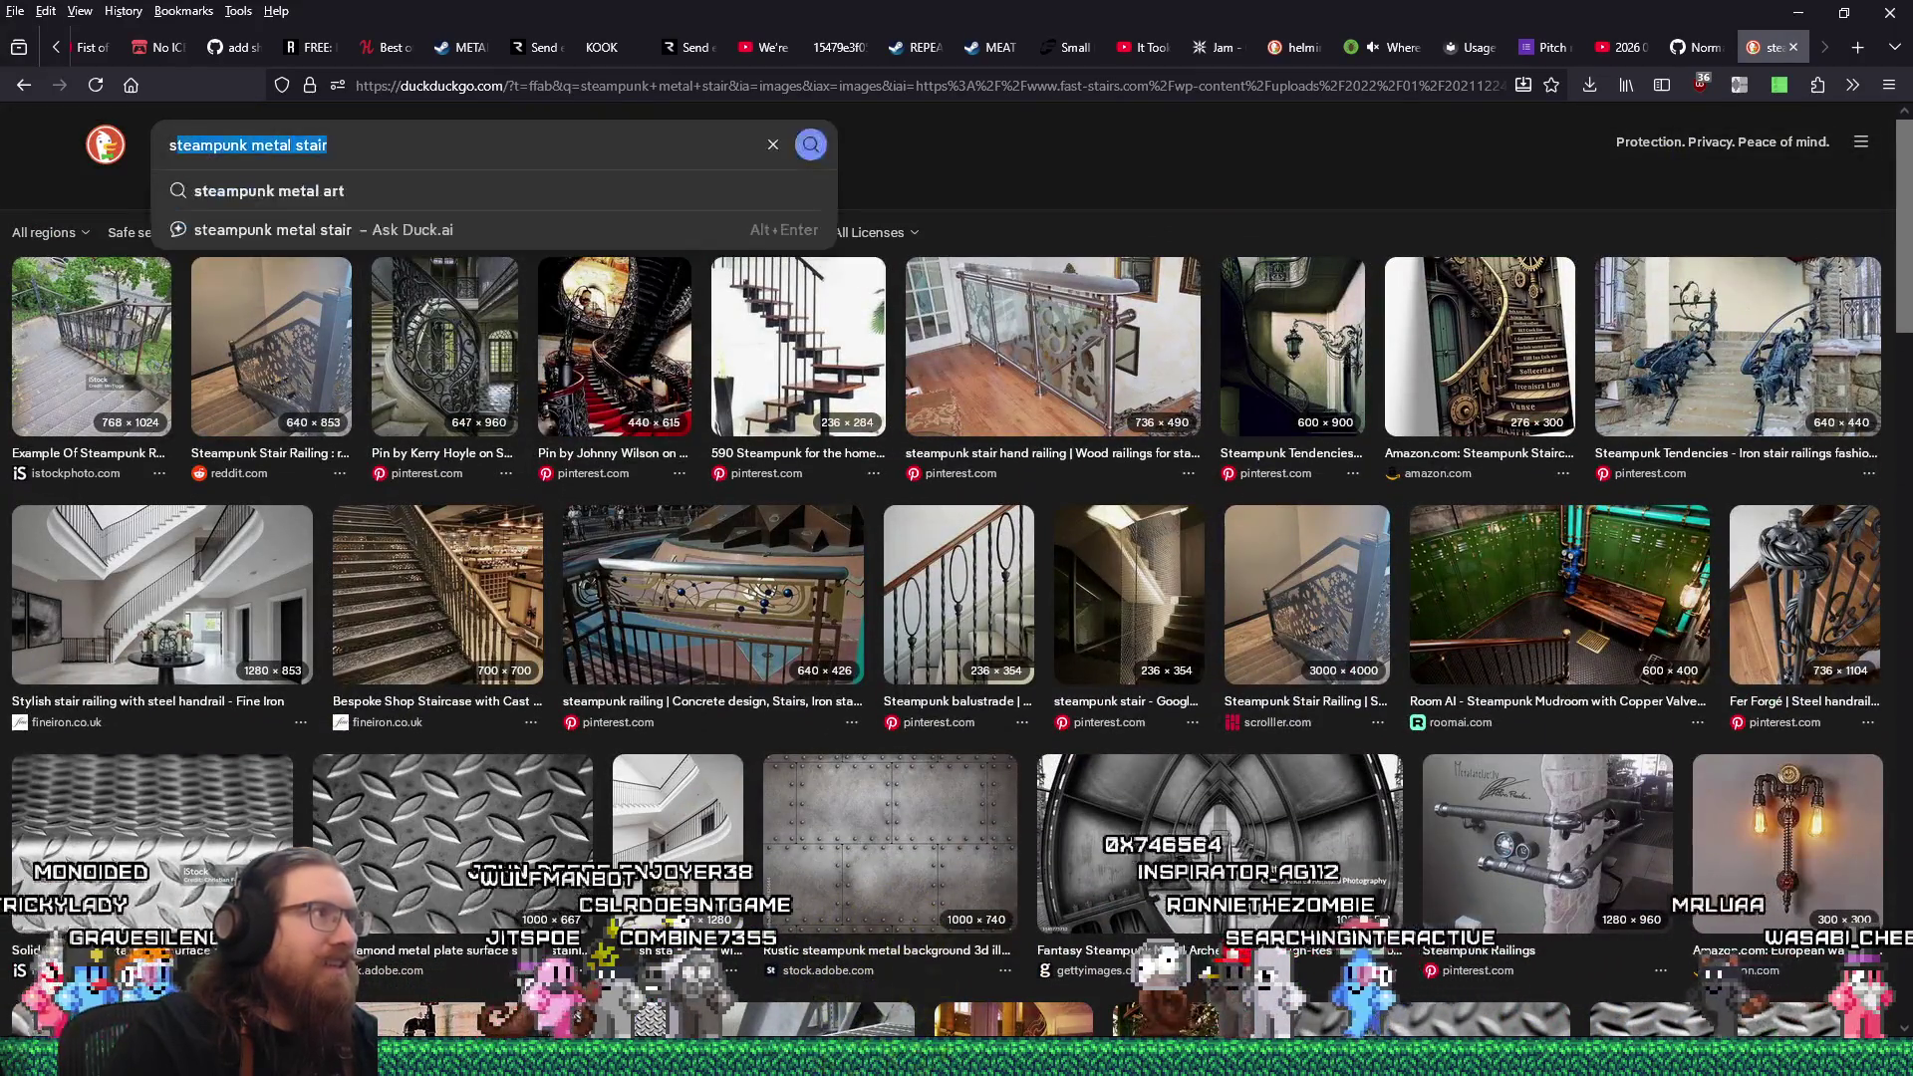
Replace the query with a 'victorian era metal stairs' image search.
{"action": "key", "text": "BackSpace"}
{"action": "key", "text": "BackSpace"}
{"action": "key", "text": "BackSpace"}
{"action": "type", "text": "victoria"}
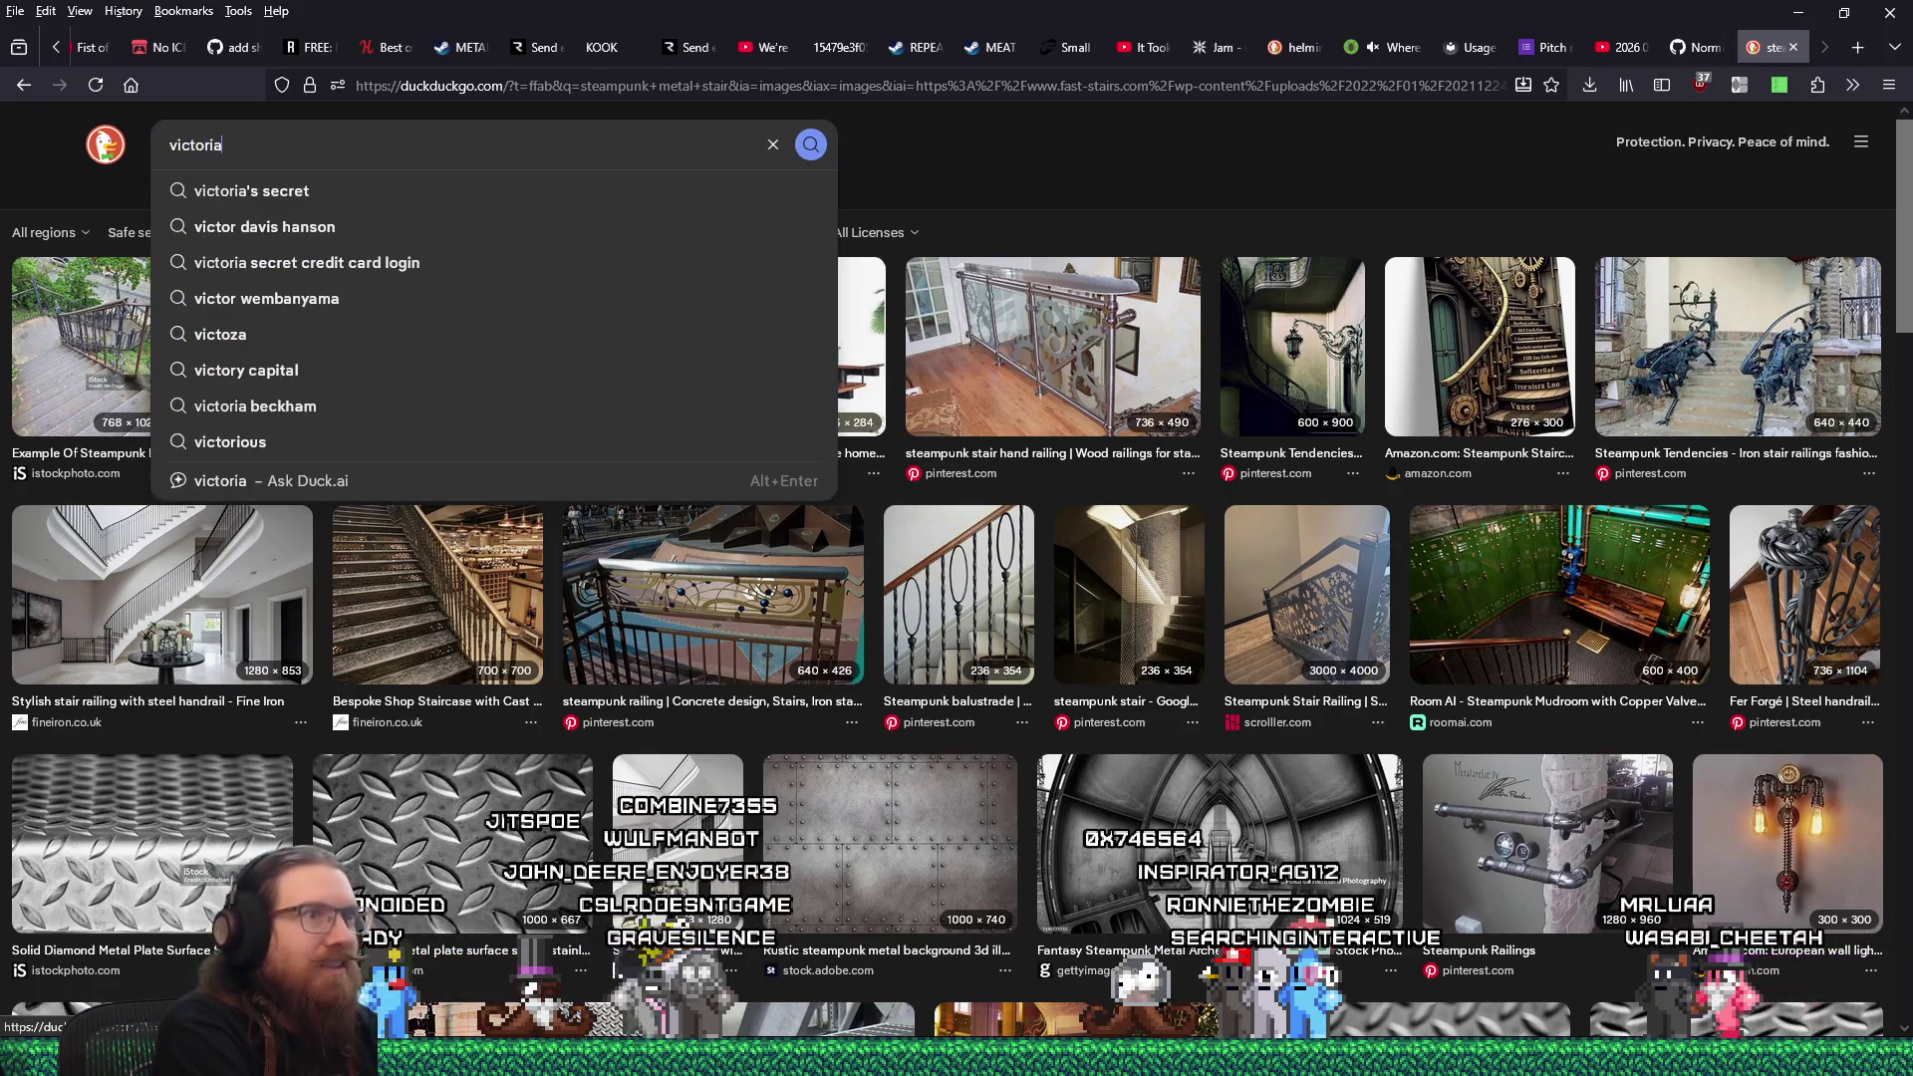
{"action": "type", "text": "n era metal stairs"}
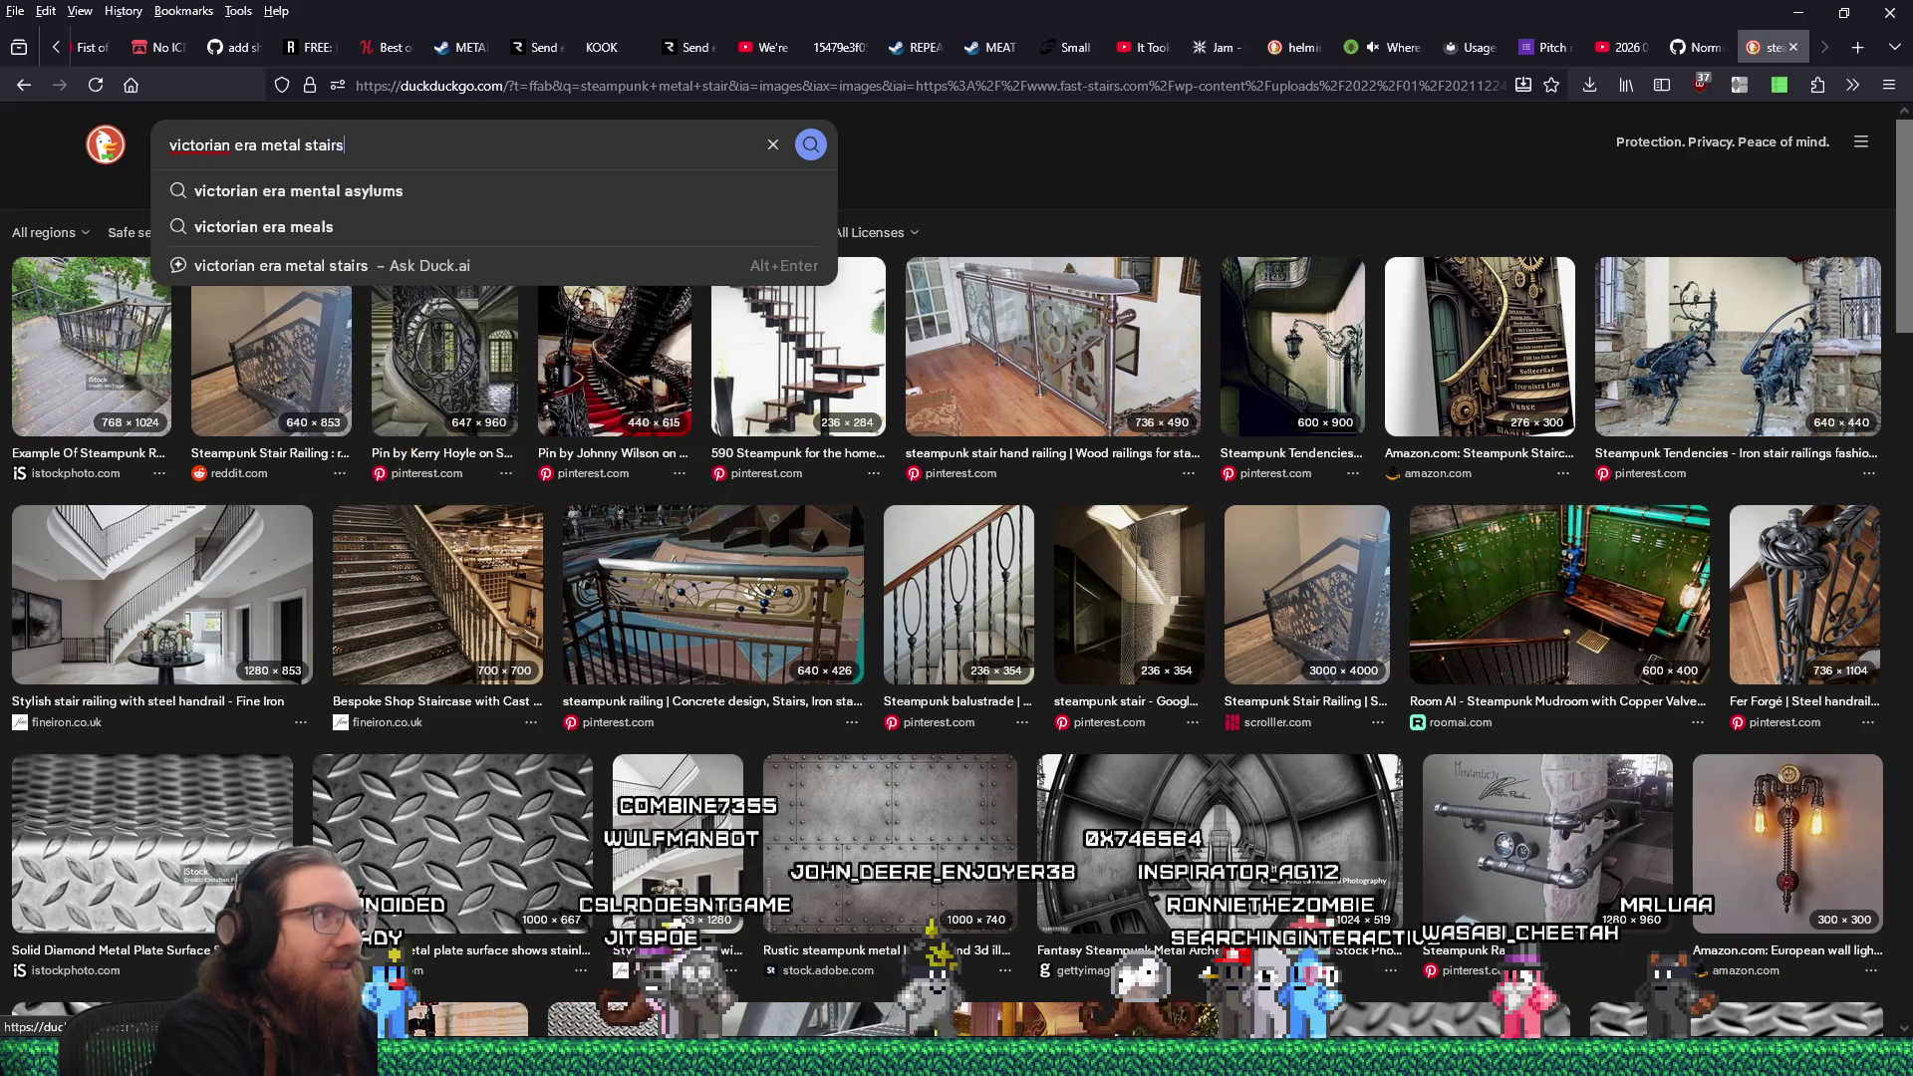
{"action": "key", "text": "Return"}
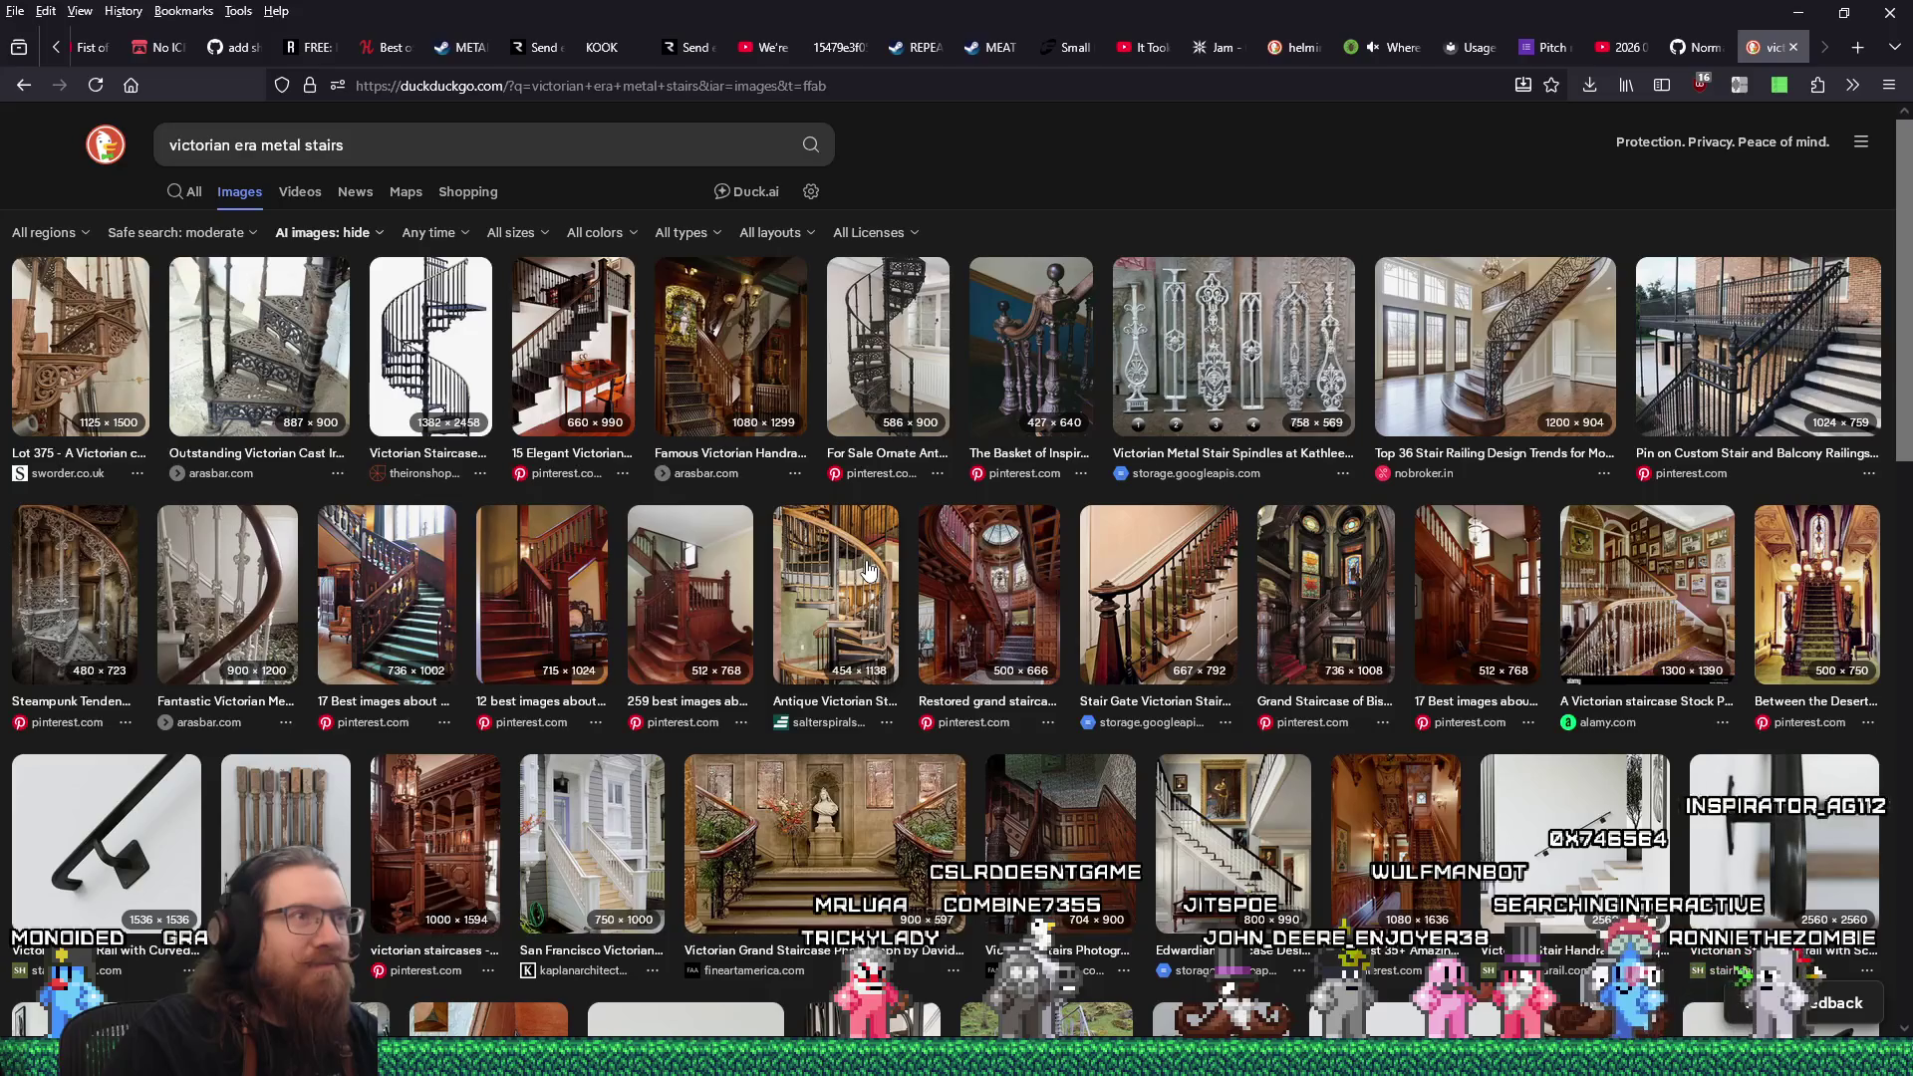
Preview the restored grand staircase photo and open its full-size image in a new tab.
{"action": "left_click", "coordinate": [902, 357]}
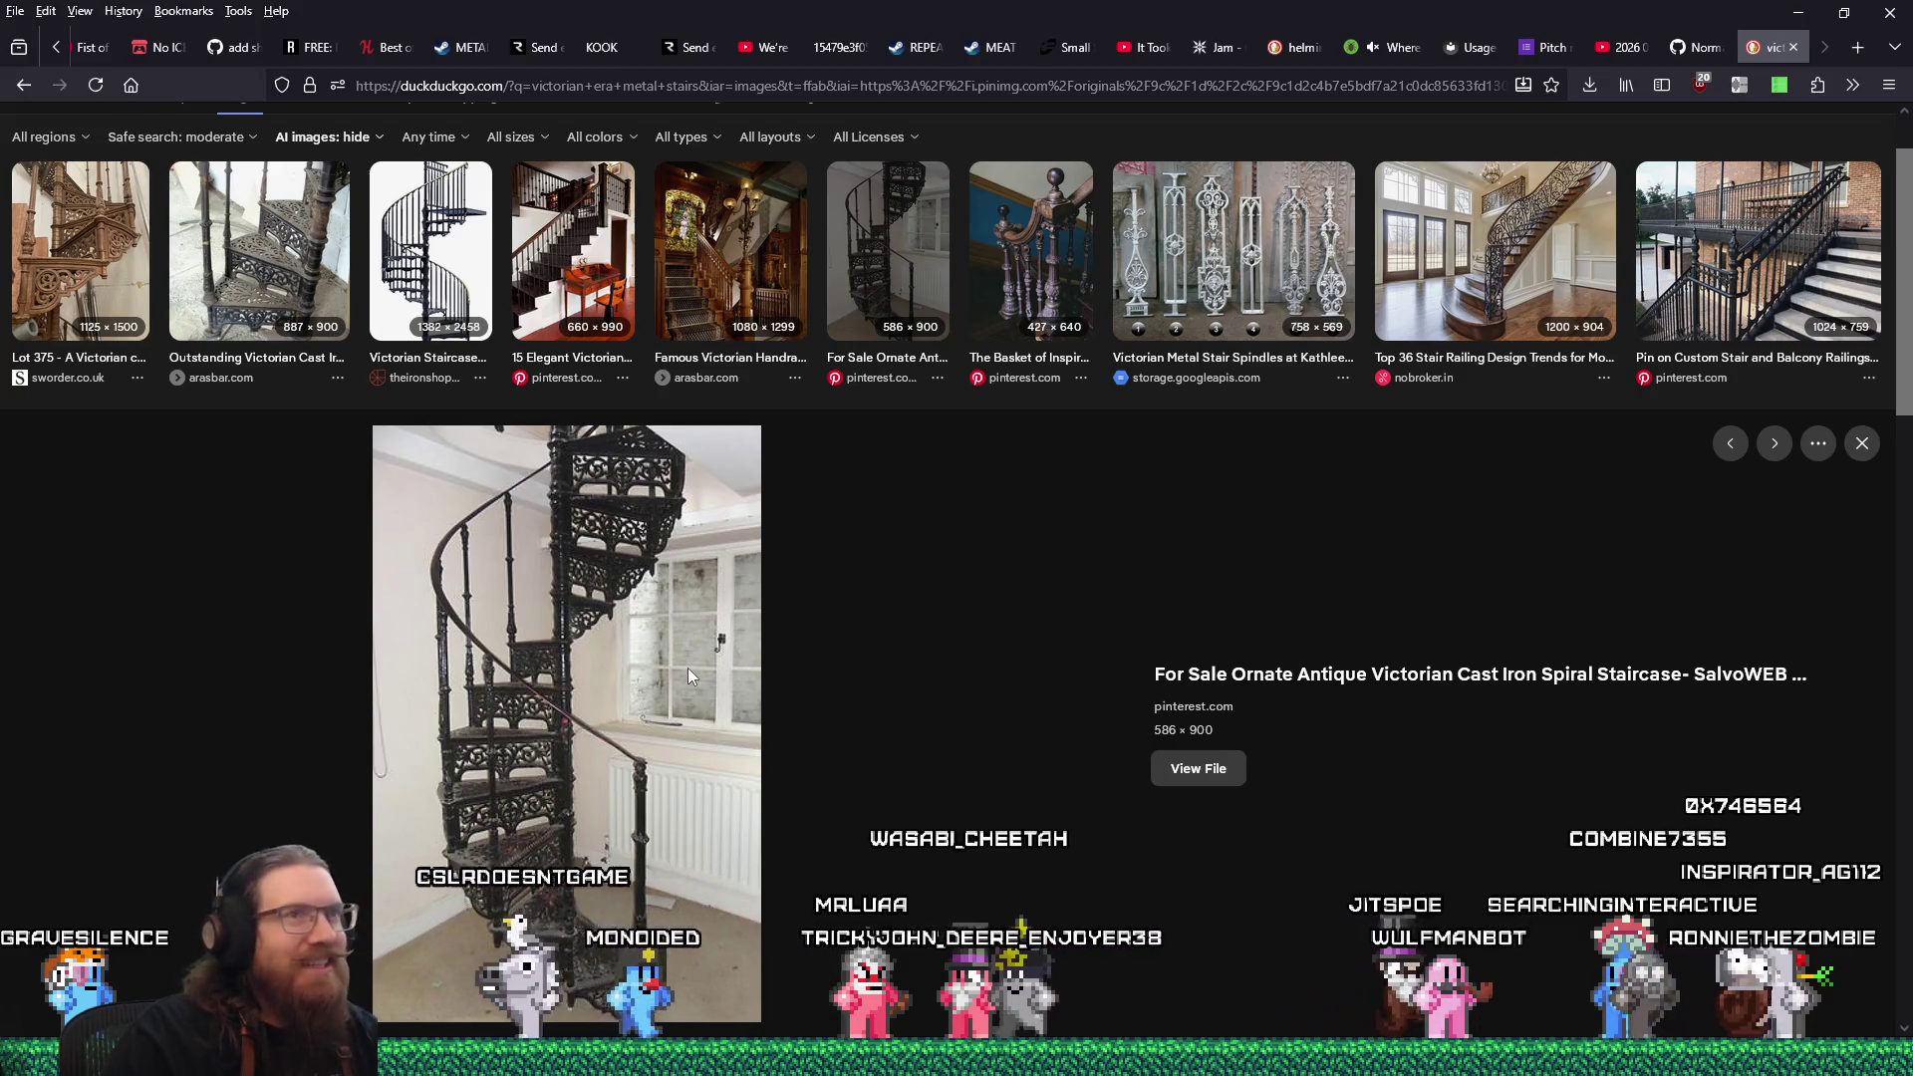
{"action": "scroll", "coordinate": [688, 670], "scroll_direction": "down", "scroll_amount": 4}
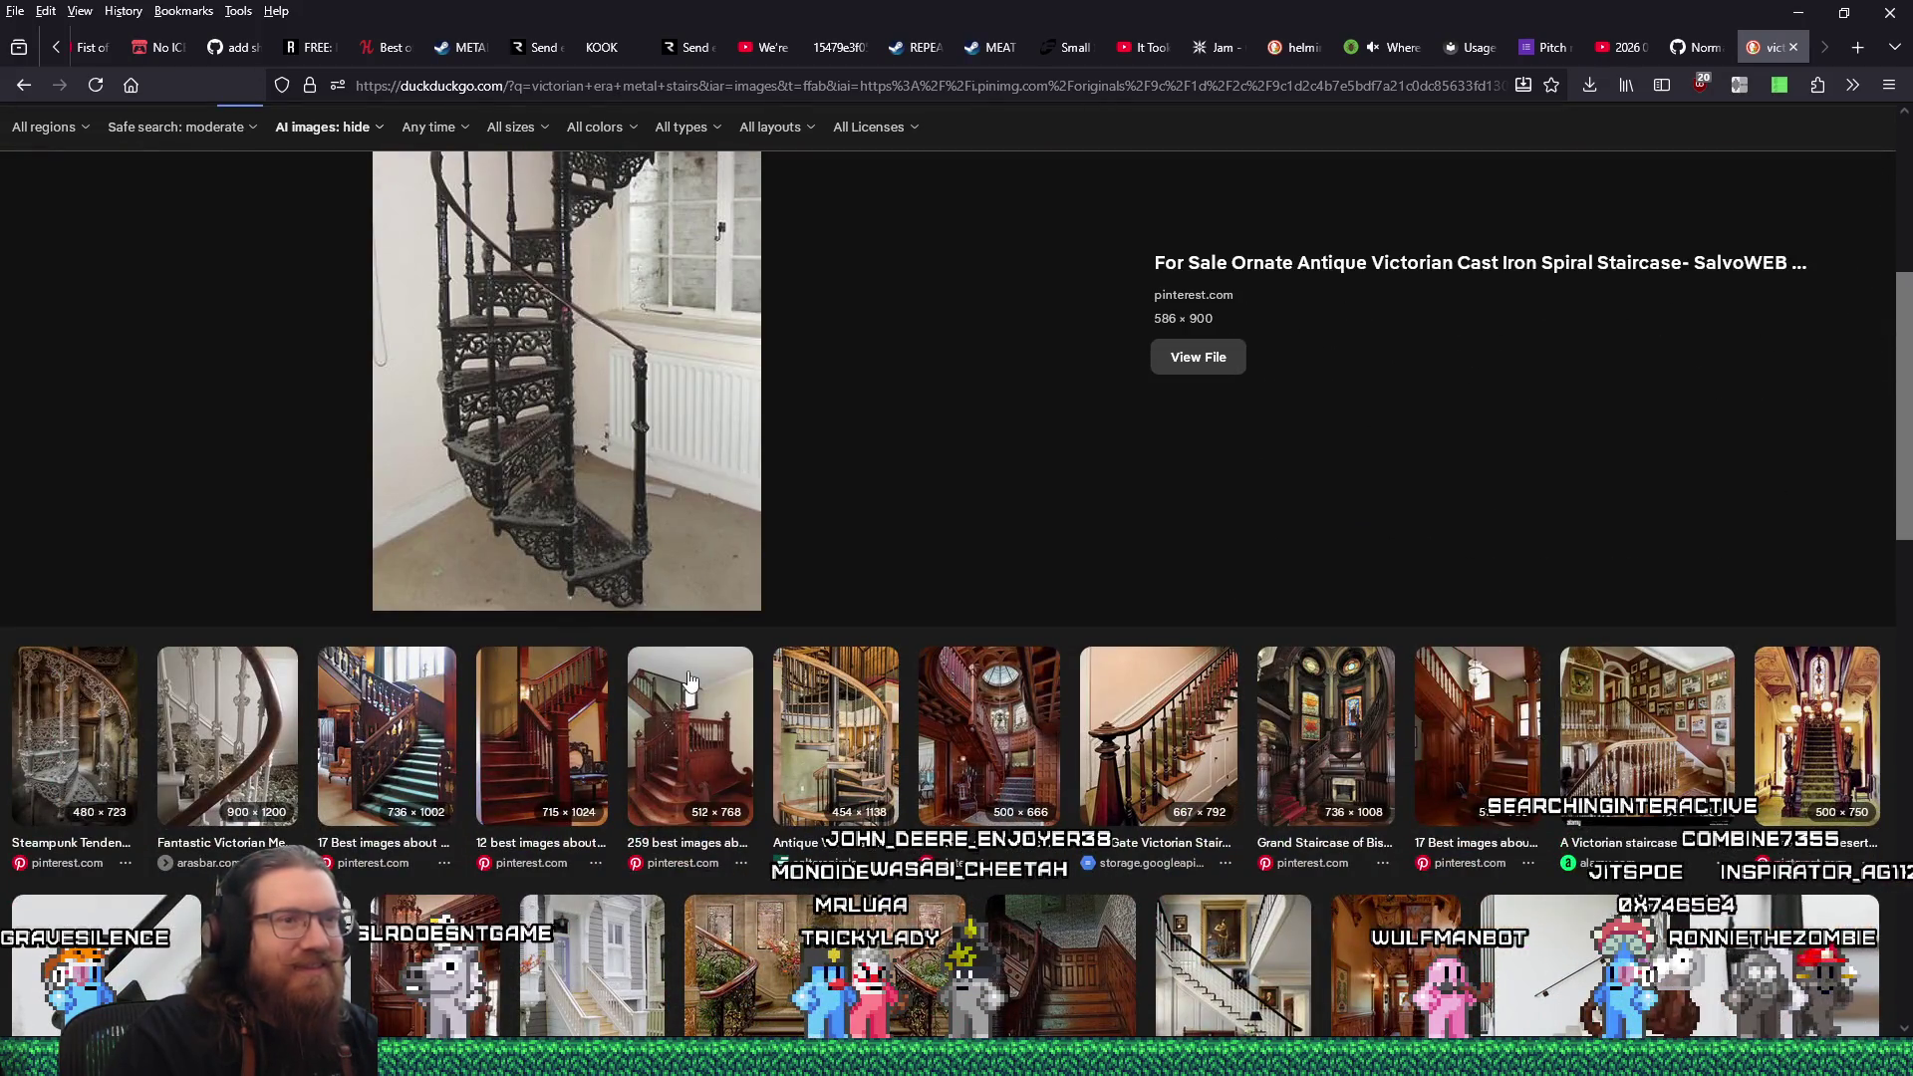
{"action": "scroll", "coordinate": [690, 680], "scroll_direction": "down", "scroll_amount": 3}
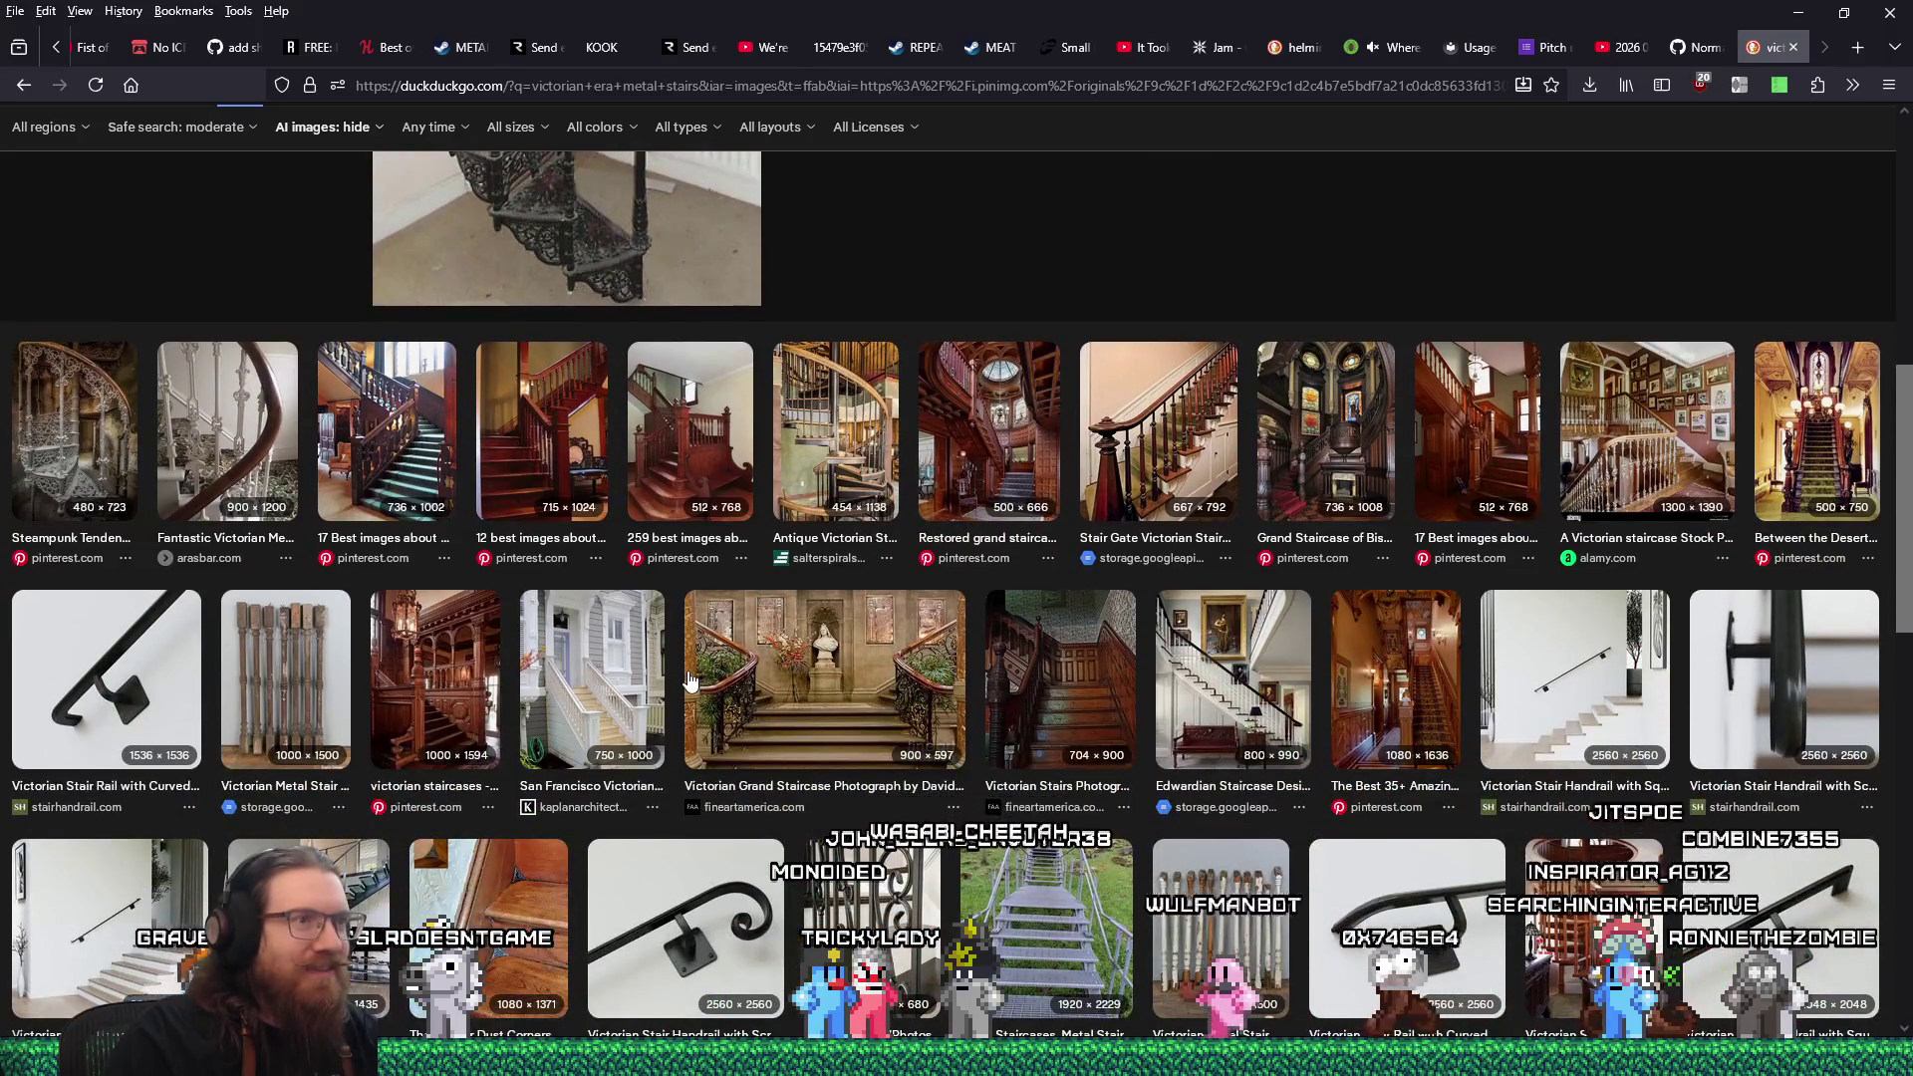
{"action": "left_click", "coordinate": [968, 423]}
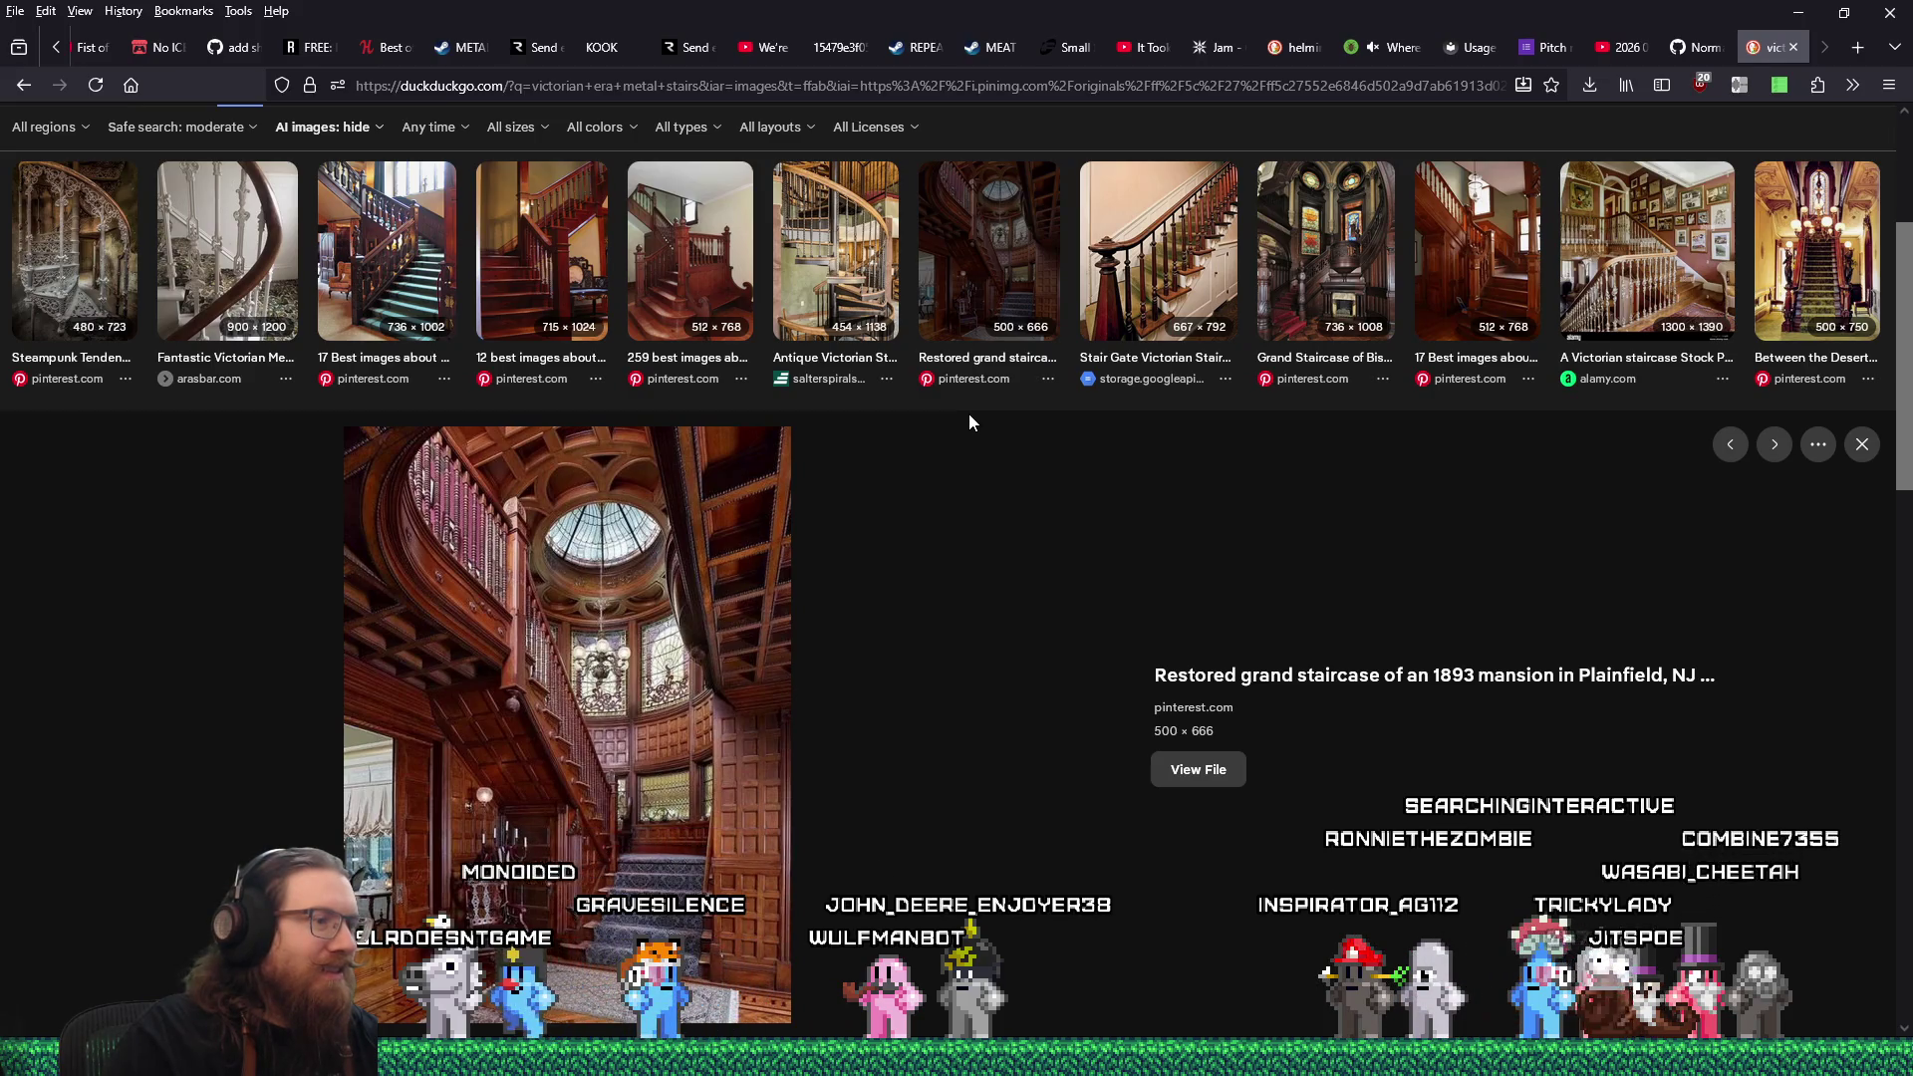
{"action": "left_click", "coordinate": [1201, 775]}
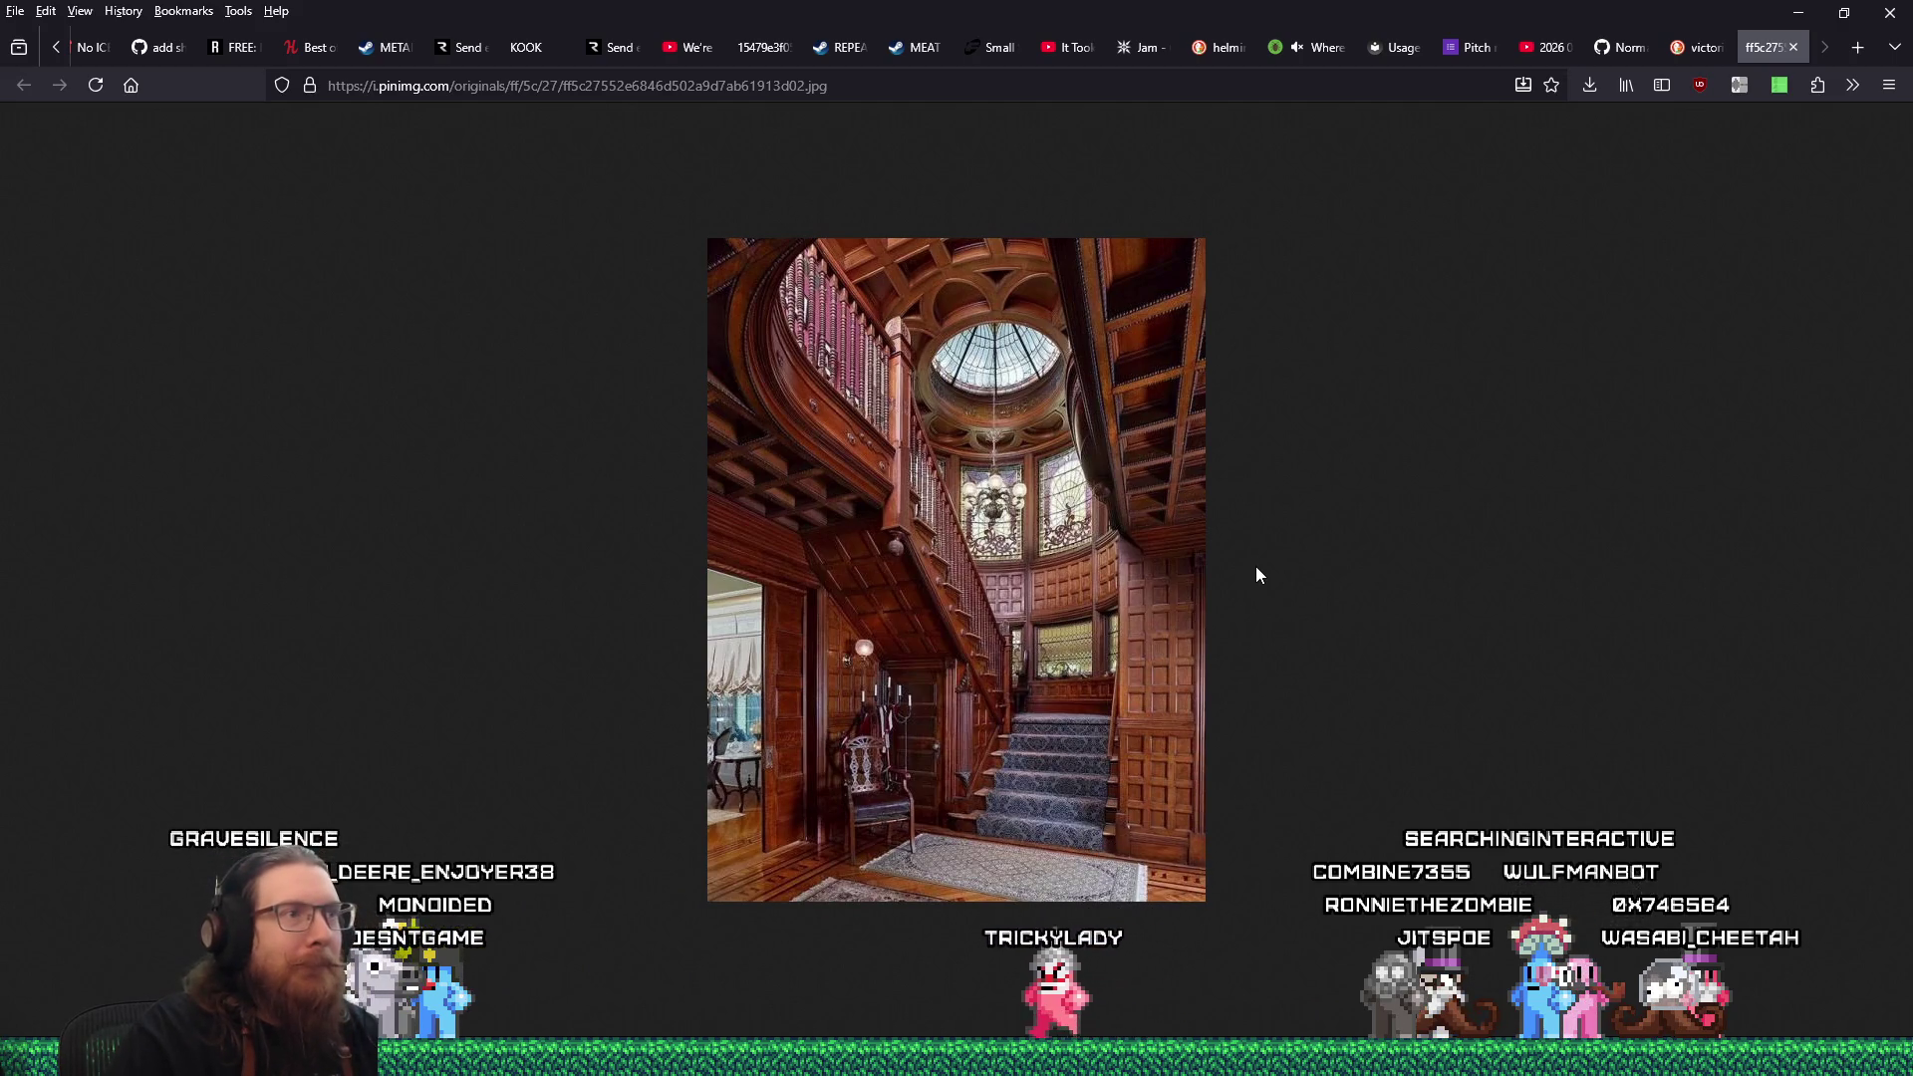
Save the restored staircase image into e:\images\inspiration\quakelike\levels\london and close its tab.
{"action": "right_click", "coordinate": [1180, 472]}
{"action": "left_click", "coordinate": [1225, 513]}
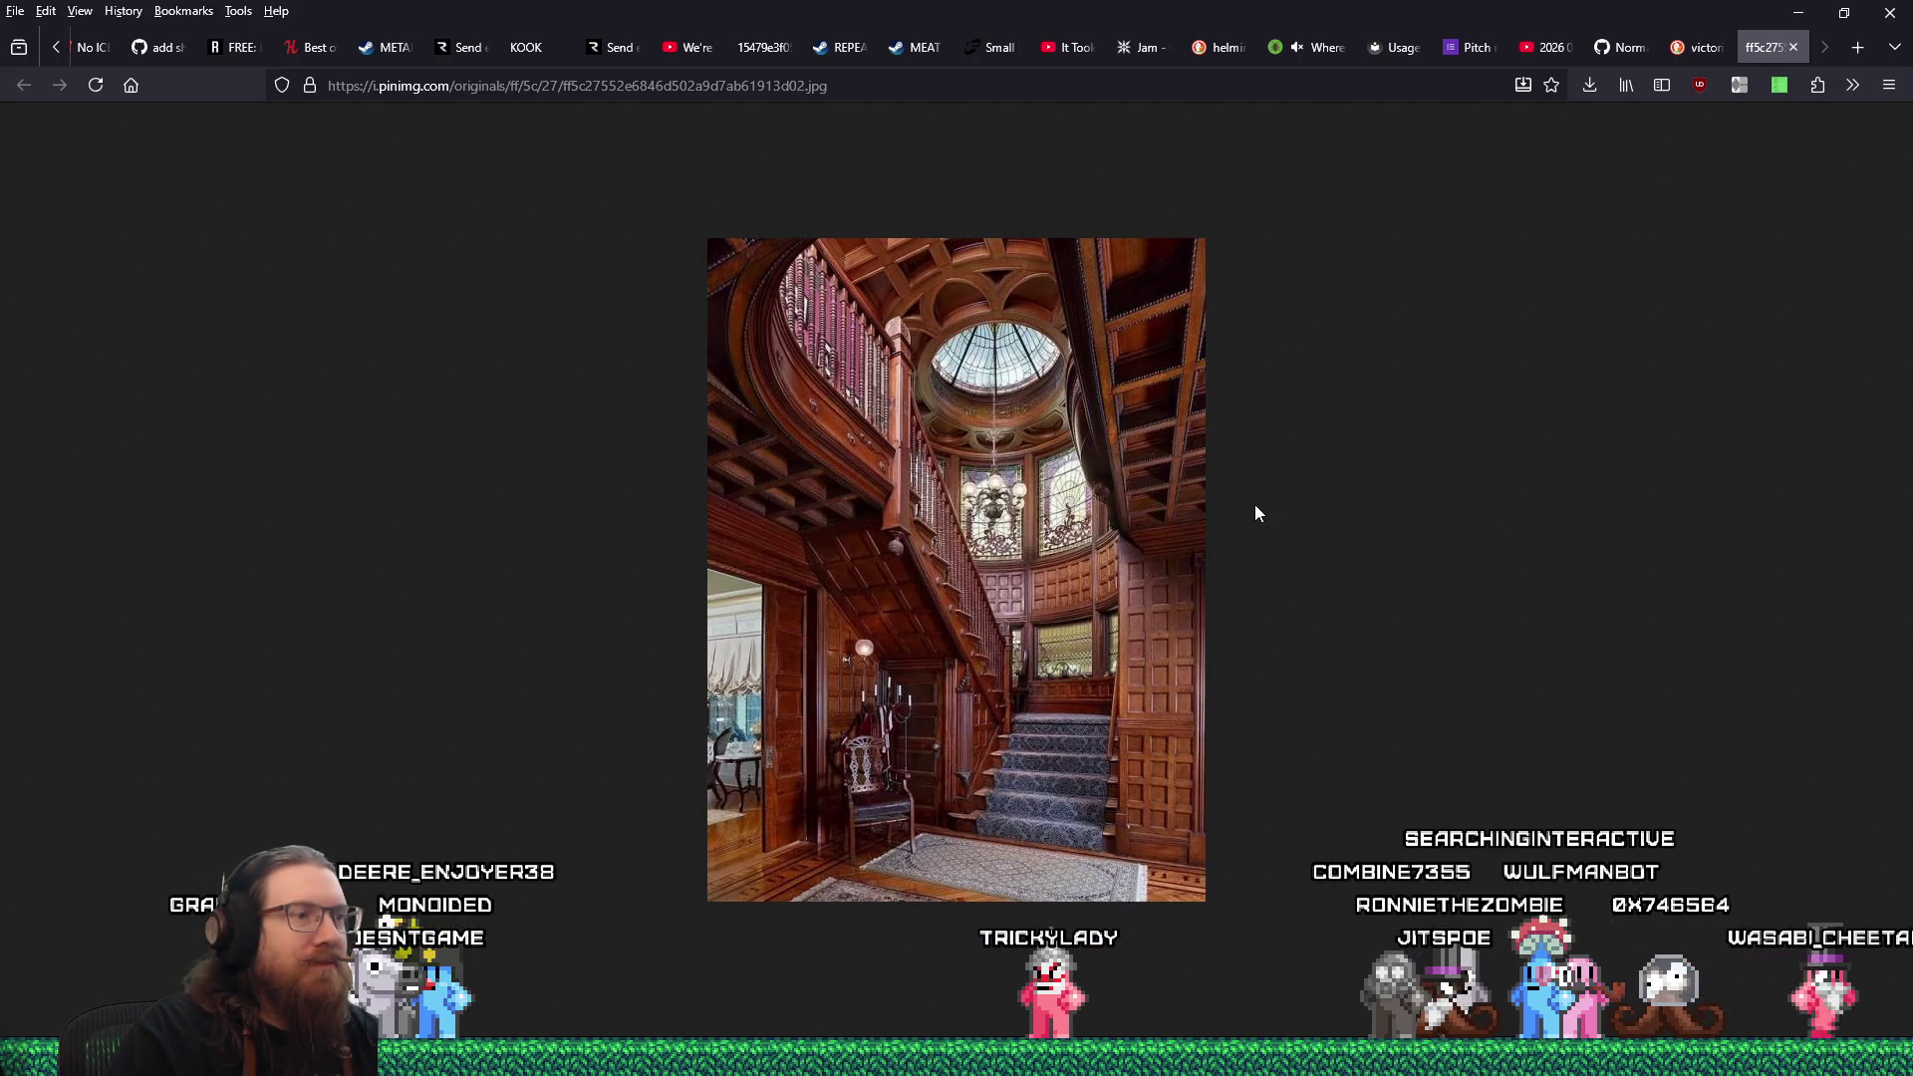
{"action": "right_click", "coordinate": [1114, 436]}
{"action": "left_click", "coordinate": [1167, 460]}
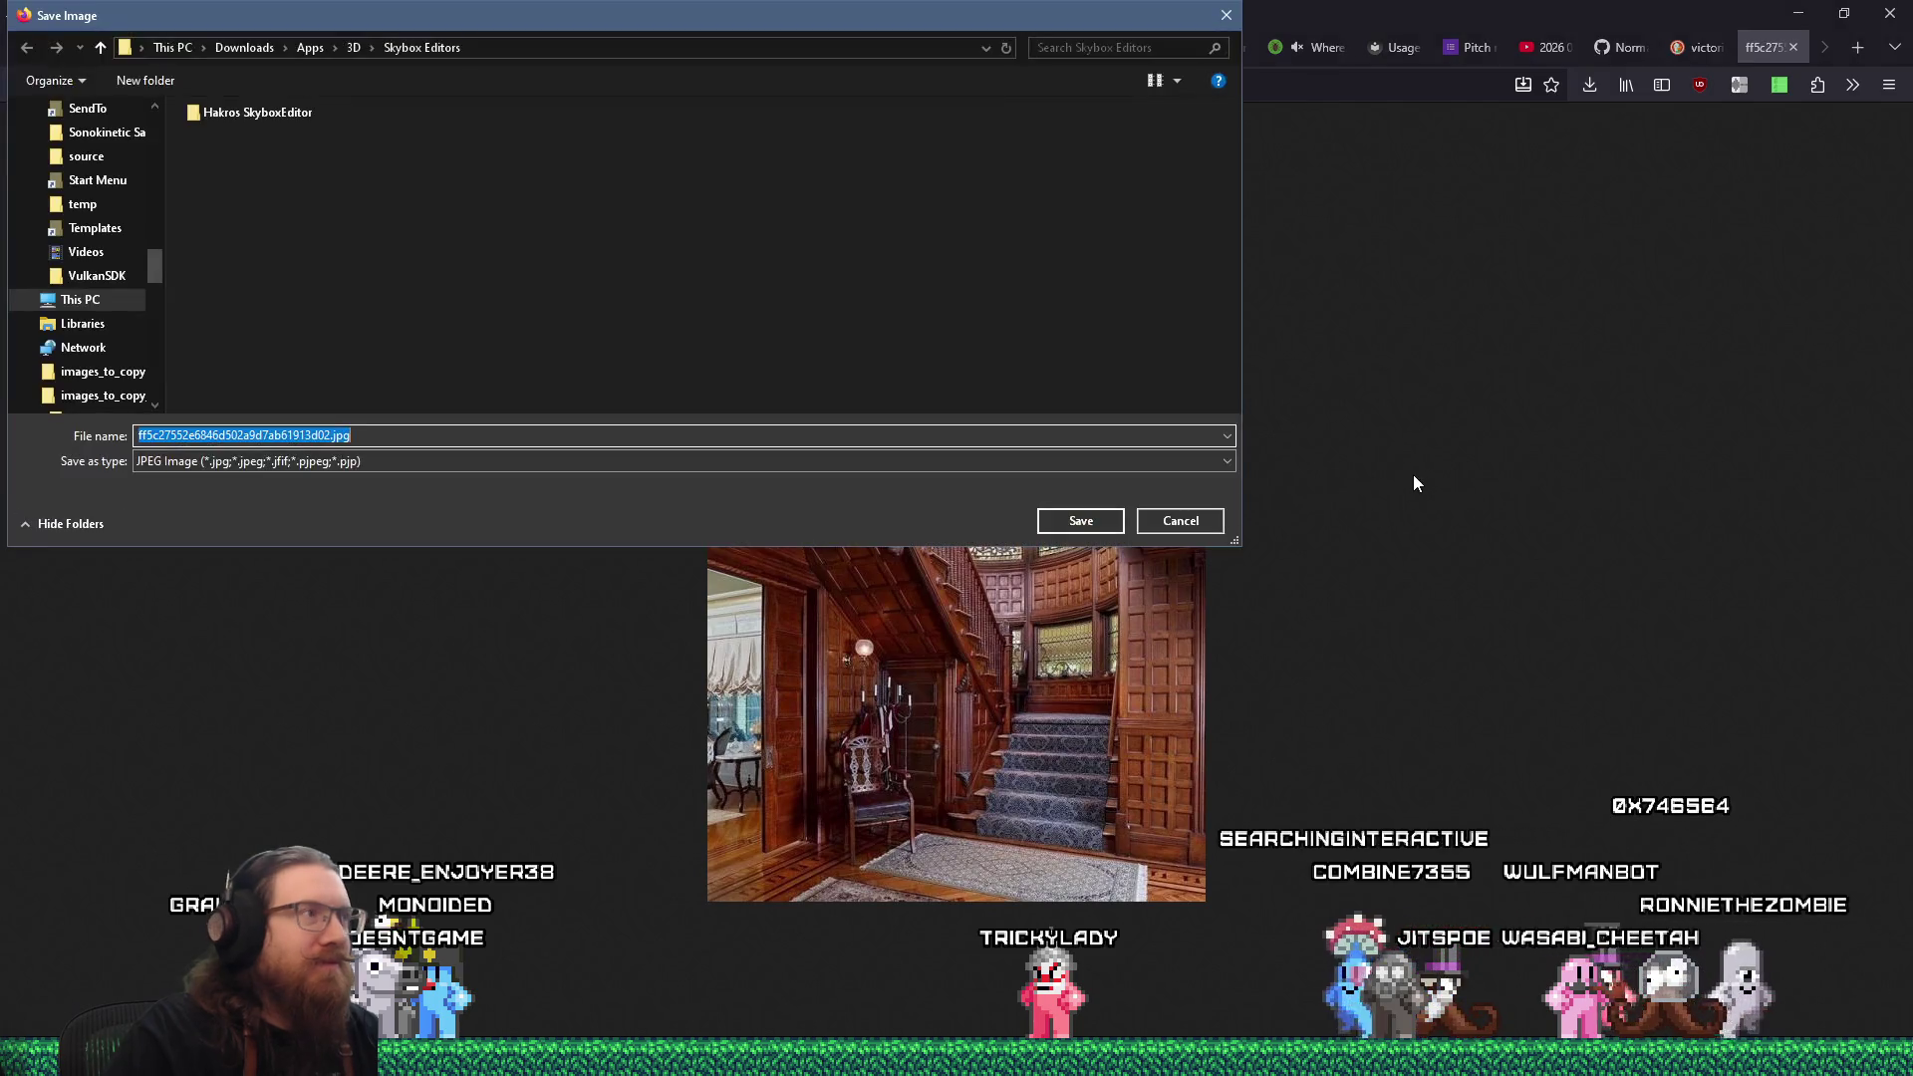
{"action": "type", "text": "e:\\images\\i"}
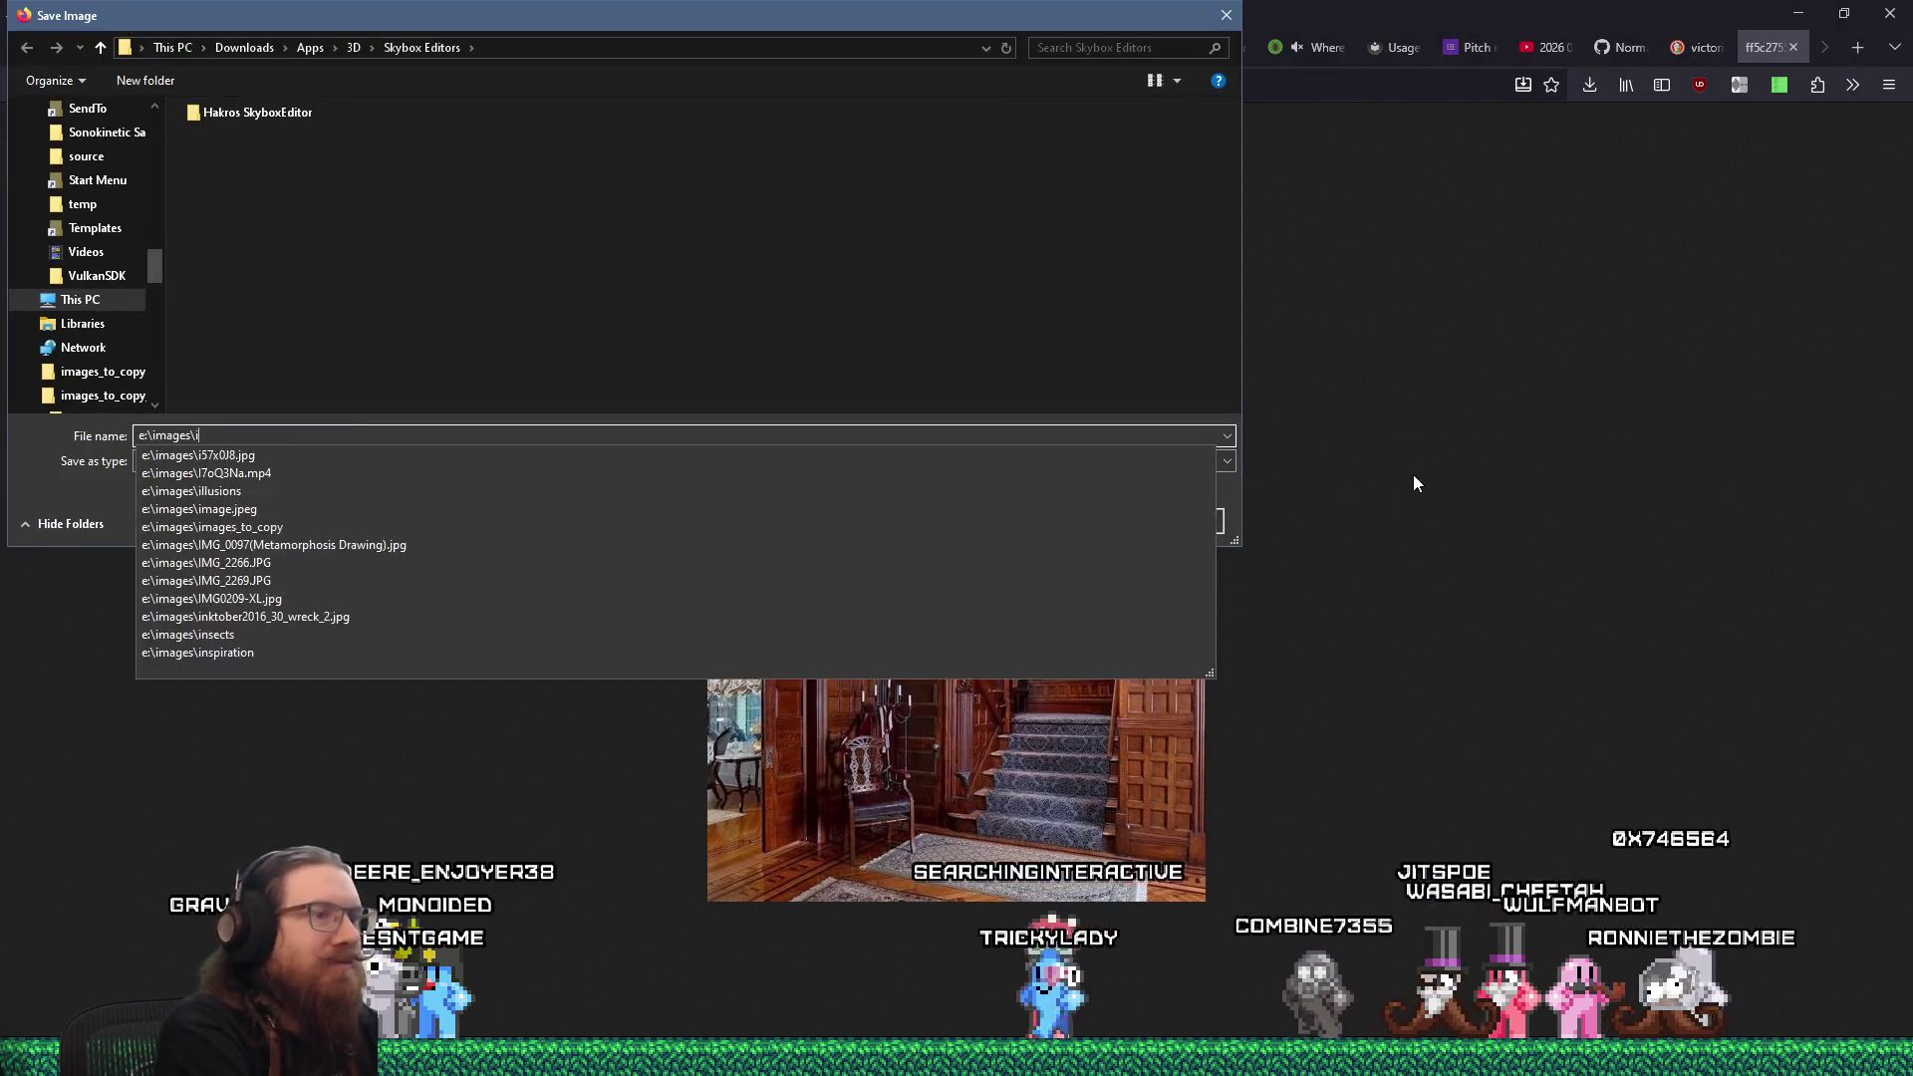
{"action": "type", "text": "nspiration\\quakelike\\levels\\london"}
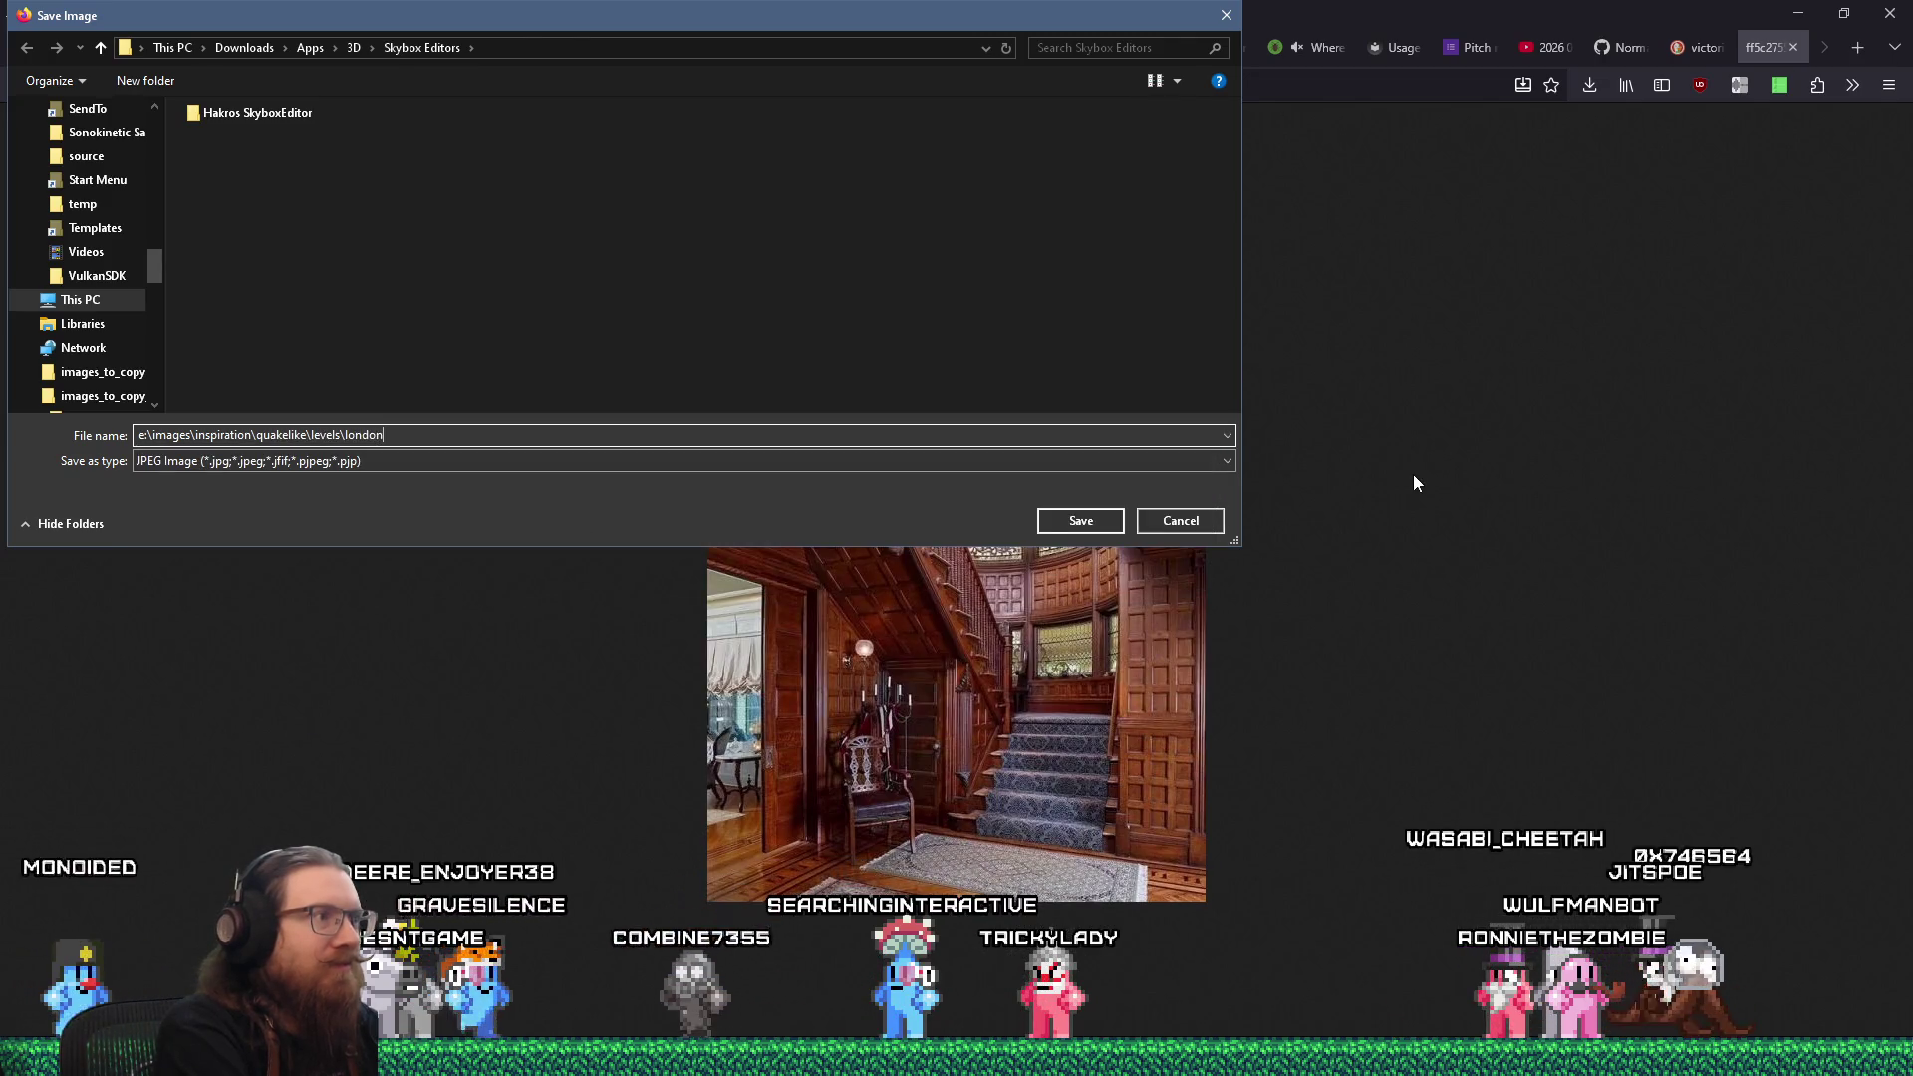
{"action": "key", "text": "Return"}
{"action": "left_click", "coordinate": [1096, 519]}
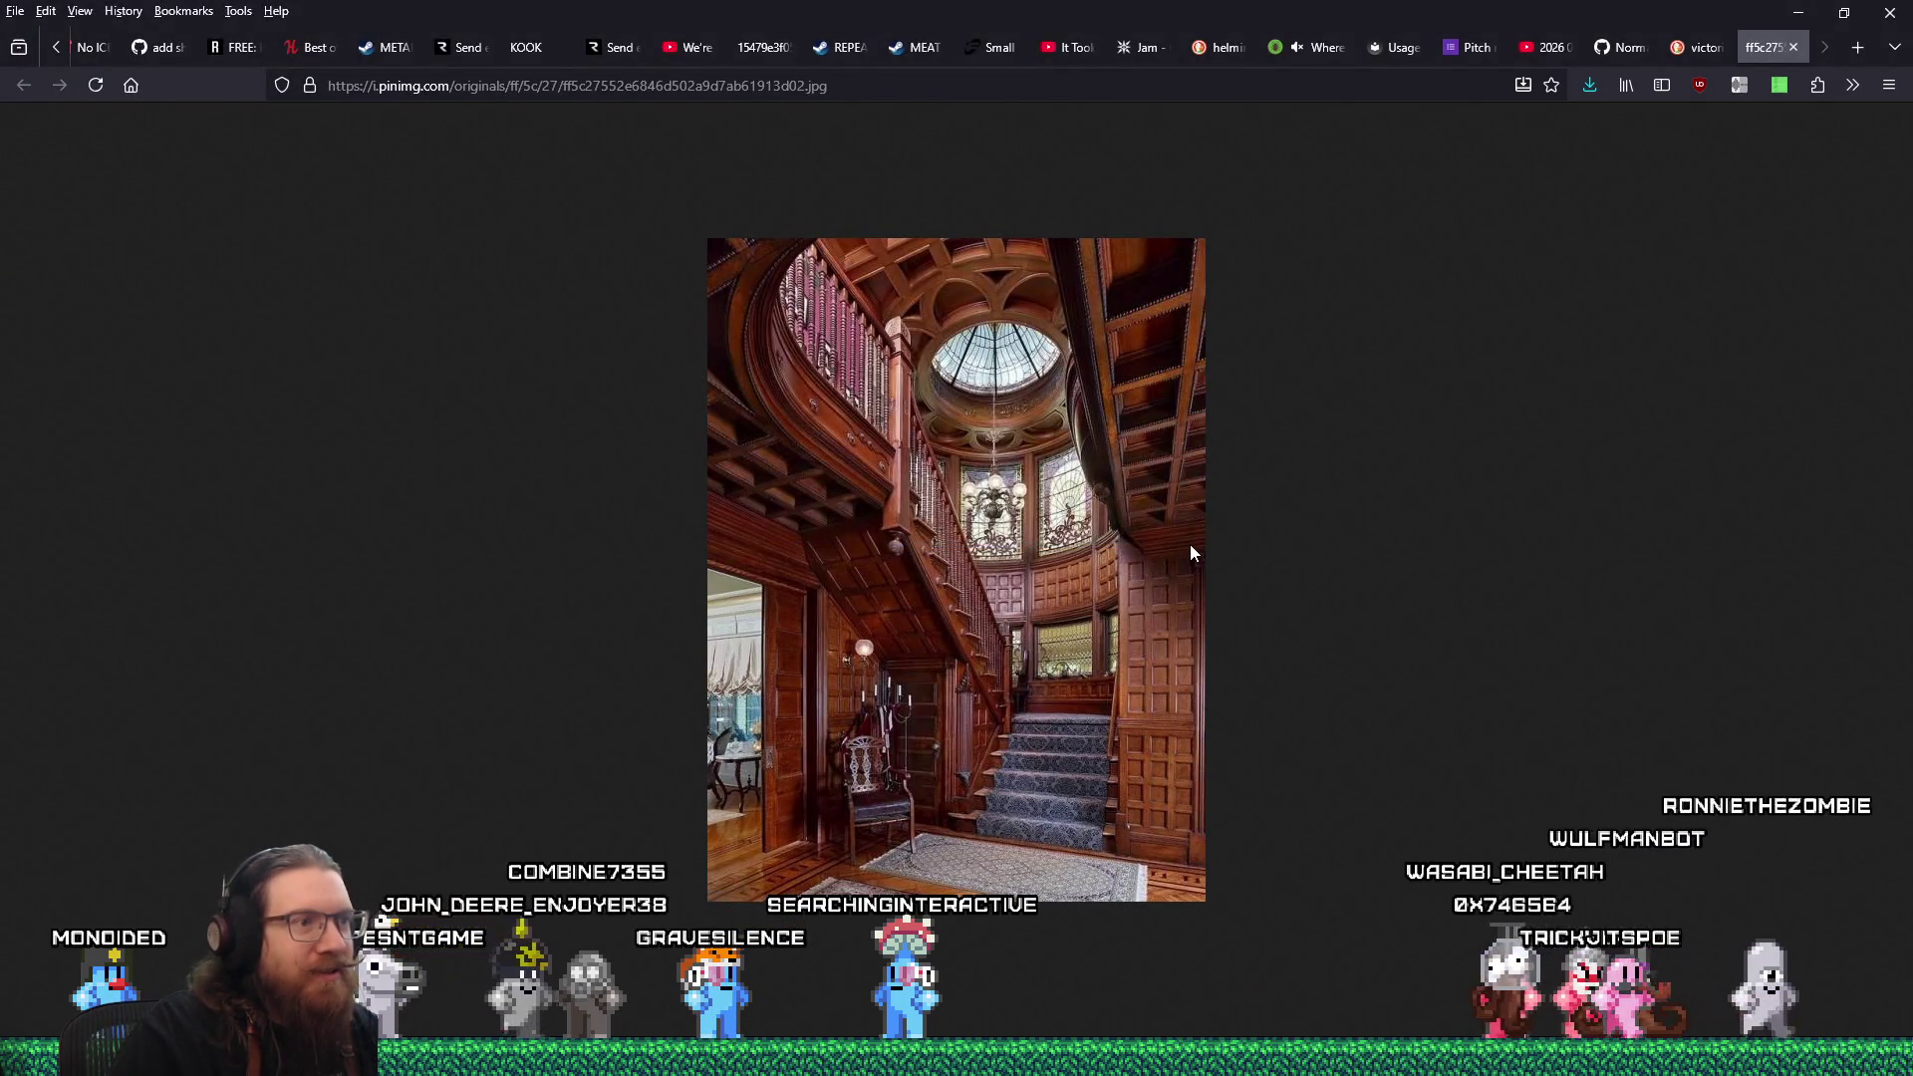
{"action": "left_click", "coordinate": [1790, 49]}
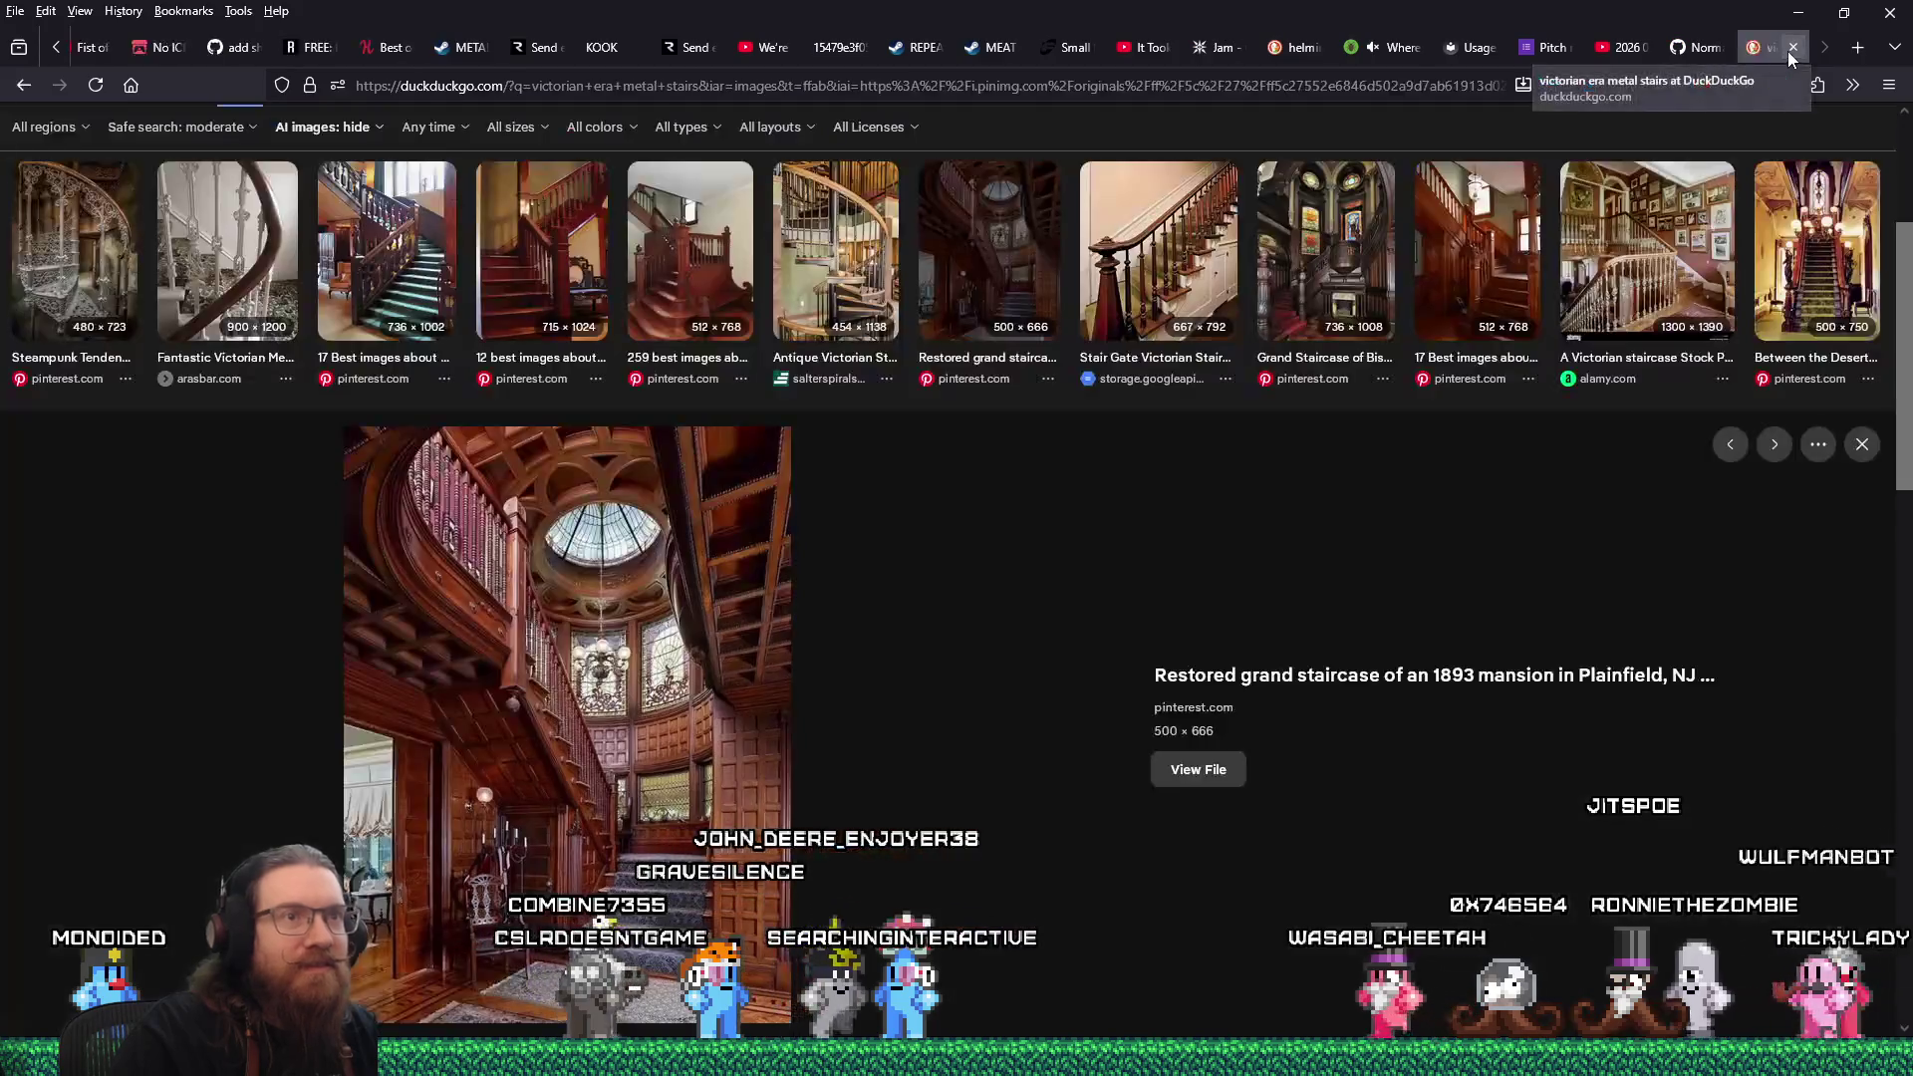
Save the full-size Bishop's Palace Grand Staircase photo to the same folder and close its tab.
{"action": "key", "text": "Right"}
{"action": "key", "text": "Right"}
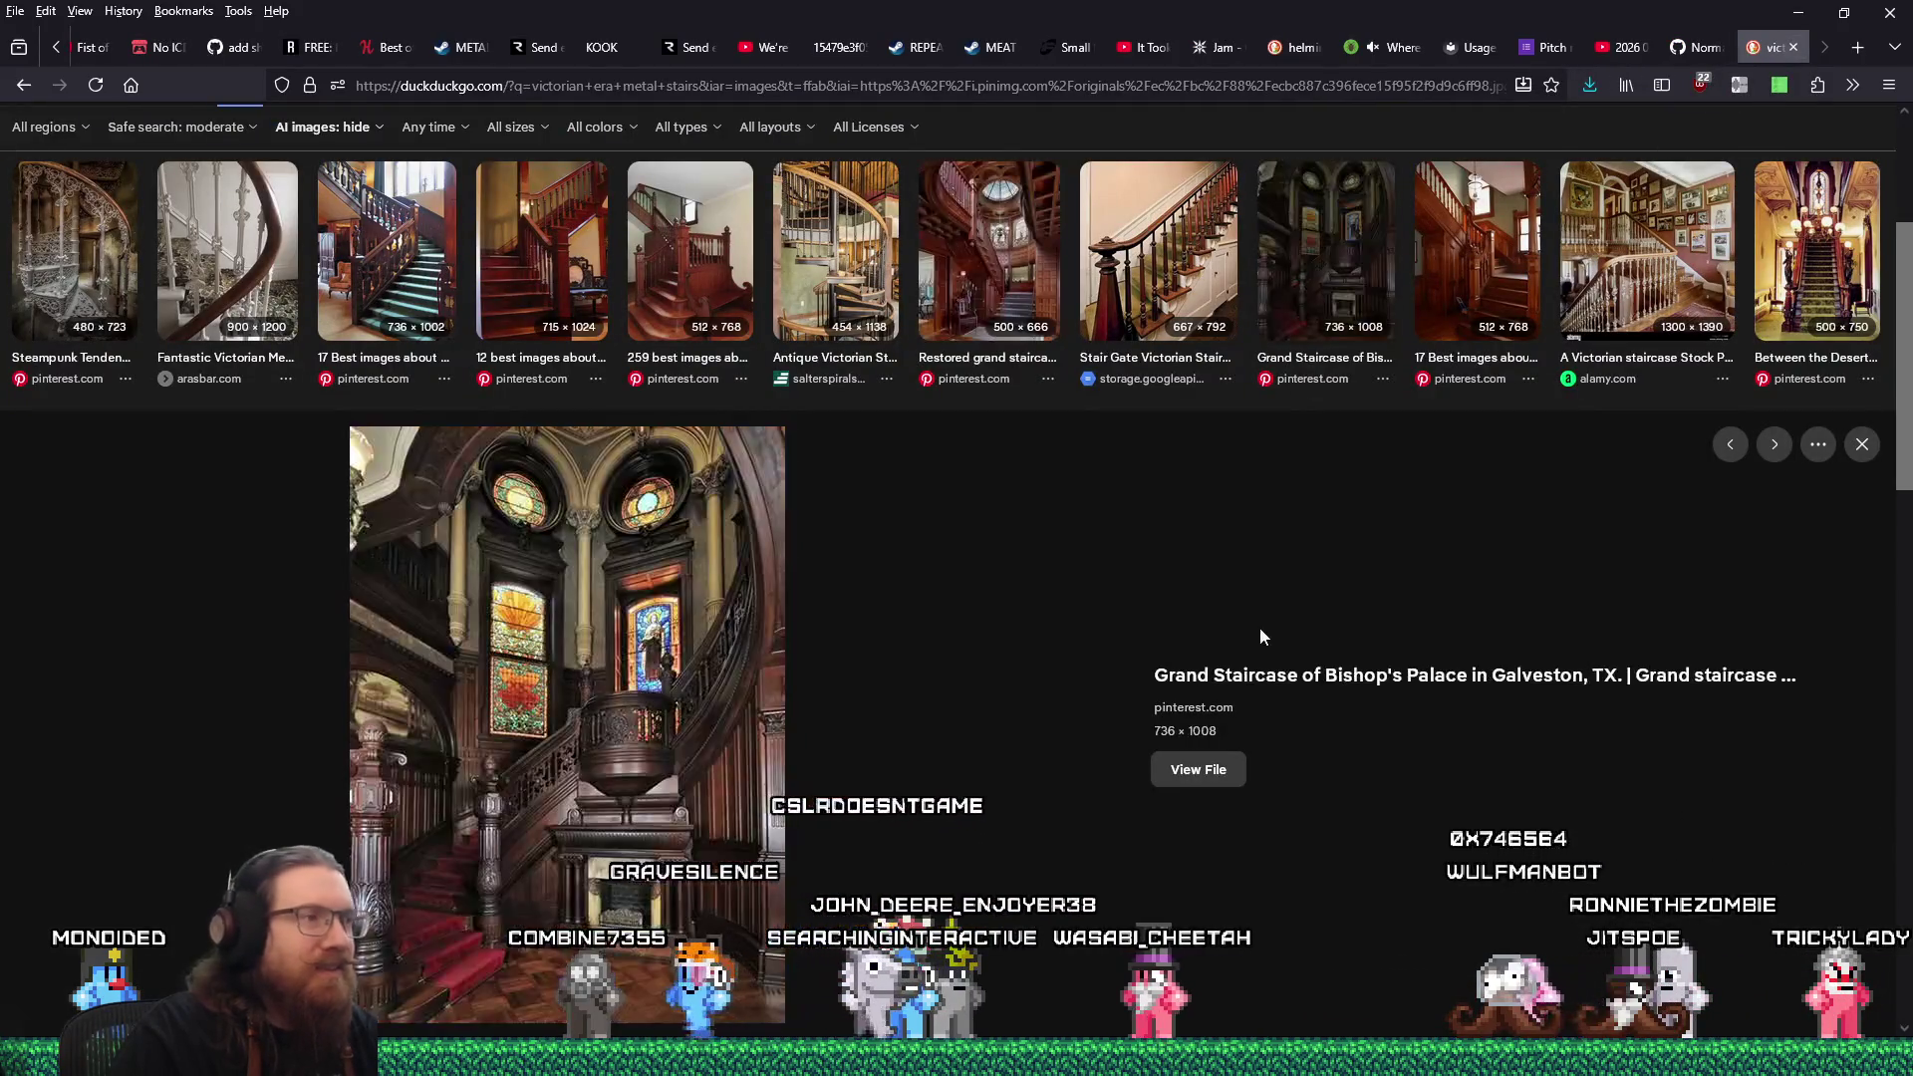
{"action": "left_click", "coordinate": [1207, 769]}
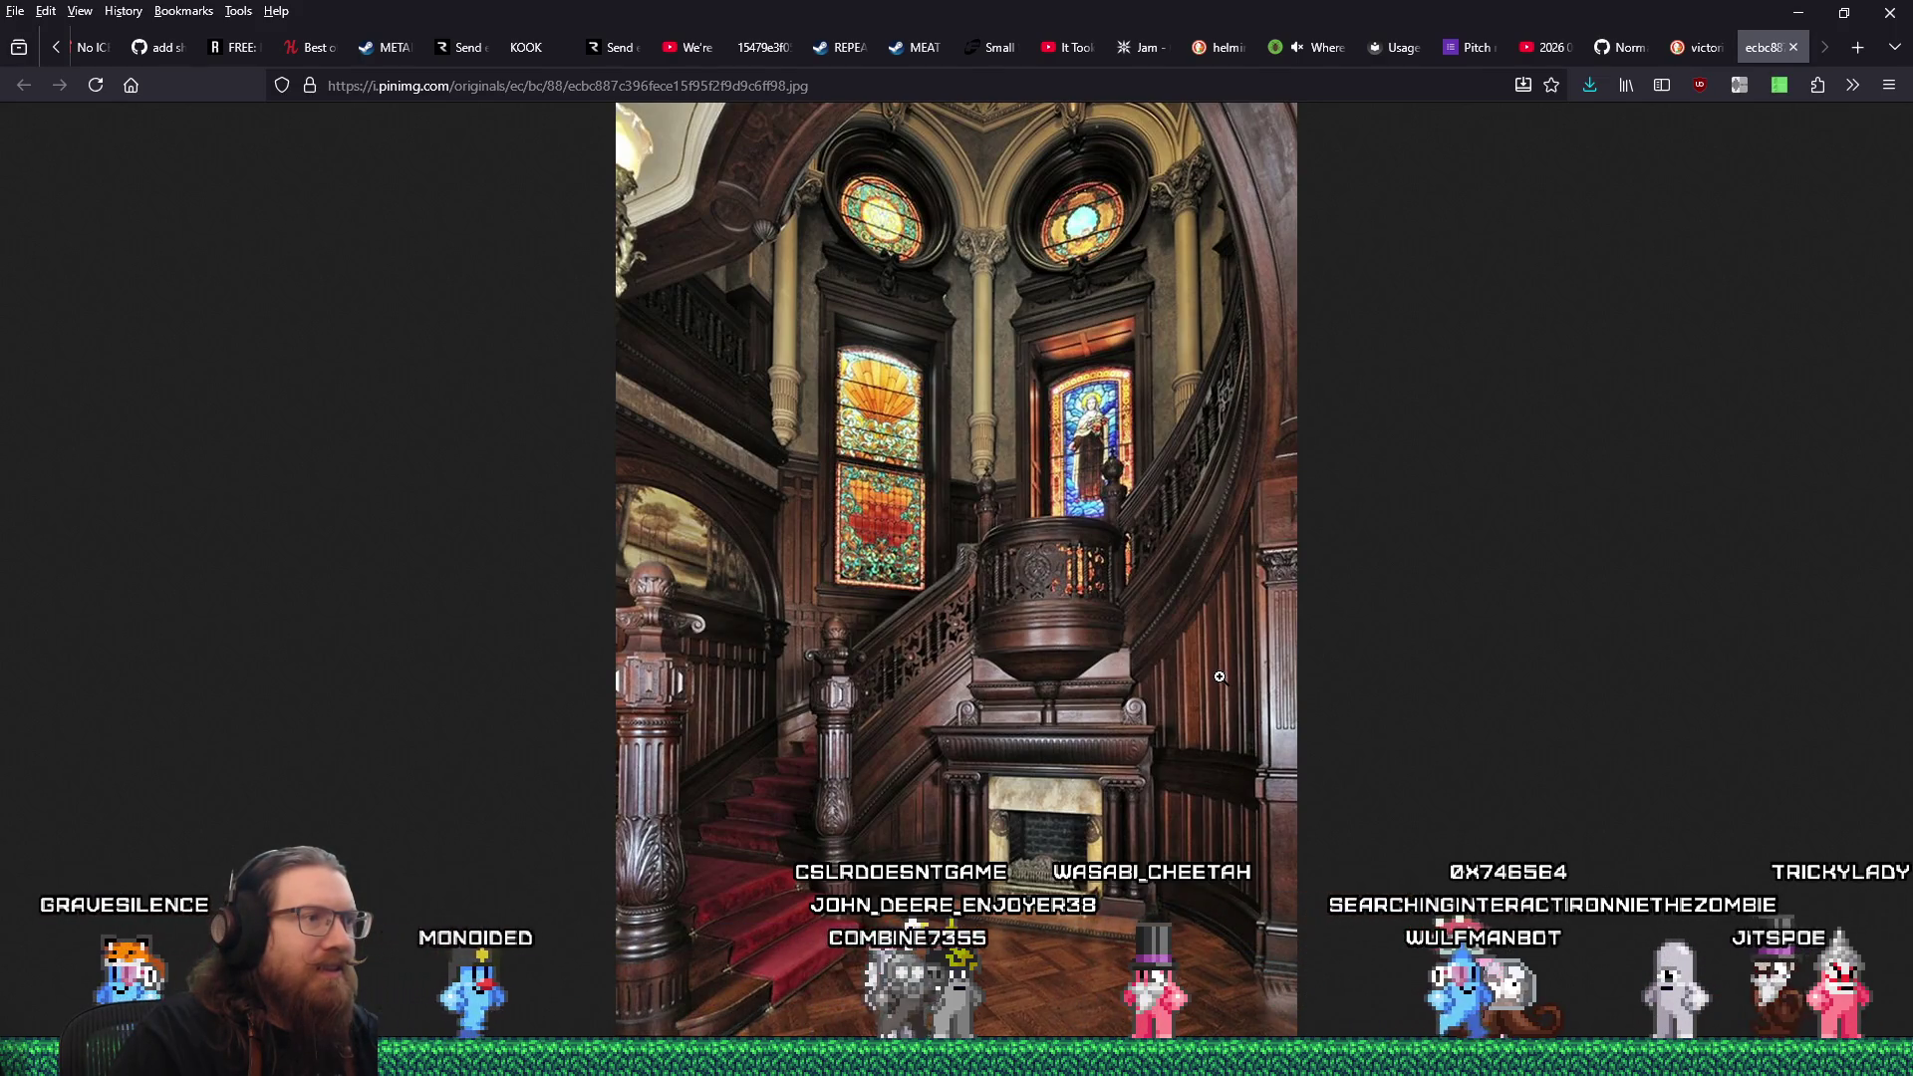
{"action": "right_click", "coordinate": [1213, 518]}
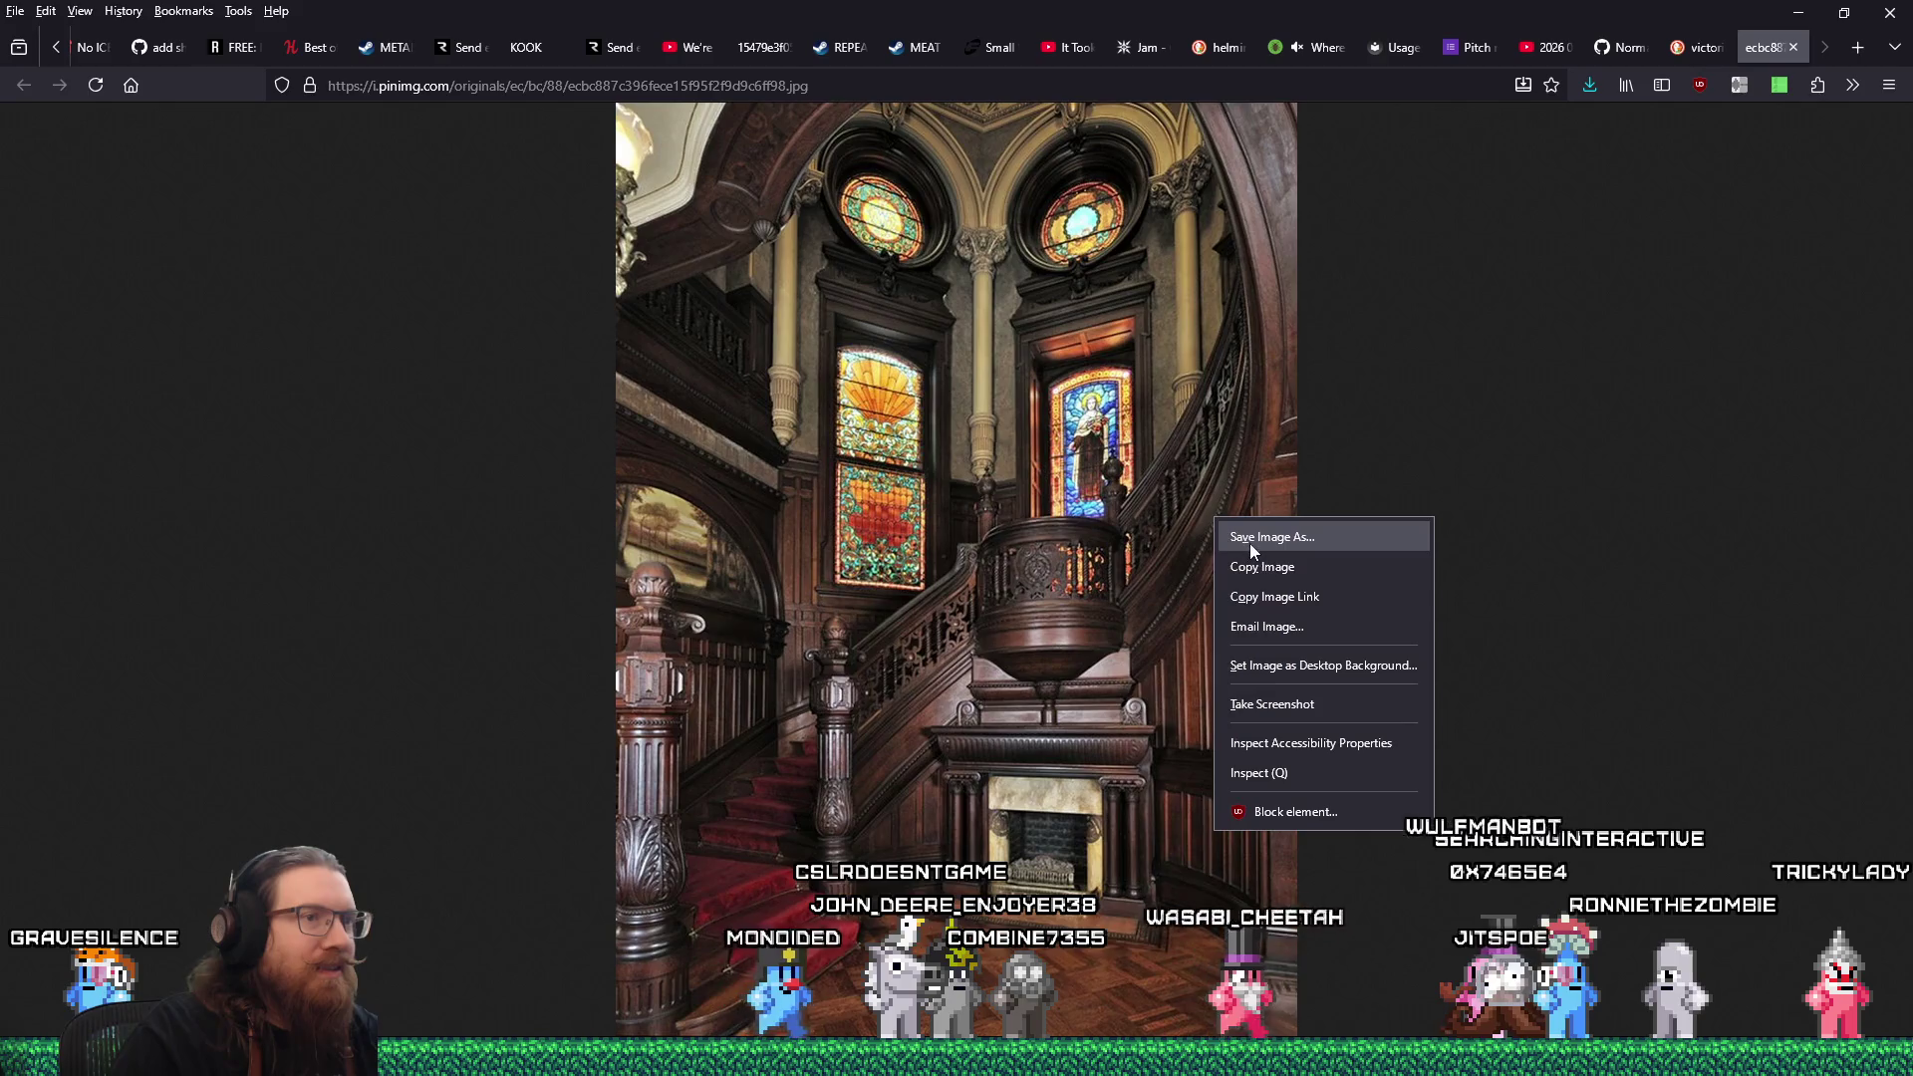
{"action": "left_click", "coordinate": [1312, 536]}
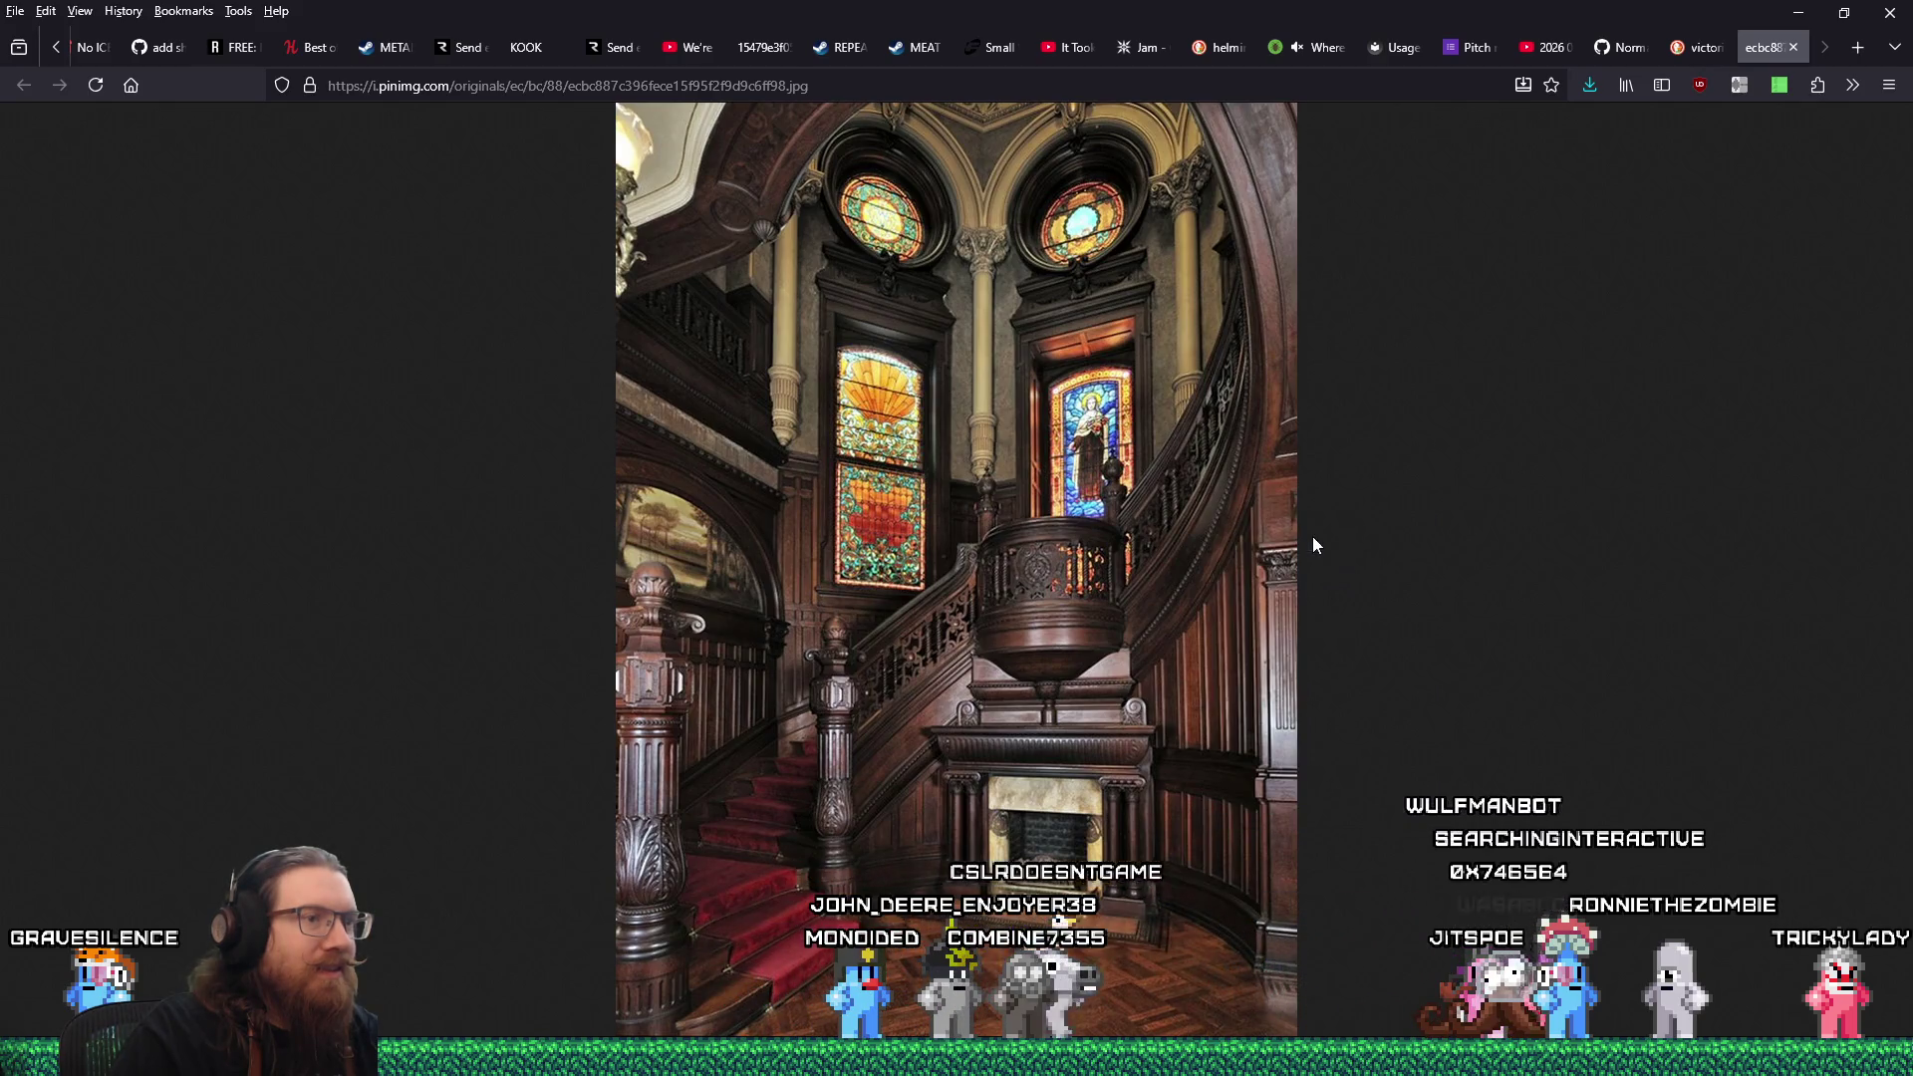
{"action": "left_click", "coordinate": [1066, 522]}
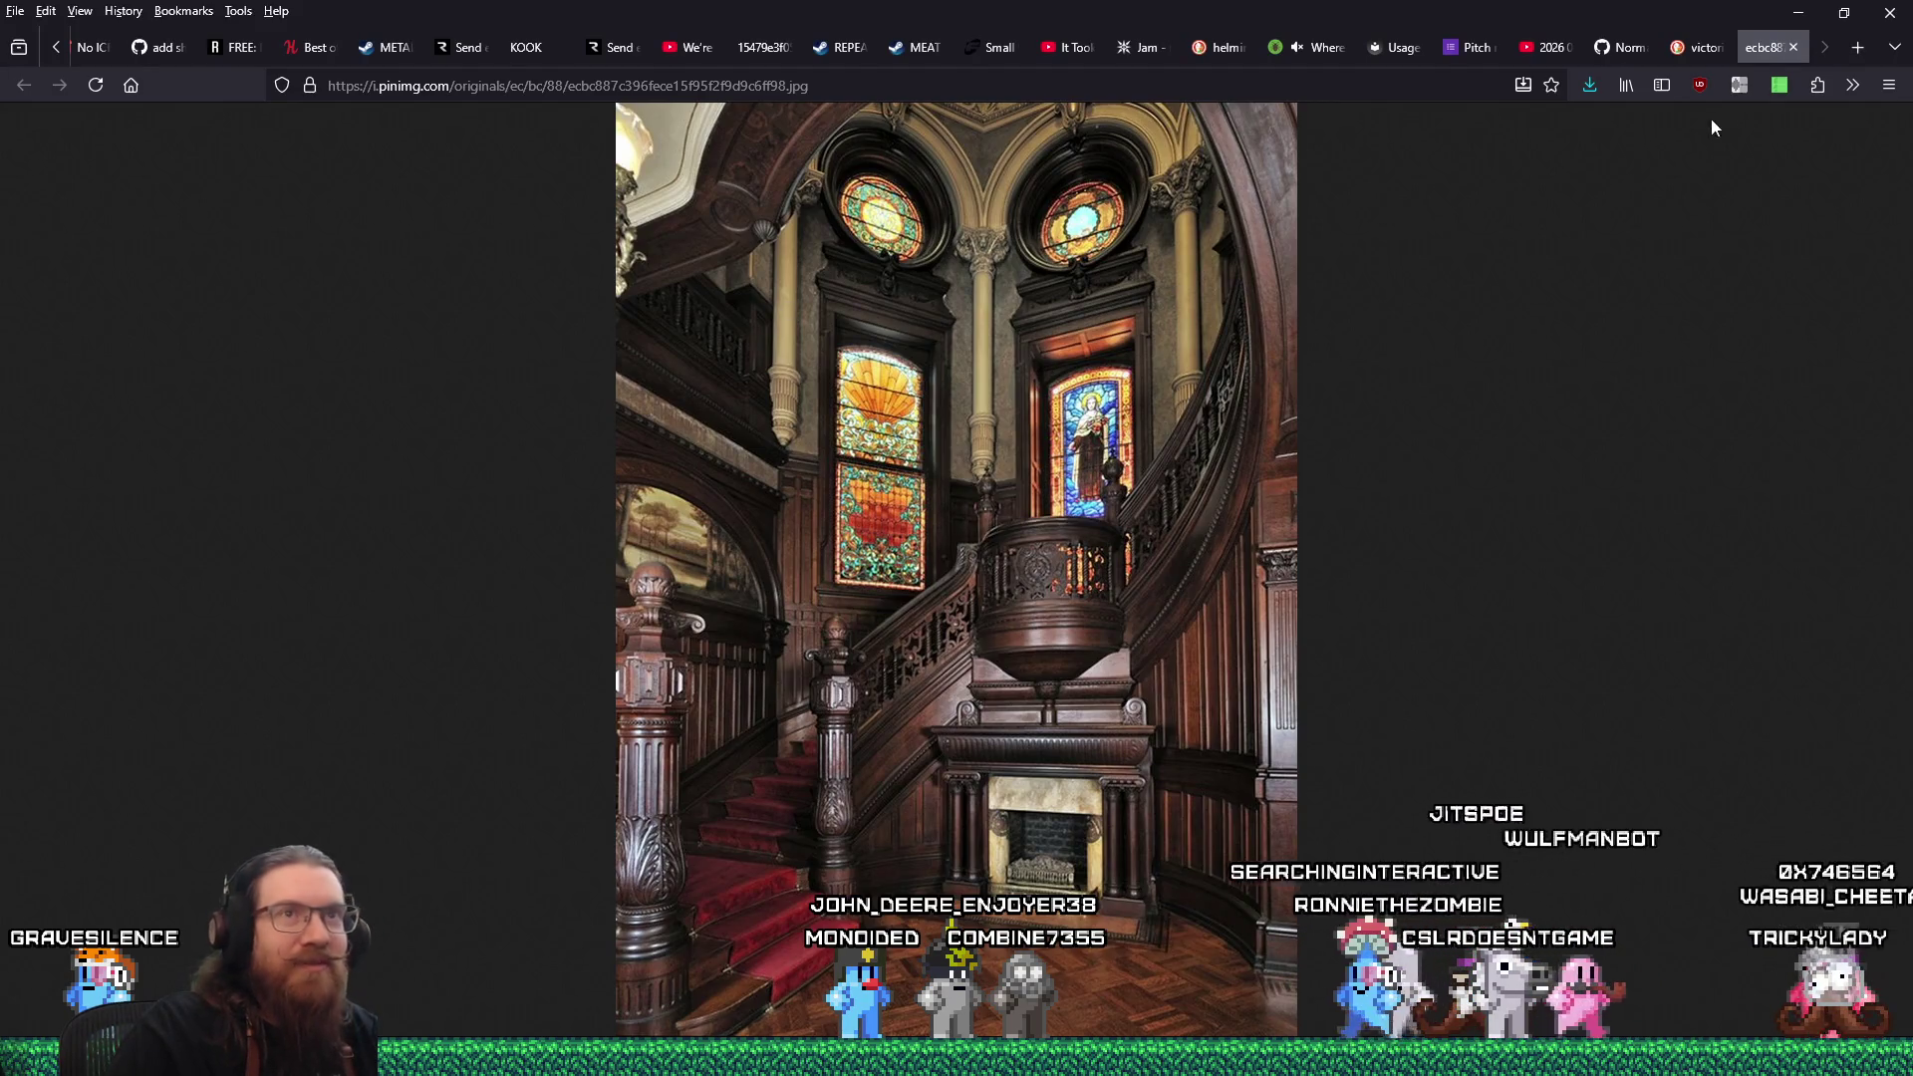
{"action": "middle_click", "coordinate": [1773, 54]}
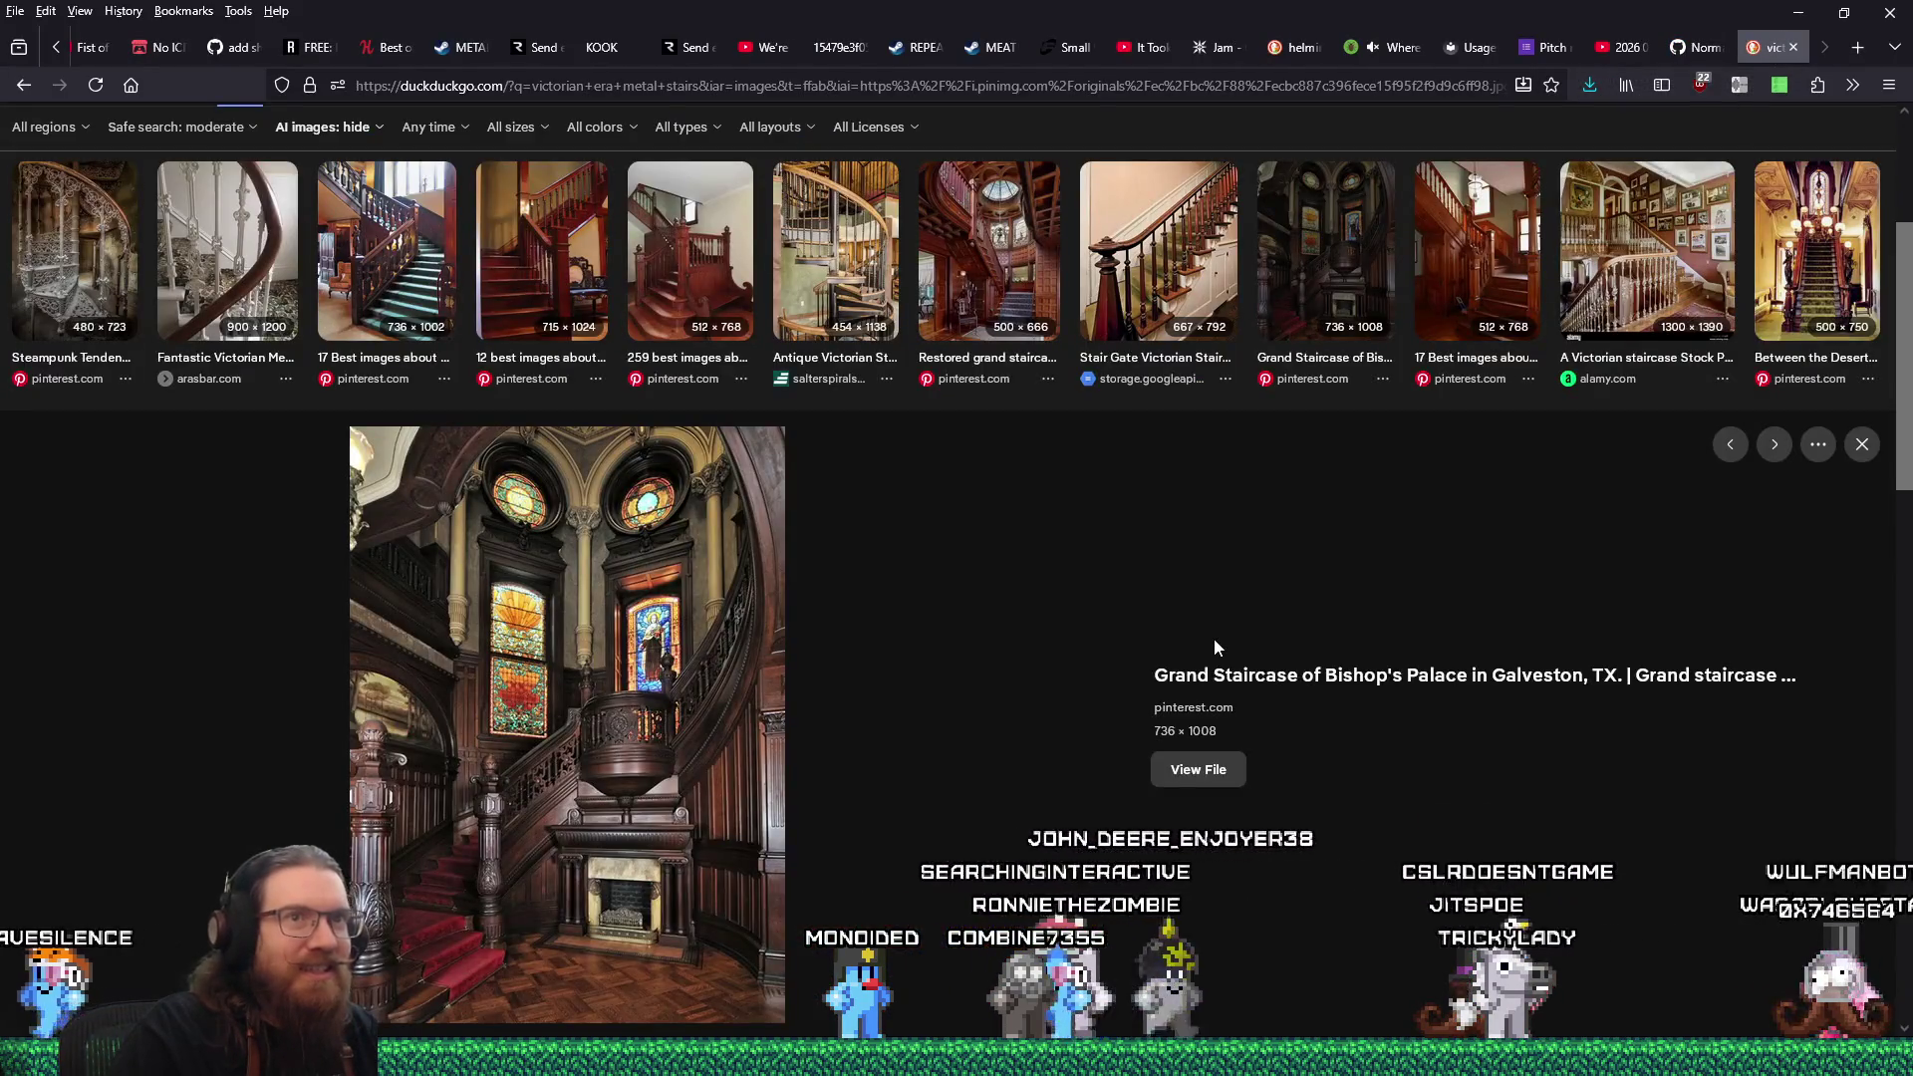
Scroll through the metal stairs results, previewing the Metal Staircases image.
{"action": "scroll", "coordinate": [1213, 638], "scroll_direction": "down", "scroll_amount": 5}
{"action": "left_click", "coordinate": [1074, 688]}
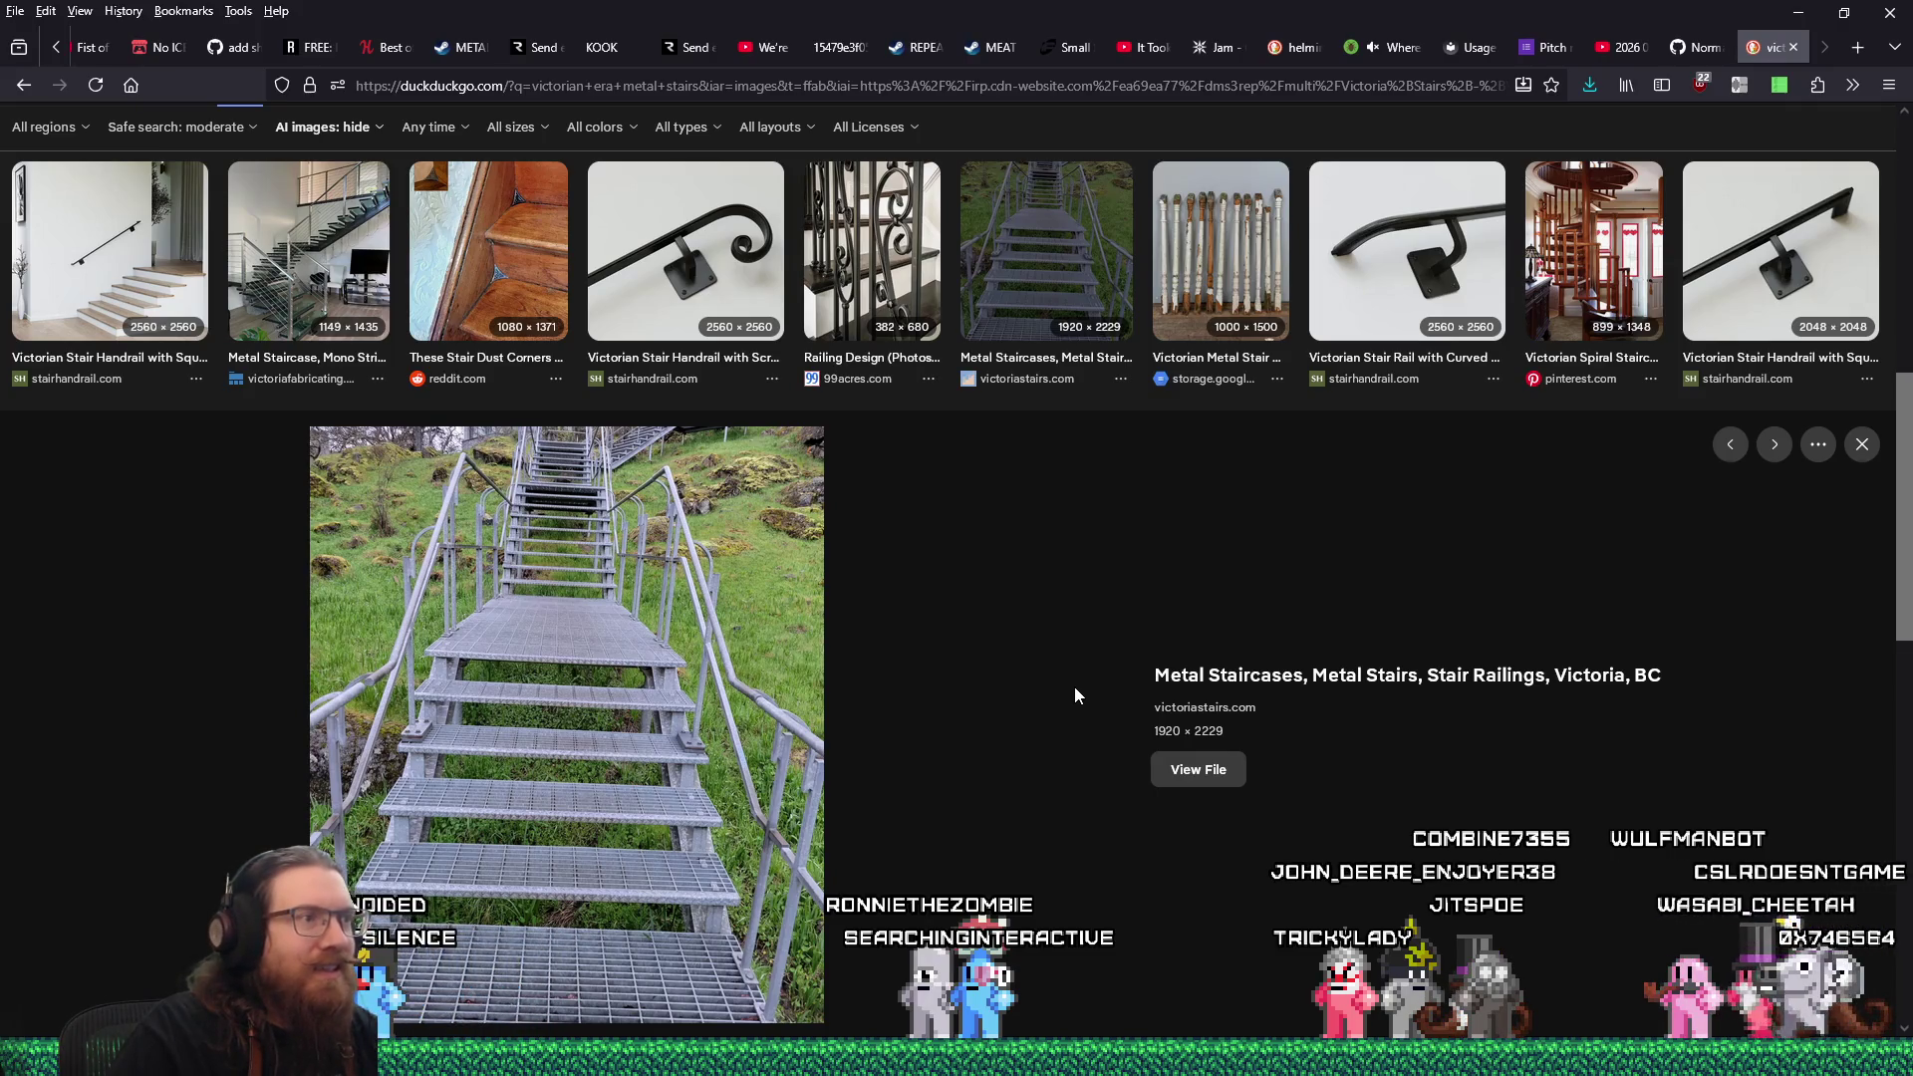
{"action": "scroll", "coordinate": [1074, 686], "scroll_direction": "down", "scroll_amount": 5}
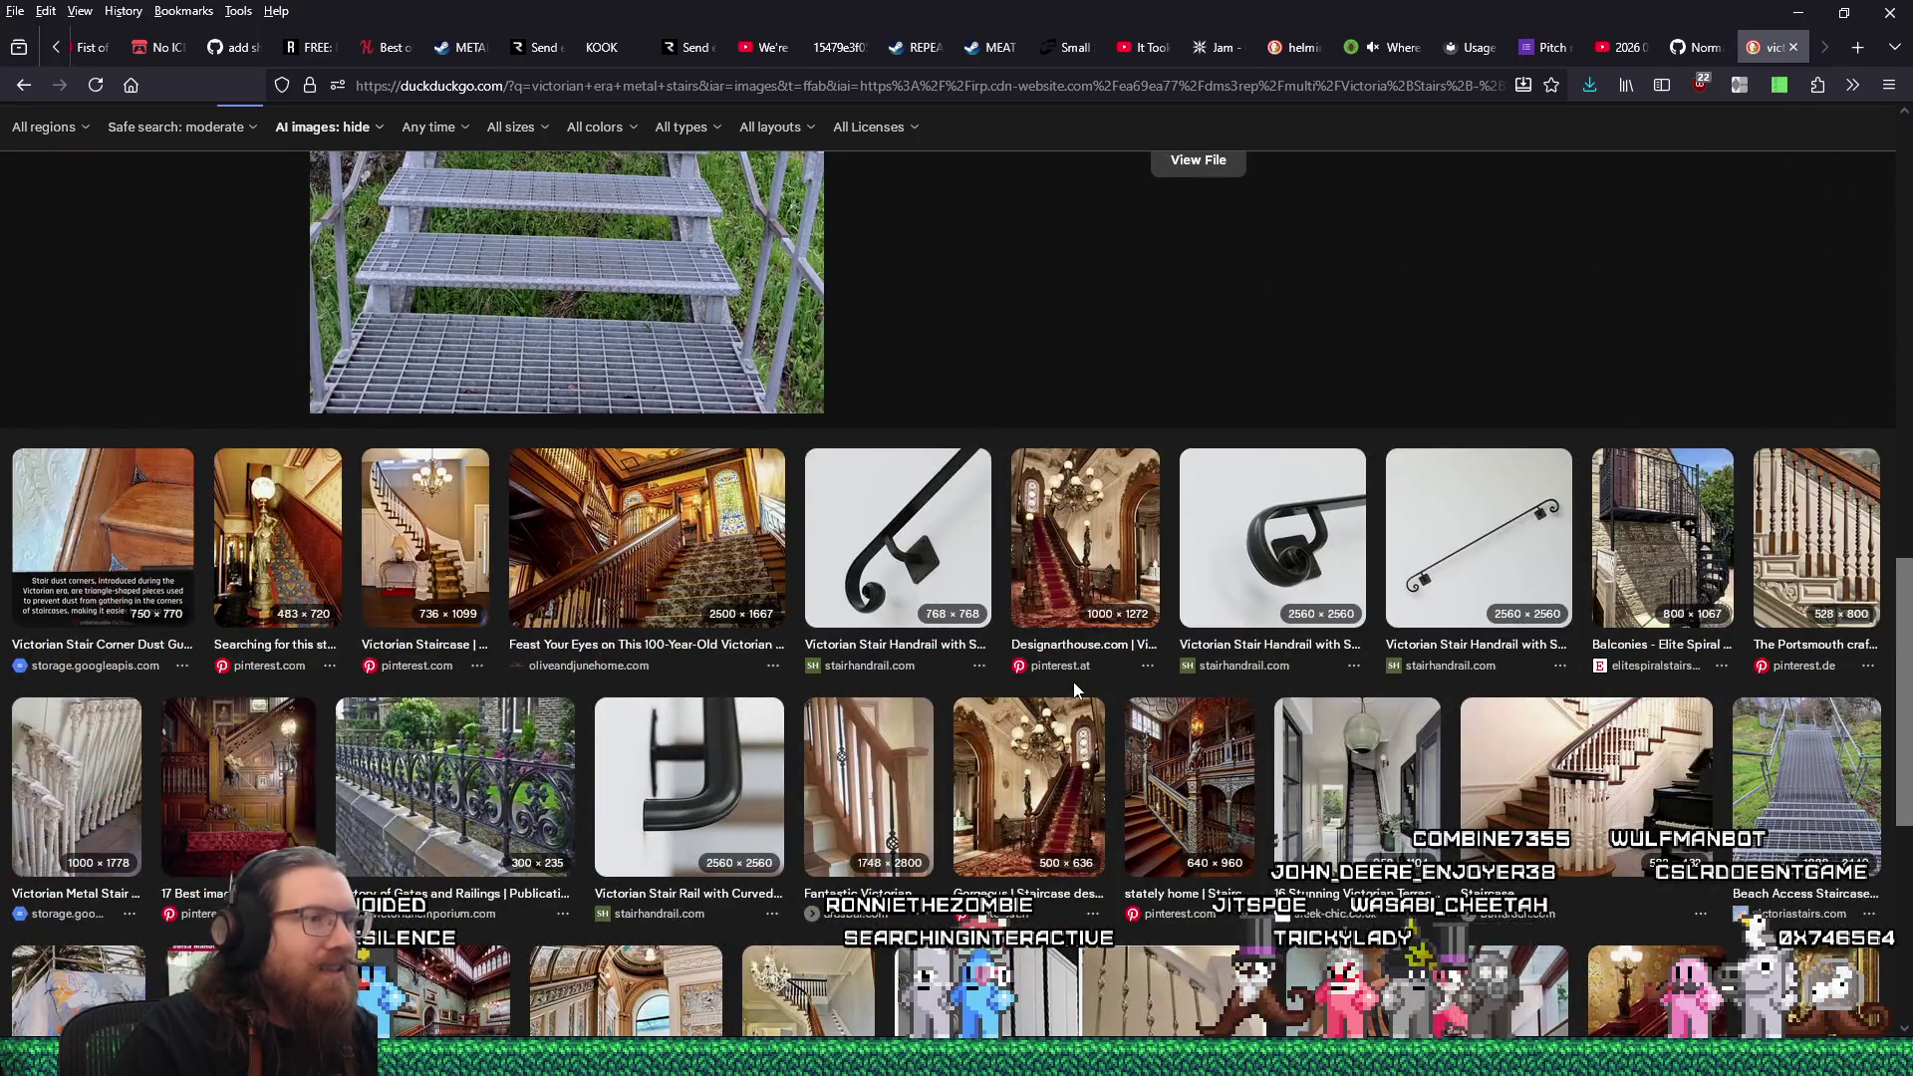
{"action": "scroll", "coordinate": [1073, 687], "scroll_direction": "down", "scroll_amount": 5}
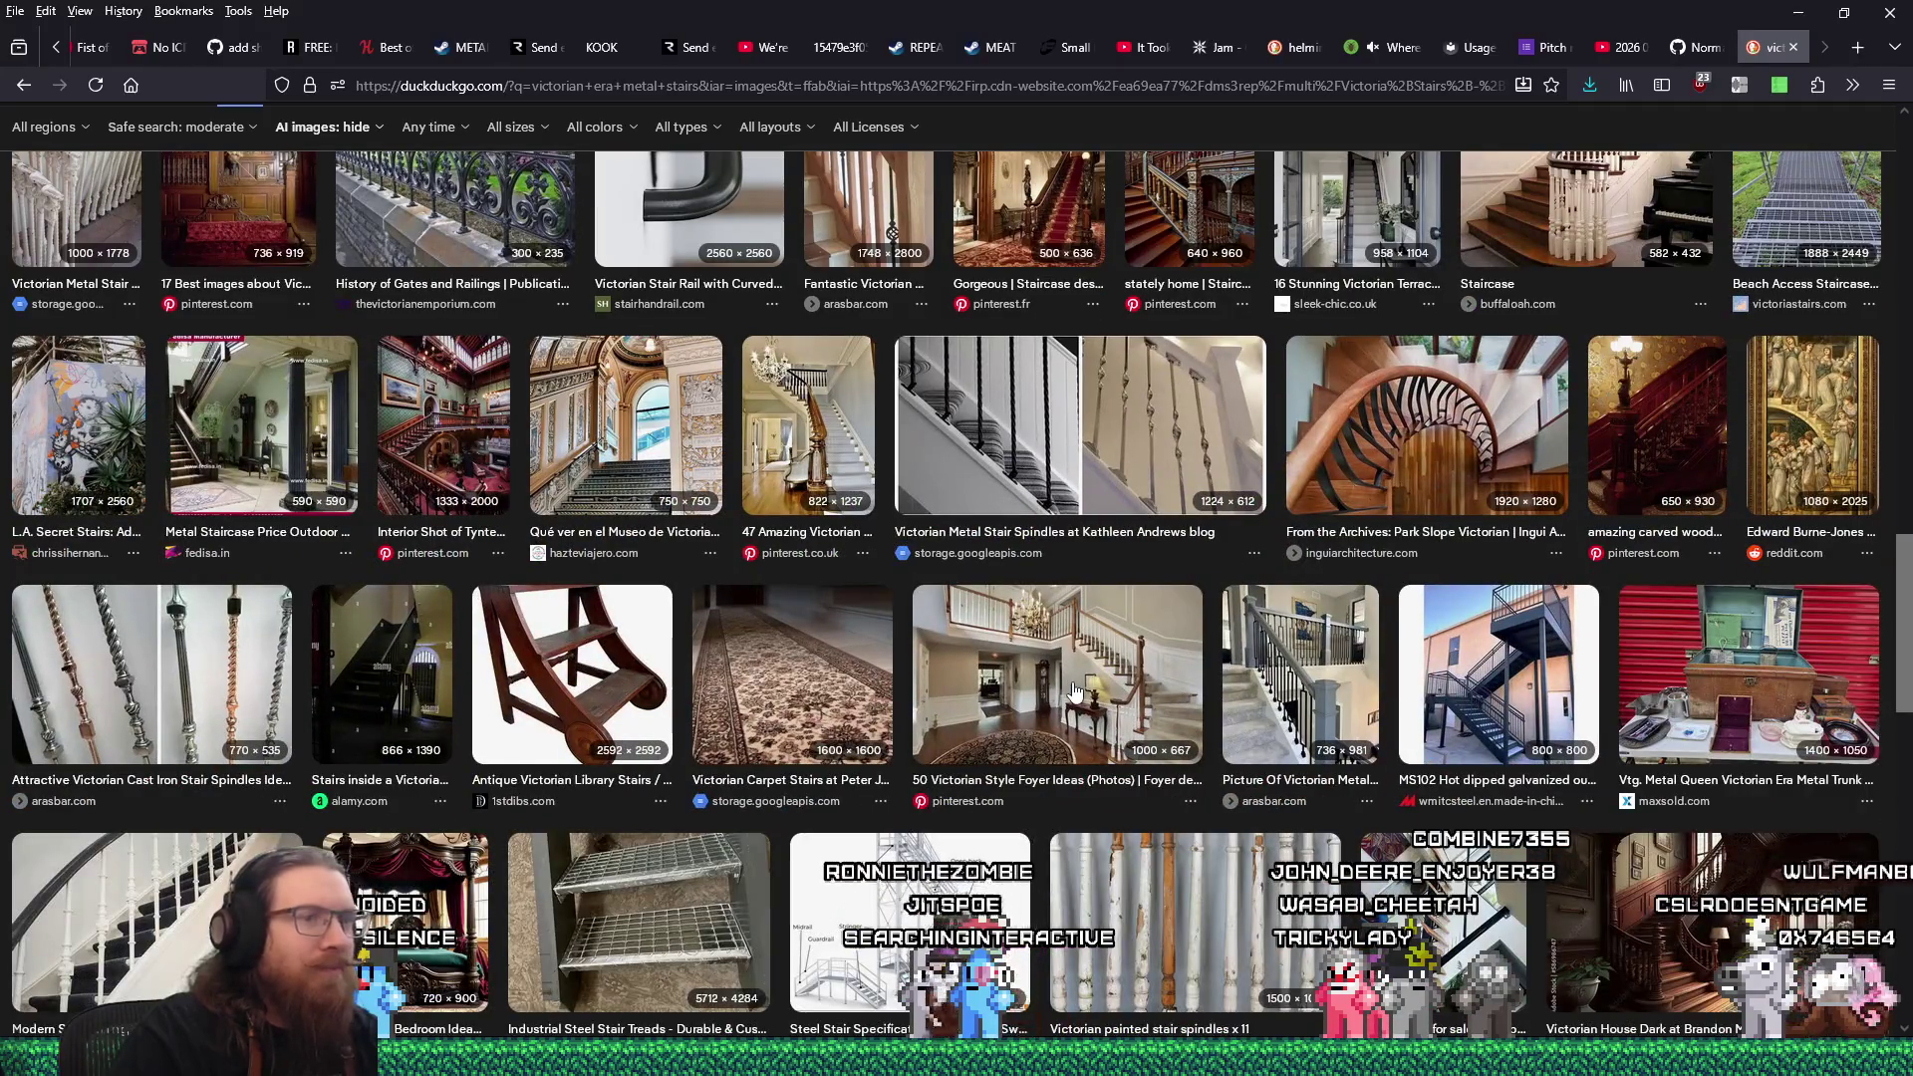
{"action": "scroll", "coordinate": [1074, 687], "scroll_direction": "down", "scroll_amount": 4}
{"action": "scroll", "coordinate": [1072, 681], "scroll_direction": "down", "scroll_amount": 4}
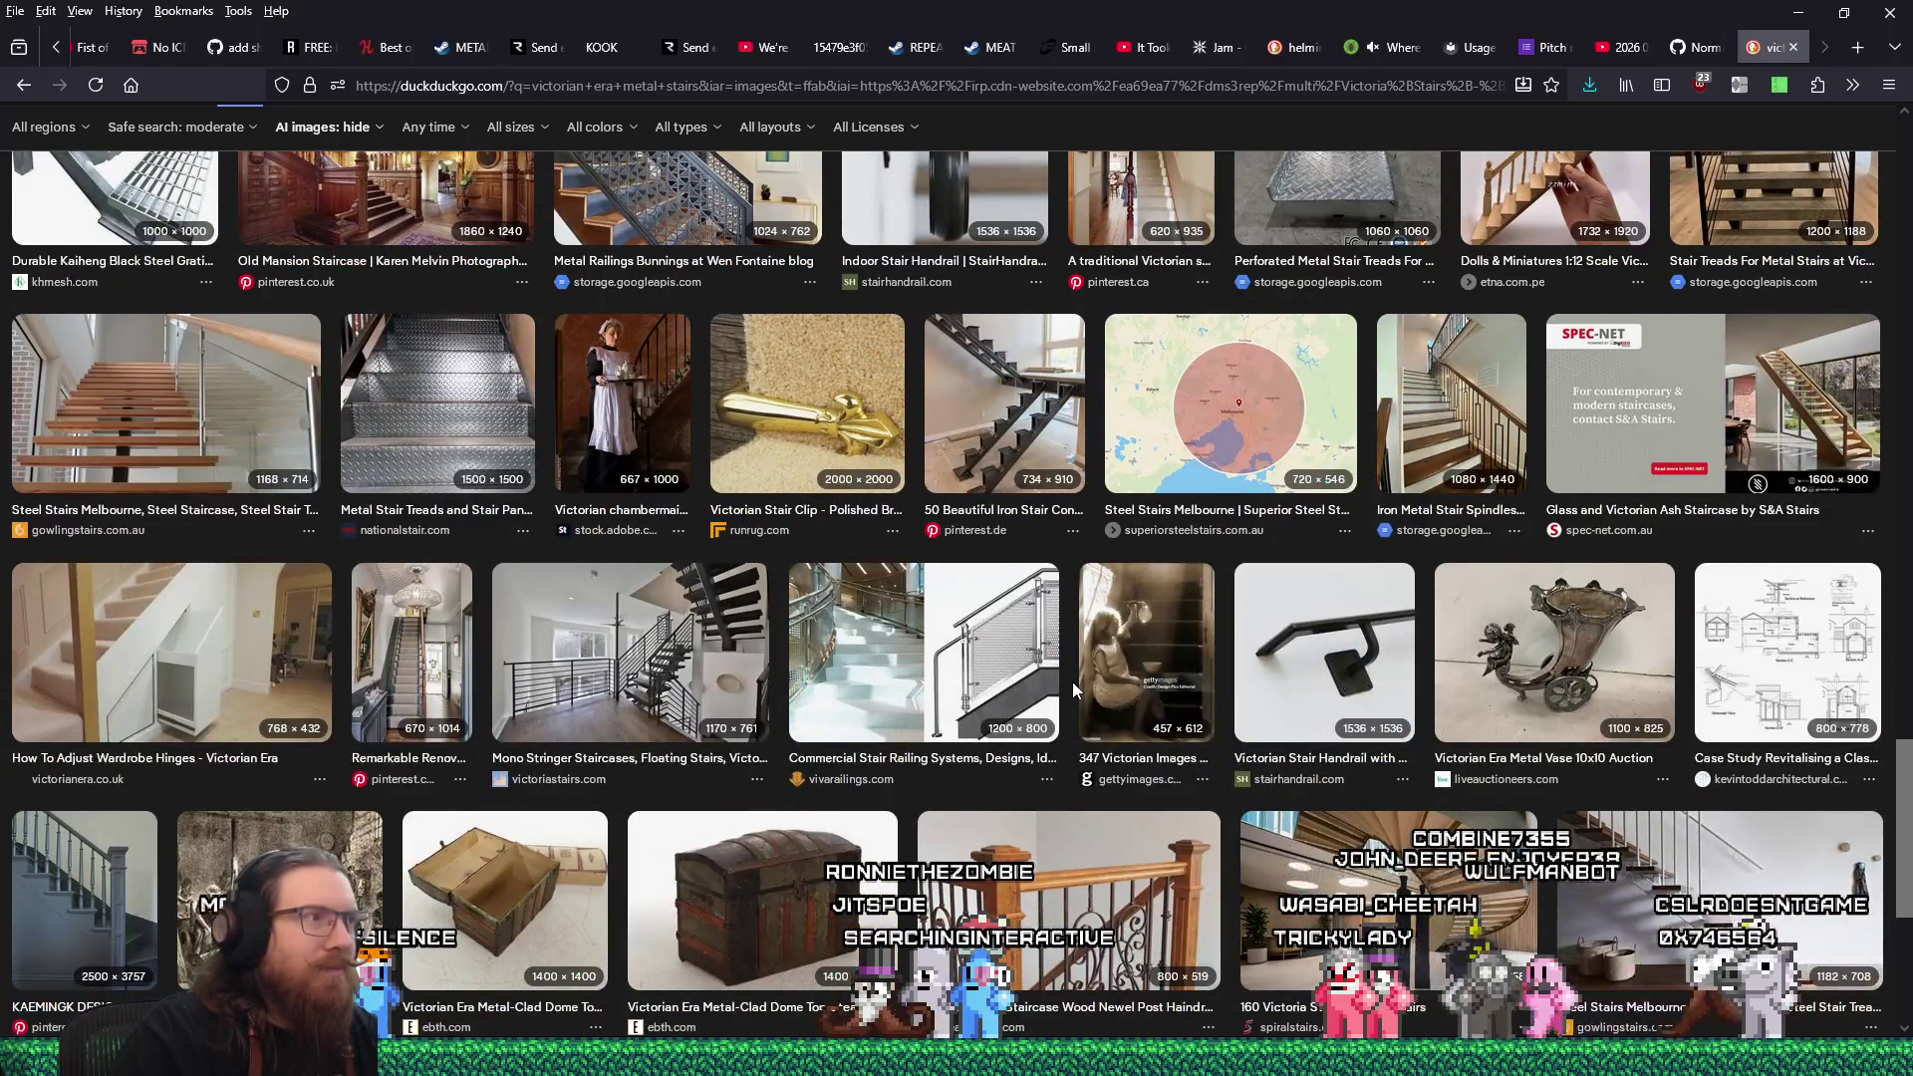
{"action": "scroll", "coordinate": [1072, 681], "scroll_direction": "up", "scroll_amount": 2}
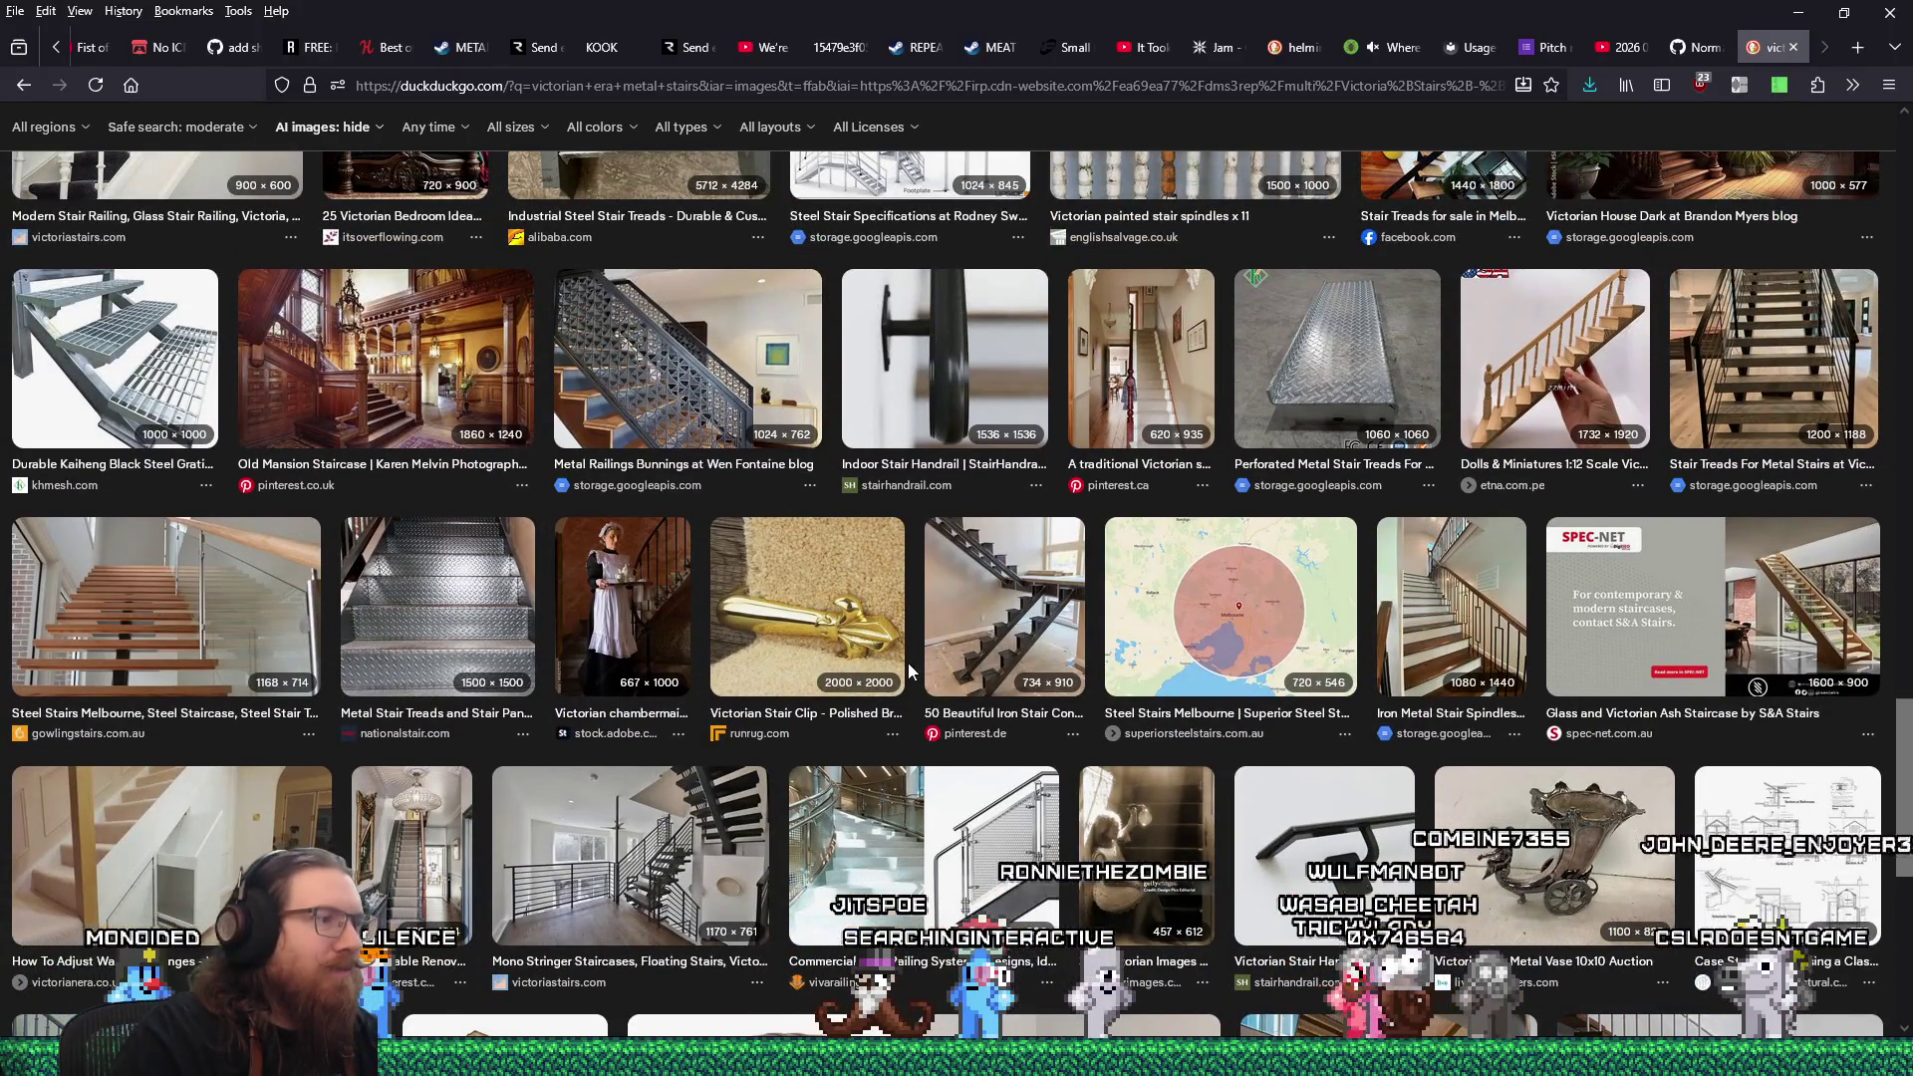
{"action": "scroll", "coordinate": [906, 661], "scroll_direction": "down", "scroll_amount": 5}
{"action": "scroll", "coordinate": [907, 652], "scroll_direction": "down", "scroll_amount": 4}
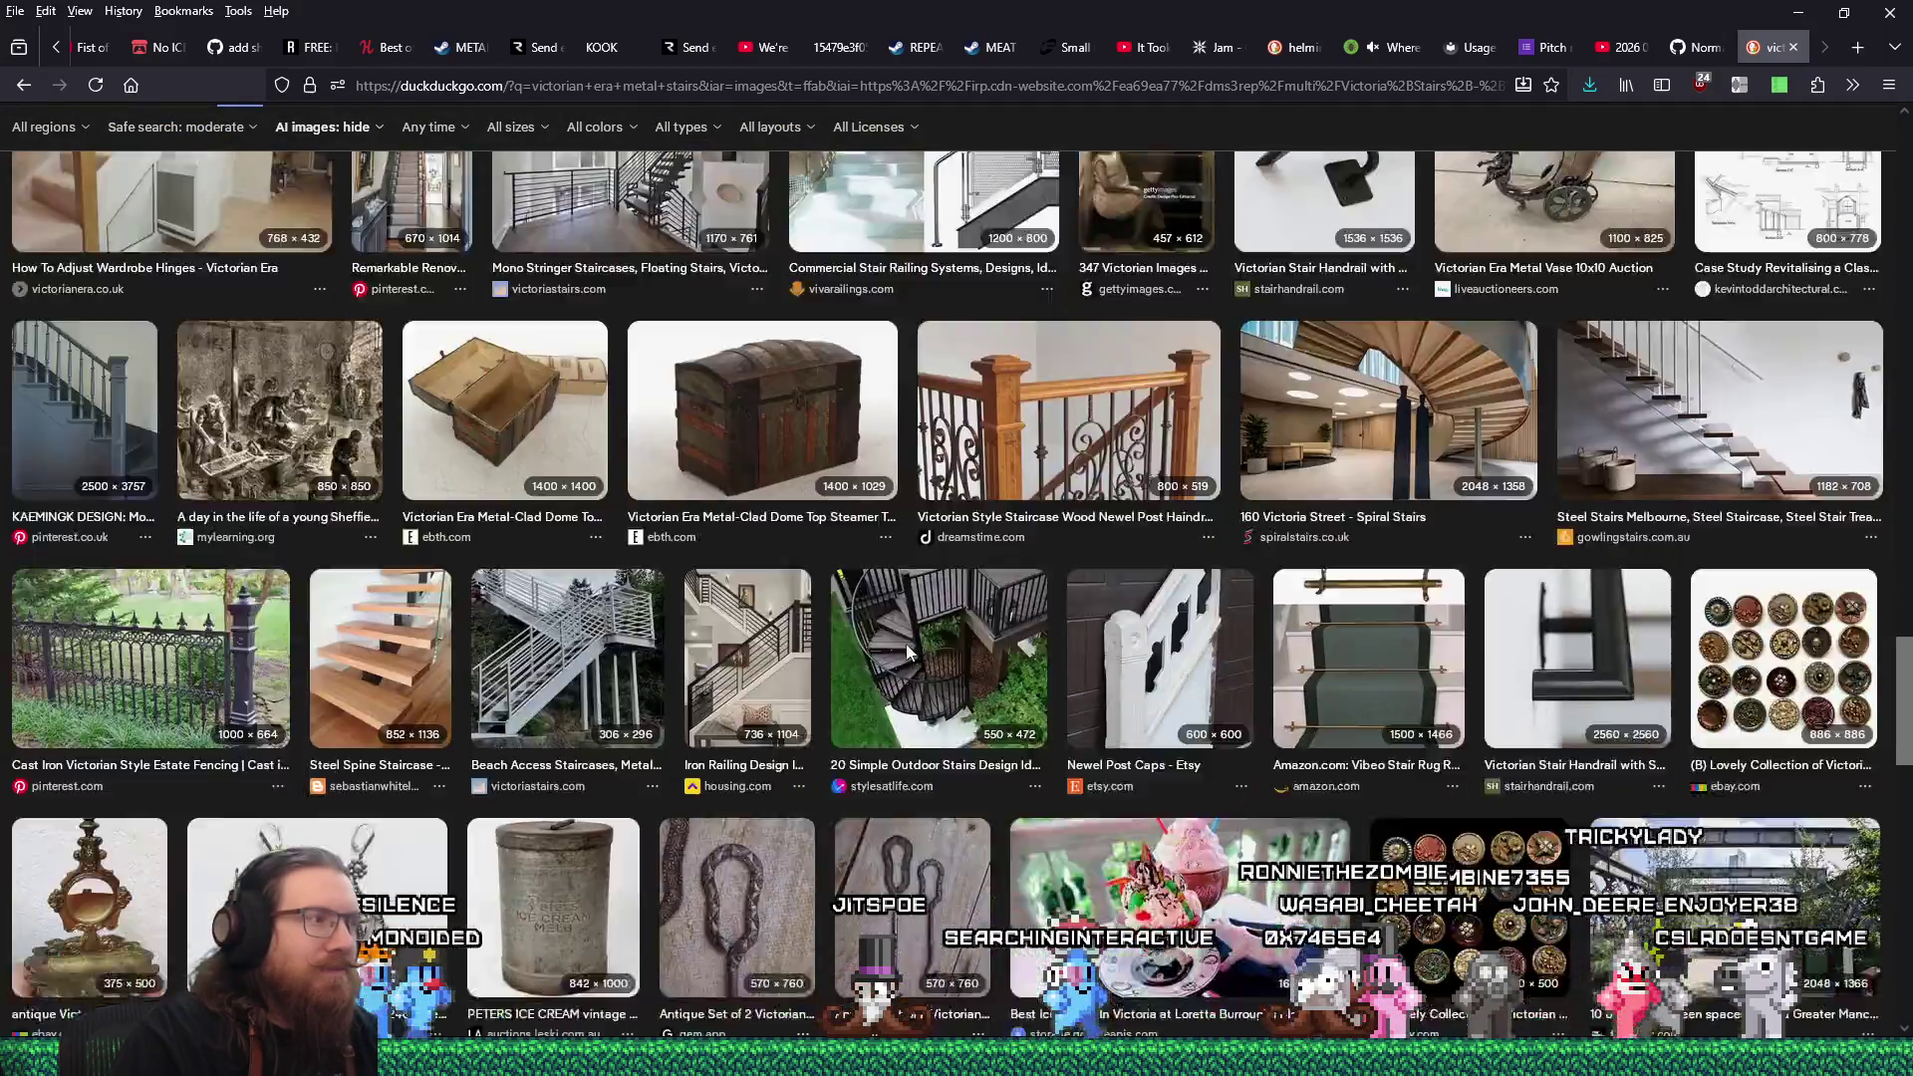
{"action": "scroll", "coordinate": [906, 652], "scroll_direction": "down", "scroll_amount": 4}
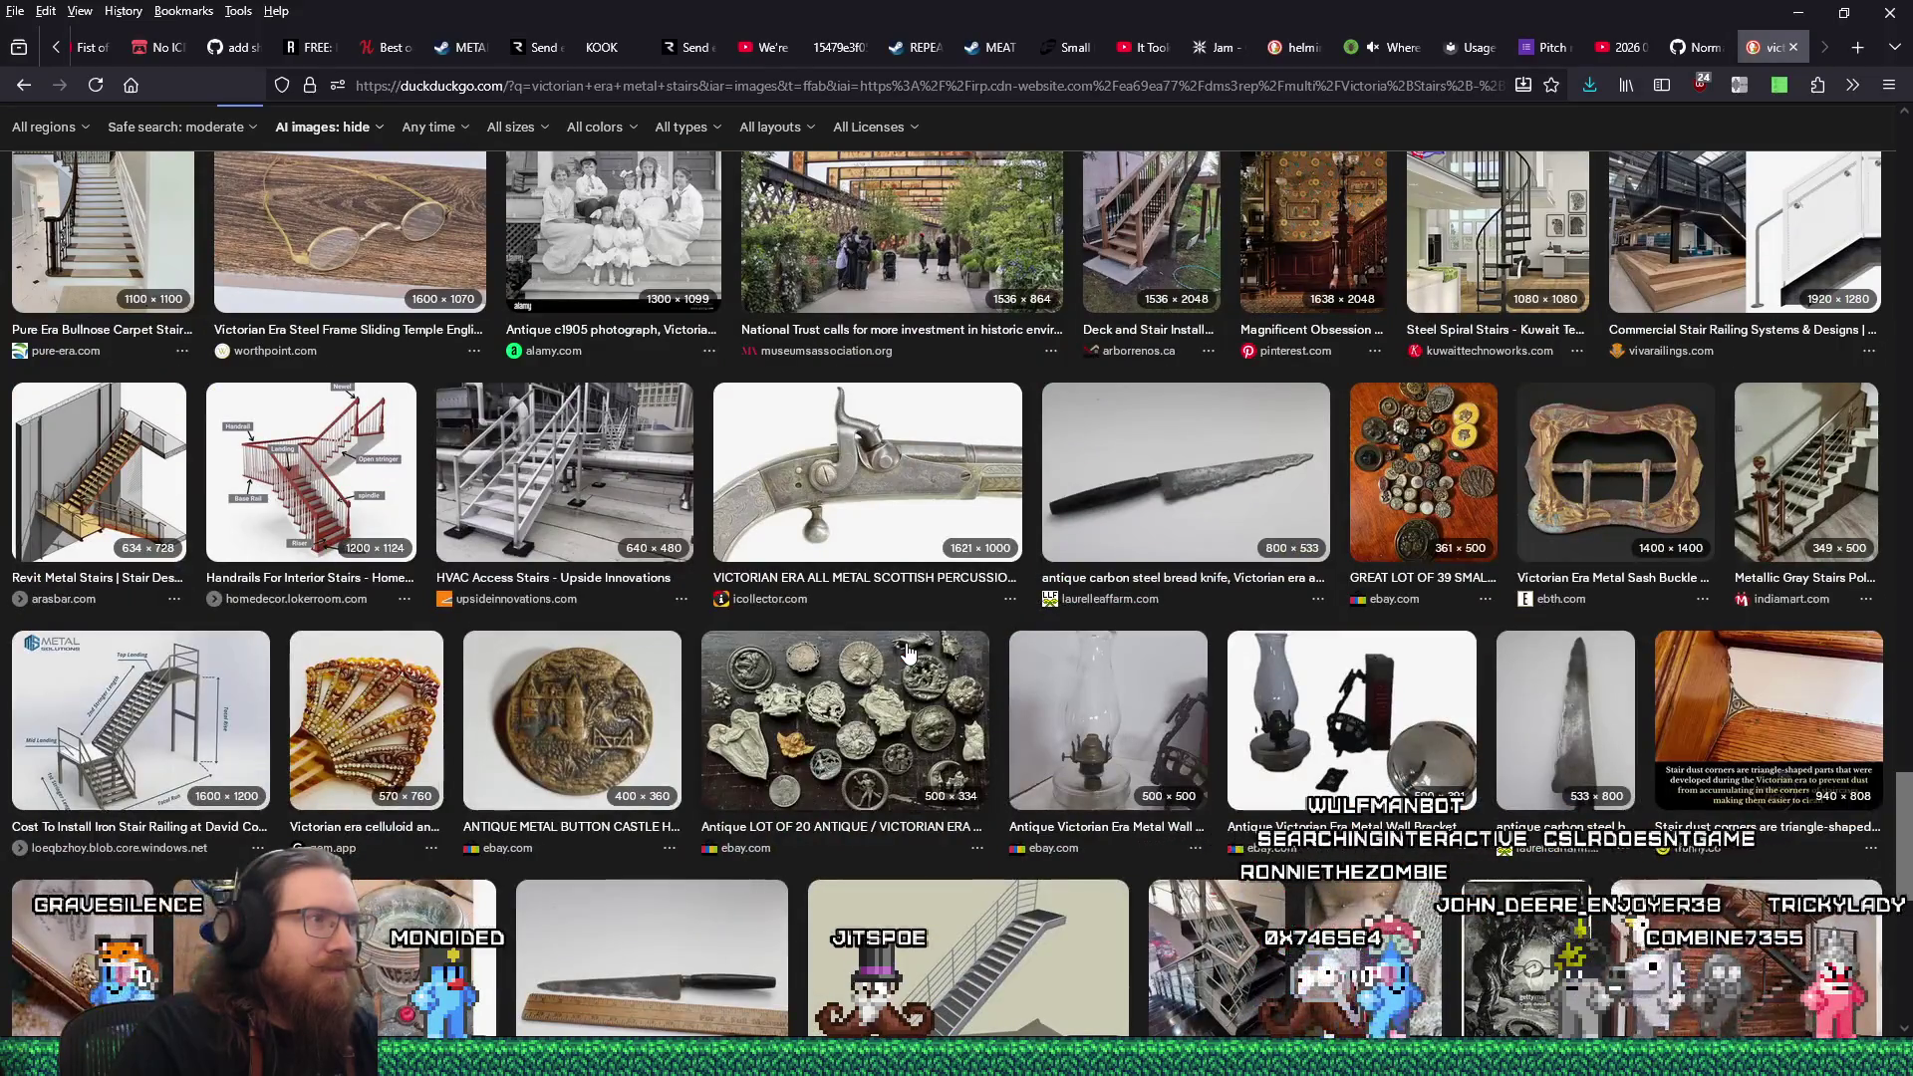
{"action": "scroll", "coordinate": [907, 652], "scroll_direction": "down", "scroll_amount": 3}
{"action": "scroll", "coordinate": [907, 652], "scroll_direction": "down", "scroll_amount": 3}
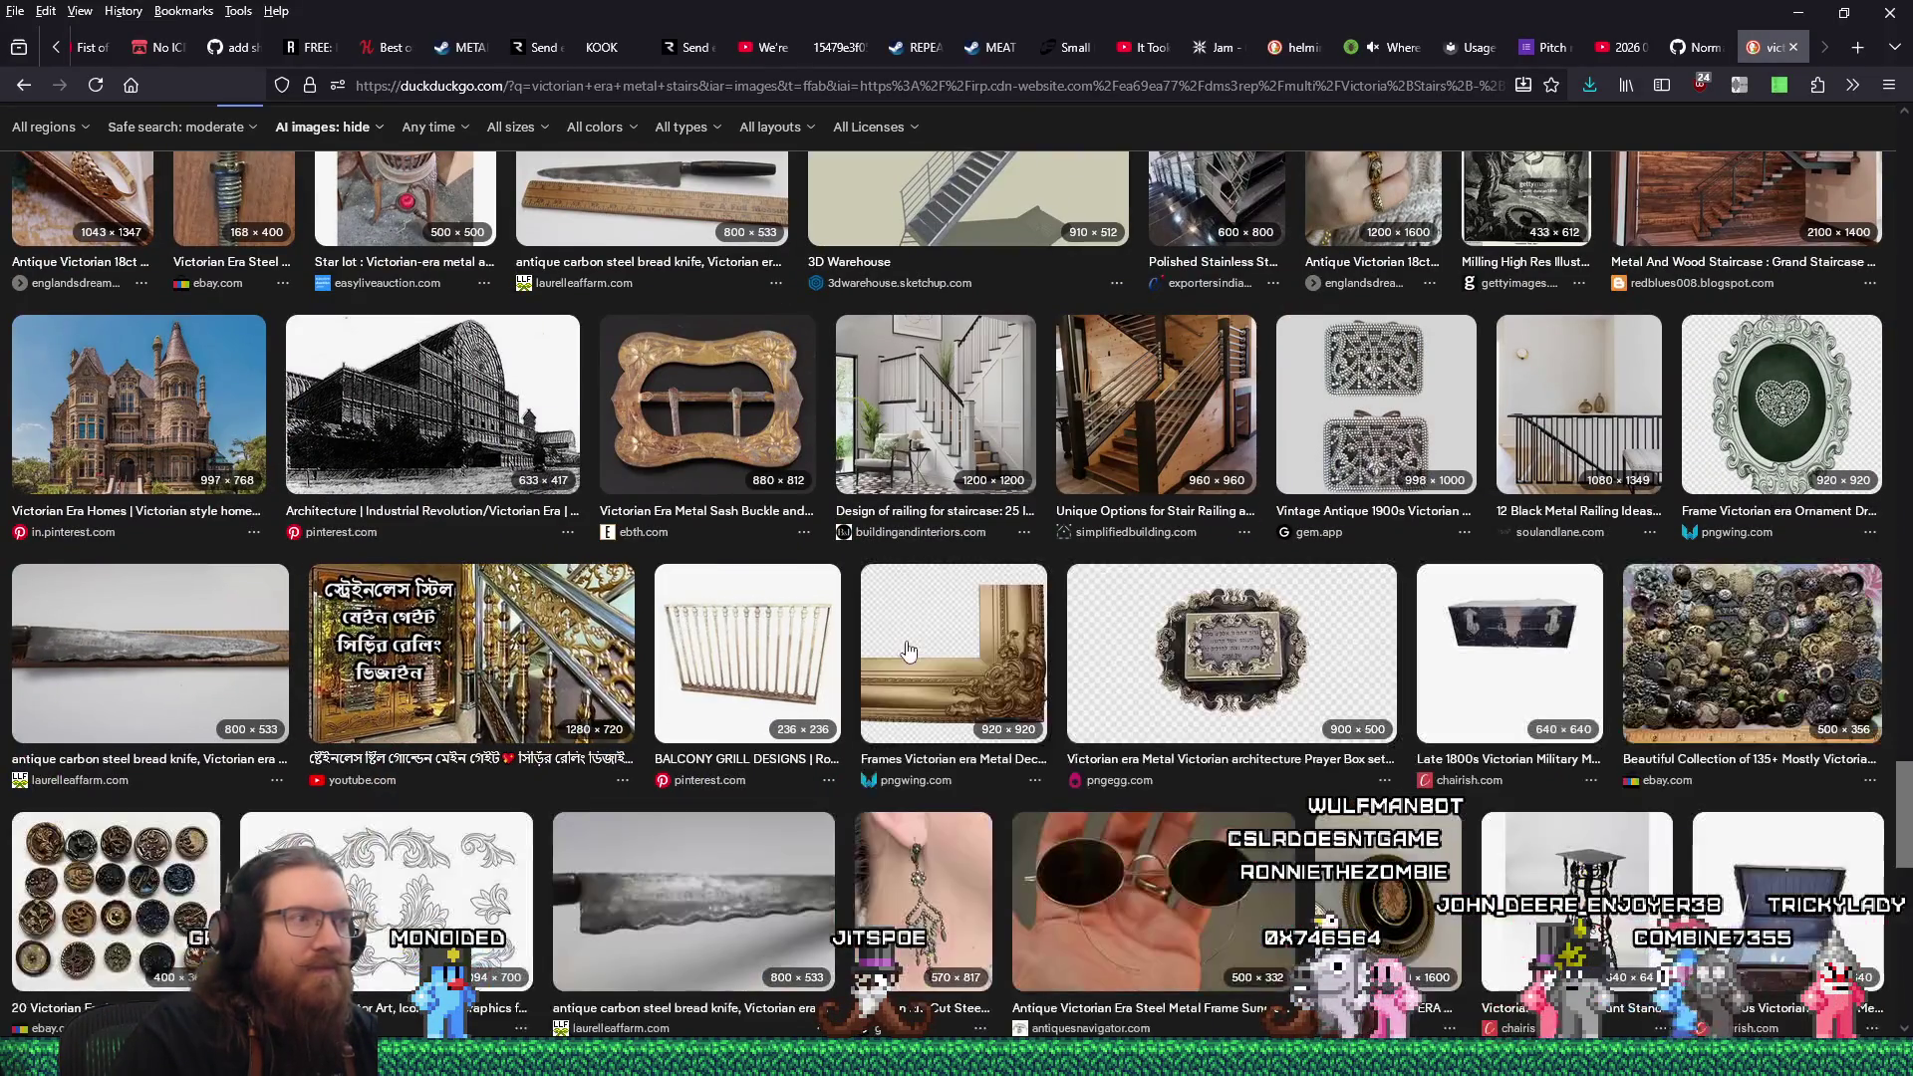
{"action": "scroll", "coordinate": [906, 650], "scroll_direction": "up", "scroll_amount": 3}
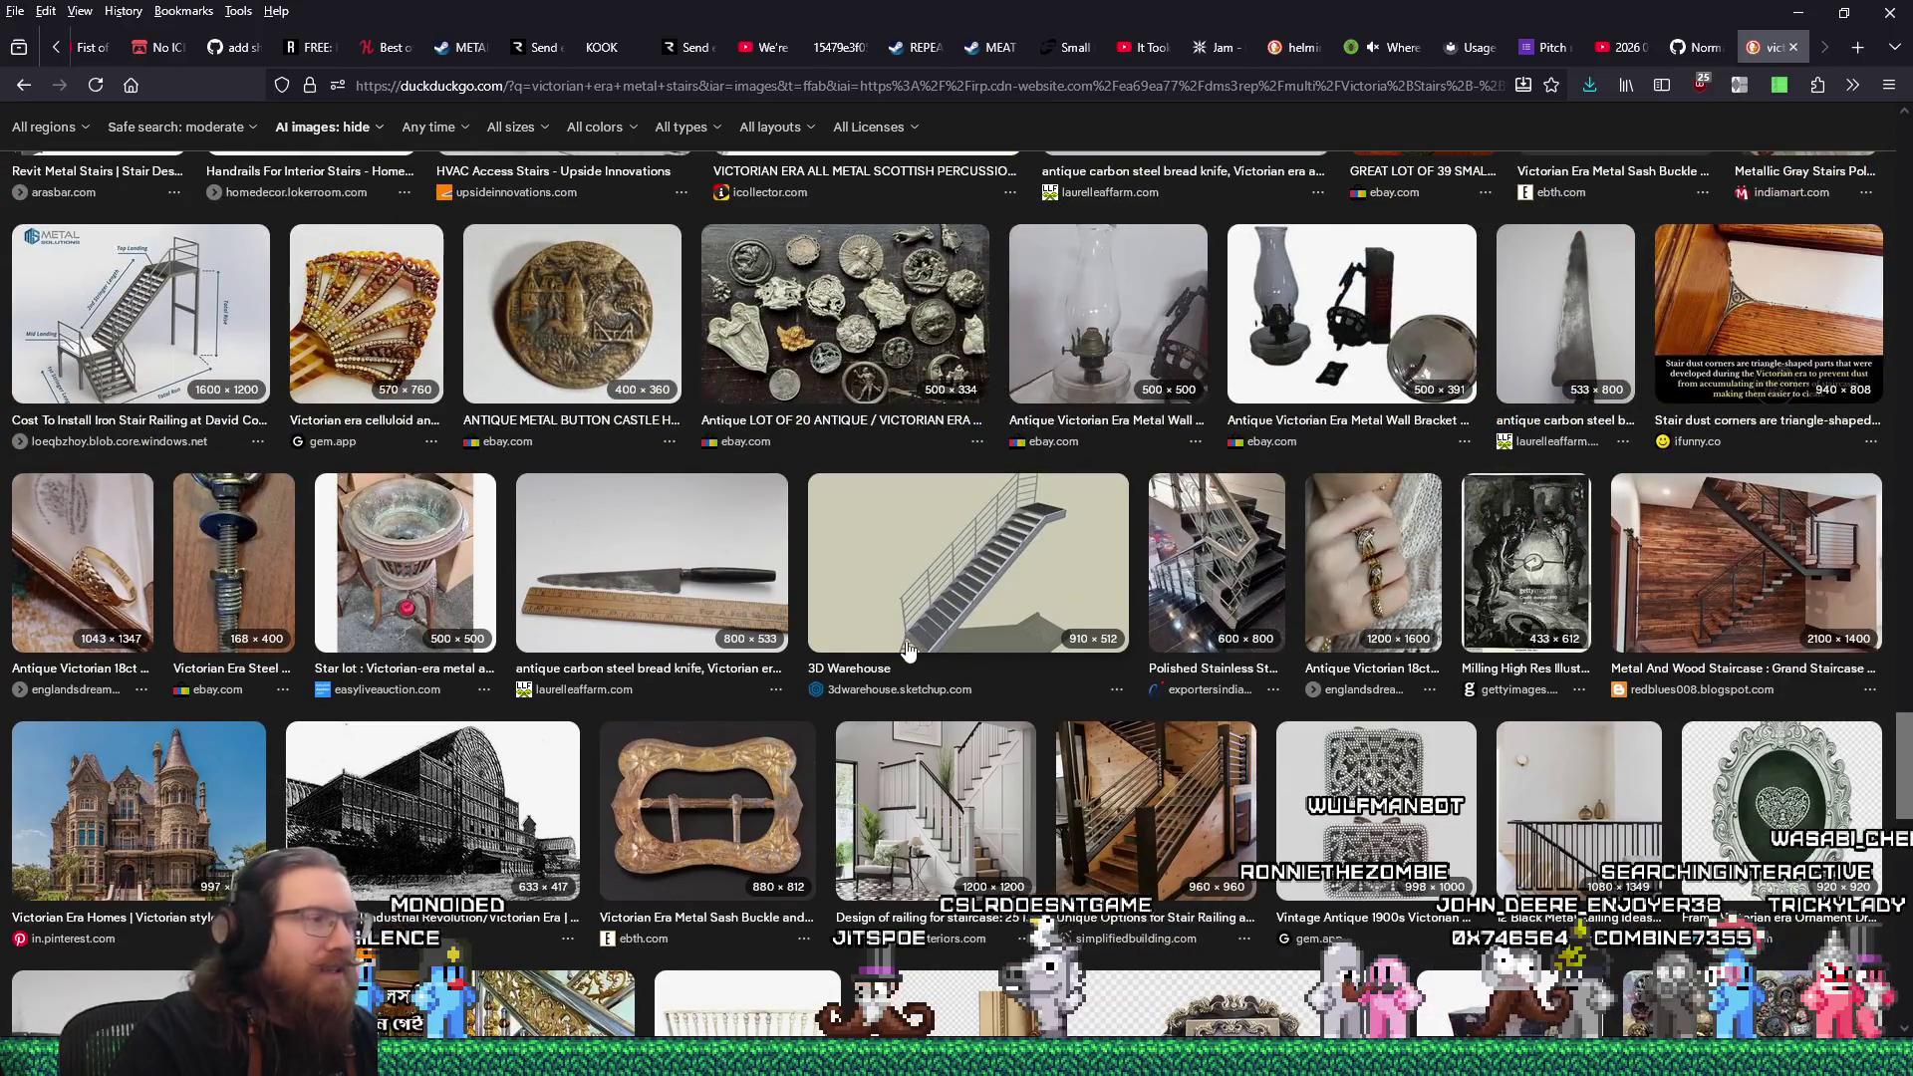
Preview the Victorian Era Homes image, then replace the query with 'victorian era industrial'.
{"action": "left_click", "coordinate": [171, 855]}
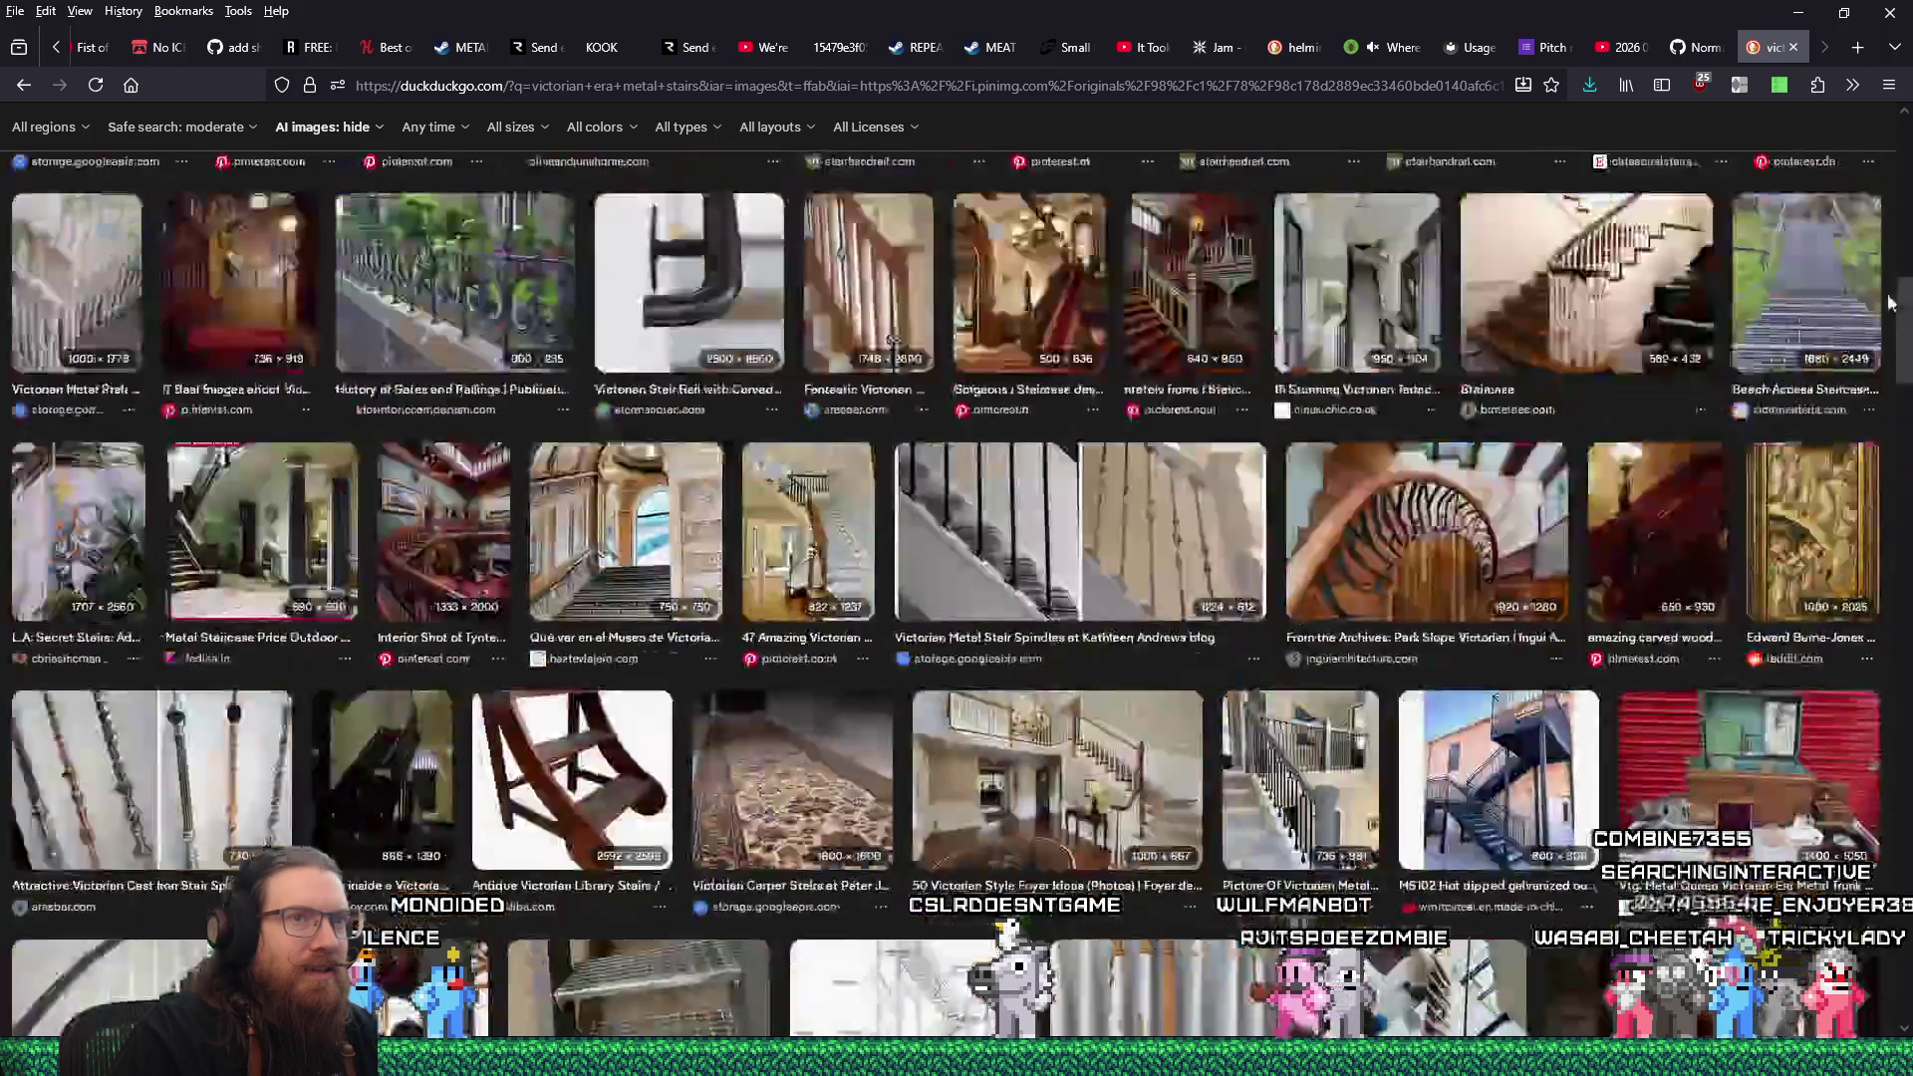
{"action": "left_click_drag", "start_coordinate": [1901, 747], "coordinate": [1901, 169]}
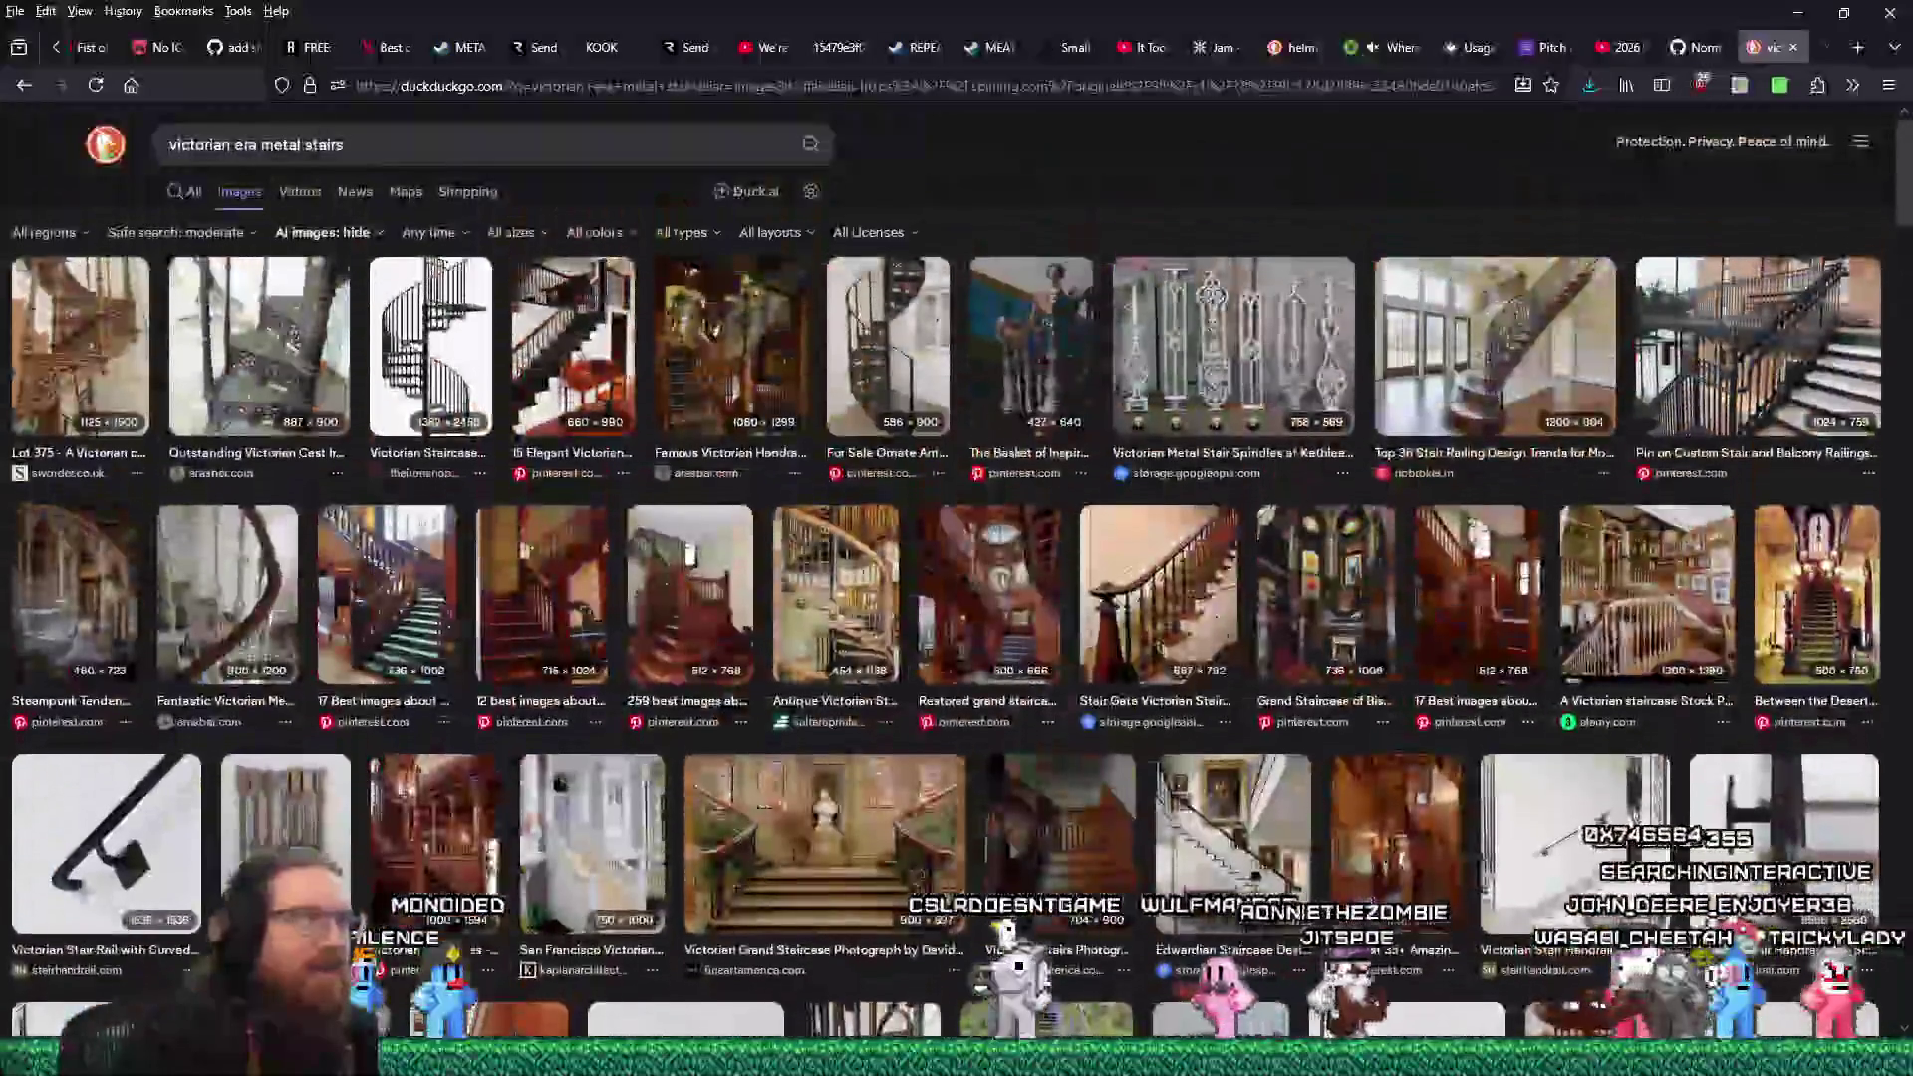
{"action": "double_click", "coordinate": [324, 144]}
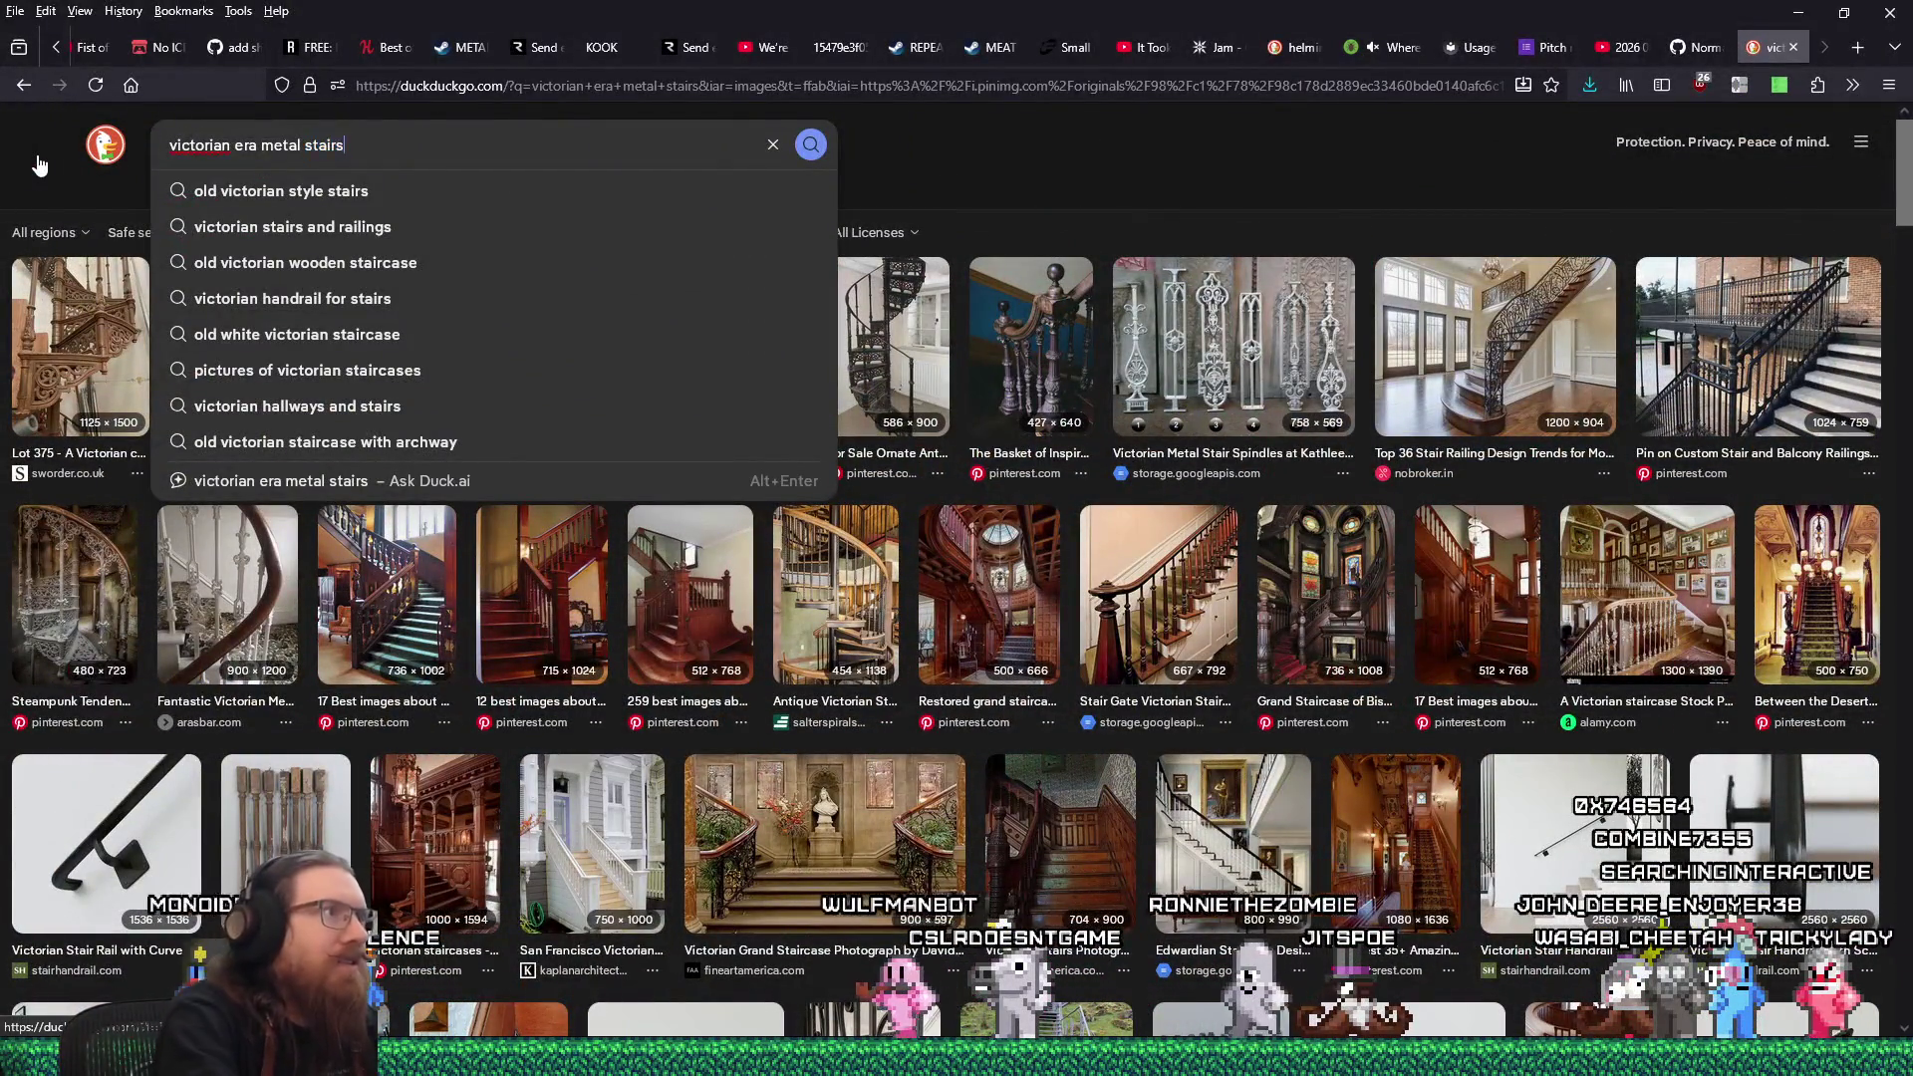
{"action": "type", "text": "vic"}
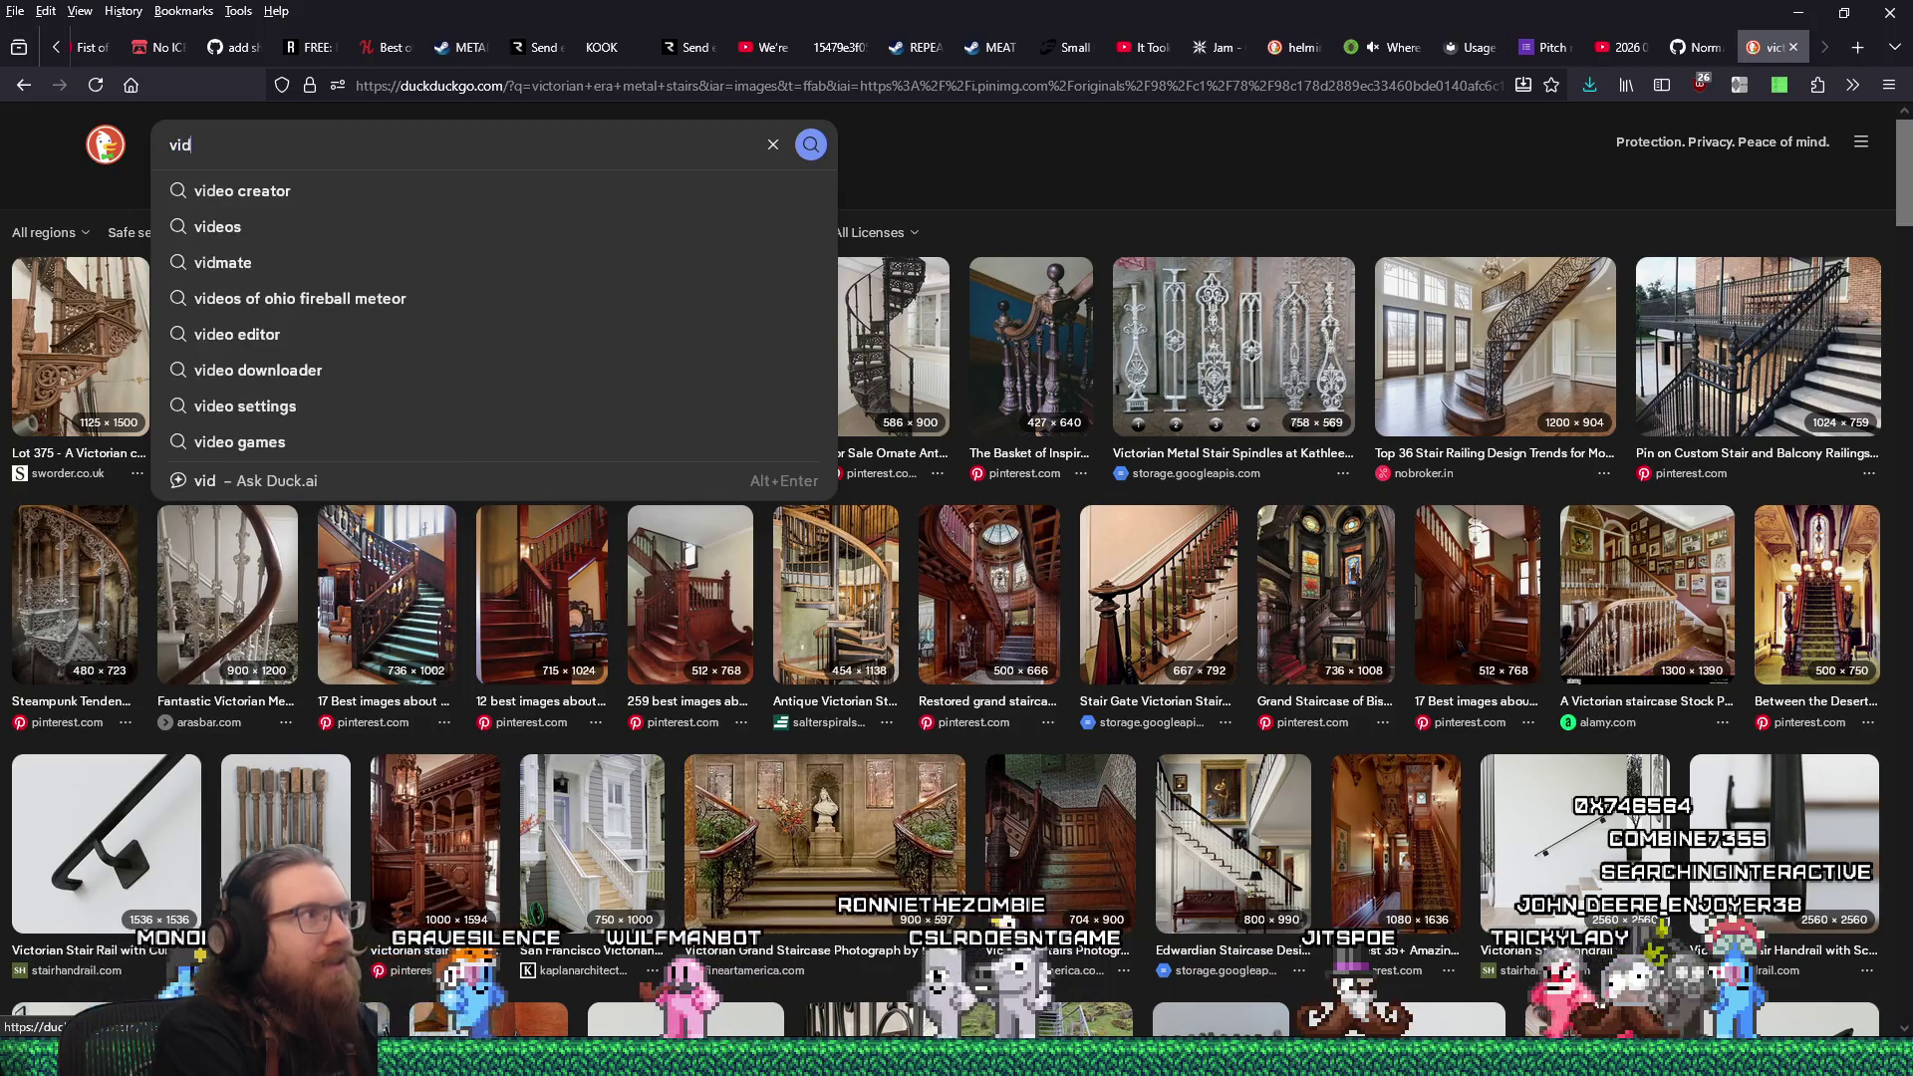
{"action": "type", "text": "torian era "}
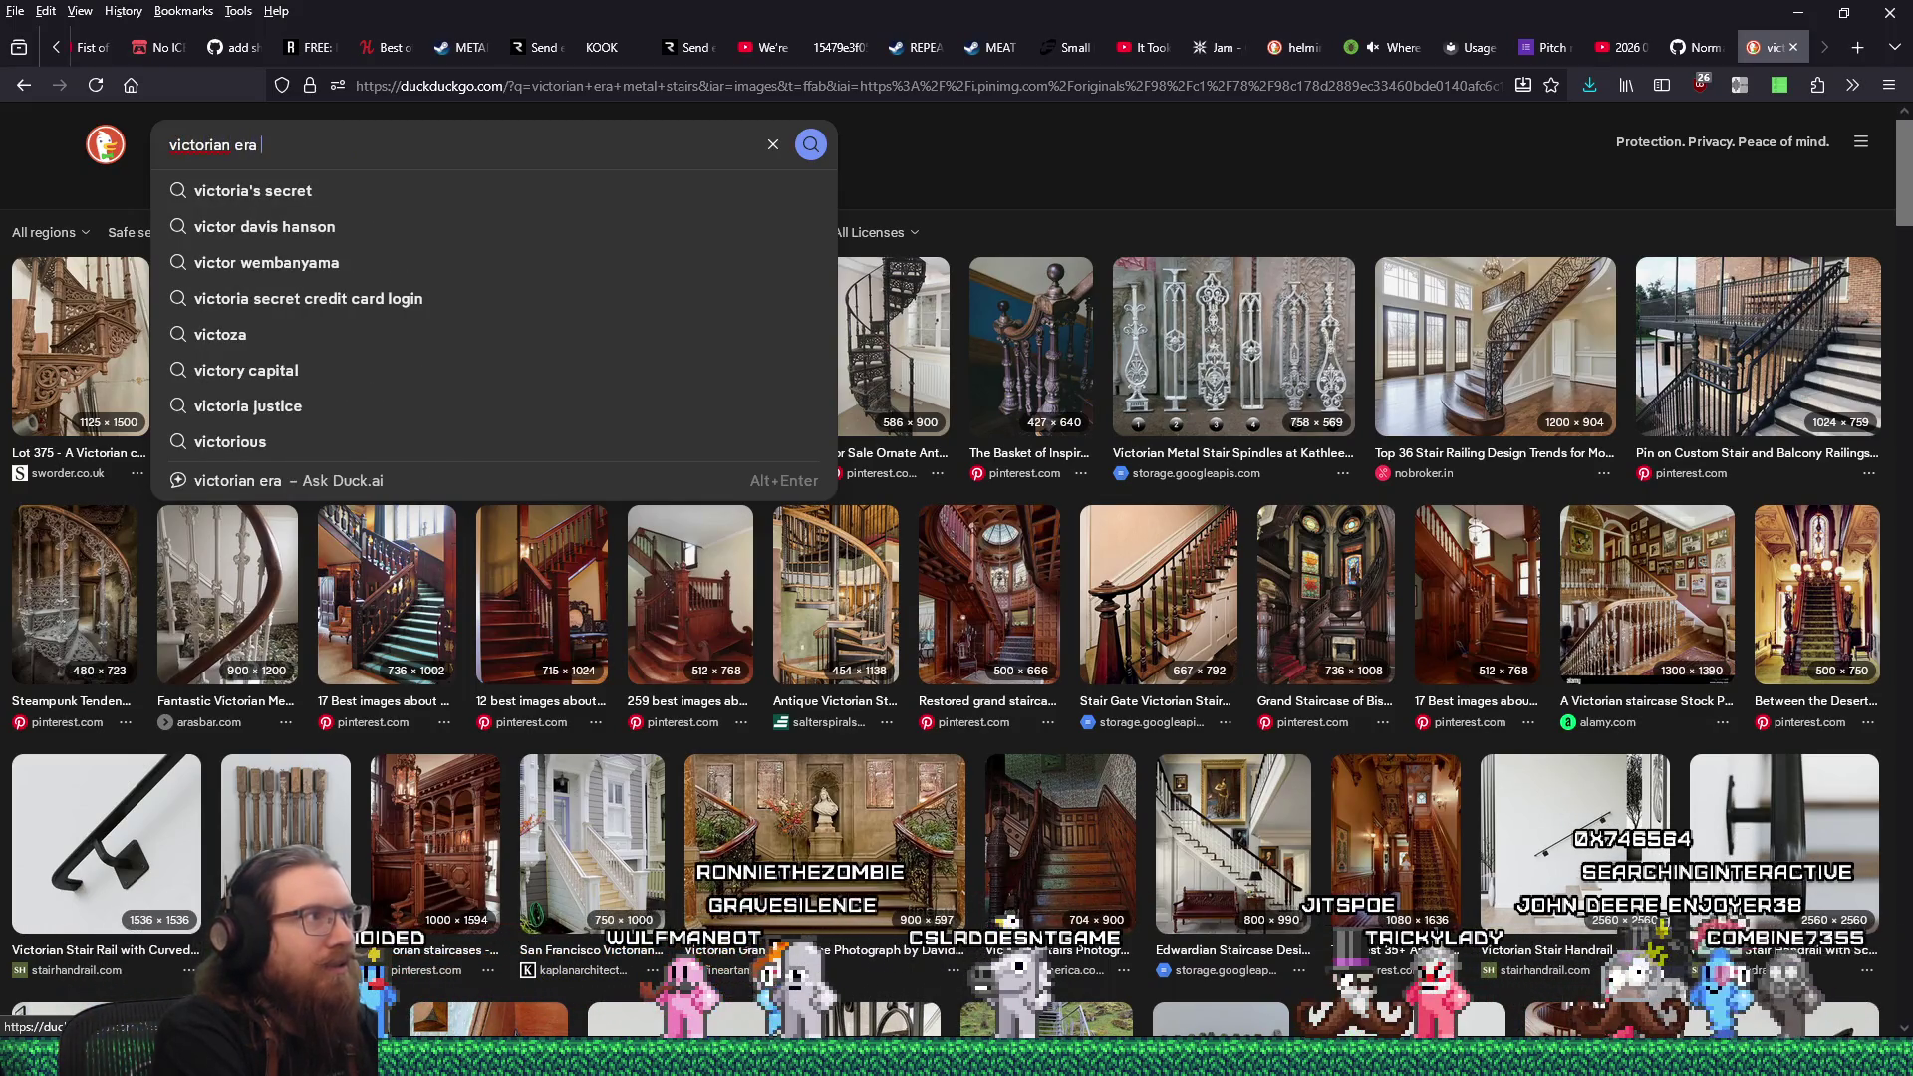
{"action": "type", "text": "ind"}
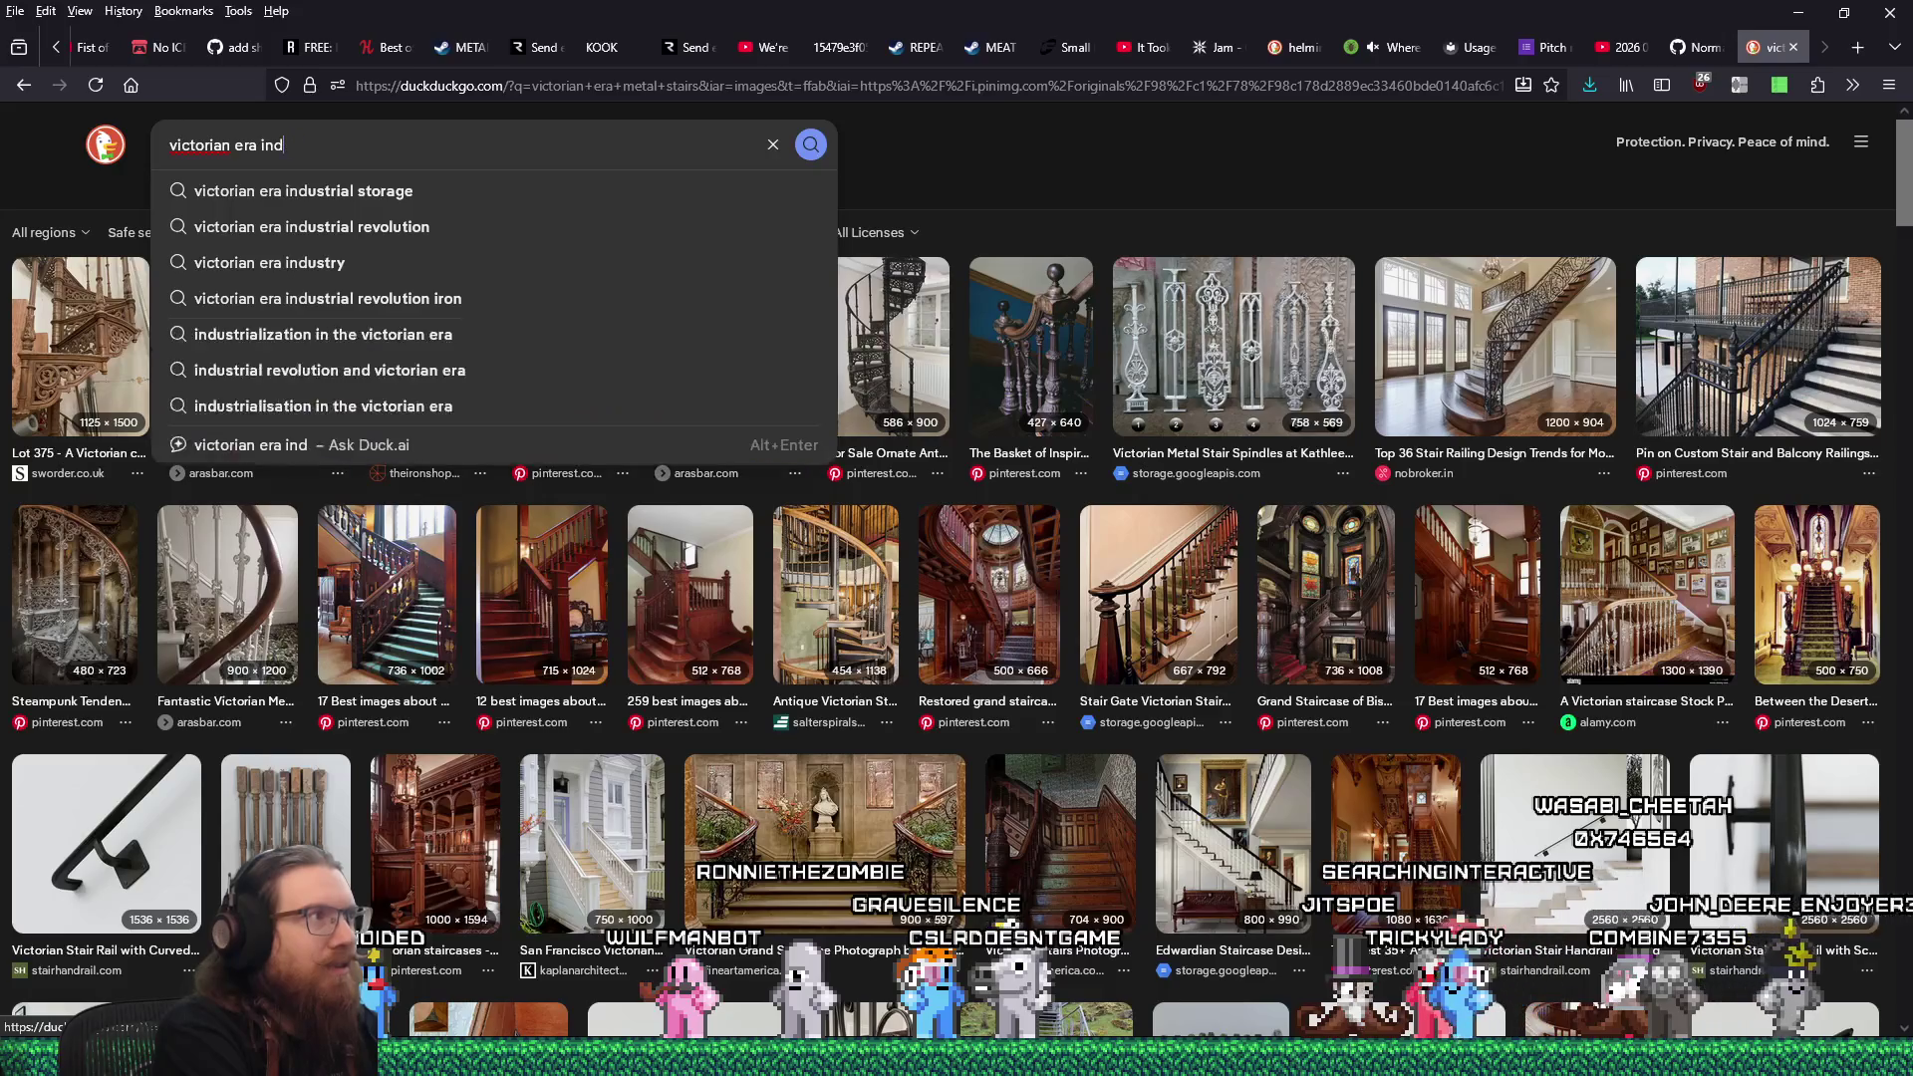
{"action": "type", "text": "ustrial"}
Run the 'victorian era industrial' image search and preview the old Victorian industrial pipe photo.
{"action": "key", "text": "Return"}
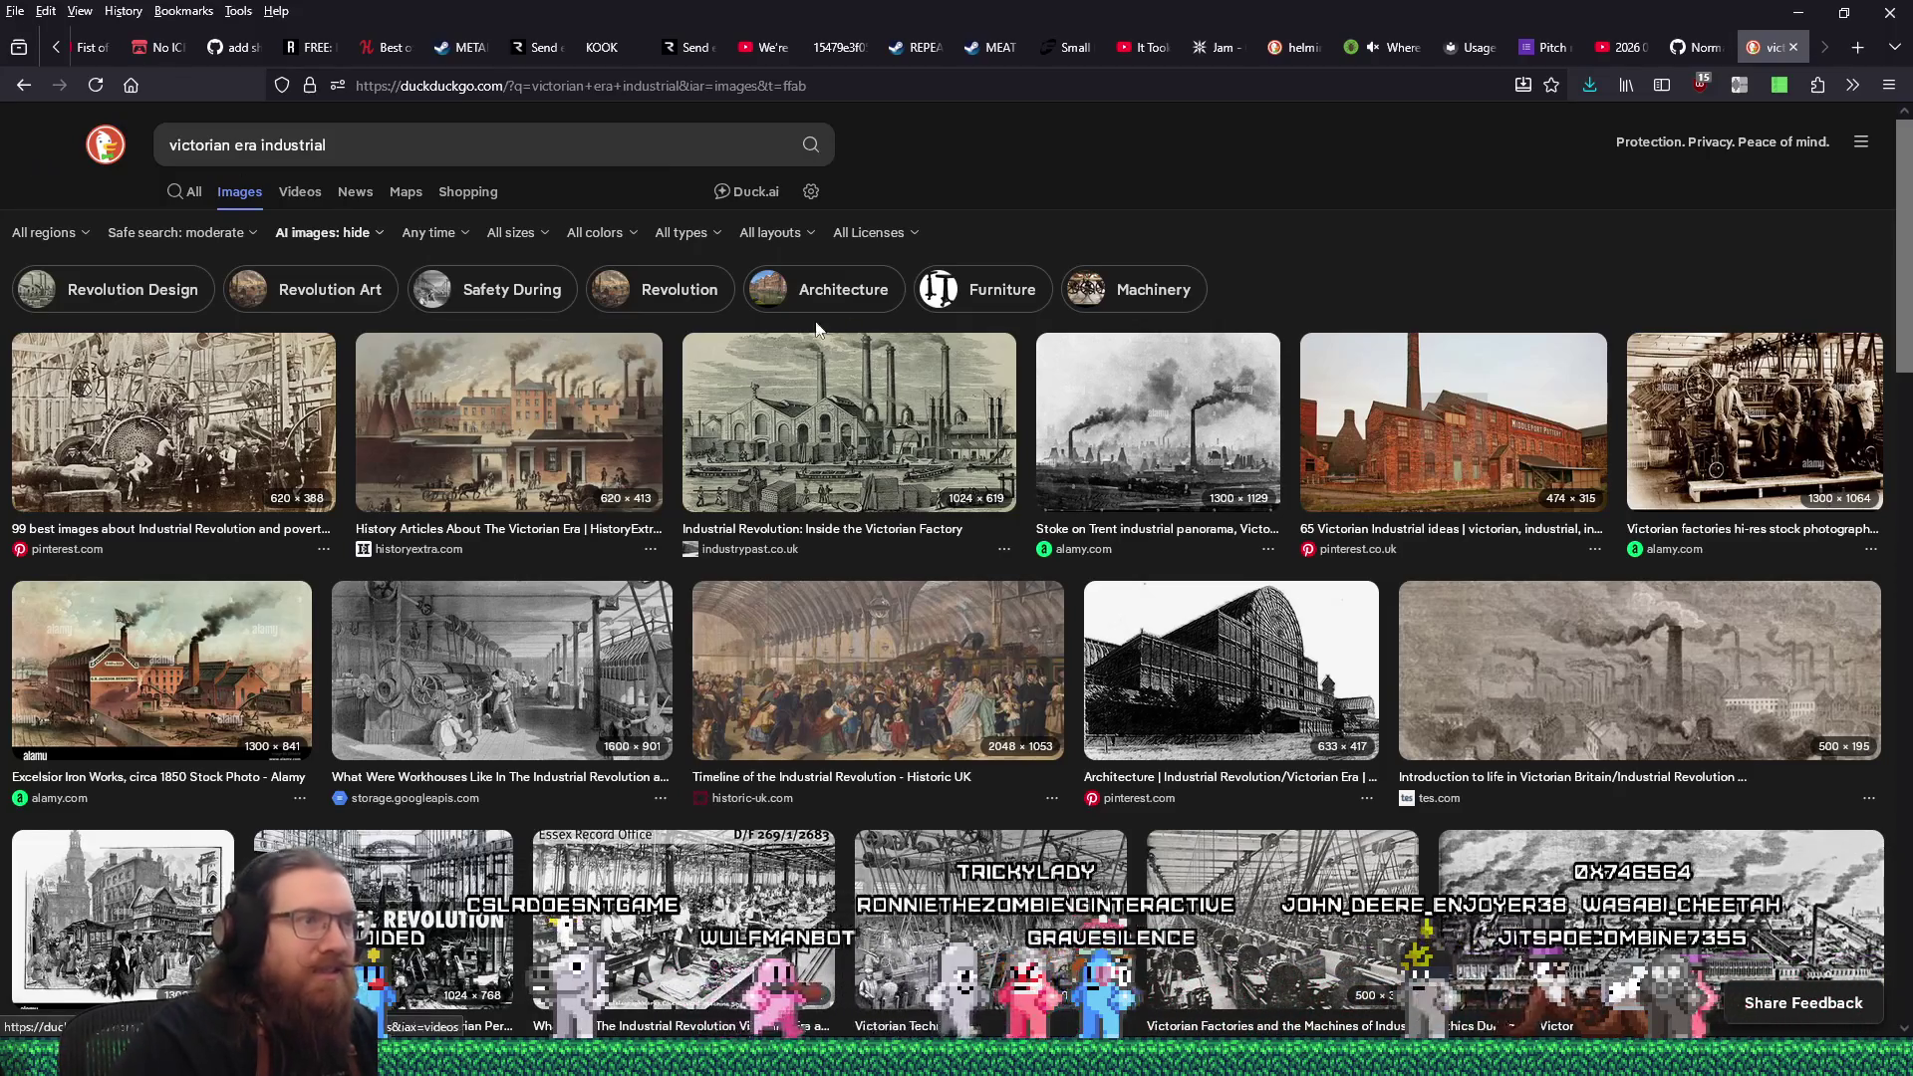
{"action": "scroll", "coordinate": [655, 583], "scroll_direction": "down", "scroll_amount": 4}
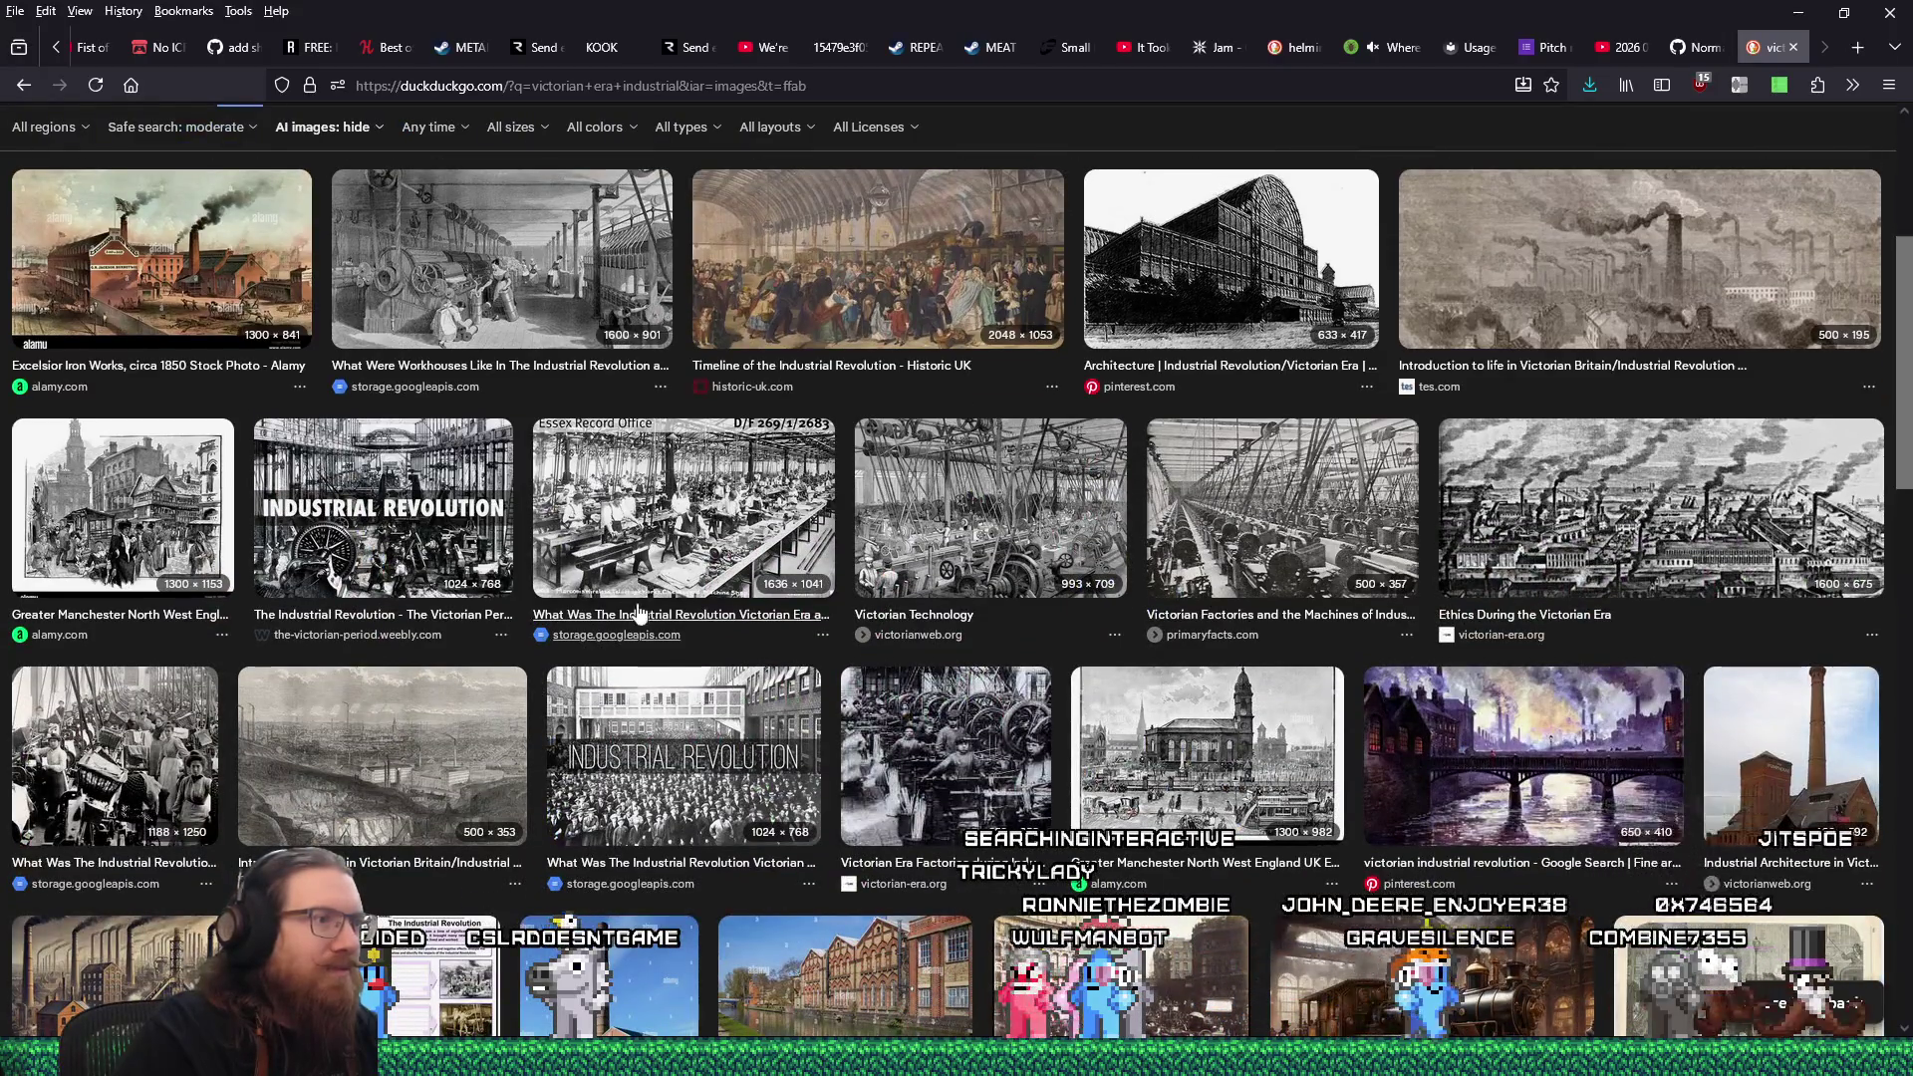
{"action": "scroll", "coordinate": [558, 763], "scroll_direction": "down", "scroll_amount": 4}
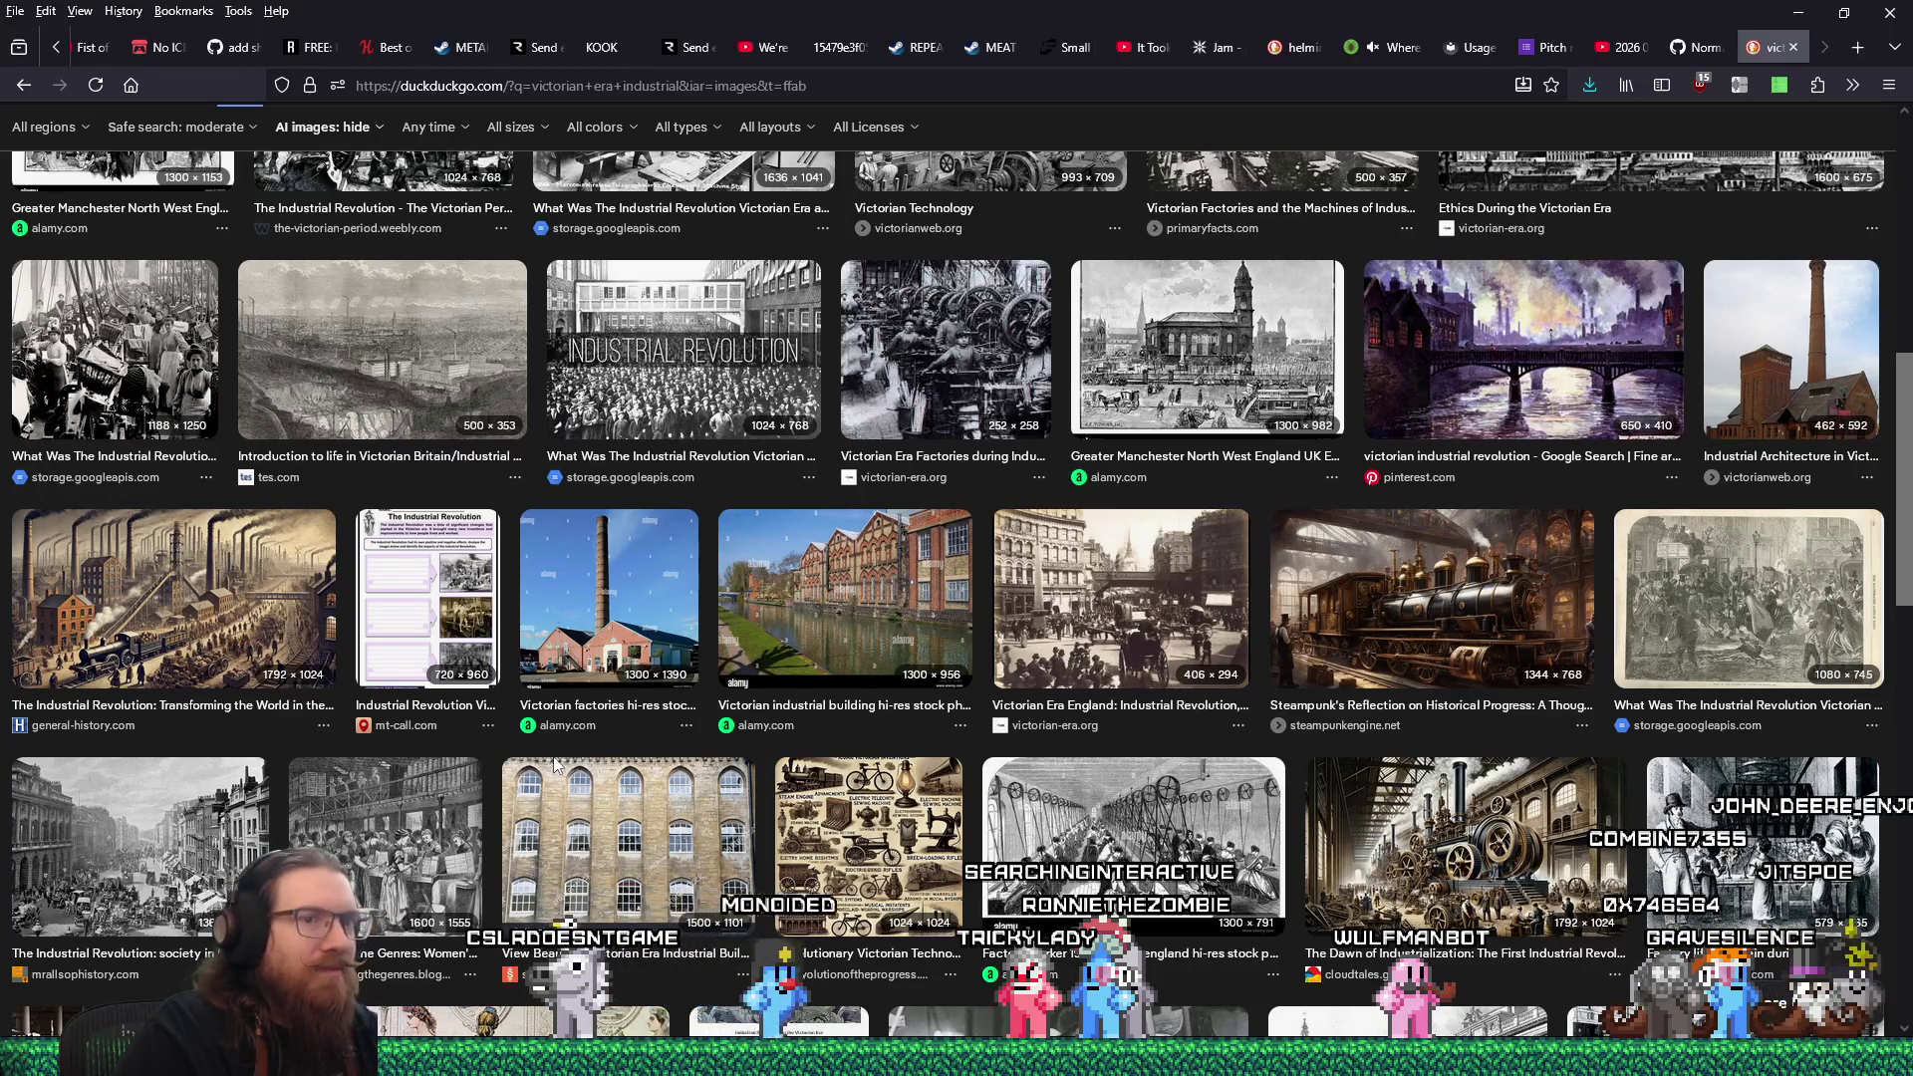
{"action": "scroll", "coordinate": [554, 773], "scroll_direction": "down", "scroll_amount": 3}
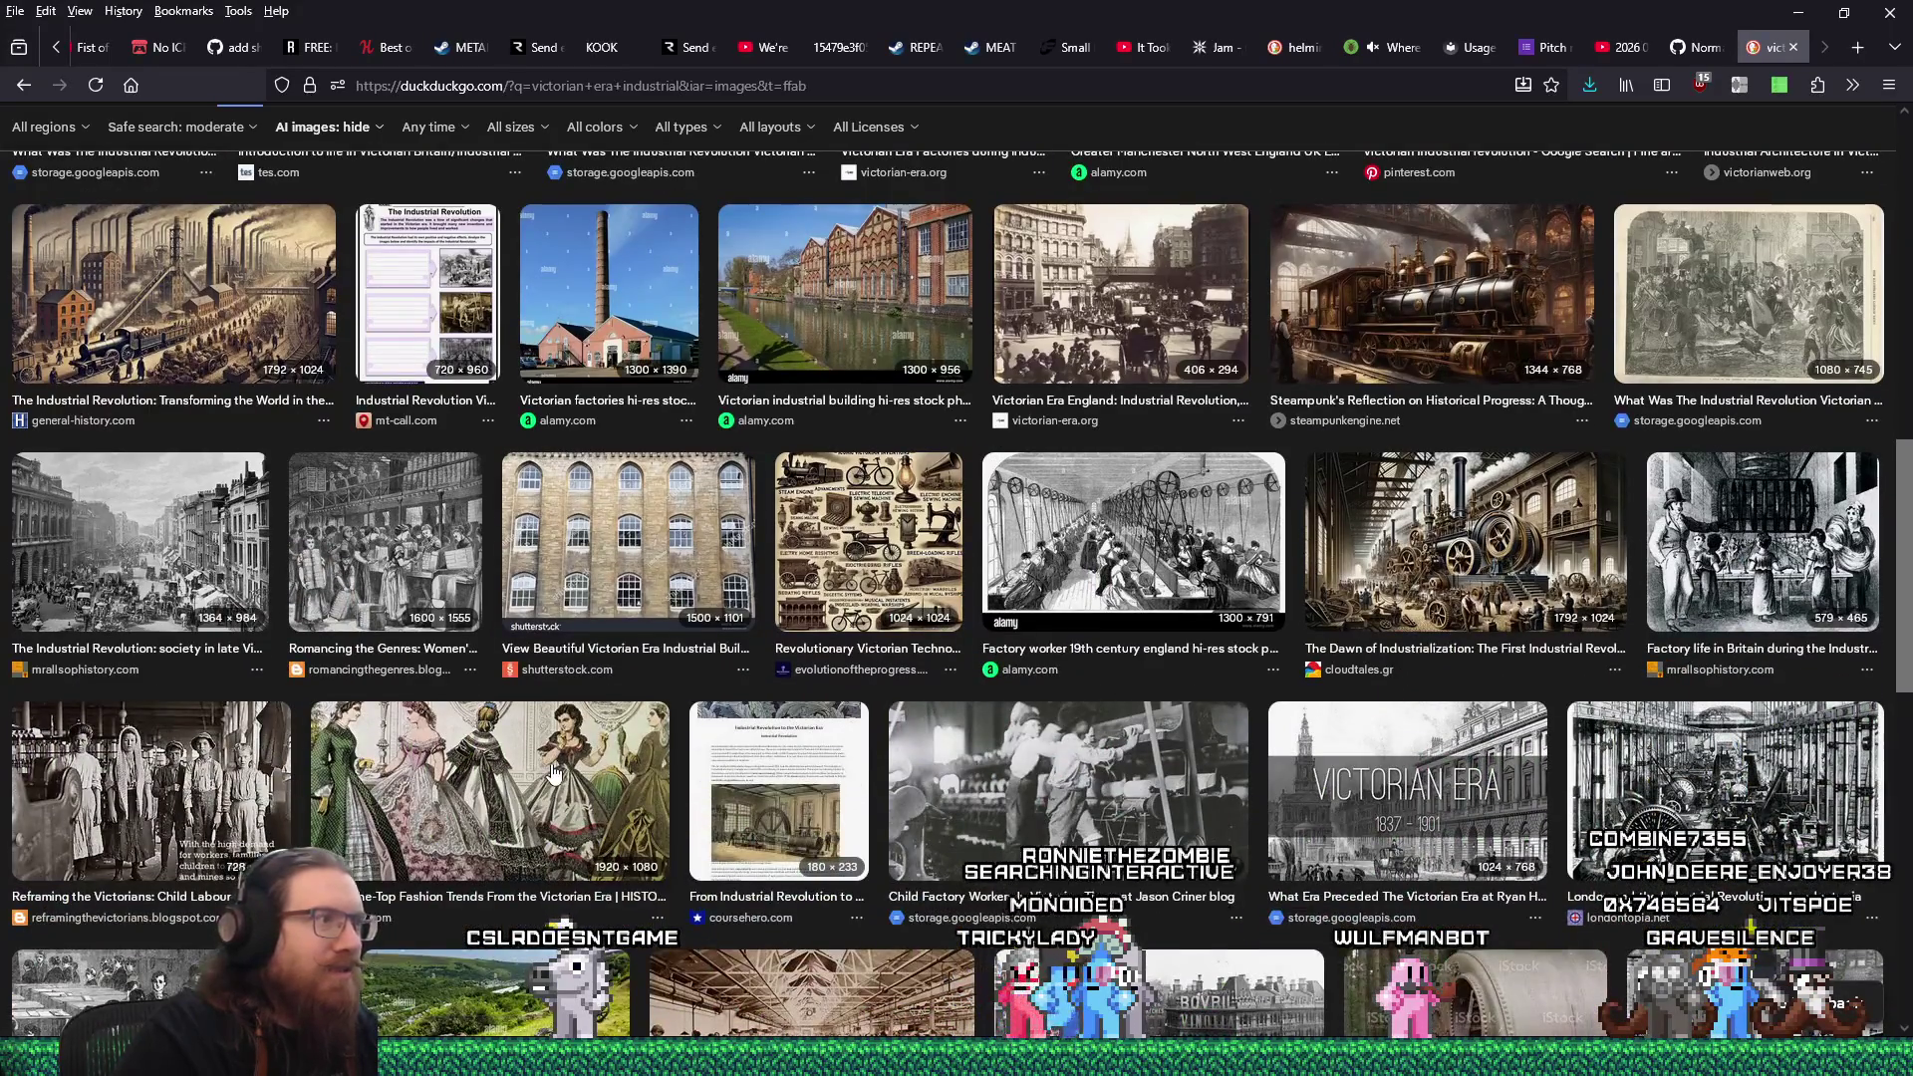
{"action": "scroll", "coordinate": [554, 772], "scroll_direction": "down", "scroll_amount": 4}
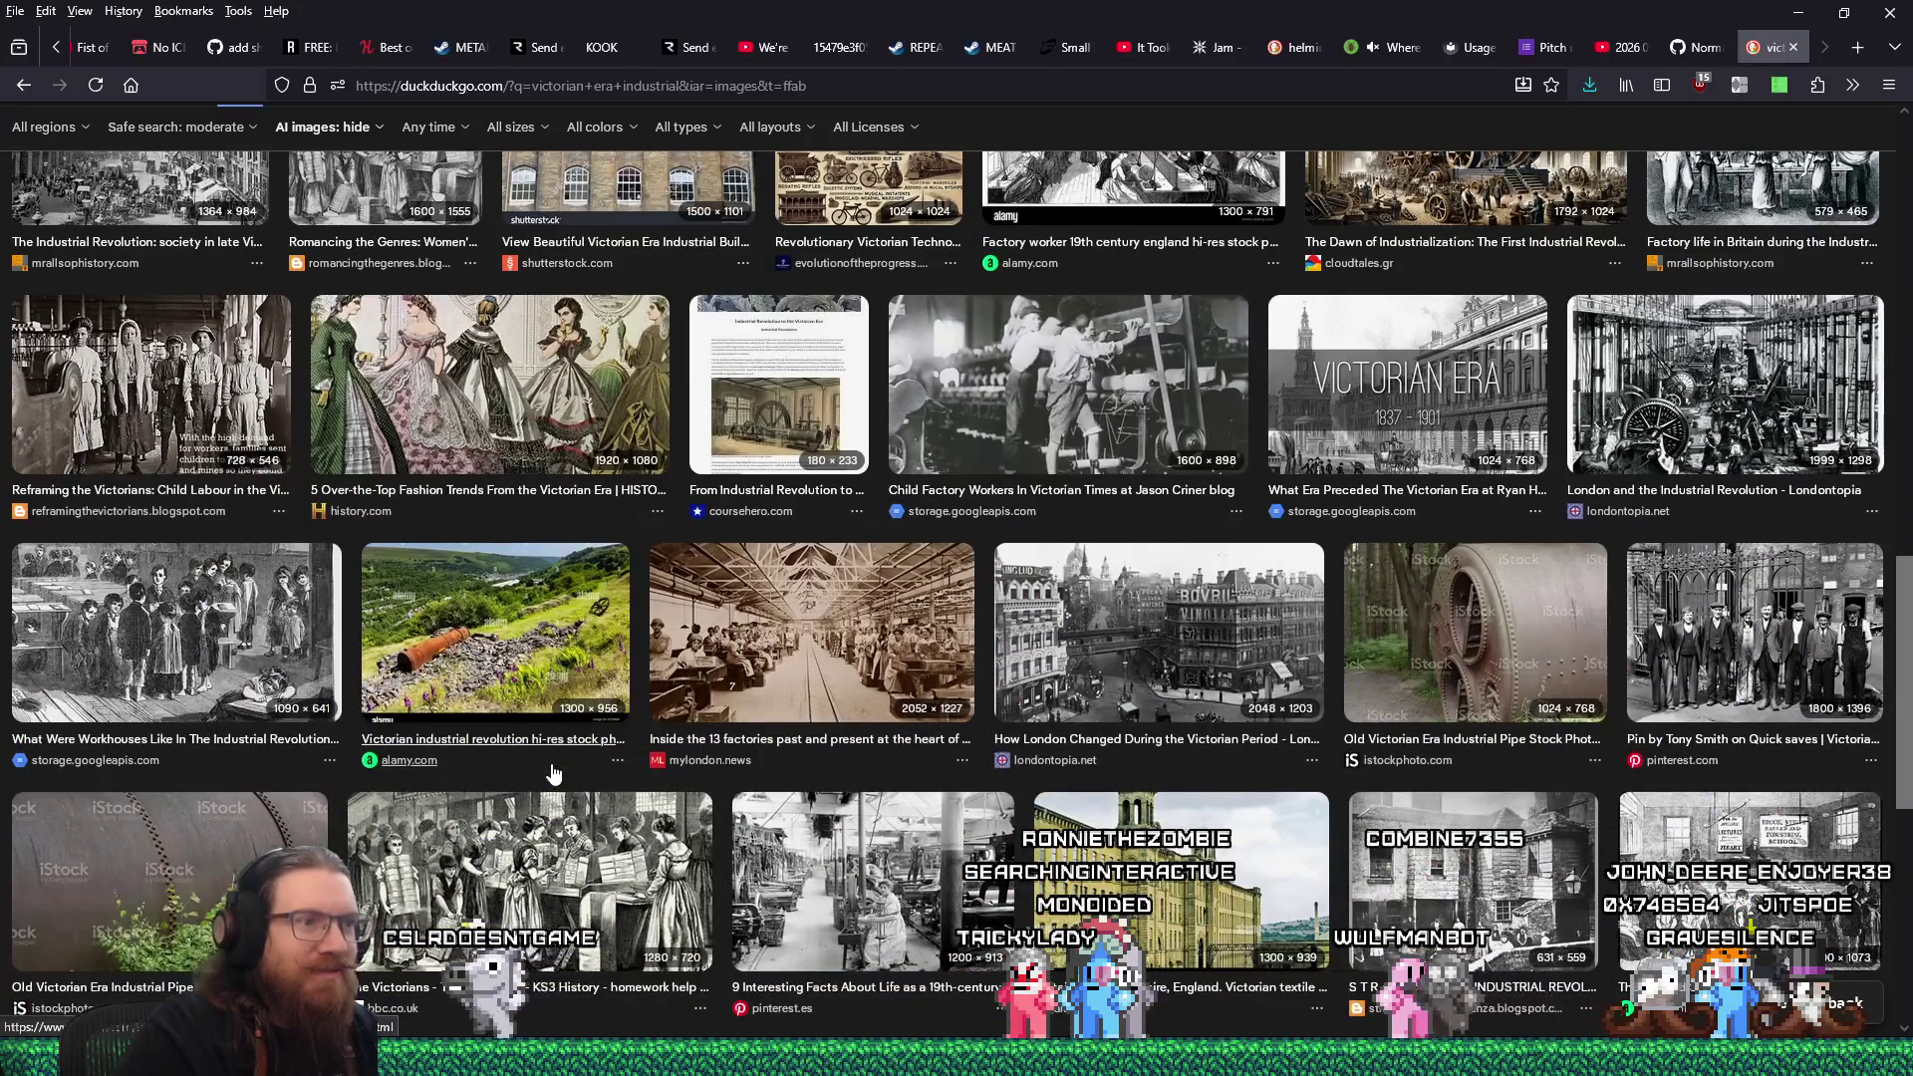
{"action": "scroll", "coordinate": [553, 772], "scroll_direction": "down", "scroll_amount": 4}
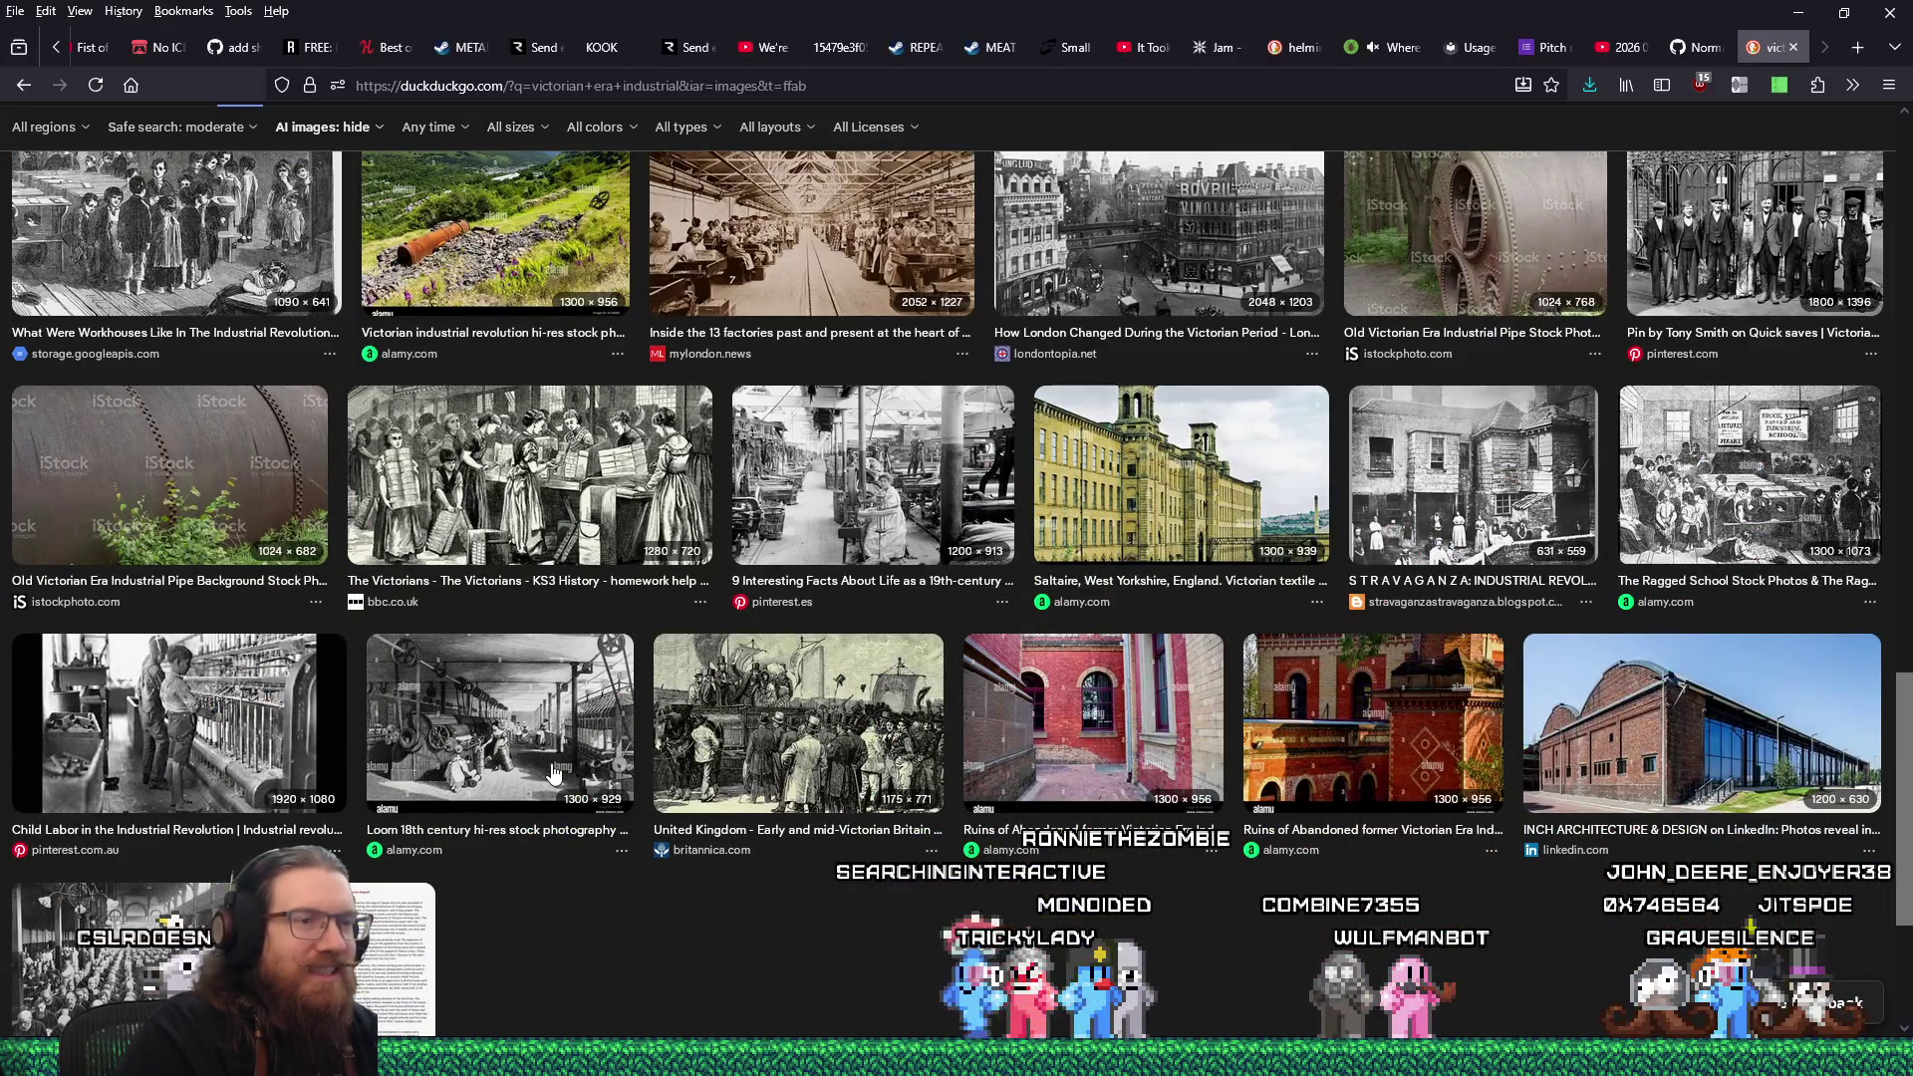
{"action": "scroll", "coordinate": [554, 772], "scroll_direction": "down", "scroll_amount": 4}
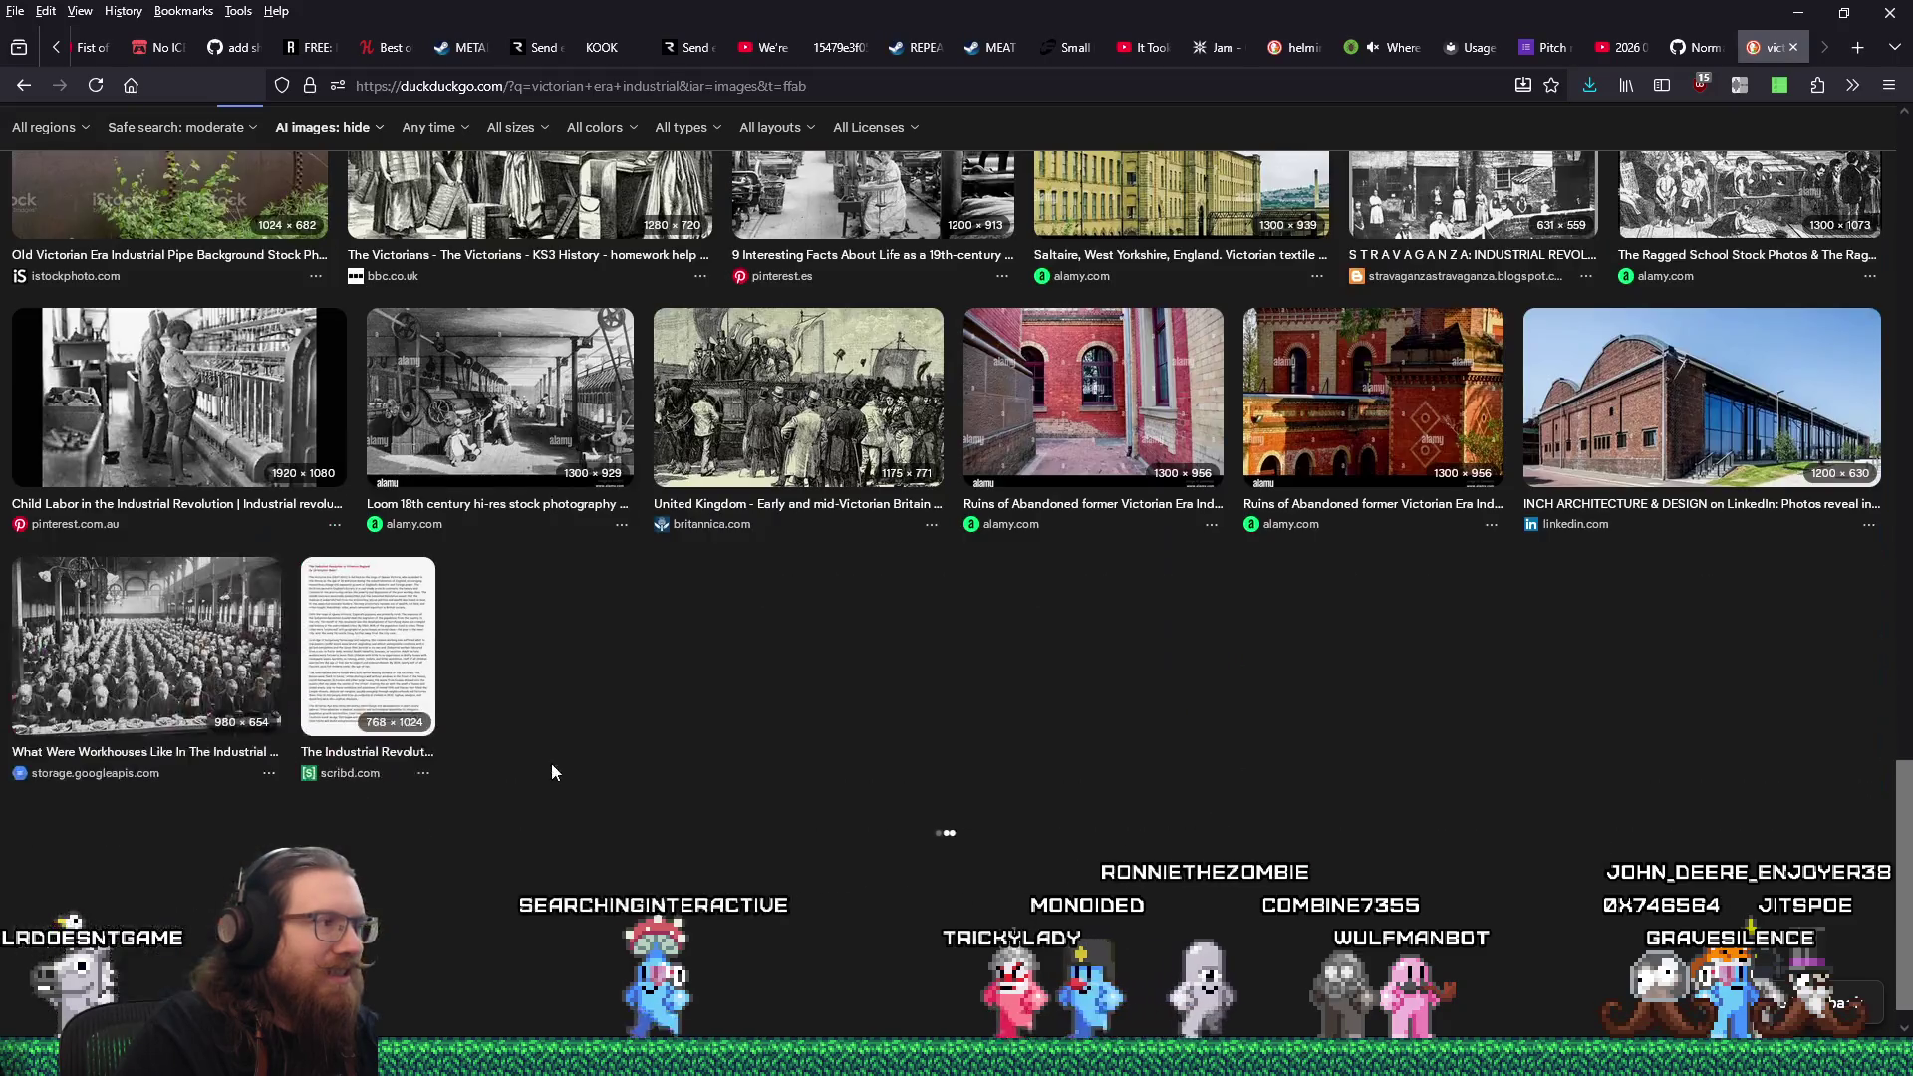
{"action": "scroll", "coordinate": [553, 772], "scroll_direction": "down", "scroll_amount": 4}
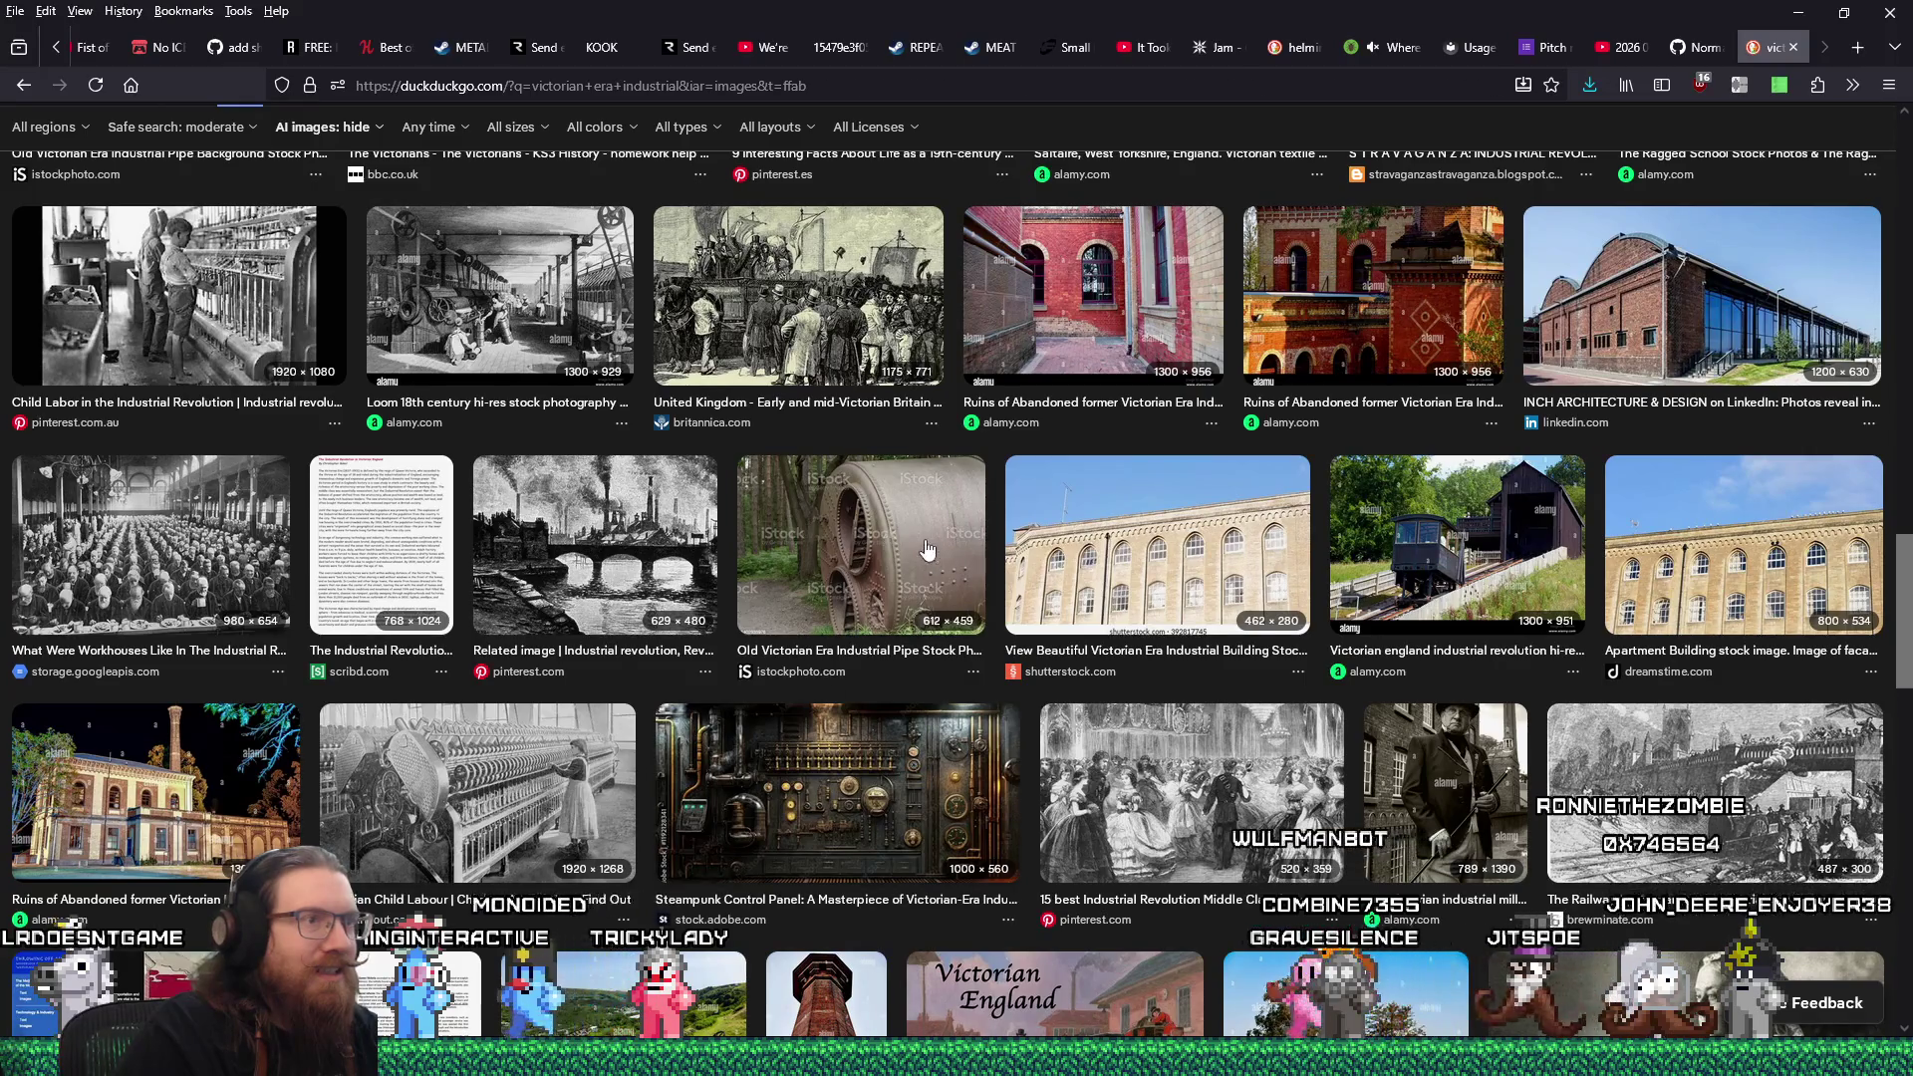
{"action": "left_click", "coordinate": [926, 547]}
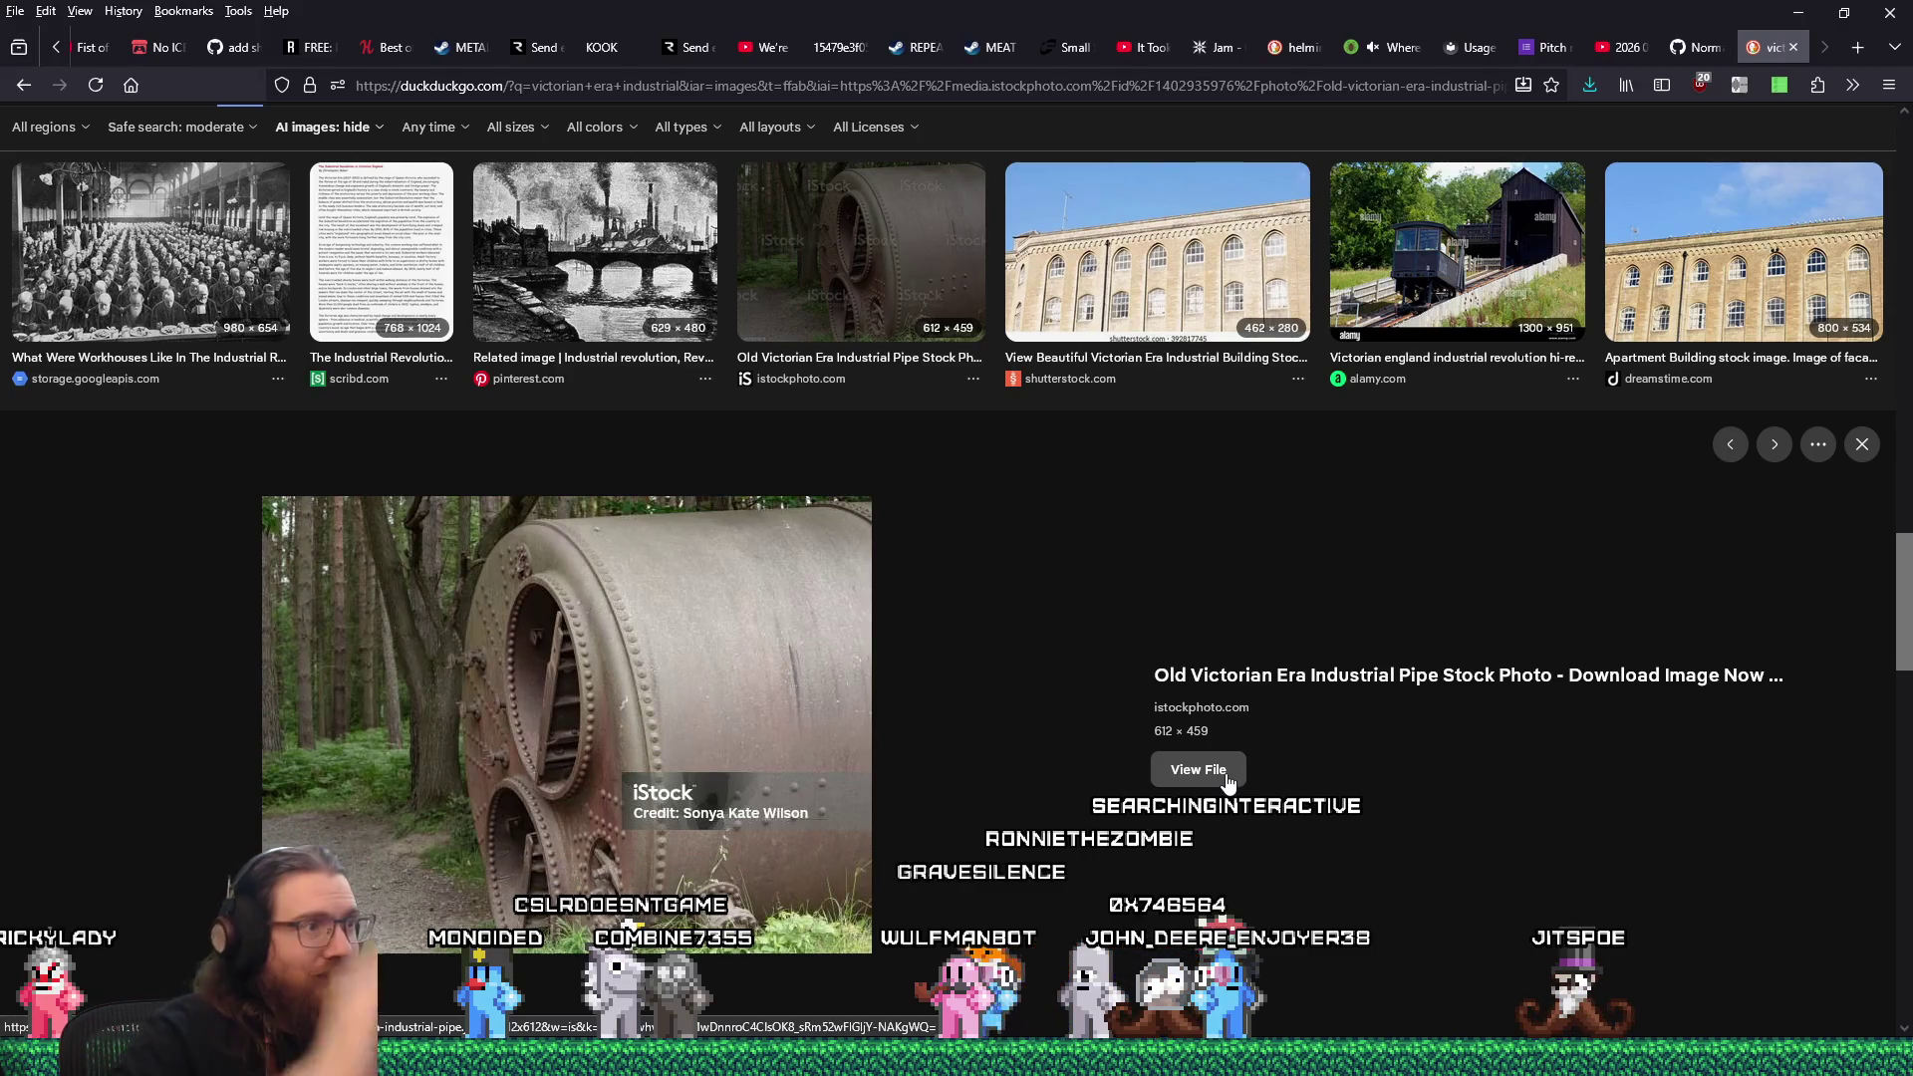
Scroll further and preview the Toronto Distillery District photo.
{"action": "scroll", "coordinate": [1229, 784], "scroll_direction": "down", "scroll_amount": 5}
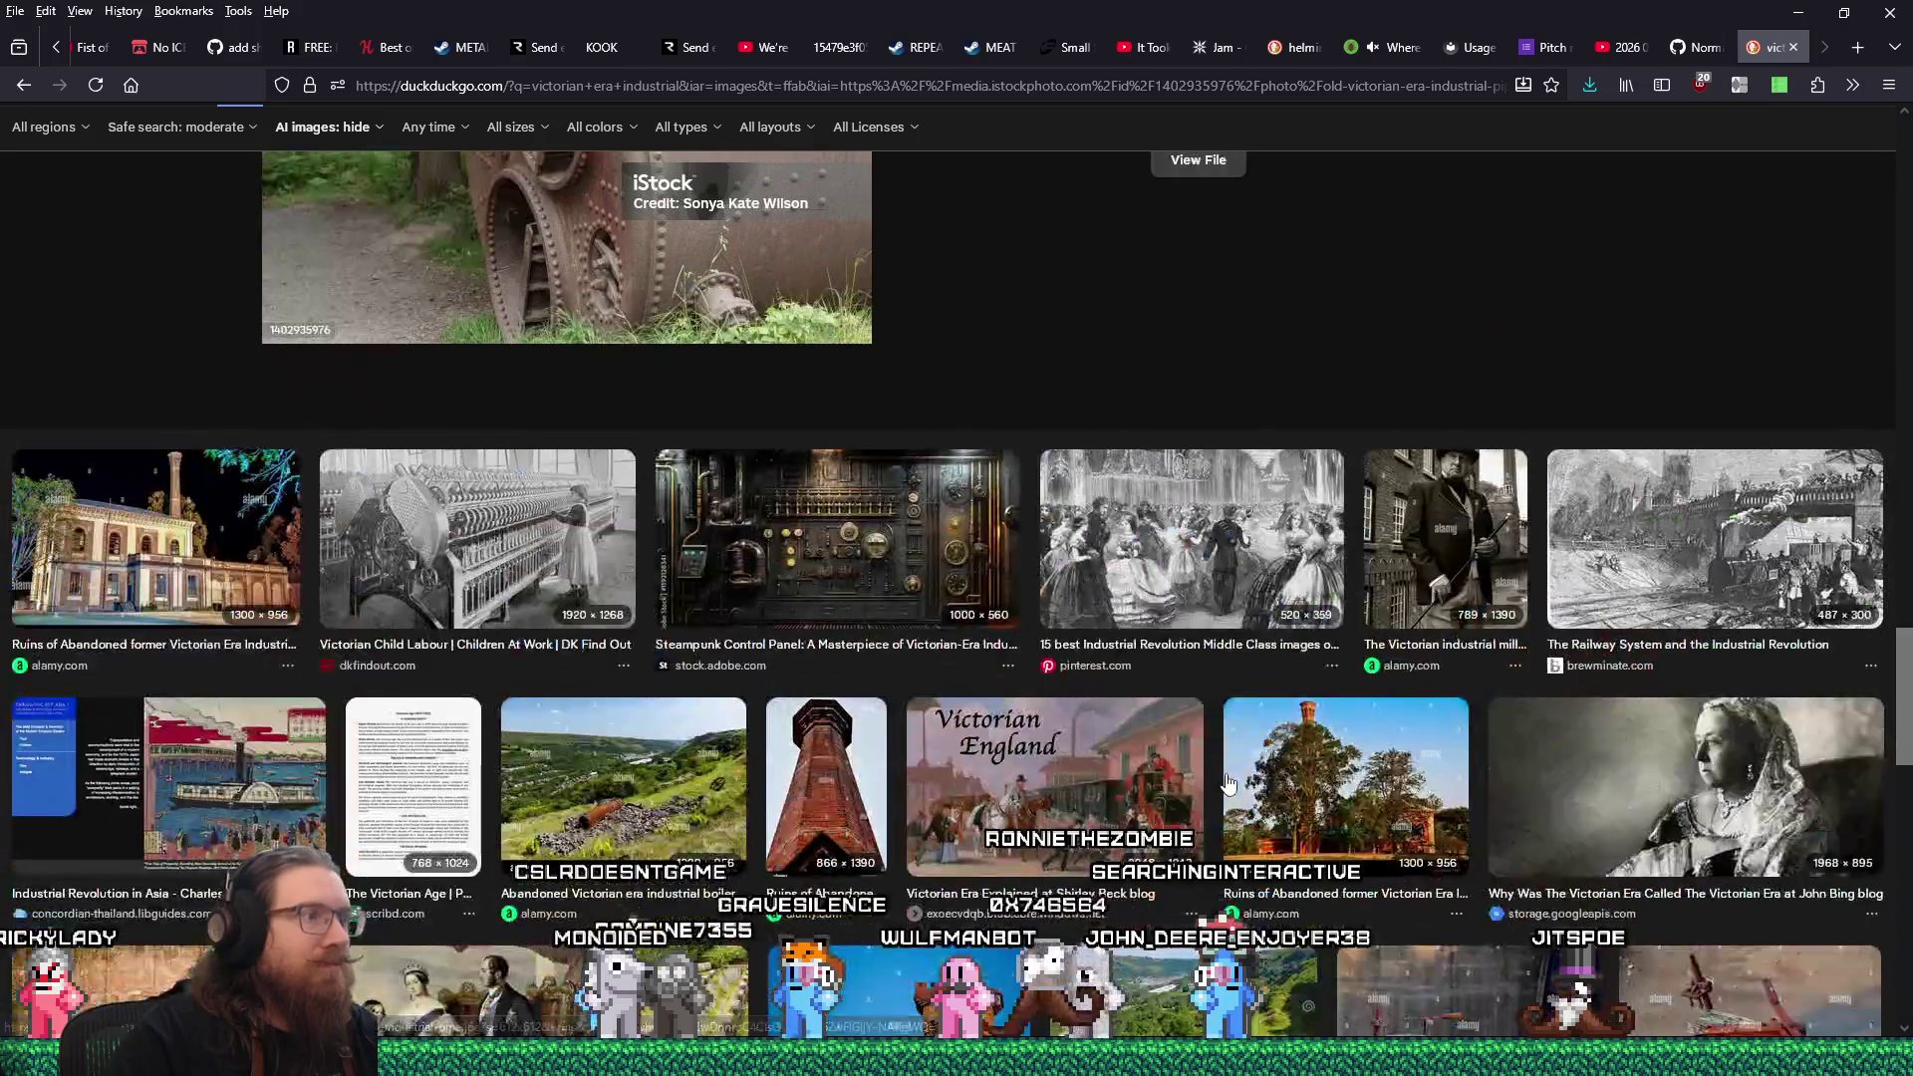
{"action": "scroll", "coordinate": [1228, 784], "scroll_direction": "down", "scroll_amount": 4}
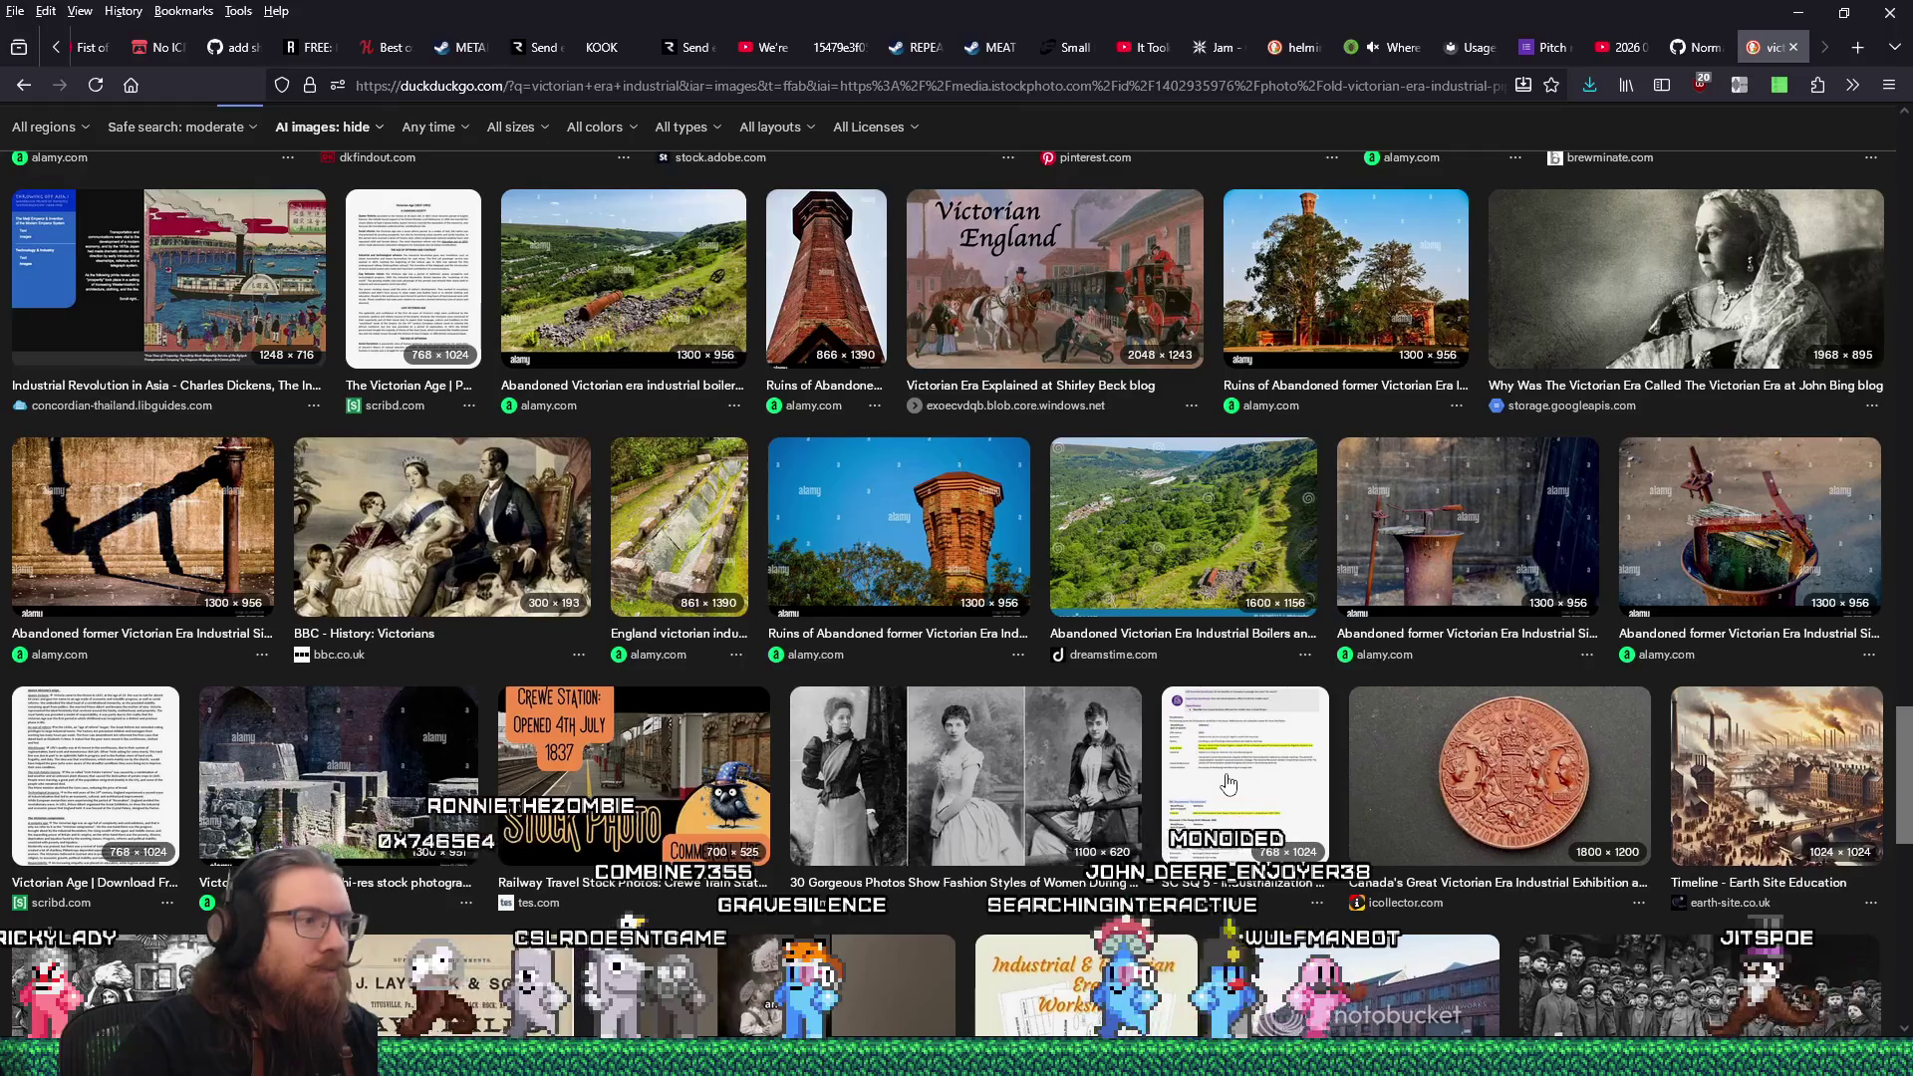
{"action": "scroll", "coordinate": [1228, 784], "scroll_direction": "down", "scroll_amount": 3}
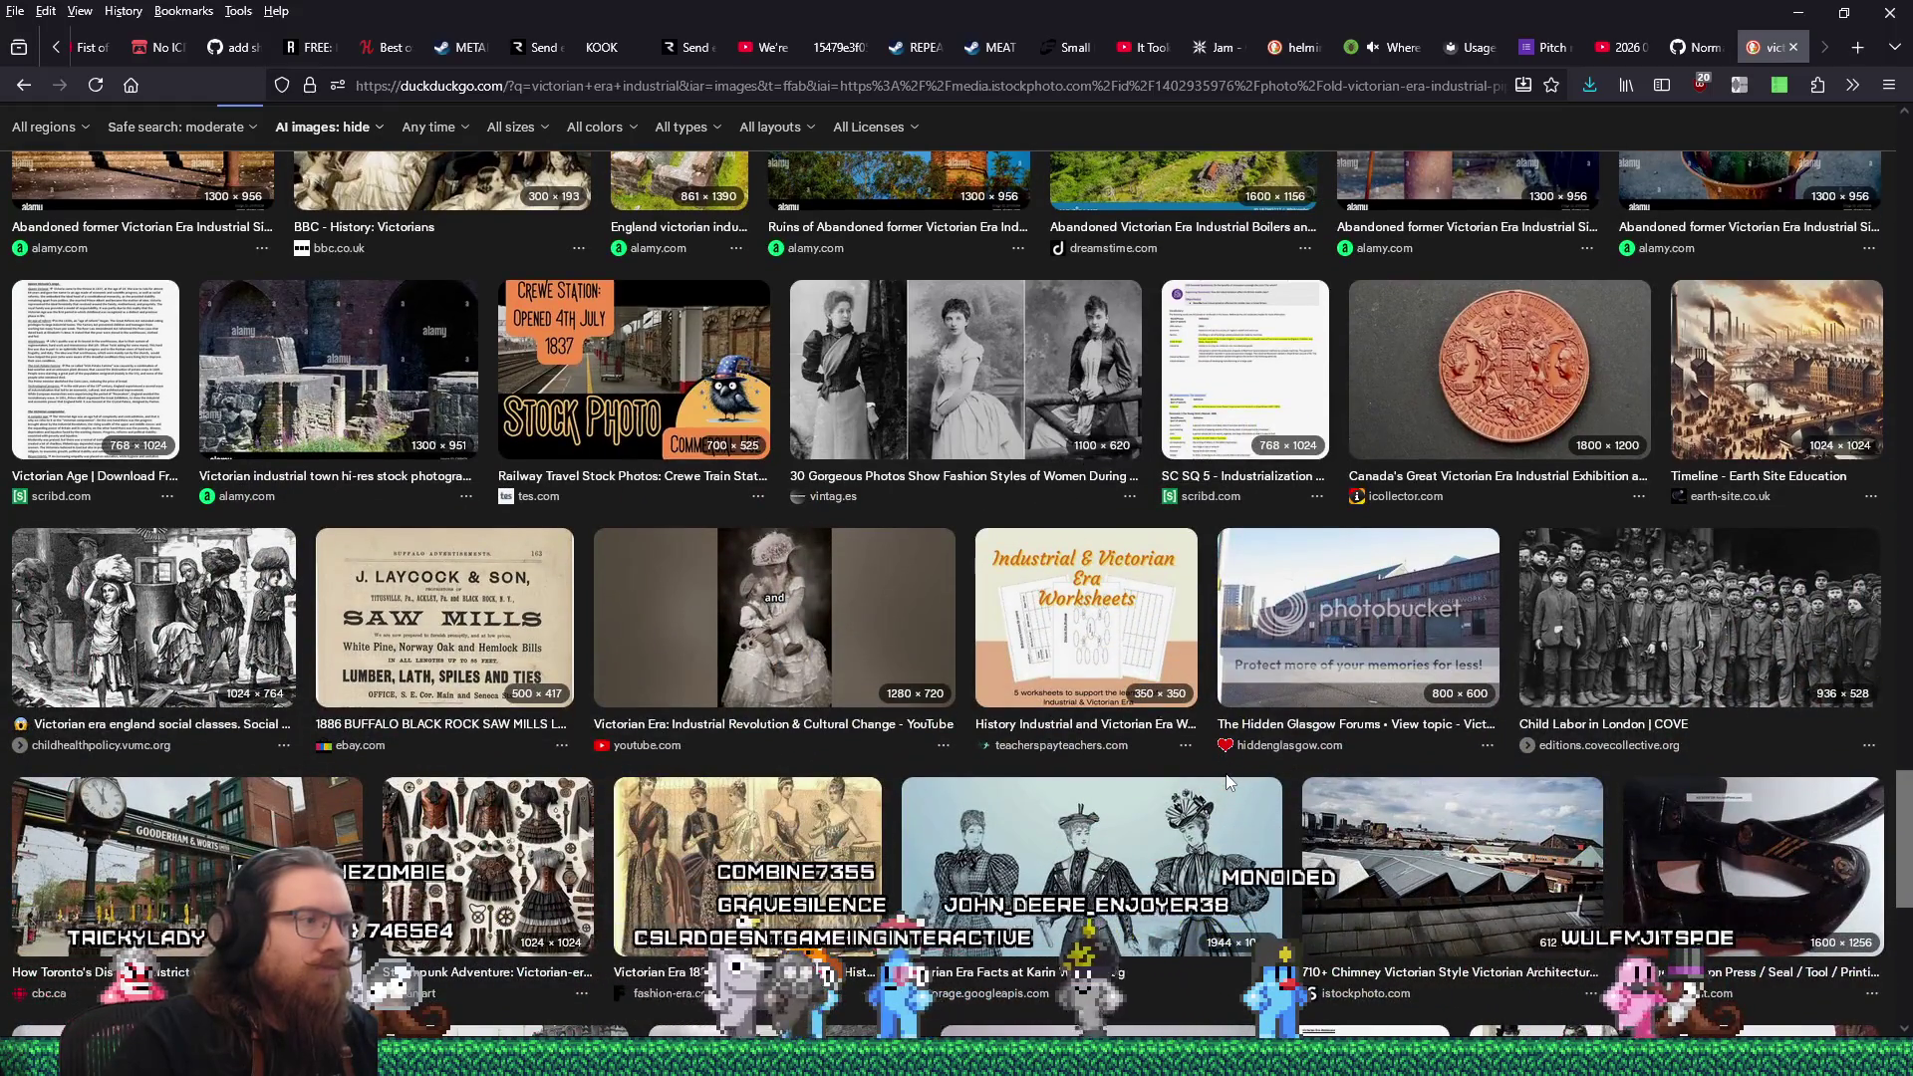
{"action": "scroll", "coordinate": [1229, 784], "scroll_direction": "down", "scroll_amount": 2}
{"action": "scroll", "coordinate": [1226, 773], "scroll_direction": "down", "scroll_amount": 1}
{"action": "left_click", "coordinate": [292, 563]}
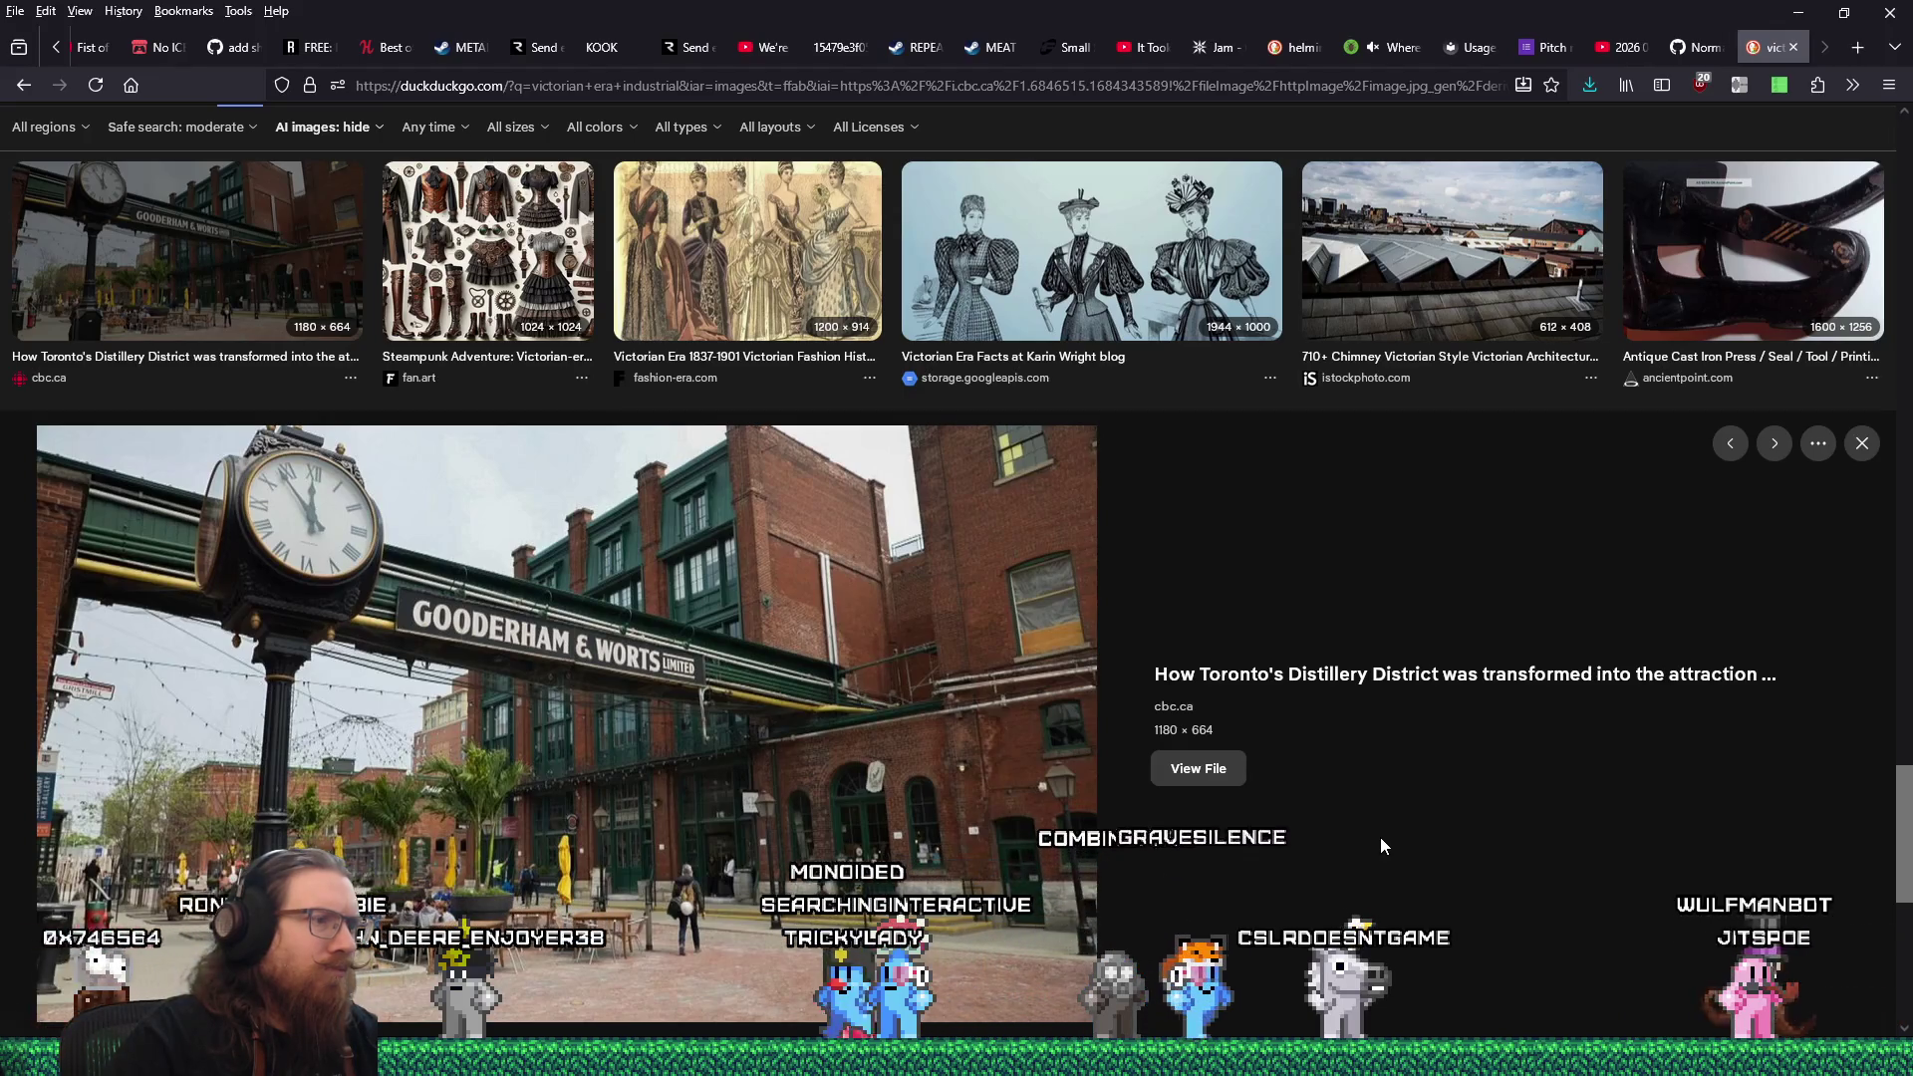
{"action": "scroll", "coordinate": [1381, 846], "scroll_direction": "down", "scroll_amount": 5}
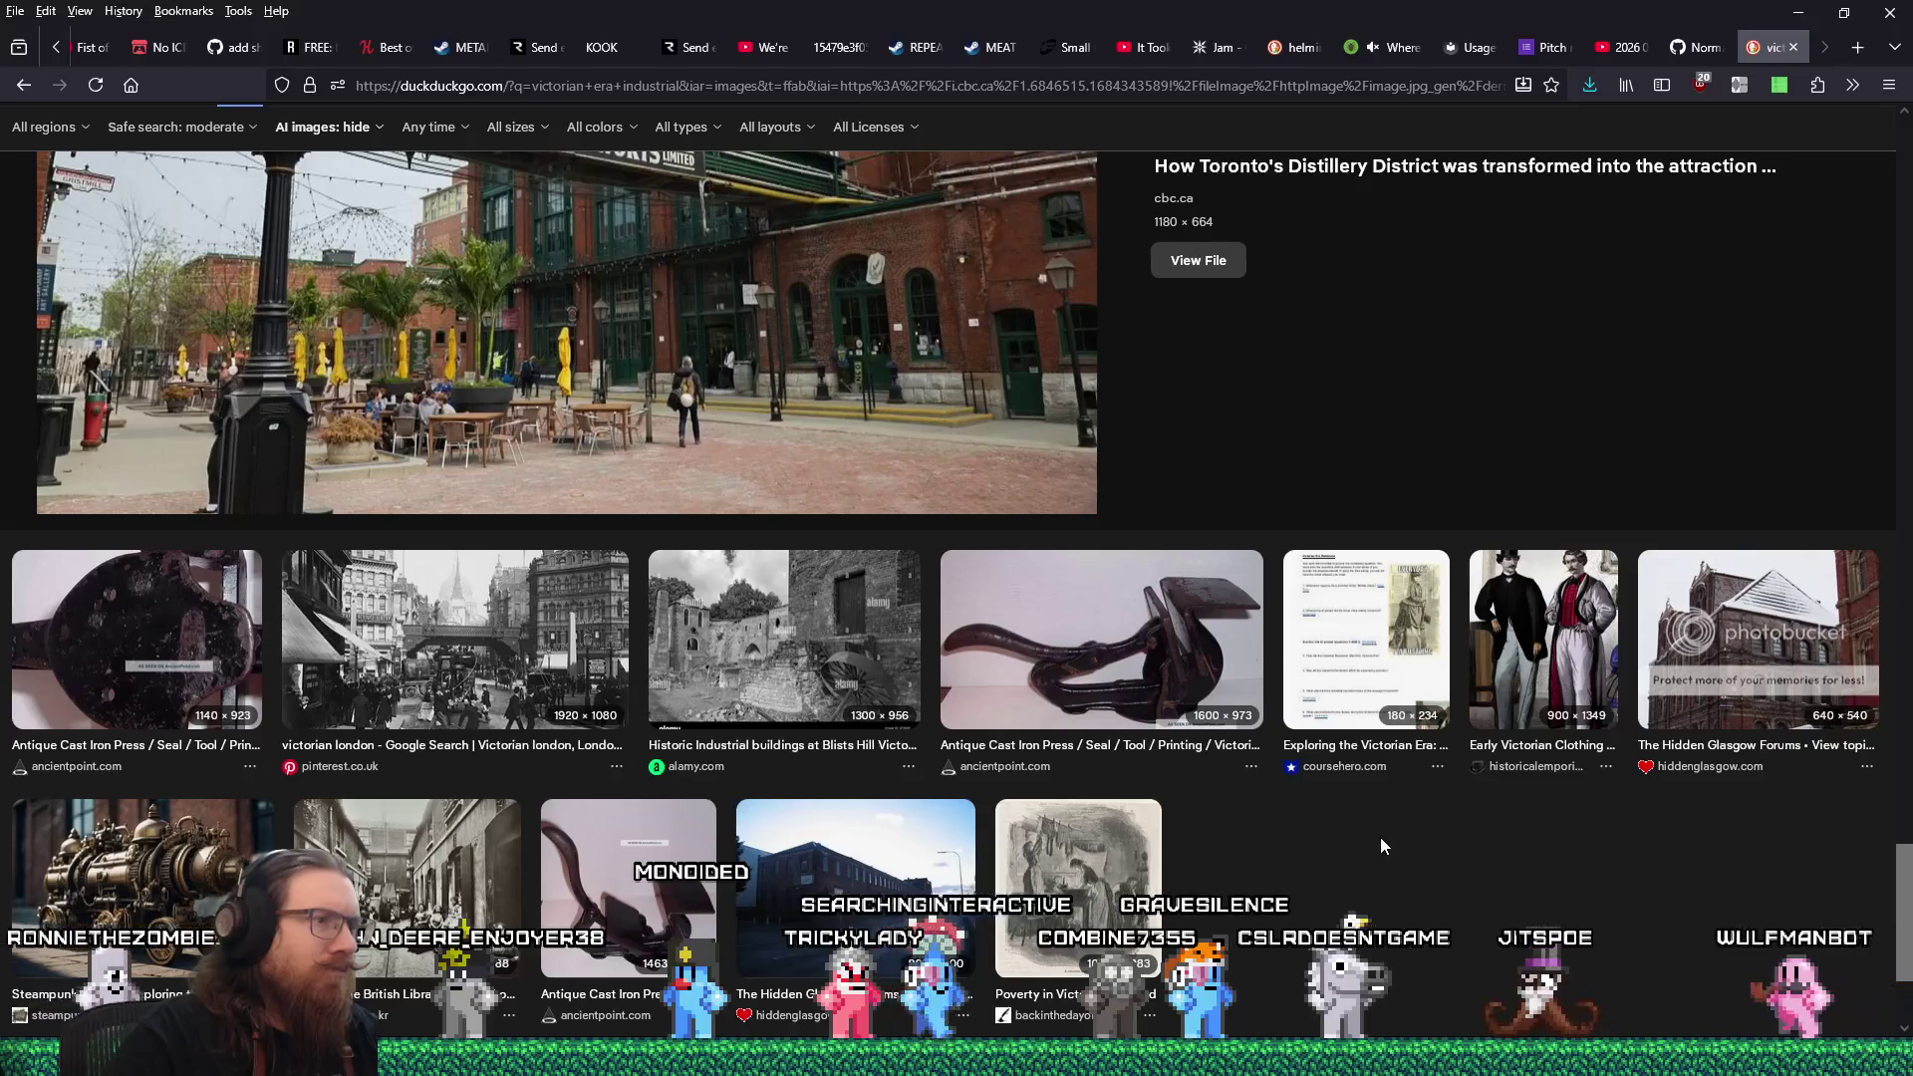
{"action": "scroll", "coordinate": [1381, 846], "scroll_direction": "down", "scroll_amount": 1}
{"action": "scroll", "coordinate": [1378, 844], "scroll_direction": "down", "scroll_amount": 5}
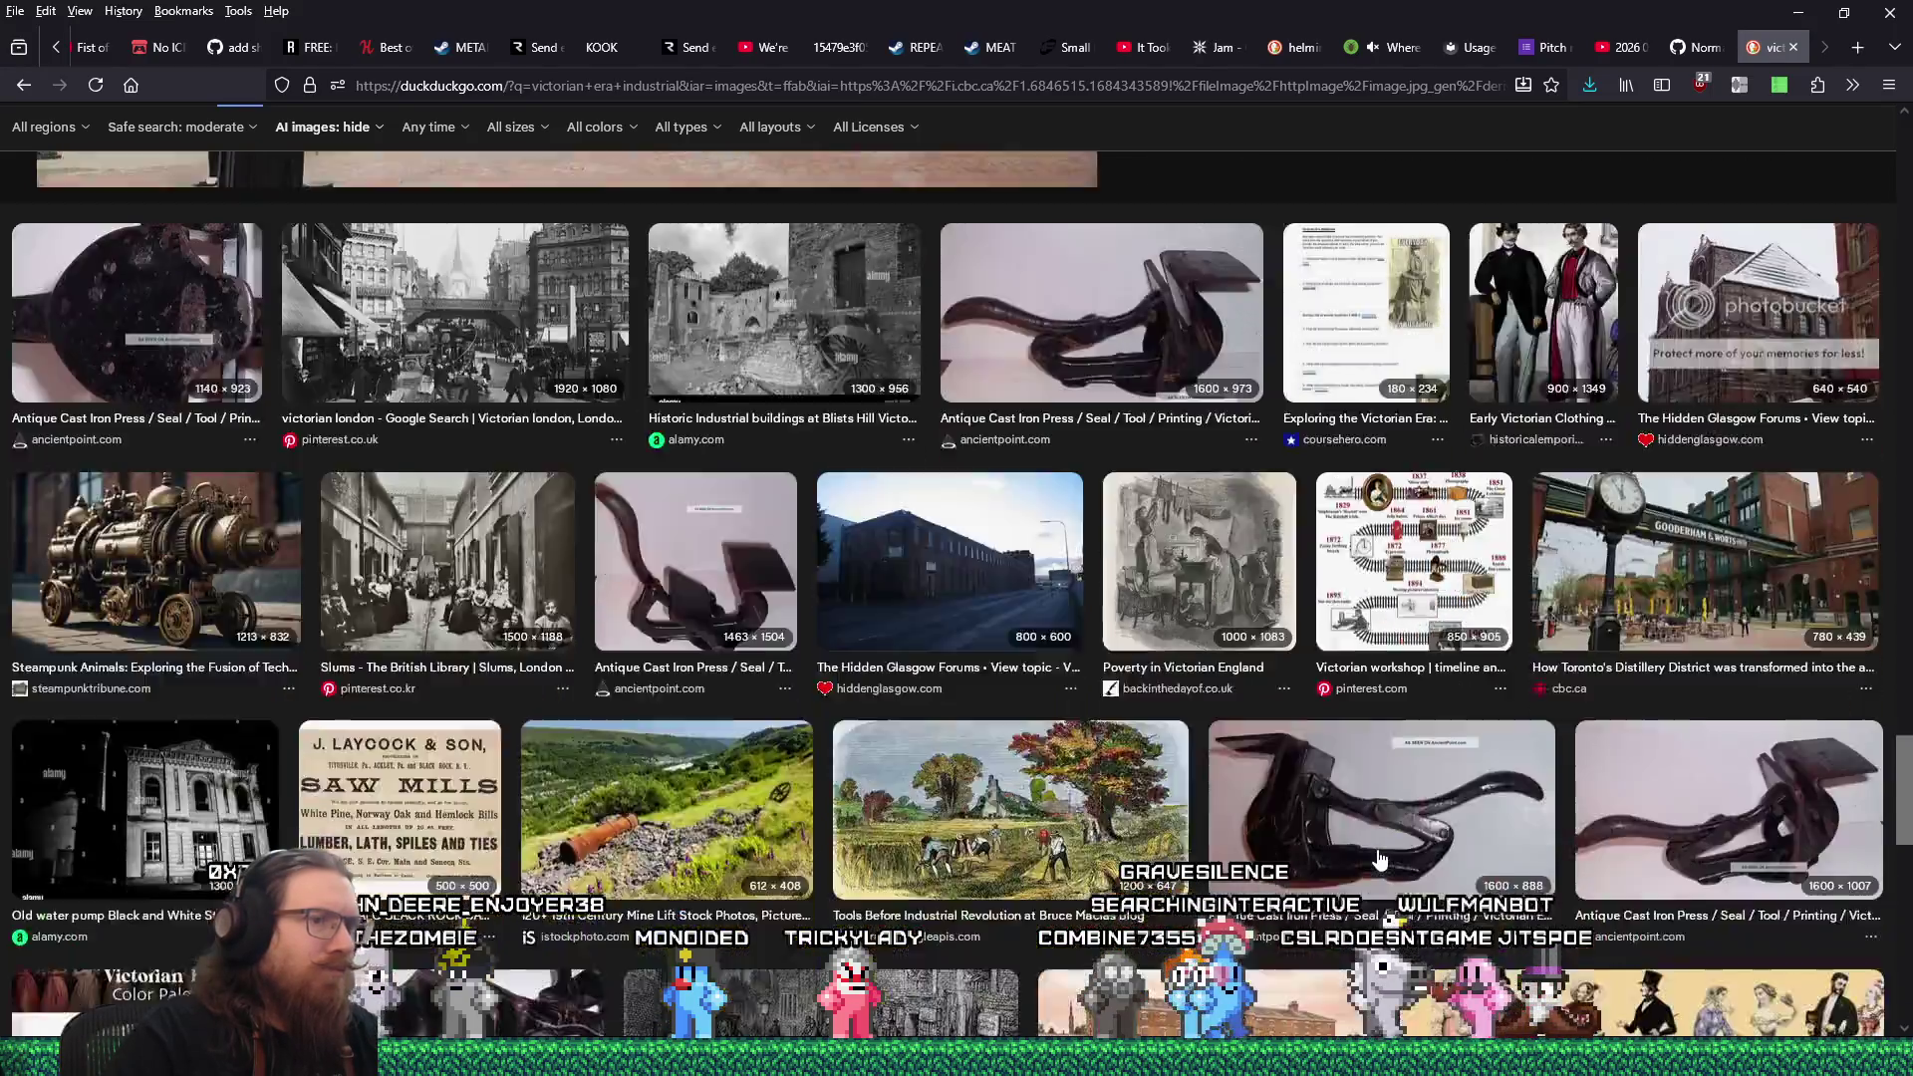
{"action": "scroll", "coordinate": [1379, 856], "scroll_direction": "down", "scroll_amount": 5}
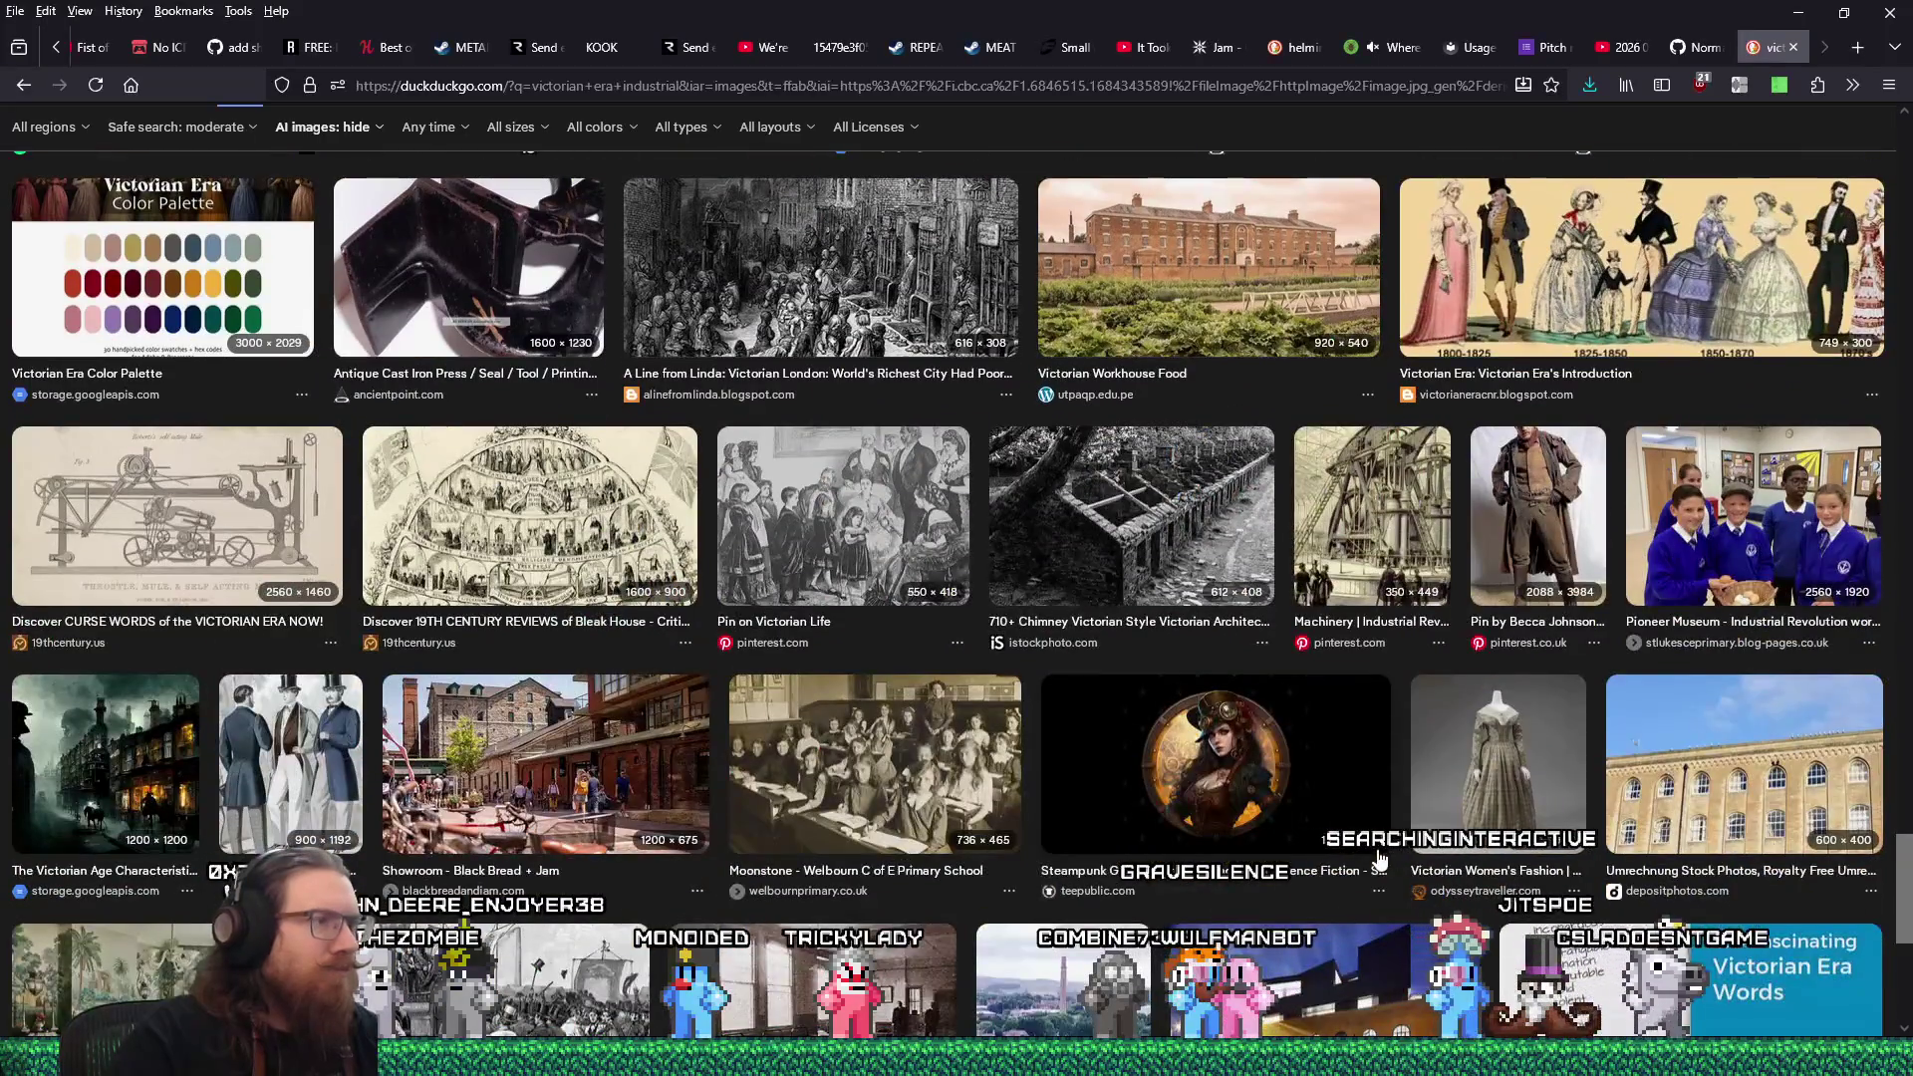
{"action": "scroll", "coordinate": [1379, 857], "scroll_direction": "down", "scroll_amount": 6}
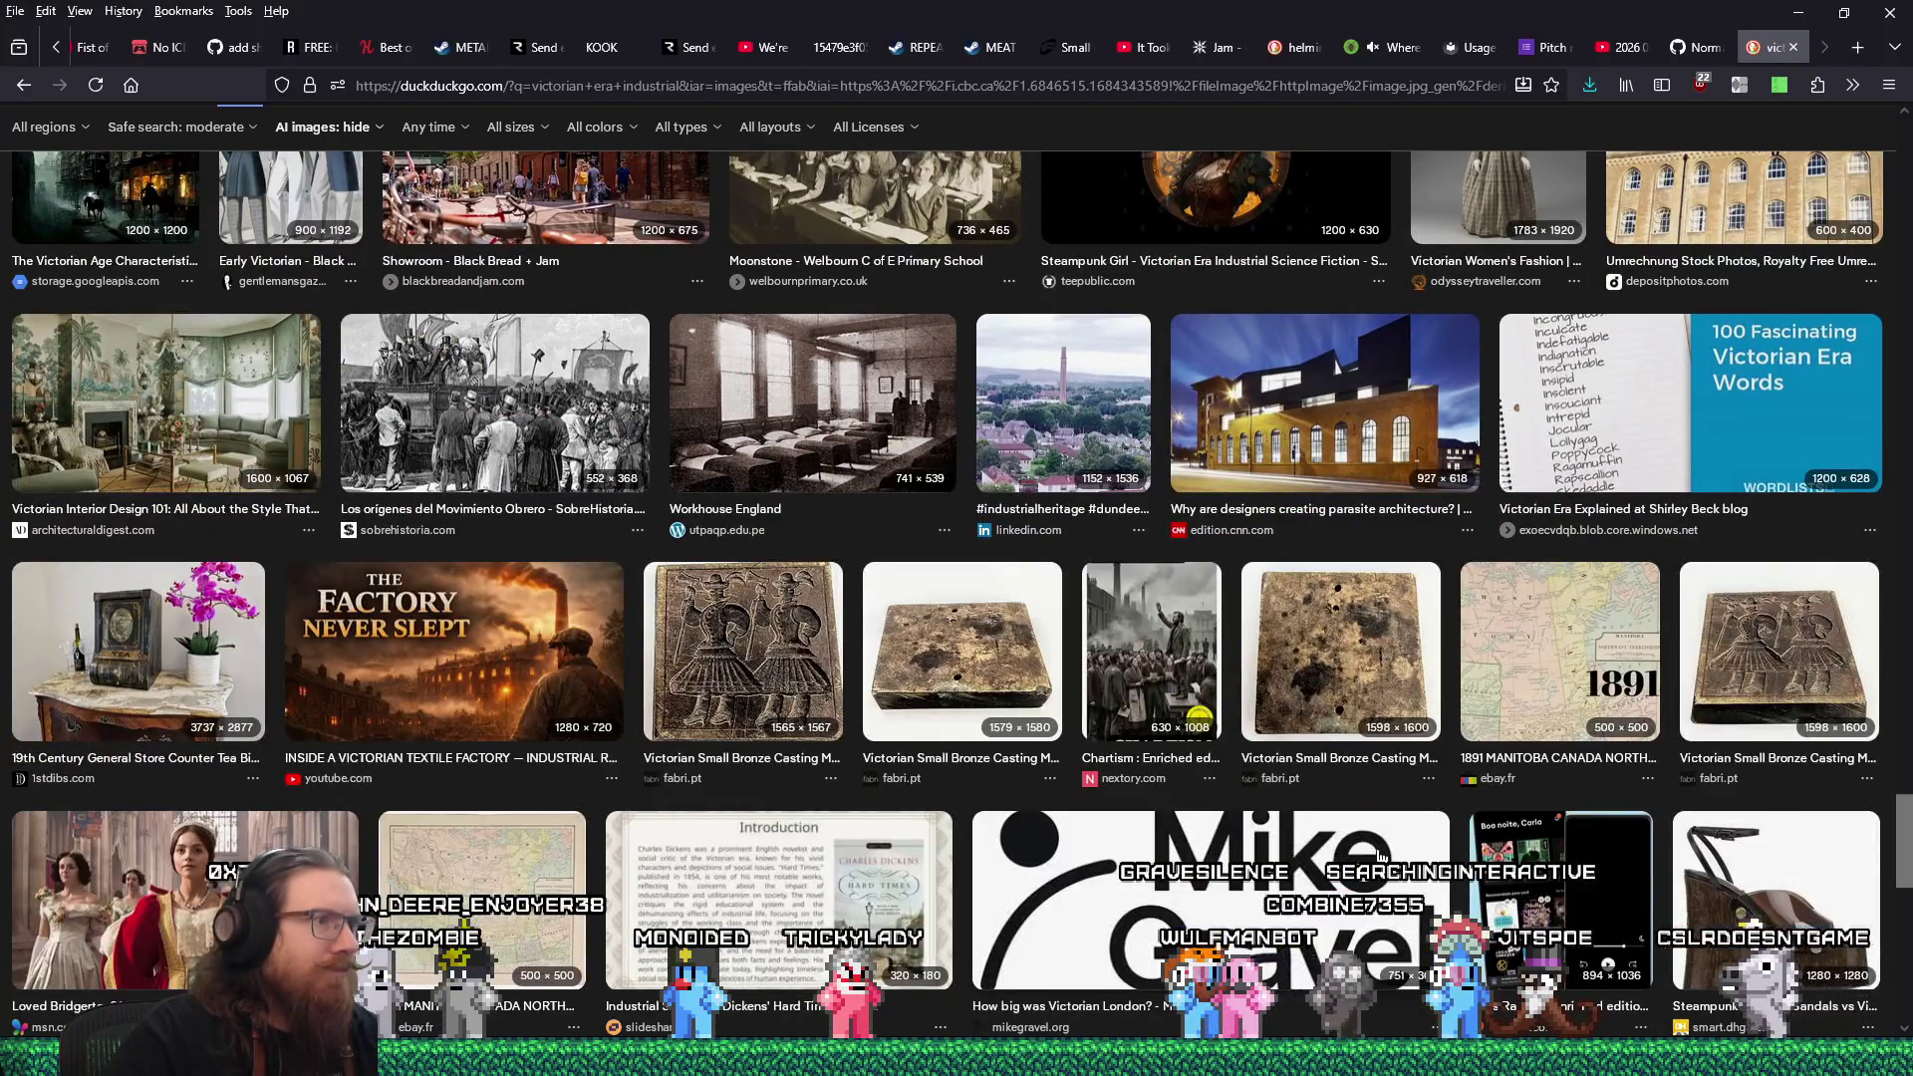
{"action": "scroll", "coordinate": [1380, 854], "scroll_direction": "down", "scroll_amount": 5}
{"action": "left_click_drag", "start_coordinate": [1888, 885], "coordinate": [1898, 159]}
Refine the image search to 'victorian era industrial stair'.
{"action": "left_click", "coordinate": [453, 144]}
{"action": "type", "text": "stair"}
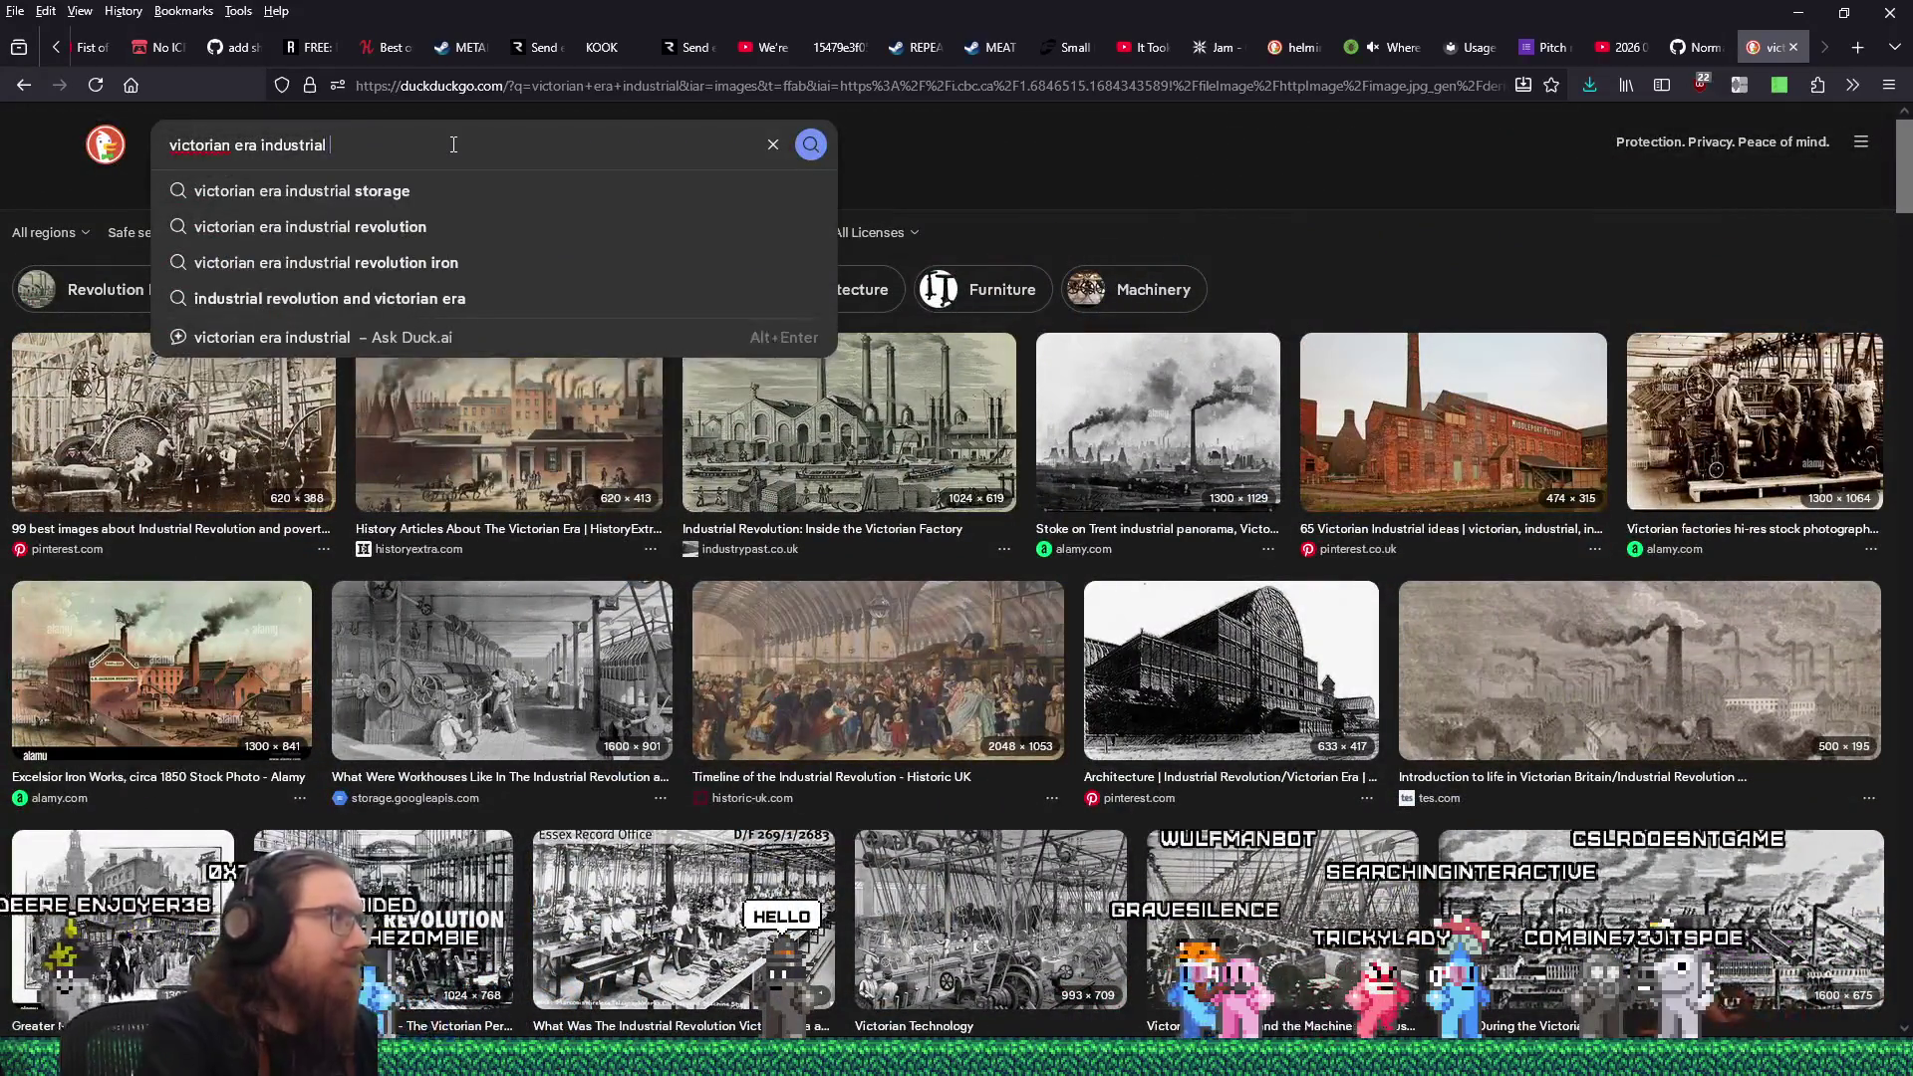
{"action": "key", "text": "Return"}
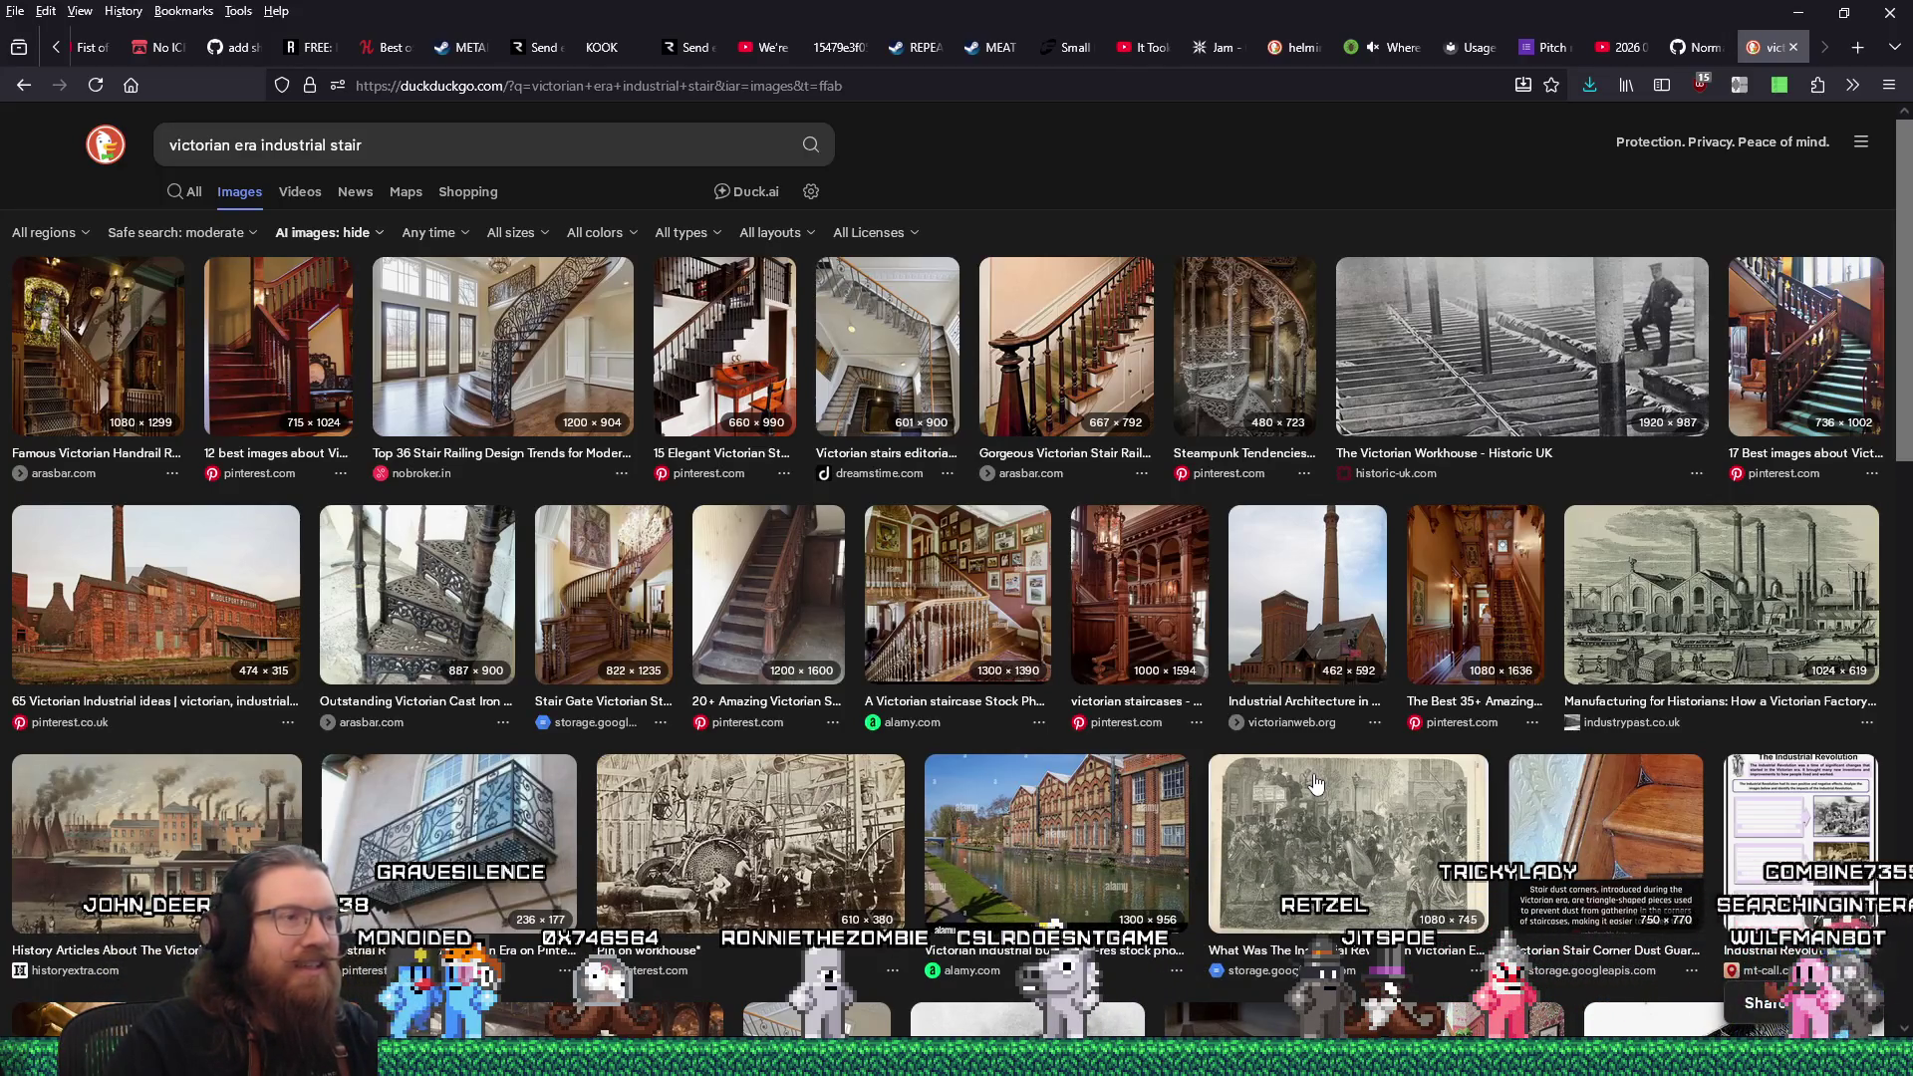
{"action": "scroll", "coordinate": [1315, 784], "scroll_direction": "down", "scroll_amount": 5}
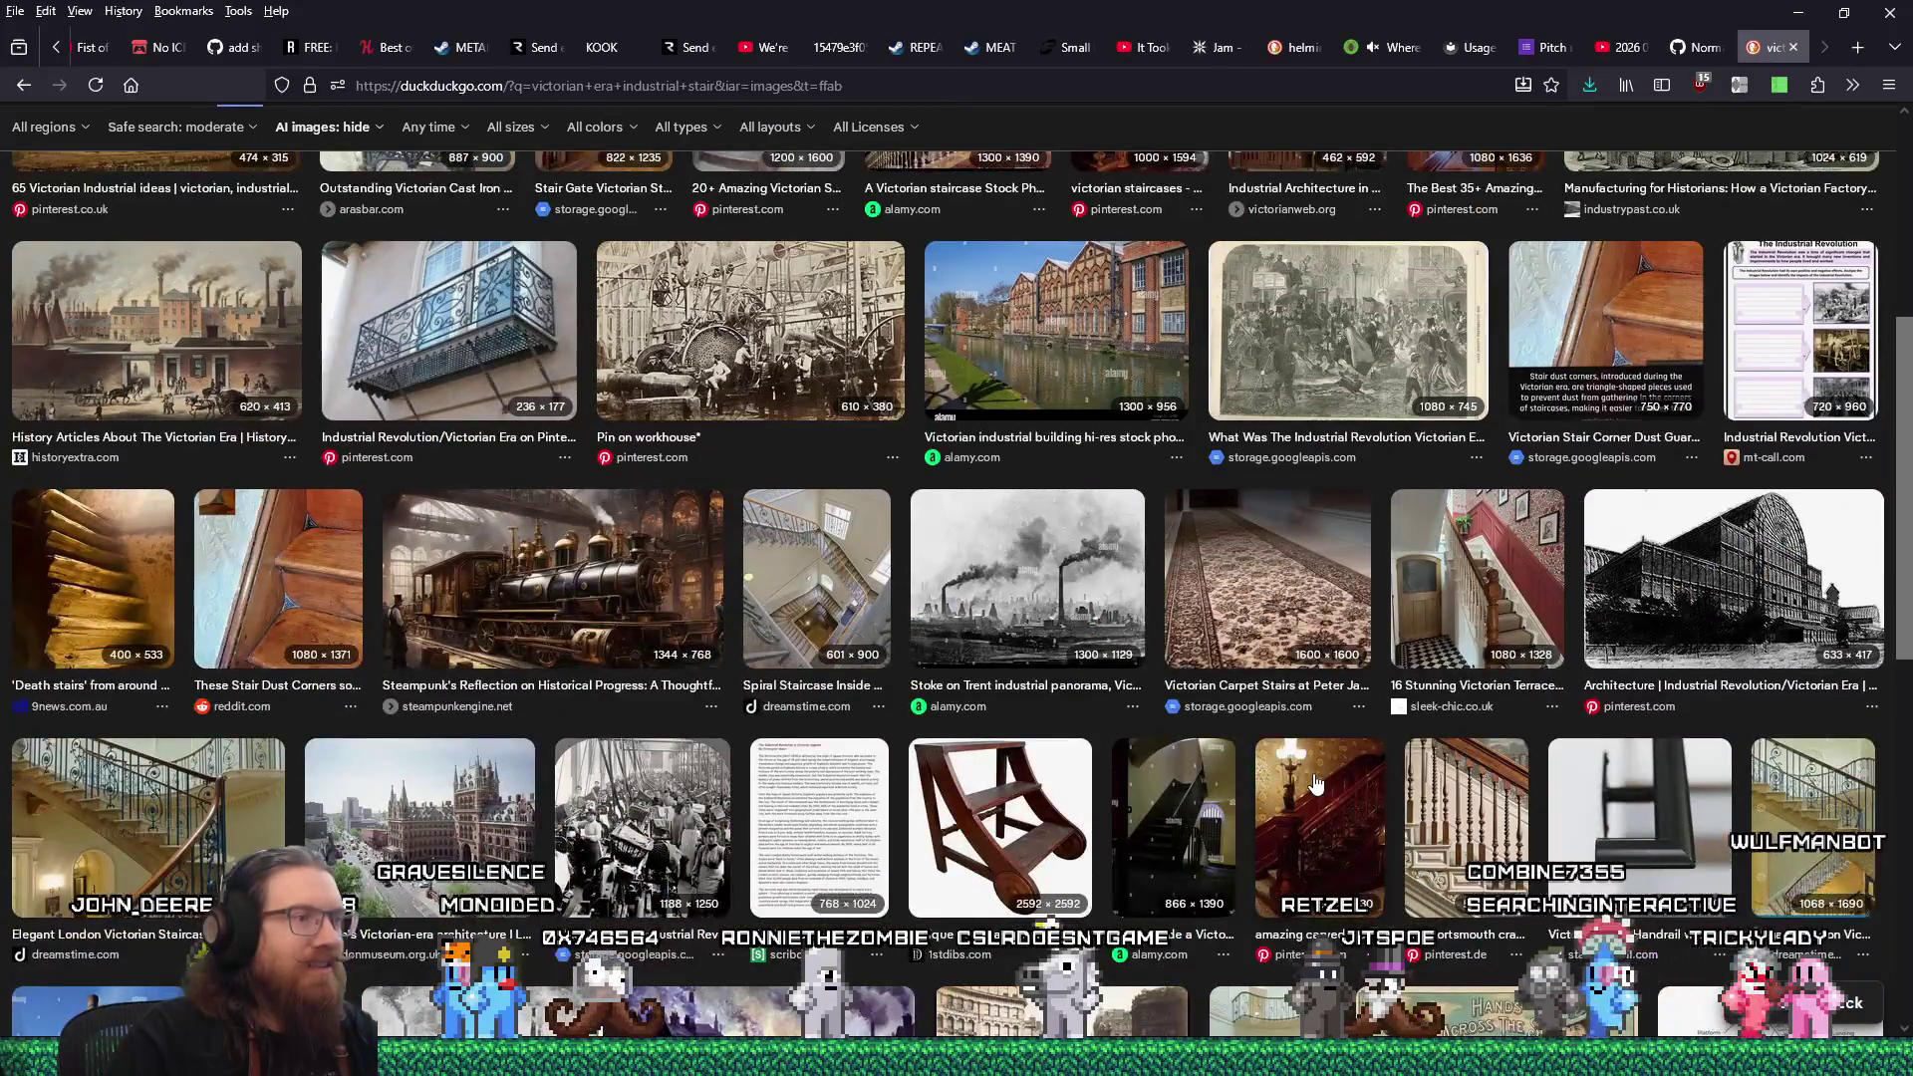
{"action": "scroll", "coordinate": [1315, 784], "scroll_direction": "down", "scroll_amount": 2}
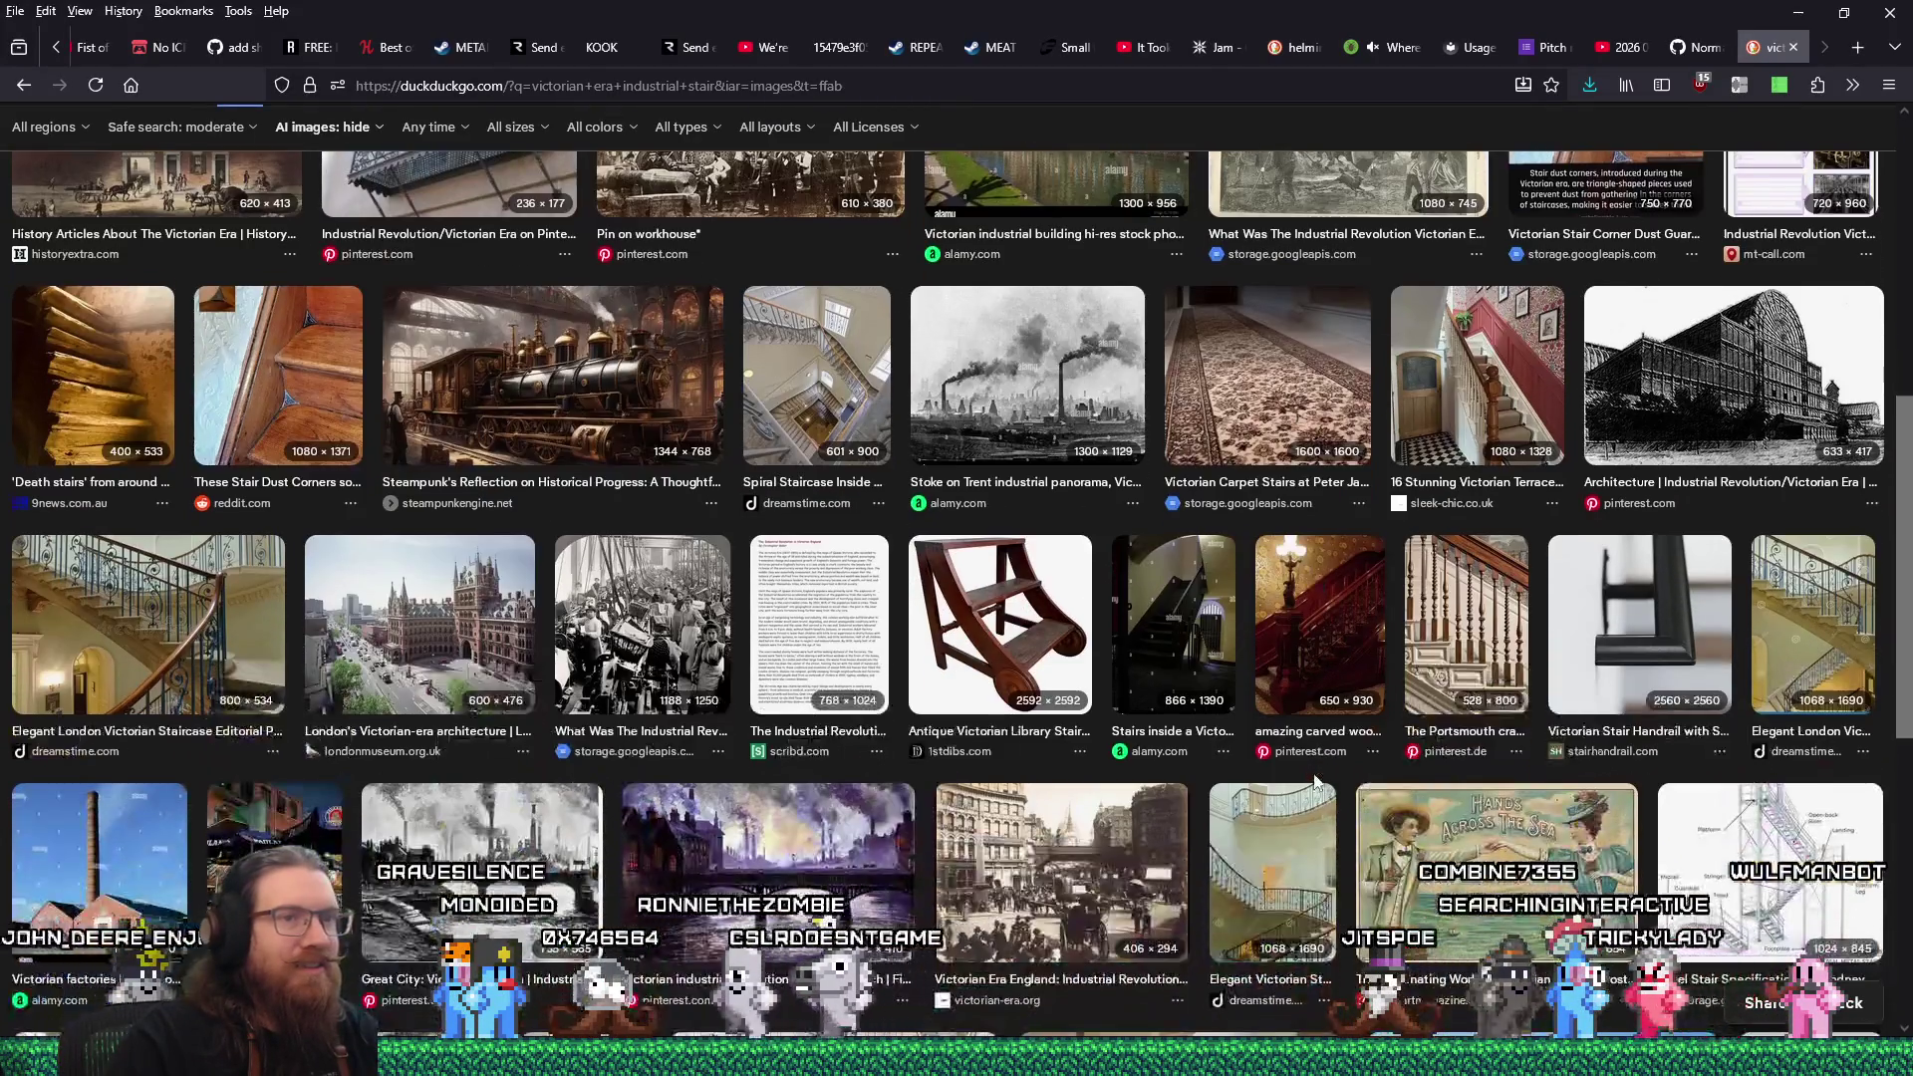
Preview the steel stair diagram, The Industrial Revolution illustration and CCPIA stairway inspection diagram.
{"action": "left_click", "coordinate": [1724, 849]}
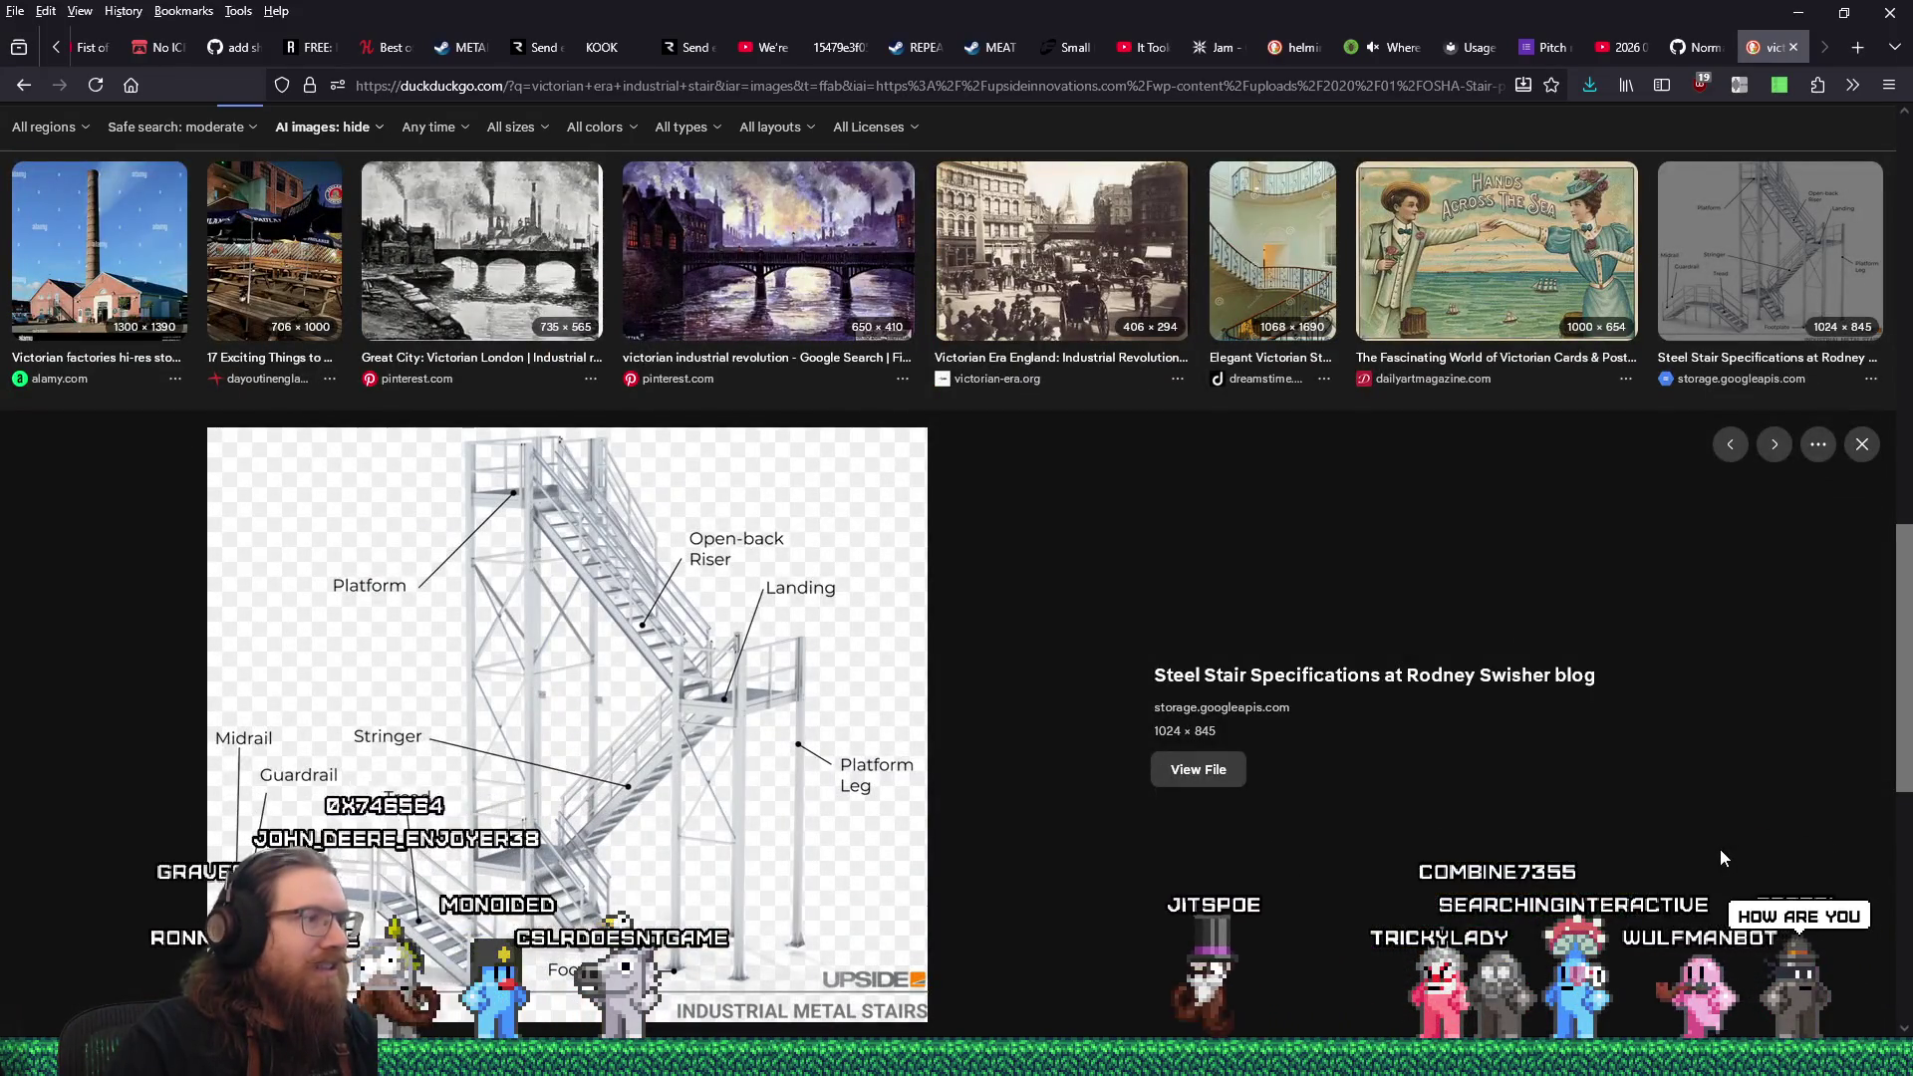
{"action": "scroll", "coordinate": [1719, 853], "scroll_direction": "down", "scroll_amount": 5}
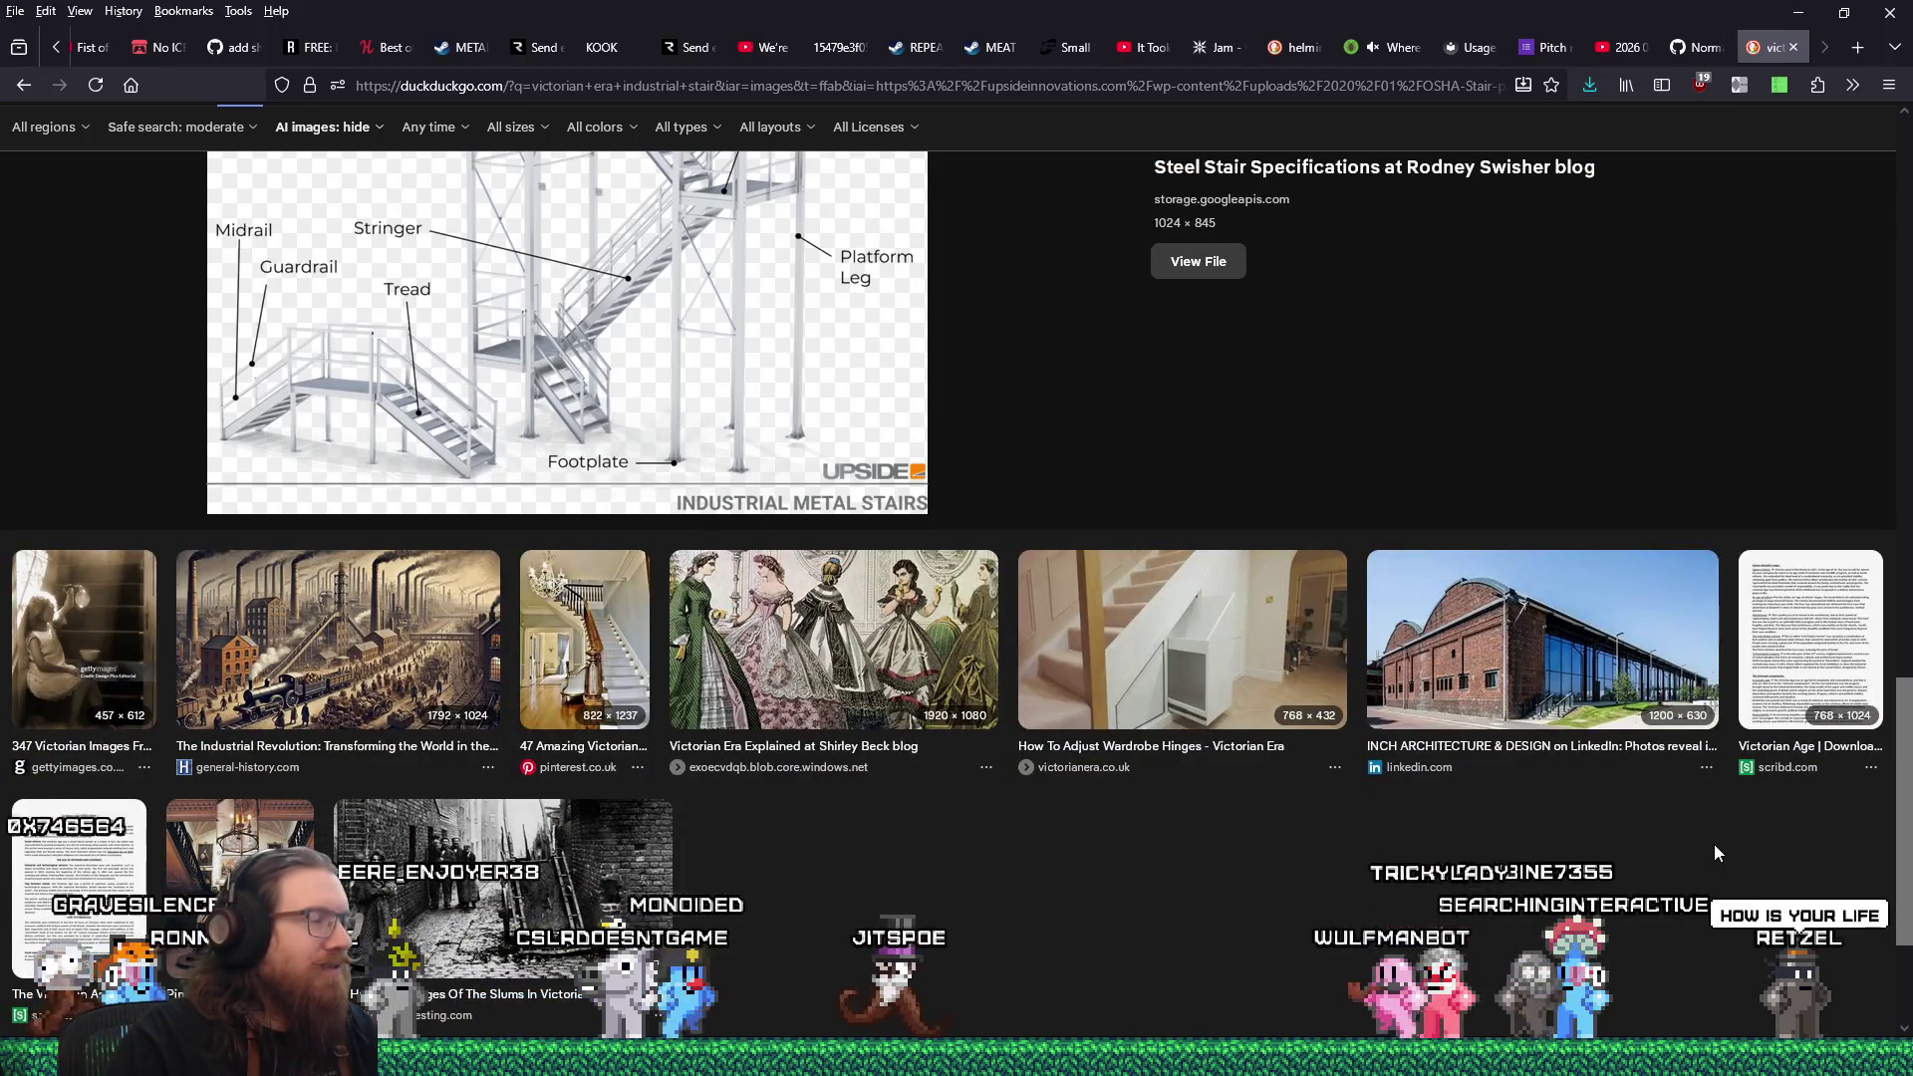
{"action": "left_click", "coordinate": [439, 662]}
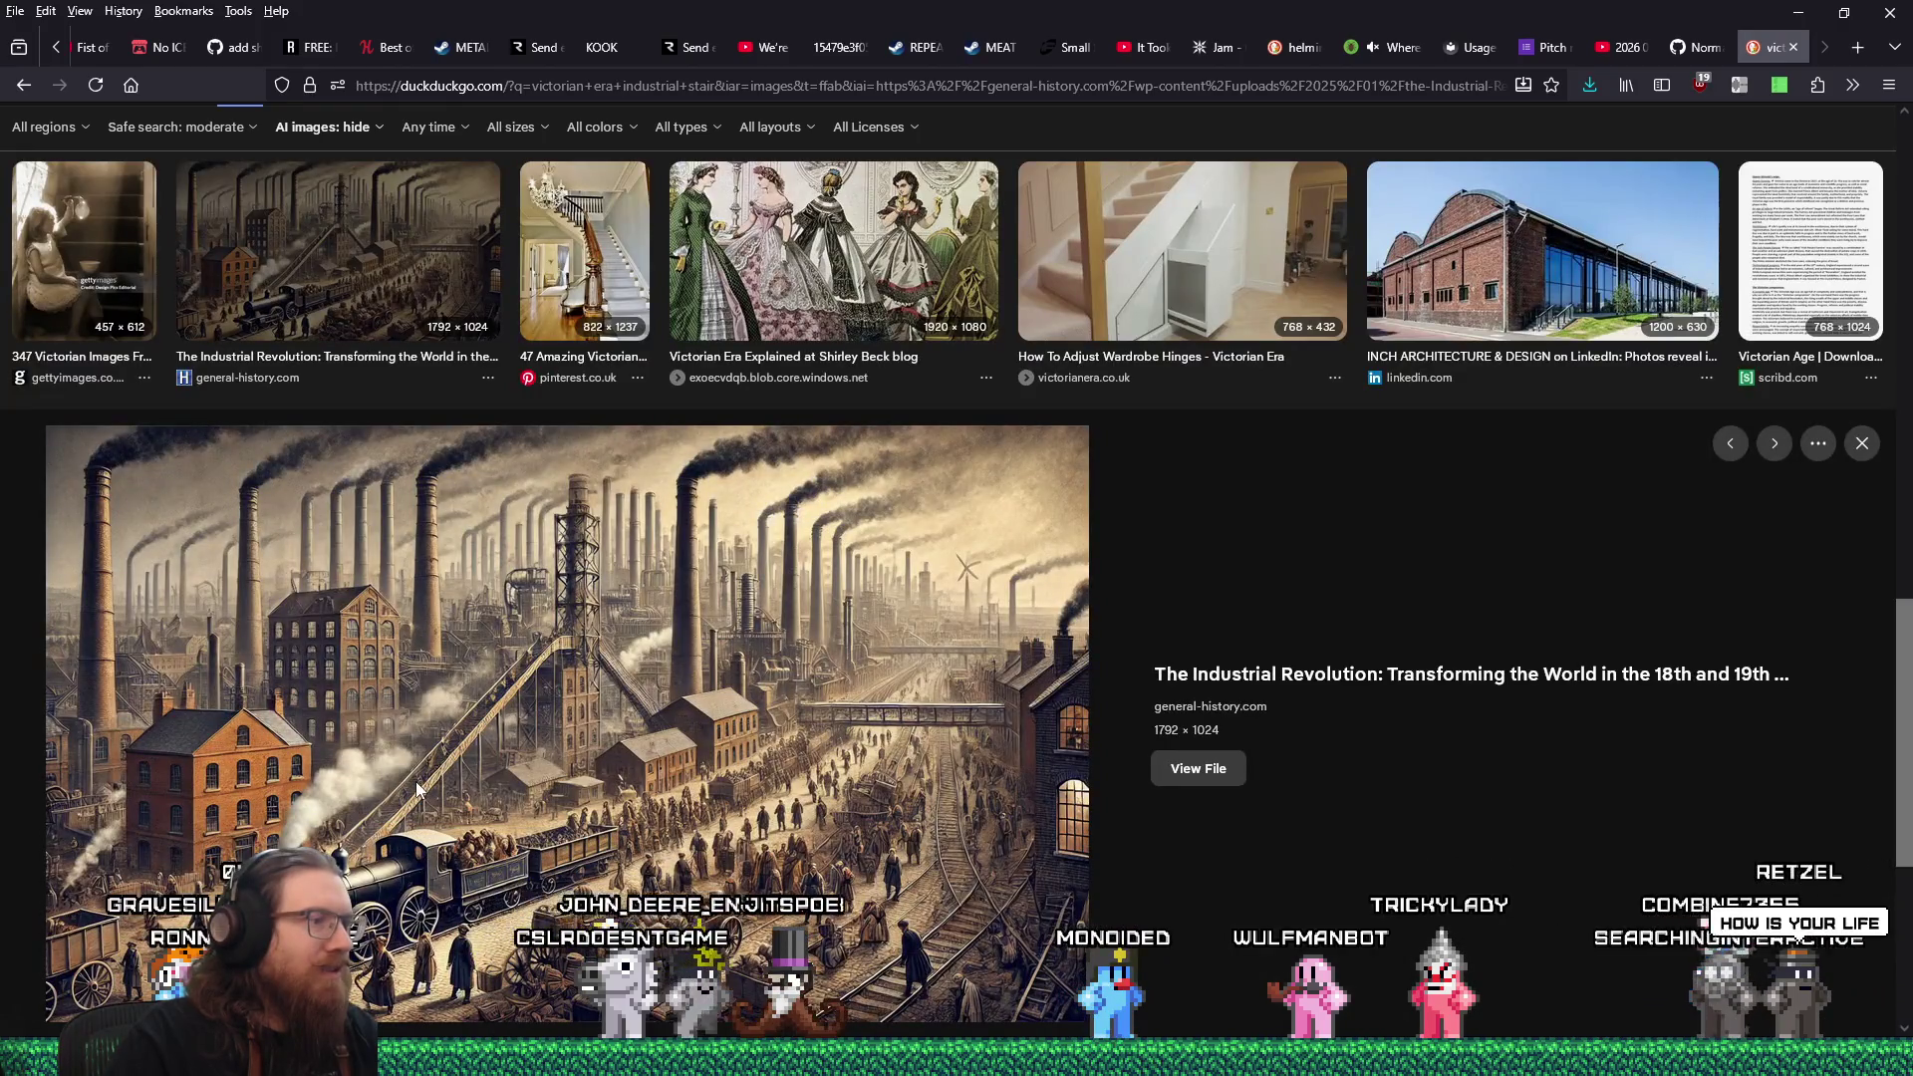
{"action": "scroll", "coordinate": [1375, 877], "scroll_direction": "down", "scroll_amount": 5}
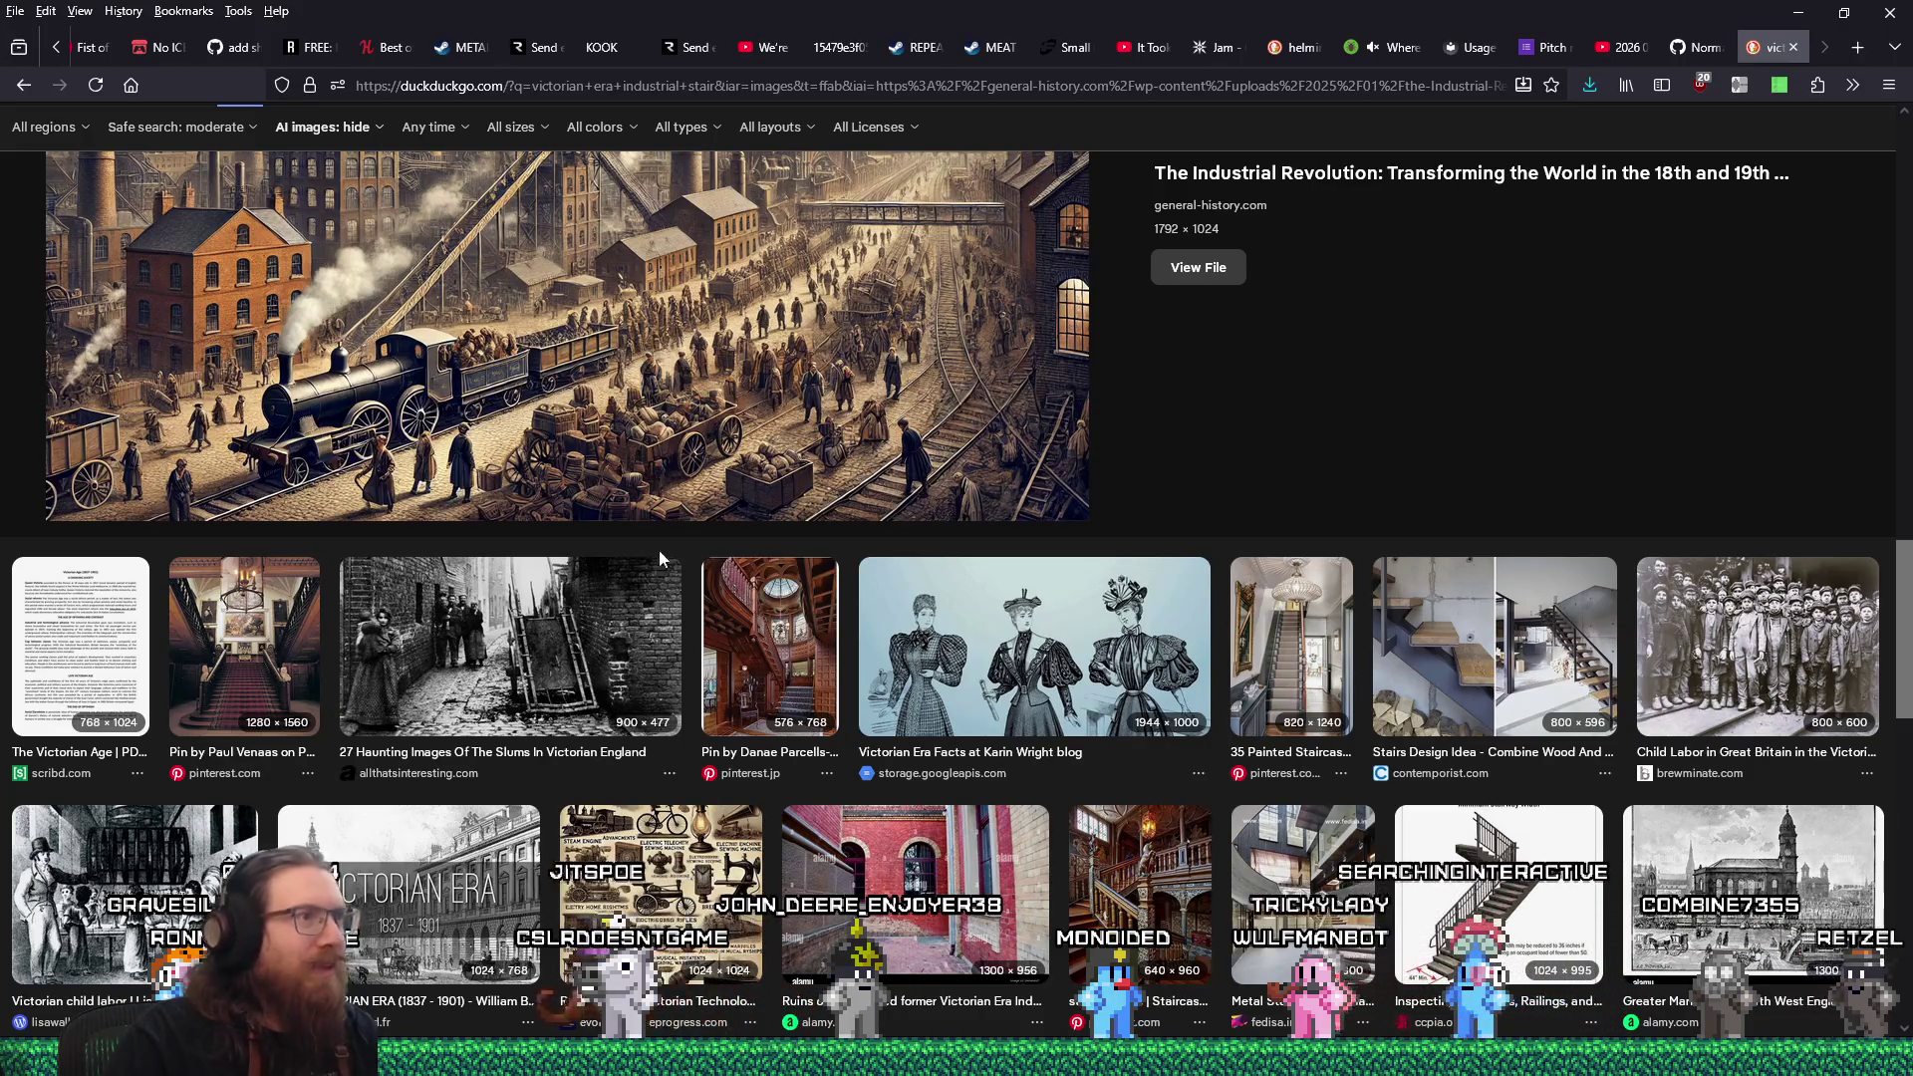
{"action": "scroll", "coordinate": [1176, 785], "scroll_direction": "down", "scroll_amount": 1}
{"action": "left_click", "coordinate": [1494, 797]}
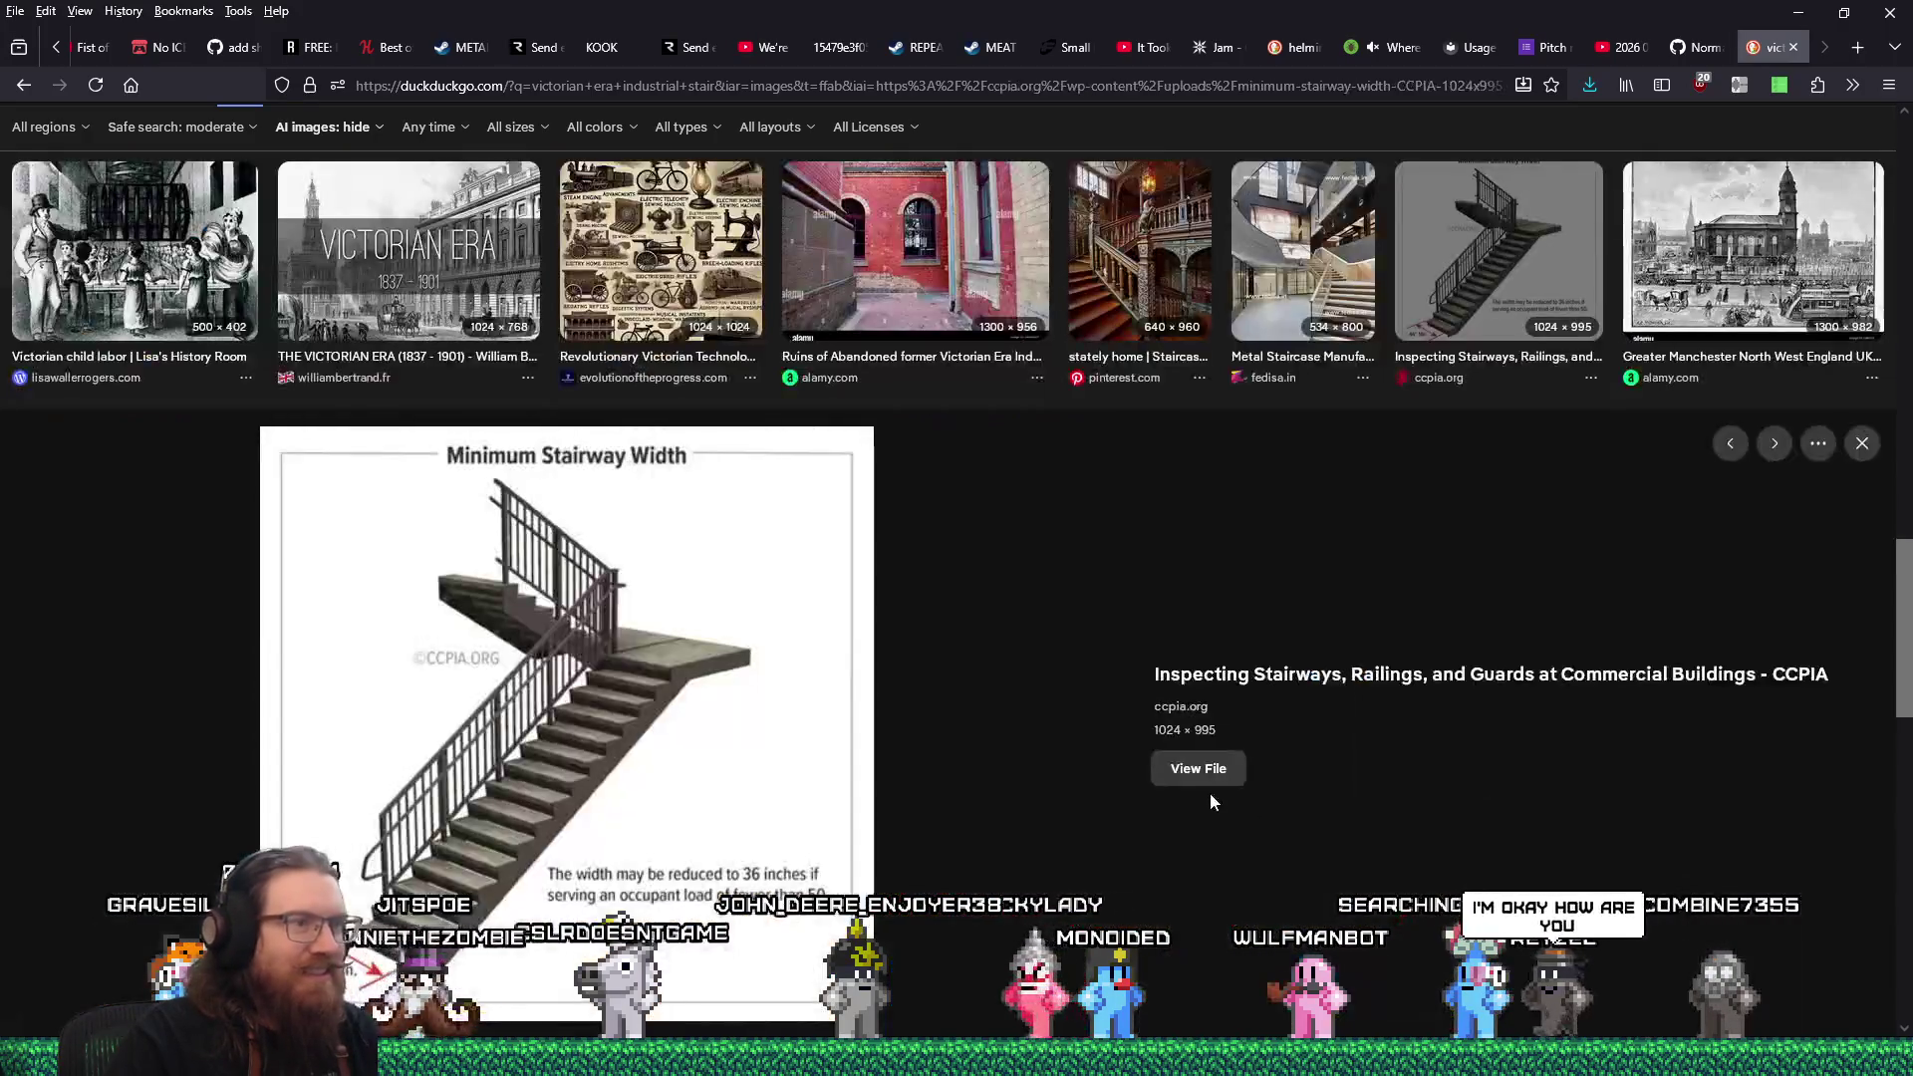
Preview the Steampunk Control Panel image and open it at full size.
{"action": "scroll", "coordinate": [1210, 793], "scroll_direction": "down", "scroll_amount": 6}
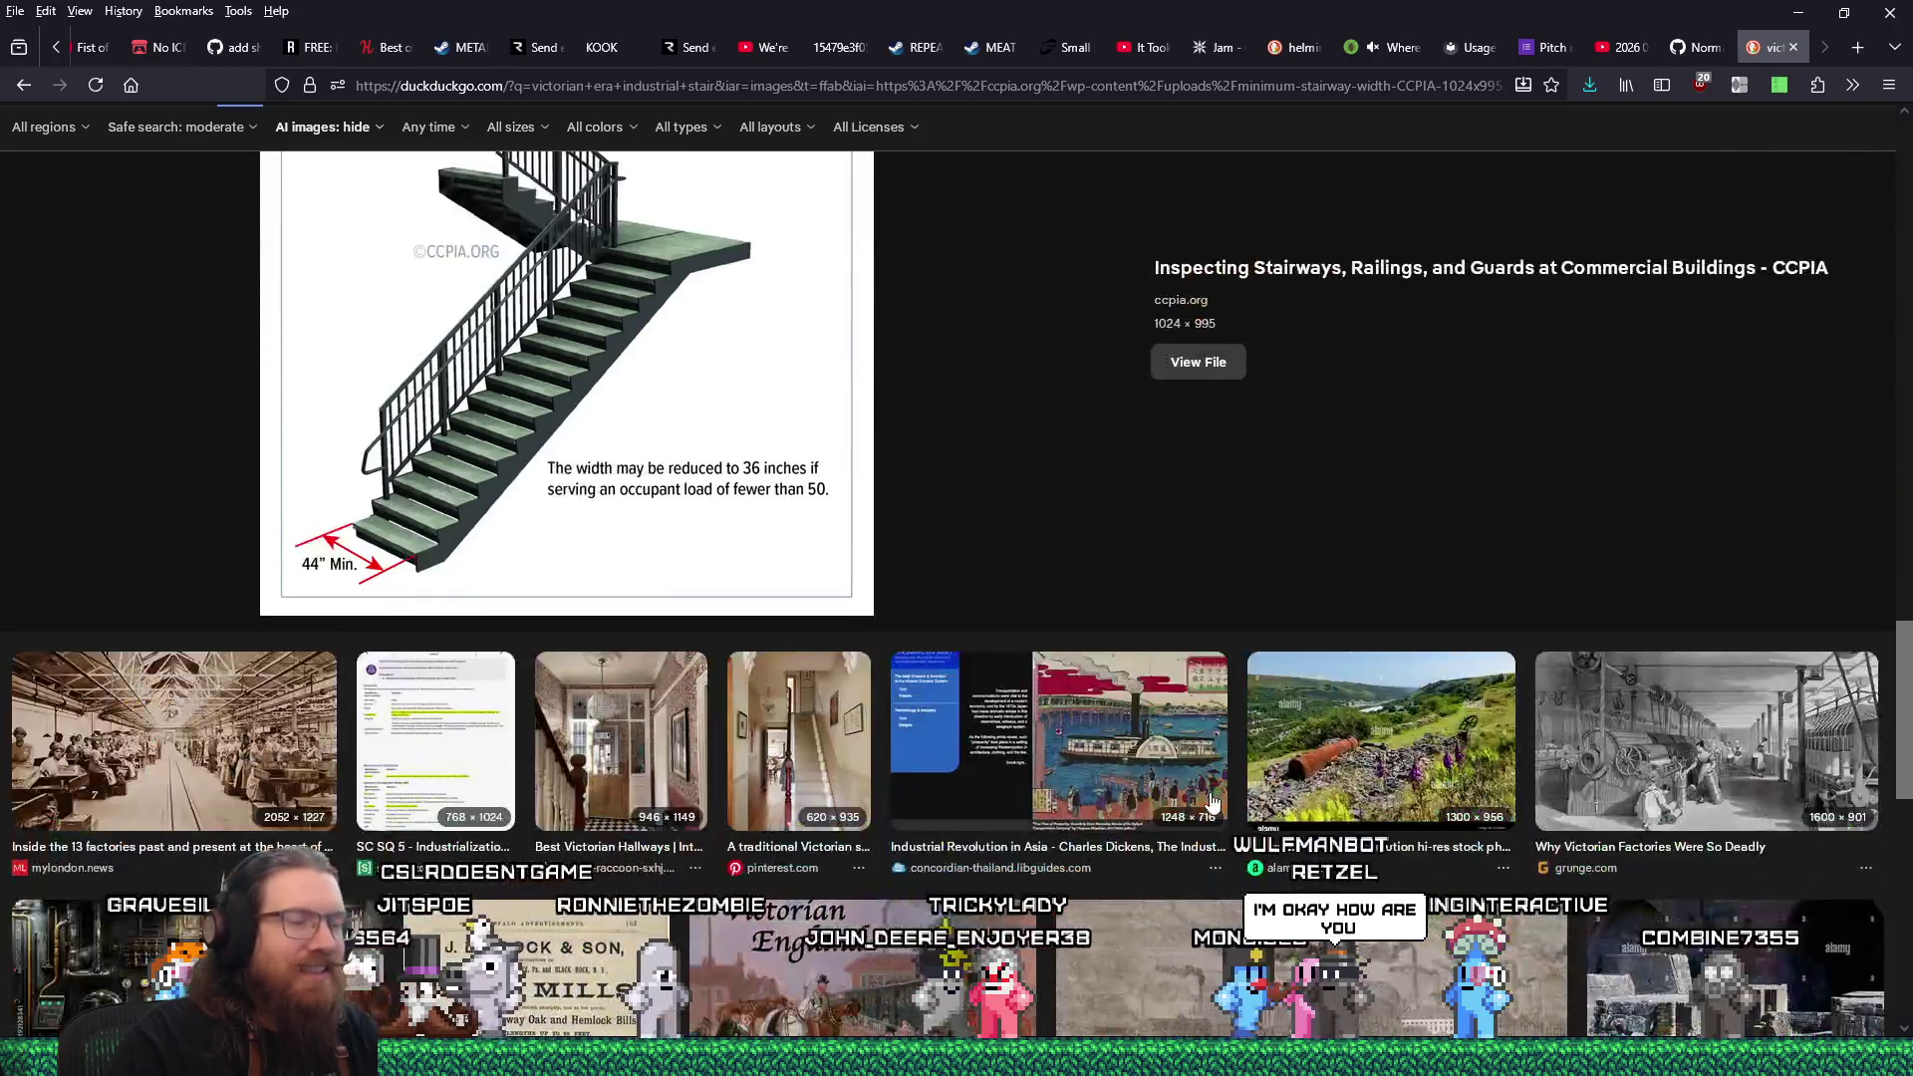
{"action": "scroll", "coordinate": [1211, 800], "scroll_direction": "down", "scroll_amount": 1}
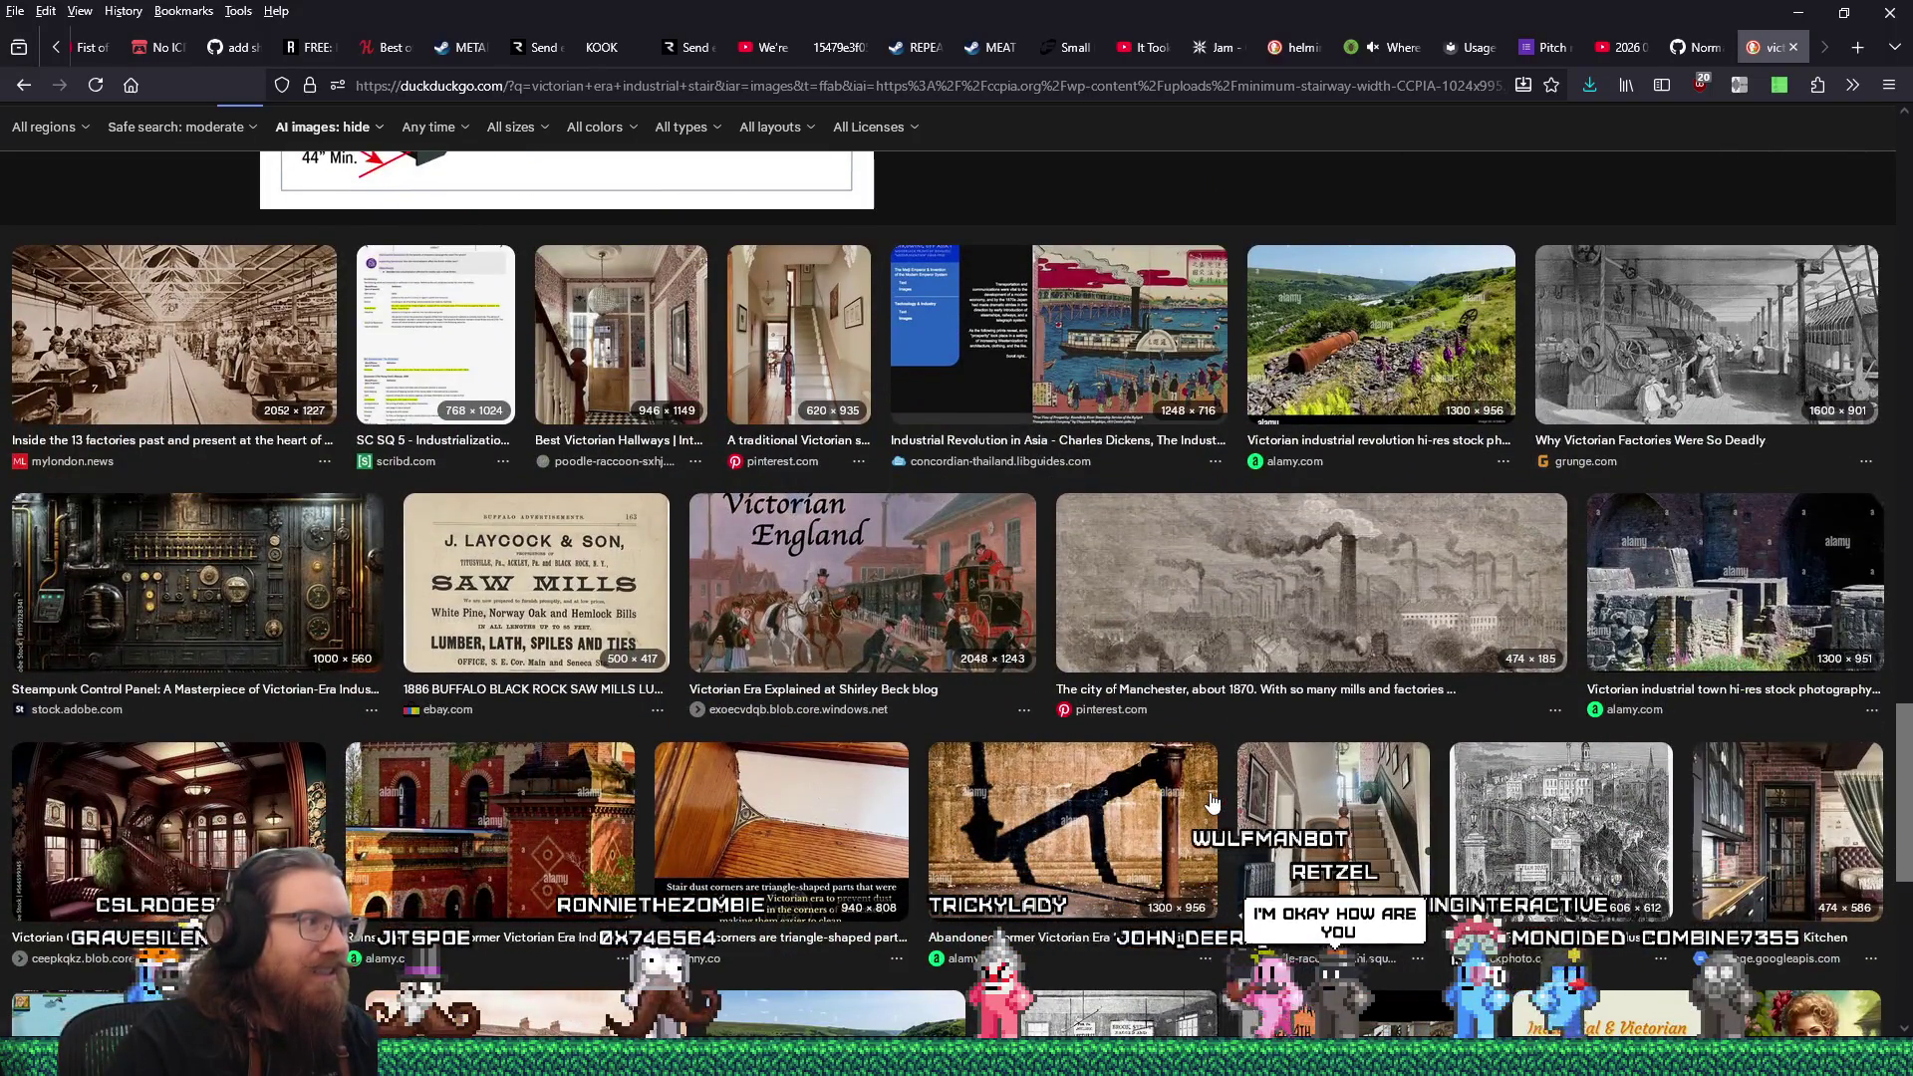
{"action": "scroll", "coordinate": [1212, 800], "scroll_direction": "down", "scroll_amount": 2}
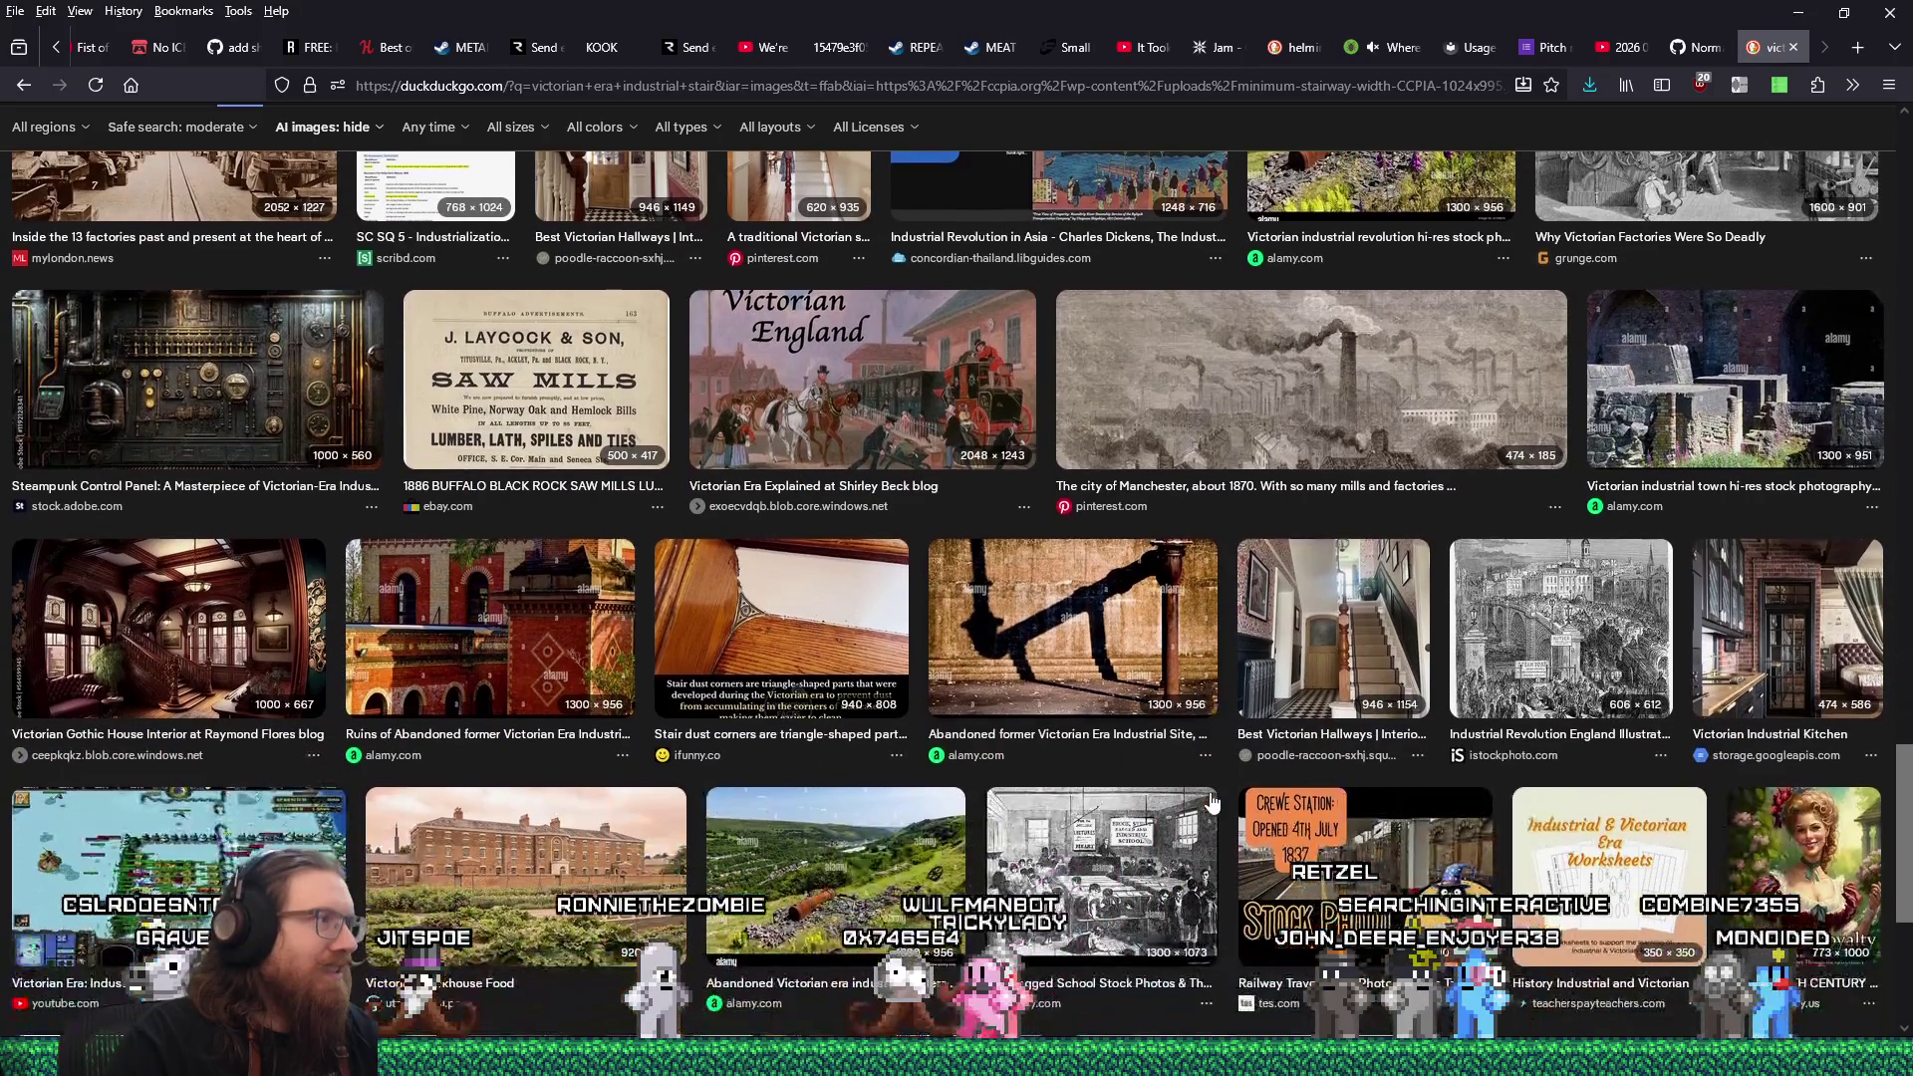
{"action": "left_click", "coordinate": [297, 426]}
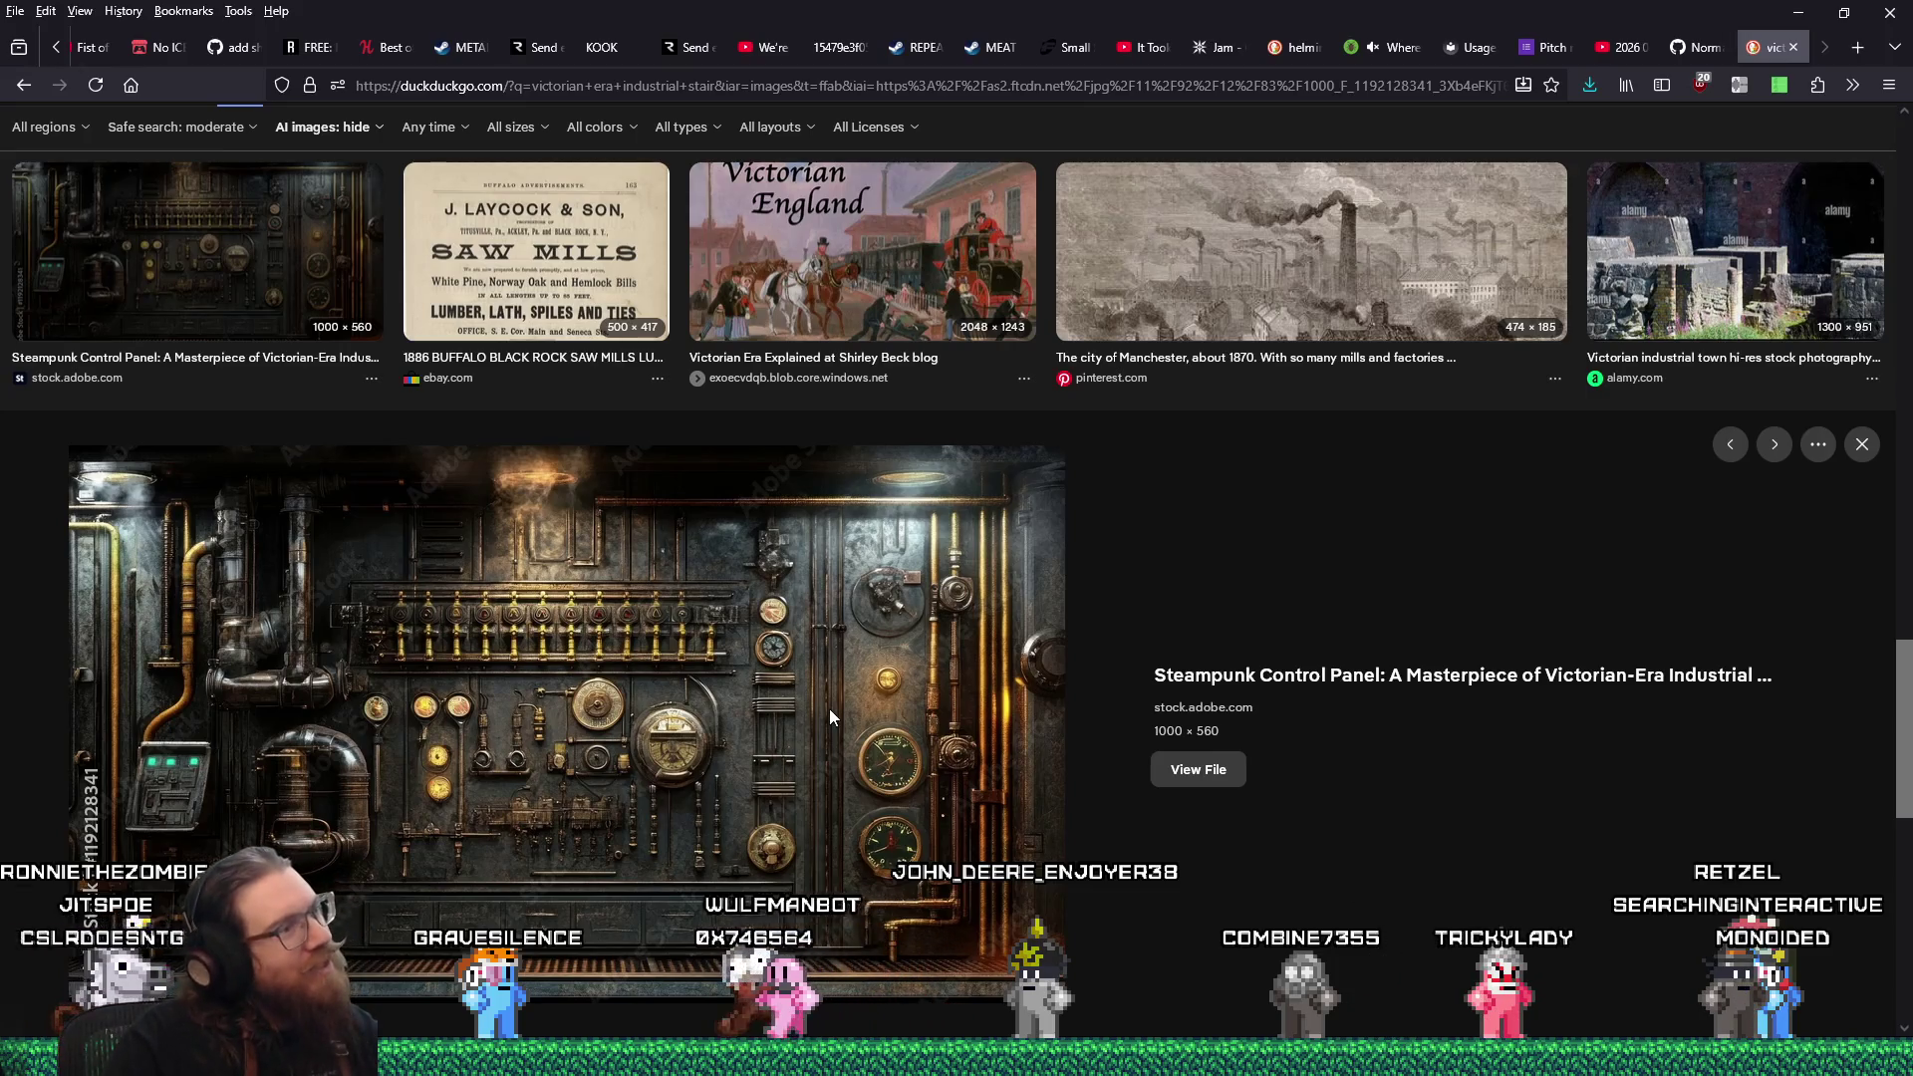
{"action": "left_click", "coordinate": [1200, 763]}
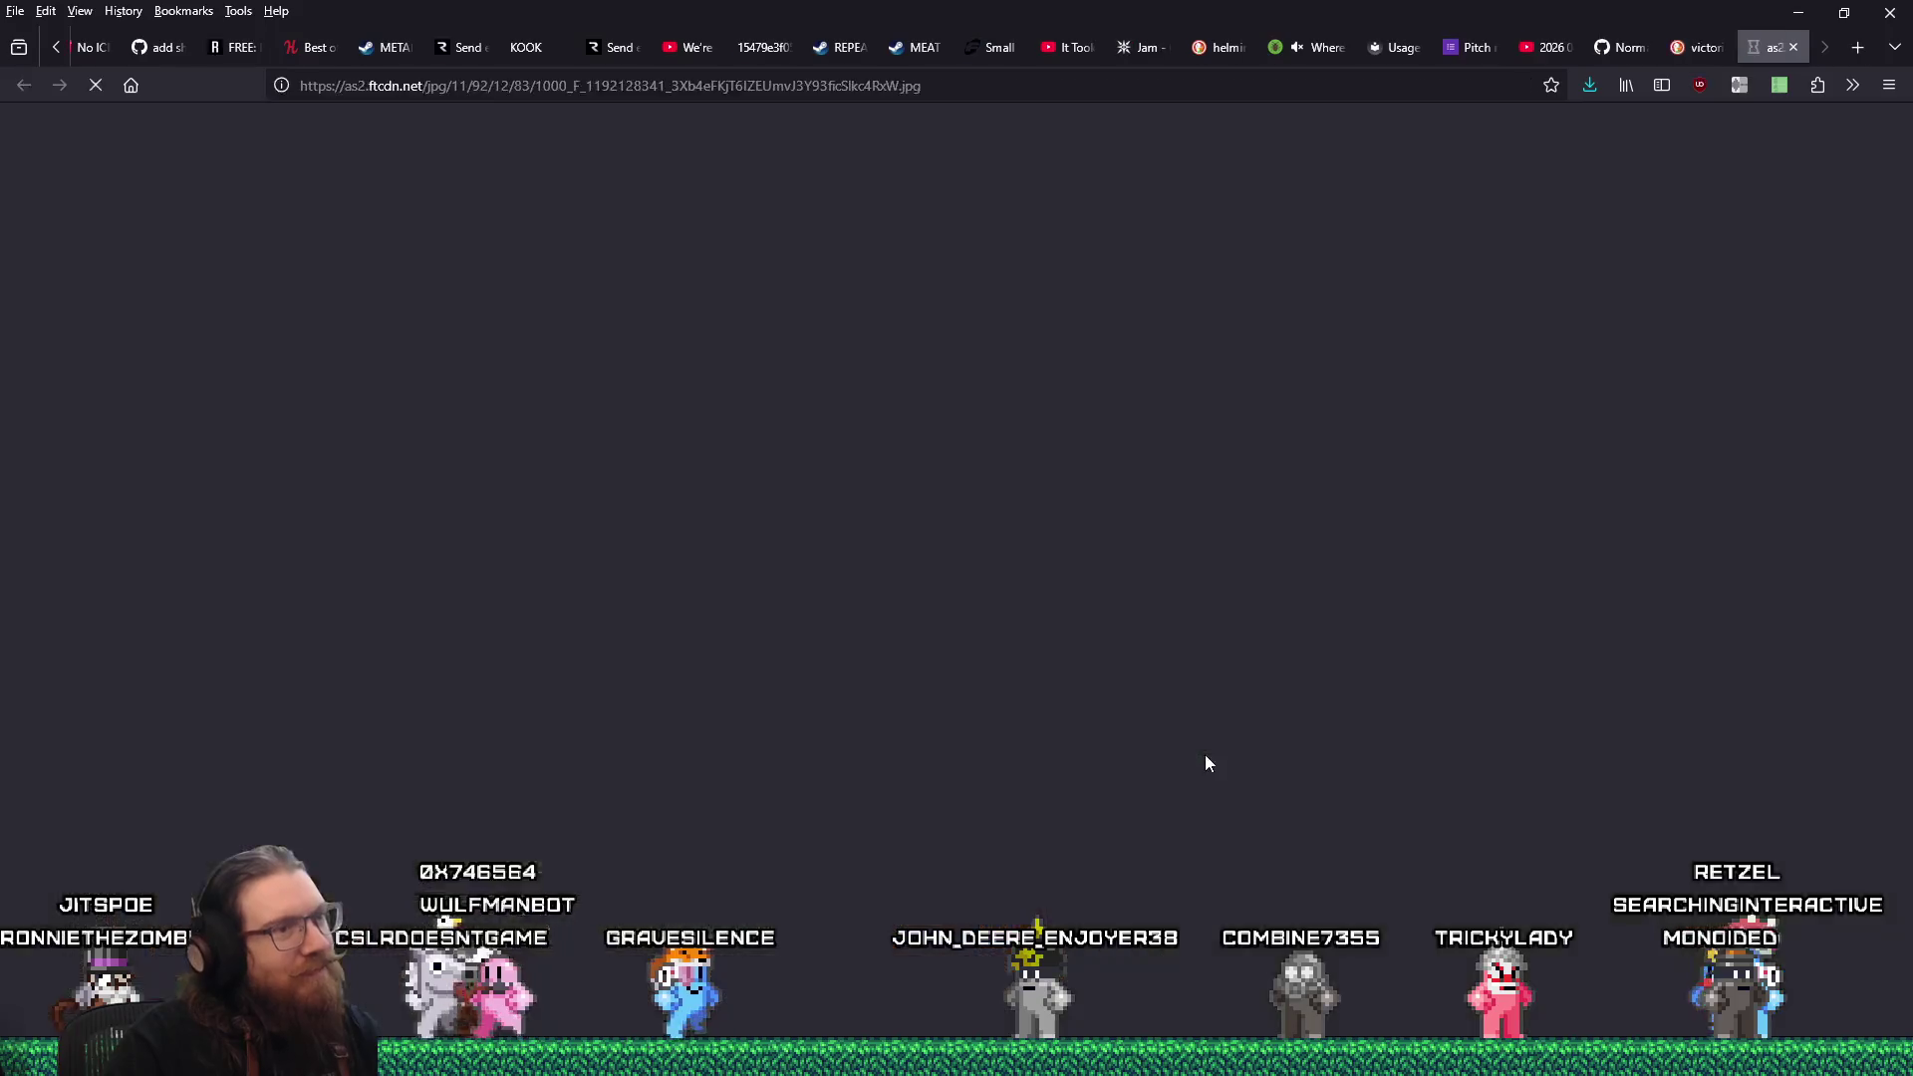
Save the full-size Steampunk Control Panel image into the quakelike ui folder and close its tab.
{"action": "right_click", "coordinate": [1074, 566]}
{"action": "left_click", "coordinate": [1158, 584]}
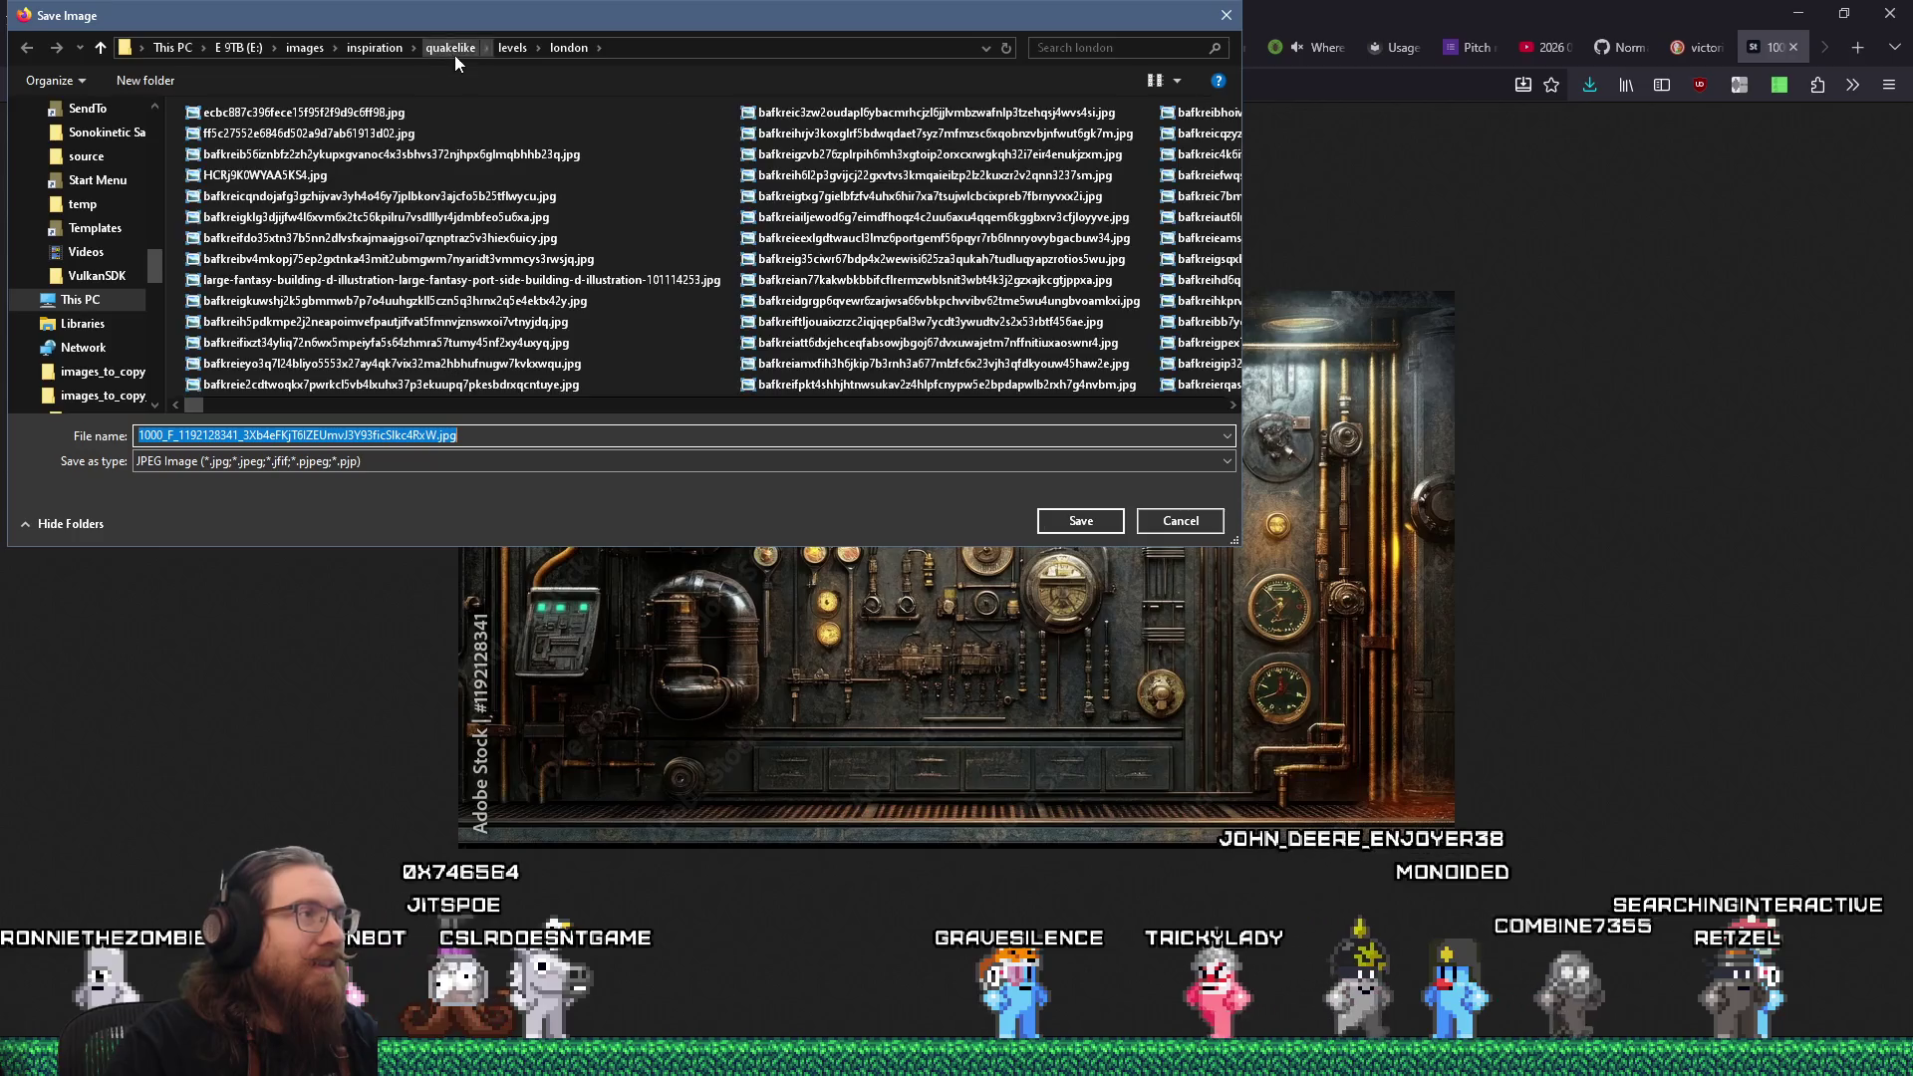
{"action": "left_click", "coordinate": [453, 50]}
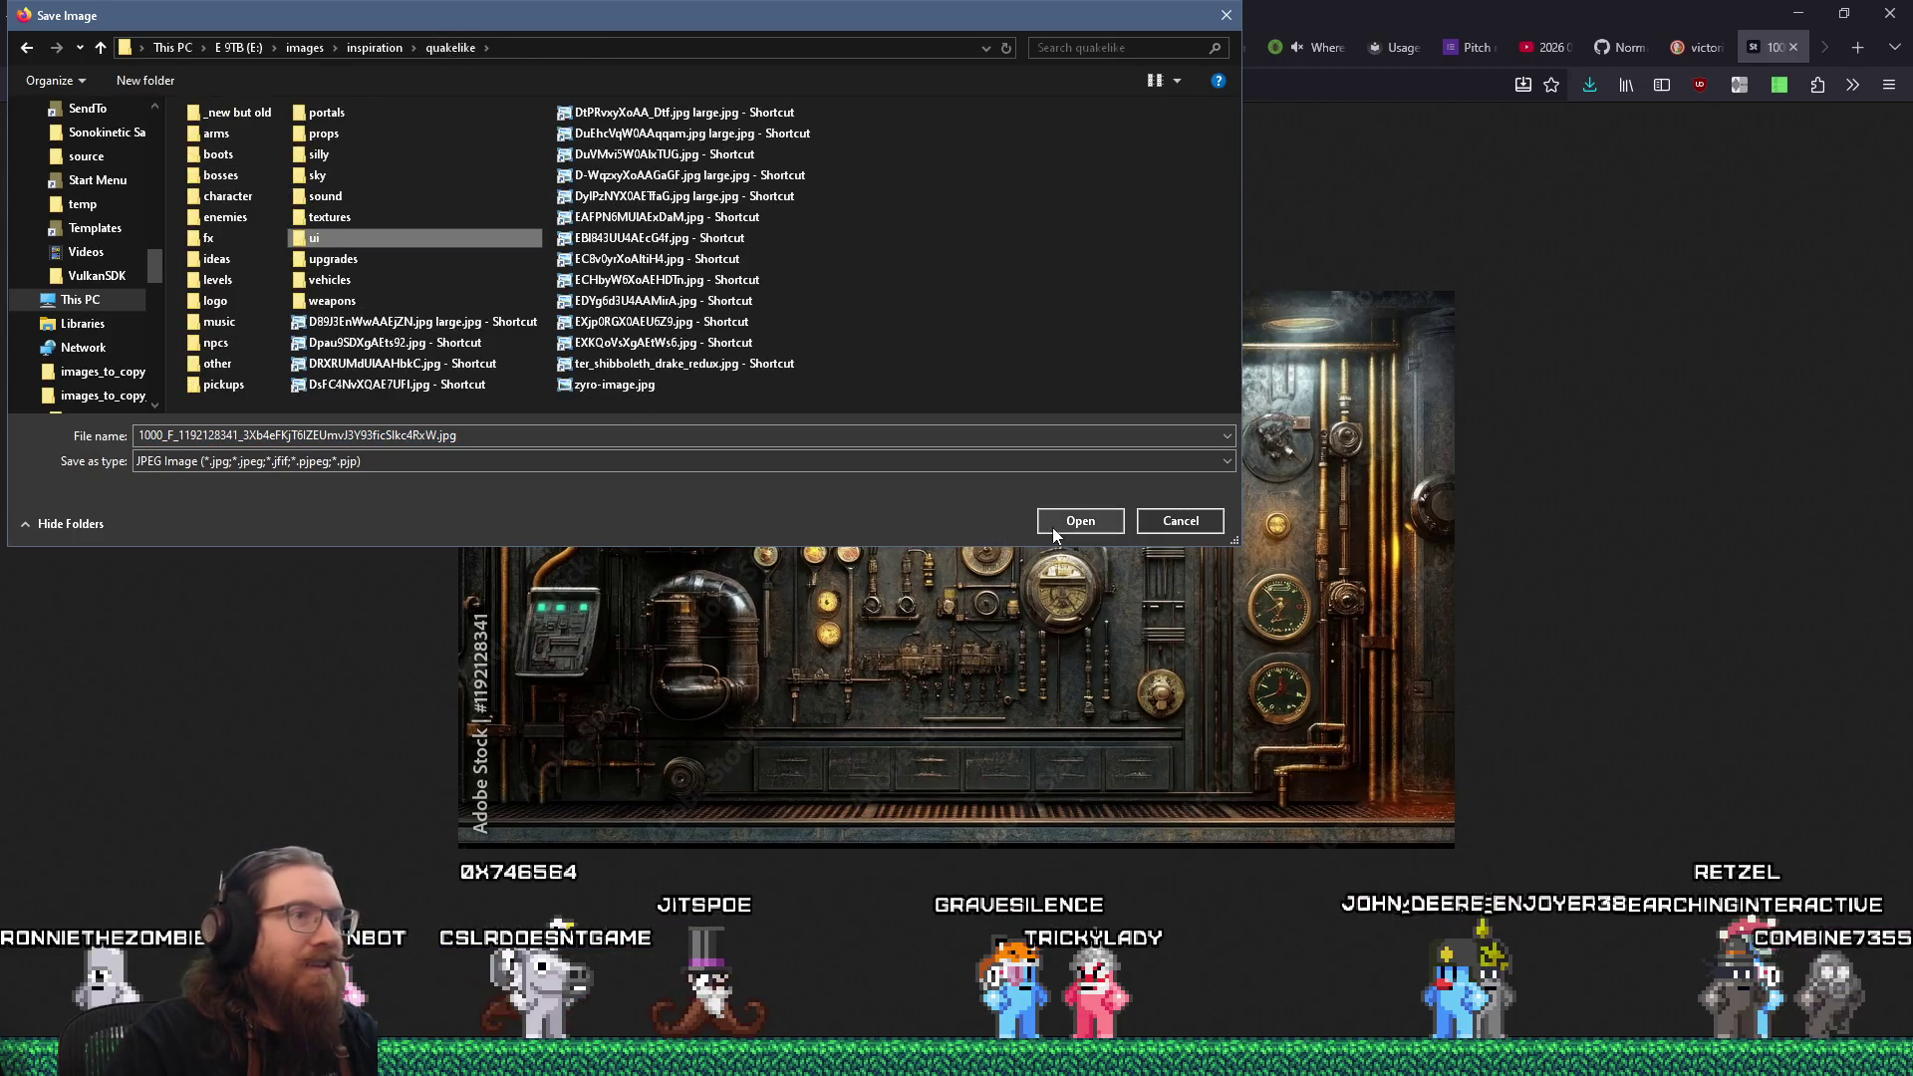
{"action": "left_click", "coordinate": [1052, 526]}
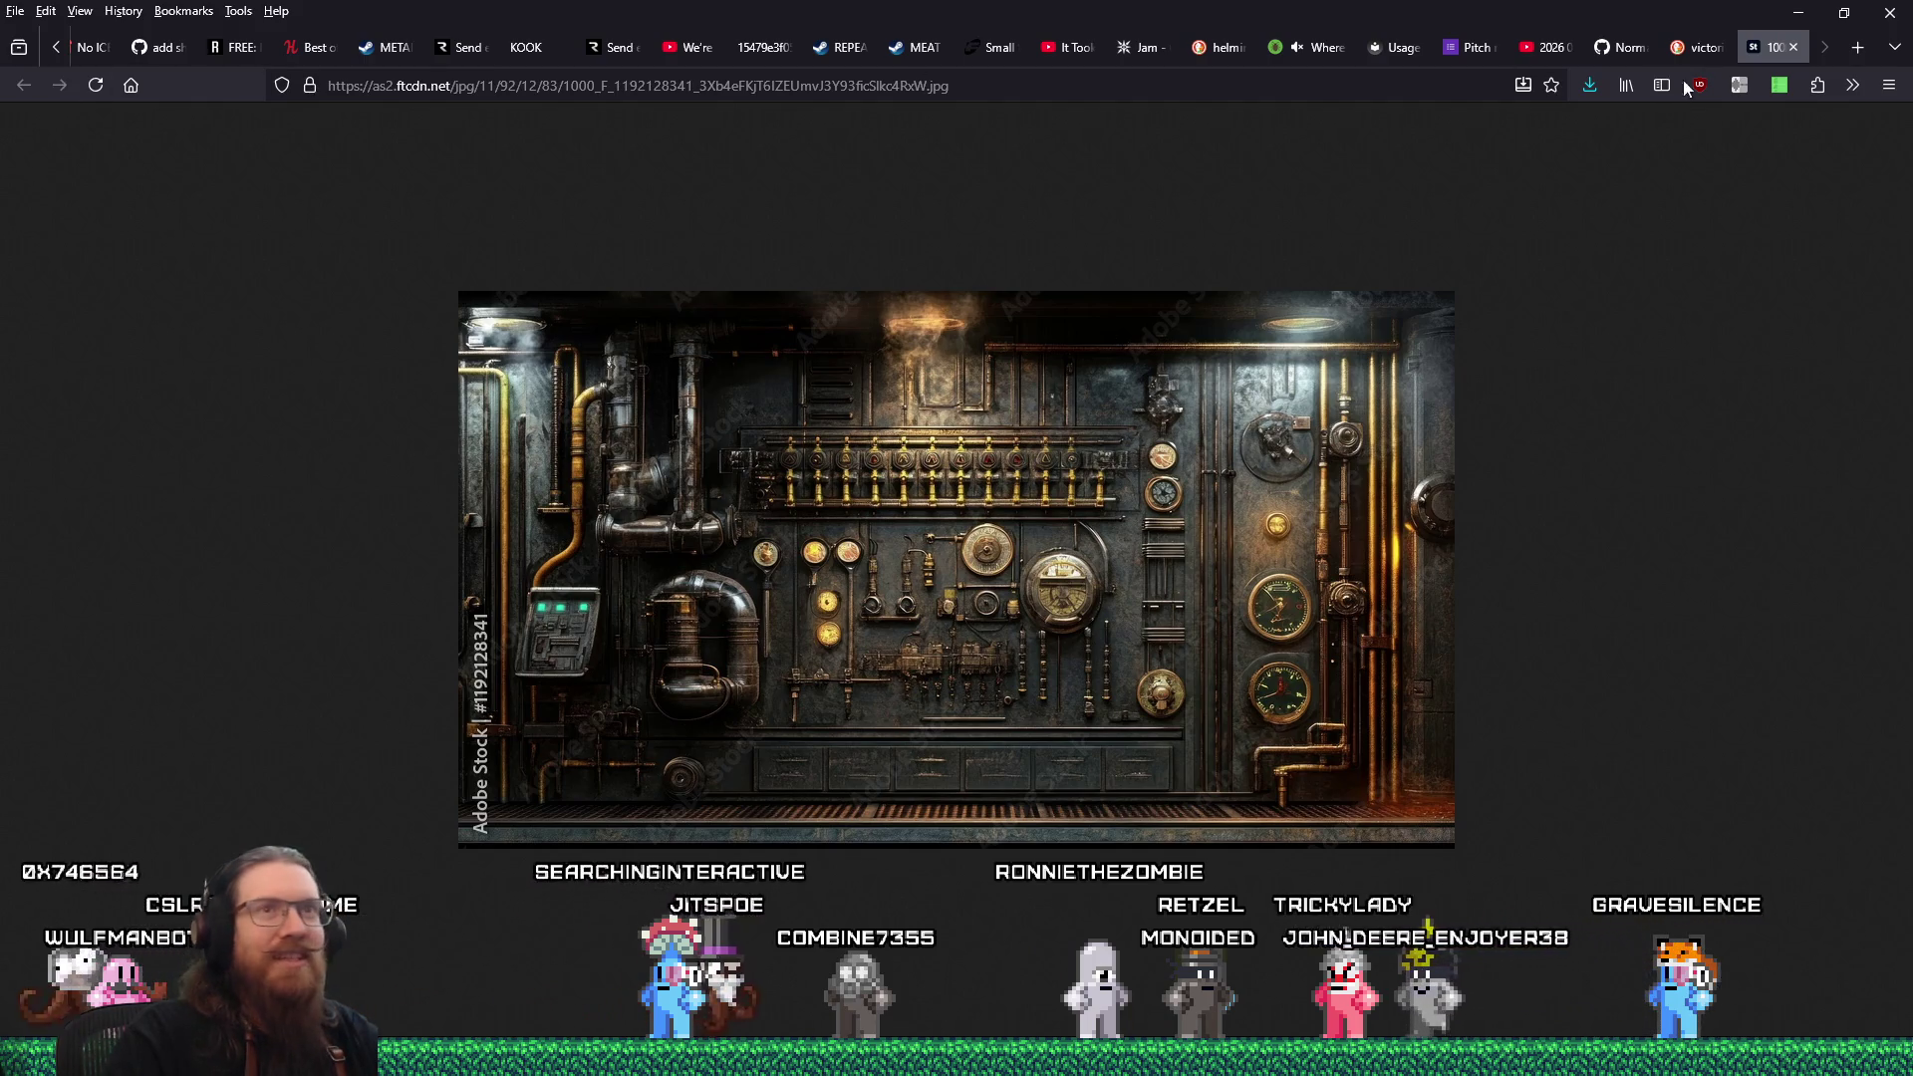
{"action": "left_click", "coordinate": [1793, 47]}
Open the Victorian Interiors staircase photo at full size in its own tab.
{"action": "scroll", "coordinate": [1106, 608], "scroll_direction": "down", "scroll_amount": 5}
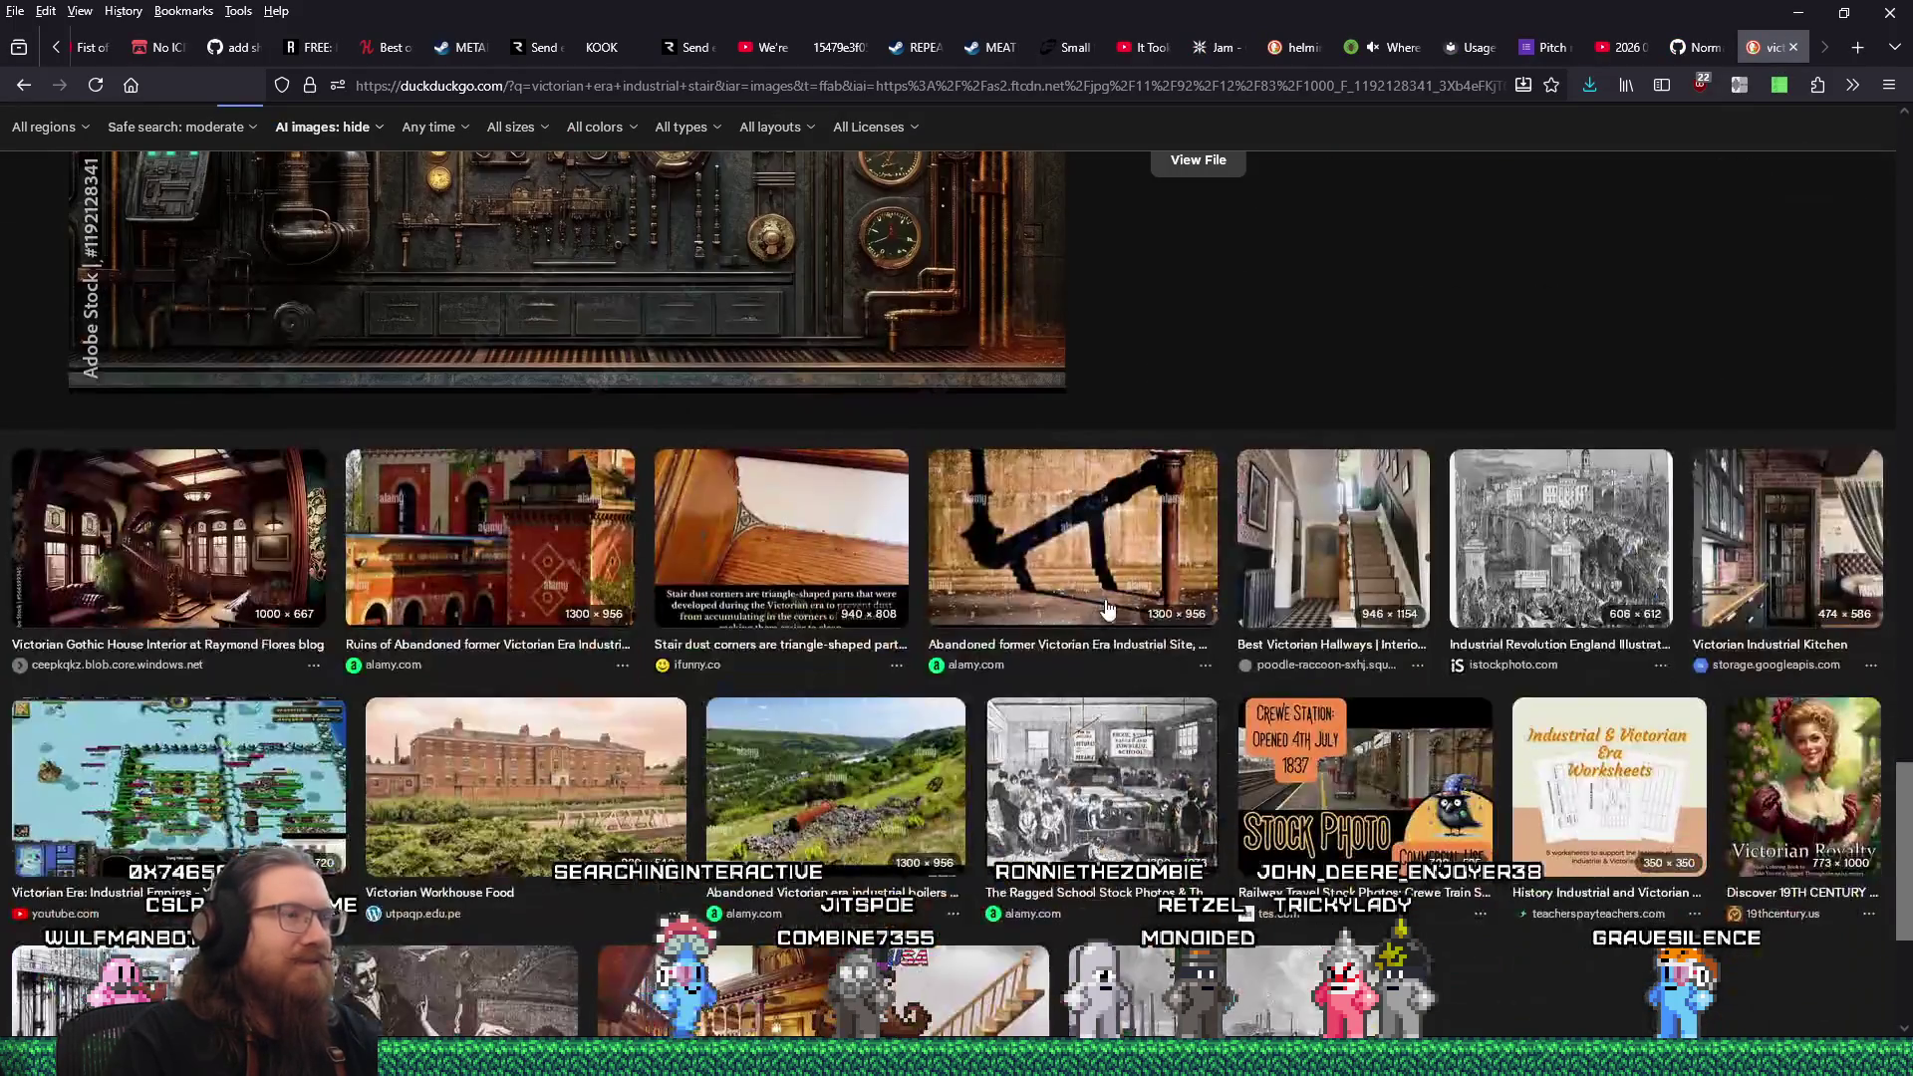
{"action": "scroll", "coordinate": [1106, 607], "scroll_direction": "down", "scroll_amount": 3}
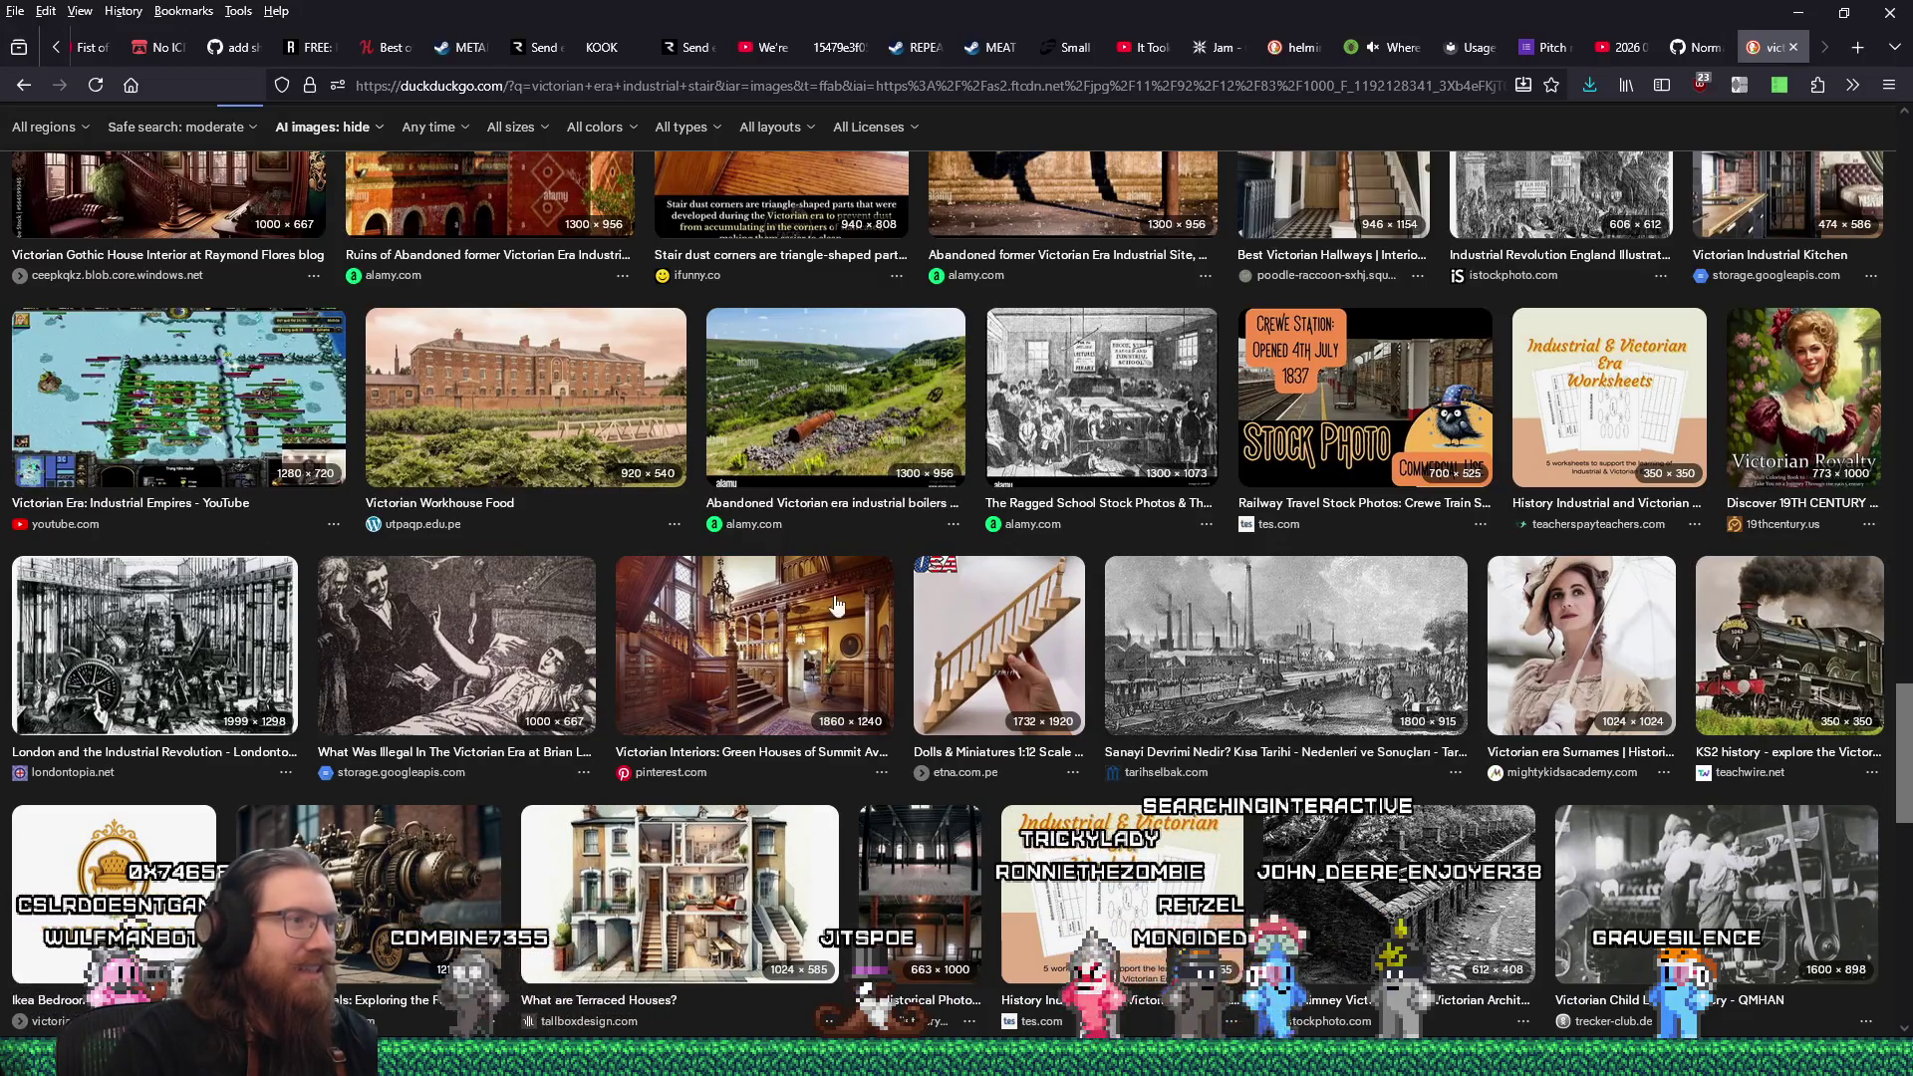
{"action": "left_click", "coordinate": [797, 627]}
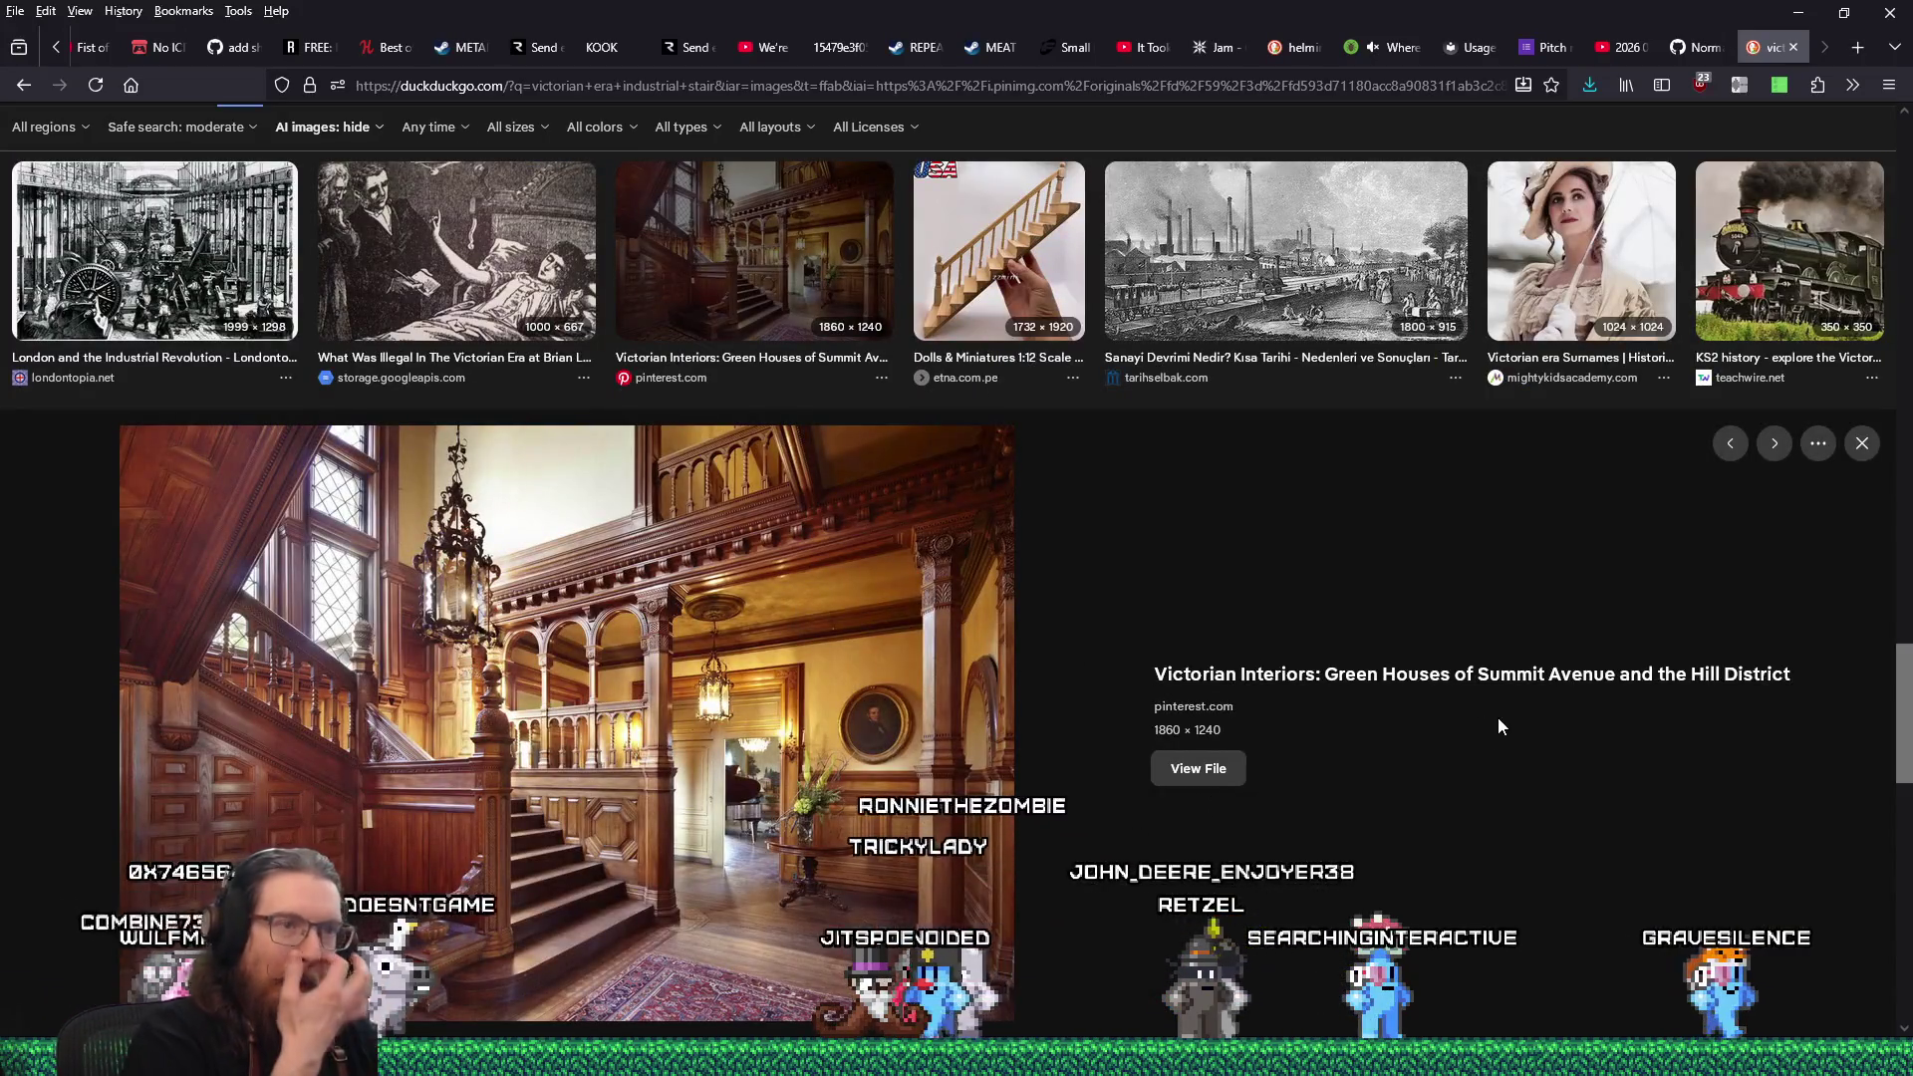
{"action": "left_click", "coordinate": [1211, 771]}
Save the staircase photo via ..\levels\ into the levels folder, then close its tab.
{"action": "right_click", "coordinate": [1007, 517]}
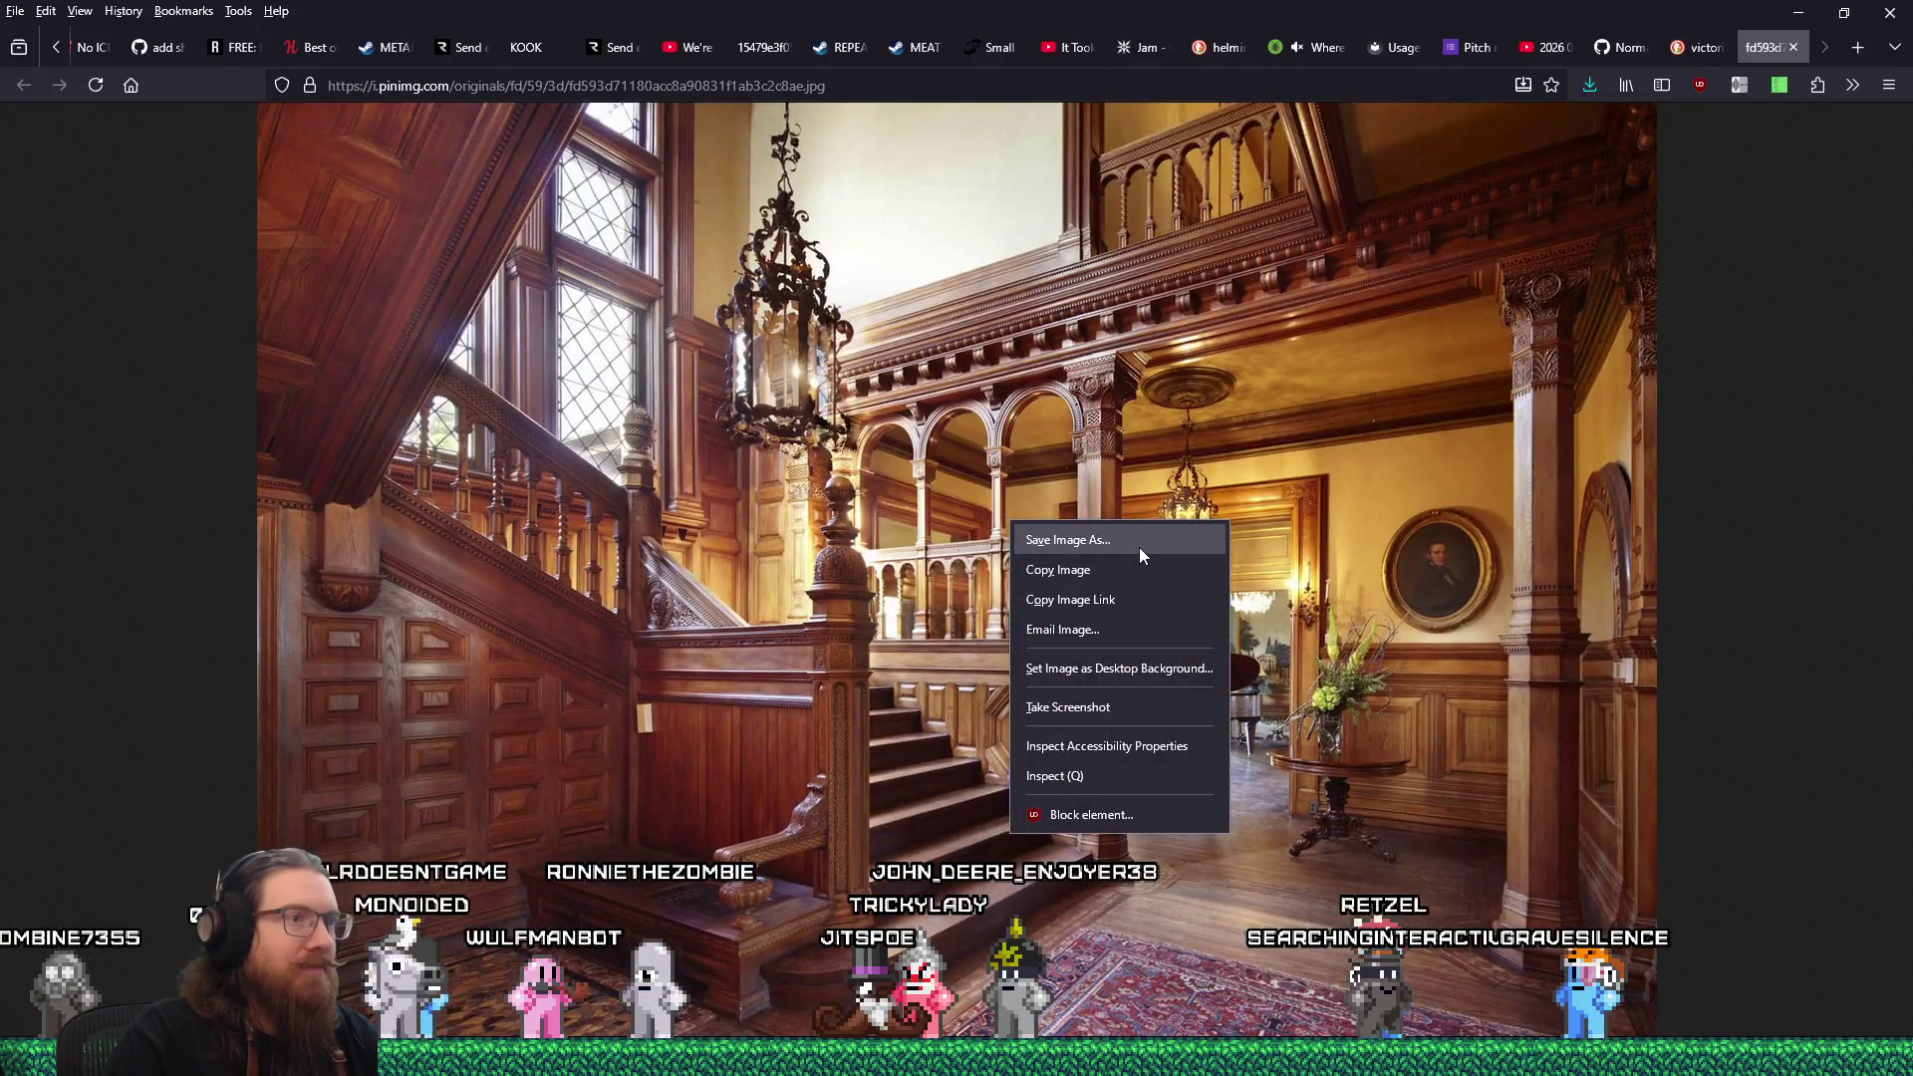
{"action": "left_click", "coordinate": [1139, 546]}
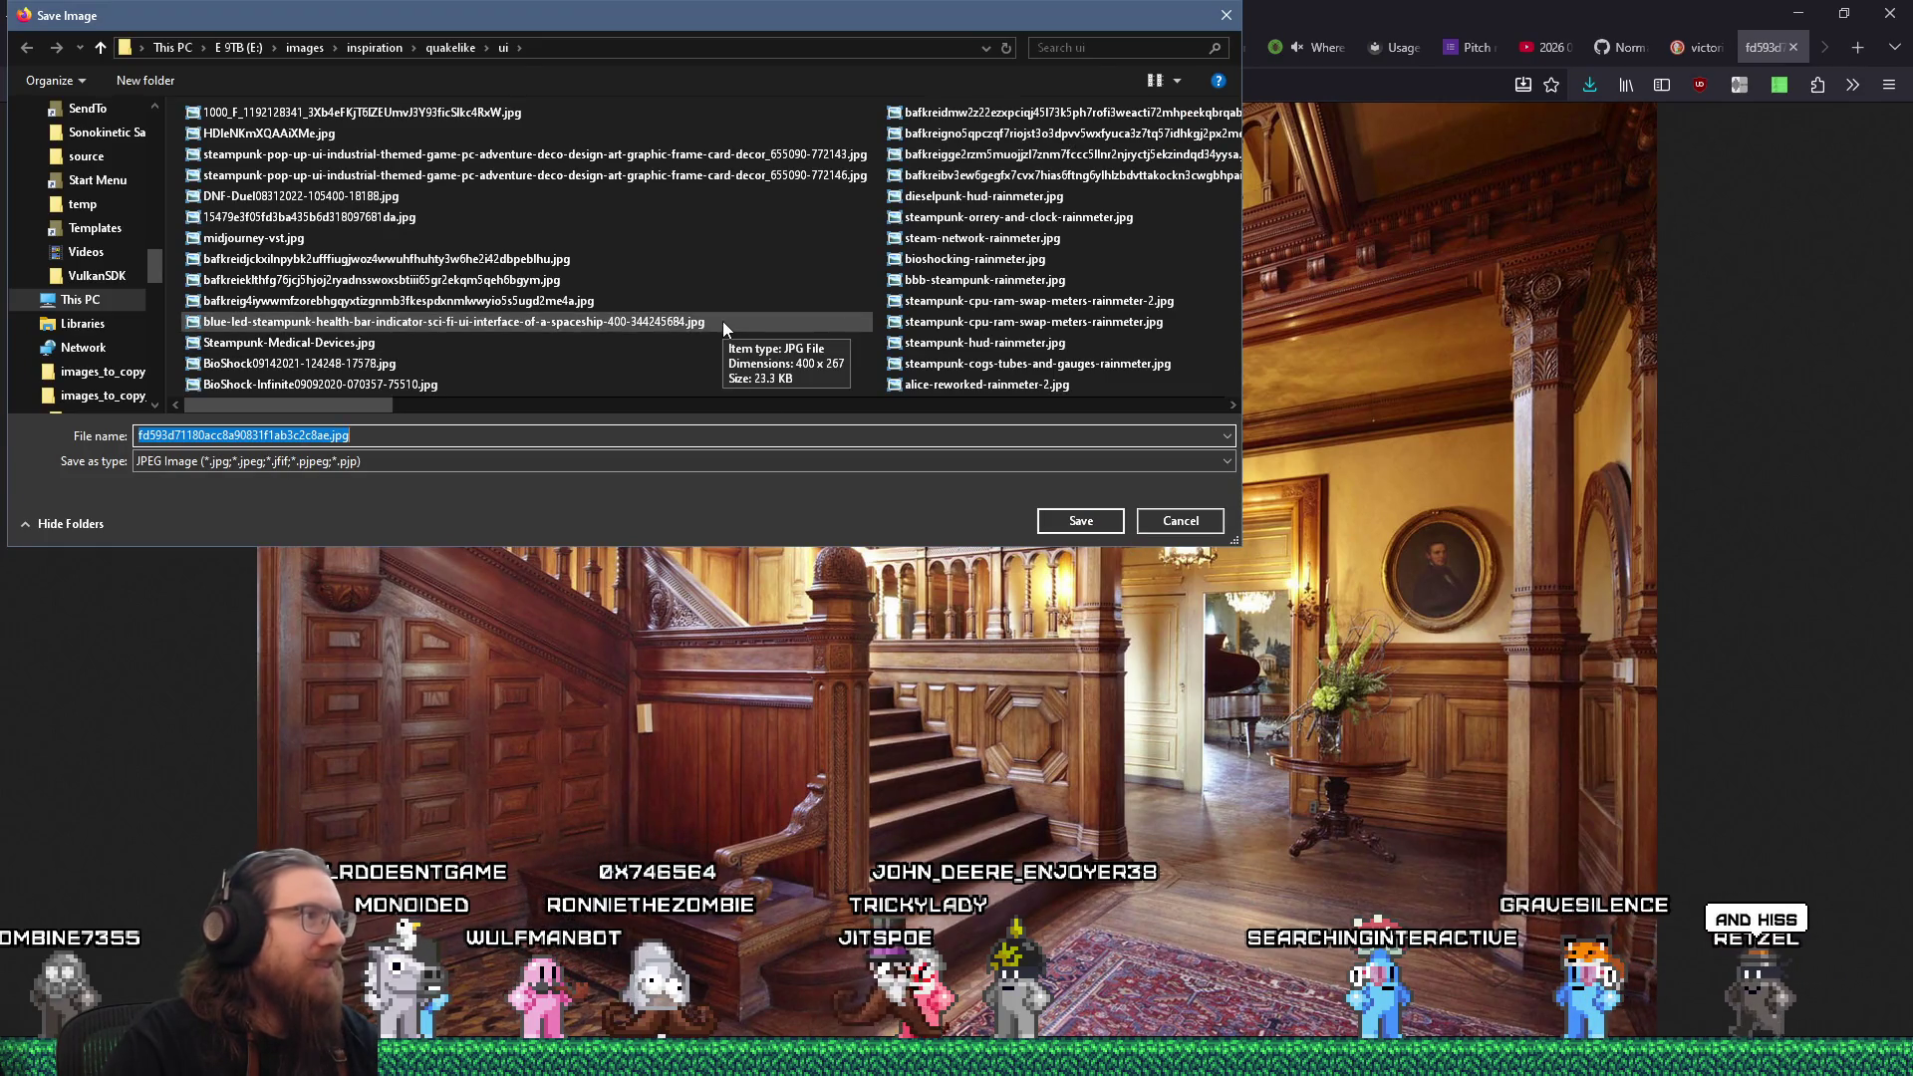
{"action": "type", "text": "..\\"}
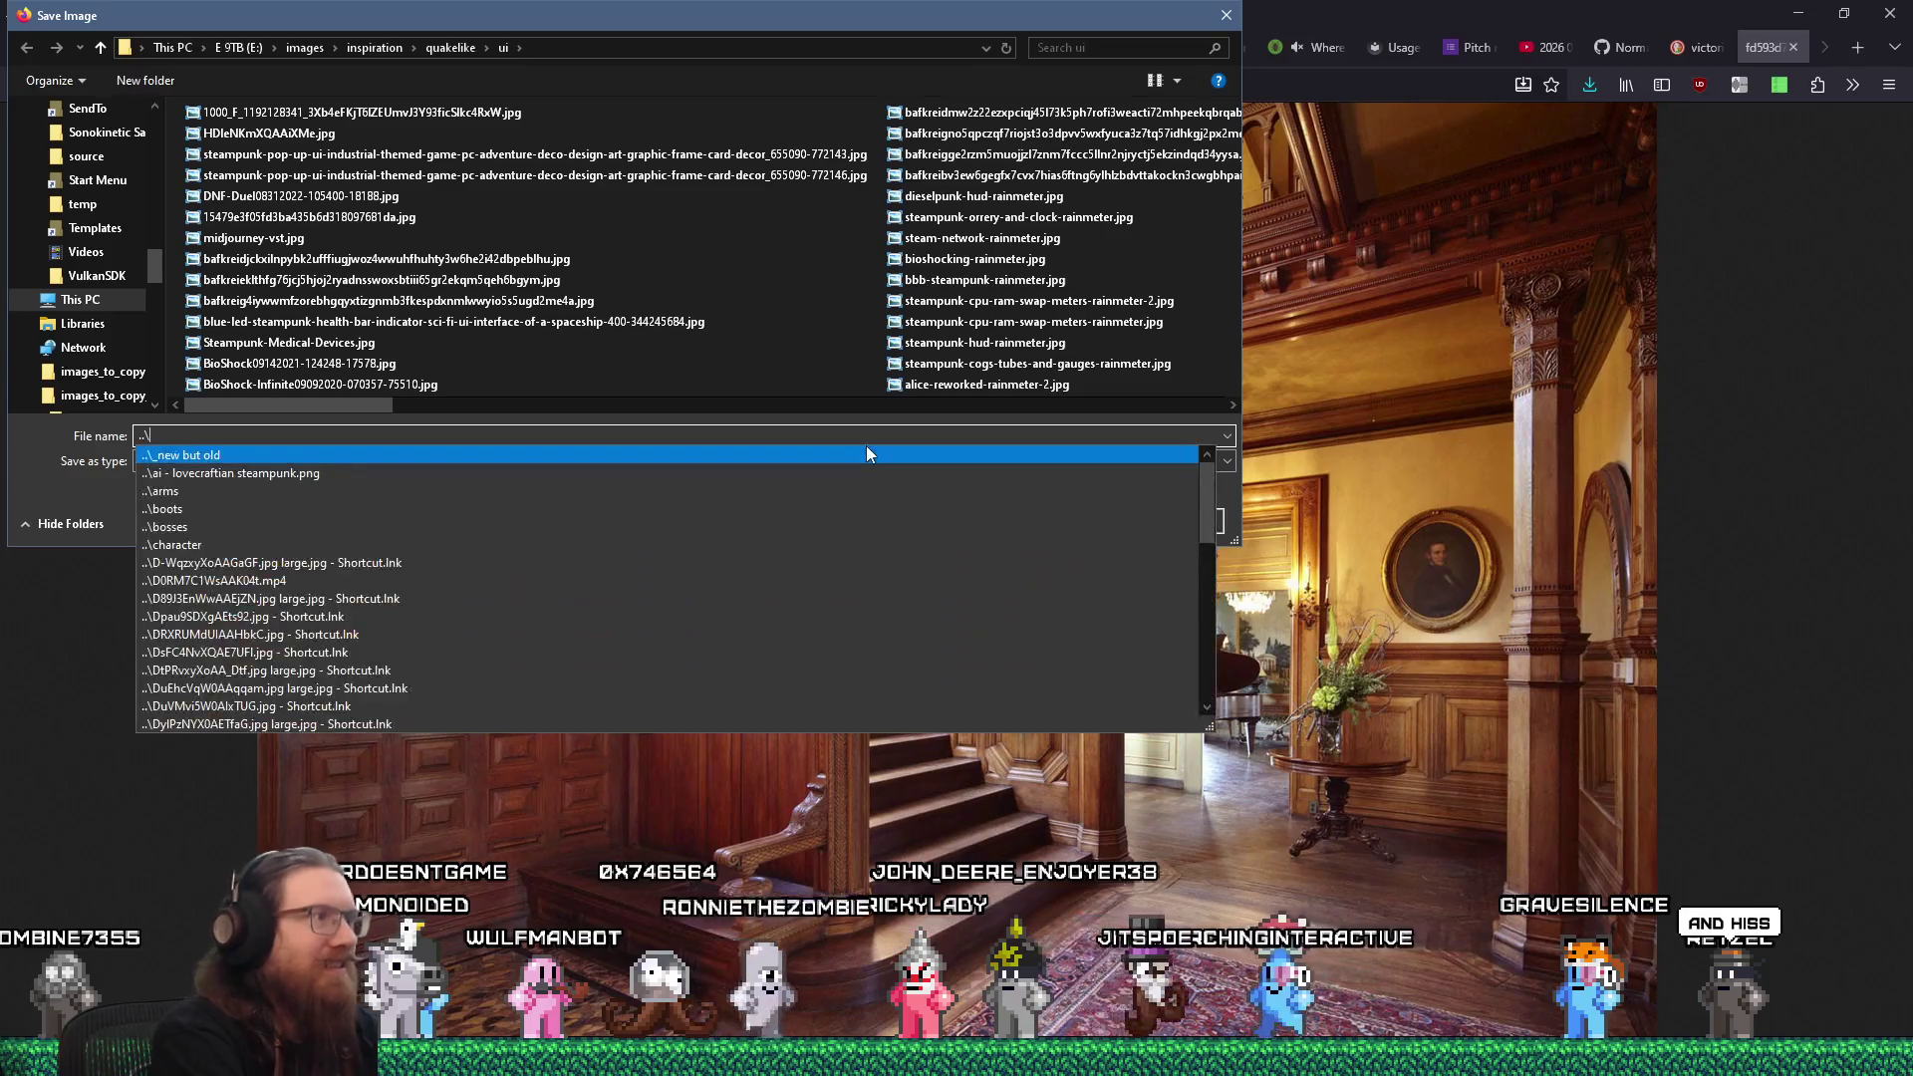
{"action": "type", "text": "london\\"}
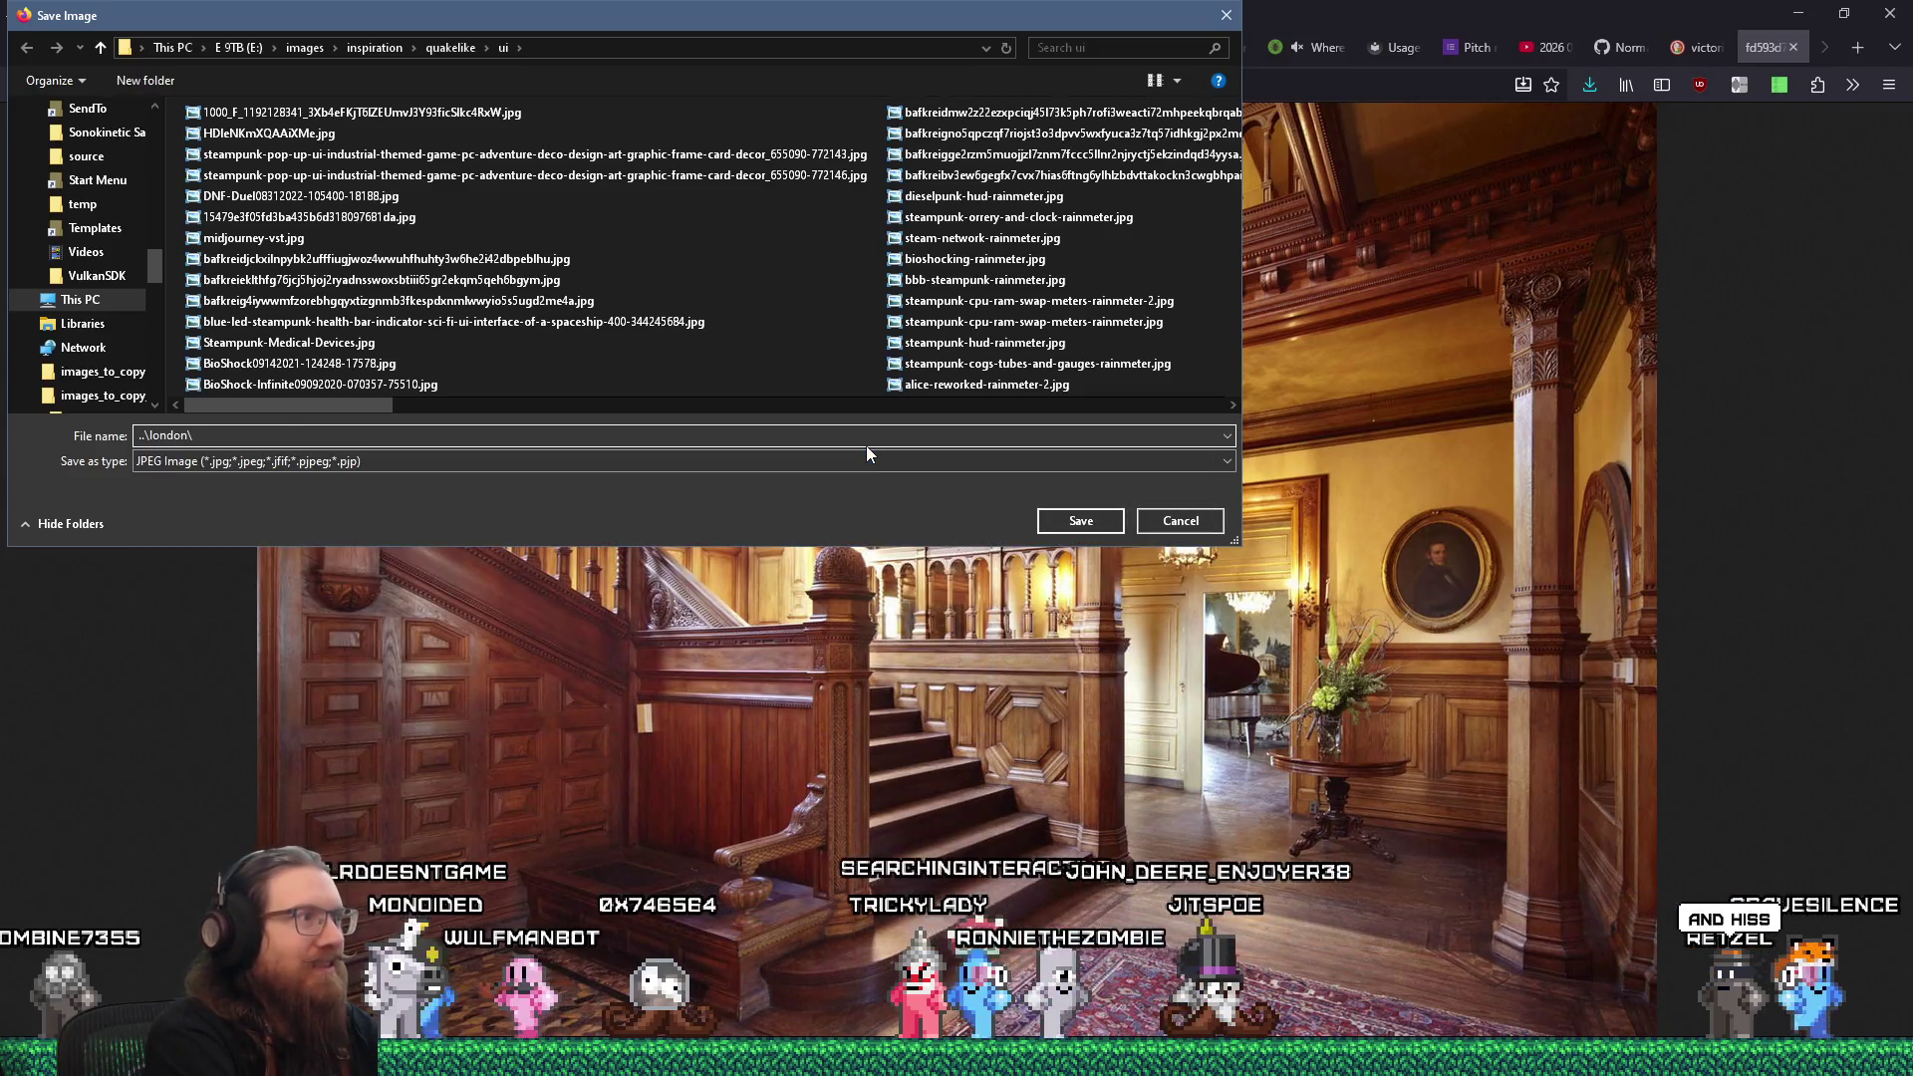
{"action": "key", "text": "Return"}
{"action": "key", "text": "Return"}
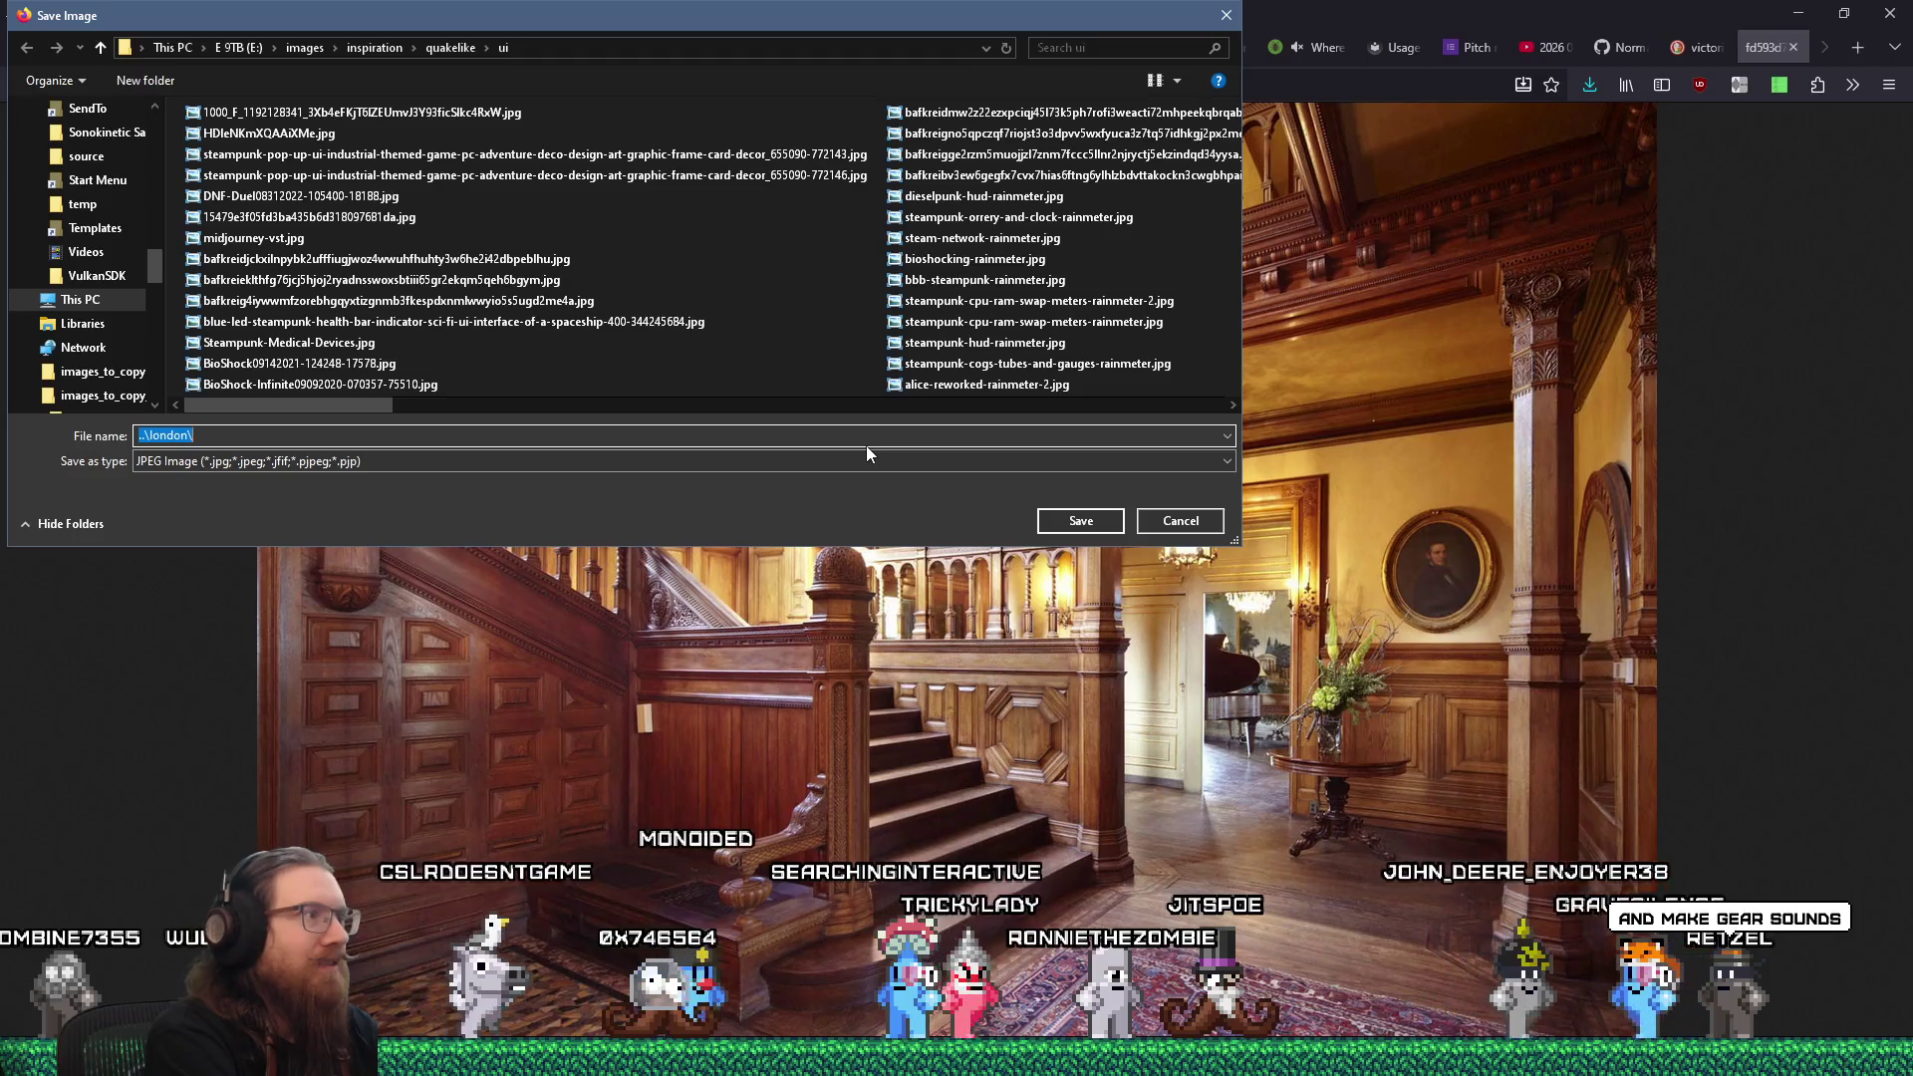
{"action": "type", "text": "..\\levels\\"}
{"action": "key", "text": "Return"}
{"action": "key", "text": "Return"}
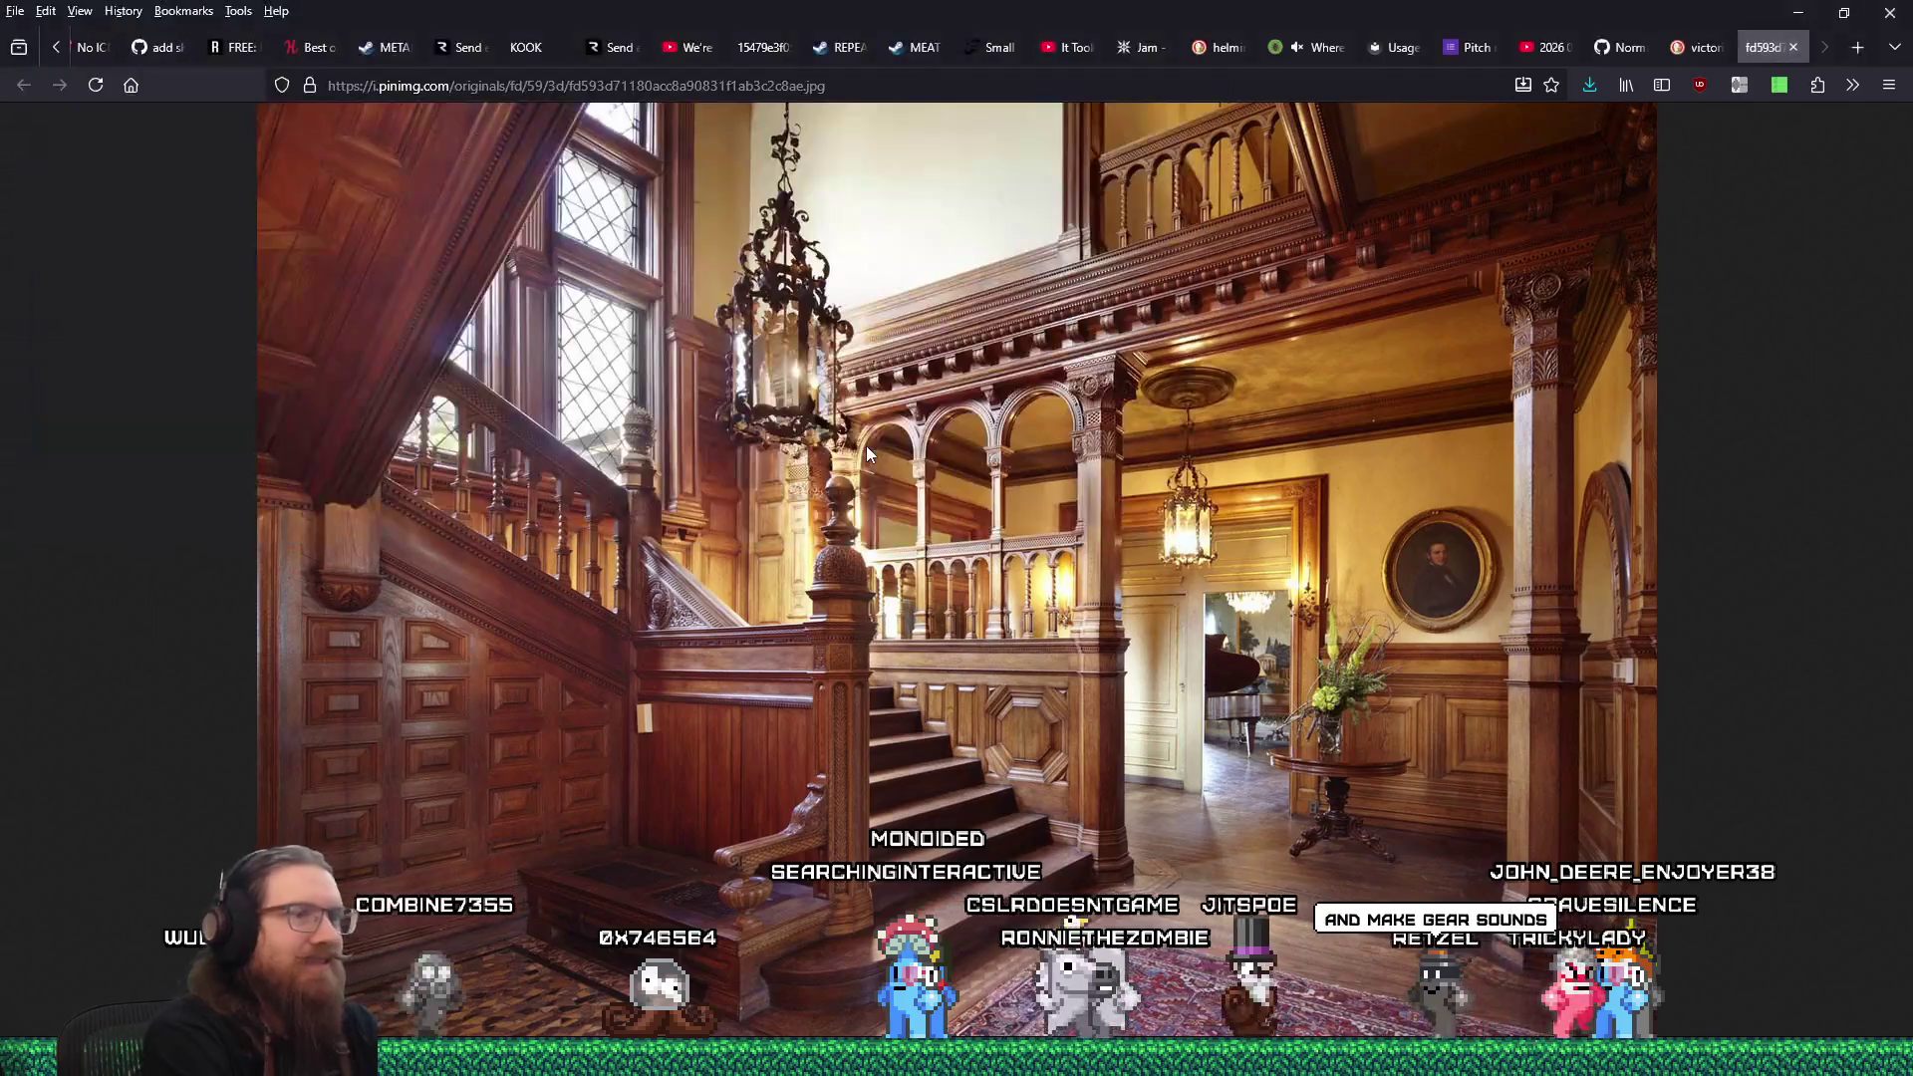
{"action": "middle_click", "coordinate": [1761, 50]}
Preview the Victorian British Library photo and browse further down the stair results.
{"action": "scroll", "coordinate": [1263, 631], "scroll_direction": "down", "scroll_amount": 10}
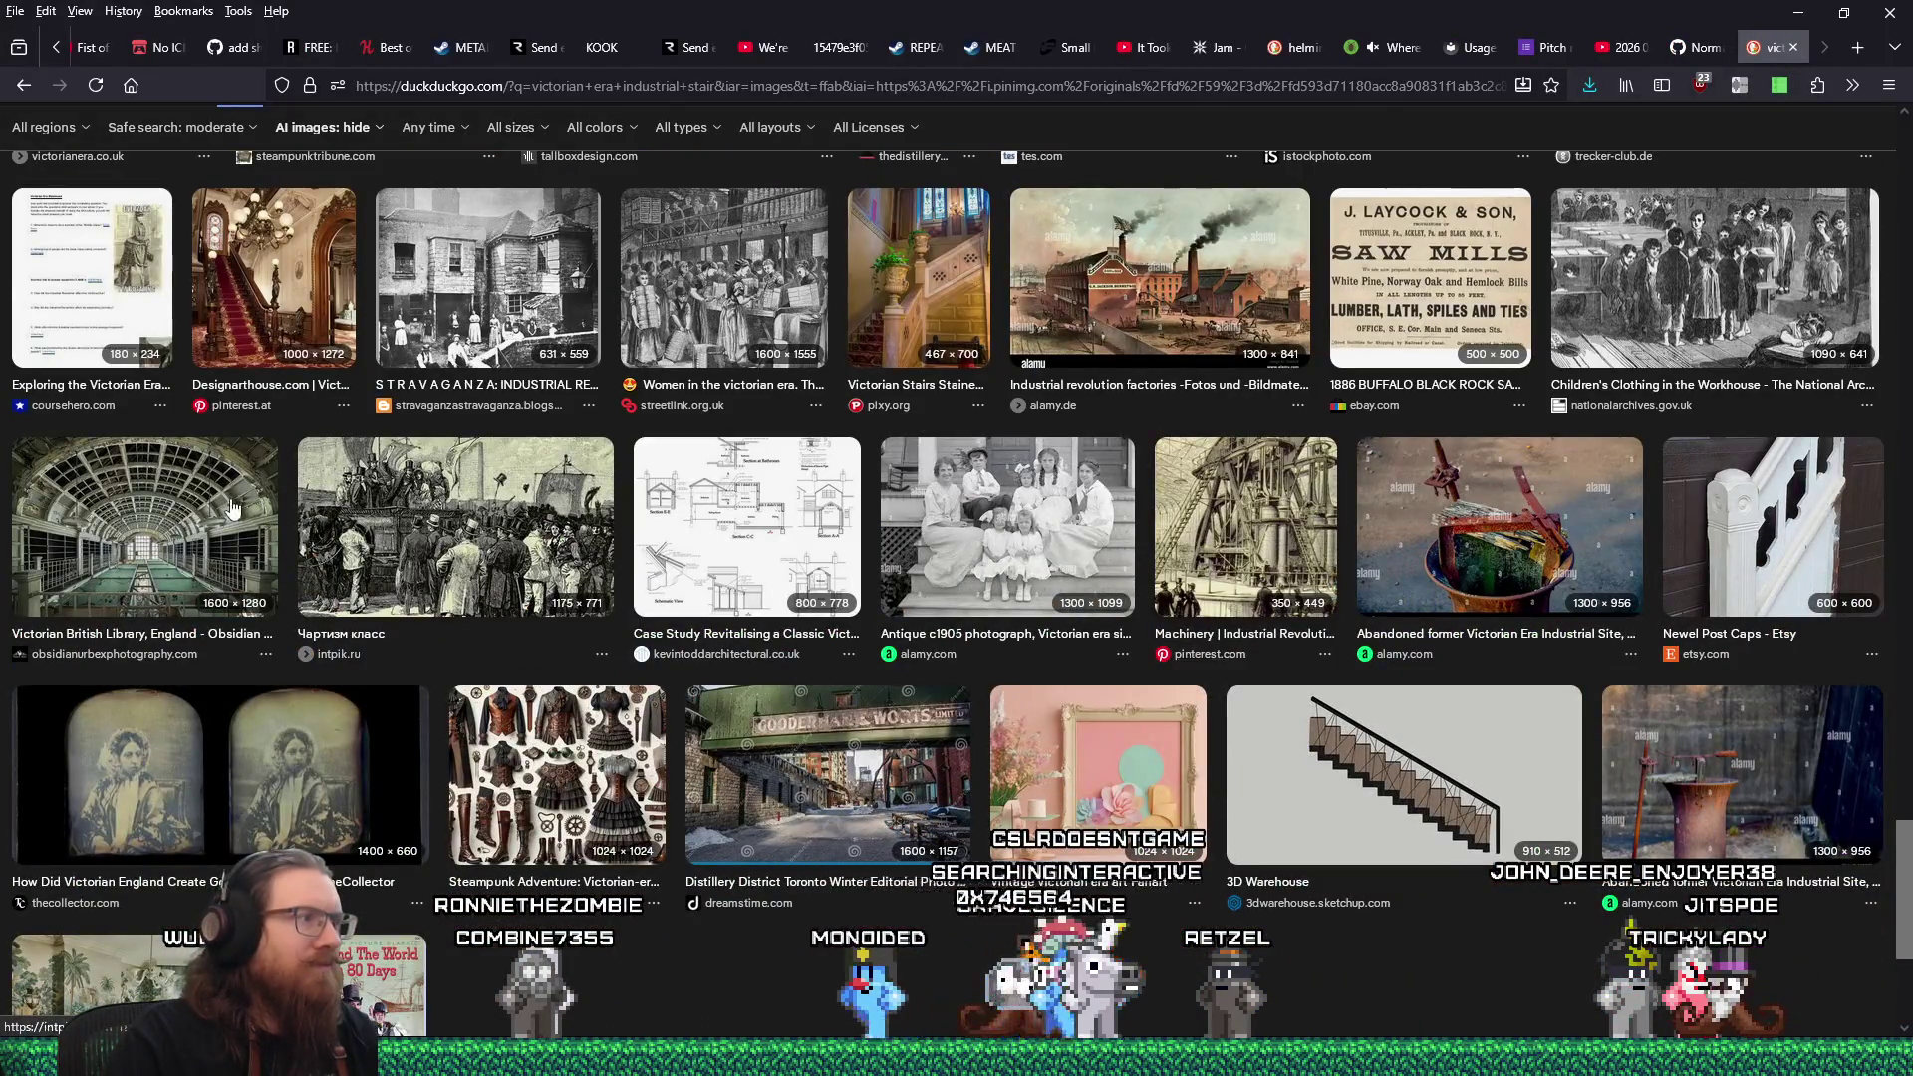
{"action": "left_click", "coordinate": [231, 508]}
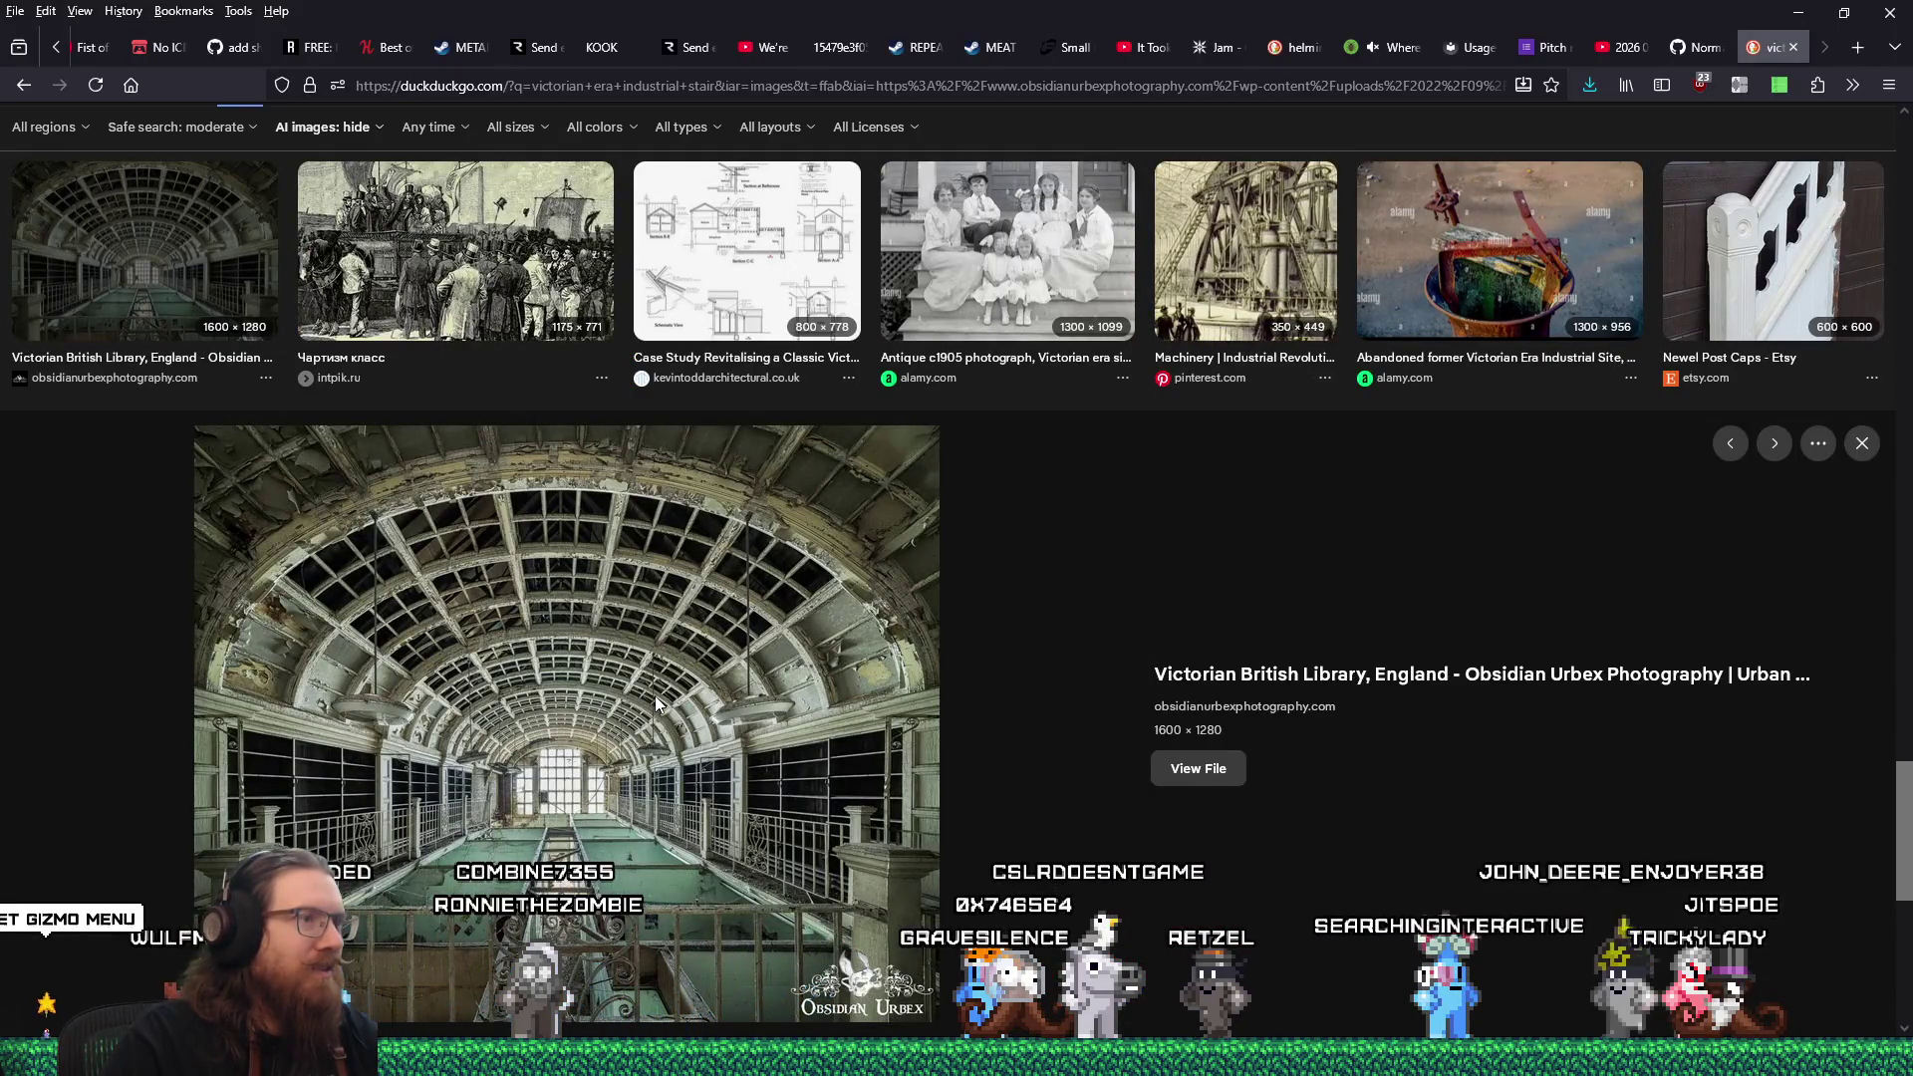
{"action": "scroll", "coordinate": [654, 695], "scroll_direction": "down", "scroll_amount": 5}
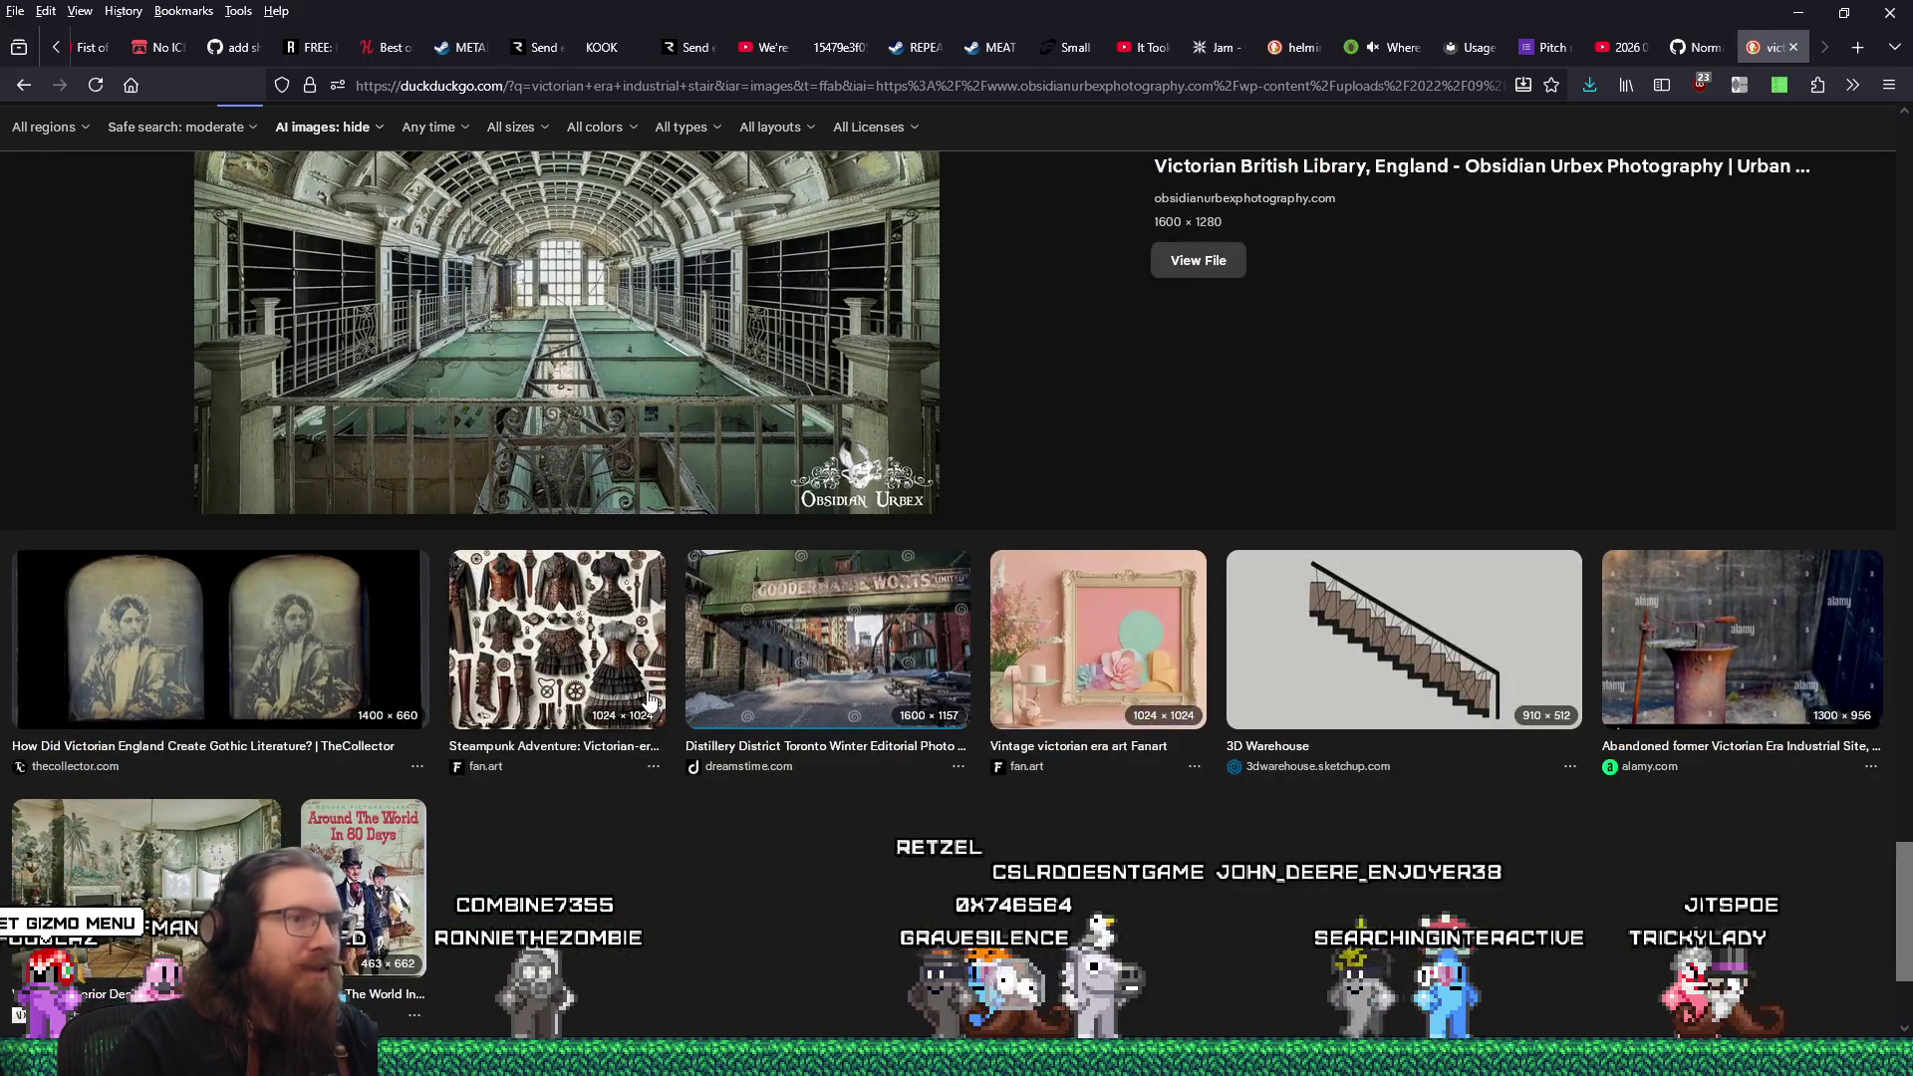
{"action": "scroll", "coordinate": [647, 697], "scroll_direction": "down", "scroll_amount": 3}
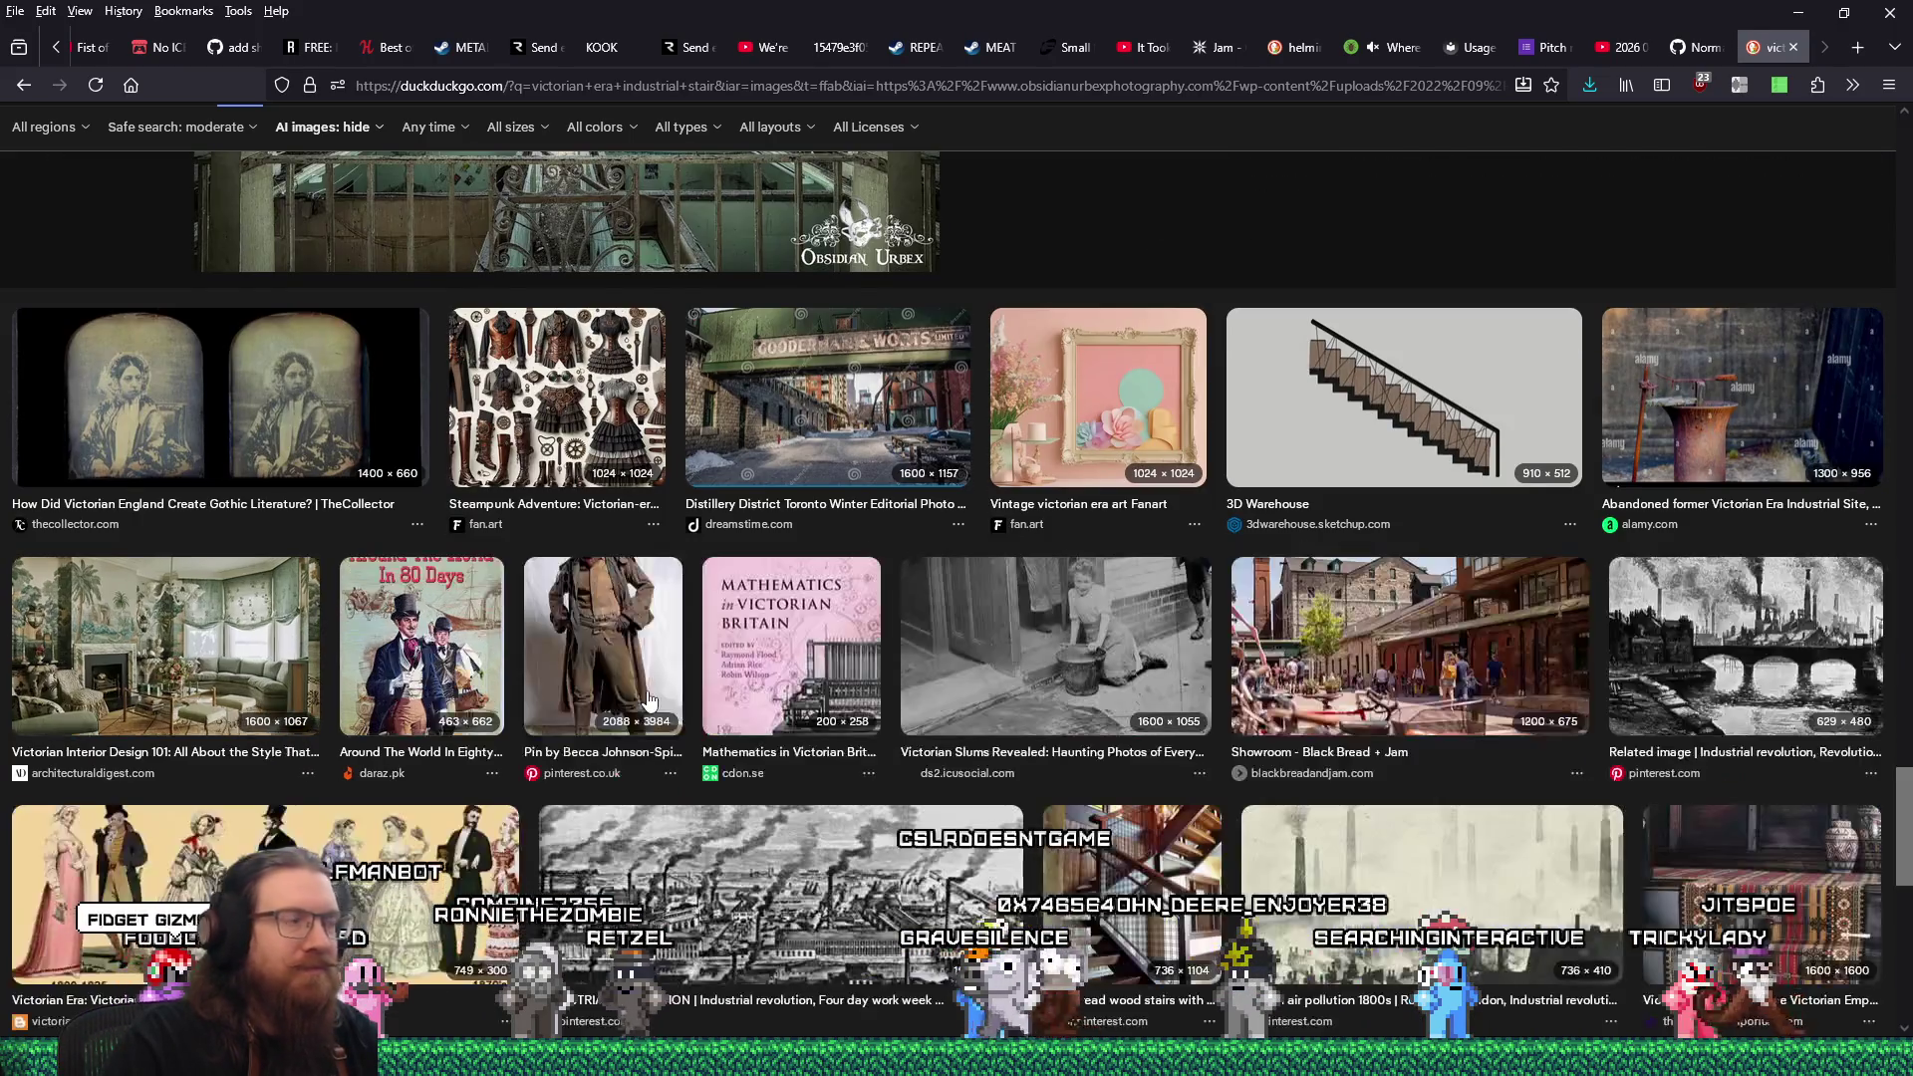
{"action": "scroll", "coordinate": [648, 698], "scroll_direction": "down", "scroll_amount": 5}
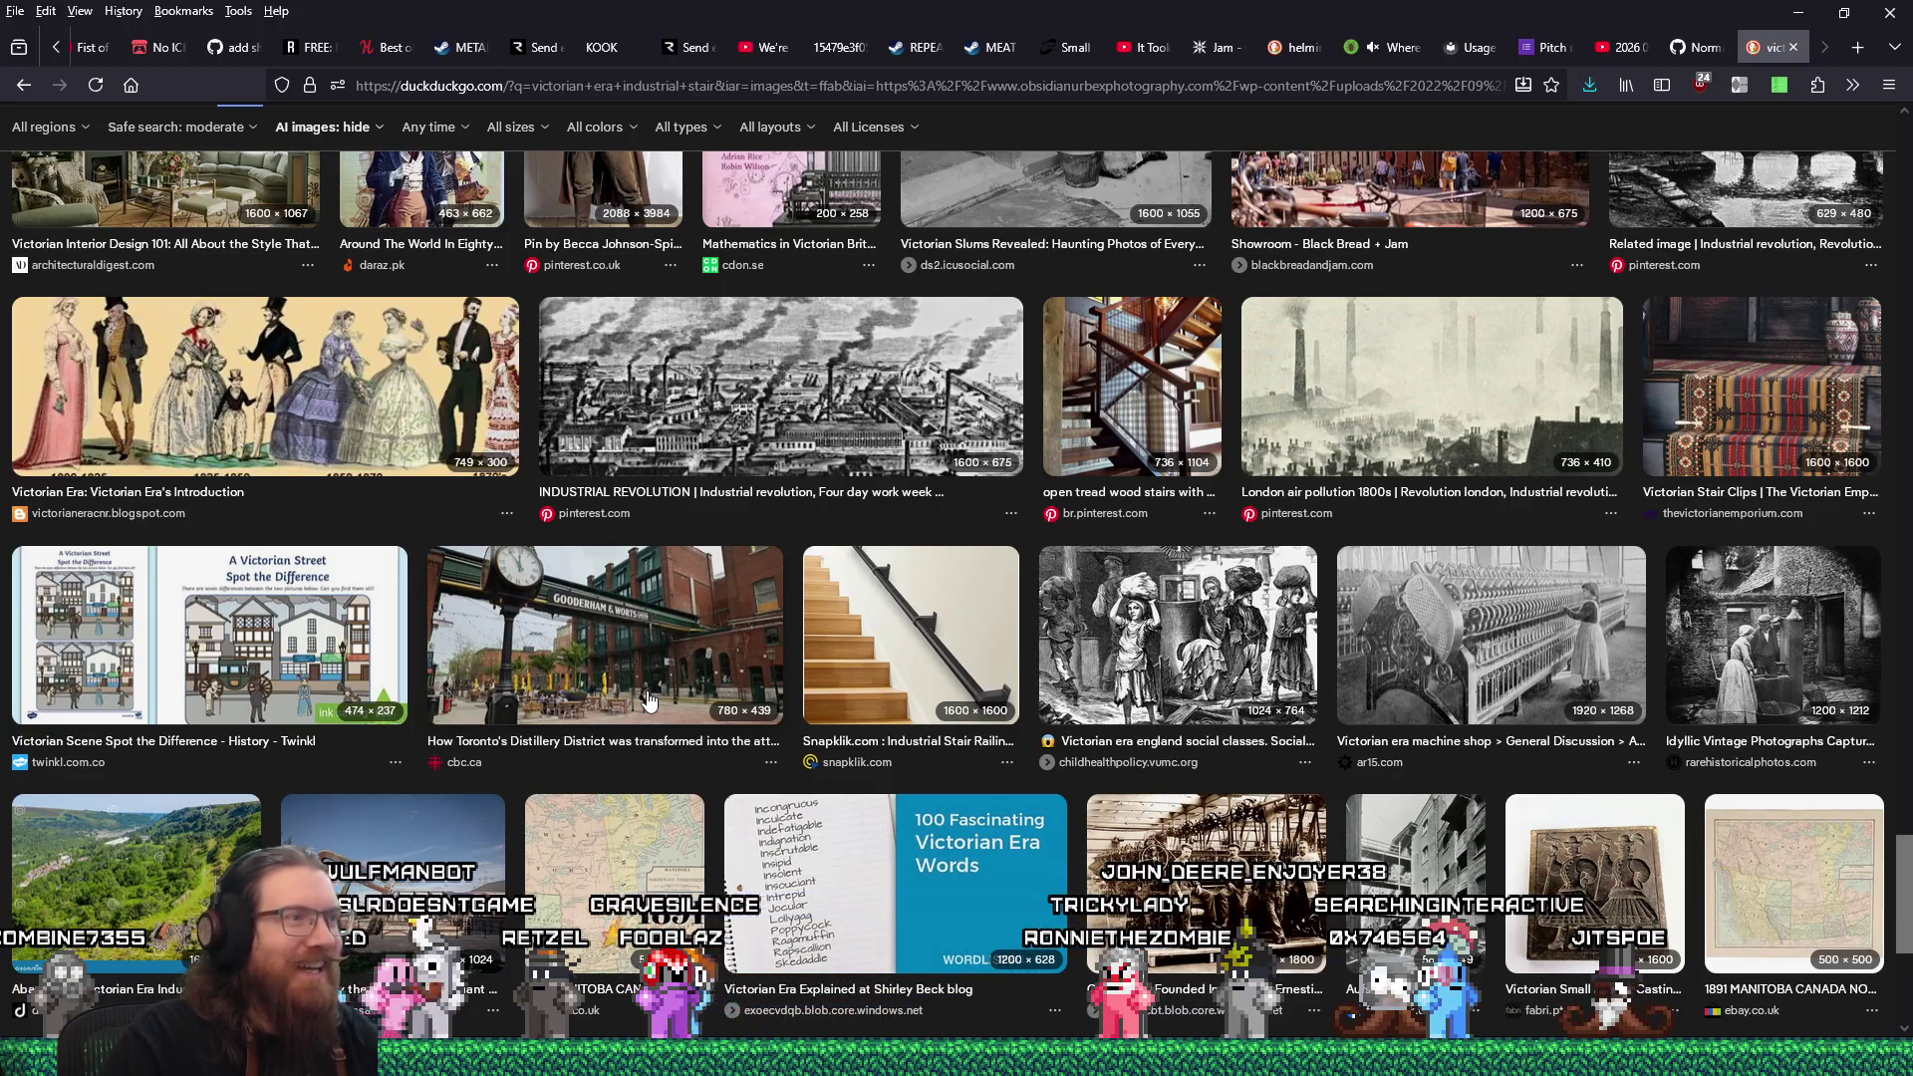
{"action": "scroll", "coordinate": [647, 699], "scroll_direction": "down", "scroll_amount": 5}
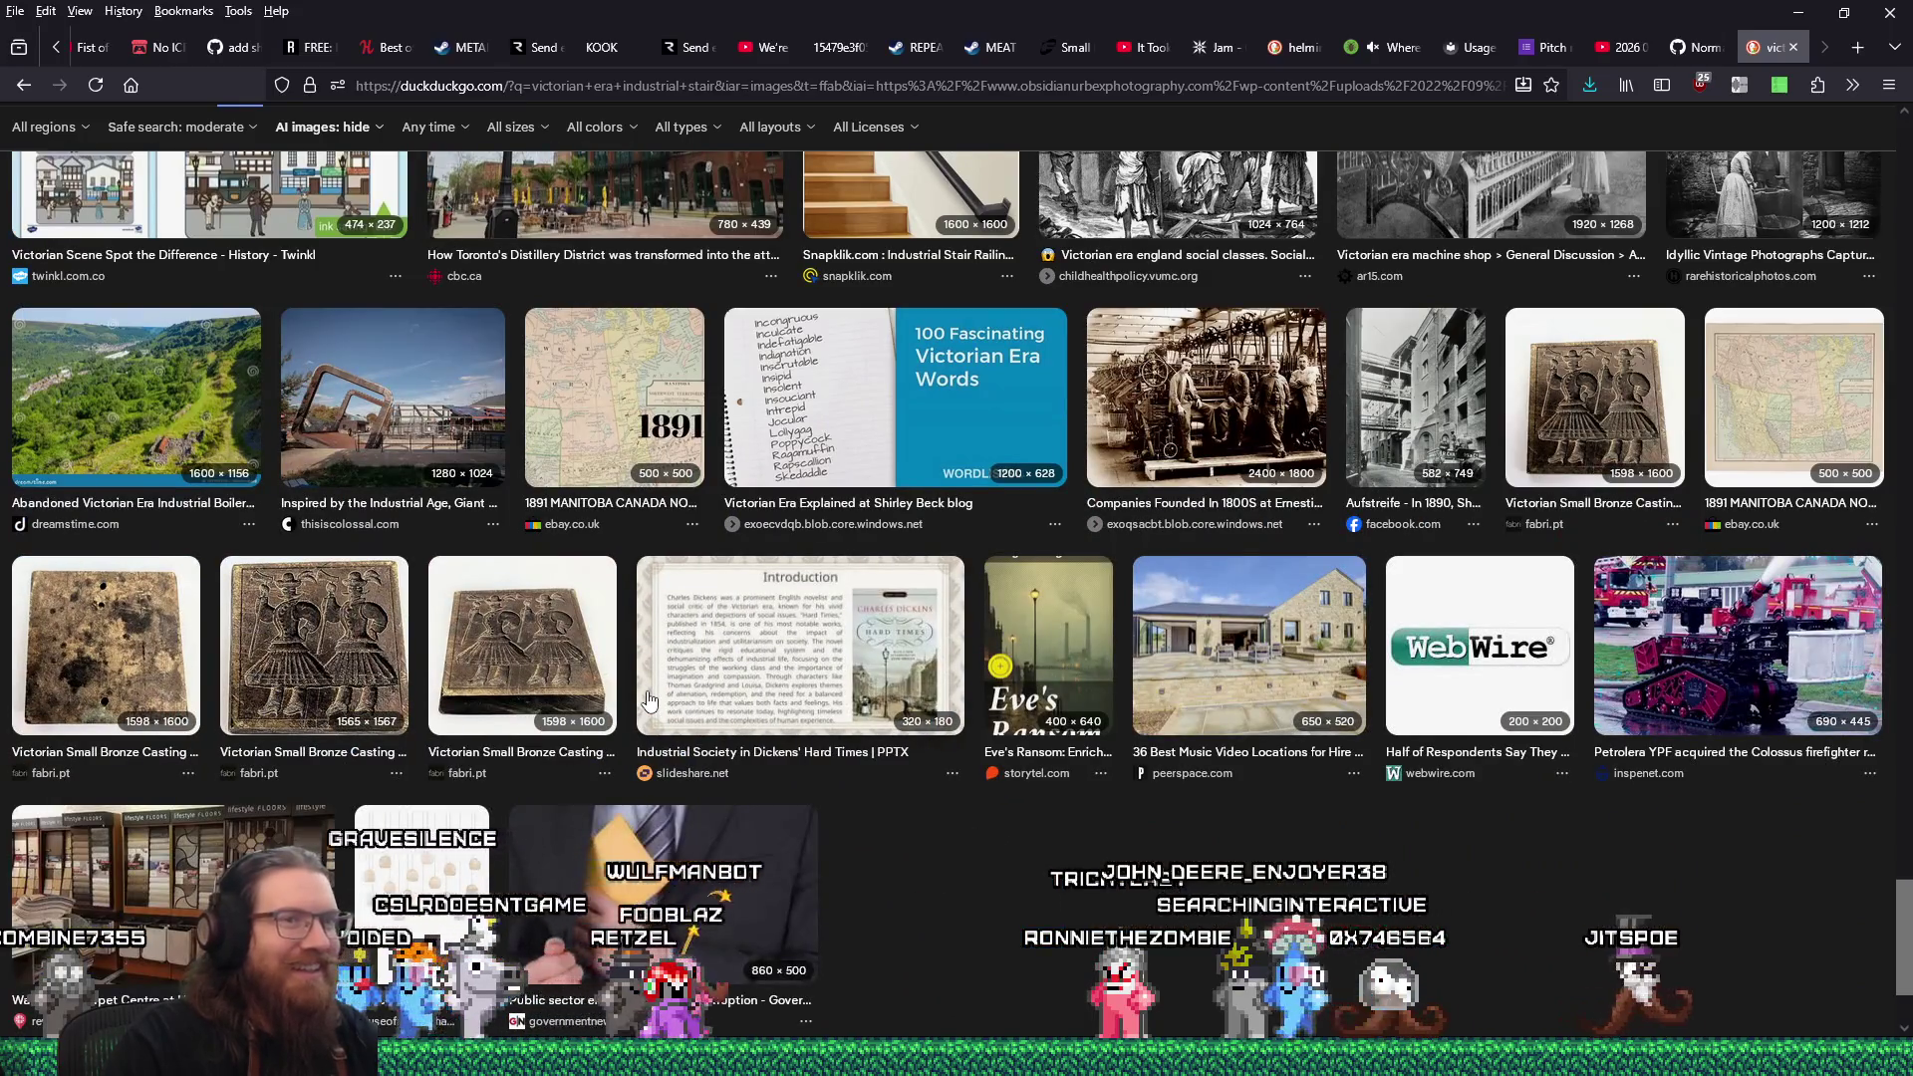
{"action": "scroll", "coordinate": [648, 699], "scroll_direction": "down", "scroll_amount": 2}
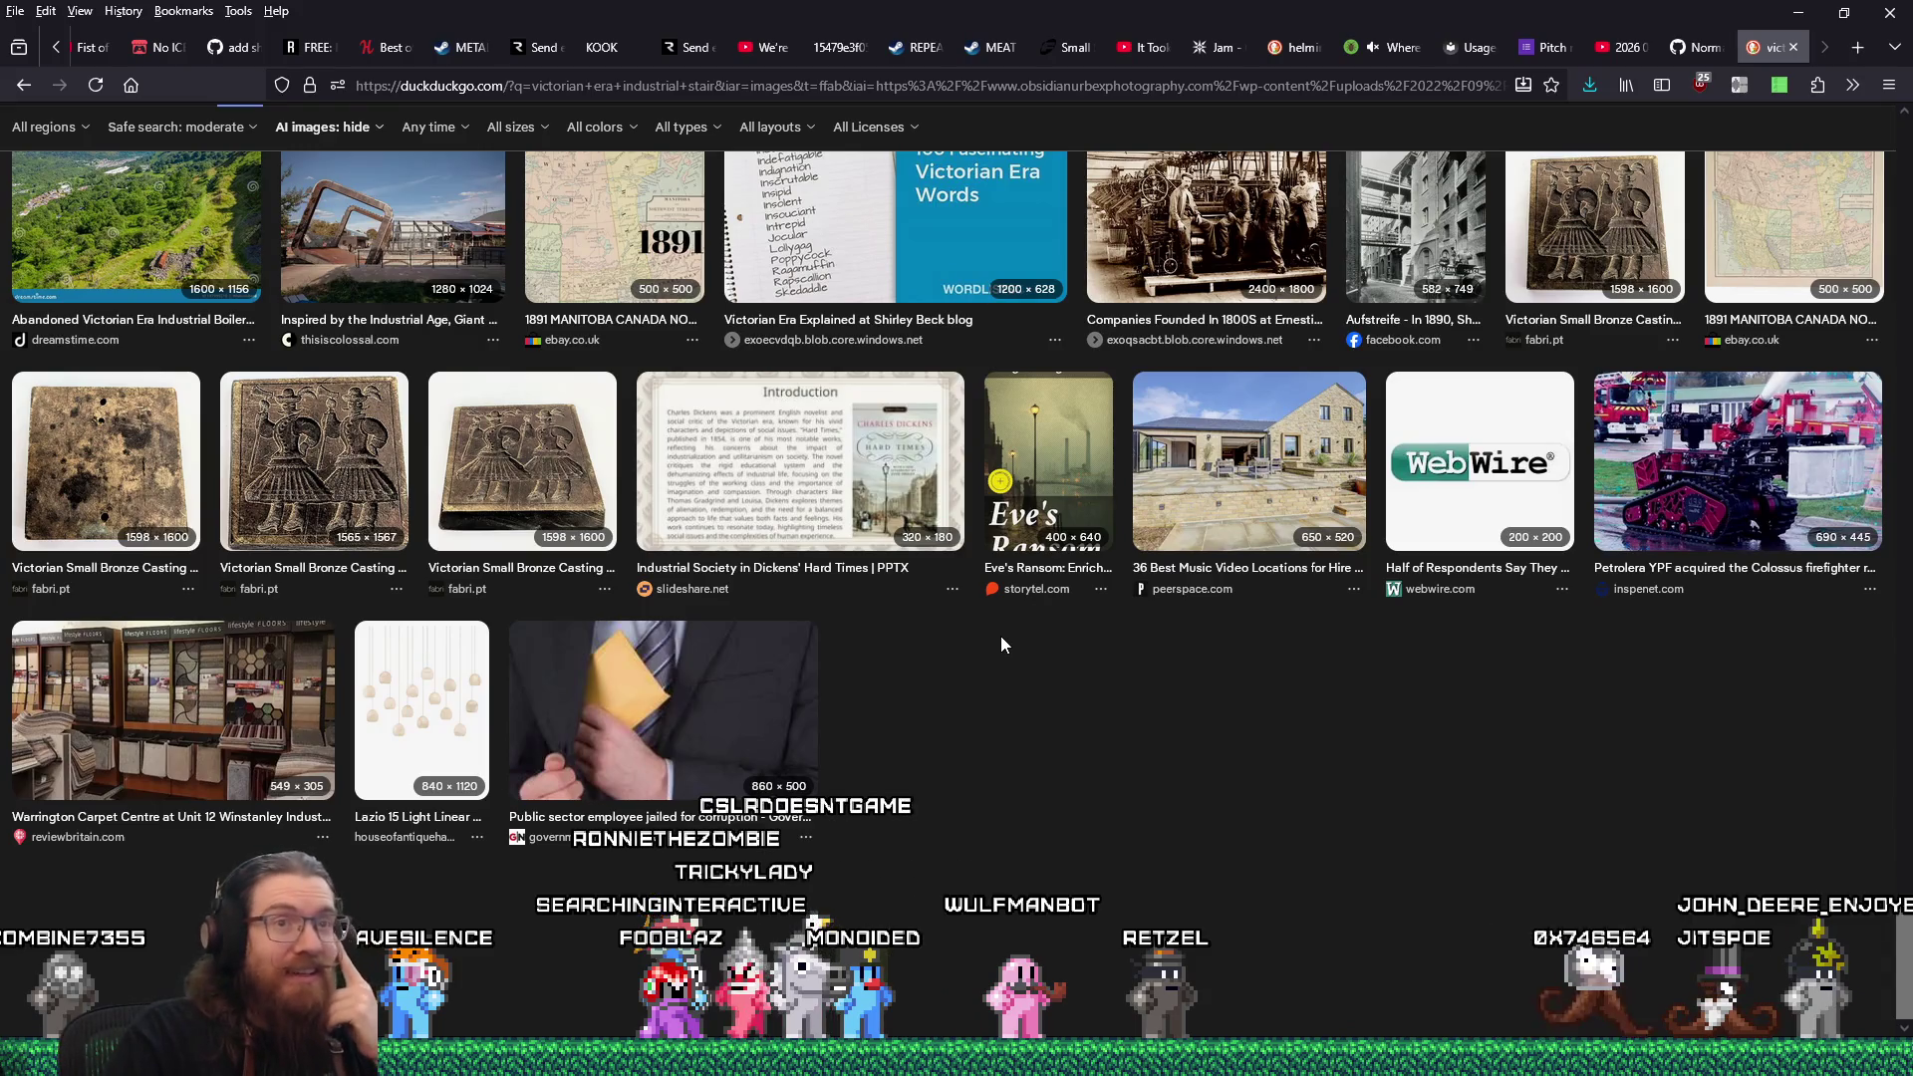
{"action": "scroll", "coordinate": [1000, 644], "scroll_direction": "down", "scroll_amount": 10}
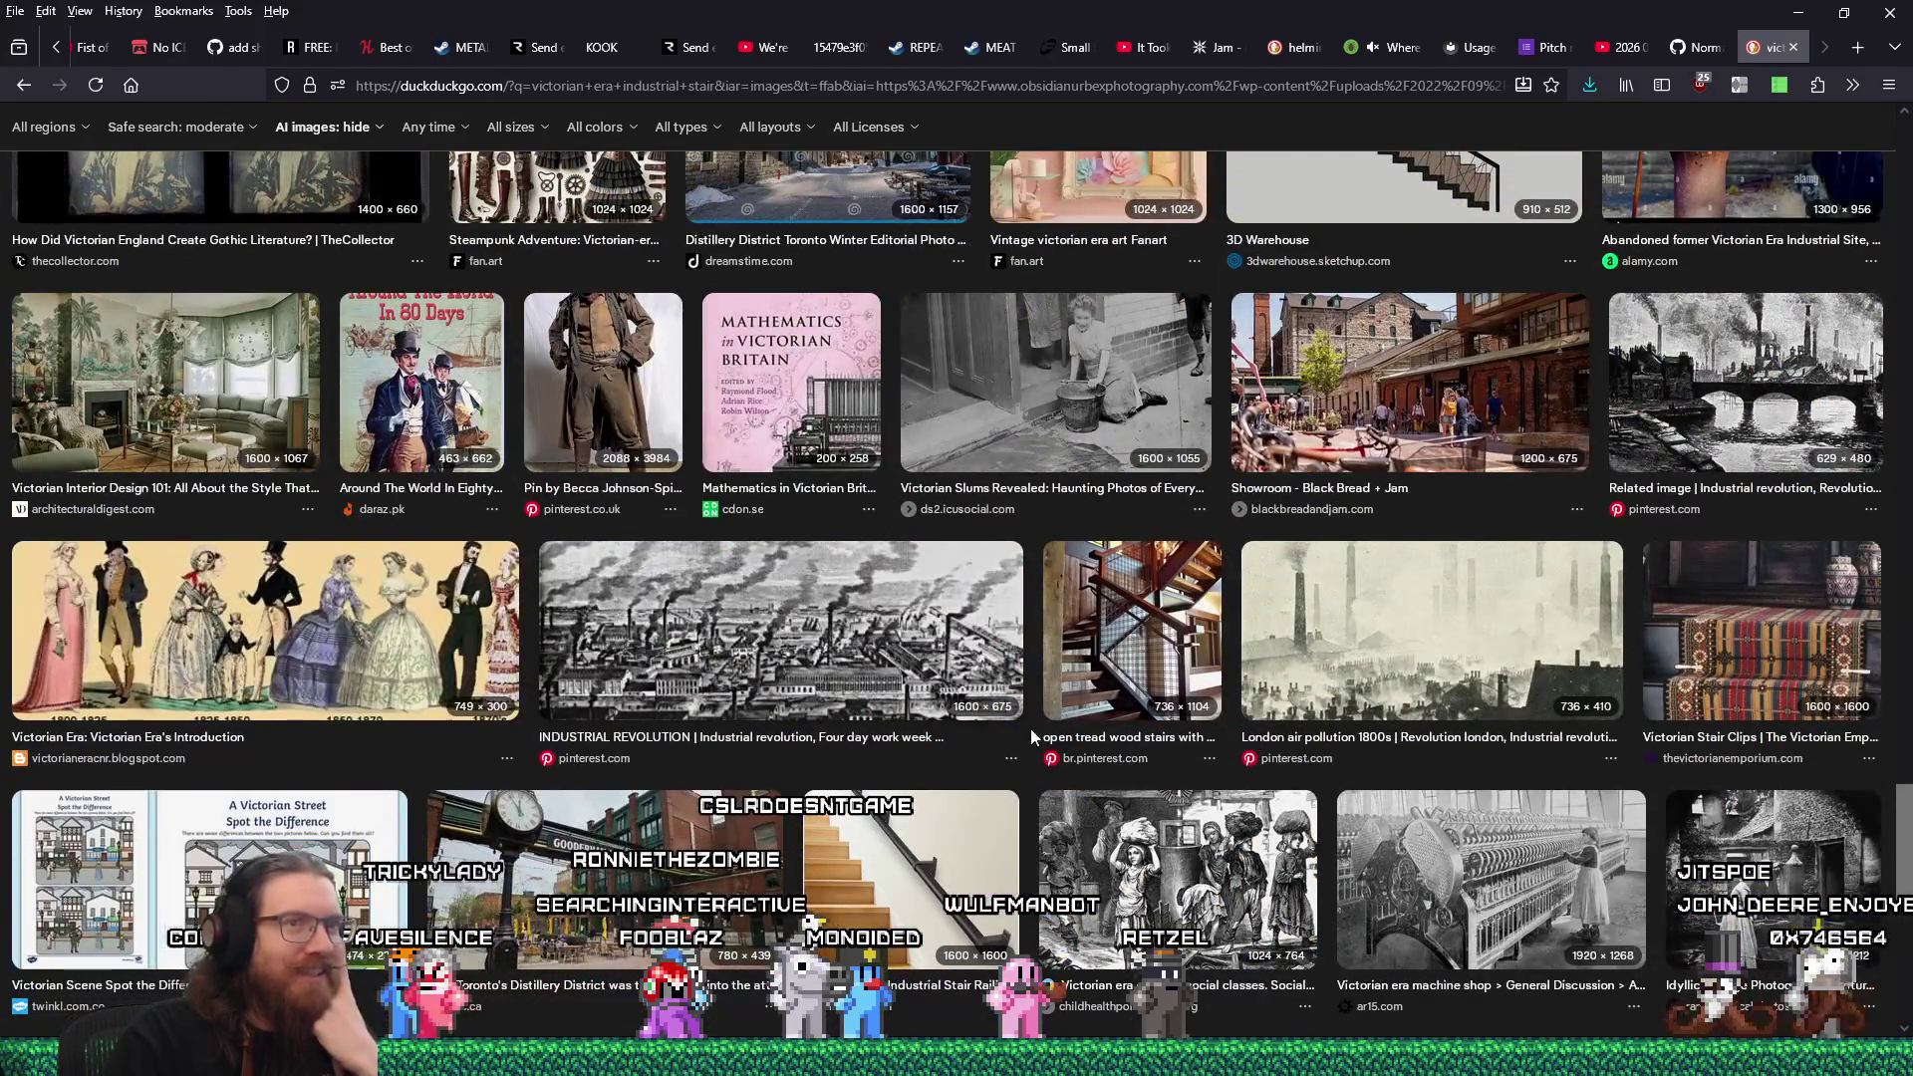
{"action": "scroll", "coordinate": [1197, 542], "scroll_direction": "down", "scroll_amount": 15}
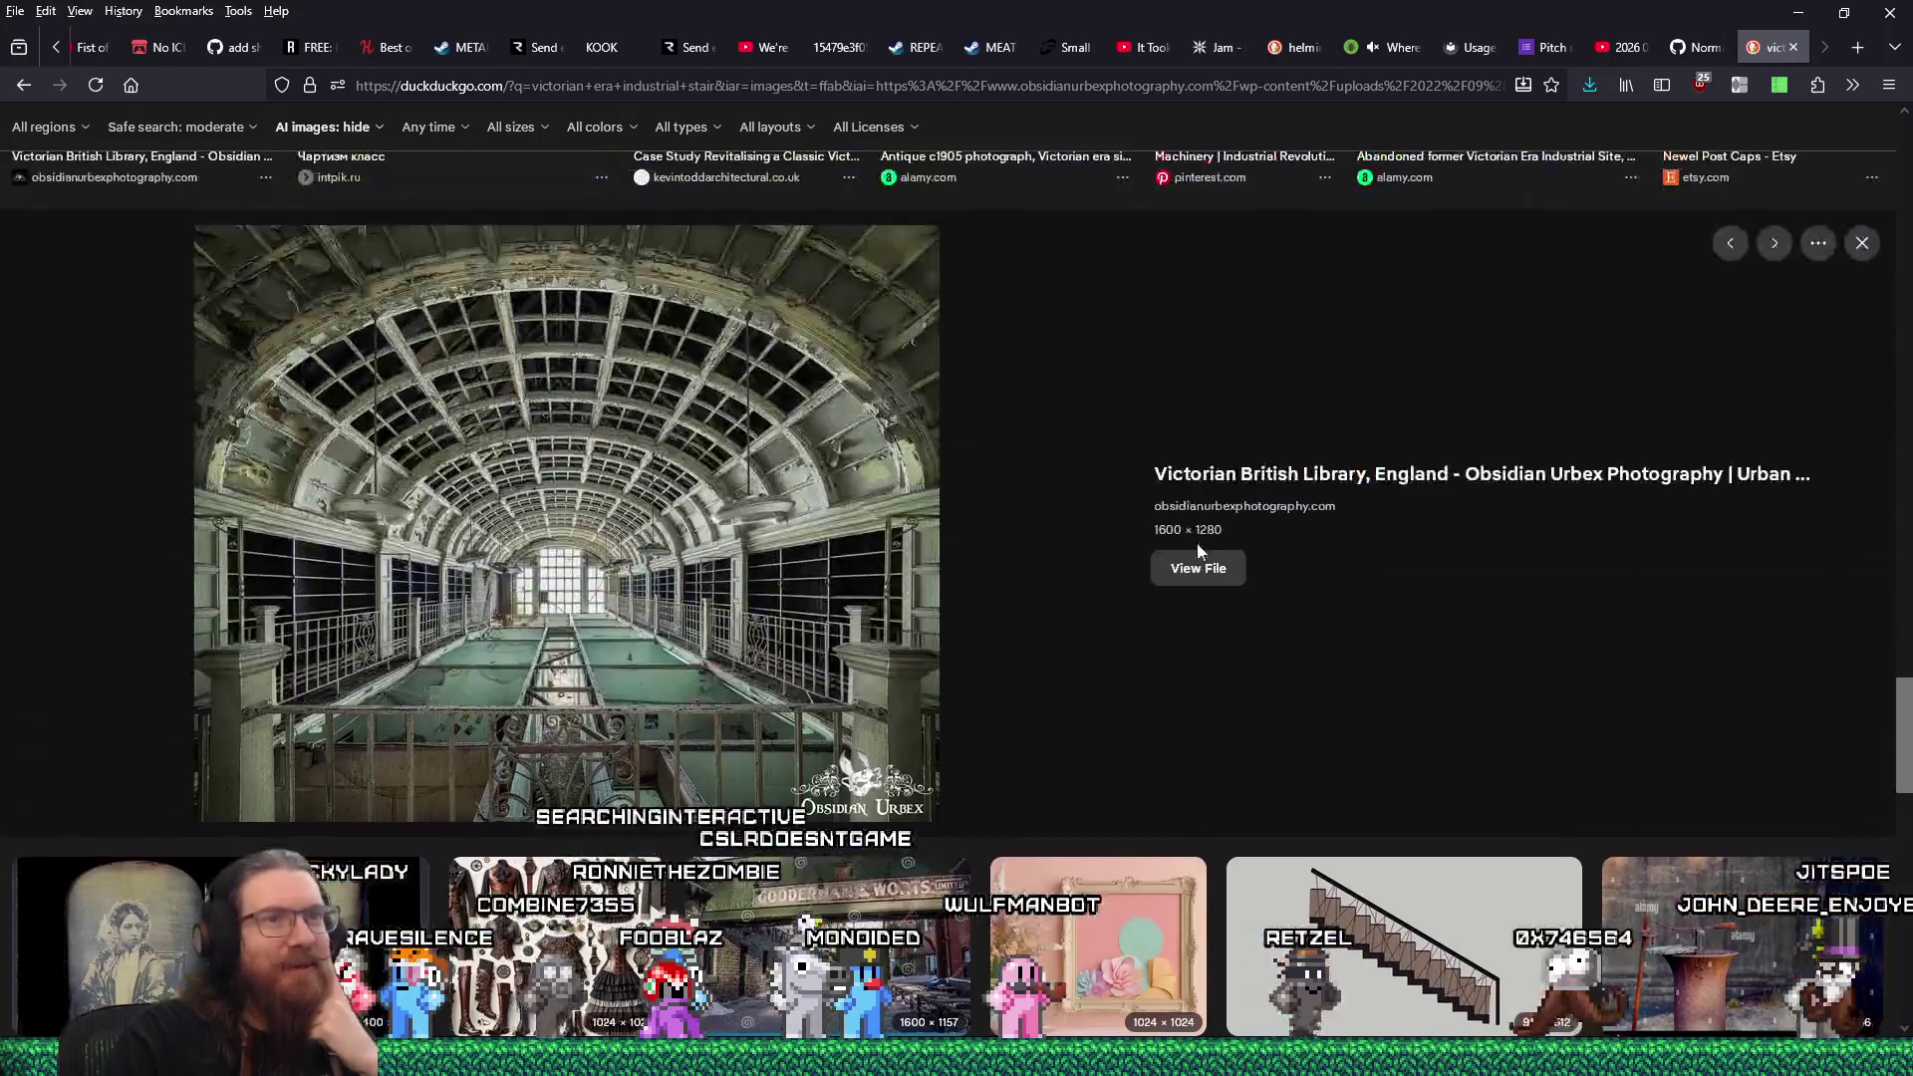
Scroll back up and preview the working-class home slum photo.
{"action": "scroll", "coordinate": [1227, 773], "scroll_direction": "up", "scroll_amount": 5}
{"action": "scroll", "coordinate": [1227, 782], "scroll_direction": "up", "scroll_amount": 3}
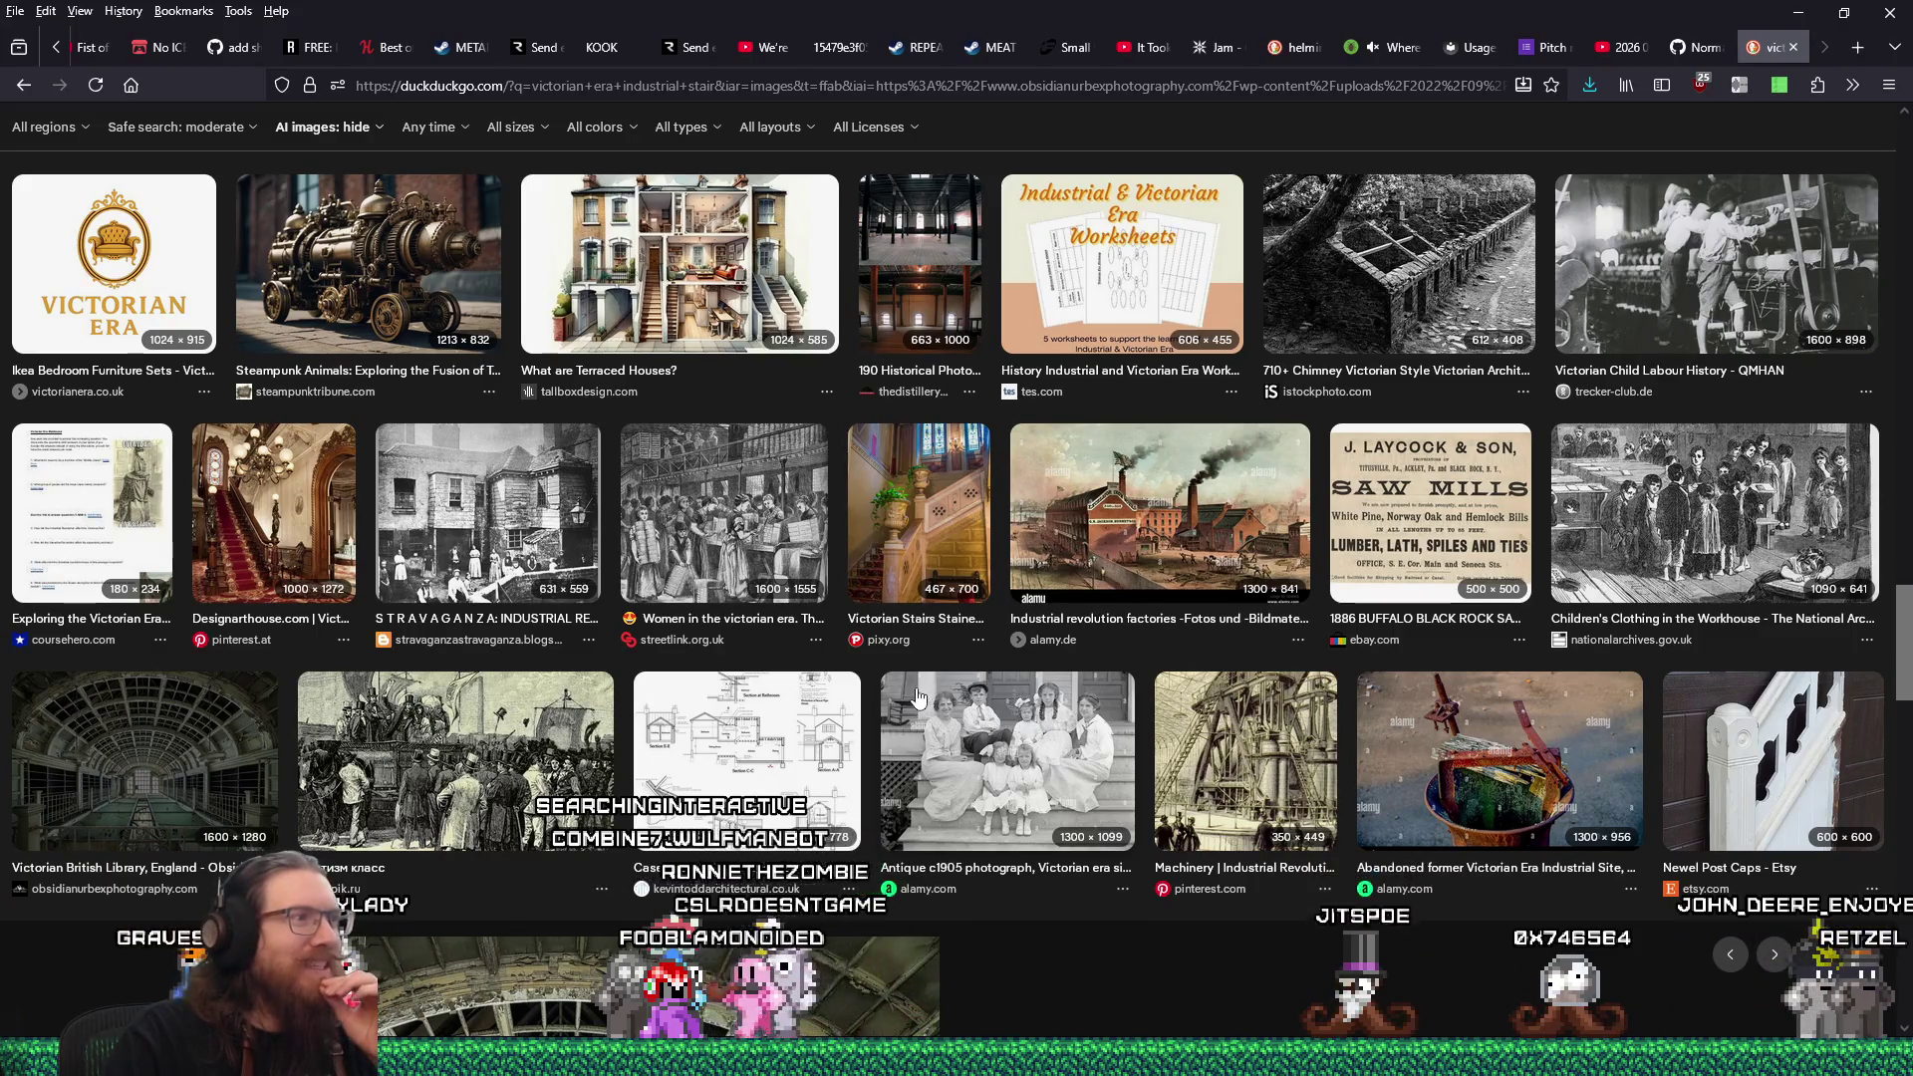
{"action": "left_click", "coordinate": [514, 528]}
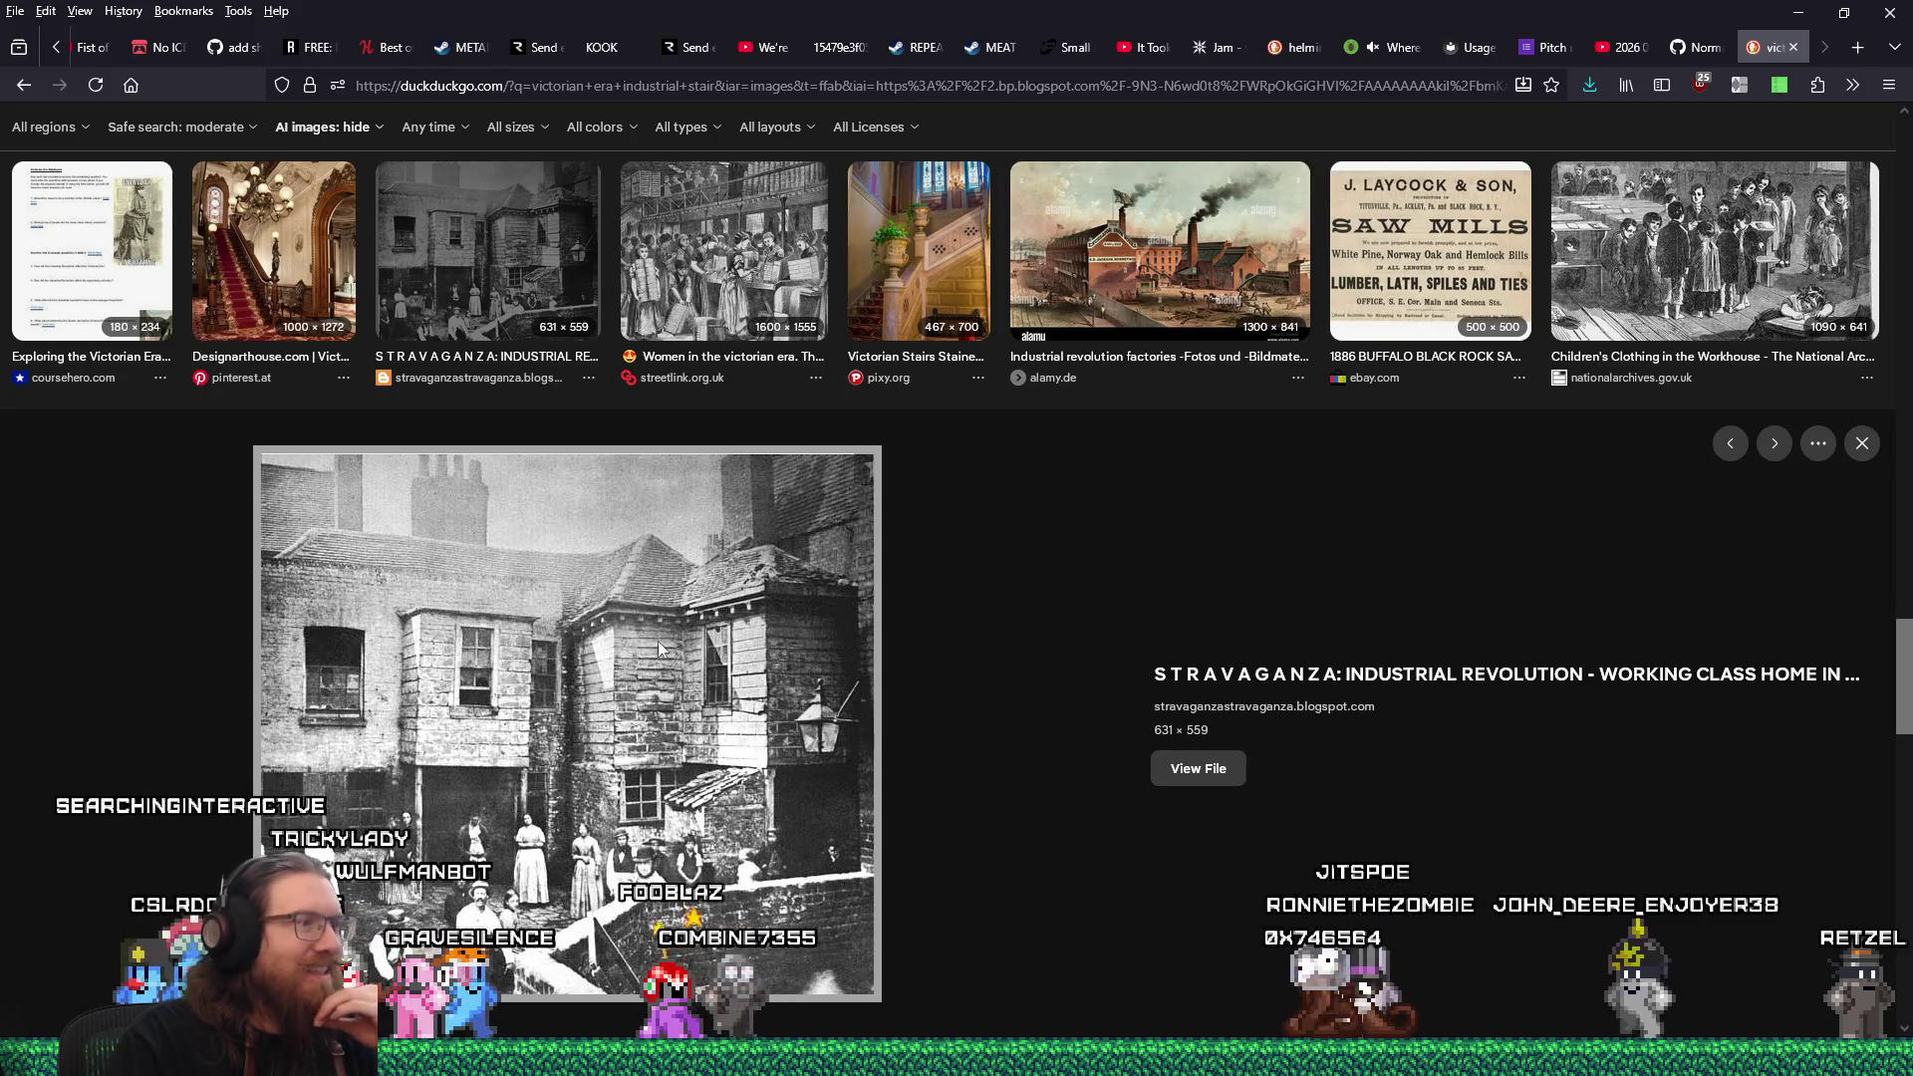
Open the working-class home slum photo full size, save it to the london folder, and close the tab.
{"action": "right_click", "coordinate": [664, 672]}
{"action": "left_click", "coordinate": [773, 756]}
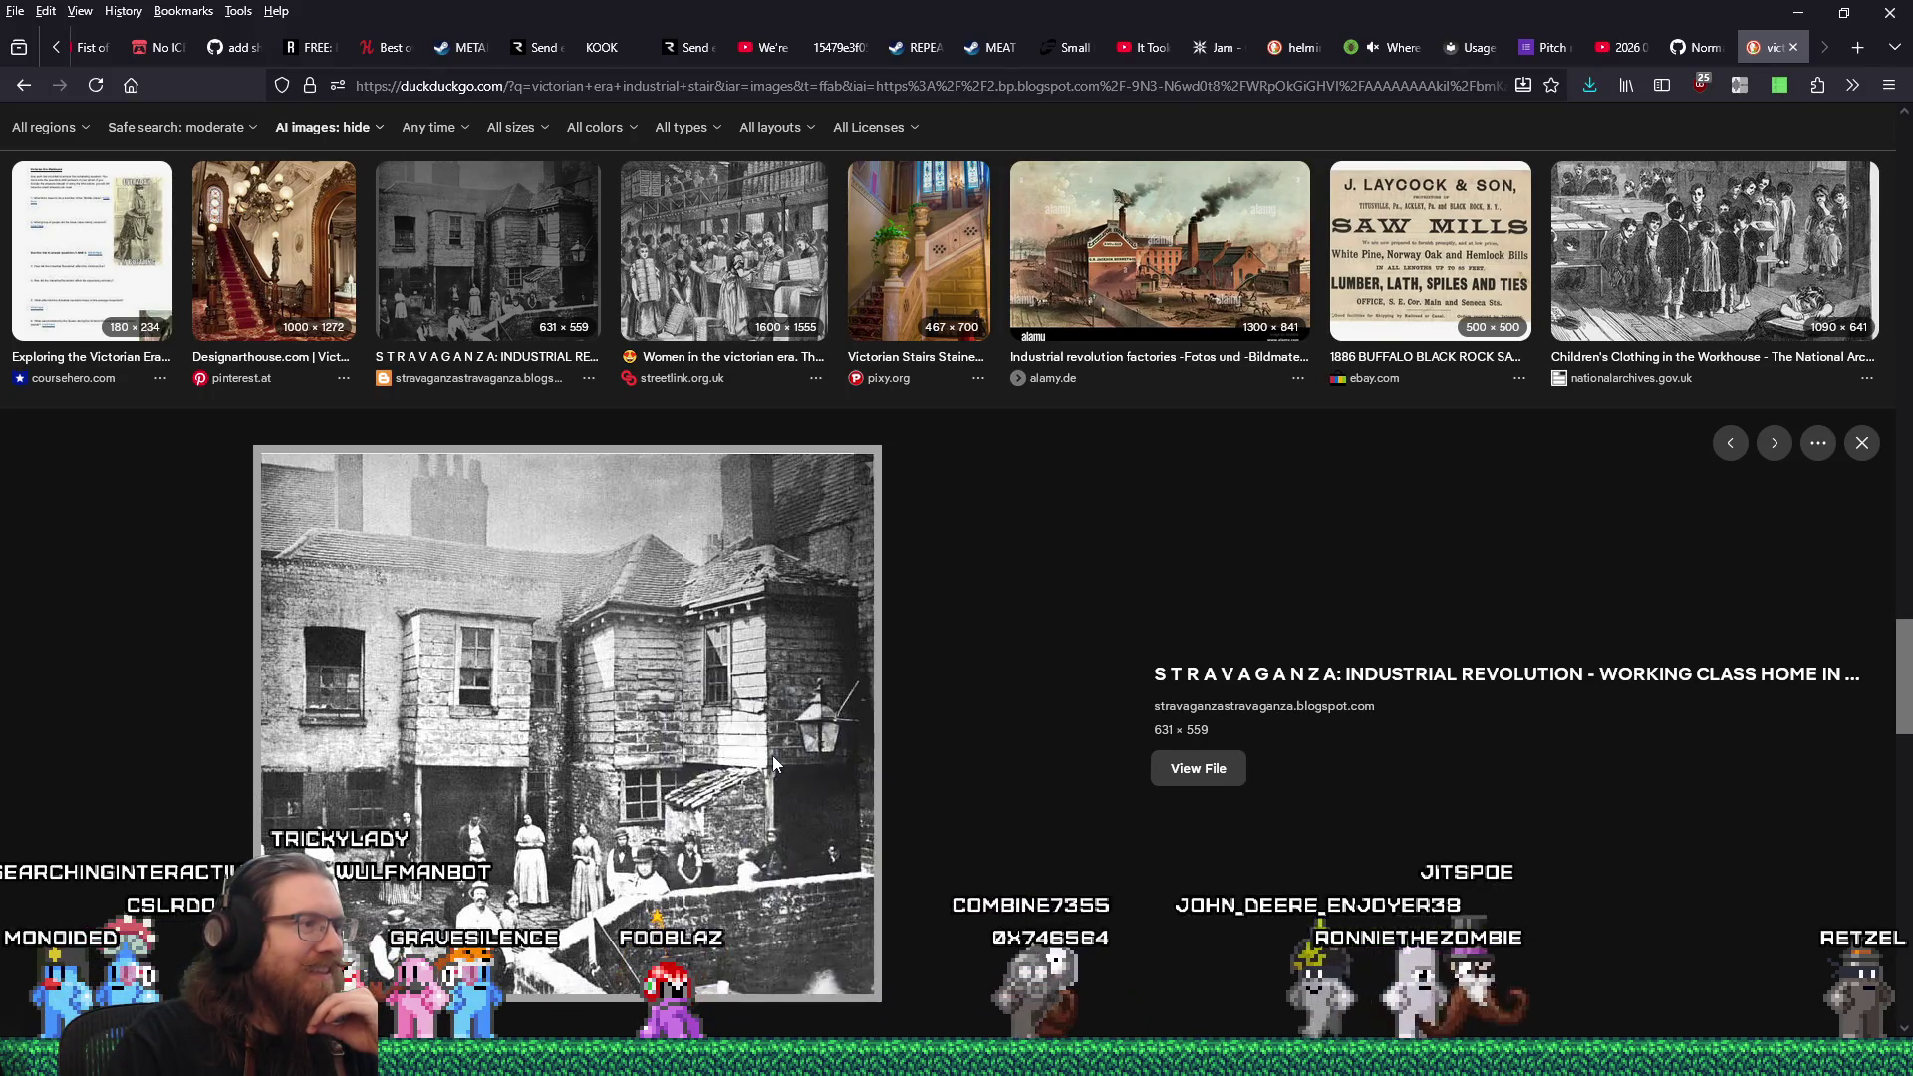
{"action": "left_click", "coordinate": [1198, 768]}
{"action": "right_click", "coordinate": [973, 506]}
{"action": "left_click", "coordinate": [1054, 524]}
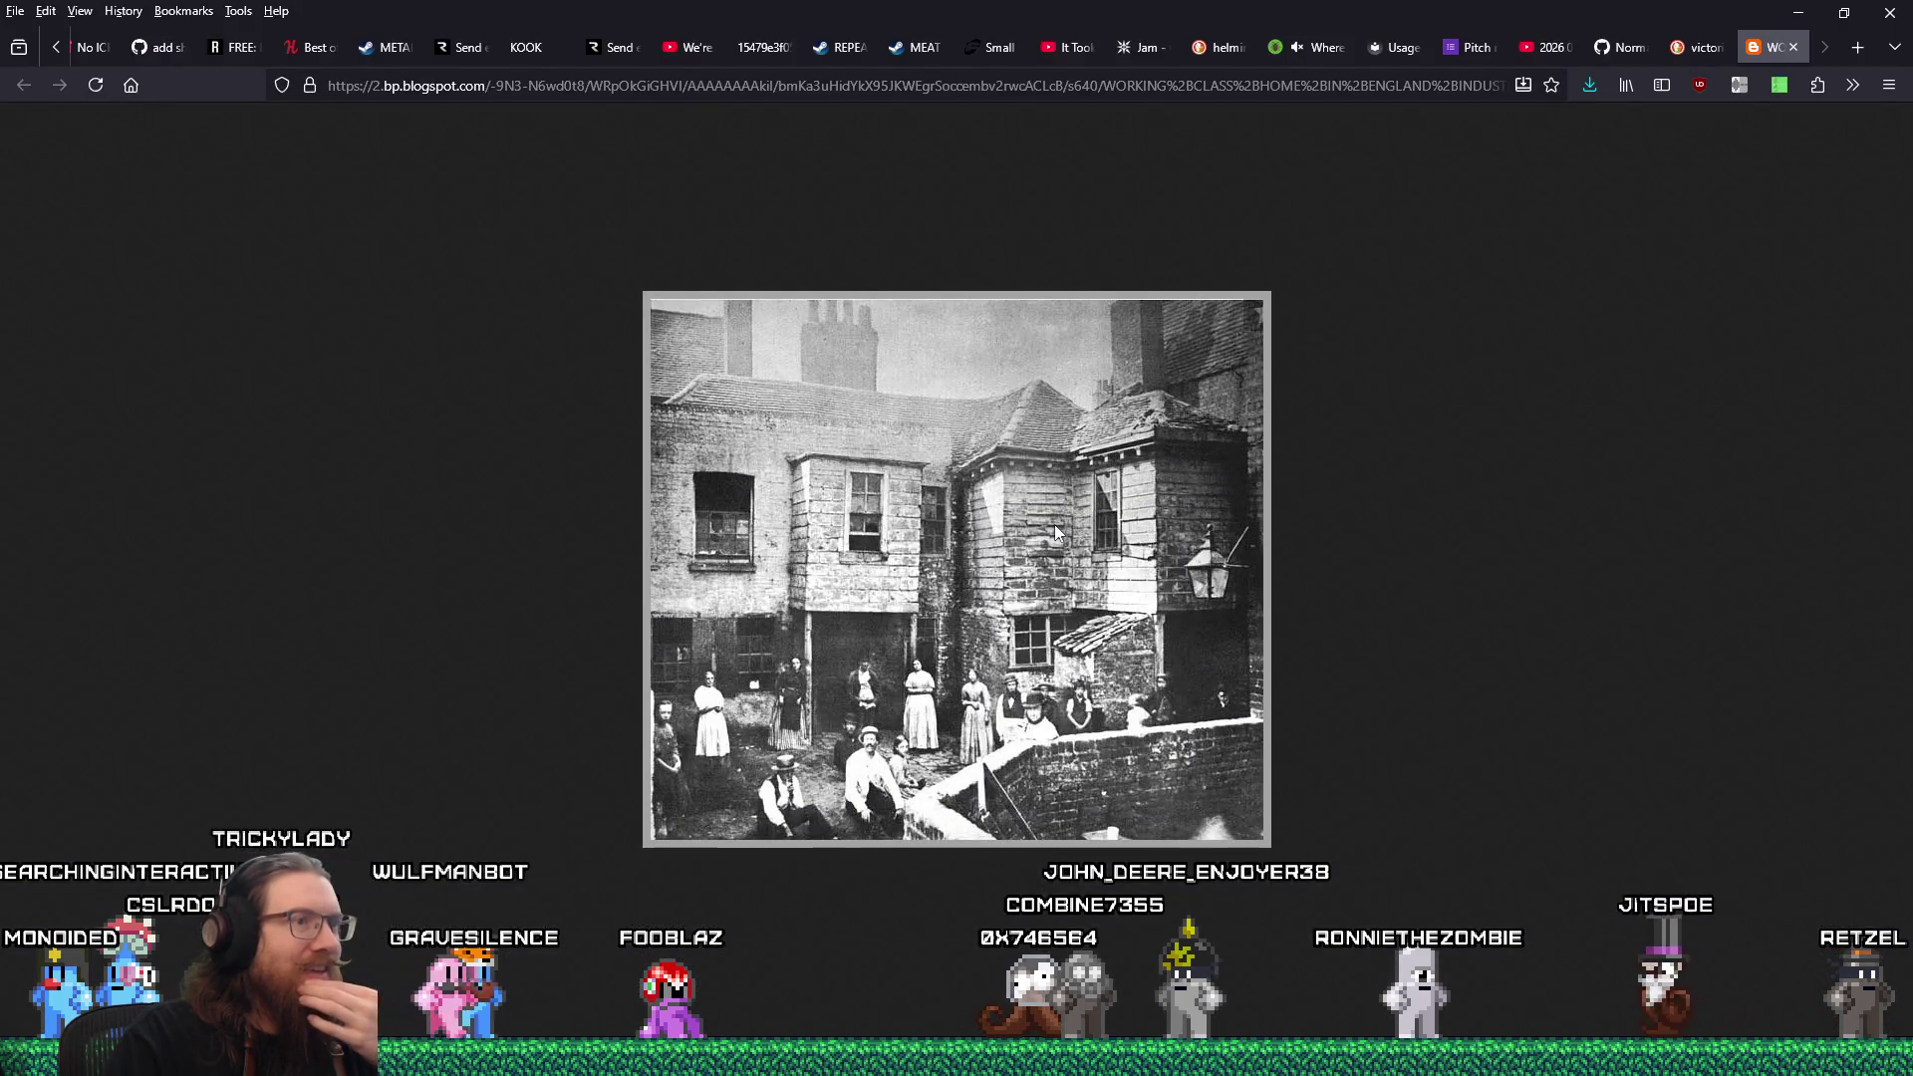
{"action": "left_click", "coordinate": [1084, 519]}
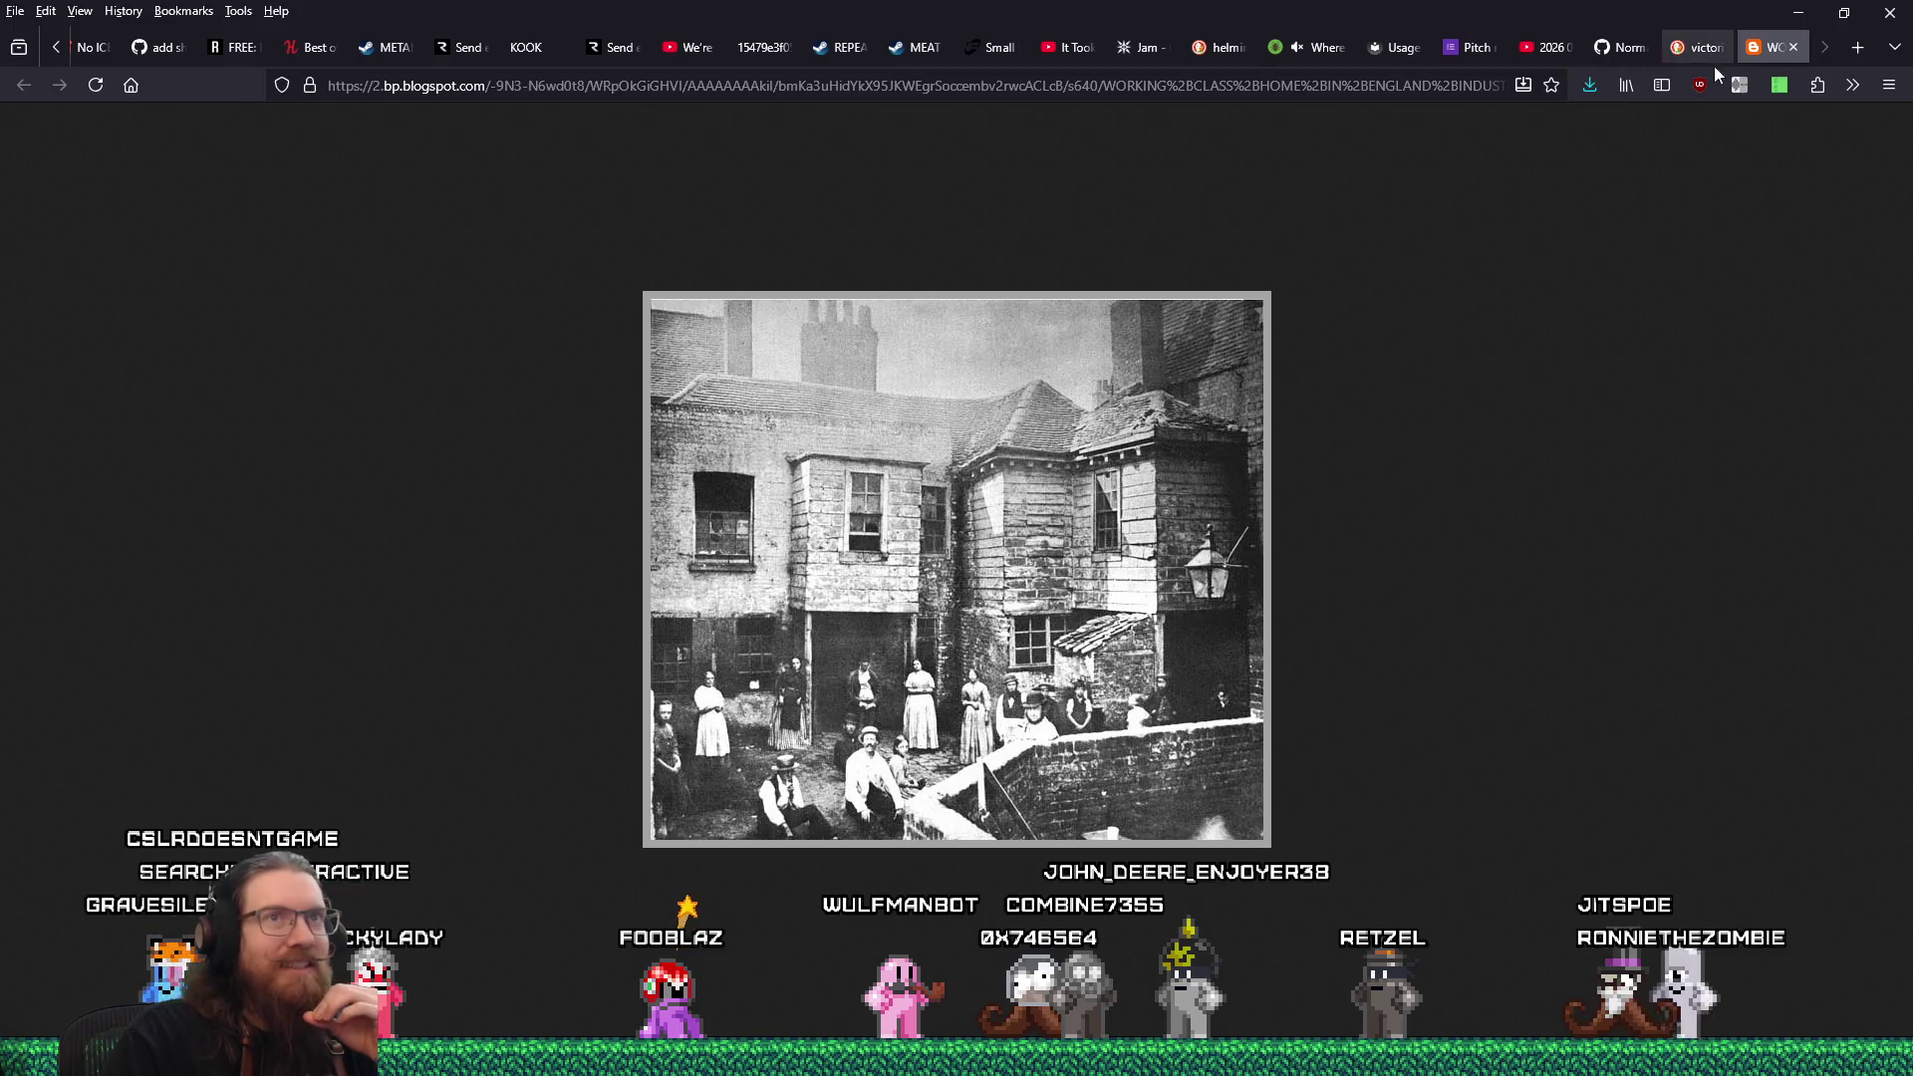
{"action": "middle_click", "coordinate": [1774, 55]}
Scroll back up and preview the '27 Haunting Images Of The Slums In Victorian England' alley photo.
{"action": "scroll", "coordinate": [1151, 643], "scroll_direction": "up", "scroll_amount": 3}
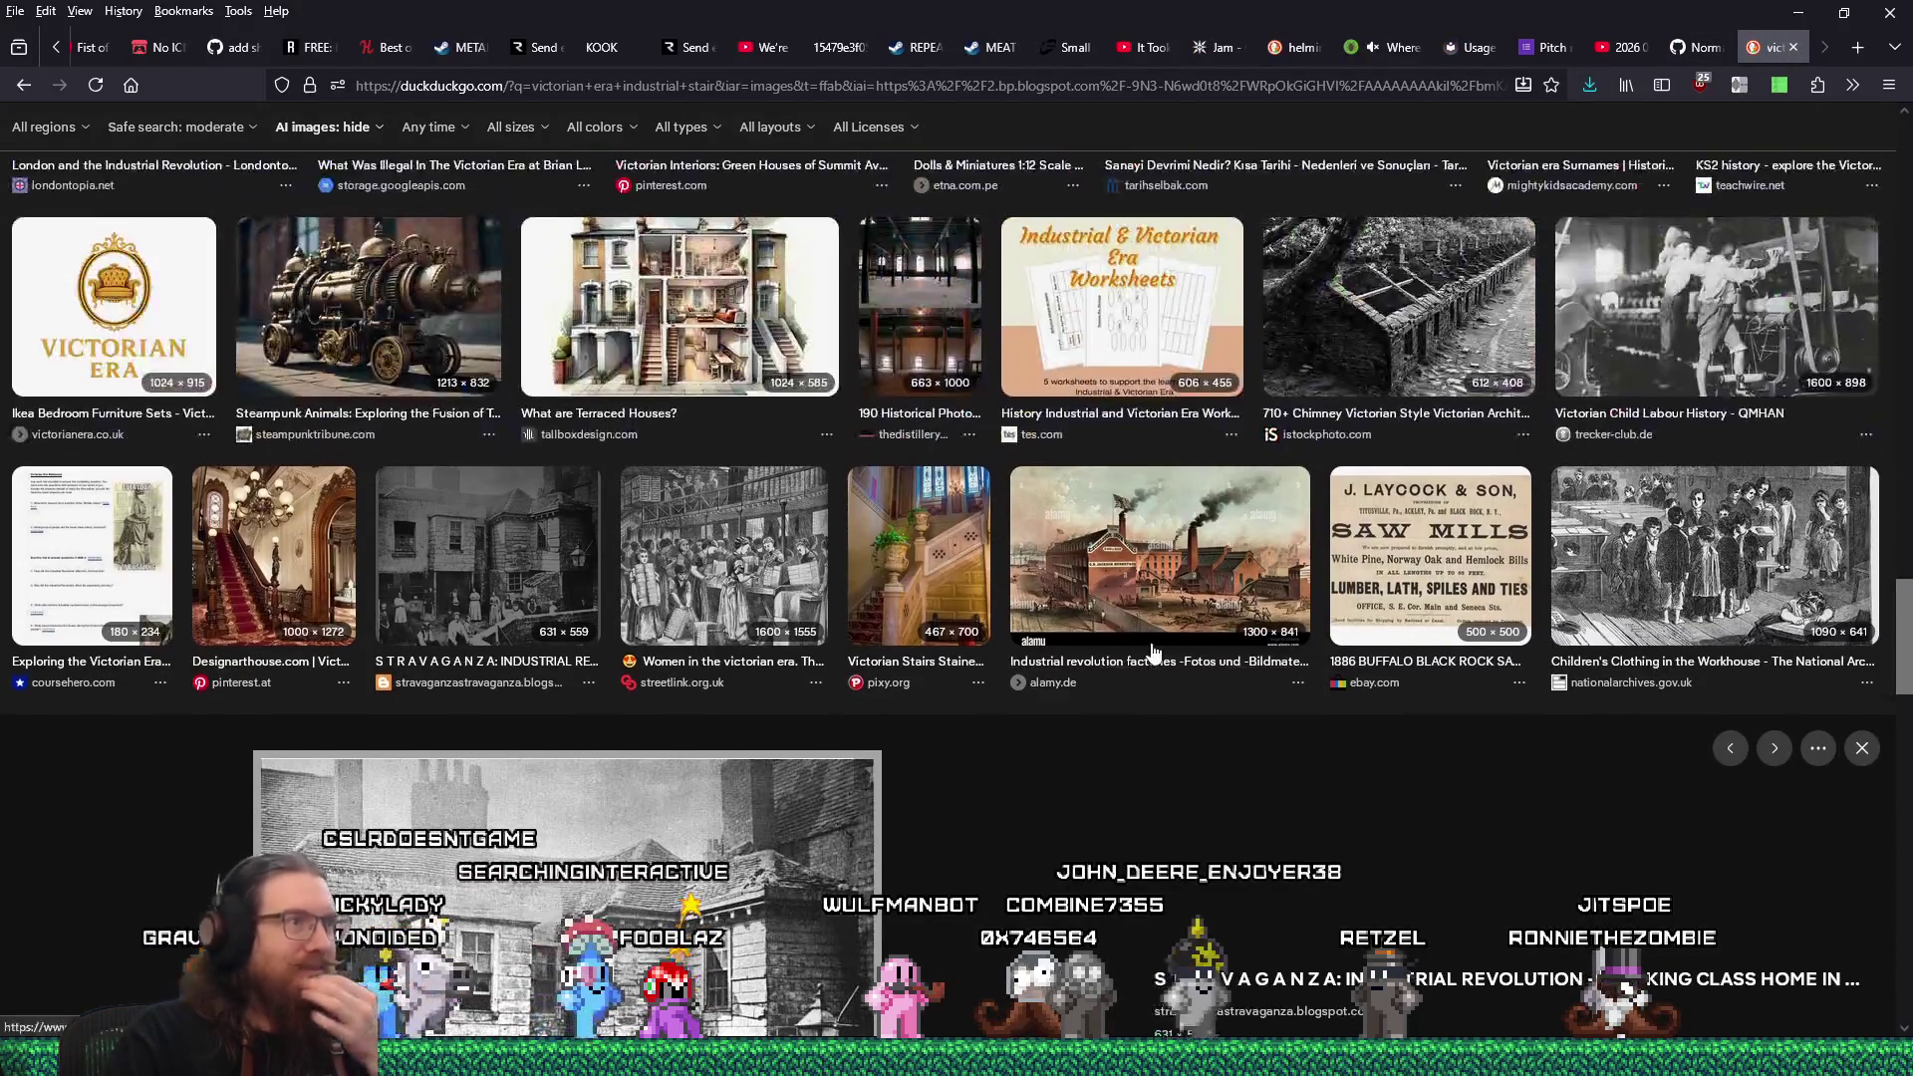
{"action": "scroll", "coordinate": [1151, 649], "scroll_direction": "up", "scroll_amount": 3}
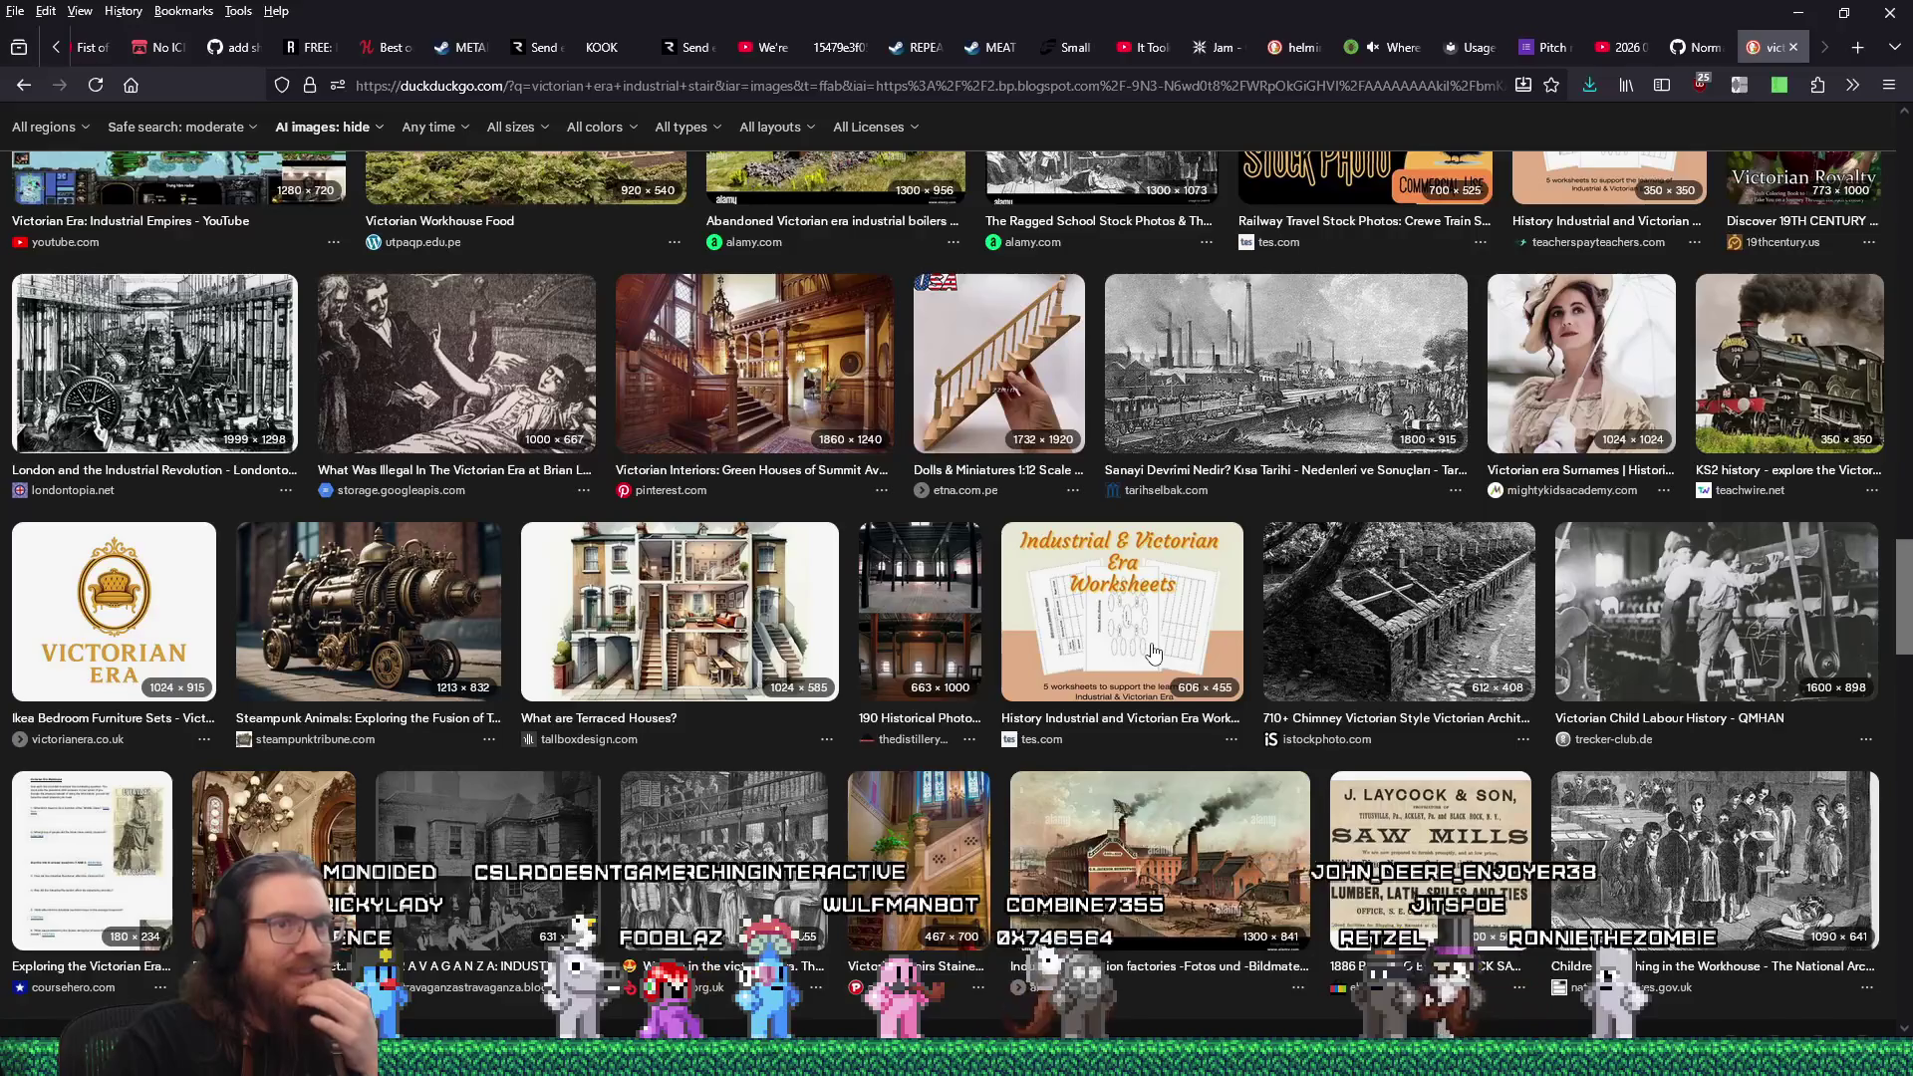
{"action": "scroll", "coordinate": [1154, 652], "scroll_direction": "up", "scroll_amount": 3}
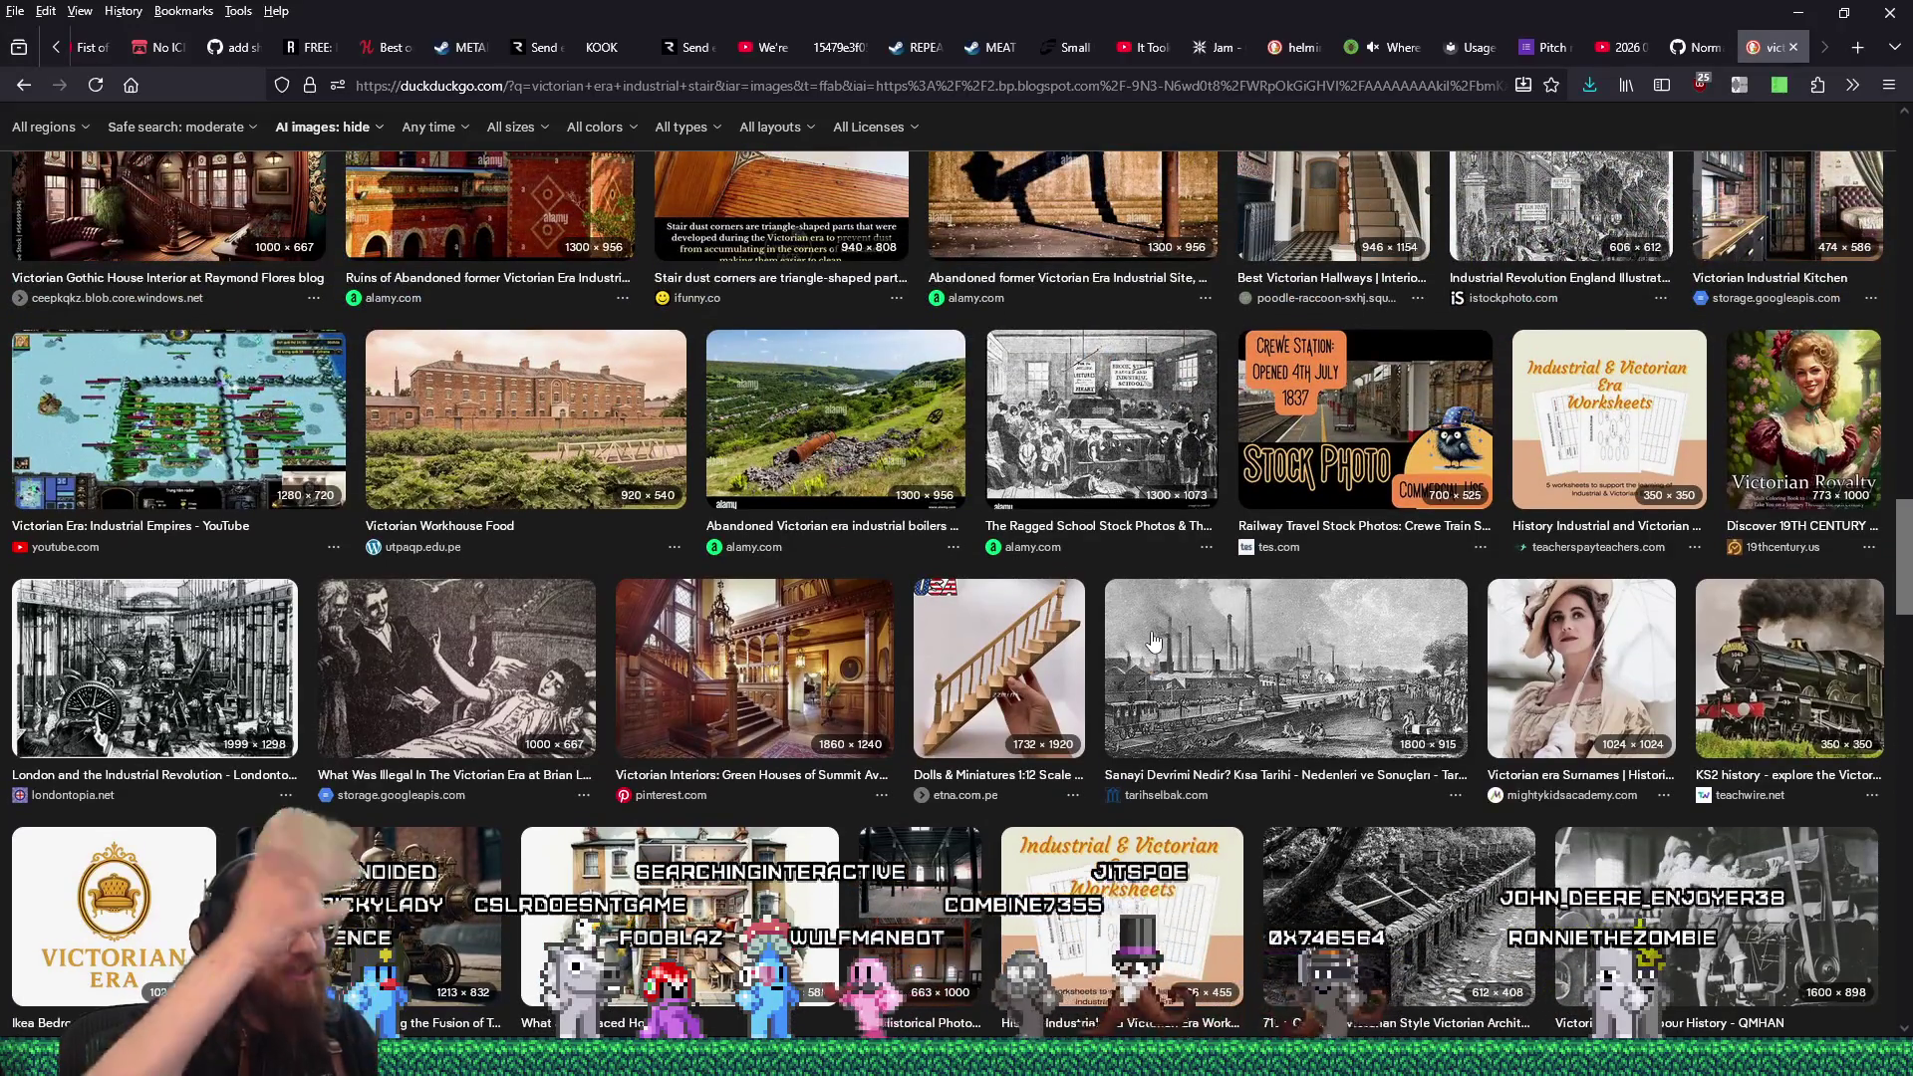
{"action": "scroll", "coordinate": [1092, 656], "scroll_direction": "up", "scroll_amount": 3}
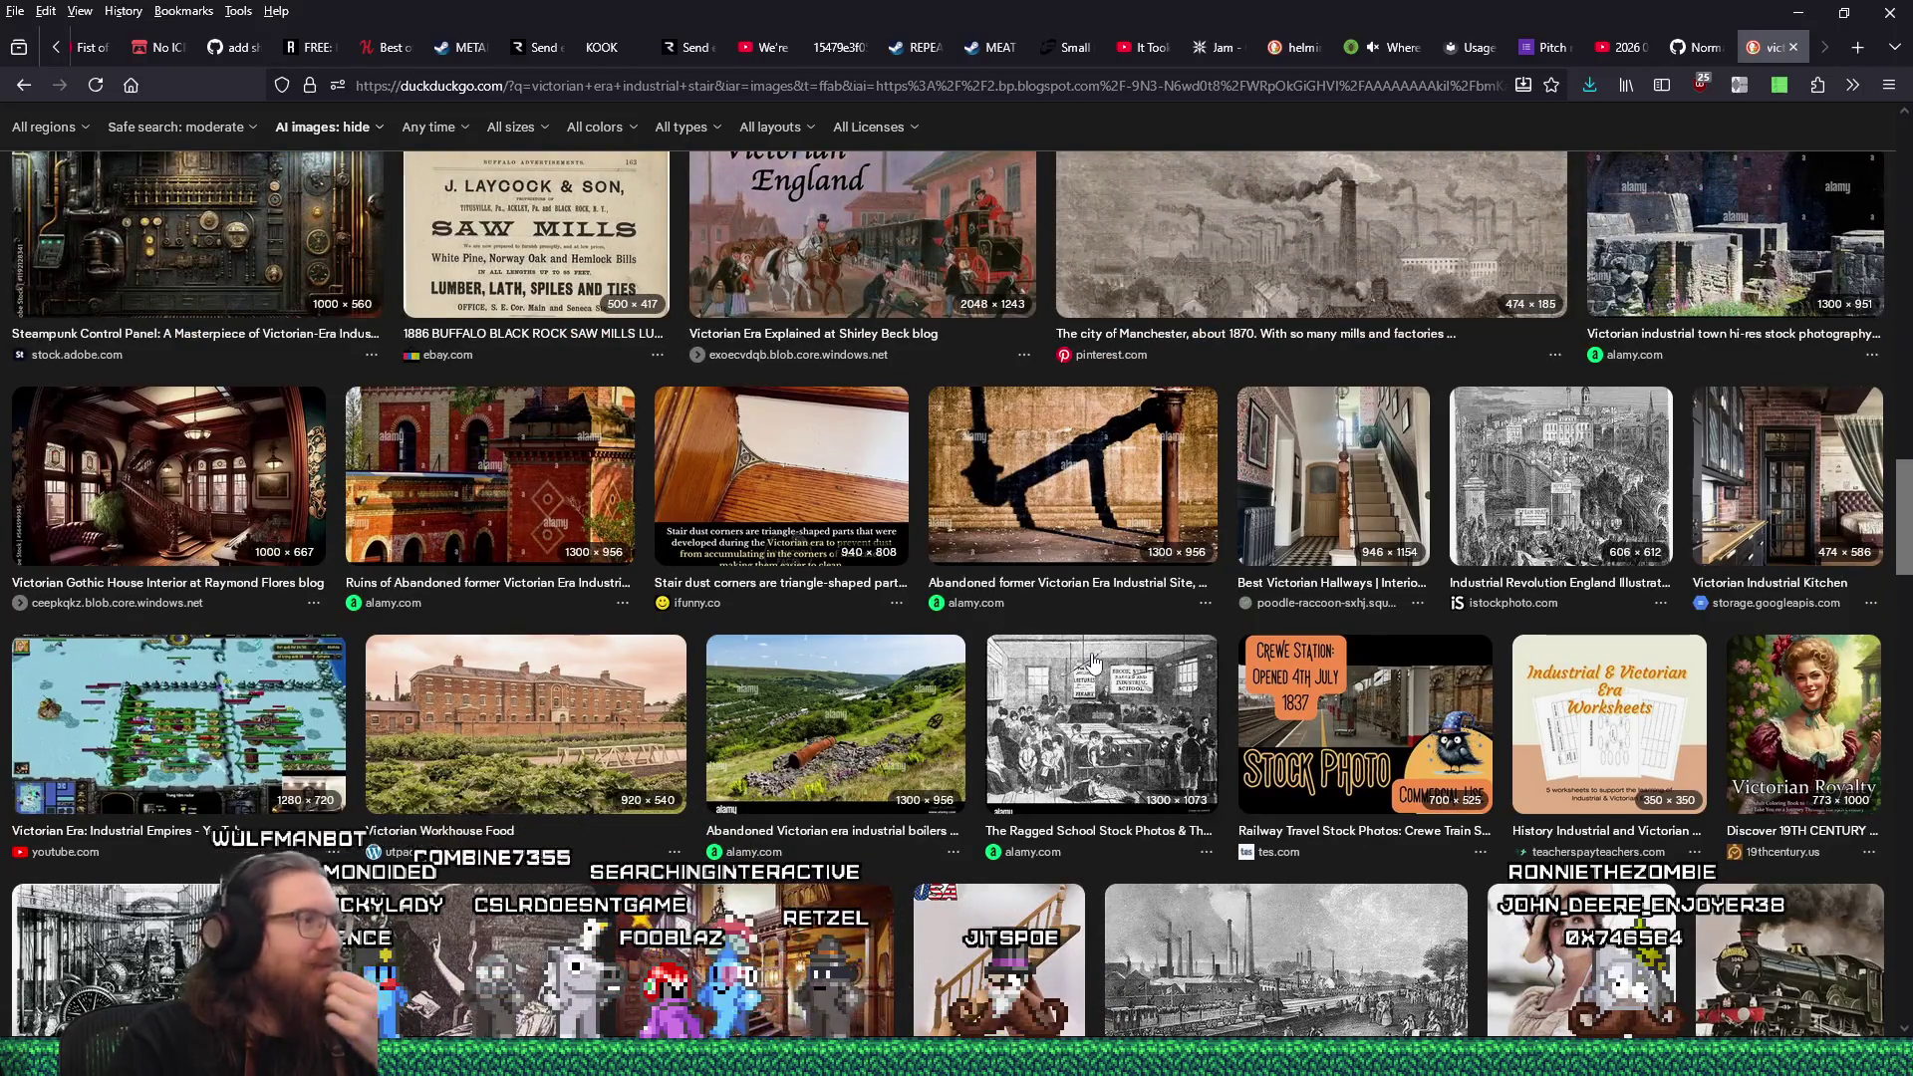
{"action": "scroll", "coordinate": [1092, 659], "scroll_direction": "up", "scroll_amount": 12}
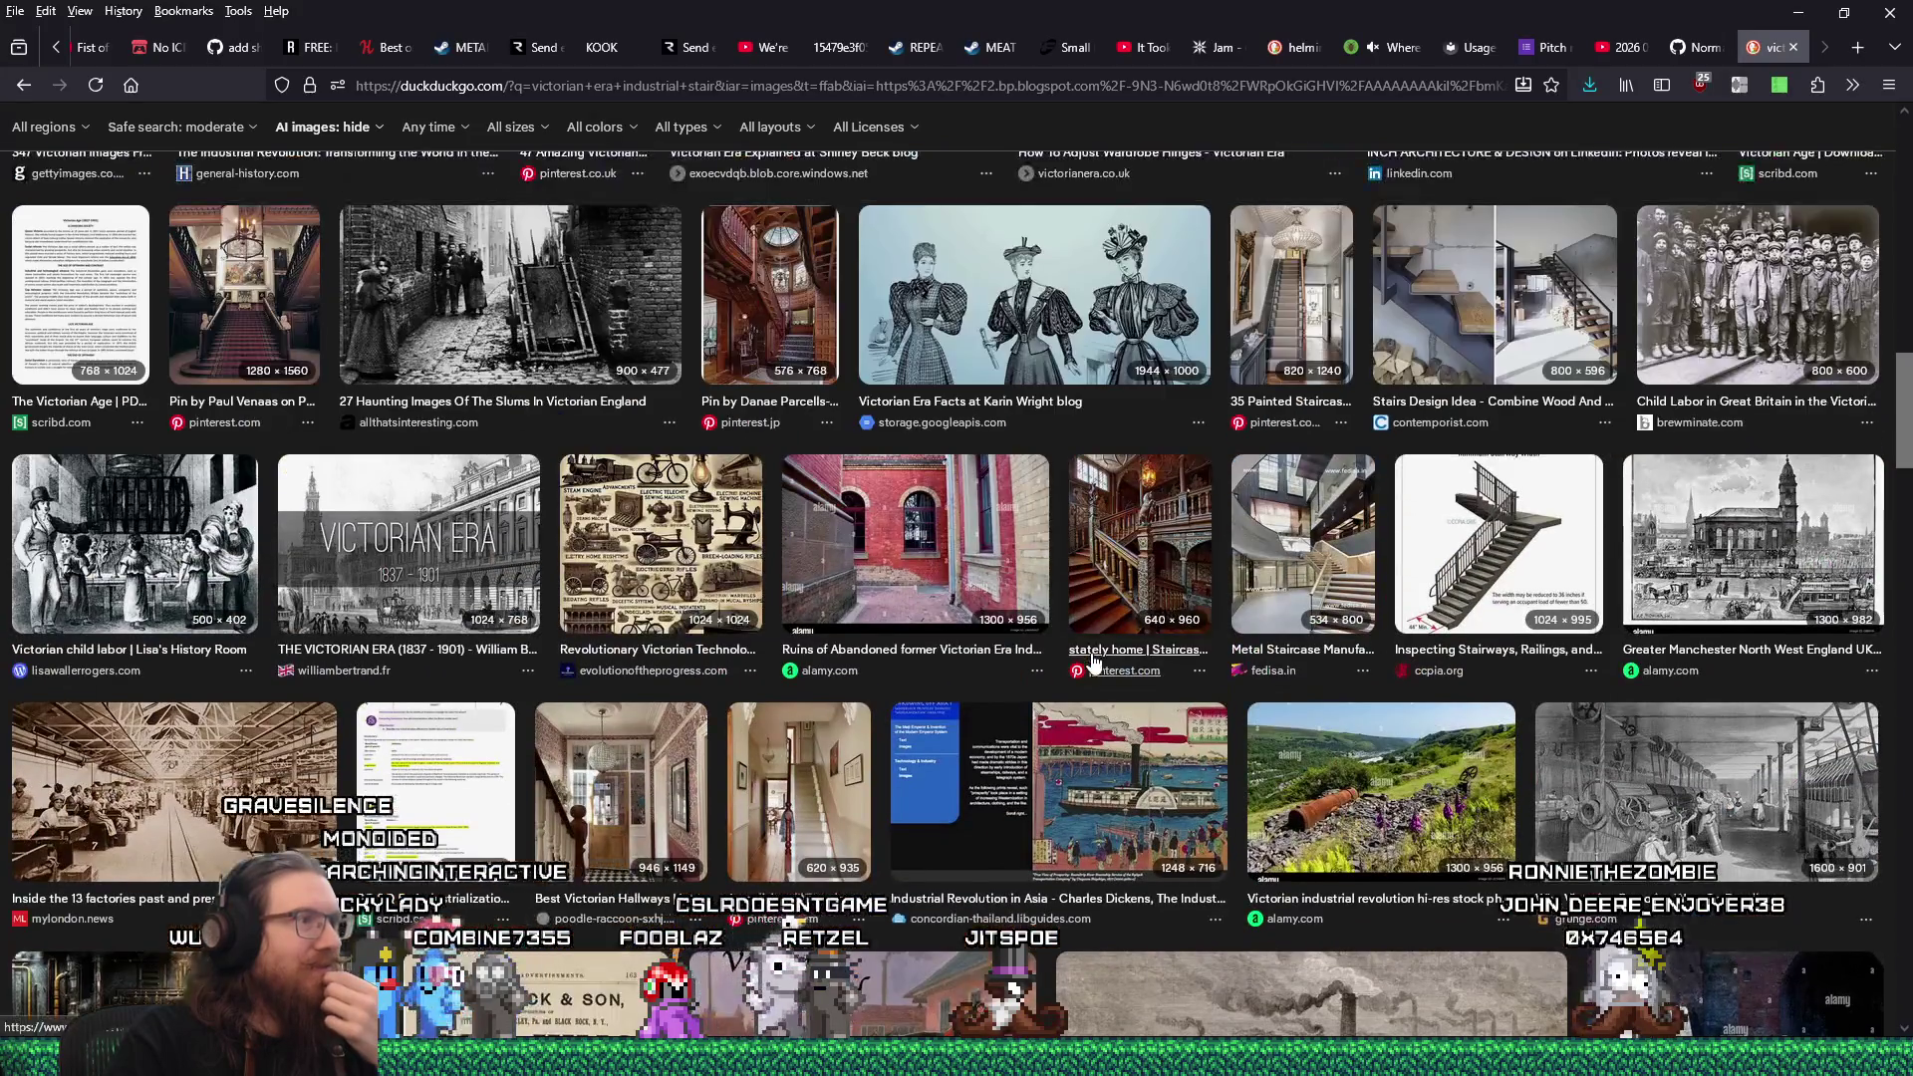
{"action": "scroll", "coordinate": [1093, 661], "scroll_direction": "up", "scroll_amount": 3}
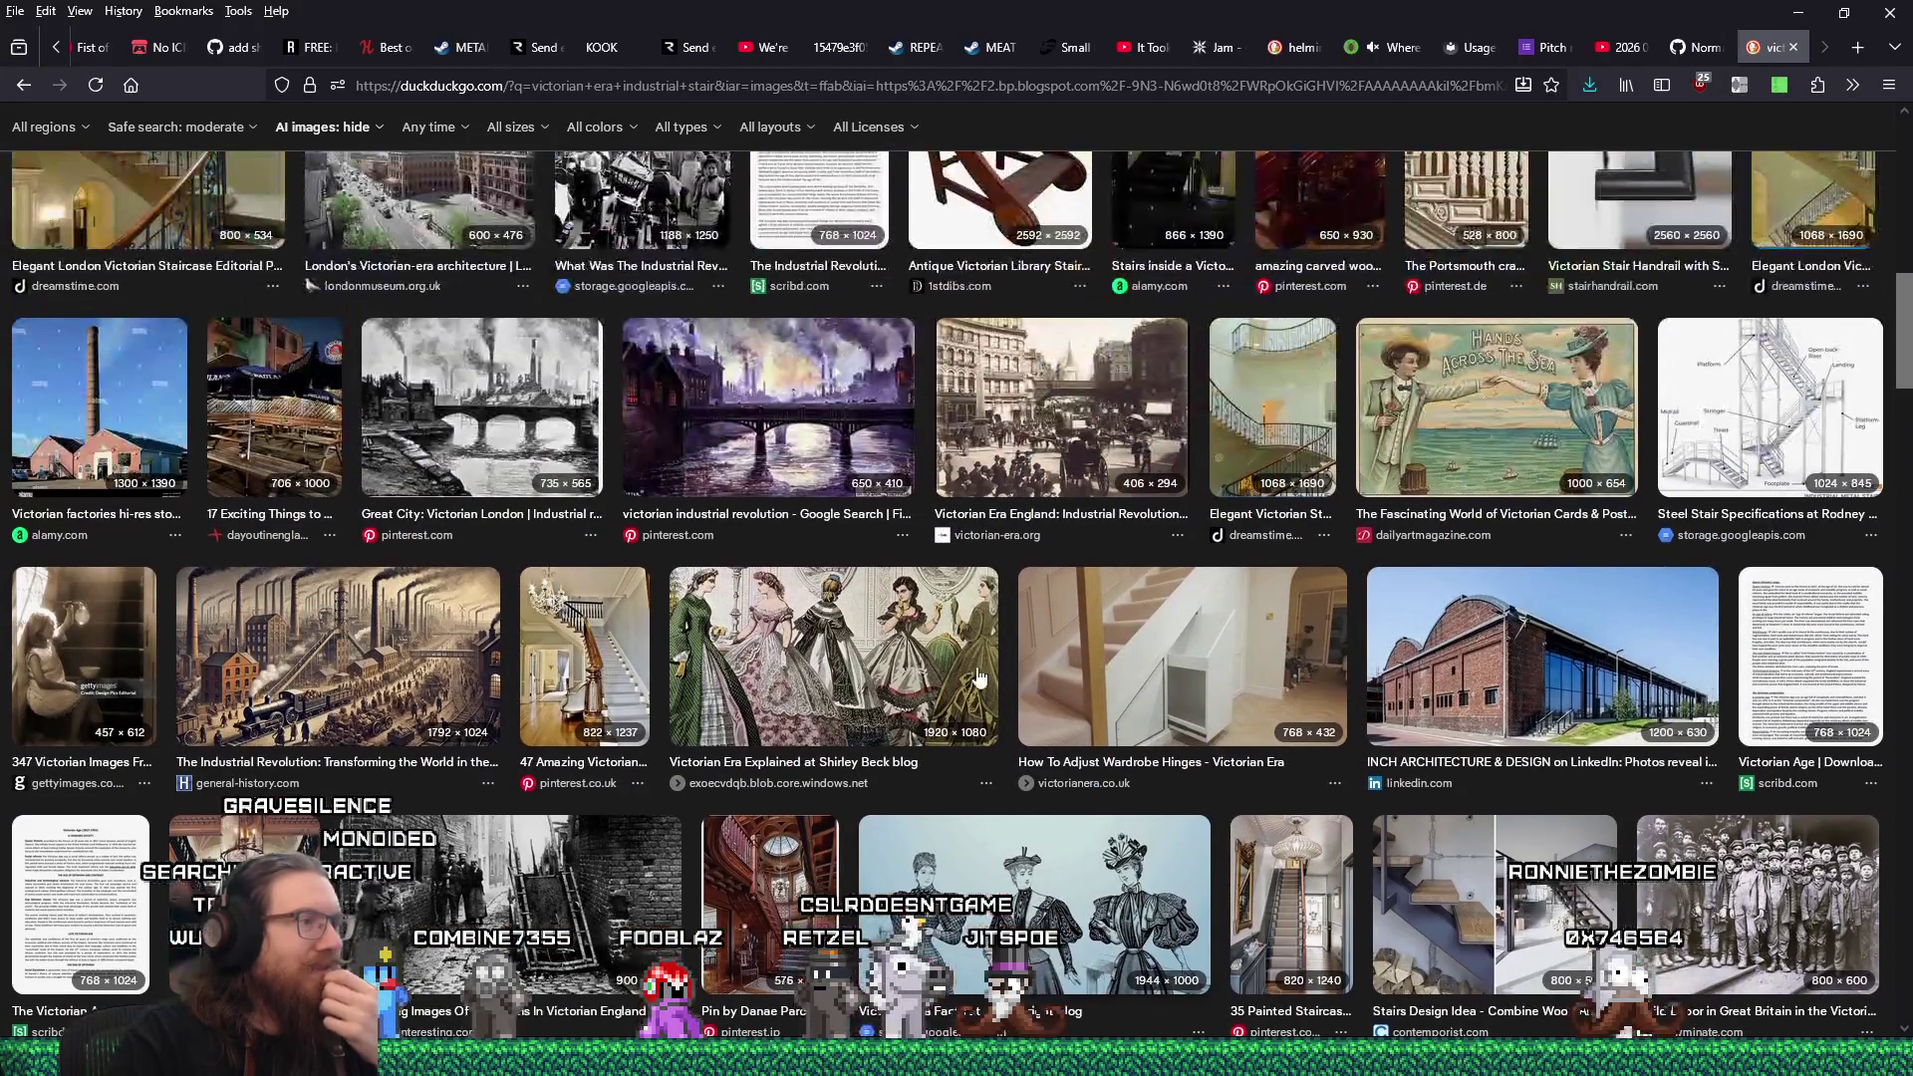
{"action": "left_click", "coordinate": [578, 873]}
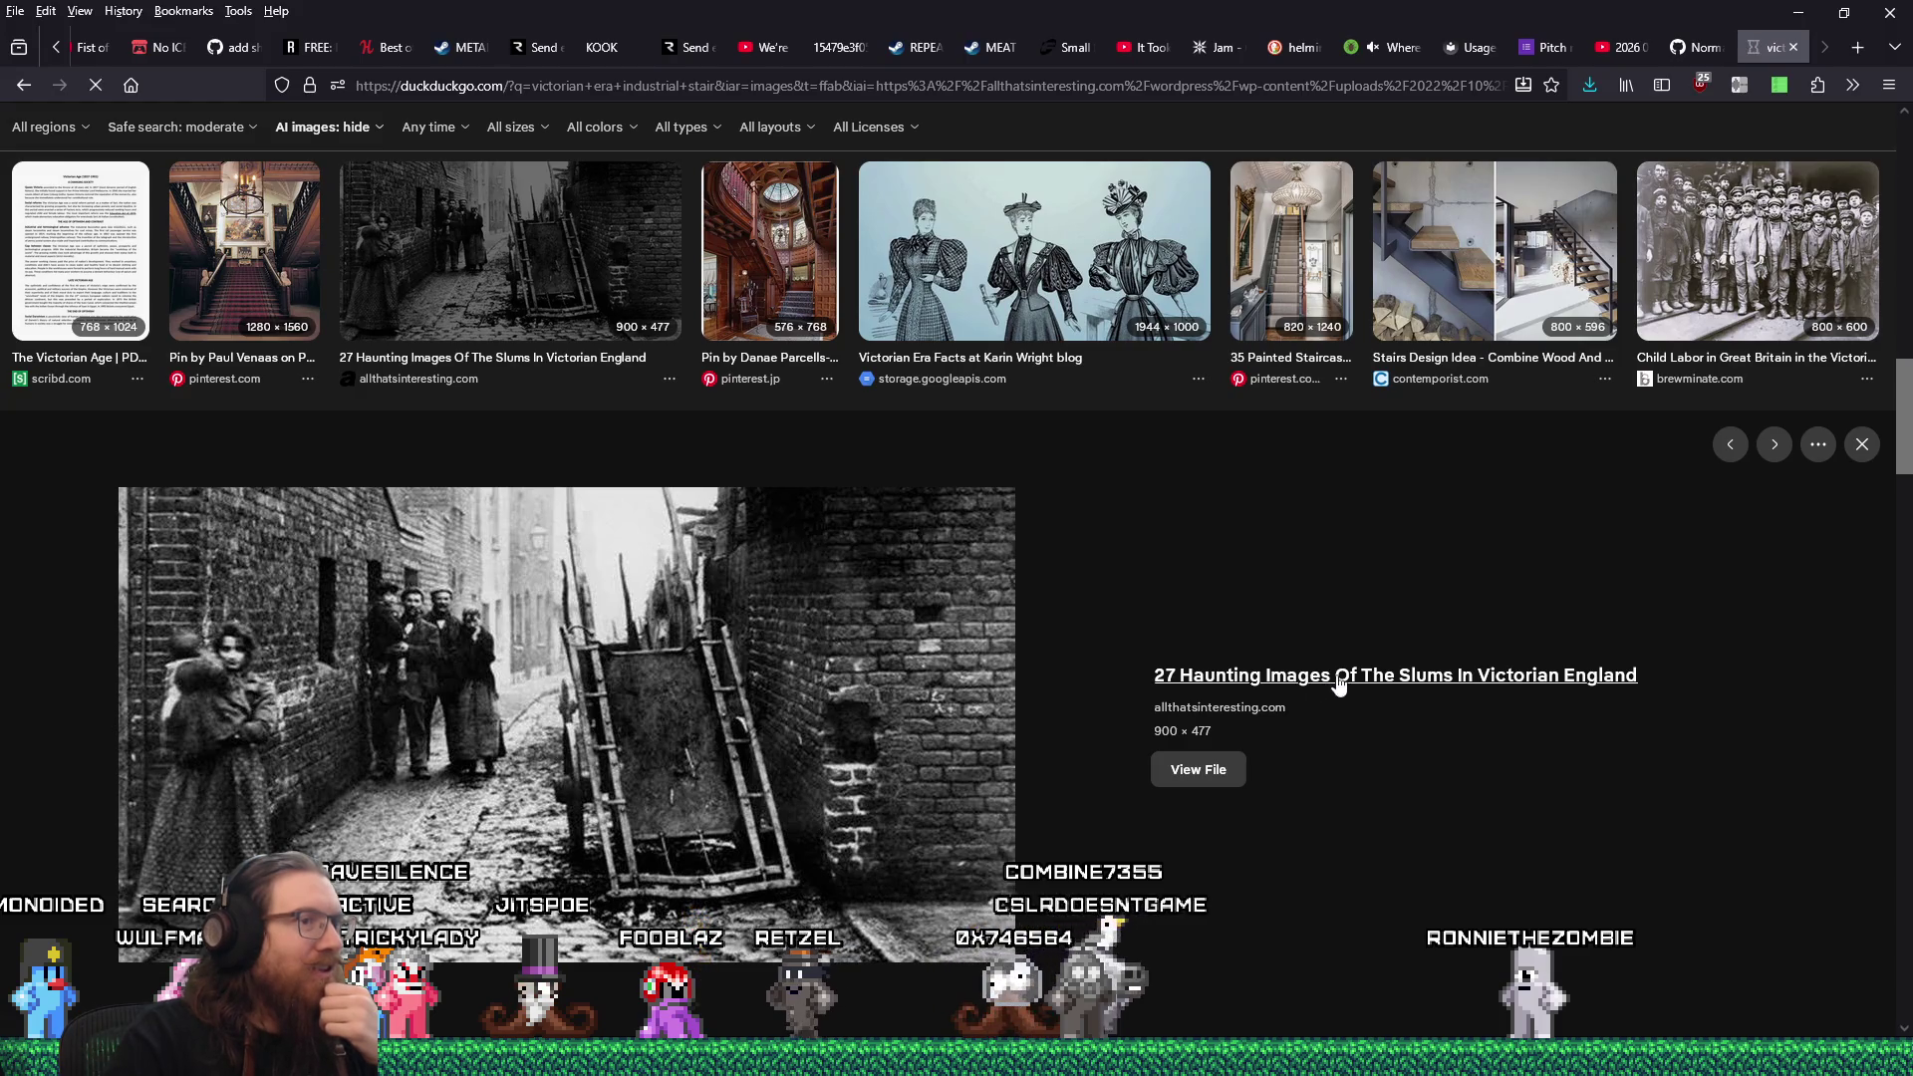
Save the 1872 London slums engraving into the quakelike/levels/london folder.
{"action": "scroll", "coordinate": [897, 670], "scroll_direction": "down", "scroll_amount": 10}
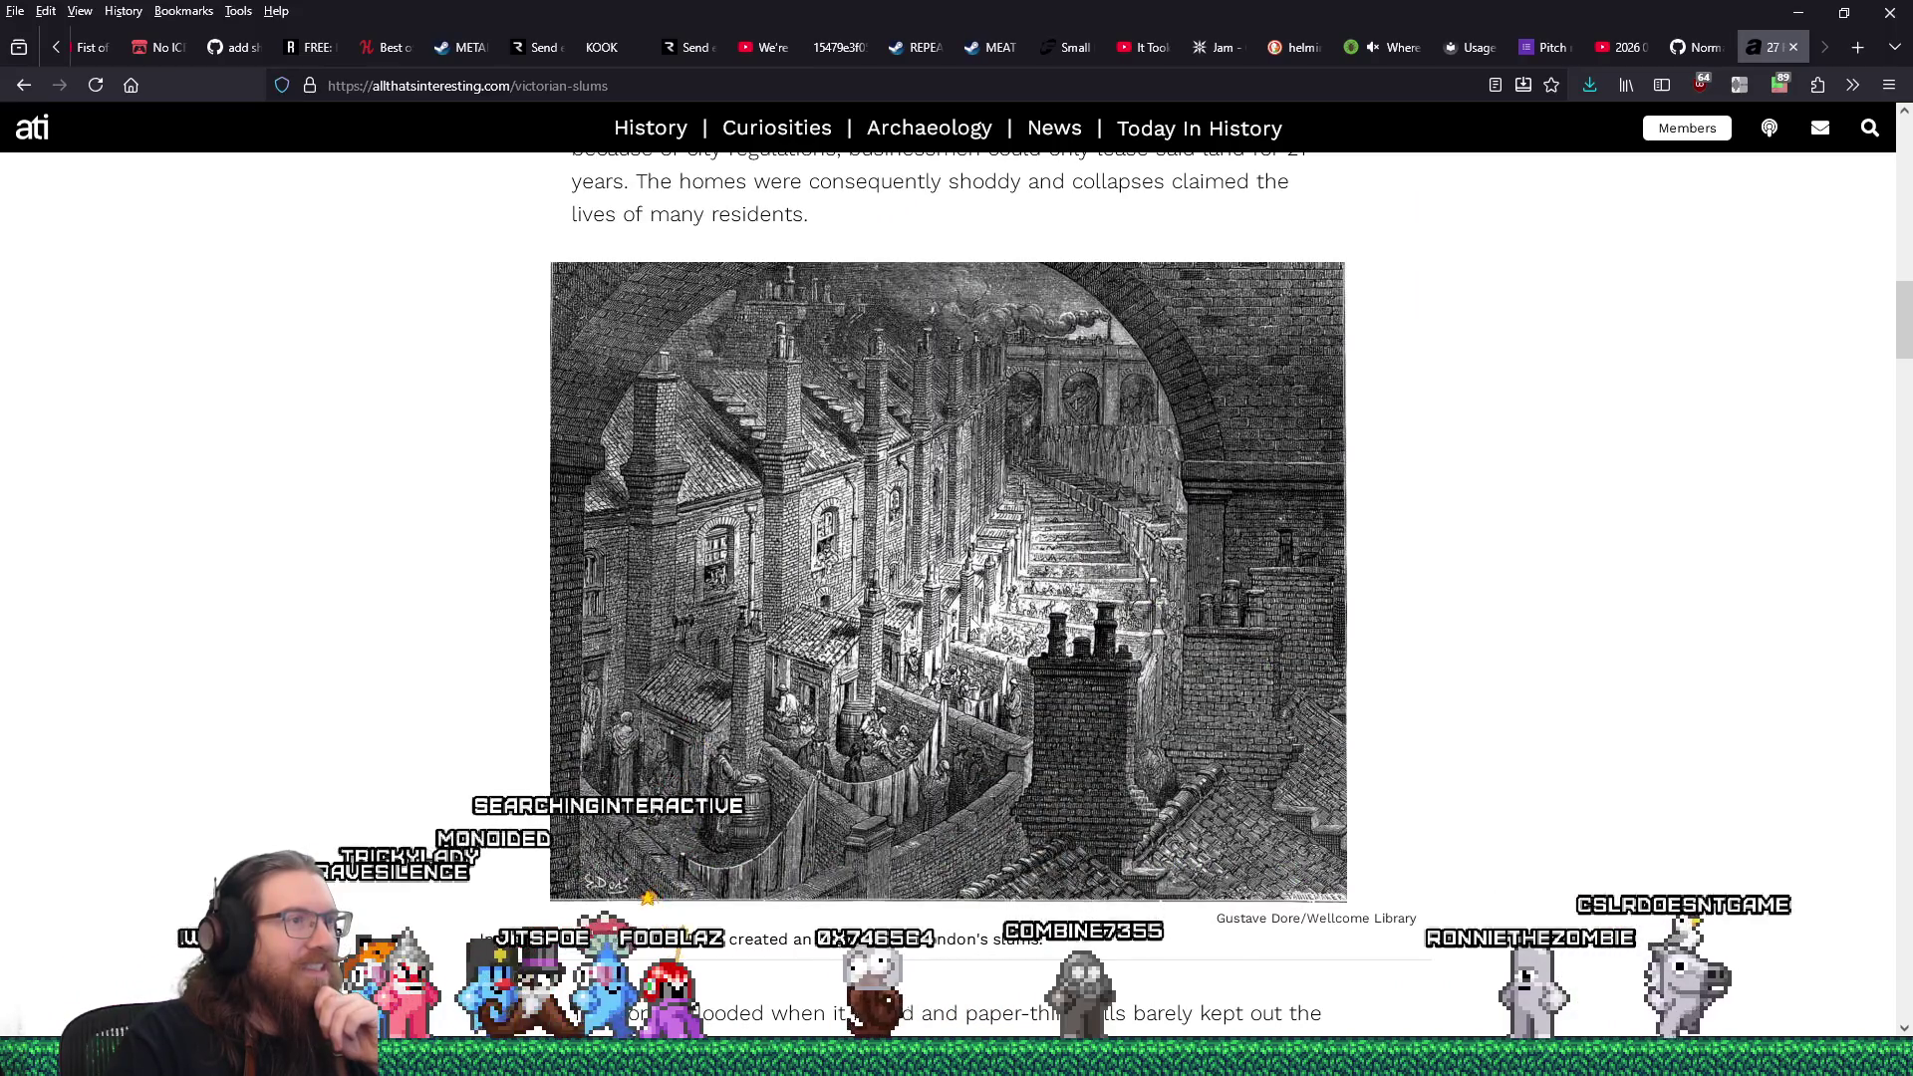
{"action": "right_click", "coordinate": [1013, 598]}
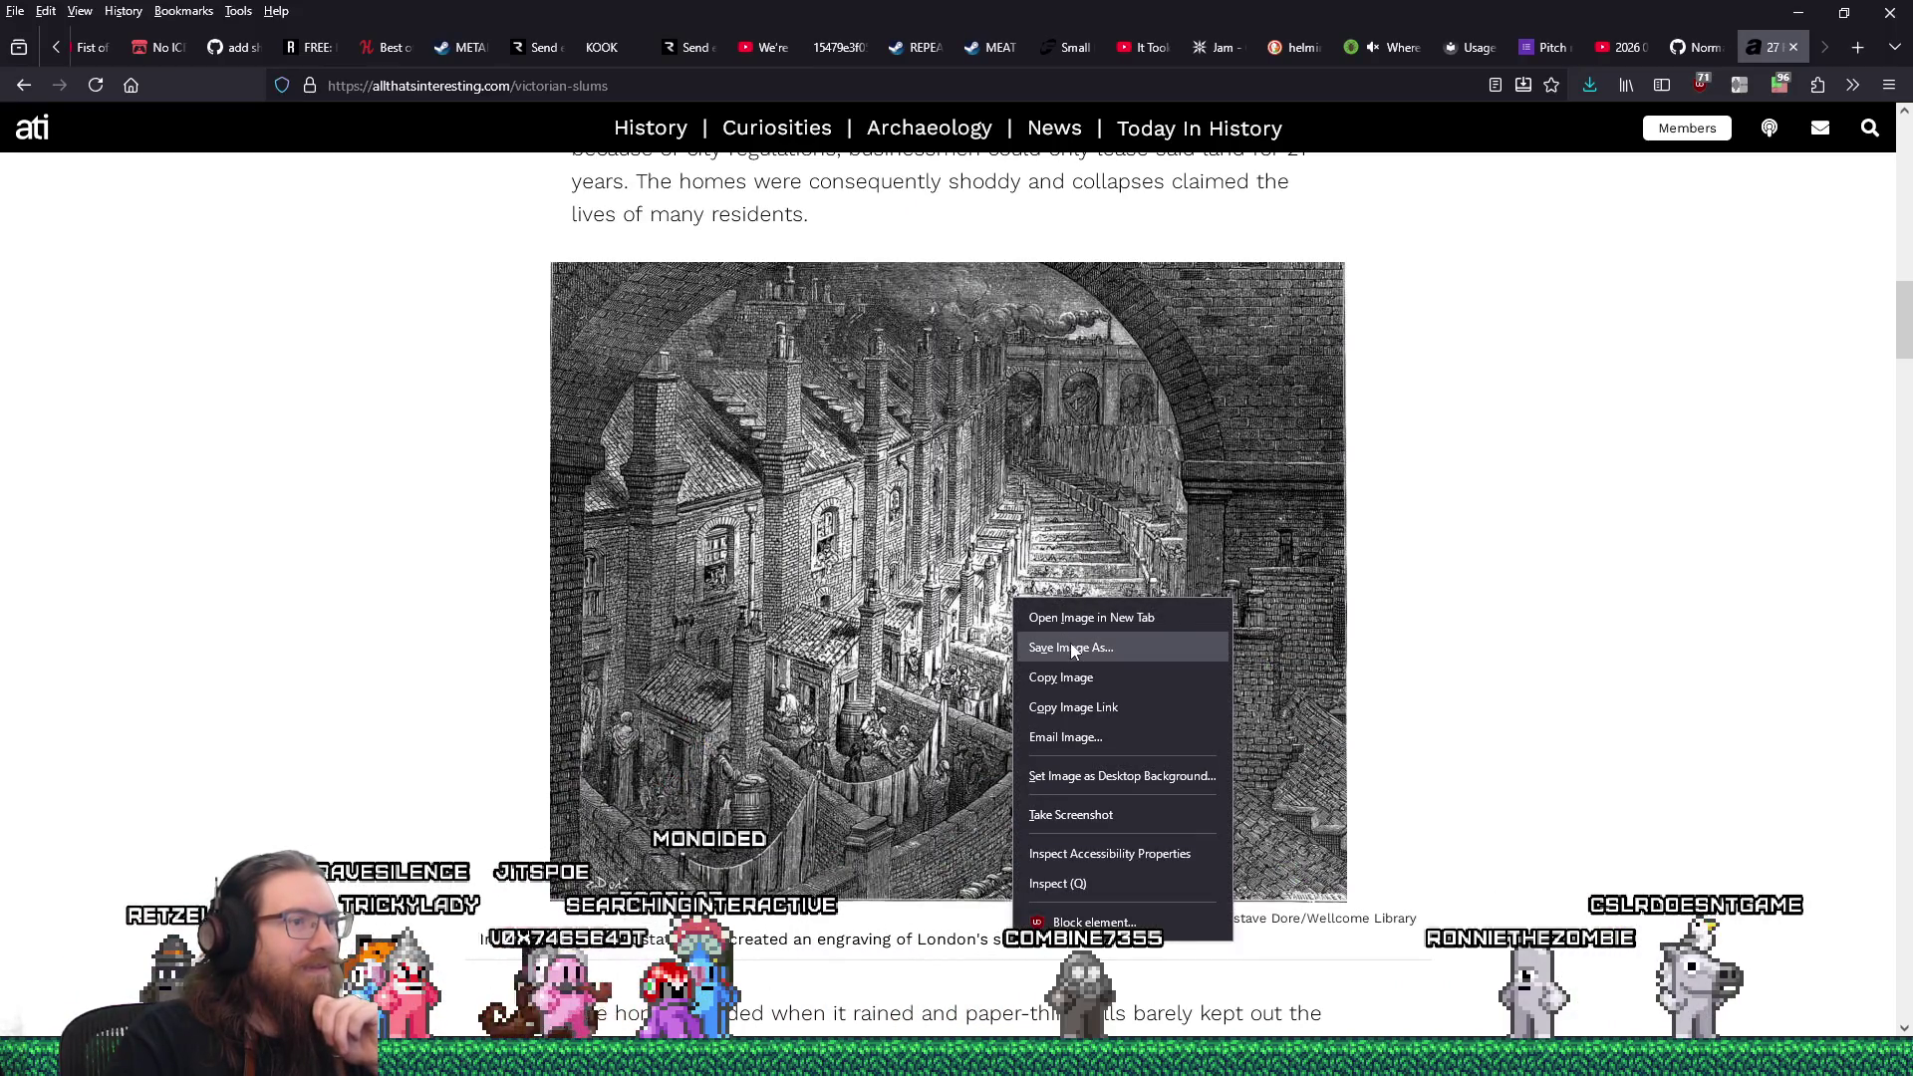
{"action": "left_click", "coordinate": [1071, 647]}
{"action": "mouse_move", "coordinate": [785, 21]}
{"action": "left_mouse_down"}
{"action": "mouse_move", "coordinate": [1014, 107]}
{"action": "mouse_move", "coordinate": [1185, 909]}
{"action": "mouse_move", "coordinate": [1171, 952]}
{"action": "left_mouse_up"}
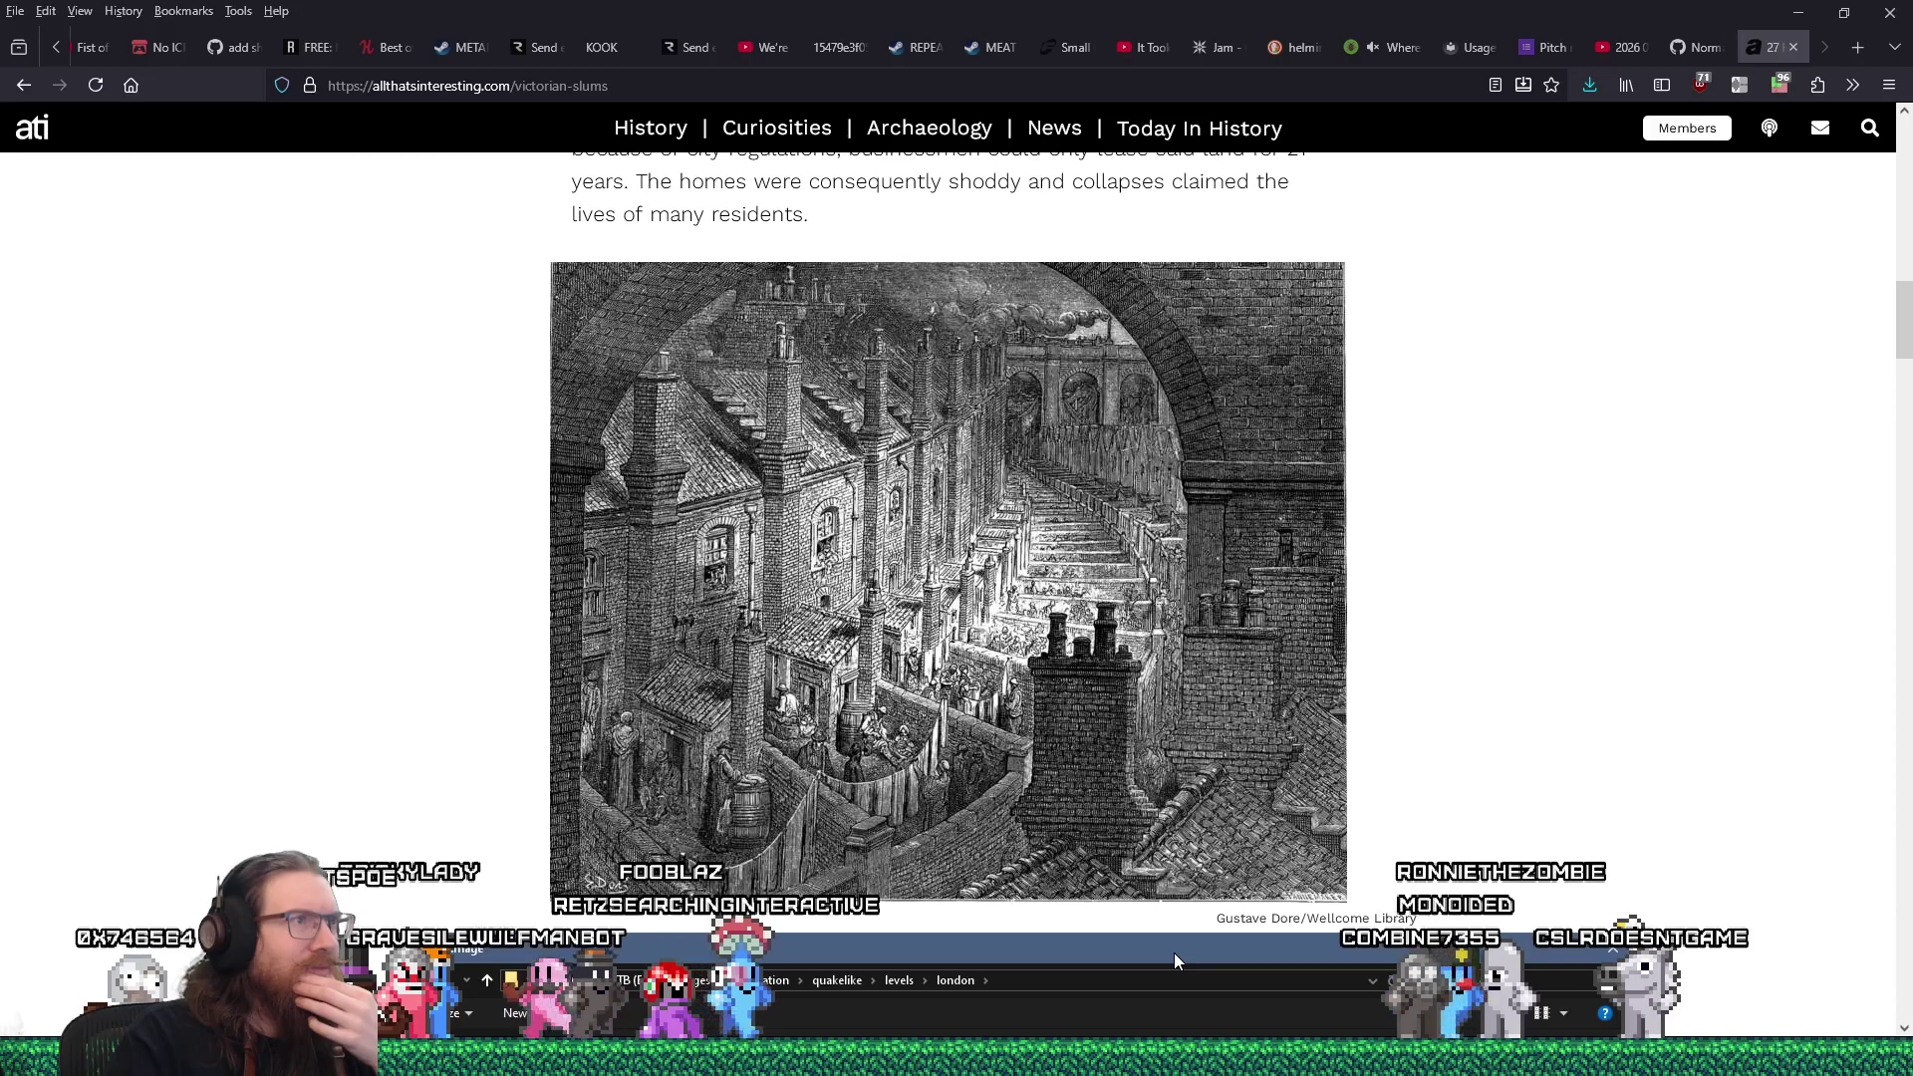
{"action": "left_click_drag", "start_coordinate": [1173, 956], "coordinate": [1158, 902]}
{"action": "scroll", "coordinate": [1066, 681], "scroll_direction": "up", "scroll_amount": 2}
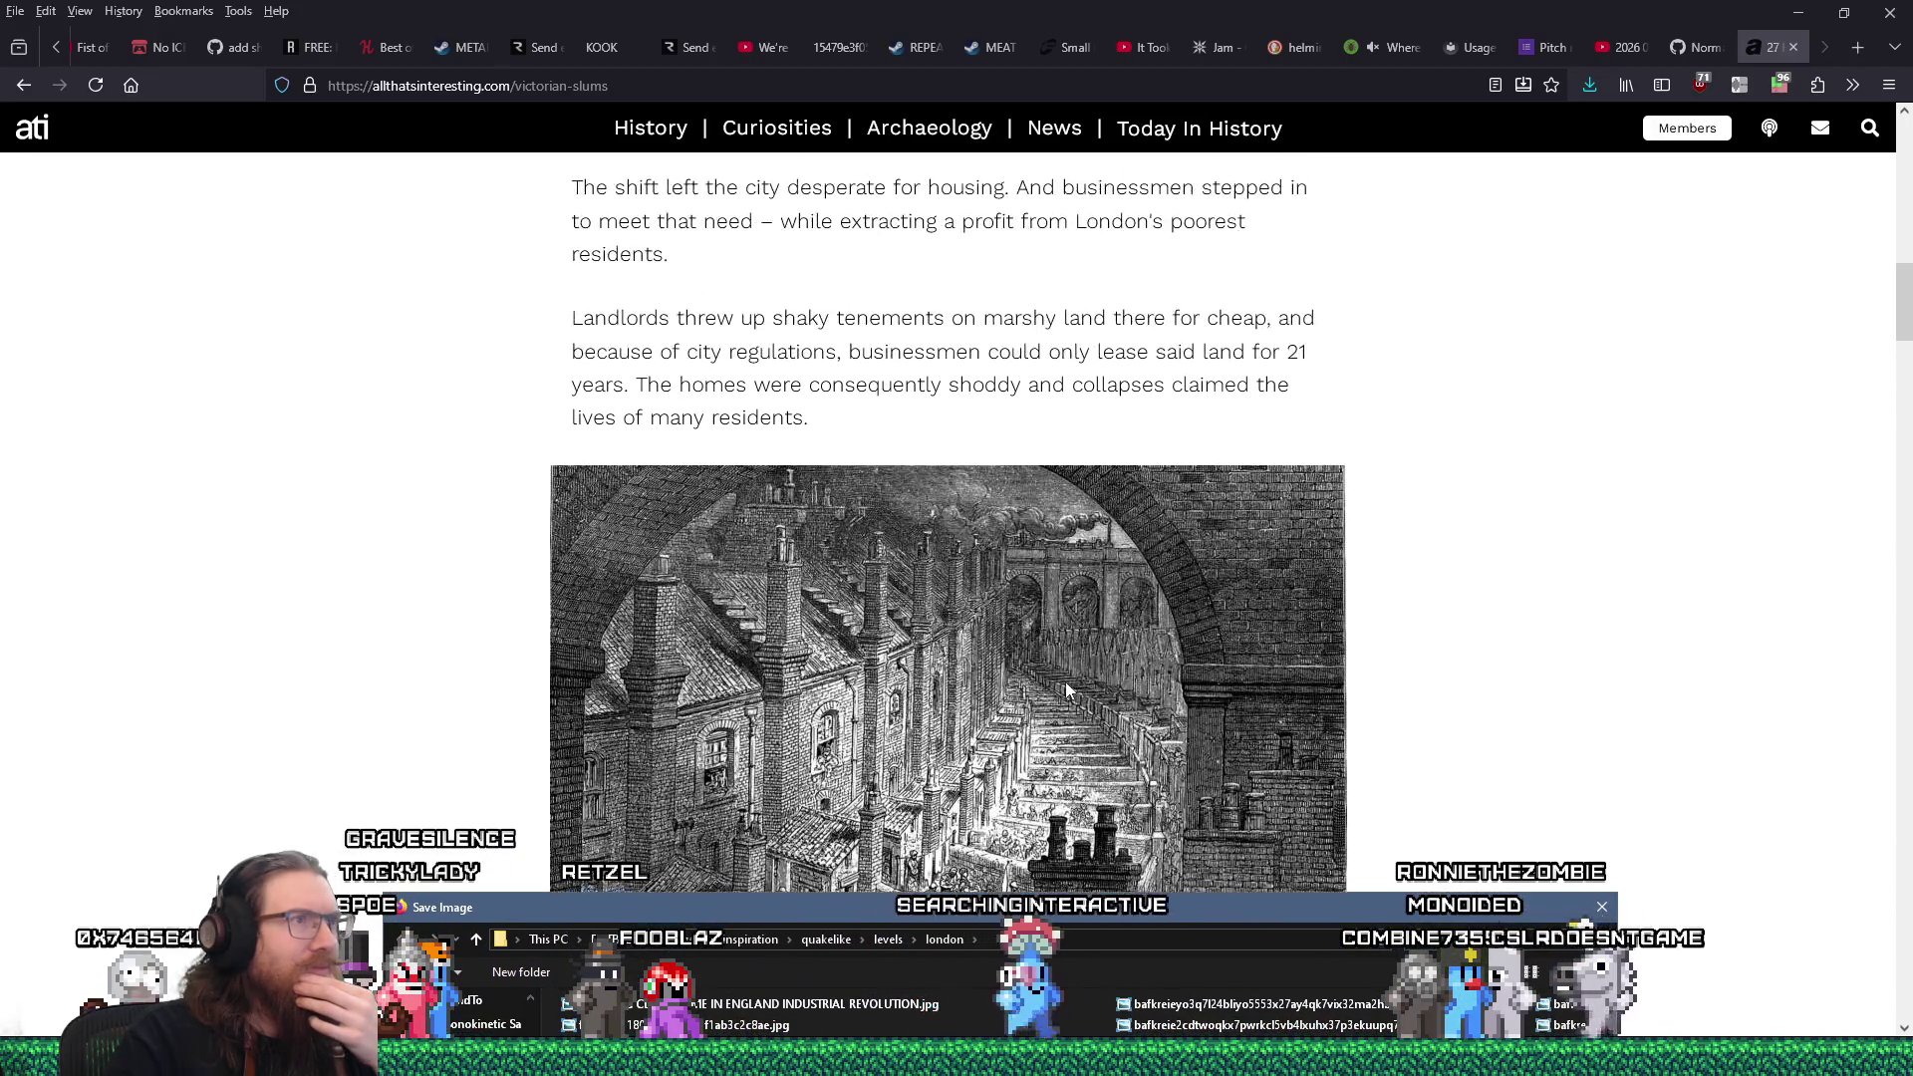
{"action": "scroll", "coordinate": [1066, 685], "scroll_direction": "down", "scroll_amount": 4}
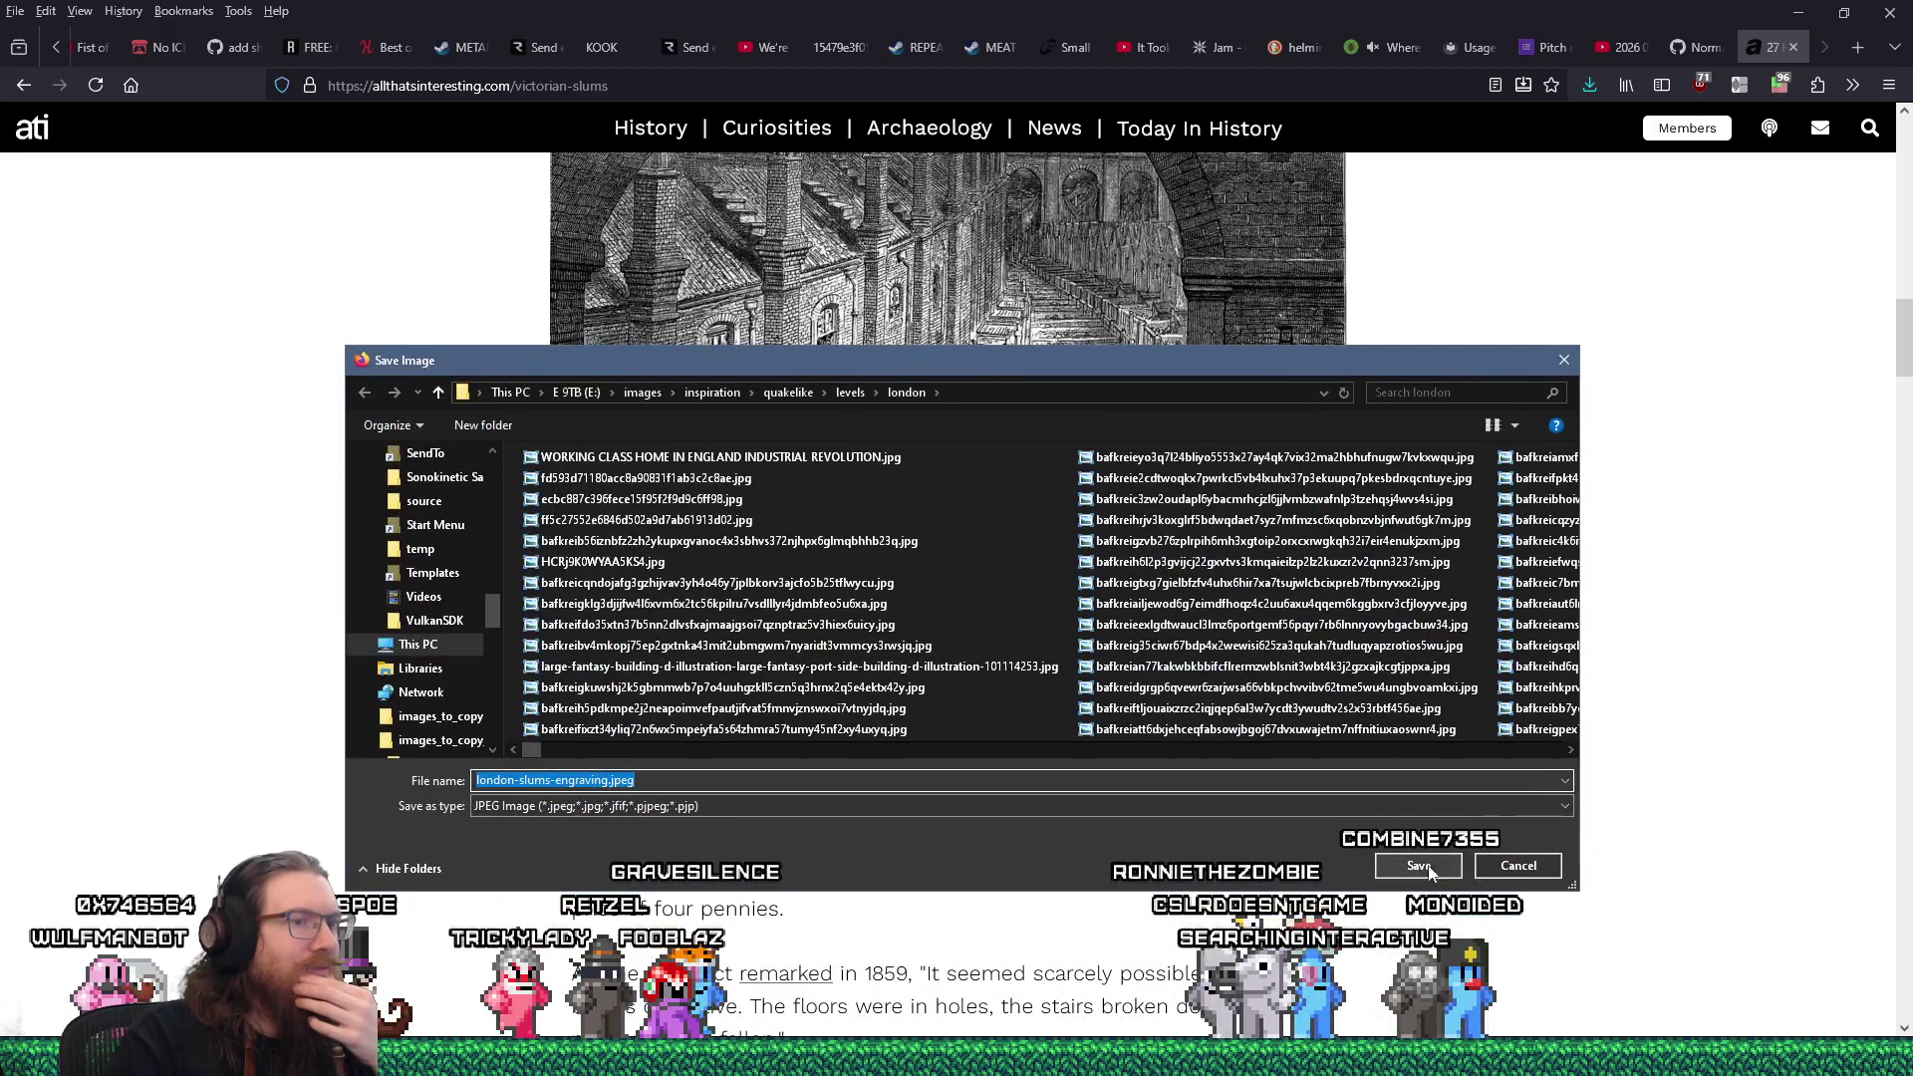
{"action": "left_click", "coordinate": [1419, 866]}
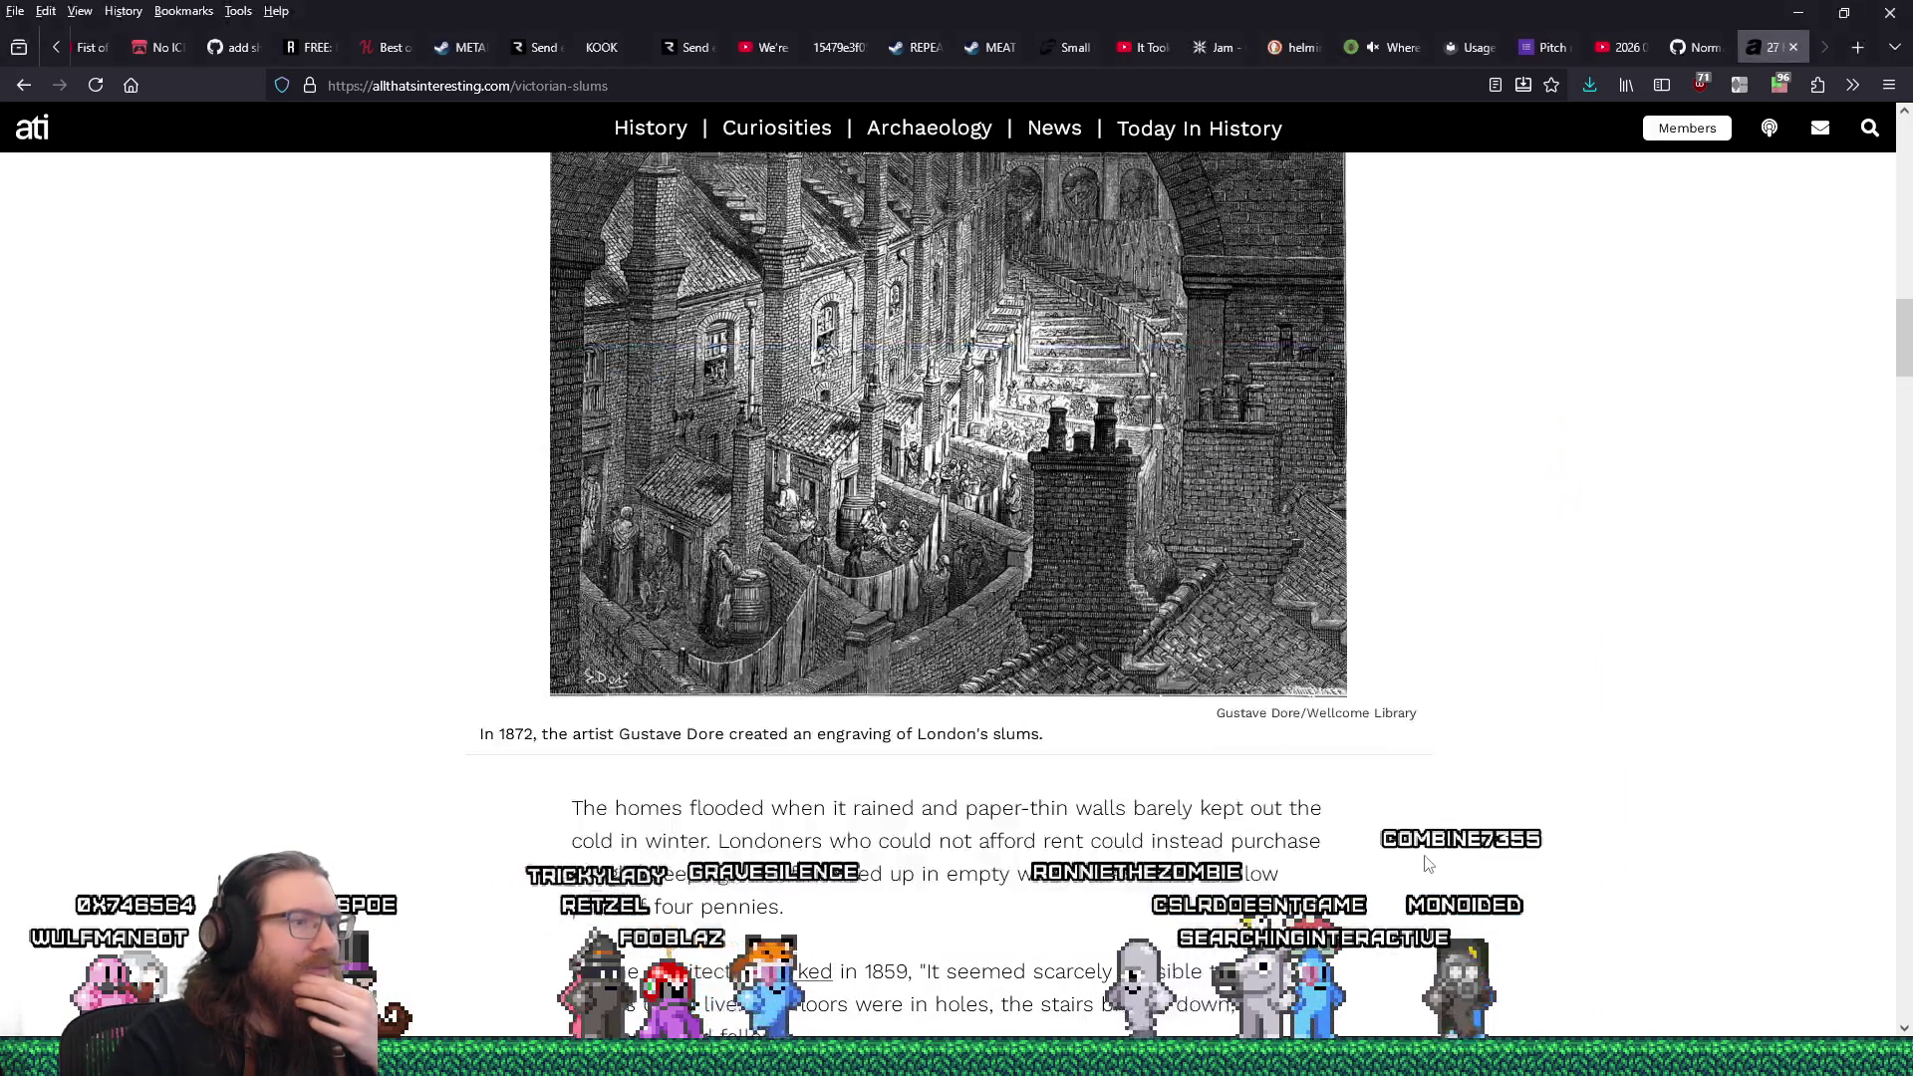
Scroll through the article and open its photo gallery at photo 1 of 28.
{"action": "scroll", "coordinate": [1428, 866], "scroll_direction": "down", "scroll_amount": 10}
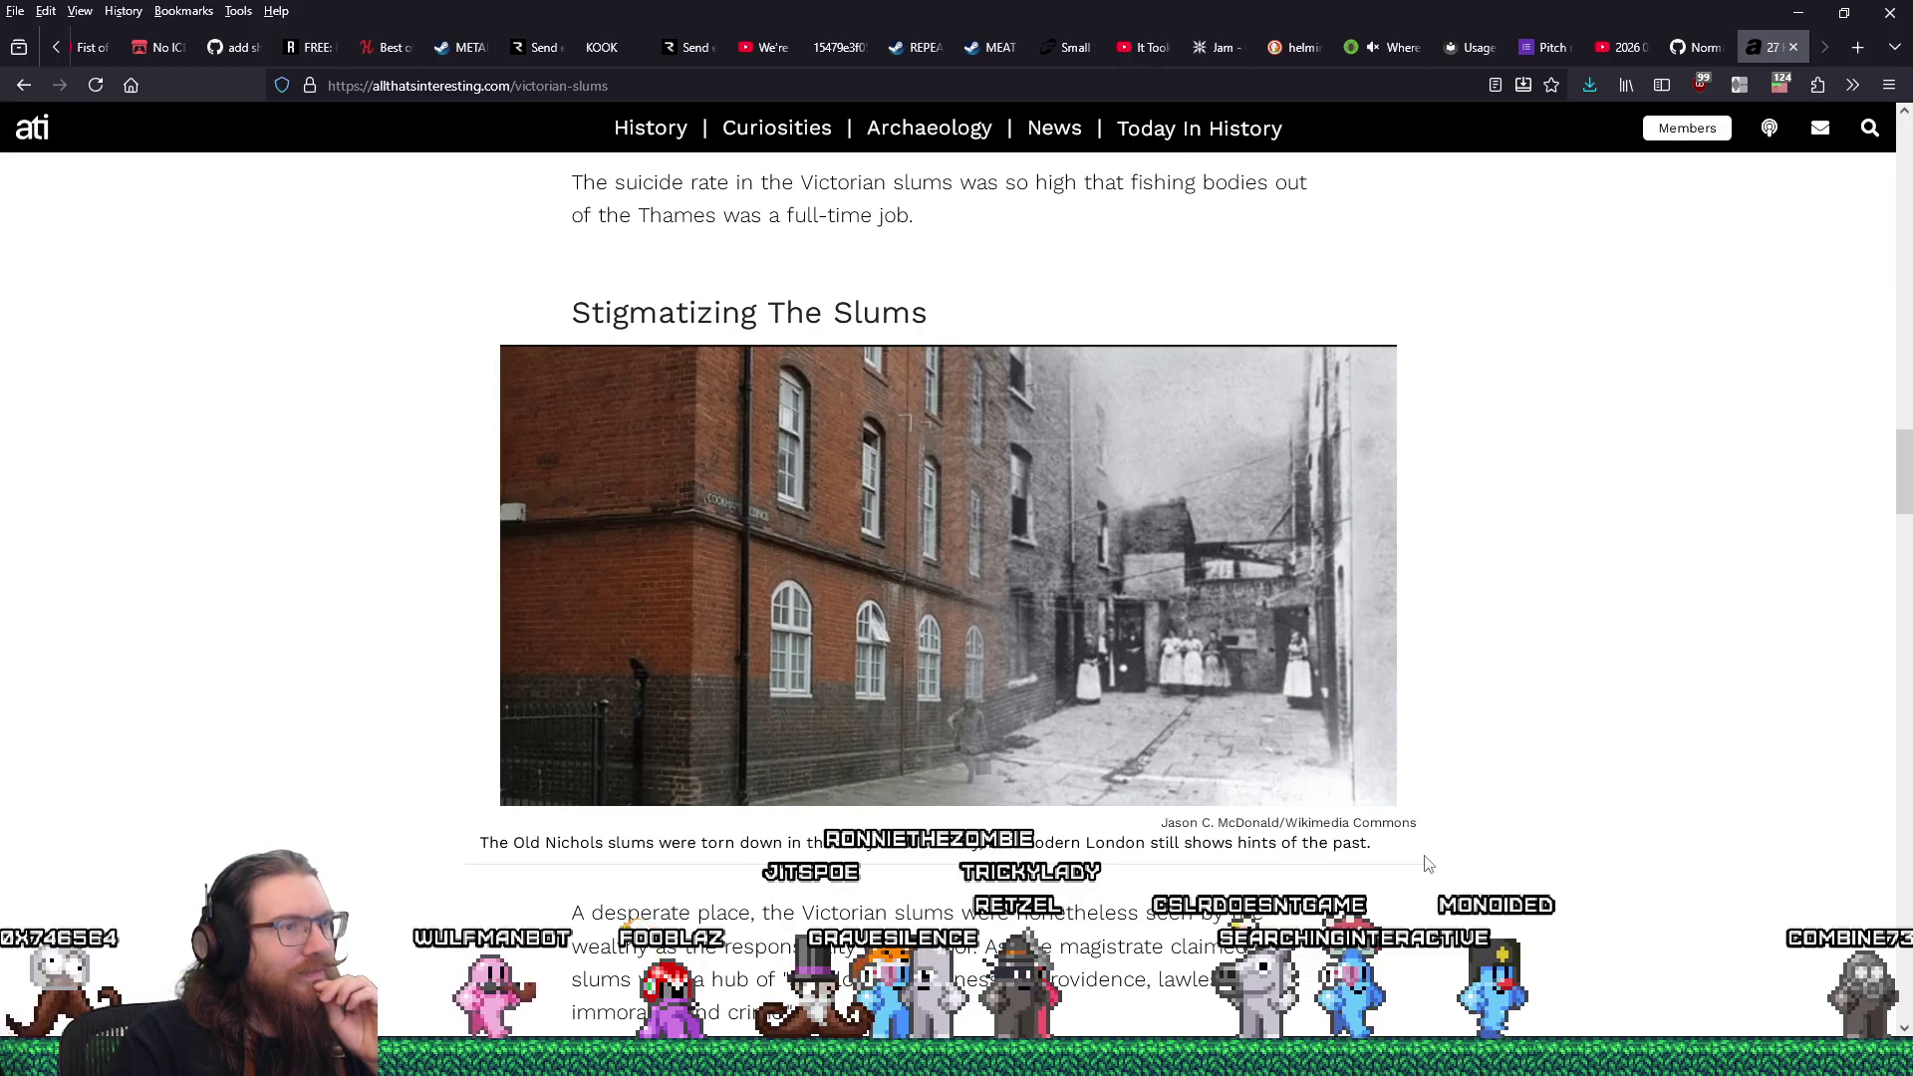
{"action": "scroll", "coordinate": [1428, 866], "scroll_direction": "down", "scroll_amount": 5}
{"action": "scroll", "coordinate": [1428, 865], "scroll_direction": "up", "scroll_amount": 3}
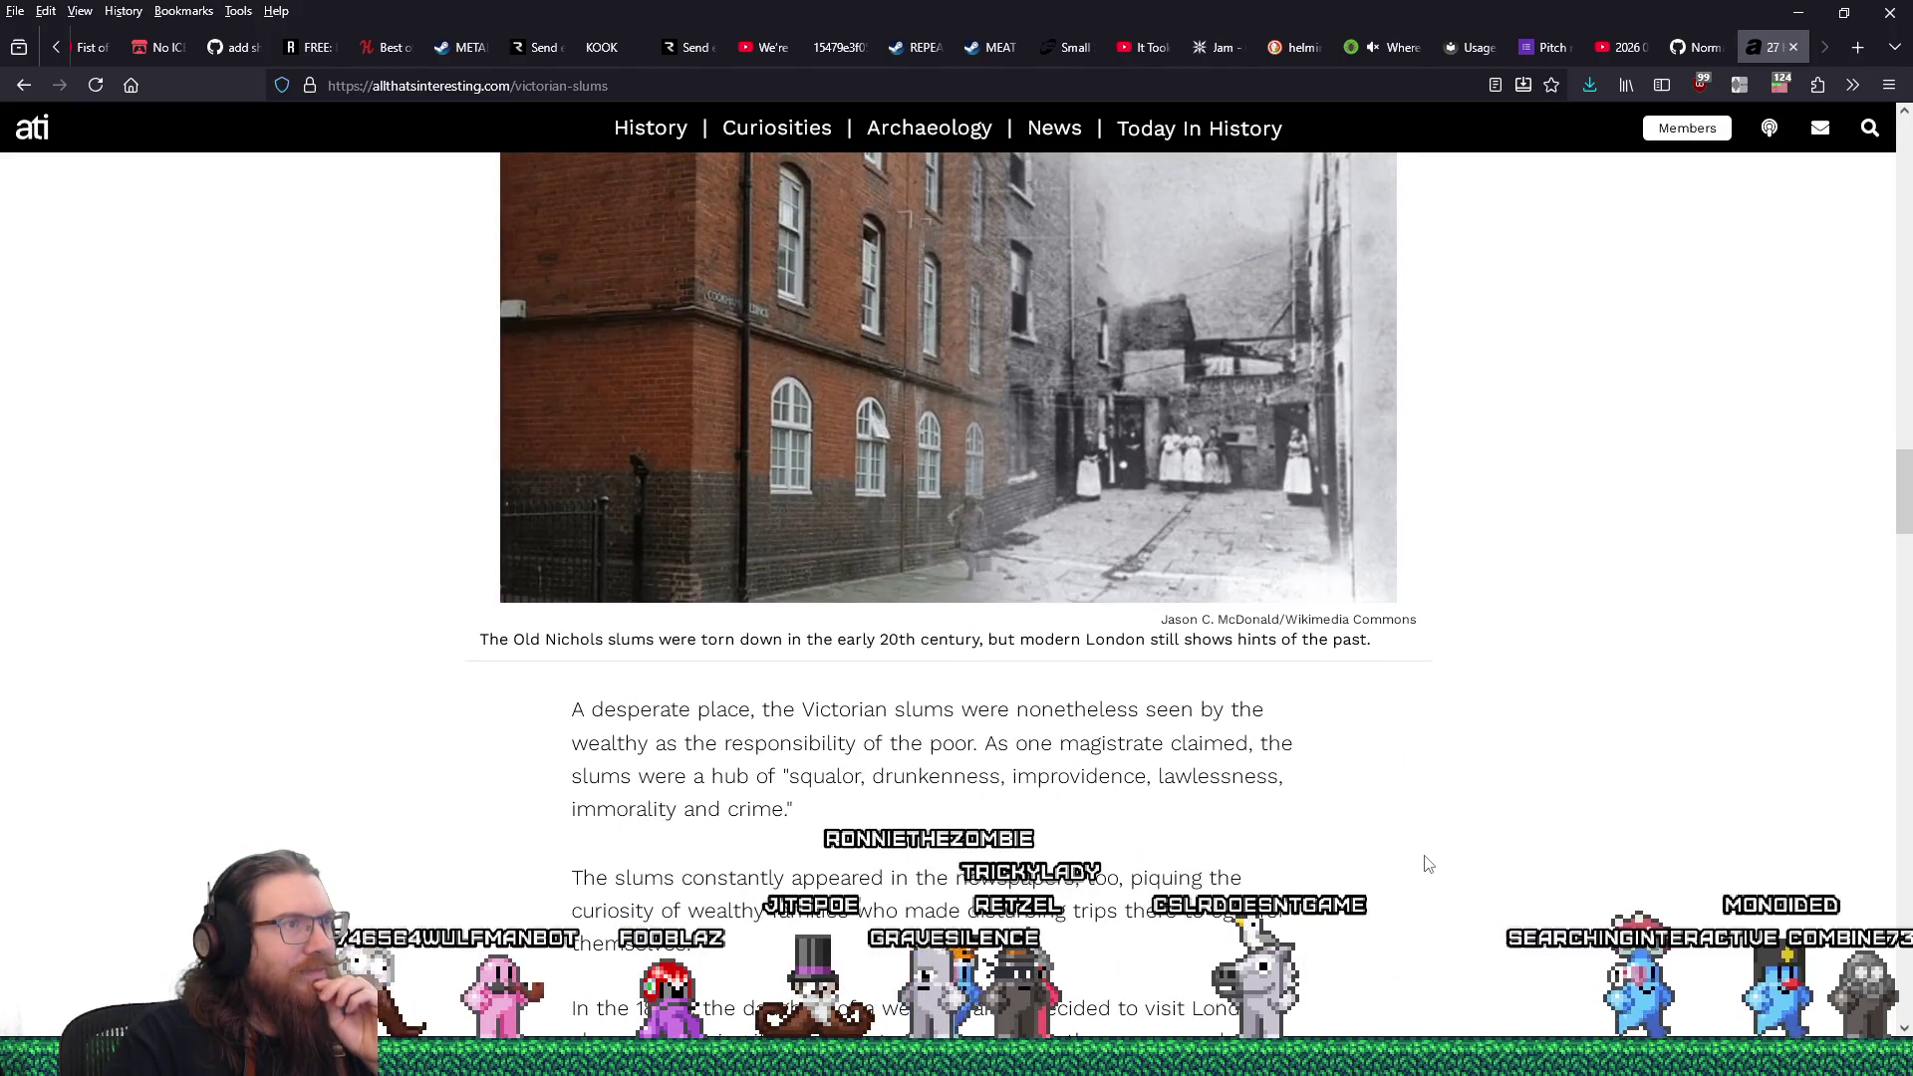
{"action": "scroll", "coordinate": [1428, 865], "scroll_direction": "down", "scroll_amount": 15}
{"action": "scroll", "coordinate": [1428, 865], "scroll_direction": "down", "scroll_amount": 6}
{"action": "scroll", "coordinate": [1430, 863], "scroll_direction": "up", "scroll_amount": 12}
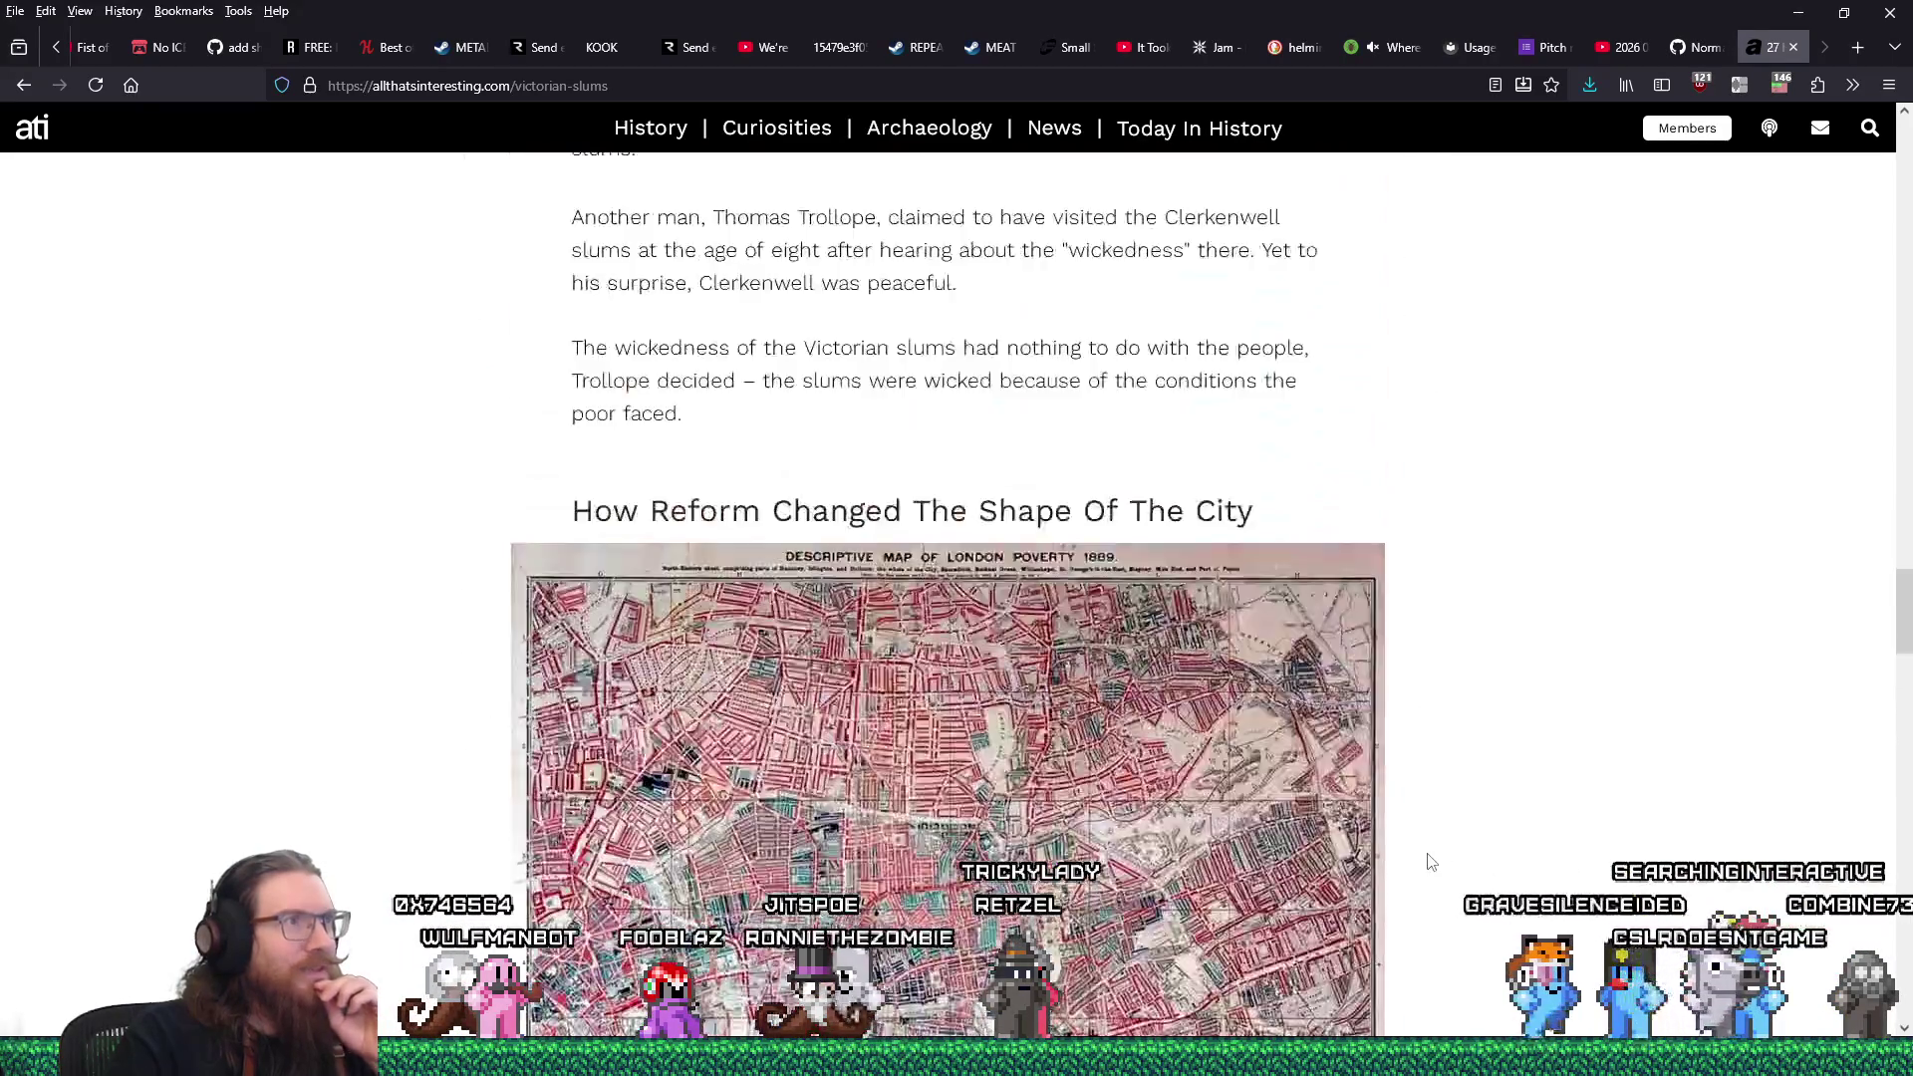
{"action": "scroll", "coordinate": [1431, 863], "scroll_direction": "up", "scroll_amount": 20}
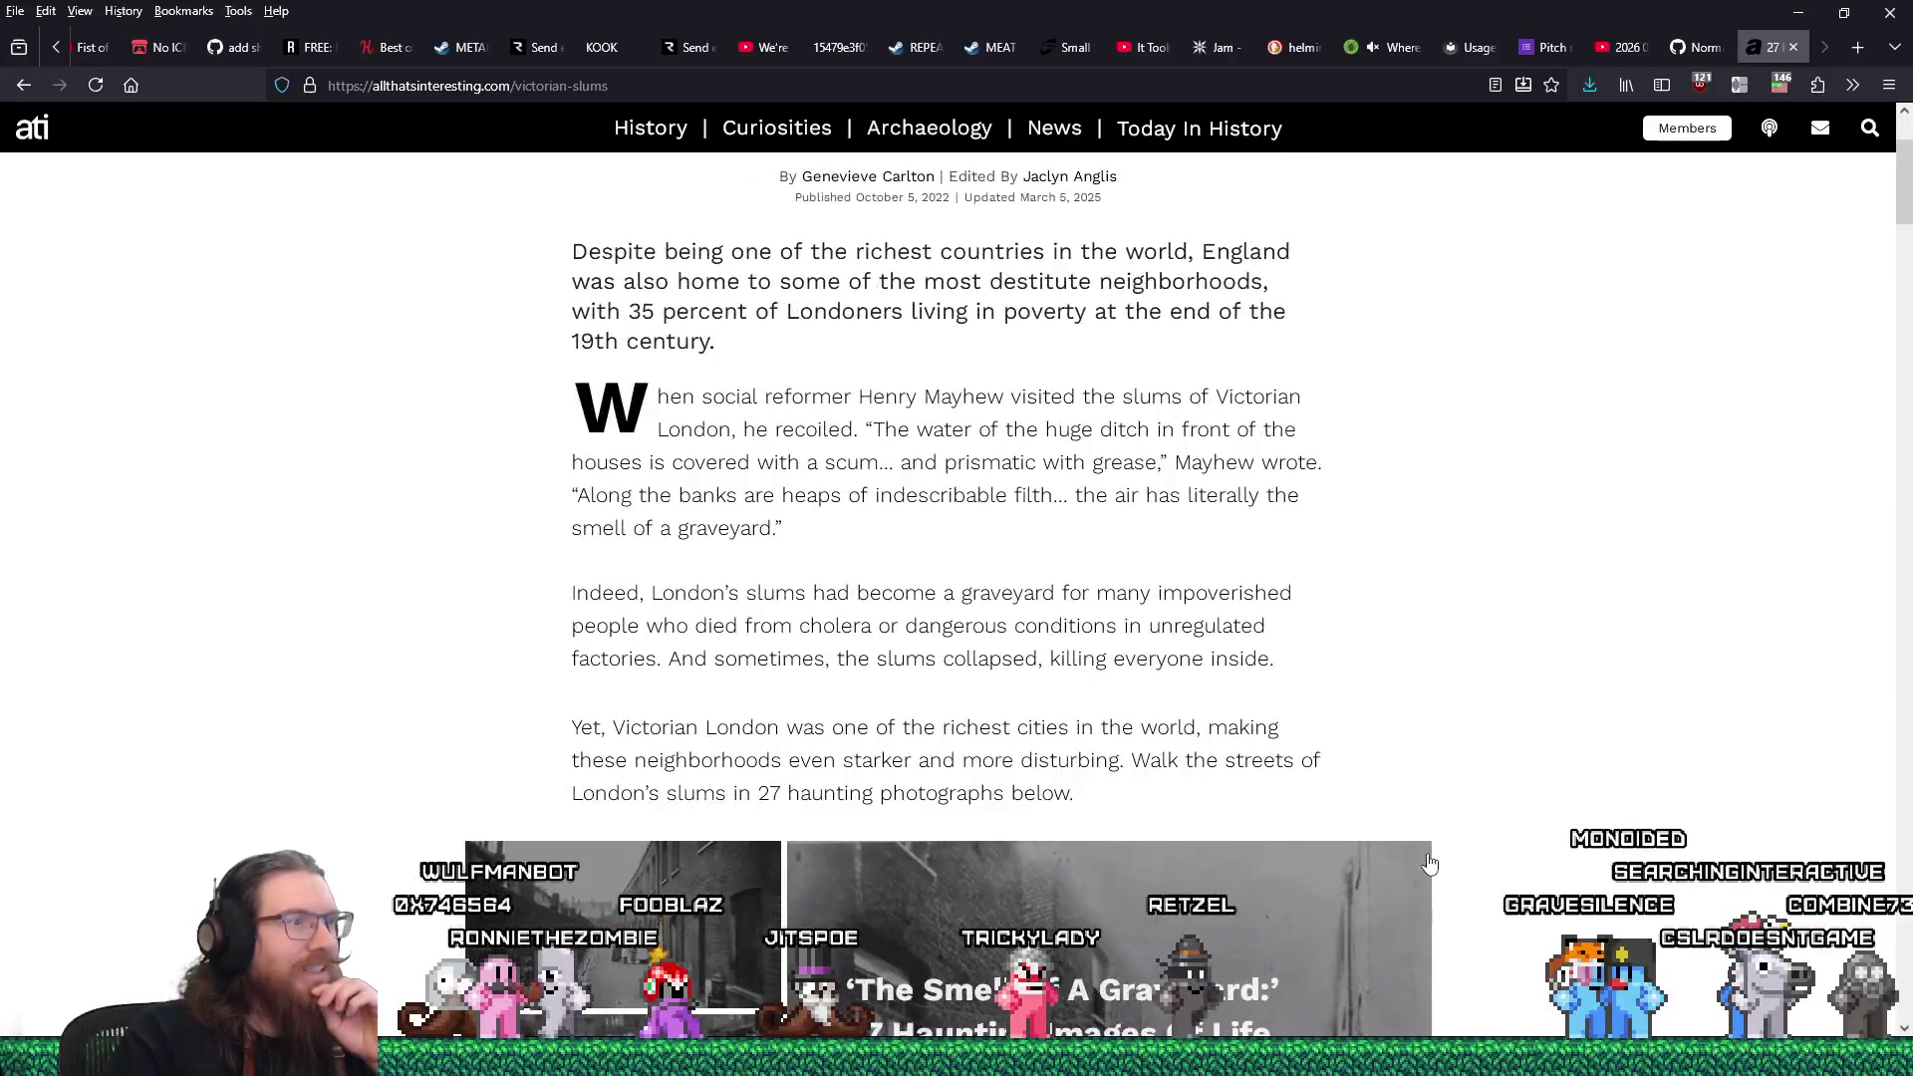
{"action": "scroll", "coordinate": [1430, 863], "scroll_direction": "down", "scroll_amount": 5}
{"action": "left_click", "coordinate": [1270, 767]}
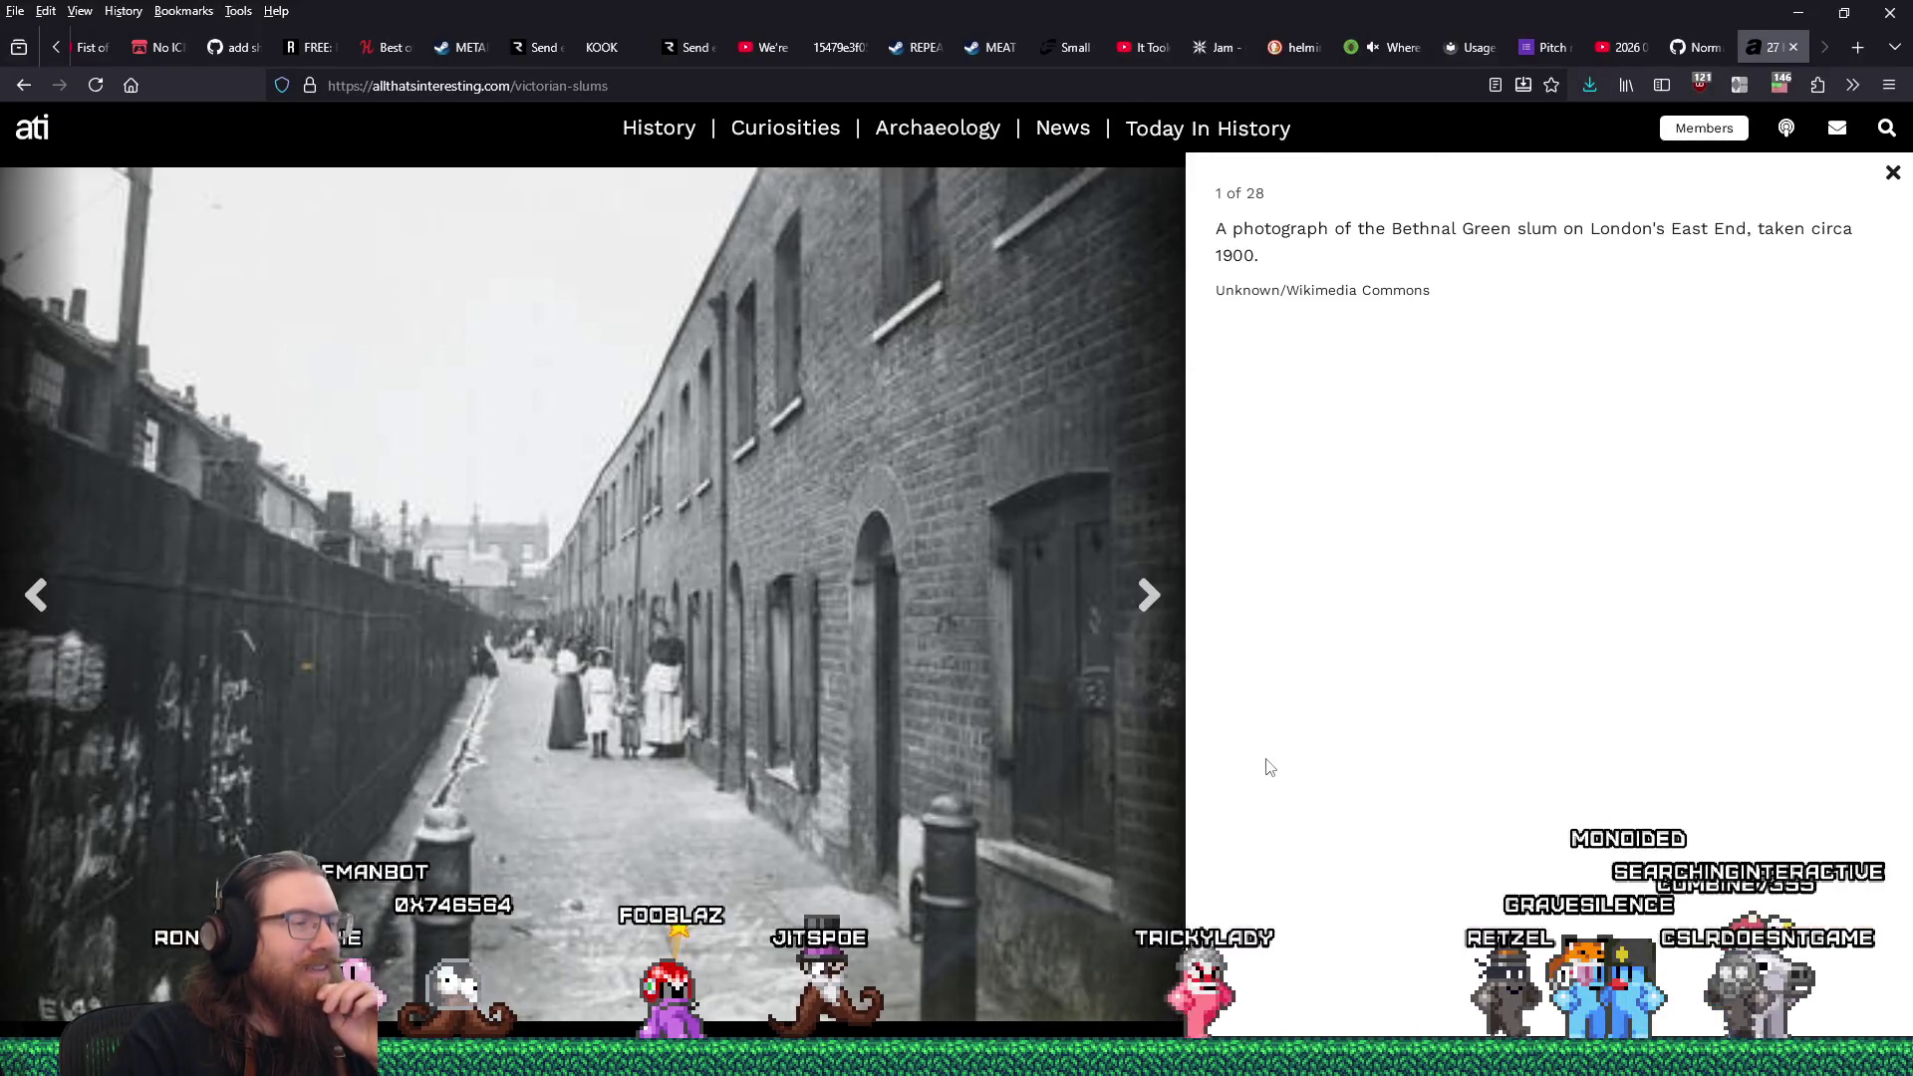
Advance to the Cloth Fair houses photo and save it as cloth-fair.jpg.
{"action": "left_click", "coordinate": [1136, 605]}
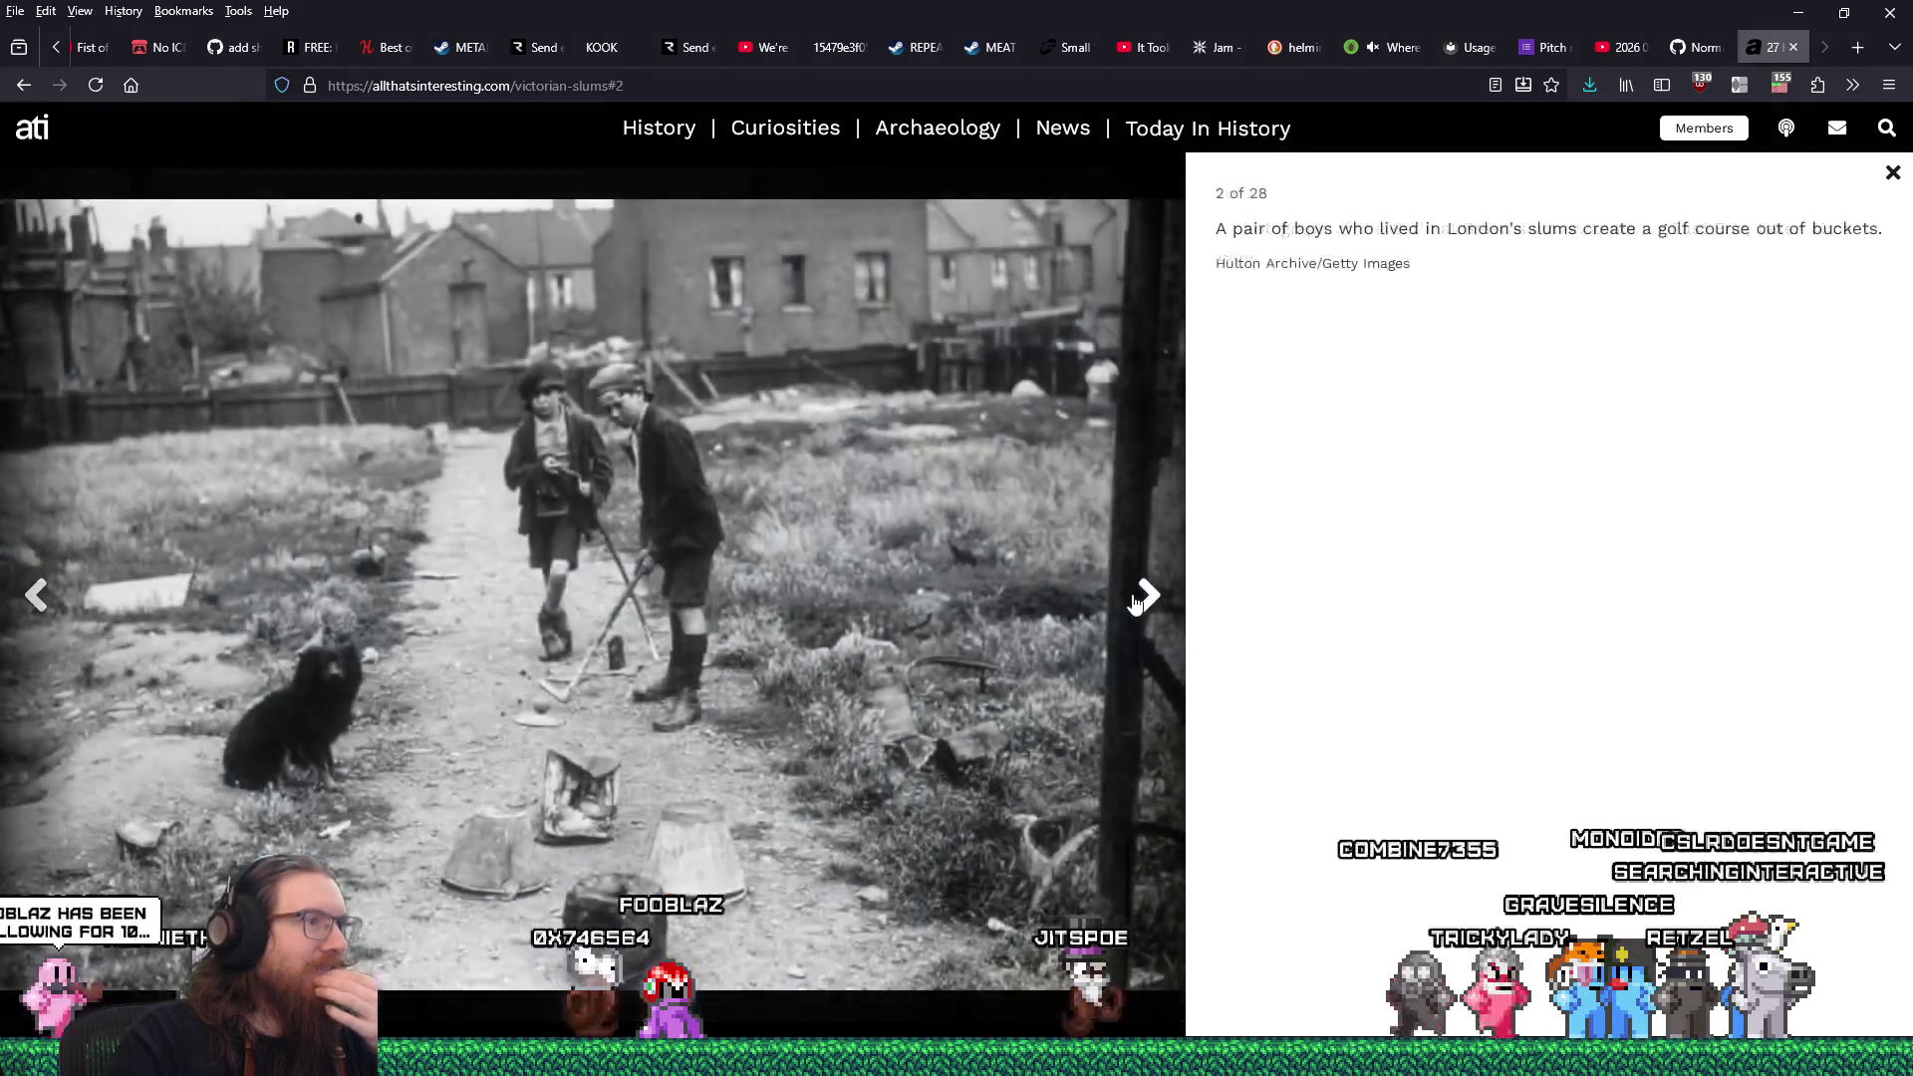
{"action": "left_click", "coordinate": [1137, 605]}
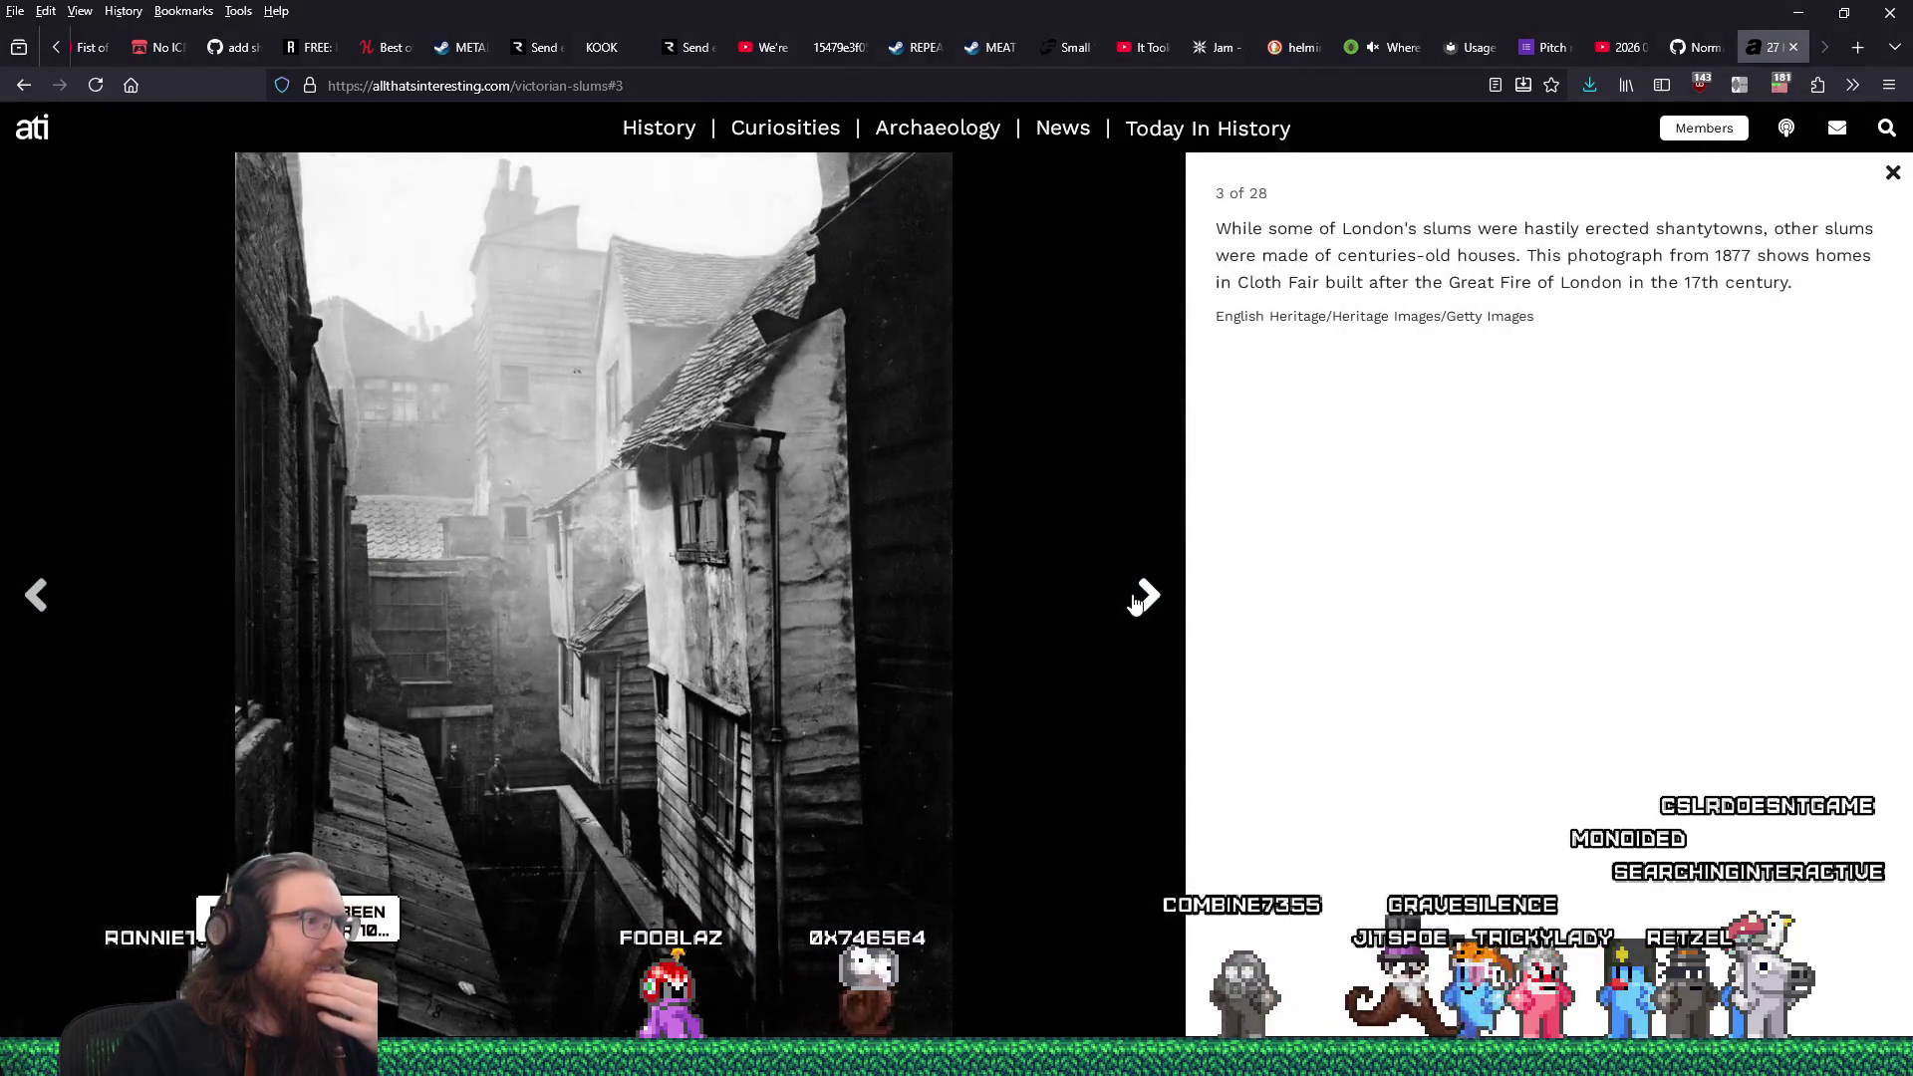
{"action": "right_click", "coordinate": [661, 535]}
{"action": "left_click", "coordinate": [711, 582]}
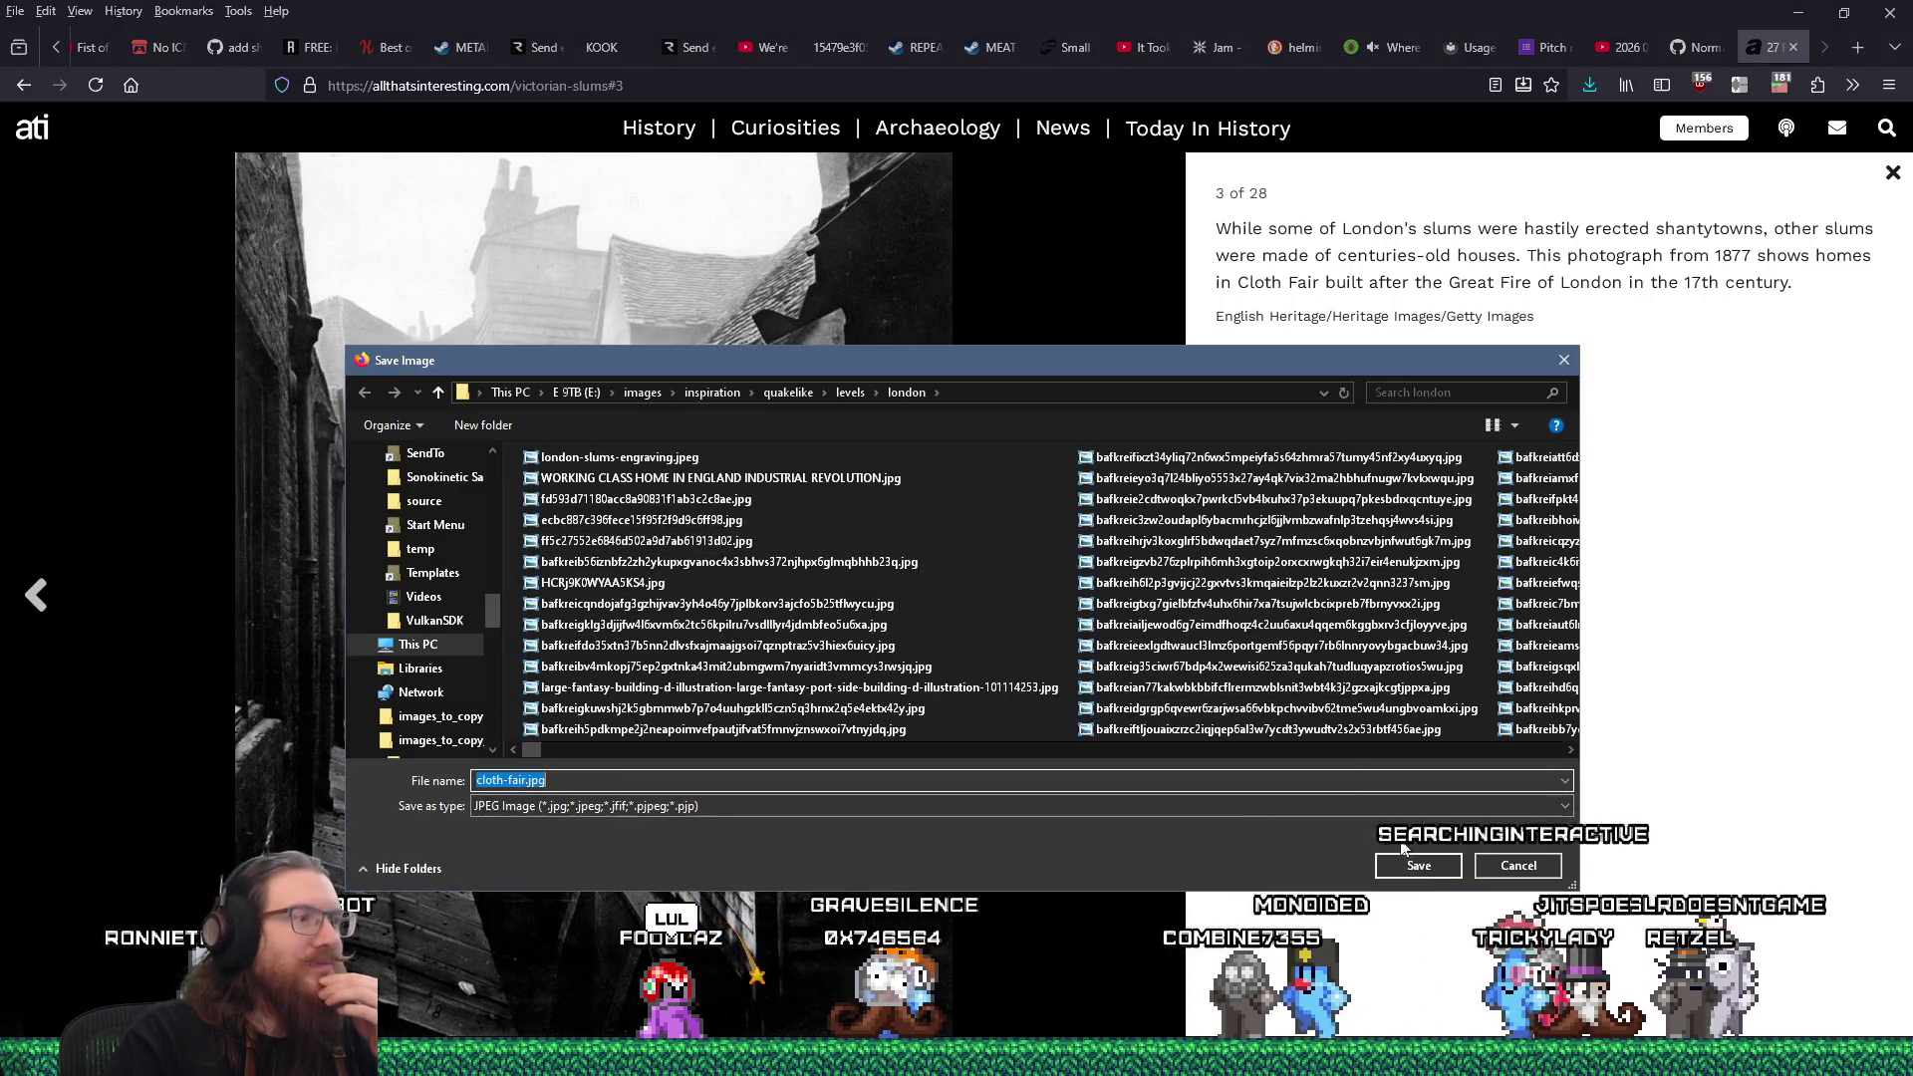
{"action": "left_click", "coordinate": [1417, 863]}
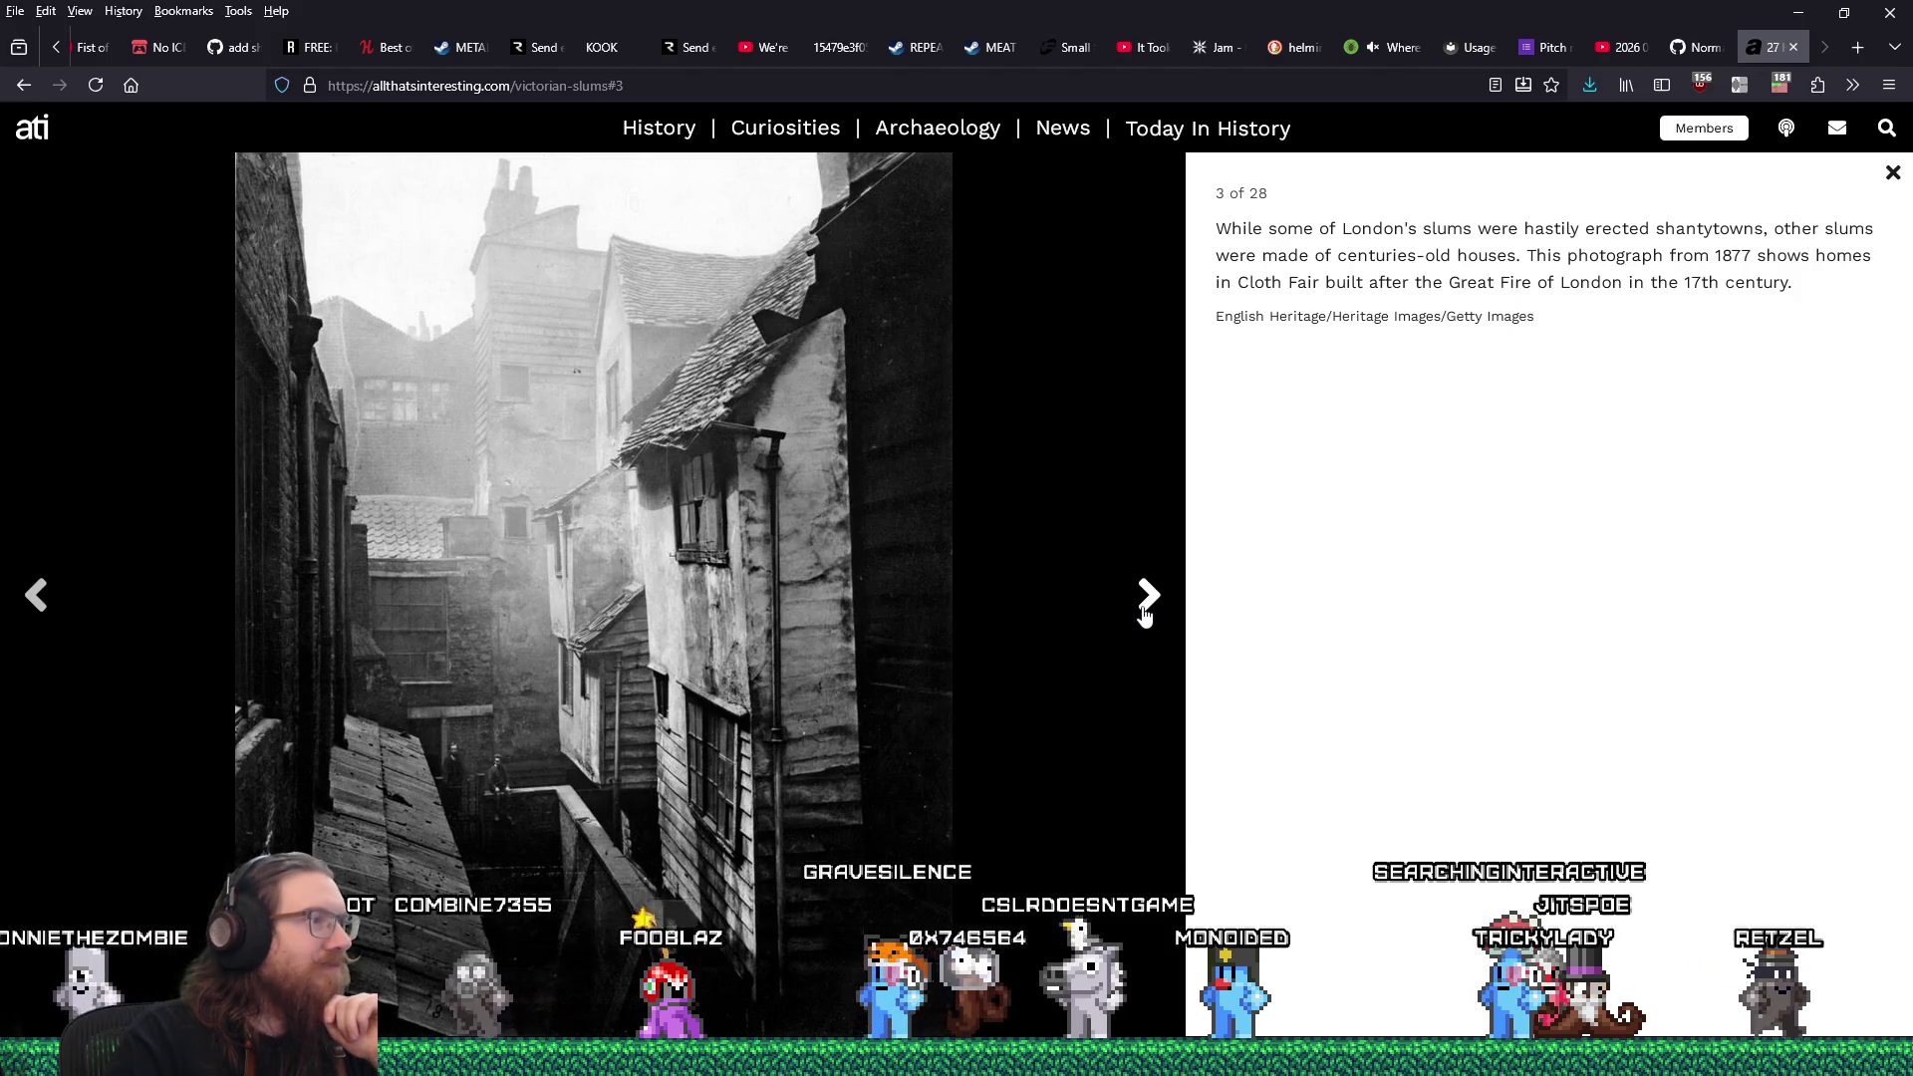
Save the Boundary Street and cat's meat seller photos as boundary-street-1890.jpeg and cats-meat-seller.jpg.
{"action": "left_click", "coordinate": [1148, 598]}
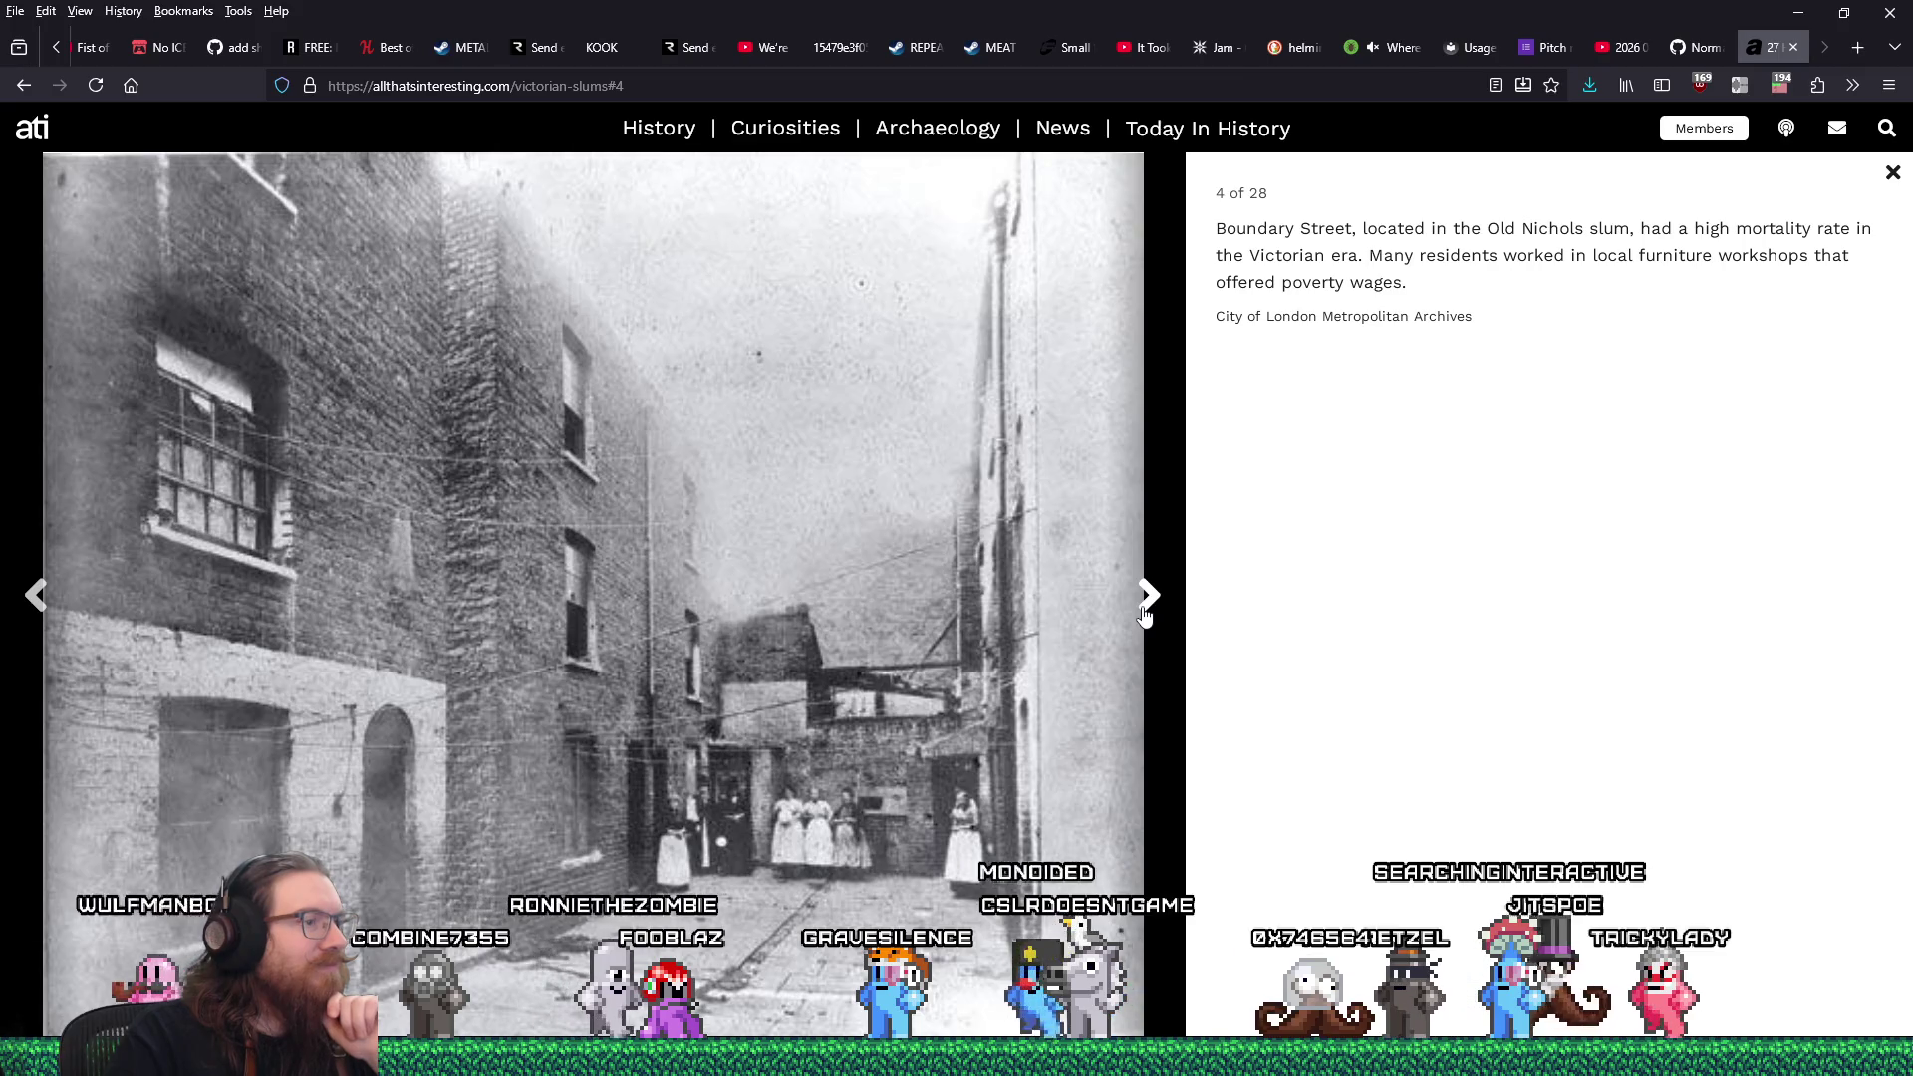
{"action": "right_click", "coordinate": [674, 541]}
{"action": "left_click", "coordinate": [710, 588]}
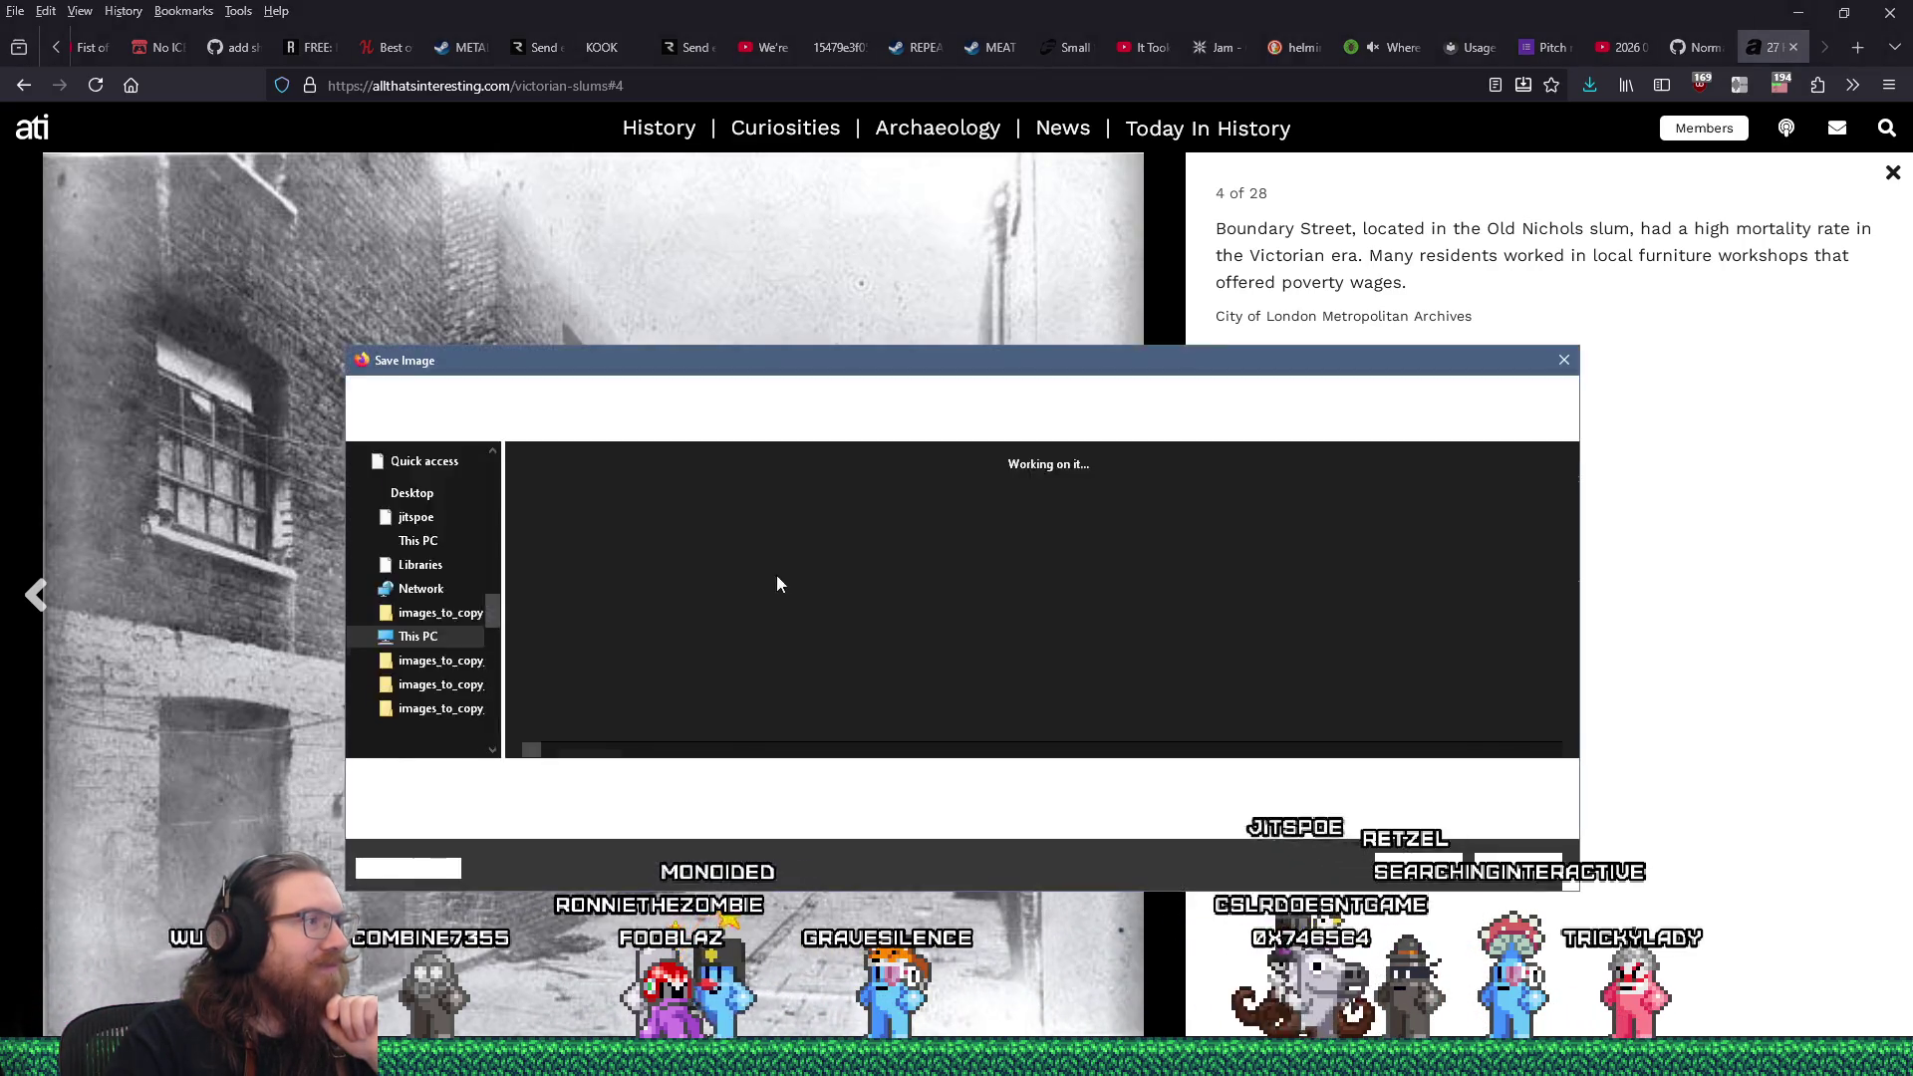
{"action": "key", "text": "Return"}
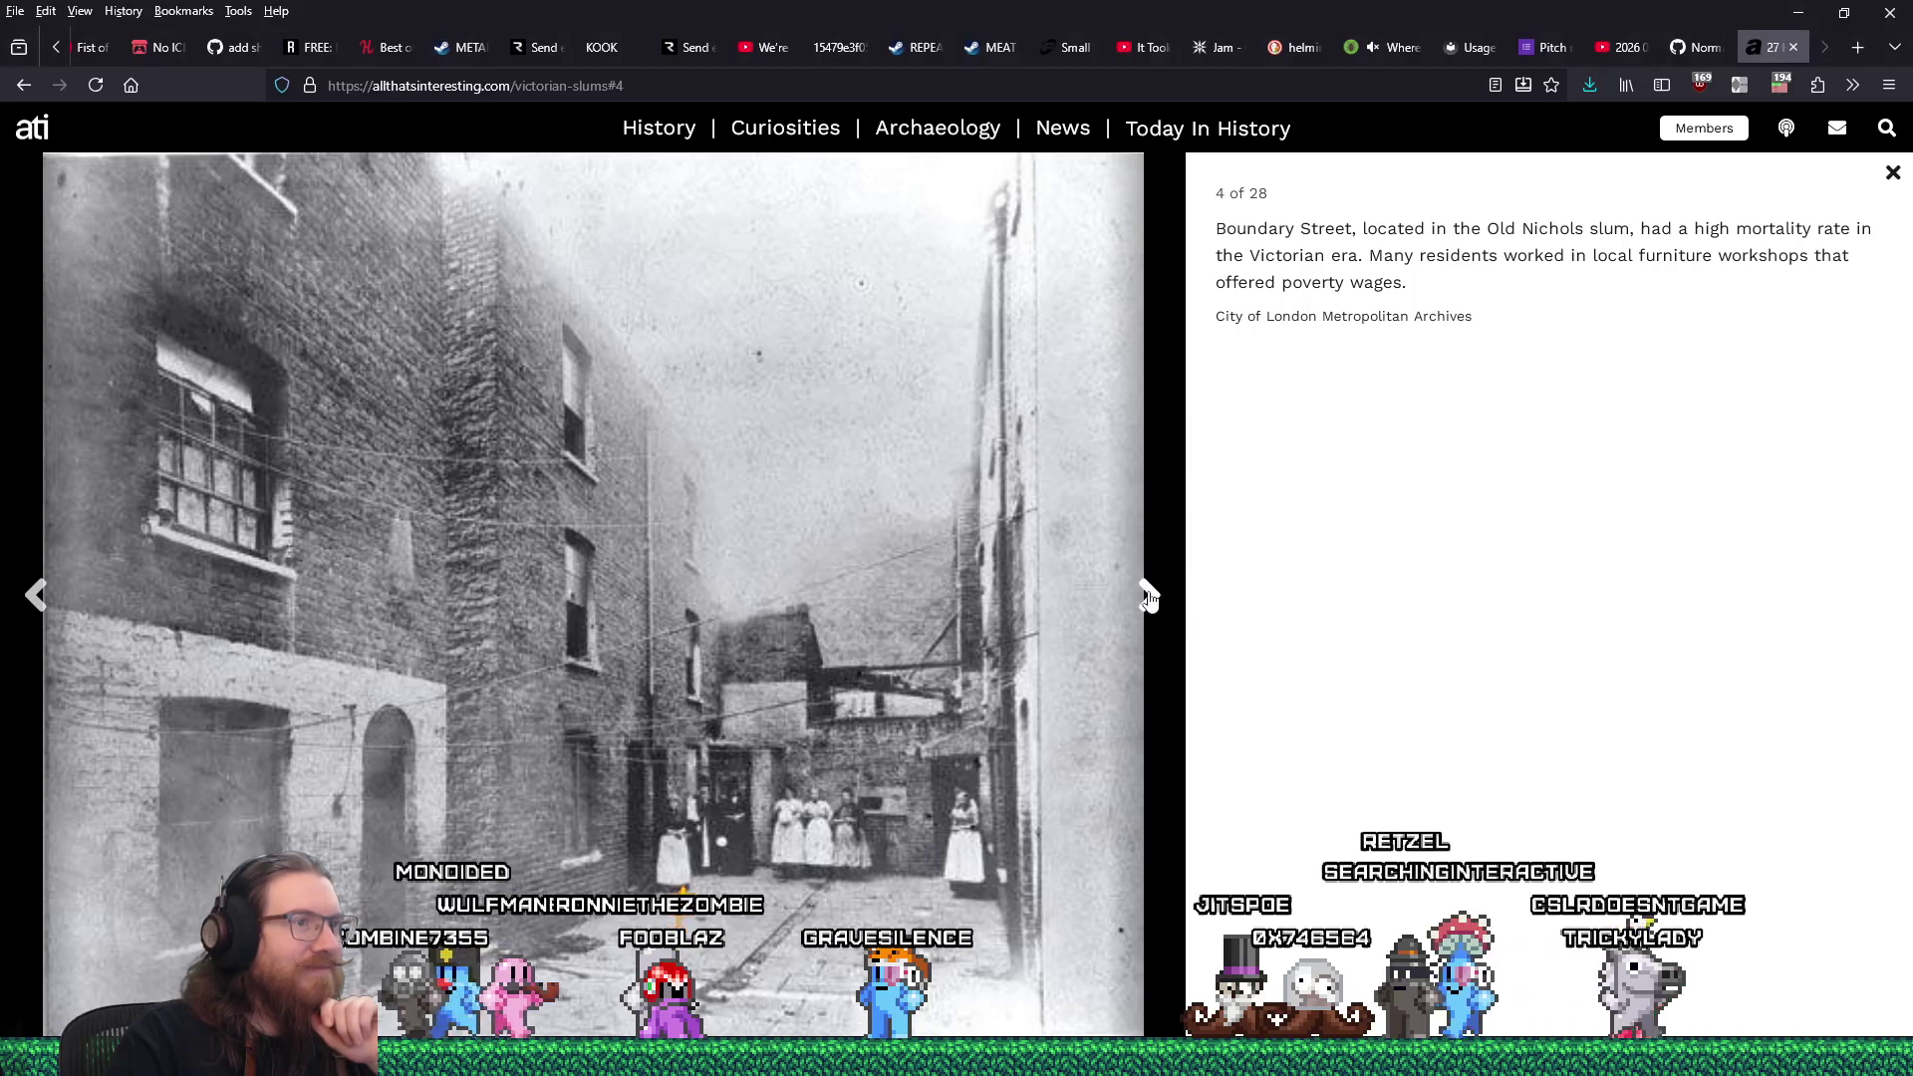
{"action": "left_click", "coordinate": [1147, 595]}
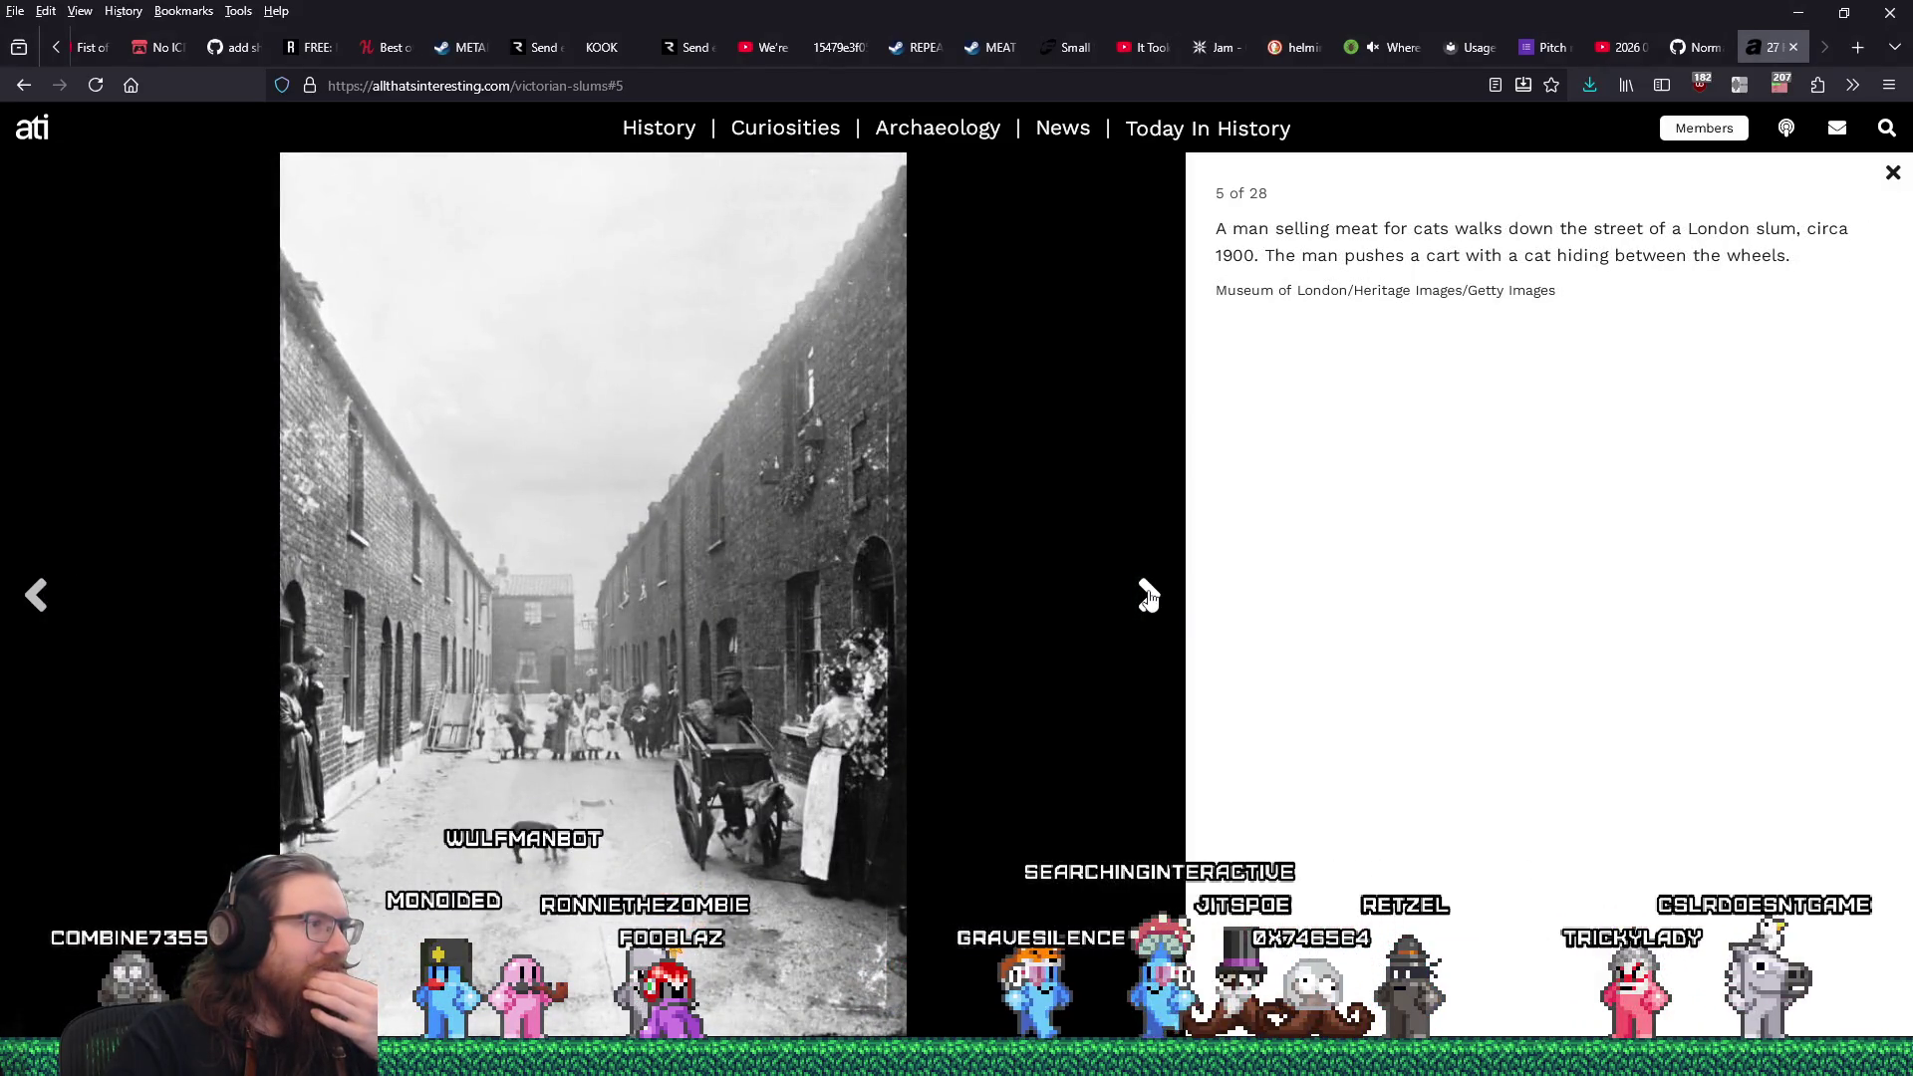
{"action": "right_click", "coordinate": [708, 554]}
{"action": "left_click", "coordinate": [757, 596]}
{"action": "left_click", "coordinate": [1416, 865]}
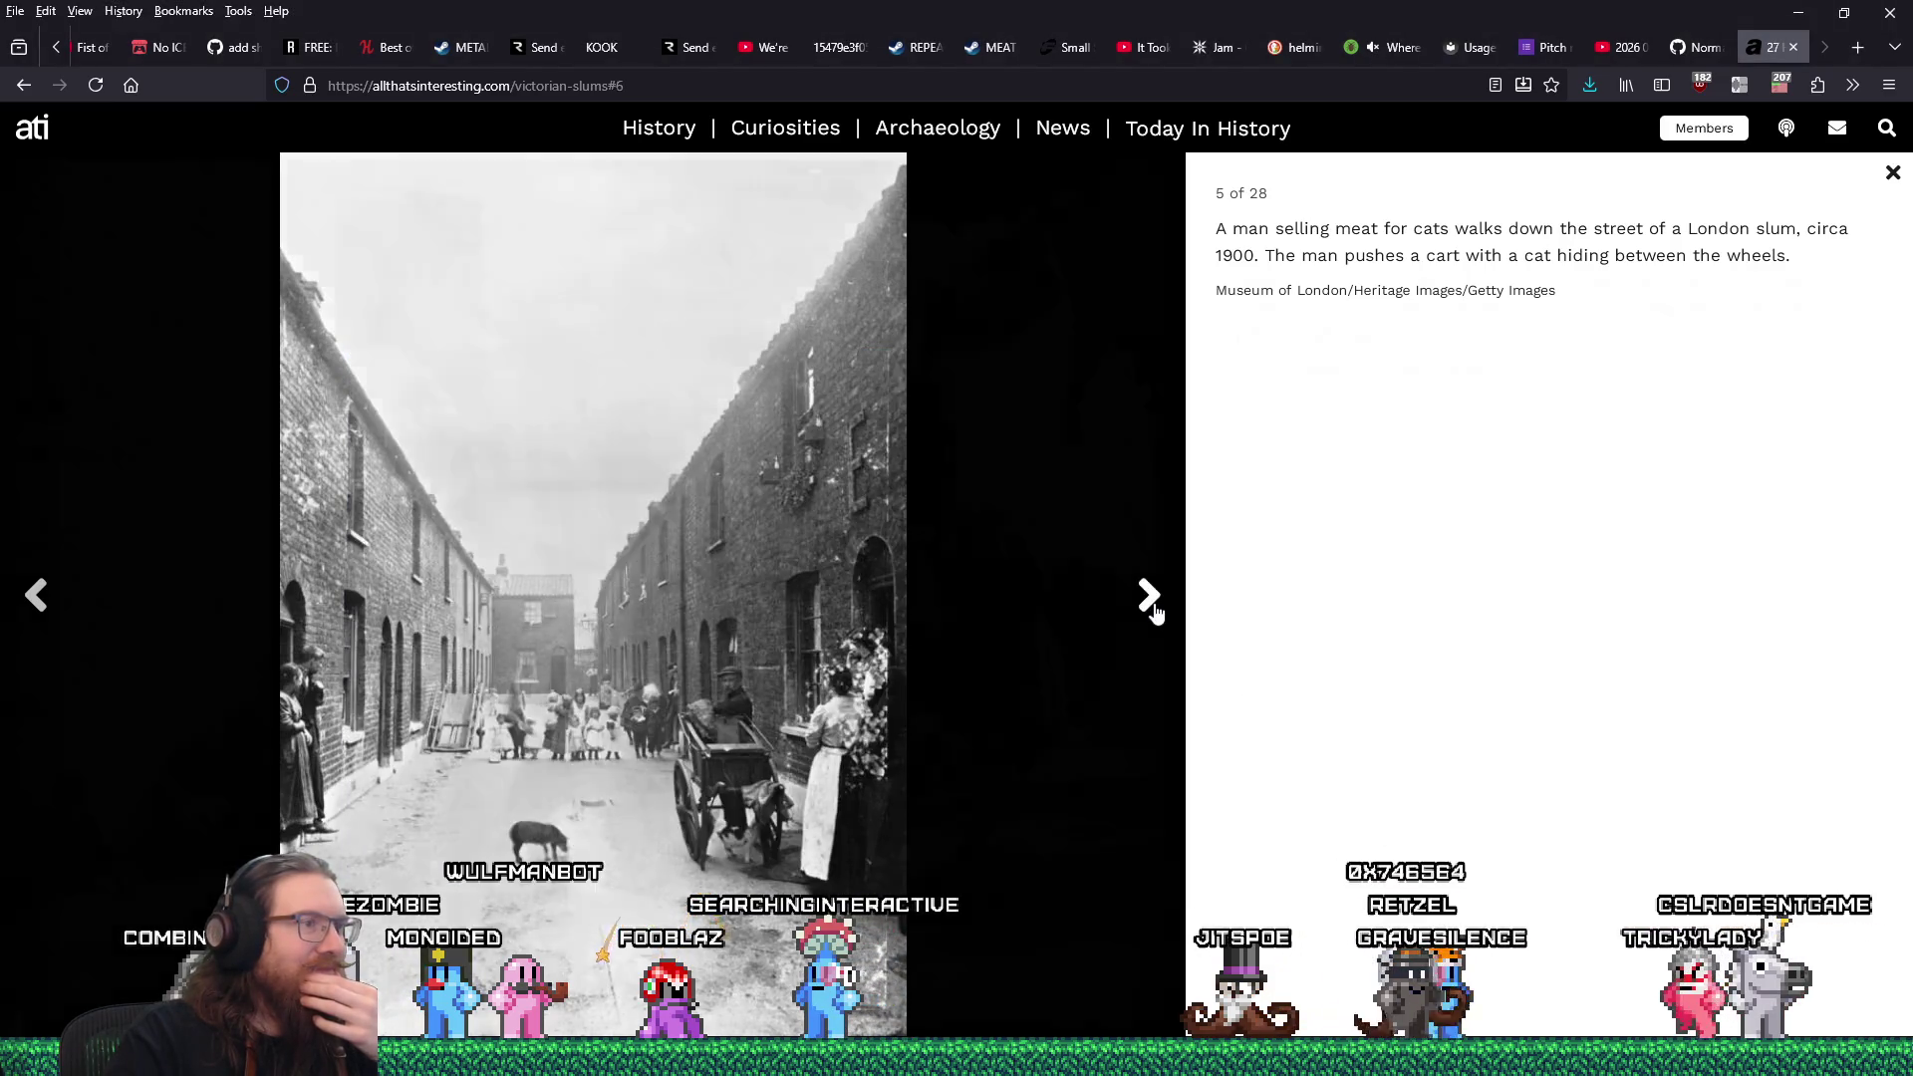
Skip ahead to the Dorset Street photo and save it as dorset-street-1902.jpeg.
{"action": "left_click", "coordinate": [1151, 603]}
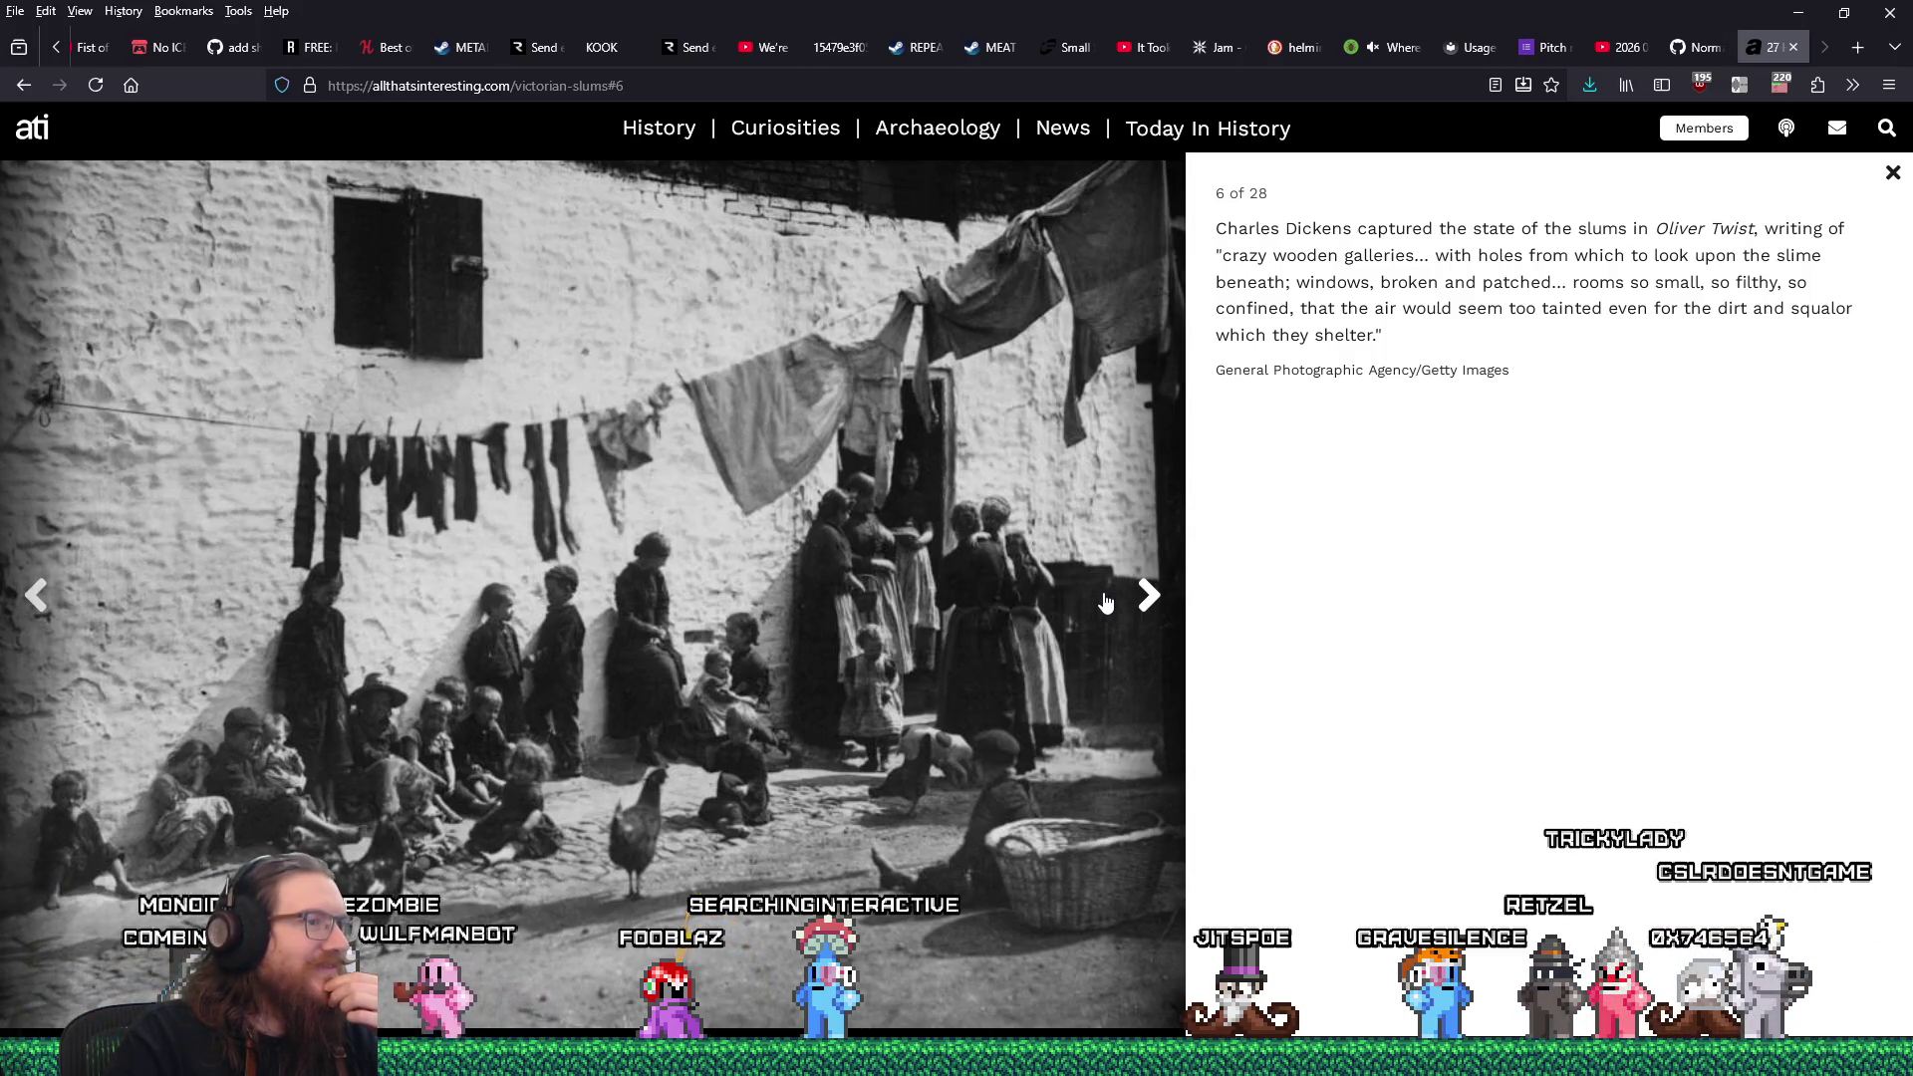
{"action": "left_click", "coordinate": [1159, 615]}
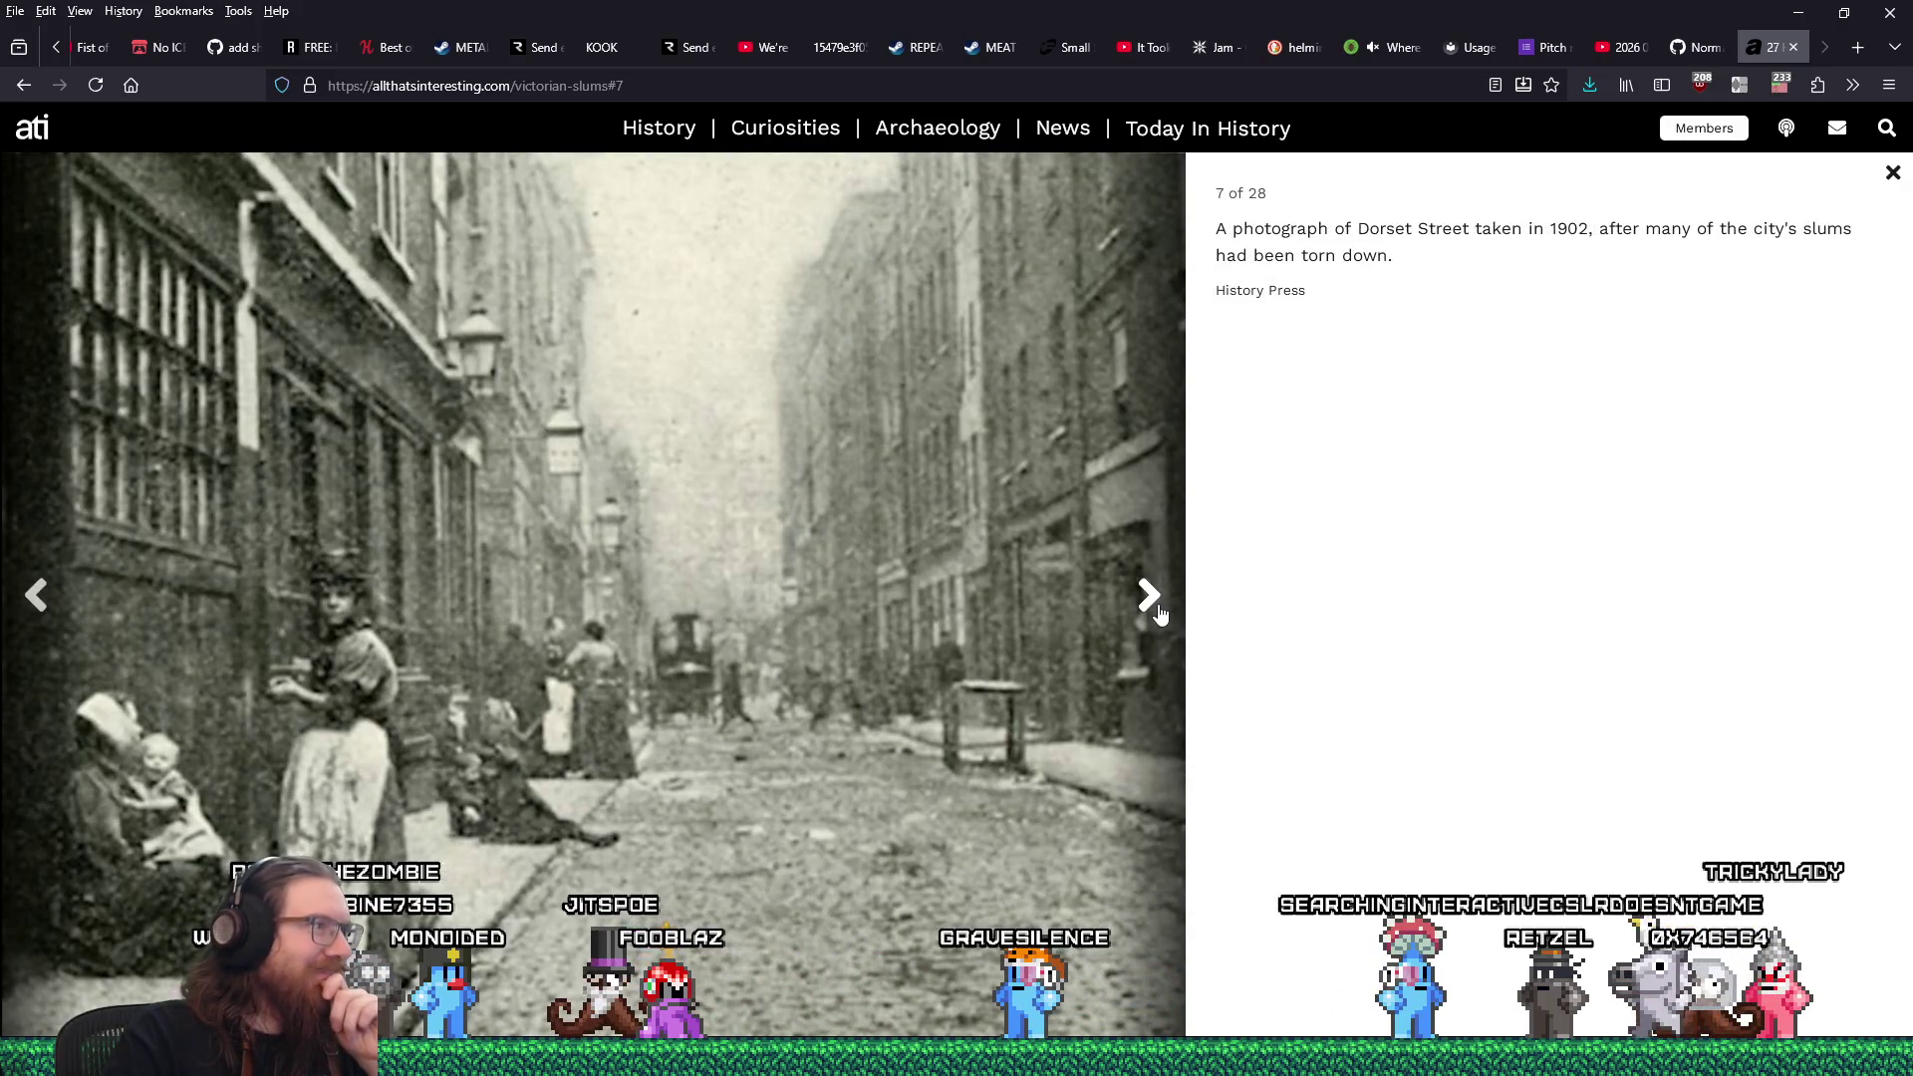
{"action": "right_click", "coordinate": [803, 555]}
{"action": "left_click", "coordinate": [807, 570]}
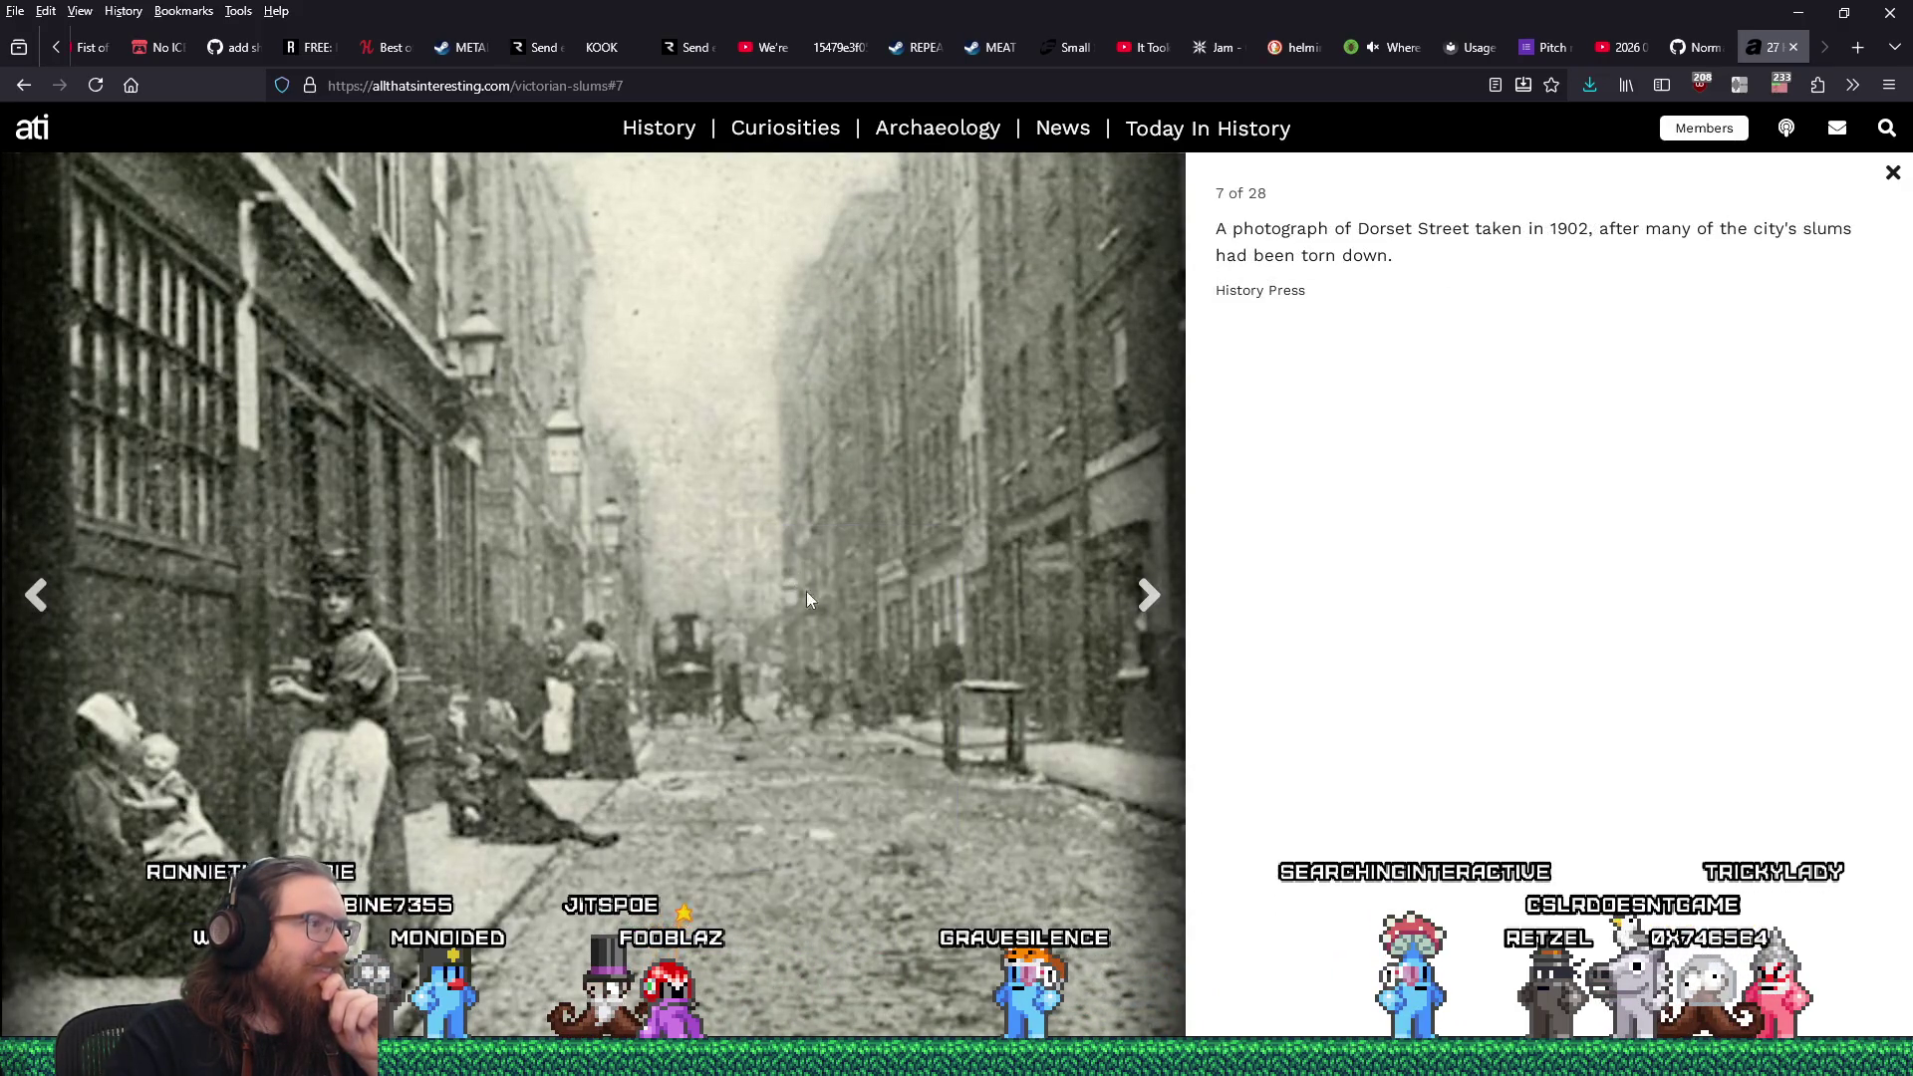
{"action": "key", "text": "Return"}
Save the evicted family and demolition-area photos as evicted-families.jpg and eviction-london.jpg.
{"action": "left_click", "coordinate": [1148, 594]}
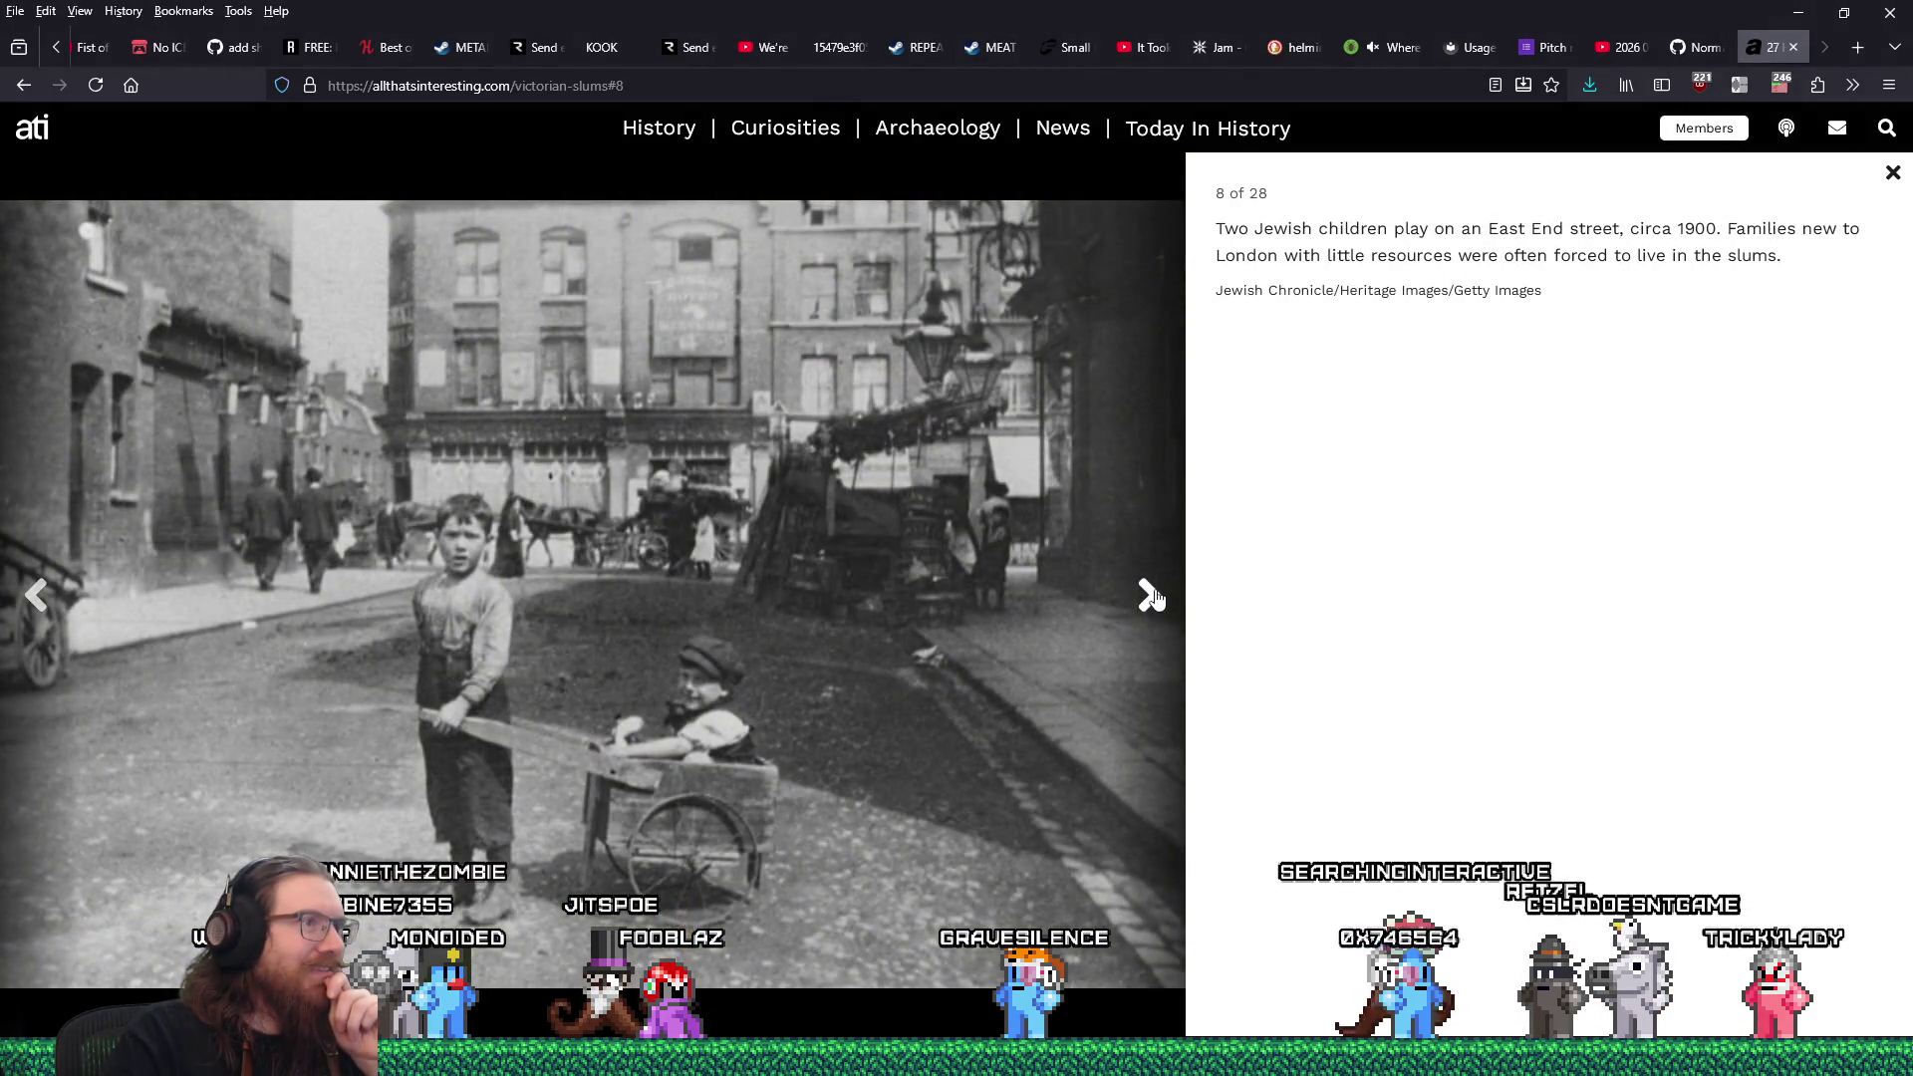
{"action": "left_click", "coordinate": [1148, 594]}
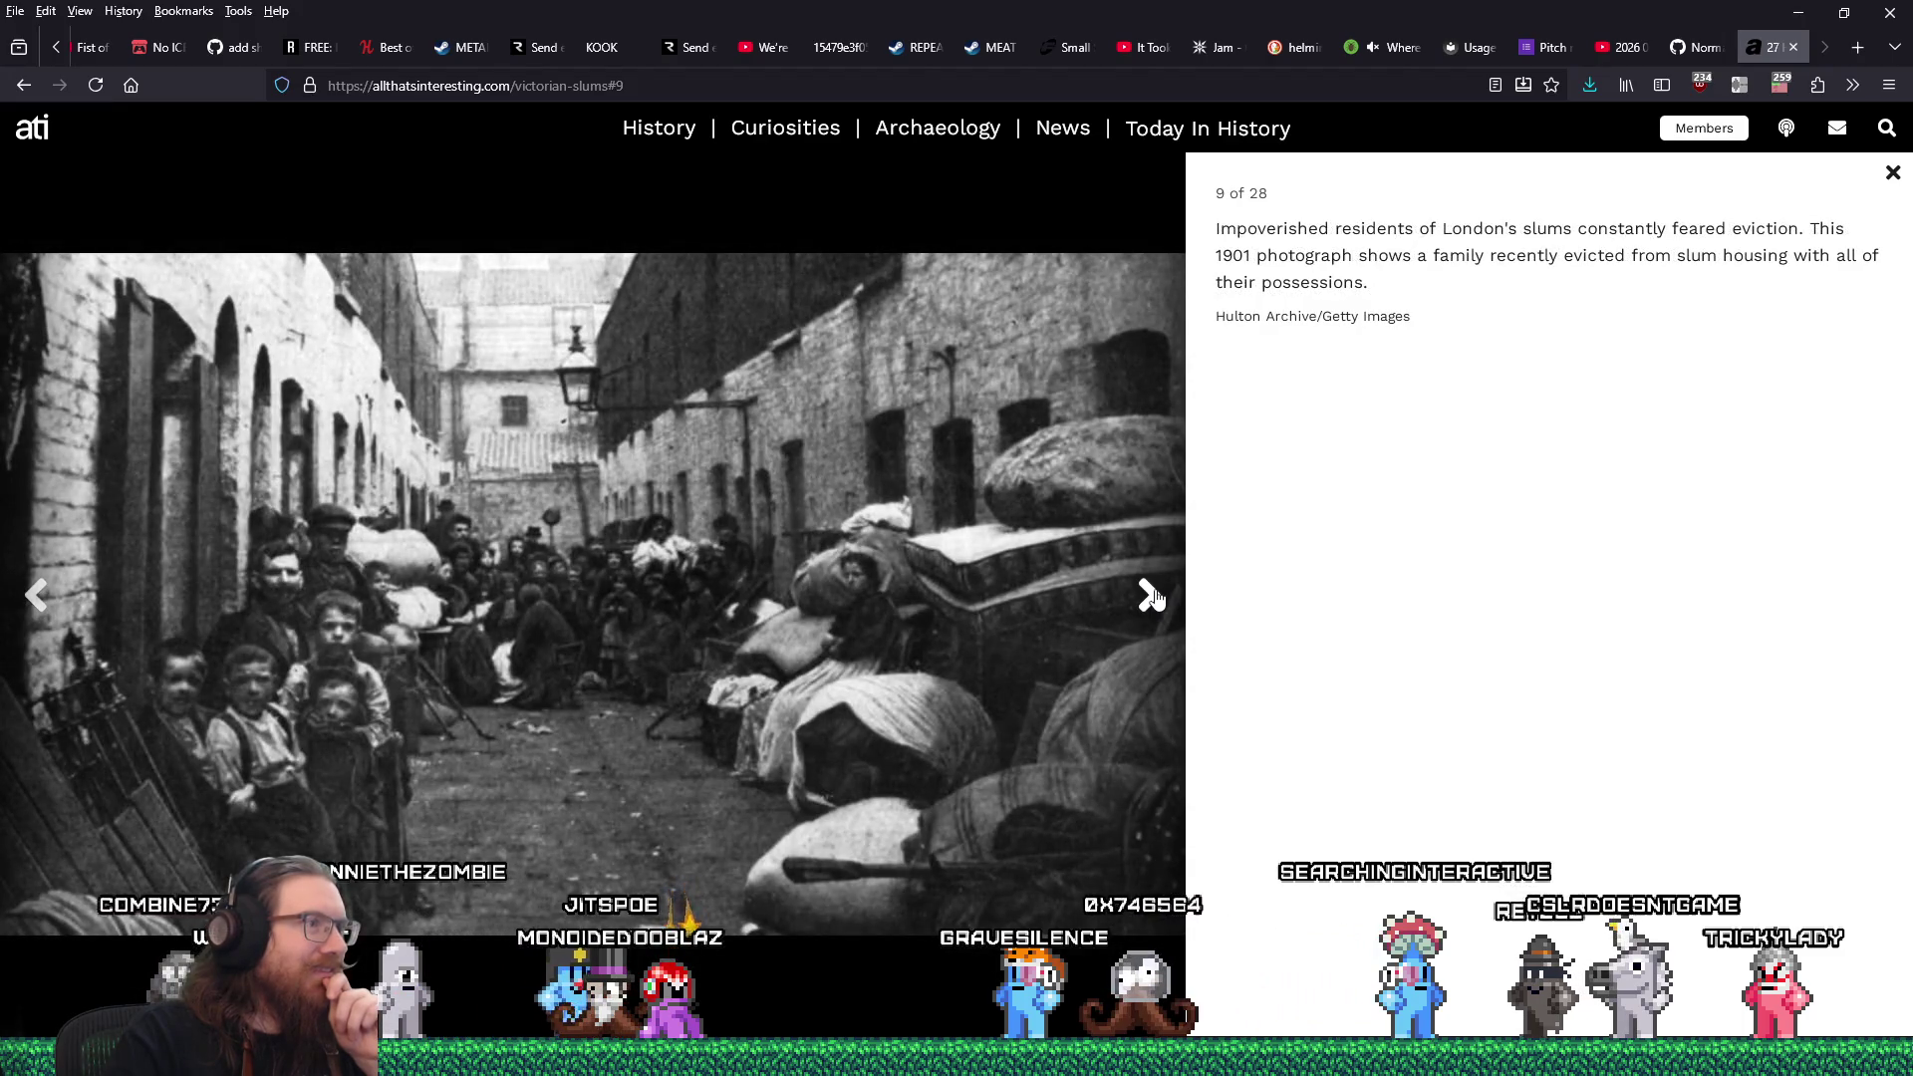
{"action": "right_click", "coordinate": [598, 493]}
{"action": "left_click", "coordinate": [651, 540]}
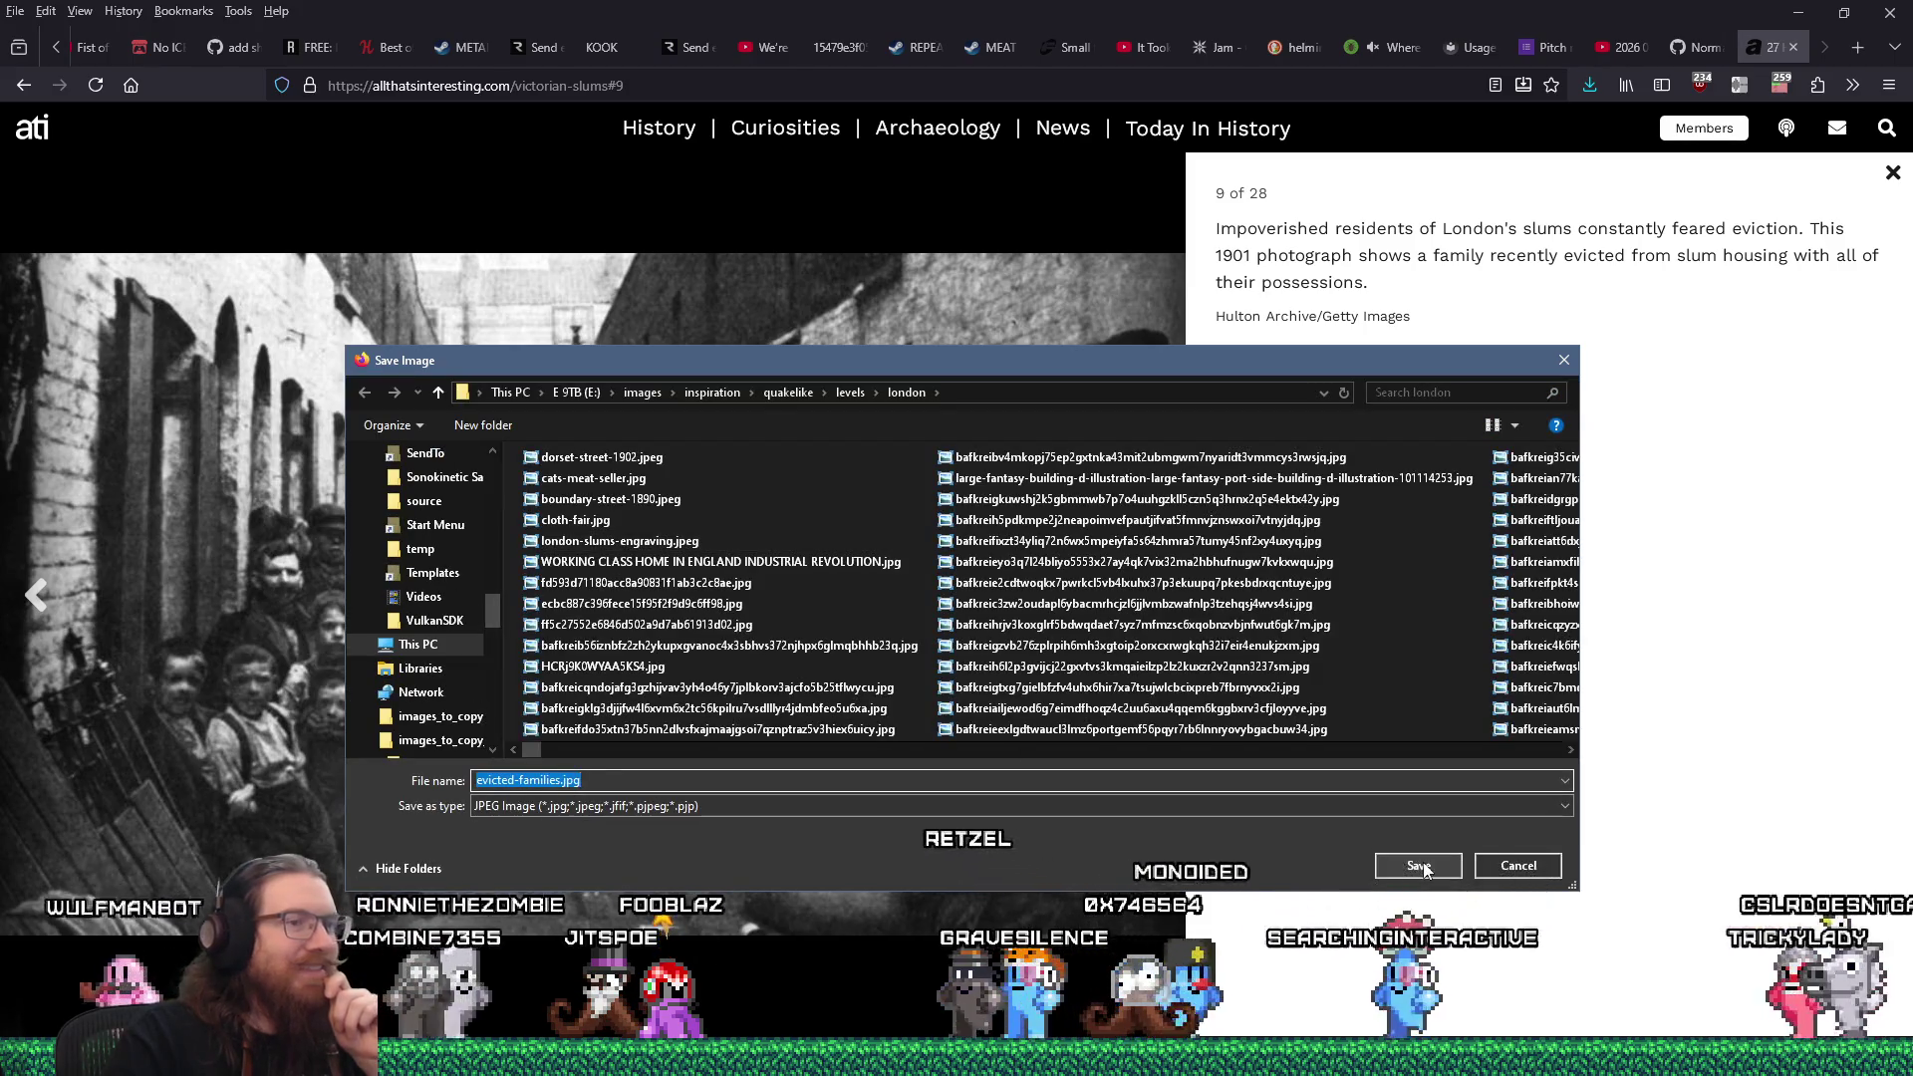
{"action": "key", "text": "Return"}
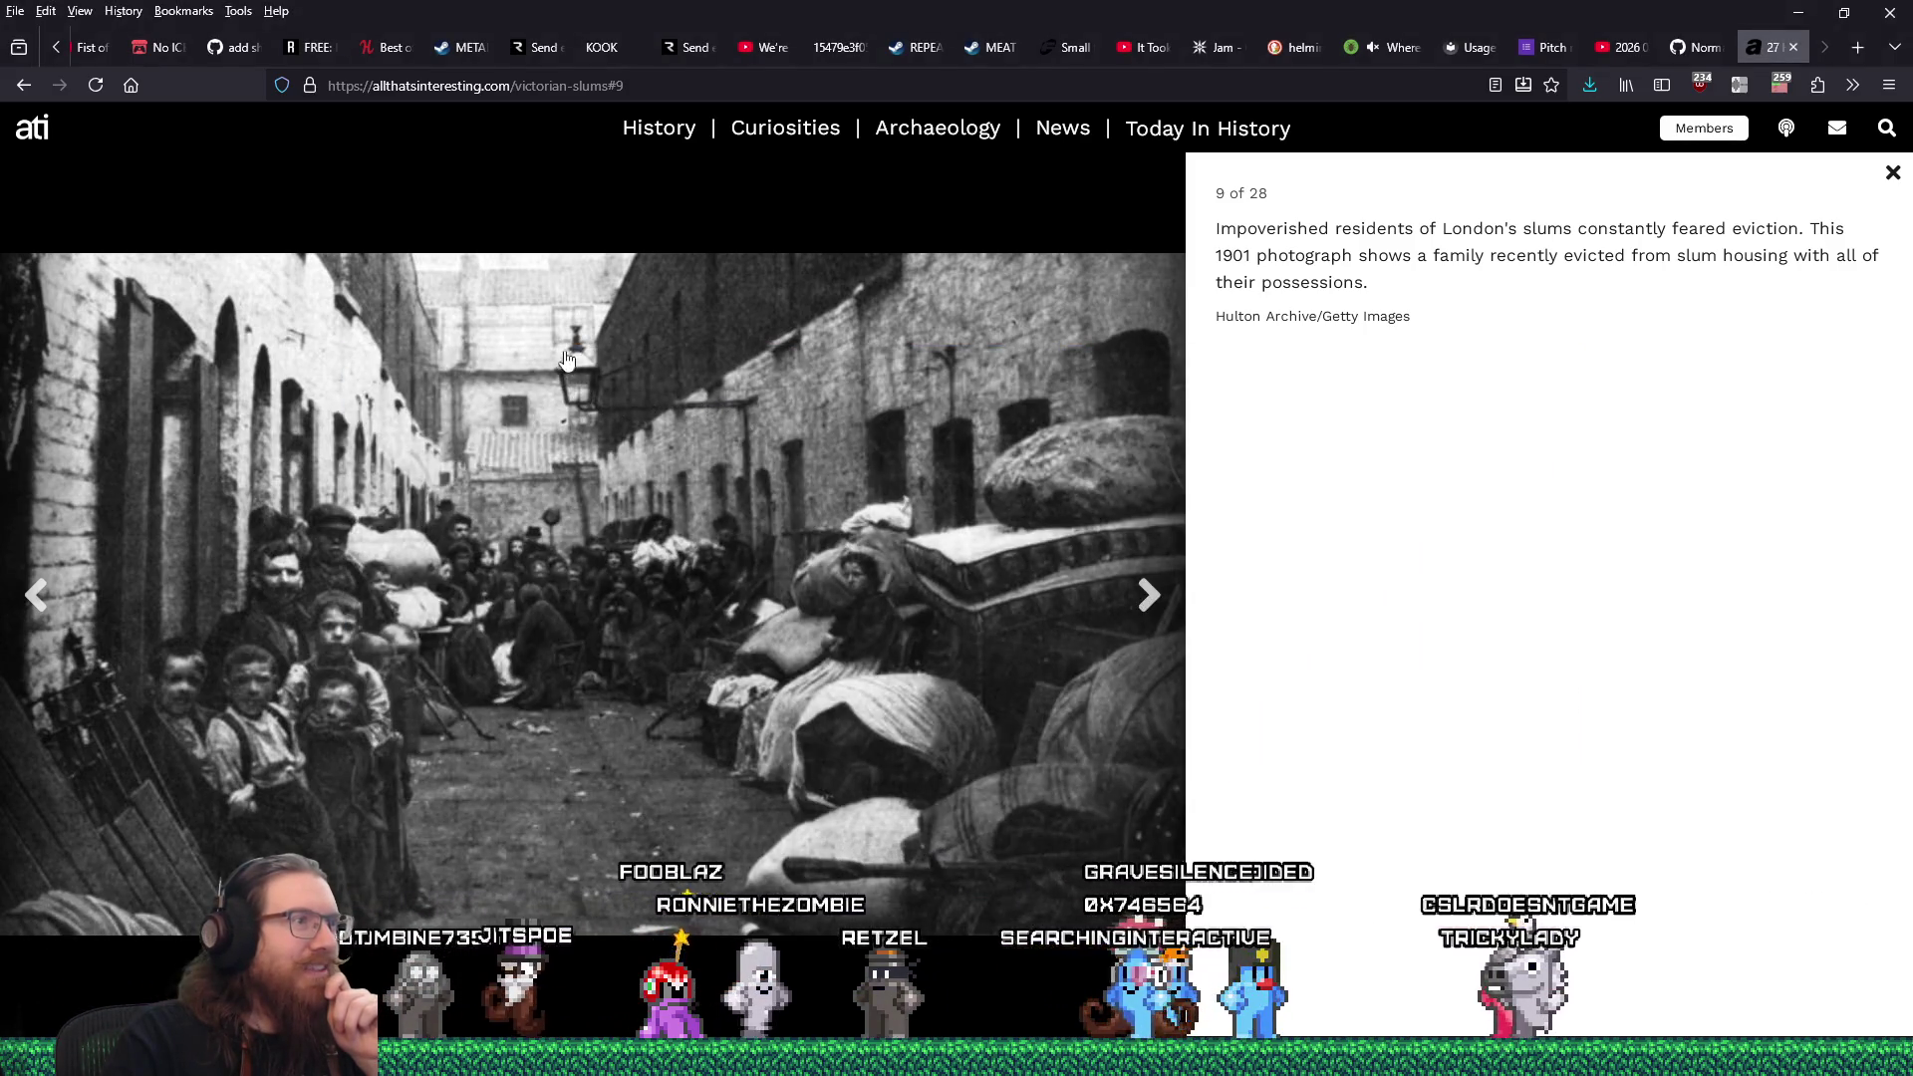
{"action": "left_click", "coordinate": [1148, 594]}
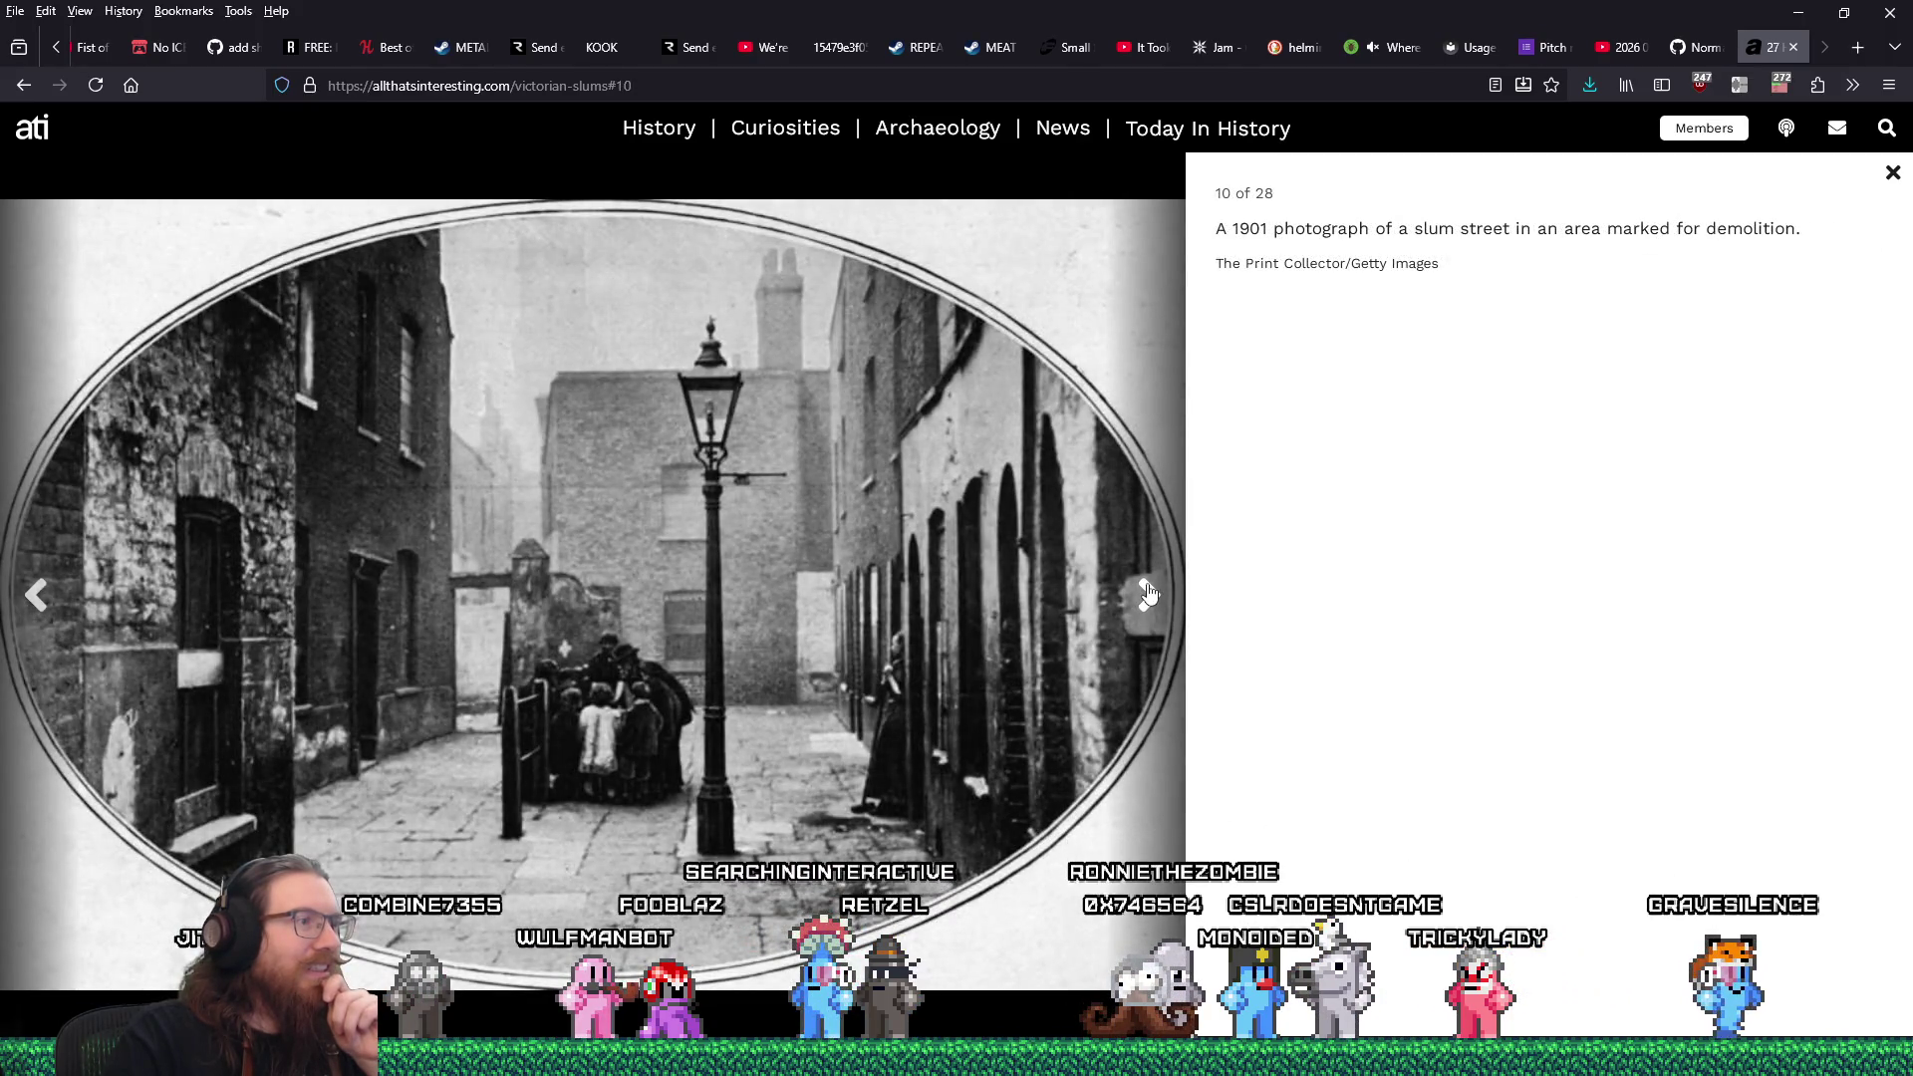
{"action": "right_click", "coordinate": [855, 525]}
{"action": "left_click", "coordinate": [877, 551]}
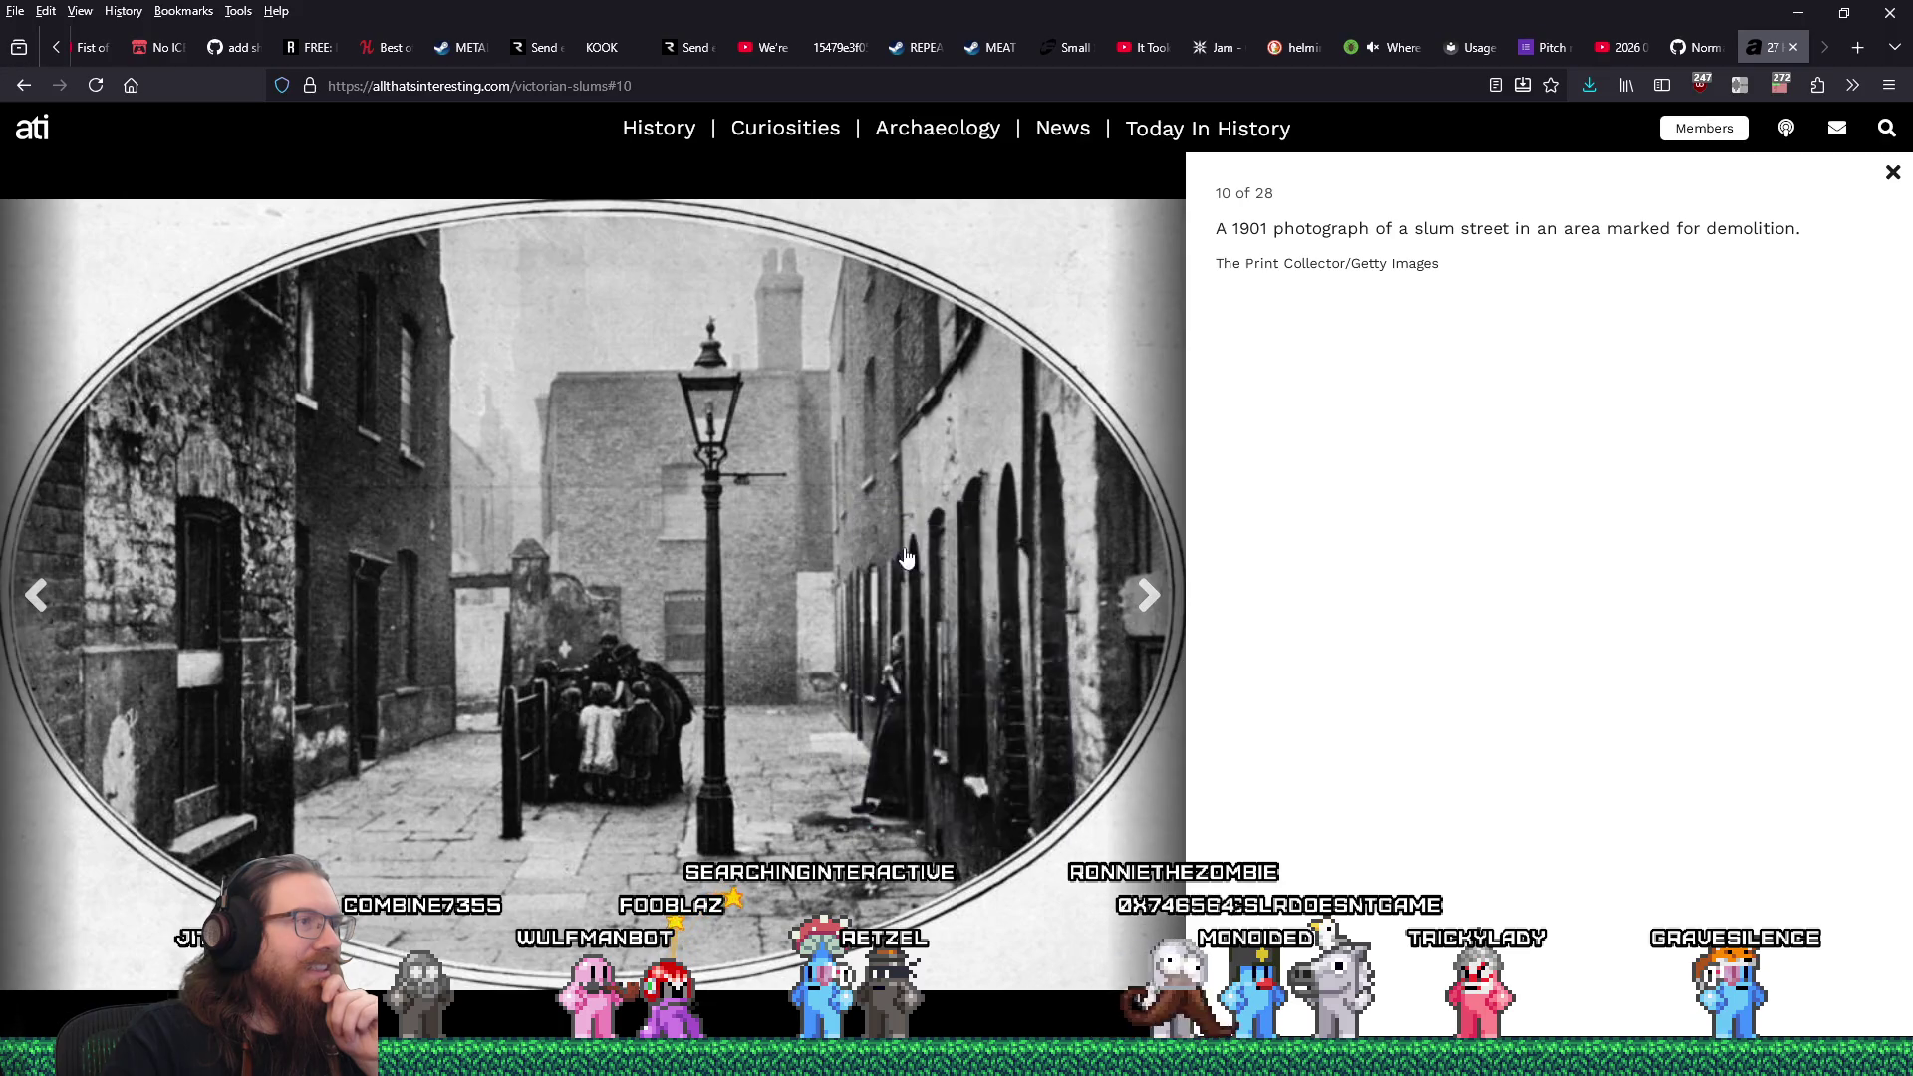
{"action": "left_click", "coordinate": [1400, 863]}
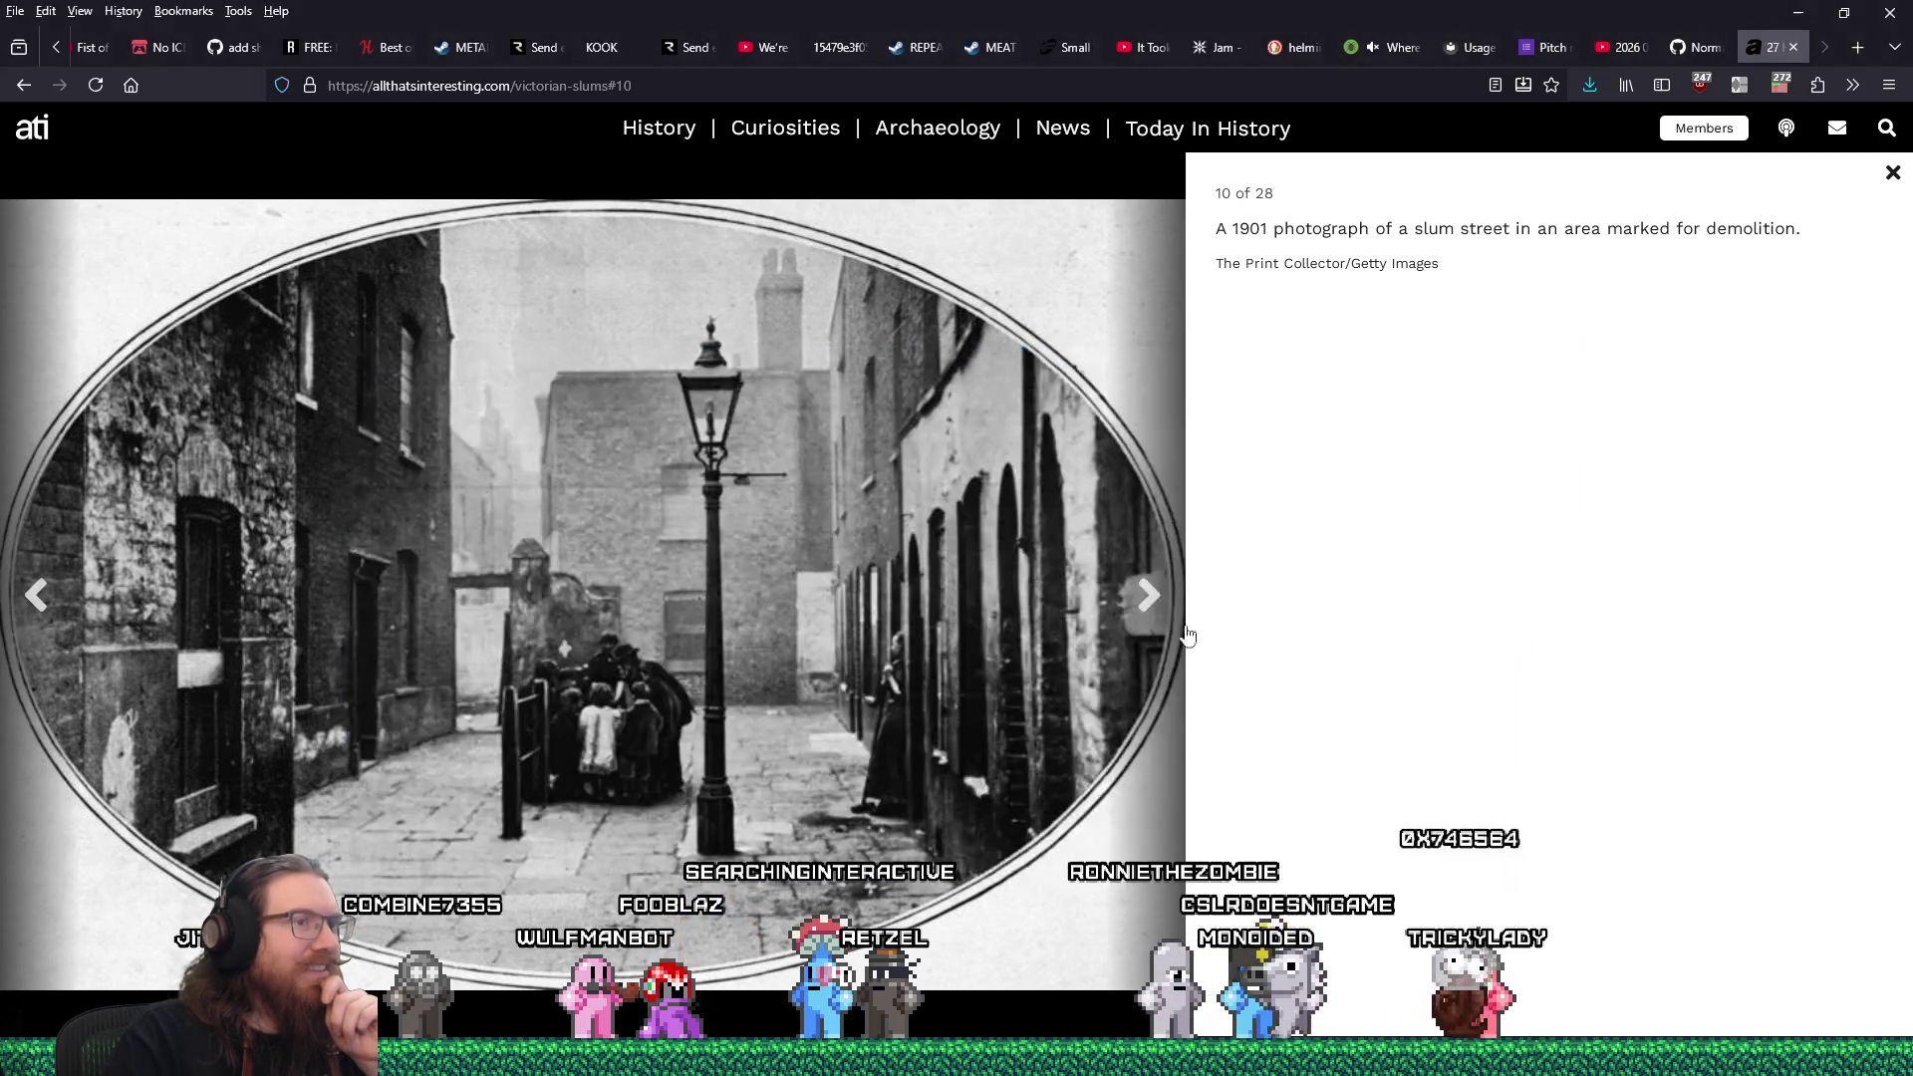
Save flower-women.jpeg and high-street-slum.jpeg, then page past the Italian ice man photo.
{"action": "left_click", "coordinate": [1152, 601]}
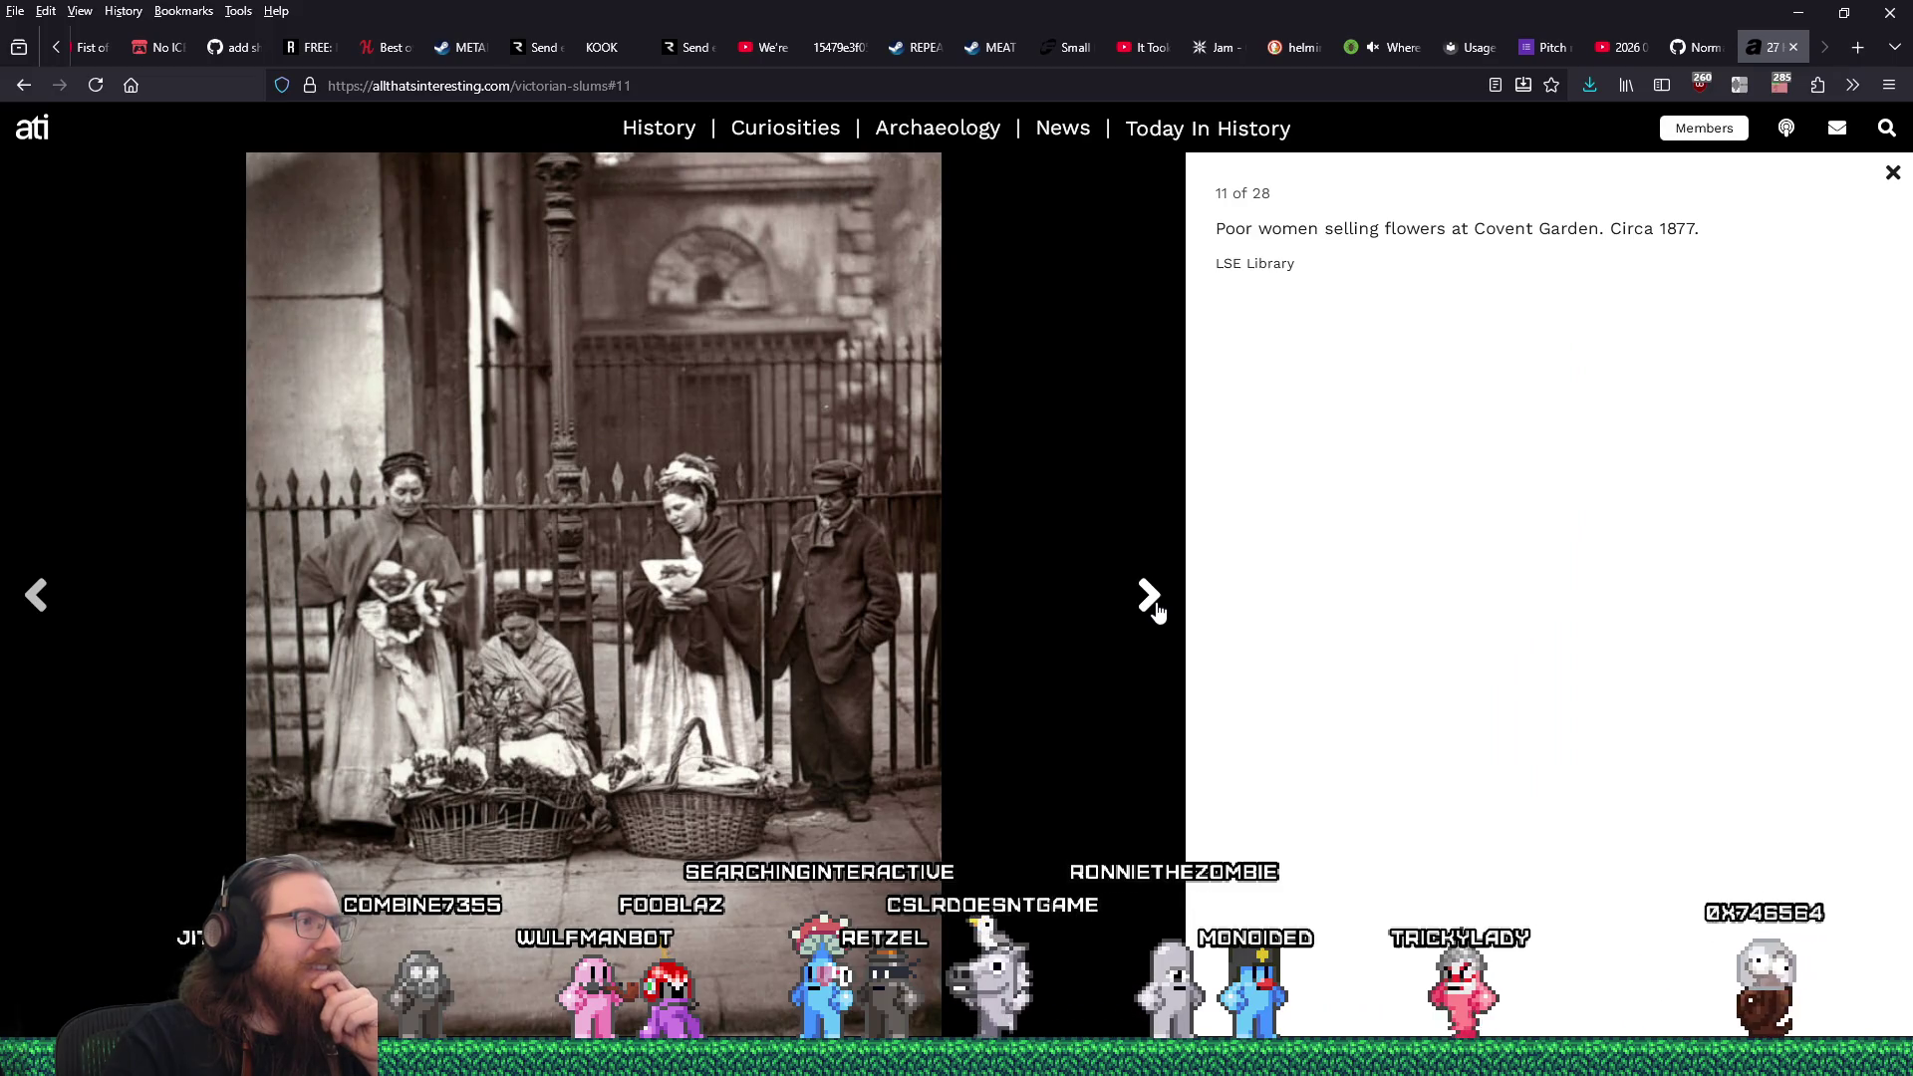
{"action": "right_click", "coordinate": [833, 507]}
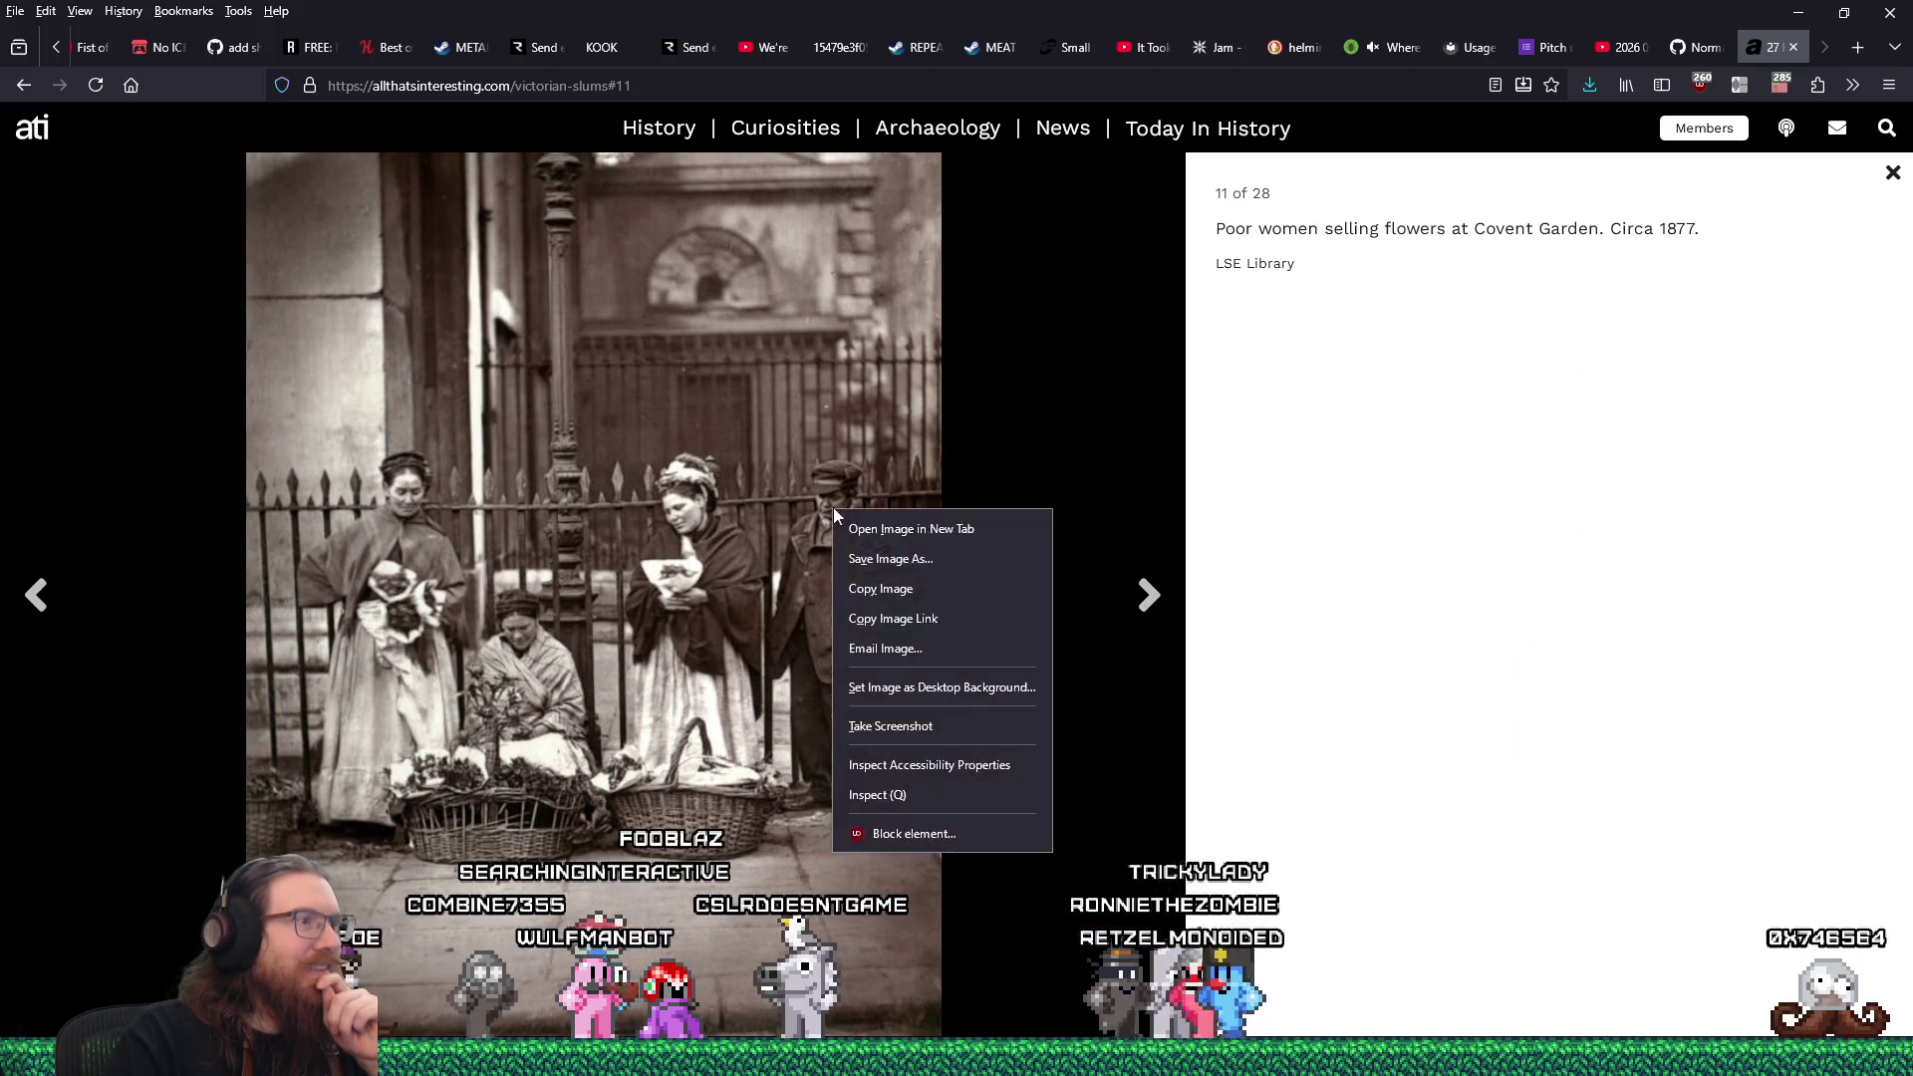
{"action": "left_click", "coordinate": [881, 550]}
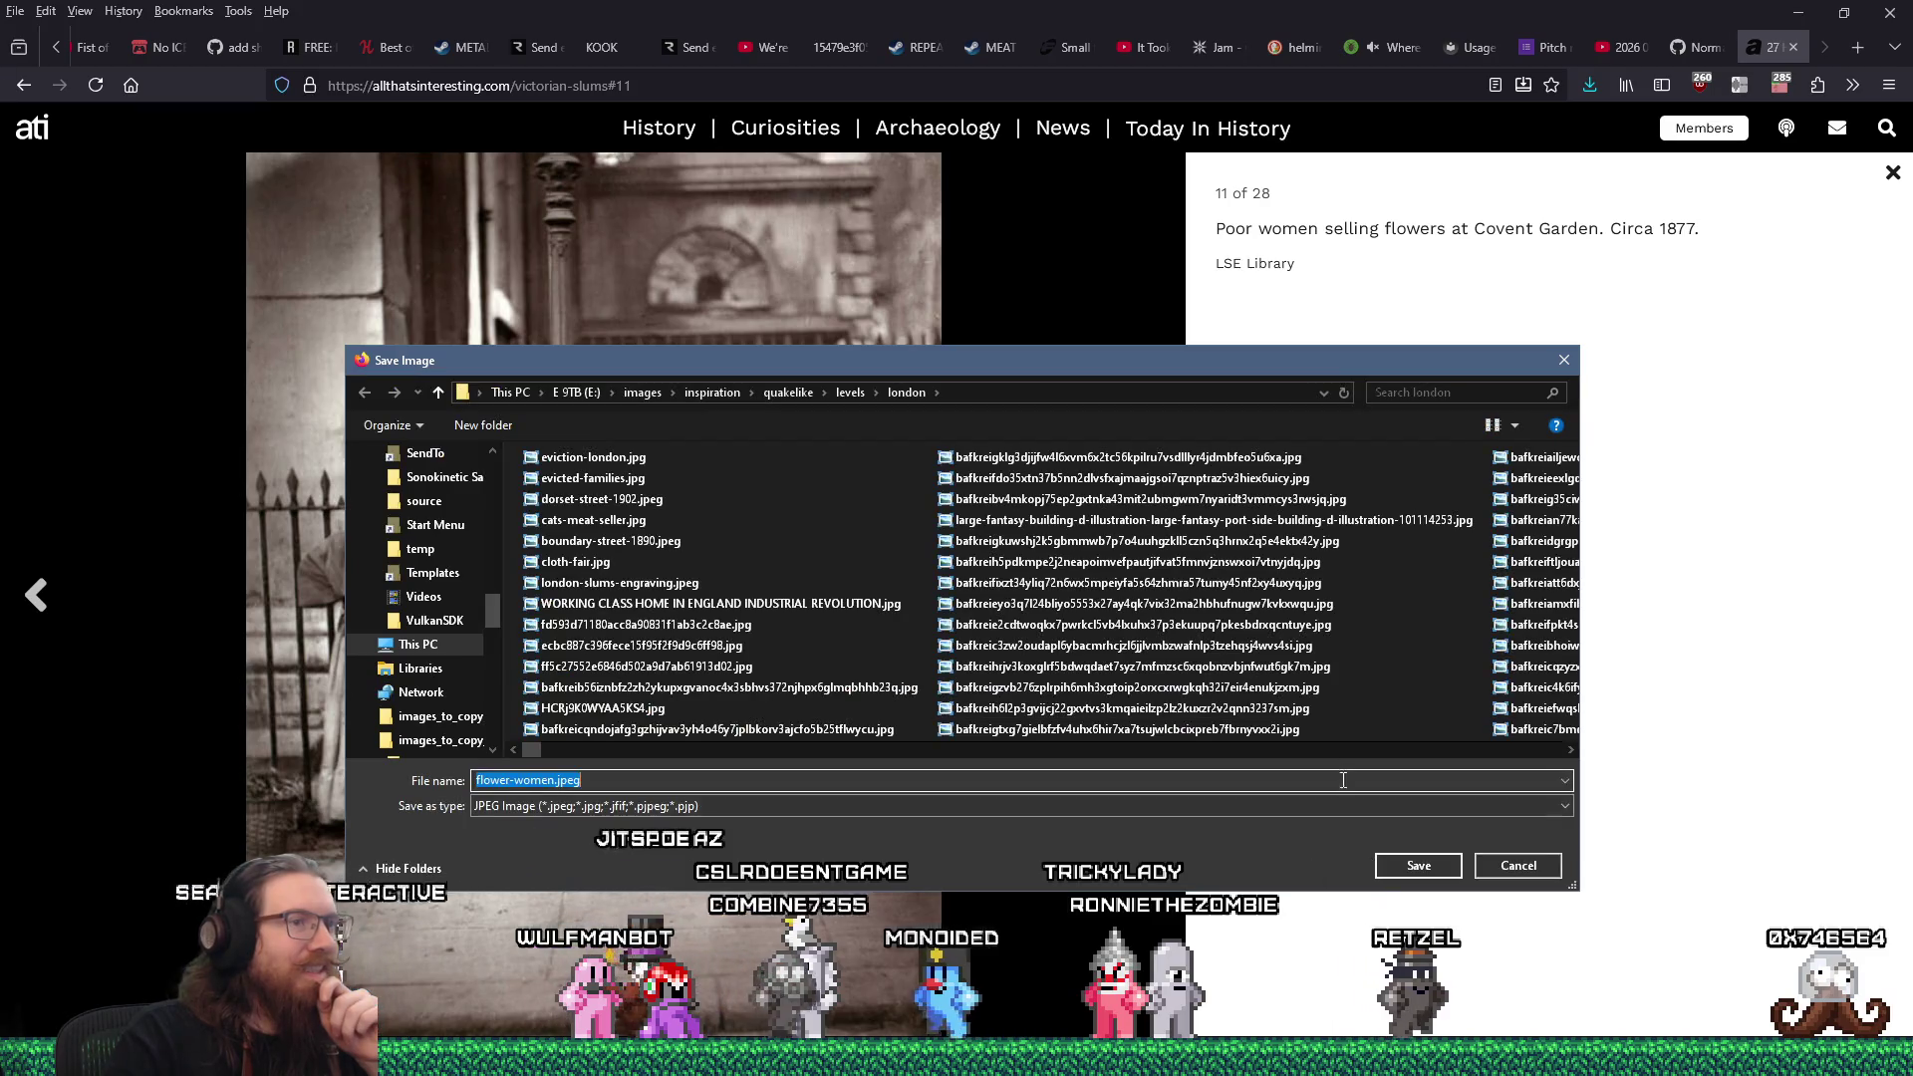
{"action": "key", "text": "Return"}
{"action": "left_click", "coordinate": [1146, 618]}
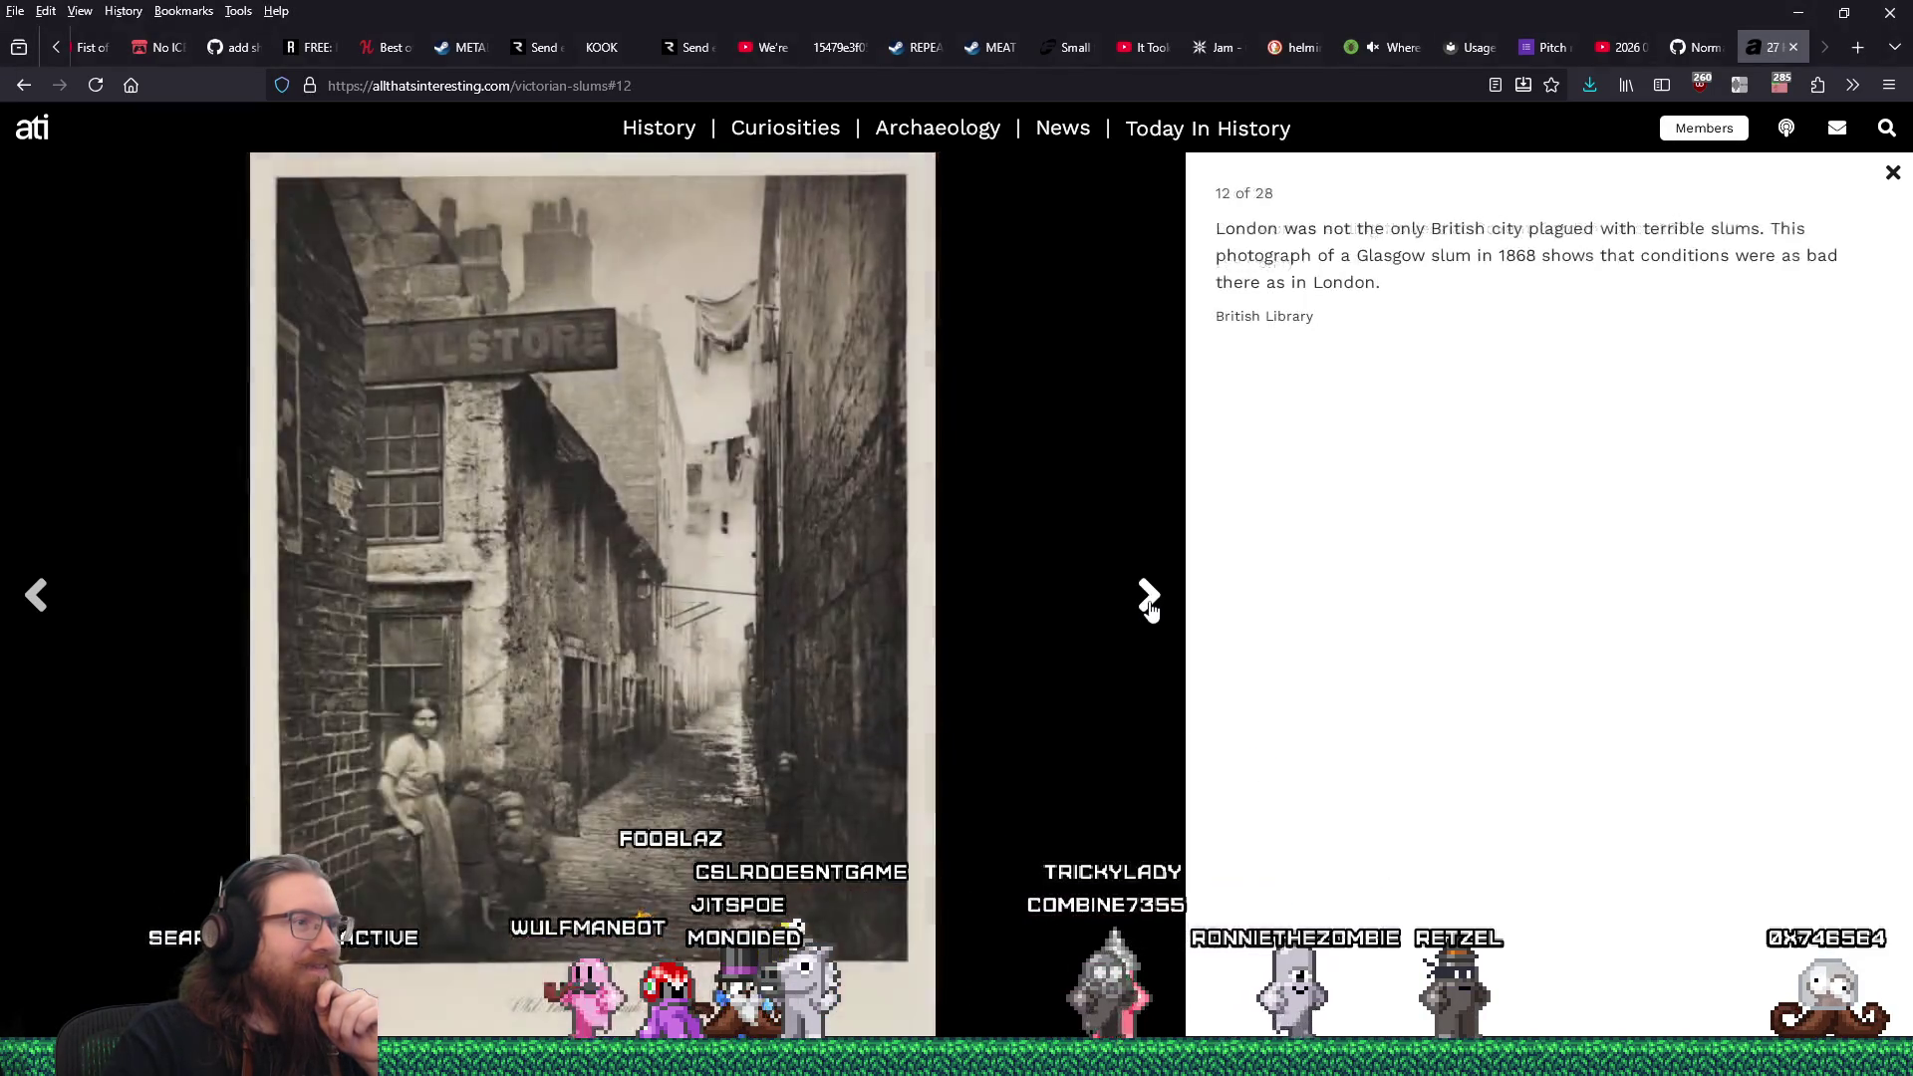
{"action": "right_click", "coordinate": [812, 523]}
{"action": "left_click", "coordinate": [882, 567]}
{"action": "left_click", "coordinate": [1387, 872]}
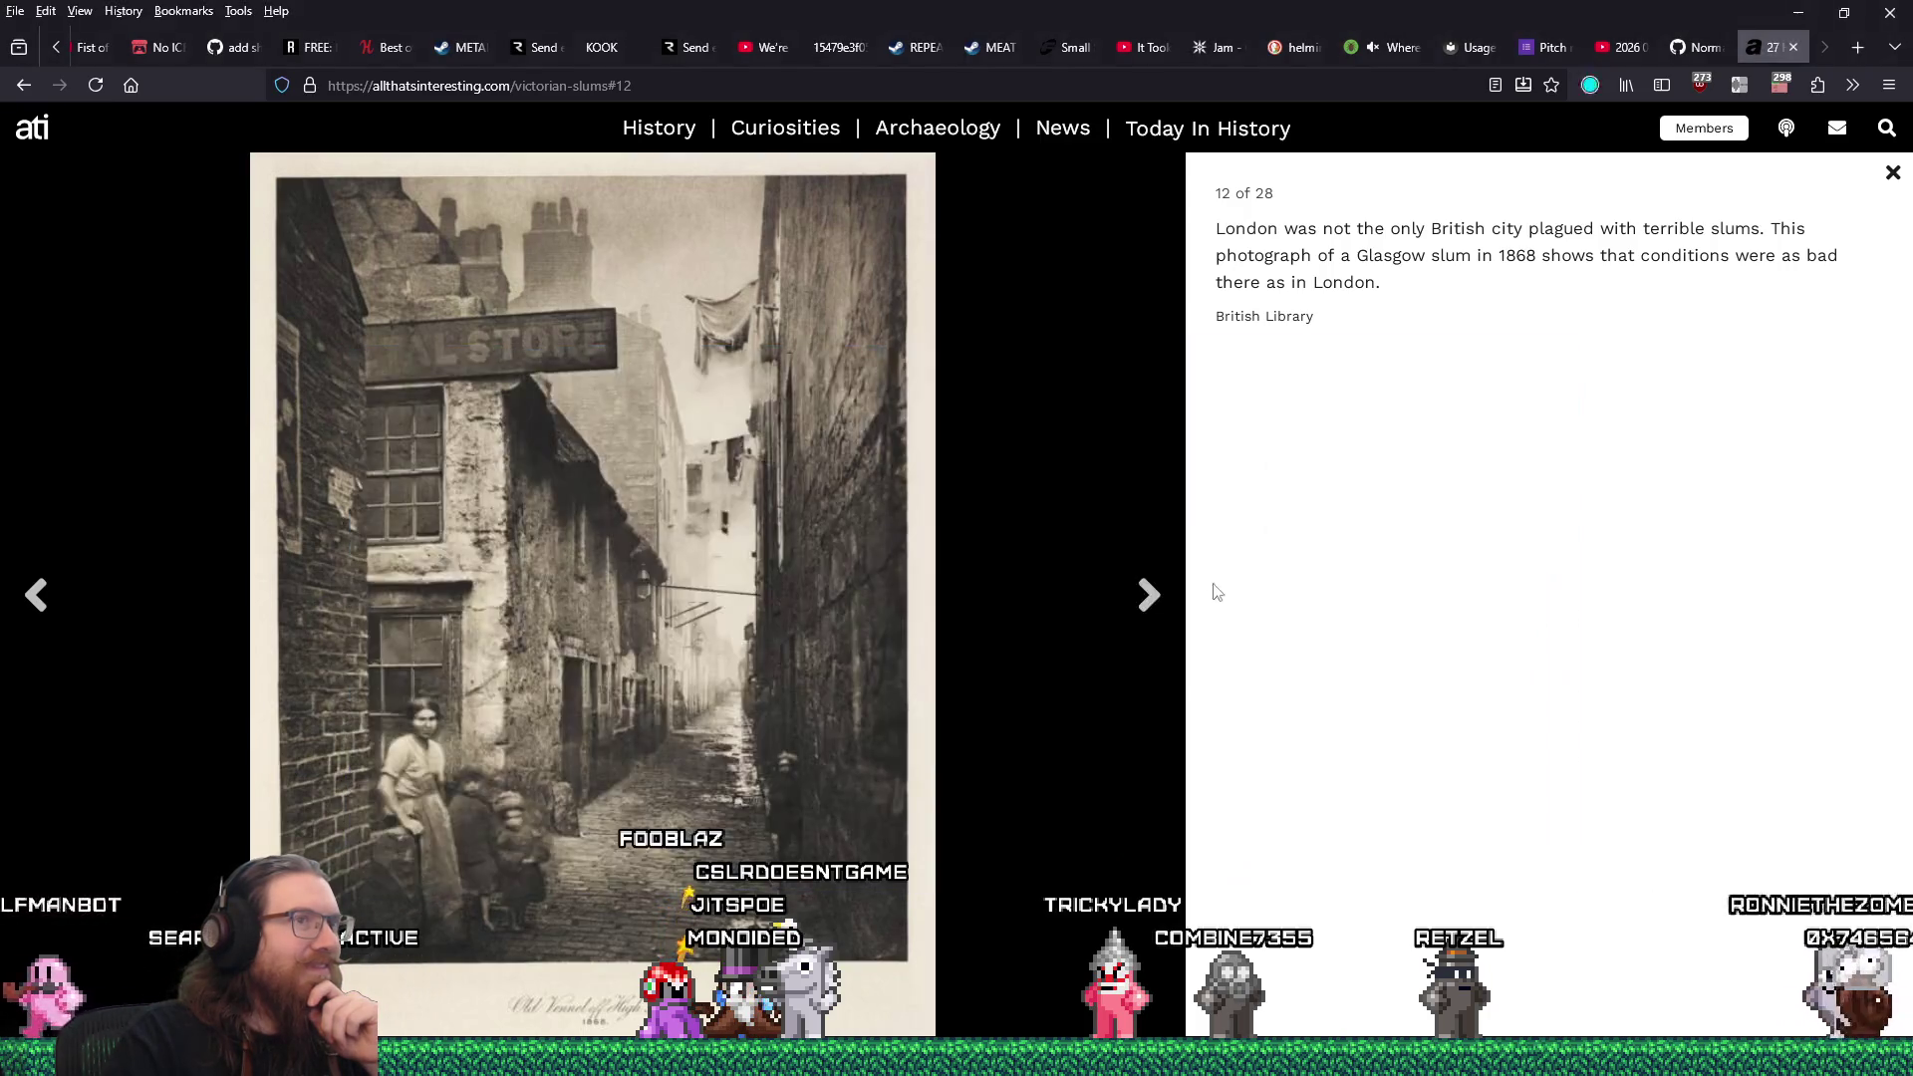
{"action": "left_click", "coordinate": [1148, 595]}
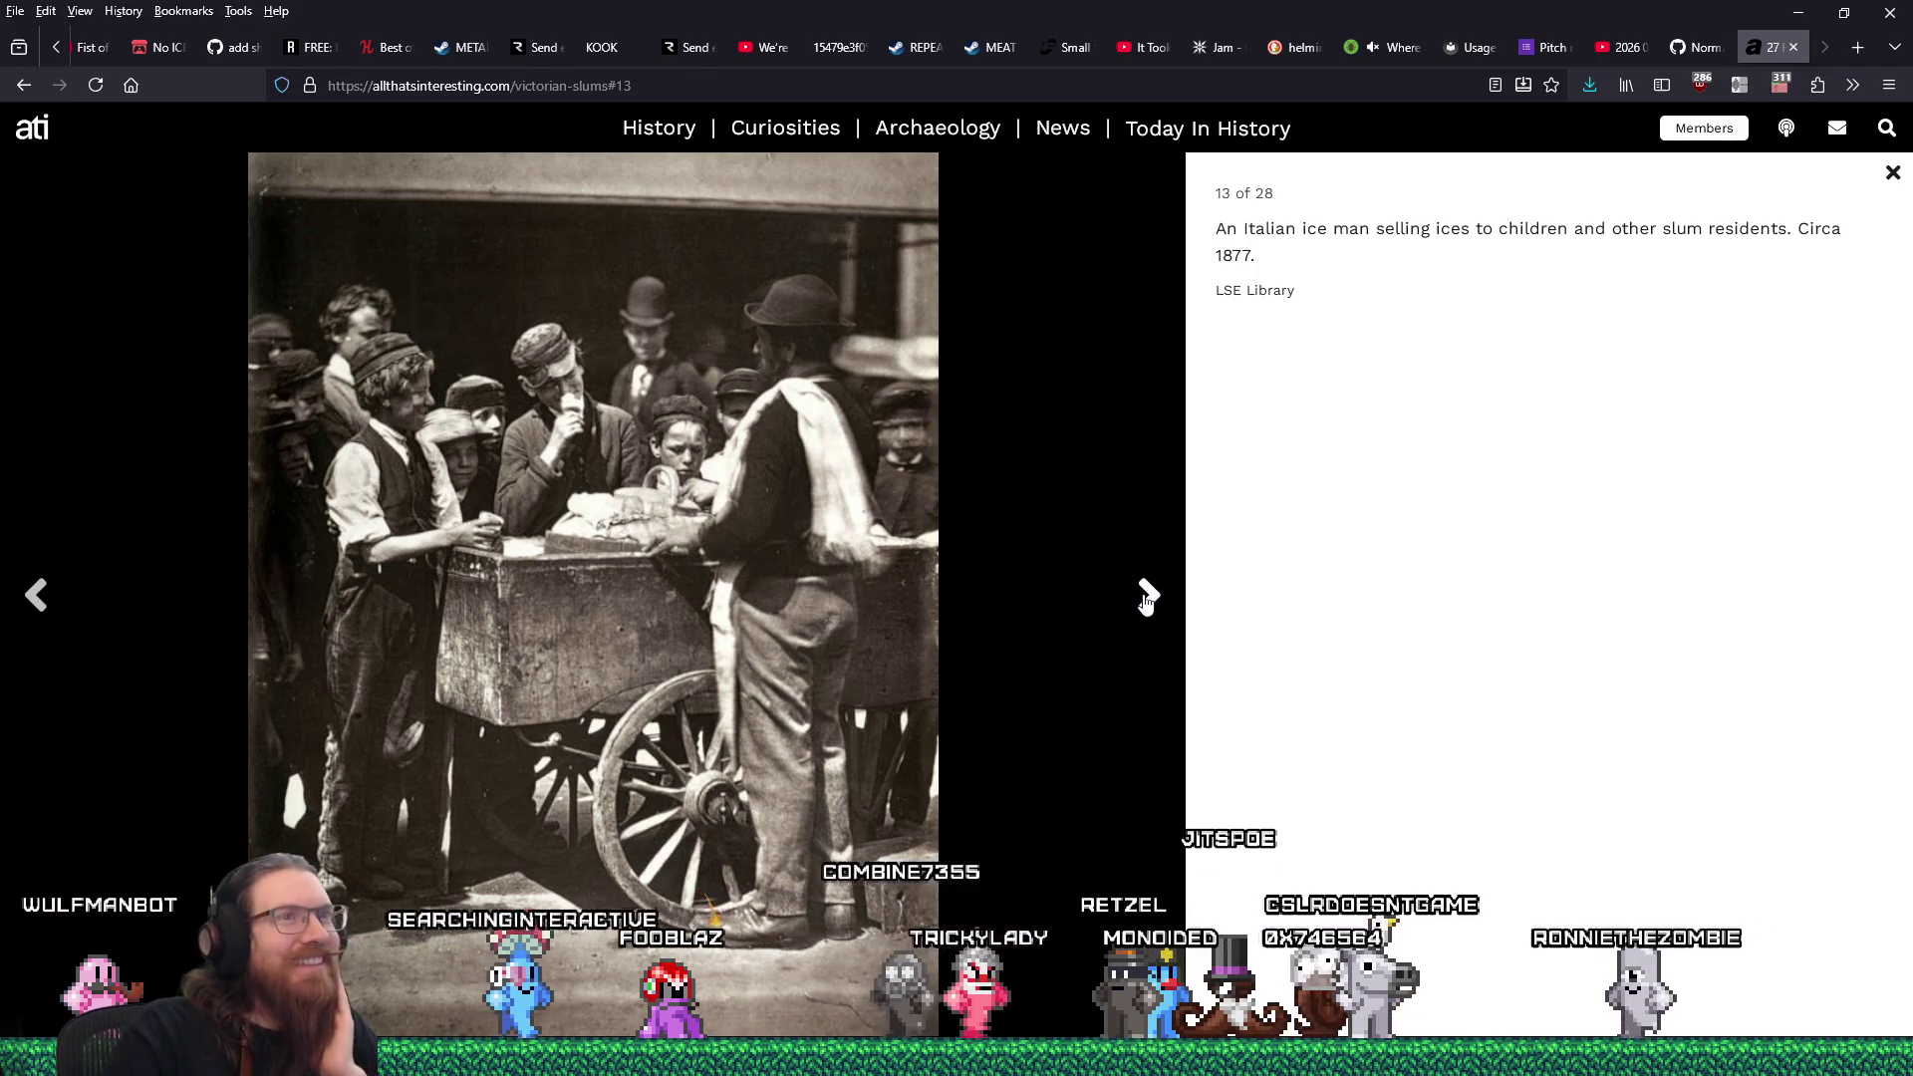
{"action": "left_click", "coordinate": [1146, 597]}
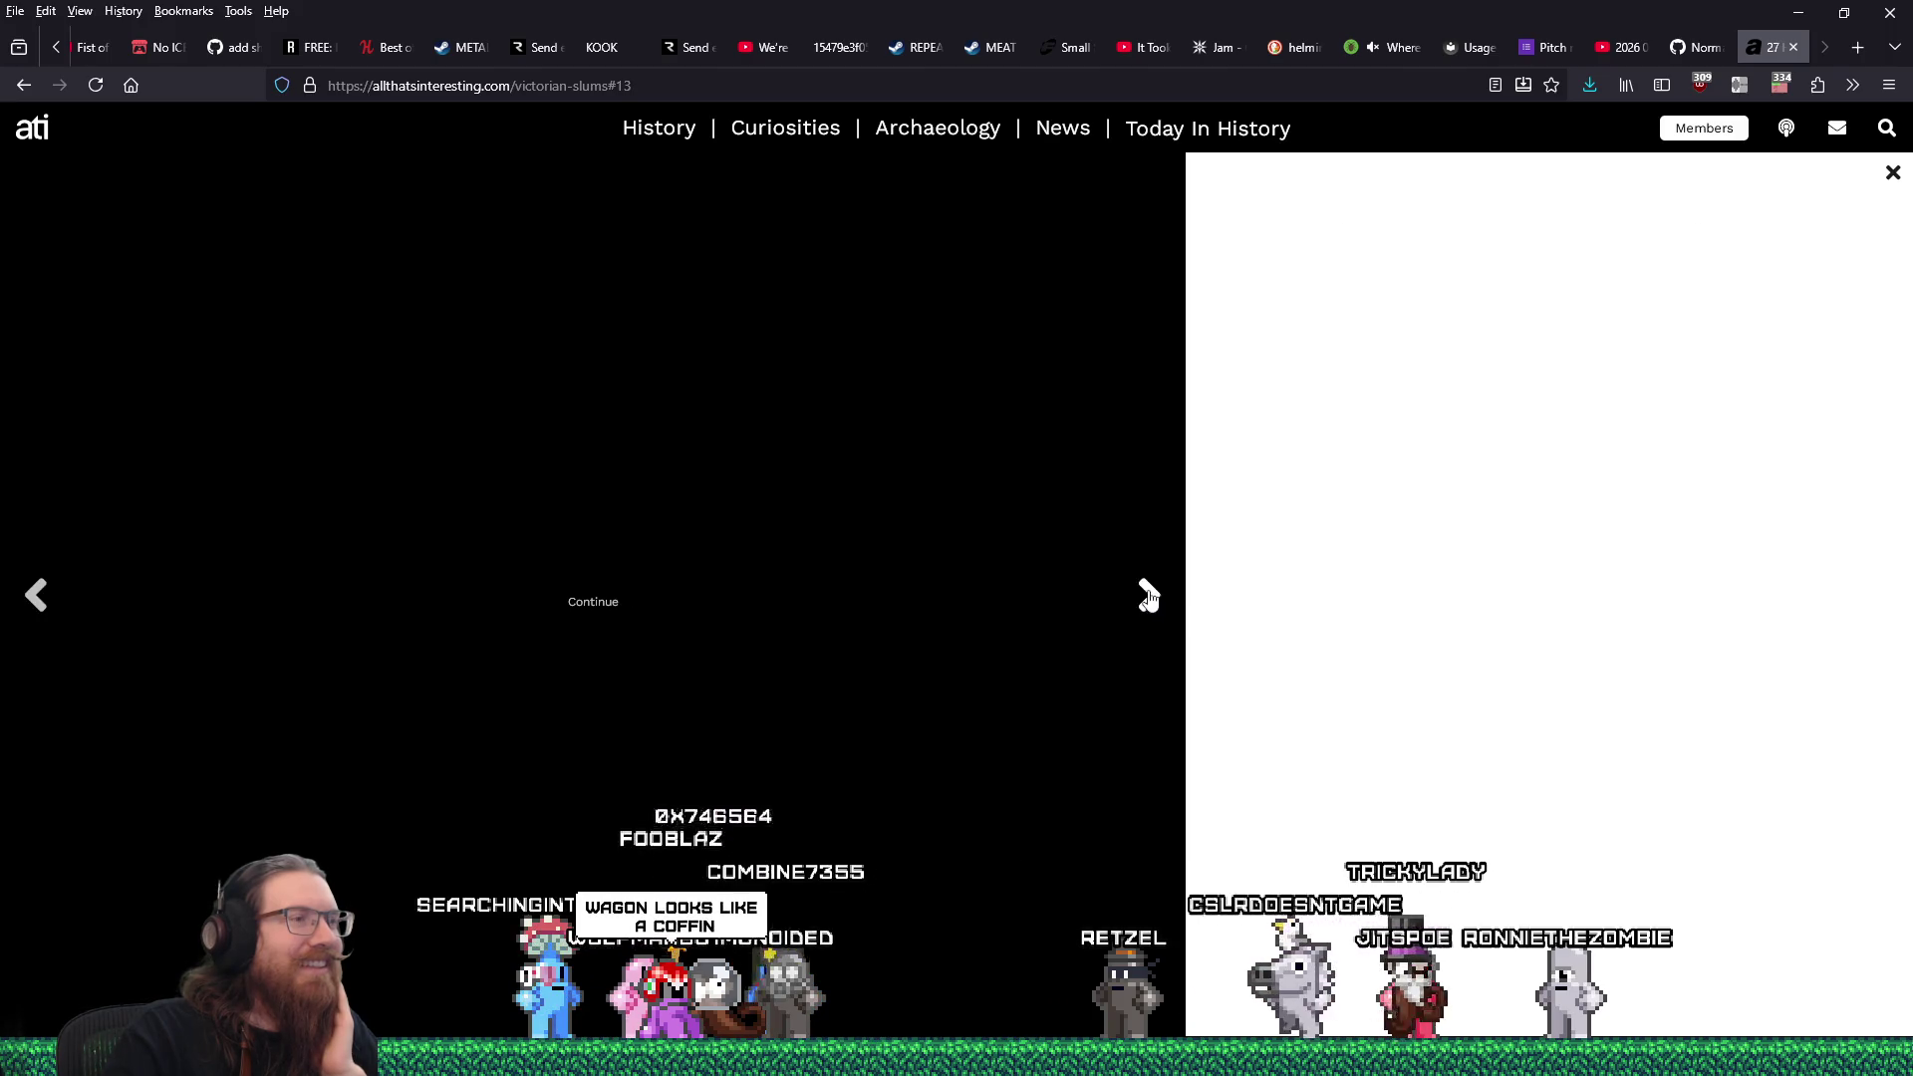
Skip the ad and save the 1840 Jacob's Island photo from slide 14.
{"action": "left_click", "coordinate": [1148, 595]}
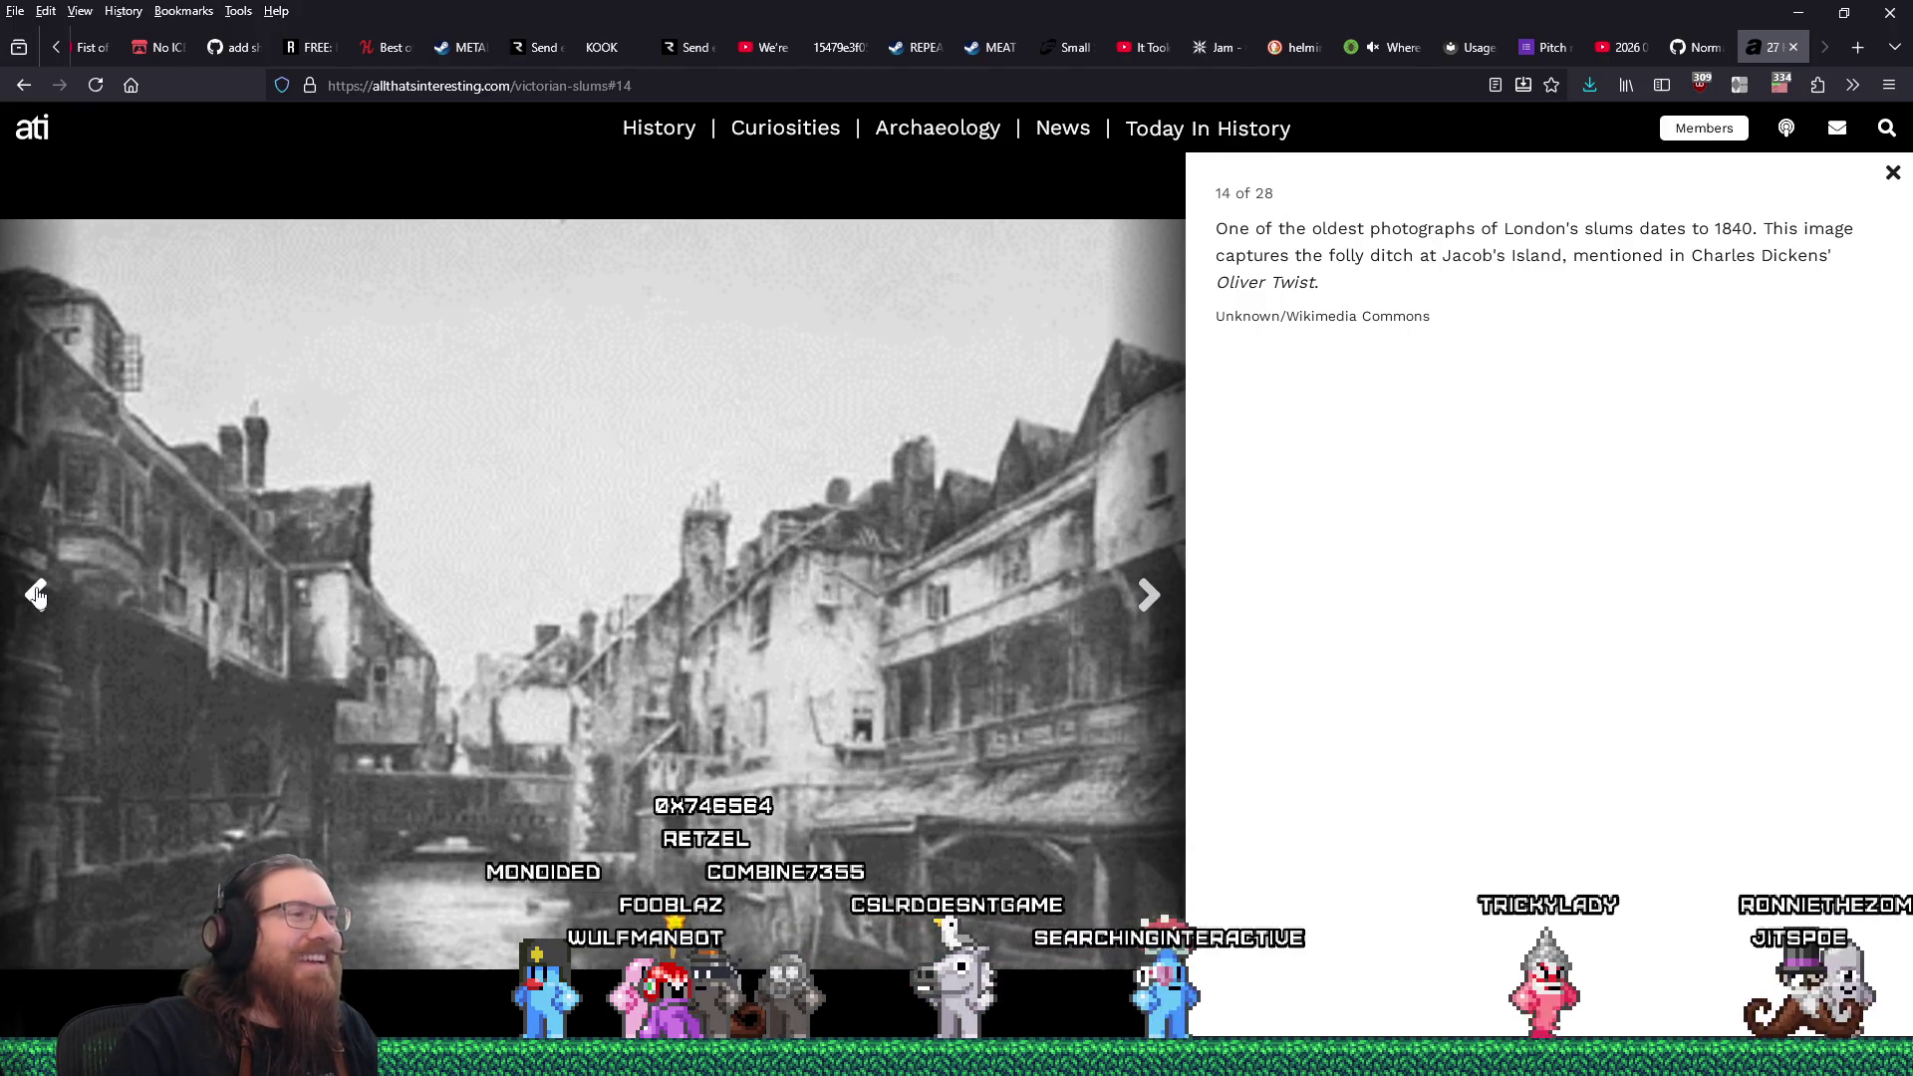
{"action": "right_click", "coordinate": [590, 567]}
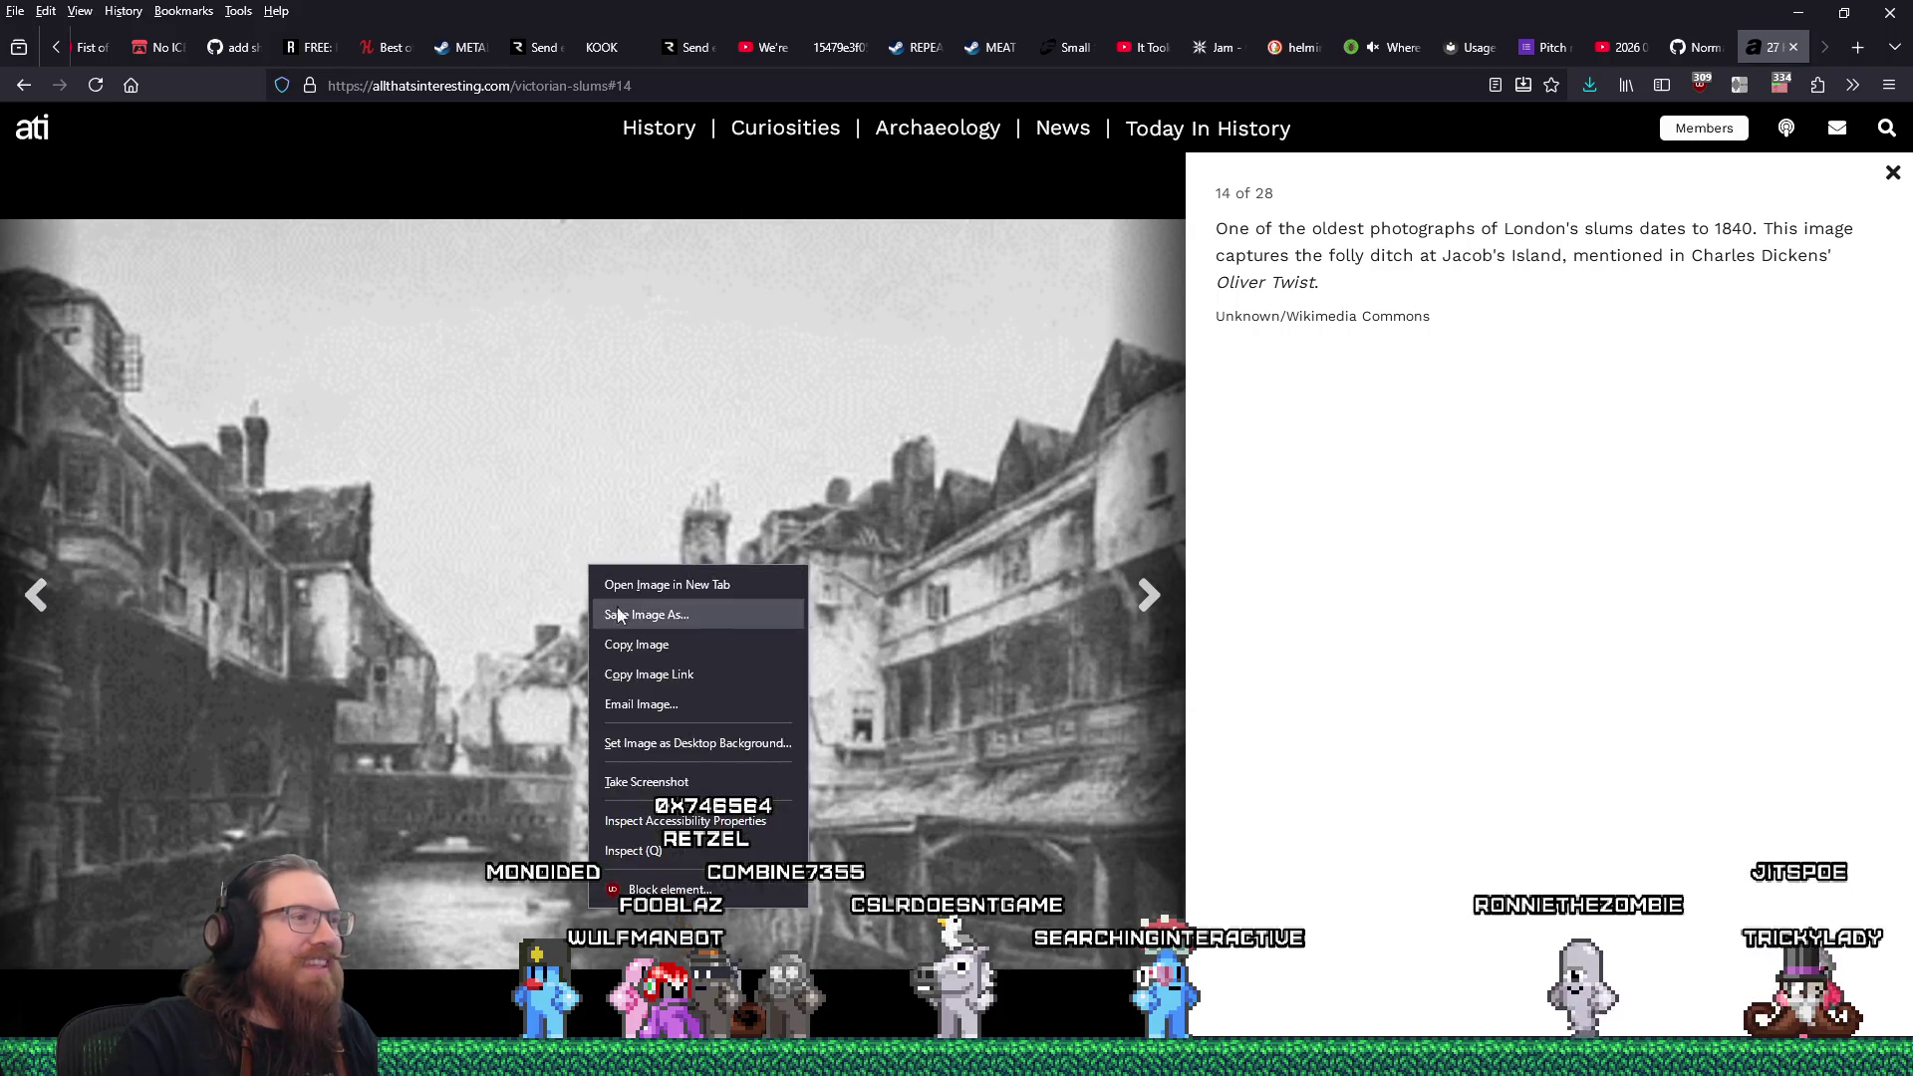
{"action": "left_click", "coordinate": [642, 615]}
{"action": "left_click", "coordinate": [1431, 862]}
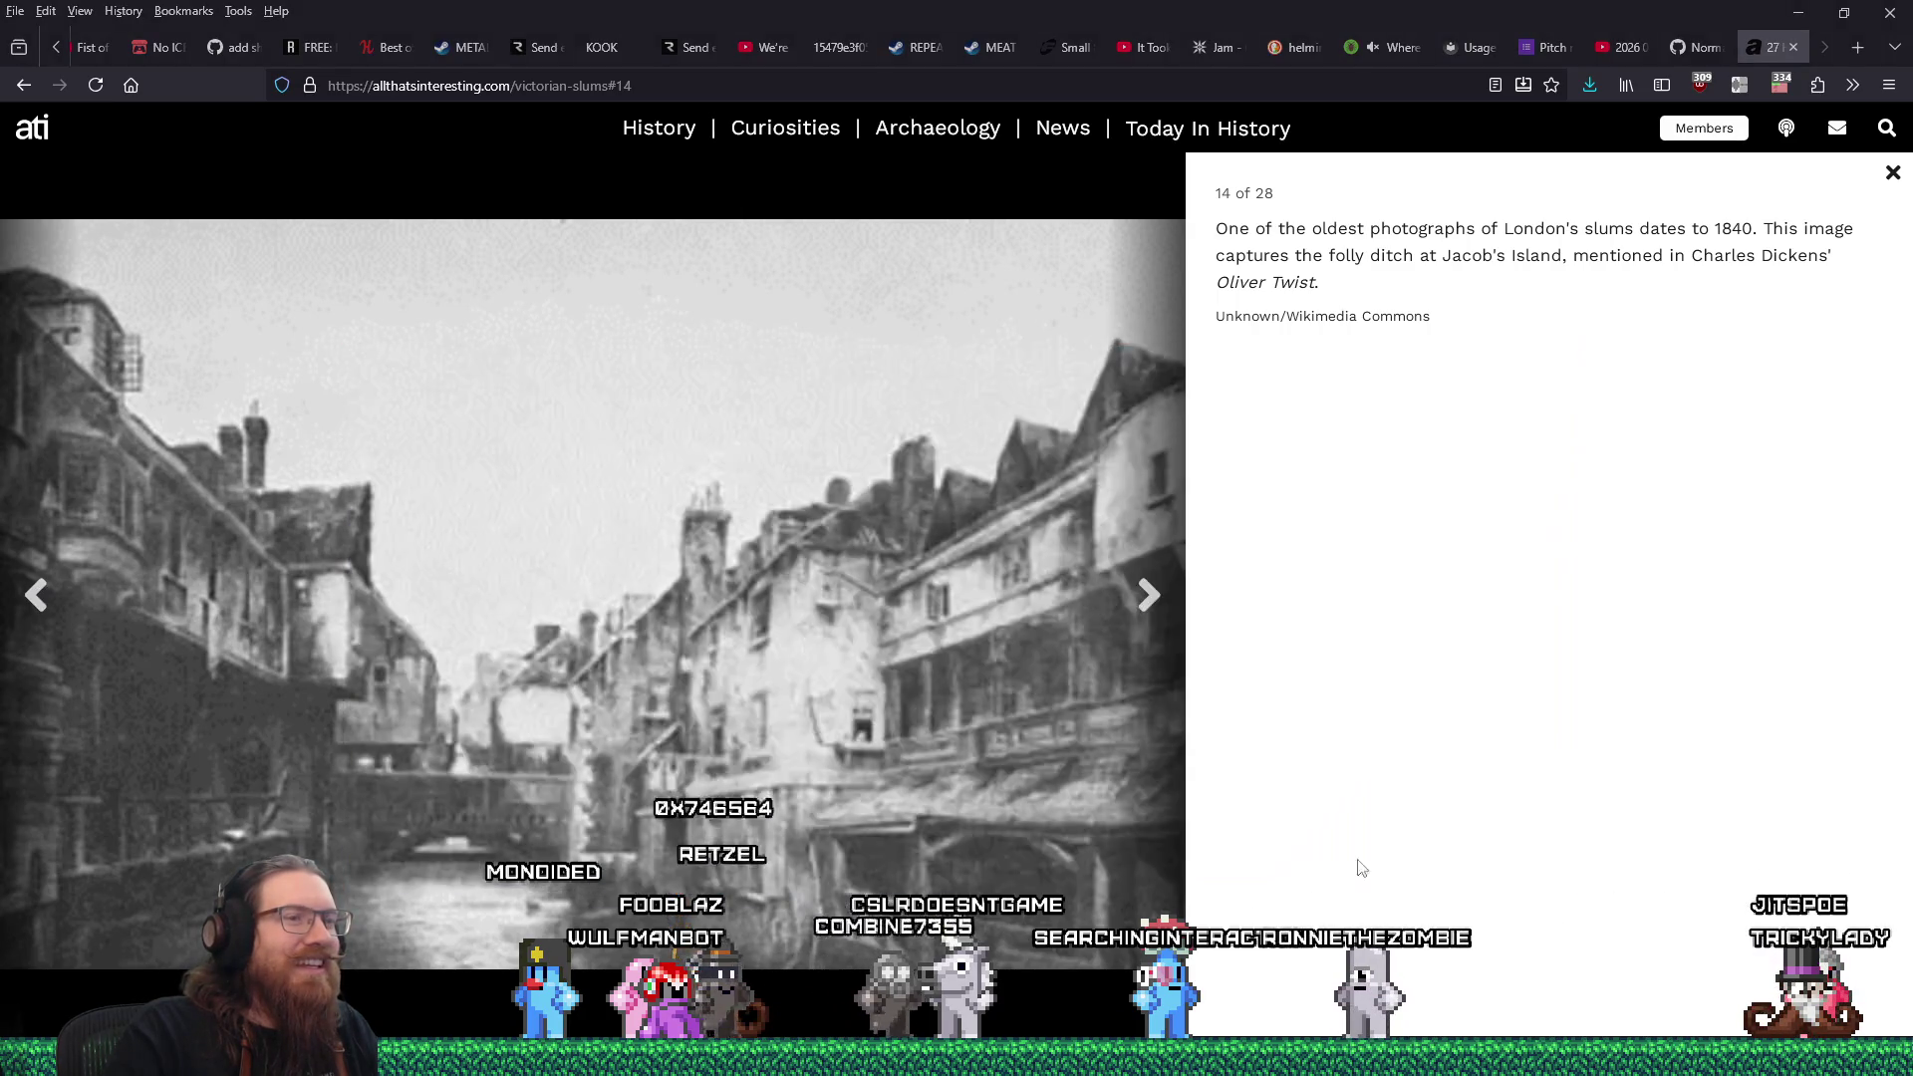
Return to the Italian ice man slide, highlight part of its caption, then advance again.
{"action": "left_click", "coordinate": [50, 607]}
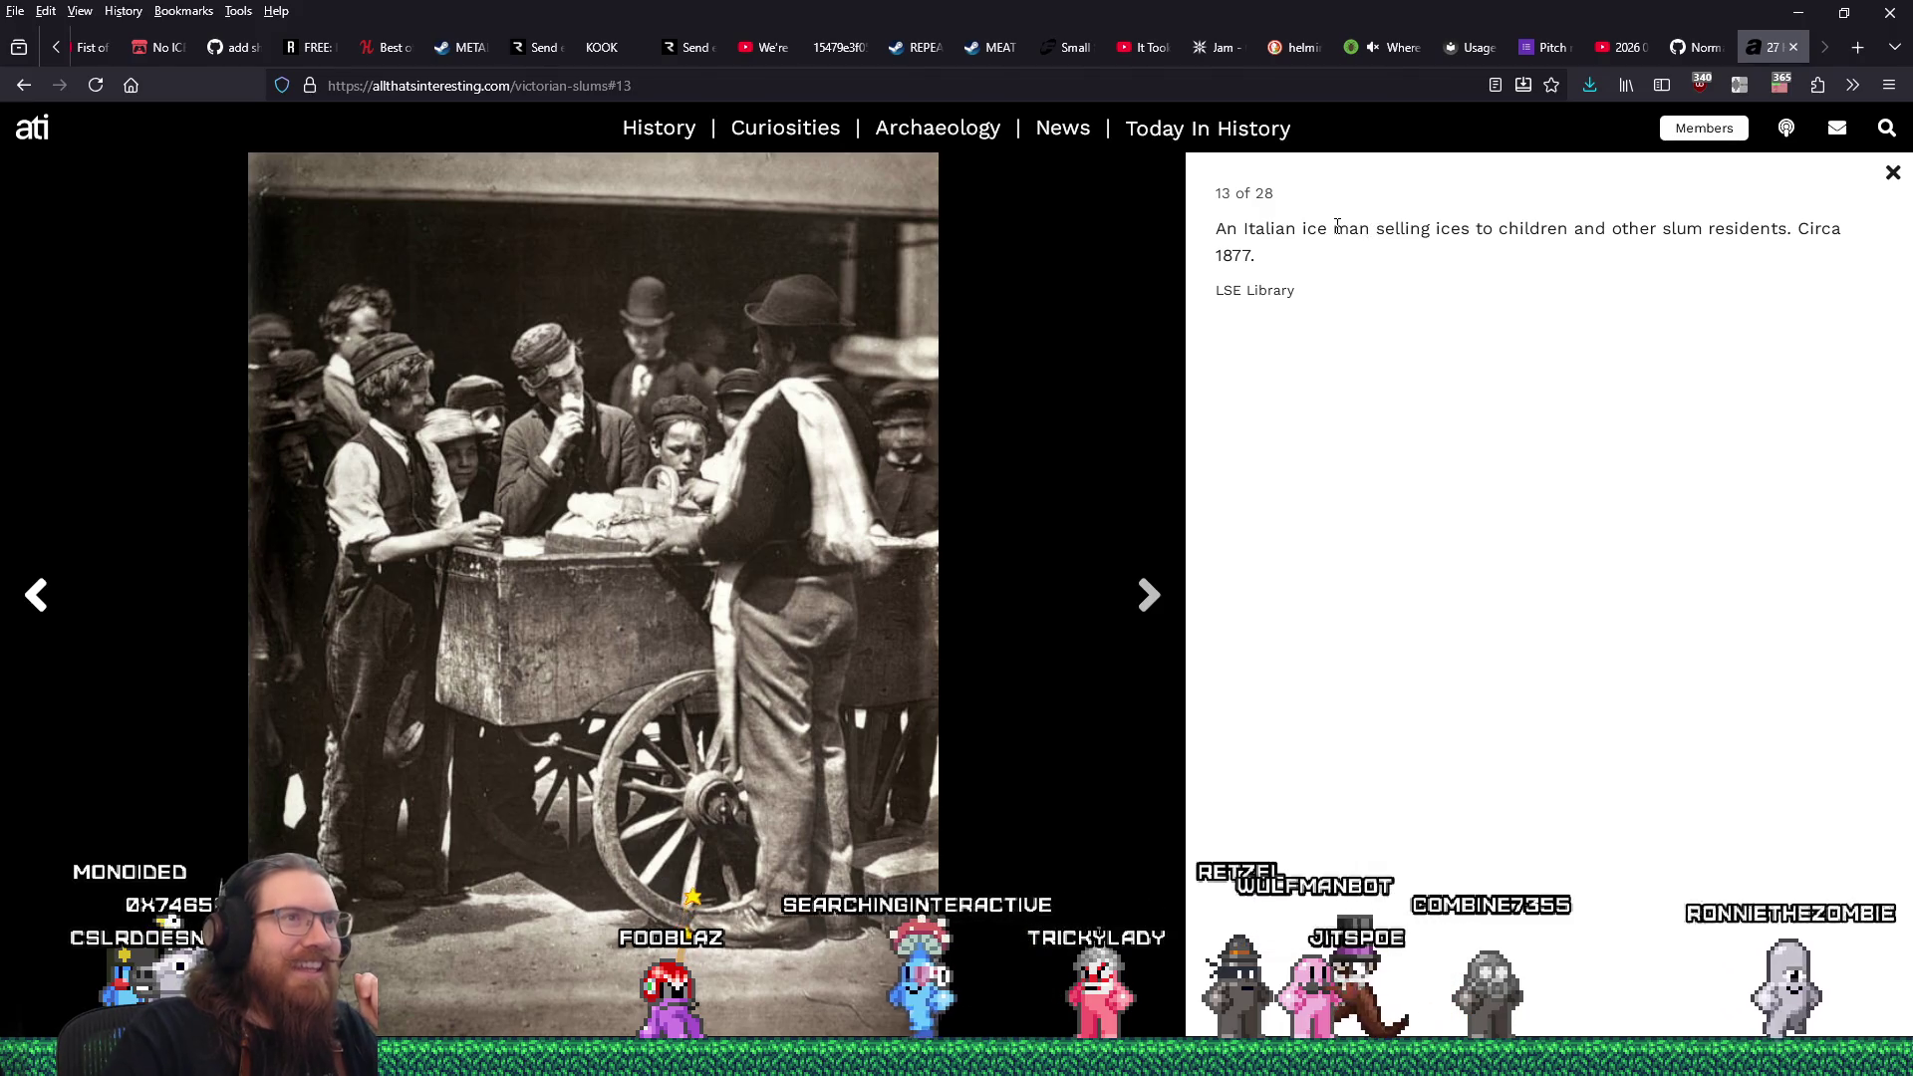
{"action": "left_click_drag", "start_coordinate": [1333, 230], "coordinate": [1579, 230]}
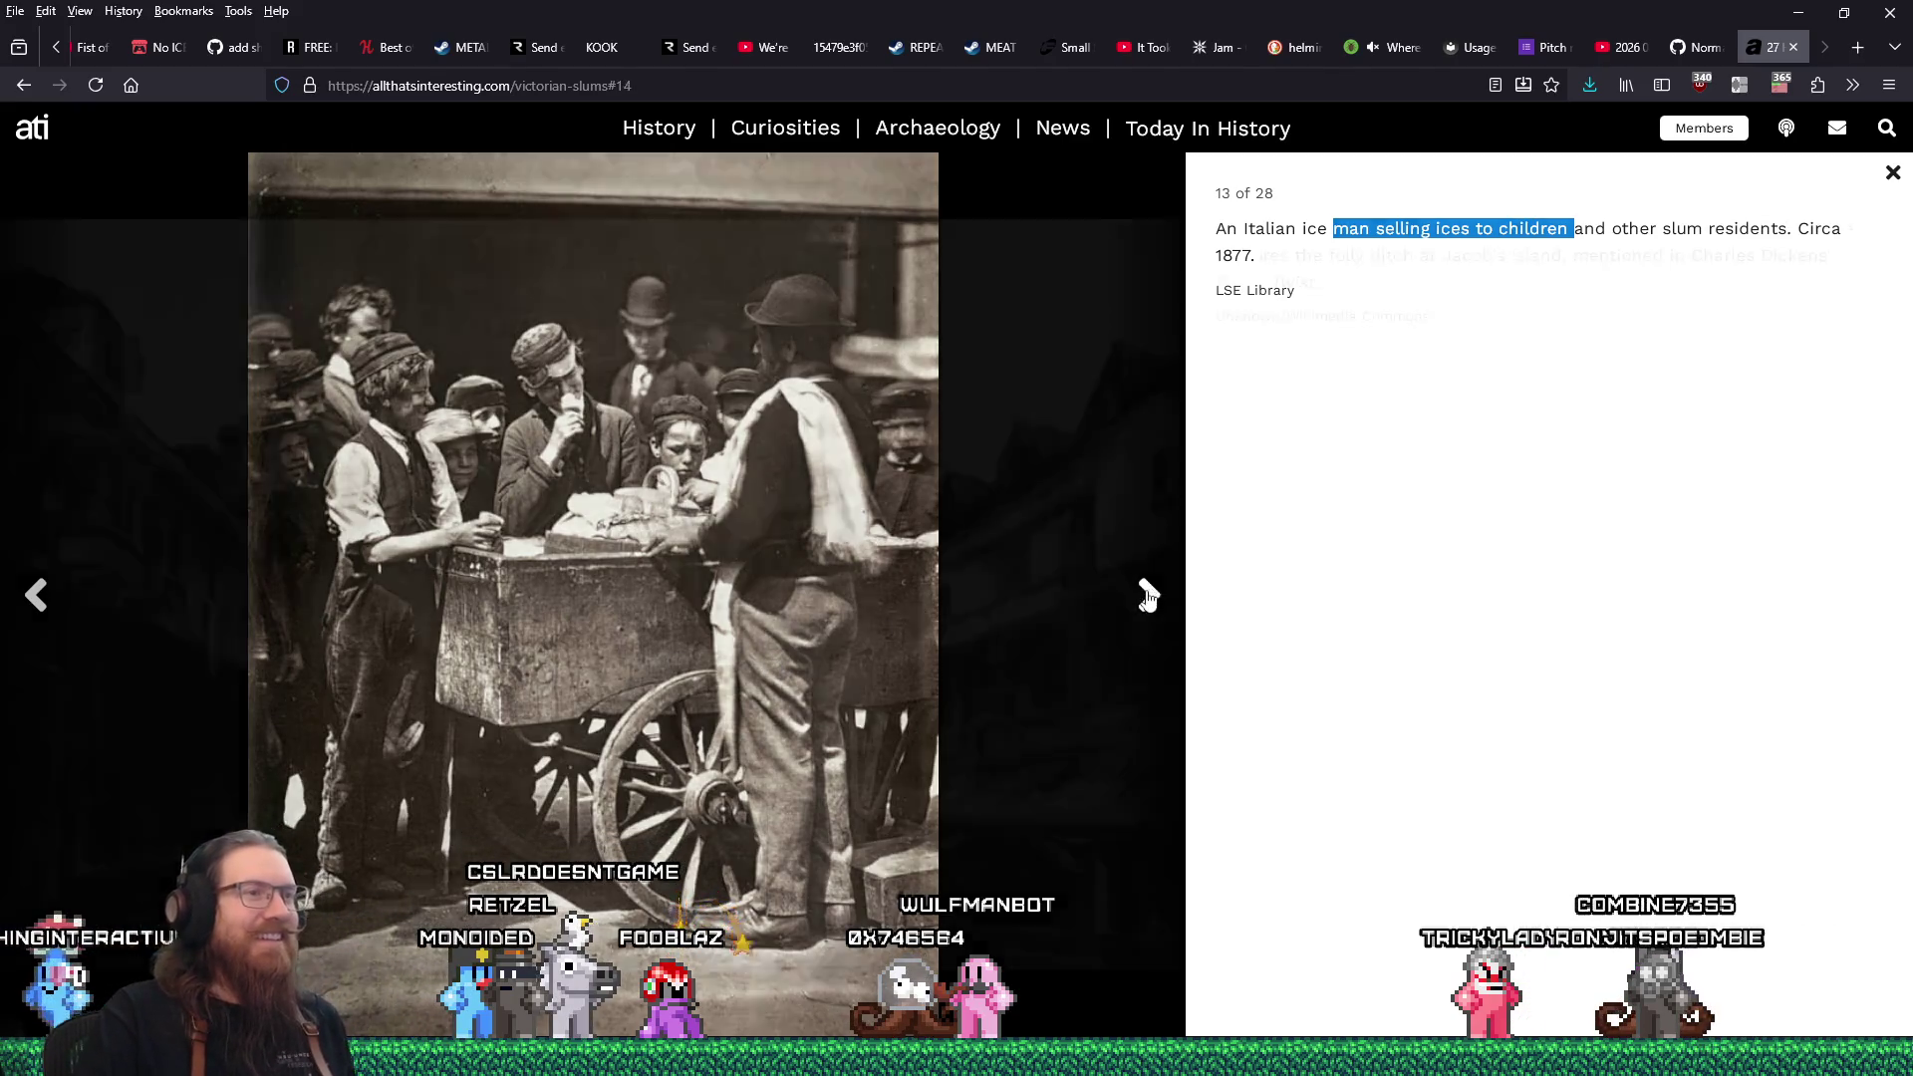
{"action": "left_click", "coordinate": [1149, 601]}
Save the Fore Street slum photo into the london inspiration folder.
{"action": "left_click", "coordinate": [1149, 601]}
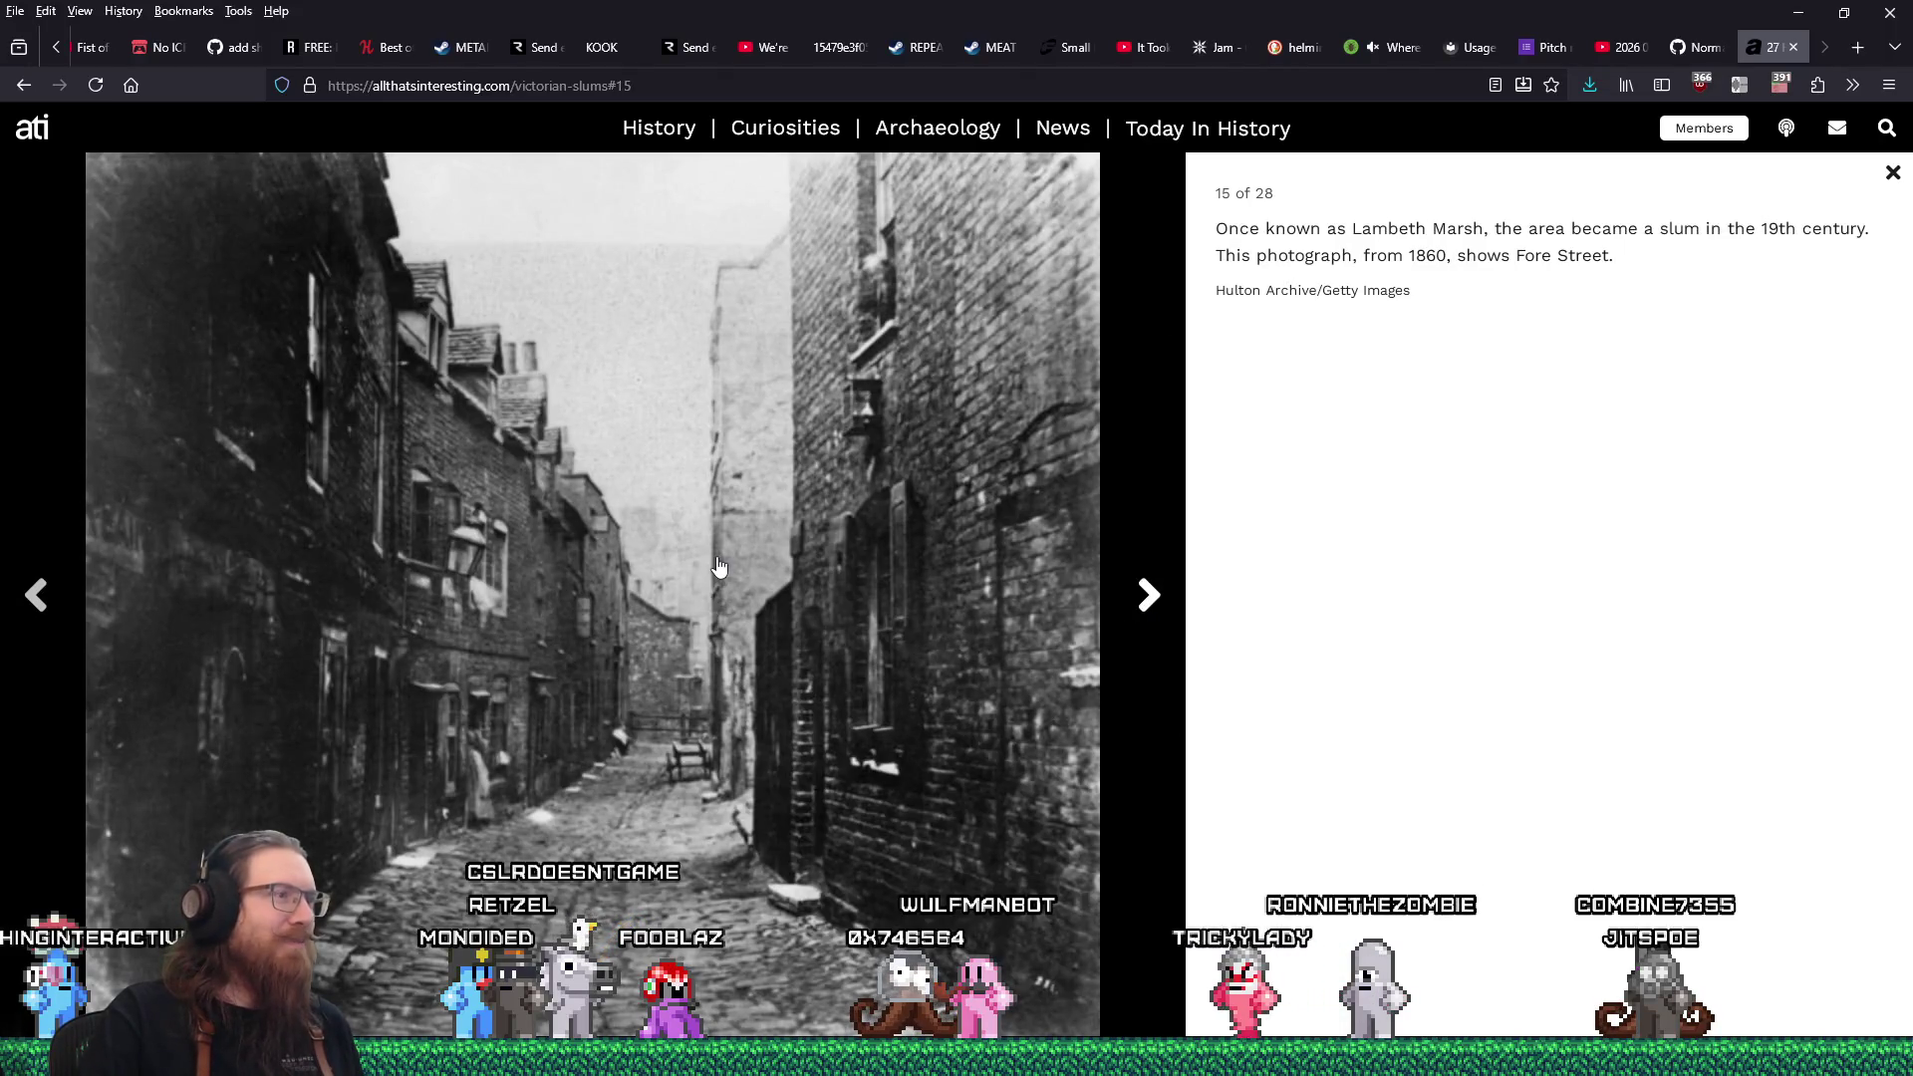
{"action": "right_click", "coordinate": [722, 488]}
{"action": "left_click", "coordinate": [761, 523]}
{"action": "left_click", "coordinate": [1400, 882]}
Save photo 18, the family relocating, as moving-slums.jpg.
{"action": "left_click", "coordinate": [1155, 609]}
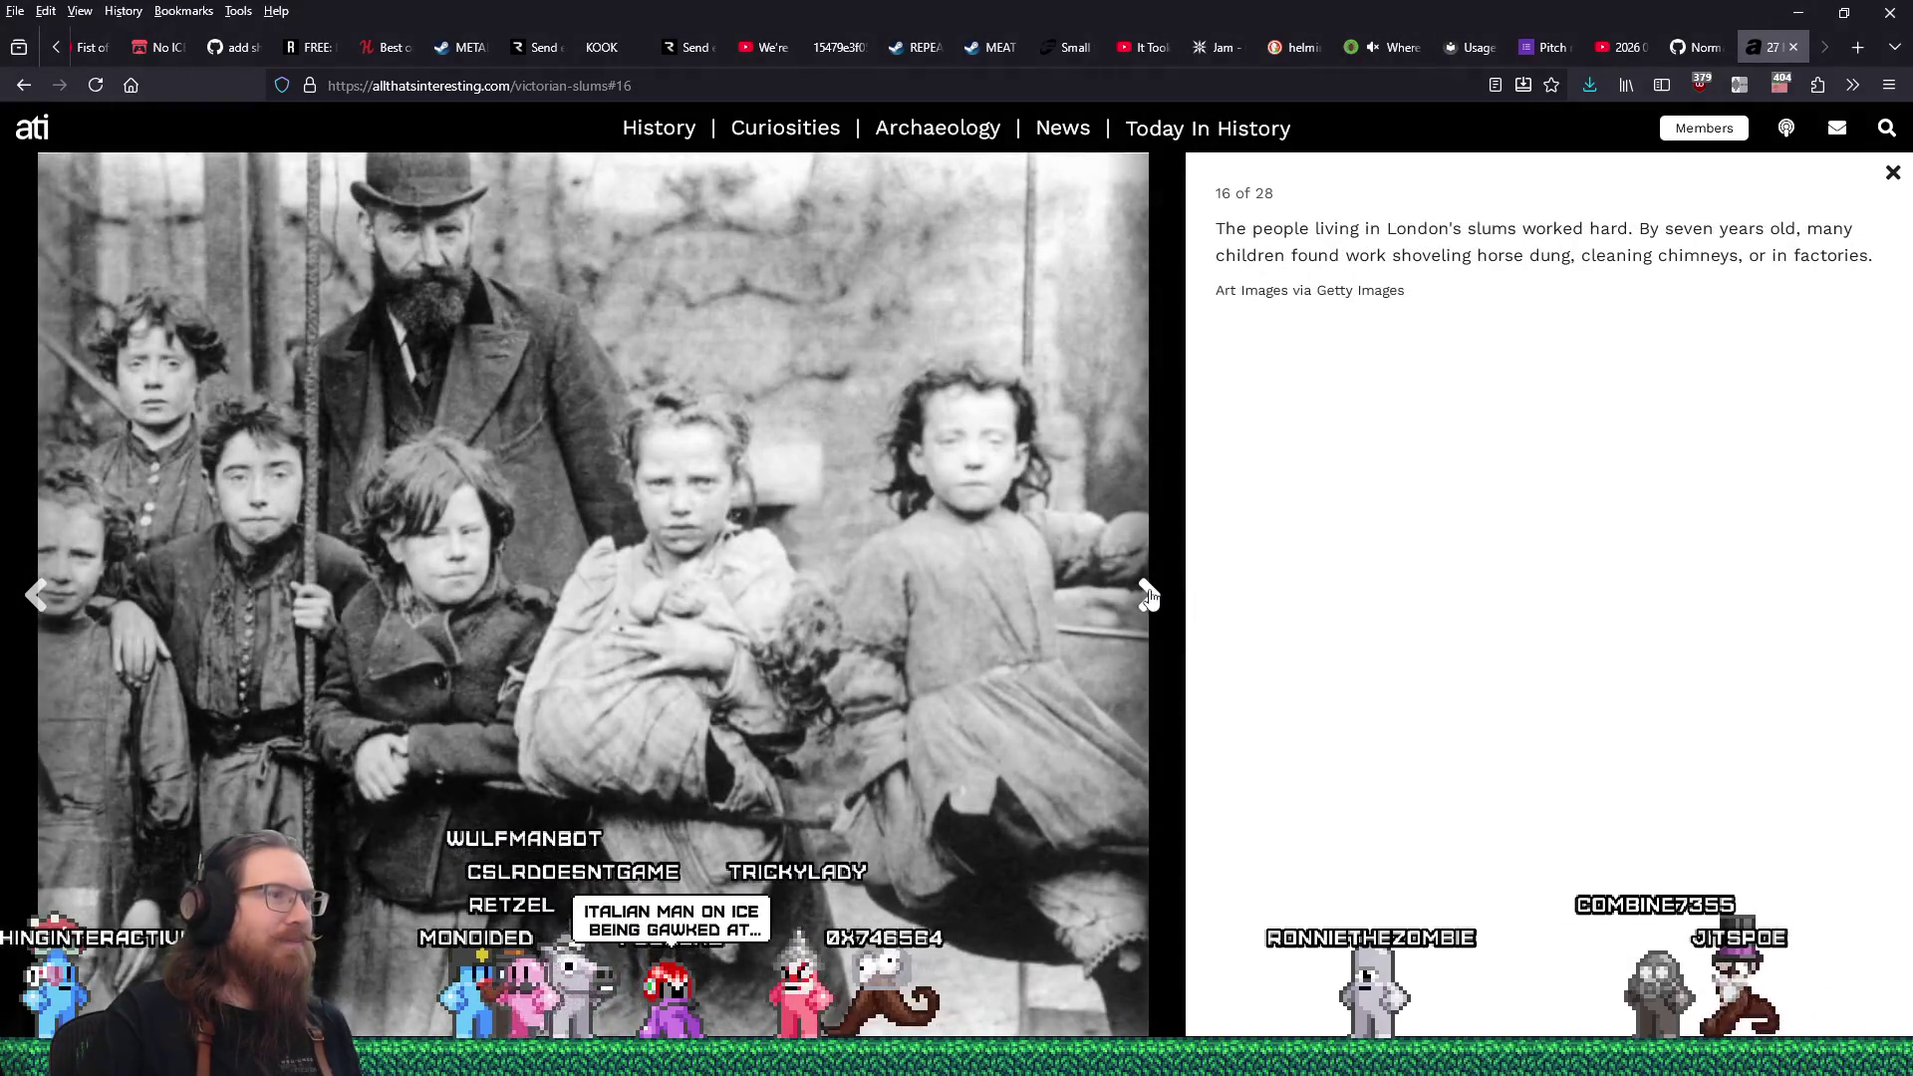
{"action": "left_click", "coordinate": [1149, 595]}
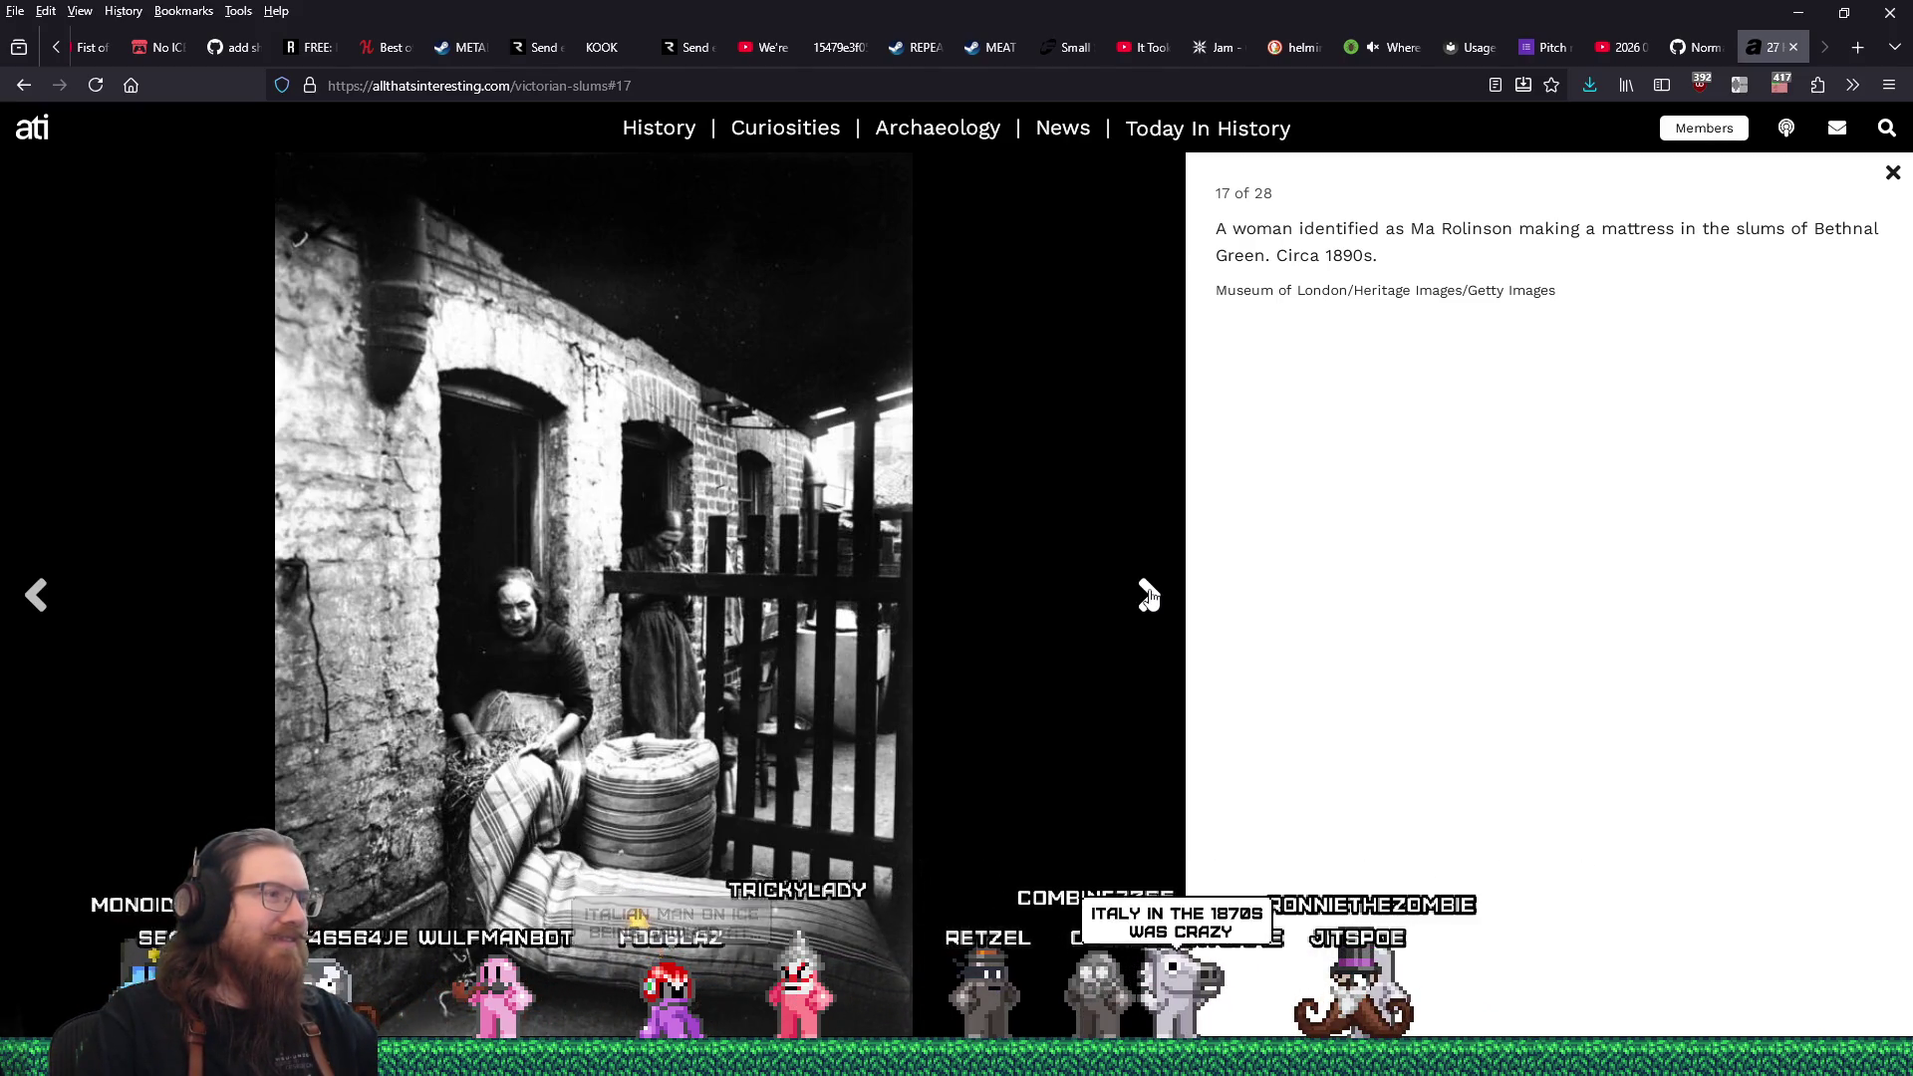
{"action": "left_click", "coordinate": [1149, 596]}
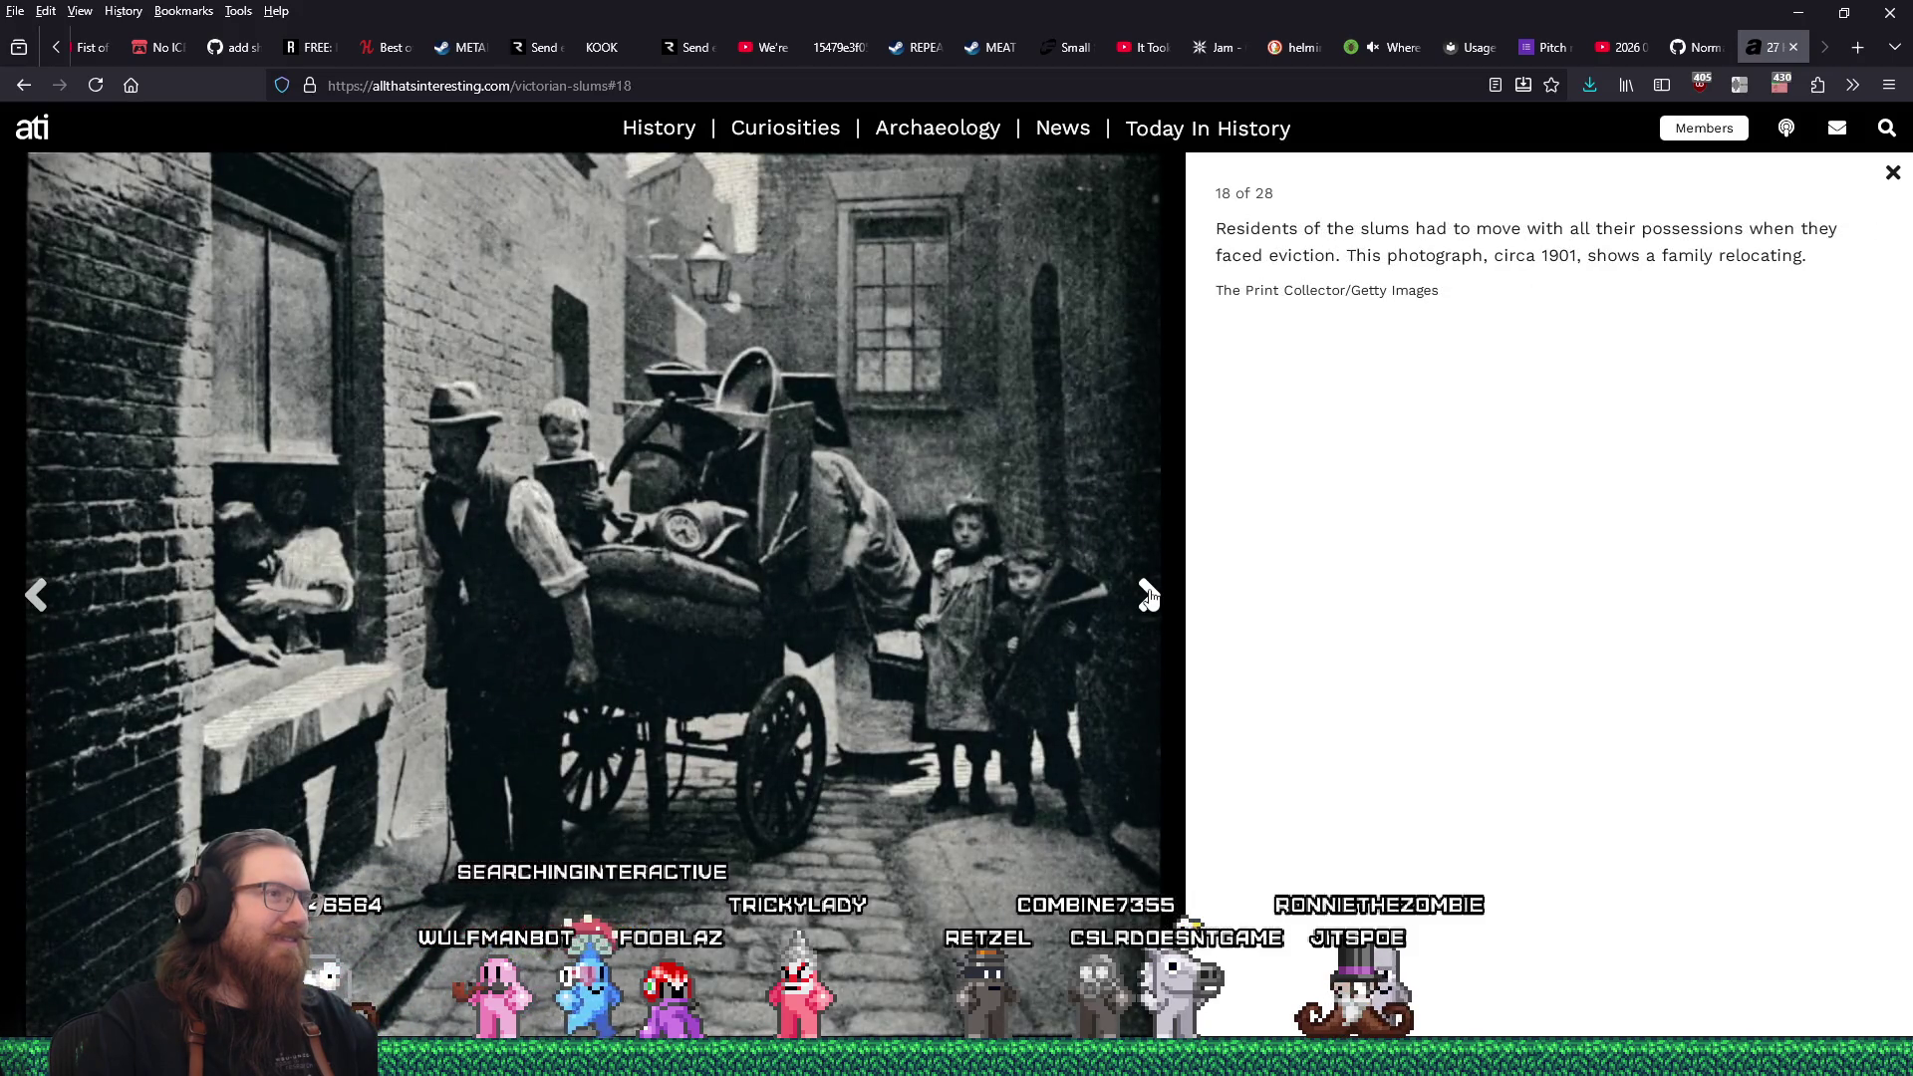
{"action": "right_click", "coordinate": [653, 508]}
{"action": "left_click", "coordinate": [708, 544]}
{"action": "left_click", "coordinate": [1404, 862]}
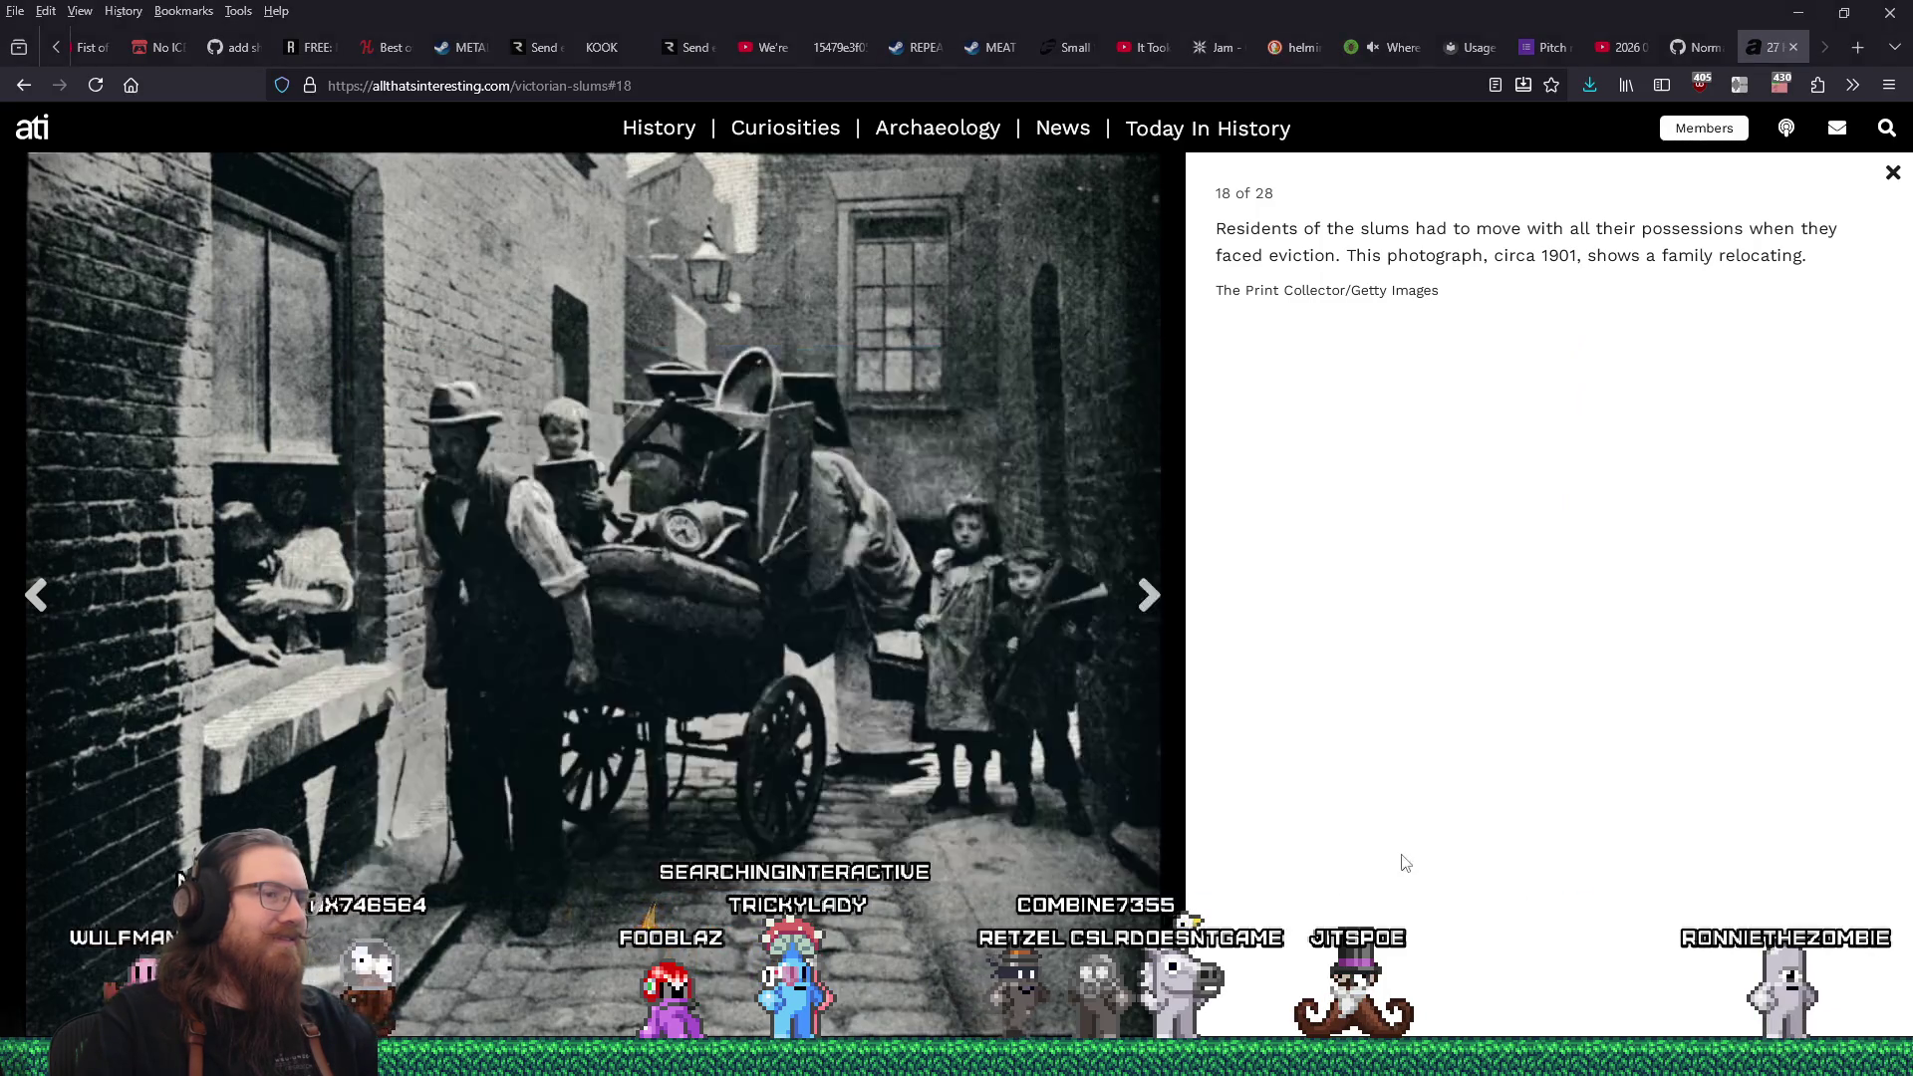
Save photo 23, the boarded-up Ainstey Street houses.
{"action": "left_click", "coordinate": [1155, 603]}
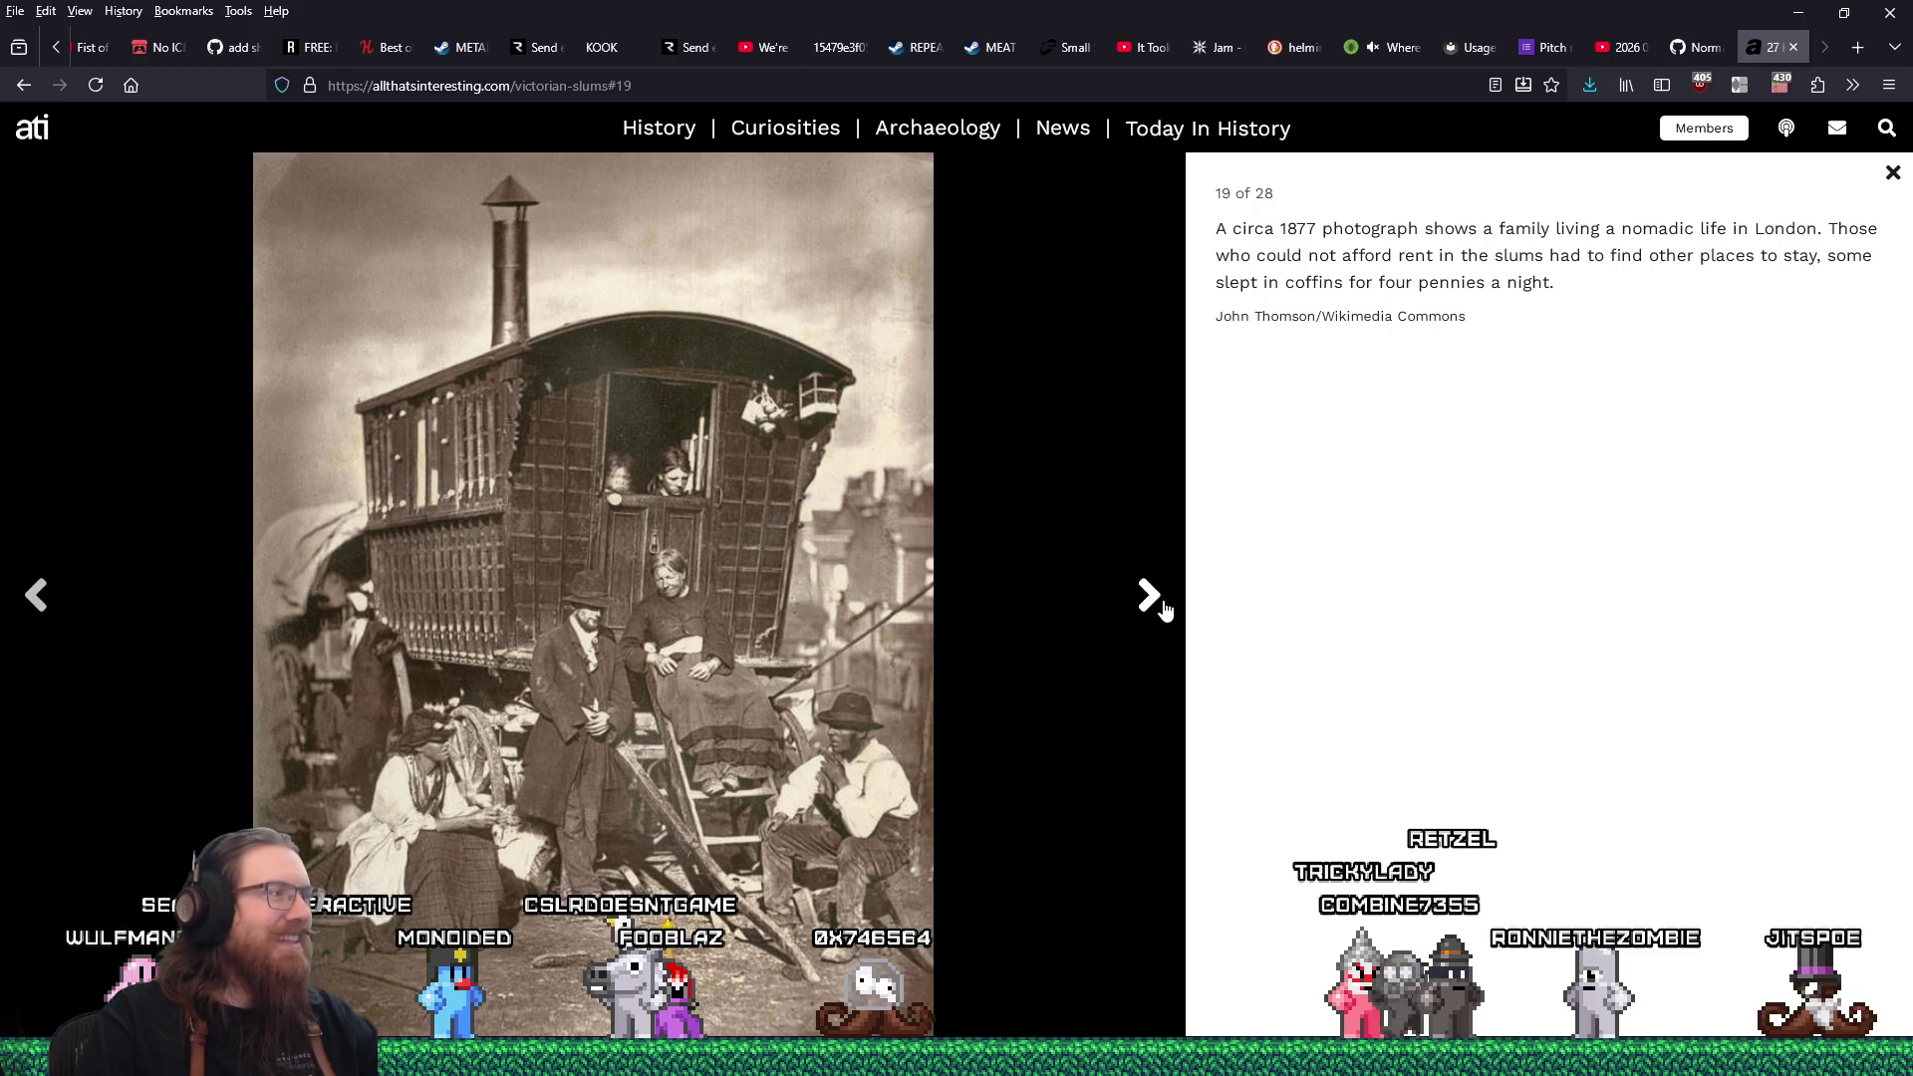
{"action": "left_click", "coordinate": [1151, 598]}
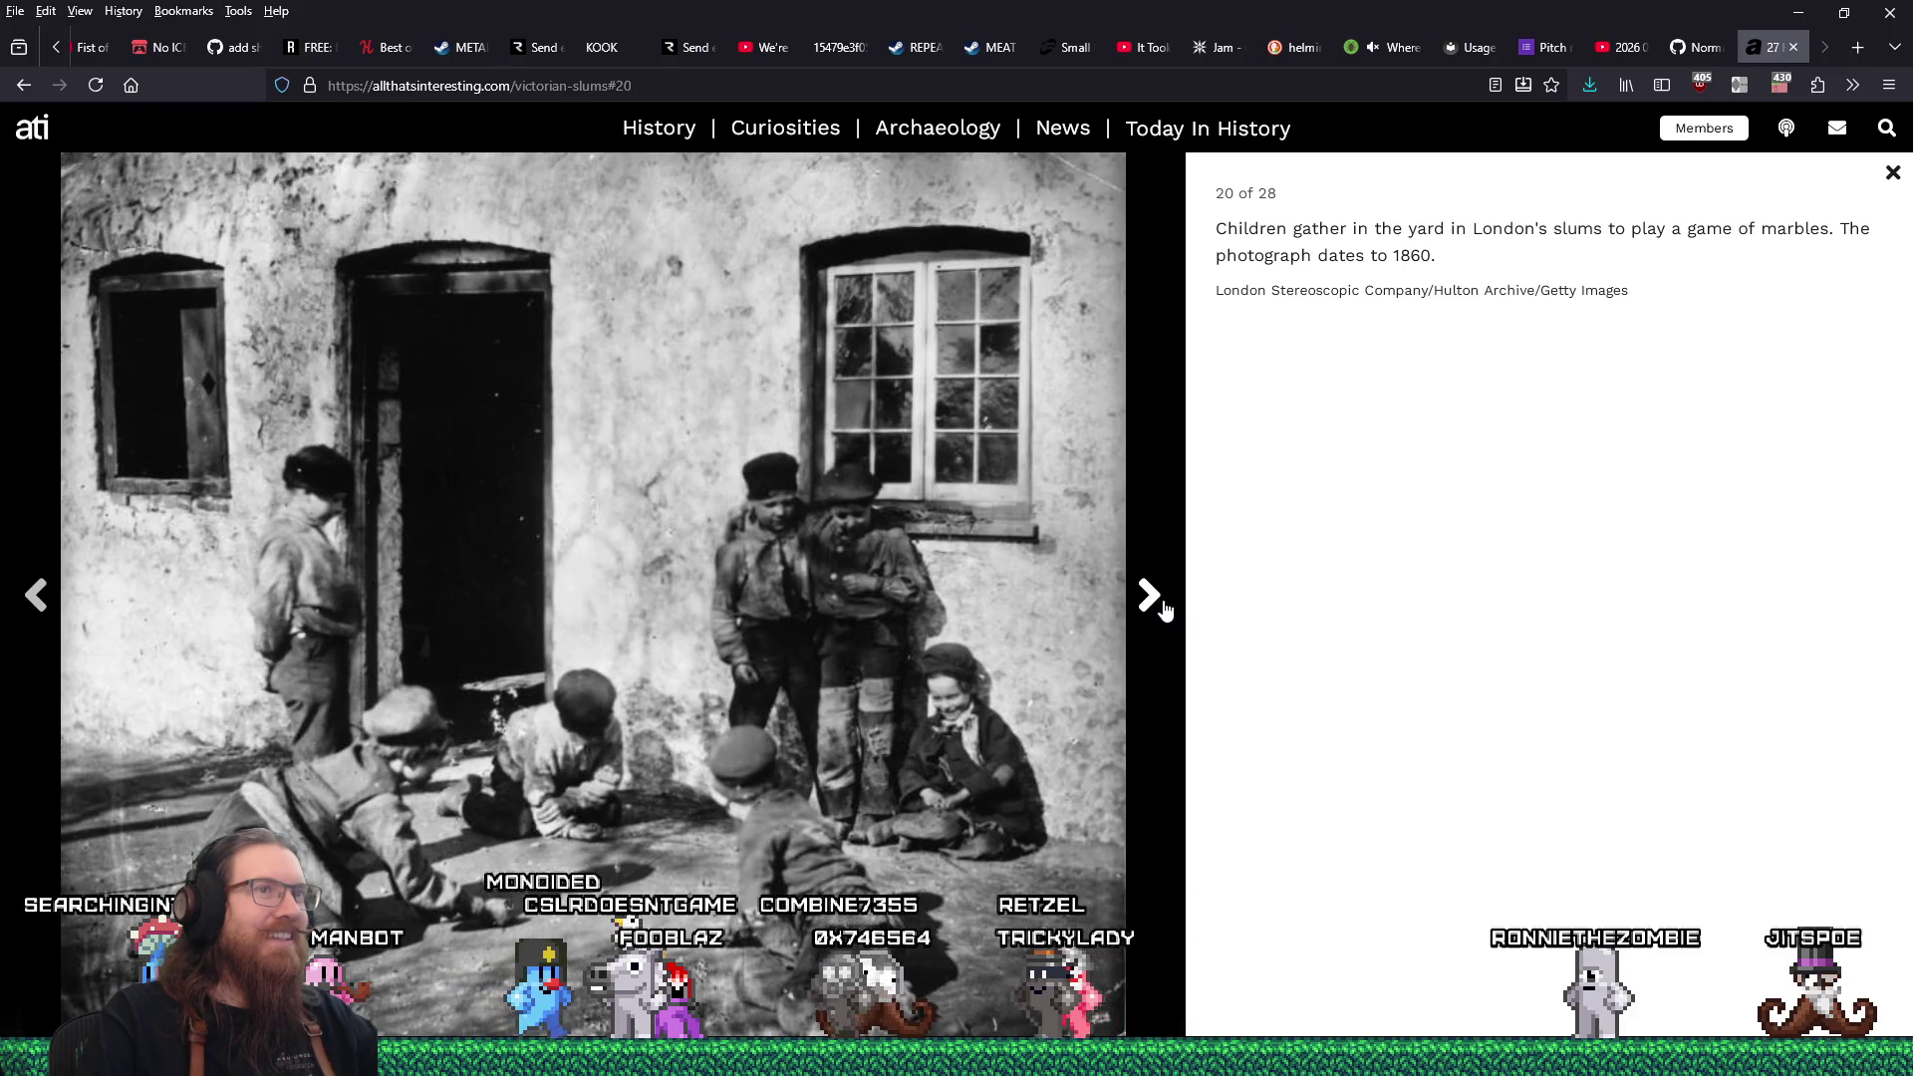
{"action": "left_click", "coordinate": [1162, 605]}
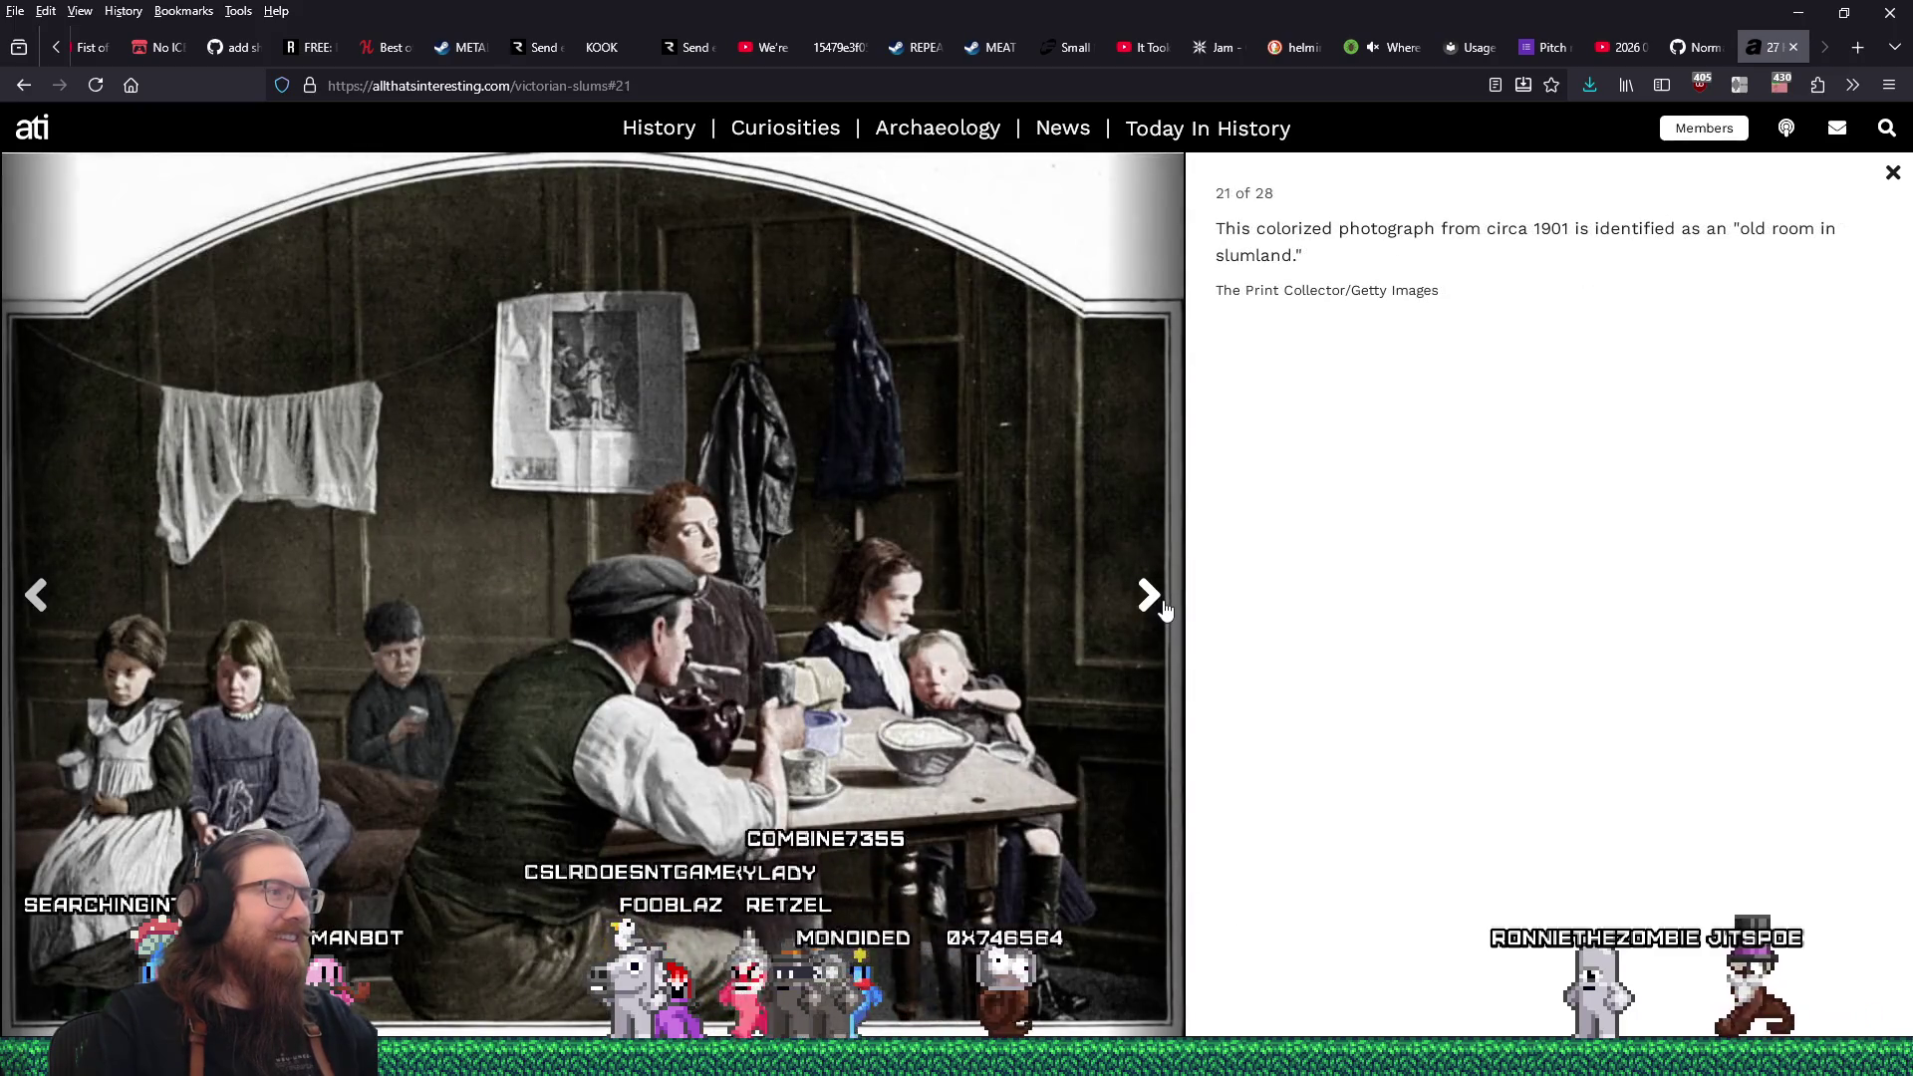
{"action": "left_click", "coordinate": [1163, 608]}
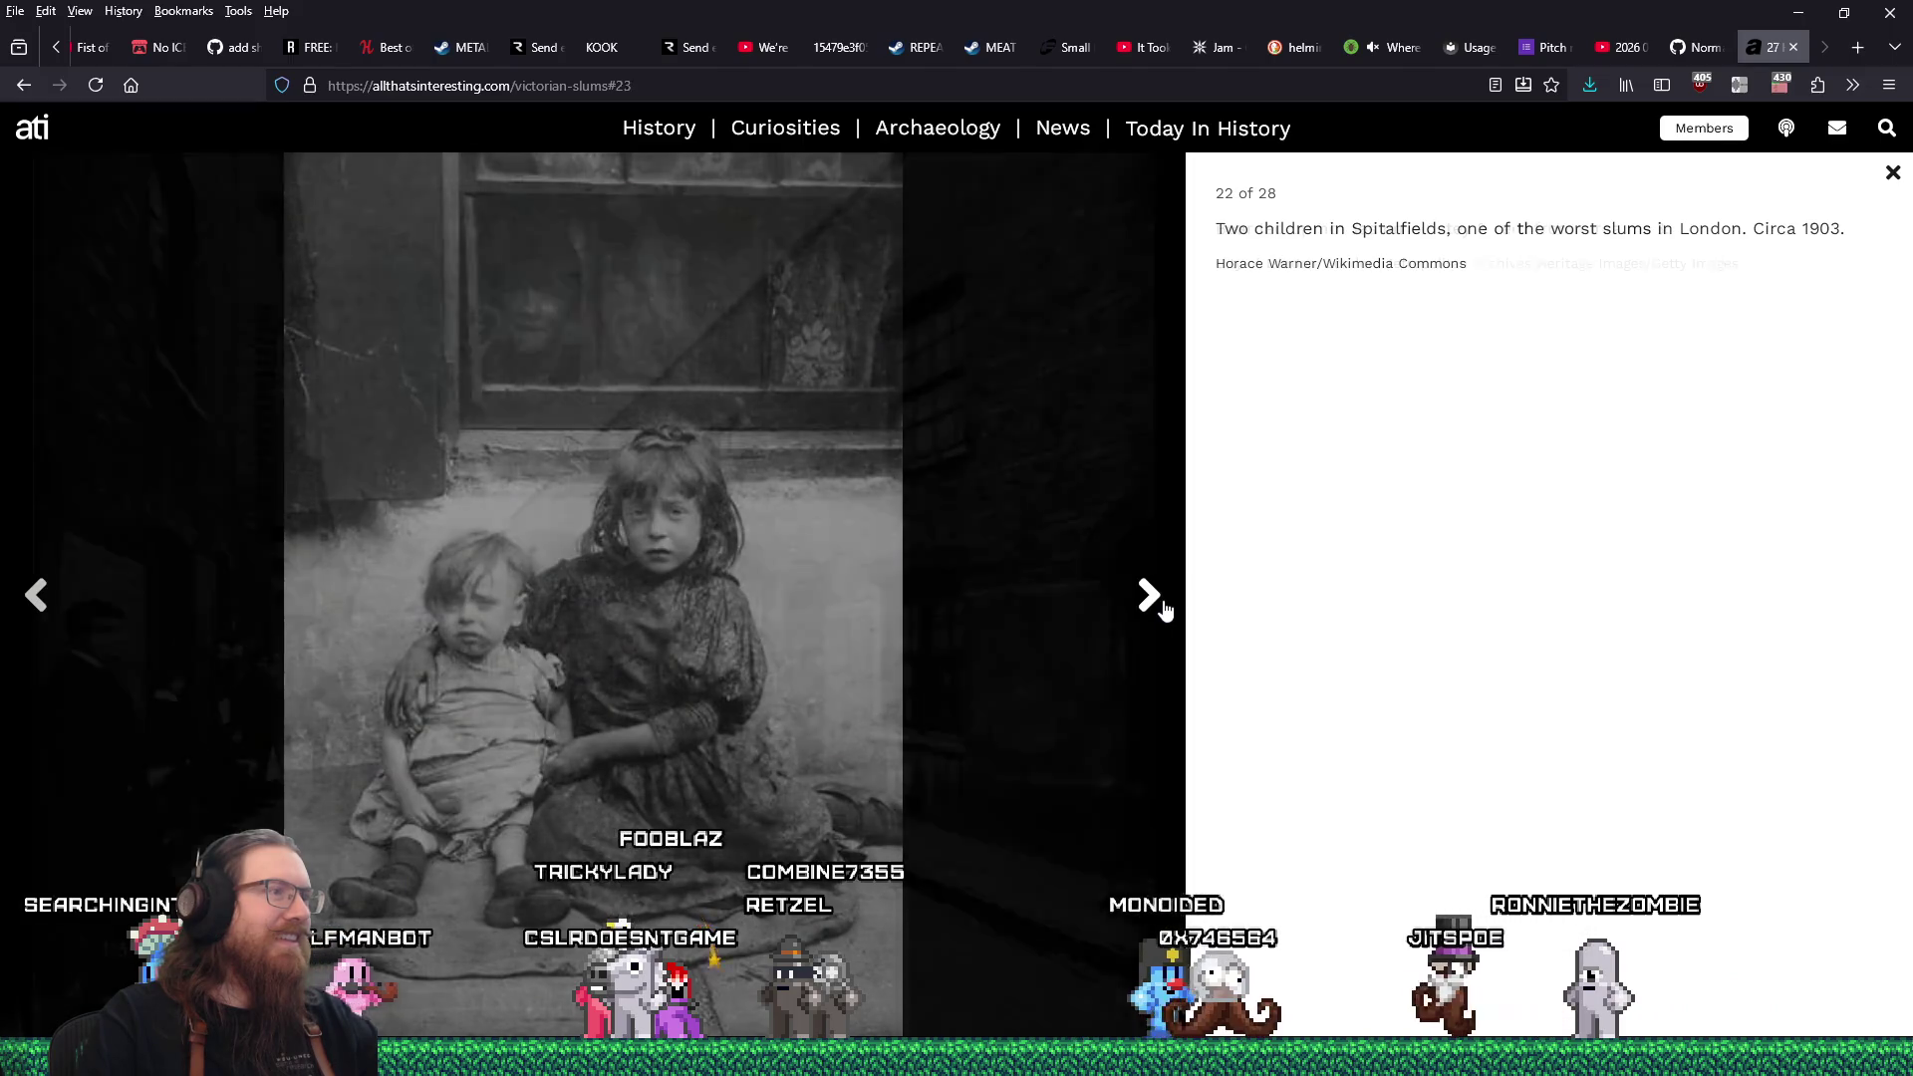
{"action": "left_click", "coordinate": [1162, 608]}
{"action": "right_click", "coordinate": [752, 521]}
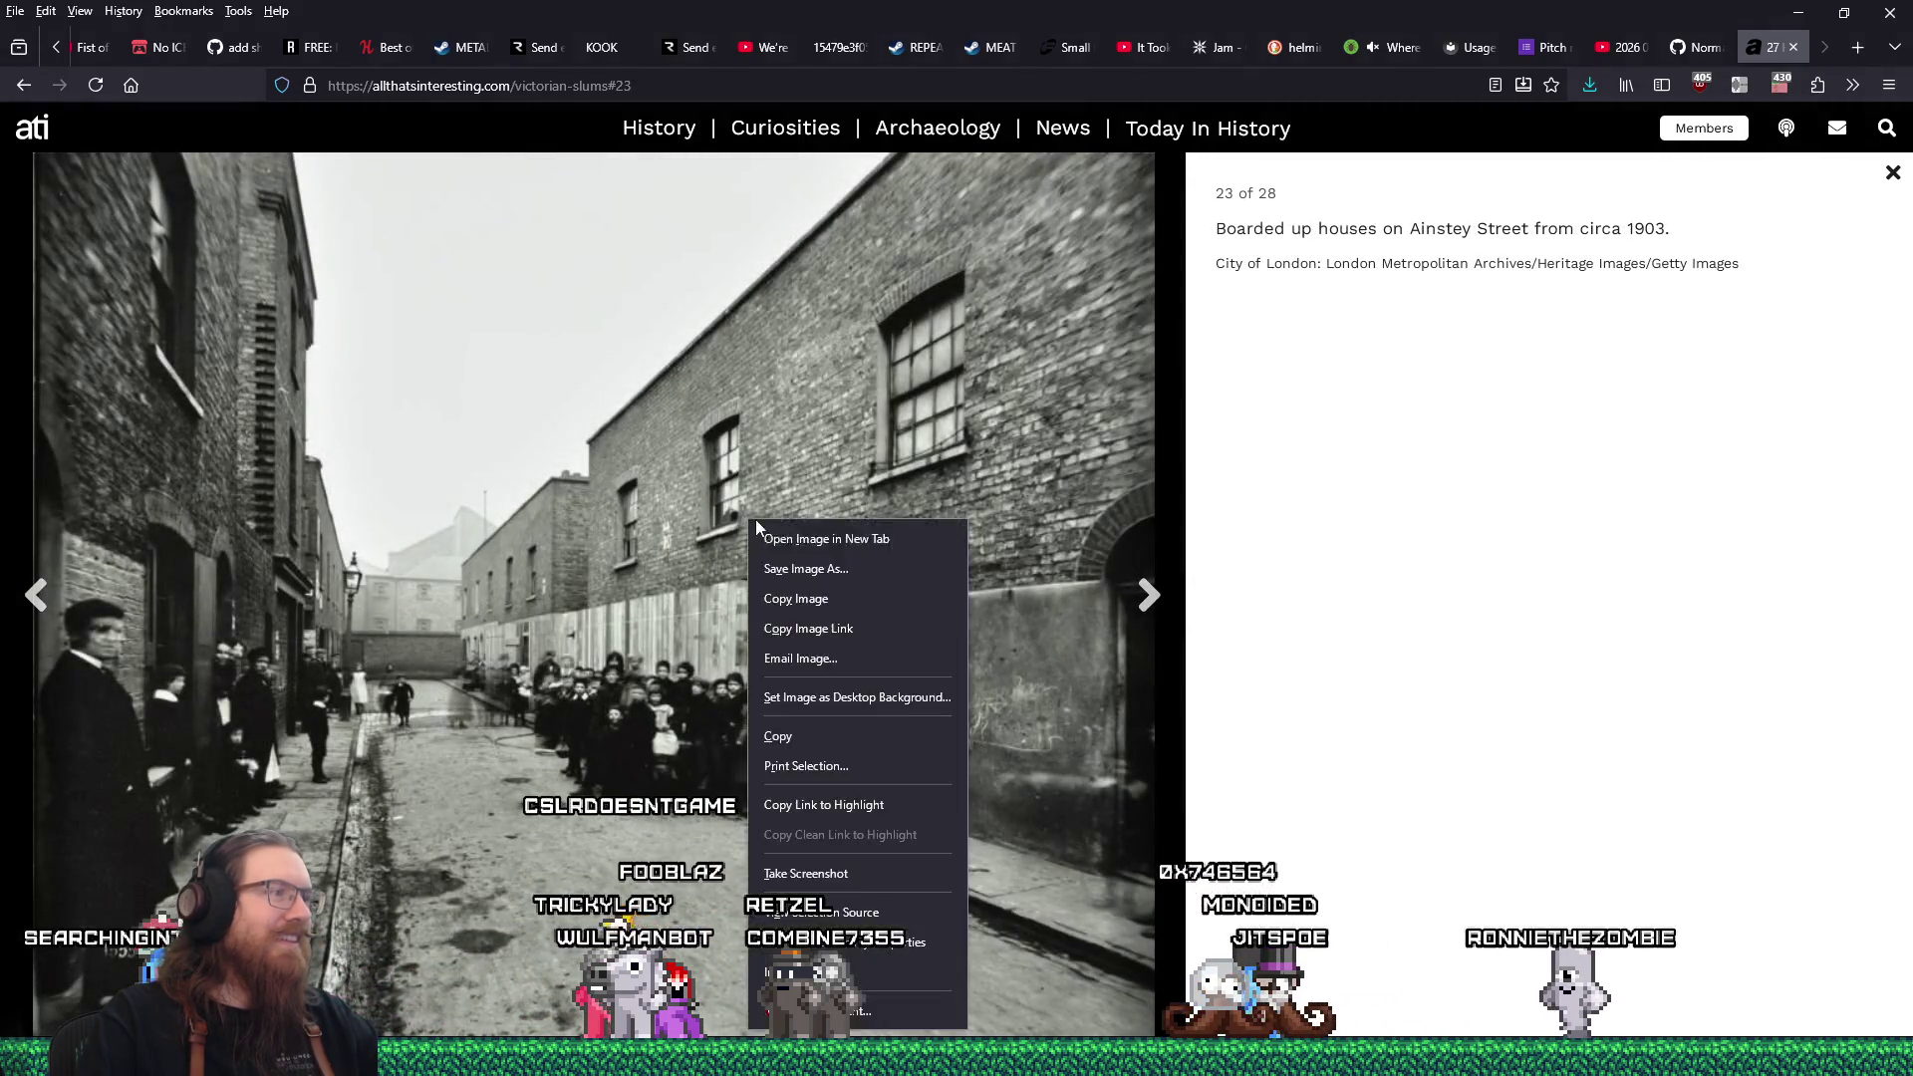
{"action": "left_click", "coordinate": [800, 568]}
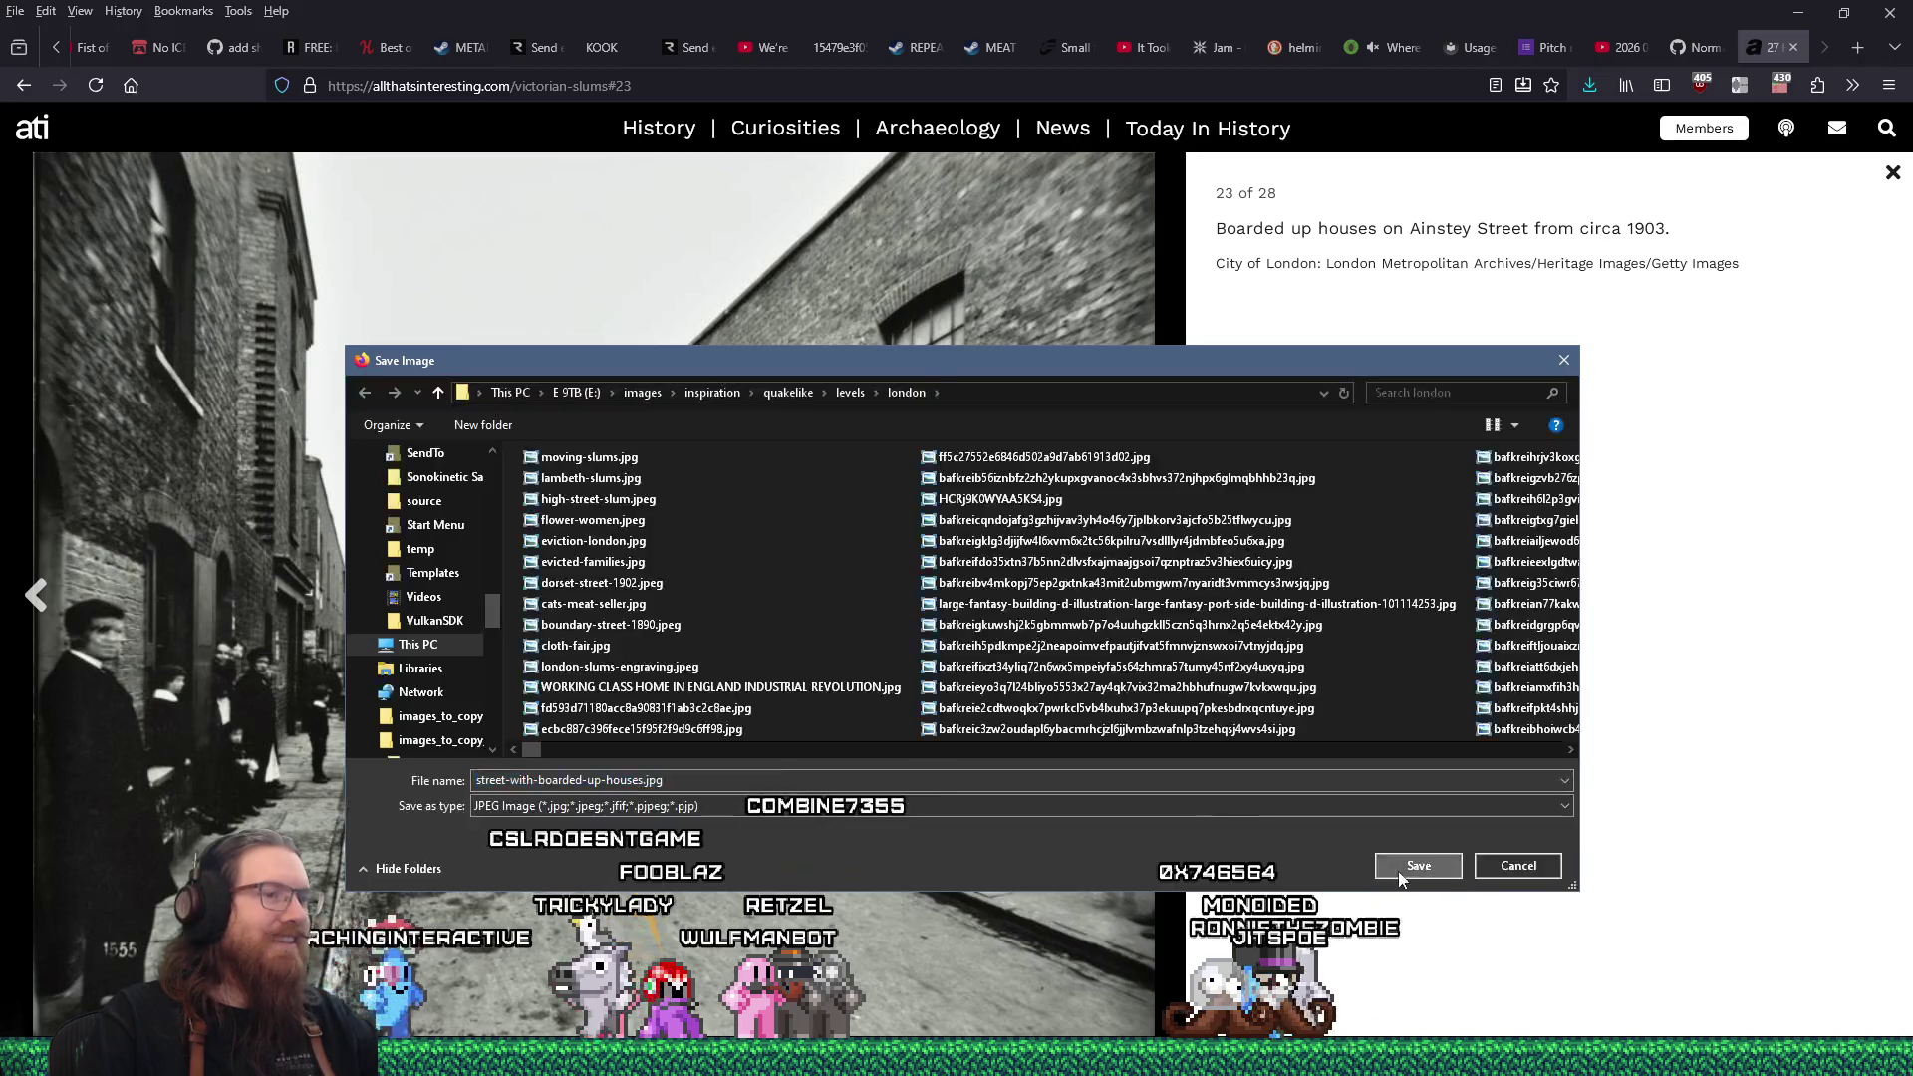
{"action": "left_click", "coordinate": [1400, 869]}
Save photo 26, the Vauxhall children, as children-in-vauxhall.jpg.
{"action": "left_click", "coordinate": [1148, 598]}
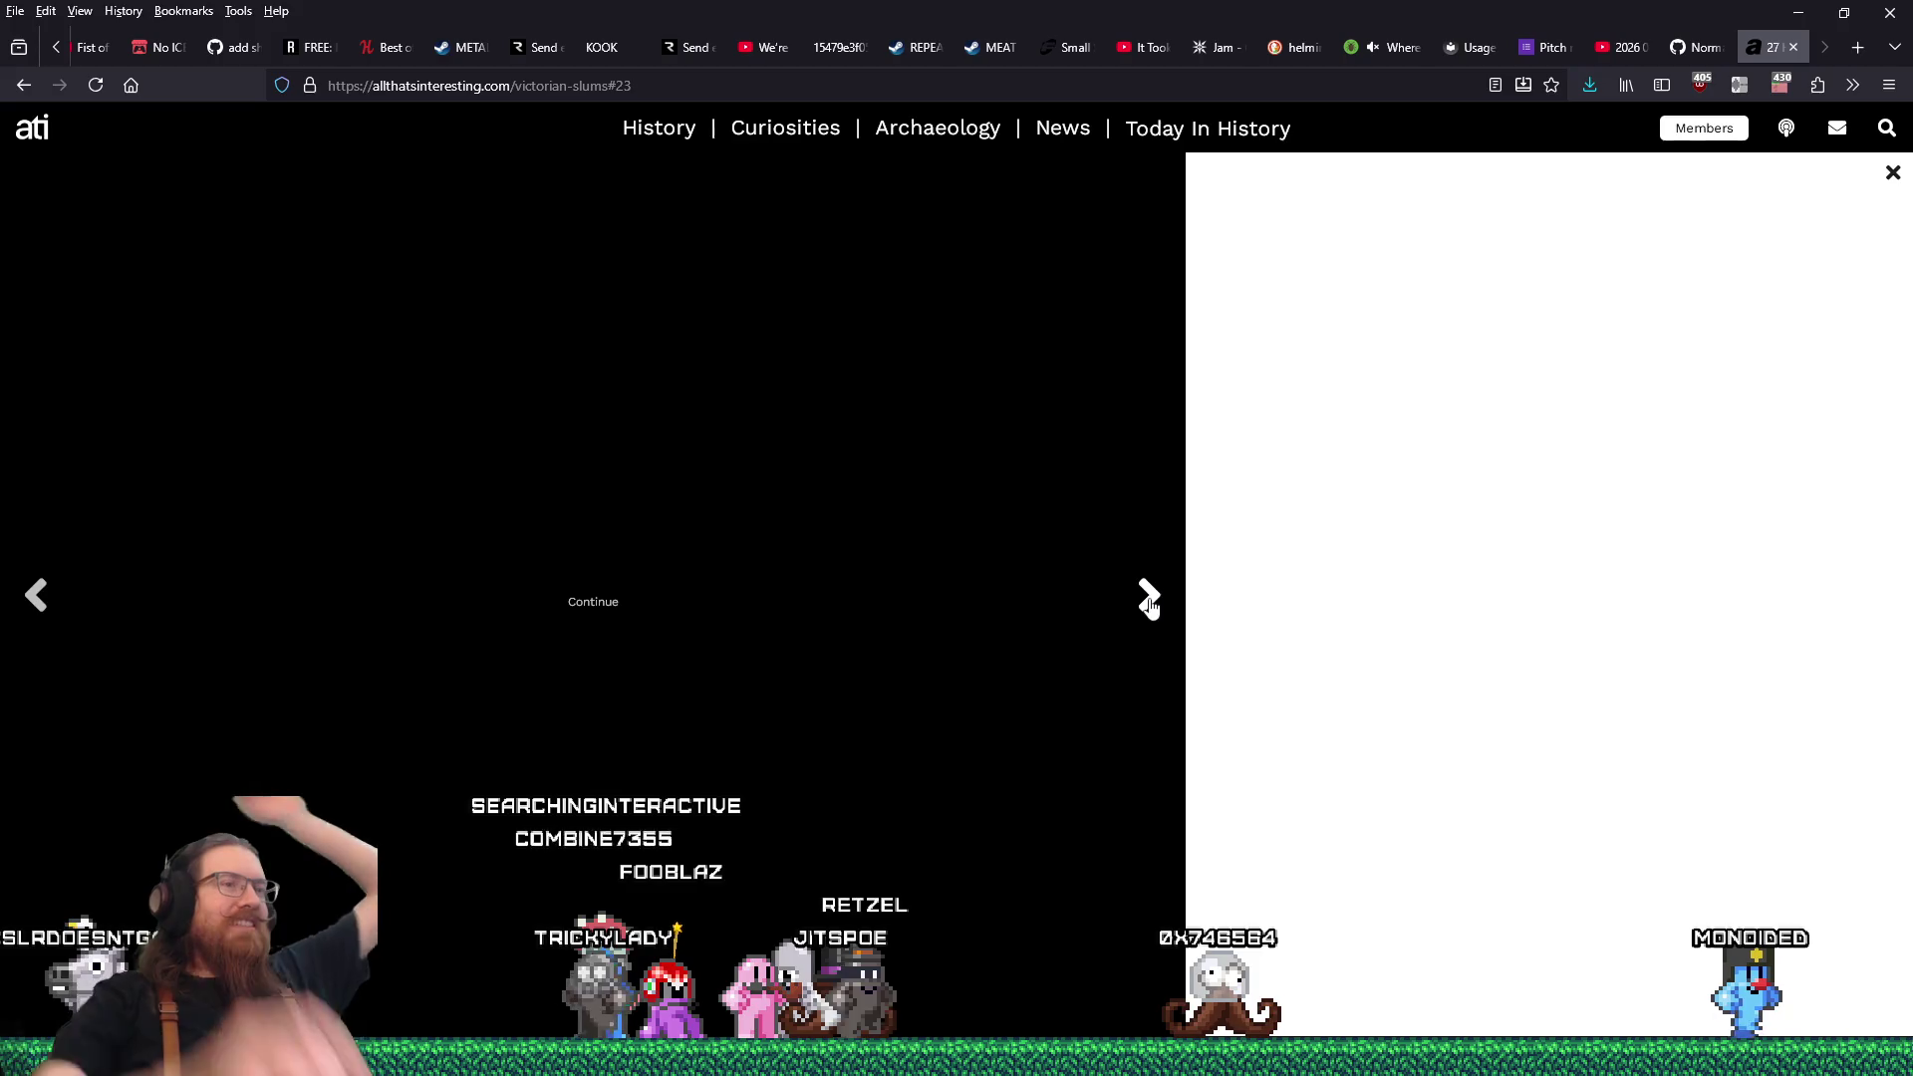
{"action": "left_click", "coordinate": [1149, 597]}
{"action": "left_click", "coordinate": [1149, 598]}
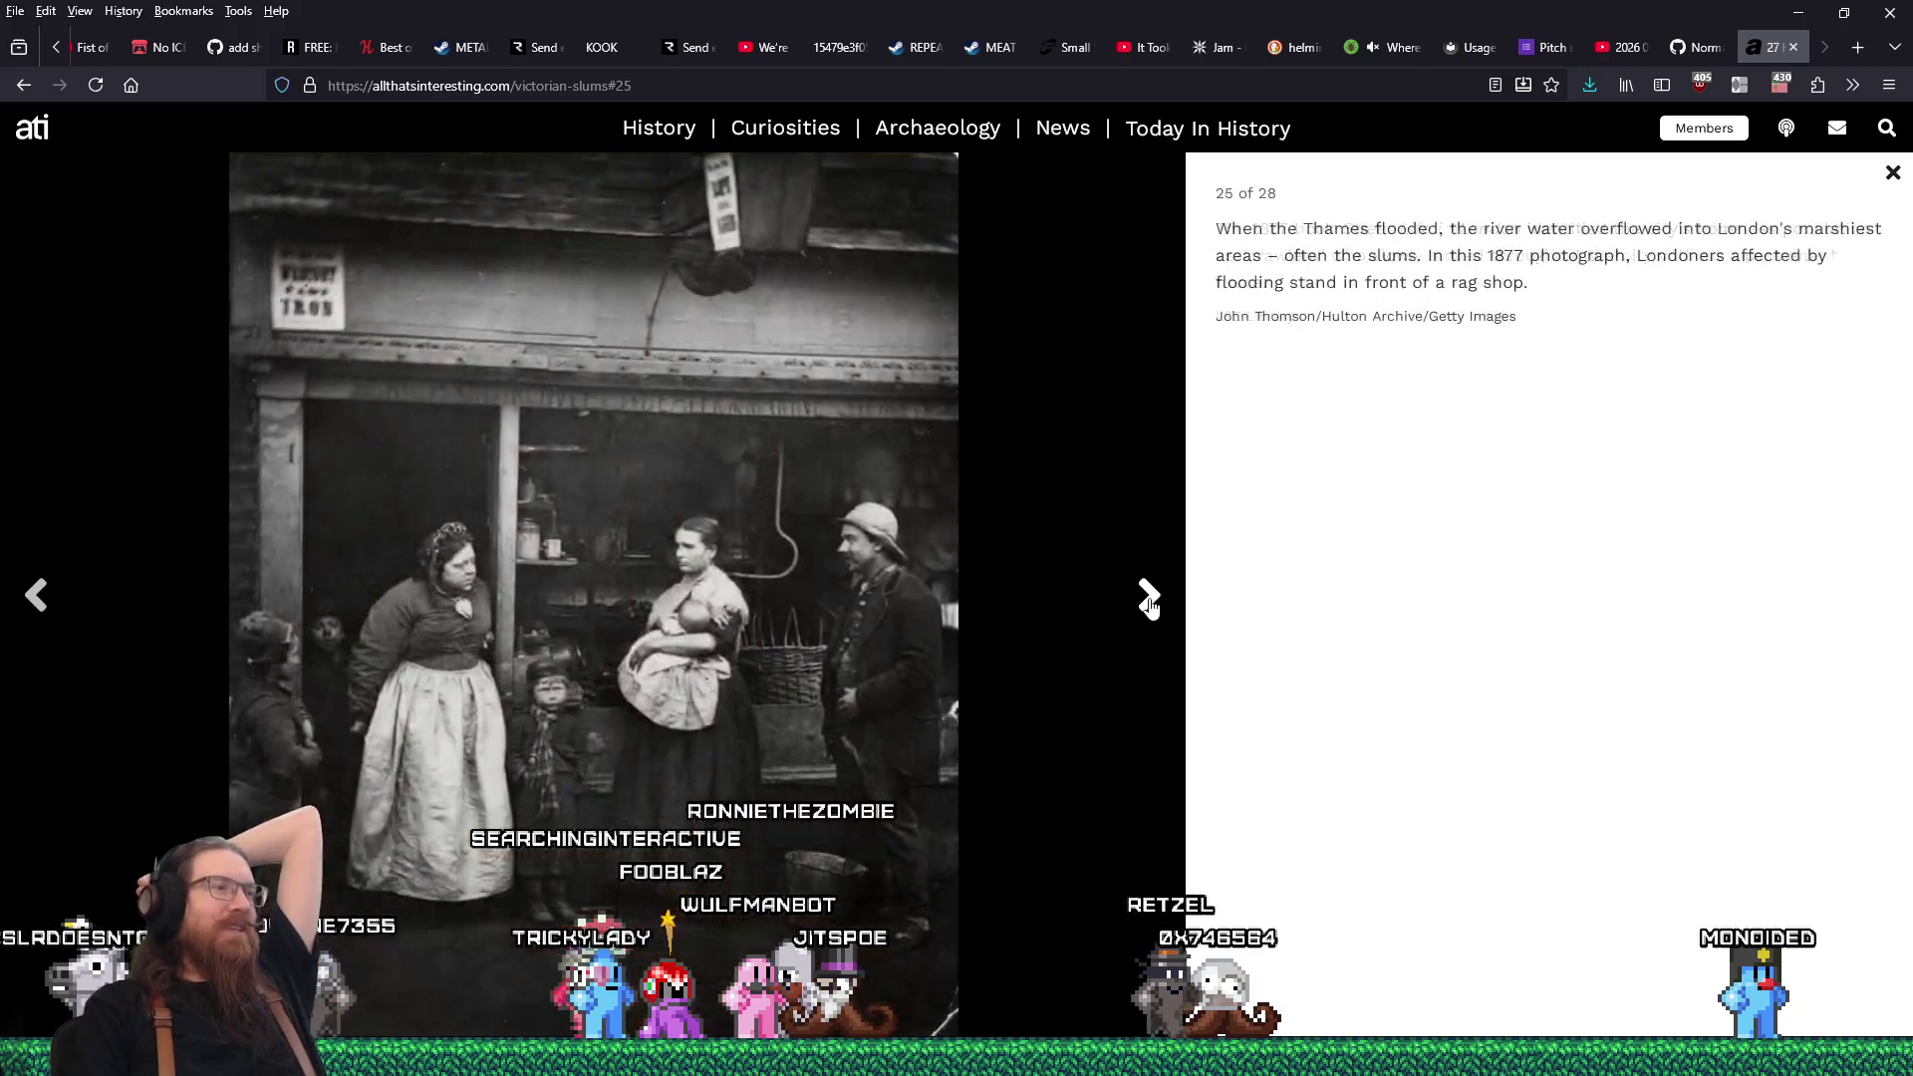
{"action": "left_click", "coordinate": [1149, 597]}
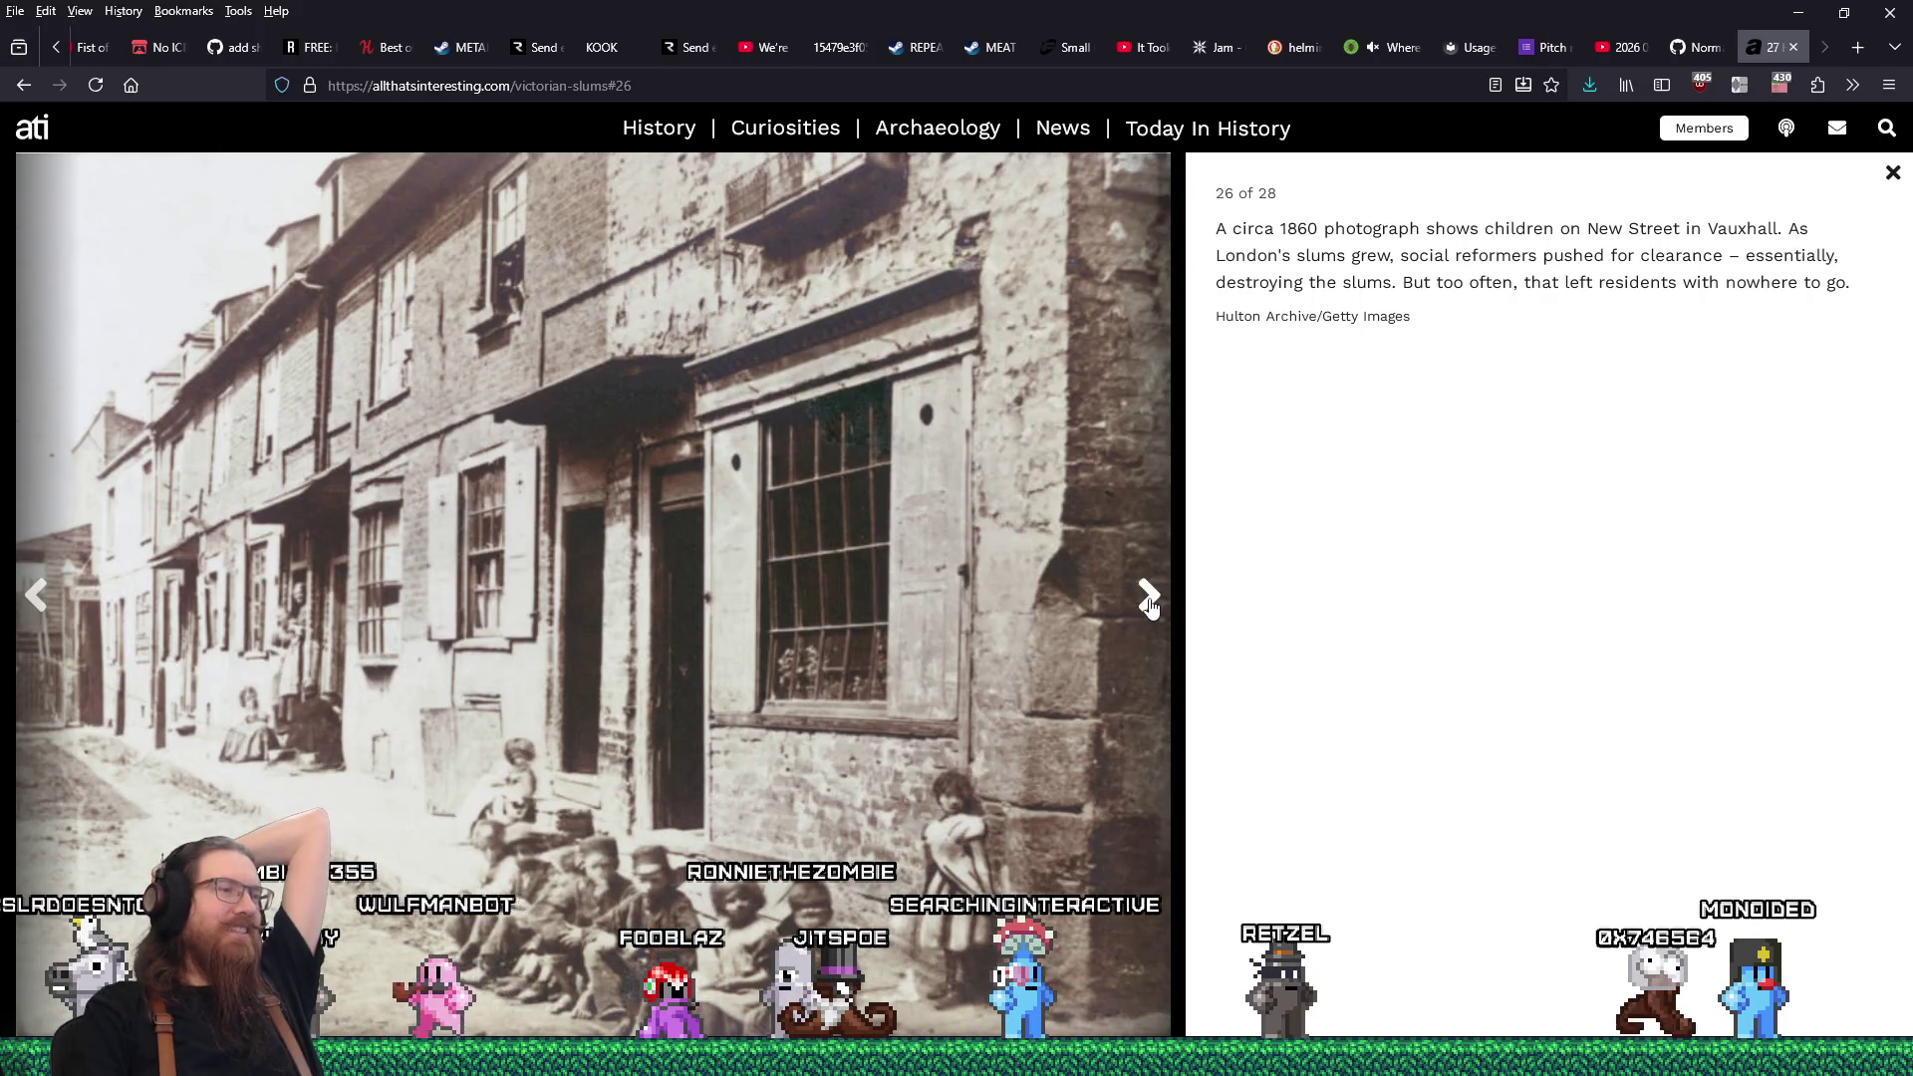
{"action": "right_click", "coordinate": [759, 461]}
{"action": "left_click", "coordinate": [853, 510]}
{"action": "left_click", "coordinate": [1394, 867]}
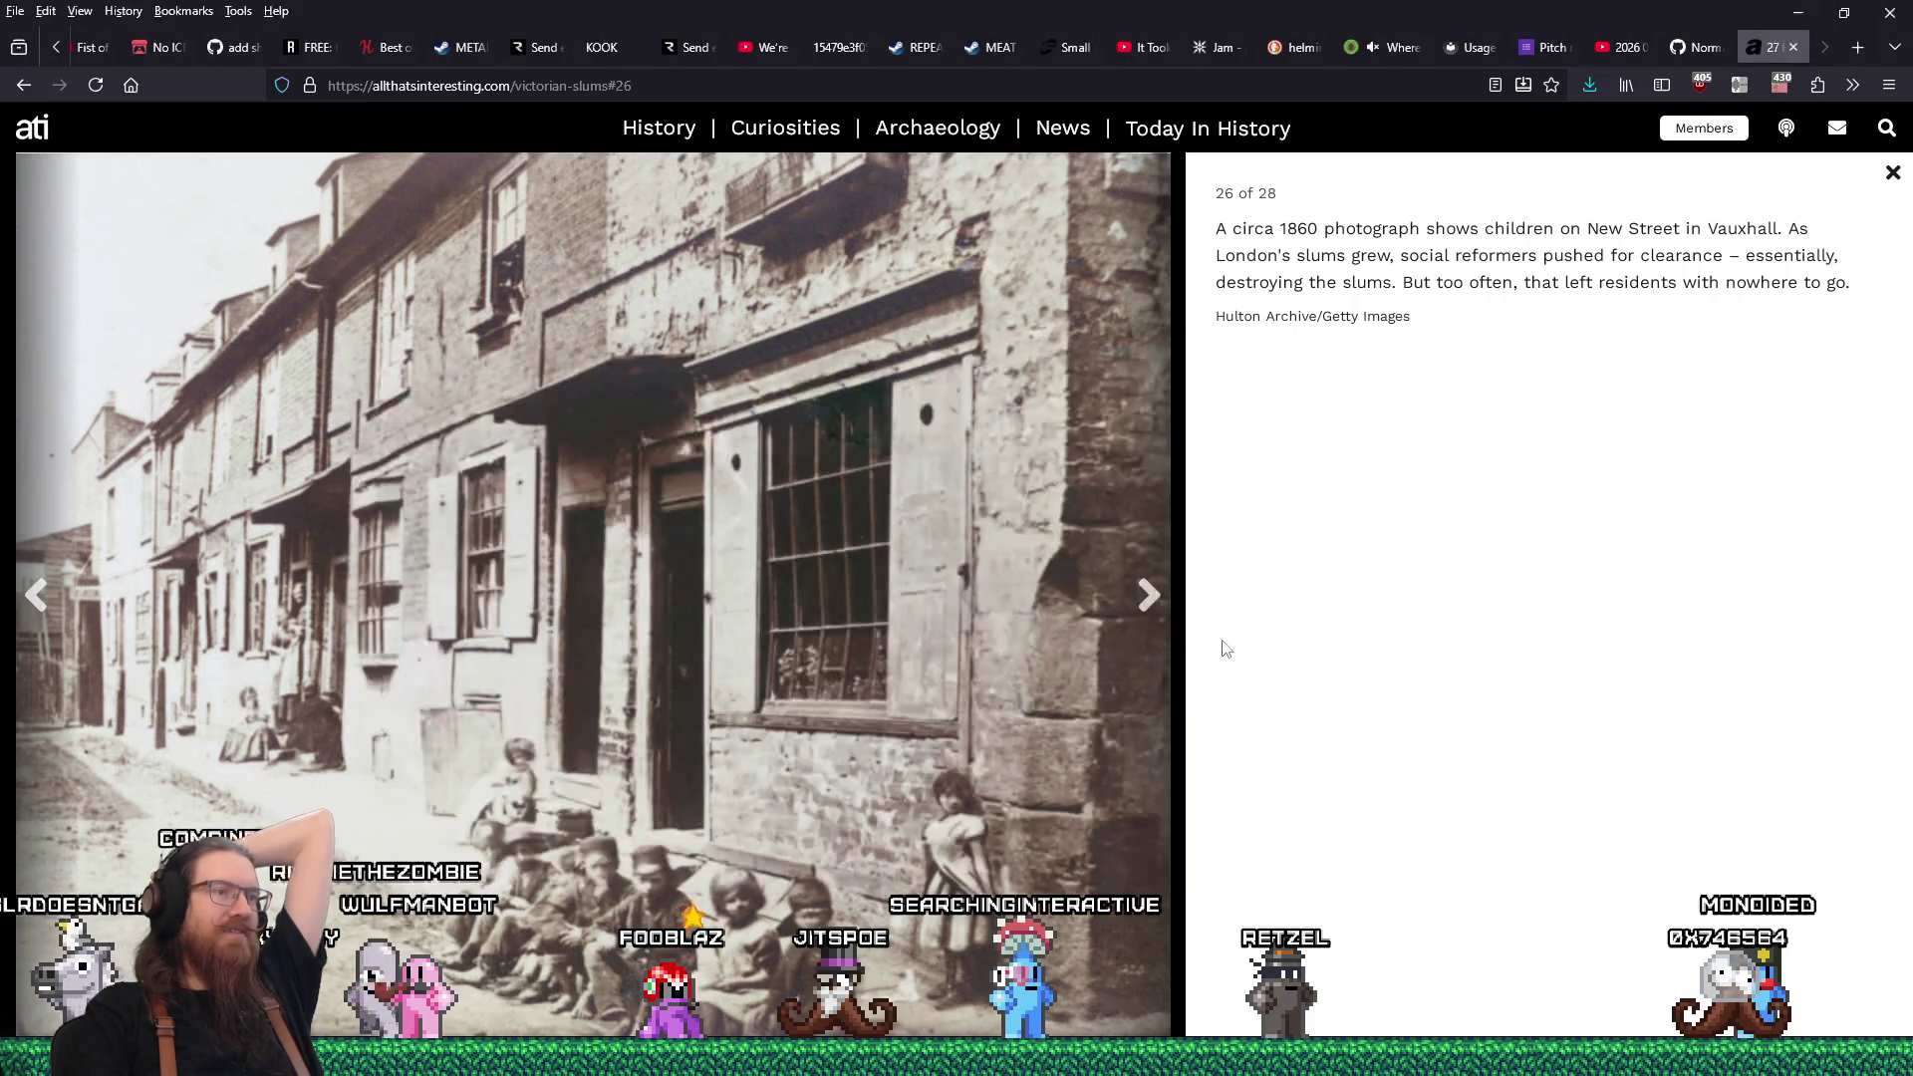
Save photo 27, the Glasgow alley, as glasgow-slum.png.
{"action": "left_click", "coordinate": [1151, 598]}
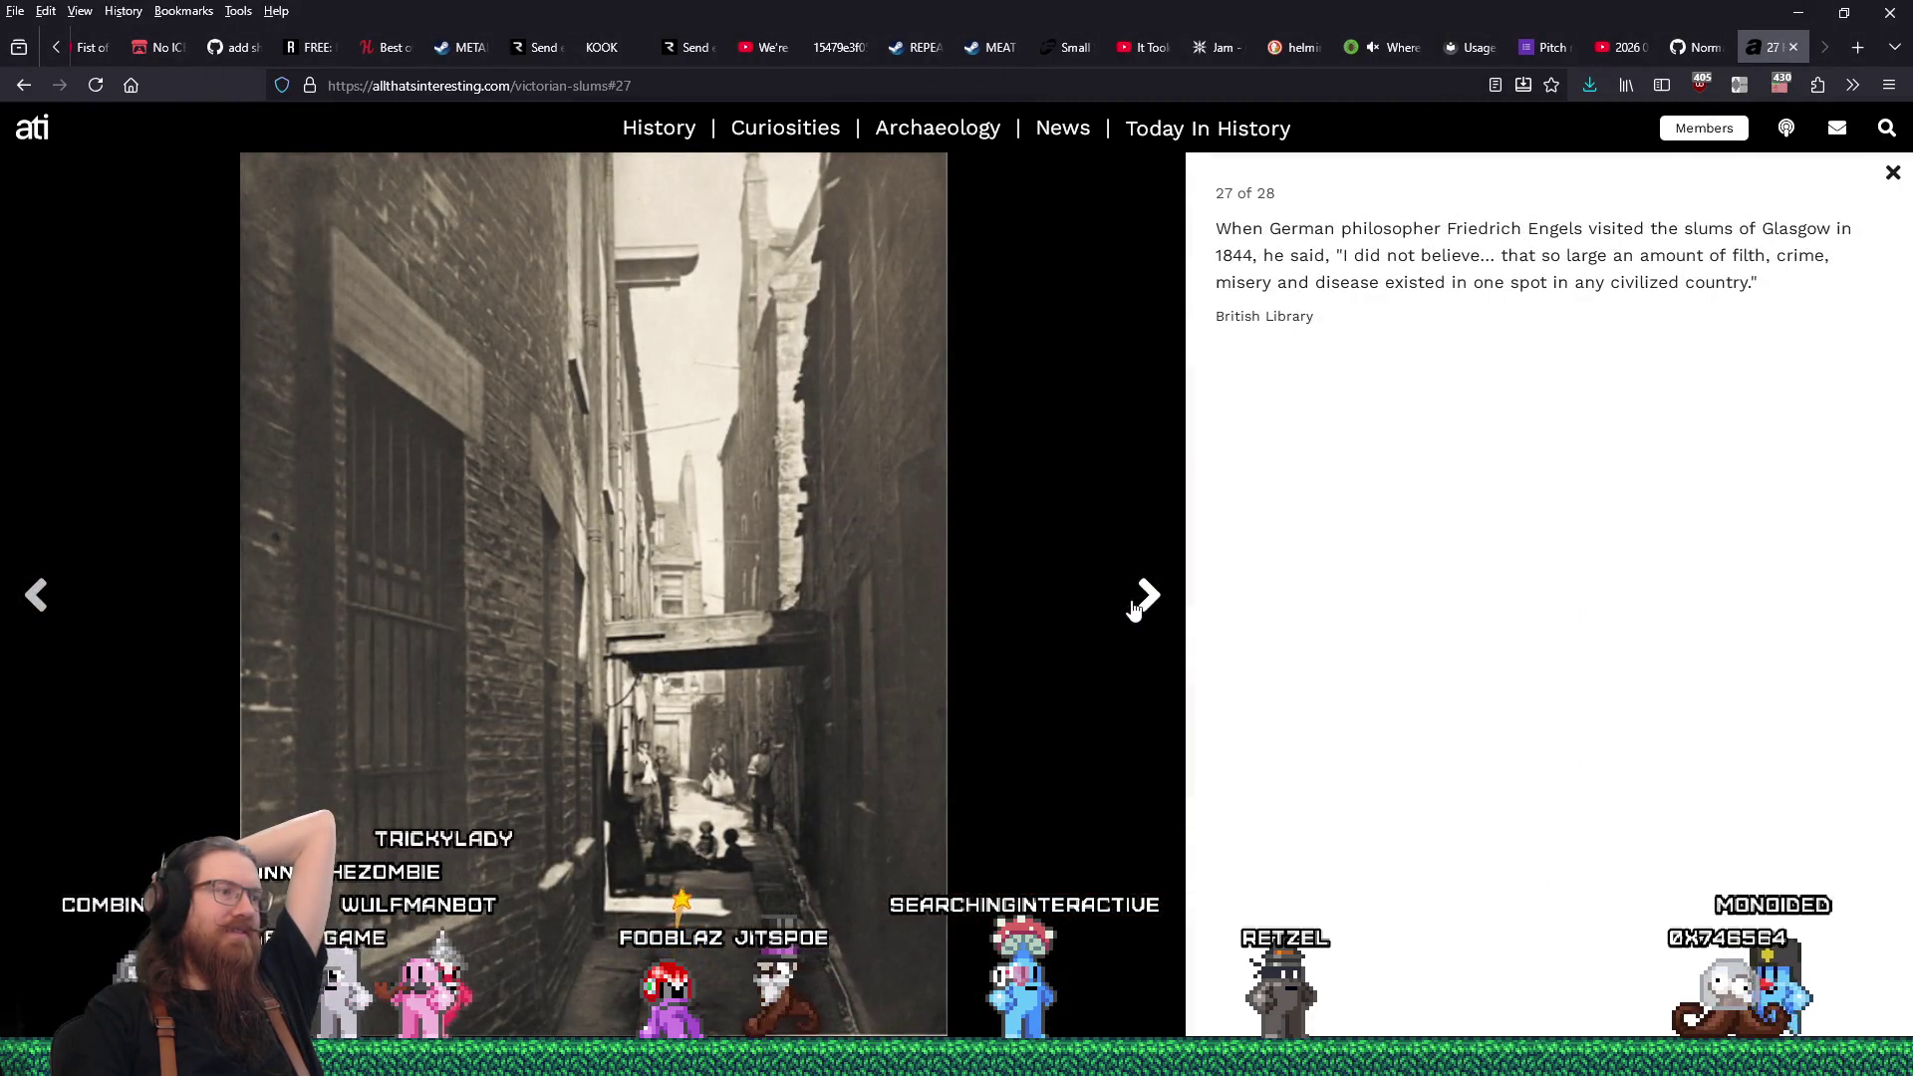
{"action": "right_click", "coordinate": [833, 538]}
{"action": "left_click", "coordinate": [924, 593]}
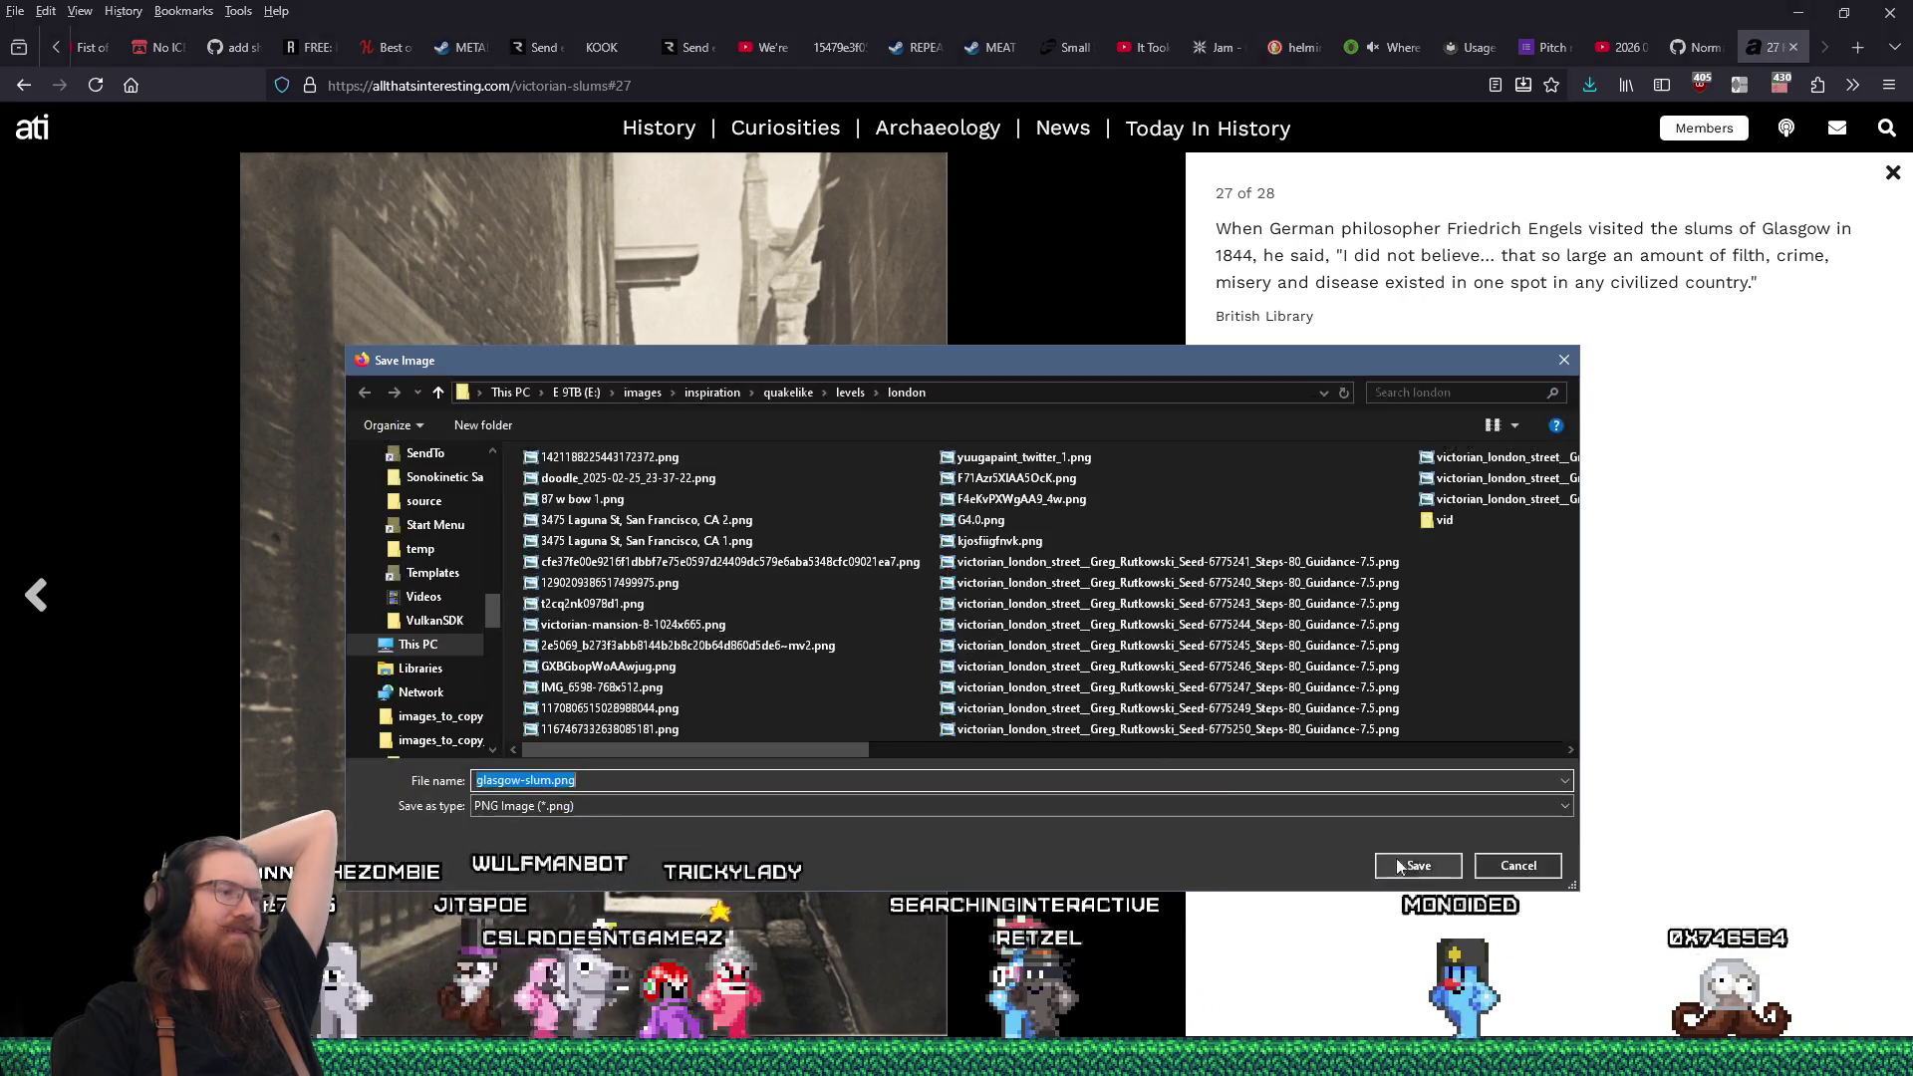
{"action": "left_click", "coordinate": [1376, 863]}
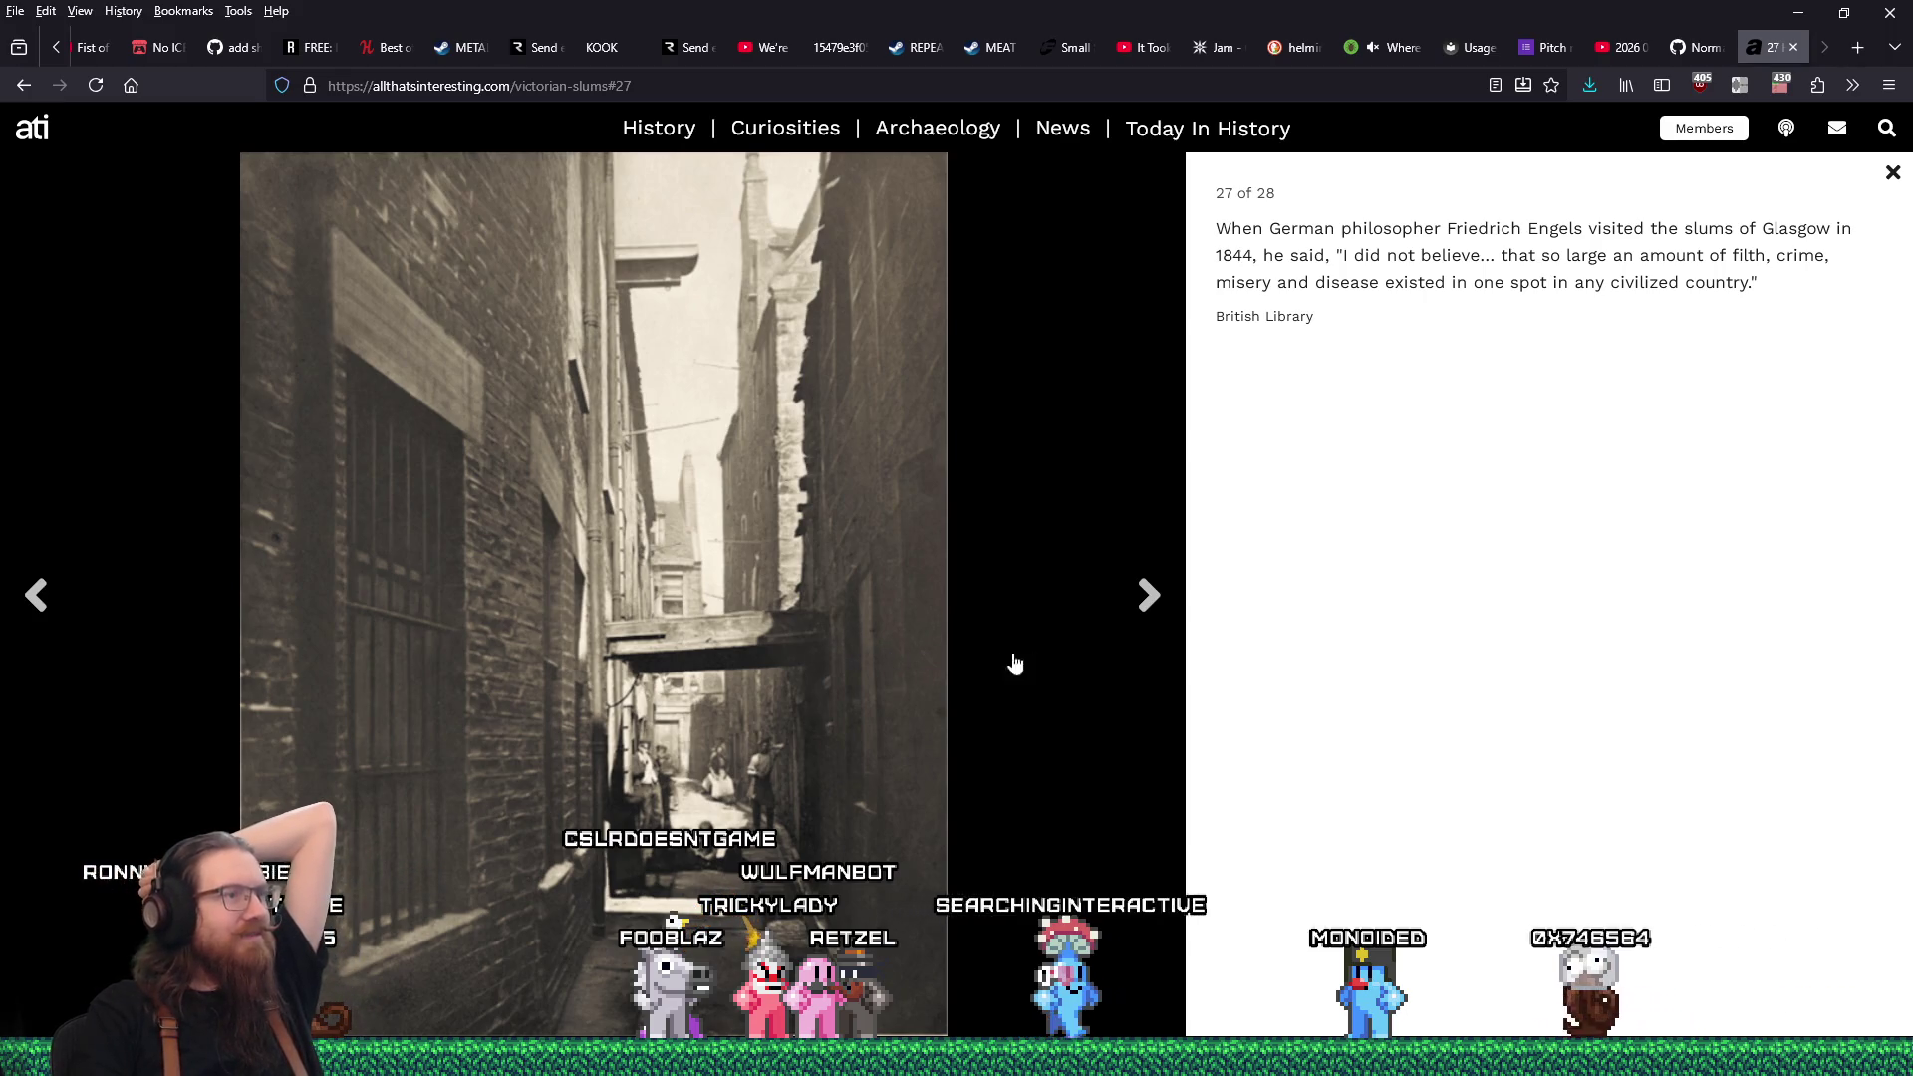
Save photo 1, Bethnal Green, as bethnal-green-slum.jpeg.
{"action": "left_click", "coordinate": [1151, 598]}
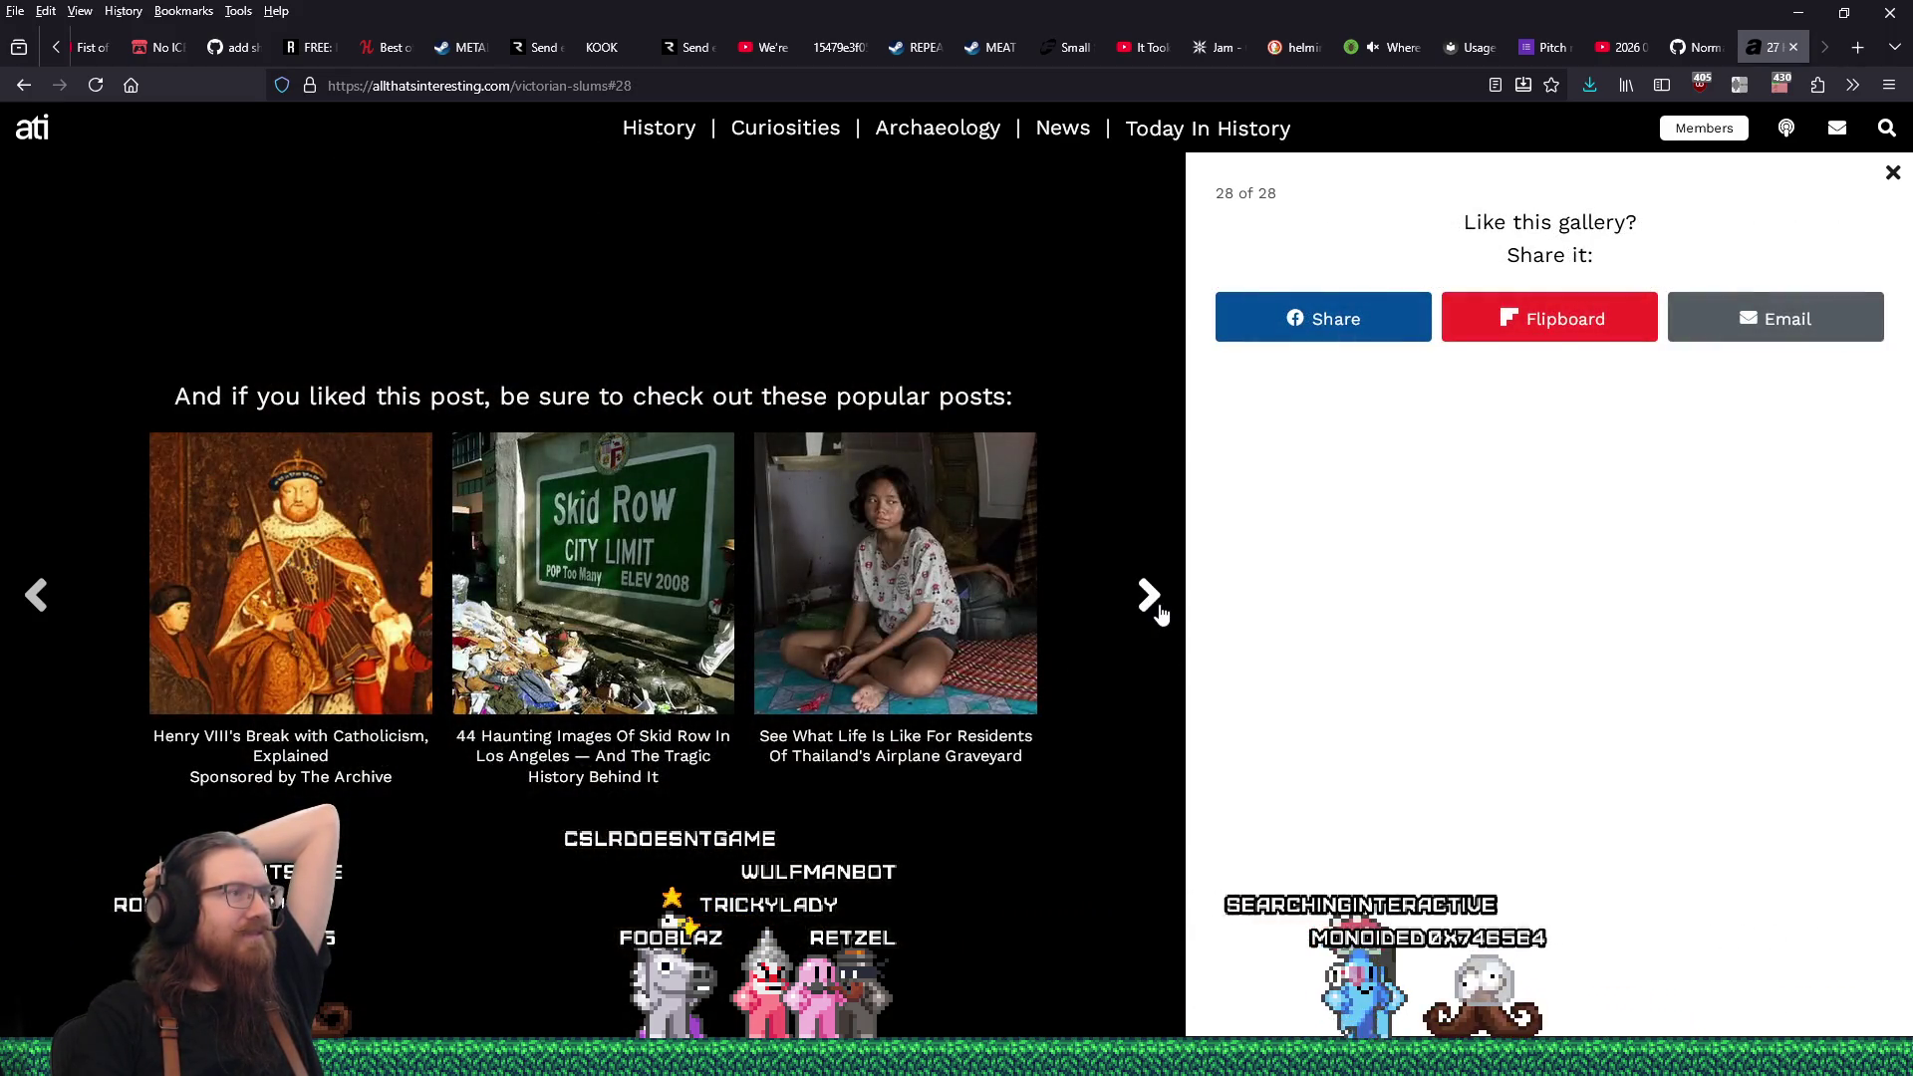
{"action": "left_click", "coordinate": [1151, 598]}
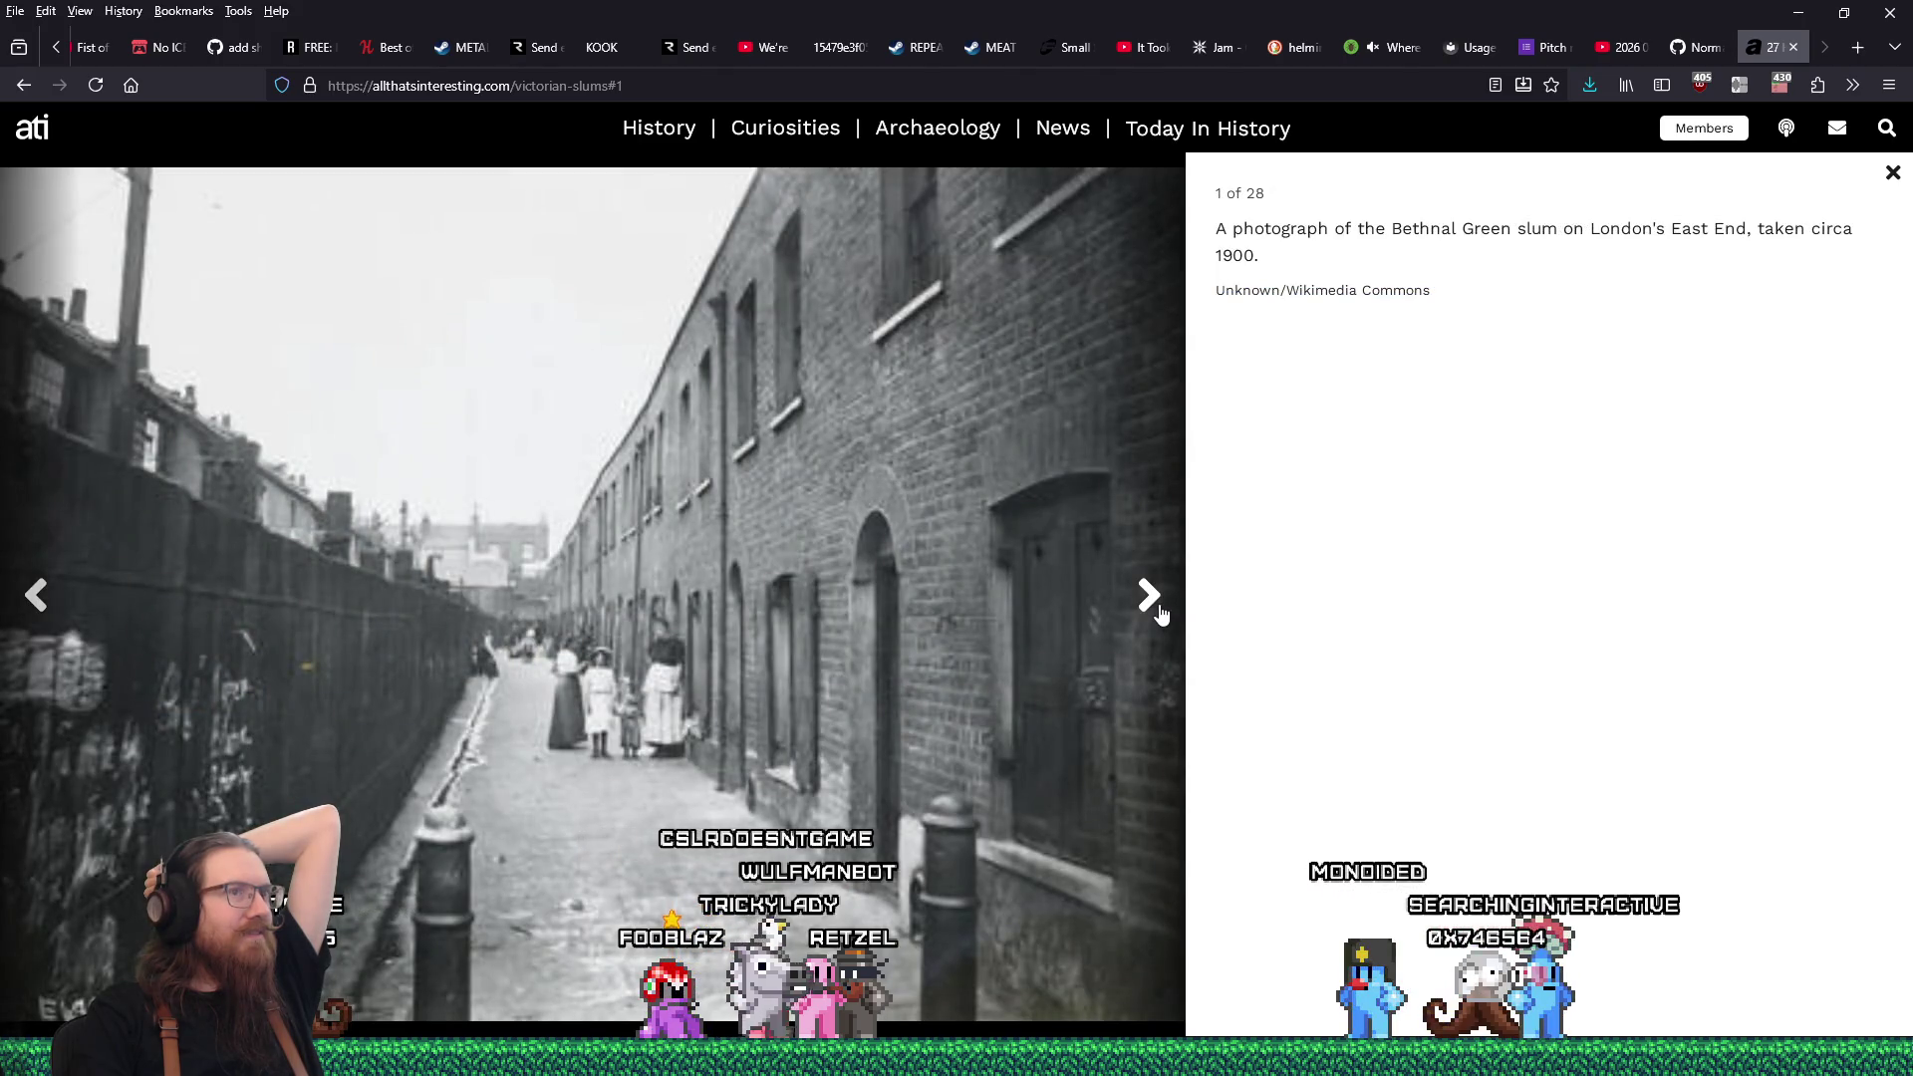
{"action": "right_click", "coordinate": [632, 533]}
{"action": "left_click", "coordinate": [697, 570]}
{"action": "left_click", "coordinate": [1459, 876]}
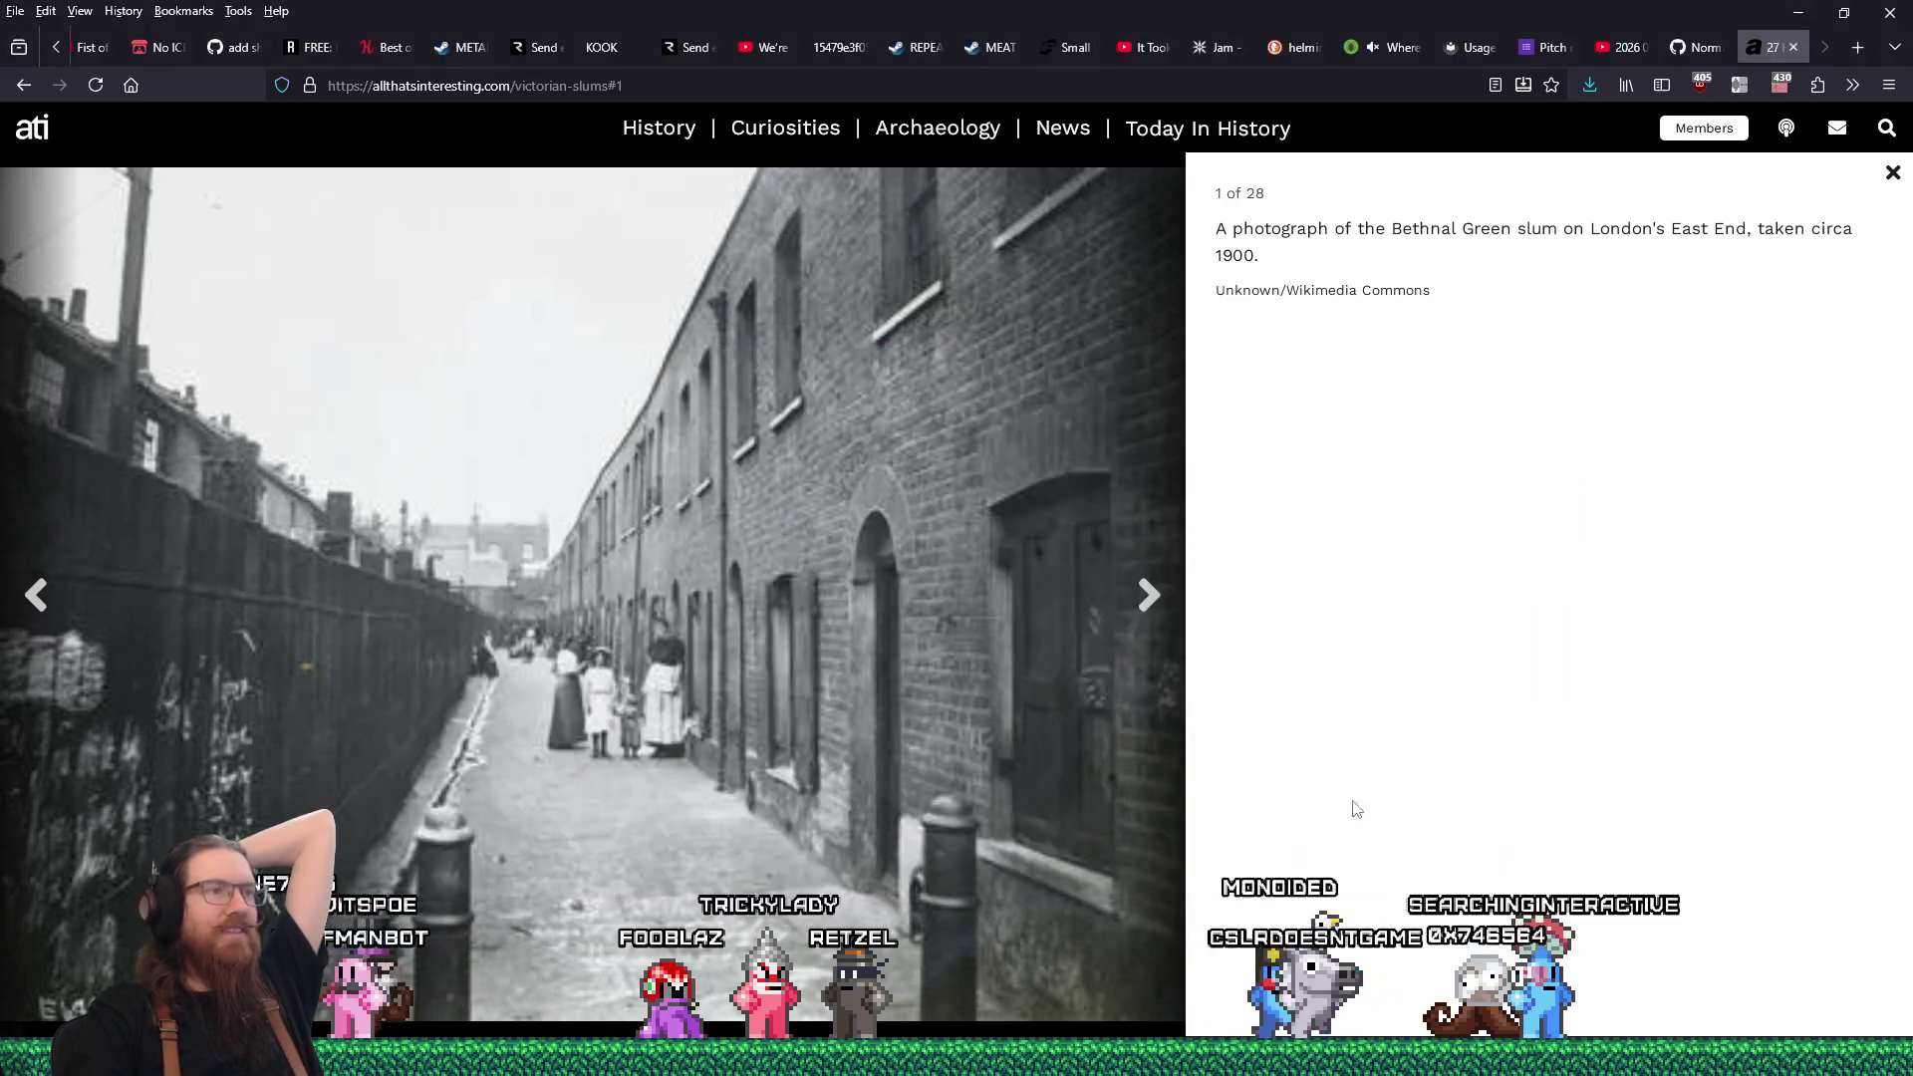
Save photo 3, the Cloth Fair houses, as cloth-fair.jpg, replacing the existing file.
{"action": "left_click", "coordinate": [1149, 595]}
{"action": "left_click", "coordinate": [1148, 594]}
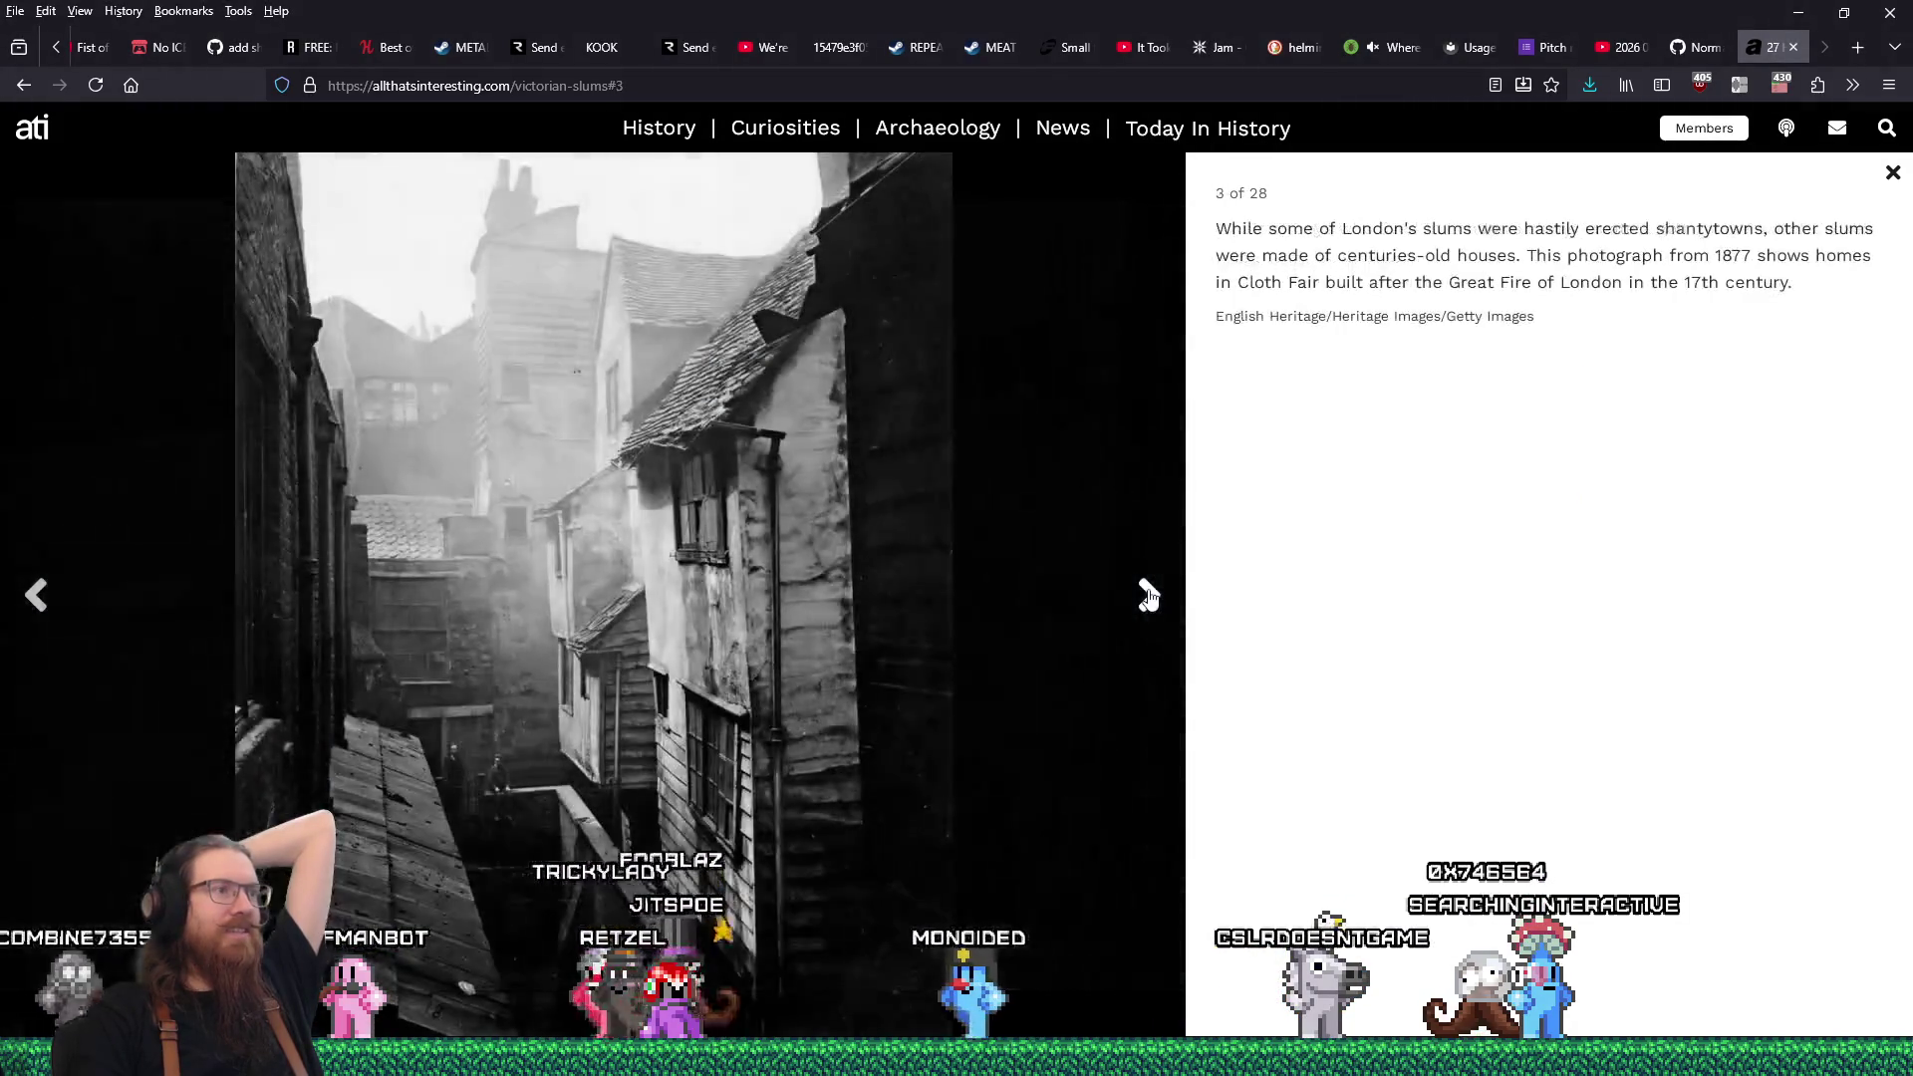
{"action": "right_click", "coordinate": [663, 526]}
{"action": "left_click", "coordinate": [721, 578]}
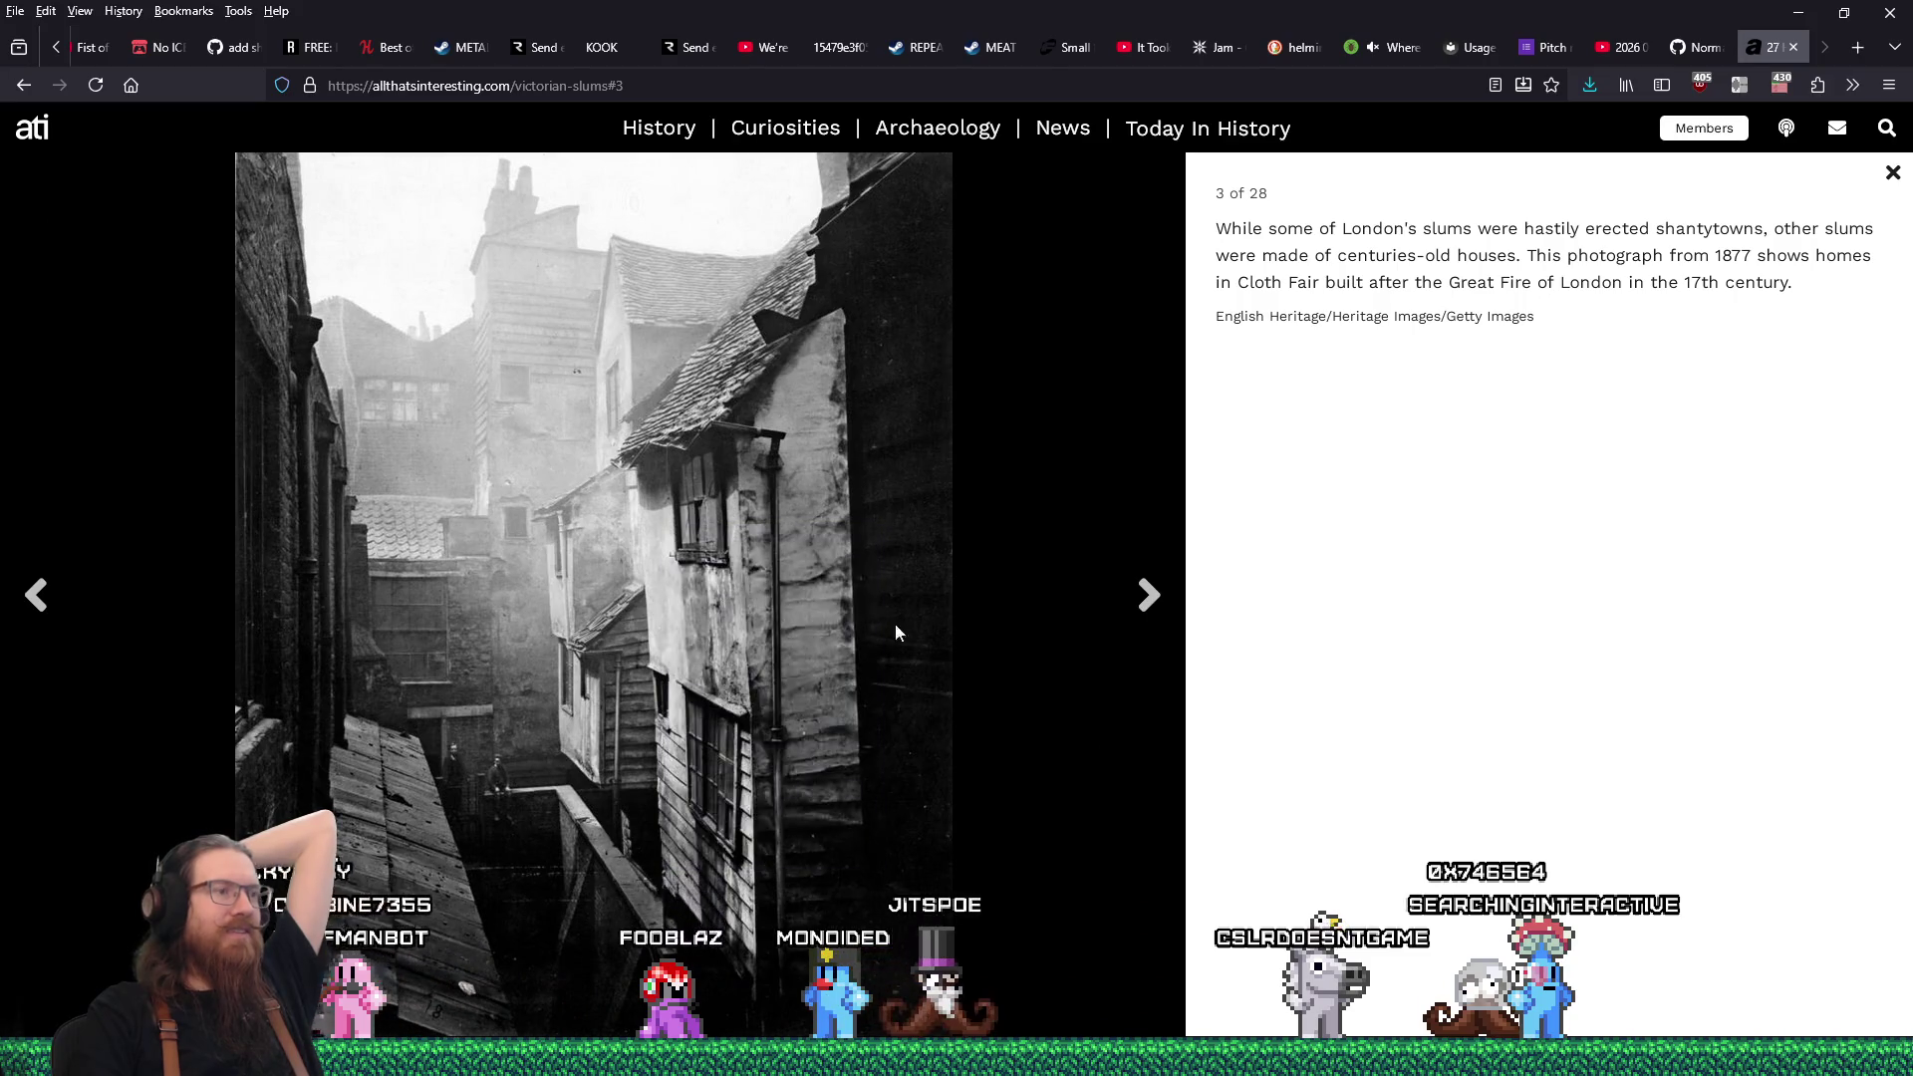
{"action": "left_click", "coordinate": [1426, 871]}
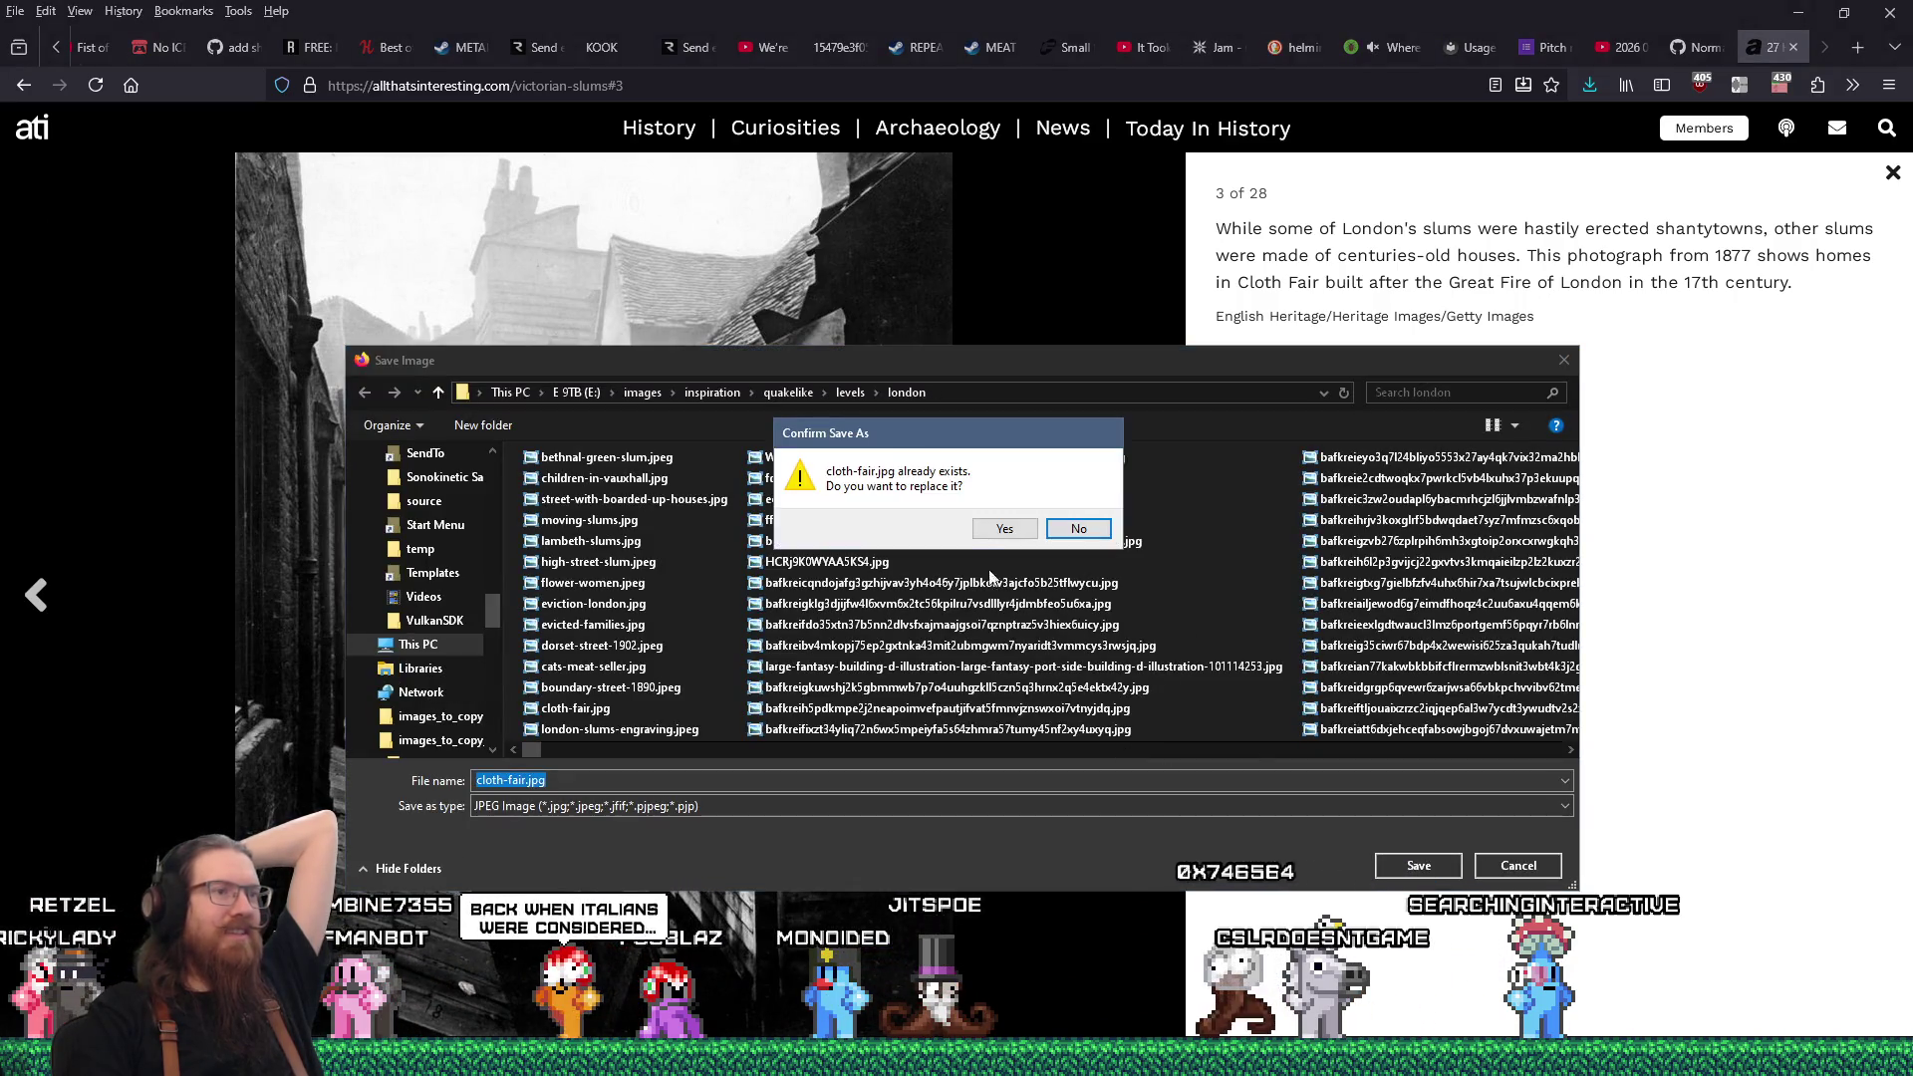
{"action": "left_click", "coordinate": [1016, 525]}
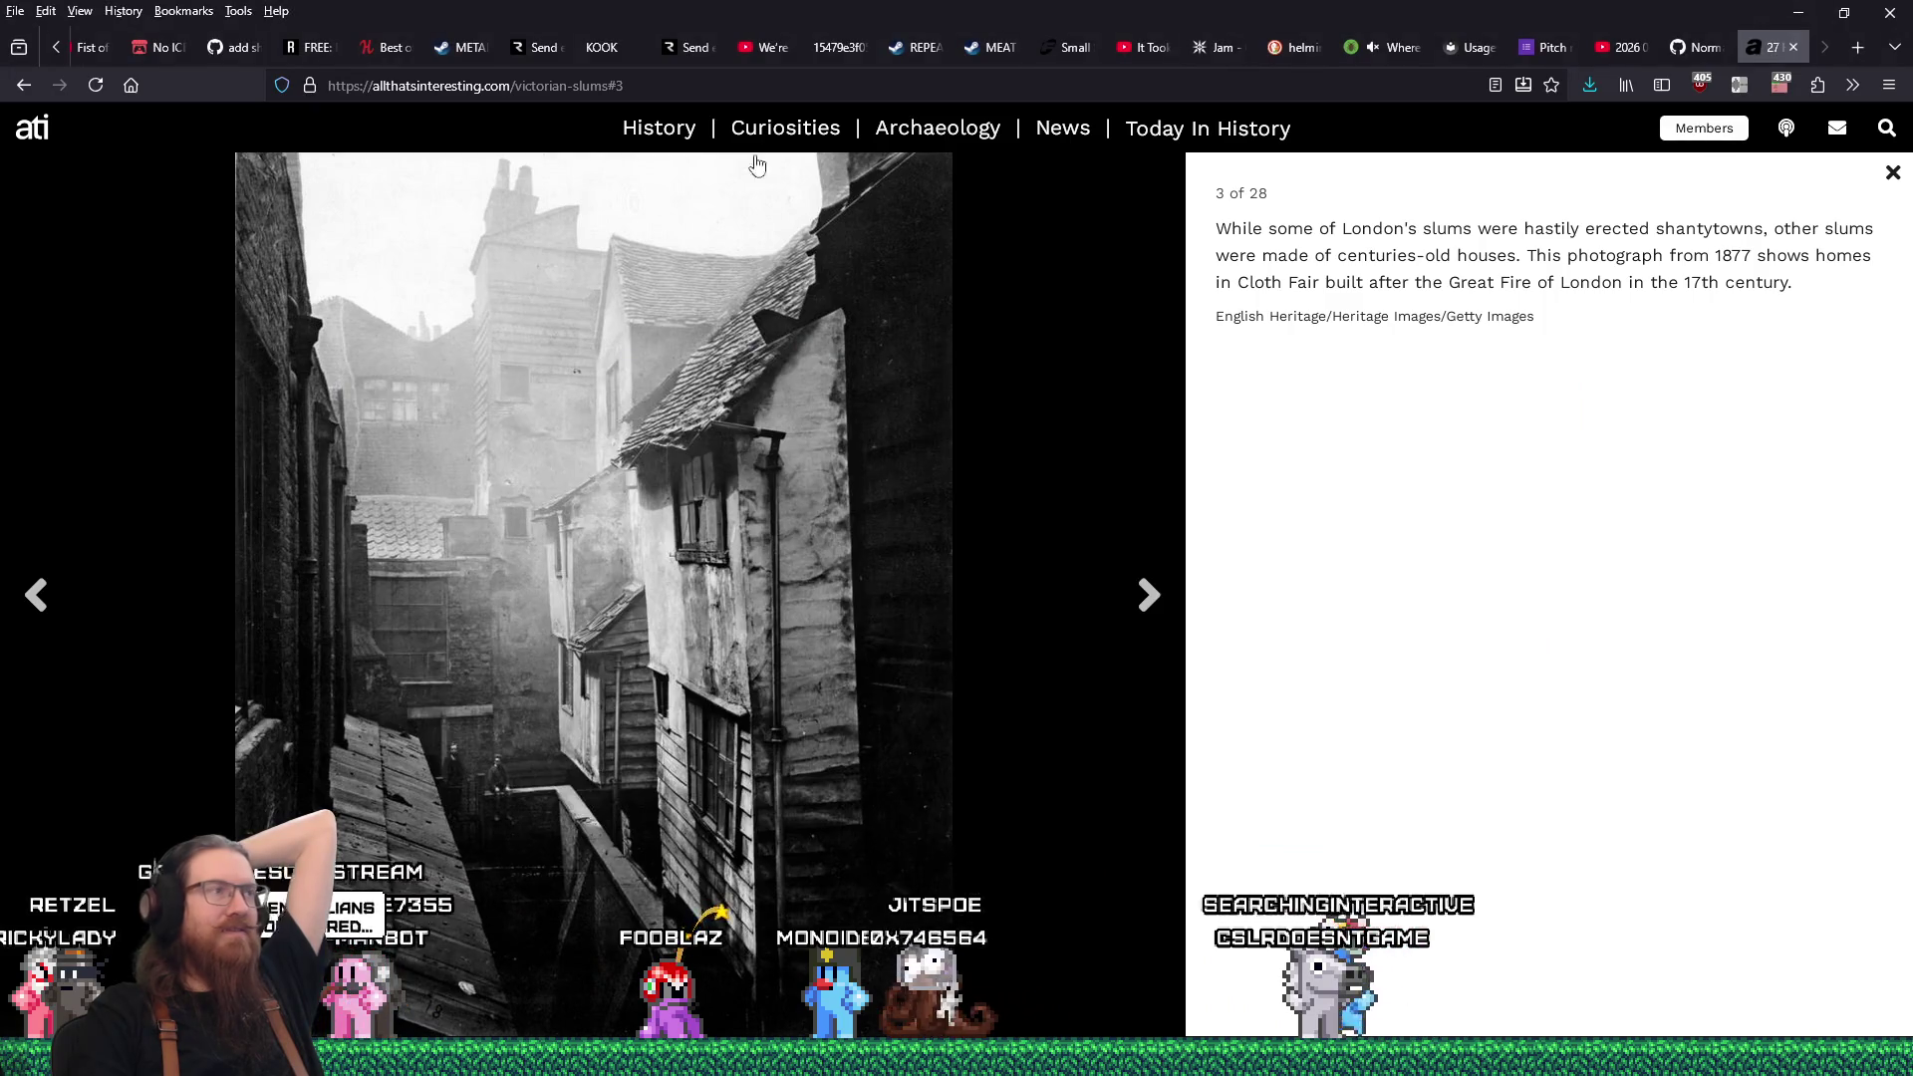
Check the tab's page history without navigating, then focus the address bar.
{"action": "right_click", "coordinate": [22, 89]}
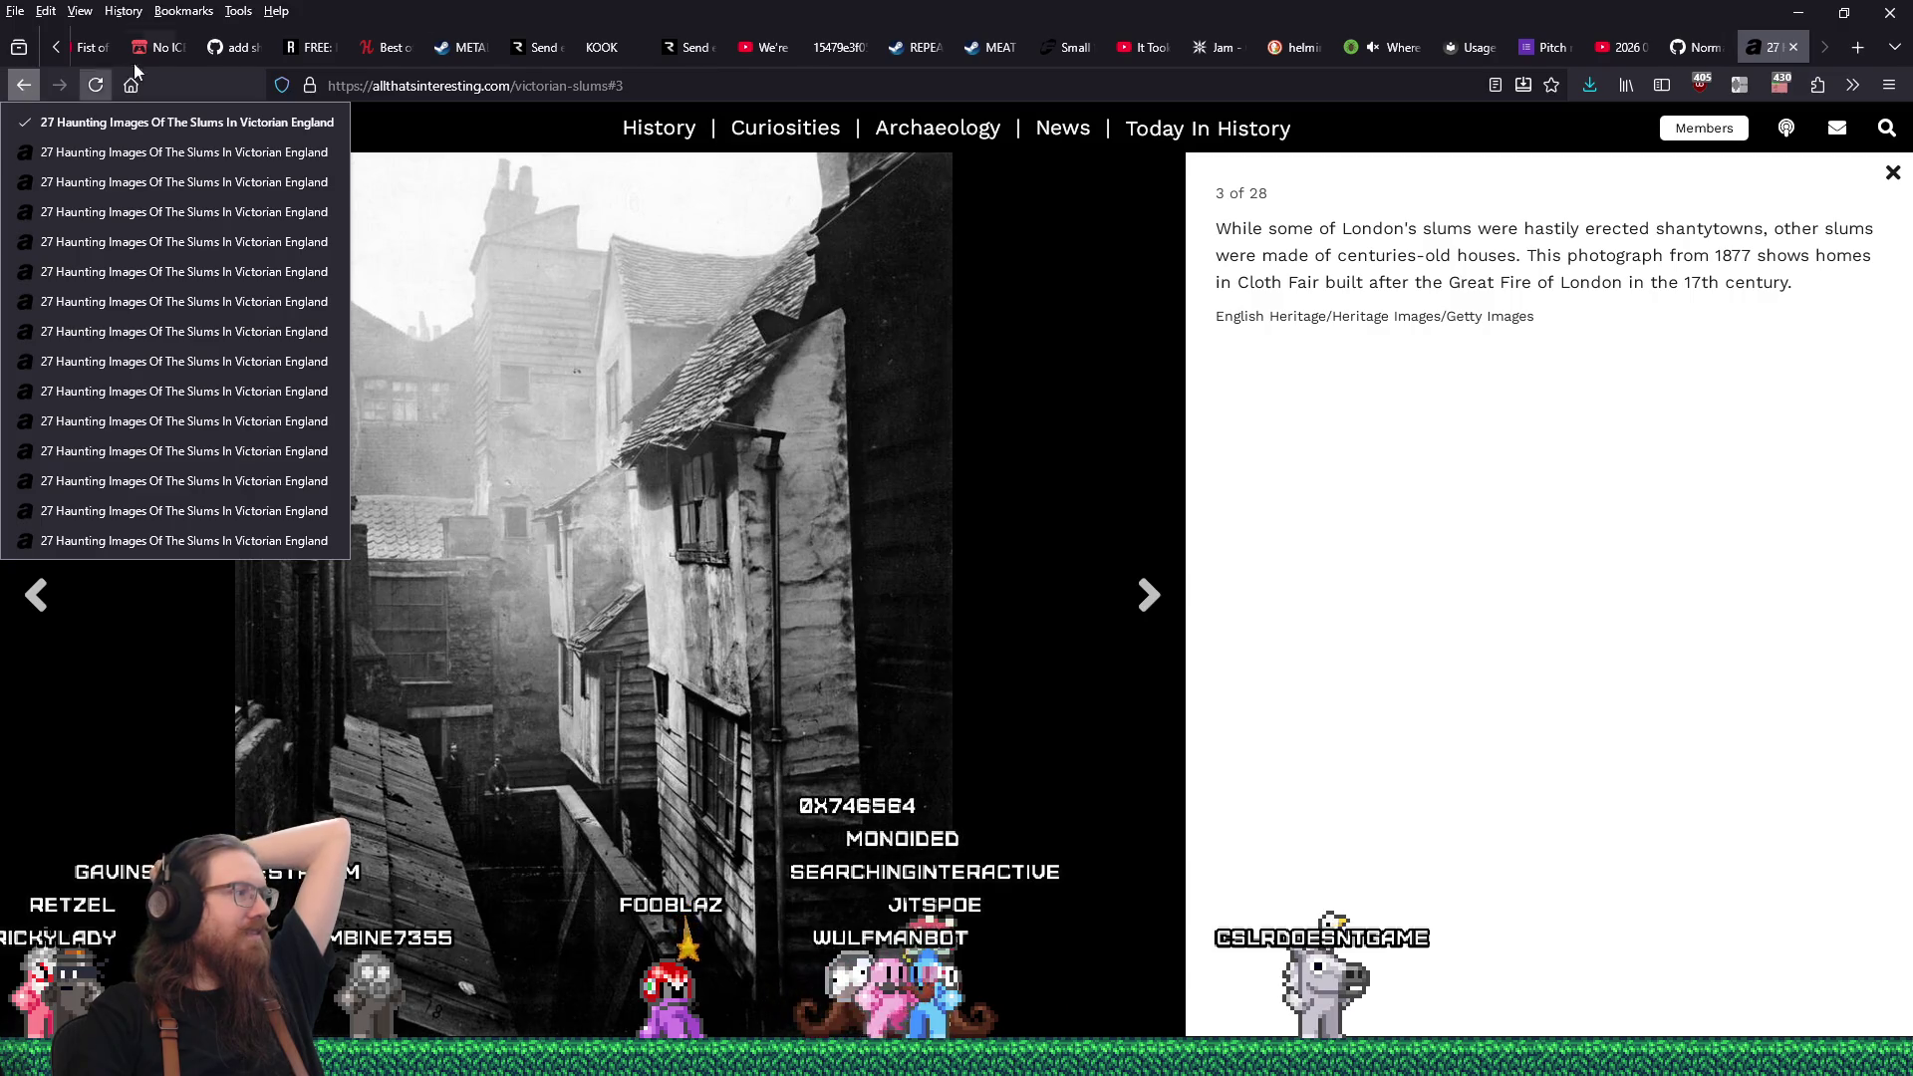
{"action": "left_click", "coordinate": [1053, 9]}
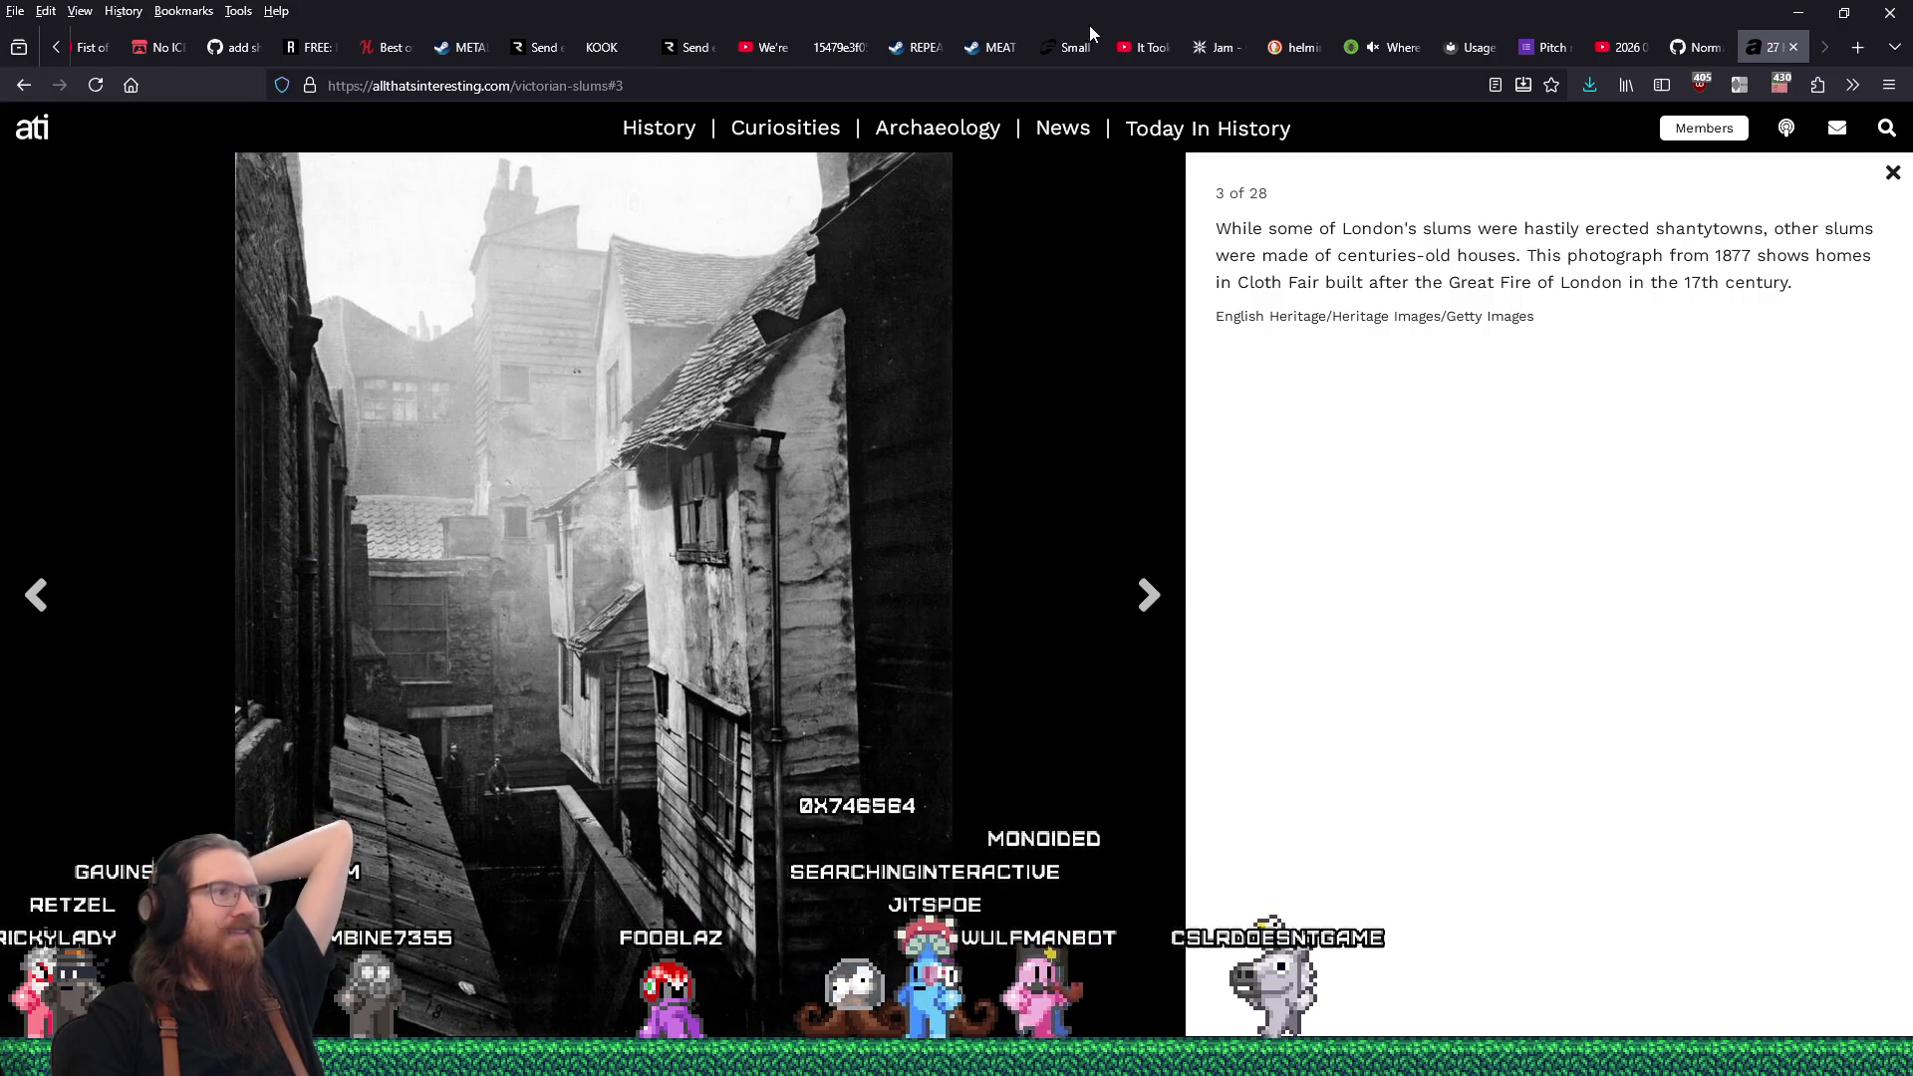
{"action": "left_click", "coordinate": [1120, 82]}
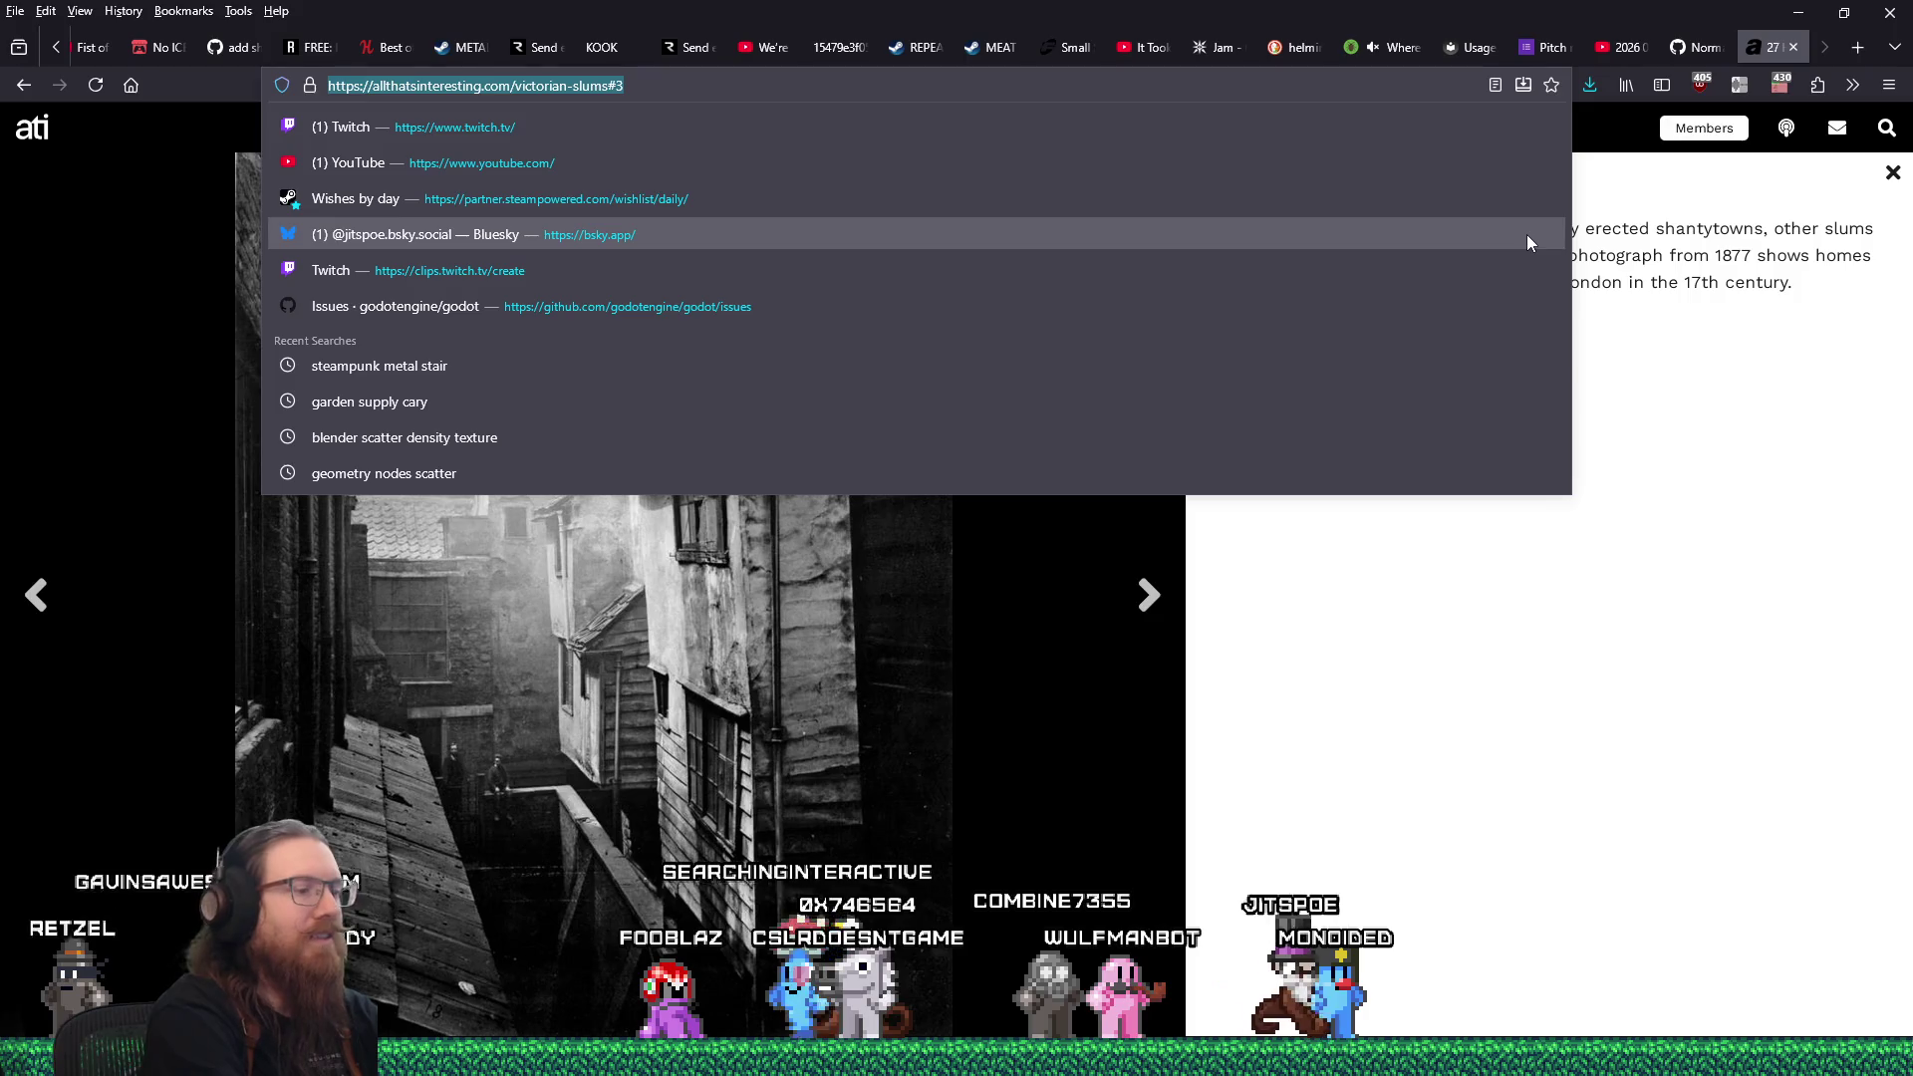
Run a Google Images search for victorian era industrial steampunk stairs.
{"action": "type", "text": "!g victo"}
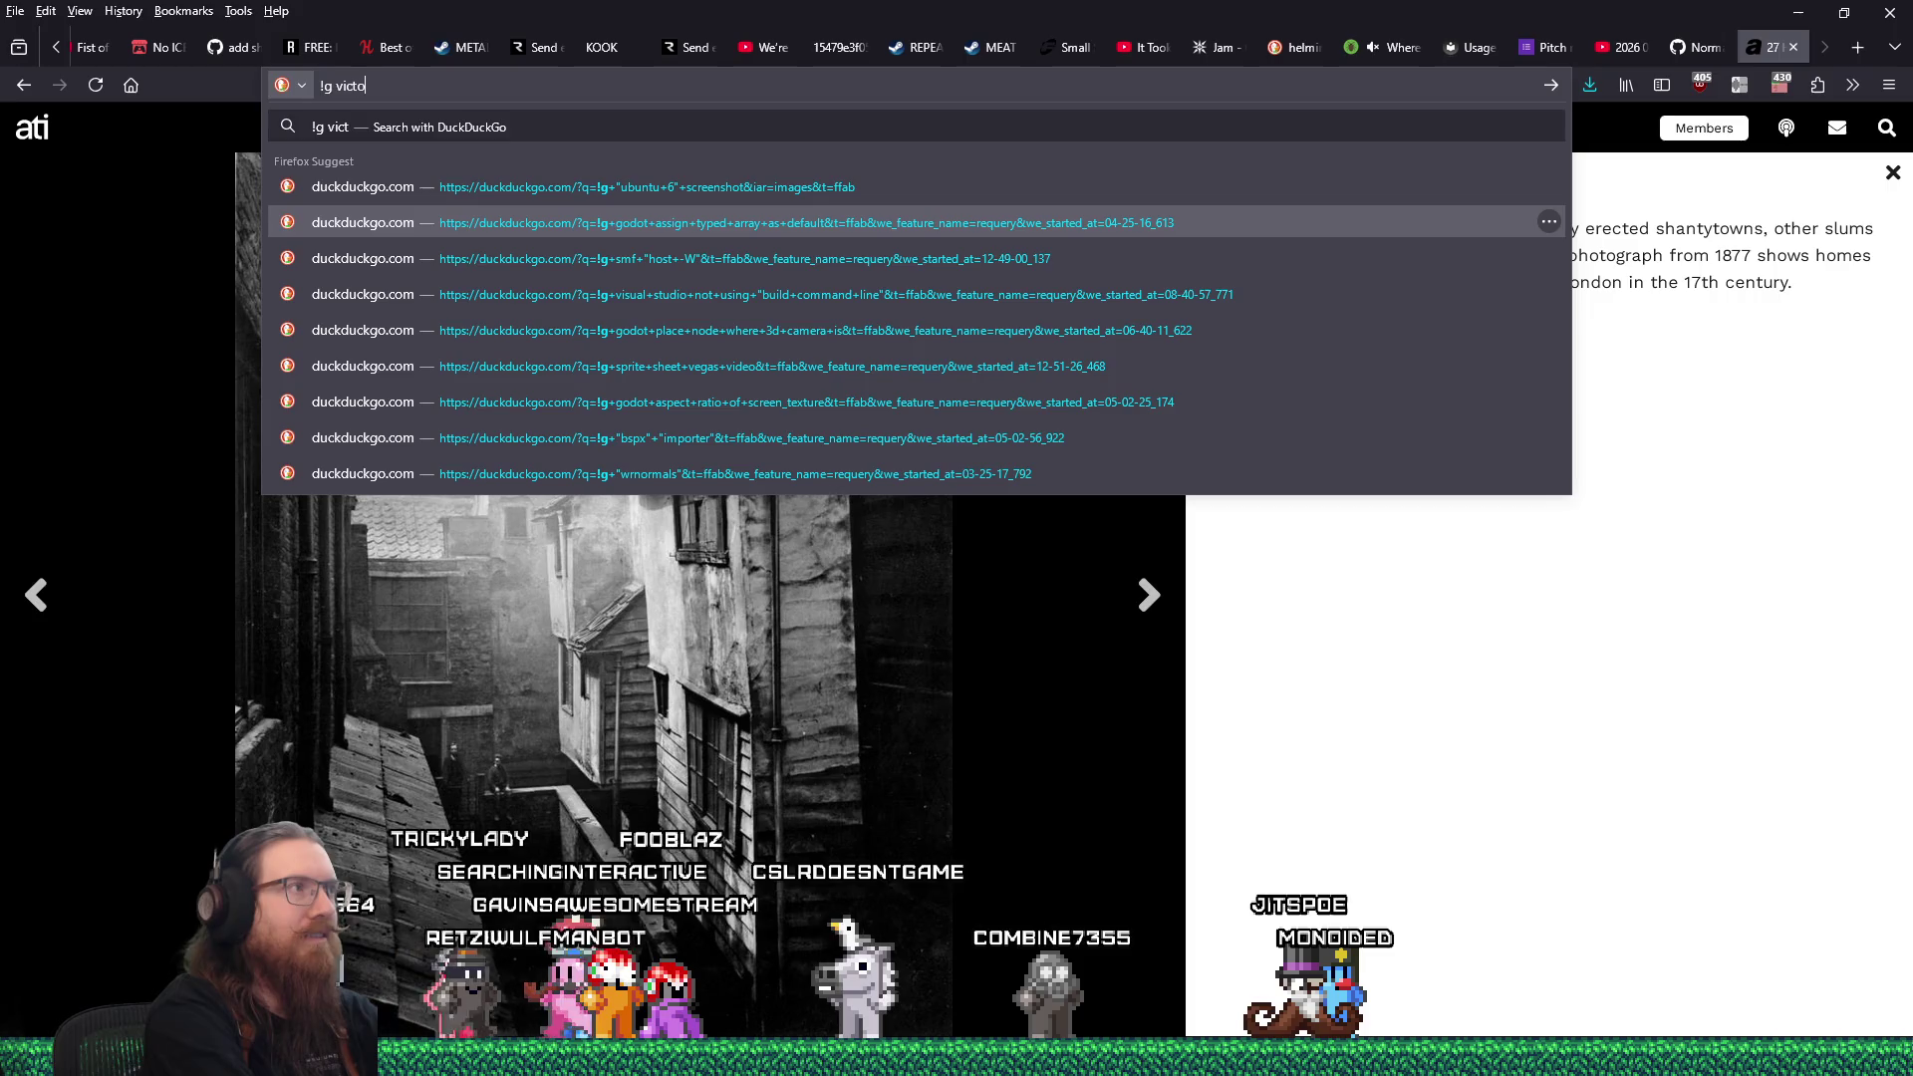
{"action": "type", "text": "rian era industria"}
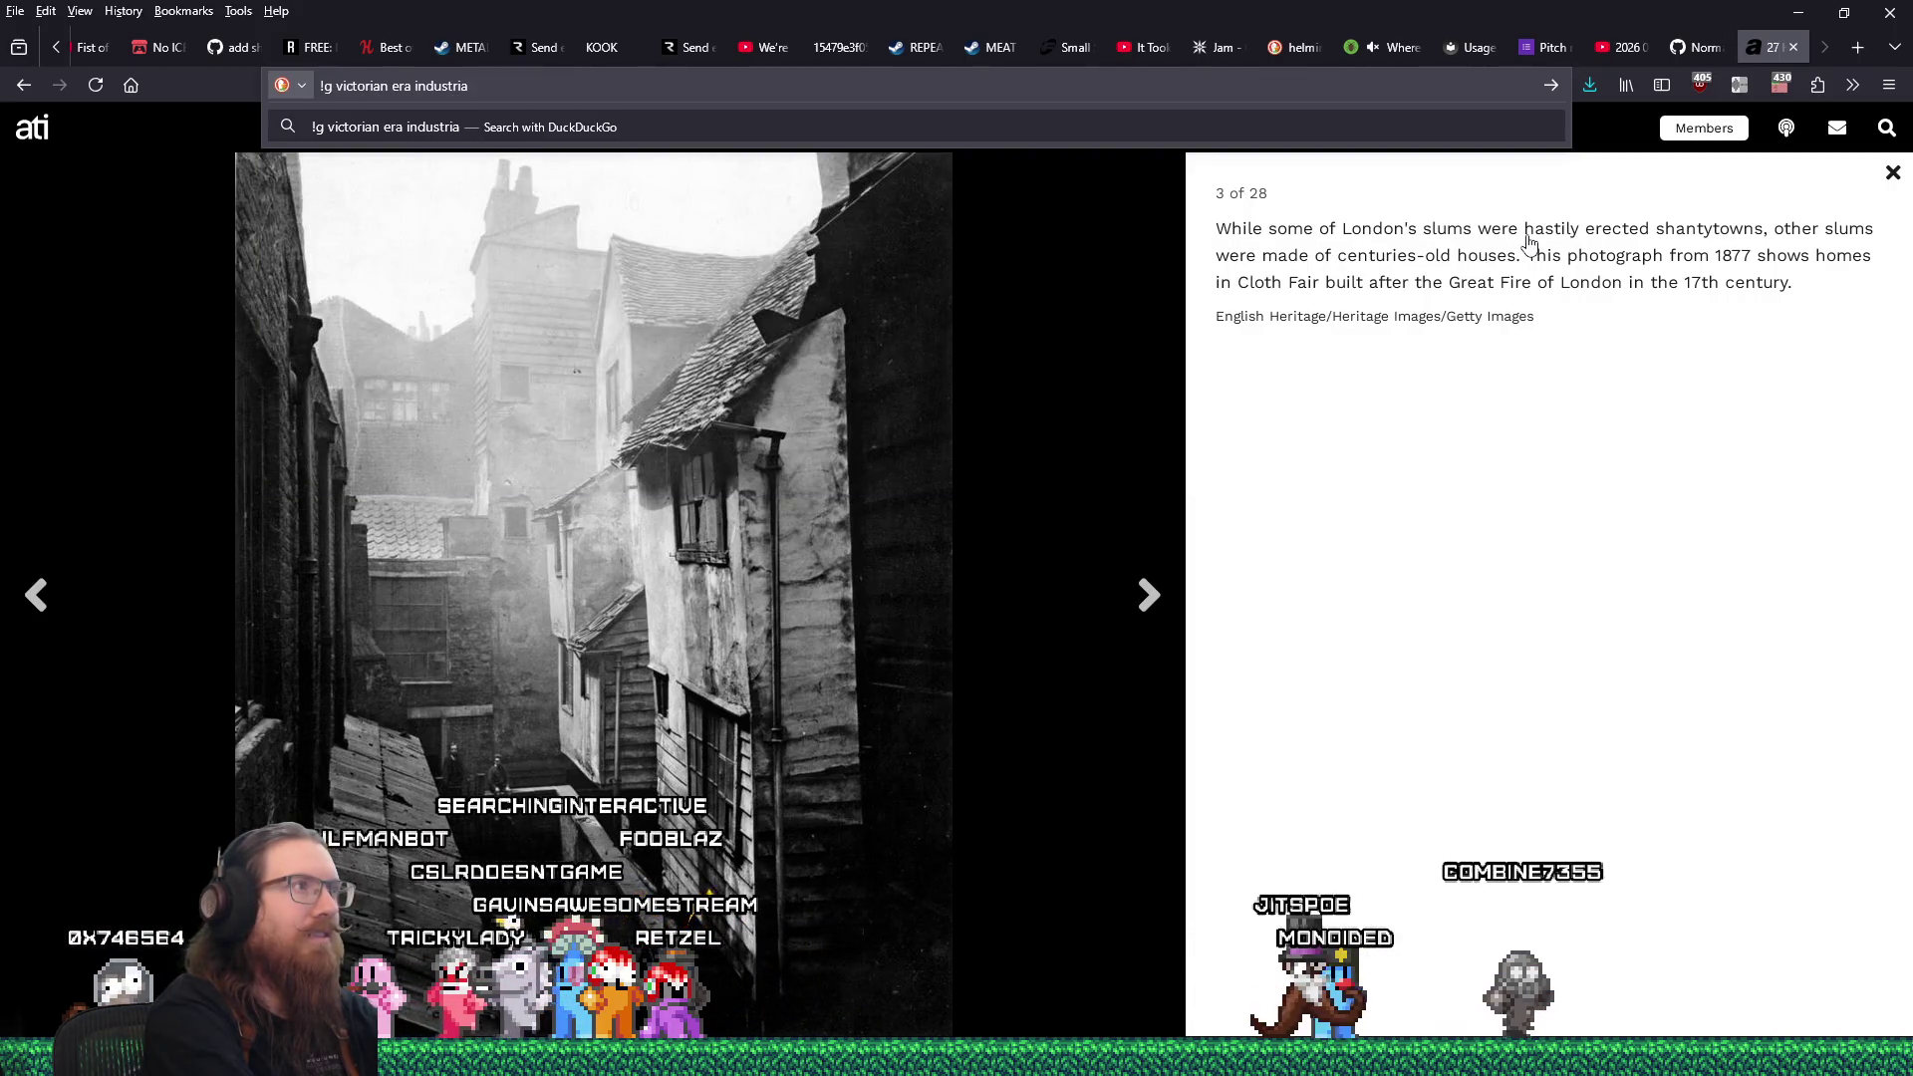
{"action": "type", "text": "l steampunk stair"}
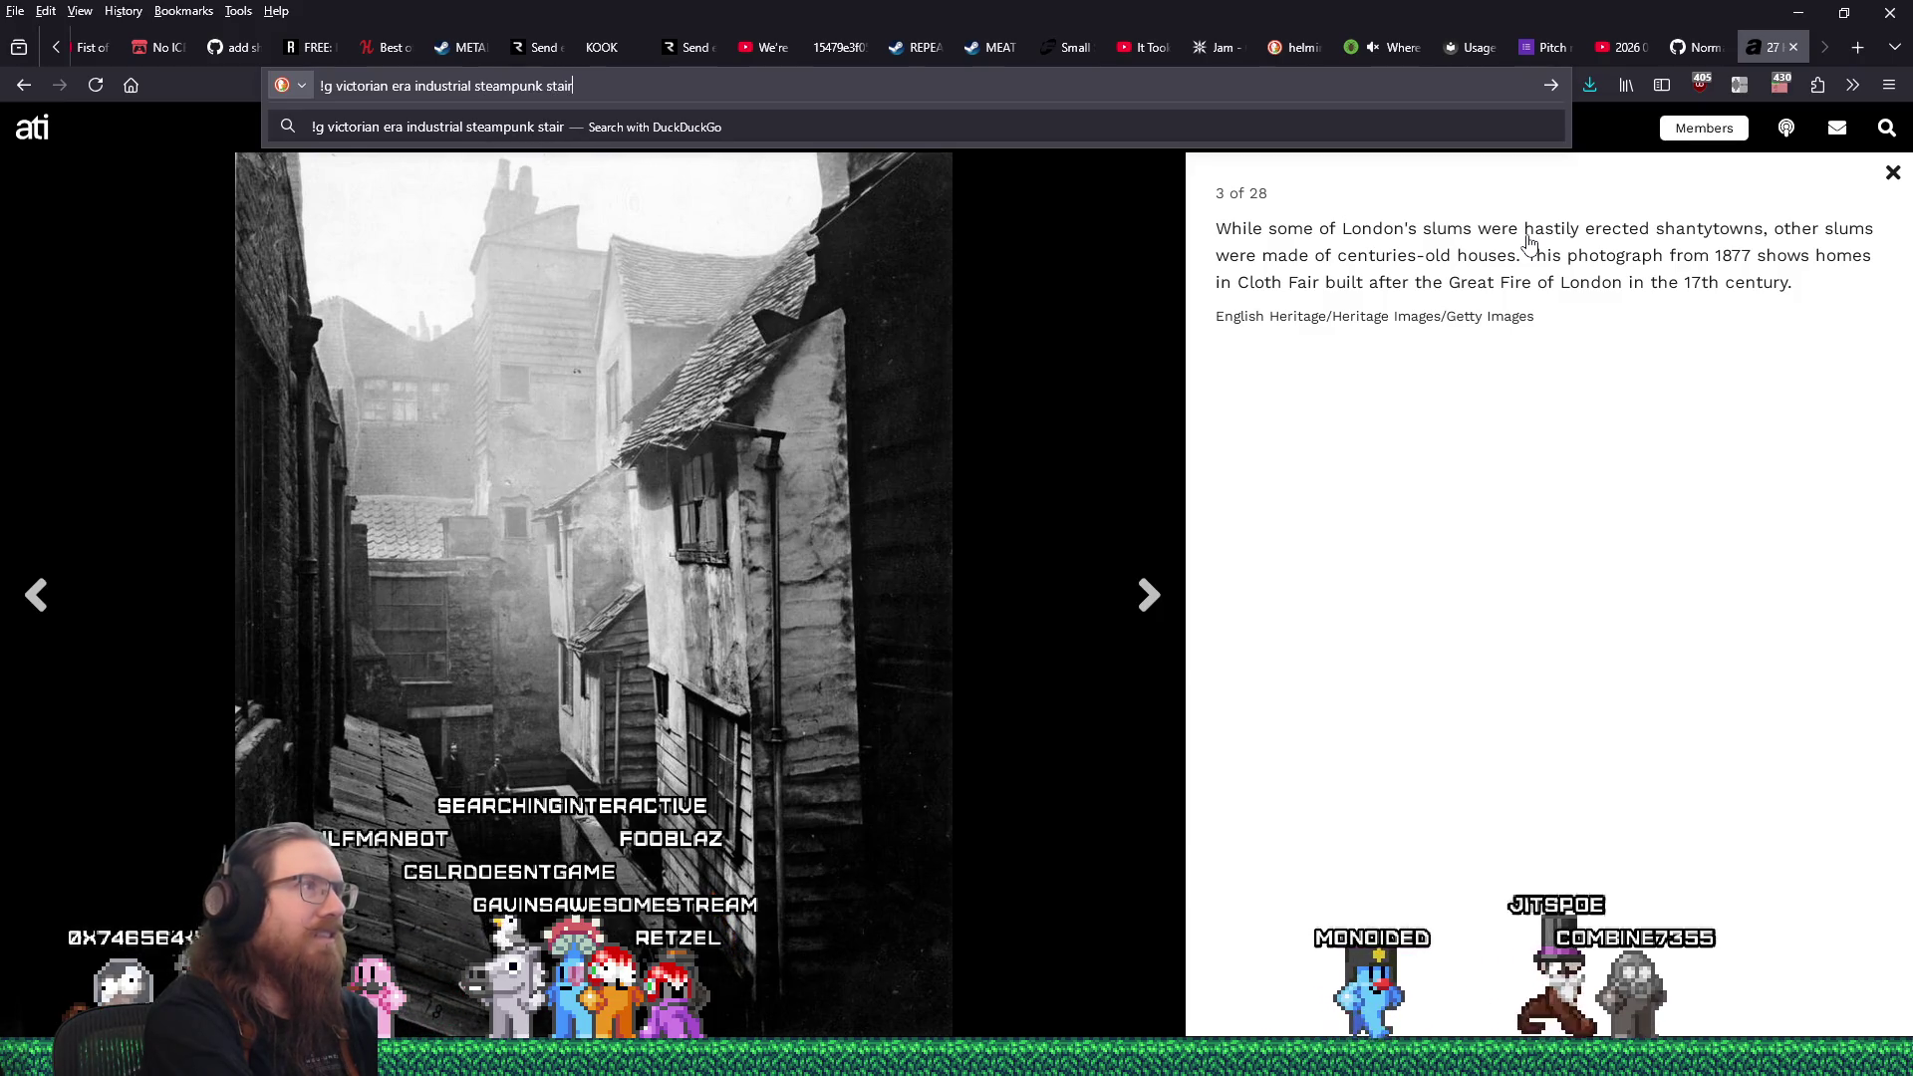
{"action": "type", "text": "s"}
{"action": "key", "text": "Return"}
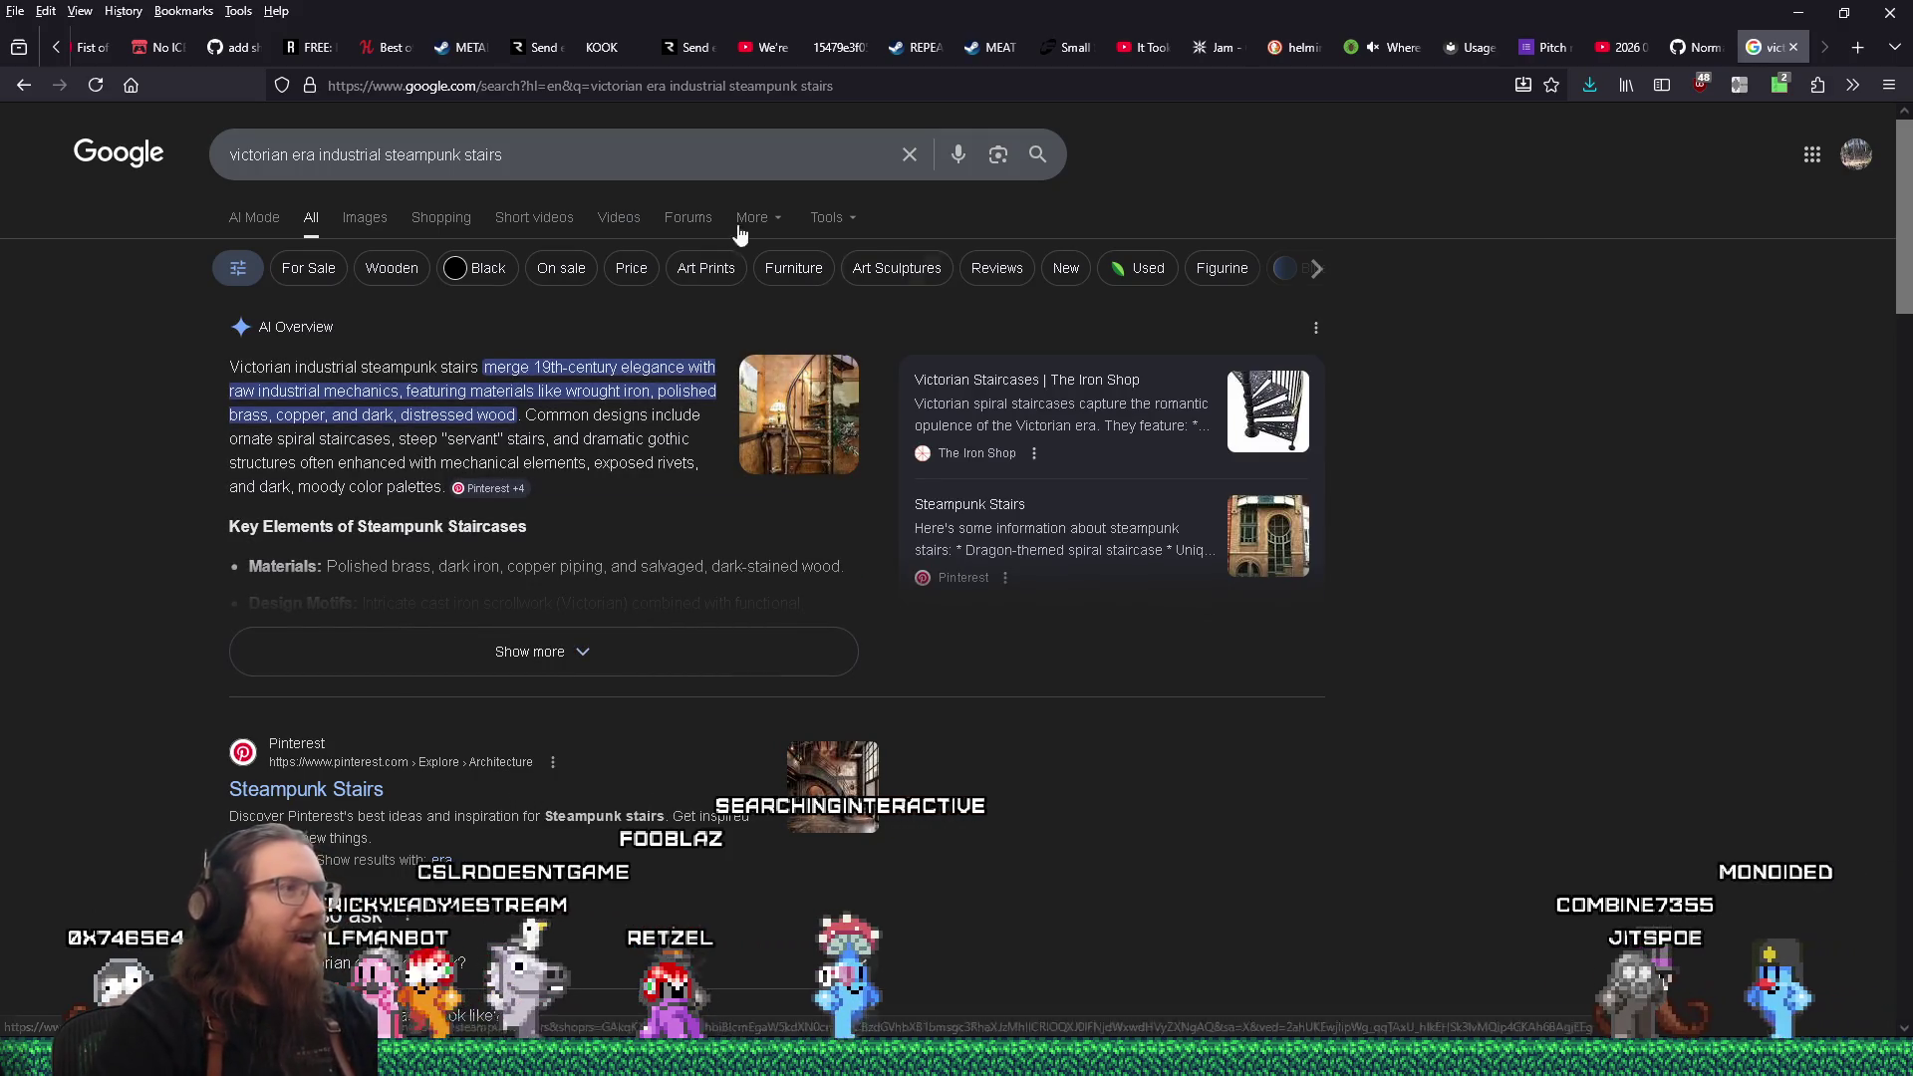
{"action": "left_click", "coordinate": [364, 217]}
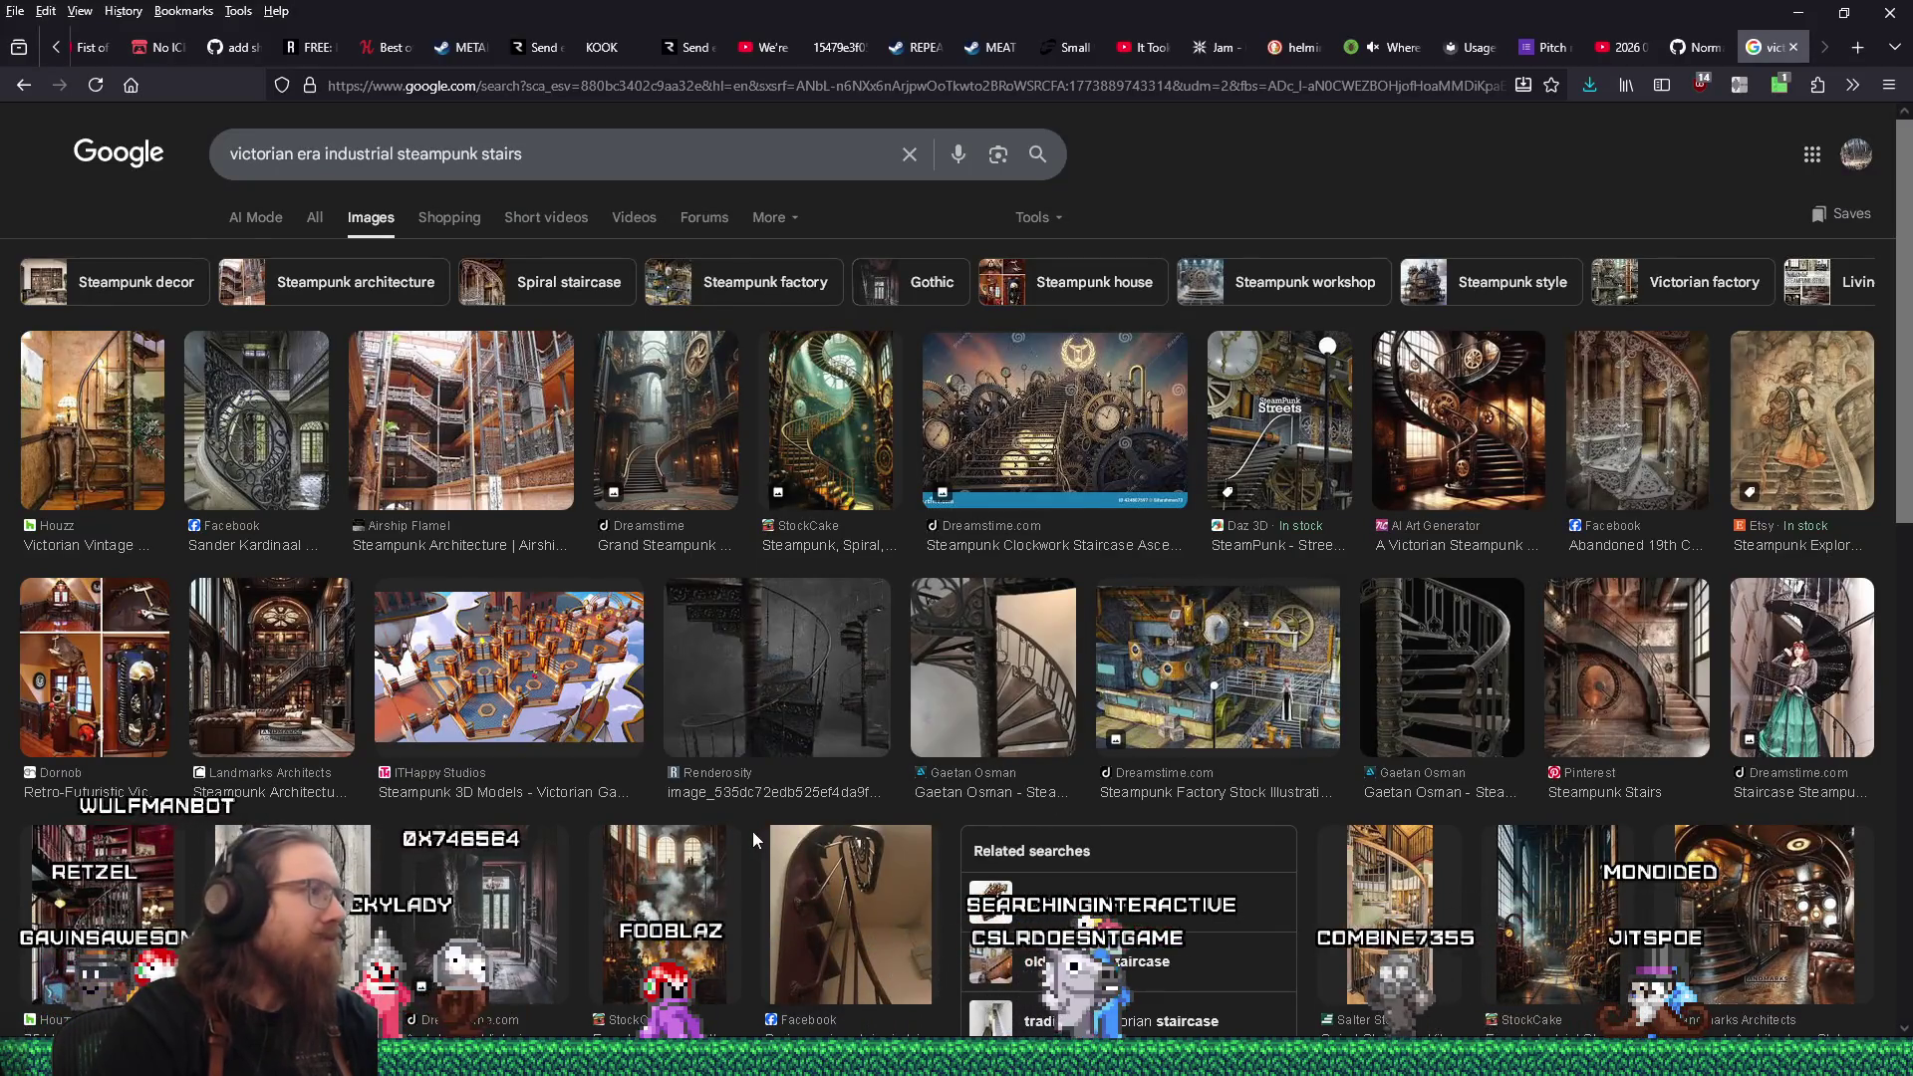
Open the Airship Flamel staircase result in a new tab.
{"action": "left_click", "coordinate": [453, 443]}
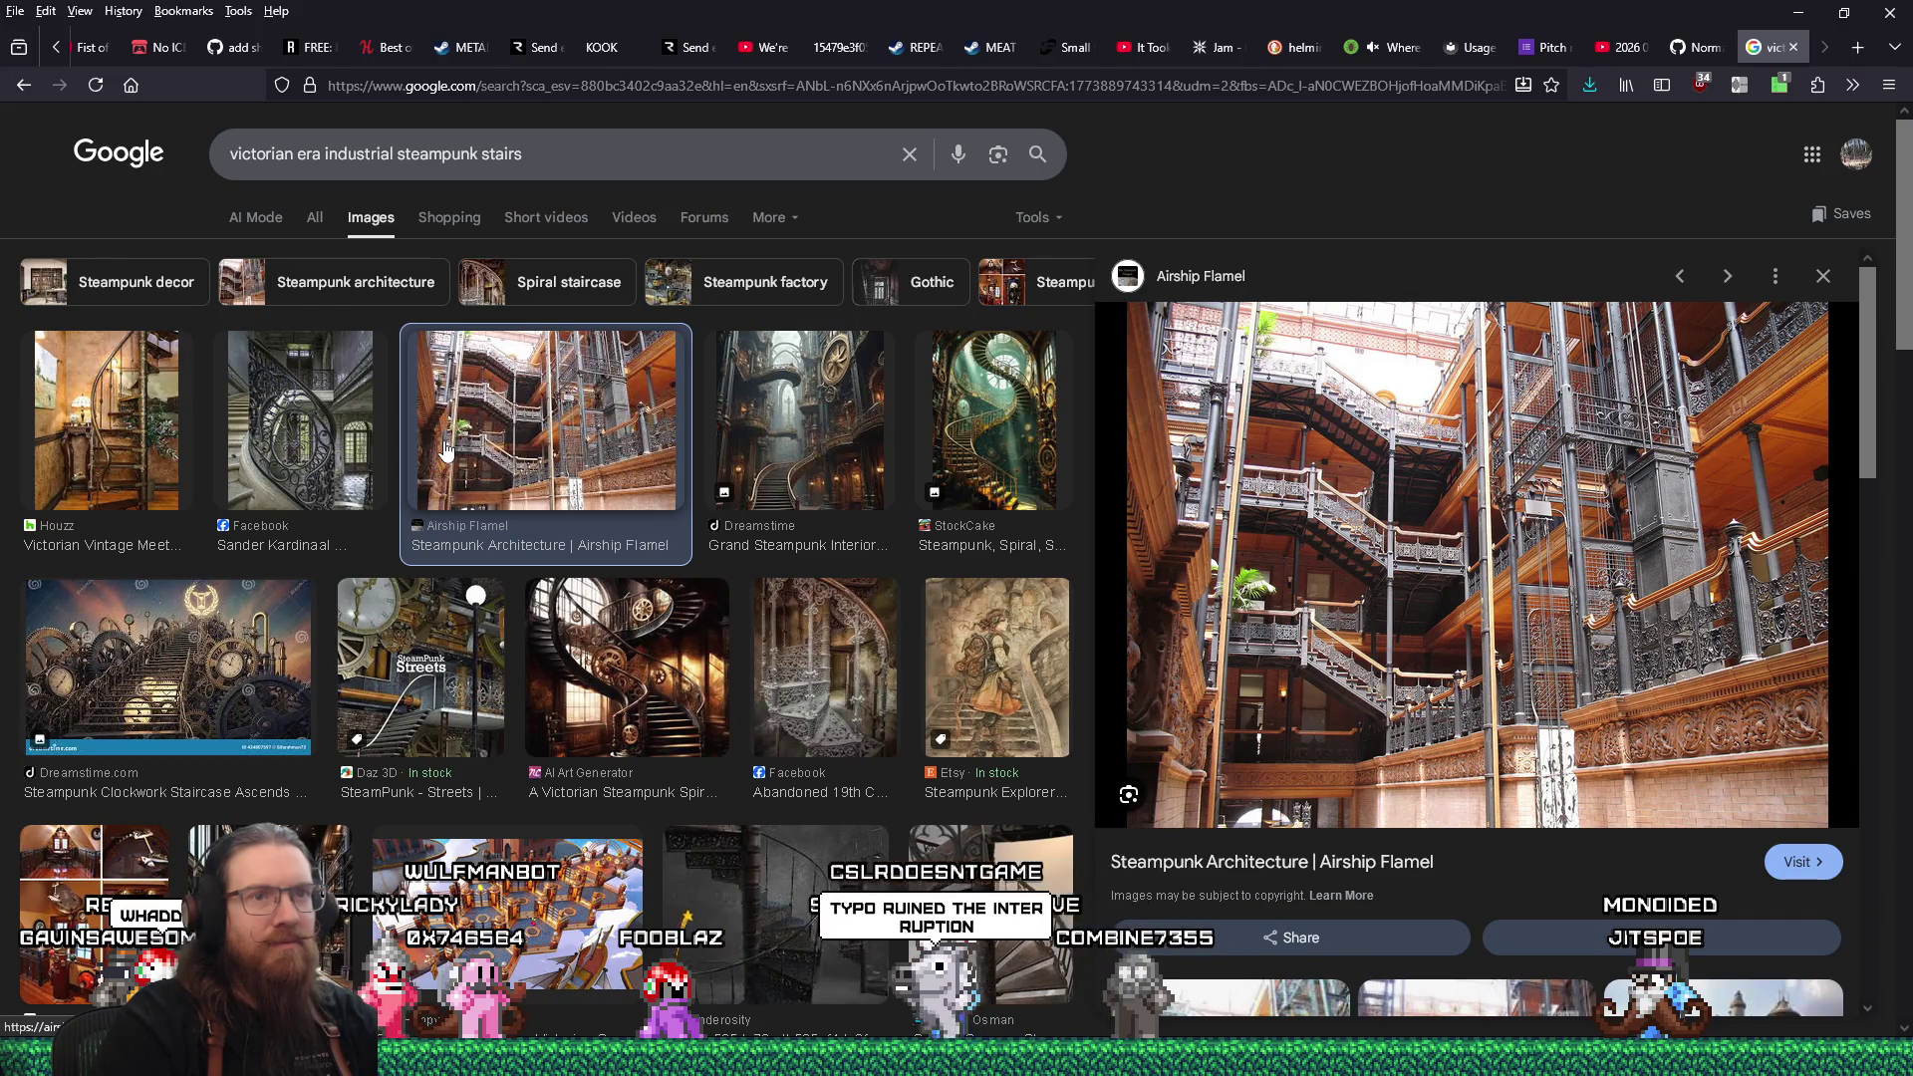
{"action": "right_click", "coordinate": [1547, 576]}
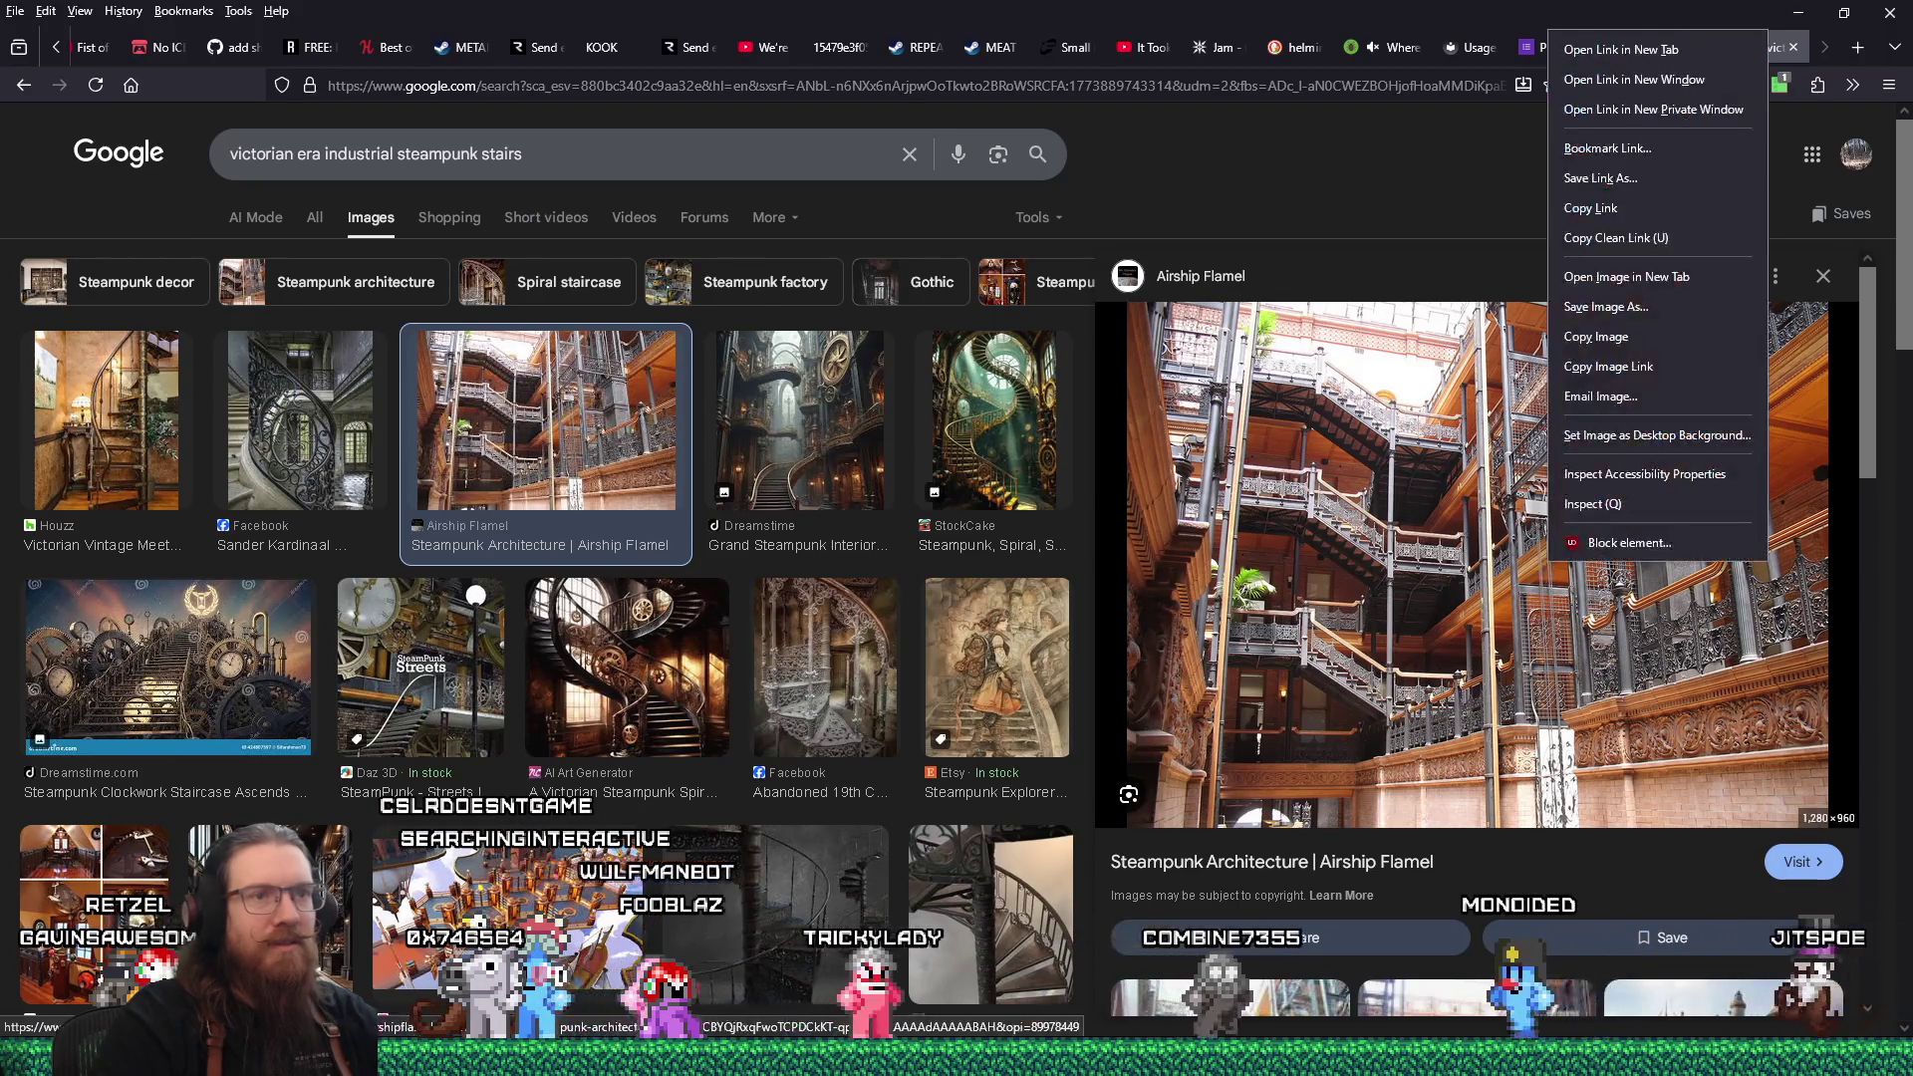
{"action": "key", "text": "t"}
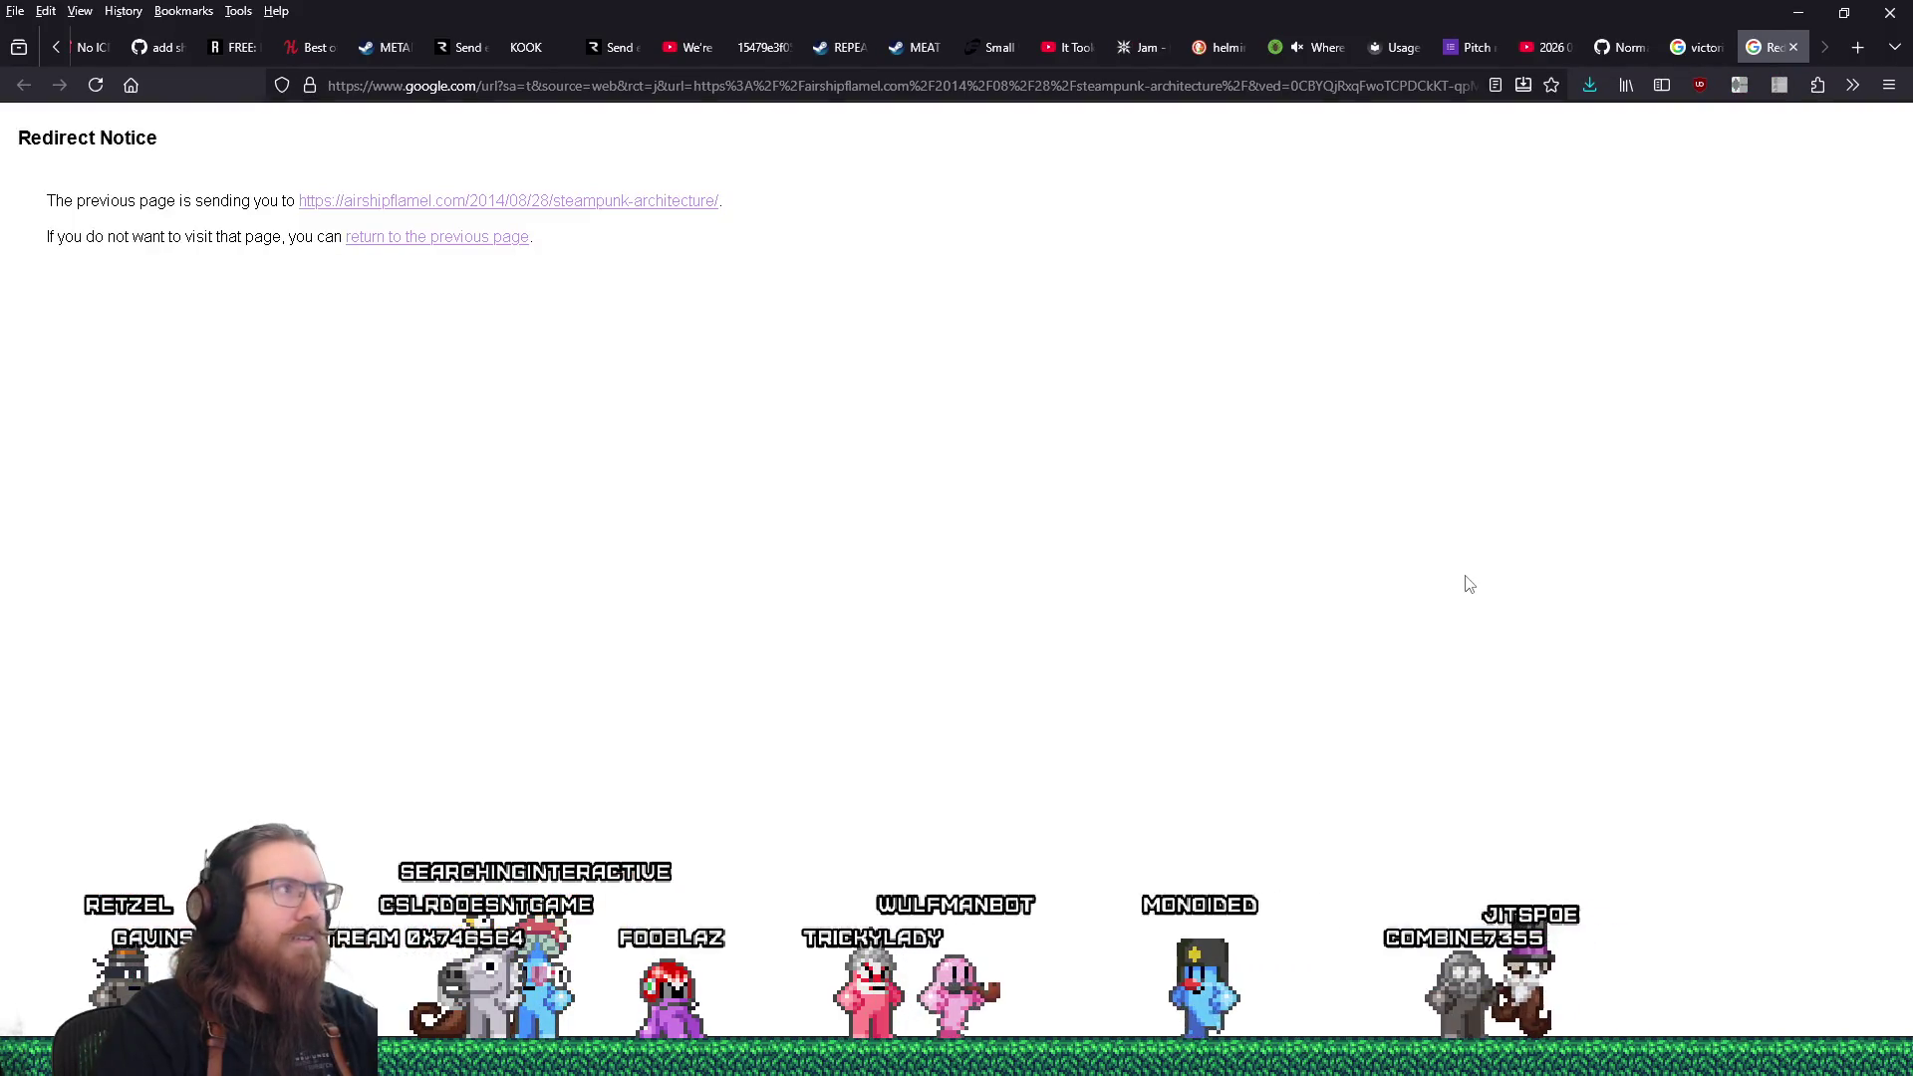
From the Airship Flamel article, save the full-size Bradbury Building ironwork photo into the london folder.
{"action": "left_click", "coordinate": [692, 209]}
{"action": "scroll", "coordinate": [1076, 608], "scroll_direction": "down", "scroll_amount": 10}
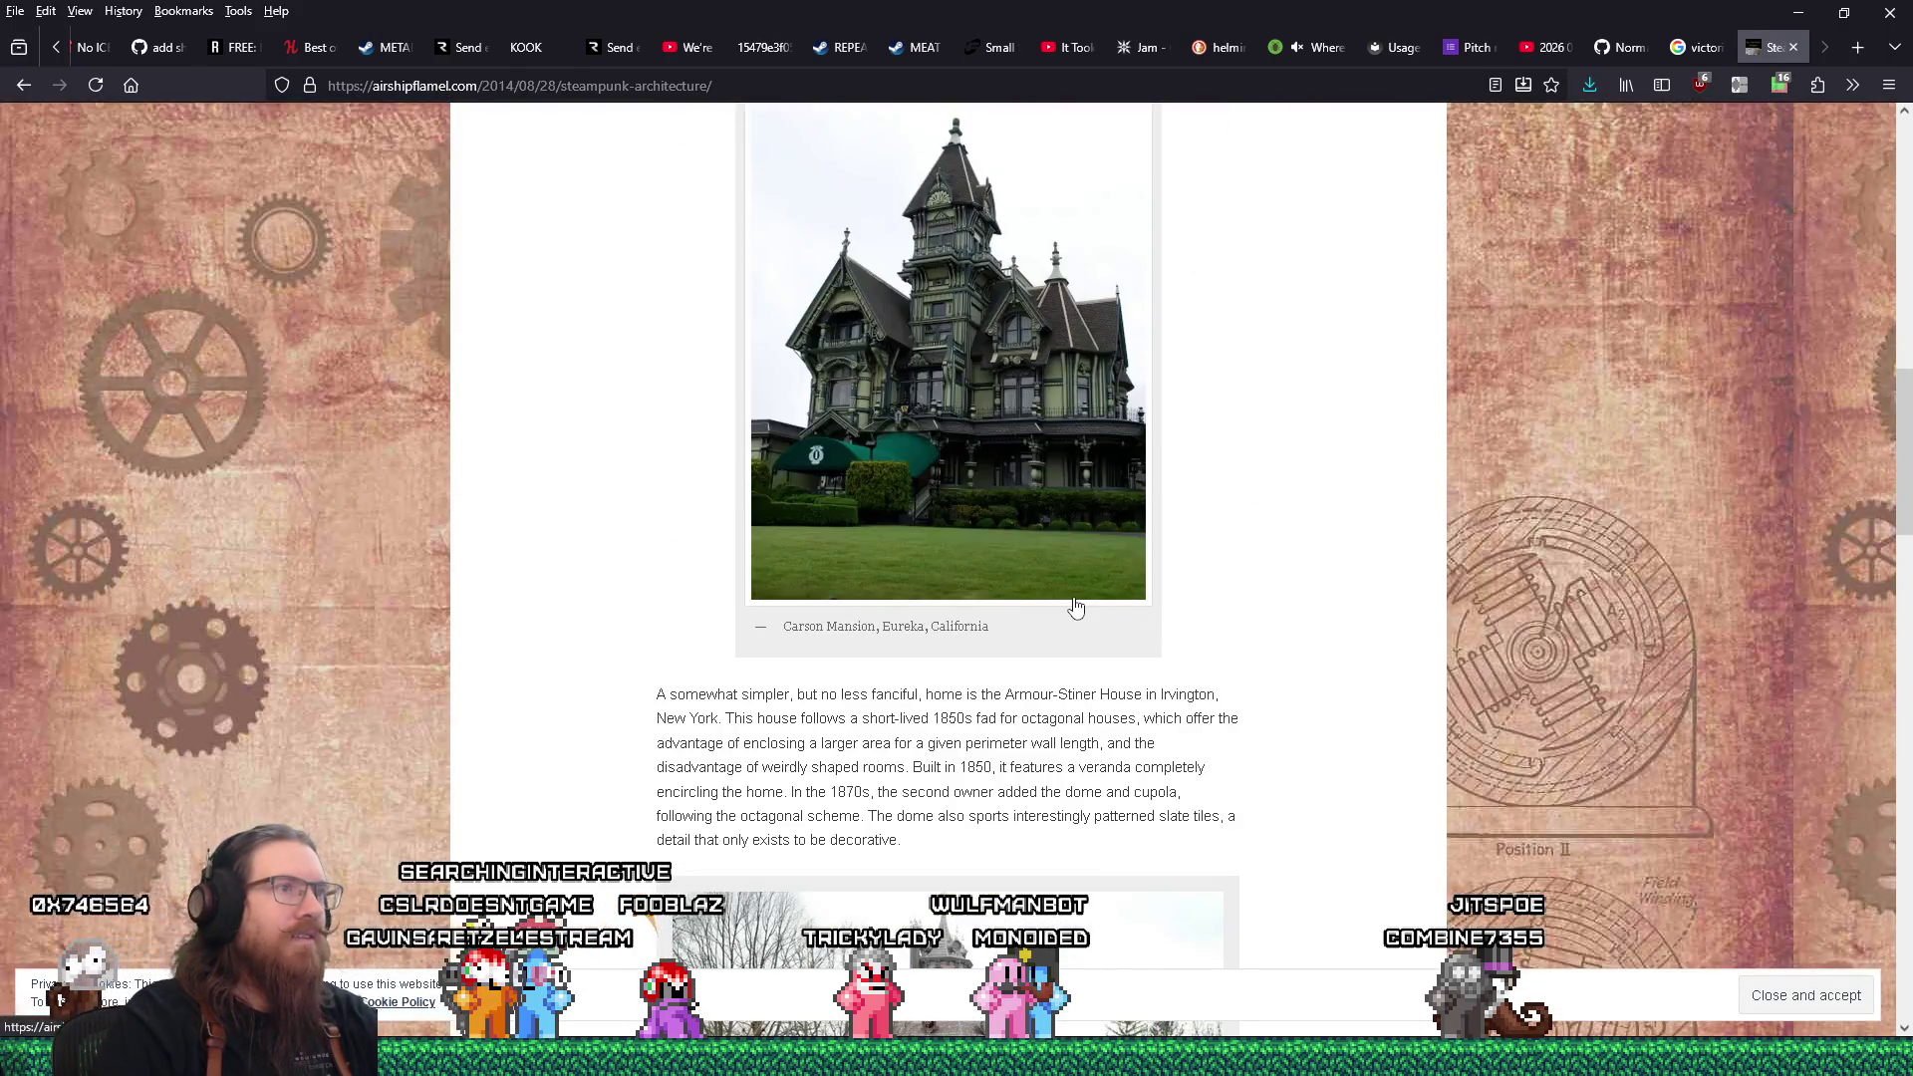
{"action": "scroll", "coordinate": [1076, 608], "scroll_direction": "down", "scroll_amount": 15}
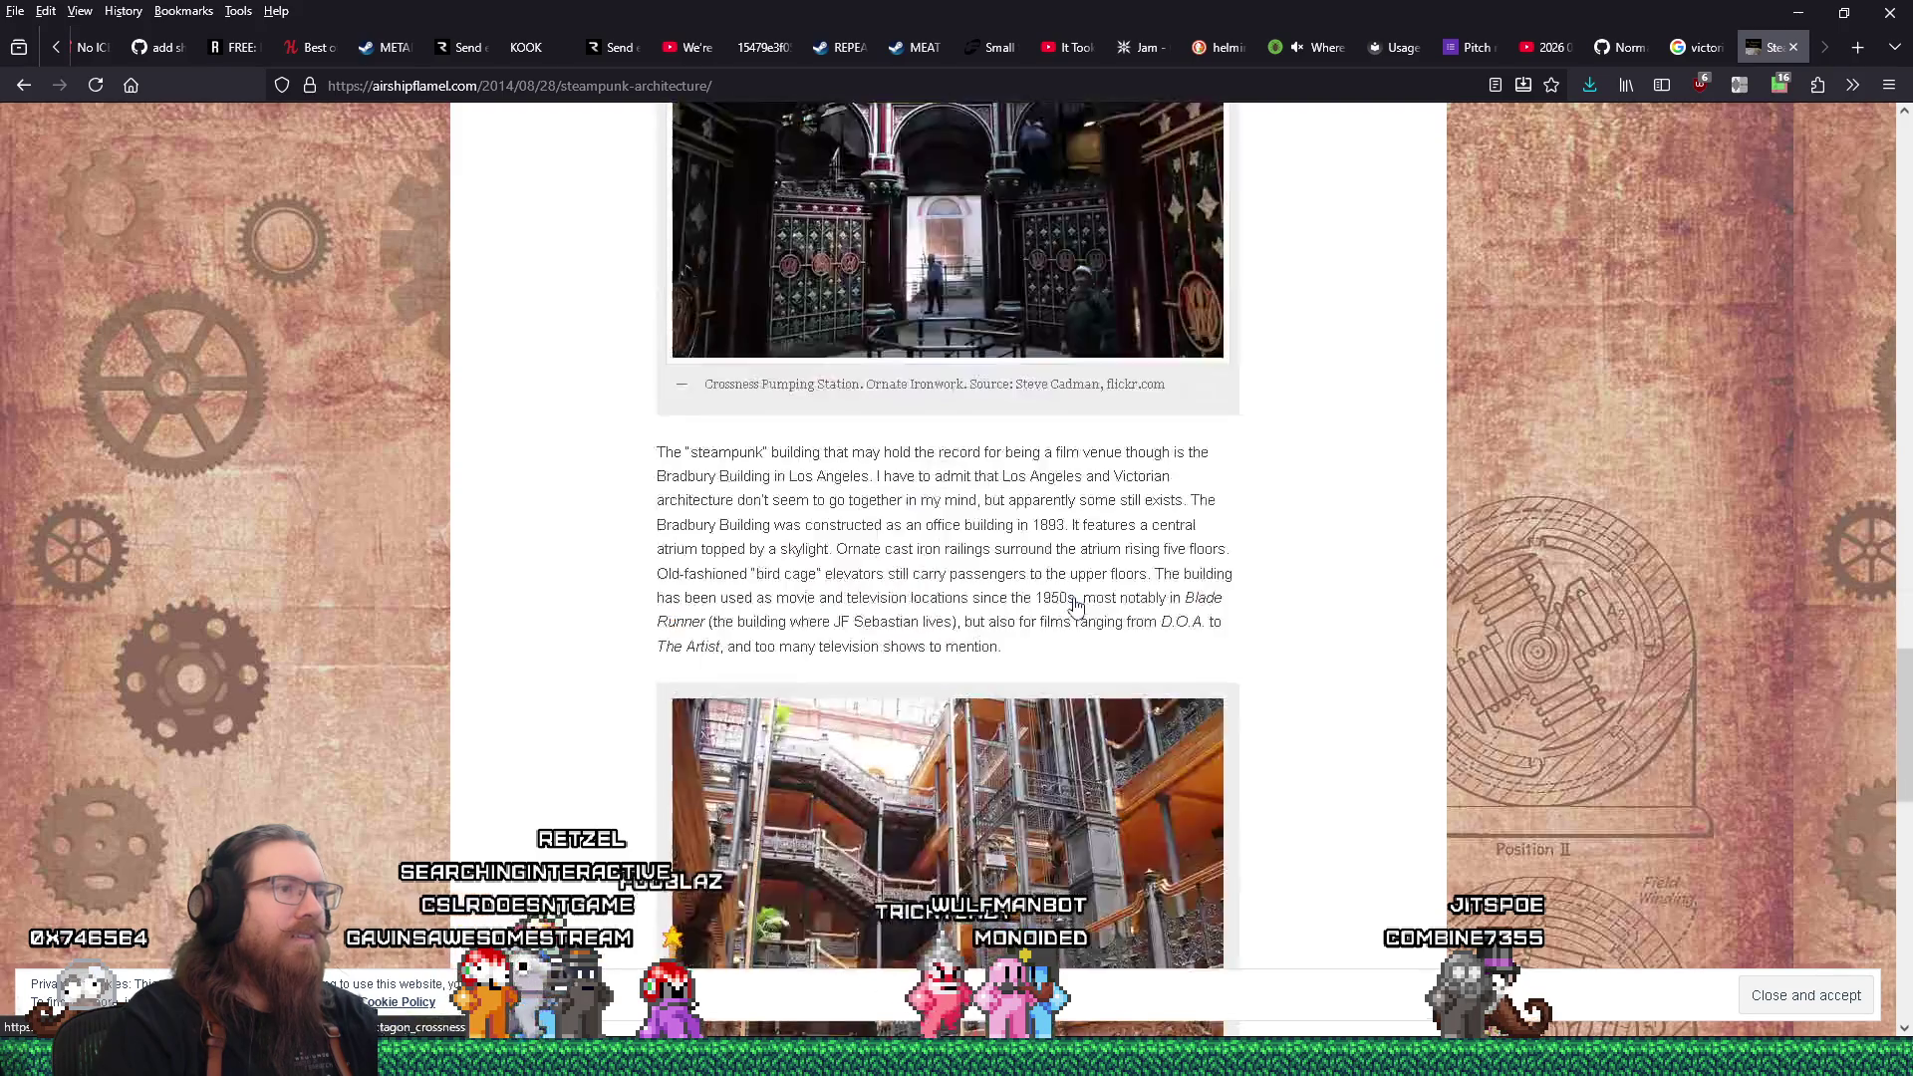
{"action": "left_click", "coordinate": [1011, 498]}
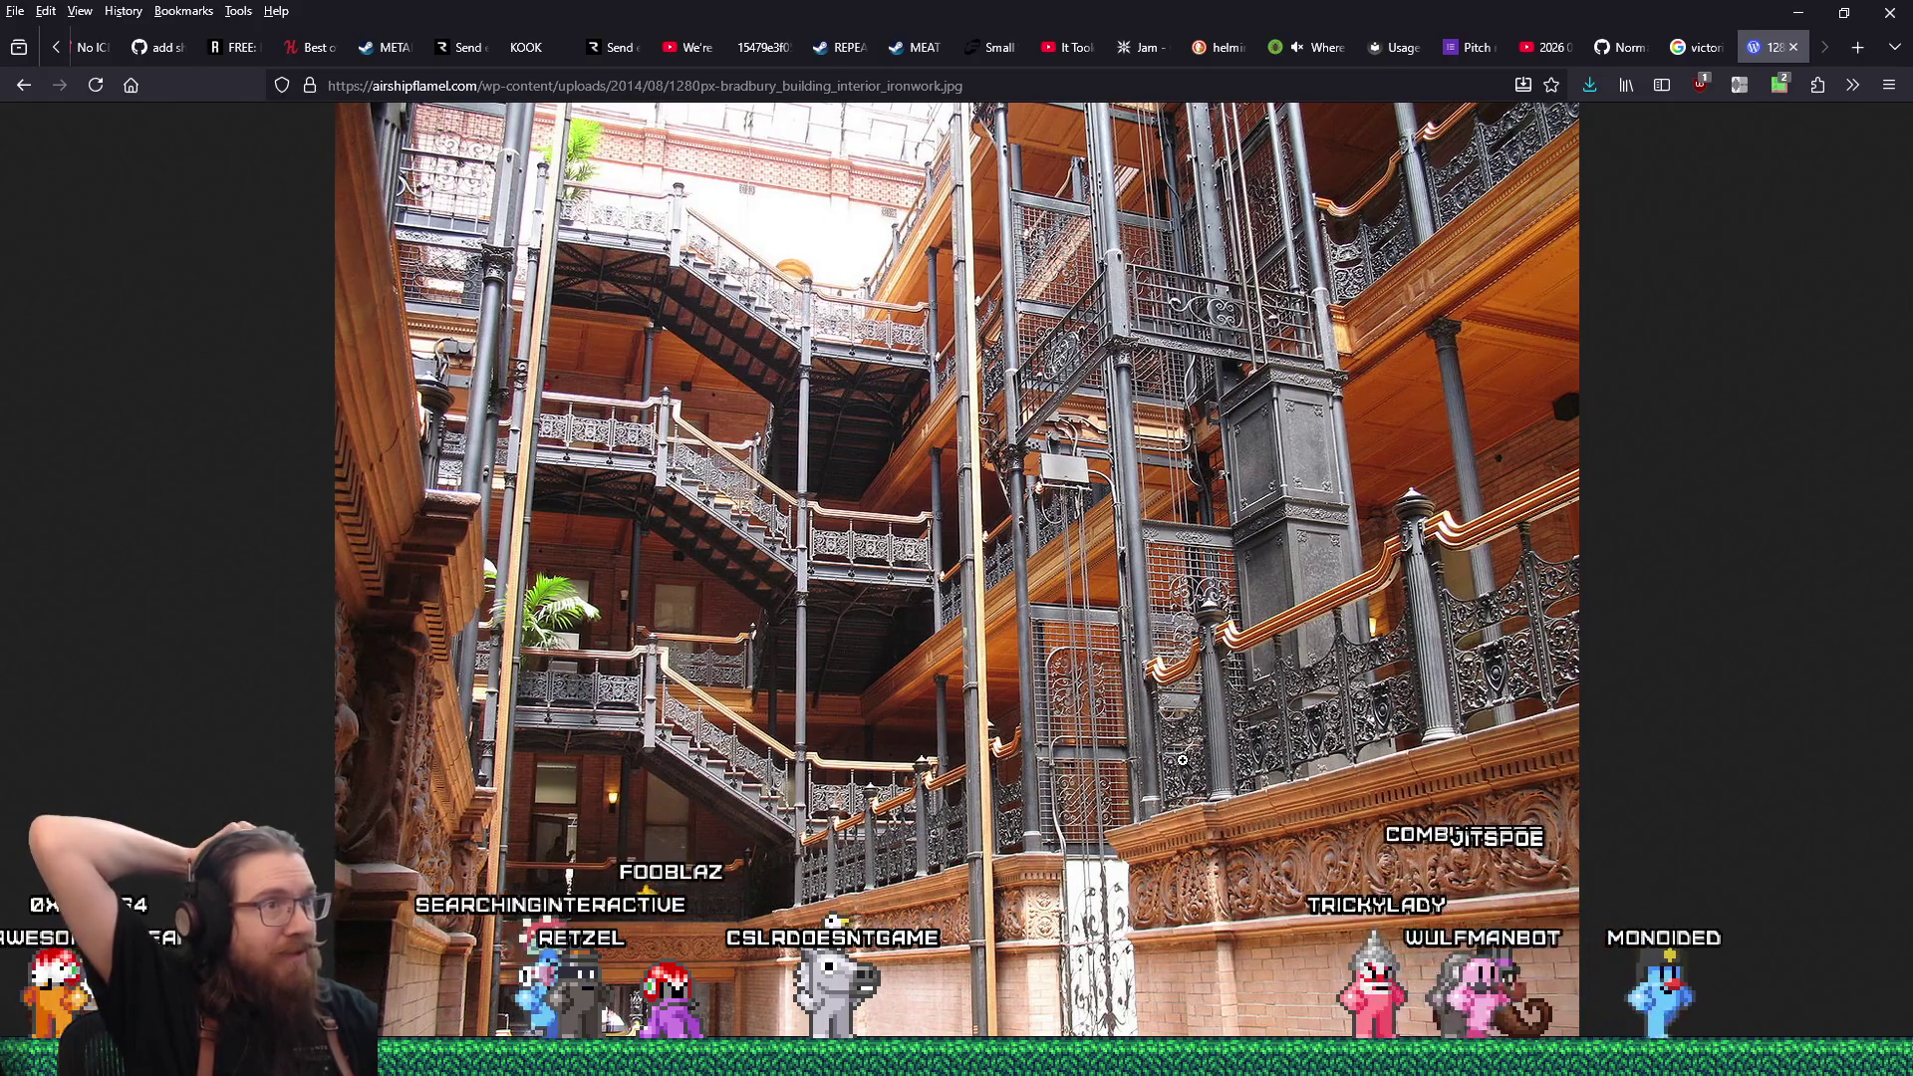
{"action": "right_click", "coordinate": [1085, 601]}
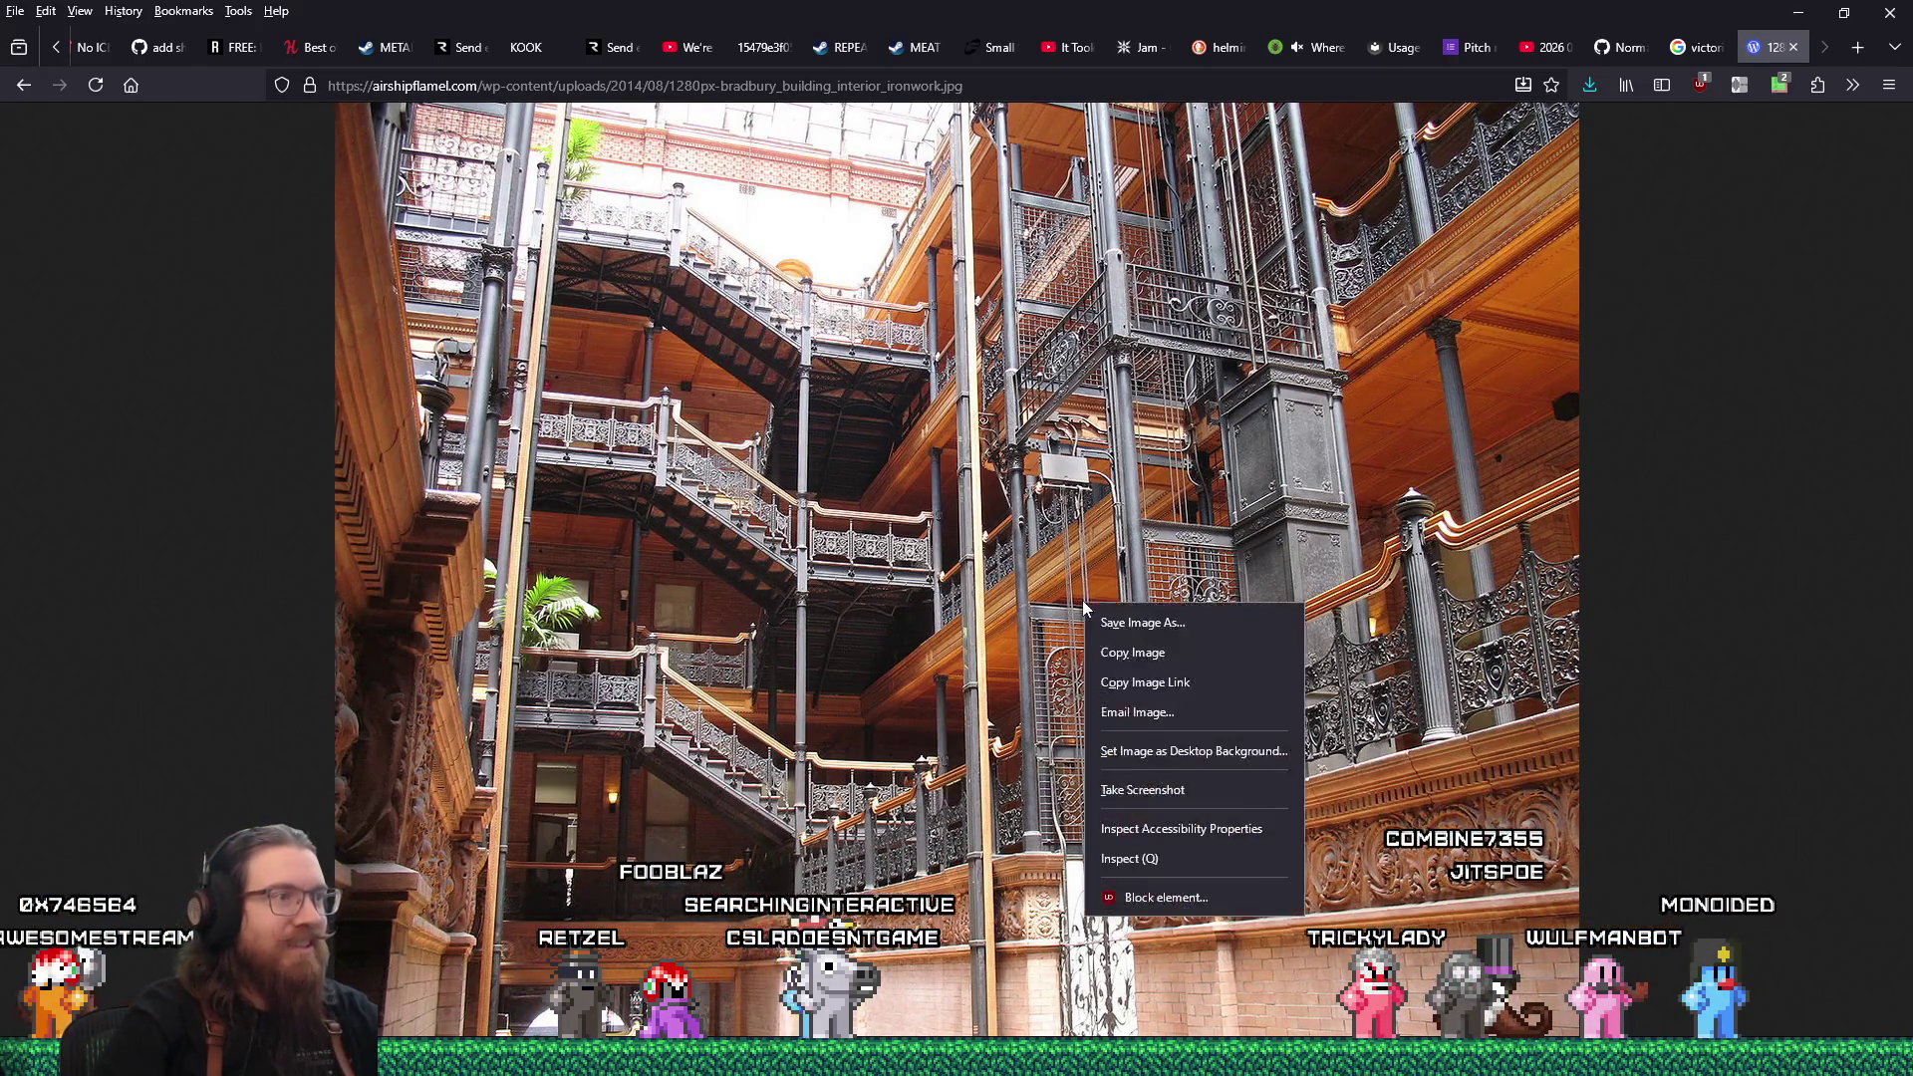
{"action": "left_click", "coordinate": [1173, 620]}
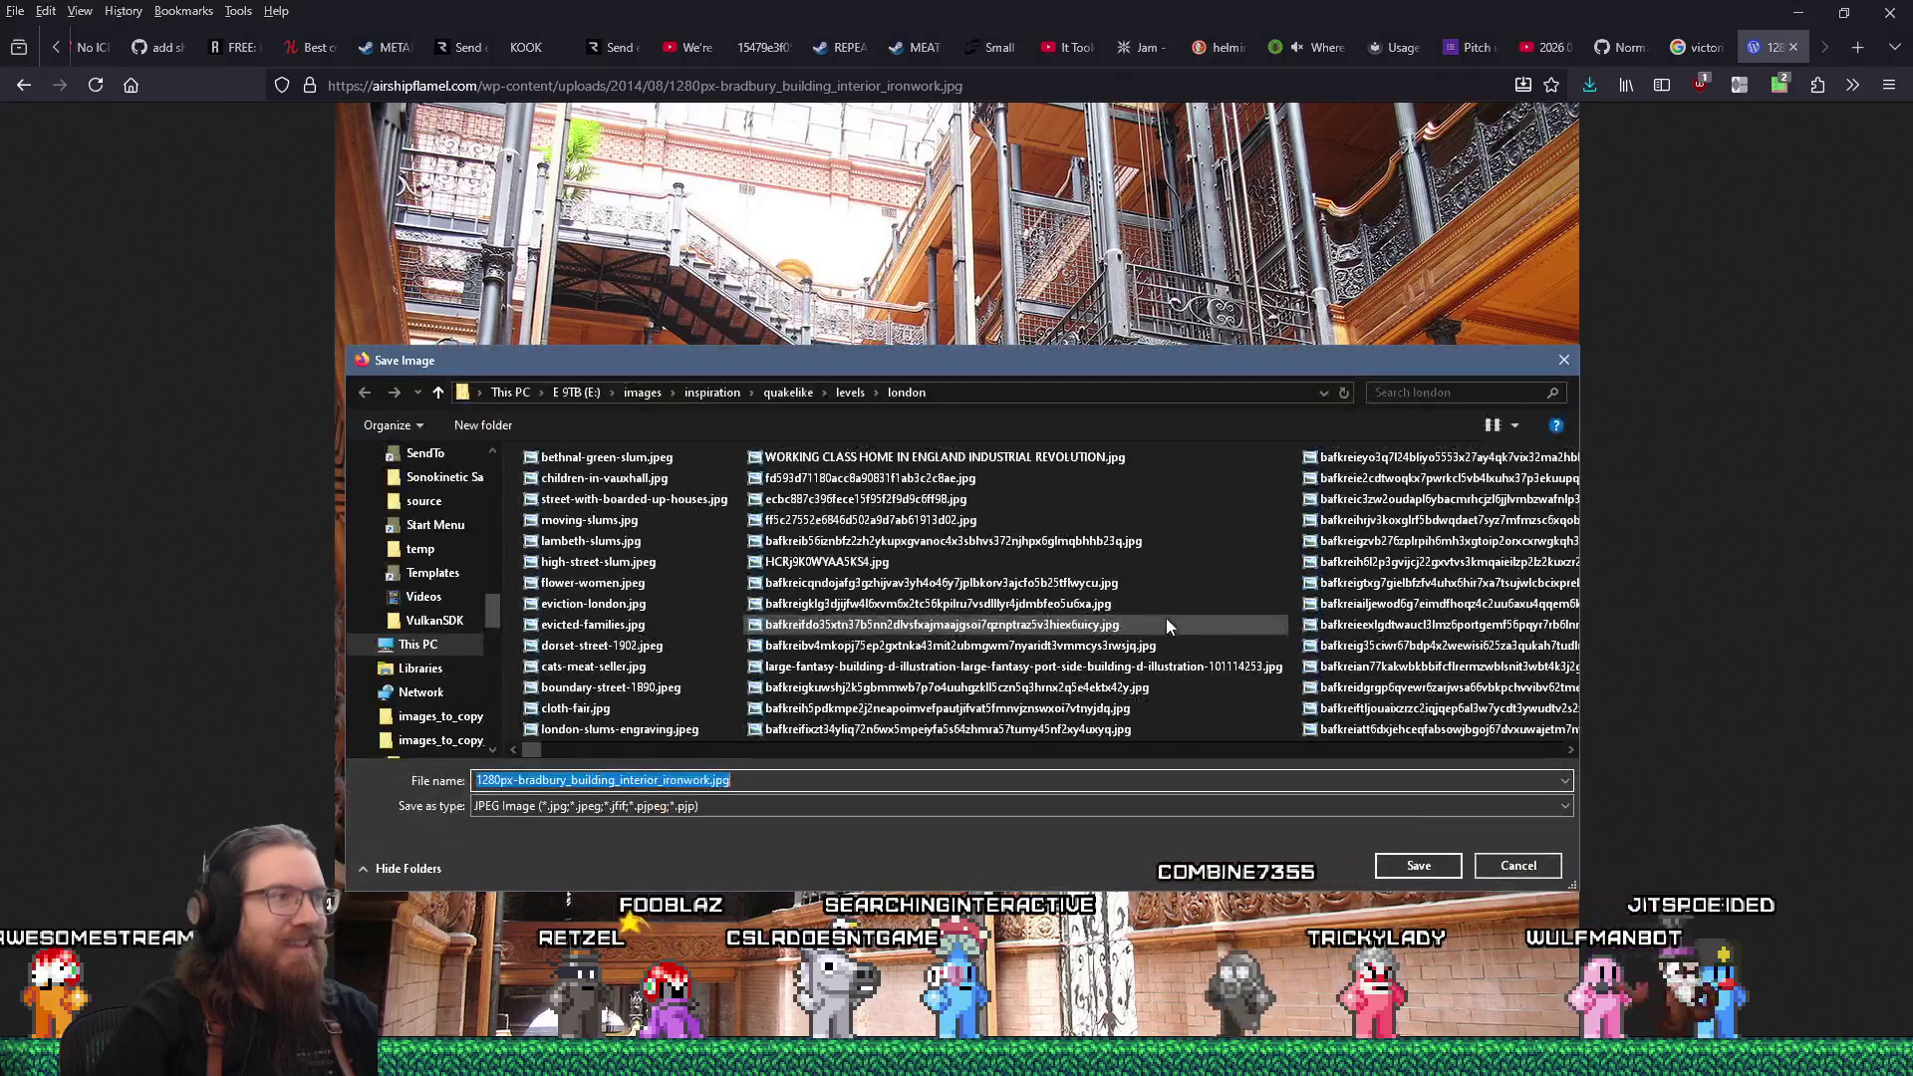
{"action": "left_click", "coordinate": [1431, 871]}
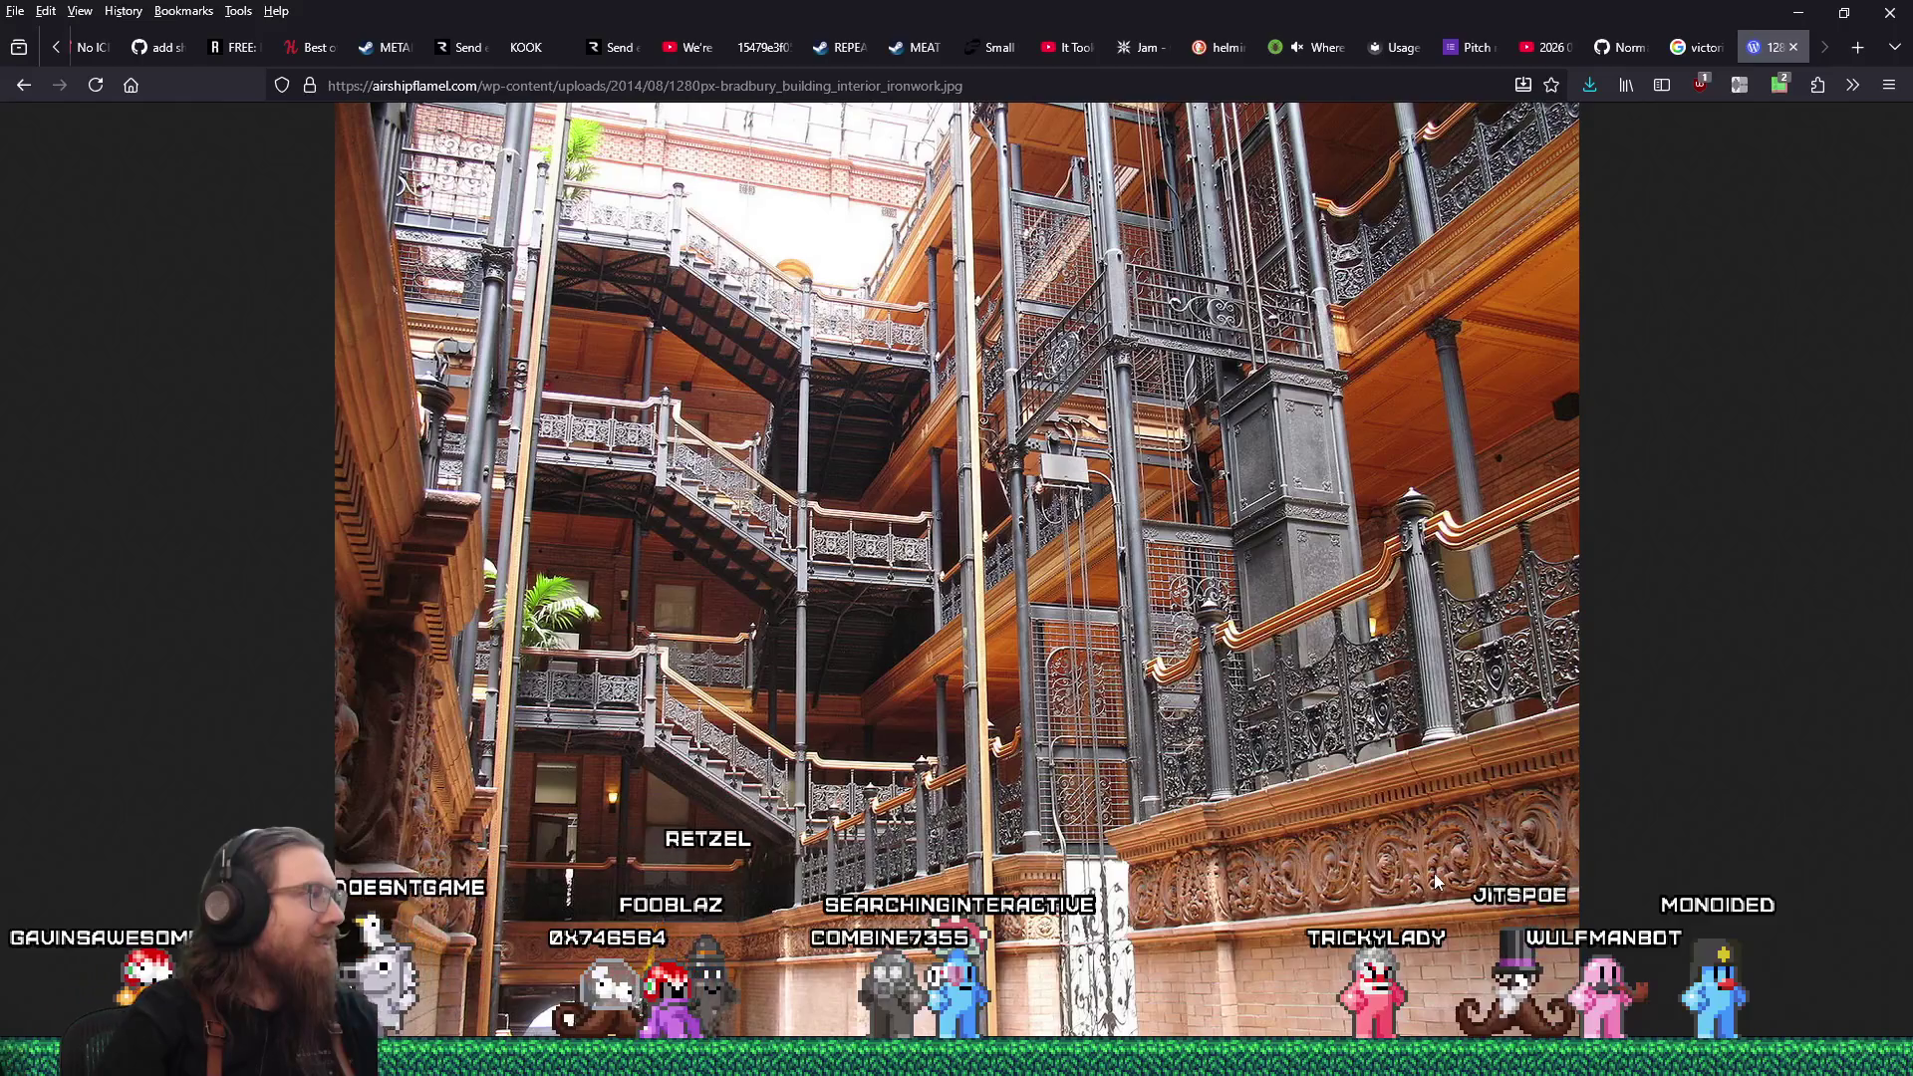
Back in the stairs image results, preview the Dreamstime and Pinterest Steampunk Stairs photos.
{"action": "left_click", "coordinate": [1709, 50]}
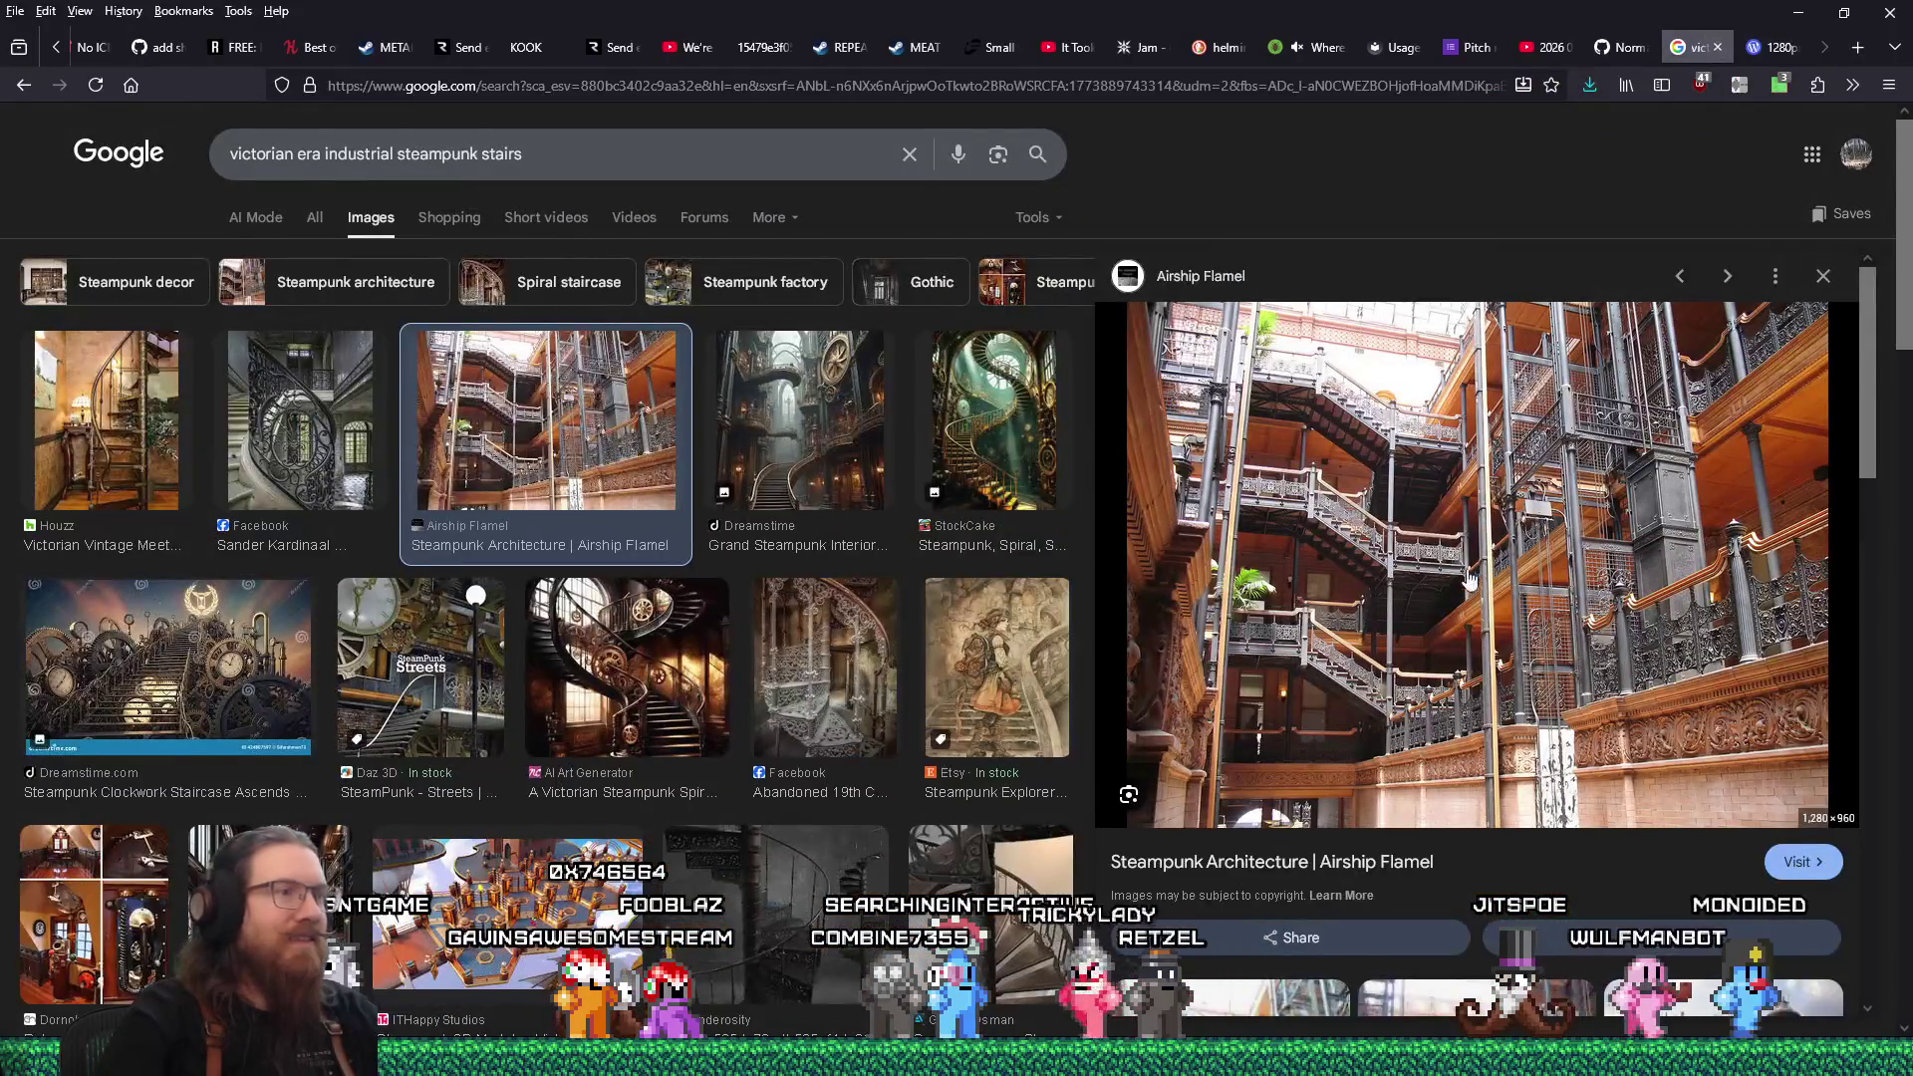
{"action": "scroll", "coordinate": [928, 547], "scroll_direction": "down", "scroll_amount": 5}
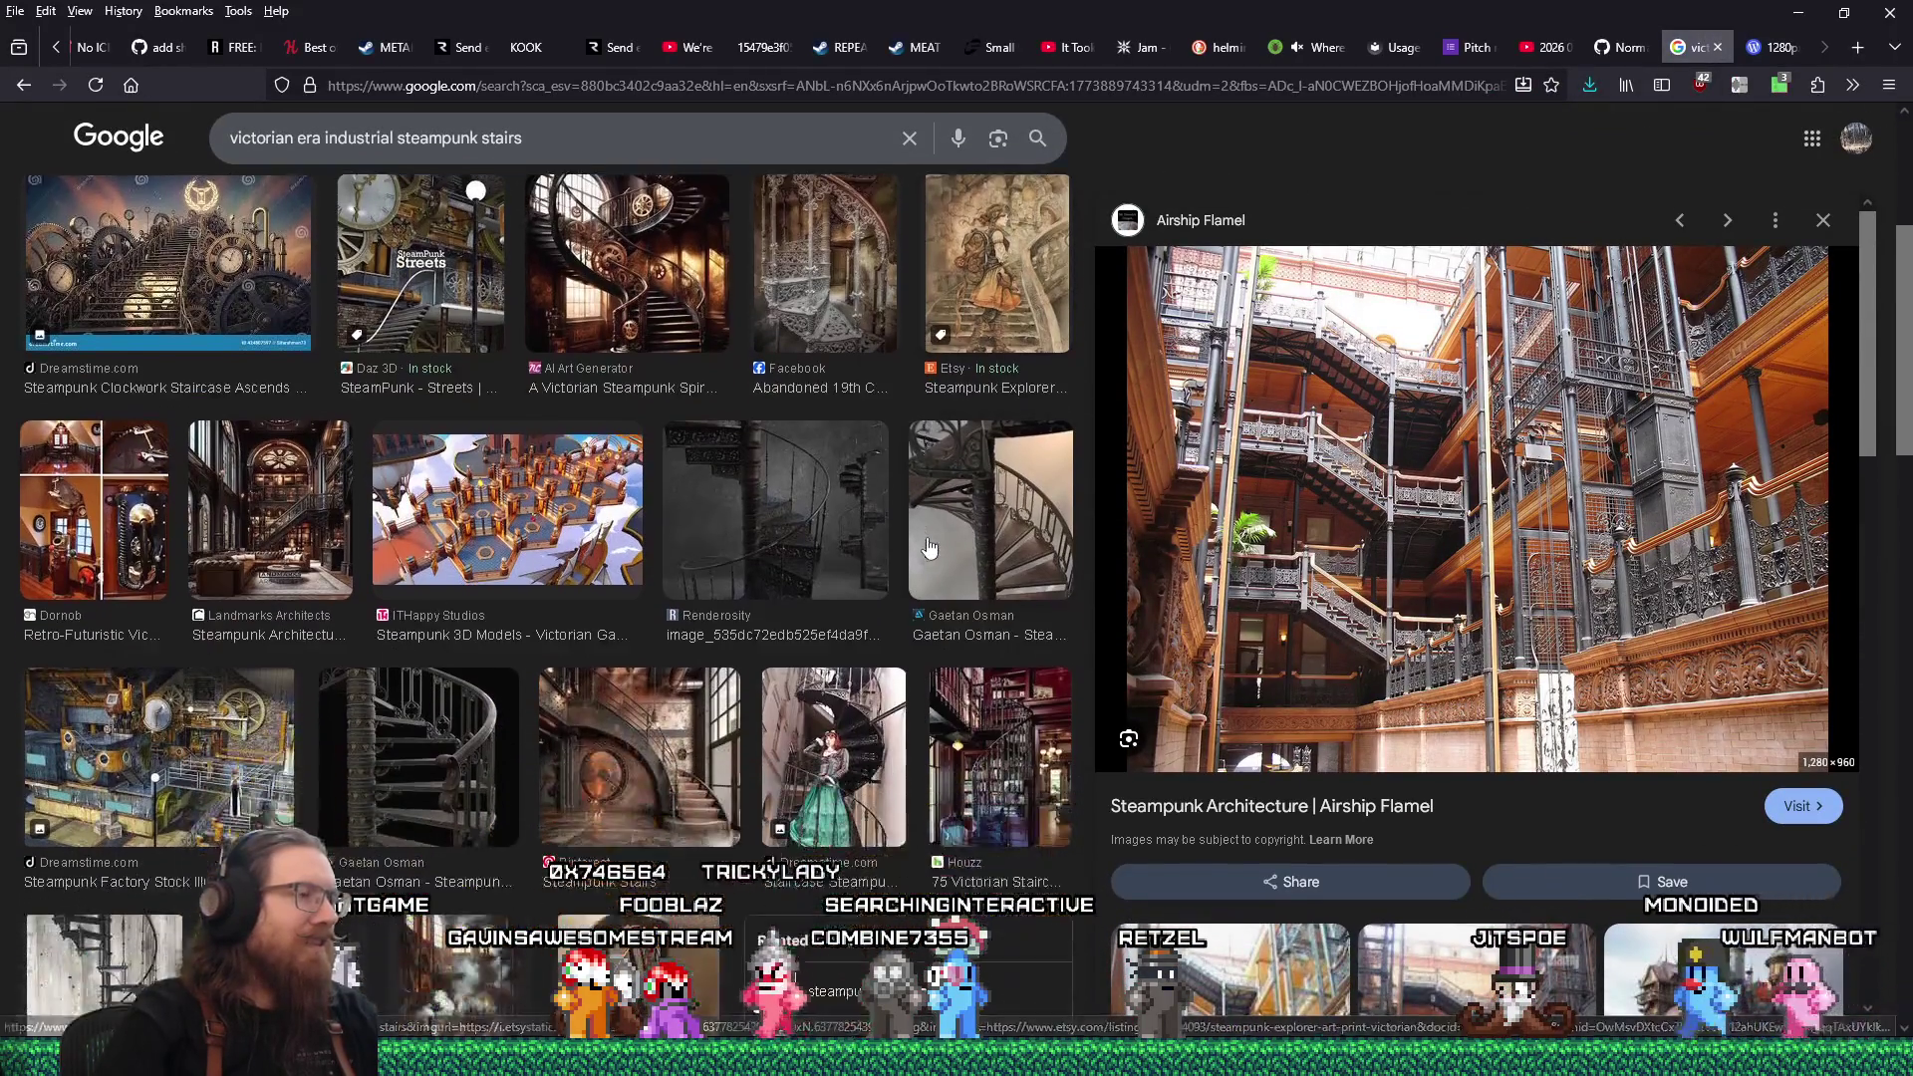
{"action": "scroll", "coordinate": [929, 547], "scroll_direction": "down", "scroll_amount": 4}
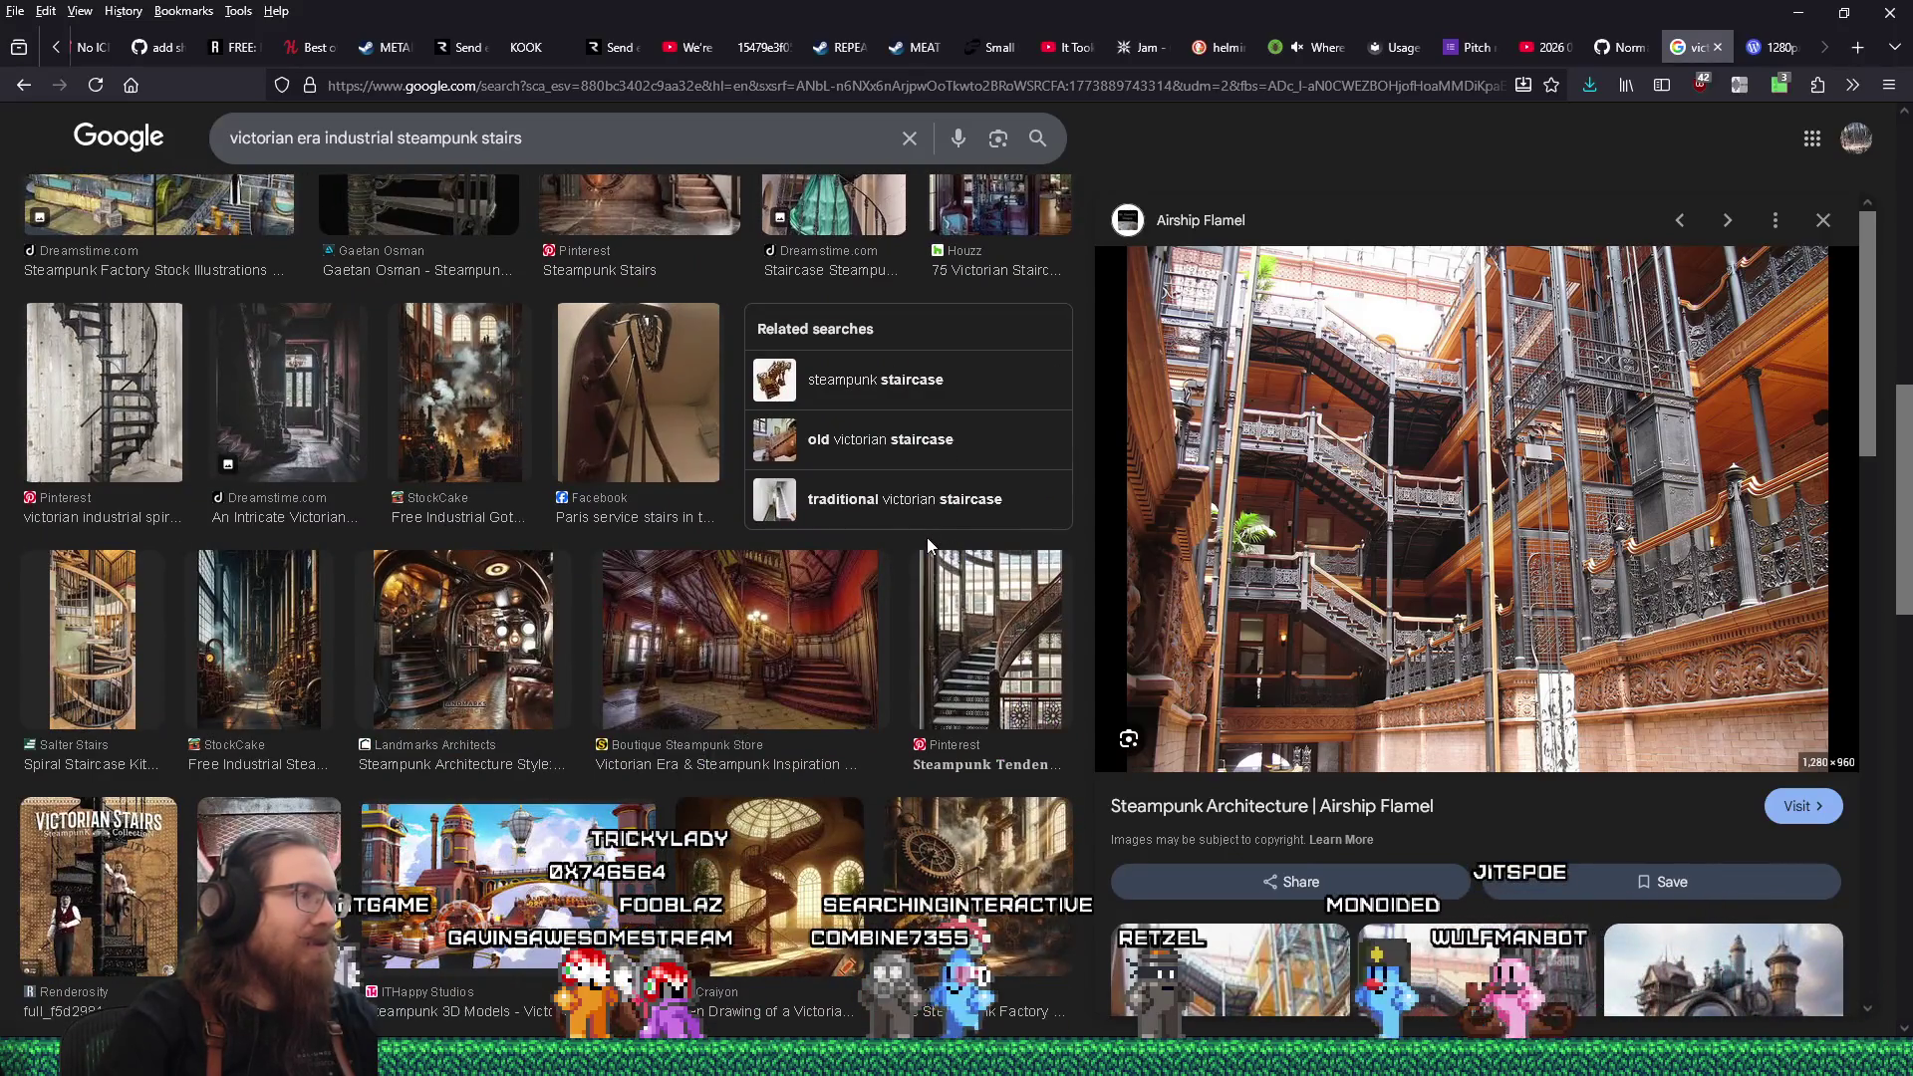
{"action": "scroll", "coordinate": [926, 536], "scroll_direction": "down", "scroll_amount": 7}
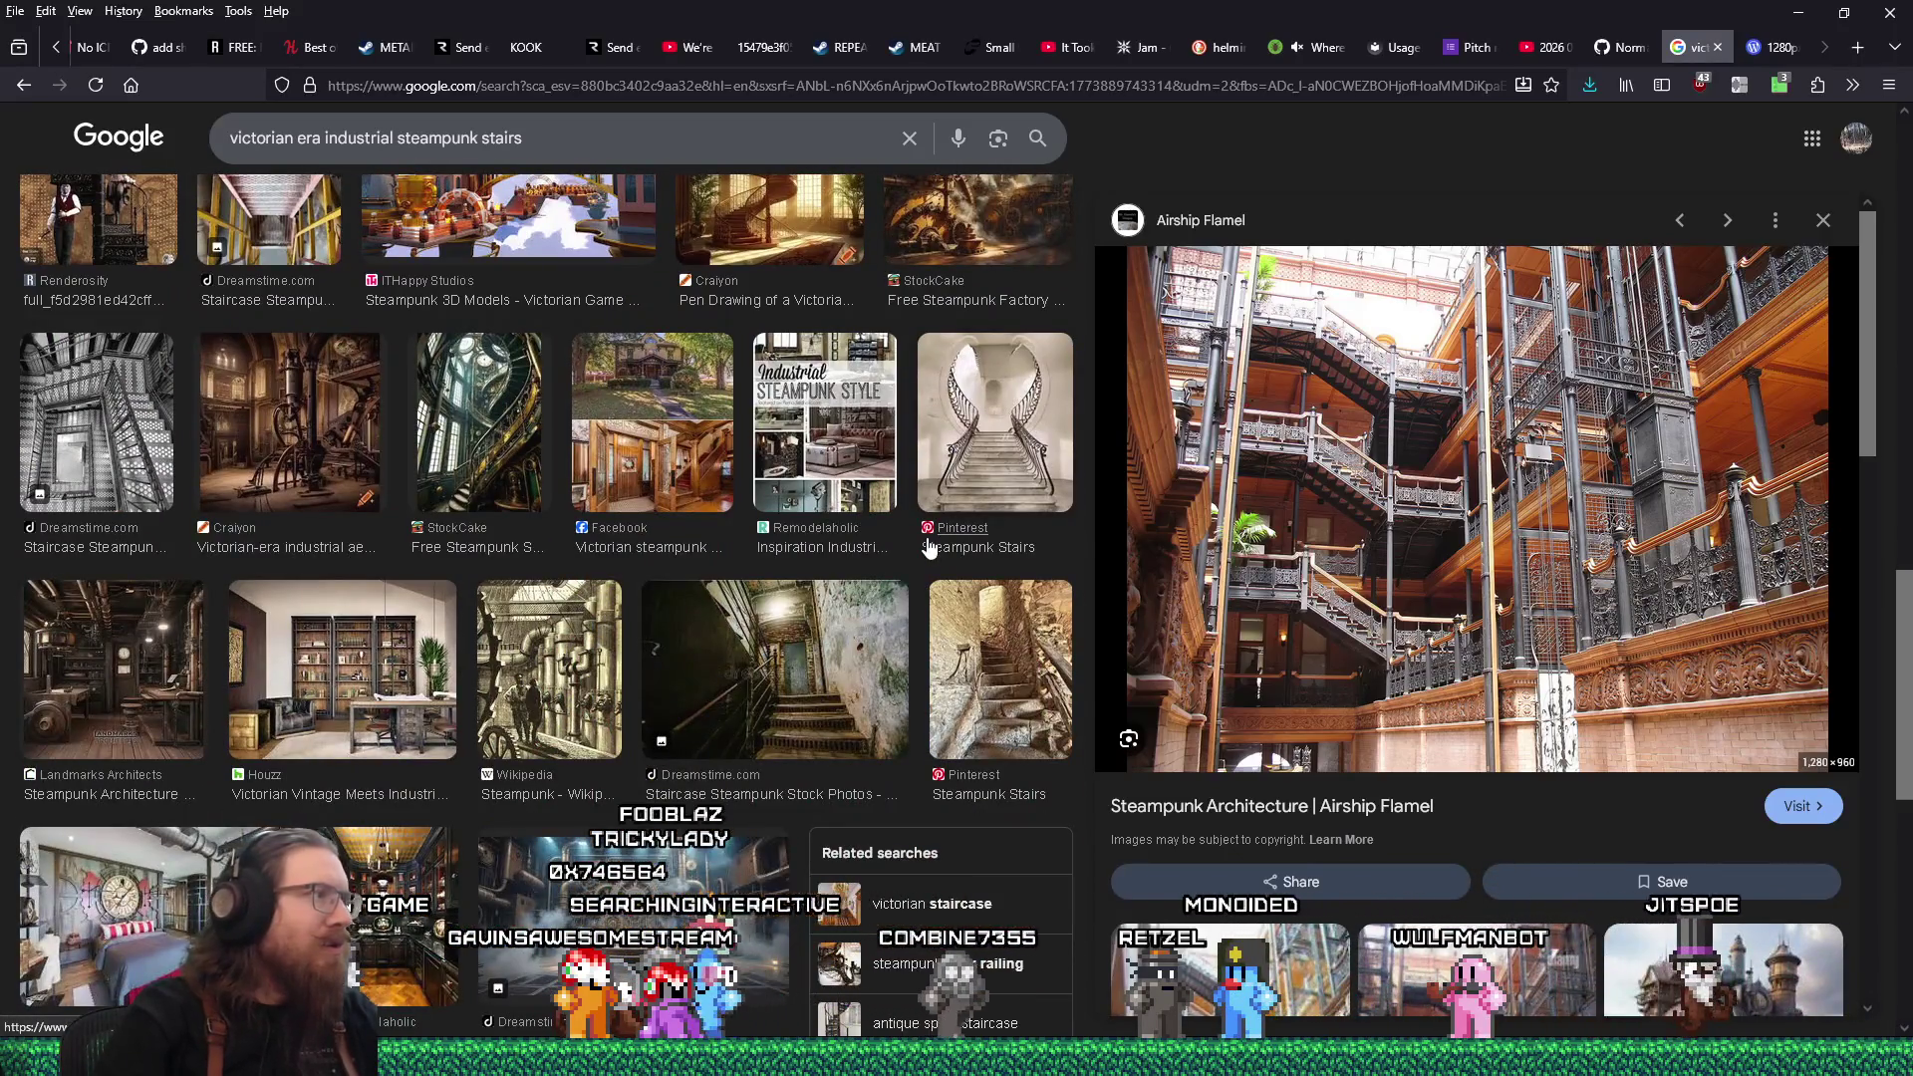
{"action": "left_click", "coordinate": [107, 428]}
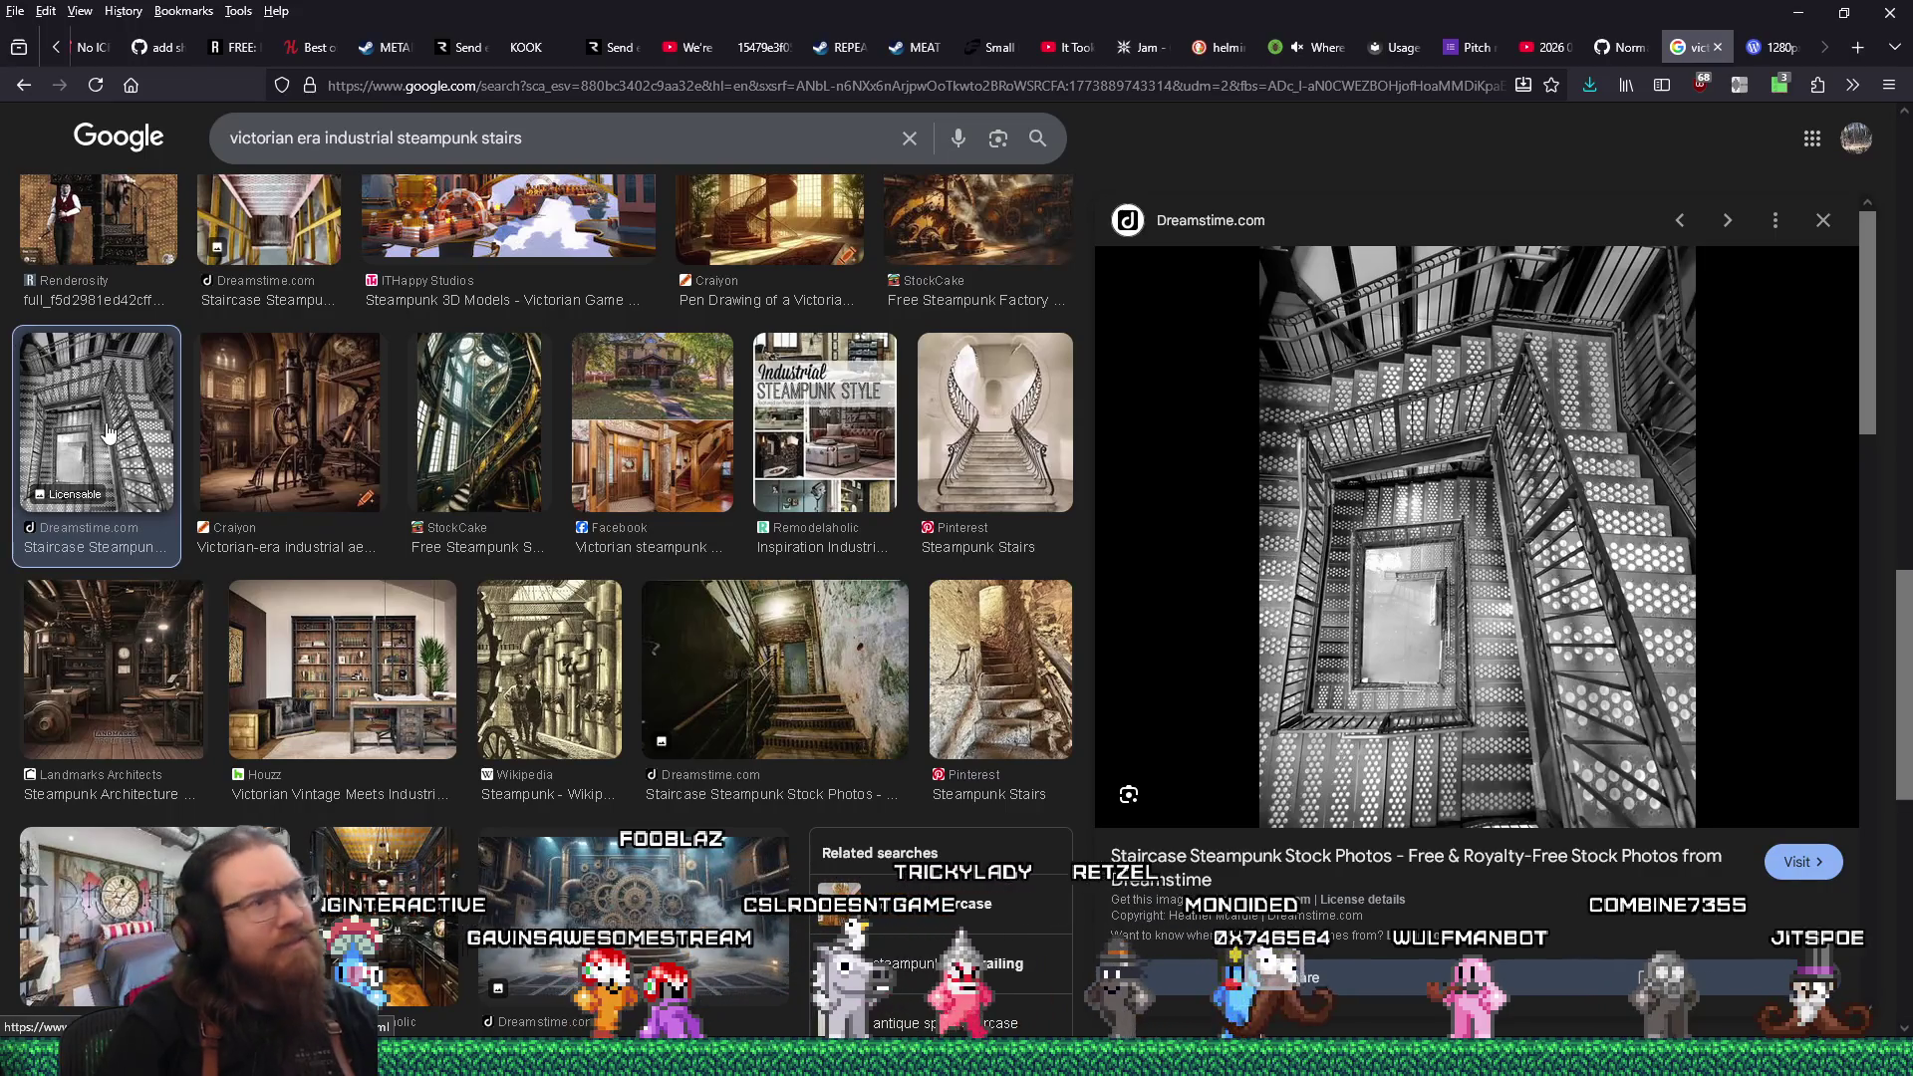
{"action": "left_click", "coordinate": [994, 422]}
Preview the ITHappy Studios Steampunk 3D Models image, then select 'steampunk' in the query.
{"action": "scroll", "coordinate": [645, 657], "scroll_direction": "down", "scroll_amount": 5}
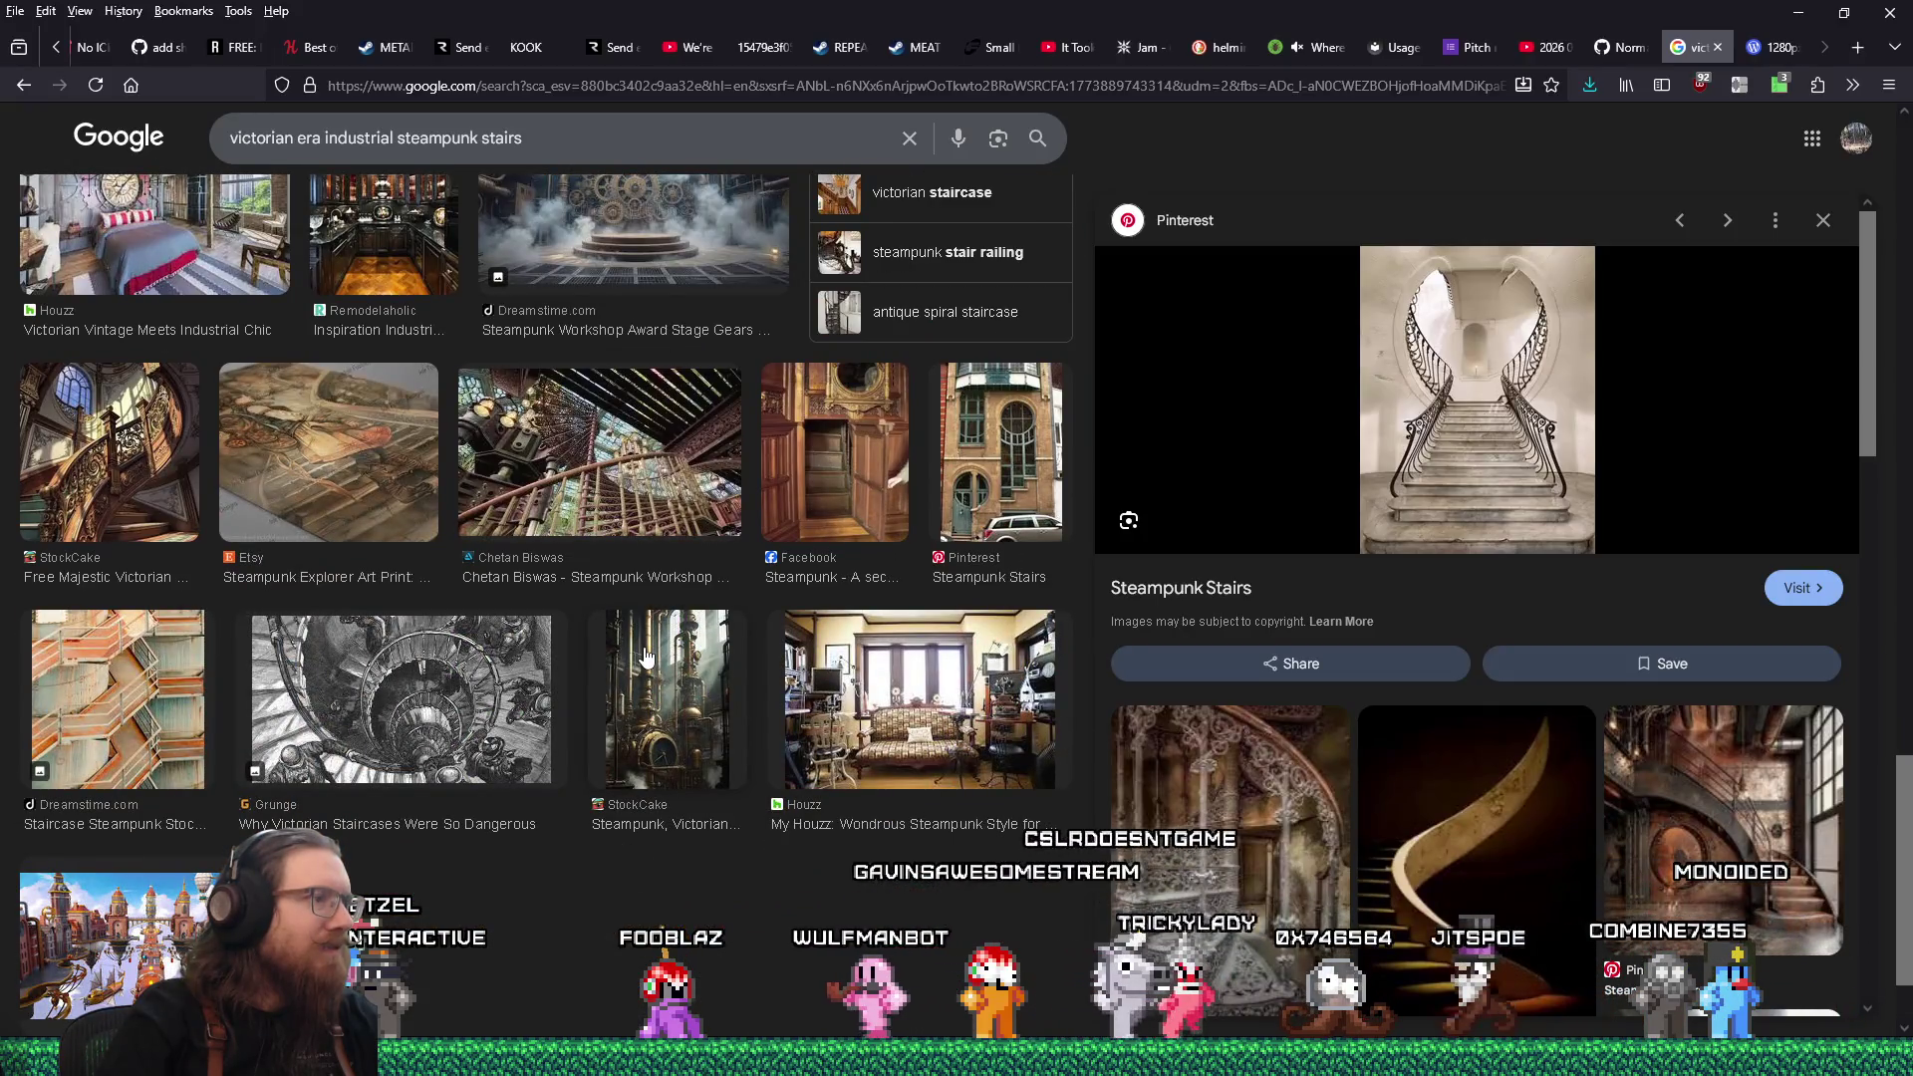
{"action": "scroll", "coordinate": [646, 657], "scroll_direction": "down", "scroll_amount": 2}
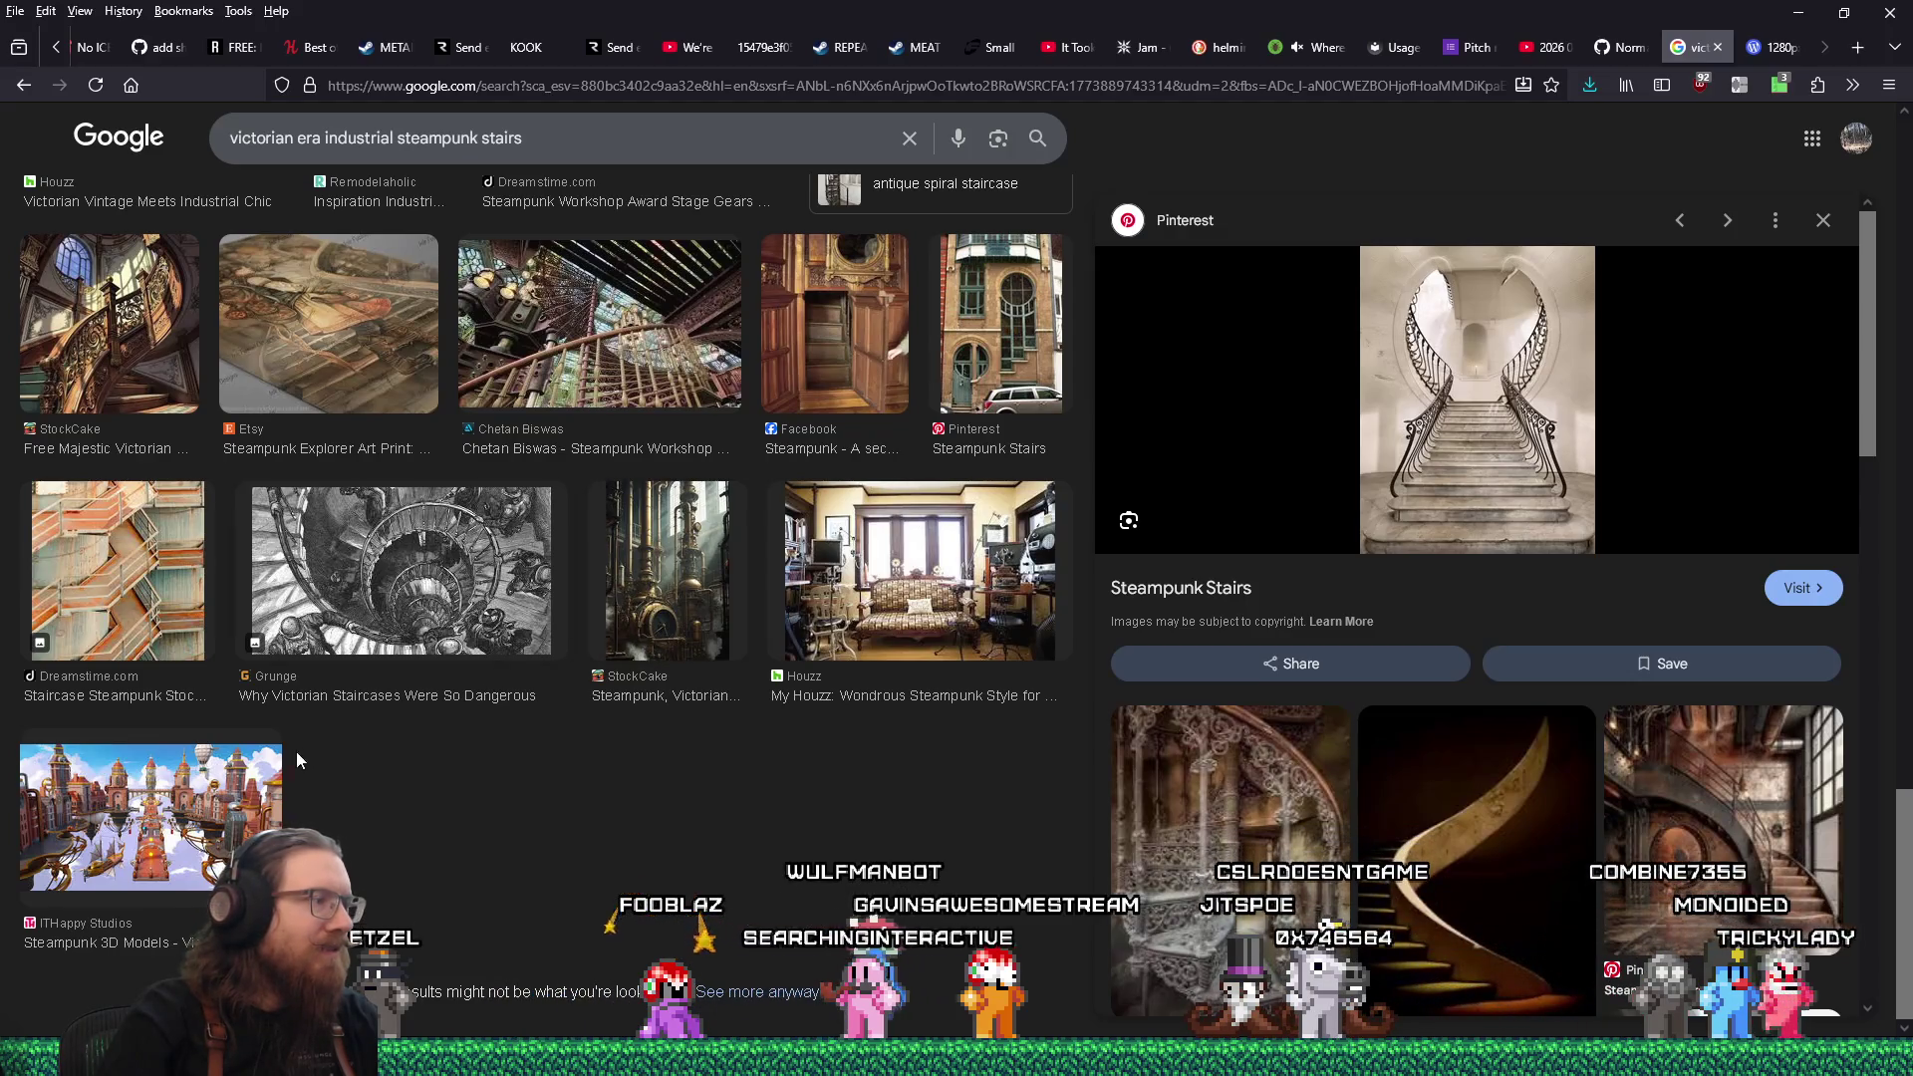
{"action": "left_click", "coordinate": [239, 764]}
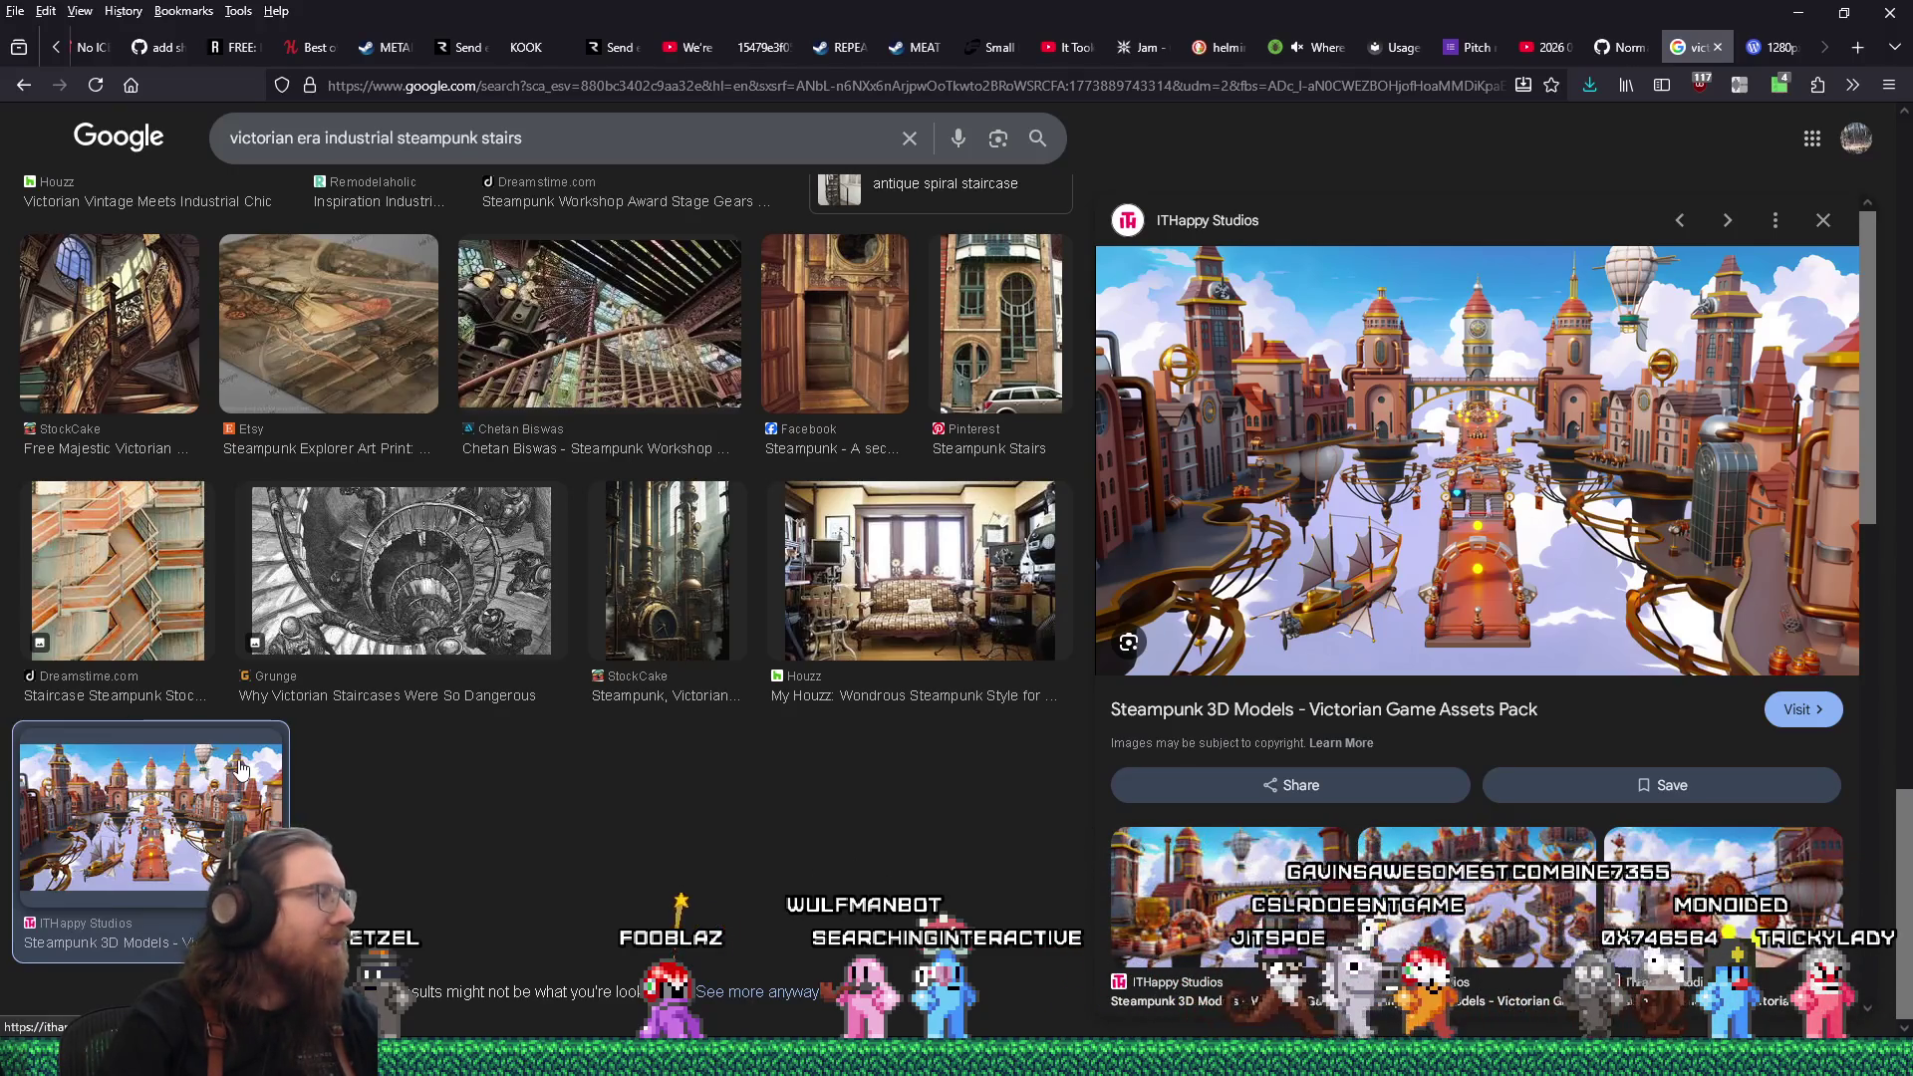
{"action": "scroll", "coordinate": [483, 715], "scroll_direction": "down", "scroll_amount": 10}
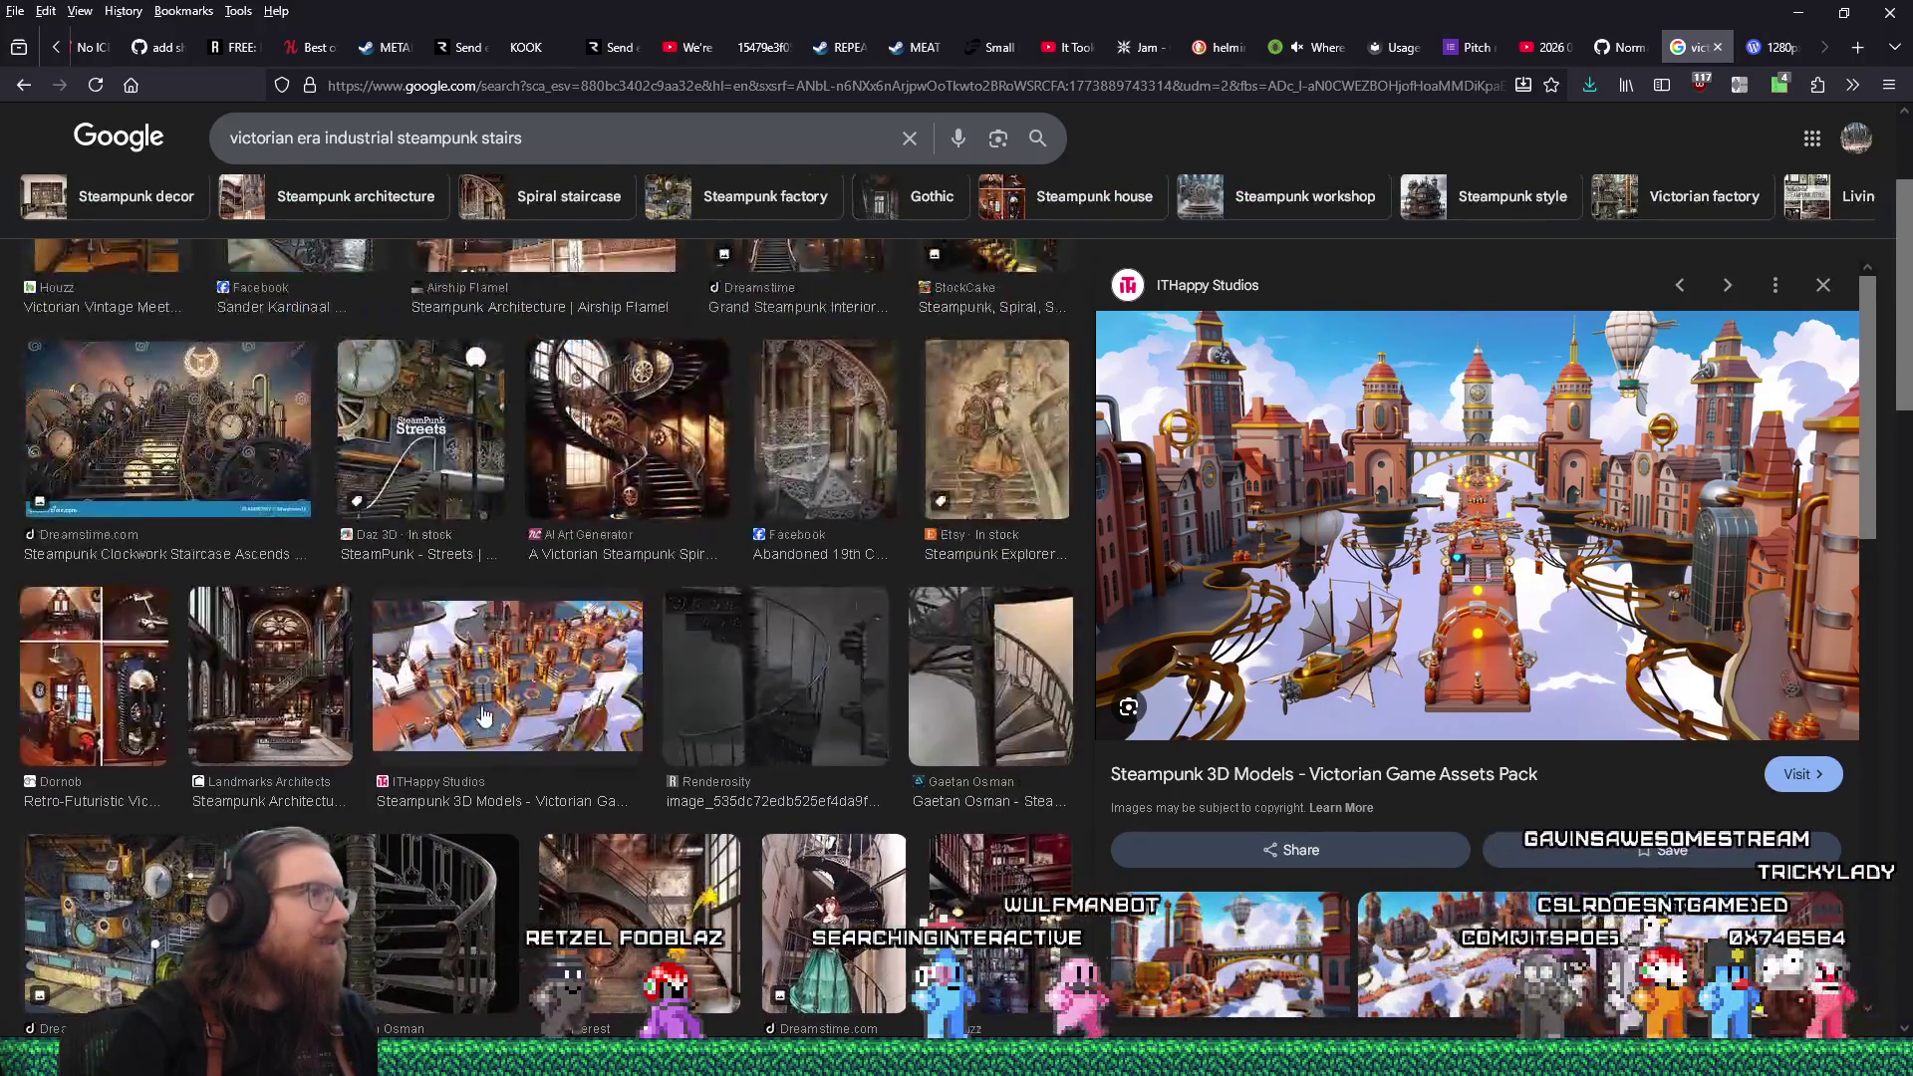
{"action": "scroll", "coordinate": [484, 714], "scroll_direction": "up", "scroll_amount": 3}
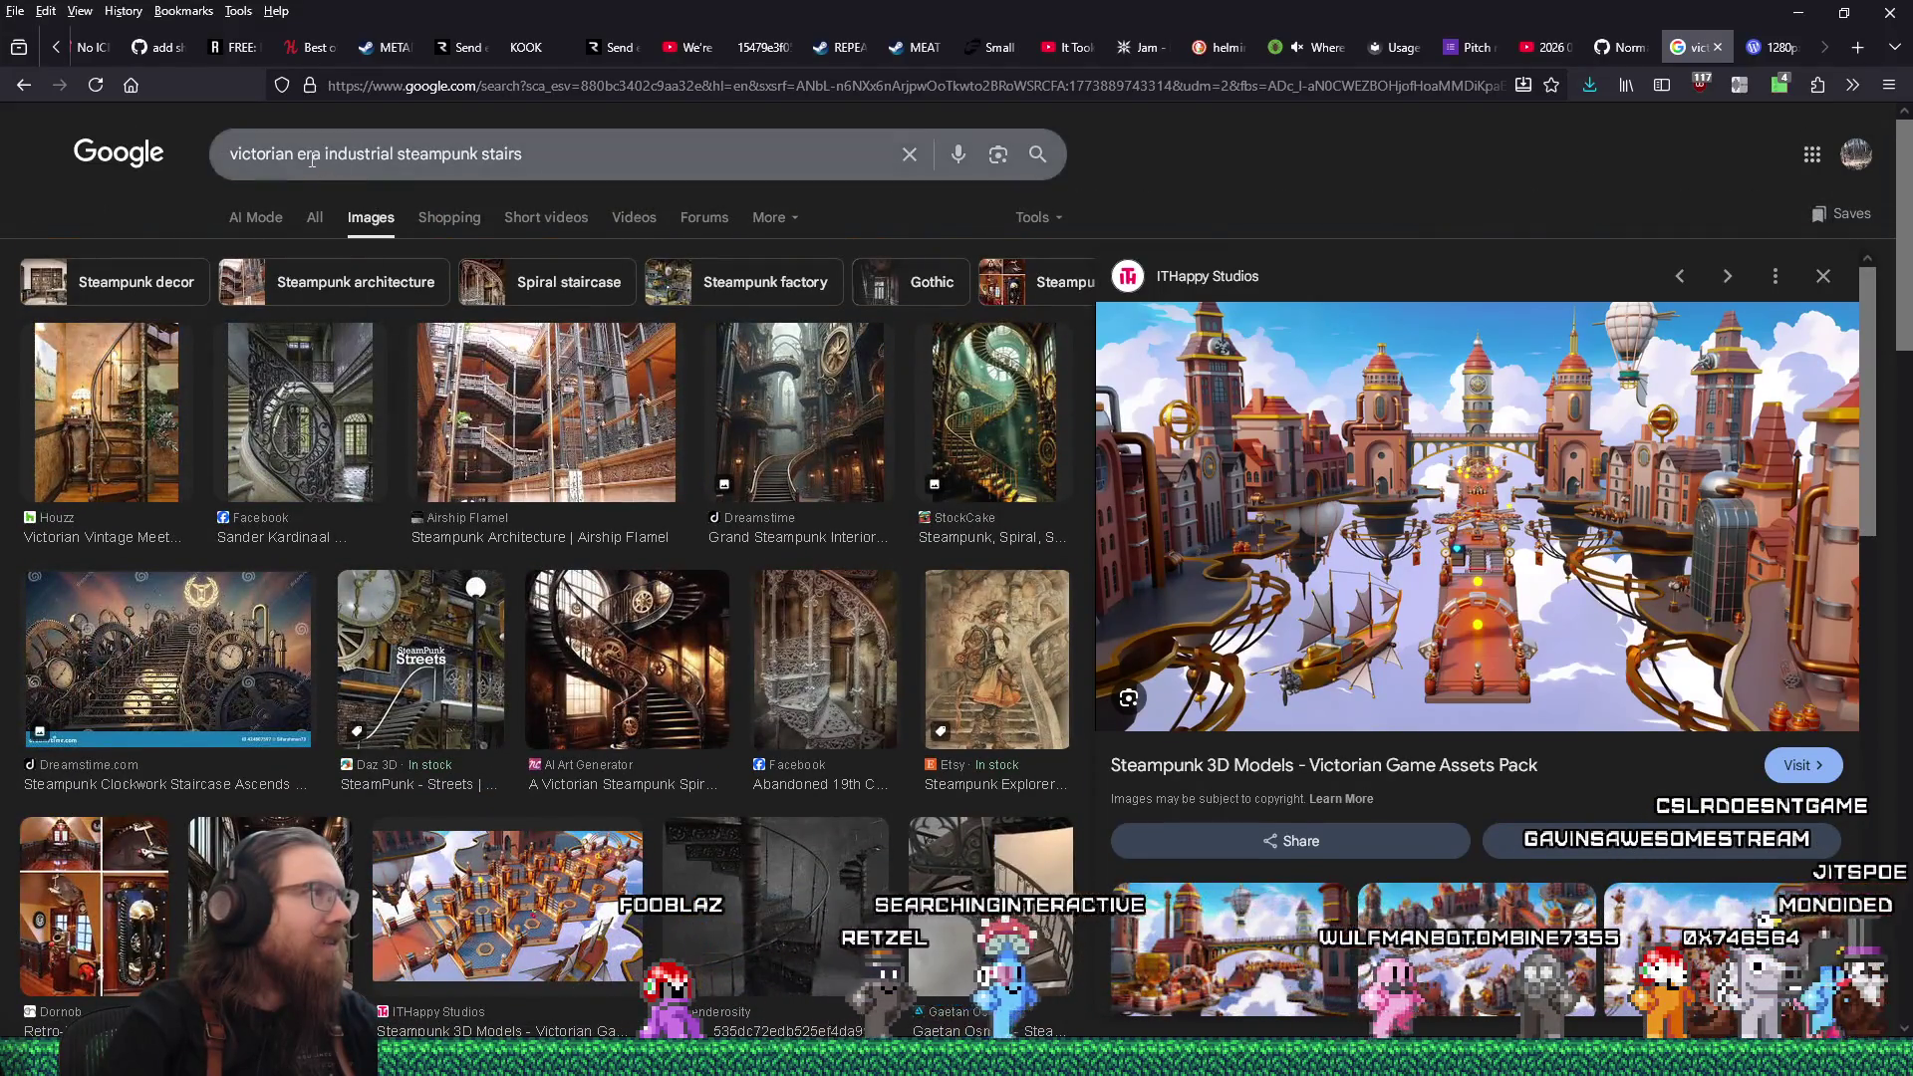
{"action": "double_click", "coordinate": [437, 153]}
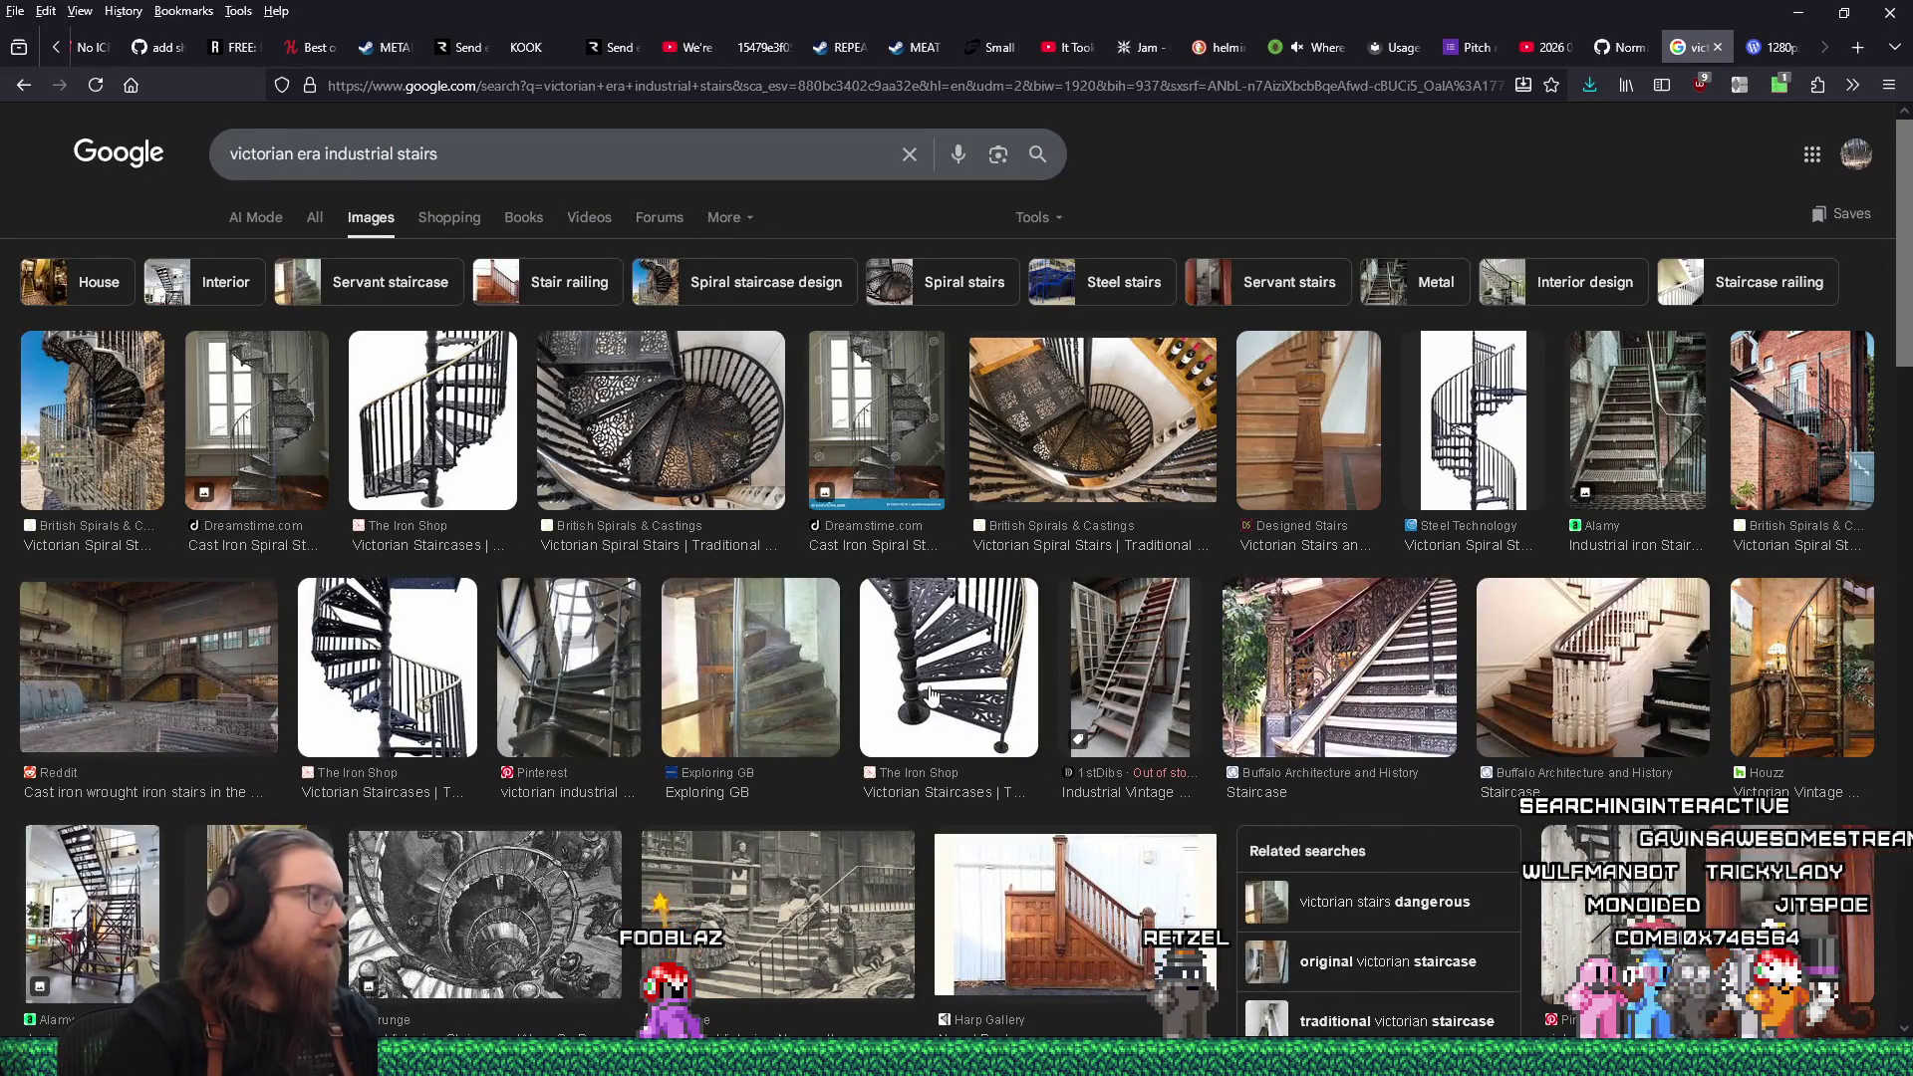
Open the Reddit Scheibler Power Station cast iron stairs post and enlarge its fourth photo.
{"action": "left_click", "coordinate": [238, 636]}
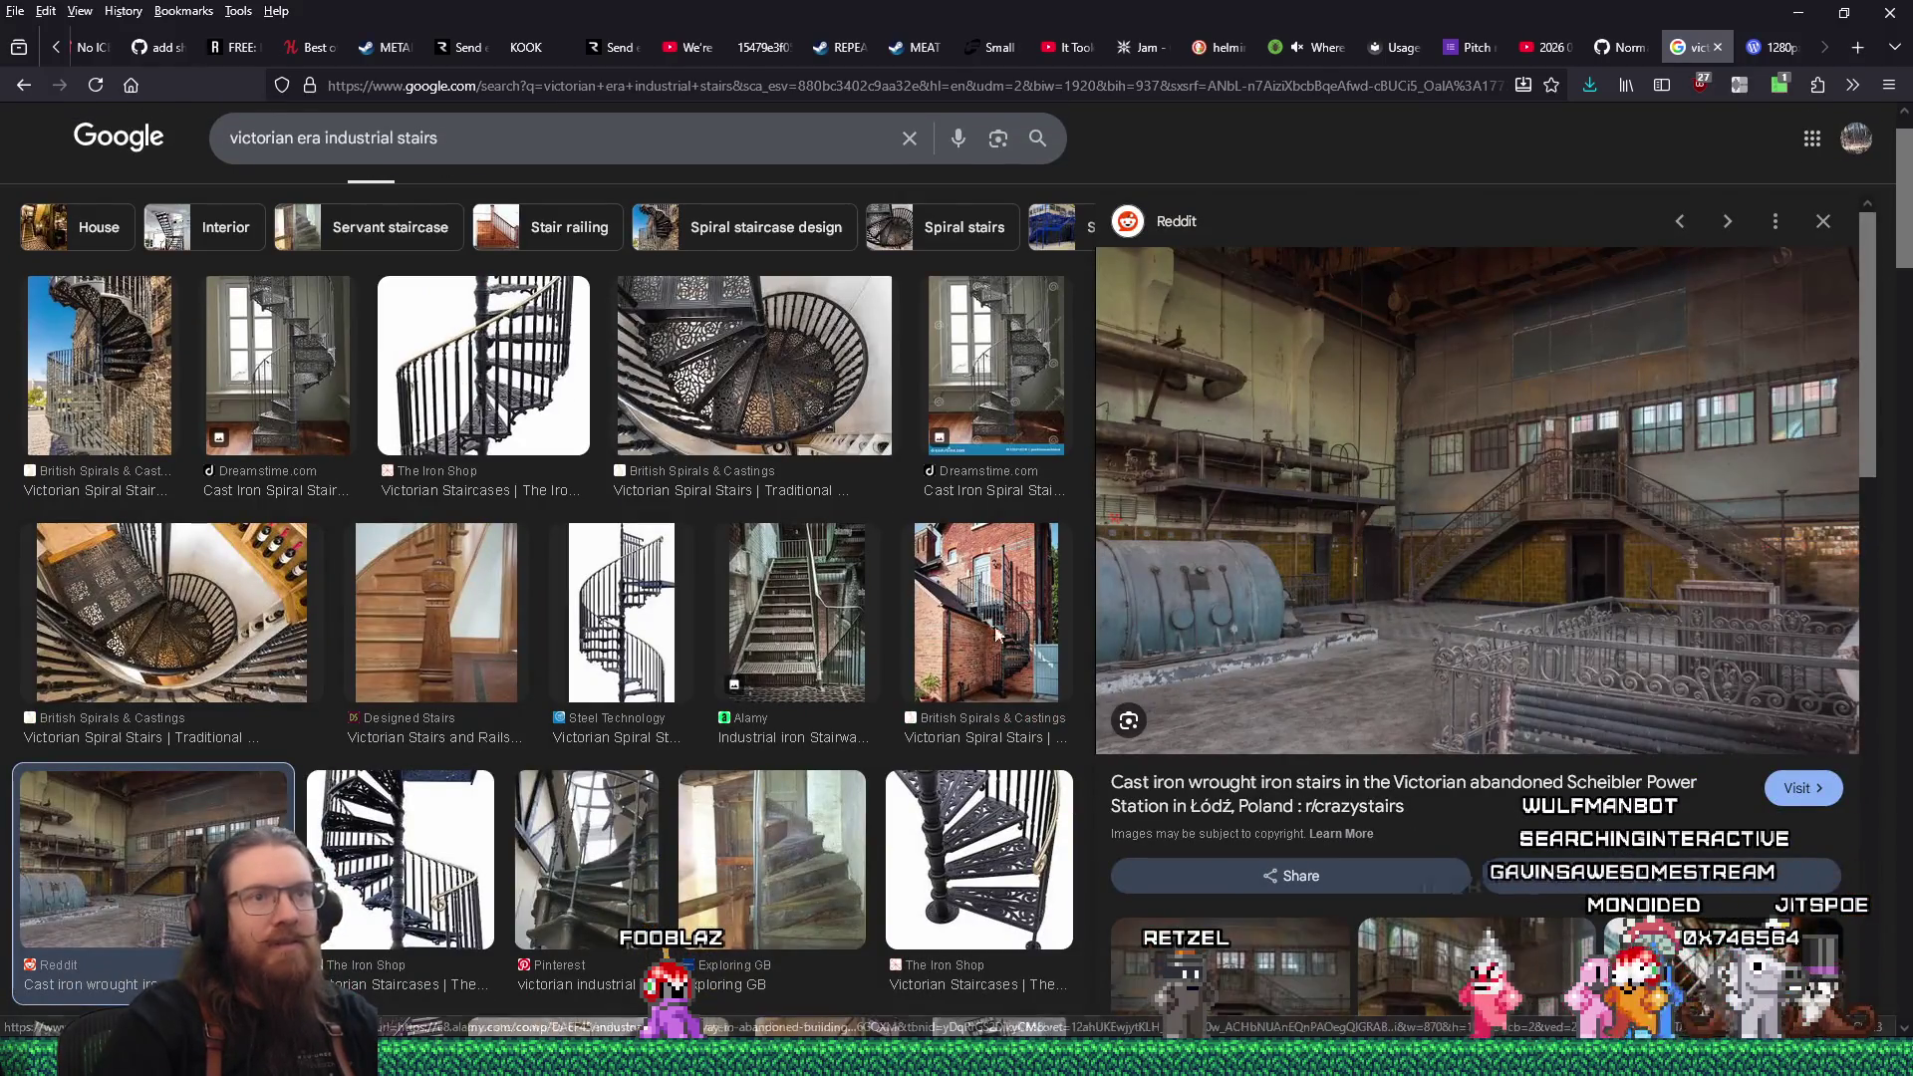
{"action": "left_click", "coordinate": [1590, 525]}
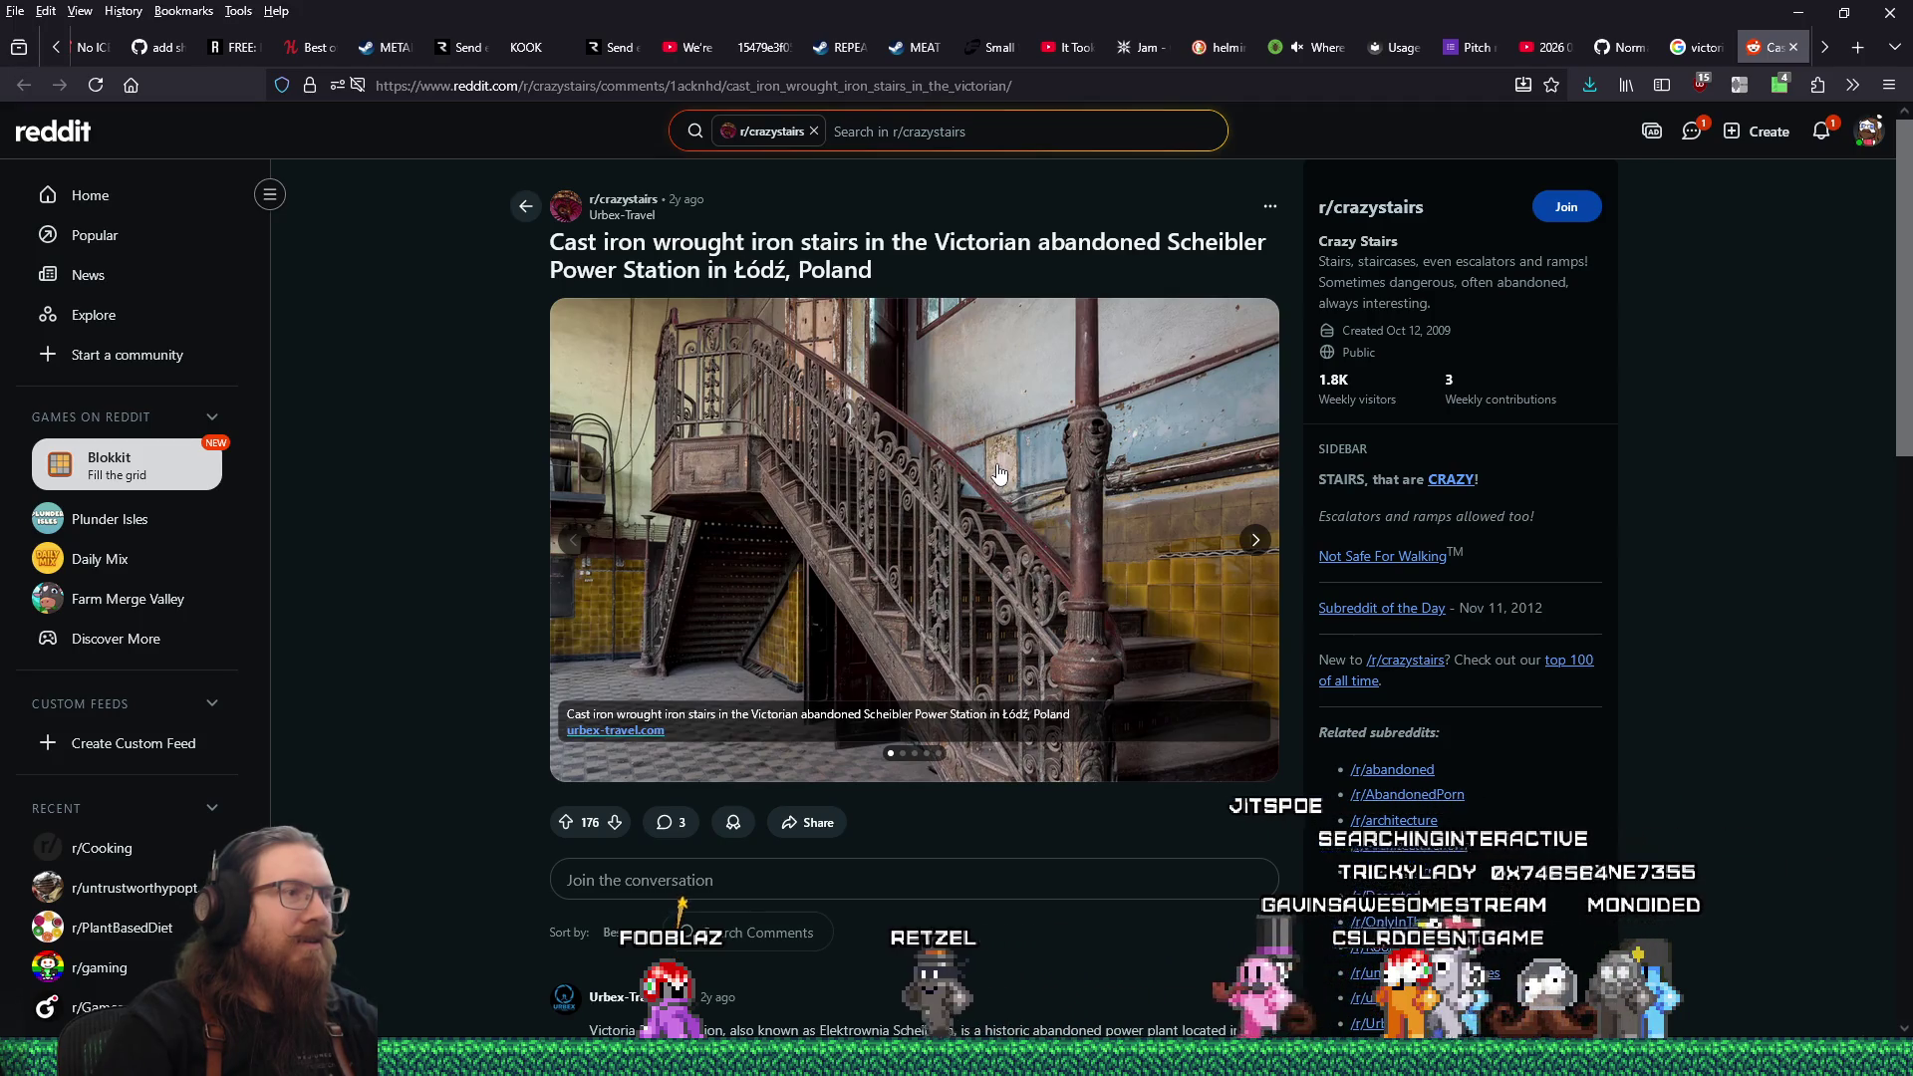
{"action": "left_click", "coordinate": [1254, 539]}
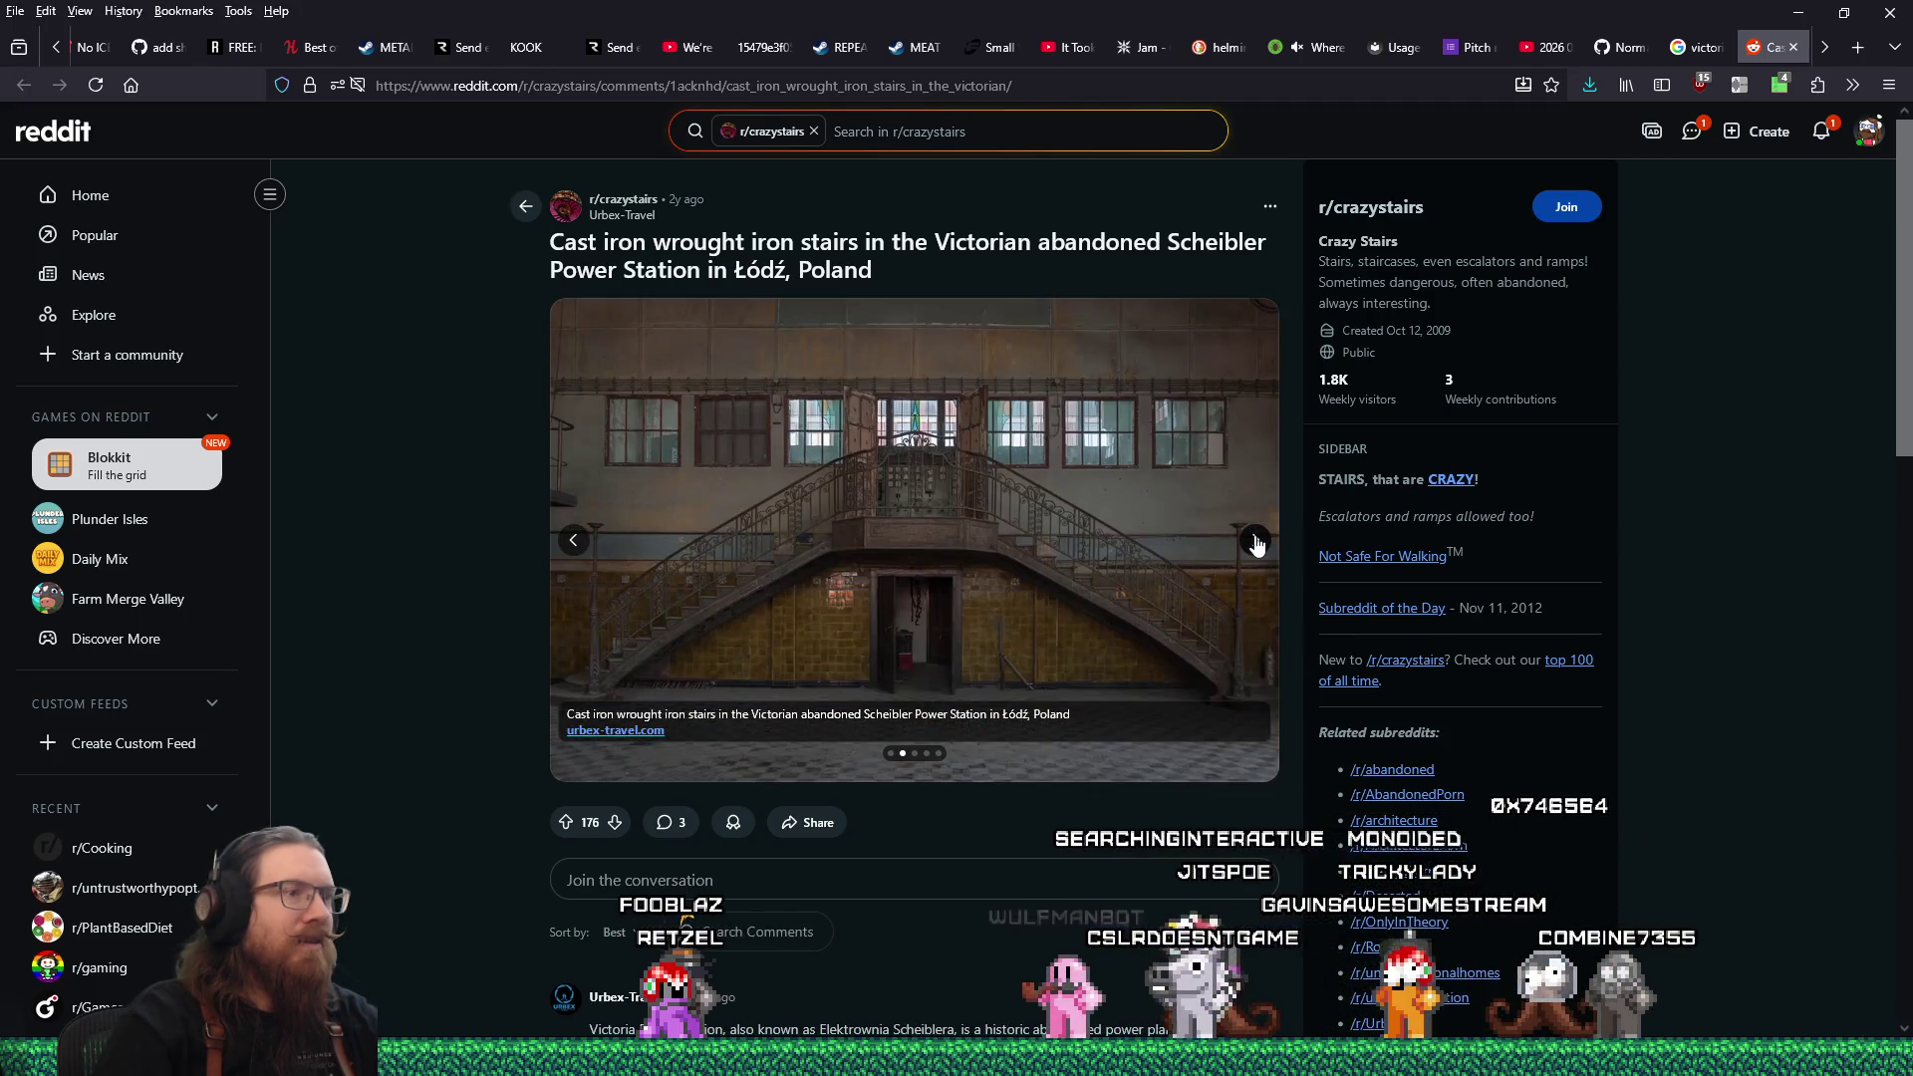
{"action": "left_click", "coordinate": [1254, 539]}
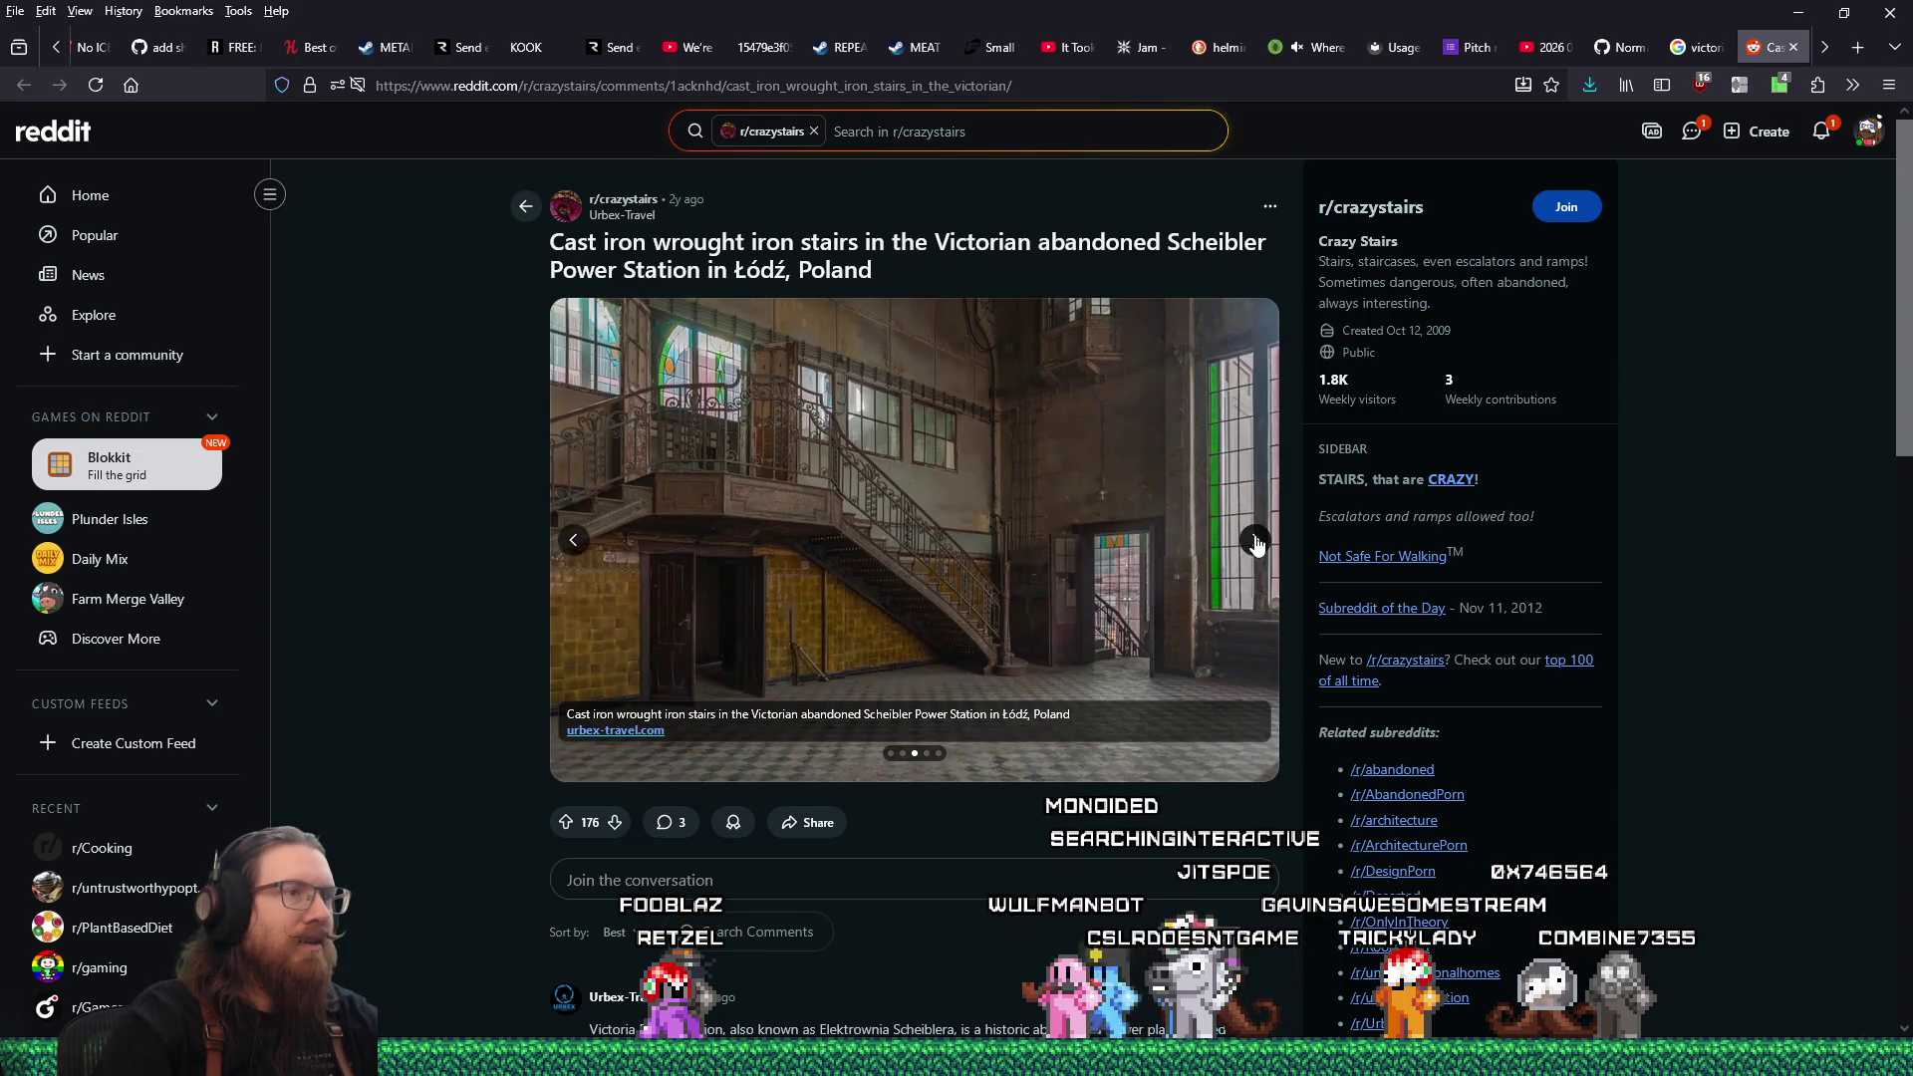
{"action": "left_click", "coordinate": [1255, 541]}
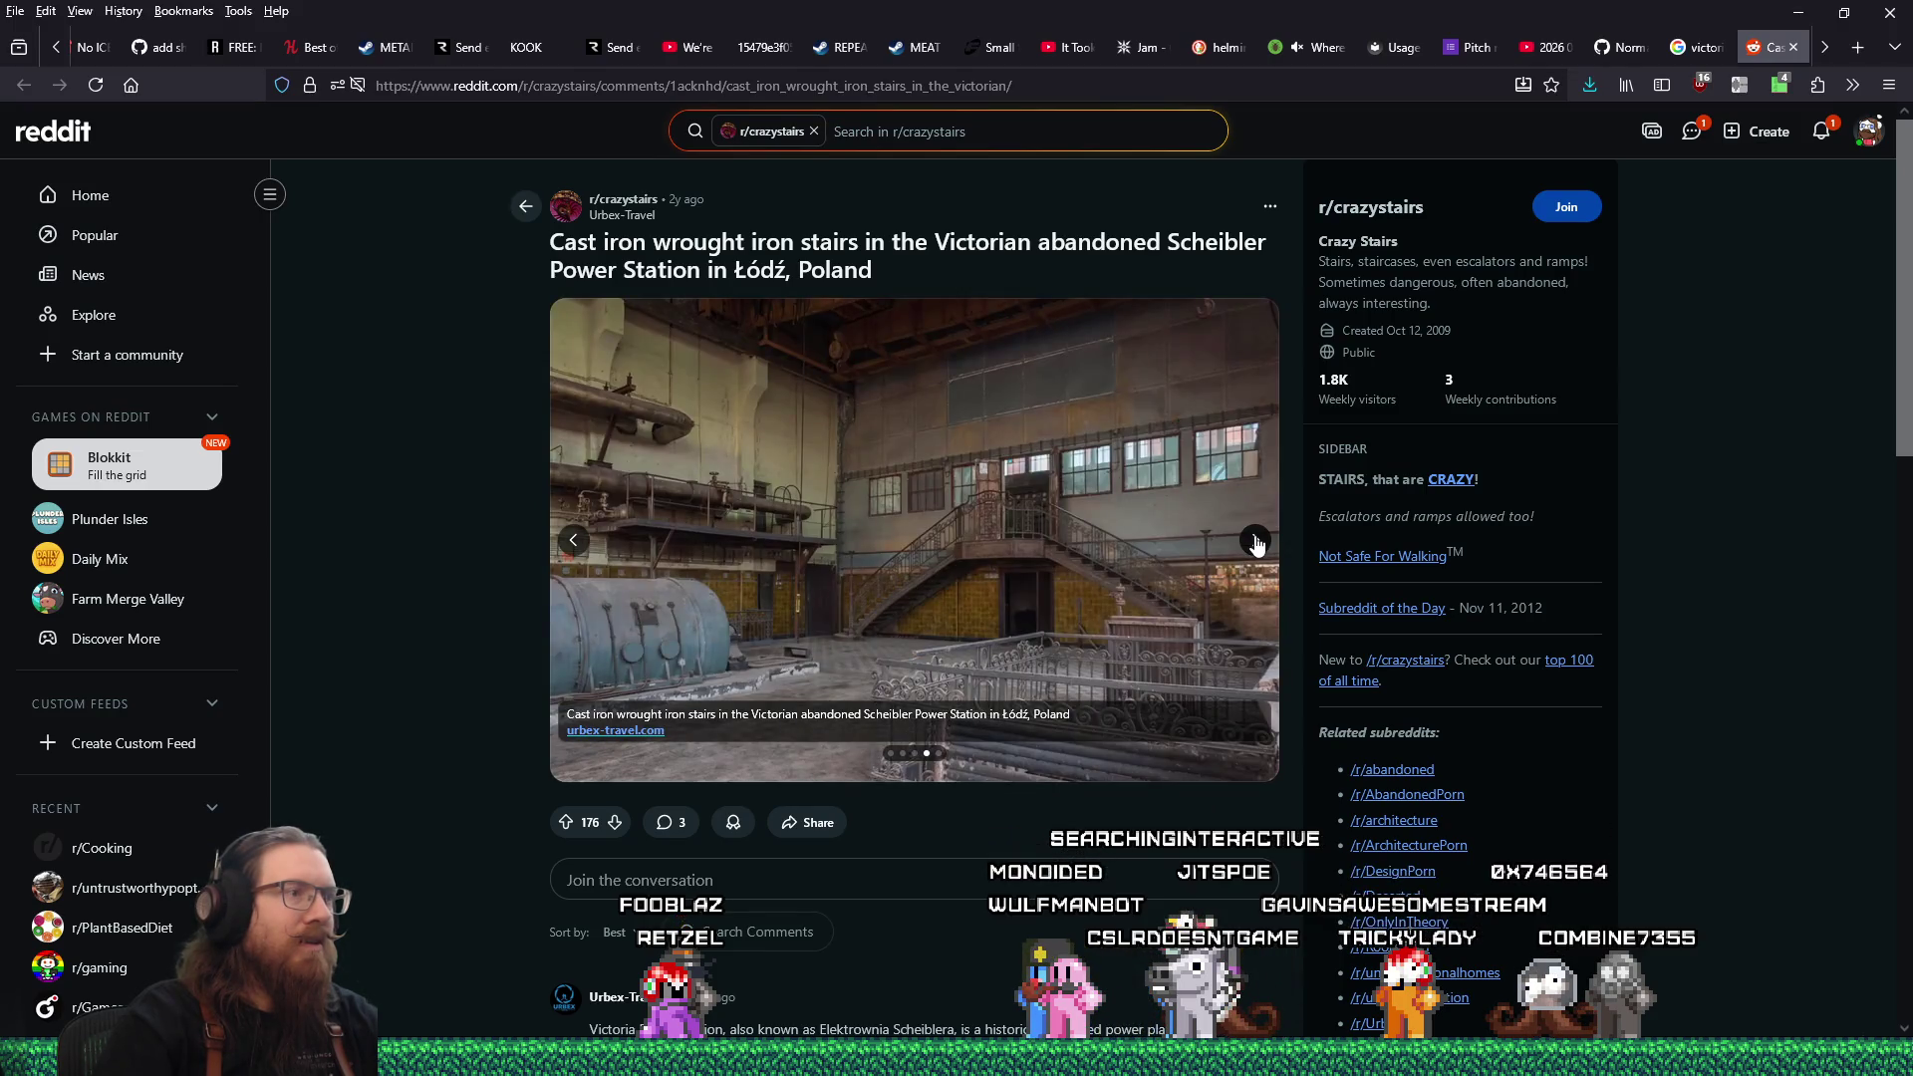
{"action": "left_click", "coordinate": [850, 528]}
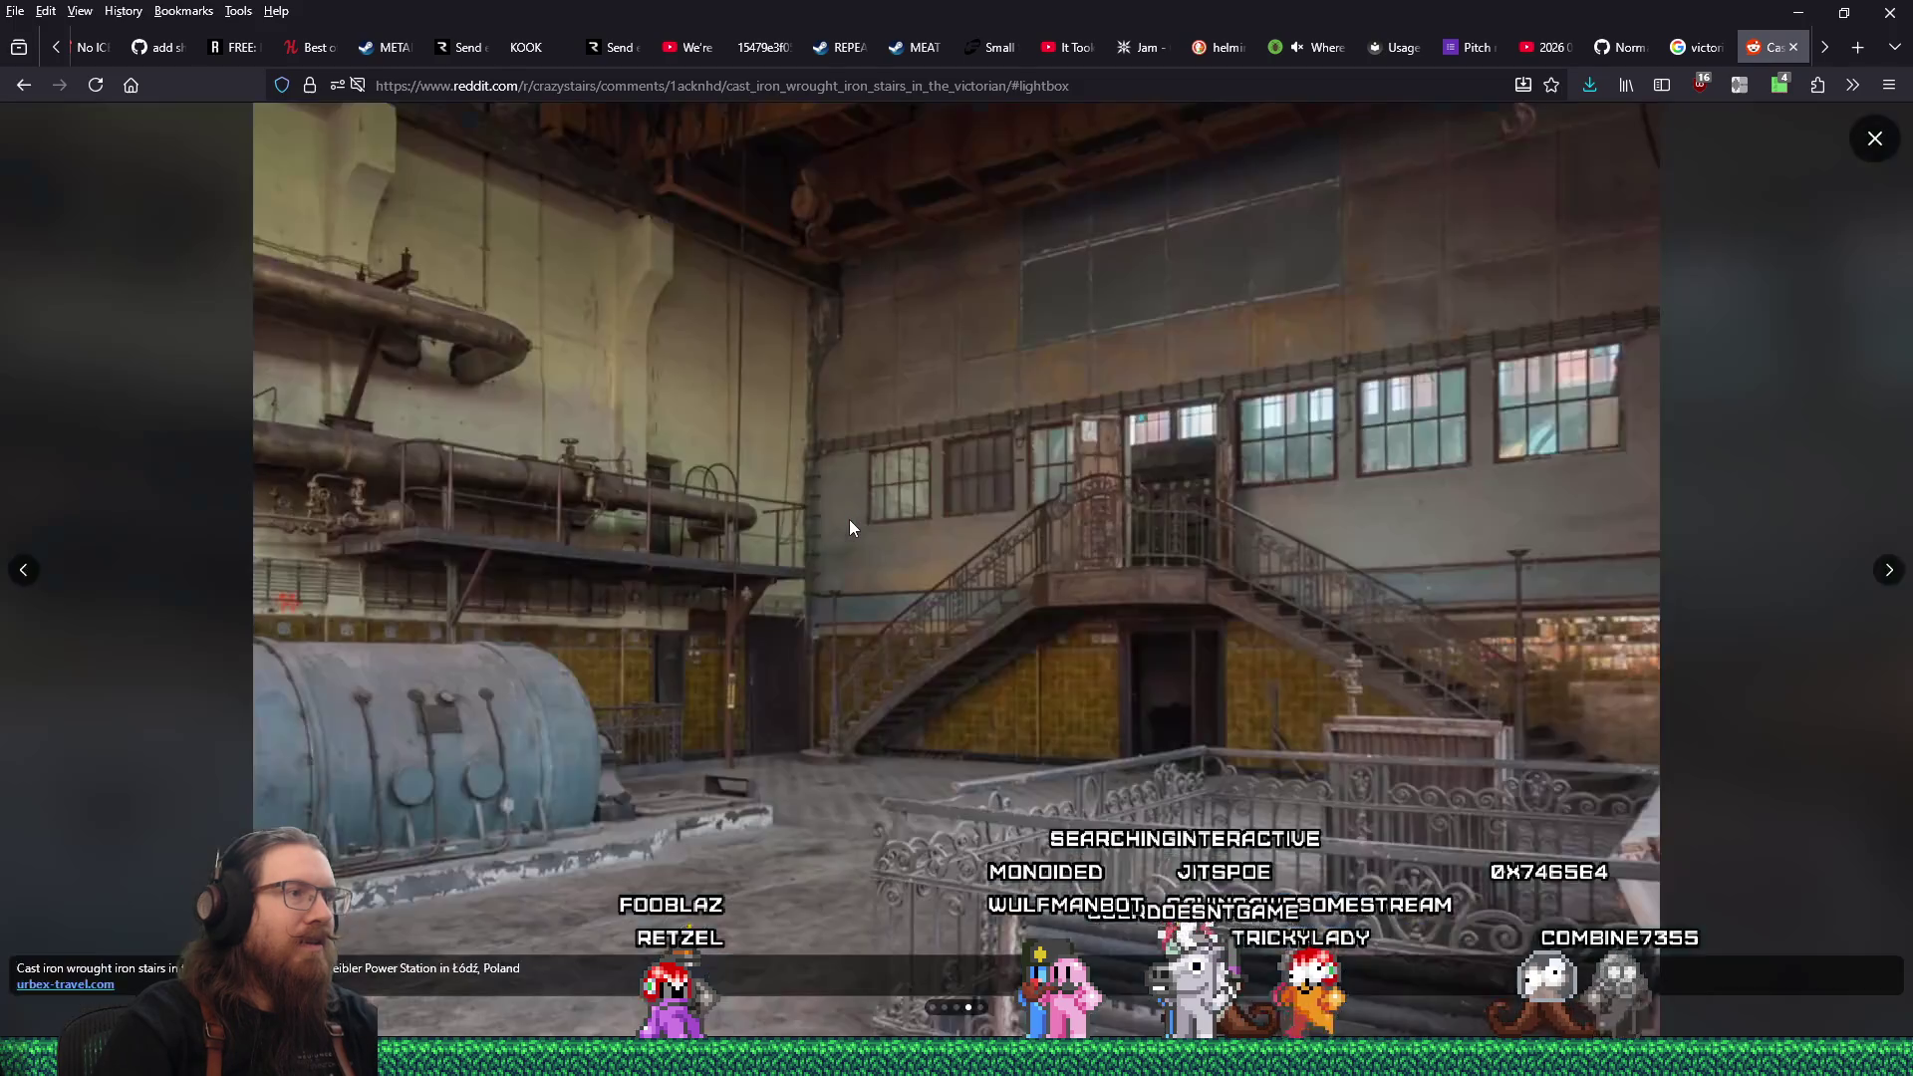
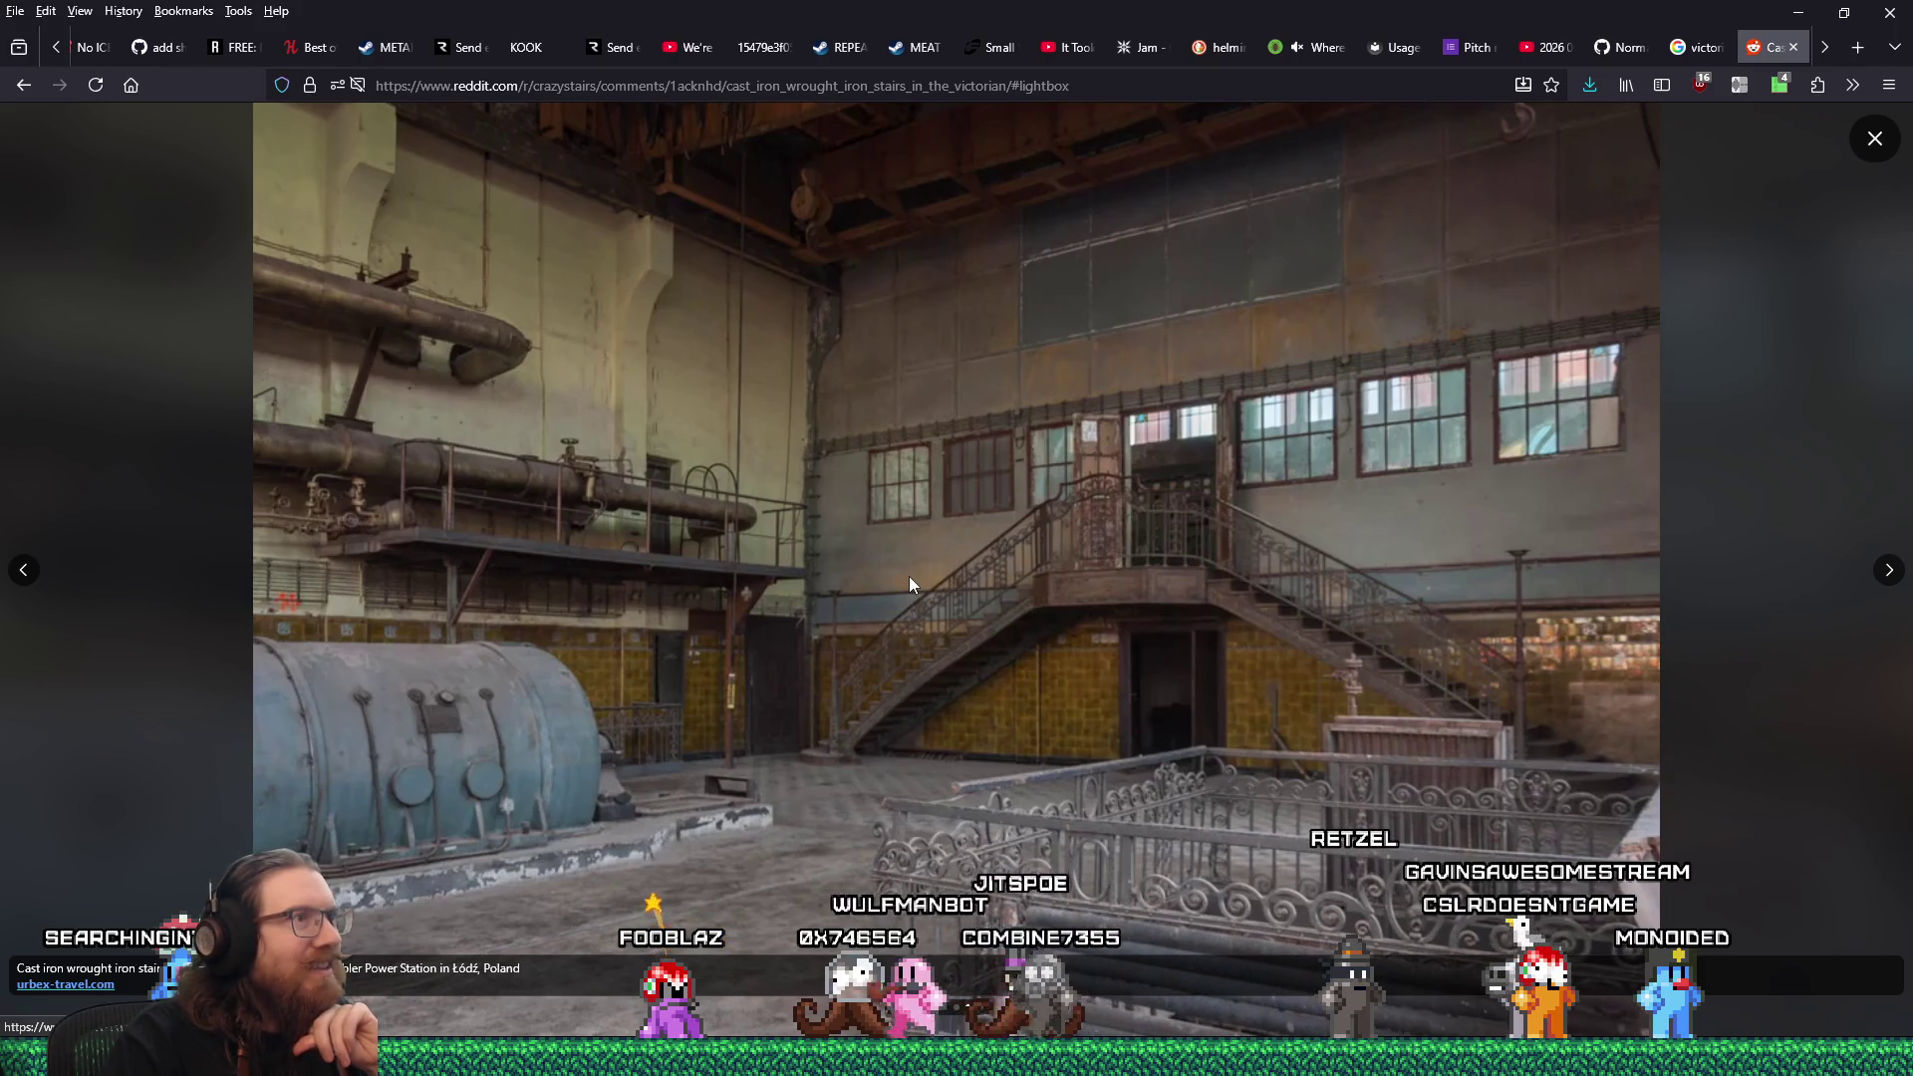
Save the first cast-iron stair photo as WebP into levels/industrial_steampunk.
{"action": "right_click", "coordinate": [934, 514]}
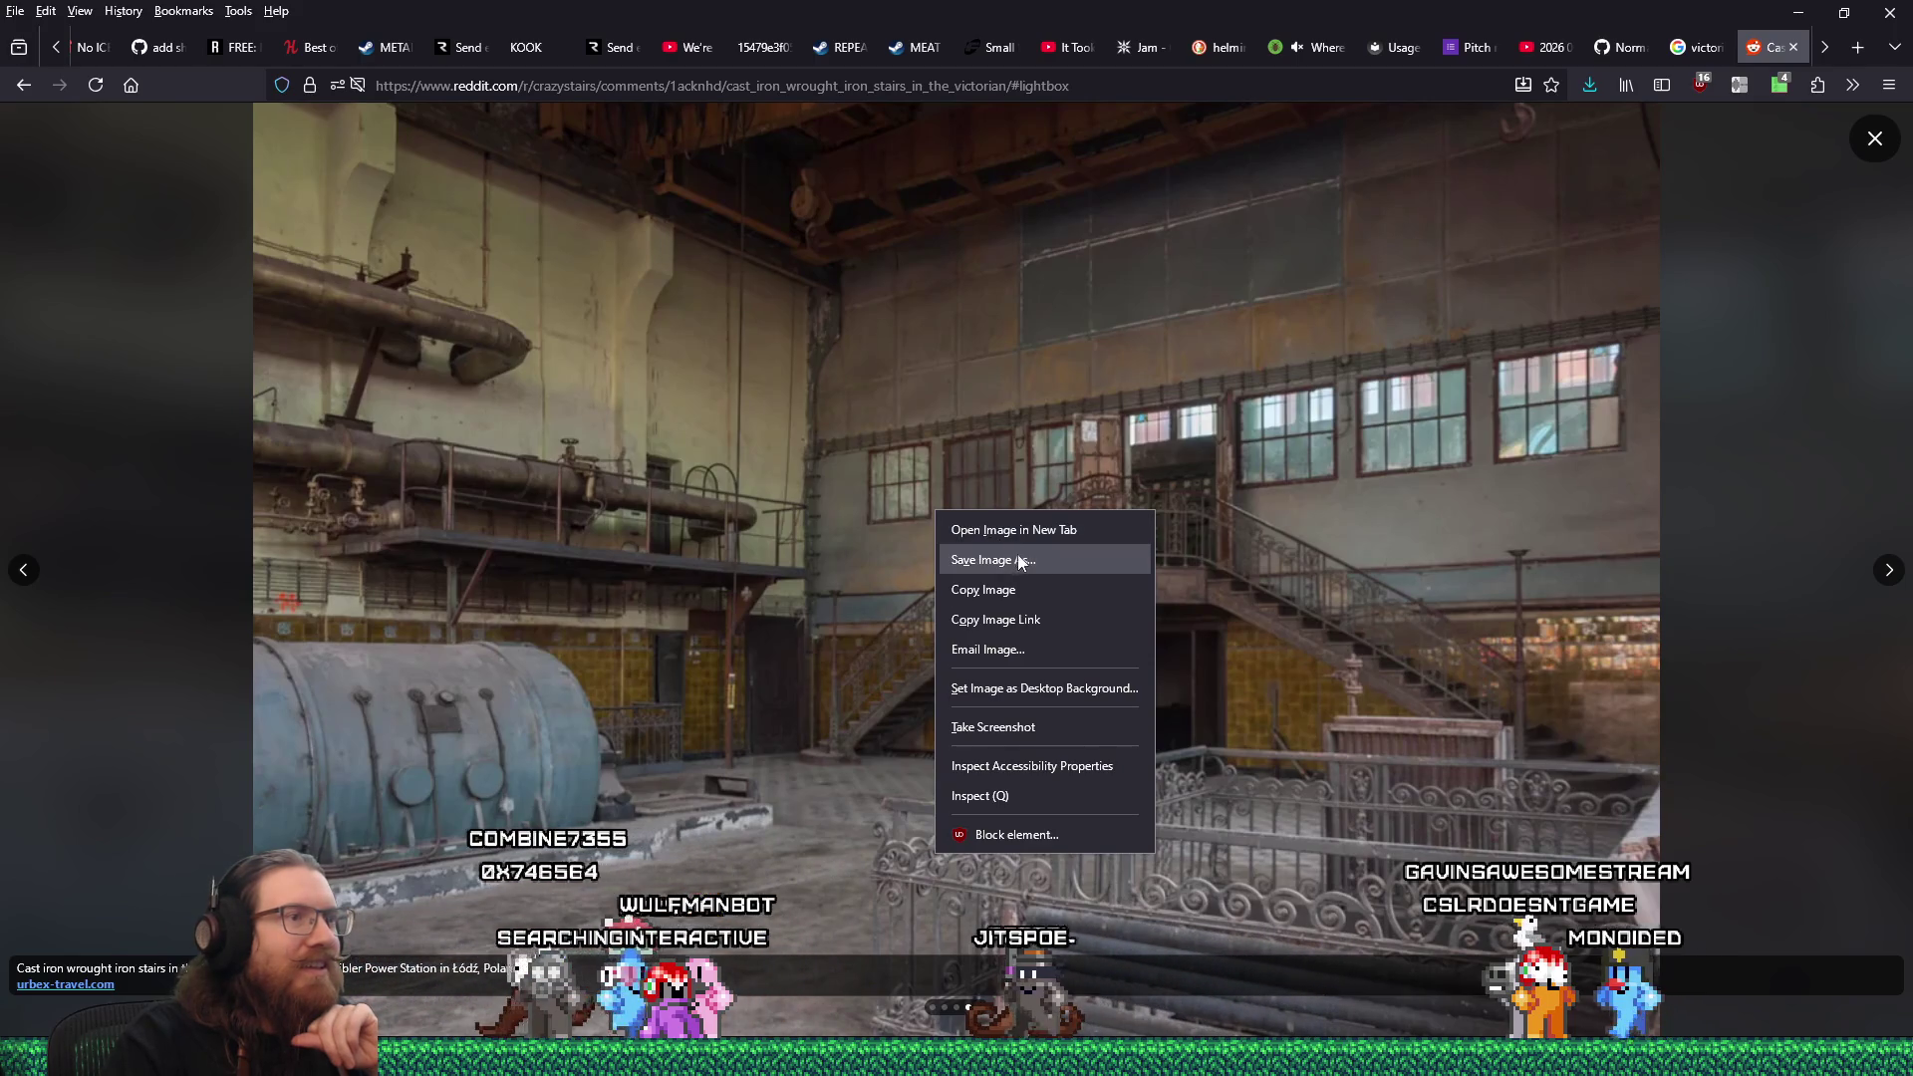
{"action": "left_click", "coordinate": [996, 559]}
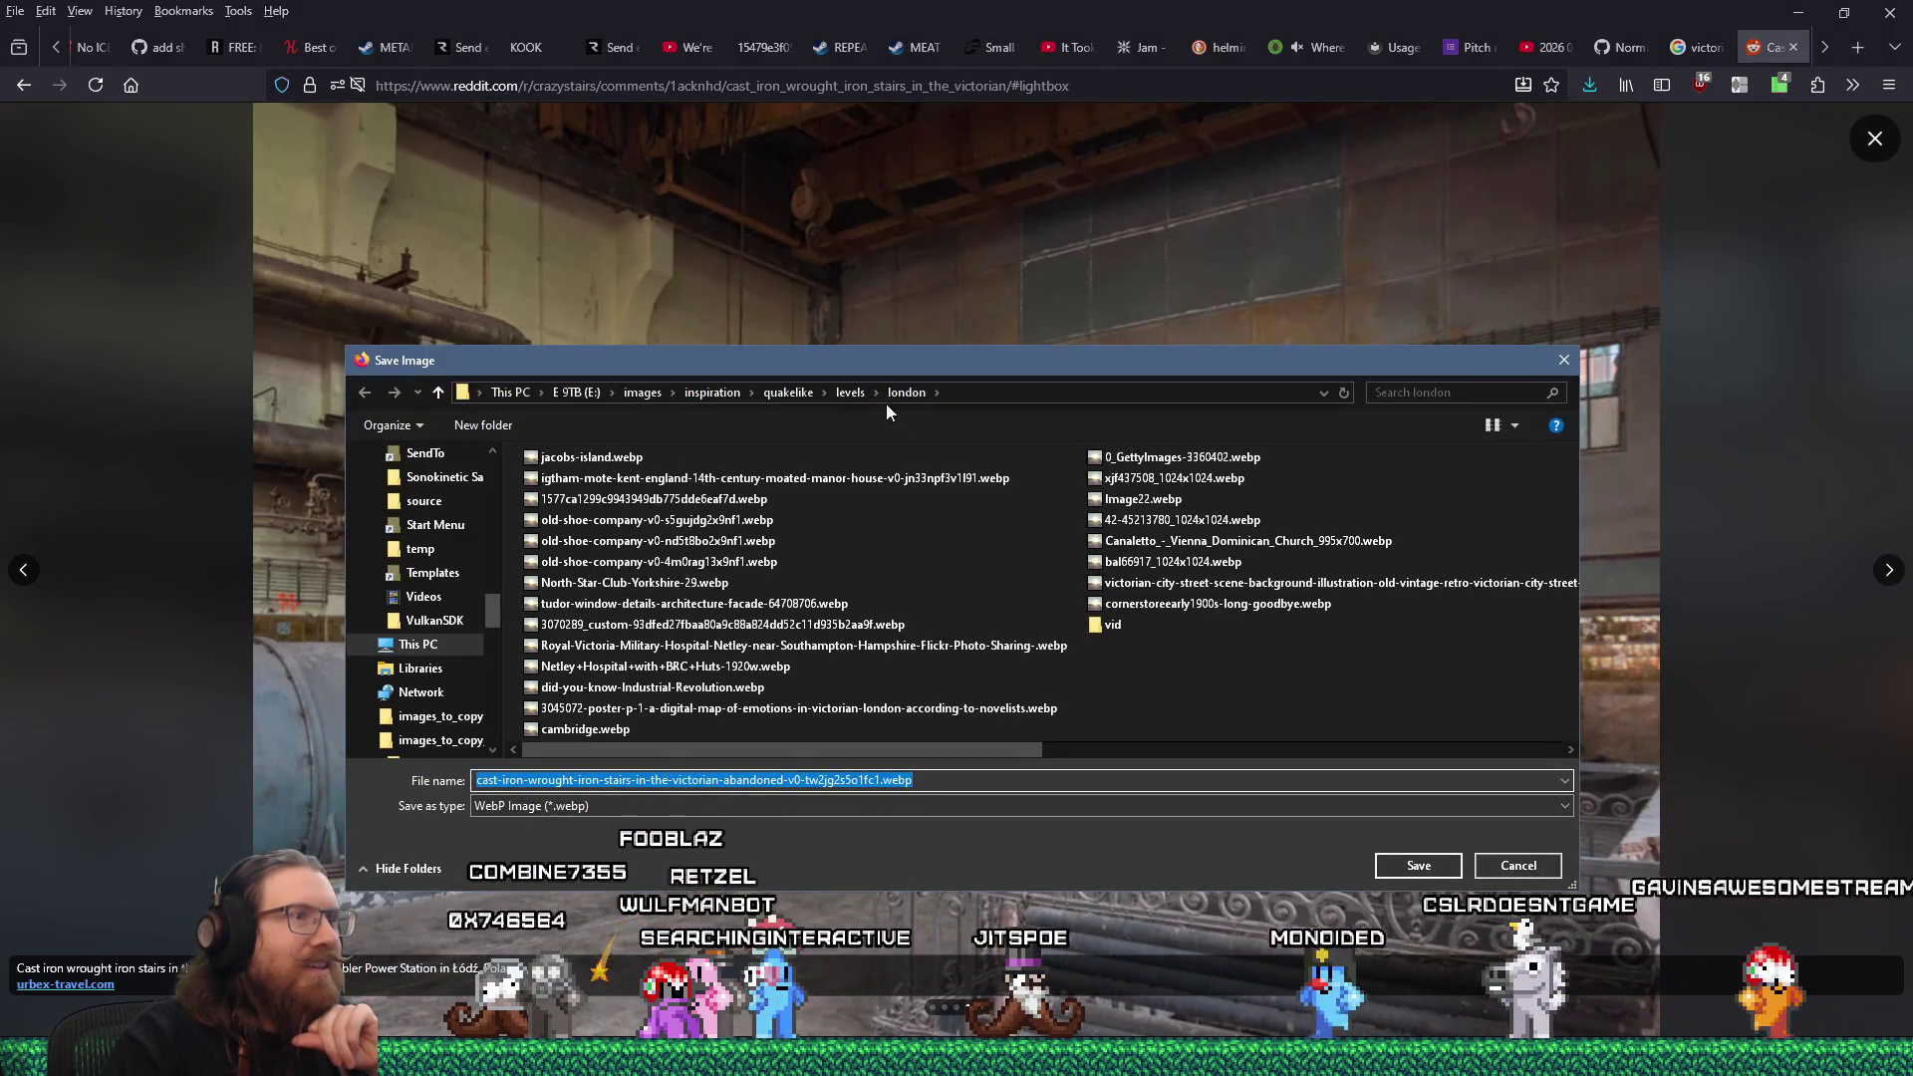
{"action": "left_click", "coordinate": [850, 392]}
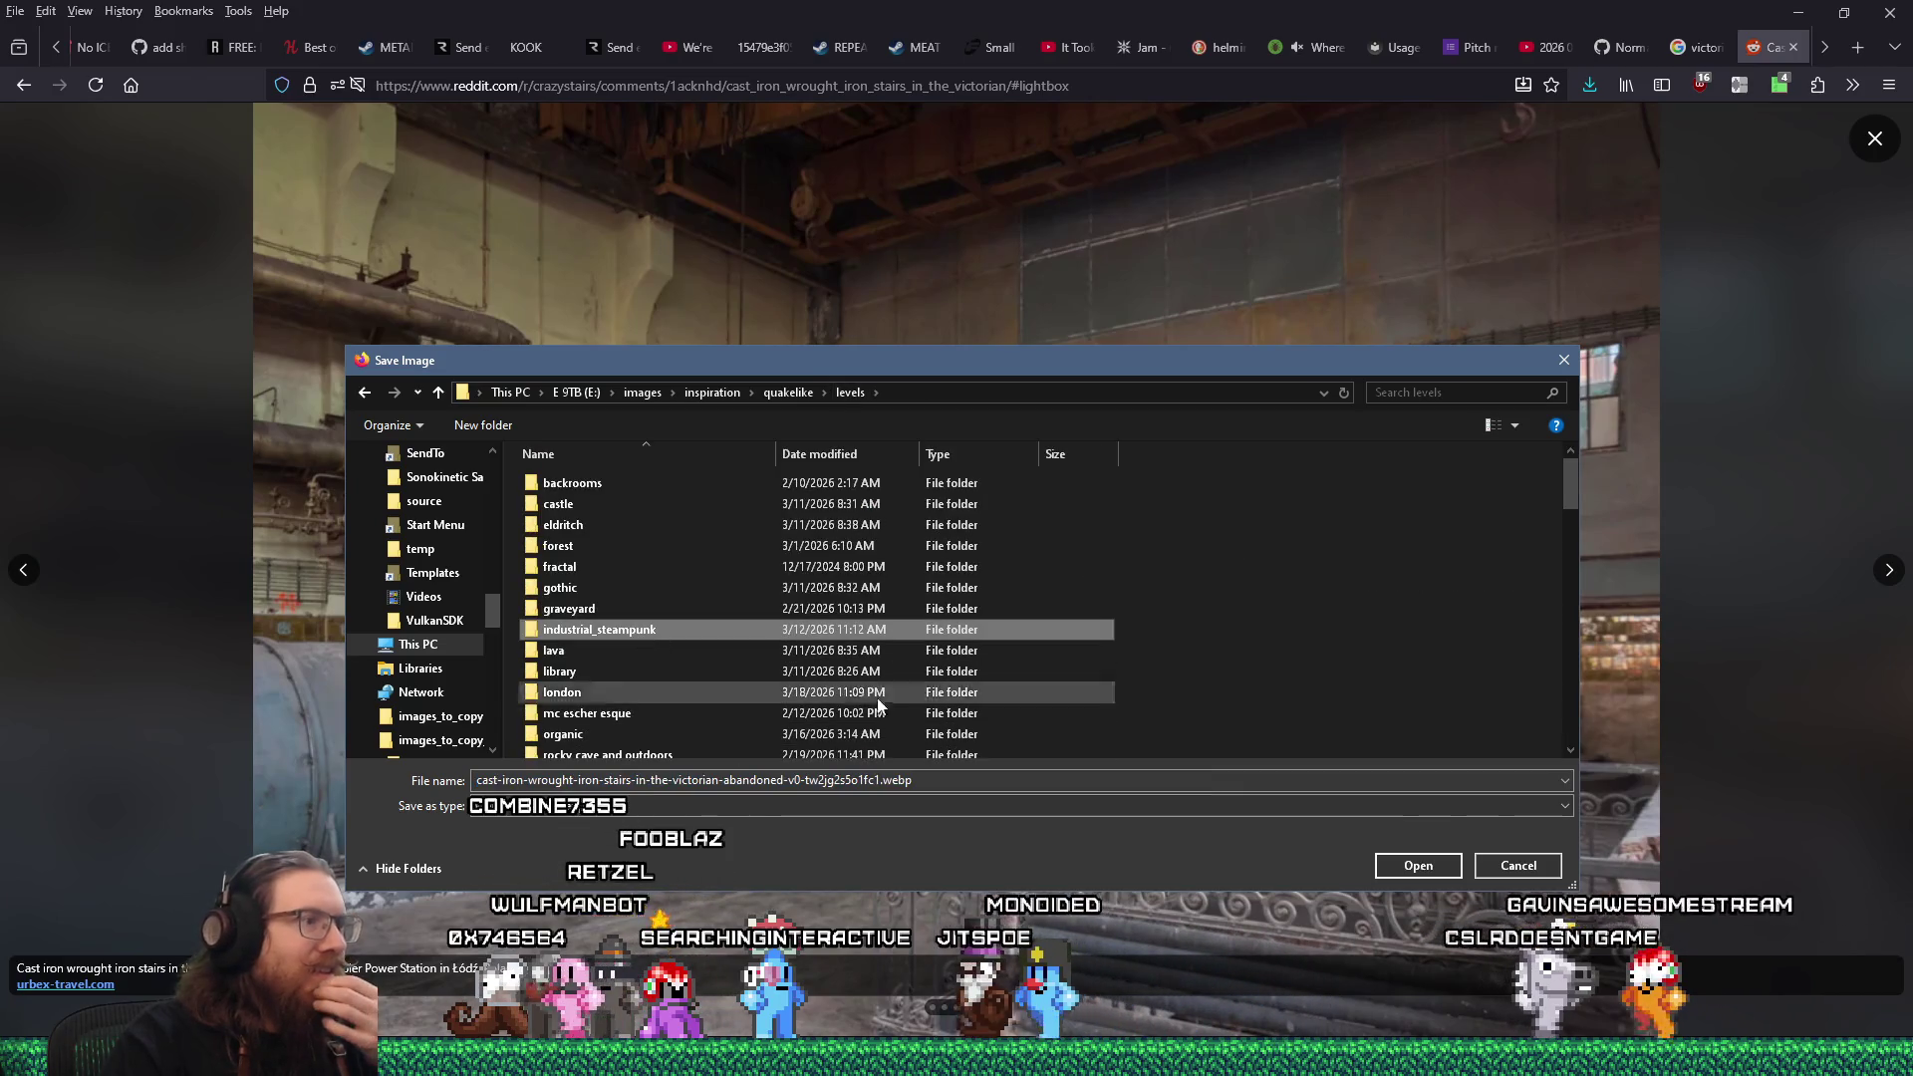
{"action": "double_click", "coordinate": [597, 629]}
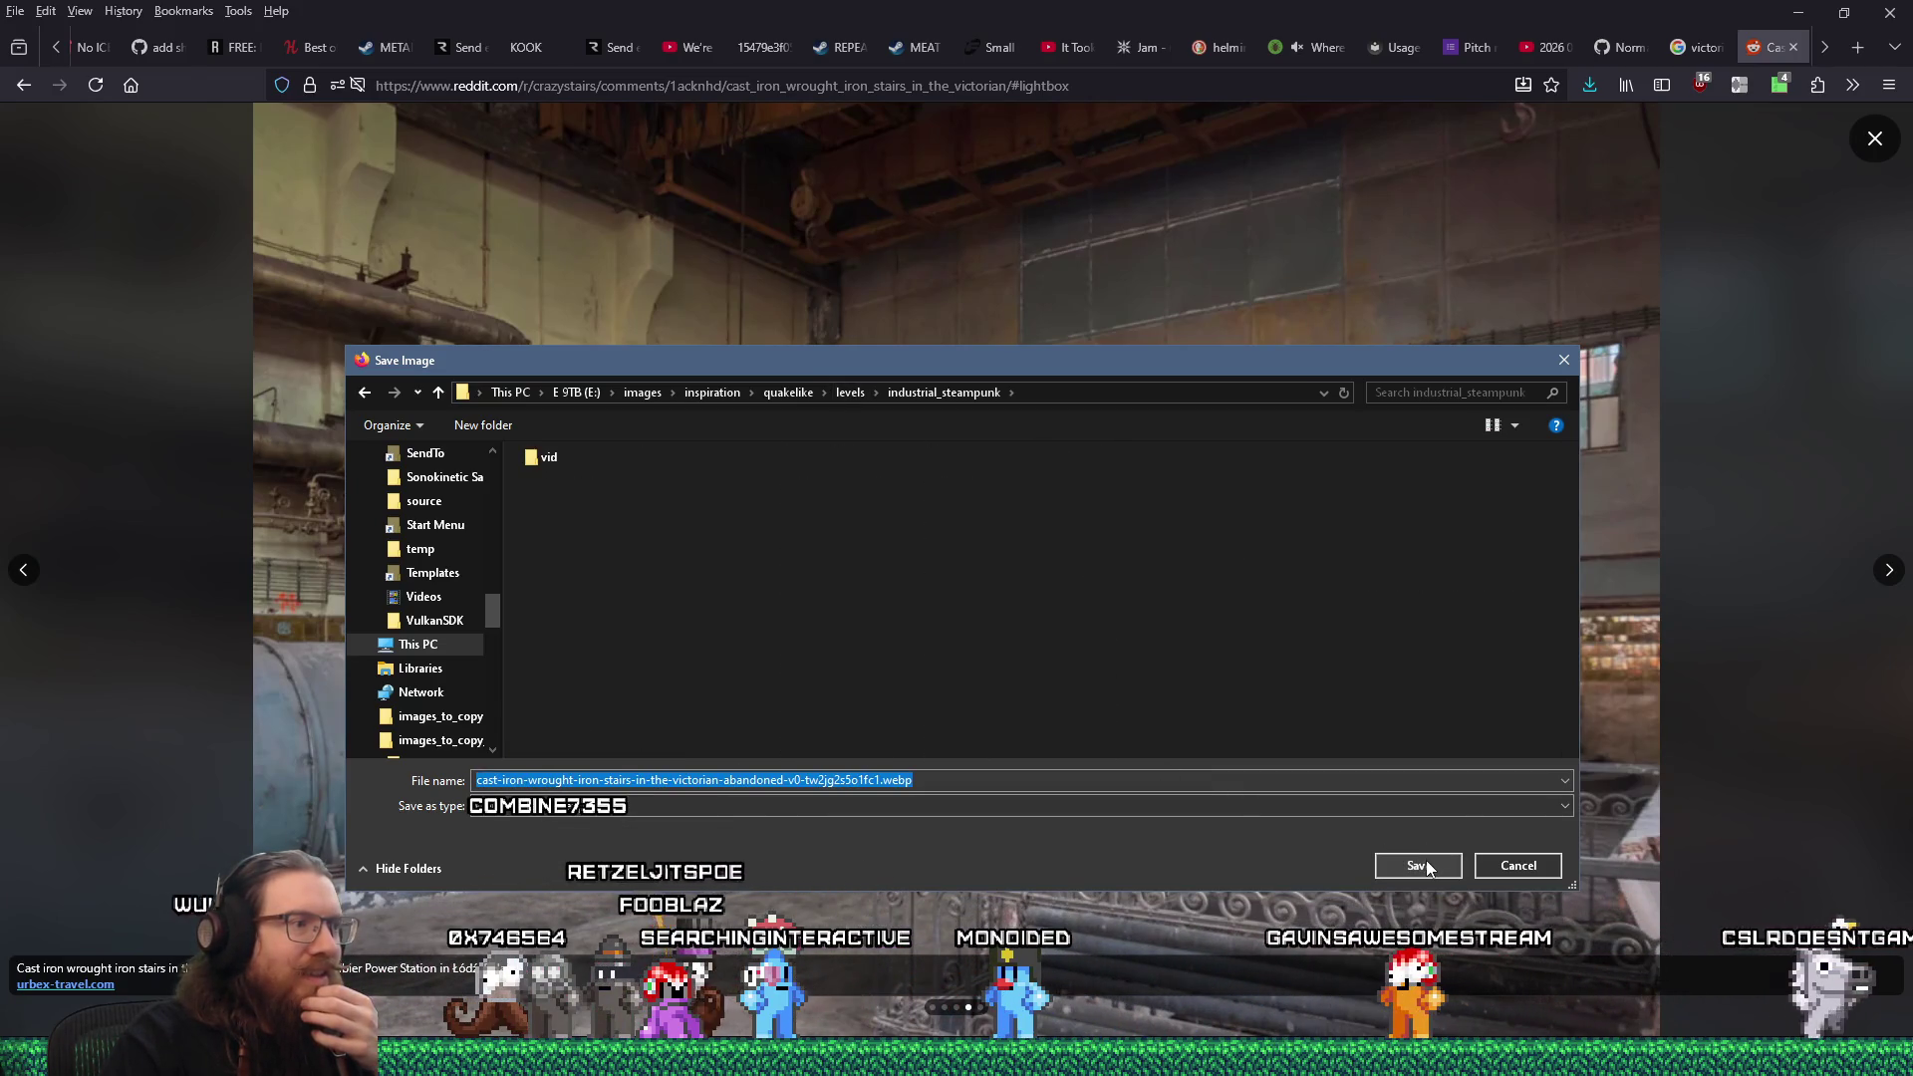
{"action": "left_click", "coordinate": [1425, 859]}
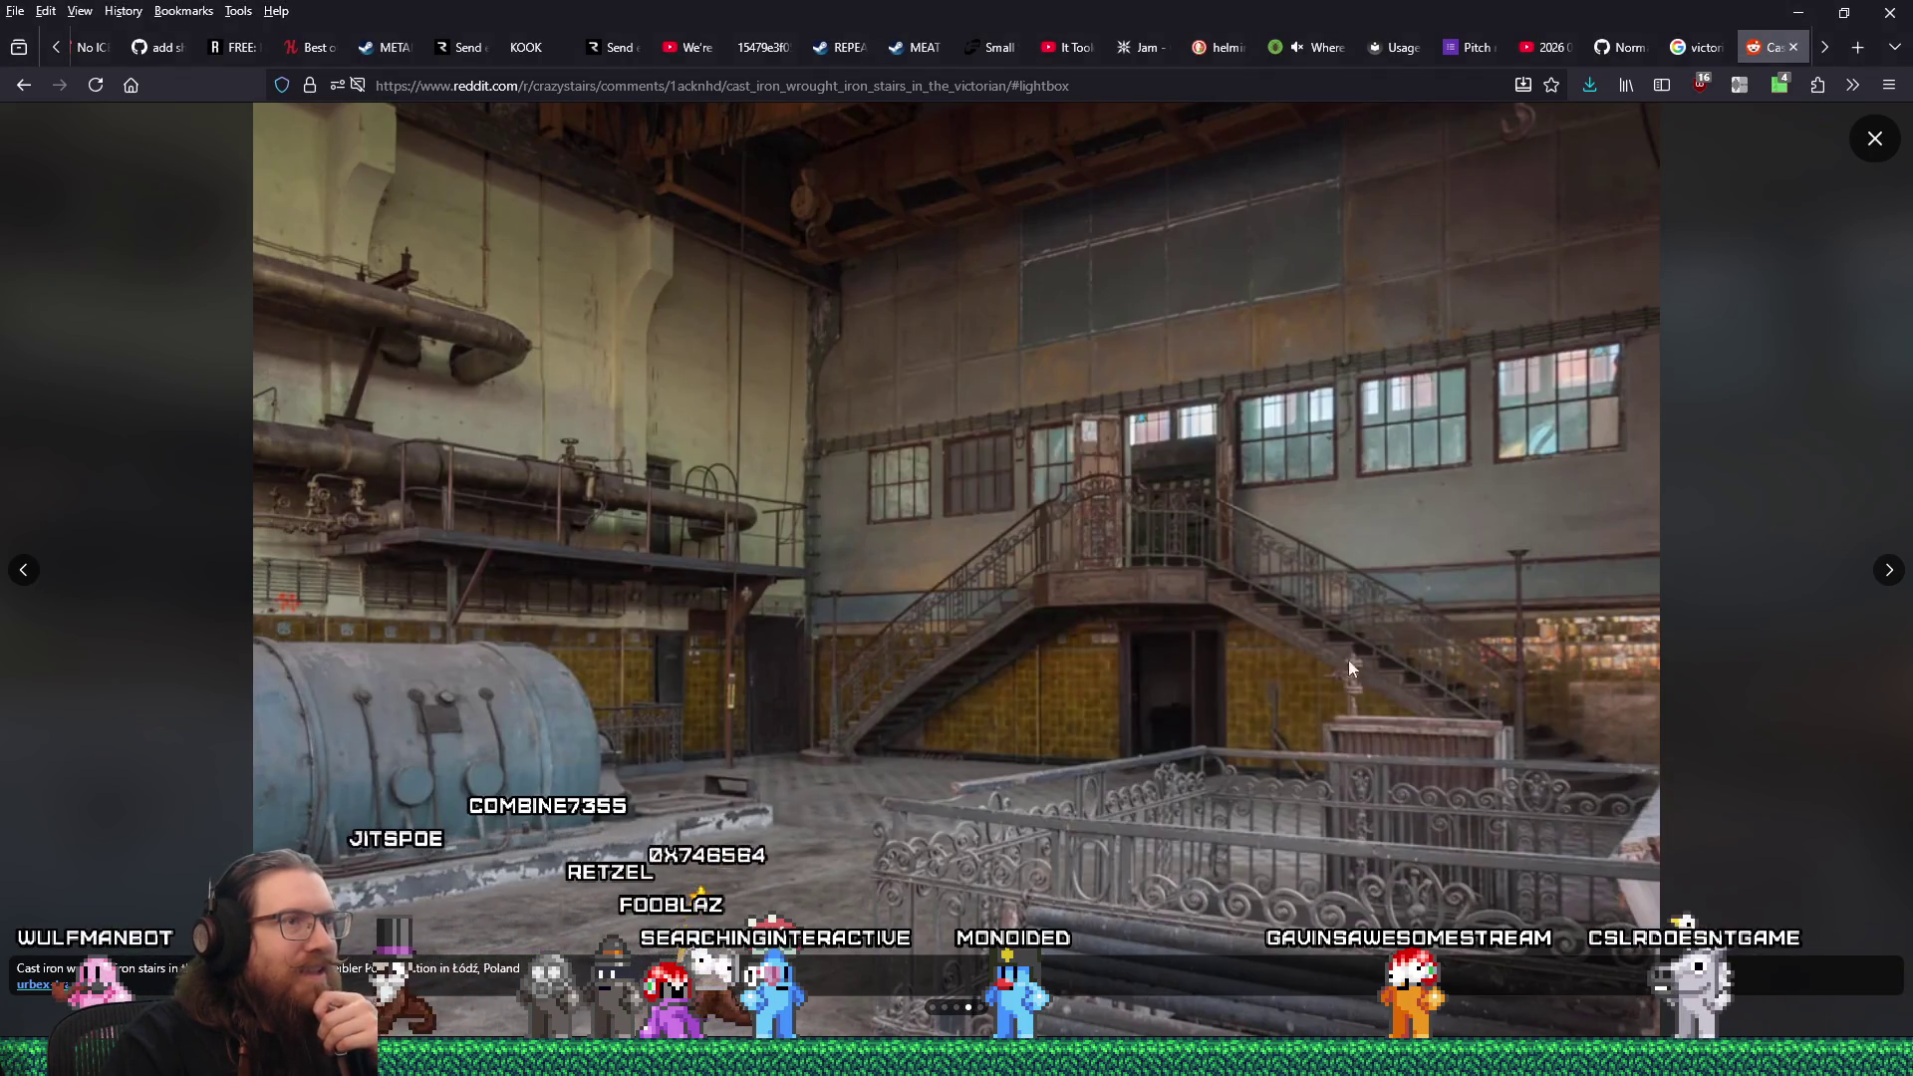
Save the next two gallery stair photos into the same industrial_steampunk folder.
{"action": "left_click", "coordinate": [1890, 571]}
{"action": "right_click", "coordinate": [1206, 535]}
{"action": "left_click", "coordinate": [1214, 548]}
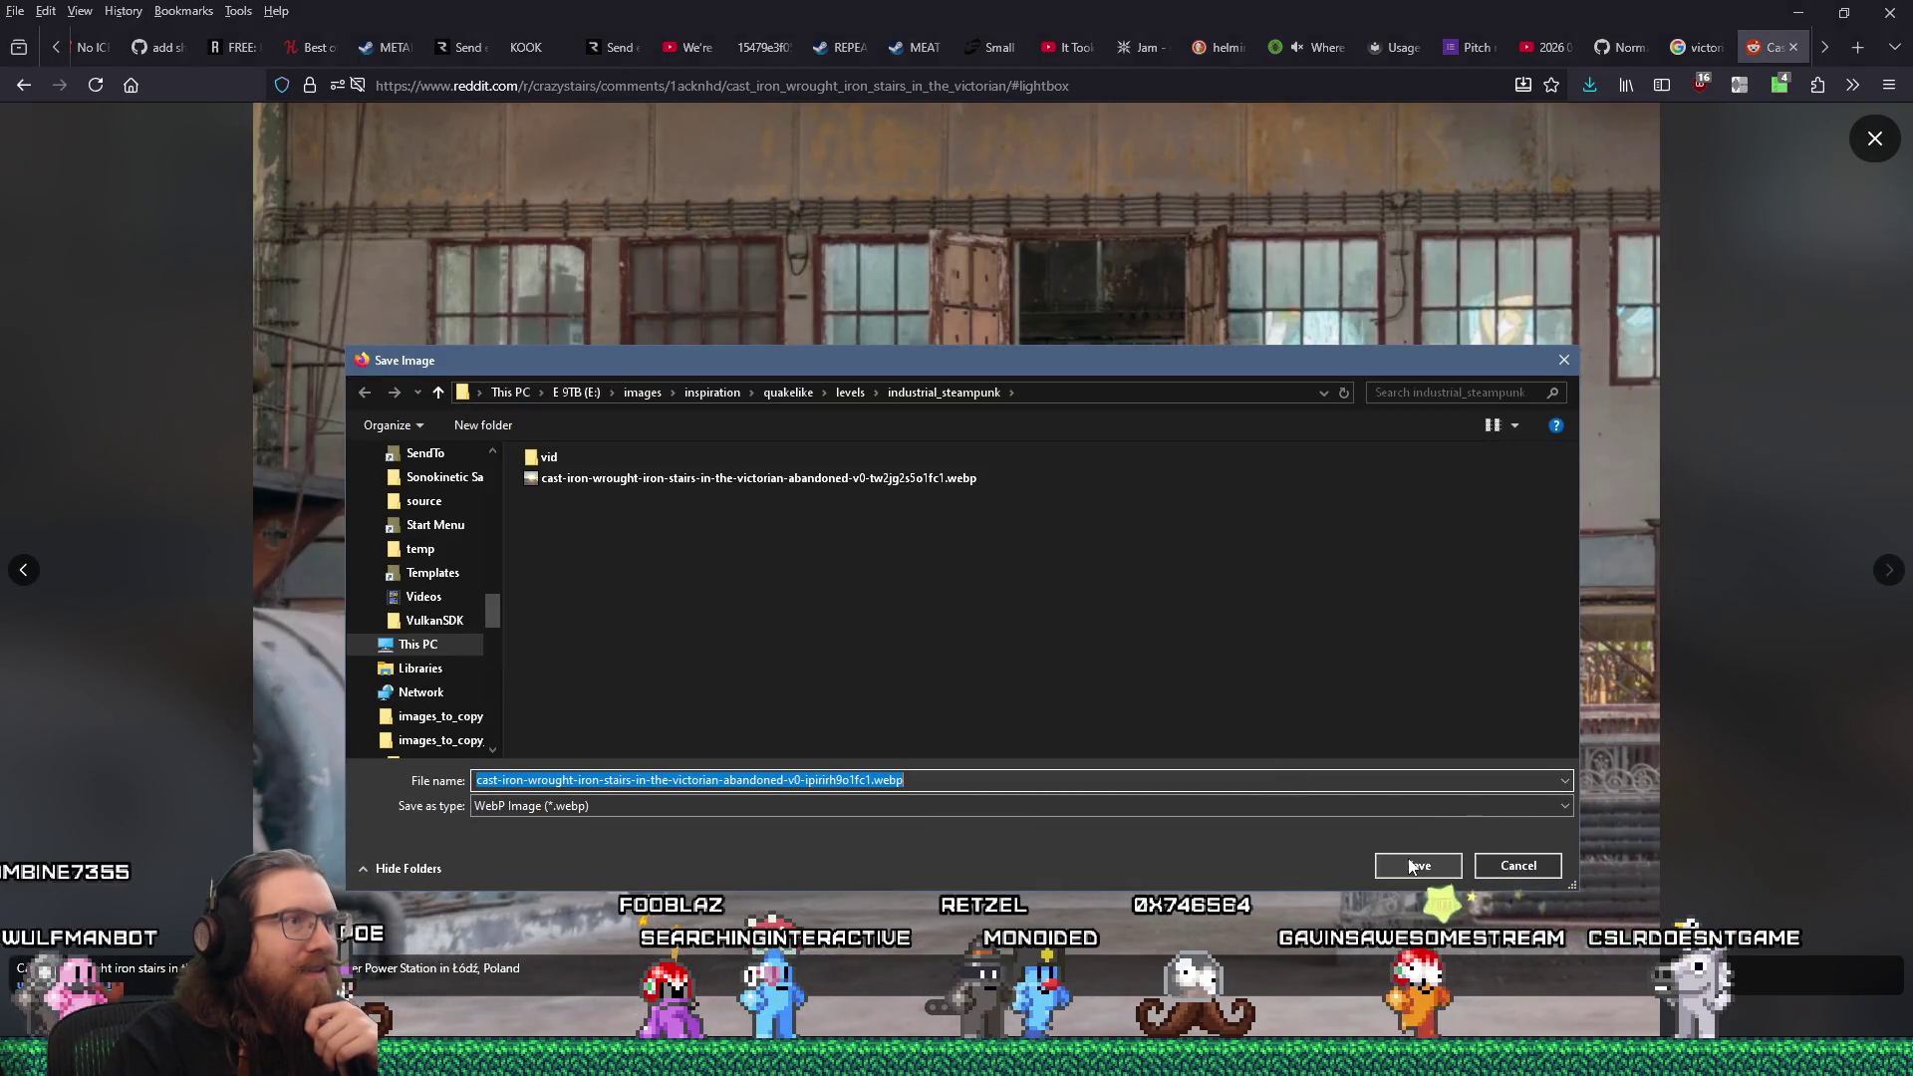
{"action": "left_click", "coordinate": [1408, 858]}
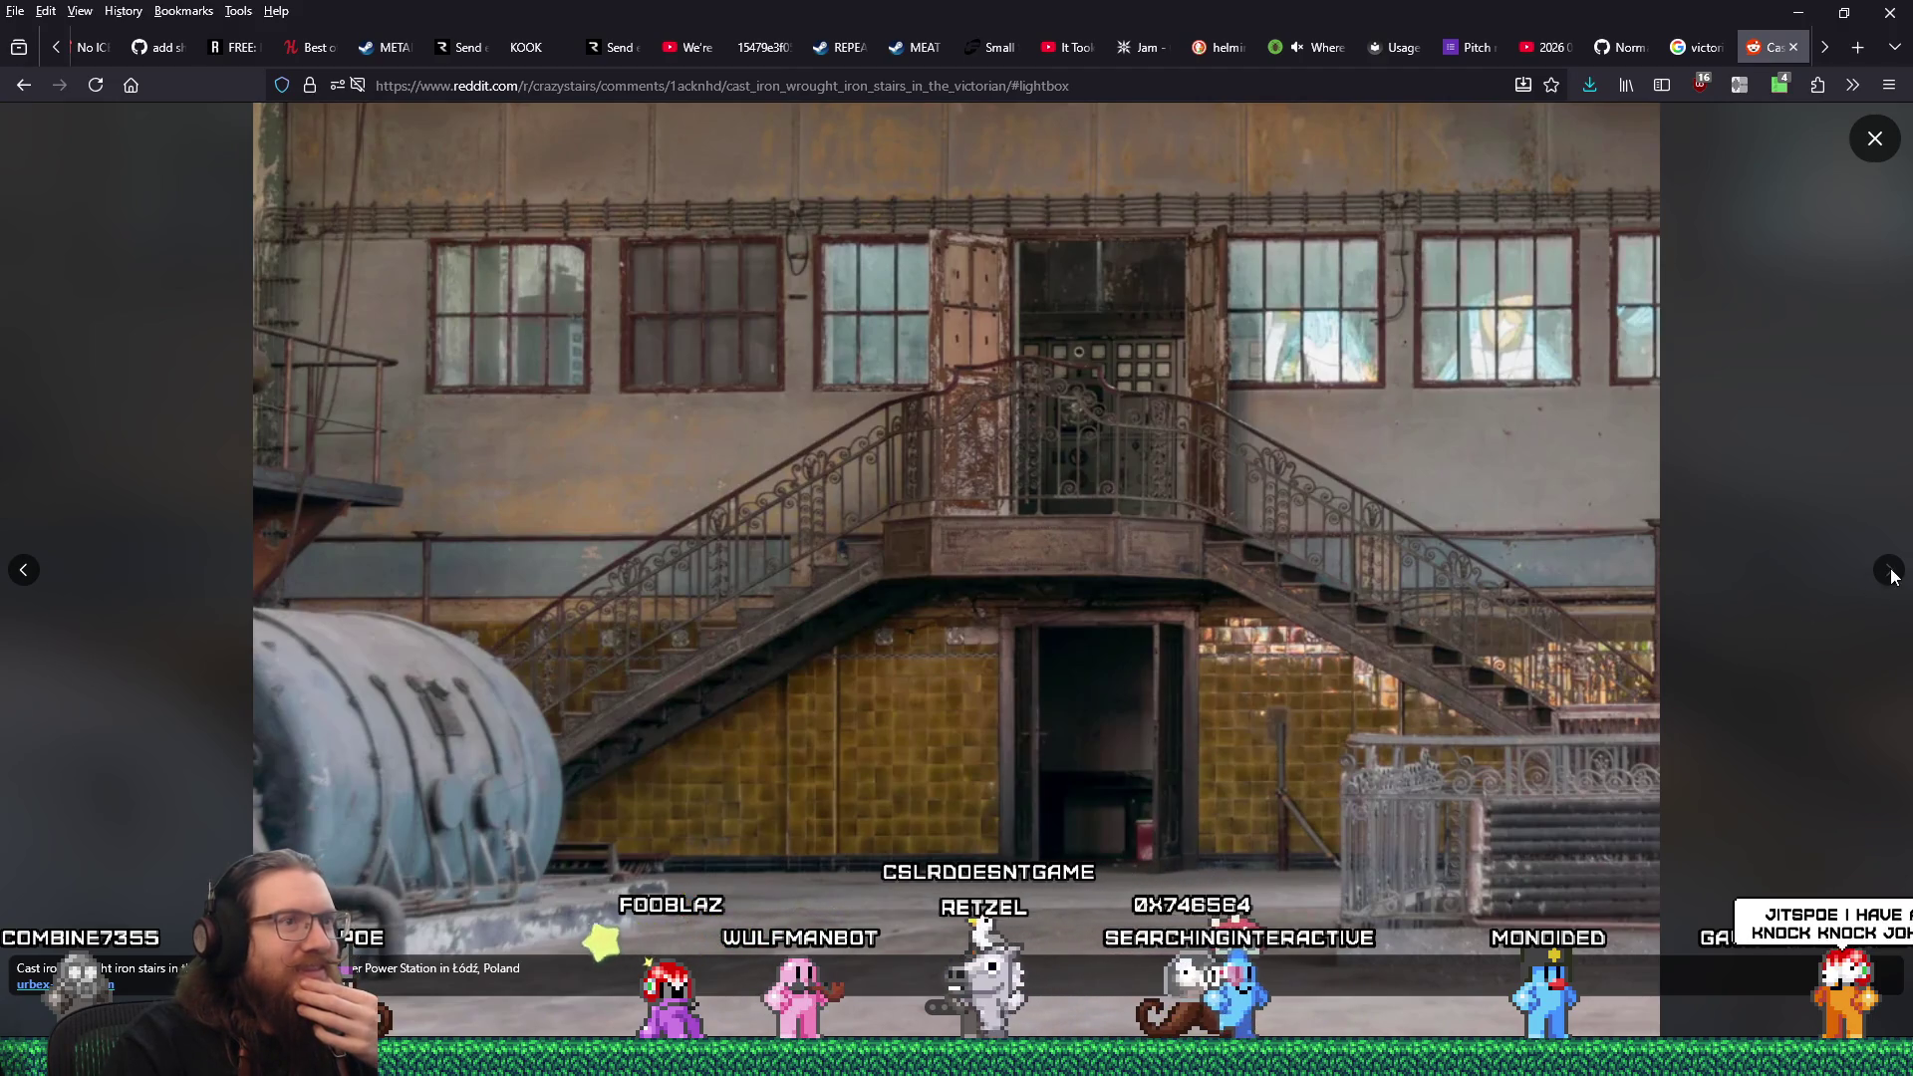
{"action": "left_click", "coordinate": [25, 578]}
{"action": "right_click", "coordinate": [701, 548]}
{"action": "left_click", "coordinate": [755, 596]}
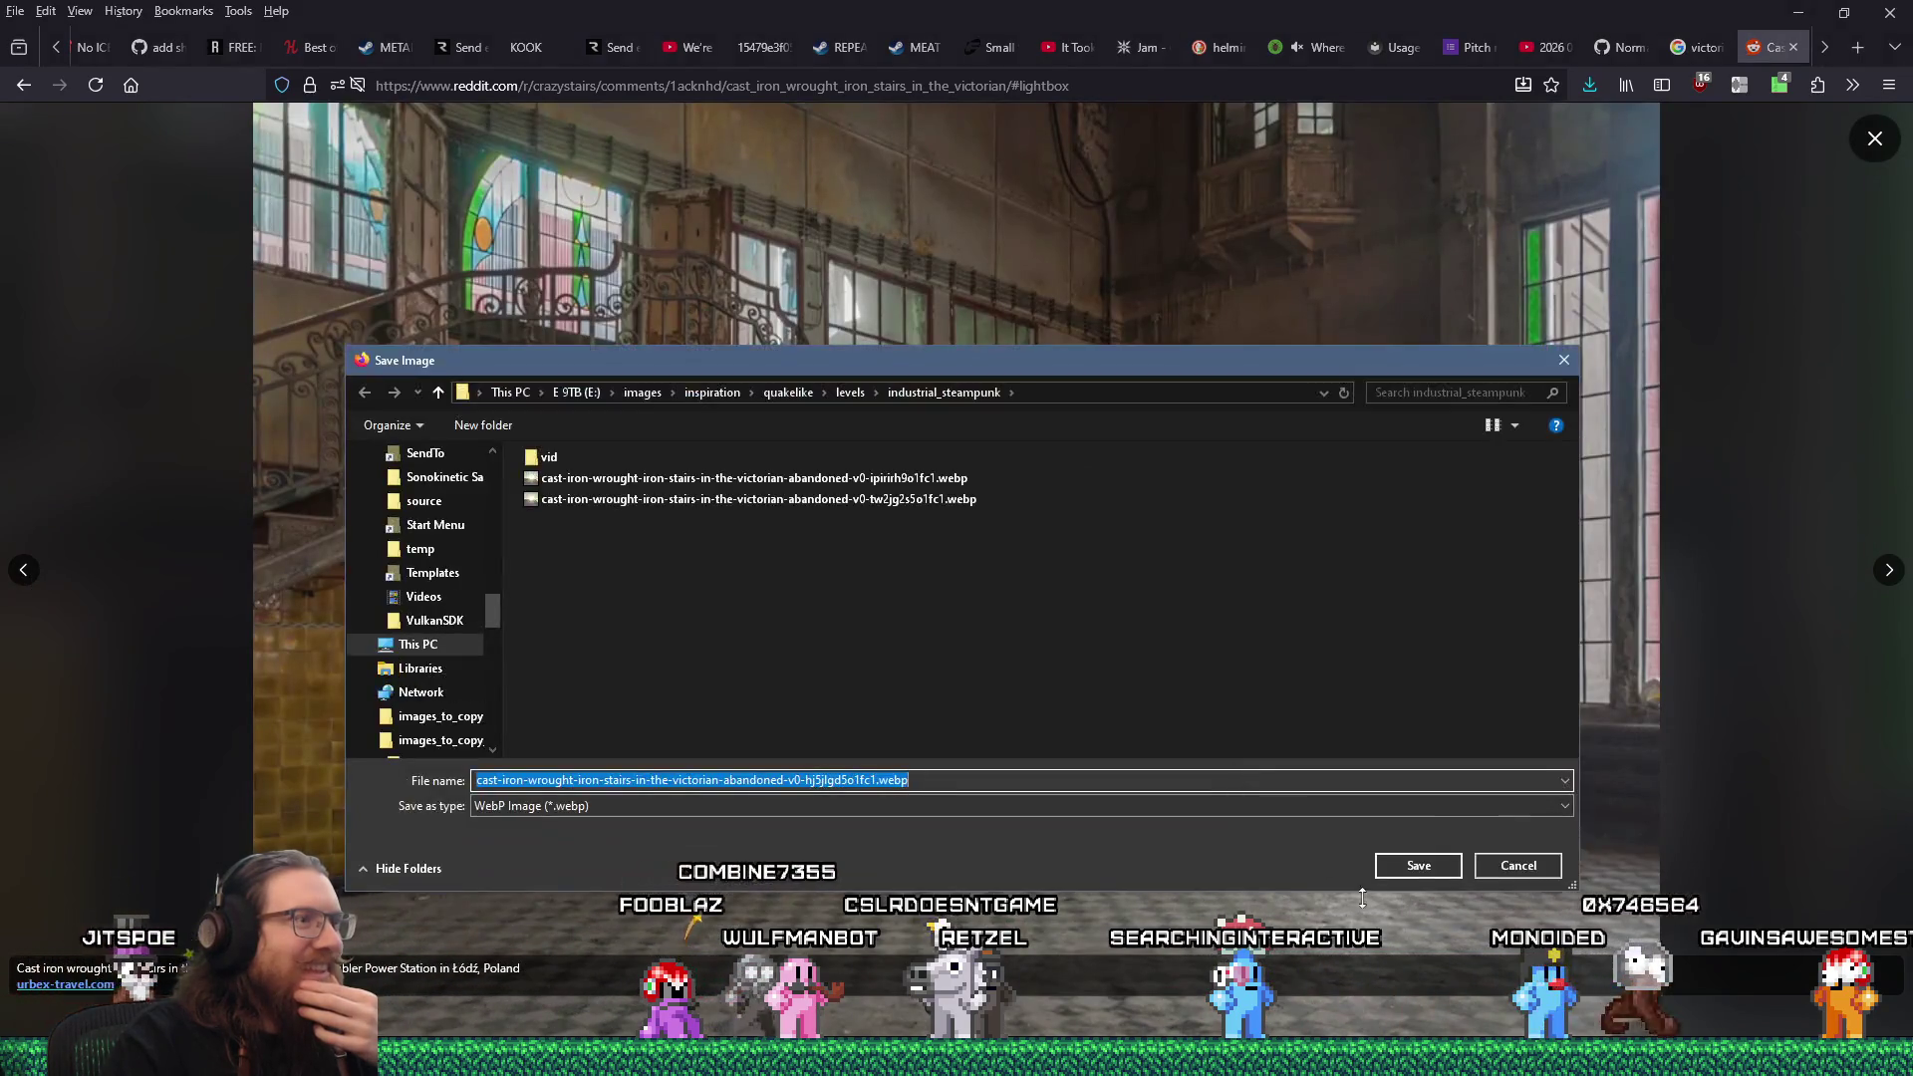
{"action": "left_click", "coordinate": [1418, 866]}
Return to the first gallery photo and save the fourth staircase photo.
{"action": "left_click", "coordinate": [21, 582]}
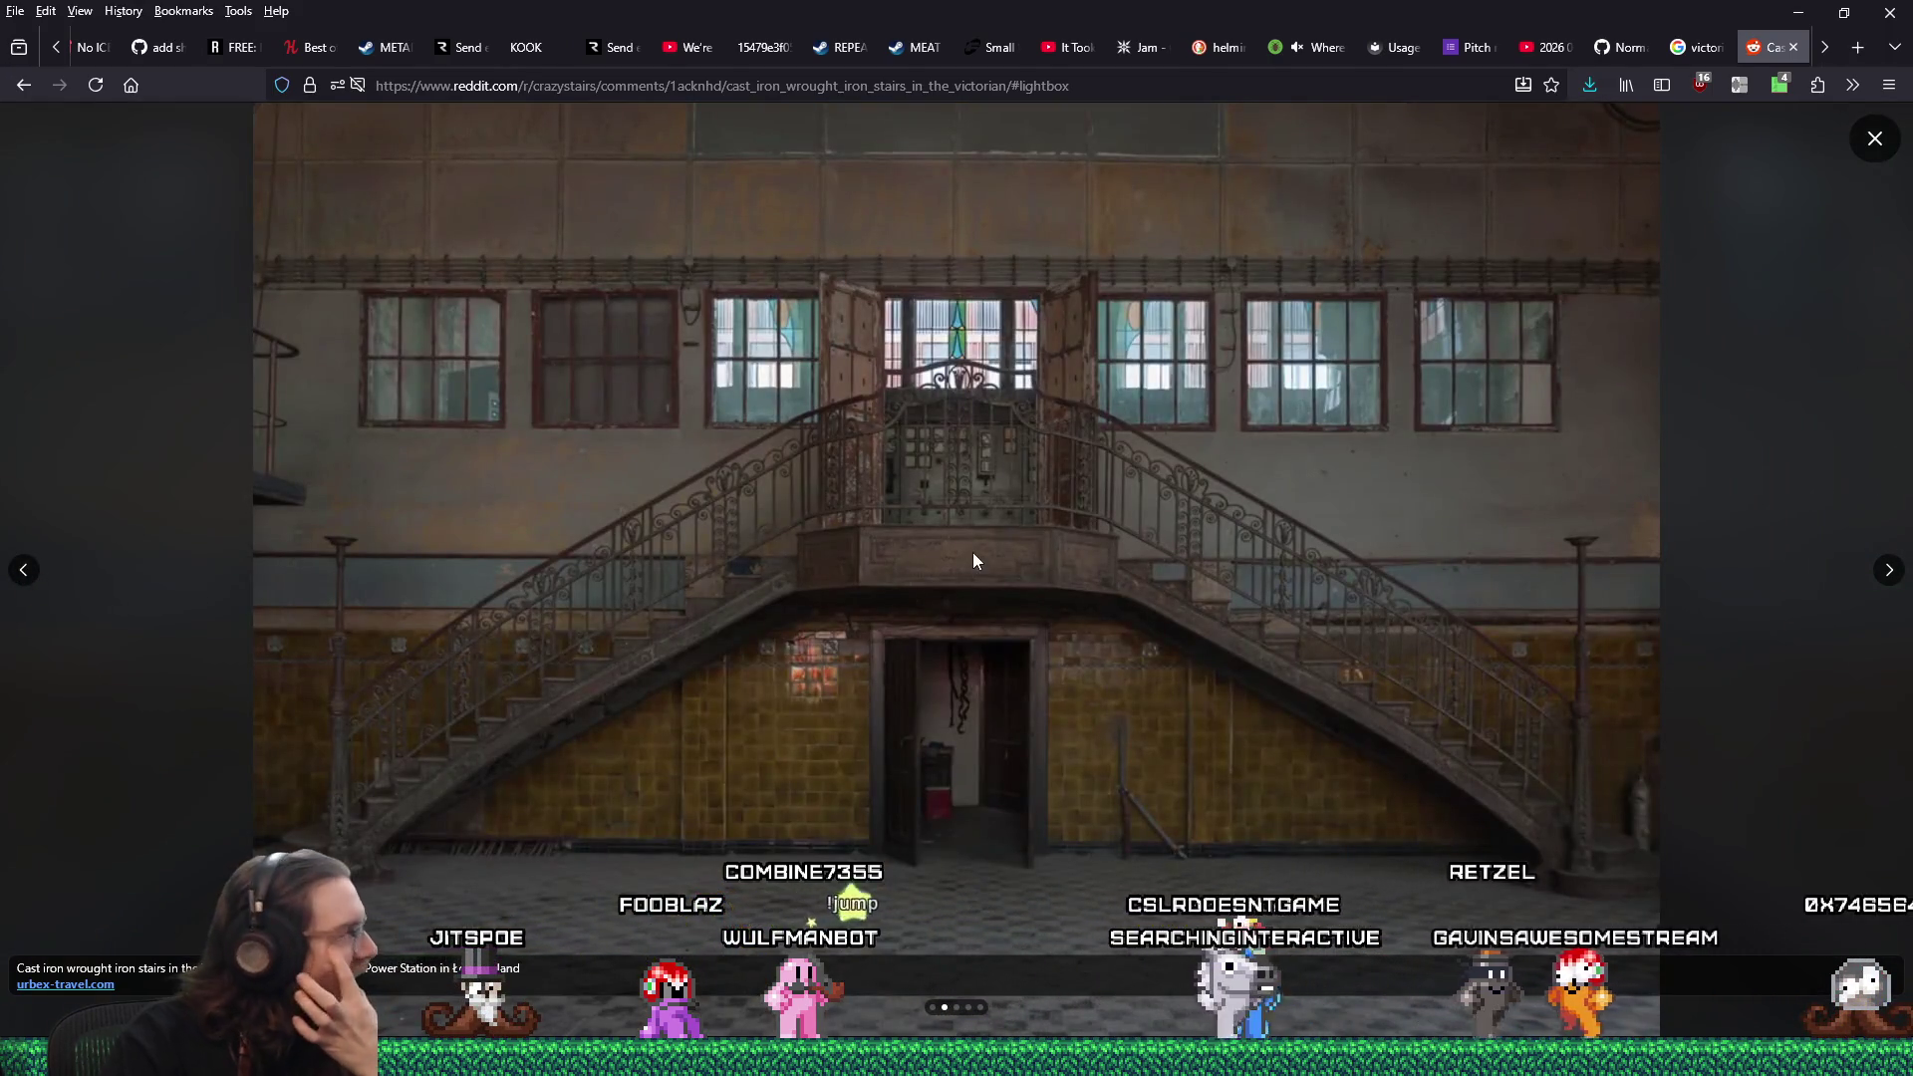
{"action": "left_click", "coordinate": [16, 585]}
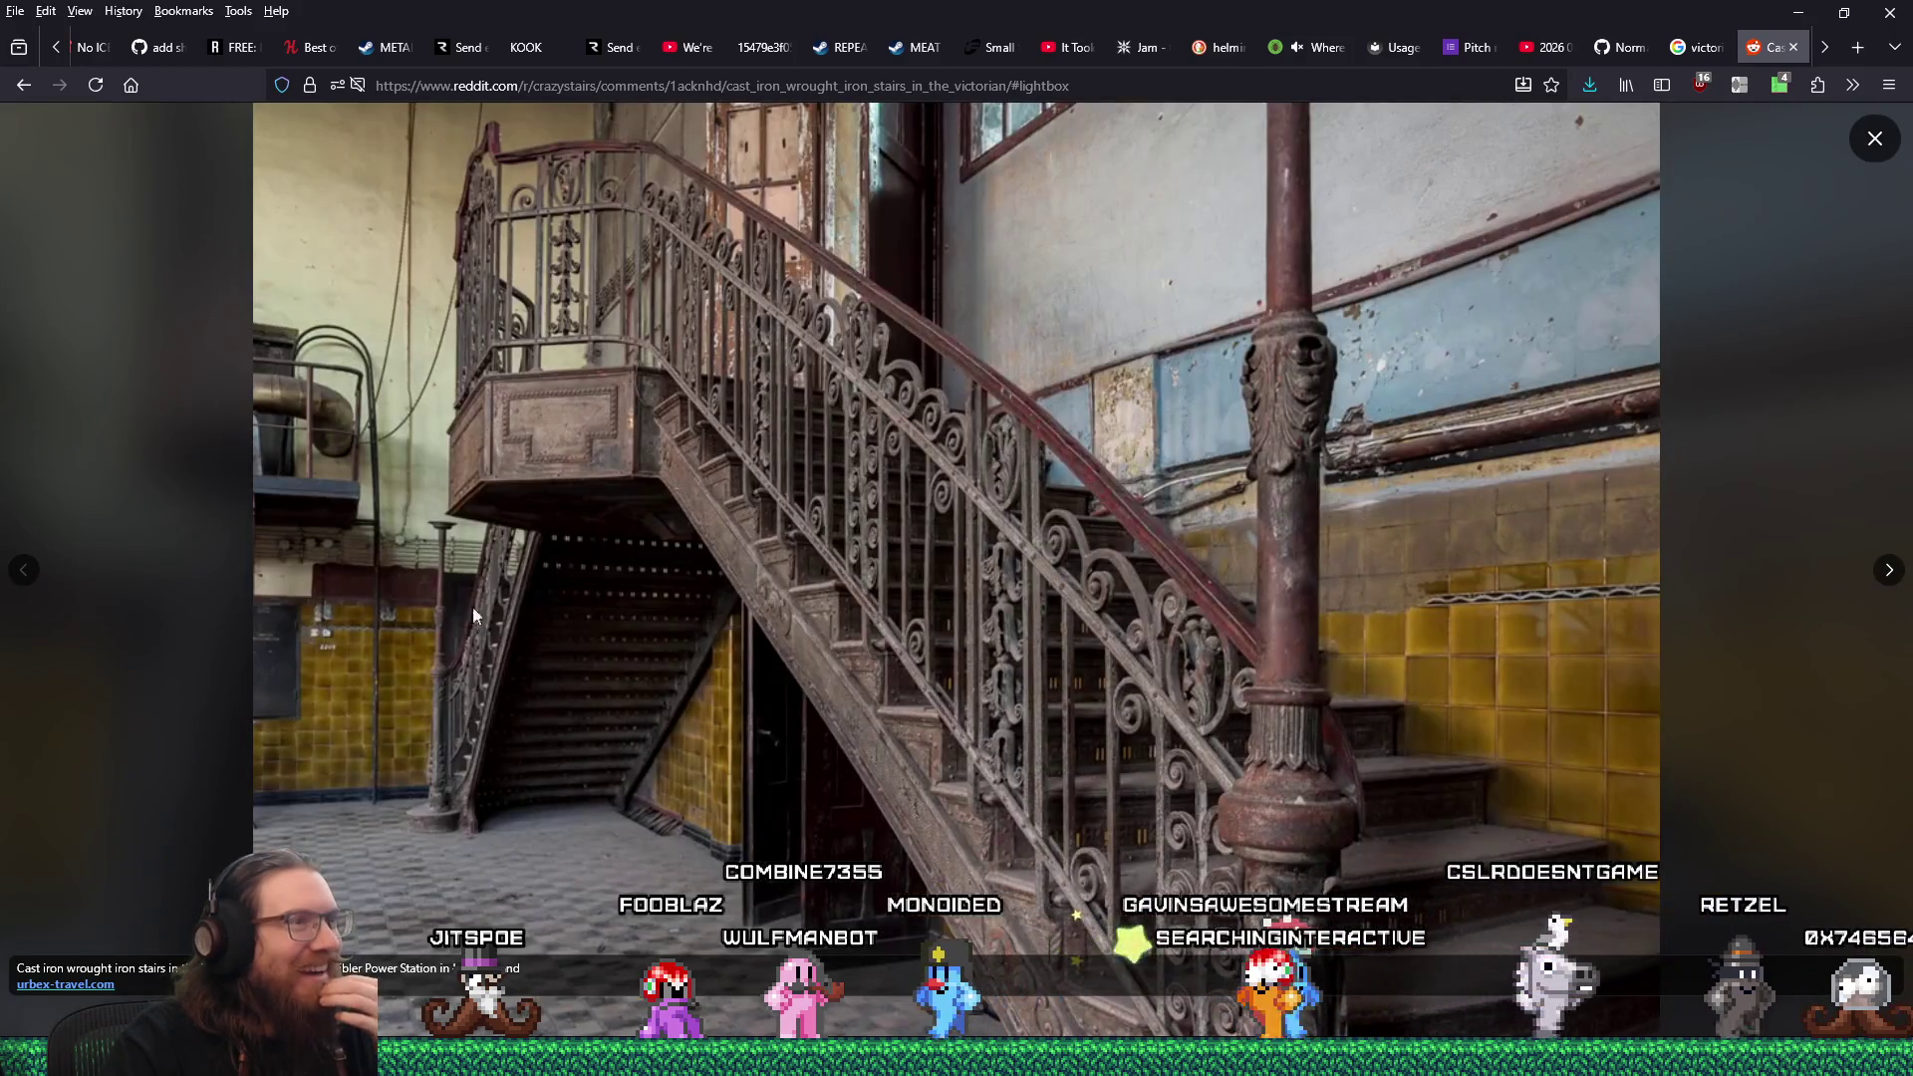
{"action": "right_click", "coordinate": [957, 530]}
{"action": "left_click", "coordinate": [1004, 576]}
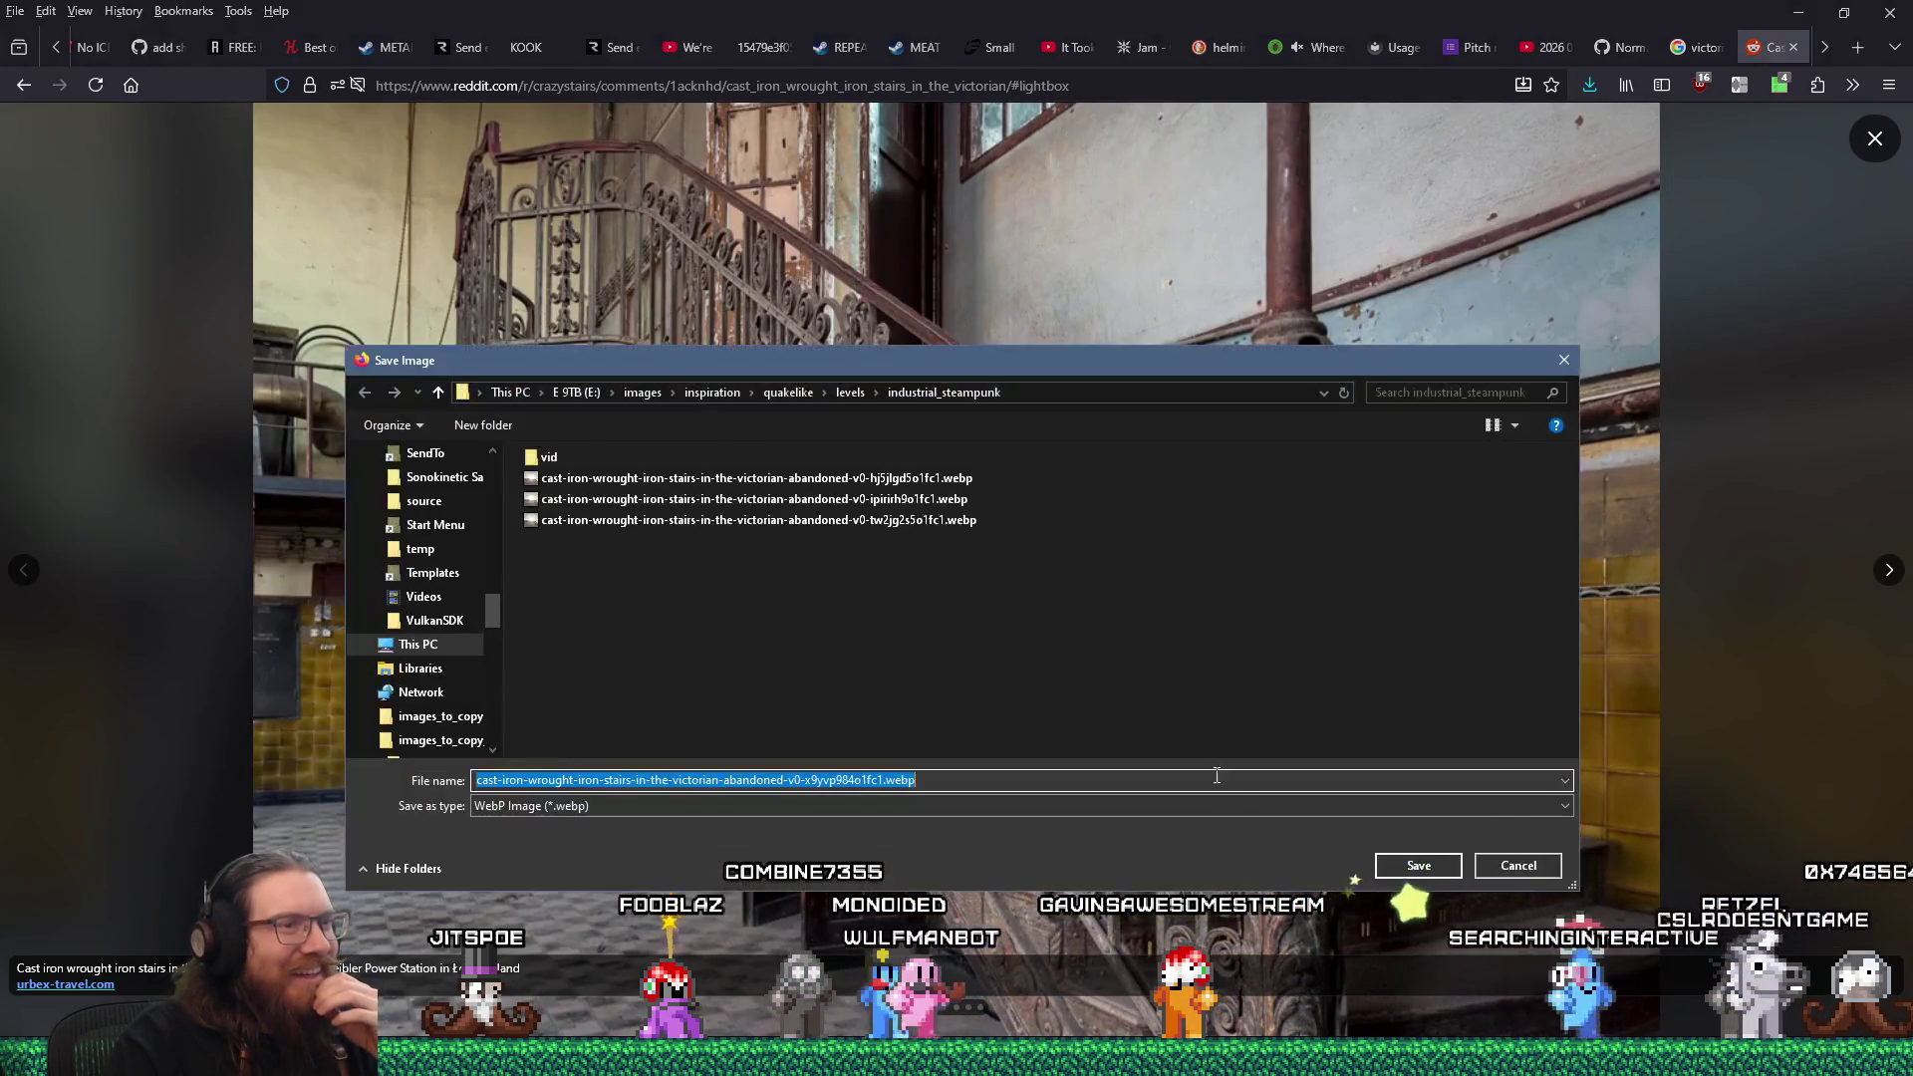
{"action": "left_click", "coordinate": [1435, 864]}
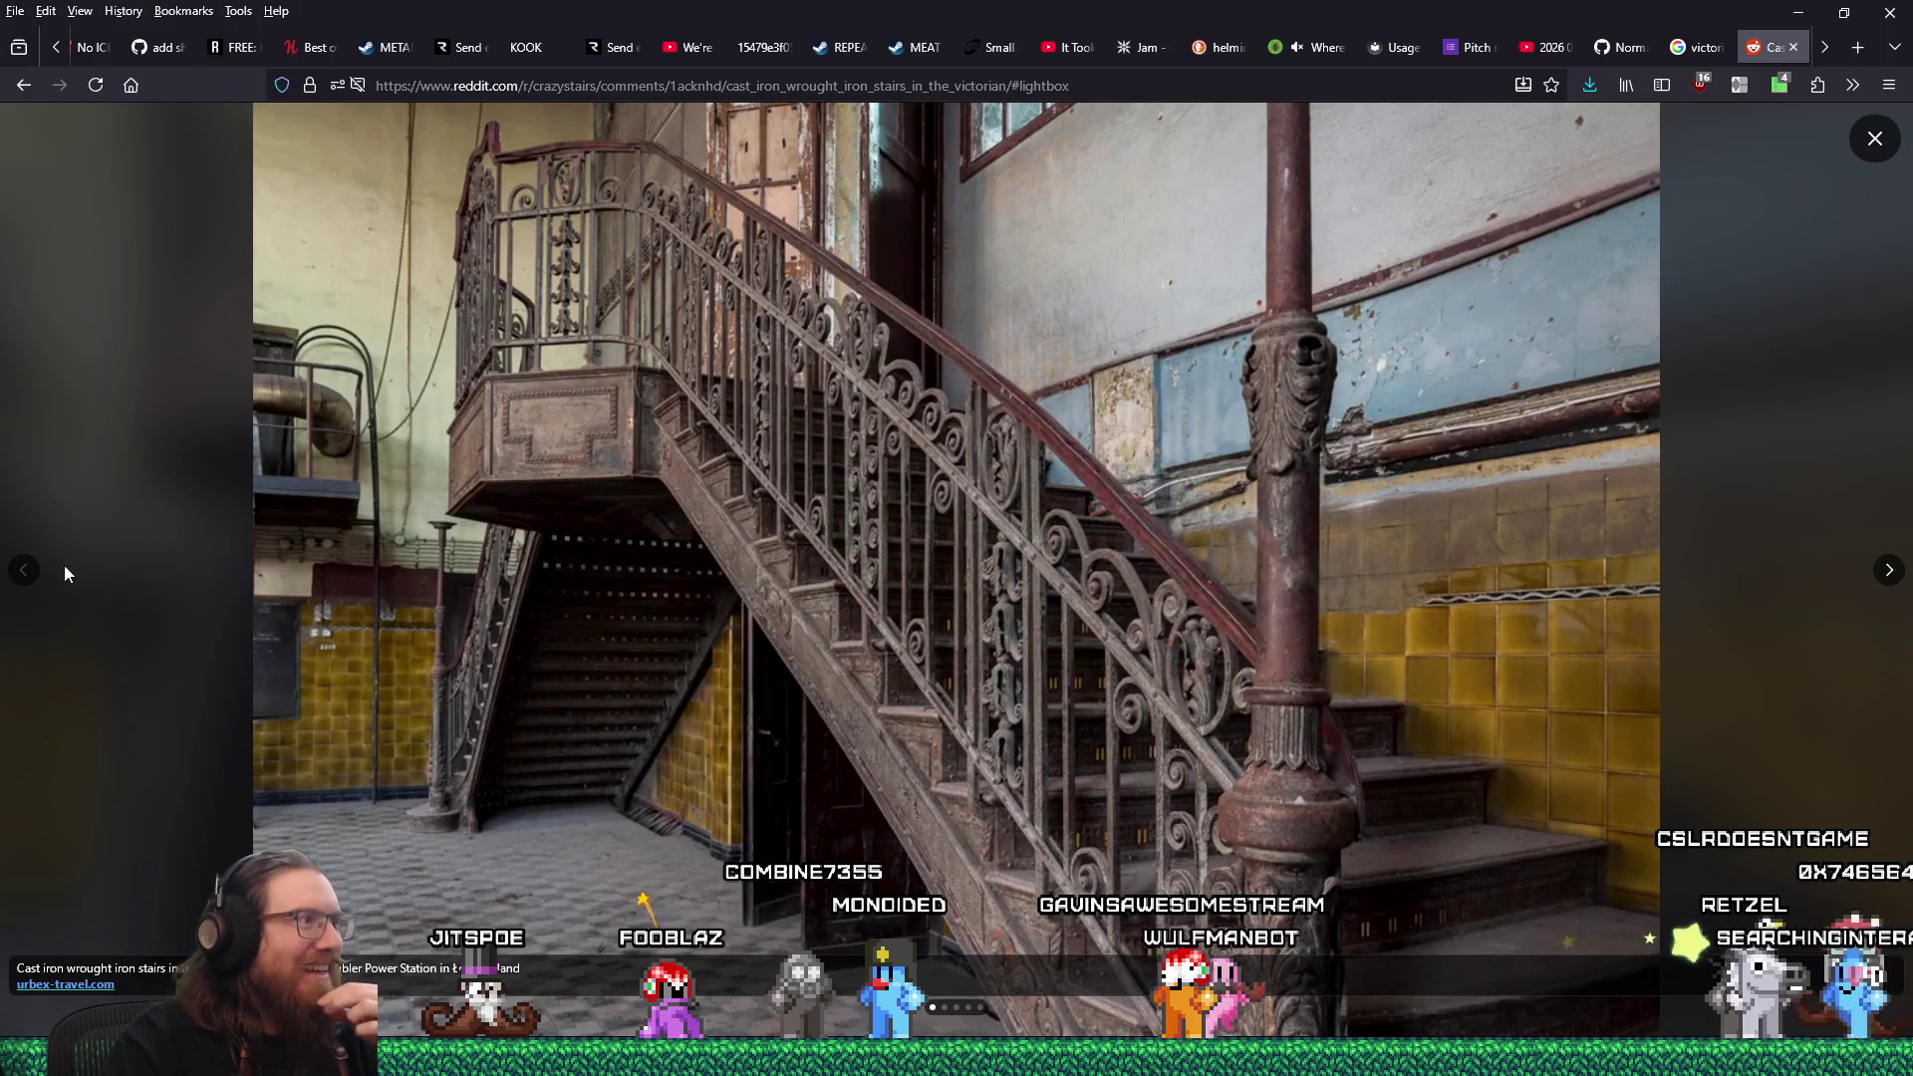
Close the photo viewer and then the Reddit post tab.
{"action": "left_click", "coordinate": [1857, 149]}
{"action": "scroll", "coordinate": [972, 693], "scroll_direction": "down", "scroll_amount": 5}
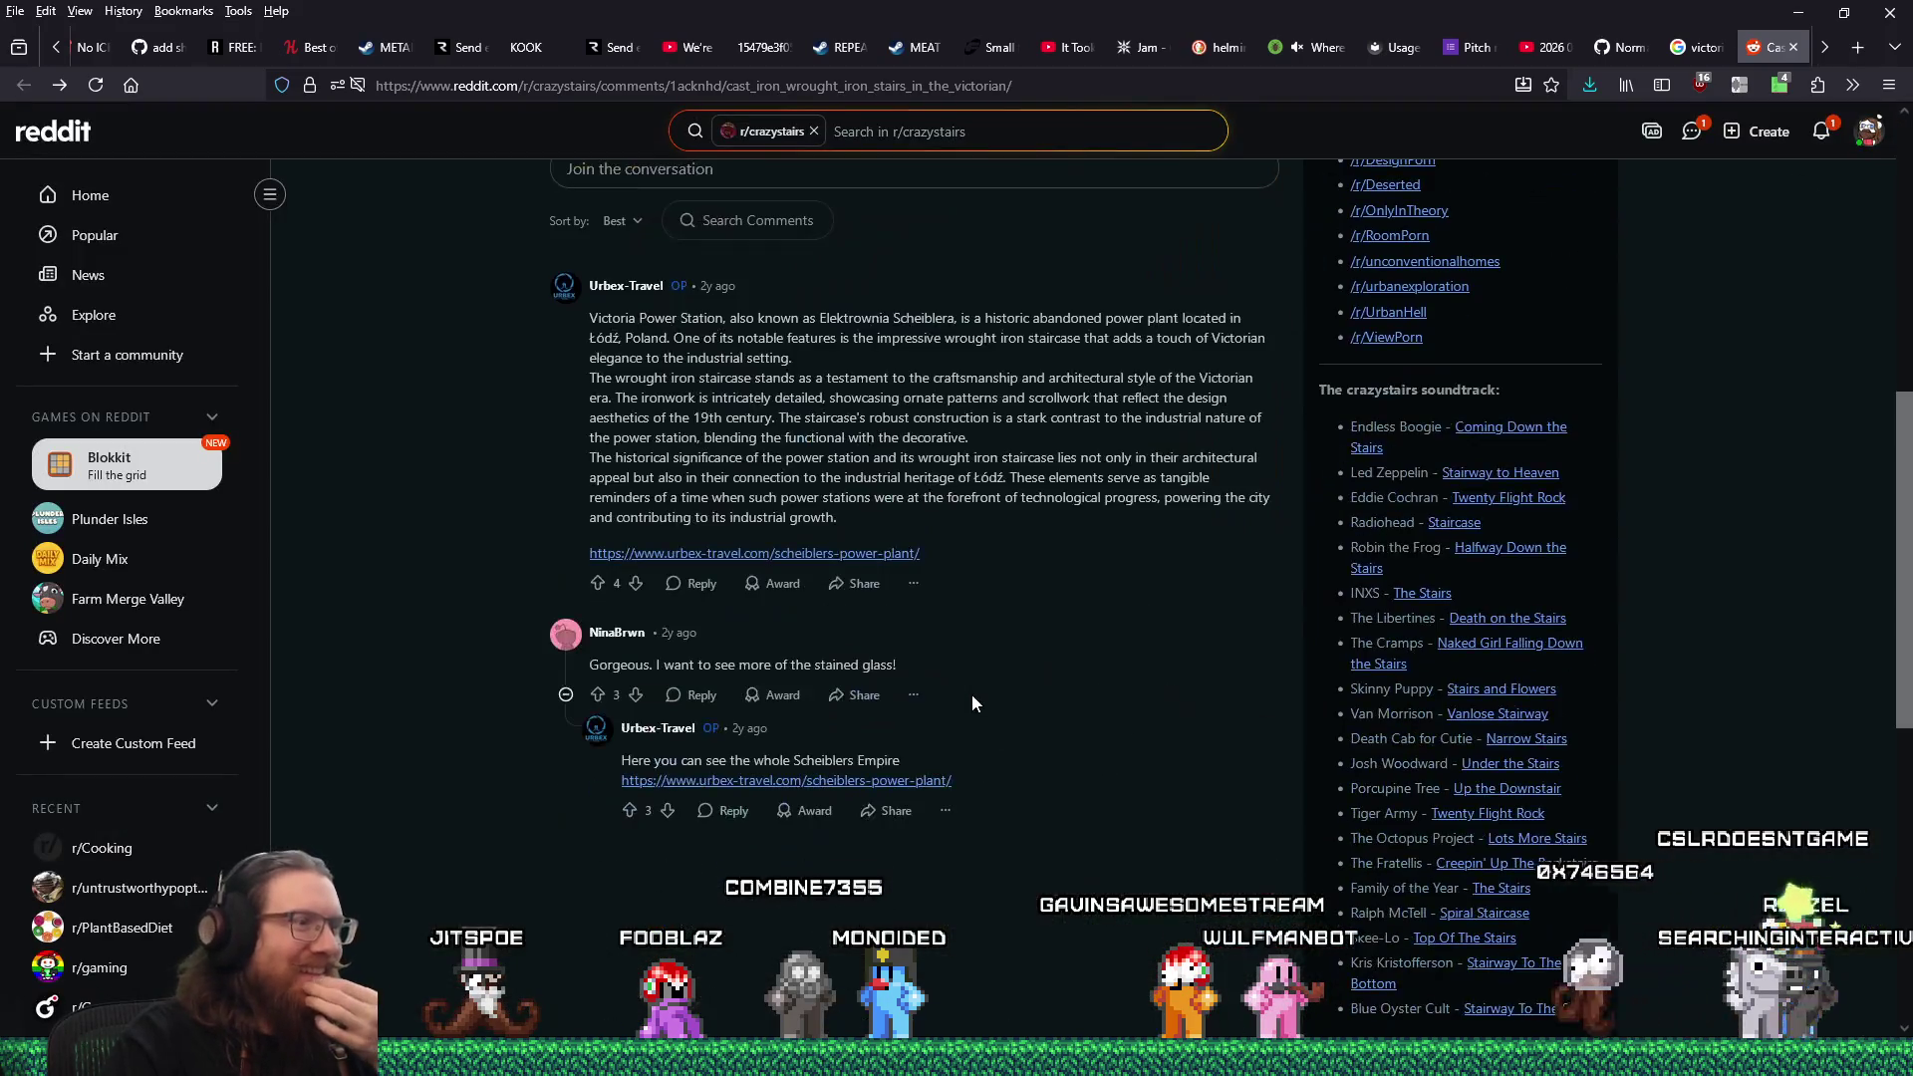
{"action": "scroll", "coordinate": [974, 697], "scroll_direction": "up", "scroll_amount": 5}
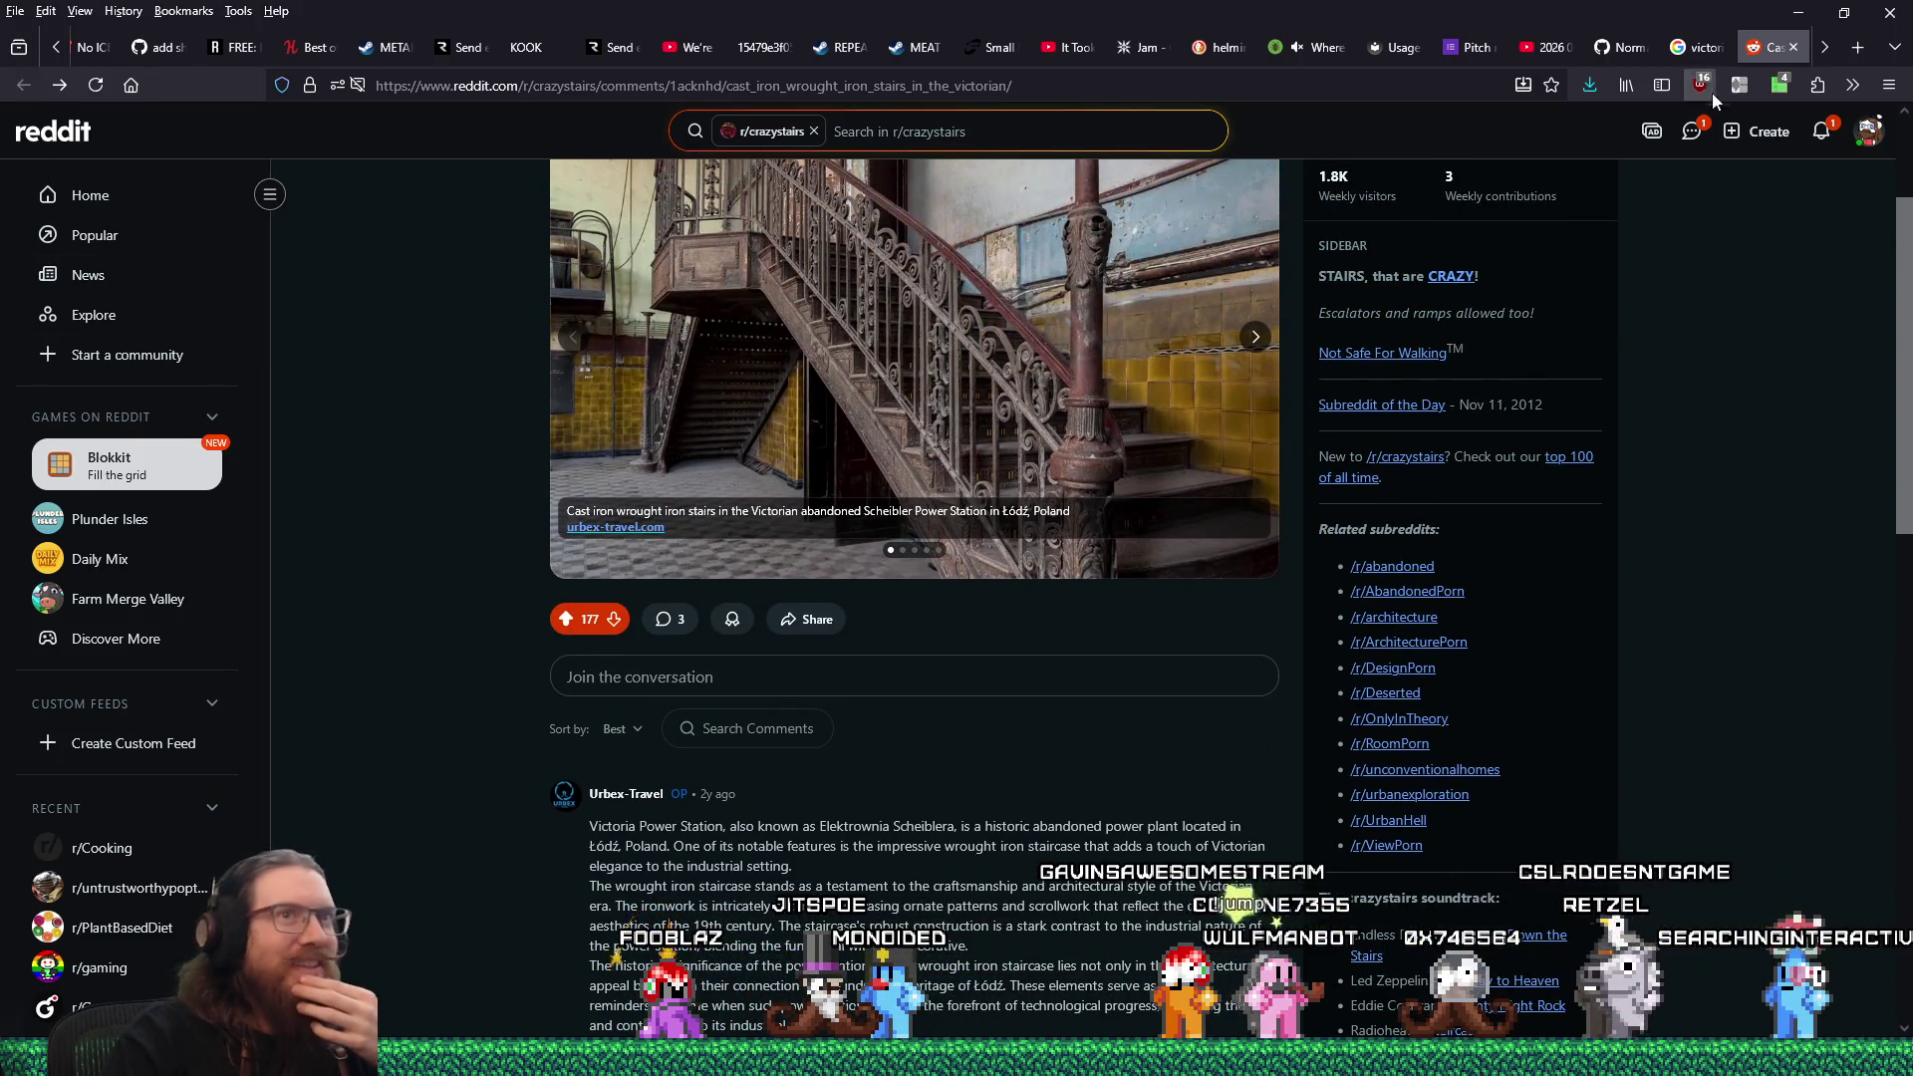
{"action": "left_click", "coordinate": [1794, 48]}
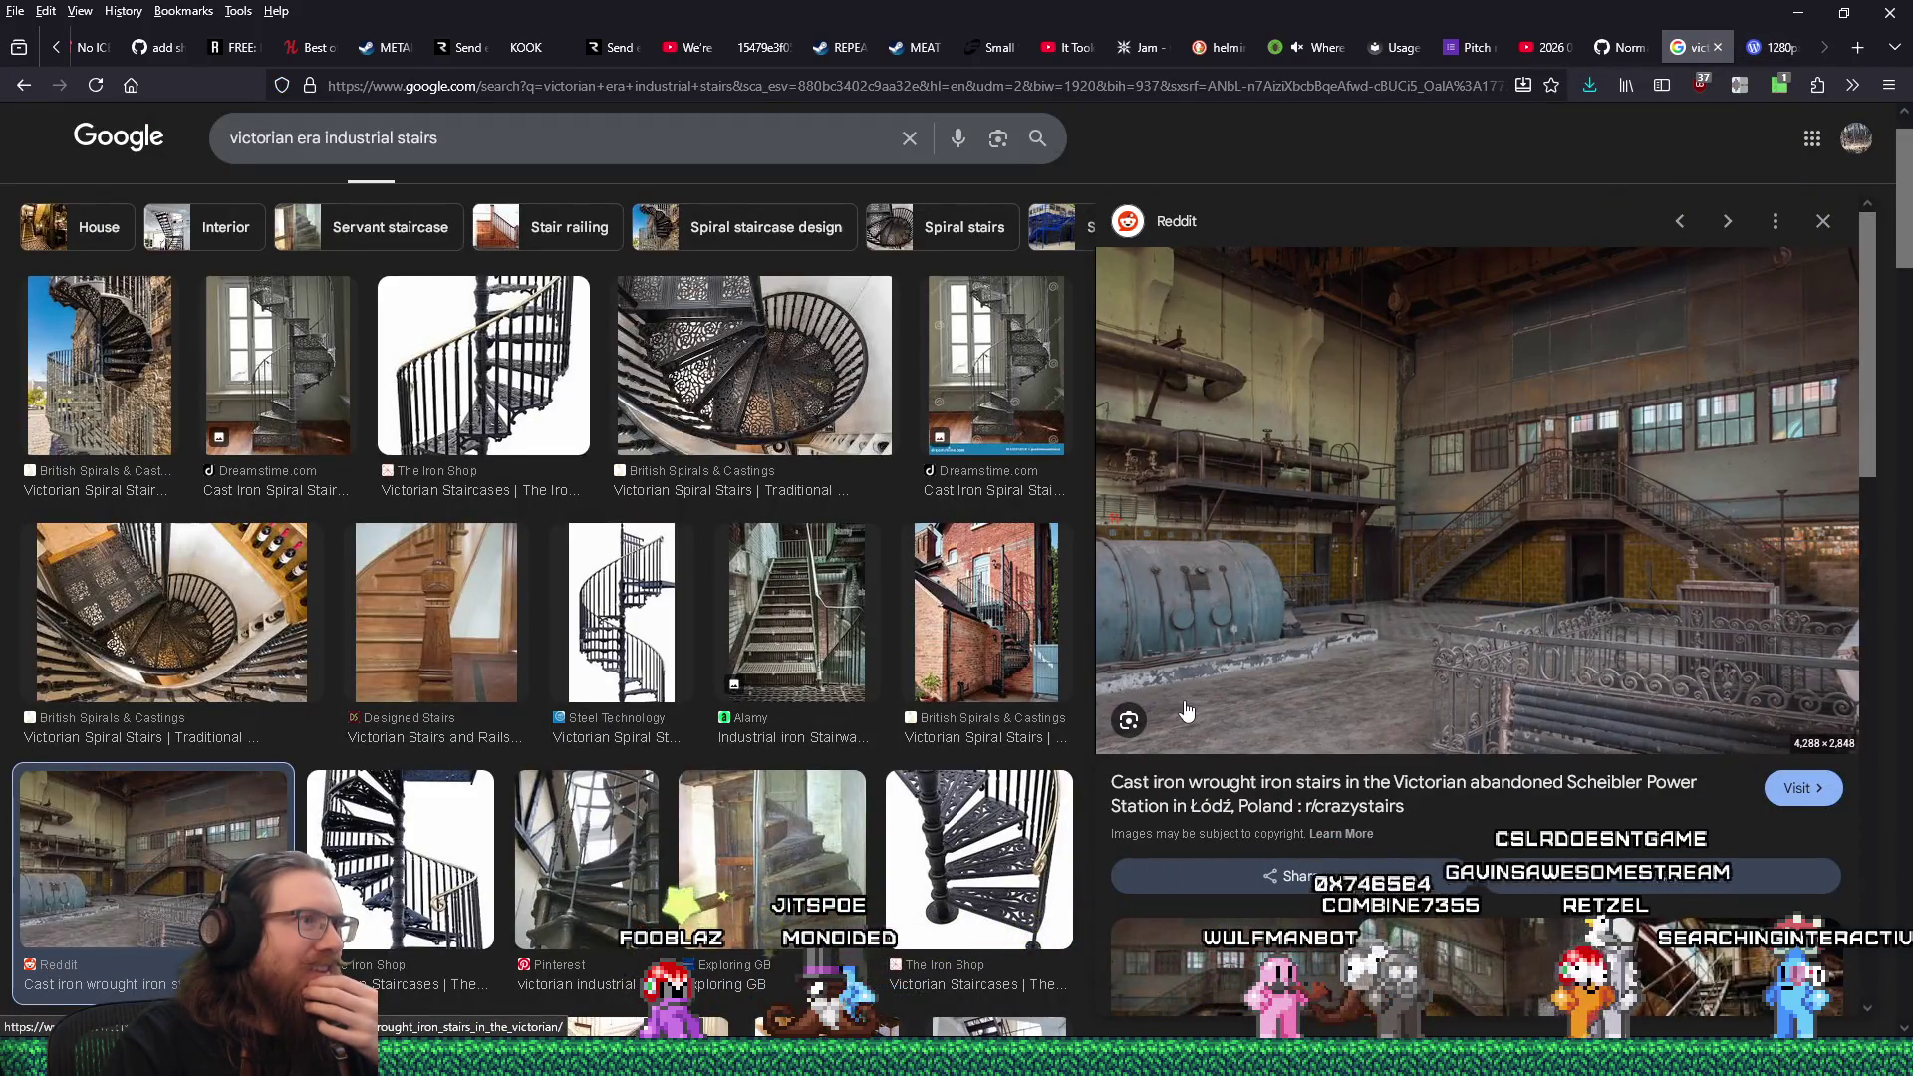
Preview the PickPik gray steel stair image and open its photo page in a new tab.
{"action": "scroll", "coordinate": [1178, 713], "scroll_direction": "down", "scroll_amount": 5}
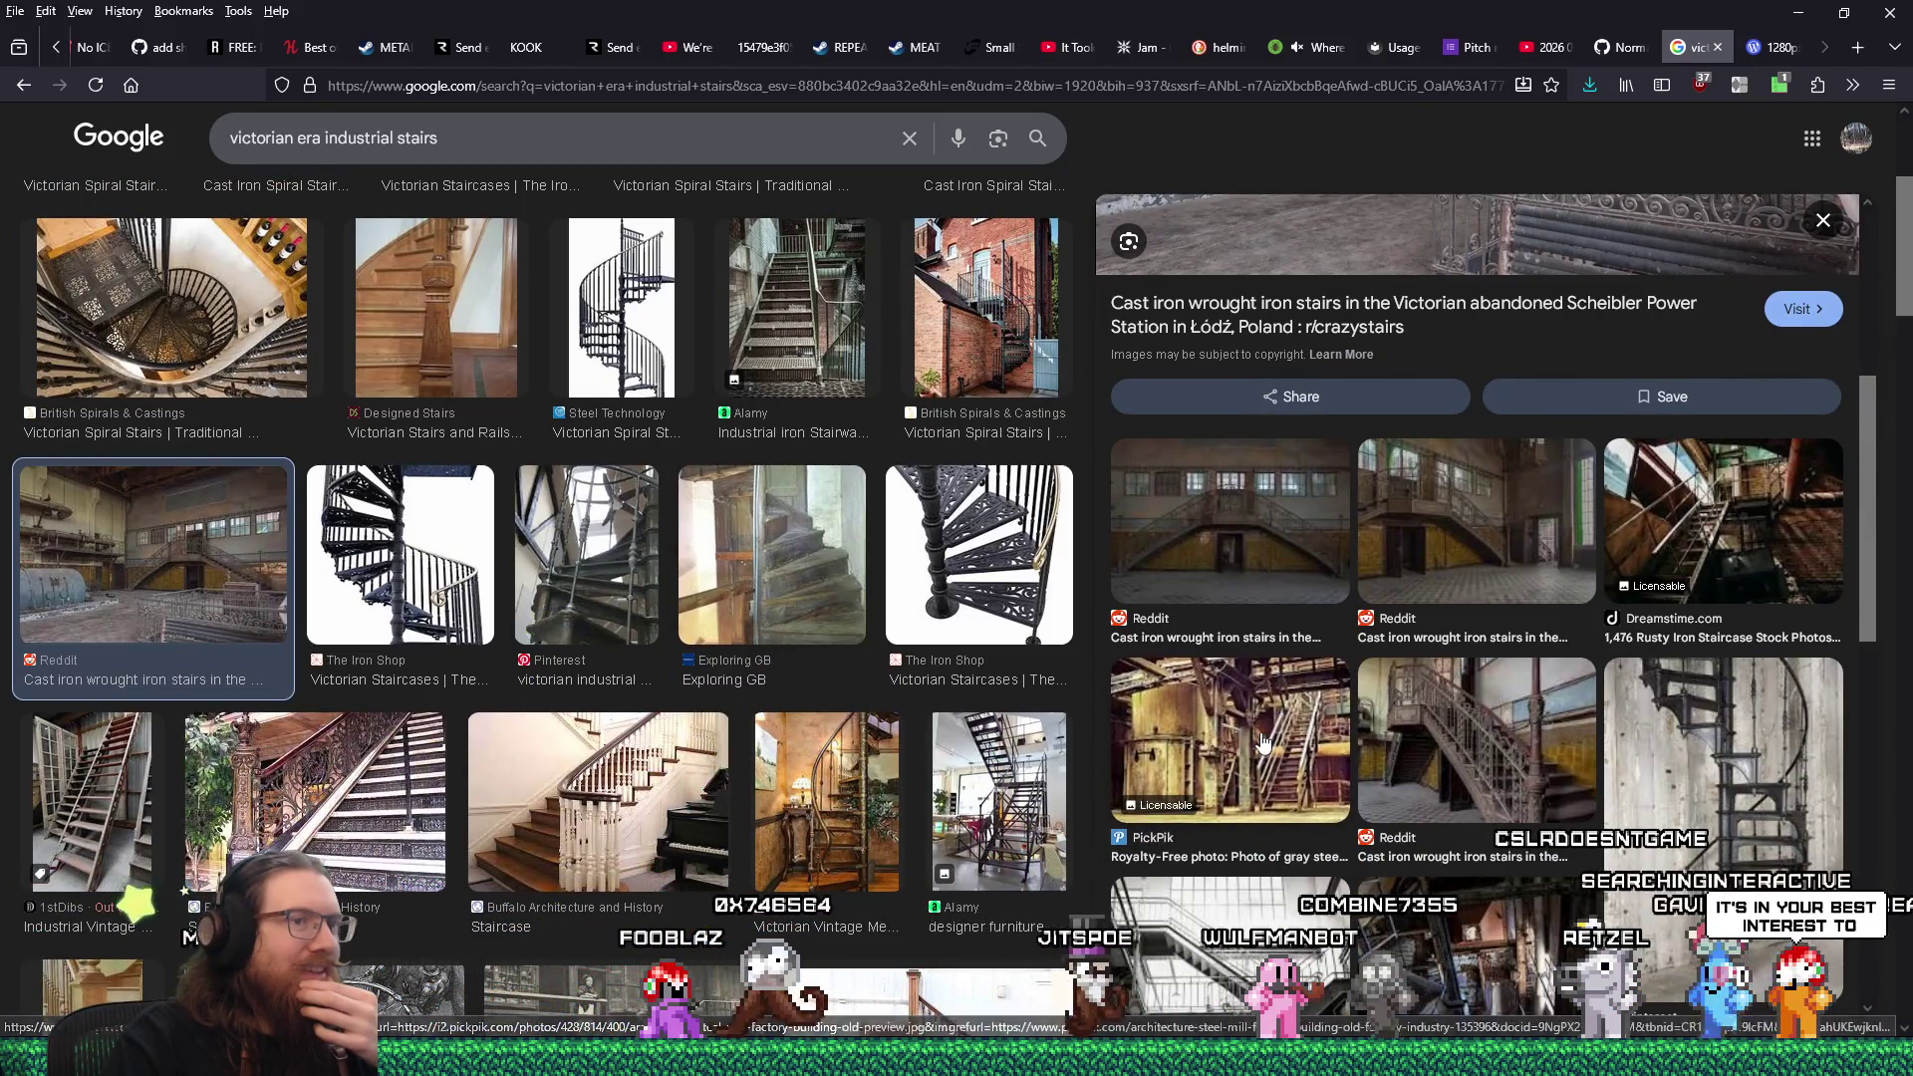
{"action": "left_click", "coordinate": [1262, 742]}
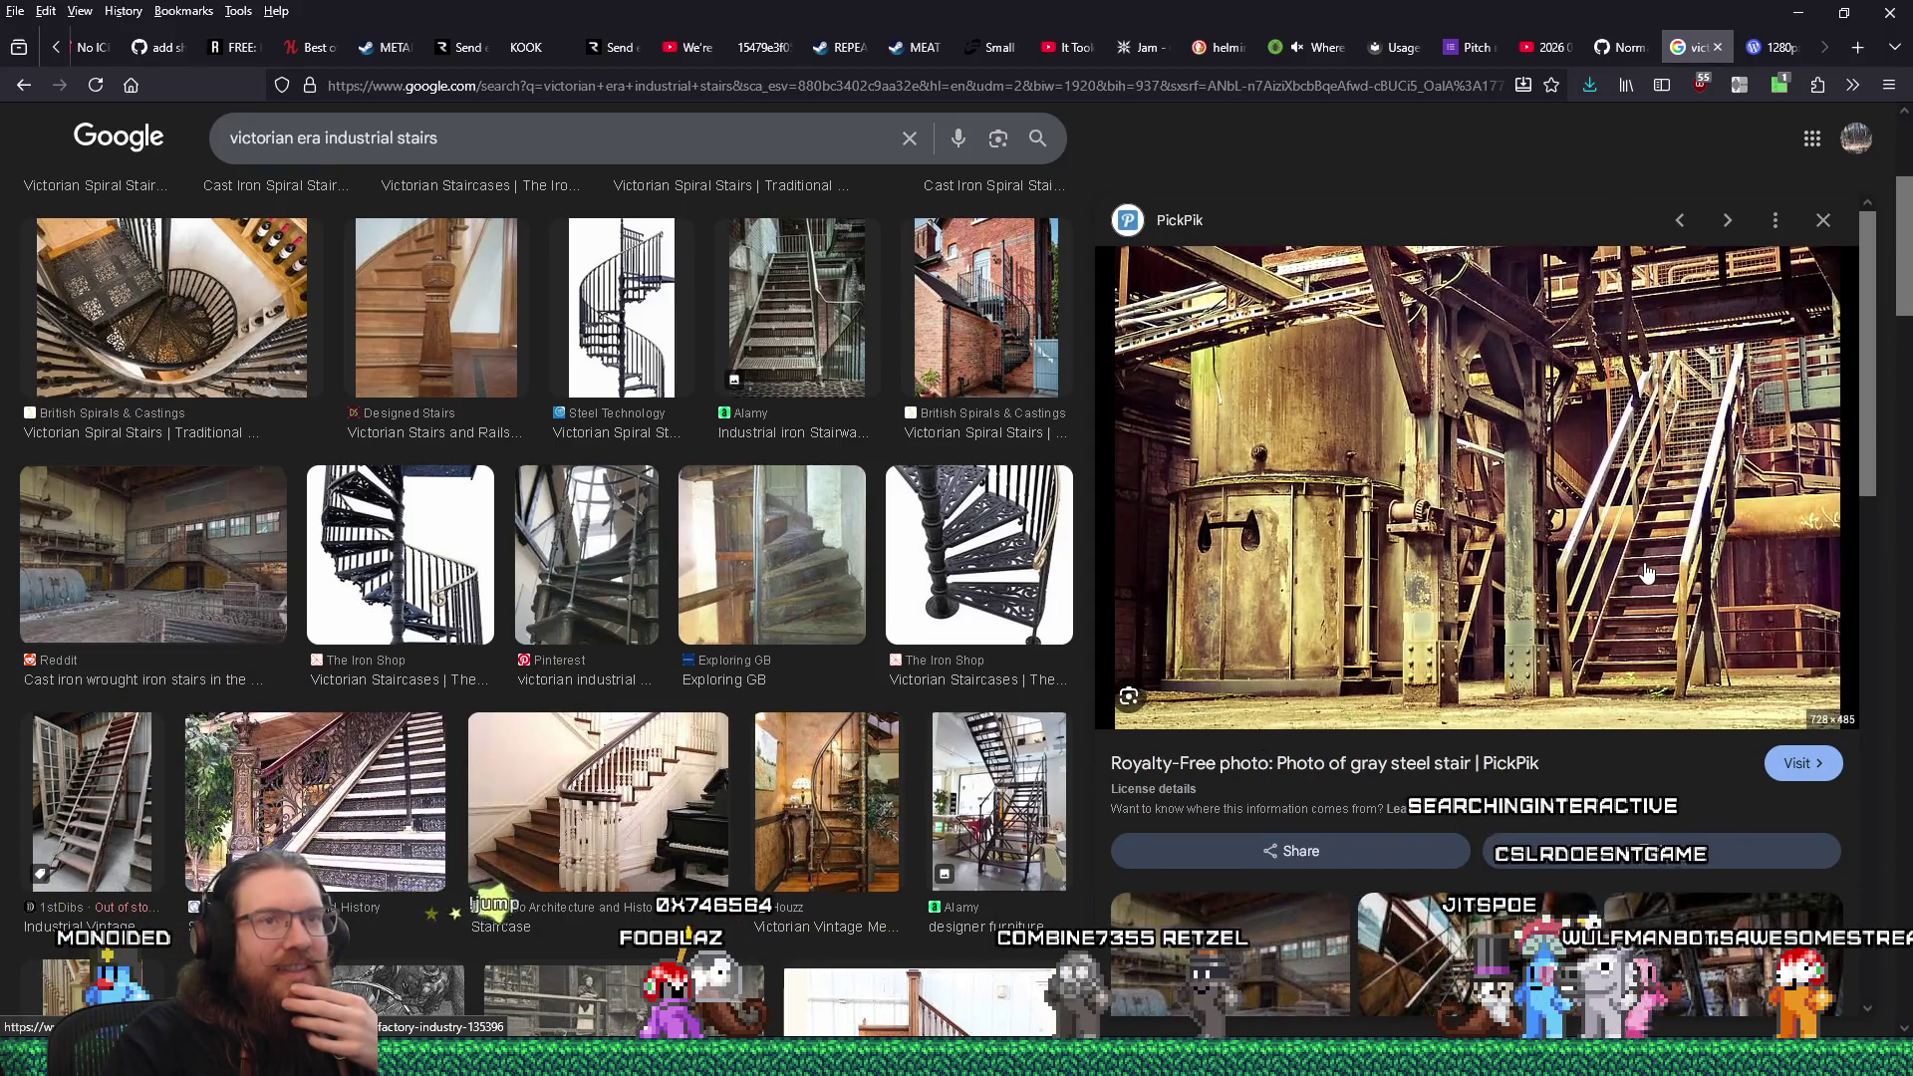
{"action": "left_click", "coordinate": [1535, 508]}
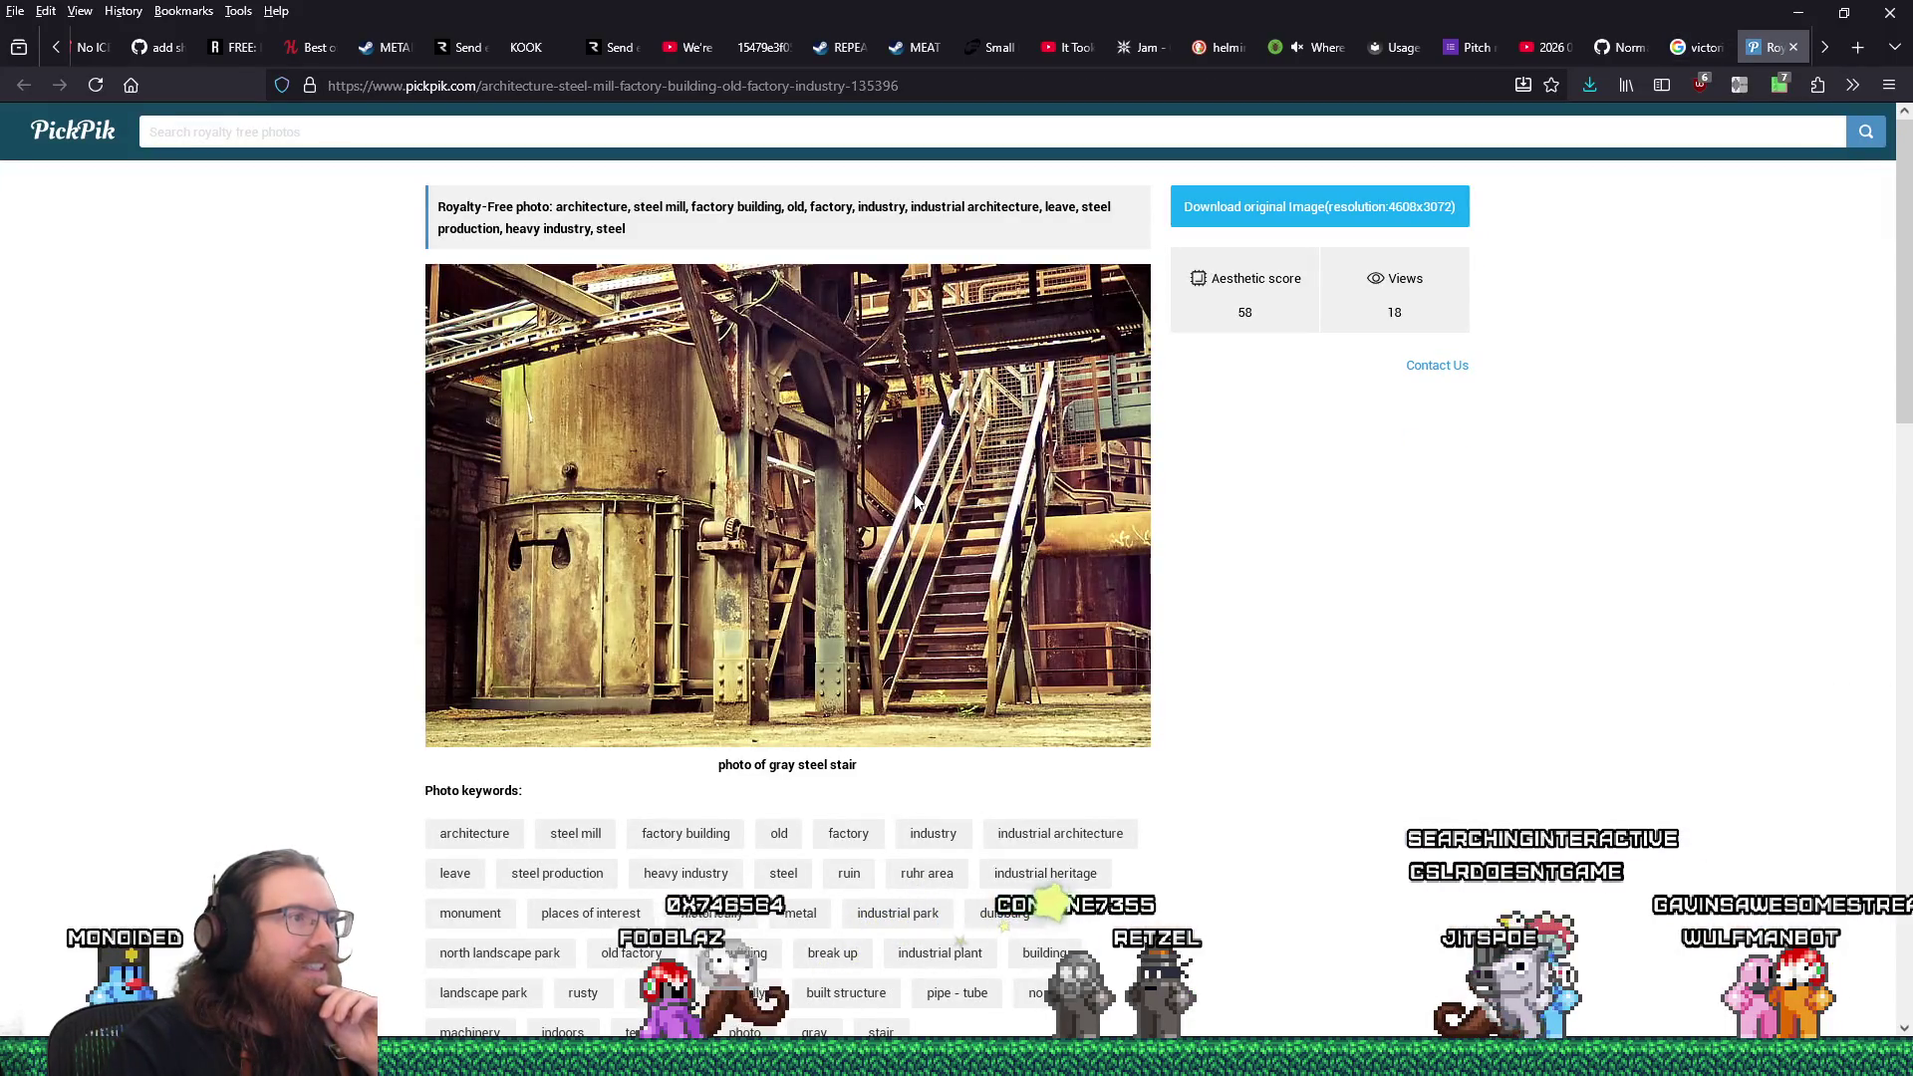
Save the PickPik steel mill stair photo as JPEG in industrial_steampunk, then close its tab.
{"action": "right_click", "coordinate": [921, 489]}
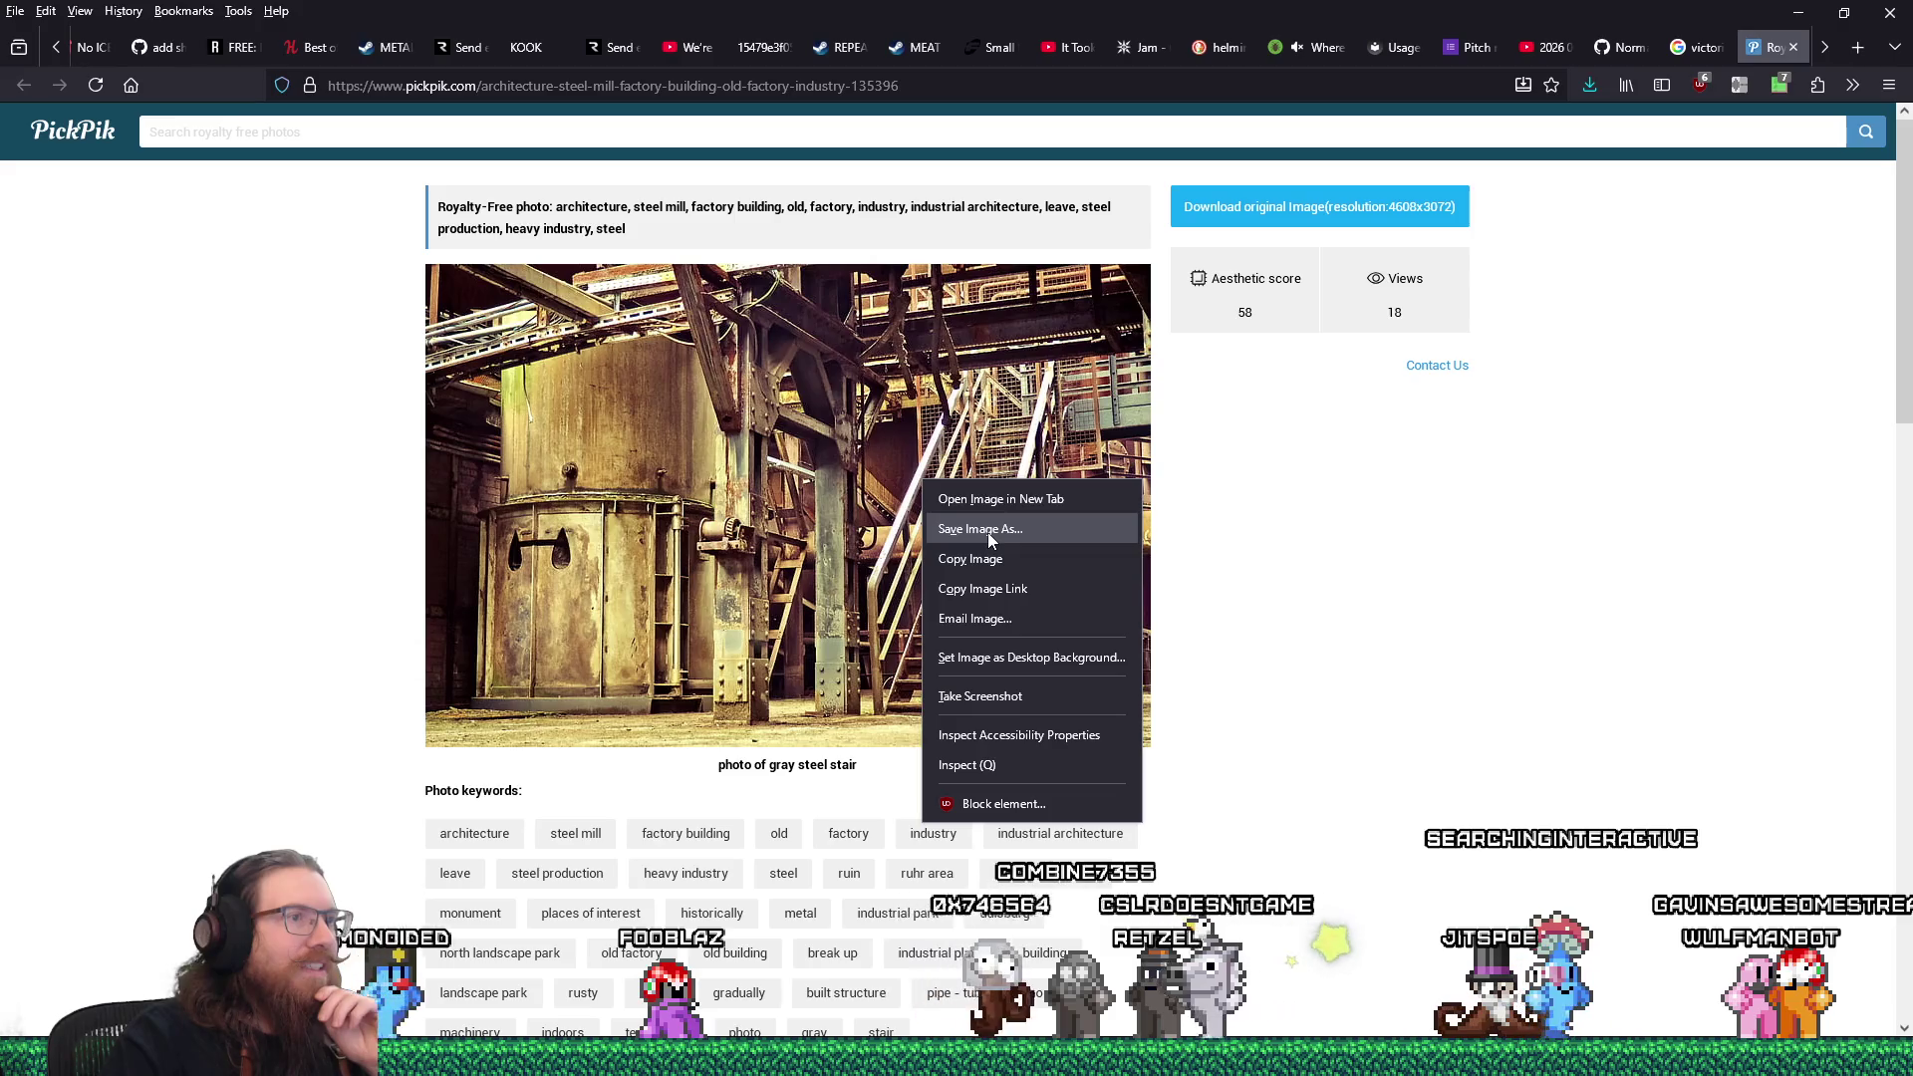
{"action": "left_click", "coordinate": [988, 532]}
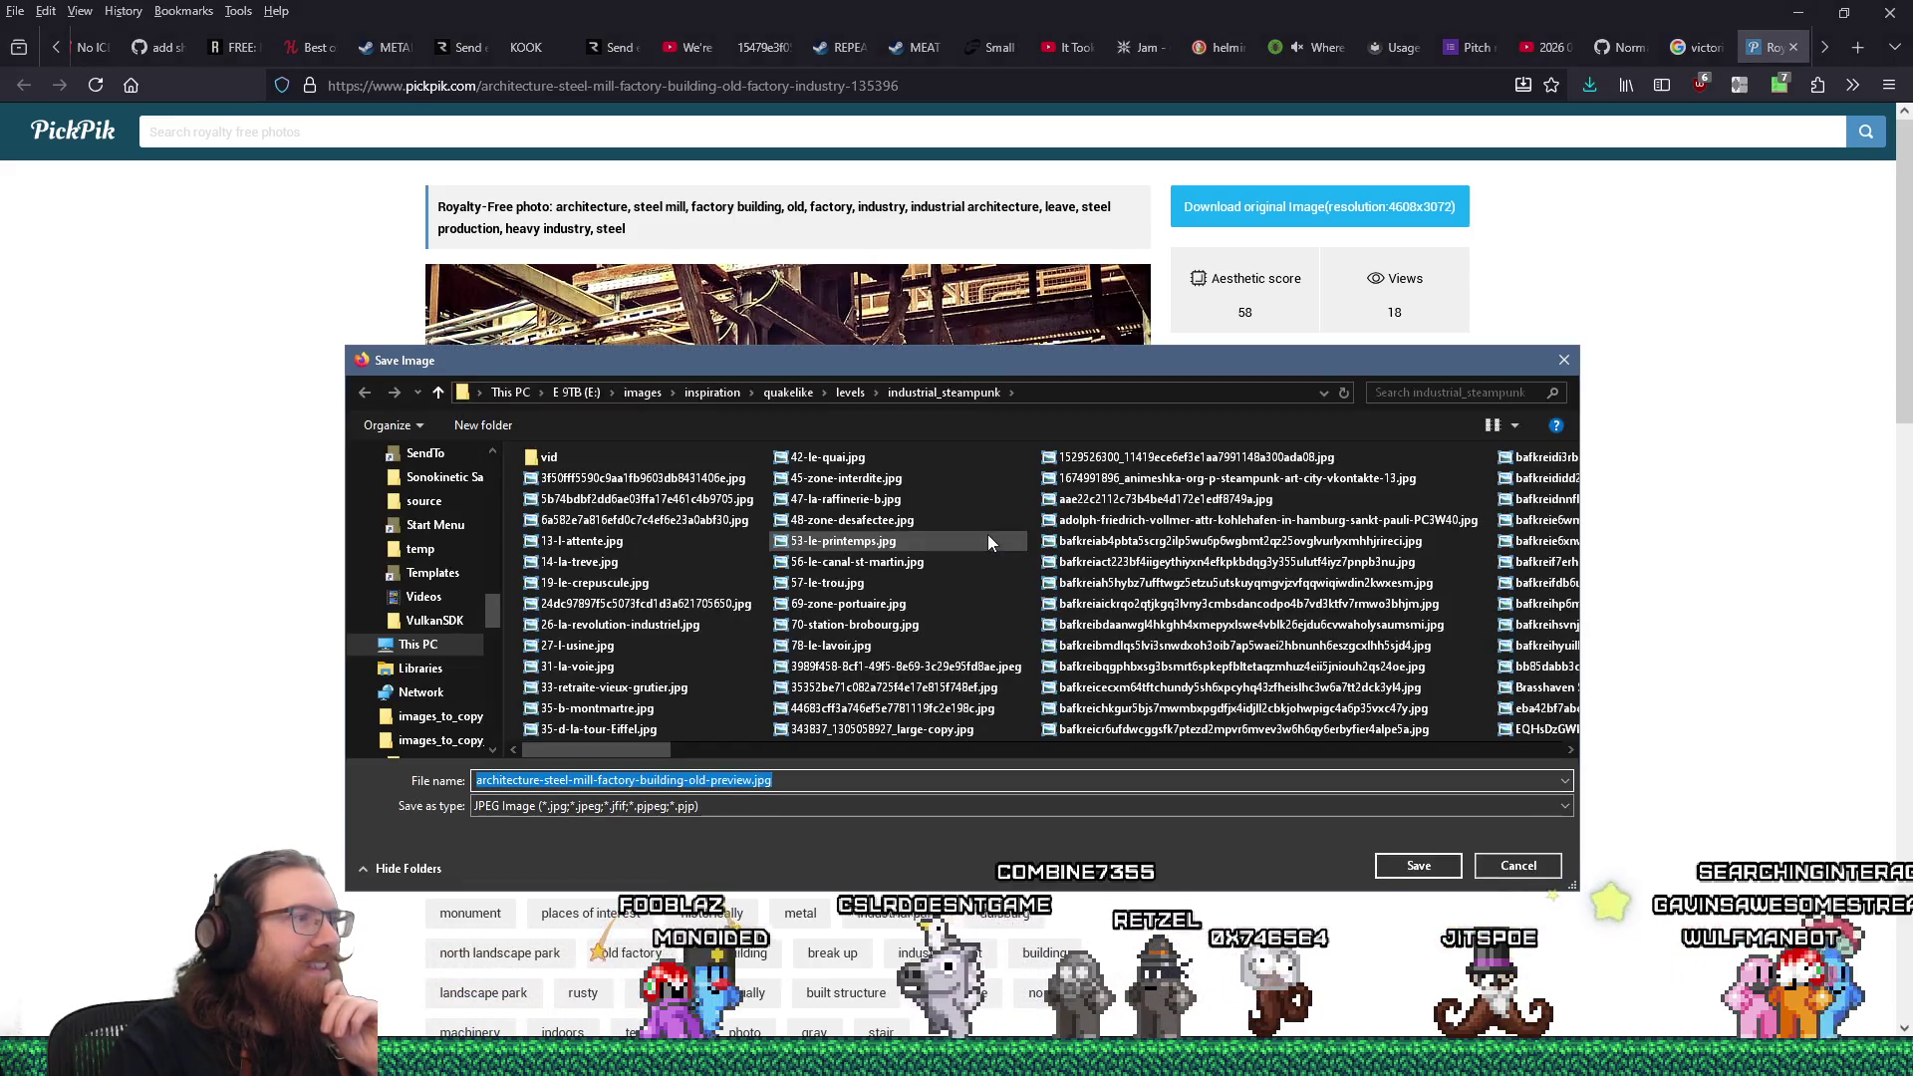
{"action": "left_click", "coordinate": [1416, 863]}
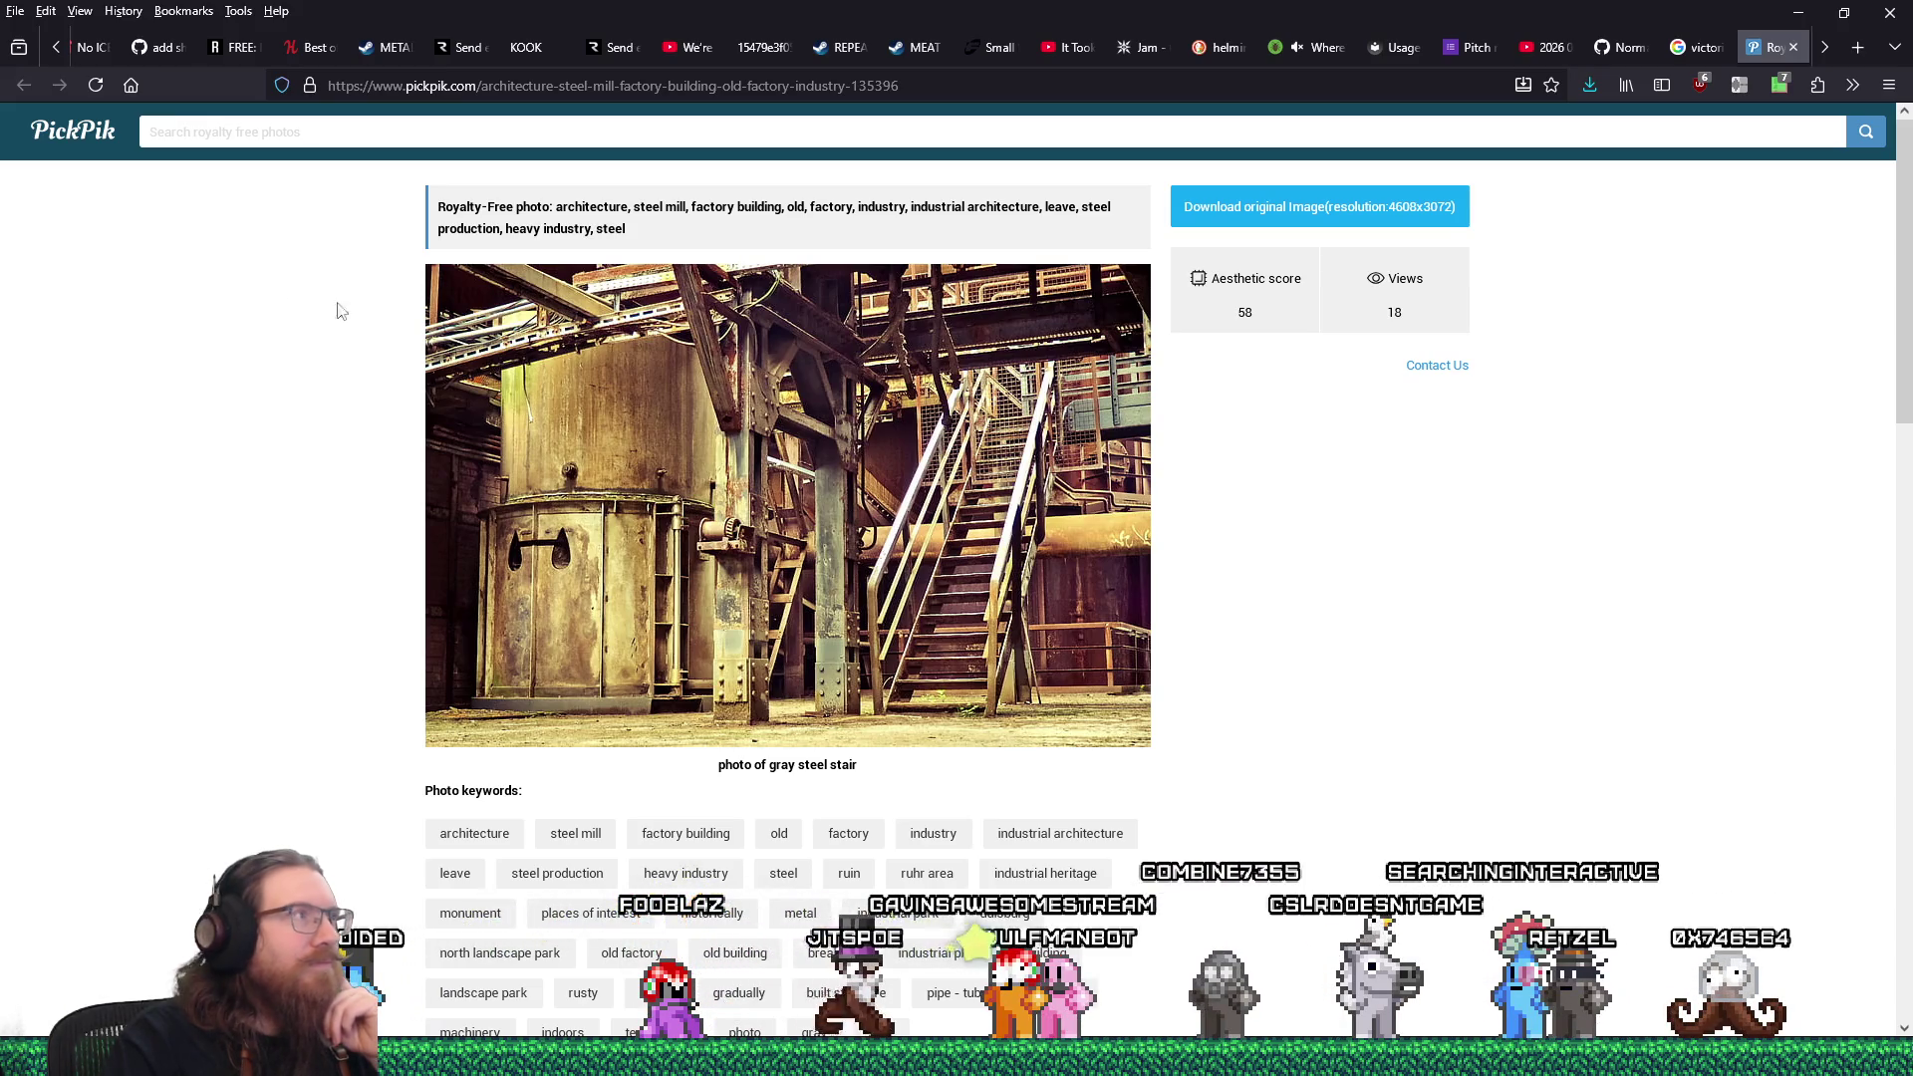
{"action": "left_click", "coordinate": [1789, 50]}
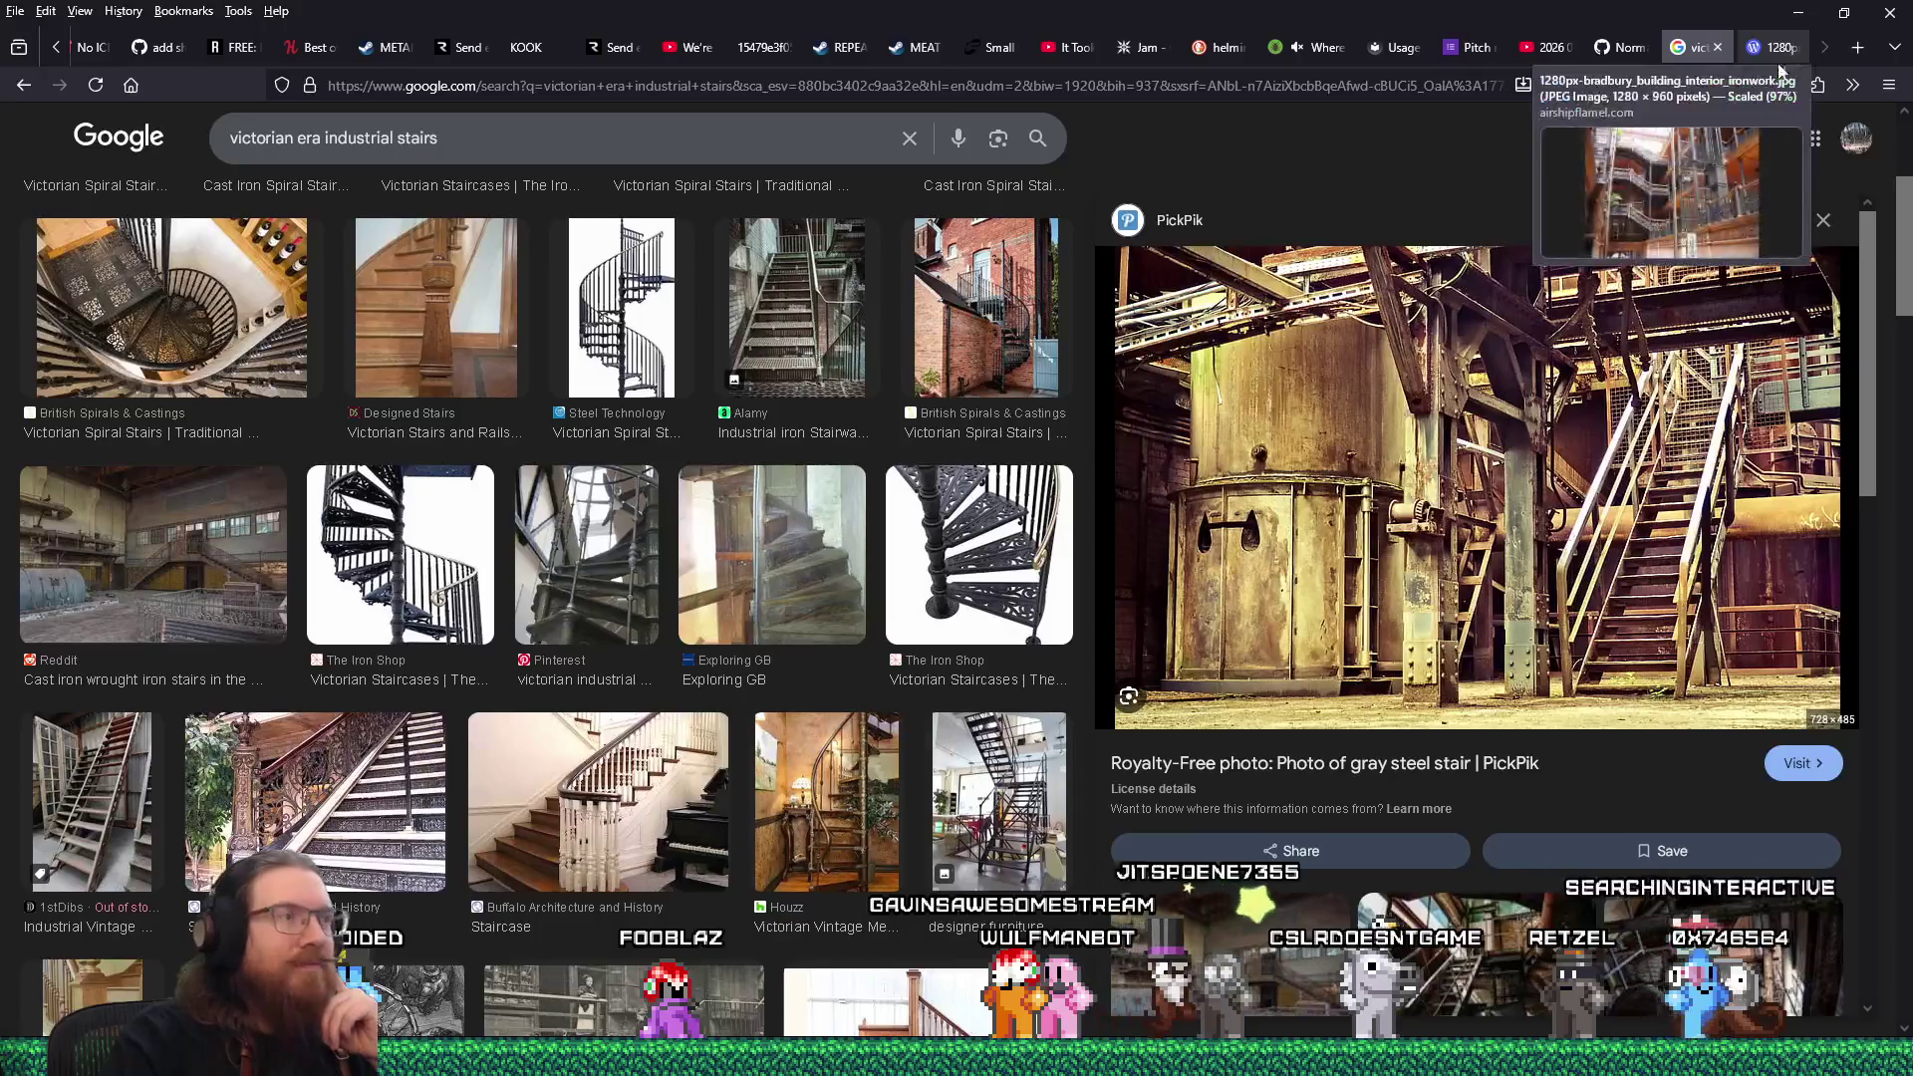
Preview the 1stDibs Industrial Vintage Staircase, glance at its product page, and open the full image in a new tab.
{"action": "scroll", "coordinate": [1176, 710], "scroll_direction": "down", "scroll_amount": 3}
{"action": "scroll", "coordinate": [466, 716], "scroll_direction": "down", "scroll_amount": 3}
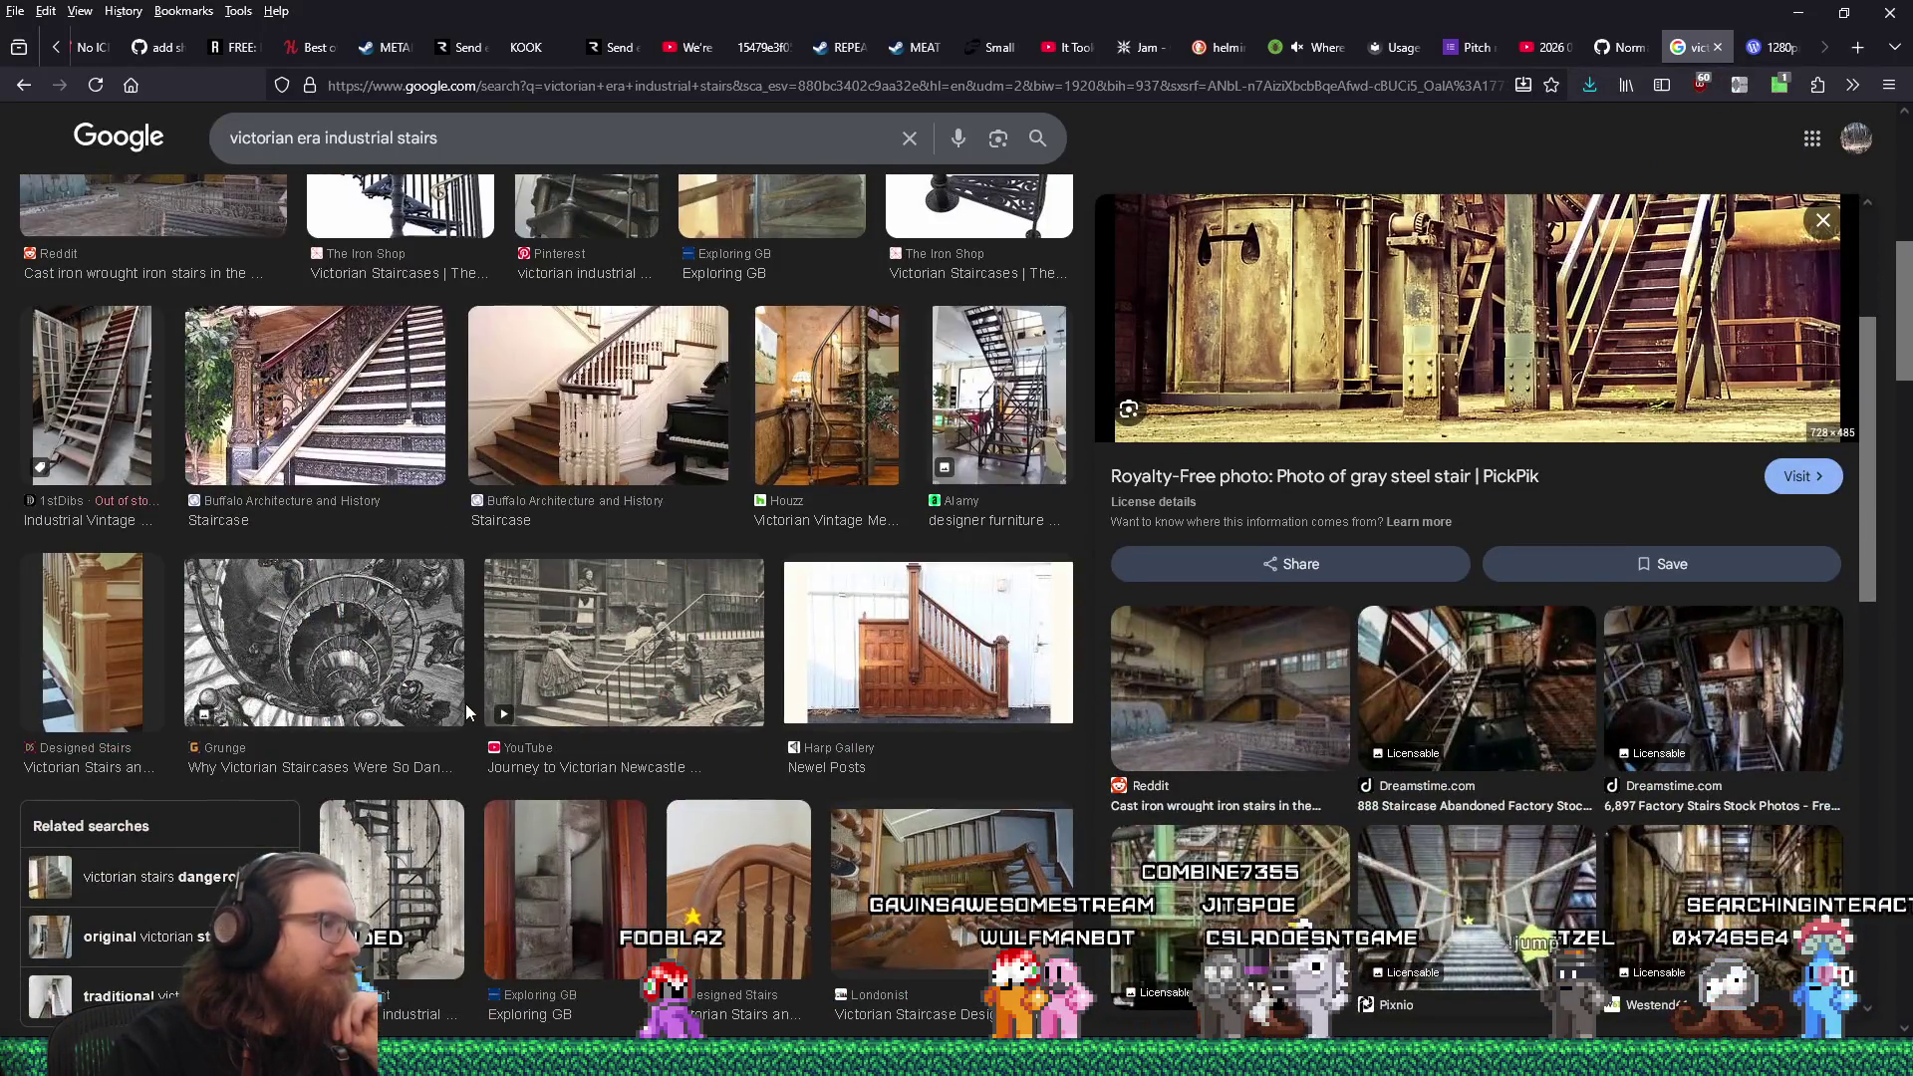
{"action": "left_click", "coordinate": [84, 429]}
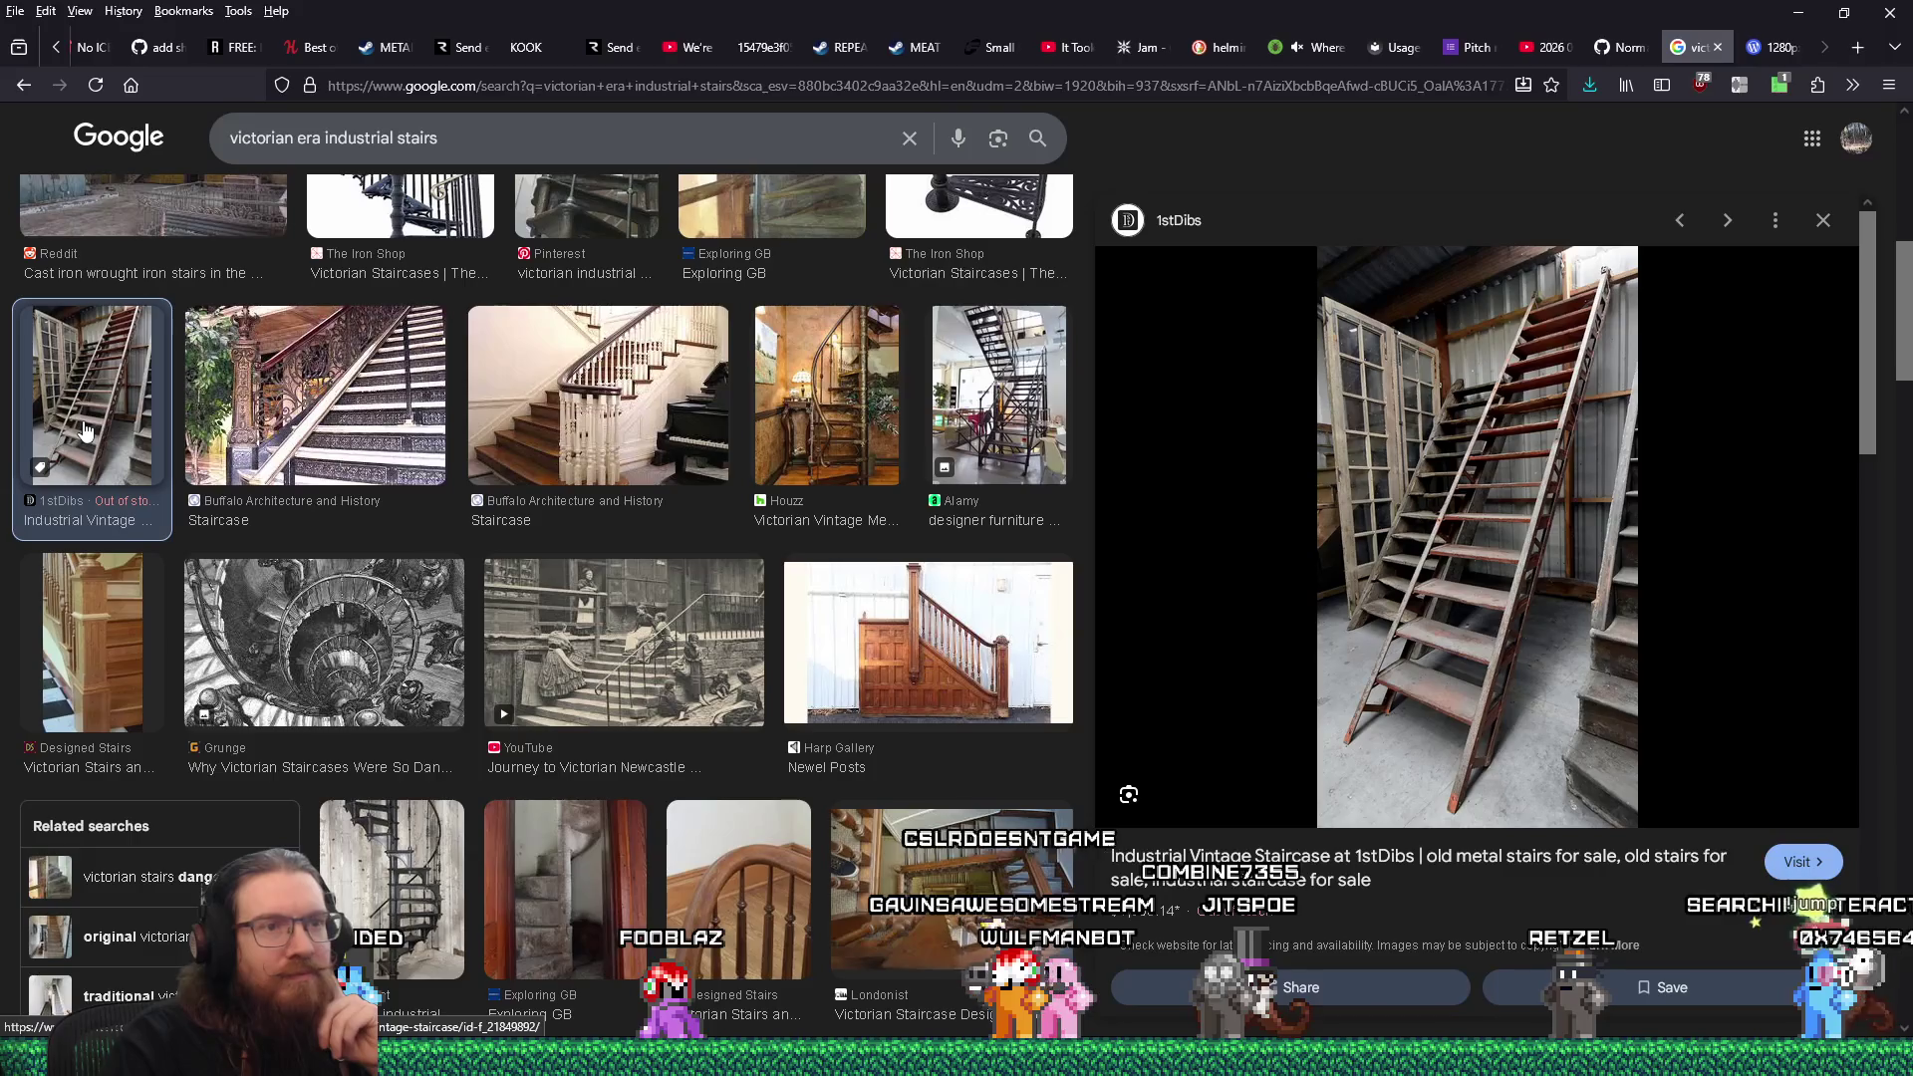
{"action": "left_click", "coordinate": [1422, 590]}
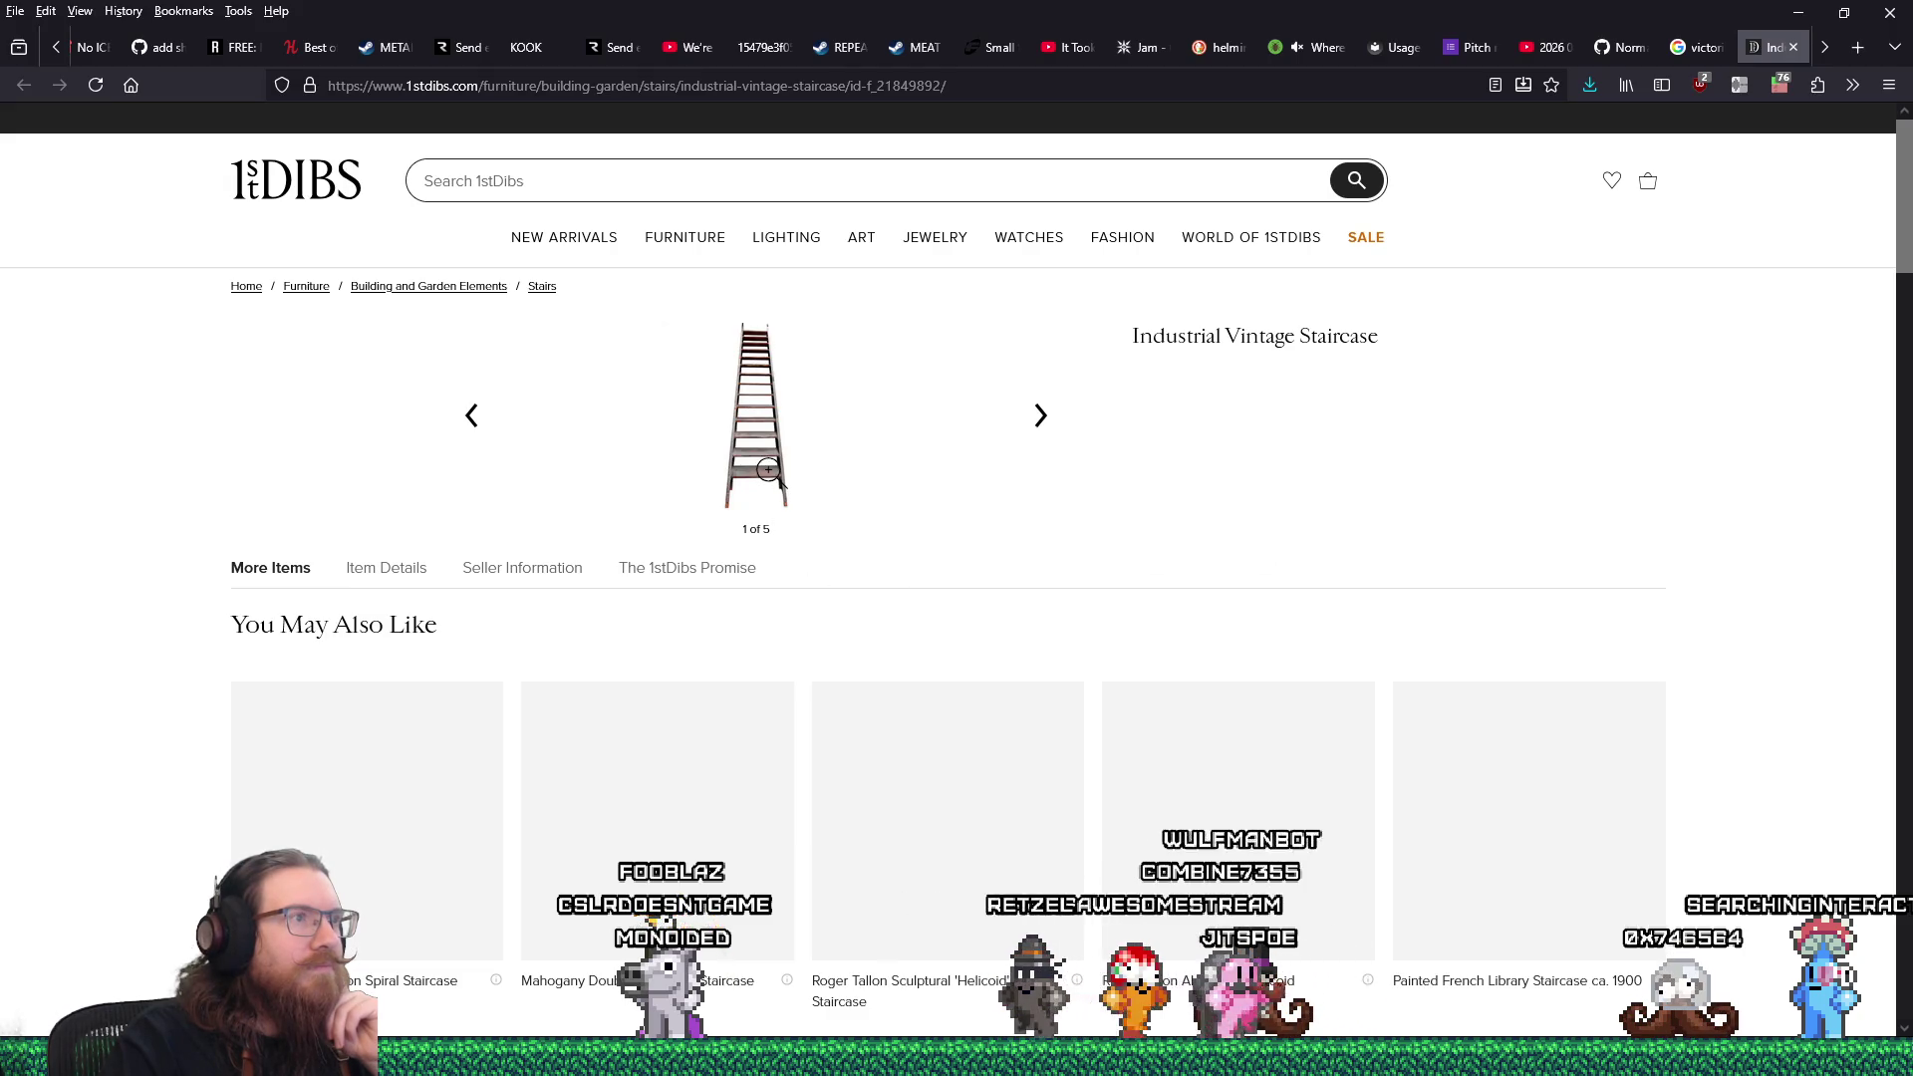
{"action": "left_click", "coordinate": [1793, 48]}
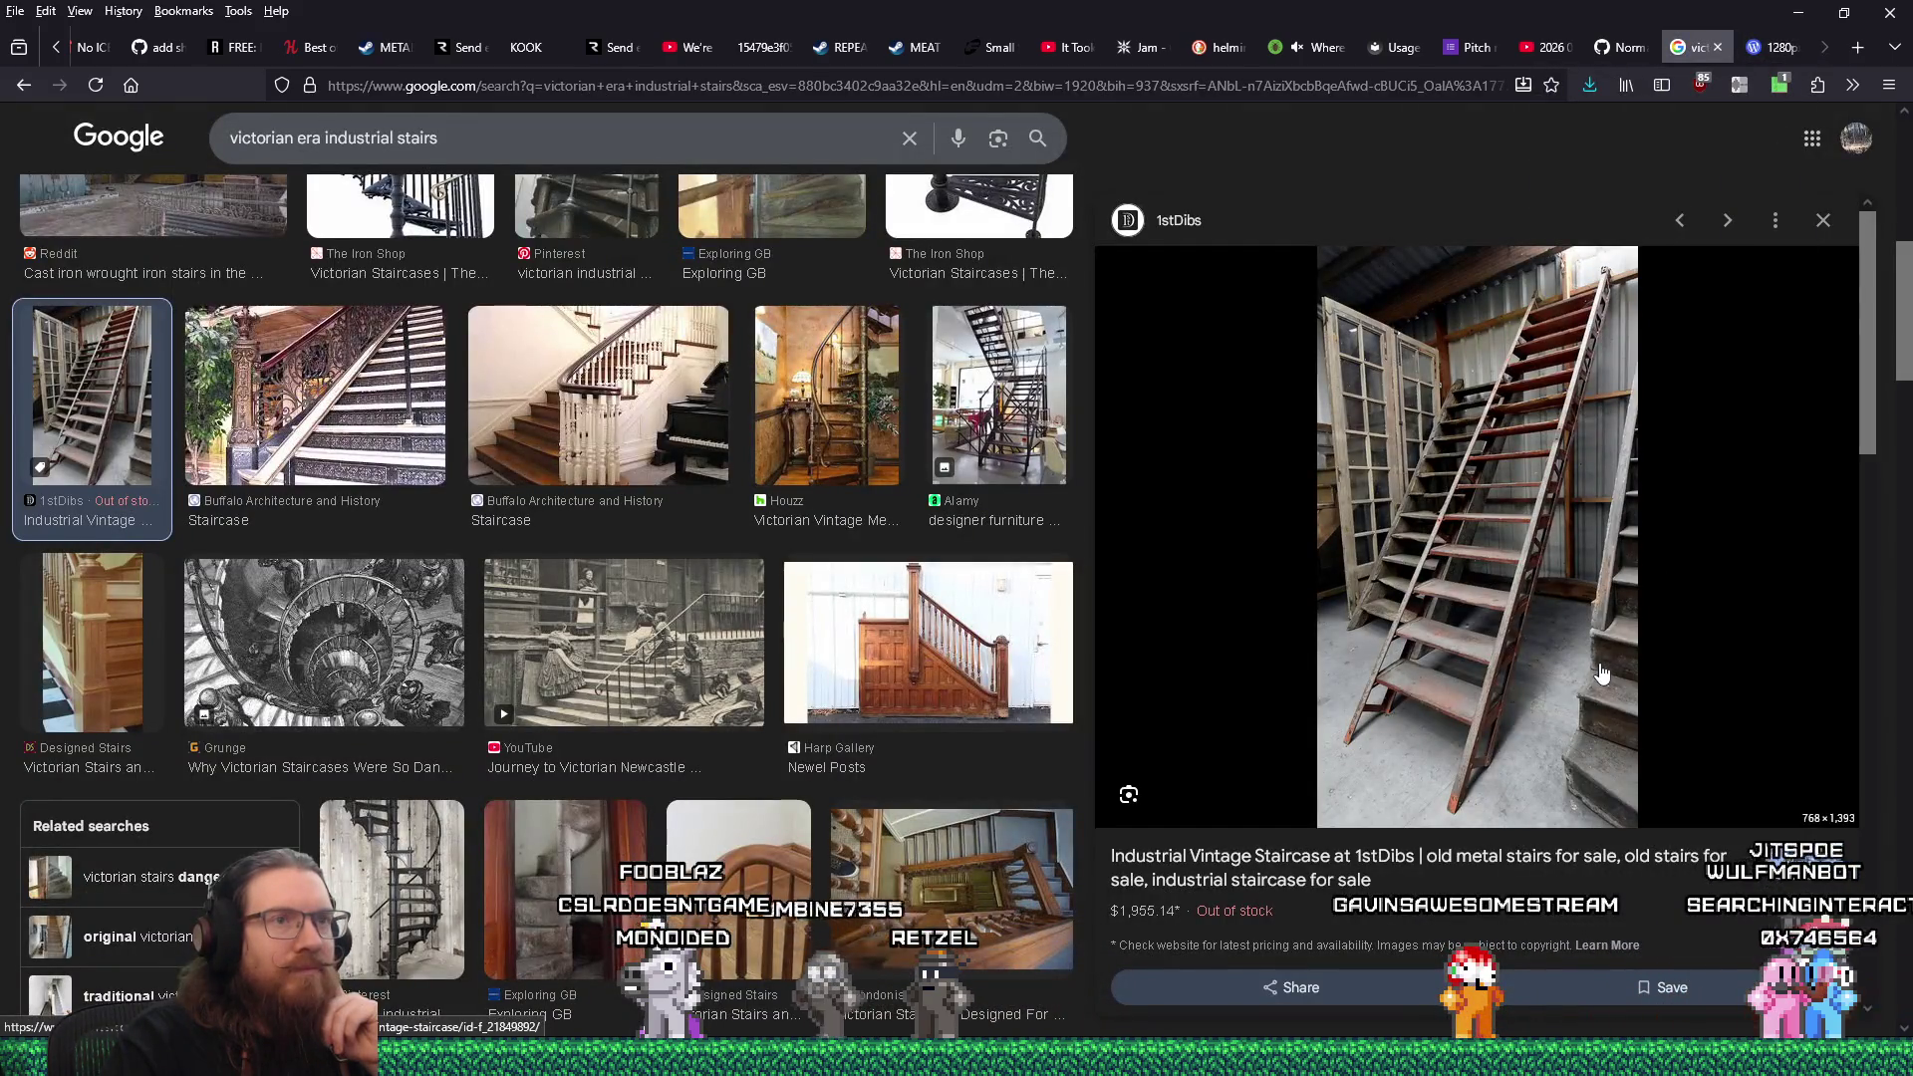
{"action": "right_click", "coordinate": [1564, 547]}
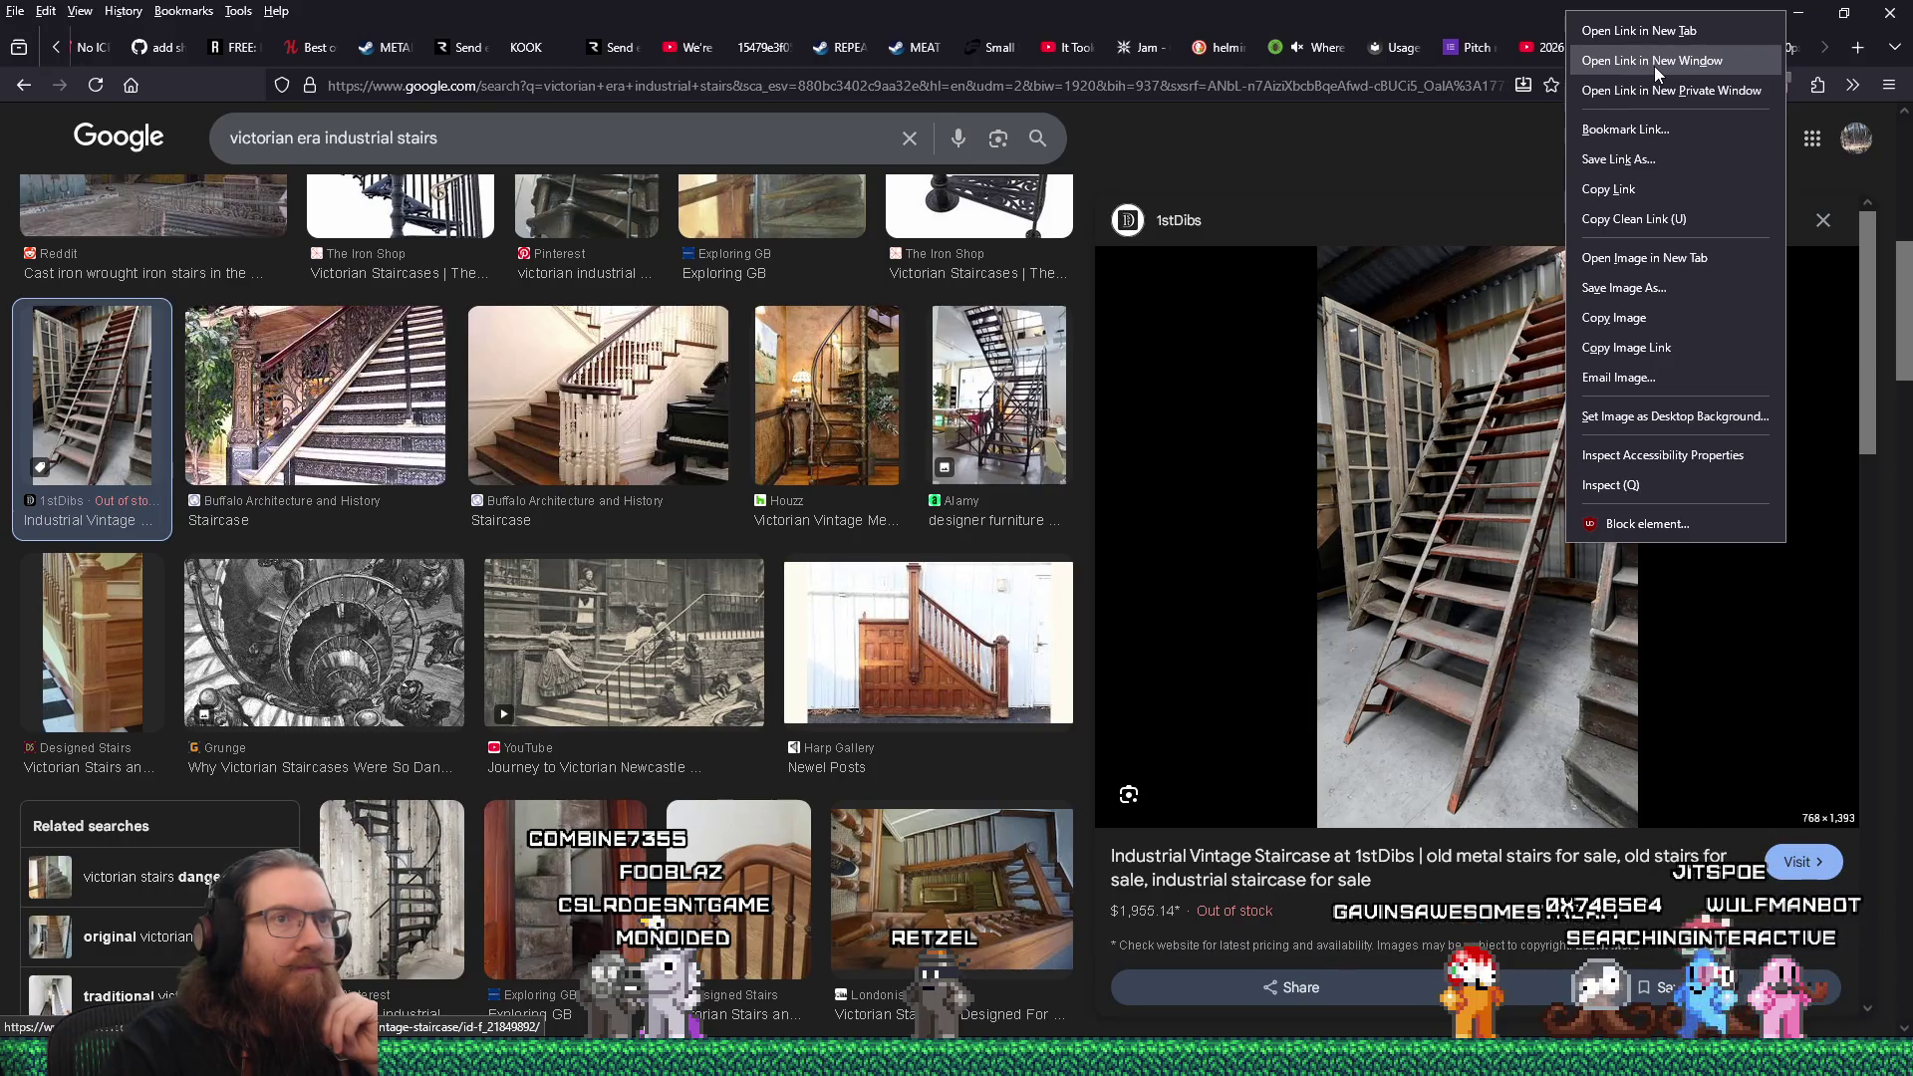
{"action": "left_click", "coordinate": [1642, 261]}
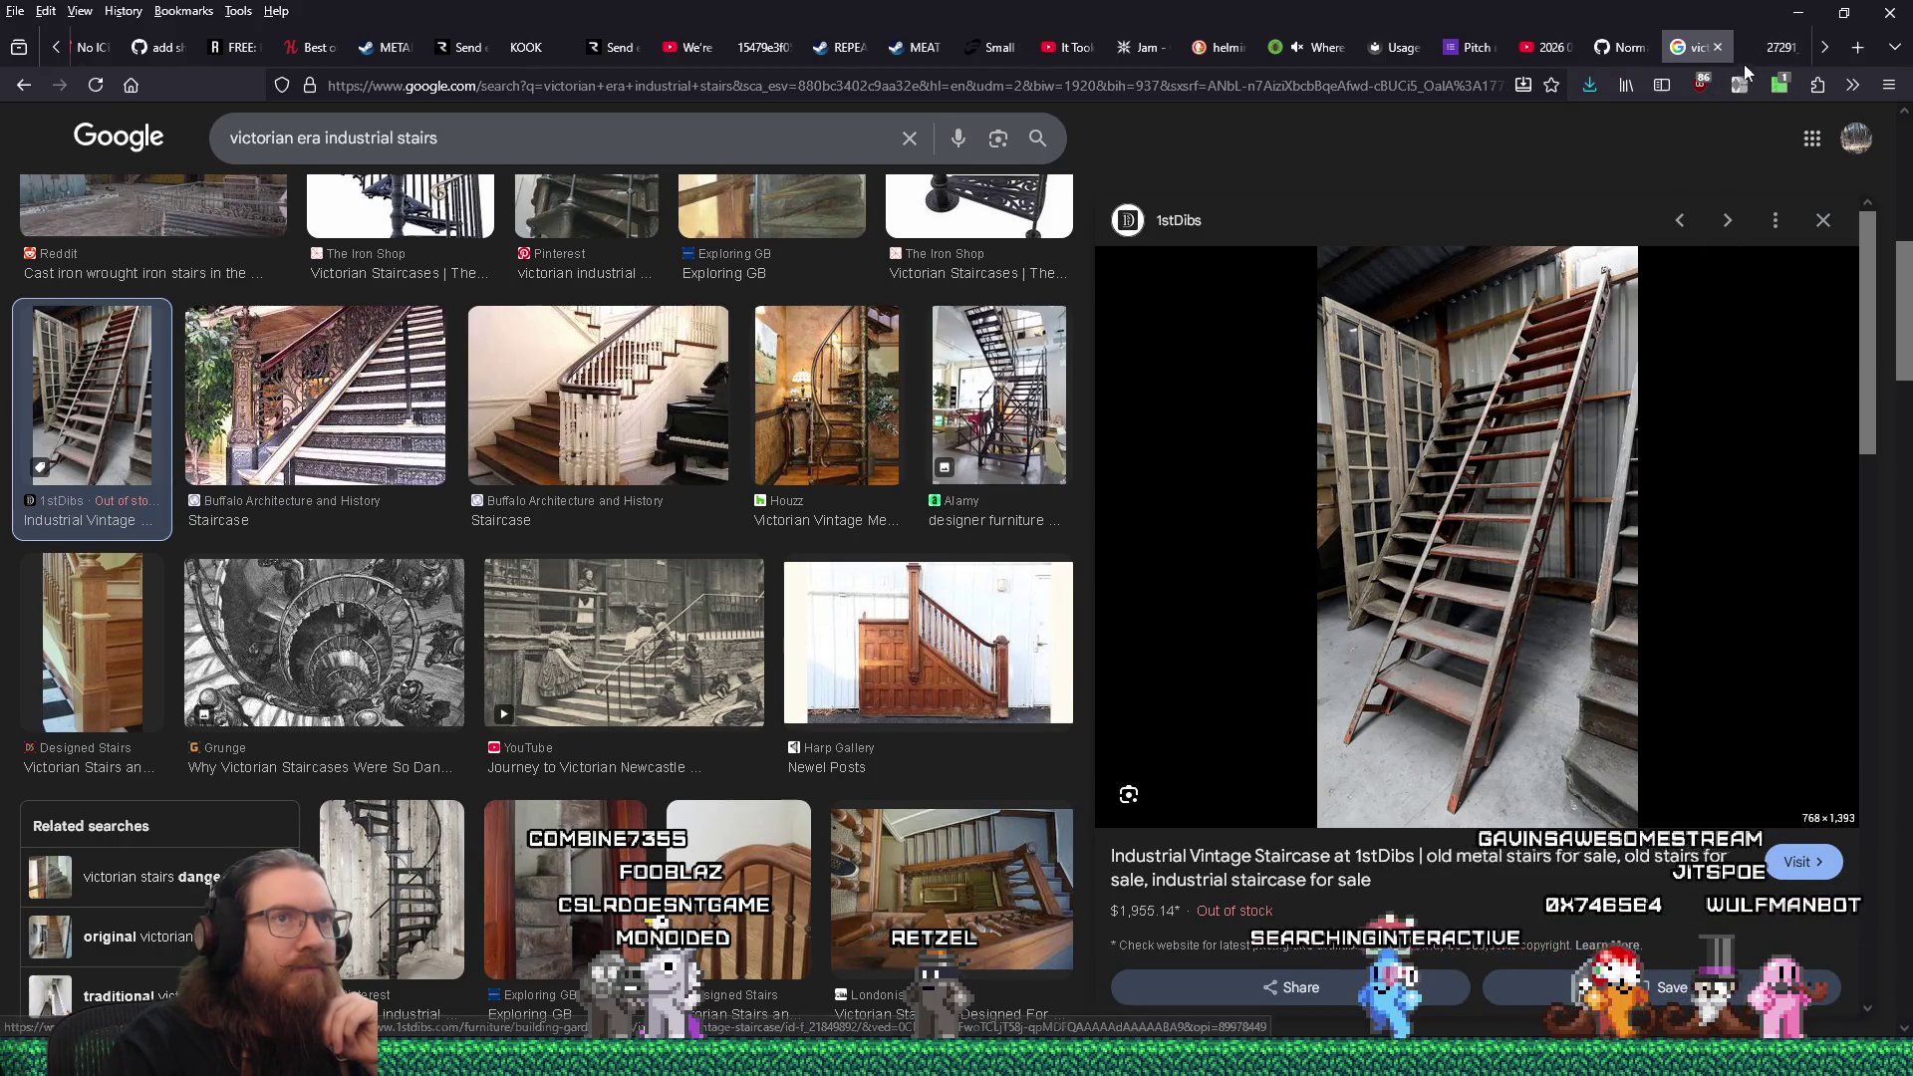
Save the 1stDibs staircase image as 27291_3_master.jpg in the industrial_steampunk reference folder.
{"action": "left_click", "coordinate": [1764, 47]}
{"action": "left_click", "coordinate": [1100, 491]}
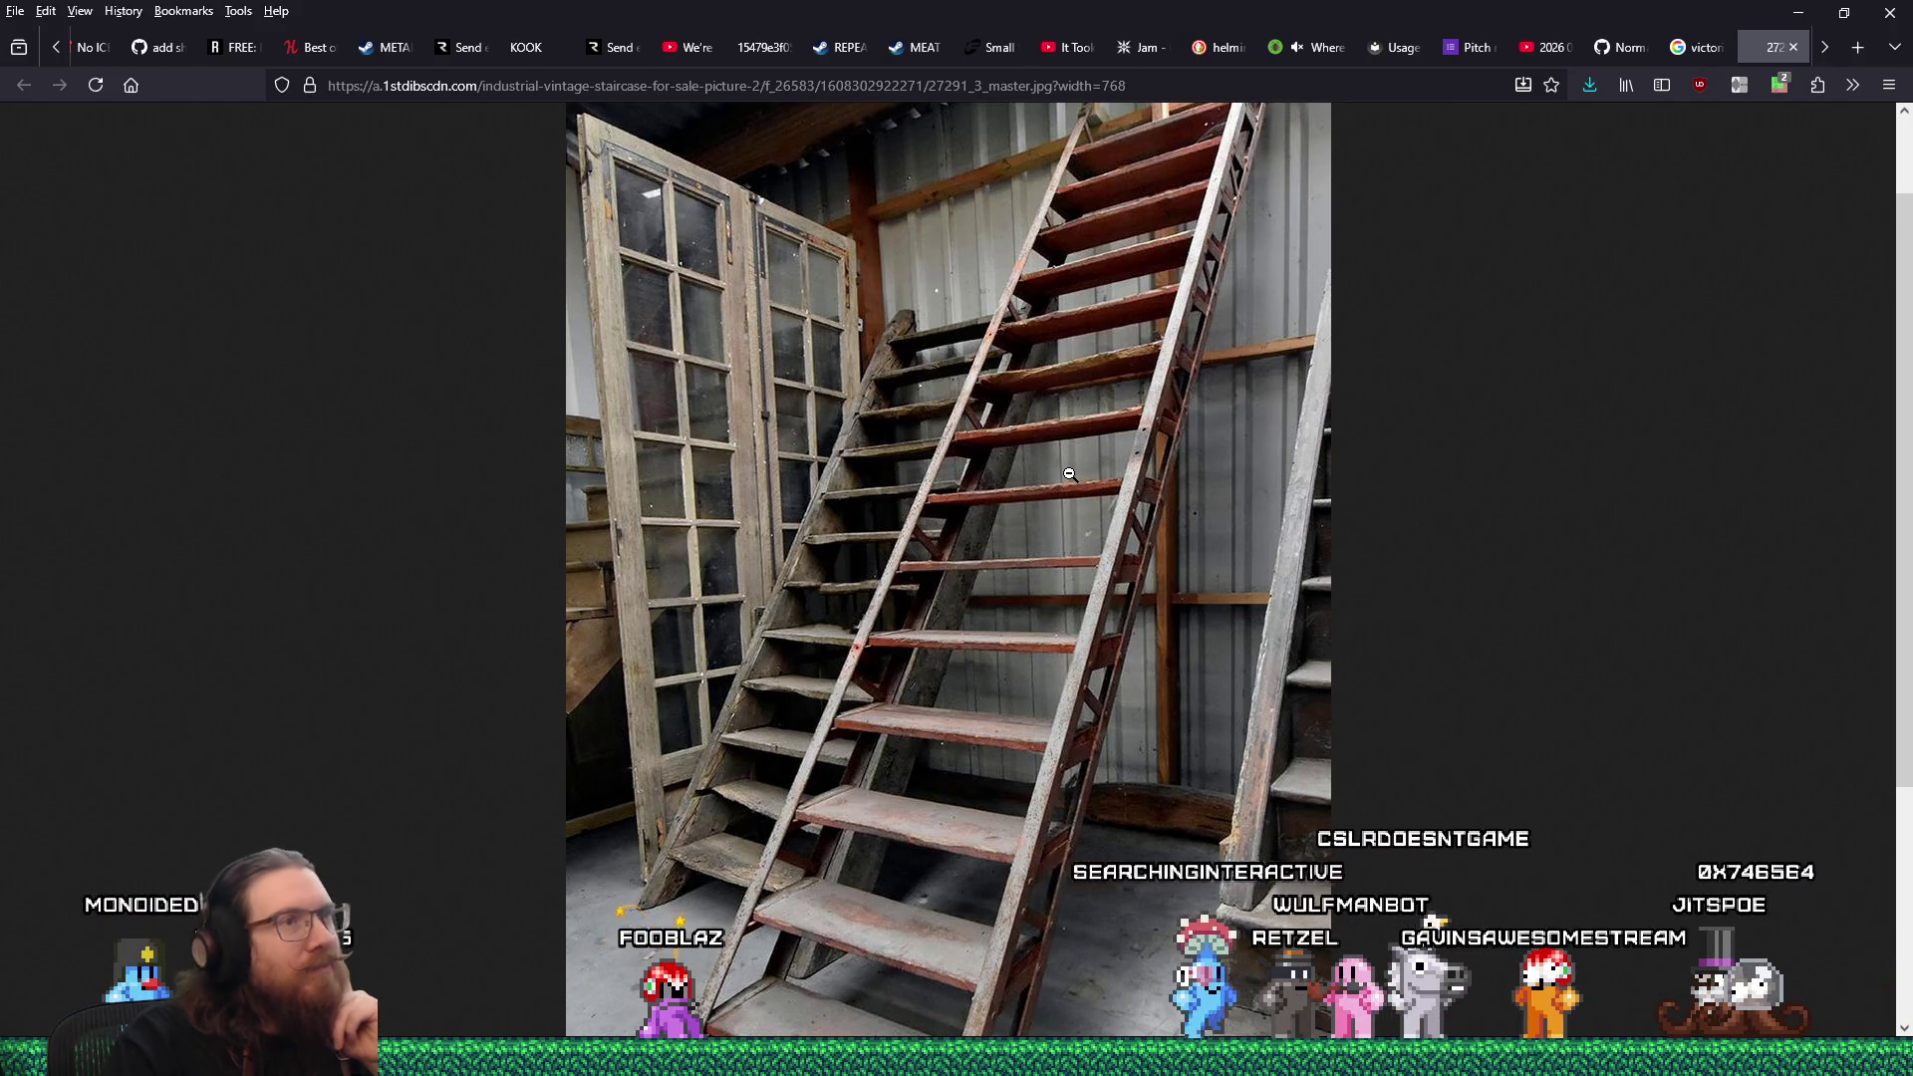
{"action": "left_click", "coordinate": [1073, 462]}
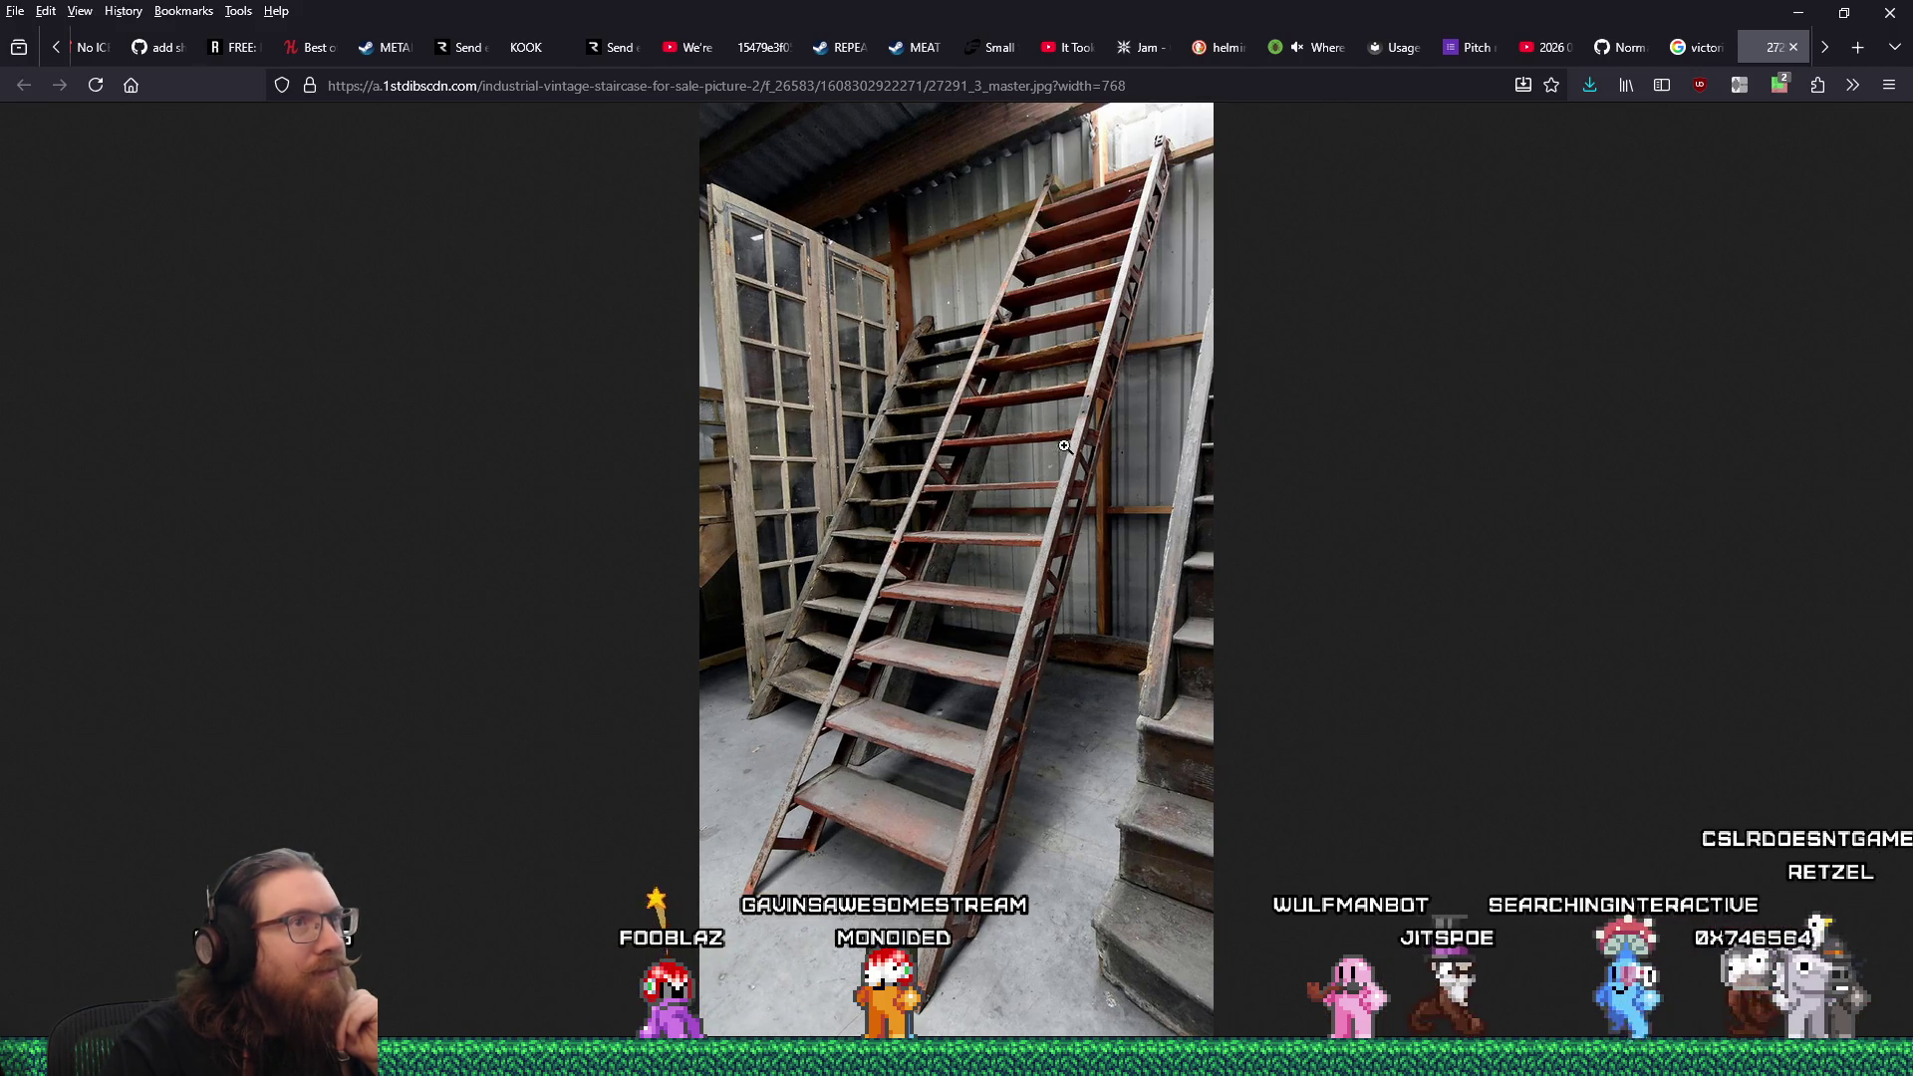
{"action": "right_click", "coordinate": [1074, 391]}
{"action": "left_click", "coordinate": [1182, 432]}
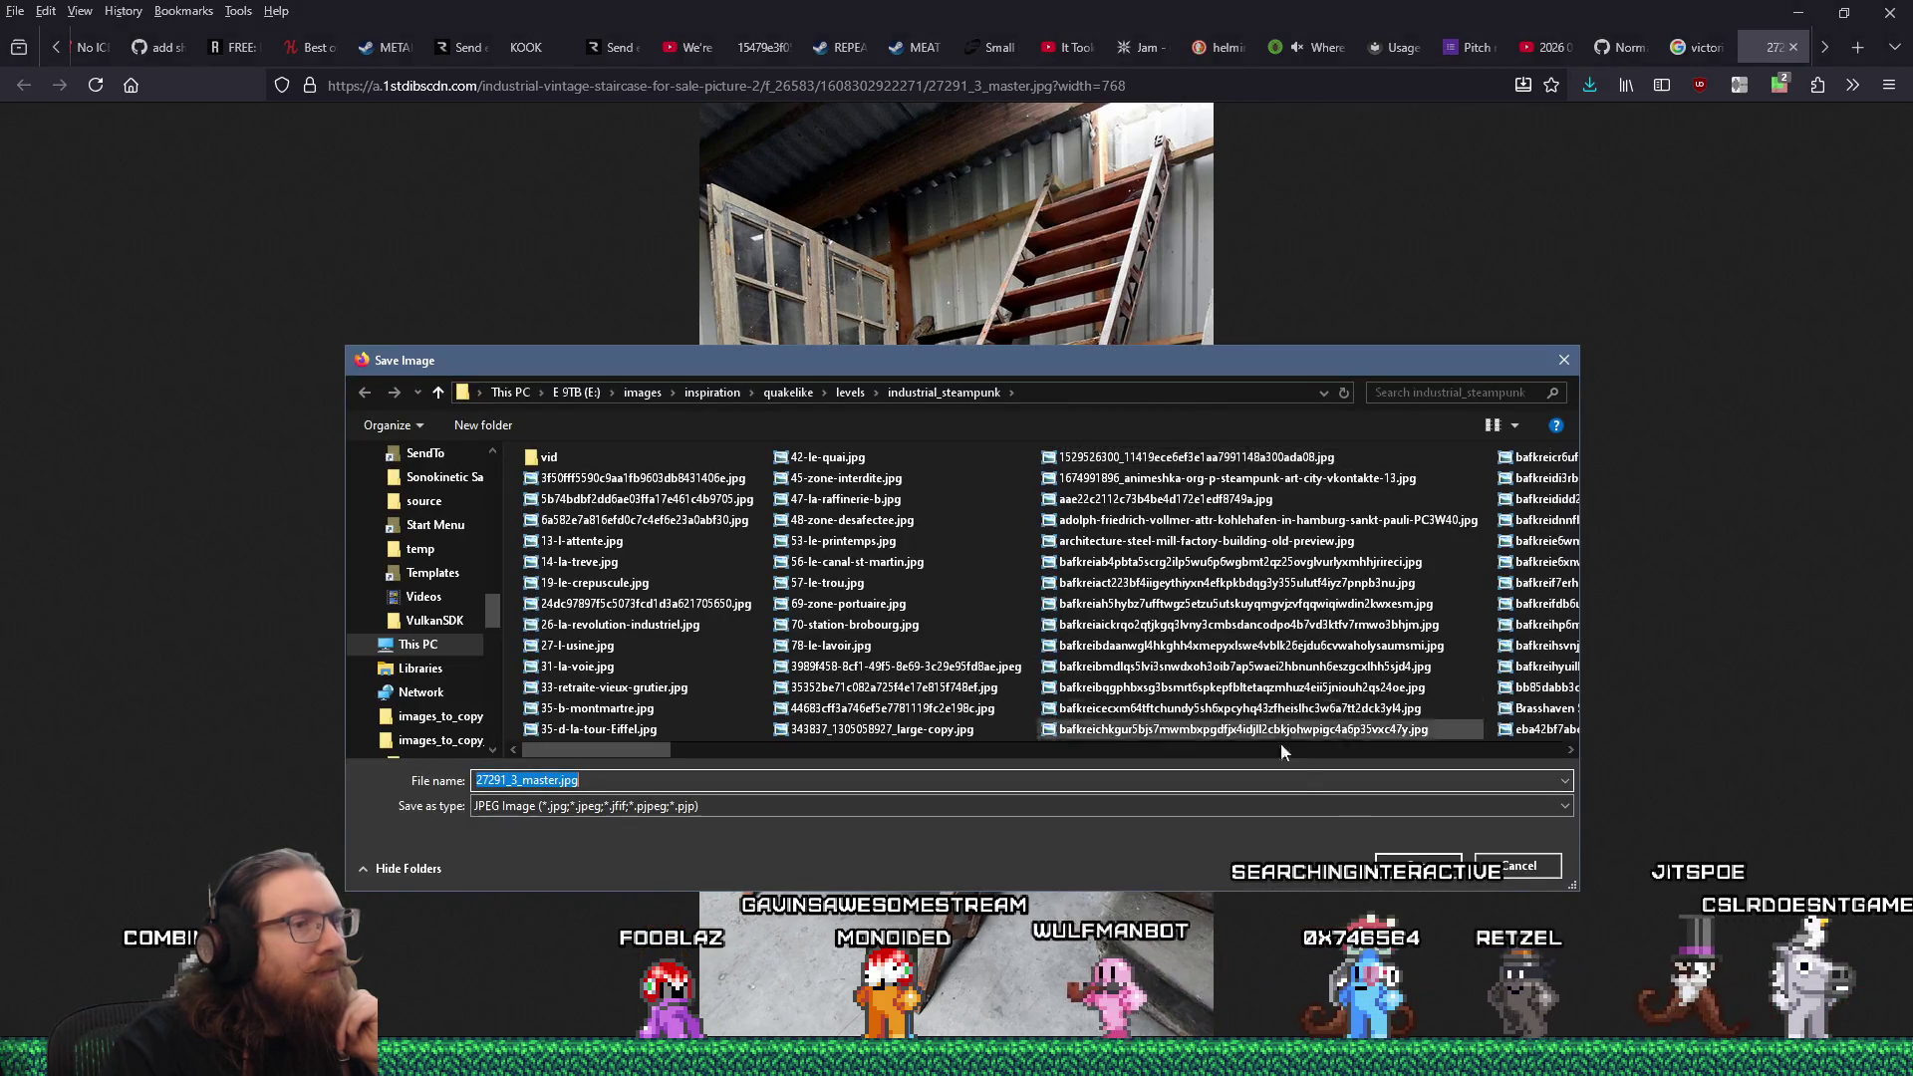
{"action": "left_click", "coordinate": [1409, 862]}
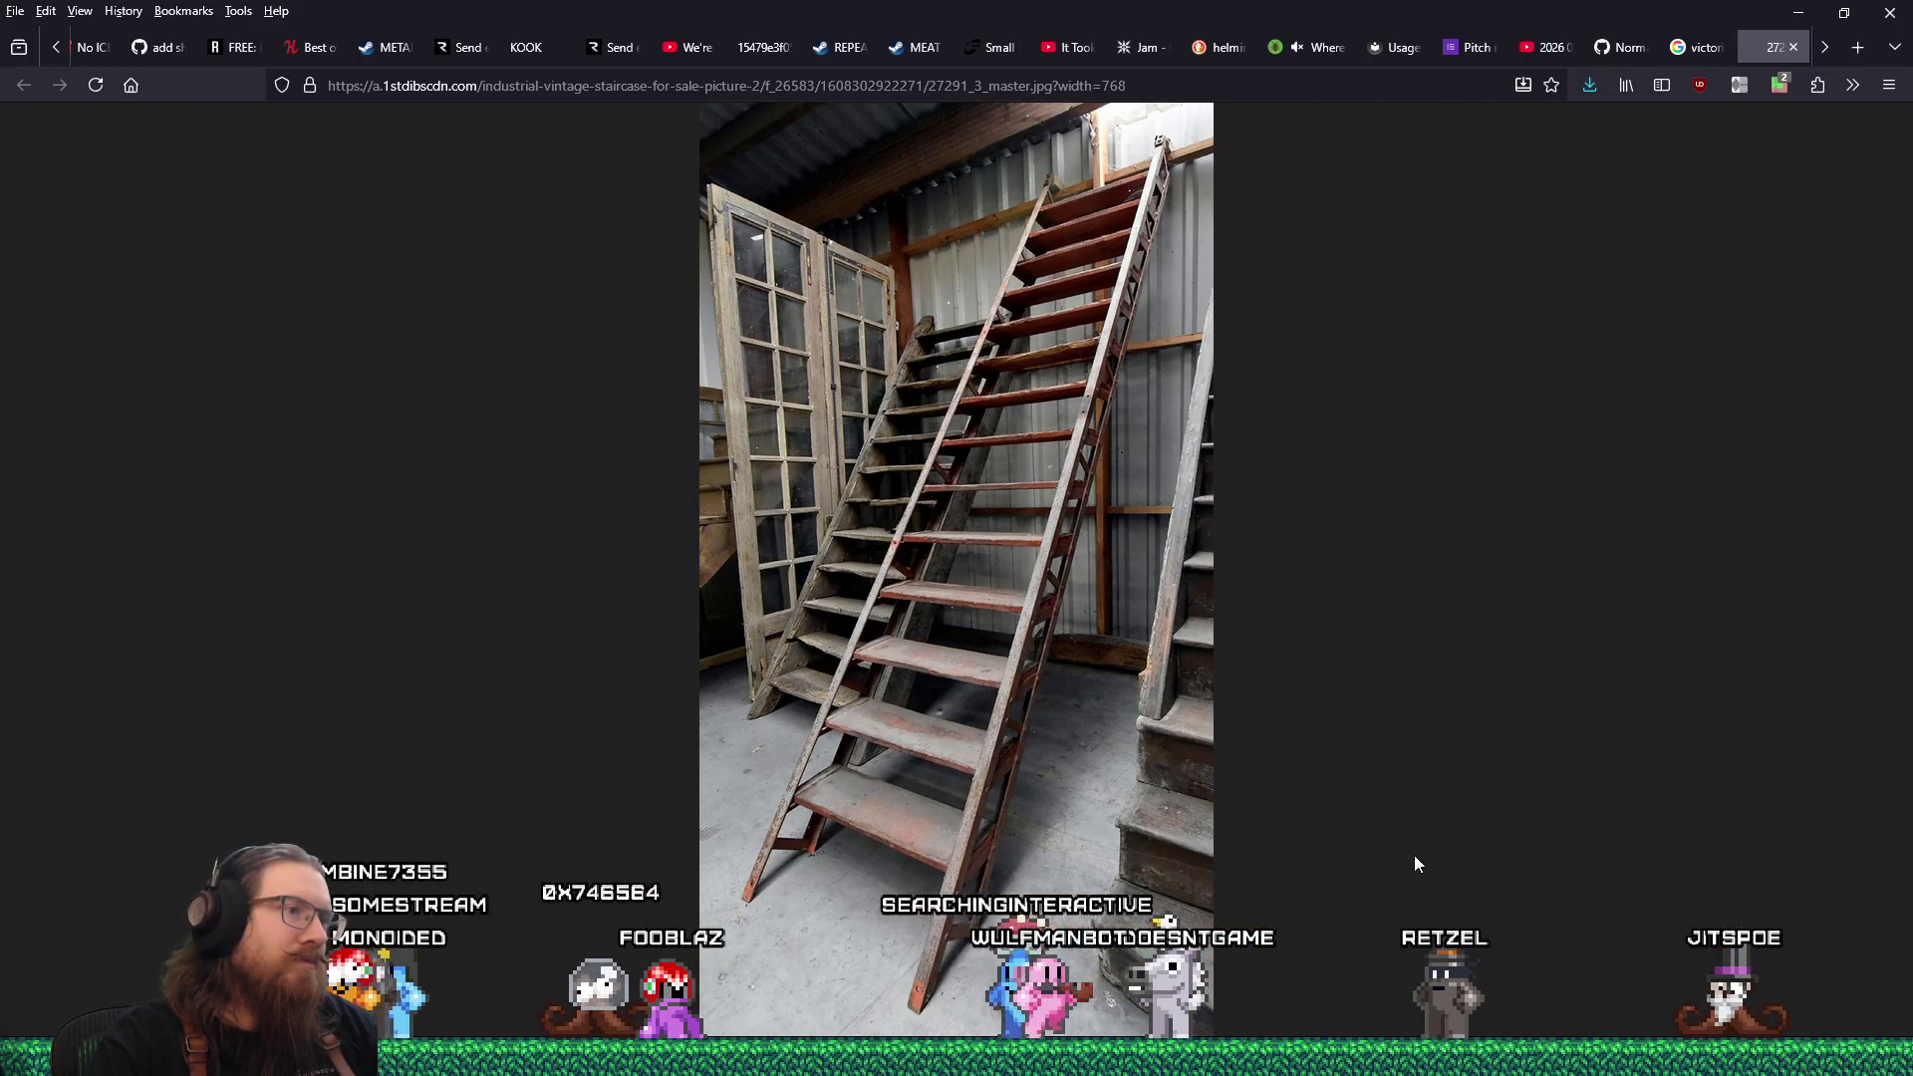
{"action": "key", "text": "alt+Tab"}
{"action": "key", "text": "Escape"}
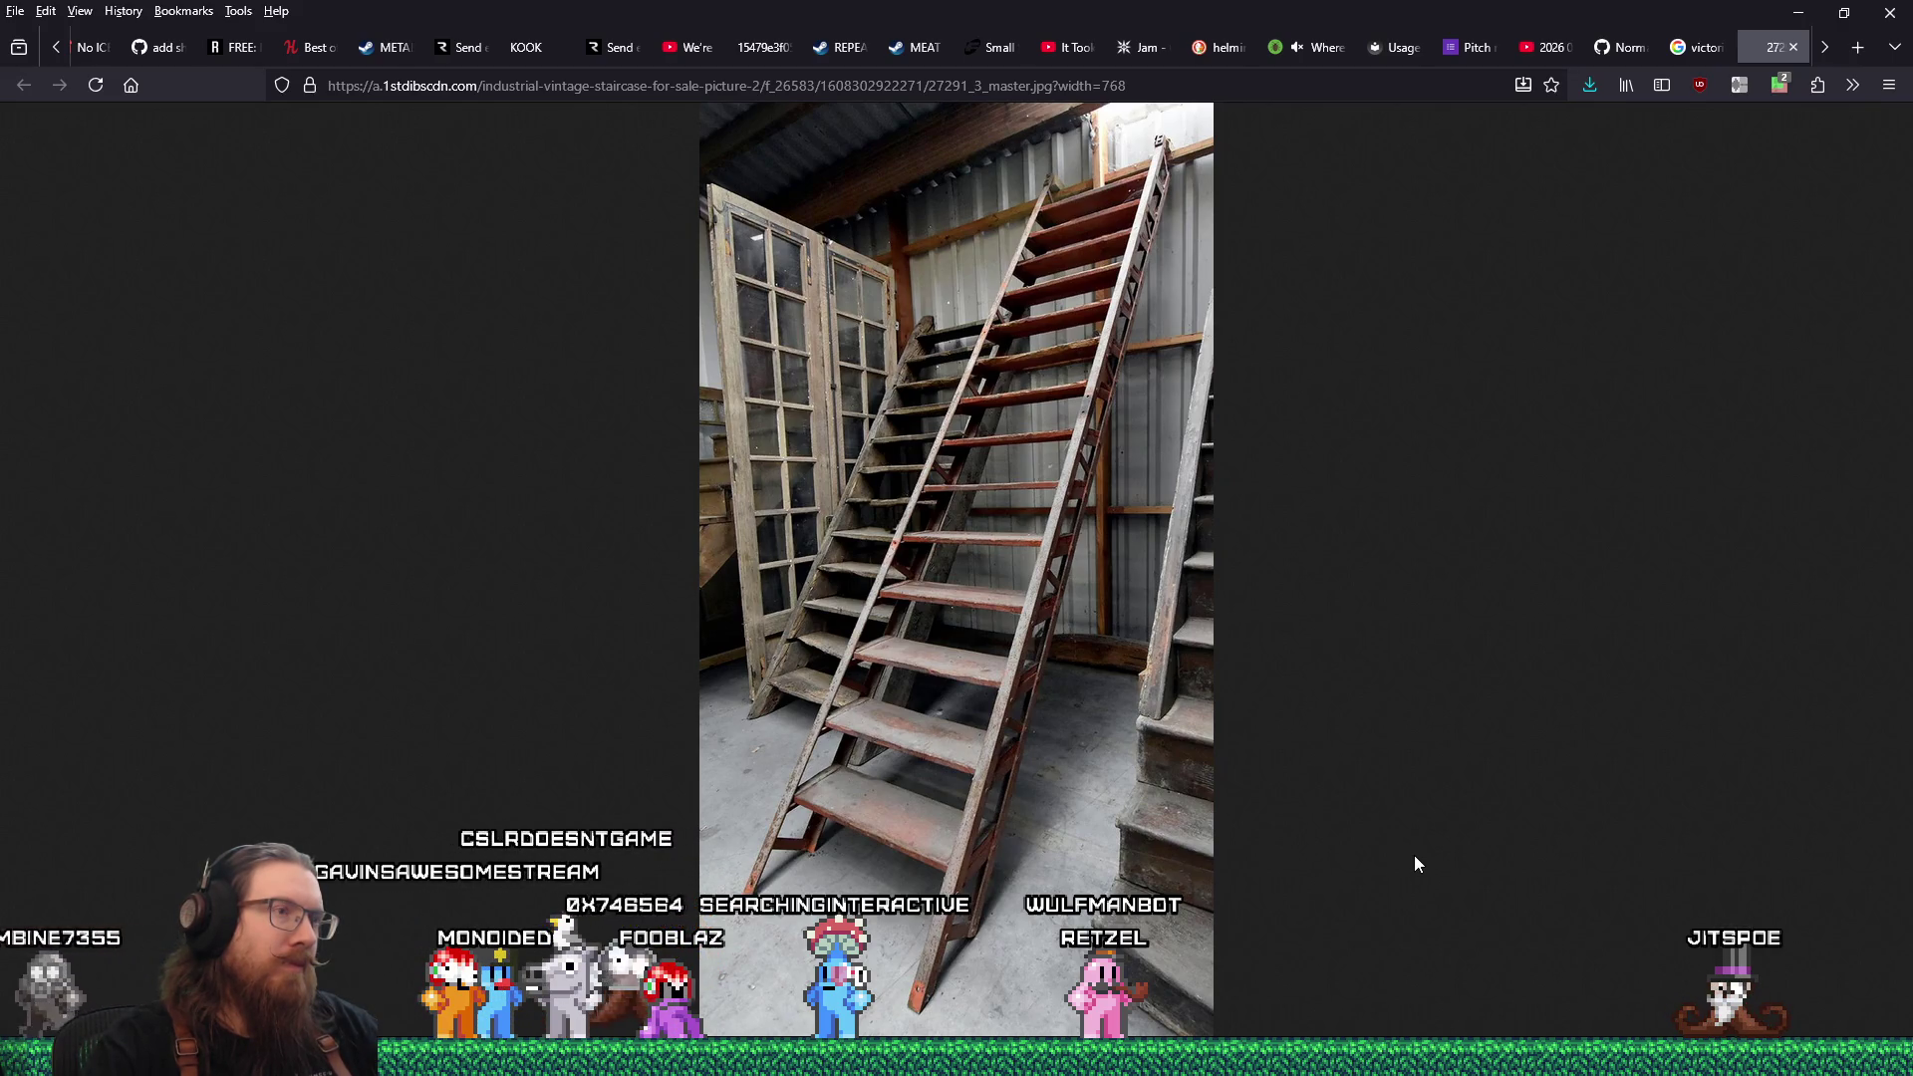
{"action": "key", "text": "alt+Tab"}
{"action": "key", "text": "alt+Tab"}
{"action": "key", "text": "alt+Tab"}
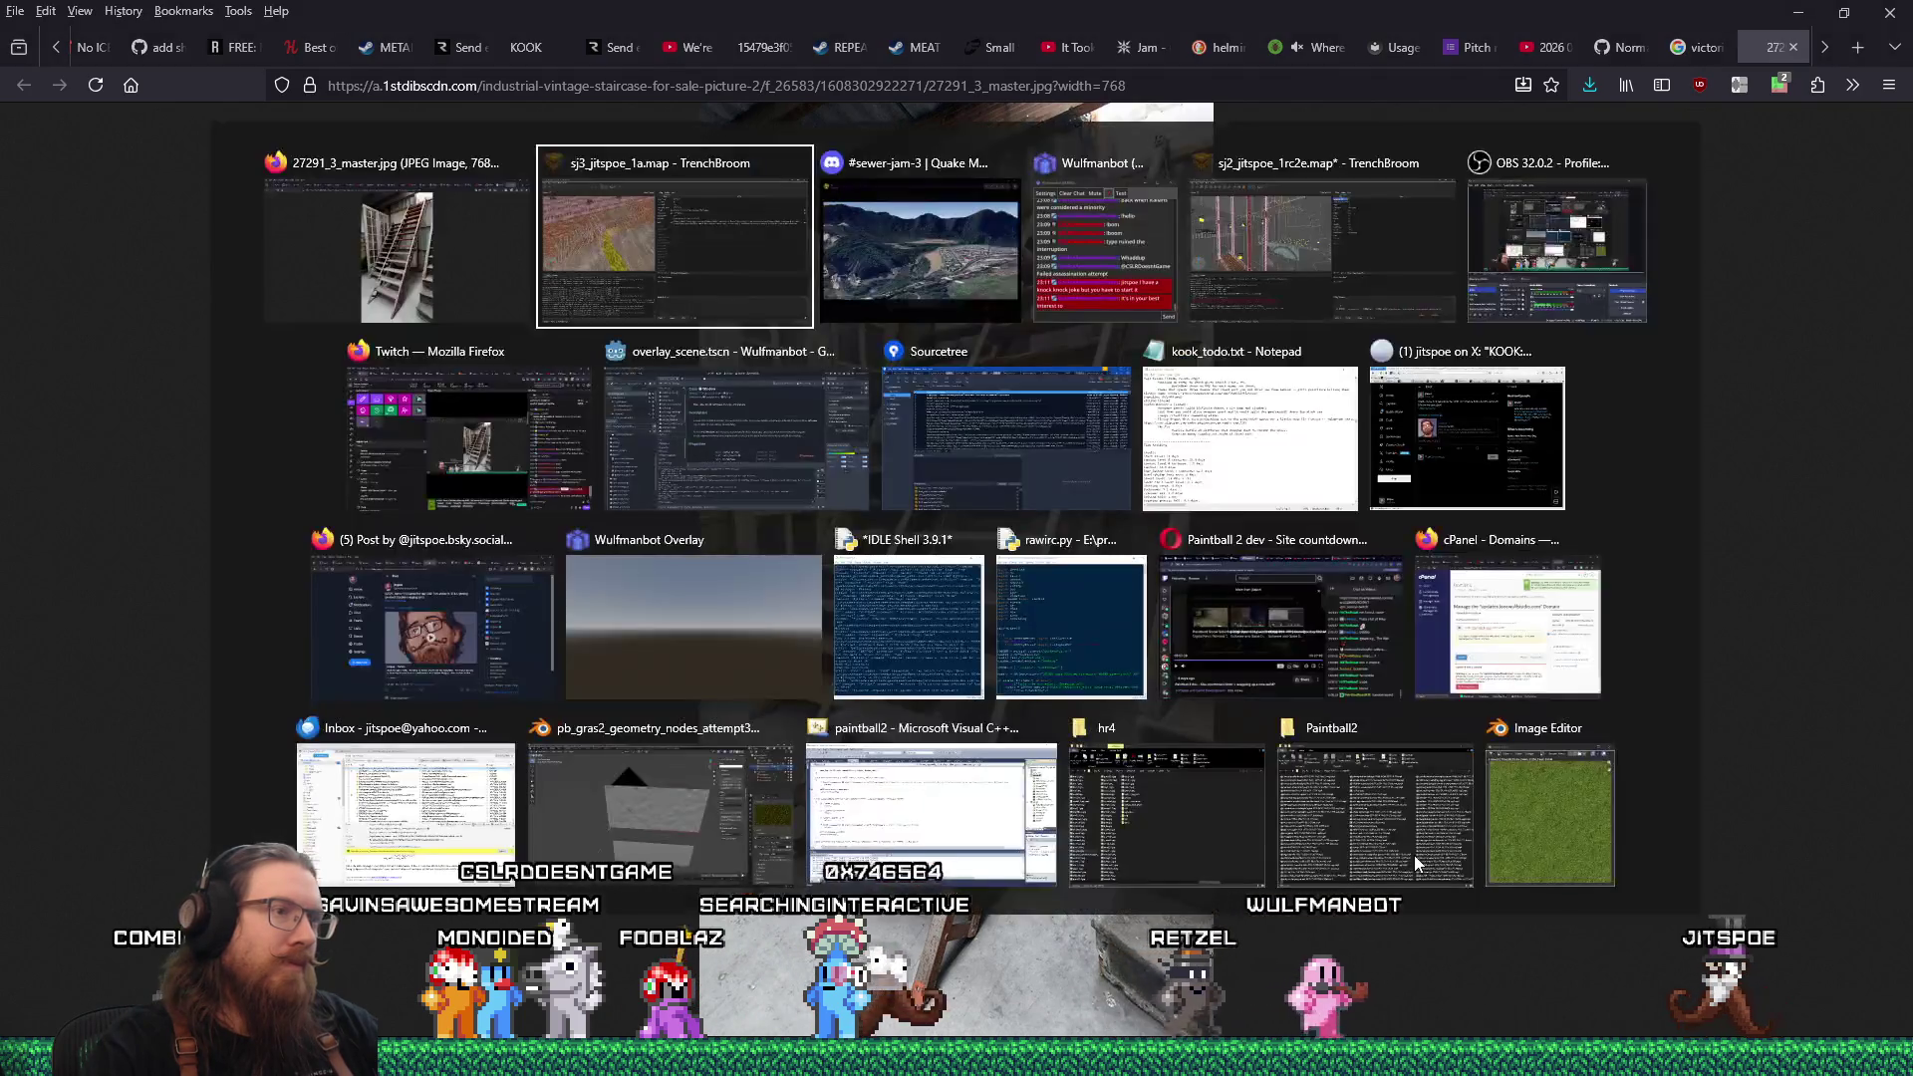
Bring up the sj3_jitspoe_1a map and select both sets of stair brushes.
{"action": "key", "text": "alt+Tab"}
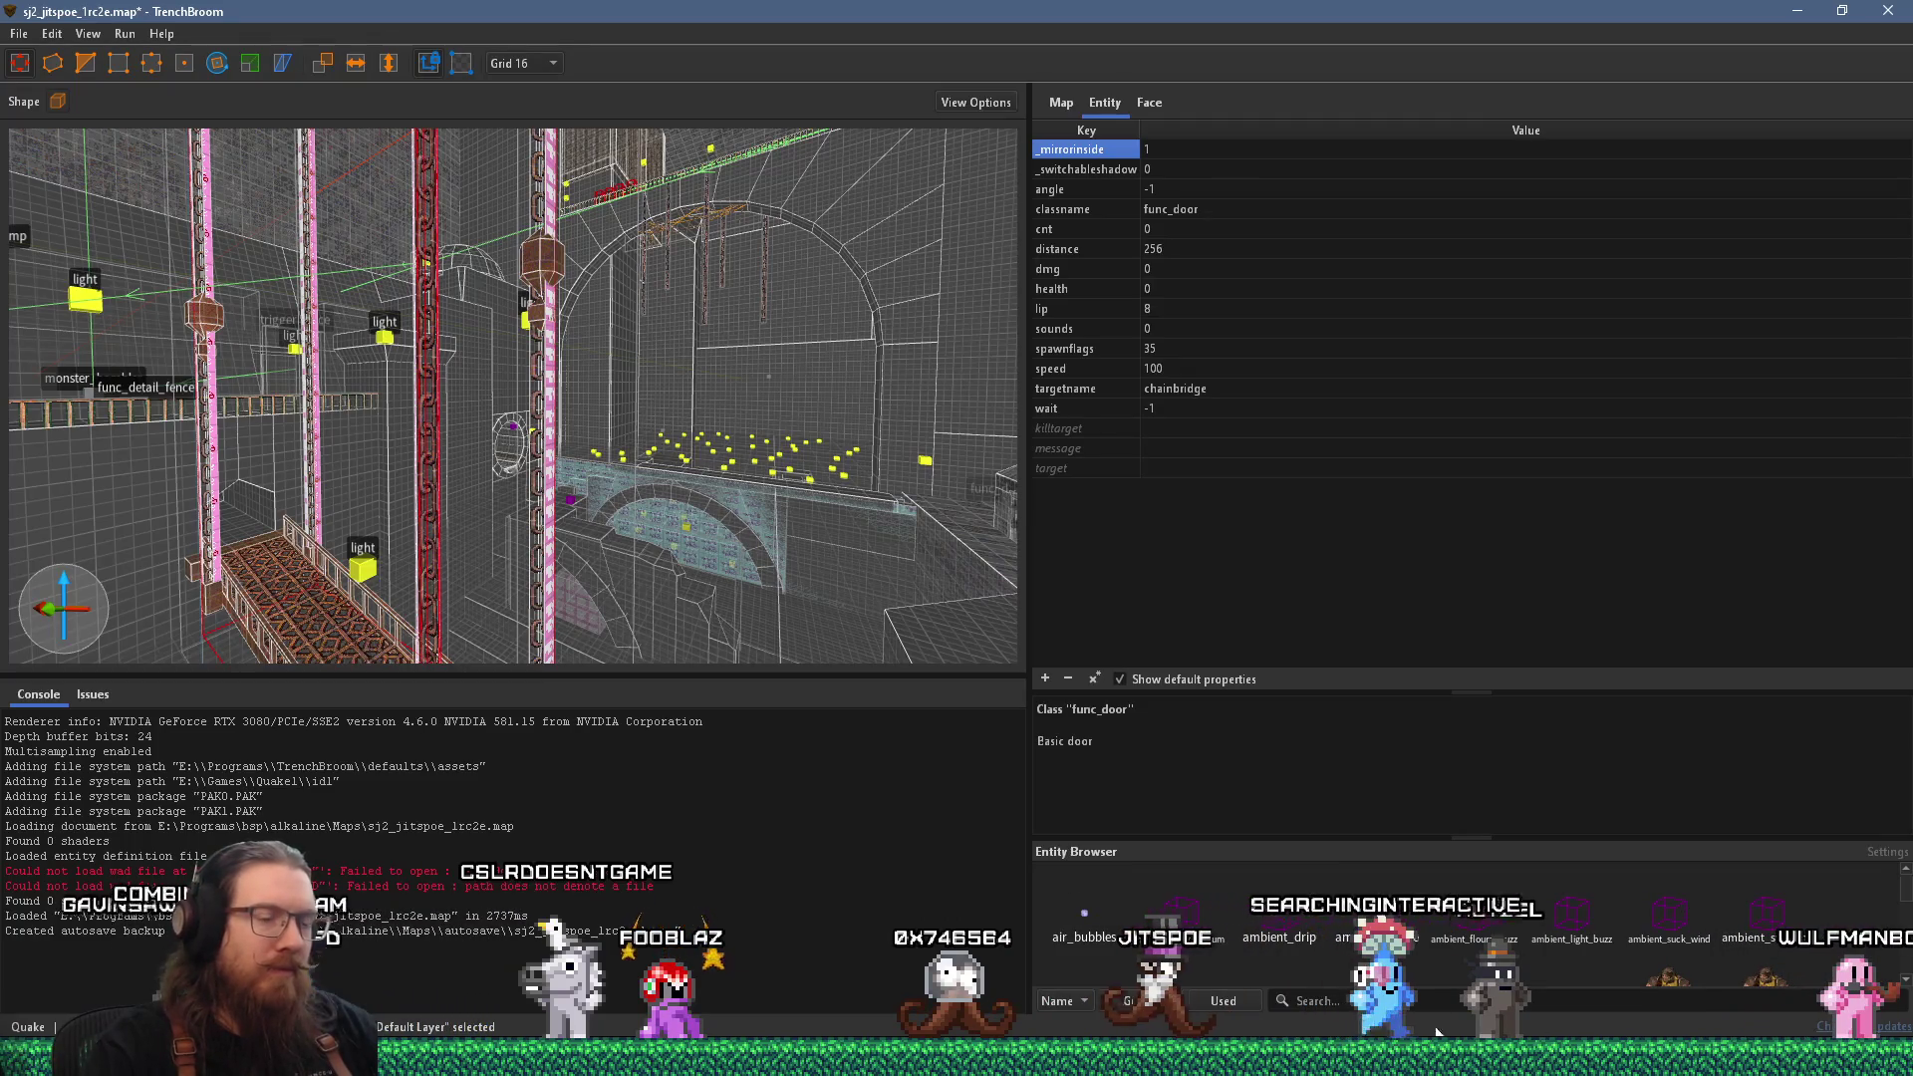
{"action": "left_click", "coordinate": [1176, 926]}
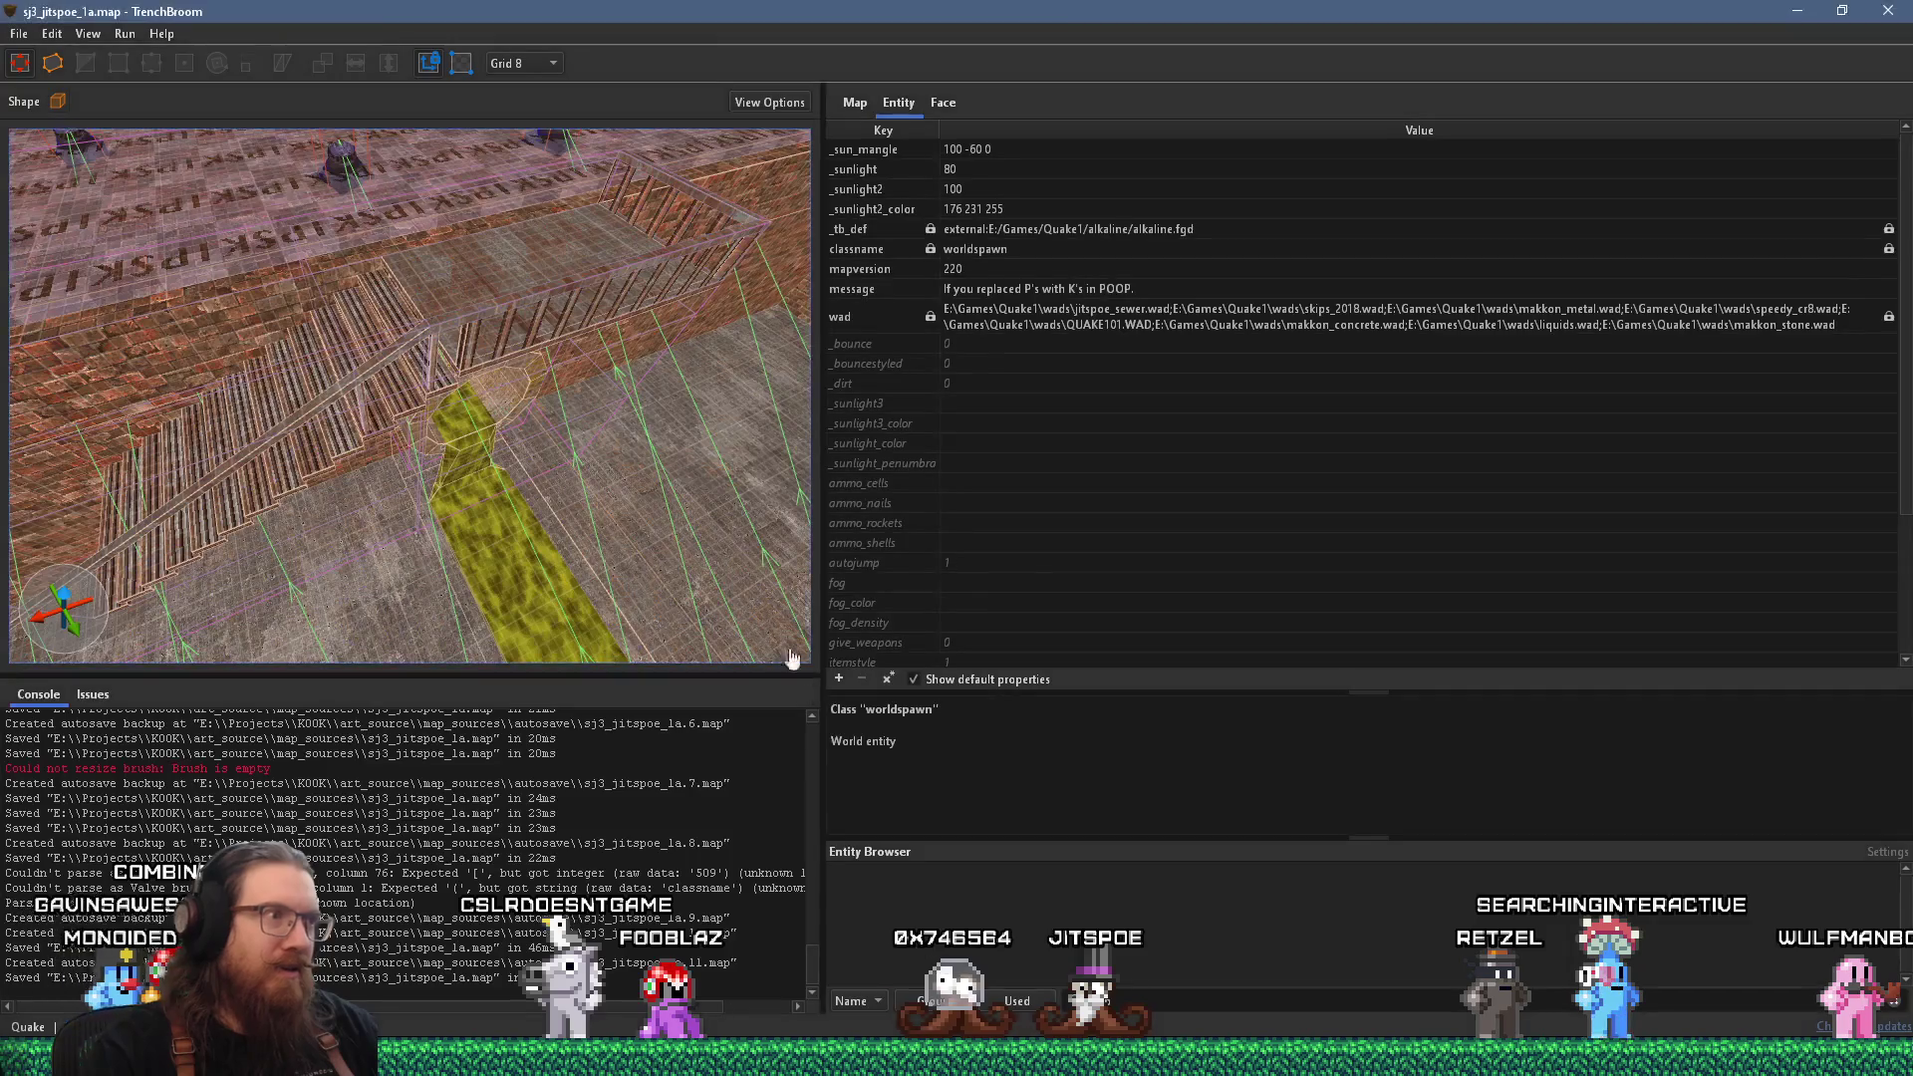
{"action": "mouse_move", "coordinate": [420, 460]}
{"action": "left_mouse_down"}
{"action": "mouse_move", "coordinate": [546, 504]}
{"action": "mouse_move", "coordinate": [301, 516]}
{"action": "mouse_move", "coordinate": [404, 452]}
{"action": "mouse_move", "coordinate": [551, 486]}
{"action": "mouse_move", "coordinate": [529, 530]}
{"action": "mouse_move", "coordinate": [231, 336]}
{"action": "mouse_move", "coordinate": [534, 511]}
{"action": "mouse_move", "coordinate": [493, 522]}
{"action": "mouse_move", "coordinate": [206, 319]}
{"action": "mouse_move", "coordinate": [269, 414]}
{"action": "mouse_move", "coordinate": [387, 394]}
{"action": "mouse_move", "coordinate": [402, 426]}
{"action": "mouse_move", "coordinate": [386, 382]}
{"action": "mouse_move", "coordinate": [481, 436]}
{"action": "left_mouse_up"}
{"action": "left_click", "coordinate": [480, 429]}
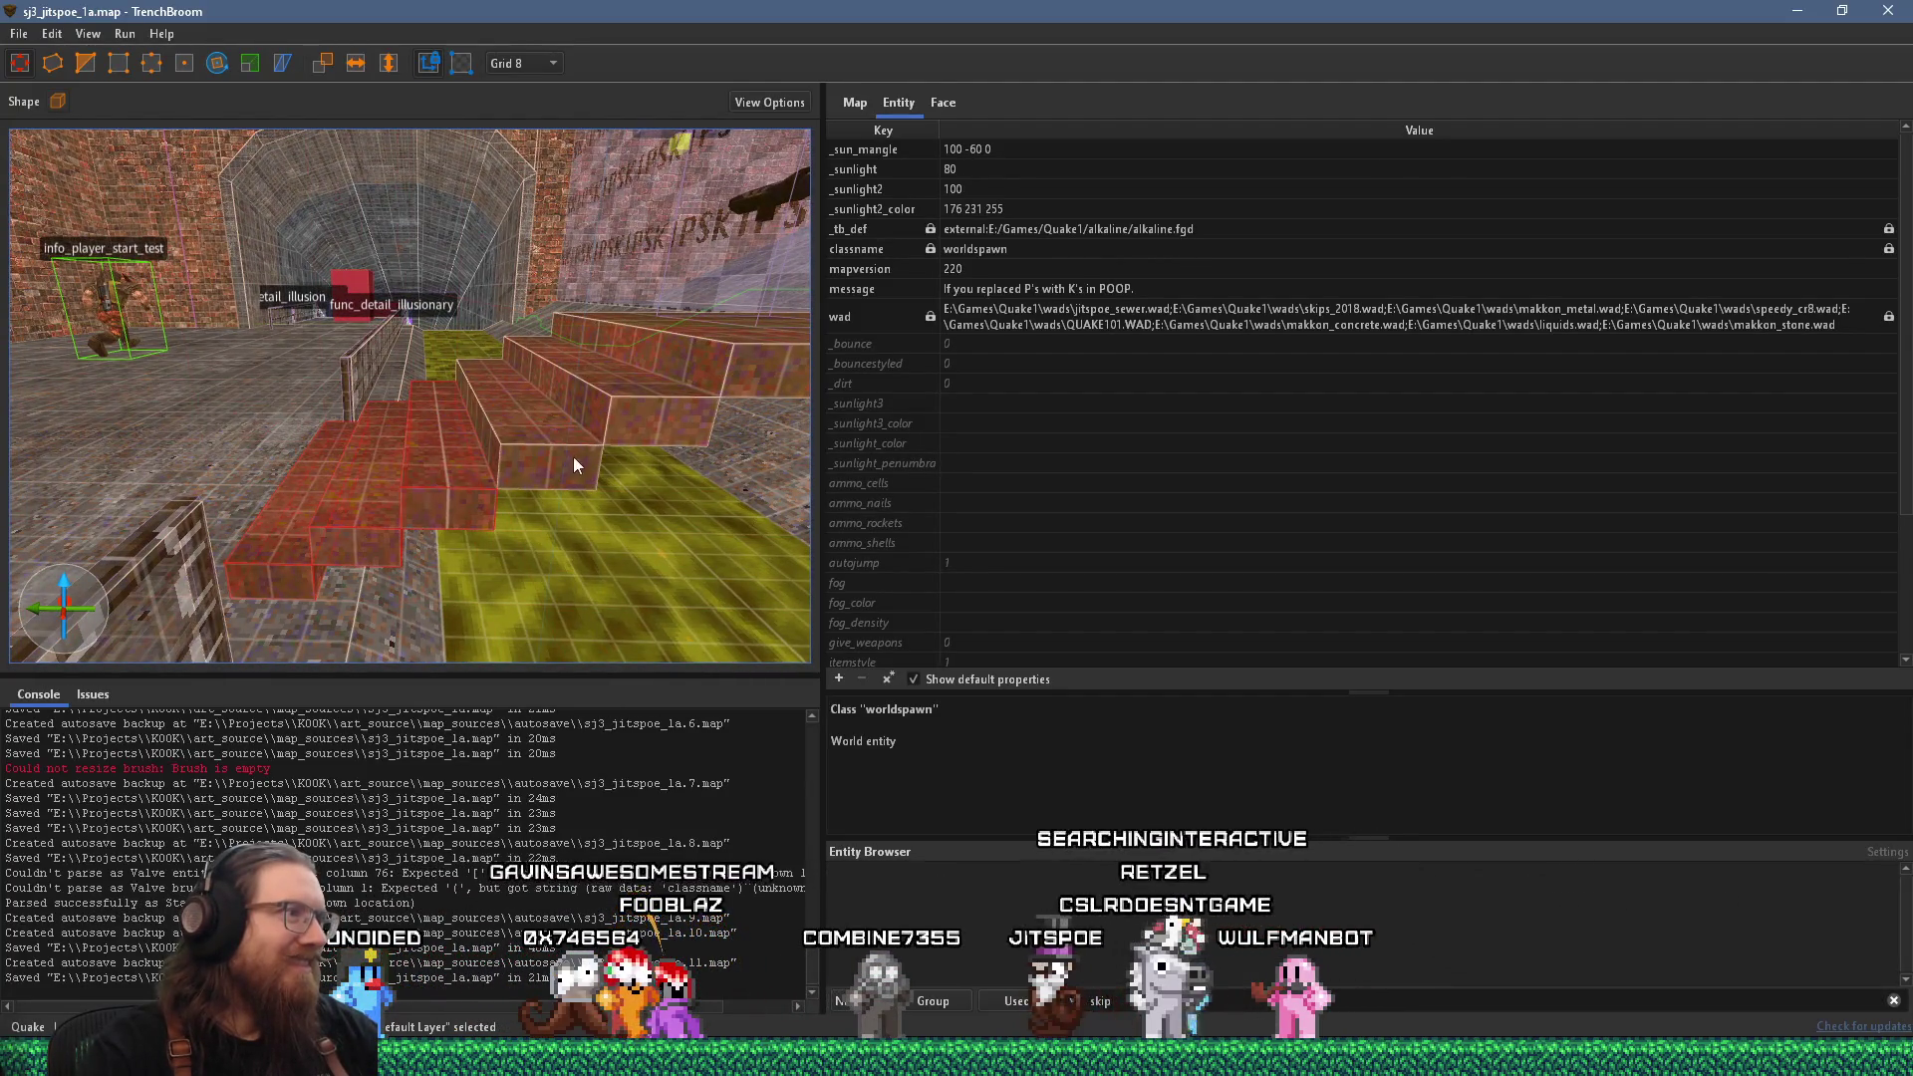
{"action": "left_click", "coordinate": [655, 405], "text": "ctrl"}
Set the grid to 2 and squash the selected stairs into thin flat slabs.
{"action": "left_click_drag", "start_coordinate": [600, 427], "coordinate": [600, 379]}
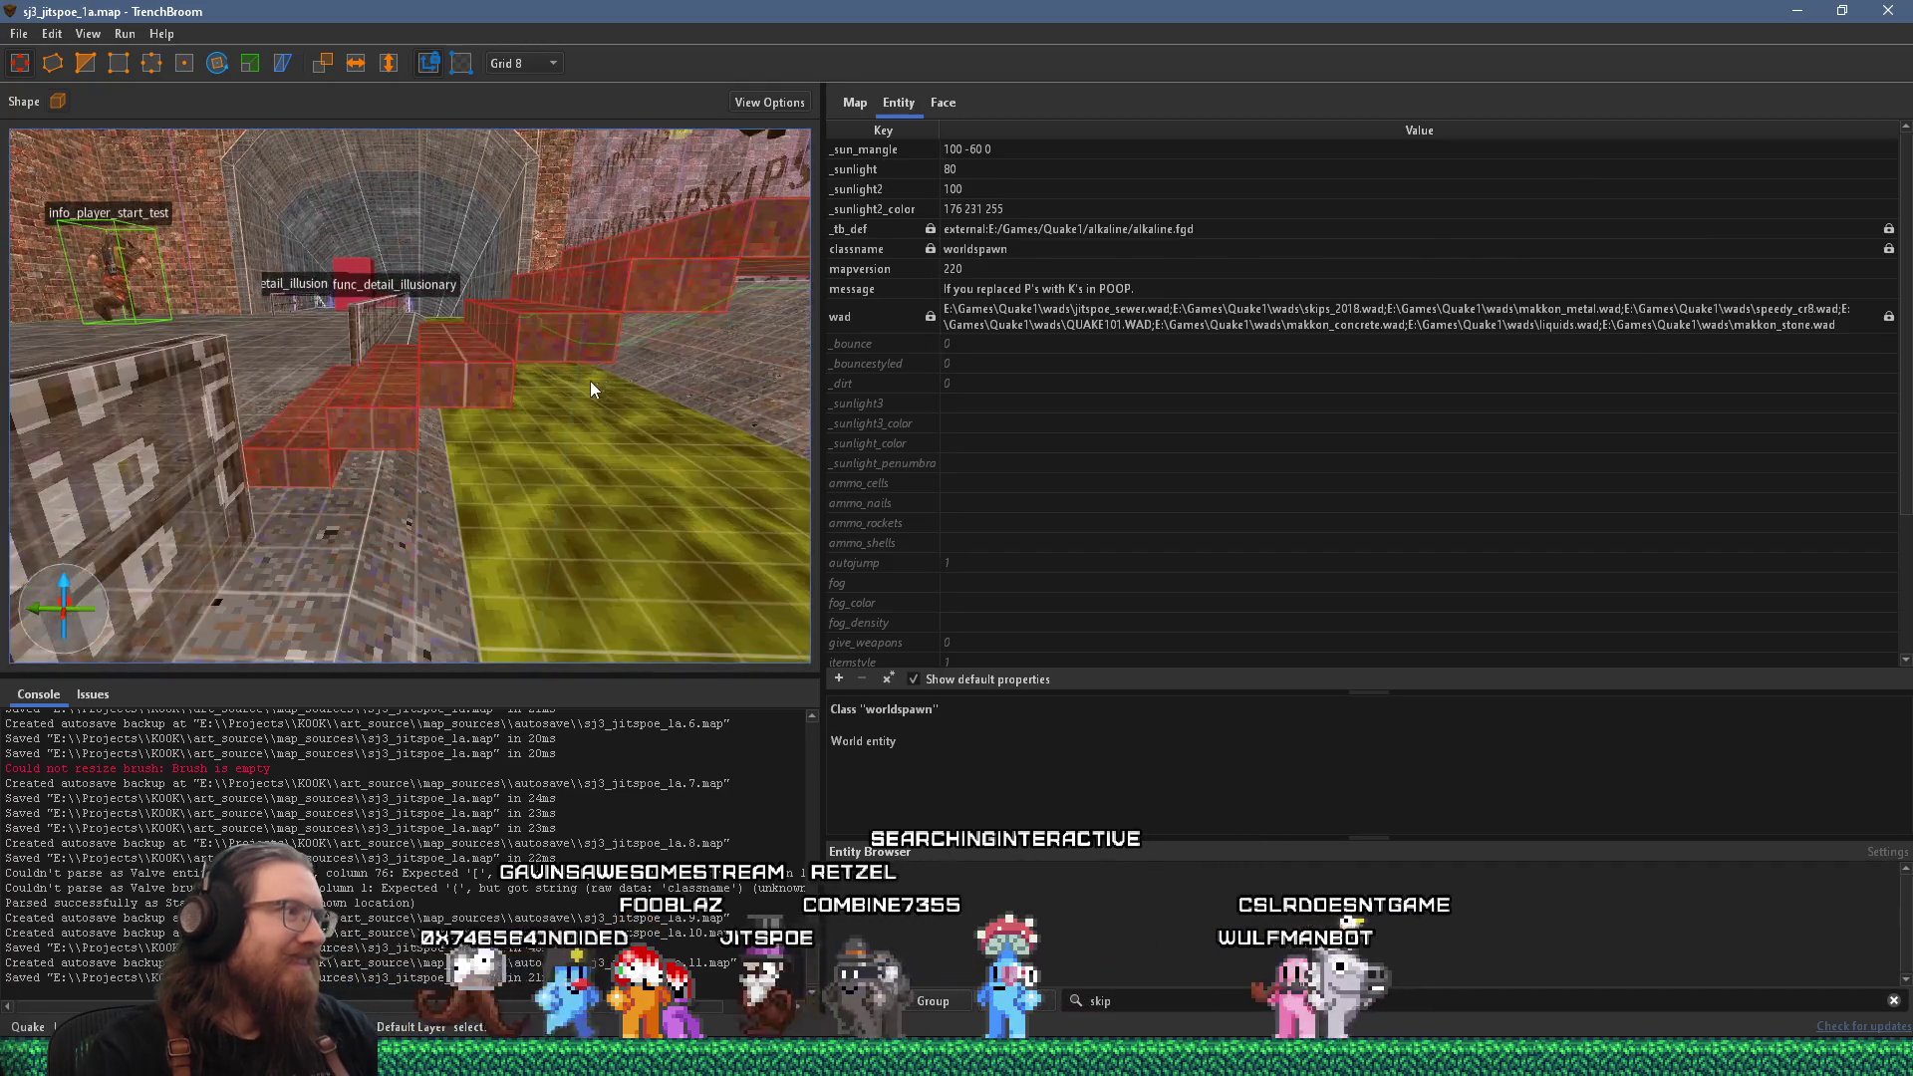
{"action": "left_click", "coordinate": [523, 63]}
{"action": "left_click", "coordinate": [542, 112]}
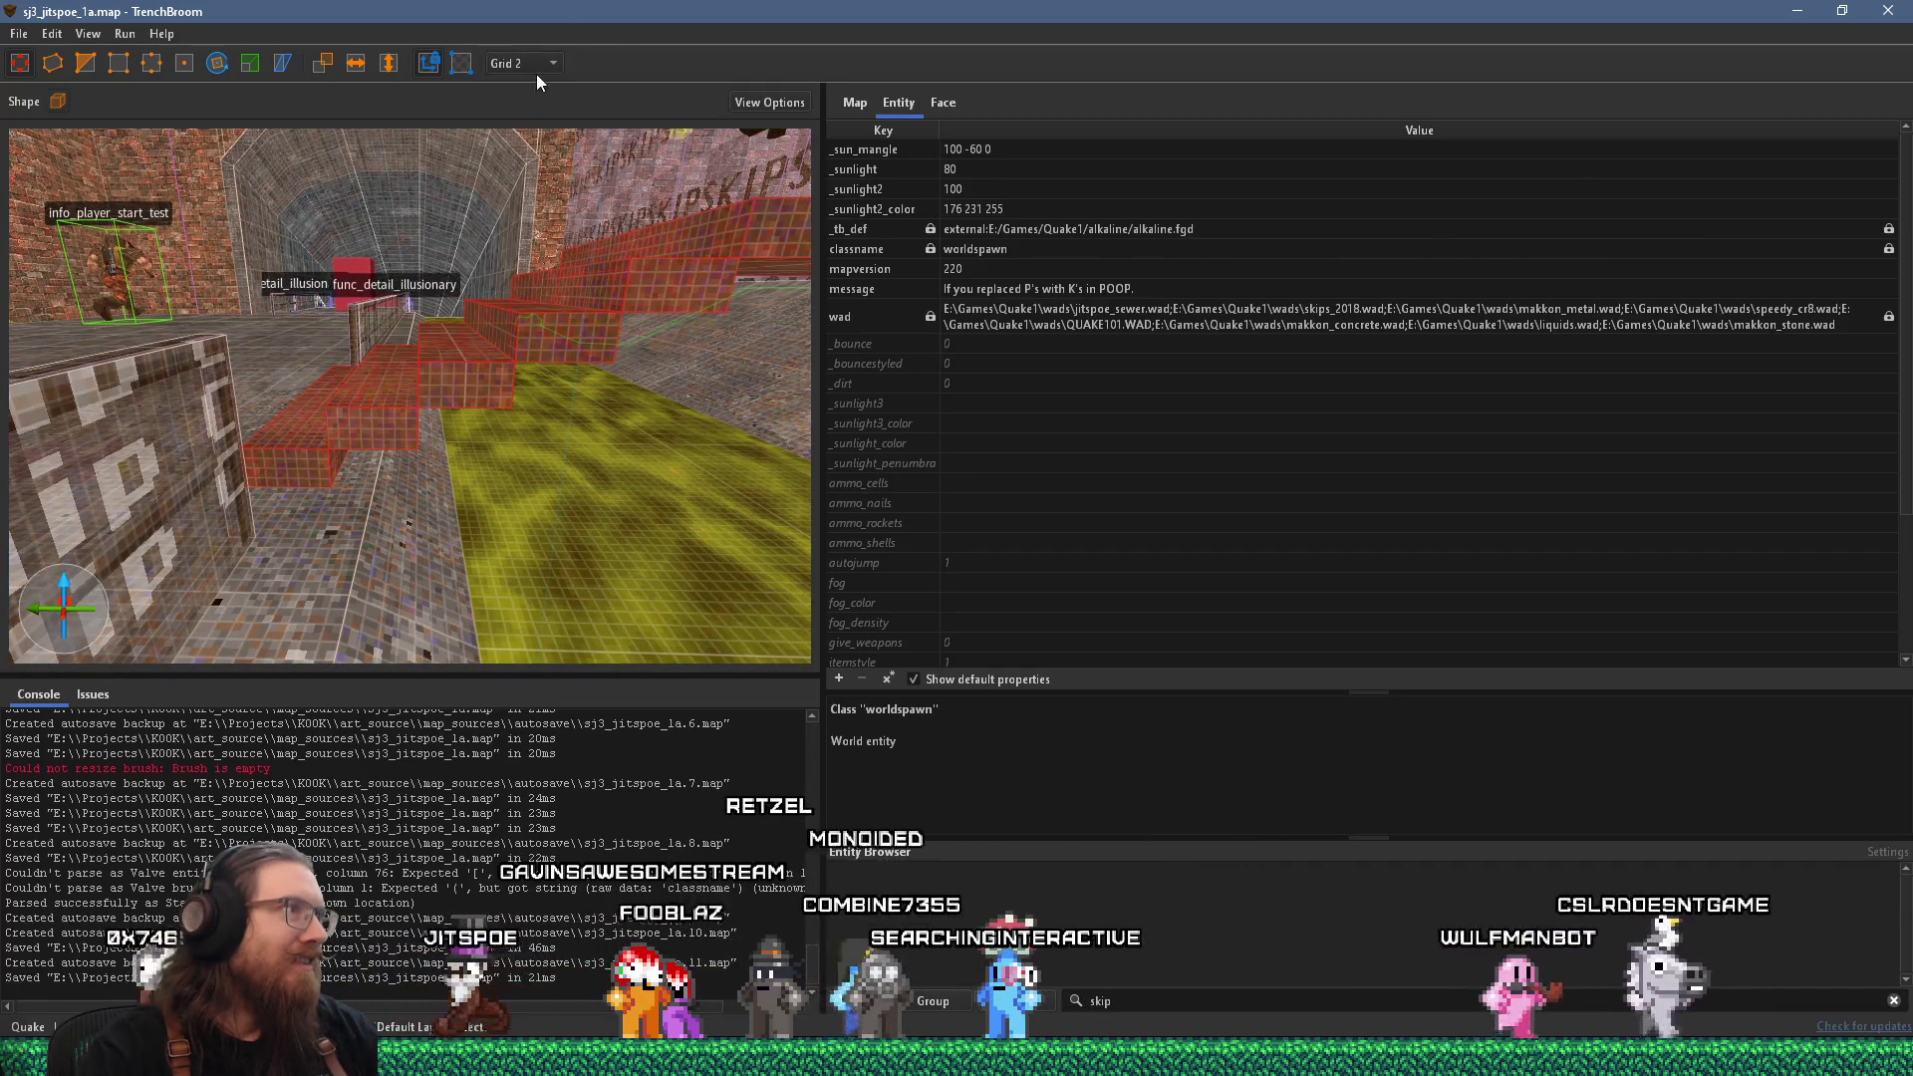
{"action": "key", "text": "alt+Tab"}
{"action": "key", "text": "alt+Tab"}
{"action": "key", "text": "alt+Tab"}
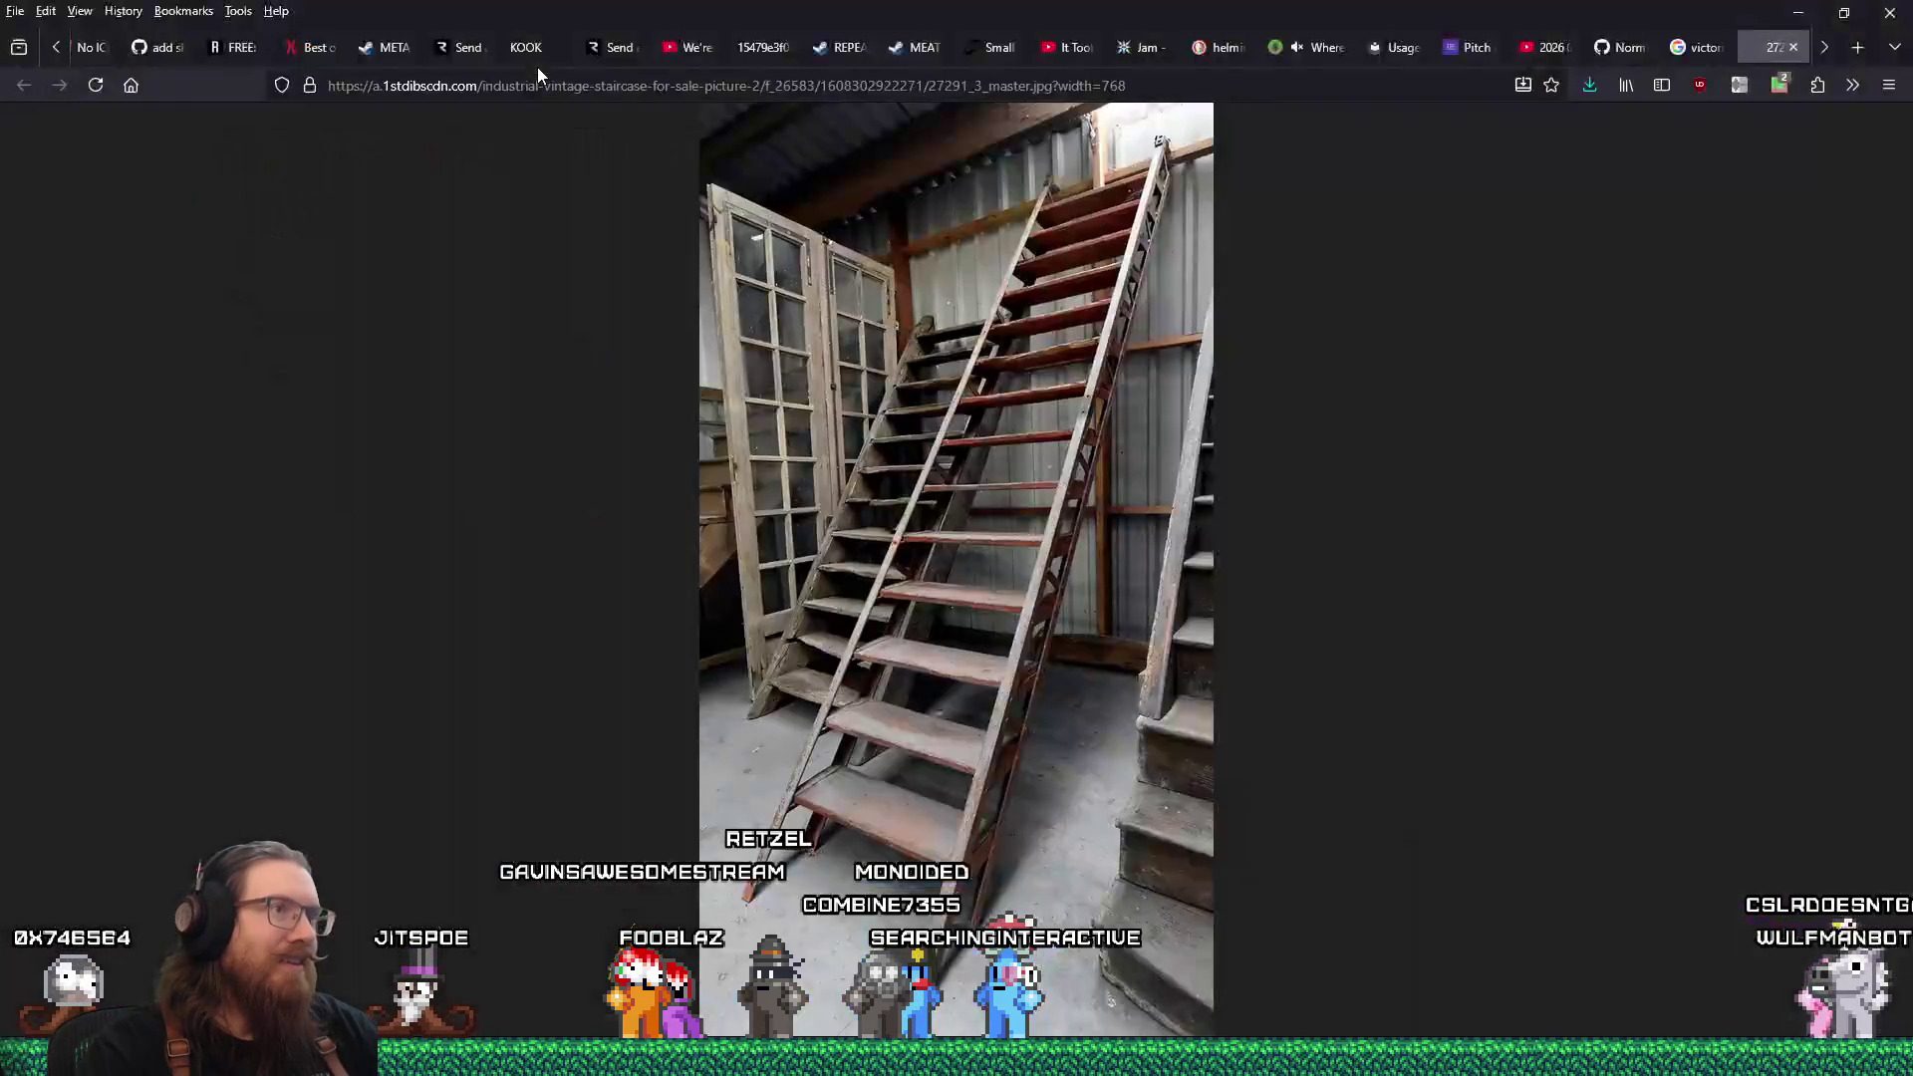
{"action": "key", "text": "alt+Tab"}
{"action": "key", "text": "alt+Tab"}
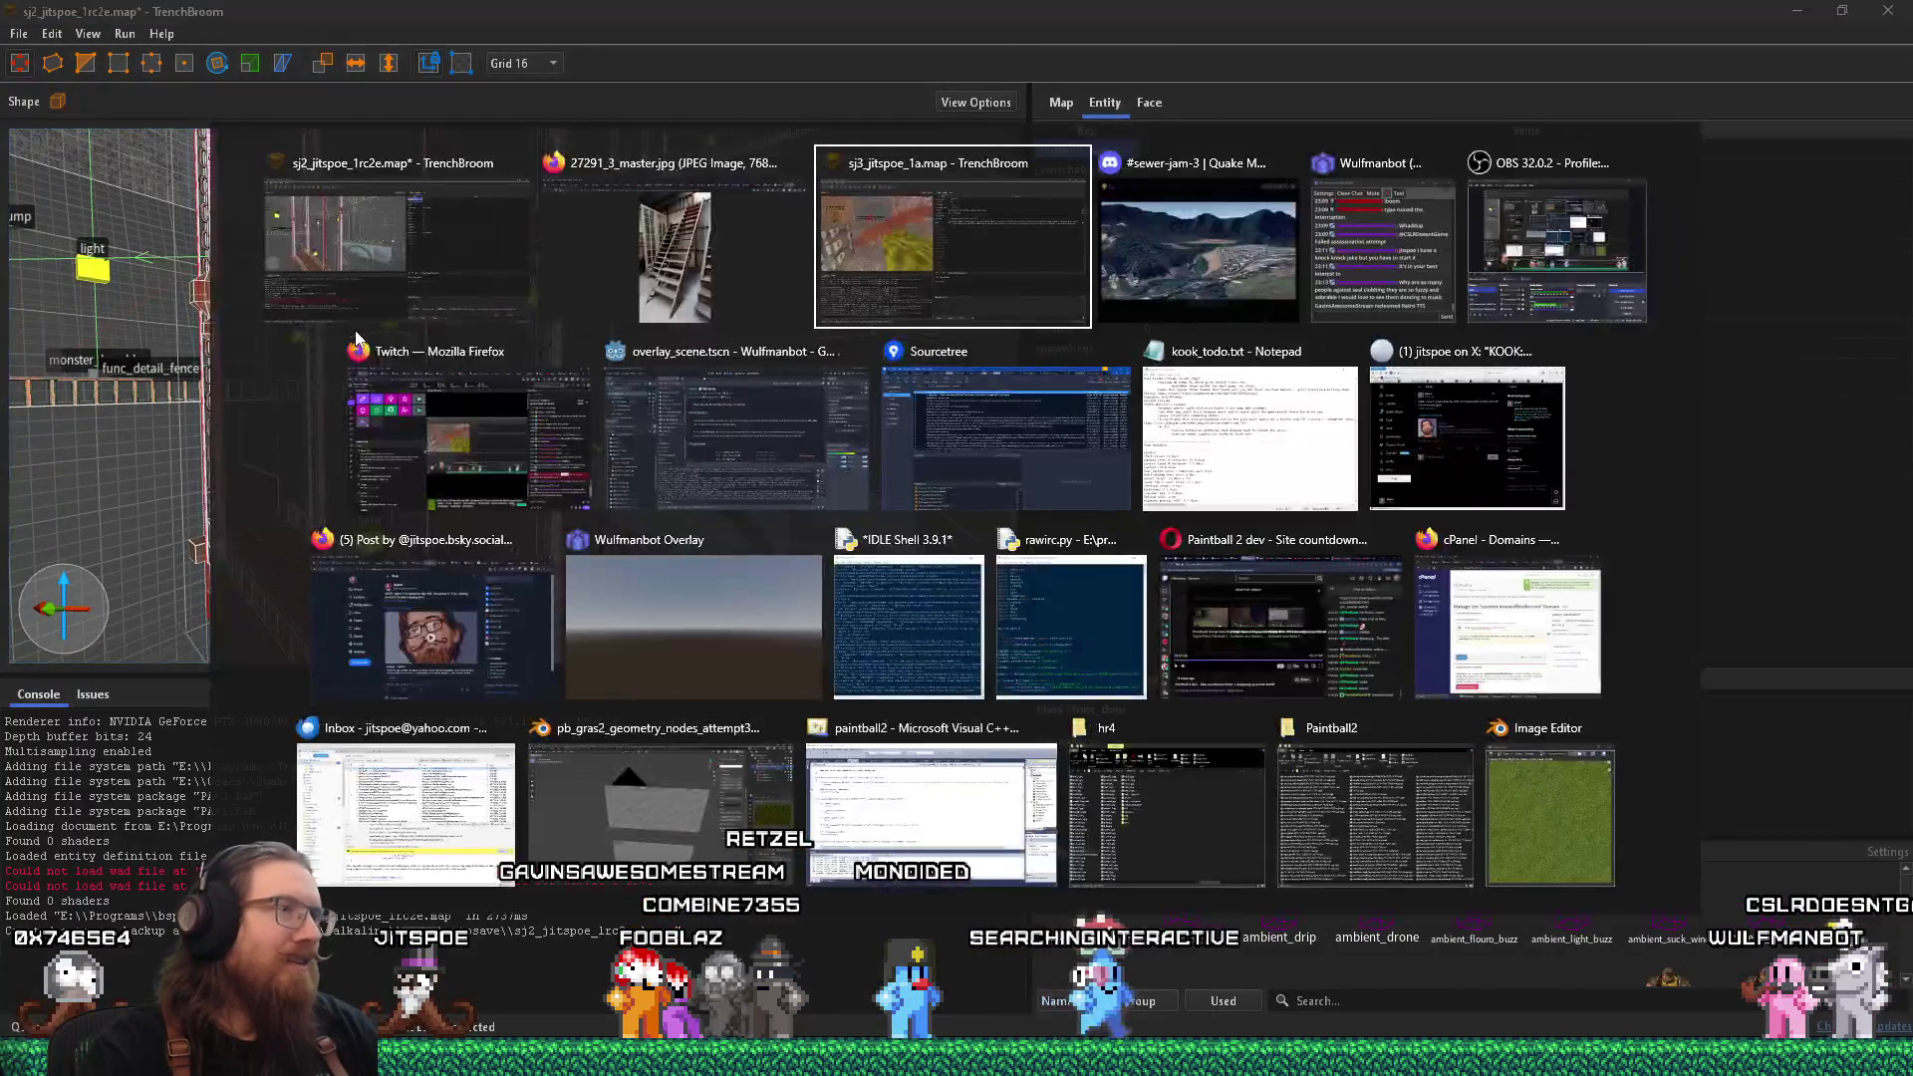
{"action": "mouse_move", "coordinate": [323, 424]}
{"action": "left_mouse_down"}
{"action": "mouse_move", "coordinate": [341, 444]}
{"action": "mouse_move", "coordinate": [586, 319]}
{"action": "mouse_move", "coordinate": [710, 307]}
{"action": "mouse_move", "coordinate": [708, 263]}
{"action": "mouse_move", "coordinate": [691, 356]}
{"action": "mouse_move", "coordinate": [531, 381]}
{"action": "left_mouse_up"}
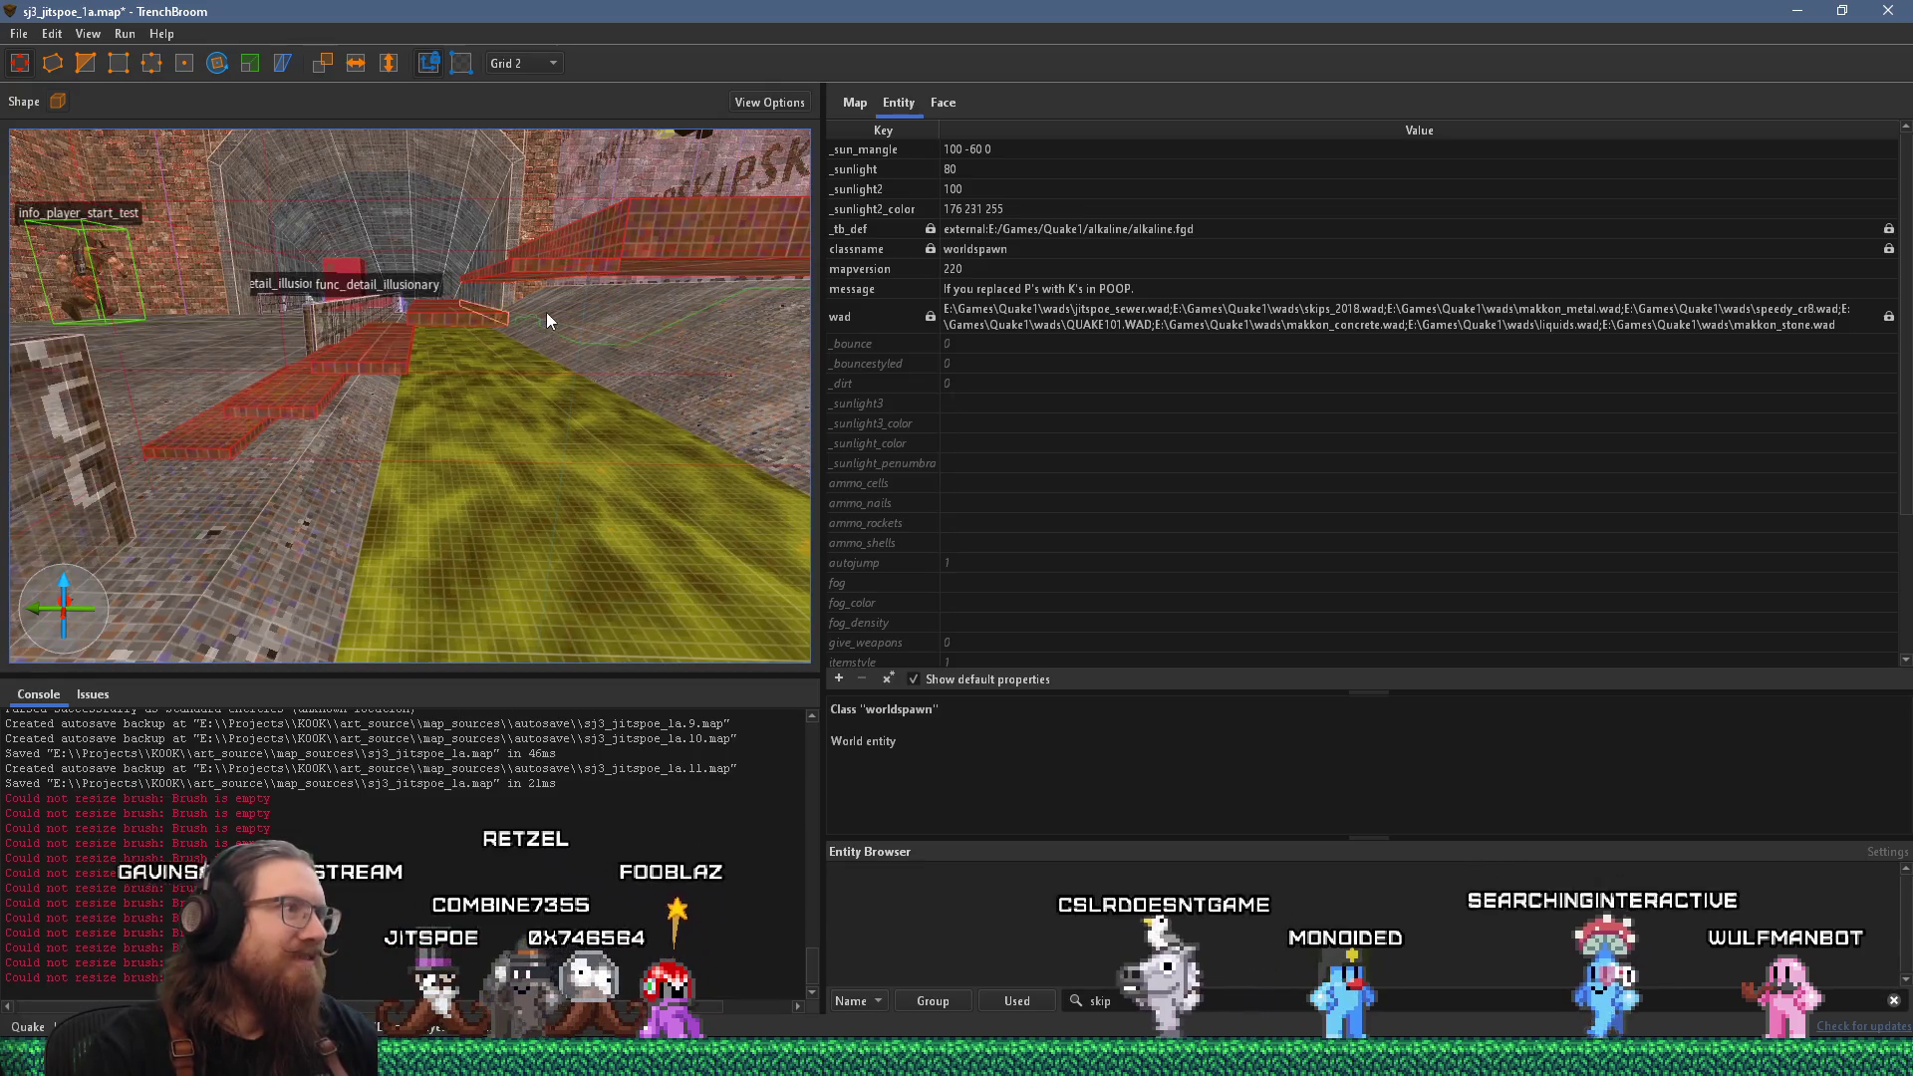
{"action": "mouse_move", "coordinate": [545, 313]}
{"action": "left_mouse_down"}
{"action": "mouse_move", "coordinate": [487, 390]}
{"action": "mouse_move", "coordinate": [542, 441]}
{"action": "mouse_move", "coordinate": [493, 423]}
{"action": "mouse_move", "coordinate": [476, 394]}
{"action": "mouse_move", "coordinate": [618, 397]}
{"action": "mouse_move", "coordinate": [436, 391]}
{"action": "mouse_move", "coordinate": [462, 403]}
{"action": "mouse_move", "coordinate": [462, 369]}
{"action": "mouse_move", "coordinate": [399, 467]}
{"action": "mouse_move", "coordinate": [444, 507]}
{"action": "mouse_move", "coordinate": [490, 466]}
{"action": "mouse_move", "coordinate": [490, 433]}
{"action": "left_mouse_up"}
{"action": "key", "text": "Escape"}
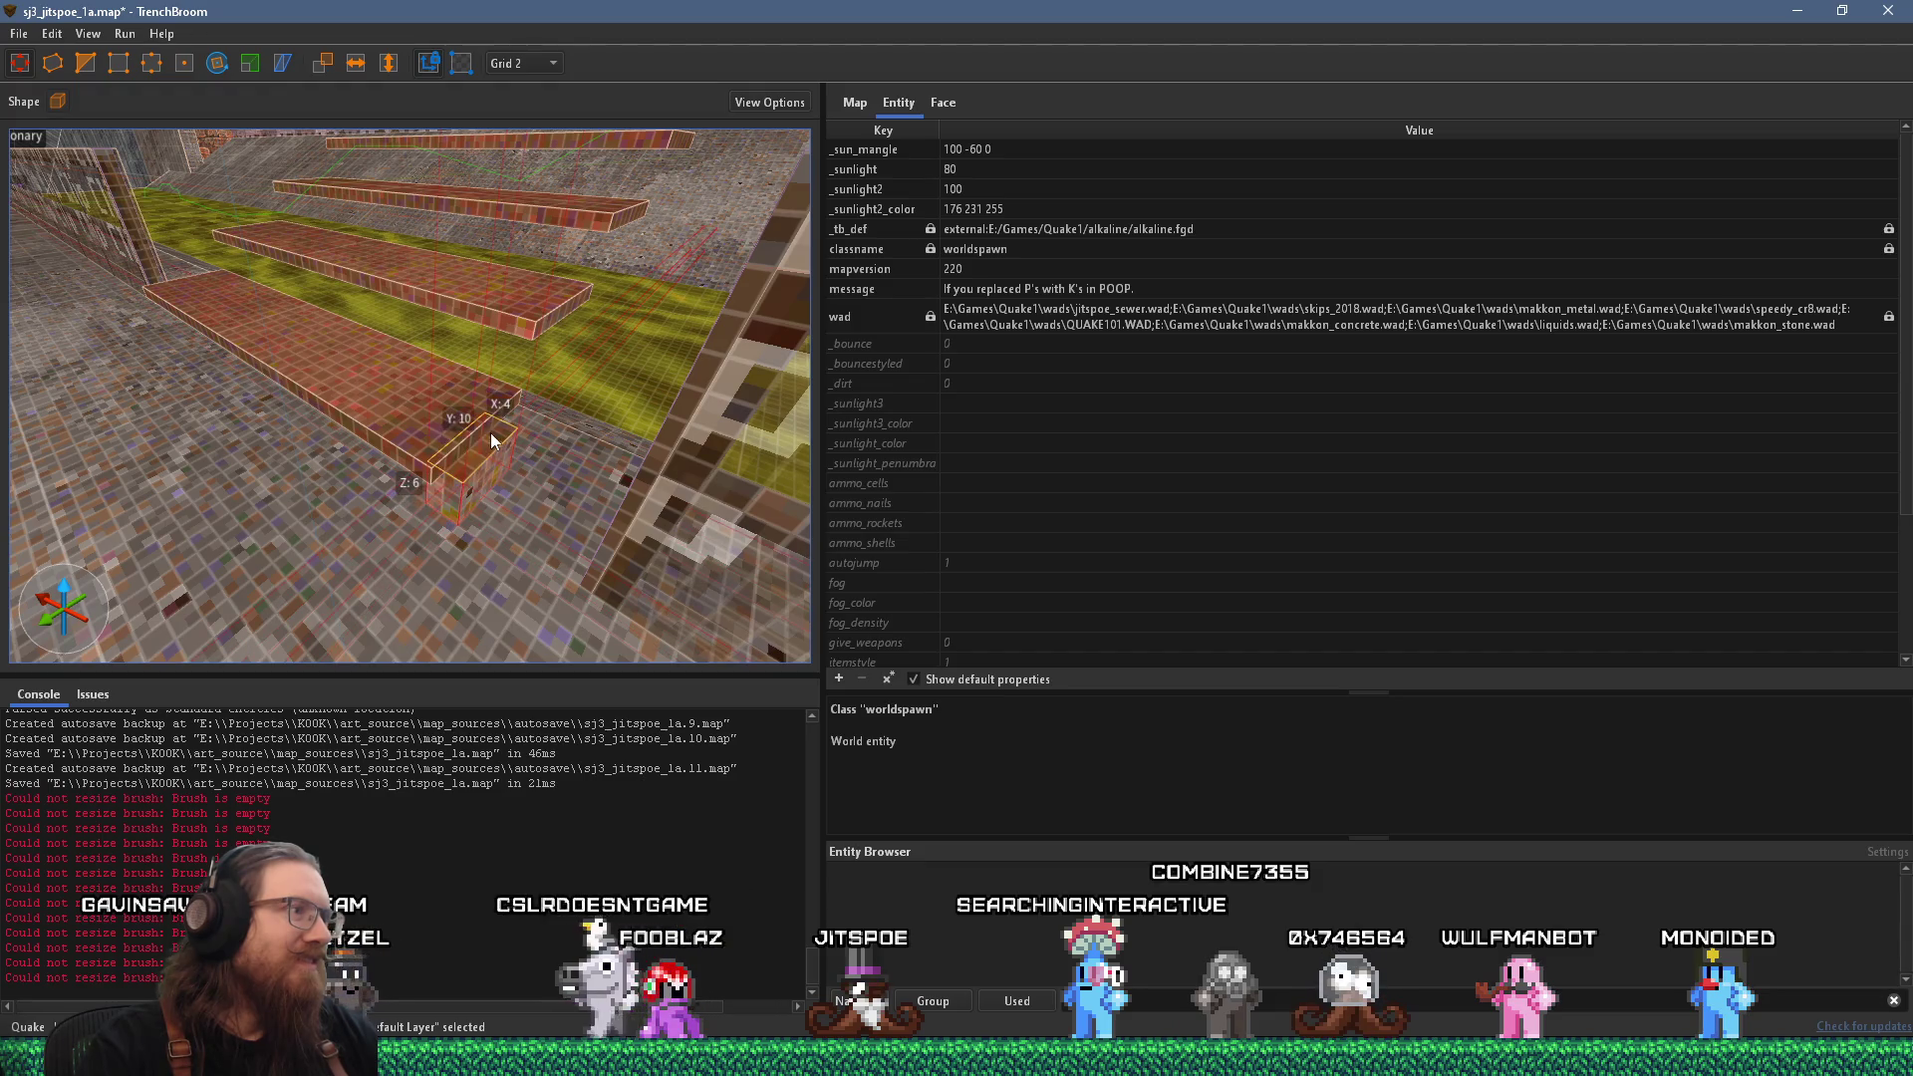
Draw a small brush at the lower stair slab's end and raise it to 16 units tall.
{"action": "left_click", "coordinate": [385, 402]}
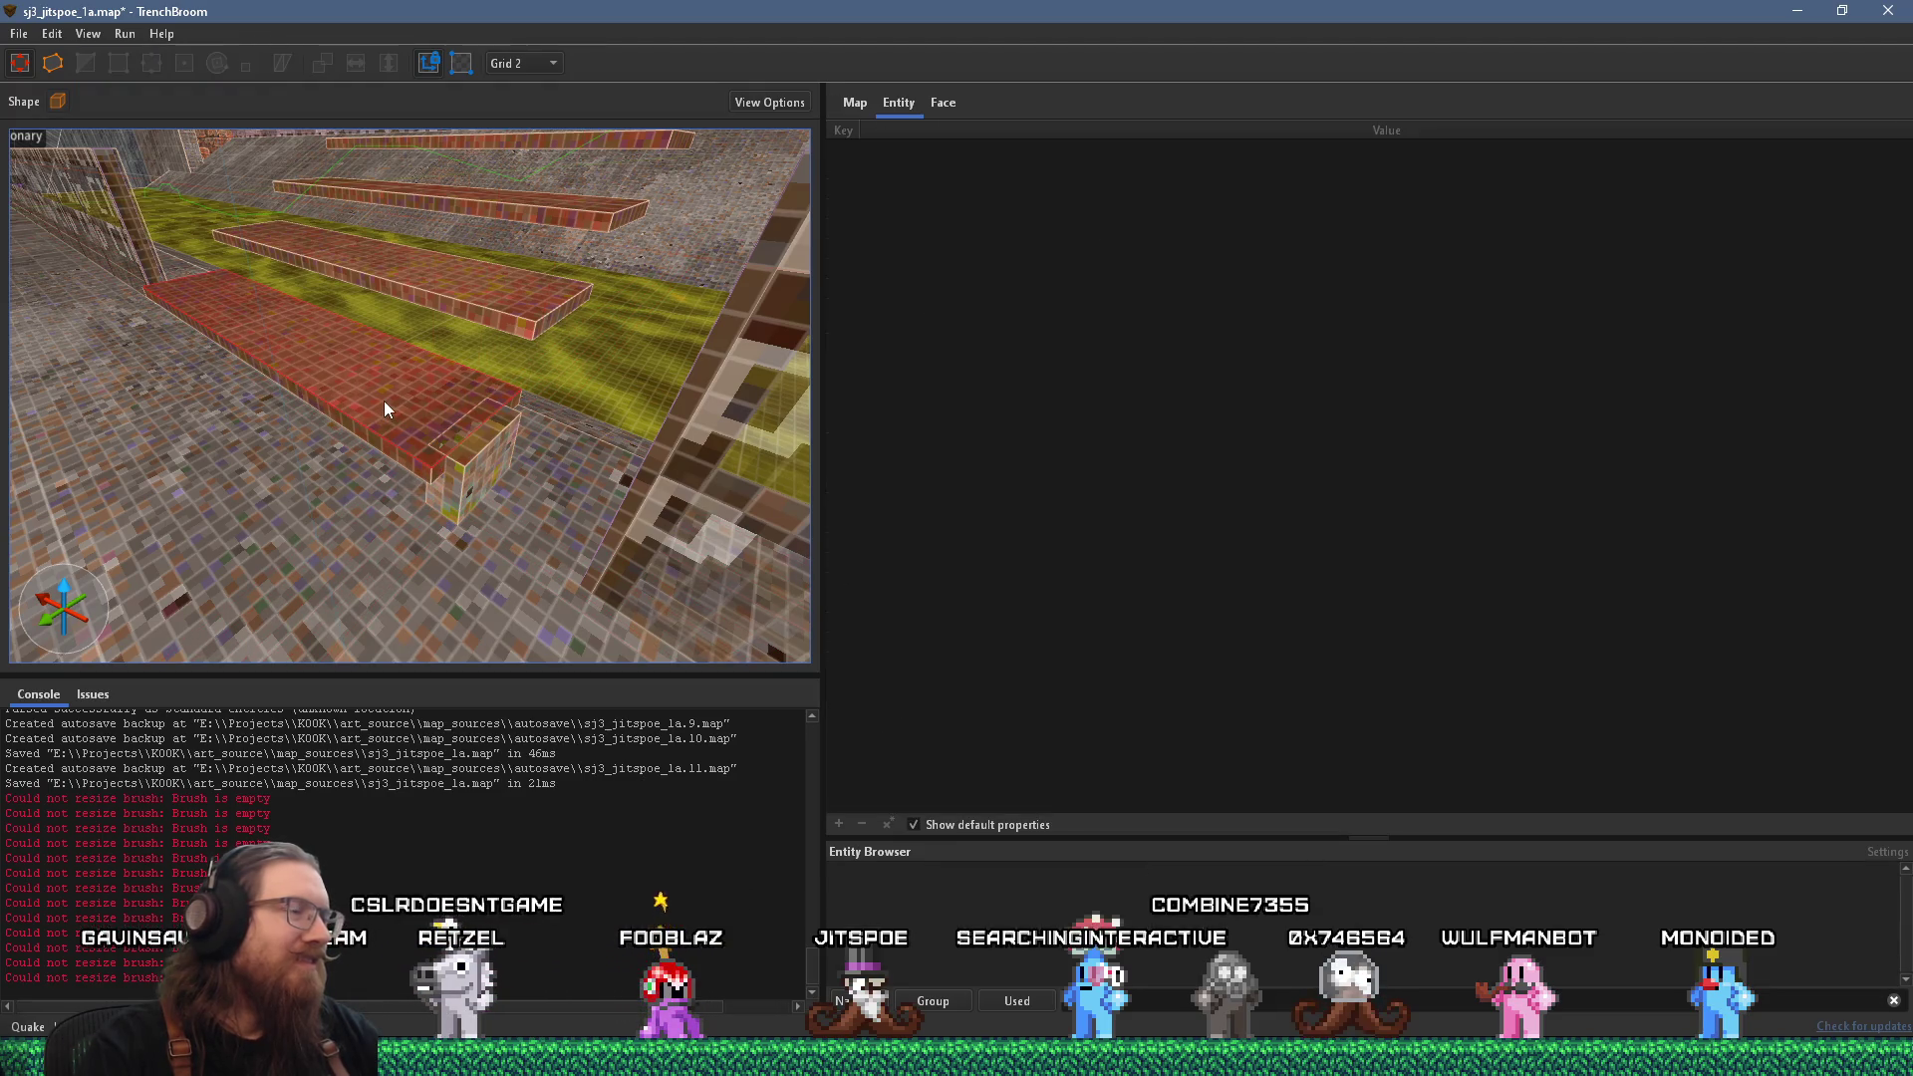
{"action": "right_click", "coordinate": [384, 403]}
{"action": "key", "text": "Escape"}
{"action": "key", "text": "Escape"}
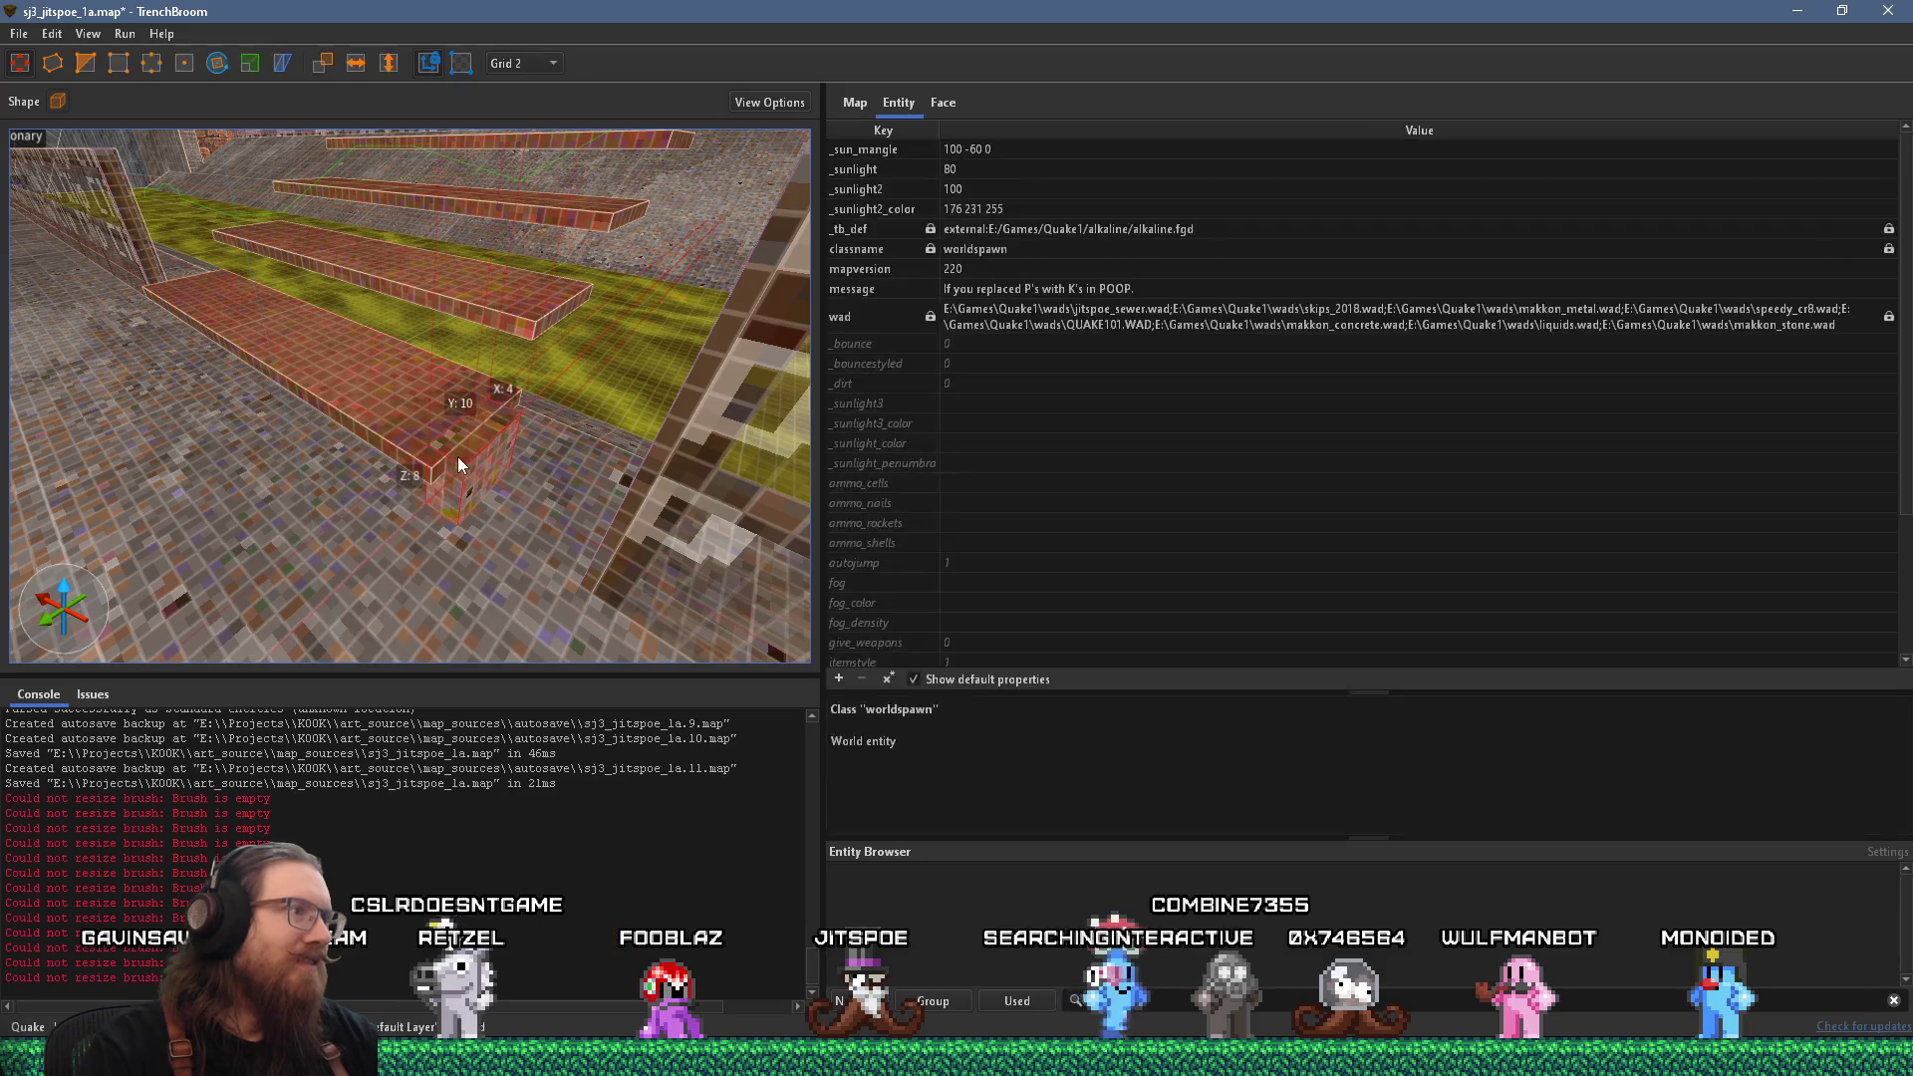
{"action": "mouse_move", "coordinate": [448, 517]}
{"action": "left_mouse_down"}
{"action": "mouse_move", "coordinate": [496, 454]}
{"action": "mouse_move", "coordinate": [498, 397]}
{"action": "mouse_move", "coordinate": [474, 446]}
{"action": "mouse_move", "coordinate": [389, 400]}
{"action": "mouse_move", "coordinate": [409, 391]}
{"action": "left_mouse_up"}
{"action": "scroll", "coordinate": [336, 426], "scroll_direction": "down", "scroll_amount": 3}
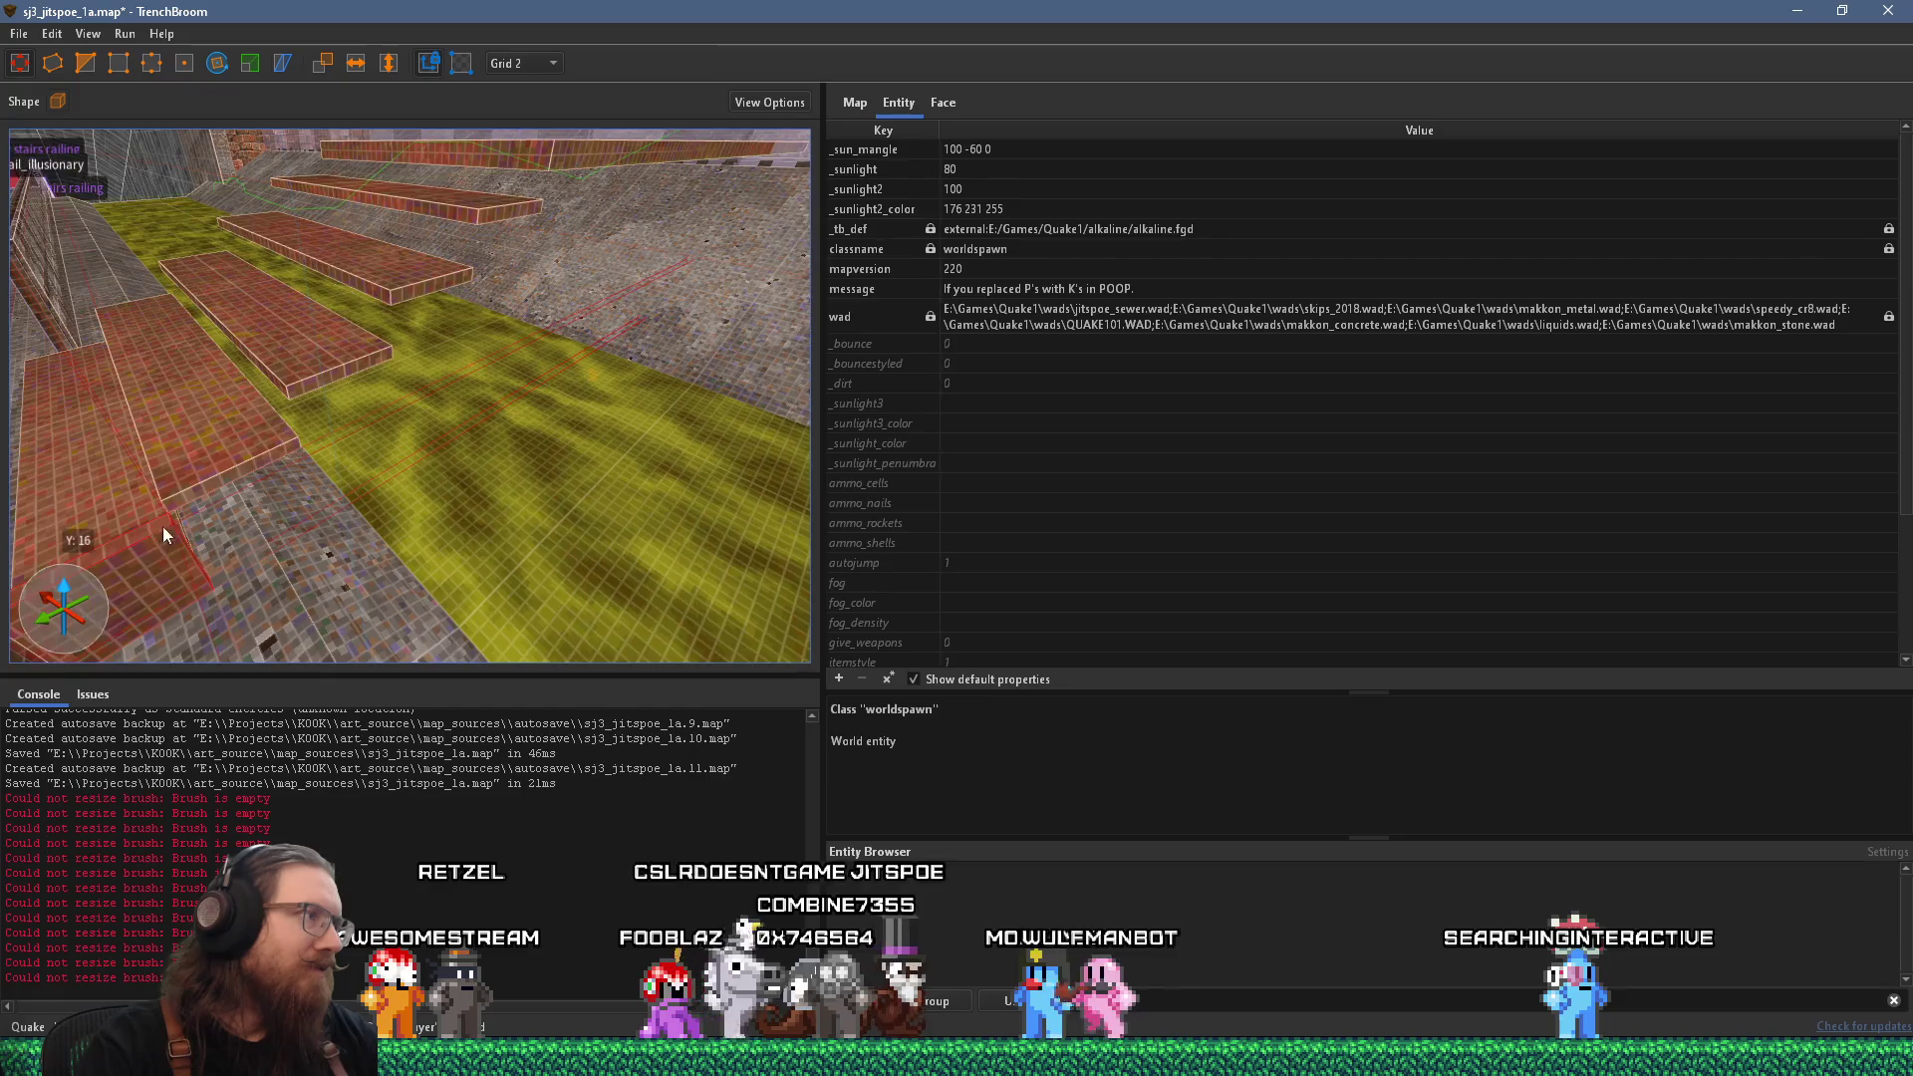
{"action": "key", "text": "w"}
{"action": "key", "text": "s"}
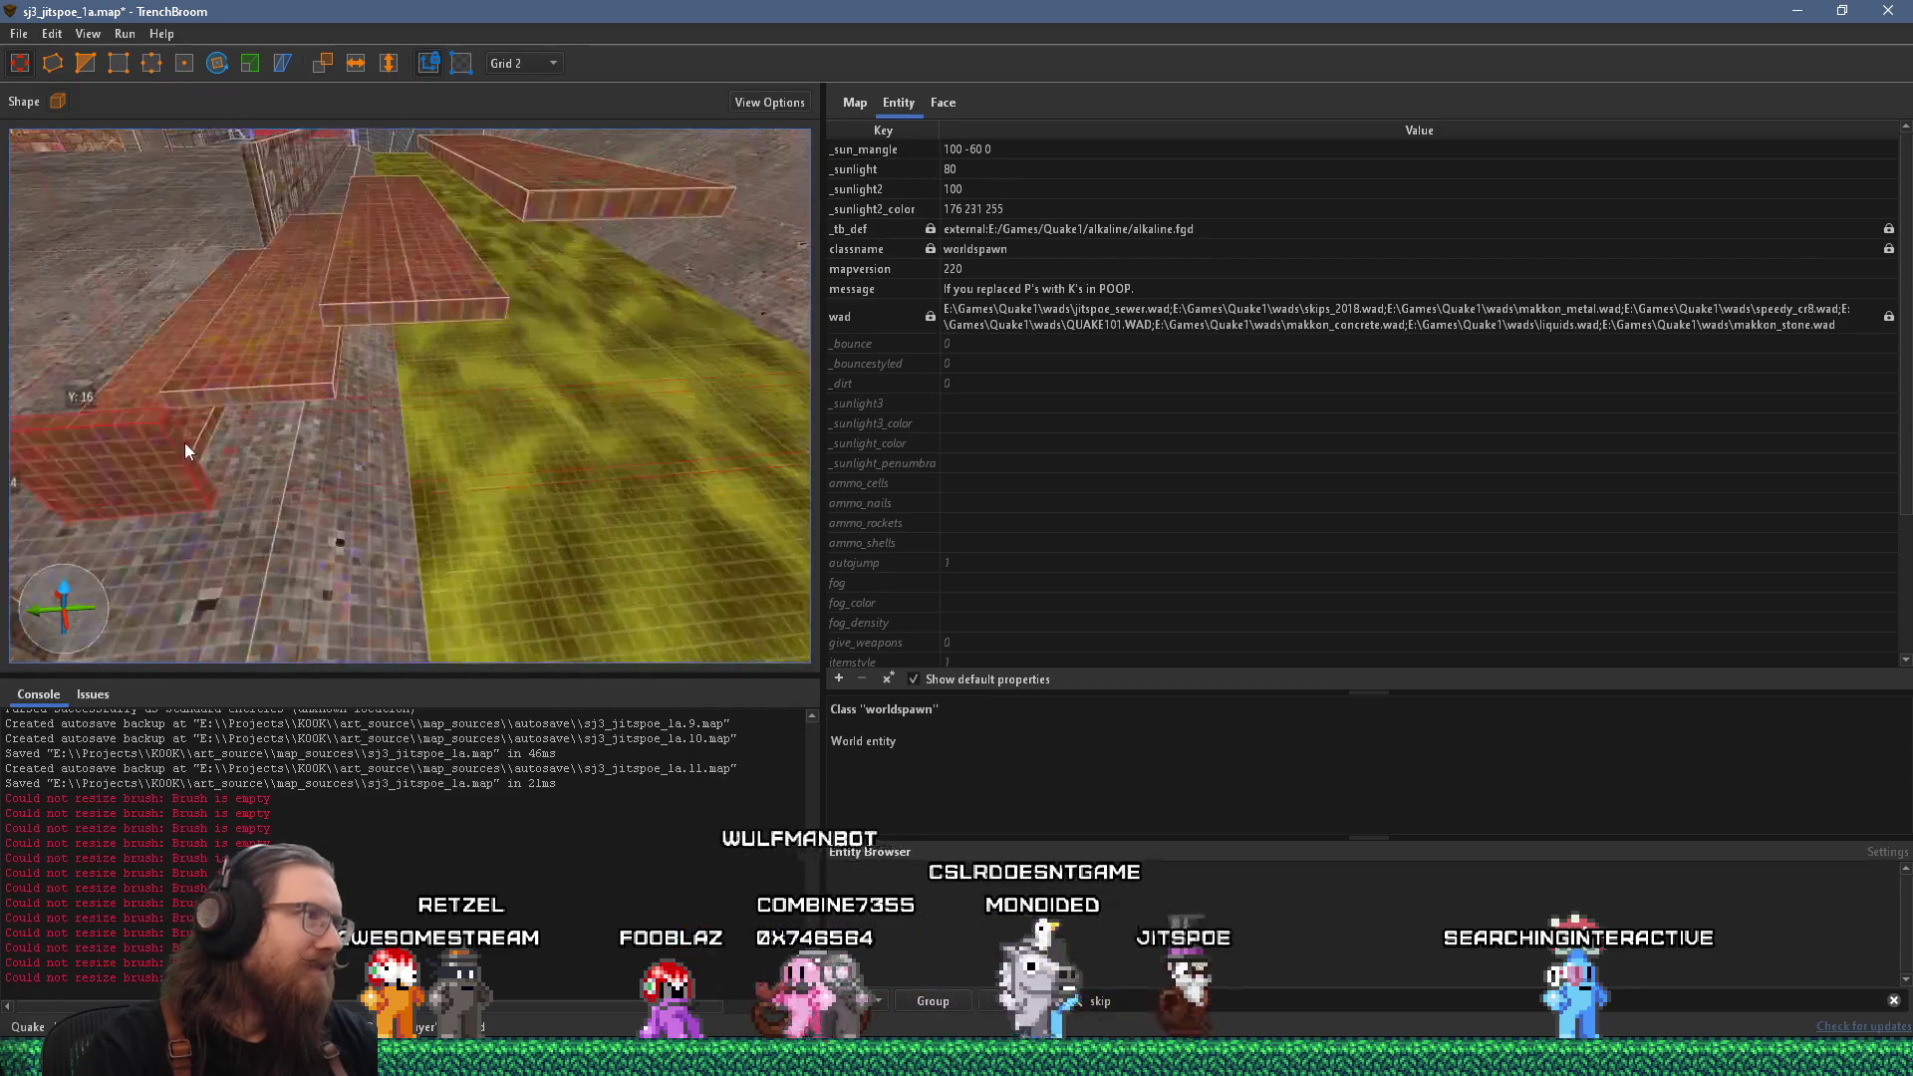
{"action": "key", "text": "w"}
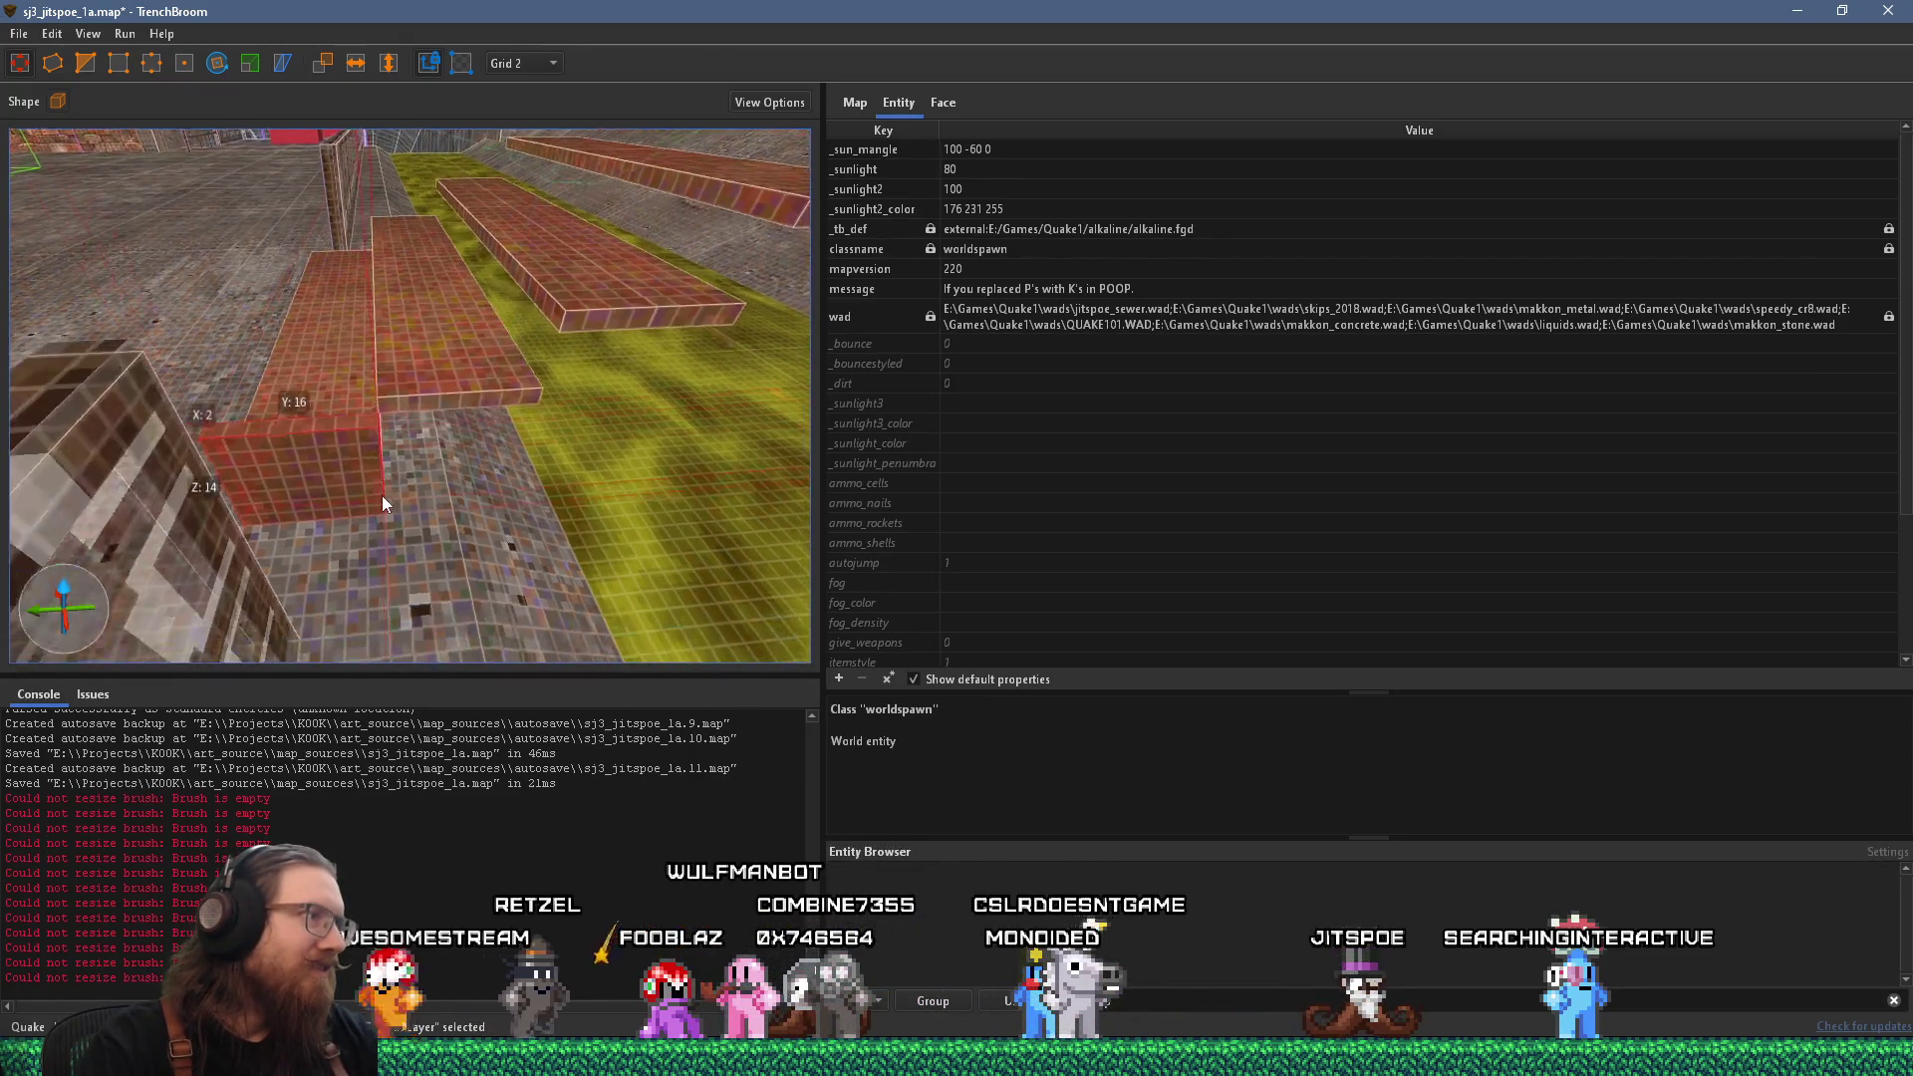
{"action": "left_click_drag", "start_coordinate": [369, 422], "coordinate": [375, 404]}
{"action": "key", "text": "w"}
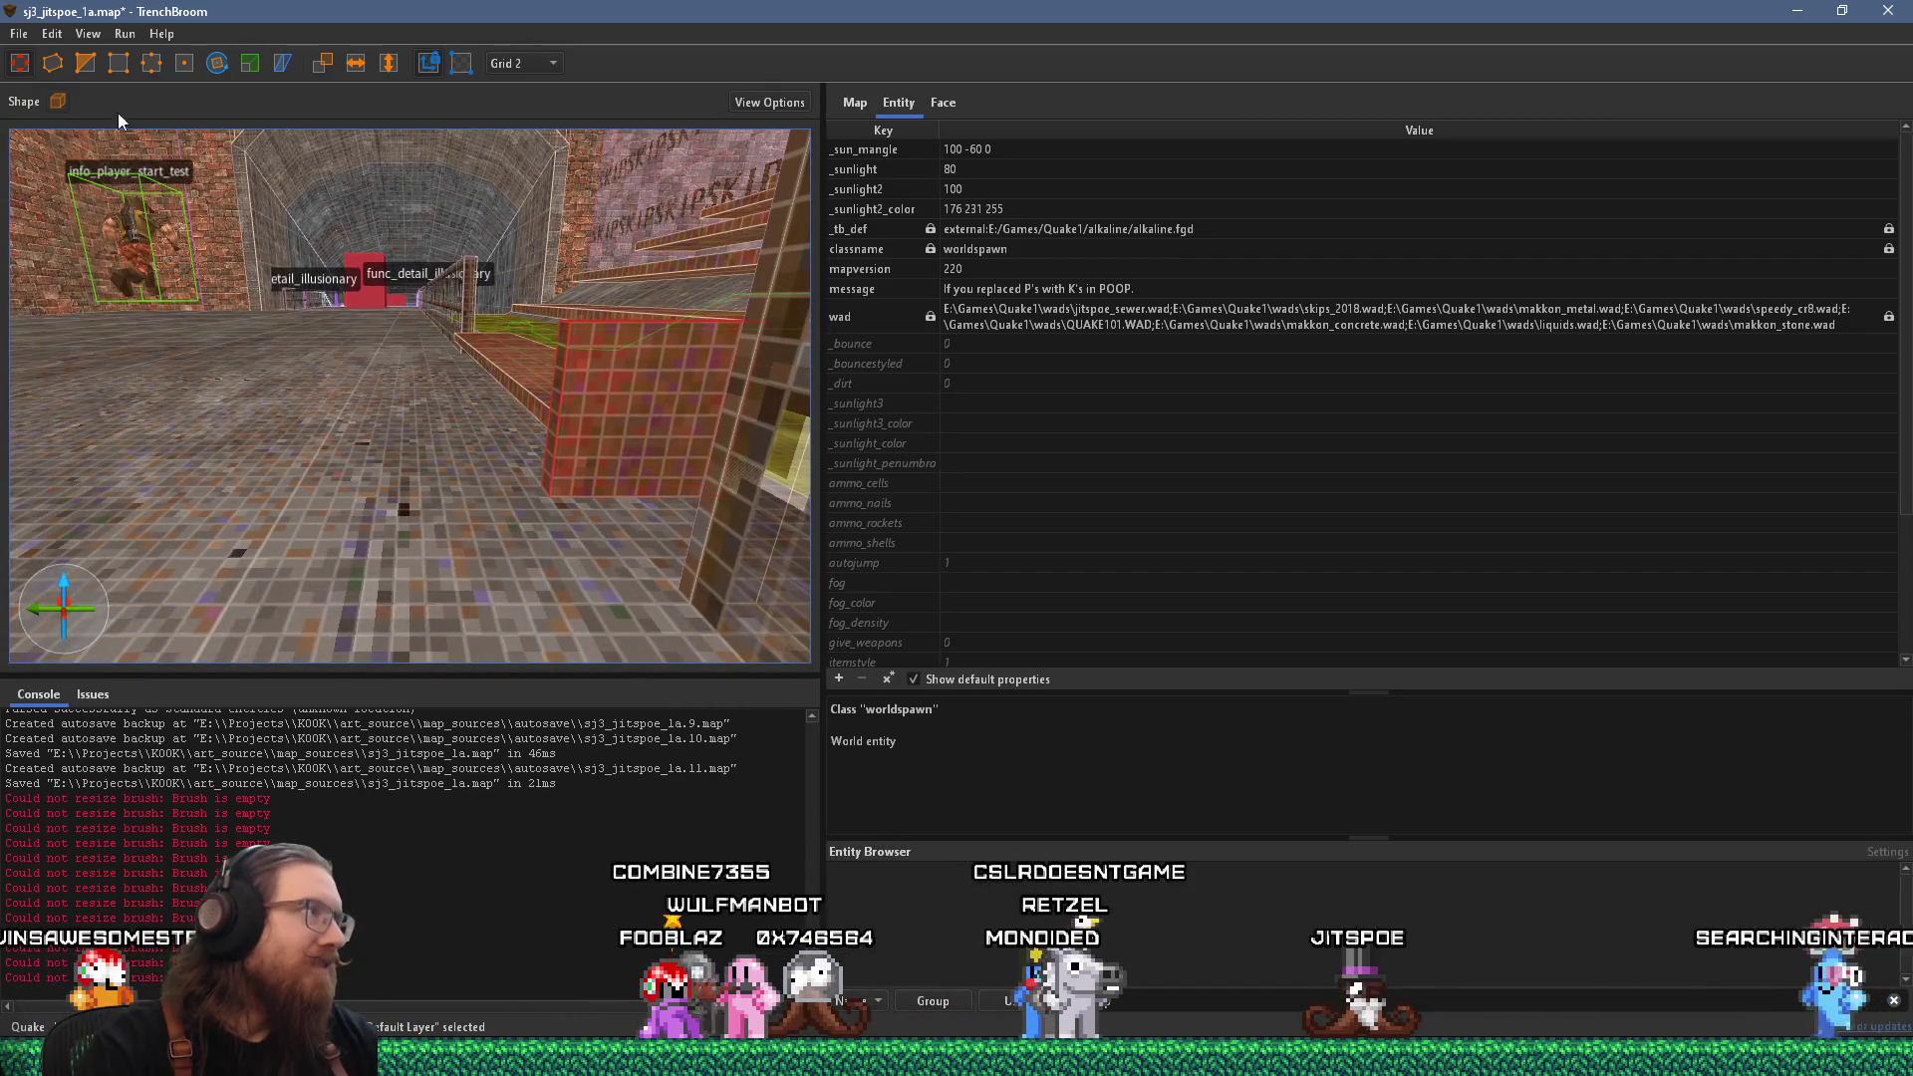
Stretch the brush into a large trial wedge, then delete it.
{"action": "key", "text": "Escape"}
{"action": "key", "text": "w"}
{"action": "key", "text": "d"}
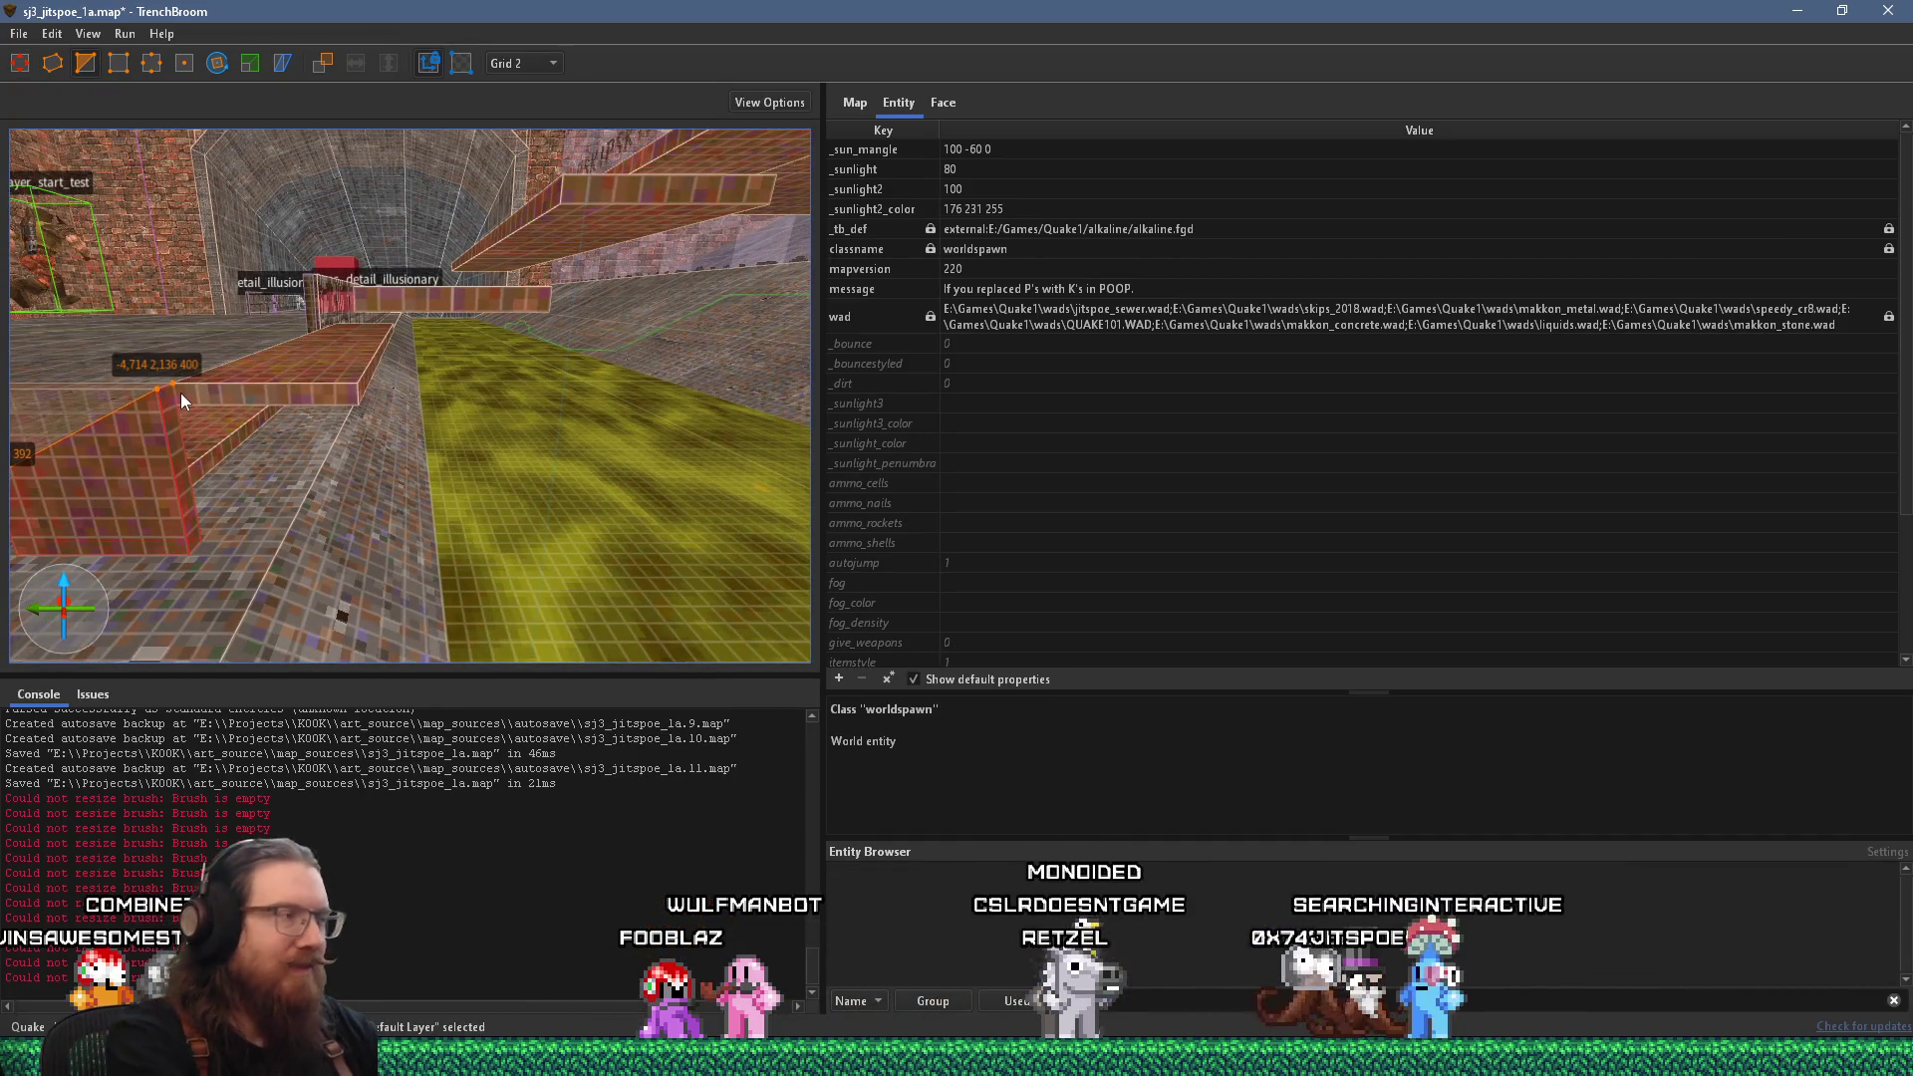
{"action": "key", "text": "s"}
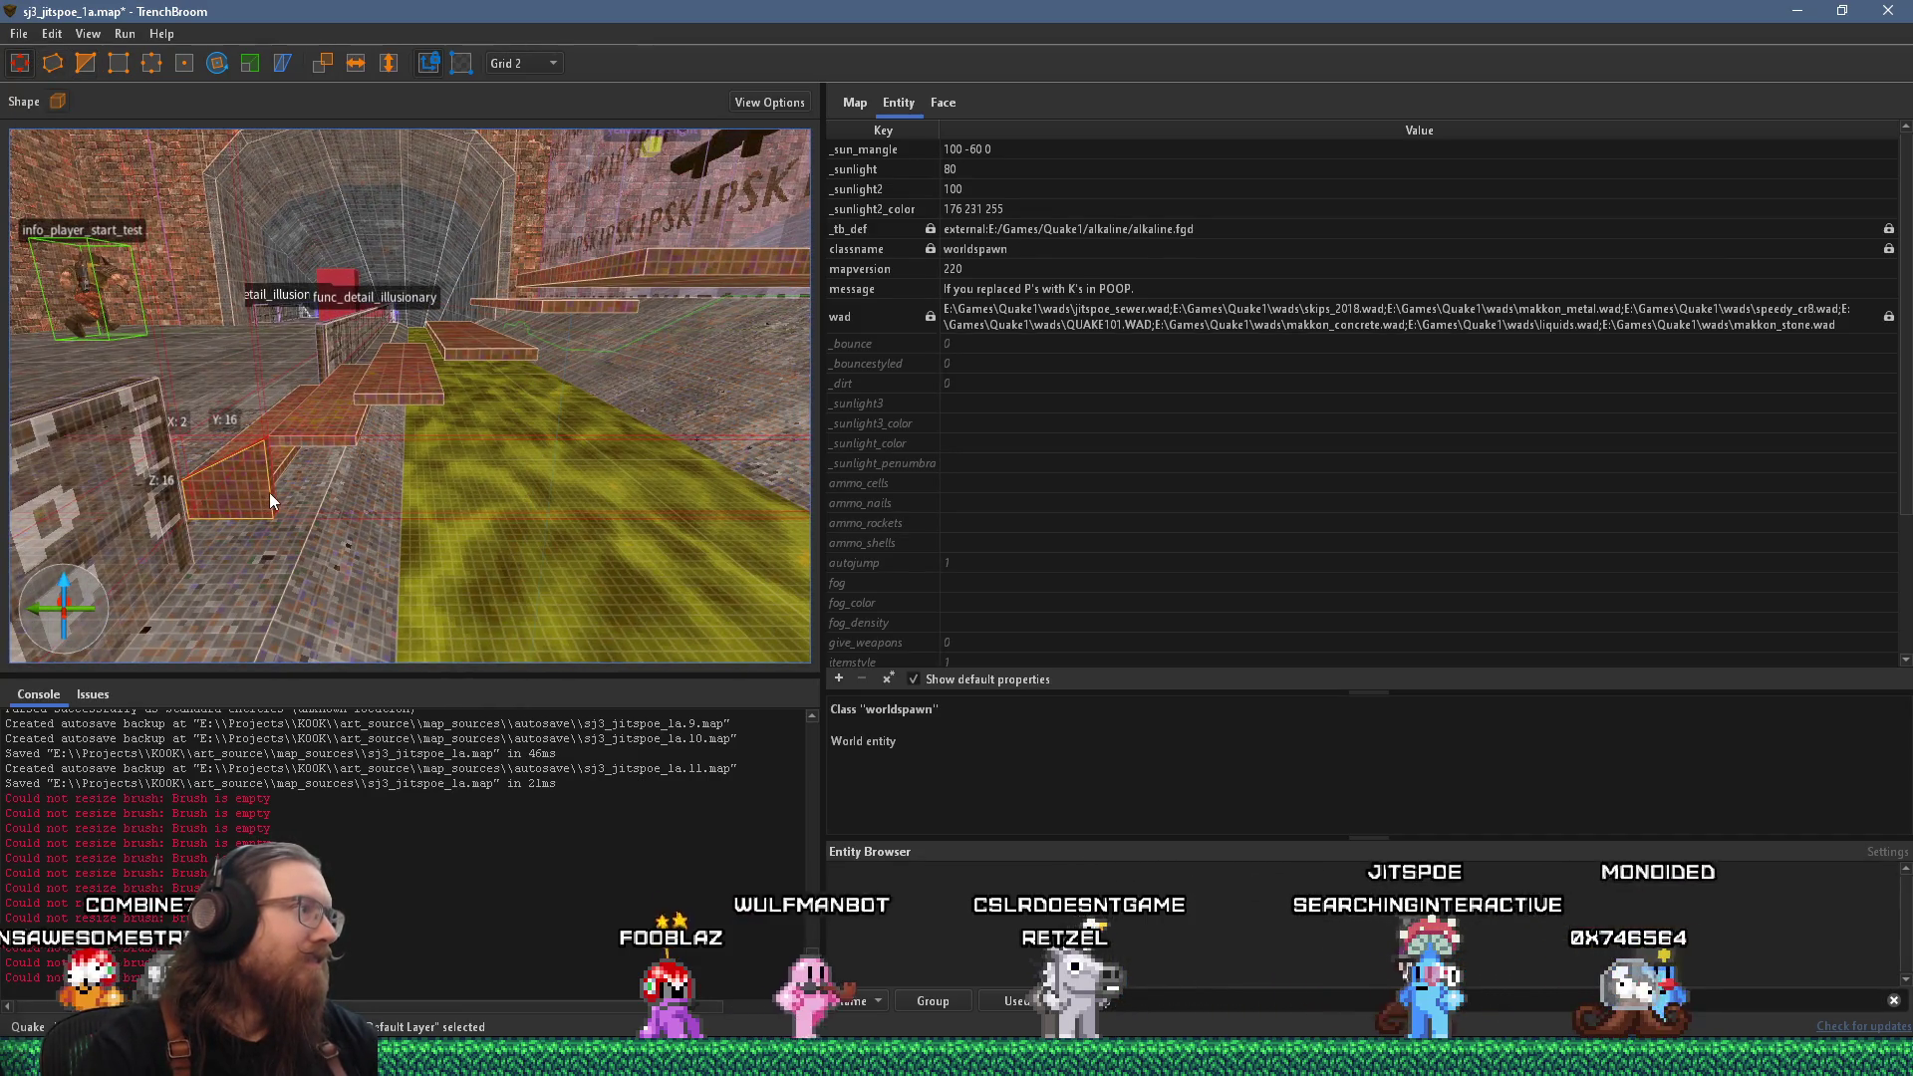
{"action": "left_click_drag", "start_coordinate": [273, 495], "coordinate": [614, 428]}
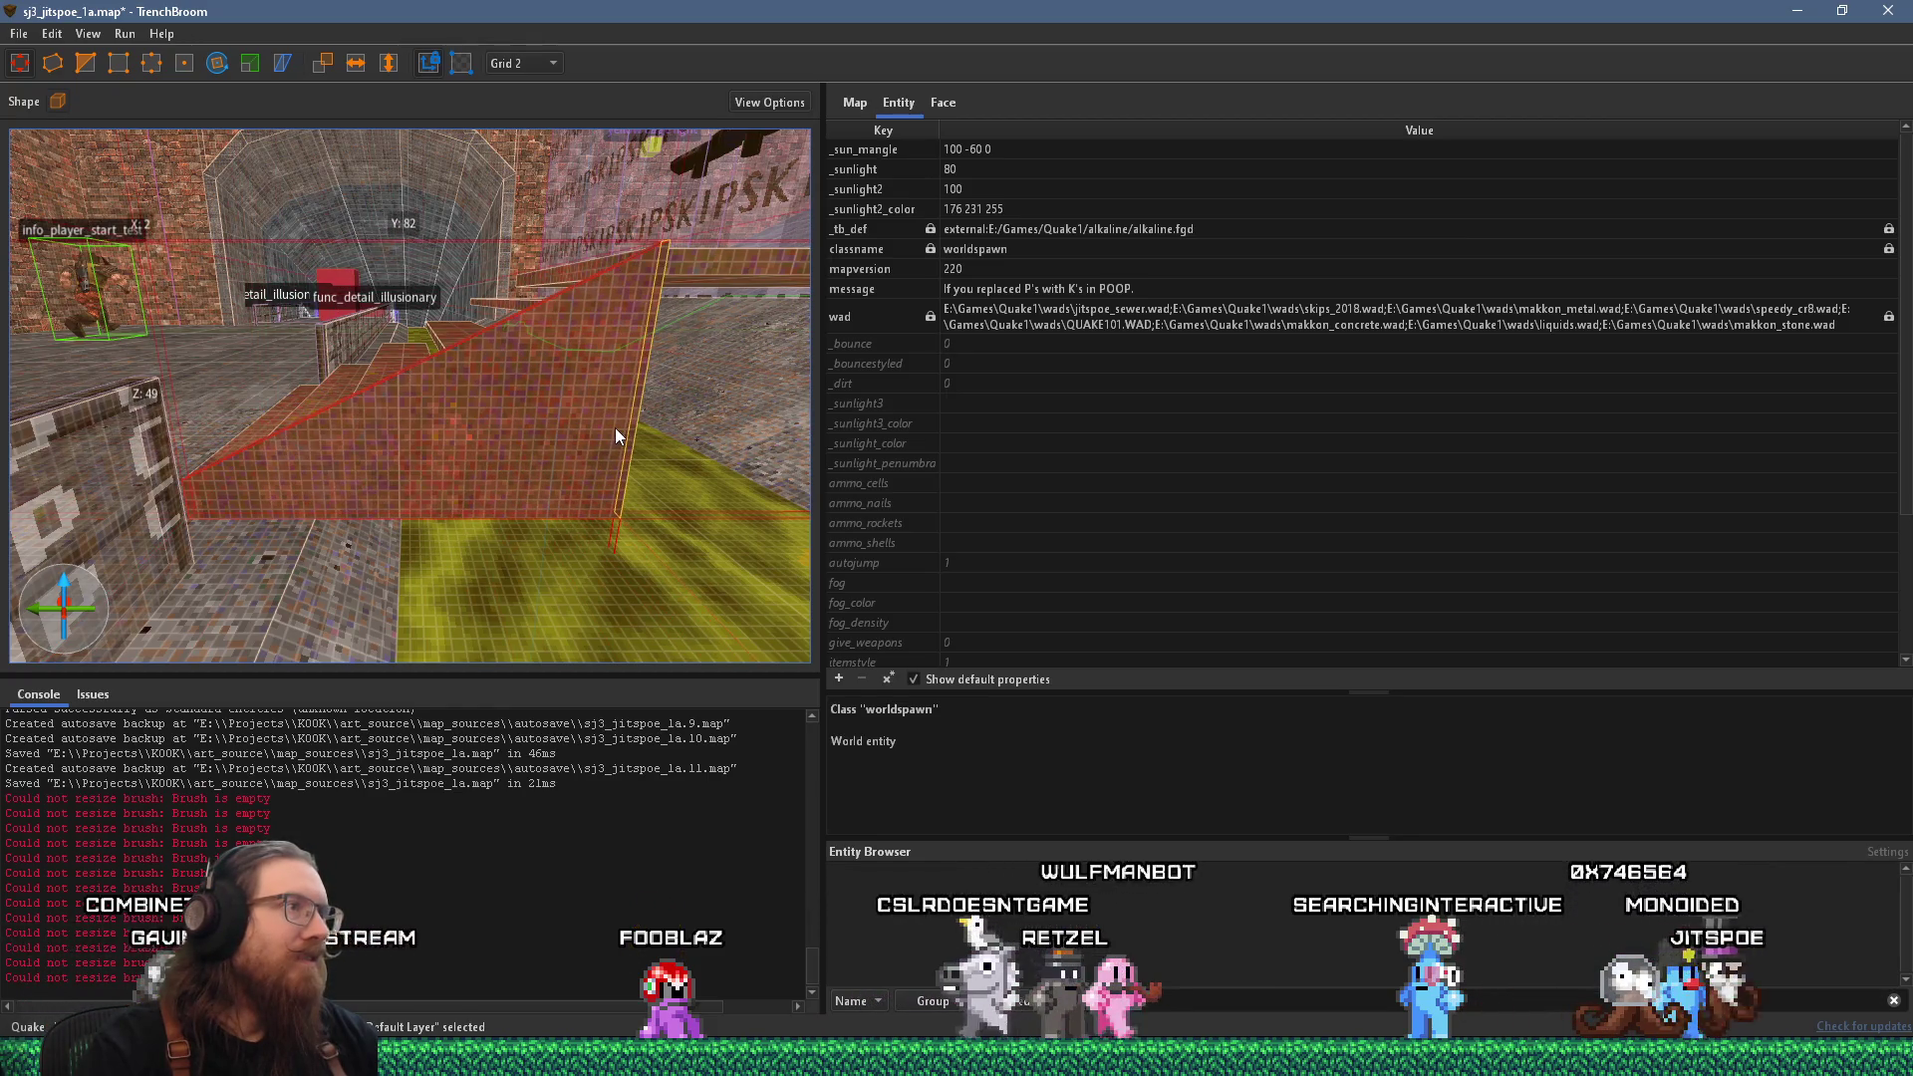
{"action": "key", "text": "w"}
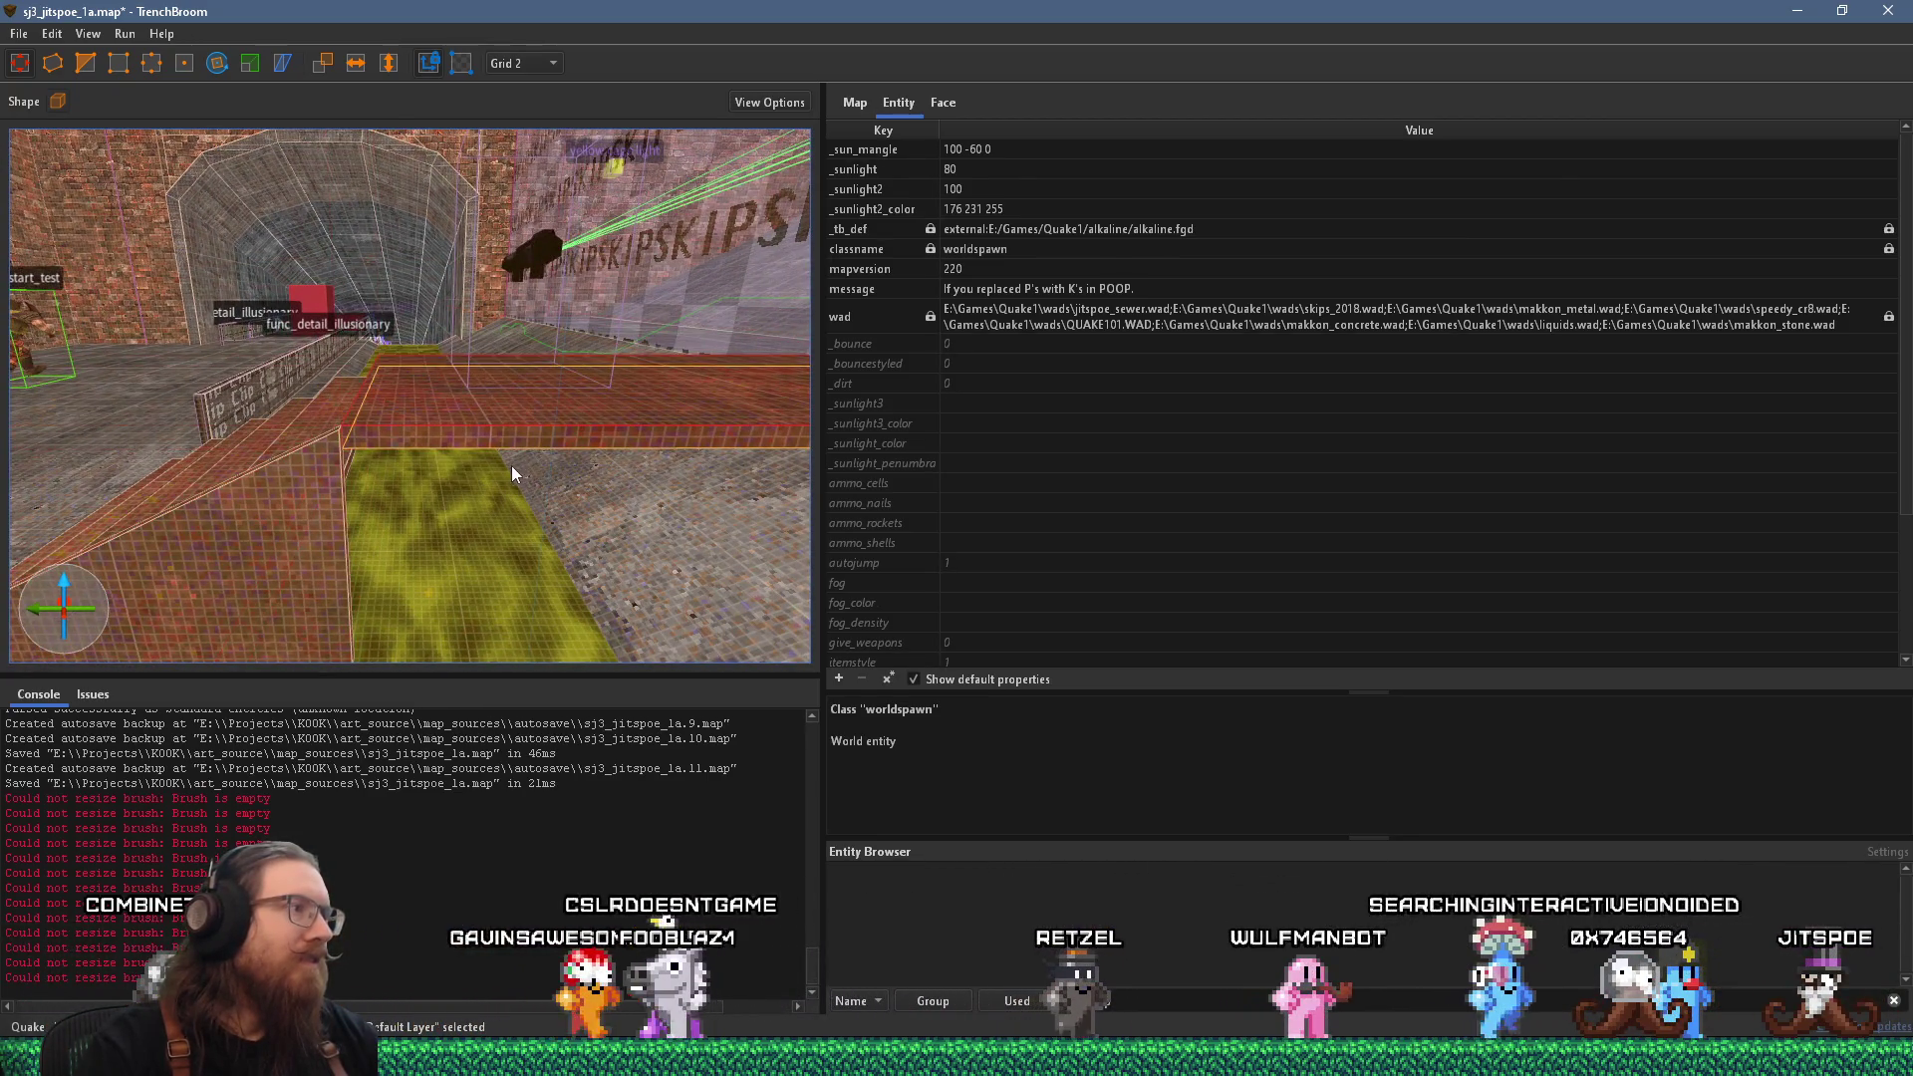
{"action": "key", "text": "d"}
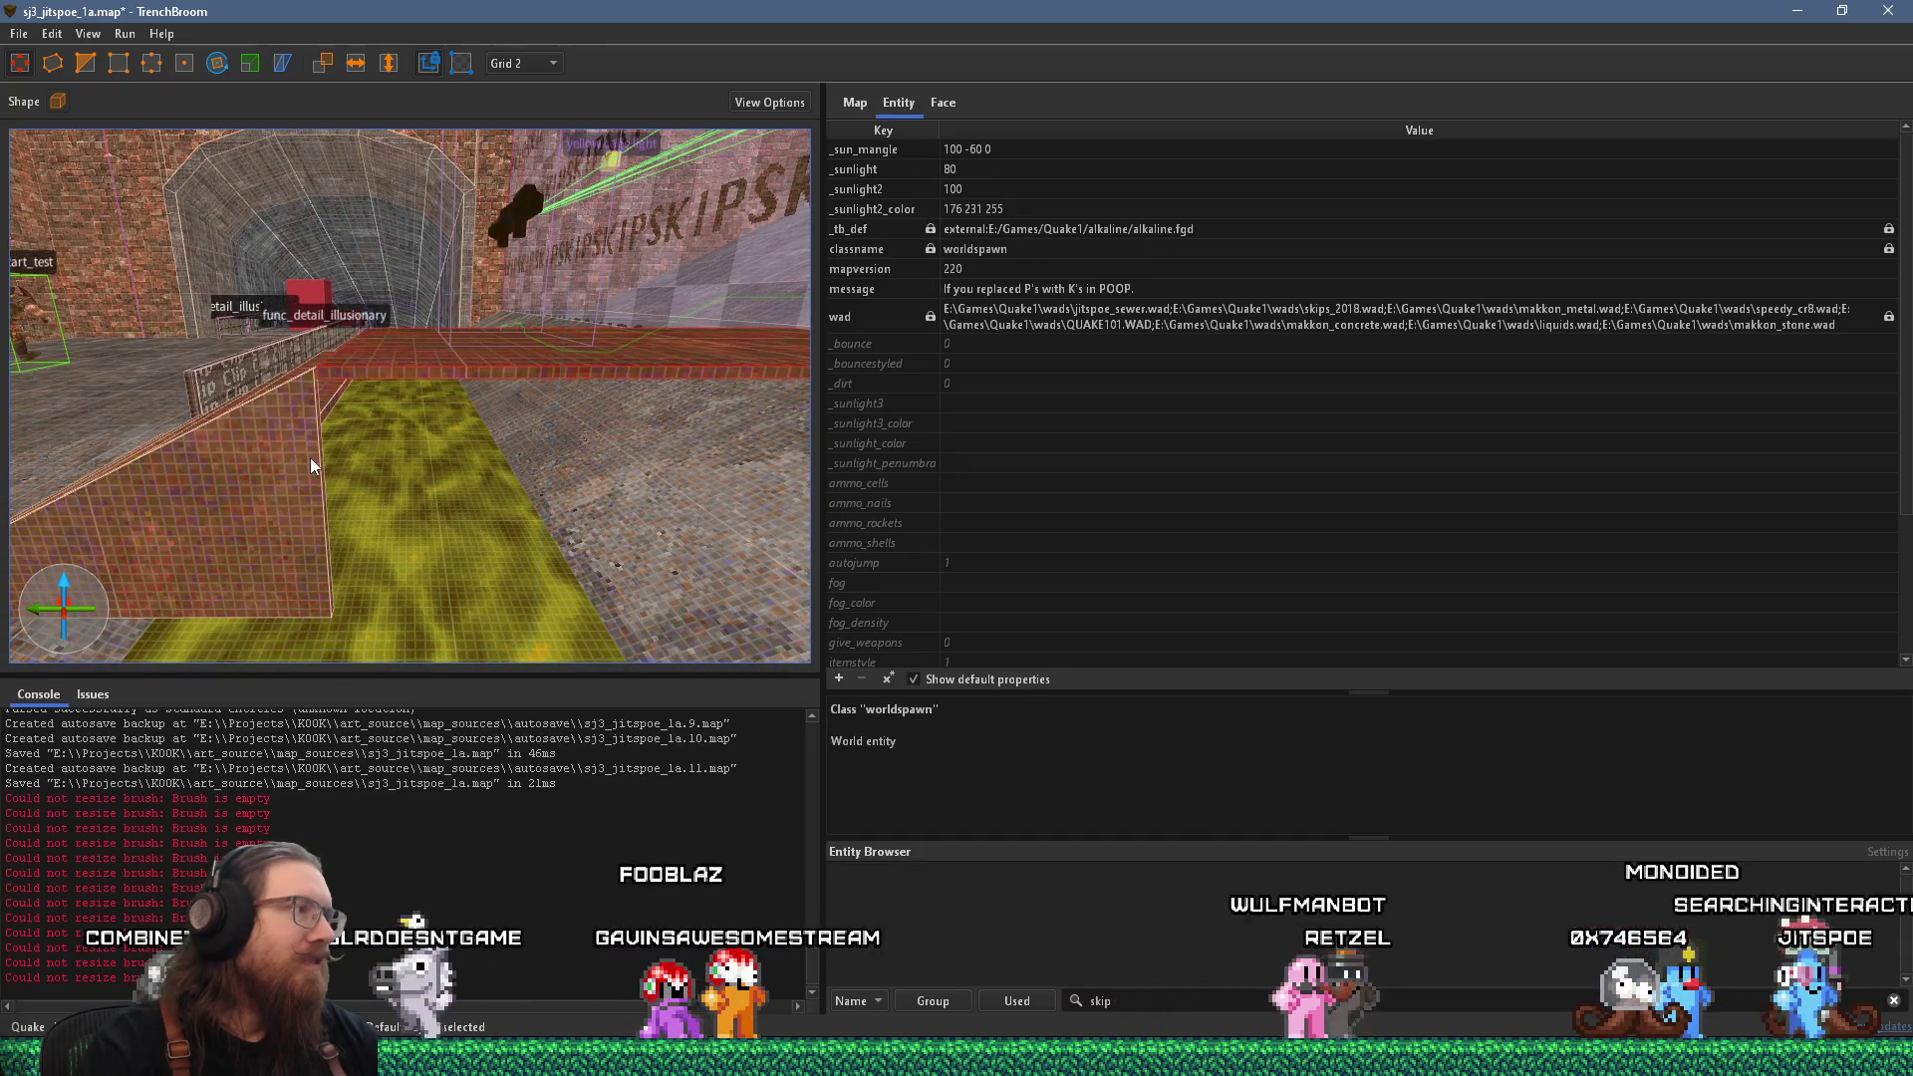
{"action": "left_click_drag", "start_coordinate": [315, 458], "coordinate": [324, 478]}
{"action": "key", "text": "a"}
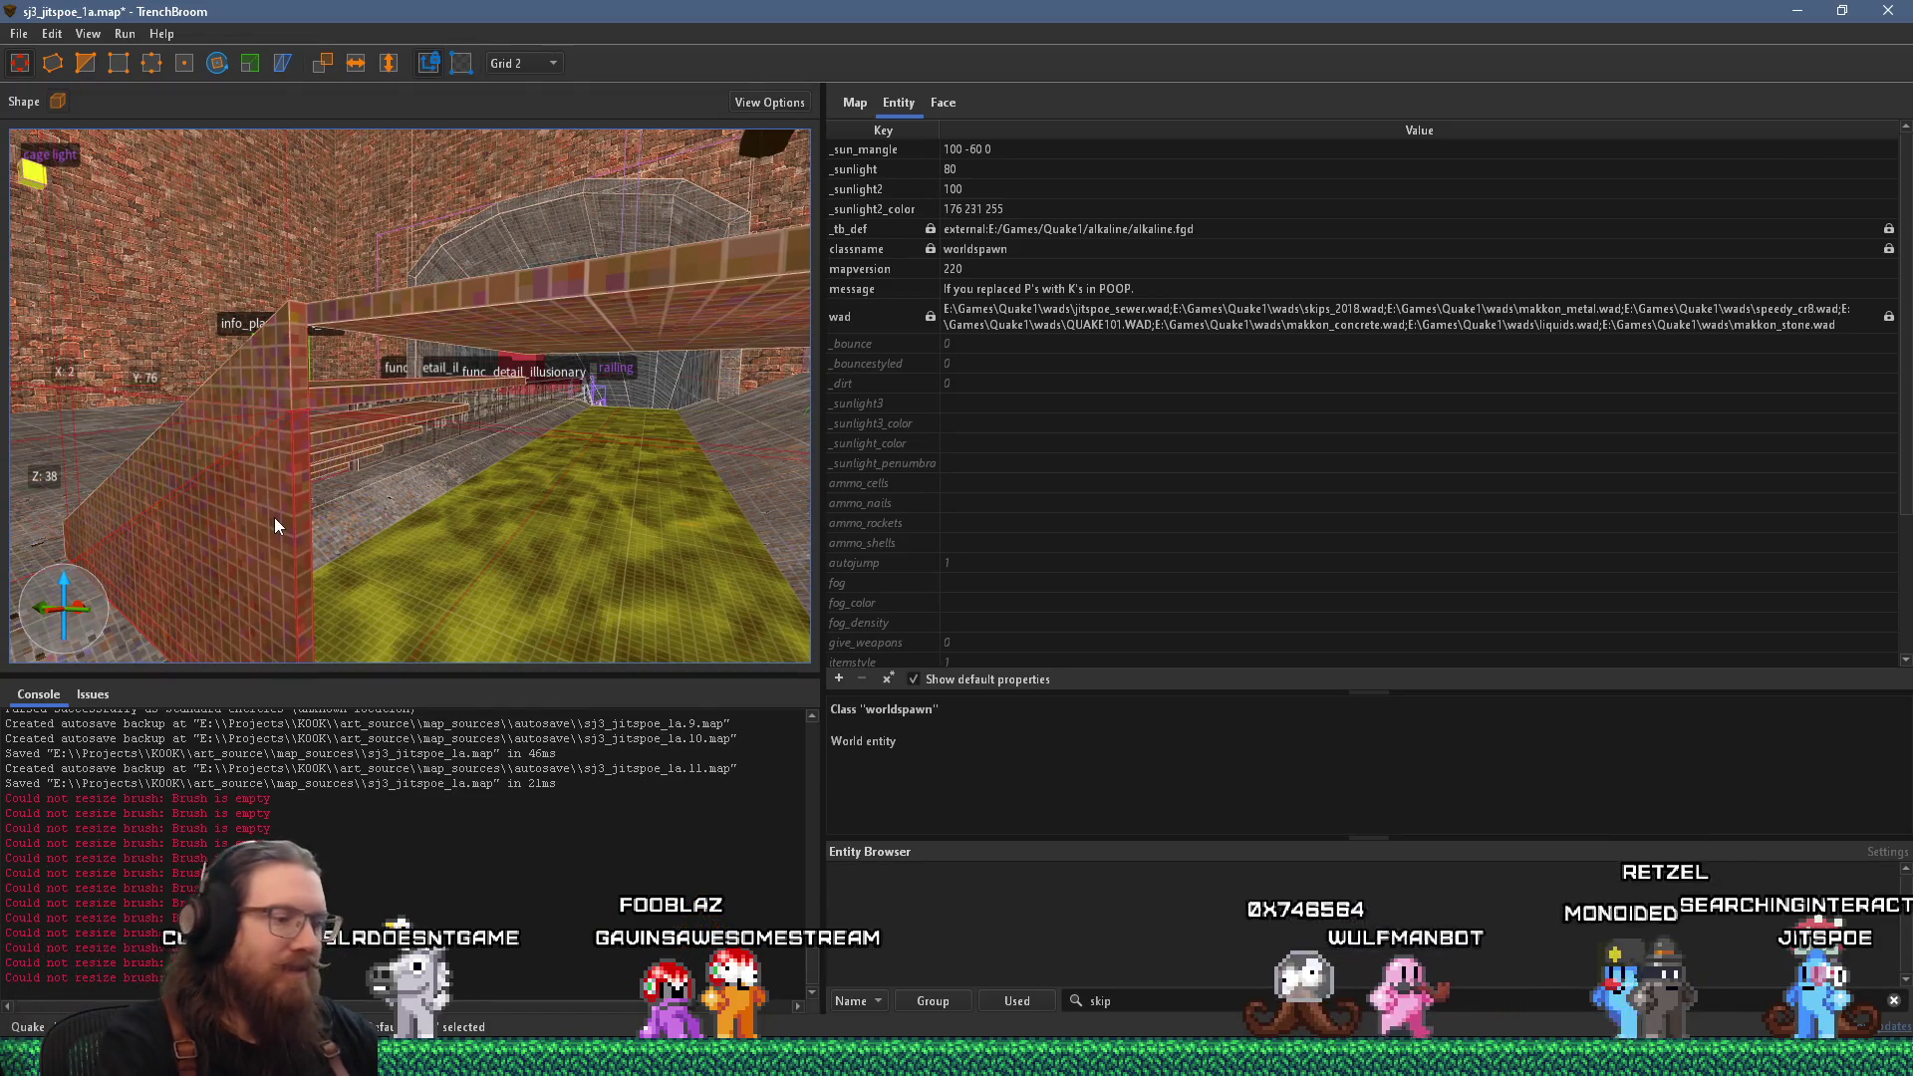
{"action": "key", "text": "Delete"}
Draw a thin brush on the low wall top and stretch it about 210 units along the corridor.
{"action": "key", "text": "d"}
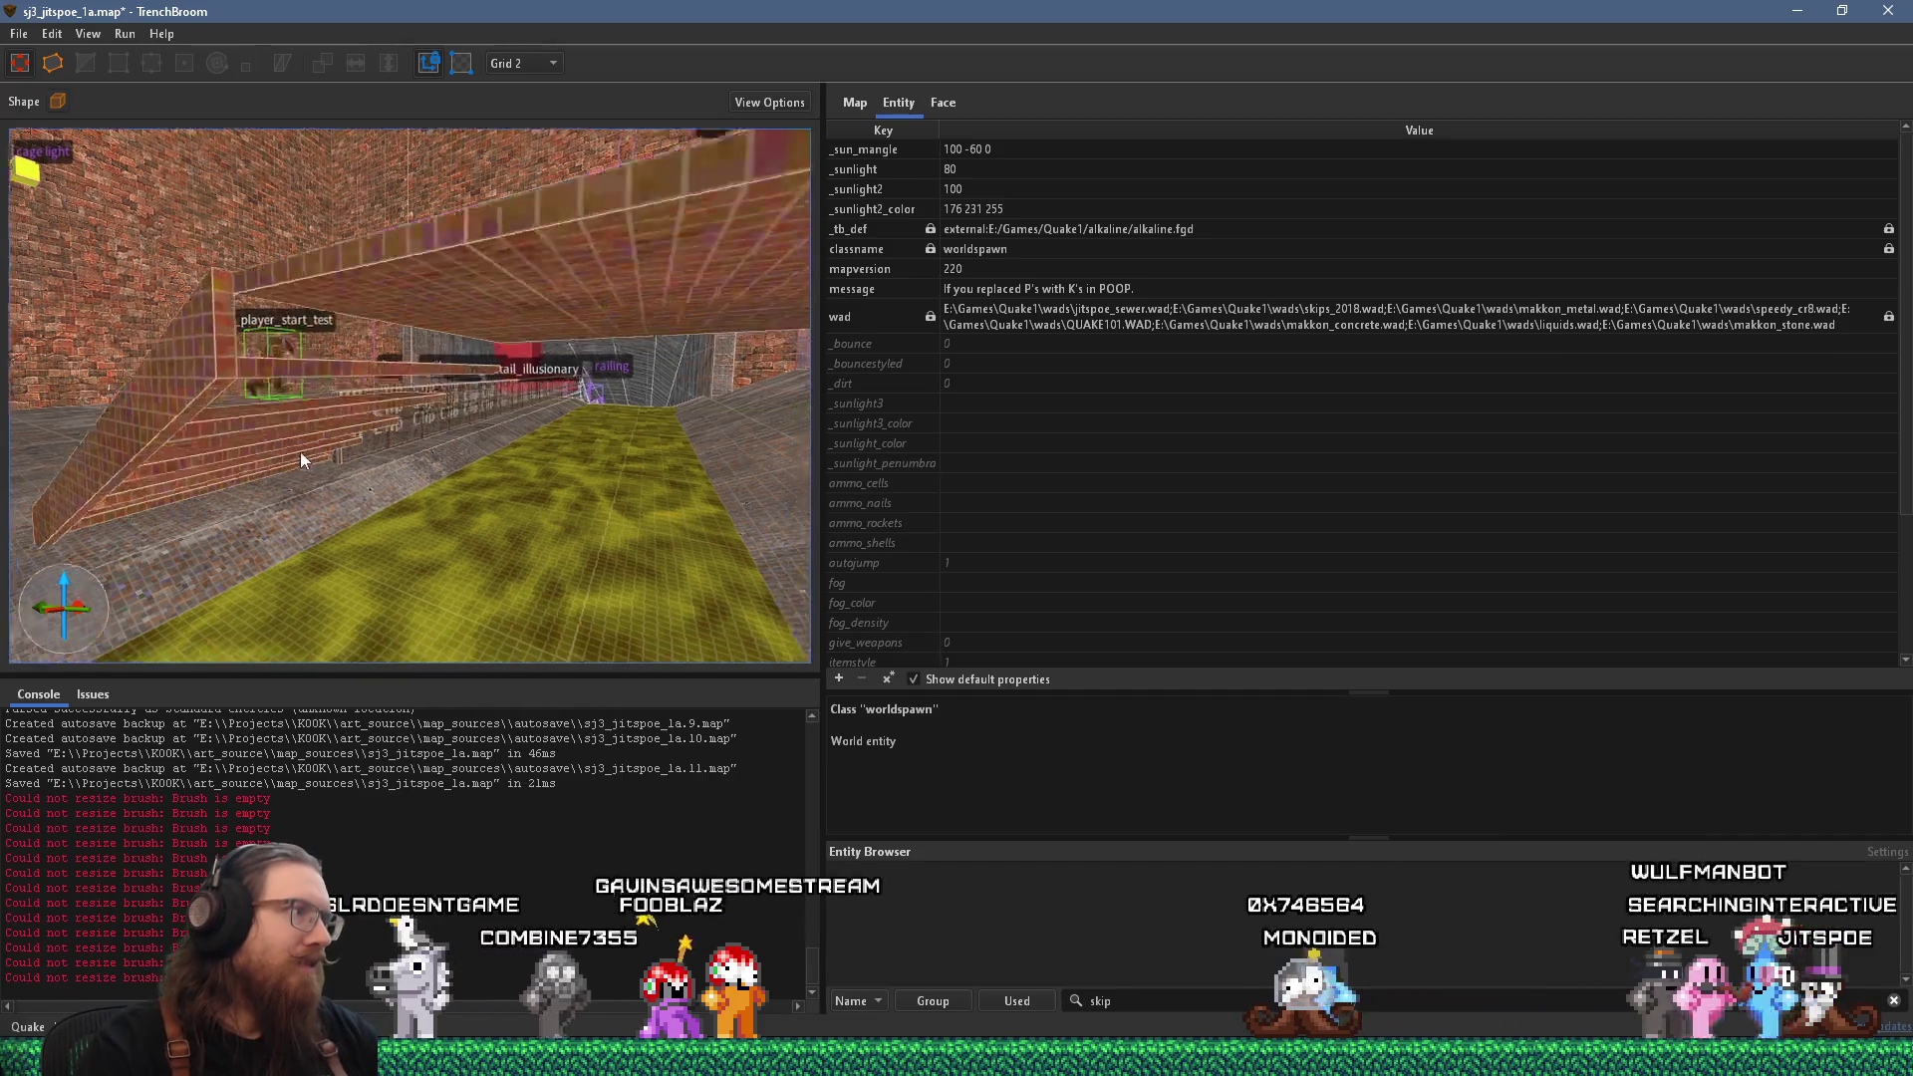
{"action": "mouse_move", "coordinate": [267, 317]}
{"action": "left_mouse_down"}
{"action": "mouse_move", "coordinate": [281, 306]}
{"action": "mouse_move", "coordinate": [273, 327]}
{"action": "left_mouse_up"}
{"action": "key", "text": "s"}
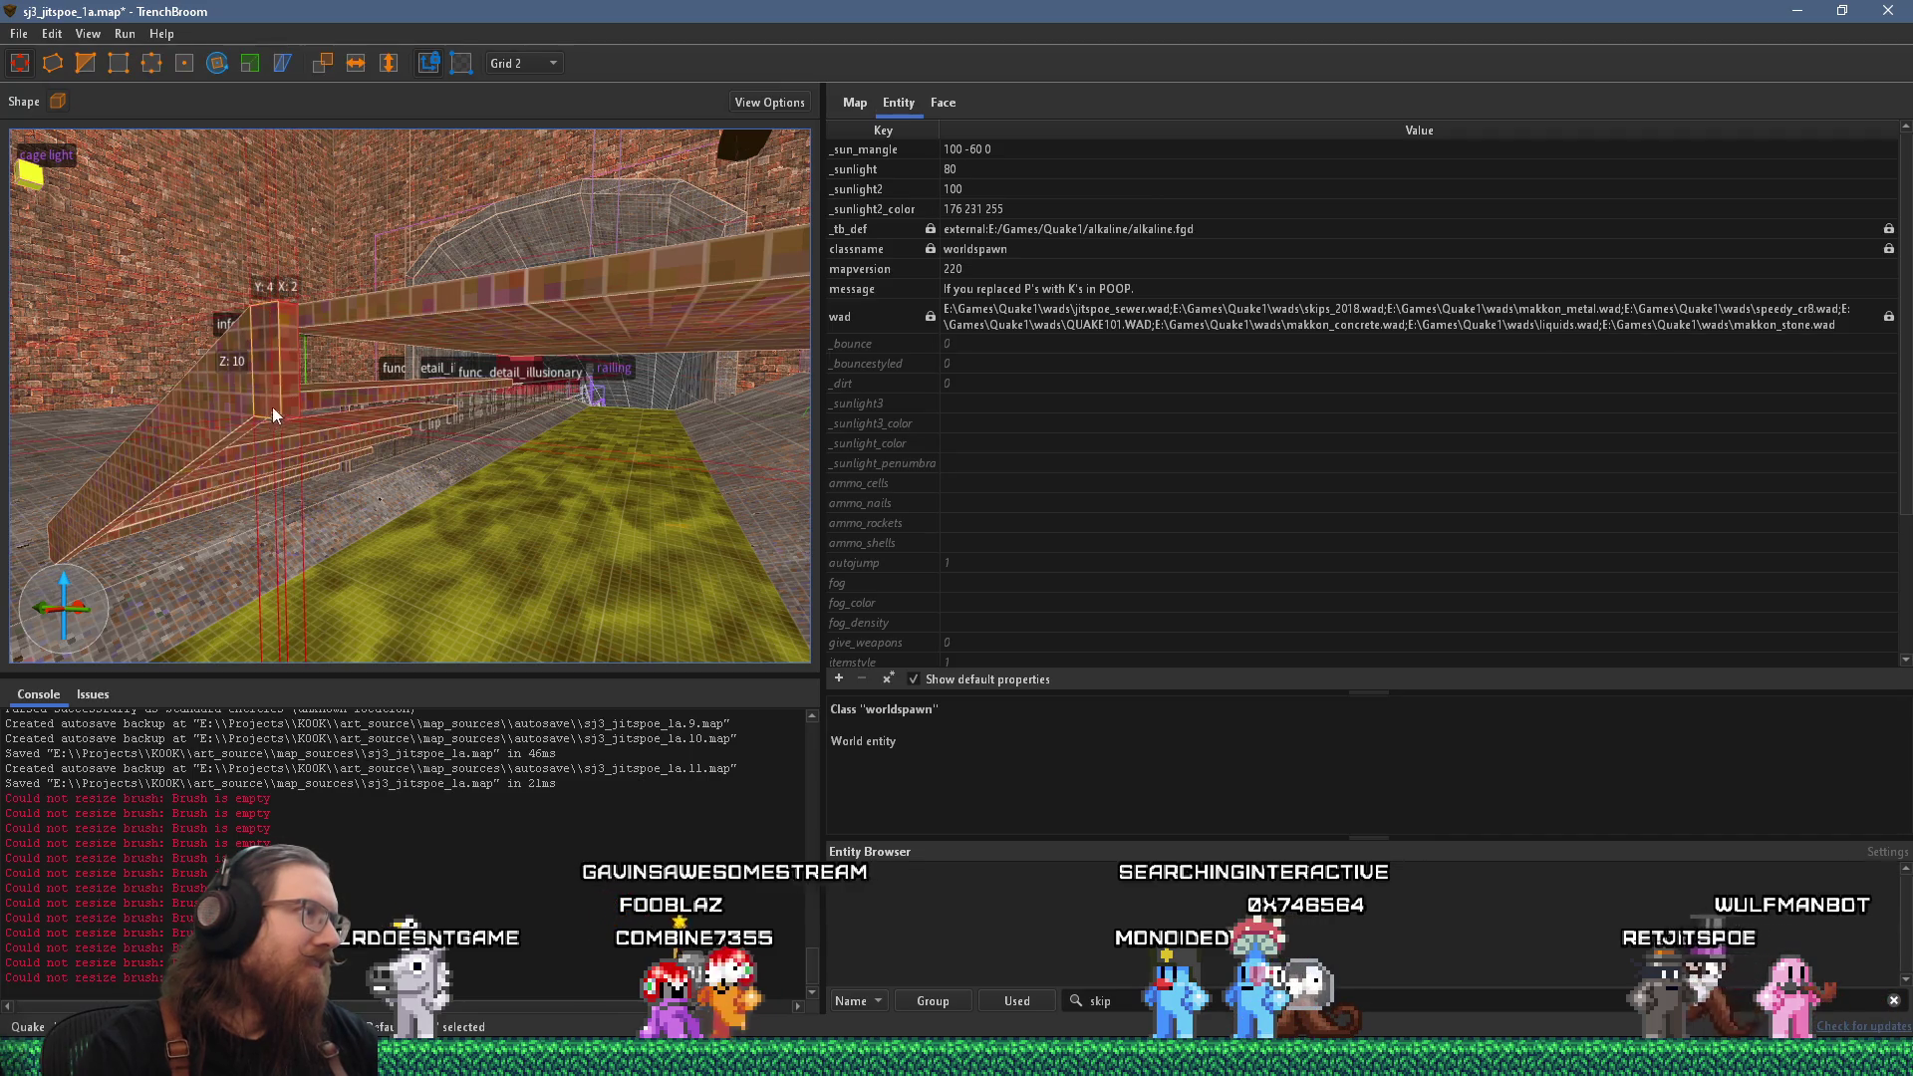
{"action": "key", "text": "d"}
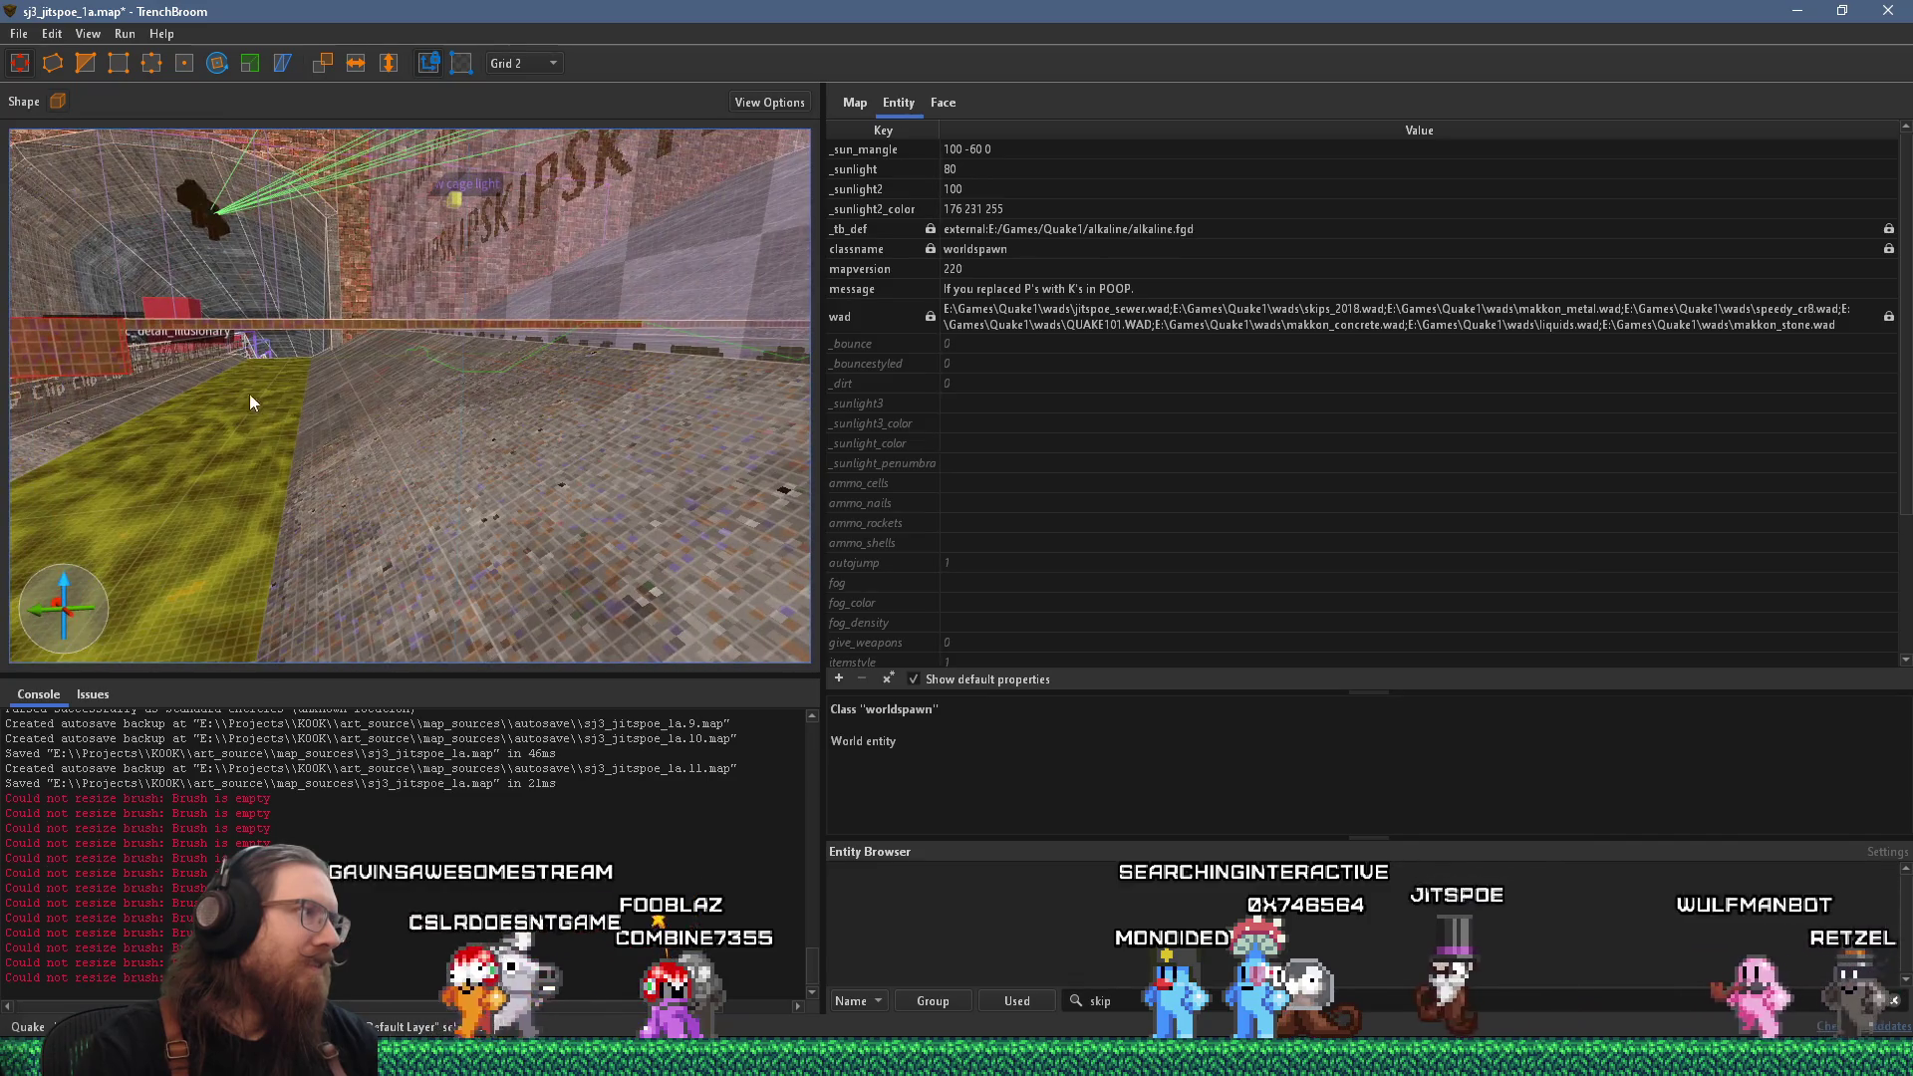
{"action": "key", "text": "s"}
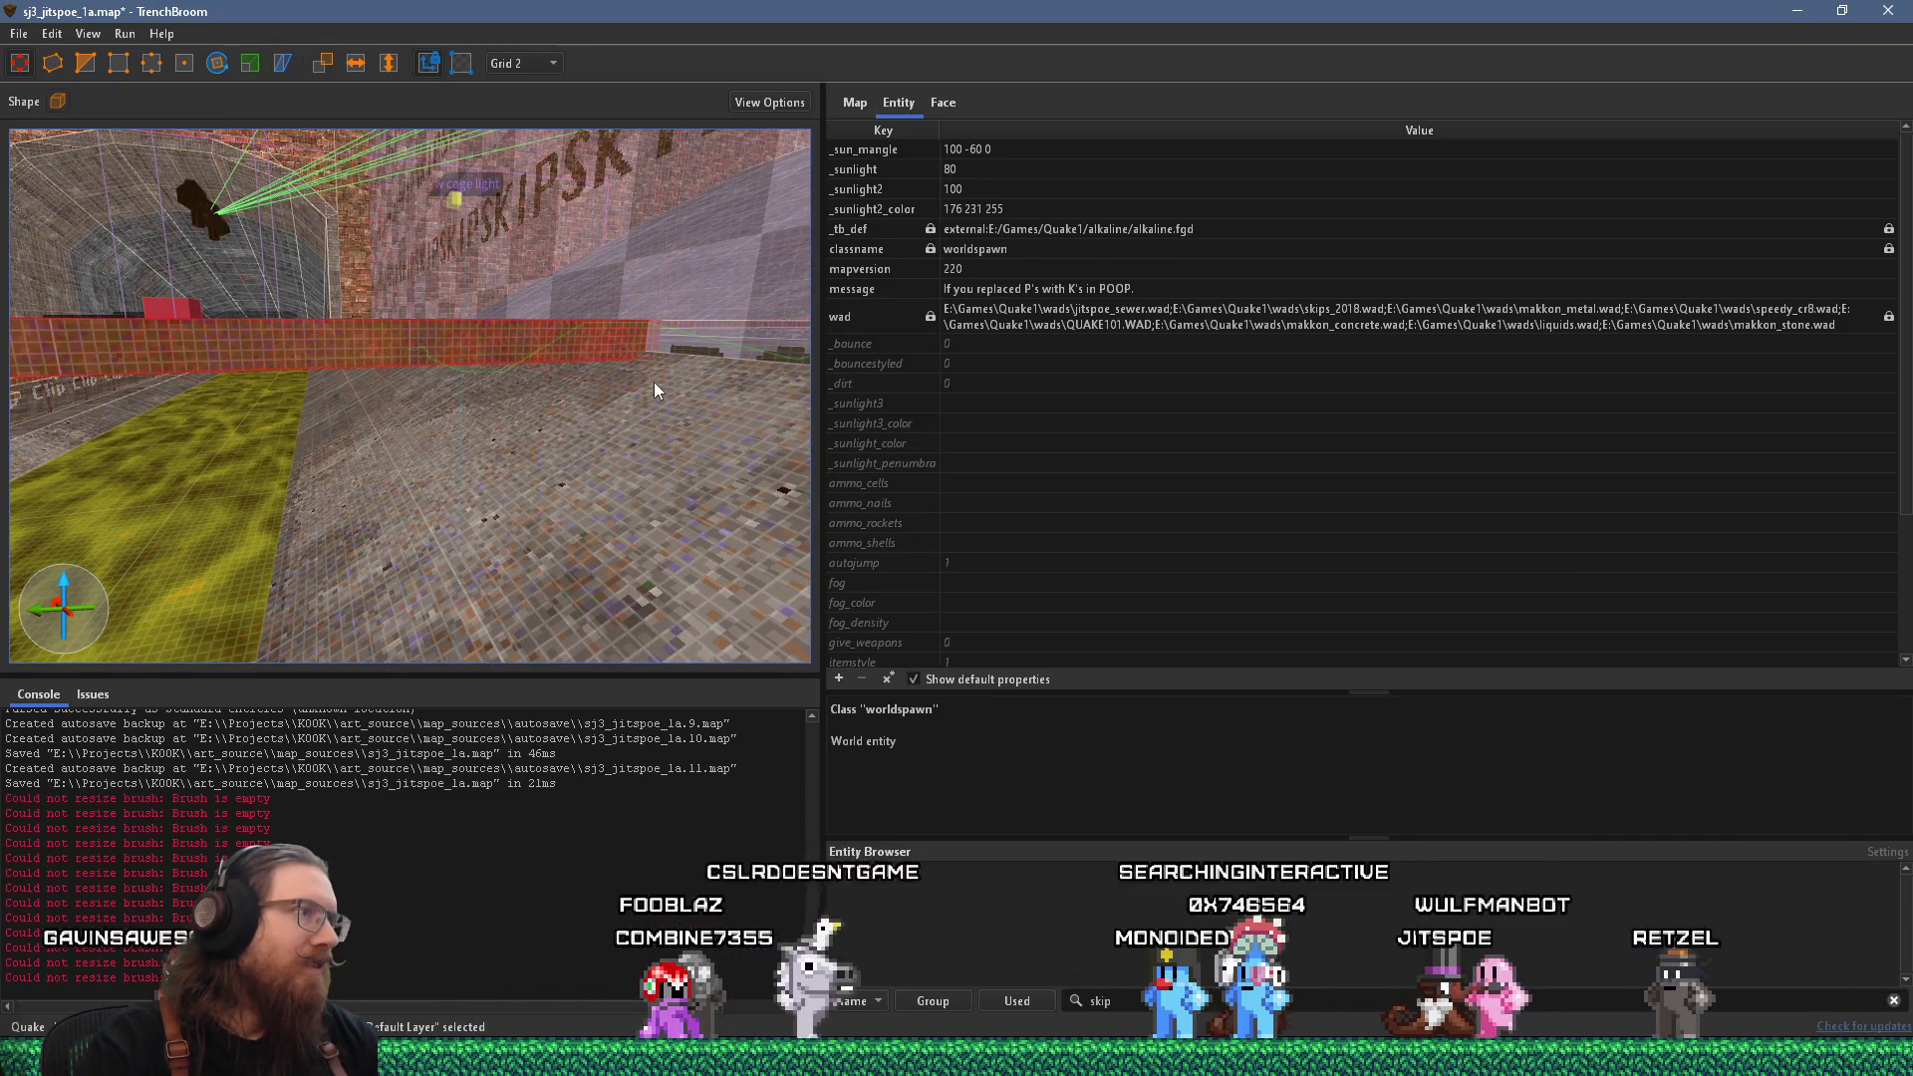
{"action": "key", "text": "w"}
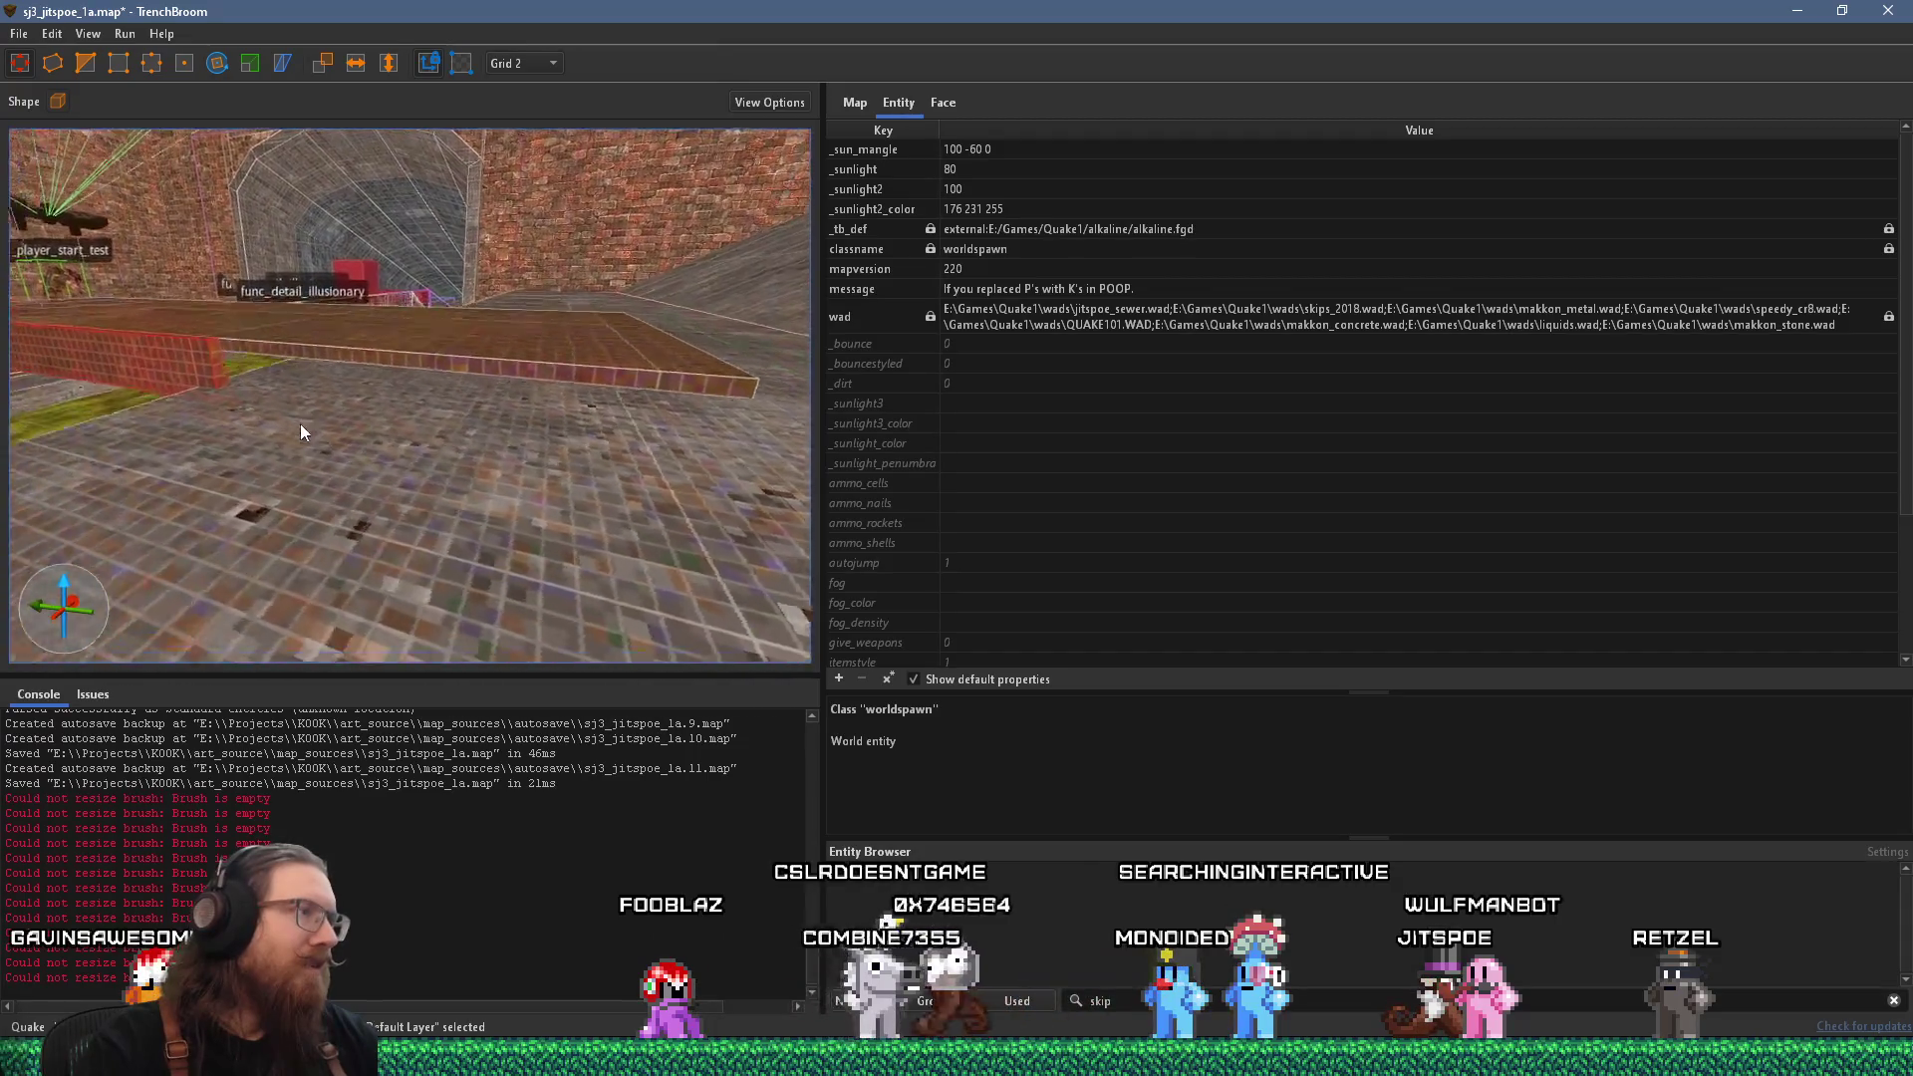
{"action": "left_click_drag", "start_coordinate": [319, 416], "coordinate": [816, 506]}
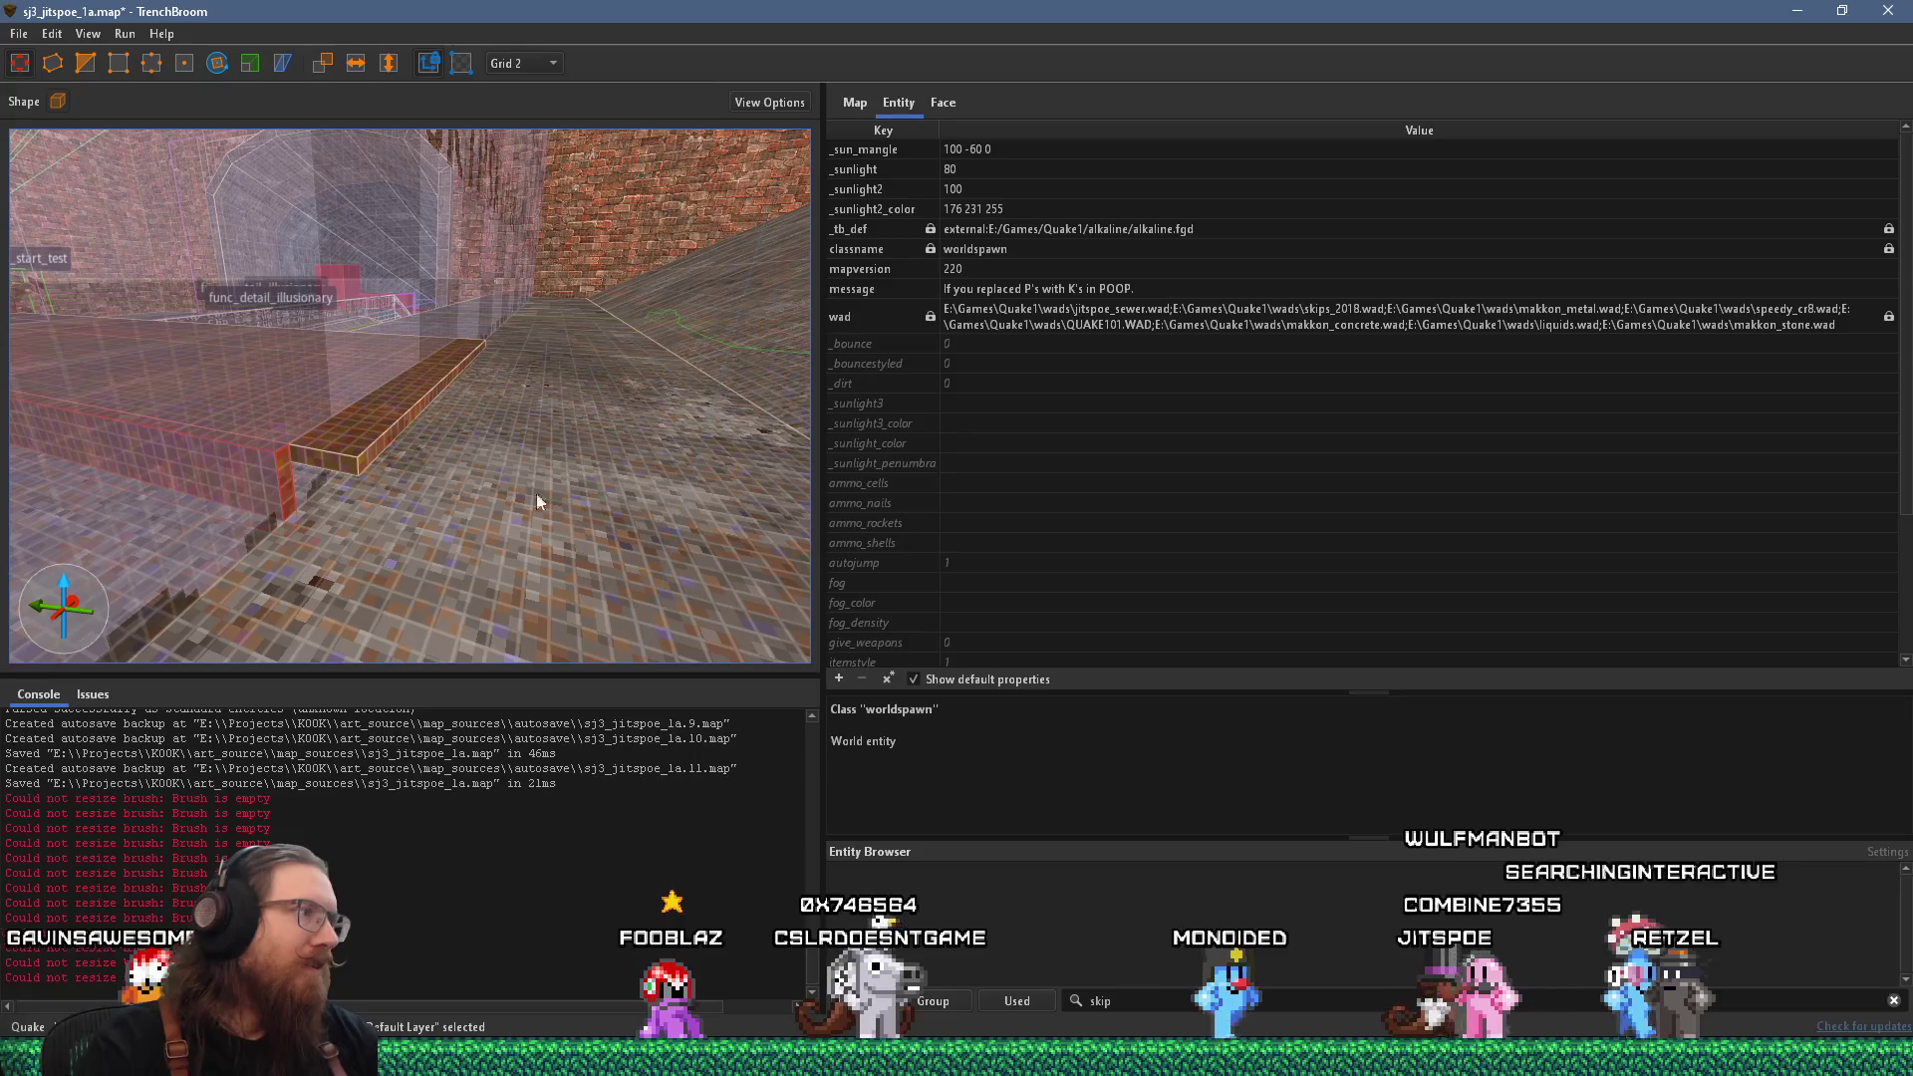
{"action": "mouse_move", "coordinate": [387, 439]}
{"action": "left_mouse_down"}
{"action": "mouse_move", "coordinate": [267, 400]}
{"action": "mouse_move", "coordinate": [325, 422]}
{"action": "left_mouse_up"}
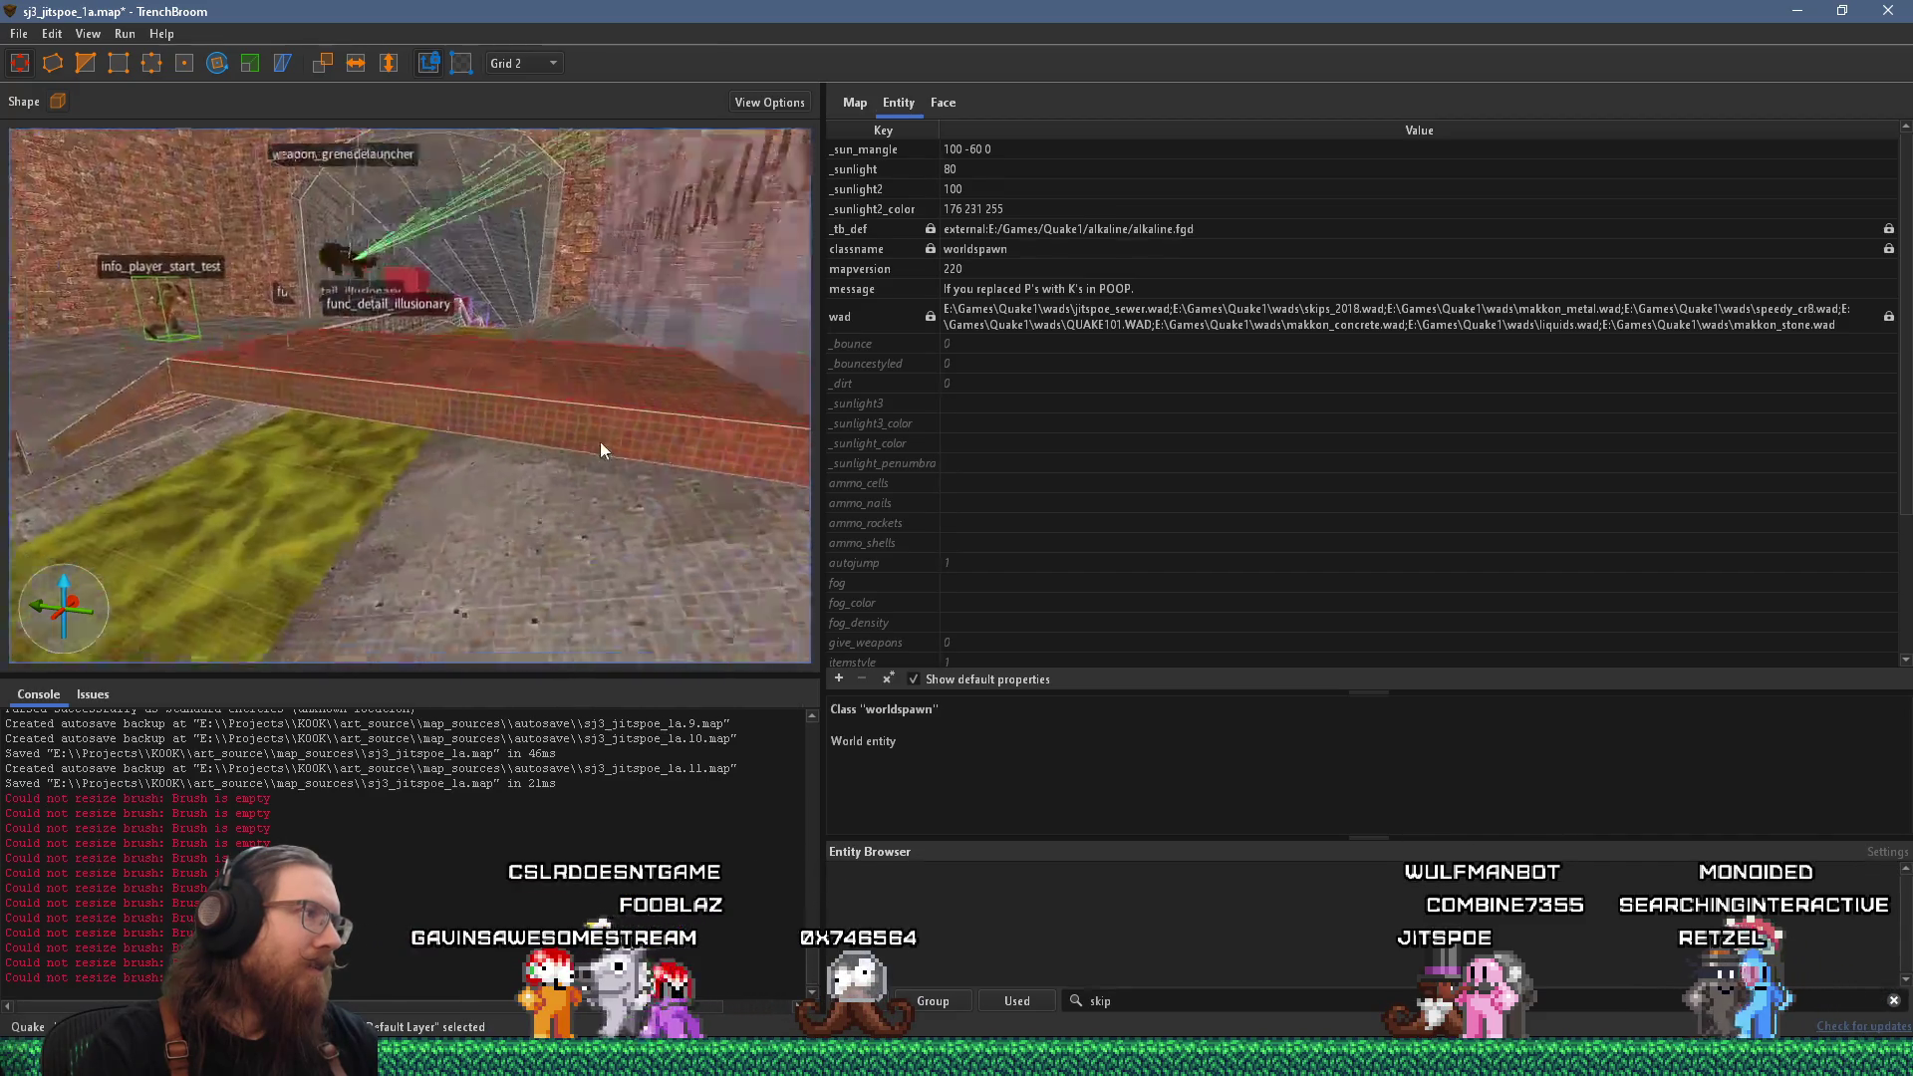
{"action": "key", "text": "w"}
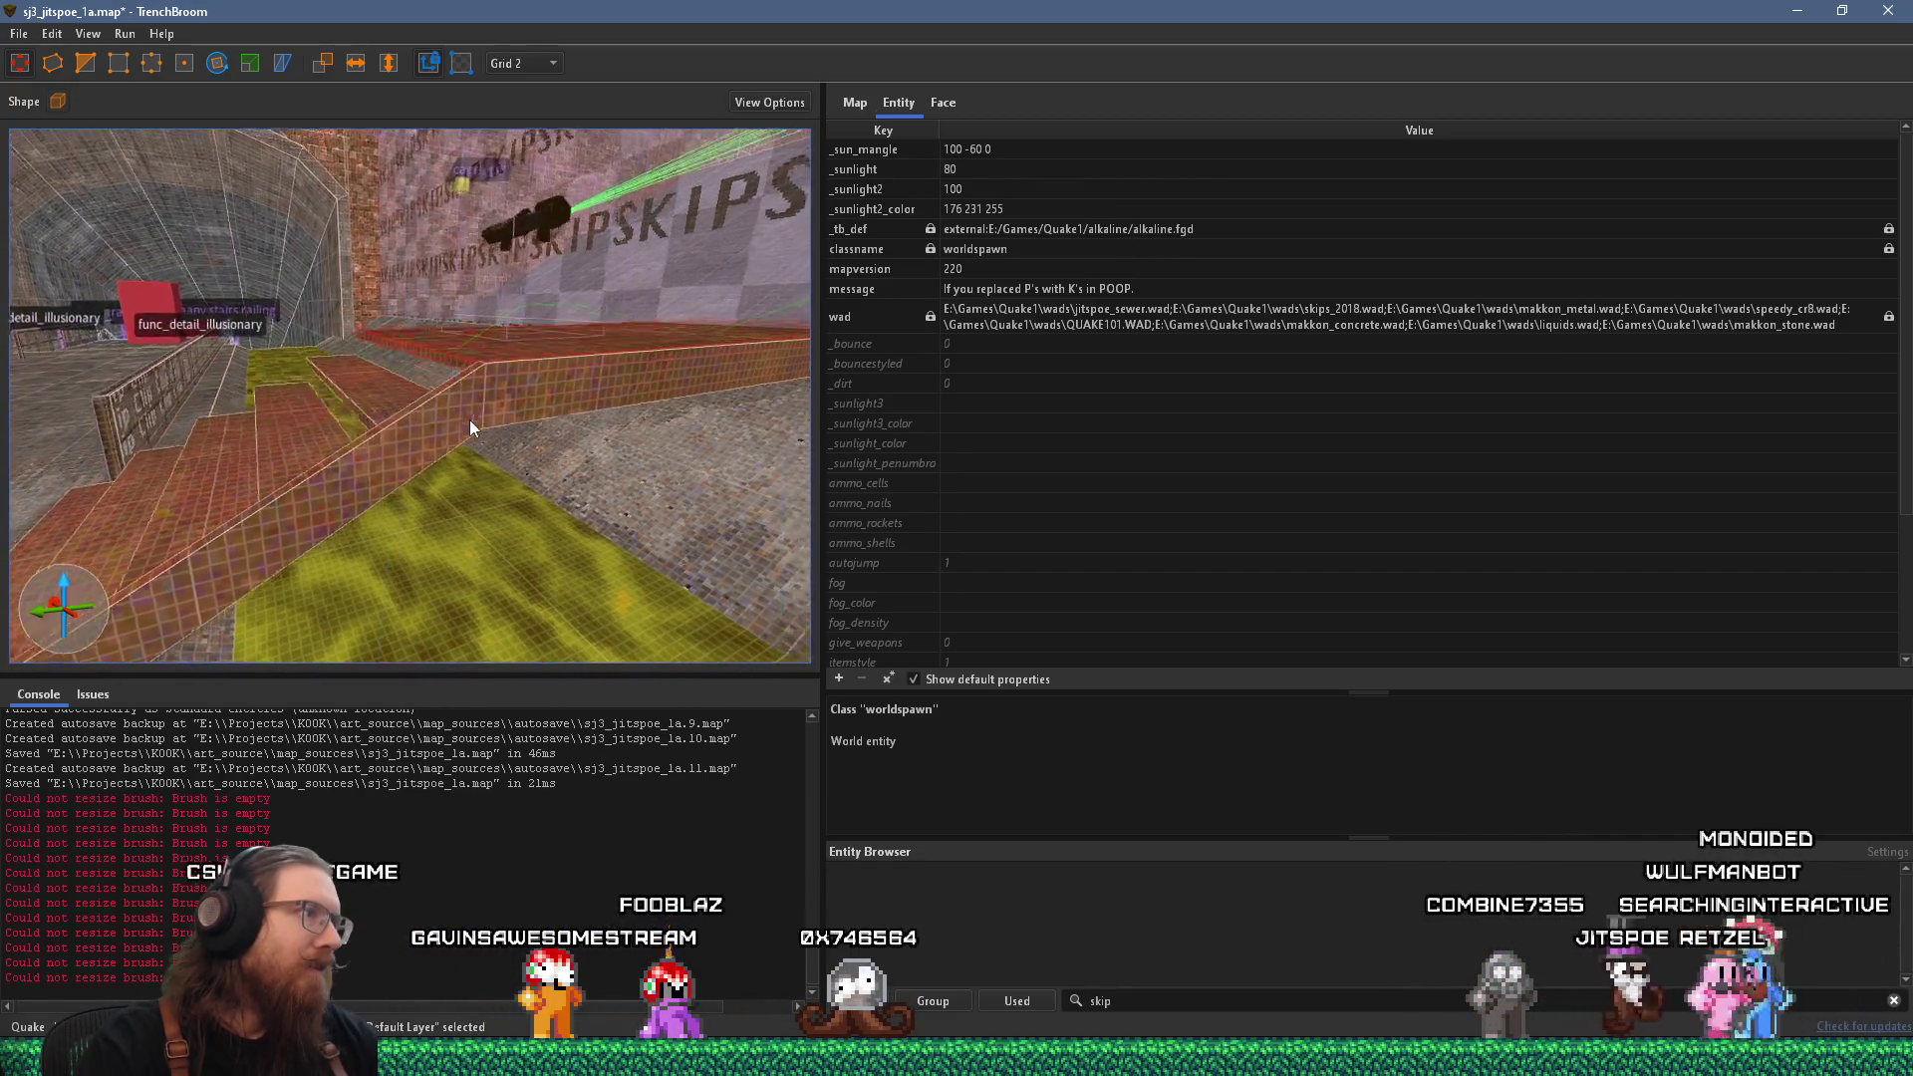
{"action": "left_click", "coordinate": [327, 440]}
{"action": "mouse_move", "coordinate": [325, 446]}
{"action": "left_mouse_down"}
{"action": "mouse_move", "coordinate": [247, 373]}
{"action": "mouse_move", "coordinate": [12, 359]}
{"action": "mouse_move", "coordinate": [129, 386]}
{"action": "mouse_move", "coordinate": [379, 386]}
{"action": "mouse_move", "coordinate": [344, 396]}
{"action": "left_mouse_up"}
{"action": "scroll", "coordinate": [383, 463], "scroll_direction": "up", "scroll_amount": 5}
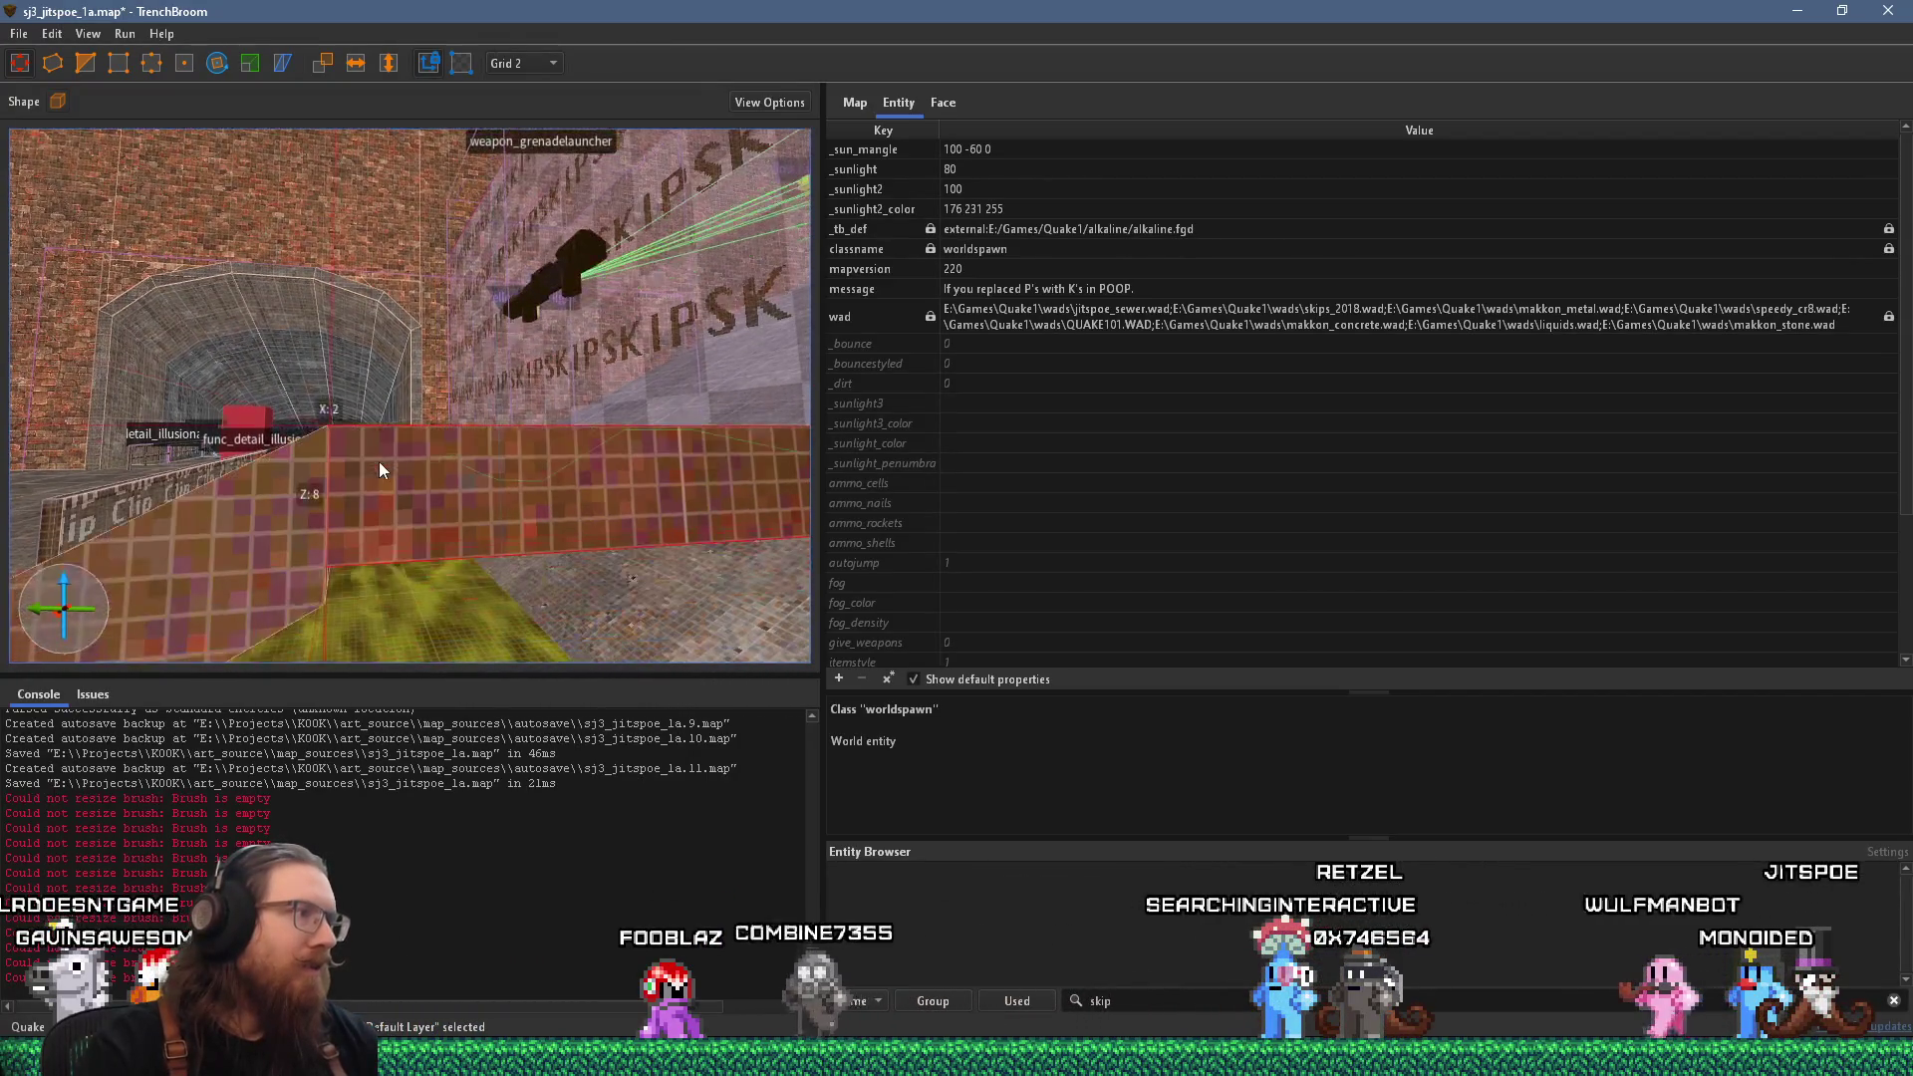
{"action": "left_click", "coordinate": [330, 536]}
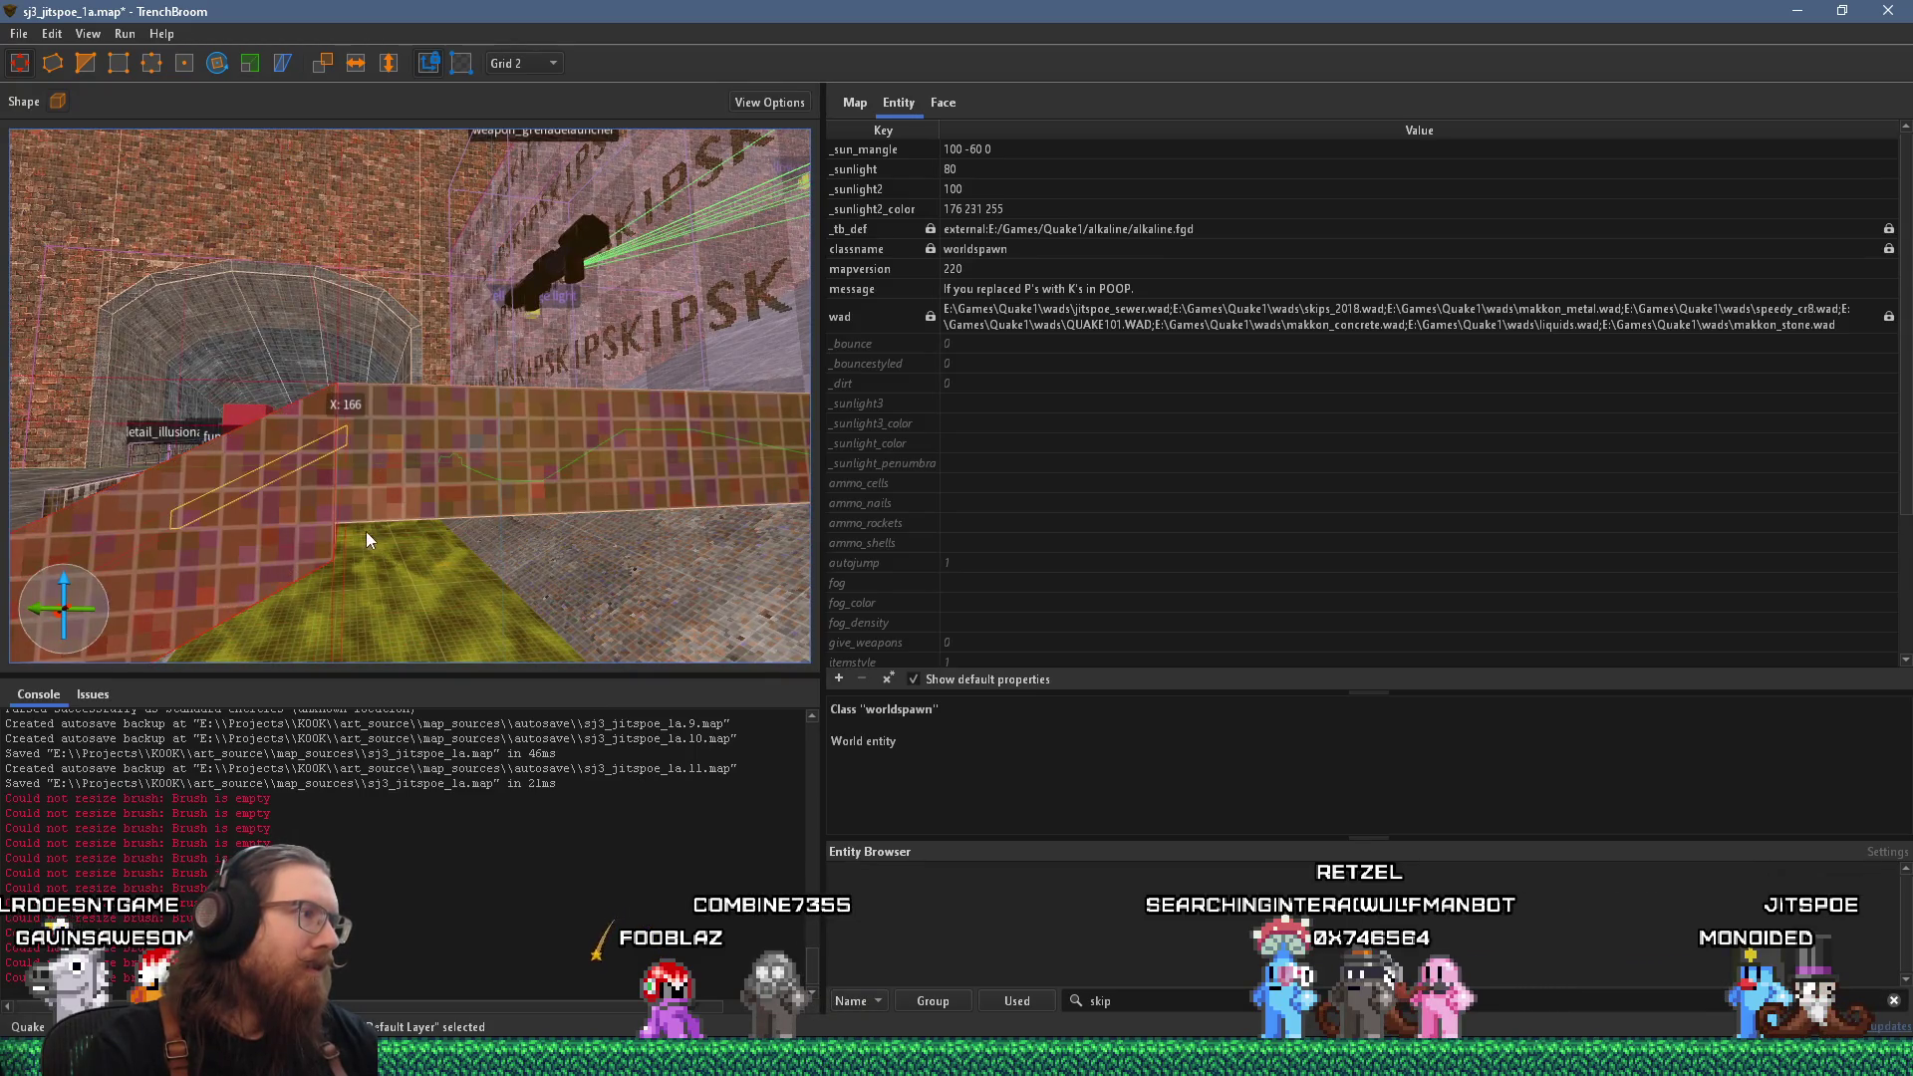
{"action": "mouse_move", "coordinate": [458, 548]}
{"action": "left_mouse_down"}
{"action": "mouse_move", "coordinate": [508, 540]}
{"action": "mouse_move", "coordinate": [594, 470]}
{"action": "left_mouse_up"}
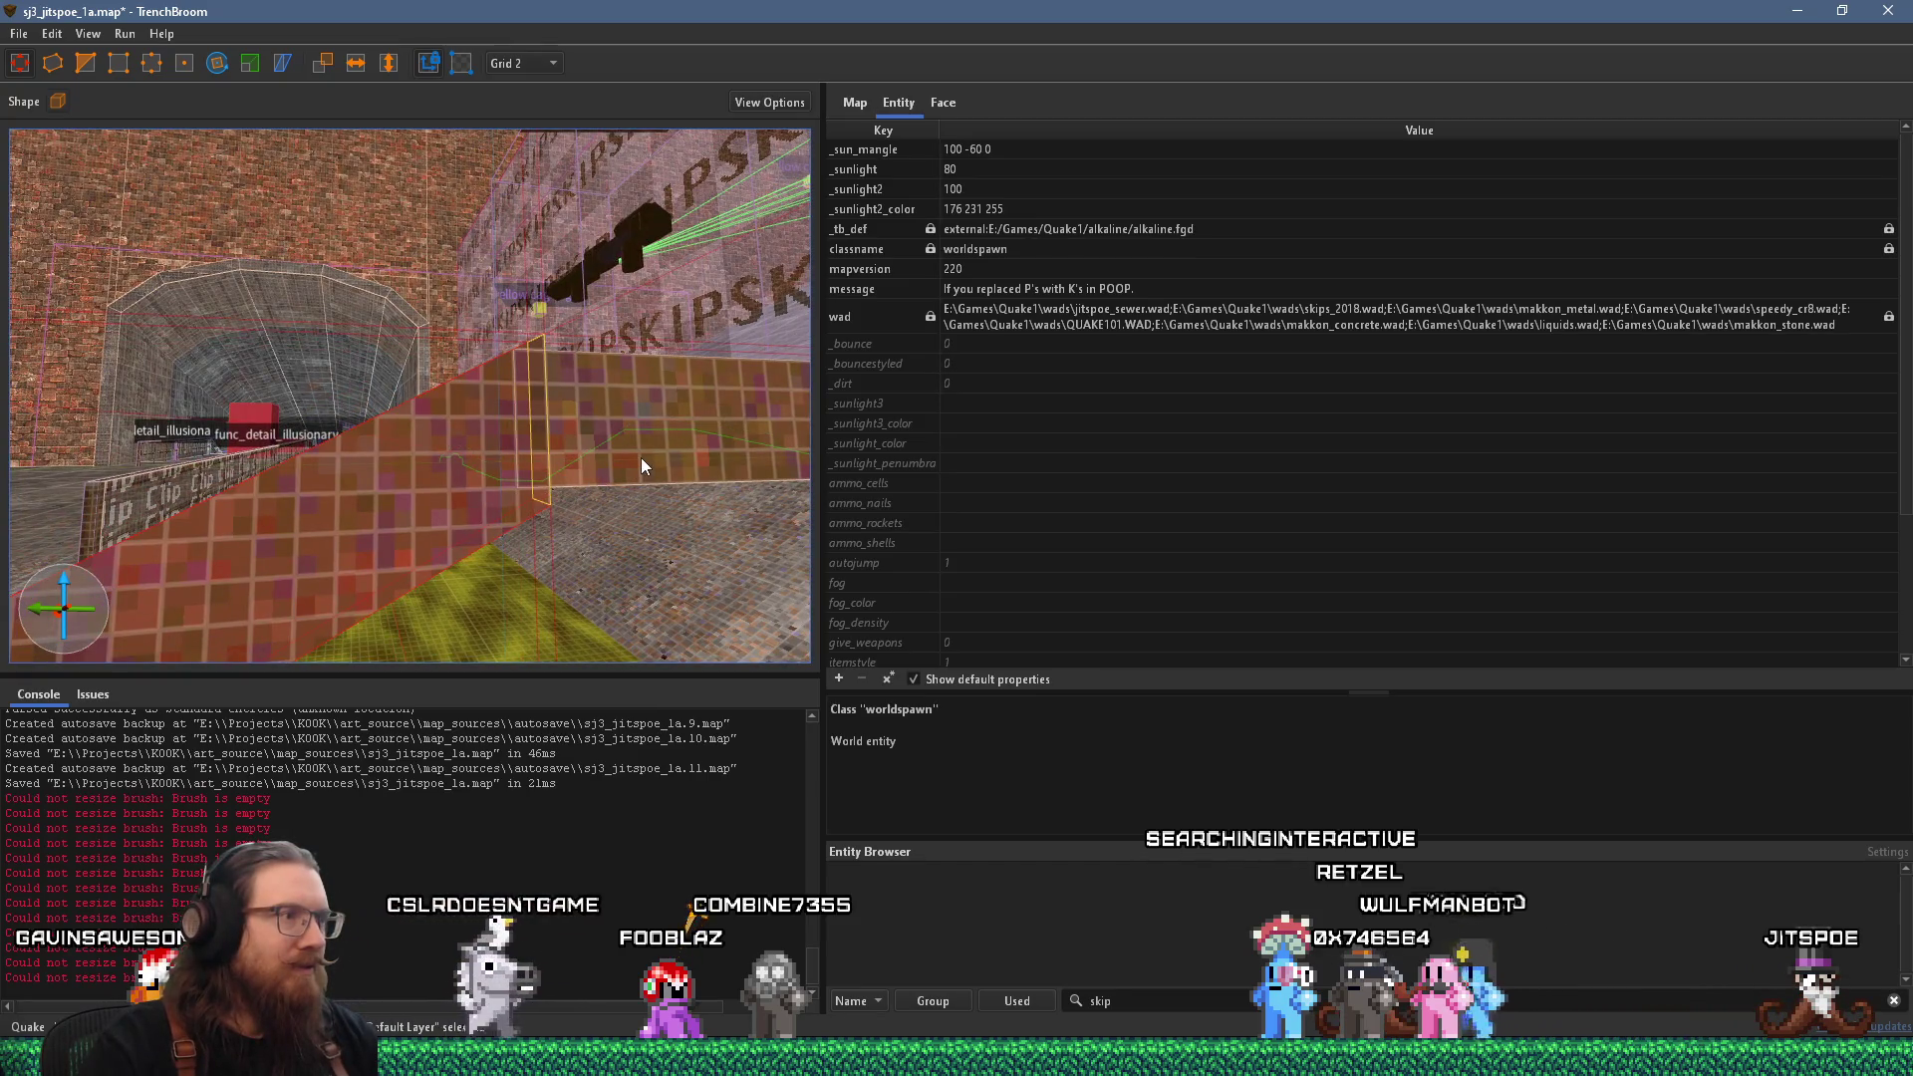
{"action": "scroll", "coordinate": [597, 476], "scroll_direction": "down", "scroll_amount": 2}
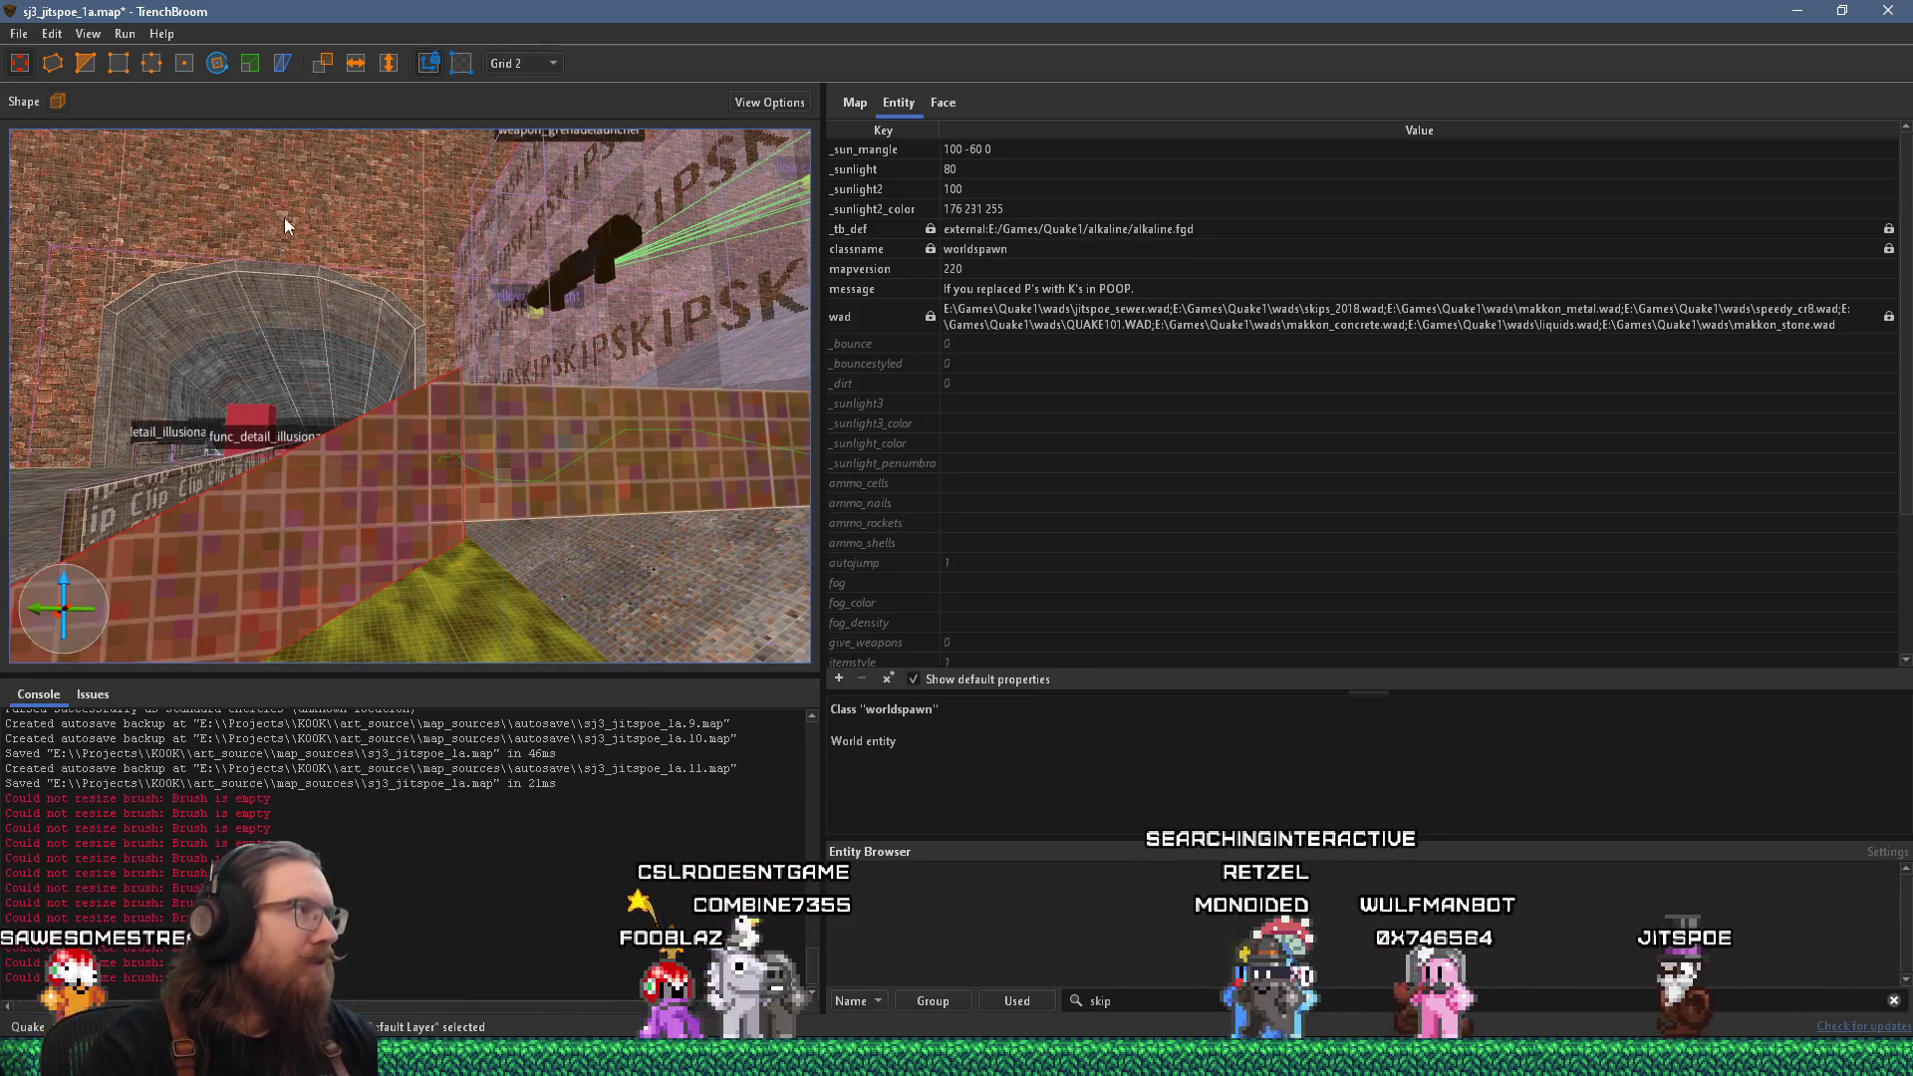
{"action": "left_click", "coordinate": [84, 66]}
{"action": "left_click", "coordinate": [423, 395]}
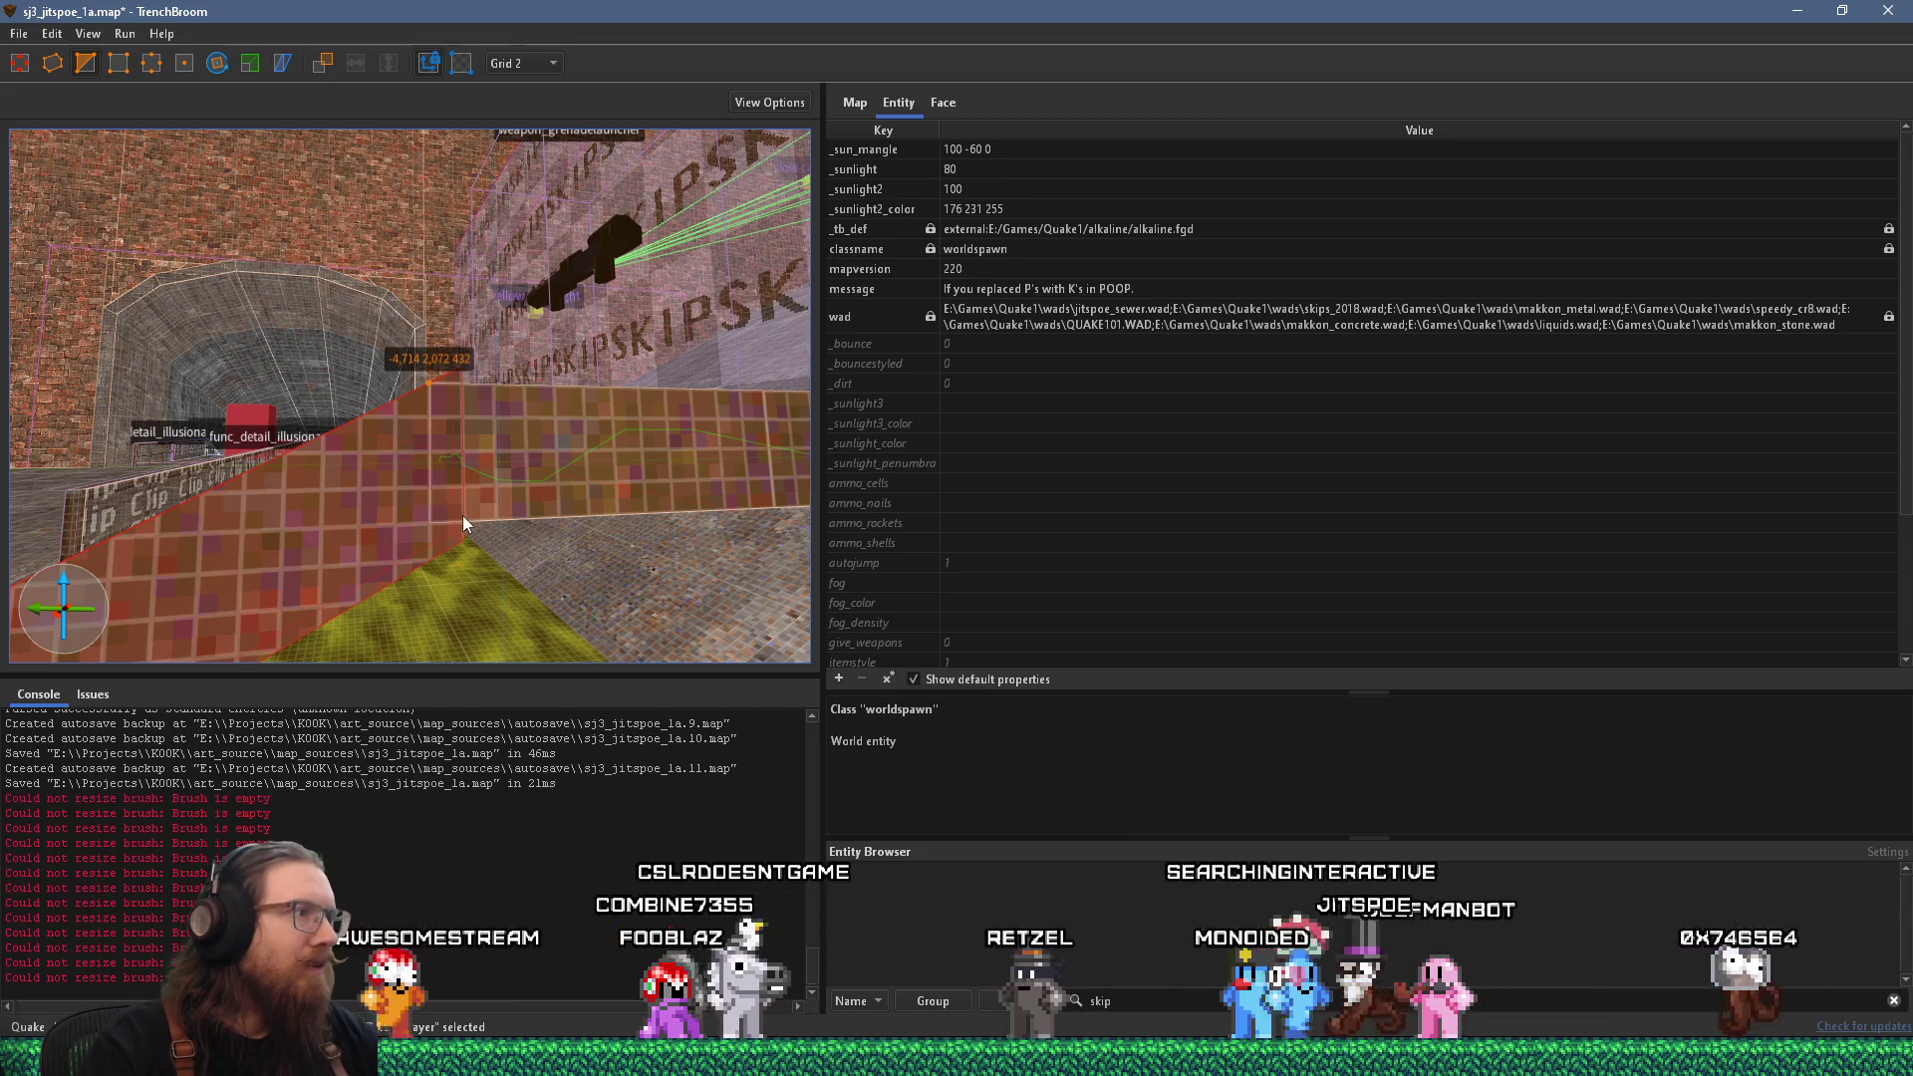
{"action": "left_click", "coordinate": [463, 521]}
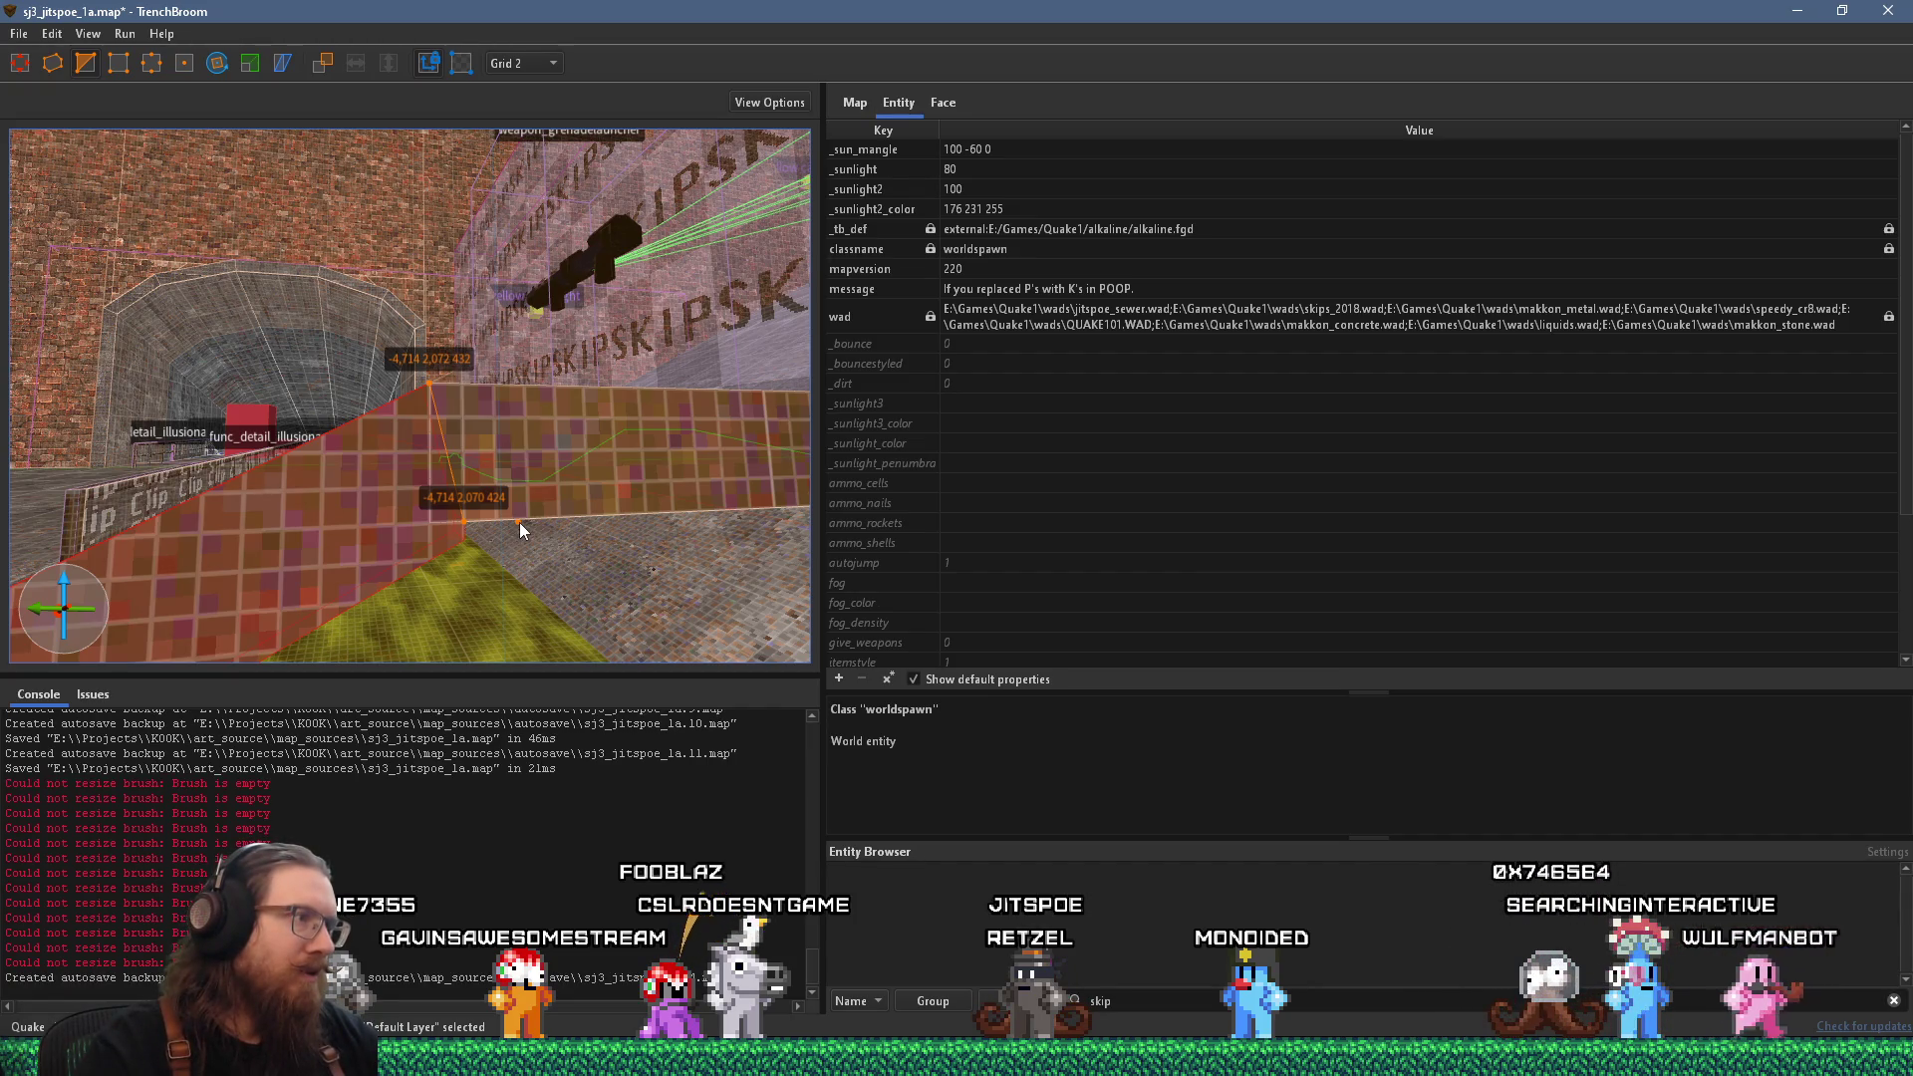
{"action": "key", "text": "Escape"}
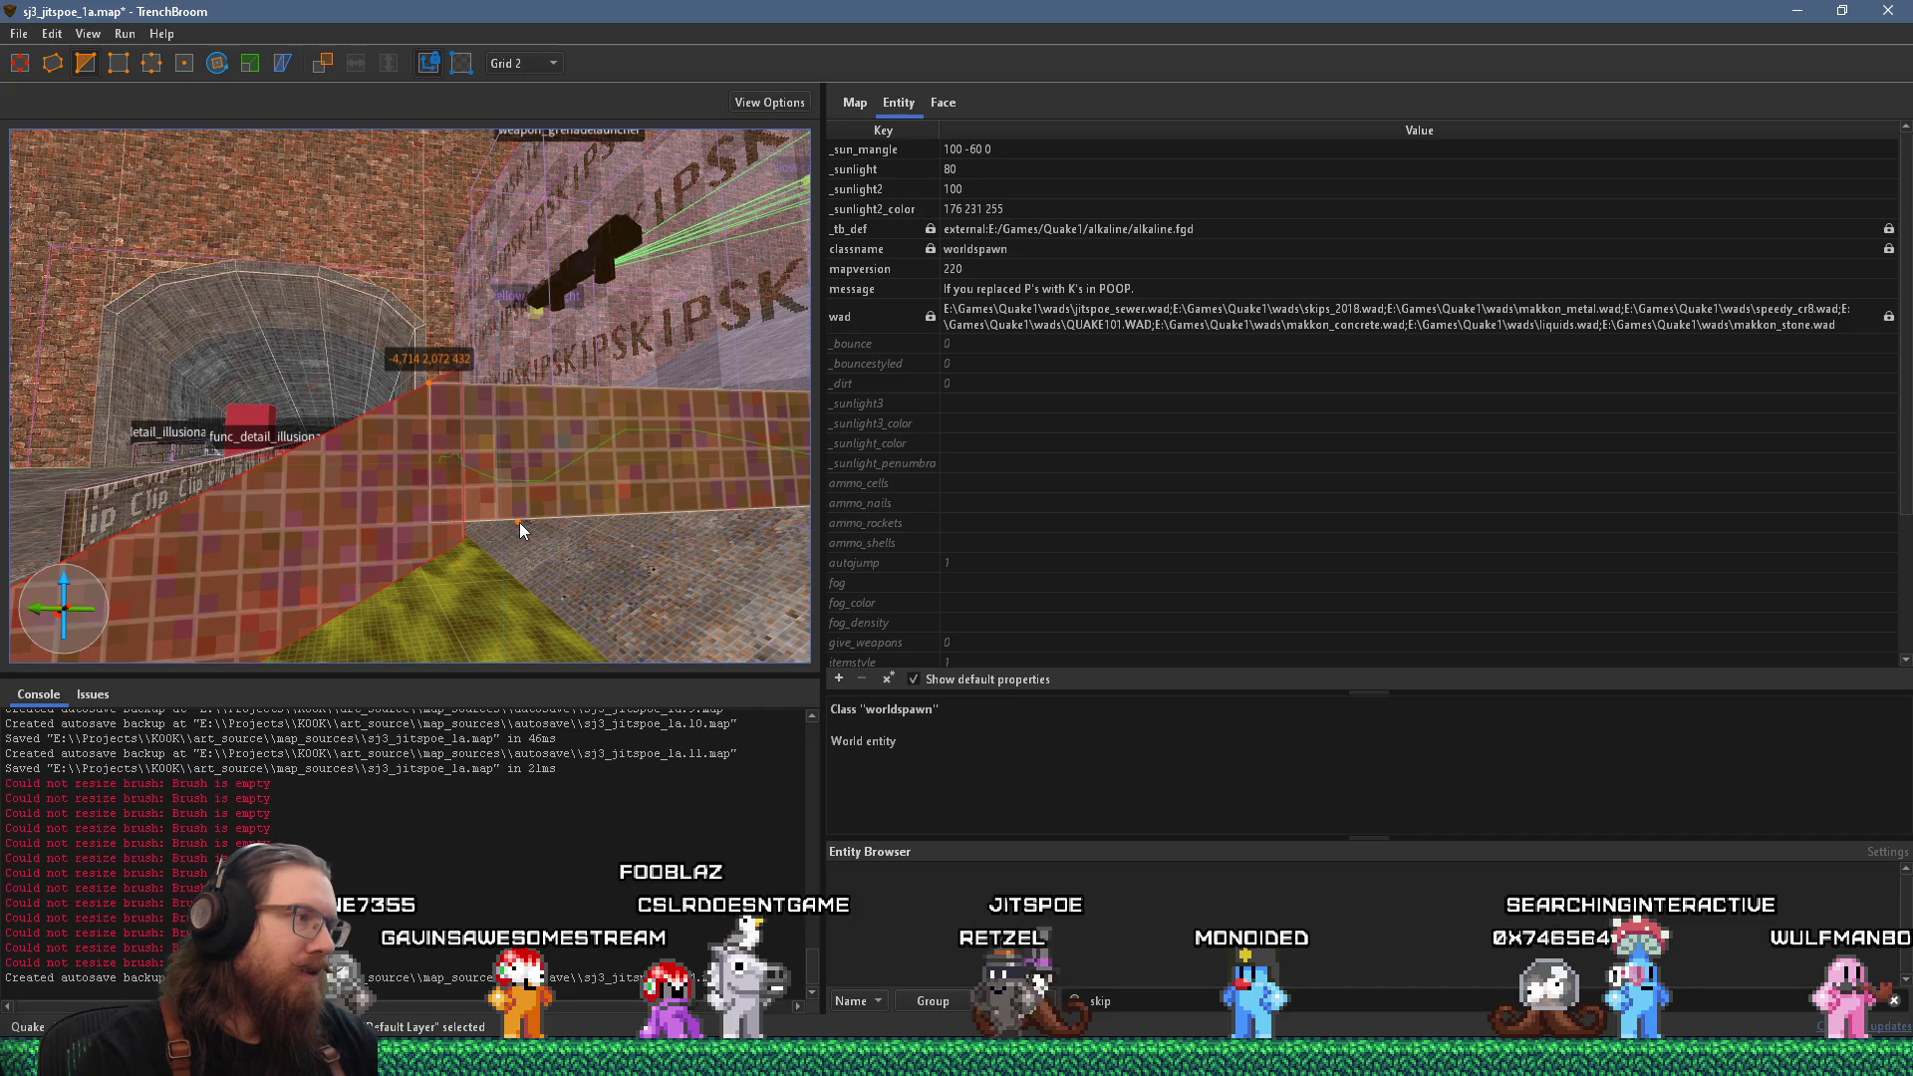
{"action": "key", "text": "Escape"}
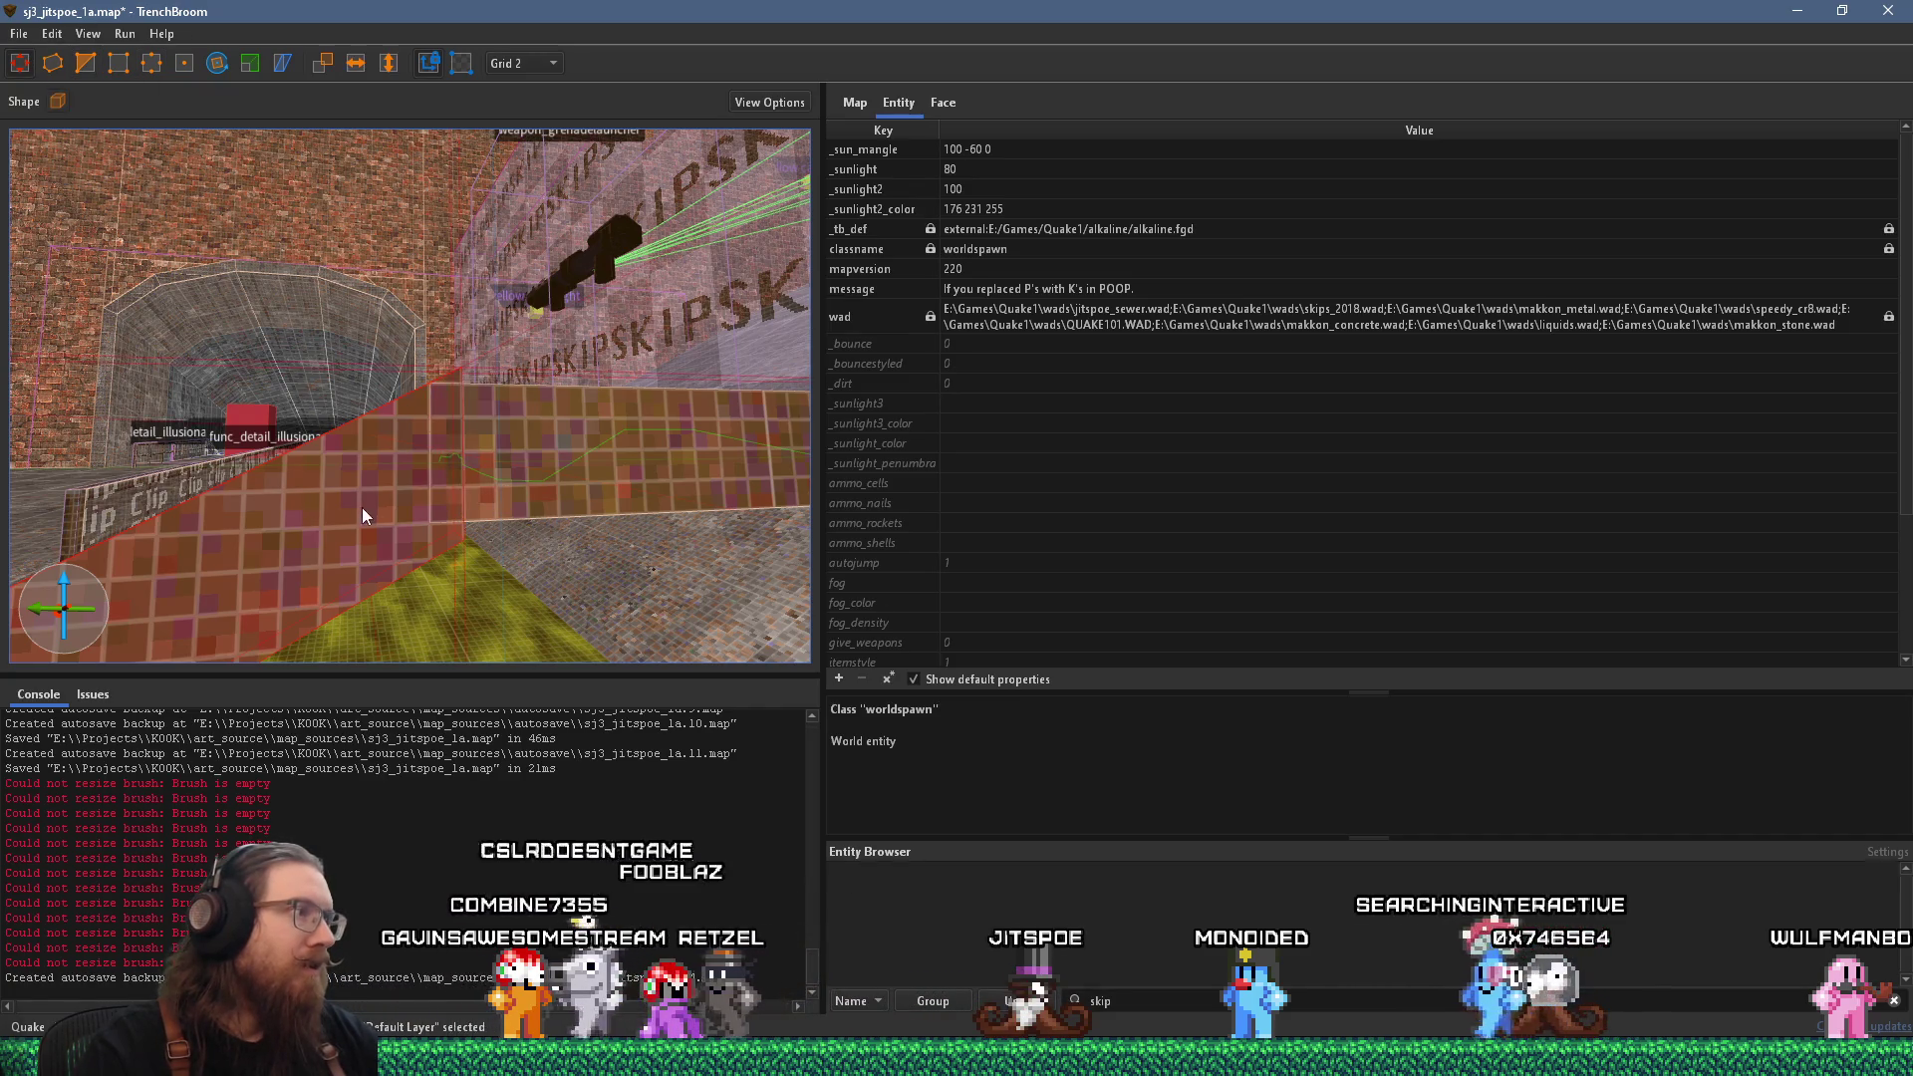
{"action": "scroll", "coordinate": [465, 504], "scroll_direction": "up", "scroll_amount": 3}
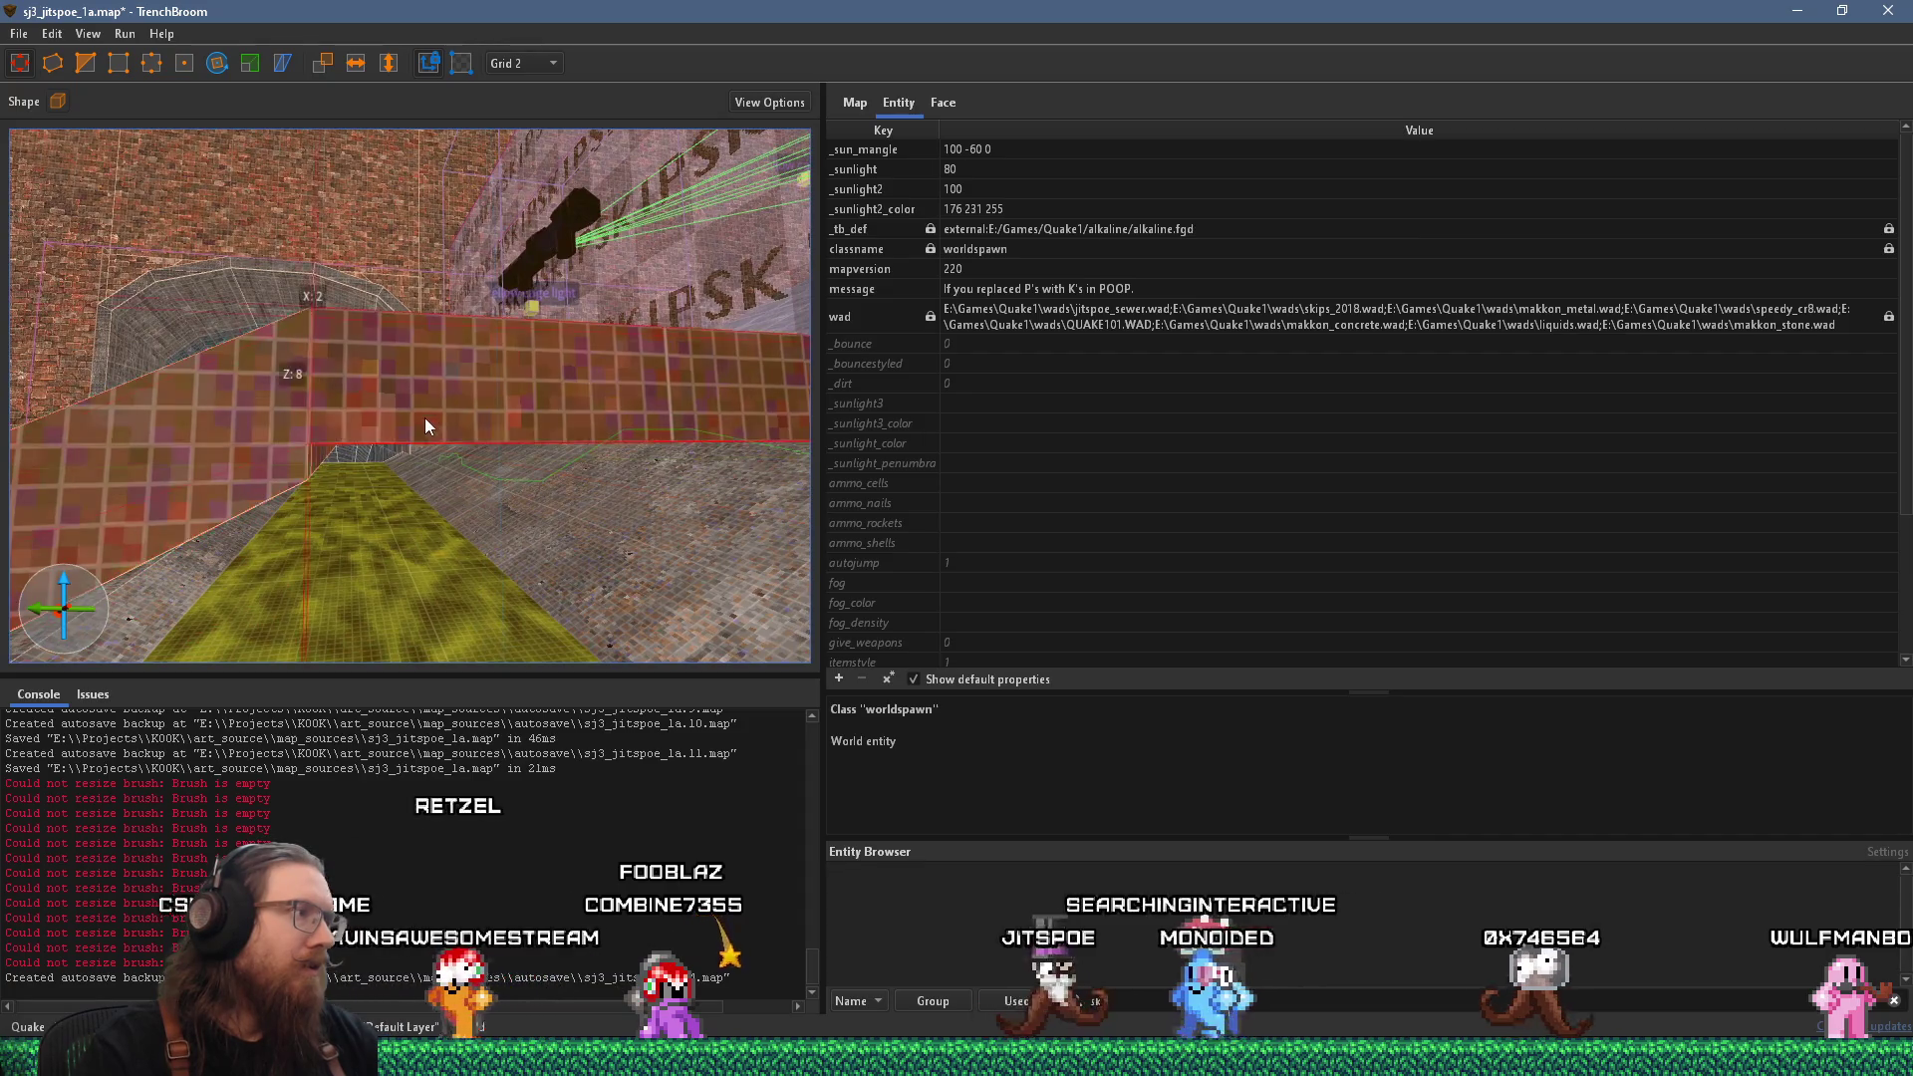
{"action": "scroll", "coordinate": [385, 350], "scroll_direction": "up", "scroll_amount": 3}
{"action": "scroll", "coordinate": [384, 351], "scroll_direction": "up", "scroll_amount": 3}
{"action": "scroll", "coordinate": [405, 375], "scroll_direction": "up", "scroll_amount": 3}
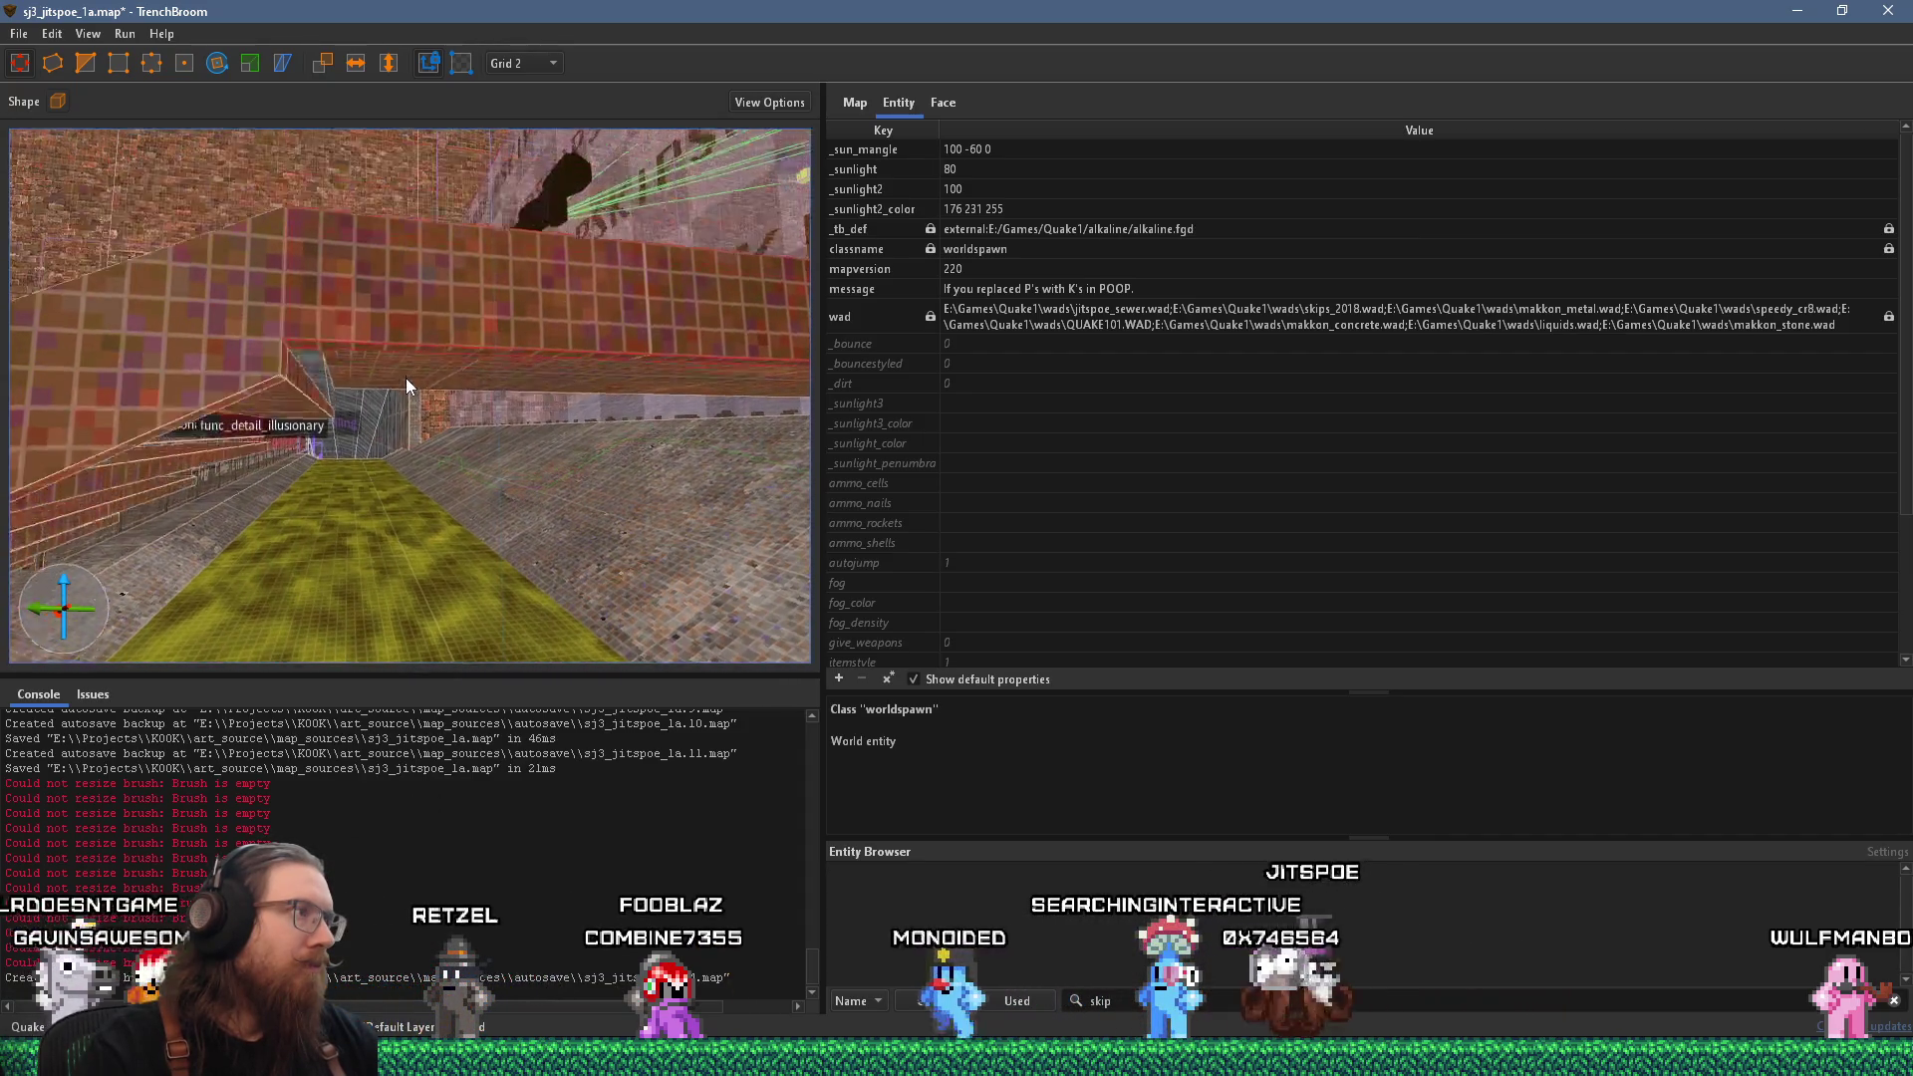
{"action": "scroll", "coordinate": [420, 395], "scroll_direction": "down", "scroll_amount": 6}
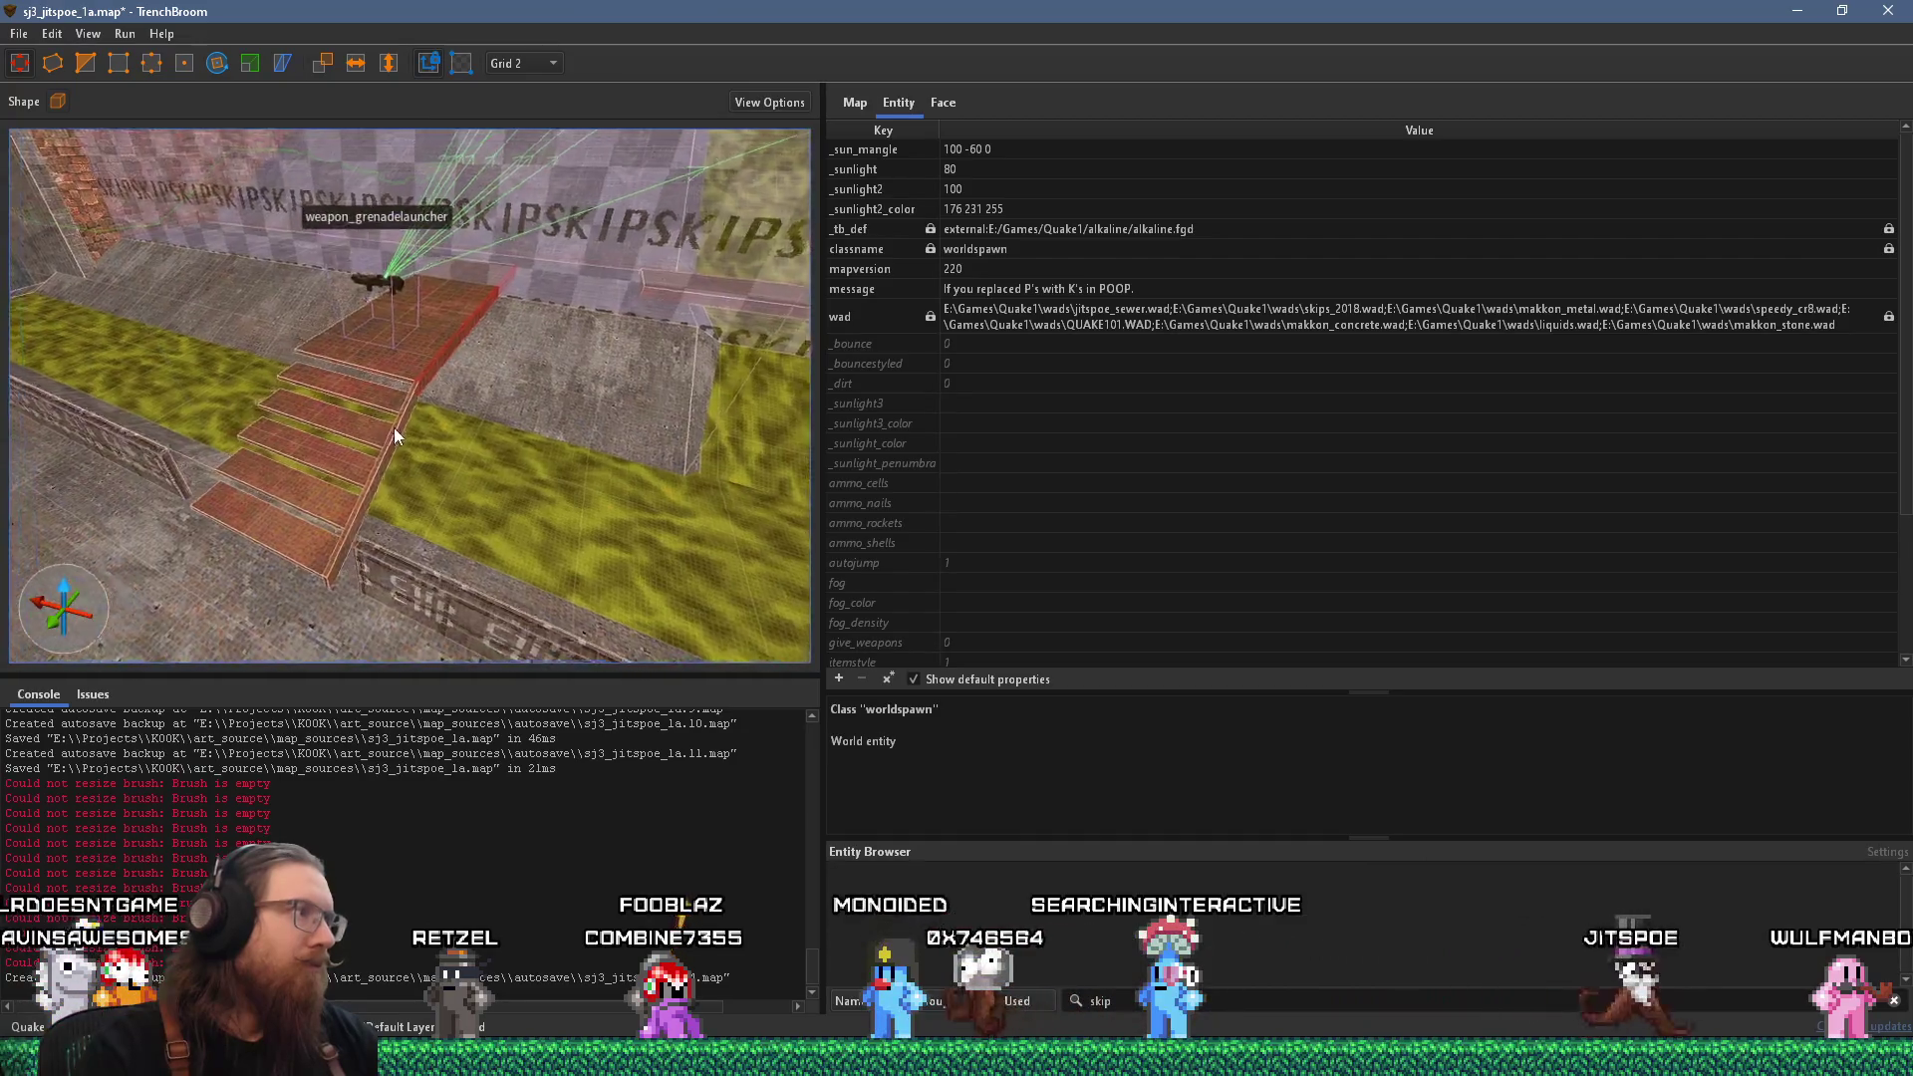
Move the edge brush to the stairs' left side and turn on texture lock.
{"action": "scroll", "coordinate": [462, 453], "scroll_direction": "up", "scroll_amount": 5}
{"action": "scroll", "coordinate": [564, 450], "scroll_direction": "down", "scroll_amount": 3}
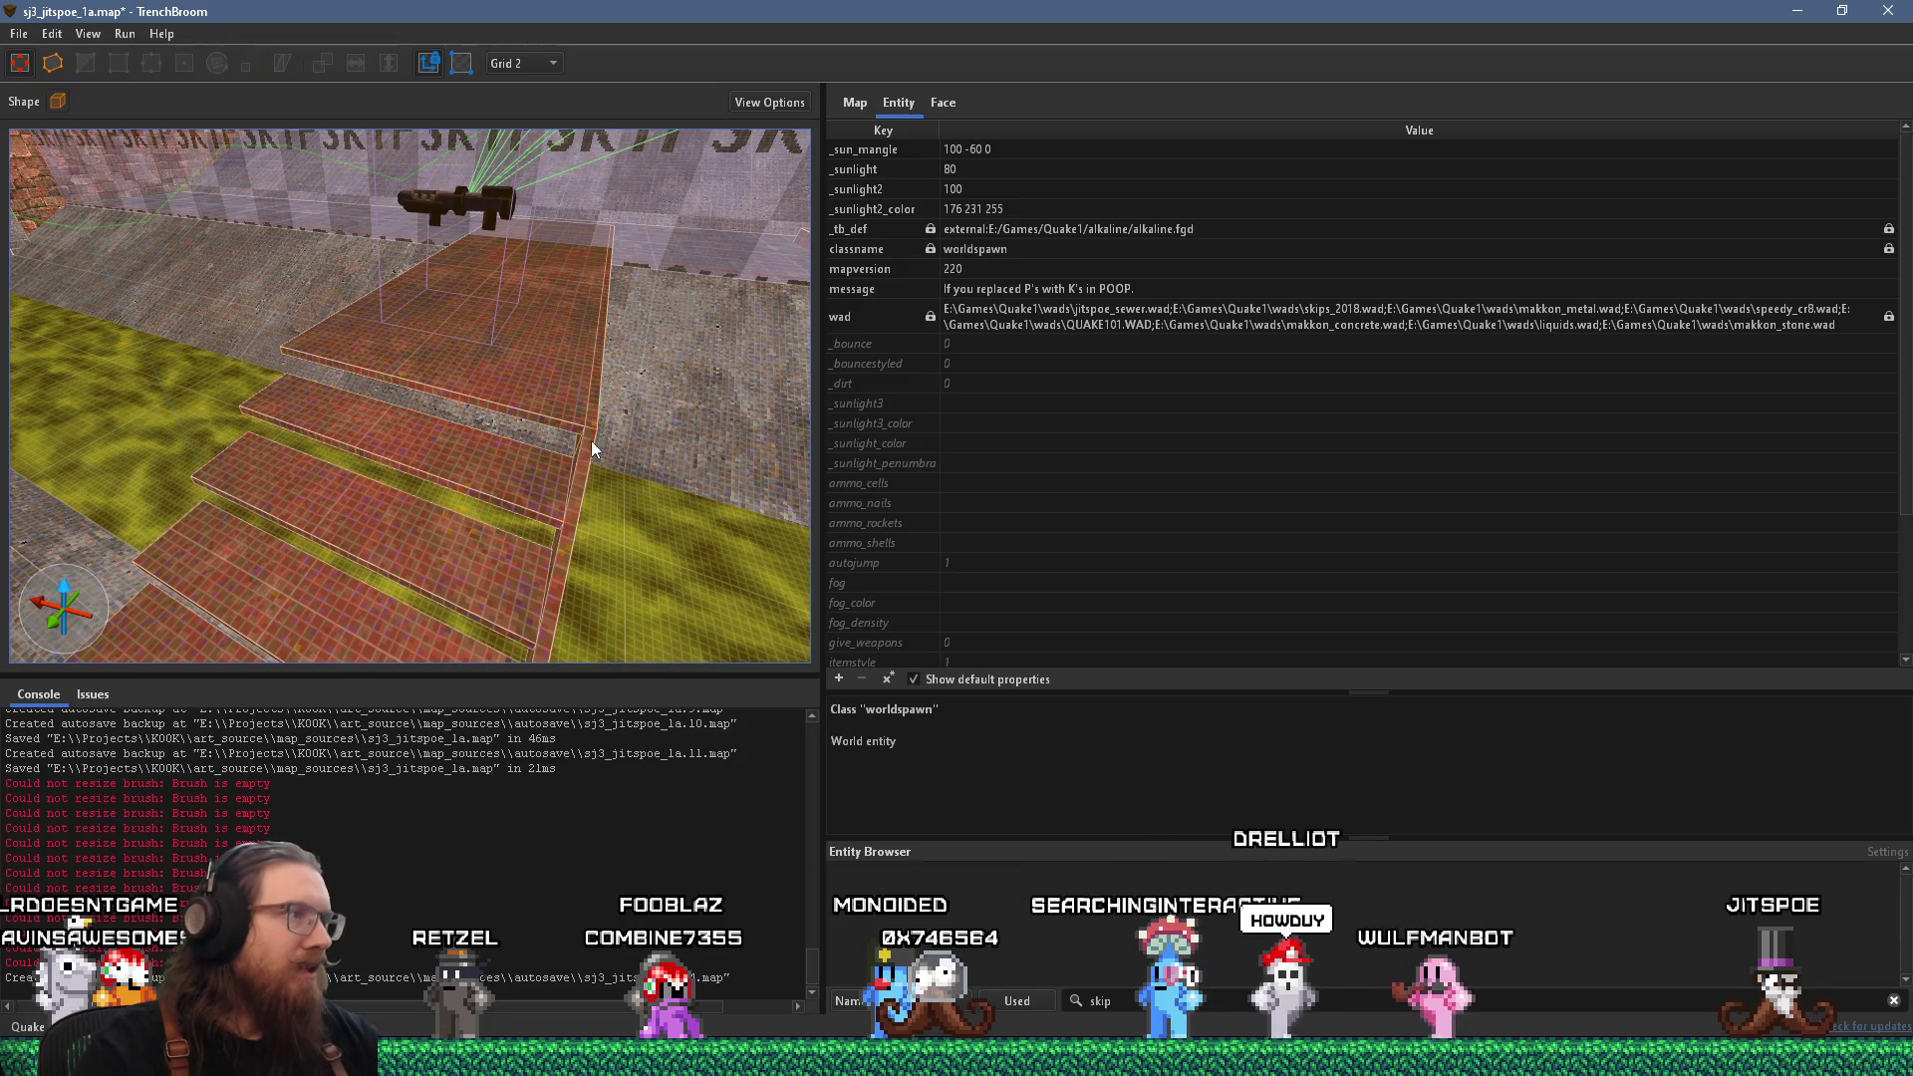
{"action": "mouse_move", "coordinate": [546, 474]}
{"action": "left_mouse_down"}
{"action": "mouse_move", "coordinate": [456, 460]}
{"action": "mouse_move", "coordinate": [598, 464]}
{"action": "mouse_move", "coordinate": [445, 354]}
{"action": "mouse_move", "coordinate": [388, 101]}
{"action": "left_mouse_up"}
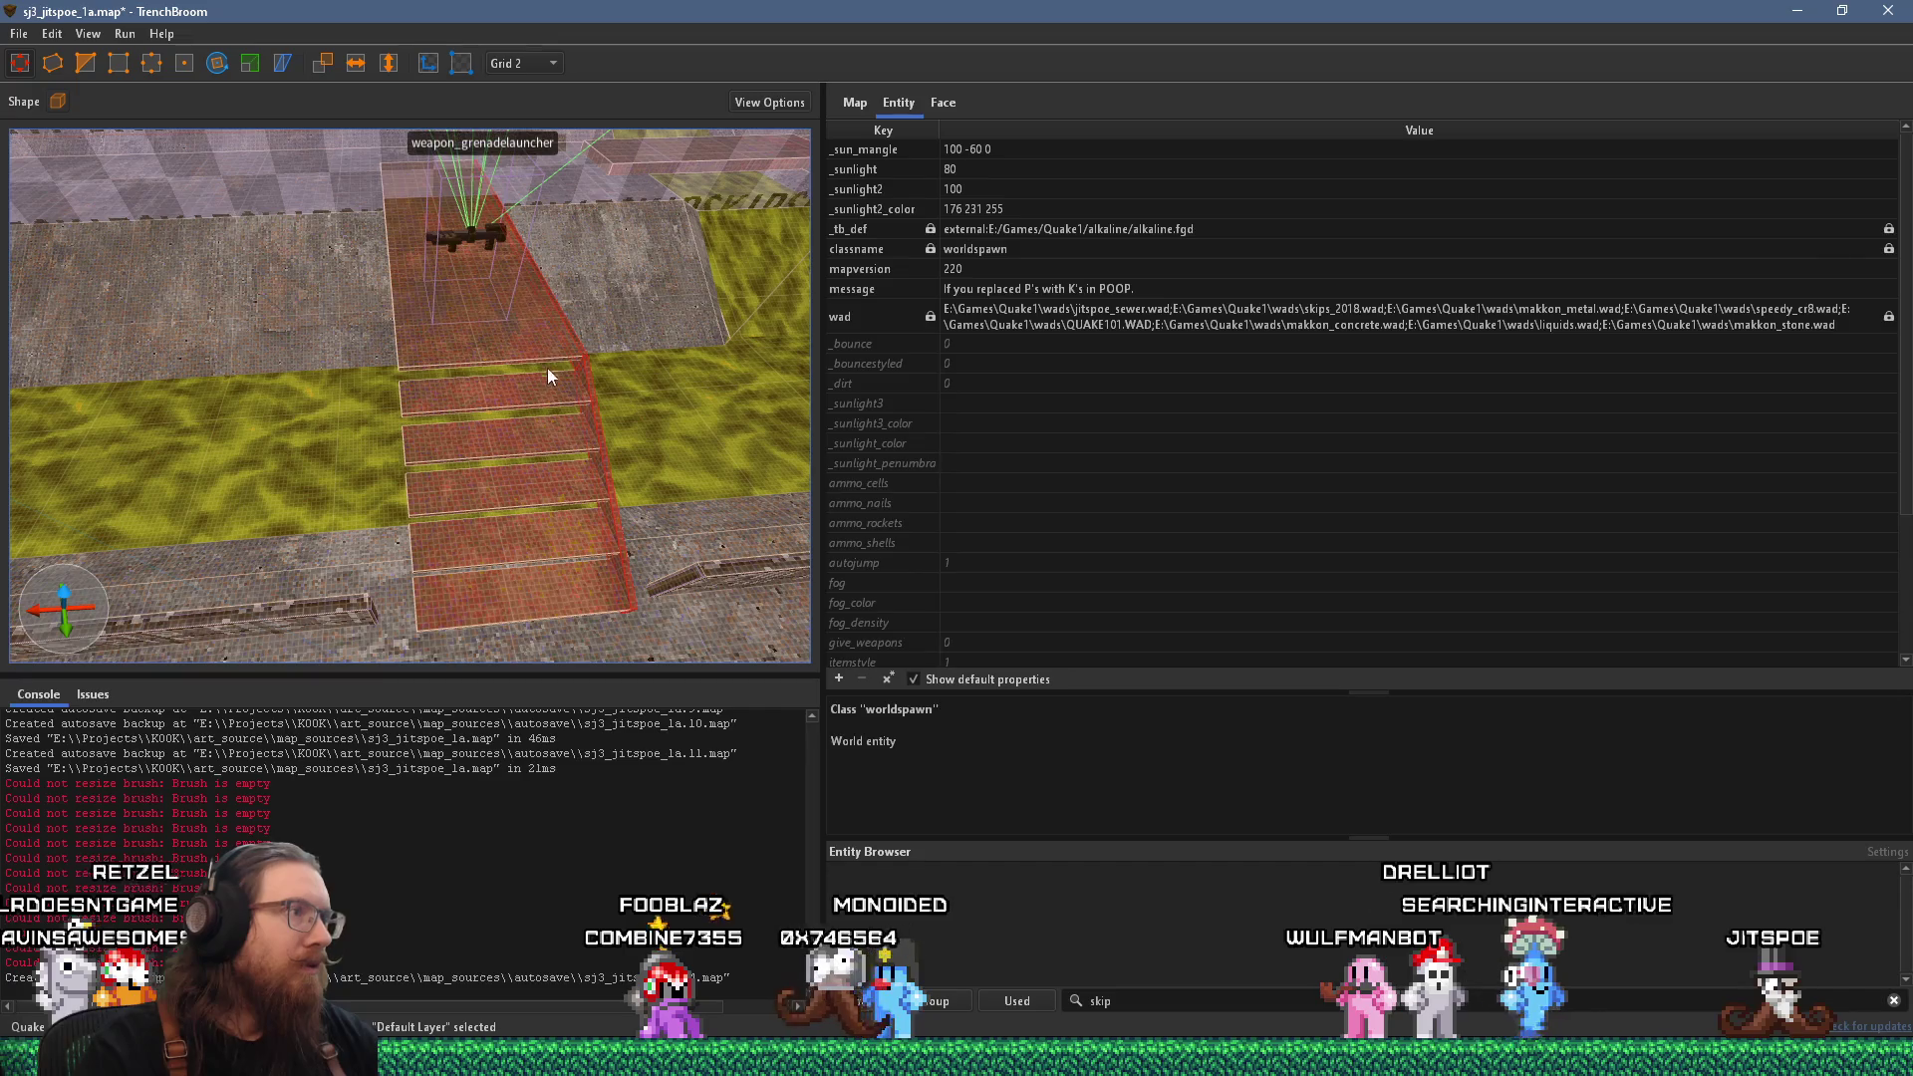
{"action": "mouse_move", "coordinate": [594, 421]}
{"action": "left_mouse_down"}
{"action": "mouse_move", "coordinate": [470, 595]}
{"action": "mouse_move", "coordinate": [389, 468]}
{"action": "left_mouse_up"}
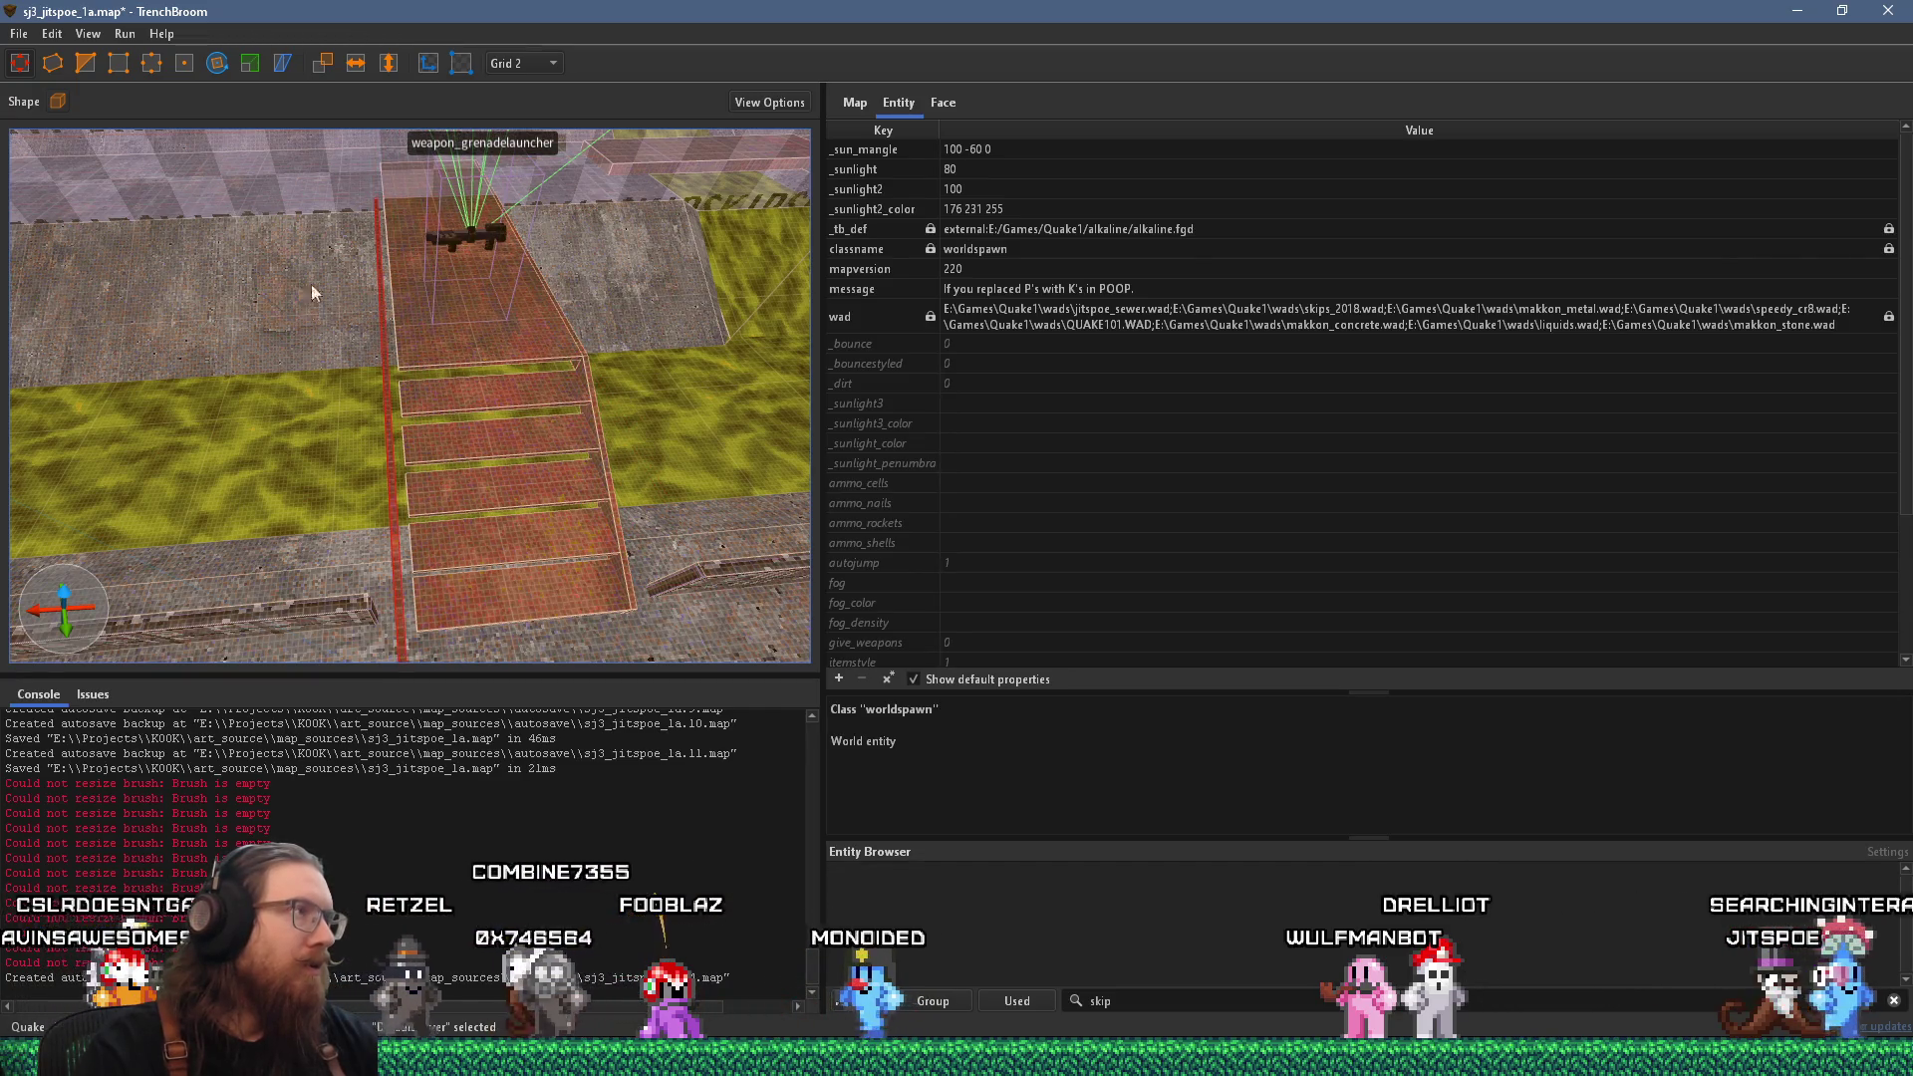
{"action": "left_click", "coordinate": [428, 63]}
Stretch the right red-tiled wall left to close the gap beside the yellow floor.
{"action": "mouse_move", "coordinate": [385, 326]}
{"action": "left_mouse_down"}
{"action": "mouse_move", "coordinate": [474, 451]}
{"action": "mouse_move", "coordinate": [584, 521]}
{"action": "left_mouse_up"}
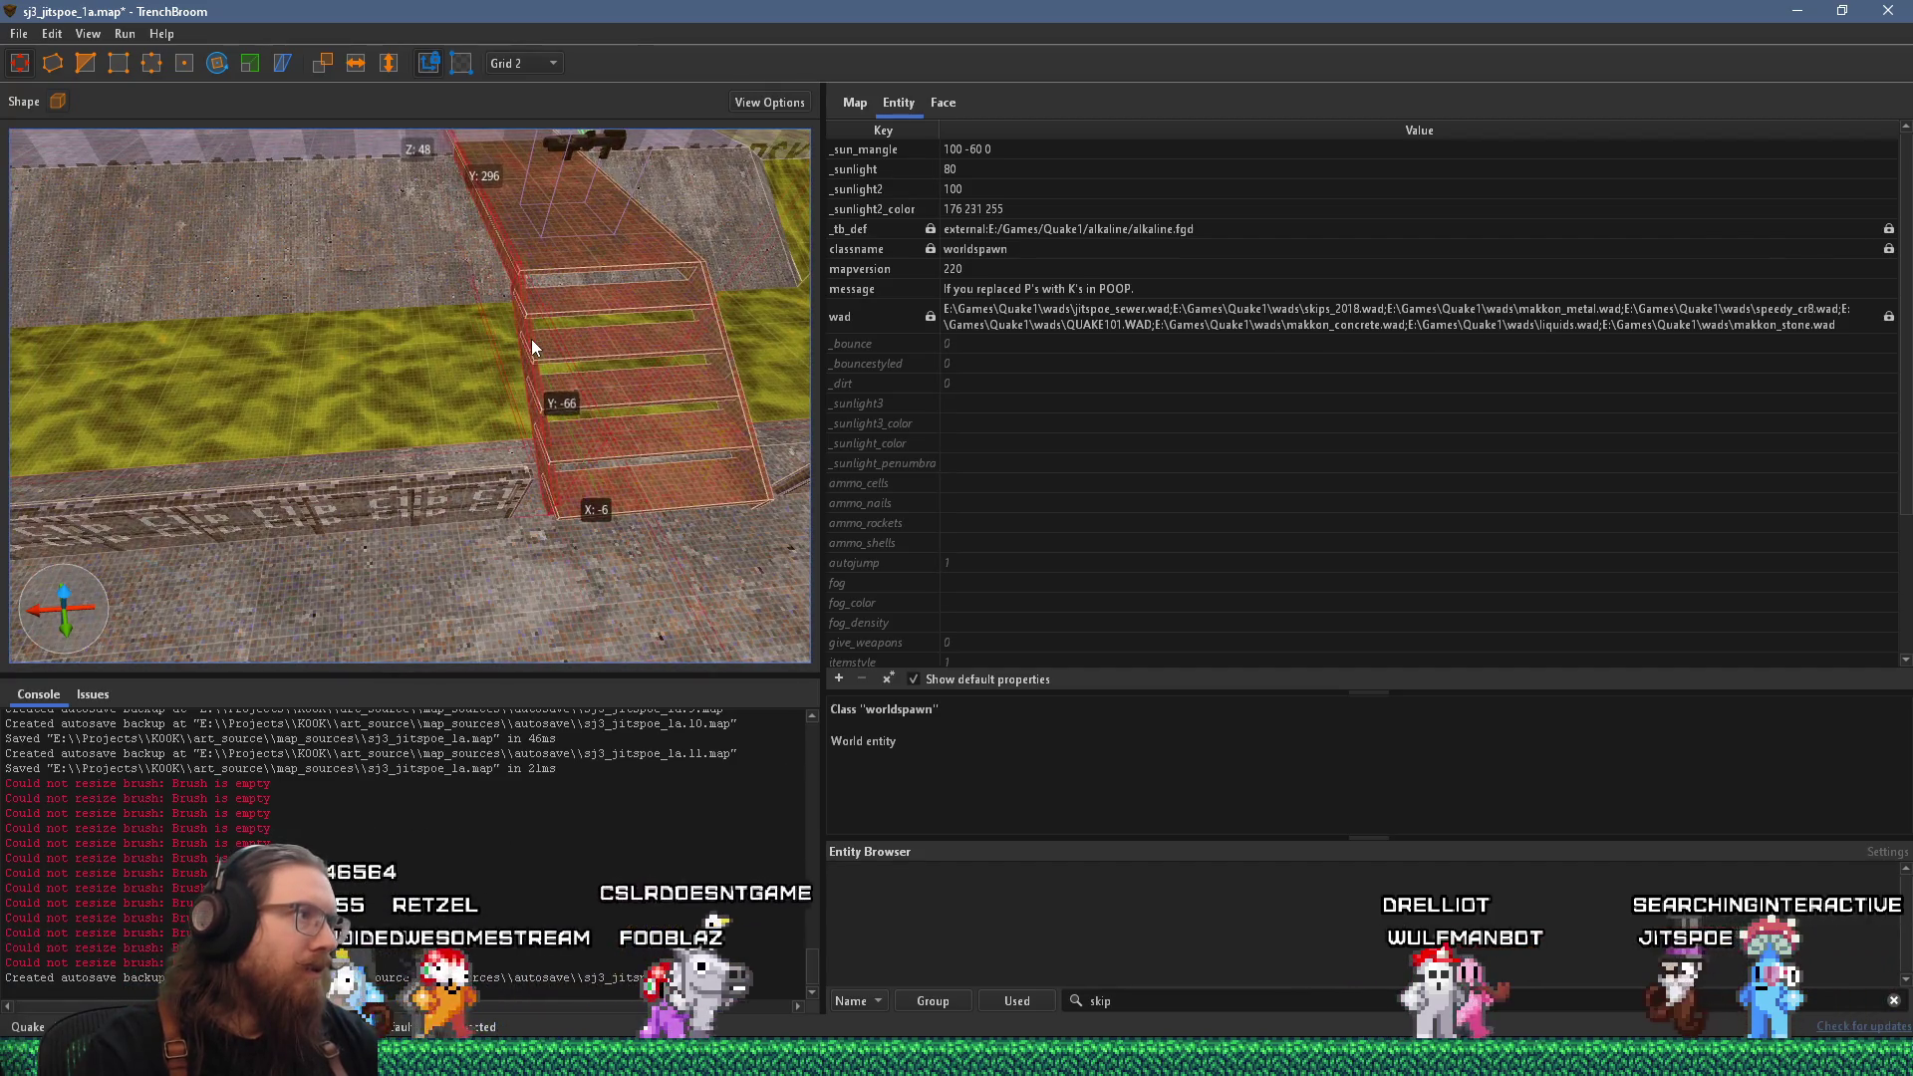
{"action": "mouse_move", "coordinate": [541, 356]}
{"action": "left_mouse_down"}
{"action": "mouse_move", "coordinate": [440, 422]}
{"action": "mouse_move", "coordinate": [315, 326]}
{"action": "left_mouse_up"}
{"action": "scroll", "coordinate": [317, 321], "scroll_direction": "up", "scroll_amount": 3}
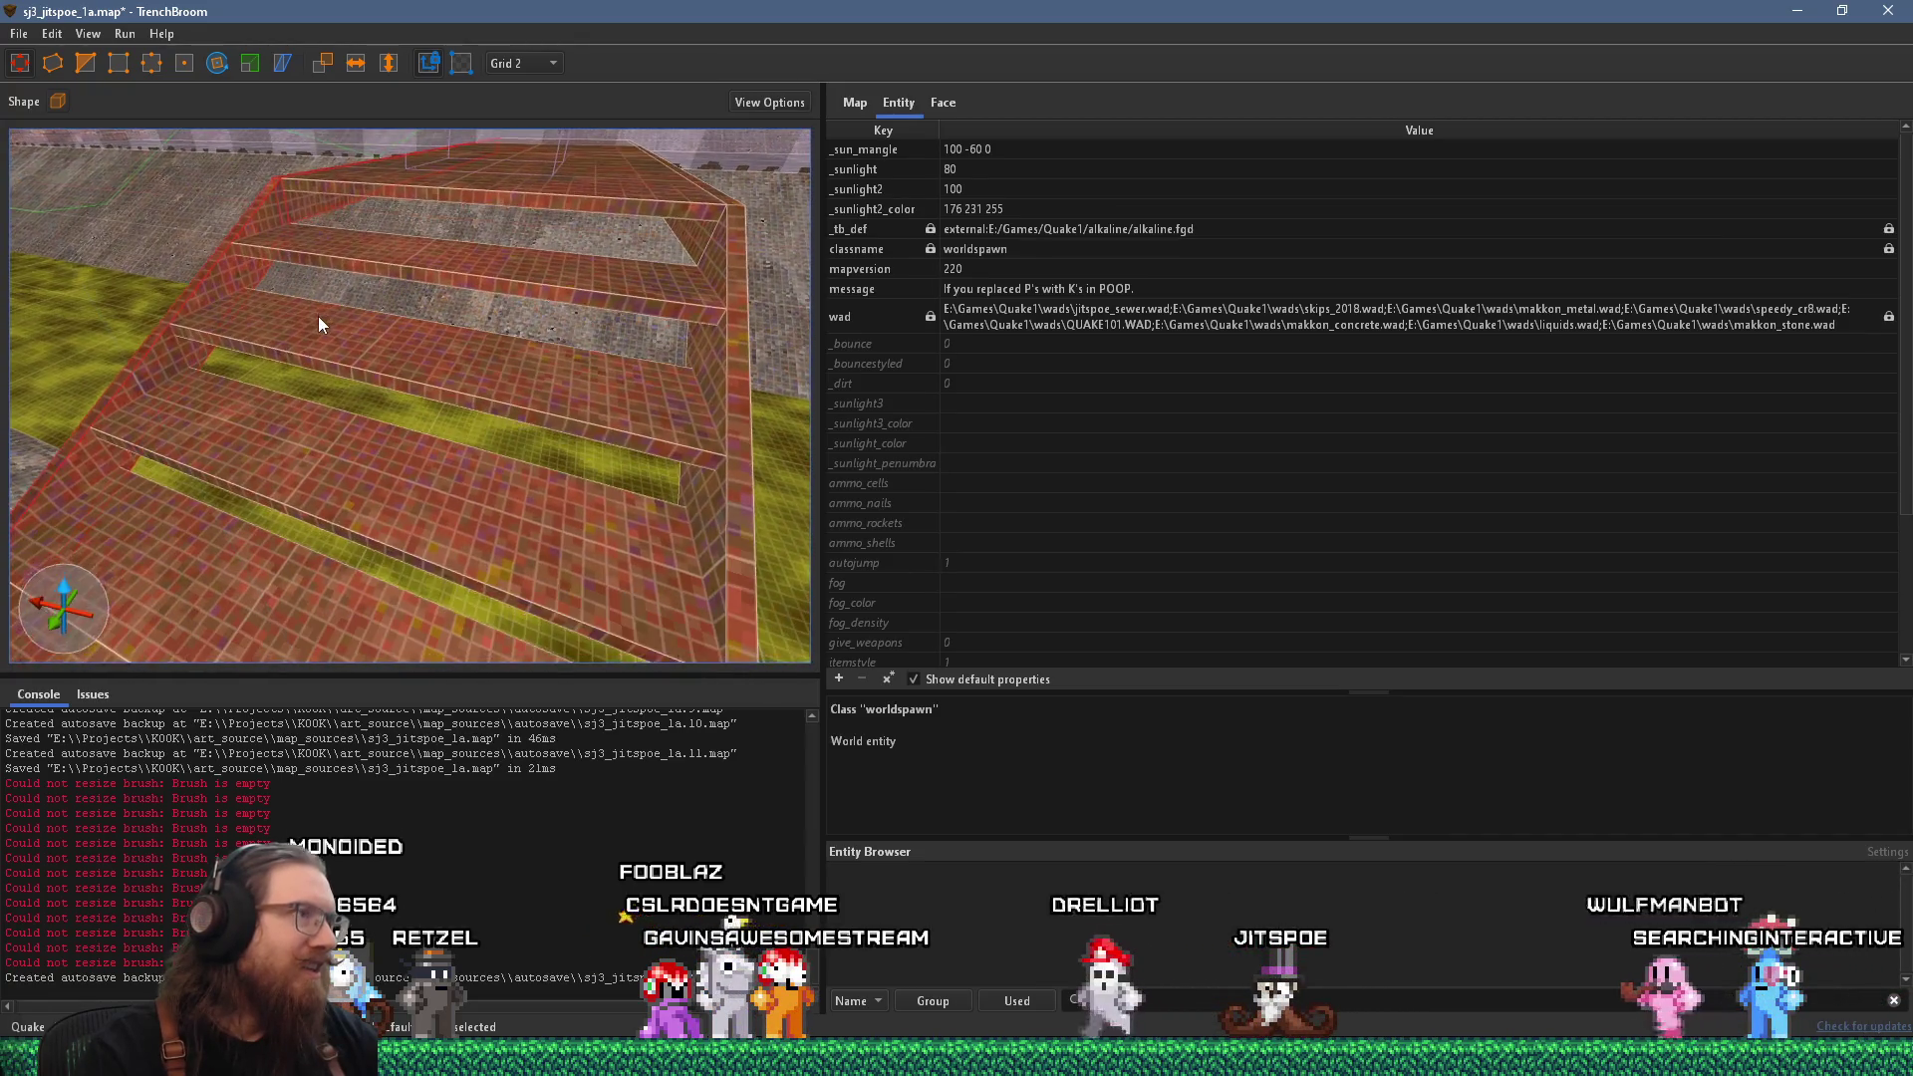
{"action": "scroll", "coordinate": [319, 315], "scroll_direction": "up", "scroll_amount": 3}
{"action": "scroll", "coordinate": [333, 309], "scroll_direction": "up", "scroll_amount": 4}
{"action": "scroll", "coordinate": [359, 247], "scroll_direction": "up", "scroll_amount": 3}
{"action": "mouse_move", "coordinate": [379, 236]}
{"action": "left_mouse_down"}
{"action": "mouse_move", "coordinate": [295, 219]}
{"action": "mouse_move", "coordinate": [490, 417]}
{"action": "mouse_move", "coordinate": [554, 363]}
{"action": "mouse_move", "coordinate": [534, 393]}
{"action": "mouse_move", "coordinate": [589, 433]}
{"action": "mouse_move", "coordinate": [621, 426]}
{"action": "mouse_move", "coordinate": [614, 391]}
{"action": "mouse_move", "coordinate": [470, 373]}
{"action": "mouse_move", "coordinate": [350, 319]}
{"action": "mouse_move", "coordinate": [575, 470]}
{"action": "mouse_move", "coordinate": [574, 420]}
{"action": "left_mouse_up"}
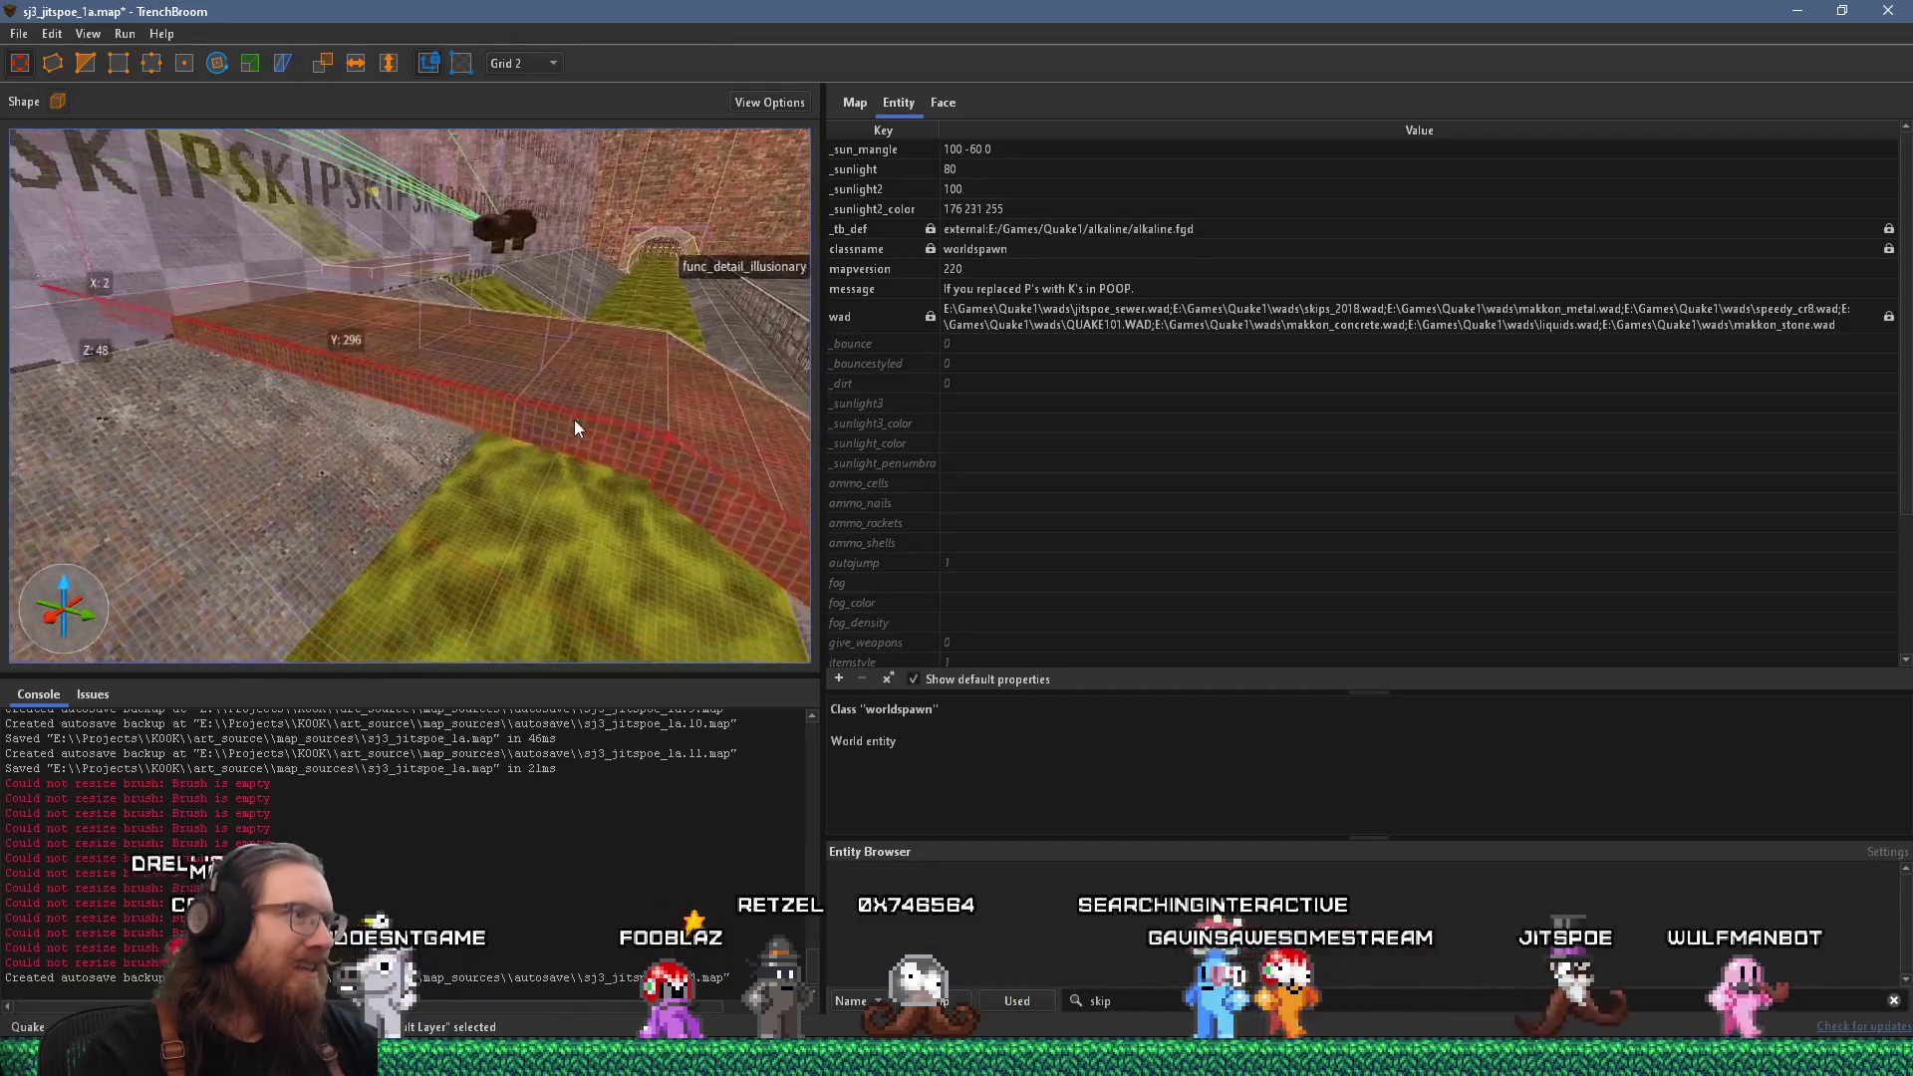
{"action": "mouse_move", "coordinate": [625, 524]}
{"action": "left_mouse_down"}
{"action": "mouse_move", "coordinate": [600, 404]}
{"action": "mouse_move", "coordinate": [544, 434]}
{"action": "left_mouse_up"}
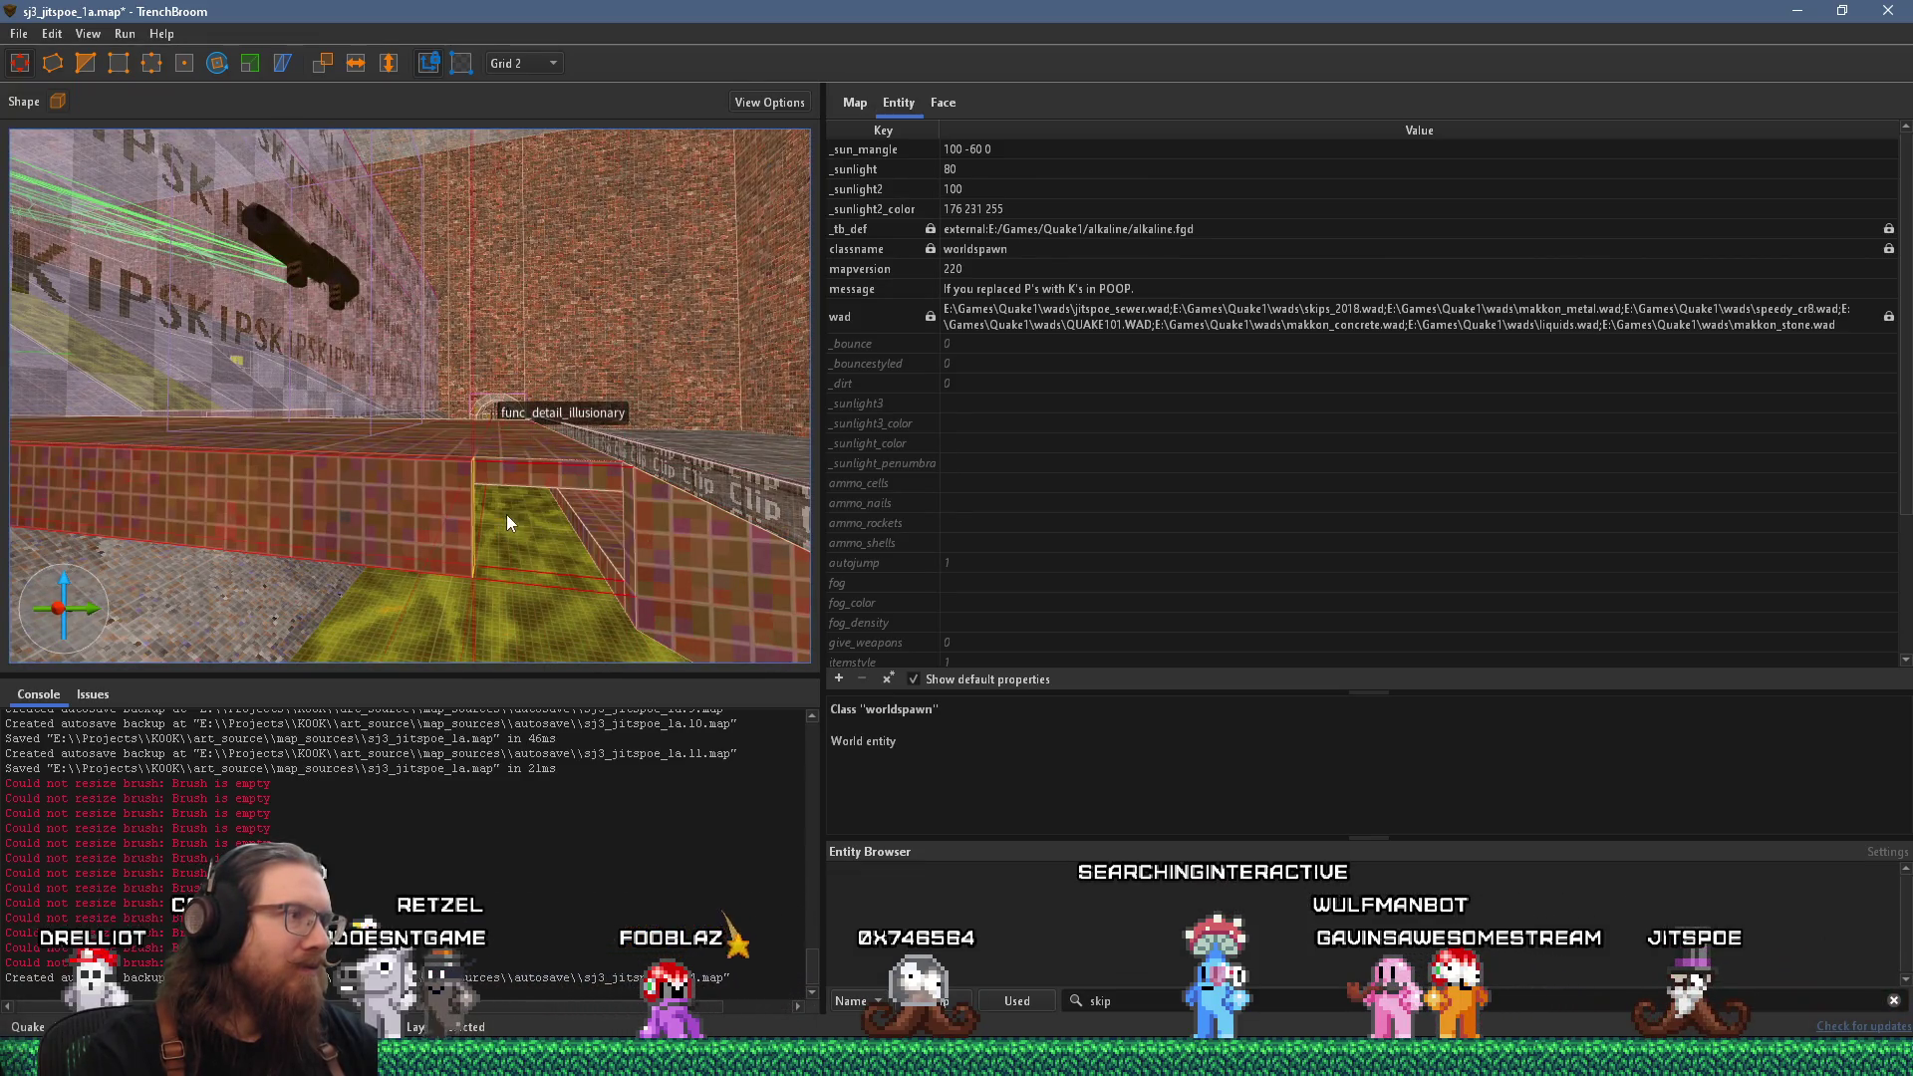
{"action": "left_click", "coordinate": [627, 552]}
{"action": "mouse_move", "coordinate": [554, 538]}
{"action": "left_mouse_down"}
{"action": "mouse_move", "coordinate": [458, 542]}
{"action": "mouse_move", "coordinate": [557, 544]}
{"action": "mouse_move", "coordinate": [522, 548]}
{"action": "left_mouse_up"}
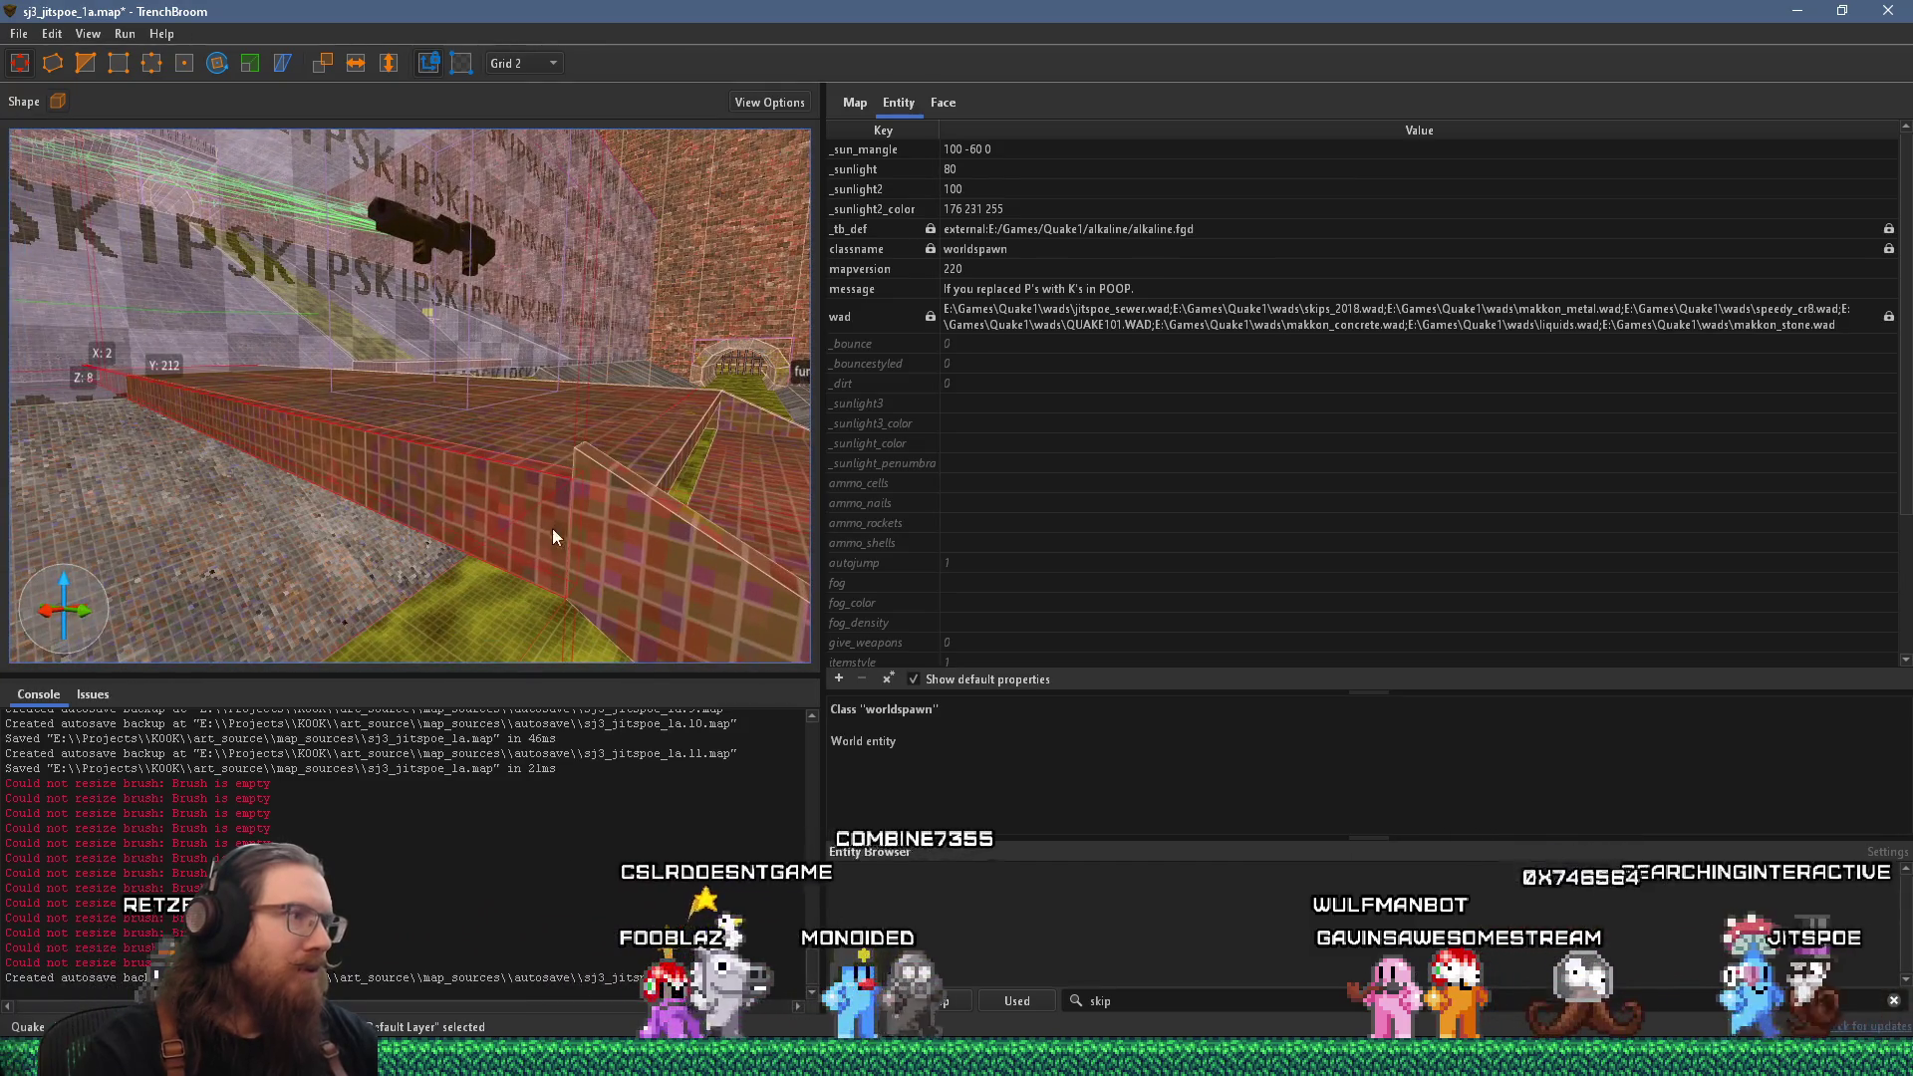
{"action": "key", "text": "Escape"}
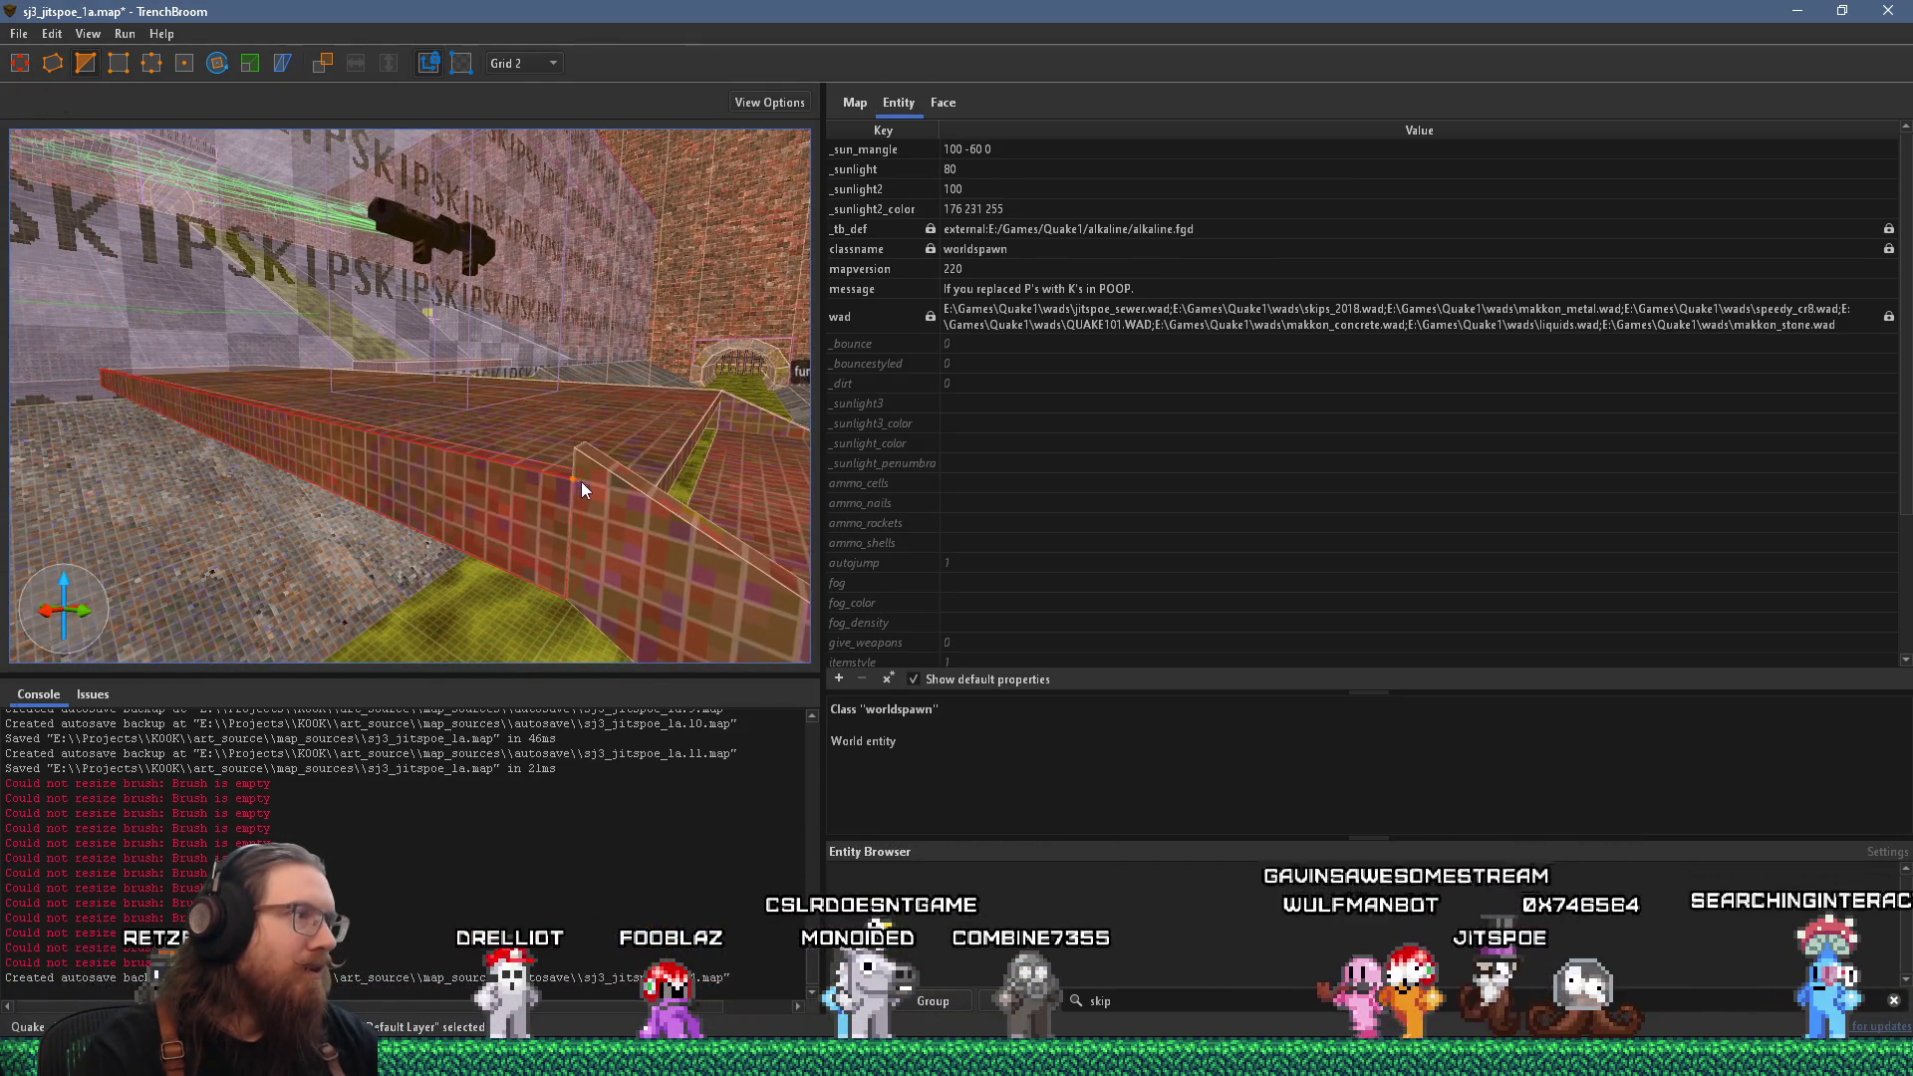
Drag a vertex of the small angled wall brush to the right.
{"action": "left_click", "coordinate": [596, 486]}
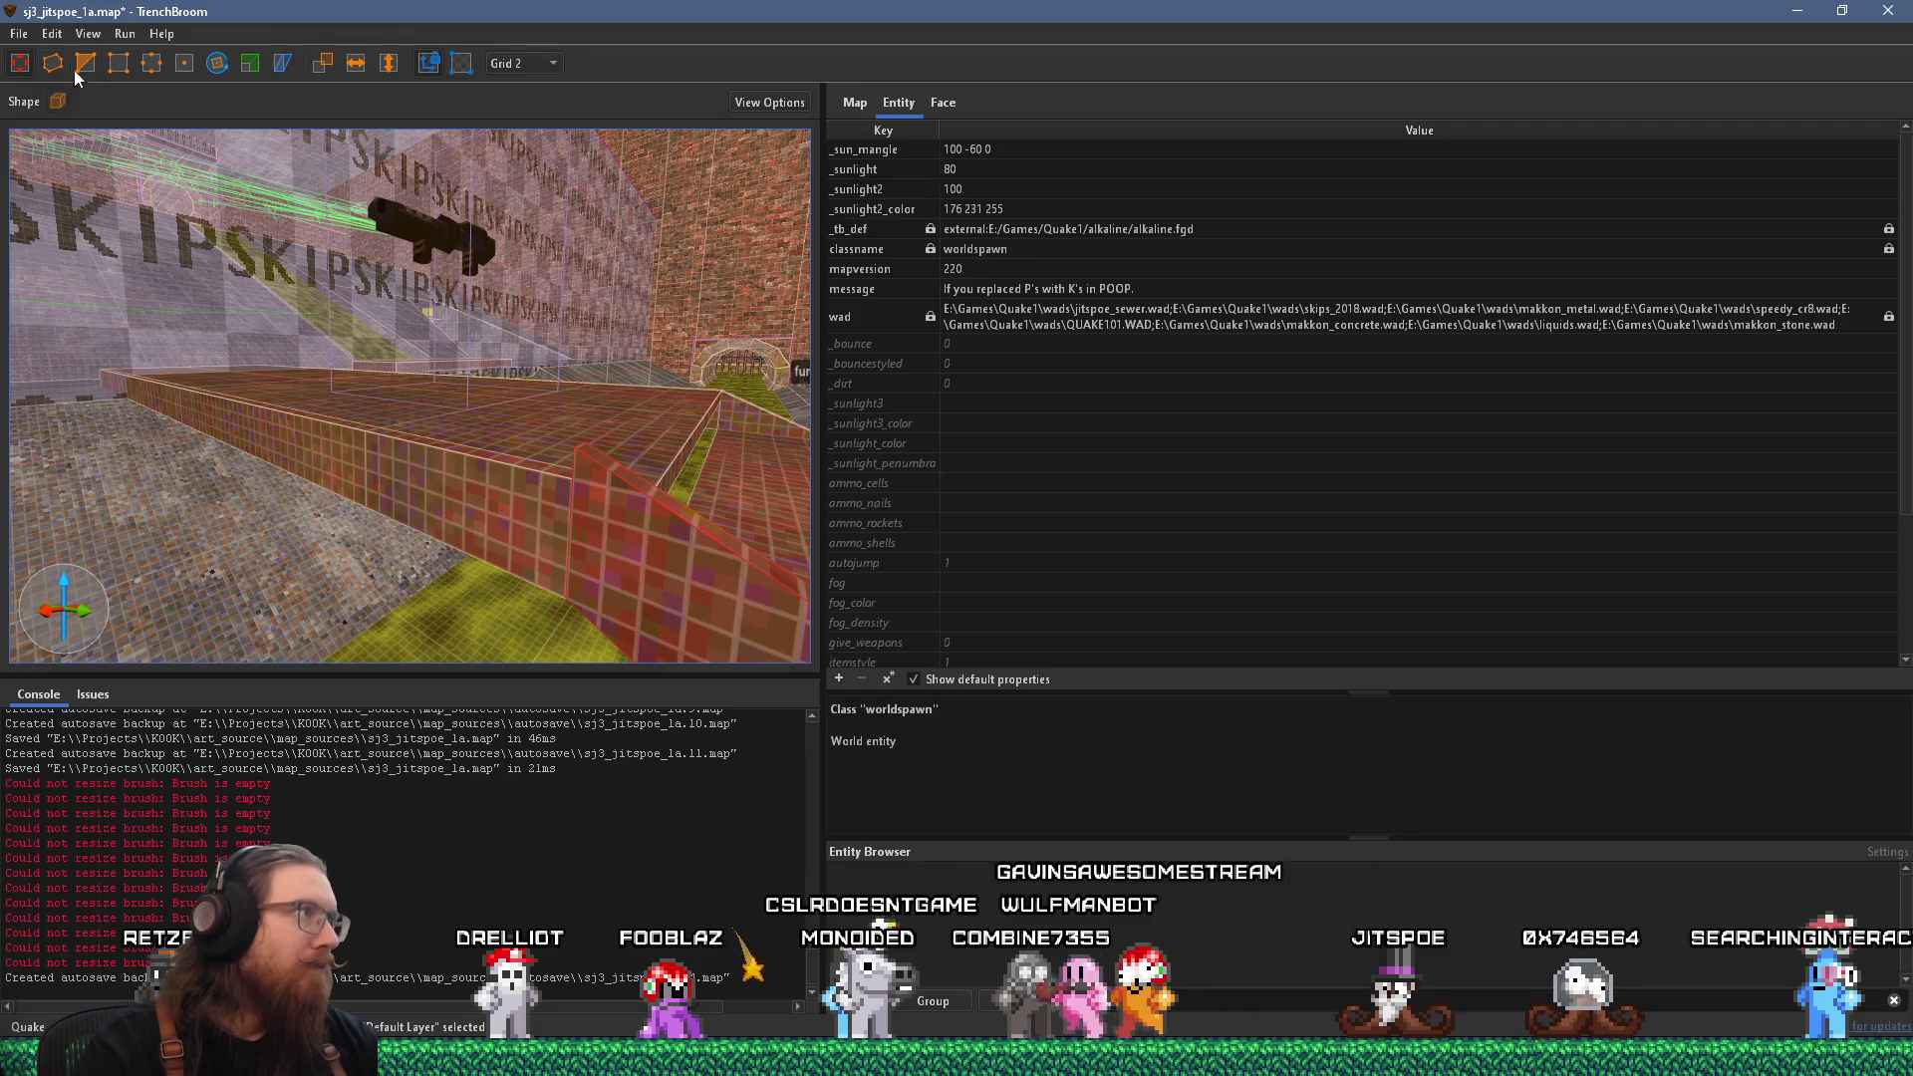
{"action": "key", "text": "Escape"}
{"action": "left_click_drag", "start_coordinate": [581, 486], "coordinate": [616, 488]}
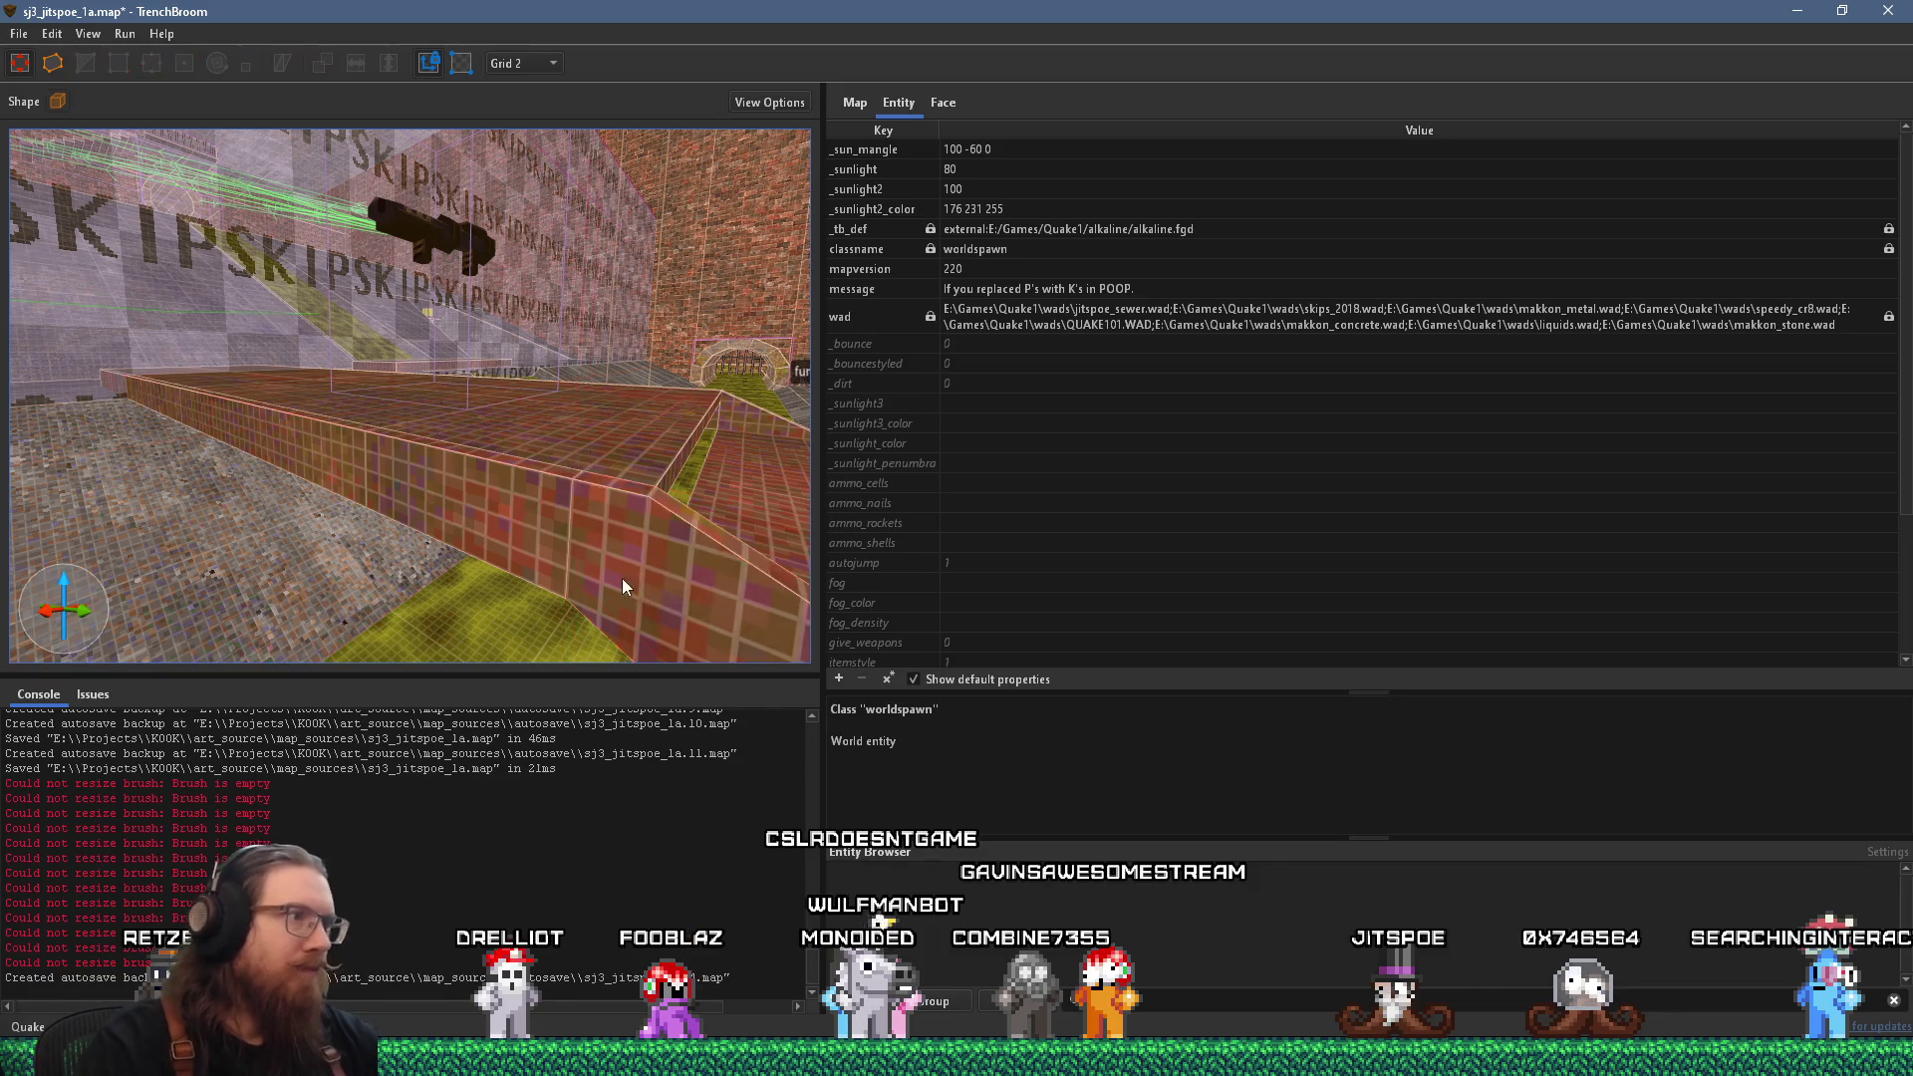
Select the whole staircase, including the lower steps.
{"action": "scroll", "coordinate": [622, 578], "scroll_direction": "down", "scroll_amount": 5}
{"action": "mouse_move", "coordinate": [643, 580]}
{"action": "left_mouse_down"}
{"action": "mouse_move", "coordinate": [271, 495]}
{"action": "mouse_move", "coordinate": [351, 480]}
{"action": "mouse_move", "coordinate": [323, 445]}
{"action": "left_mouse_up"}
{"action": "left_click", "coordinate": [350, 480]}
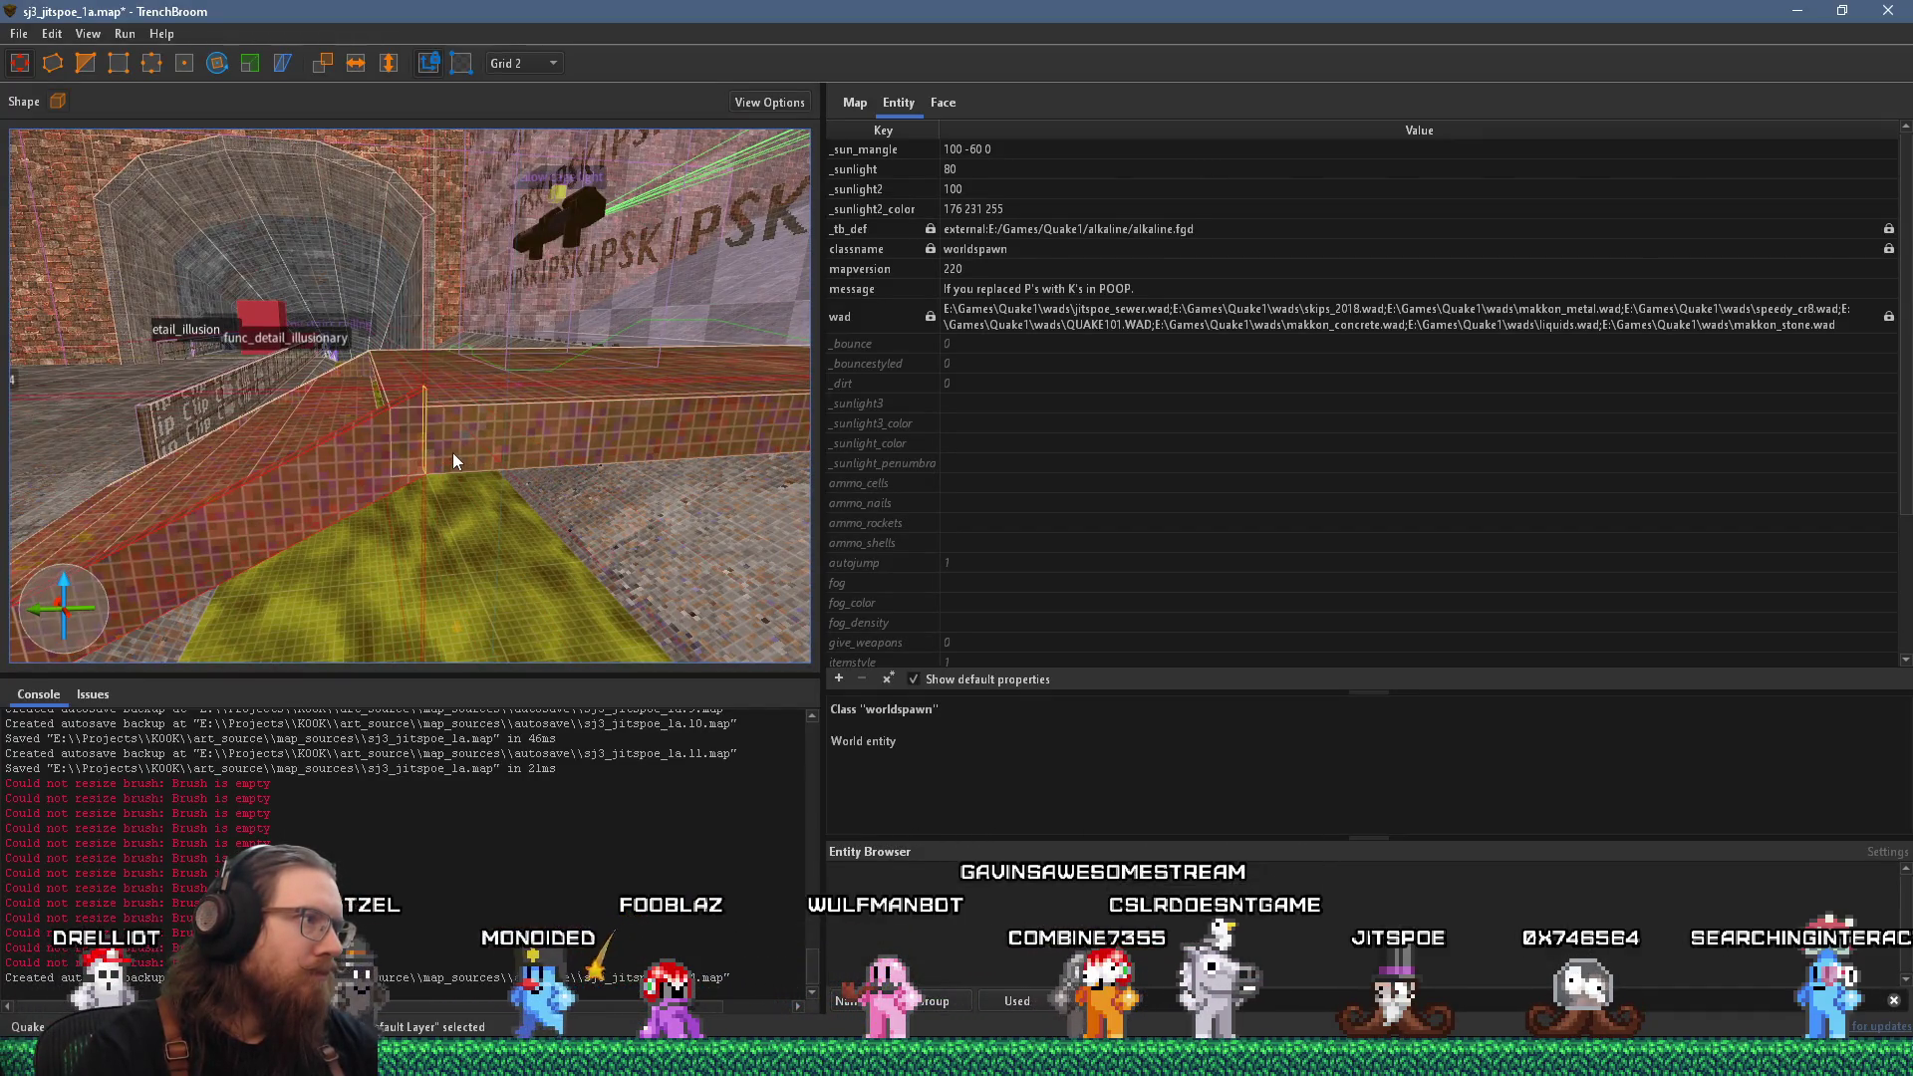
{"action": "scroll", "coordinate": [430, 438], "scroll_direction": "up", "scroll_amount": 5}
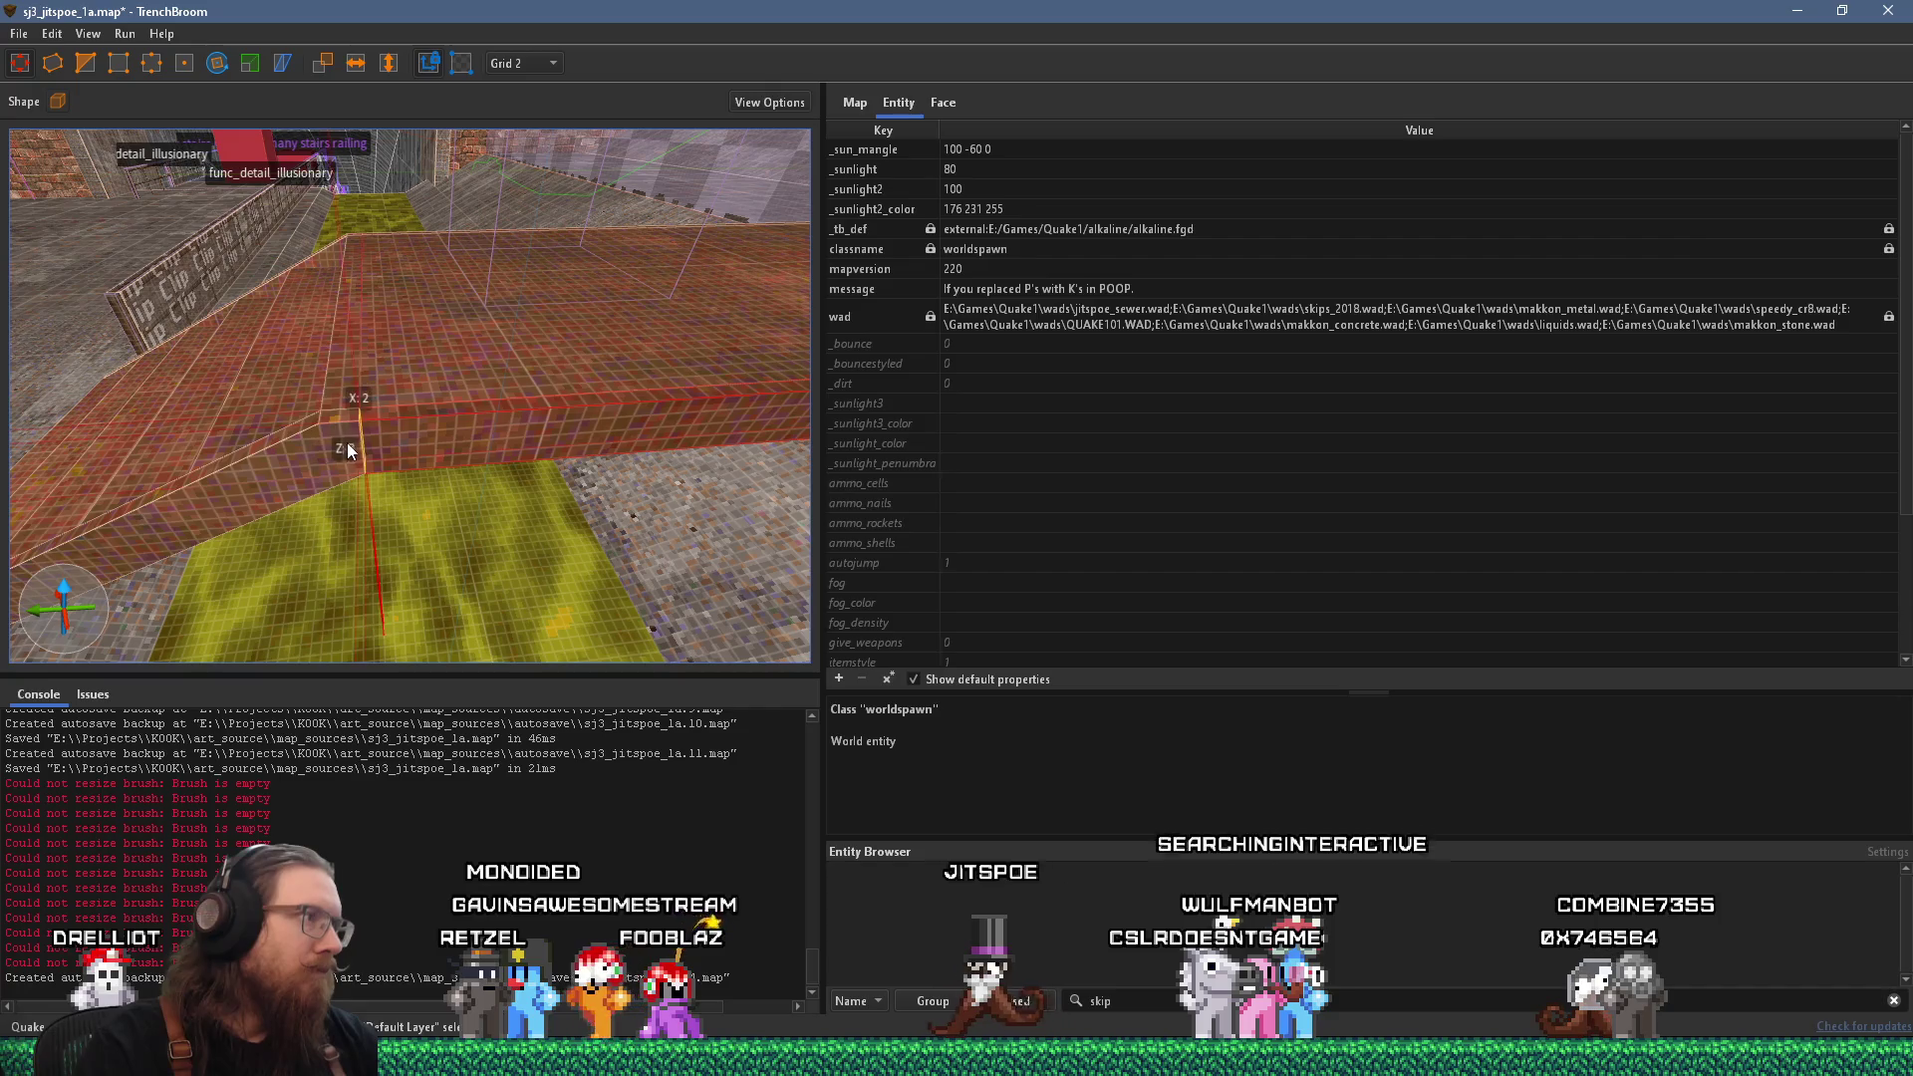
{"action": "left_click", "coordinate": [346, 450]}
{"action": "mouse_move", "coordinate": [345, 443]}
{"action": "left_mouse_down"}
{"action": "mouse_move", "coordinate": [392, 400]}
{"action": "mouse_move", "coordinate": [367, 409]}
{"action": "mouse_move", "coordinate": [341, 428]}
{"action": "mouse_move", "coordinate": [419, 410]}
{"action": "left_mouse_up"}
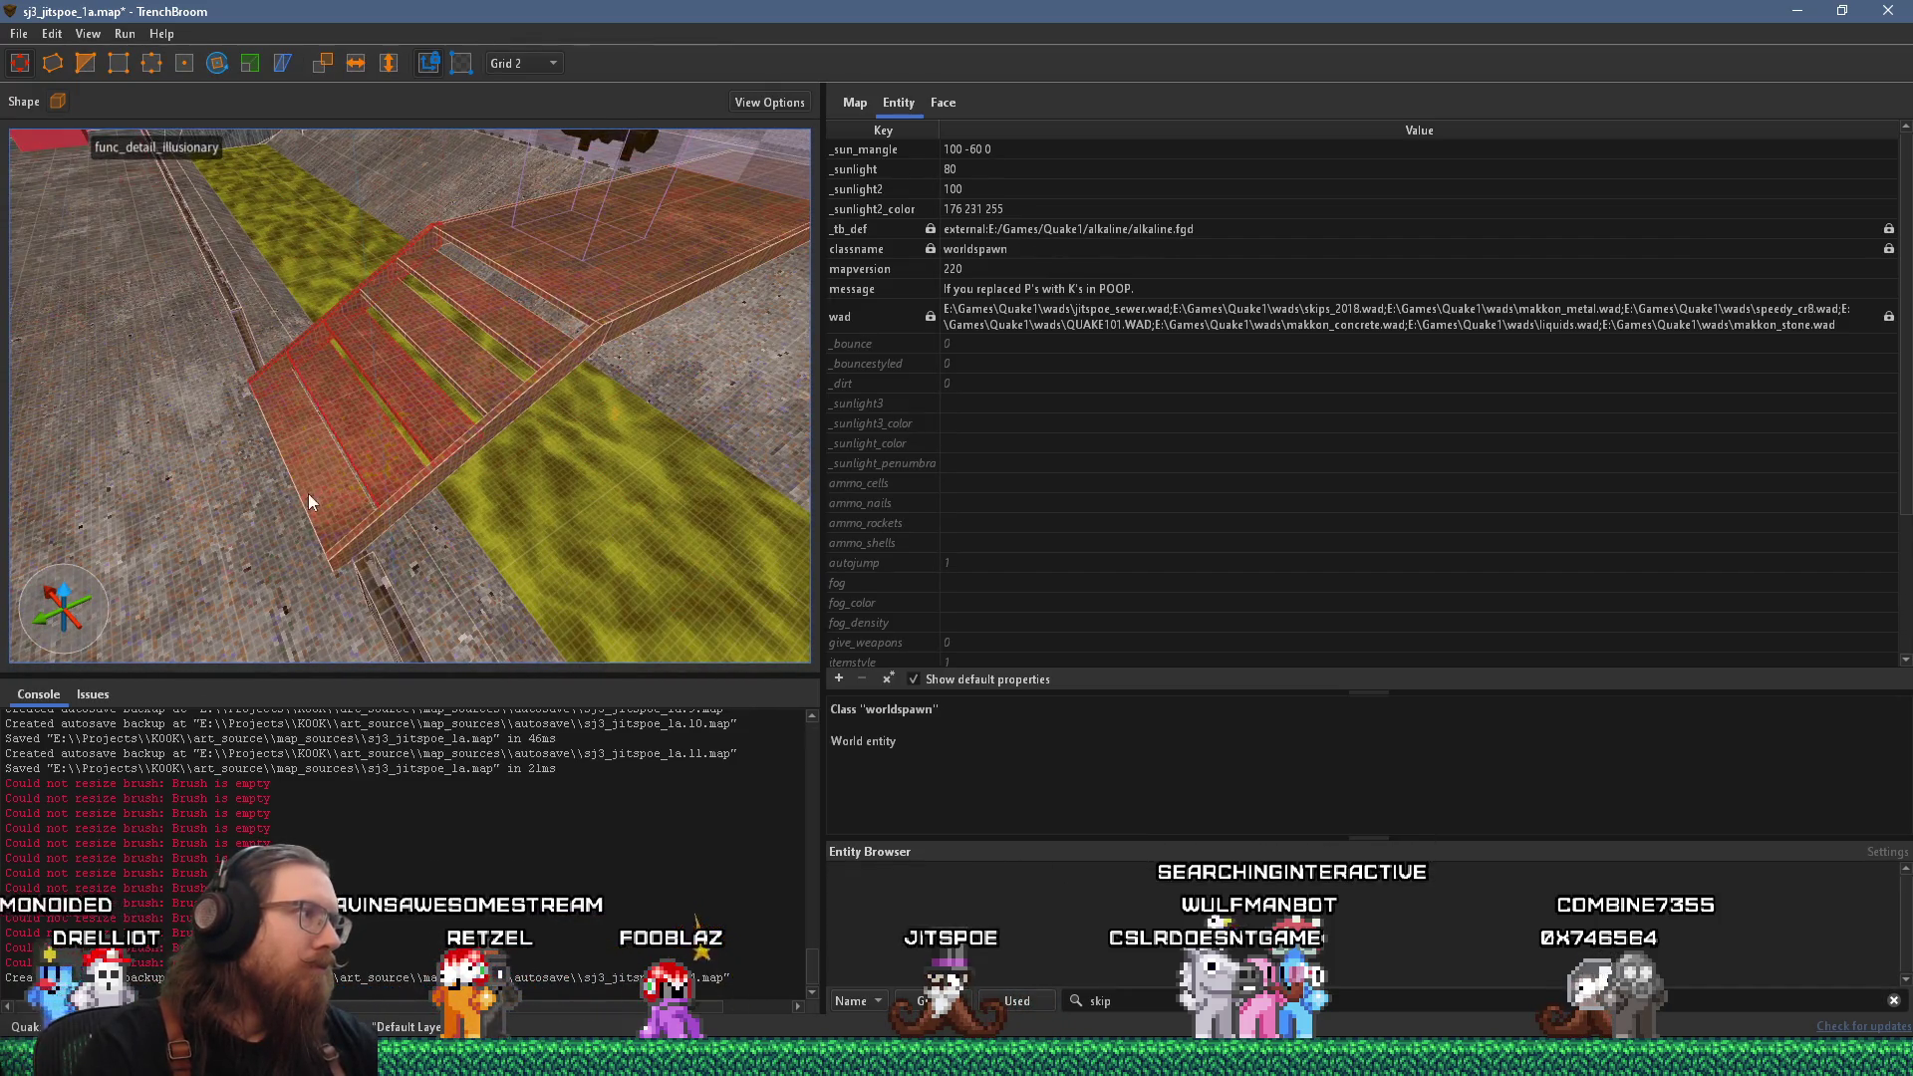
{"action": "left_click", "coordinate": [487, 387]}
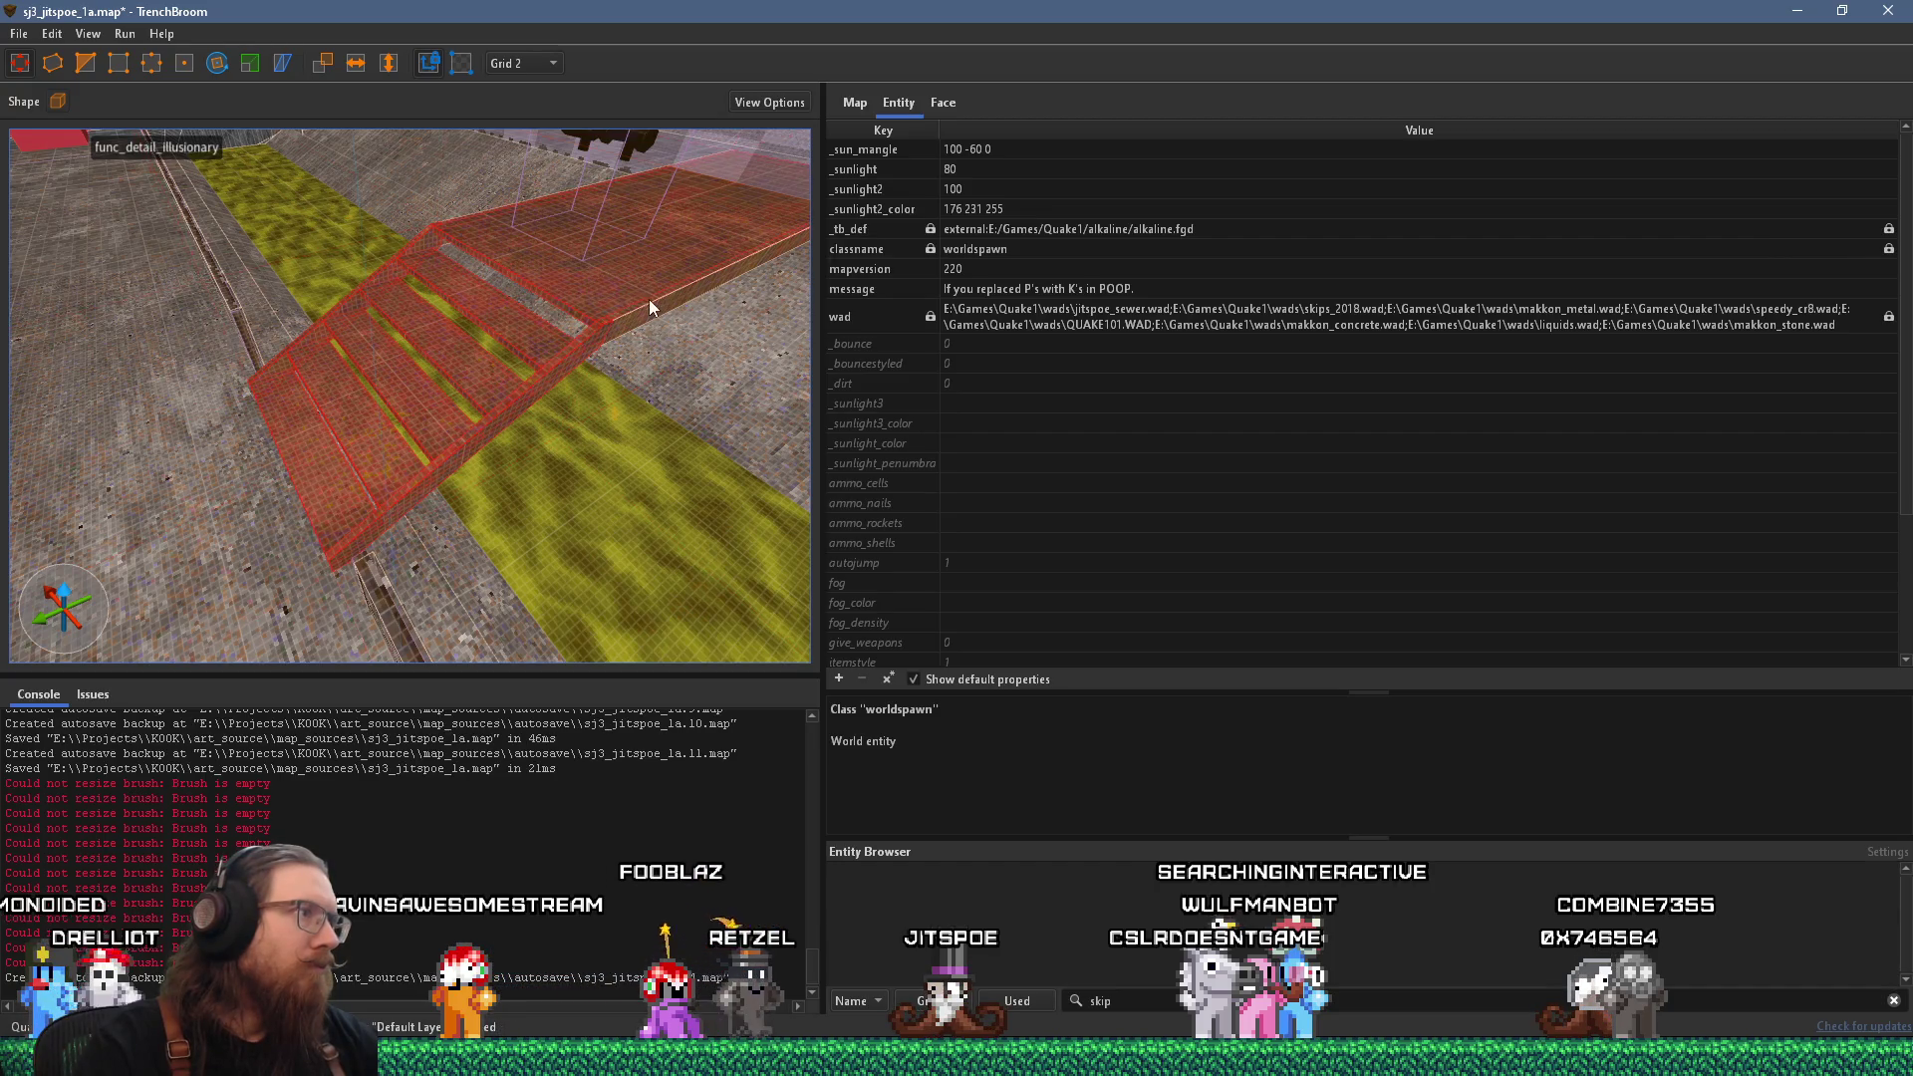
{"action": "mouse_move", "coordinate": [601, 315]}
{"action": "left_mouse_down"}
{"action": "mouse_move", "coordinate": [548, 318]}
{"action": "mouse_move", "coordinate": [572, 381]}
{"action": "left_mouse_up"}
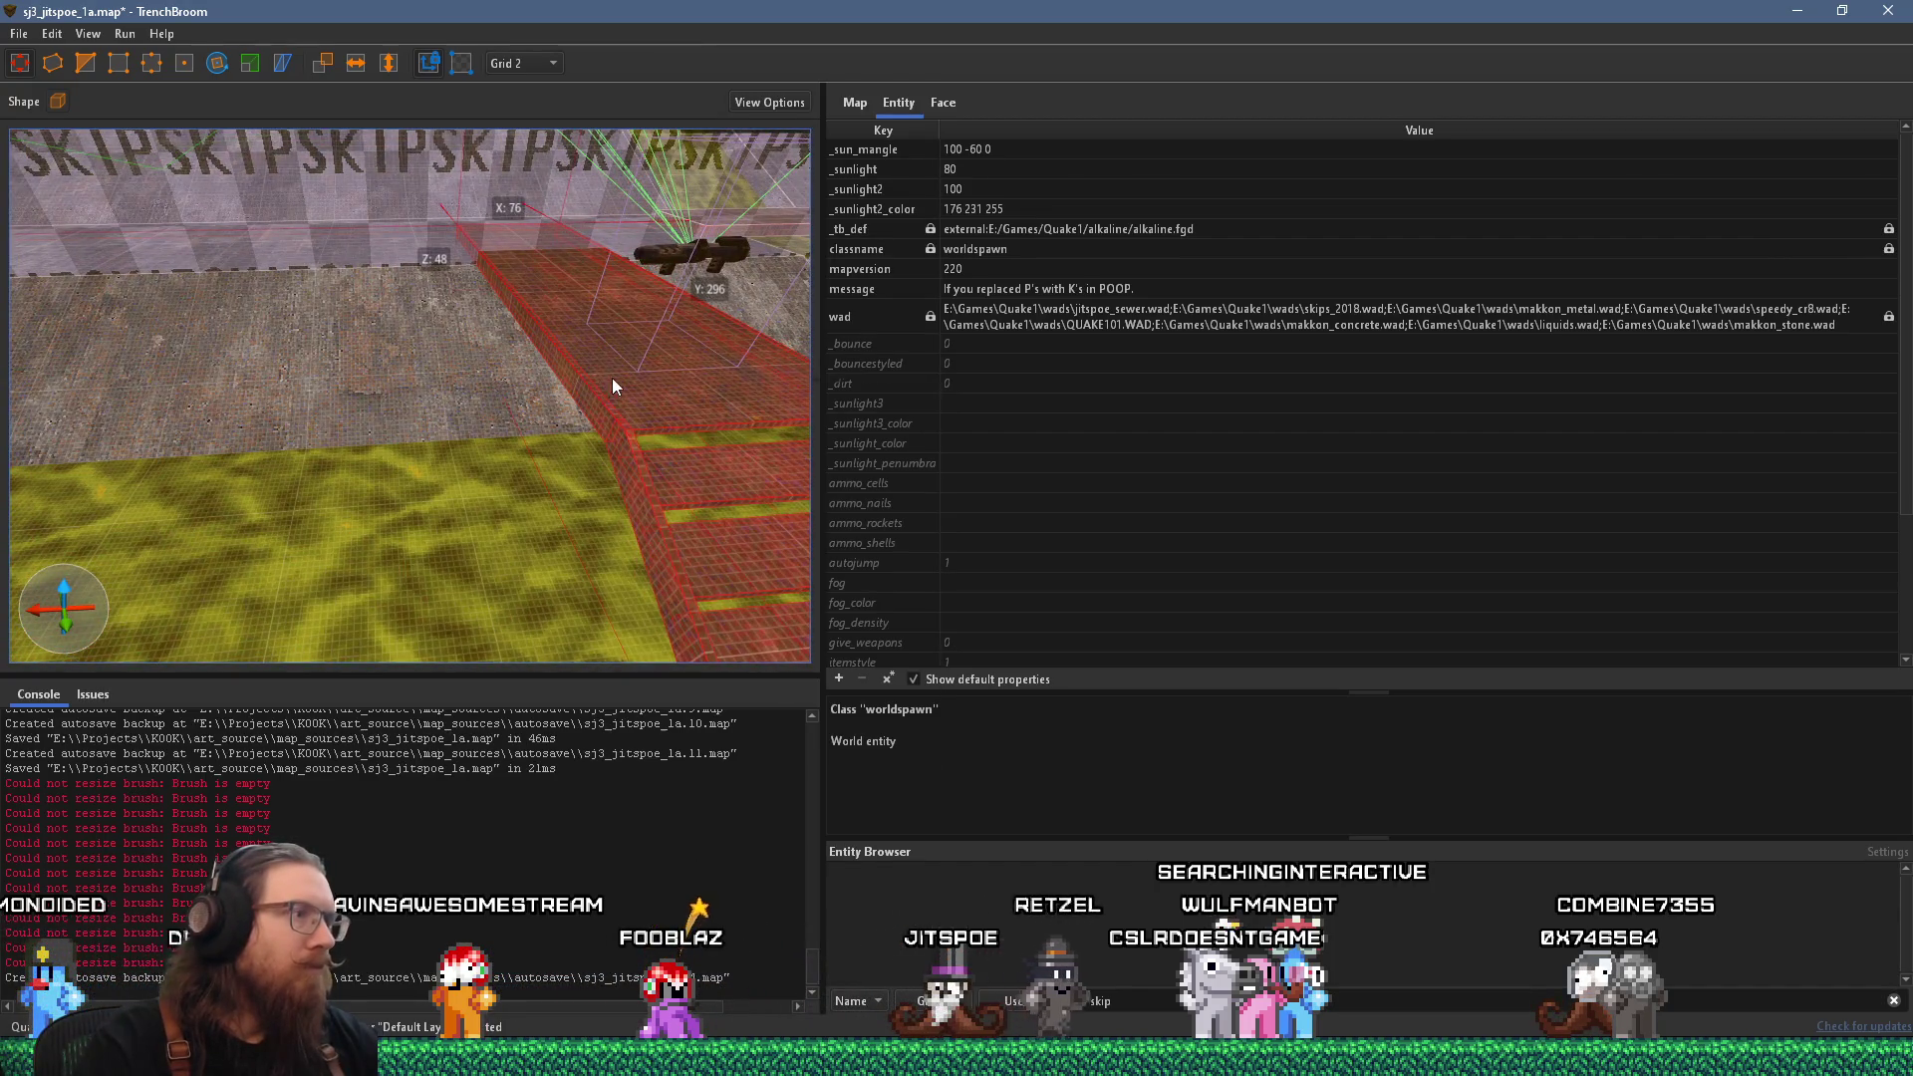
Turn the selected staircase brushes into a func_detail_wall entity.
{"action": "right_click", "coordinate": [613, 380]}
{"action": "mouse_move", "coordinate": [780, 759]}
{"action": "mouse_move", "coordinate": [1026, 784]}
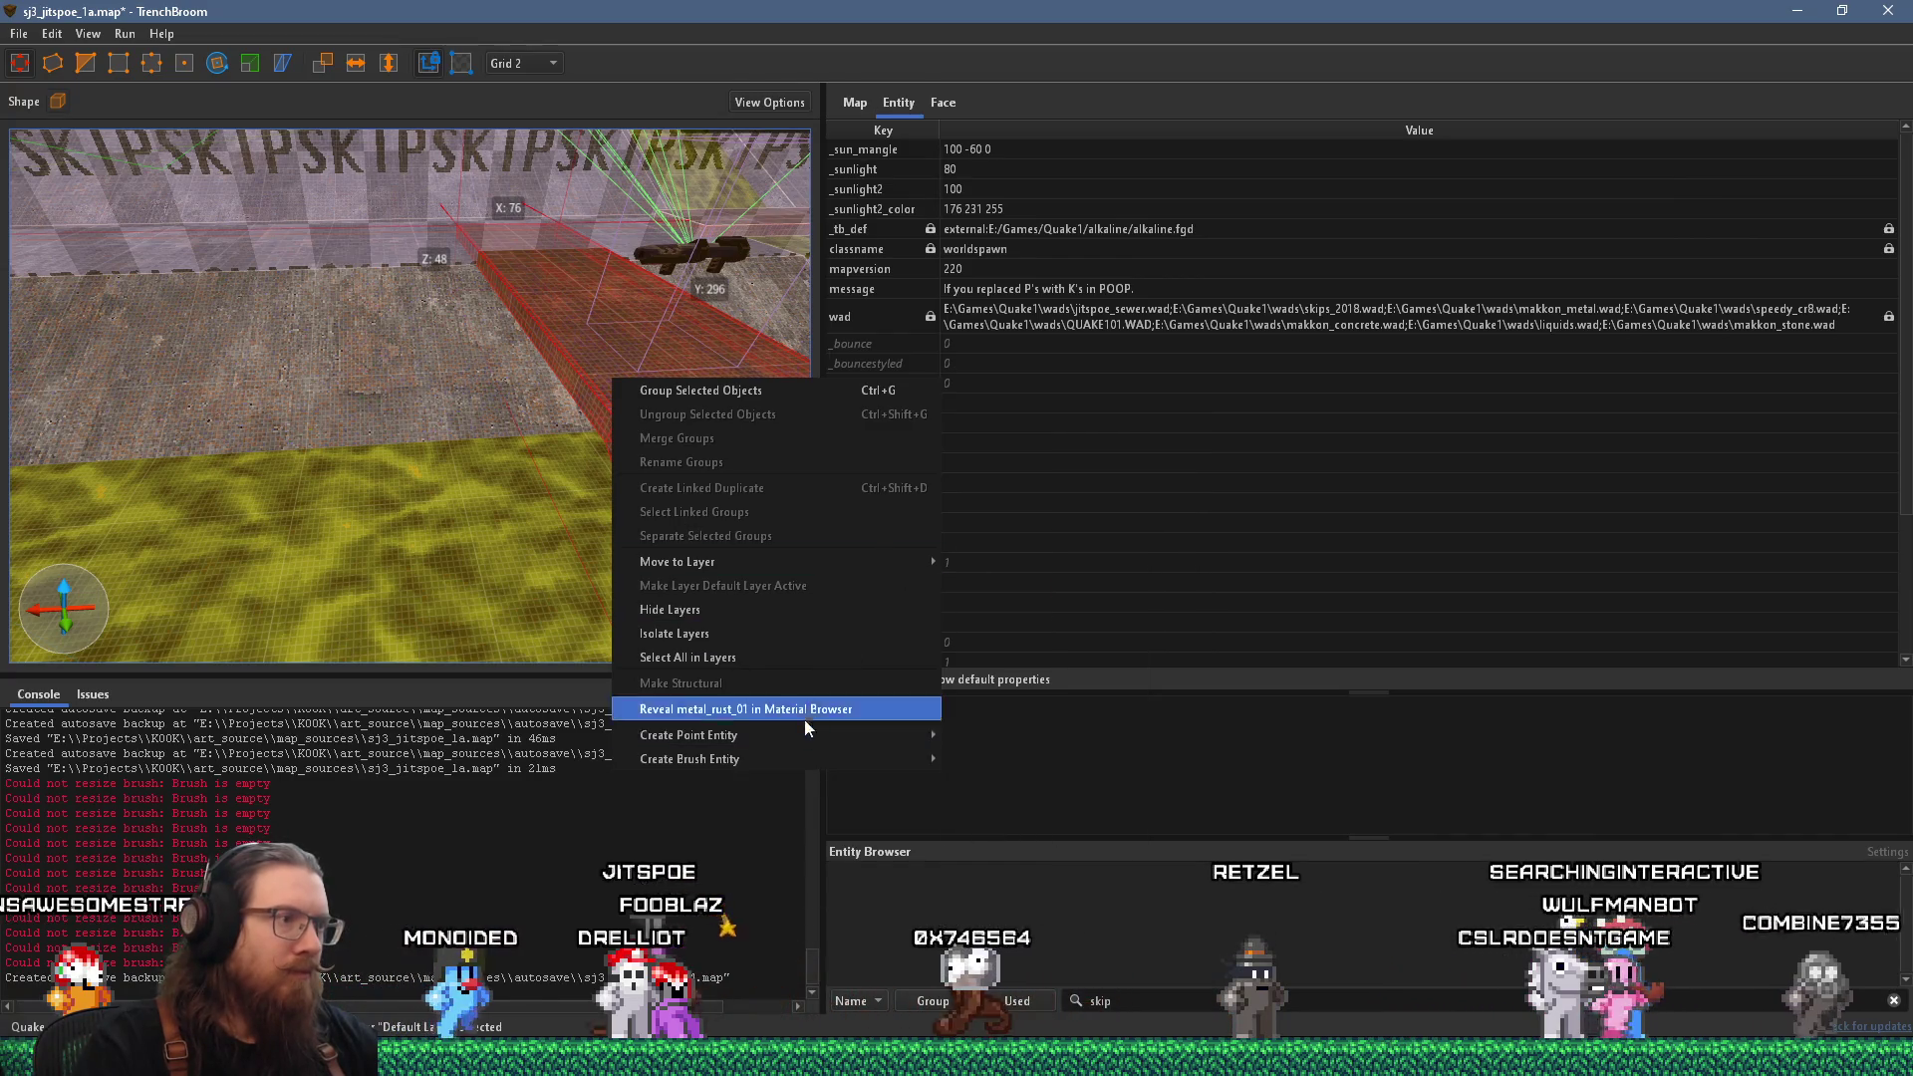
{"action": "mouse_move", "coordinate": [961, 761]}
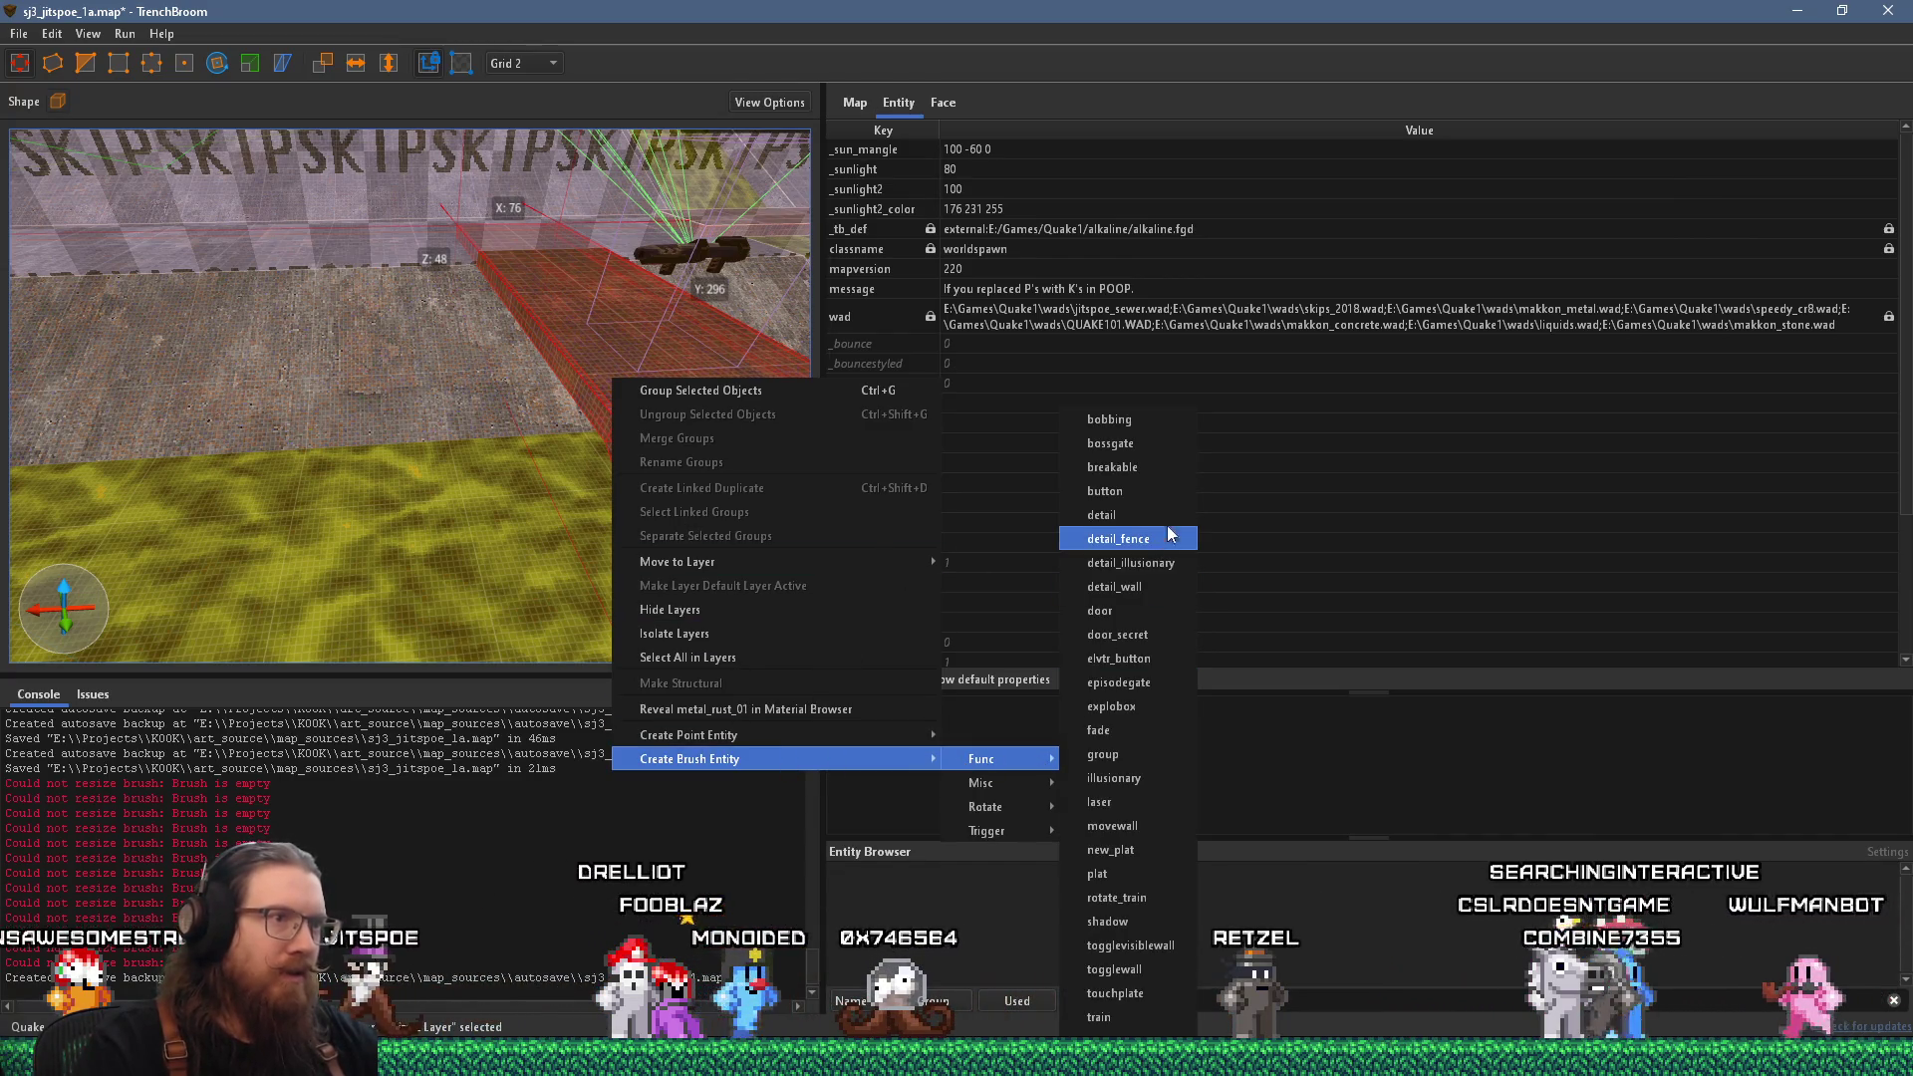
{"action": "left_click", "coordinate": [1179, 585]}
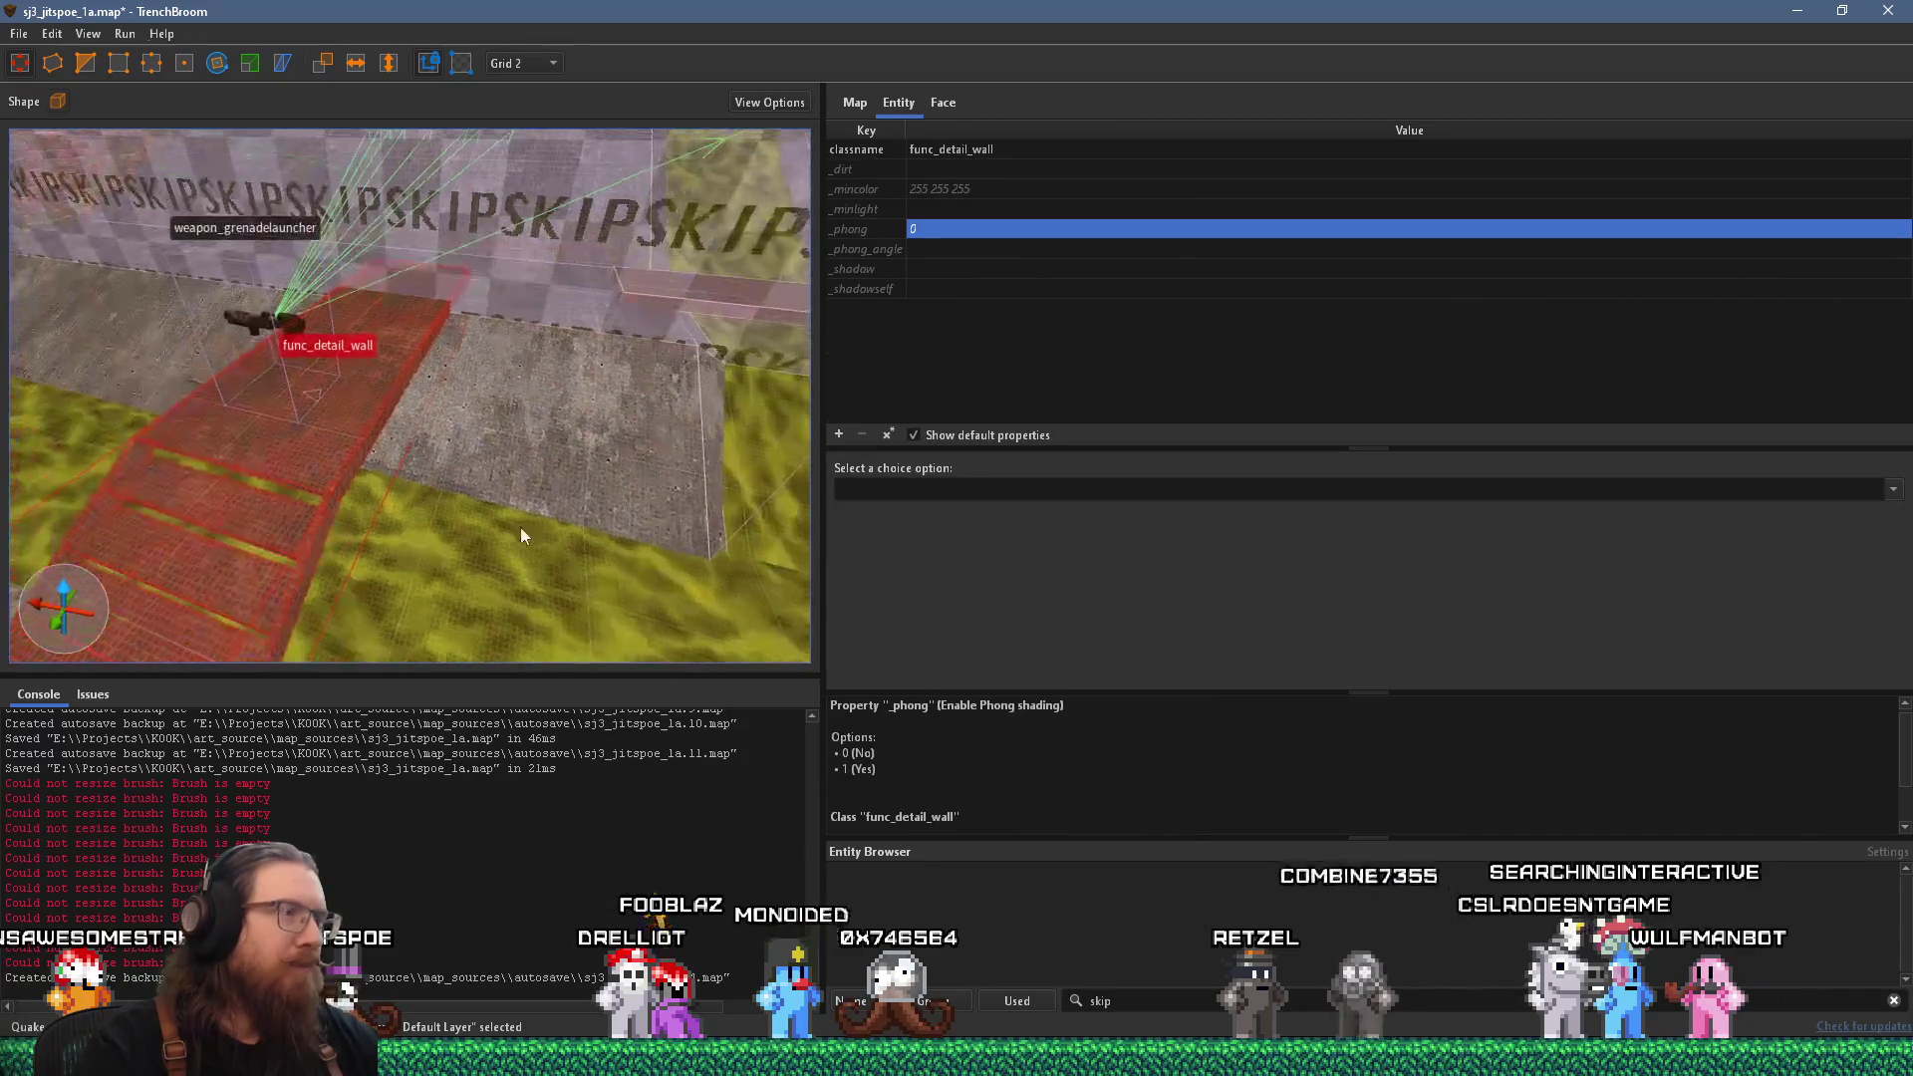
Swing the view toward the SKIP wall and deselect the func_detail_wall.
{"action": "scroll", "coordinate": [550, 505], "scroll_direction": "up", "scroll_amount": 5}
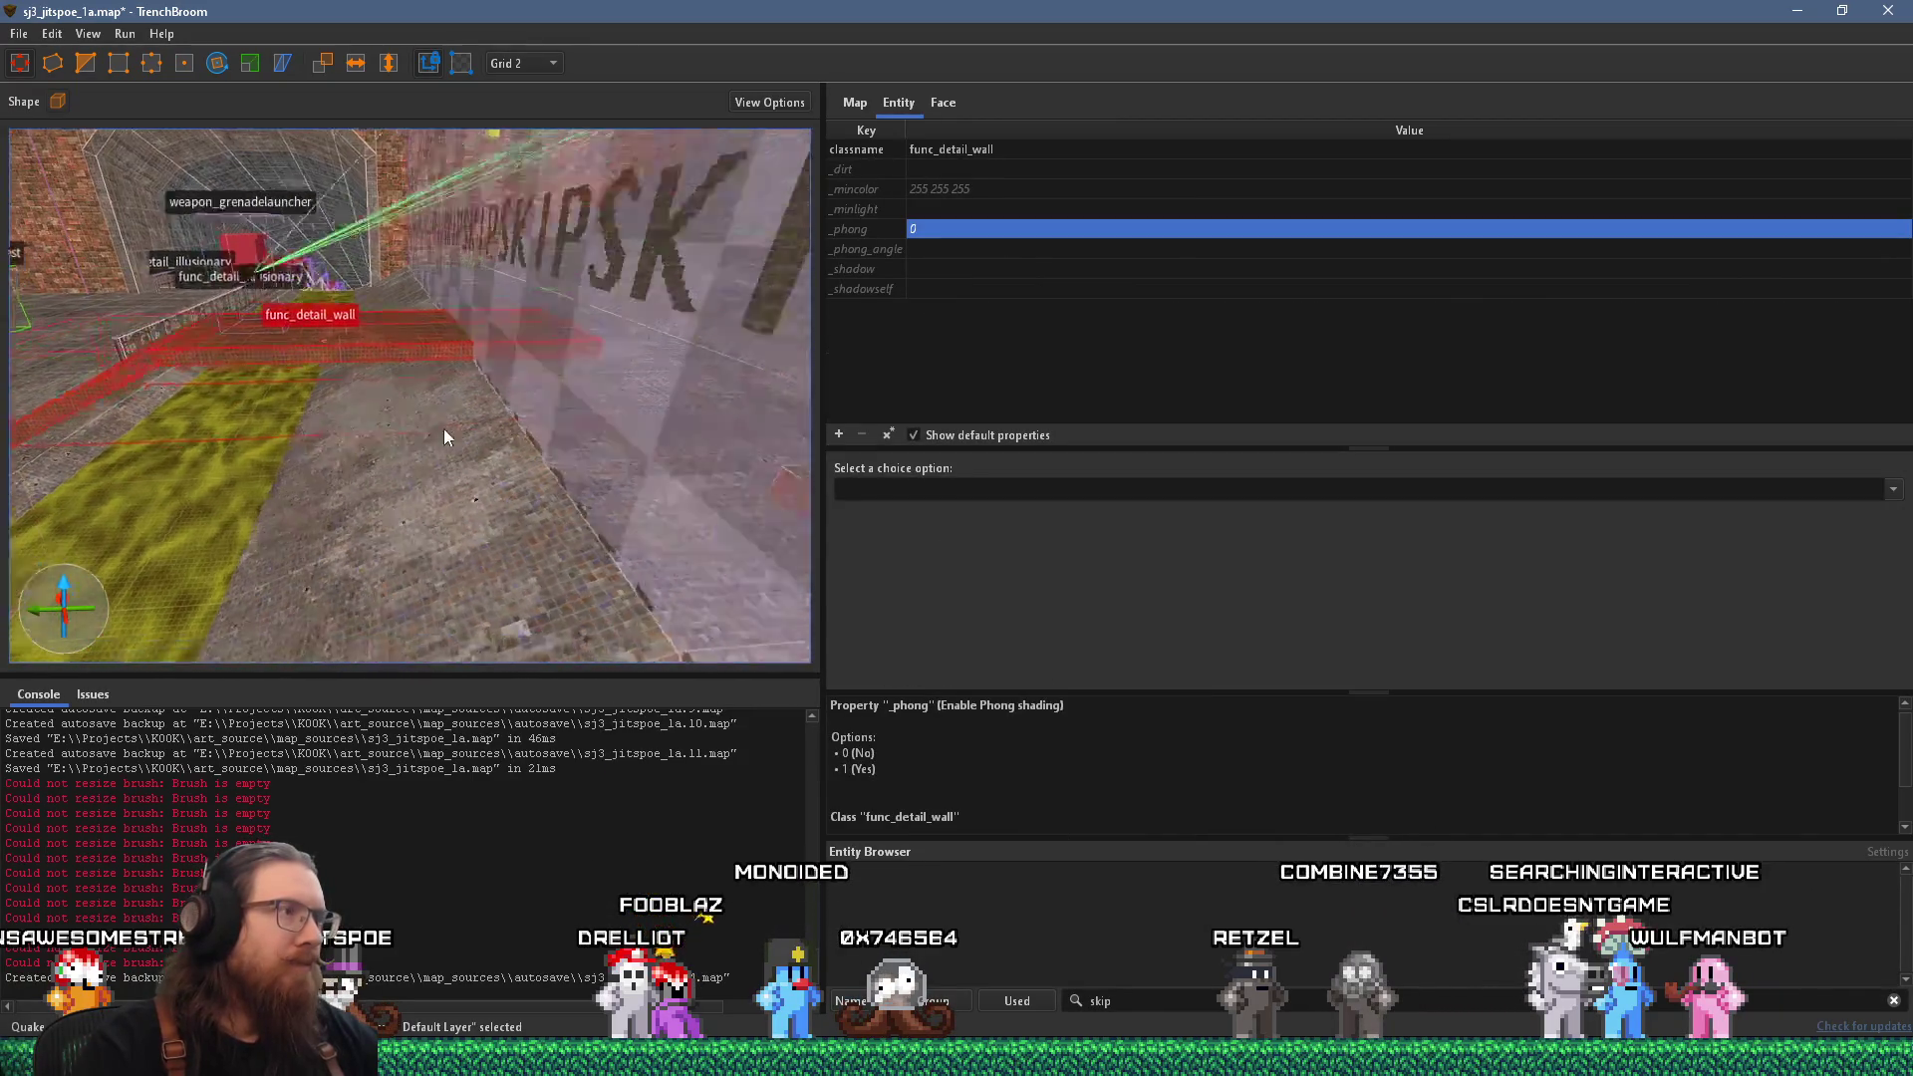
{"action": "left_click_drag", "start_coordinate": [227, 415], "coordinate": [554, 469]}
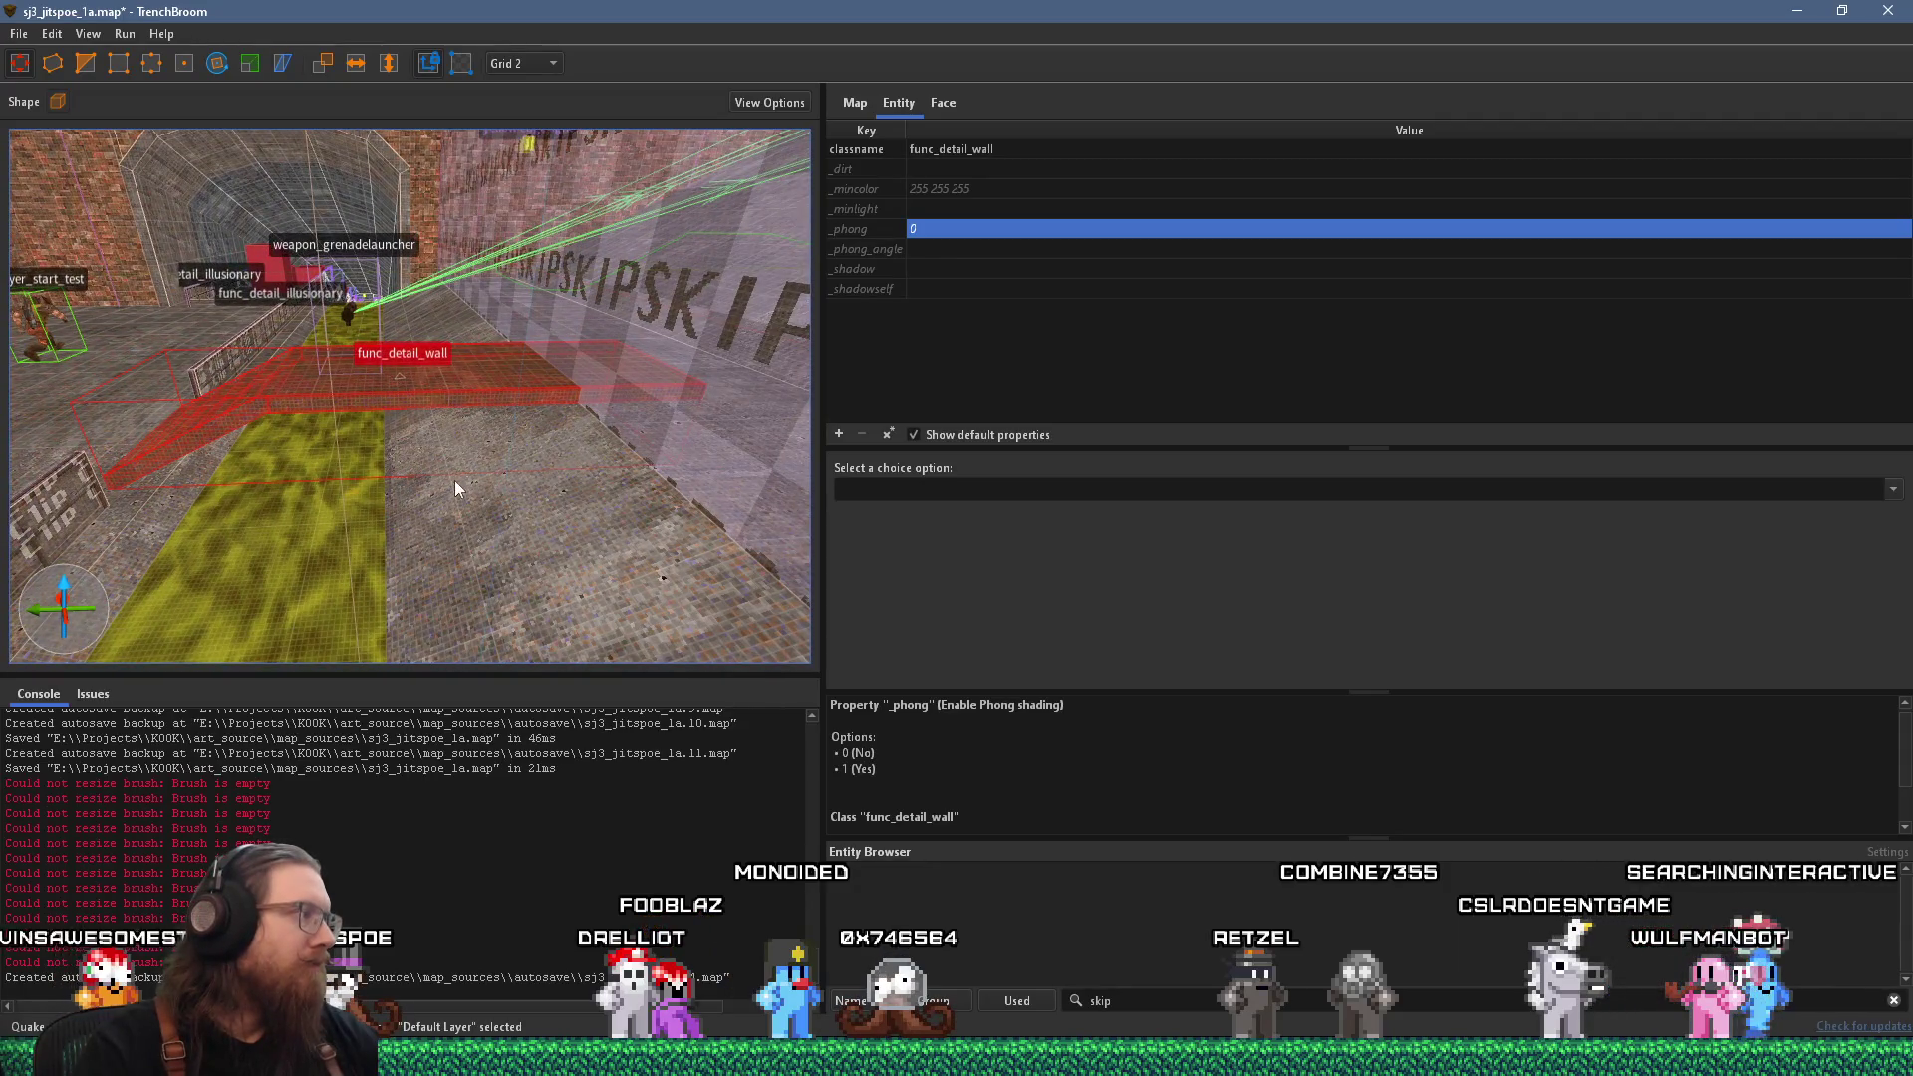
{"action": "scroll", "coordinate": [516, 492], "scroll_direction": "up", "scroll_amount": 2}
{"action": "key", "text": "Escape"}
{"action": "scroll", "coordinate": [429, 522], "scroll_direction": "down", "scroll_amount": 5}
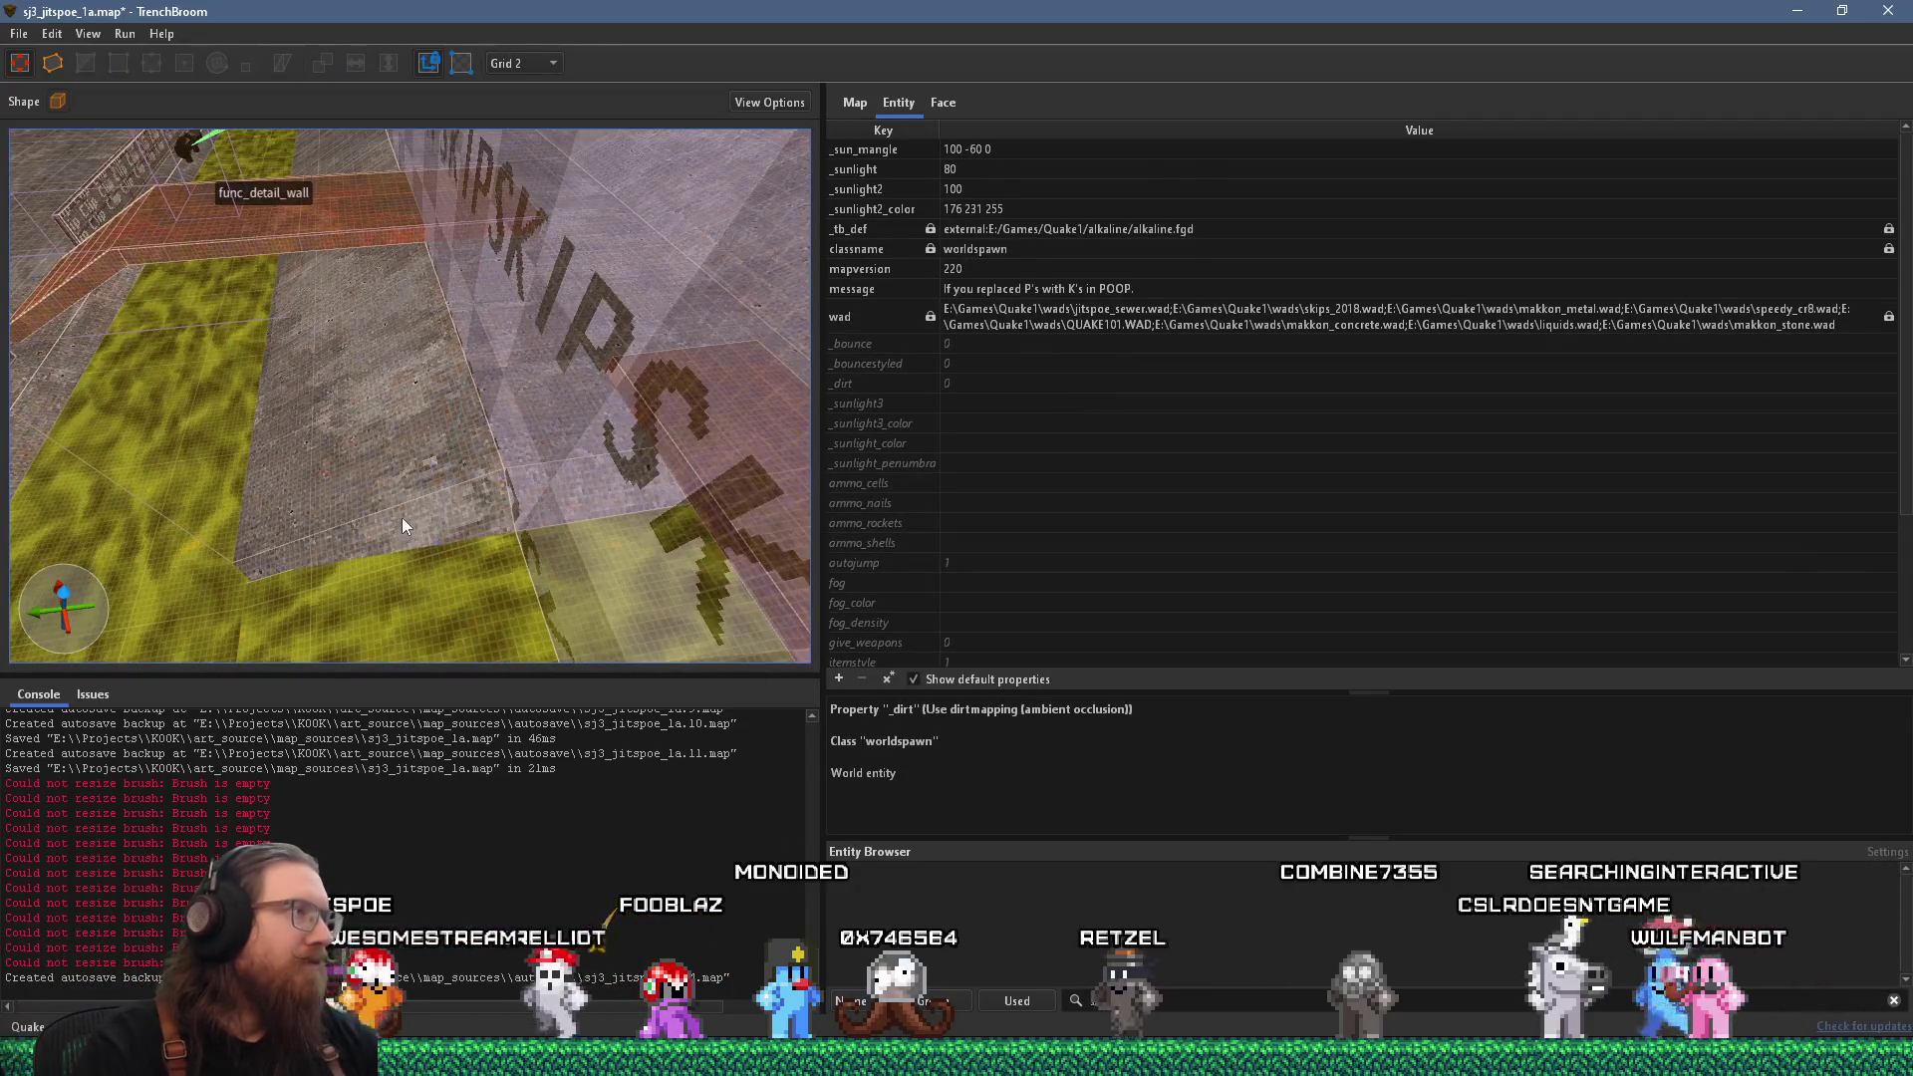
Turn the view toward the brick ledge and select the ledge brush.
{"action": "scroll", "coordinate": [457, 458], "scroll_direction": "up", "scroll_amount": 8}
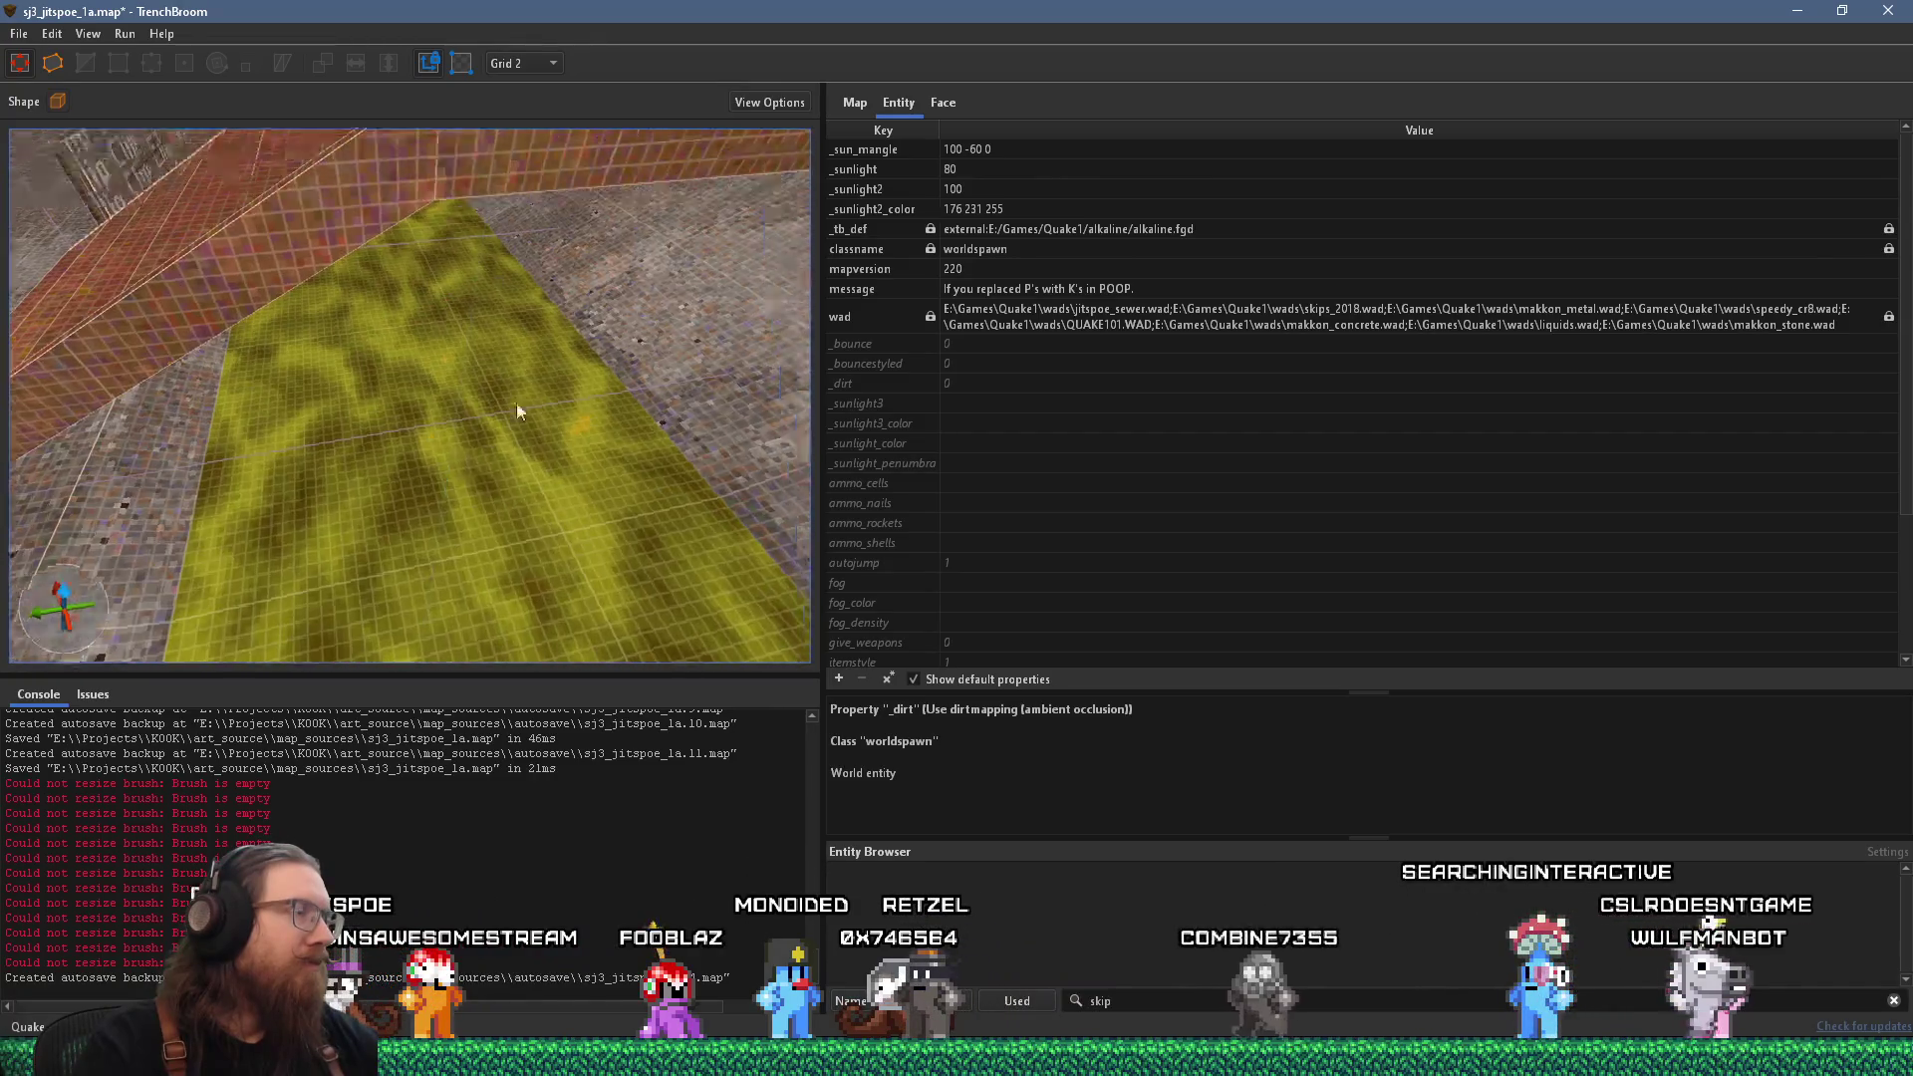
{"action": "mouse_move", "coordinate": [676, 359]}
{"action": "left_mouse_down"}
{"action": "mouse_move", "coordinate": [486, 433]}
{"action": "mouse_move", "coordinate": [283, 450]}
{"action": "left_mouse_up"}
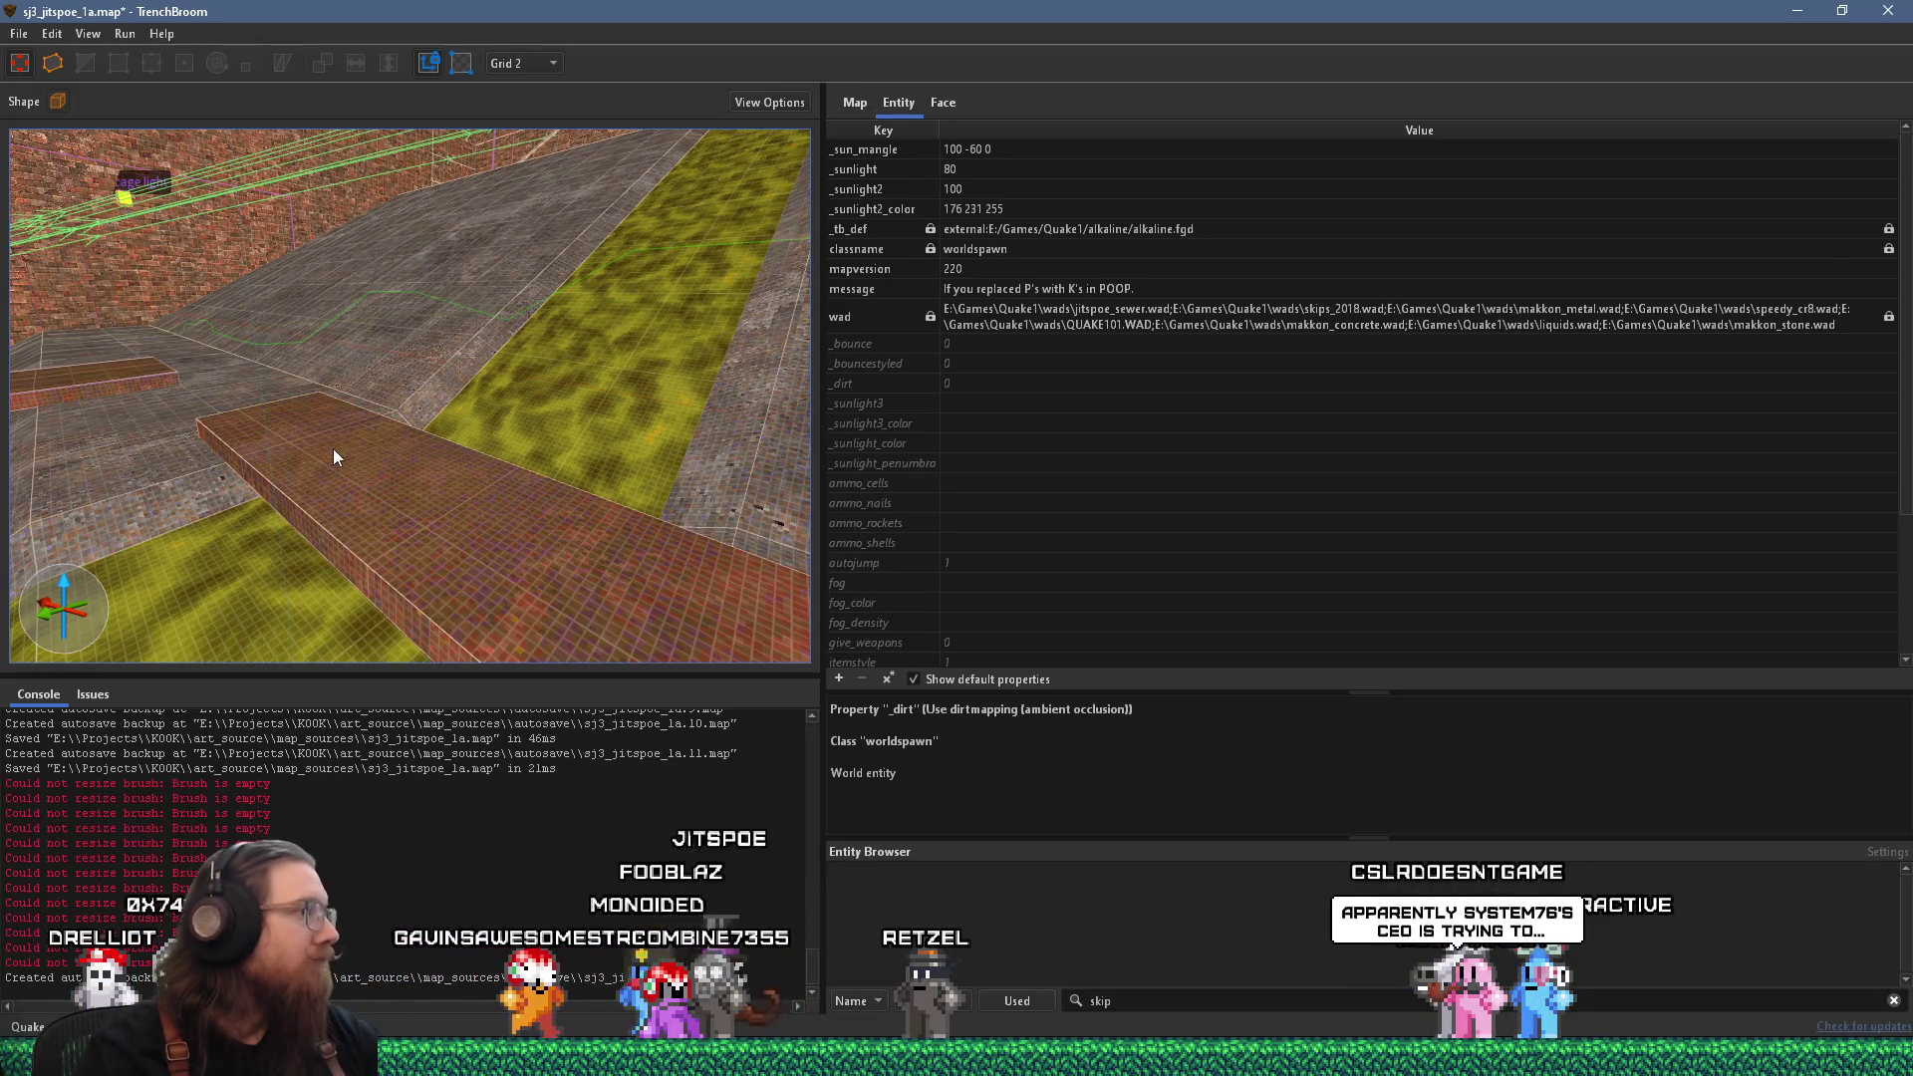
{"action": "scroll", "coordinate": [344, 420], "scroll_direction": "up", "scroll_amount": 5}
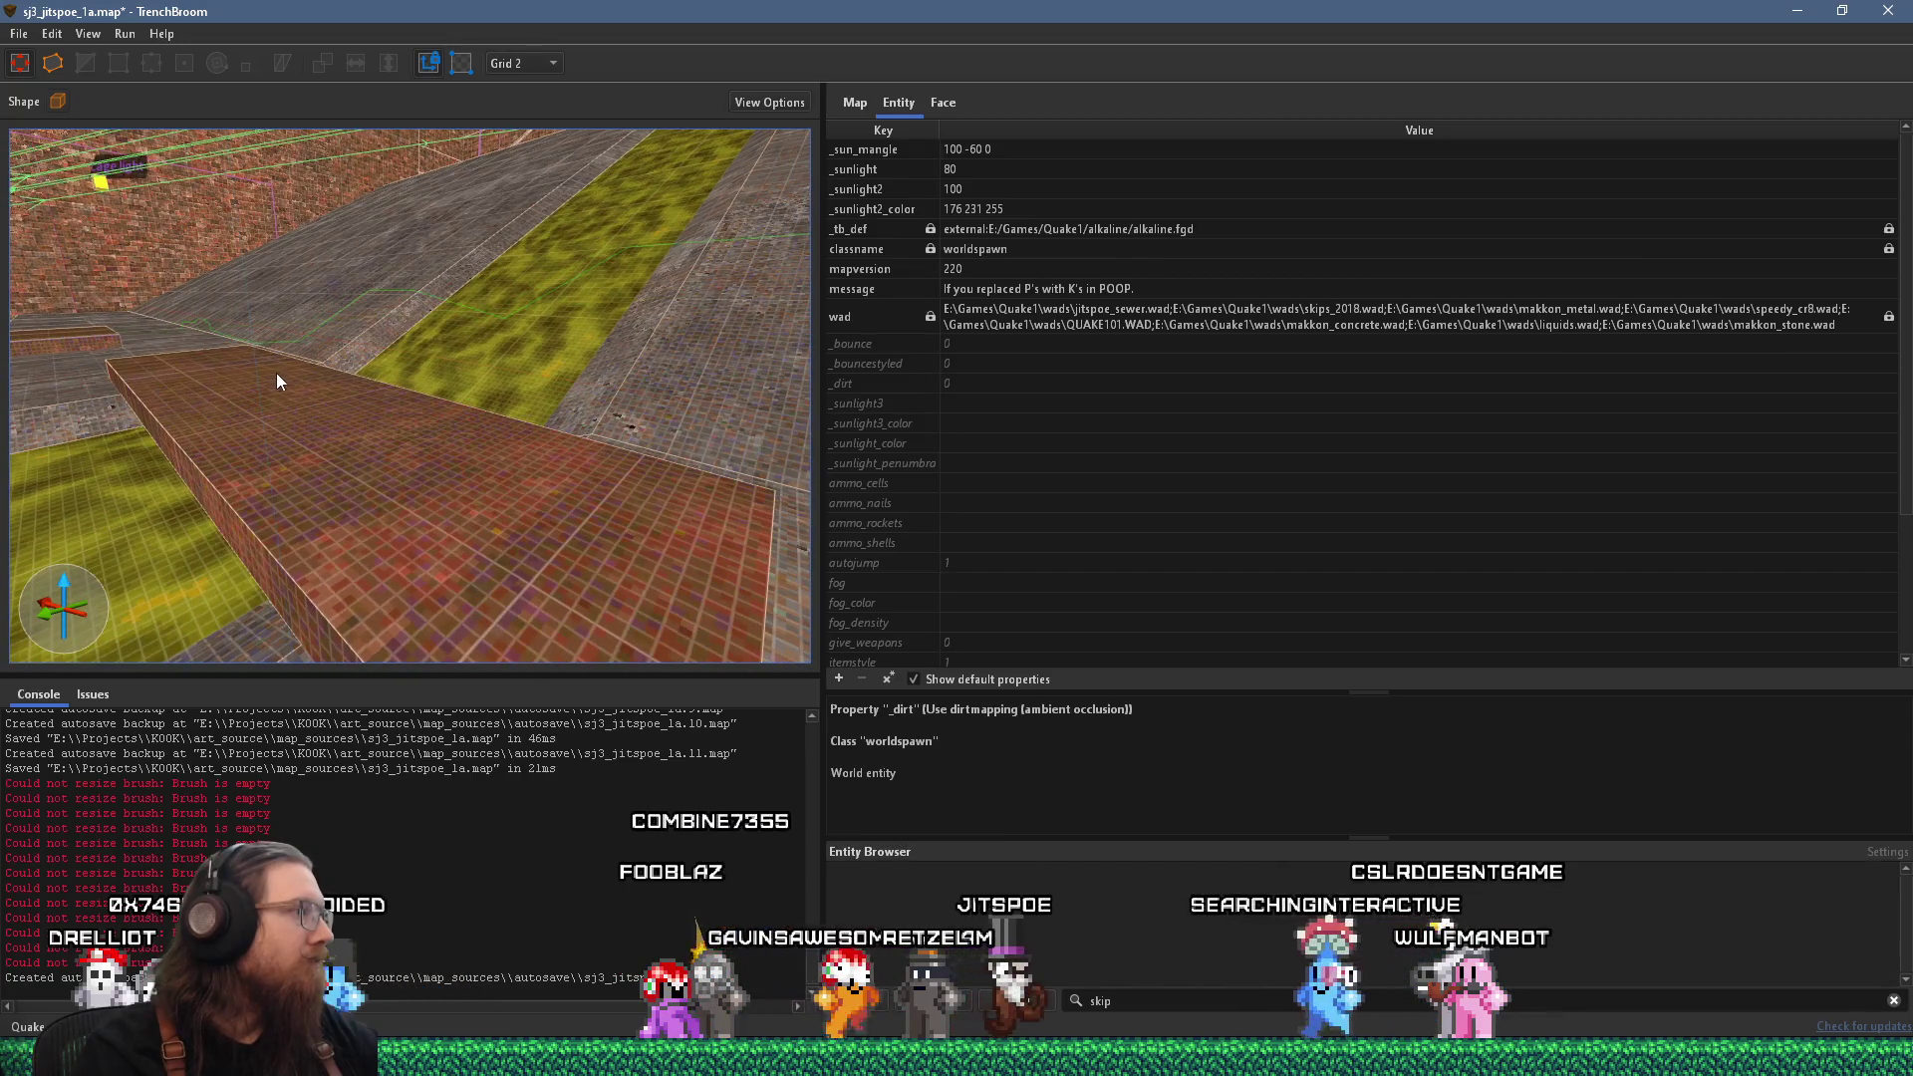
{"action": "scroll", "coordinate": [365, 414], "scroll_direction": "up", "scroll_amount": 5}
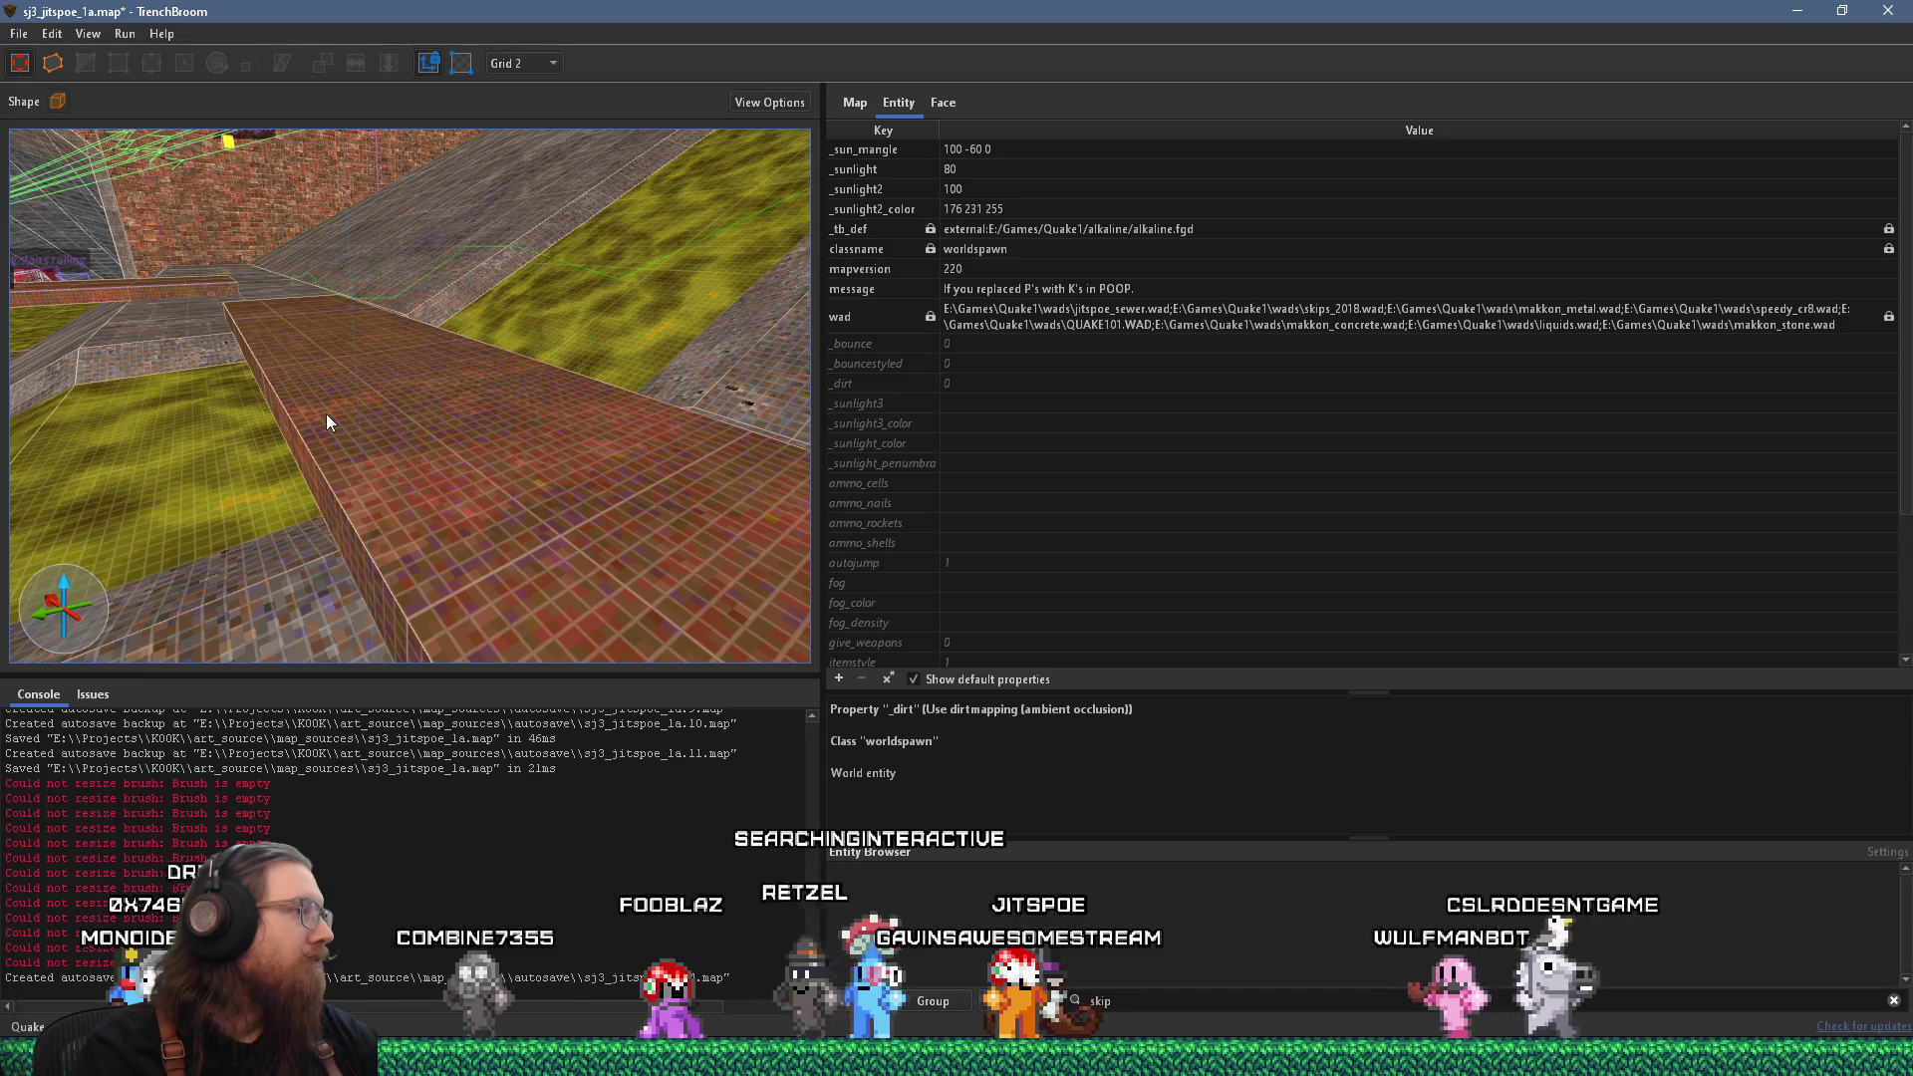
{"action": "scroll", "coordinate": [377, 415], "scroll_direction": "down", "scroll_amount": 10}
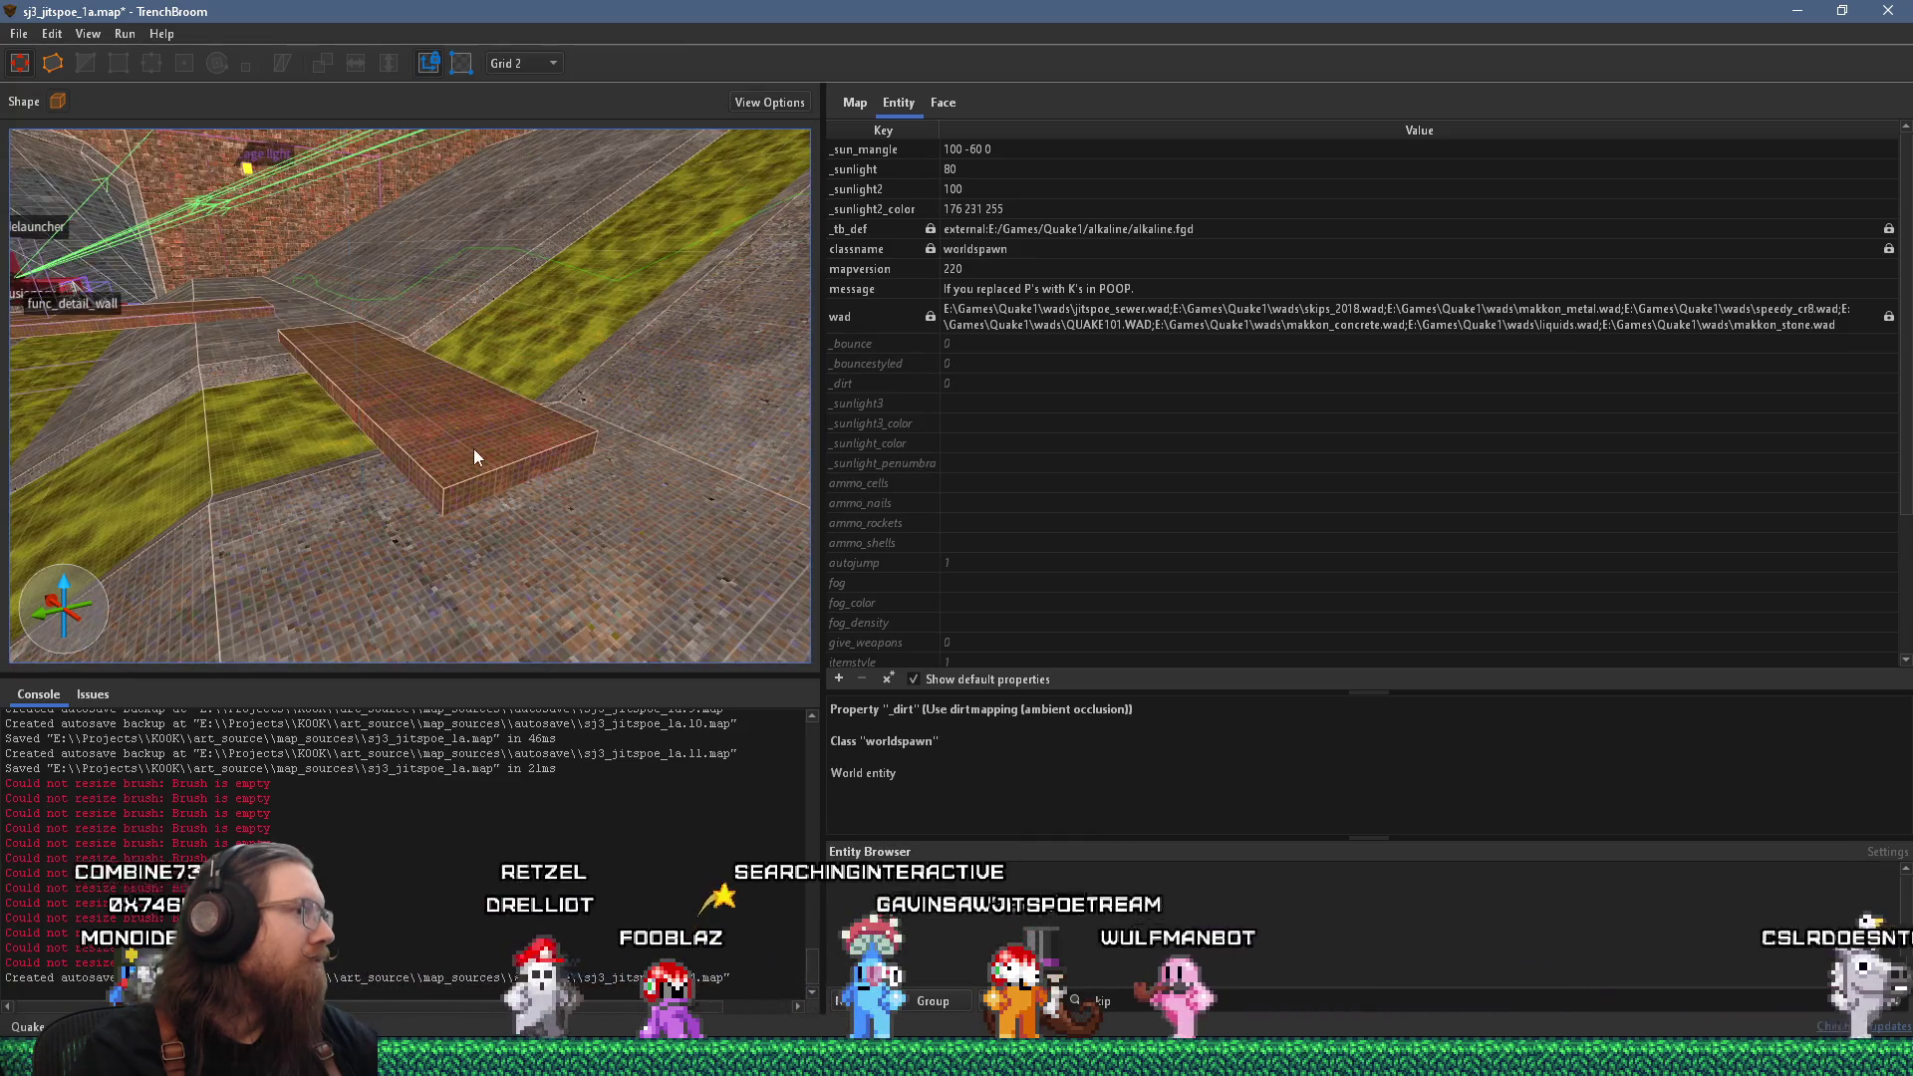
{"action": "left_click", "coordinate": [440, 372]}
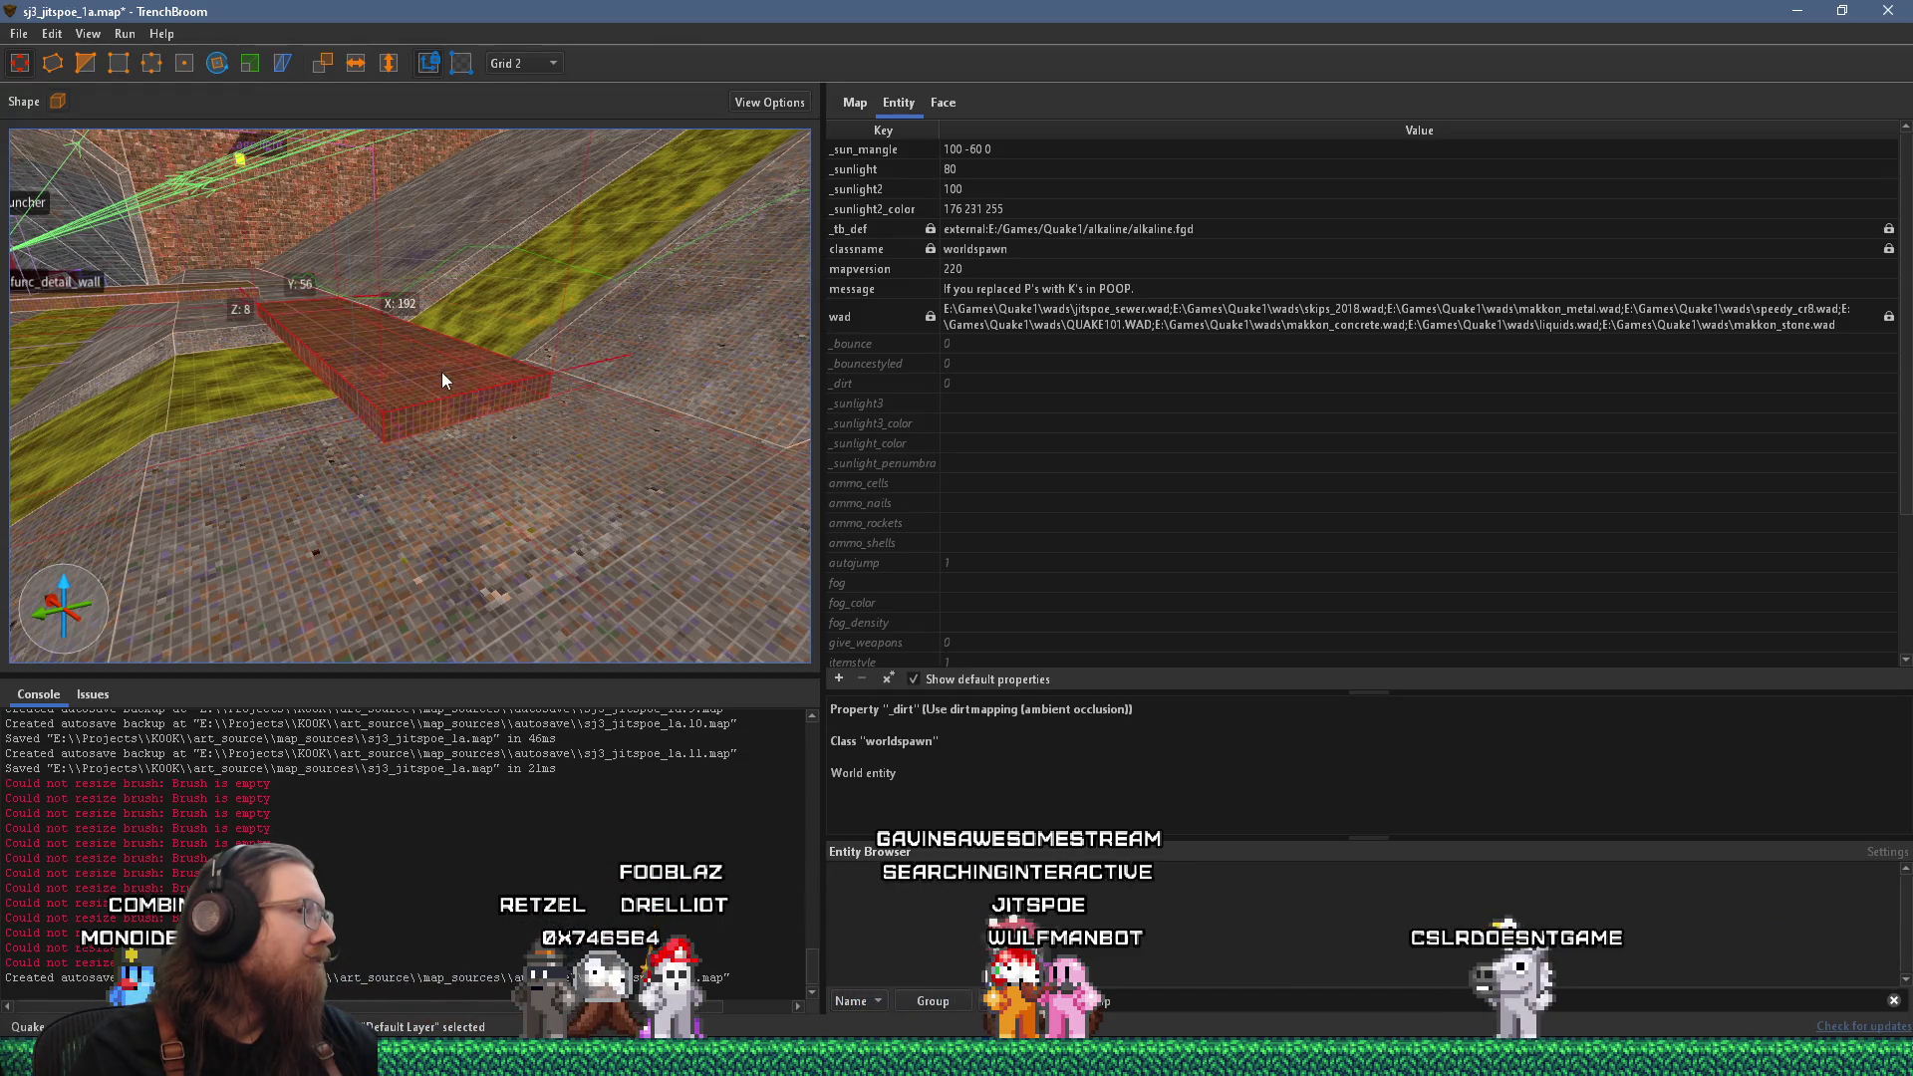
Resize the brick ledge brush to 192 by 56 by 8 units.
{"action": "scroll", "coordinate": [443, 380], "scroll_direction": "up", "scroll_amount": 5}
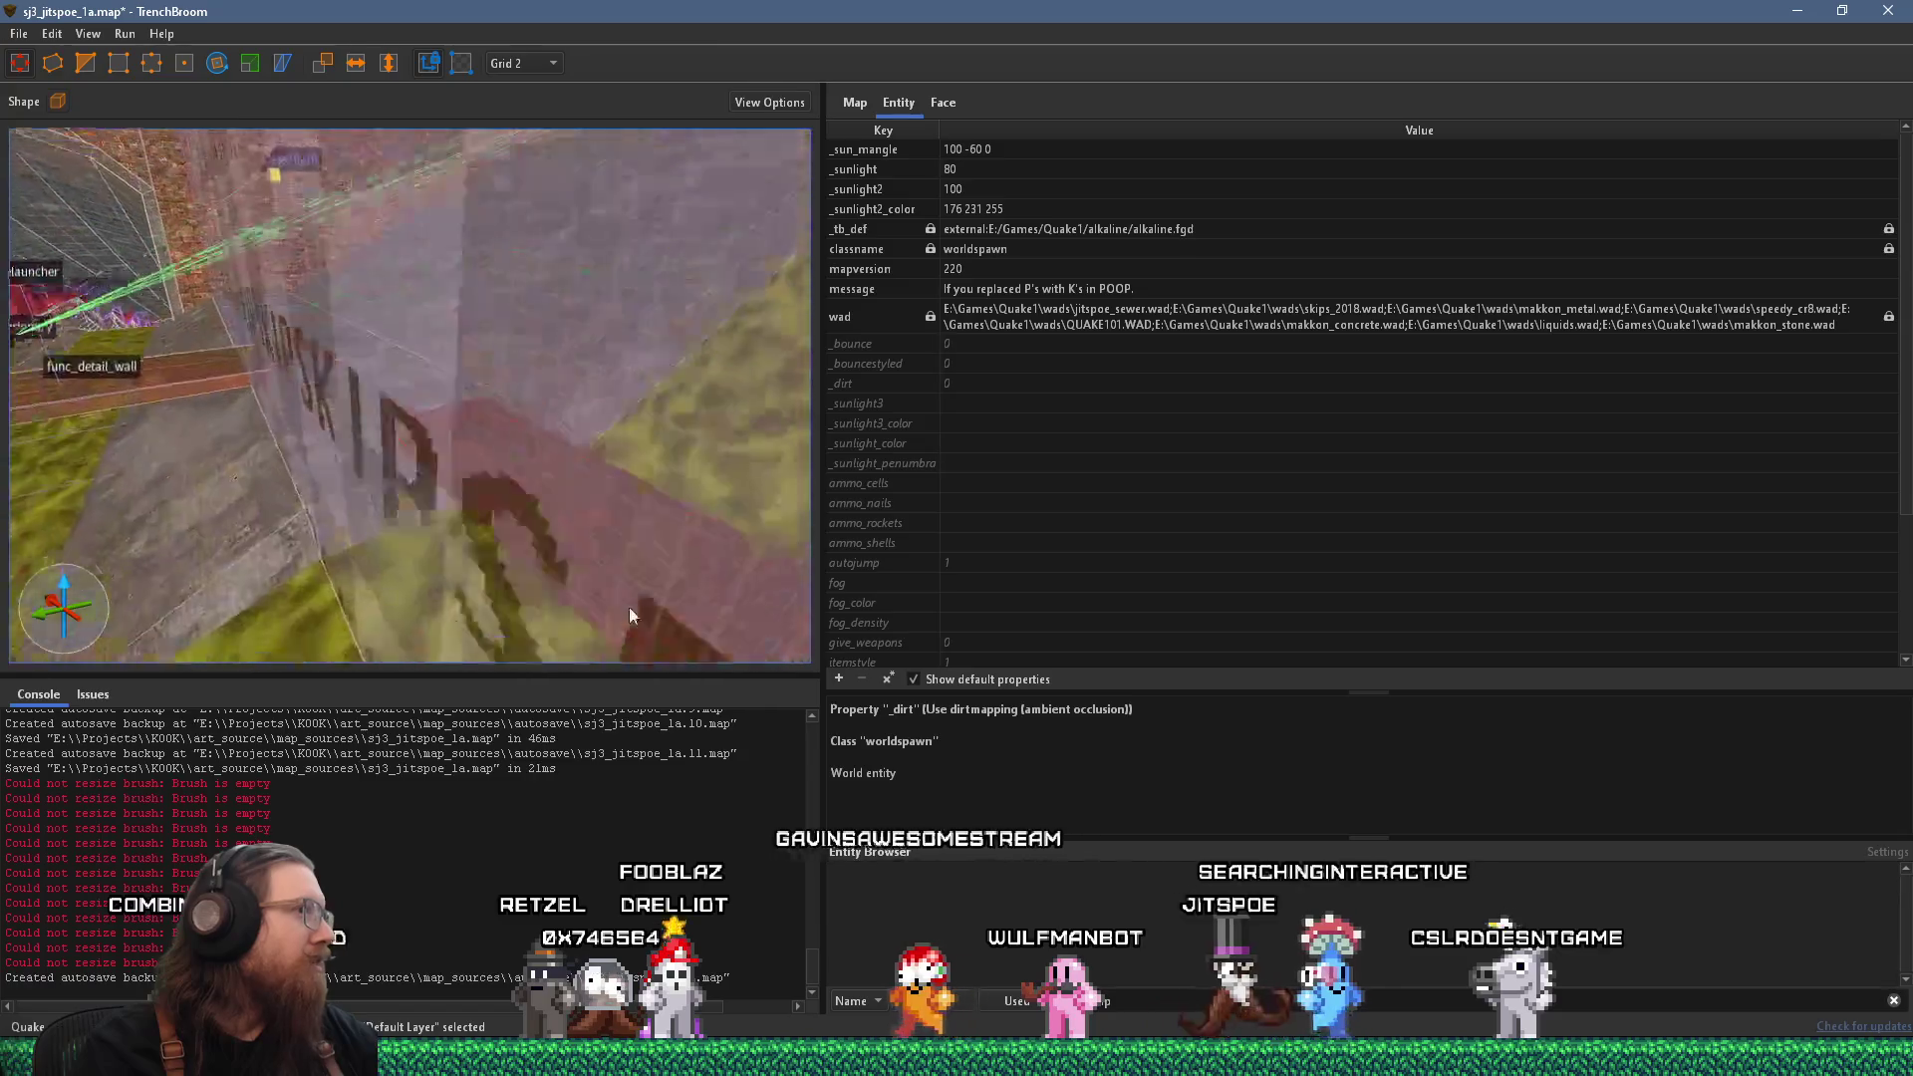
{"action": "scroll", "coordinate": [423, 563], "scroll_direction": "up", "scroll_amount": 5}
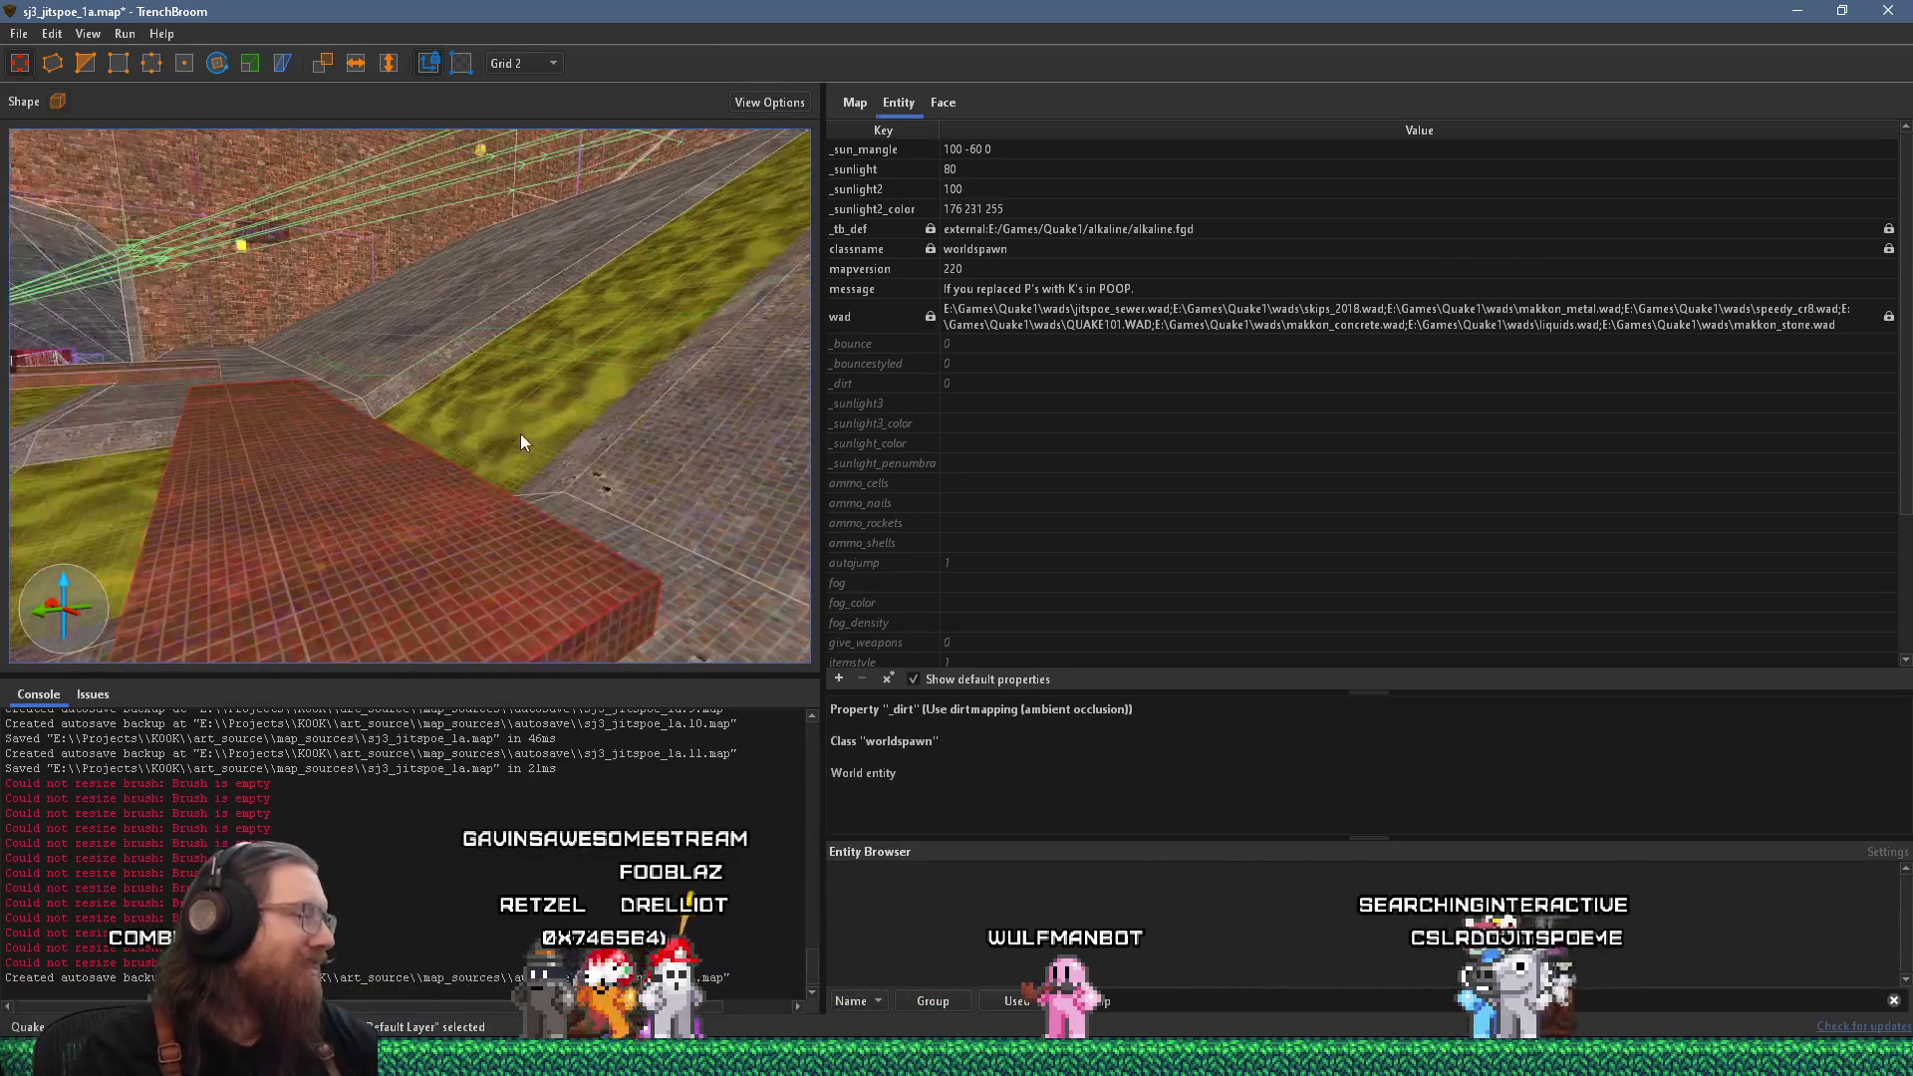
{"action": "scroll", "coordinate": [388, 439], "scroll_direction": "up", "scroll_amount": 5}
{"action": "key", "text": "ctrl+u"}
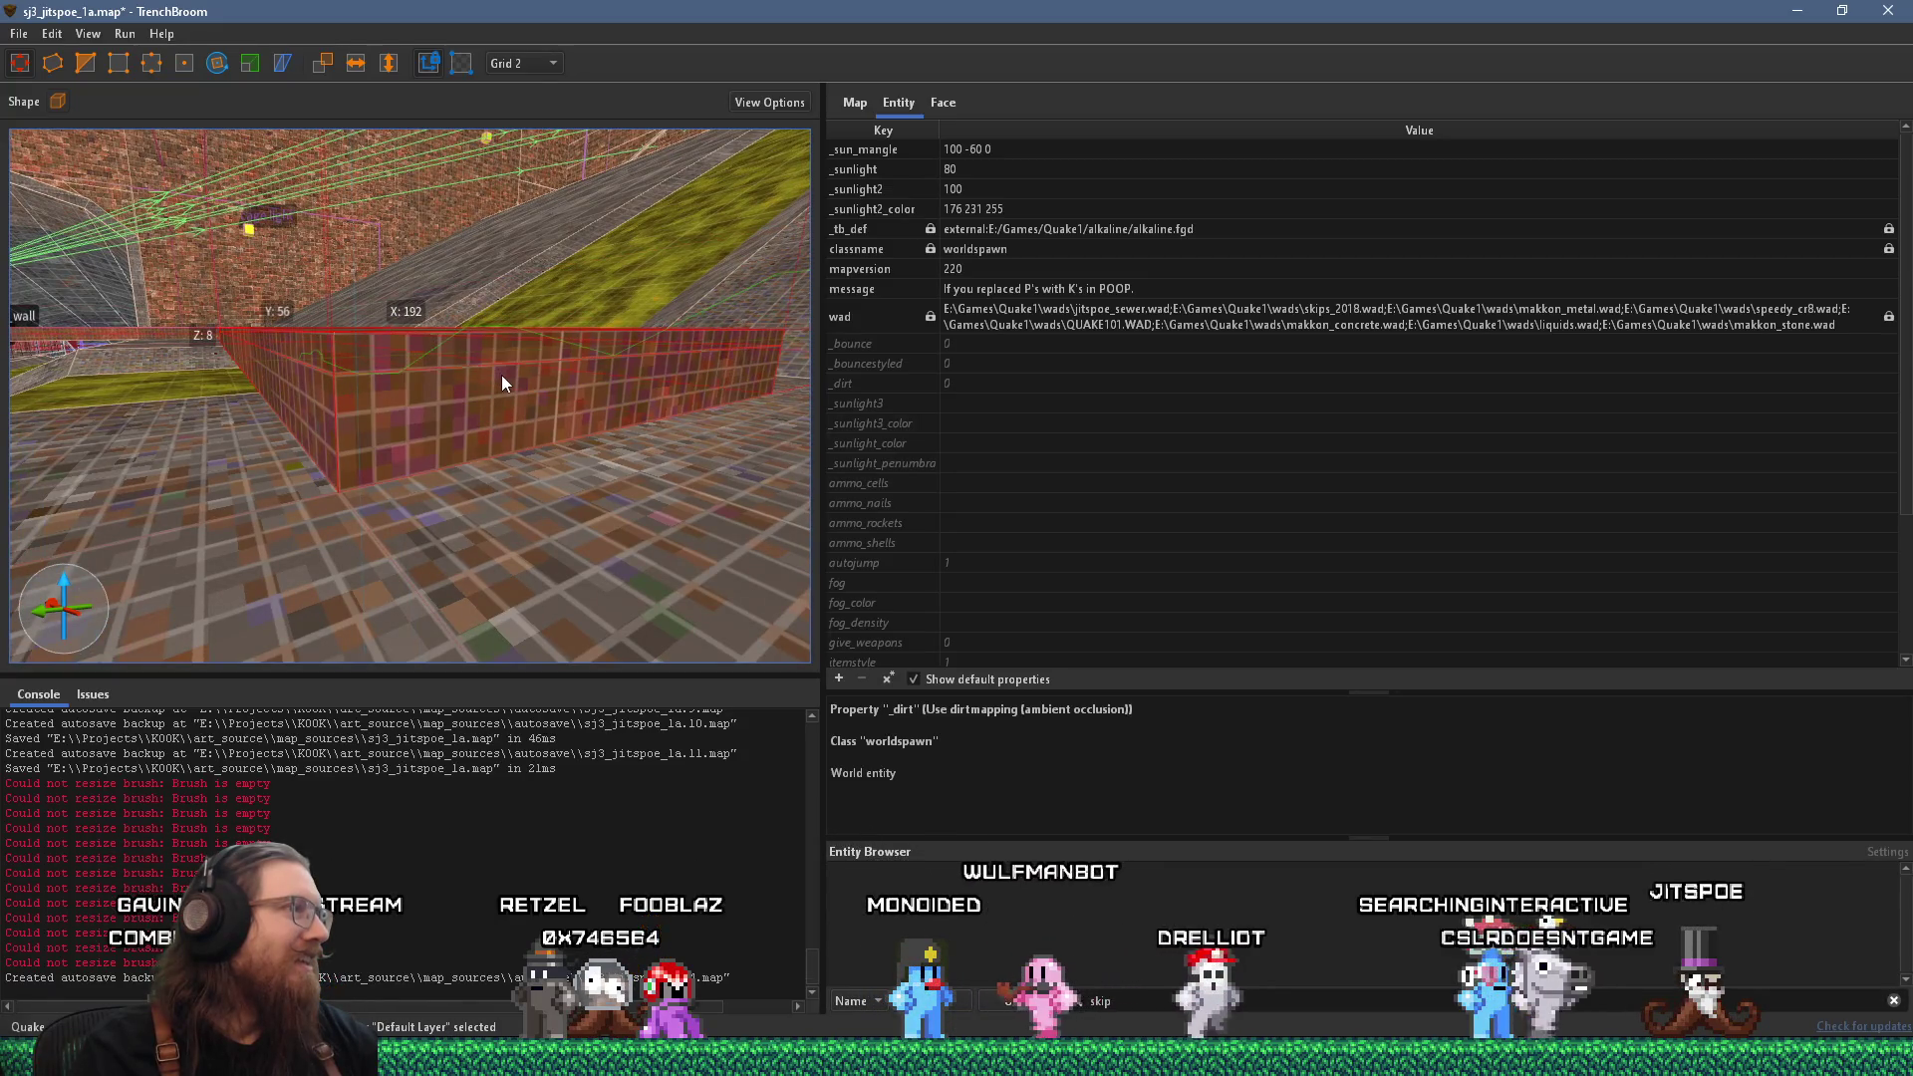
{"action": "mouse_move", "coordinate": [490, 388]}
{"action": "left_mouse_down"}
{"action": "mouse_move", "coordinate": [303, 419]}
{"action": "mouse_move", "coordinate": [333, 414]}
{"action": "left_mouse_up"}
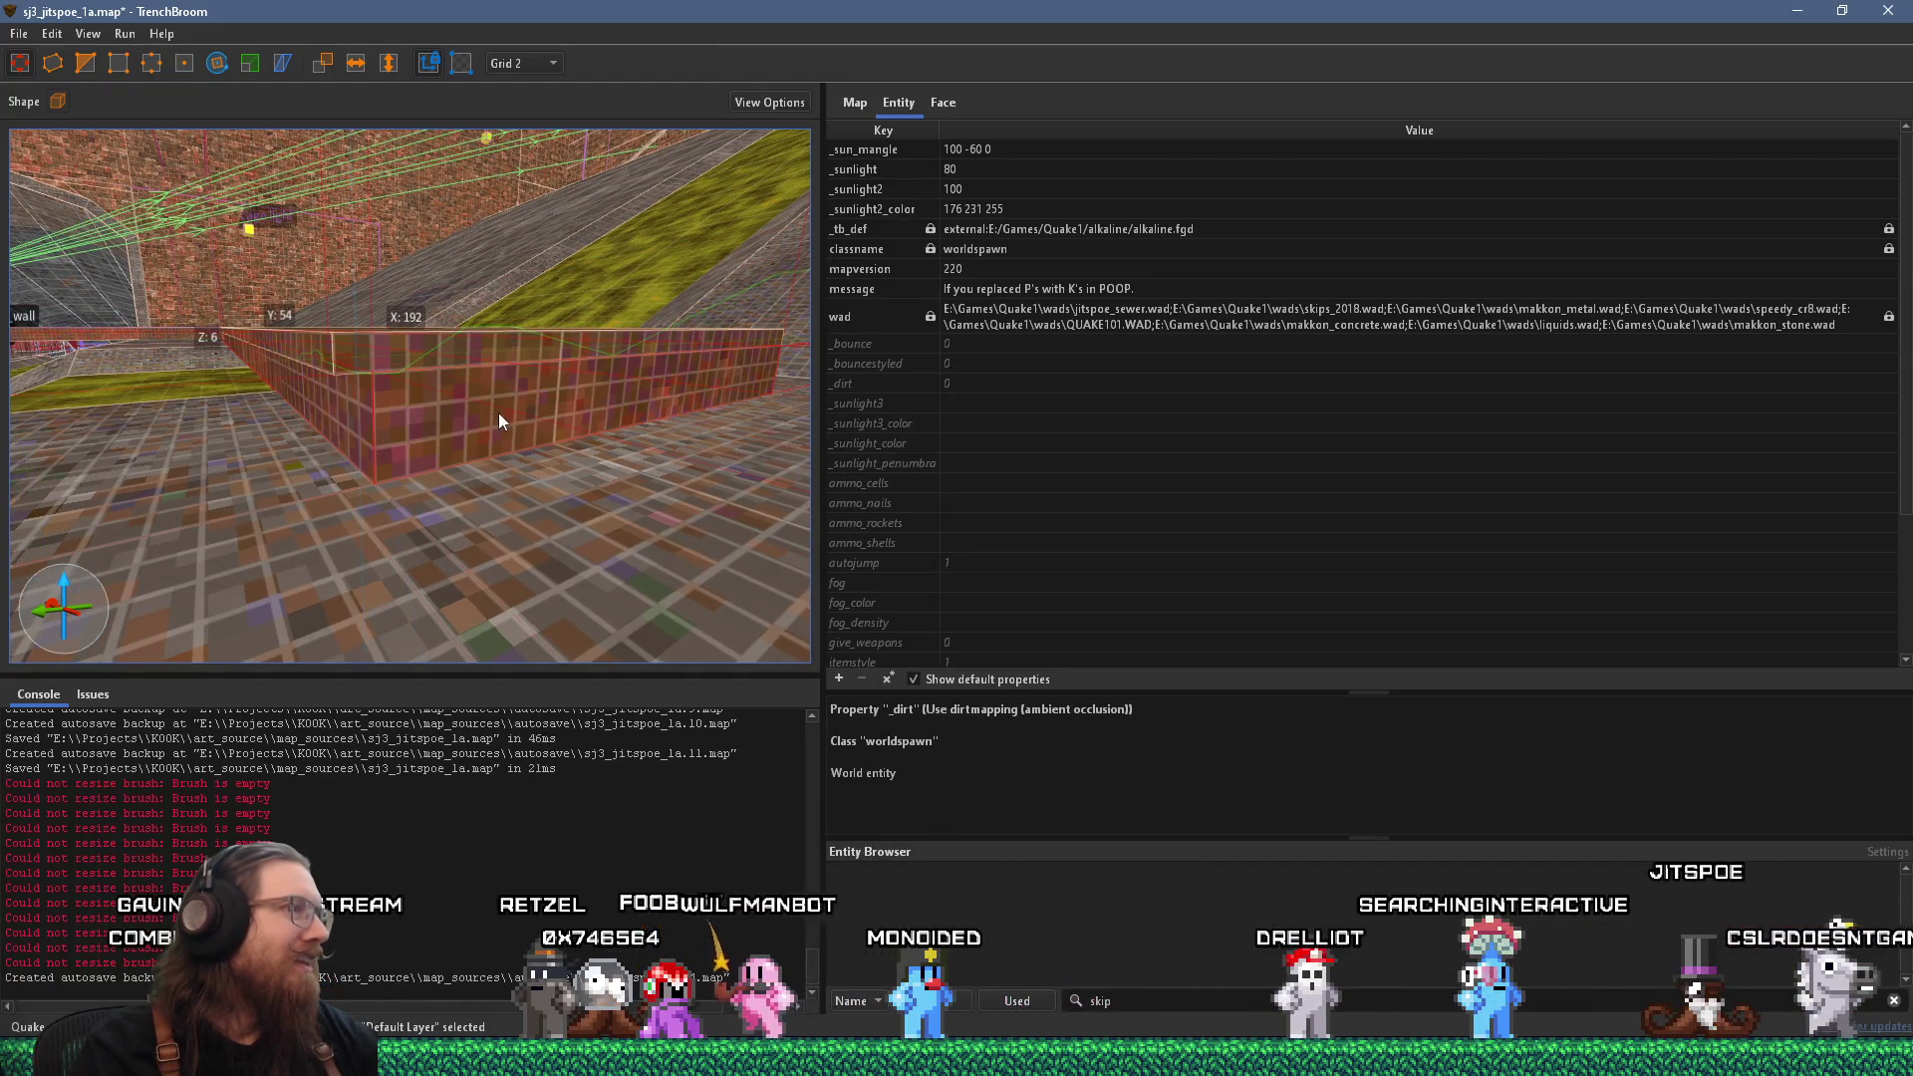
{"action": "left_click_drag", "start_coordinate": [499, 413], "coordinate": [468, 416]}
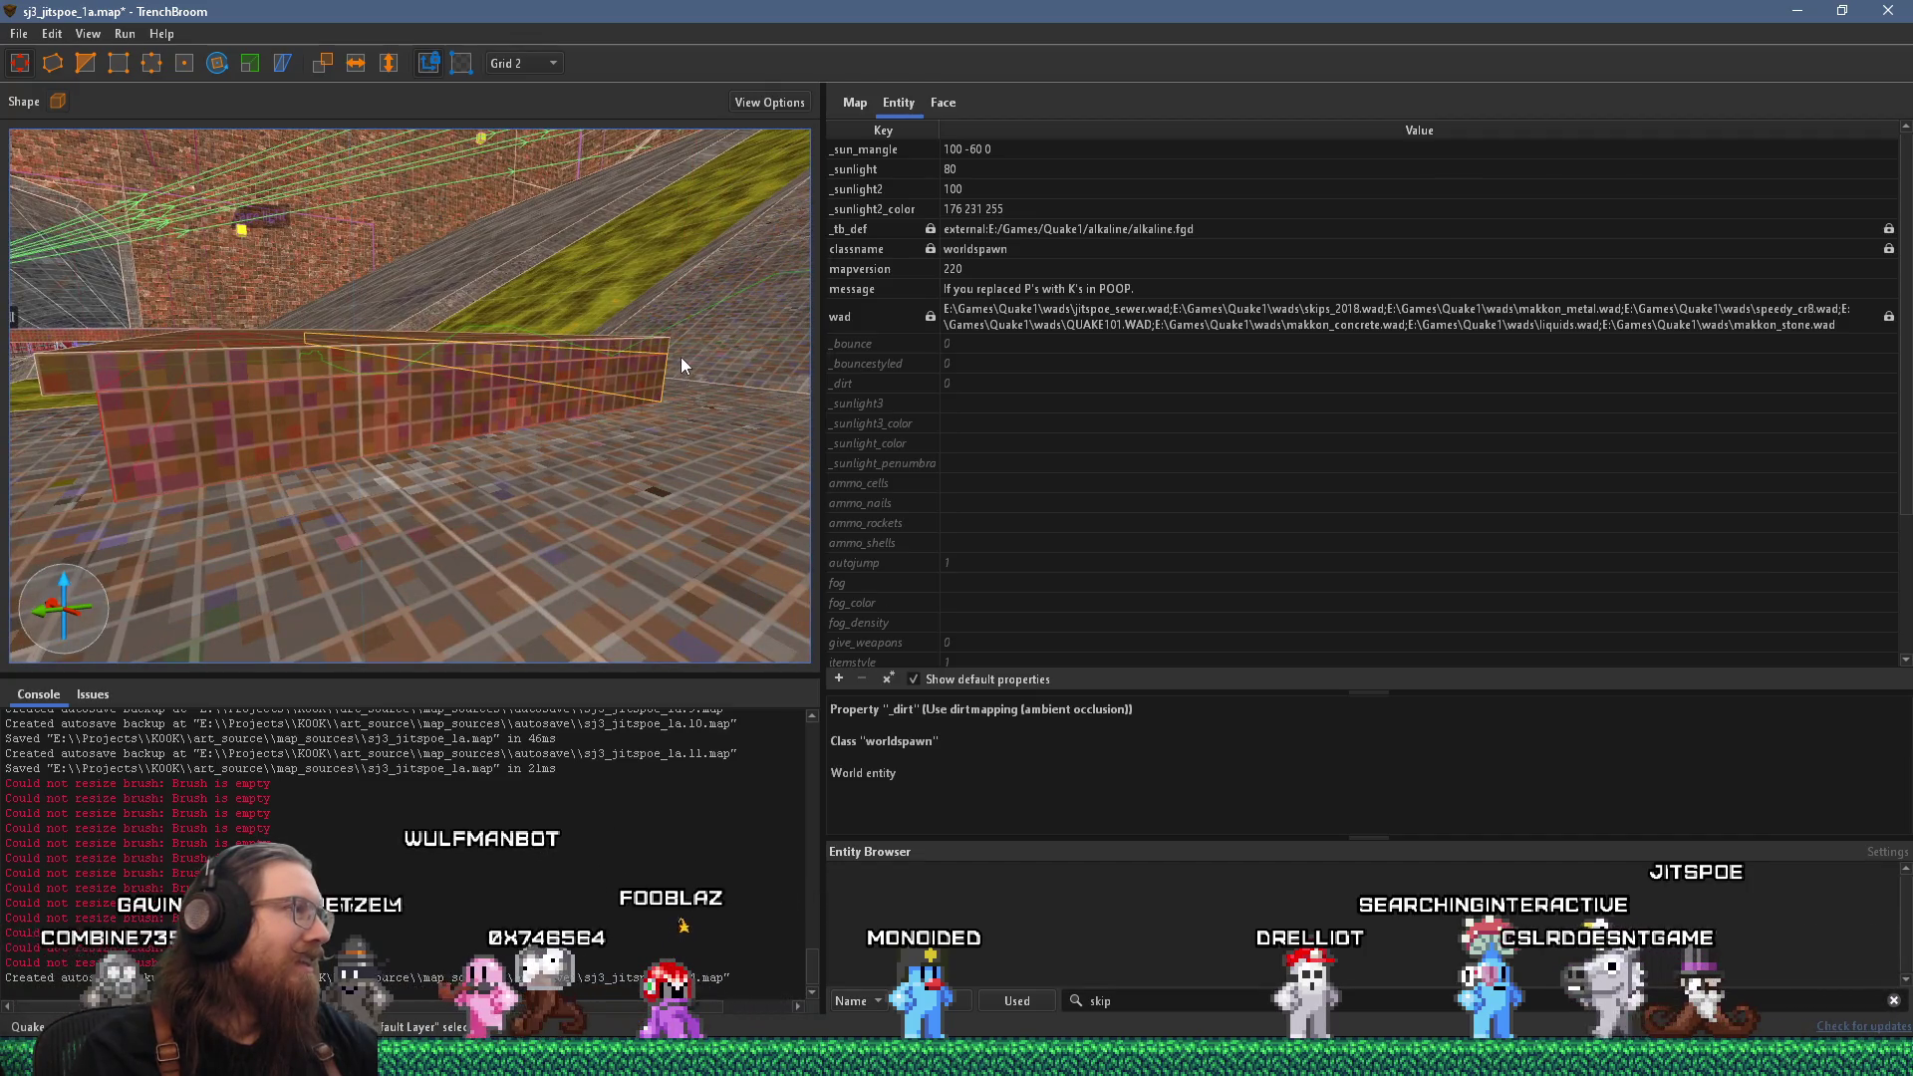
{"action": "left_click_drag", "start_coordinate": [685, 353], "coordinate": [674, 356]}
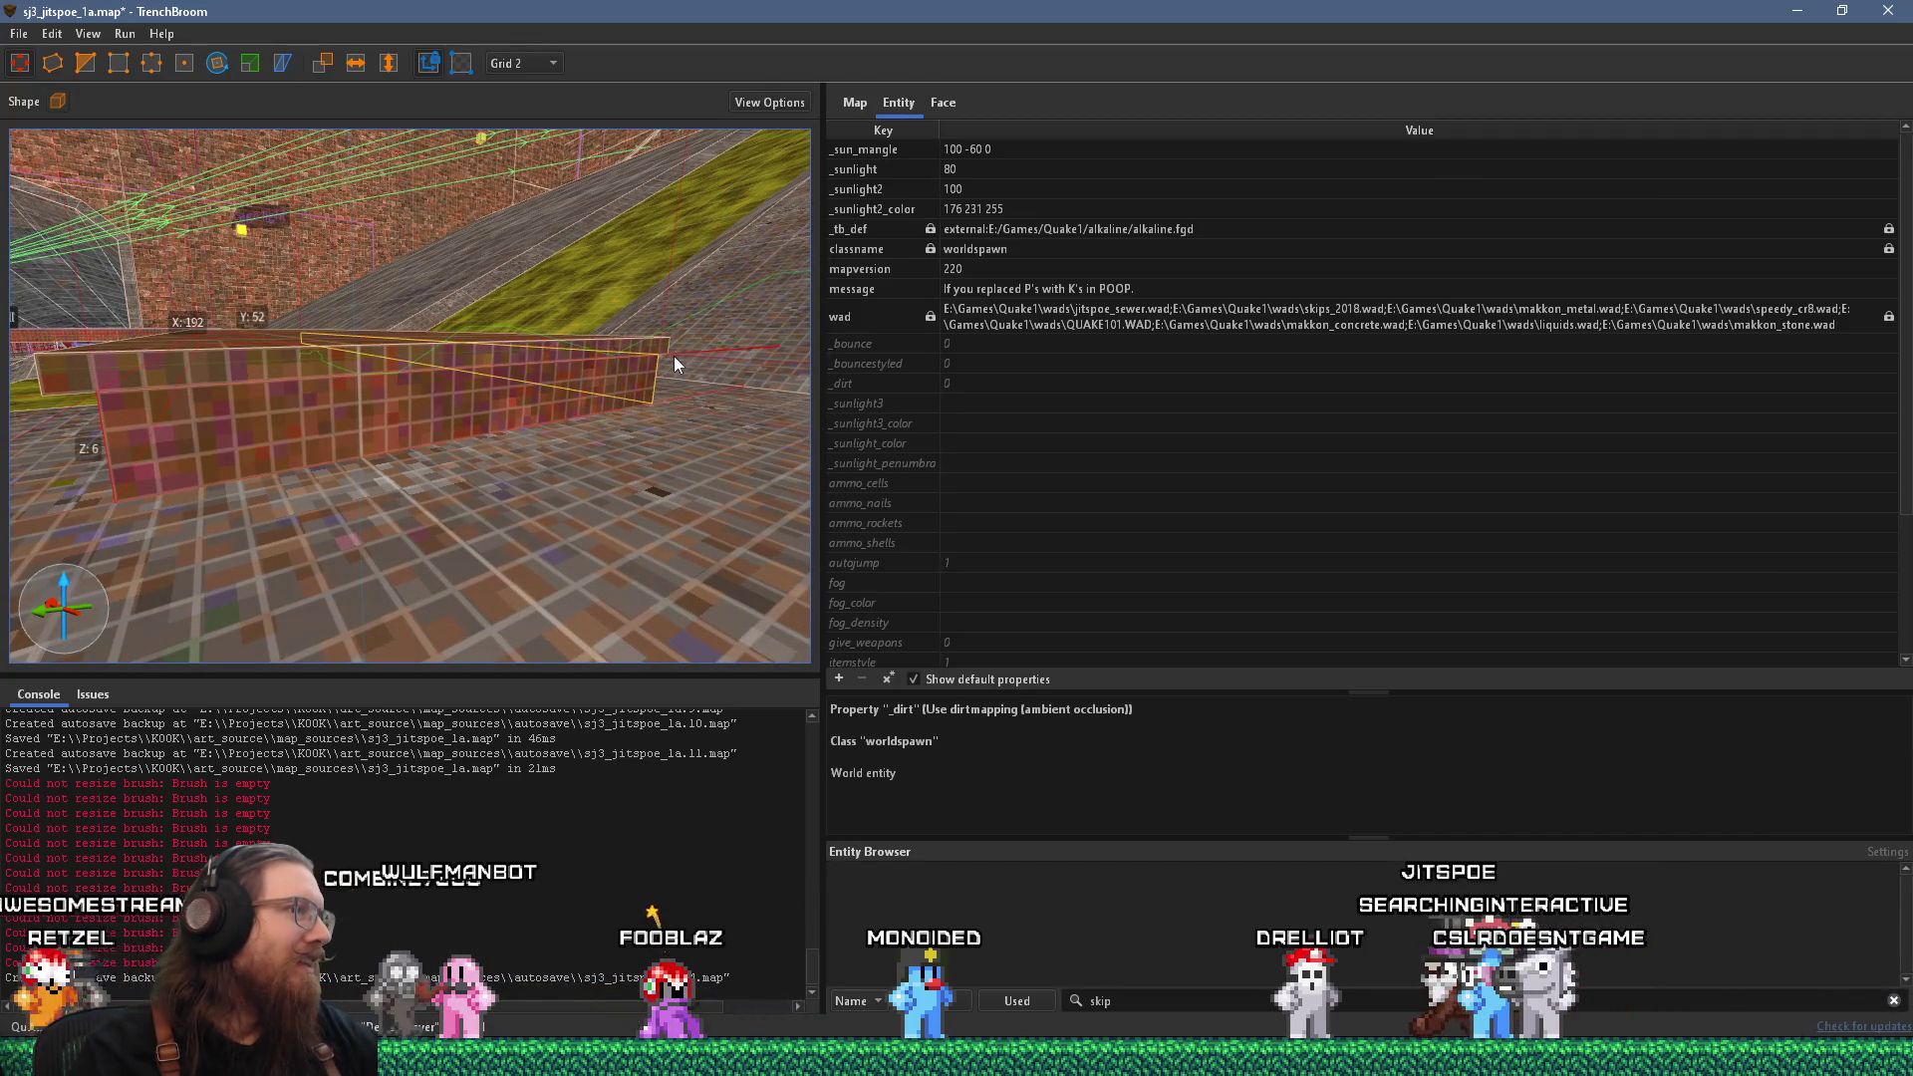
{"action": "mouse_move", "coordinate": [153, 460]}
{"action": "left_mouse_down"}
{"action": "mouse_move", "coordinate": [202, 430]}
{"action": "mouse_move", "coordinate": [142, 424]}
{"action": "mouse_move", "coordinate": [684, 404]}
{"action": "mouse_move", "coordinate": [351, 446]}
{"action": "mouse_move", "coordinate": [153, 438]}
{"action": "mouse_move", "coordinate": [219, 373]}
{"action": "mouse_move", "coordinate": [213, 398]}
{"action": "left_mouse_up"}
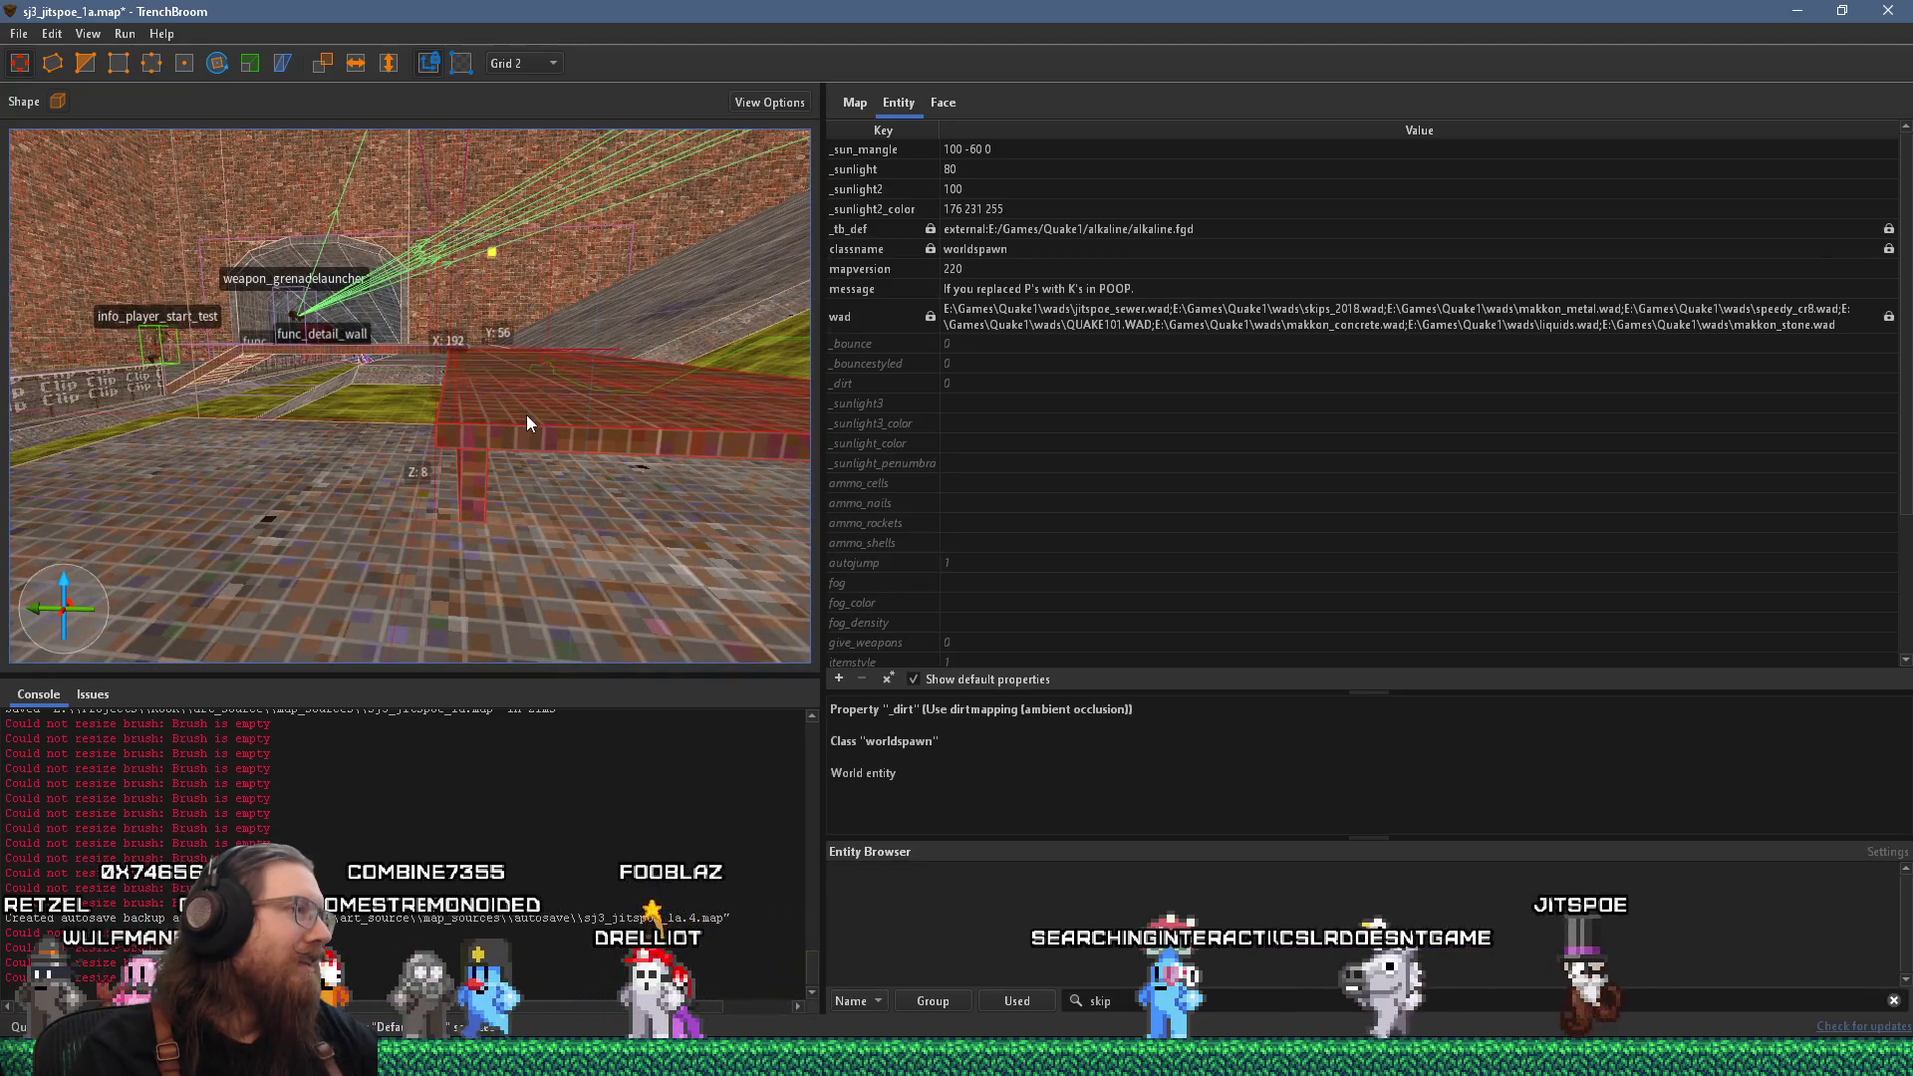
Turn the selected ledge brush into a func_detail_wall brush entity and deselect it.
{"action": "right_click", "coordinate": [528, 415]}
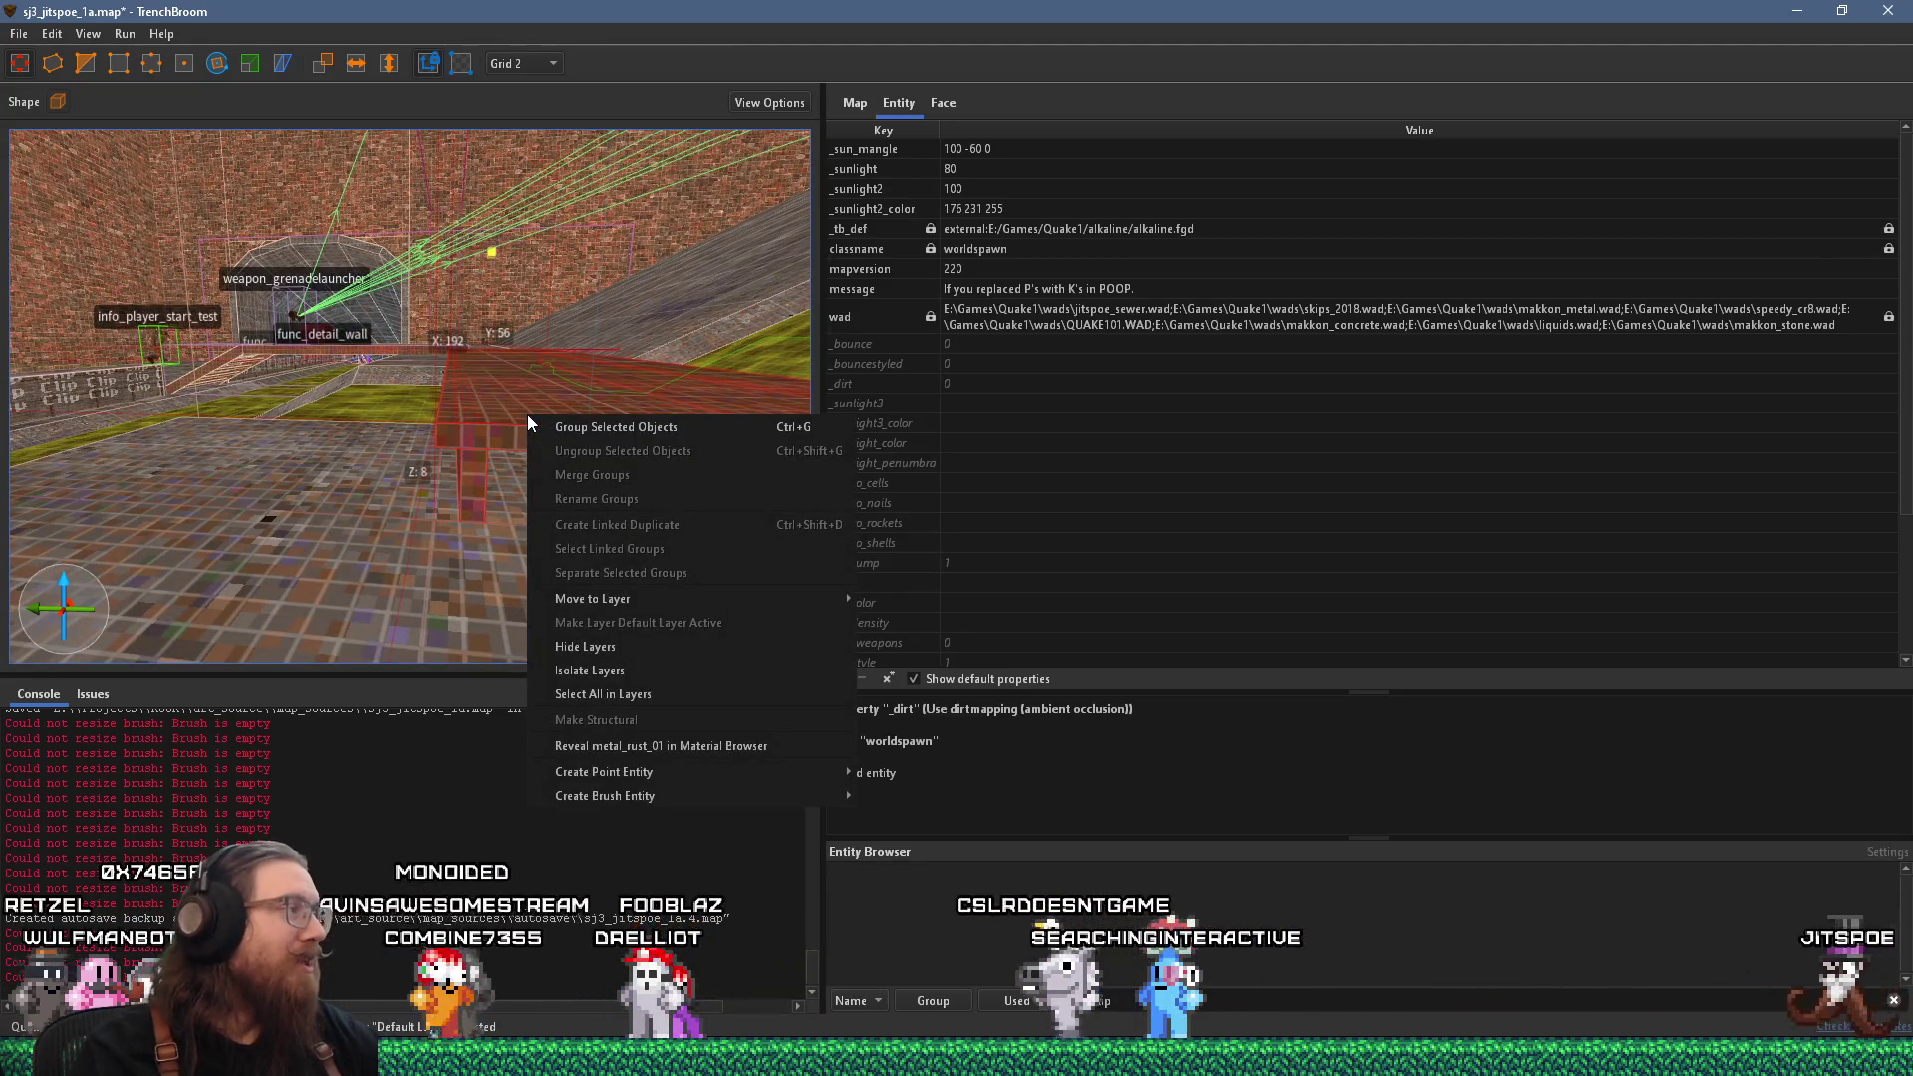
{"action": "mouse_move", "coordinate": [717, 797]}
{"action": "mouse_move", "coordinate": [906, 798]}
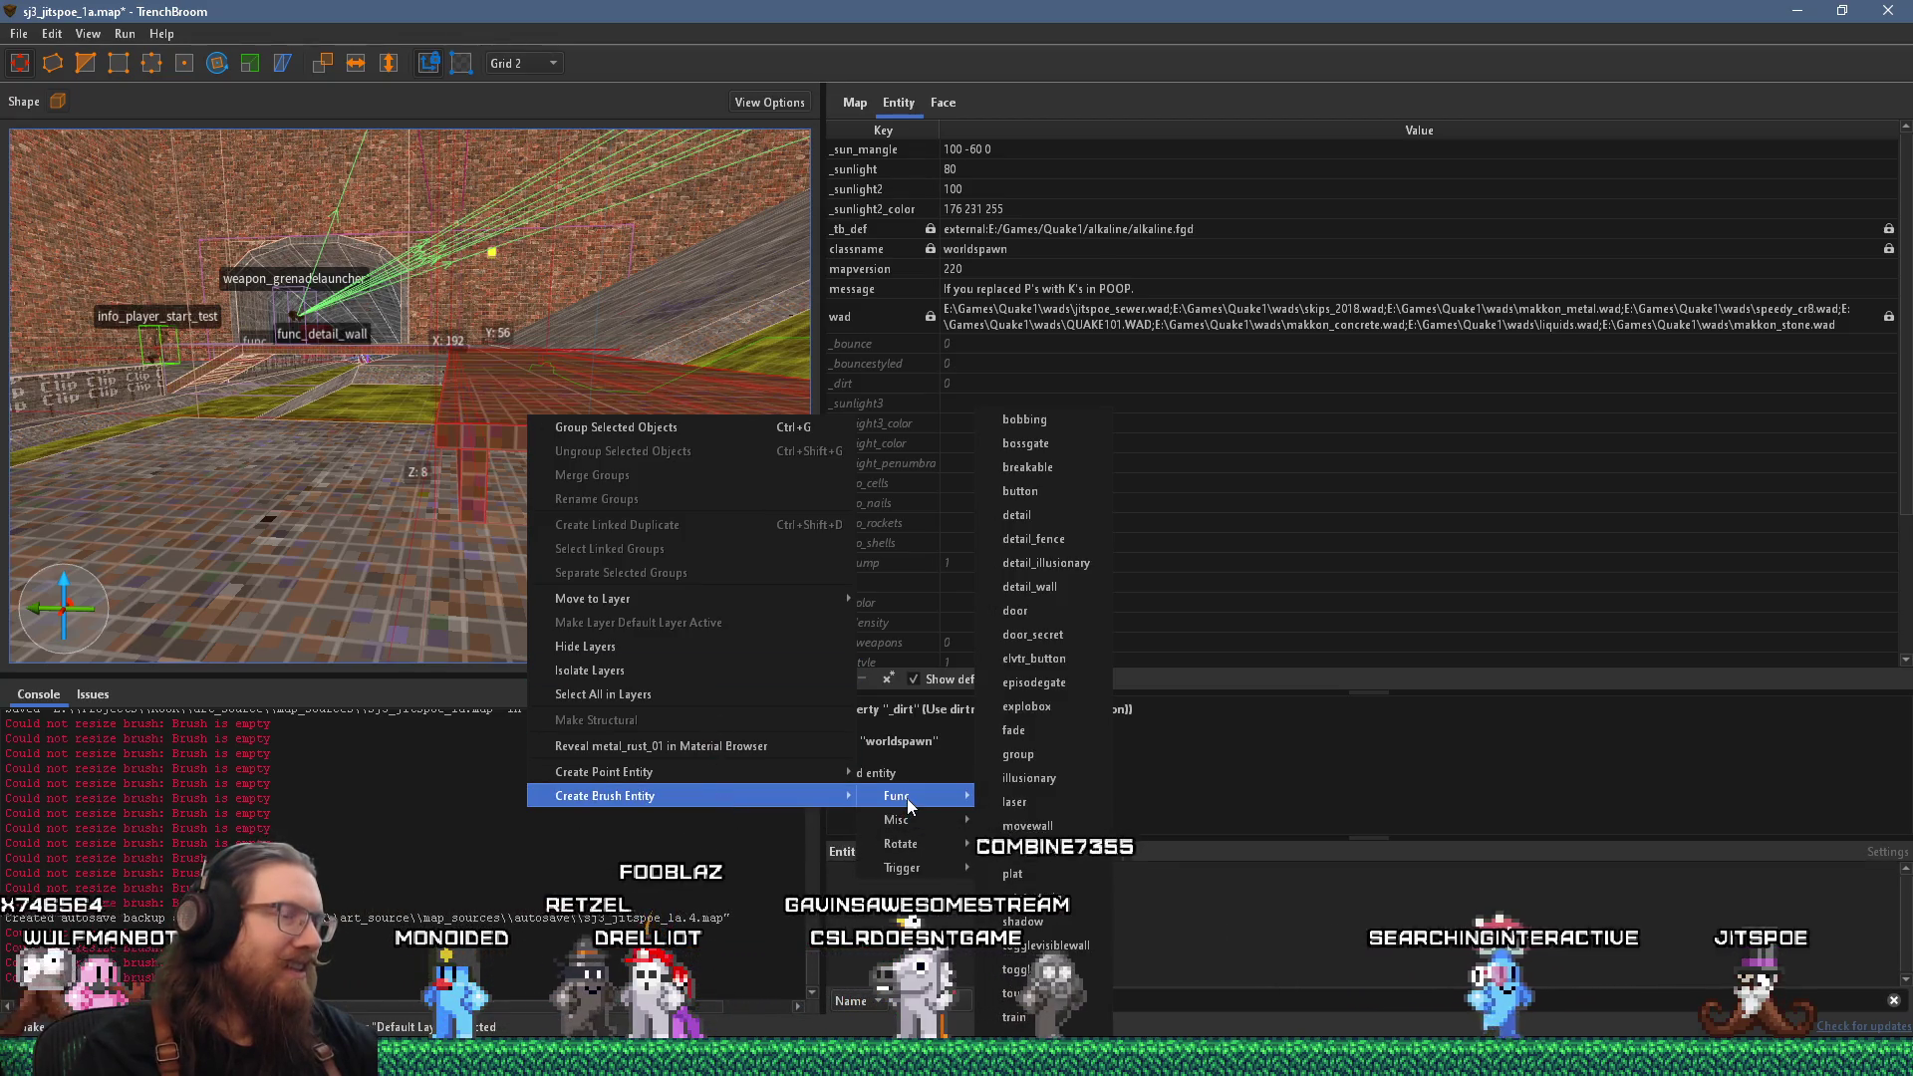
{"action": "left_click", "coordinate": [1046, 586]}
{"action": "scroll", "coordinate": [449, 478], "scroll_direction": "up", "scroll_amount": 5}
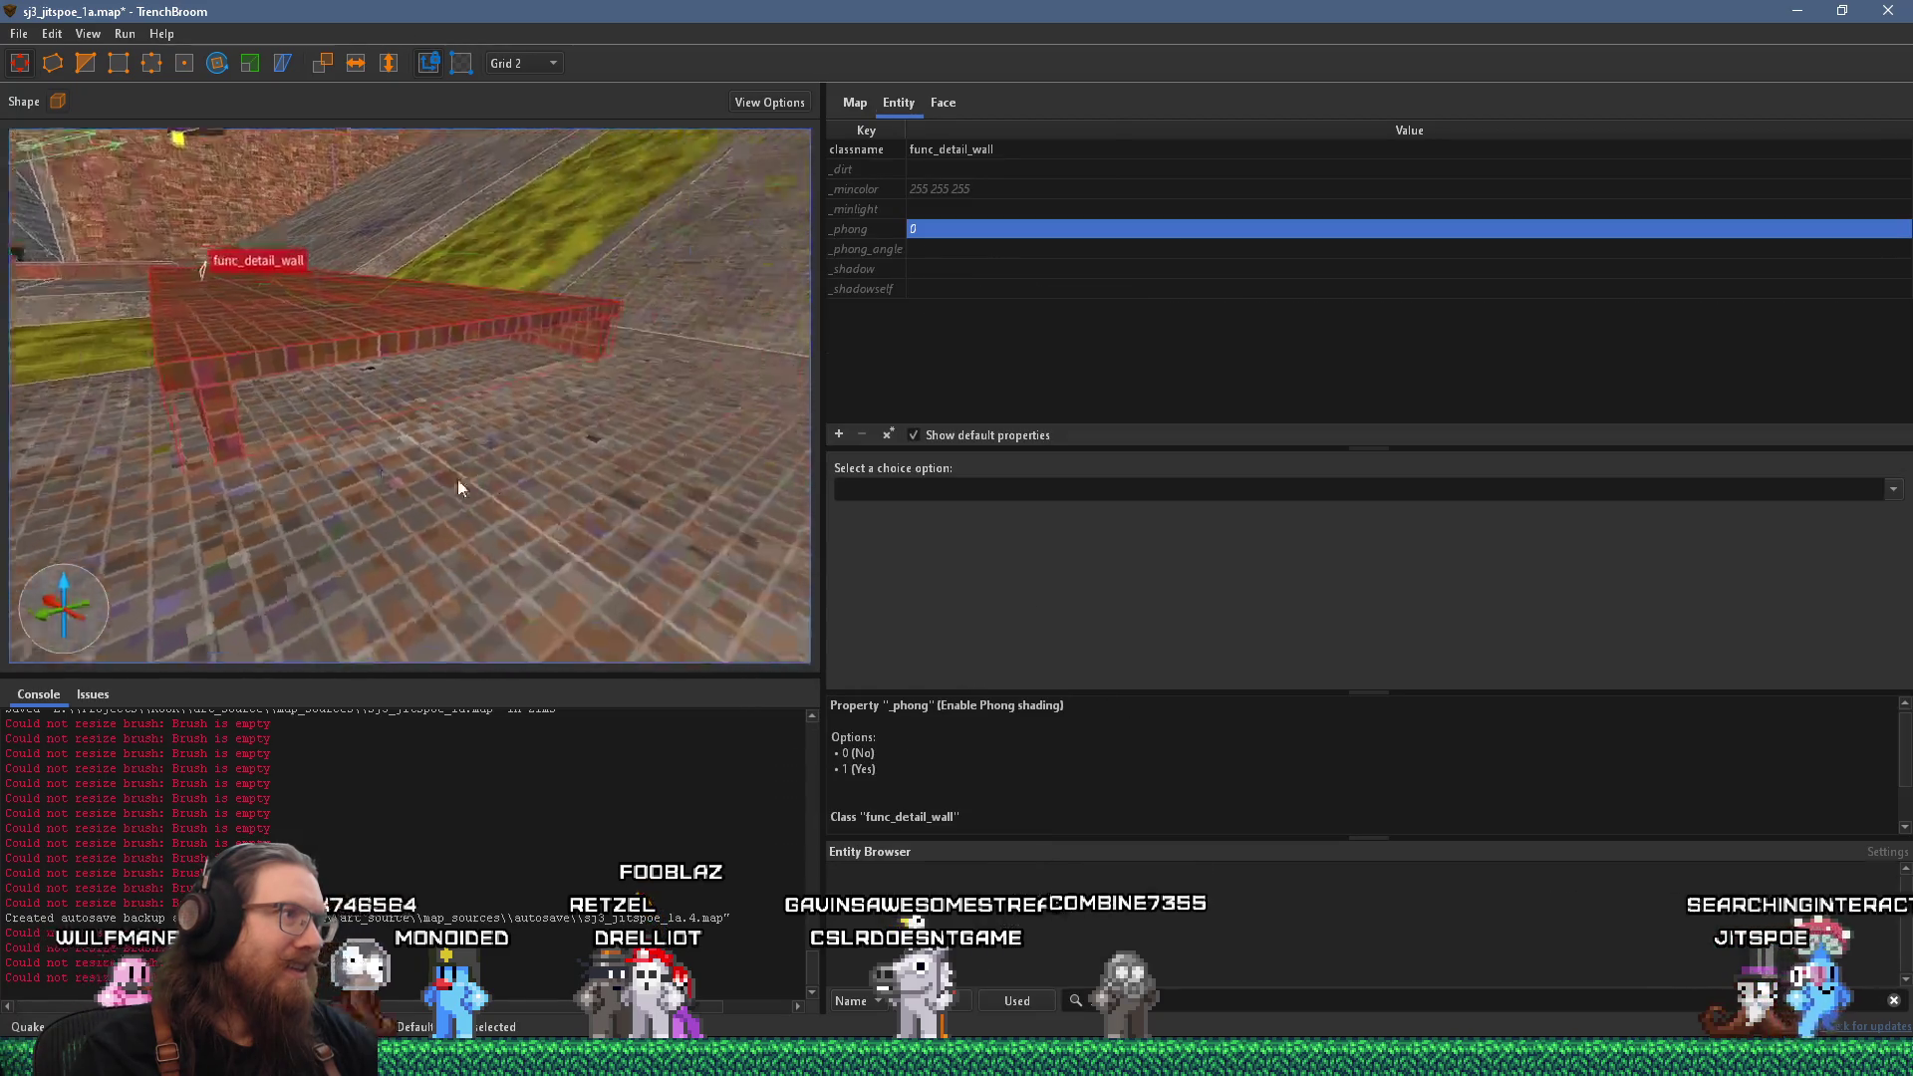
{"action": "key", "text": "Escape"}
Look over the SKIP wall and the new func_detail_wall, then select the brick step.
{"action": "left_click_drag", "start_coordinate": [444, 500], "coordinate": [275, 345]}
{"action": "mouse_move", "coordinate": [398, 376]}
{"action": "left_mouse_down"}
{"action": "mouse_move", "coordinate": [694, 471]}
{"action": "mouse_move", "coordinate": [726, 606]}
{"action": "mouse_move", "coordinate": [578, 470]}
{"action": "mouse_move", "coordinate": [803, 516]}
{"action": "mouse_move", "coordinate": [841, 607]}
{"action": "mouse_move", "coordinate": [626, 564]}
{"action": "left_mouse_up"}
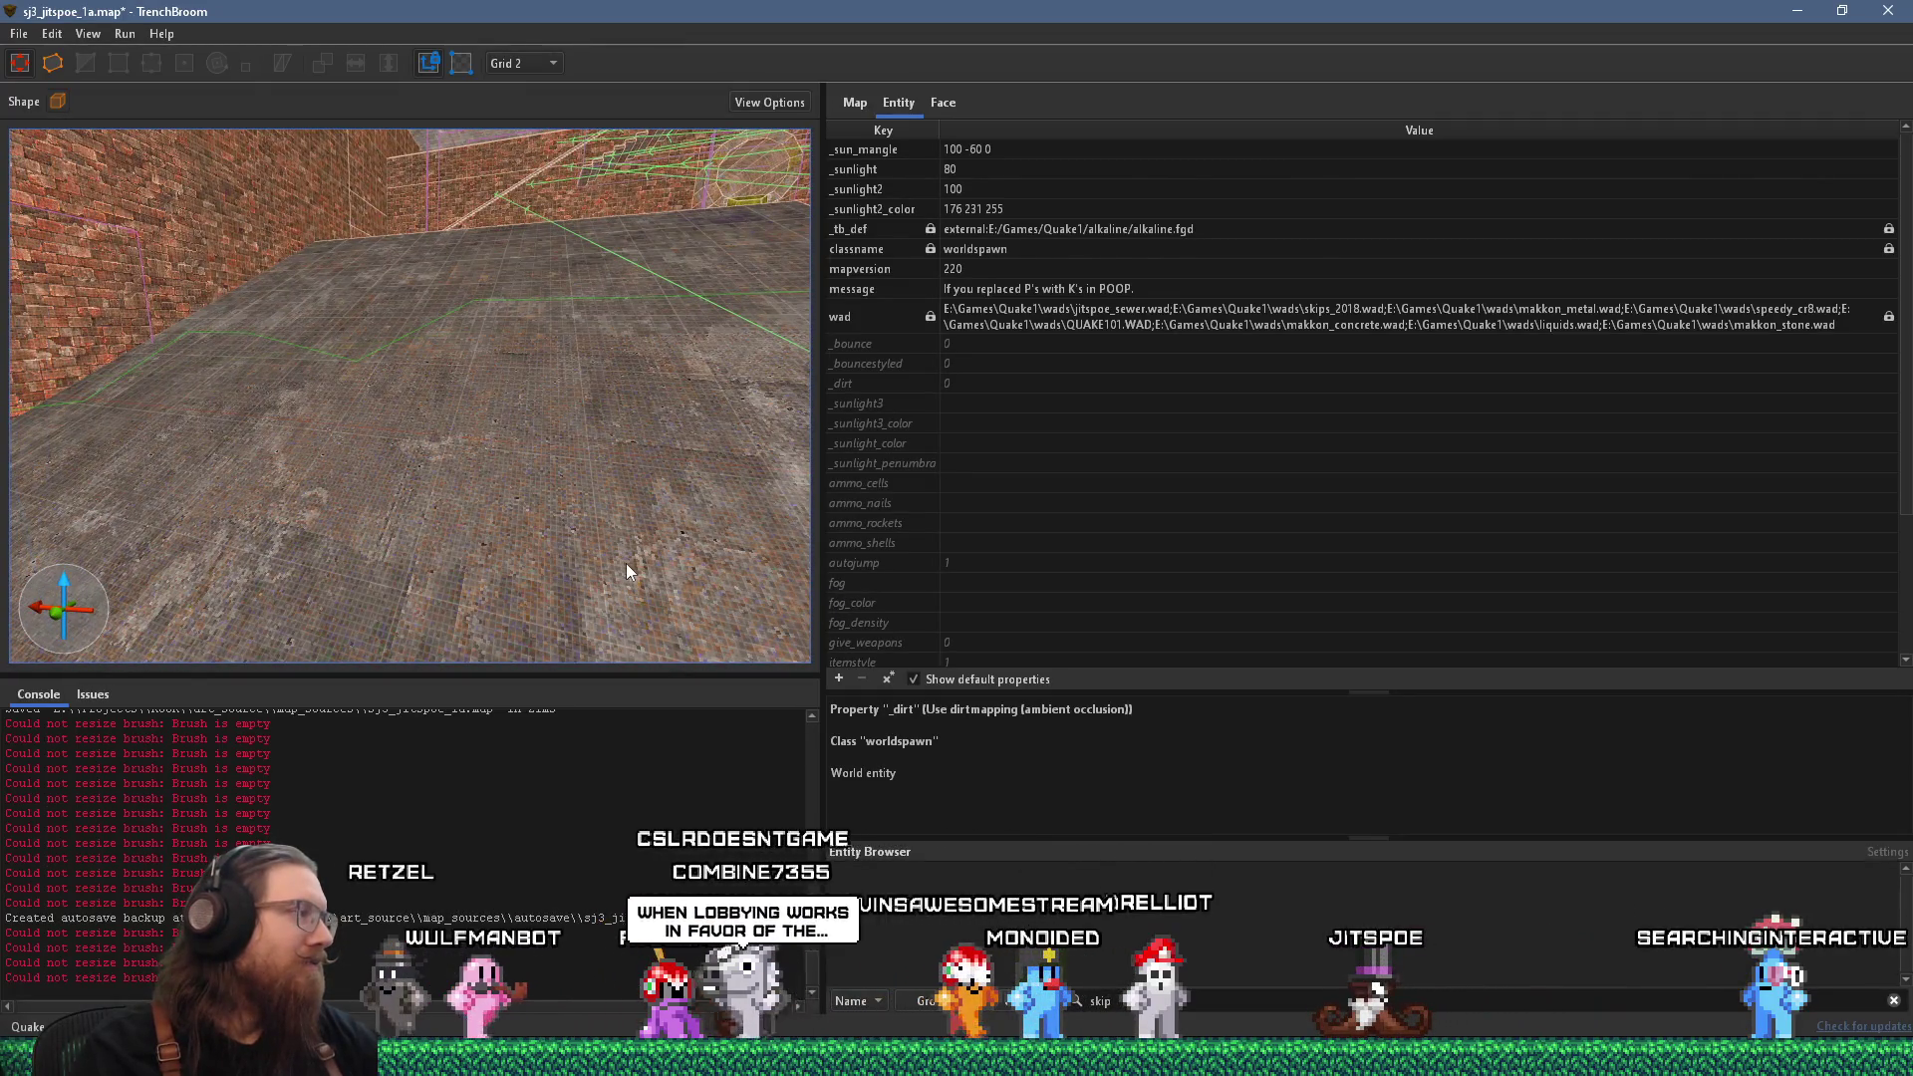
{"action": "mouse_move", "coordinate": [625, 564]}
{"action": "left_mouse_down"}
{"action": "mouse_move", "coordinate": [606, 522]}
{"action": "mouse_move", "coordinate": [291, 395]}
{"action": "mouse_move", "coordinate": [468, 465]}
{"action": "mouse_move", "coordinate": [431, 321]}
{"action": "mouse_move", "coordinate": [517, 385]}
{"action": "mouse_move", "coordinate": [390, 409]}
{"action": "mouse_move", "coordinate": [58, 397]}
{"action": "mouse_move", "coordinate": [421, 349]}
{"action": "mouse_move", "coordinate": [419, 312]}
{"action": "mouse_move", "coordinate": [393, 320]}
{"action": "mouse_move", "coordinate": [777, 397]}
{"action": "mouse_move", "coordinate": [1031, 402]}
{"action": "mouse_move", "coordinate": [652, 452]}
{"action": "mouse_move", "coordinate": [666, 439]}
{"action": "mouse_move", "coordinate": [302, 422]}
{"action": "mouse_move", "coordinate": [379, 488]}
{"action": "mouse_move", "coordinate": [372, 452]}
{"action": "mouse_move", "coordinate": [380, 469]}
{"action": "left_mouse_up"}
{"action": "left_click", "coordinate": [440, 450]}
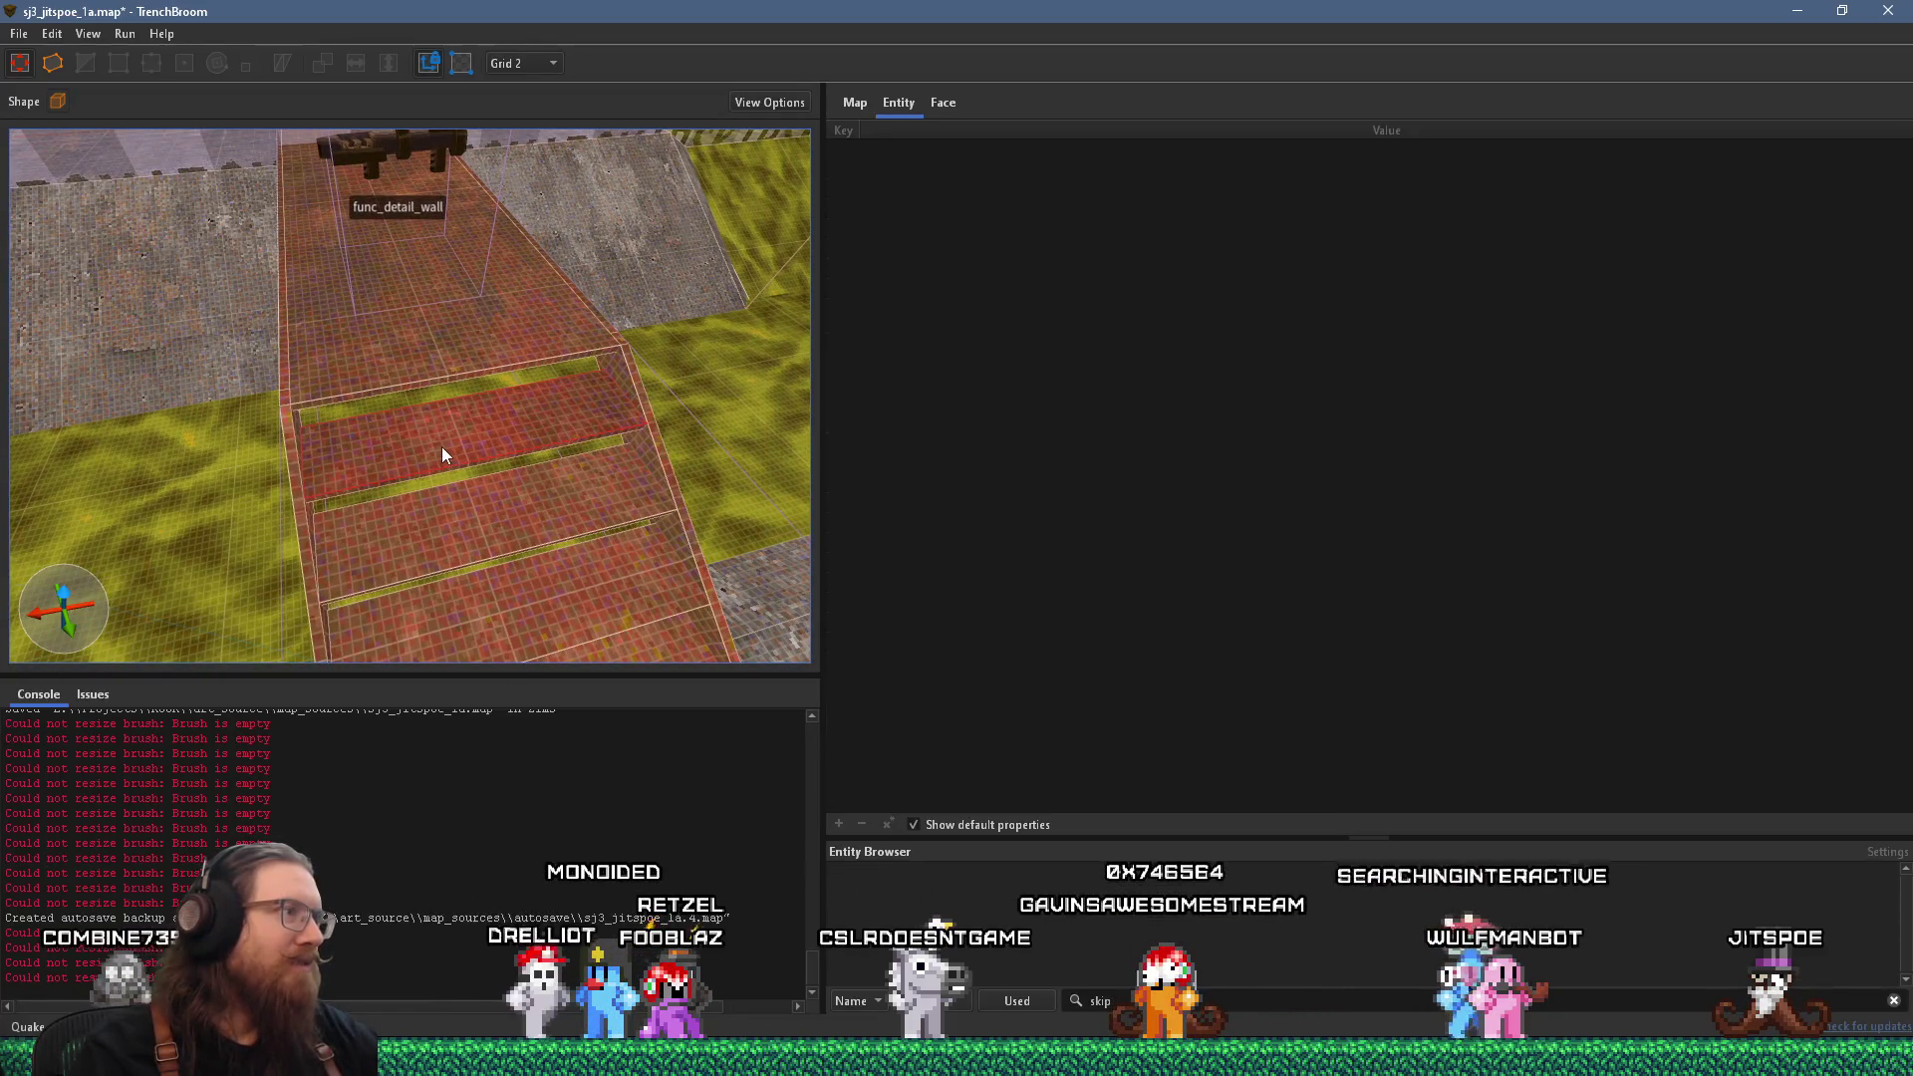
Apply metal_rust_t2 to the stair face and shift the texture downward.
{"action": "left_click", "coordinate": [938, 104]}
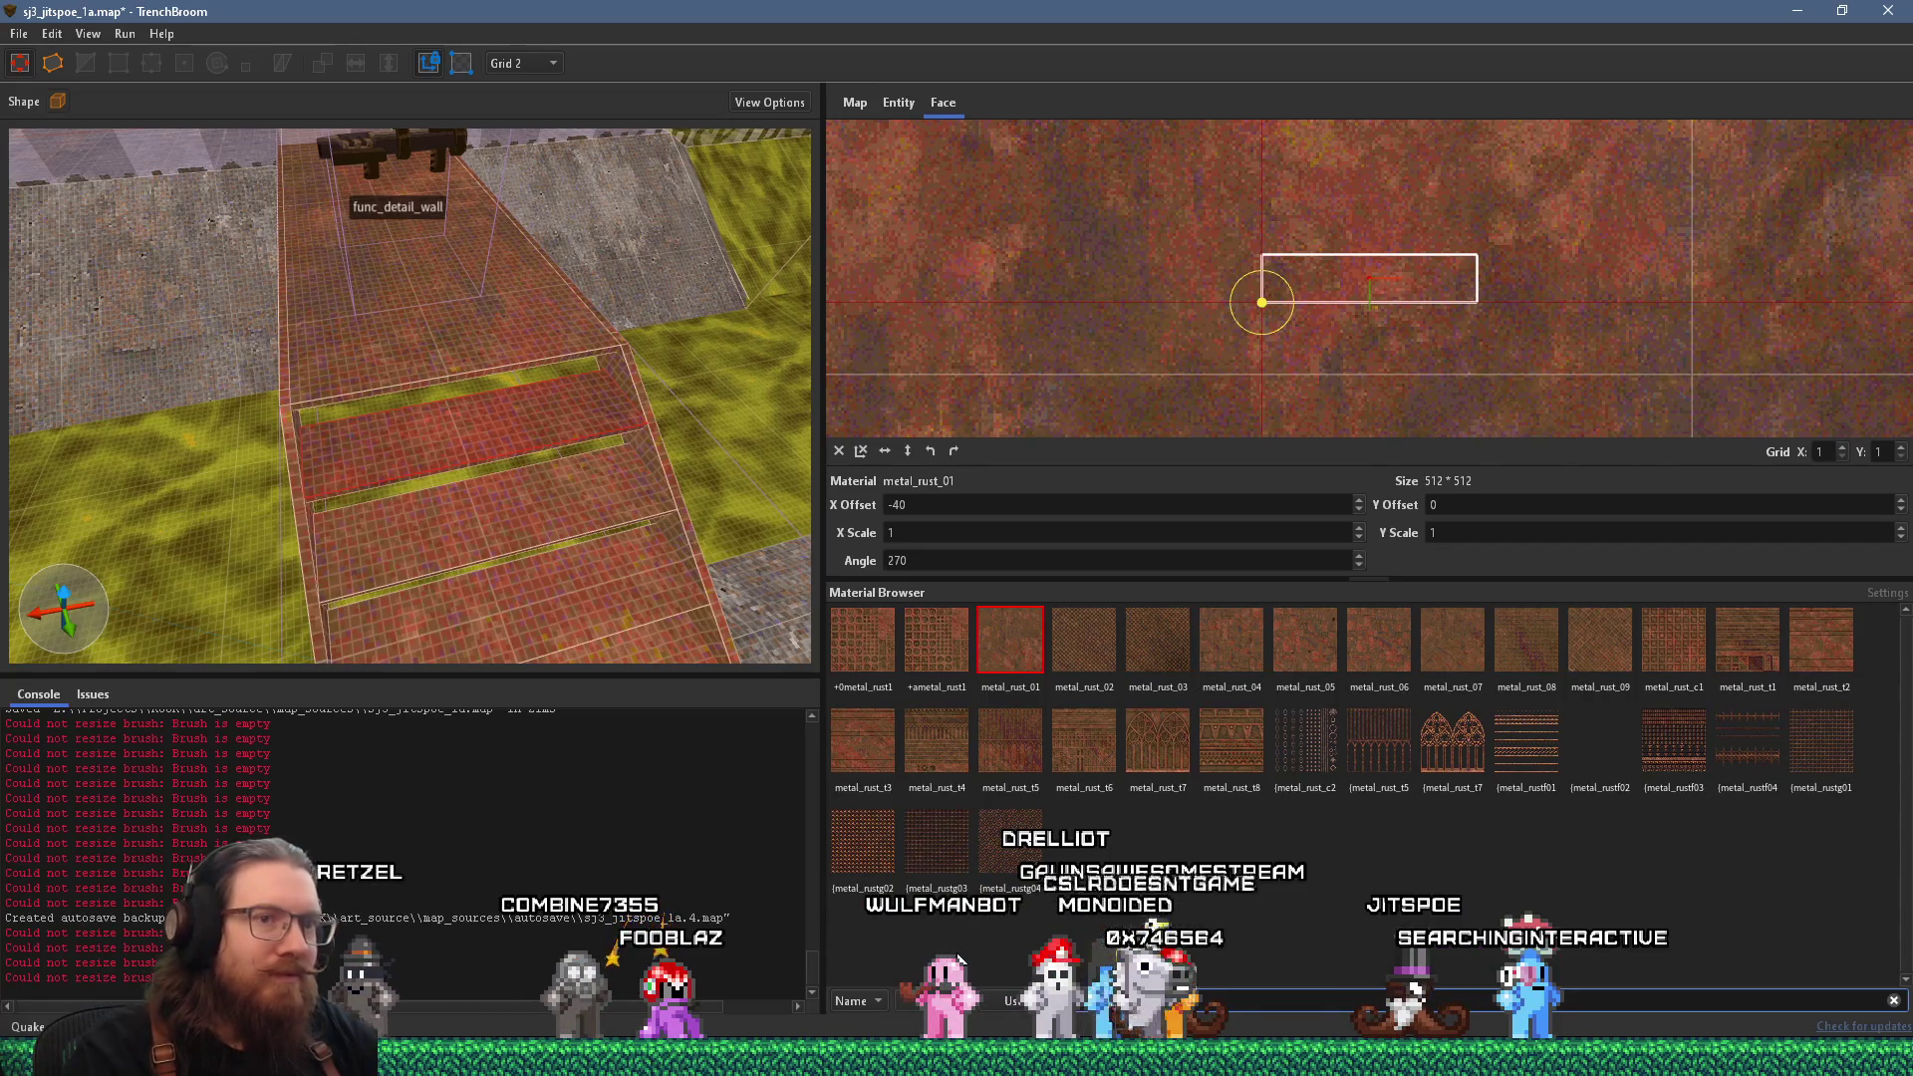
{"action": "left_click", "coordinate": [861, 749]}
{"action": "scroll", "coordinate": [1143, 409], "scroll_direction": "down", "scroll_amount": 4}
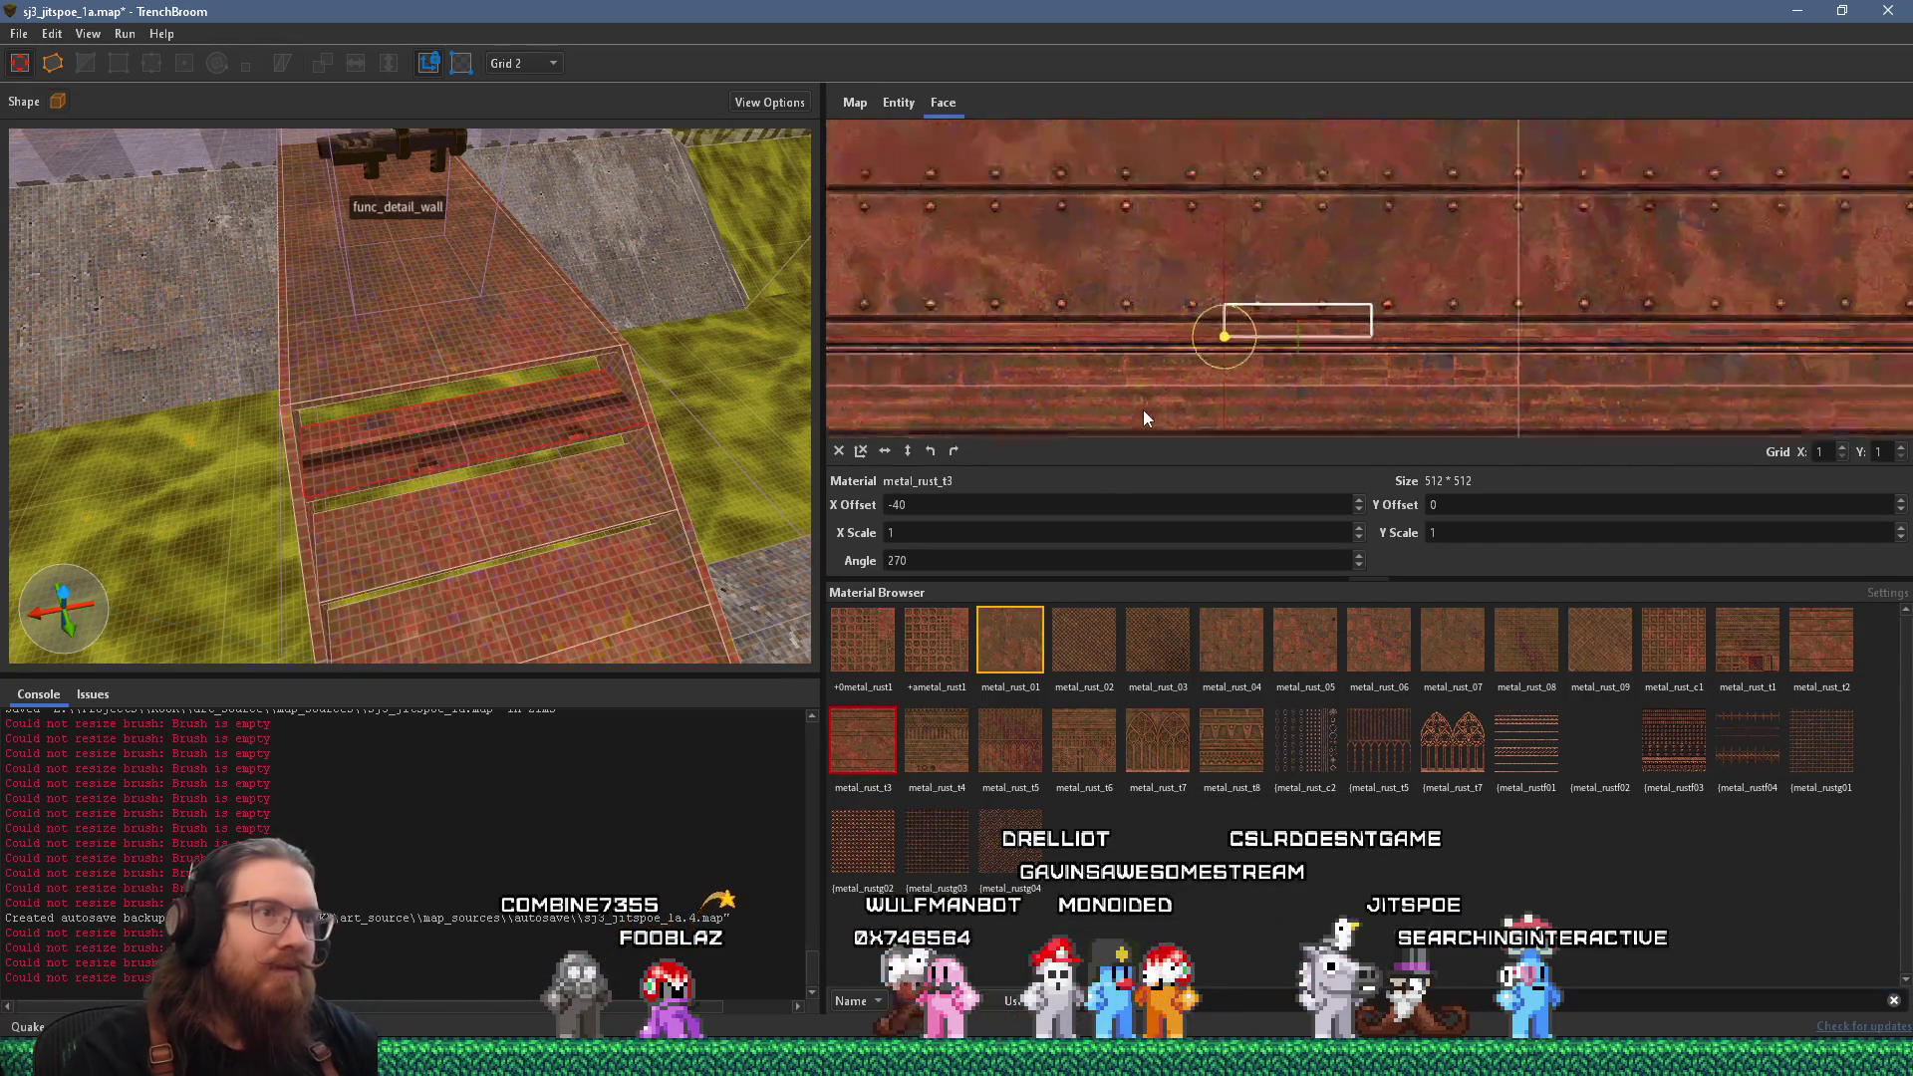
{"action": "mouse_move", "coordinate": [1143, 409]}
{"action": "left_mouse_down"}
{"action": "mouse_move", "coordinate": [1126, 201]}
{"action": "mouse_move", "coordinate": [1148, 134]}
{"action": "mouse_move", "coordinate": [1163, 454]}
{"action": "mouse_move", "coordinate": [1103, 809]}
{"action": "mouse_move", "coordinate": [1076, 897]}
{"action": "mouse_move", "coordinate": [1046, 917]}
{"action": "left_mouse_up"}
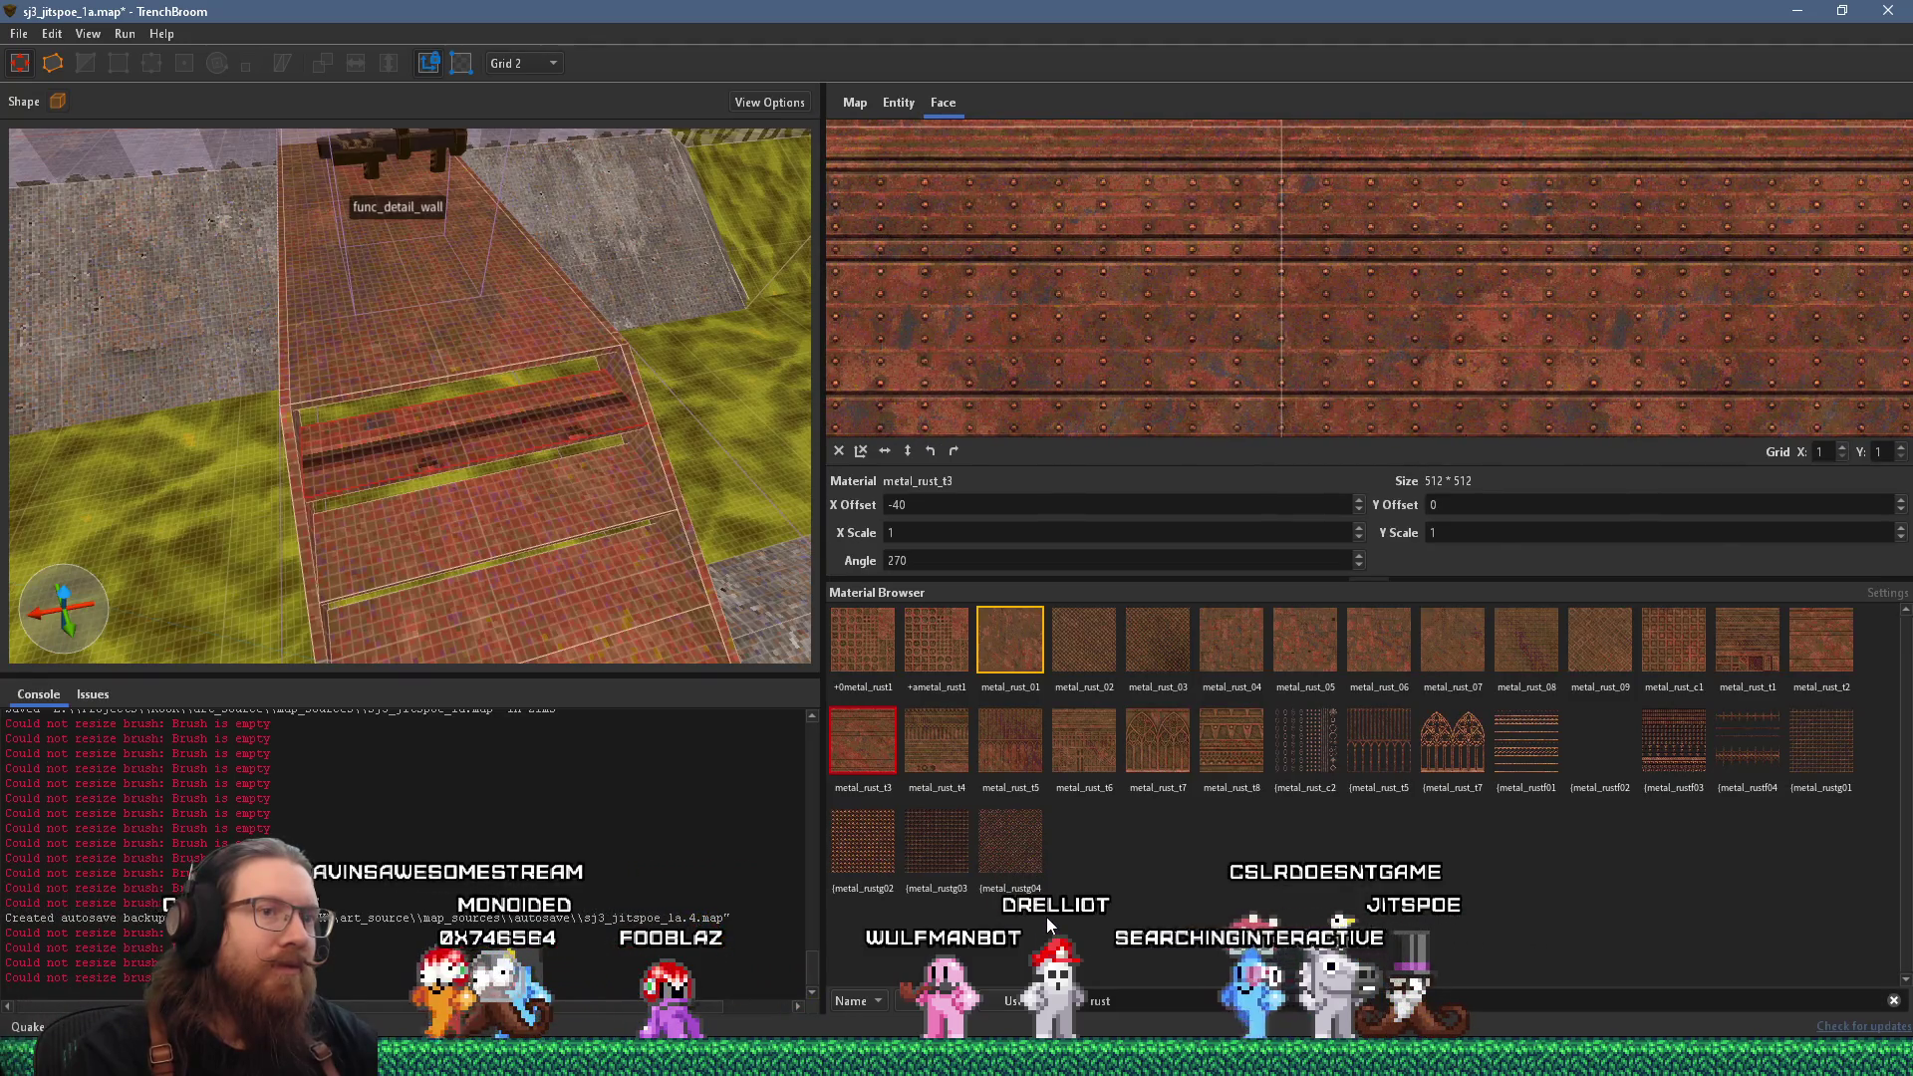
{"action": "left_click", "coordinate": [1816, 638]}
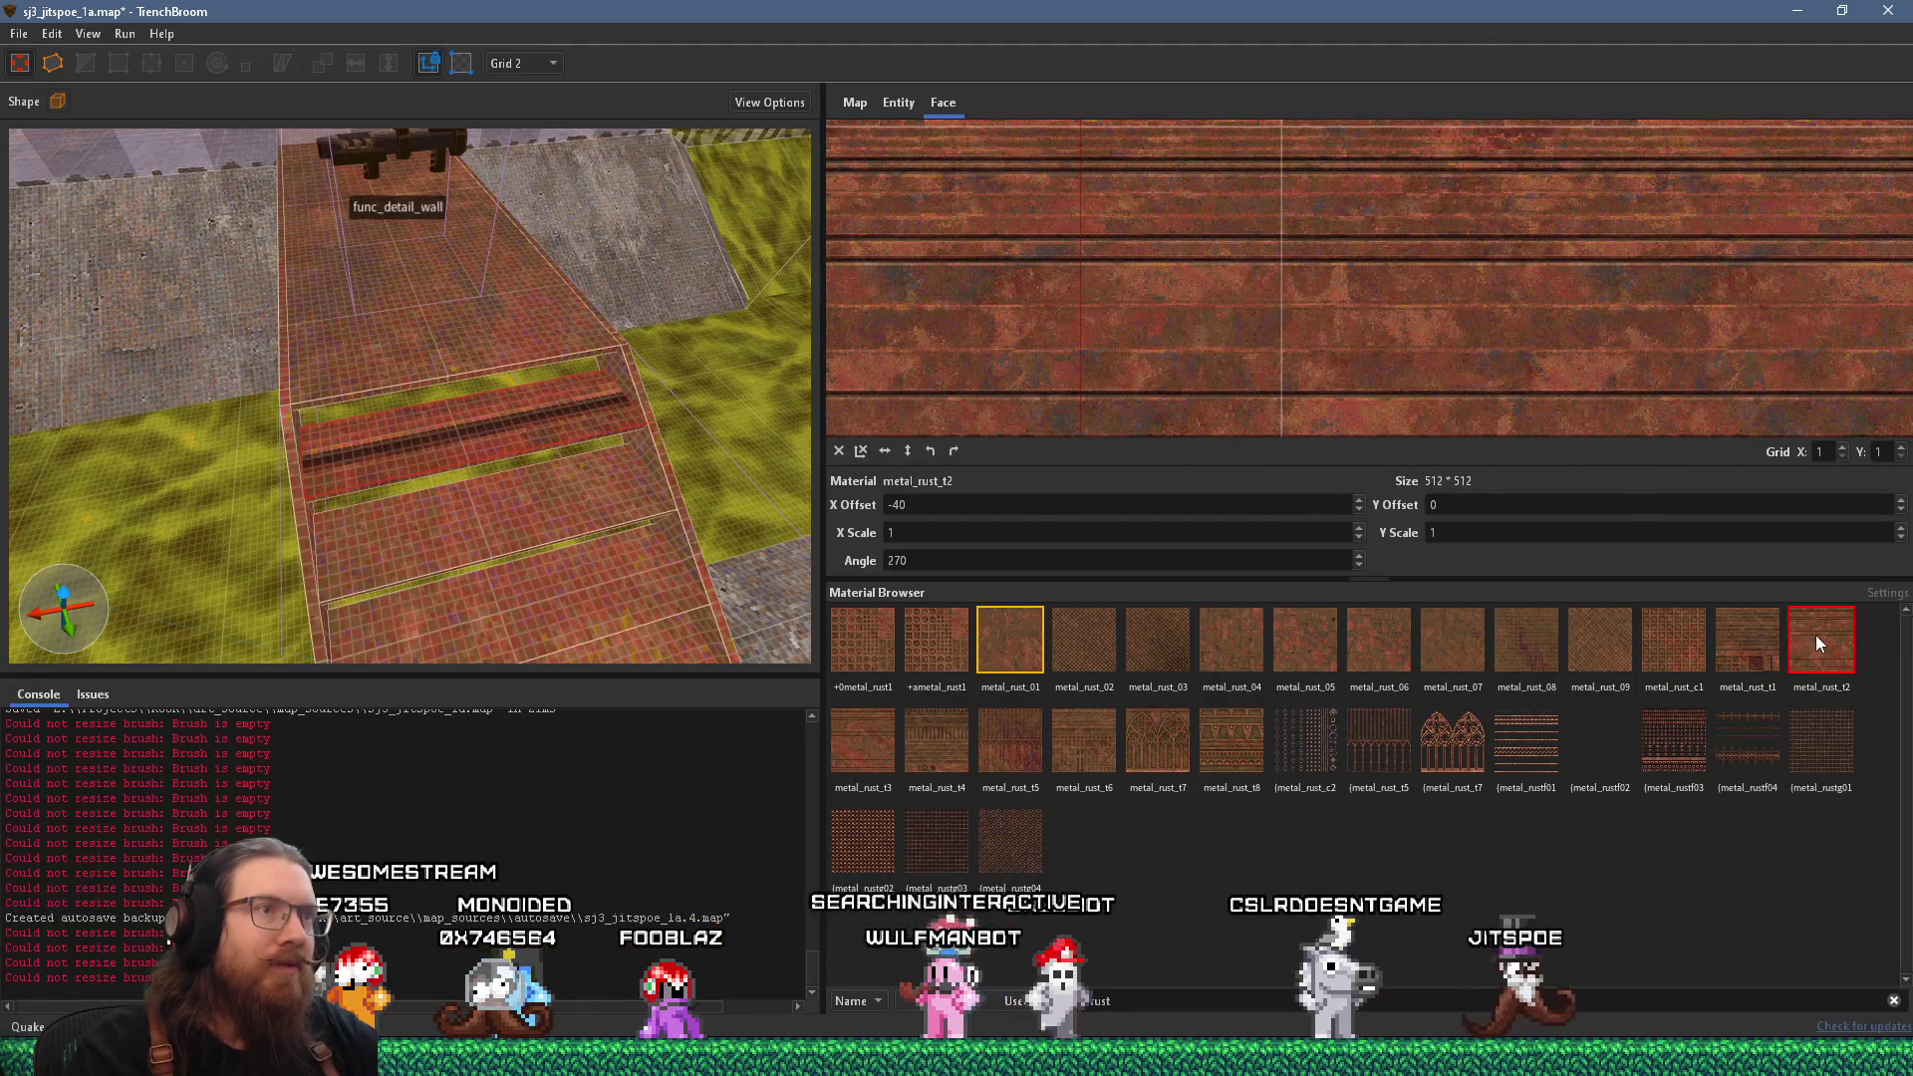
{"action": "scroll", "coordinate": [1181, 355], "scroll_direction": "up", "scroll_amount": 4}
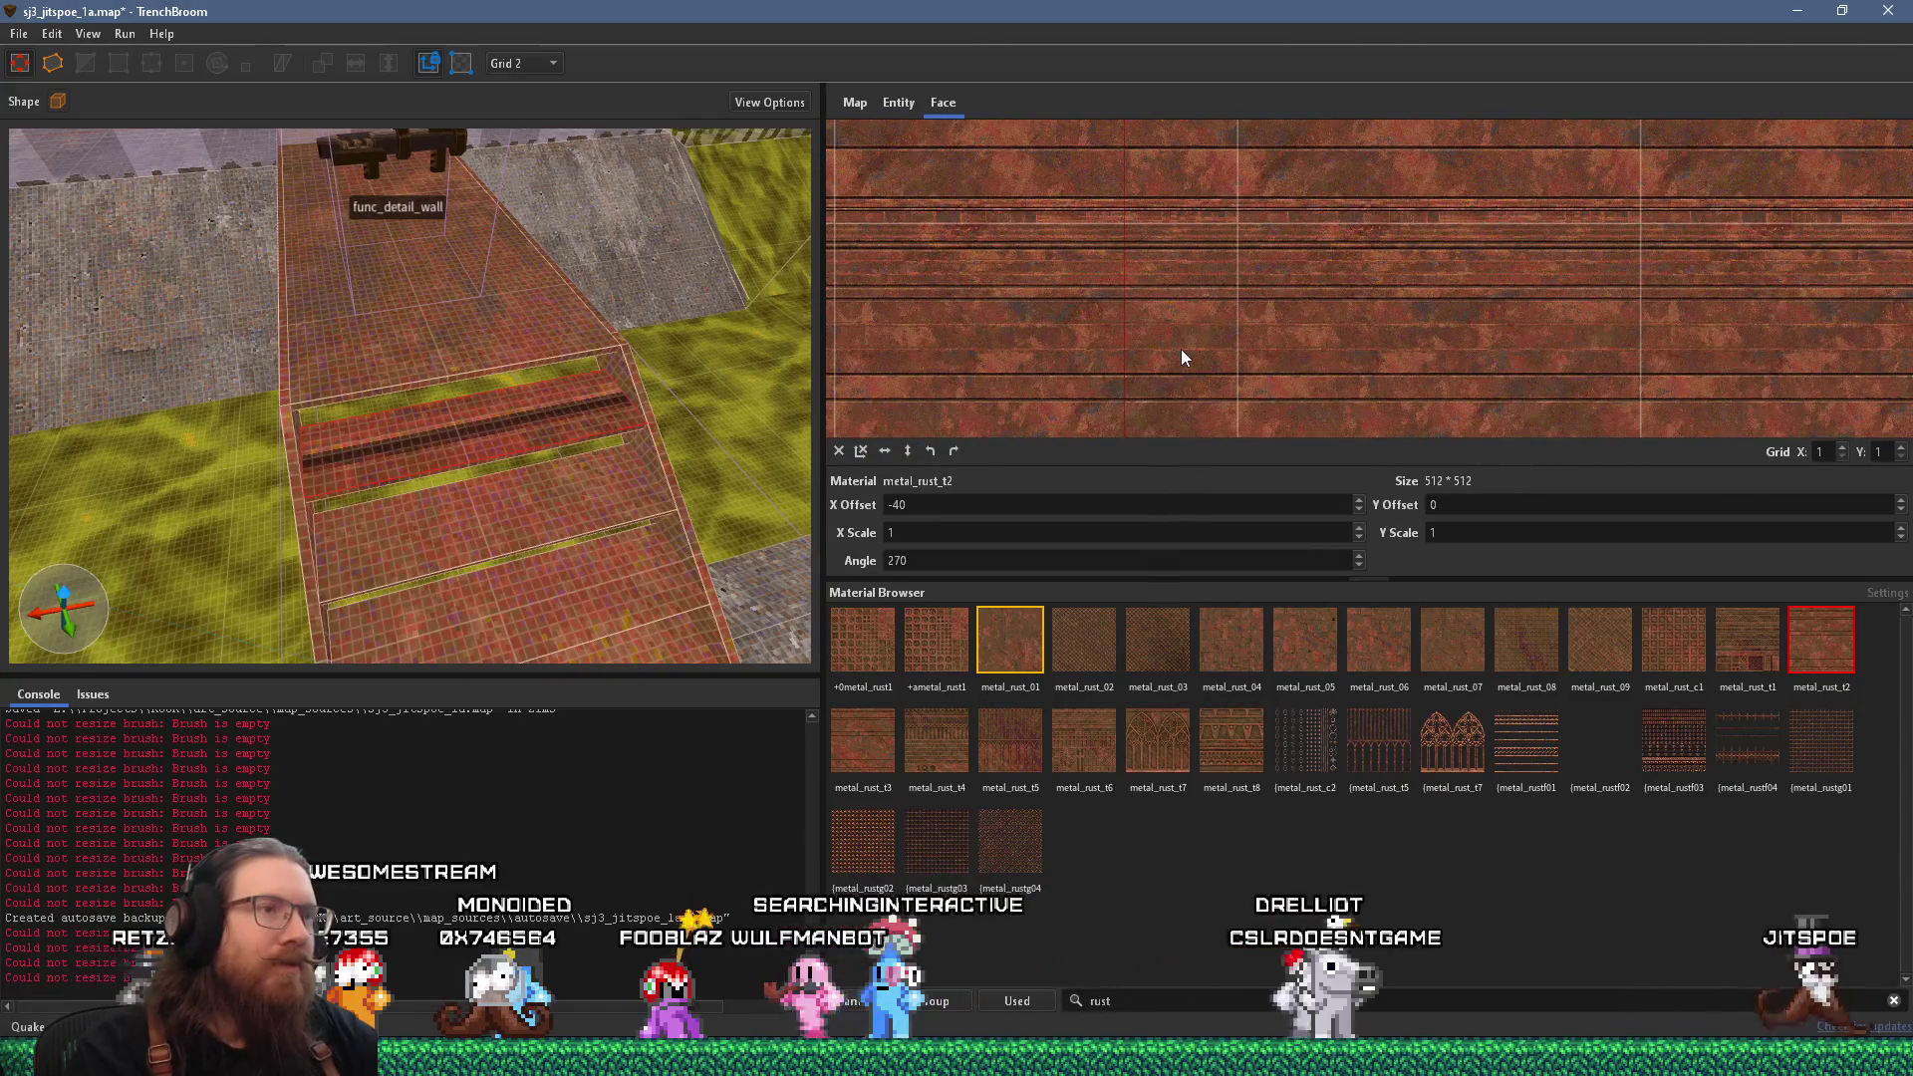
{"action": "mouse_move", "coordinate": [1195, 311]}
{"action": "left_mouse_down"}
{"action": "mouse_move", "coordinate": [1194, 597]}
{"action": "mouse_move", "coordinate": [1138, 317]}
{"action": "mouse_move", "coordinate": [1140, 103]}
{"action": "mouse_move", "coordinate": [1247, 211]}
{"action": "mouse_move", "coordinate": [1221, 393]}
{"action": "mouse_move", "coordinate": [1319, 448]}
{"action": "mouse_move", "coordinate": [1245, 305]}
{"action": "mouse_move", "coordinate": [1259, 271]}
{"action": "mouse_move", "coordinate": [1265, 287]}
{"action": "left_mouse_up"}
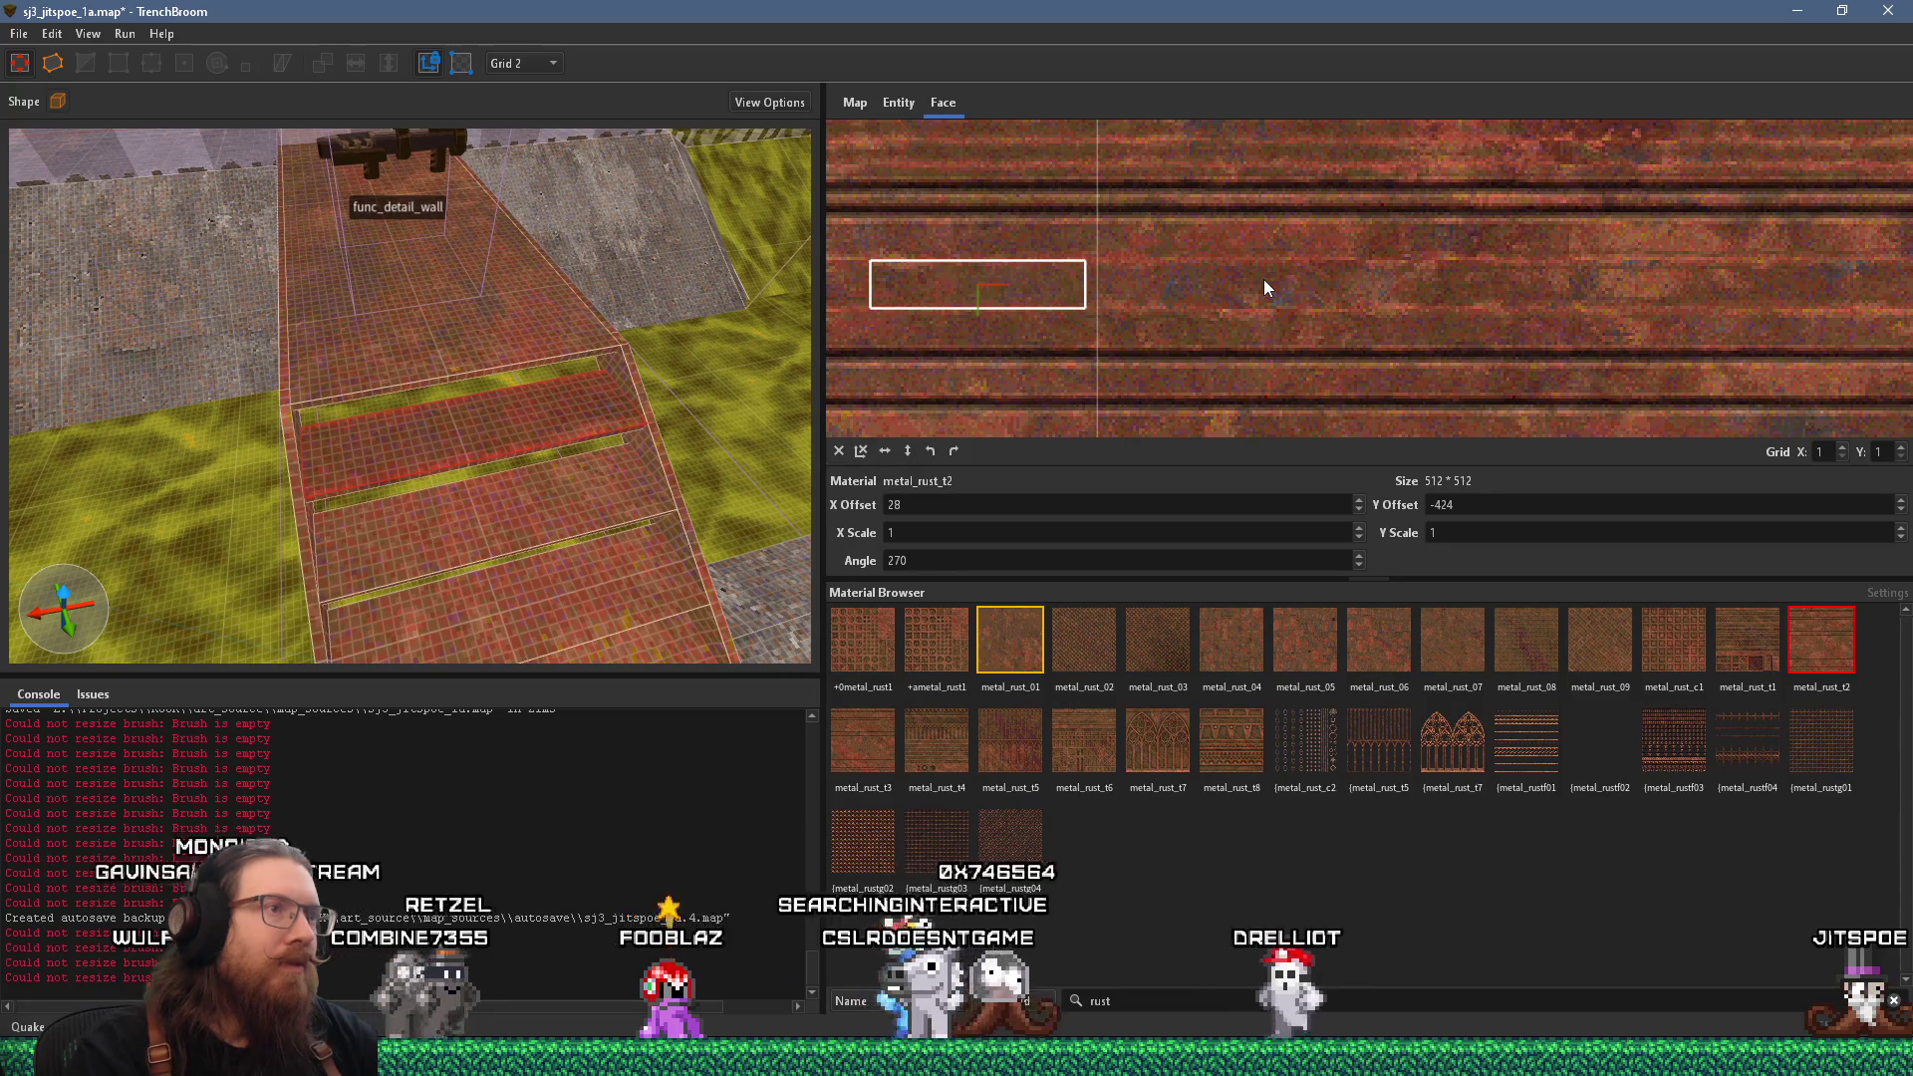
Apply the striped rust texture to the band below the shelf.
{"action": "key", "text": "ctrl+u"}
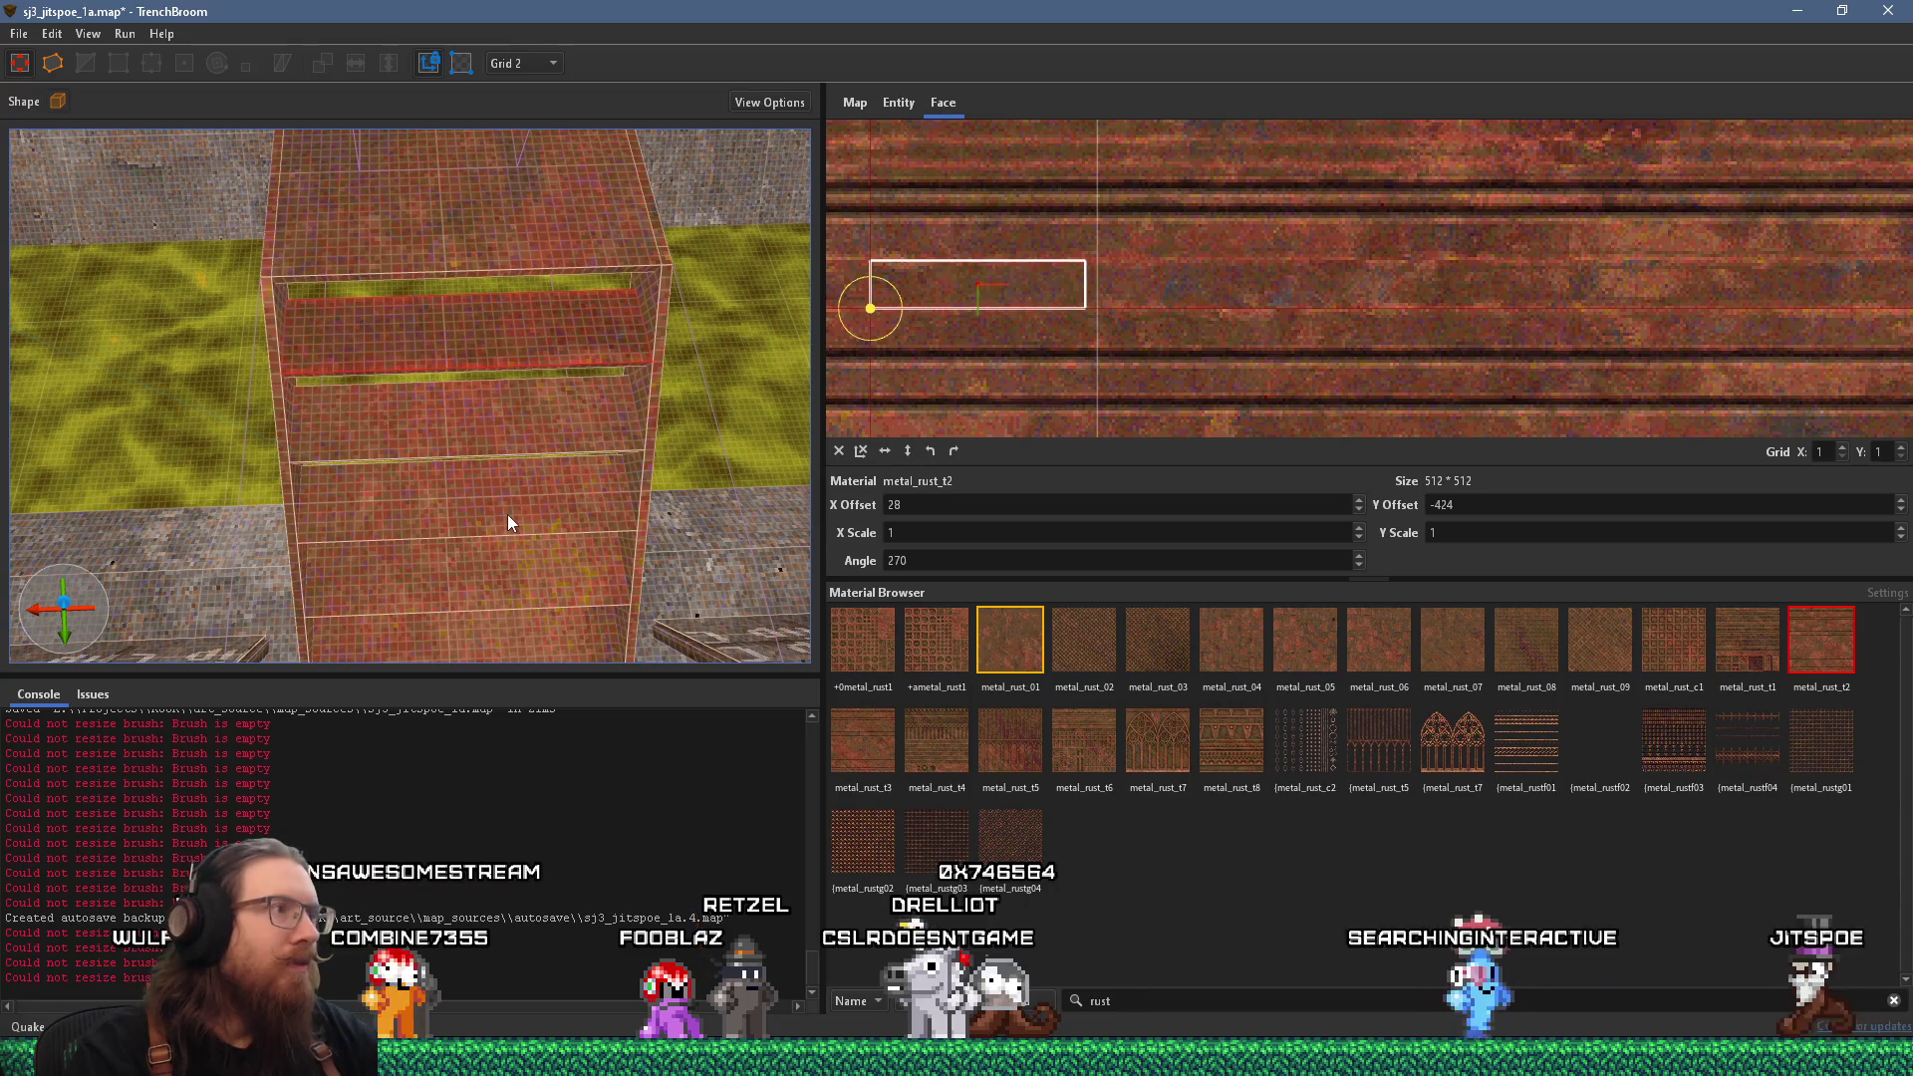
{"action": "left_click", "coordinate": [520, 479], "text": "shift"}
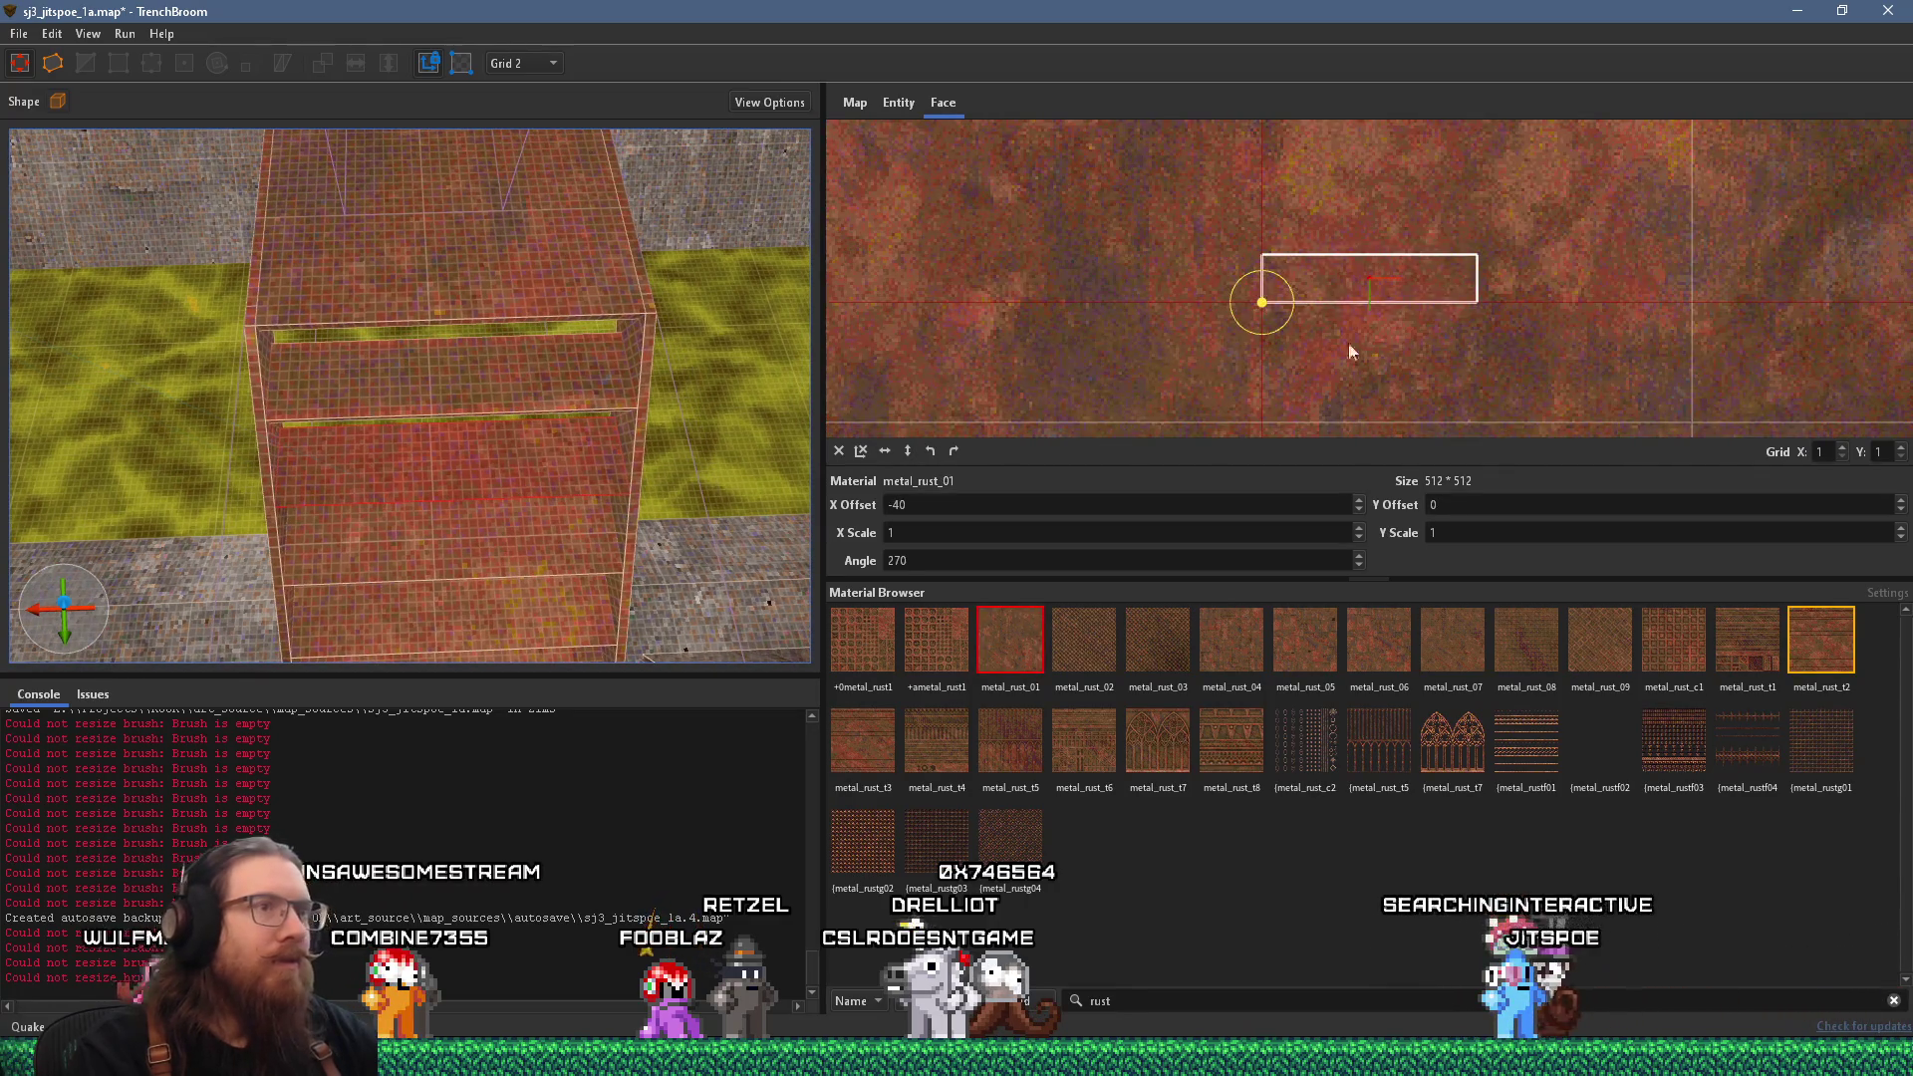
{"action": "left_click", "coordinate": [484, 399], "text": "shift"}
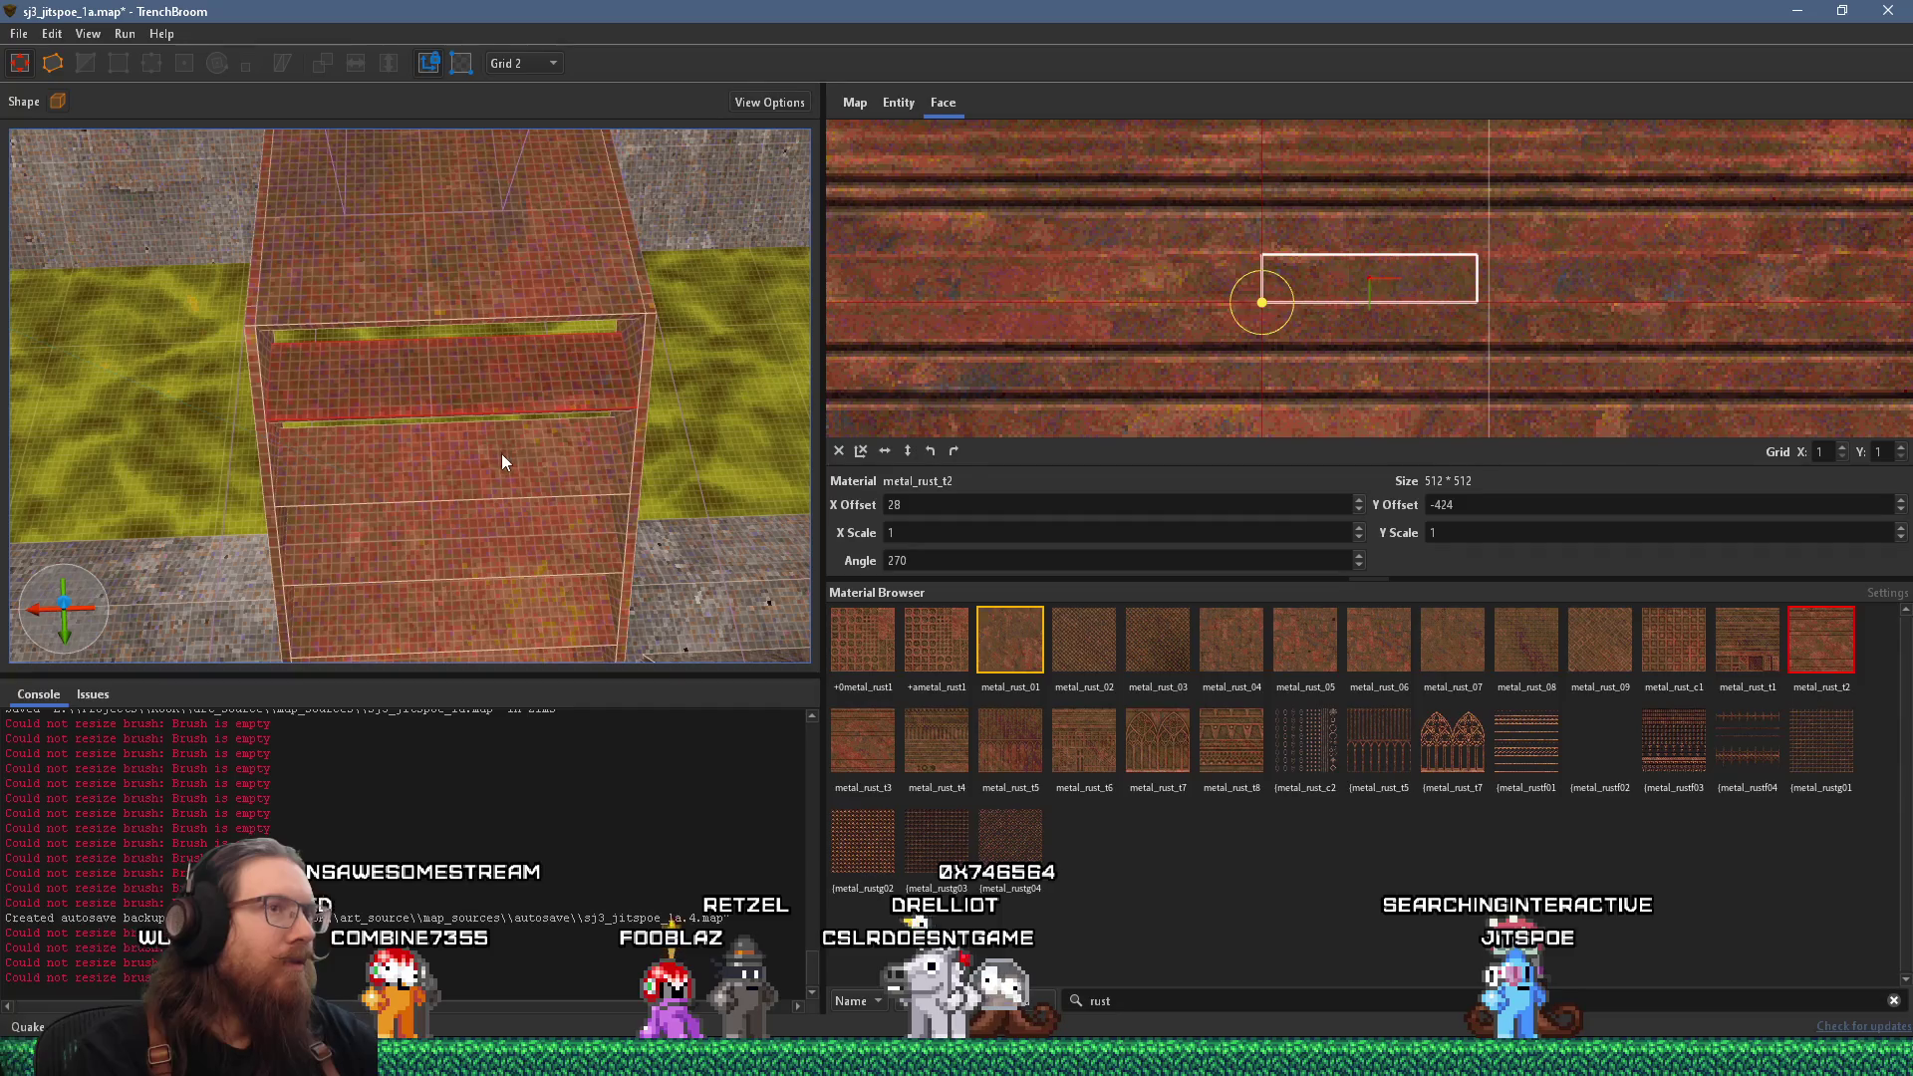
{"action": "left_click", "coordinate": [500, 455], "text": "alt+shift"}
{"action": "left_click", "coordinate": [598, 473], "text": "shift"}
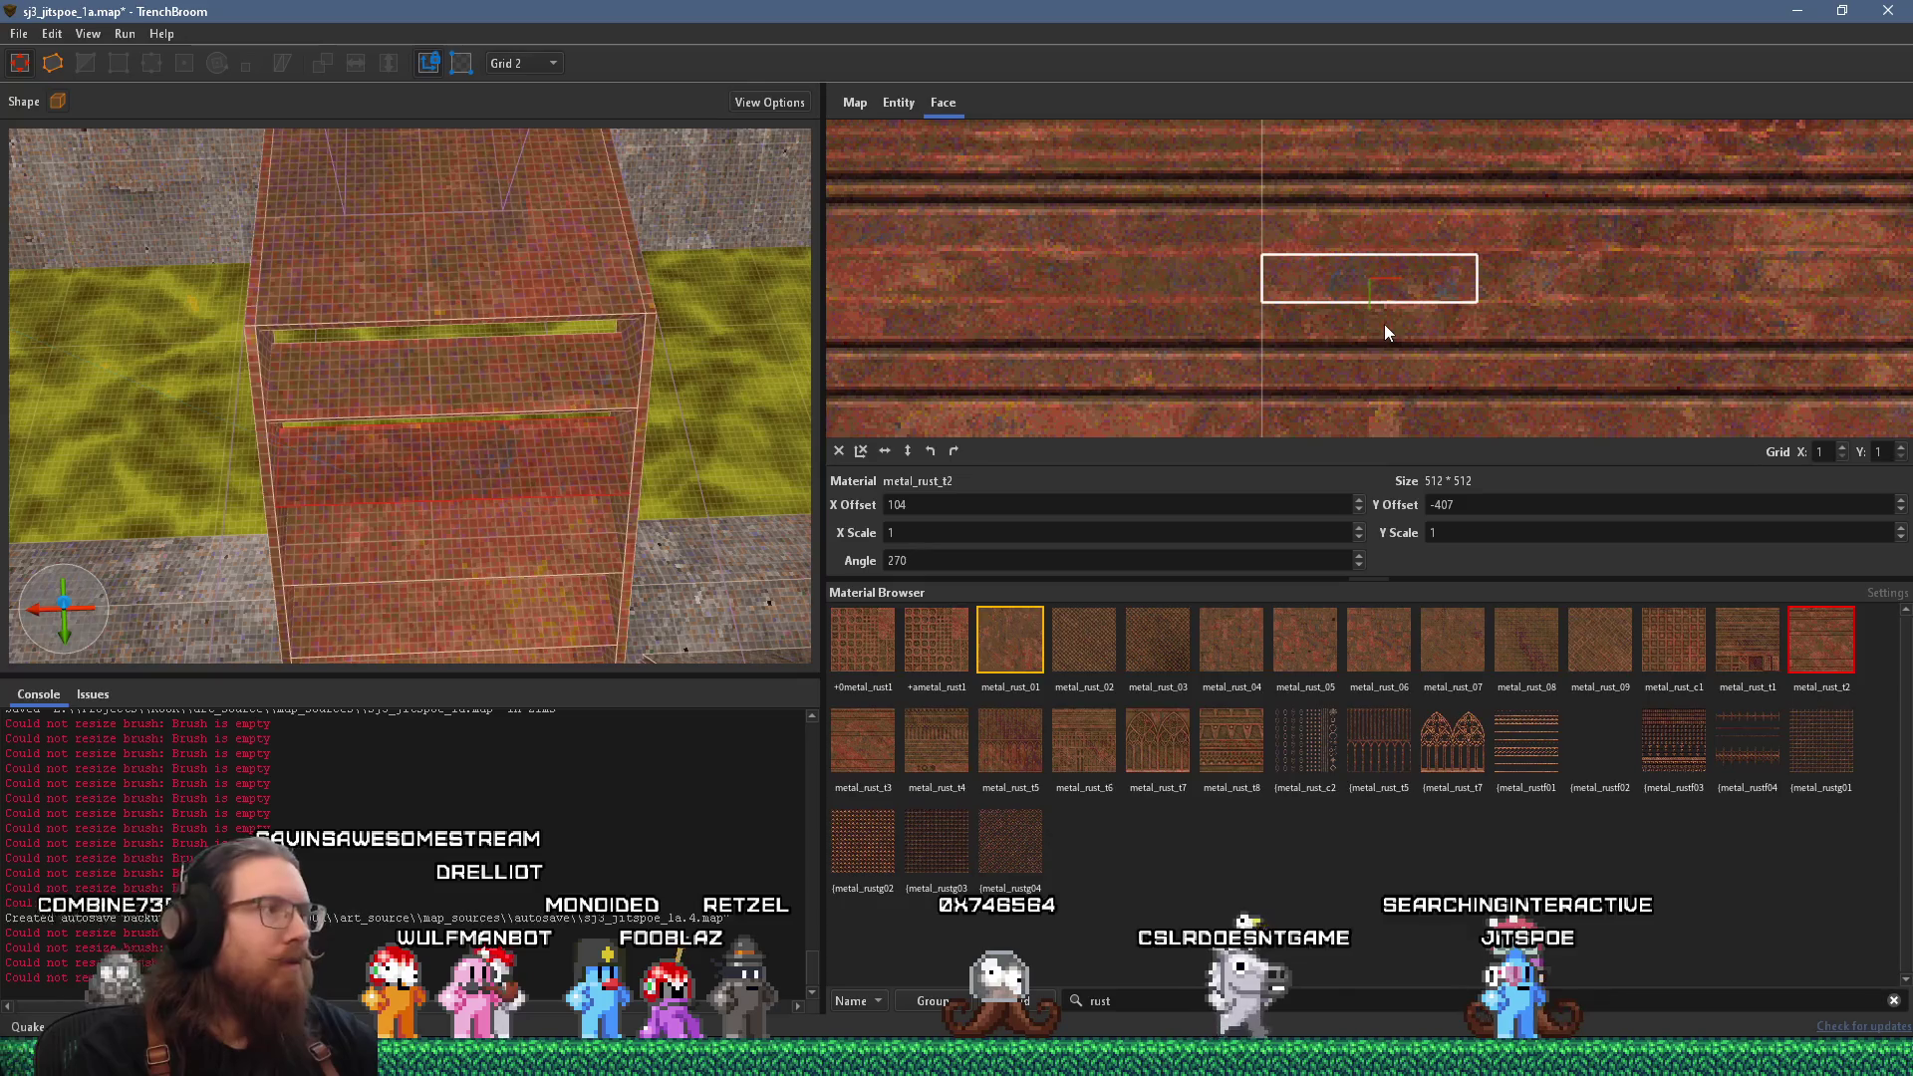
Drag the rust texture in the UV editor so its stripes line up on the stair face.
{"action": "left_click_drag", "start_coordinate": [1385, 332], "coordinate": [1387, 332]}
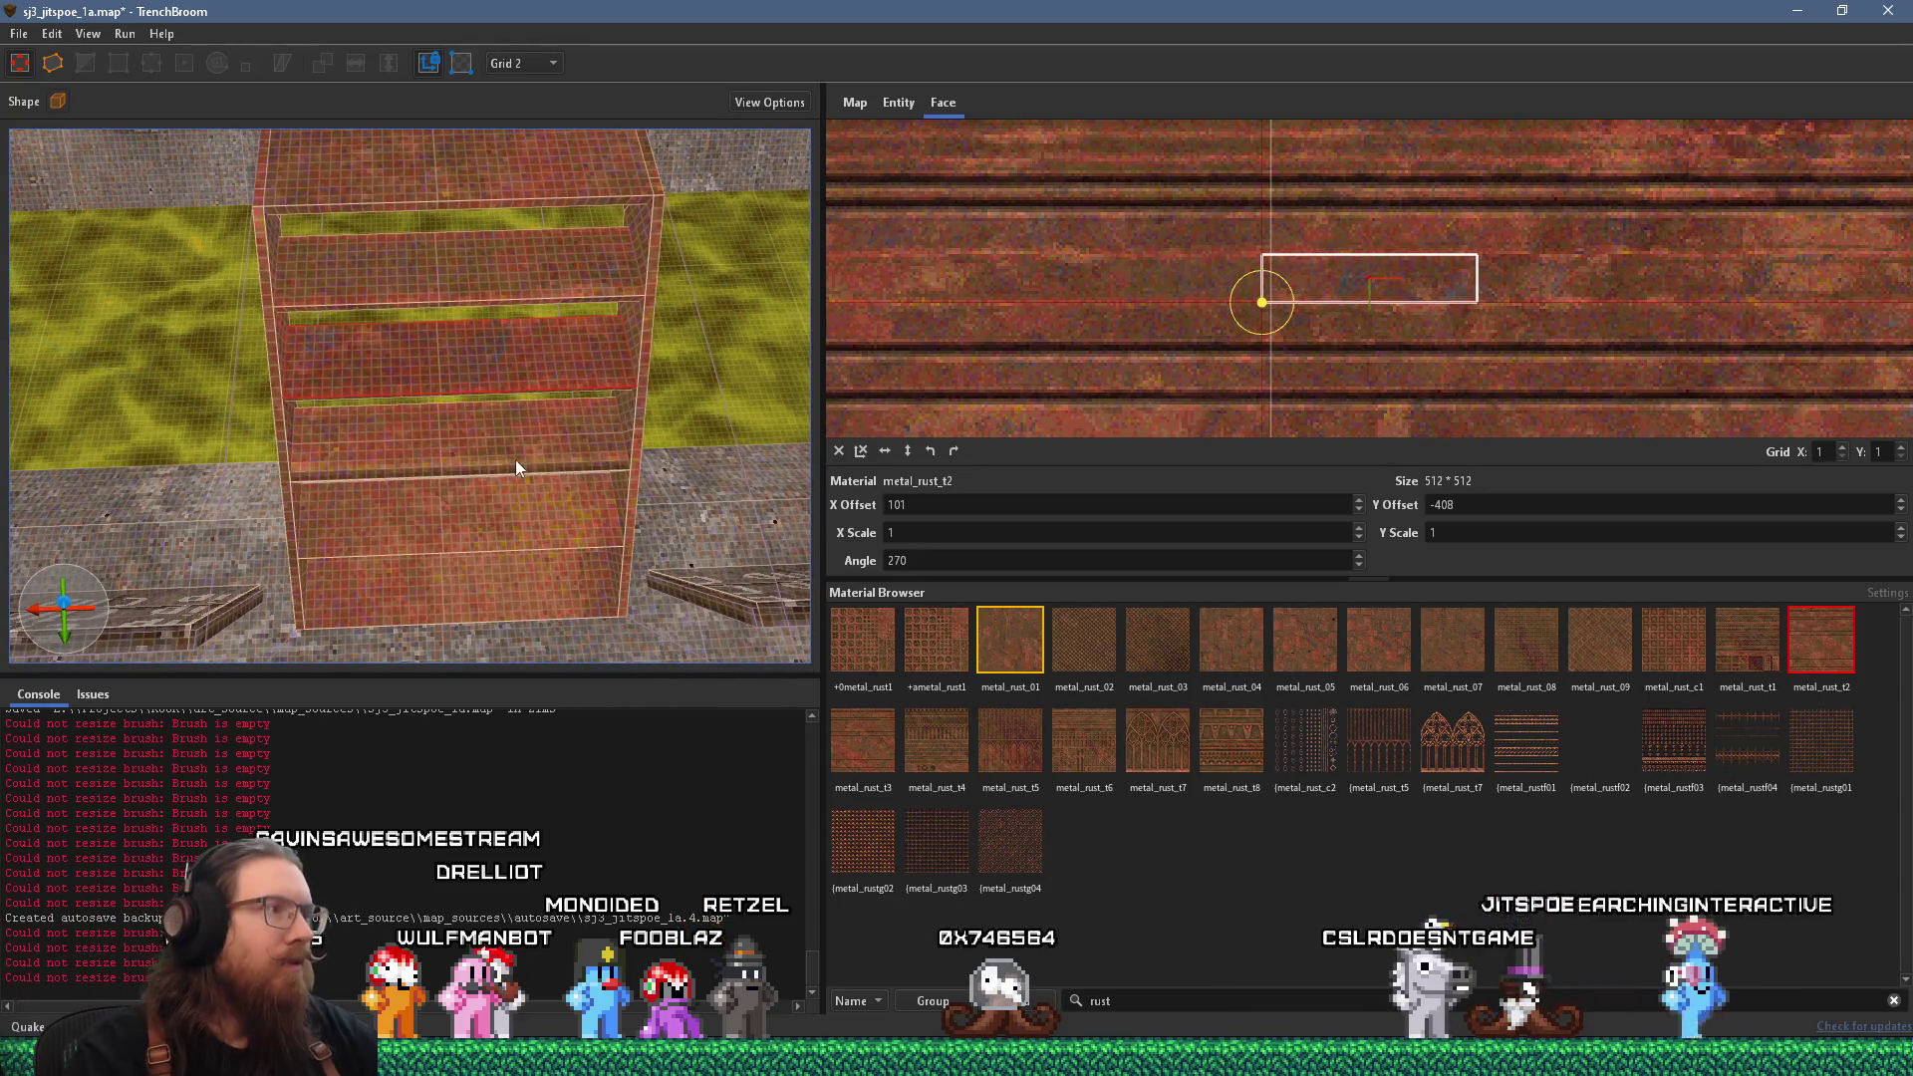
{"action": "left_click_drag", "start_coordinate": [1558, 345], "coordinate": [1438, 297]}
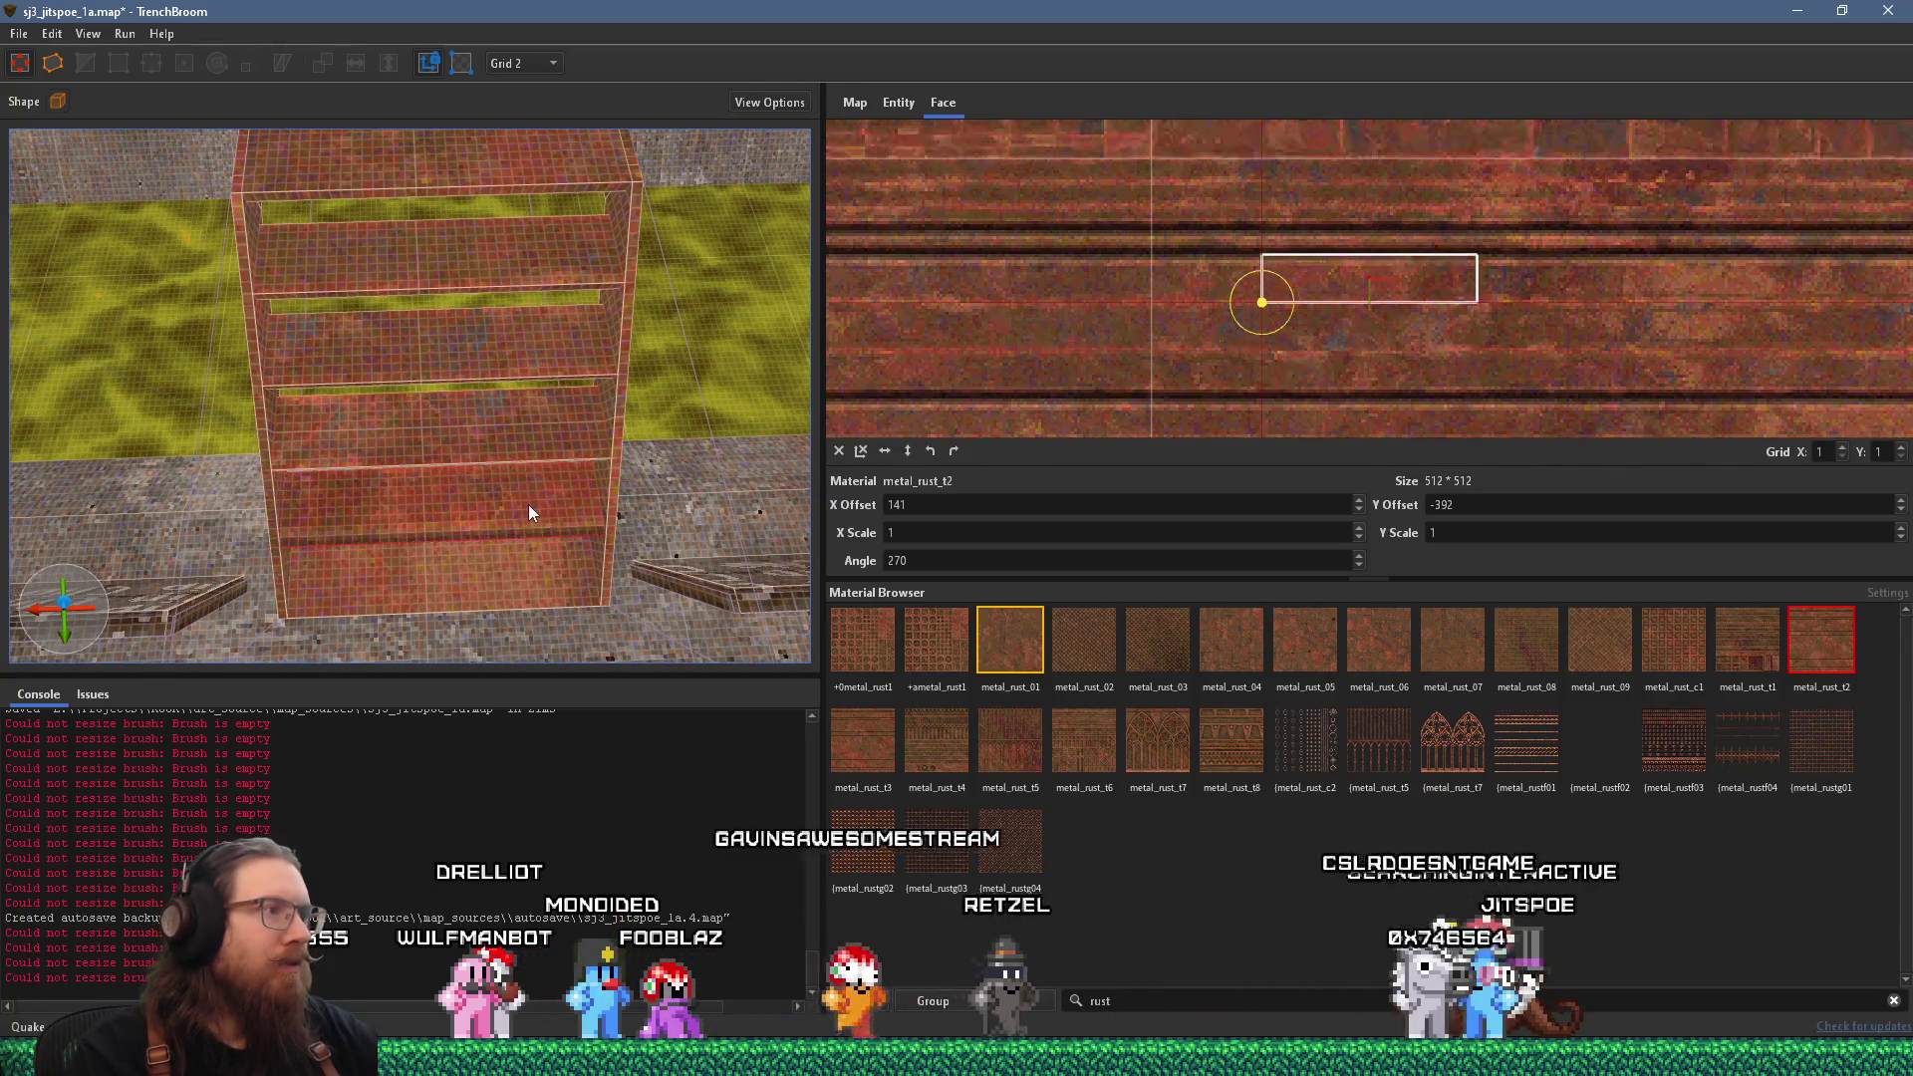
{"action": "mouse_move", "coordinate": [1634, 343]}
{"action": "left_mouse_down"}
{"action": "mouse_move", "coordinate": [1420, 299]}
{"action": "mouse_move", "coordinate": [1417, 315]}
{"action": "left_mouse_up"}
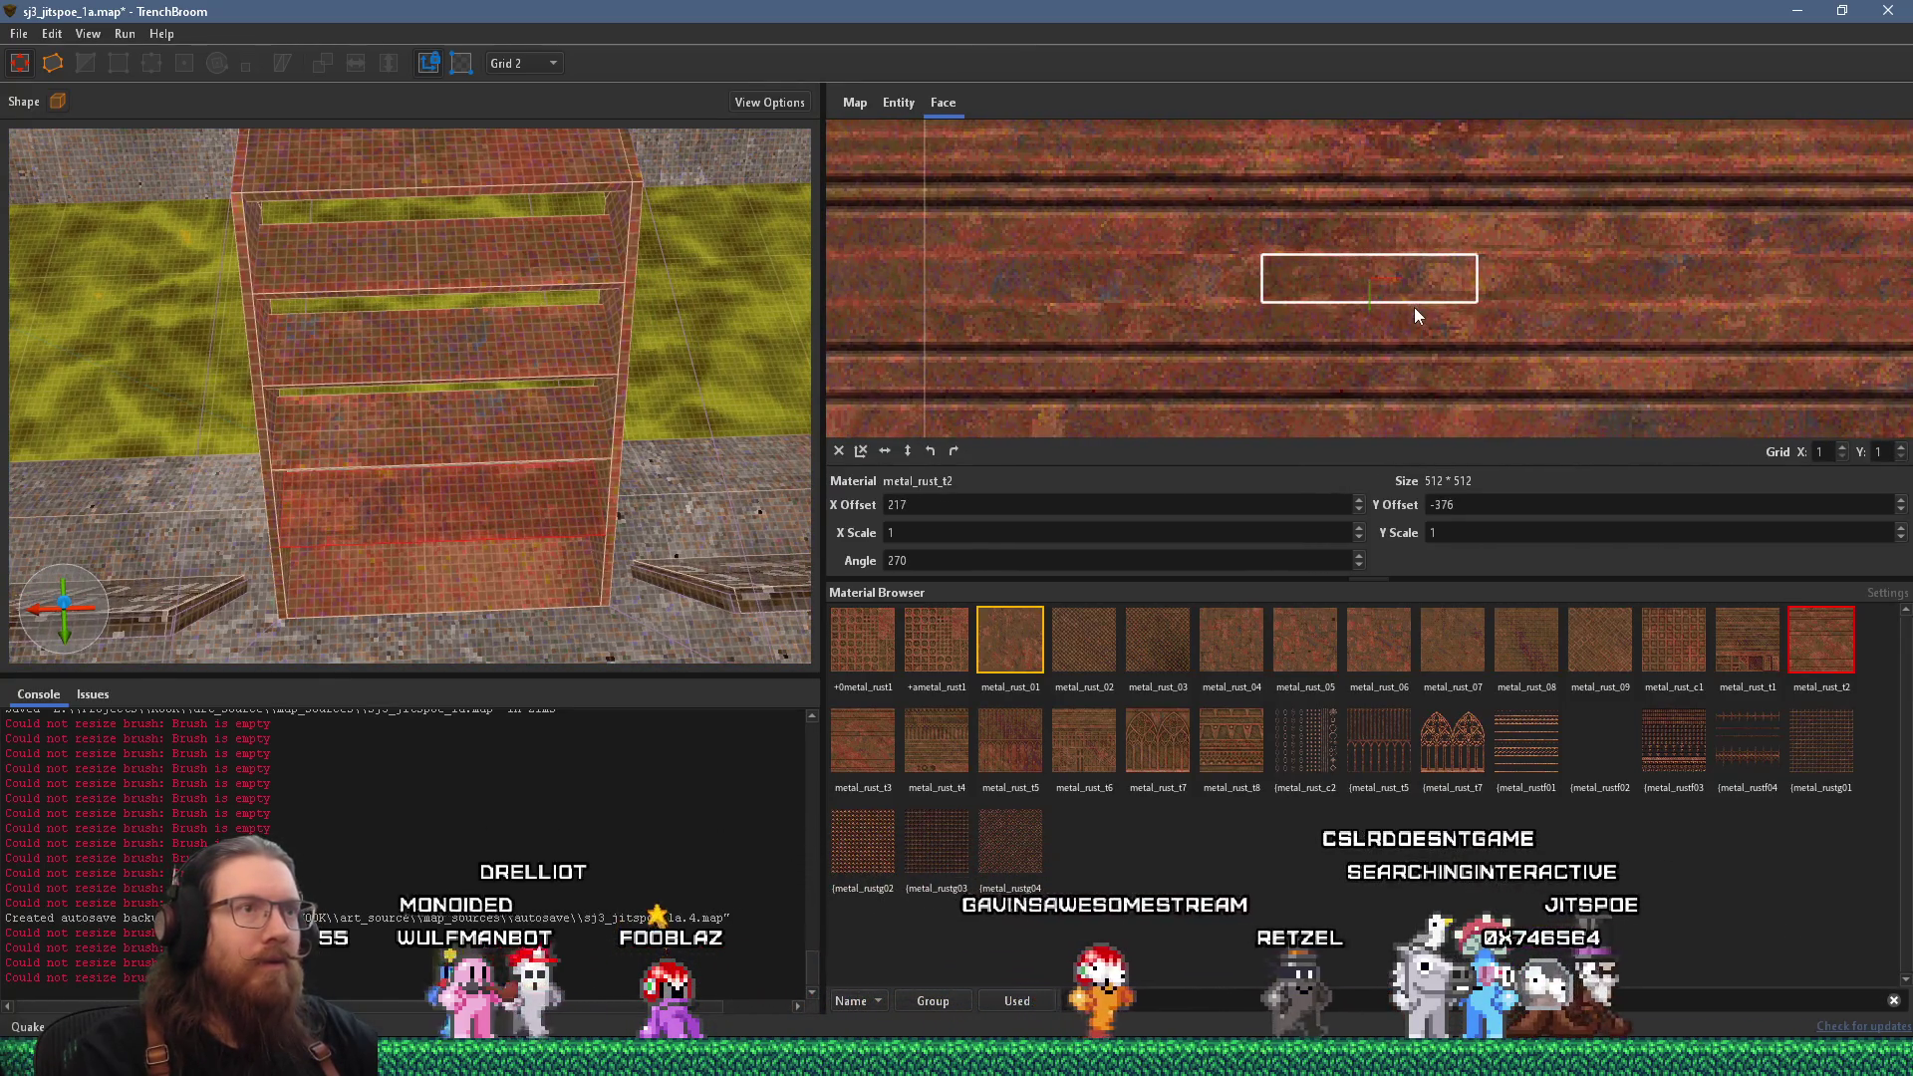
{"action": "scroll", "coordinate": [616, 426], "scroll_direction": "up", "scroll_amount": 2}
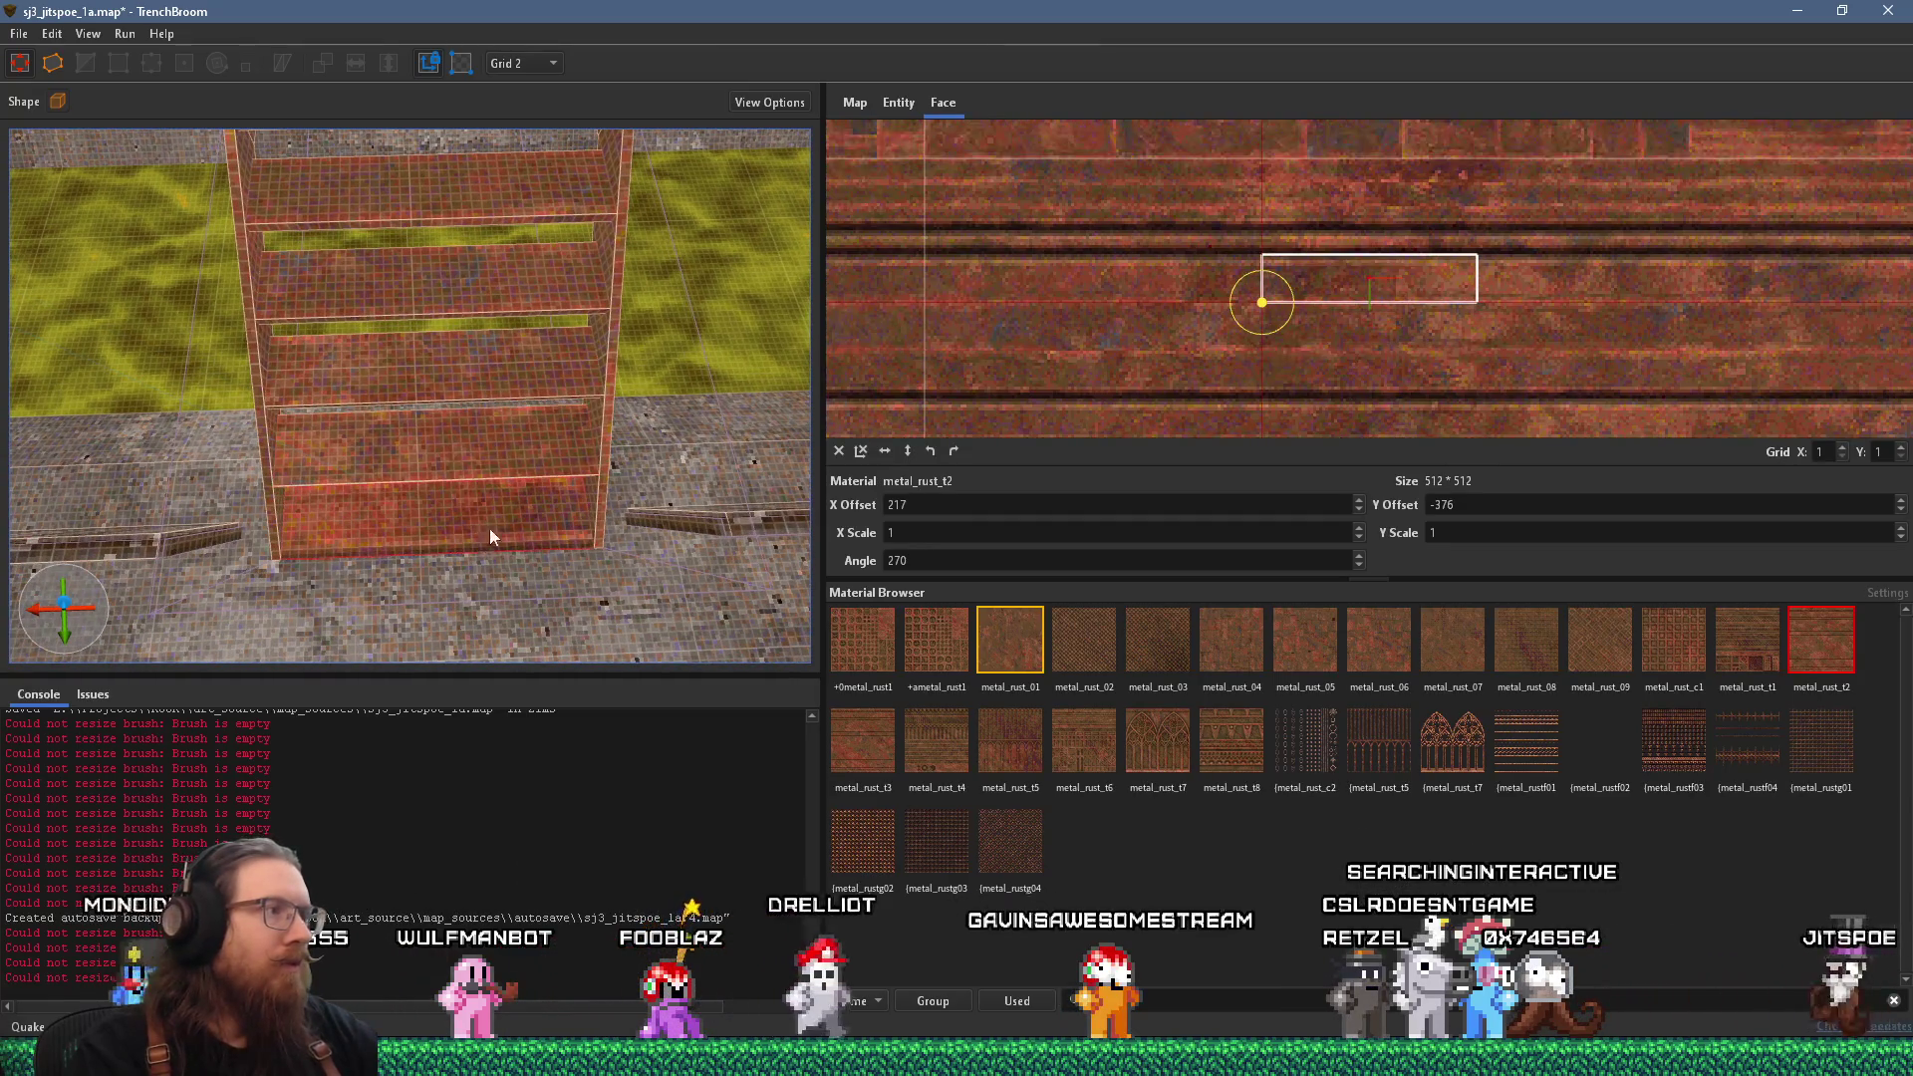
{"action": "mouse_move", "coordinate": [1598, 382]}
{"action": "left_mouse_down"}
{"action": "mouse_move", "coordinate": [1506, 313]}
{"action": "mouse_move", "coordinate": [1478, 329]}
{"action": "mouse_move", "coordinate": [1513, 329]}
{"action": "left_mouse_up"}
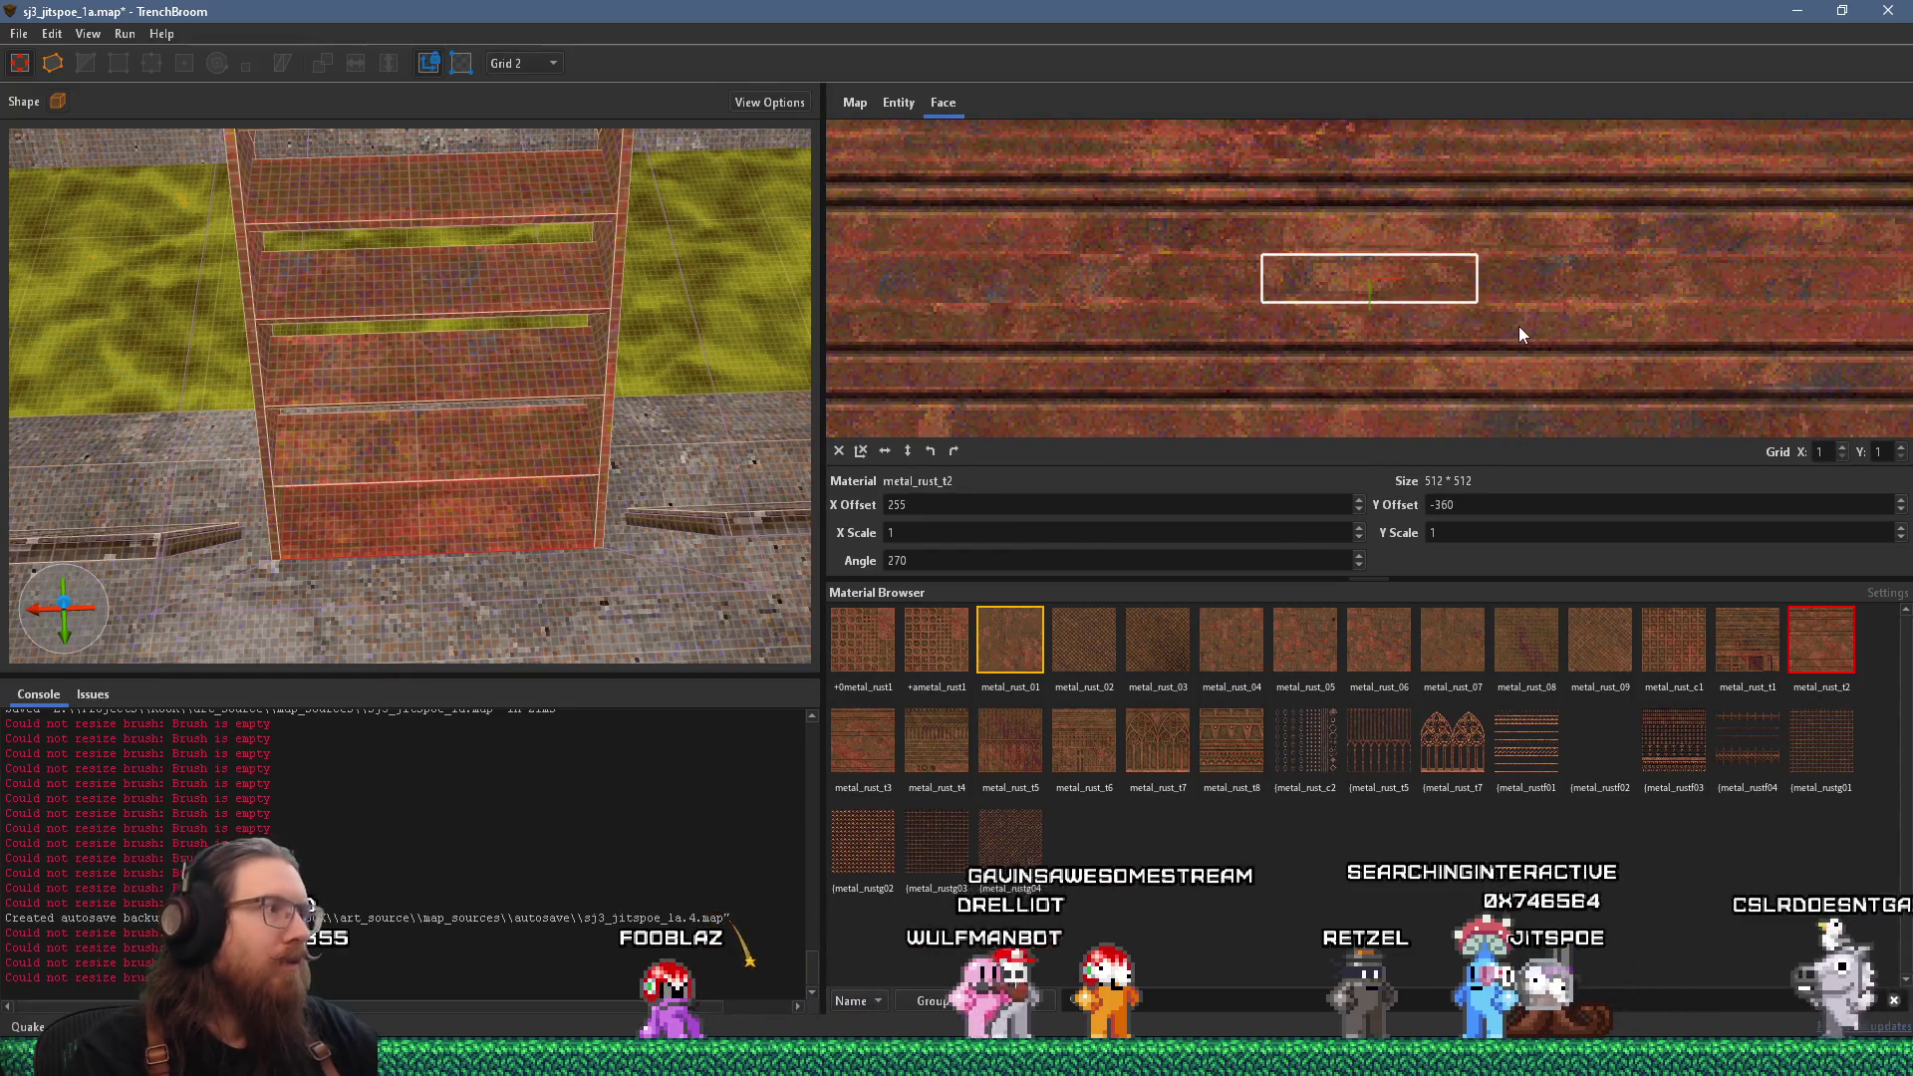
{"action": "scroll", "coordinate": [1393, 333], "scroll_direction": "up", "scroll_amount": 3}
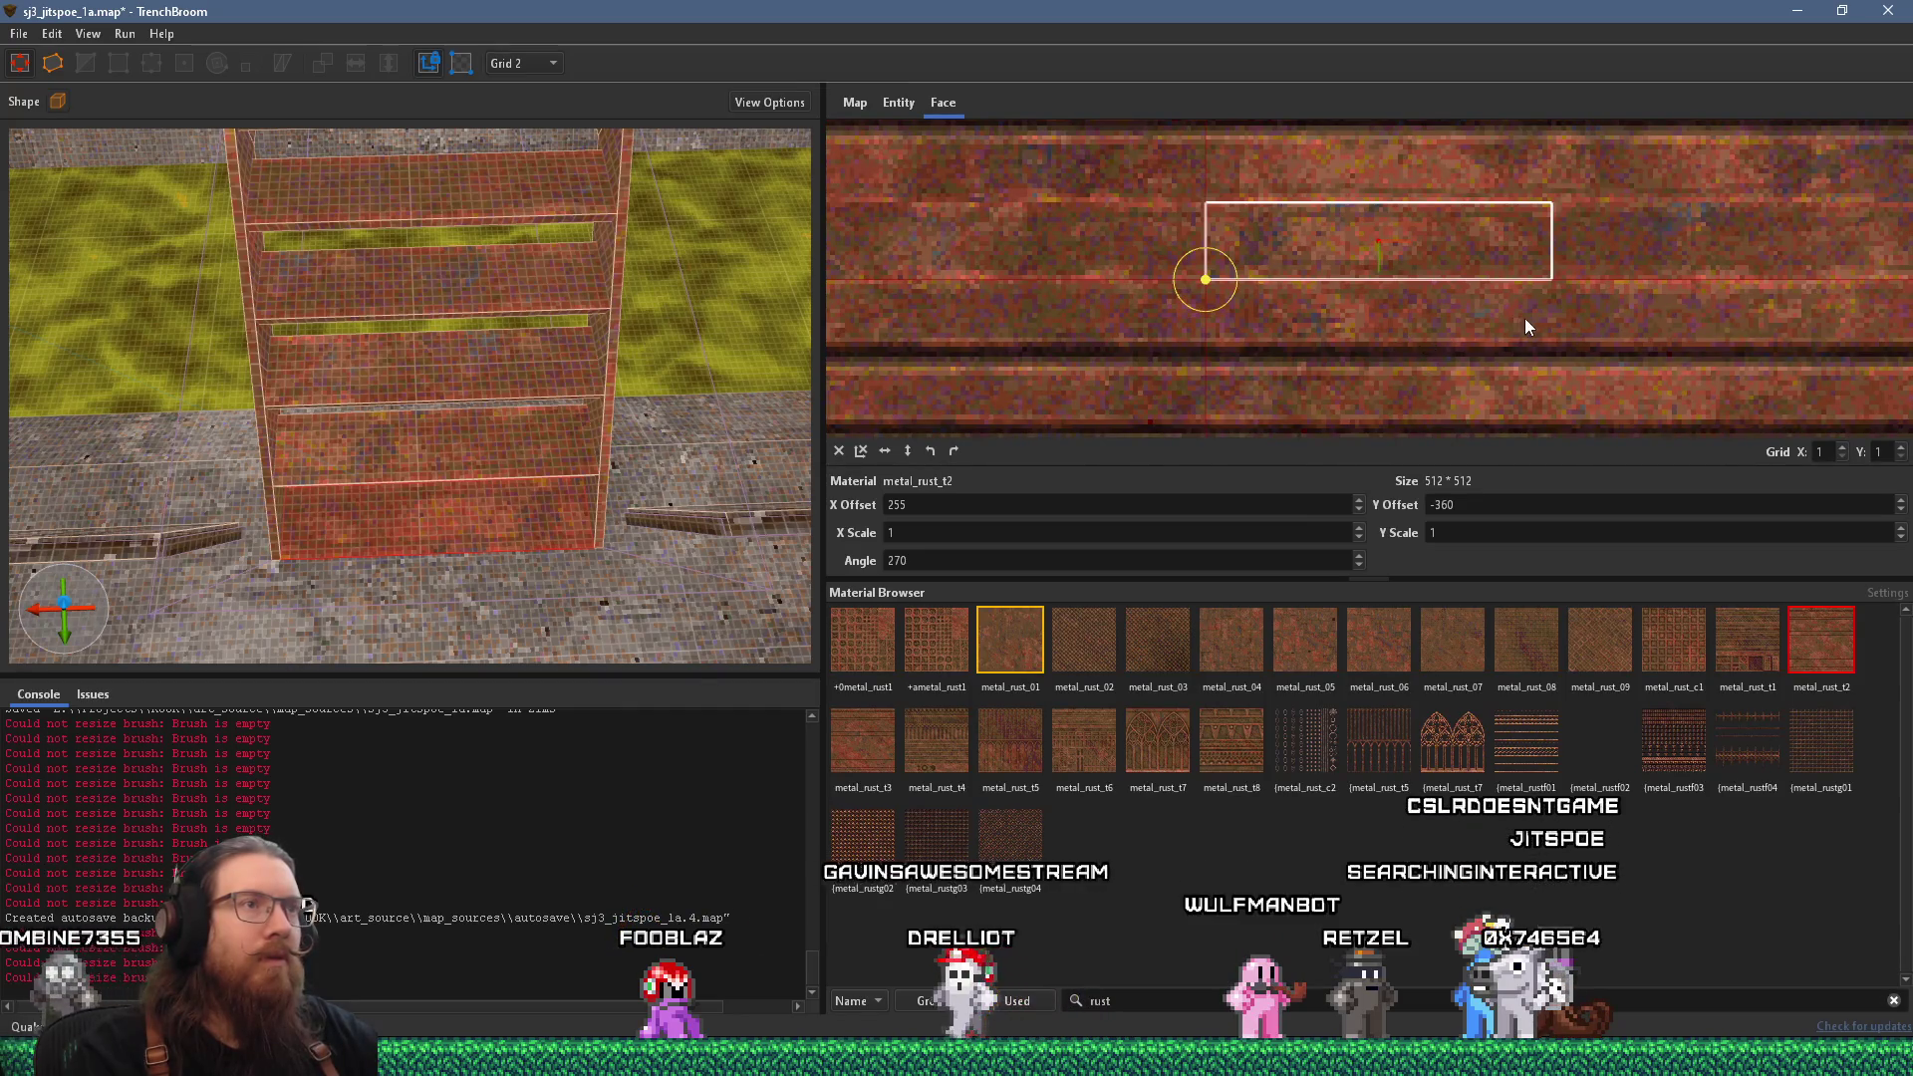
{"action": "left_click_drag", "start_coordinate": [1531, 321], "coordinate": [1531, 327]}
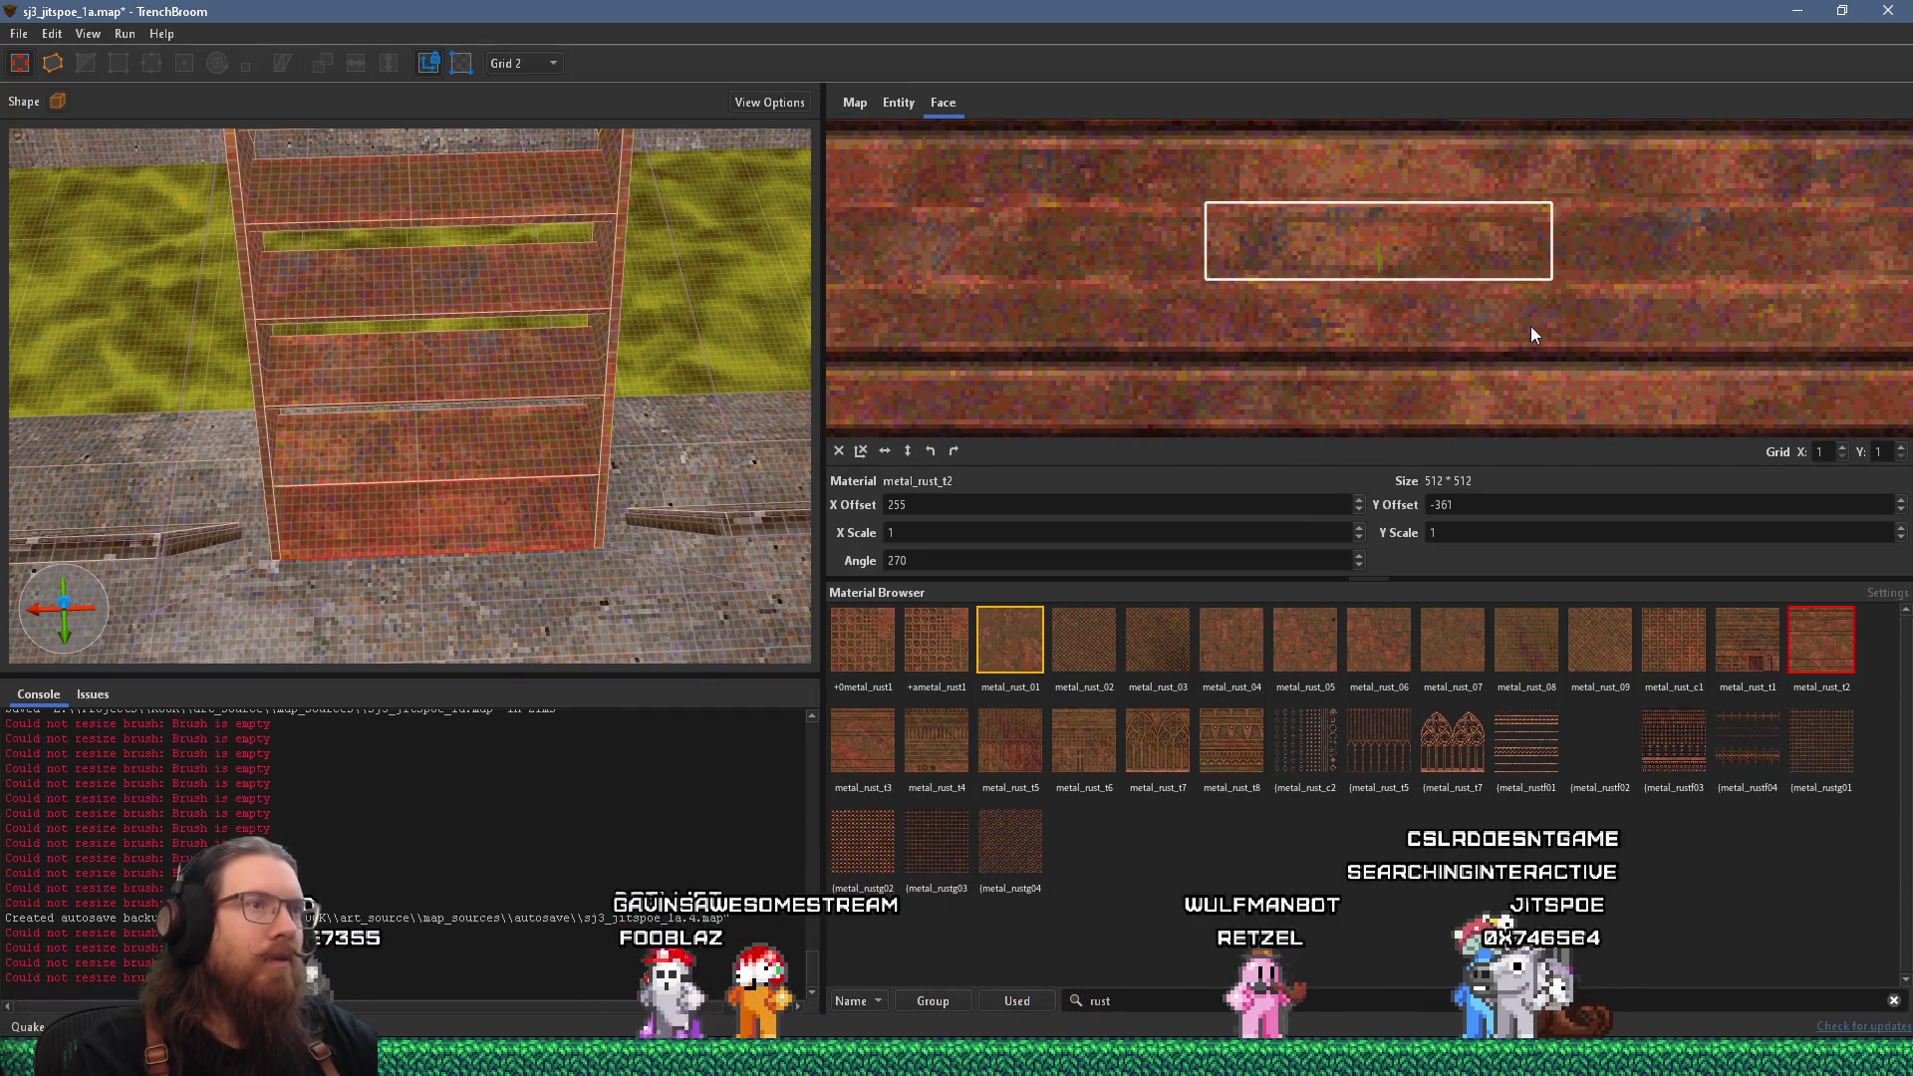
{"action": "key", "text": "ctrl+z"}
Set the texture's X offset to 256, leaving offsets at 256 and -360.
{"action": "left_click", "coordinate": [932, 504]}
{"action": "key", "text": "Up"}
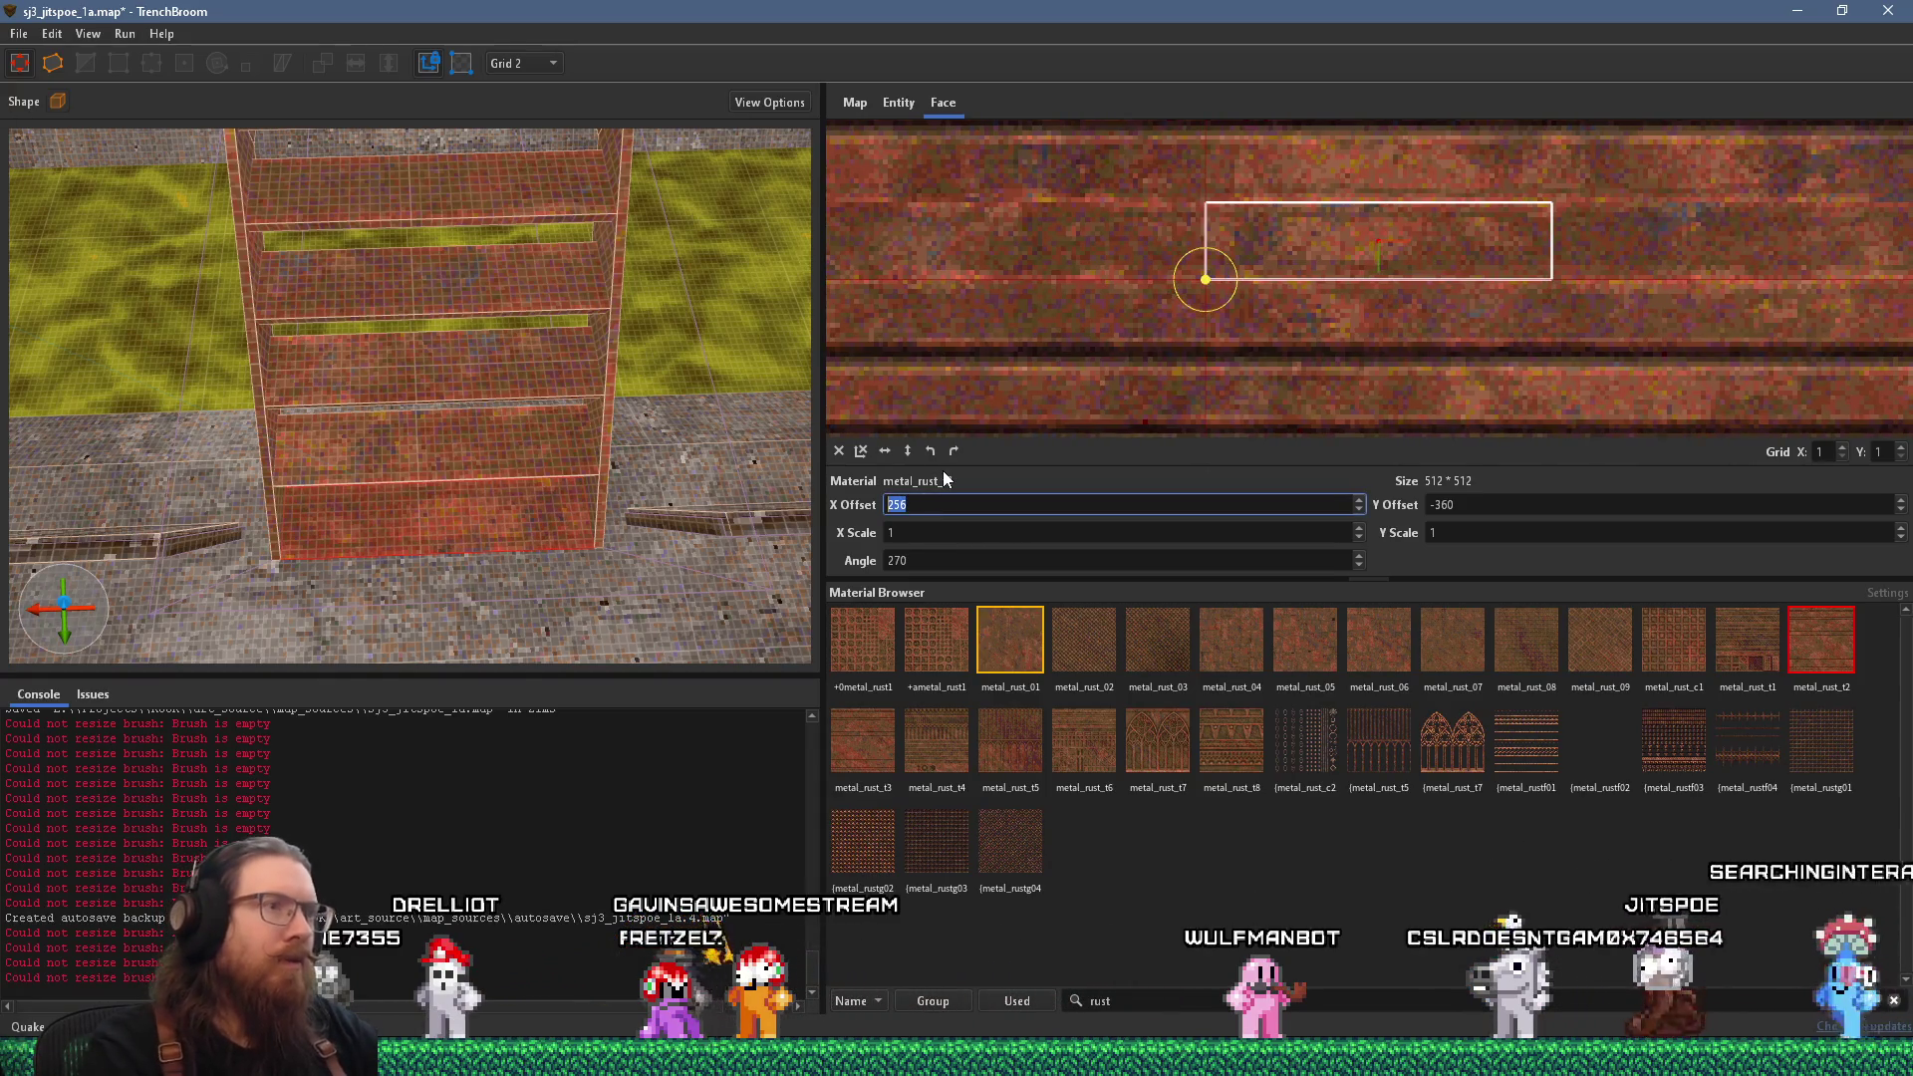
{"action": "scroll", "coordinate": [474, 409], "scroll_direction": "down", "scroll_amount": 5}
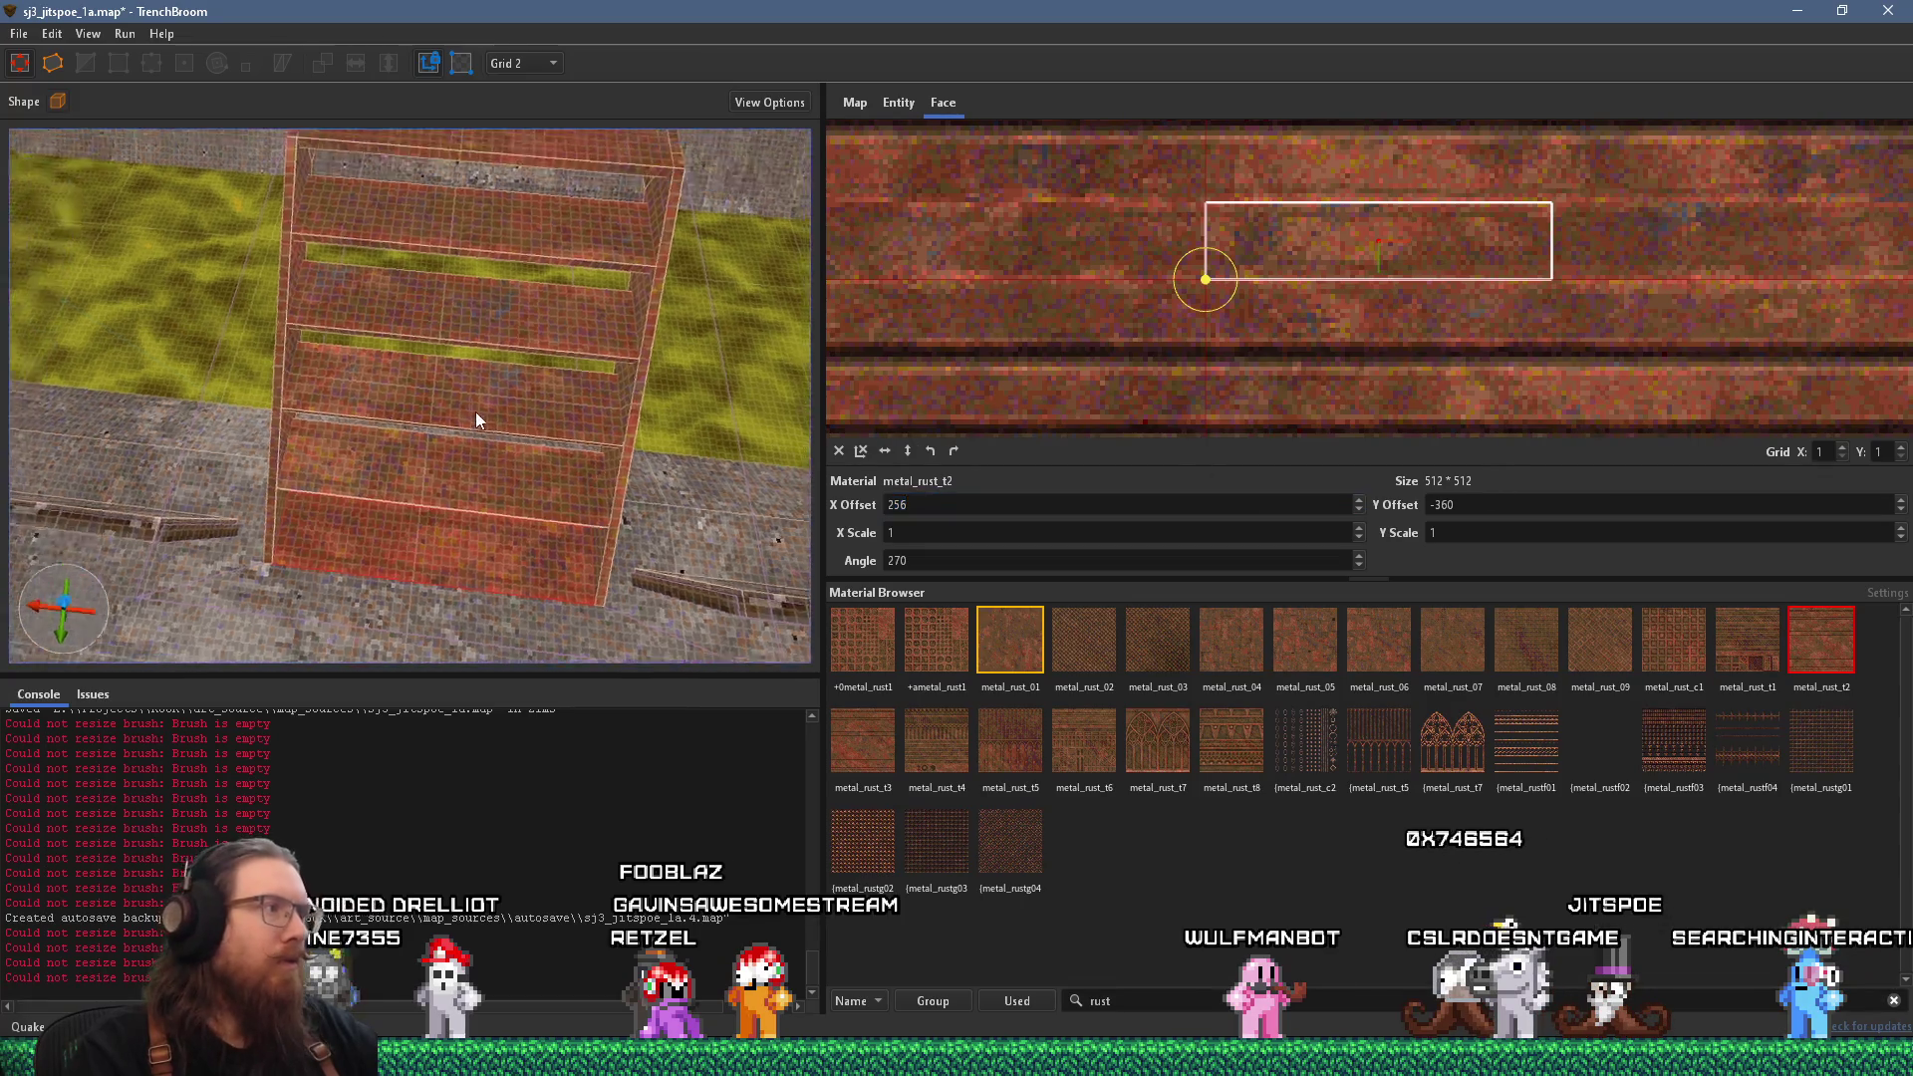
{"action": "left_click", "coordinate": [472, 417]}
{"action": "scroll", "coordinate": [472, 423], "scroll_direction": "down", "scroll_amount": 5}
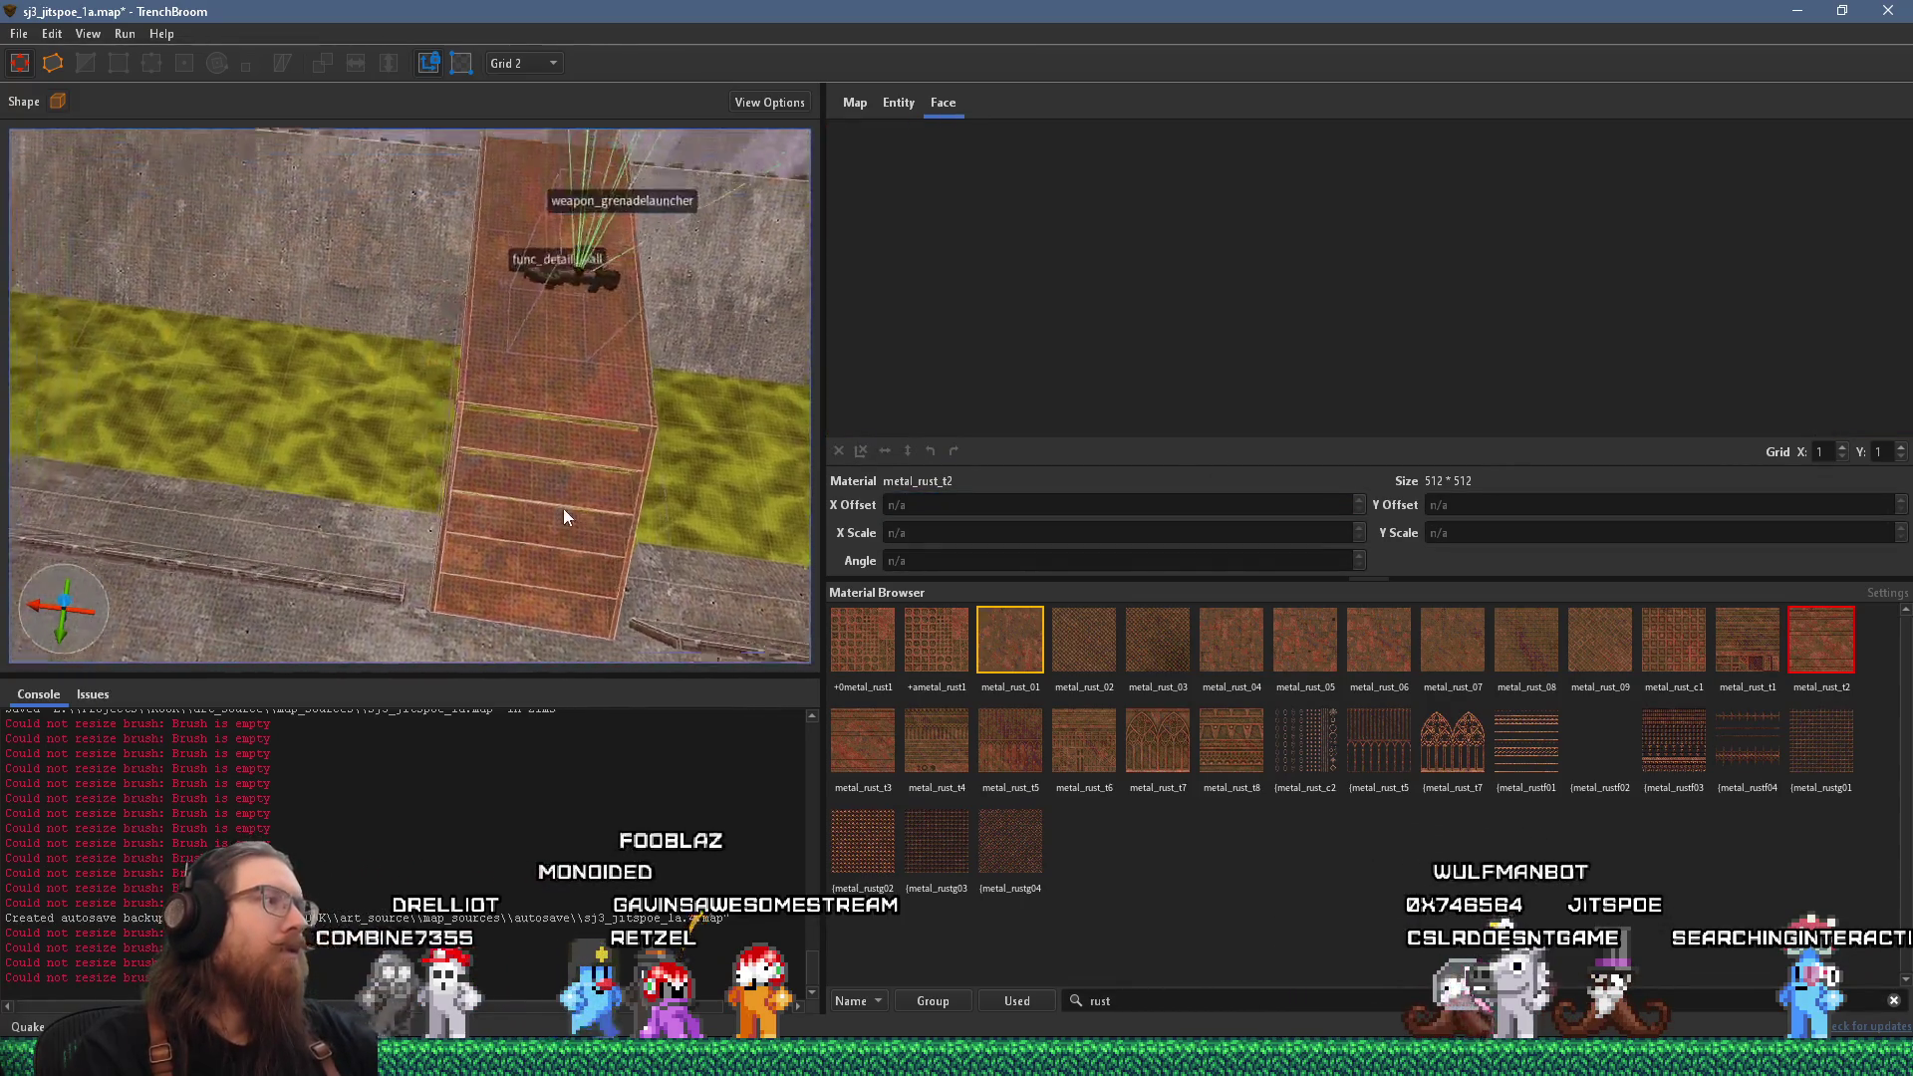
Apply metal_rust_t2 to two stair faces and rotate it so the stripes run vertically.
{"action": "left_click", "coordinate": [530, 476]}
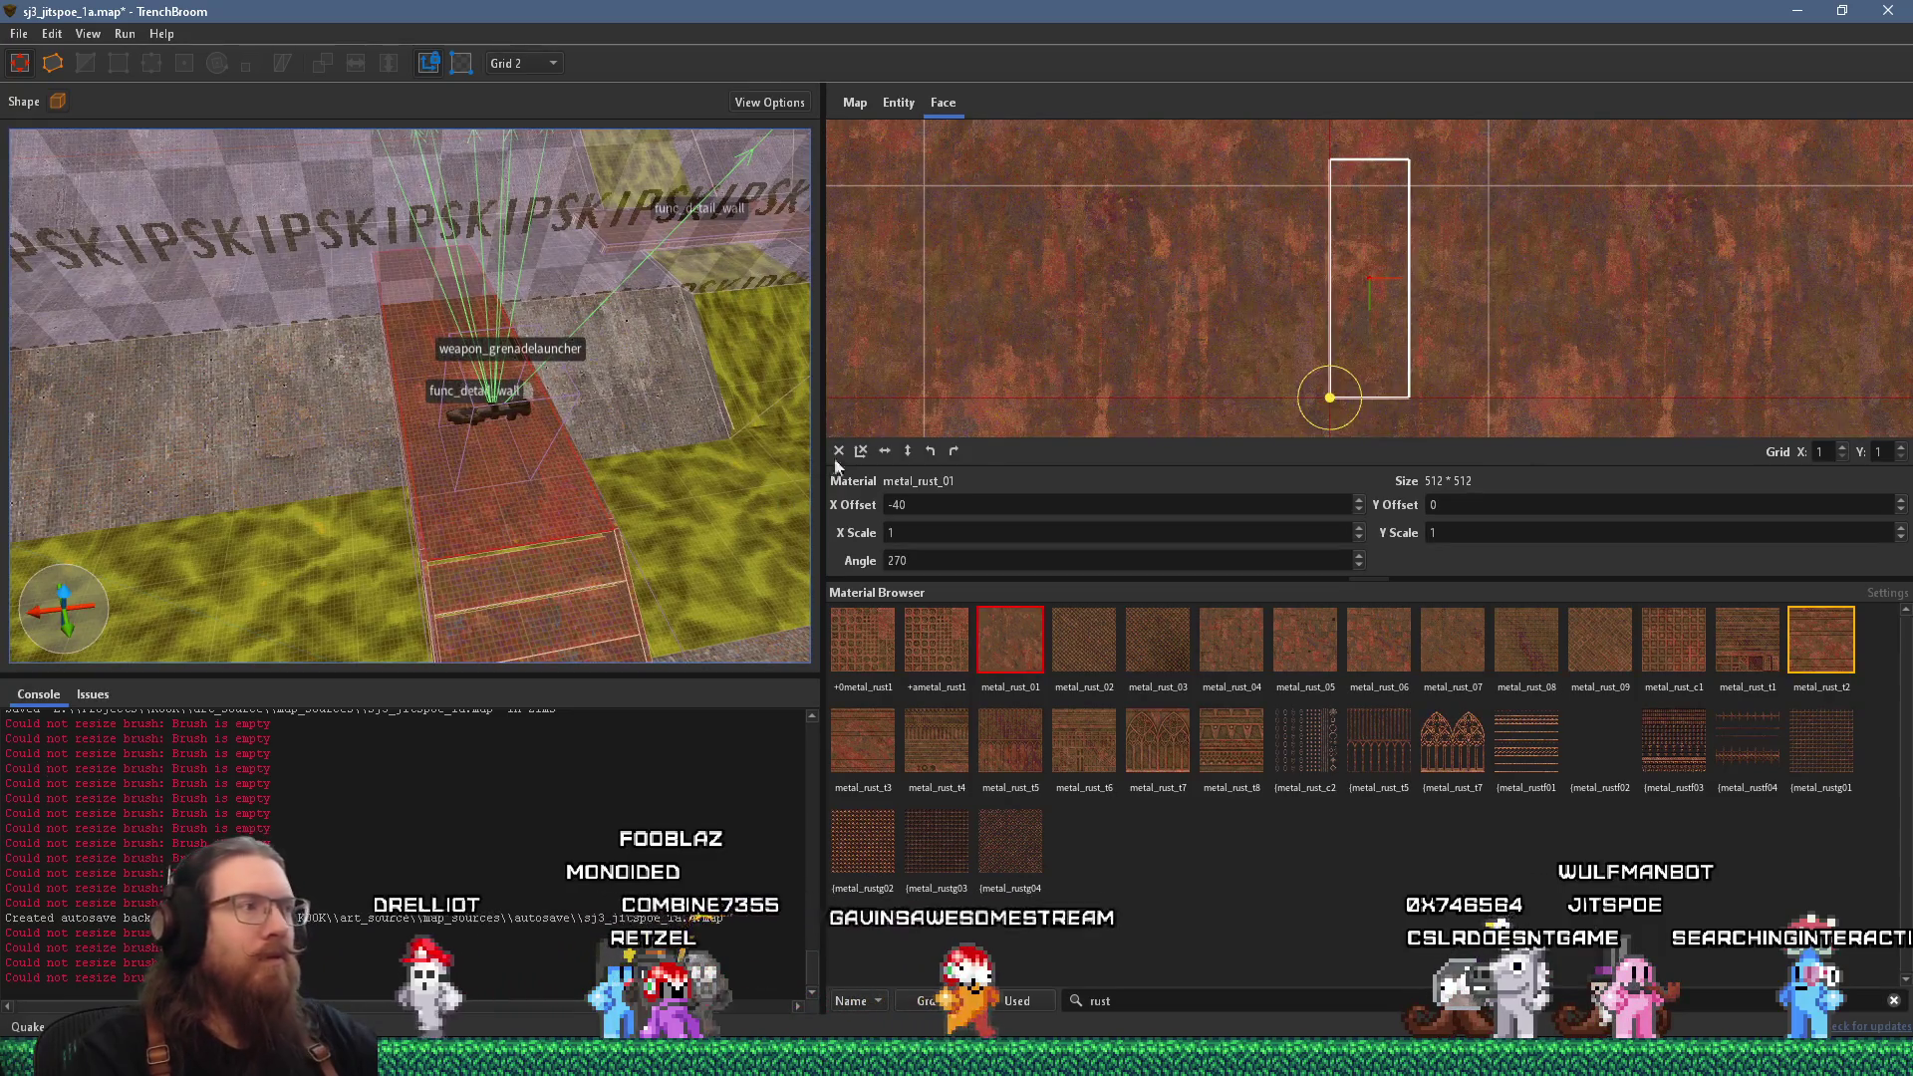
{"action": "left_click", "coordinate": [580, 574]}
{"action": "left_click", "coordinate": [536, 520]}
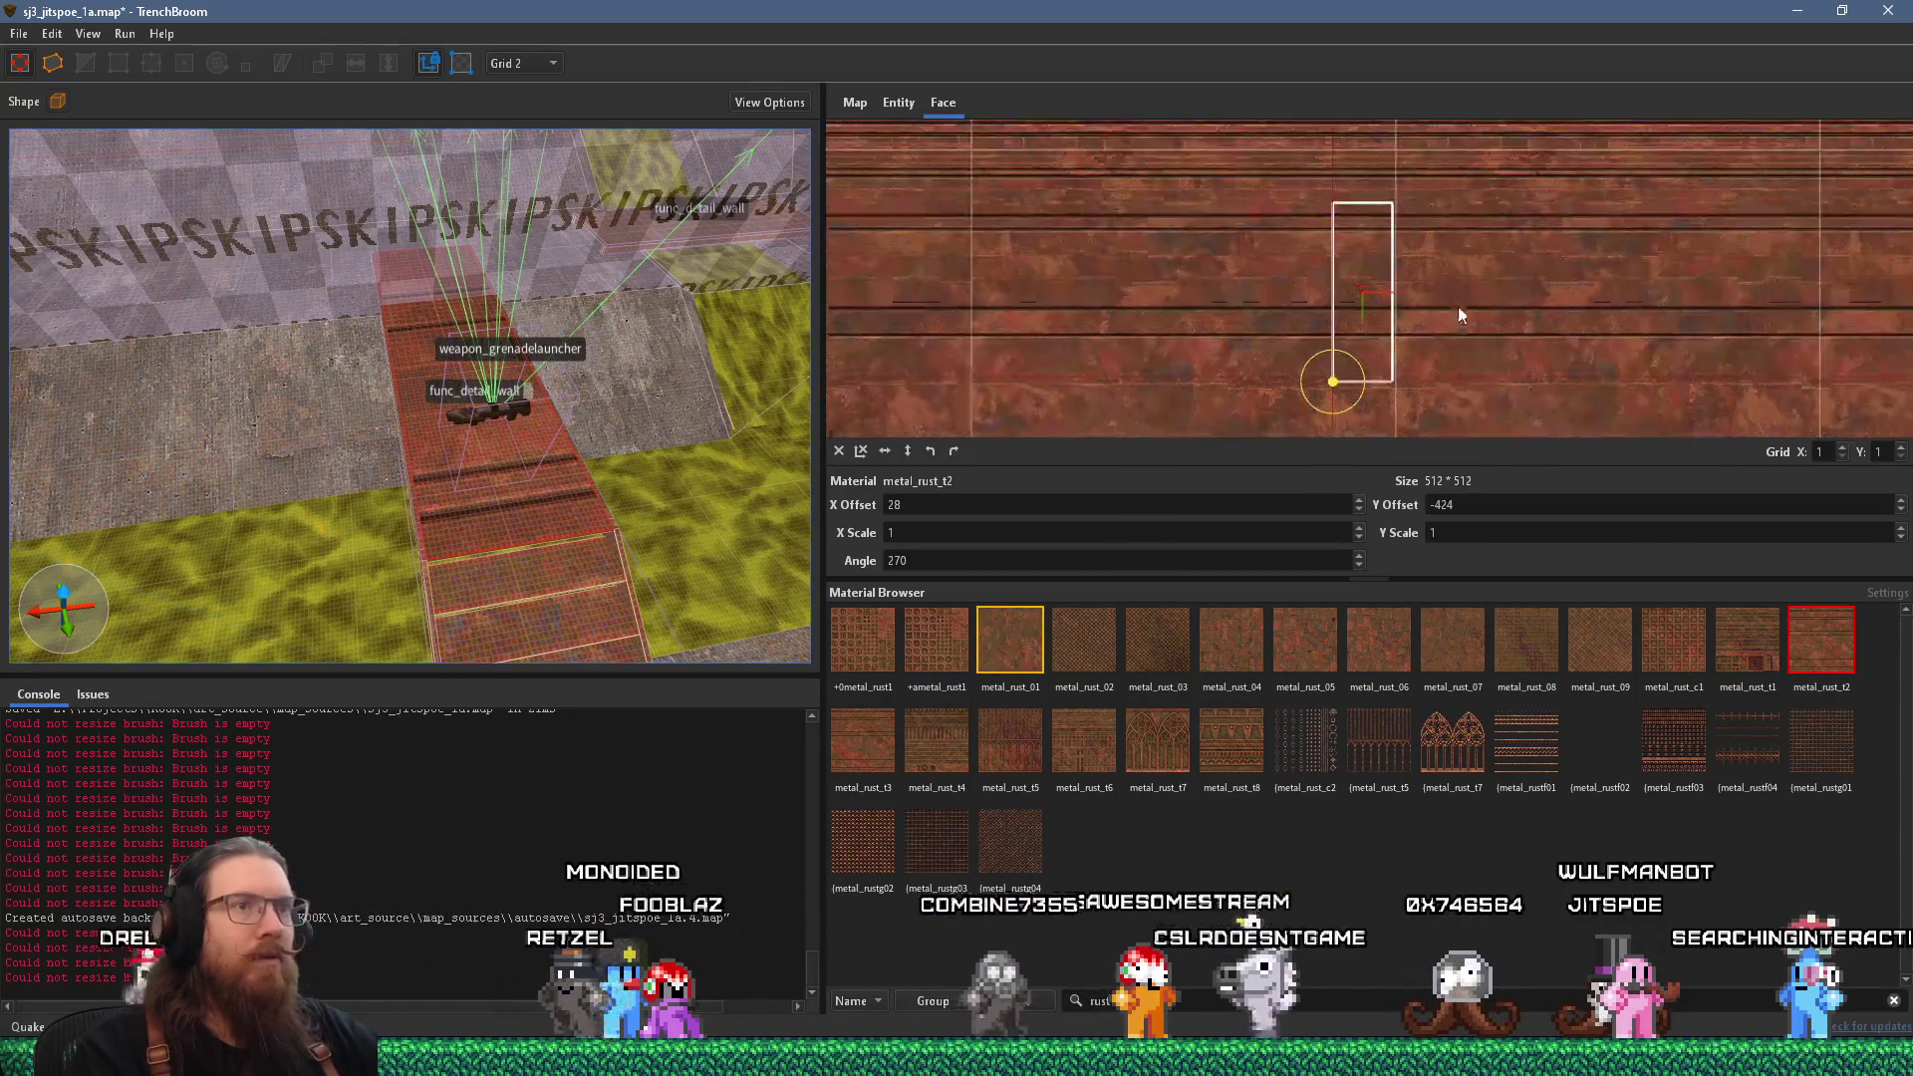
{"action": "left_click_drag", "start_coordinate": [1466, 314], "coordinate": [1331, 243]}
{"action": "left_click_drag", "start_coordinate": [1203, 229], "coordinate": [1092, 188]}
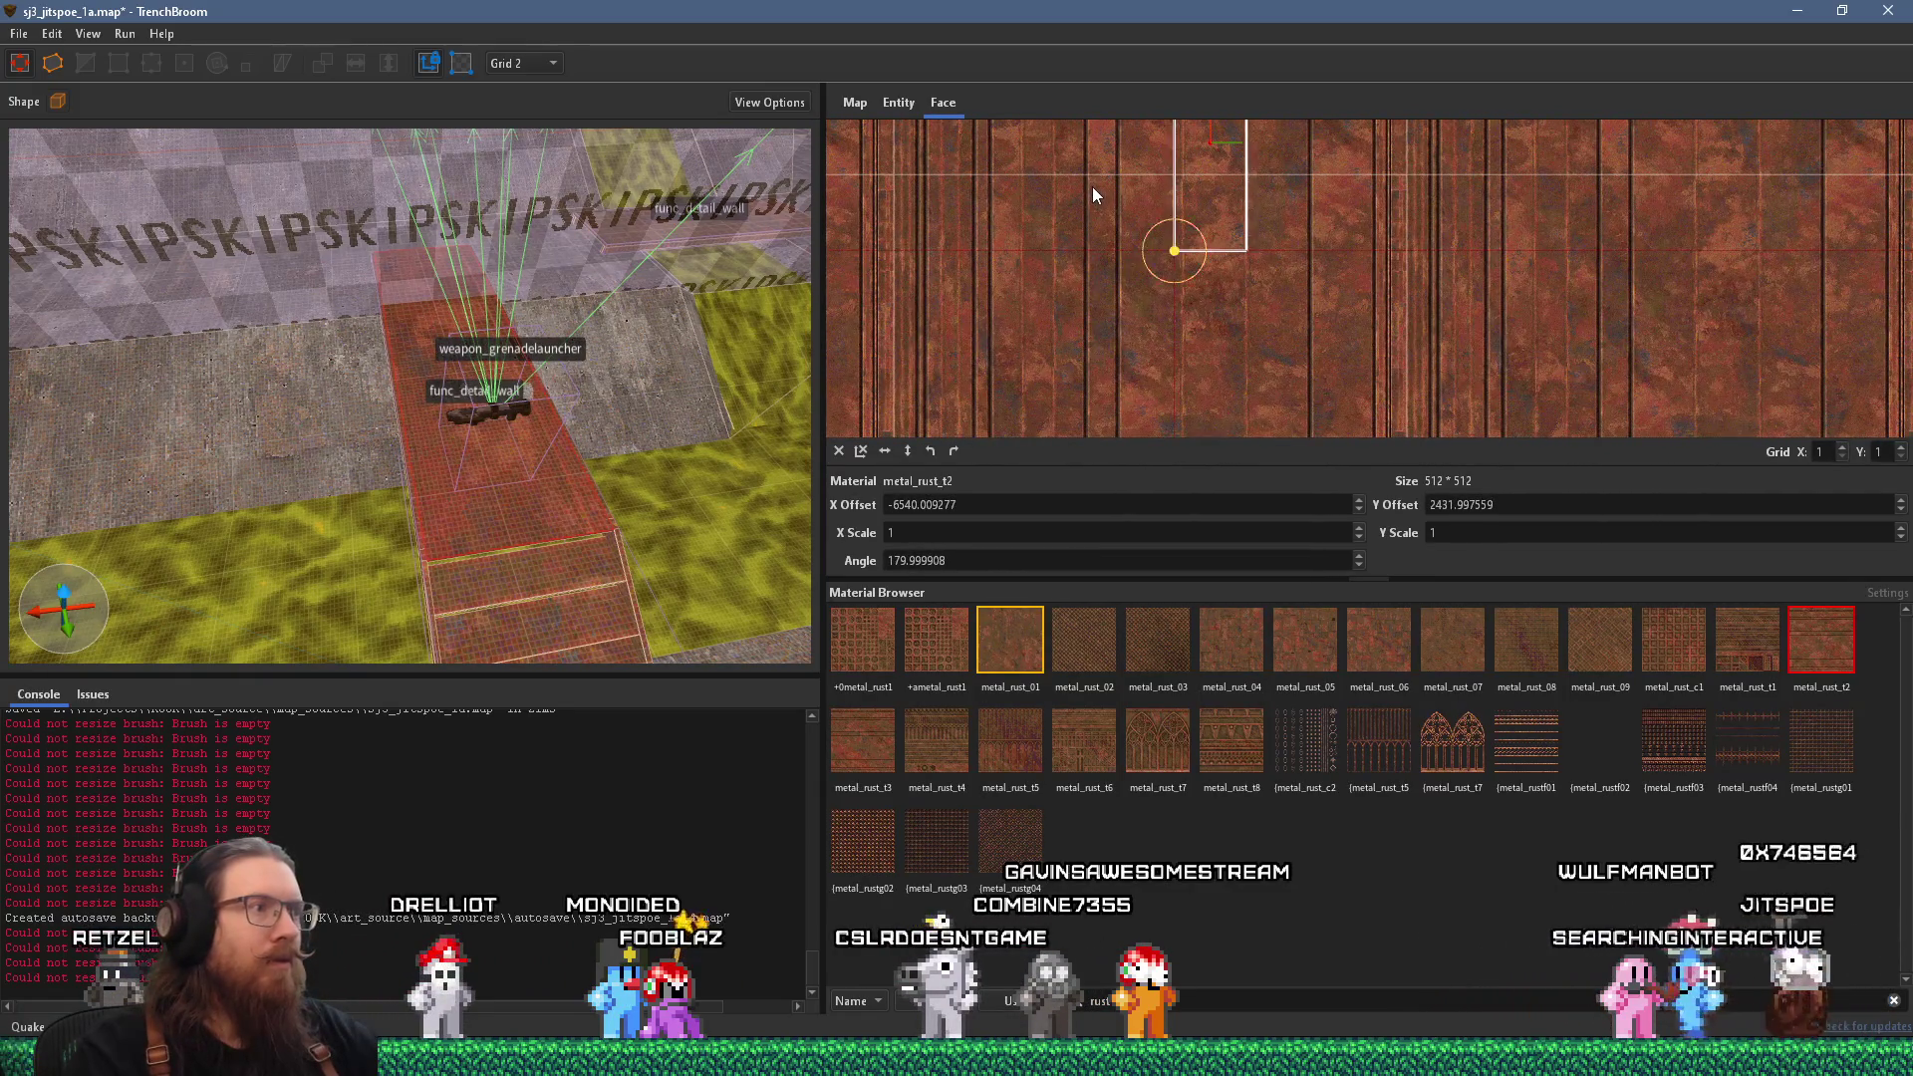
{"action": "scroll", "coordinate": [1378, 195], "scroll_direction": "up", "scroll_amount": 2}
{"action": "left_click_drag", "start_coordinate": [1379, 196], "coordinate": [1381, 406]}
{"action": "left_click_drag", "start_coordinate": [1220, 273], "coordinate": [1239, 253]}
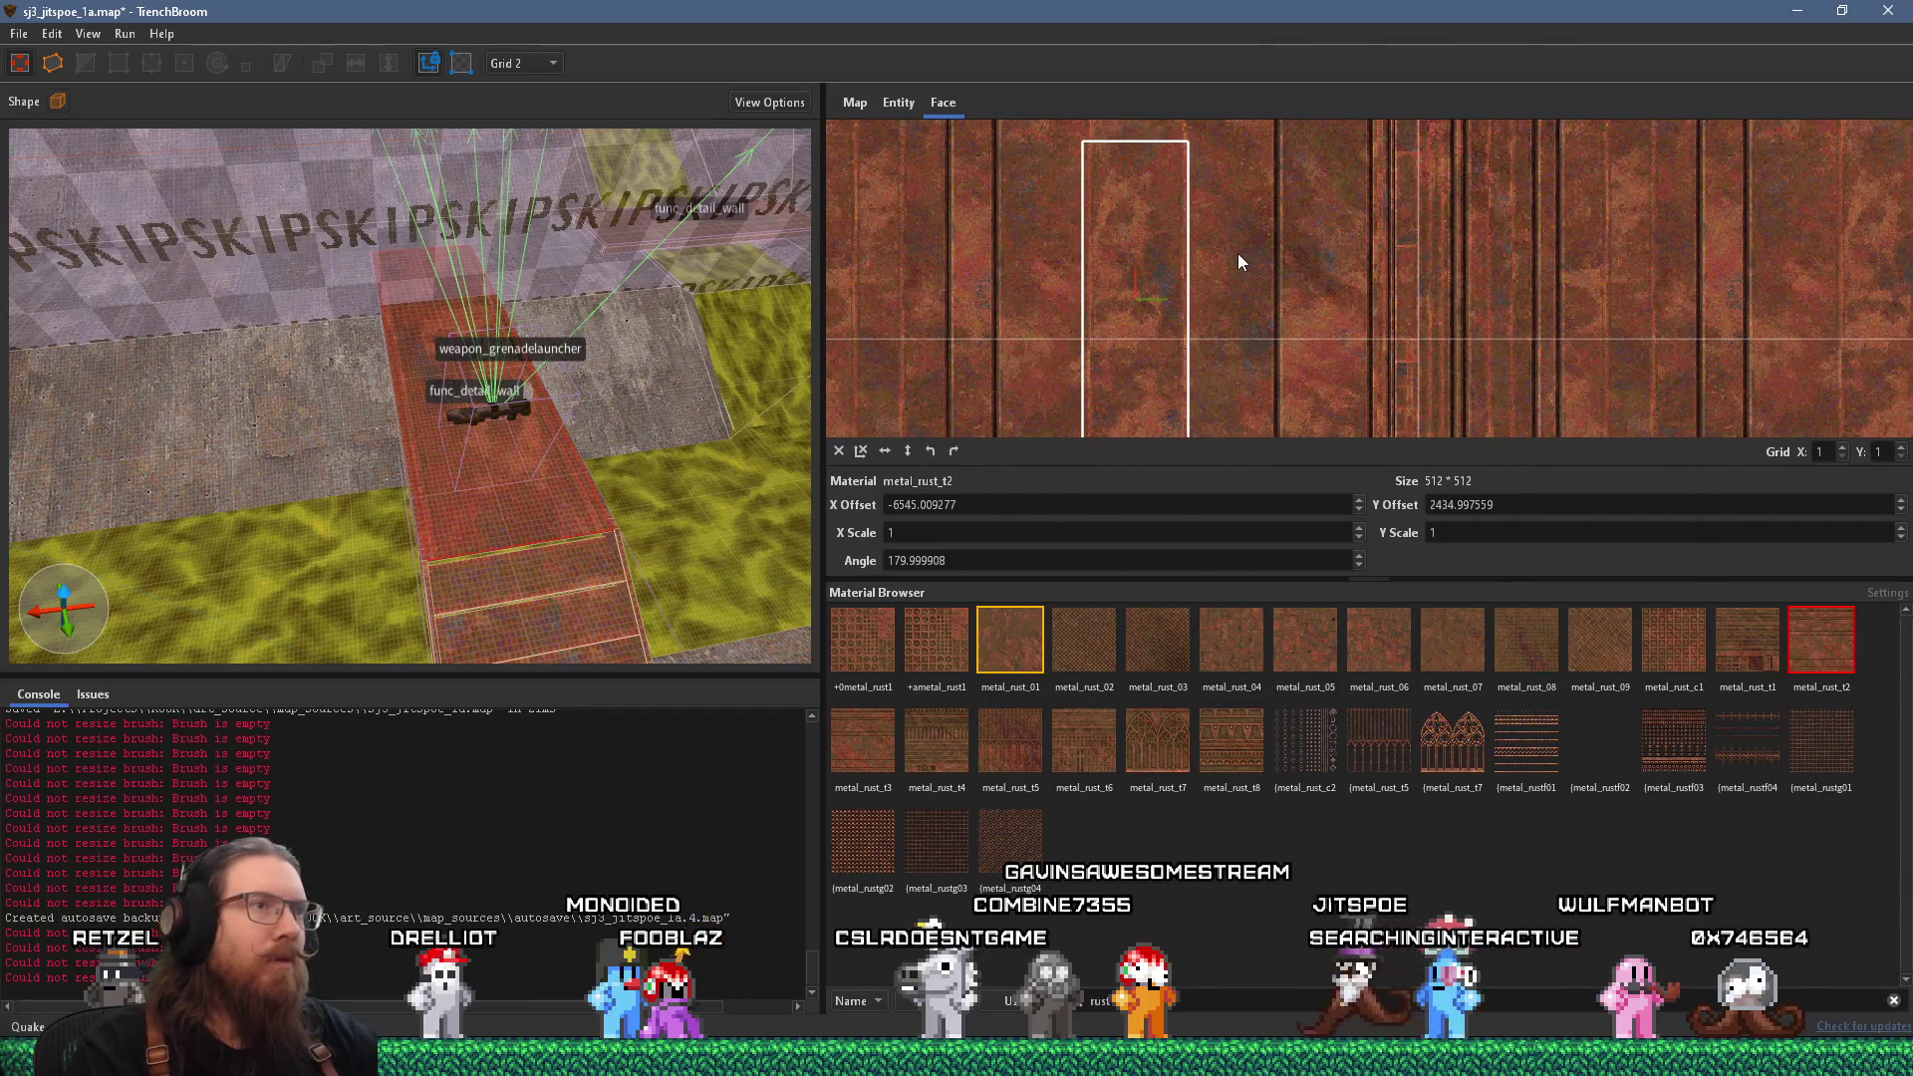
Realign the rust texture on the strip's top face to about 90° so it runs lengthwise.
{"action": "mouse_move", "coordinate": [697, 399]}
{"action": "left_mouse_down"}
{"action": "mouse_move", "coordinate": [564, 516]}
{"action": "mouse_move", "coordinate": [558, 487]}
{"action": "mouse_move", "coordinate": [517, 641]}
{"action": "mouse_move", "coordinate": [569, 356]}
{"action": "mouse_move", "coordinate": [464, 532]}
{"action": "left_mouse_up"}
{"action": "left_click", "coordinate": [558, 483]}
{"action": "scroll", "coordinate": [553, 482], "scroll_direction": "down", "scroll_amount": 3}
{"action": "left_click", "coordinate": [554, 435]}
{"action": "left_click", "coordinate": [581, 444]}
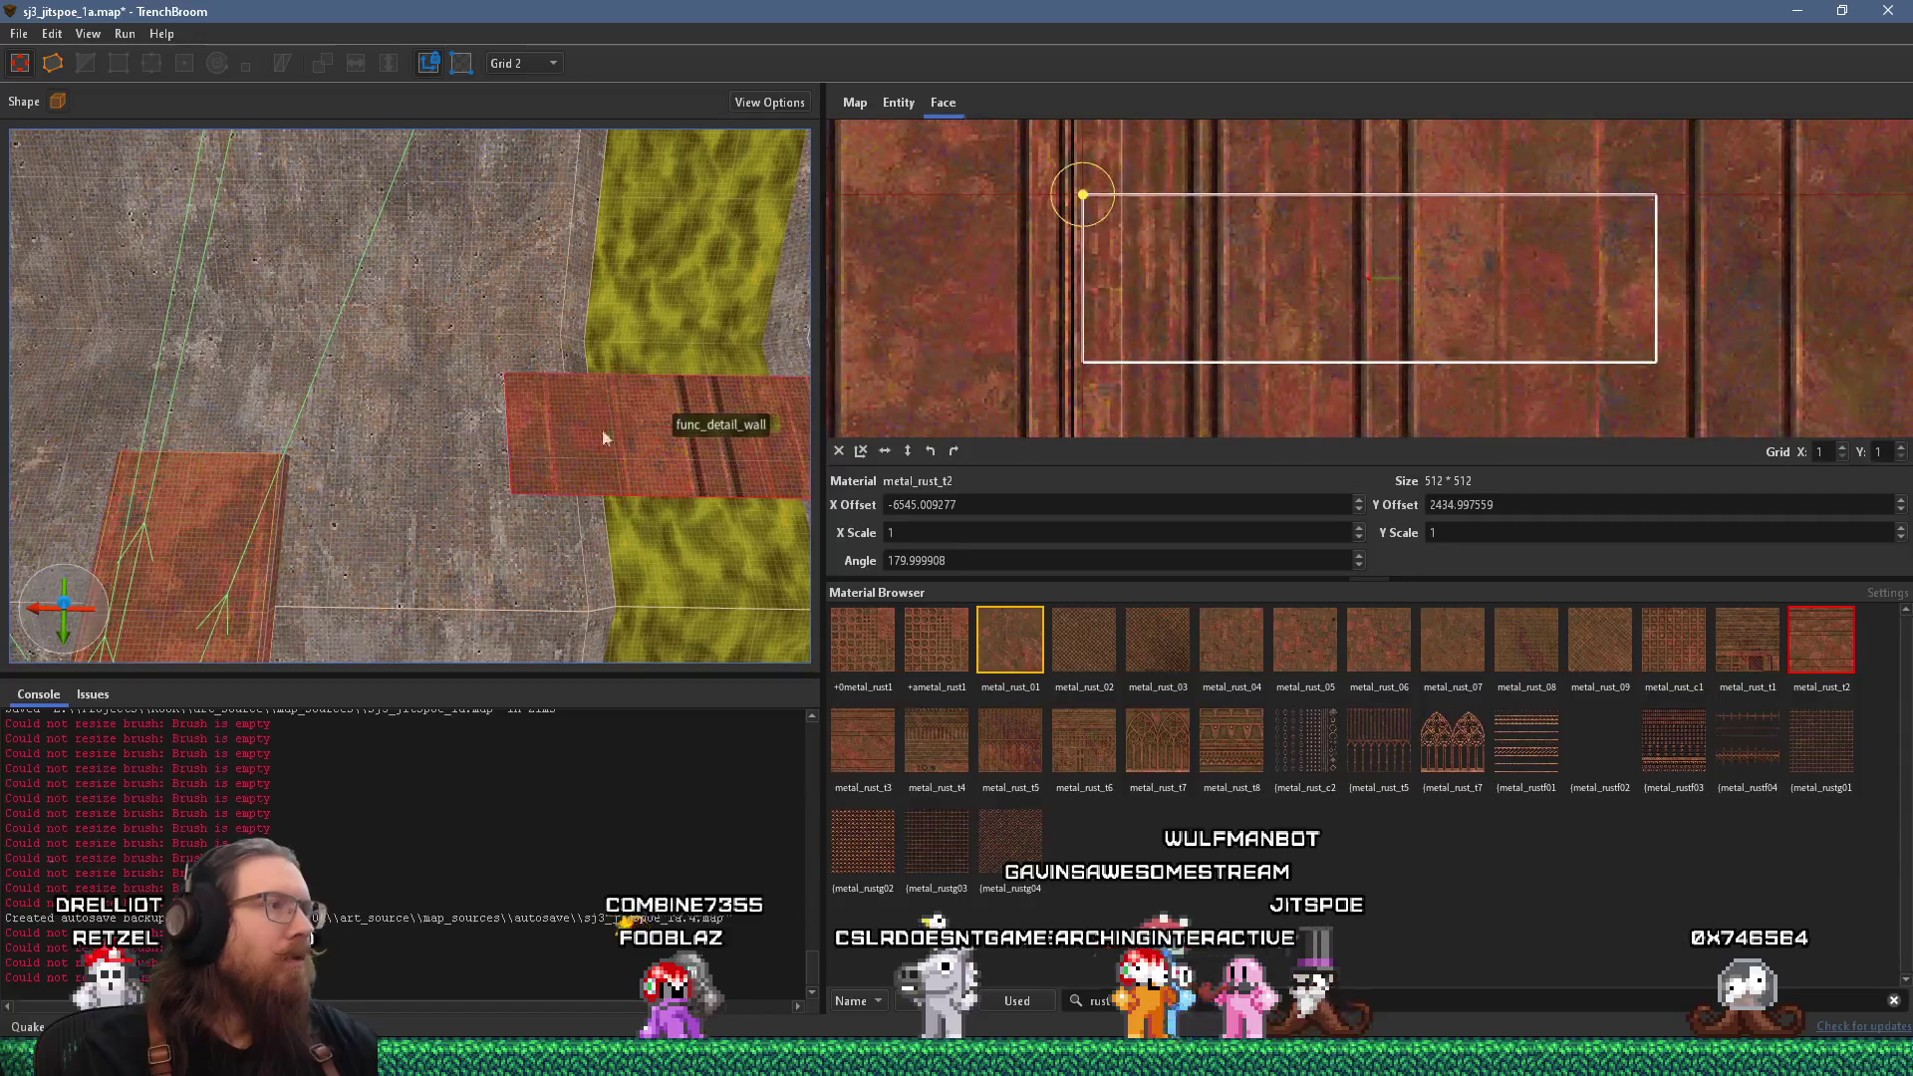
{"action": "mouse_move", "coordinate": [1113, 173]}
{"action": "left_mouse_down"}
{"action": "mouse_move", "coordinate": [1050, 138]}
{"action": "mouse_move", "coordinate": [1064, 128]}
{"action": "mouse_move", "coordinate": [996, 137]}
{"action": "mouse_move", "coordinate": [1068, 171]}
{"action": "left_mouse_up"}
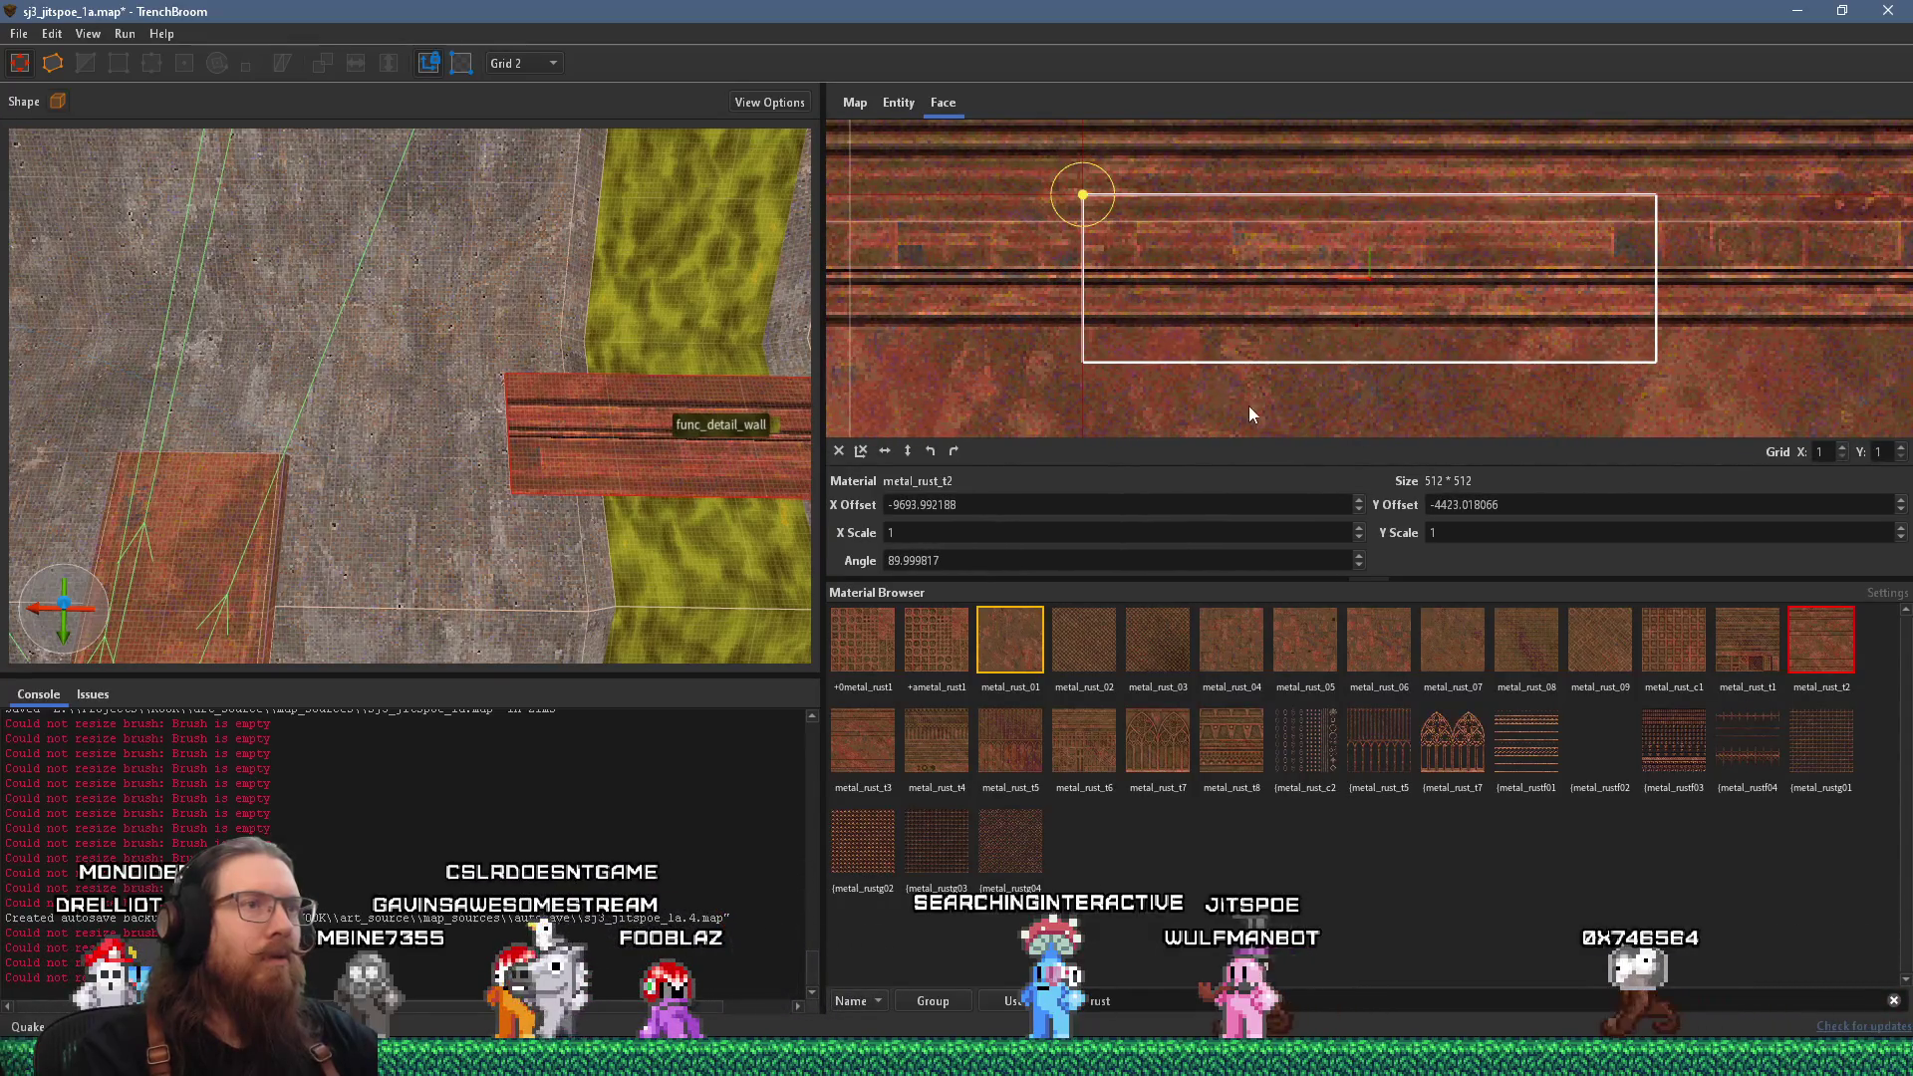
{"action": "scroll", "coordinate": [1239, 299], "scroll_direction": "down", "scroll_amount": 2}
{"action": "mouse_move", "coordinate": [1239, 347]}
{"action": "left_mouse_down"}
{"action": "mouse_move", "coordinate": [1255, 327]}
{"action": "mouse_move", "coordinate": [1239, 86]}
{"action": "mouse_move", "coordinate": [1257, 421]}
{"action": "left_mouse_up"}
{"action": "scroll", "coordinate": [782, 489], "scroll_direction": "up", "scroll_amount": 5}
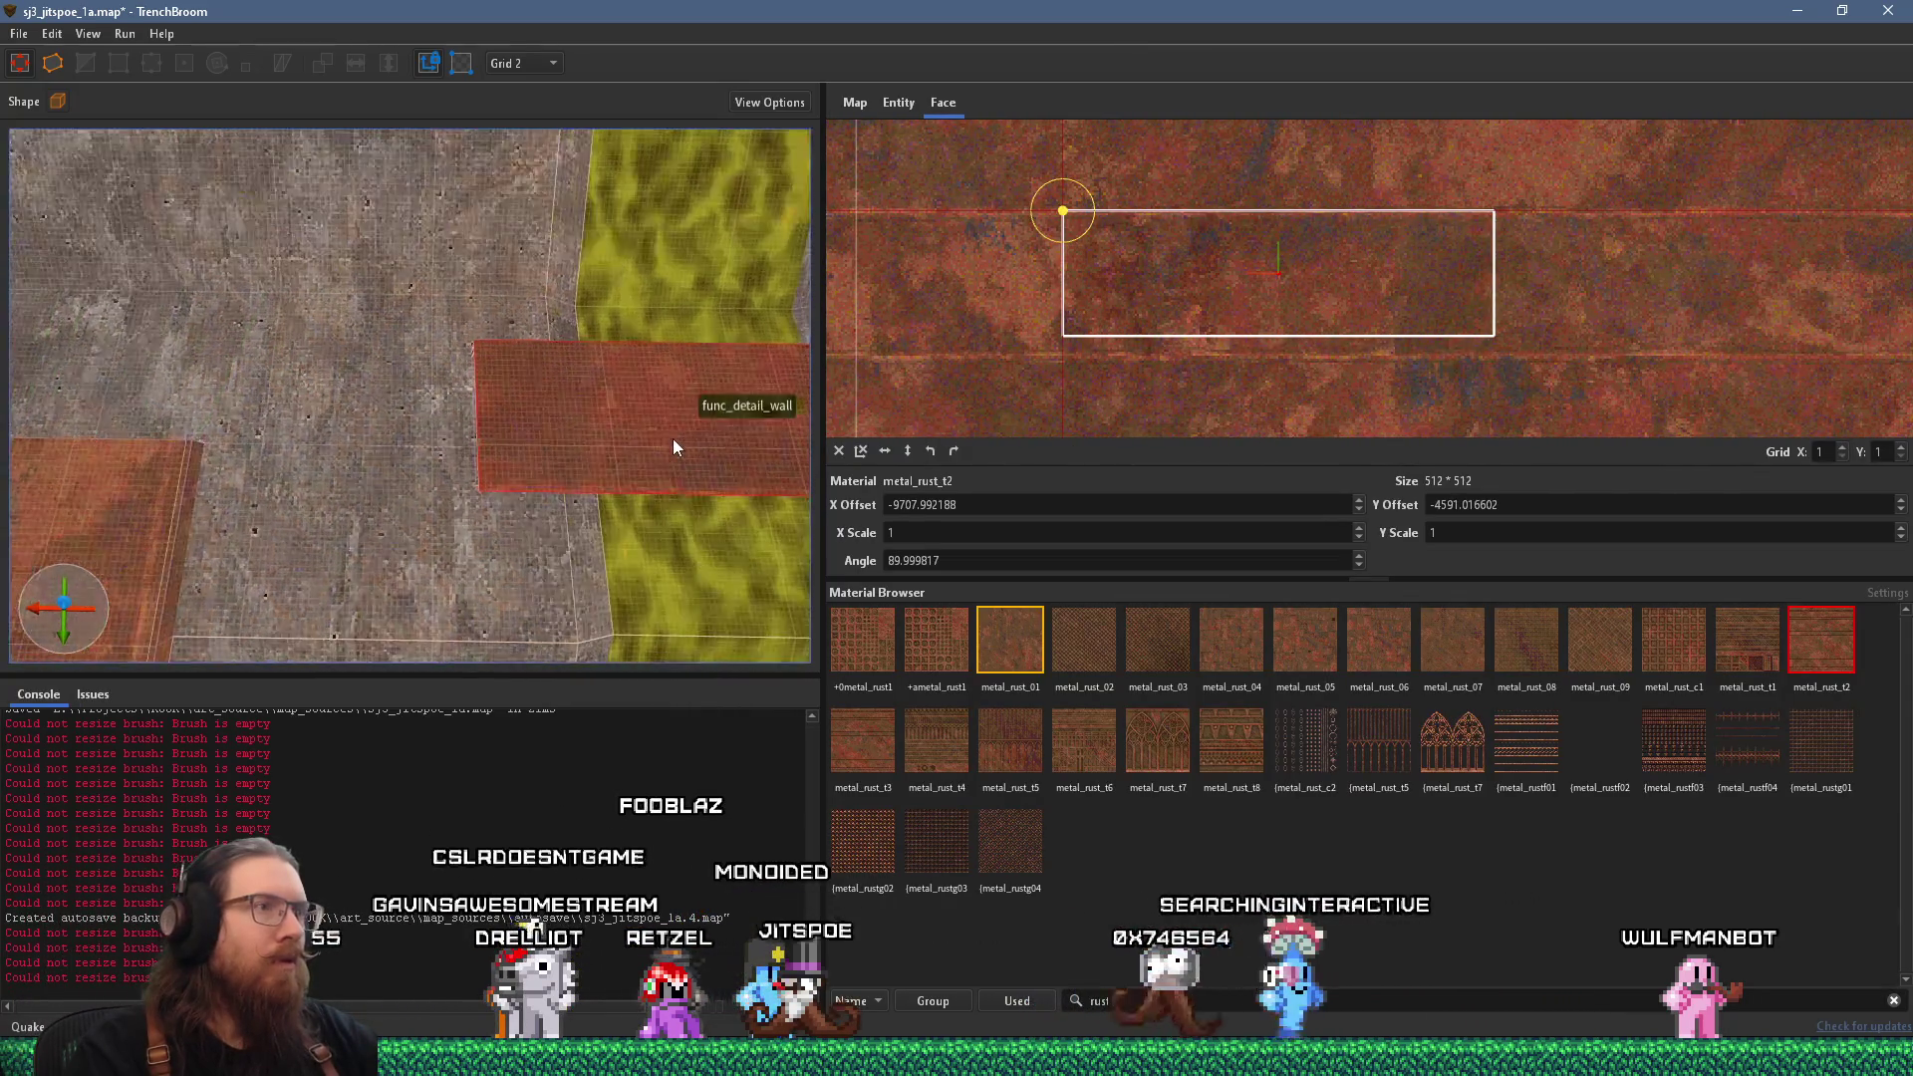
{"action": "left_click", "coordinate": [664, 441]}
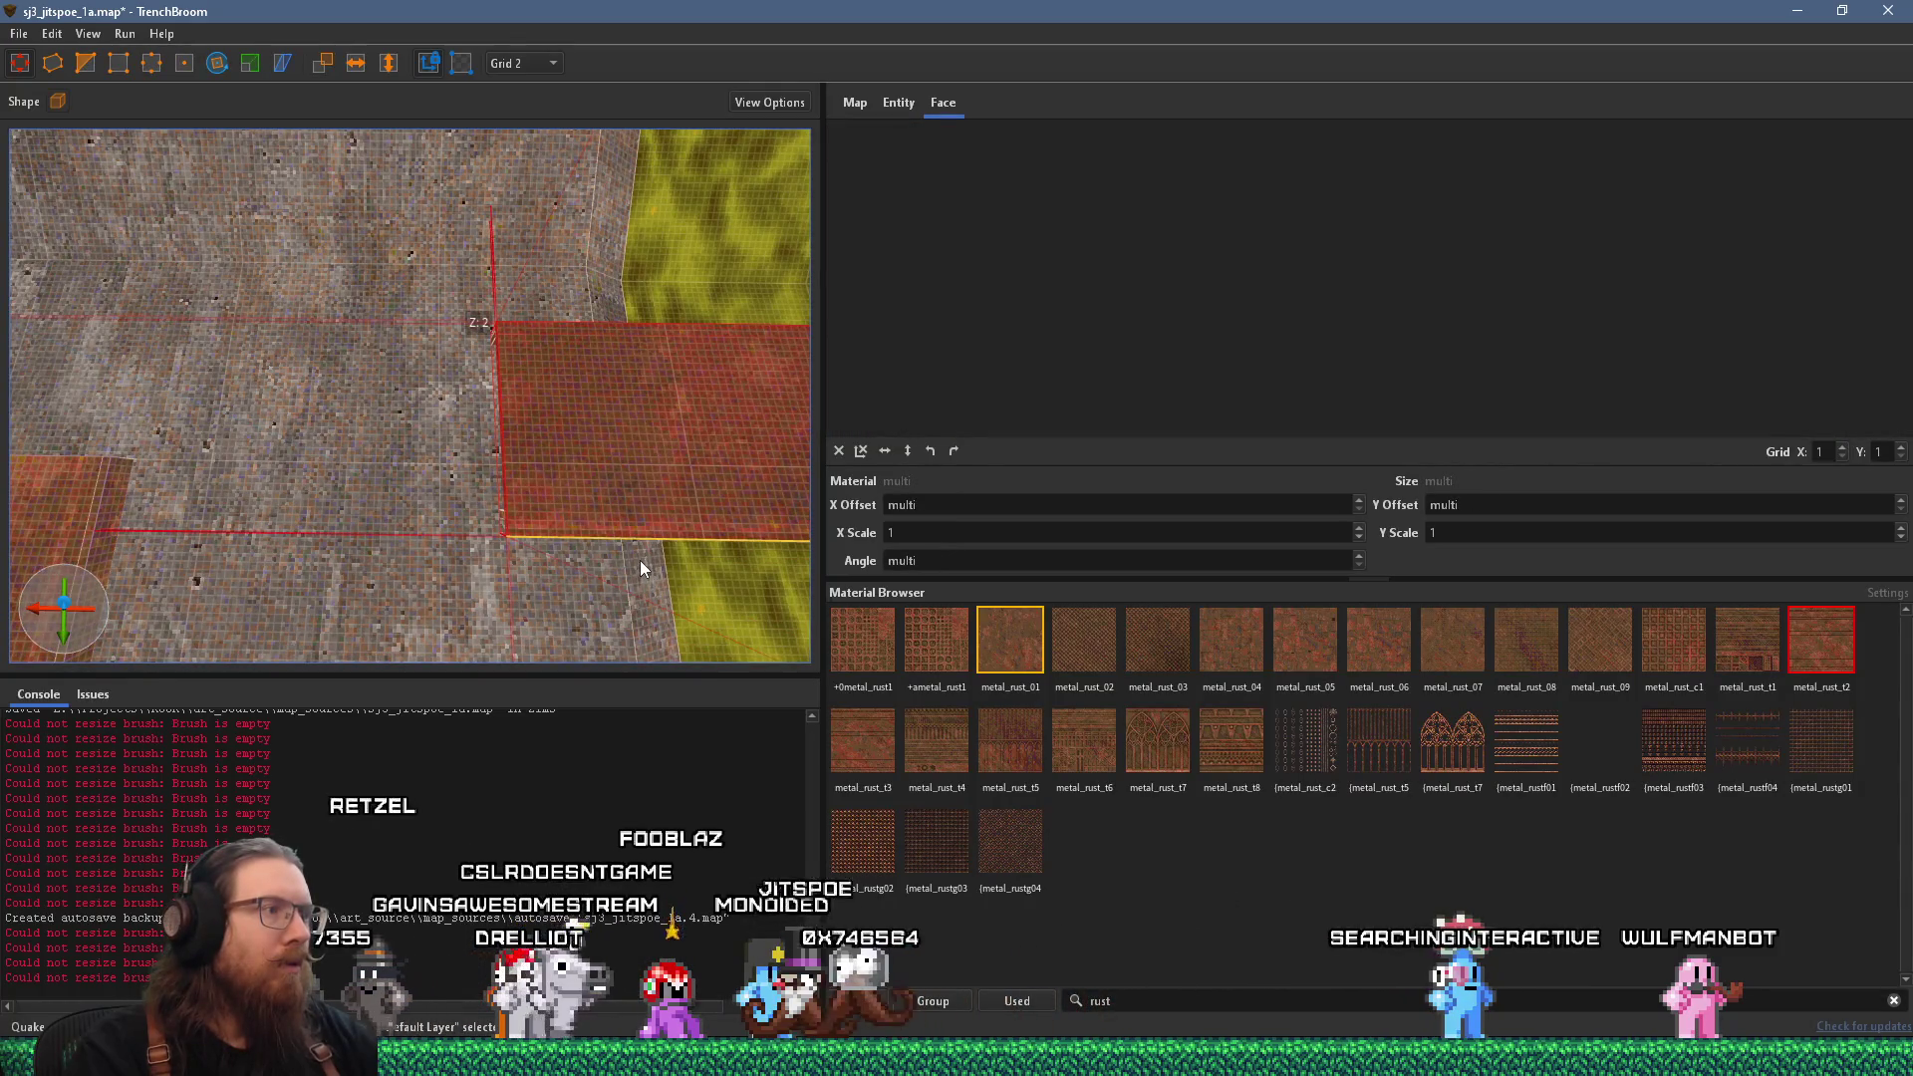
Nudge the func_detail_wall strip up one step, then fly the camera to the brick room.
{"action": "key", "text": "Up"}
{"action": "key", "text": "Up"}
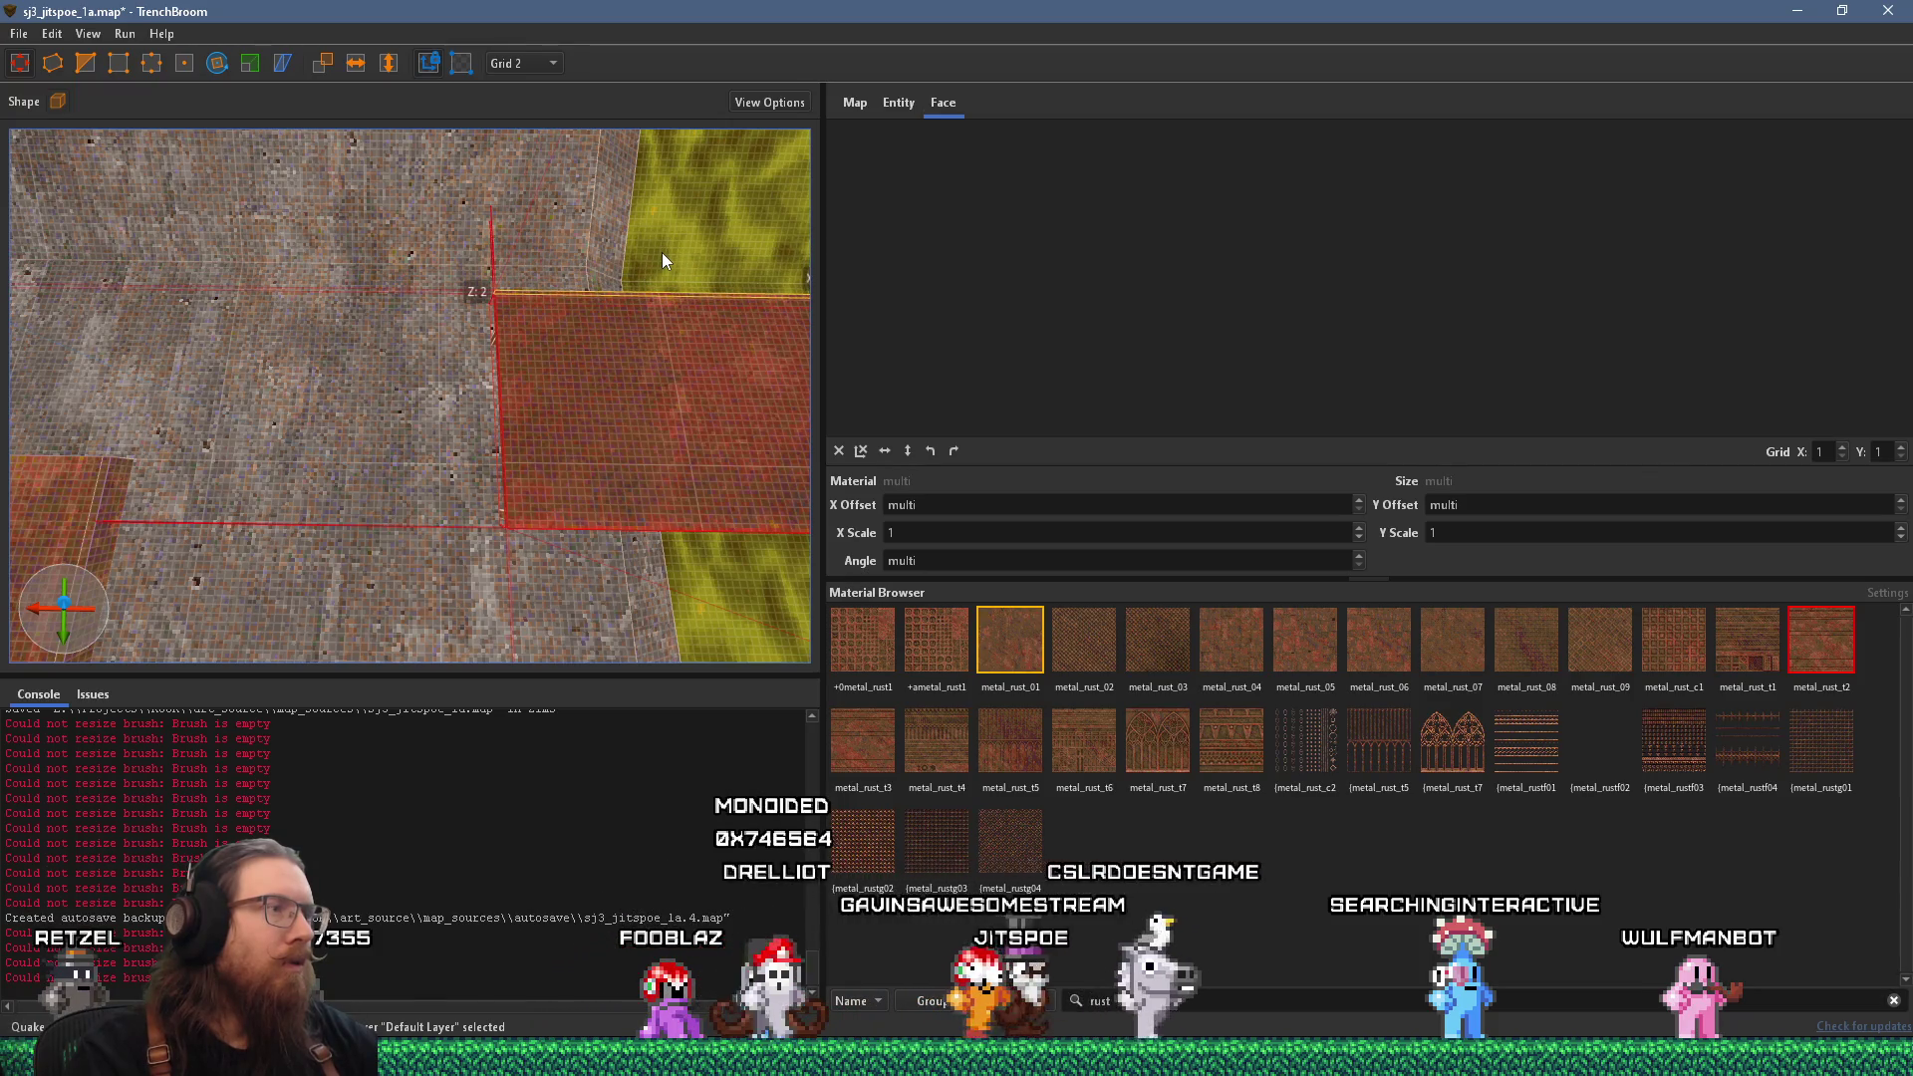
{"action": "key", "text": "ctrl+u"}
{"action": "key", "text": "Escape"}
{"action": "mouse_move", "coordinate": [348, 460]}
{"action": "left_mouse_down"}
{"action": "mouse_move", "coordinate": [588, 324]}
{"action": "mouse_move", "coordinate": [601, 188]}
{"action": "mouse_move", "coordinate": [561, 141]}
{"action": "mouse_move", "coordinate": [443, 420]}
{"action": "left_mouse_up"}
{"action": "left_click", "coordinate": [447, 438]}
{"action": "mouse_move", "coordinate": [243, 434]}
{"action": "left_mouse_down"}
{"action": "mouse_move", "coordinate": [251, 451]}
{"action": "mouse_move", "coordinate": [488, 427]}
{"action": "mouse_move", "coordinate": [256, 530]}
{"action": "mouse_move", "coordinate": [341, 483]}
{"action": "mouse_move", "coordinate": [727, 427]}
{"action": "mouse_move", "coordinate": [574, 460]}
{"action": "mouse_move", "coordinate": [438, 436]}
{"action": "mouse_move", "coordinate": [416, 413]}
{"action": "mouse_move", "coordinate": [277, 488]}
{"action": "mouse_move", "coordinate": [289, 464]}
{"action": "mouse_move", "coordinate": [372, 518]}
{"action": "mouse_move", "coordinate": [564, 426]}
{"action": "mouse_move", "coordinate": [474, 343]}
{"action": "left_mouse_up"}
{"action": "key", "text": "Escape"}
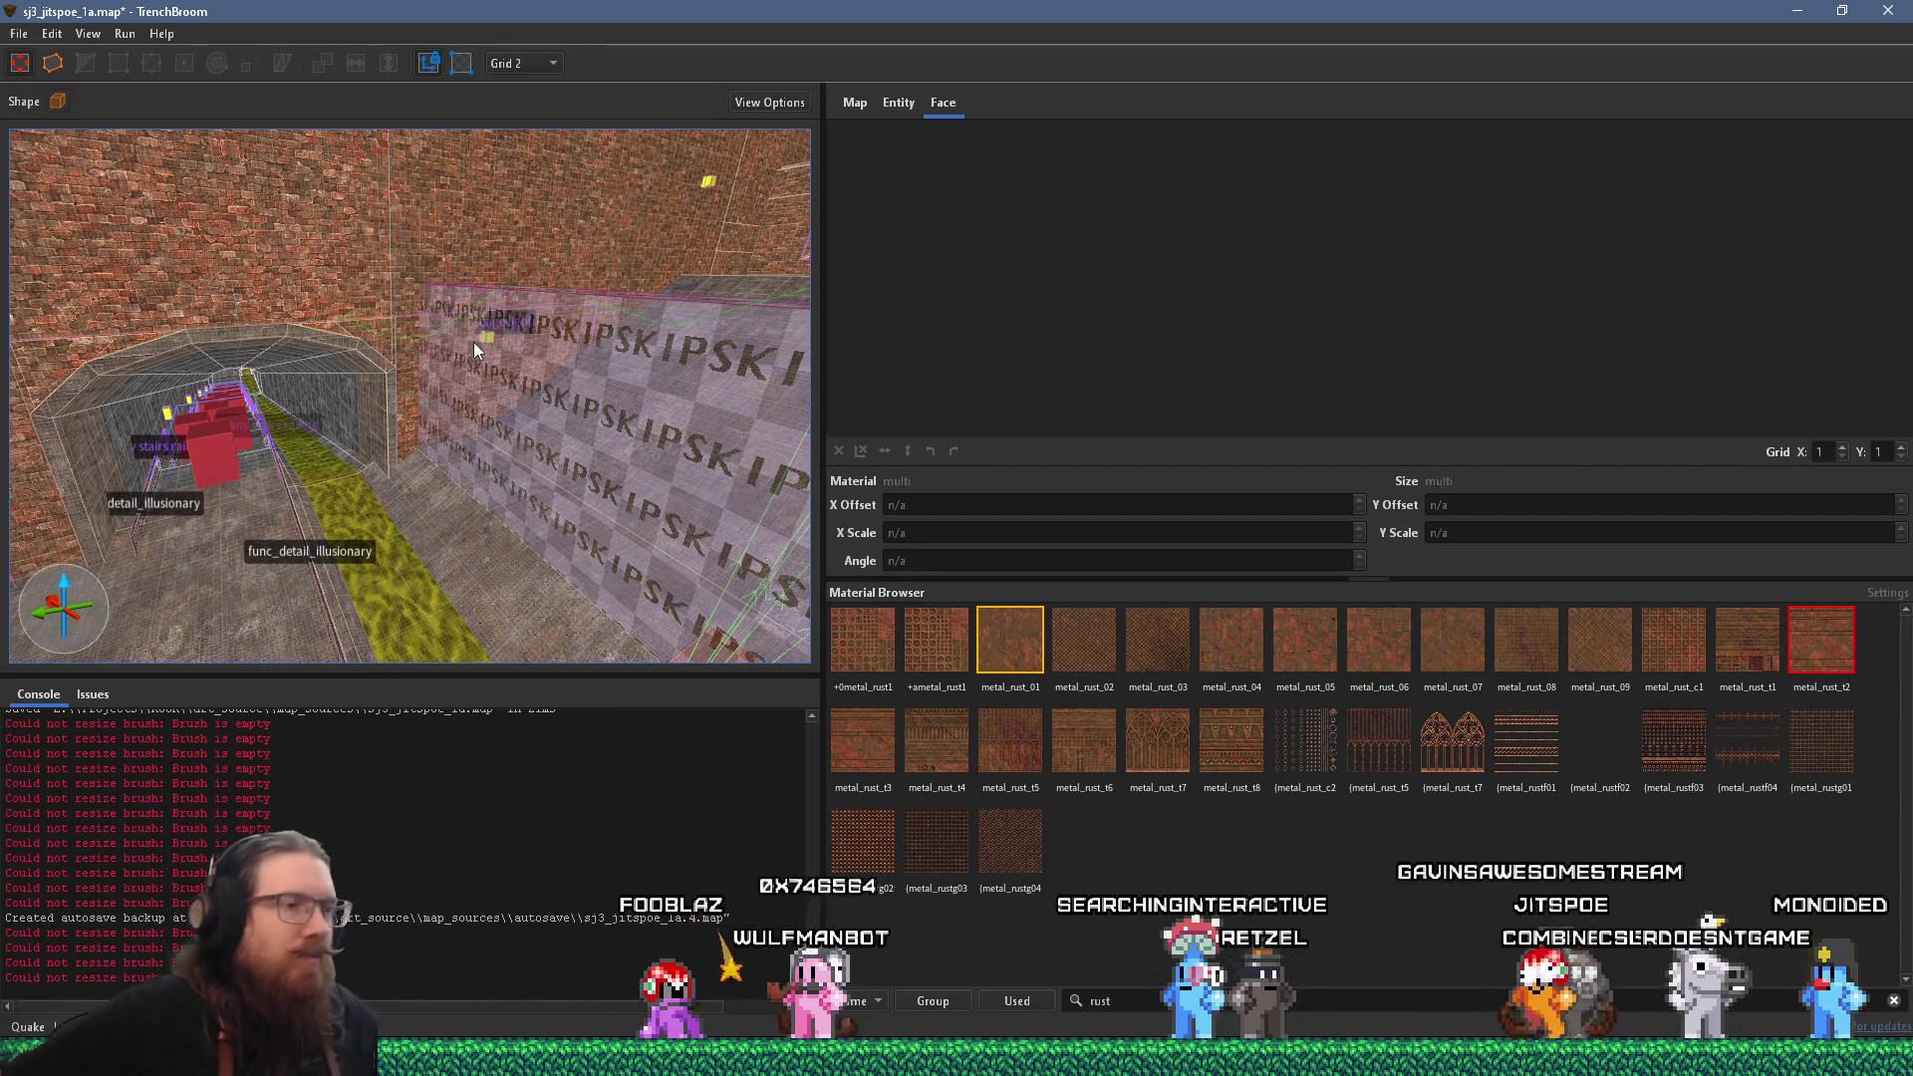
{"action": "mouse_move", "coordinate": [475, 343]}
{"action": "left_mouse_down"}
{"action": "mouse_move", "coordinate": [601, 373]}
{"action": "mouse_move", "coordinate": [329, 419]}
{"action": "mouse_move", "coordinate": [512, 375]}
{"action": "mouse_move", "coordinate": [544, 452]}
{"action": "left_mouse_up"}
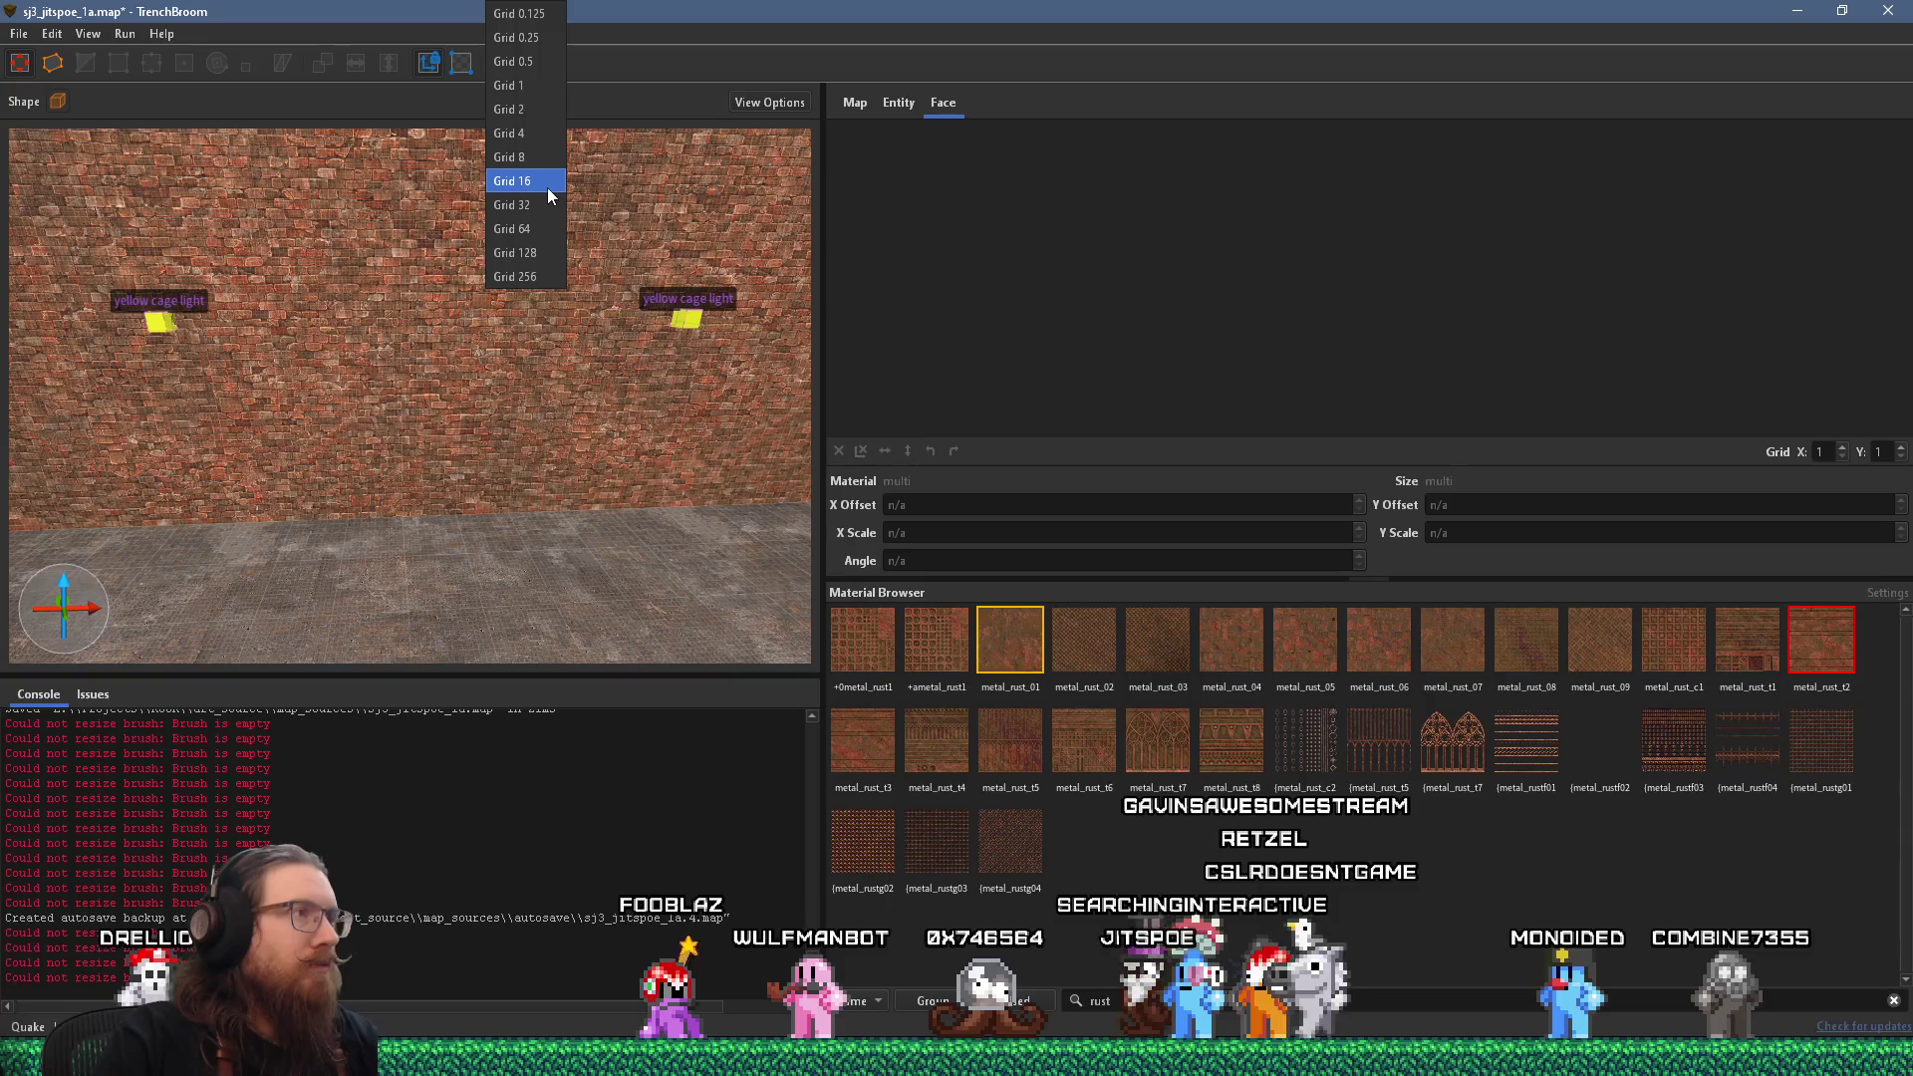
On grid 16, draw a 12-sided cylinder on the brick room floor and texture it metal_rust_04.
{"action": "left_click", "coordinate": [547, 187]}
{"action": "mouse_move", "coordinate": [547, 350]}
{"action": "left_mouse_down"}
{"action": "mouse_move", "coordinate": [516, 551]}
{"action": "mouse_move", "coordinate": [470, 532]}
{"action": "mouse_move", "coordinate": [476, 504]}
{"action": "mouse_move", "coordinate": [570, 547]}
{"action": "left_mouse_up"}
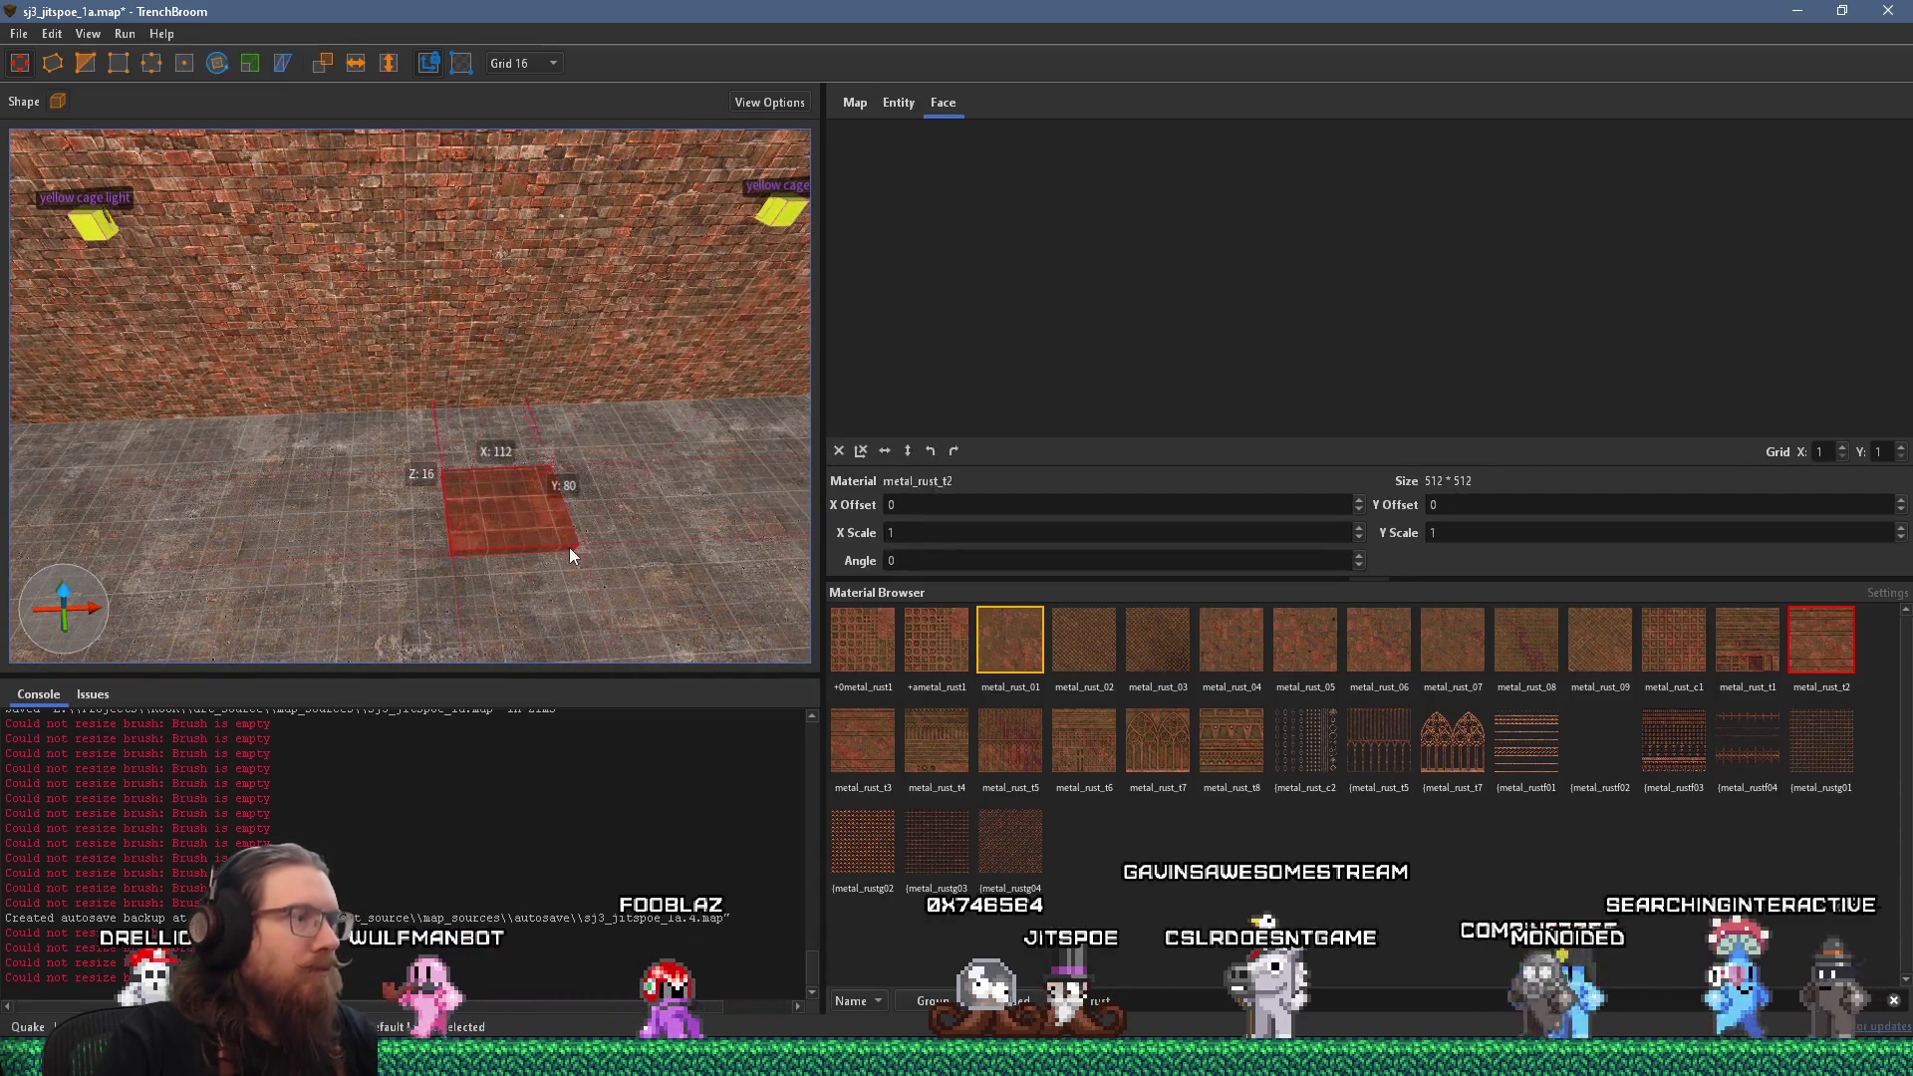
{"action": "key", "text": "ctrl+z"}
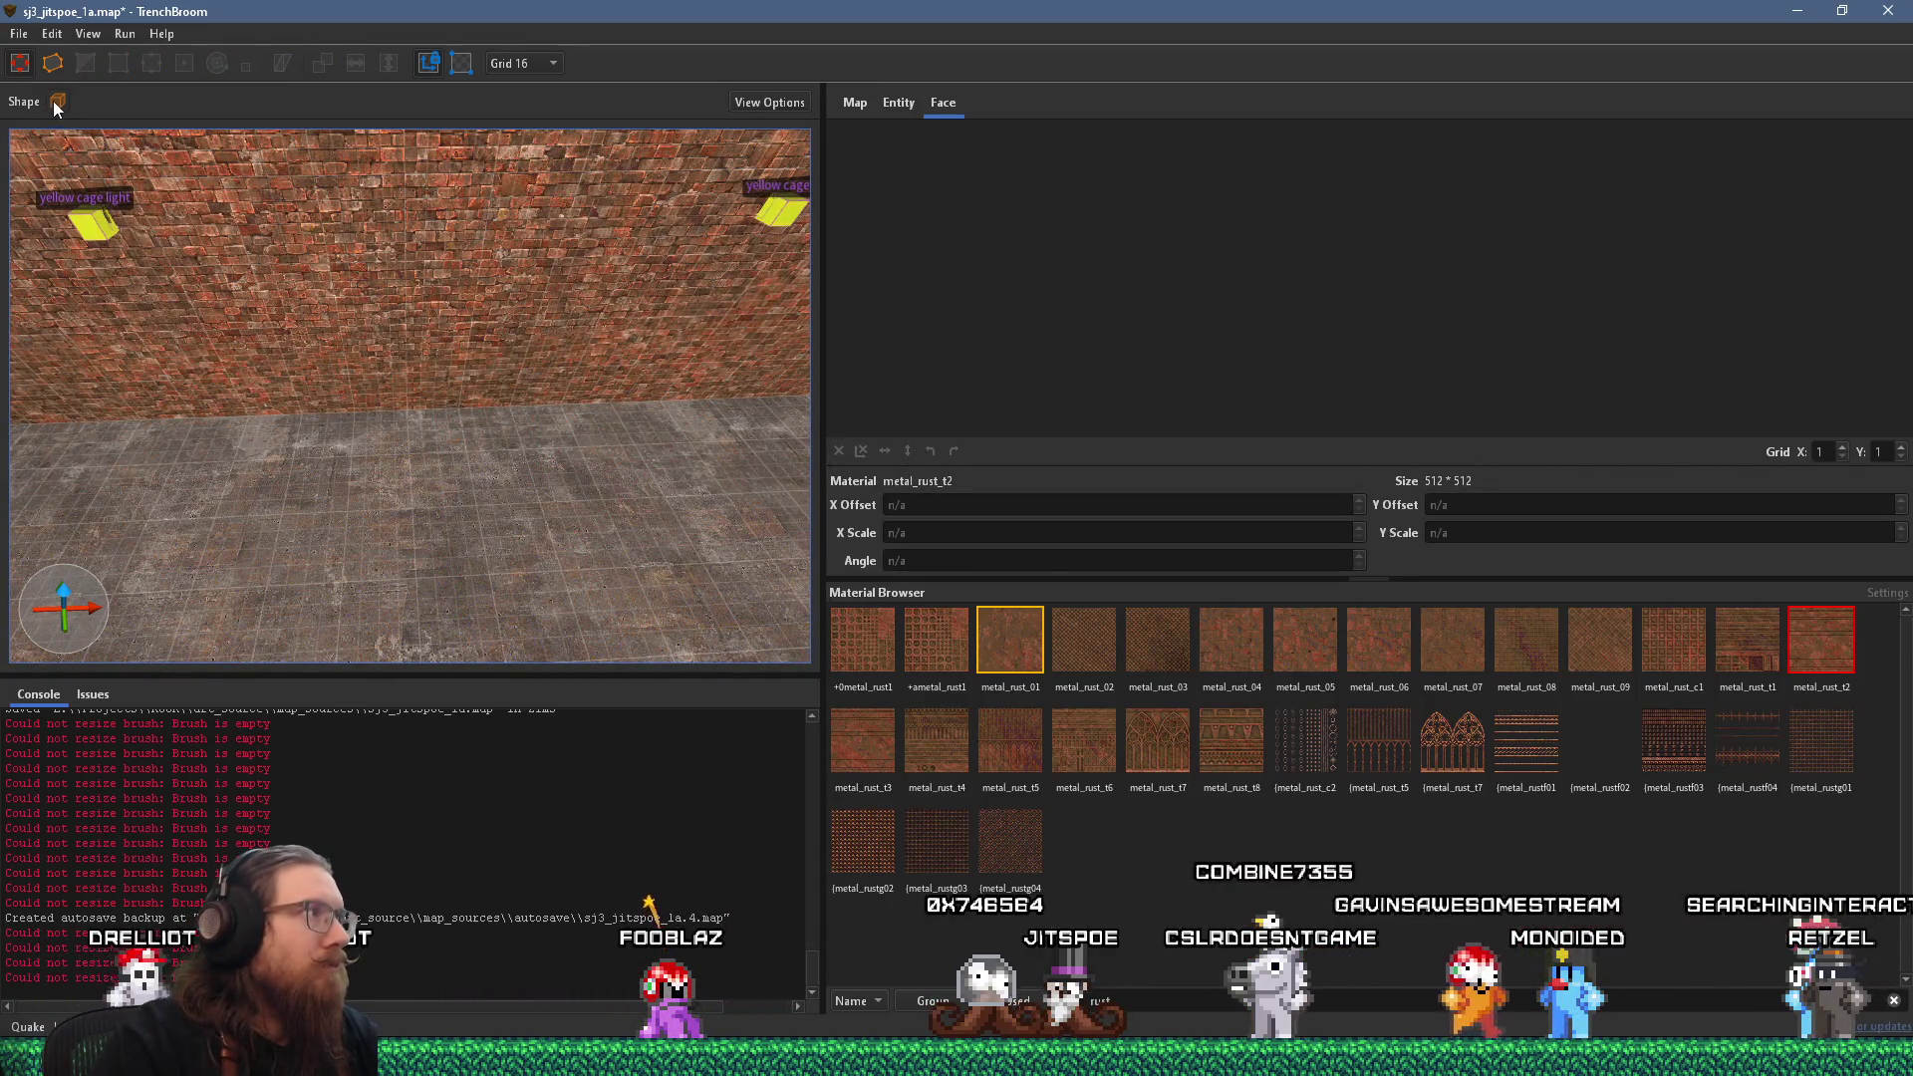
{"action": "left_click", "coordinate": [55, 103]}
{"action": "left_click", "coordinate": [111, 148]}
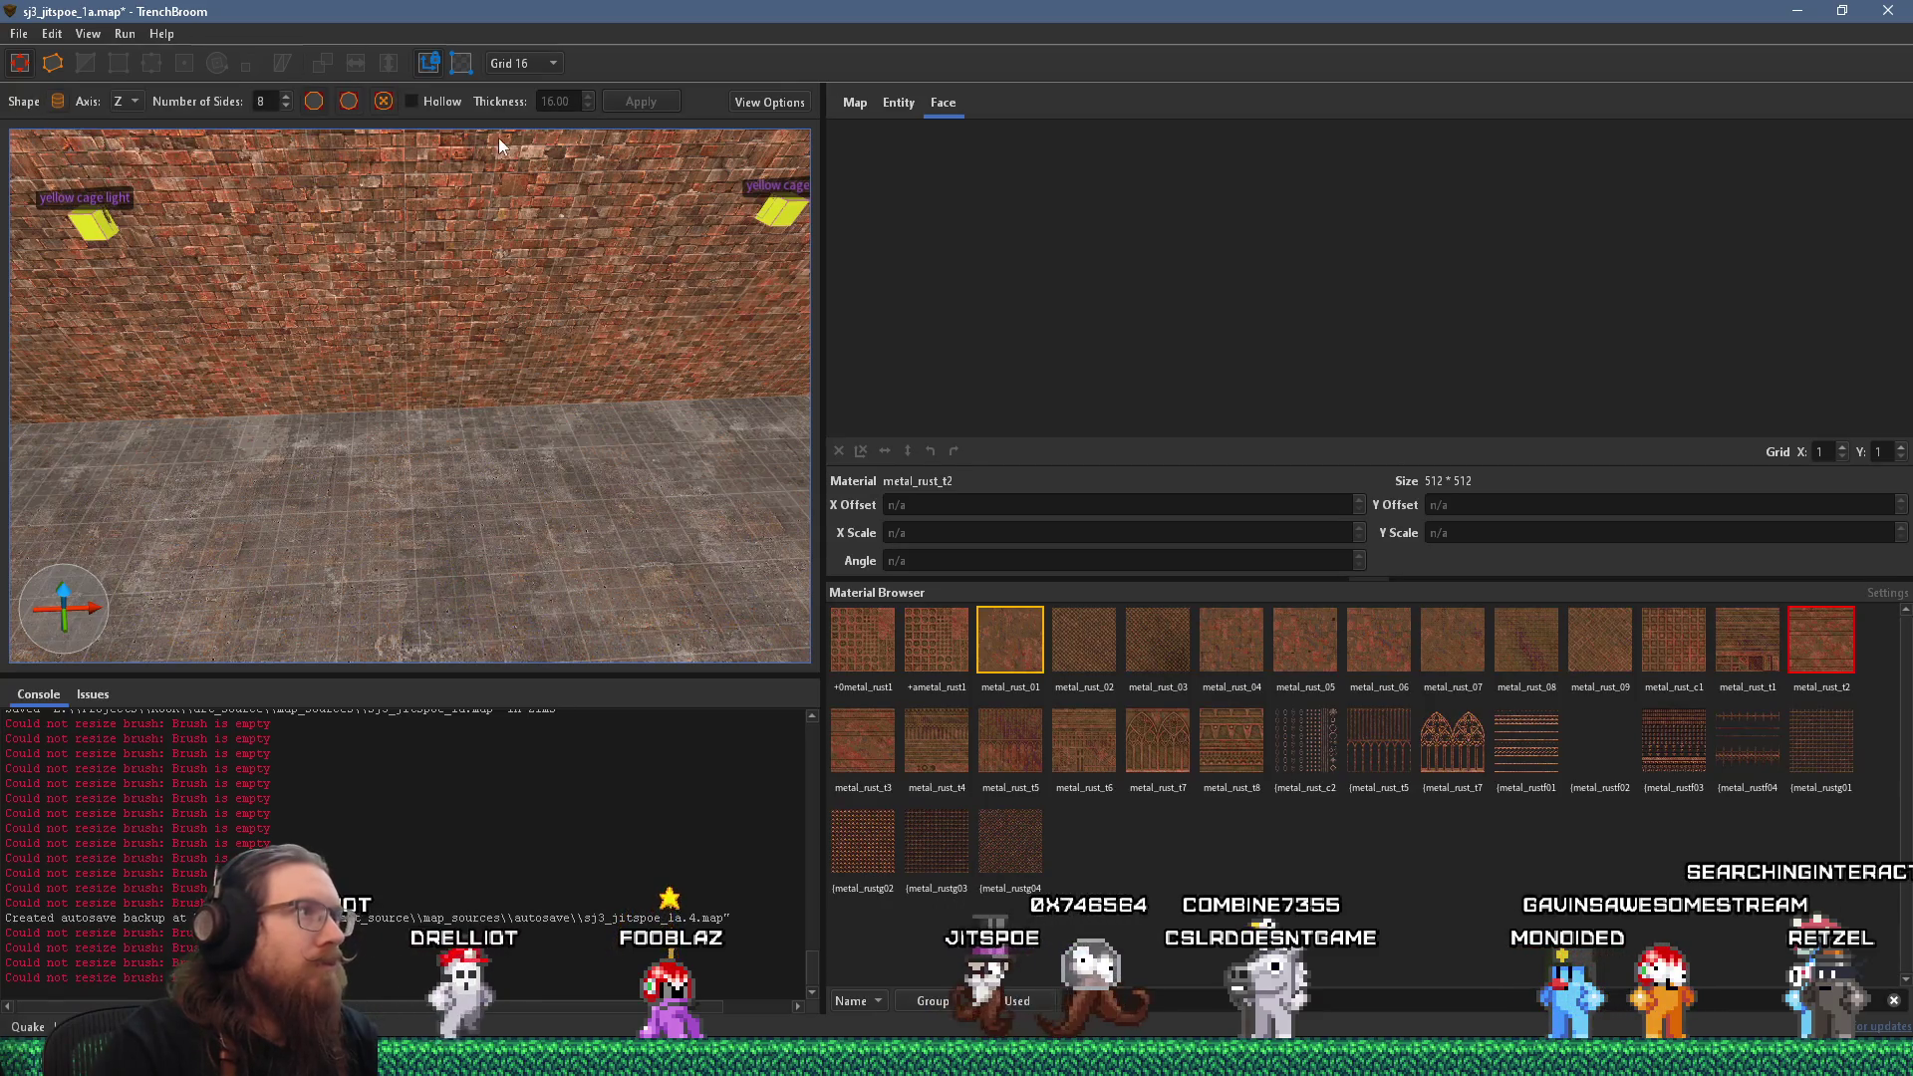
{"action": "scroll", "coordinate": [267, 100], "scroll_direction": "up", "scroll_amount": 4}
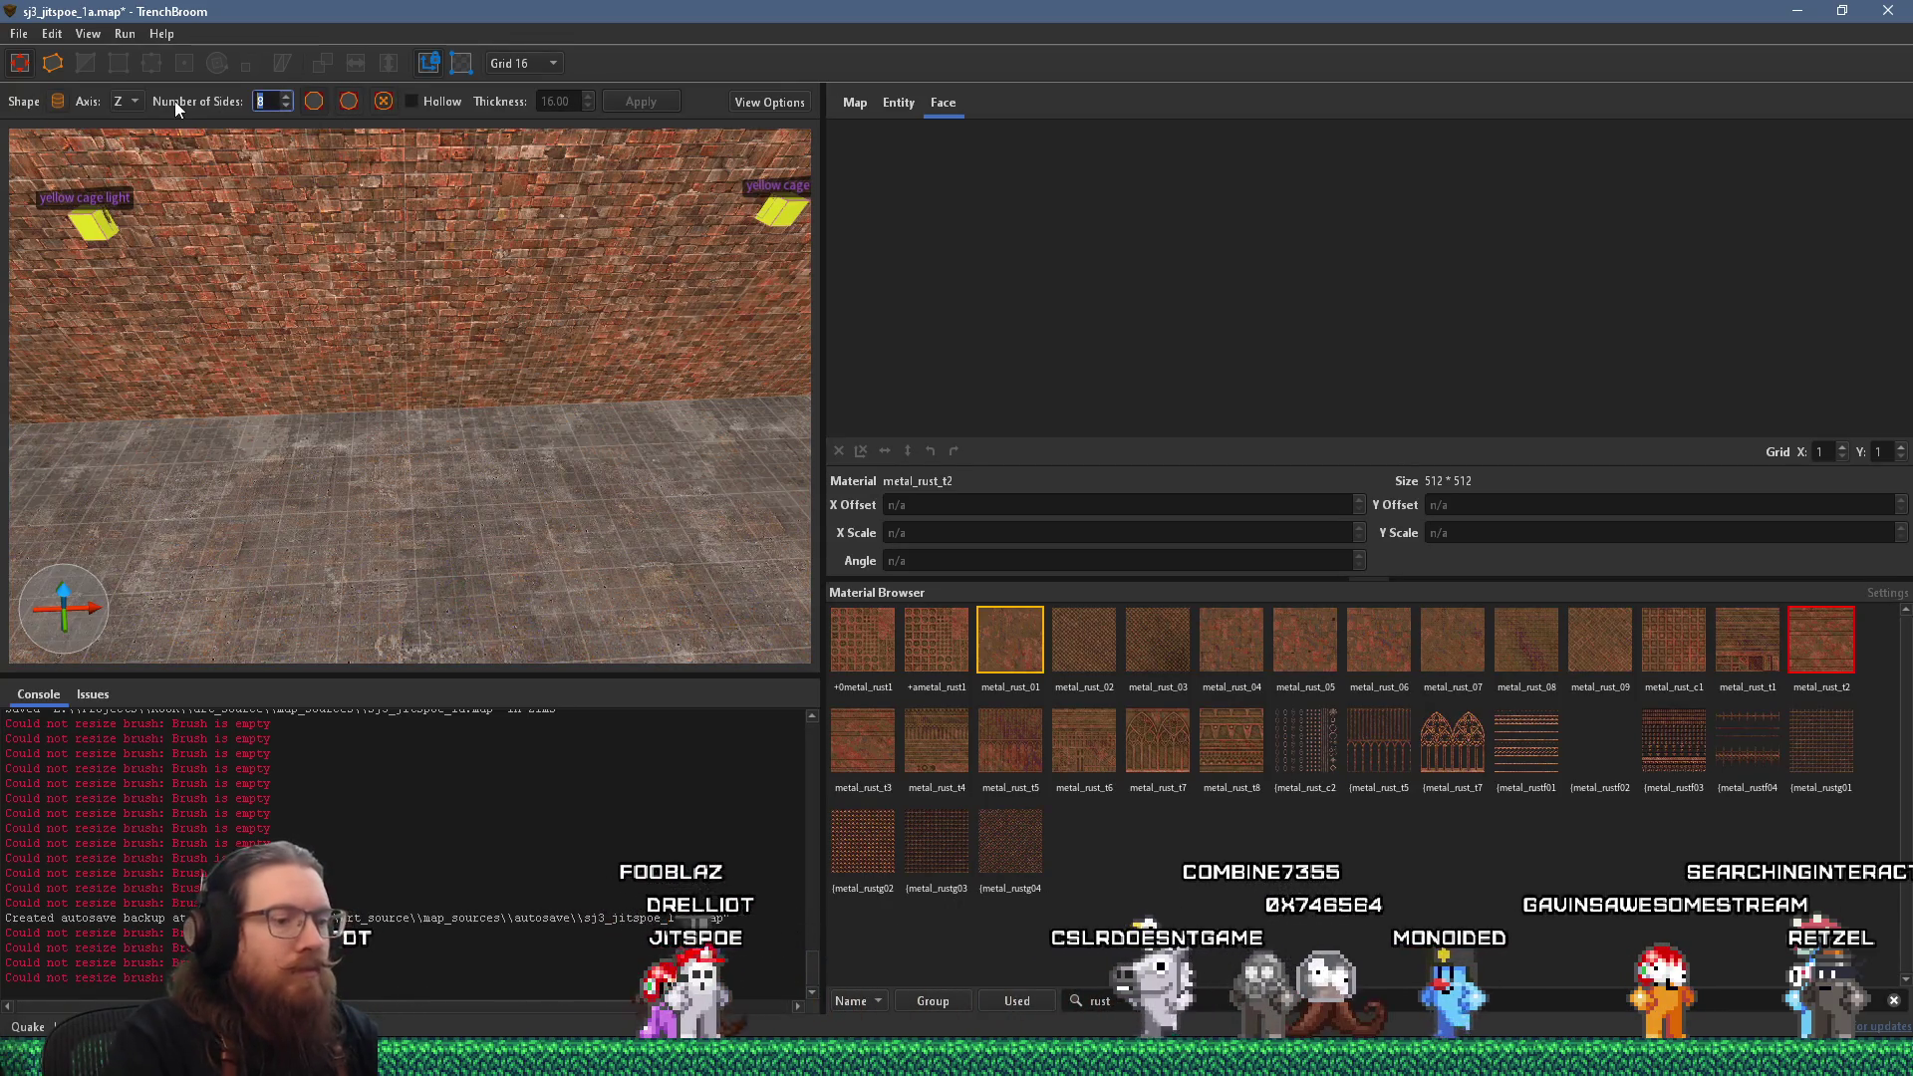
{"action": "type", "text": "12"}
{"action": "mouse_move", "coordinate": [422, 468]}
{"action": "left_mouse_down"}
{"action": "mouse_move", "coordinate": [530, 576]}
{"action": "mouse_move", "coordinate": [512, 569]}
{"action": "mouse_move", "coordinate": [434, 259]}
{"action": "mouse_move", "coordinate": [503, 373]}
{"action": "mouse_move", "coordinate": [562, 335]}
{"action": "mouse_move", "coordinate": [608, 207]}
{"action": "mouse_move", "coordinate": [528, 373]}
{"action": "mouse_move", "coordinate": [589, 393]}
{"action": "mouse_move", "coordinate": [494, 344]}
{"action": "mouse_move", "coordinate": [534, 445]}
{"action": "mouse_move", "coordinate": [506, 451]}
{"action": "mouse_move", "coordinate": [523, 386]}
{"action": "mouse_move", "coordinate": [498, 424]}
{"action": "mouse_move", "coordinate": [357, 368]}
{"action": "mouse_move", "coordinate": [393, 422]}
{"action": "mouse_move", "coordinate": [363, 494]}
{"action": "left_mouse_up"}
{"action": "left_click", "coordinate": [1253, 647]}
{"action": "key", "text": "Escape"}
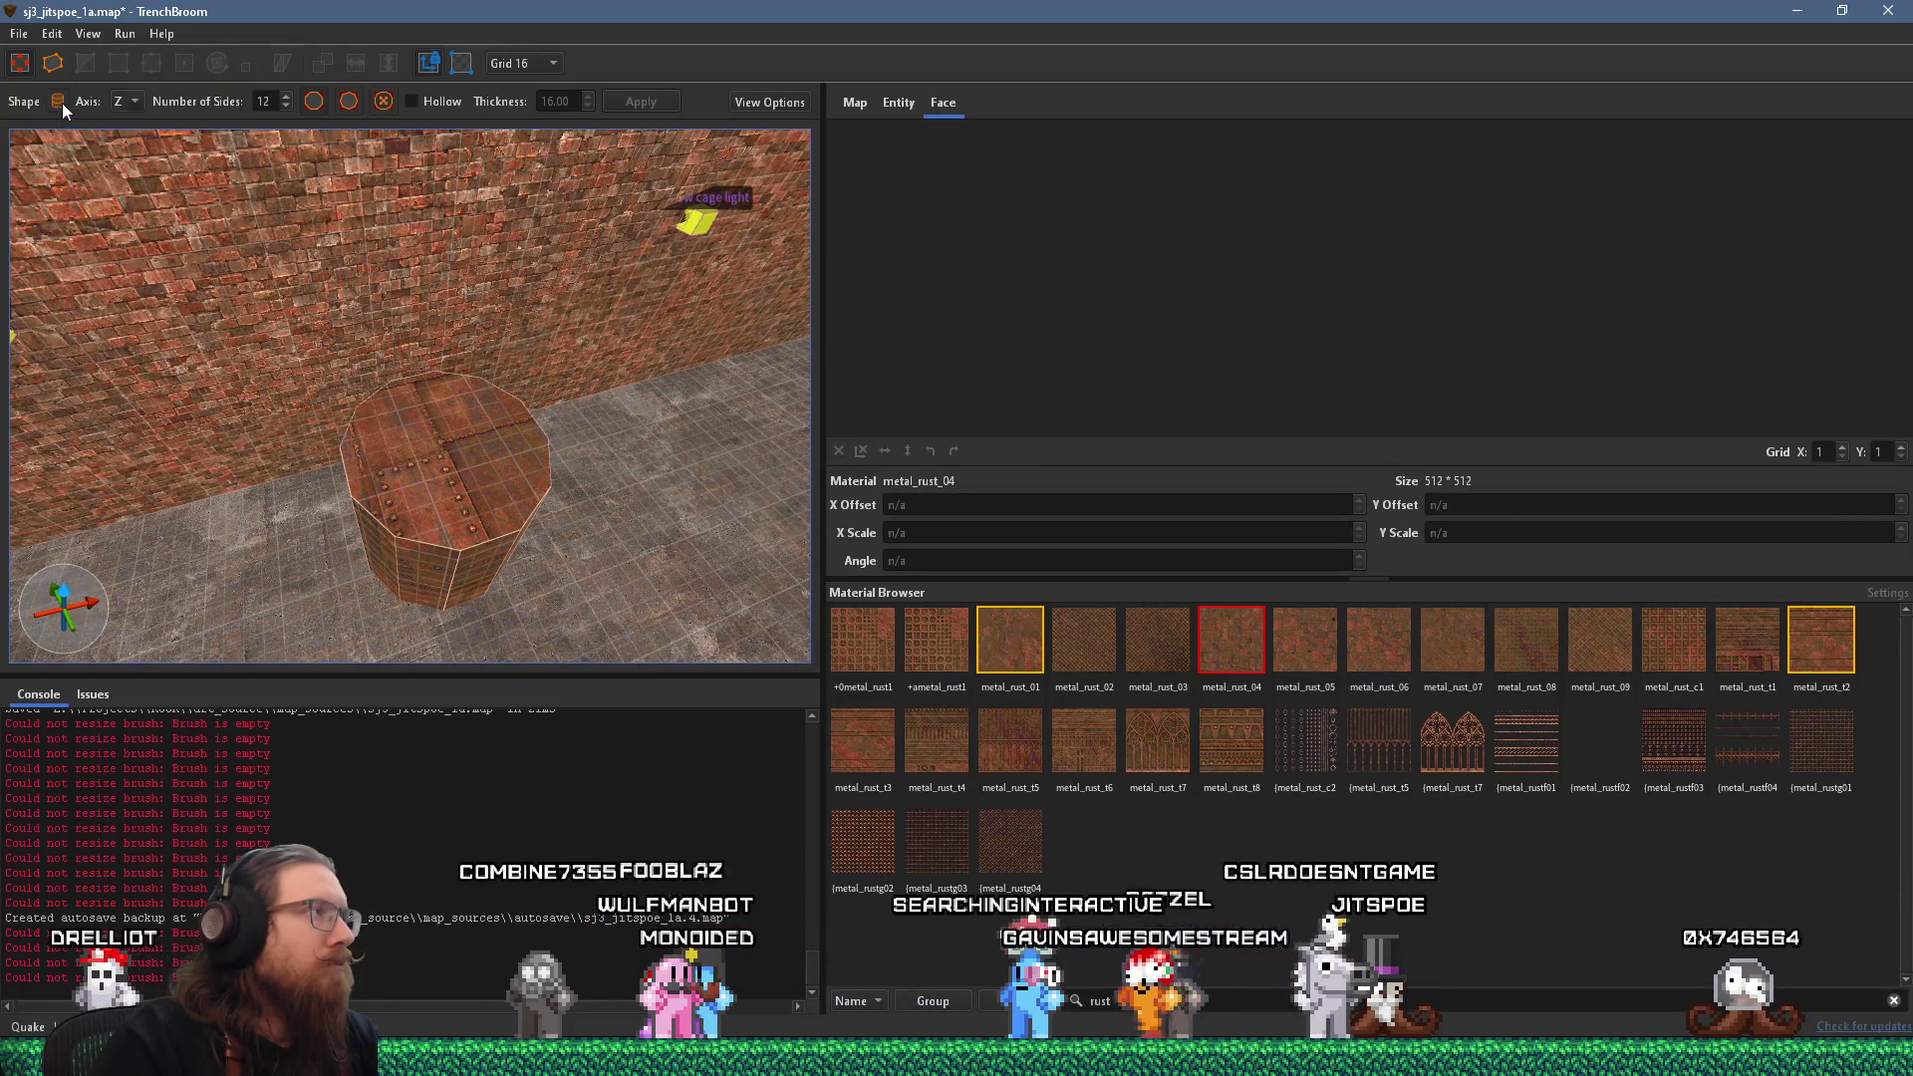
Draw a 12-sided, 8-ring spheroid over the cylinder and cut it down into a dome.
{"action": "left_click", "coordinate": [62, 104]}
{"action": "left_click", "coordinate": [139, 183]}
{"action": "left_click", "coordinate": [362, 457]}
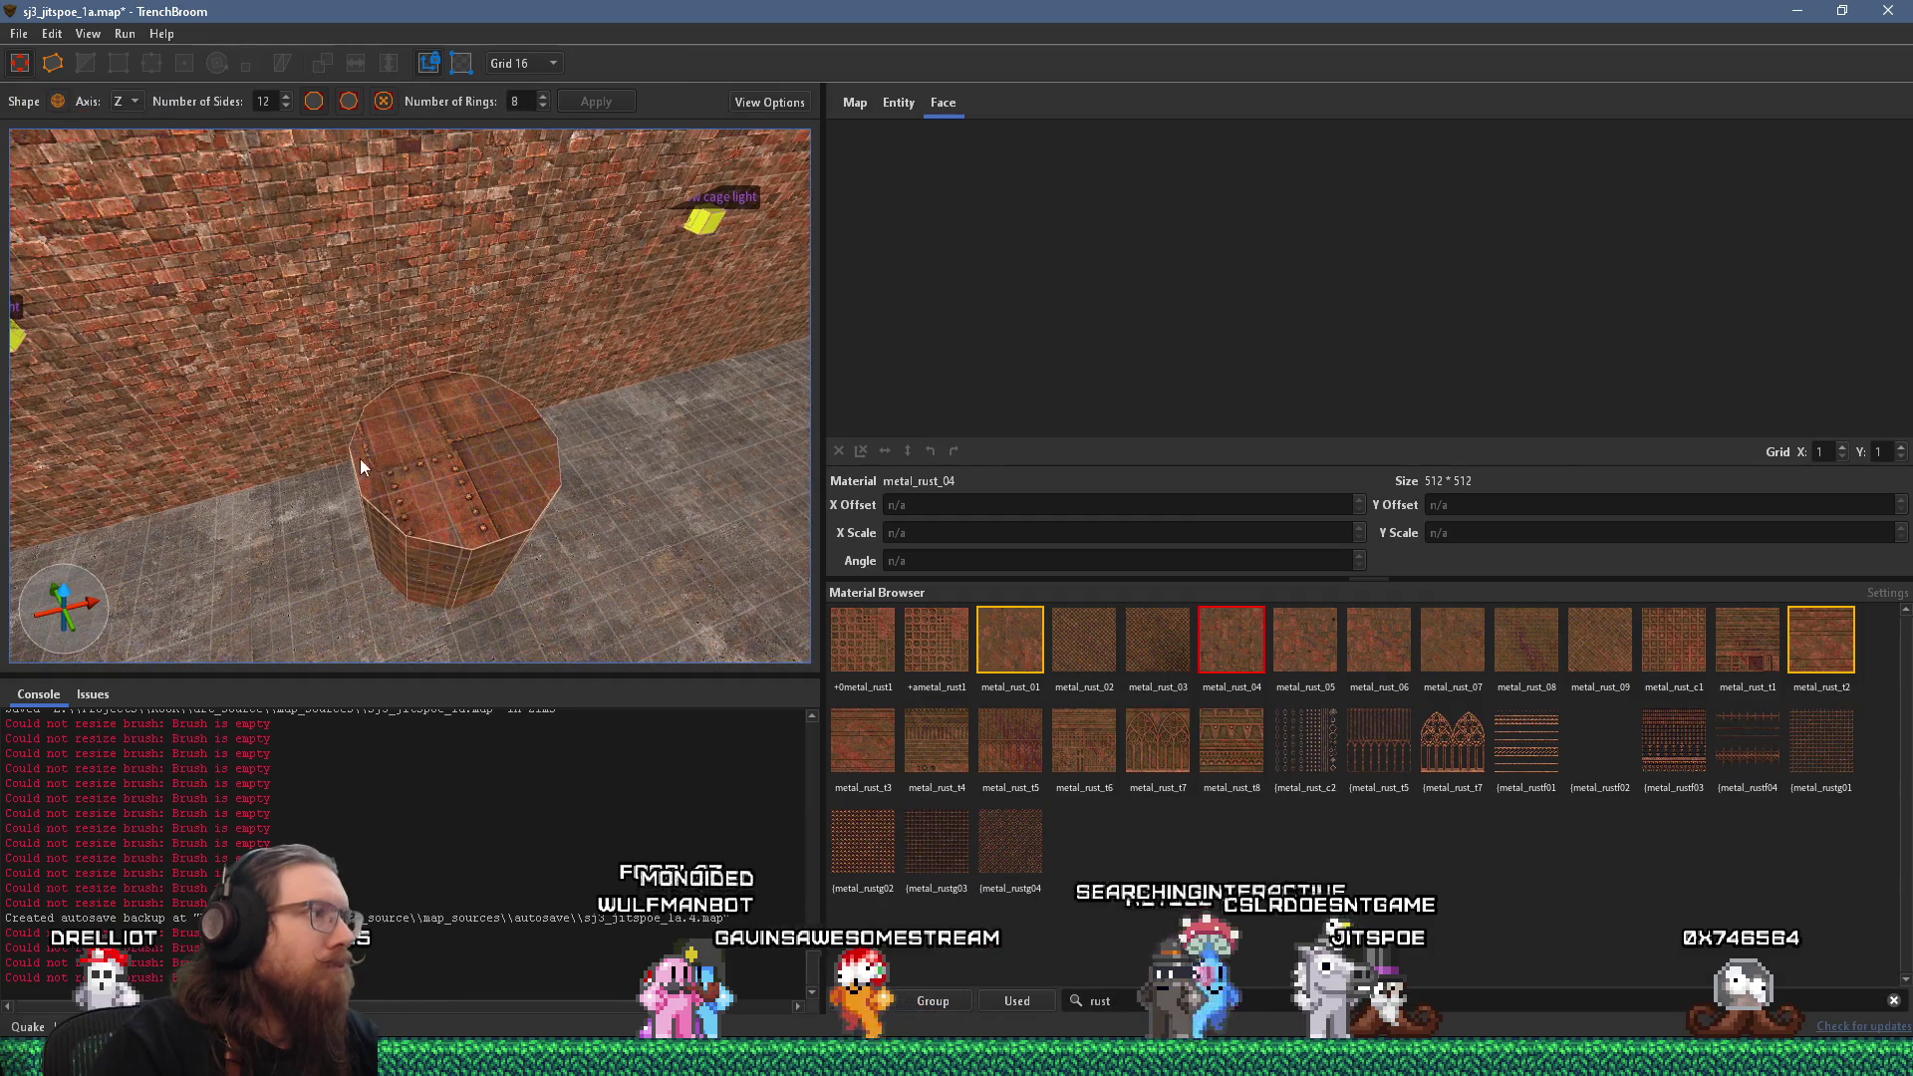
{"action": "mouse_move", "coordinate": [596, 565]}
{"action": "left_mouse_down"}
{"action": "mouse_move", "coordinate": [522, 552]}
{"action": "mouse_move", "coordinate": [481, 450]}
{"action": "mouse_move", "coordinate": [492, 477]}
{"action": "left_mouse_up"}
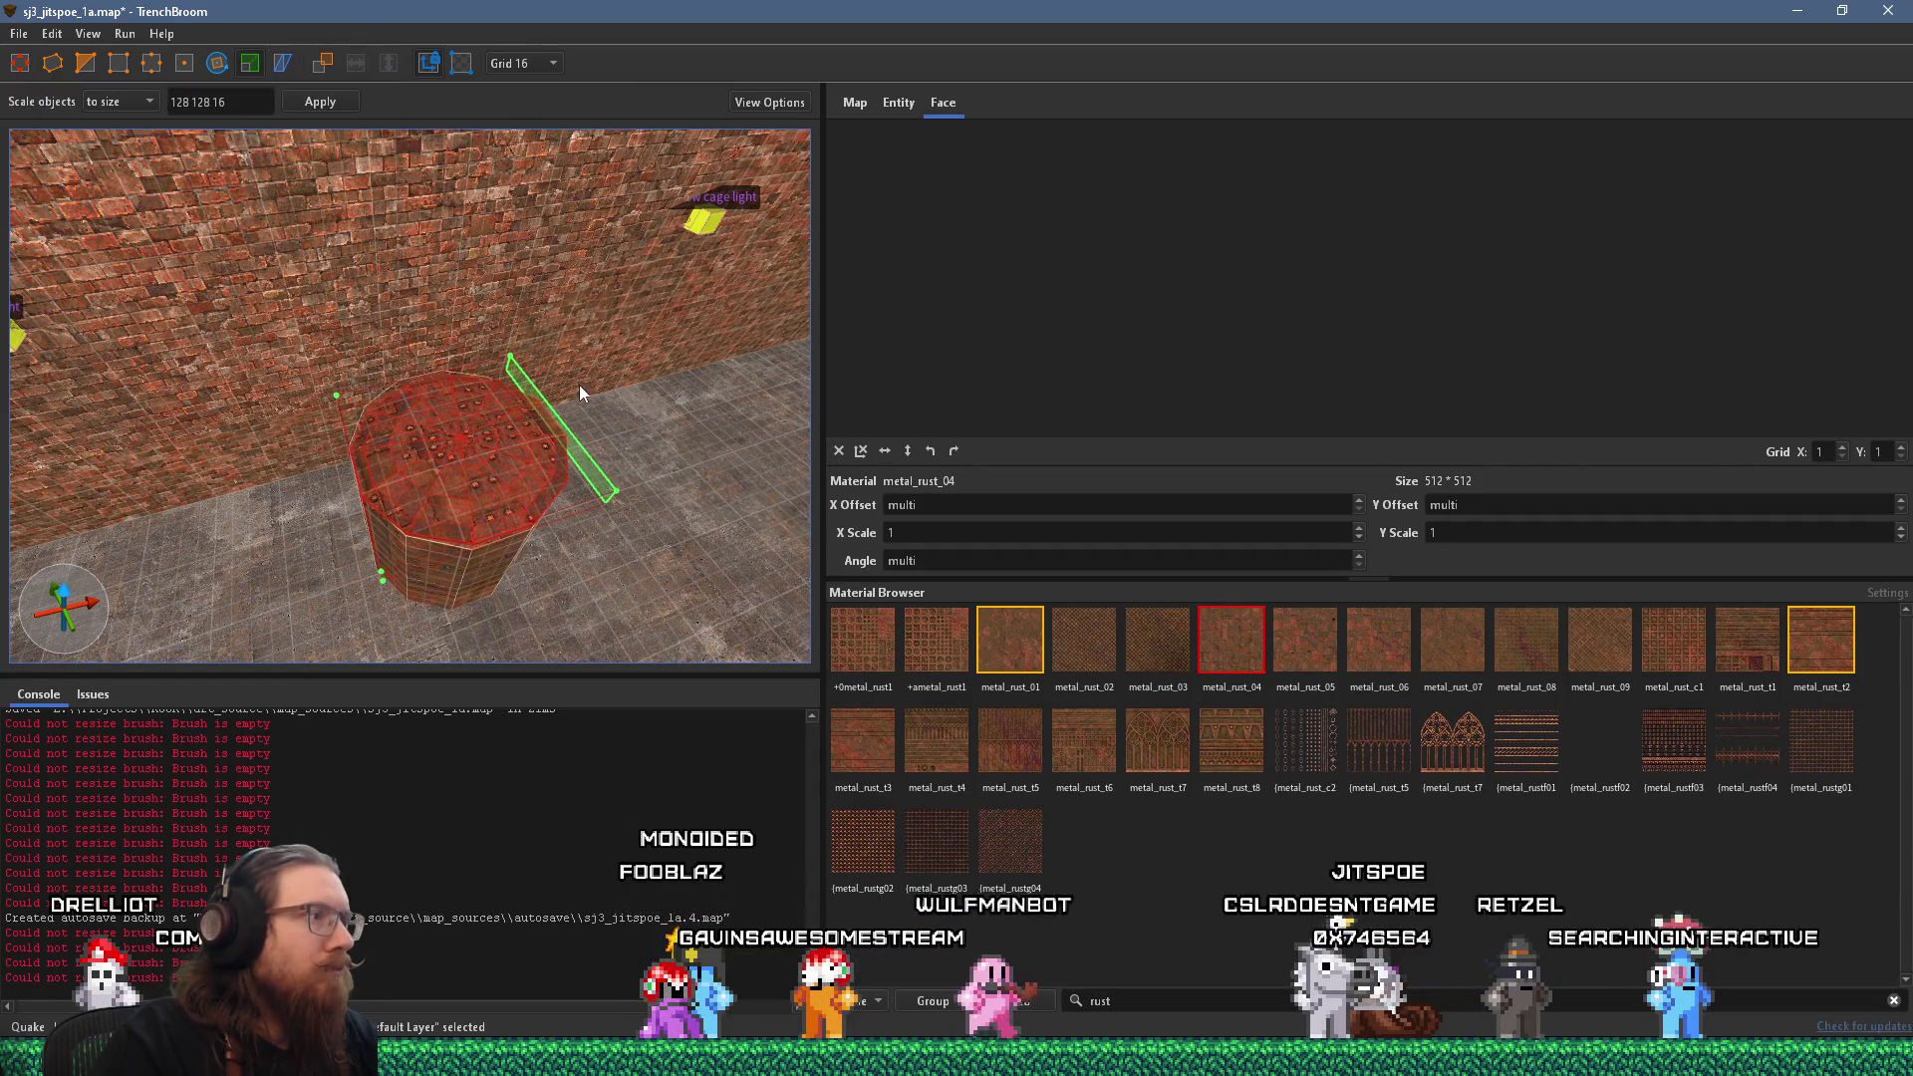
{"action": "mouse_move", "coordinate": [464, 447]}
{"action": "left_mouse_down"}
{"action": "mouse_move", "coordinate": [493, 536]}
{"action": "mouse_move", "coordinate": [677, 546]}
{"action": "mouse_move", "coordinate": [431, 428]}
{"action": "left_mouse_up"}
{"action": "mouse_move", "coordinate": [307, 368]}
{"action": "left_mouse_down"}
{"action": "mouse_move", "coordinate": [480, 451]}
{"action": "mouse_move", "coordinate": [301, 249]}
{"action": "mouse_move", "coordinate": [380, 392]}
{"action": "mouse_move", "coordinate": [364, 384]}
{"action": "mouse_move", "coordinate": [341, 338]}
{"action": "mouse_move", "coordinate": [331, 171]}
{"action": "mouse_move", "coordinate": [494, 451]}
{"action": "mouse_move", "coordinate": [445, 380]}
{"action": "mouse_move", "coordinate": [447, 259]}
{"action": "mouse_move", "coordinate": [484, 319]}
{"action": "mouse_move", "coordinate": [456, 358]}
{"action": "left_mouse_up"}
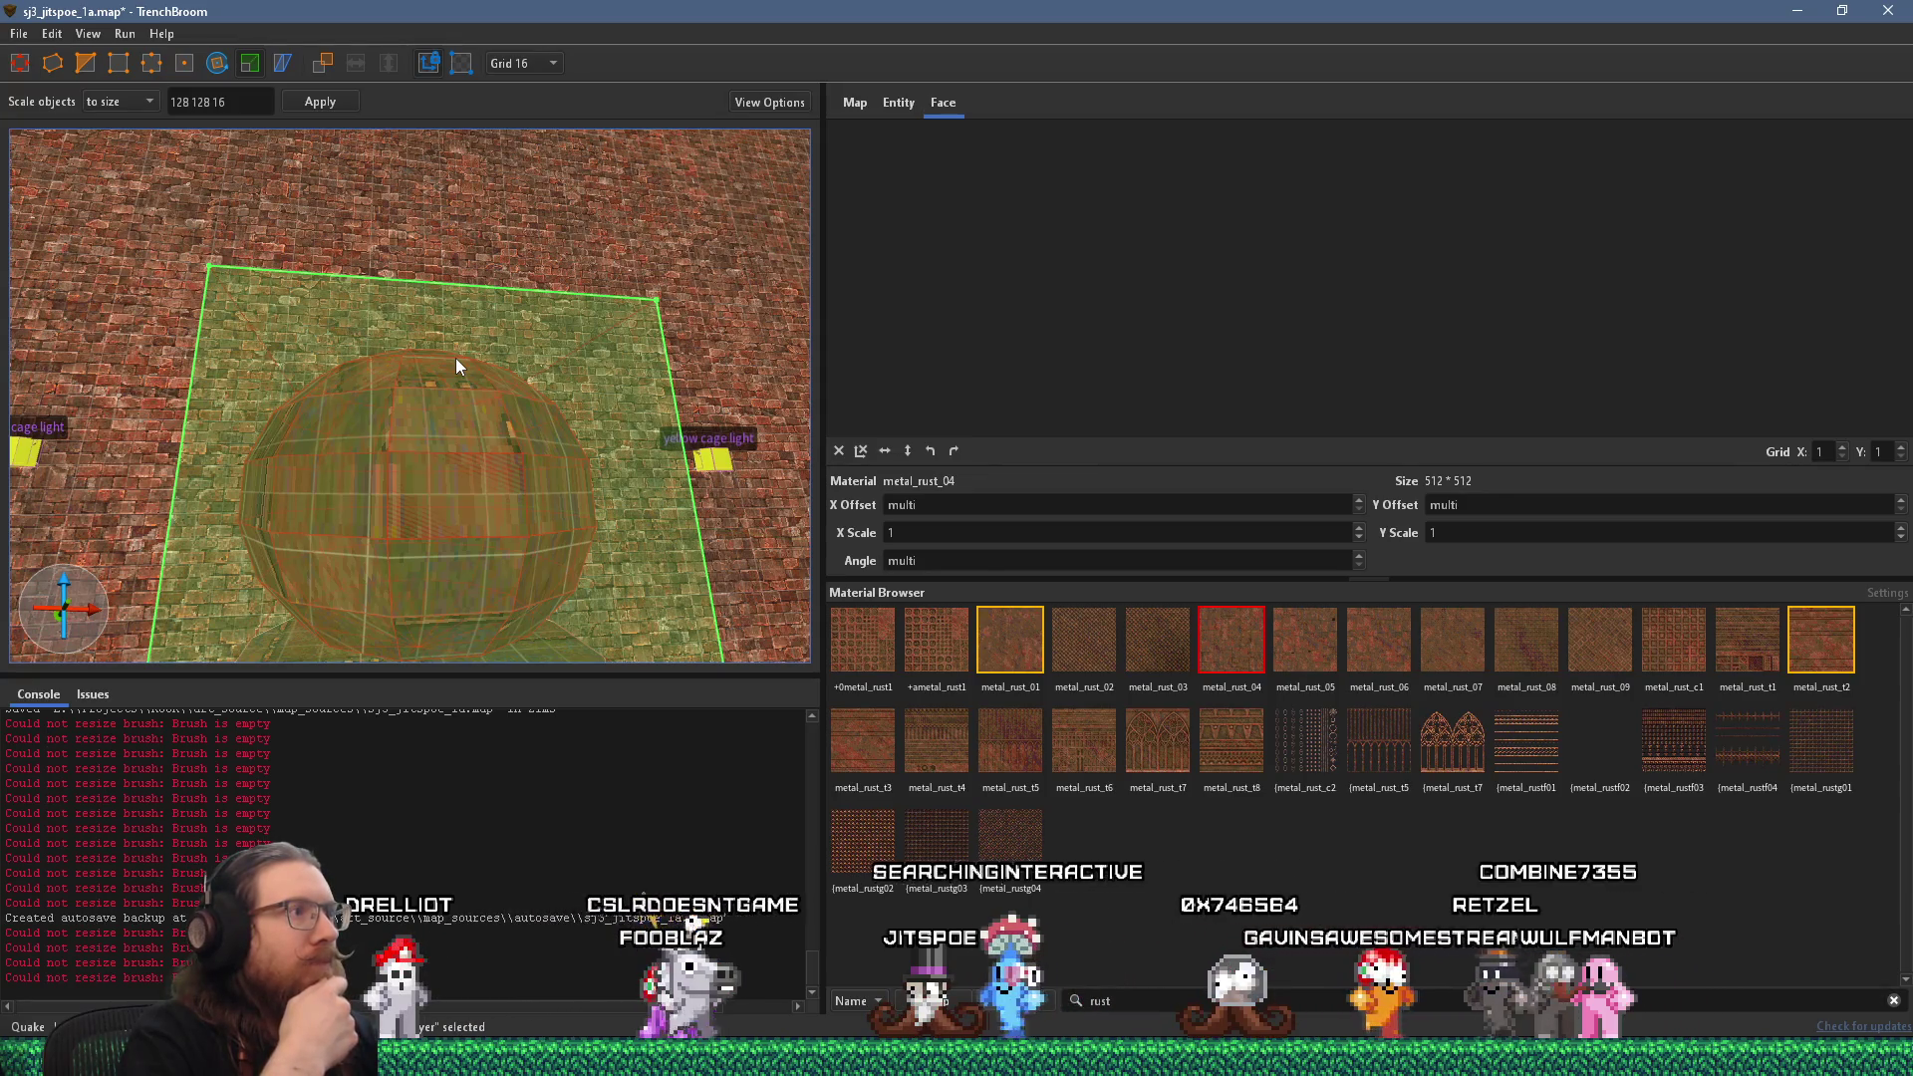
{"action": "scroll", "coordinate": [739, 408], "scroll_direction": "up", "scroll_amount": 3}
{"action": "scroll", "coordinate": [505, 538], "scroll_direction": "down", "scroll_amount": 5}
{"action": "mouse_move", "coordinate": [505, 538]}
{"action": "left_mouse_down"}
{"action": "mouse_move", "coordinate": [539, 355]}
{"action": "mouse_move", "coordinate": [504, 594]}
{"action": "mouse_move", "coordinate": [419, 440]}
{"action": "mouse_move", "coordinate": [438, 335]}
{"action": "left_mouse_up"}
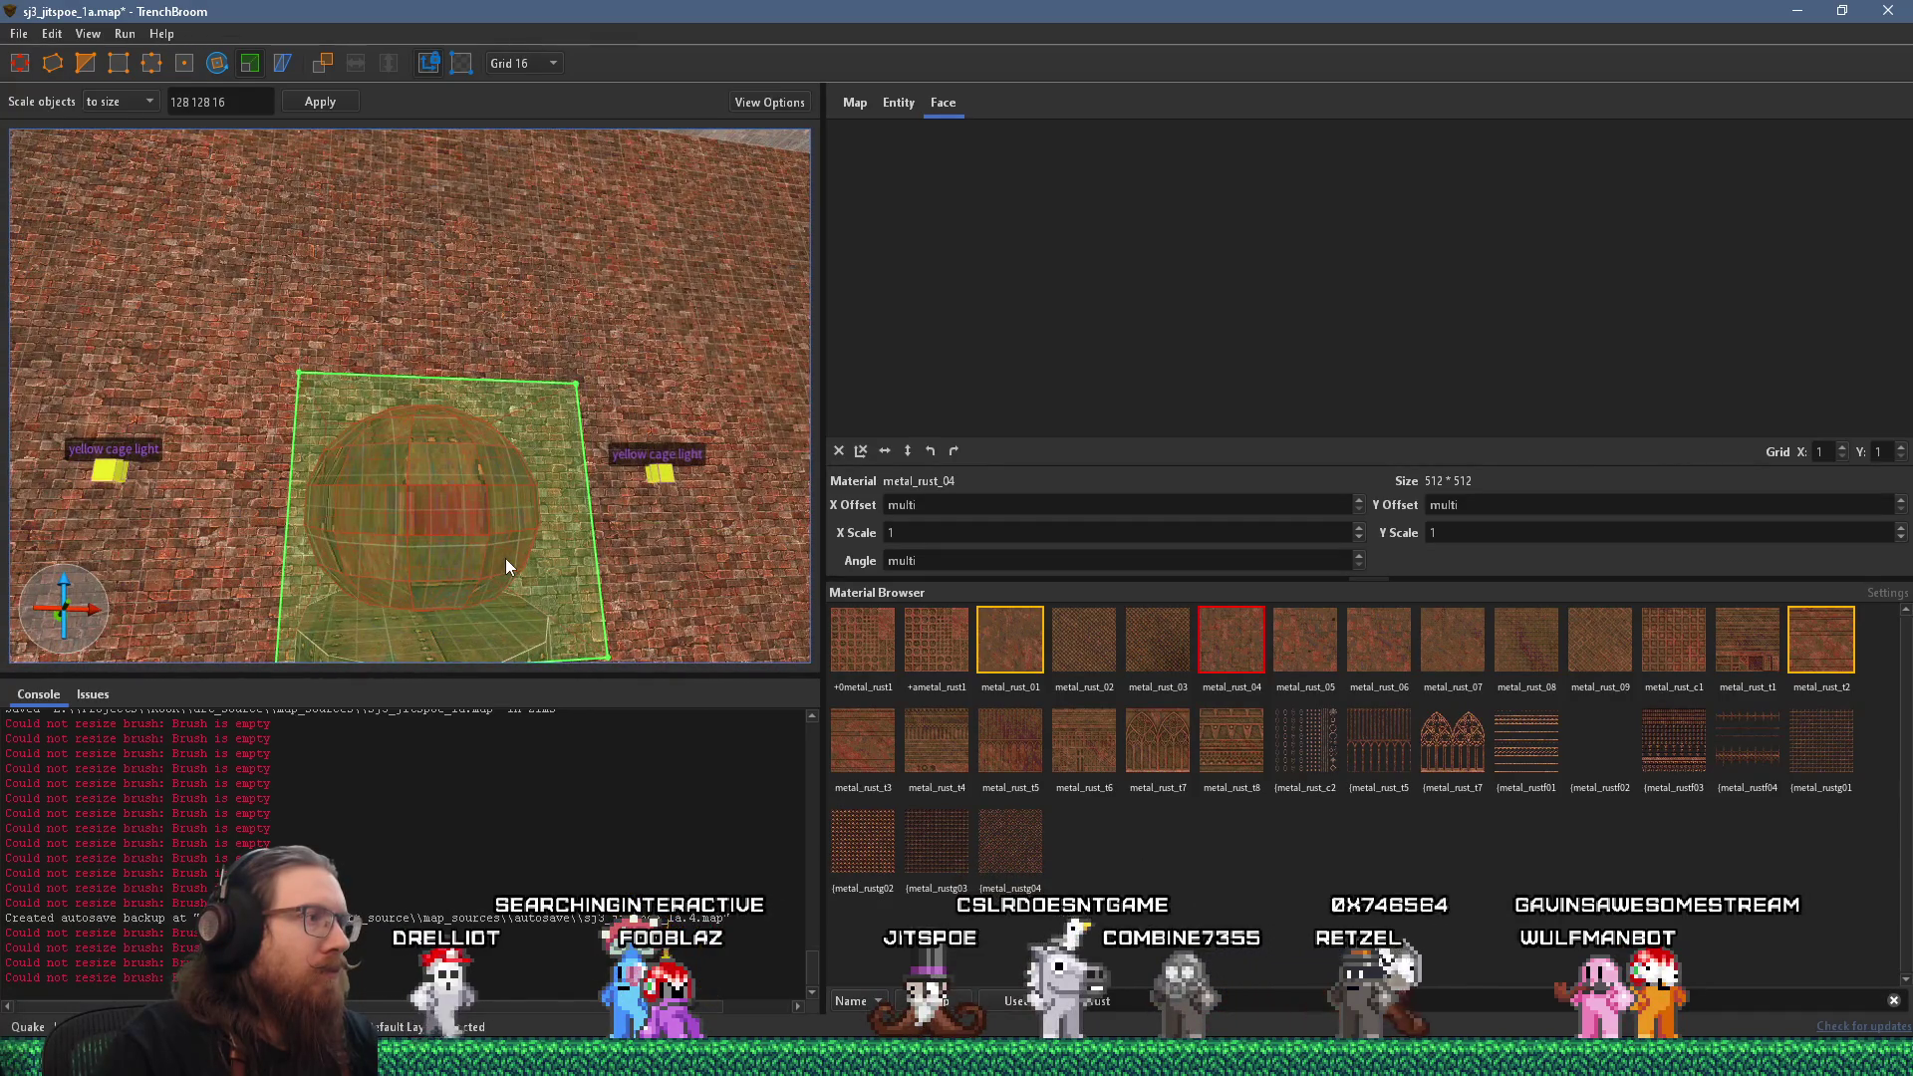
{"action": "key", "text": "ctrl+z"}
{"action": "key", "text": "Escape"}
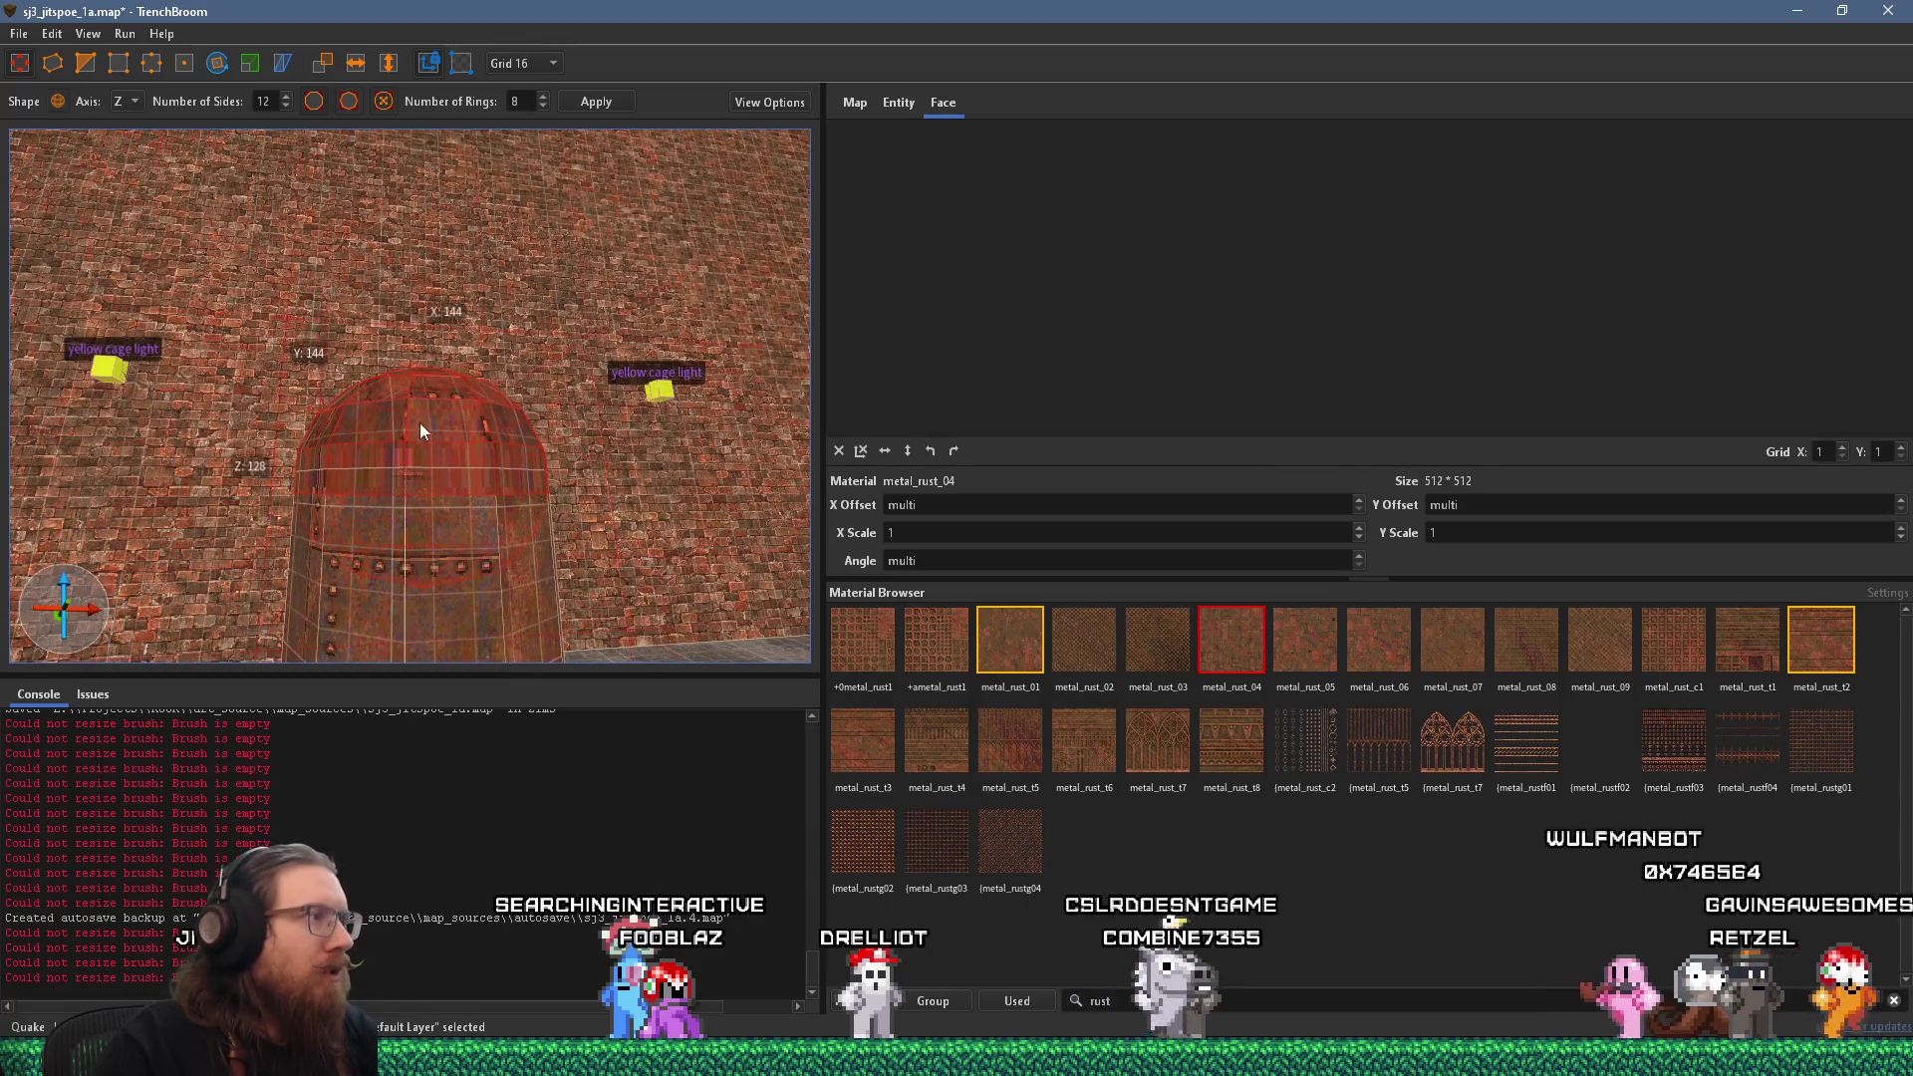
Stretch the domed tank to 208 units tall and slide the rust texture sideways on two side faces.
{"action": "left_click_drag", "start_coordinate": [420, 413], "coordinate": [494, 615]}
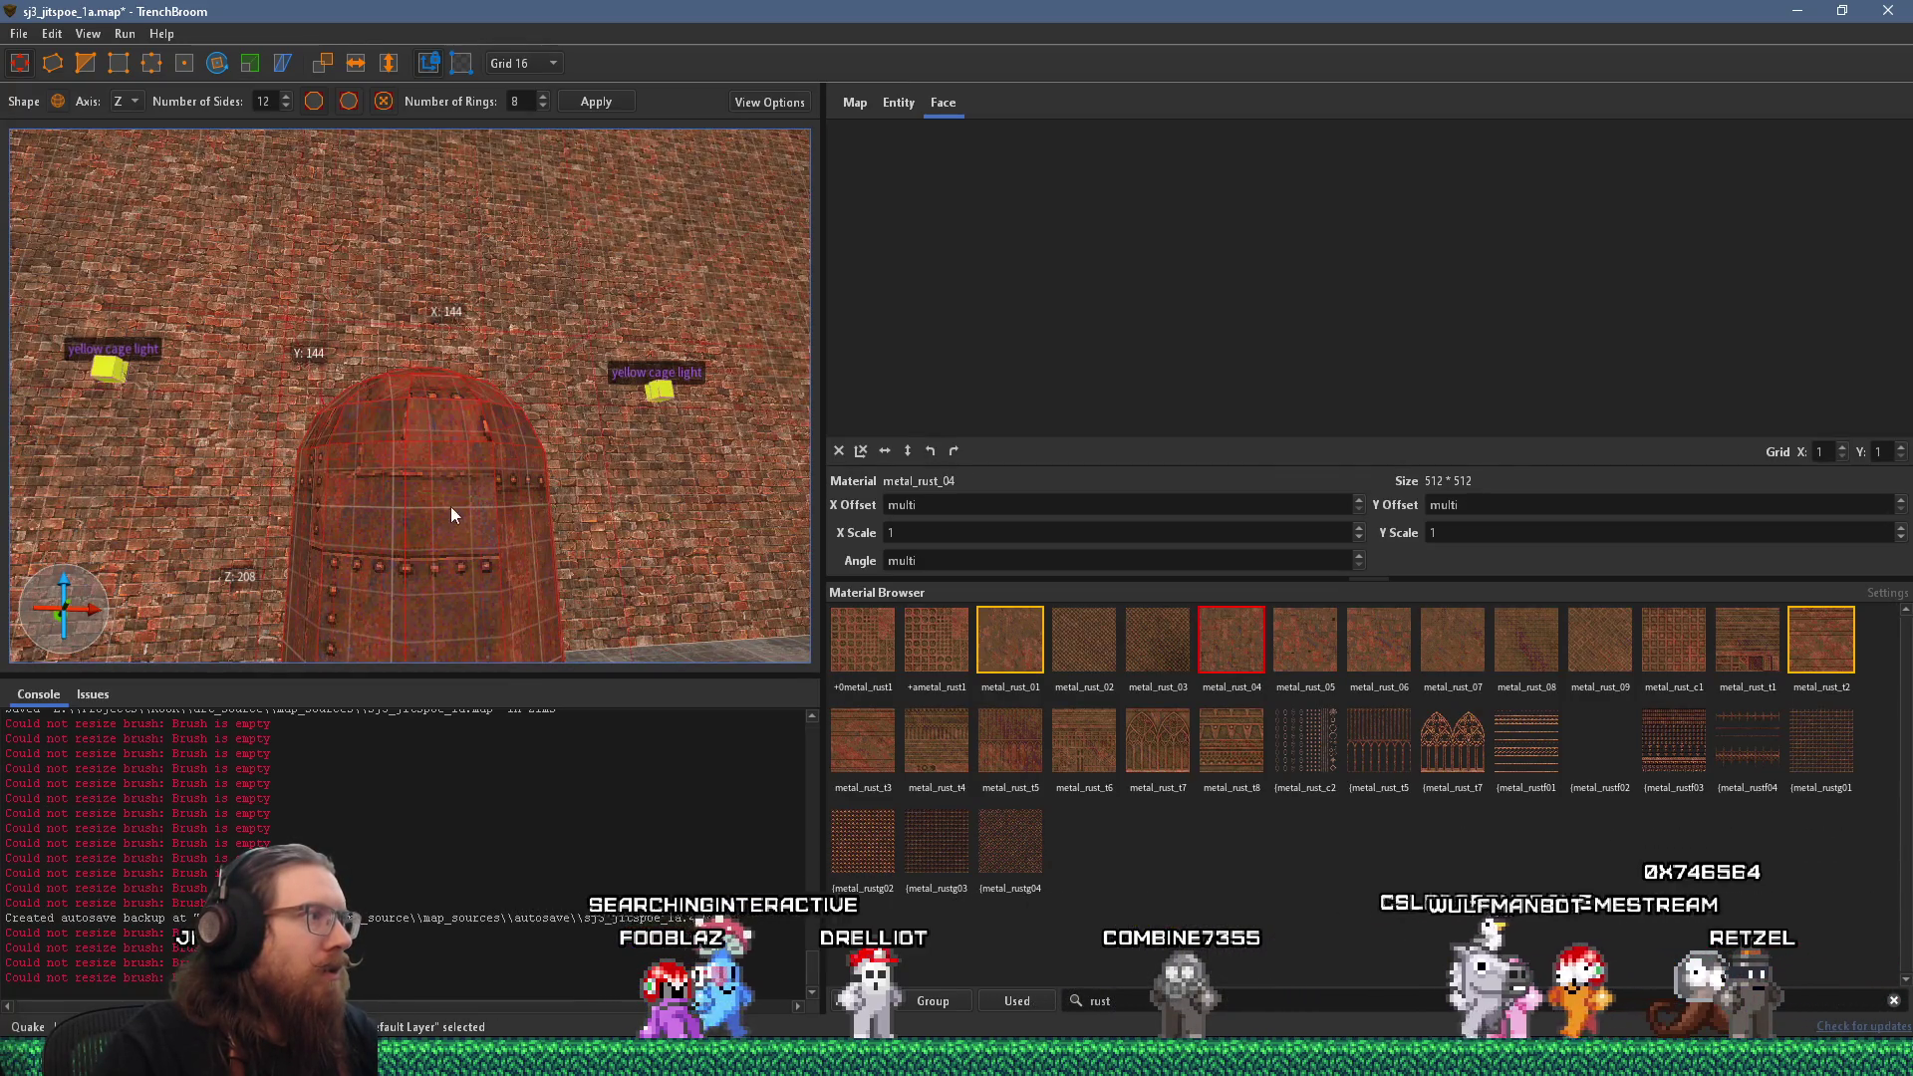
{"action": "left_click_drag", "start_coordinate": [451, 514], "coordinate": [452, 534]}
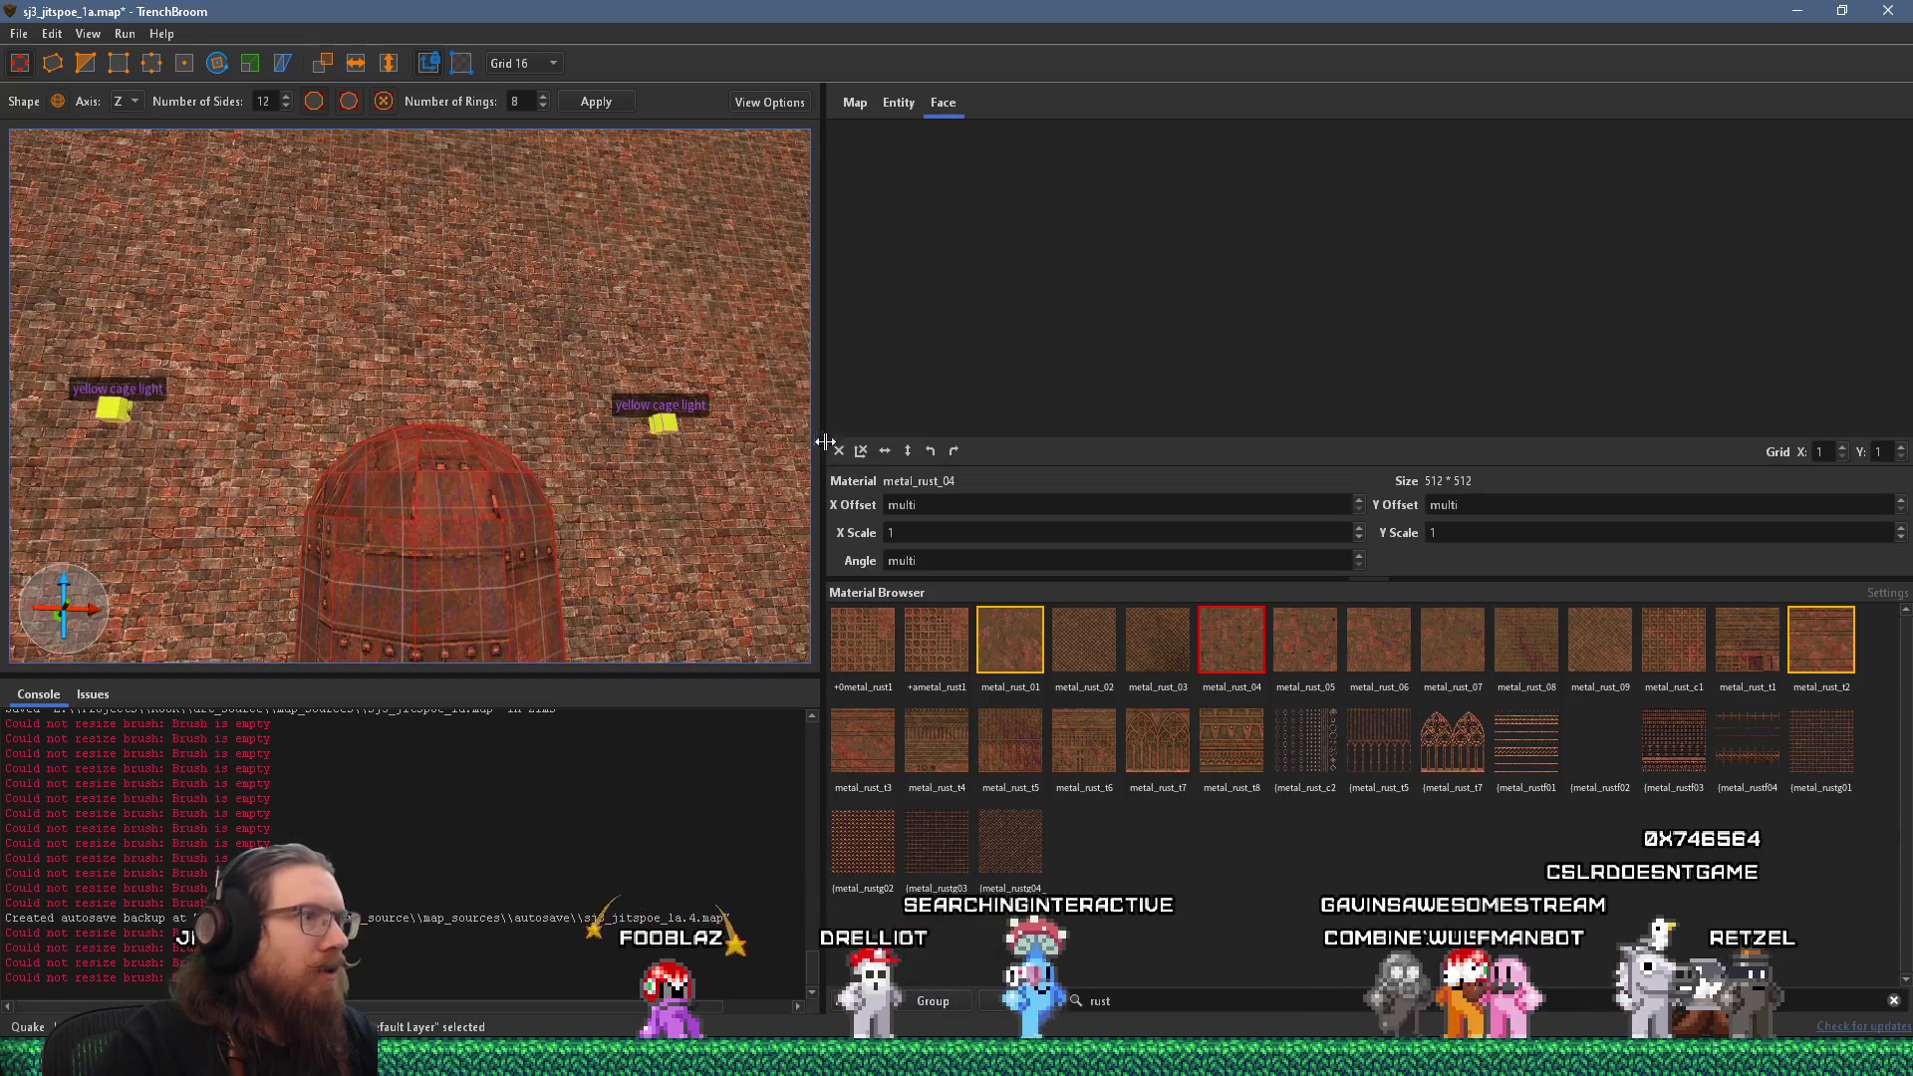
{"action": "left_click", "coordinate": [499, 544], "text": "shift"}
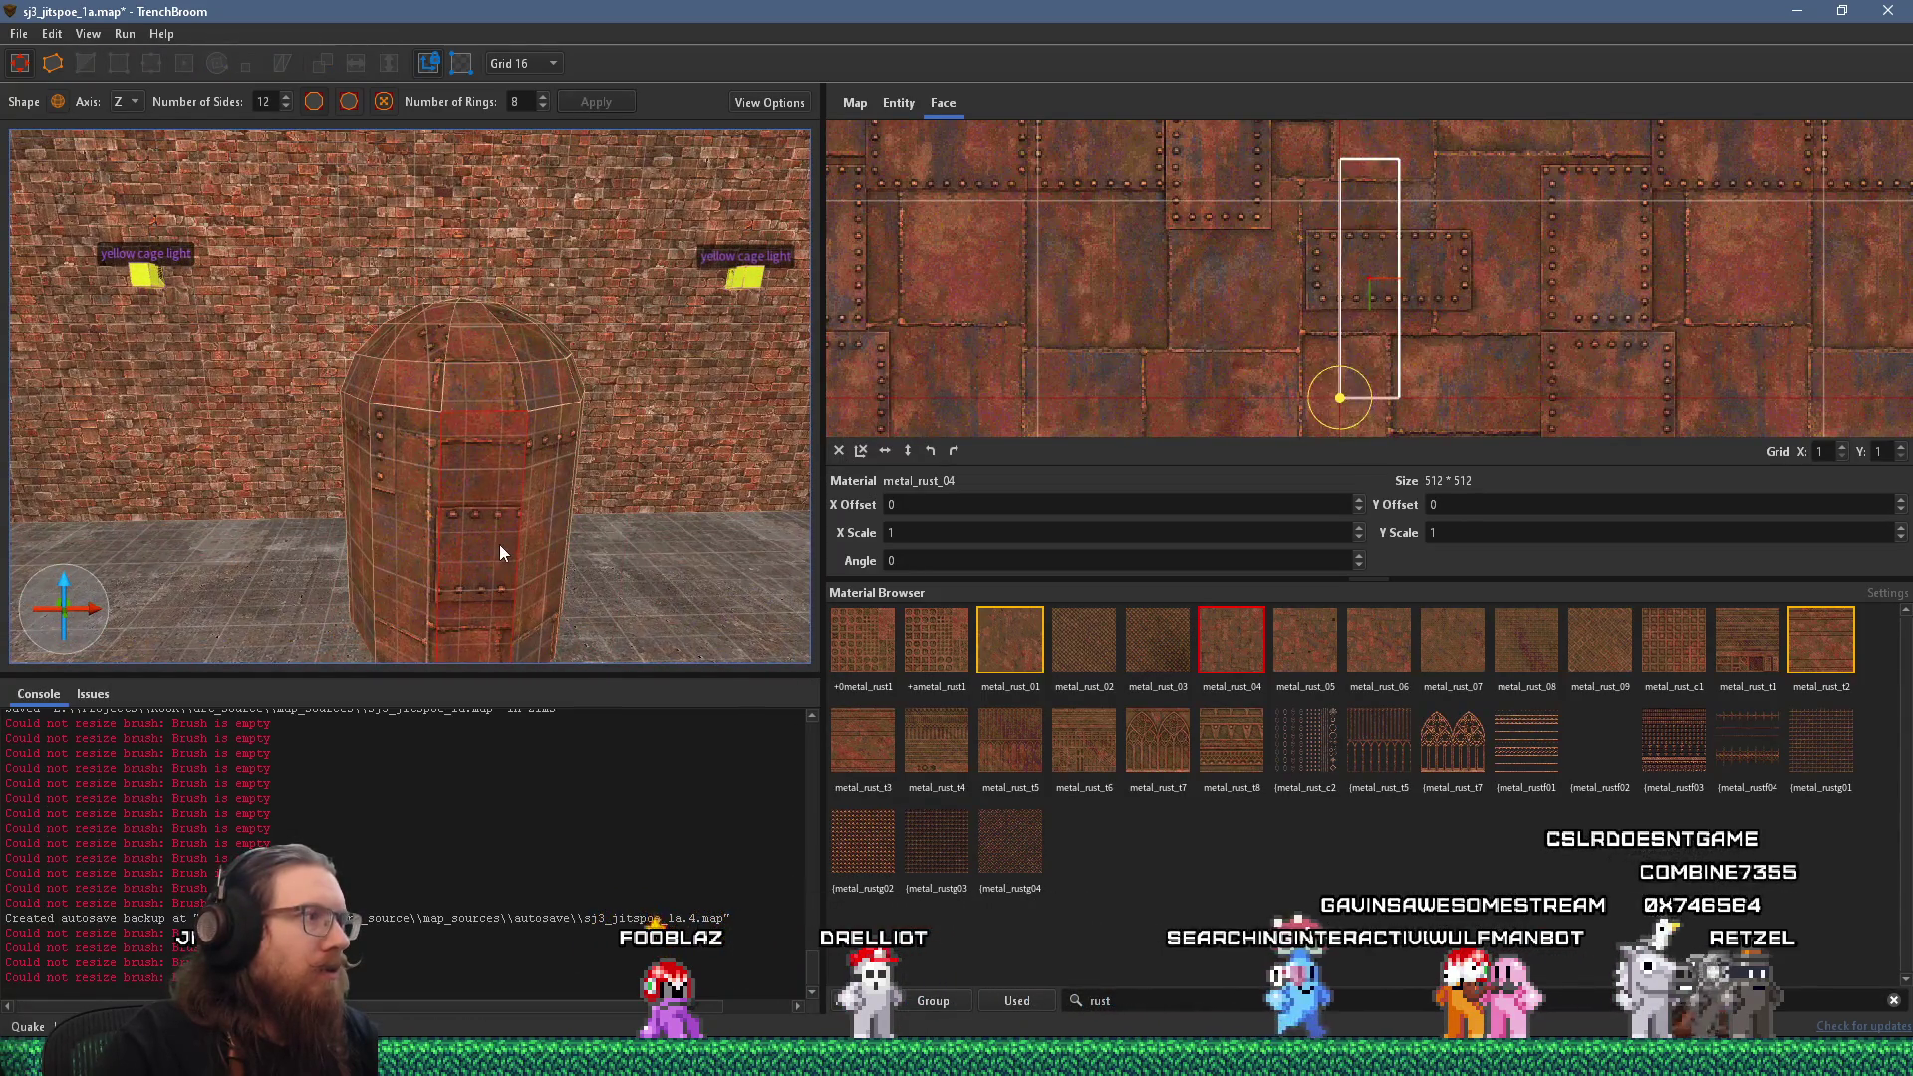
{"action": "left_click", "coordinate": [392, 512], "text": "ctrl+shift"}
{"action": "left_click_drag", "start_coordinate": [486, 492], "coordinate": [433, 542]}
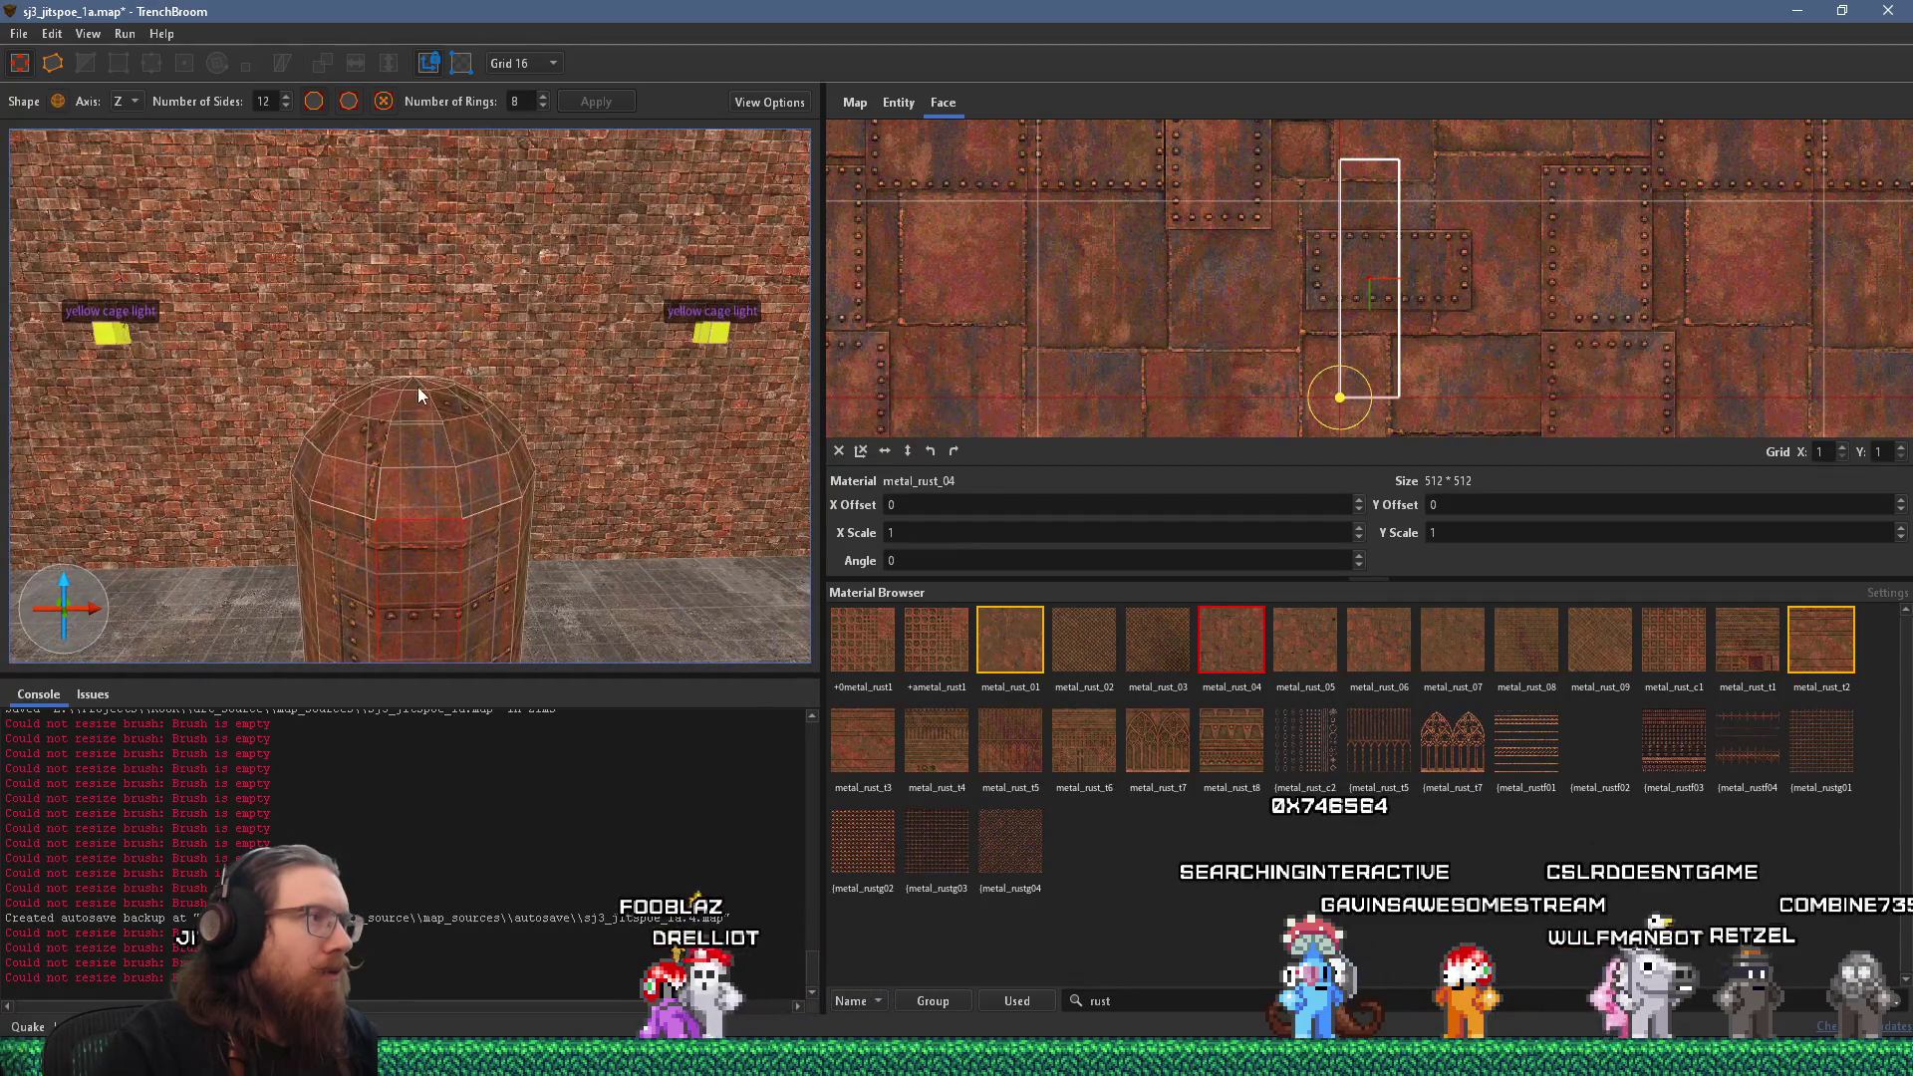
{"action": "mouse_move", "coordinate": [417, 387]}
{"action": "left_mouse_down"}
{"action": "mouse_move", "coordinate": [482, 520]}
{"action": "mouse_move", "coordinate": [390, 444]}
{"action": "left_mouse_up"}
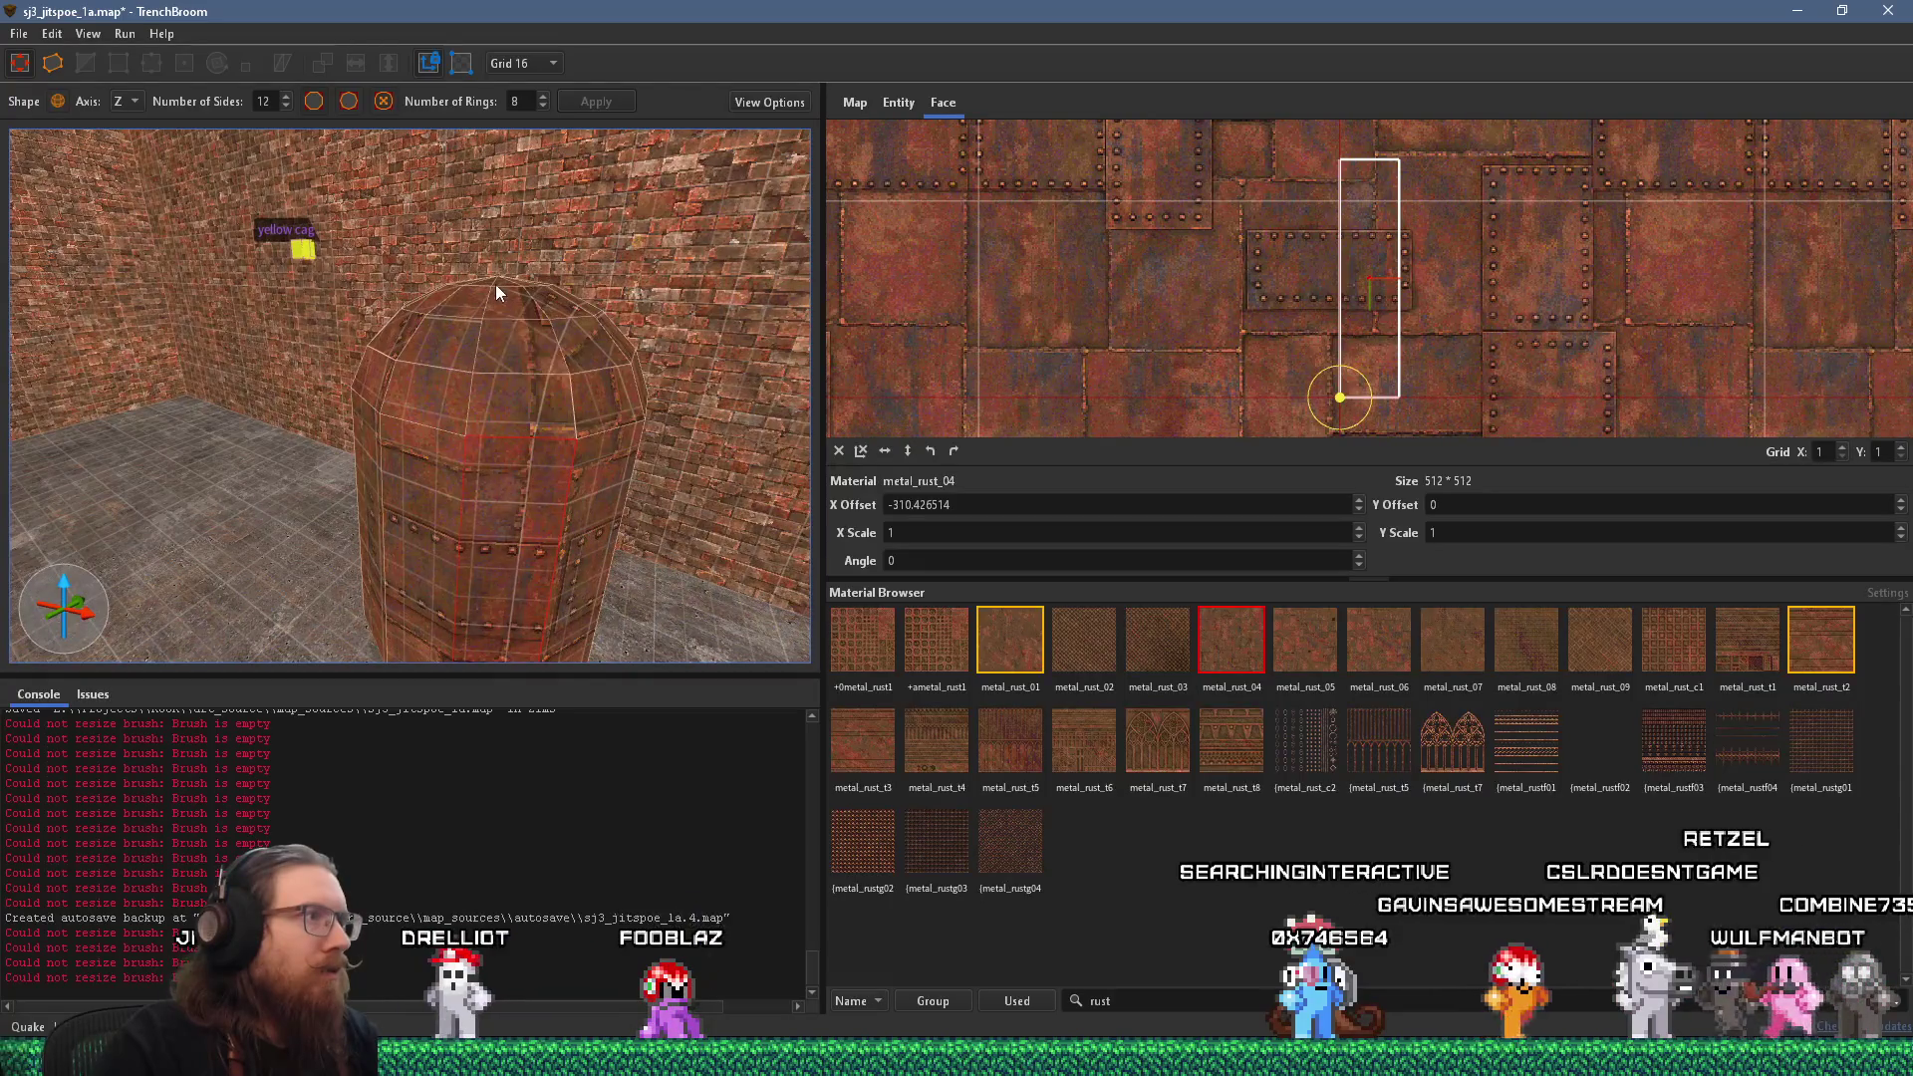
{"action": "left_click_drag", "start_coordinate": [606, 508], "coordinate": [359, 536]}
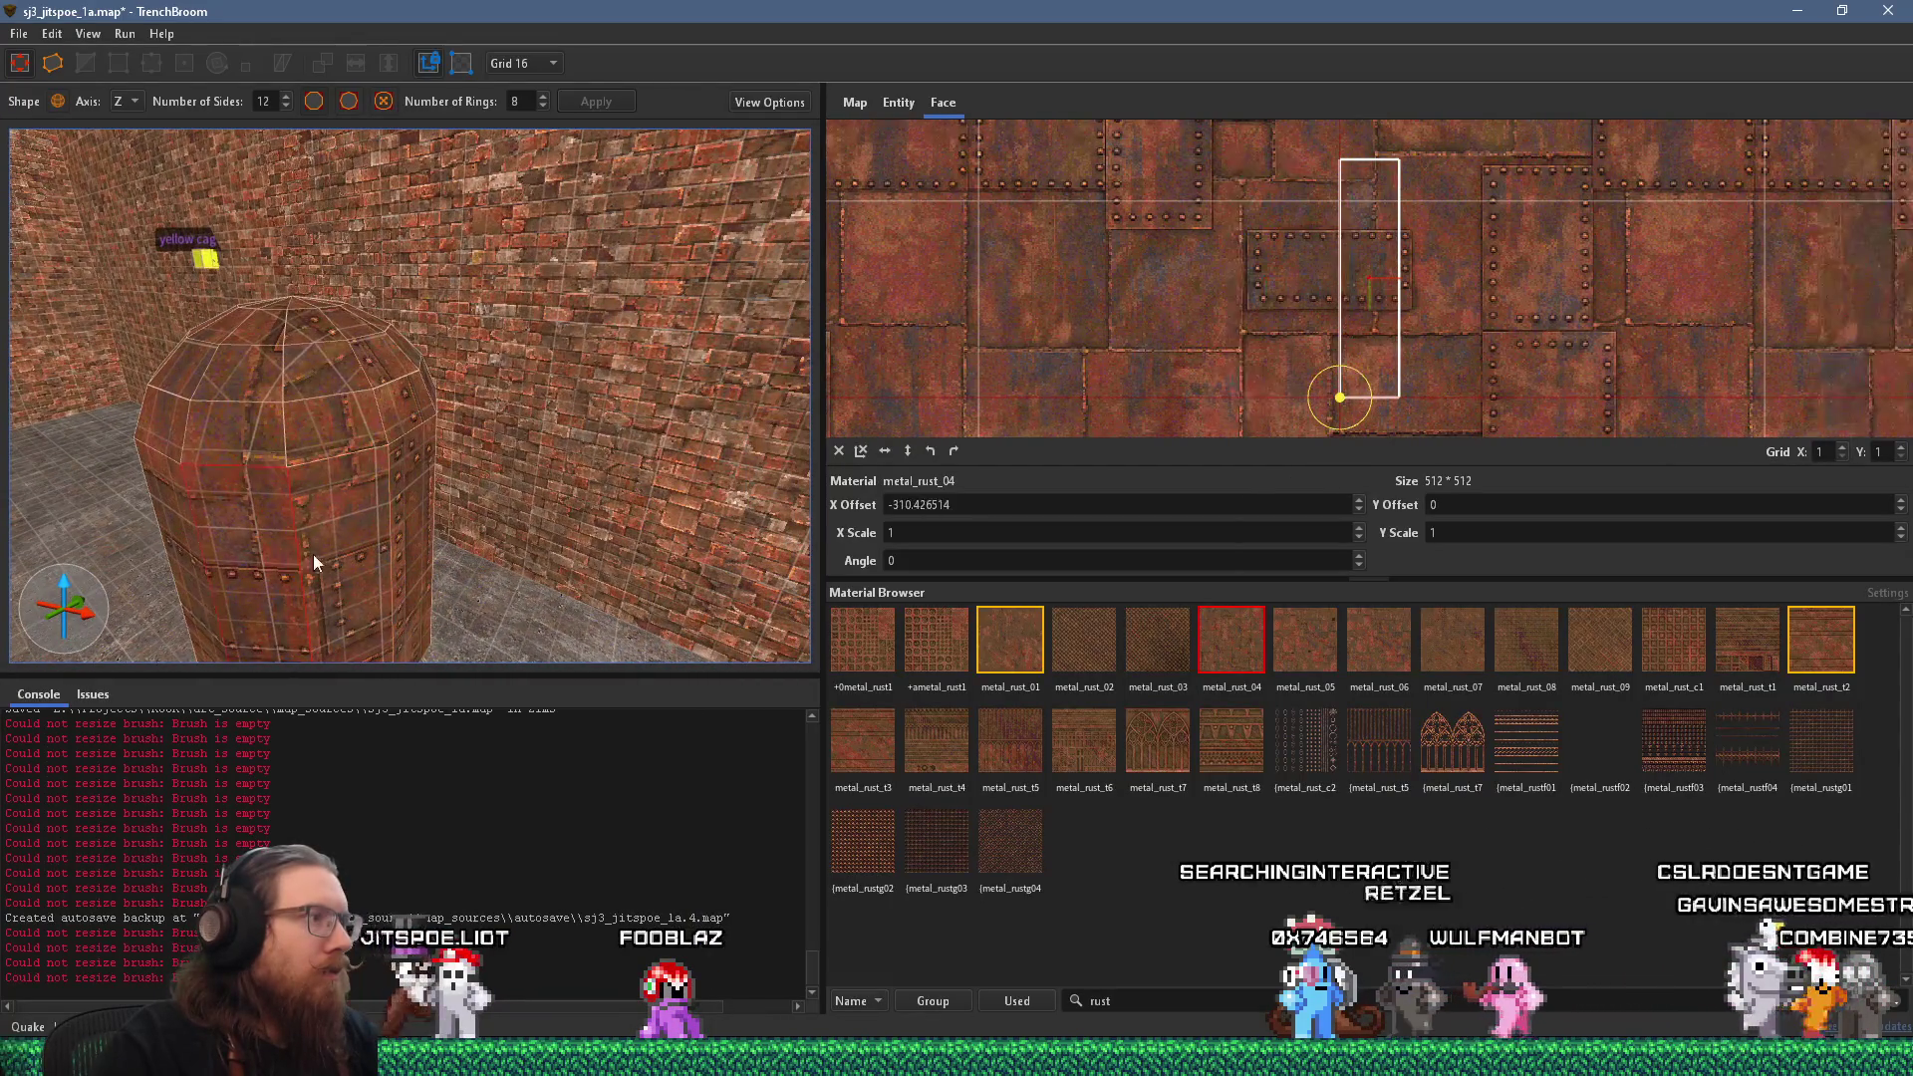
{"action": "mouse_move", "coordinate": [299, 300]}
{"action": "left_mouse_down"}
{"action": "mouse_move", "coordinate": [460, 468]}
{"action": "mouse_move", "coordinate": [530, 508]}
{"action": "left_mouse_up"}
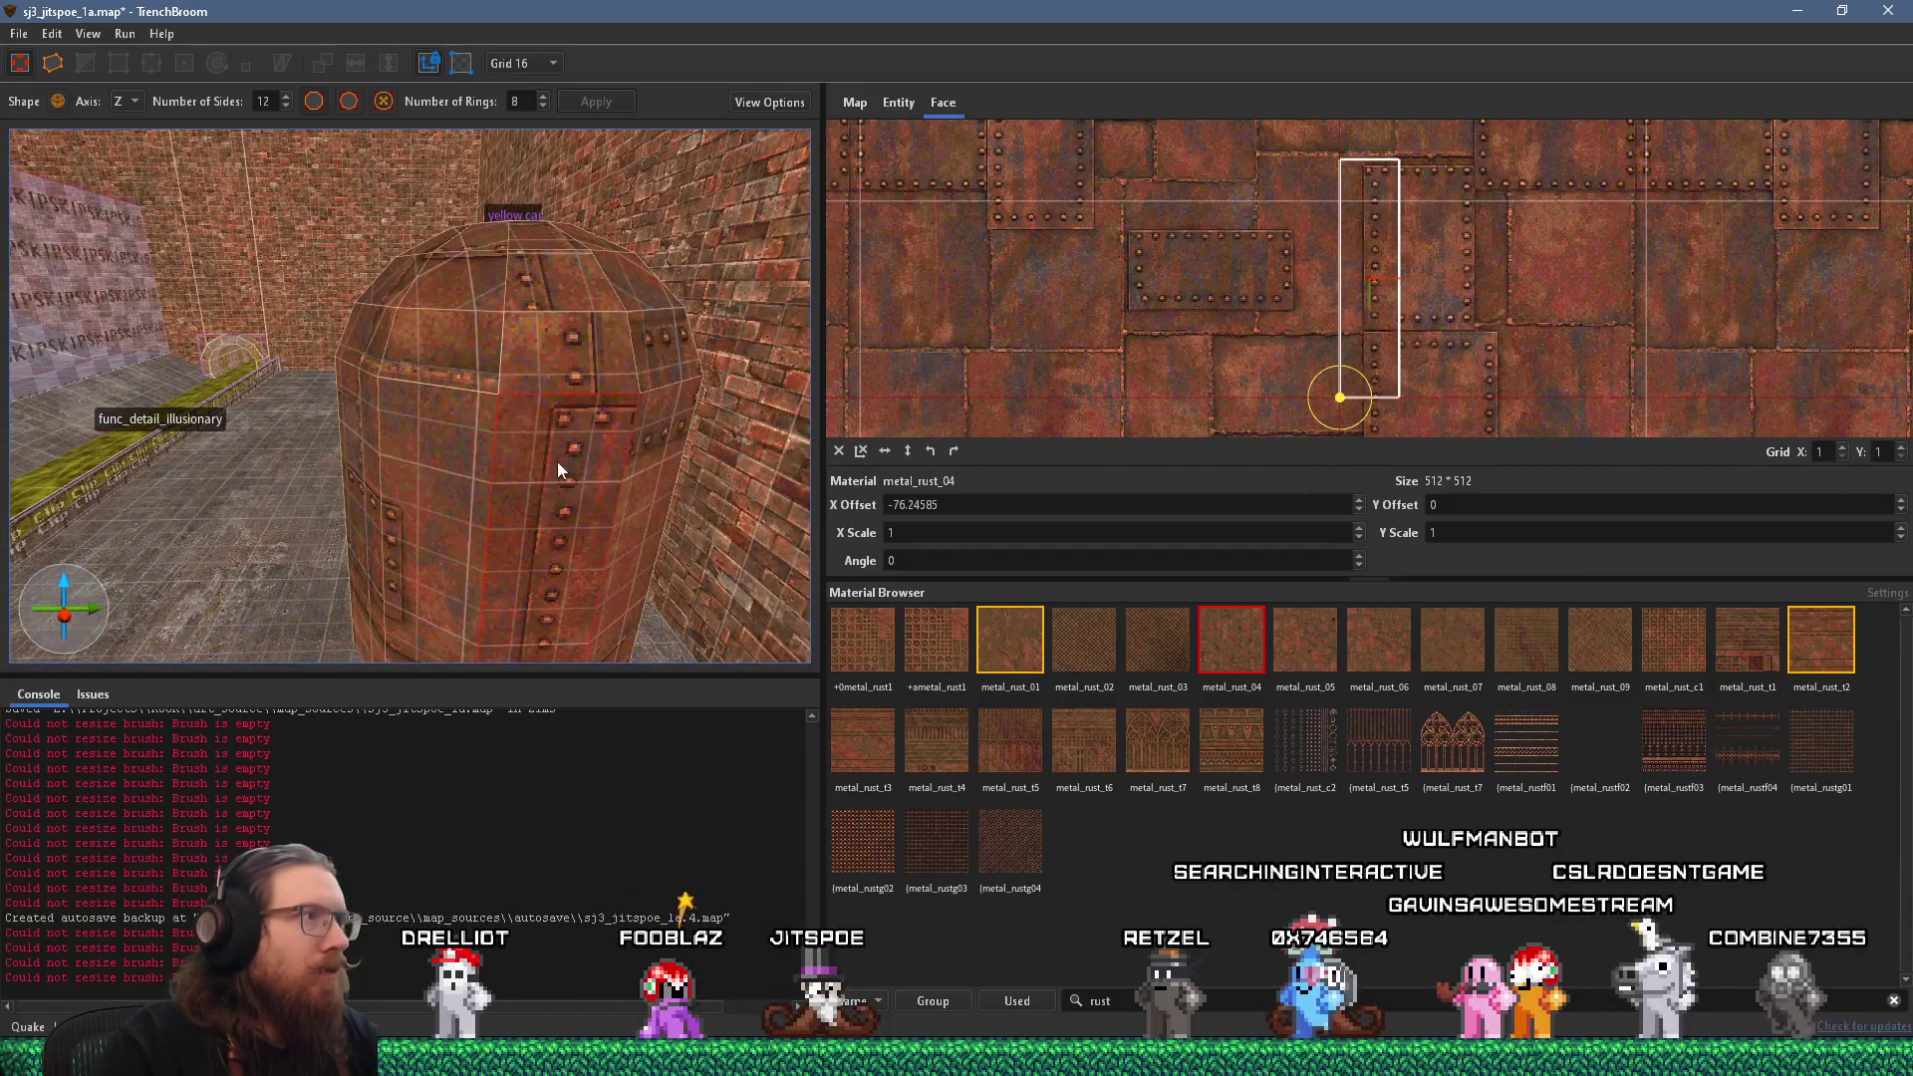
{"action": "mouse_move", "coordinate": [582, 305]}
{"action": "left_mouse_down"}
{"action": "mouse_move", "coordinate": [350, 480]}
{"action": "mouse_move", "coordinate": [373, 583]}
{"action": "left_mouse_up"}
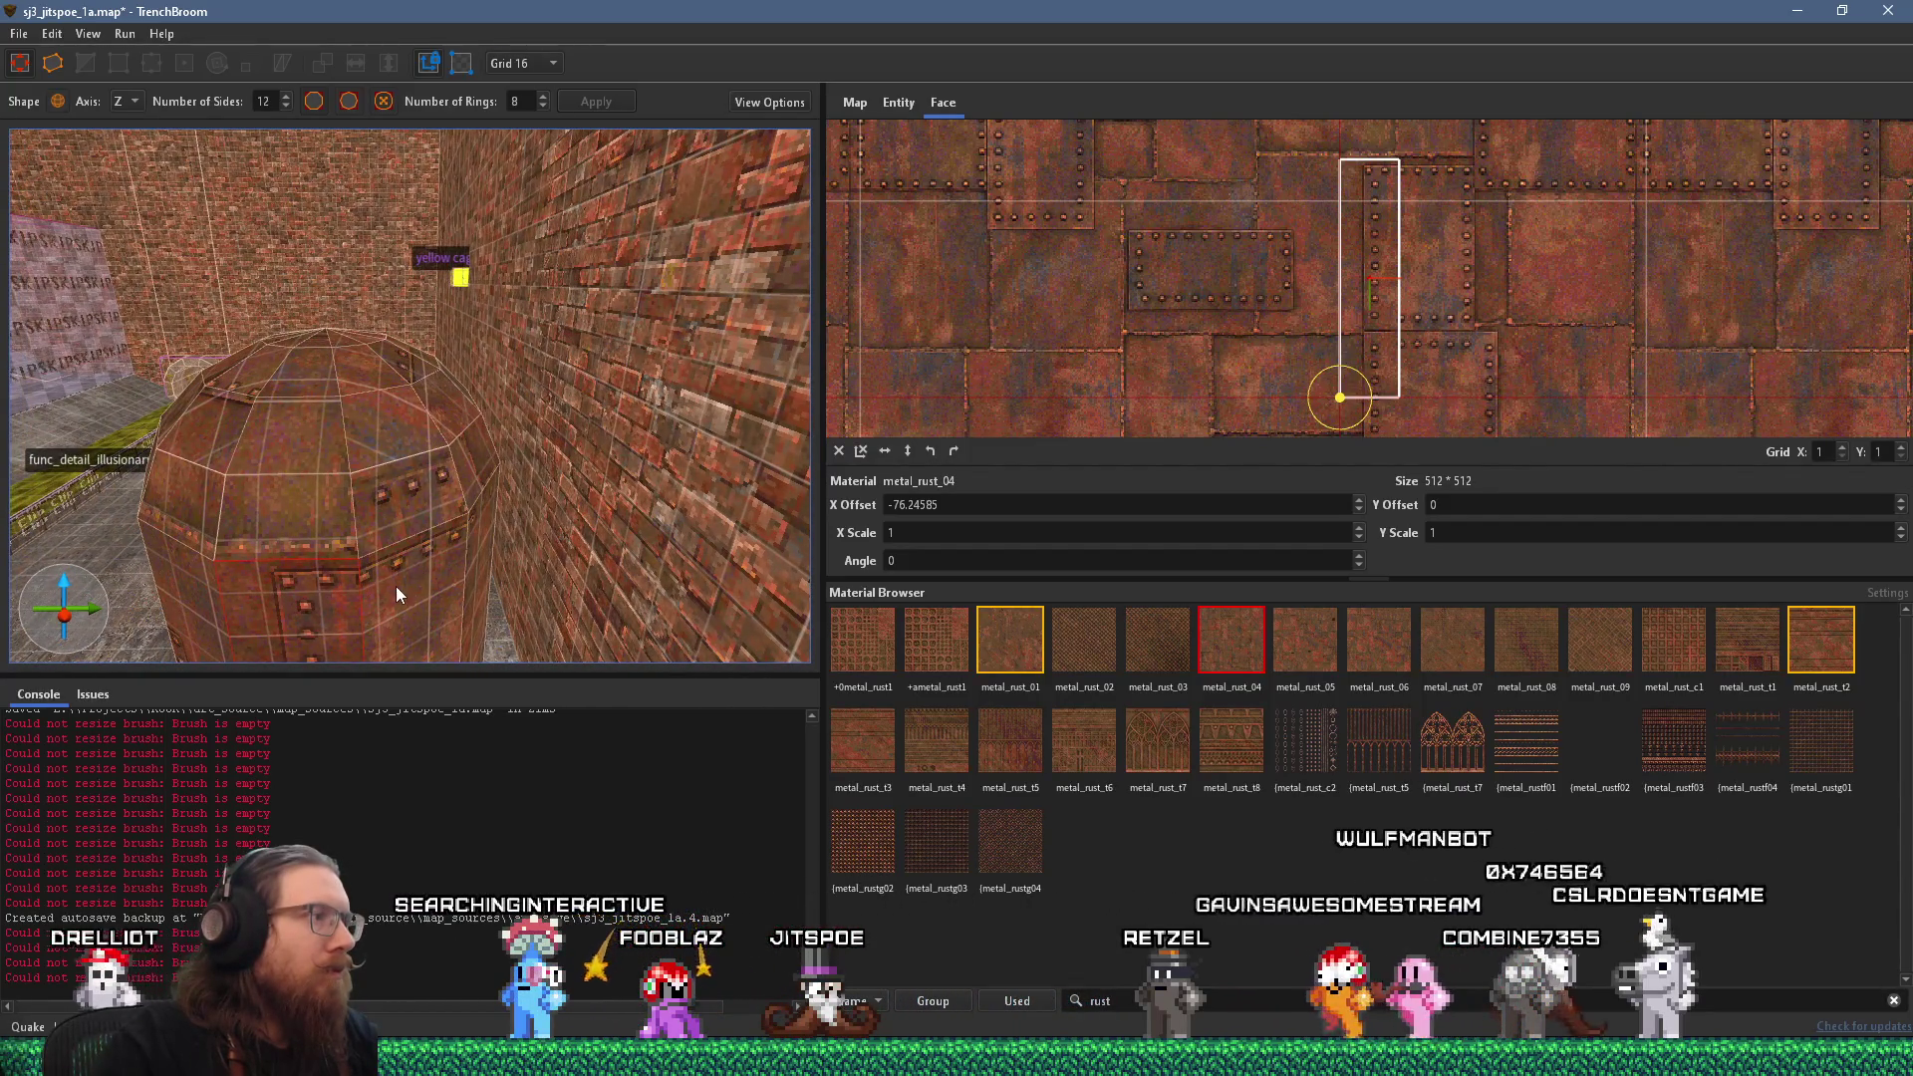
{"action": "left_click_drag", "start_coordinate": [396, 585], "coordinate": [420, 582]}
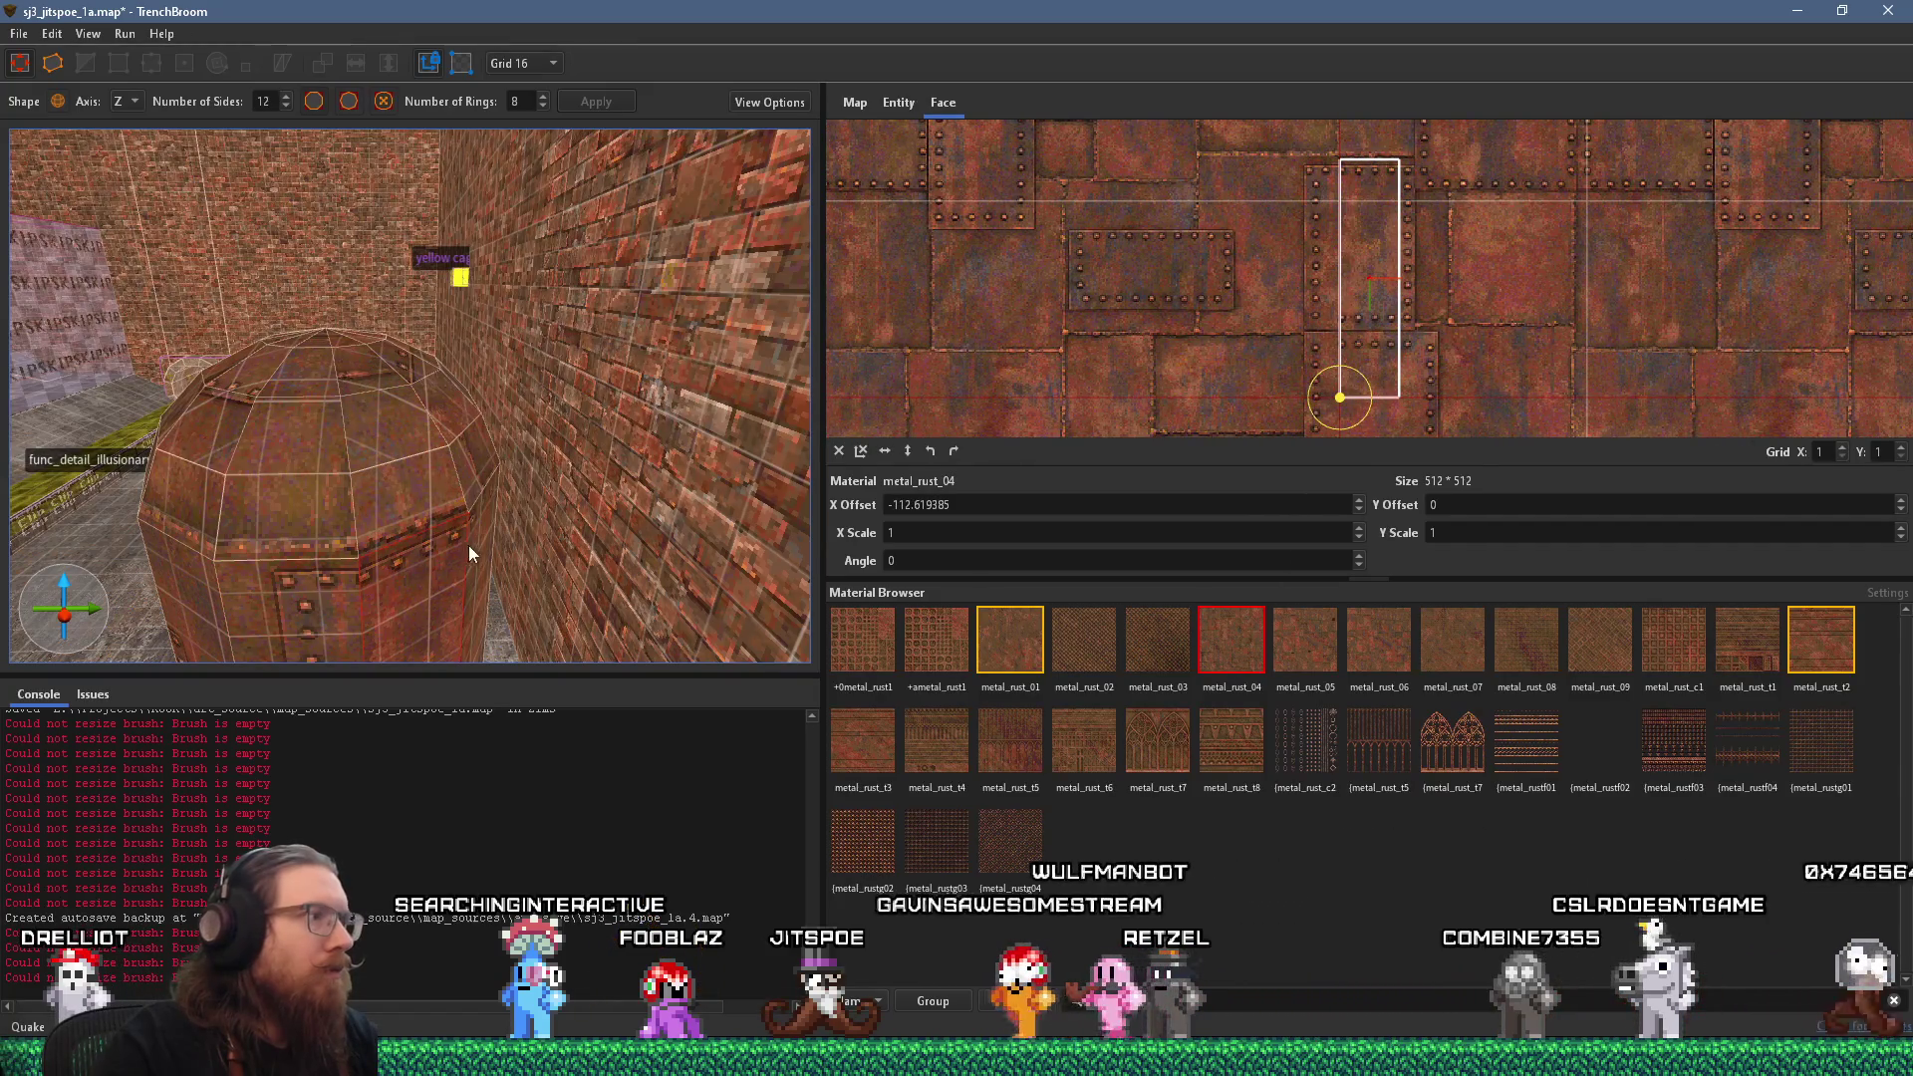
{"action": "mouse_move", "coordinate": [475, 552]}
{"action": "left_mouse_down"}
{"action": "mouse_move", "coordinate": [383, 563]}
{"action": "mouse_move", "coordinate": [376, 516]}
{"action": "mouse_move", "coordinate": [341, 511]}
{"action": "mouse_move", "coordinate": [425, 602]}
{"action": "mouse_move", "coordinate": [445, 559]}
{"action": "left_mouse_up"}
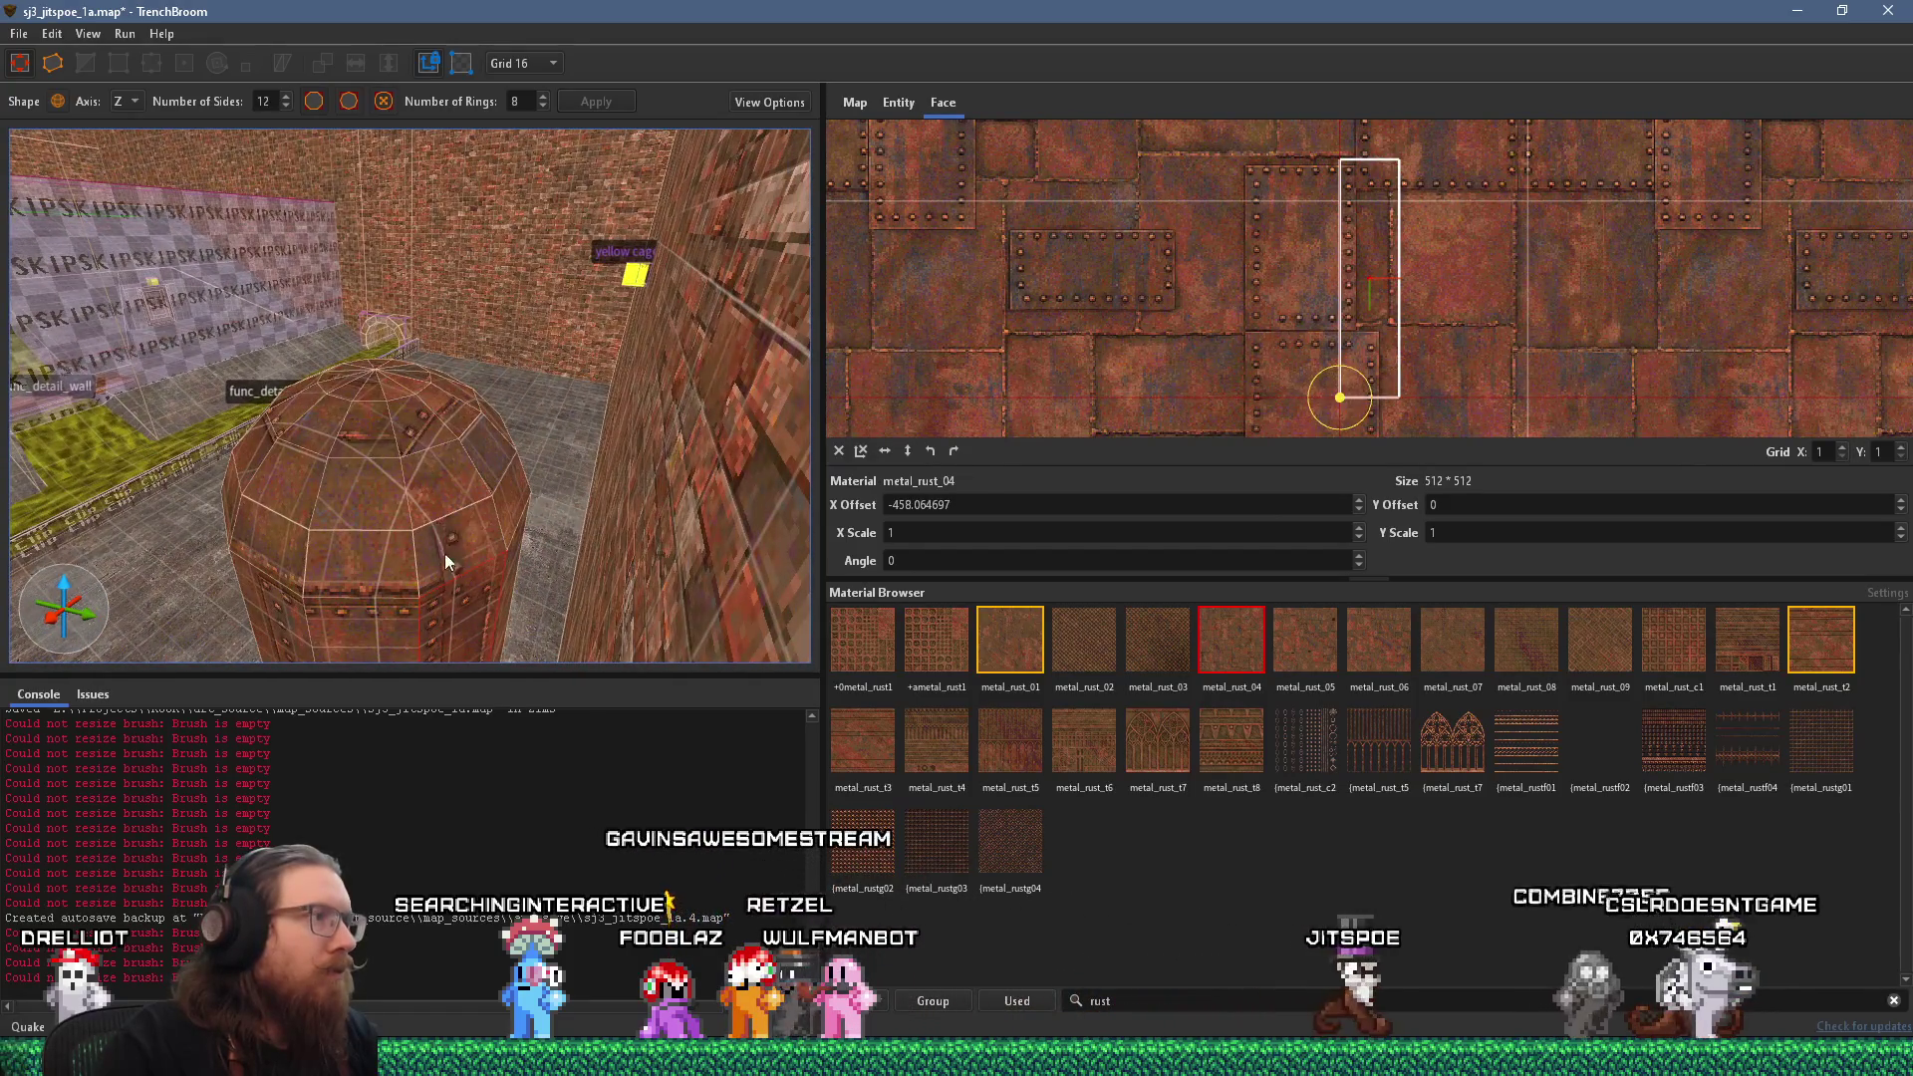
{"action": "left_click_drag", "start_coordinate": [369, 426], "coordinate": [221, 520]}
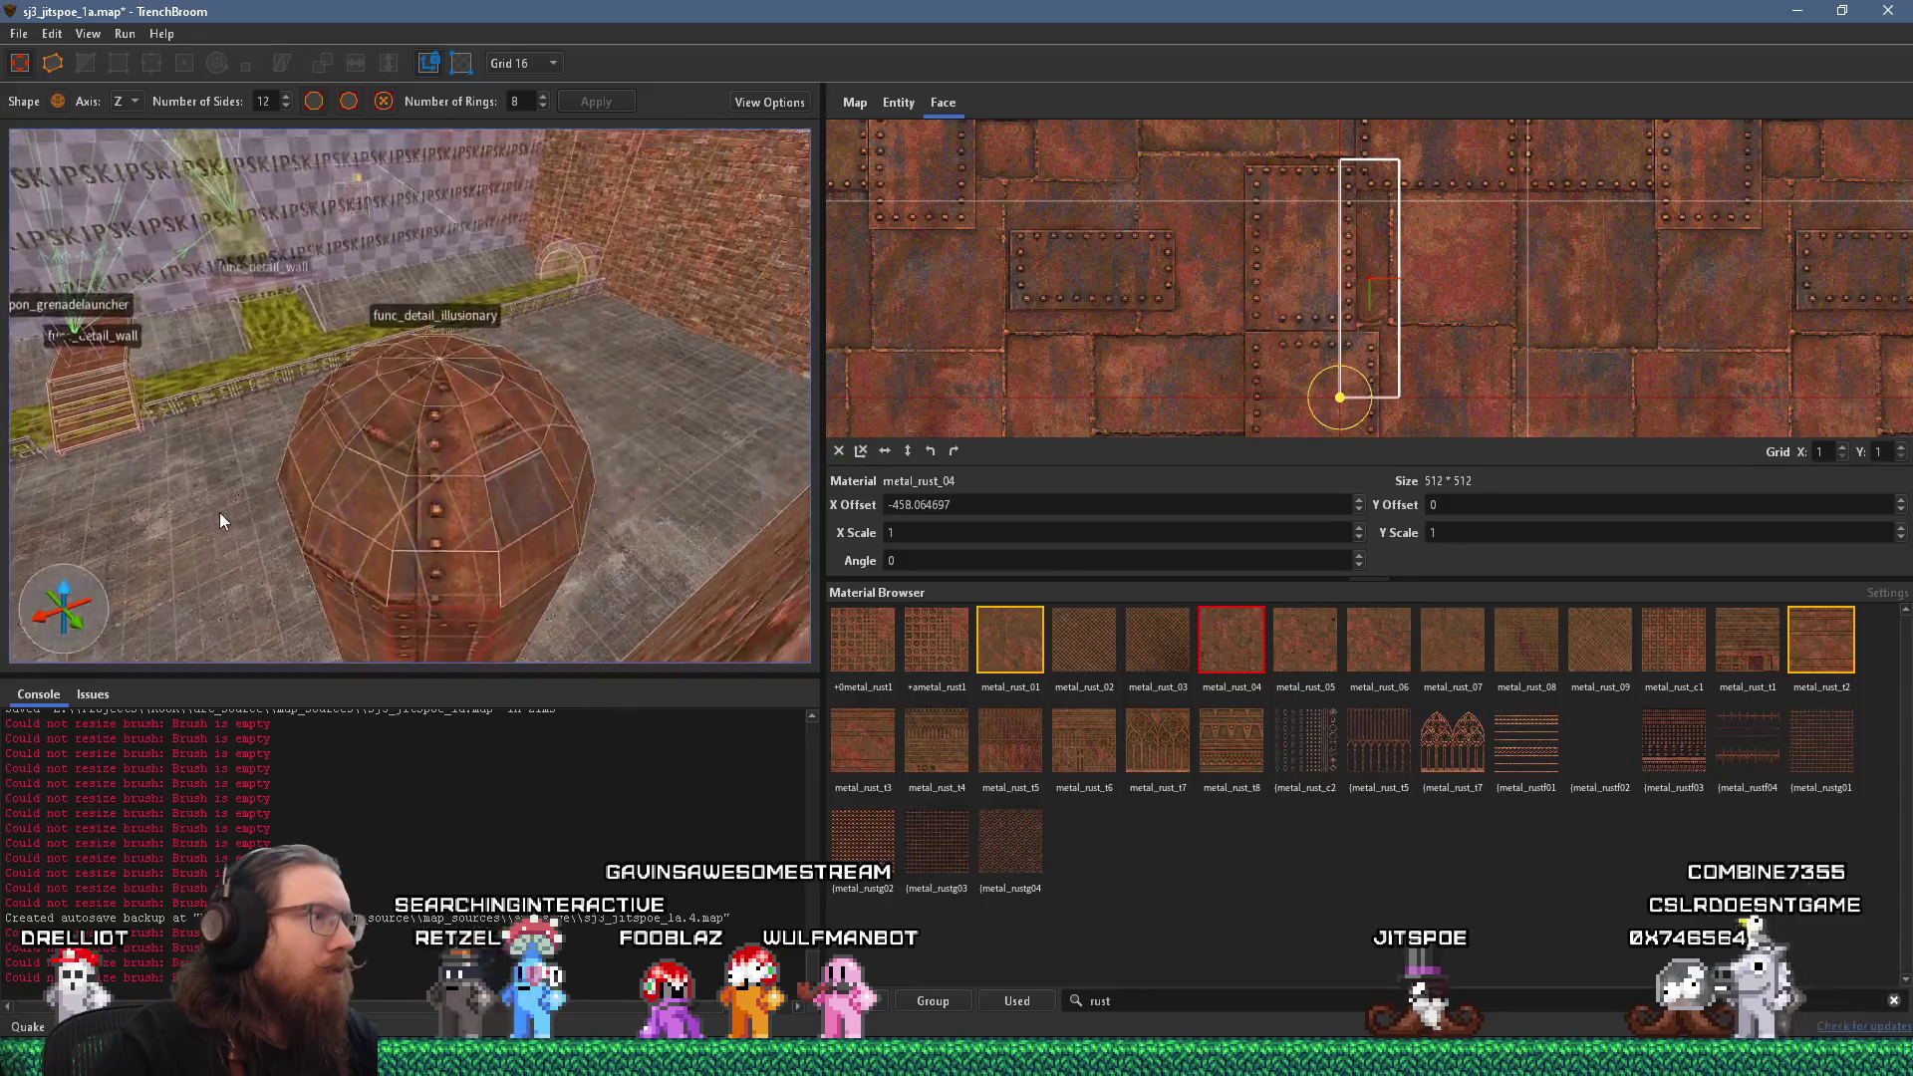
Select further side faces of the tank, including the riveted door panel.
{"action": "left_click", "coordinate": [528, 596]}
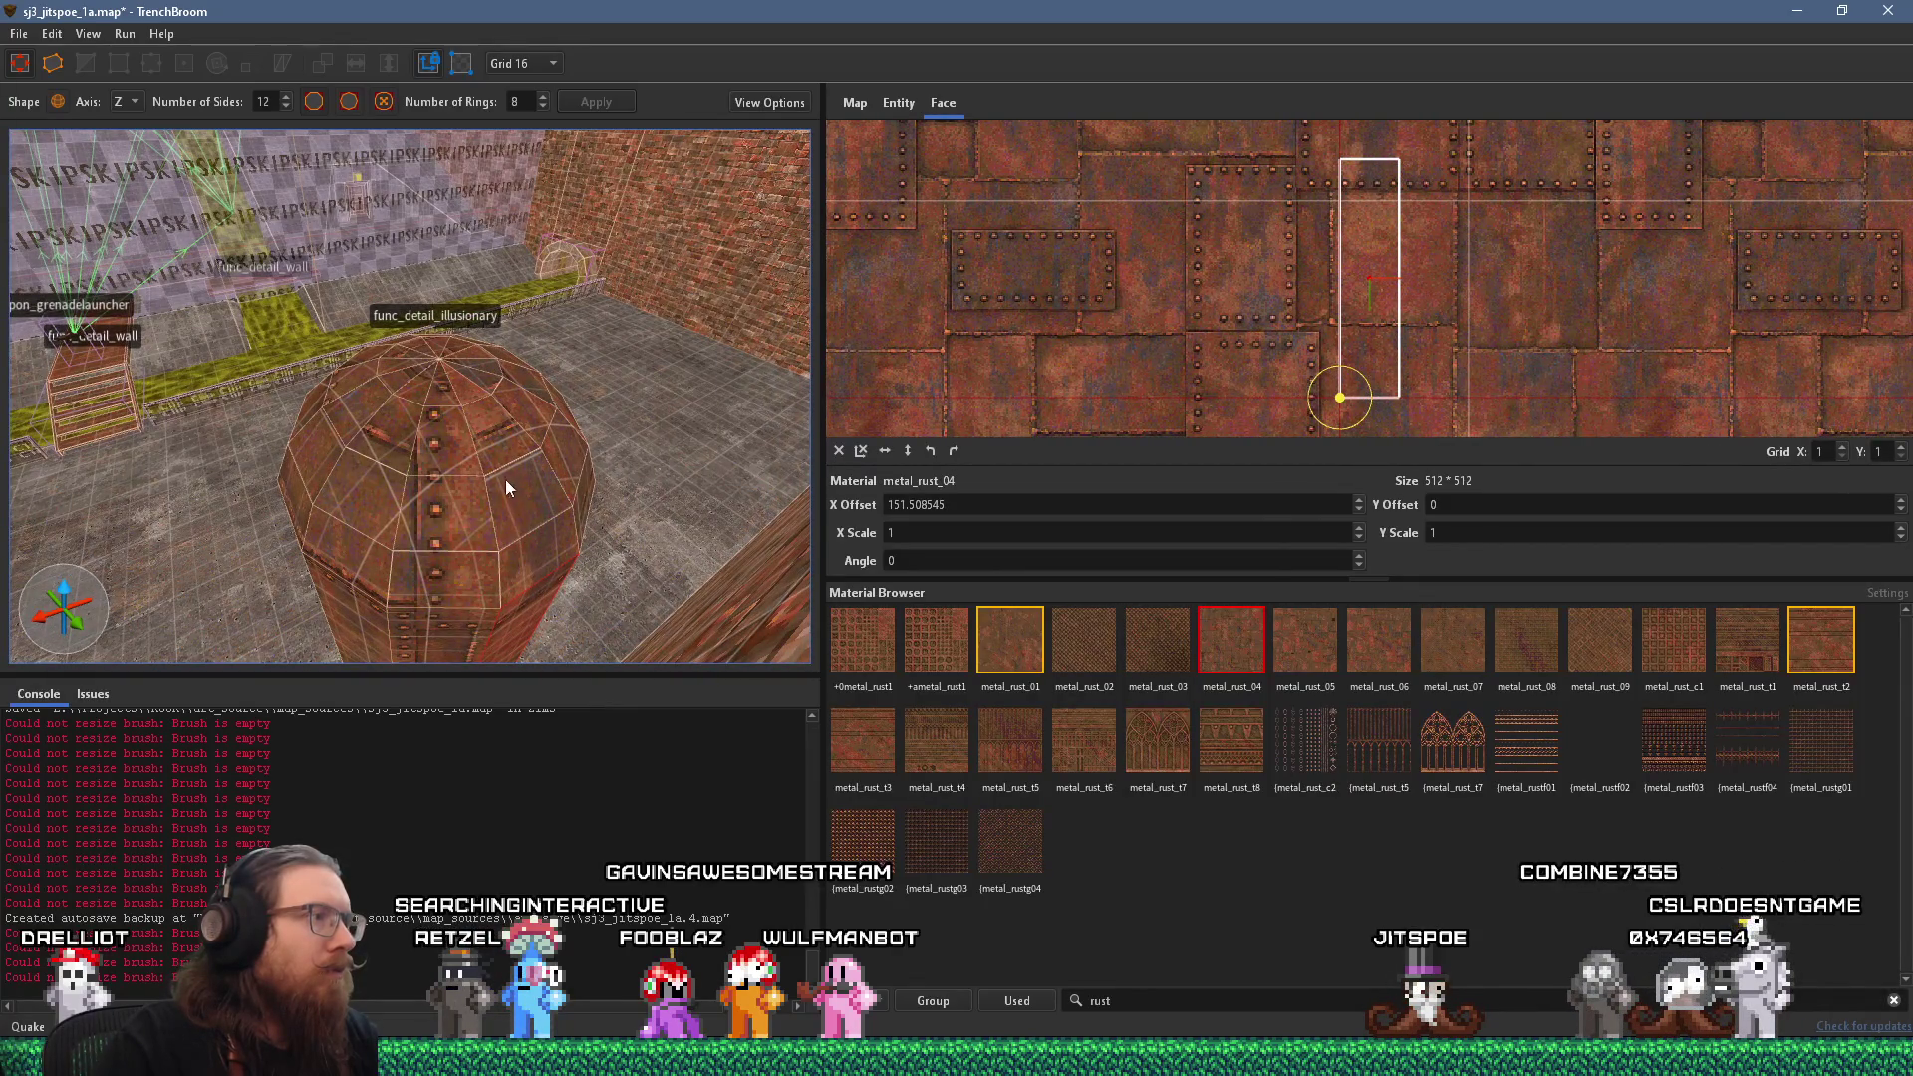
{"action": "mouse_move", "coordinate": [474, 396]}
{"action": "left_mouse_down"}
{"action": "mouse_move", "coordinate": [444, 461]}
{"action": "mouse_move", "coordinate": [325, 479]}
{"action": "mouse_move", "coordinate": [331, 403]}
{"action": "mouse_move", "coordinate": [300, 416]}
{"action": "mouse_move", "coordinate": [429, 444]}
{"action": "mouse_move", "coordinate": [350, 539]}
{"action": "left_mouse_up"}
{"action": "left_click", "coordinate": [430, 452]}
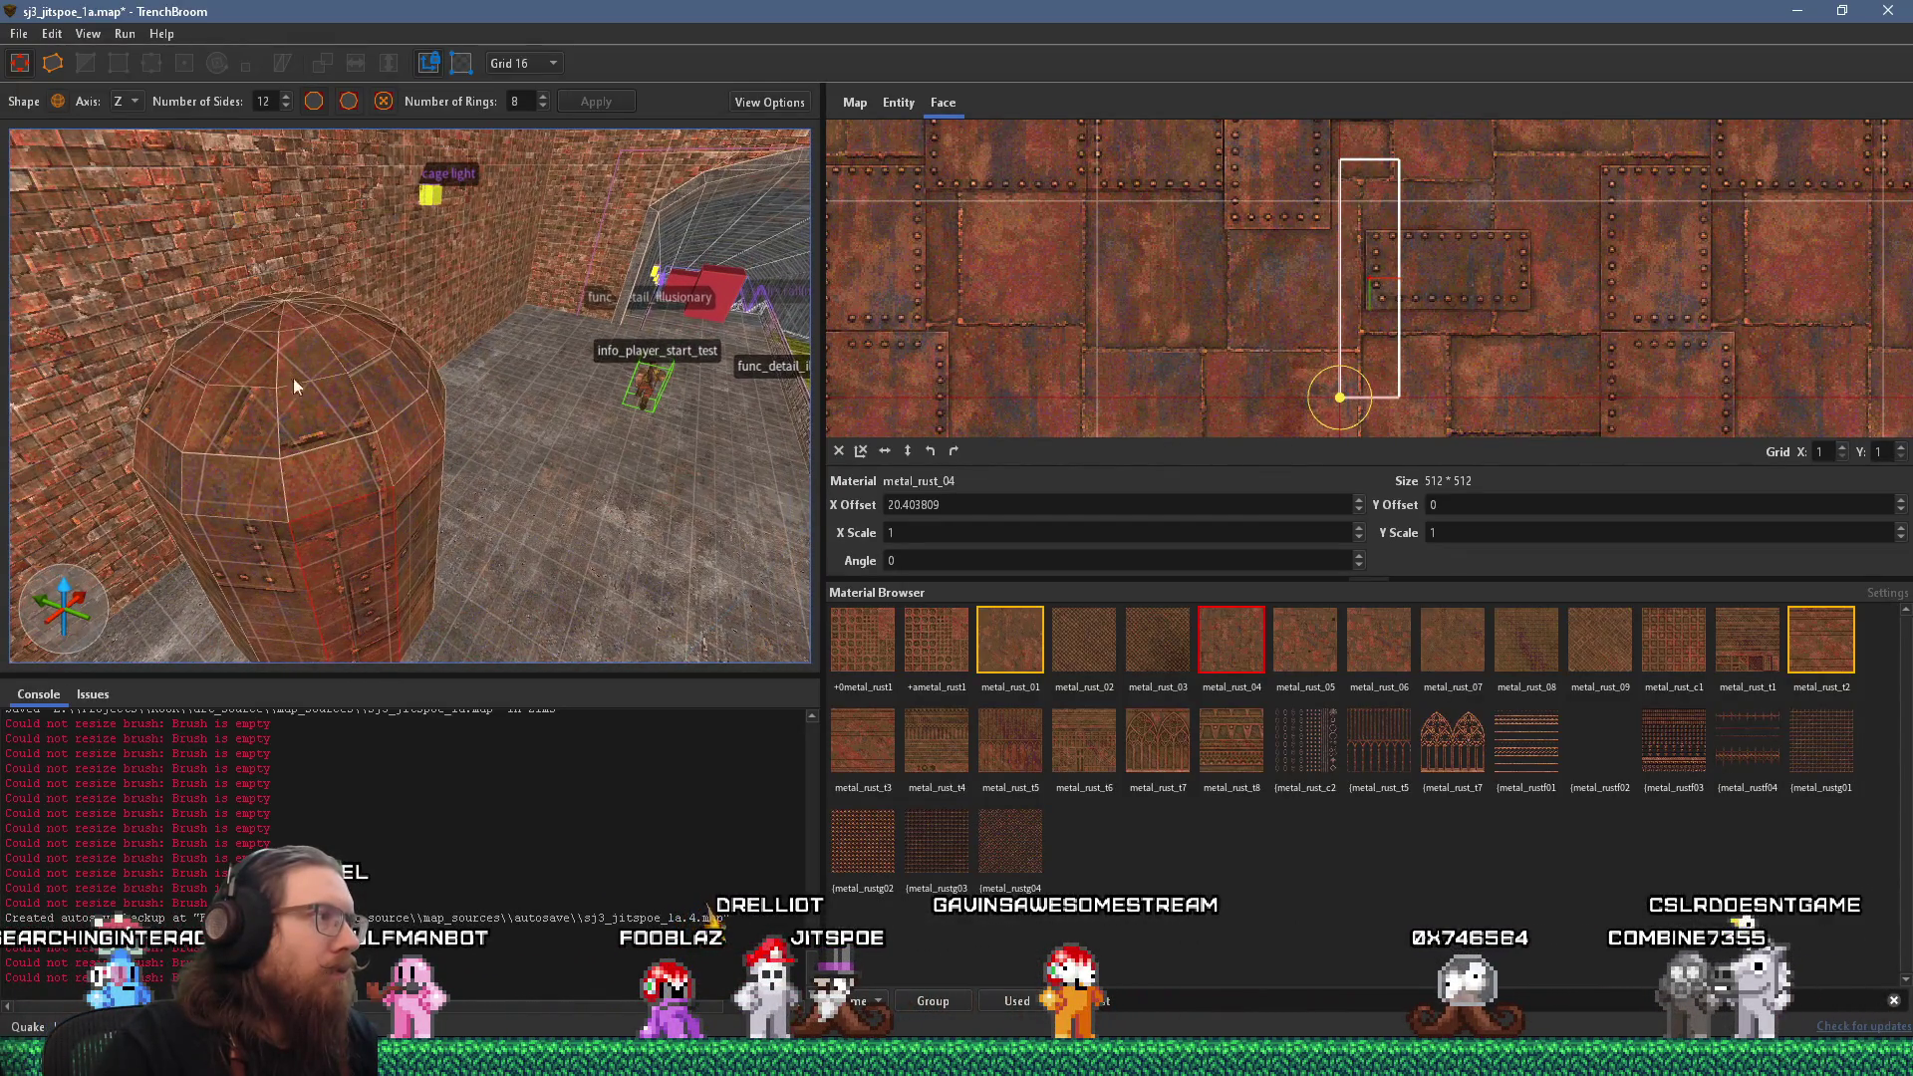
{"action": "left_click_drag", "start_coordinate": [292, 371], "coordinate": [336, 409]}
{"action": "left_click", "coordinate": [430, 522]}
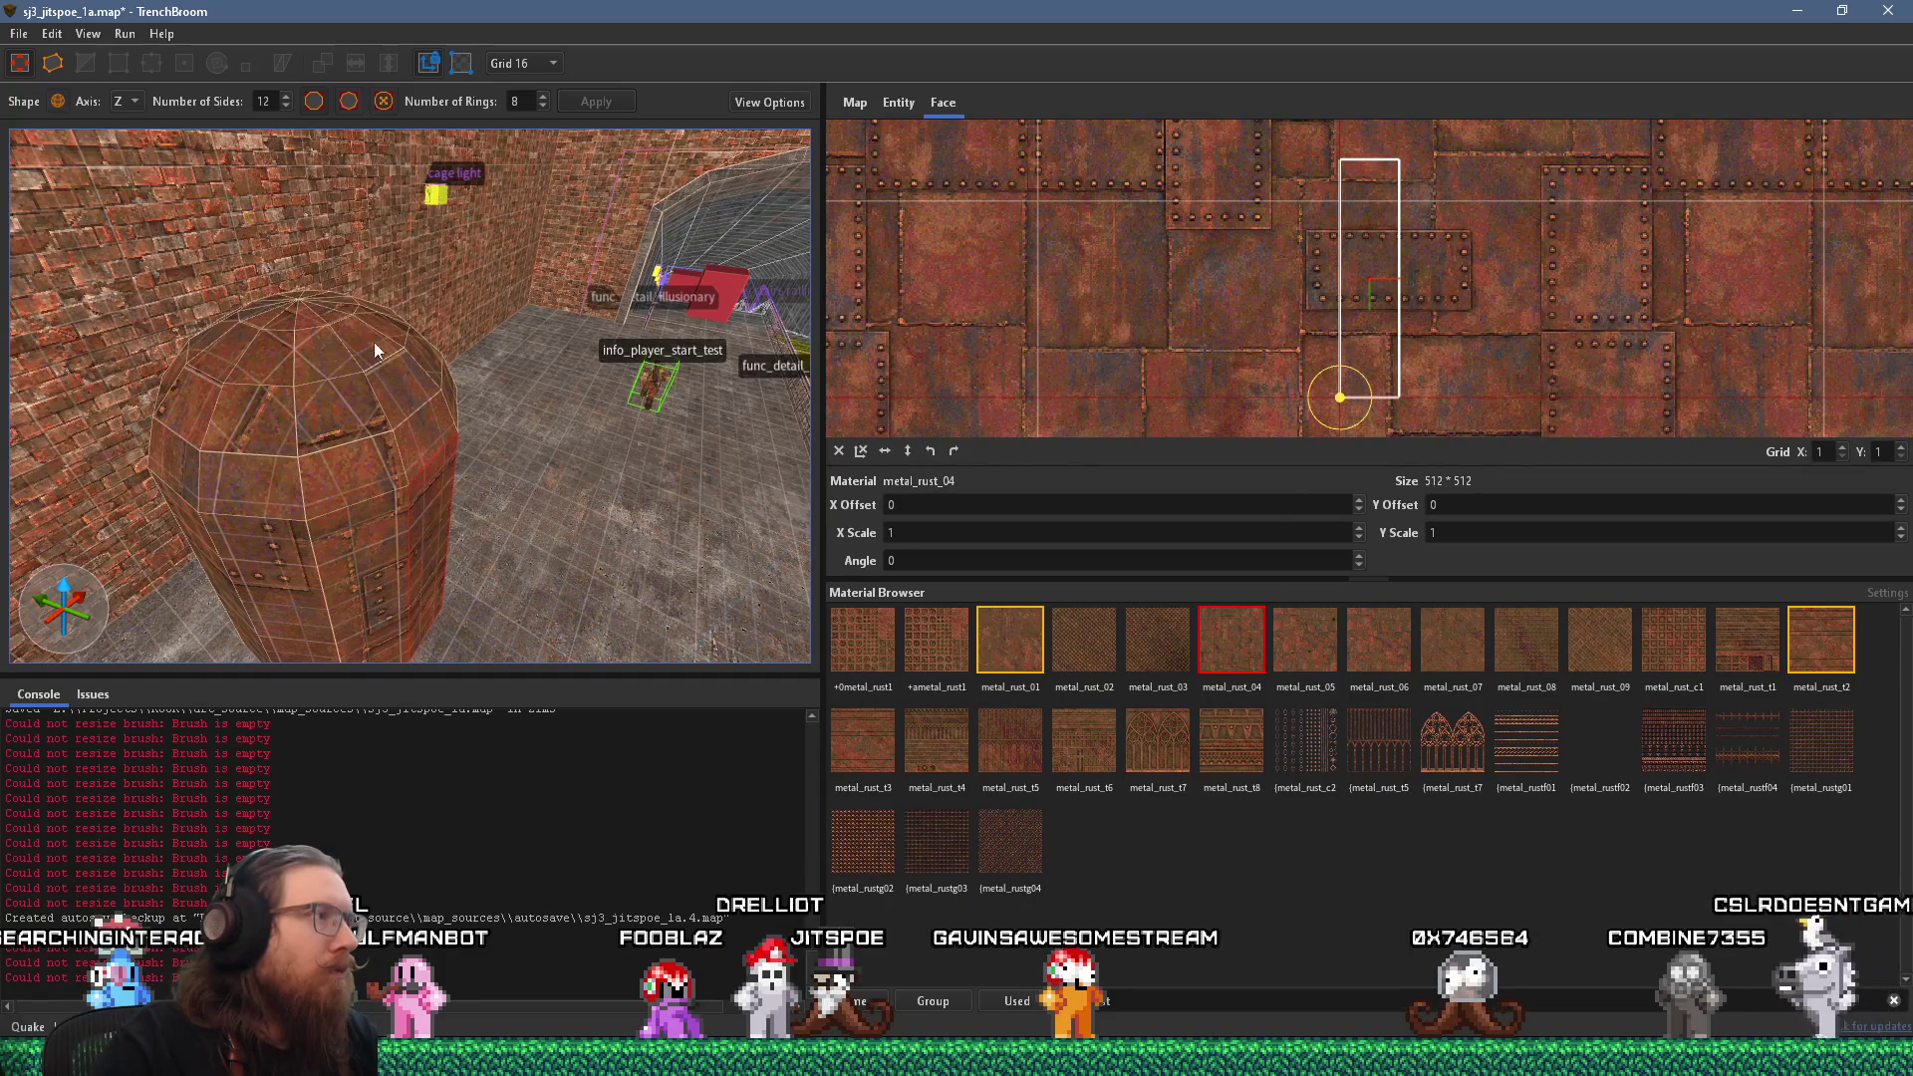
{"action": "mouse_move", "coordinate": [337, 312]}
{"action": "left_mouse_down"}
{"action": "mouse_move", "coordinate": [404, 350]}
{"action": "mouse_move", "coordinate": [453, 518]}
{"action": "left_mouse_up"}
{"action": "left_click", "coordinate": [458, 531]}
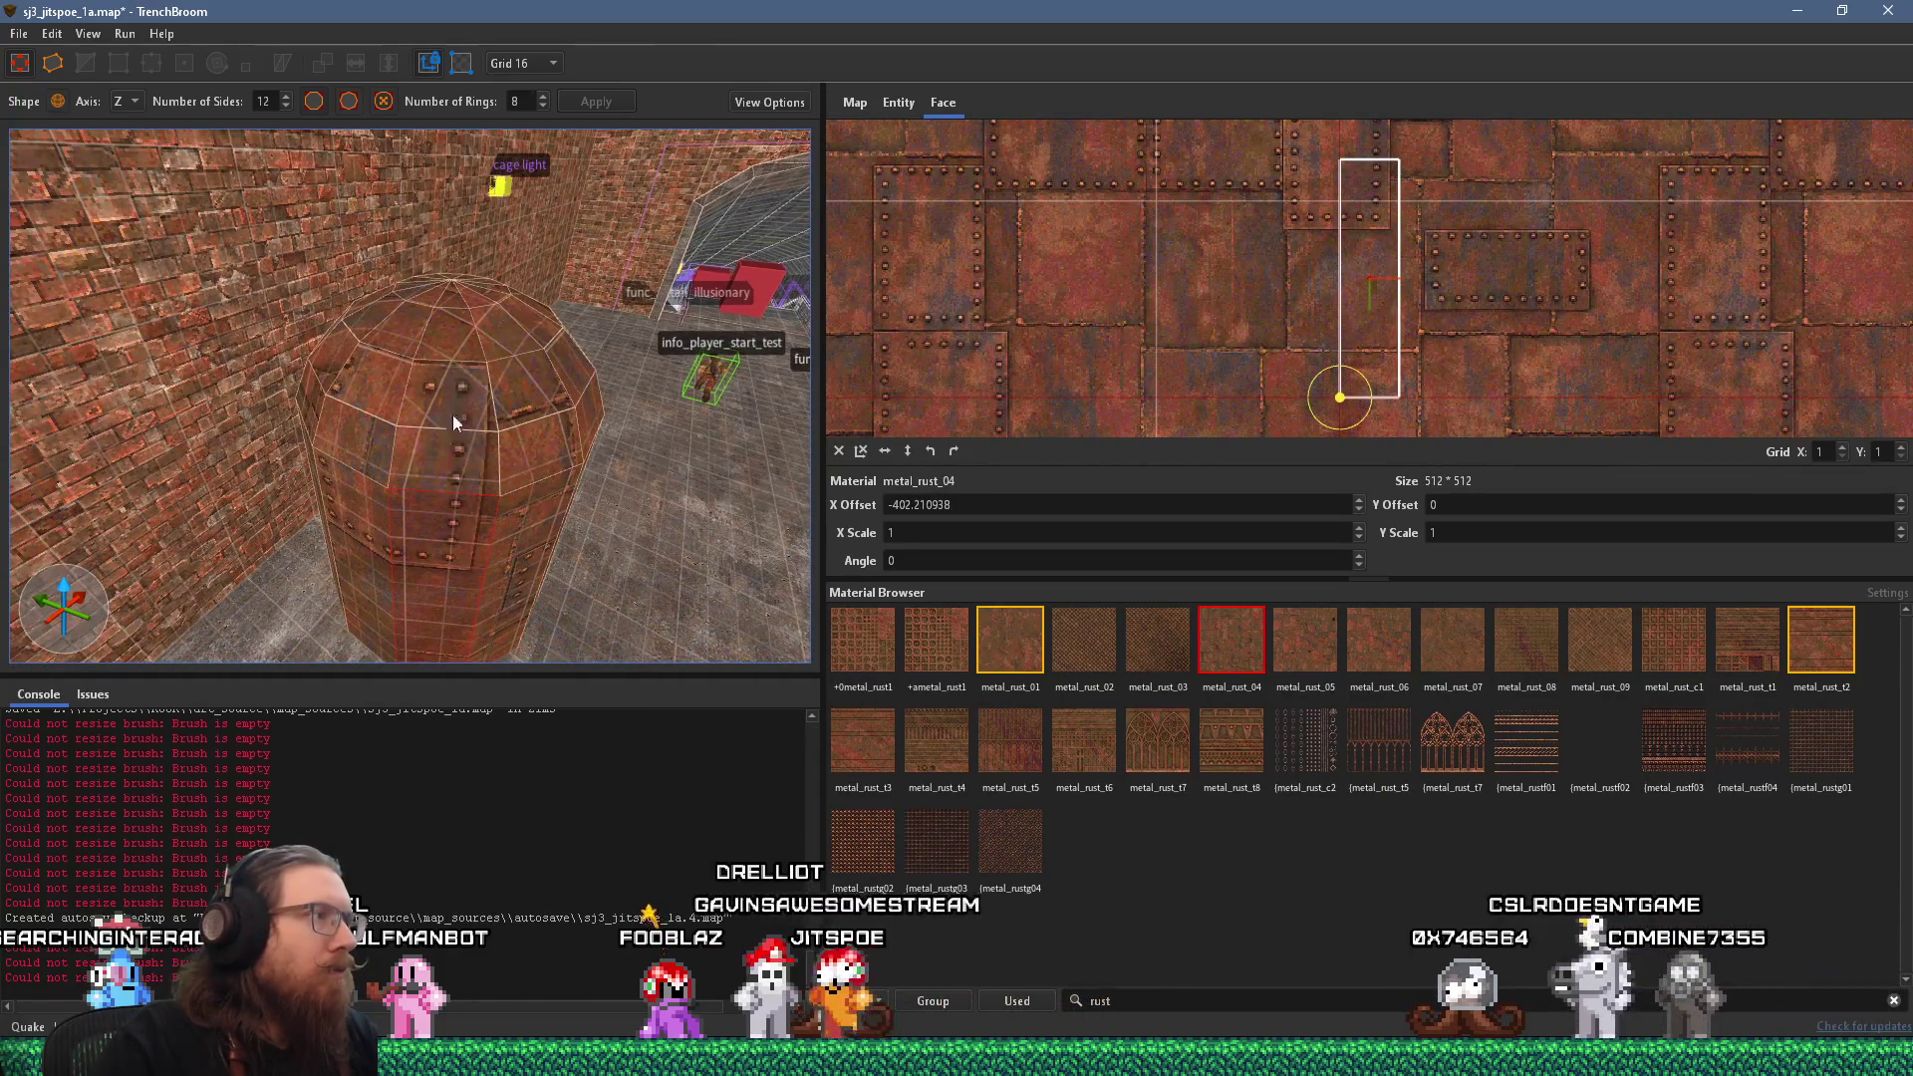
{"action": "left_click", "coordinate": [454, 546]}
{"action": "left_click_drag", "start_coordinate": [417, 547], "coordinate": [583, 572]}
{"action": "left_click", "coordinate": [530, 548]}
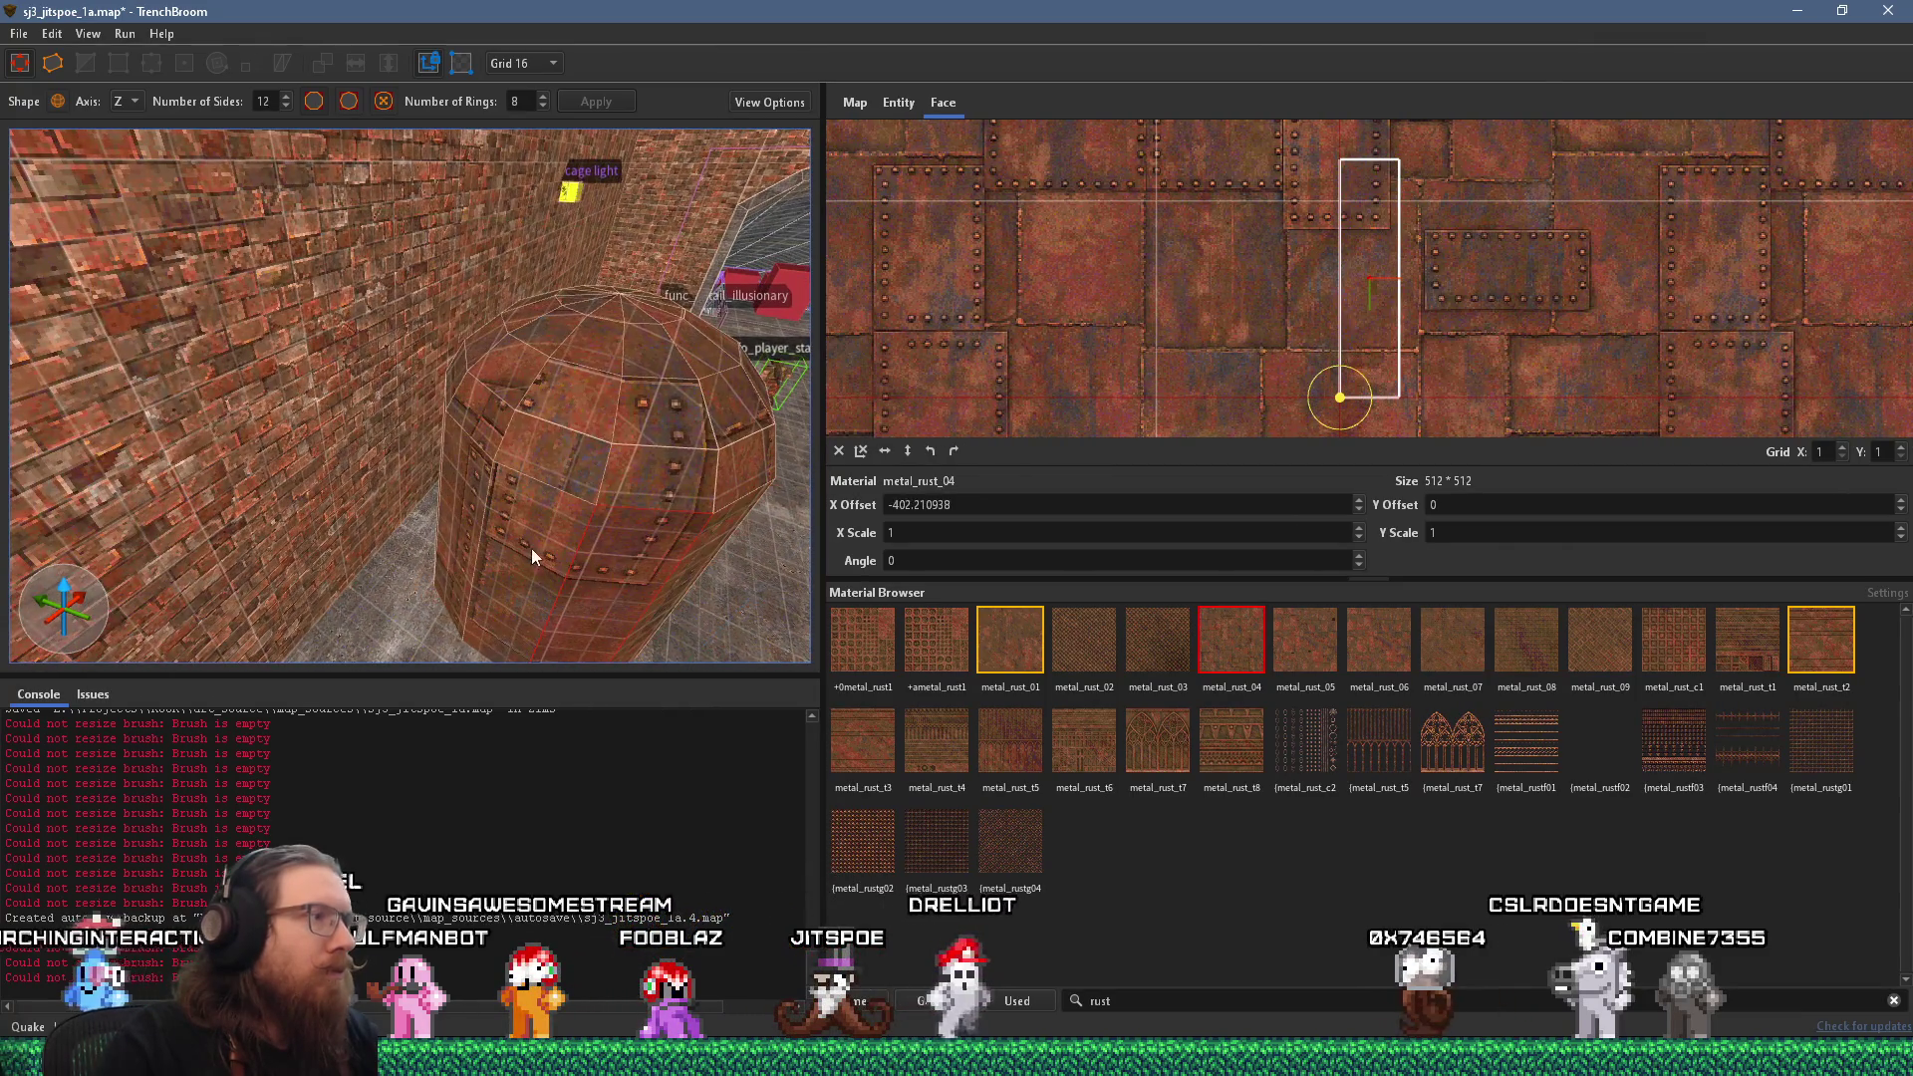
Align the metal_rust_04 texture across neighbouring faces so the rivets line up.
{"action": "left_click", "coordinate": [522, 524], "text": "alt+shift"}
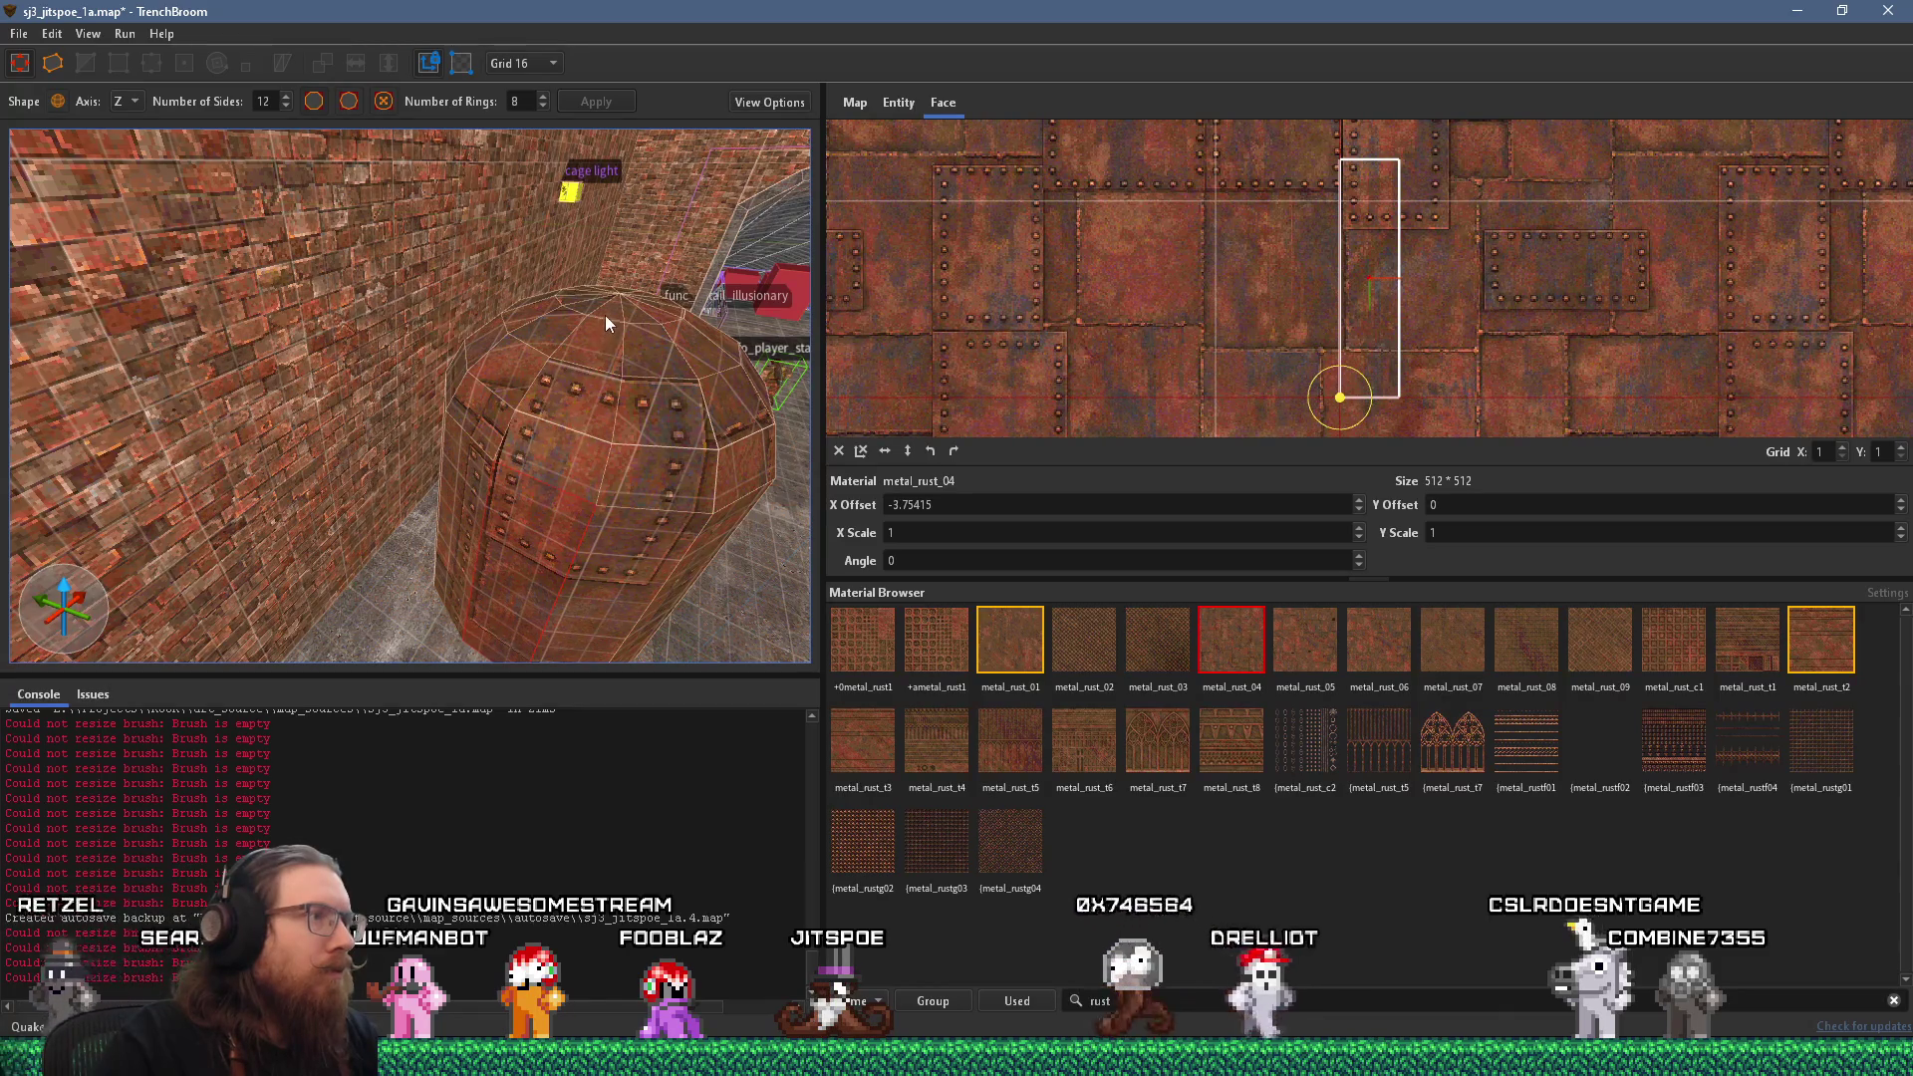
{"action": "left_click", "coordinate": [475, 465], "text": "alt+shift"}
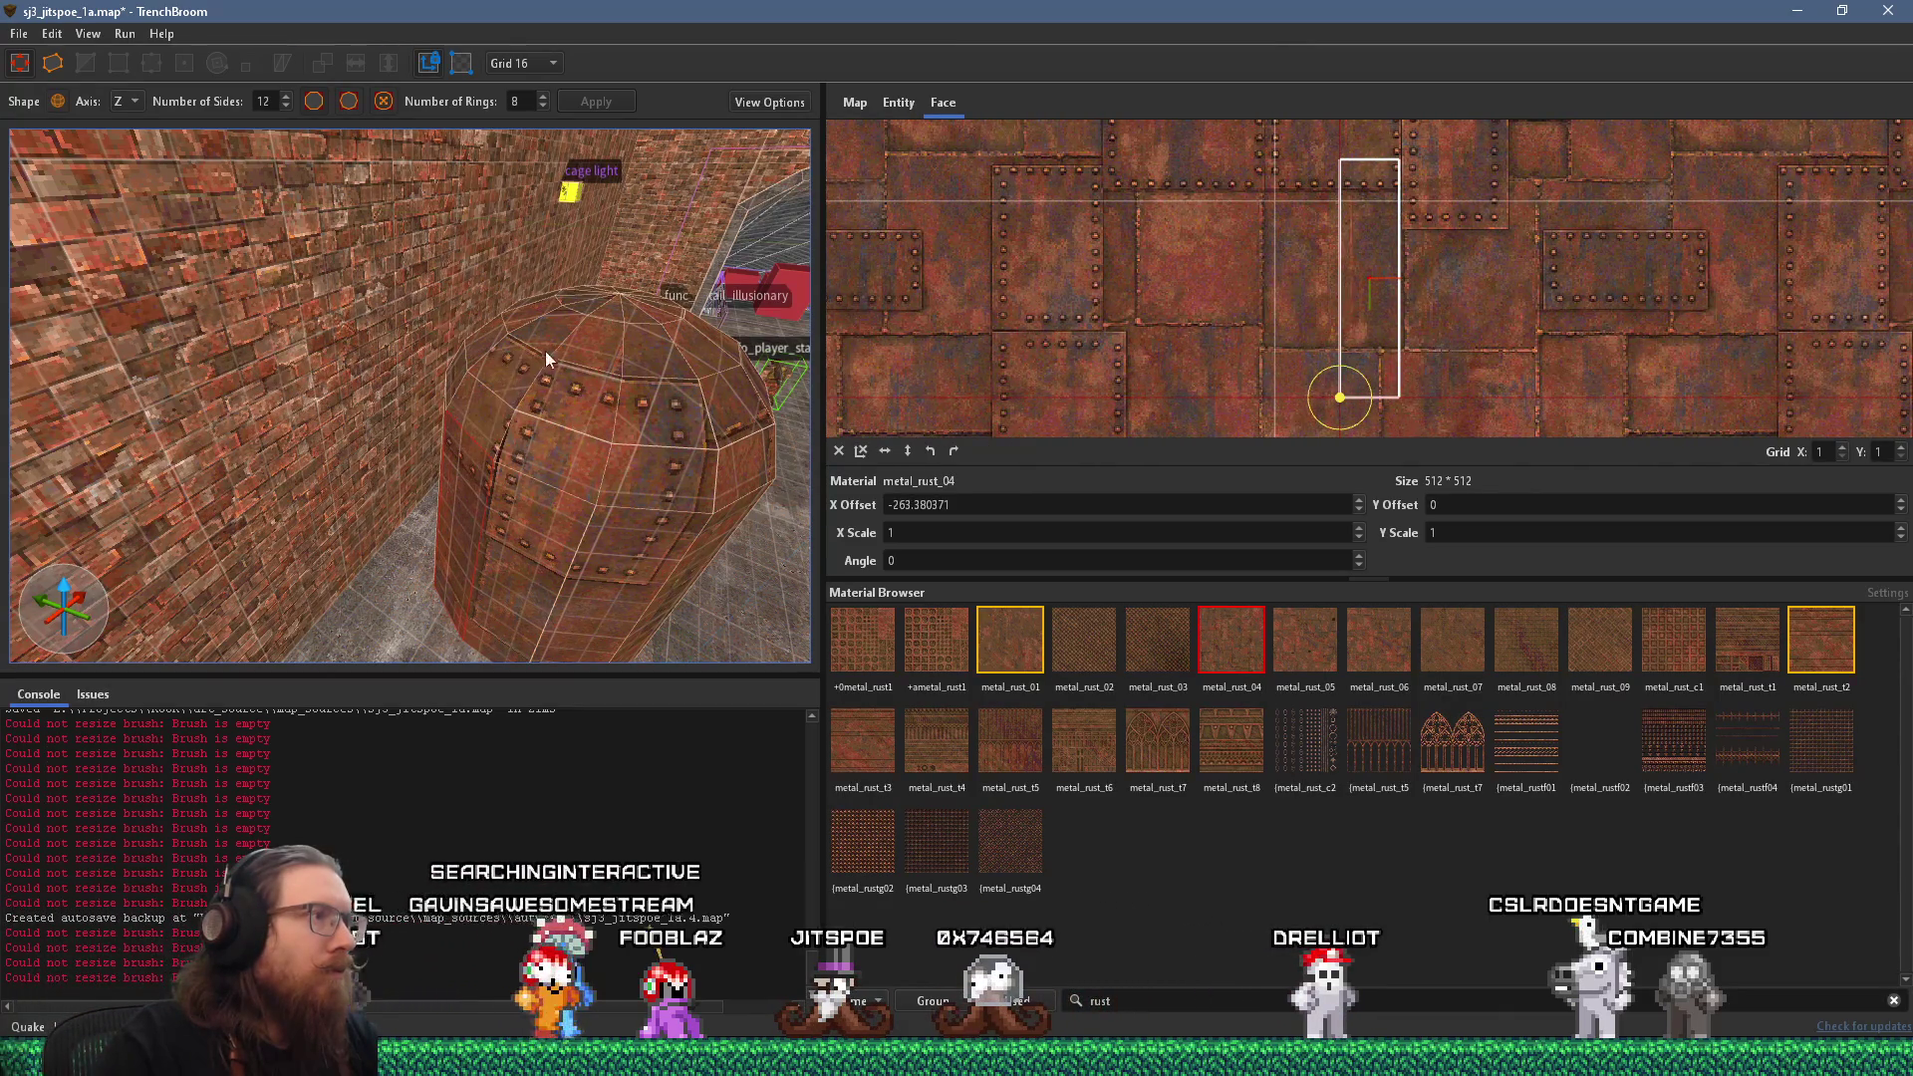
{"action": "left_click_drag", "start_coordinate": [506, 415], "coordinate": [594, 558]}
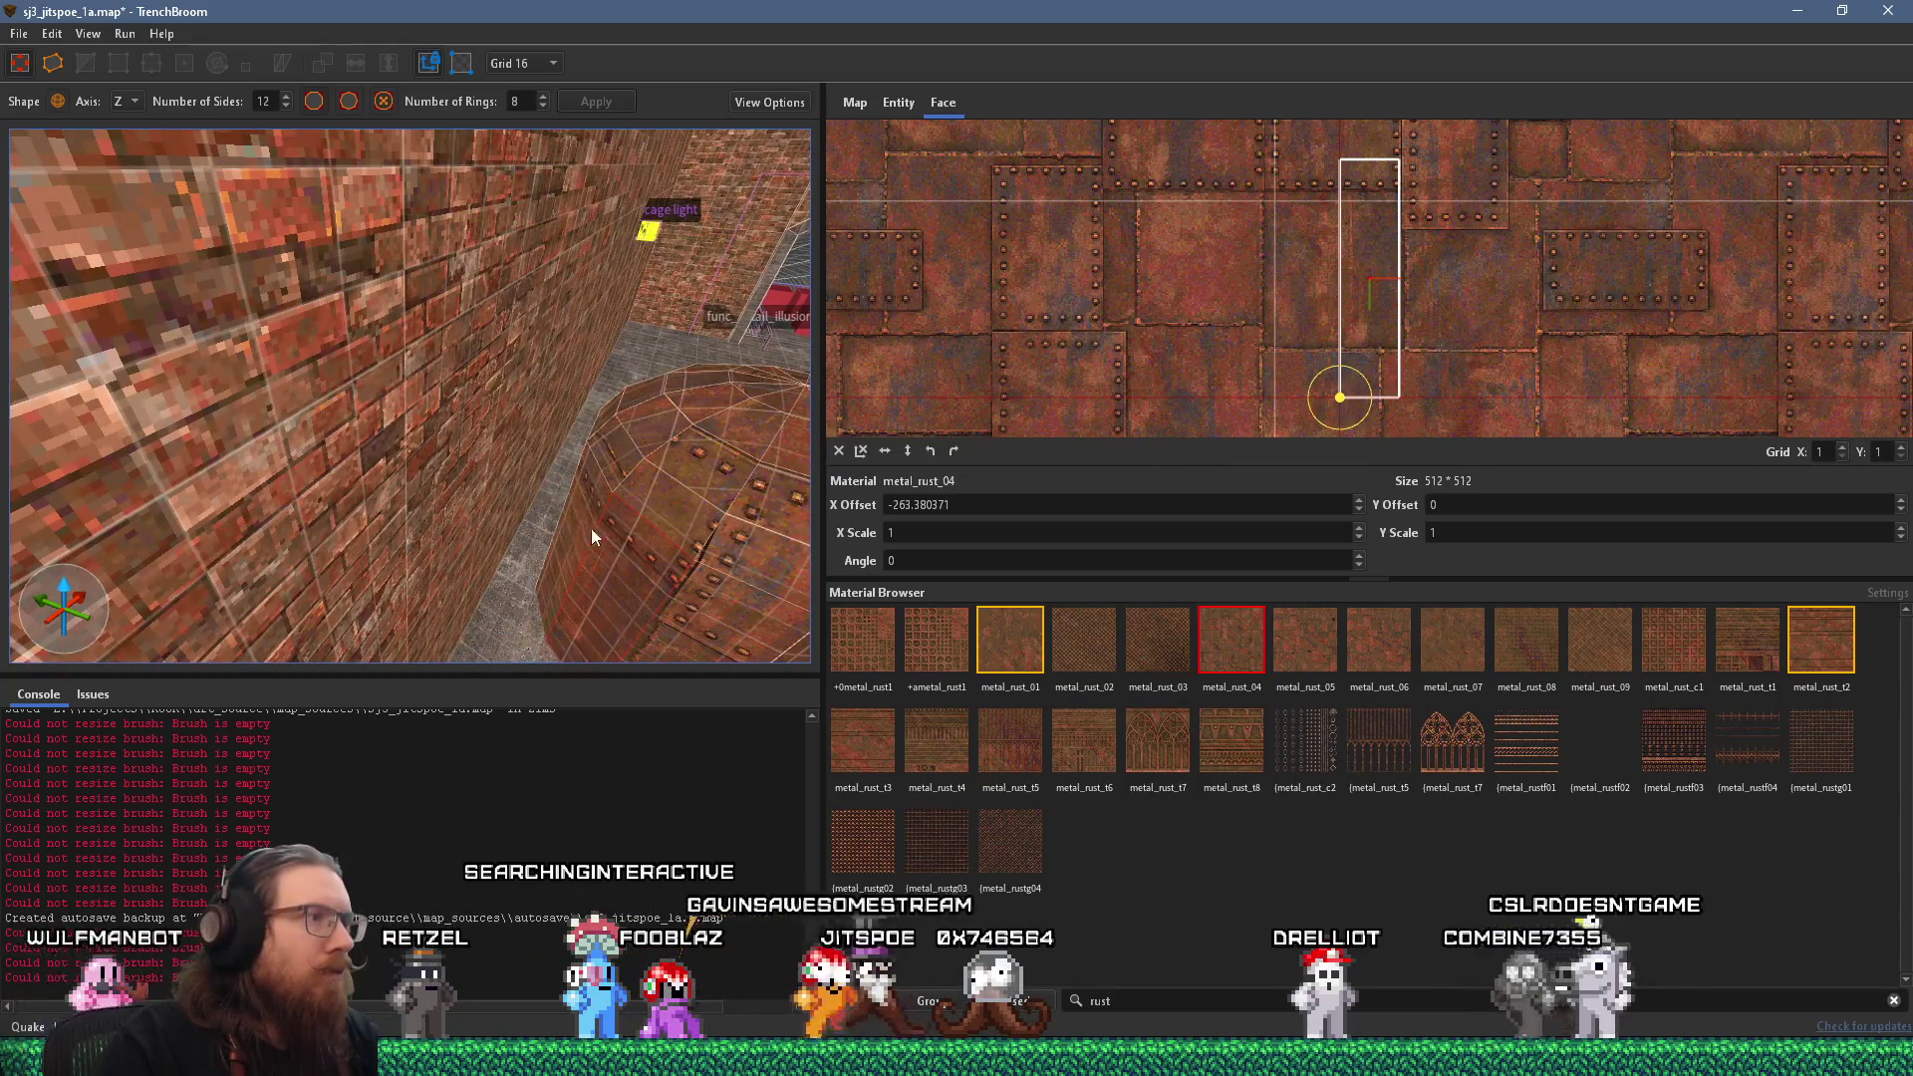
{"action": "left_click", "coordinate": [593, 533], "text": "alt+shift"}
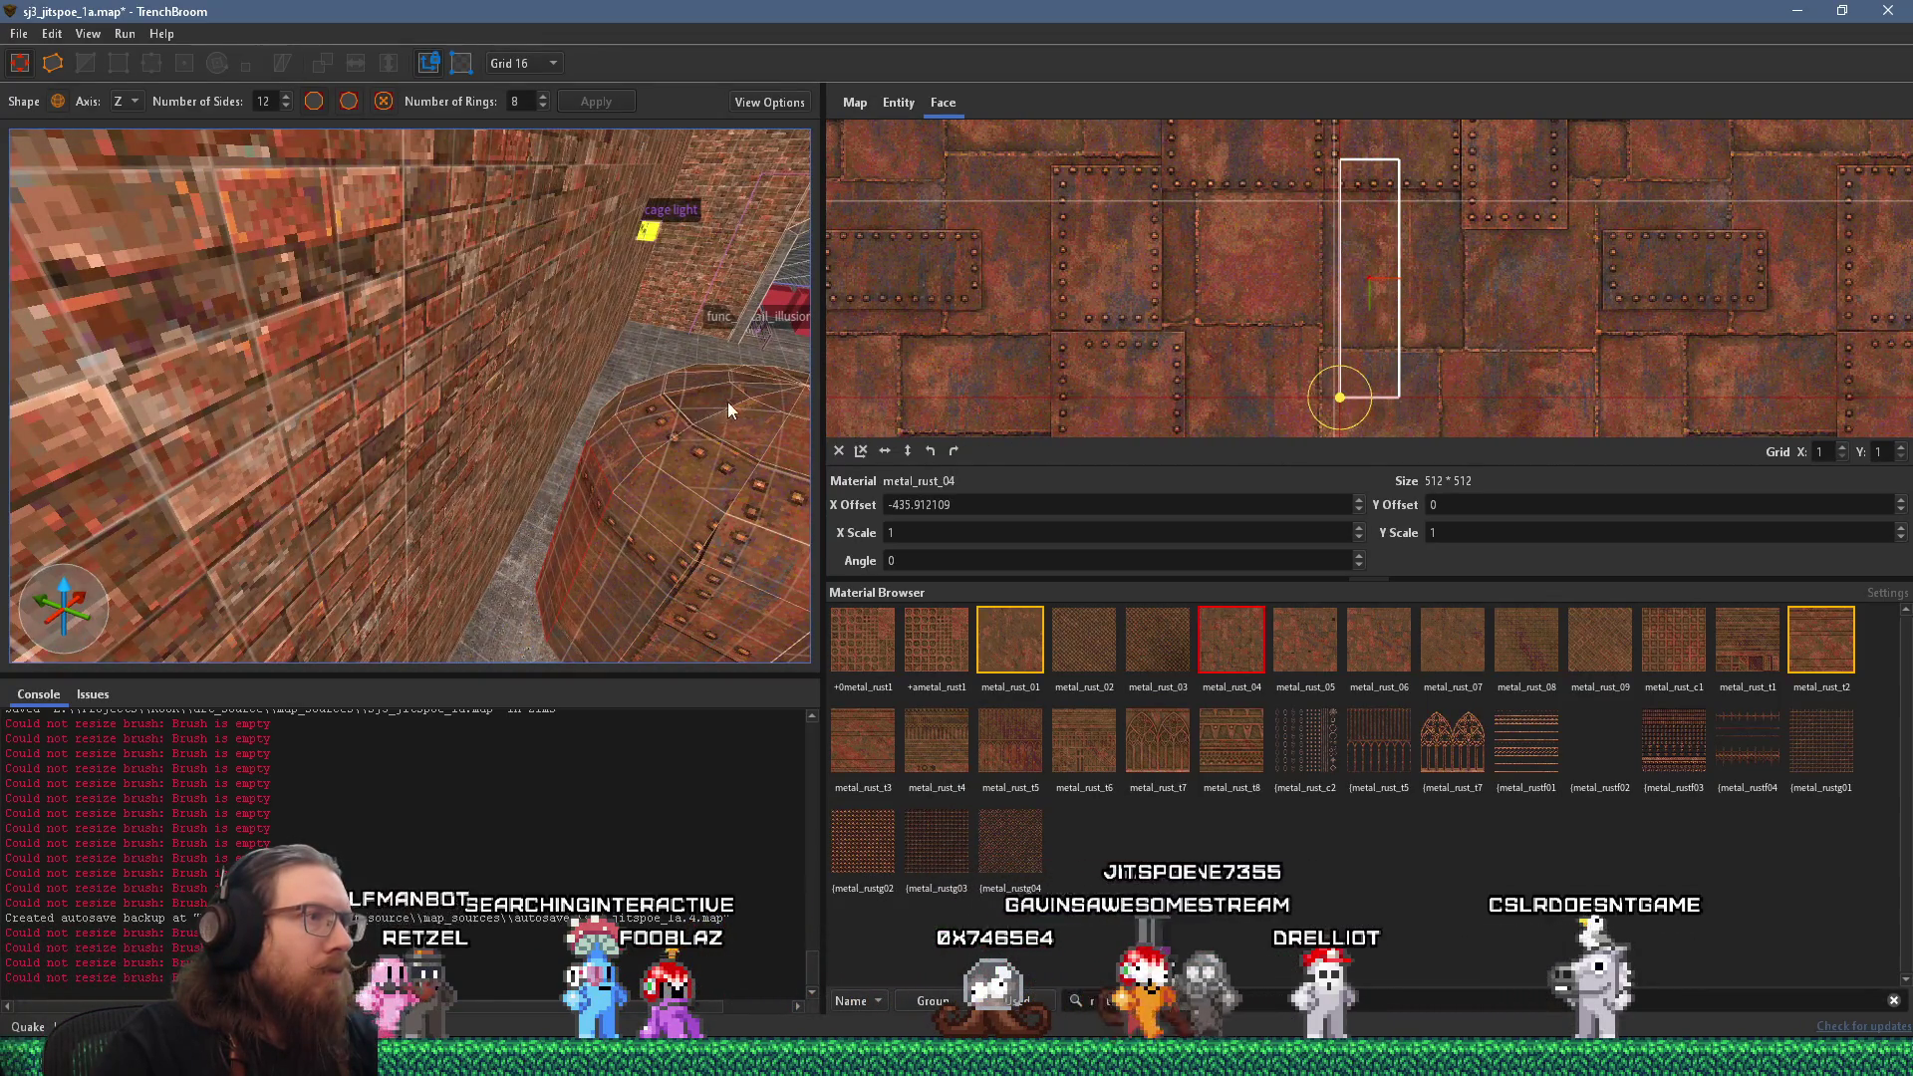
{"action": "mouse_move", "coordinate": [755, 397]}
{"action": "left_mouse_down"}
{"action": "mouse_move", "coordinate": [344, 380]}
{"action": "mouse_move", "coordinate": [446, 439]}
{"action": "mouse_move", "coordinate": [373, 529]}
{"action": "mouse_move", "coordinate": [406, 520]}
{"action": "mouse_move", "coordinate": [345, 578]}
{"action": "mouse_move", "coordinate": [480, 390]}
{"action": "mouse_move", "coordinate": [713, 384]}
{"action": "mouse_move", "coordinate": [827, 343]}
{"action": "mouse_move", "coordinate": [617, 506]}
{"action": "mouse_move", "coordinate": [374, 362]}
{"action": "mouse_move", "coordinate": [458, 480]}
{"action": "mouse_move", "coordinate": [418, 379]}
{"action": "mouse_move", "coordinate": [438, 288]}
{"action": "mouse_move", "coordinate": [496, 458]}
{"action": "mouse_move", "coordinate": [303, 239]}
{"action": "mouse_move", "coordinate": [271, 320]}
{"action": "mouse_move", "coordinate": [295, 486]}
{"action": "left_mouse_up"}
{"action": "left_click", "coordinate": [380, 566]}
{"action": "key", "text": "Escape"}
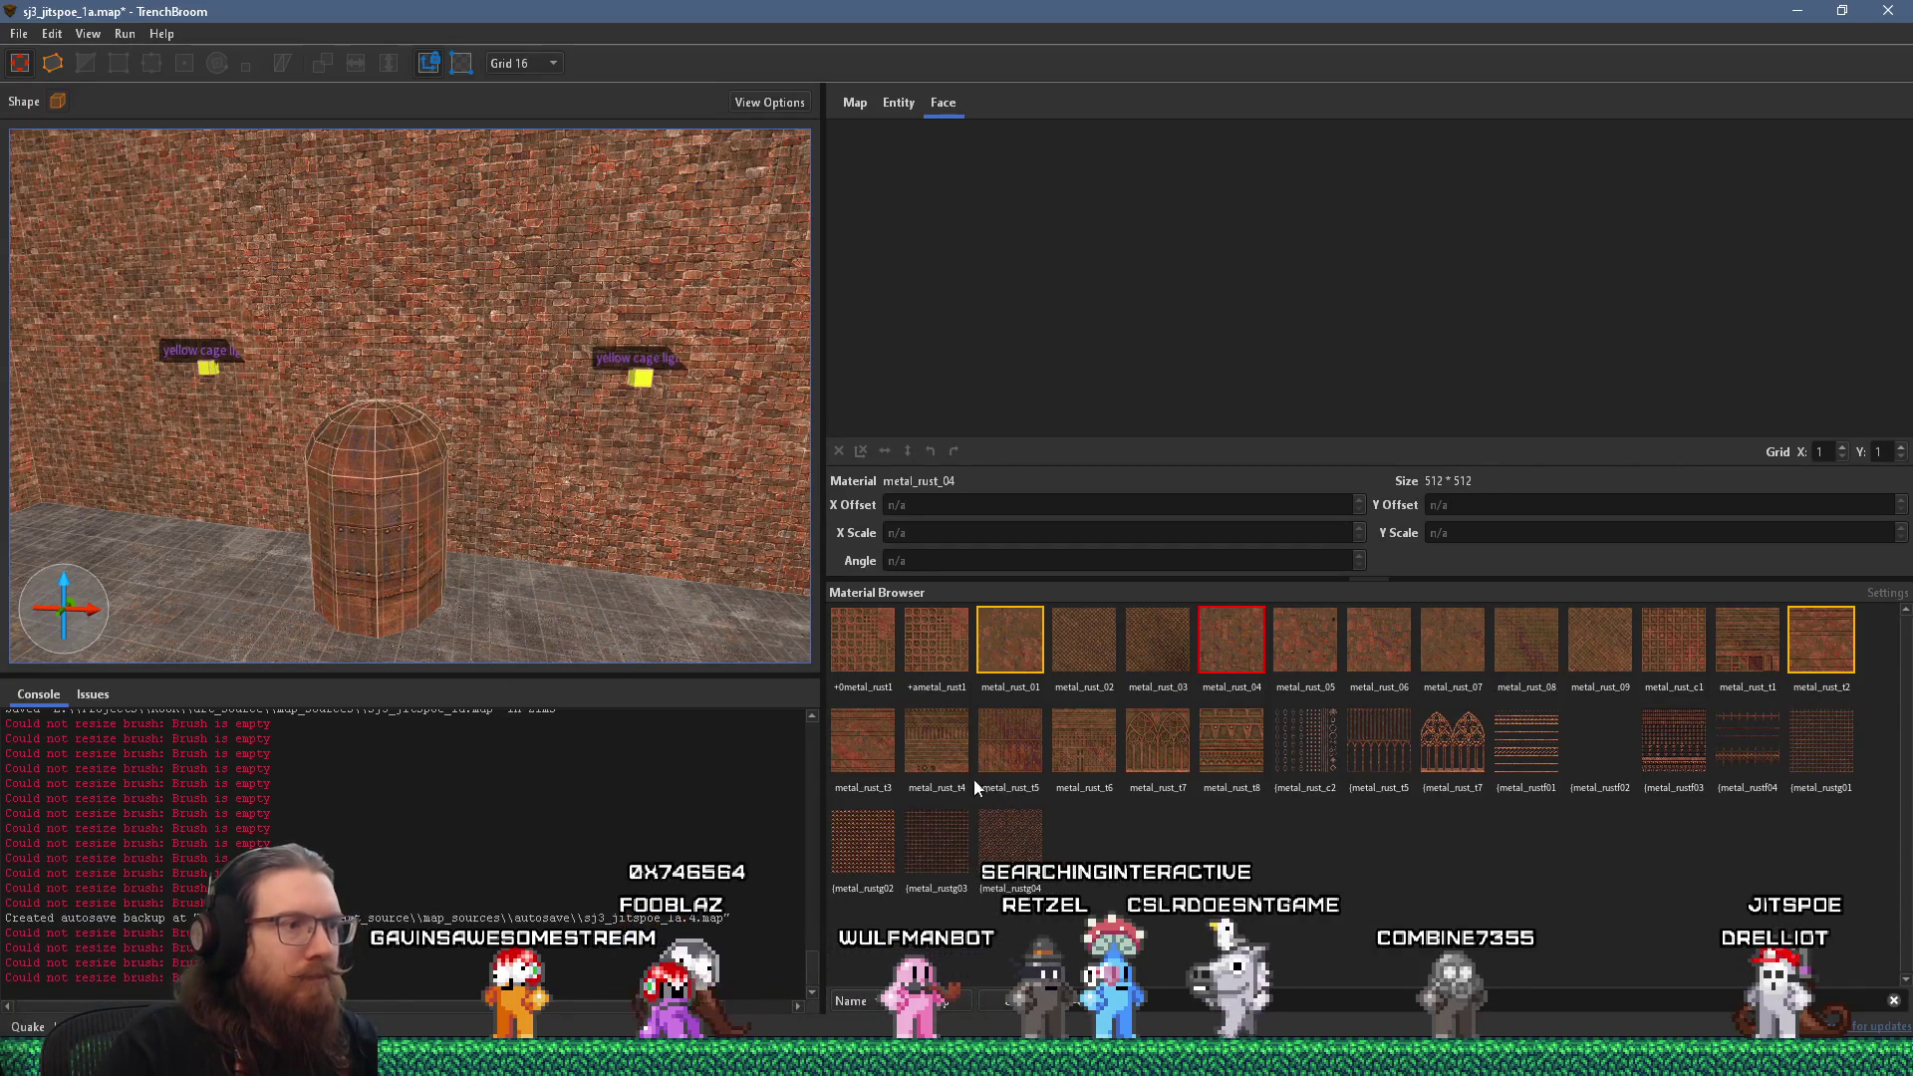
Filter the Material Browser for 'jitspre' to find the jitspressure gauge material.
{"action": "left_click_drag", "start_coordinate": [538, 538], "coordinate": [456, 446]}
{"action": "scroll", "coordinate": [450, 467], "scroll_direction": "up", "scroll_amount": 8}
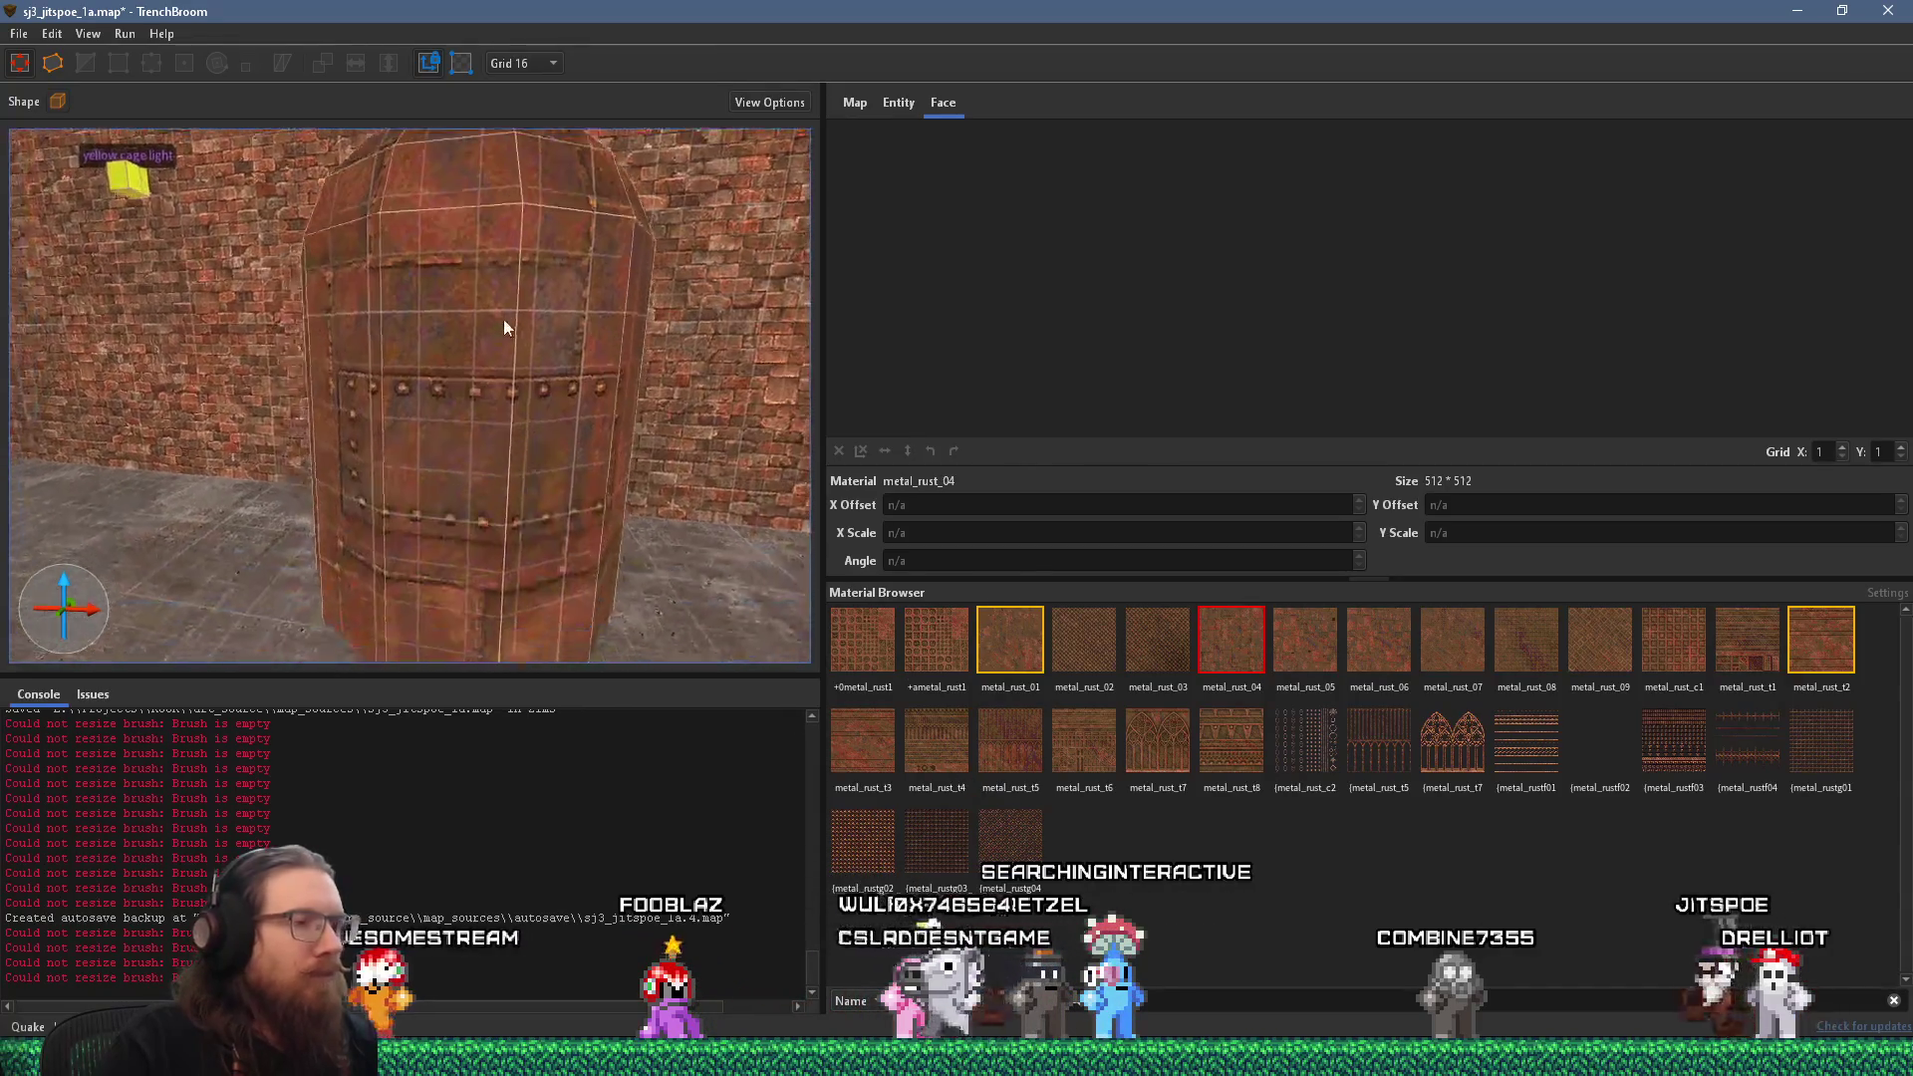
{"action": "left_click", "coordinate": [1180, 991]}
{"action": "type", "text": "jitspre"}
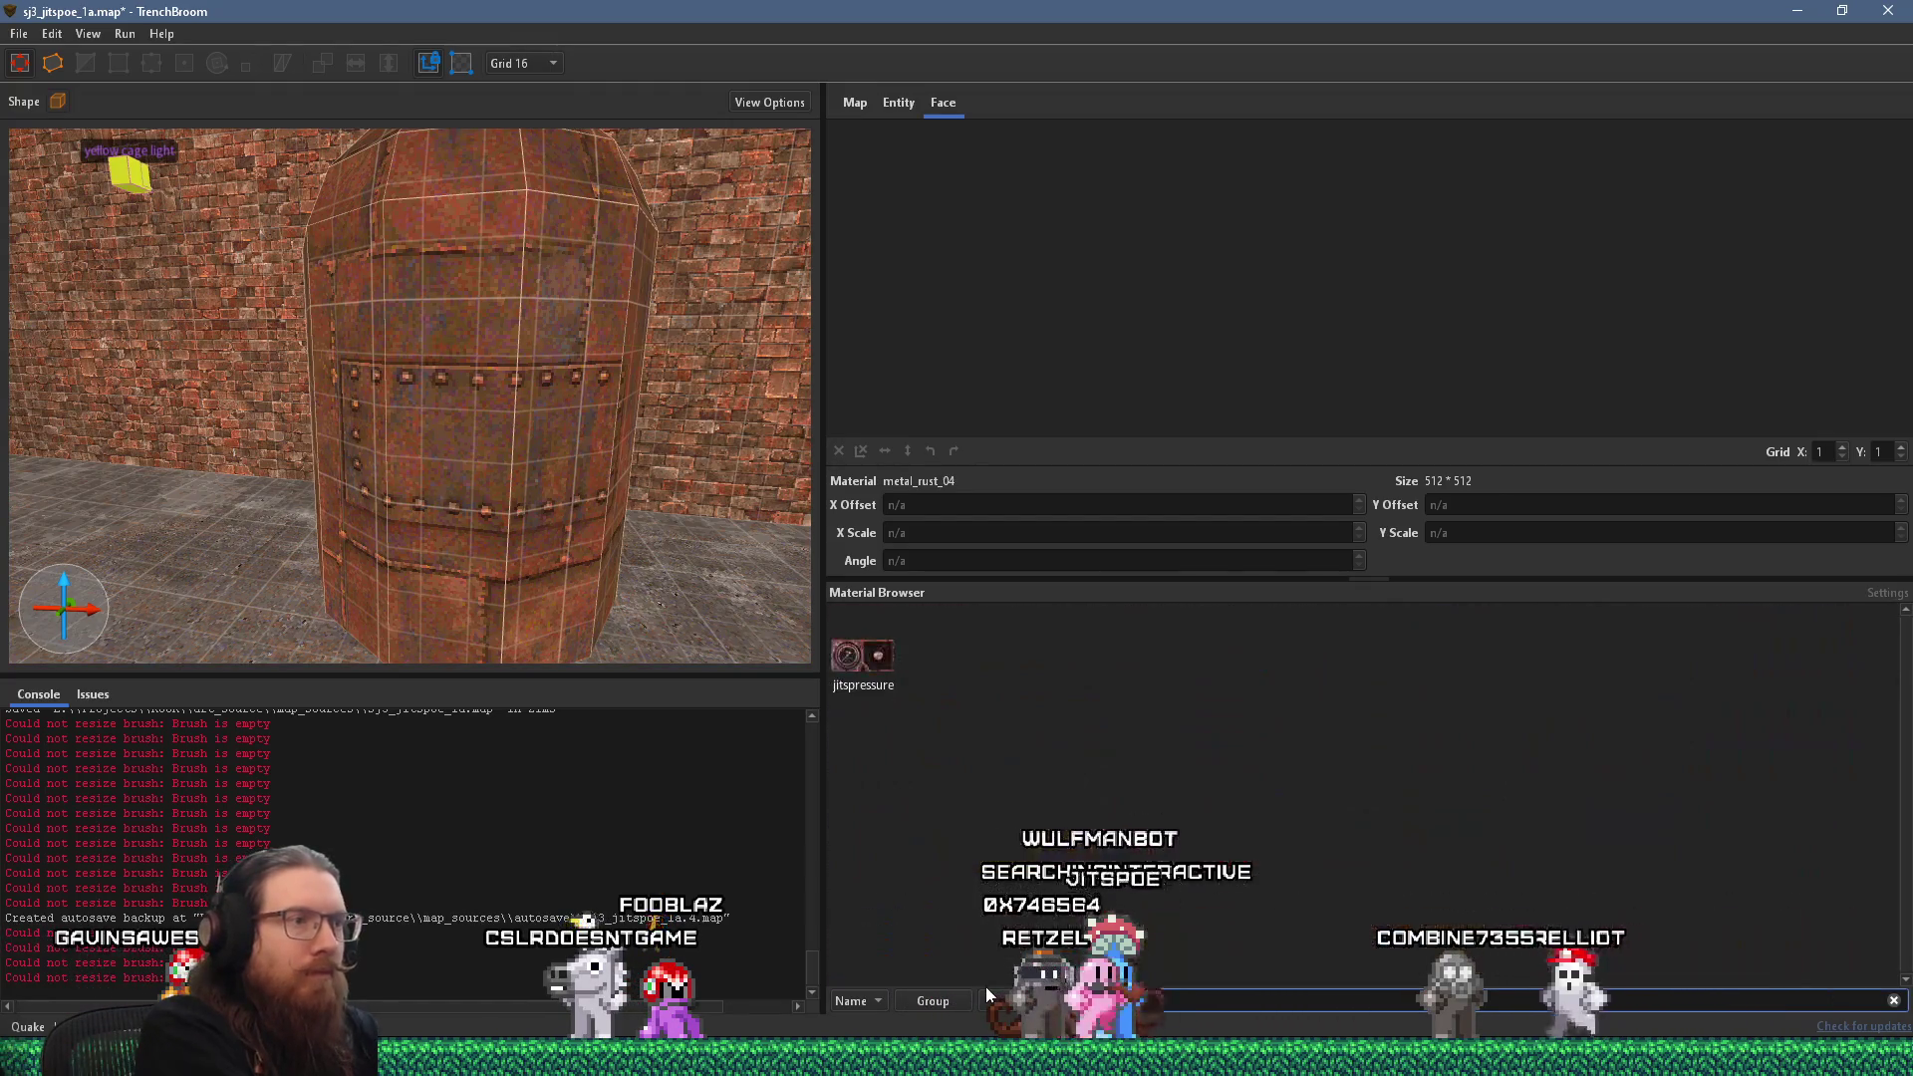
Draw a 32×32×48 jitspressure gauge box brush against the base of the tank.
{"action": "mouse_move", "coordinate": [385, 406]}
{"action": "left_mouse_down"}
{"action": "mouse_move", "coordinate": [416, 398]}
{"action": "mouse_move", "coordinate": [337, 423]}
{"action": "mouse_move", "coordinate": [361, 435]}
{"action": "left_mouse_up"}
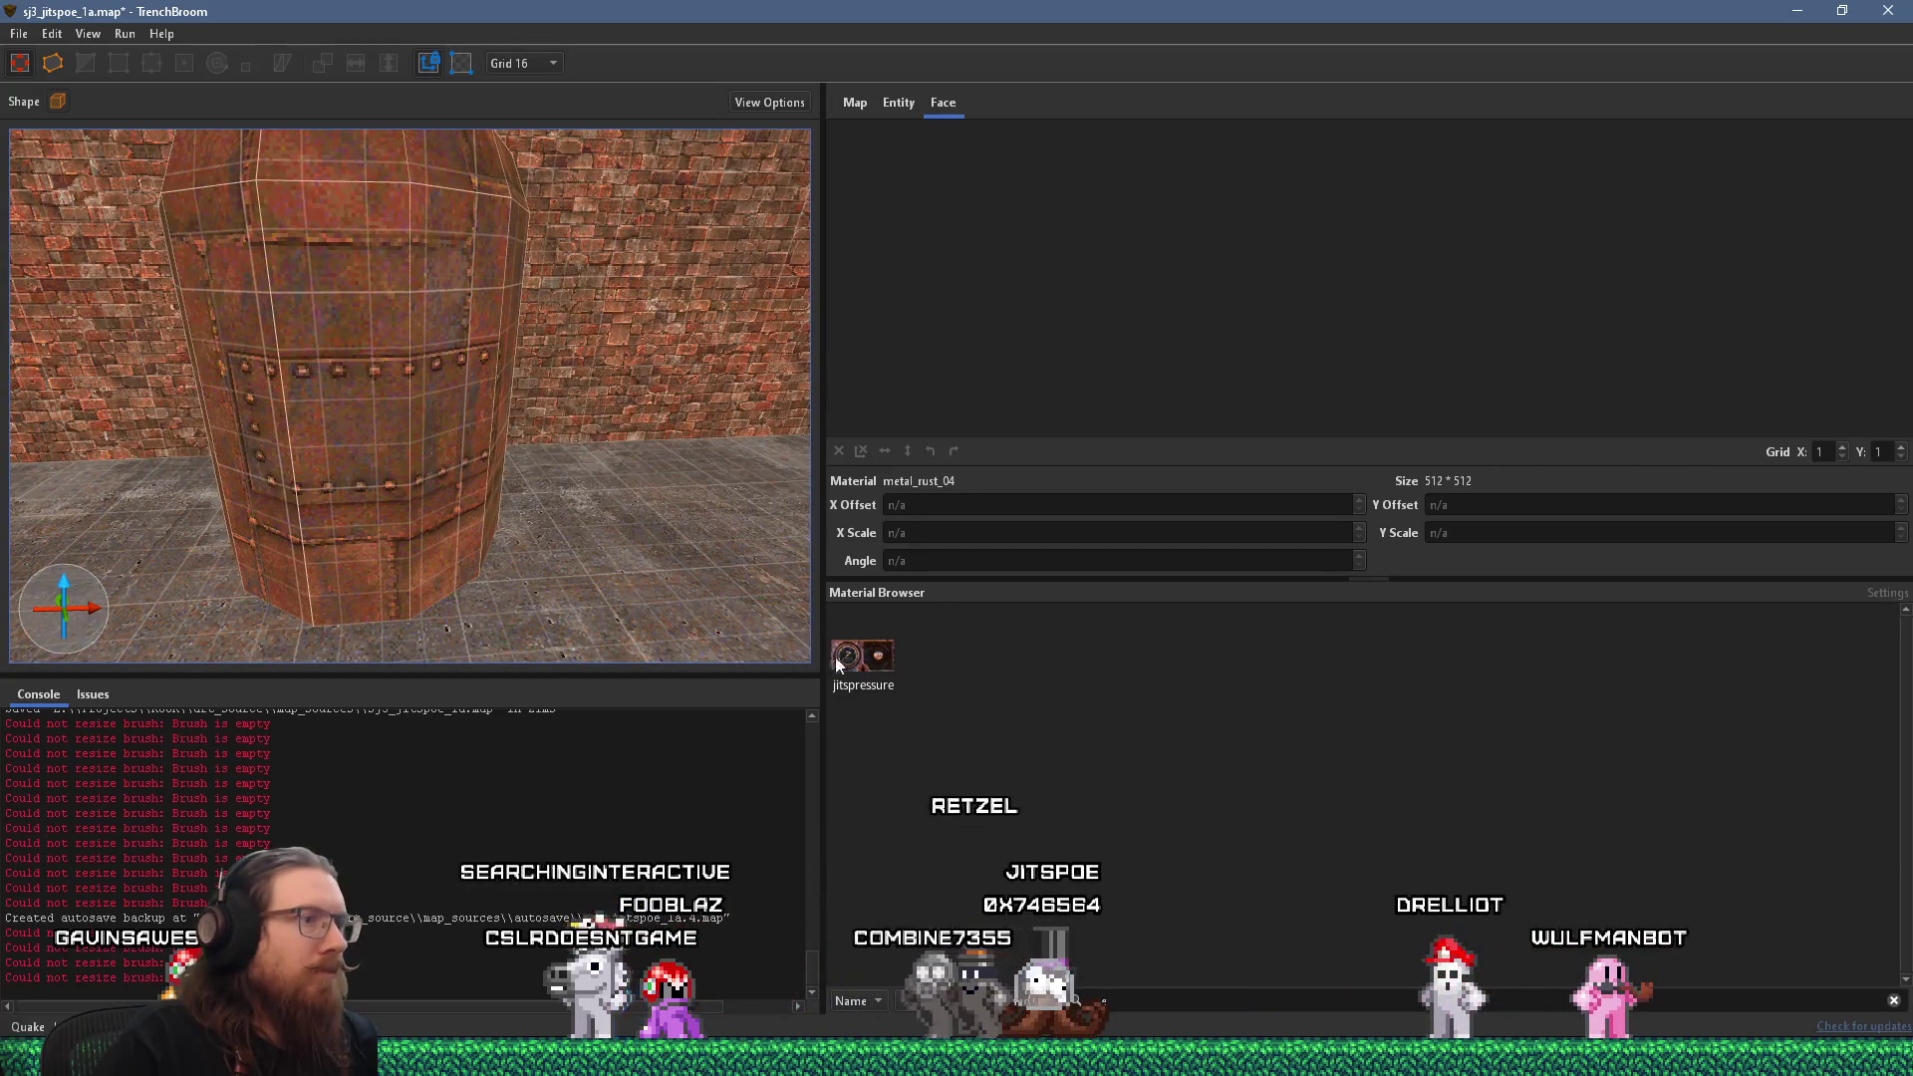
{"action": "scroll", "coordinate": [441, 535], "scroll_direction": "up", "scroll_amount": 2}
{"action": "left_click", "coordinate": [377, 470], "text": "shift"}
{"action": "mouse_move", "coordinate": [363, 565]}
{"action": "left_mouse_down"}
{"action": "mouse_move", "coordinate": [525, 524]}
{"action": "mouse_move", "coordinate": [540, 459]}
{"action": "mouse_move", "coordinate": [511, 470]}
{"action": "mouse_move", "coordinate": [518, 494]}
{"action": "left_mouse_up"}
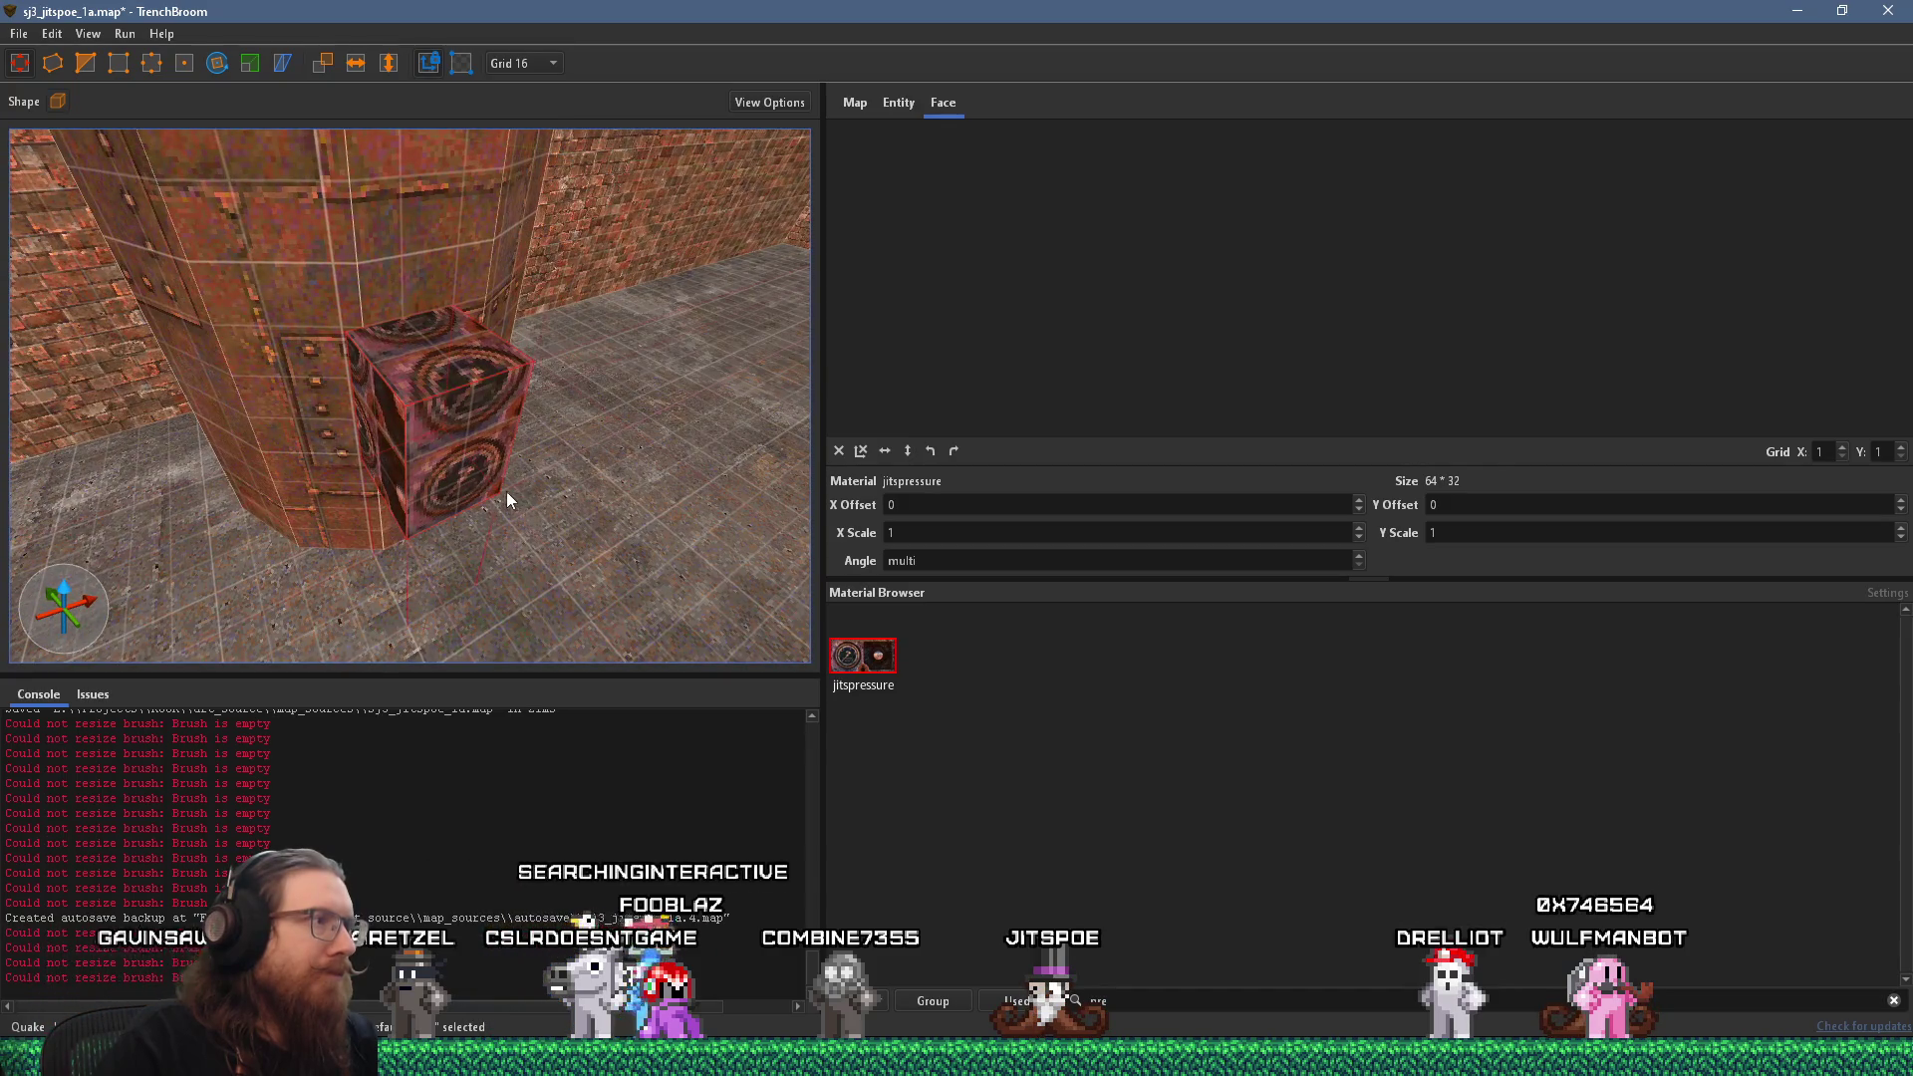
{"action": "left_click", "coordinate": [472, 475]}
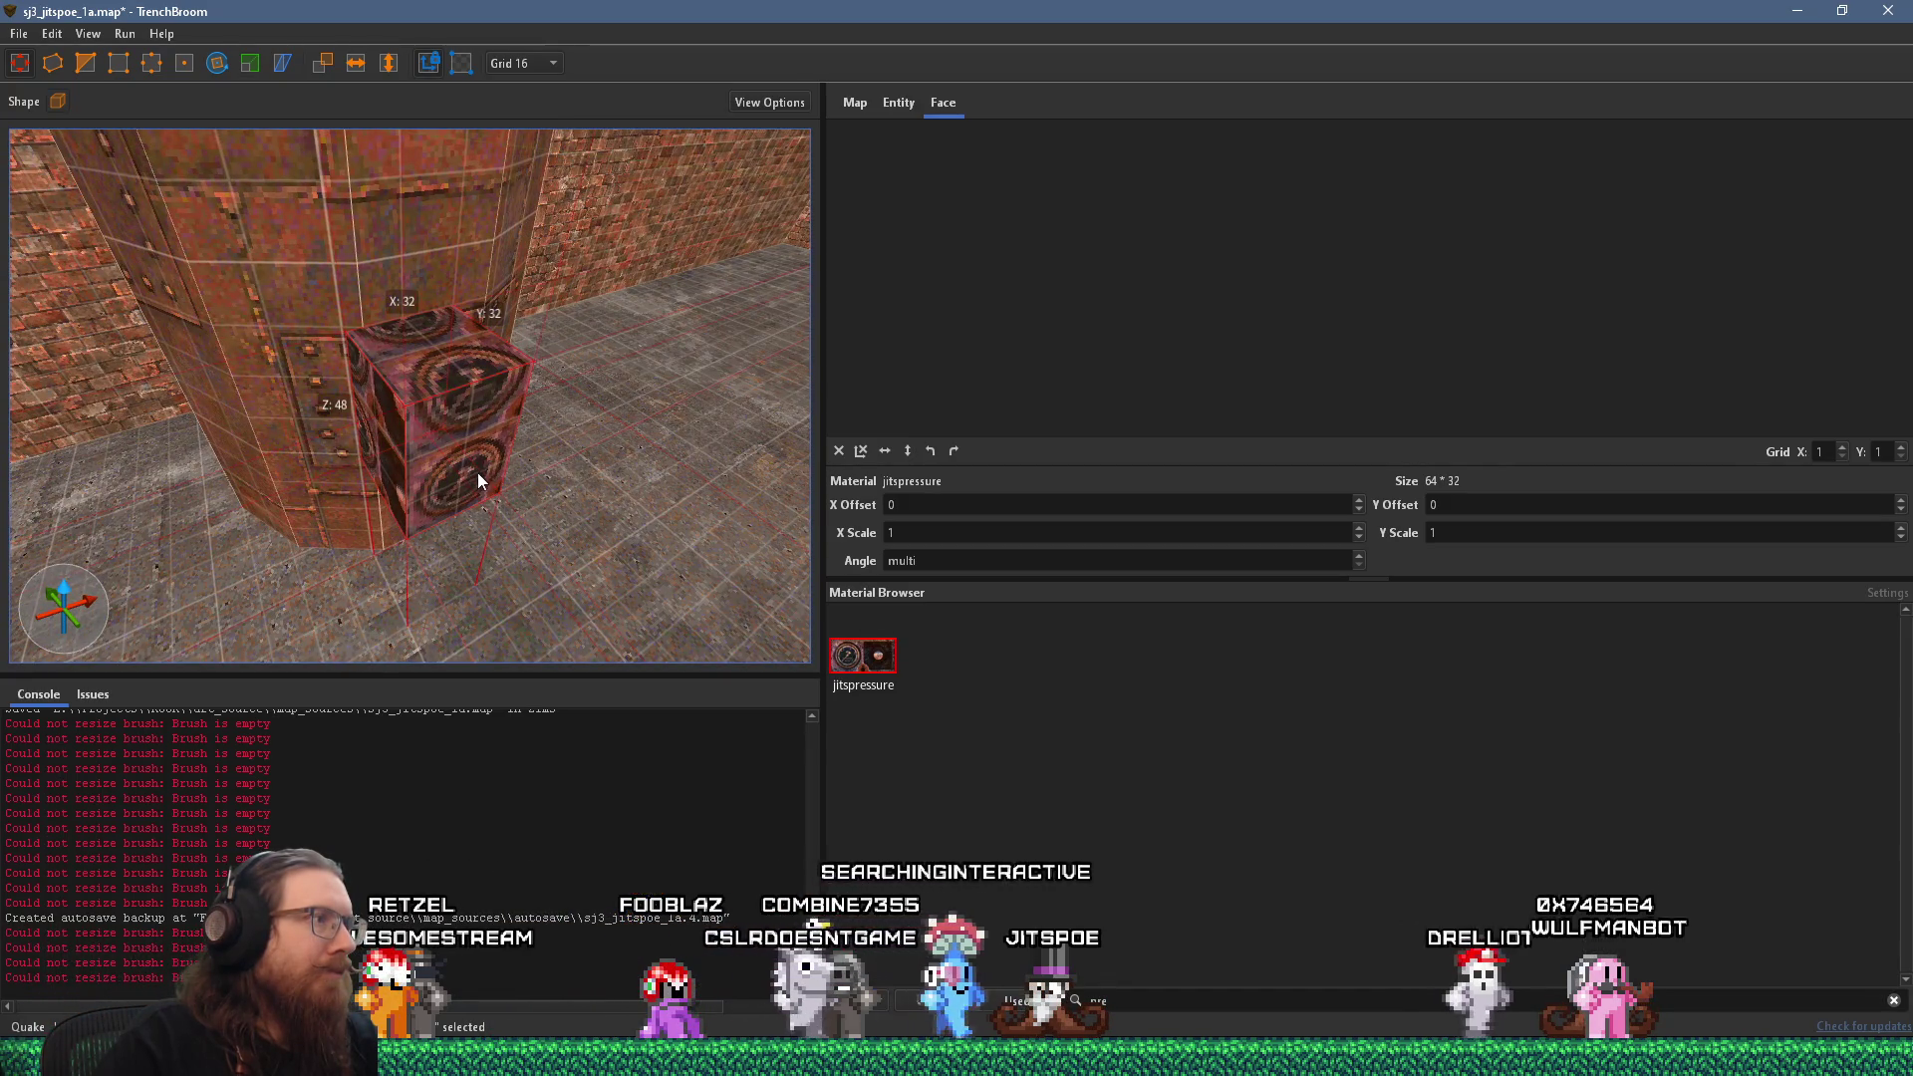
{"action": "mouse_move", "coordinate": [344, 354]}
{"action": "left_mouse_down"}
{"action": "mouse_move", "coordinate": [440, 381]}
{"action": "mouse_move", "coordinate": [377, 253]}
{"action": "mouse_move", "coordinate": [410, 297]}
{"action": "mouse_move", "coordinate": [385, 334]}
{"action": "mouse_move", "coordinate": [363, 332]}
{"action": "left_mouse_up"}
{"action": "key", "text": "Escape"}
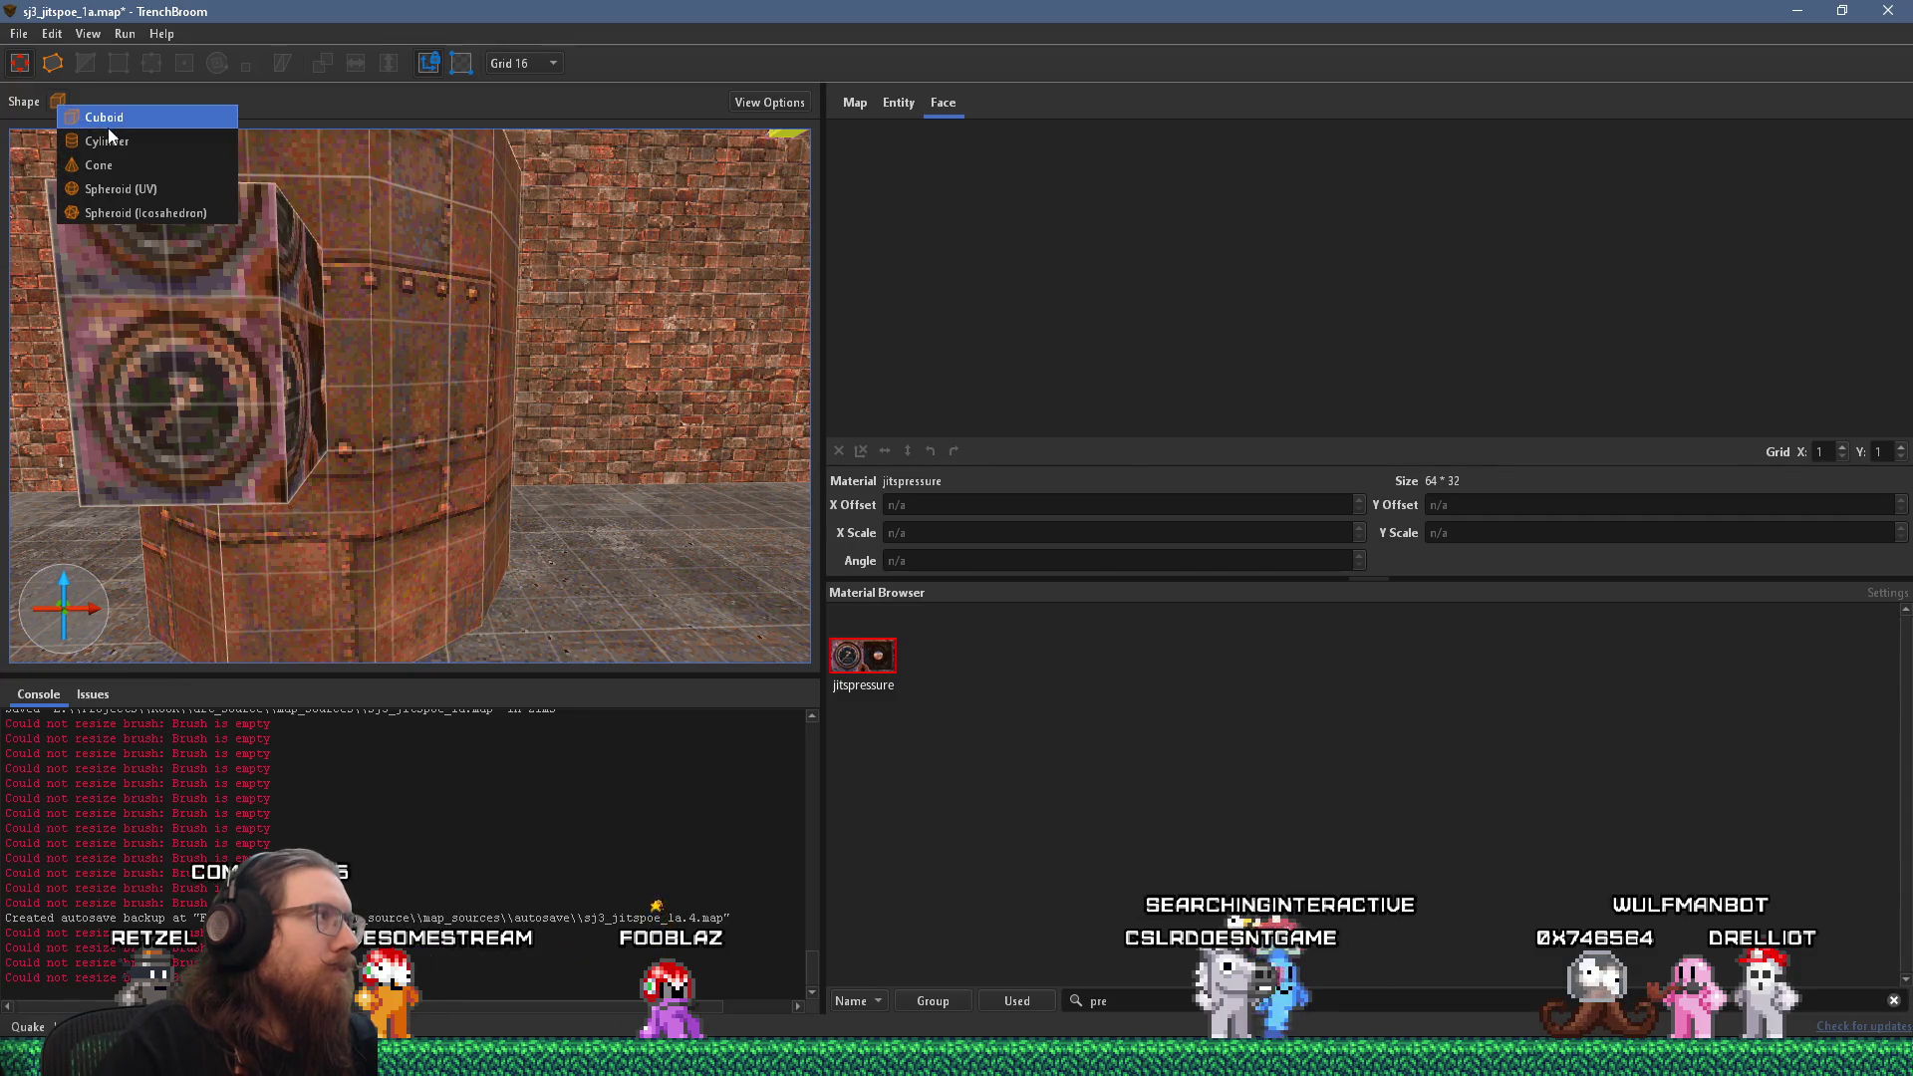
Draw a small 32×32 cylinder brush on the floor for the gauge.
{"action": "left_click", "coordinate": [108, 145]}
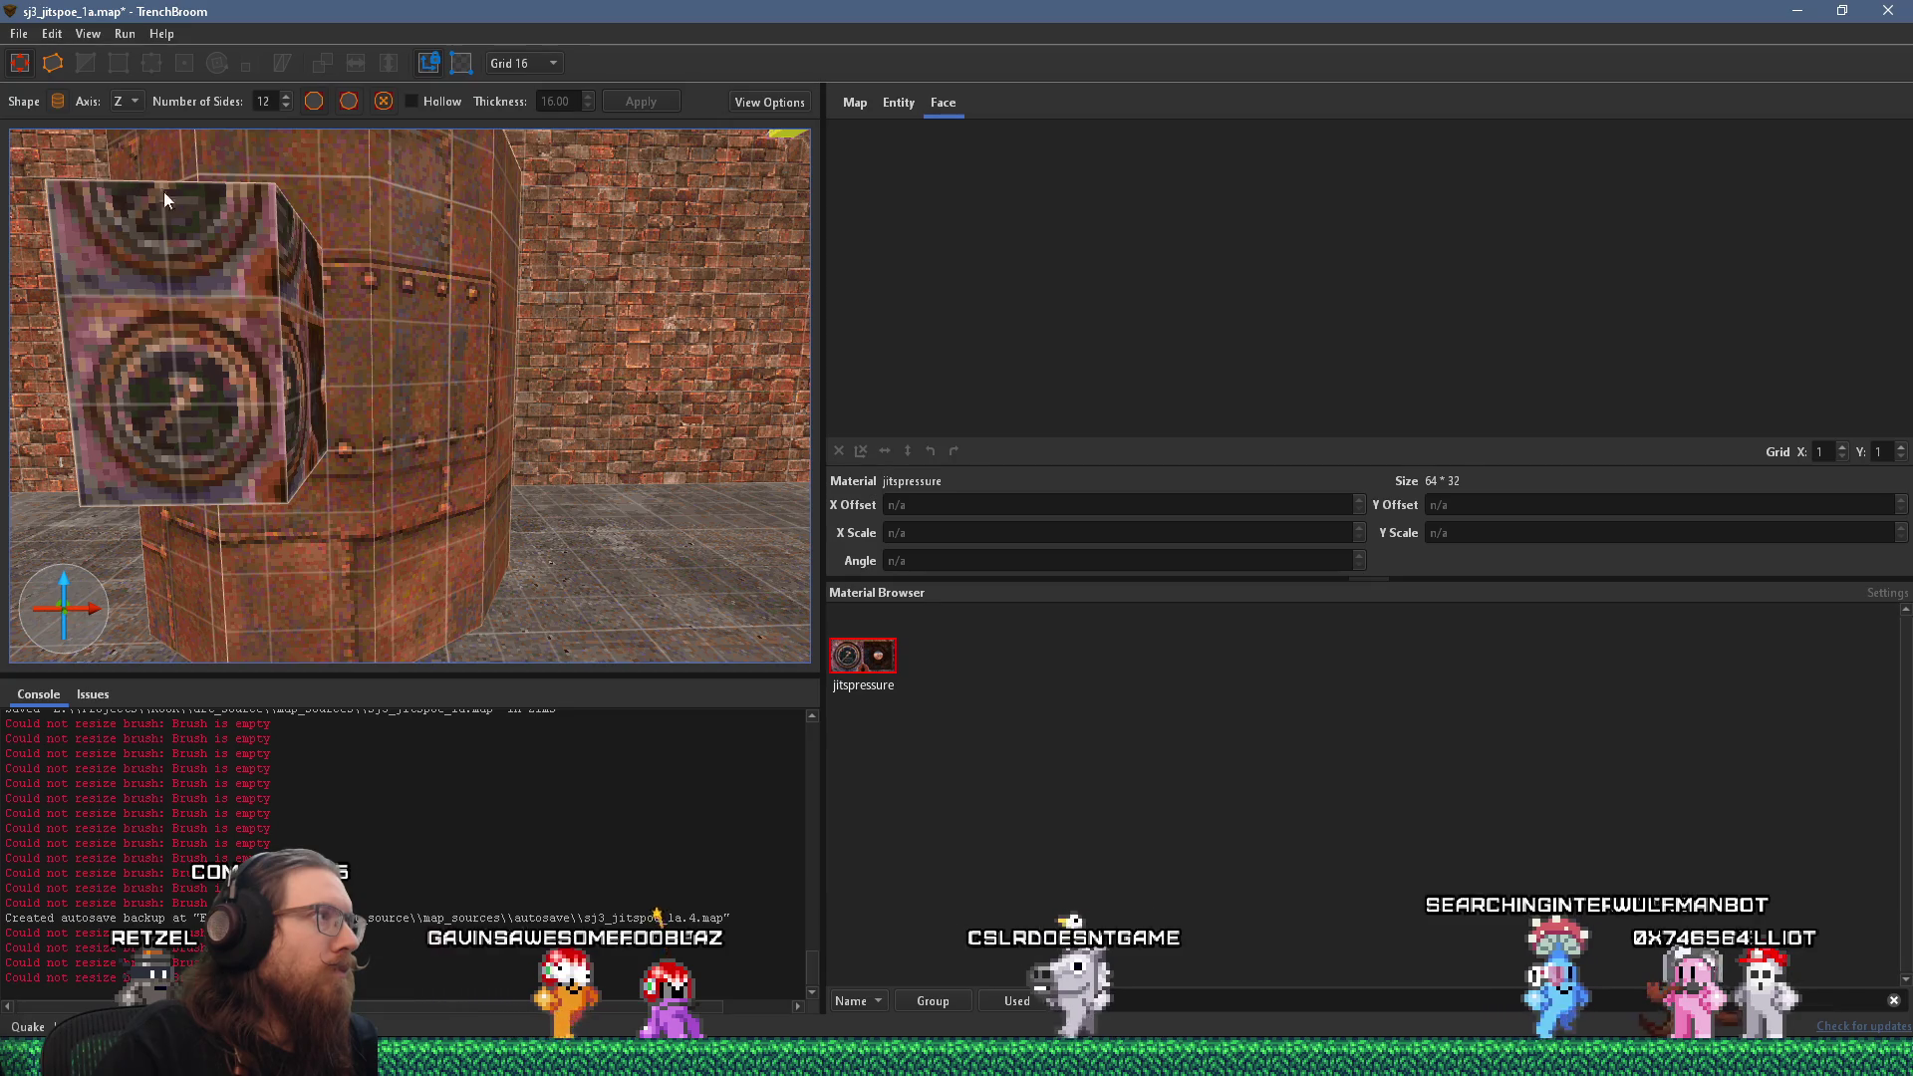
{"action": "left_click_drag", "start_coordinate": [418, 360], "coordinate": [479, 435]}
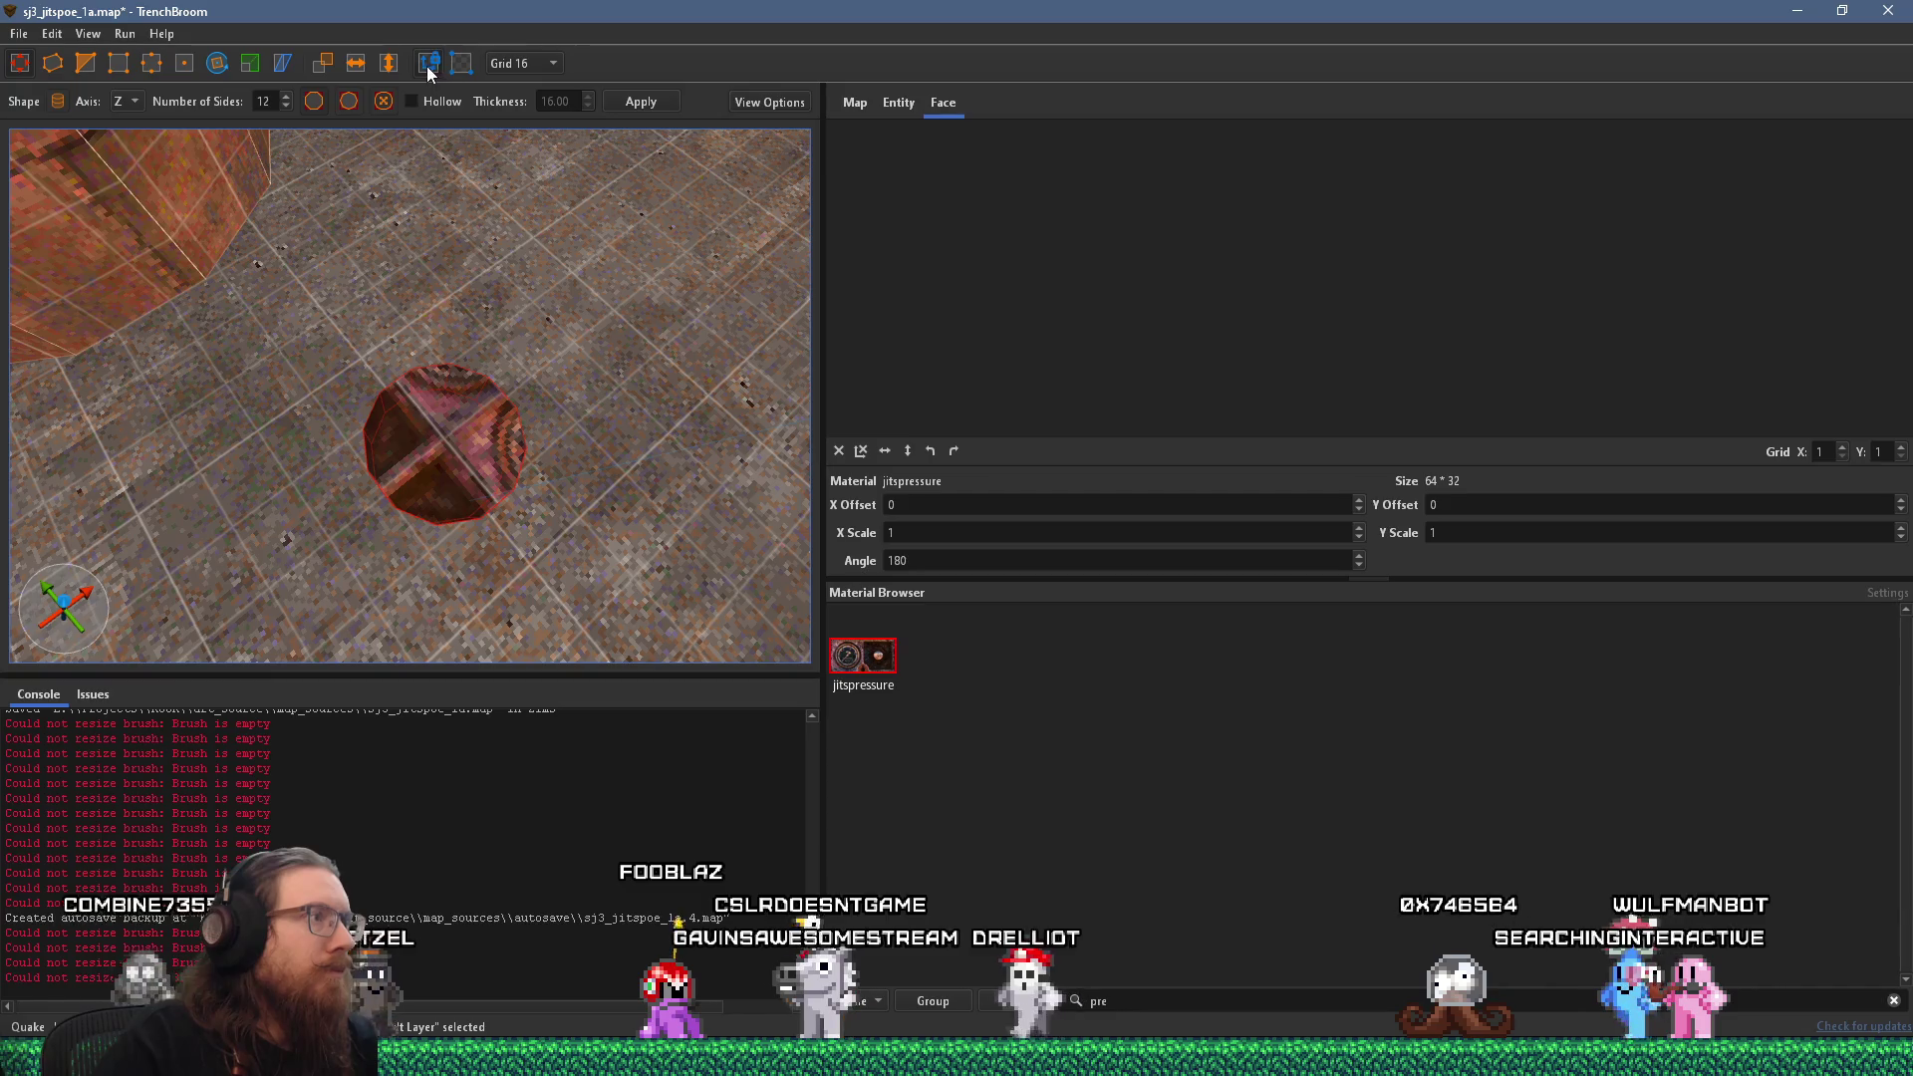
{"action": "mouse_move", "coordinate": [518, 414]}
{"action": "left_mouse_down"}
{"action": "mouse_move", "coordinate": [546, 397]}
{"action": "mouse_move", "coordinate": [557, 411]}
{"action": "left_mouse_up"}
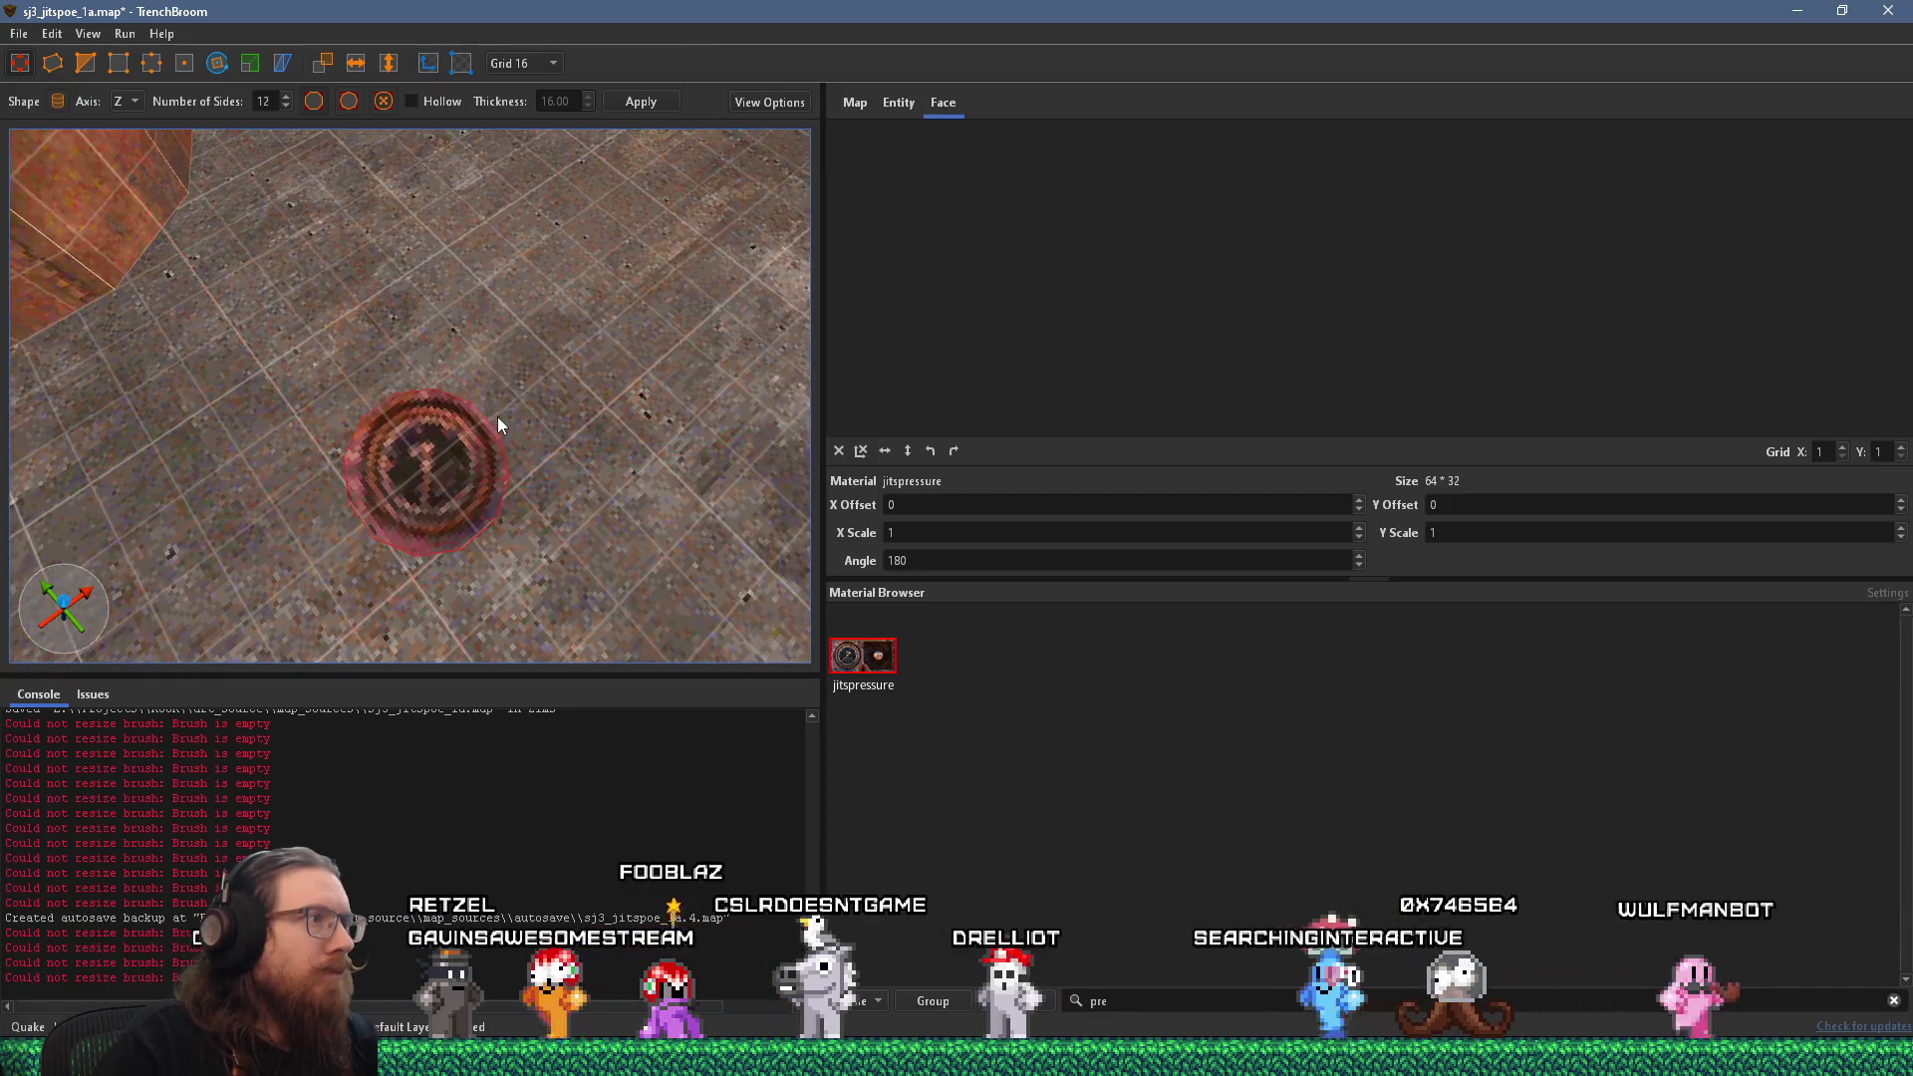
{"action": "left_click_drag", "start_coordinate": [534, 453], "coordinate": [552, 468]}
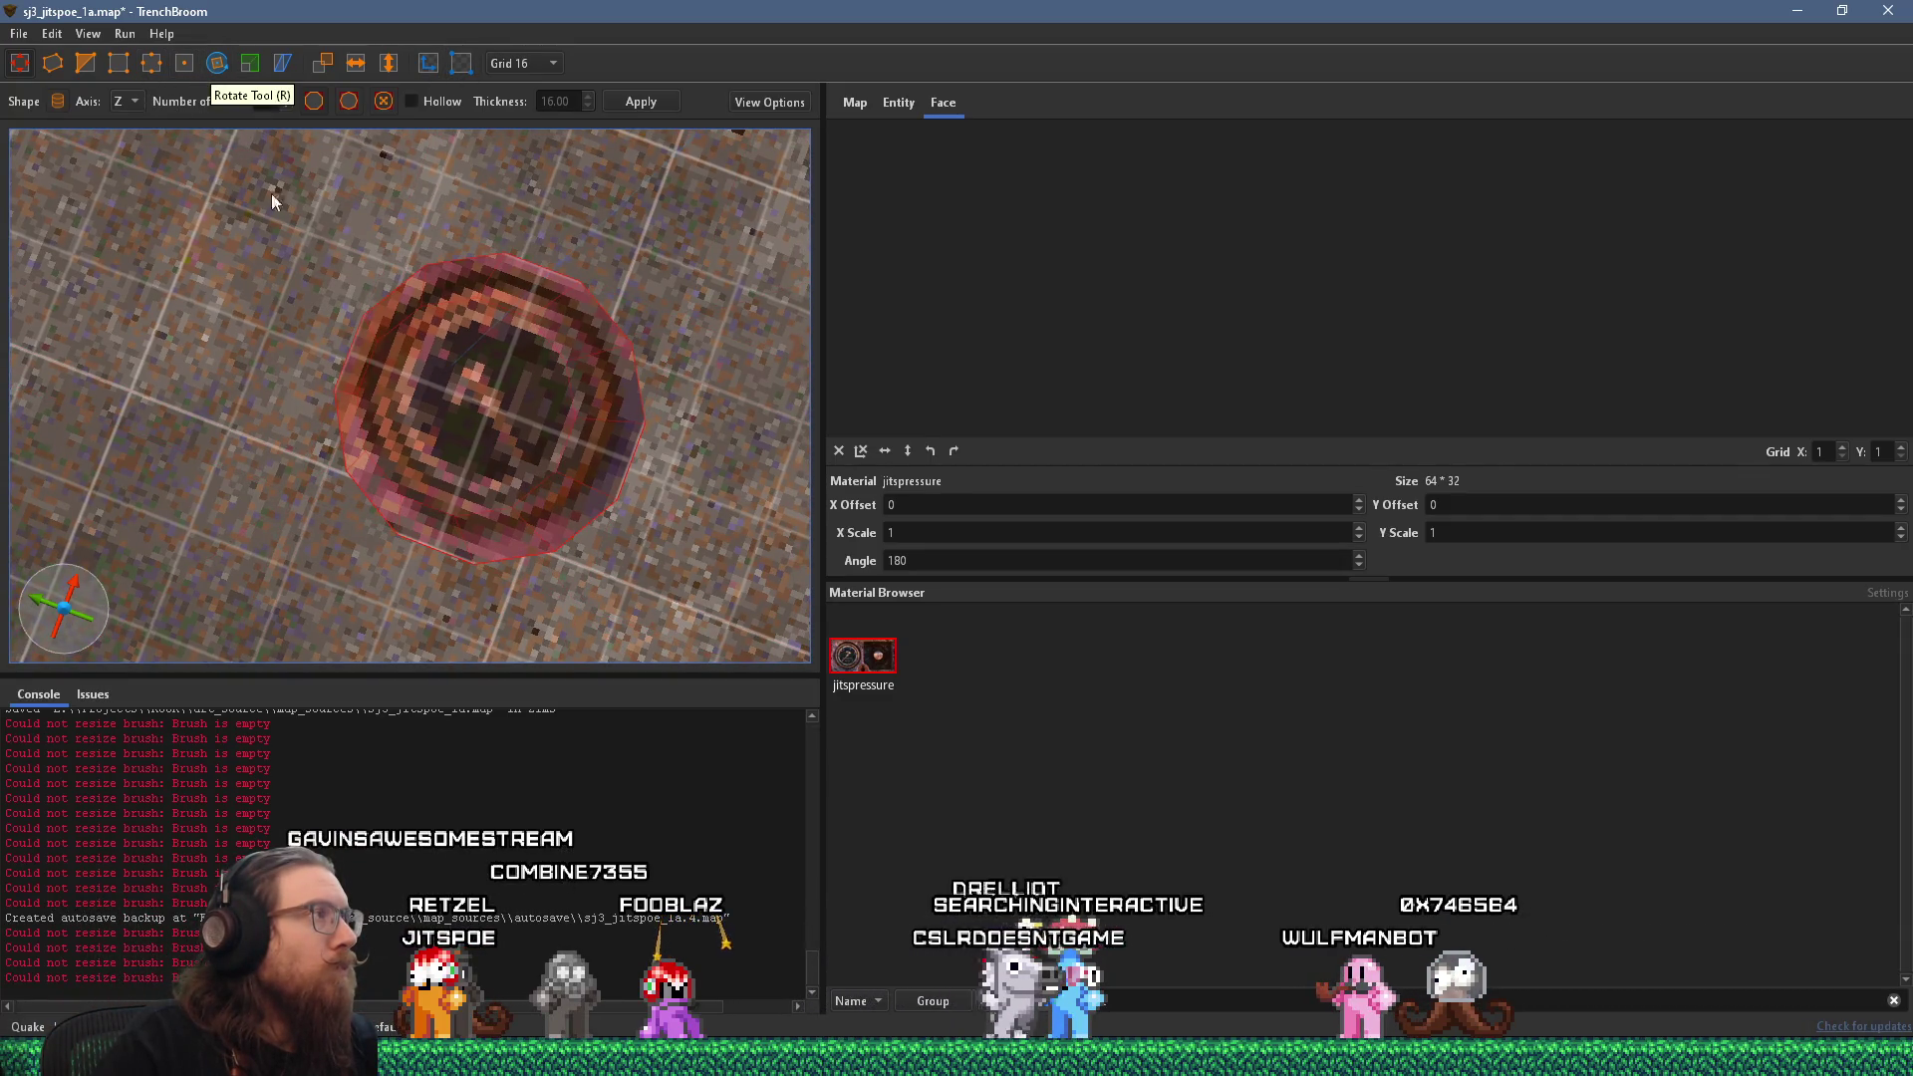
On a 4-unit grid, shrink the gauge brush to a 32×32×16 disc.
{"action": "left_click", "coordinate": [248, 64]}
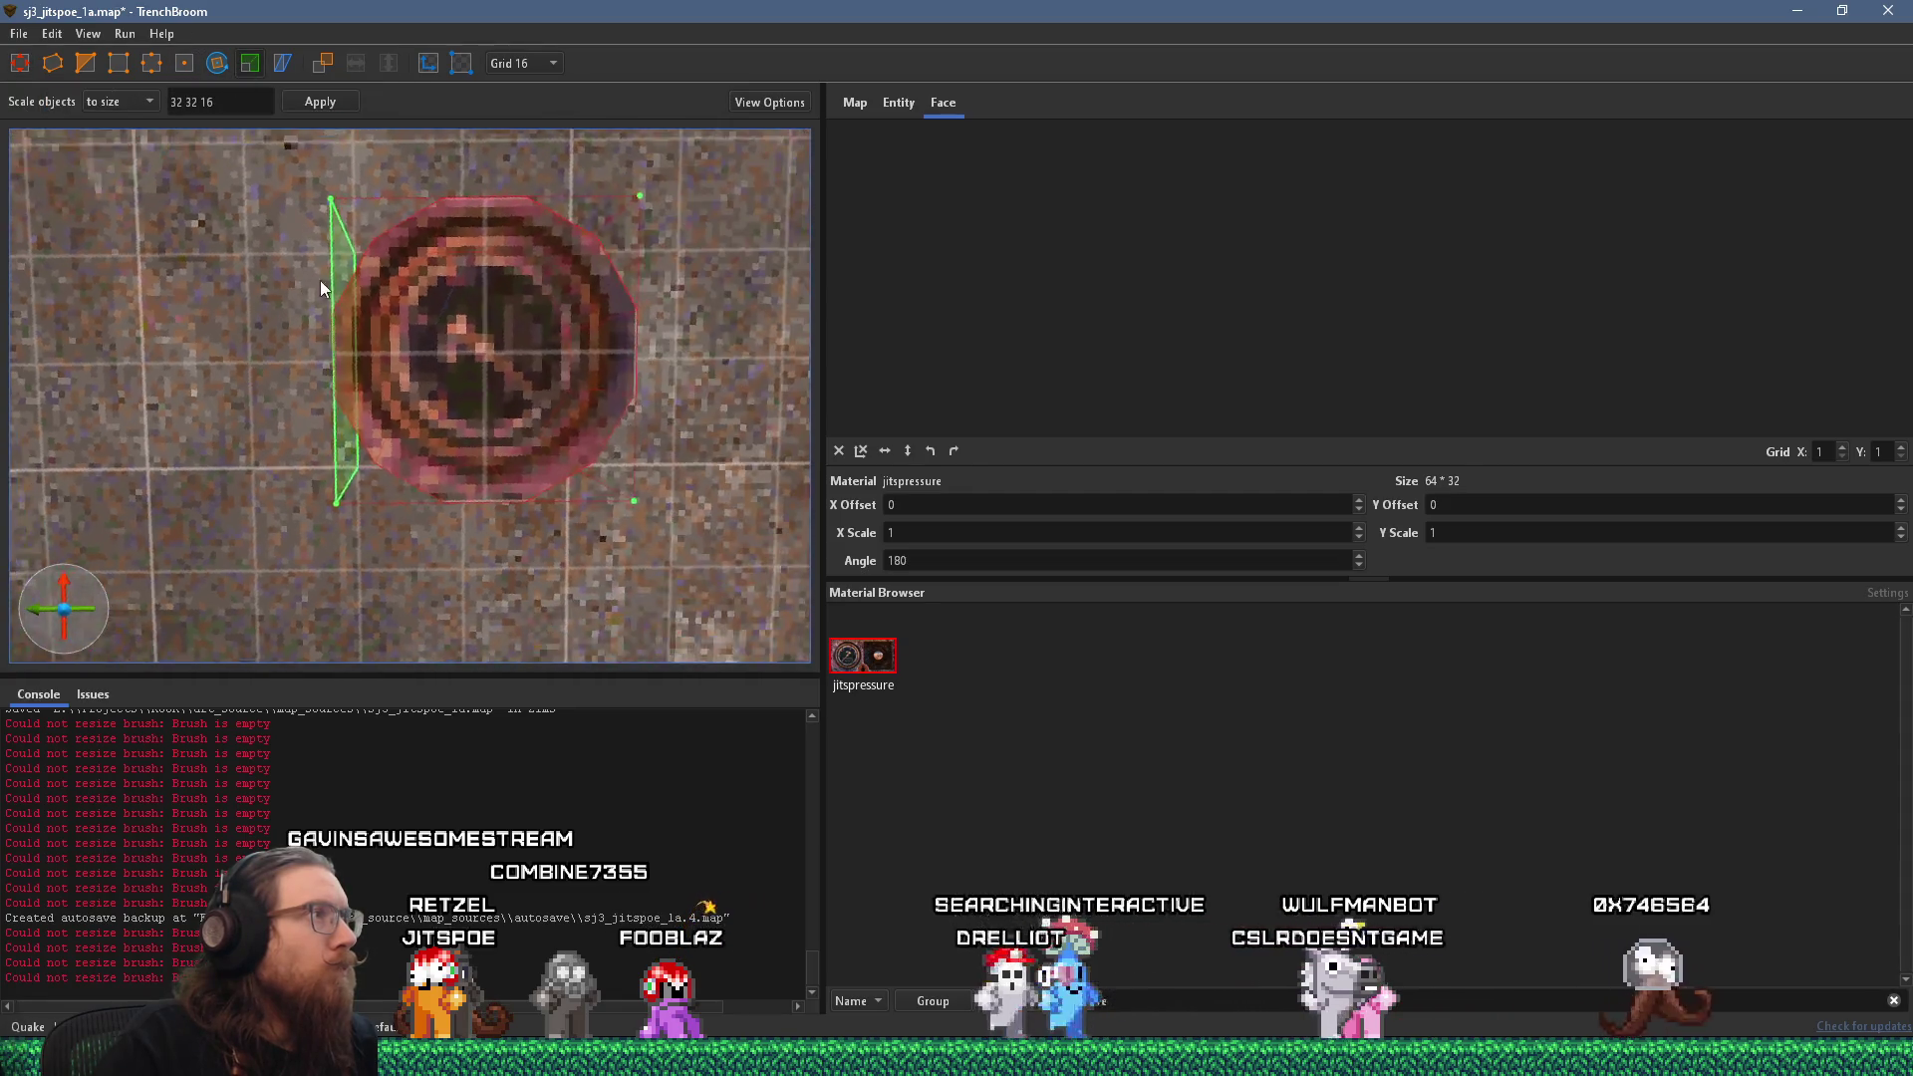
{"action": "left_click", "coordinate": [519, 63]}
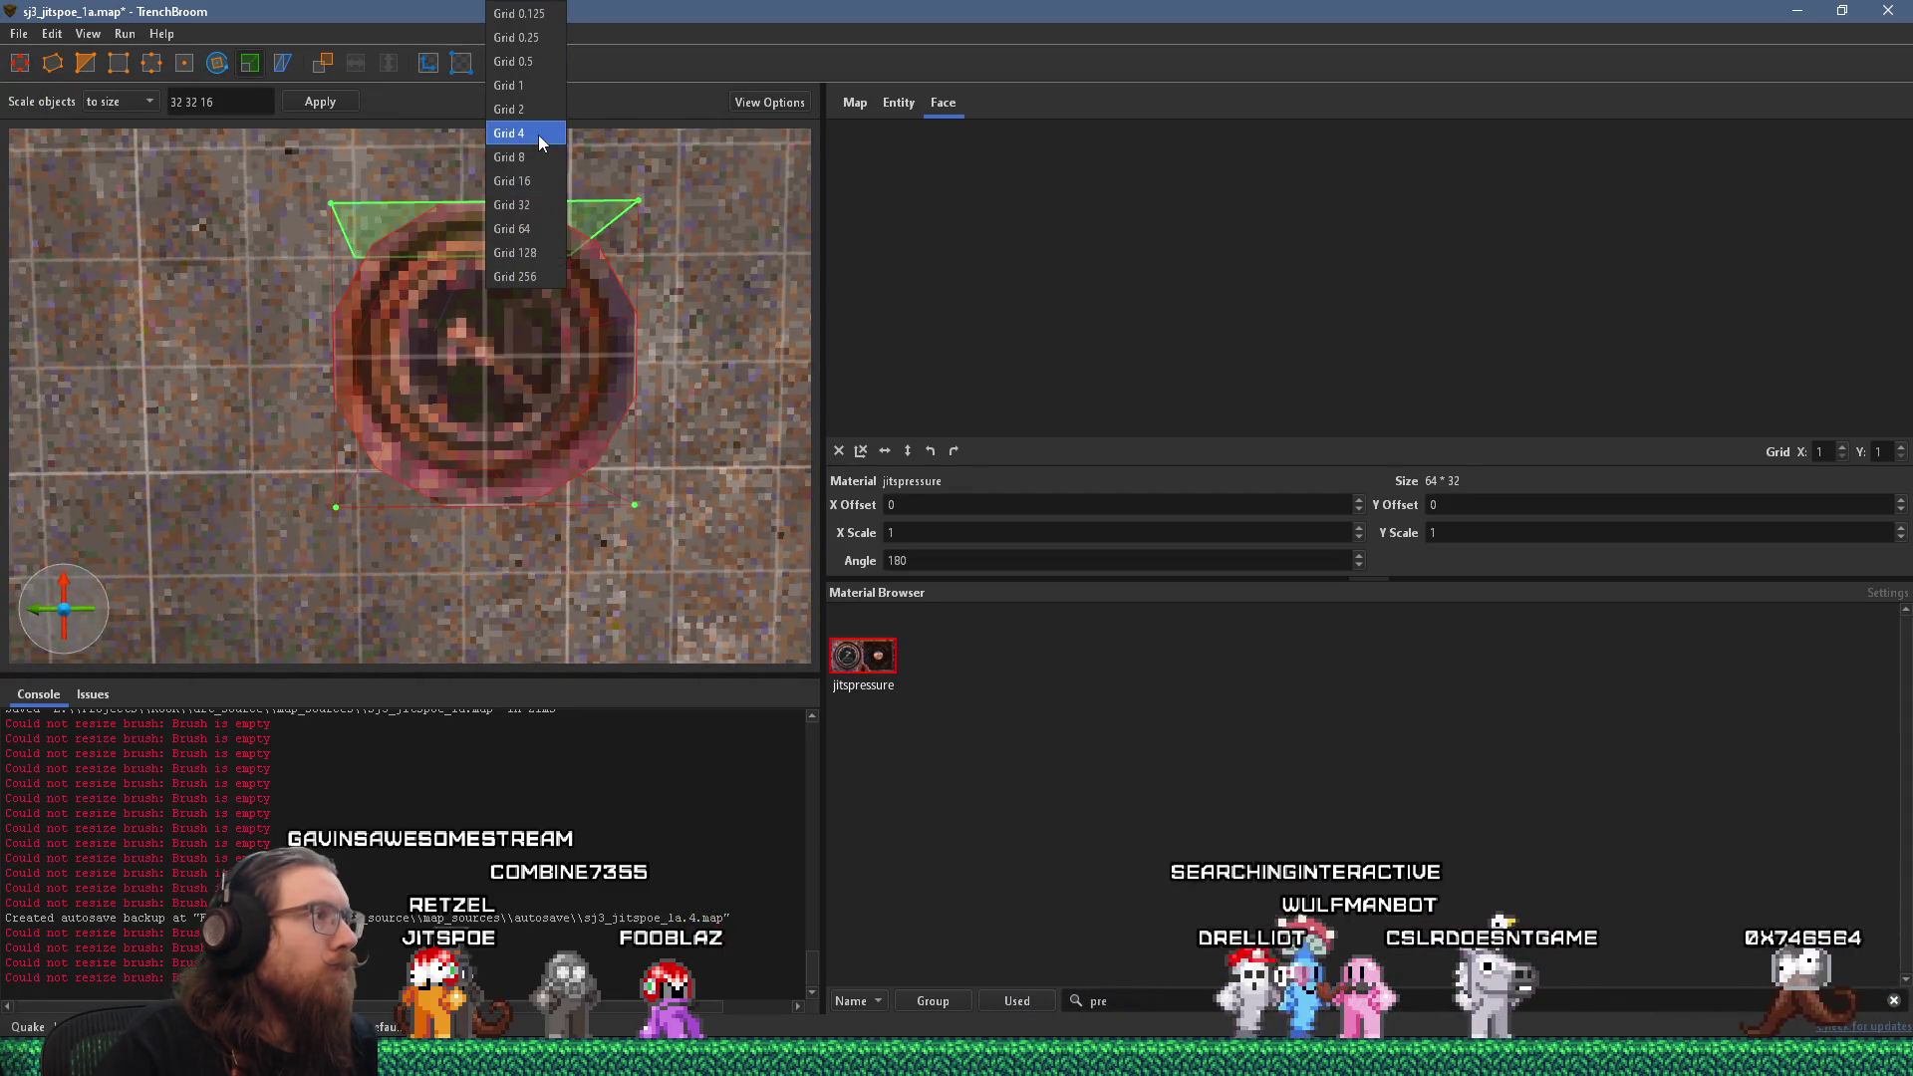
{"action": "left_click", "coordinate": [508, 132]}
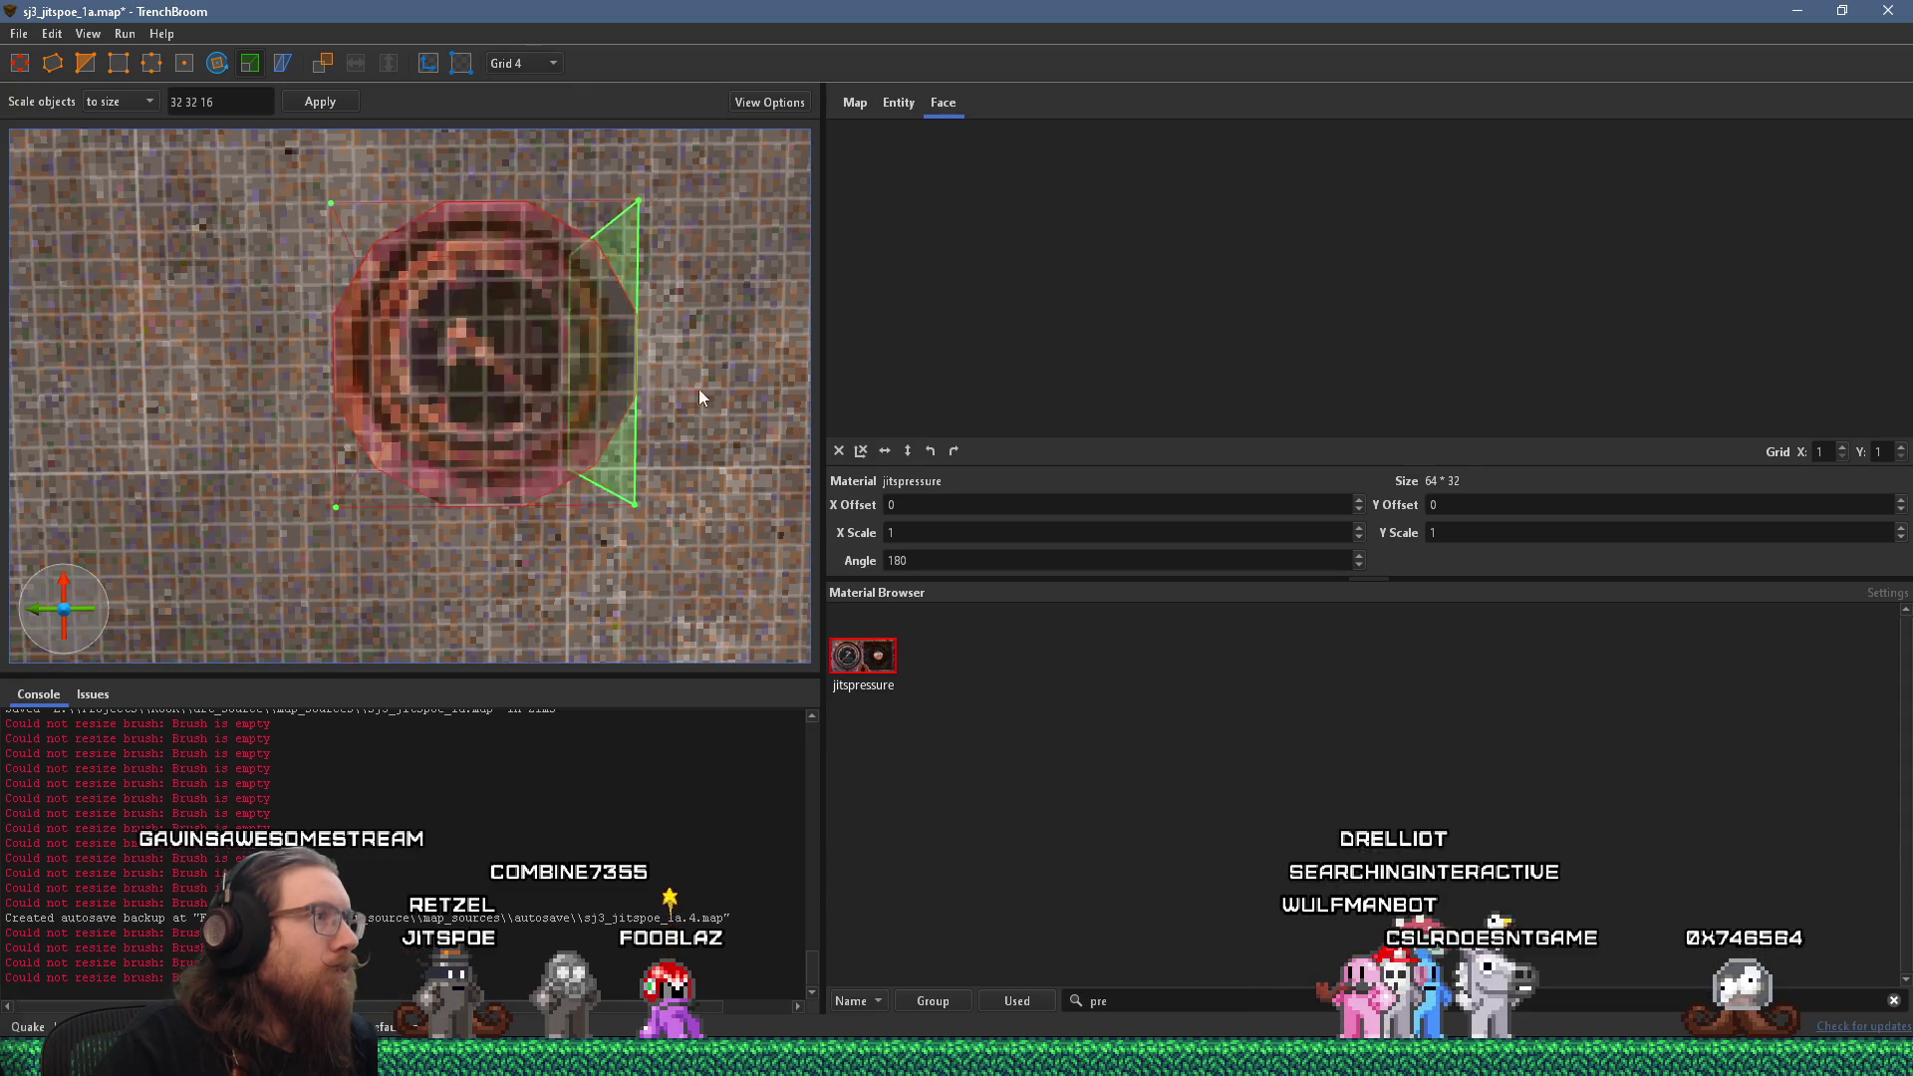
{"action": "left_click_drag", "start_coordinate": [682, 377], "coordinate": [637, 381]}
{"action": "left_click_drag", "start_coordinate": [277, 338], "coordinate": [296, 343]}
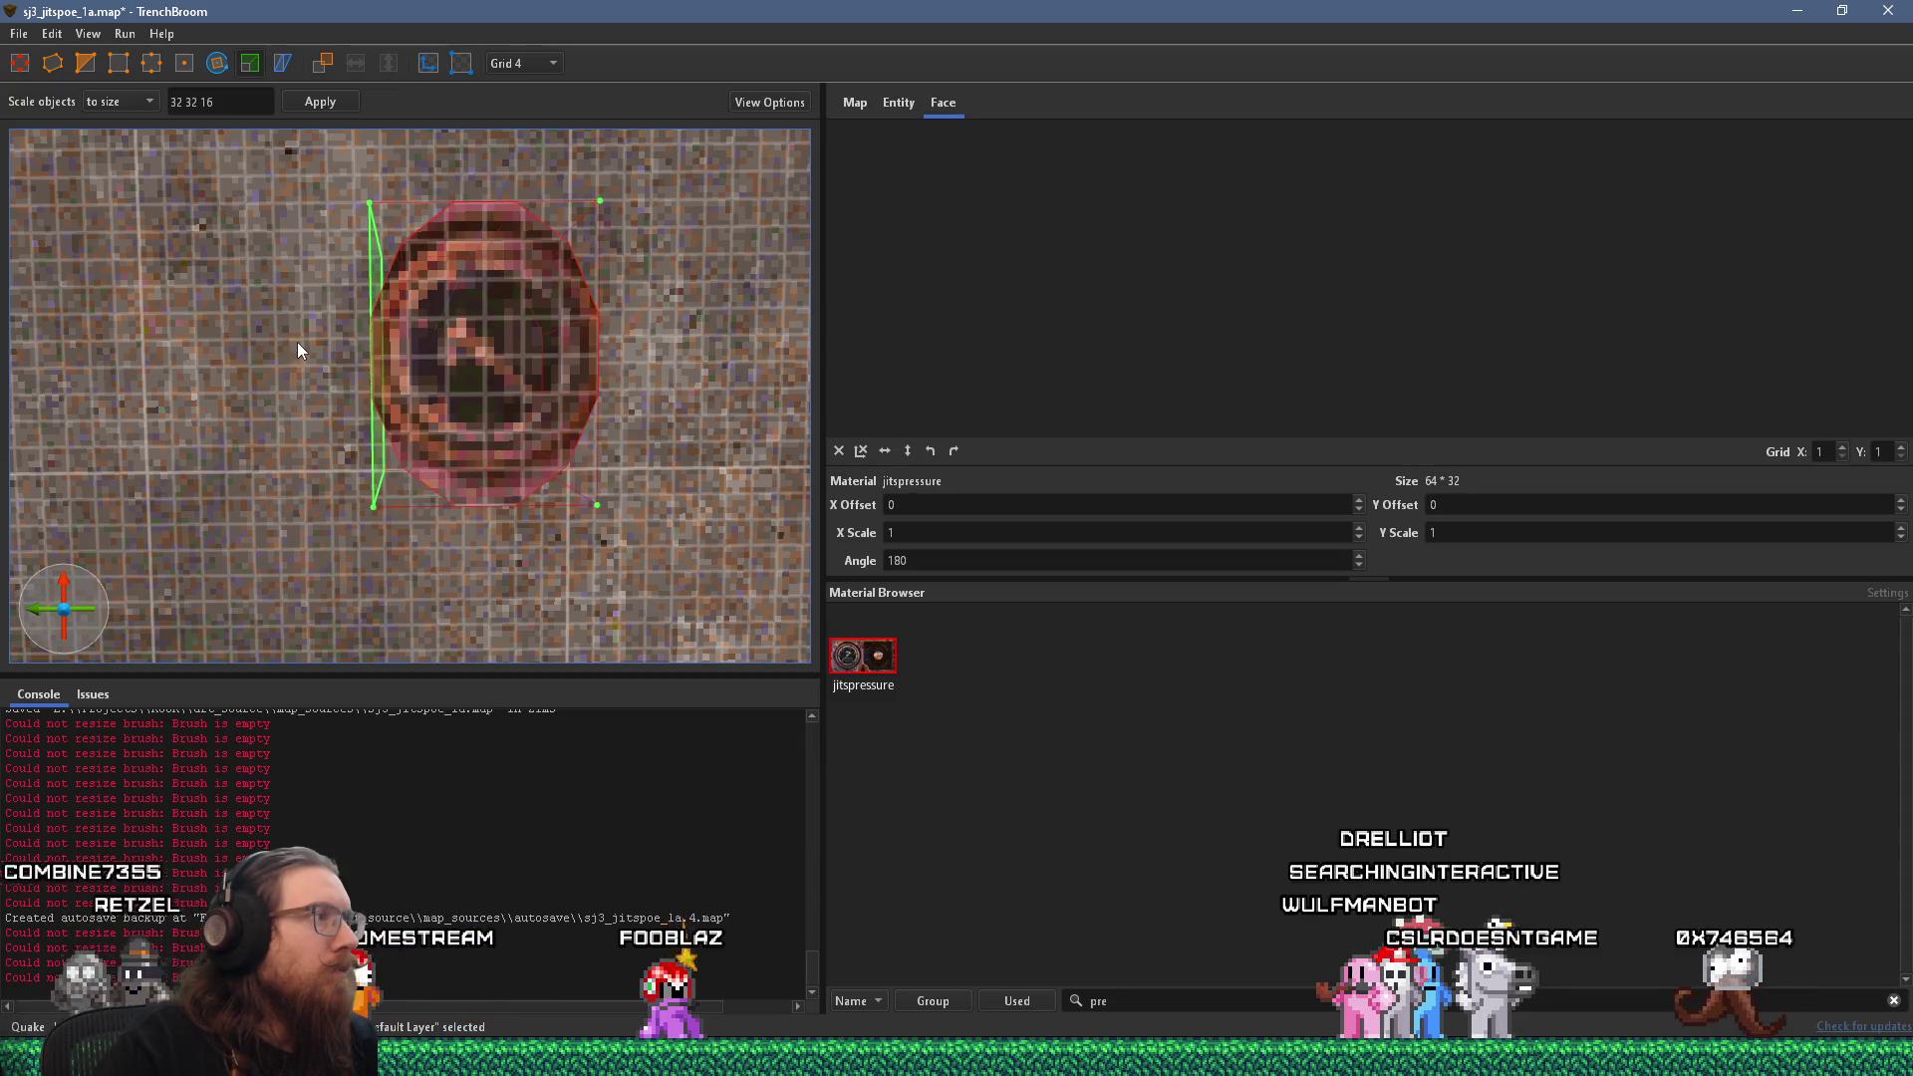
{"action": "left_click_drag", "start_coordinate": [458, 587], "coordinate": [470, 535]}
{"action": "left_click_drag", "start_coordinate": [489, 188], "coordinate": [488, 211]}
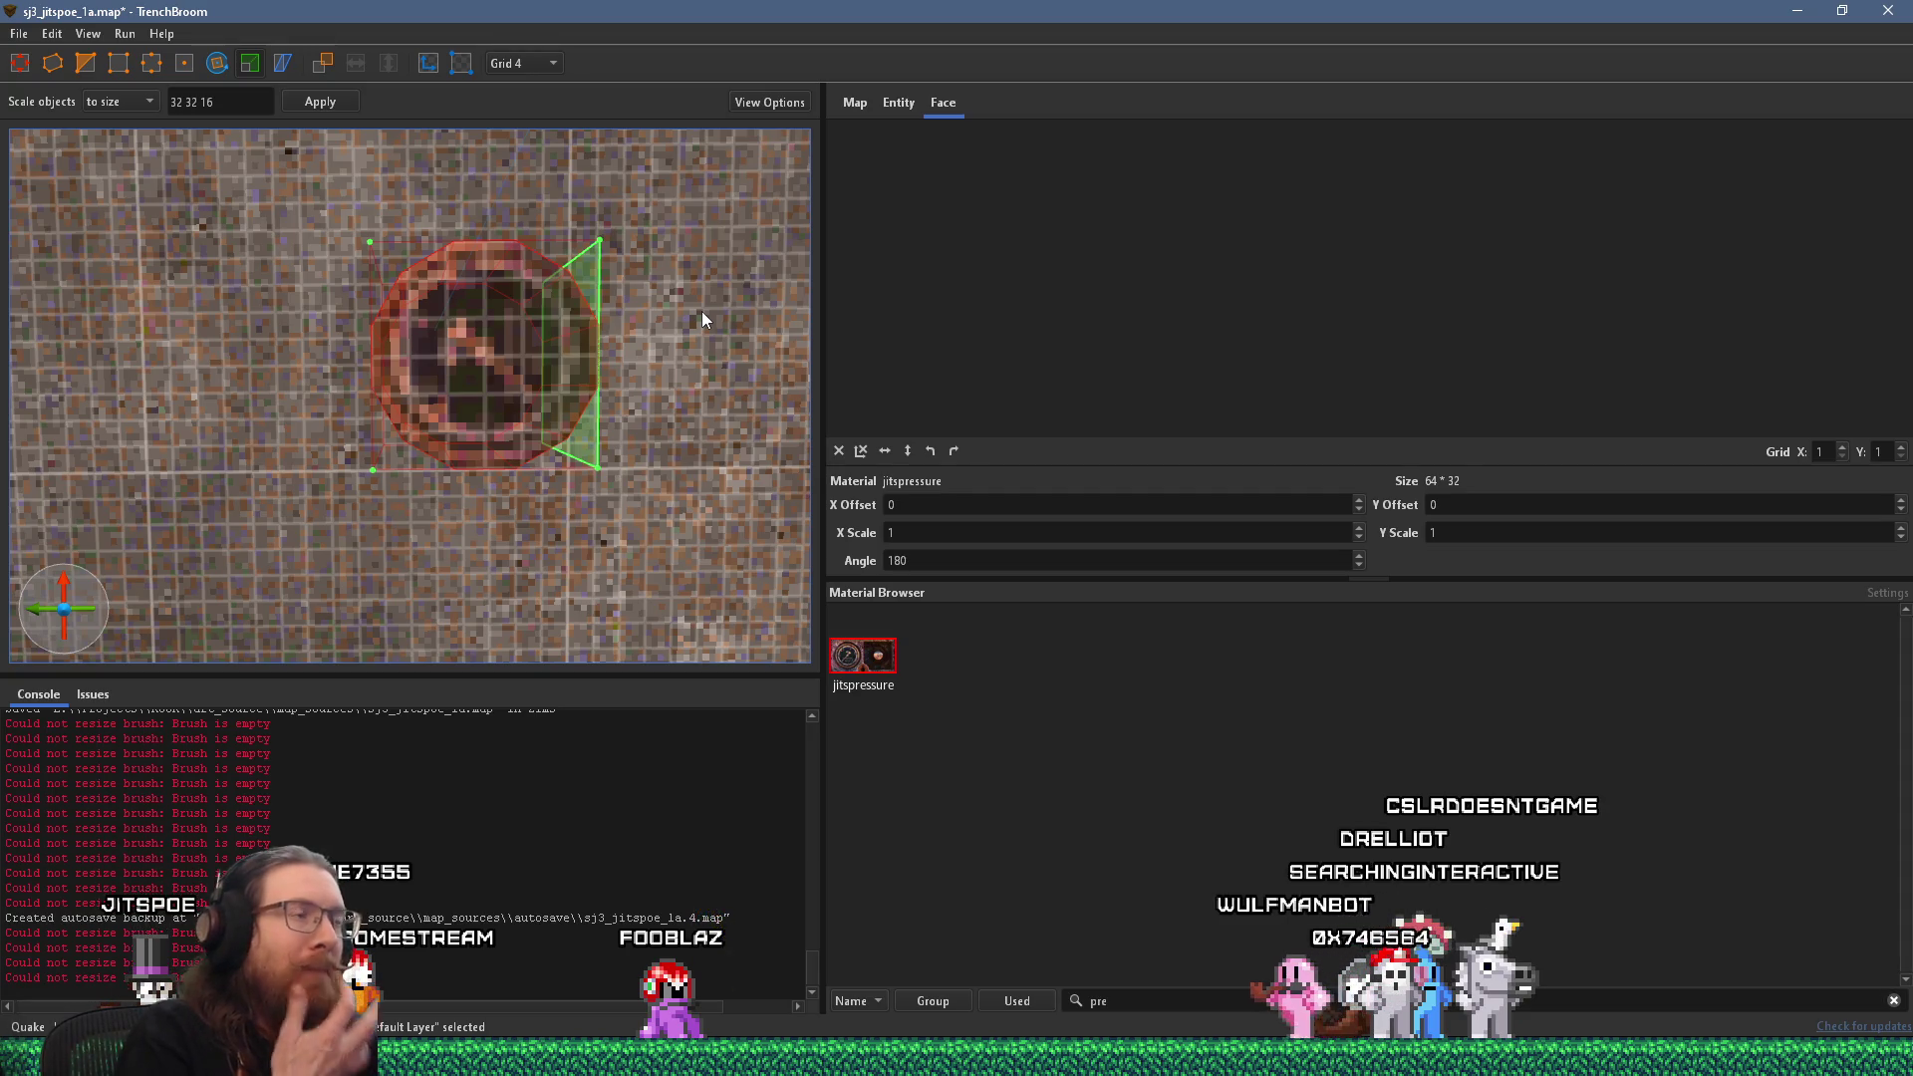
In the 3D view, check the pillar decals, then fly over toward the stairs.
{"action": "key", "text": "ctrl+Tab"}
{"action": "key", "text": "ctrl+u"}
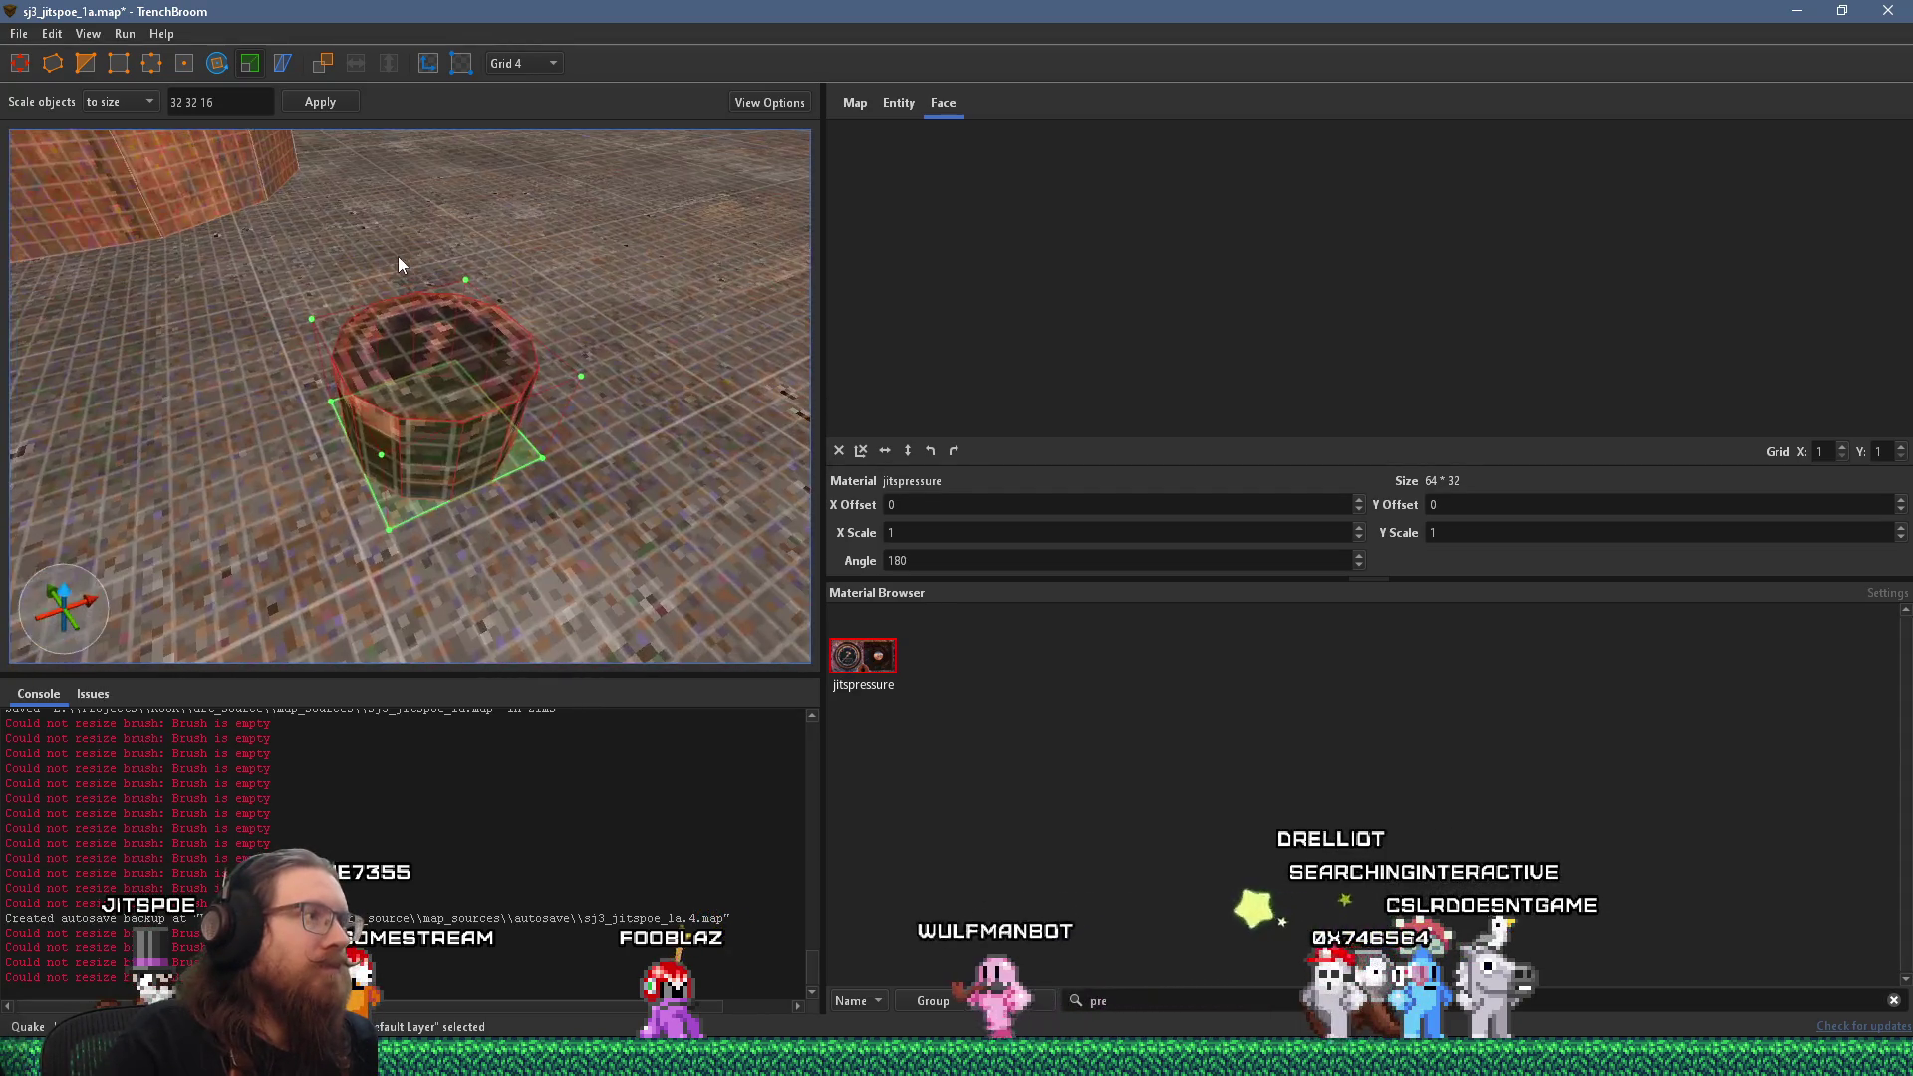
{"action": "mouse_move", "coordinate": [434, 394]}
{"action": "left_mouse_down"}
{"action": "mouse_move", "coordinate": [474, 428]}
{"action": "mouse_move", "coordinate": [434, 433]}
{"action": "left_mouse_up"}
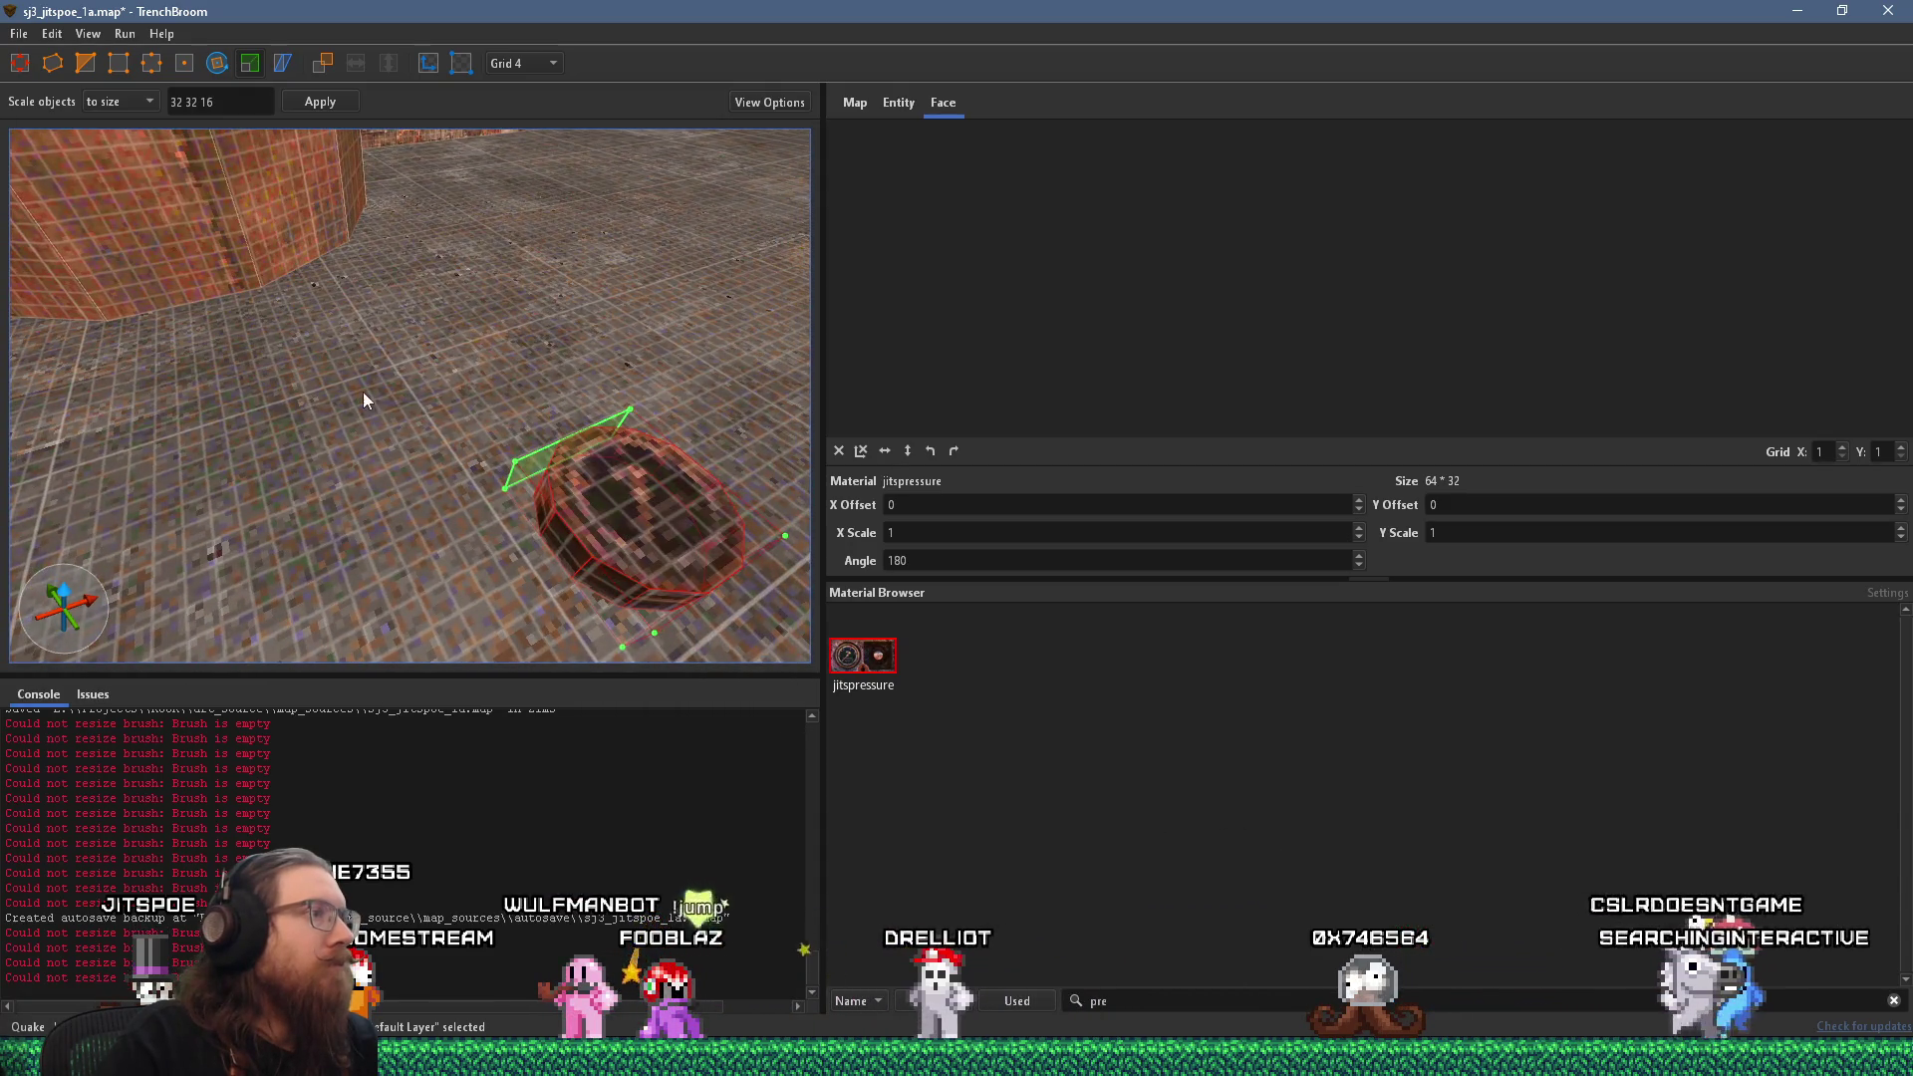
{"action": "scroll", "coordinate": [409, 486], "scroll_direction": "up", "scroll_amount": 3}
{"action": "left_click", "coordinate": [333, 363]}
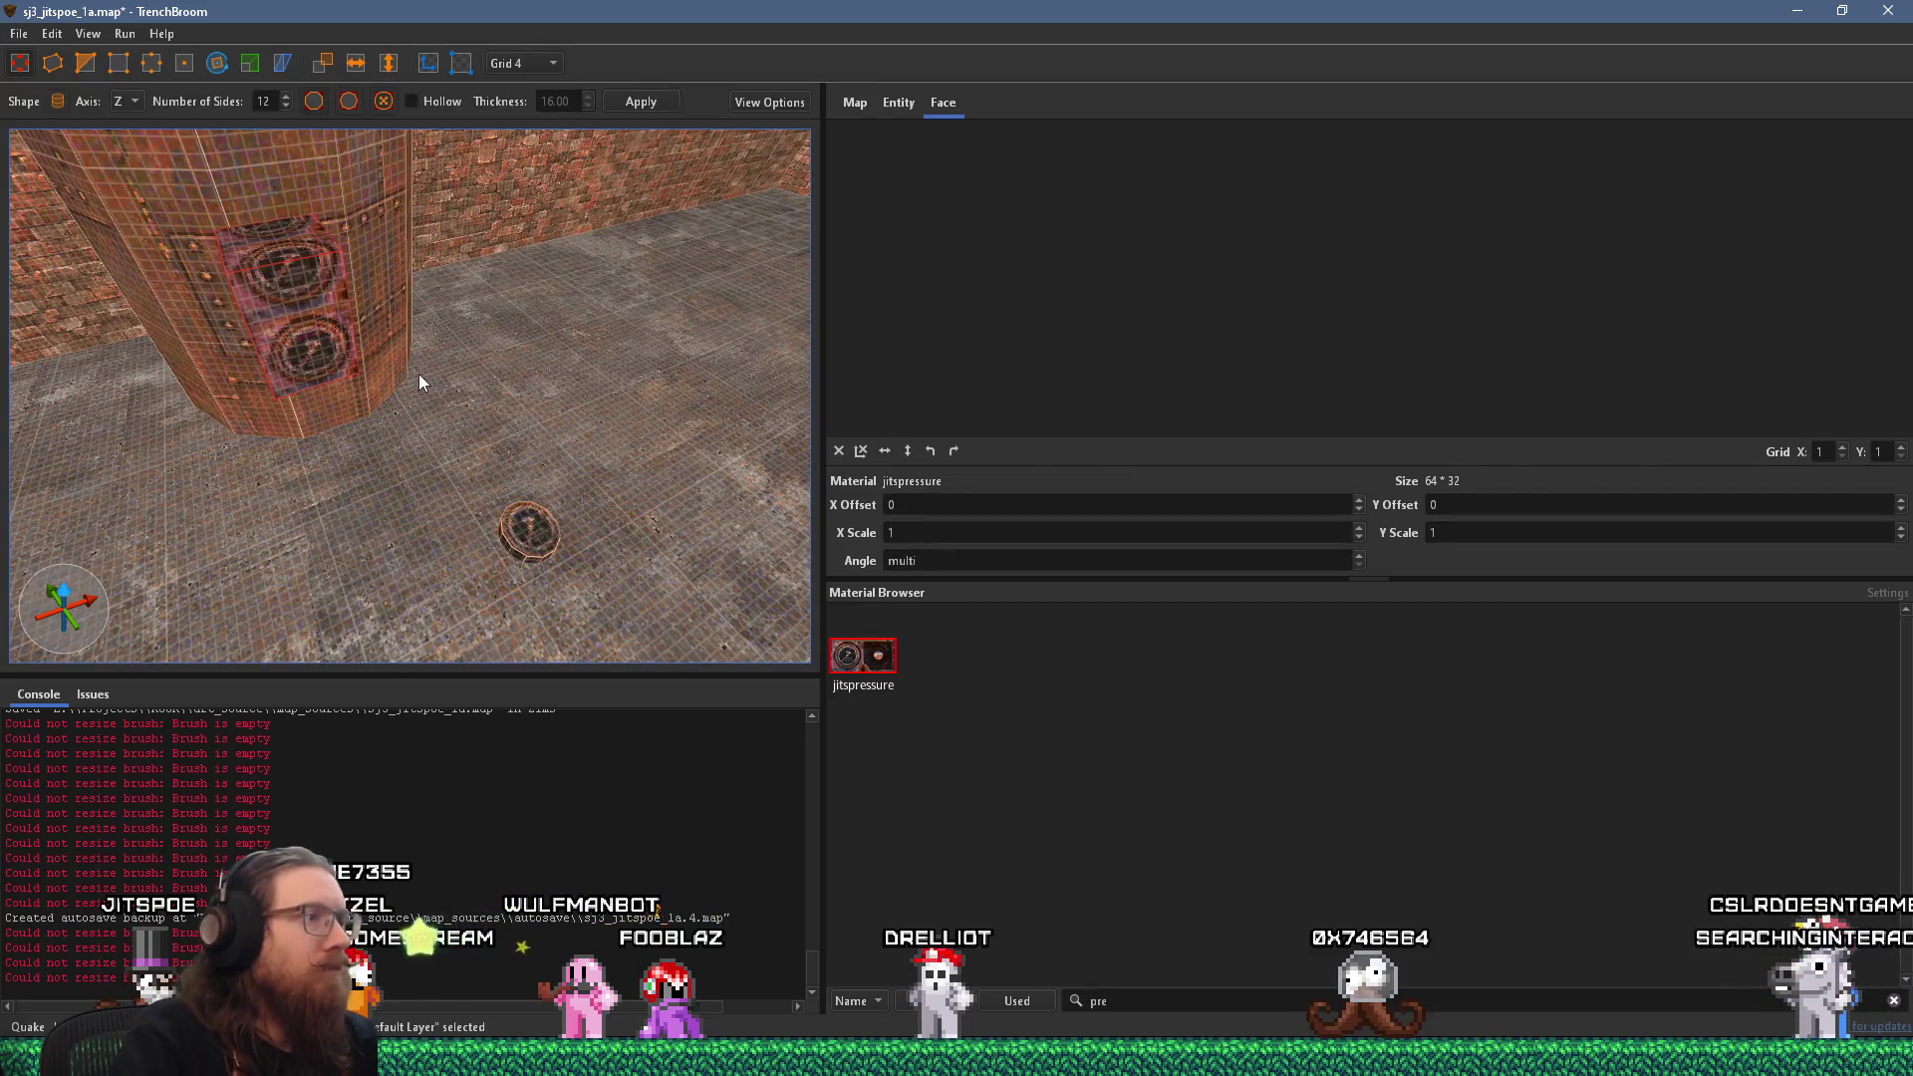
{"action": "key", "text": "Escape"}
{"action": "mouse_move", "coordinate": [500, 451]}
{"action": "left_mouse_down"}
{"action": "mouse_move", "coordinate": [395, 277]}
{"action": "mouse_move", "coordinate": [443, 260]}
{"action": "mouse_move", "coordinate": [491, 296]}
{"action": "mouse_move", "coordinate": [349, 346]}
{"action": "mouse_move", "coordinate": [343, 405]}
{"action": "mouse_move", "coordinate": [422, 524]}
{"action": "mouse_move", "coordinate": [486, 536]}
{"action": "mouse_move", "coordinate": [421, 410]}
{"action": "mouse_move", "coordinate": [303, 387]}
{"action": "mouse_move", "coordinate": [415, 326]}
{"action": "left_mouse_up"}
{"action": "left_click", "coordinate": [497, 546]}
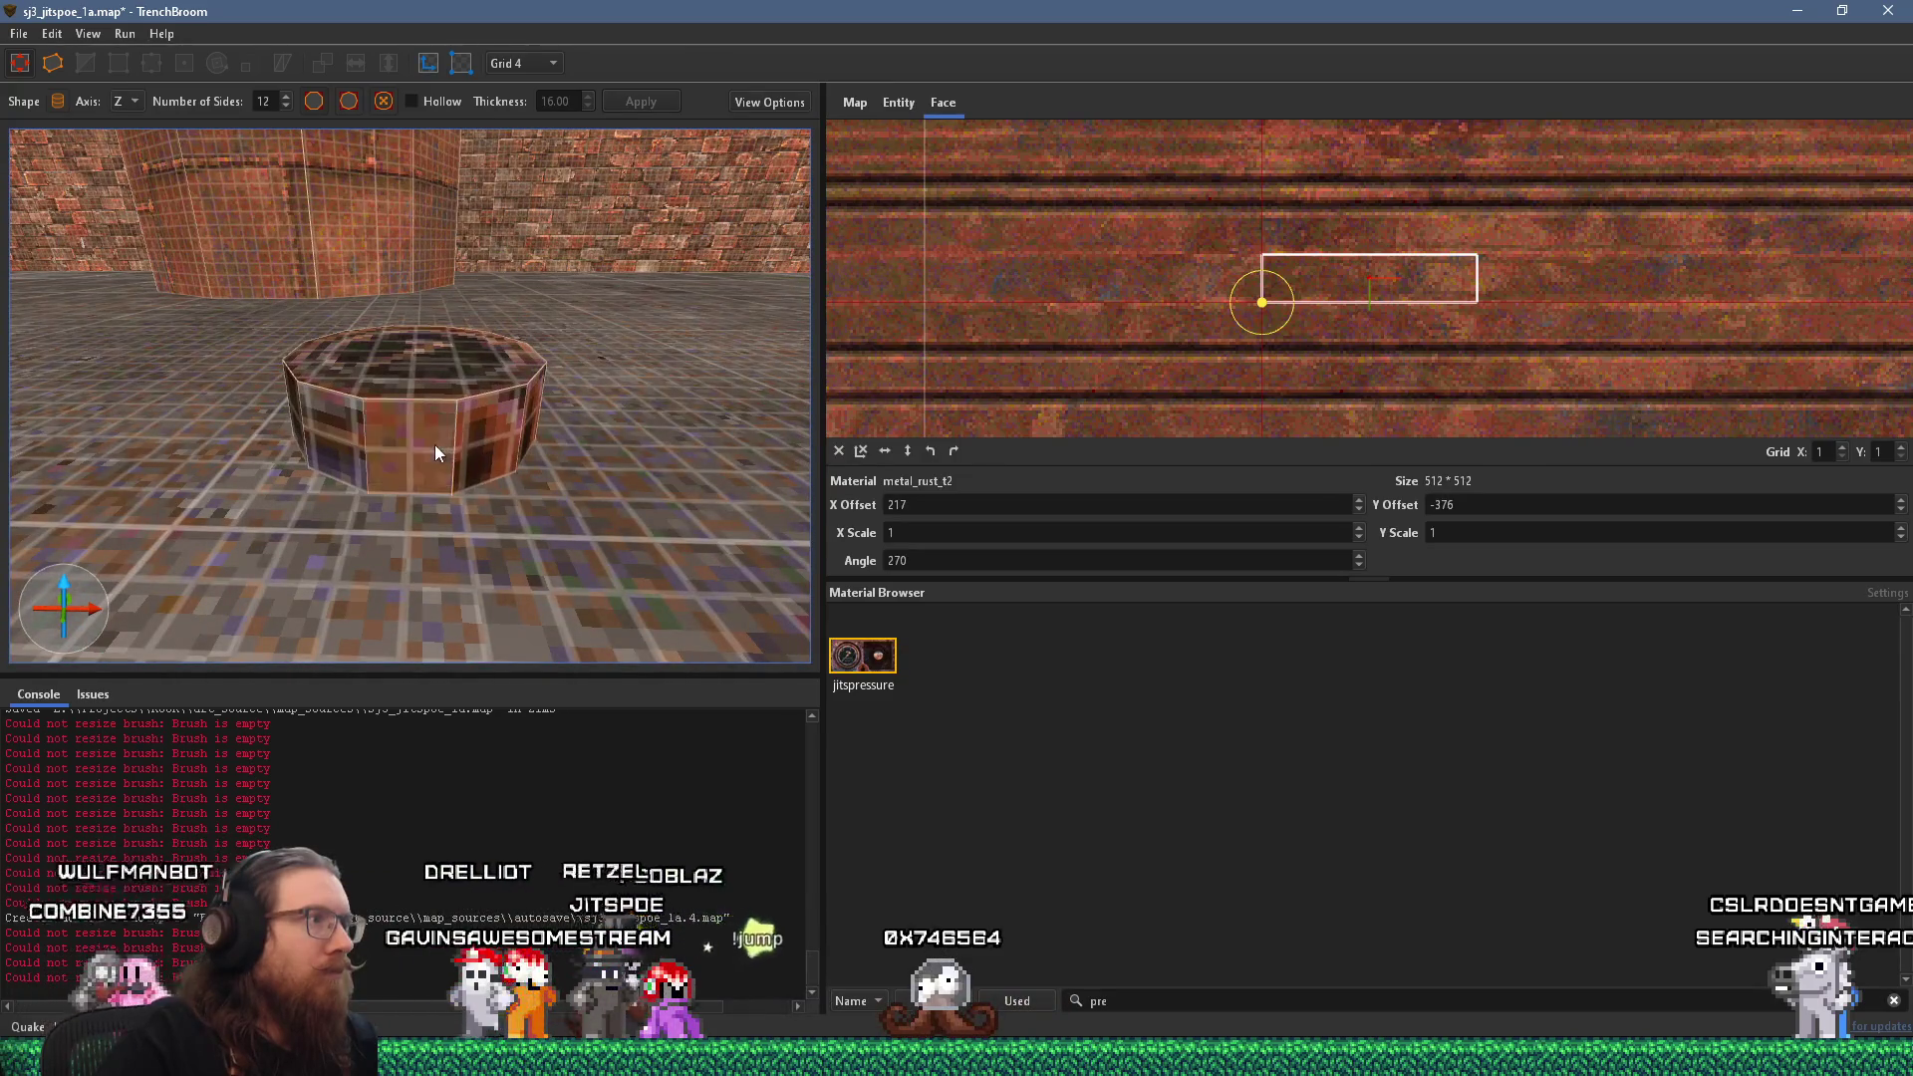
Shift the disc side's metal_rust_t2 texture to X offset 28.137451, Y offset 128.
{"action": "left_click", "coordinate": [427, 452]}
{"action": "mouse_move", "coordinate": [1229, 287]}
{"action": "left_mouse_down"}
{"action": "mouse_move", "coordinate": [1204, 329]}
{"action": "mouse_move", "coordinate": [1444, 200]}
{"action": "mouse_move", "coordinate": [1349, 359]}
{"action": "mouse_move", "coordinate": [1311, 357]}
{"action": "left_mouse_up"}
{"action": "scroll", "coordinate": [1311, 356], "scroll_direction": "up", "scroll_amount": 5}
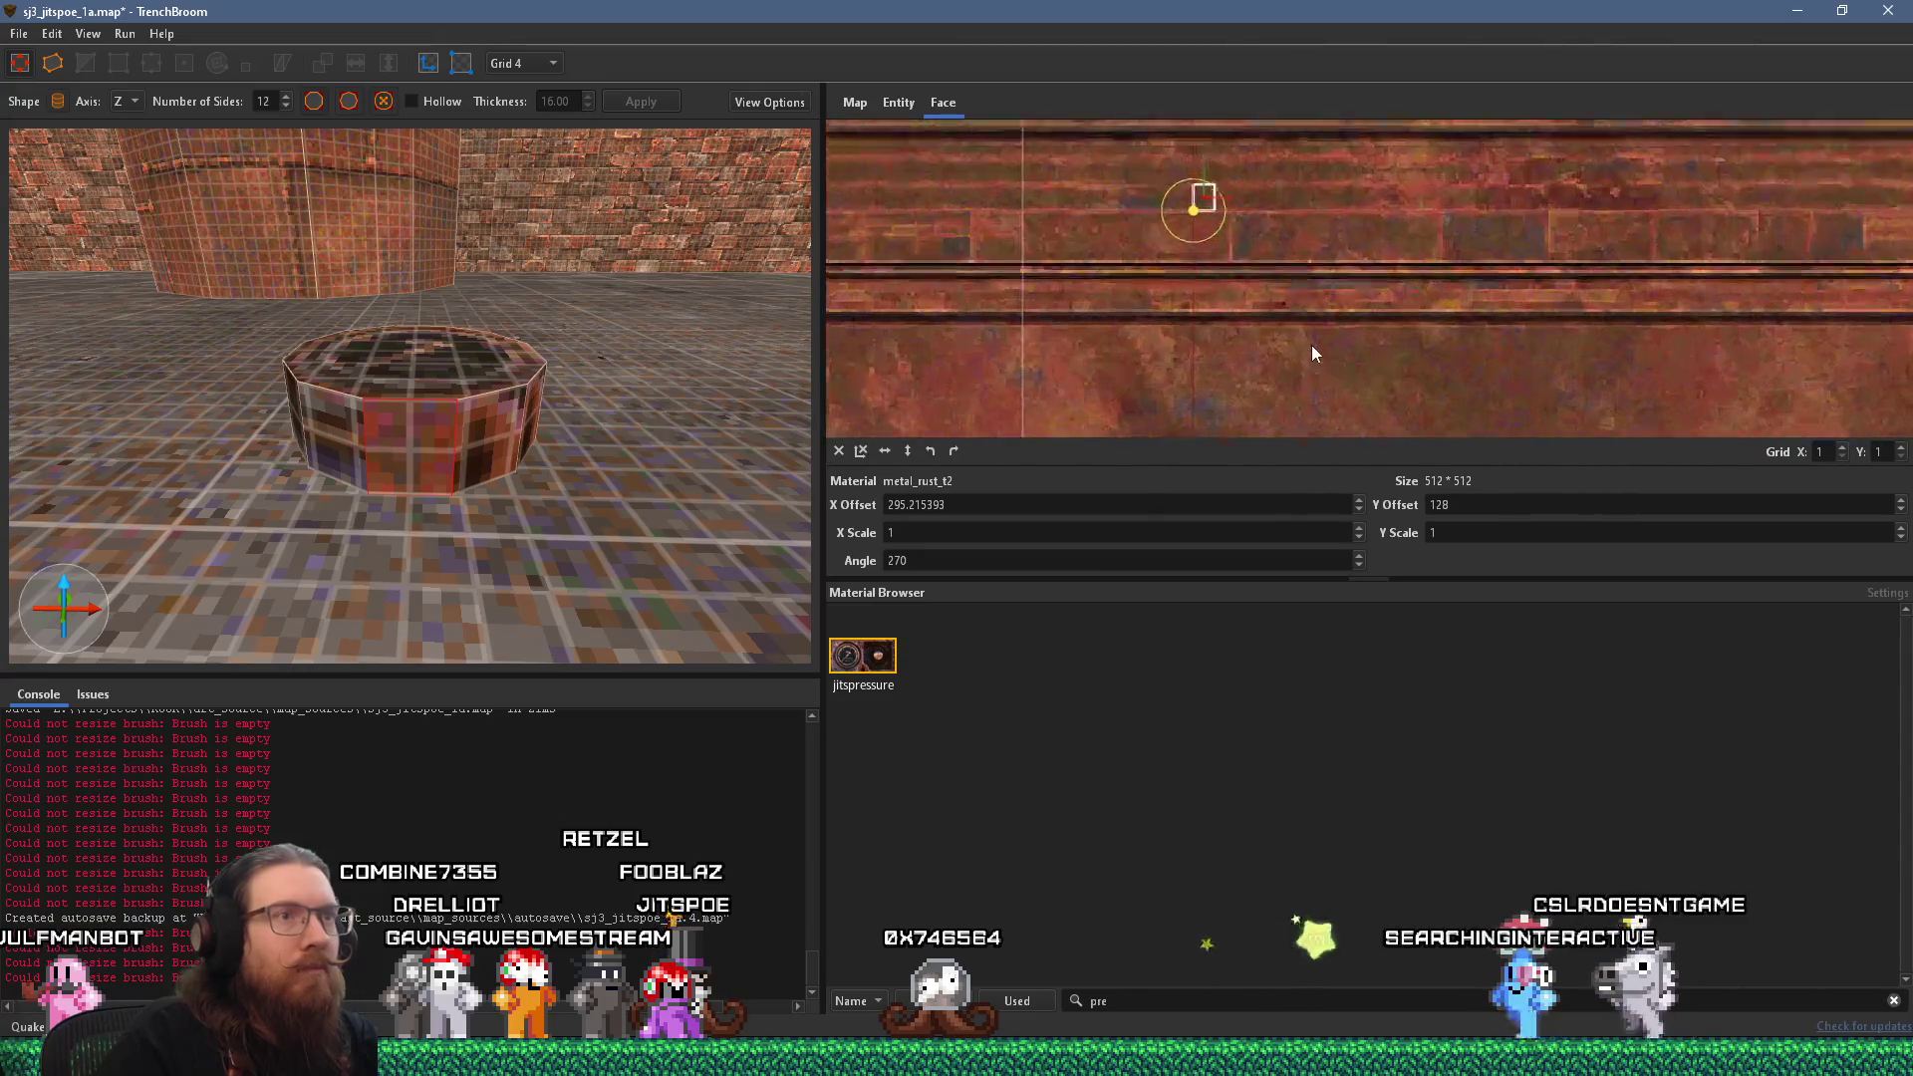
{"action": "mouse_move", "coordinate": [777, 428]}
{"action": "left_mouse_down"}
{"action": "mouse_move", "coordinate": [642, 441]}
{"action": "mouse_move", "coordinate": [538, 418]}
{"action": "left_mouse_up"}
{"action": "mouse_move", "coordinate": [380, 409]}
{"action": "left_mouse_down"}
{"action": "mouse_move", "coordinate": [390, 367]}
{"action": "mouse_move", "coordinate": [294, 386]}
{"action": "left_mouse_up"}
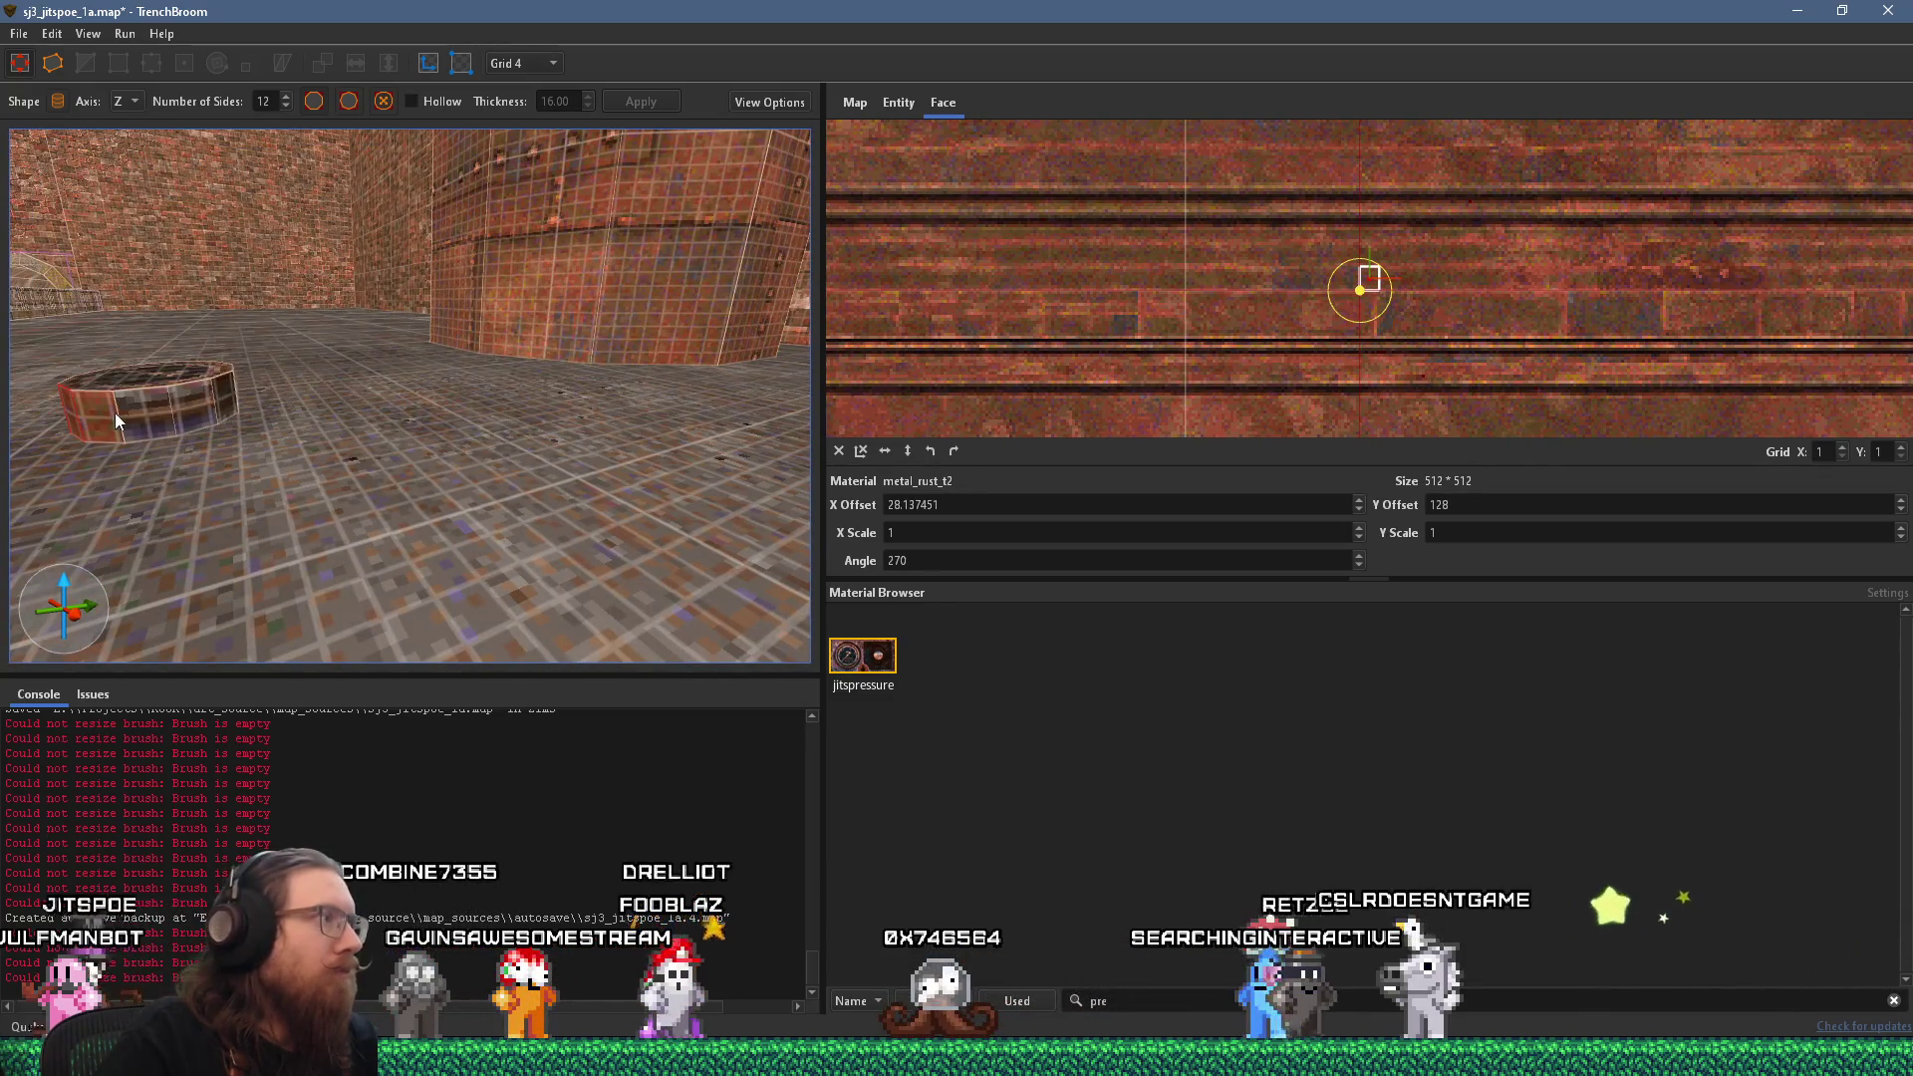
{"action": "mouse_move", "coordinate": [167, 411]}
{"action": "left_mouse_down"}
{"action": "mouse_move", "coordinate": [124, 432]}
{"action": "mouse_move", "coordinate": [140, 387]}
{"action": "mouse_move", "coordinate": [419, 364]}
{"action": "mouse_move", "coordinate": [205, 361]}
{"action": "mouse_move", "coordinate": [261, 328]}
{"action": "mouse_move", "coordinate": [80, 311]}
{"action": "mouse_move", "coordinate": [266, 332]}
{"action": "mouse_move", "coordinate": [217, 336]}
{"action": "mouse_move", "coordinate": [255, 360]}
{"action": "mouse_move", "coordinate": [231, 380]}
{"action": "mouse_move", "coordinate": [409, 399]}
{"action": "mouse_move", "coordinate": [494, 432]}
{"action": "mouse_move", "coordinate": [372, 385]}
{"action": "mouse_move", "coordinate": [360, 259]}
{"action": "mouse_move", "coordinate": [488, 354]}
{"action": "mouse_move", "coordinate": [321, 342]}
{"action": "mouse_move", "coordinate": [476, 345]}
{"action": "mouse_move", "coordinate": [391, 337]}
{"action": "mouse_move", "coordinate": [517, 390]}
{"action": "left_mouse_up"}
{"action": "left_click", "coordinate": [517, 390]}
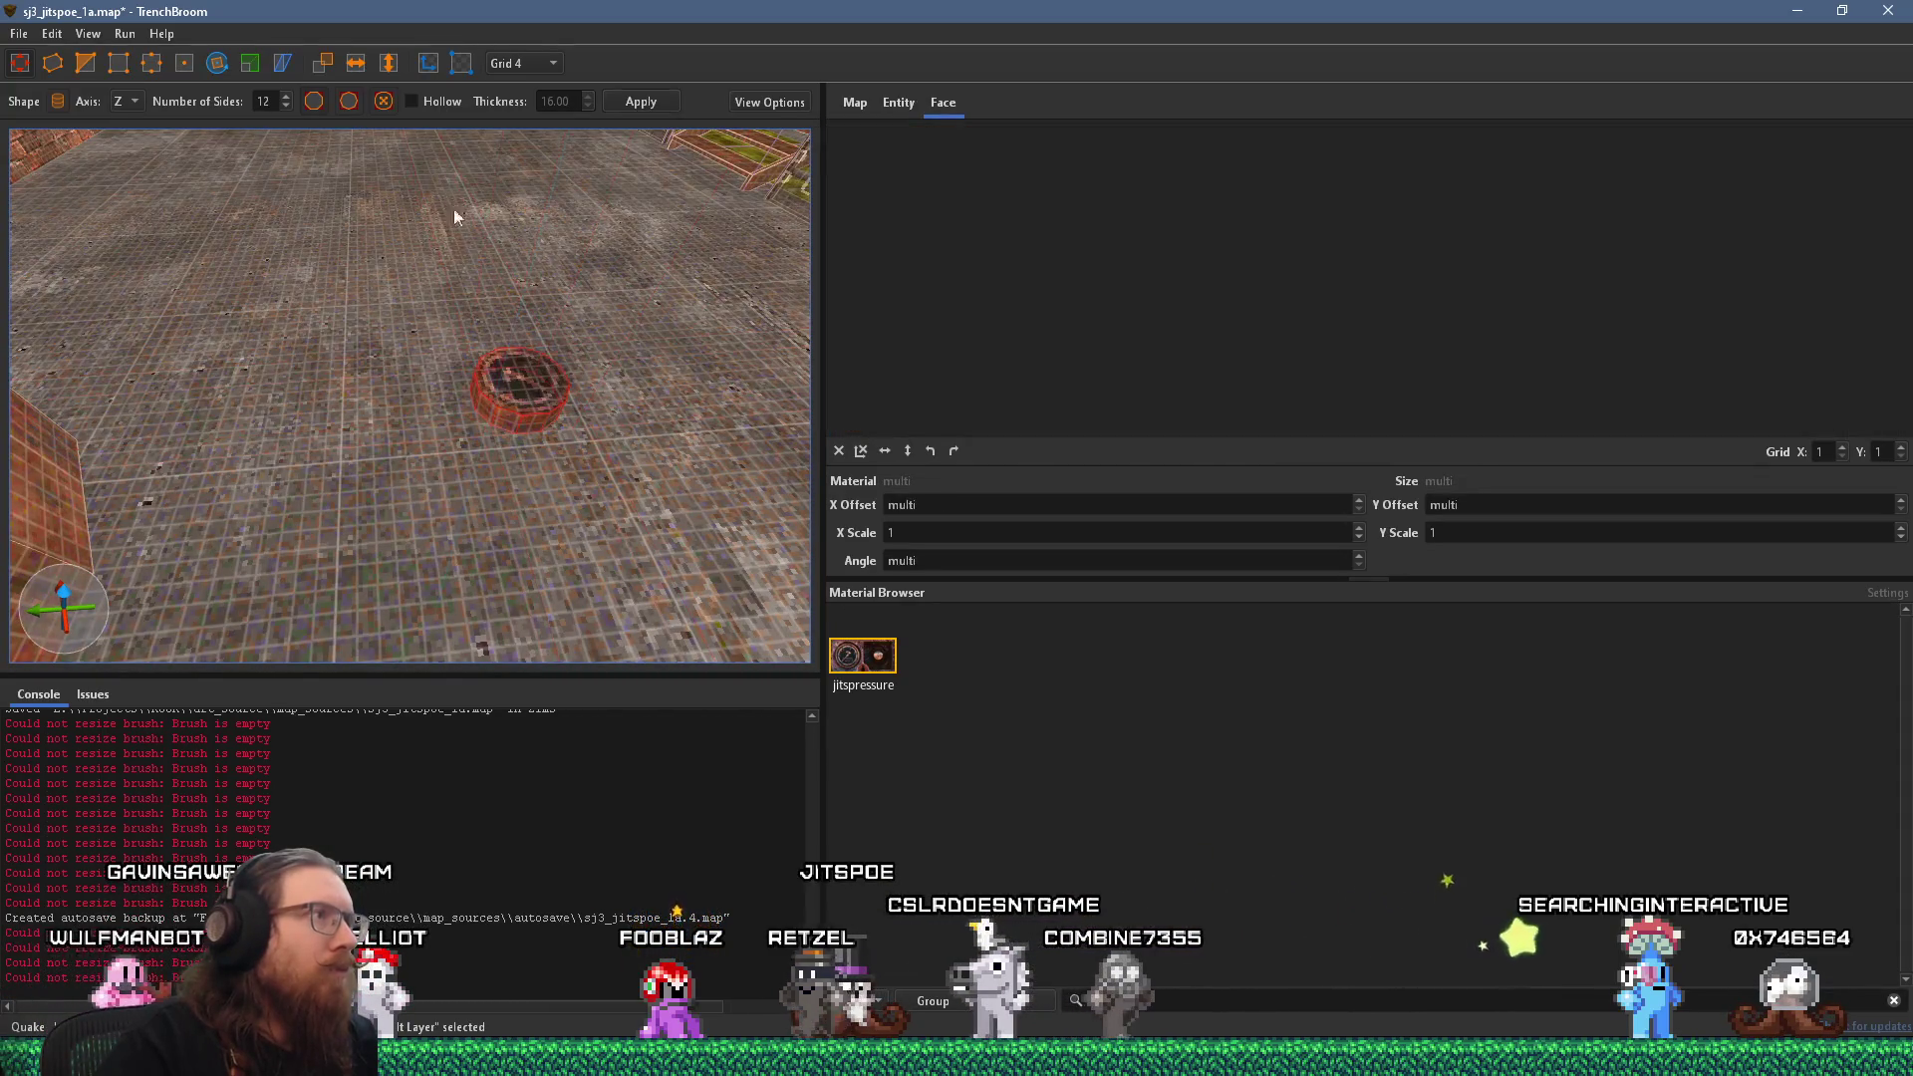
Rotate the gauge disc 90 degrees so it stands upright.
{"action": "mouse_move", "coordinate": [499, 289]}
{"action": "left_mouse_down"}
{"action": "mouse_move", "coordinate": [528, 311]}
{"action": "mouse_move", "coordinate": [441, 295]}
{"action": "mouse_move", "coordinate": [433, 326]}
{"action": "left_mouse_up"}
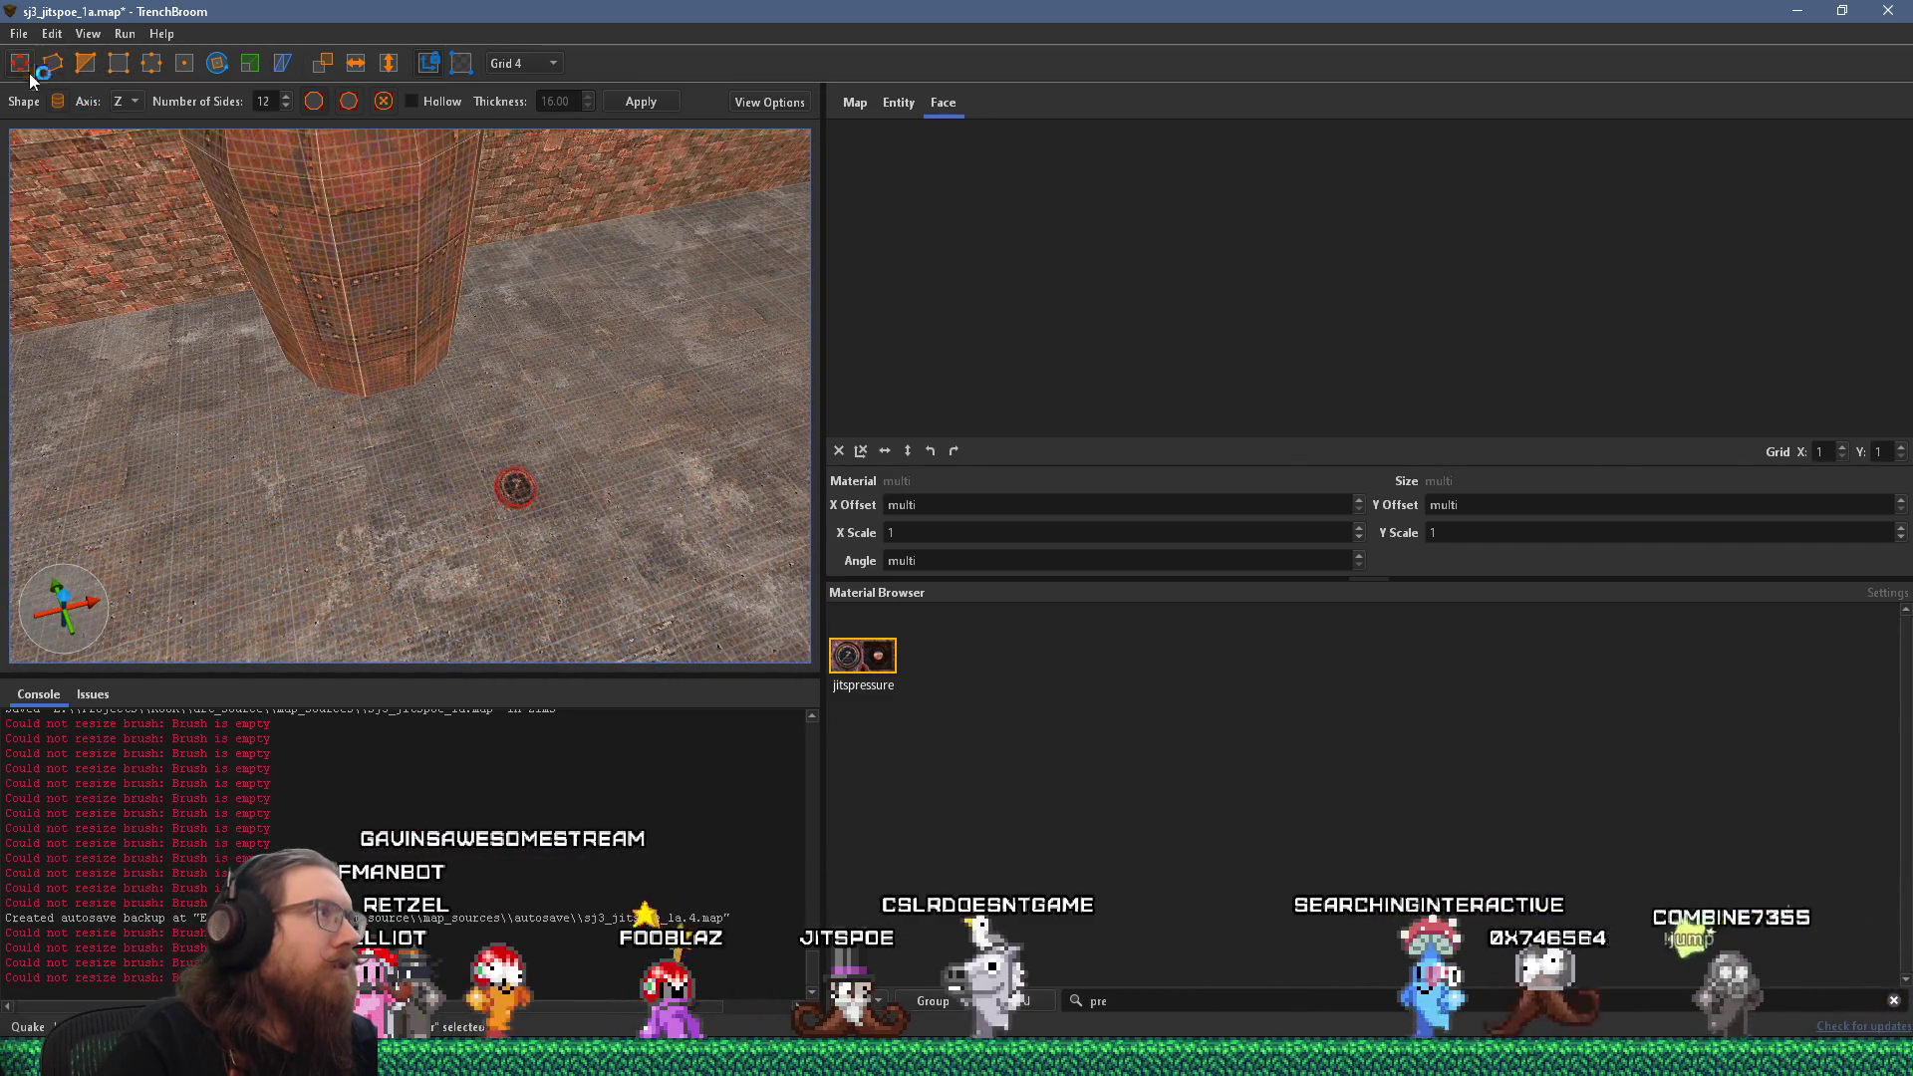
{"action": "key", "text": "r"}
{"action": "left_click_drag", "start_coordinate": [226, 236], "coordinate": [361, 313]}
{"action": "left_click_drag", "start_coordinate": [450, 448], "coordinate": [499, 538]}
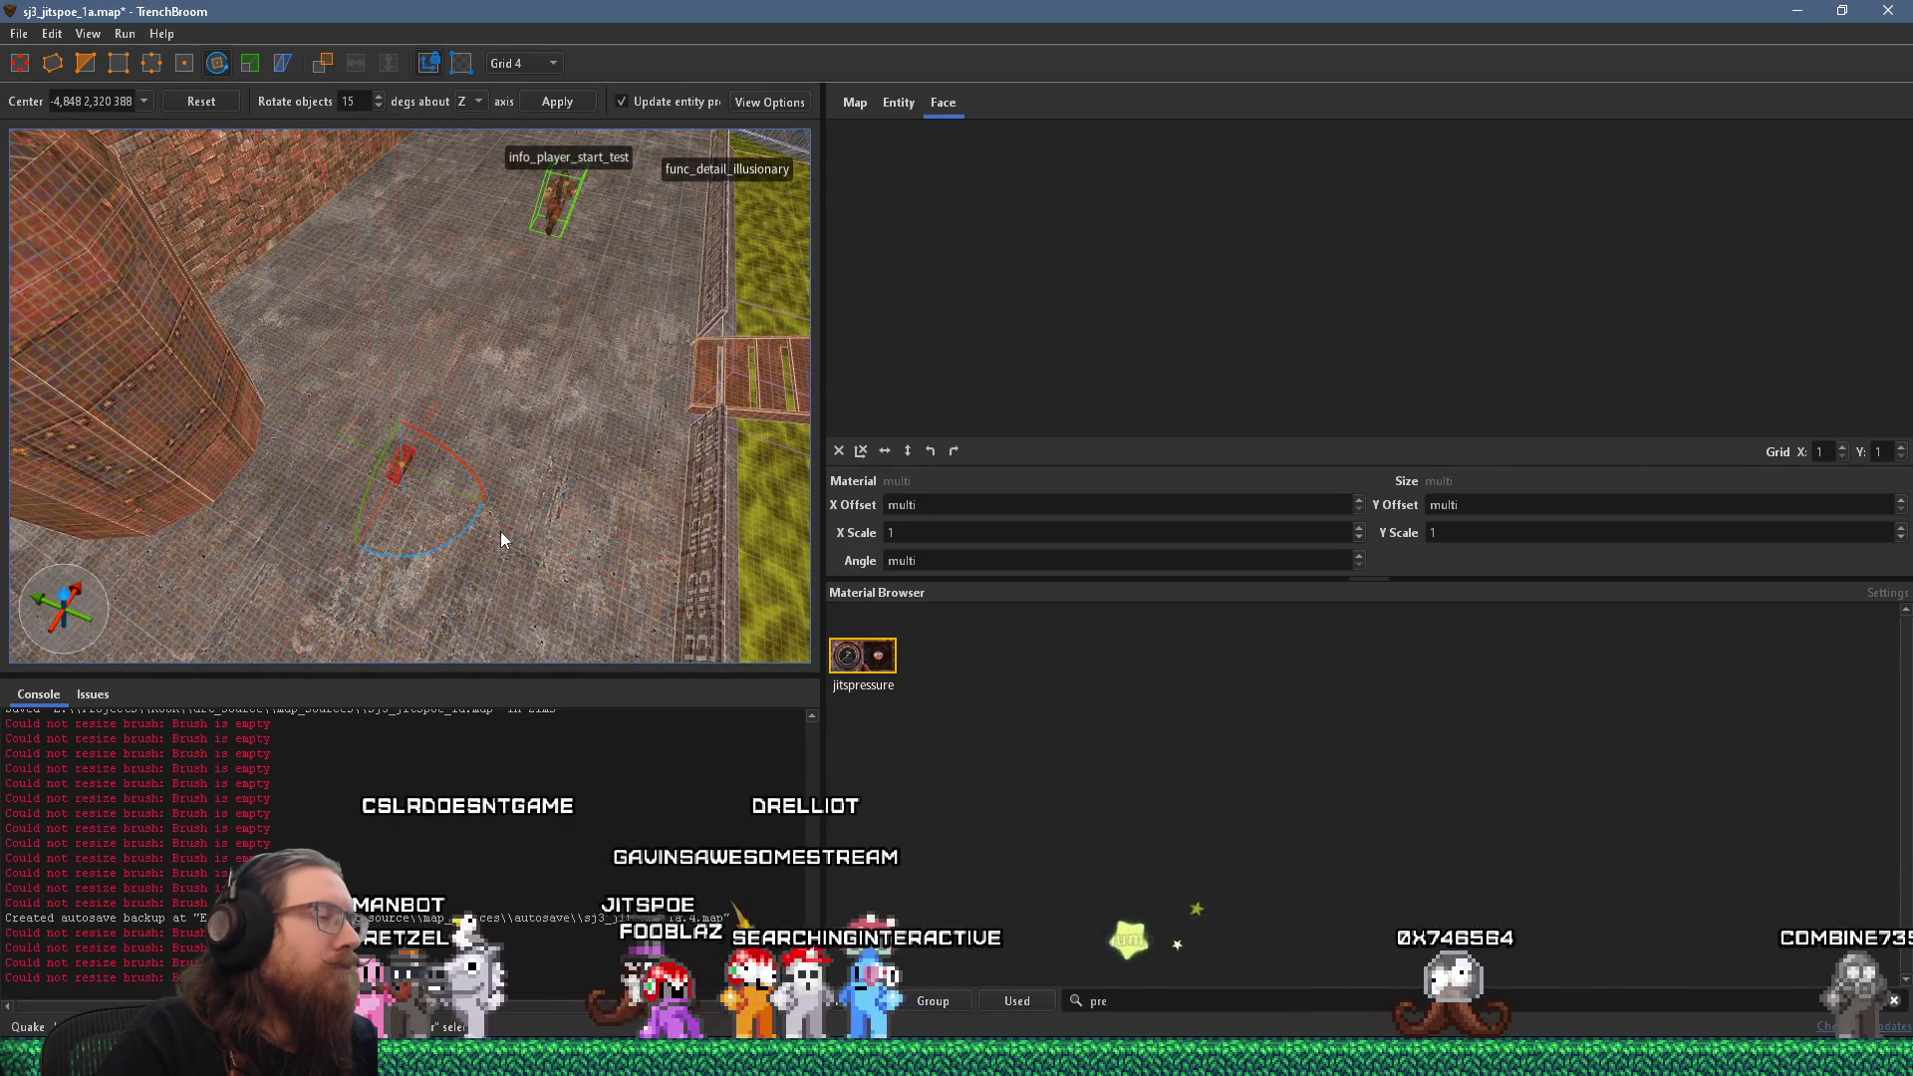
Make the domed tank a func_detail entity with _phong set to 1.
{"action": "left_click", "coordinate": [365, 371]}
{"action": "right_click", "coordinate": [366, 371]}
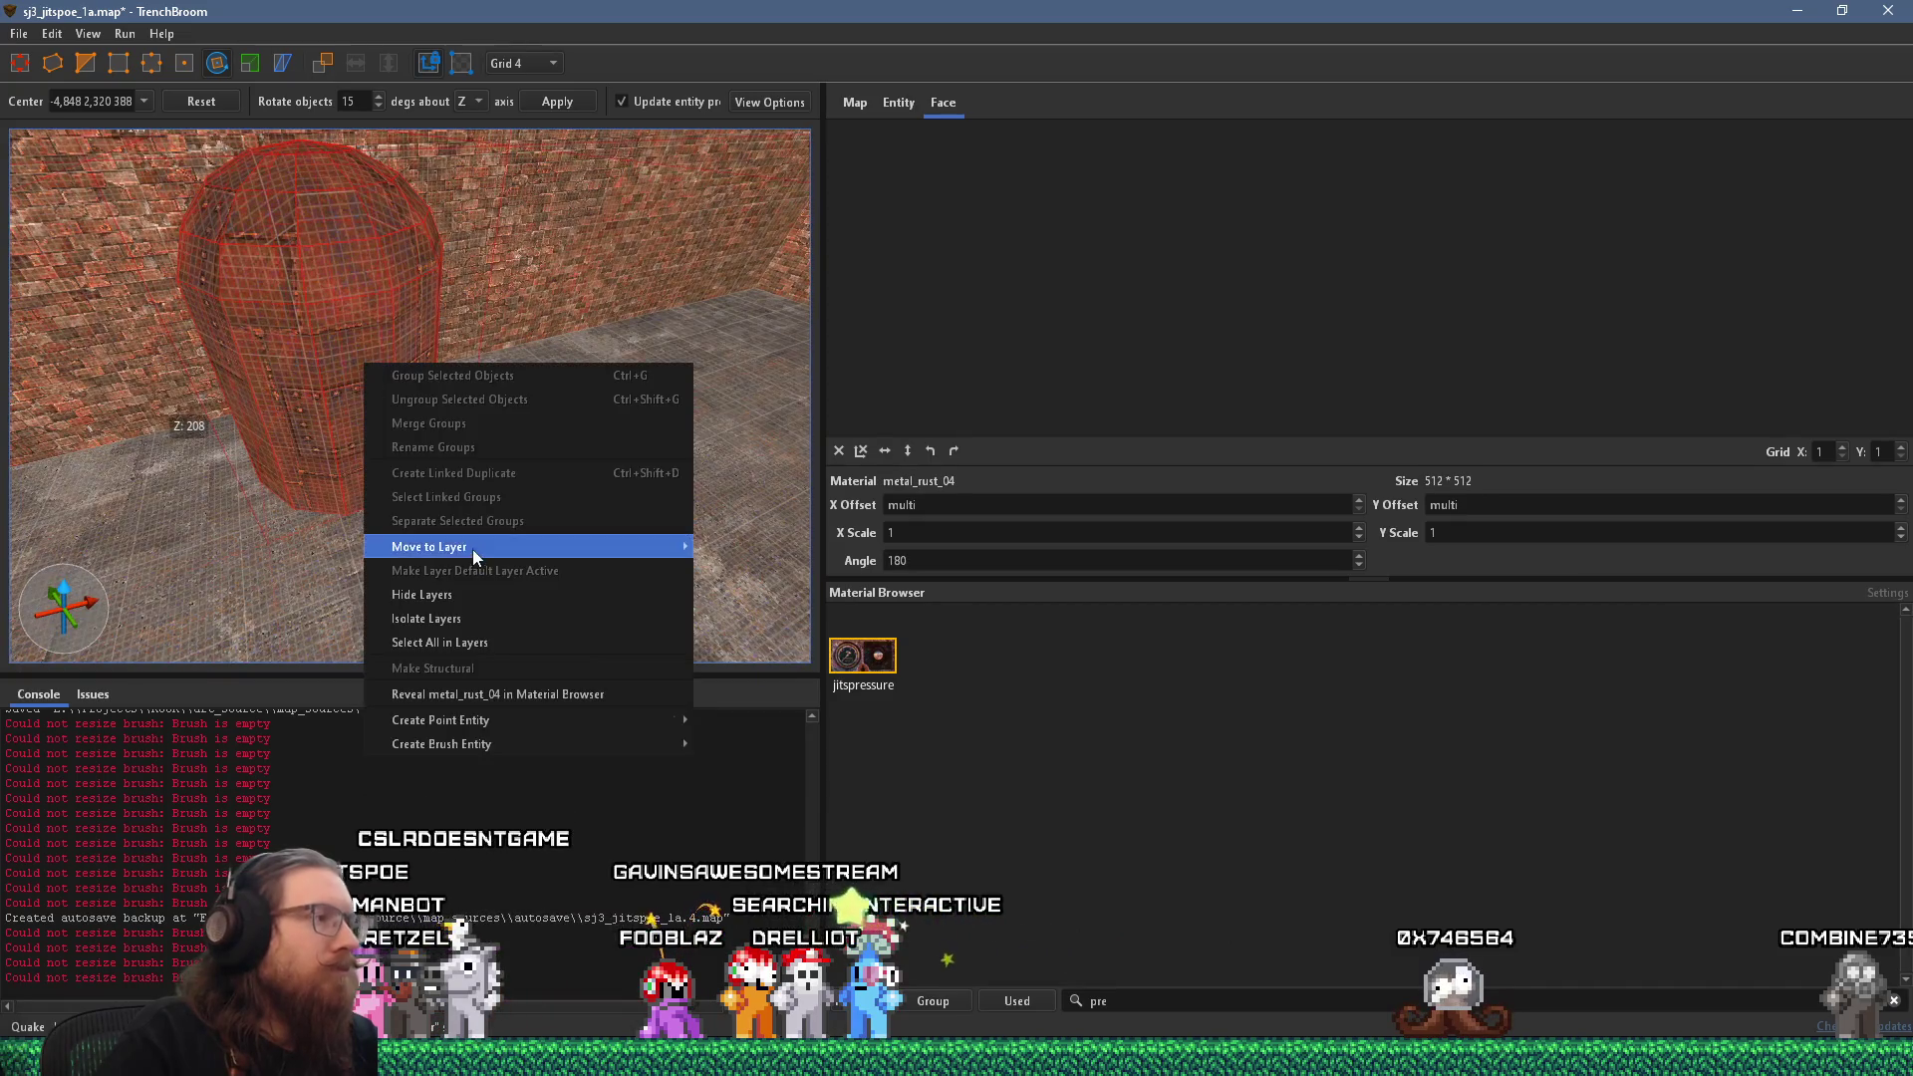
{"action": "mouse_move", "coordinate": [546, 743]}
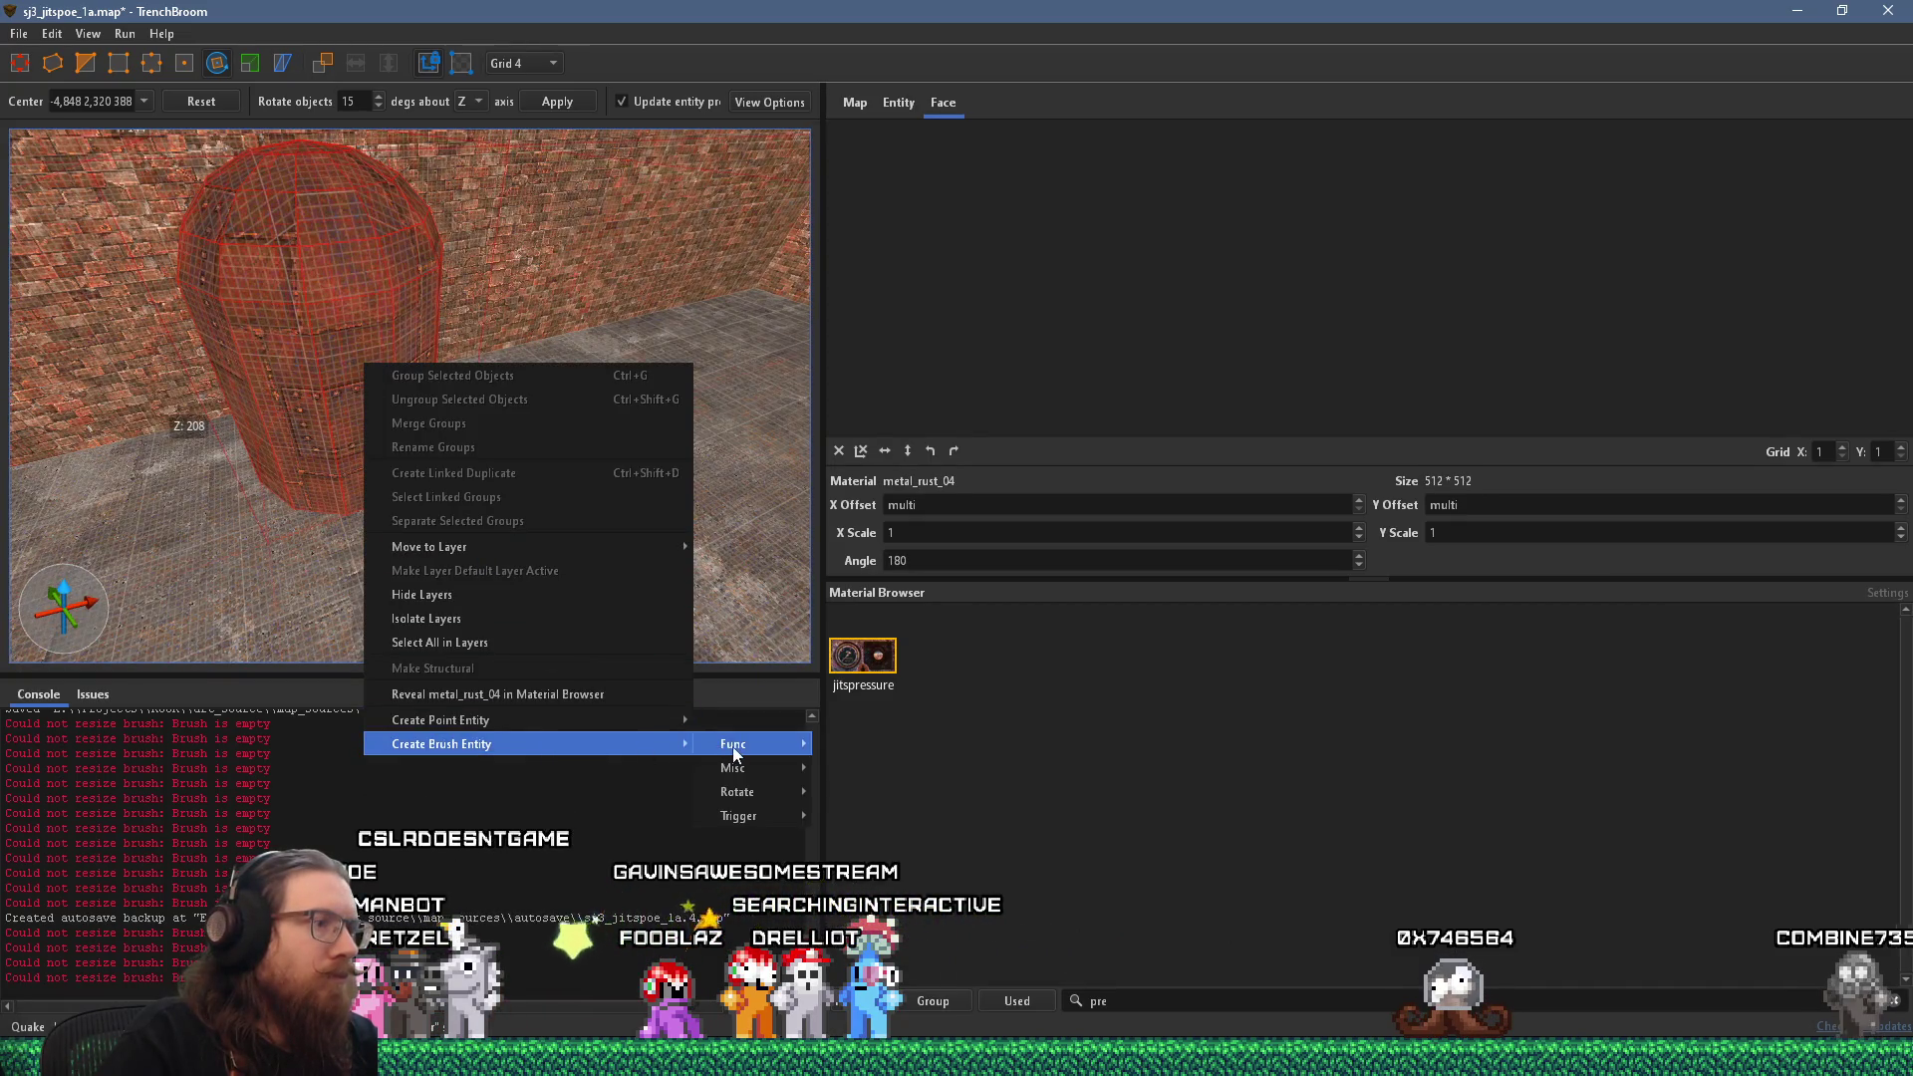
{"action": "left_click", "coordinate": [855, 516]}
{"action": "left_click", "coordinate": [894, 101]}
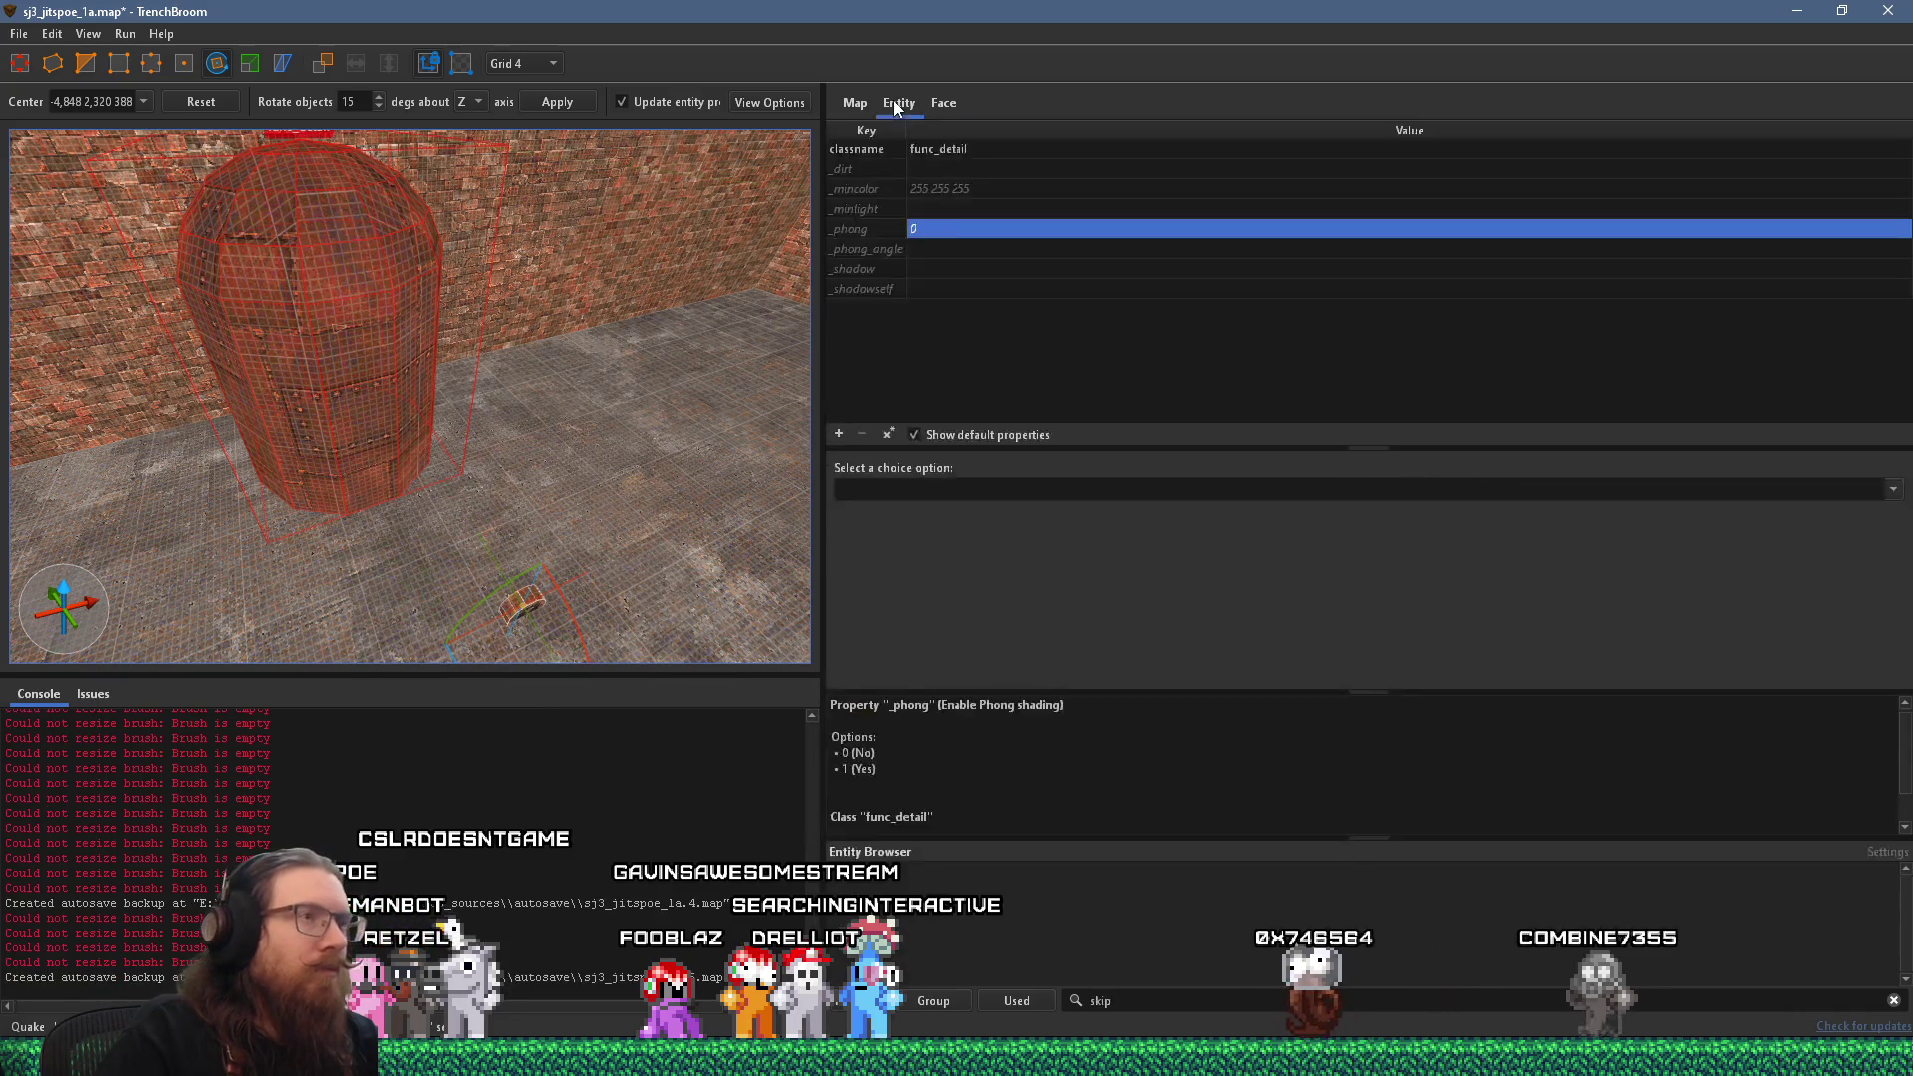
{"action": "left_click", "coordinate": [918, 229]}
{"action": "type", "text": "1"}
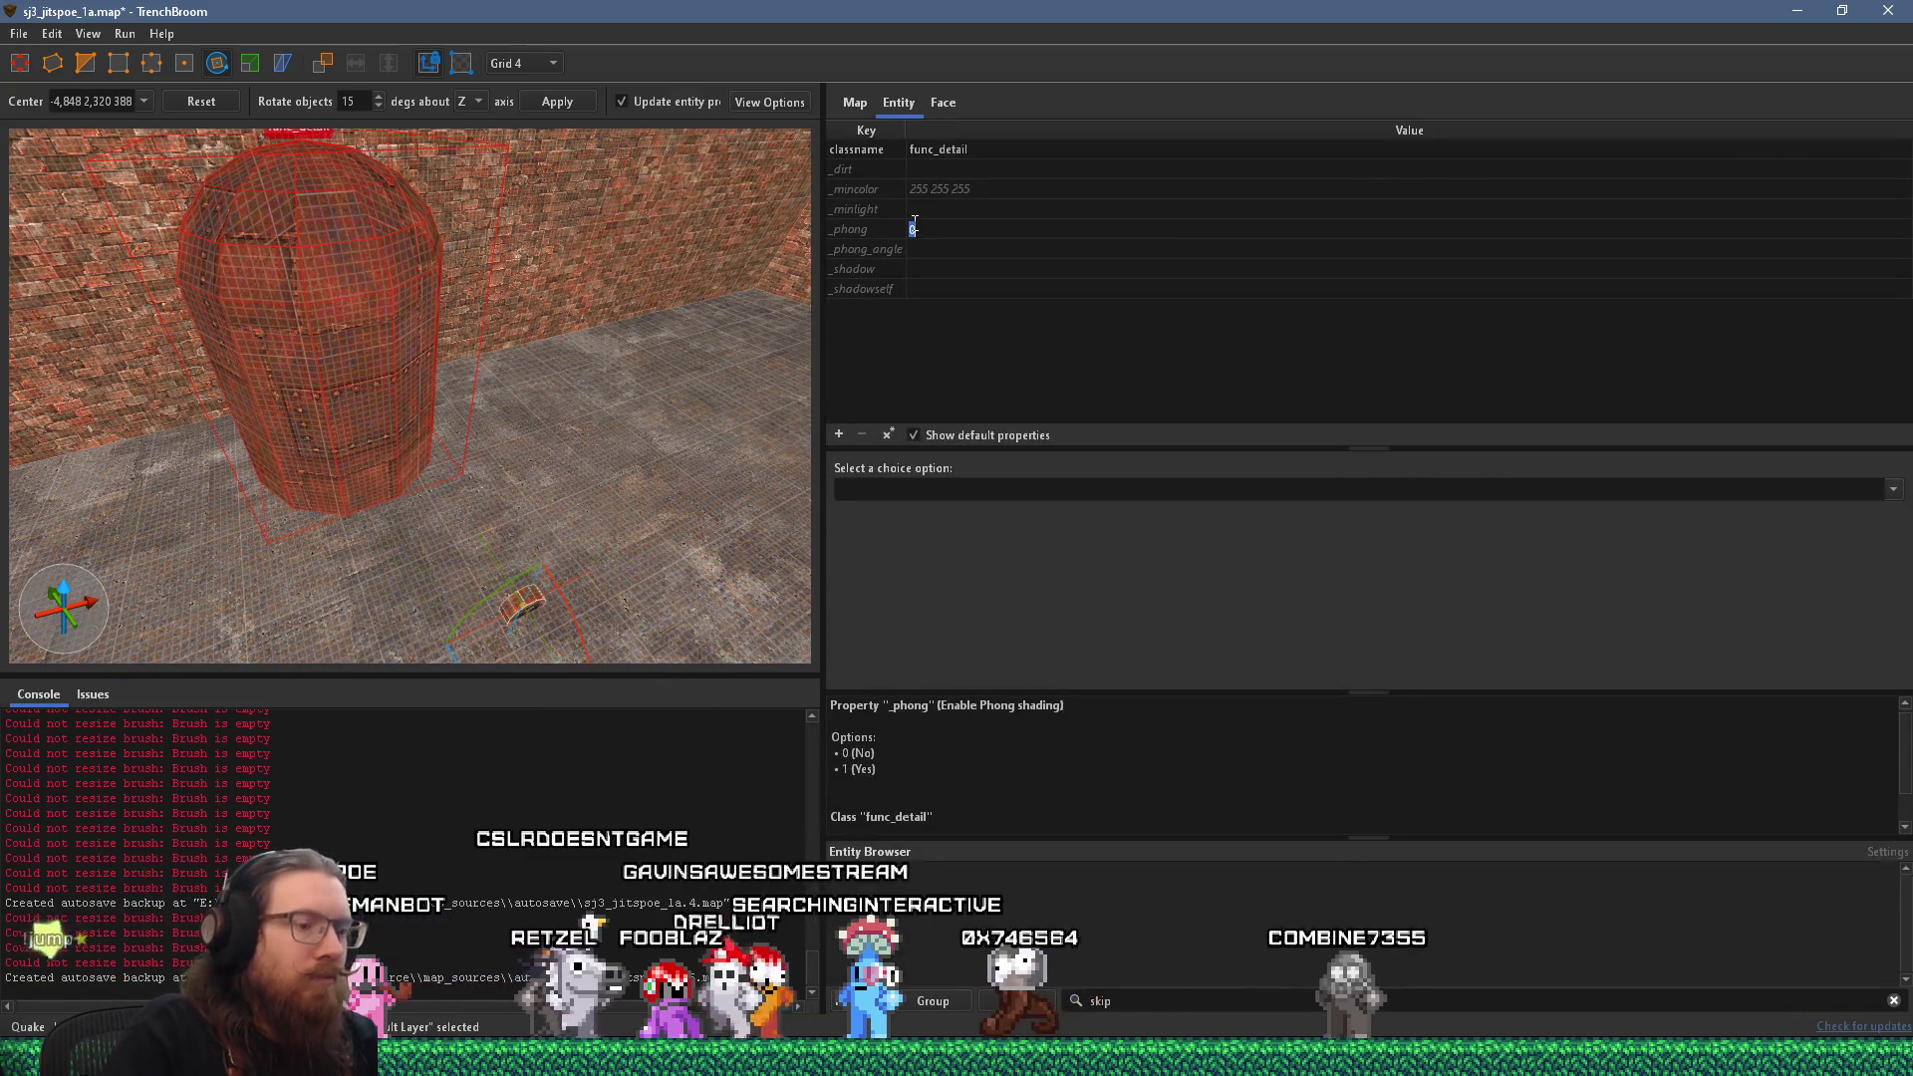
{"action": "key", "text": "Return"}
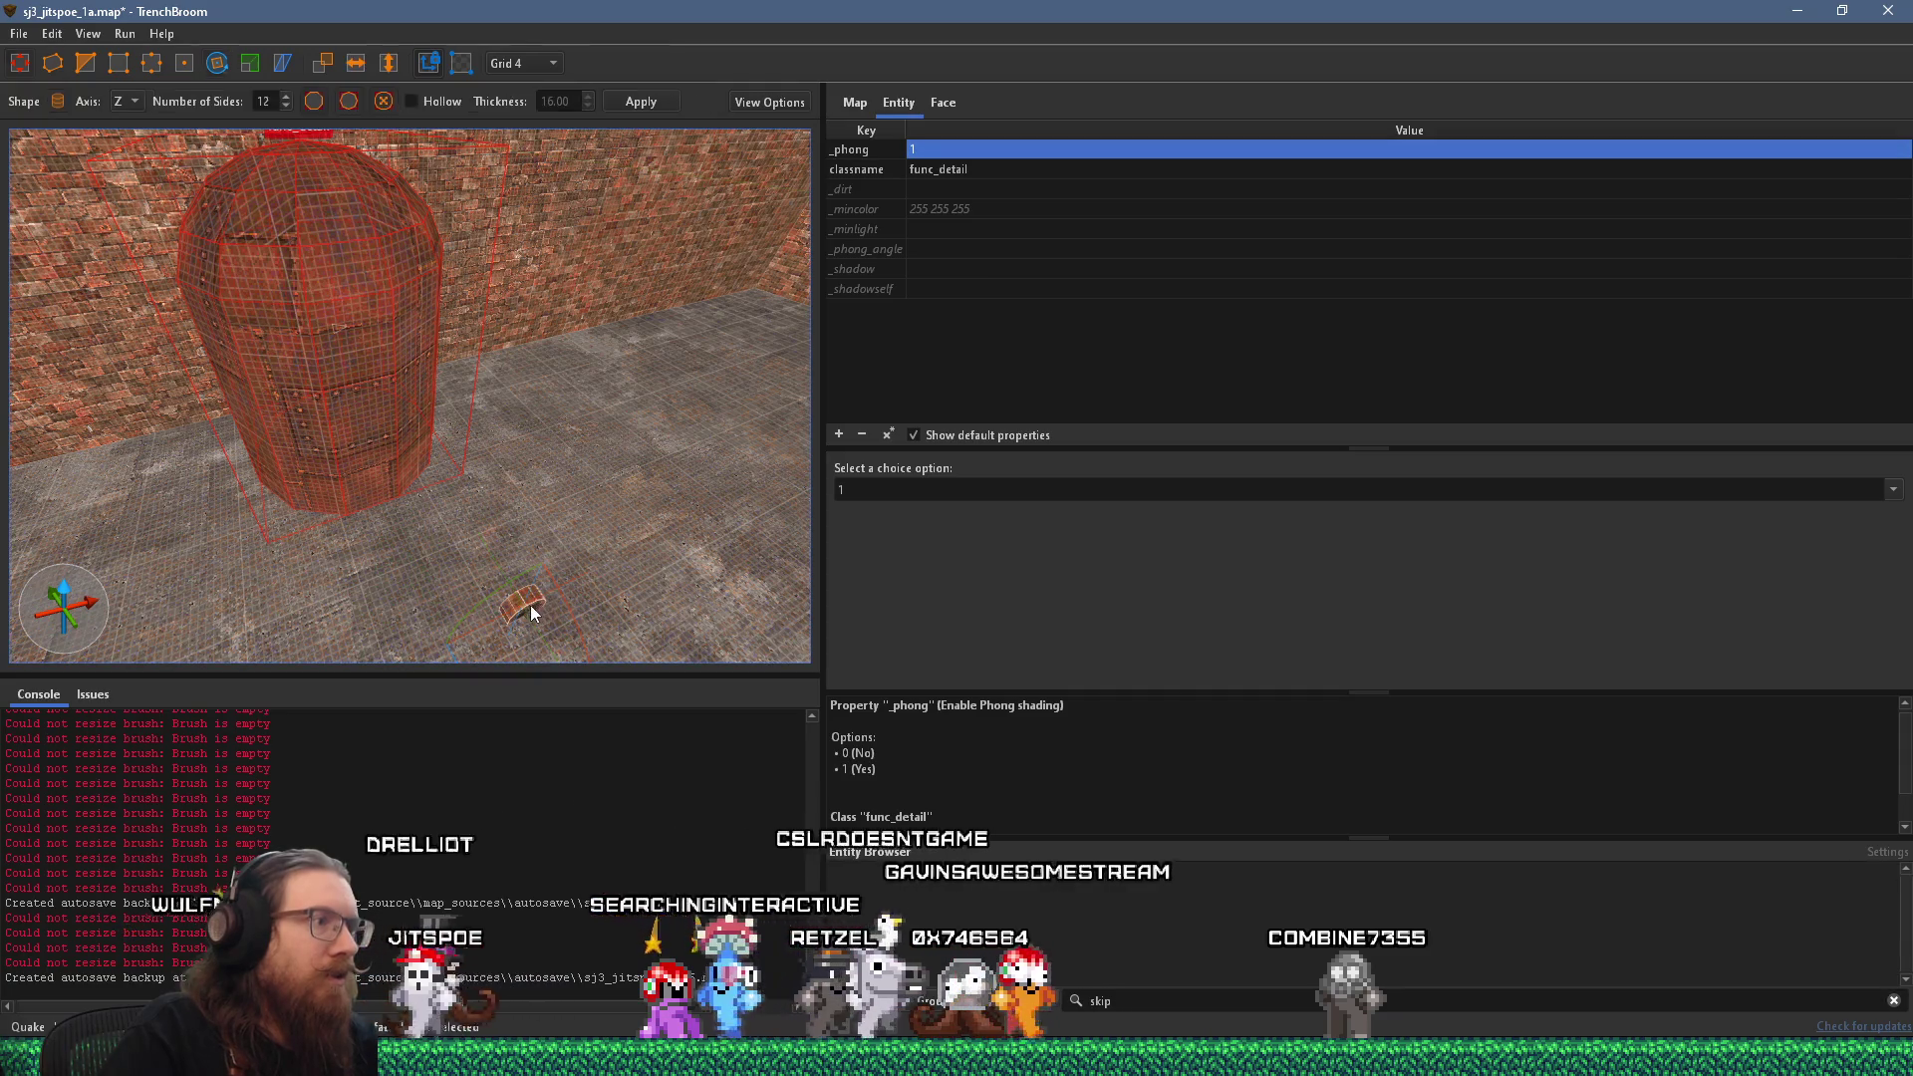
{"action": "key", "text": "Escape"}
{"action": "key", "text": "Escape"}
Make the gauge disc a func_detail_wall entity with _phong set to 1.
{"action": "right_click", "coordinate": [520, 595]}
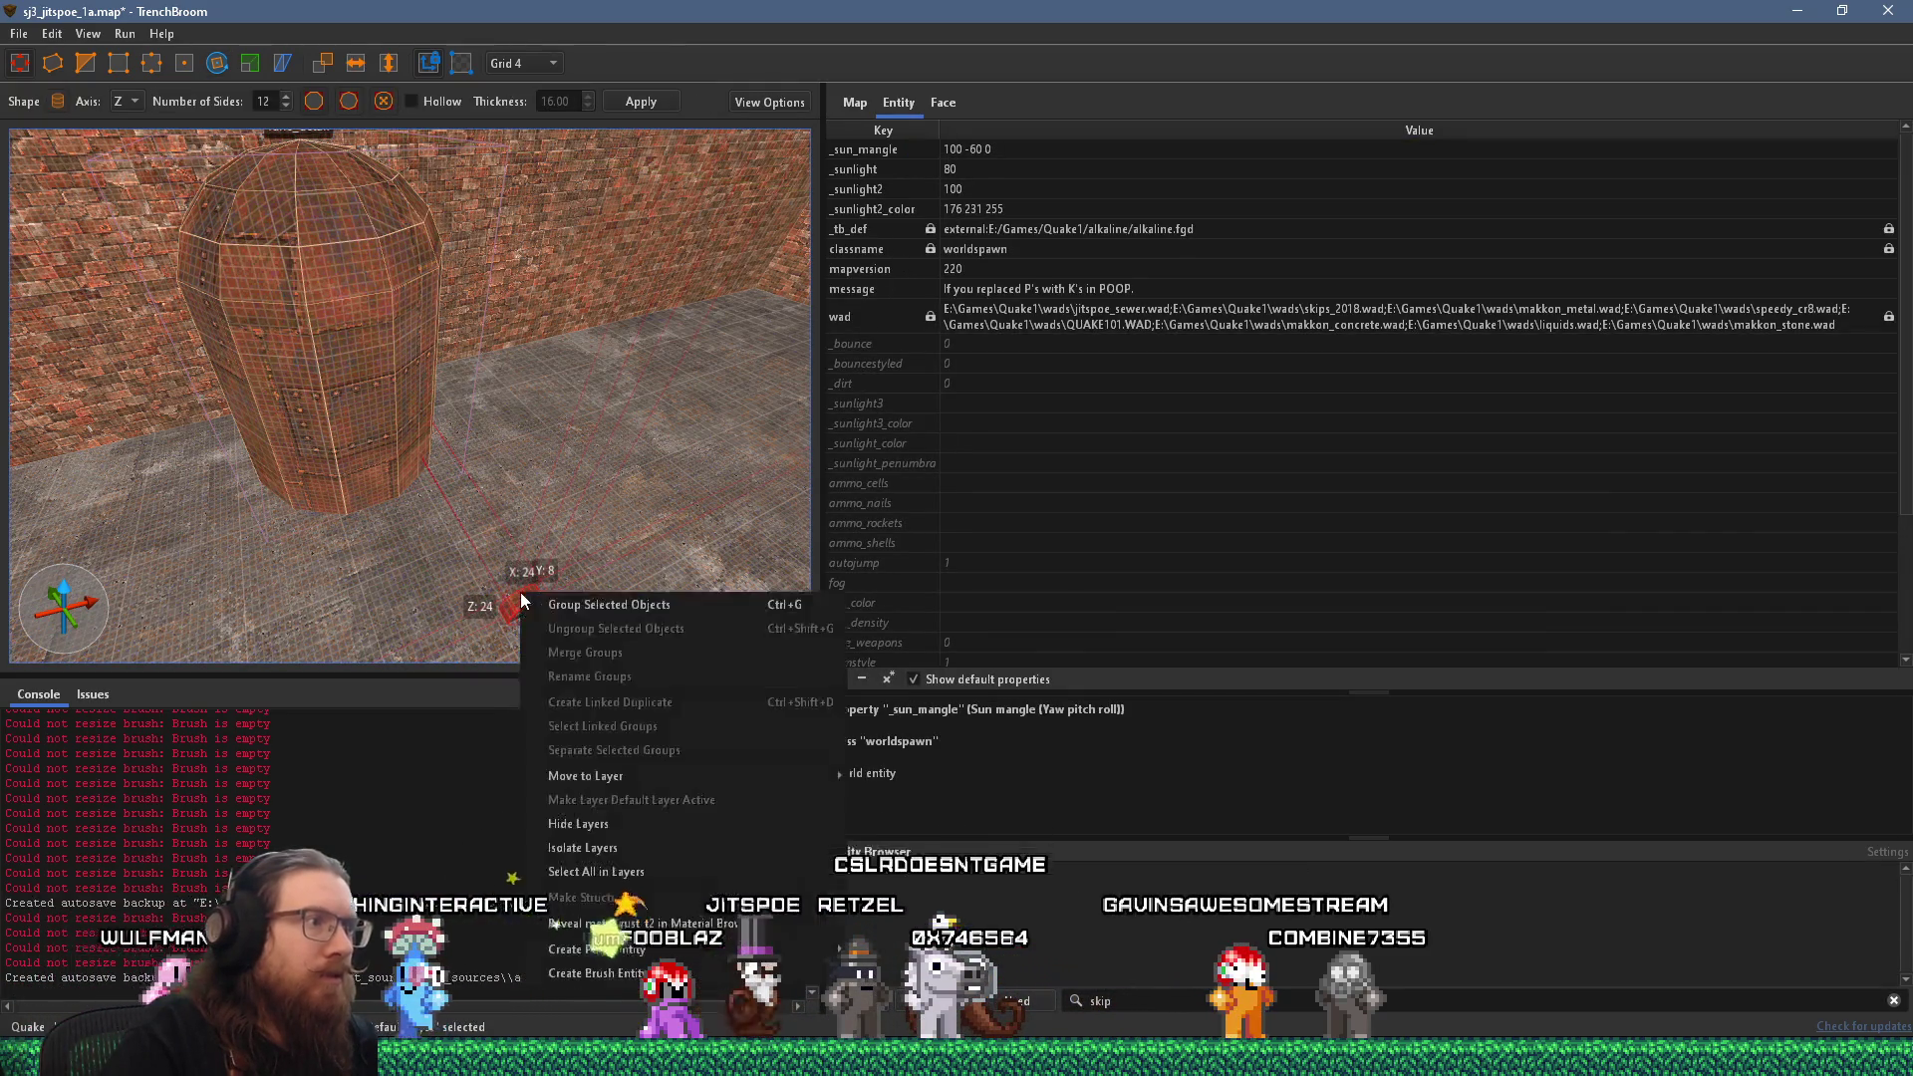
{"action": "mouse_move", "coordinate": [598, 948]}
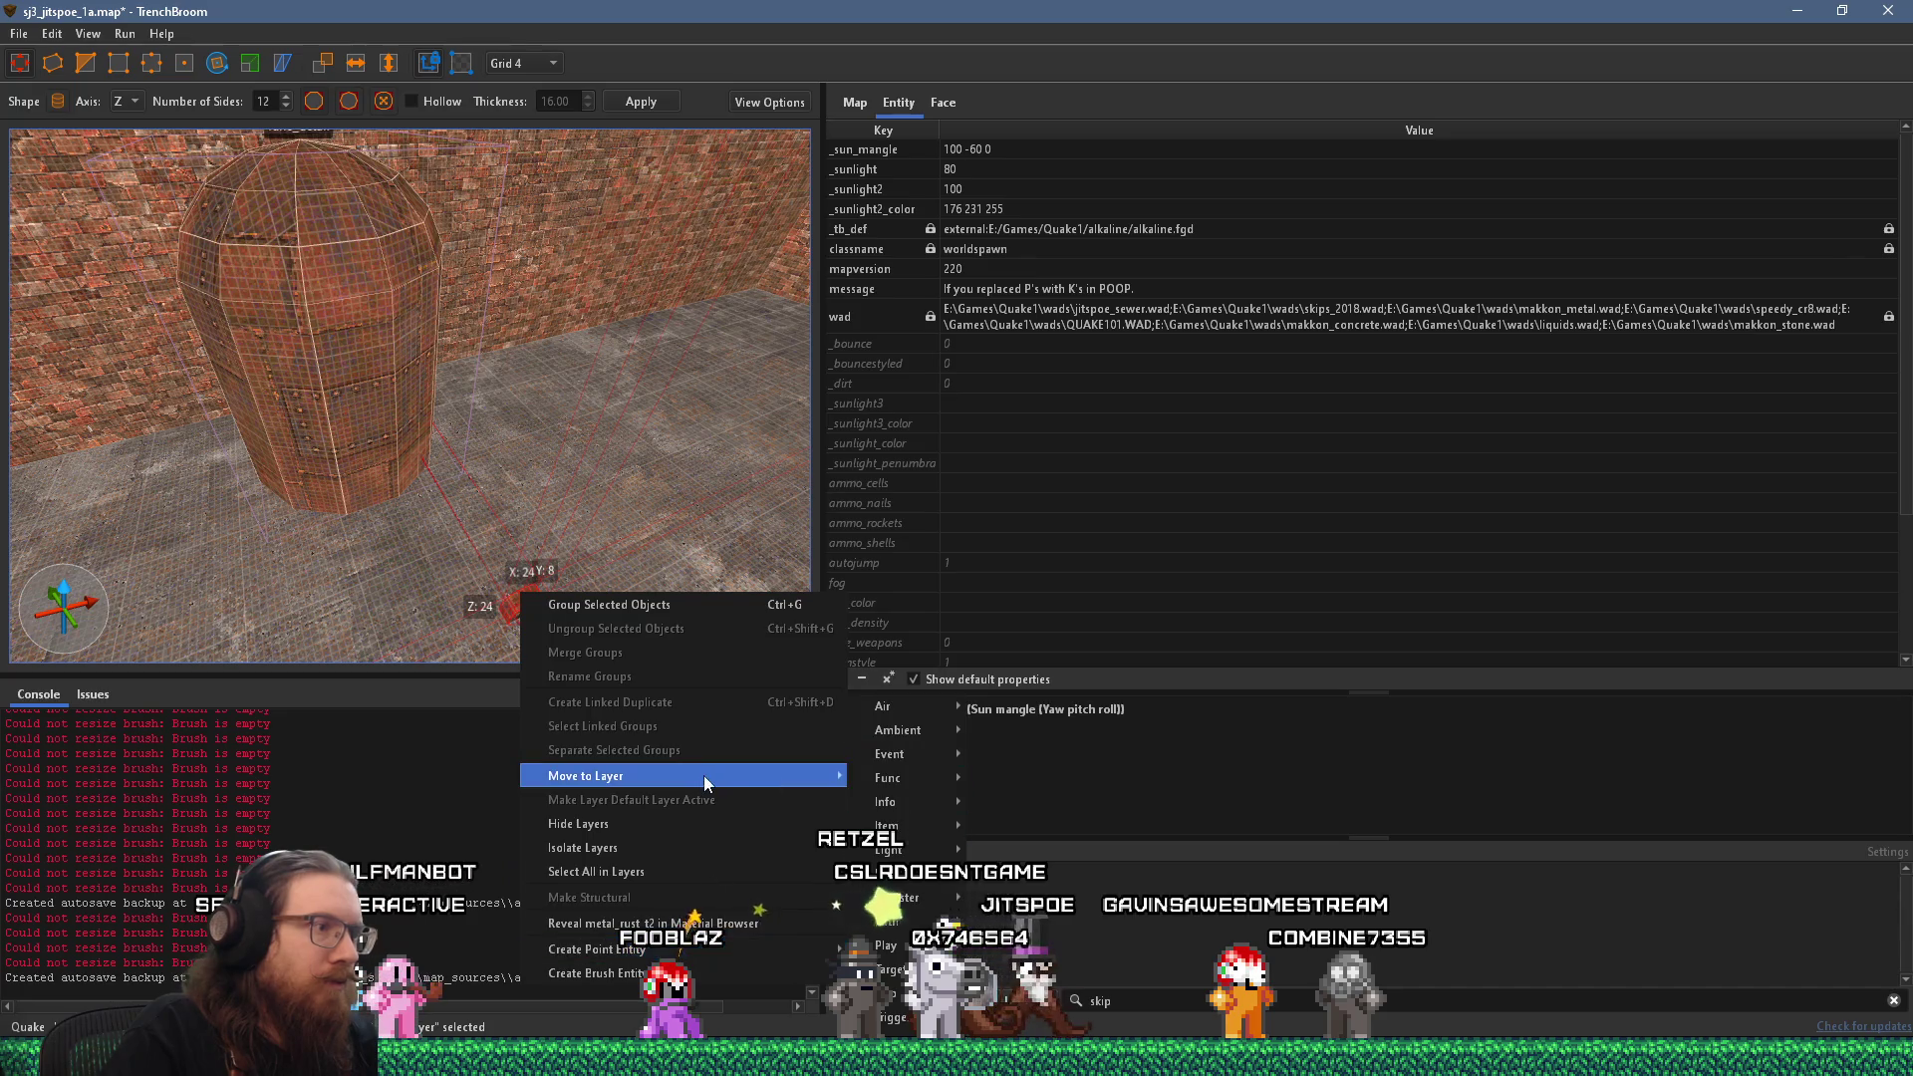
{"action": "mouse_move", "coordinate": [700, 776]}
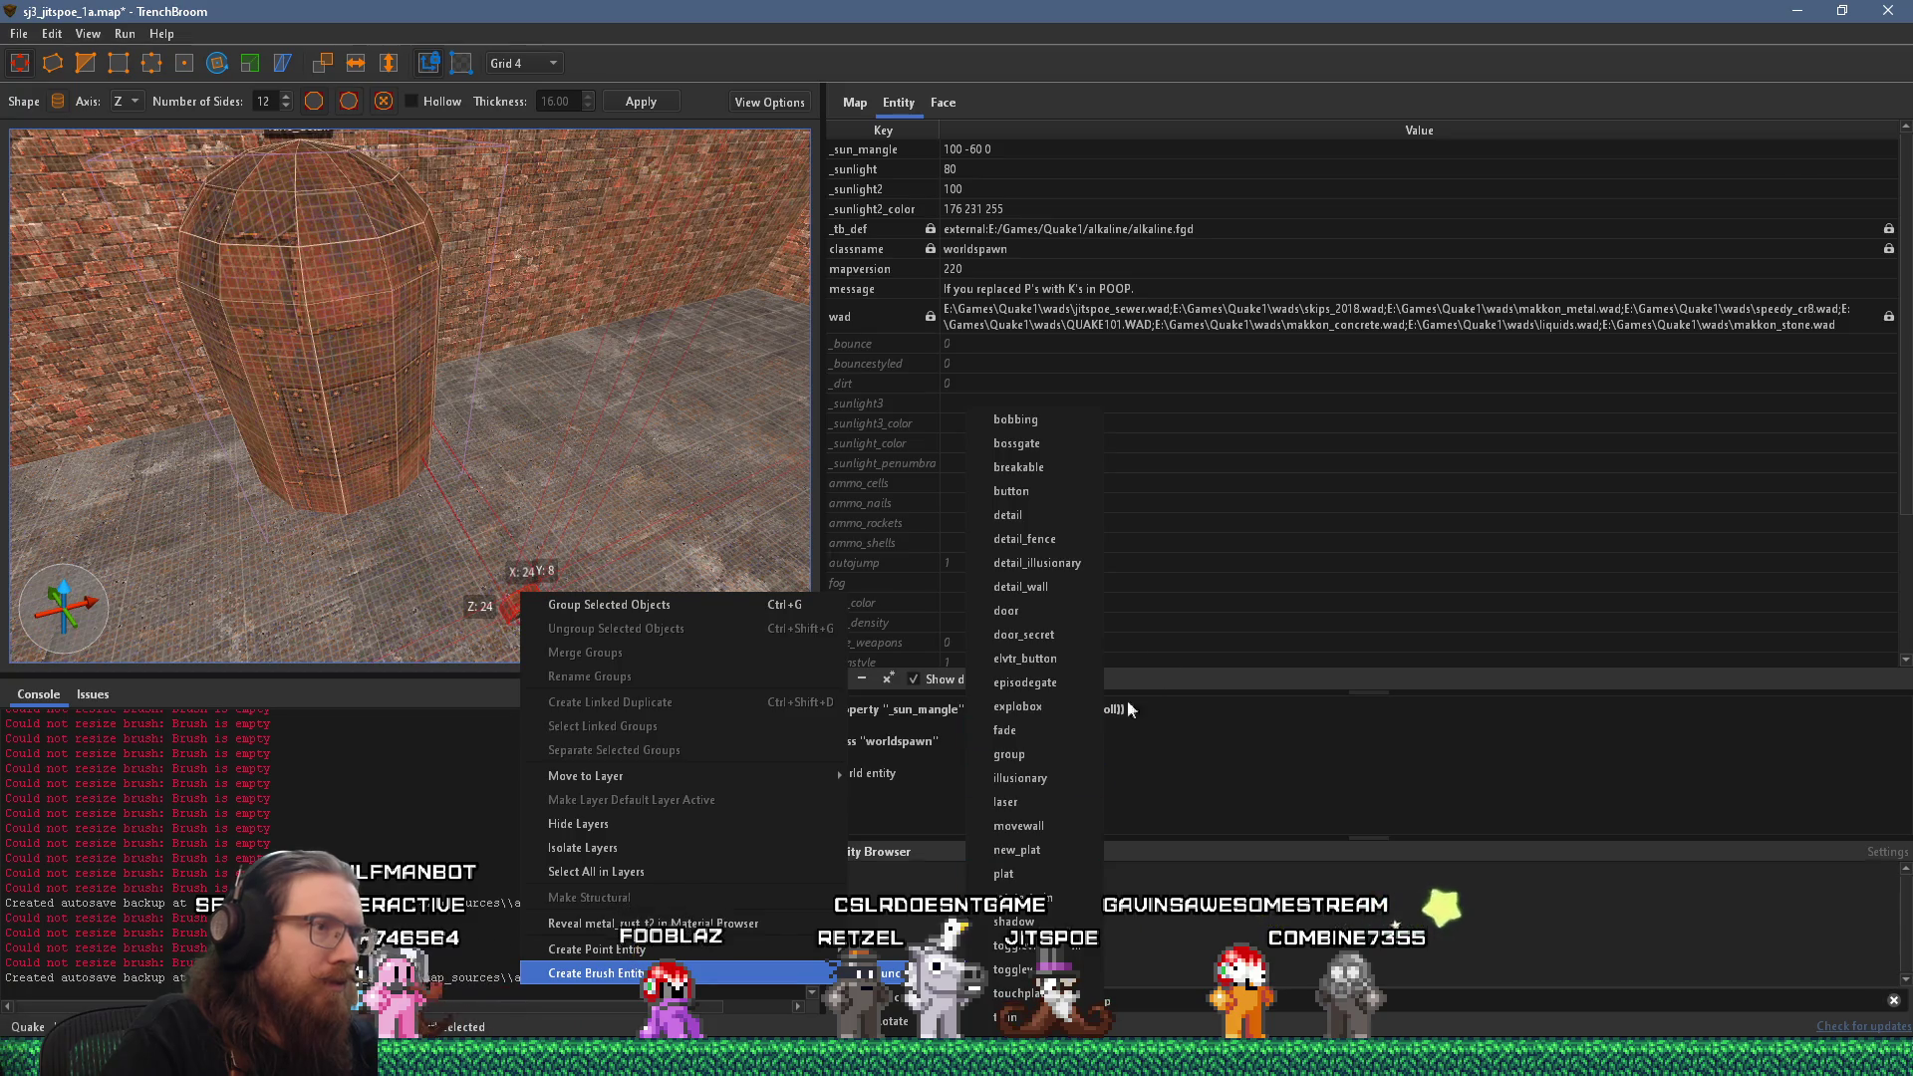
{"action": "left_click", "coordinate": [1066, 558]}
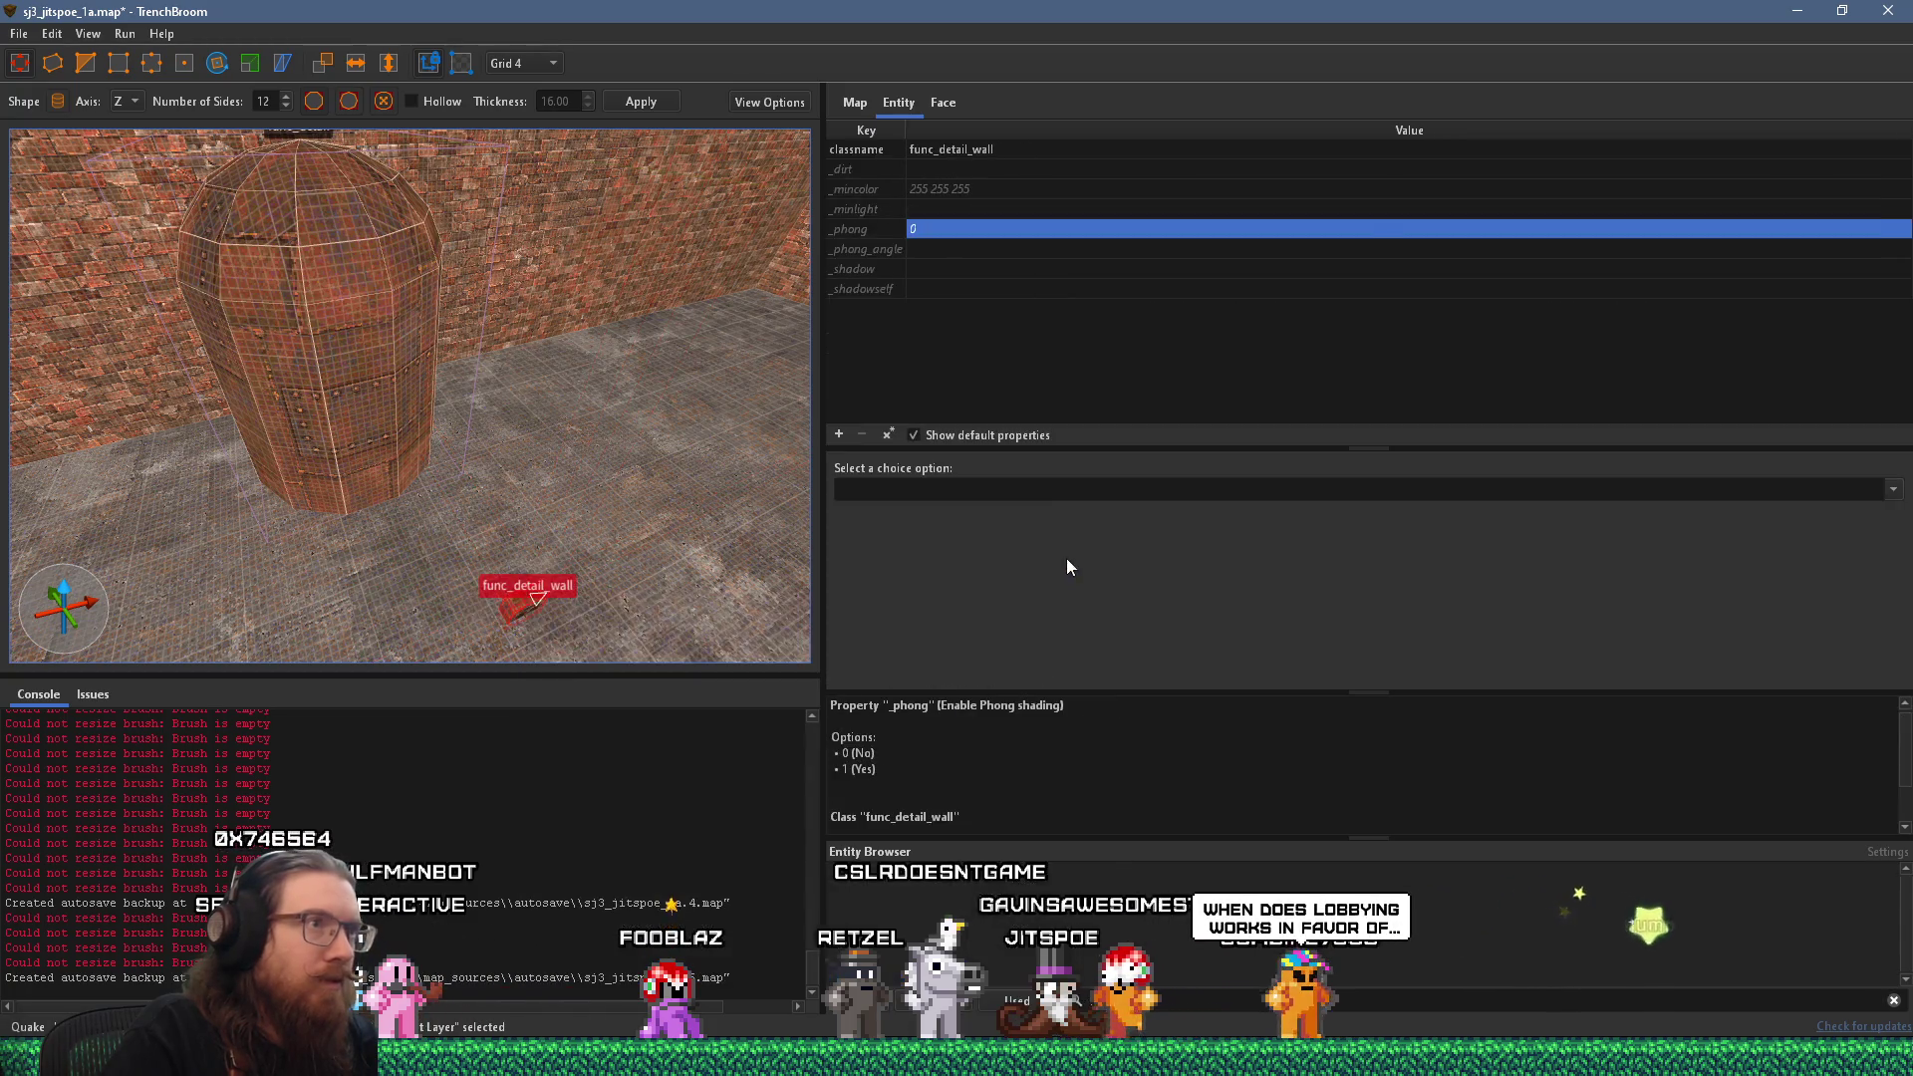
{"action": "double_click", "coordinate": [948, 229]}
{"action": "type", "text": "1"}
{"action": "key", "text": "Return"}
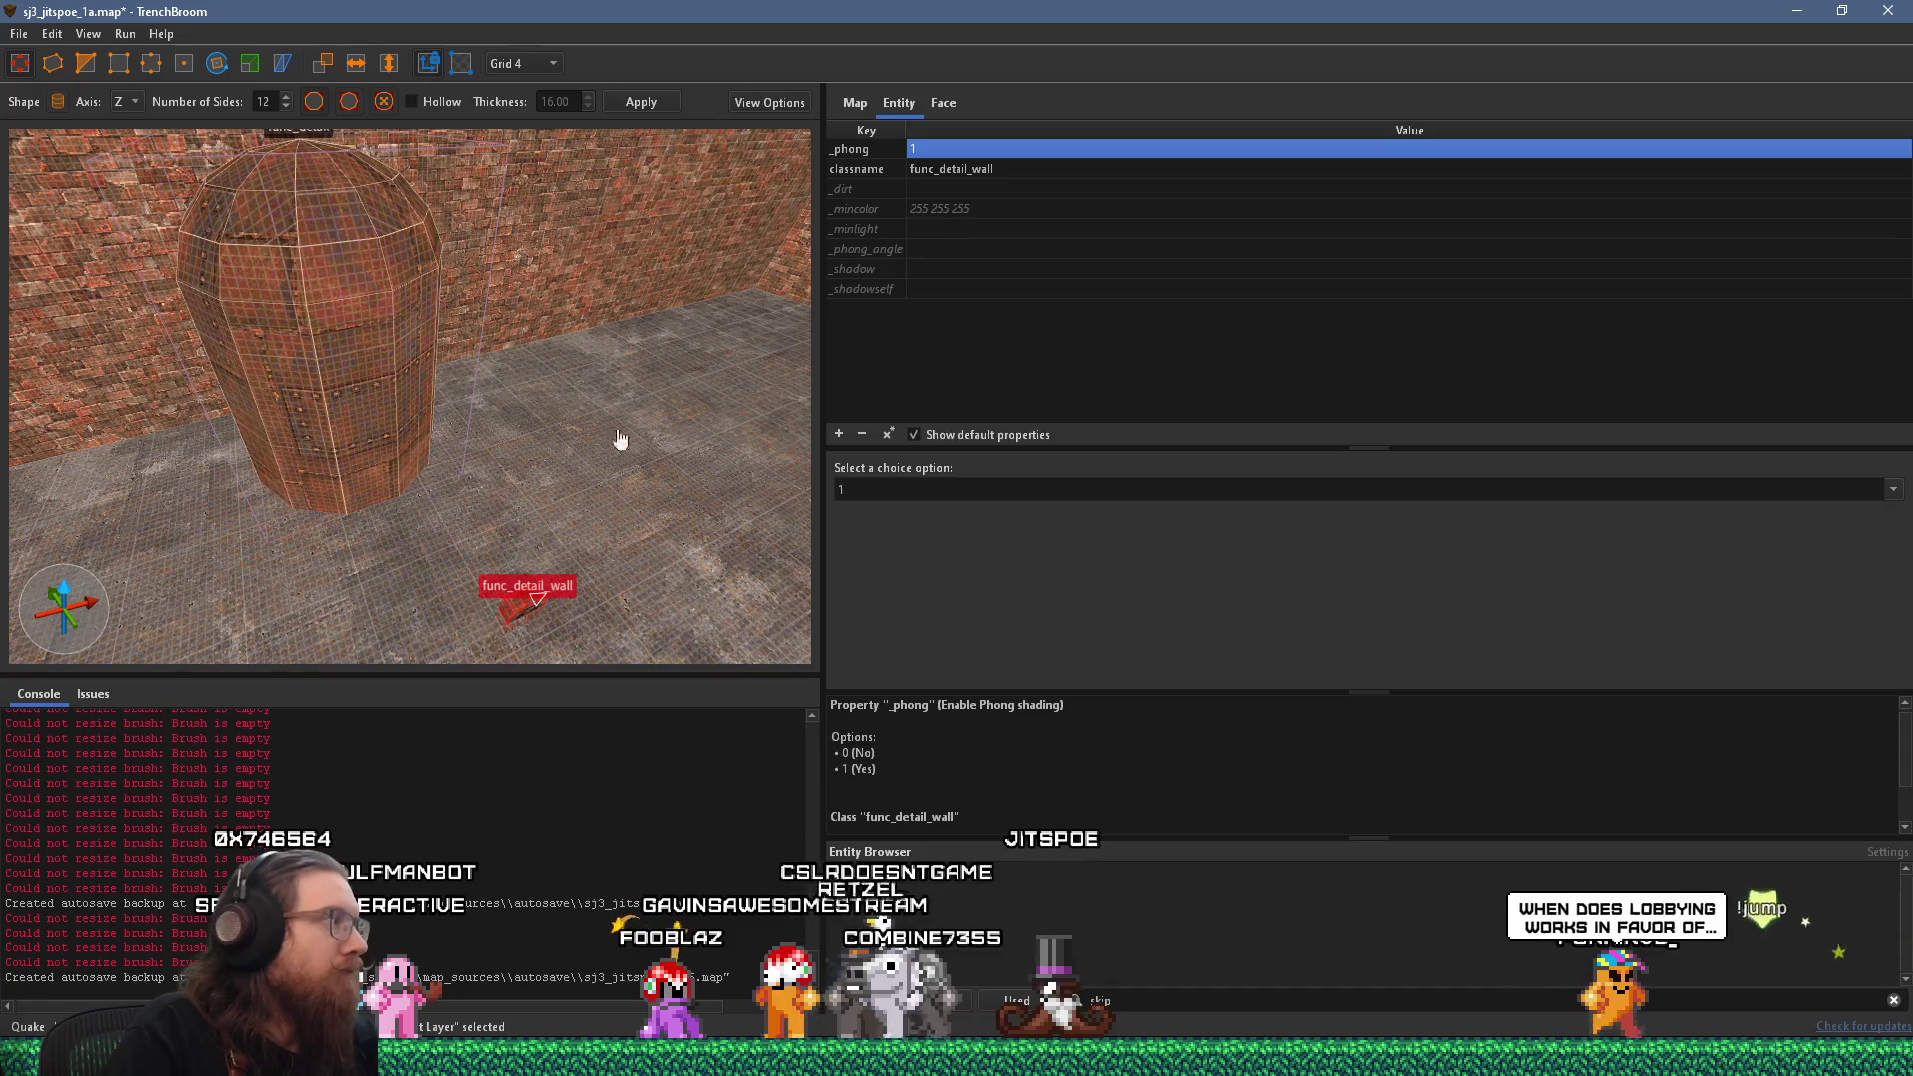
Move the gauge up onto the tank's side and deselect it.
{"action": "left_click_drag", "start_coordinate": [641, 426], "coordinate": [512, 486]}
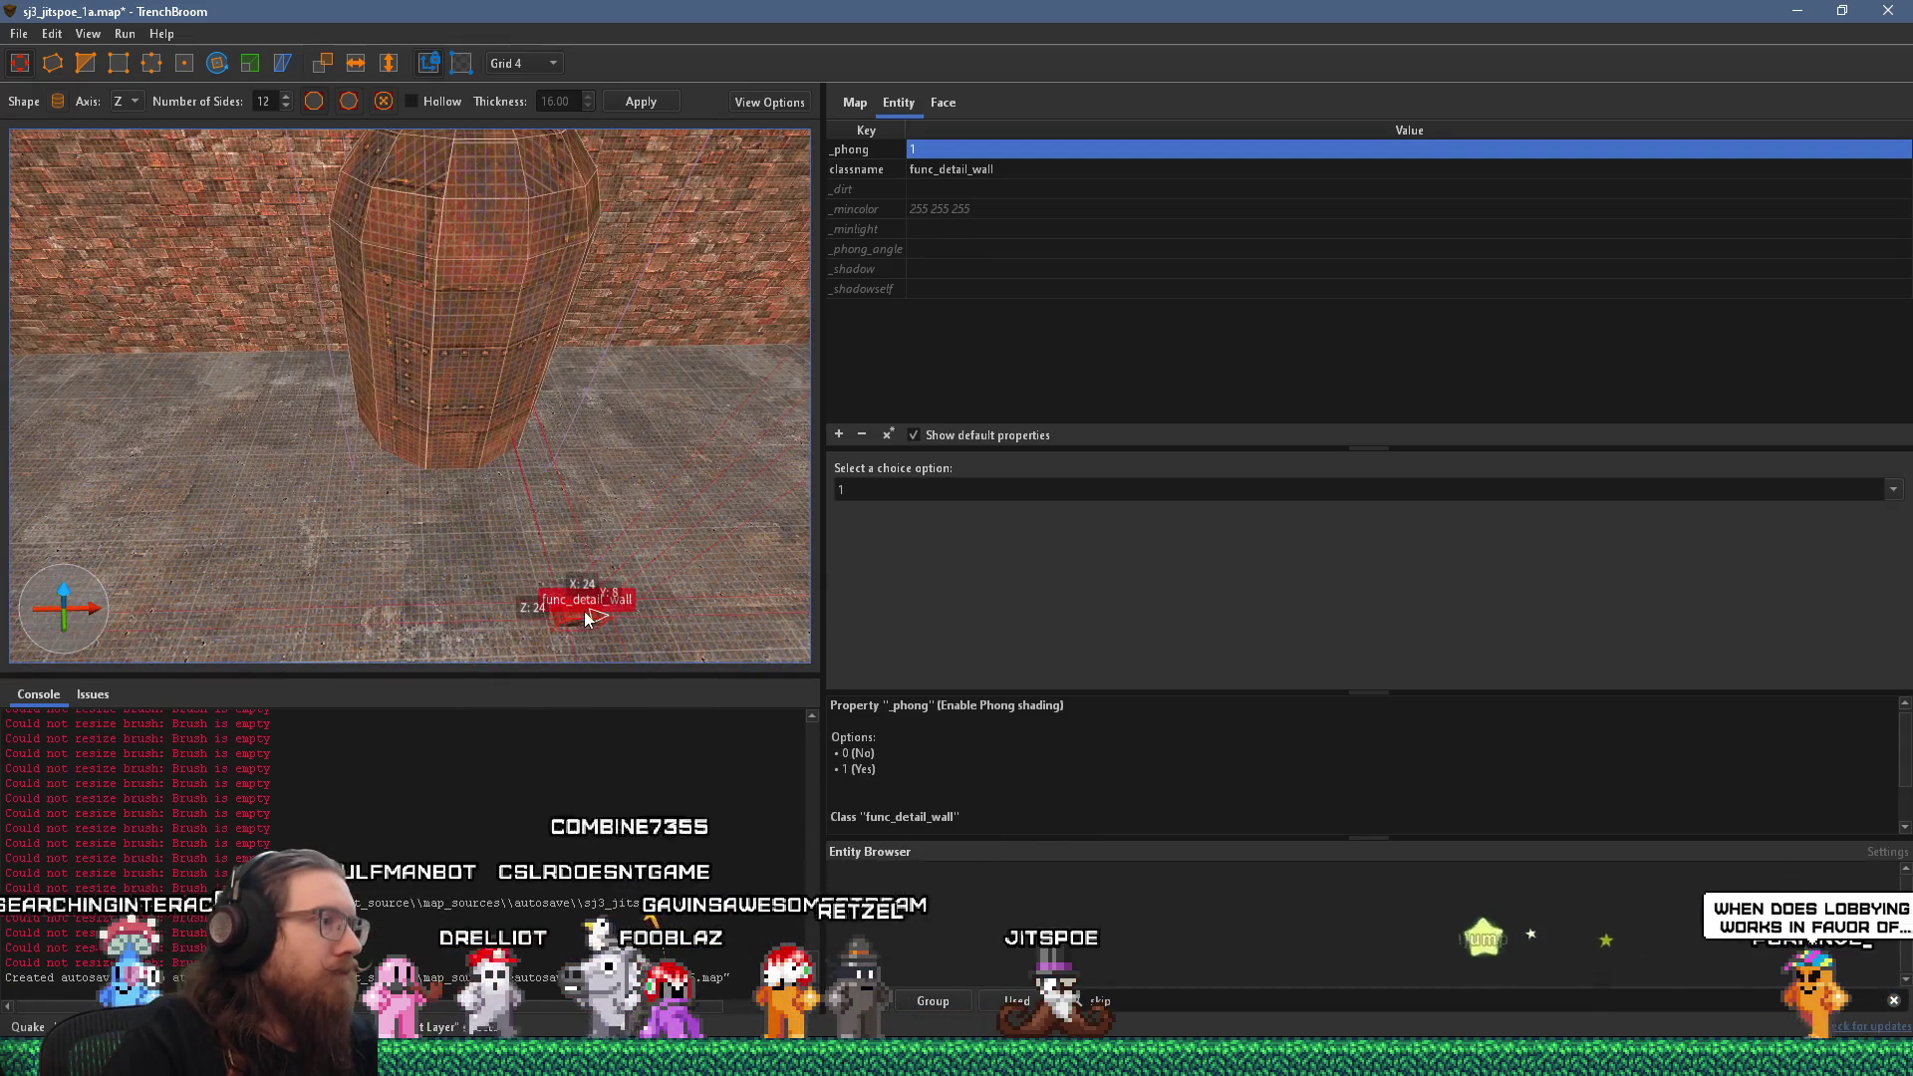
{"action": "mouse_move", "coordinate": [585, 616]}
{"action": "left_mouse_down"}
{"action": "mouse_move", "coordinate": [431, 446]}
{"action": "mouse_move", "coordinate": [453, 453]}
{"action": "mouse_move", "coordinate": [454, 365]}
{"action": "mouse_move", "coordinate": [381, 448]}
{"action": "mouse_move", "coordinate": [315, 446]}
{"action": "mouse_move", "coordinate": [247, 263]}
{"action": "mouse_move", "coordinate": [182, 243]}
{"action": "mouse_move", "coordinate": [307, 479]}
{"action": "mouse_move", "coordinate": [259, 504]}
{"action": "mouse_move", "coordinate": [313, 464]}
{"action": "mouse_move", "coordinate": [398, 455]}
{"action": "mouse_move", "coordinate": [207, 416]}
{"action": "mouse_move", "coordinate": [454, 517]}
{"action": "mouse_move", "coordinate": [429, 480]}
{"action": "mouse_move", "coordinate": [556, 339]}
{"action": "mouse_move", "coordinate": [566, 485]}
{"action": "mouse_move", "coordinate": [480, 453]}
{"action": "mouse_move", "coordinate": [624, 468]}
{"action": "mouse_move", "coordinate": [338, 522]}
{"action": "mouse_move", "coordinate": [382, 484]}
{"action": "left_mouse_up"}
{"action": "key", "text": "Escape"}
{"action": "scroll", "coordinate": [610, 484], "scroll_direction": "down", "scroll_amount": 10}
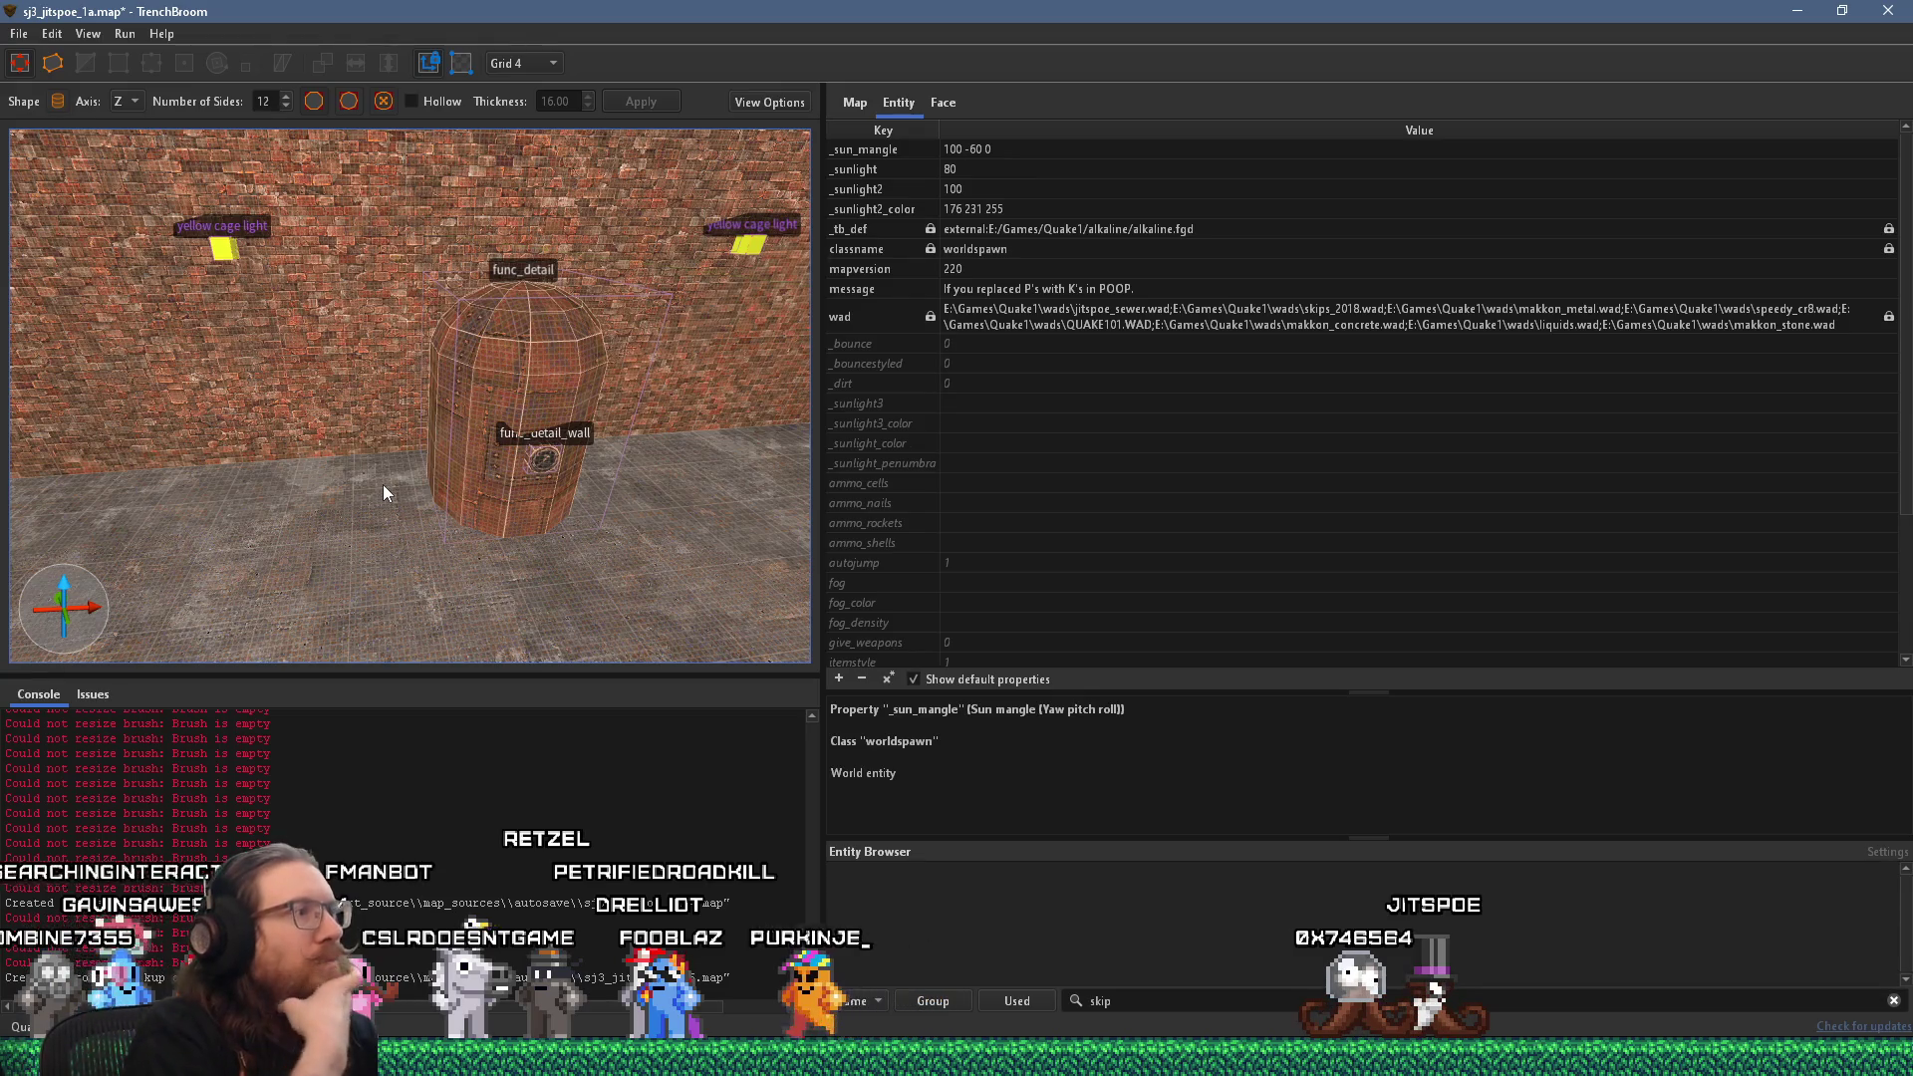
Select the func_detail tank and change the grid size to 16.
{"action": "mouse_move", "coordinate": [383, 484]}
{"action": "left_mouse_down"}
{"action": "mouse_move", "coordinate": [462, 459]}
{"action": "mouse_move", "coordinate": [516, 411]}
{"action": "mouse_move", "coordinate": [432, 484]}
{"action": "left_mouse_up"}
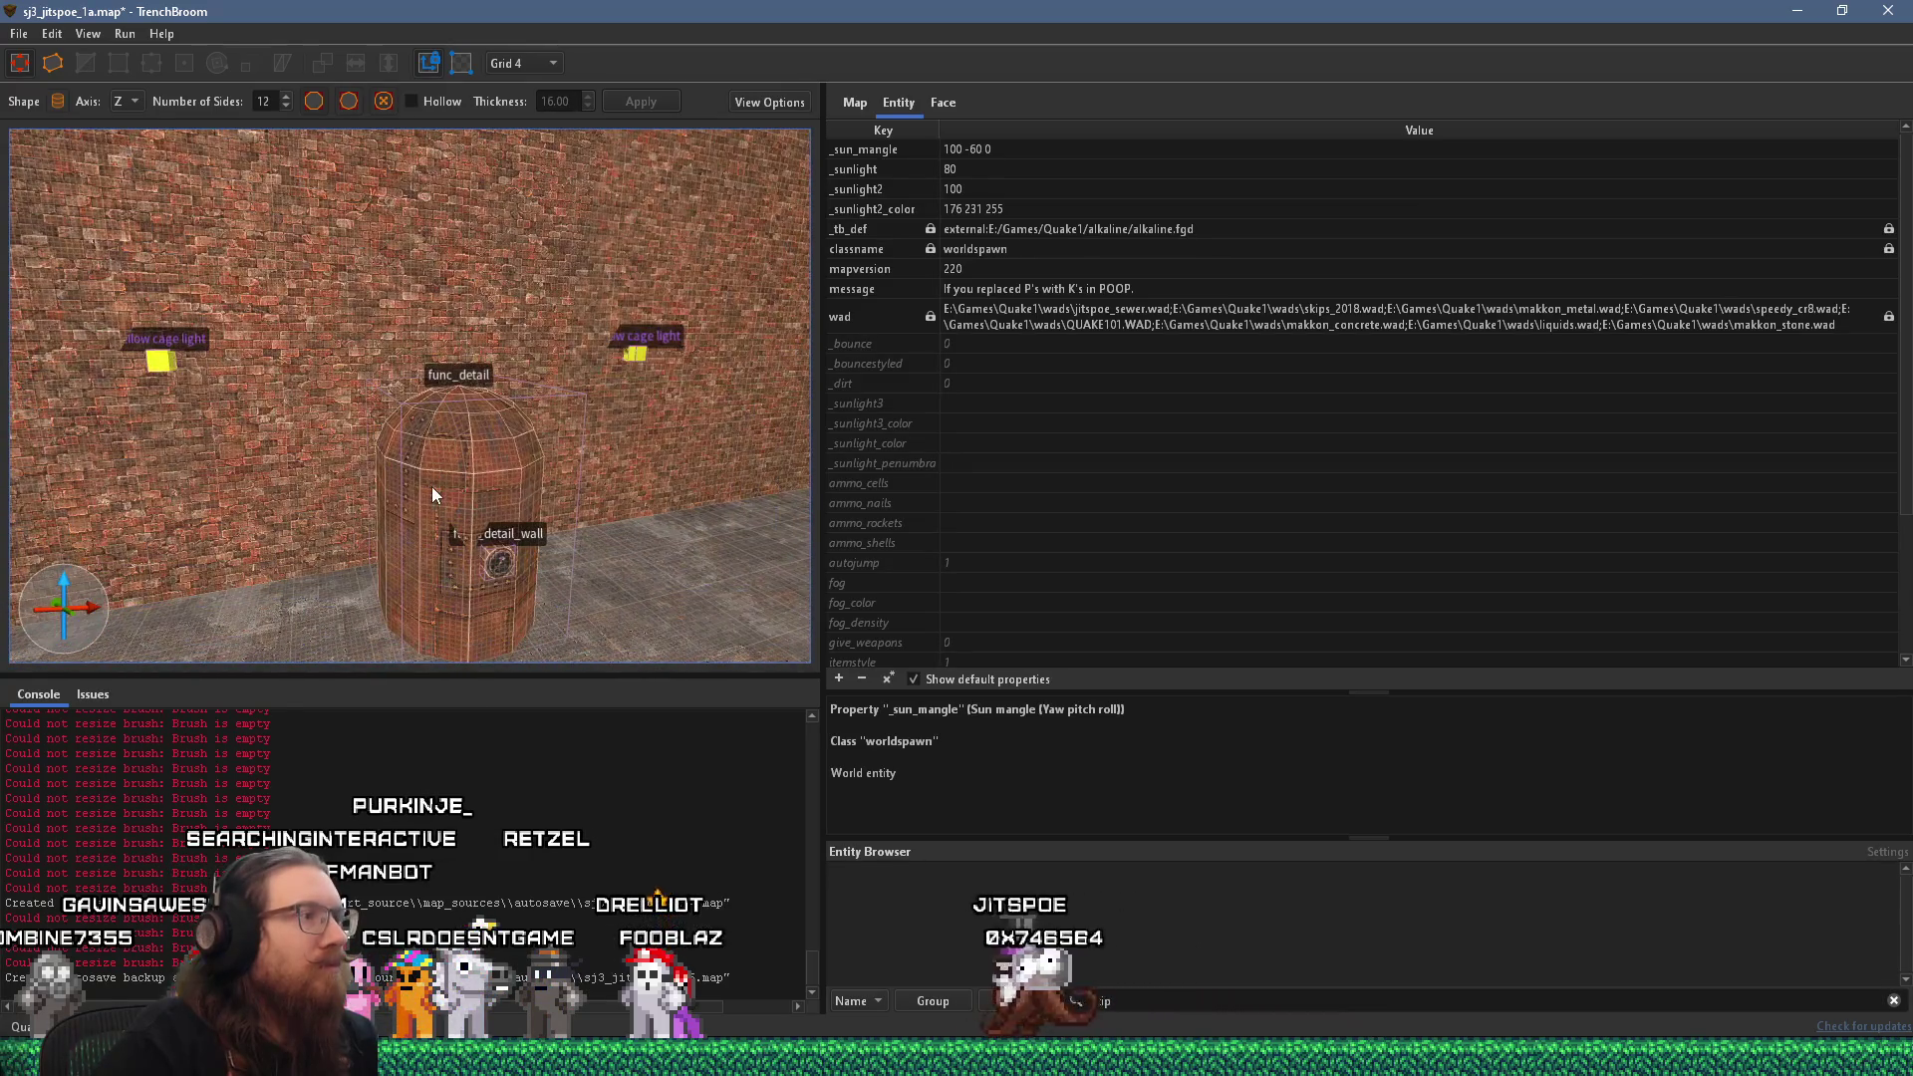
{"action": "left_click", "coordinate": [465, 486]}
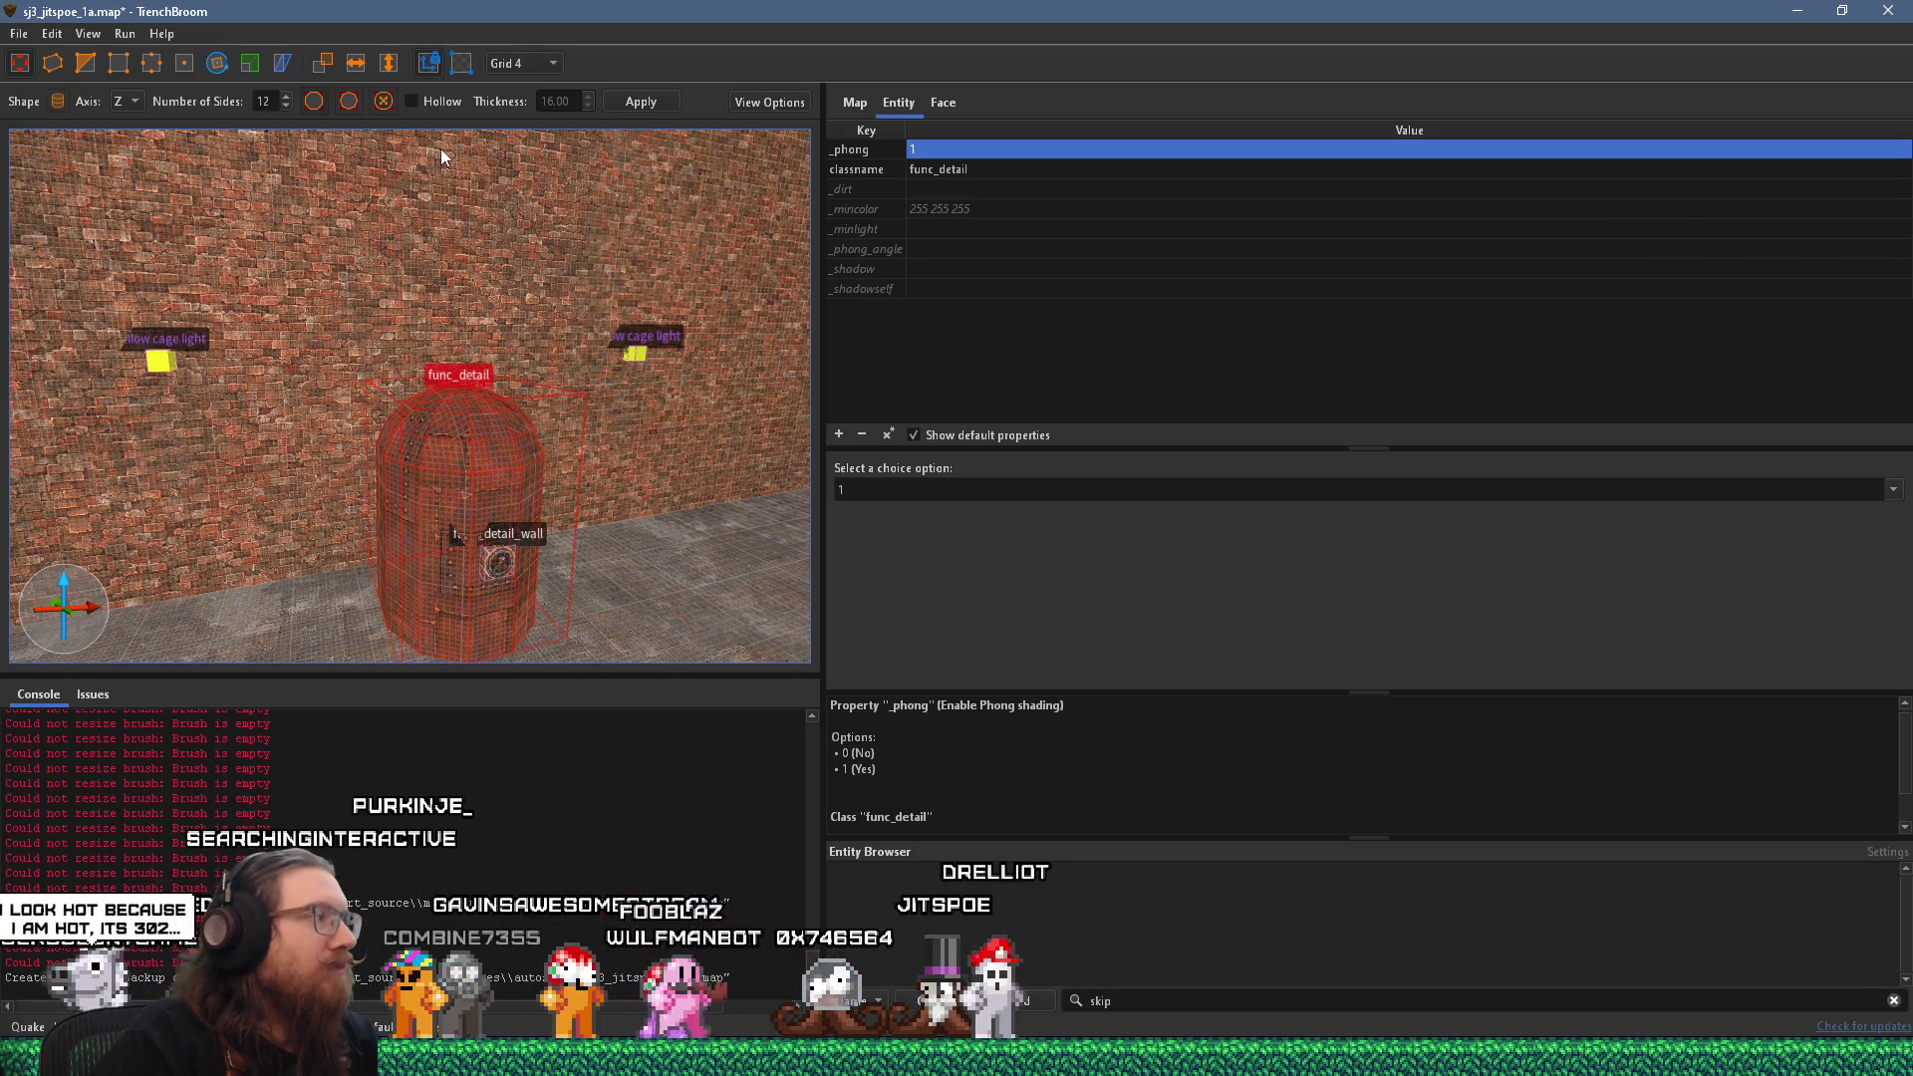
{"action": "left_click", "coordinate": [513, 62]}
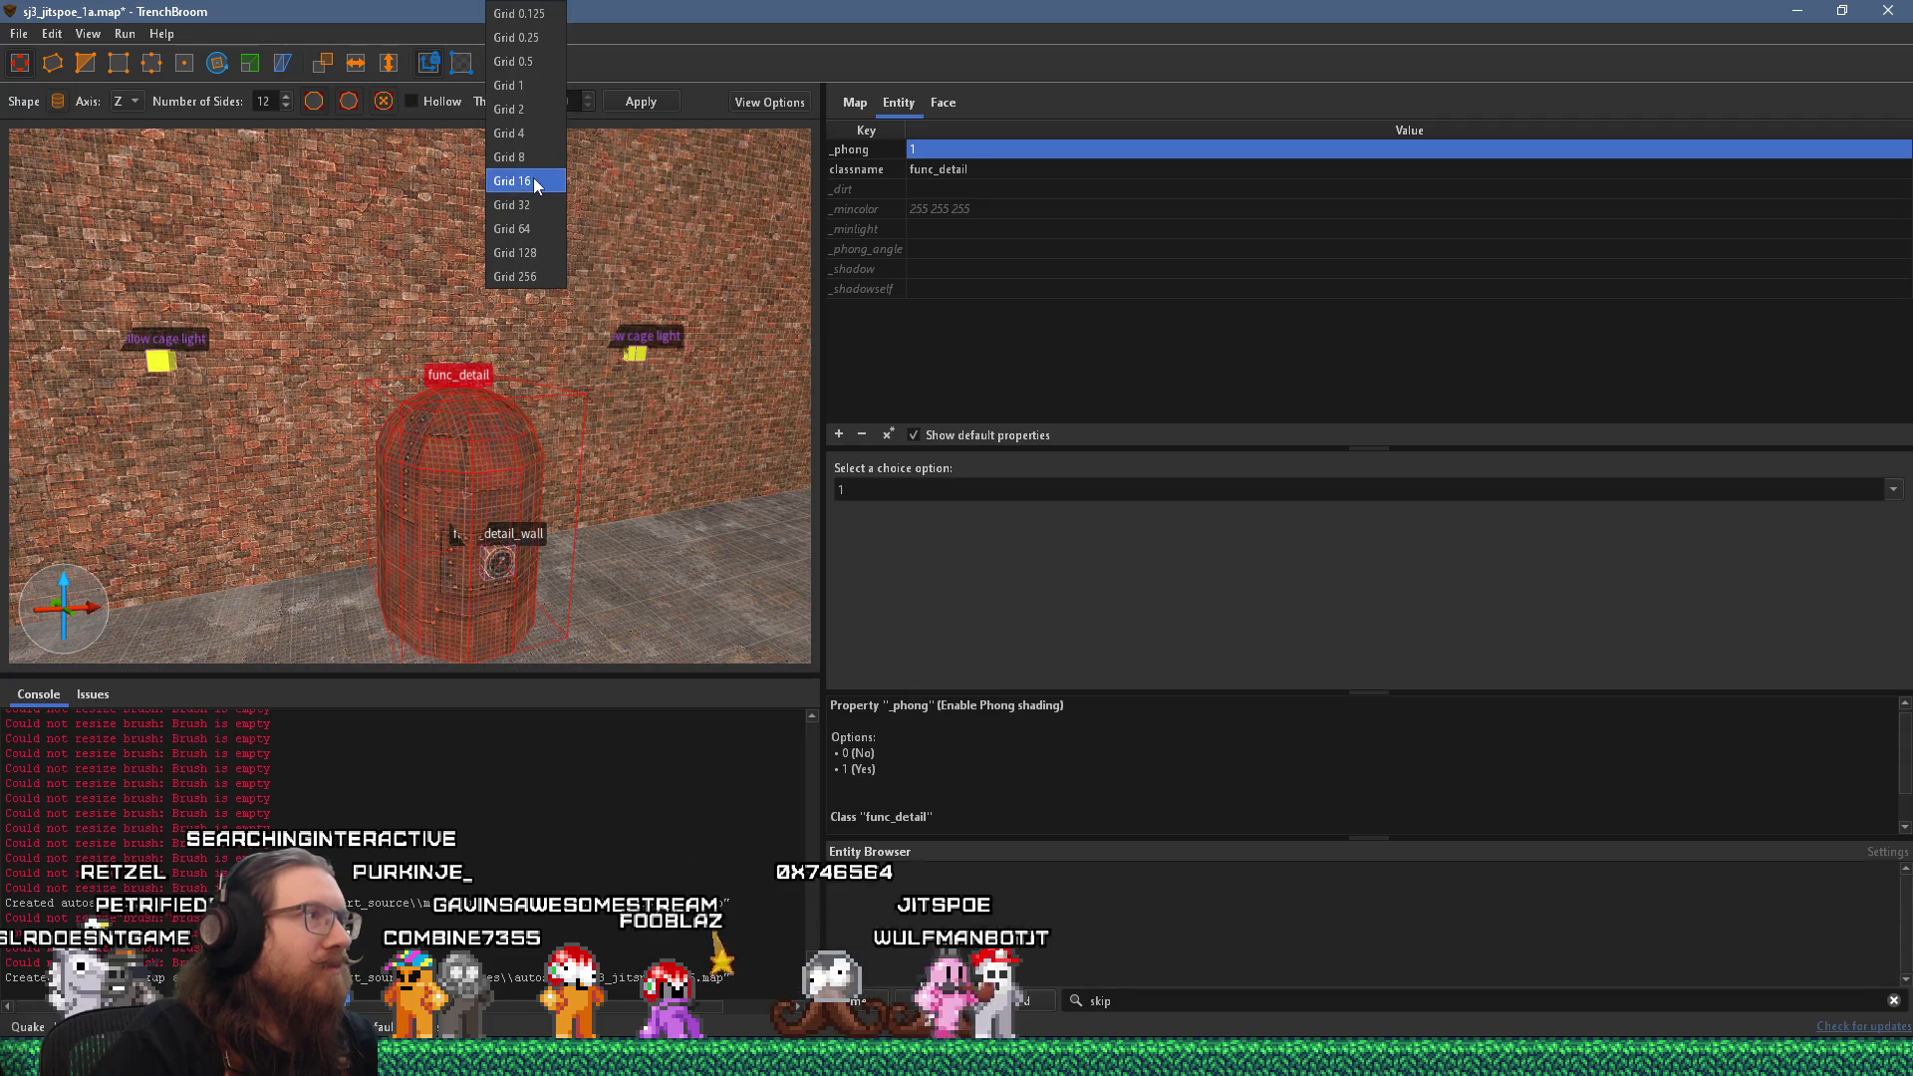
{"action": "left_click", "coordinate": [534, 180]}
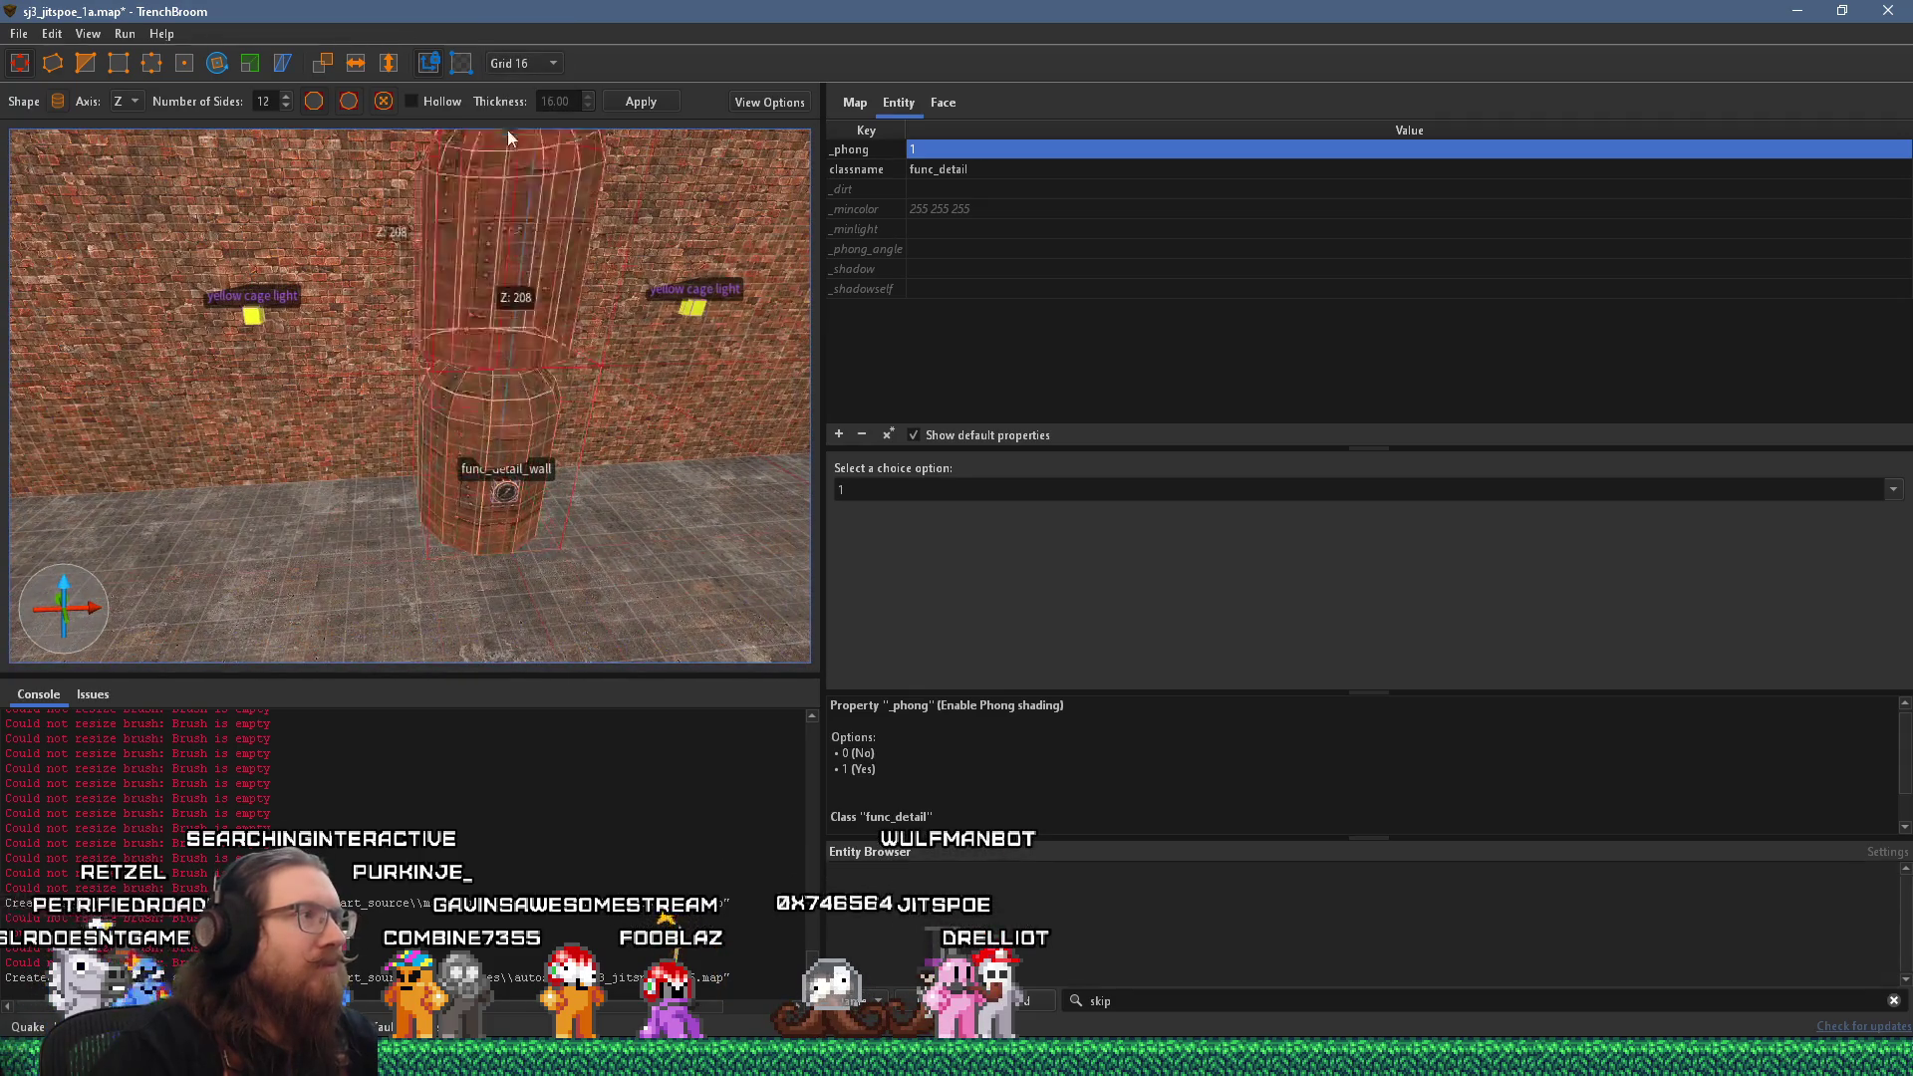
{"action": "scroll", "coordinate": [536, 259], "scroll_direction": "down", "scroll_amount": 5}
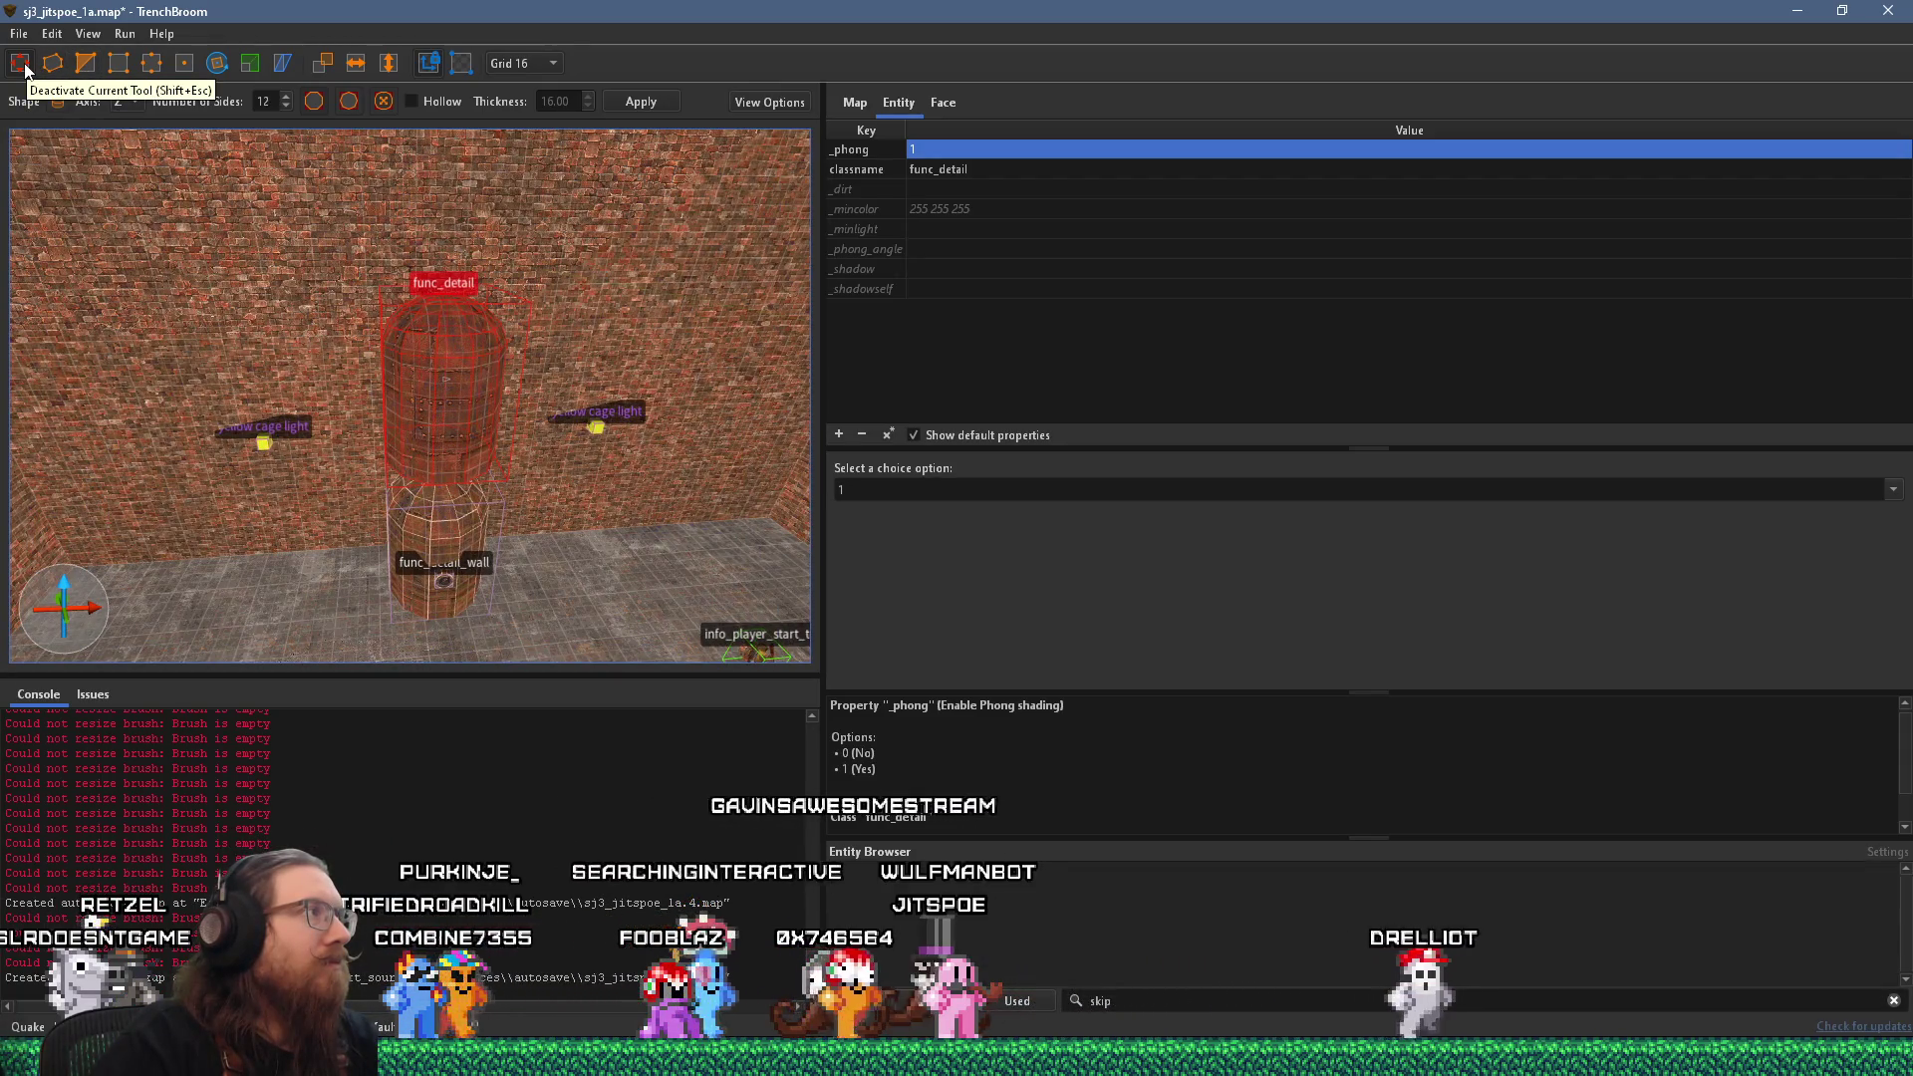
{"action": "left_click", "coordinate": [249, 63]}
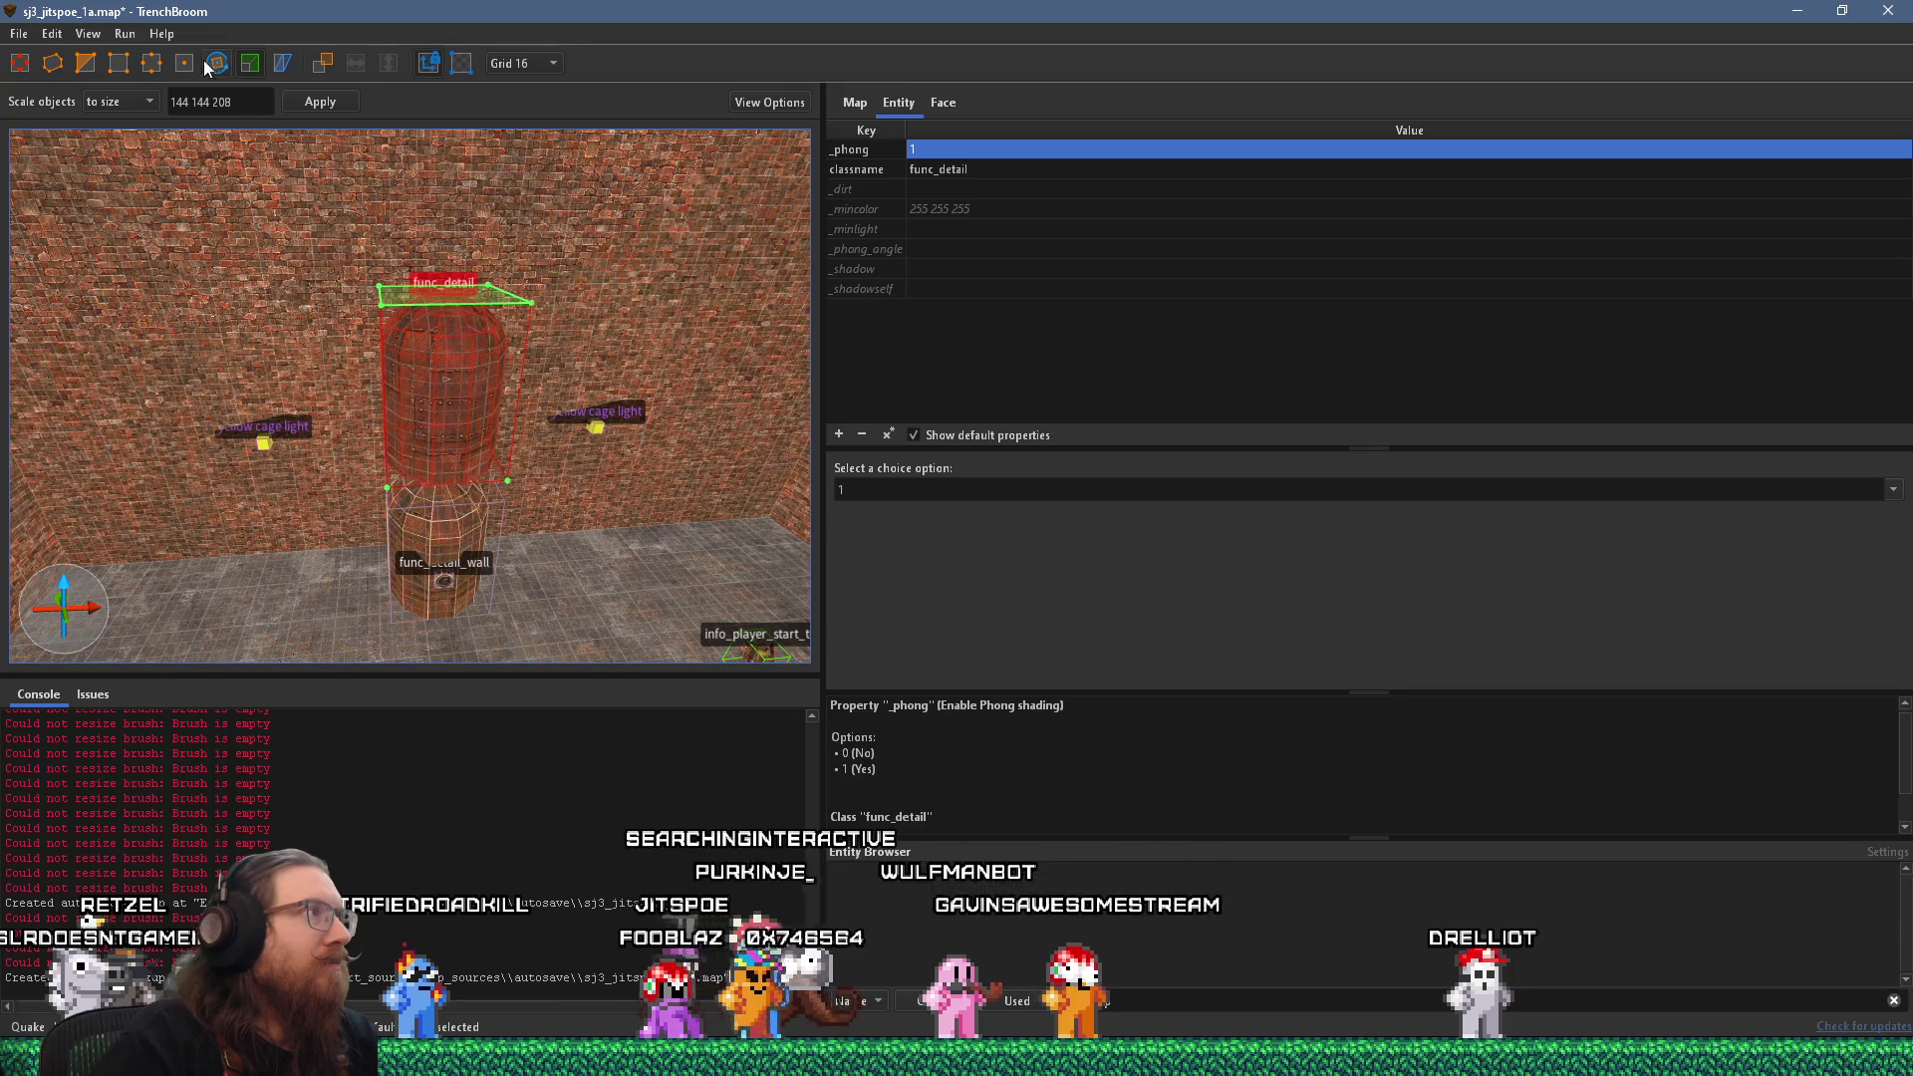
Rotate the upper tank section about its vertical axis.
{"action": "key", "text": "r"}
{"action": "mouse_move", "coordinate": [547, 309]}
{"action": "left_mouse_down"}
{"action": "mouse_move", "coordinate": [560, 470]}
{"action": "mouse_move", "coordinate": [513, 482]}
{"action": "mouse_move", "coordinate": [503, 456]}
{"action": "left_mouse_up"}
{"action": "scroll", "coordinate": [538, 523], "scroll_direction": "down", "scroll_amount": 2}
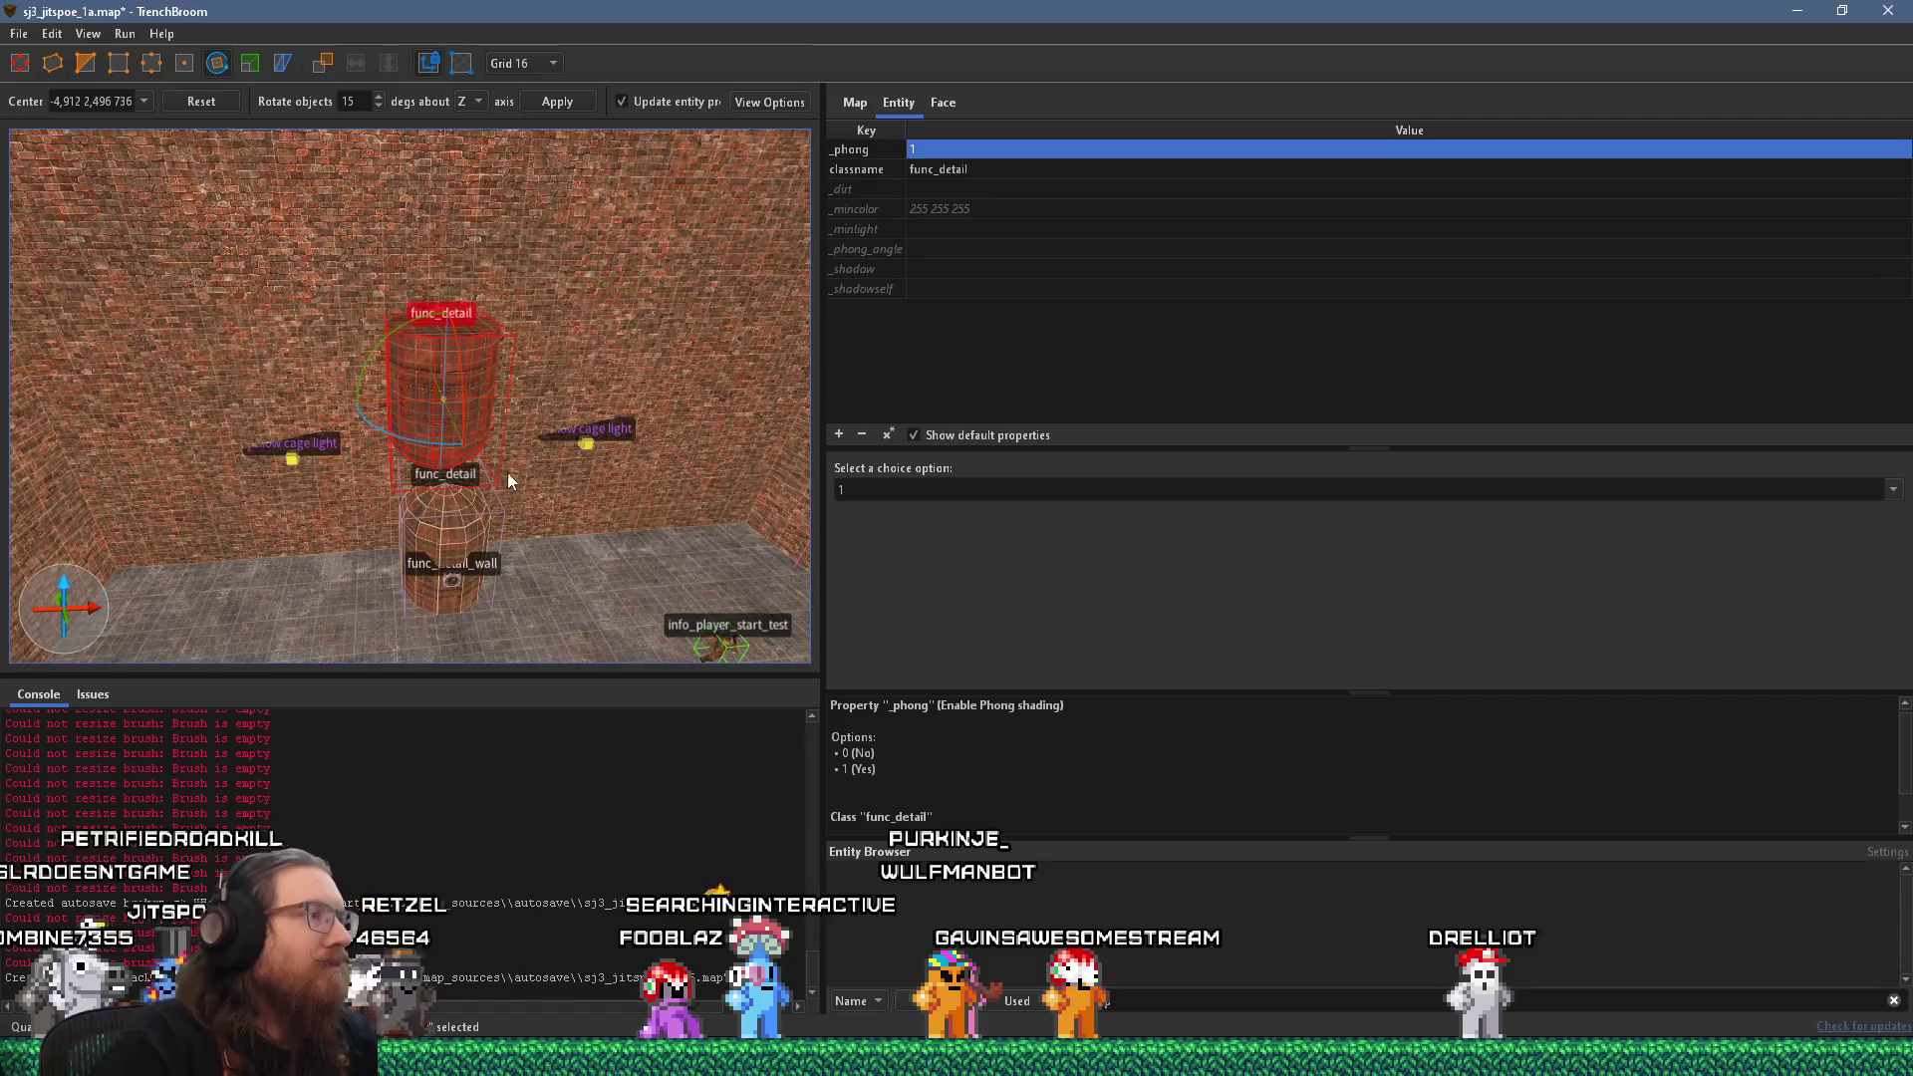
{"action": "key", "text": "Escape"}
Move the tank section against the left wall and up to the ceiling, viewing it from above.
{"action": "scroll", "coordinate": [329, 372], "scroll_direction": "down", "scroll_amount": 2}
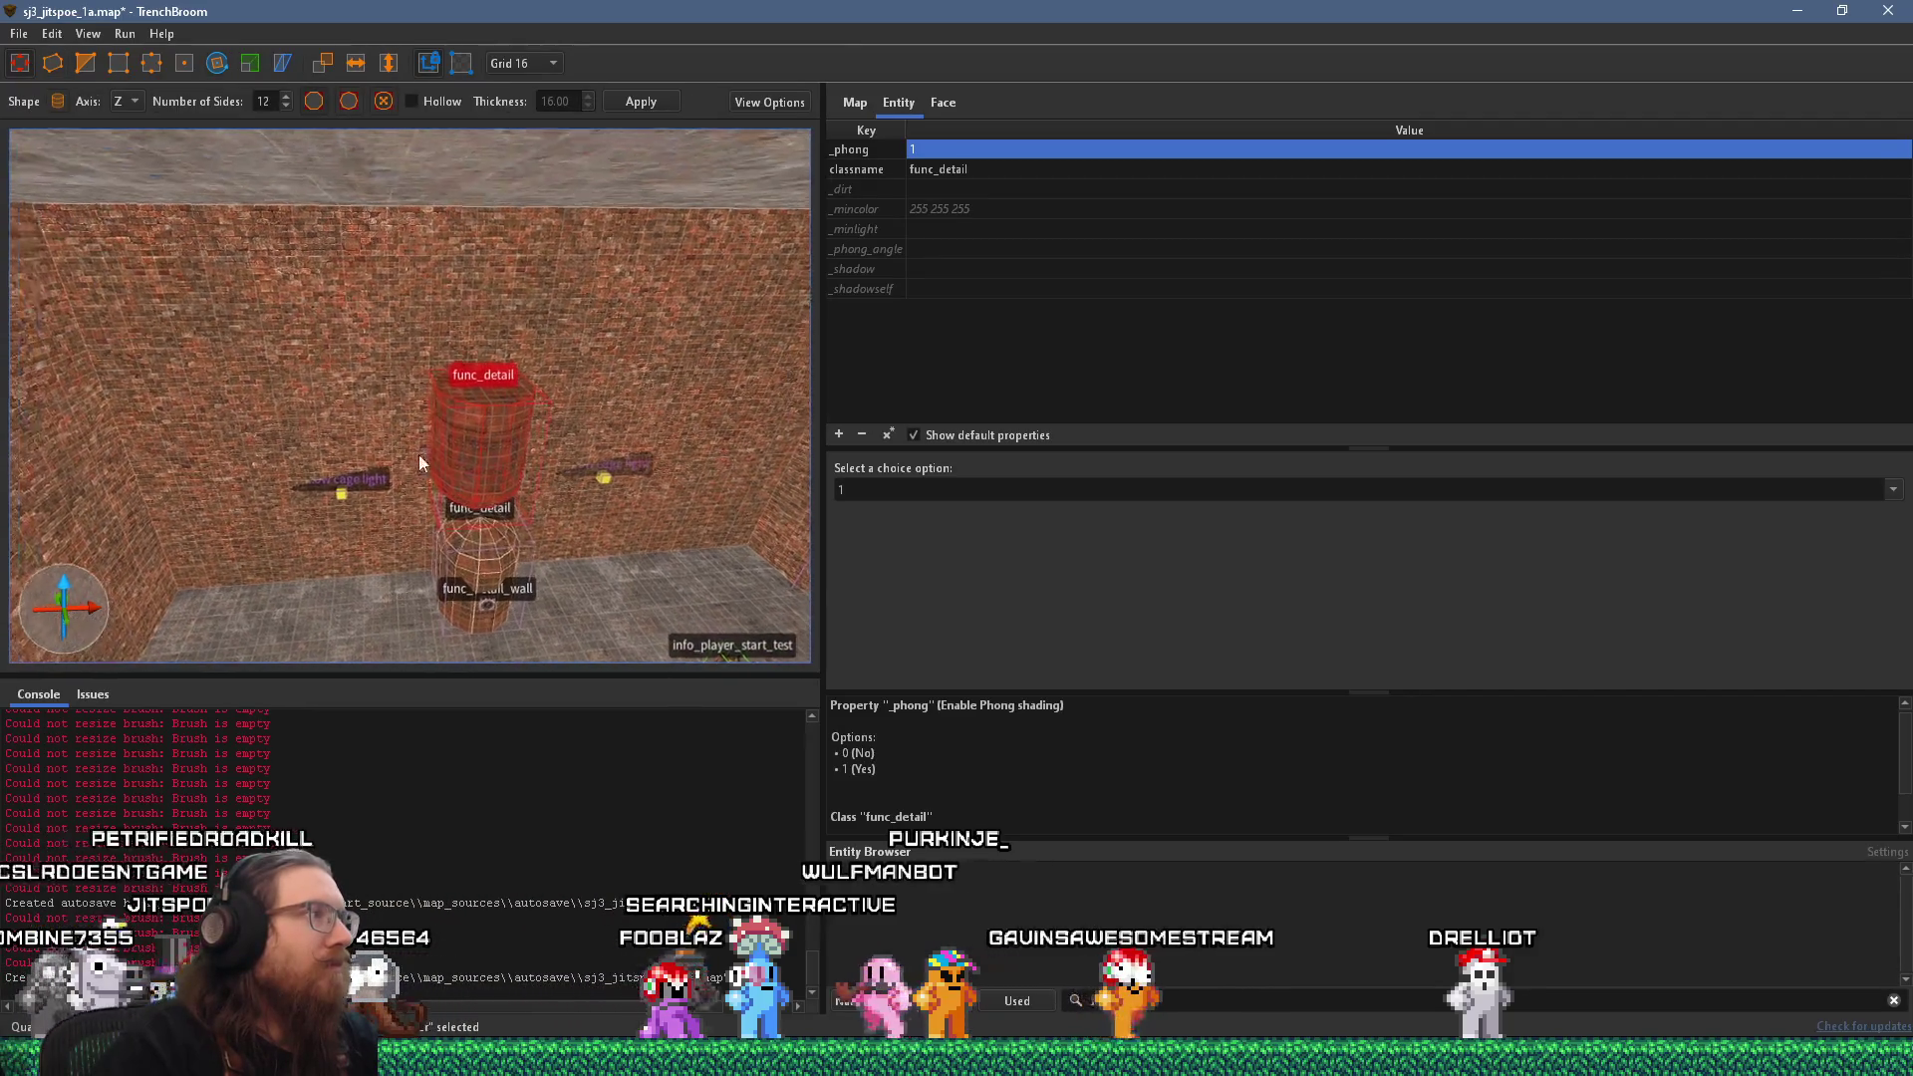
{"action": "mouse_move", "coordinate": [495, 452]}
{"action": "left_mouse_down"}
{"action": "mouse_move", "coordinate": [199, 440]}
{"action": "mouse_move", "coordinate": [159, 234]}
{"action": "left_mouse_up"}
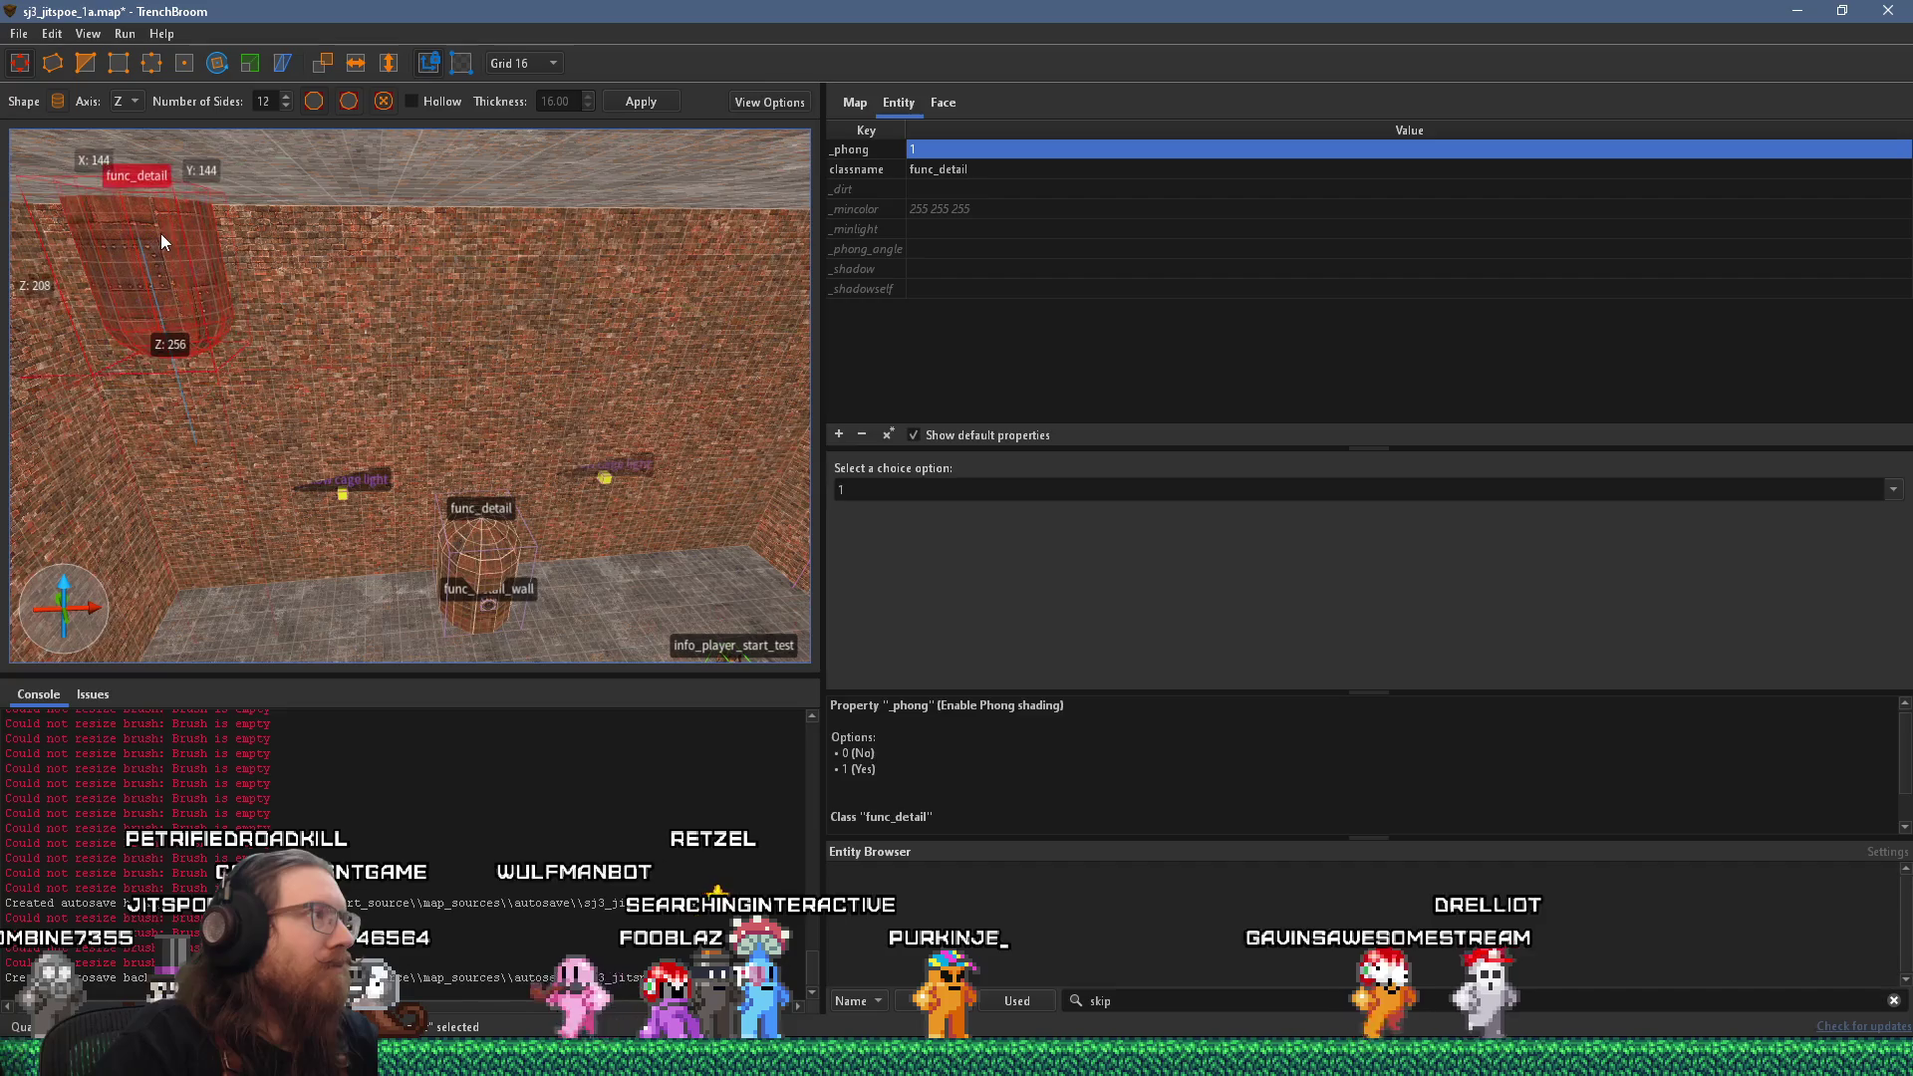
{"action": "key", "text": "a"}
{"action": "mouse_move", "coordinate": [415, 237]}
{"action": "left_mouse_down"}
{"action": "mouse_move", "coordinate": [432, 175]}
{"action": "mouse_move", "coordinate": [426, 195]}
{"action": "left_mouse_up"}
{"action": "key", "text": "s"}
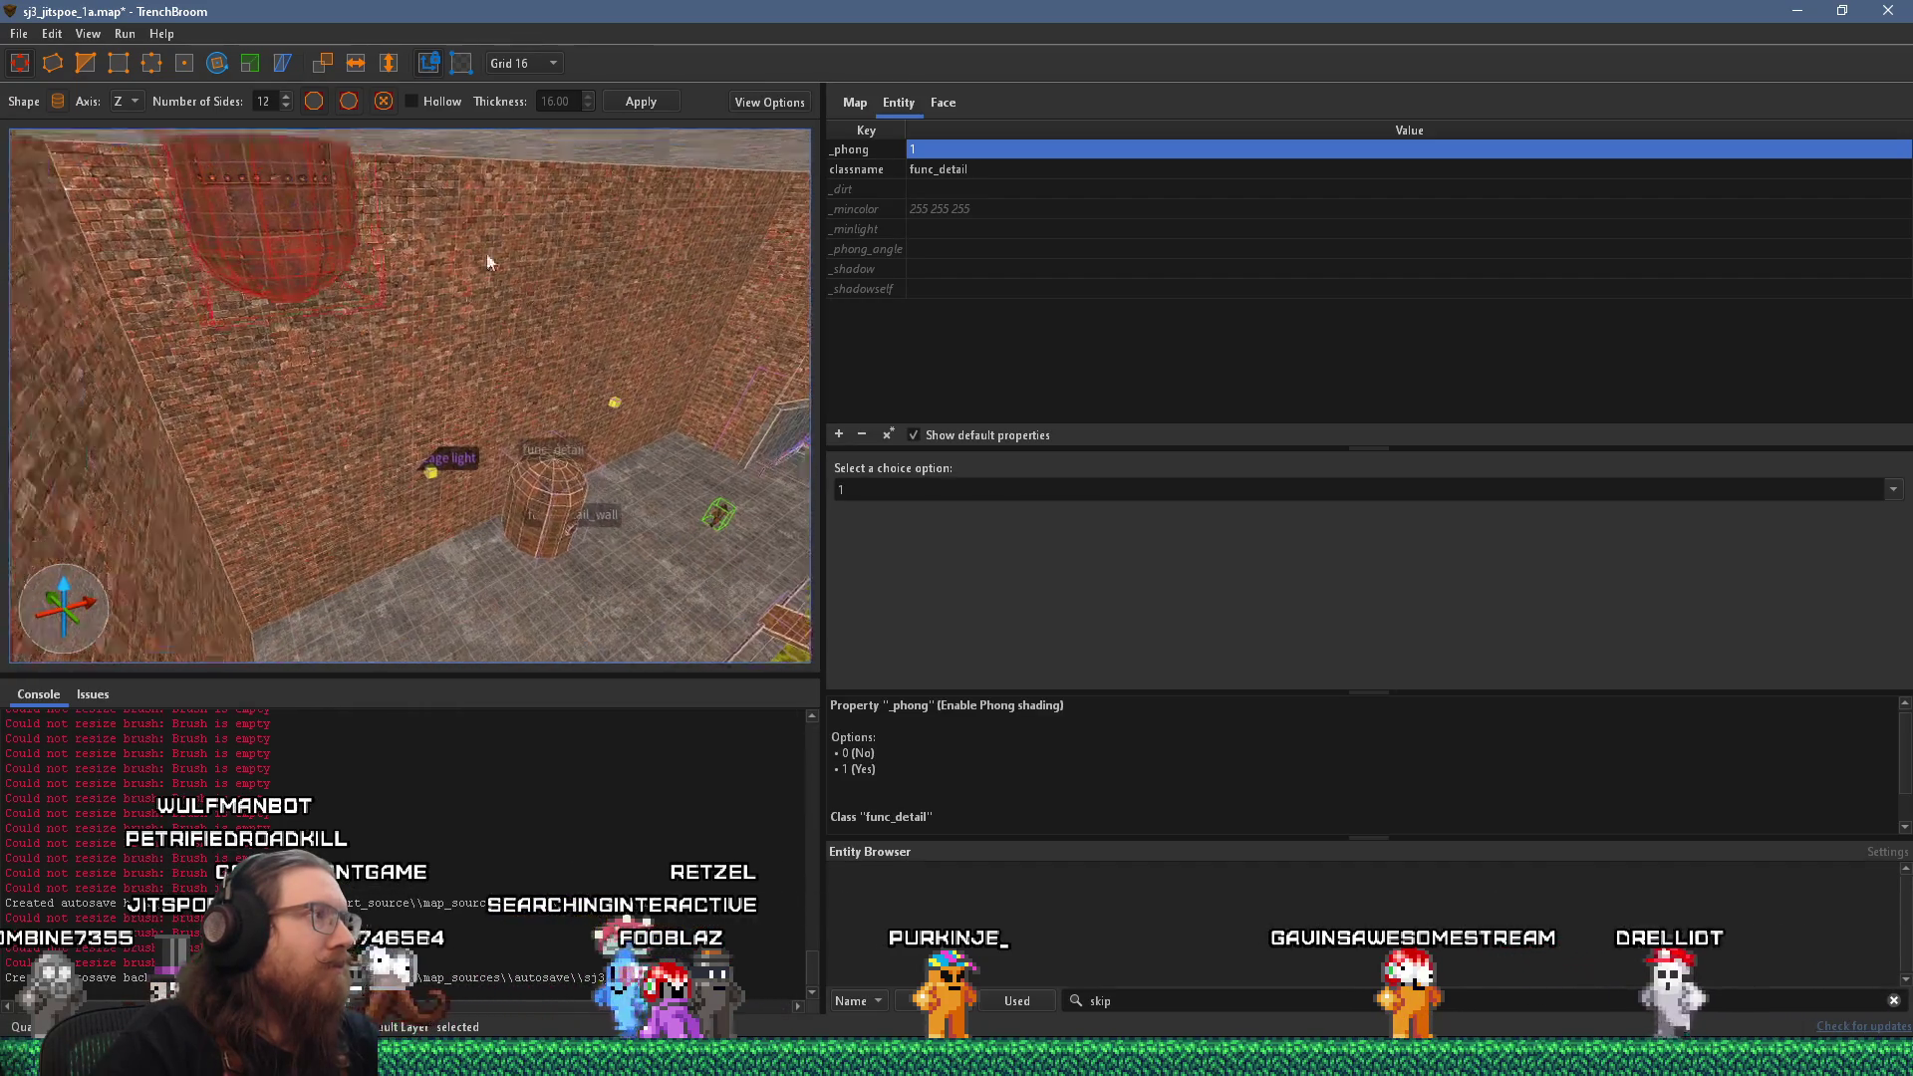
{"action": "key", "text": "w"}
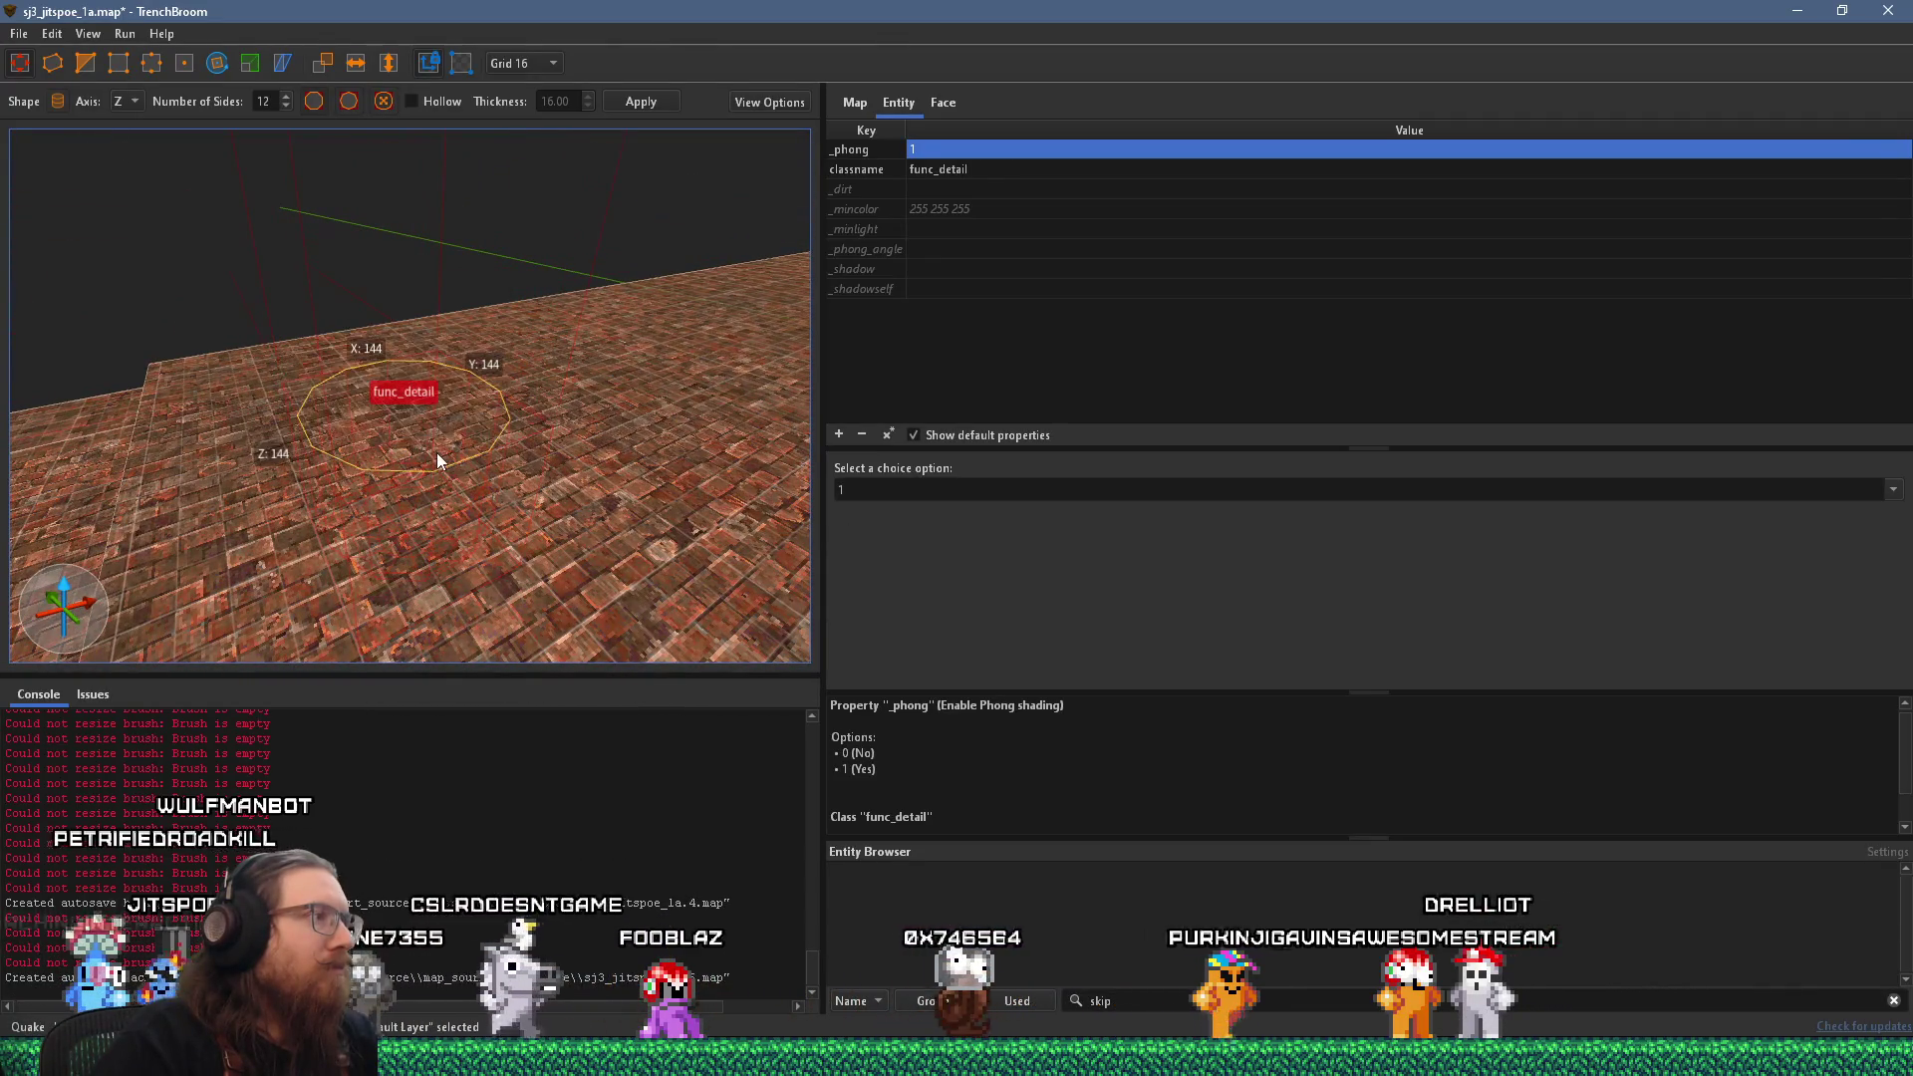
Move the tank section across to the other side of the ceiling.
{"action": "key", "text": "s"}
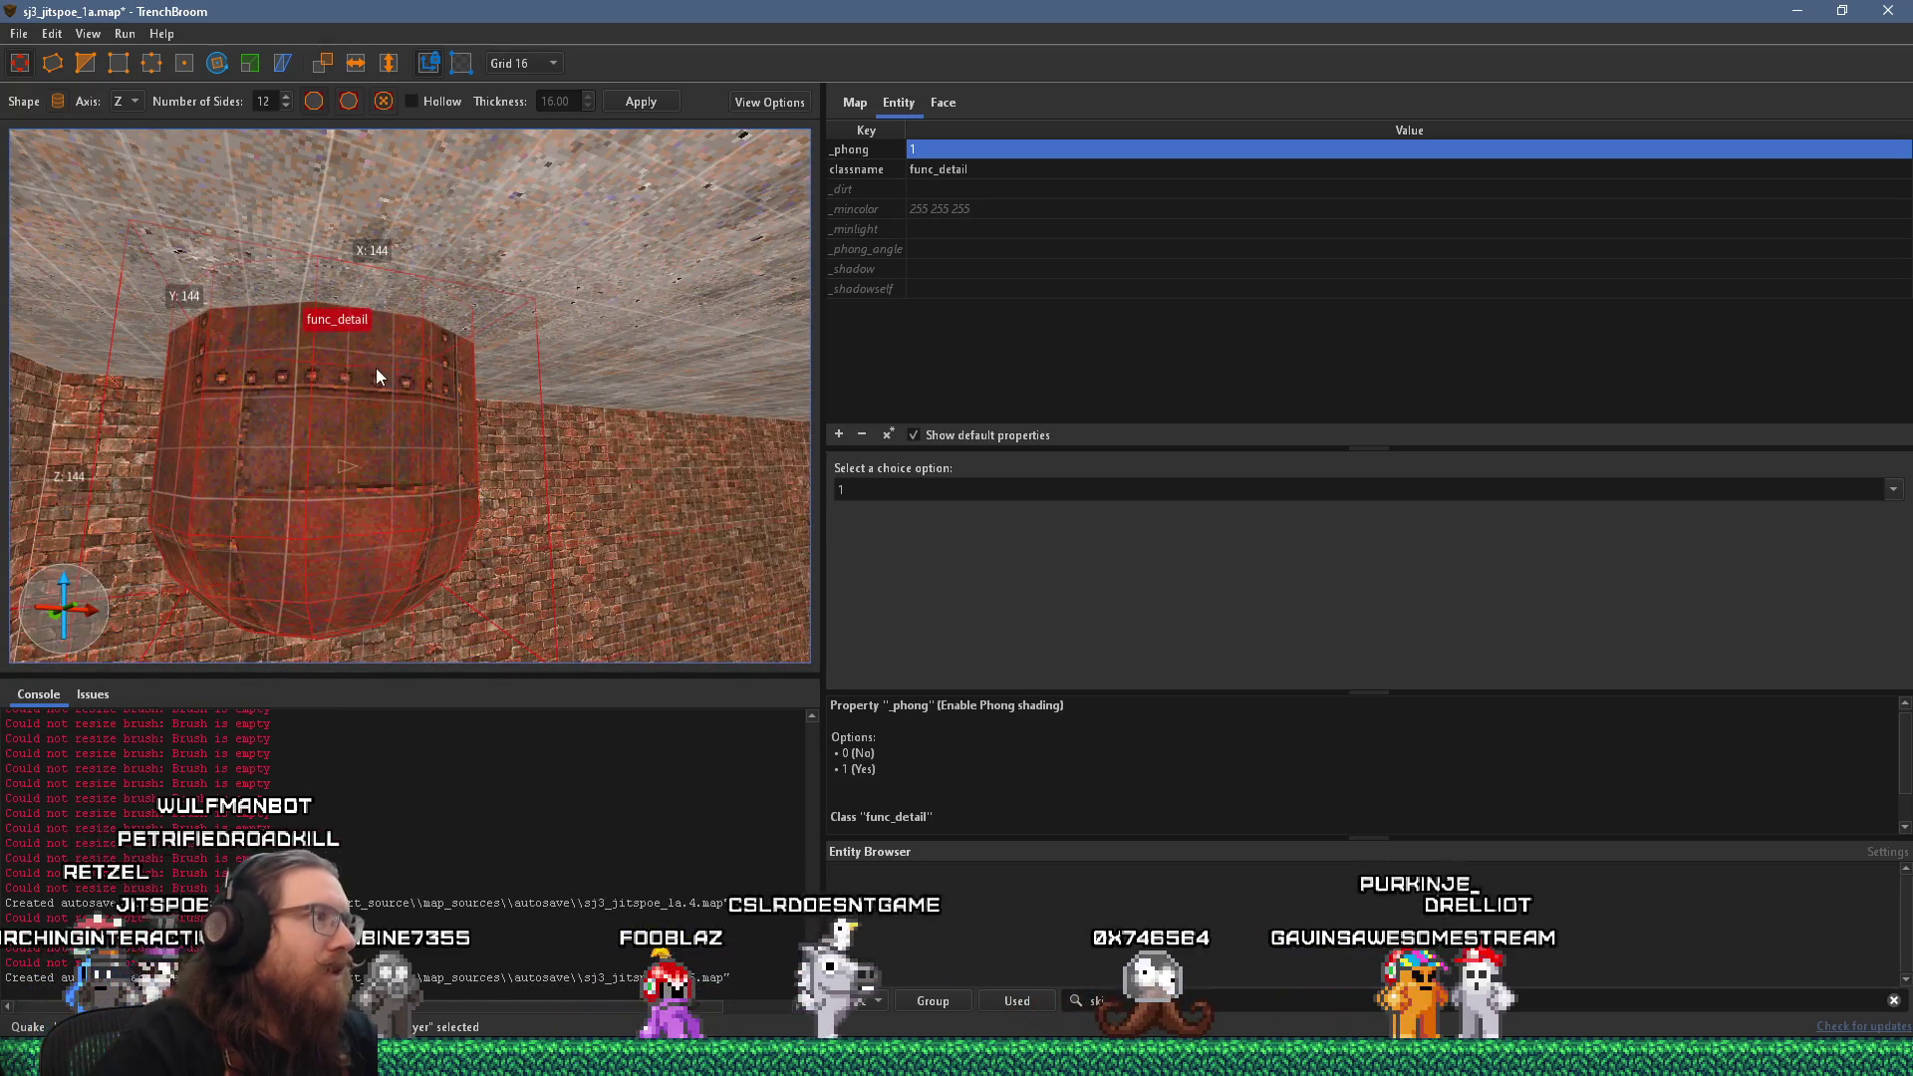
{"action": "key", "text": "d"}
{"action": "key", "text": "s"}
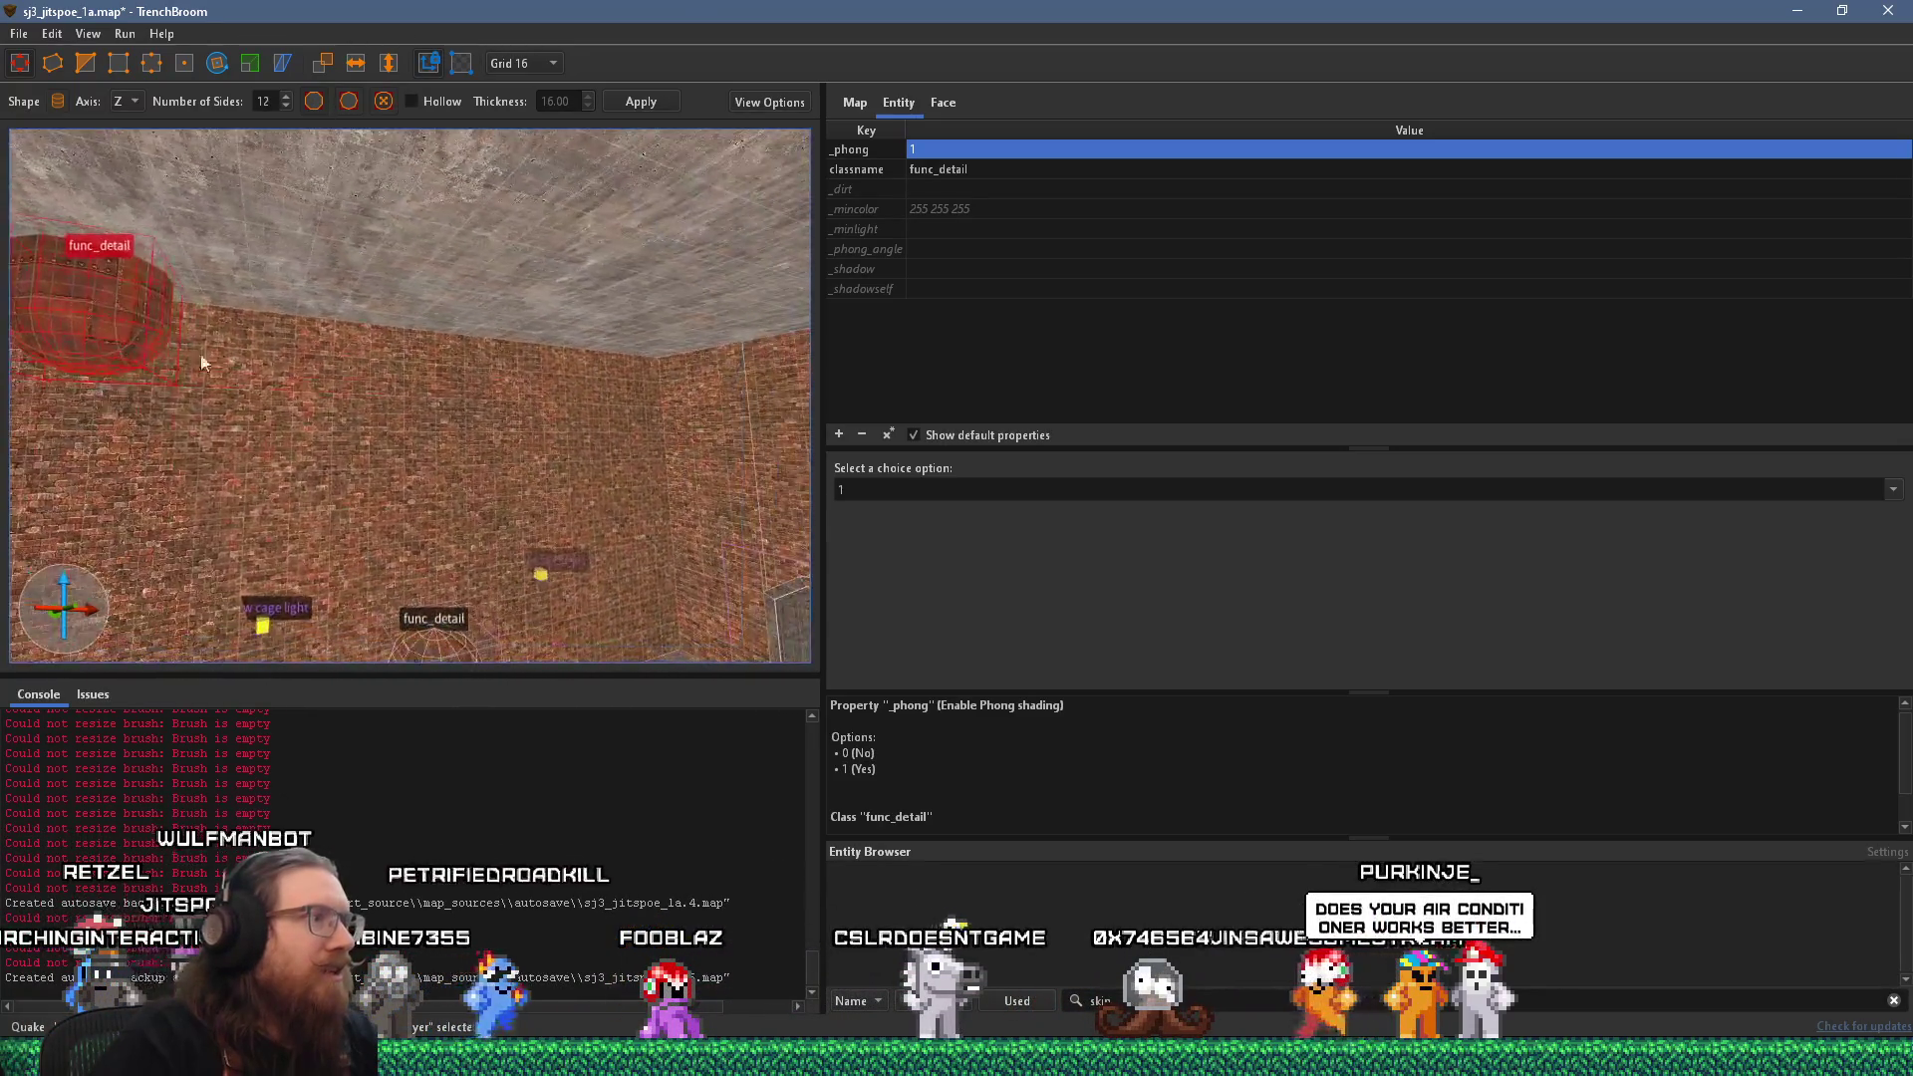
{"action": "key", "text": "s"}
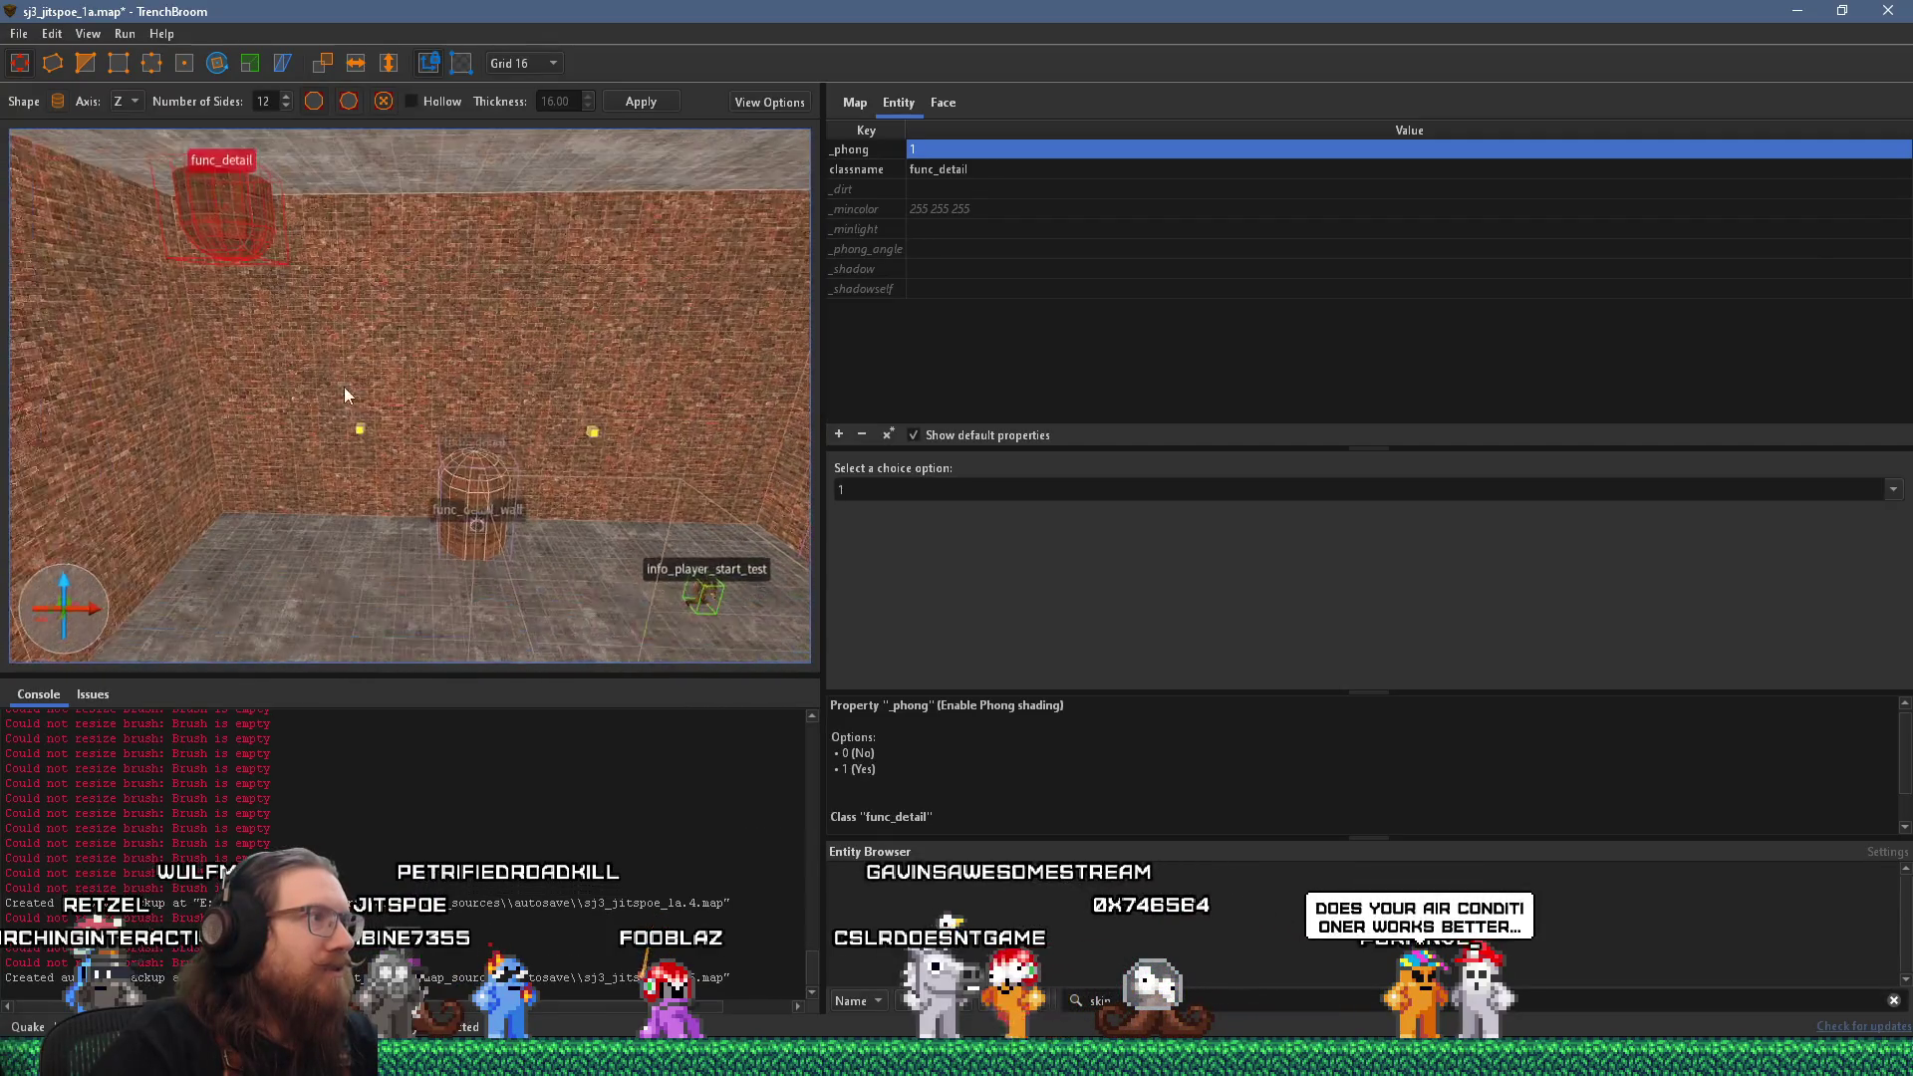
{"action": "mouse_move", "coordinate": [604, 321]}
{"action": "left_mouse_down"}
{"action": "mouse_move", "coordinate": [674, 227]}
{"action": "mouse_move", "coordinate": [775, 237]}
{"action": "left_mouse_up"}
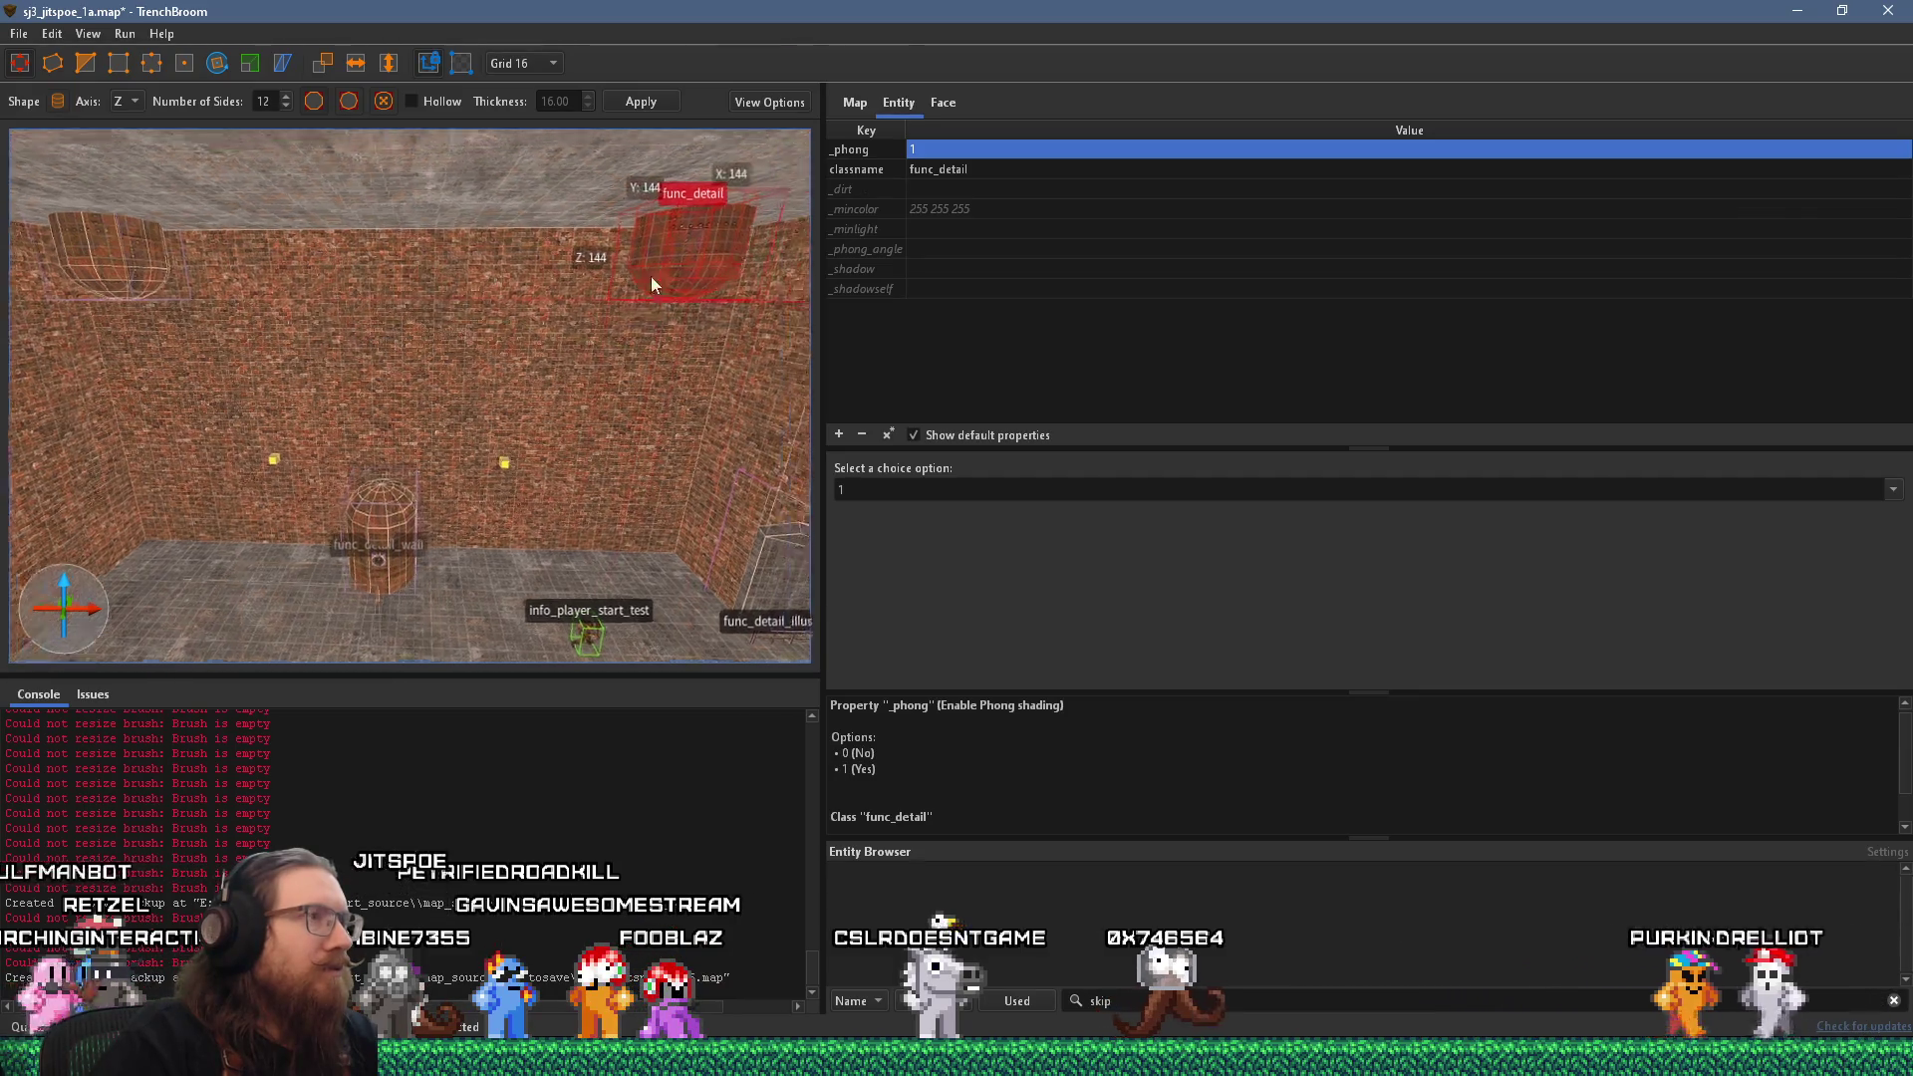
Reposition the view over the room and briefly check the staircase reference photo.
{"action": "key", "text": "w"}
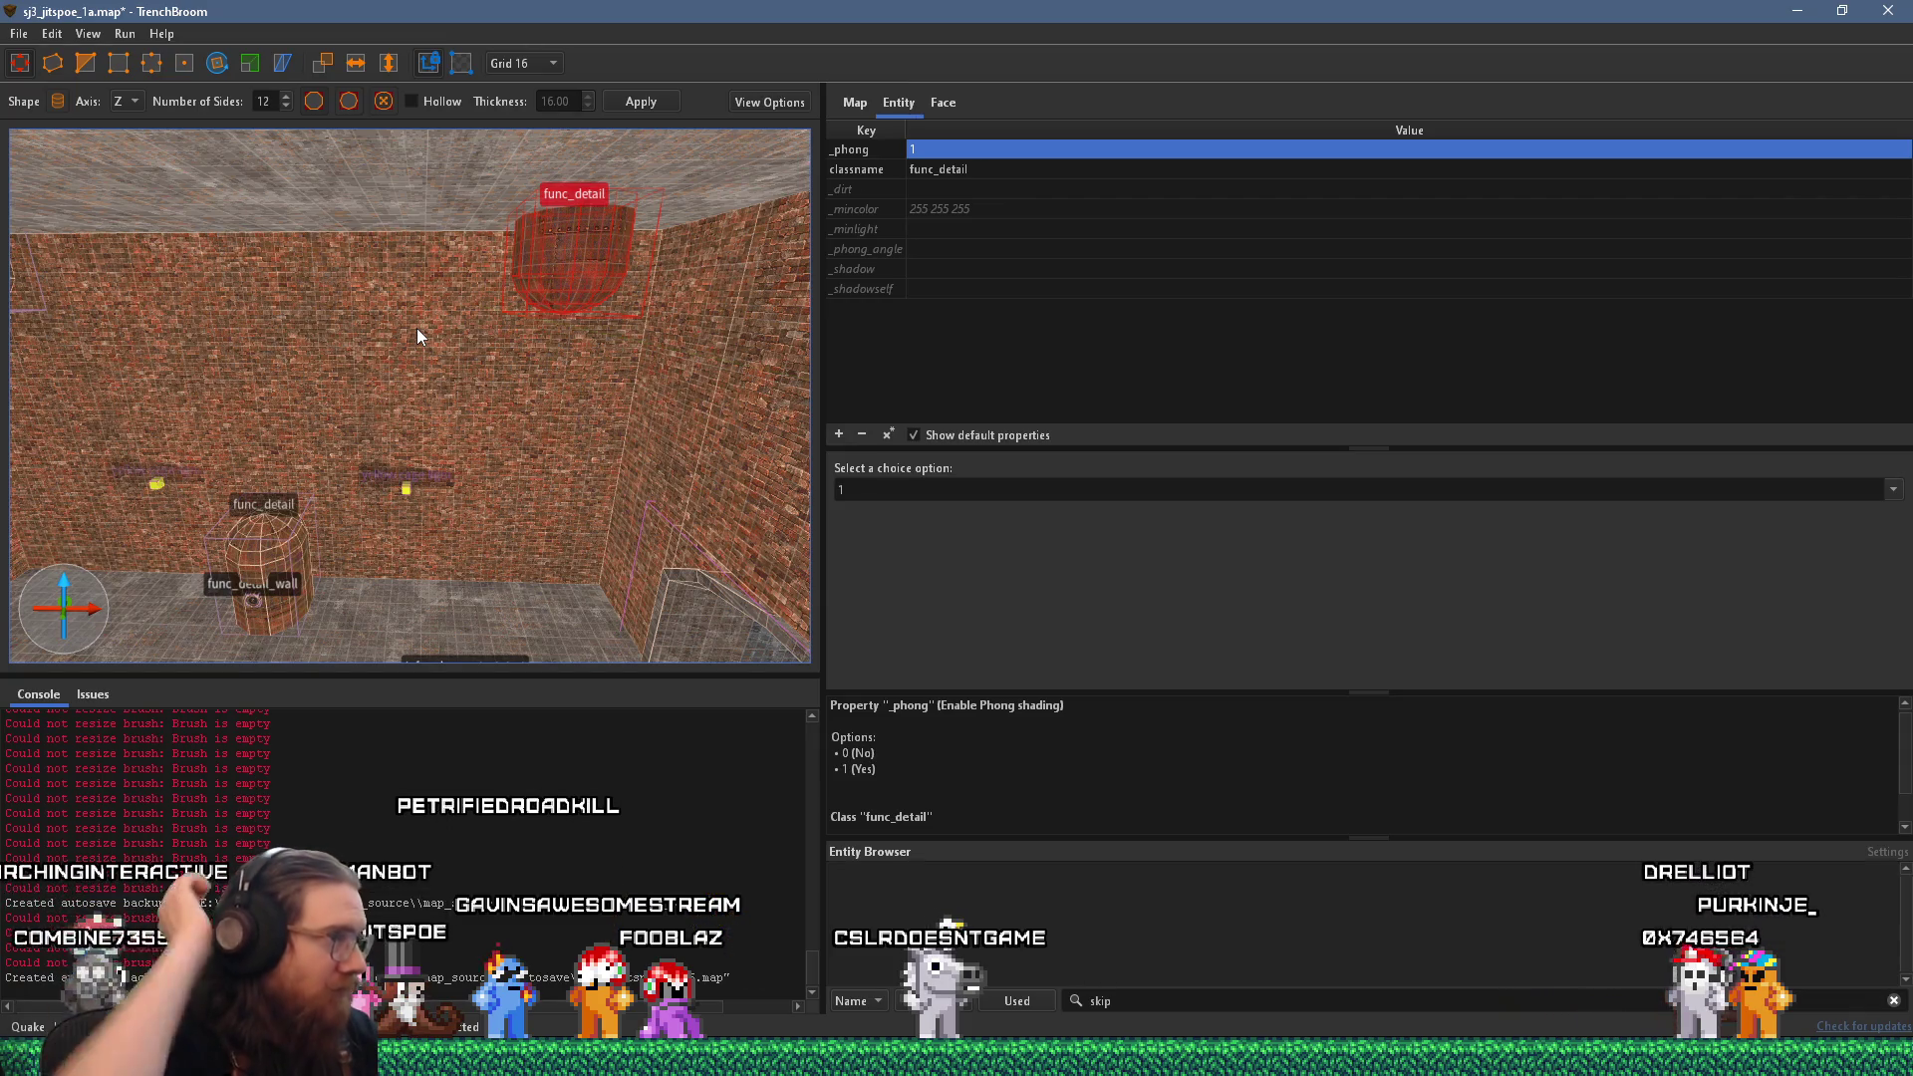
{"action": "key", "text": "w"}
{"action": "key", "text": "a"}
{"action": "key", "text": "s"}
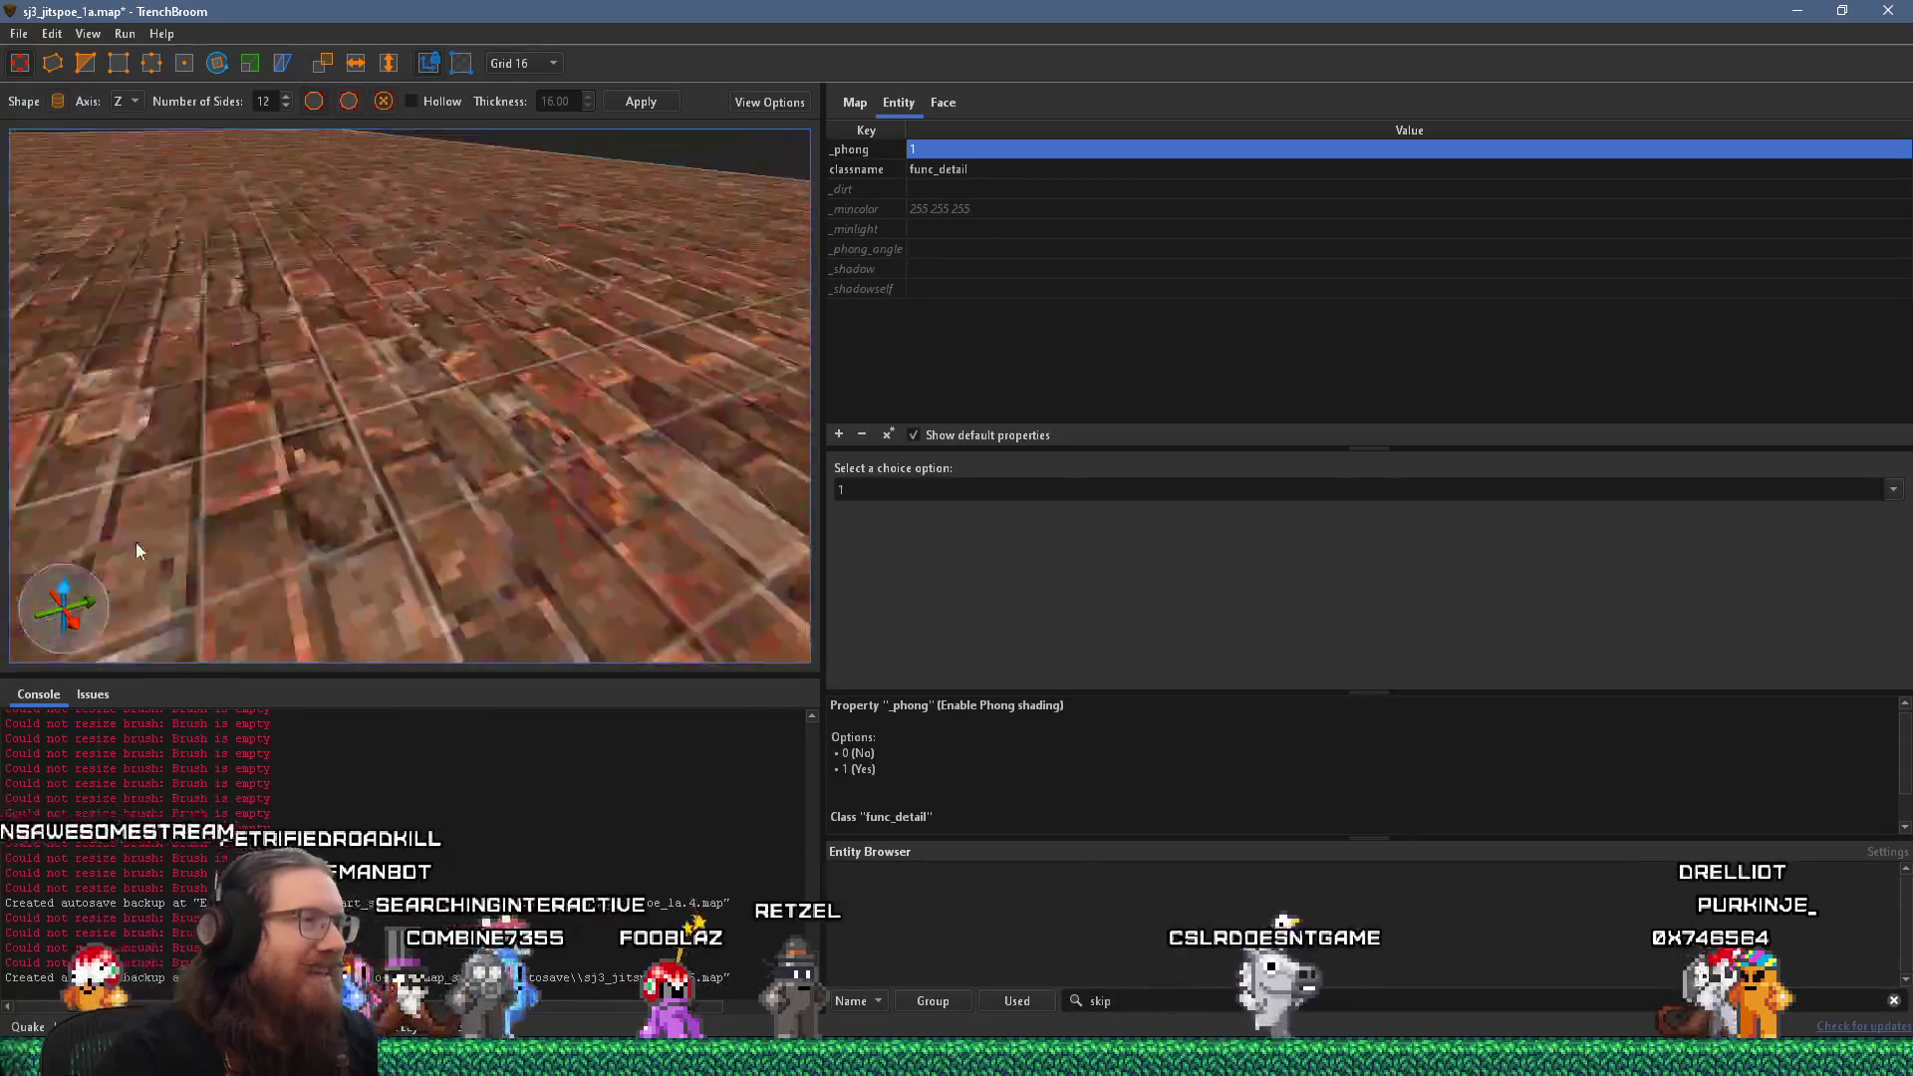
{"action": "key", "text": "alt+Tab"}
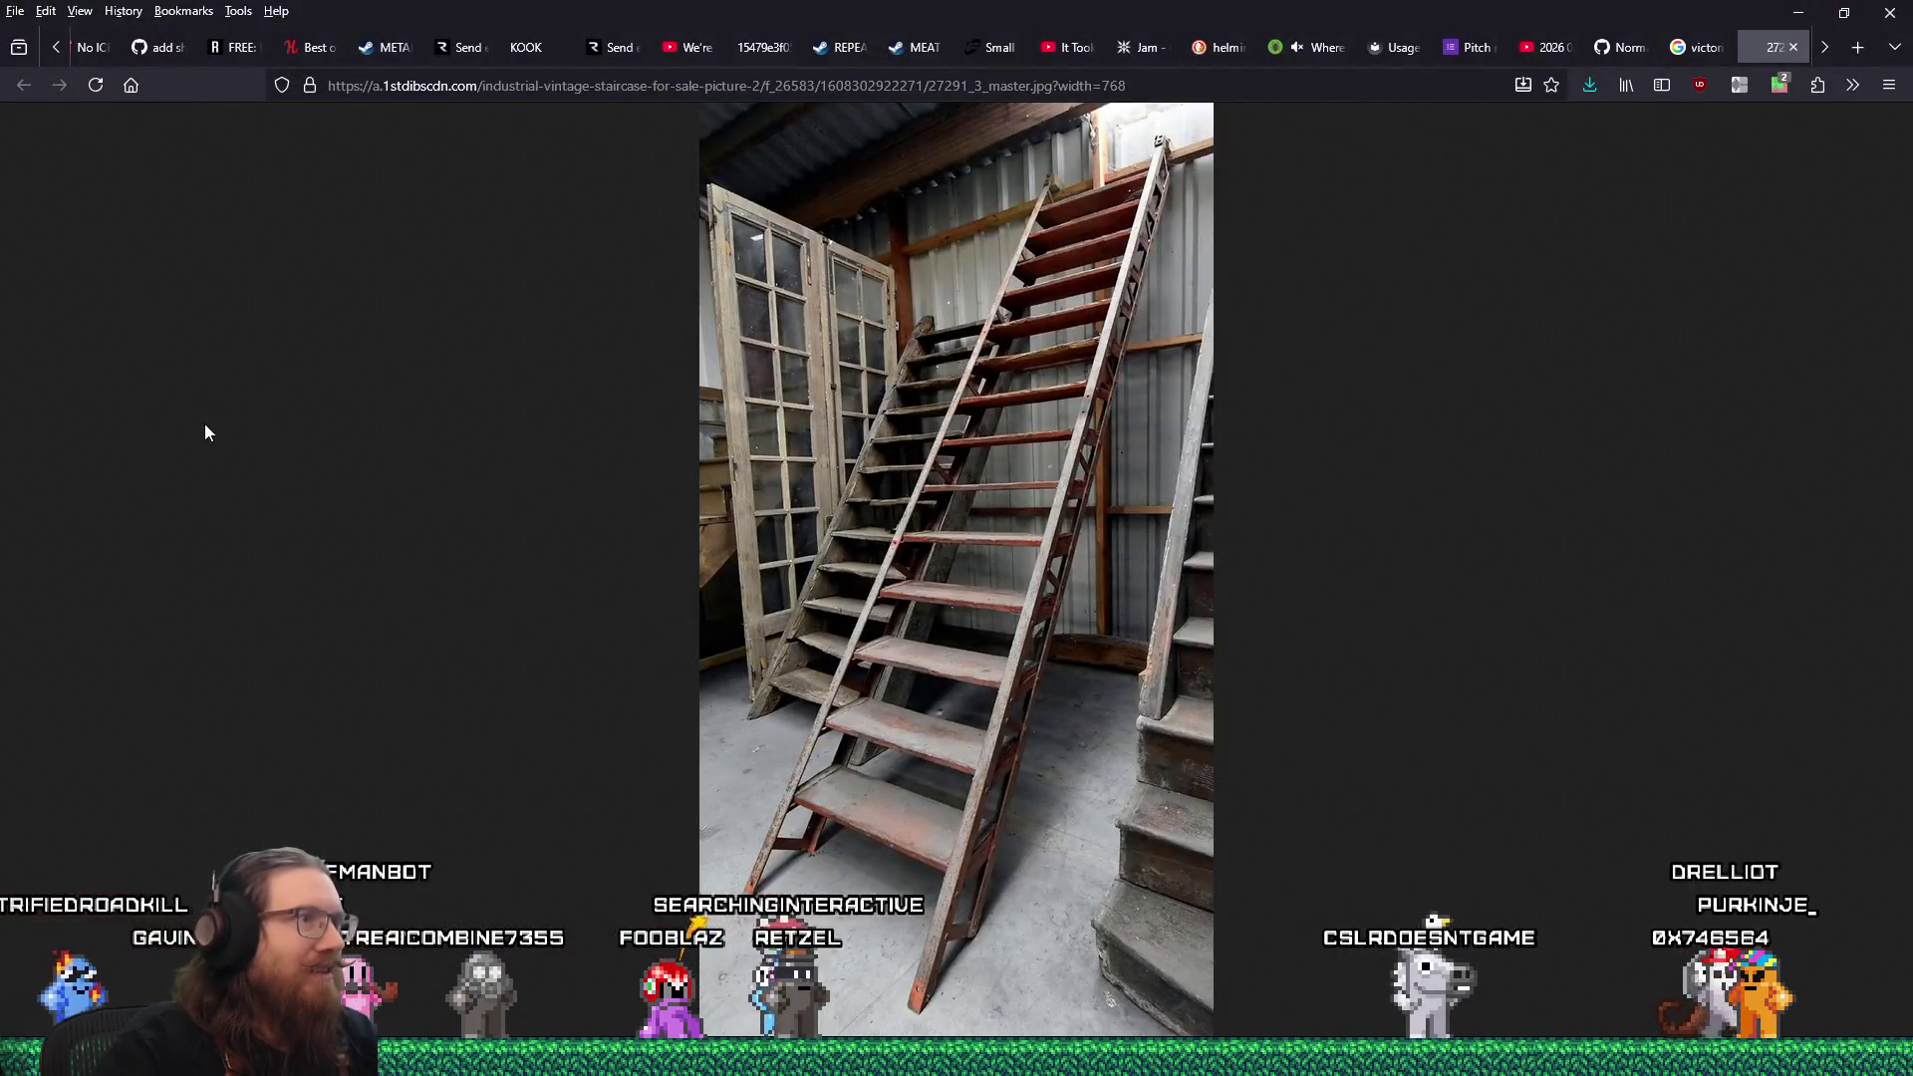
{"action": "key", "text": "alt+Tab"}
Fly around the room to inspect the hanging tank section from several angles.
{"action": "key", "text": "s"}
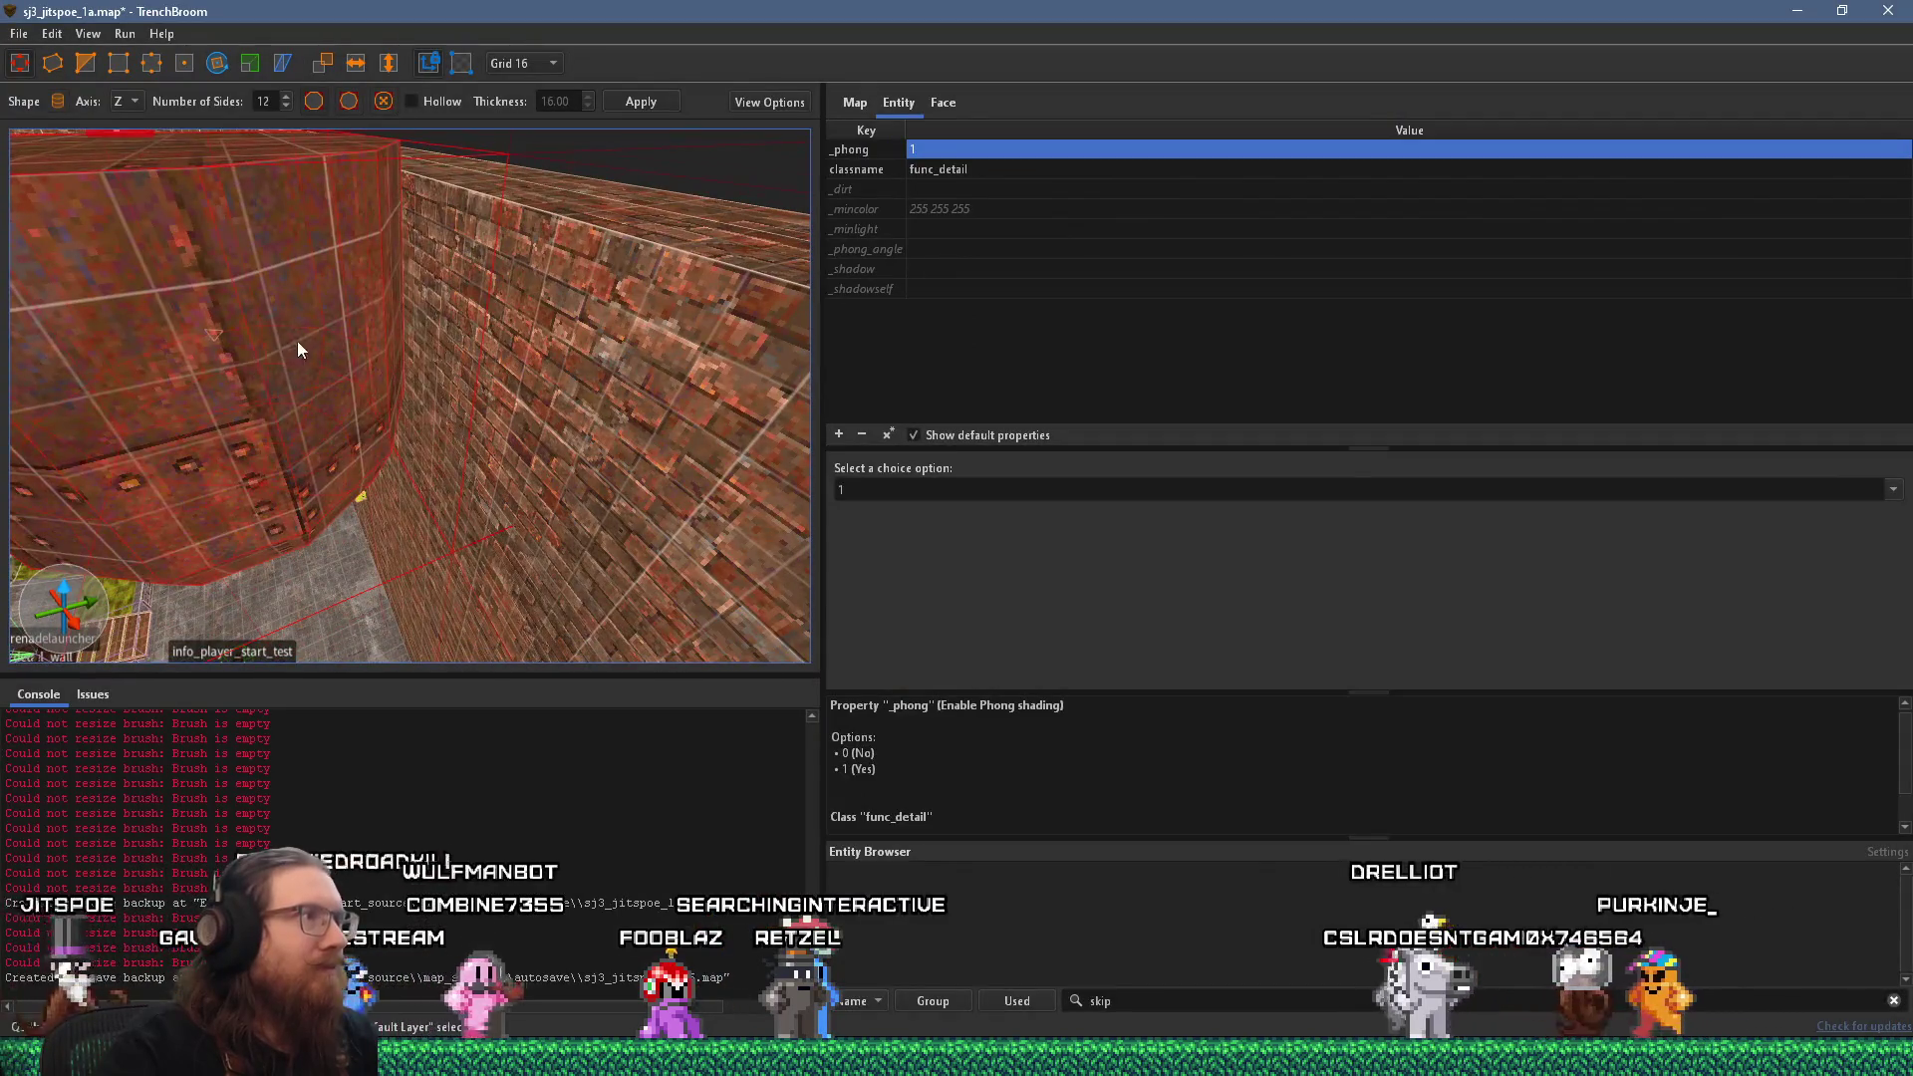
{"action": "key", "text": "w"}
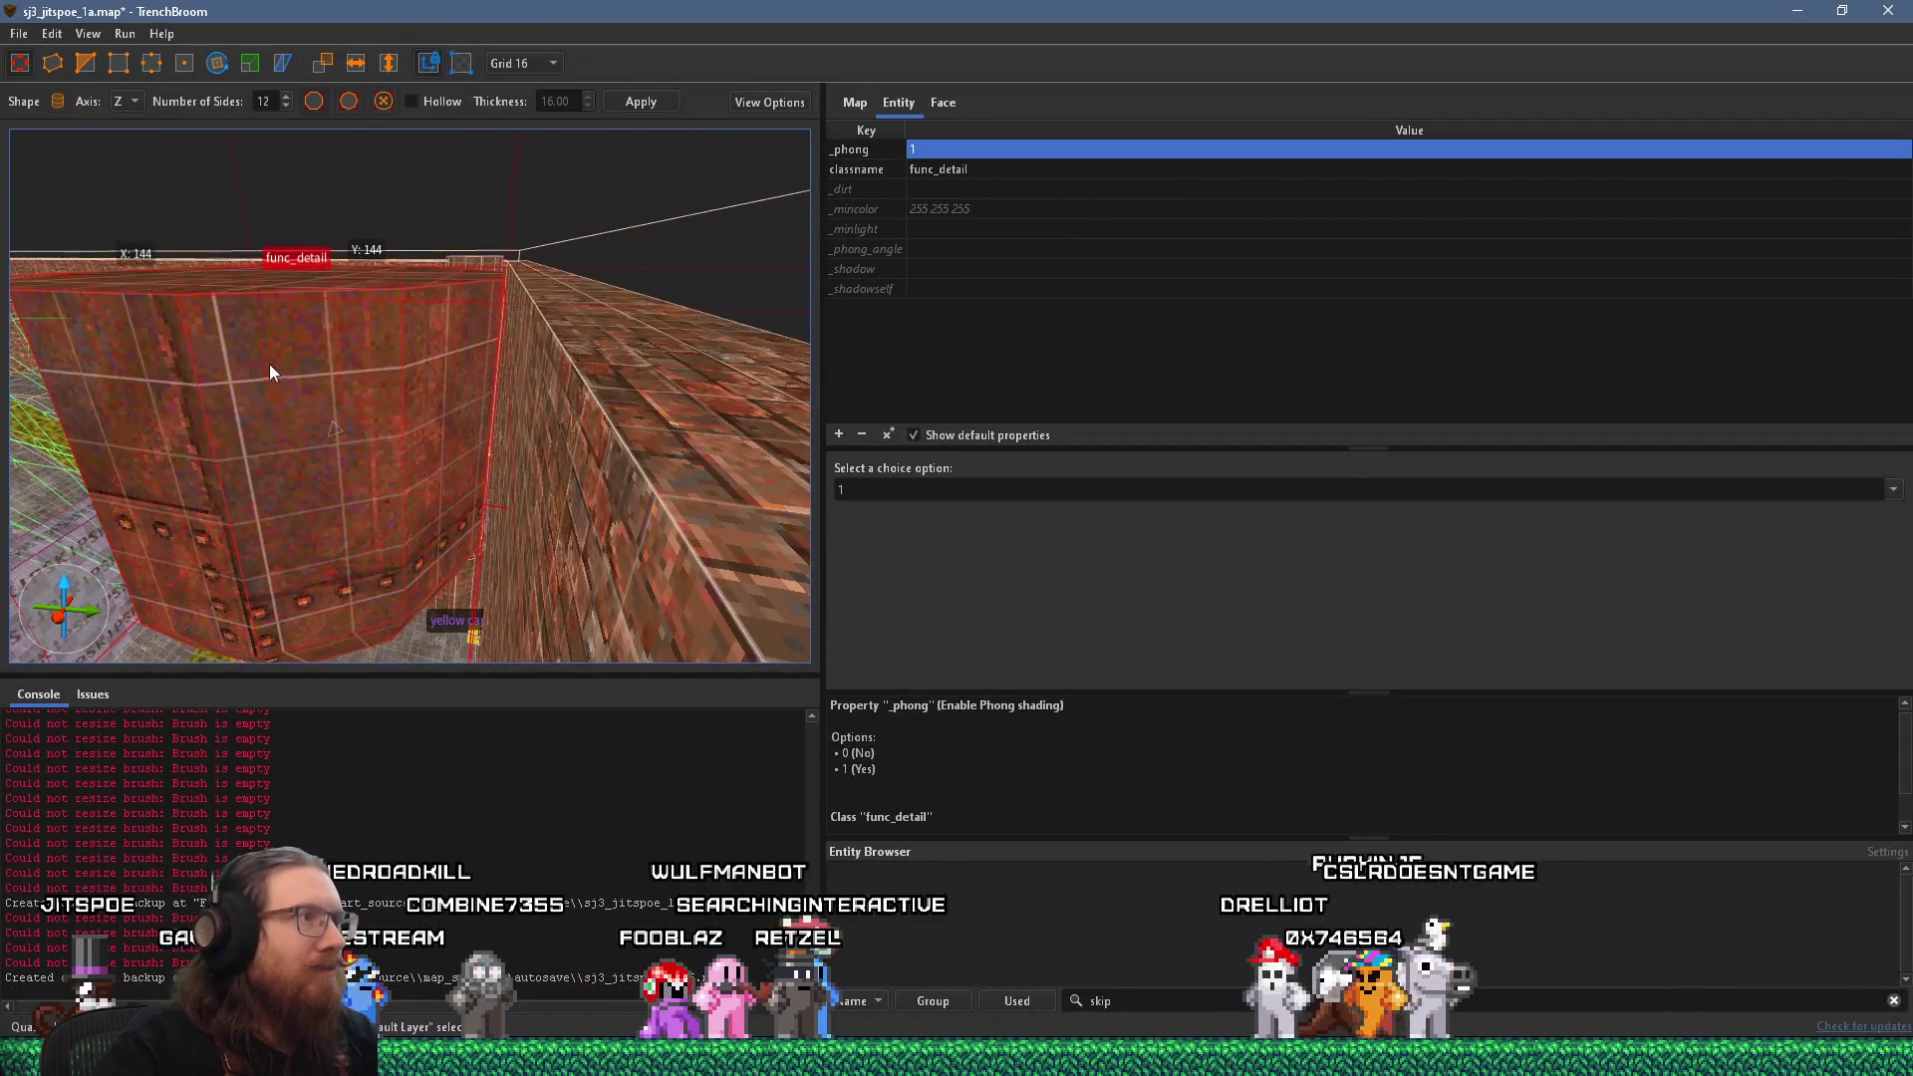
{"action": "key", "text": "s"}
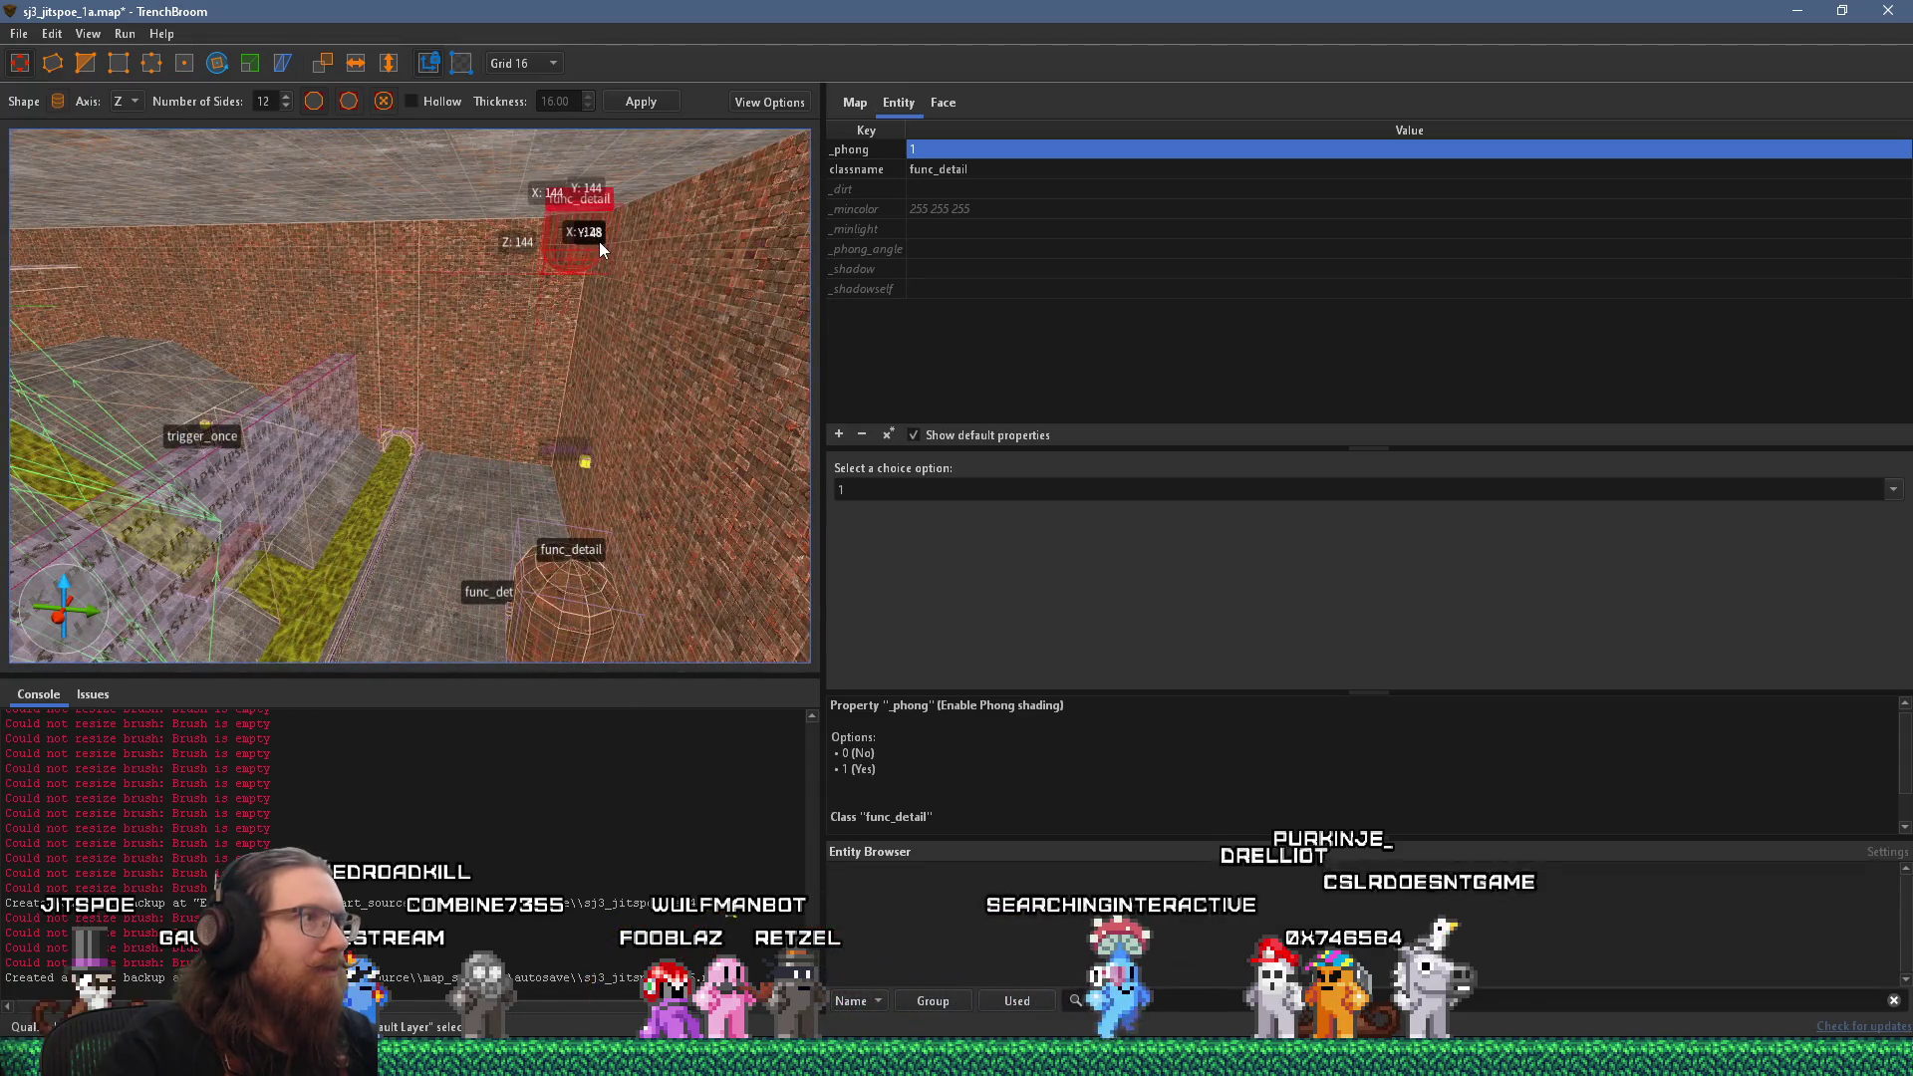
{"action": "key", "text": "w"}
{"action": "key", "text": "s"}
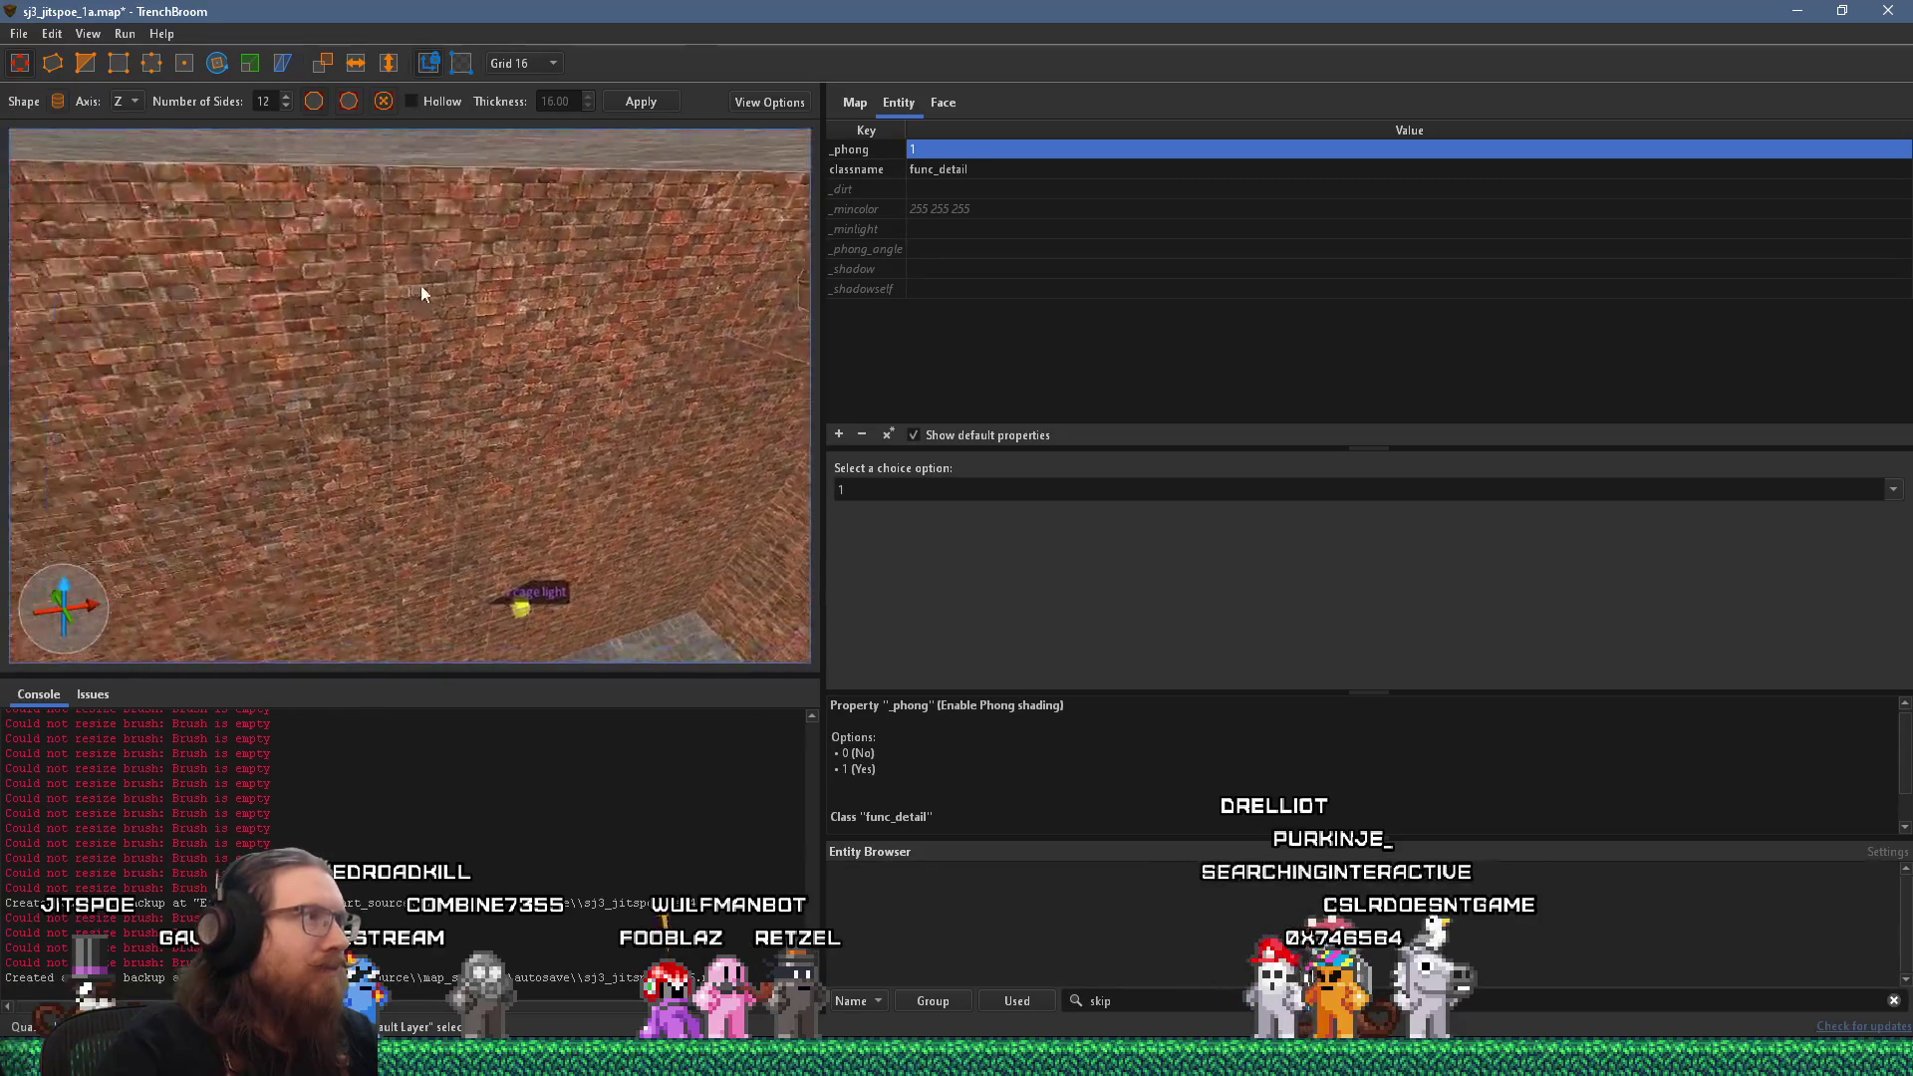
{"action": "key", "text": "s"}
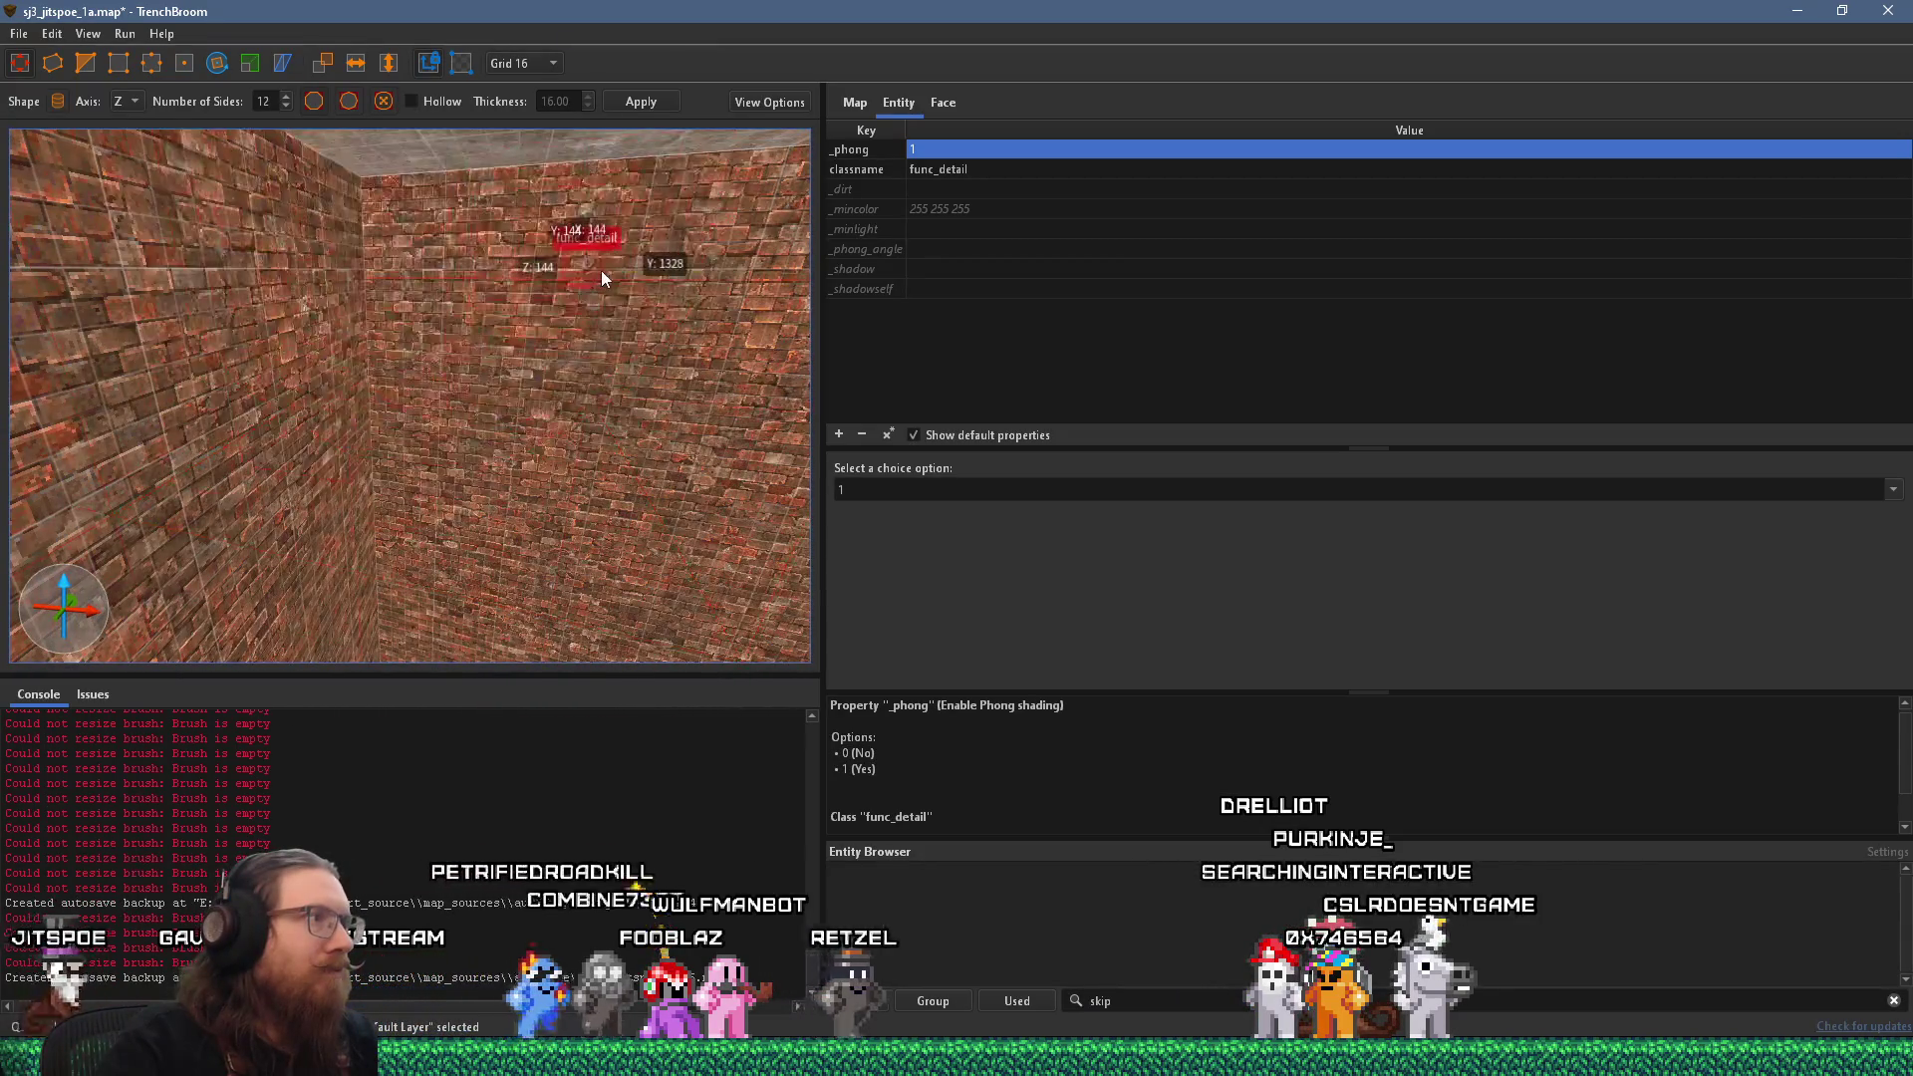
{"action": "key", "text": "s"}
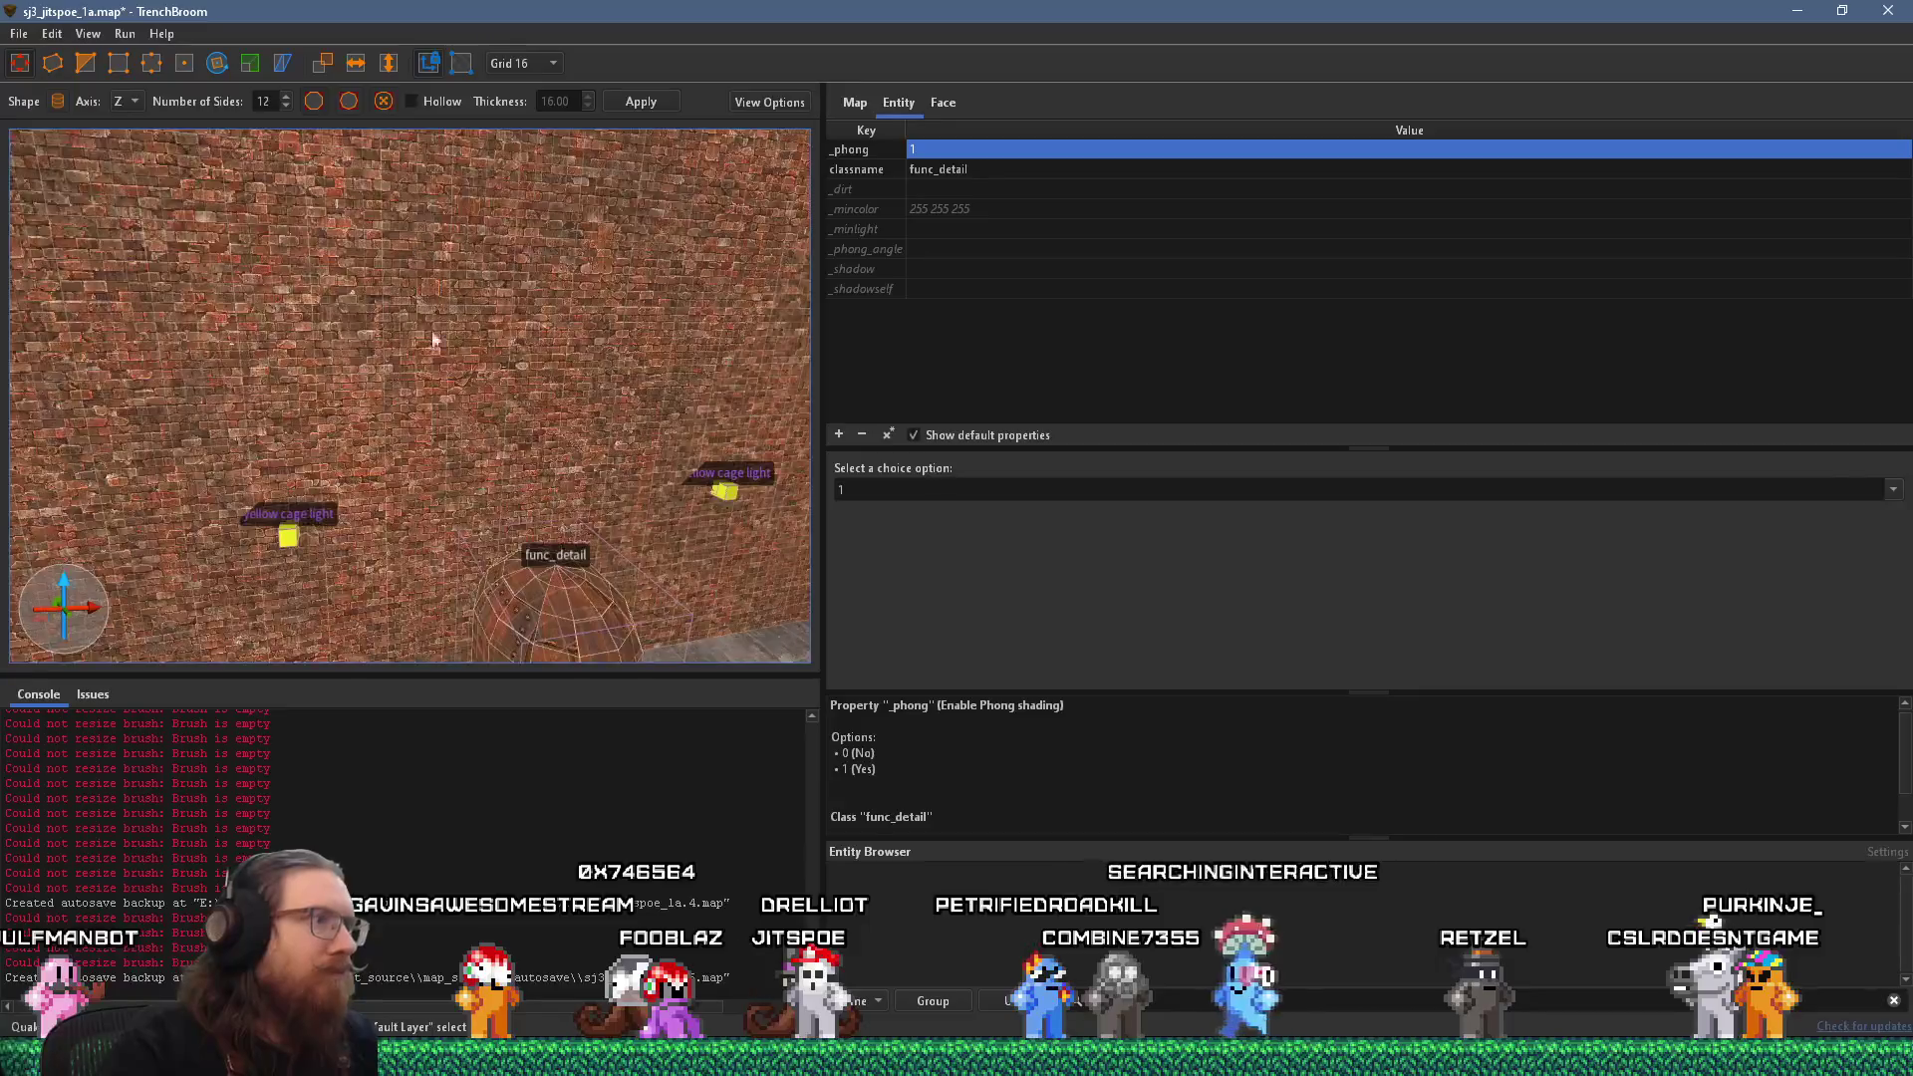
{"action": "key", "text": "w"}
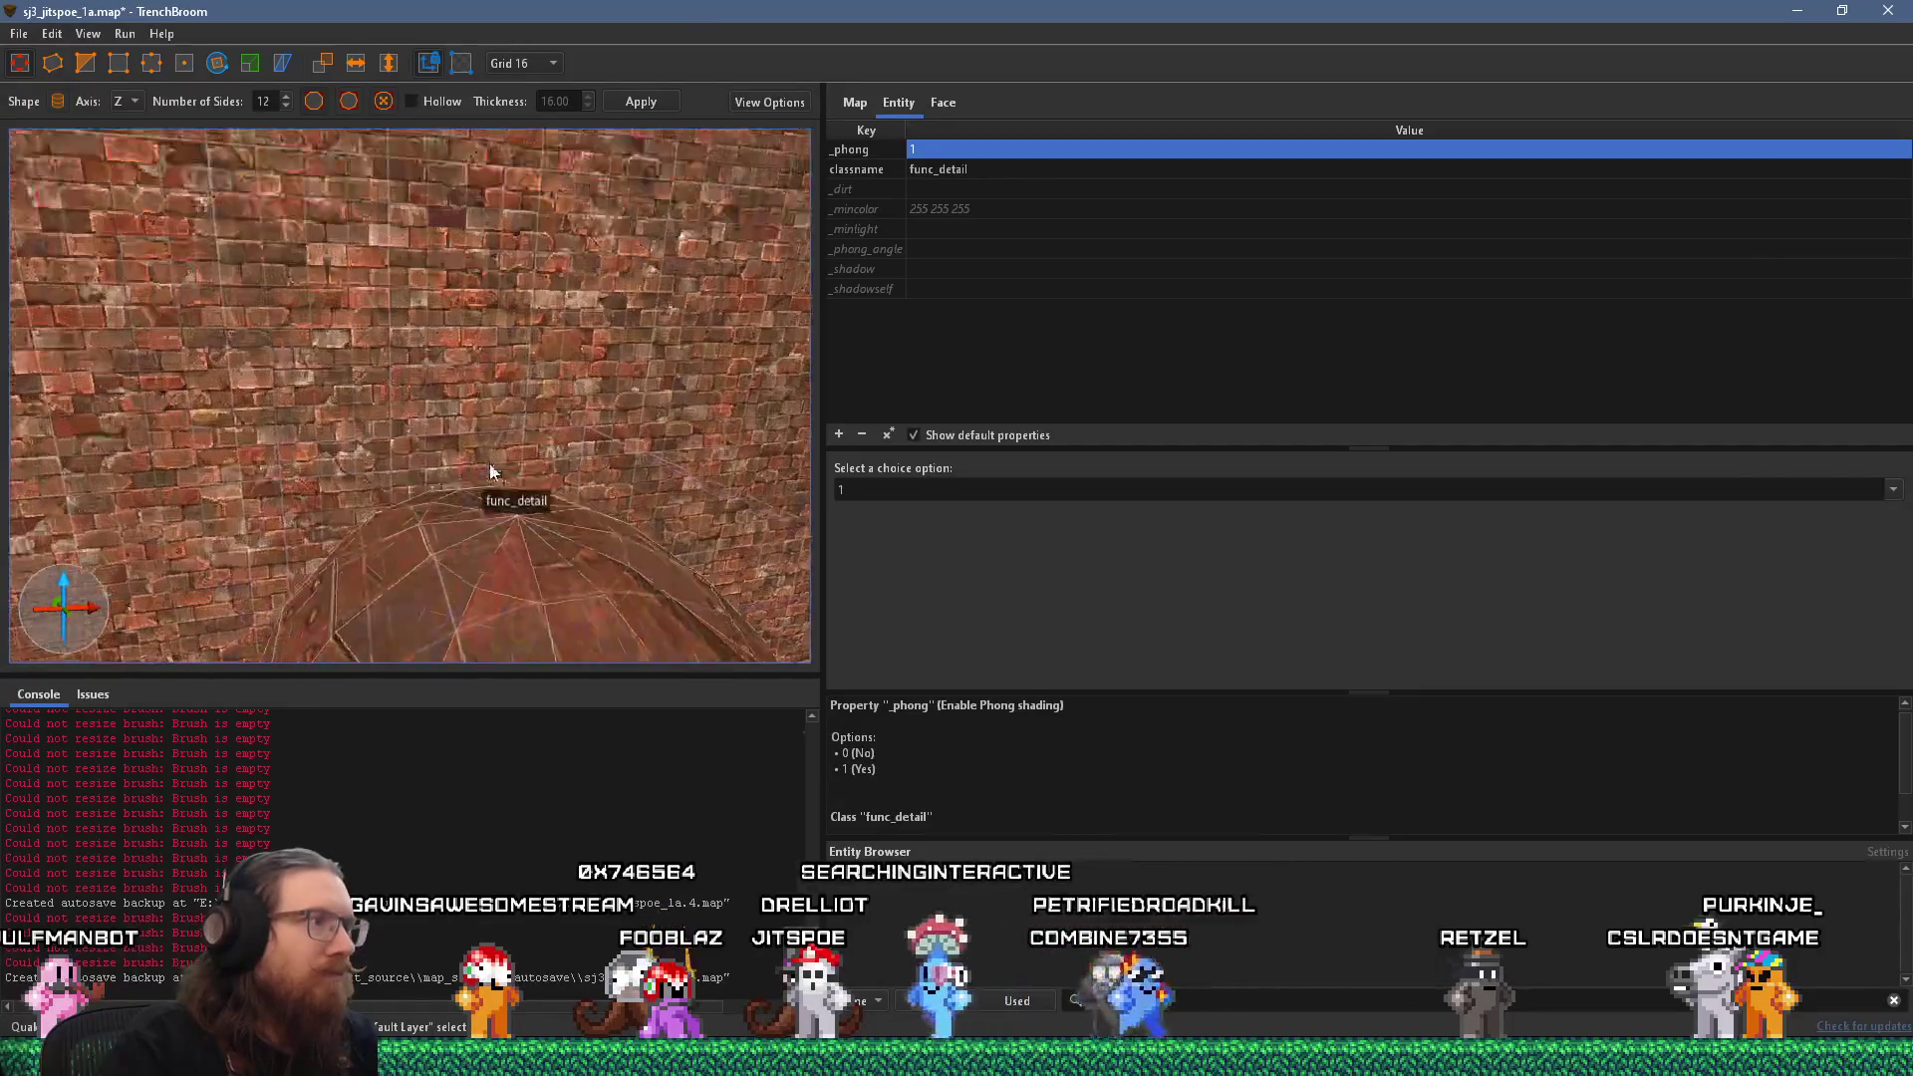
Select and clear the floor tank, then pick several triangular faces on its dome.
{"action": "left_click", "coordinate": [522, 518]}
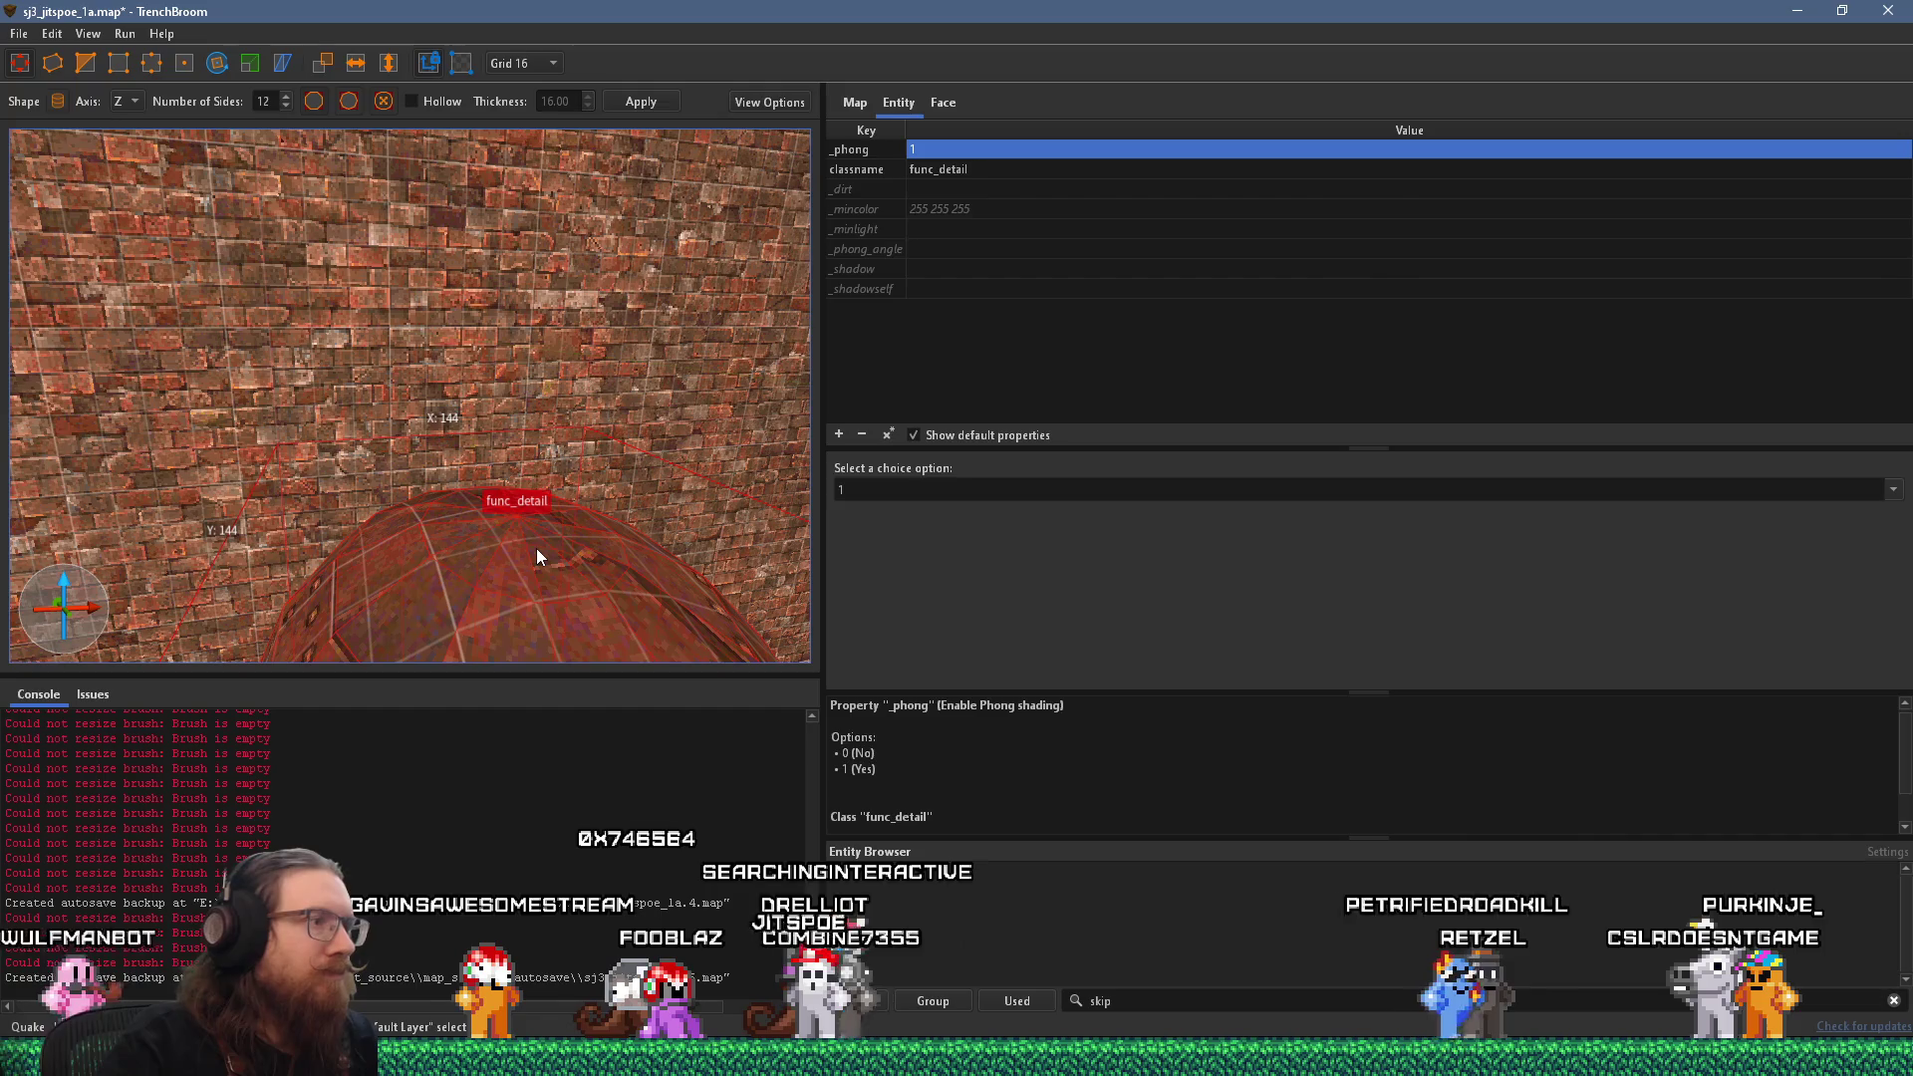
{"action": "key", "text": "Escape"}
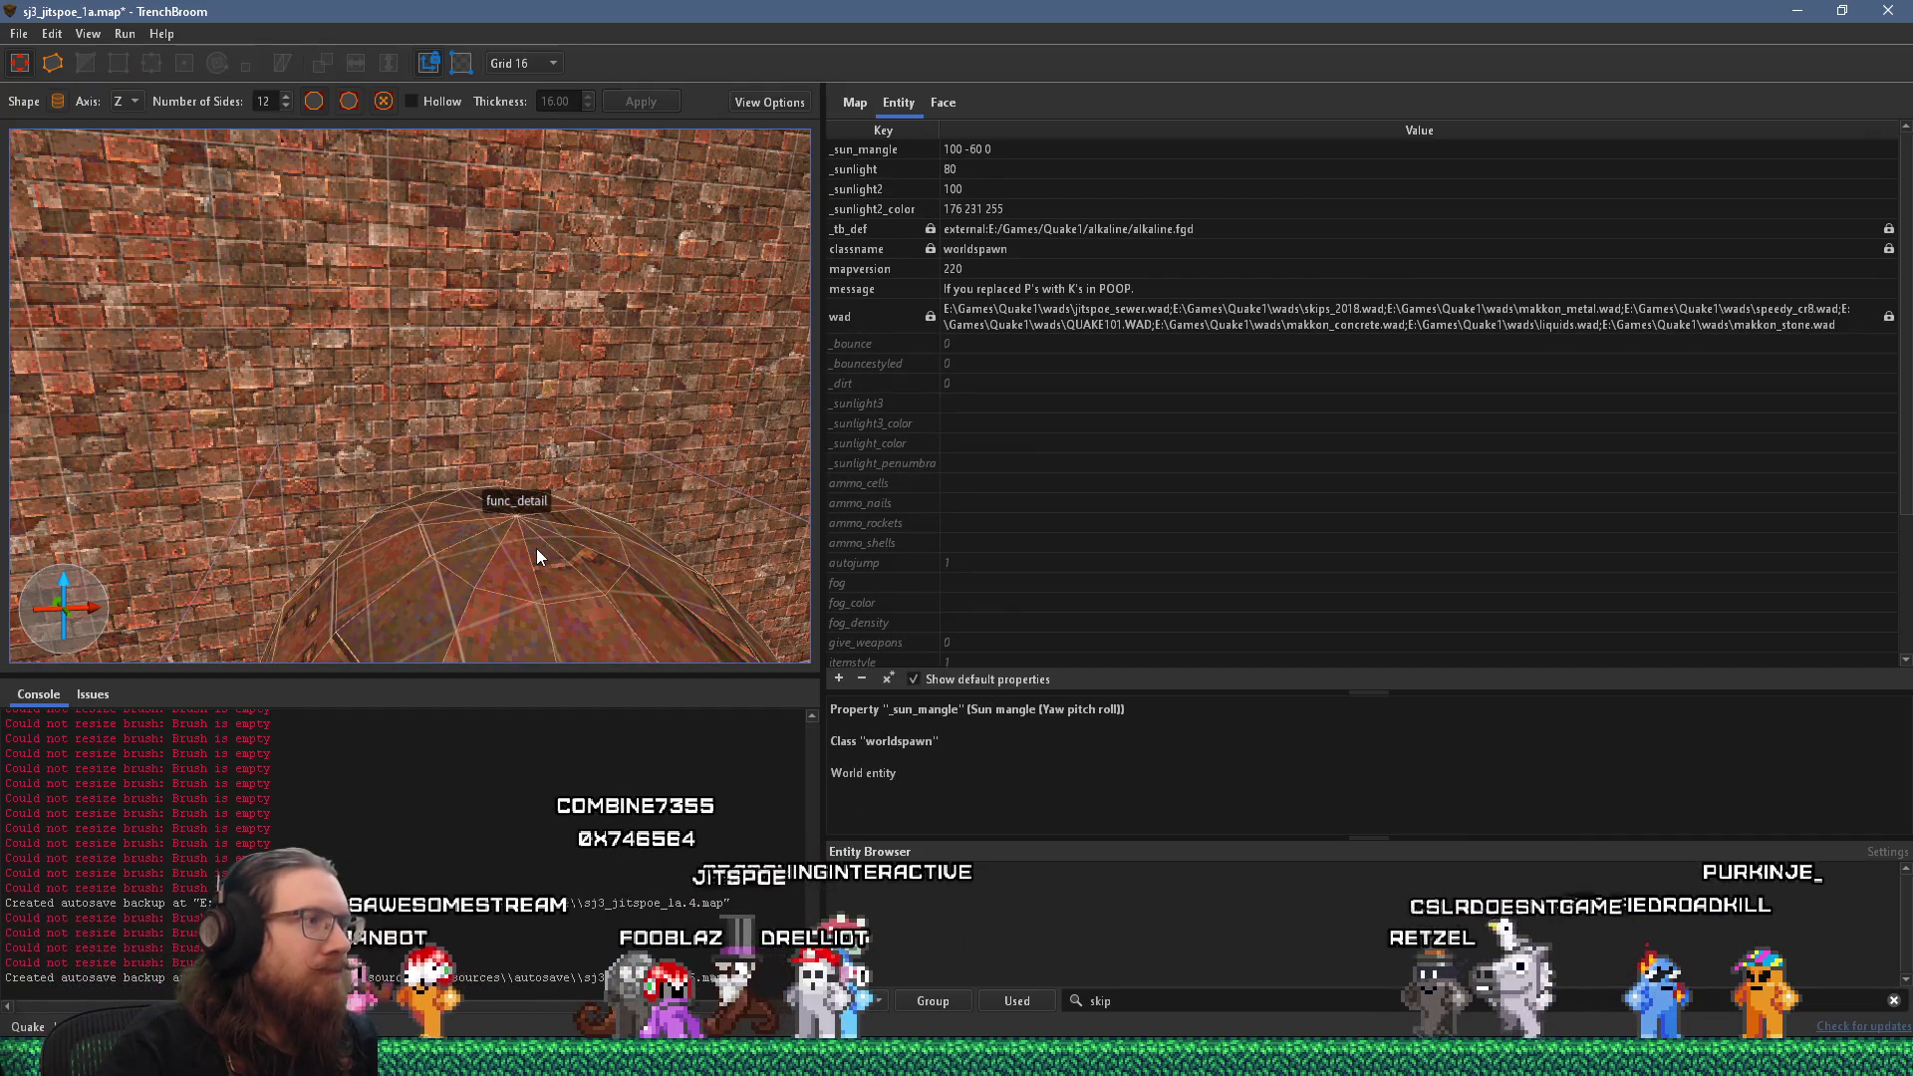
{"action": "key", "text": "q"}
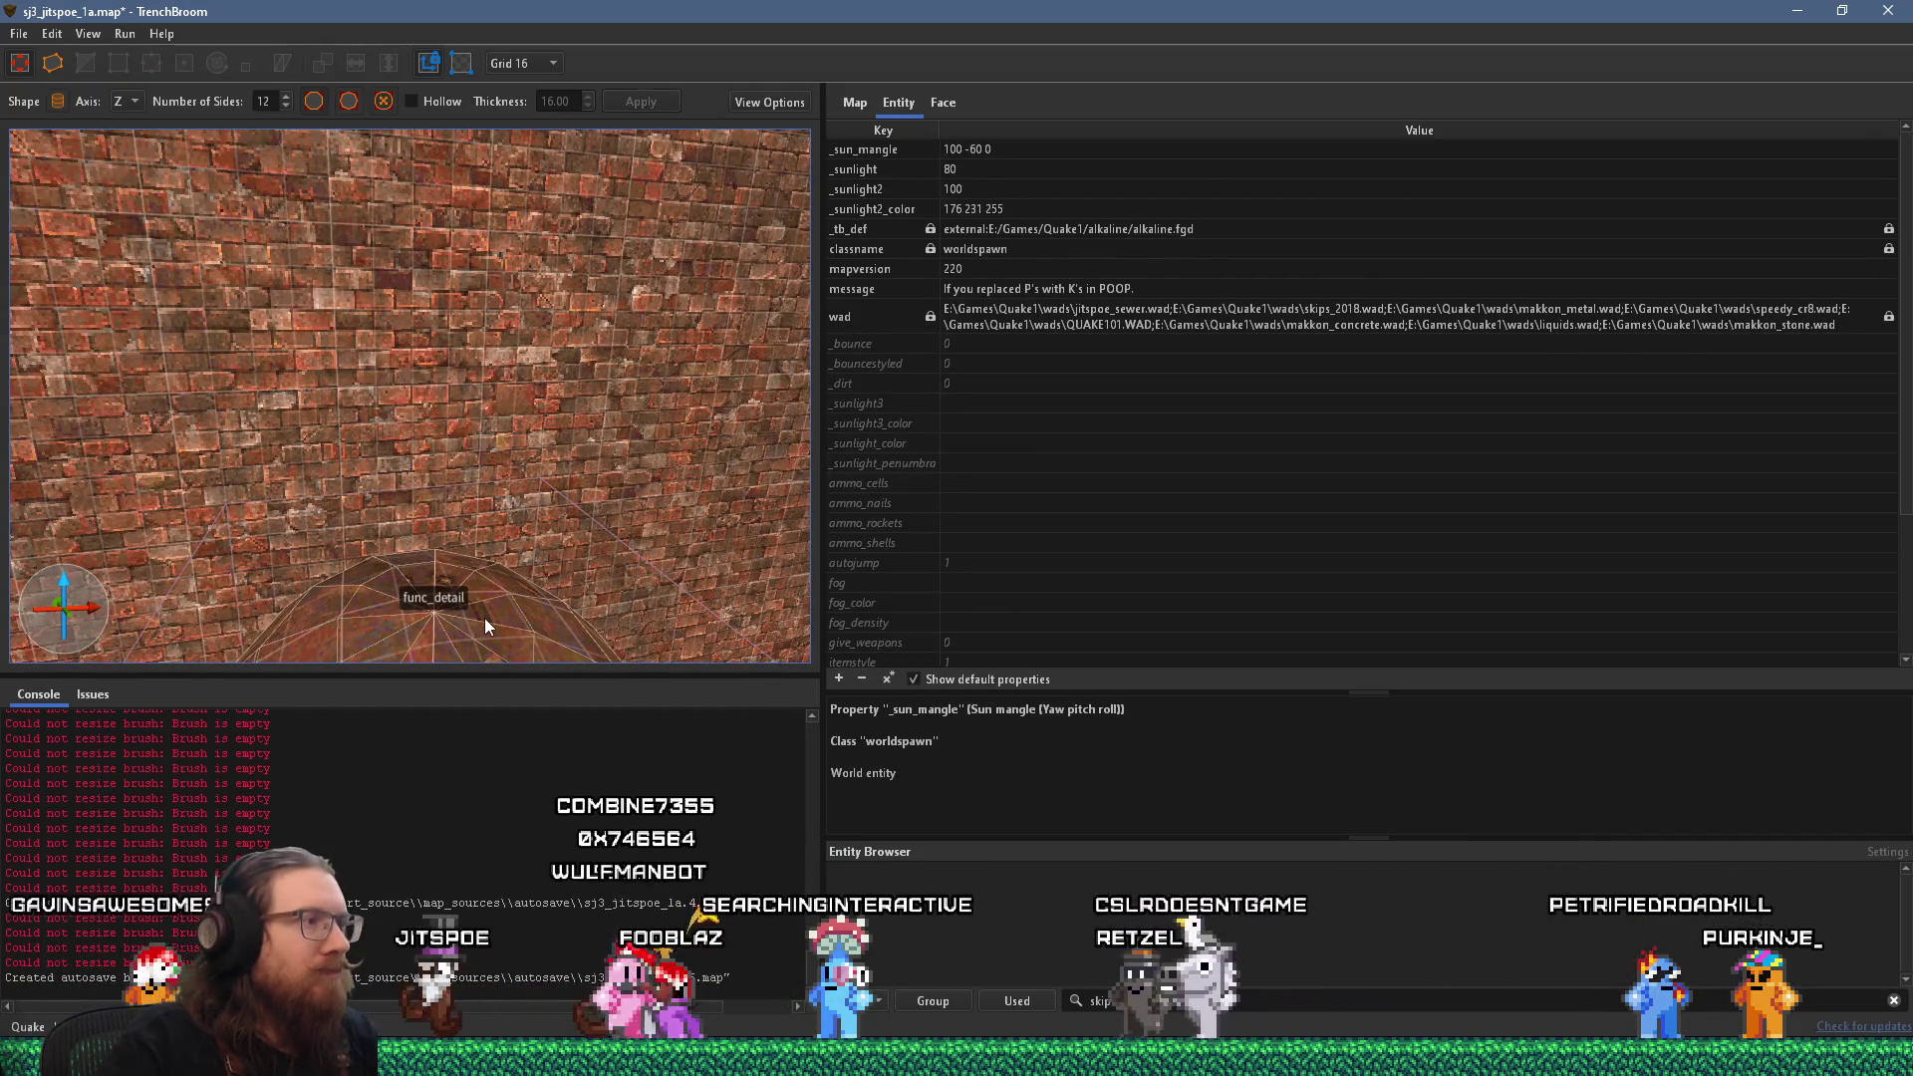
{"action": "scroll", "coordinate": [484, 617], "scroll_direction": "up", "scroll_amount": 3}
{"action": "scroll", "coordinate": [525, 575], "scroll_direction": "up", "scroll_amount": 1}
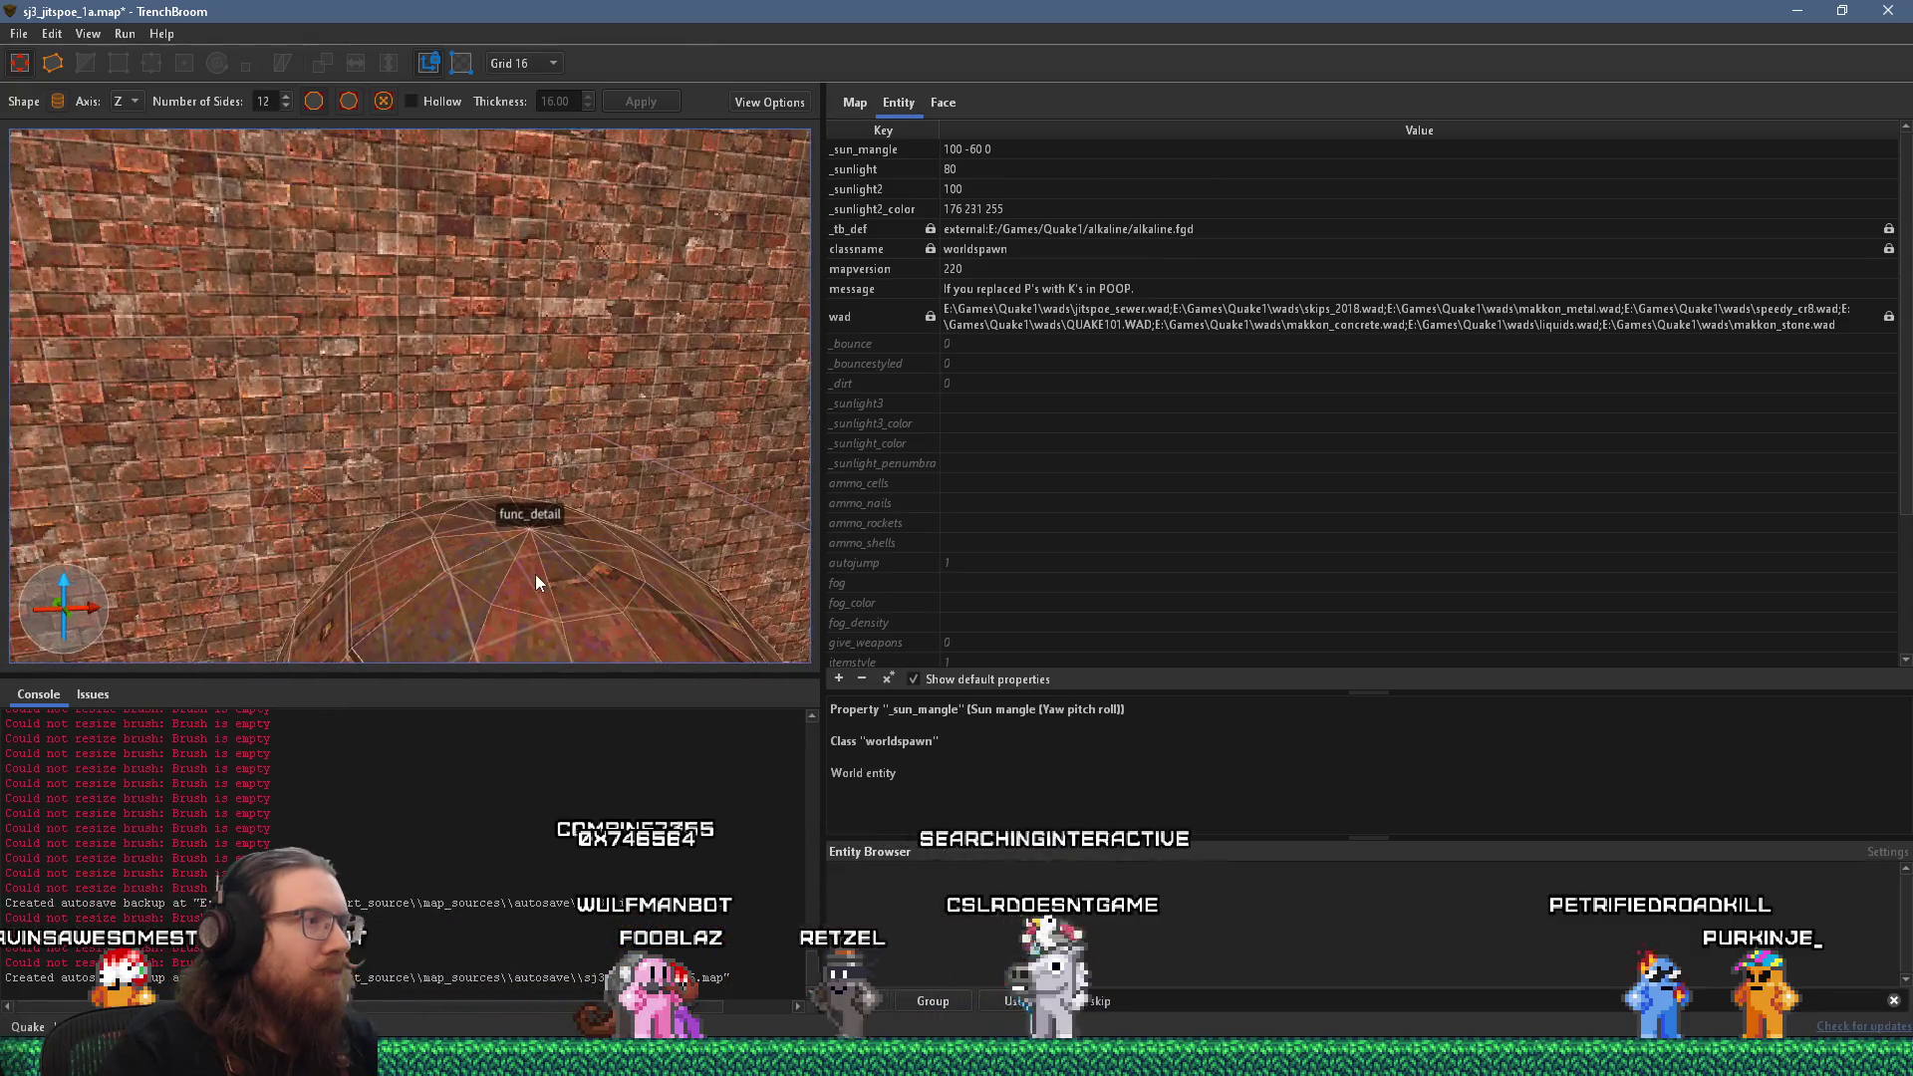
{"action": "left_click", "coordinate": [527, 580], "text": "shift"}
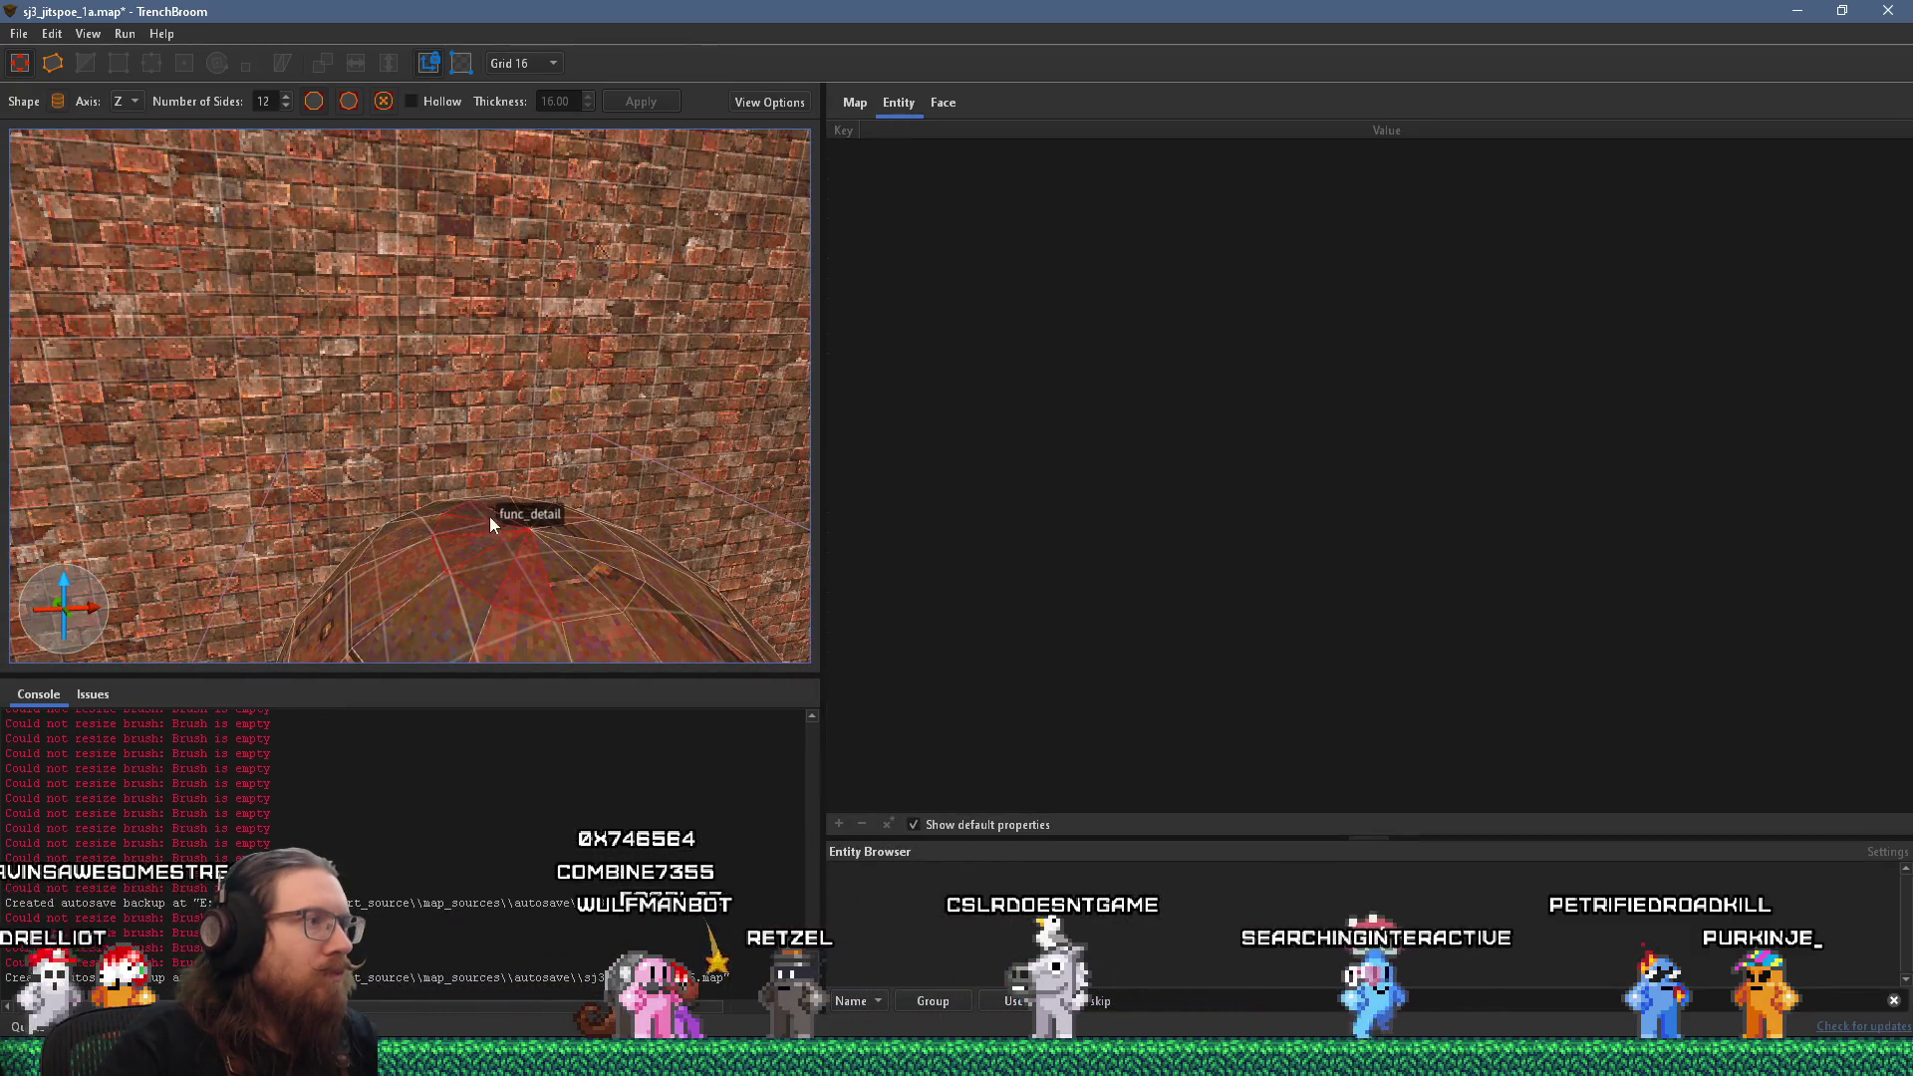
{"action": "left_click", "coordinate": [581, 548], "text": "ctrl+shift"}
{"action": "scroll", "coordinate": [554, 576], "scroll_direction": "down", "scroll_amount": 5}
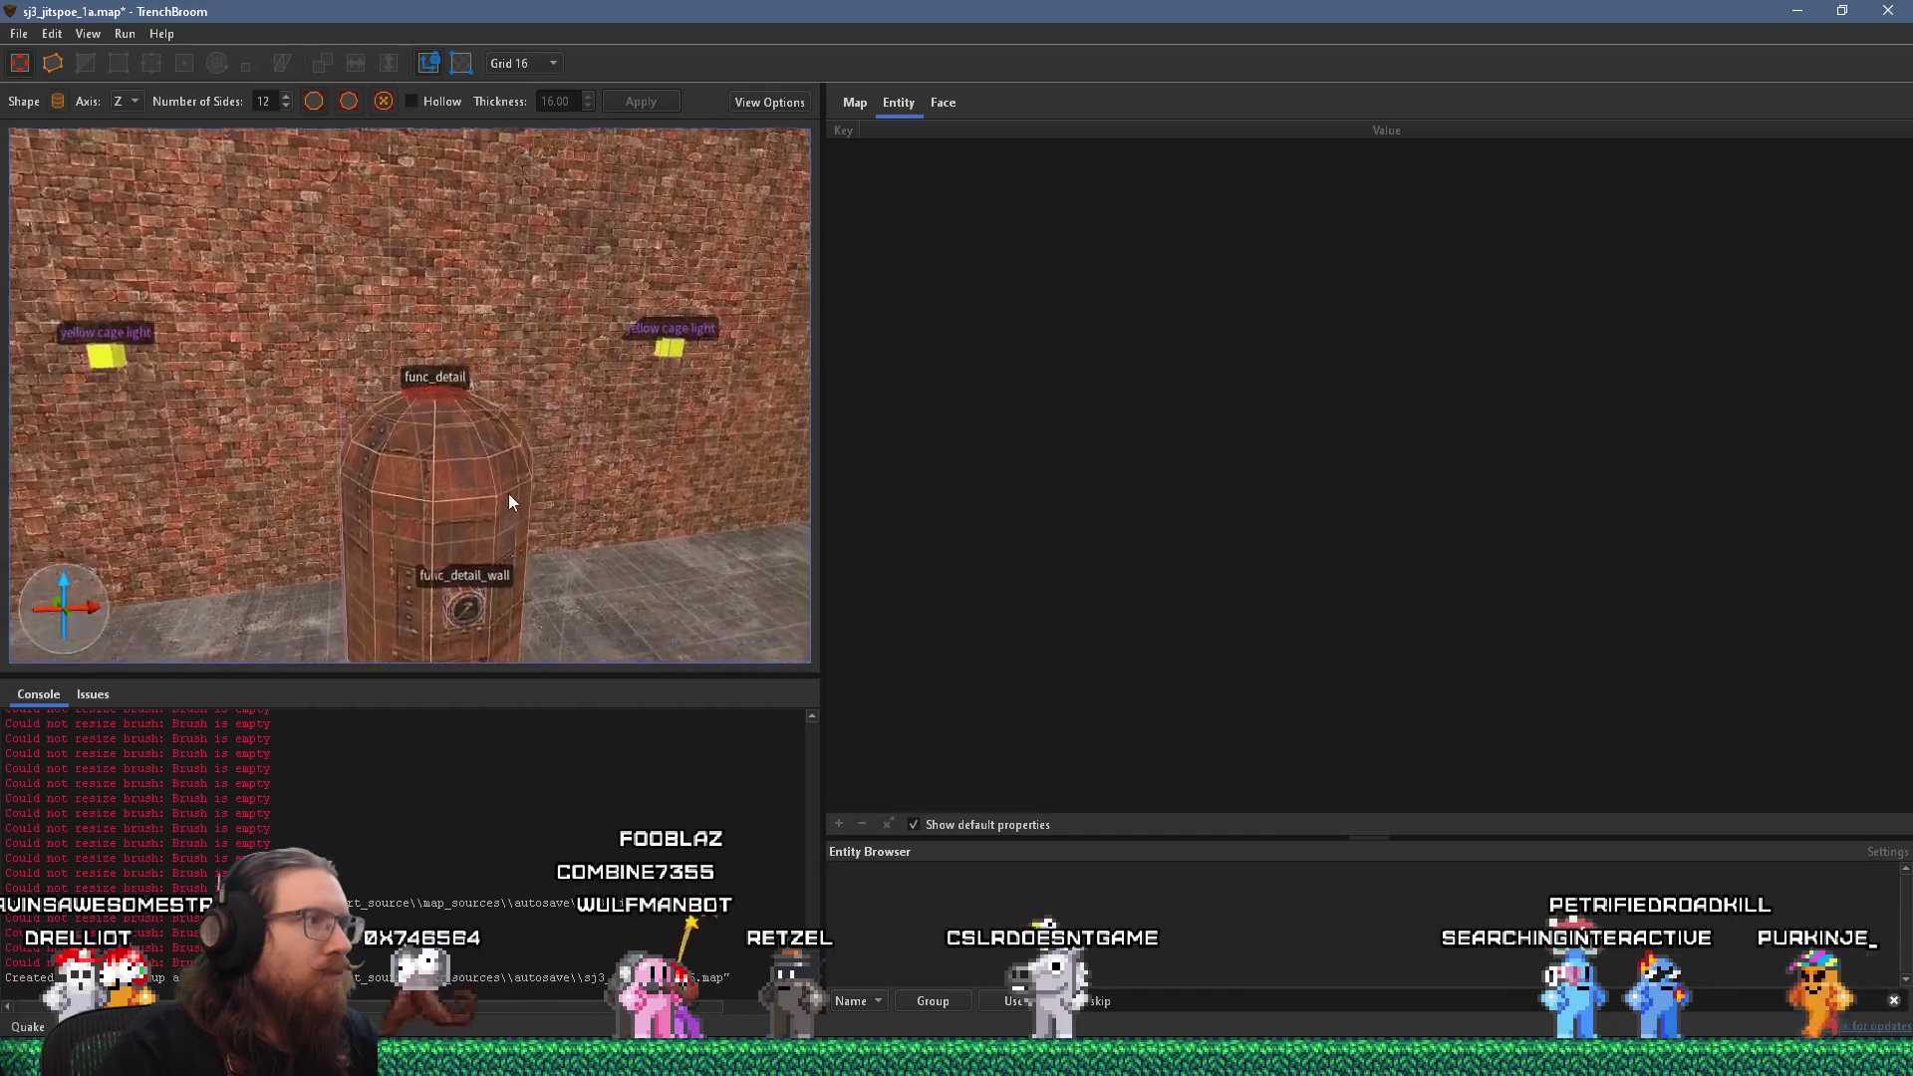
{"action": "left_click_drag", "start_coordinate": [508, 486], "coordinate": [534, 630]}
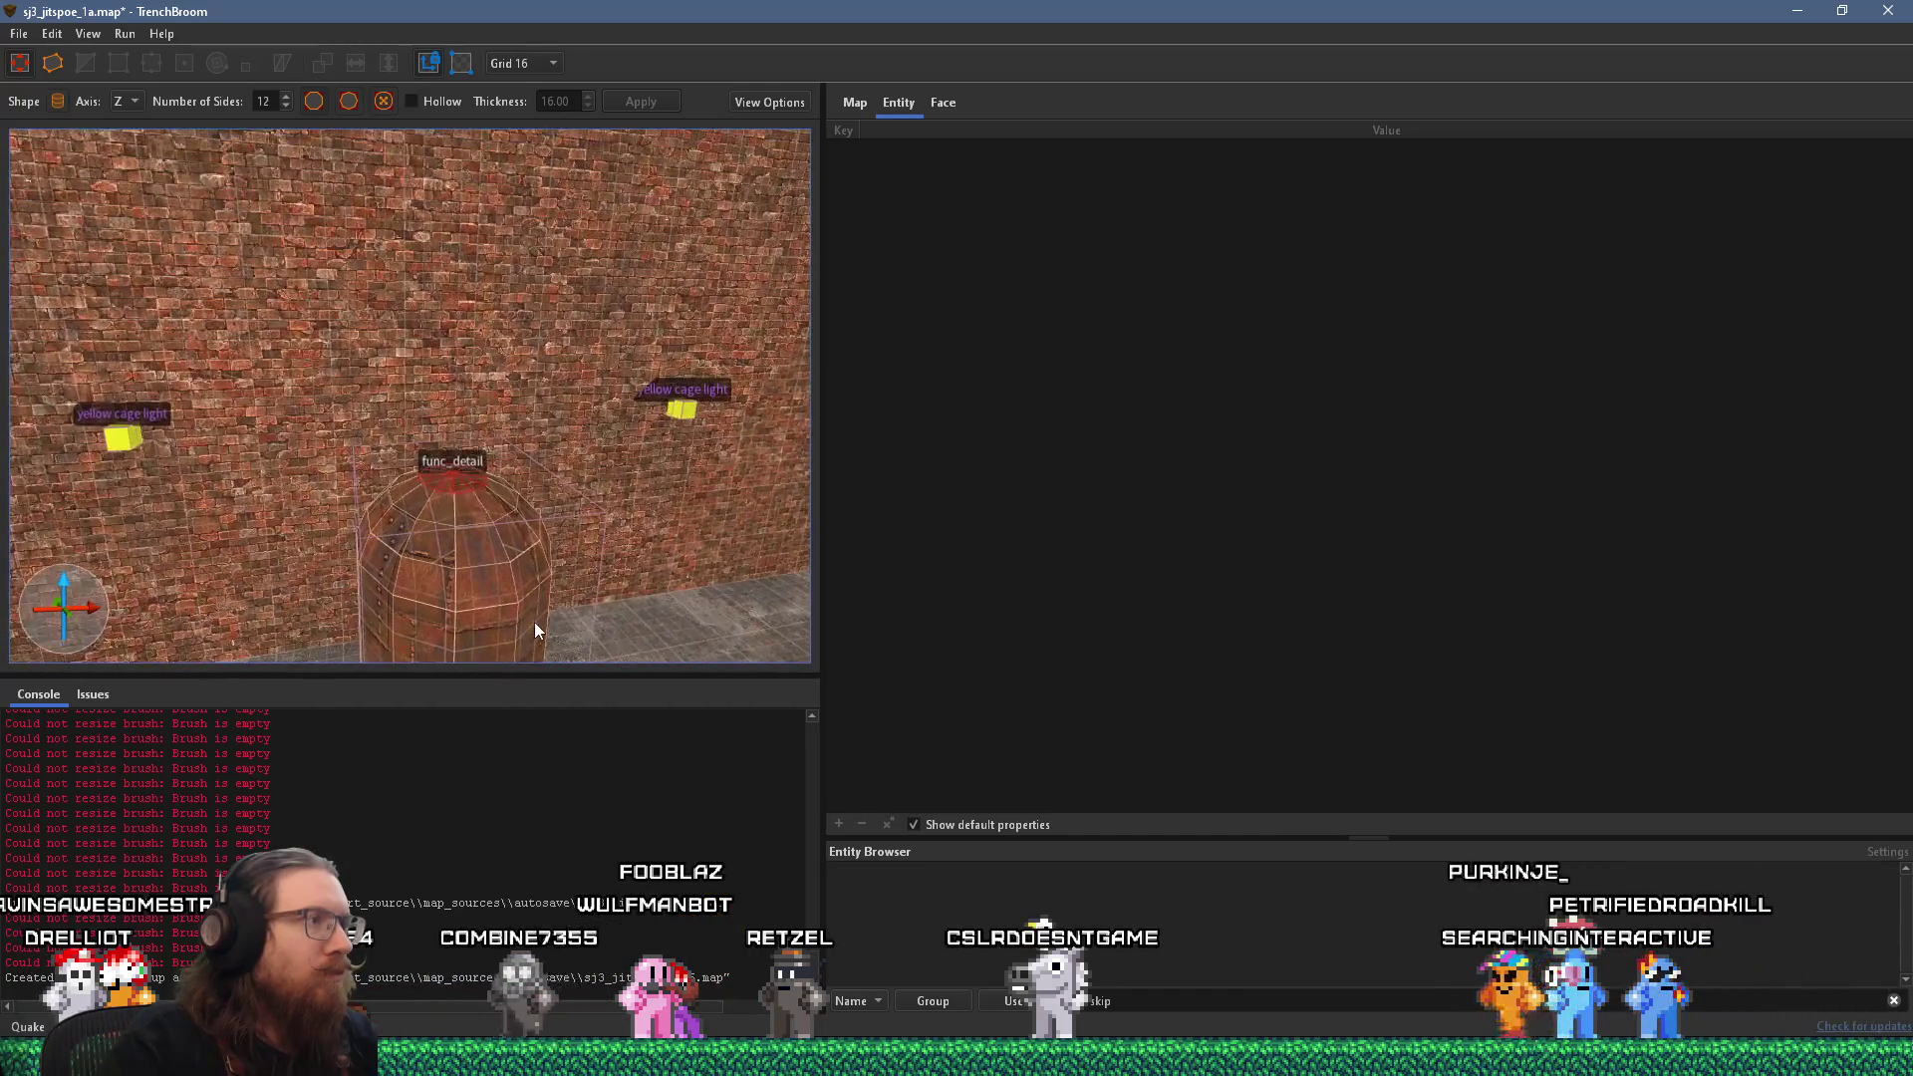
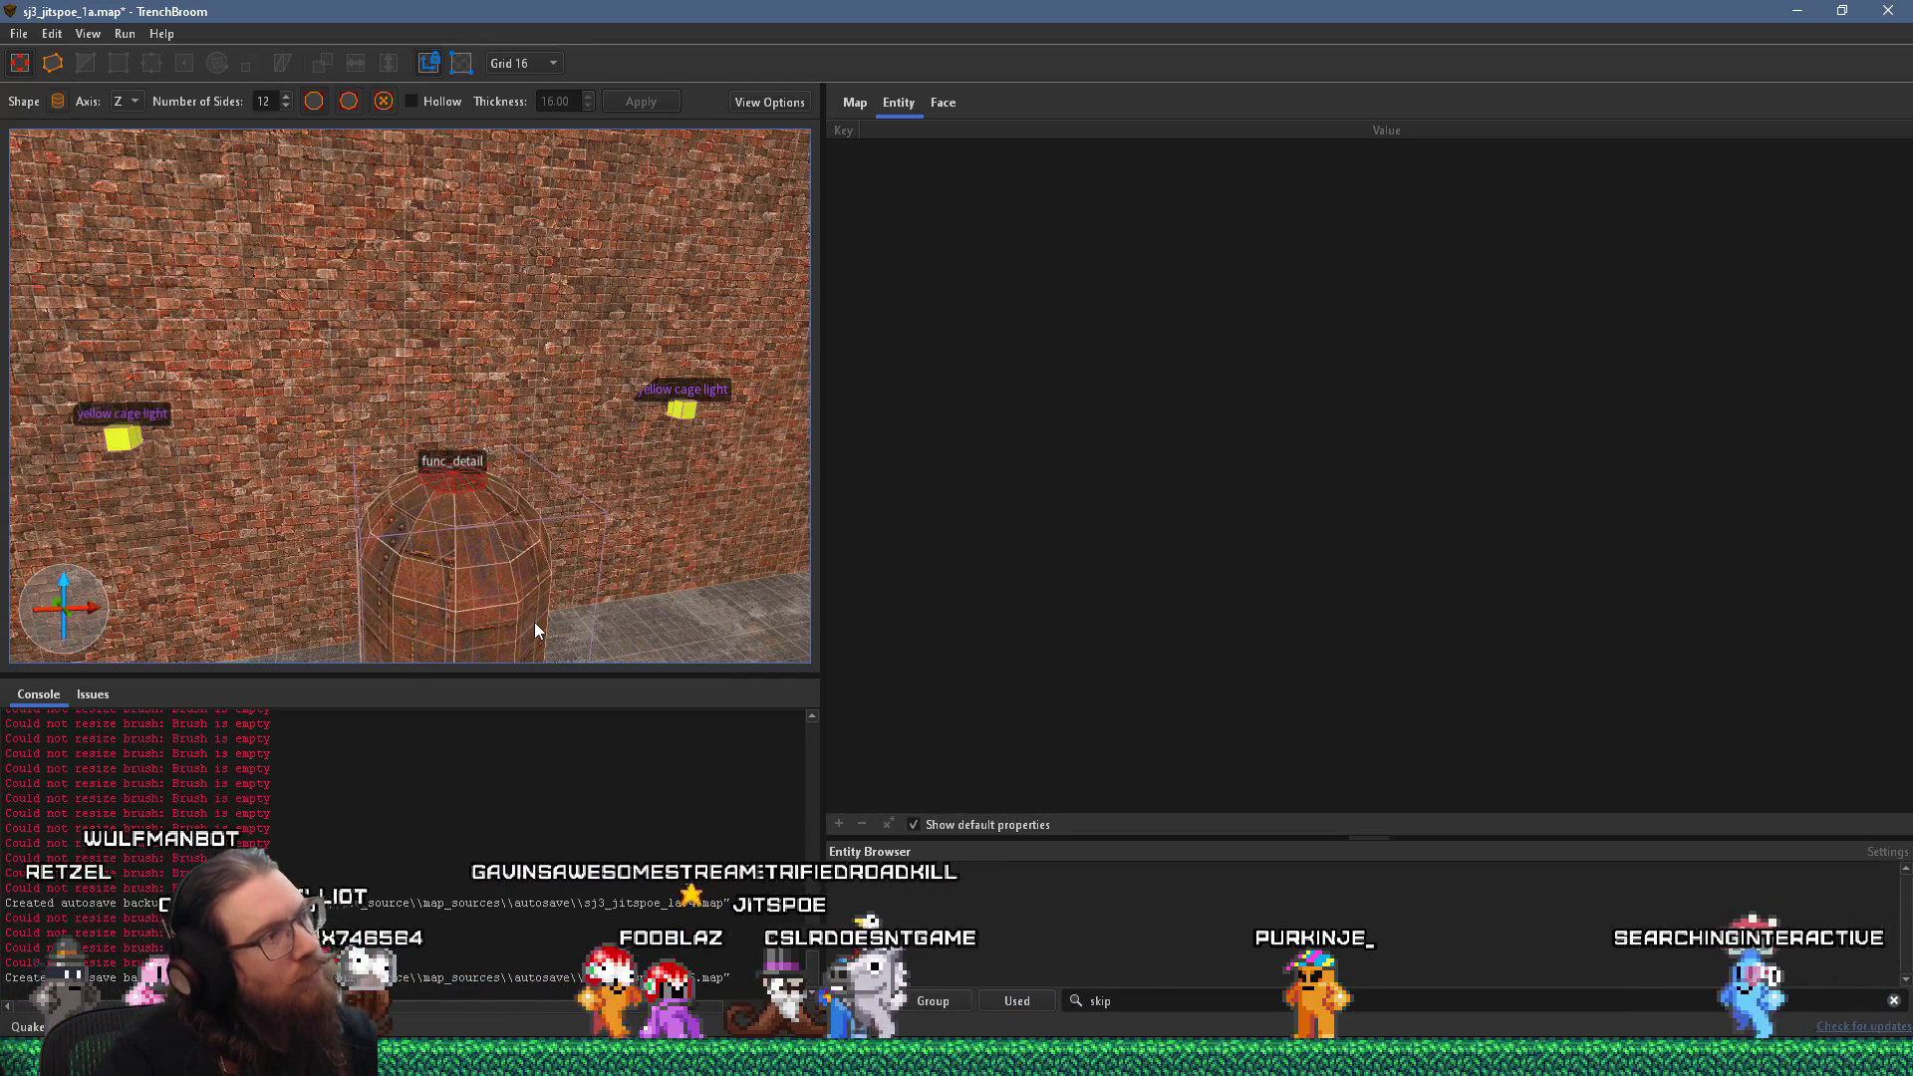
Select the func_detail disk on the dome and stretch it up to 80 units tall.
{"action": "left_click", "coordinate": [534, 623]}
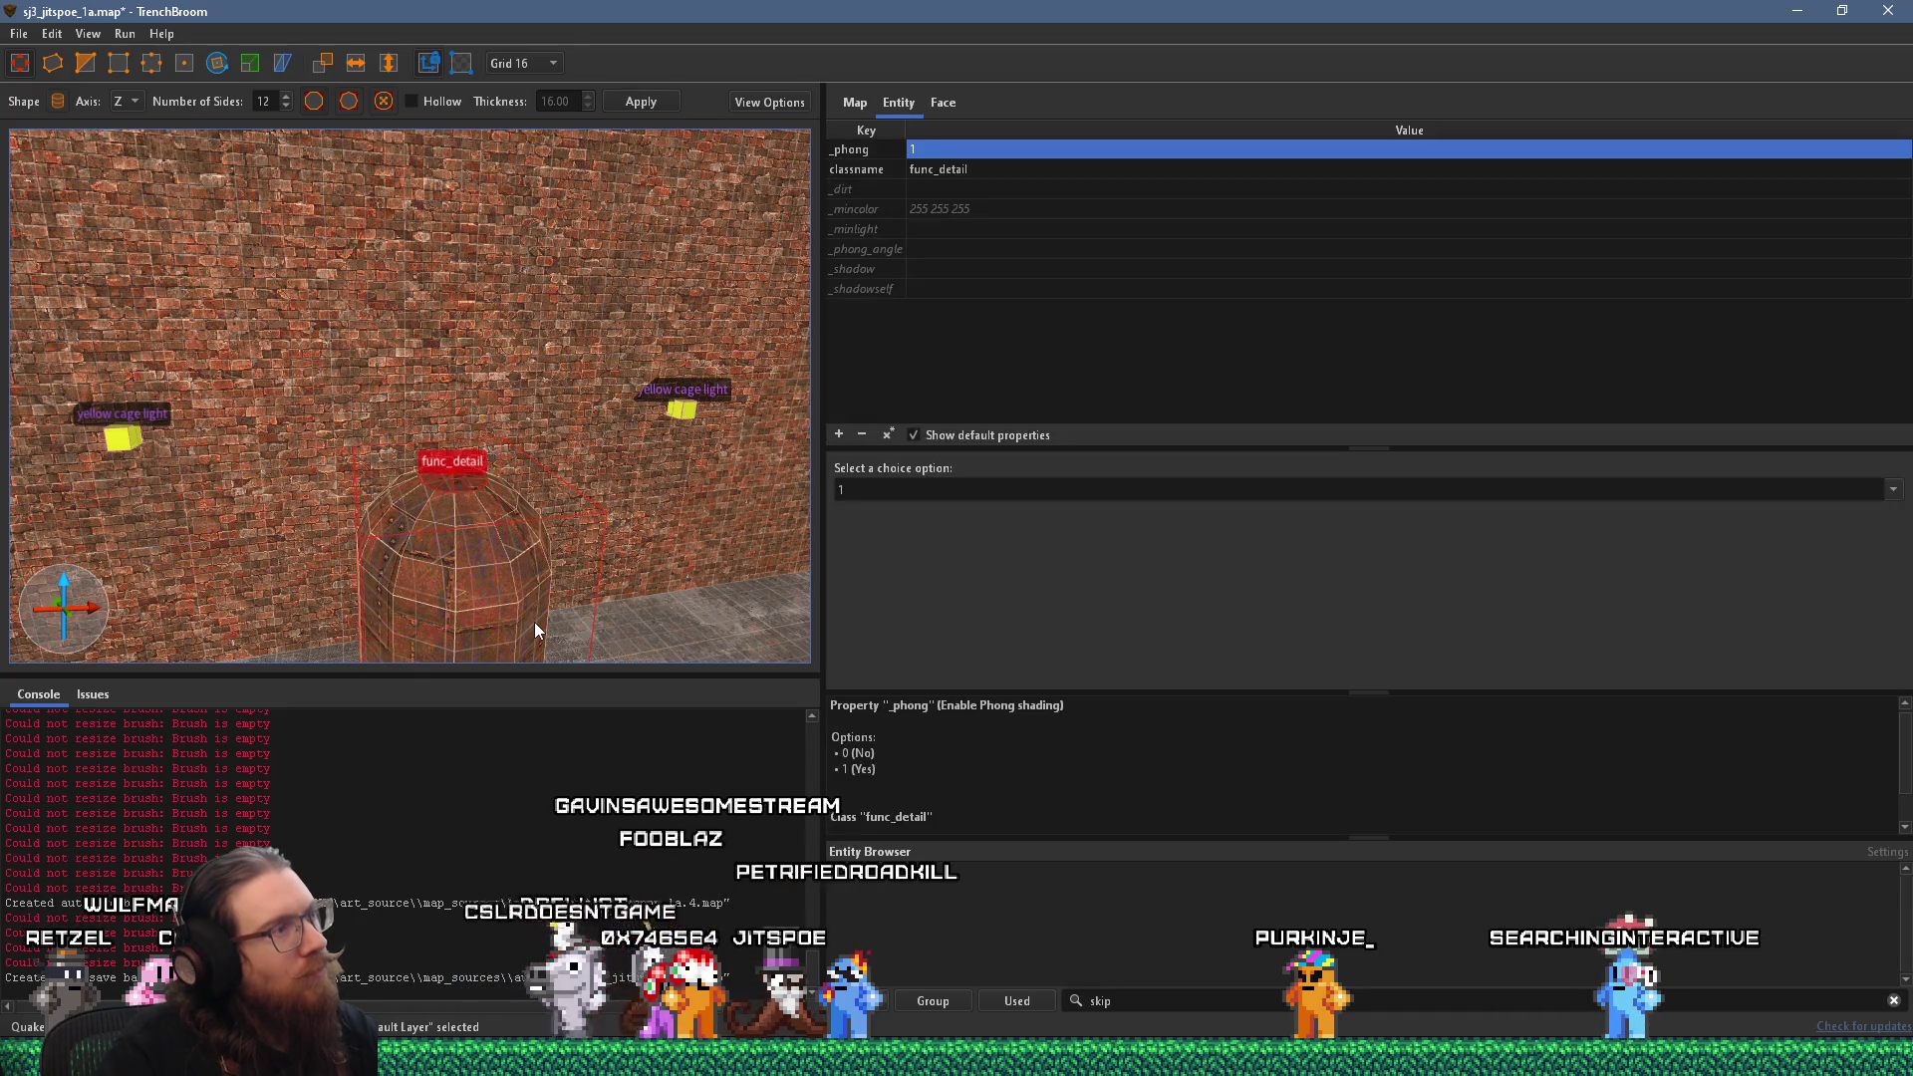
{"action": "scroll", "coordinate": [495, 552], "scroll_direction": "up", "scroll_amount": 3}
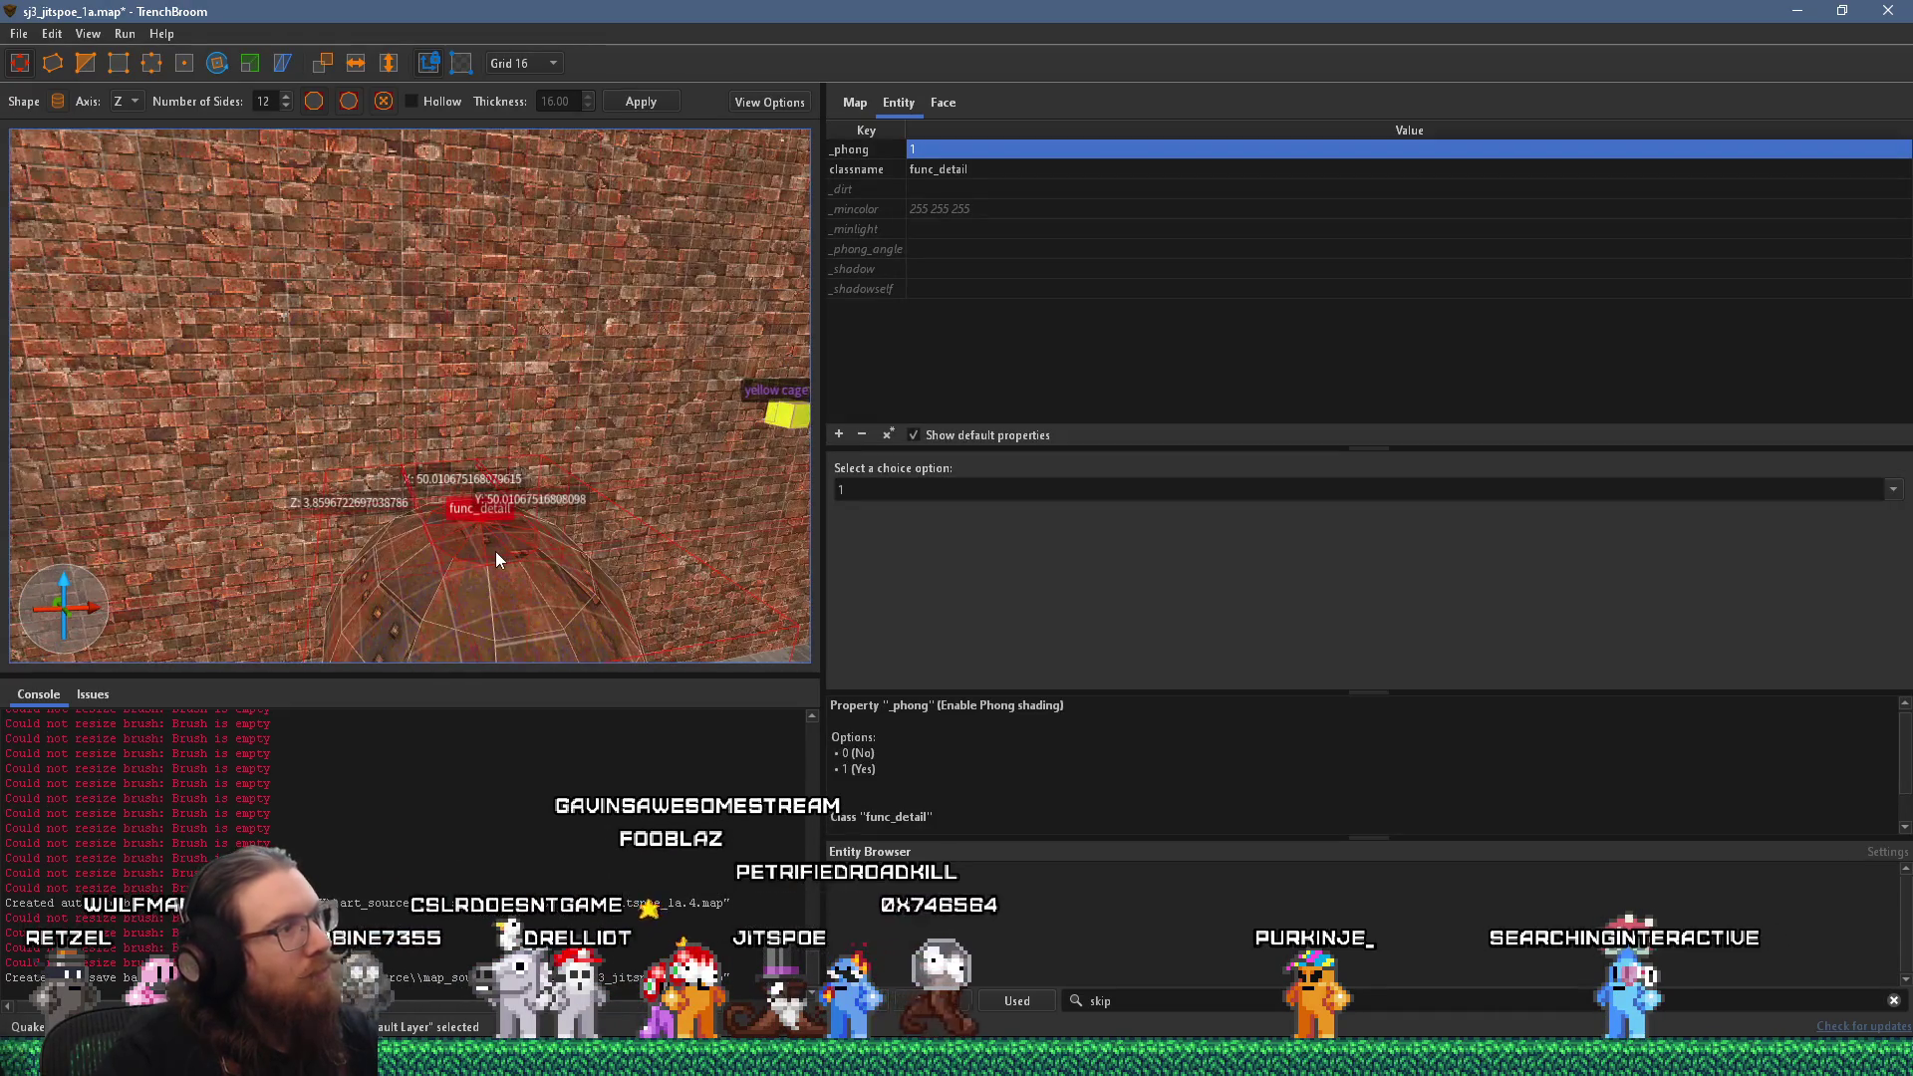
{"action": "mouse_move", "coordinate": [499, 552]}
{"action": "left_mouse_down"}
{"action": "mouse_move", "coordinate": [532, 363]}
{"action": "mouse_move", "coordinate": [529, 560]}
{"action": "left_mouse_up"}
{"action": "scroll", "coordinate": [529, 561], "scroll_direction": "down", "scroll_amount": 3}
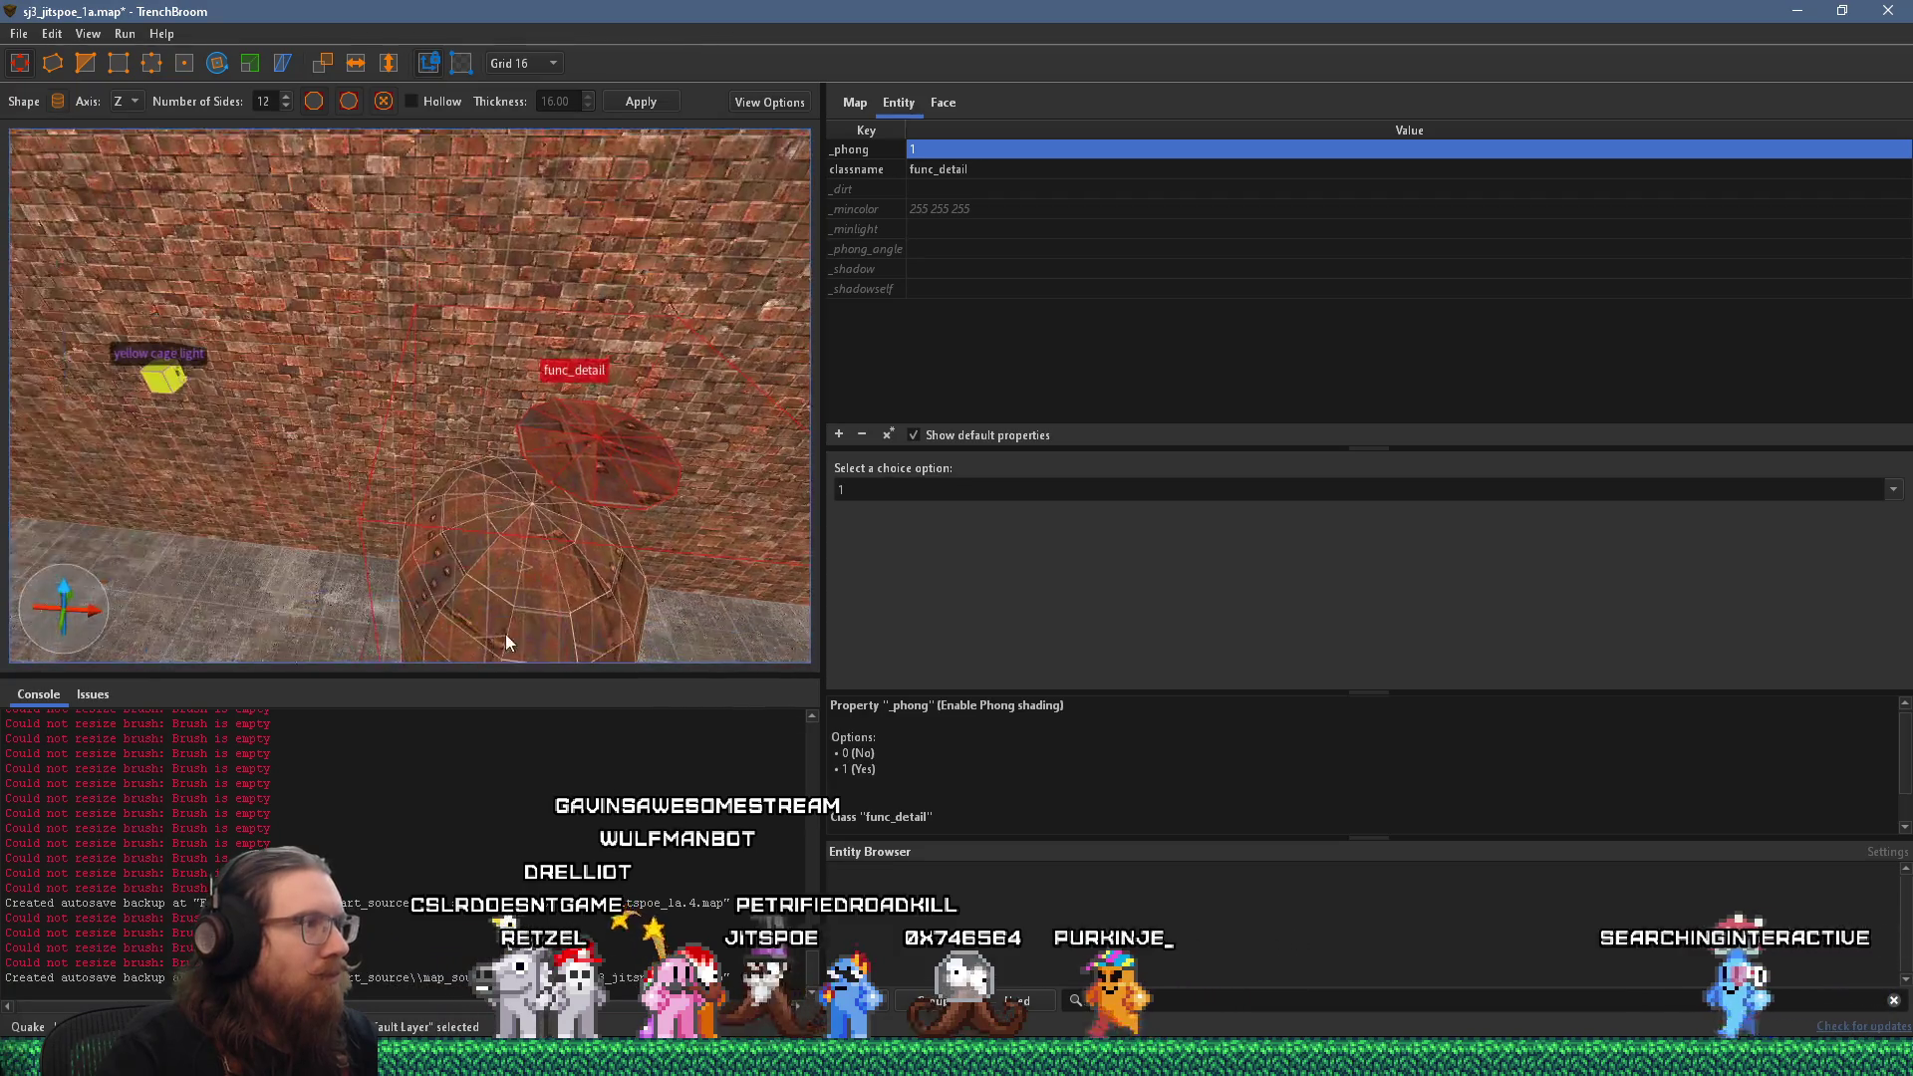
{"action": "scroll", "coordinate": [569, 420], "scroll_direction": "up", "scroll_amount": 5}
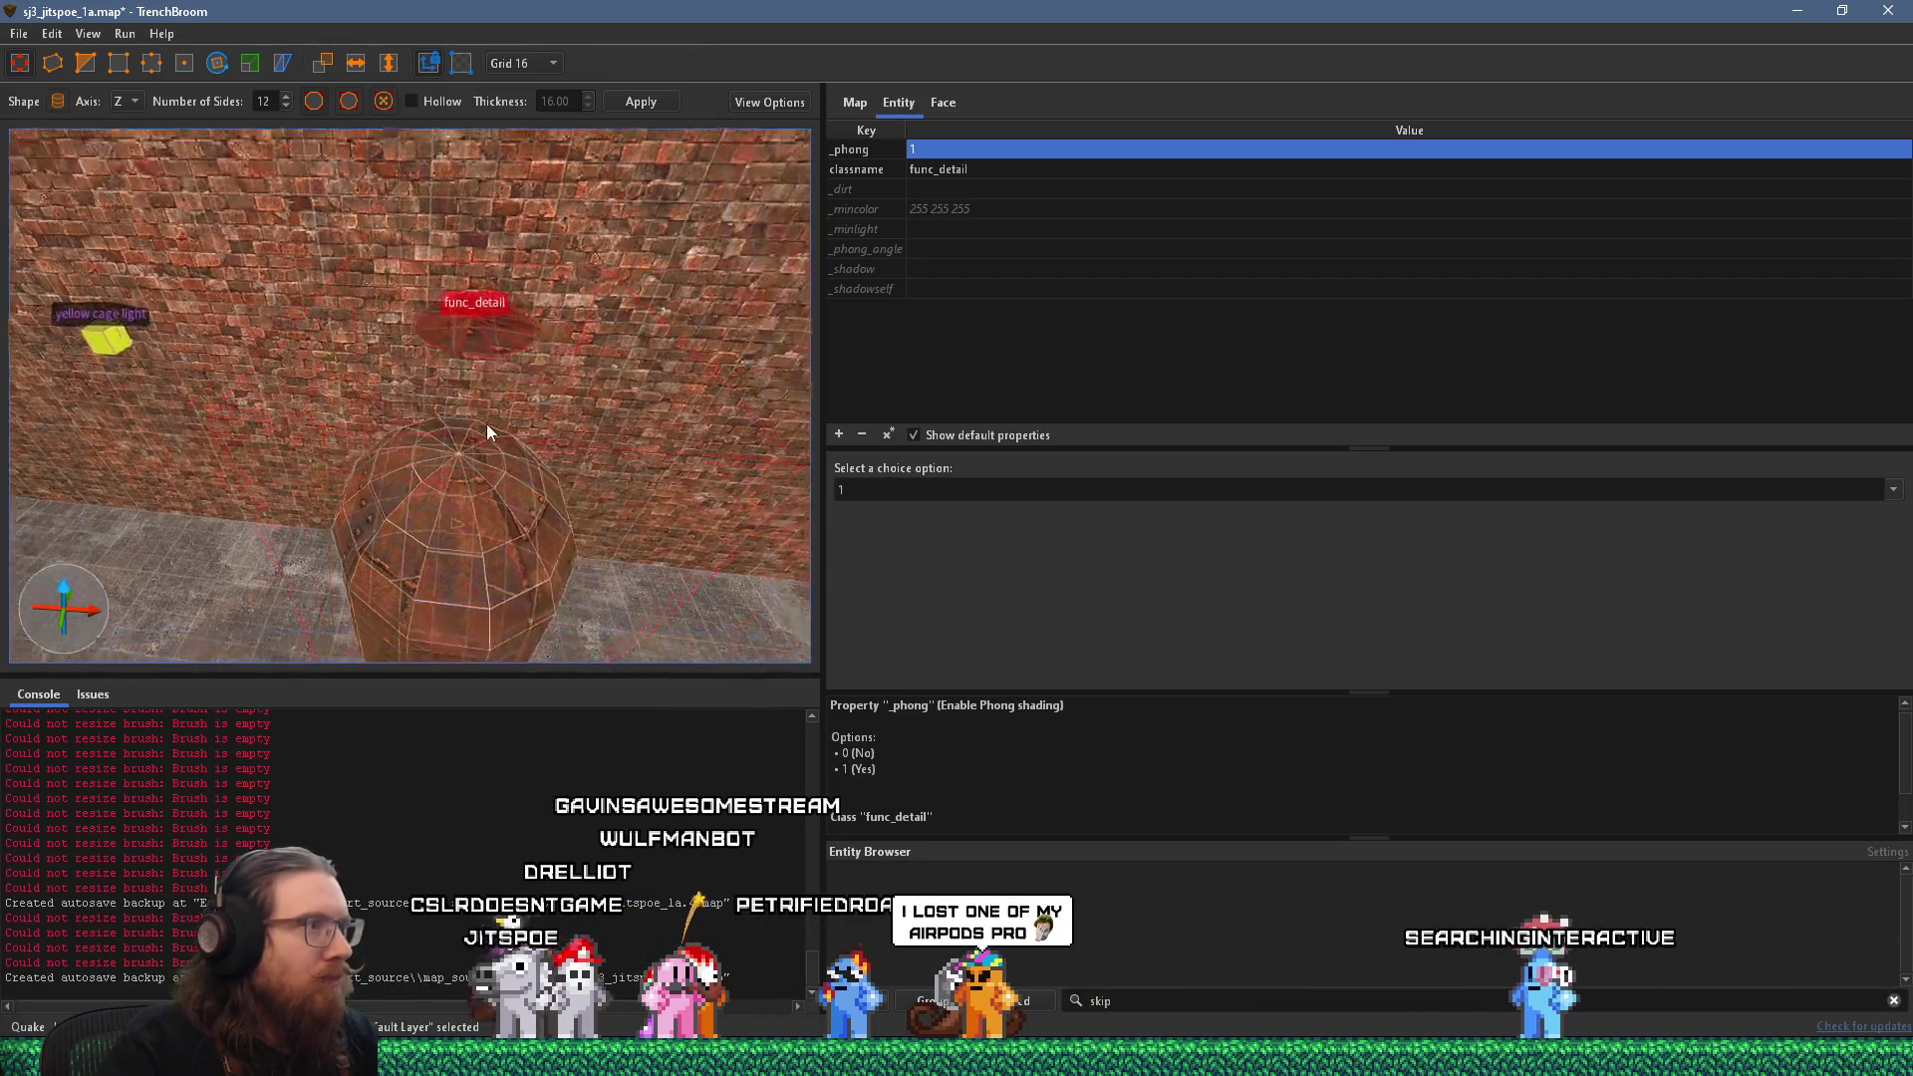
{"action": "scroll", "coordinate": [453, 324], "scroll_direction": "down", "scroll_amount": 4}
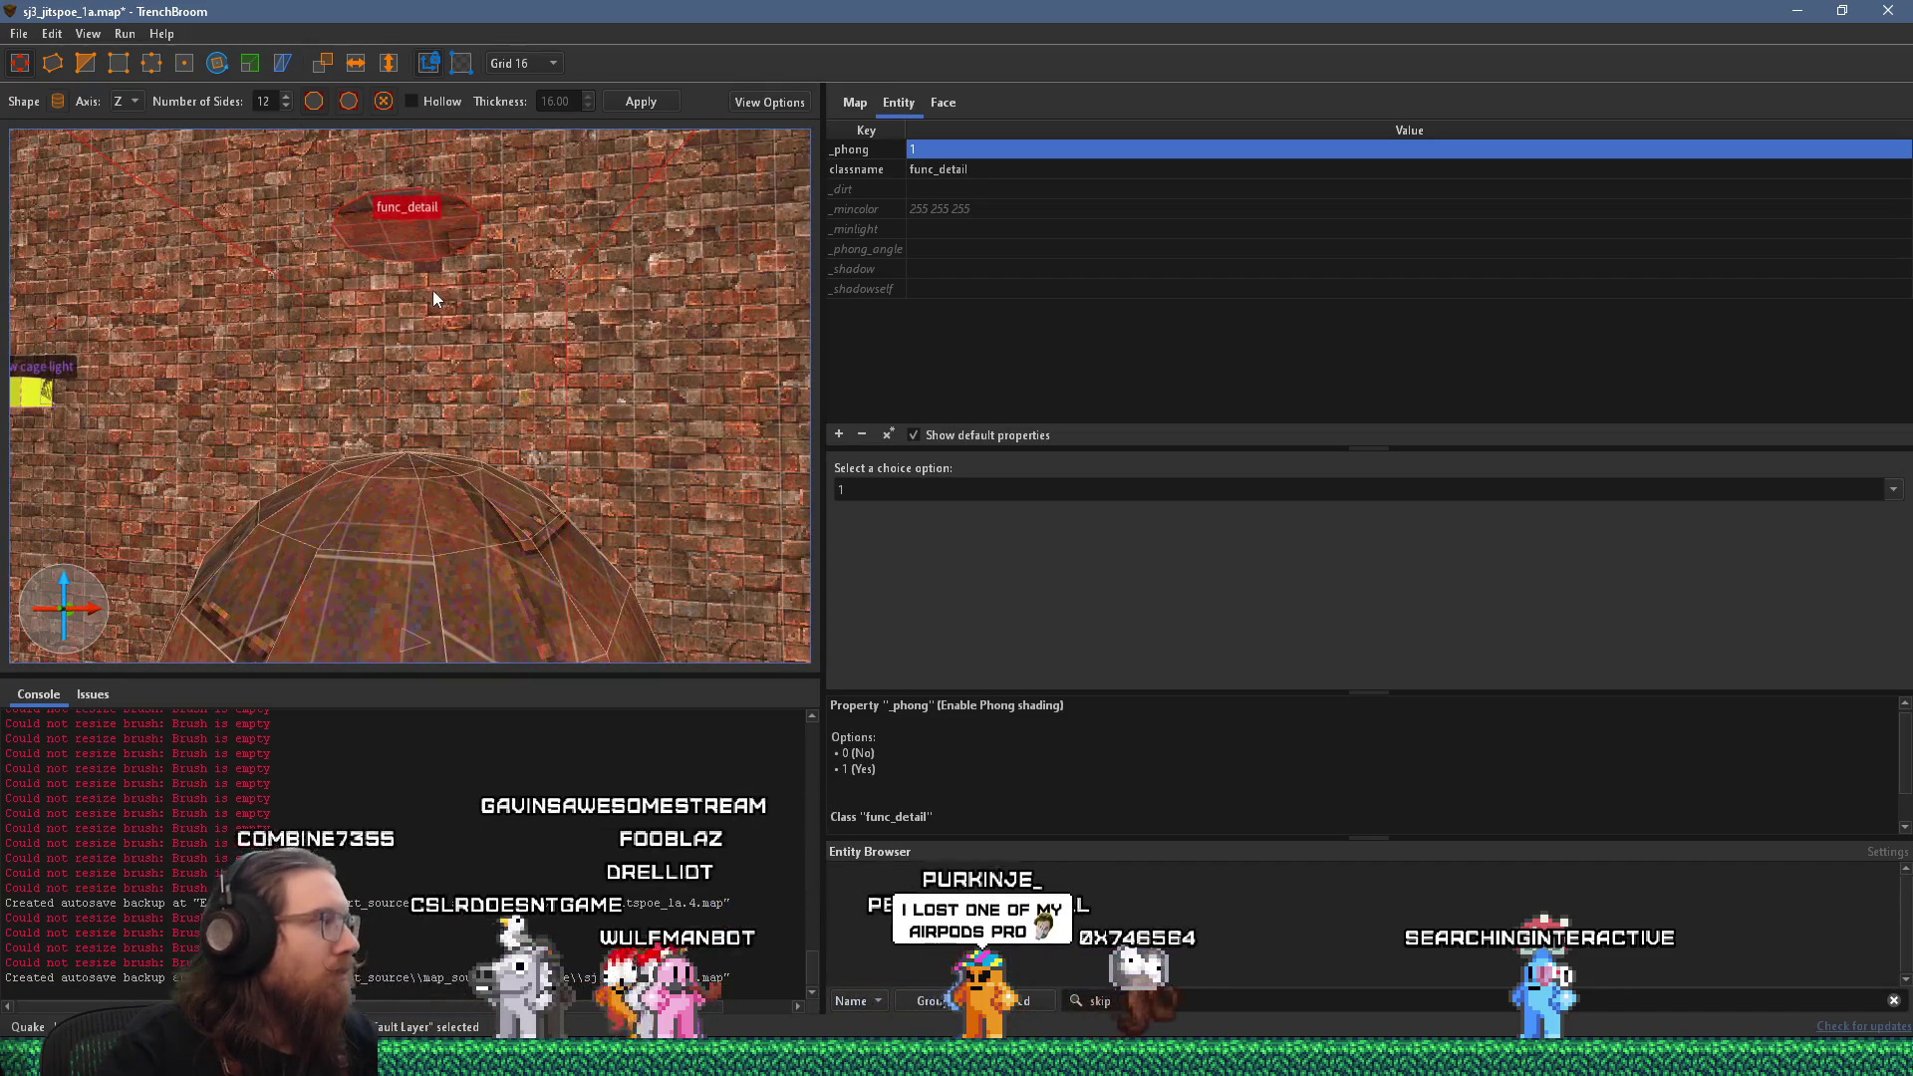
Undo the stray edit to restore the 50x50x80 cylinder and view it from the side.
{"action": "left_click_drag", "start_coordinate": [431, 357], "coordinate": [464, 548]}
{"action": "left_click", "coordinate": [445, 360]}
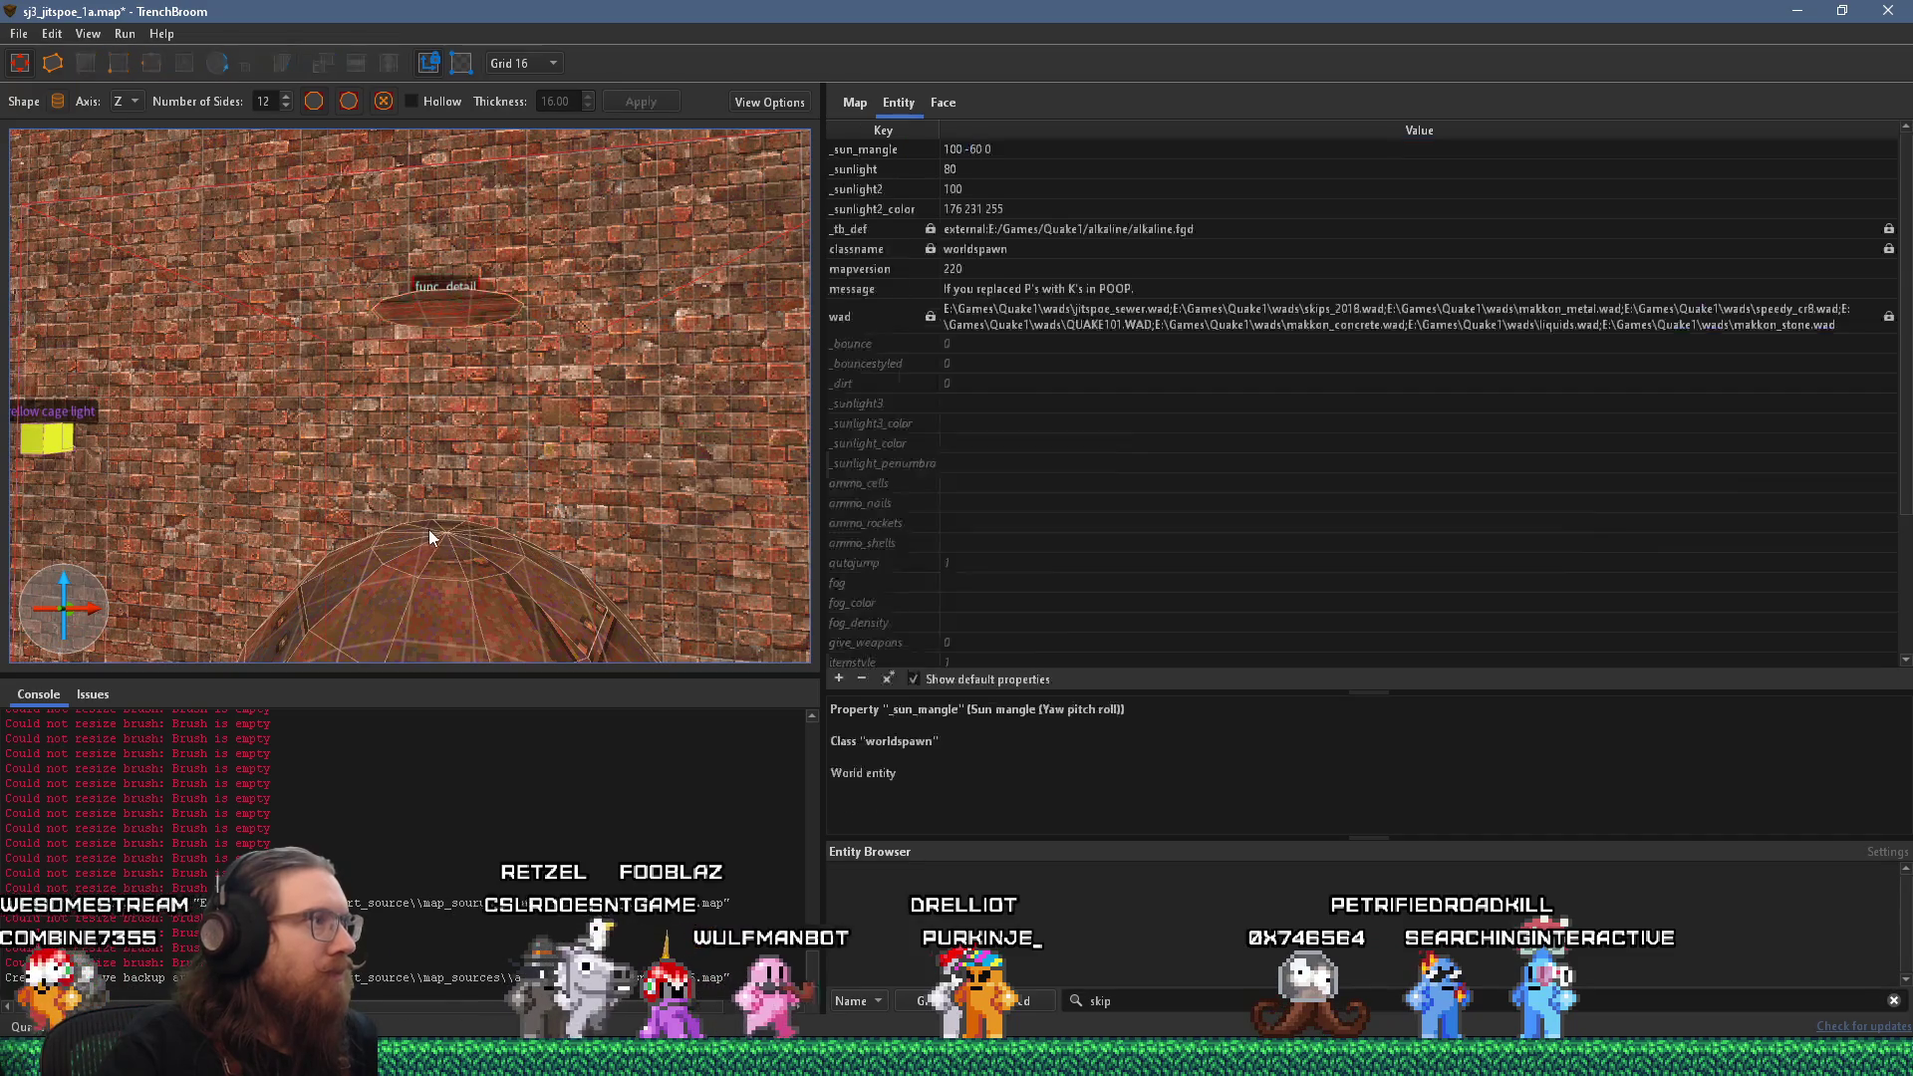
{"action": "key", "text": "Escape"}
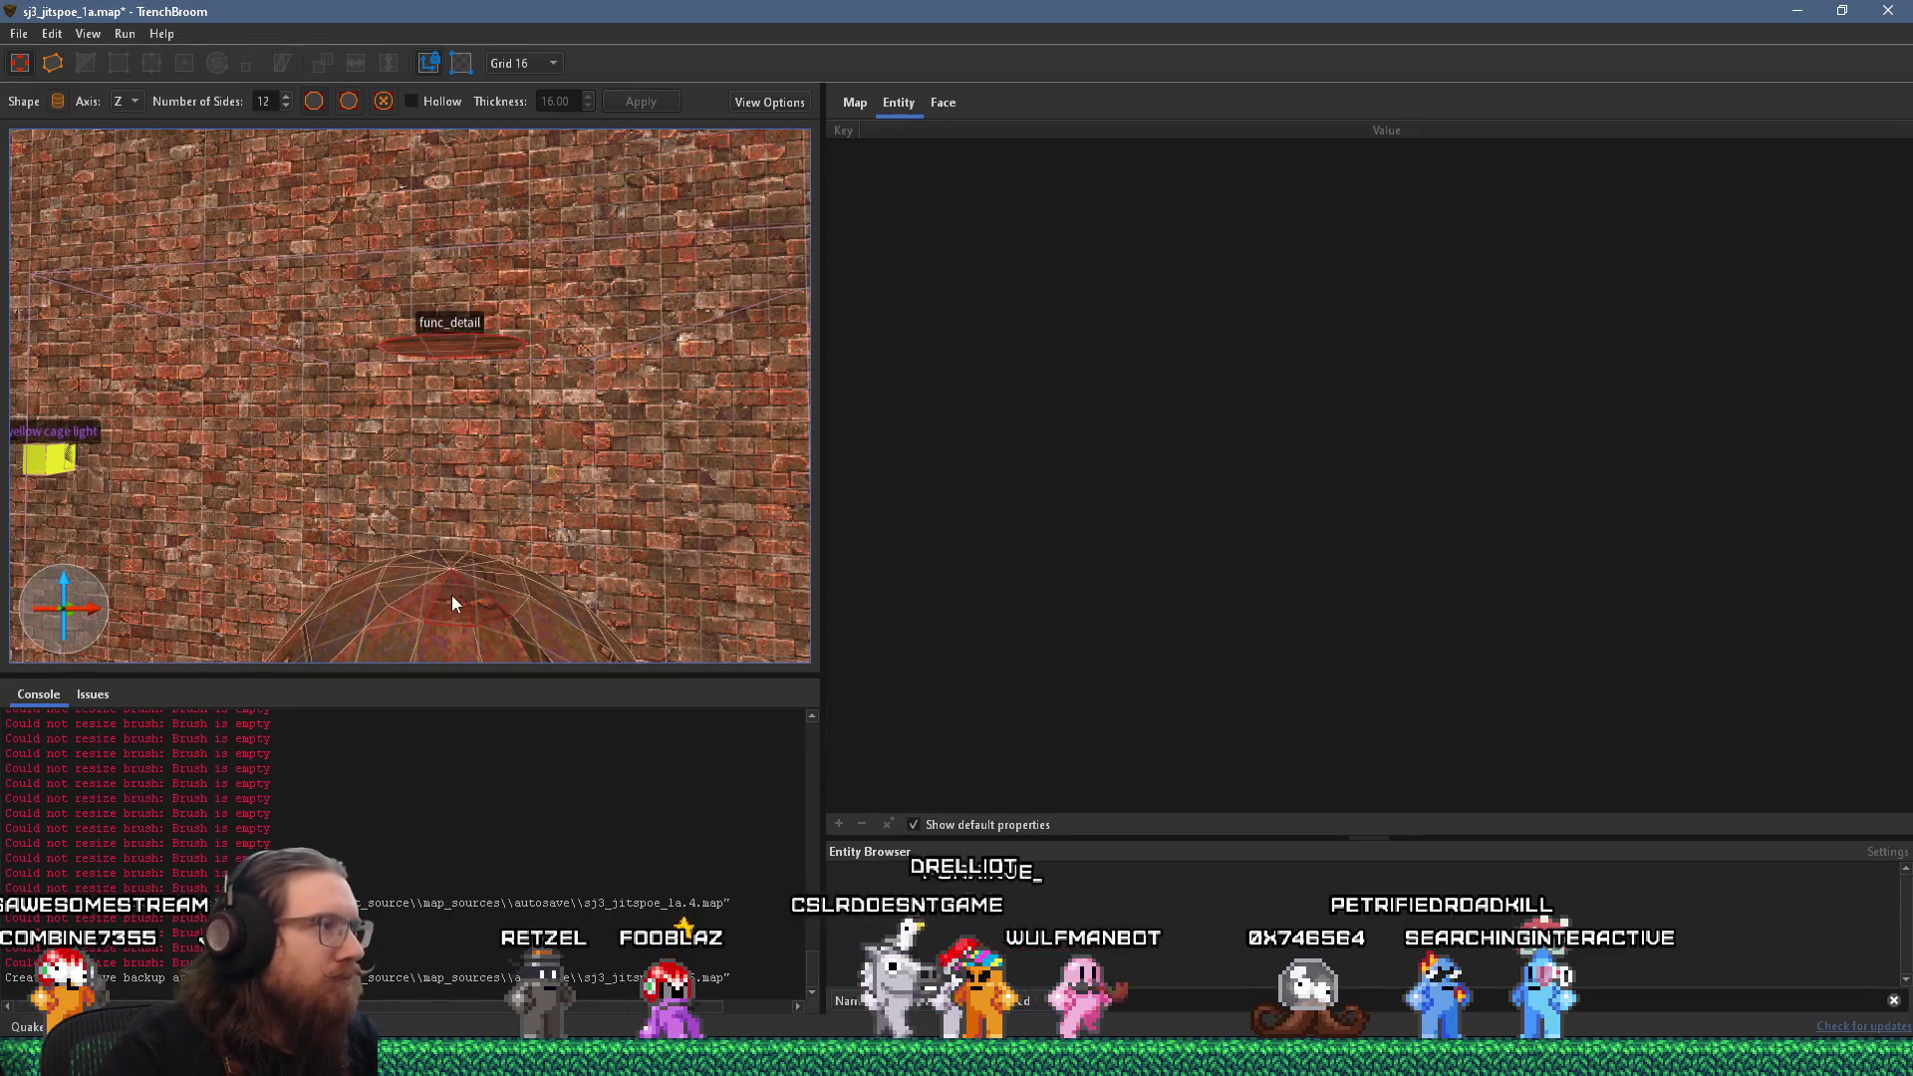
{"action": "key", "text": "ctrl+z"}
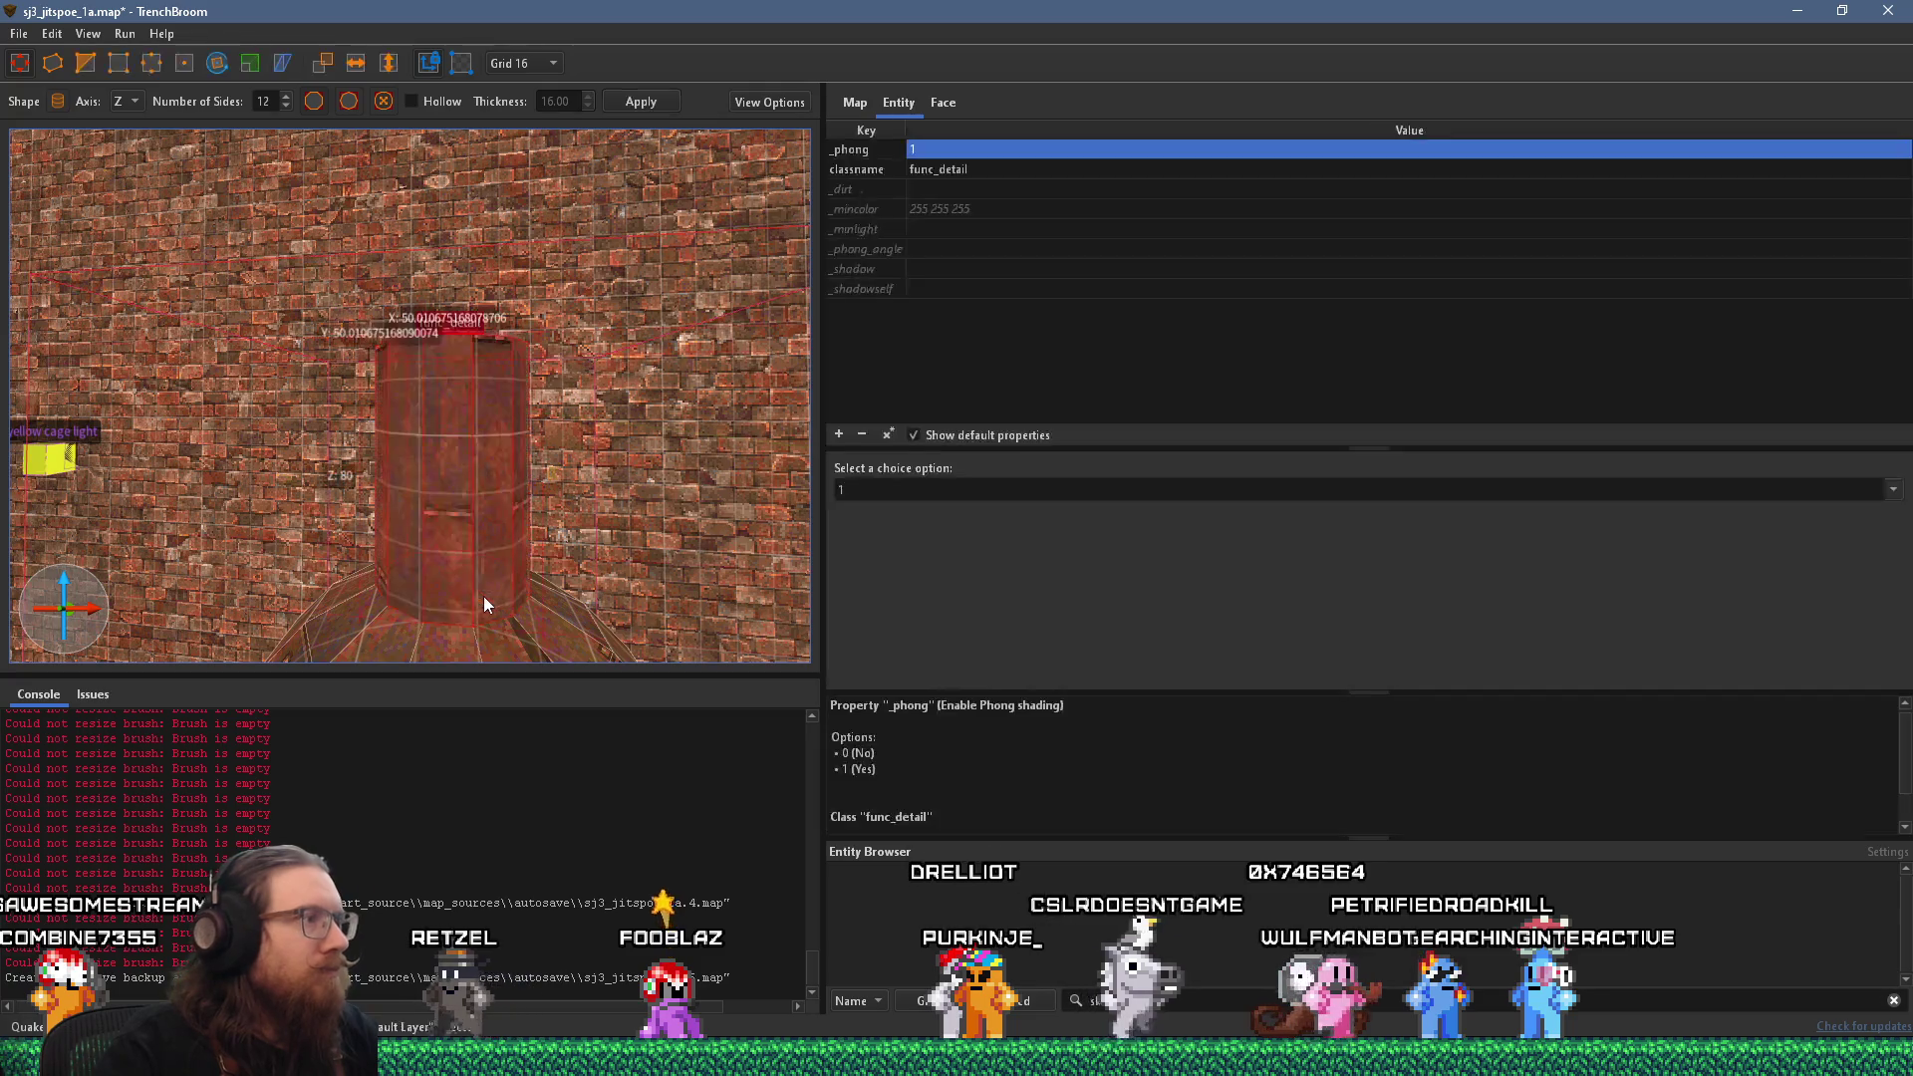
{"action": "scroll", "coordinate": [432, 474], "scroll_direction": "up", "scroll_amount": 2}
{"action": "scroll", "coordinate": [443, 600], "scroll_direction": "down", "scroll_amount": 4}
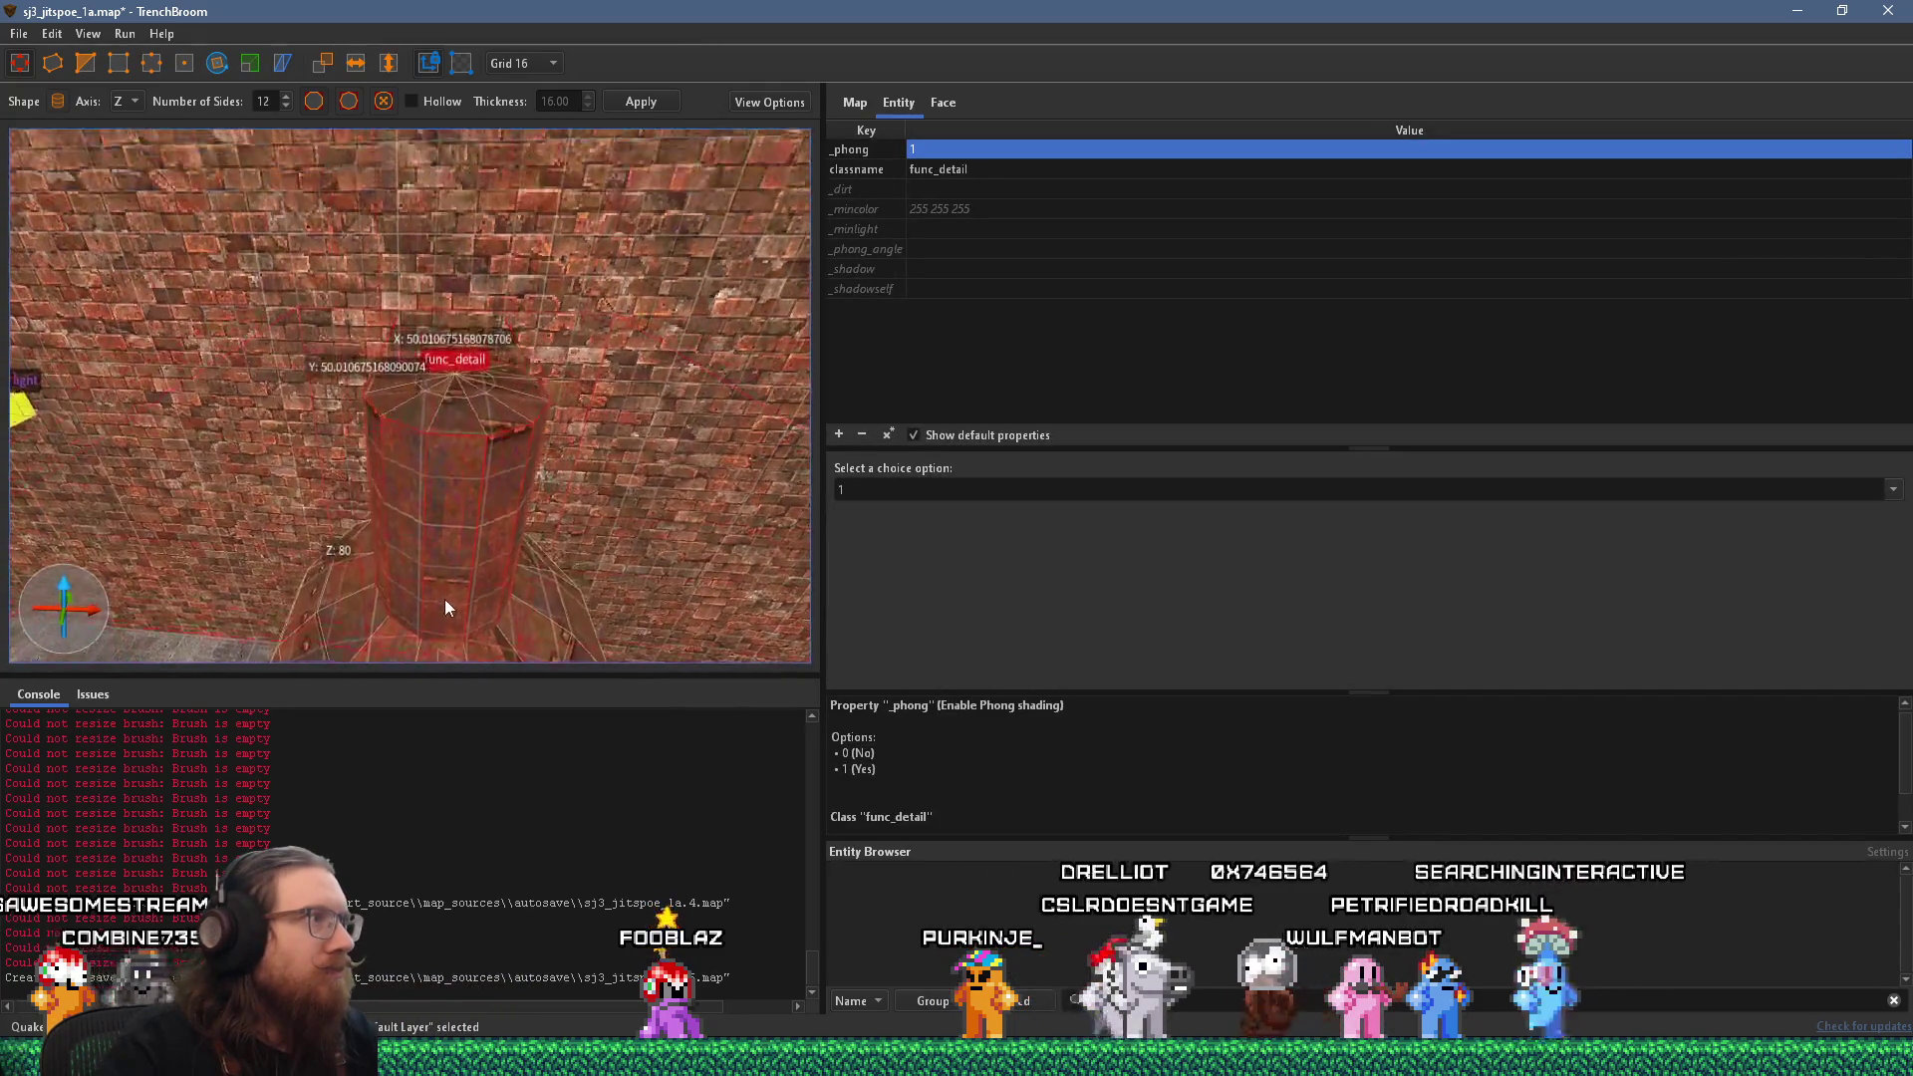
{"action": "mouse_move", "coordinate": [446, 601]}
{"action": "left_mouse_down"}
{"action": "mouse_move", "coordinate": [486, 354]}
{"action": "mouse_move", "coordinate": [624, 249]}
{"action": "mouse_move", "coordinate": [667, 279]}
{"action": "mouse_move", "coordinate": [645, 377]}
{"action": "mouse_move", "coordinate": [244, 468]}
{"action": "mouse_move", "coordinate": [537, 426]}
{"action": "left_mouse_up"}
{"action": "scroll", "coordinate": [511, 407], "scroll_direction": "up", "scroll_amount": 2}
{"action": "key", "text": "Escape"}
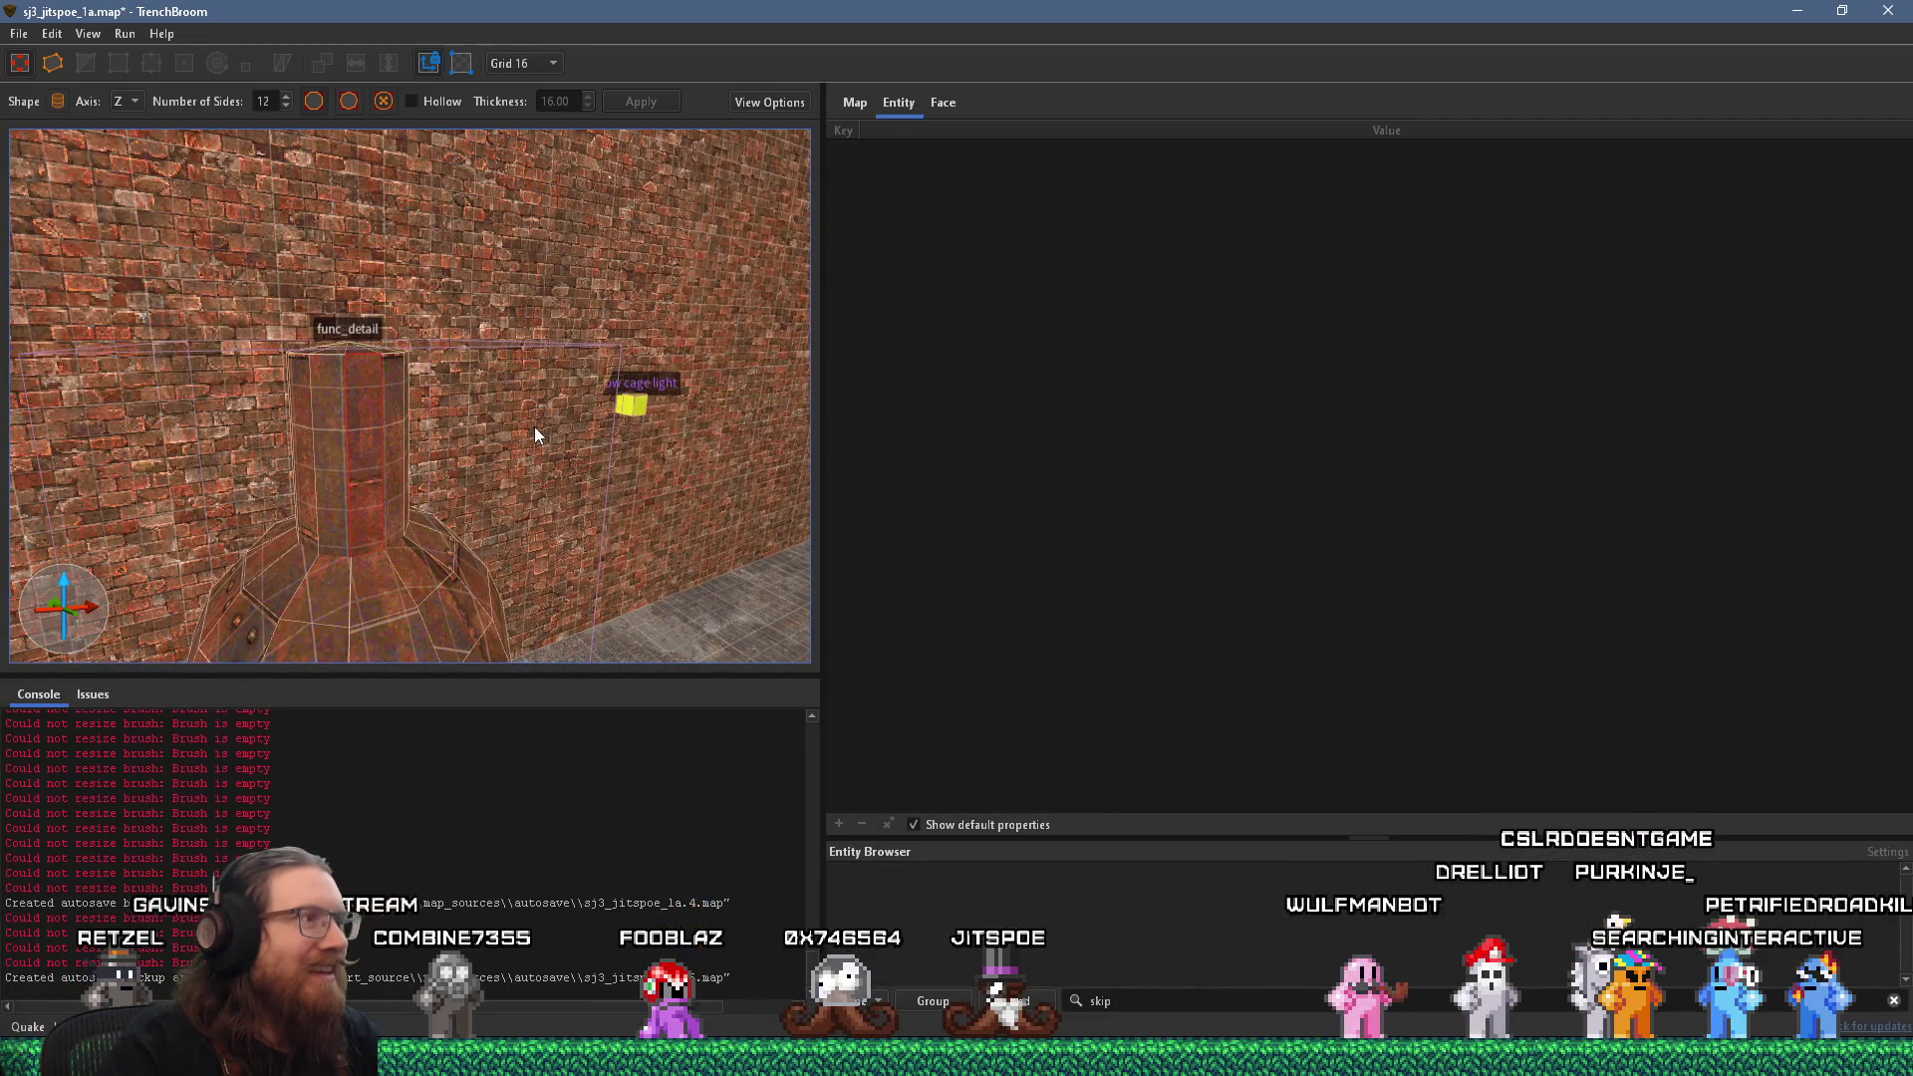
Bring up the pillar face's metal_rust_t2 properties: offsets, scale 1x1 and angle 179.999908.
{"action": "mouse_move", "coordinate": [532, 427]}
{"action": "left_mouse_down"}
{"action": "mouse_move", "coordinate": [405, 501]}
{"action": "mouse_move", "coordinate": [432, 470]}
{"action": "left_mouse_up"}
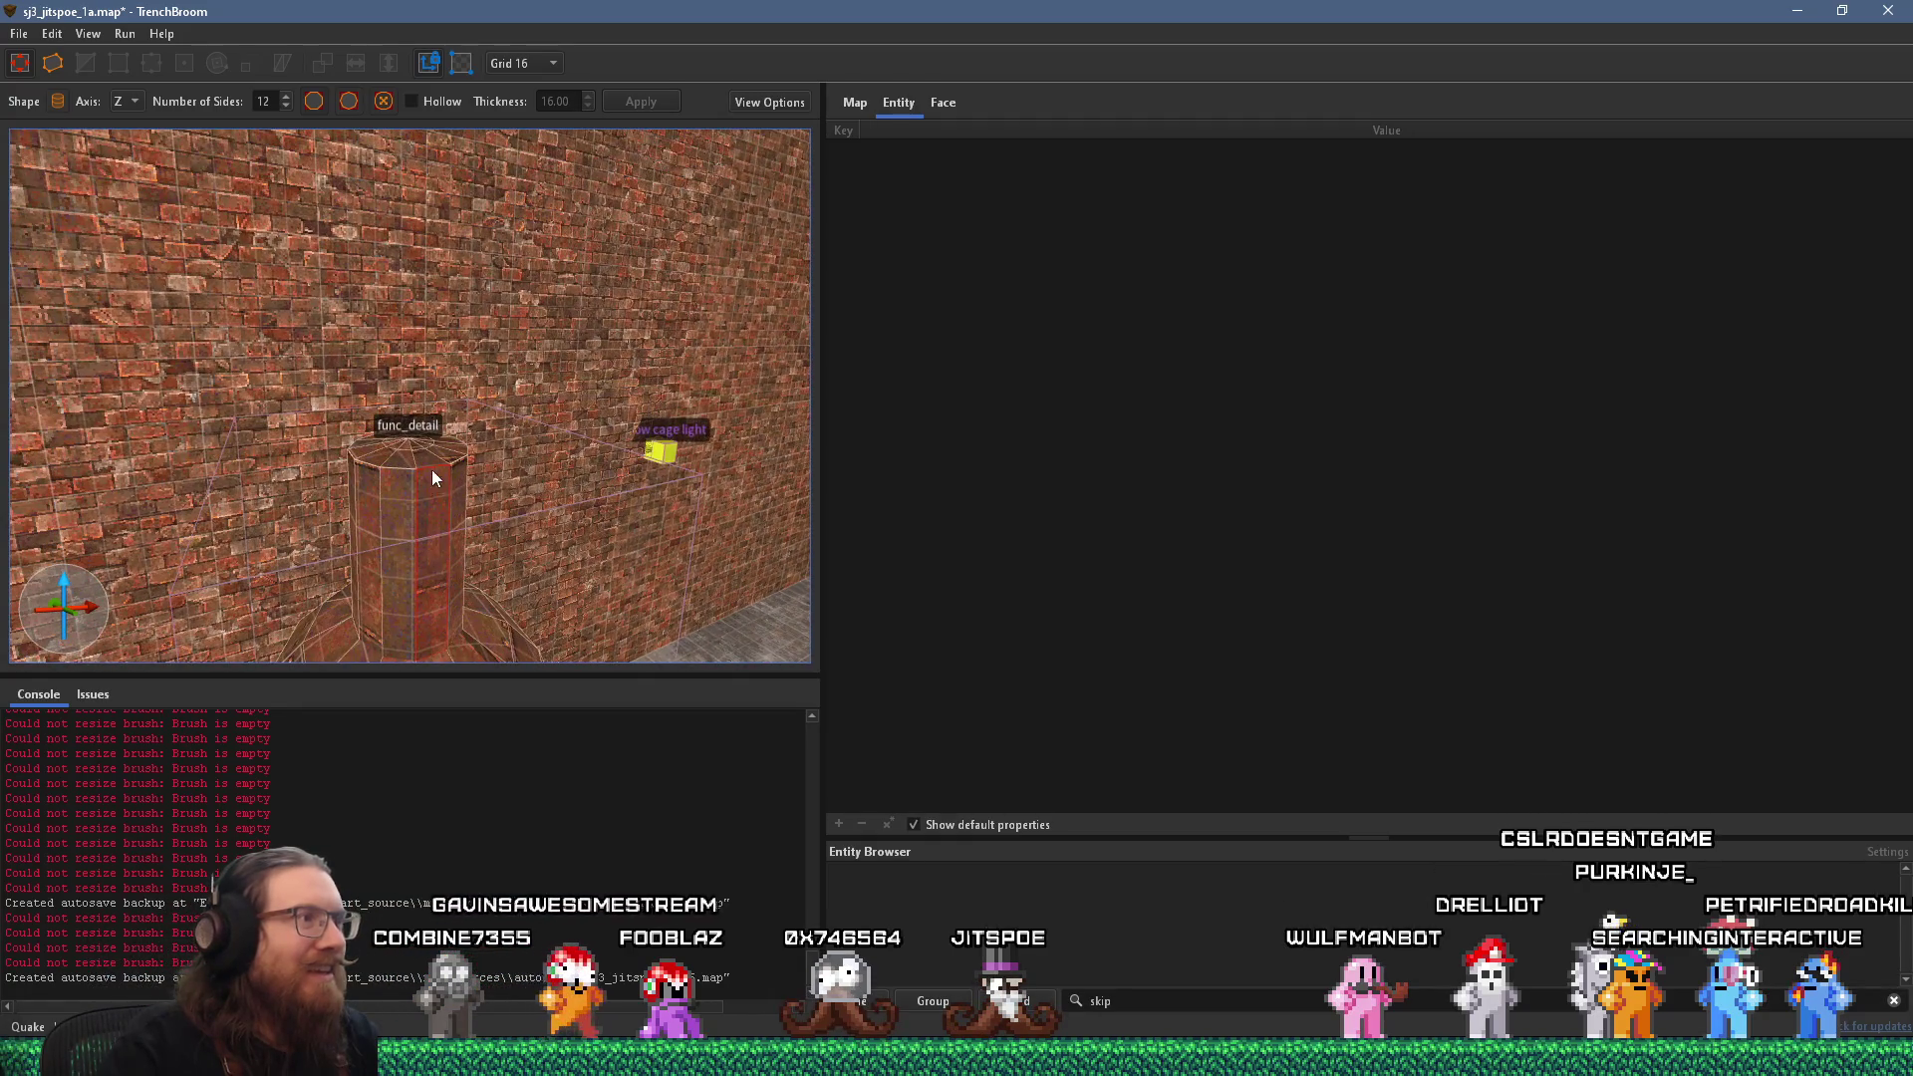
{"action": "left_click", "coordinate": [432, 459]}
{"action": "key", "text": "Escape"}
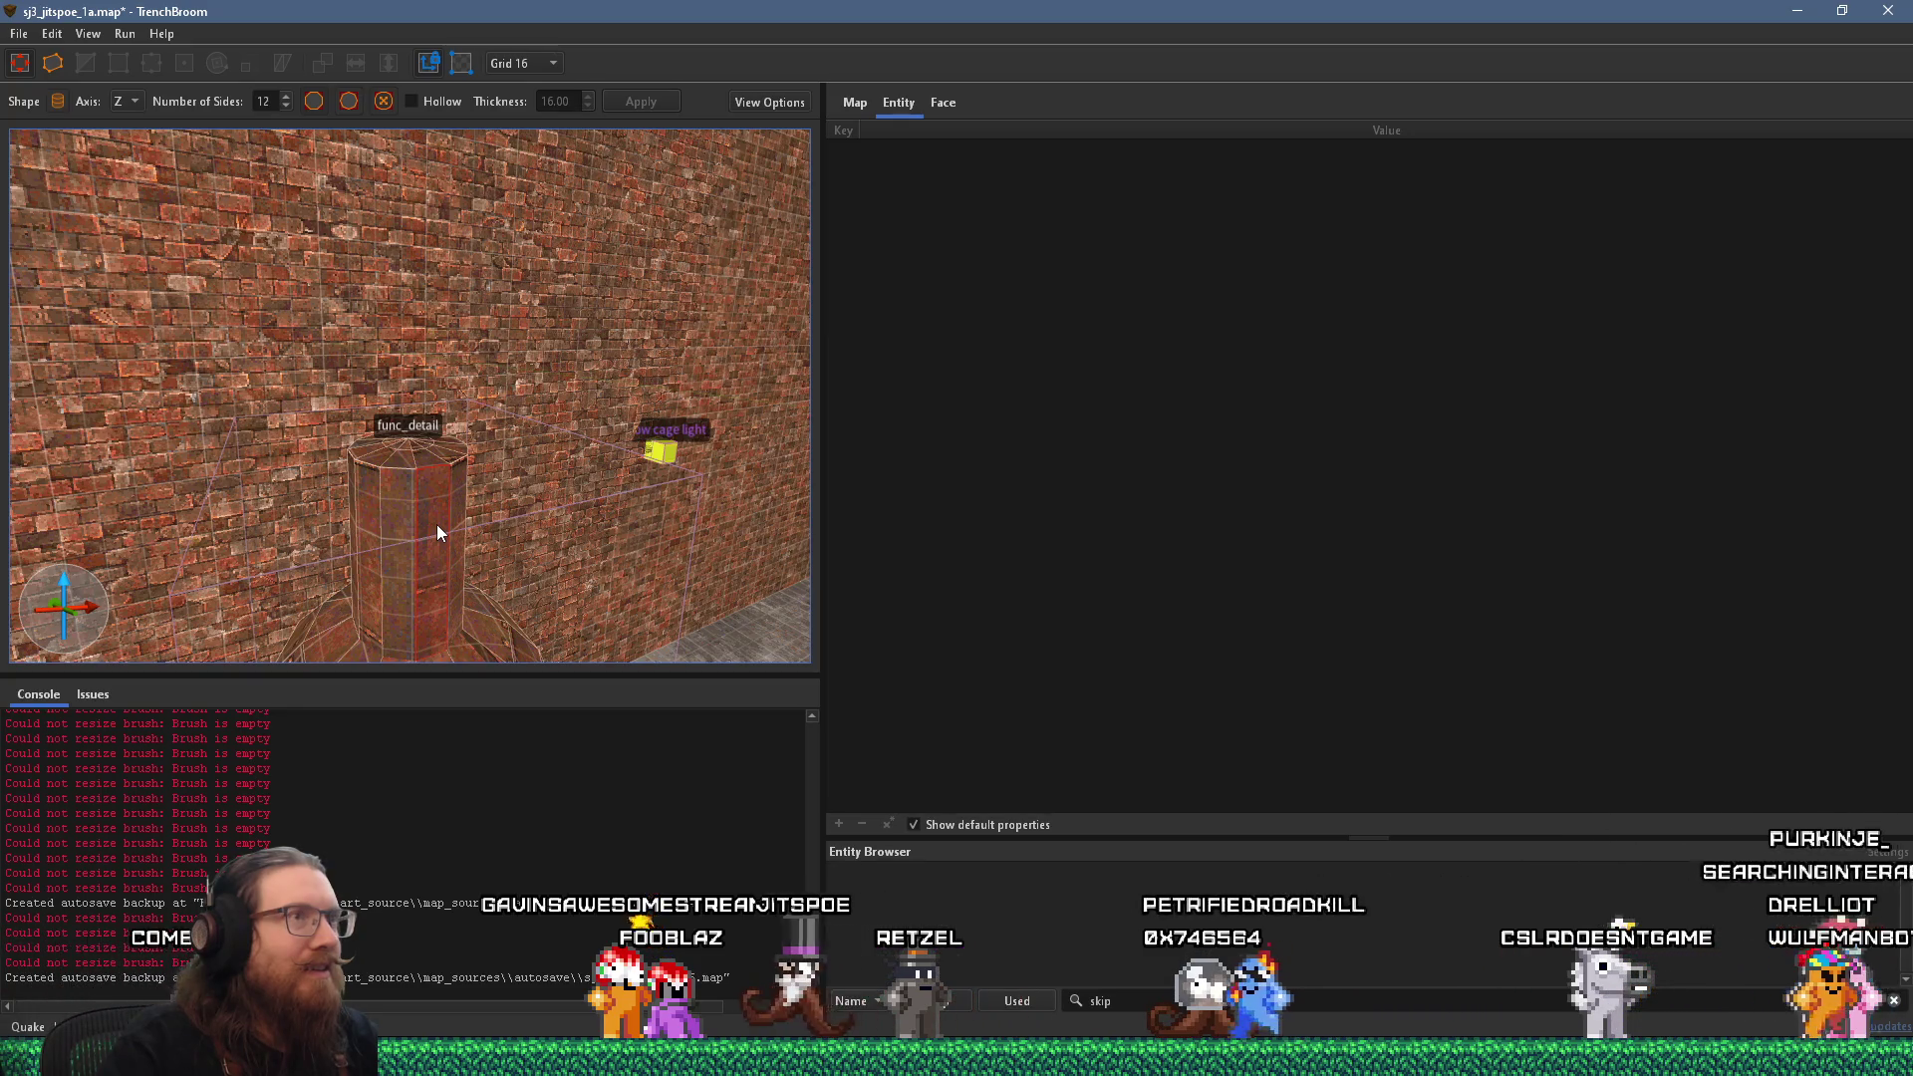
{"action": "scroll", "coordinate": [437, 525], "scroll_direction": "down", "scroll_amount": 10}
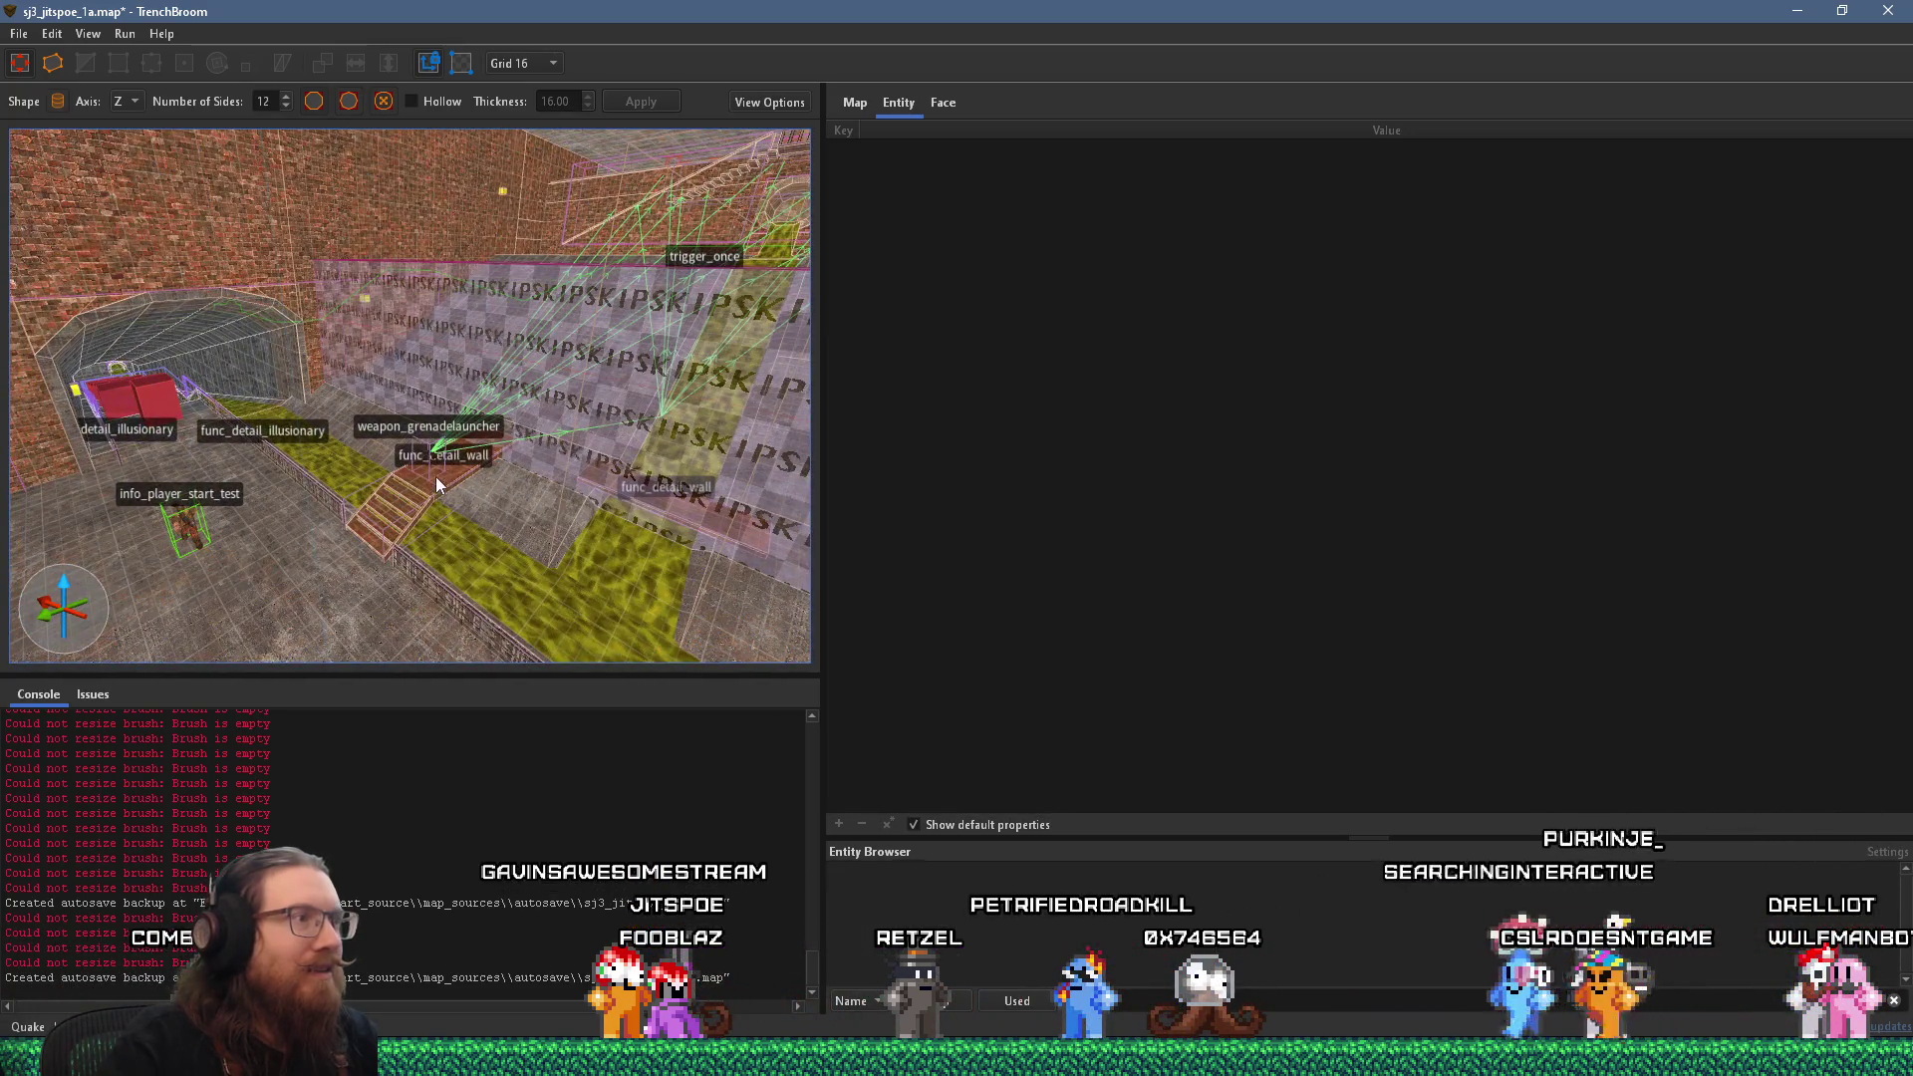
{"action": "scroll", "coordinate": [458, 495], "scroll_direction": "up", "scroll_amount": 10}
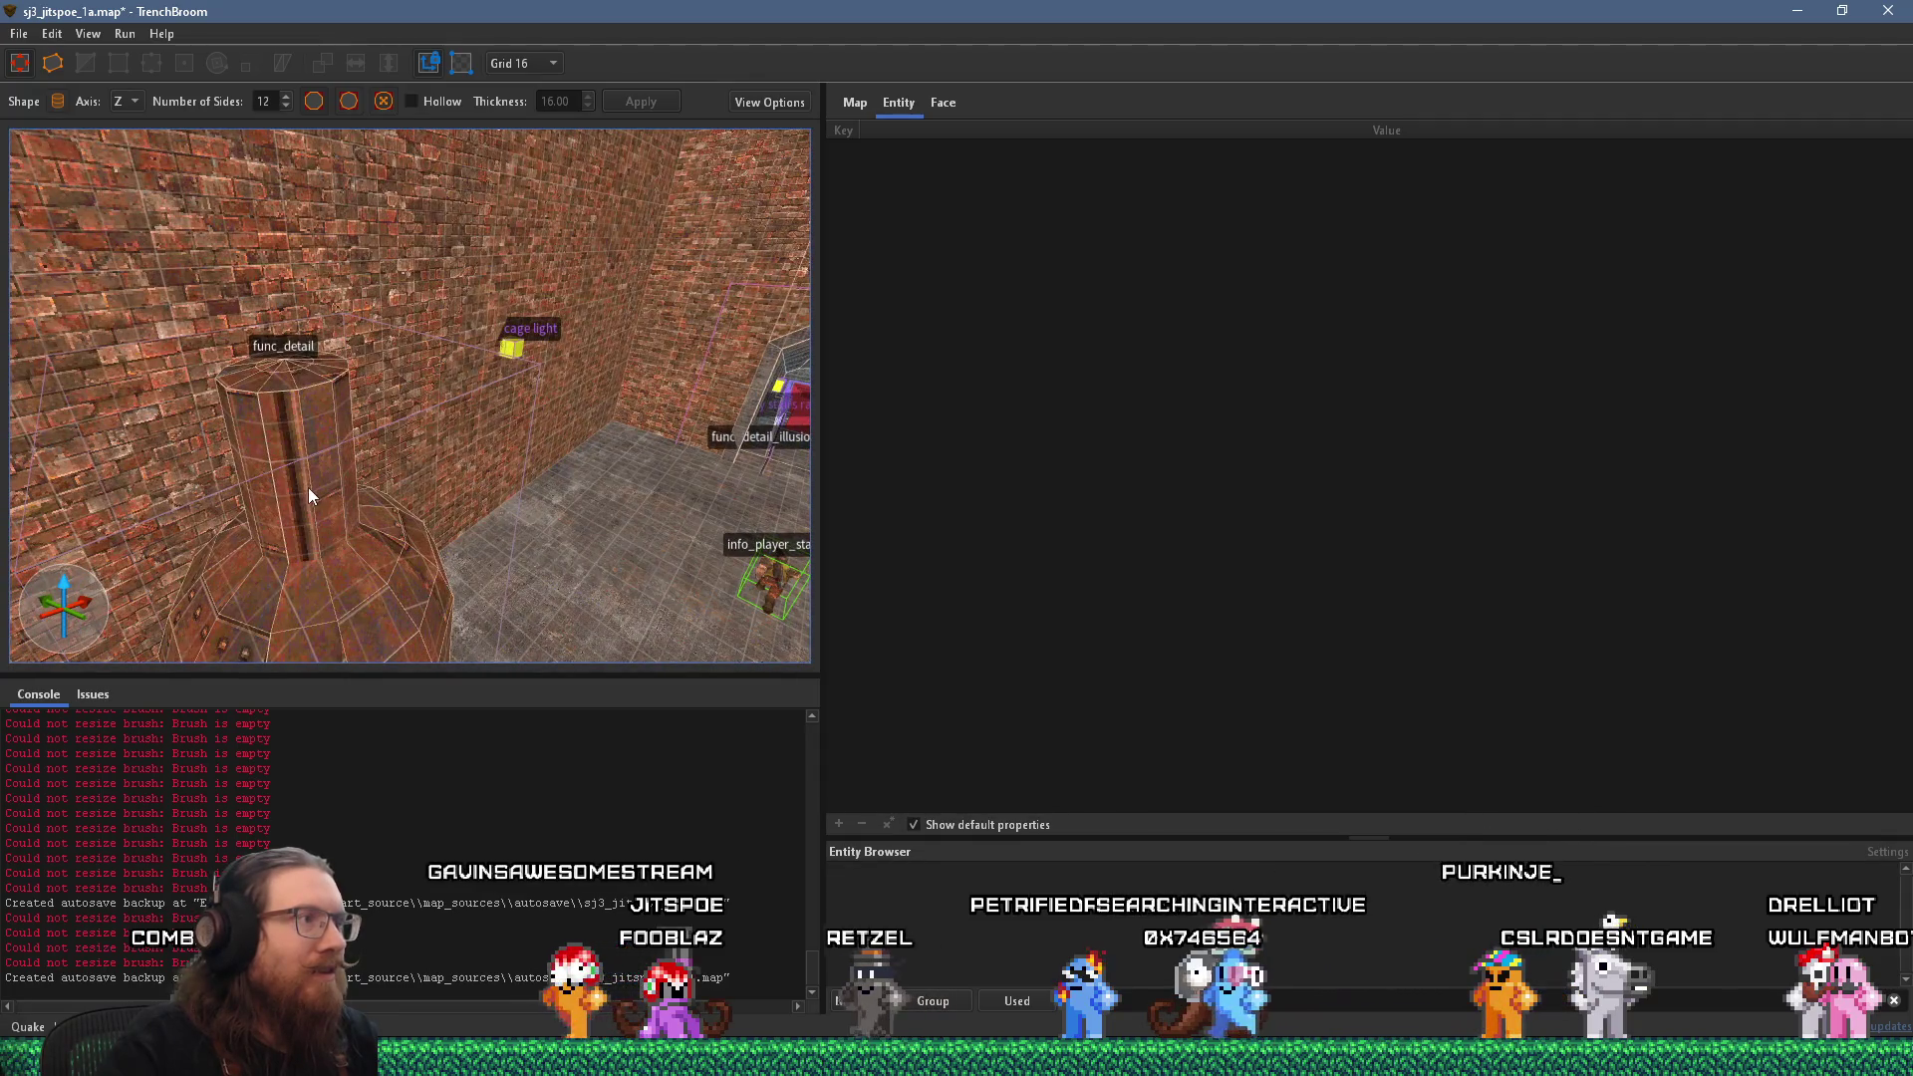
{"action": "left_click", "coordinate": [946, 97]}
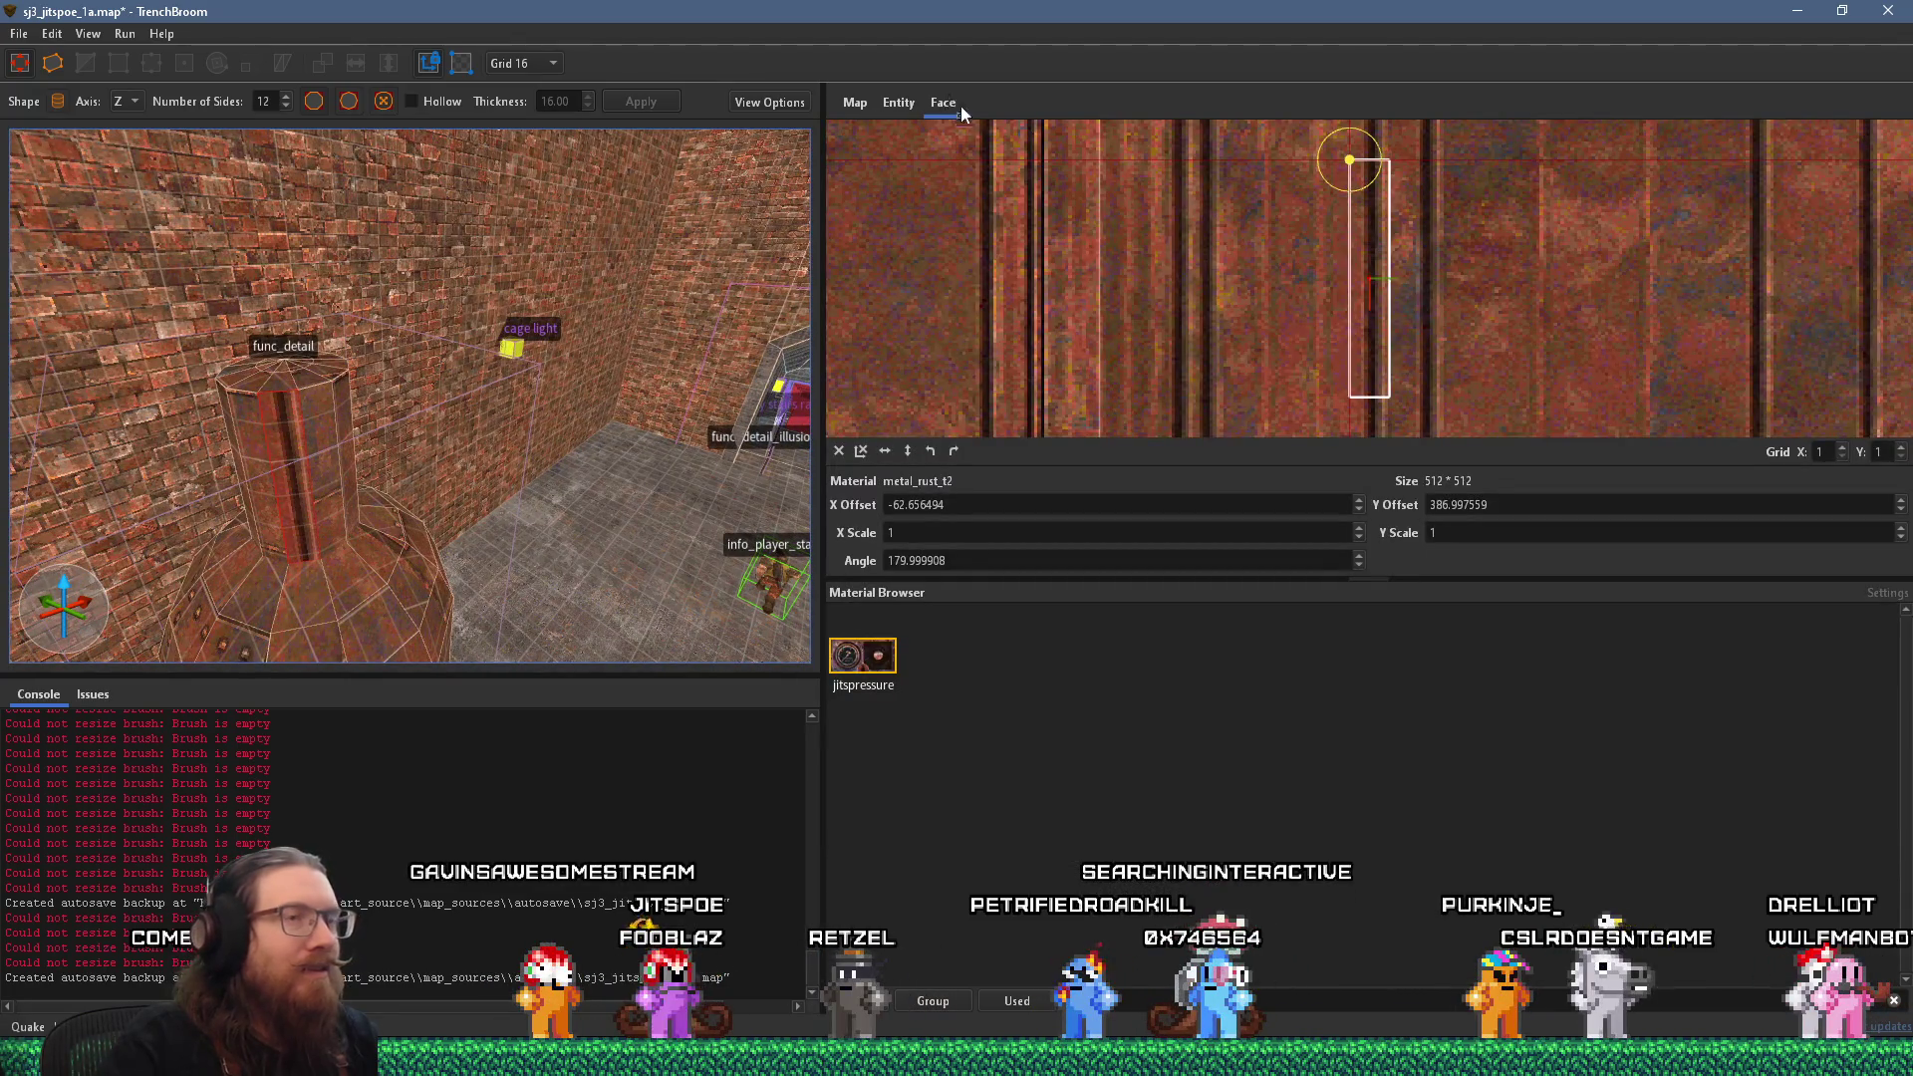
Rotate the face's metal_rust_t2 texture 90° to 89.999908 and shift its offset in the UV editor.
{"action": "left_click", "coordinate": [954, 450]}
{"action": "scroll", "coordinate": [1098, 340], "scroll_direction": "down", "scroll_amount": 5}
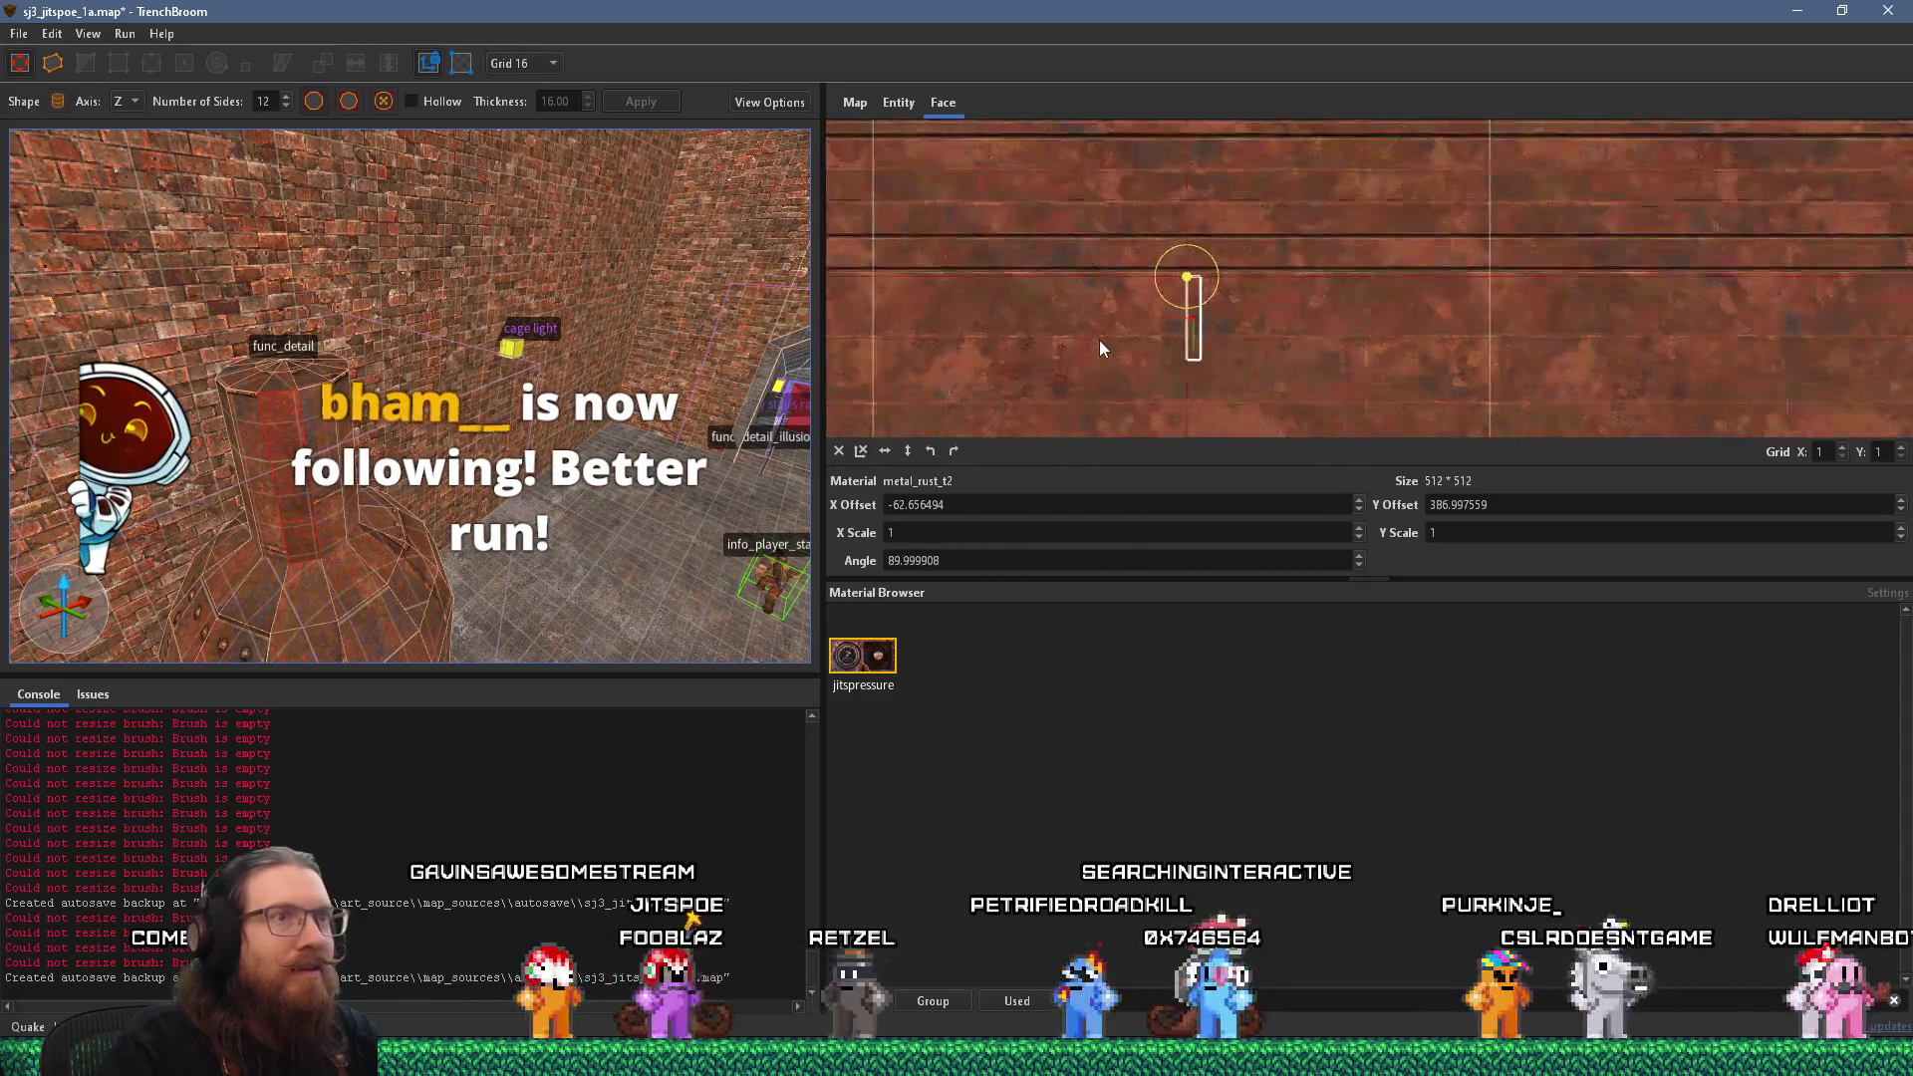
{"action": "left_click_drag", "start_coordinate": [1259, 345], "coordinate": [1238, 193]}
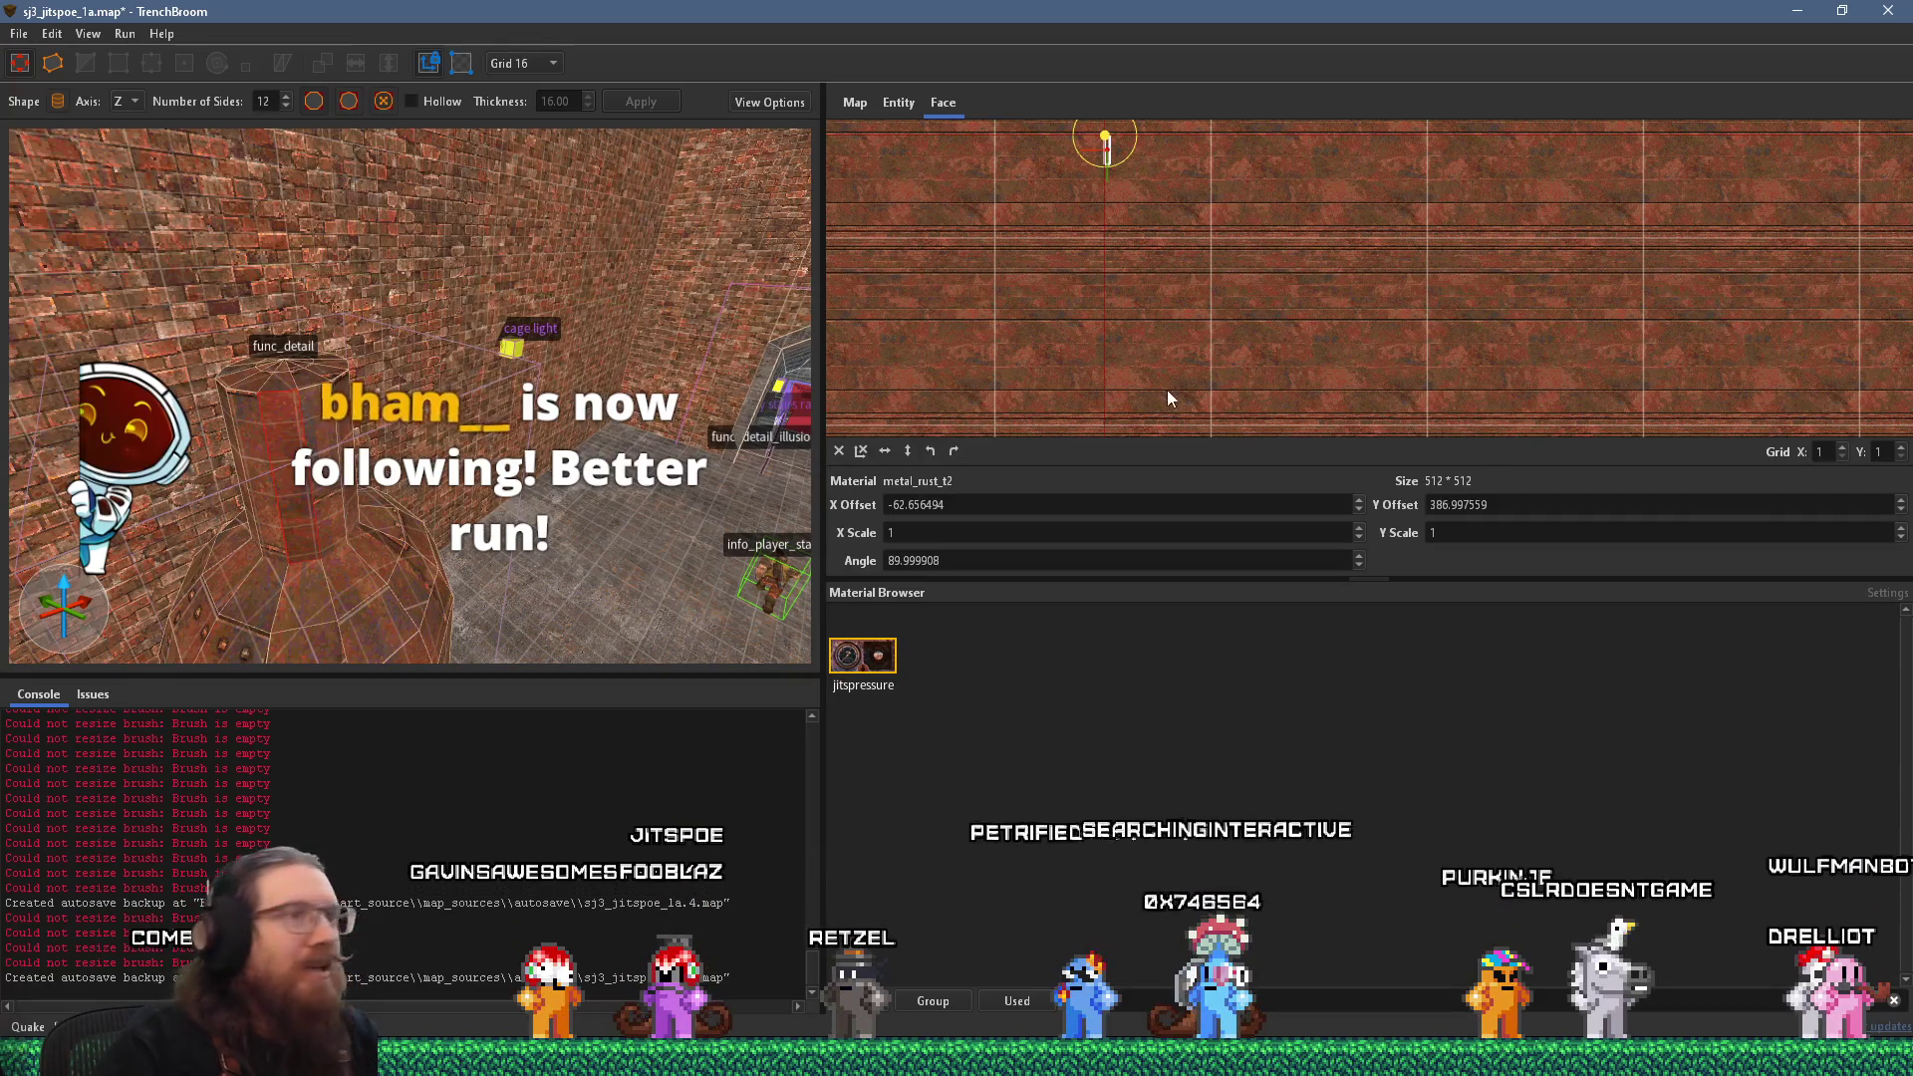
{"action": "scroll", "coordinate": [1167, 312], "scroll_direction": "up", "scroll_amount": 3}
{"action": "scroll", "coordinate": [1201, 421], "scroll_direction": "down", "scroll_amount": 2}
{"action": "scroll", "coordinate": [1196, 328], "scroll_direction": "up", "scroll_amount": 2}
{"action": "mouse_move", "coordinate": [1128, 297]}
{"action": "left_mouse_down"}
{"action": "mouse_move", "coordinate": [1185, 409]}
{"action": "mouse_move", "coordinate": [1113, 459]}
{"action": "mouse_move", "coordinate": [1218, 286]}
{"action": "mouse_move", "coordinate": [1211, 243]}
{"action": "left_mouse_up"}
{"action": "mouse_move", "coordinate": [1196, 375]}
{"action": "left_mouse_down"}
{"action": "mouse_move", "coordinate": [1190, 265]}
{"action": "mouse_move", "coordinate": [1203, 285]}
{"action": "left_mouse_up"}
{"action": "key", "text": "ctrl+u"}
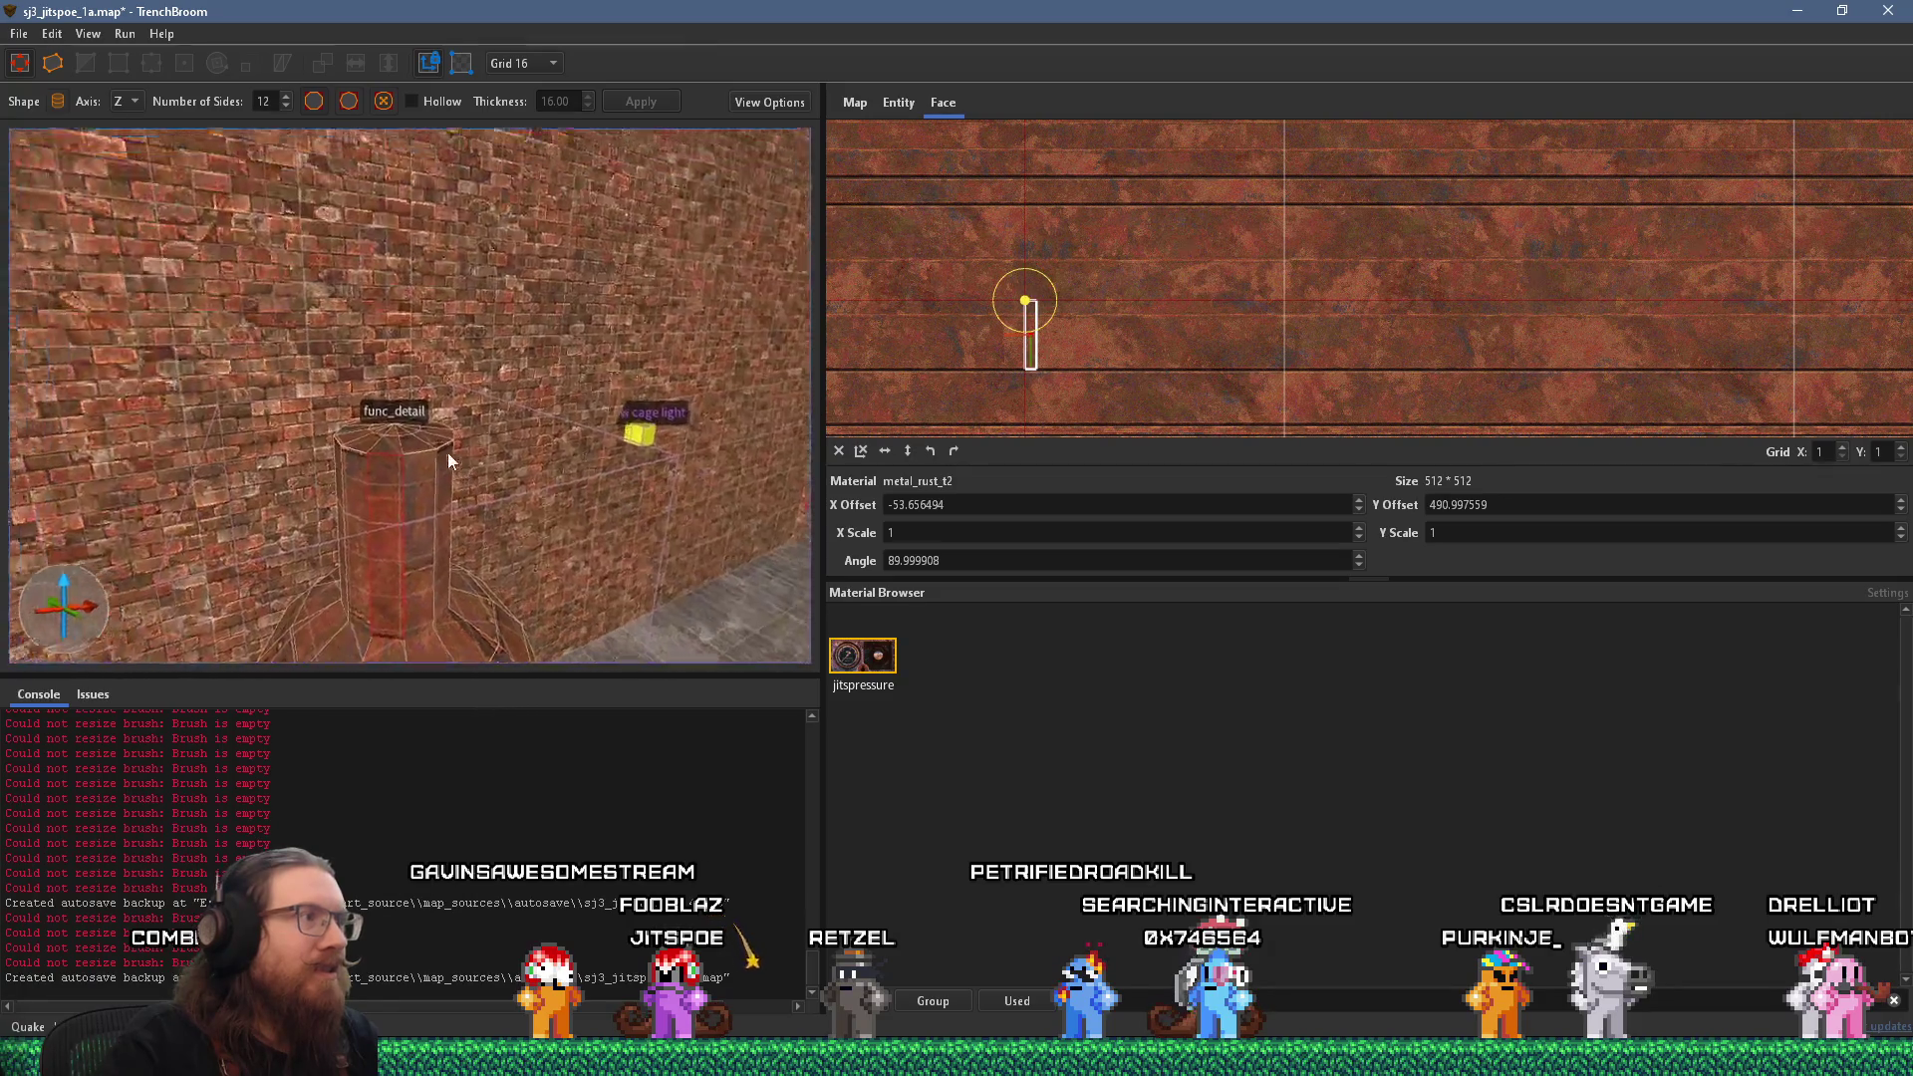
Realign the texture on several other cylinder side faces and select the whole func_detail.
{"action": "left_click", "coordinate": [495, 424], "text": "shift"}
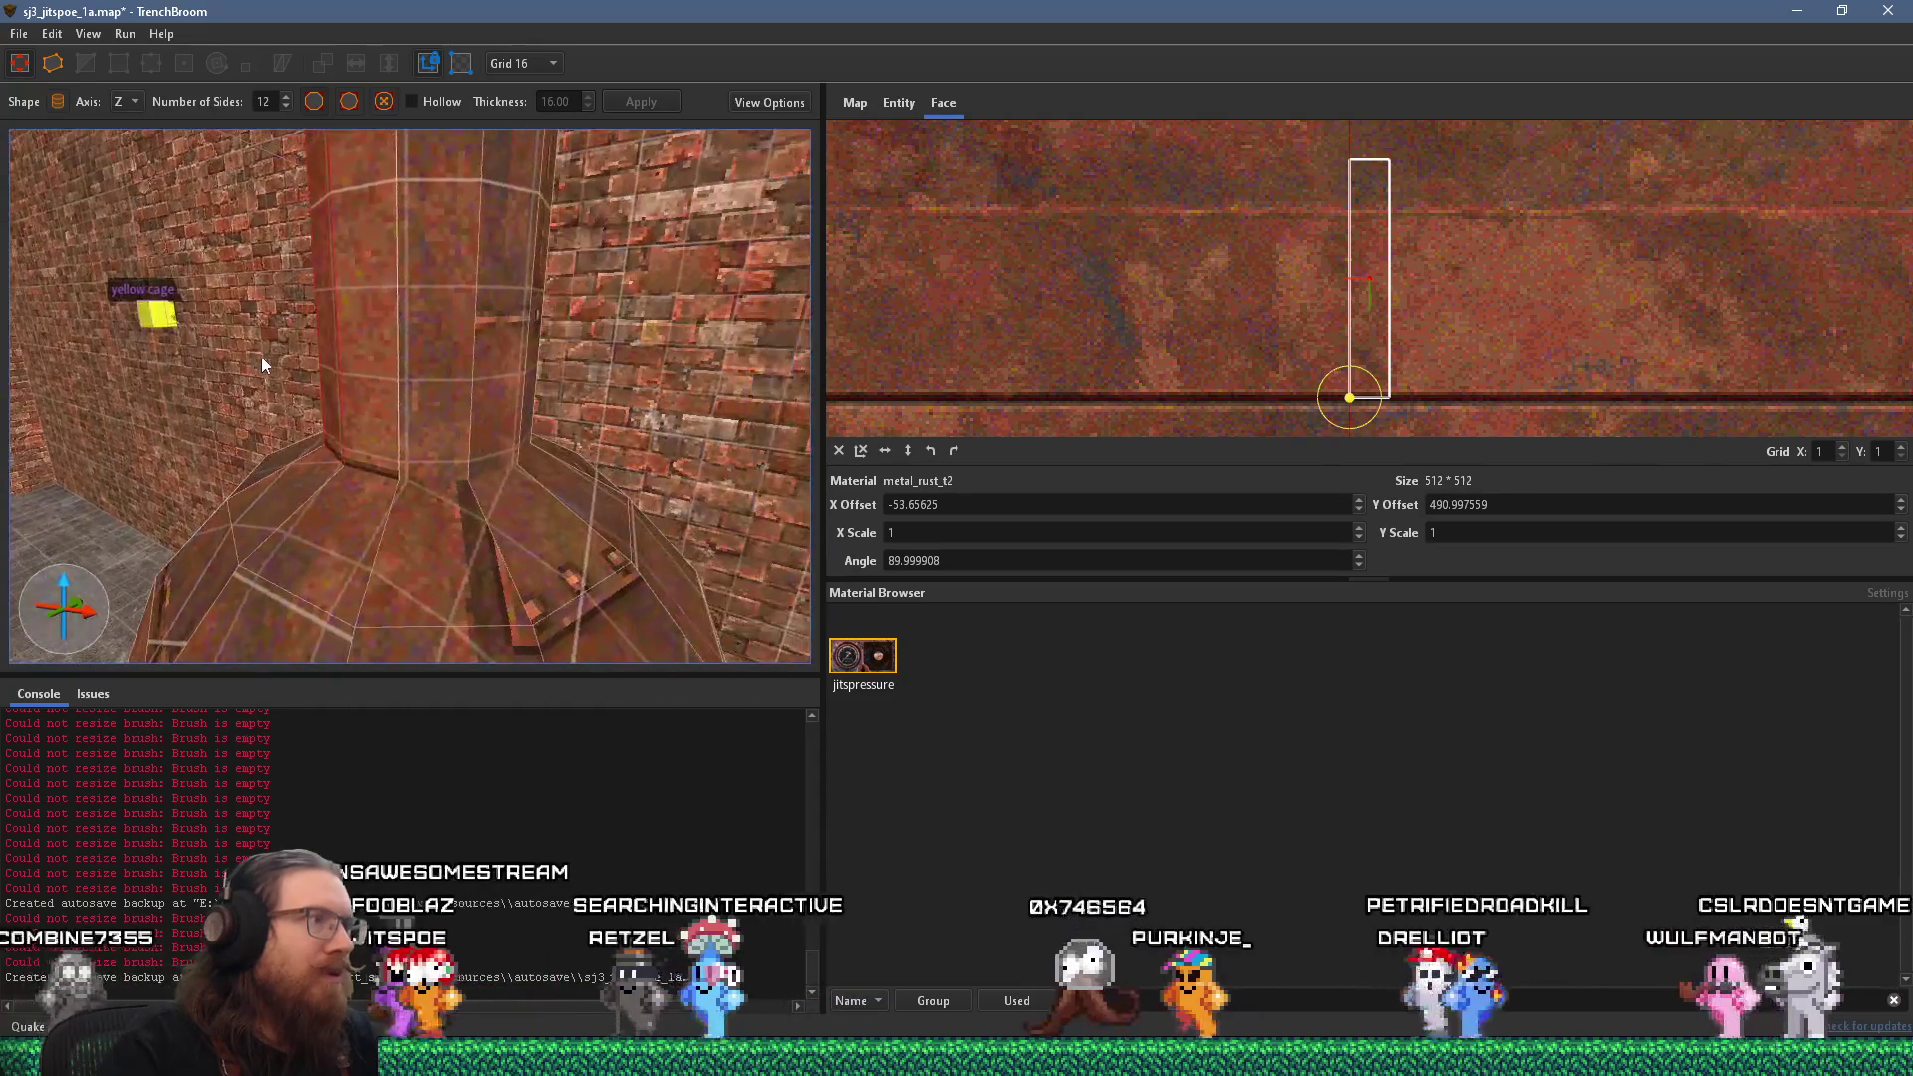
{"action": "left_click", "coordinate": [486, 384], "text": "shift"}
{"action": "mouse_move", "coordinate": [486, 388]}
{"action": "left_mouse_down"}
{"action": "mouse_move", "coordinate": [427, 395]}
{"action": "mouse_move", "coordinate": [412, 354]}
{"action": "mouse_move", "coordinate": [531, 385]}
{"action": "left_mouse_up"}
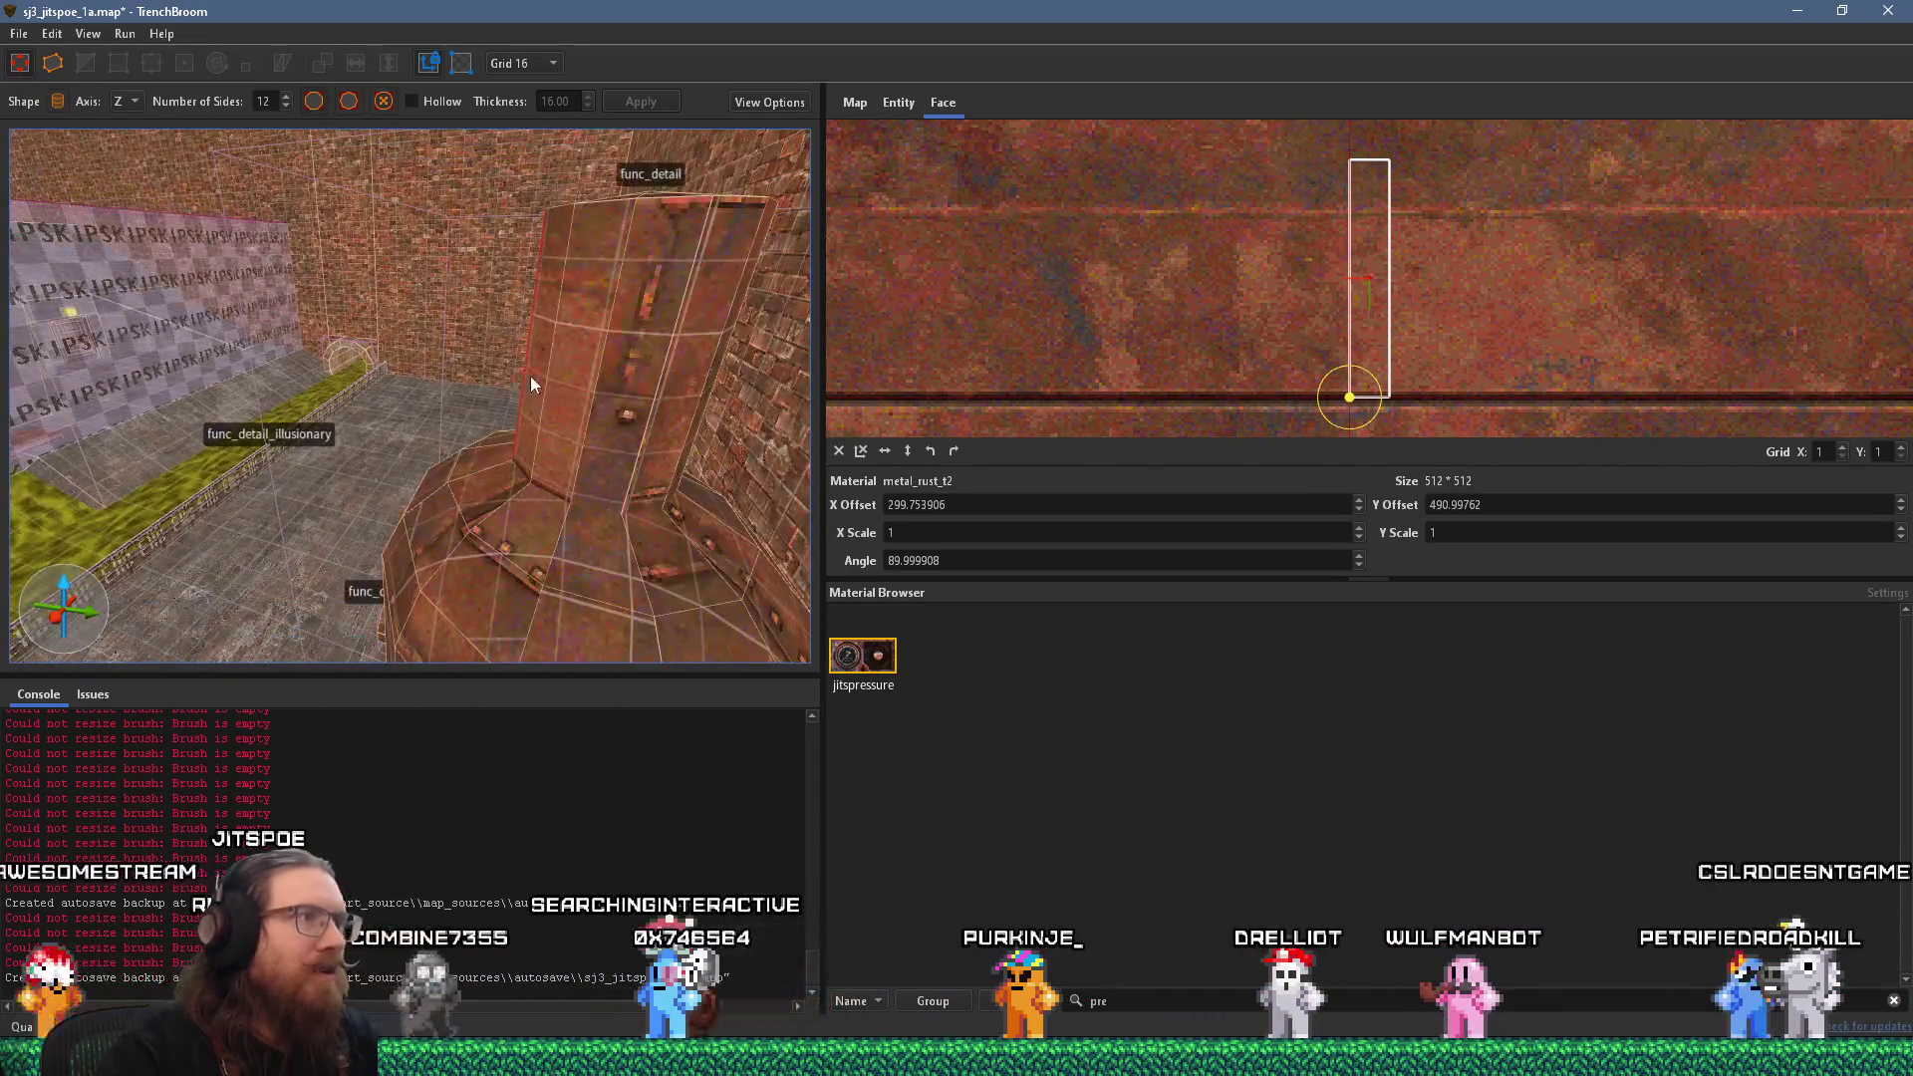
{"action": "left_click", "coordinate": [579, 407], "text": "shift"}
{"action": "mouse_move", "coordinate": [690, 432]}
{"action": "left_mouse_down"}
{"action": "mouse_move", "coordinate": [446, 443]}
{"action": "mouse_move", "coordinate": [426, 469]}
{"action": "mouse_move", "coordinate": [235, 455]}
{"action": "mouse_move", "coordinate": [266, 410]}
{"action": "mouse_move", "coordinate": [319, 391]}
{"action": "mouse_move", "coordinate": [500, 414]}
{"action": "mouse_move", "coordinate": [455, 396]}
{"action": "left_mouse_up"}
{"action": "left_click", "coordinate": [369, 477], "text": "shift"}
{"action": "left_click", "coordinate": [320, 390], "text": "shift"}
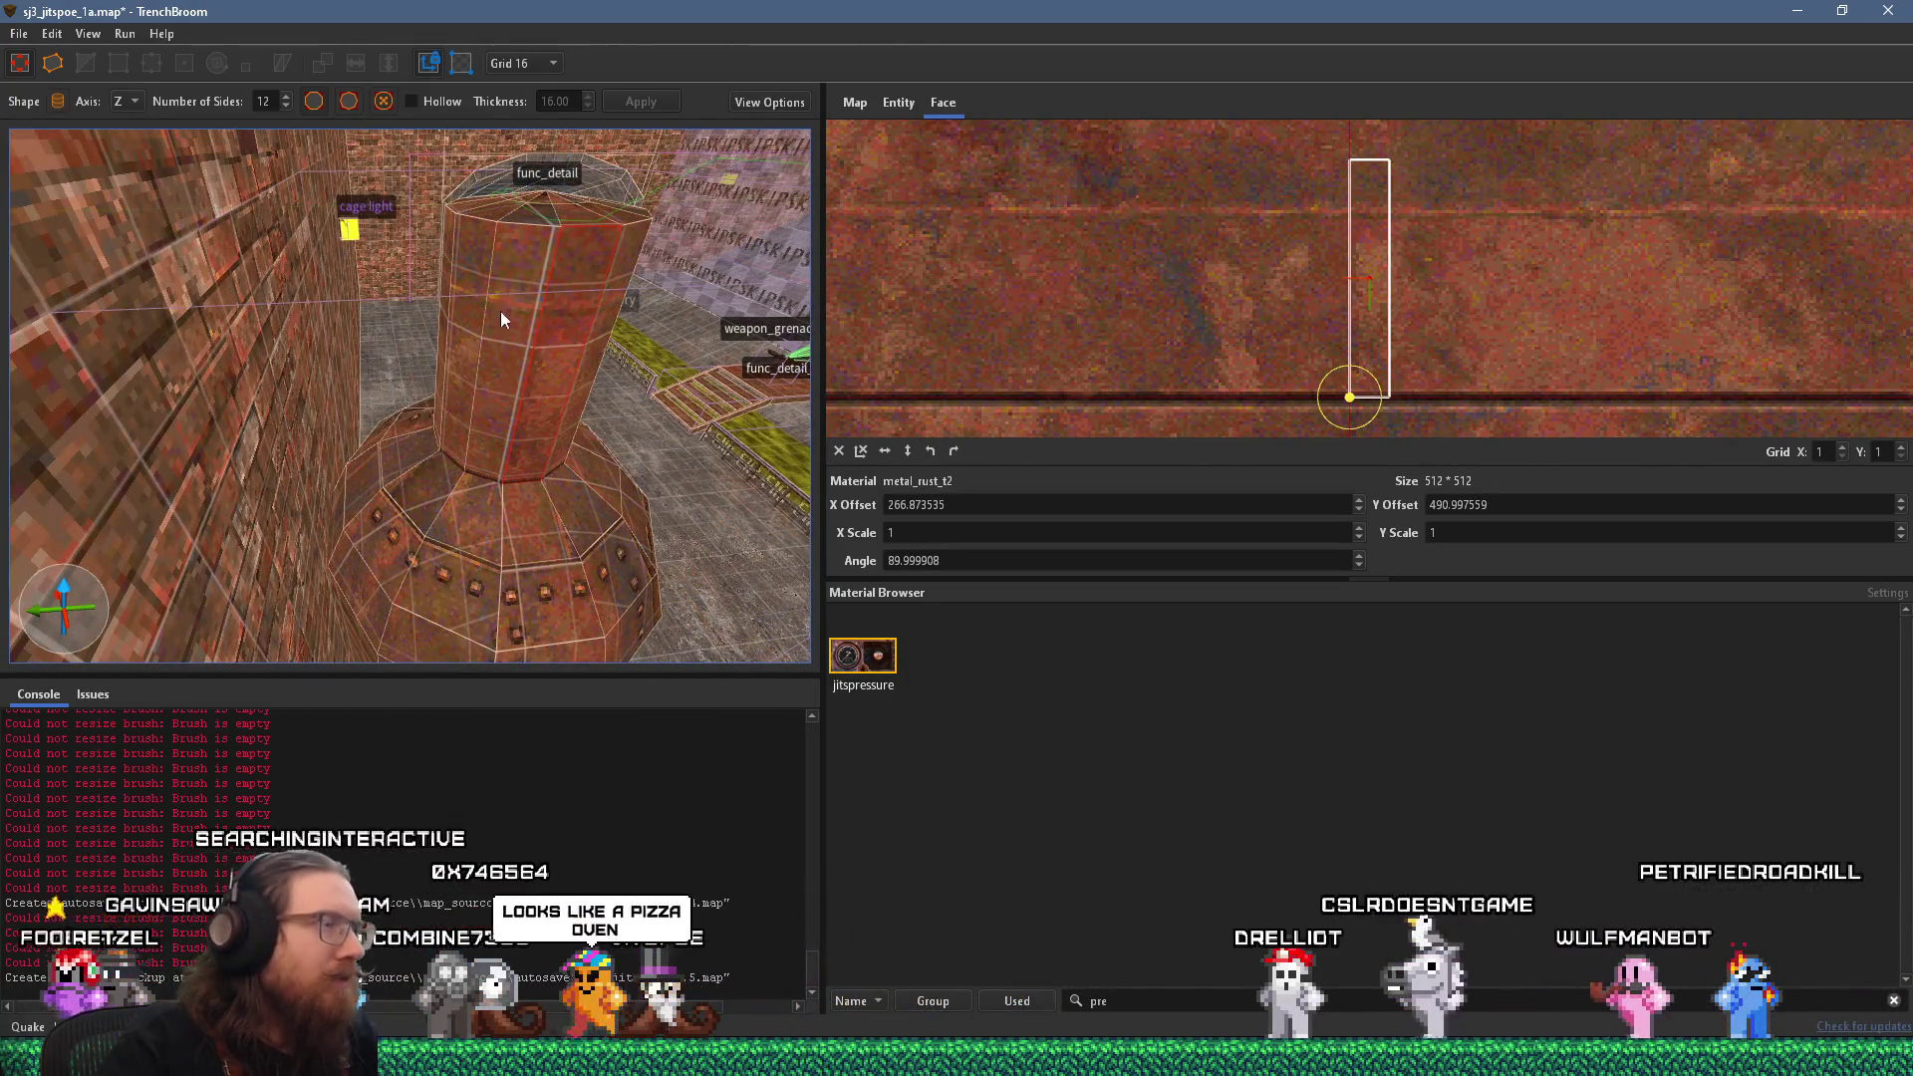
{"action": "left_click", "coordinate": [524, 220]}
{"action": "double_click", "coordinate": [535, 210]}
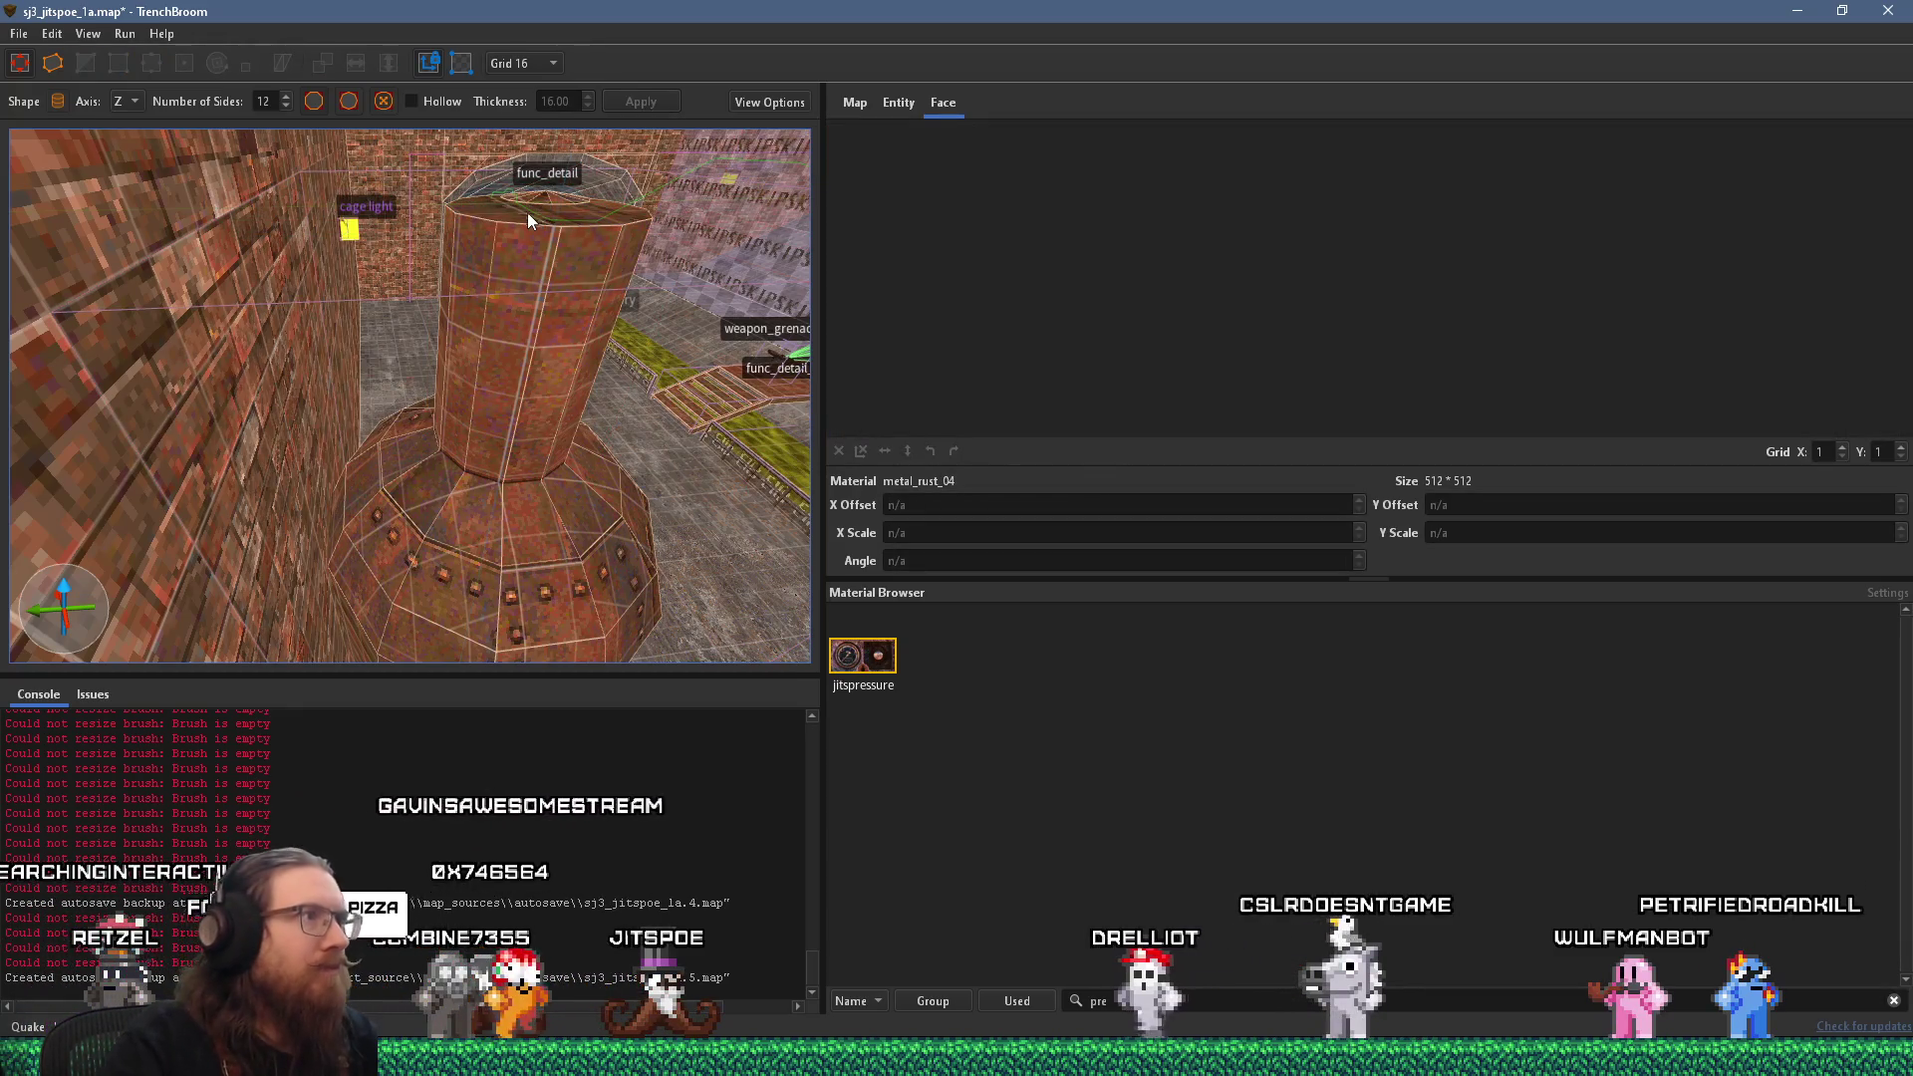
Drag the cylinder's top face up to about 195.86 units tall, keeping it 50 by 50.
{"action": "scroll", "coordinate": [497, 259], "scroll_direction": "down", "scroll_amount": 5}
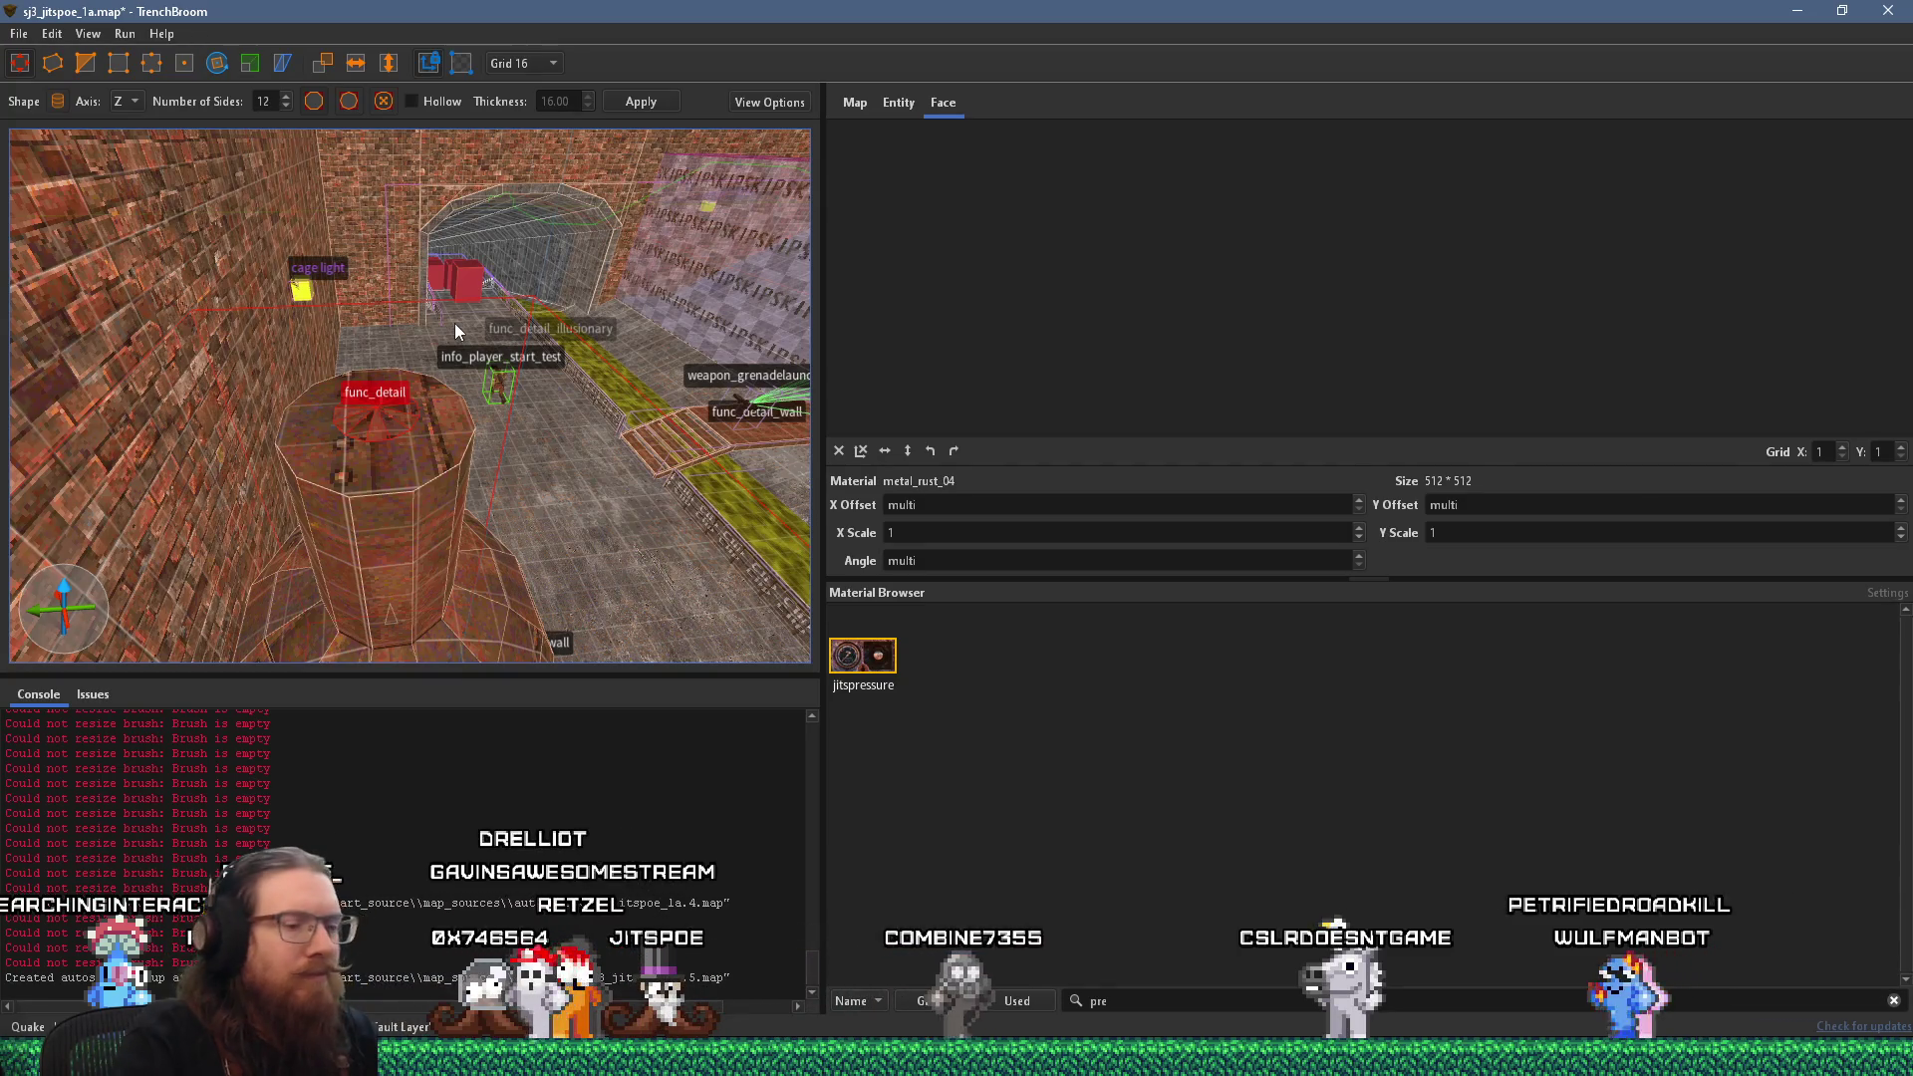
{"action": "key", "text": "Escape"}
{"action": "scroll", "coordinate": [357, 465], "scroll_direction": "up", "scroll_amount": 5}
{"action": "left_click_drag", "start_coordinate": [376, 441], "coordinate": [379, 269]}
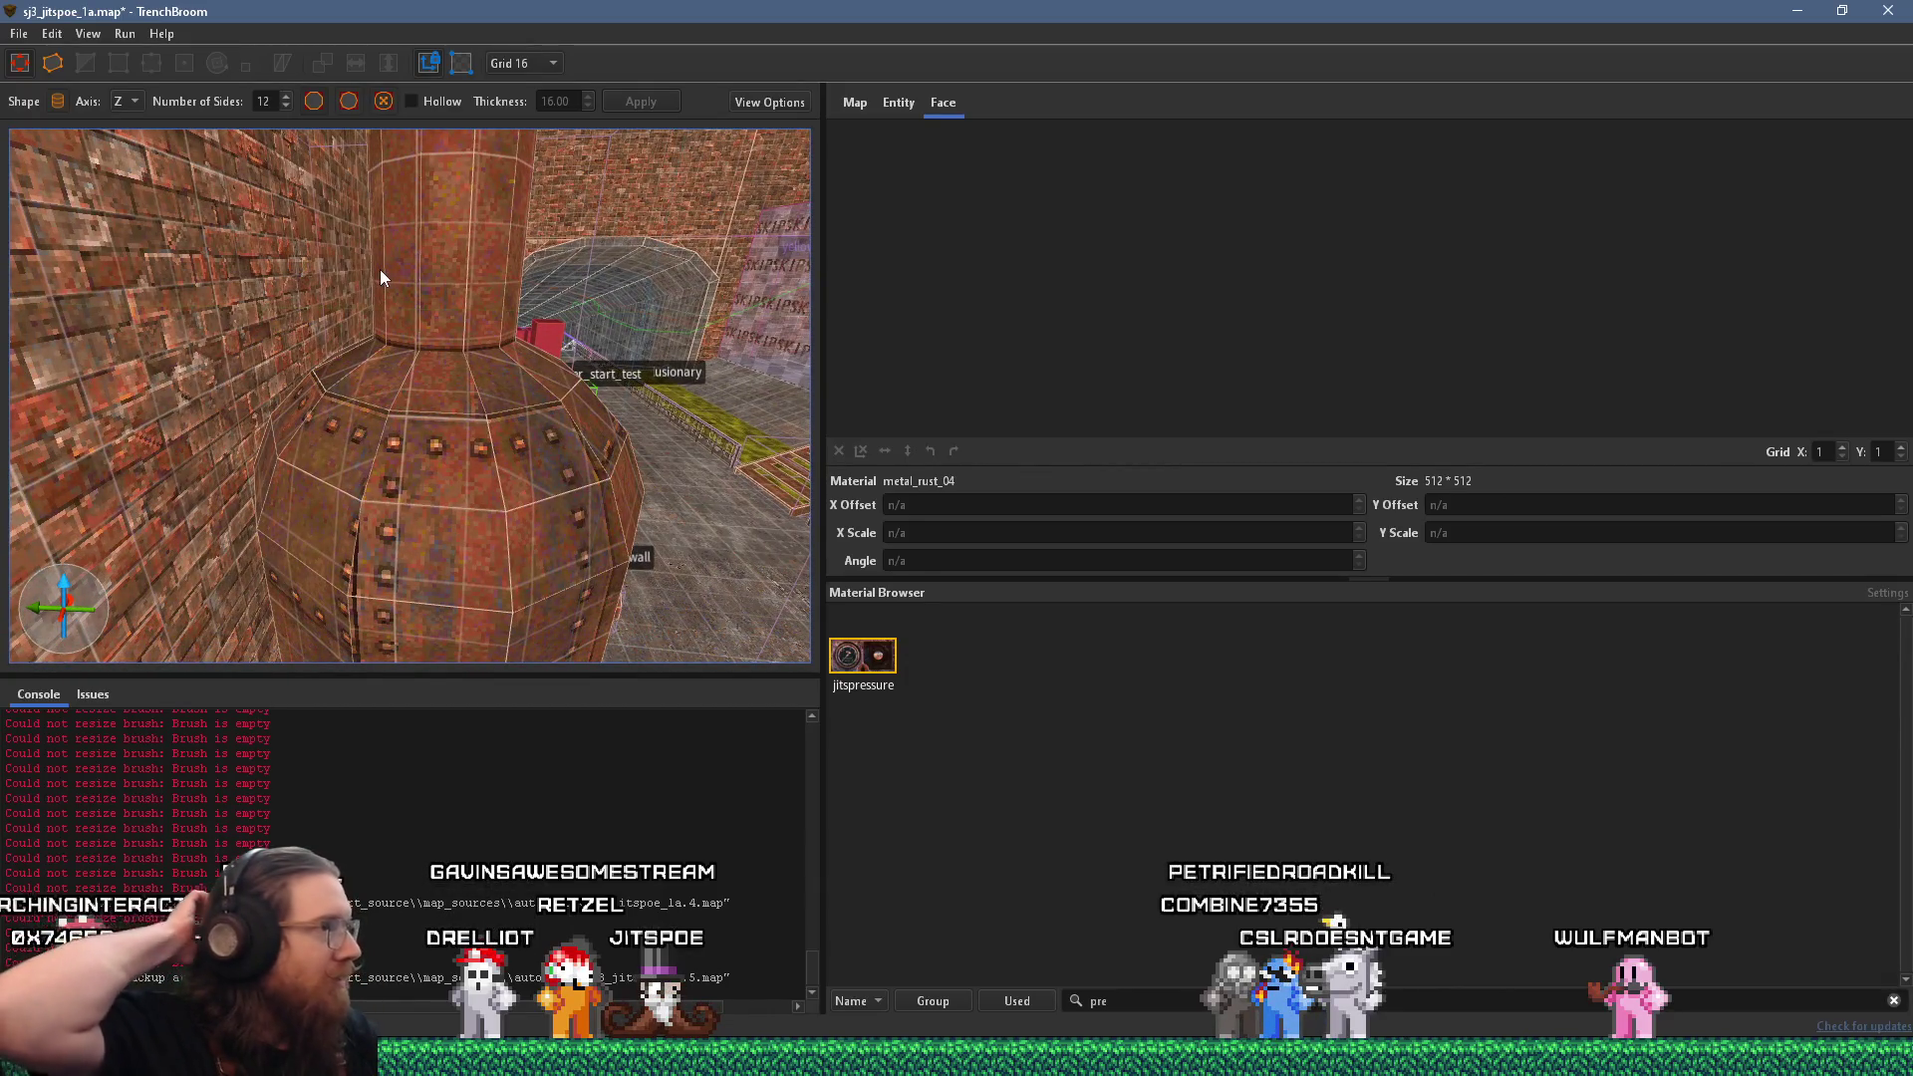
{"action": "scroll", "coordinate": [404, 309], "scroll_direction": "down", "scroll_amount": 4}
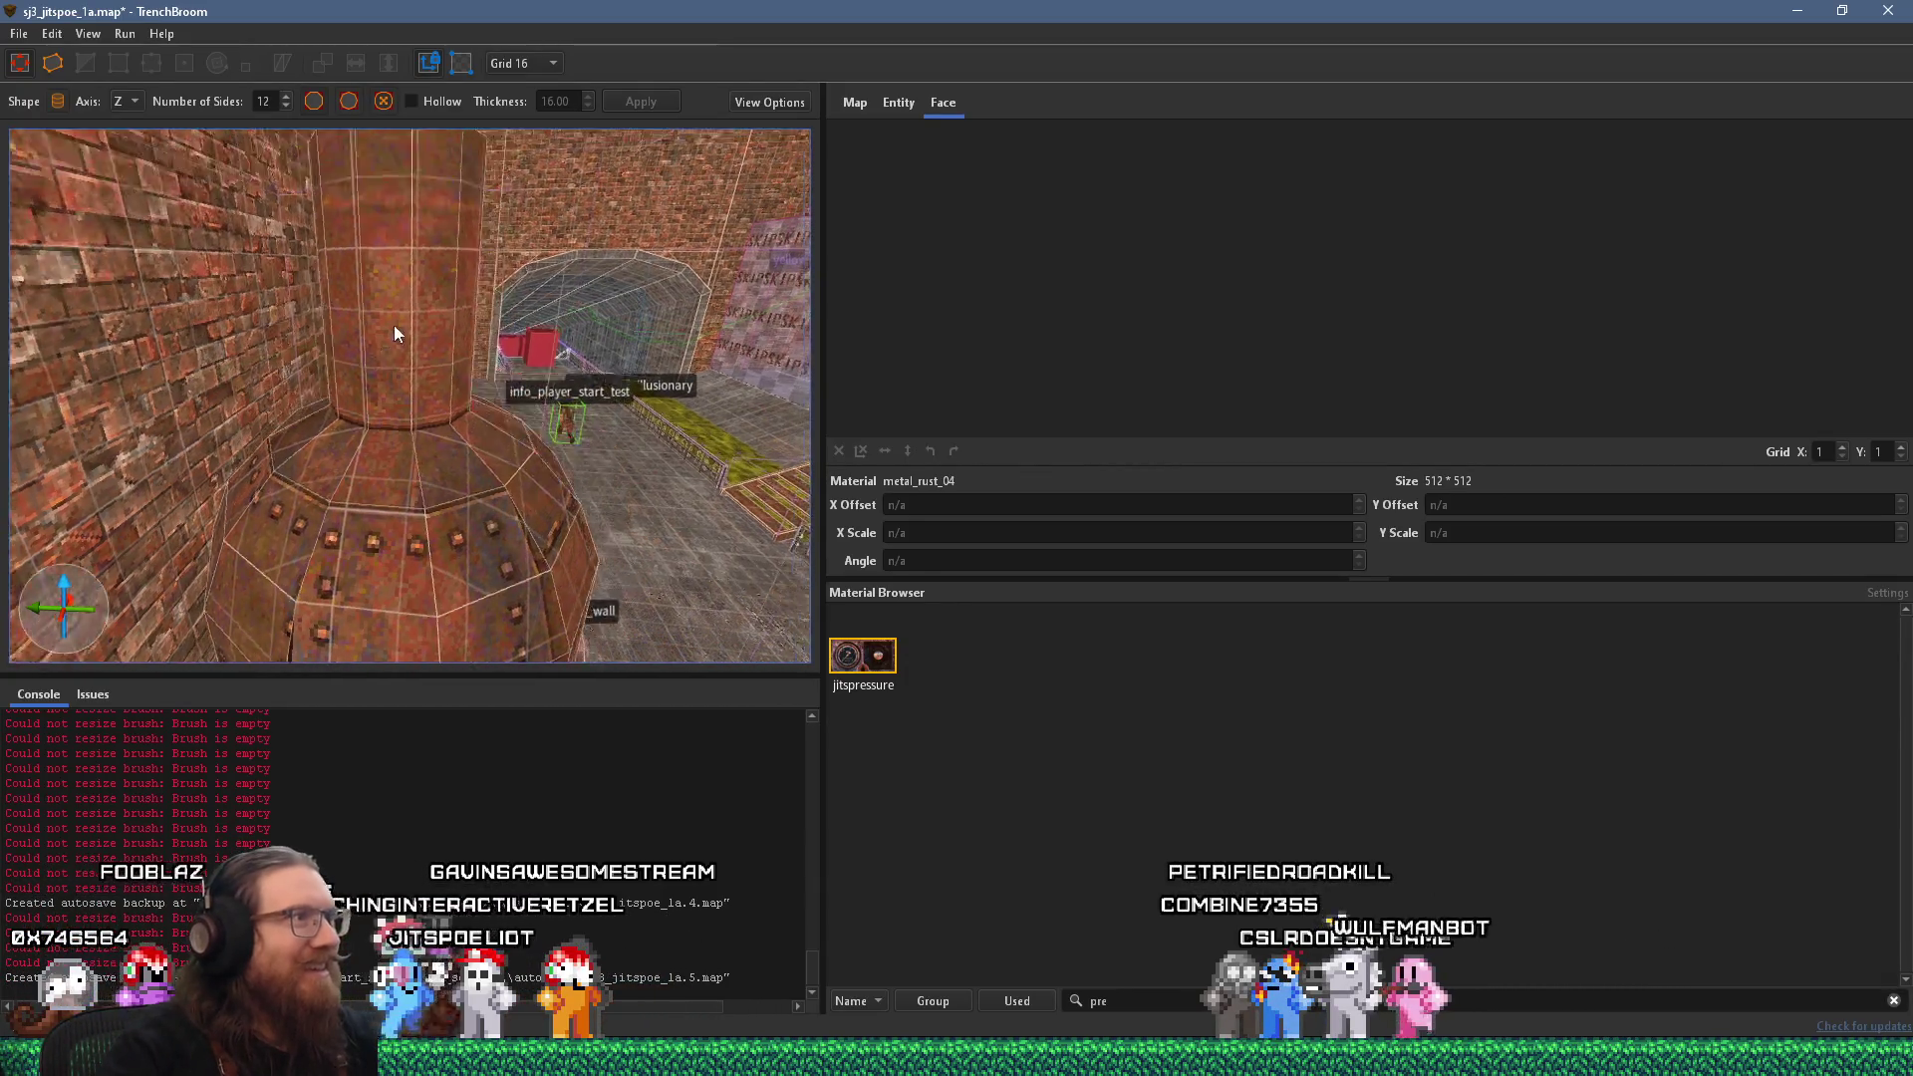
{"action": "left_click", "coordinate": [361, 380]}
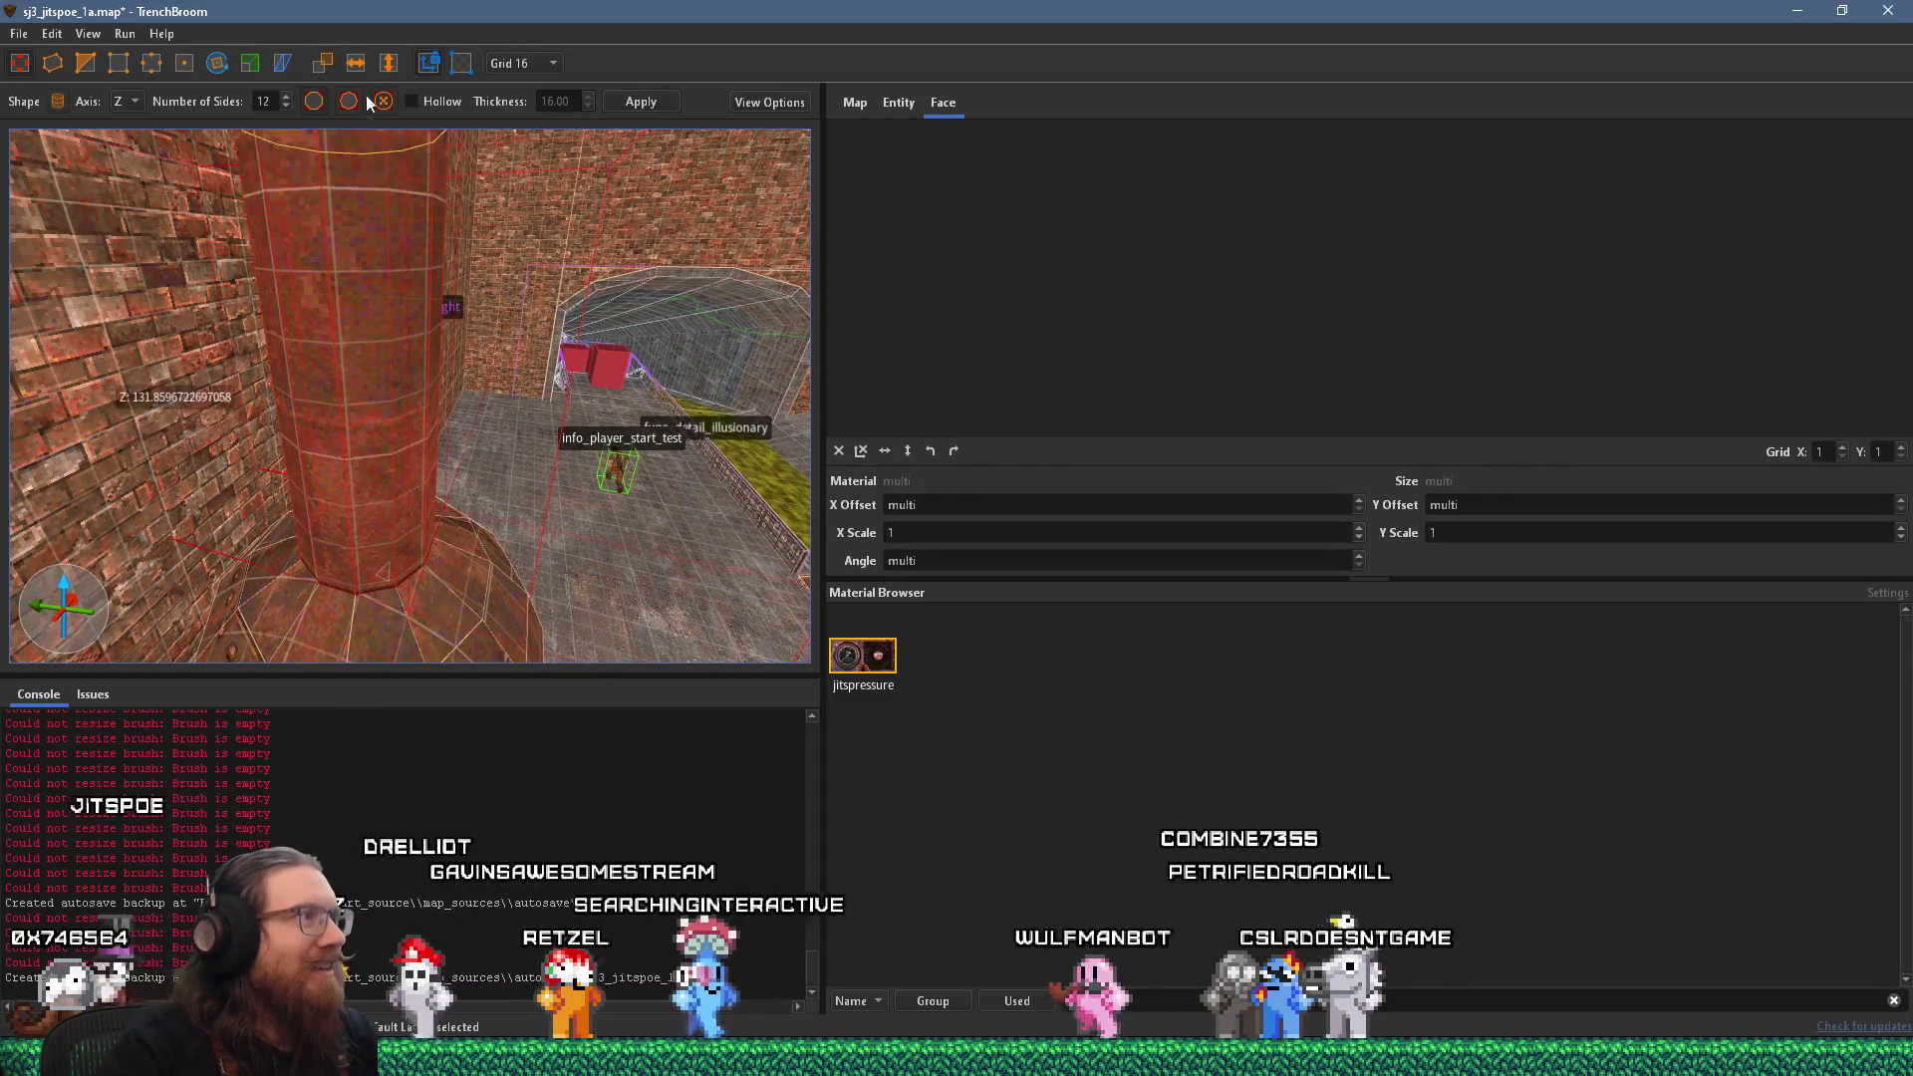
{"action": "scroll", "coordinate": [420, 252], "scroll_direction": "down", "scroll_amount": 4}
{"action": "mouse_move", "coordinate": [409, 216]}
{"action": "left_mouse_down"}
{"action": "mouse_move", "coordinate": [399, 130]}
{"action": "mouse_move", "coordinate": [400, 281]}
{"action": "mouse_move", "coordinate": [427, 304]}
{"action": "left_mouse_up"}
{"action": "mouse_move", "coordinate": [421, 375]}
{"action": "left_mouse_down"}
{"action": "mouse_move", "coordinate": [414, 200]}
{"action": "mouse_move", "coordinate": [418, 329]}
{"action": "mouse_move", "coordinate": [478, 369]}
{"action": "mouse_move", "coordinate": [495, 411]}
{"action": "mouse_move", "coordinate": [607, 394]}
{"action": "mouse_move", "coordinate": [442, 375]}
{"action": "mouse_move", "coordinate": [467, 400]}
{"action": "mouse_move", "coordinate": [338, 356]}
{"action": "mouse_move", "coordinate": [501, 367]}
{"action": "mouse_move", "coordinate": [408, 455]}
{"action": "mouse_move", "coordinate": [236, 486]}
{"action": "left_mouse_up"}
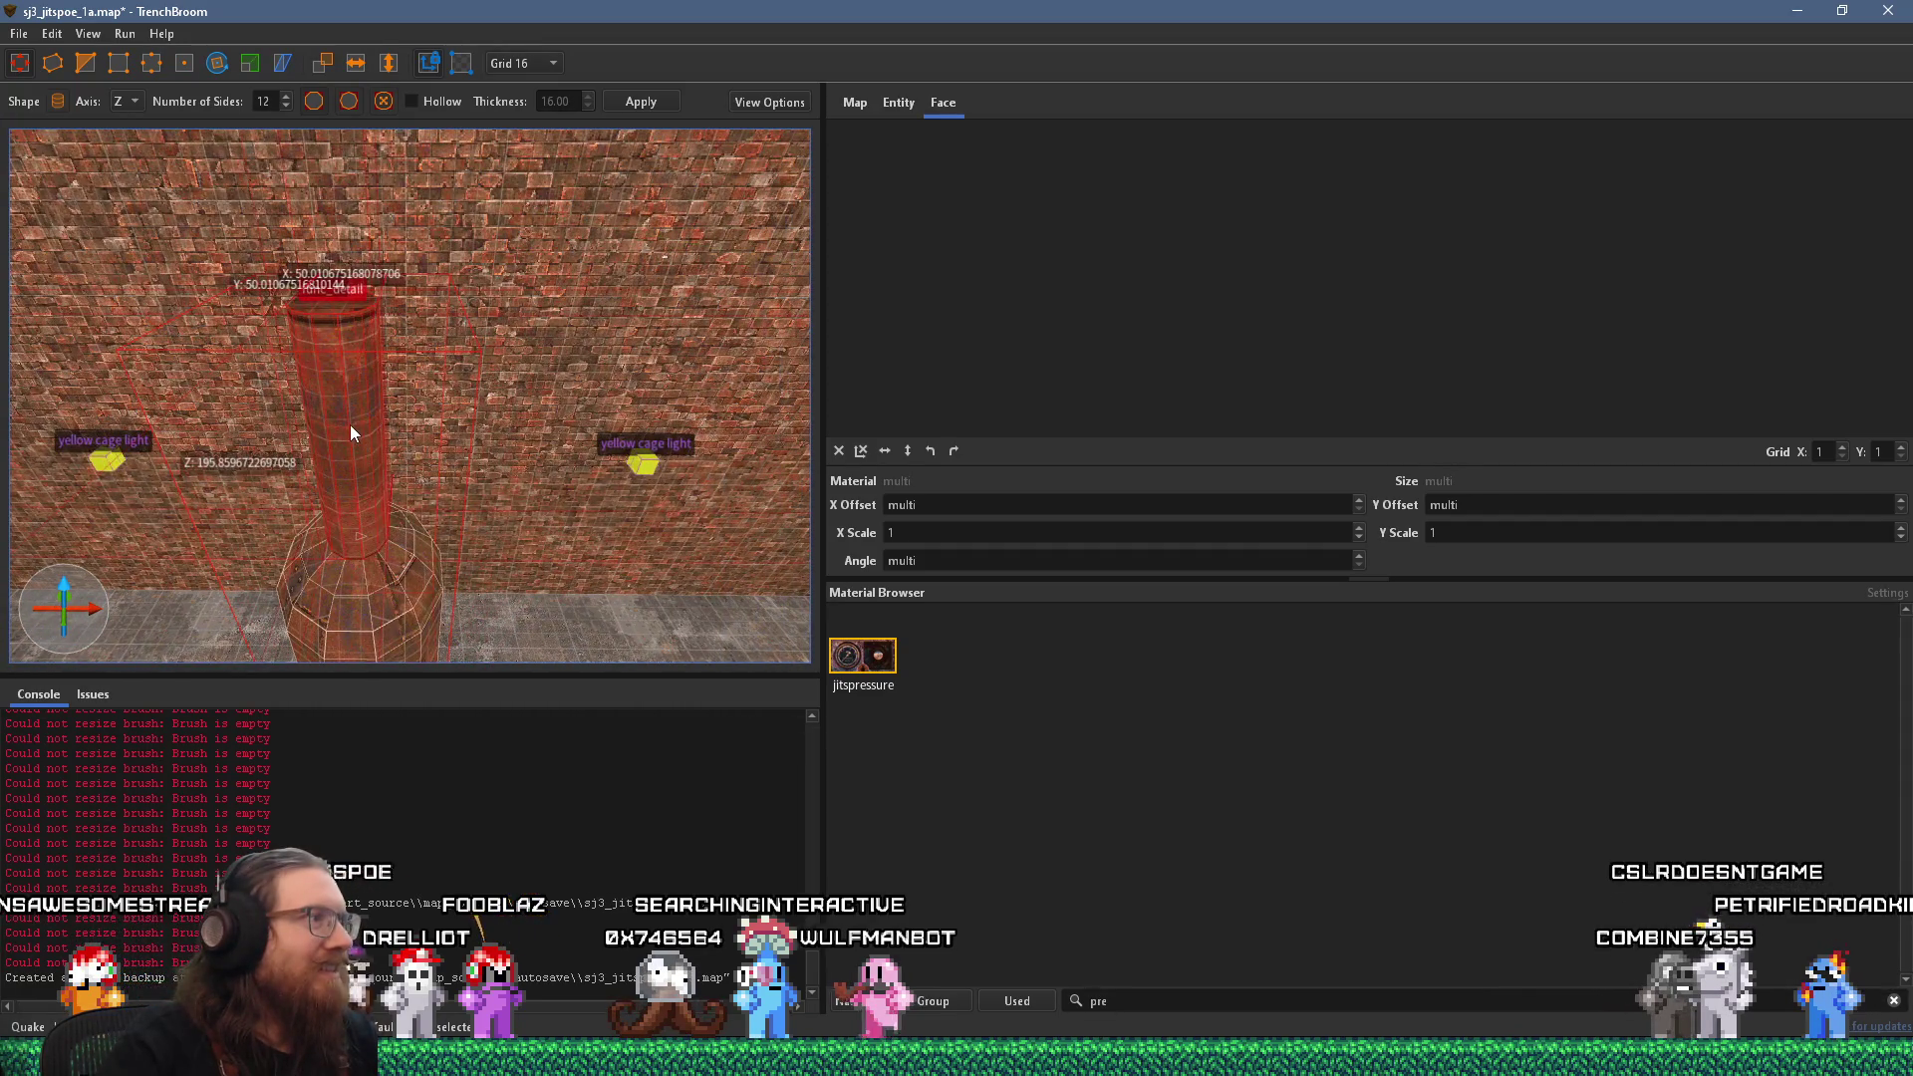
{"action": "mouse_move", "coordinate": [354, 504]}
{"action": "left_mouse_down"}
{"action": "mouse_move", "coordinate": [665, 519]}
{"action": "mouse_move", "coordinate": [747, 501]}
{"action": "mouse_move", "coordinate": [181, 475]}
{"action": "left_mouse_up"}
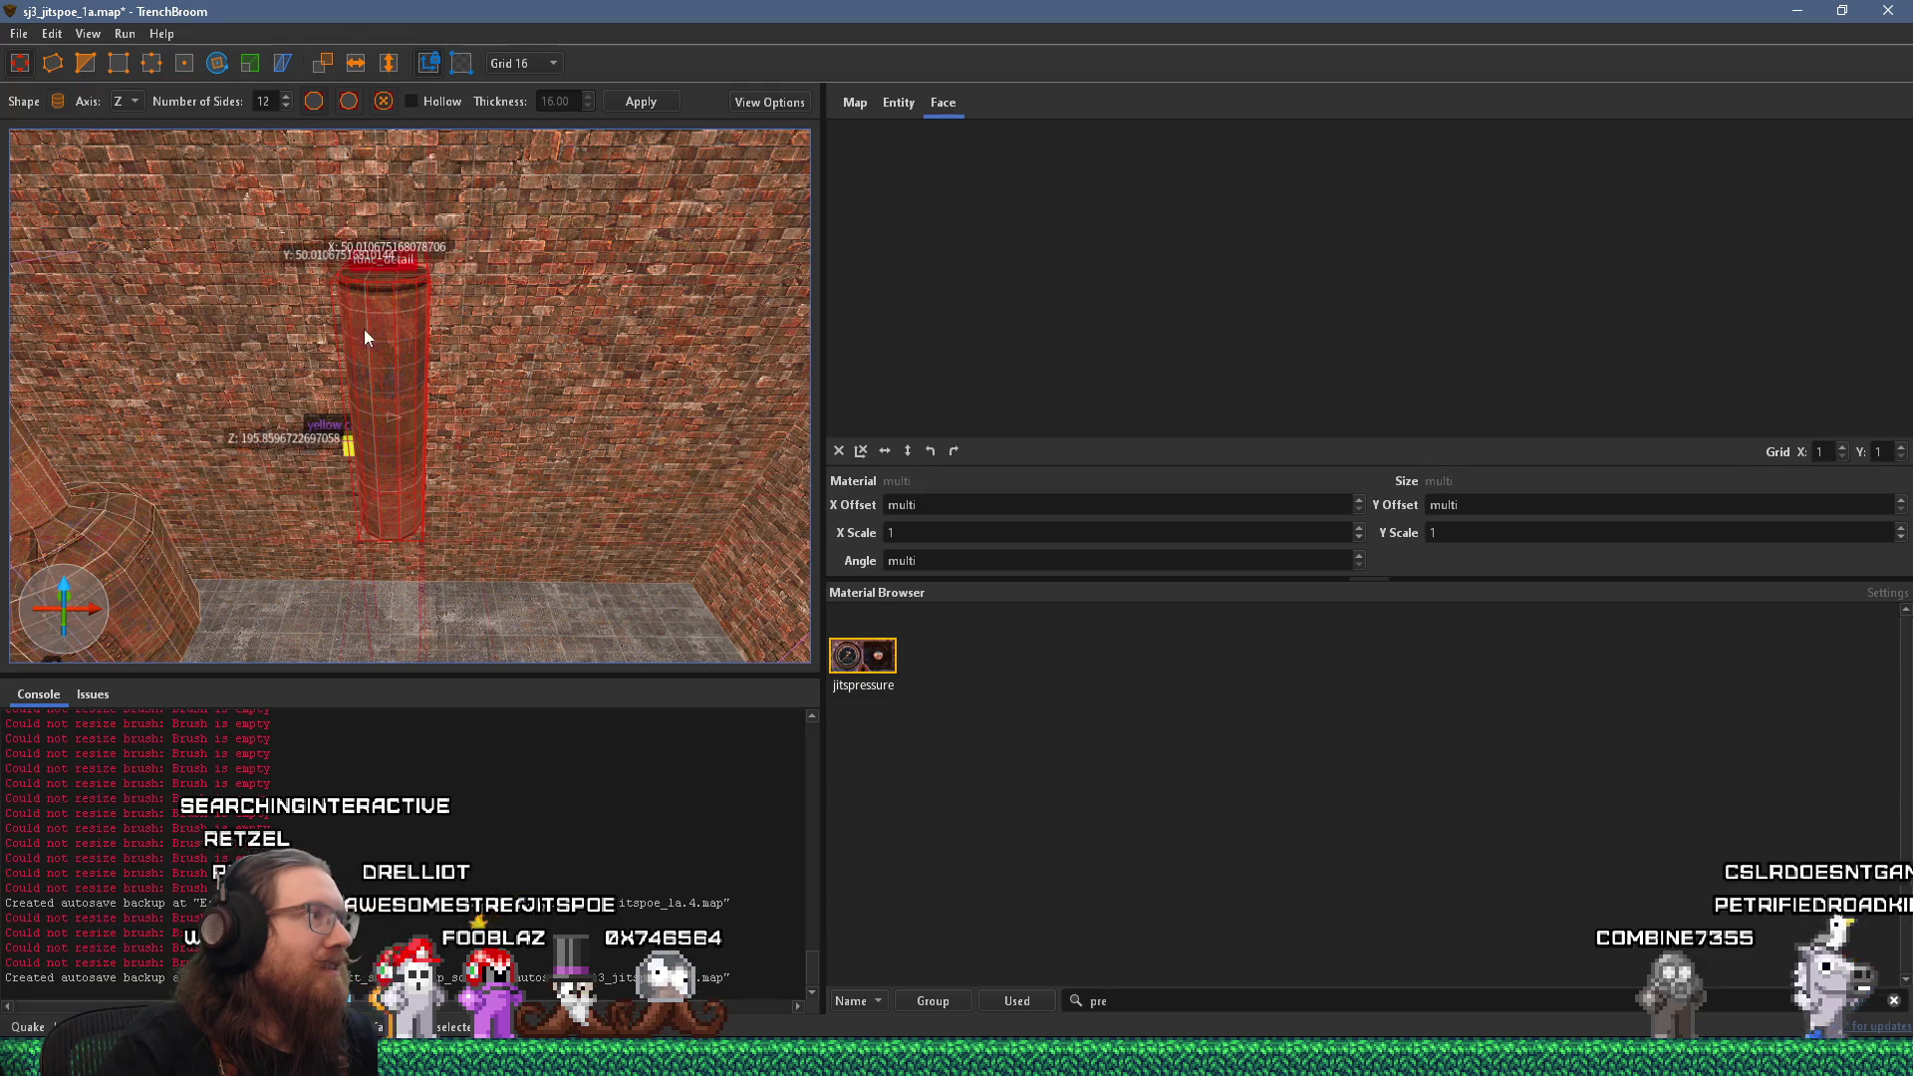
Zoom in and out around the vertical pipe column to inspect it.
{"action": "scroll", "coordinate": [378, 333], "scroll_direction": "up", "scroll_amount": 3}
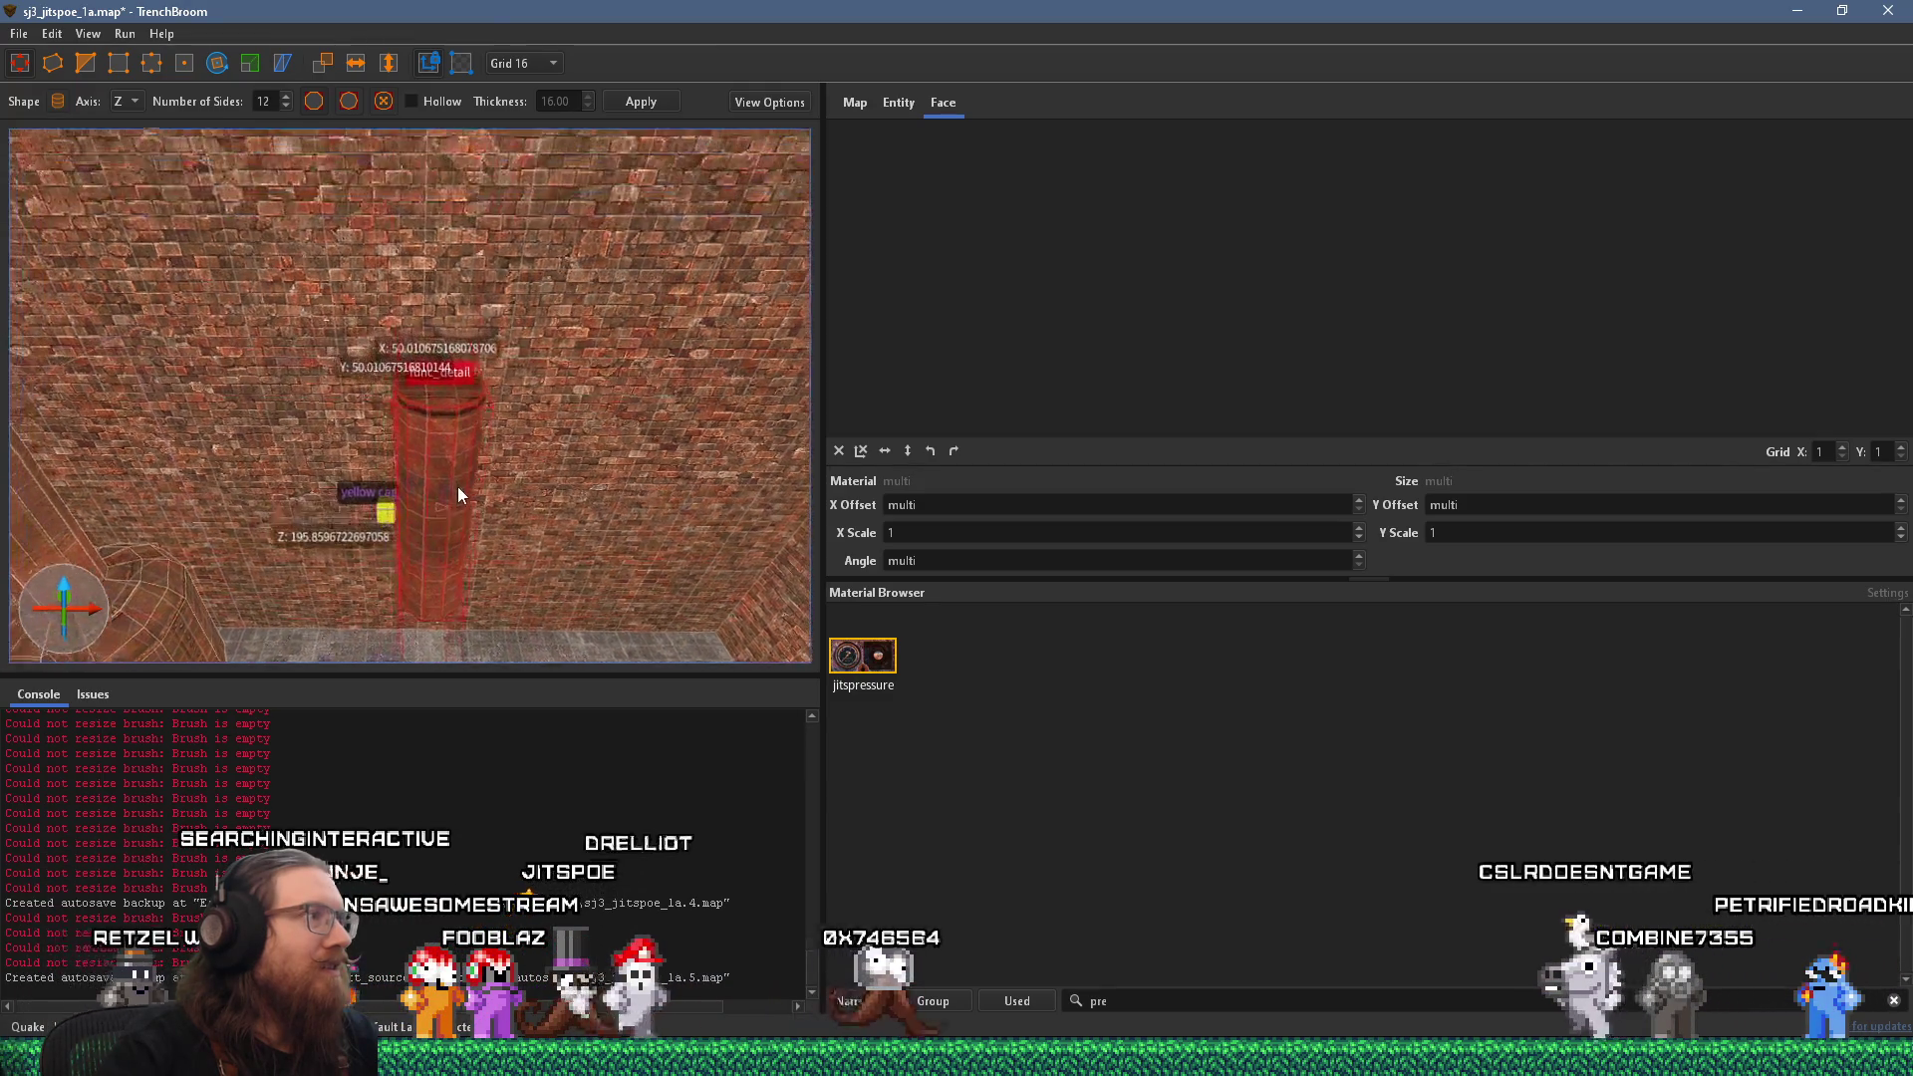
{"action": "scroll", "coordinate": [465, 242], "scroll_direction": "down", "scroll_amount": 5}
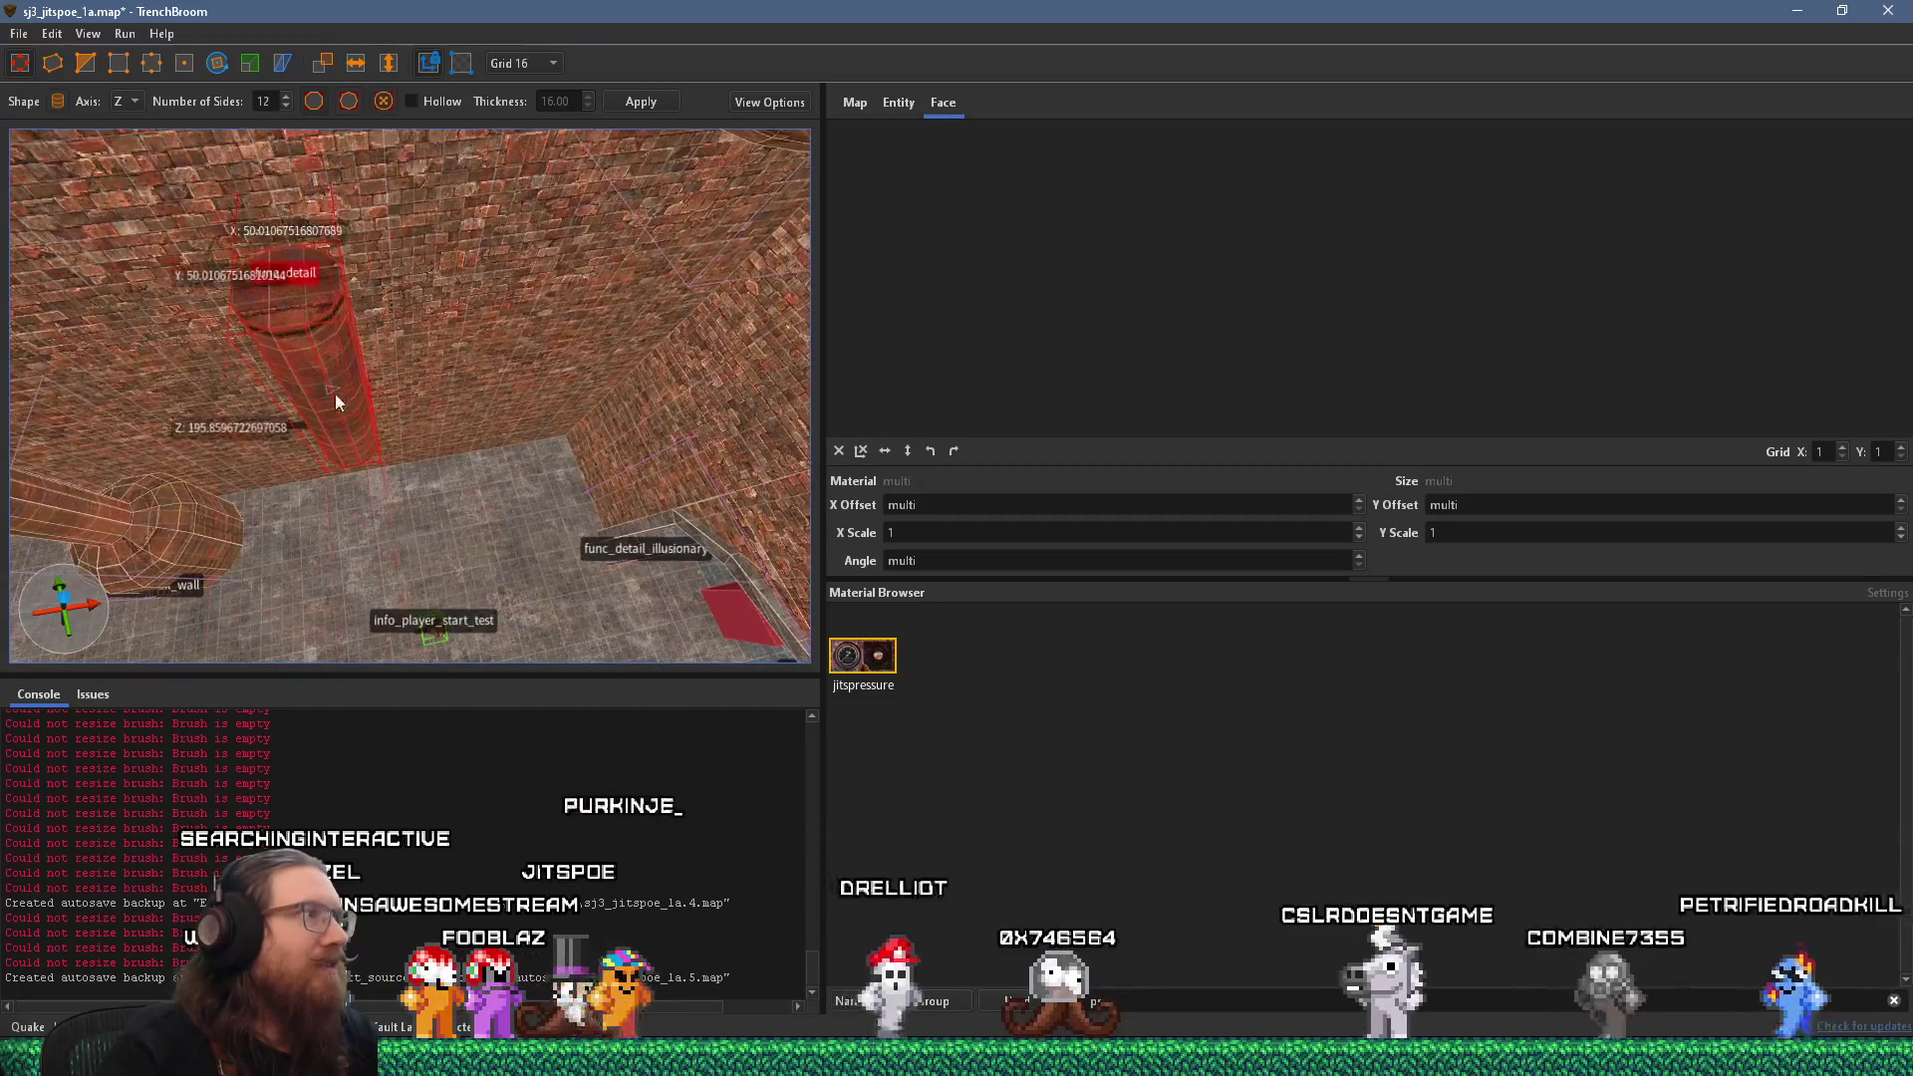
{"action": "scroll", "coordinate": [407, 456], "scroll_direction": "up", "scroll_amount": 4}
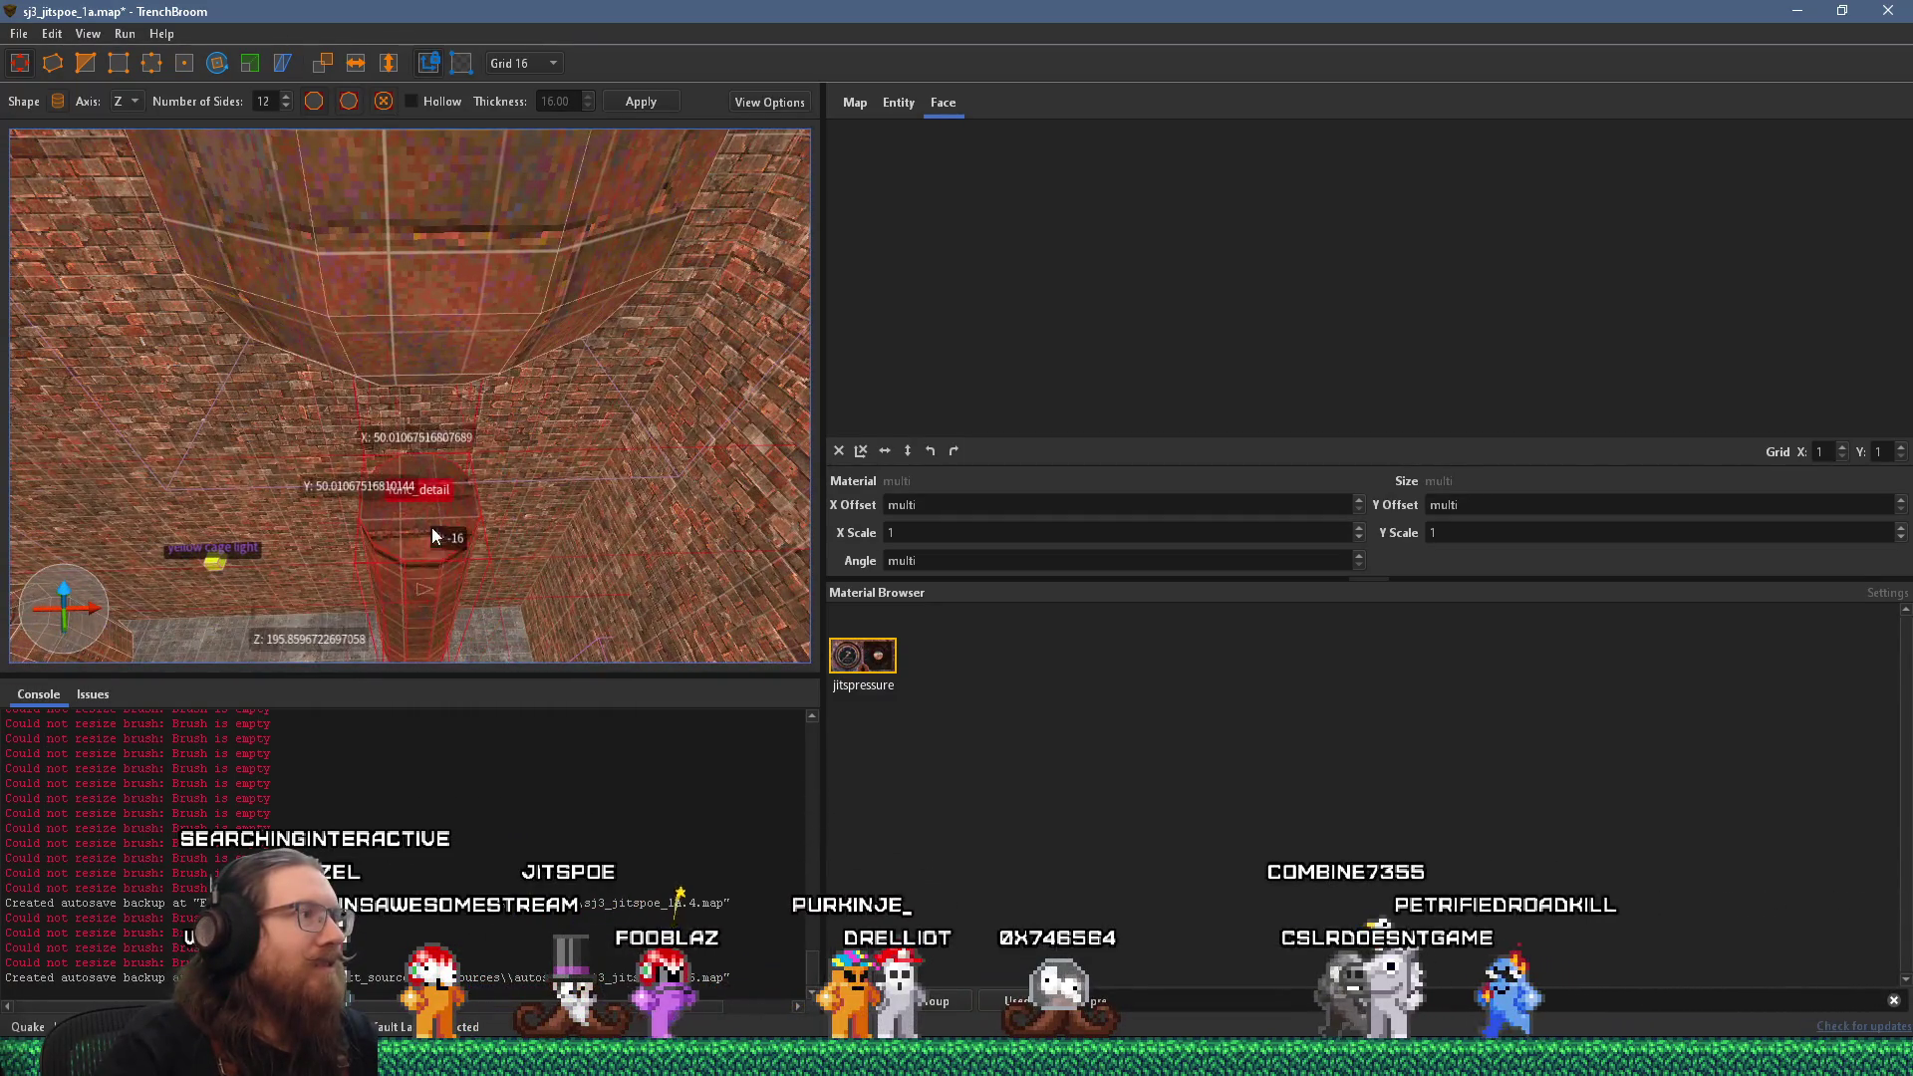
{"action": "scroll", "coordinate": [449, 317], "scroll_direction": "down", "scroll_amount": 5}
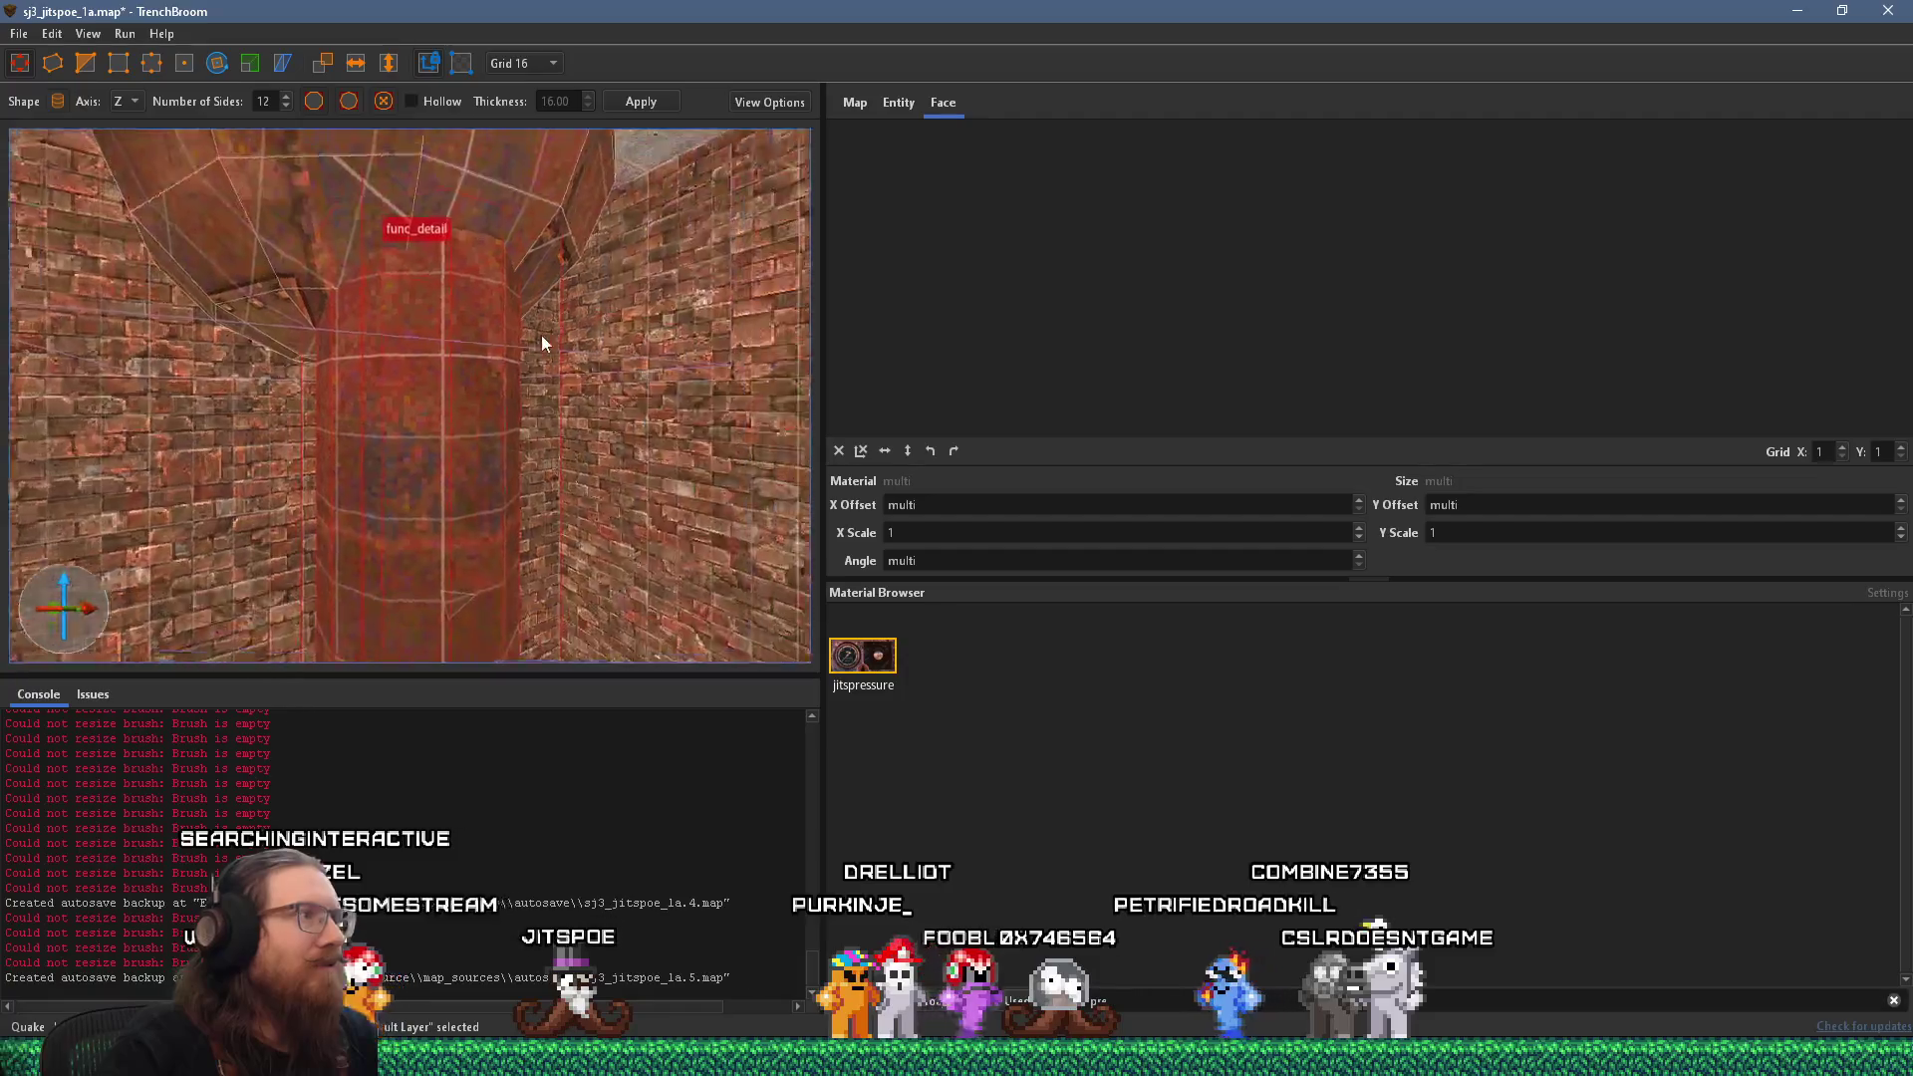
{"action": "scroll", "coordinate": [348, 379], "scroll_direction": "up", "scroll_amount": 2}
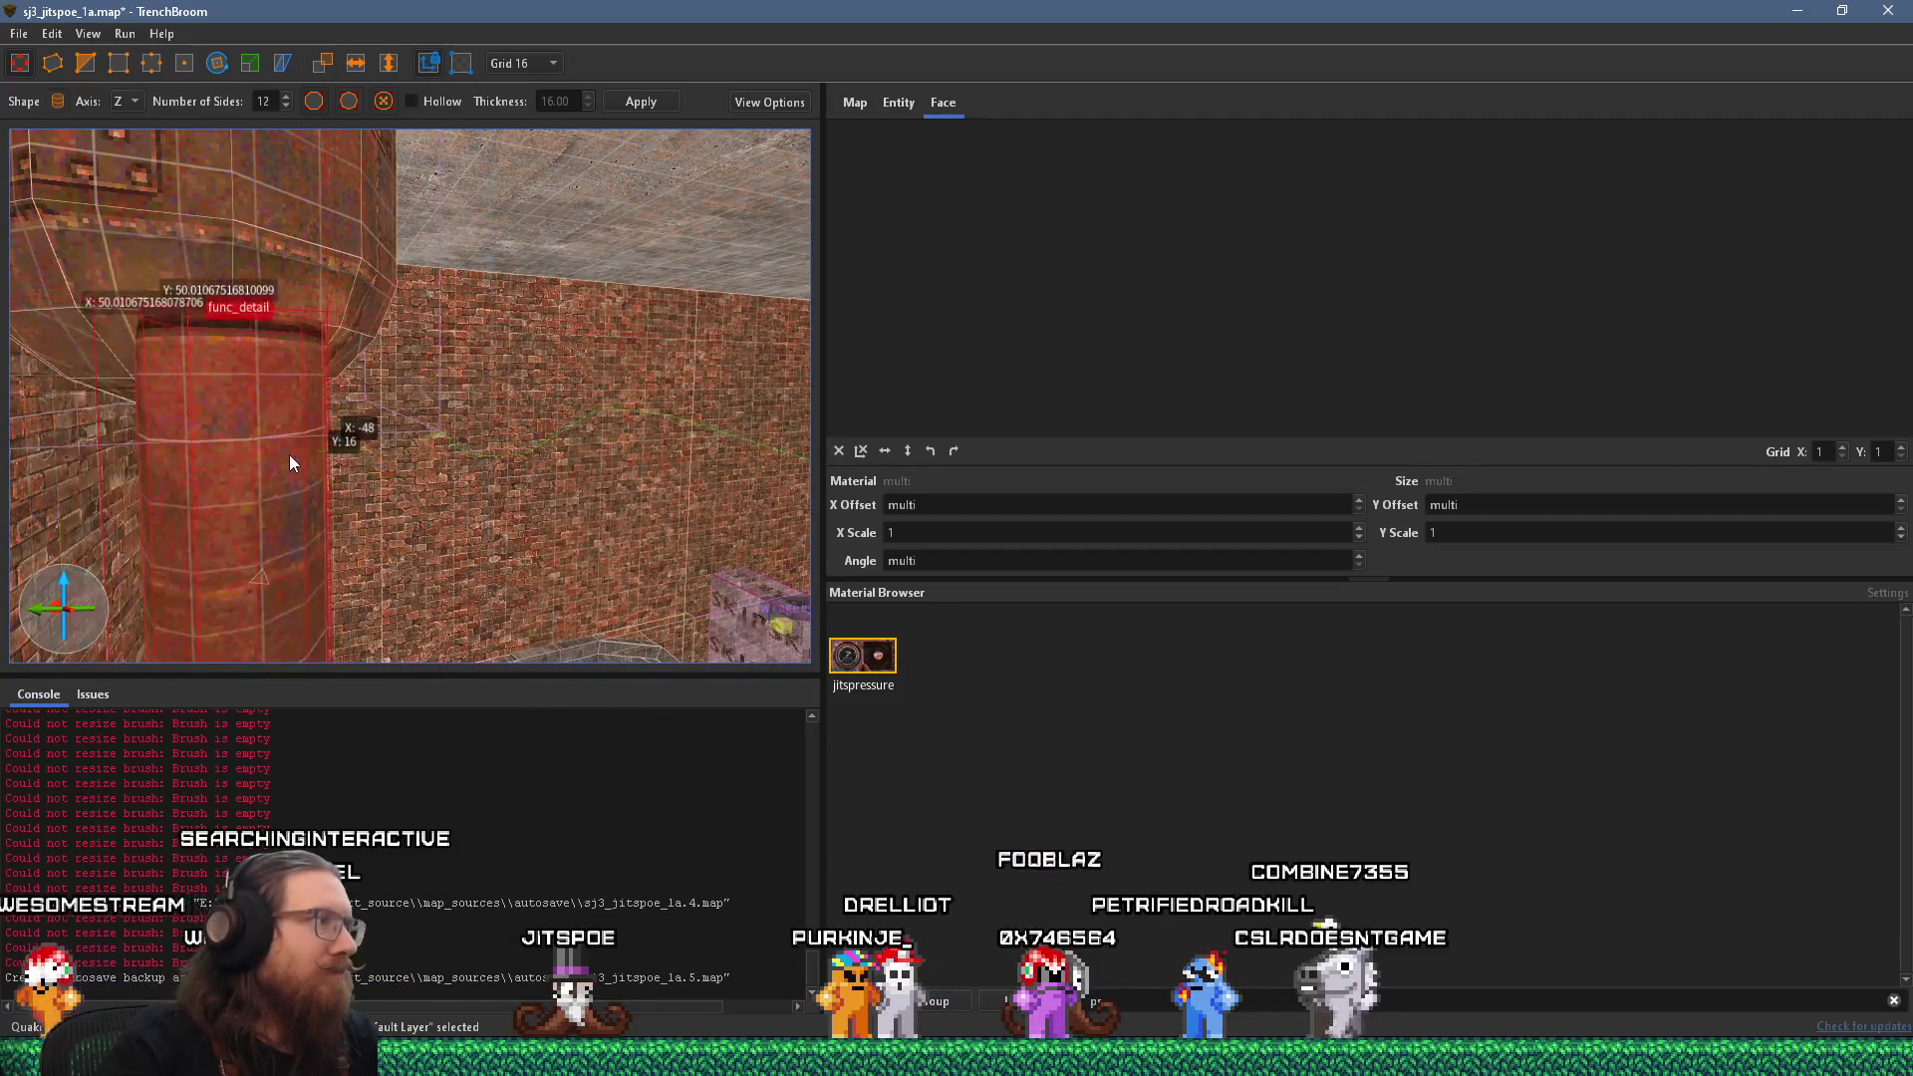
{"action": "scroll", "coordinate": [279, 435], "scroll_direction": "up", "scroll_amount": 2}
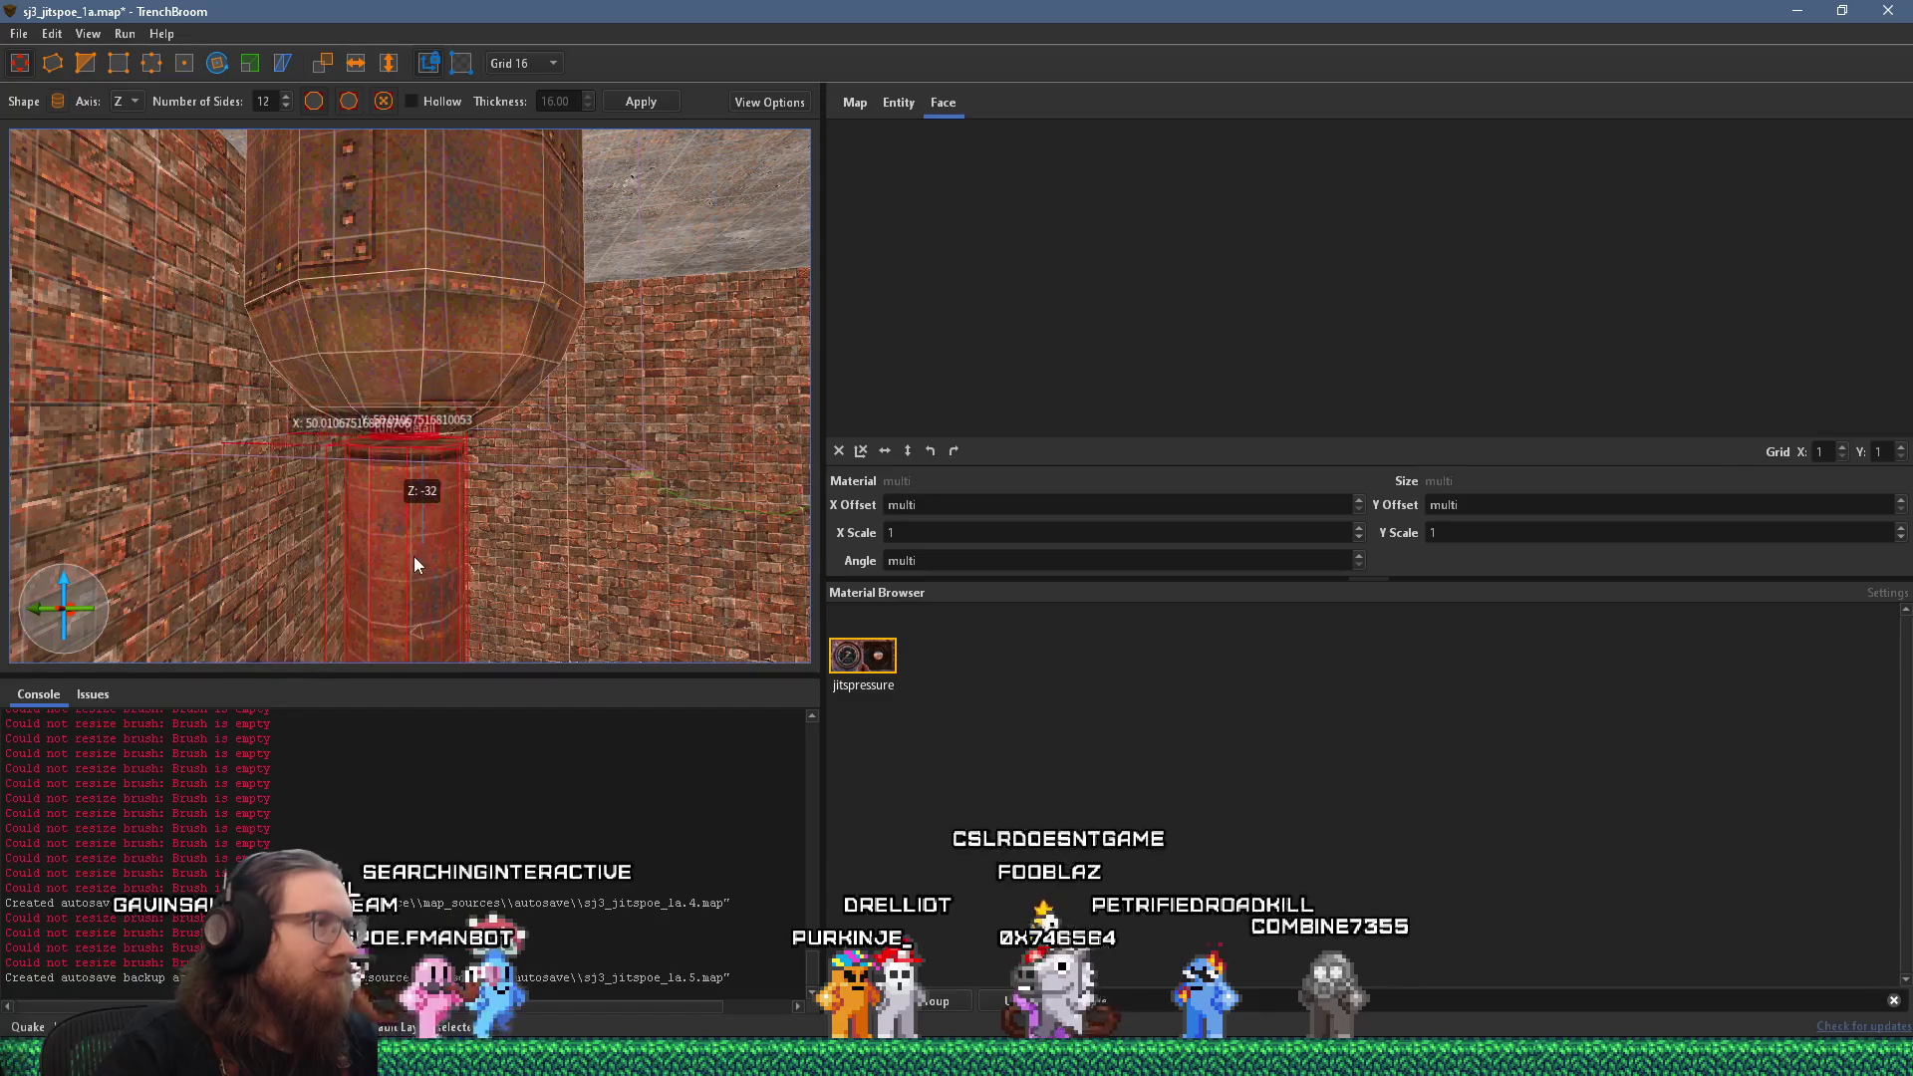
{"action": "scroll", "coordinate": [416, 519], "scroll_direction": "up", "scroll_amount": 3}
{"action": "scroll", "coordinate": [340, 490], "scroll_direction": "down", "scroll_amount": 4}
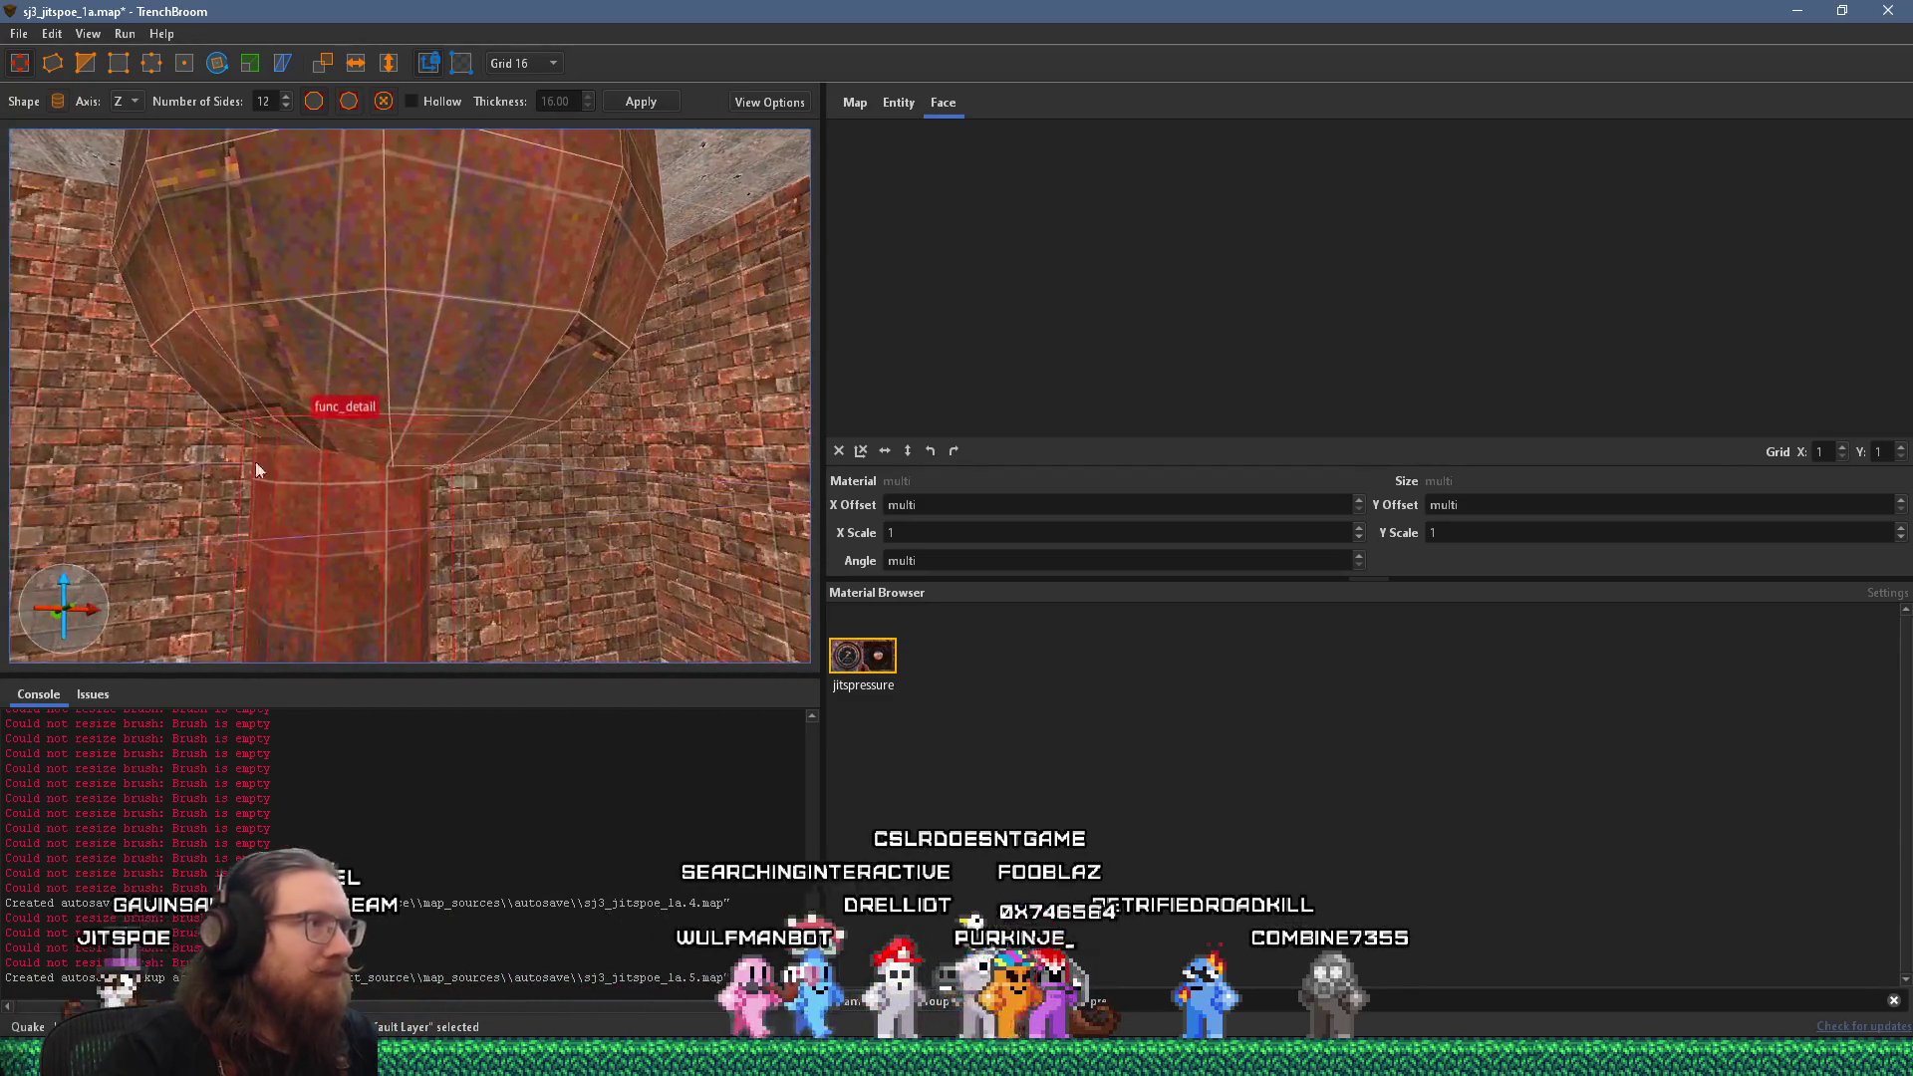
{"action": "scroll", "coordinate": [432, 539], "scroll_direction": "down", "scroll_amount": 1}
{"action": "scroll", "coordinate": [414, 515], "scroll_direction": "up", "scroll_amount": 3}
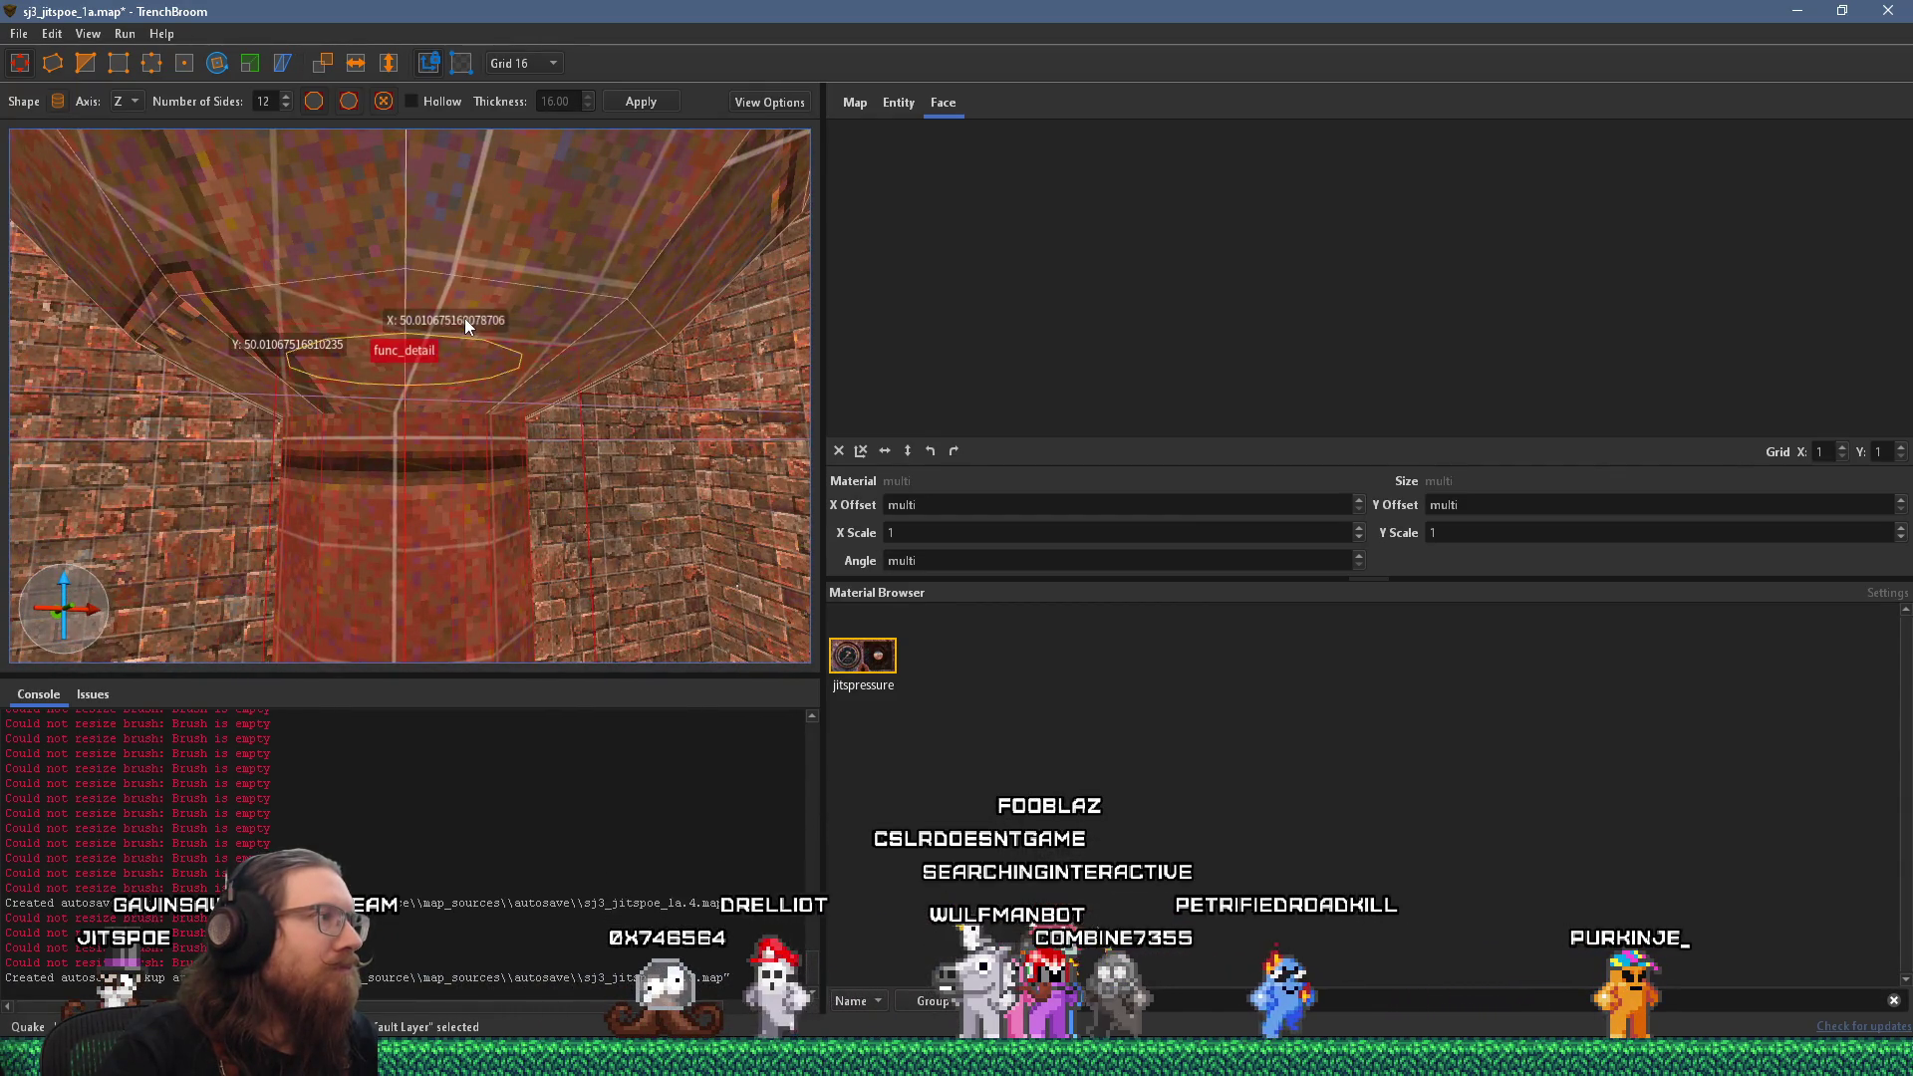
{"action": "scroll", "coordinate": [464, 318], "scroll_direction": "down", "scroll_amount": 3}
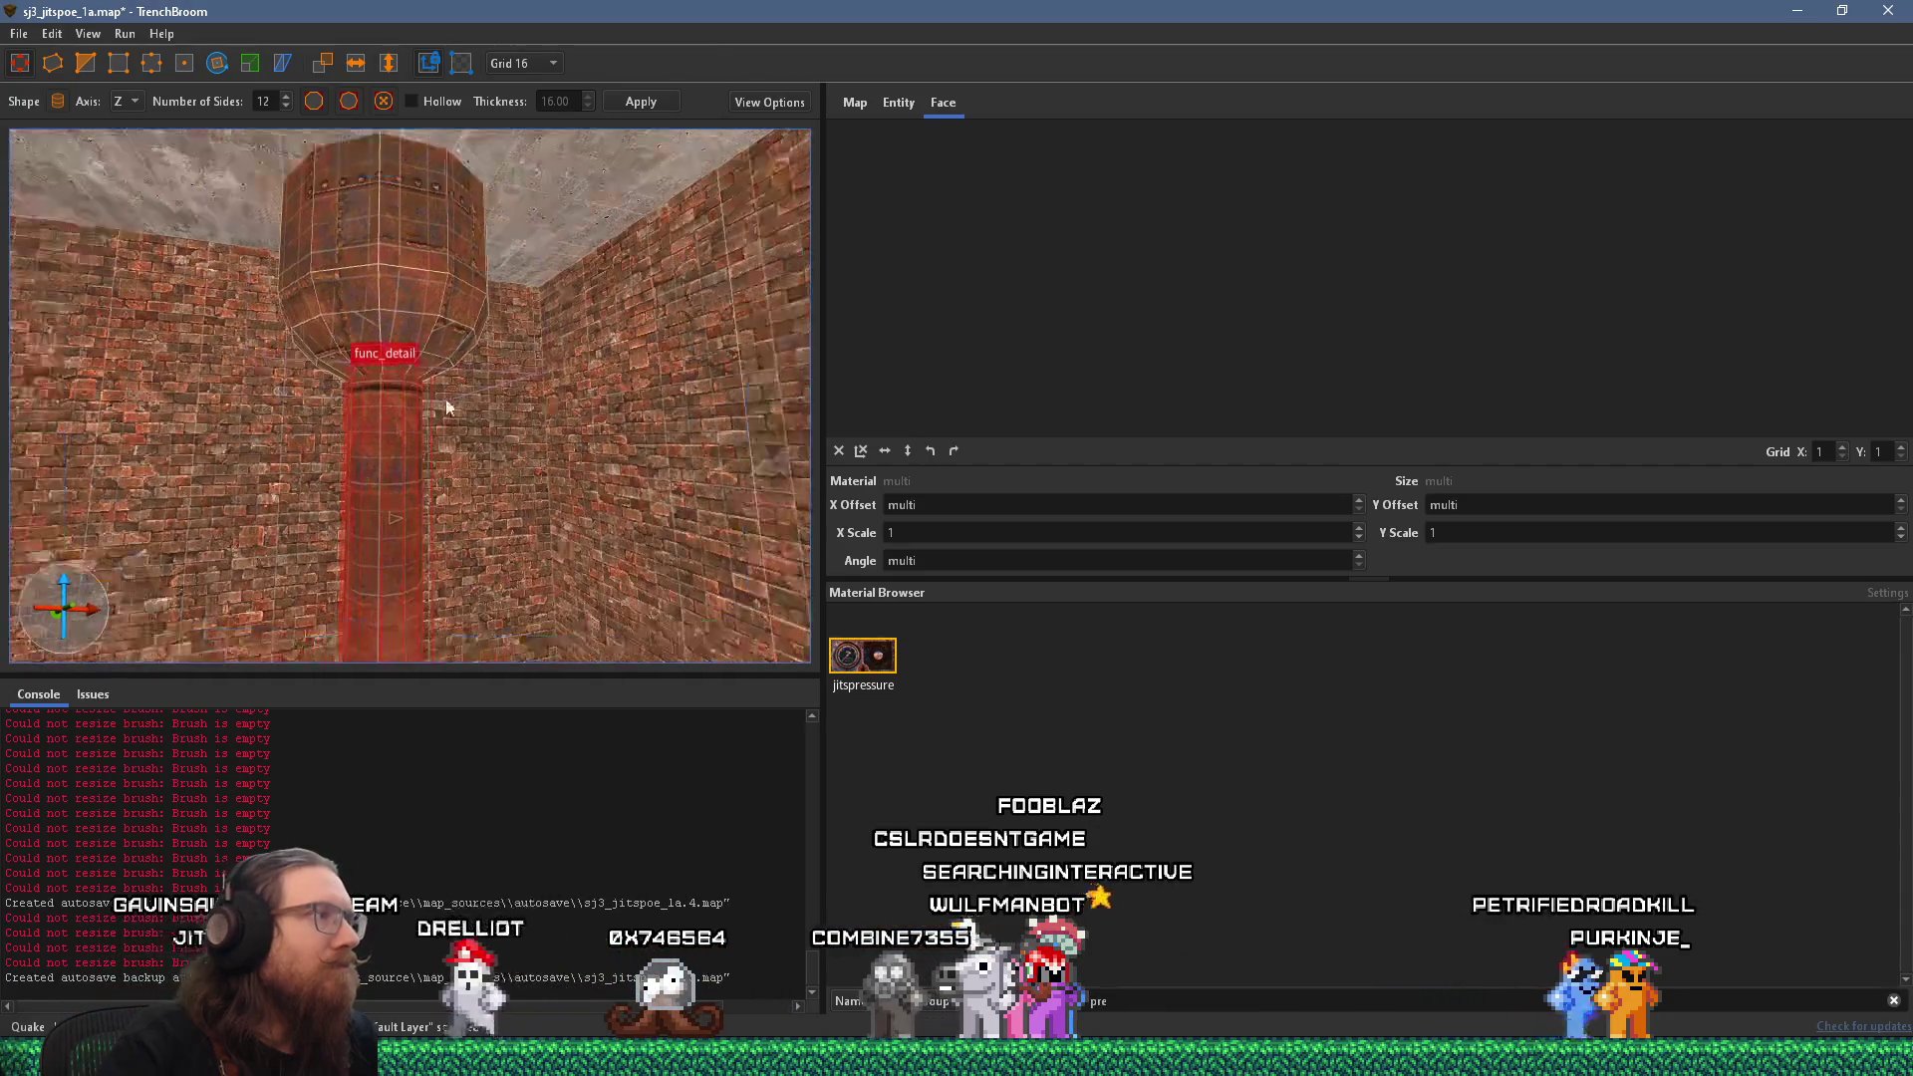
Reselect the column and show its func_detail entity properties with _phong set to 1.
{"action": "key", "text": "Escape"}
{"action": "mouse_move", "coordinate": [377, 426]}
{"action": "left_mouse_down"}
{"action": "mouse_move", "coordinate": [603, 284]}
{"action": "mouse_move", "coordinate": [346, 414]}
{"action": "mouse_move", "coordinate": [285, 423]}
{"action": "mouse_move", "coordinate": [358, 389]}
{"action": "mouse_move", "coordinate": [497, 441]}
{"action": "mouse_move", "coordinate": [472, 500]}
{"action": "mouse_move", "coordinate": [256, 504]}
{"action": "mouse_move", "coordinate": [493, 385]}
{"action": "mouse_move", "coordinate": [523, 401]}
{"action": "left_mouse_up"}
{"action": "left_click", "coordinate": [356, 464]}
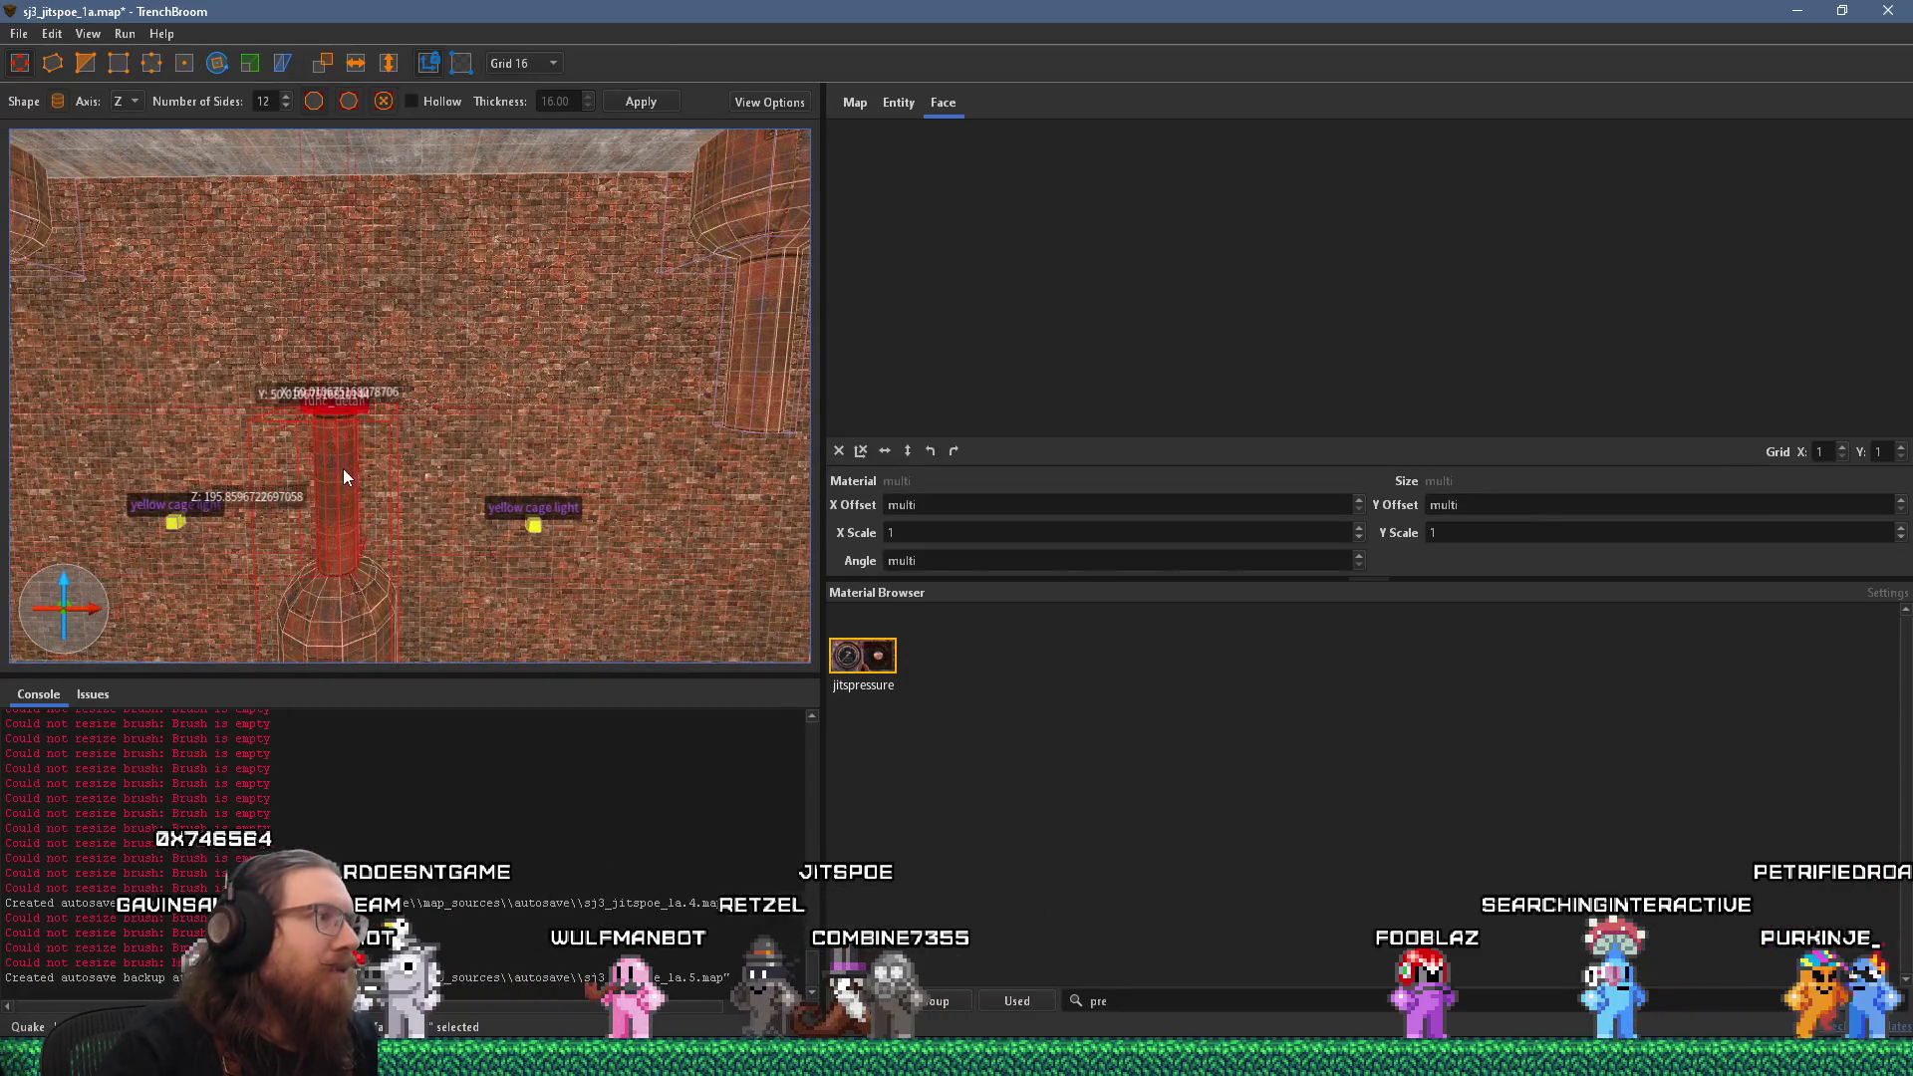
{"action": "scroll", "coordinate": [383, 450], "scroll_direction": "up", "scroll_amount": 3}
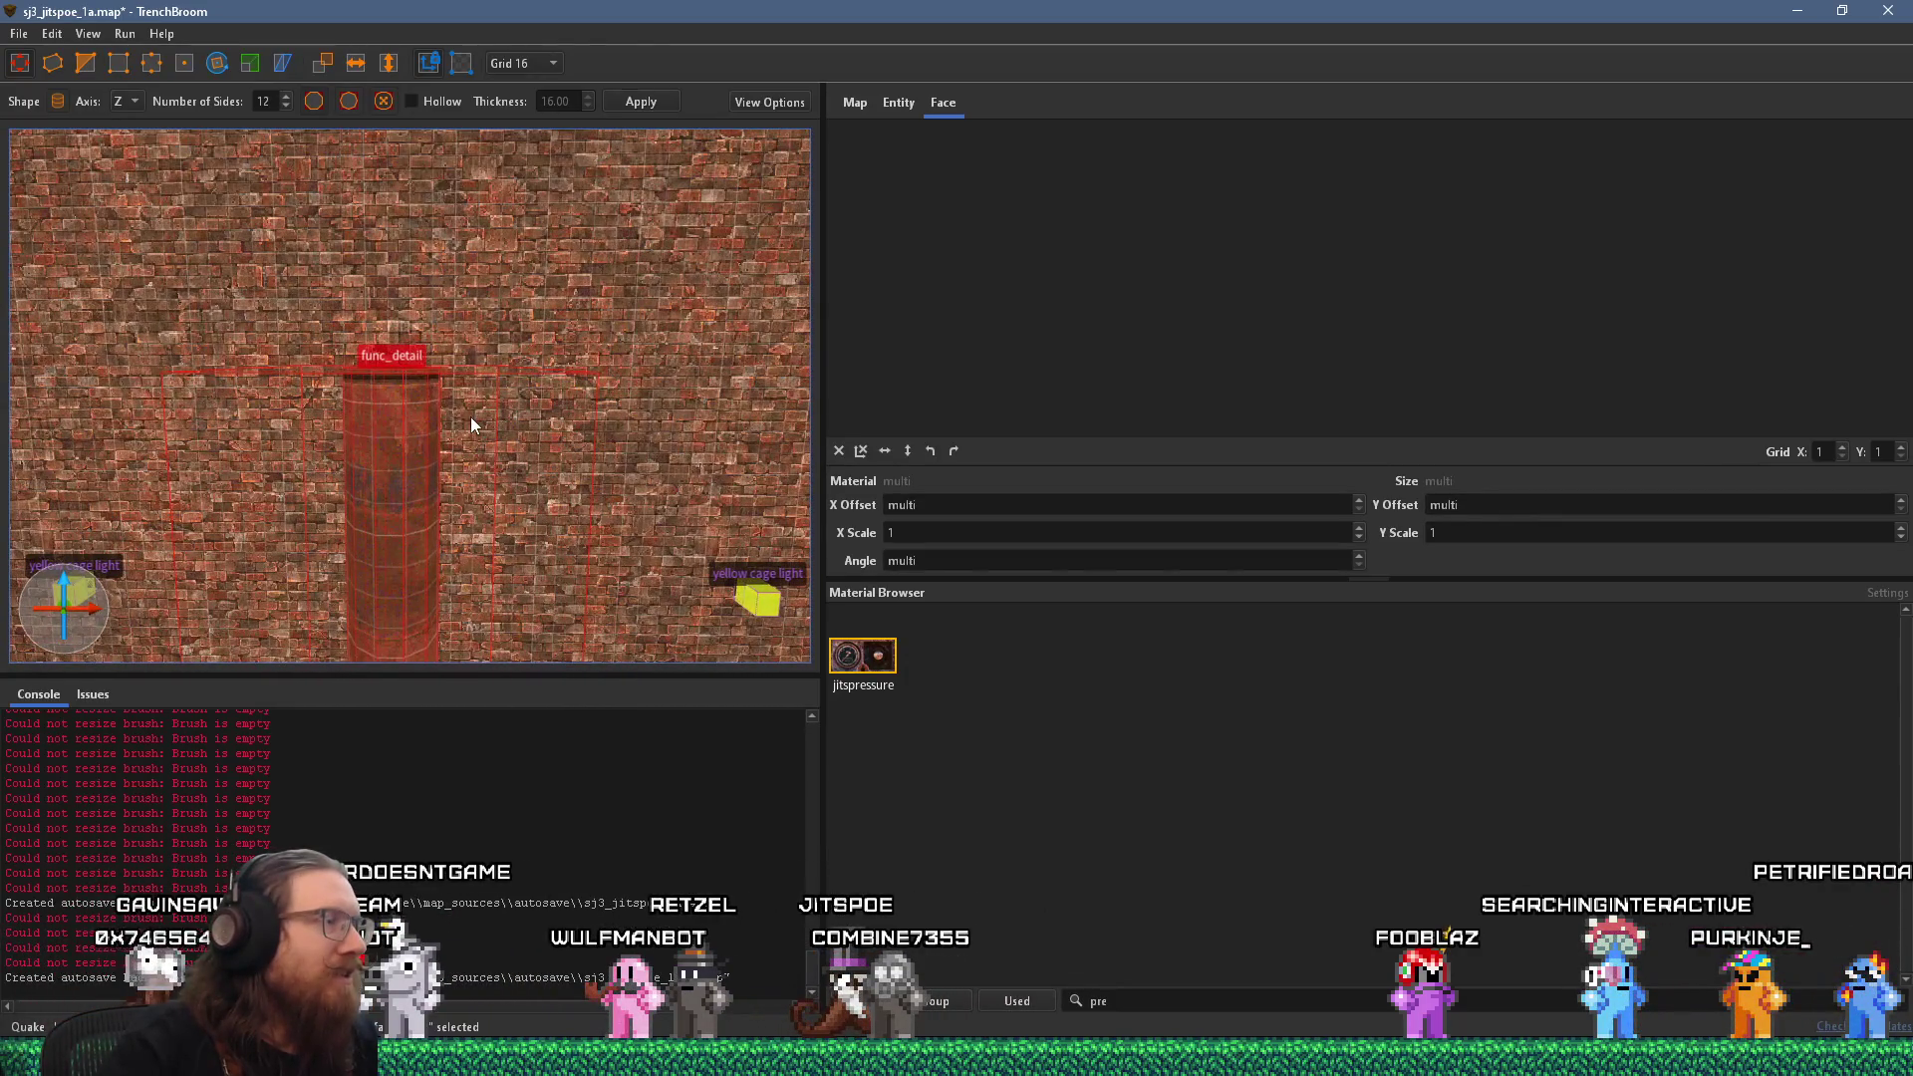
{"action": "left_click", "coordinate": [912, 108]}
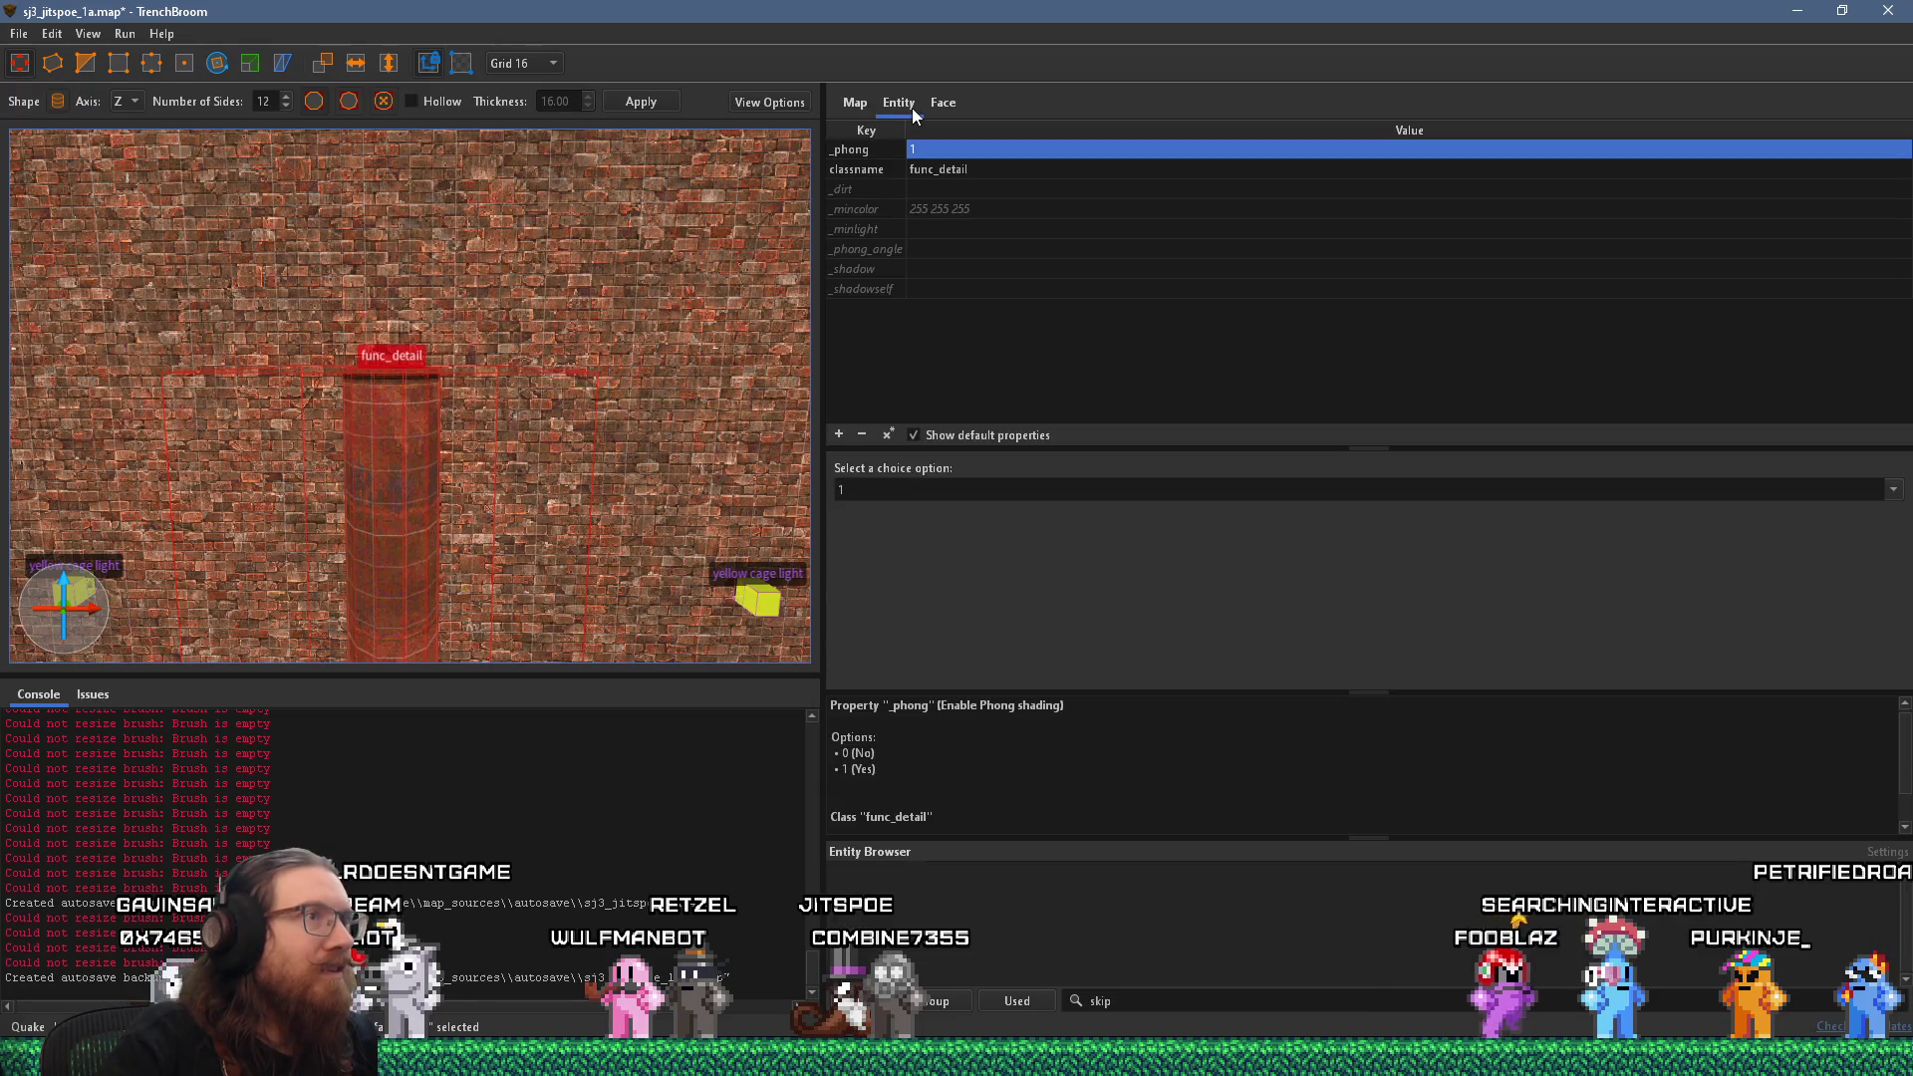
{"action": "left_click_drag", "start_coordinate": [364, 459], "coordinate": [457, 481]}
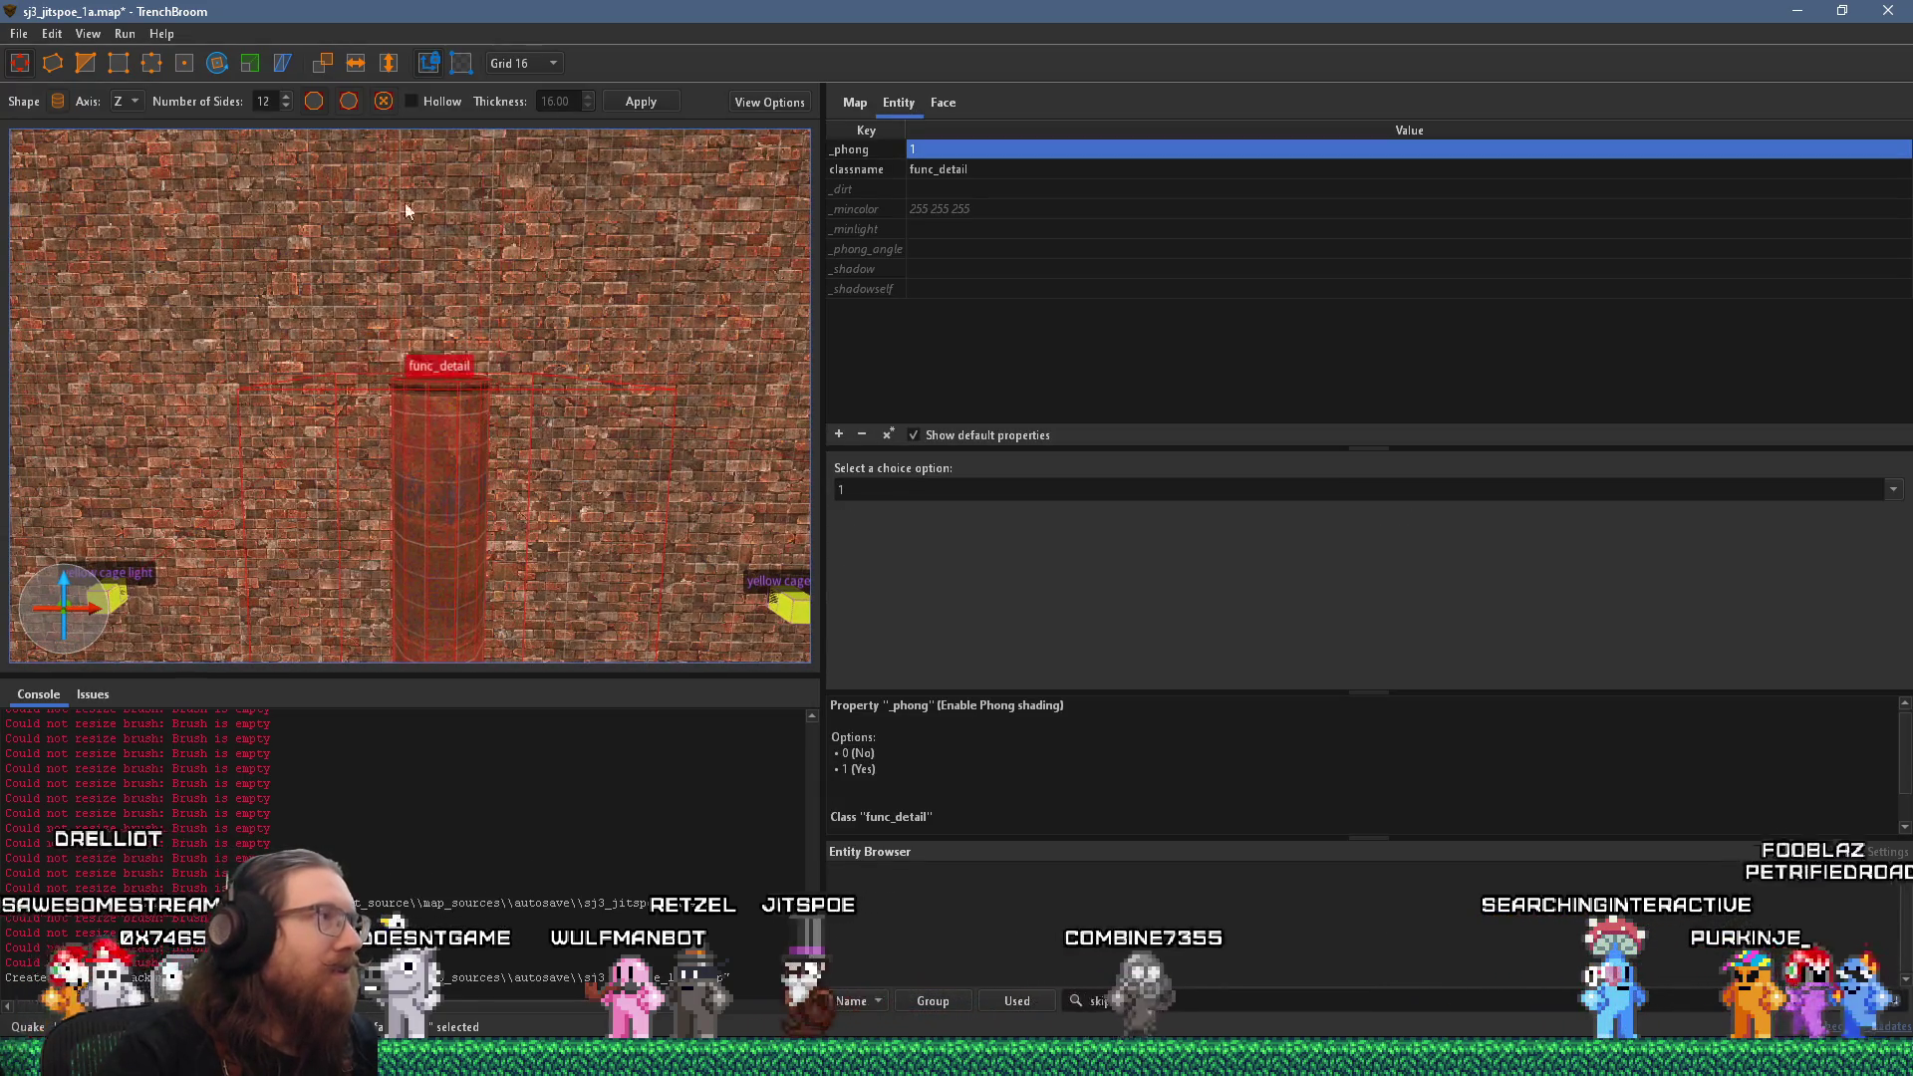
Keep grid at 16 and rotate the pipe 270° to lie horizontally across the column top.
{"action": "left_click", "coordinate": [508, 66]}
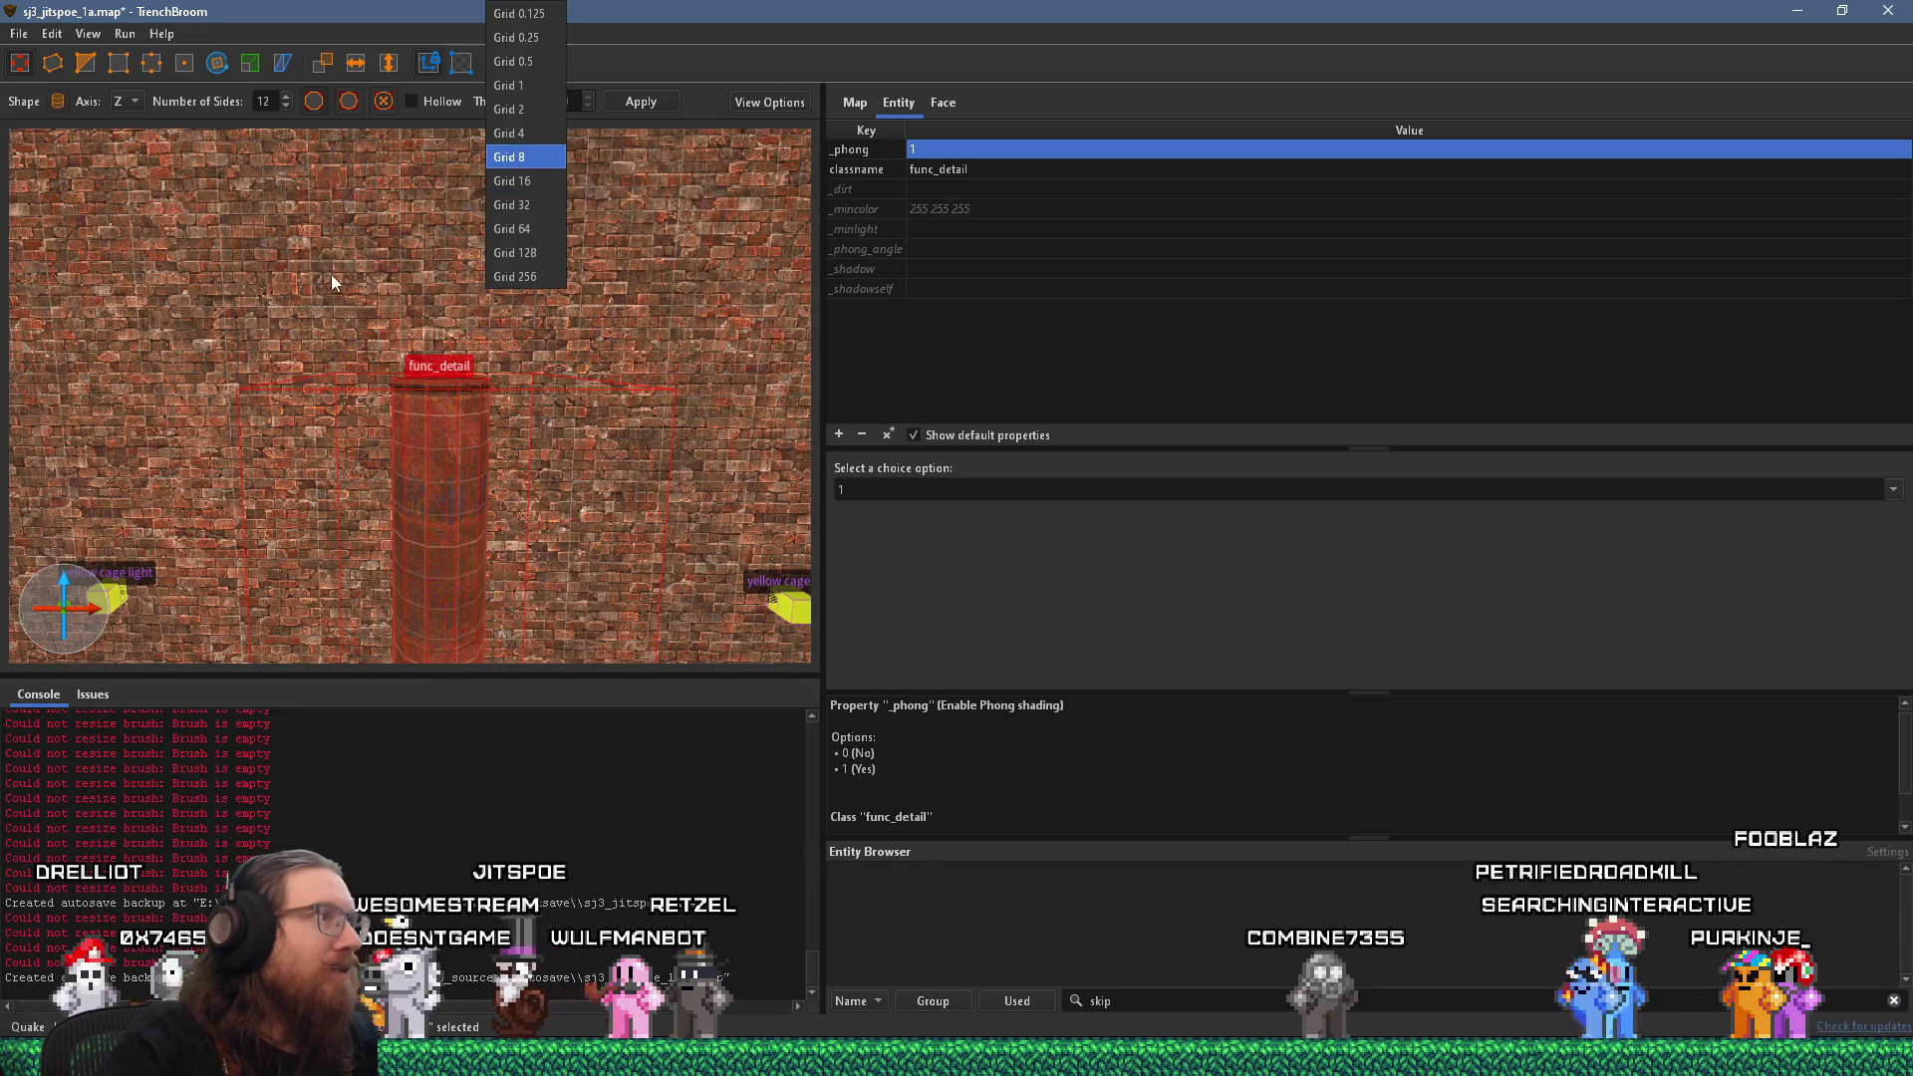
{"action": "left_click", "coordinate": [325, 282]}
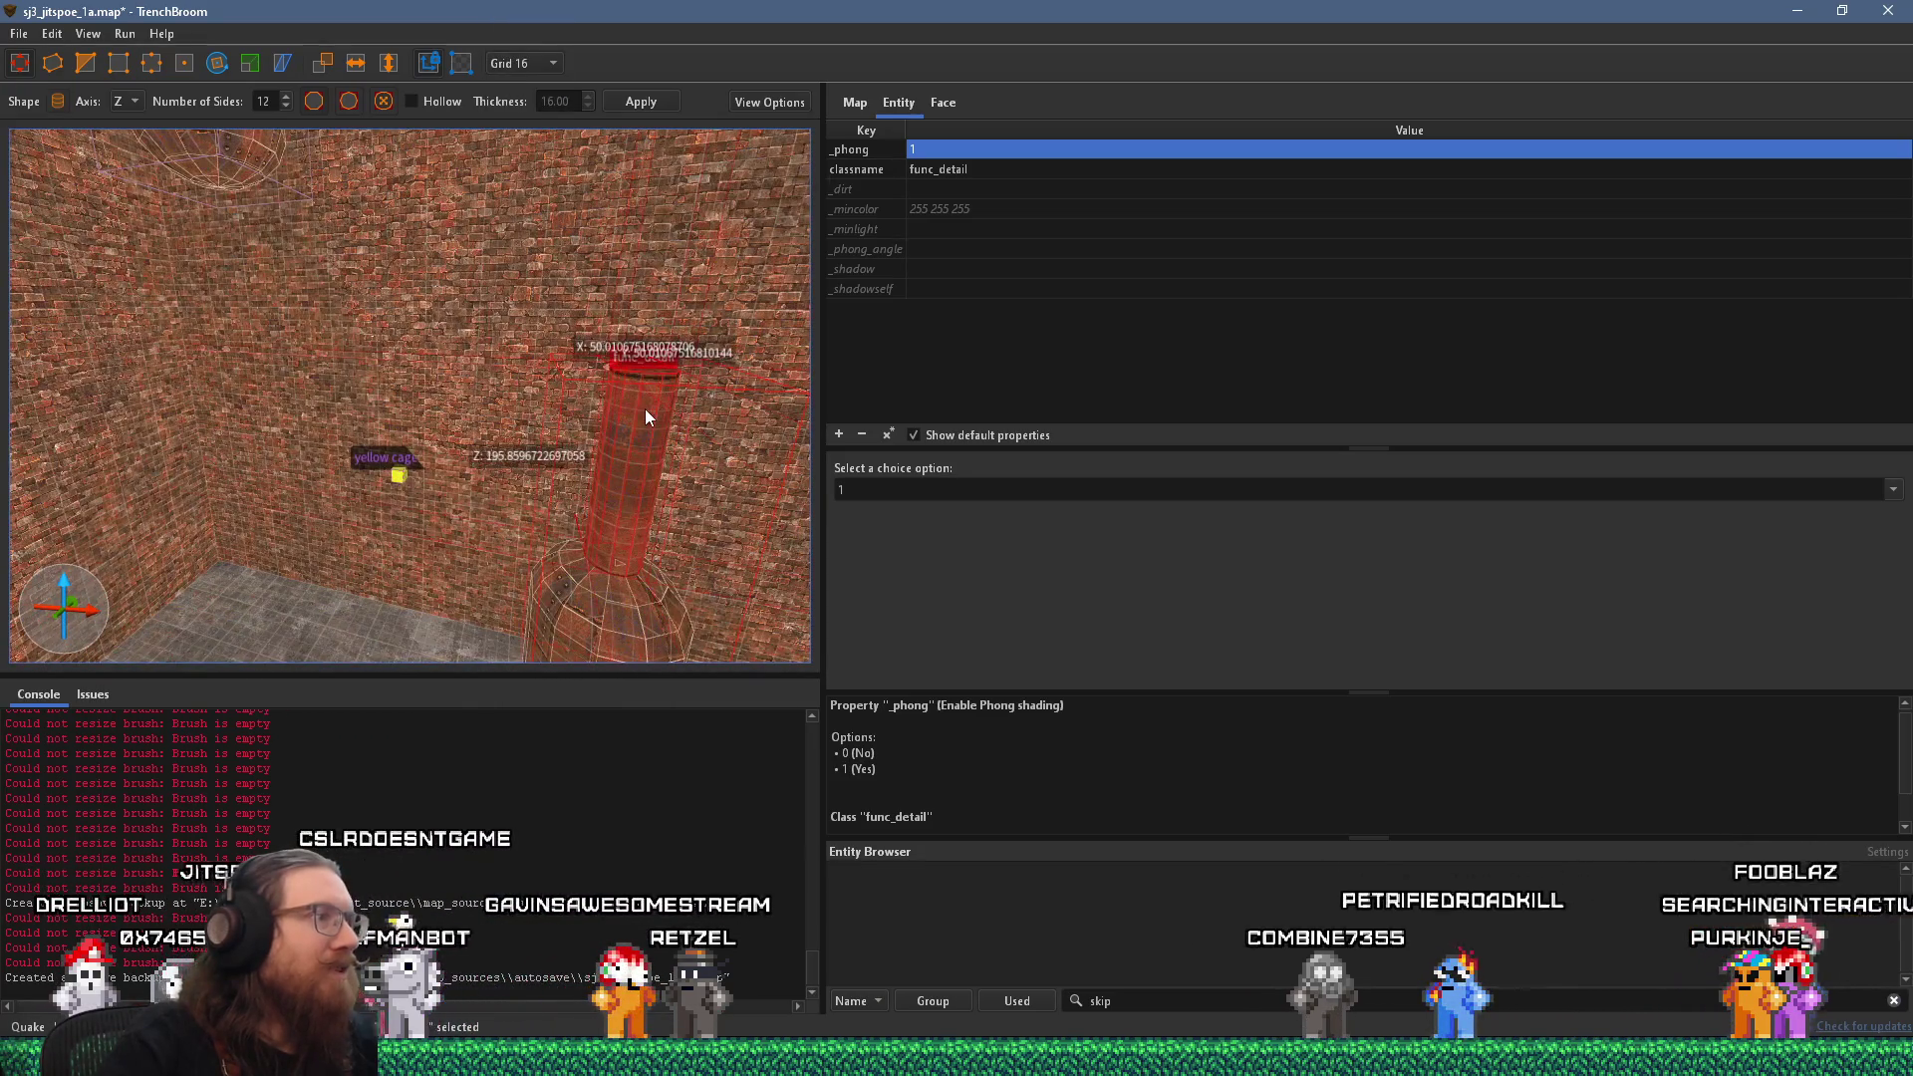
{"action": "left_click_drag", "start_coordinate": [646, 409], "coordinate": [538, 444]}
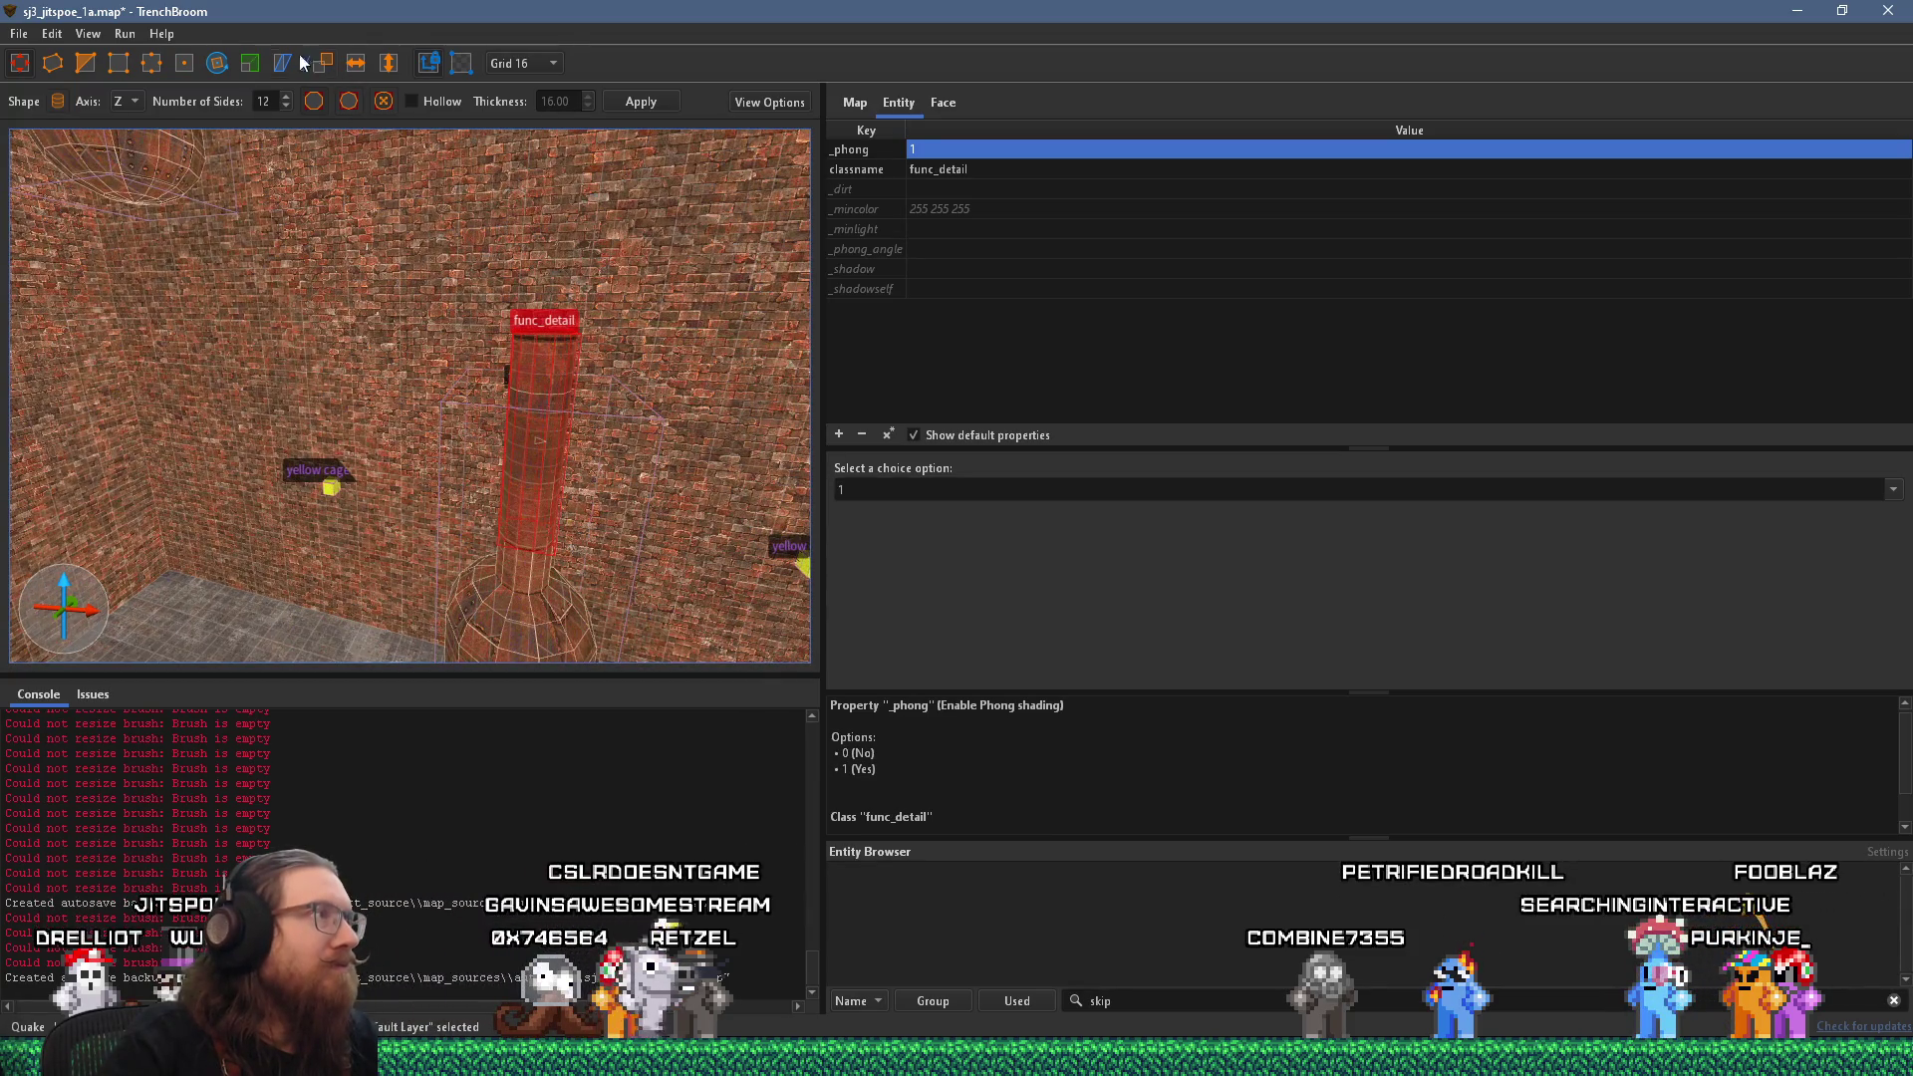
{"action": "mouse_move", "coordinate": [504, 365]}
{"action": "left_mouse_down"}
{"action": "mouse_move", "coordinate": [408, 458]}
{"action": "mouse_move", "coordinate": [410, 491]}
{"action": "mouse_move", "coordinate": [329, 530]}
{"action": "mouse_move", "coordinate": [358, 536]}
{"action": "mouse_move", "coordinate": [193, 567]}
{"action": "mouse_move", "coordinate": [236, 518]}
{"action": "left_mouse_up"}
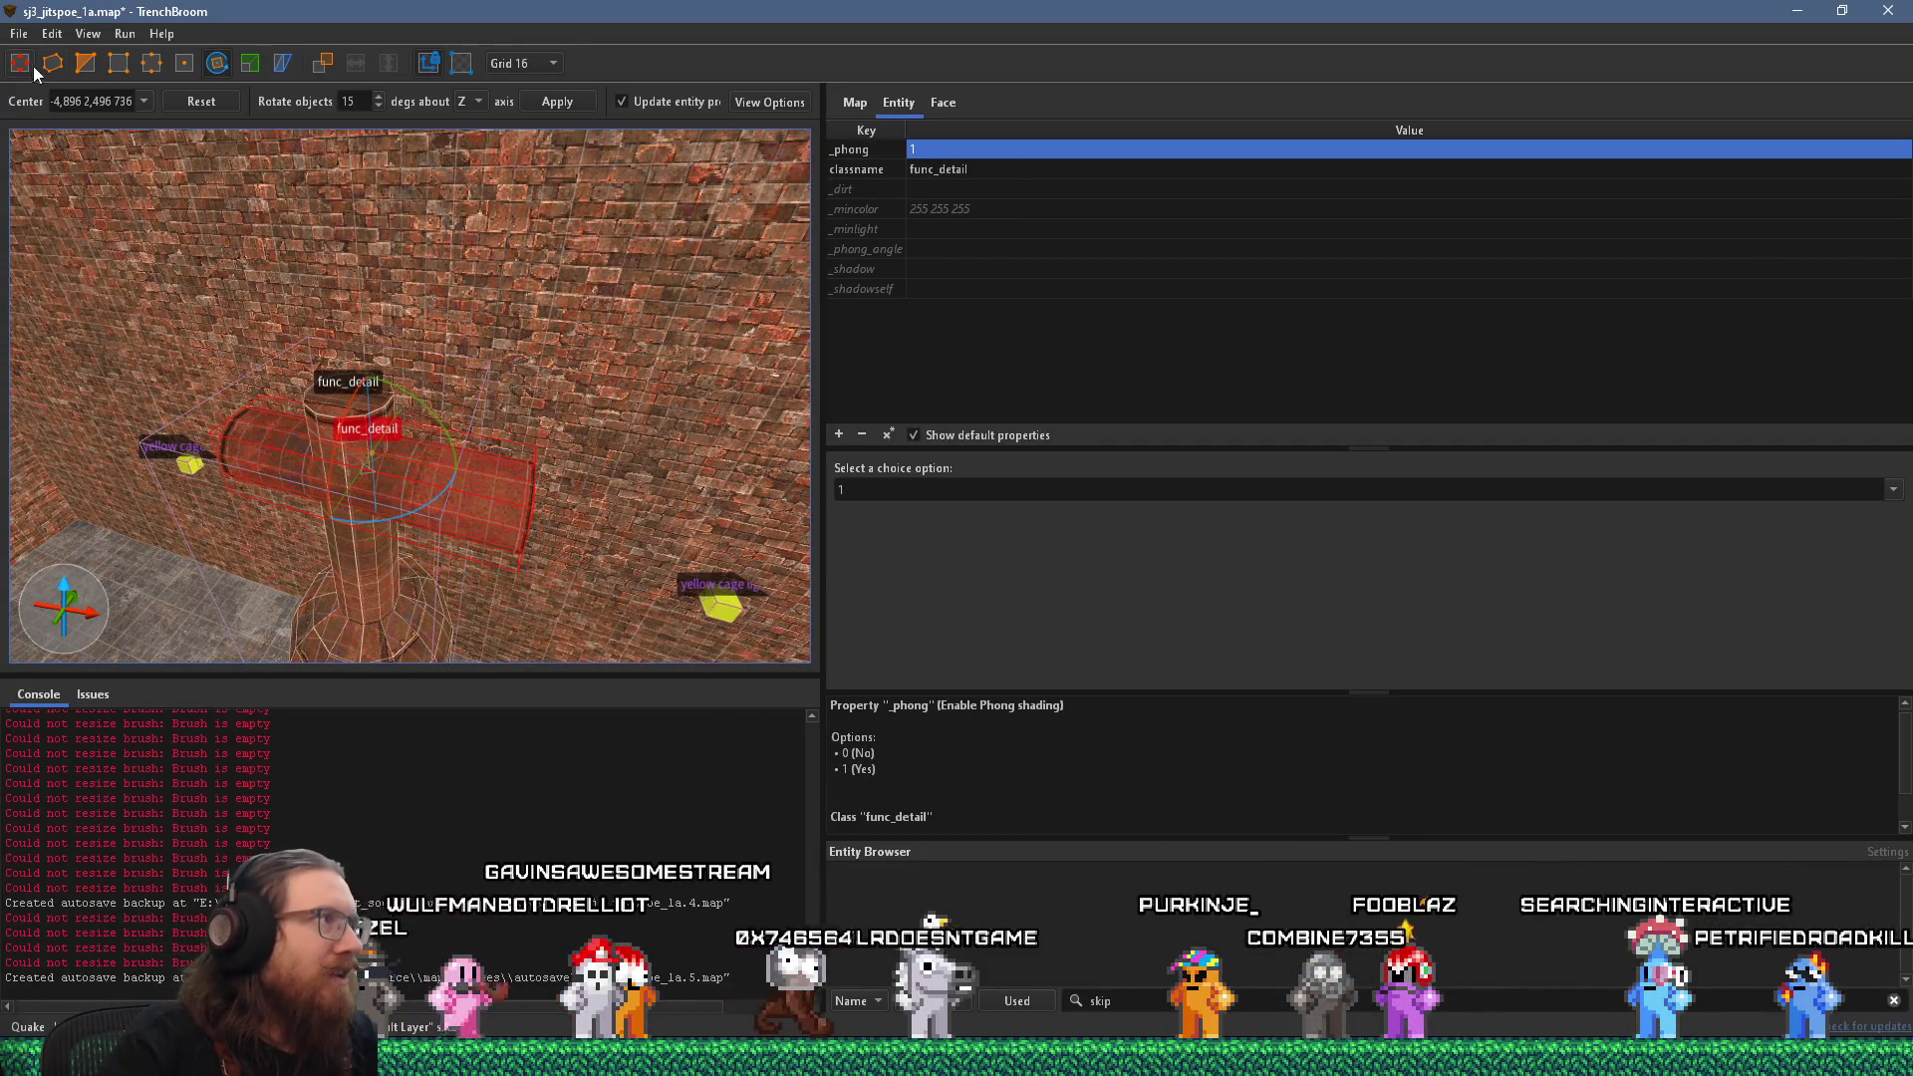
{"action": "left_click_drag", "start_coordinate": [413, 451], "coordinate": [427, 391]}
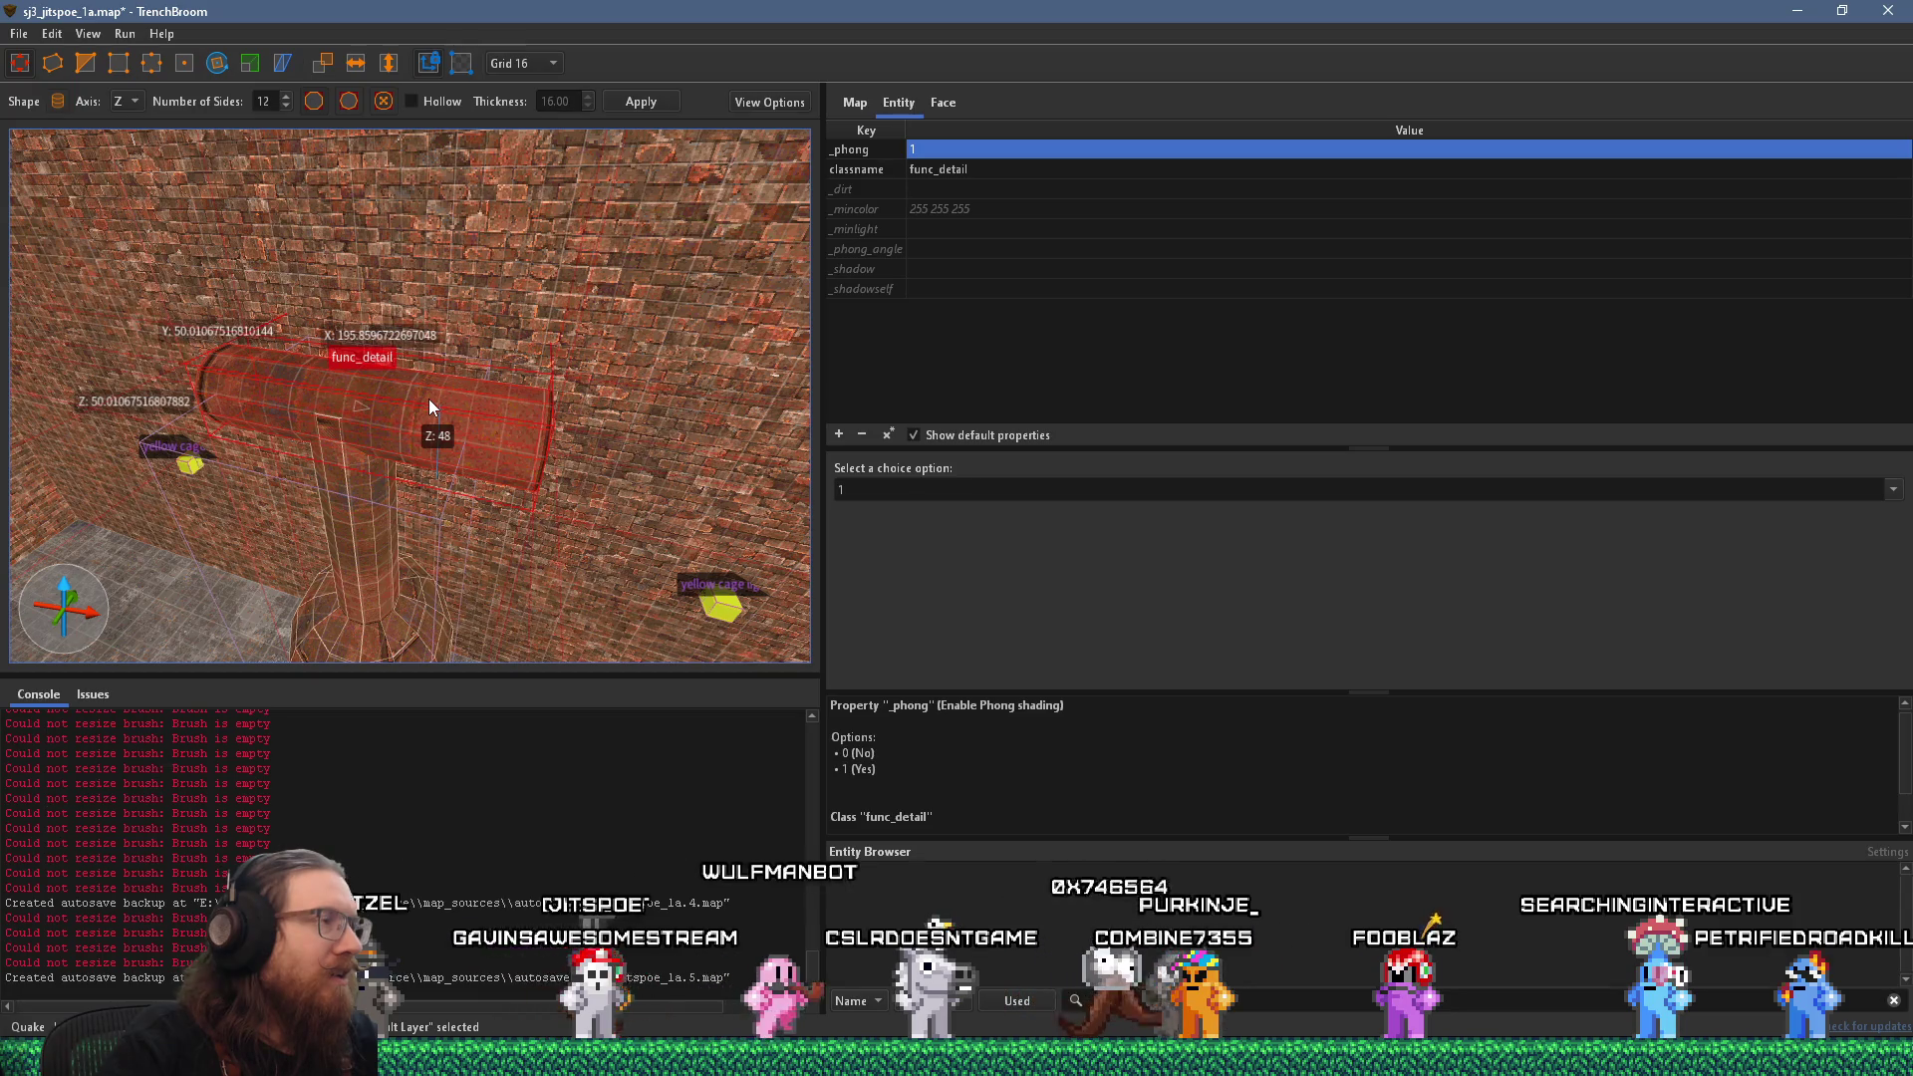
{"action": "scroll", "coordinate": [429, 398], "scroll_direction": "up", "scroll_amount": 2}
{"action": "scroll", "coordinate": [483, 340], "scroll_direction": "up", "scroll_amount": 4}
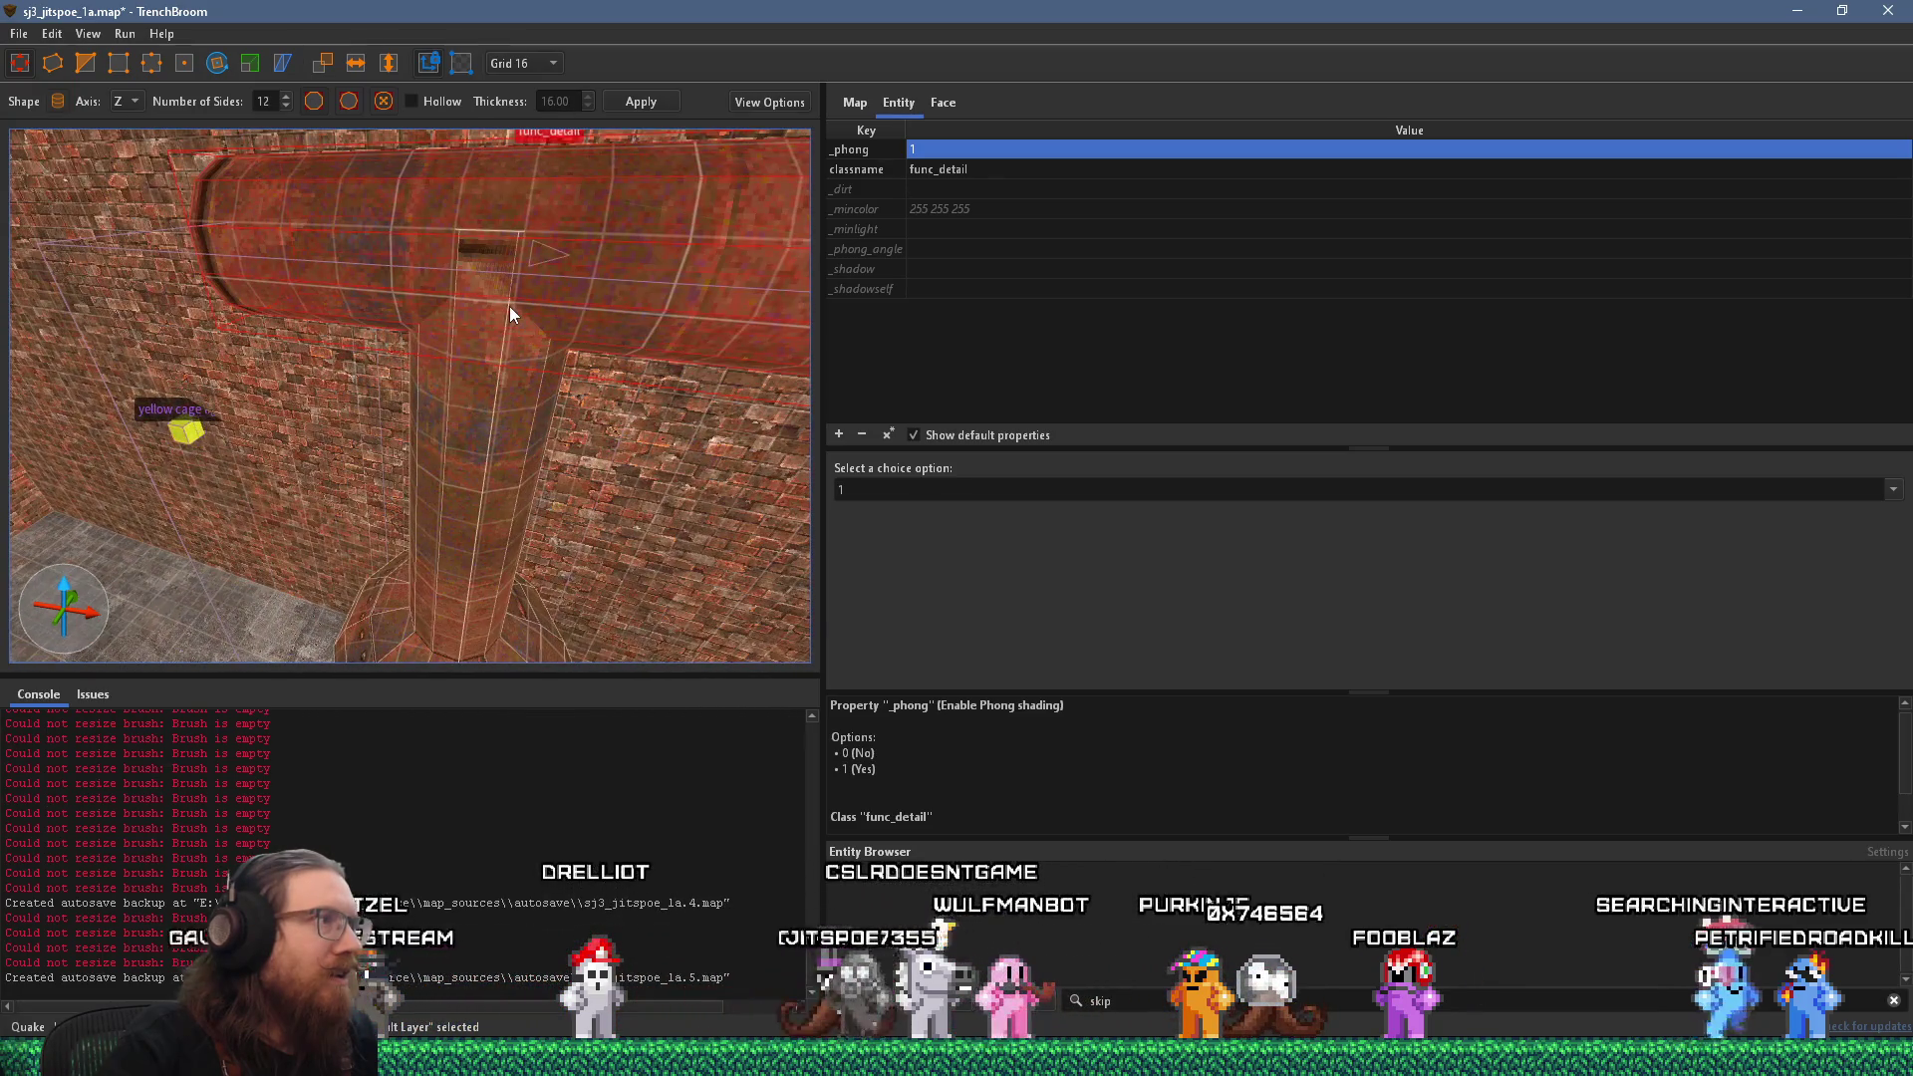
{"action": "mouse_move", "coordinate": [490, 396]}
{"action": "left_mouse_down"}
{"action": "mouse_move", "coordinate": [501, 242]}
{"action": "mouse_move", "coordinate": [636, 298]}
{"action": "mouse_move", "coordinate": [634, 239]}
{"action": "mouse_move", "coordinate": [507, 321]}
{"action": "mouse_move", "coordinate": [489, 372]}
{"action": "mouse_move", "coordinate": [654, 259]}
{"action": "left_mouse_up"}
Centre on the horizontal pipe and extend its left end 80 units along the brick wall.
{"action": "scroll", "coordinate": [516, 348], "scroll_direction": "down", "scroll_amount": 5}
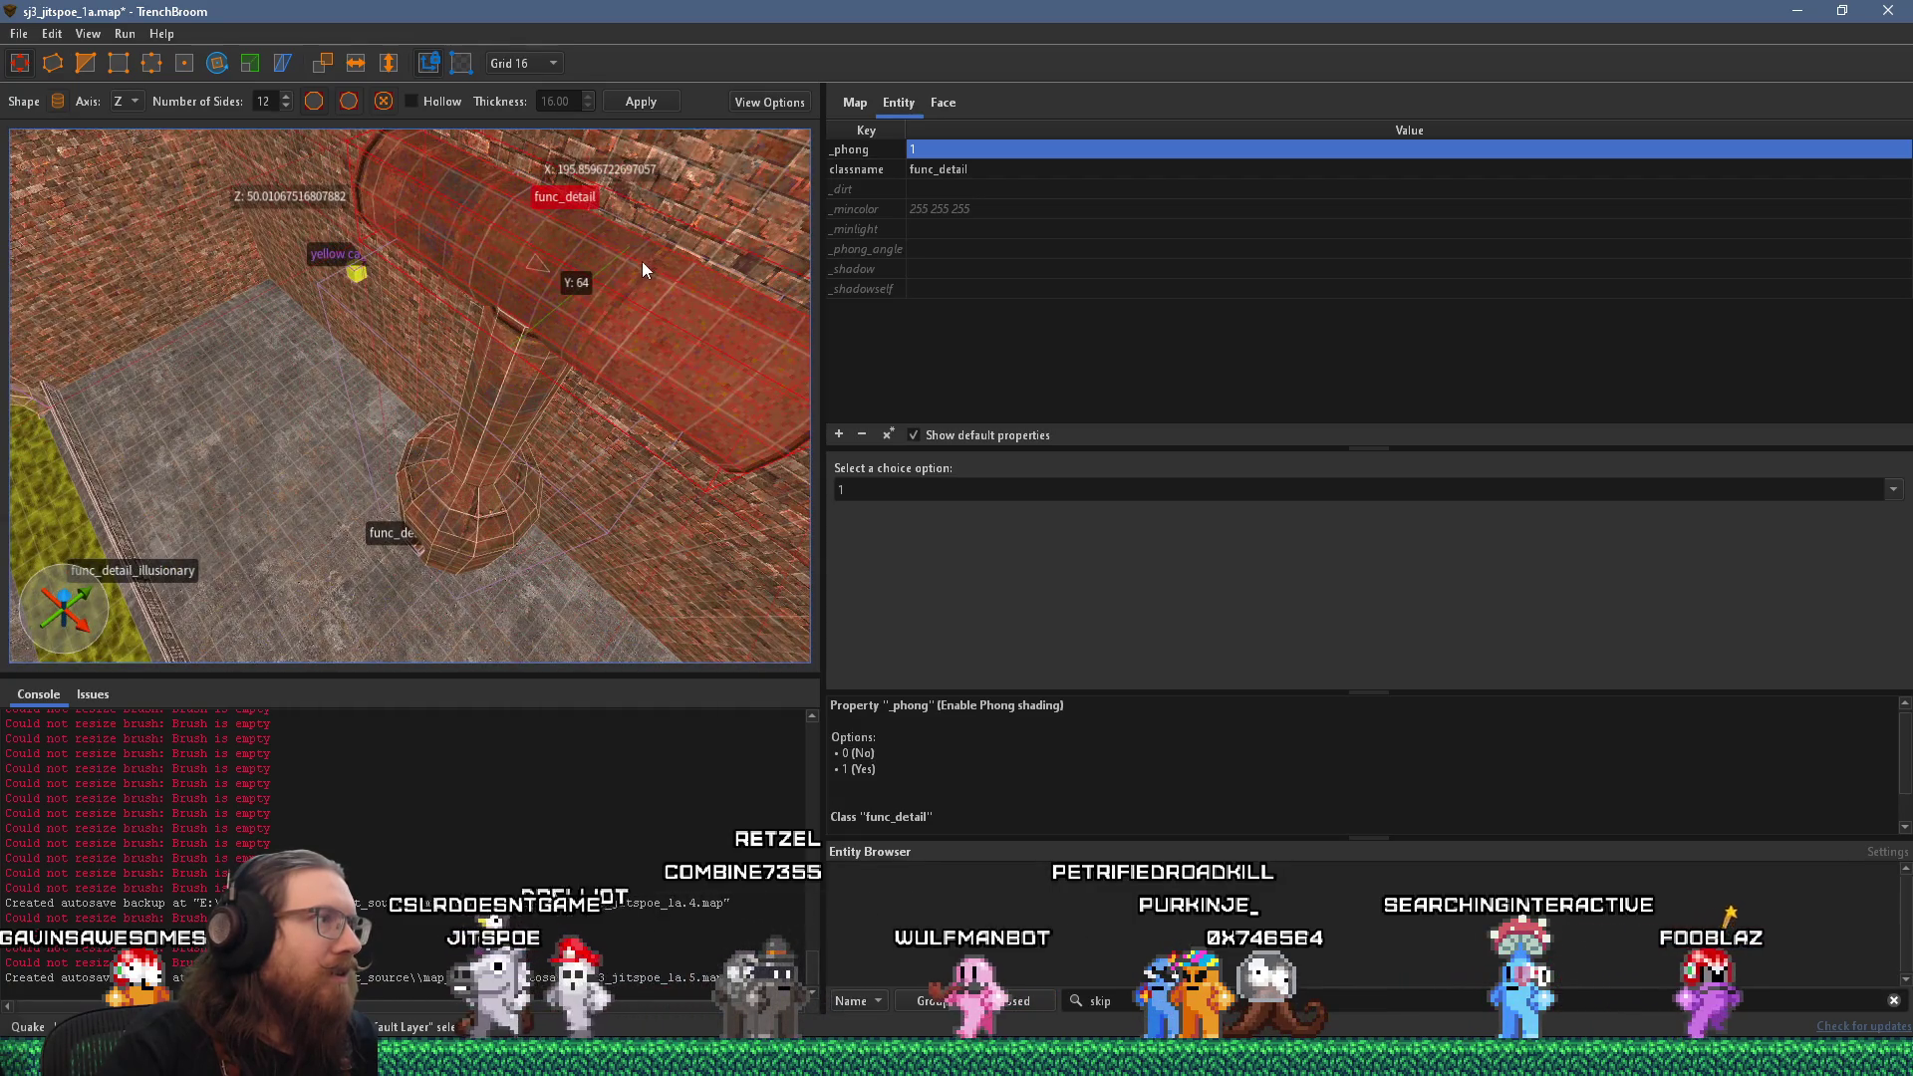
{"action": "key", "text": "ctrl+u"}
{"action": "scroll", "coordinate": [576, 252], "scroll_direction": "up", "scroll_amount": 5}
{"action": "scroll", "coordinate": [352, 290], "scroll_direction": "up", "scroll_amount": 5}
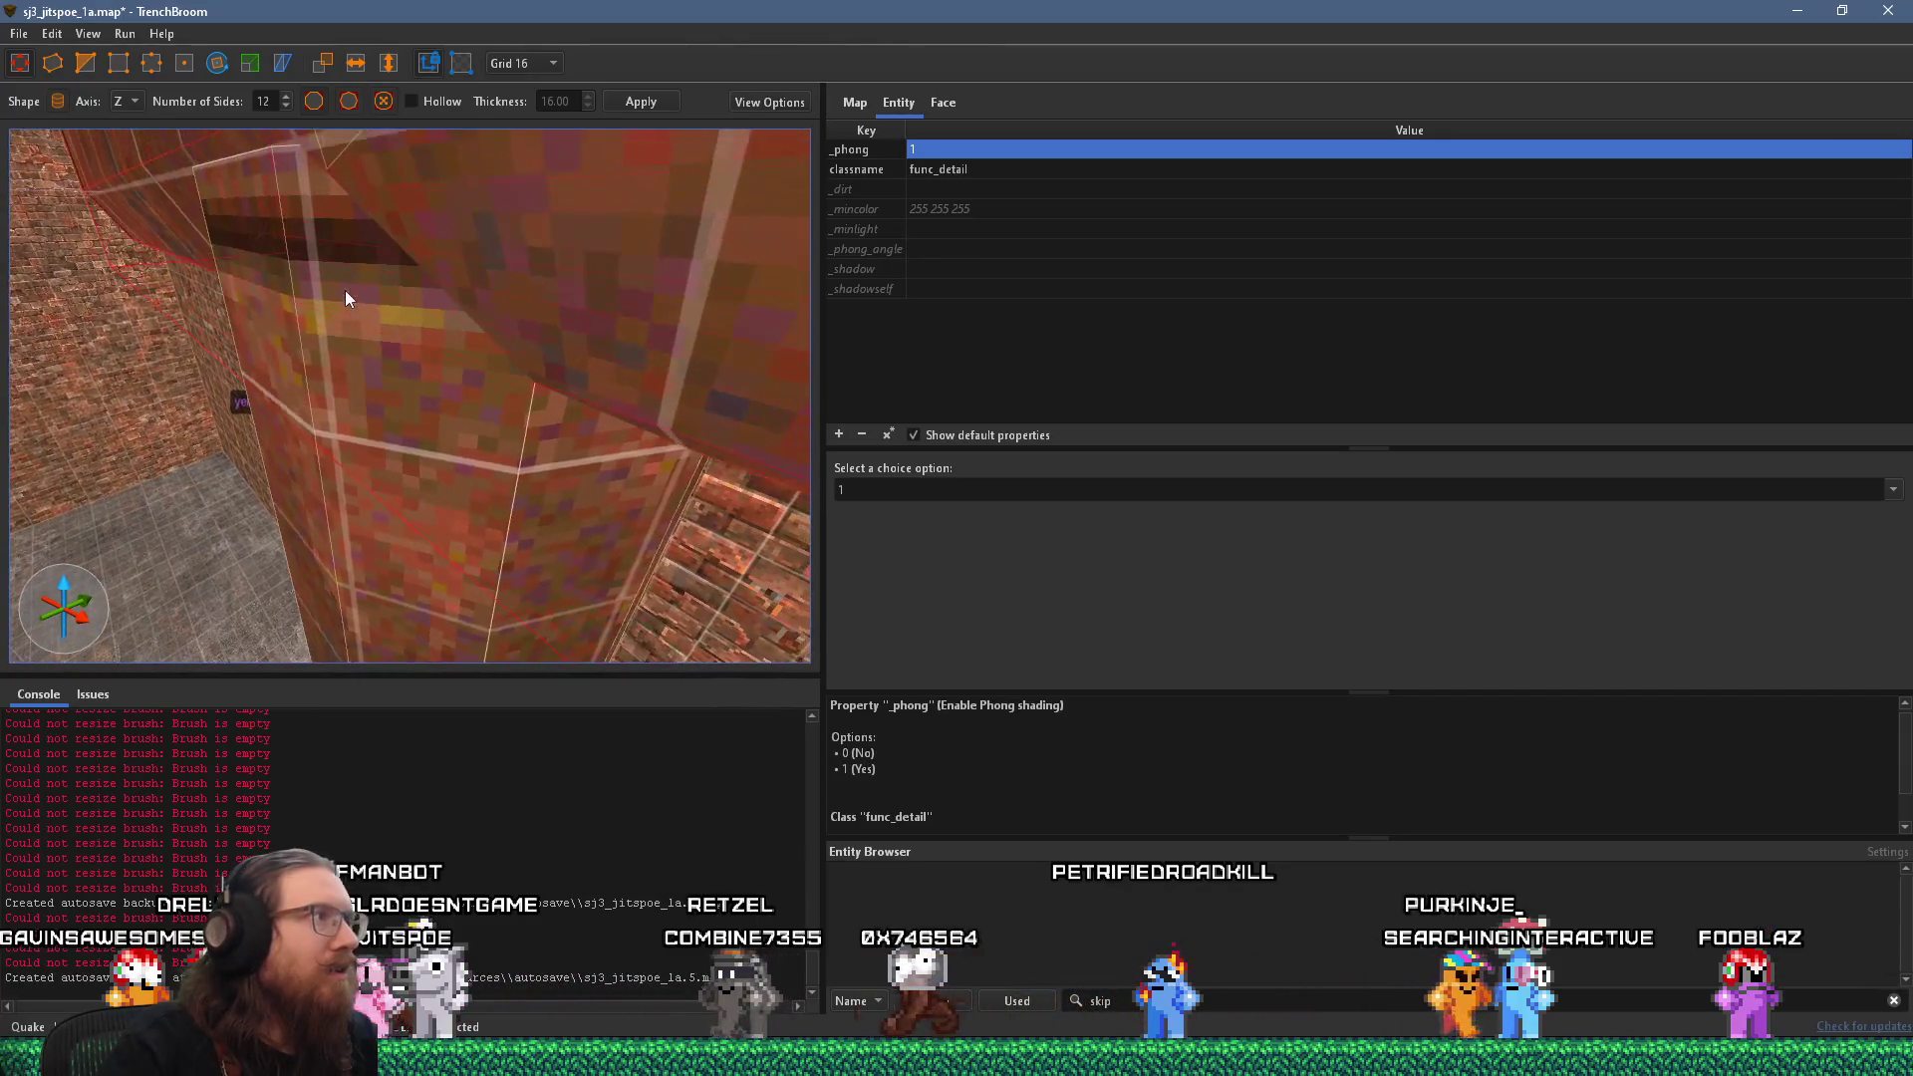
{"action": "scroll", "coordinate": [354, 305], "scroll_direction": "down", "scroll_amount": 10}
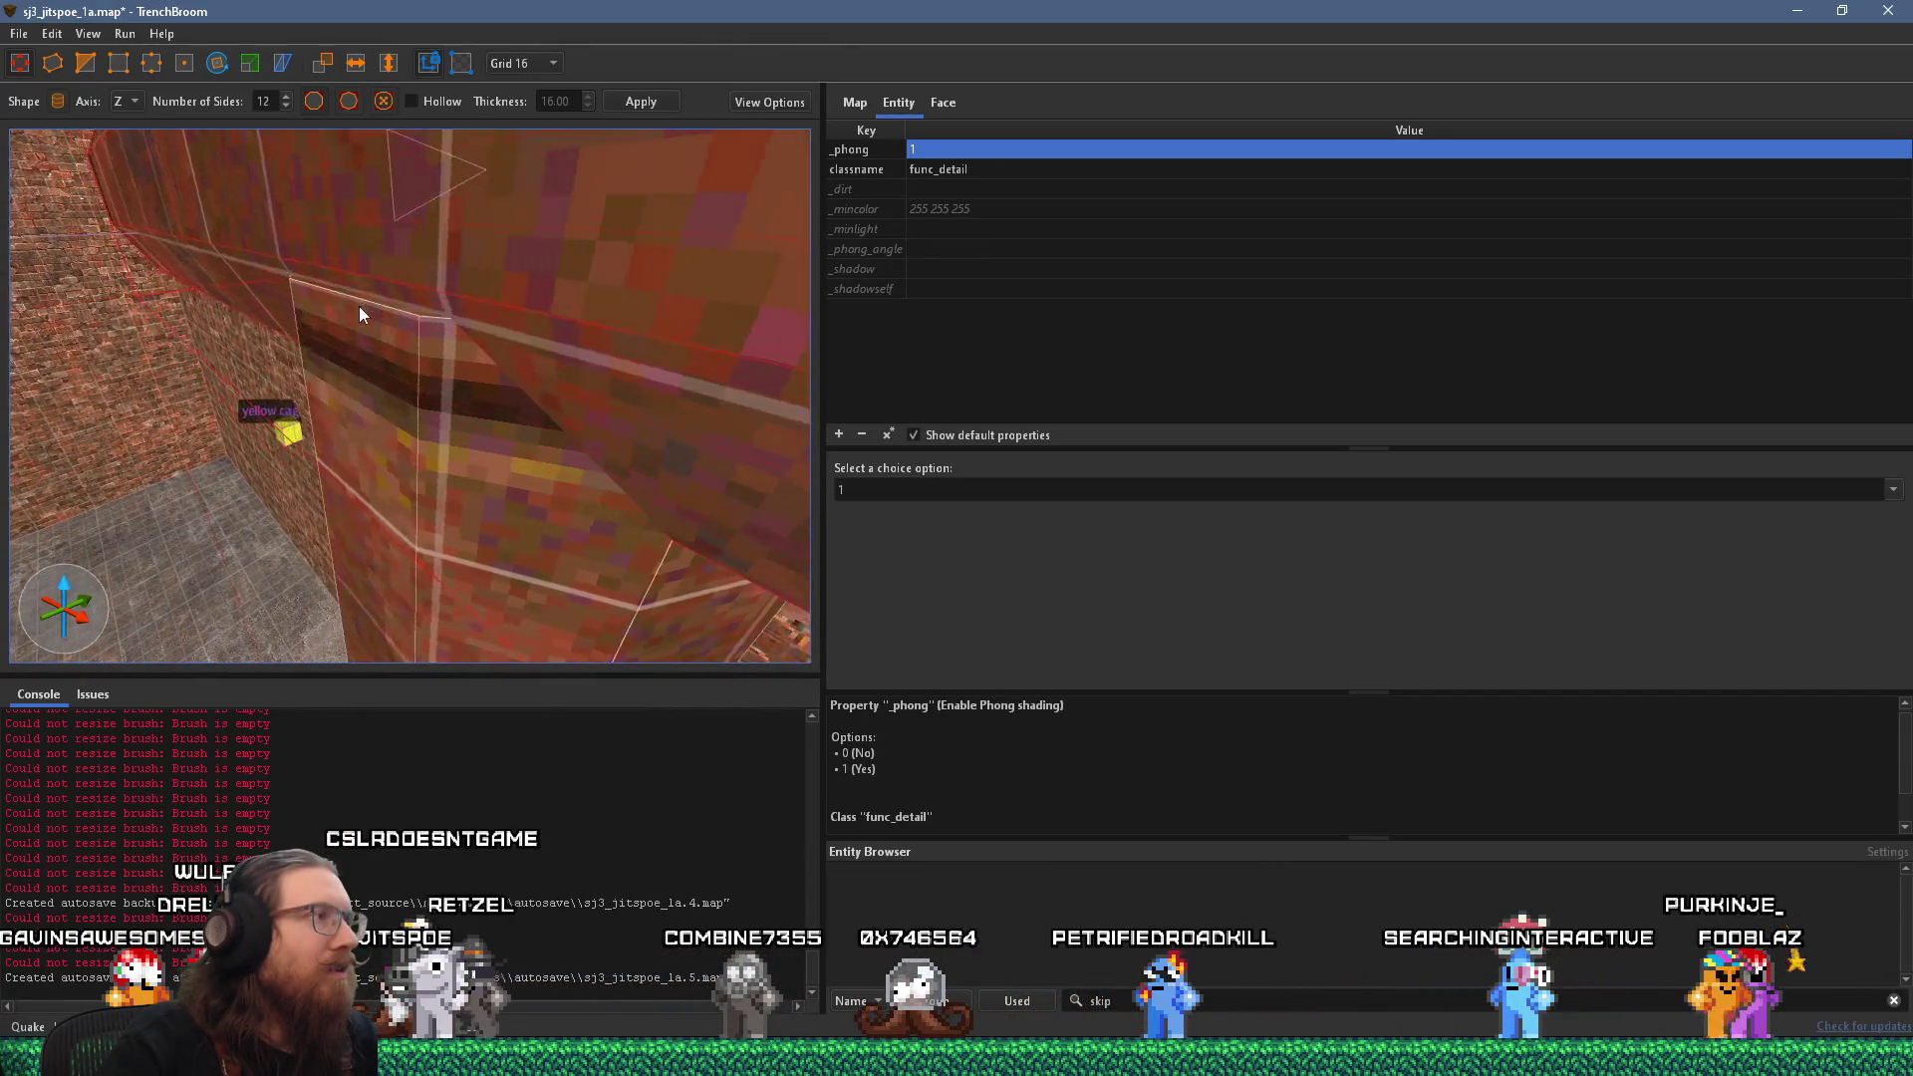
{"action": "scroll", "coordinate": [694, 200], "scroll_direction": "down", "scroll_amount": 3}
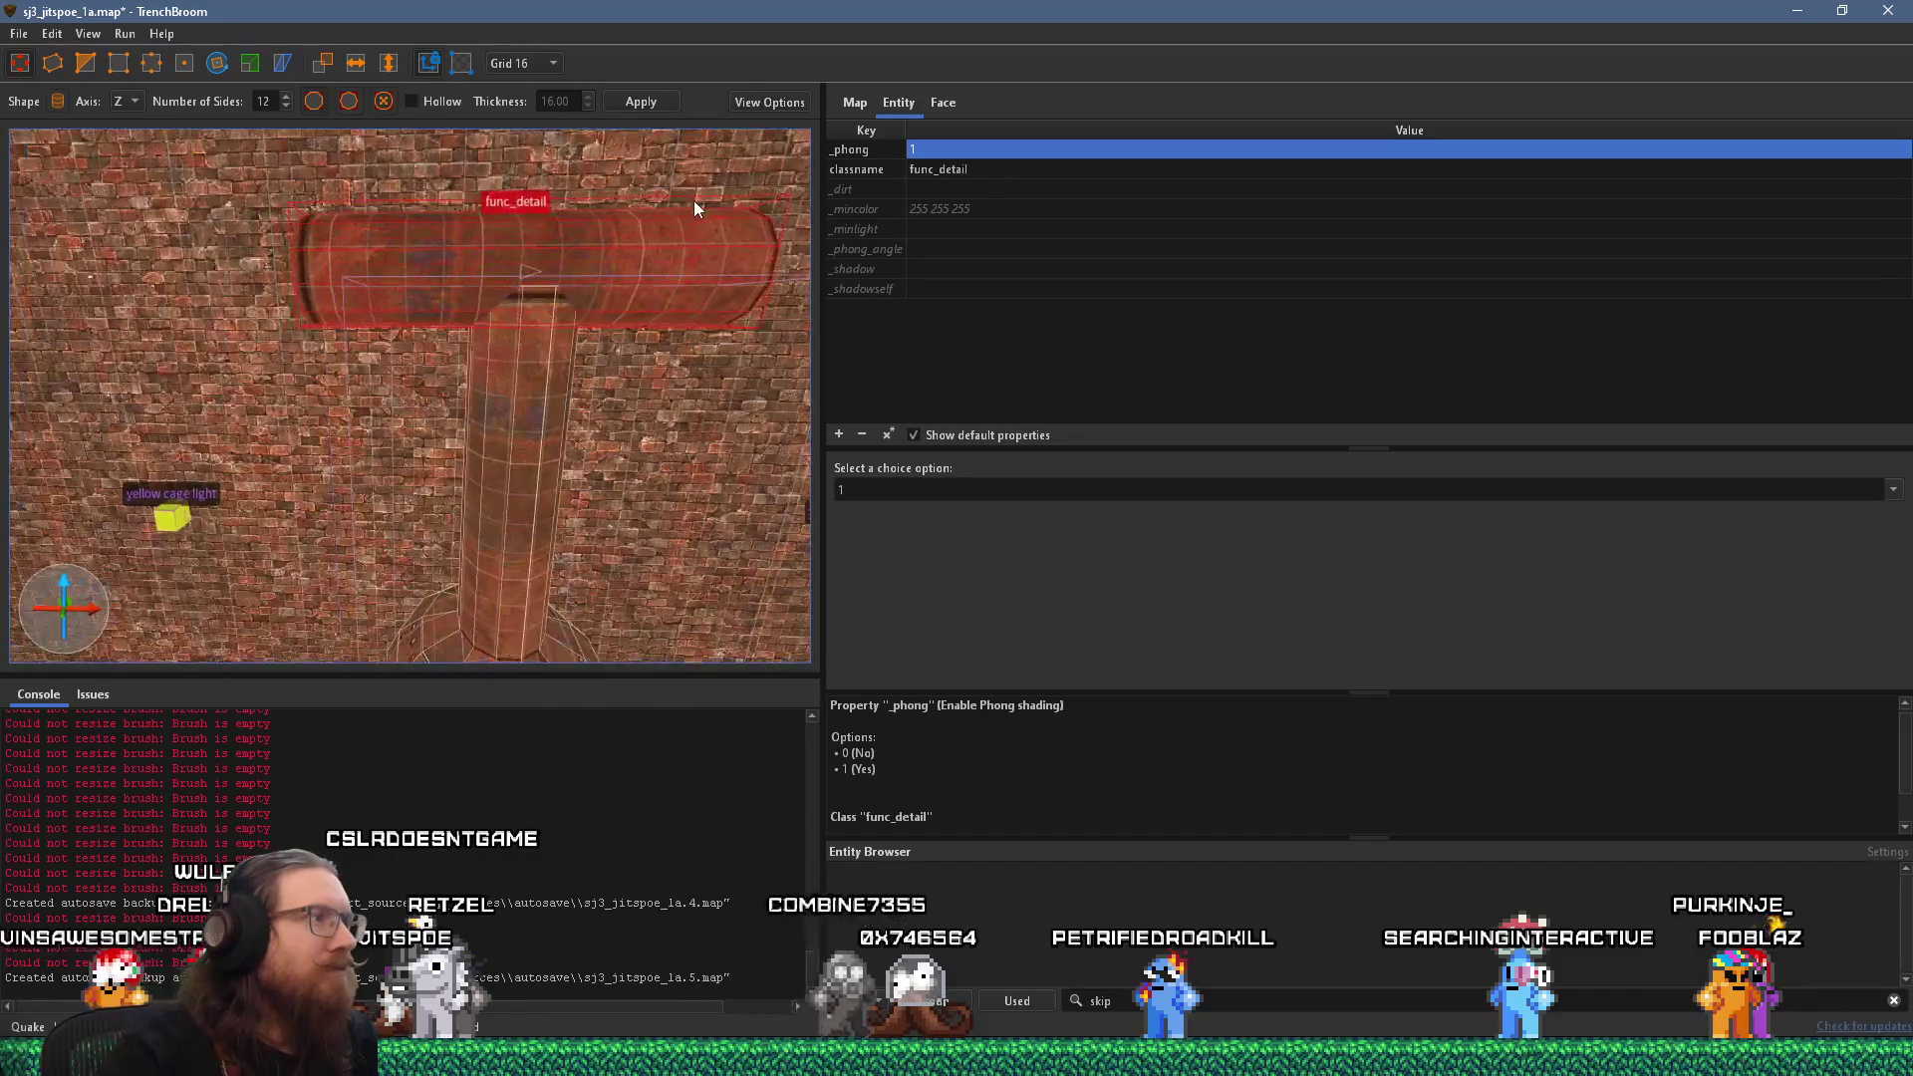
{"action": "scroll", "coordinate": [549, 279], "scroll_direction": "down", "scroll_amount": 5}
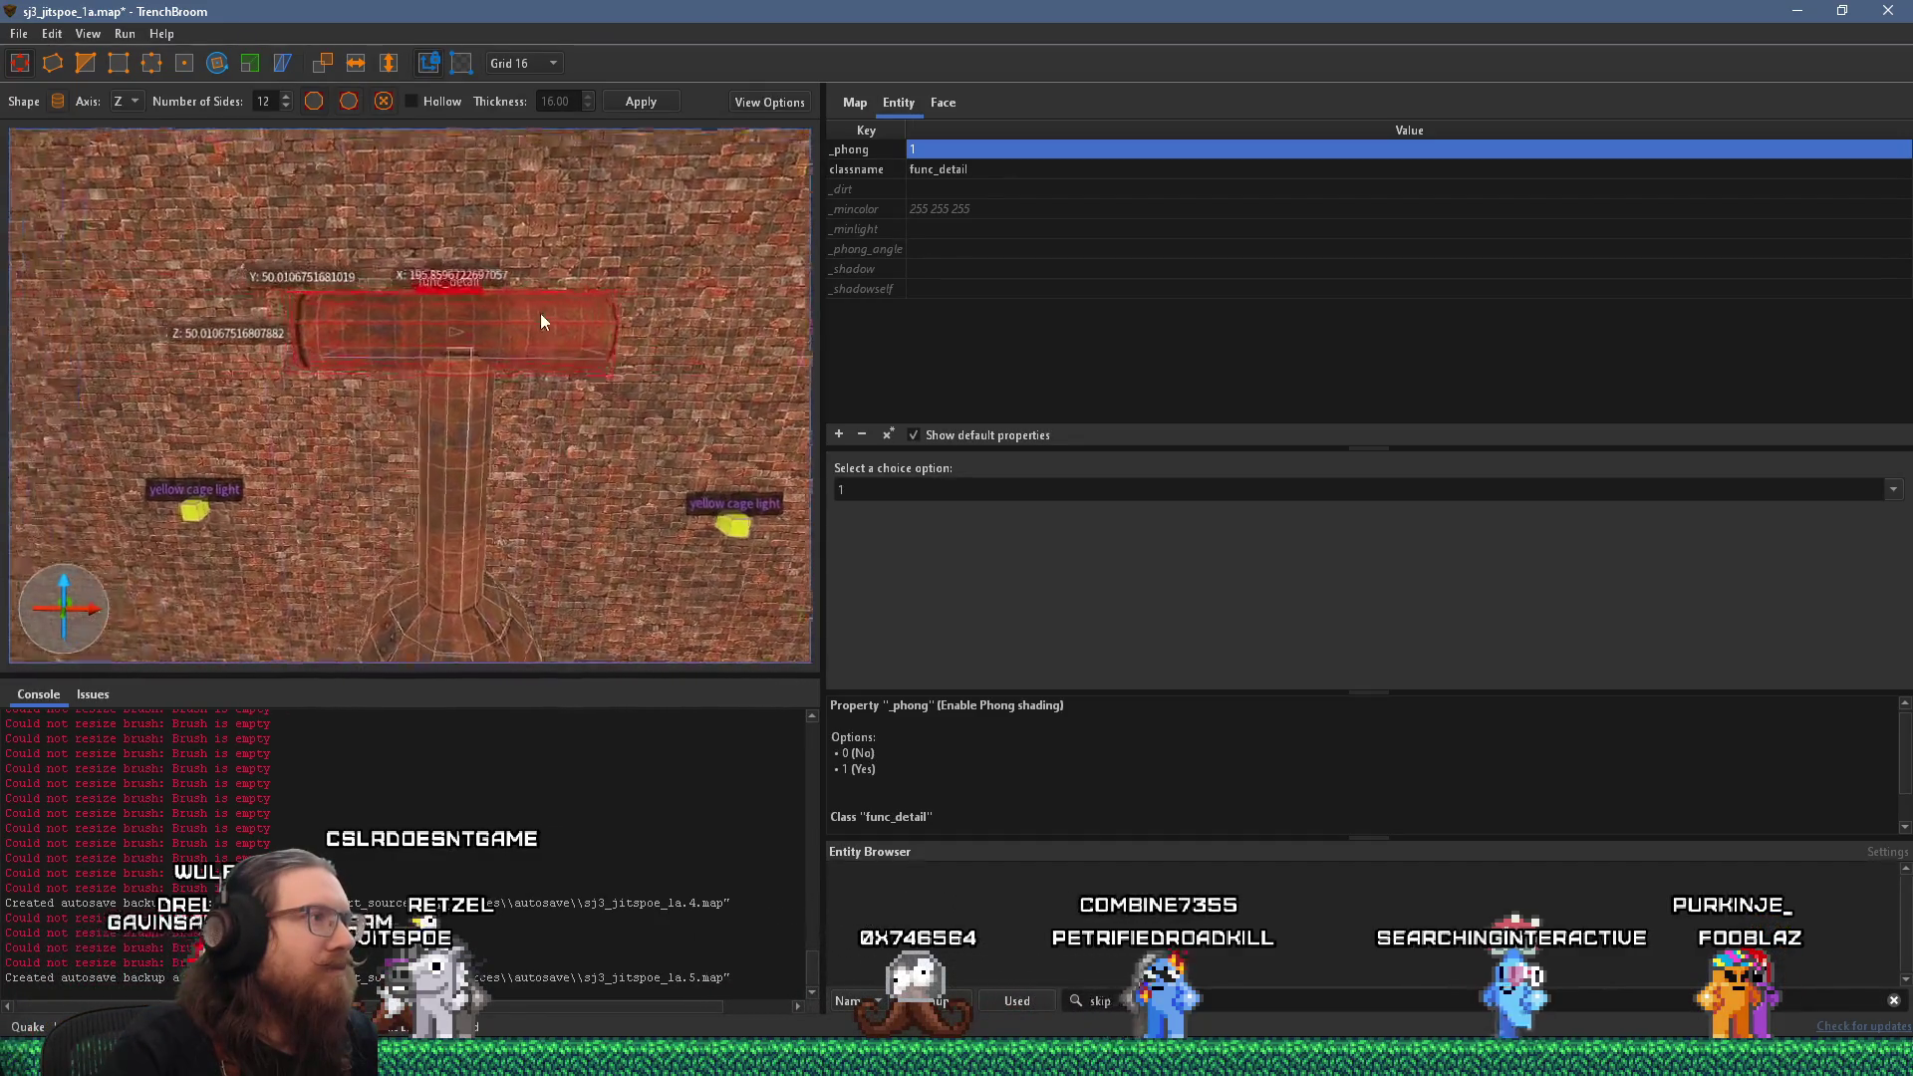
{"action": "mouse_move", "coordinate": [375, 357]}
{"action": "left_mouse_down"}
{"action": "mouse_move", "coordinate": [8, 355]}
{"action": "mouse_move", "coordinate": [168, 355]}
{"action": "left_mouse_up"}
{"action": "scroll", "coordinate": [403, 394], "scroll_direction": "down", "scroll_amount": 3}
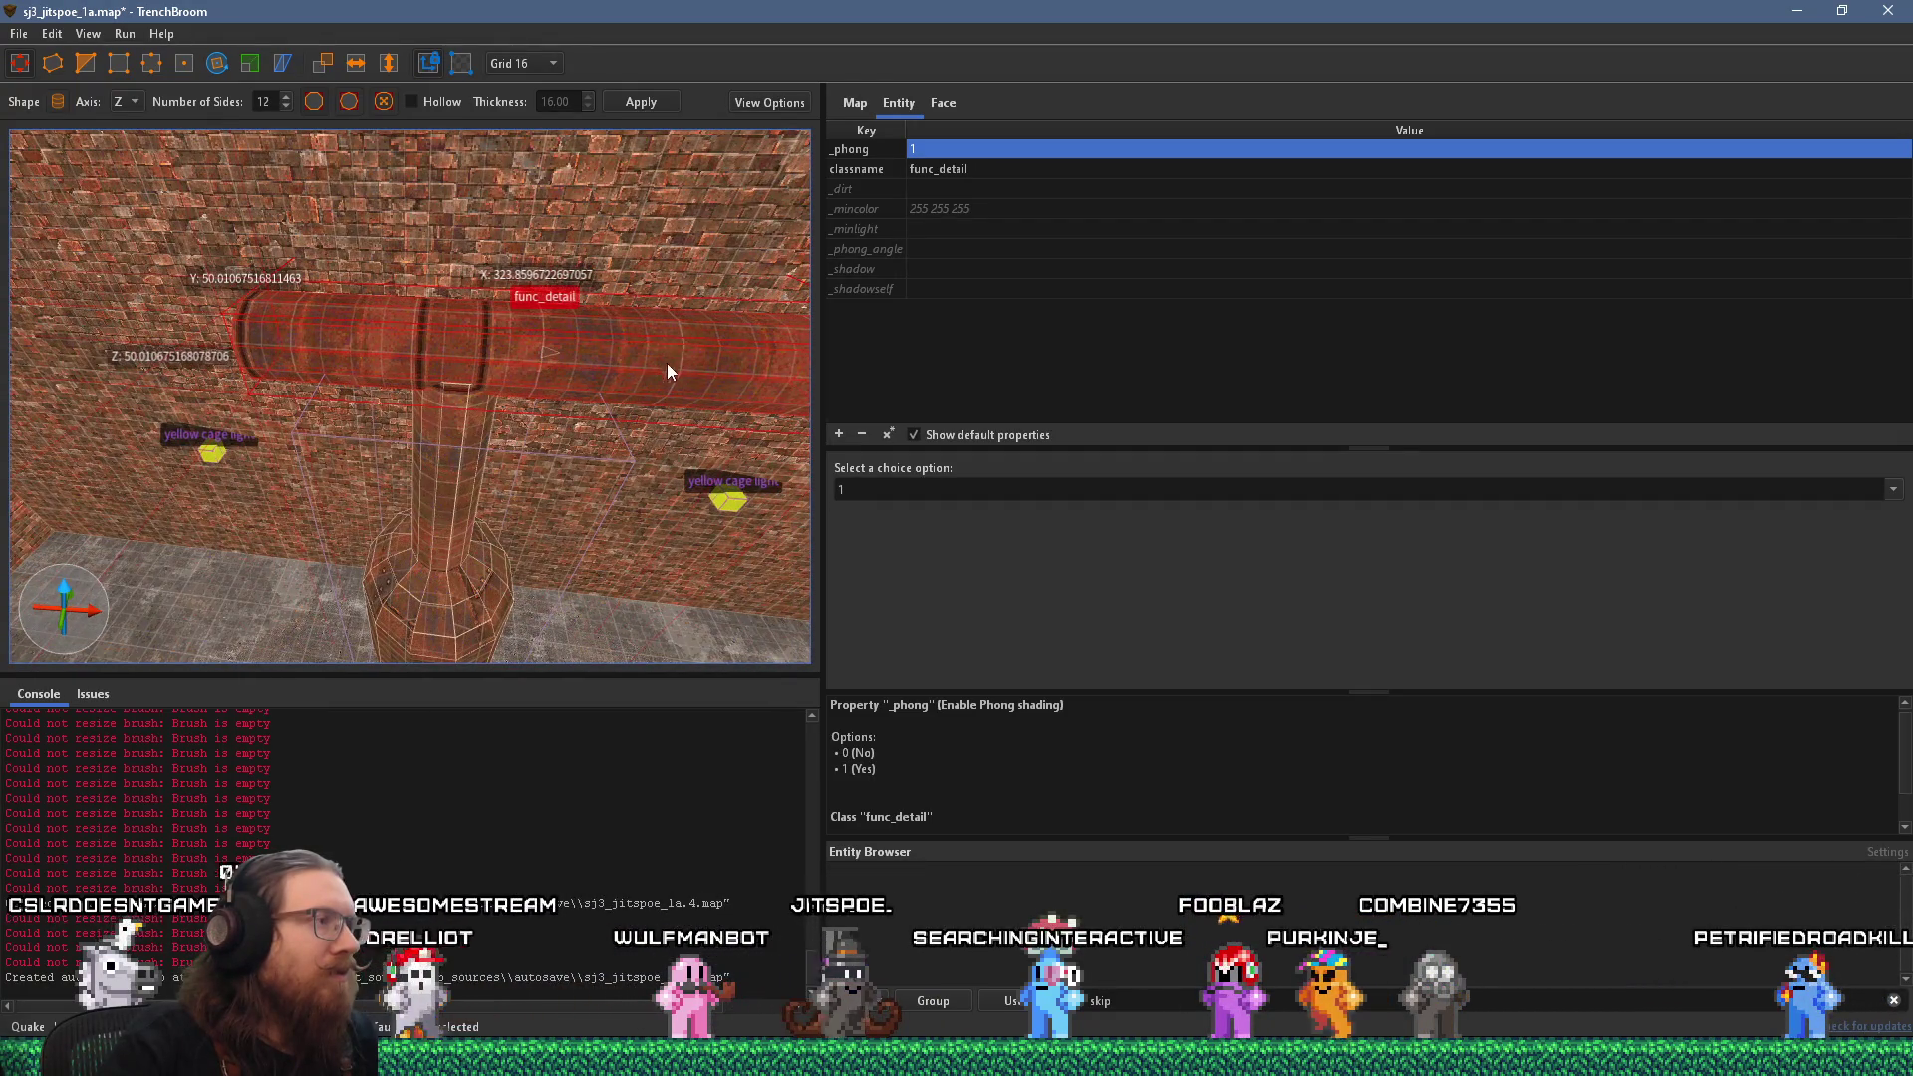
{"action": "scroll", "coordinate": [455, 418], "scroll_direction": "up", "scroll_amount": 2}
{"action": "left_click", "coordinate": [522, 67]}
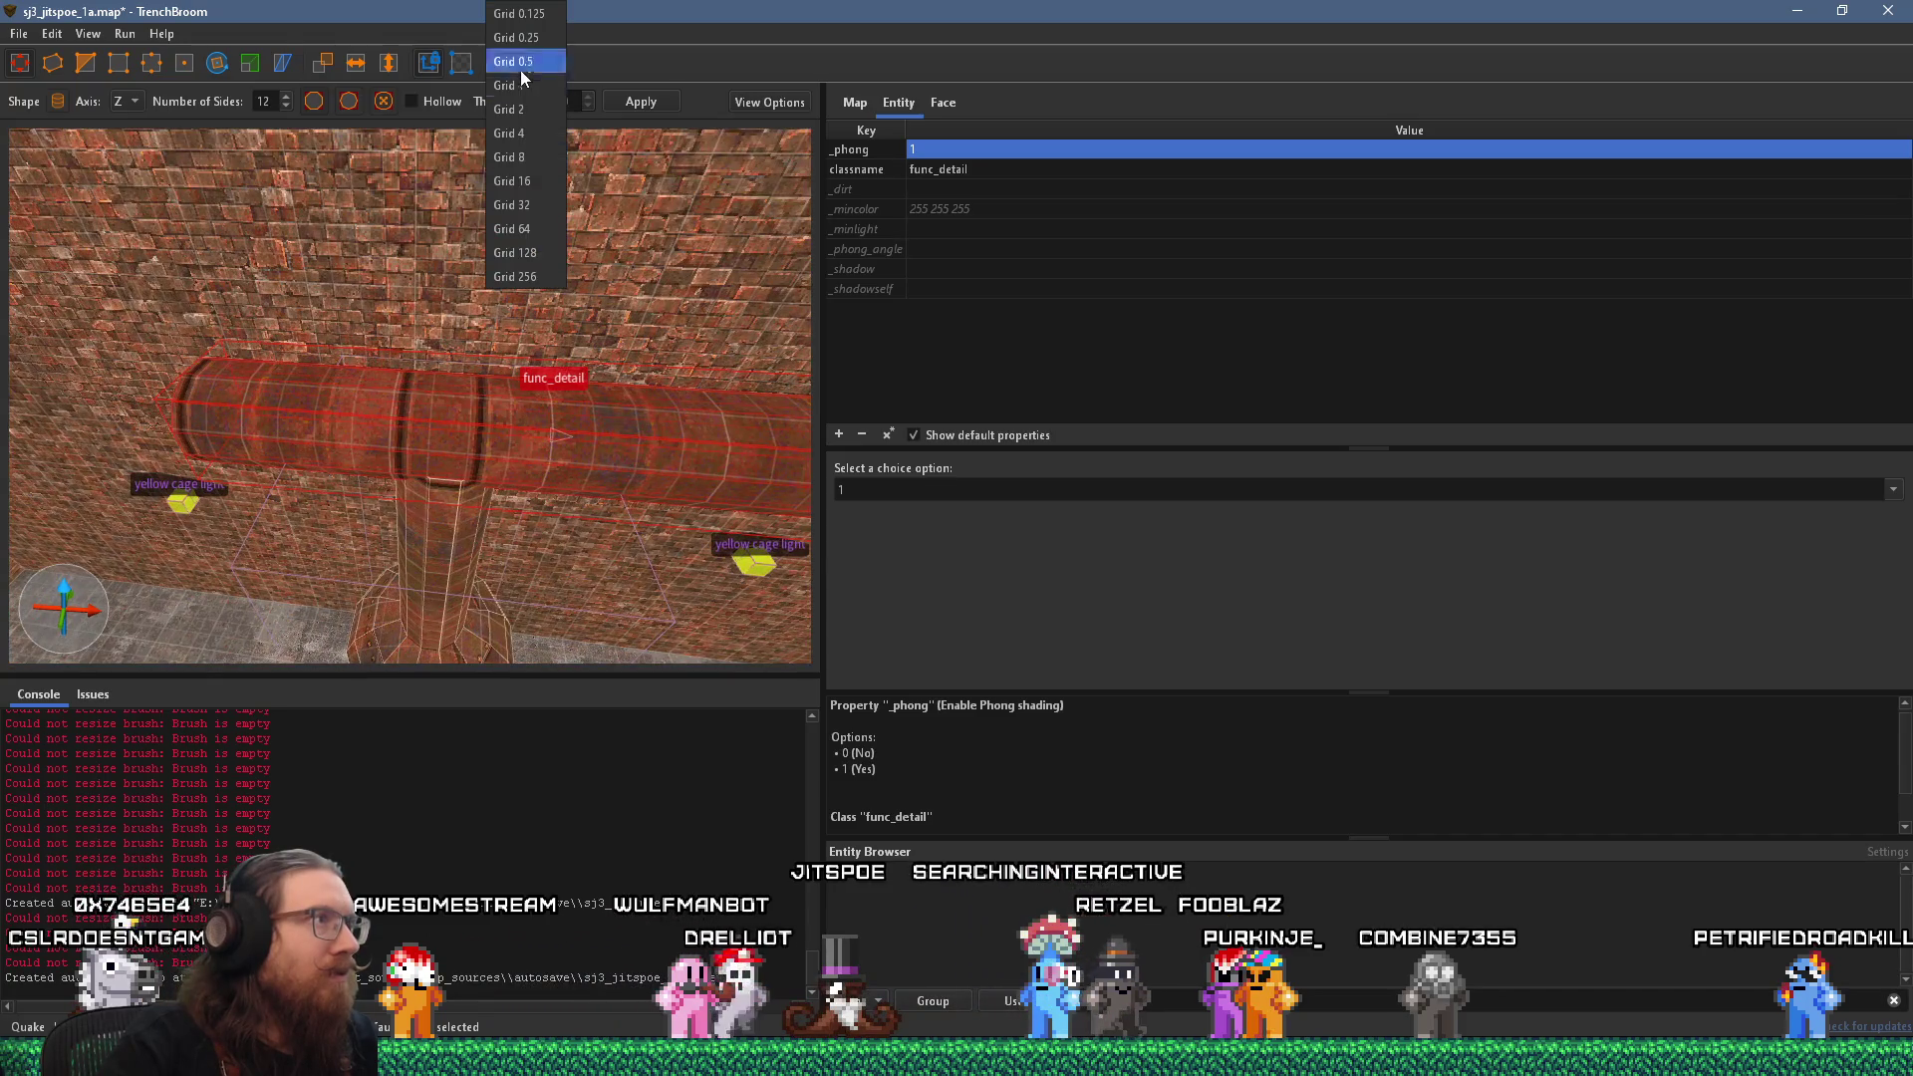
On a 2-unit grid, stretch the pipe's right end toward the second column, then restore grid 16.
{"action": "left_click", "coordinate": [516, 94]}
{"action": "mouse_move", "coordinate": [482, 287]}
{"action": "left_mouse_down"}
{"action": "mouse_move", "coordinate": [430, 363]}
{"action": "mouse_move", "coordinate": [512, 228]}
{"action": "mouse_move", "coordinate": [492, 217]}
{"action": "mouse_move", "coordinate": [500, 270]}
{"action": "mouse_move", "coordinate": [434, 367]}
{"action": "mouse_move", "coordinate": [383, 363]}
{"action": "left_mouse_up"}
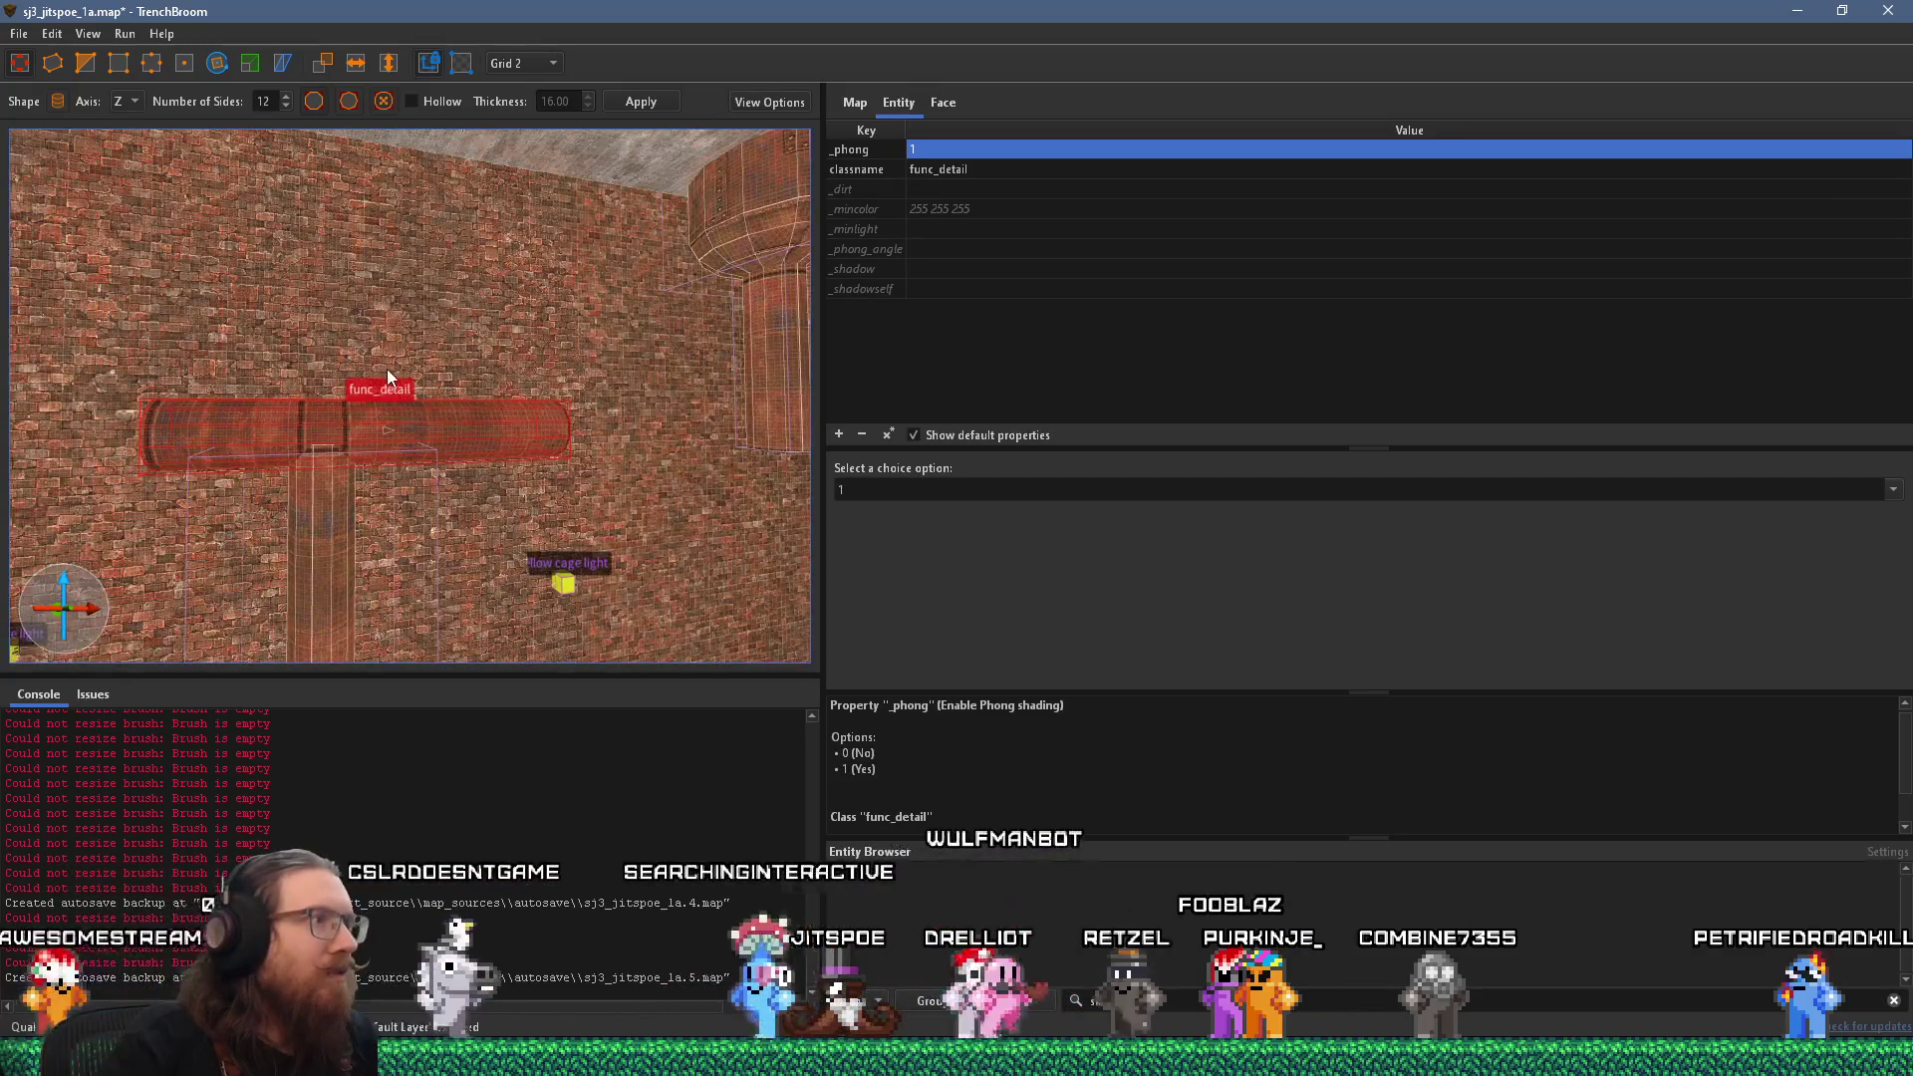
{"action": "key", "text": "d"}
{"action": "left_click_drag", "start_coordinate": [413, 435], "coordinate": [732, 404]}
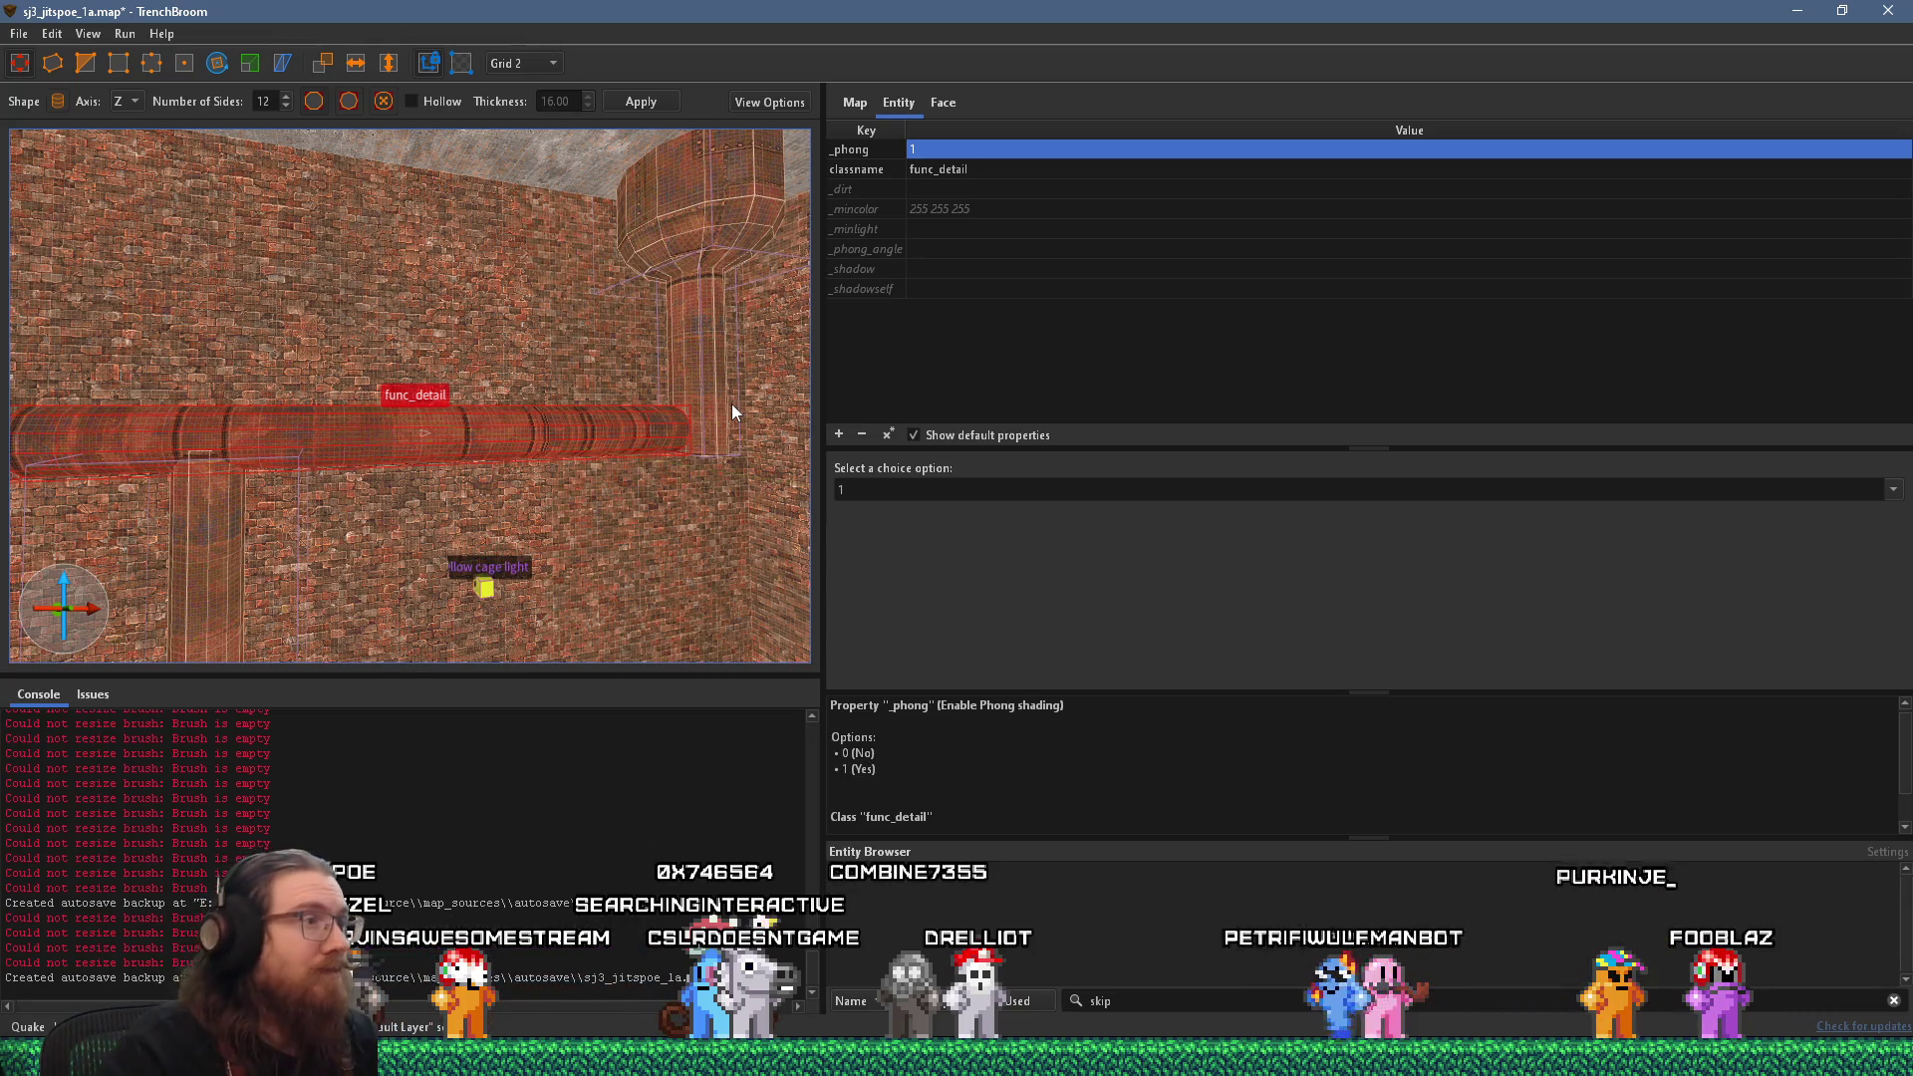
{"action": "left_click", "coordinate": [539, 65]}
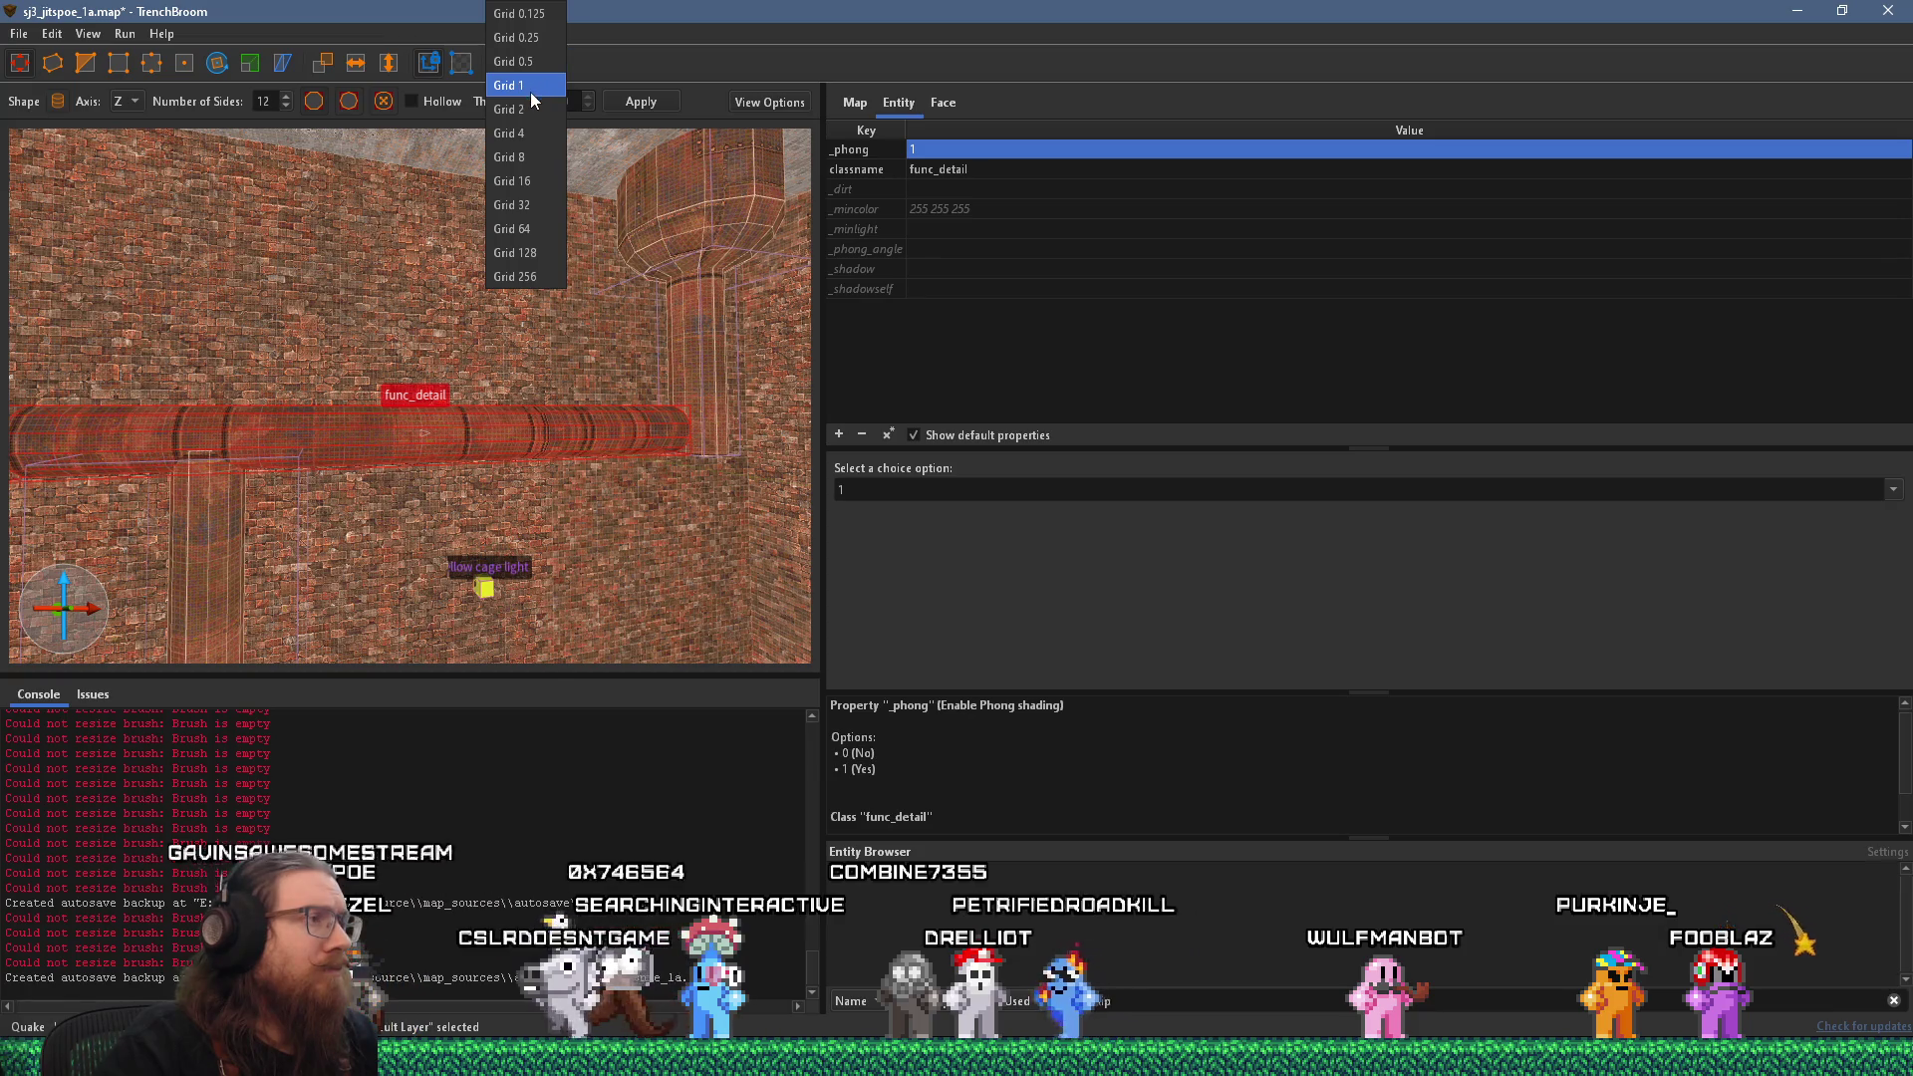
{"action": "left_click", "coordinate": [536, 184]}
{"action": "mouse_move", "coordinate": [403, 342]}
{"action": "left_mouse_down"}
{"action": "mouse_move", "coordinate": [220, 390]}
{"action": "mouse_move", "coordinate": [252, 384]}
{"action": "left_mouse_up"}
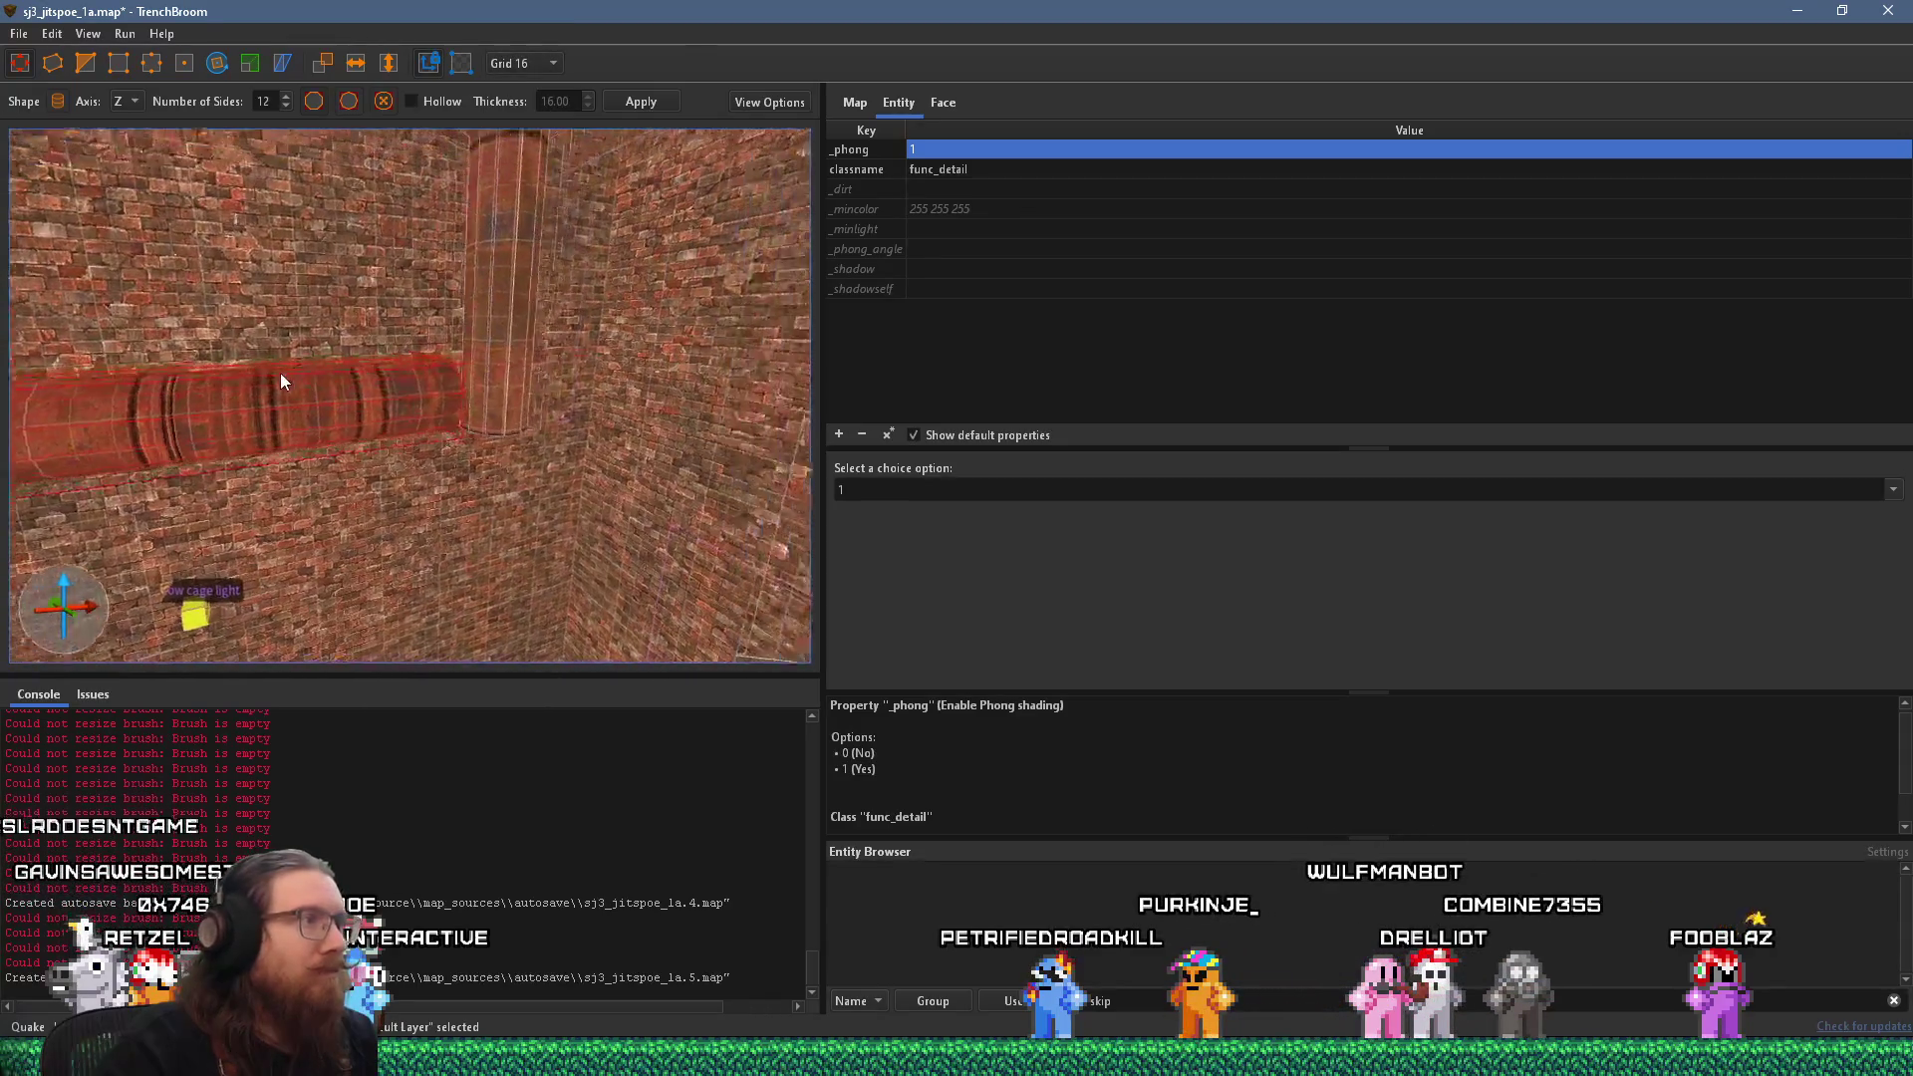
{"action": "scroll", "coordinate": [253, 376], "scroll_direction": "down", "scroll_amount": 3}
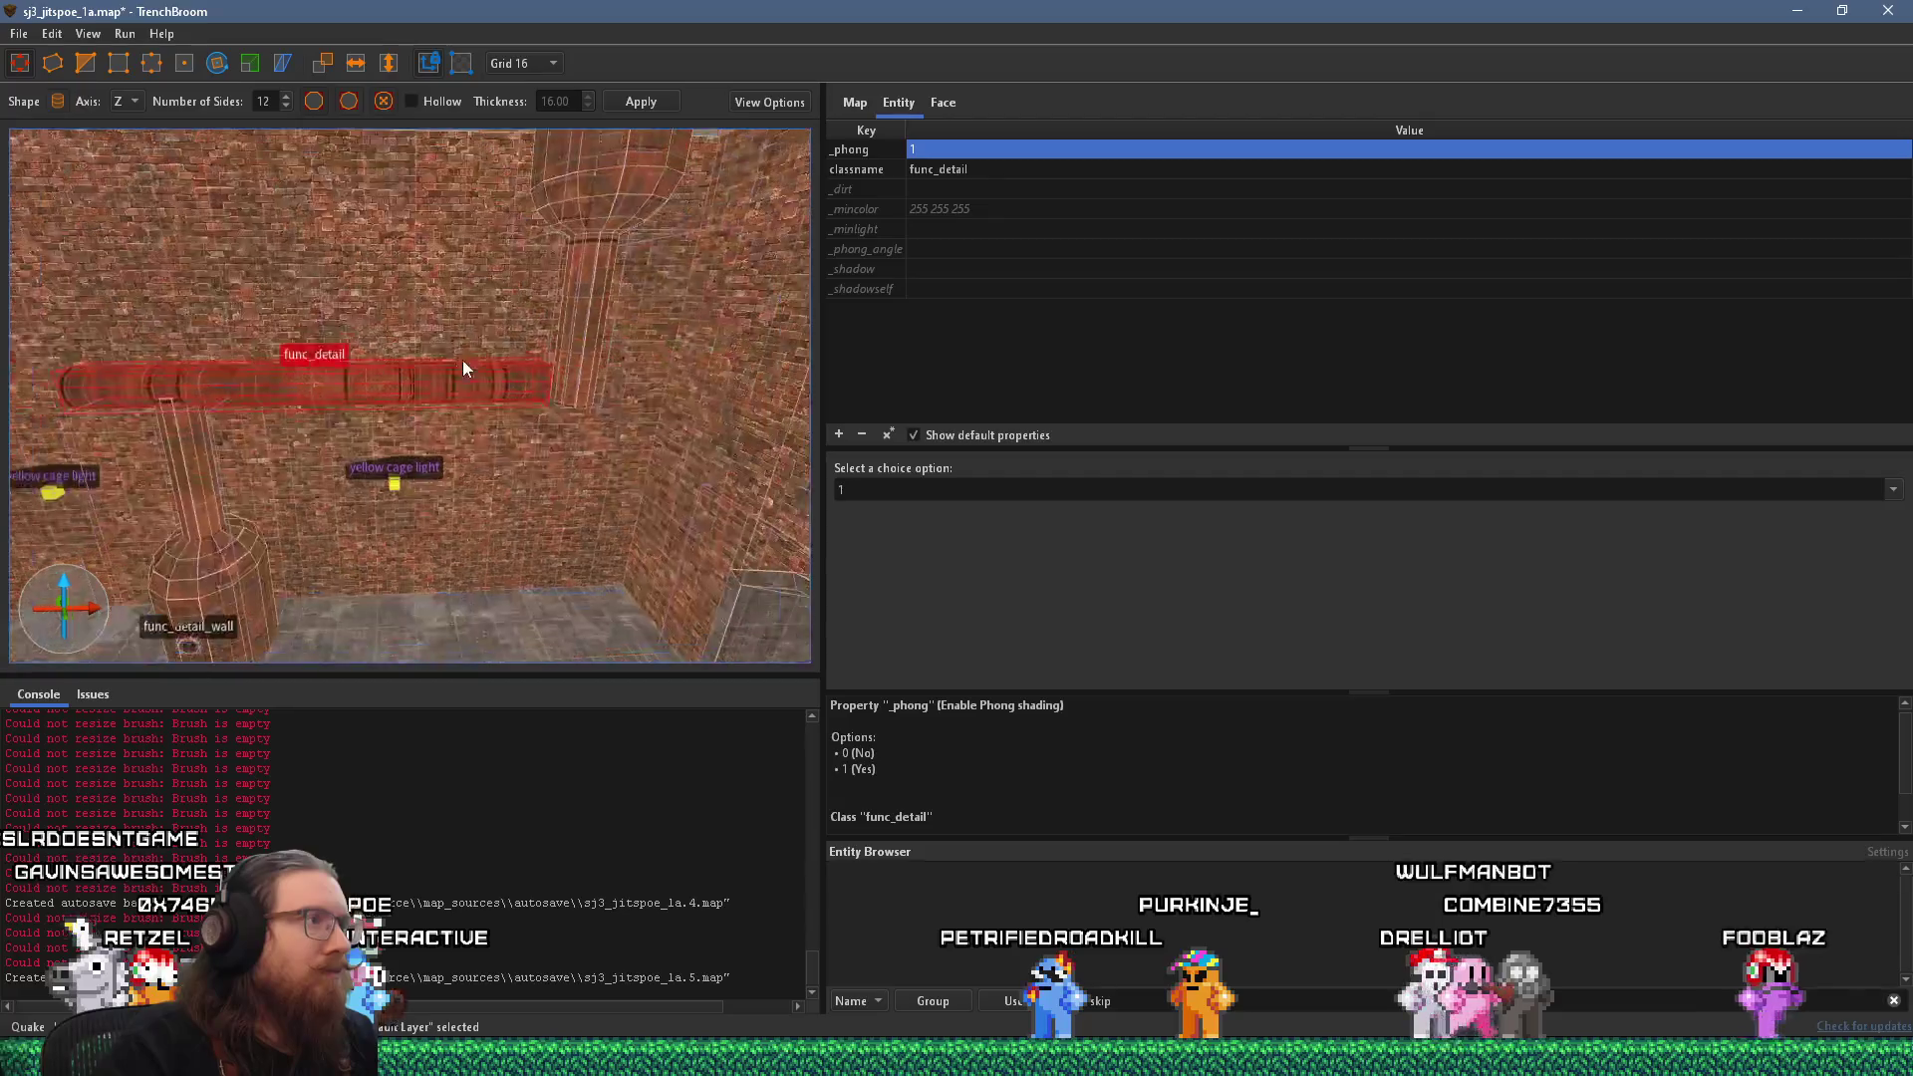
Lengthen the pipe's end into the pillar, then pull it back shorter.
{"action": "scroll", "coordinate": [467, 357], "scroll_direction": "down", "scroll_amount": 3}
{"action": "scroll", "coordinate": [229, 345], "scroll_direction": "up", "scroll_amount": 4}
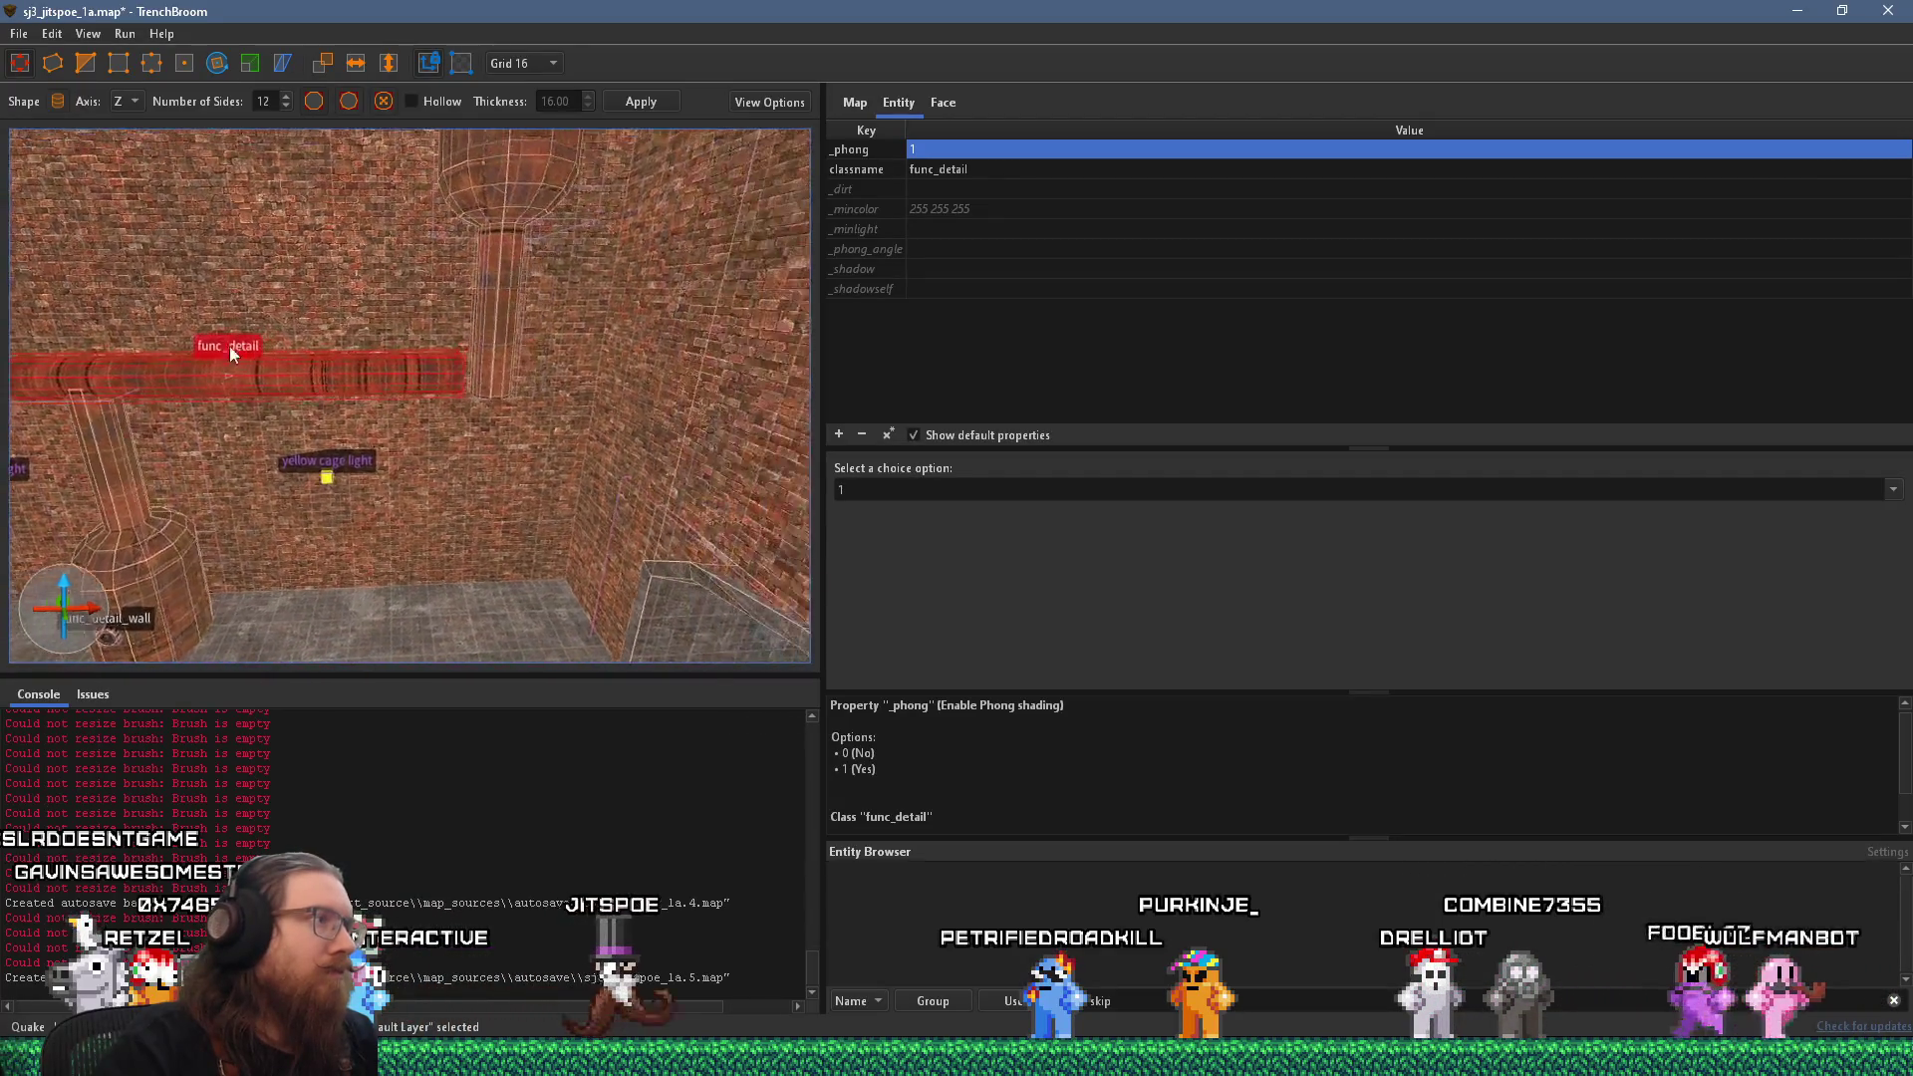
{"action": "scroll", "coordinate": [459, 421], "scroll_direction": "up", "scroll_amount": 2}
{"action": "left_click_drag", "start_coordinate": [459, 422], "coordinate": [742, 410]}
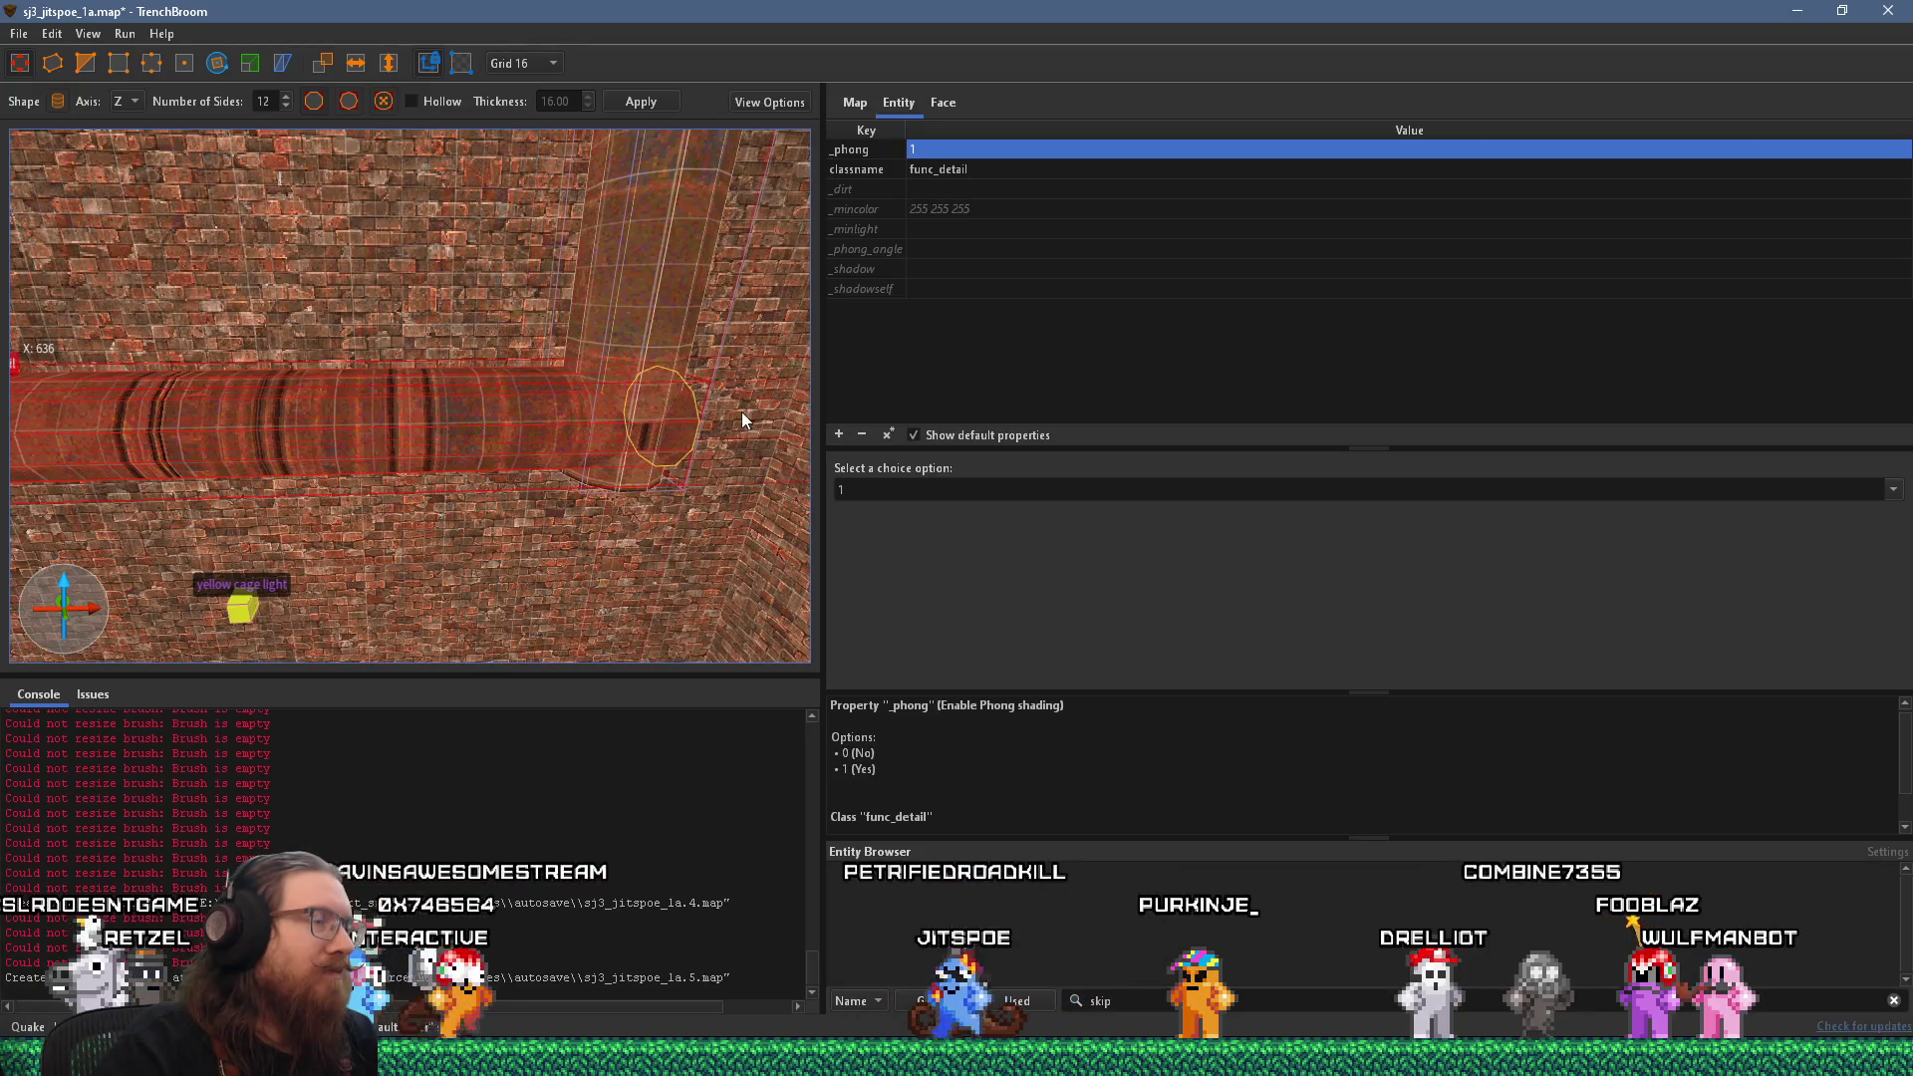
{"action": "mouse_move", "coordinate": [740, 411]}
{"action": "left_mouse_down"}
{"action": "mouse_move", "coordinate": [131, 445]}
{"action": "mouse_move", "coordinate": [487, 439]}
{"action": "mouse_move", "coordinate": [245, 426]}
{"action": "left_mouse_up"}
{"action": "scroll", "coordinate": [245, 426], "scroll_direction": "down", "scroll_amount": 5}
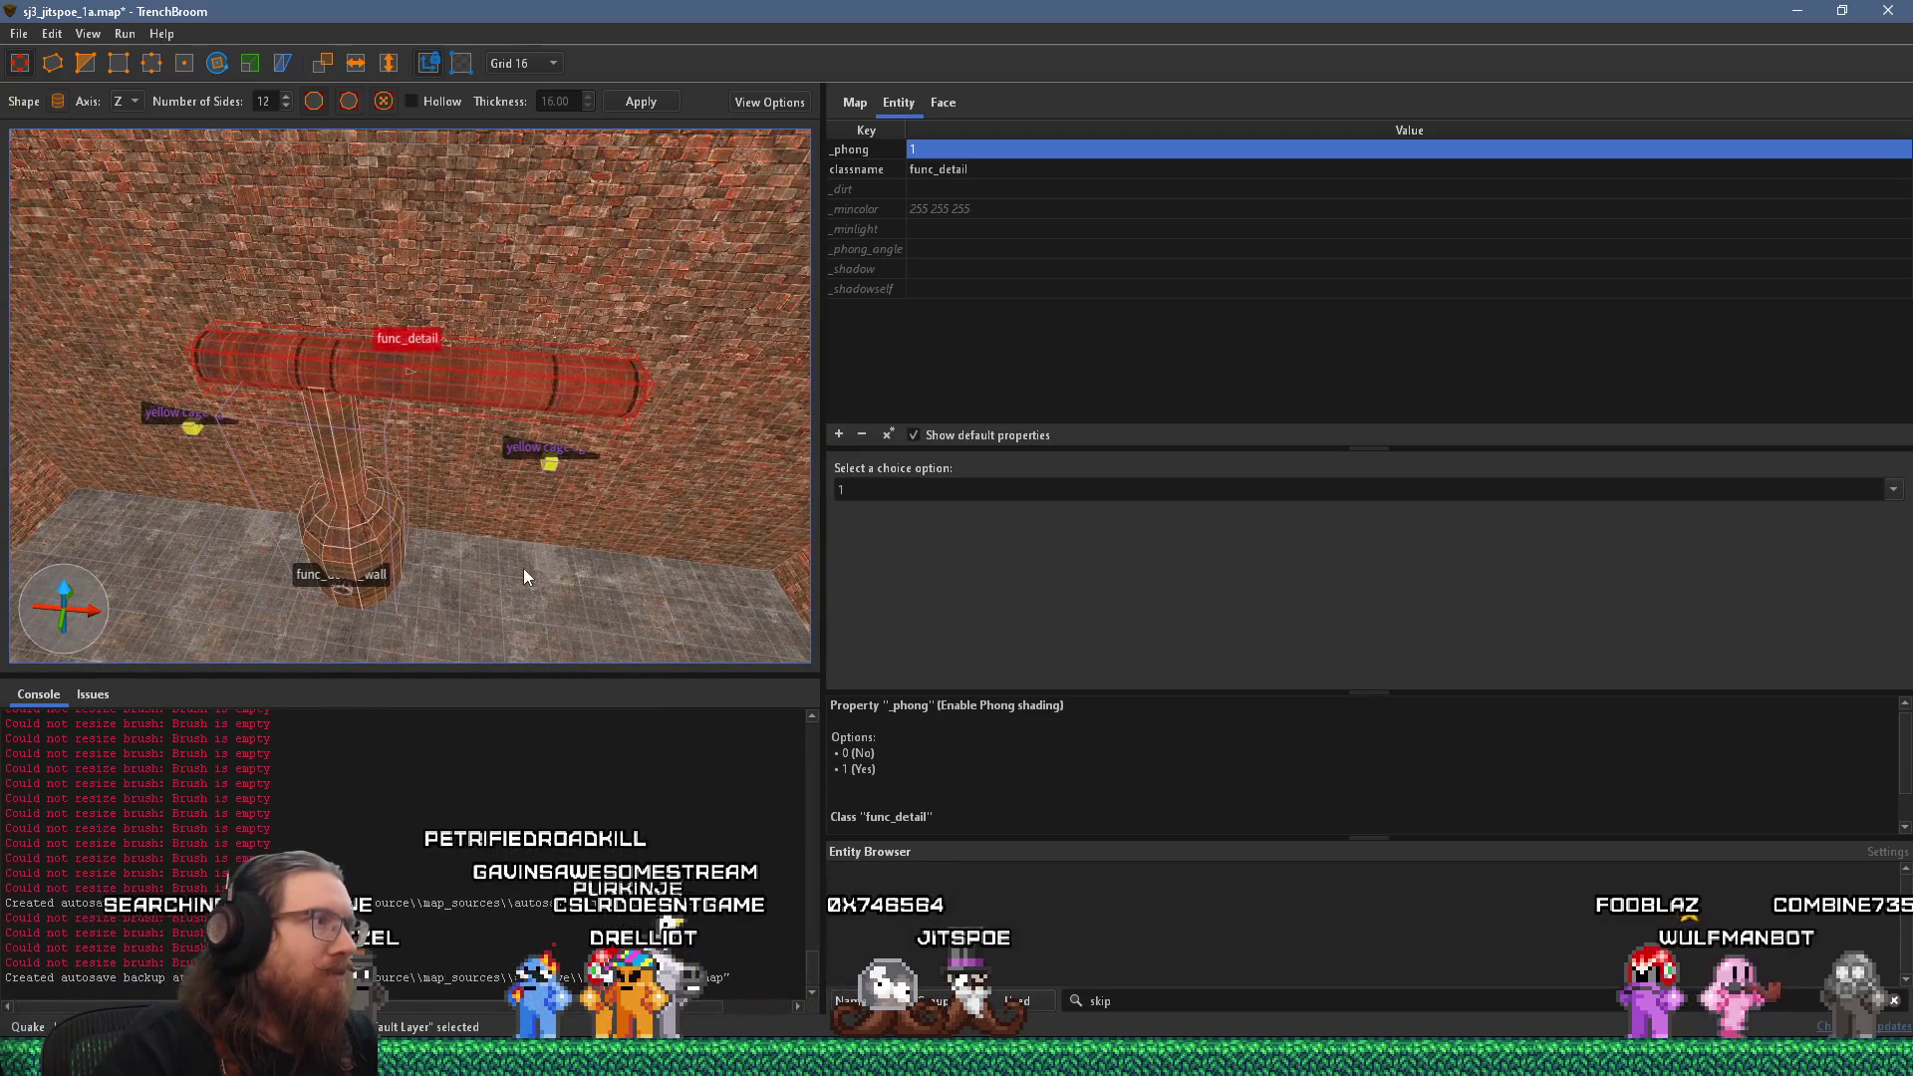
{"action": "scroll", "coordinate": [524, 576], "scroll_direction": "down", "scroll_amount": 4}
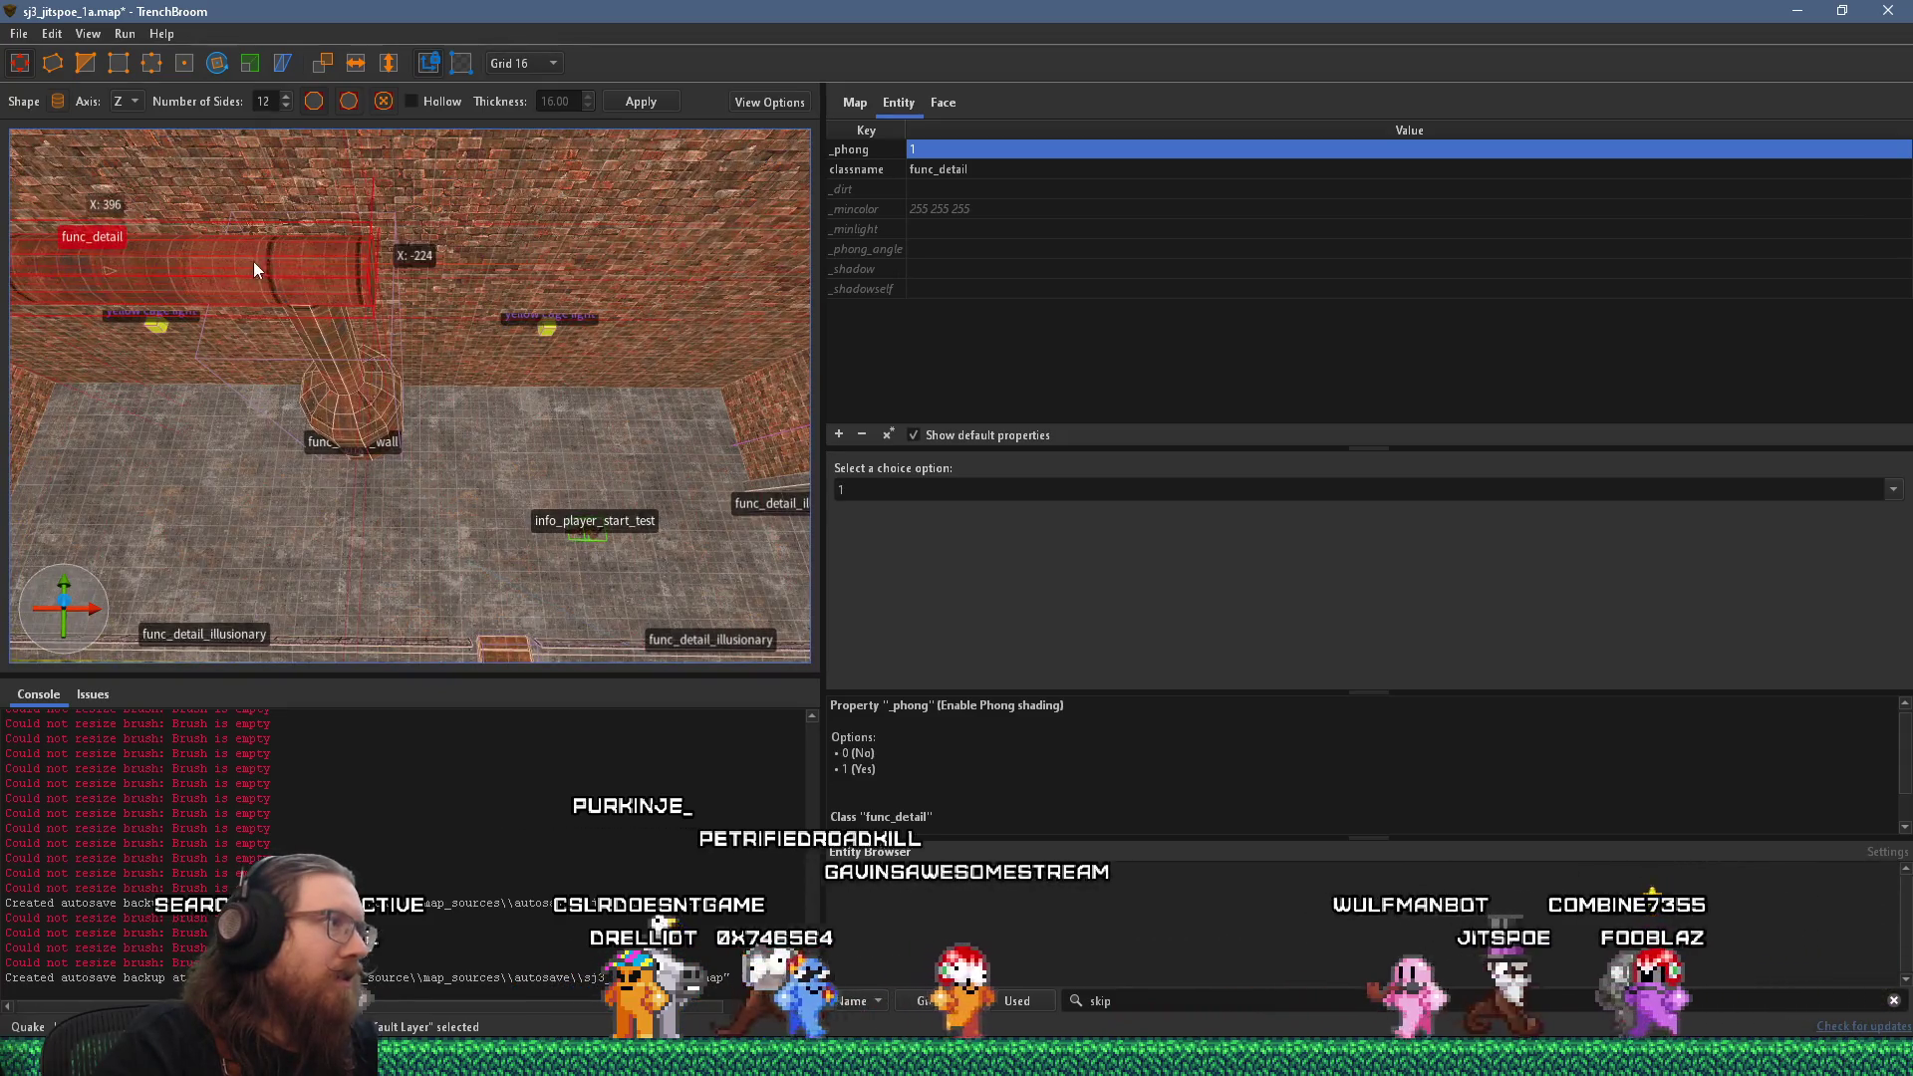
{"action": "scroll", "coordinate": [244, 262], "scroll_direction": "up", "scroll_amount": 5}
{"action": "scroll", "coordinate": [450, 289], "scroll_direction": "up", "scroll_amount": 3}
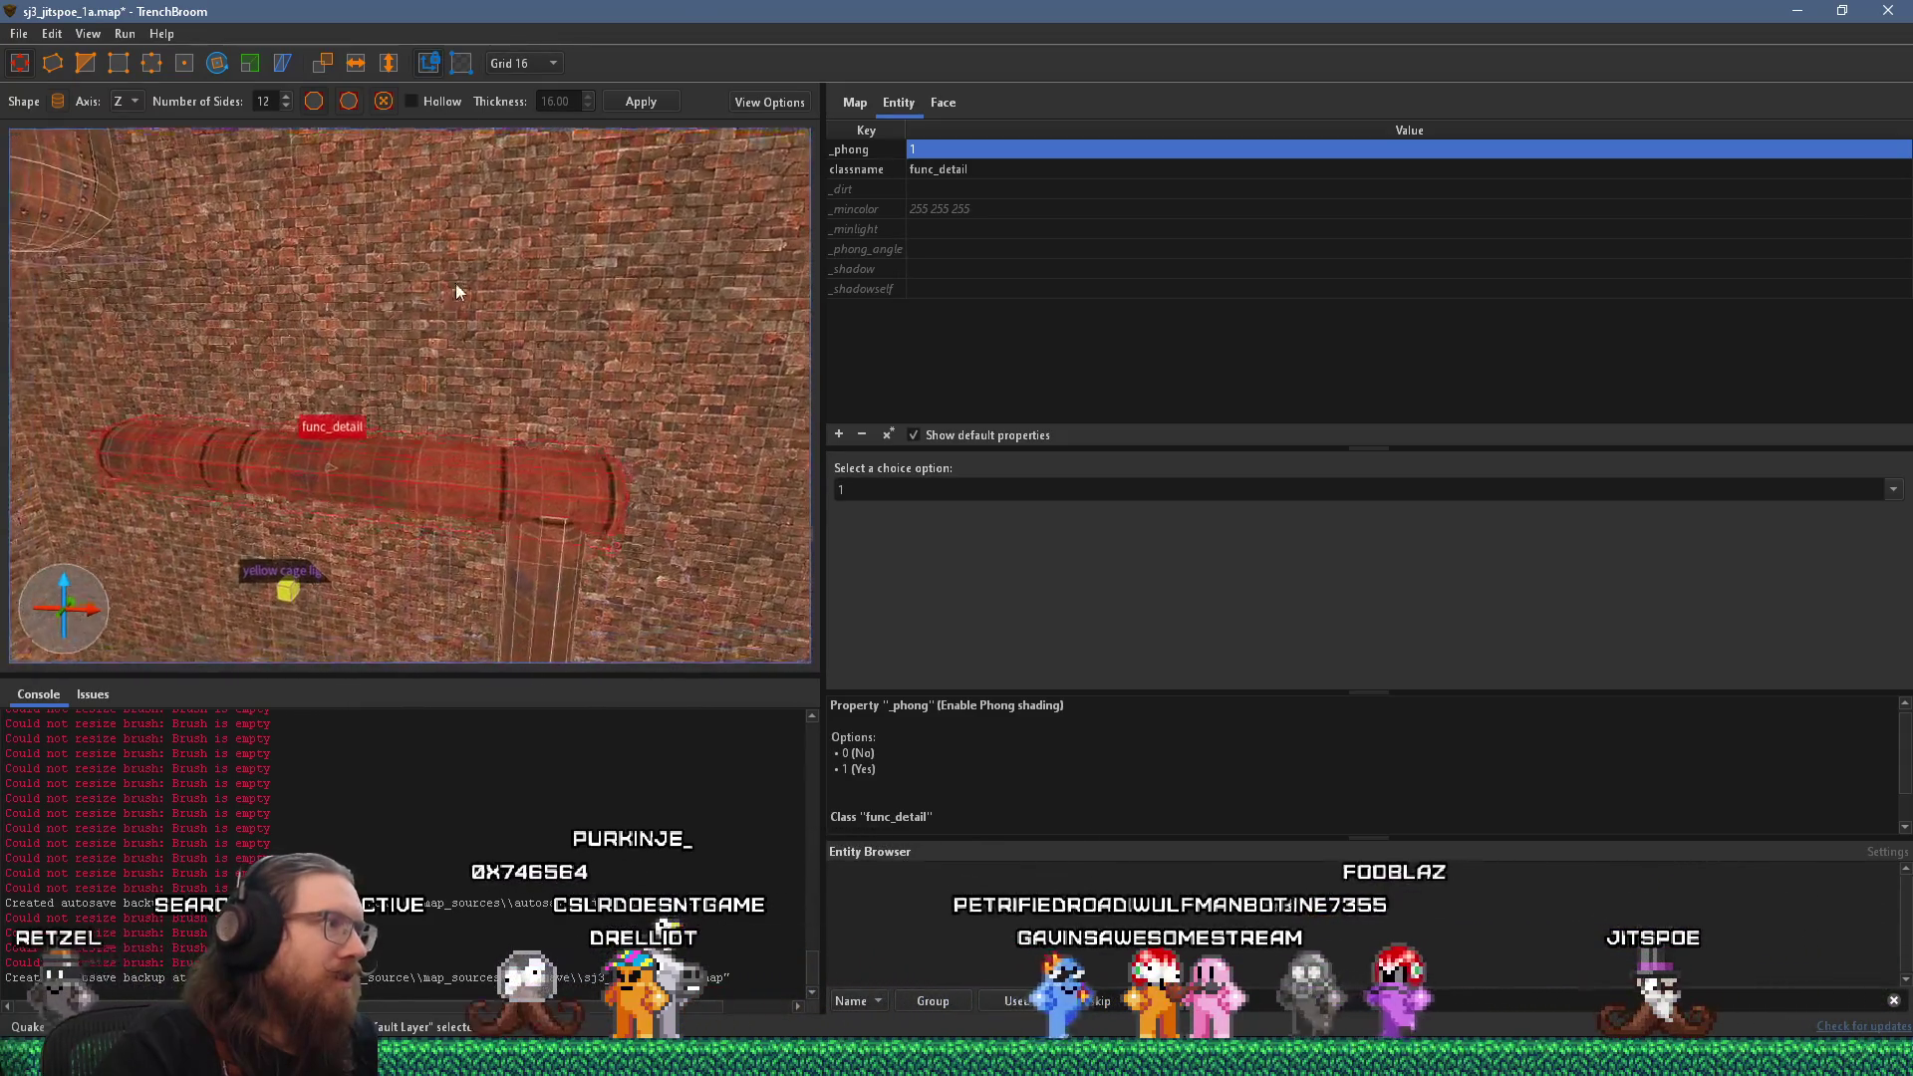
{"action": "scroll", "coordinate": [410, 135], "scroll_direction": "down", "scroll_amount": 2}
{"action": "scroll", "coordinate": [439, 358], "scroll_direction": "up", "scroll_amount": 2}
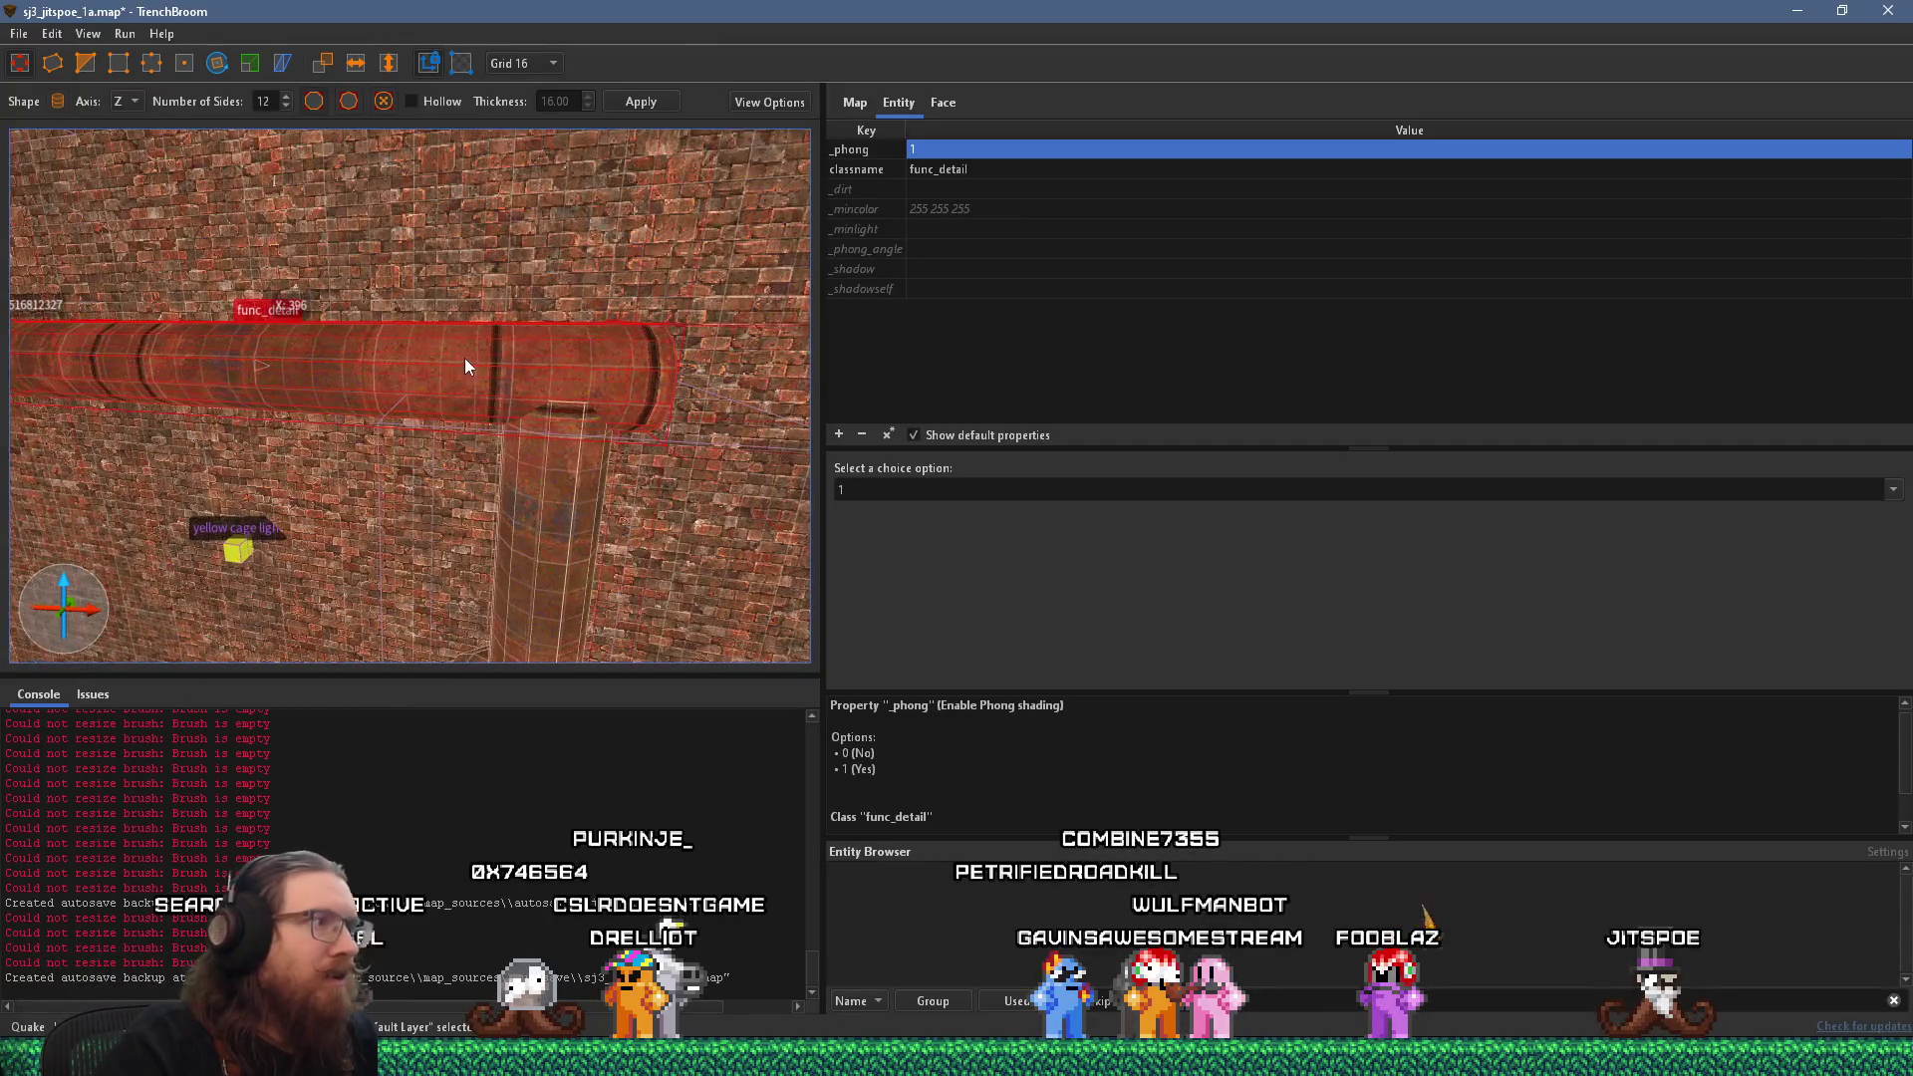
{"action": "scroll", "coordinate": [335, 327], "scroll_direction": "up", "scroll_amount": 3}
{"action": "scroll", "coordinate": [399, 379], "scroll_direction": "up", "scroll_amount": 2}
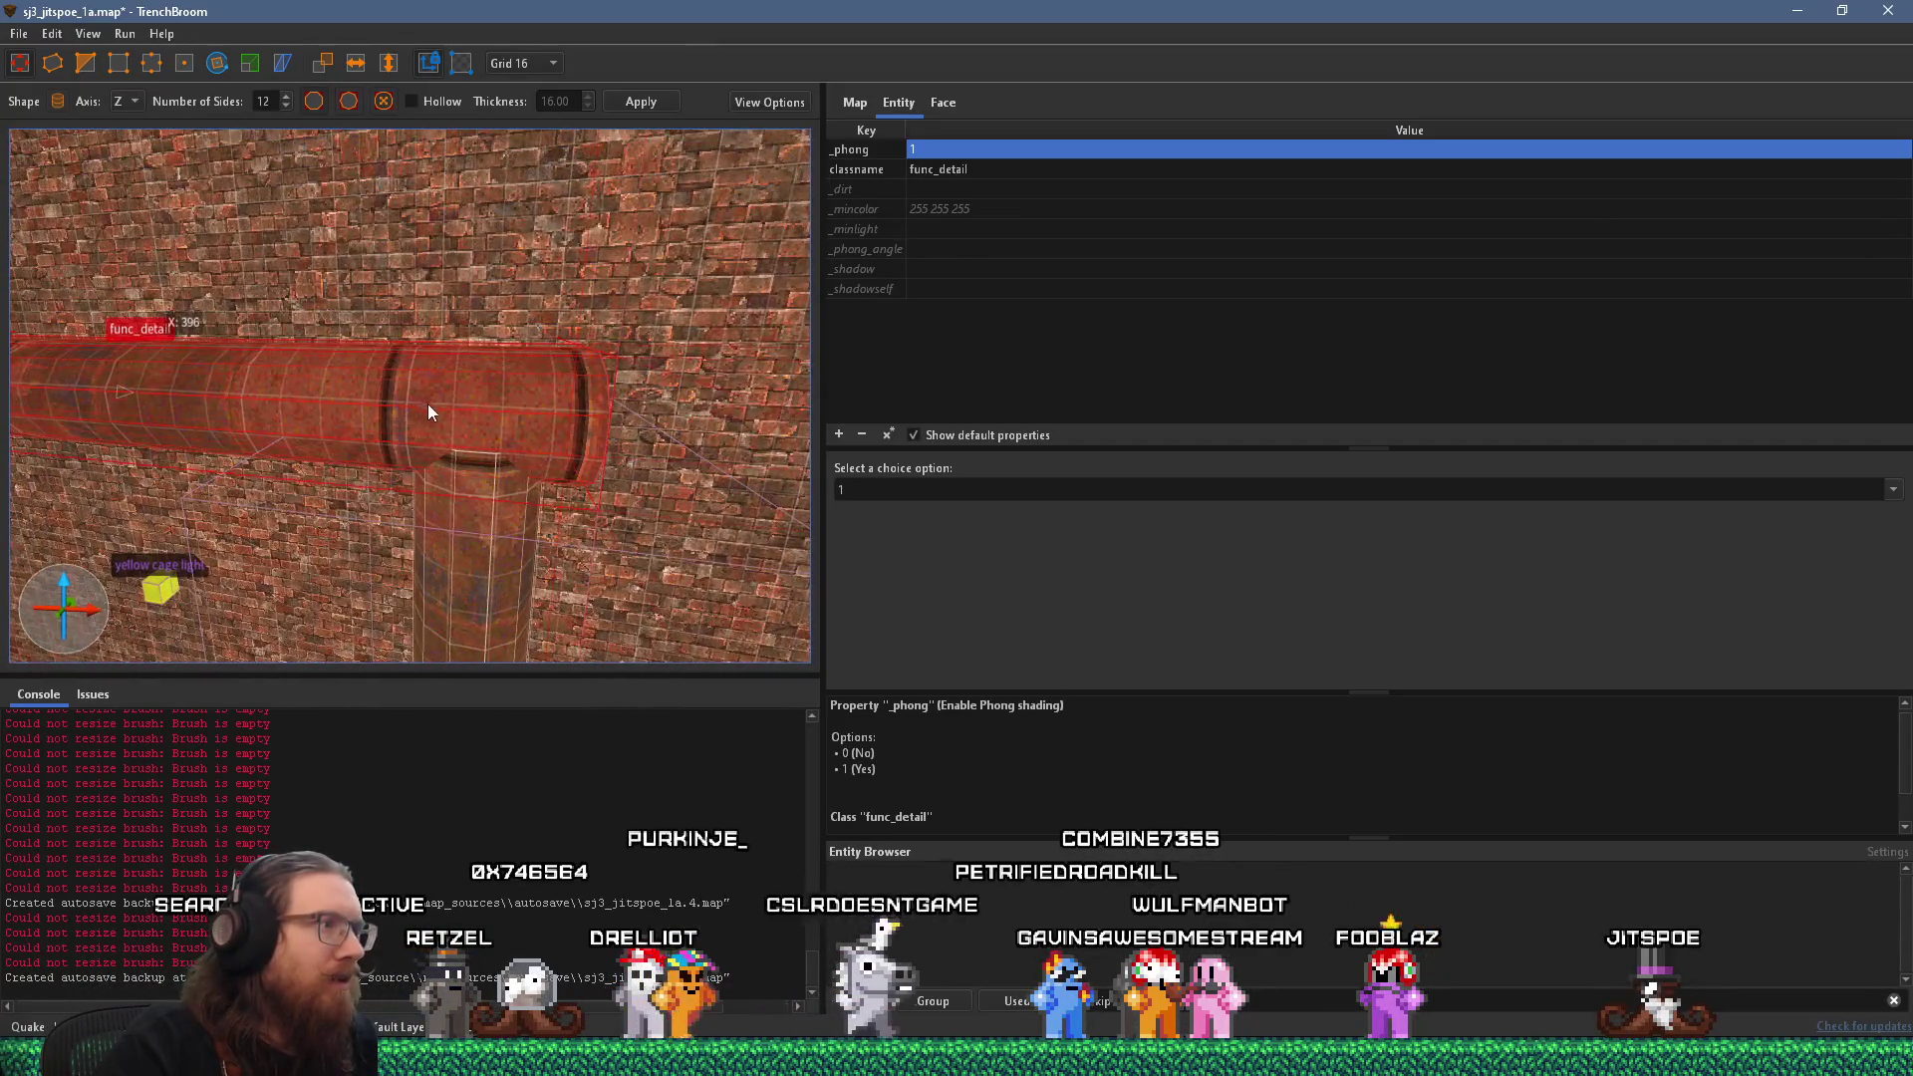
{"action": "scroll", "coordinate": [420, 403], "scroll_direction": "up", "scroll_amount": 5}
{"action": "scroll", "coordinate": [443, 349], "scroll_direction": "up", "scroll_amount": 1}
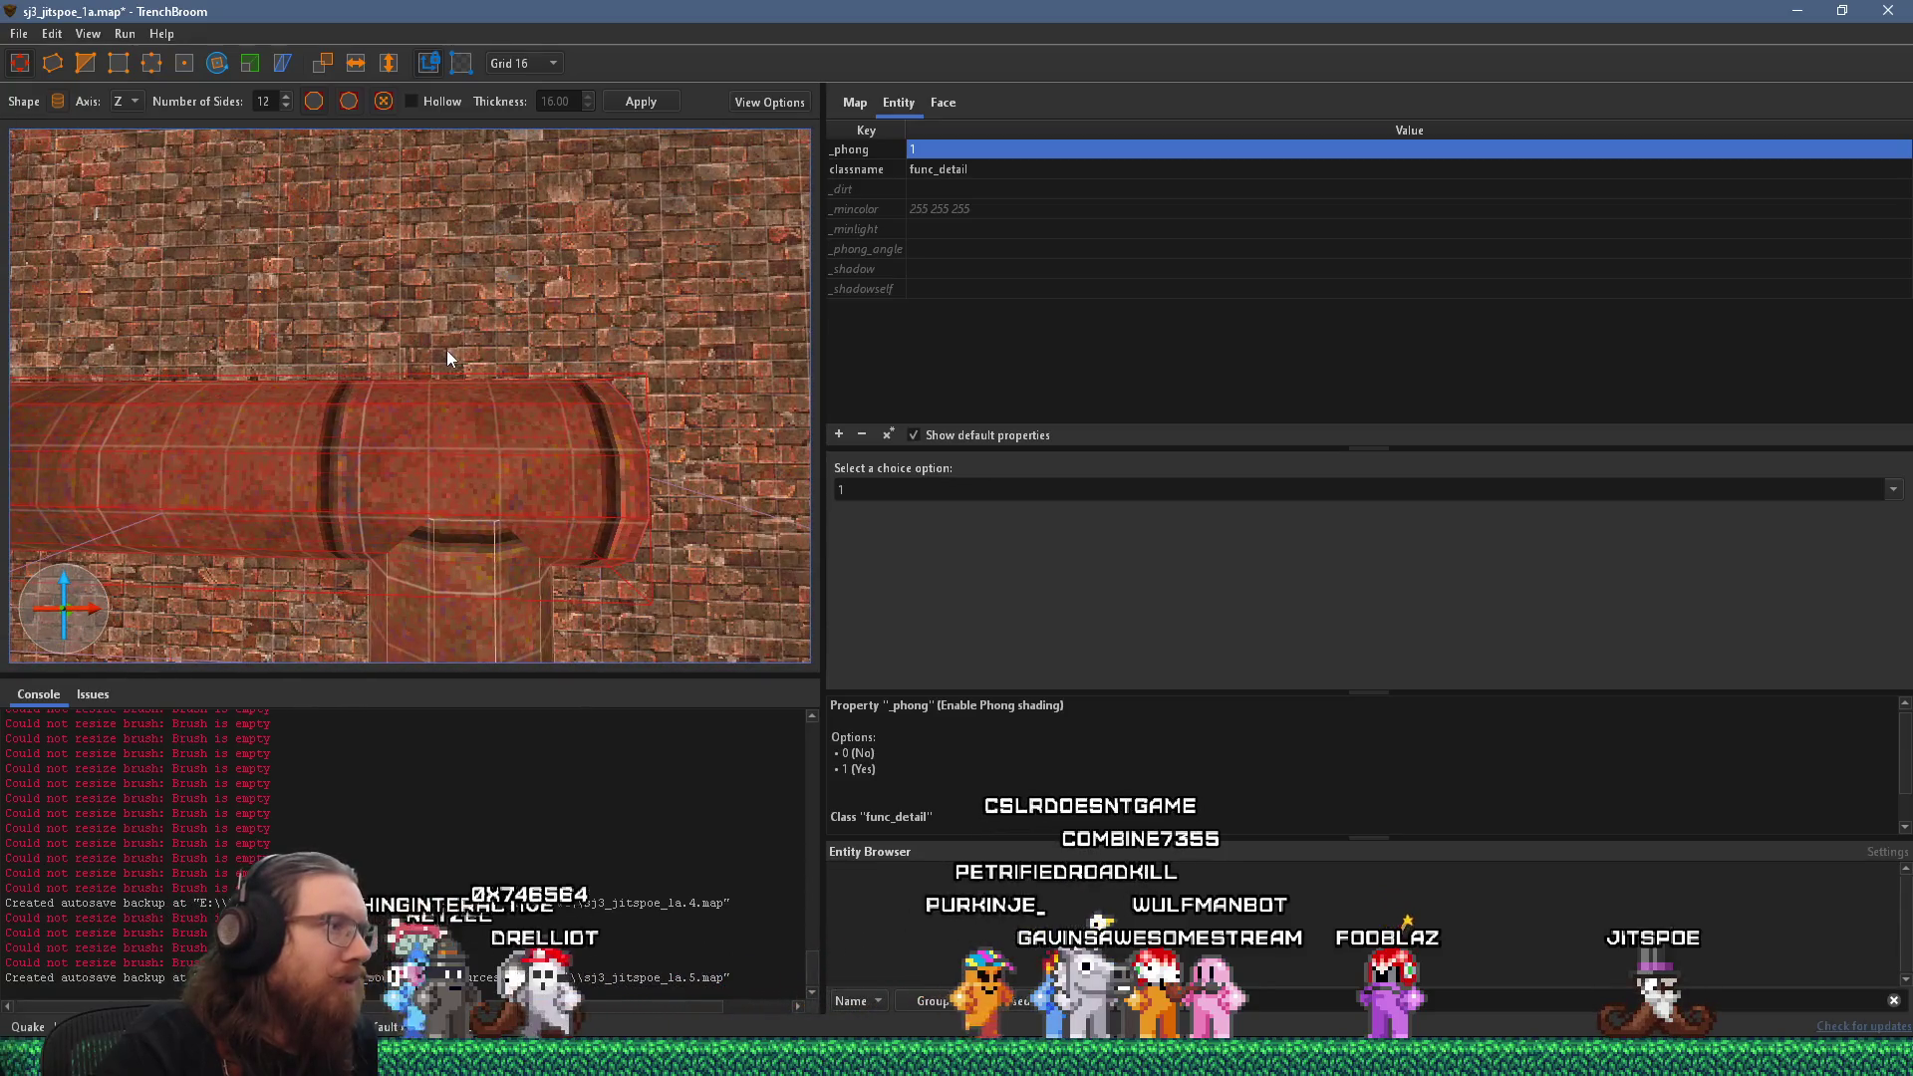
Set the grid size to 4 units.
{"action": "left_click", "coordinate": [530, 59]}
{"action": "left_click", "coordinate": [535, 133]}
{"action": "scroll", "coordinate": [522, 308], "scroll_direction": "up", "scroll_amount": 4}
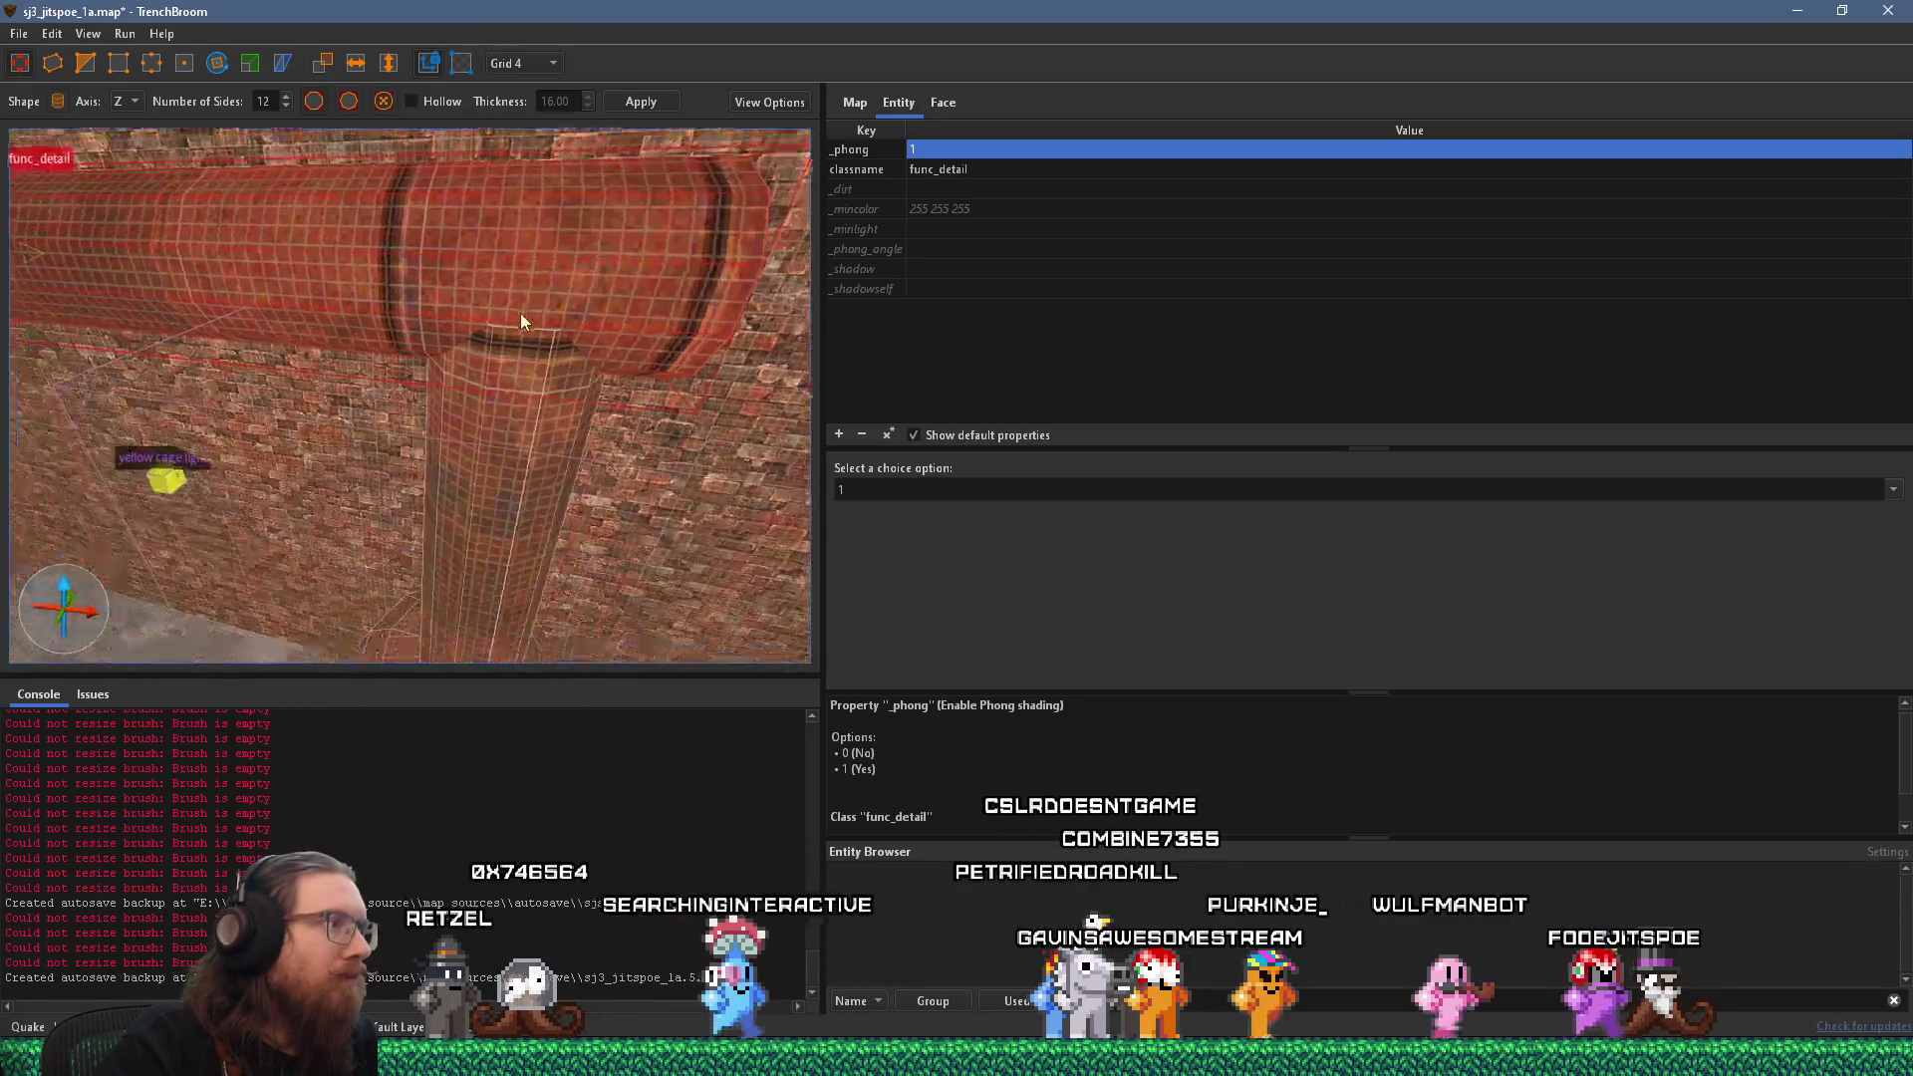
Move the pipe 8 units along X and switch to a 2-unit grid.
{"action": "mouse_move", "coordinate": [532, 330]}
{"action": "left_mouse_down"}
{"action": "mouse_move", "coordinate": [506, 336]}
{"action": "mouse_move", "coordinate": [537, 344]}
{"action": "mouse_move", "coordinate": [526, 309]}
{"action": "mouse_move", "coordinate": [576, 254]}
{"action": "mouse_move", "coordinate": [504, 513]}
{"action": "left_mouse_up"}
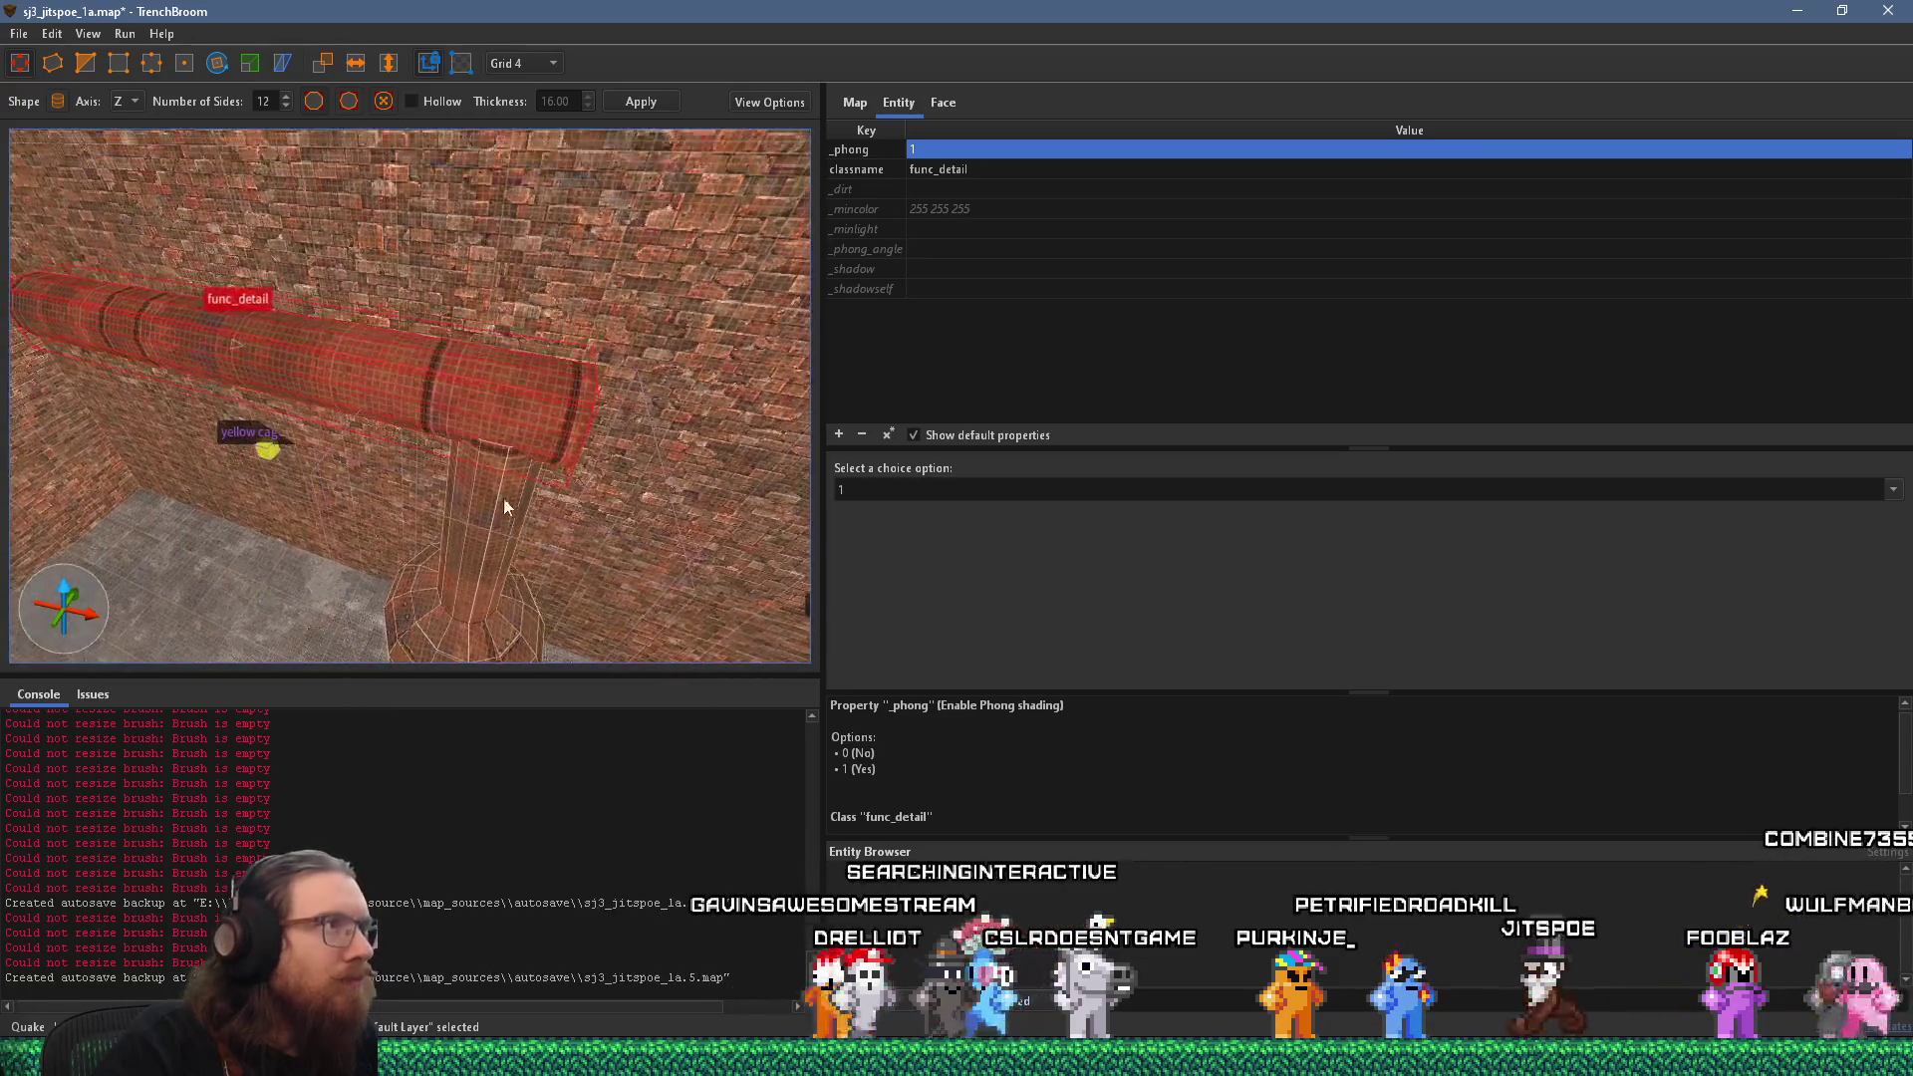
{"action": "left_click", "coordinate": [524, 62]}
{"action": "left_click", "coordinate": [519, 146]}
{"action": "mouse_move", "coordinate": [518, 175]}
{"action": "left_mouse_down"}
{"action": "mouse_move", "coordinate": [526, 377]}
{"action": "mouse_move", "coordinate": [468, 231]}
{"action": "mouse_move", "coordinate": [477, 250]}
{"action": "mouse_move", "coordinate": [483, 104]}
{"action": "mouse_move", "coordinate": [462, 240]}
{"action": "mouse_move", "coordinate": [489, 179]}
{"action": "mouse_move", "coordinate": [389, 147]}
{"action": "mouse_move", "coordinate": [452, 440]}
{"action": "mouse_move", "coordinate": [419, 261]}
{"action": "mouse_move", "coordinate": [417, 366]}
{"action": "mouse_move", "coordinate": [444, 208]}
{"action": "mouse_move", "coordinate": [408, 357]}
{"action": "mouse_move", "coordinate": [452, 120]}
{"action": "left_mouse_up"}
Nudge the pipe 1 unit along X on grid 1, then restore grid 16 and adjust its length.
{"action": "left_click", "coordinate": [523, 64]}
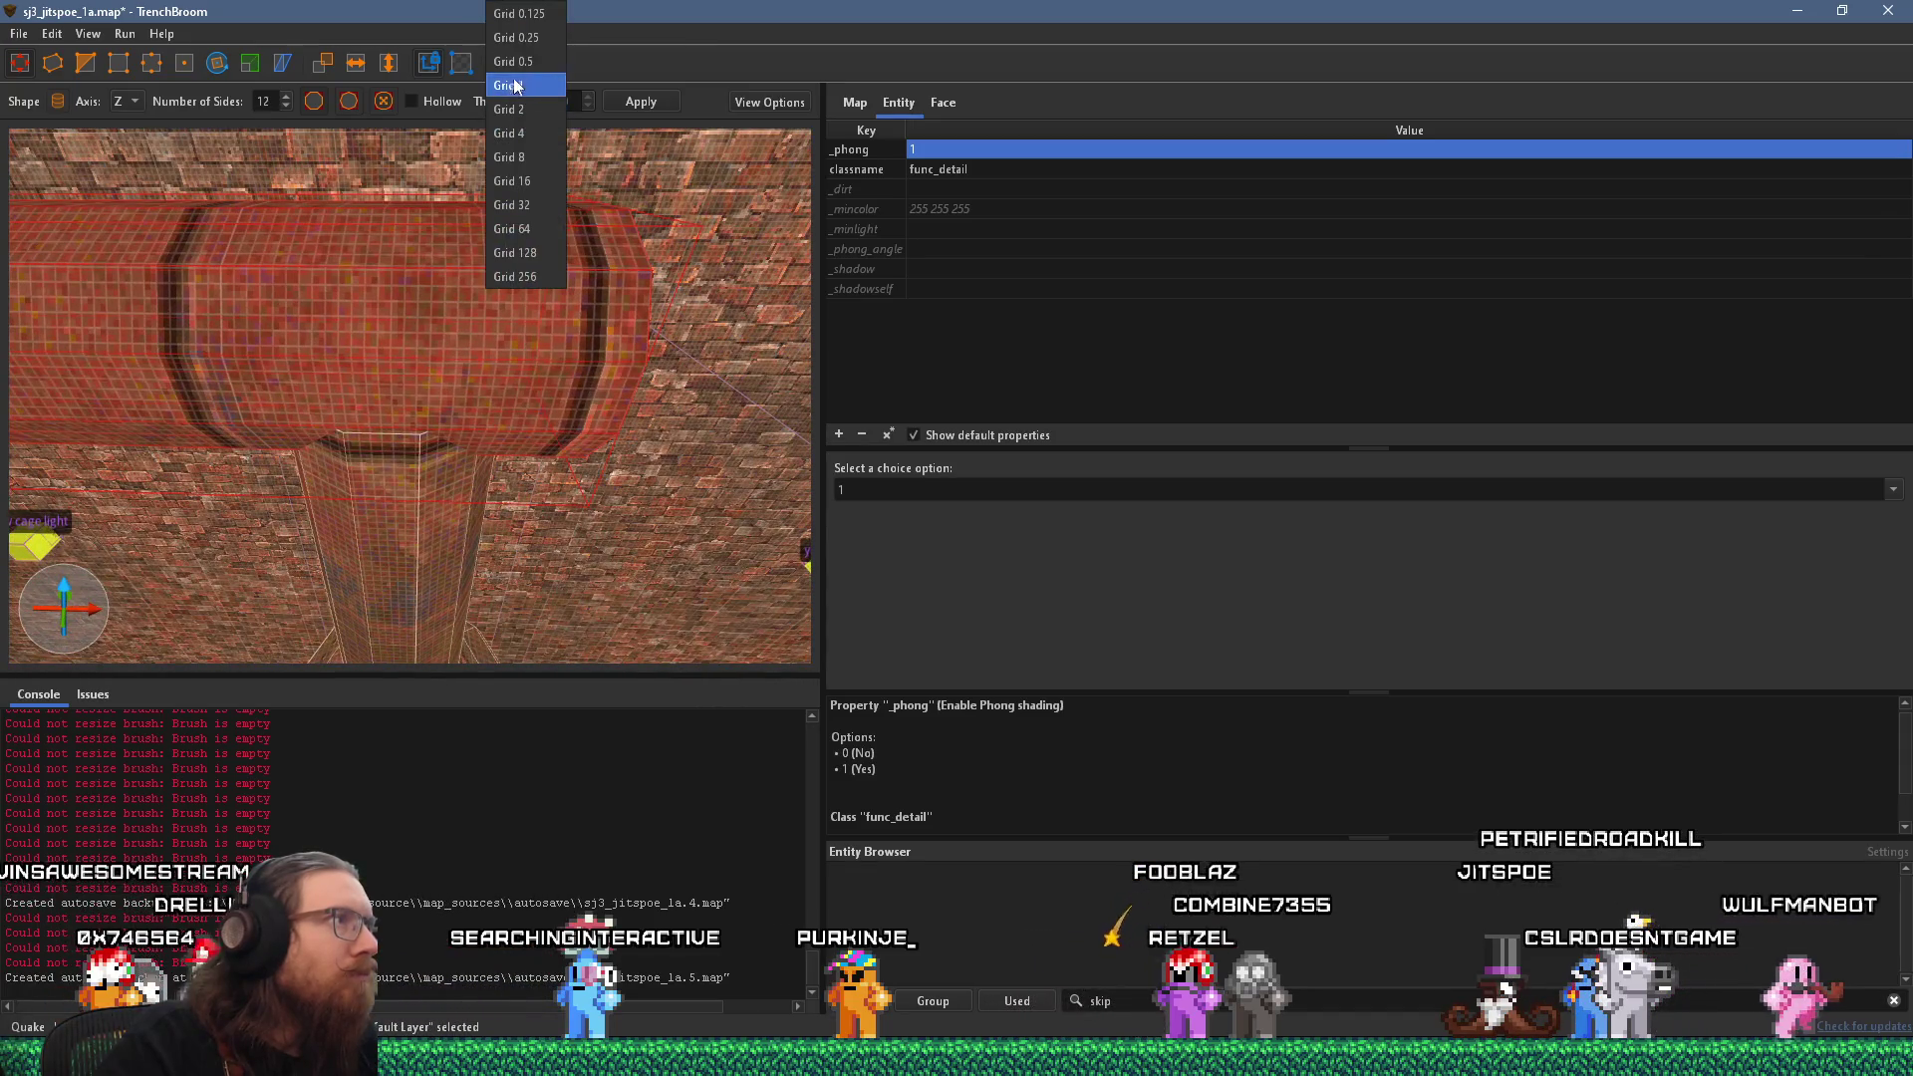
{"action": "left_click", "coordinate": [508, 94]}
{"action": "left_click_drag", "start_coordinate": [493, 196], "coordinate": [457, 336]}
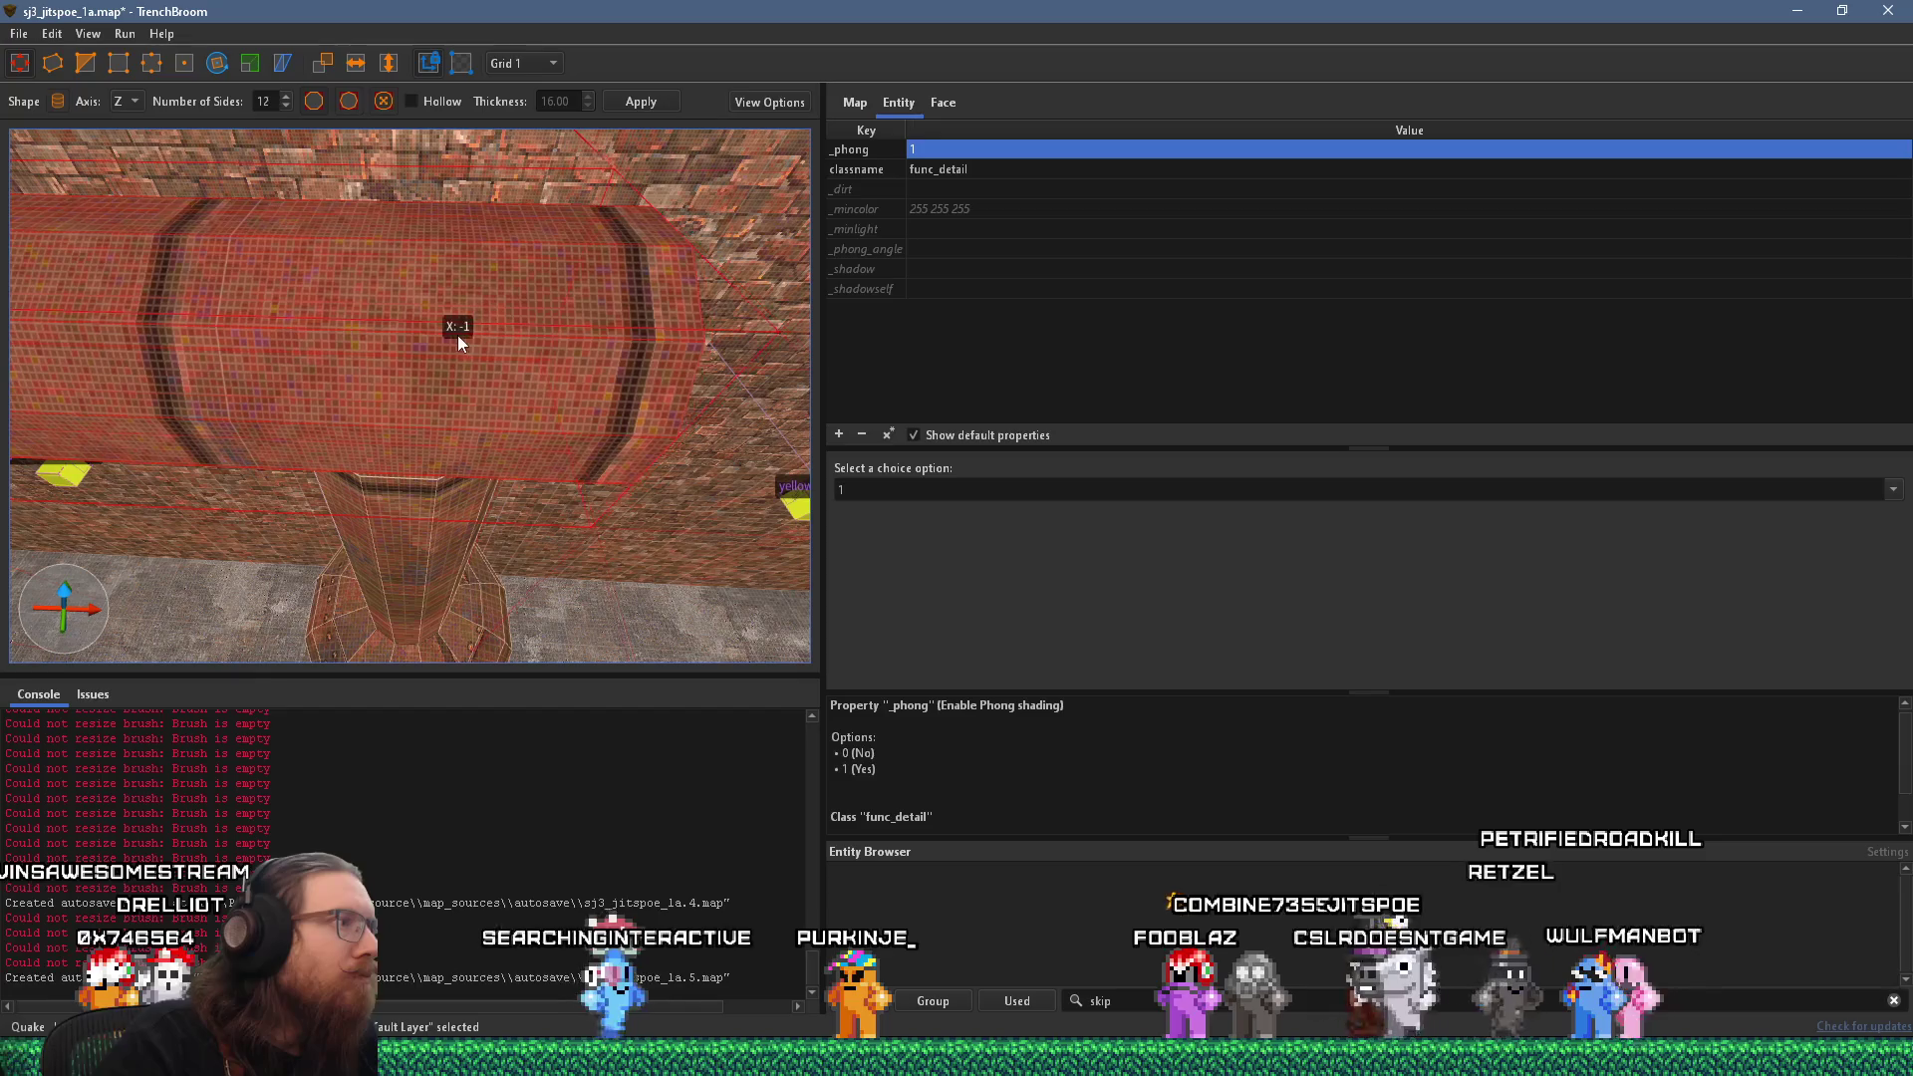
{"action": "left_click", "coordinate": [520, 63]}
{"action": "left_click", "coordinate": [527, 181]}
{"action": "mouse_move", "coordinate": [534, 193]}
{"action": "left_mouse_down"}
{"action": "mouse_move", "coordinate": [447, 315]}
{"action": "mouse_move", "coordinate": [447, 394]}
{"action": "mouse_move", "coordinate": [409, 289]}
{"action": "mouse_move", "coordinate": [367, 353]}
{"action": "mouse_move", "coordinate": [345, 327]}
{"action": "mouse_move", "coordinate": [707, 406]}
{"action": "mouse_move", "coordinate": [338, 332]}
{"action": "mouse_move", "coordinate": [542, 377]}
{"action": "mouse_move", "coordinate": [532, 363]}
{"action": "mouse_move", "coordinate": [537, 429]}
{"action": "left_mouse_up"}
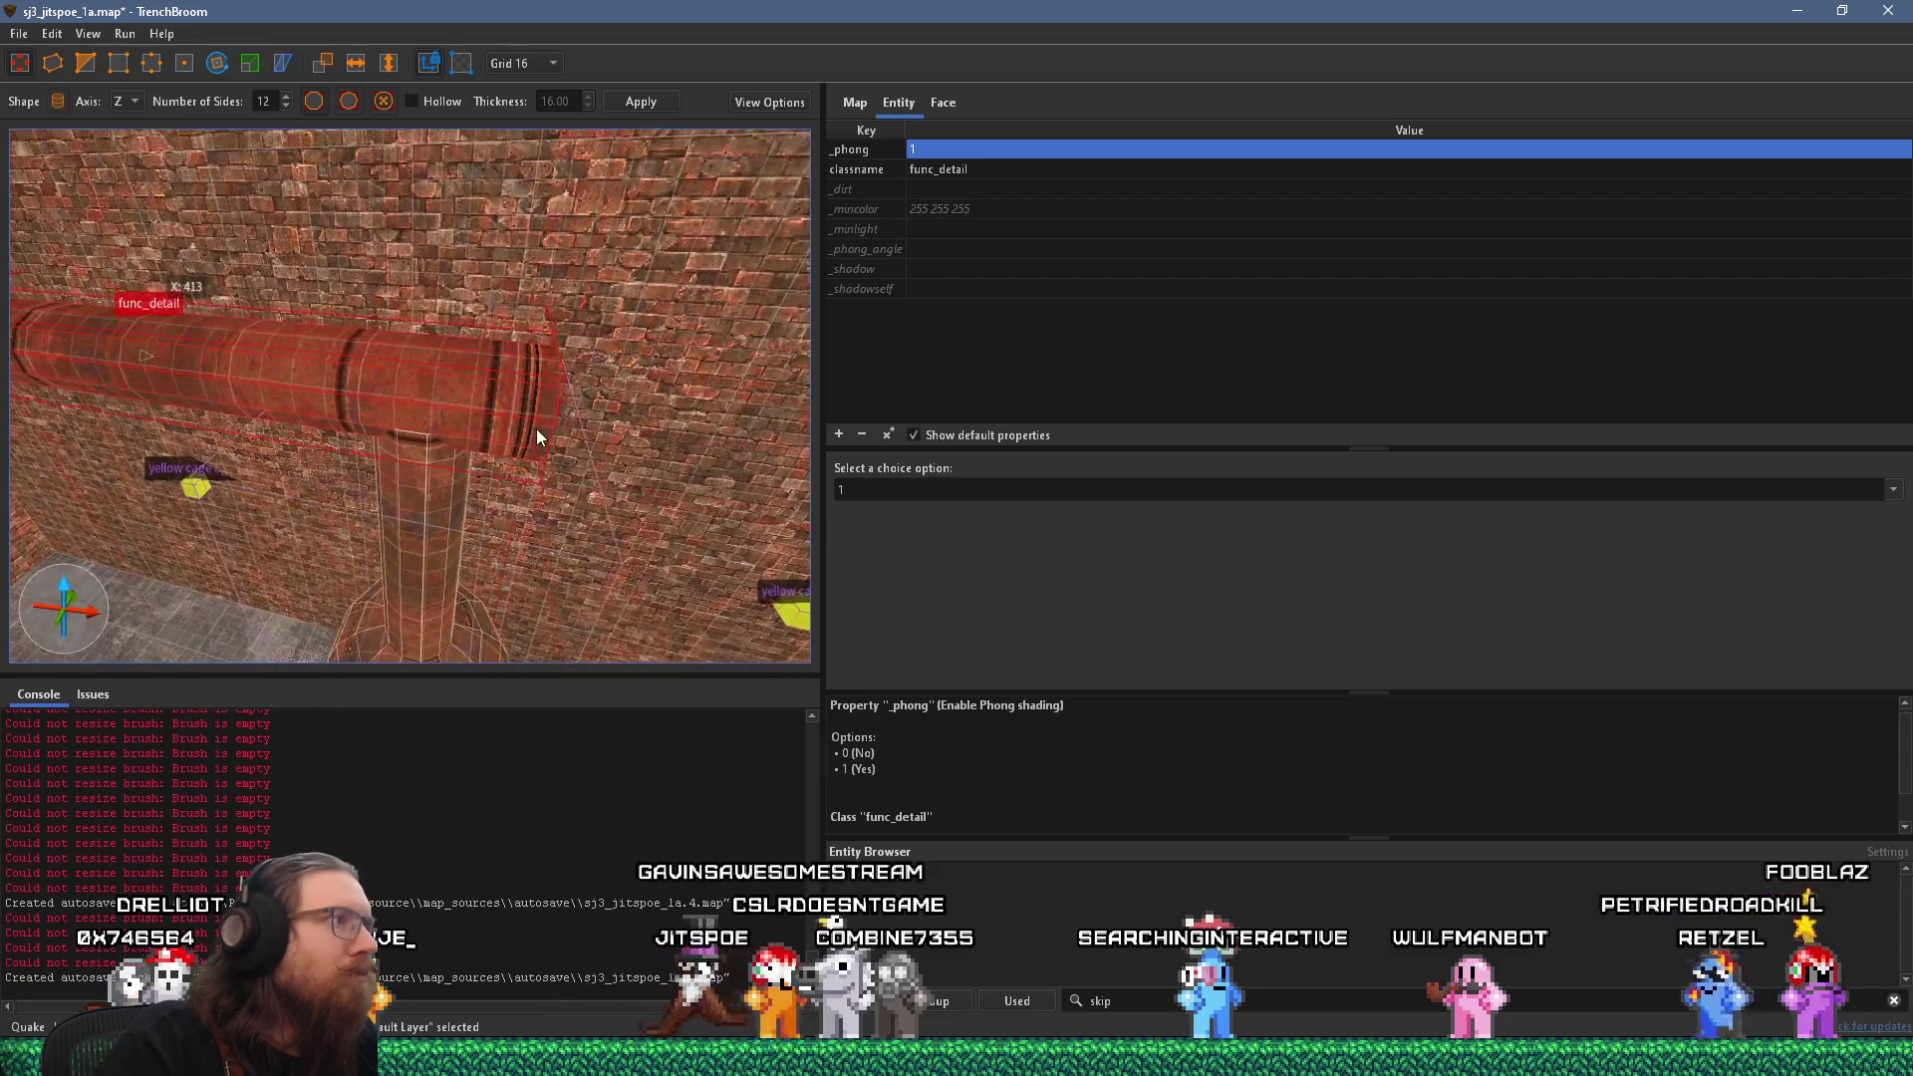
Alt-drag to duplicate the pipe section, extending it rightward along the brick wall.
{"action": "scroll", "coordinate": [528, 417], "scroll_direction": "up", "scroll_amount": 3}
{"action": "scroll", "coordinate": [526, 399], "scroll_direction": "down", "scroll_amount": 3}
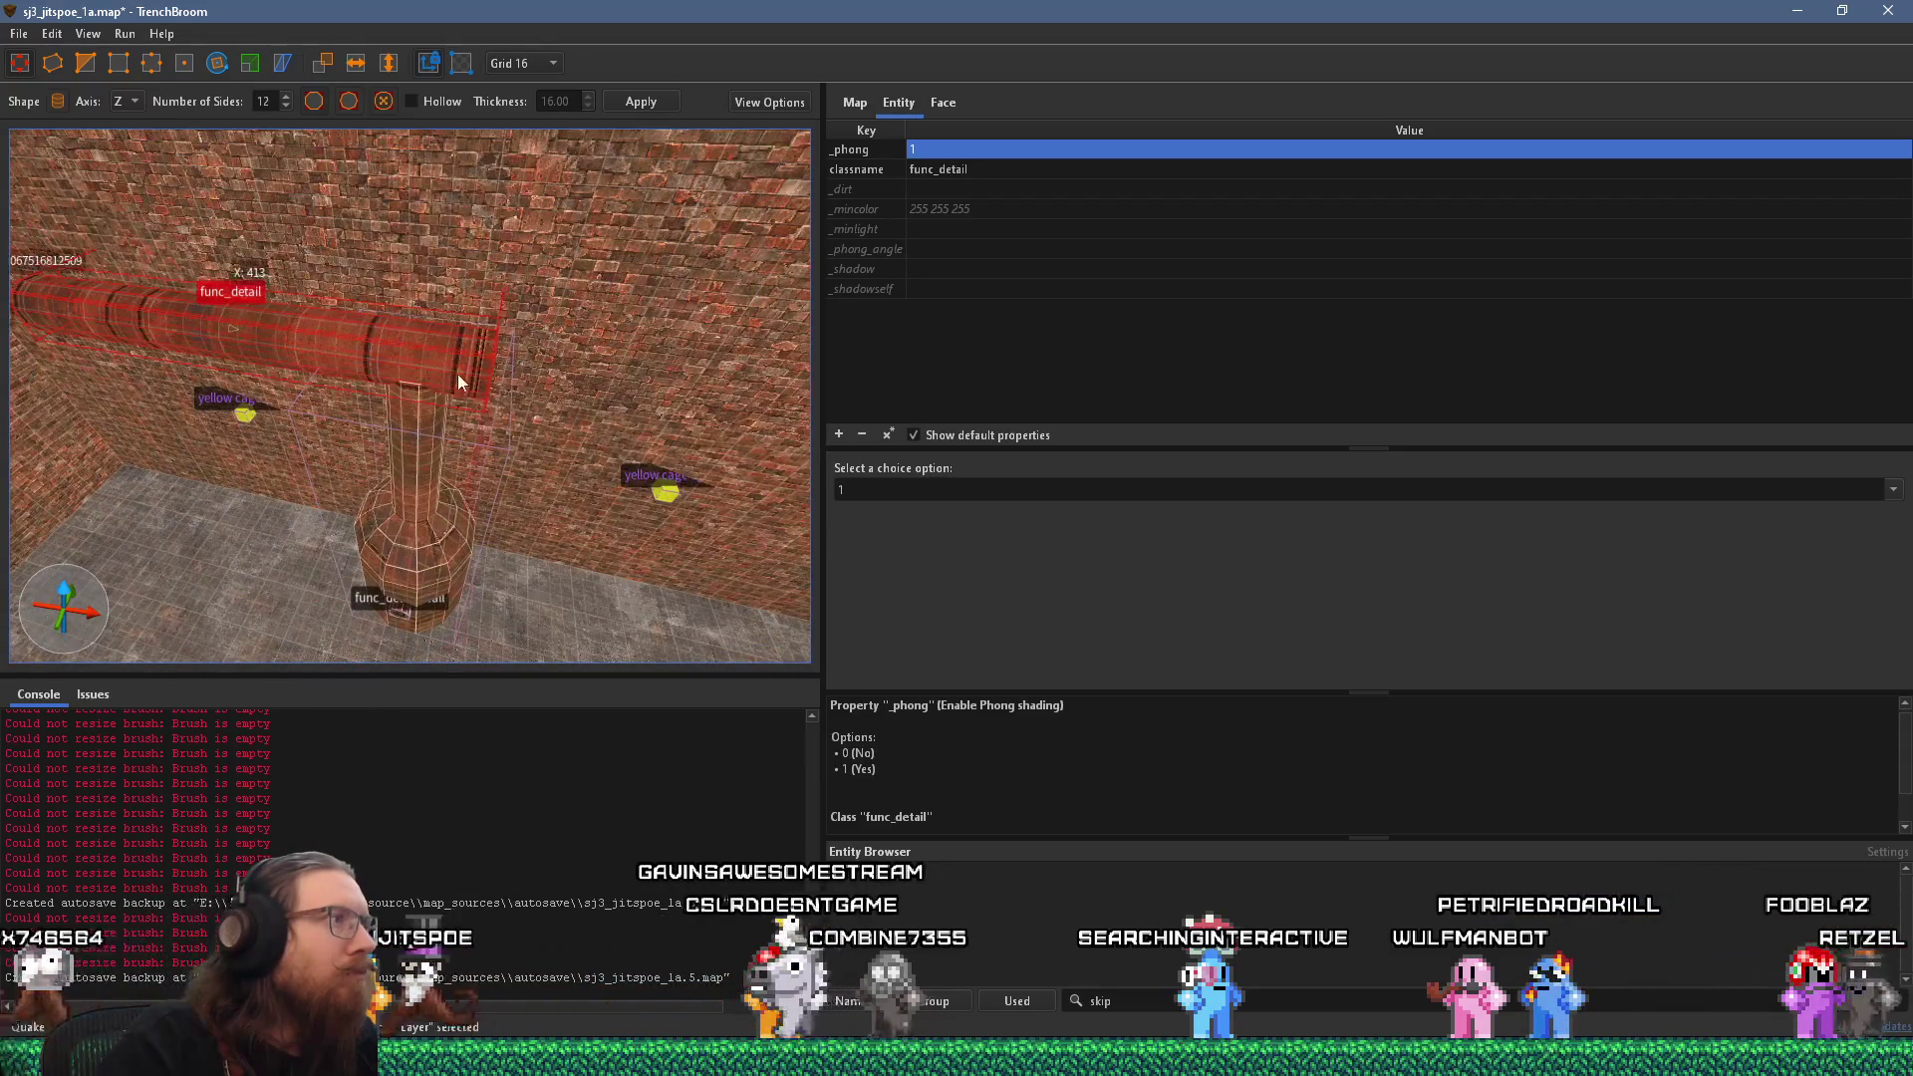
{"action": "mouse_move", "coordinate": [113, 306]}
{"action": "left_mouse_down"}
{"action": "mouse_move", "coordinate": [367, 325]}
{"action": "mouse_move", "coordinate": [734, 408]}
{"action": "mouse_move", "coordinate": [701, 389]}
{"action": "left_mouse_up"}
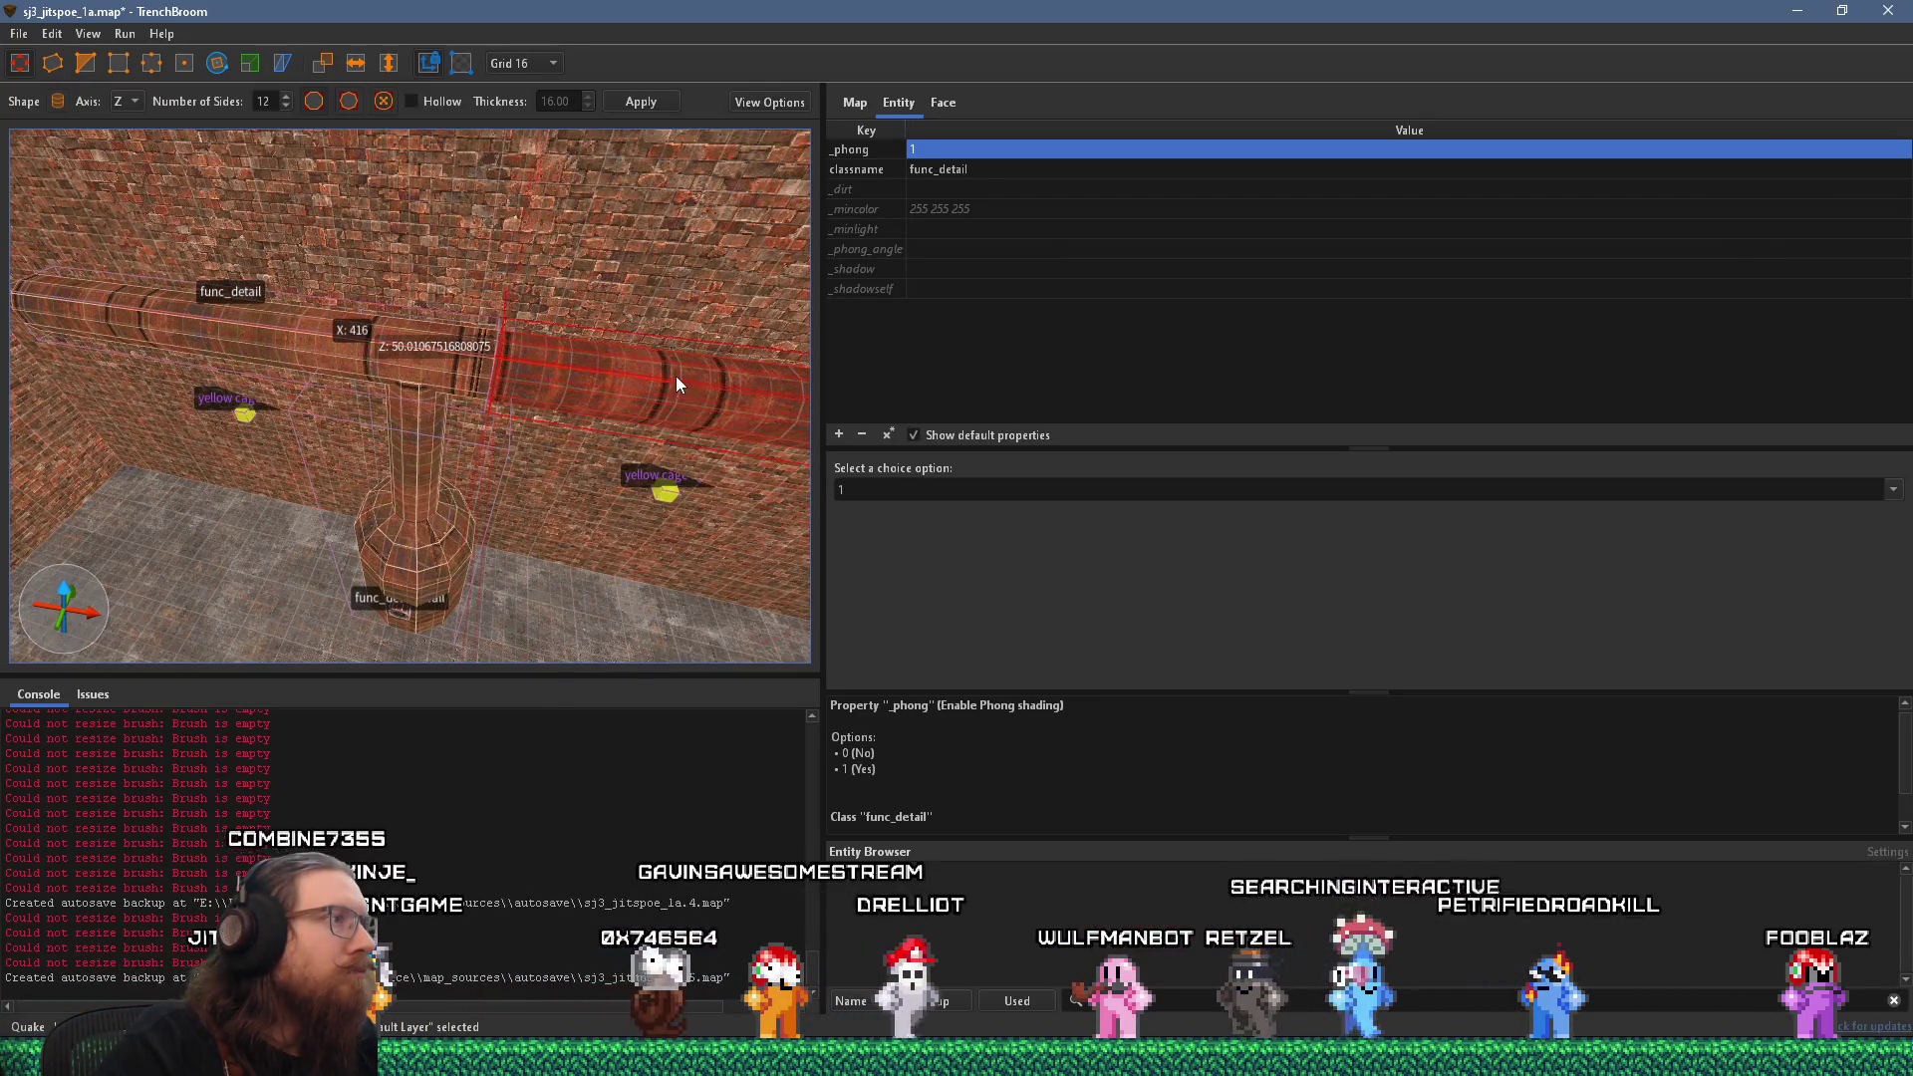
{"action": "scroll", "coordinate": [612, 365], "scroll_direction": "up", "scroll_amount": 3}
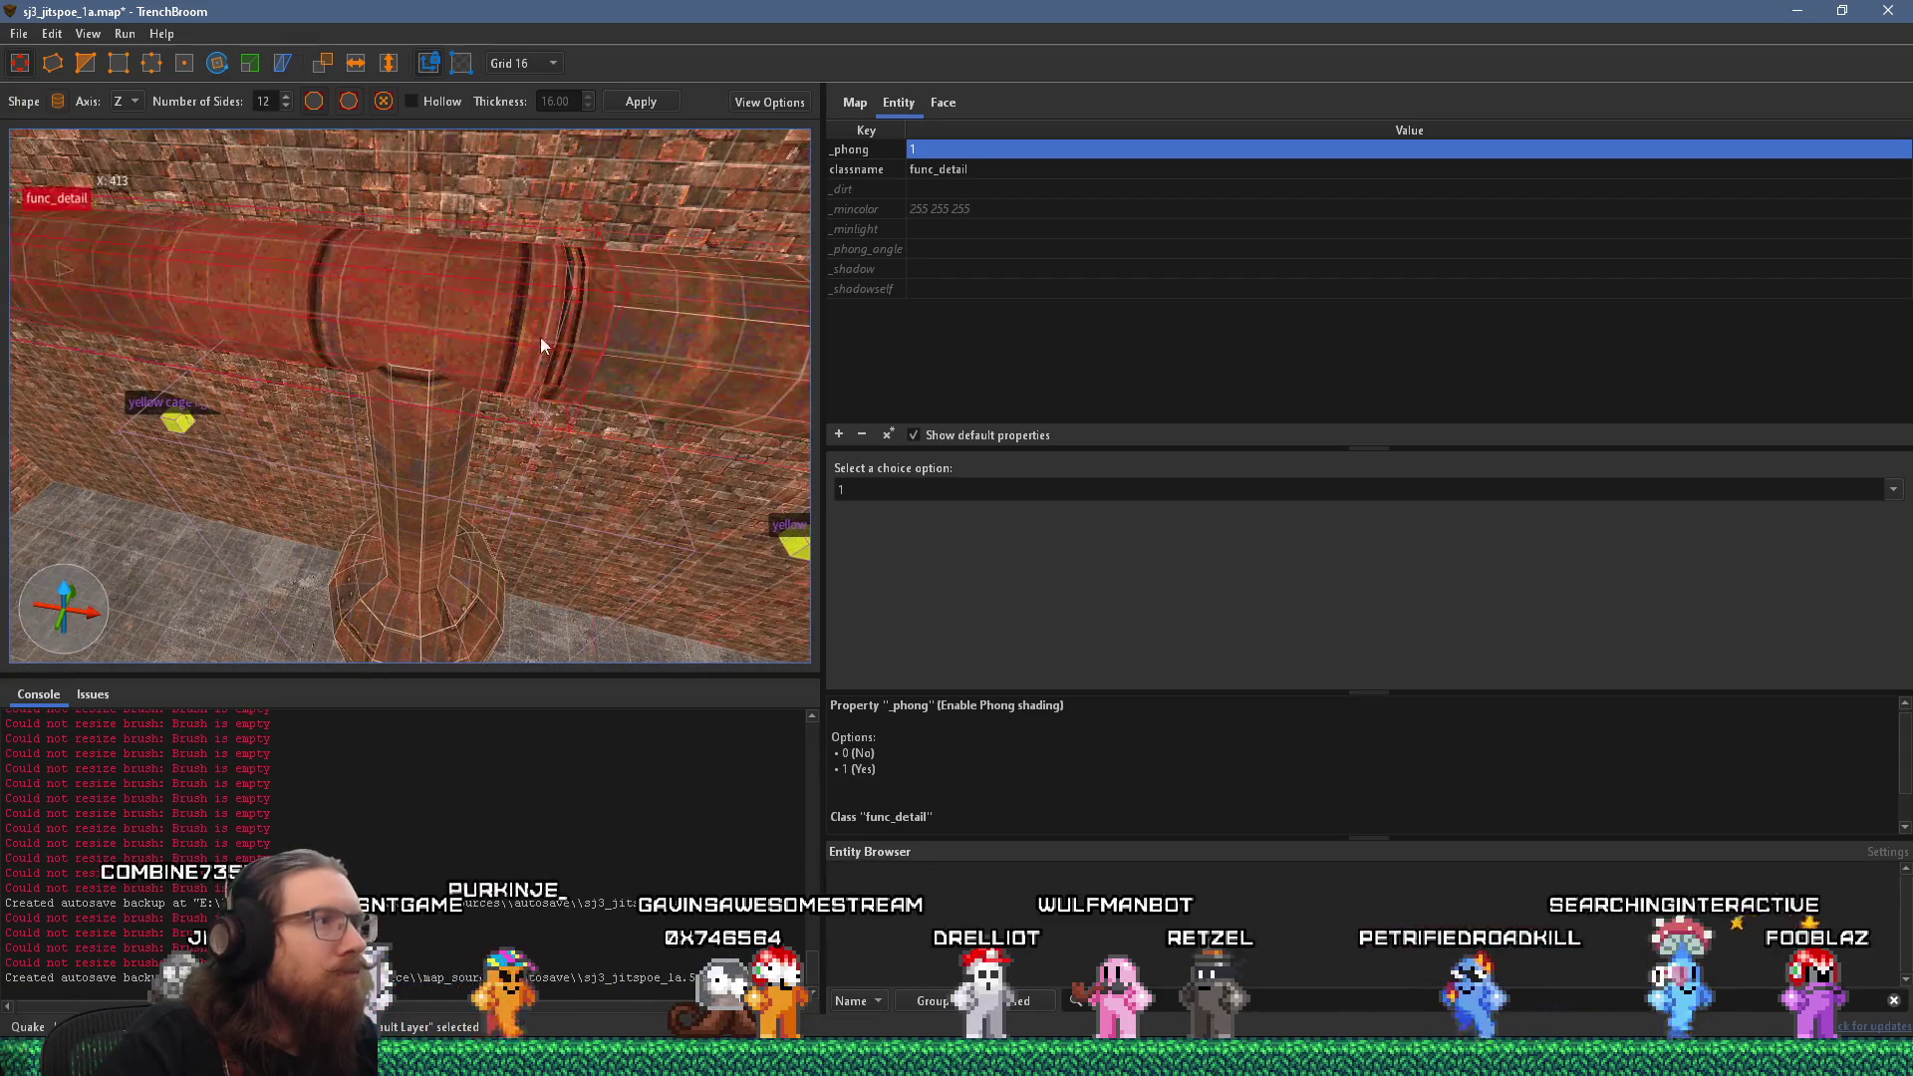
Inspect the duplicated pipe from several angles, then select the horizontal pipe brush.
{"action": "key", "text": "a"}
{"action": "key", "text": "a"}
{"action": "key", "text": "a"}
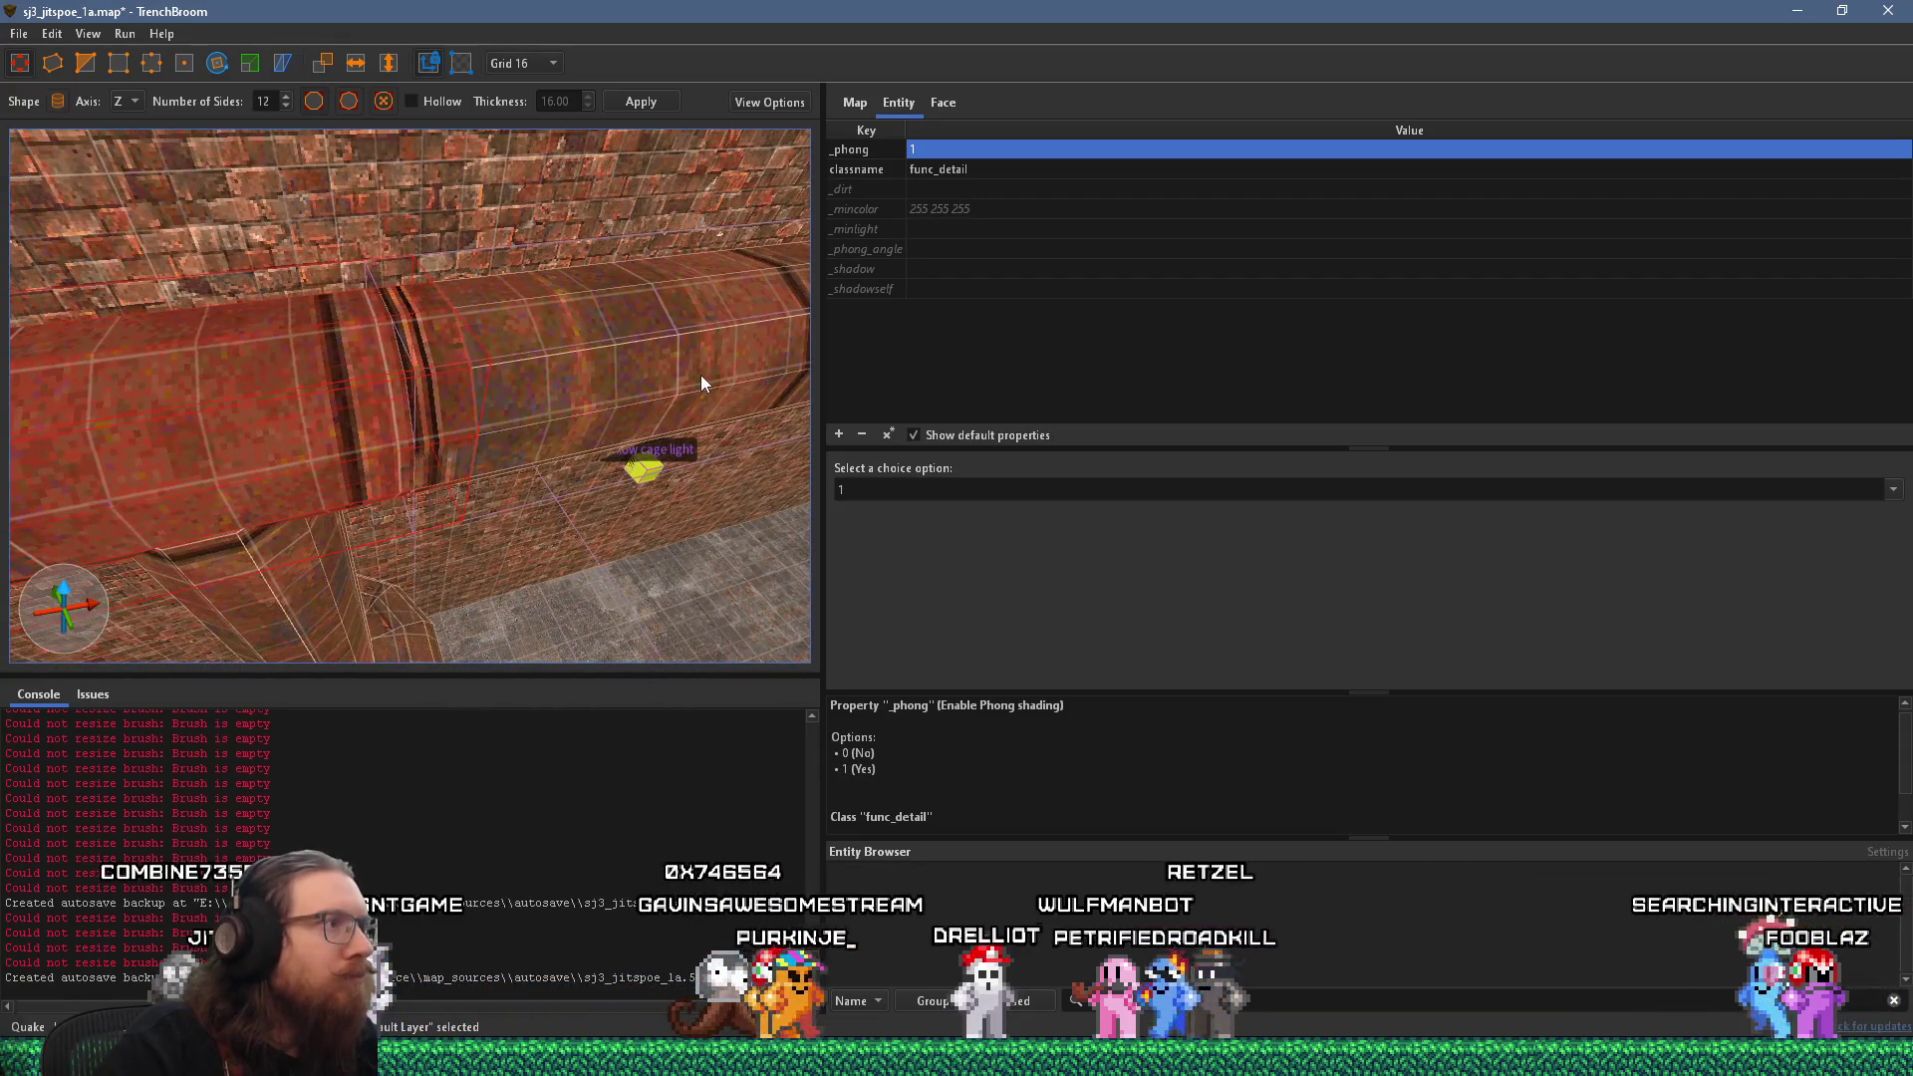
{"action": "mouse_move", "coordinate": [558, 410]}
{"action": "left_mouse_down"}
{"action": "mouse_move", "coordinate": [508, 423]}
{"action": "mouse_move", "coordinate": [555, 417]}
{"action": "left_mouse_up"}
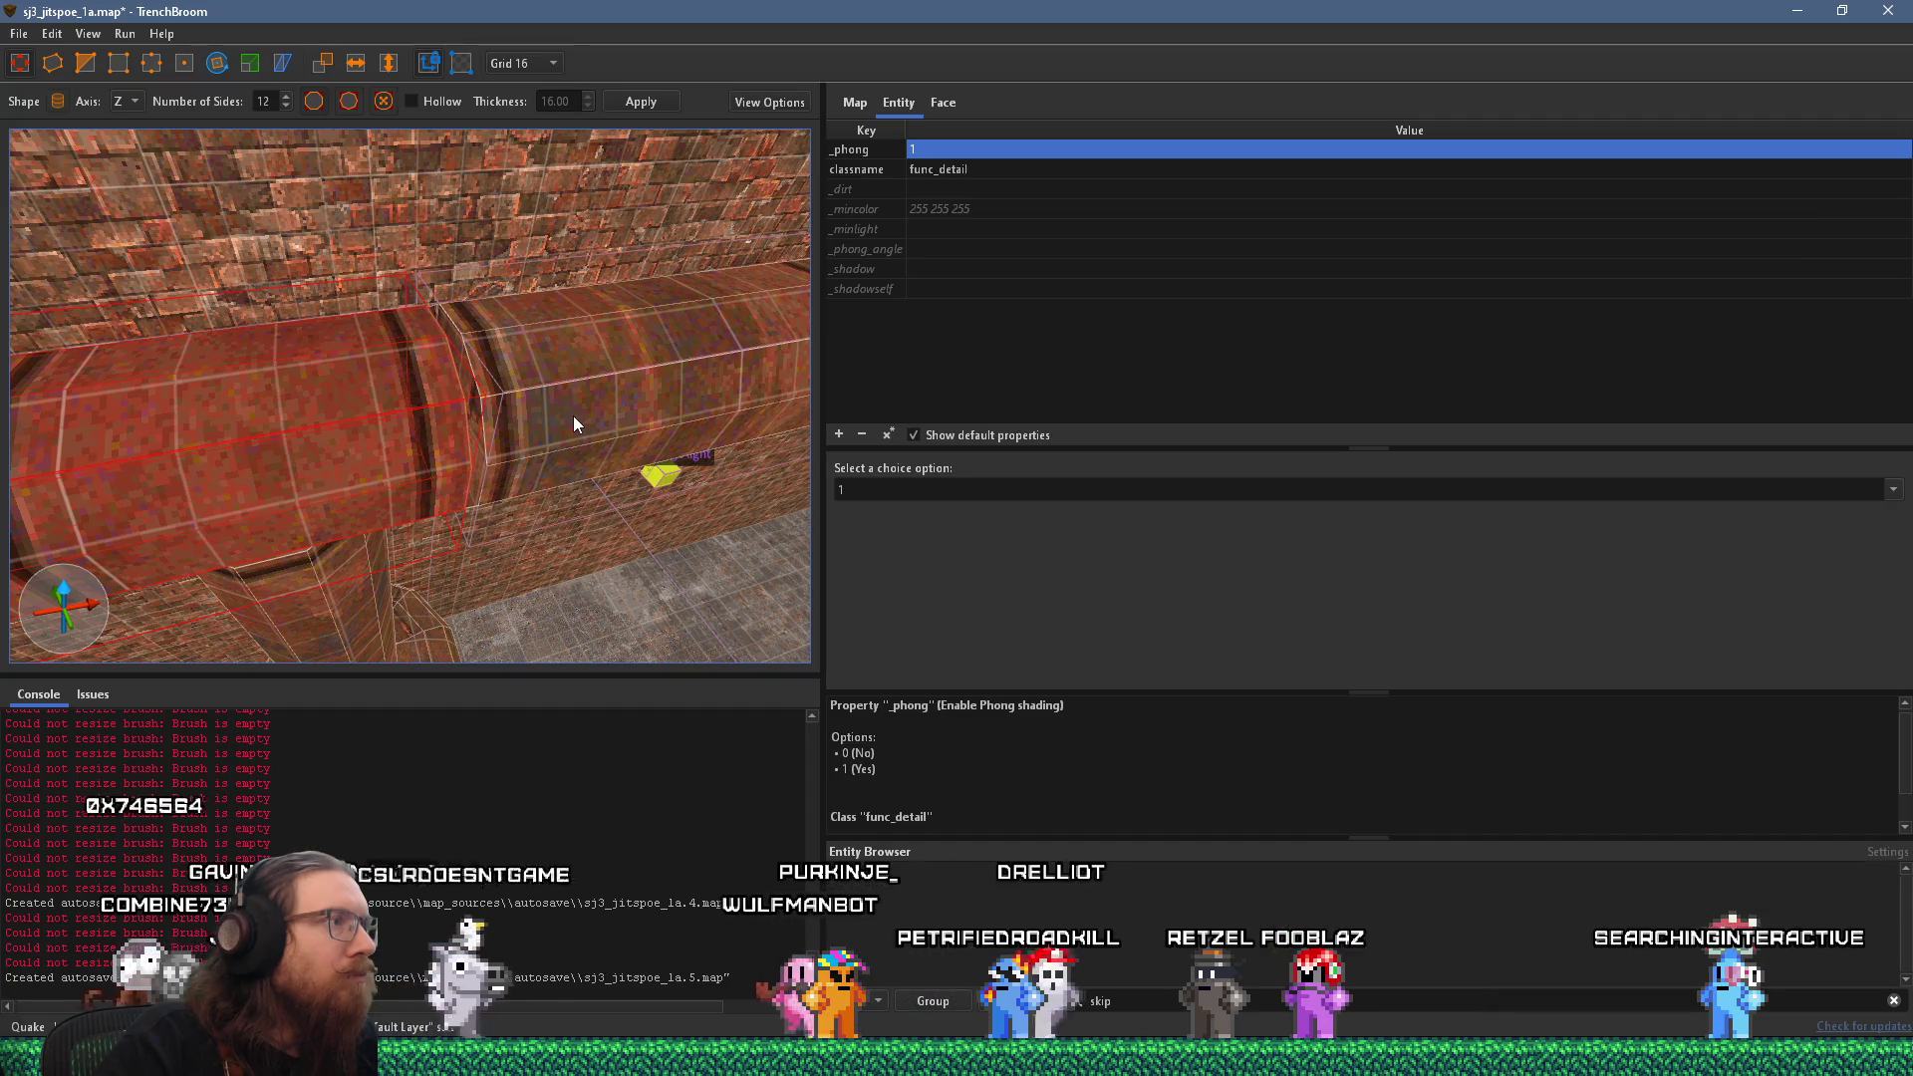
{"action": "key", "text": "d"}
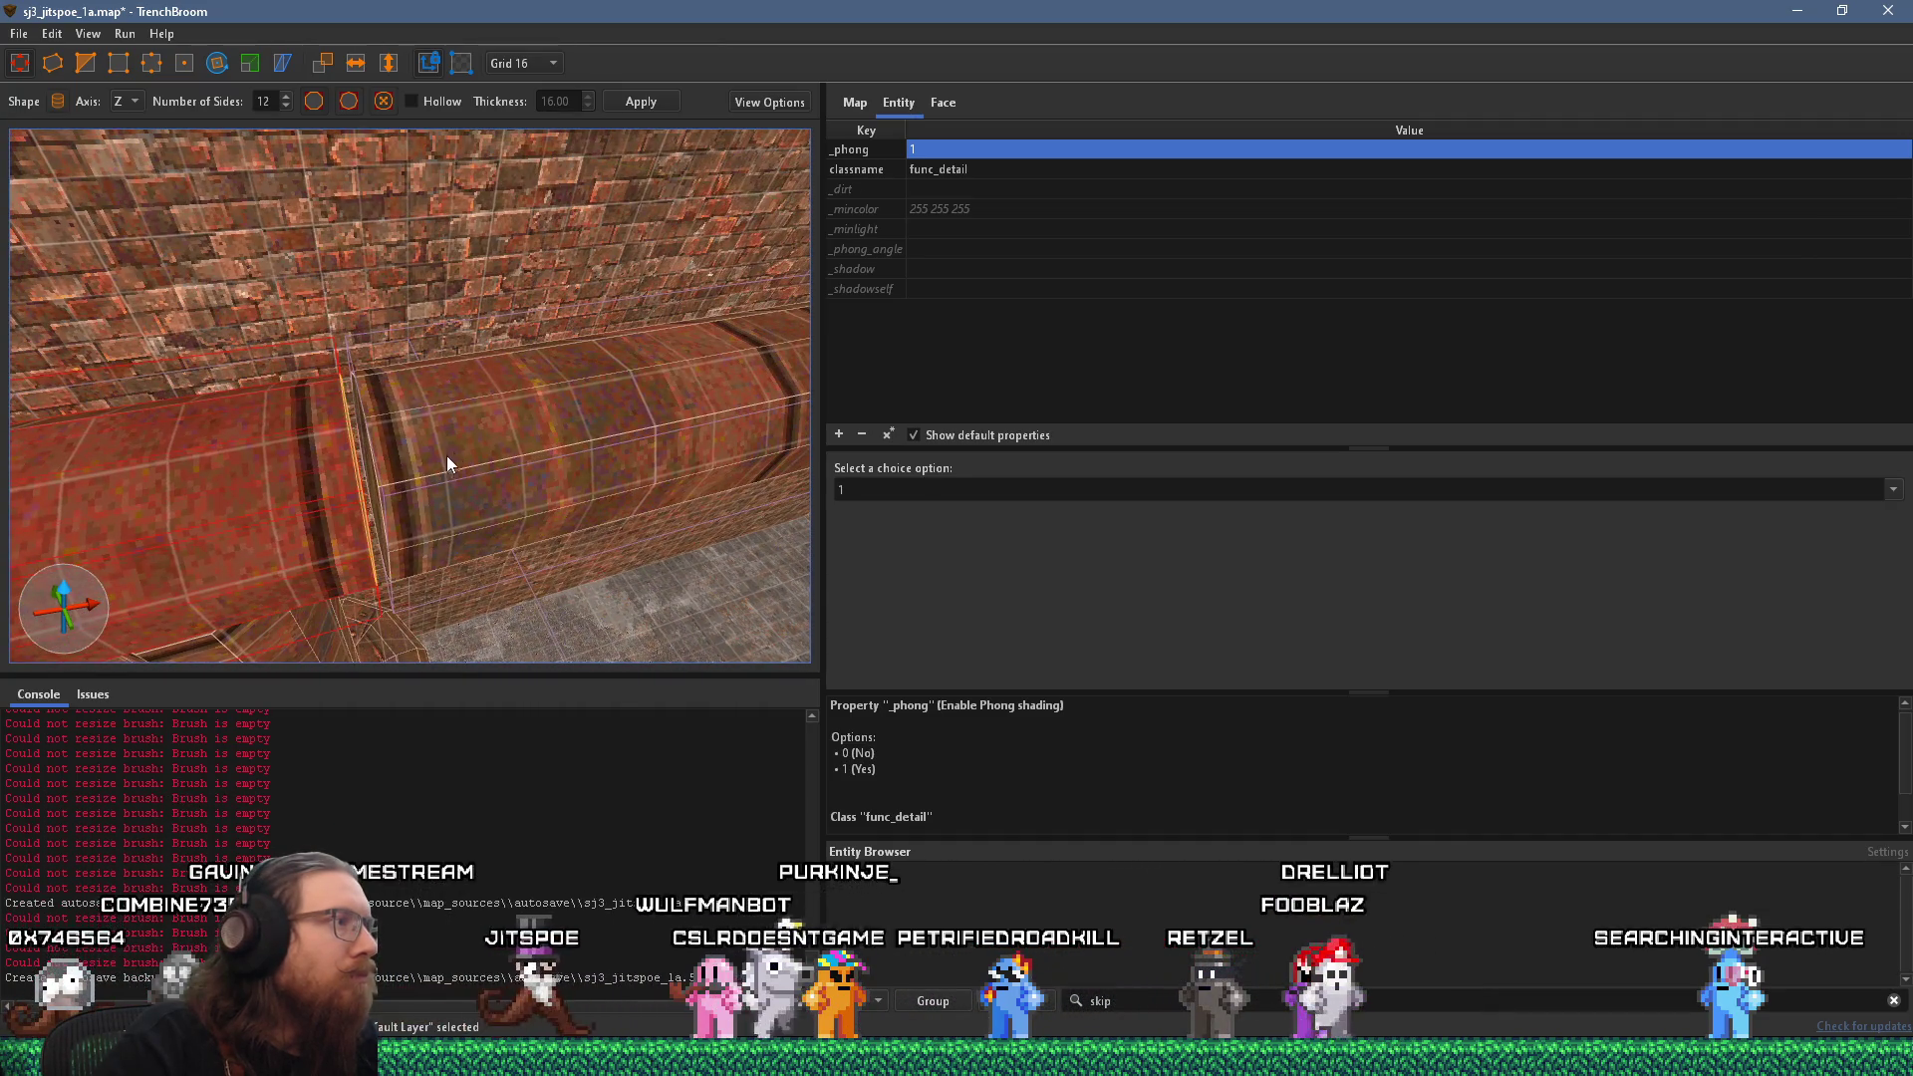
{"action": "key", "text": "w"}
{"action": "key", "text": "s"}
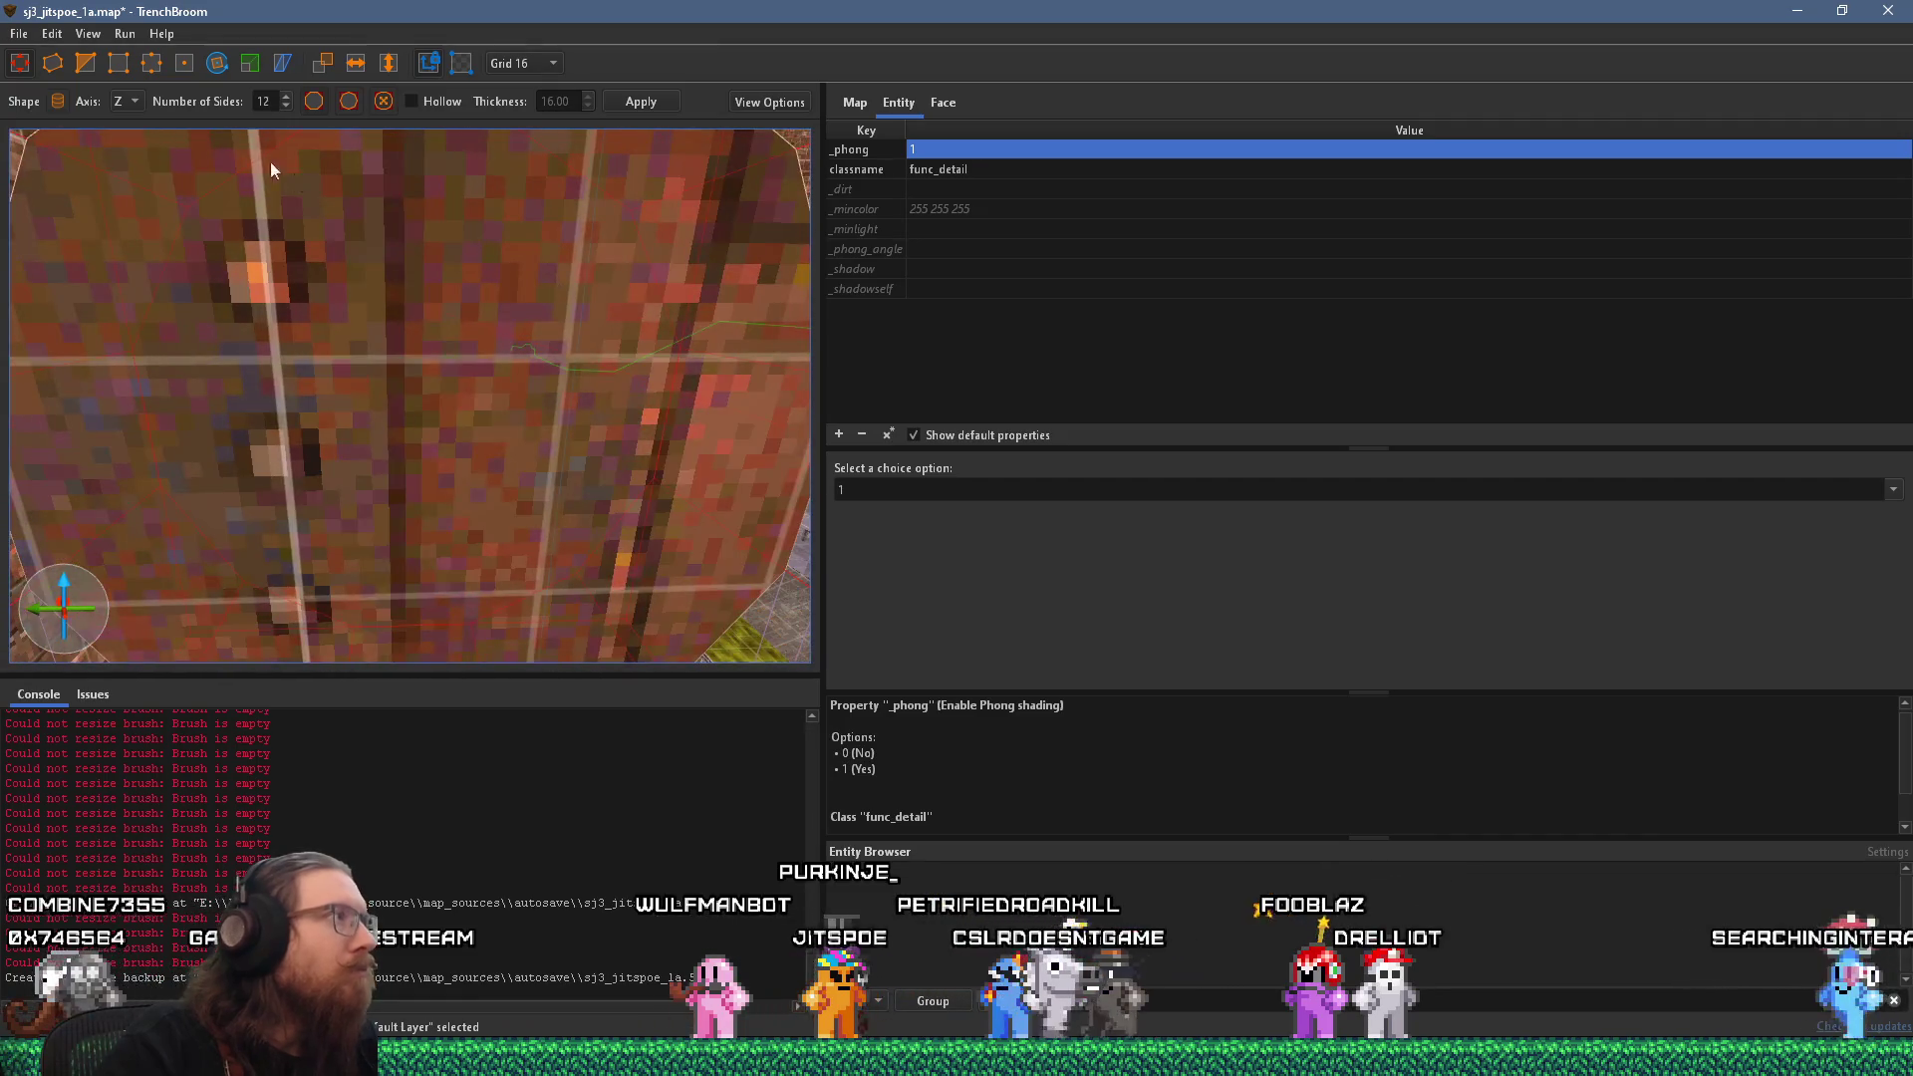
{"action": "key", "text": "Escape"}
{"action": "key", "text": "d"}
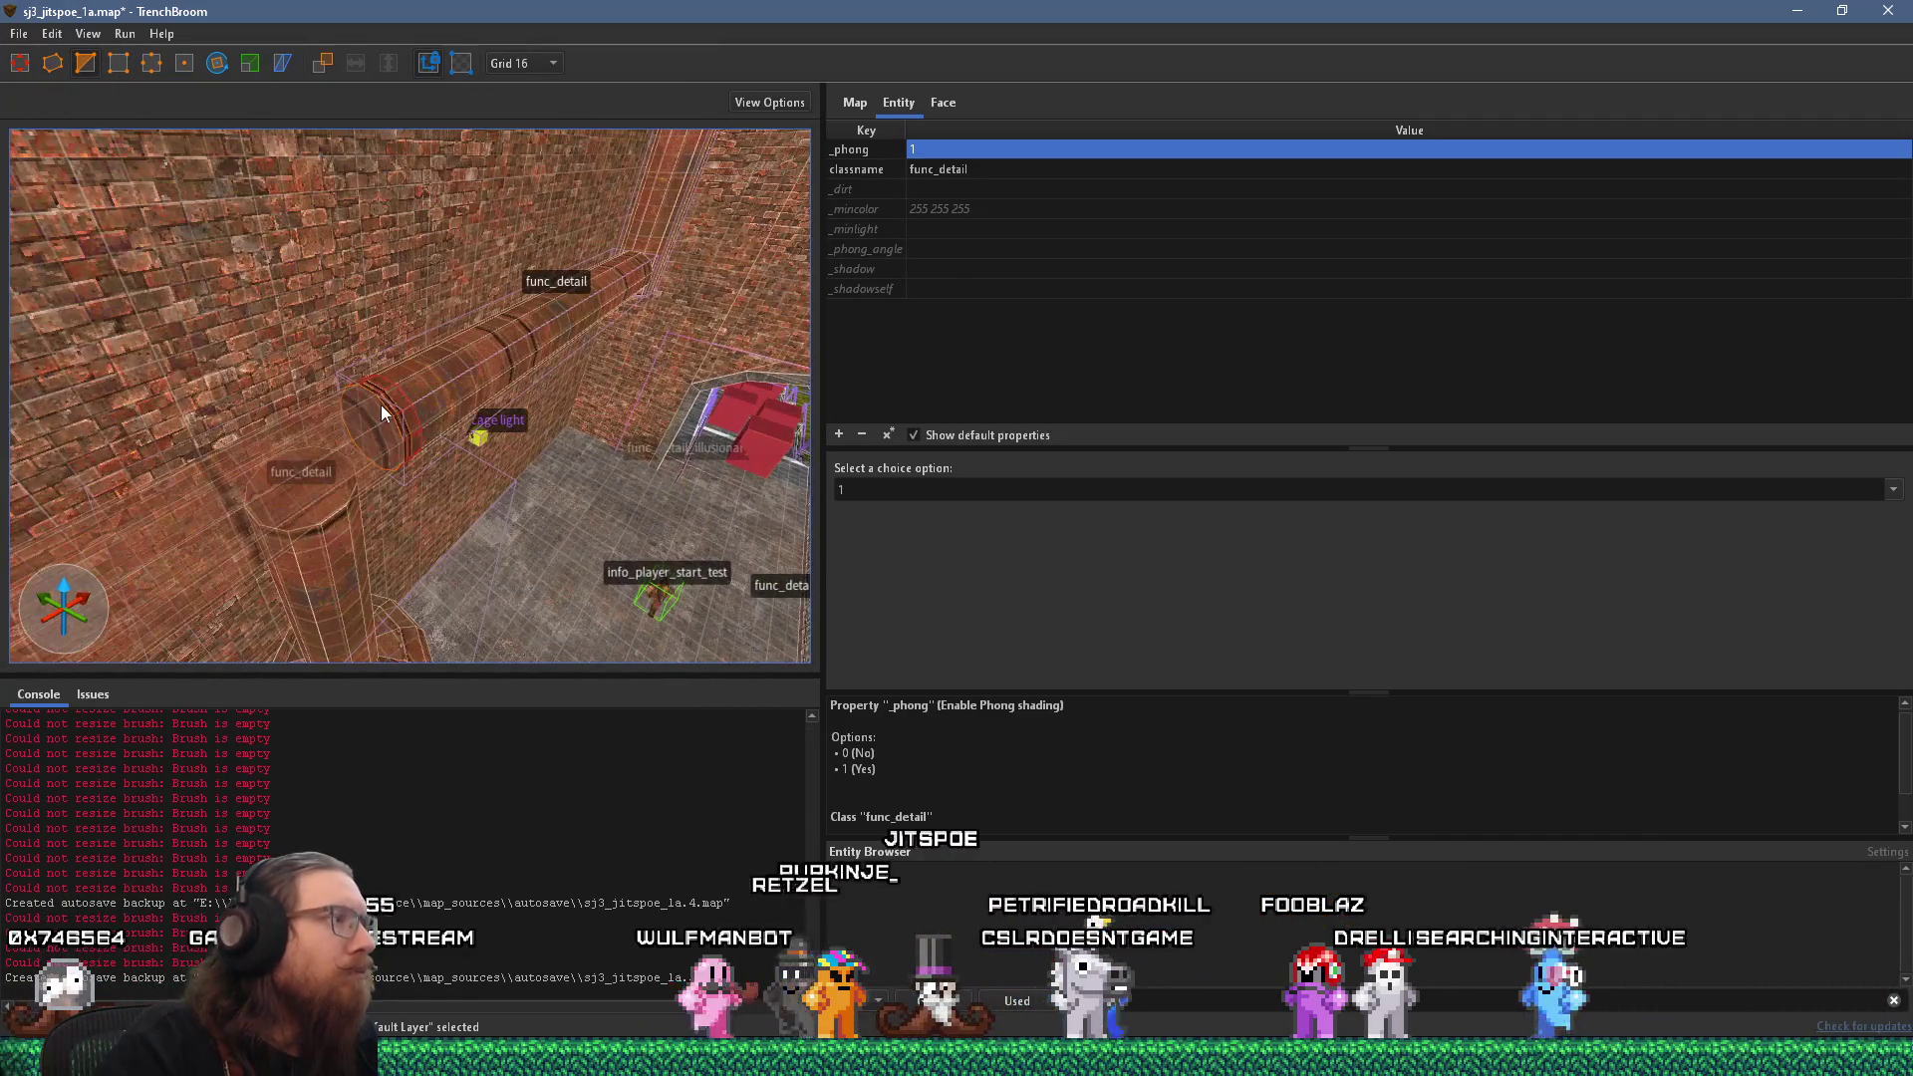
{"action": "left_click", "coordinate": [387, 405]}
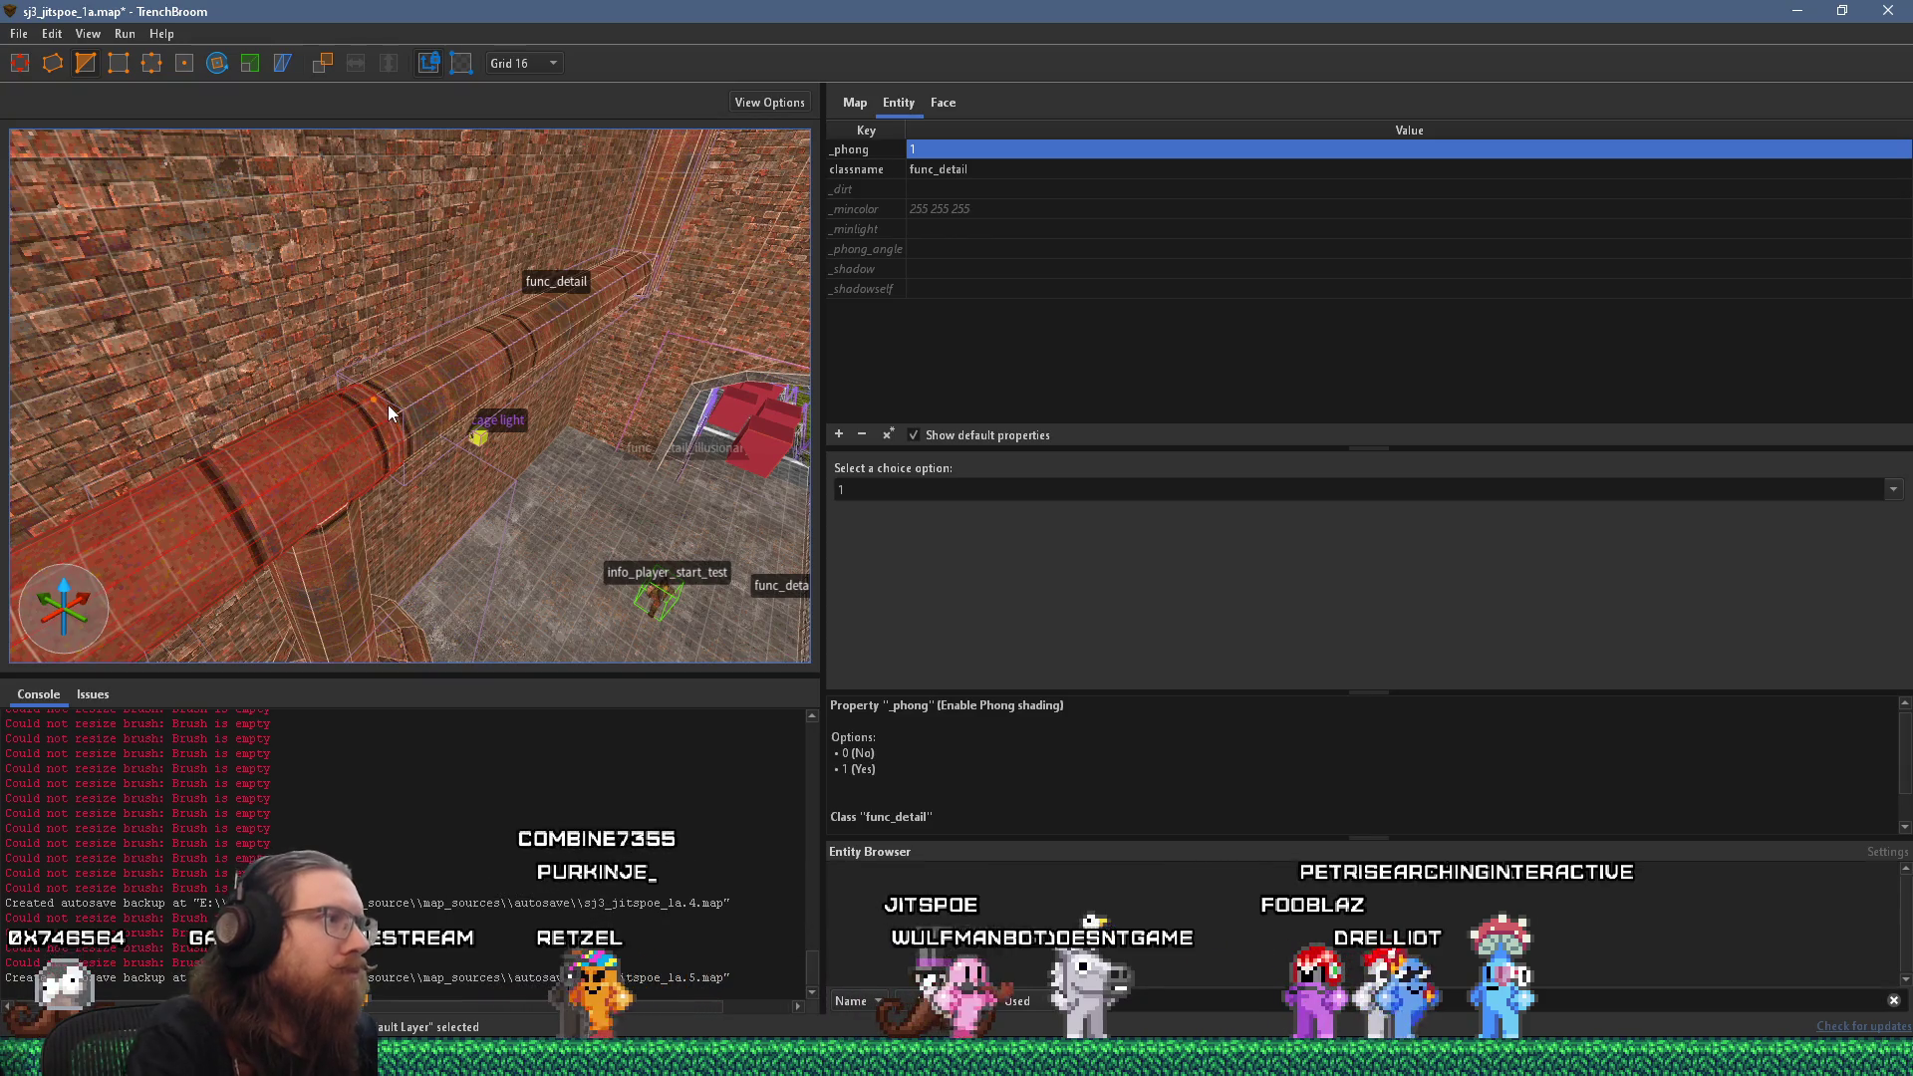
{"action": "key", "text": "Escape"}
{"action": "key", "text": "d"}
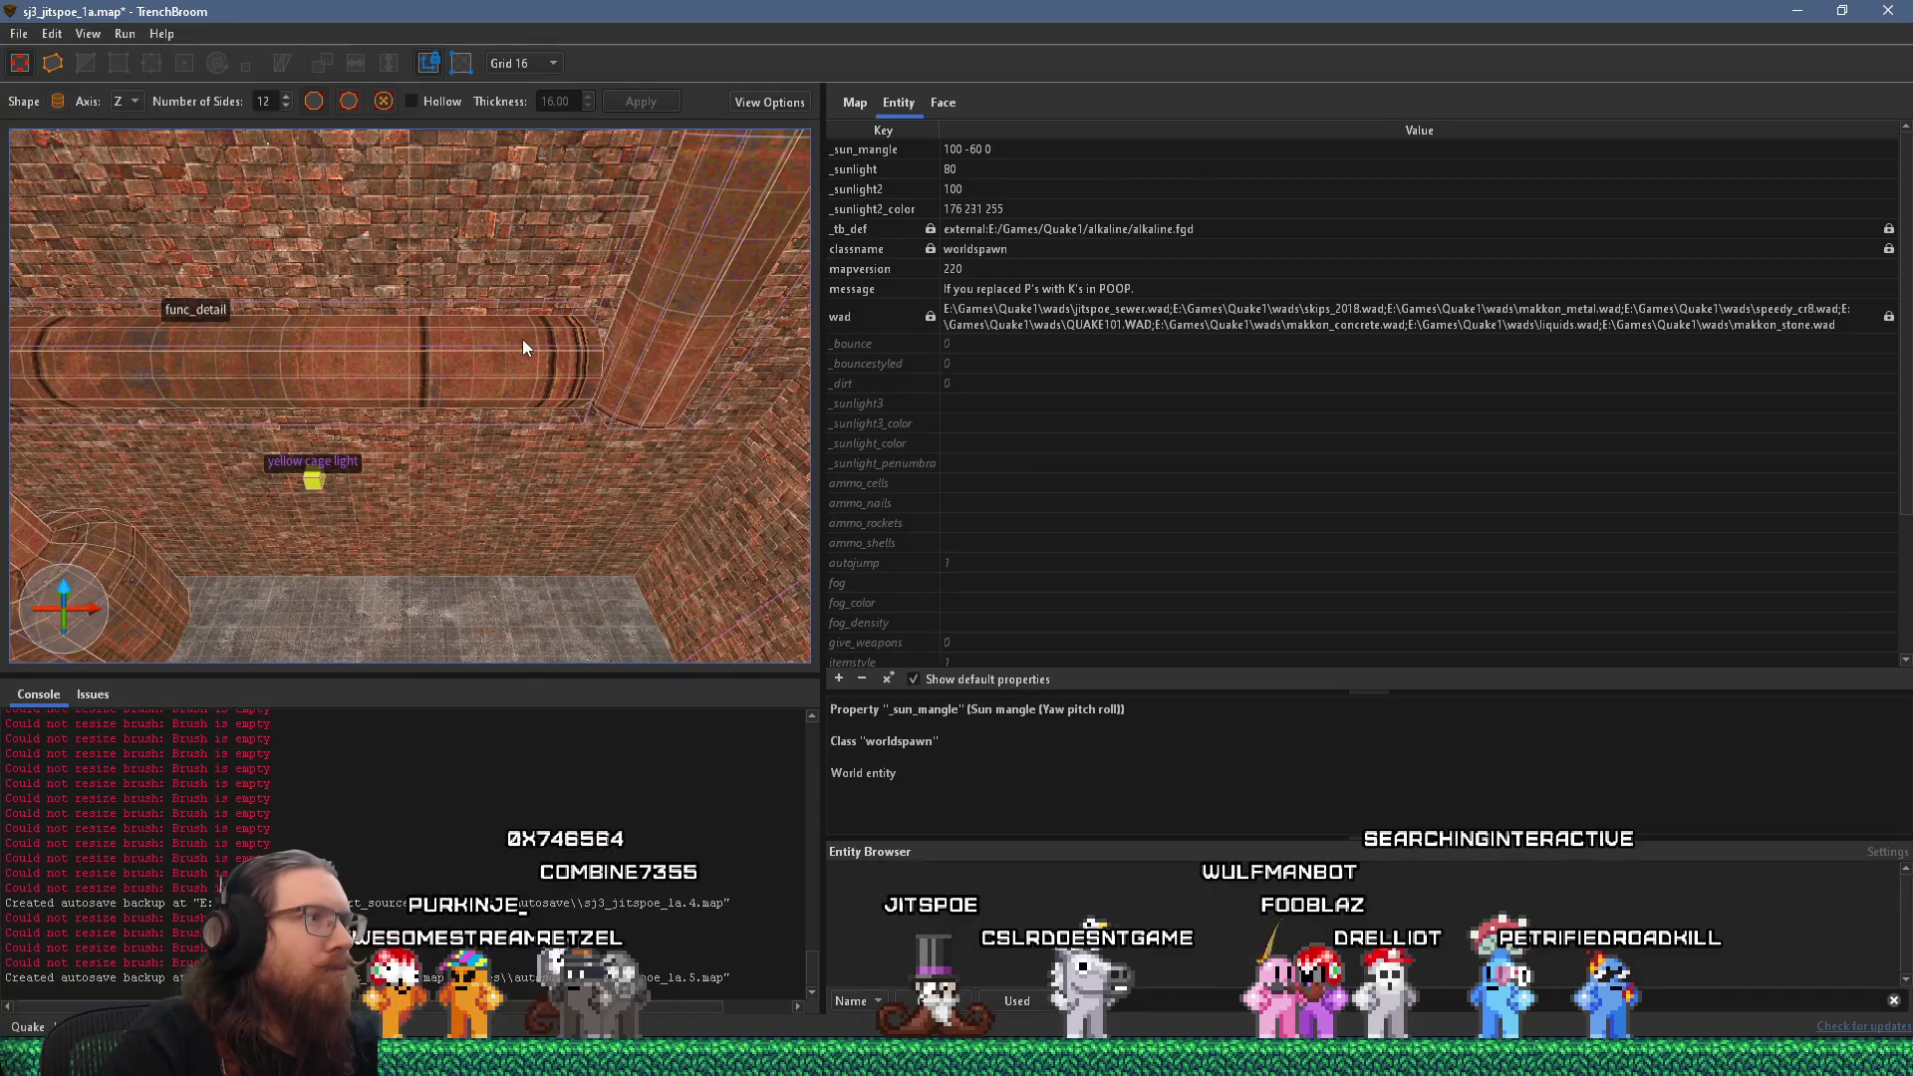
{"action": "left_click", "coordinate": [522, 340]}
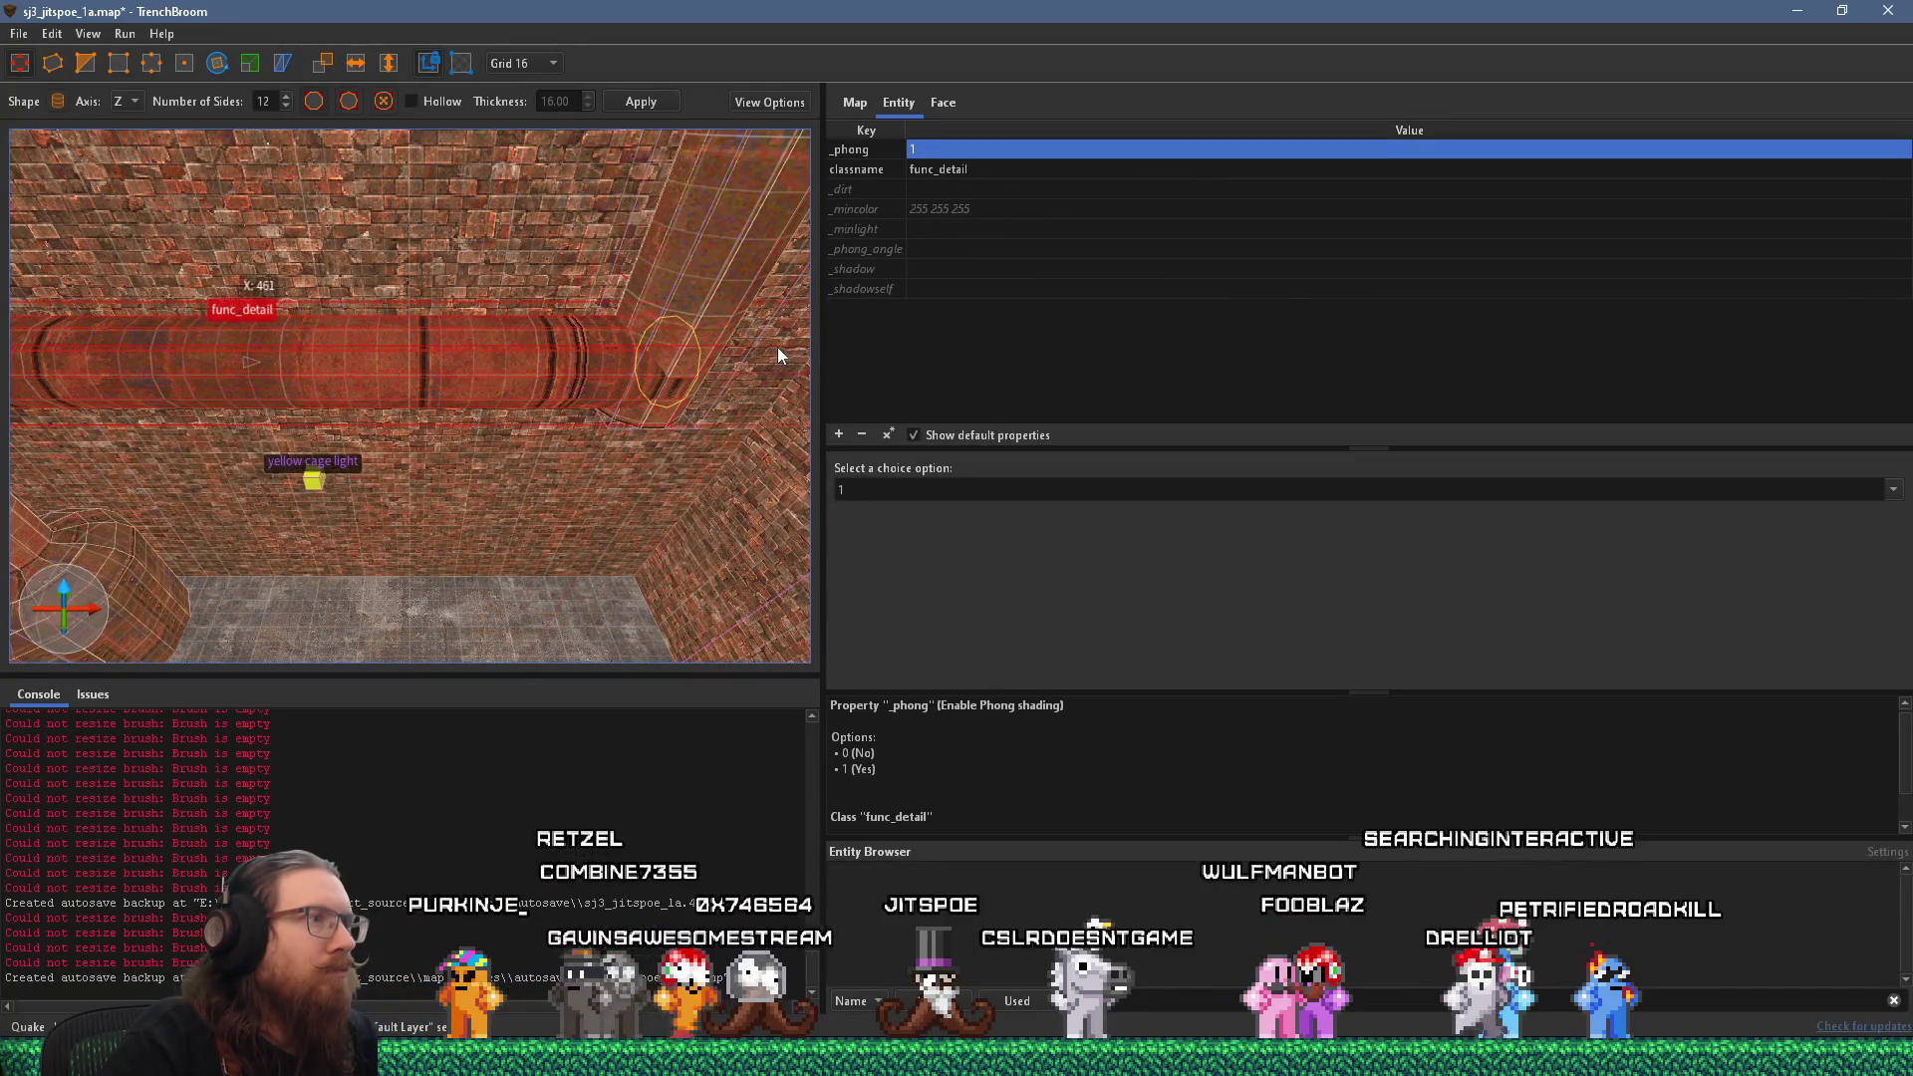
{"action": "key", "text": "d"}
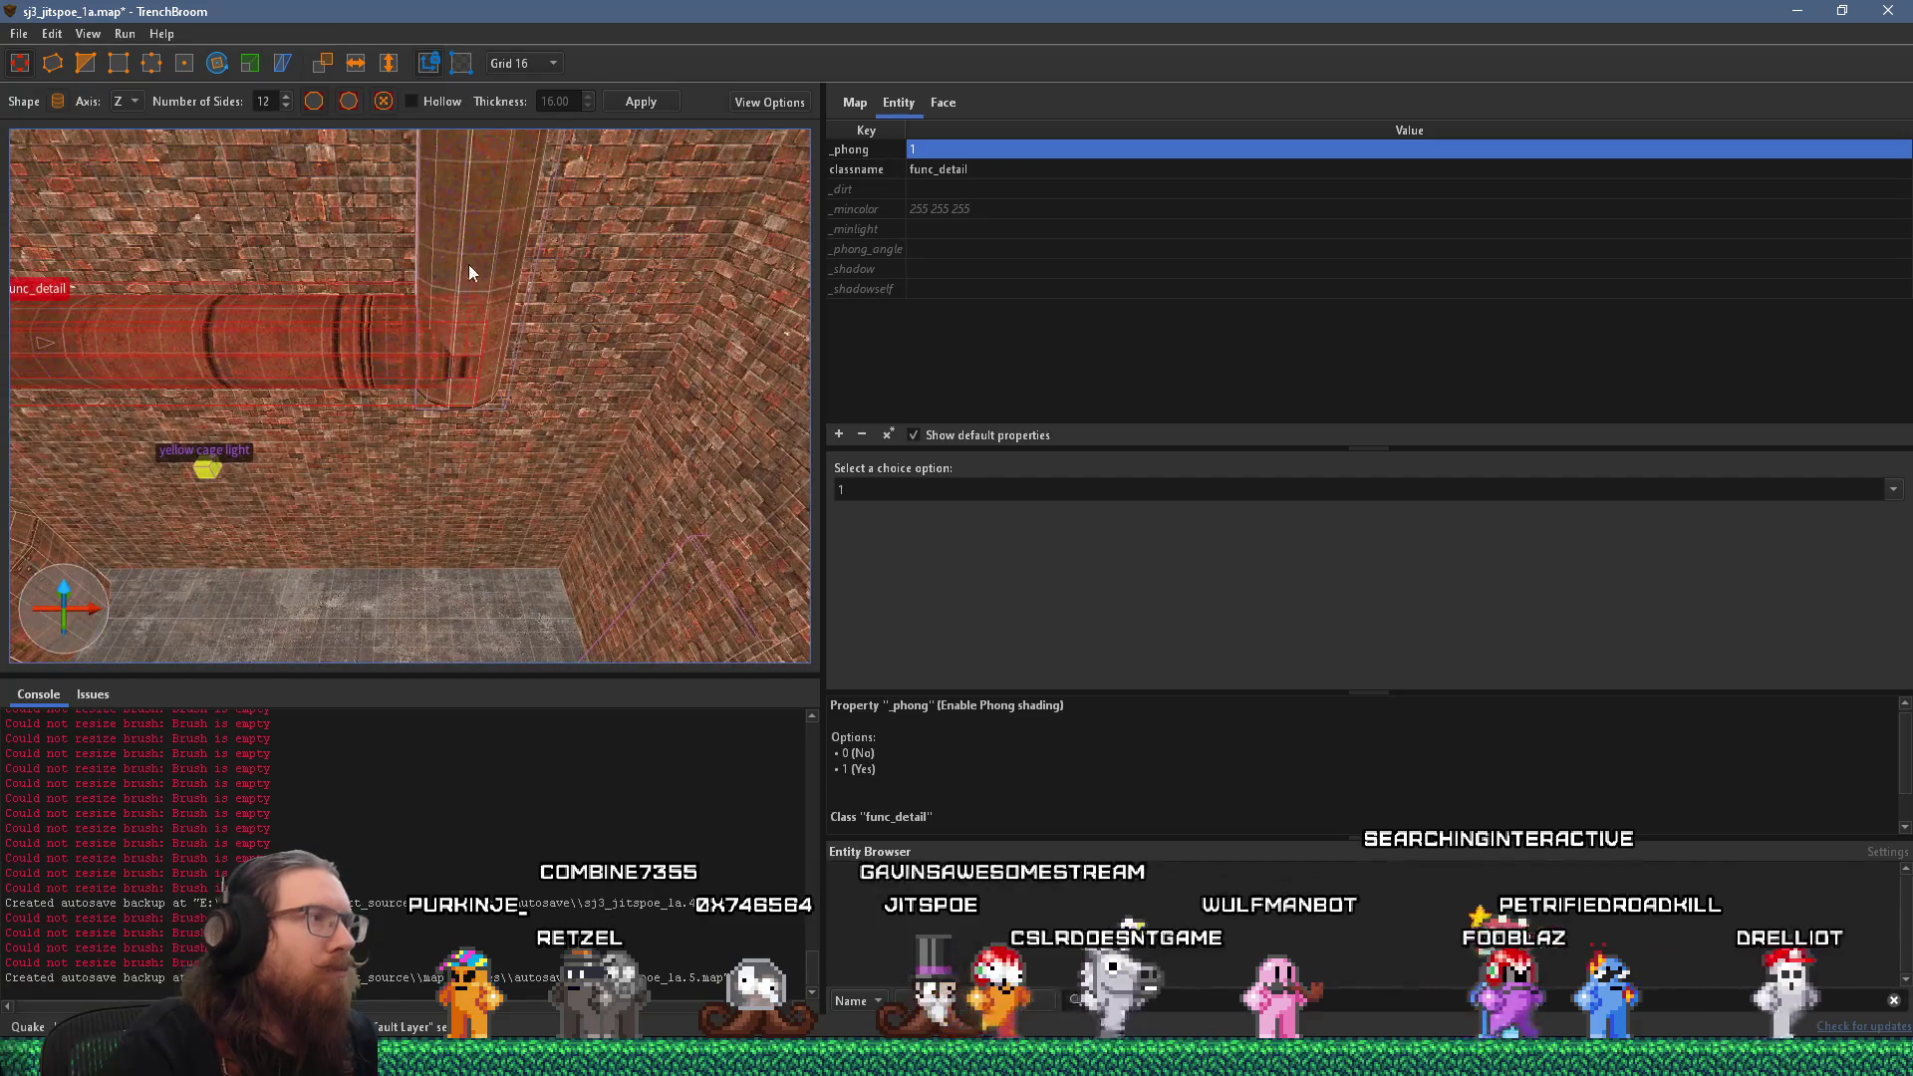
{"action": "key", "text": "ctrl+d"}
{"action": "key", "text": "alt+Up"}
{"action": "mouse_move", "coordinate": [474, 462]}
{"action": "left_mouse_down"}
{"action": "mouse_move", "coordinate": [437, 273]}
{"action": "mouse_move", "coordinate": [464, 333]}
{"action": "mouse_move", "coordinate": [422, 477]}
{"action": "mouse_move", "coordinate": [394, 381]}
{"action": "mouse_move", "coordinate": [393, 408]}
{"action": "left_mouse_up"}
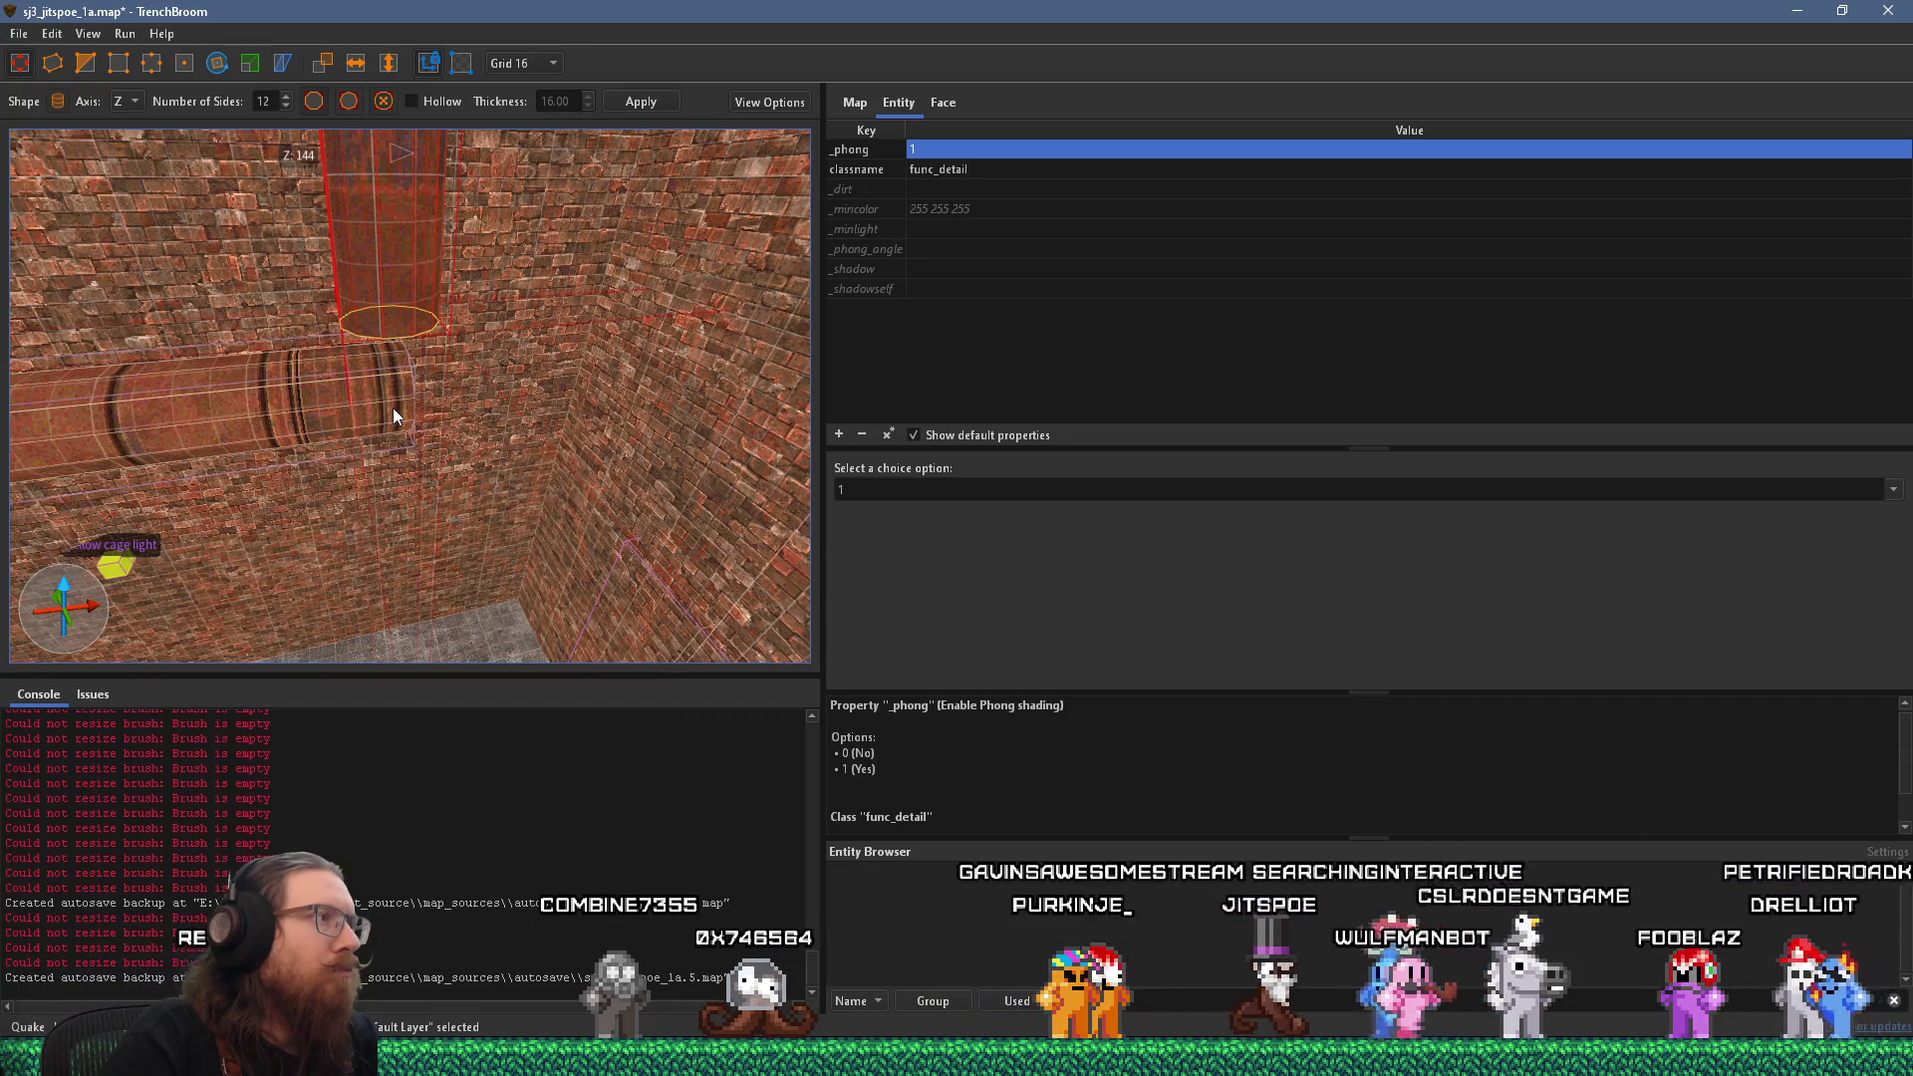
{"action": "scroll", "coordinate": [394, 407], "scroll_direction": "up", "scroll_amount": 5}
{"action": "scroll", "coordinate": [370, 299], "scroll_direction": "down", "scroll_amount": 2}
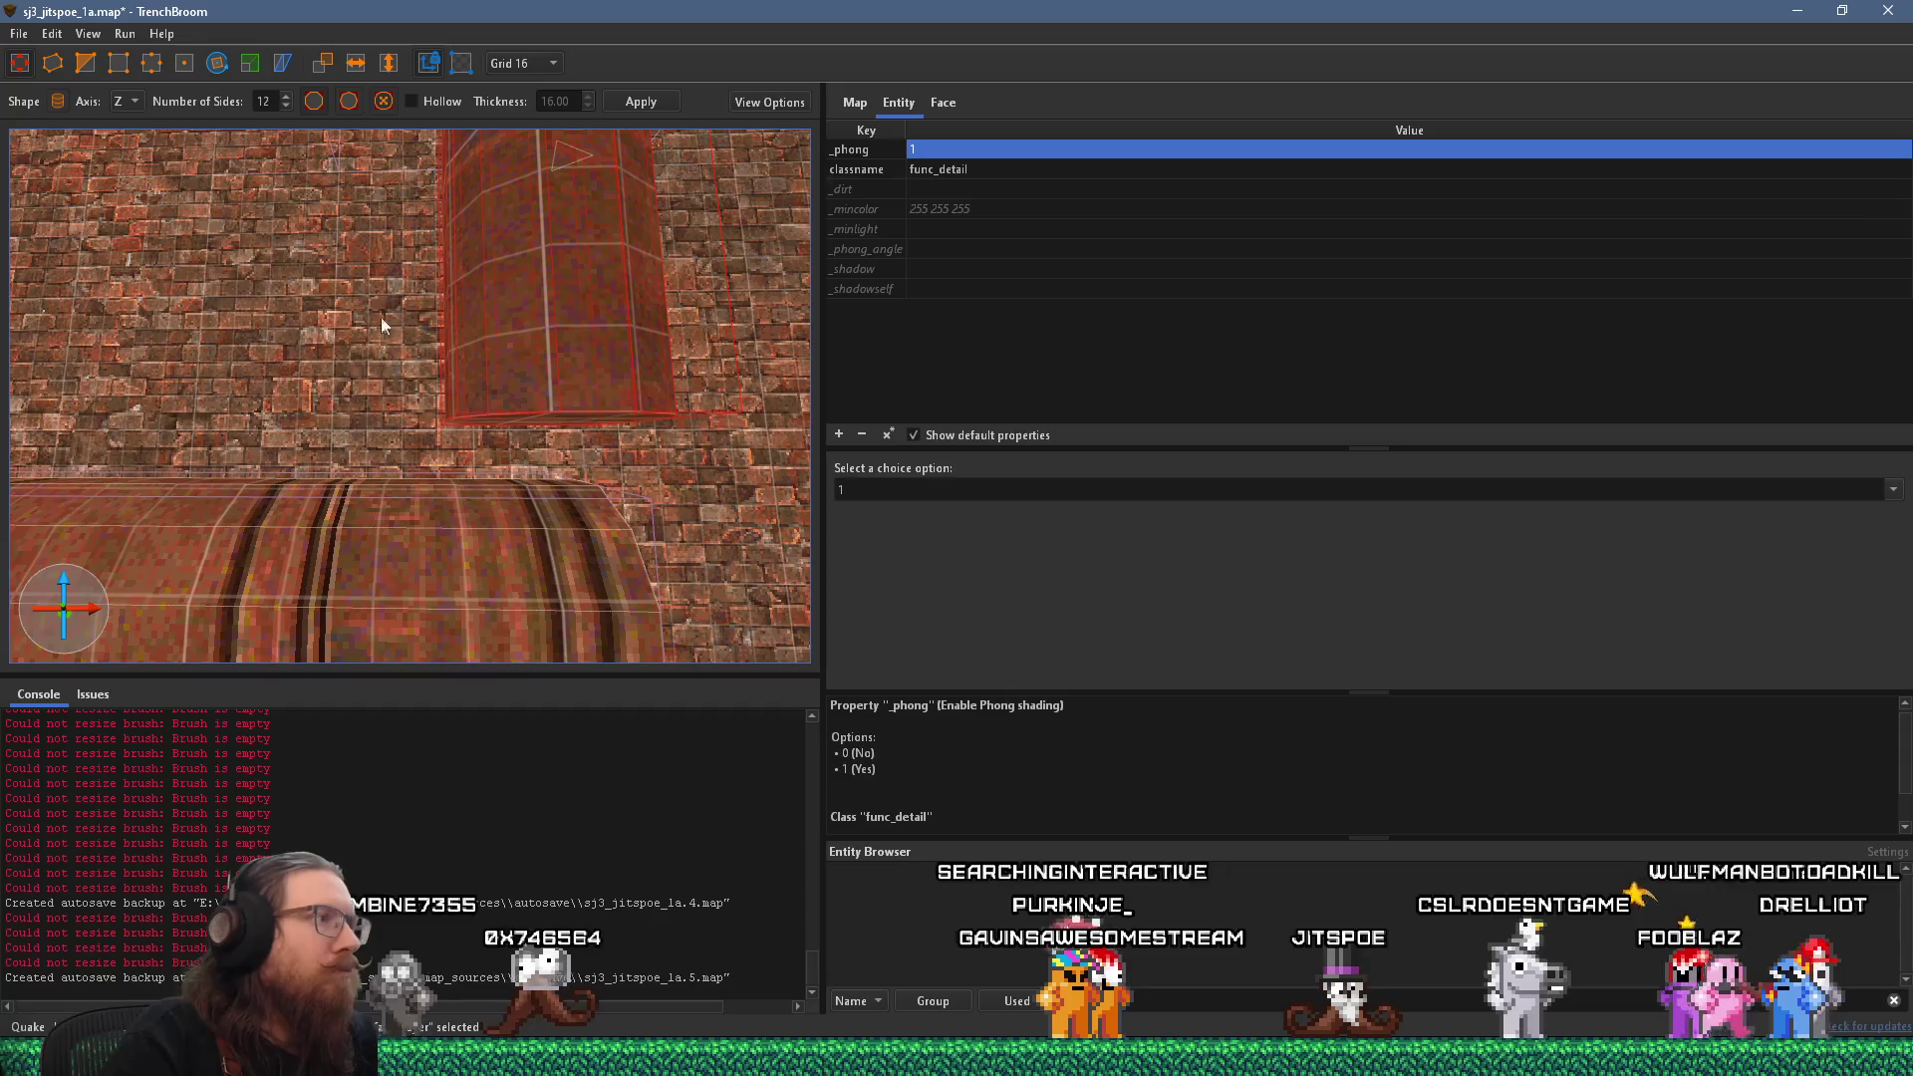
{"action": "scroll", "coordinate": [428, 389], "scroll_direction": "down", "scroll_amount": 2}
{"action": "left_click", "coordinate": [433, 499]}
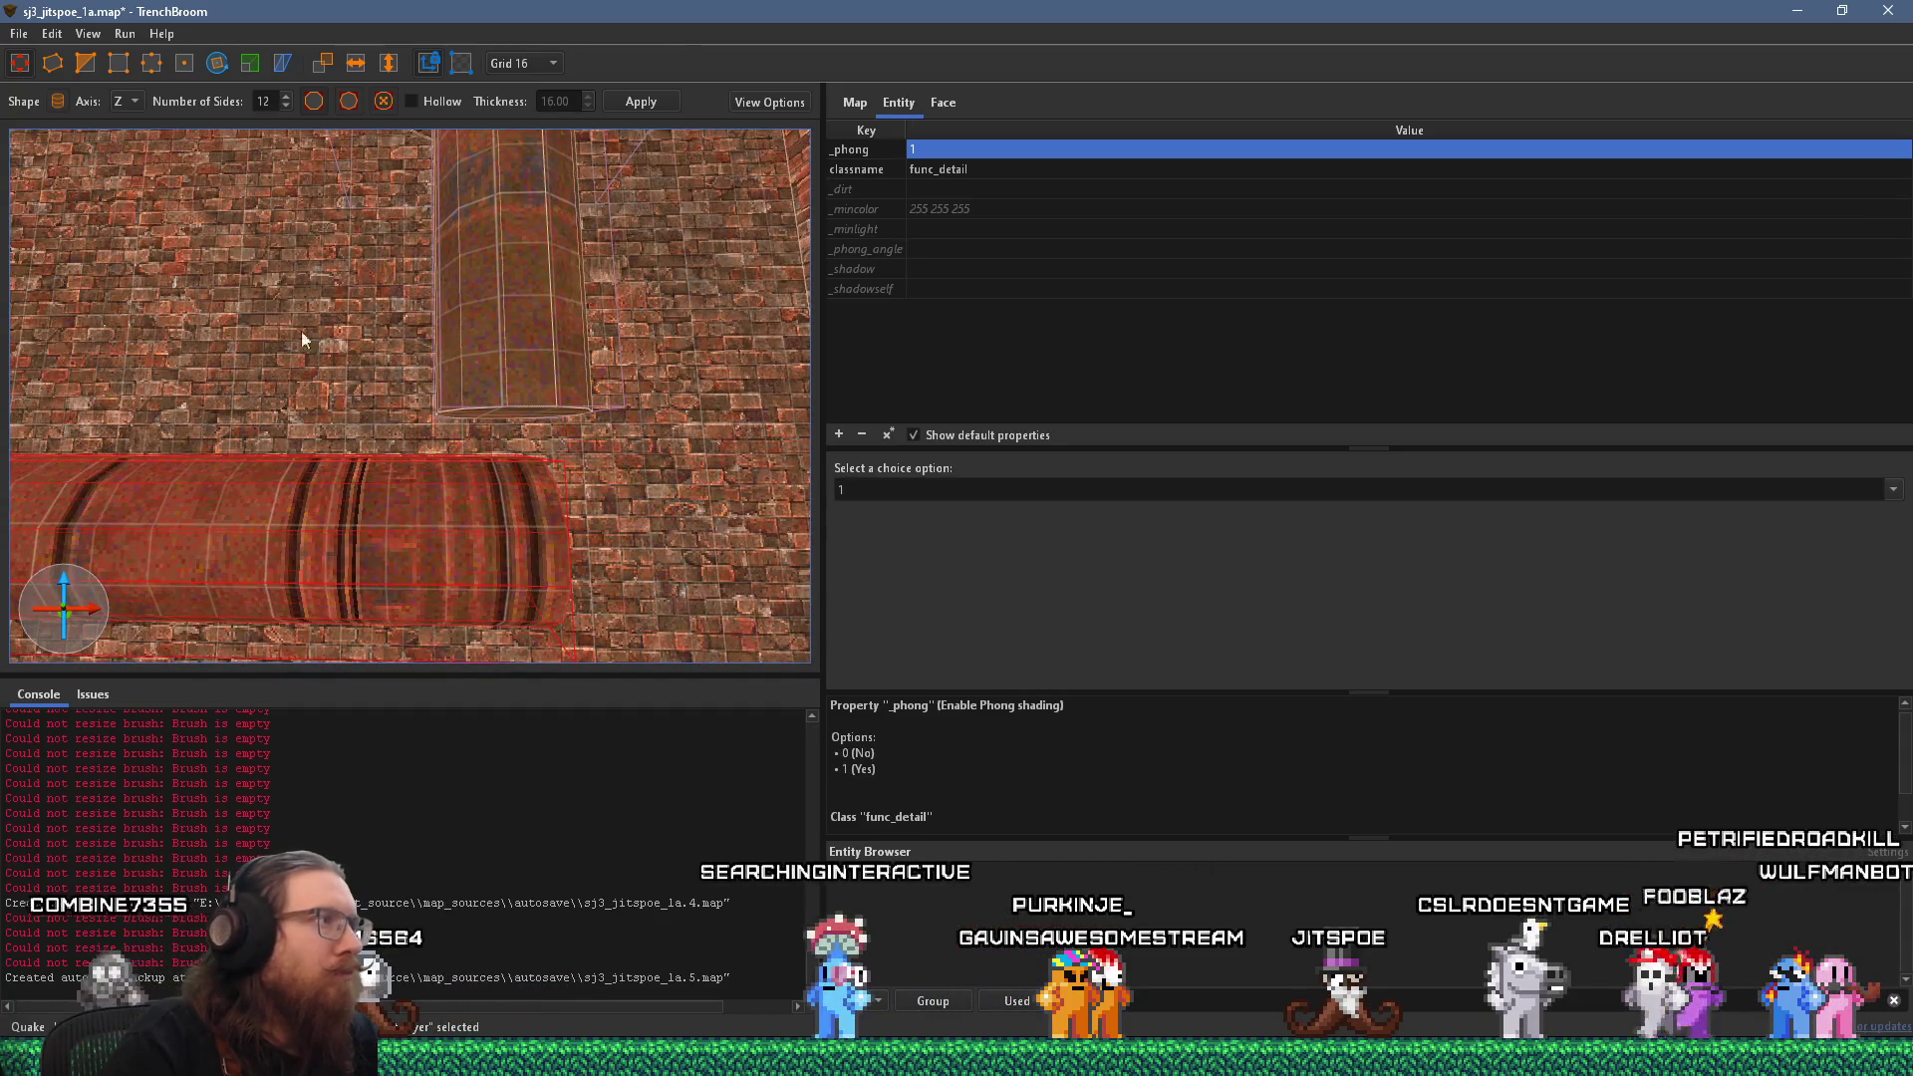
{"action": "left_click", "coordinate": [113, 66]}
{"action": "left_click_drag", "start_coordinate": [459, 549], "coordinate": [490, 567]}
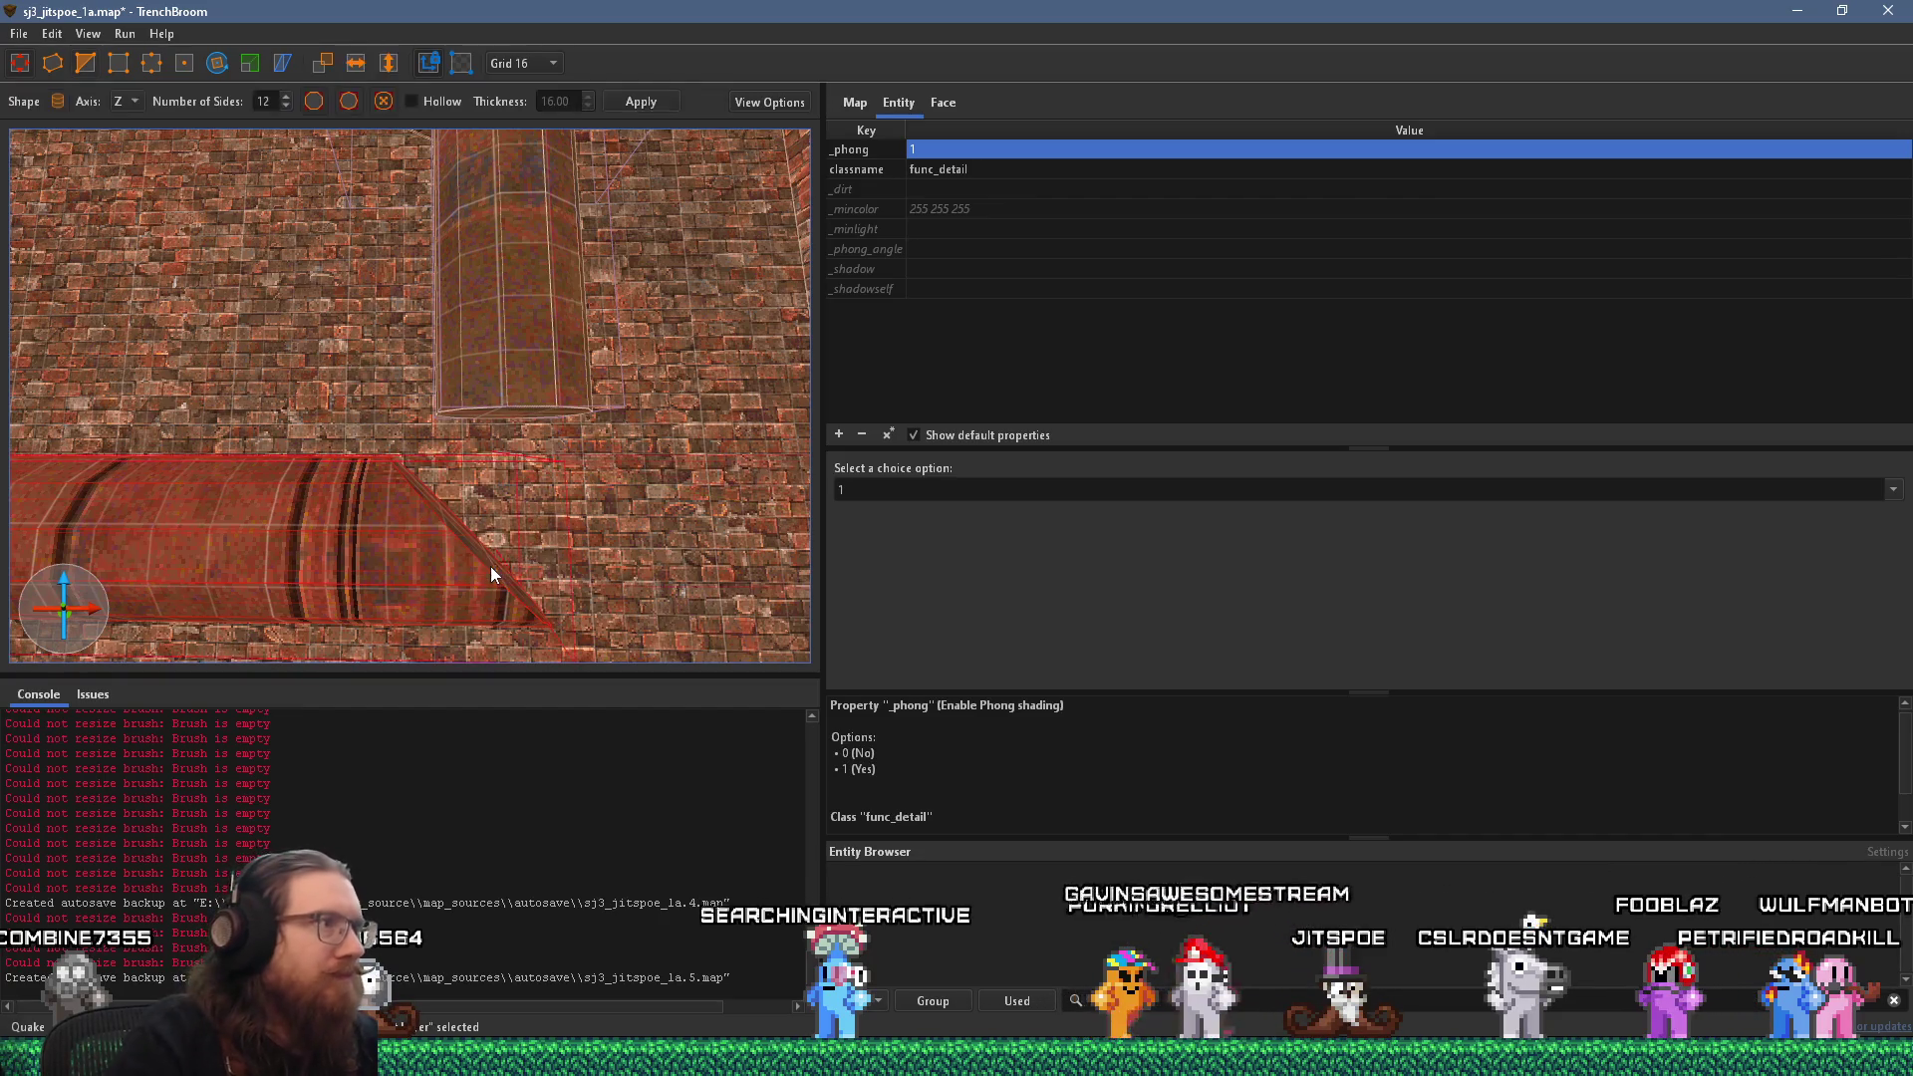
{"action": "key", "text": "Escape"}
{"action": "left_click", "coordinate": [529, 377]}
{"action": "left_click", "coordinate": [85, 63]}
{"action": "left_click", "coordinate": [90, 63]}
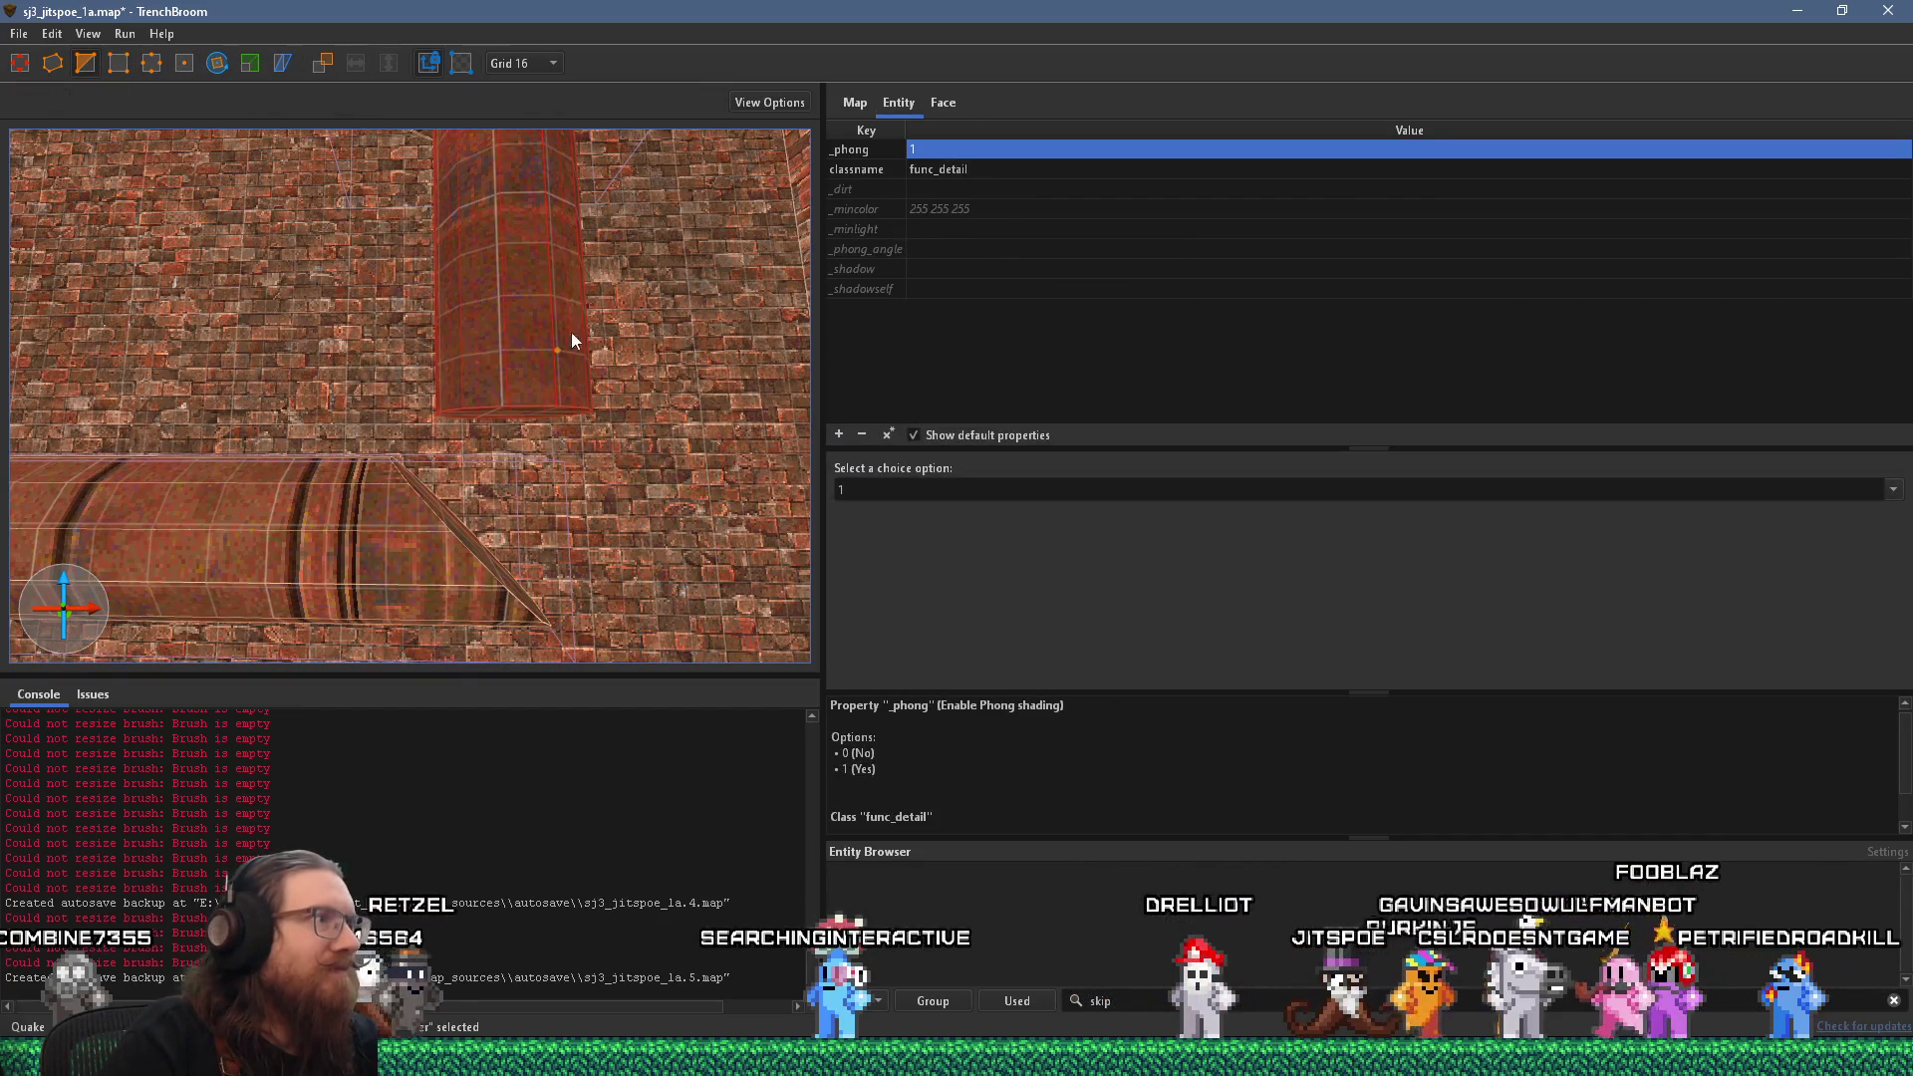
{"action": "key", "text": "ctrl+z"}
{"action": "key", "text": "ctrl+z"}
{"action": "key", "text": "ctrl+shift+z"}
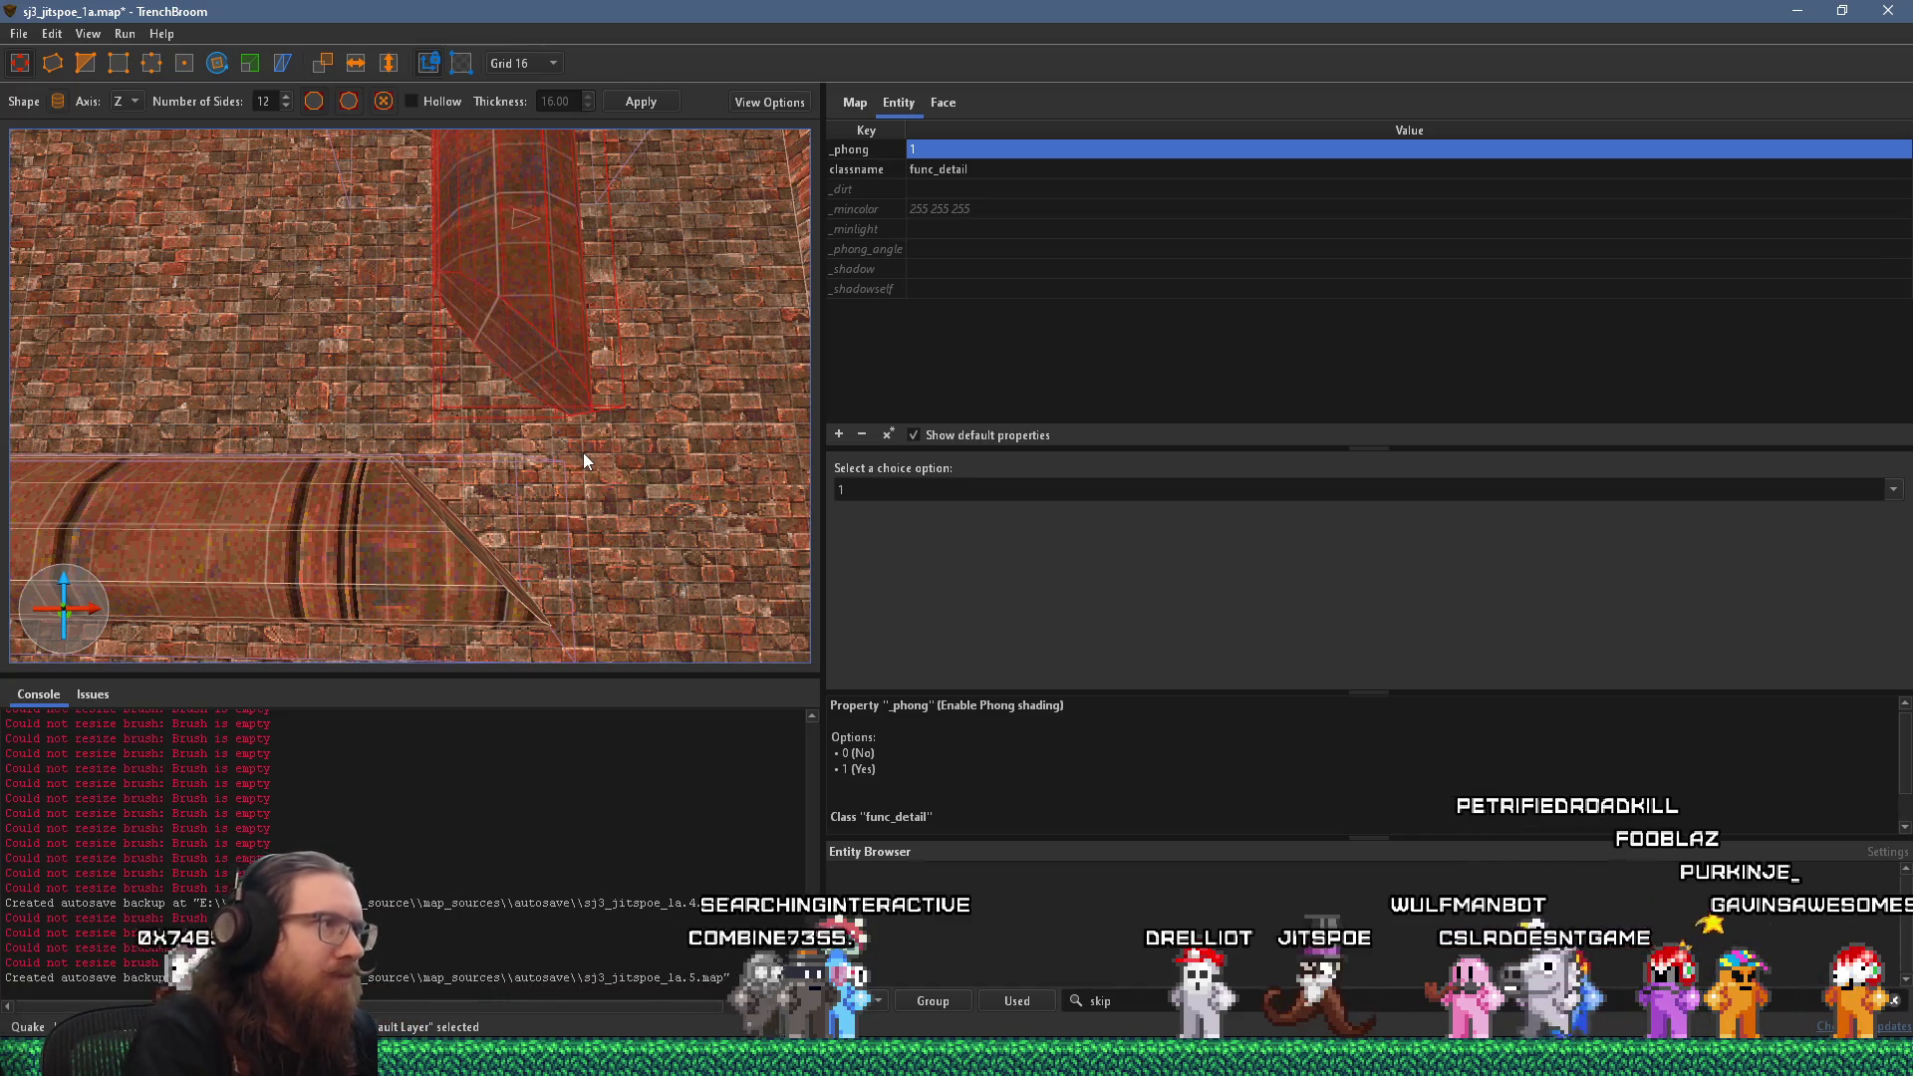
{"action": "mouse_move", "coordinate": [516, 416]}
{"action": "left_mouse_down"}
{"action": "mouse_move", "coordinate": [527, 280]}
{"action": "mouse_move", "coordinate": [527, 495]}
{"action": "mouse_move", "coordinate": [526, 258]}
{"action": "mouse_move", "coordinate": [540, 584]}
{"action": "mouse_move", "coordinate": [537, 534]}
{"action": "left_mouse_up"}
{"action": "scroll", "coordinate": [477, 588], "scroll_direction": "up", "scroll_amount": 5}
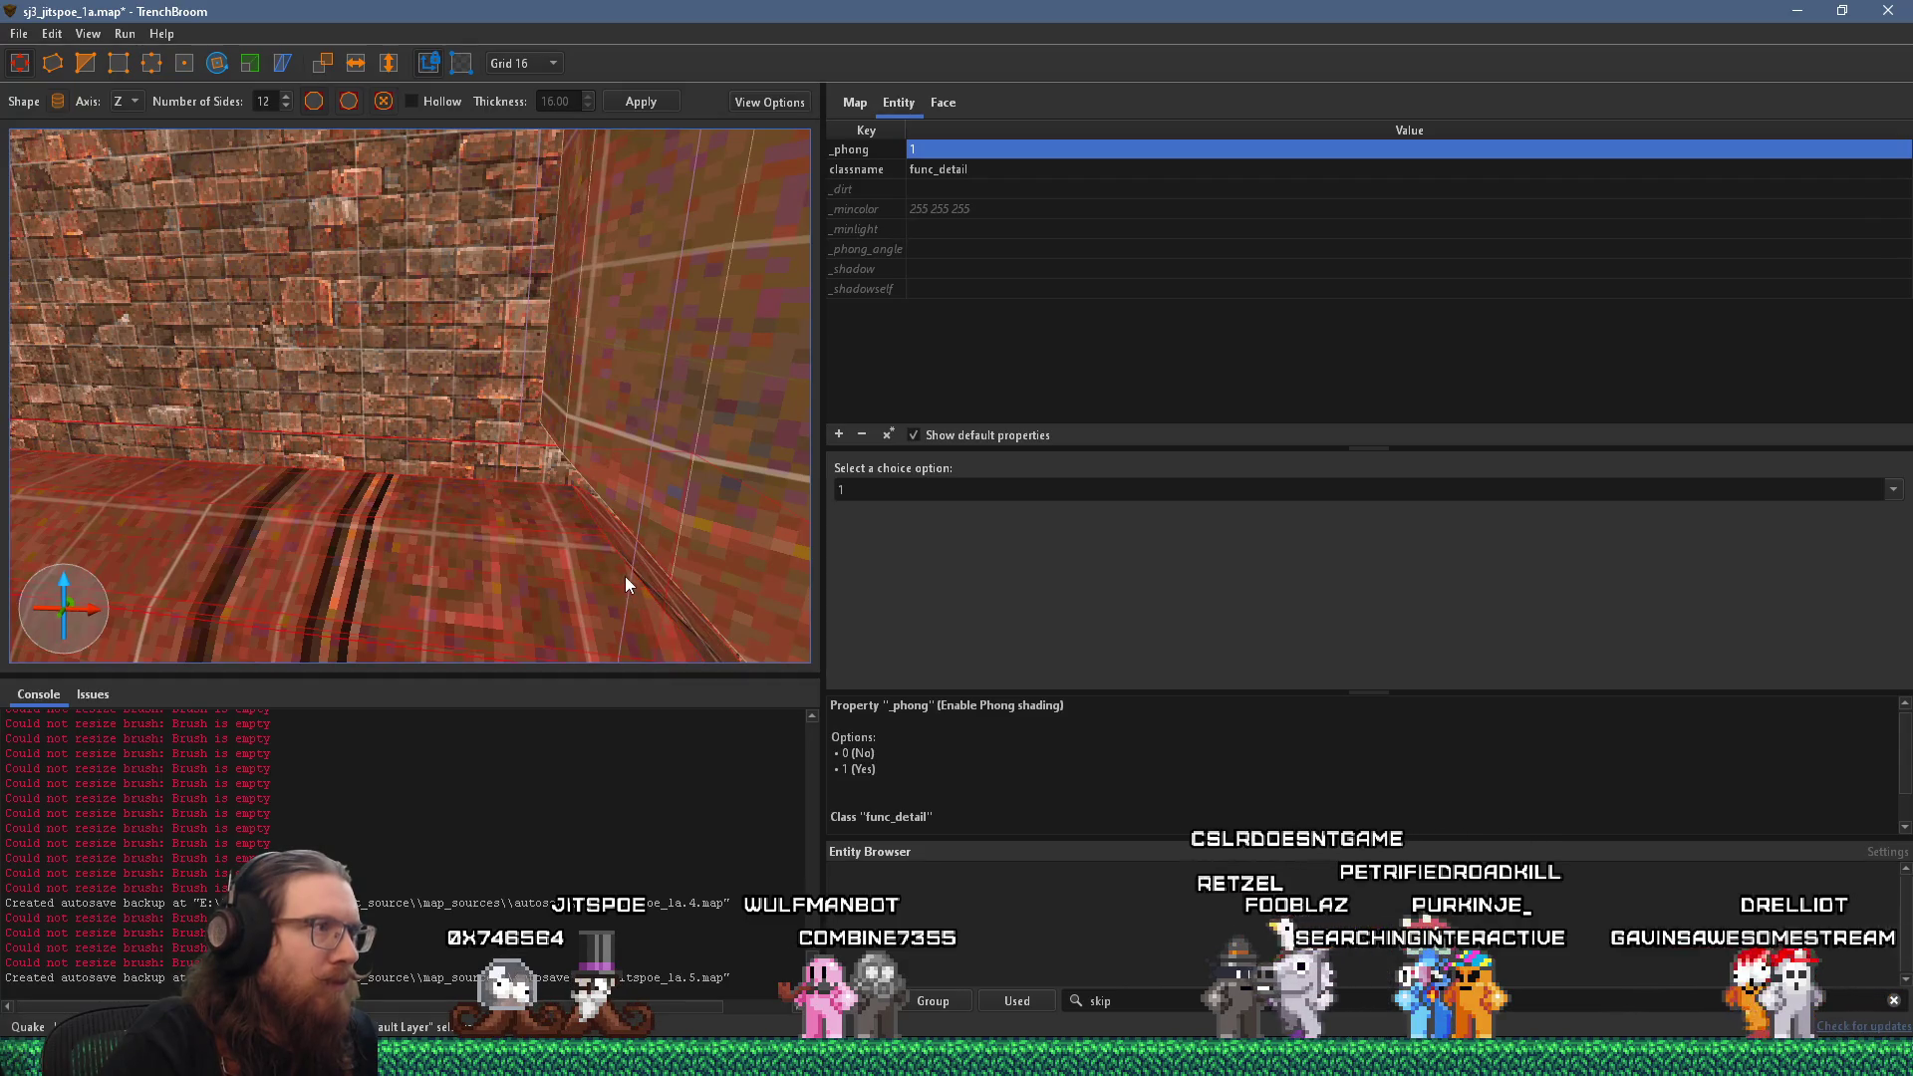
{"action": "scroll", "coordinate": [624, 574], "scroll_direction": "up", "scroll_amount": 5}
{"action": "scroll", "coordinate": [553, 462], "scroll_direction": "up", "scroll_amount": 3}
{"action": "scroll", "coordinate": [426, 437], "scroll_direction": "up", "scroll_amount": 3}
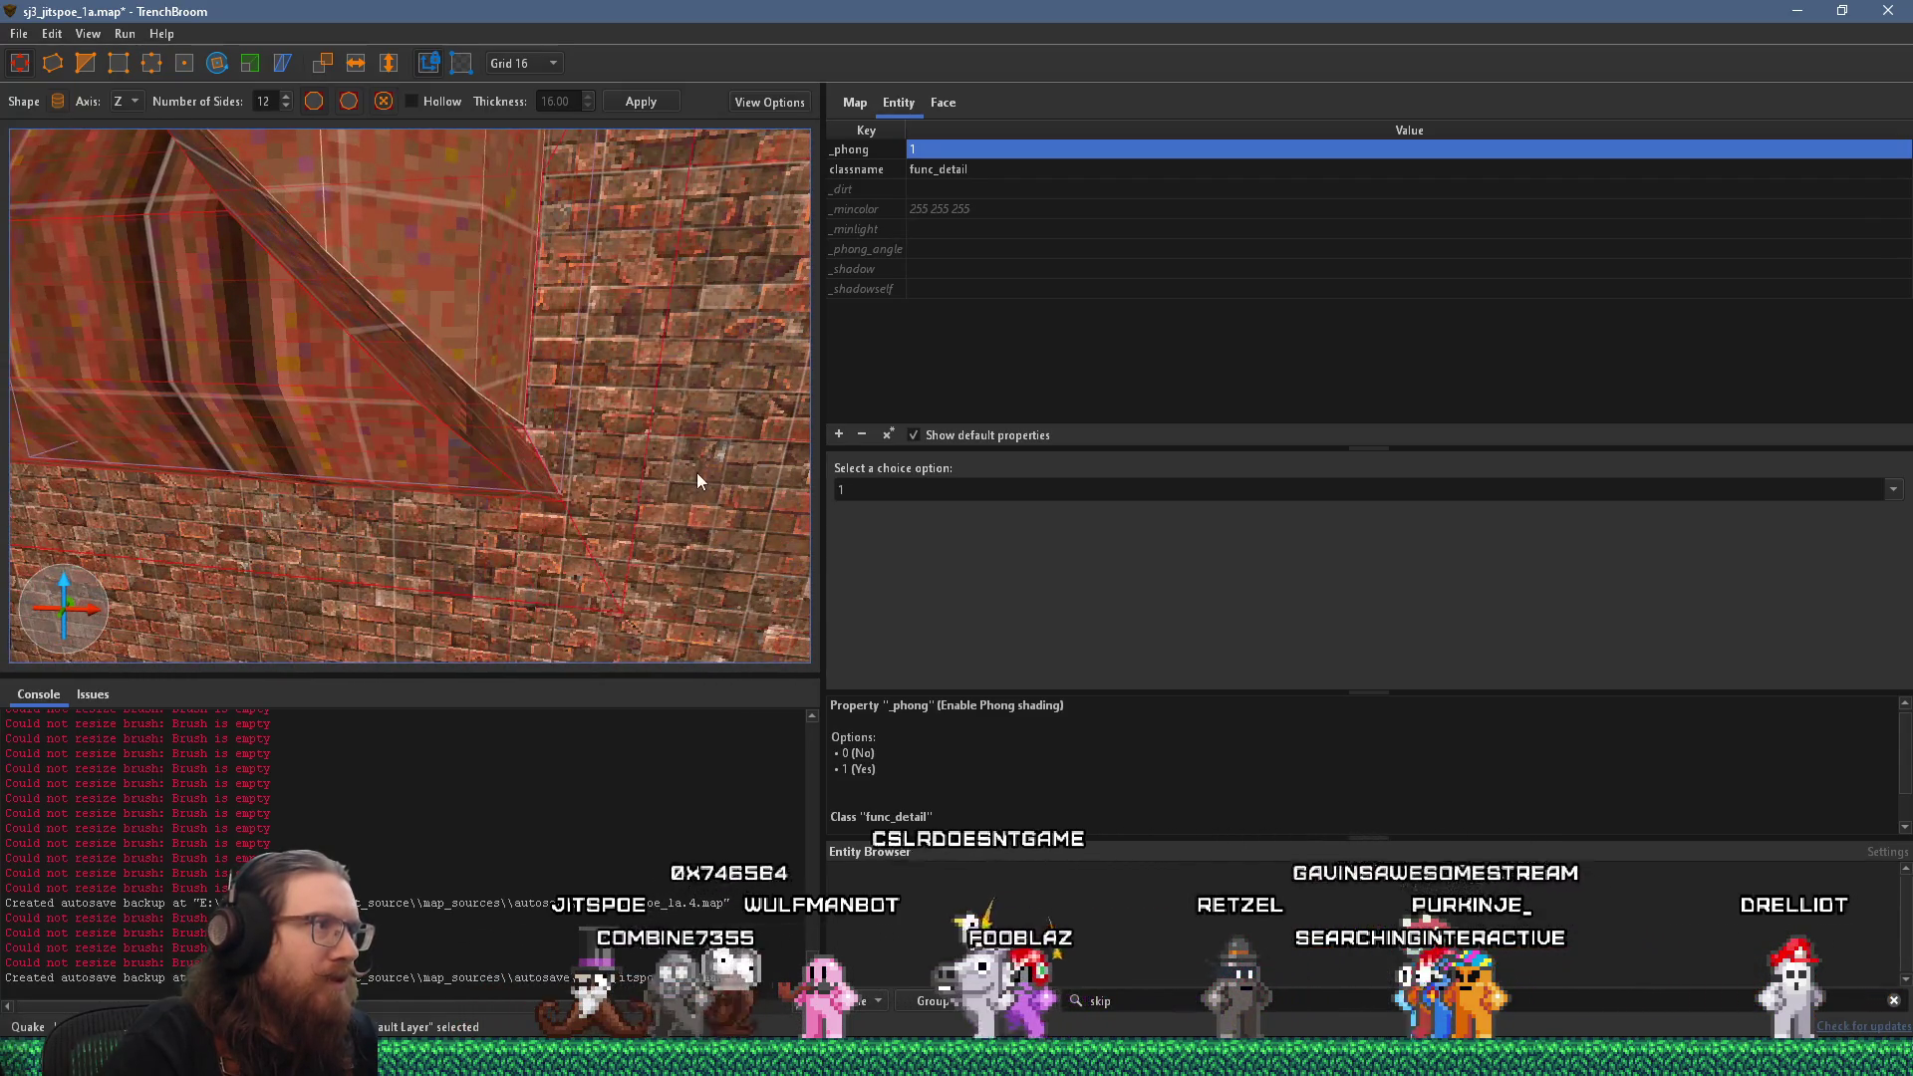
{"action": "scroll", "coordinate": [519, 431], "scroll_direction": "up", "scroll_amount": 3}
{"action": "scroll", "coordinate": [567, 340], "scroll_direction": "up", "scroll_amount": 2}
{"action": "scroll", "coordinate": [533, 370], "scroll_direction": "up", "scroll_amount": 2}
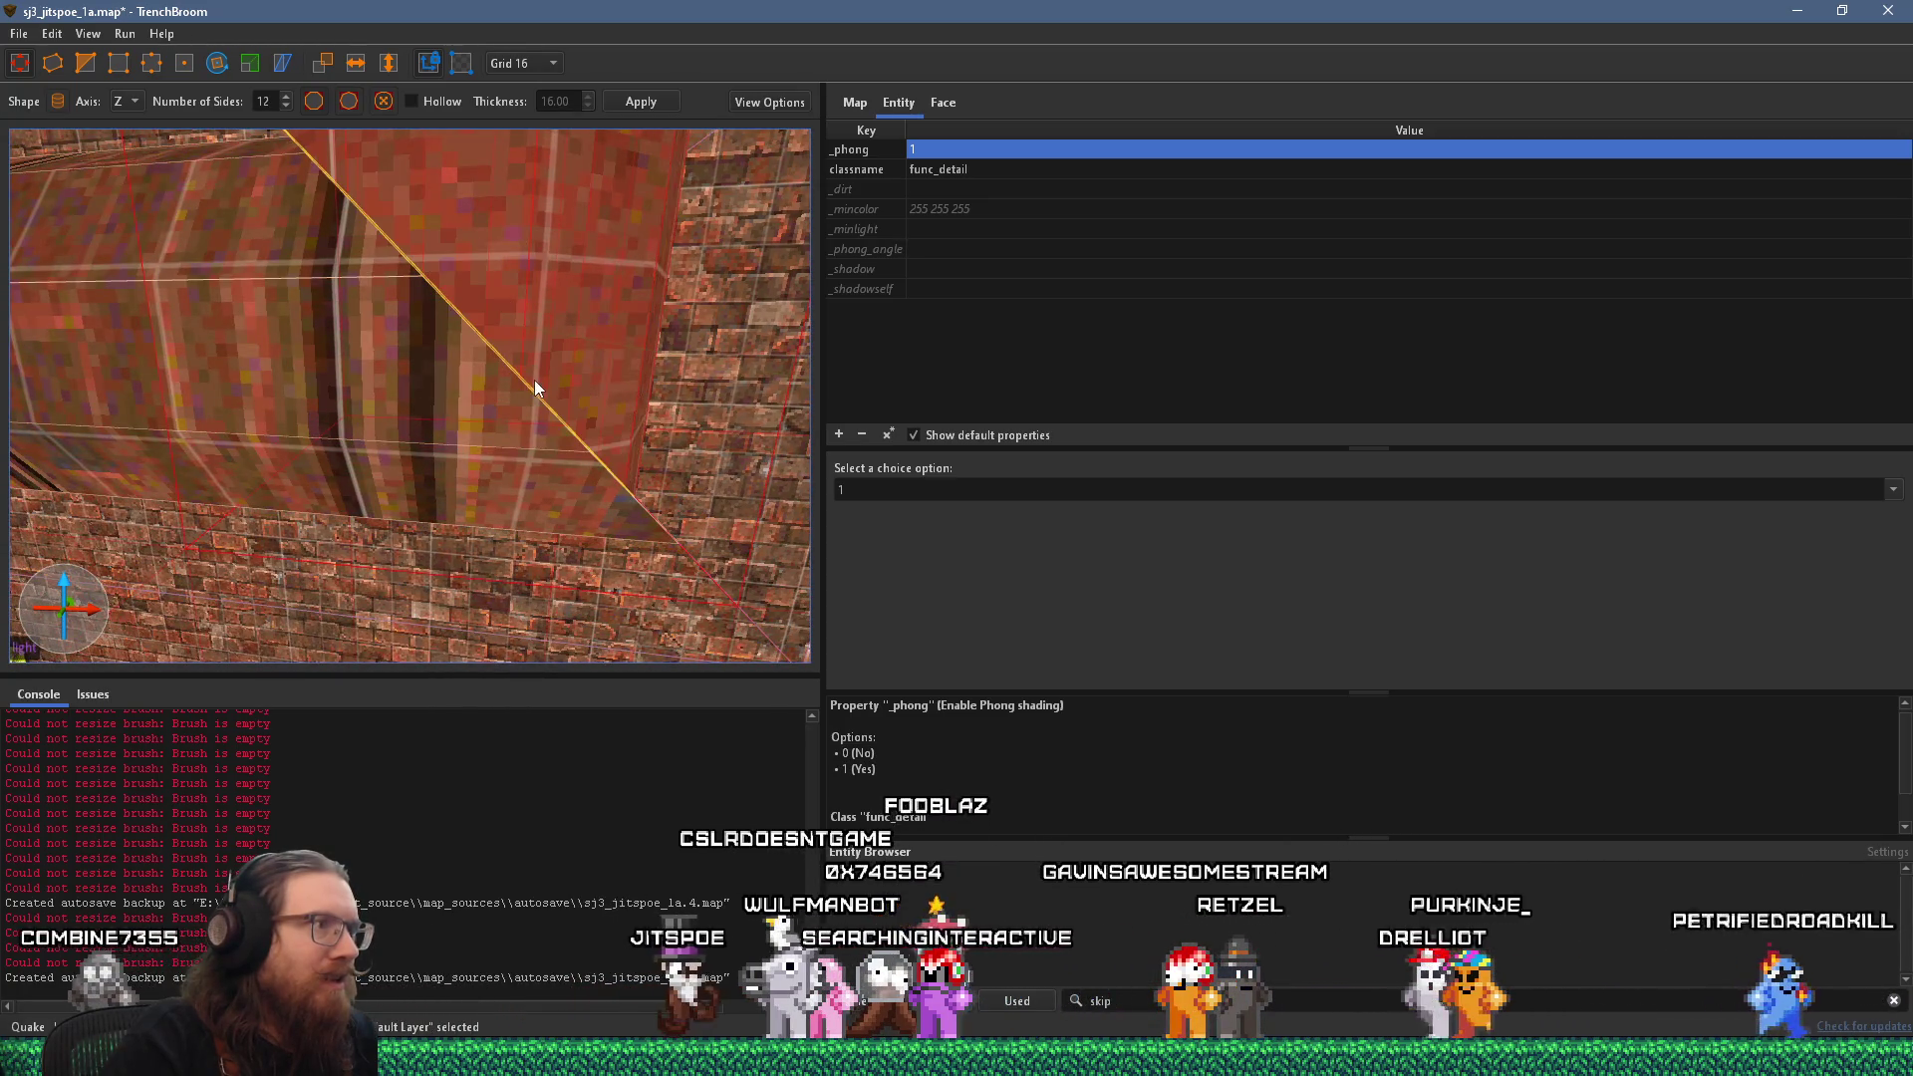
{"action": "scroll", "coordinate": [525, 396], "scroll_direction": "up", "scroll_amount": 2}
{"action": "scroll", "coordinate": [547, 400], "scroll_direction": "up", "scroll_amount": 3}
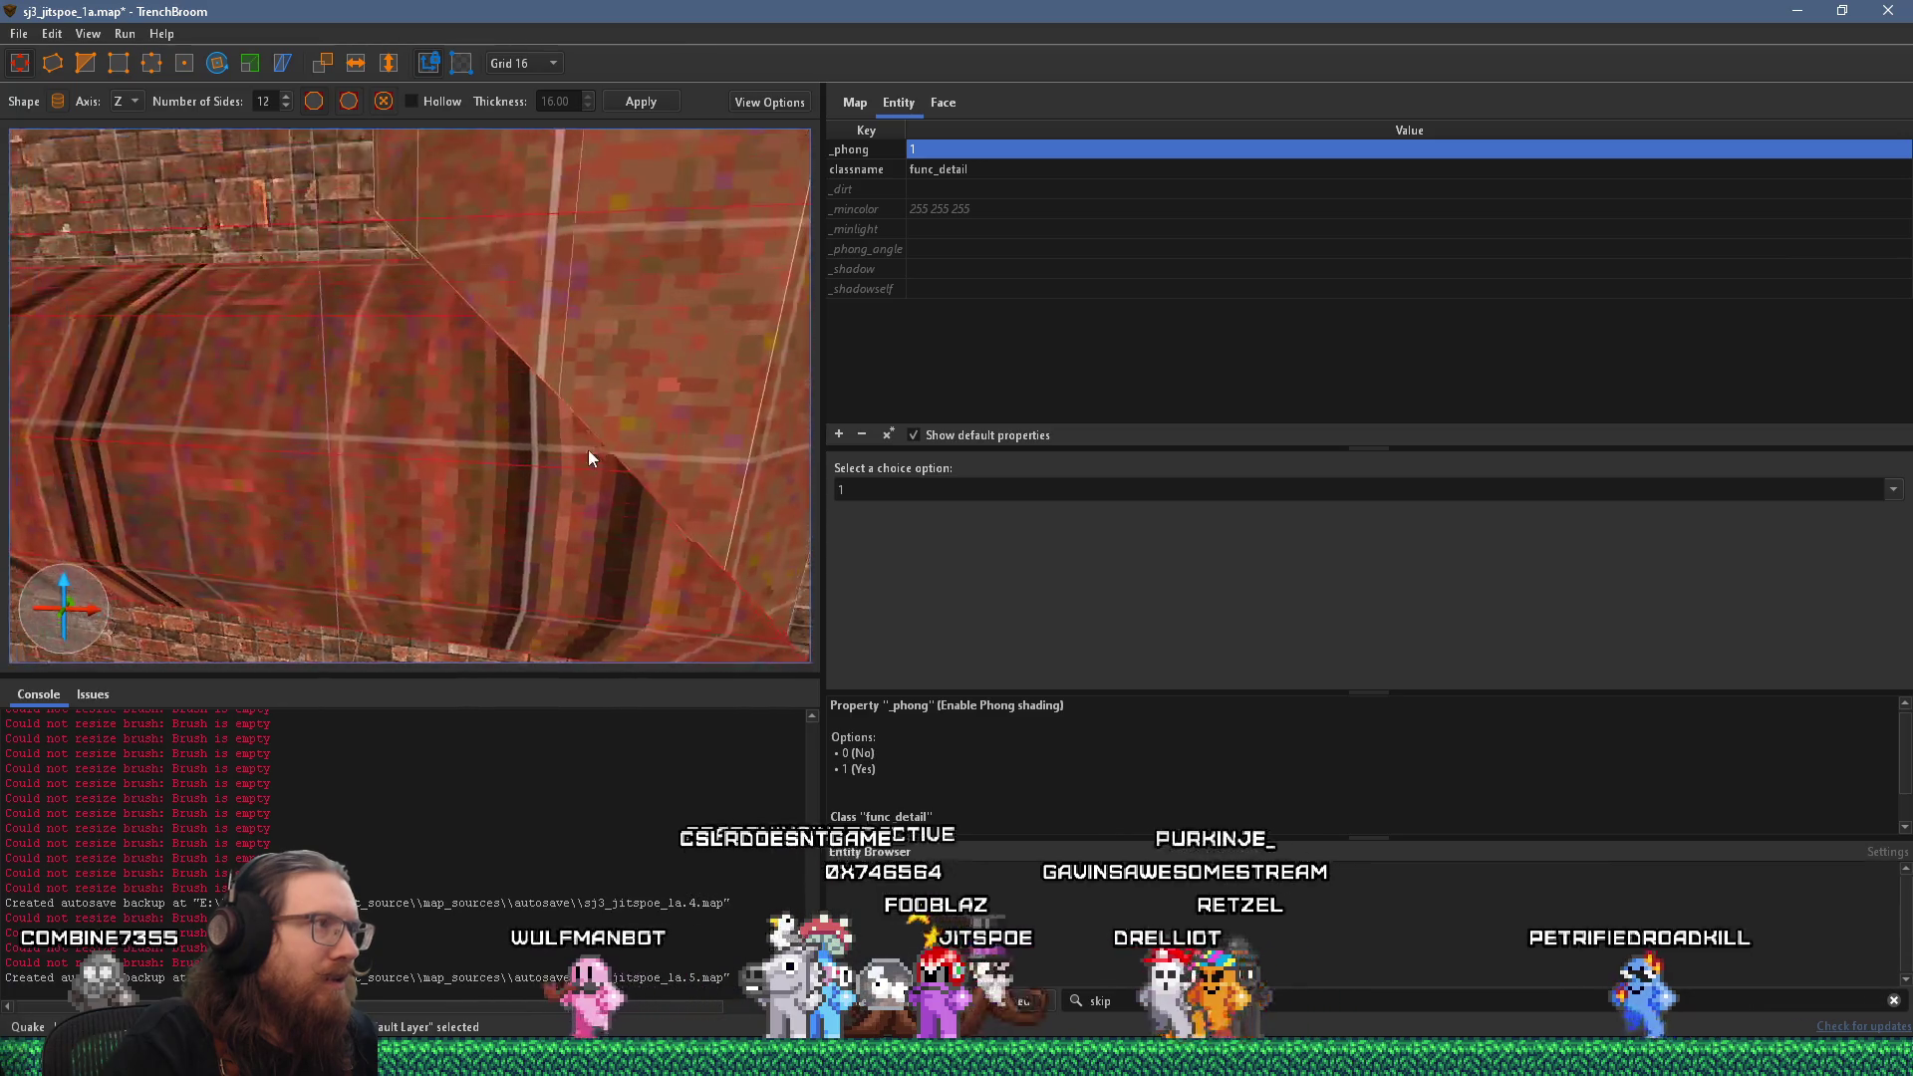
{"action": "scroll", "coordinate": [588, 433], "scroll_direction": "up", "scroll_amount": 2}
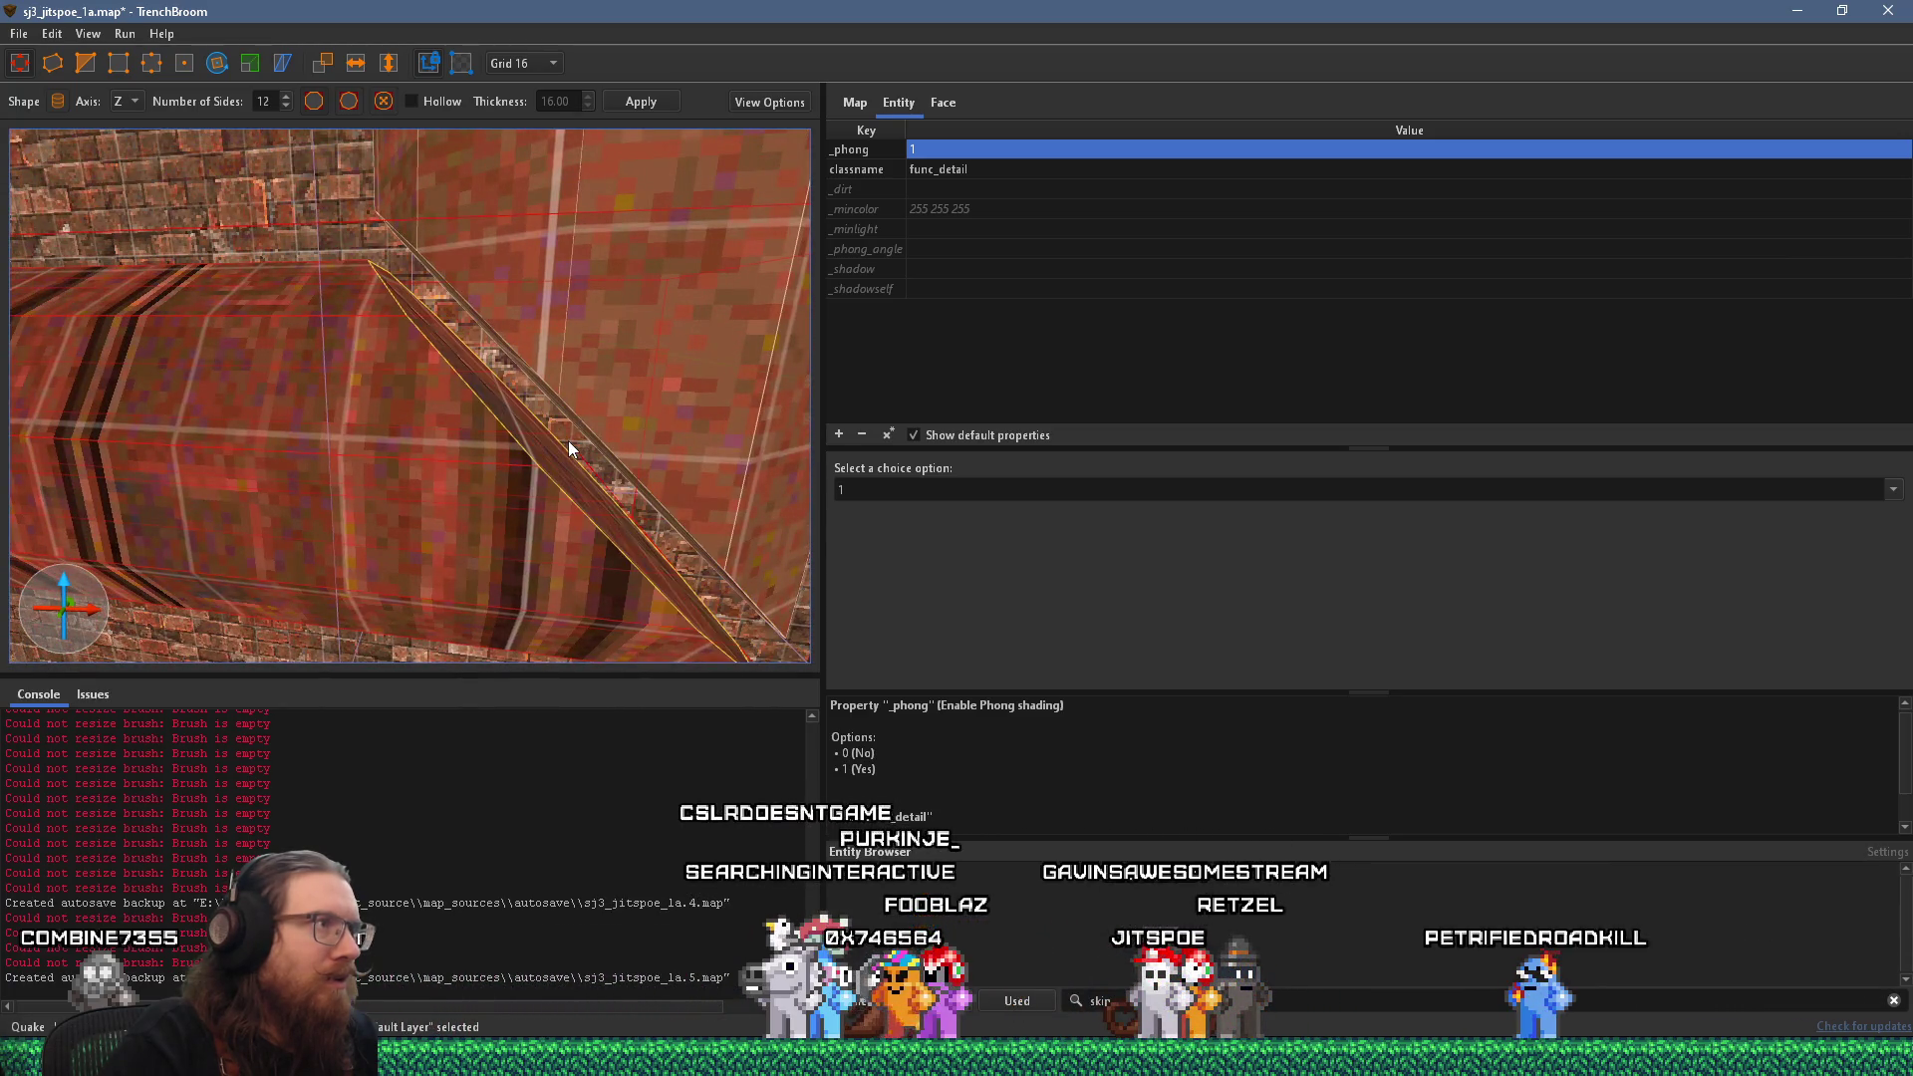
{"action": "scroll", "coordinate": [575, 426], "scroll_direction": "up", "scroll_amount": 3}
{"action": "scroll", "coordinate": [546, 449], "scroll_direction": "down", "scroll_amount": 5}
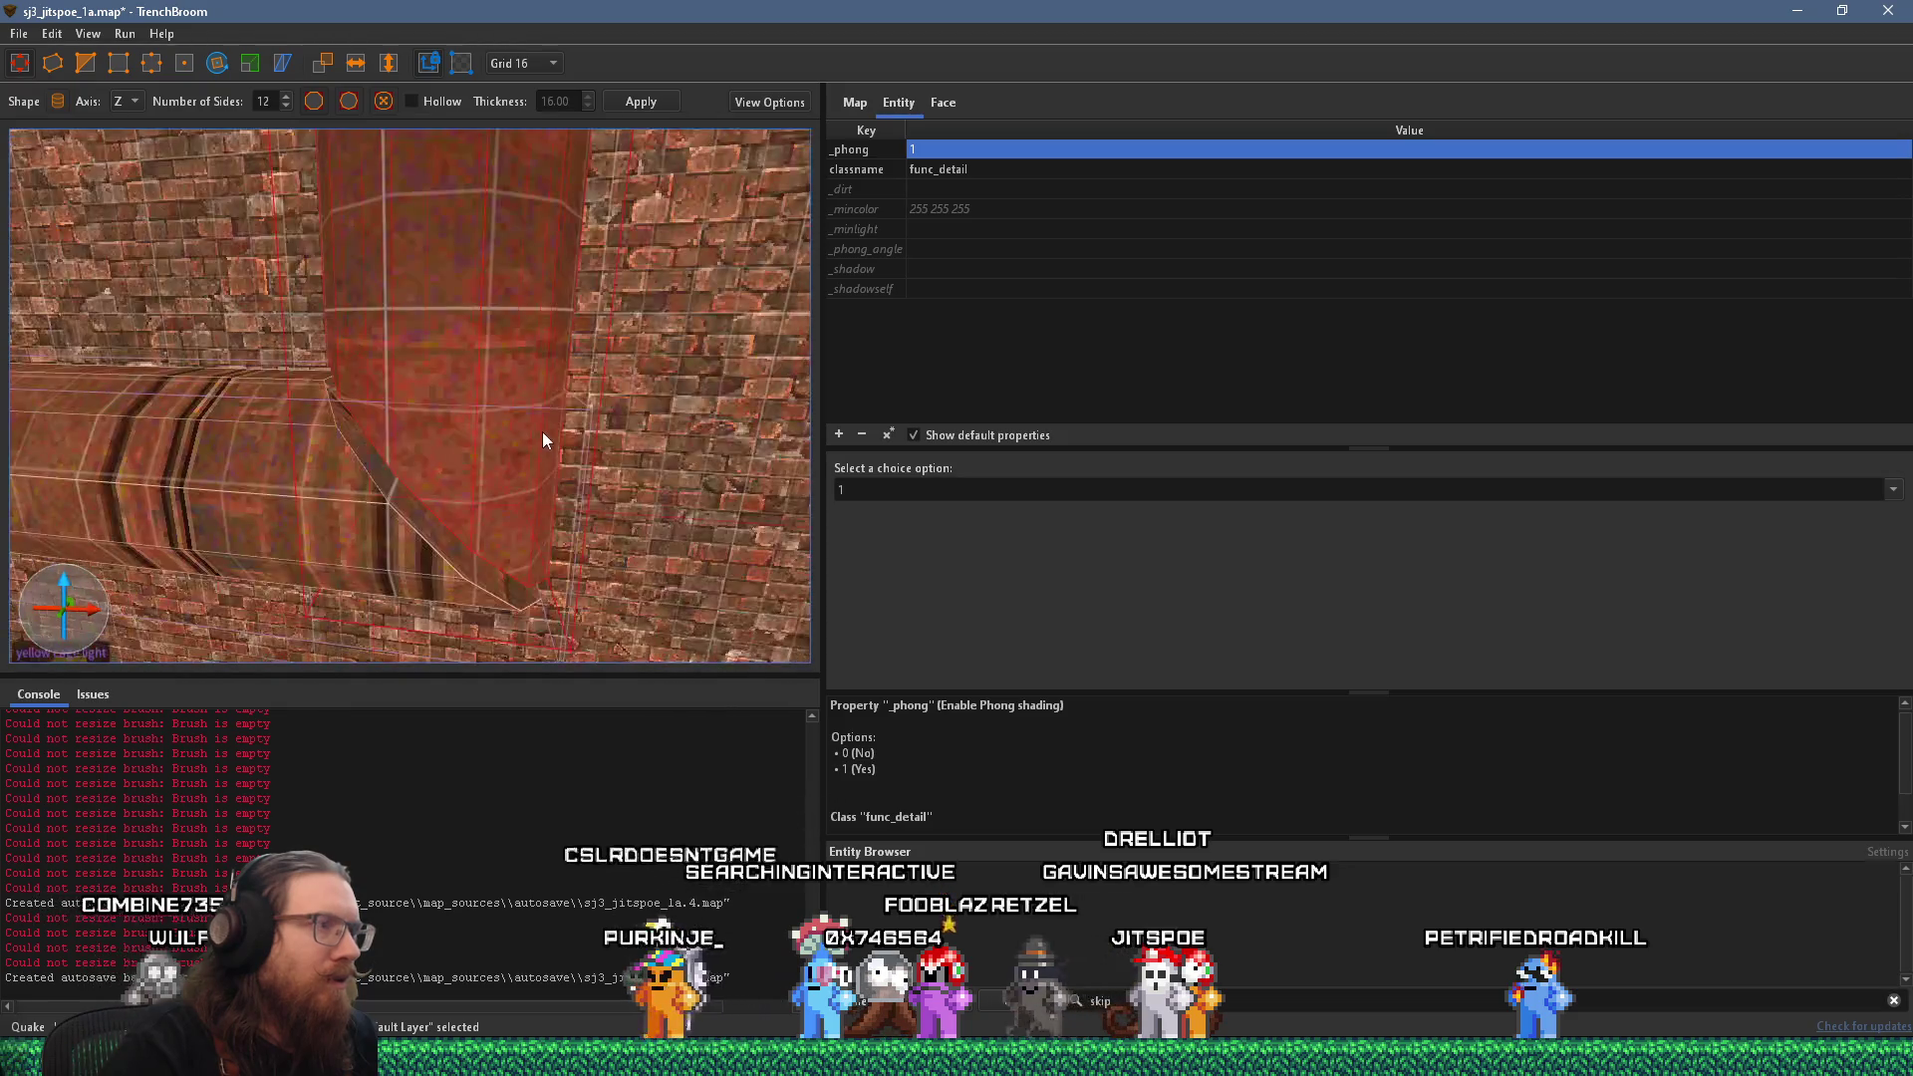
Select the angled elbow pipe brush and pull its angled edge up and left.
{"action": "left_click", "coordinate": [398, 562]}
{"action": "mouse_move", "coordinate": [419, 546]}
{"action": "left_mouse_down"}
{"action": "mouse_move", "coordinate": [498, 512]}
{"action": "mouse_move", "coordinate": [523, 456]}
{"action": "mouse_move", "coordinate": [538, 464]}
{"action": "mouse_move", "coordinate": [509, 332]}
{"action": "left_mouse_up"}
{"action": "scroll", "coordinate": [538, 463], "scroll_direction": "up", "scroll_amount": 6}
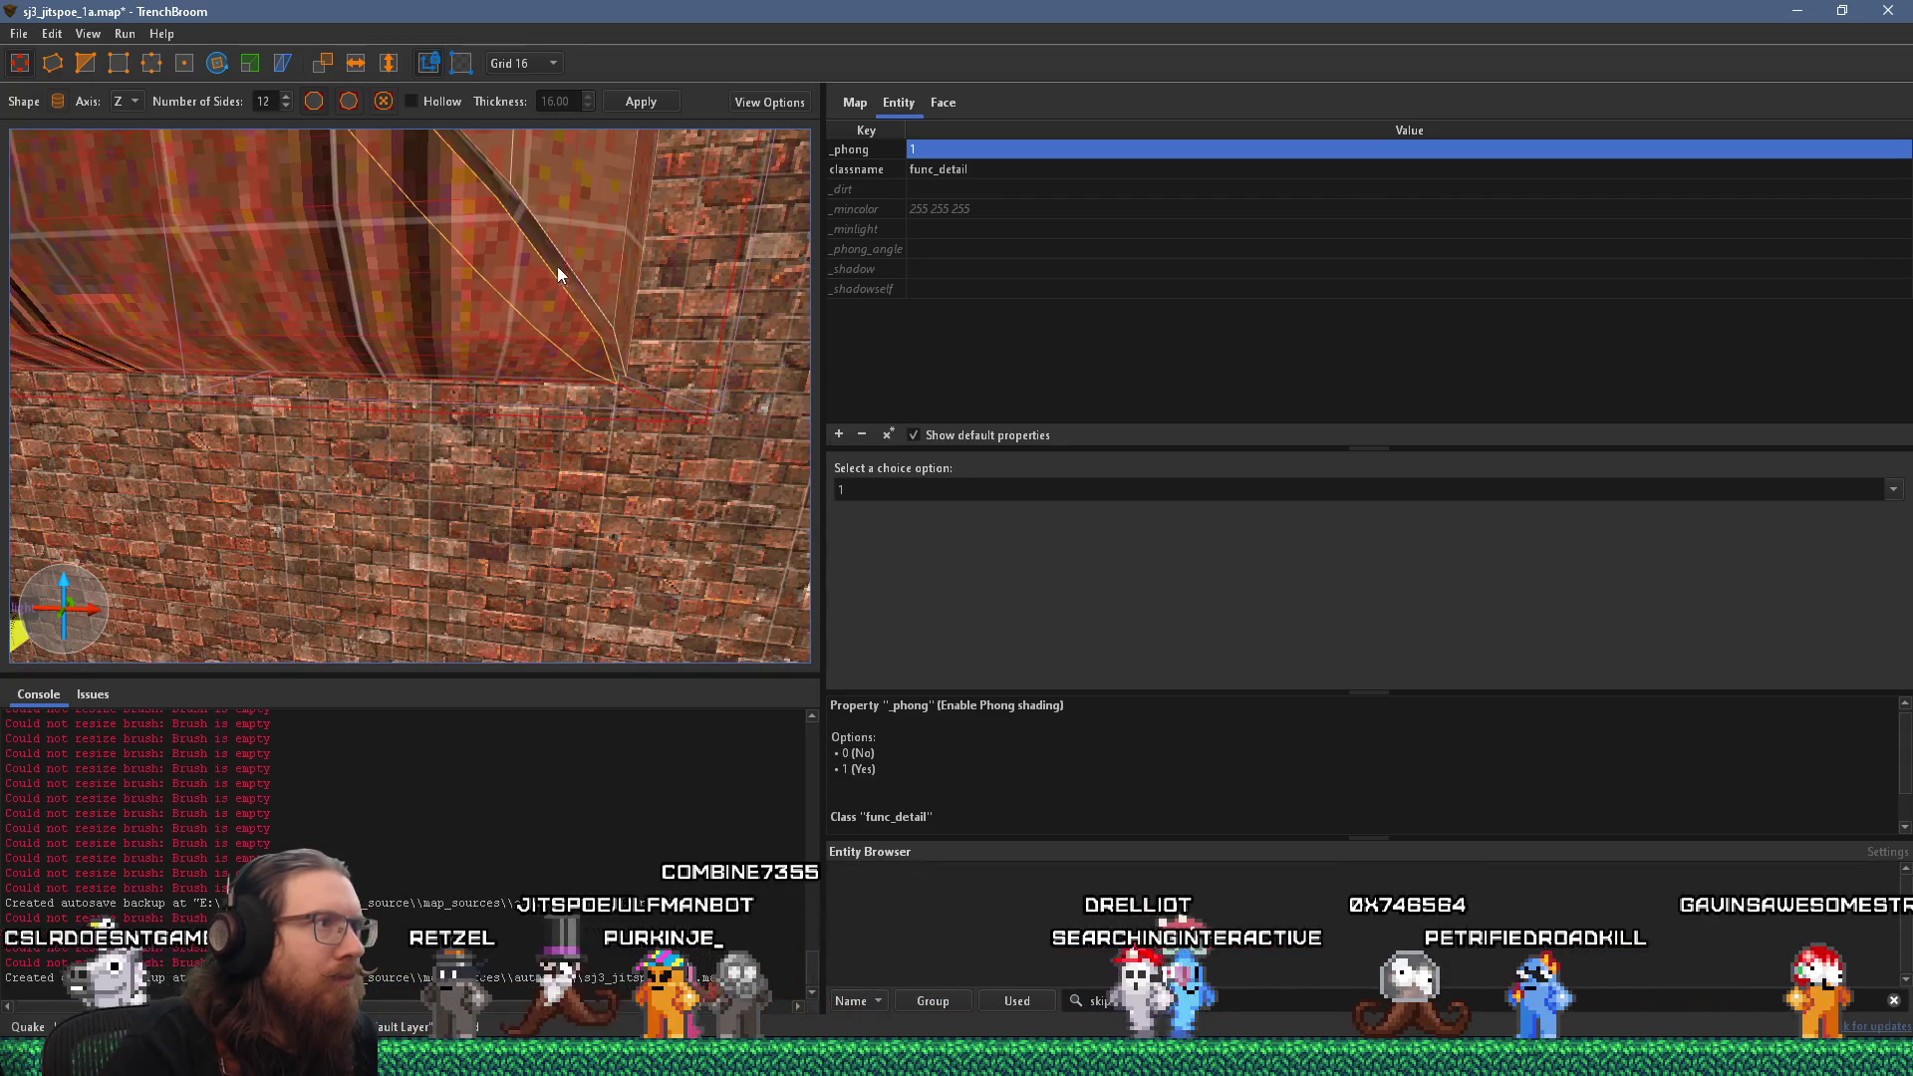
{"action": "mouse_move", "coordinate": [584, 268]}
{"action": "left_mouse_down"}
{"action": "mouse_move", "coordinate": [534, 313]}
{"action": "mouse_move", "coordinate": [690, 430]}
{"action": "left_mouse_up"}
{"action": "scroll", "coordinate": [665, 404], "scroll_direction": "up", "scroll_amount": 3}
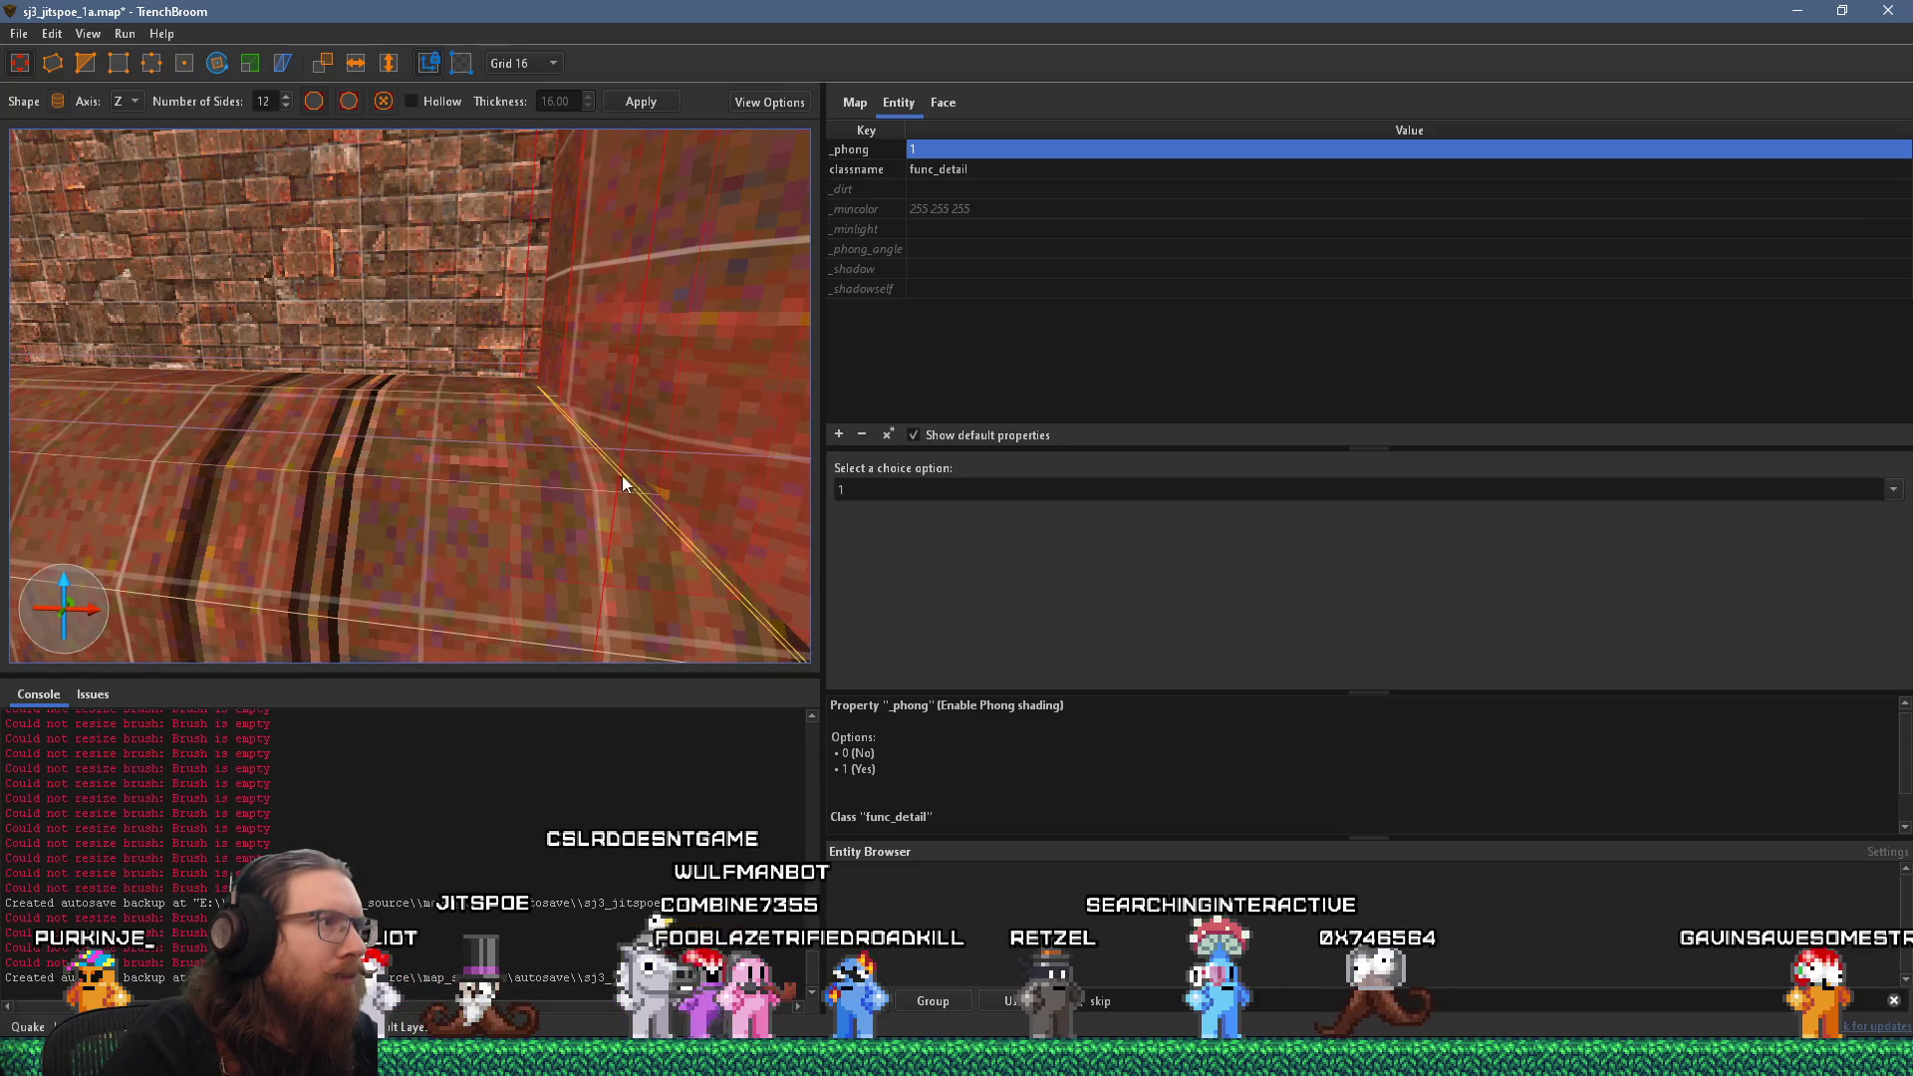
{"action": "left_click_drag", "start_coordinate": [623, 478], "coordinate": [604, 450]}
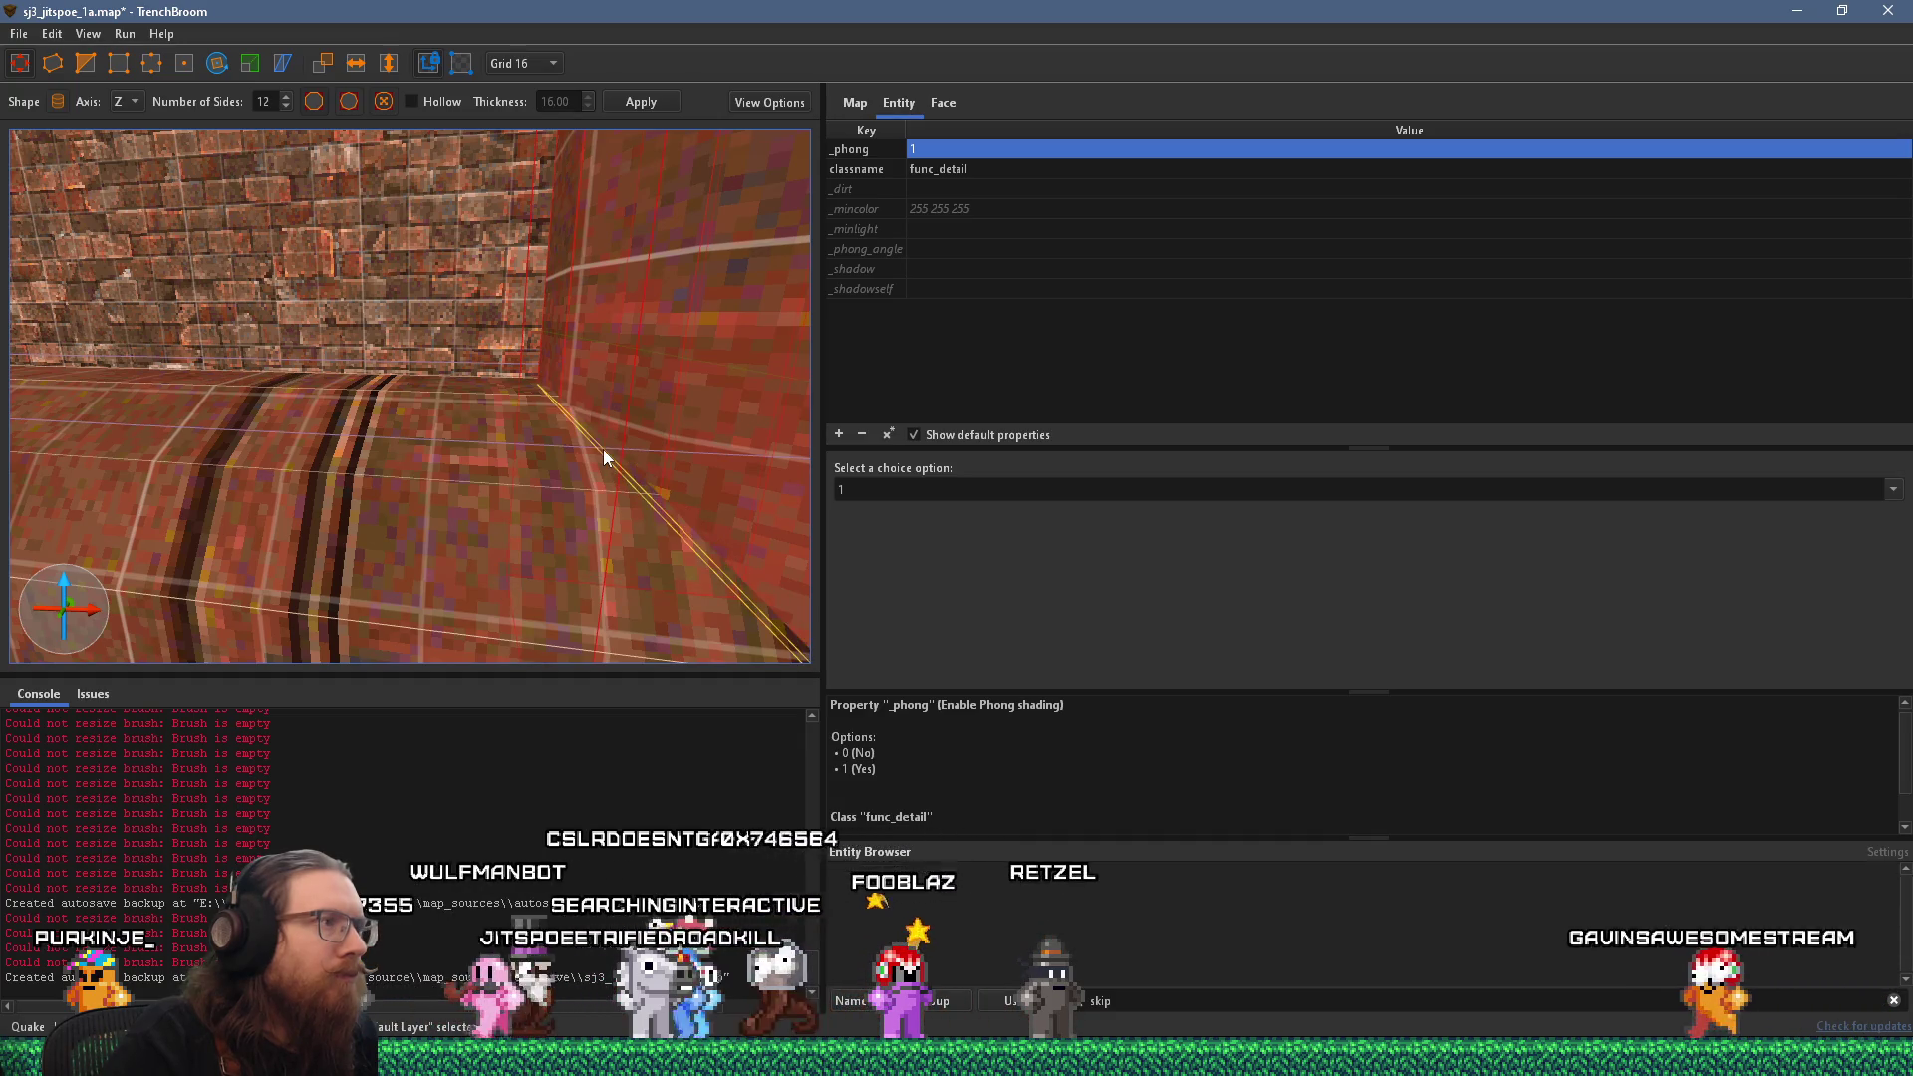
{"action": "mouse_move", "coordinate": [475, 442]}
{"action": "left_mouse_down"}
{"action": "mouse_move", "coordinate": [622, 492]}
{"action": "mouse_move", "coordinate": [405, 444]}
{"action": "left_mouse_up"}
{"action": "scroll", "coordinate": [404, 448], "scroll_direction": "down", "scroll_amount": 5}
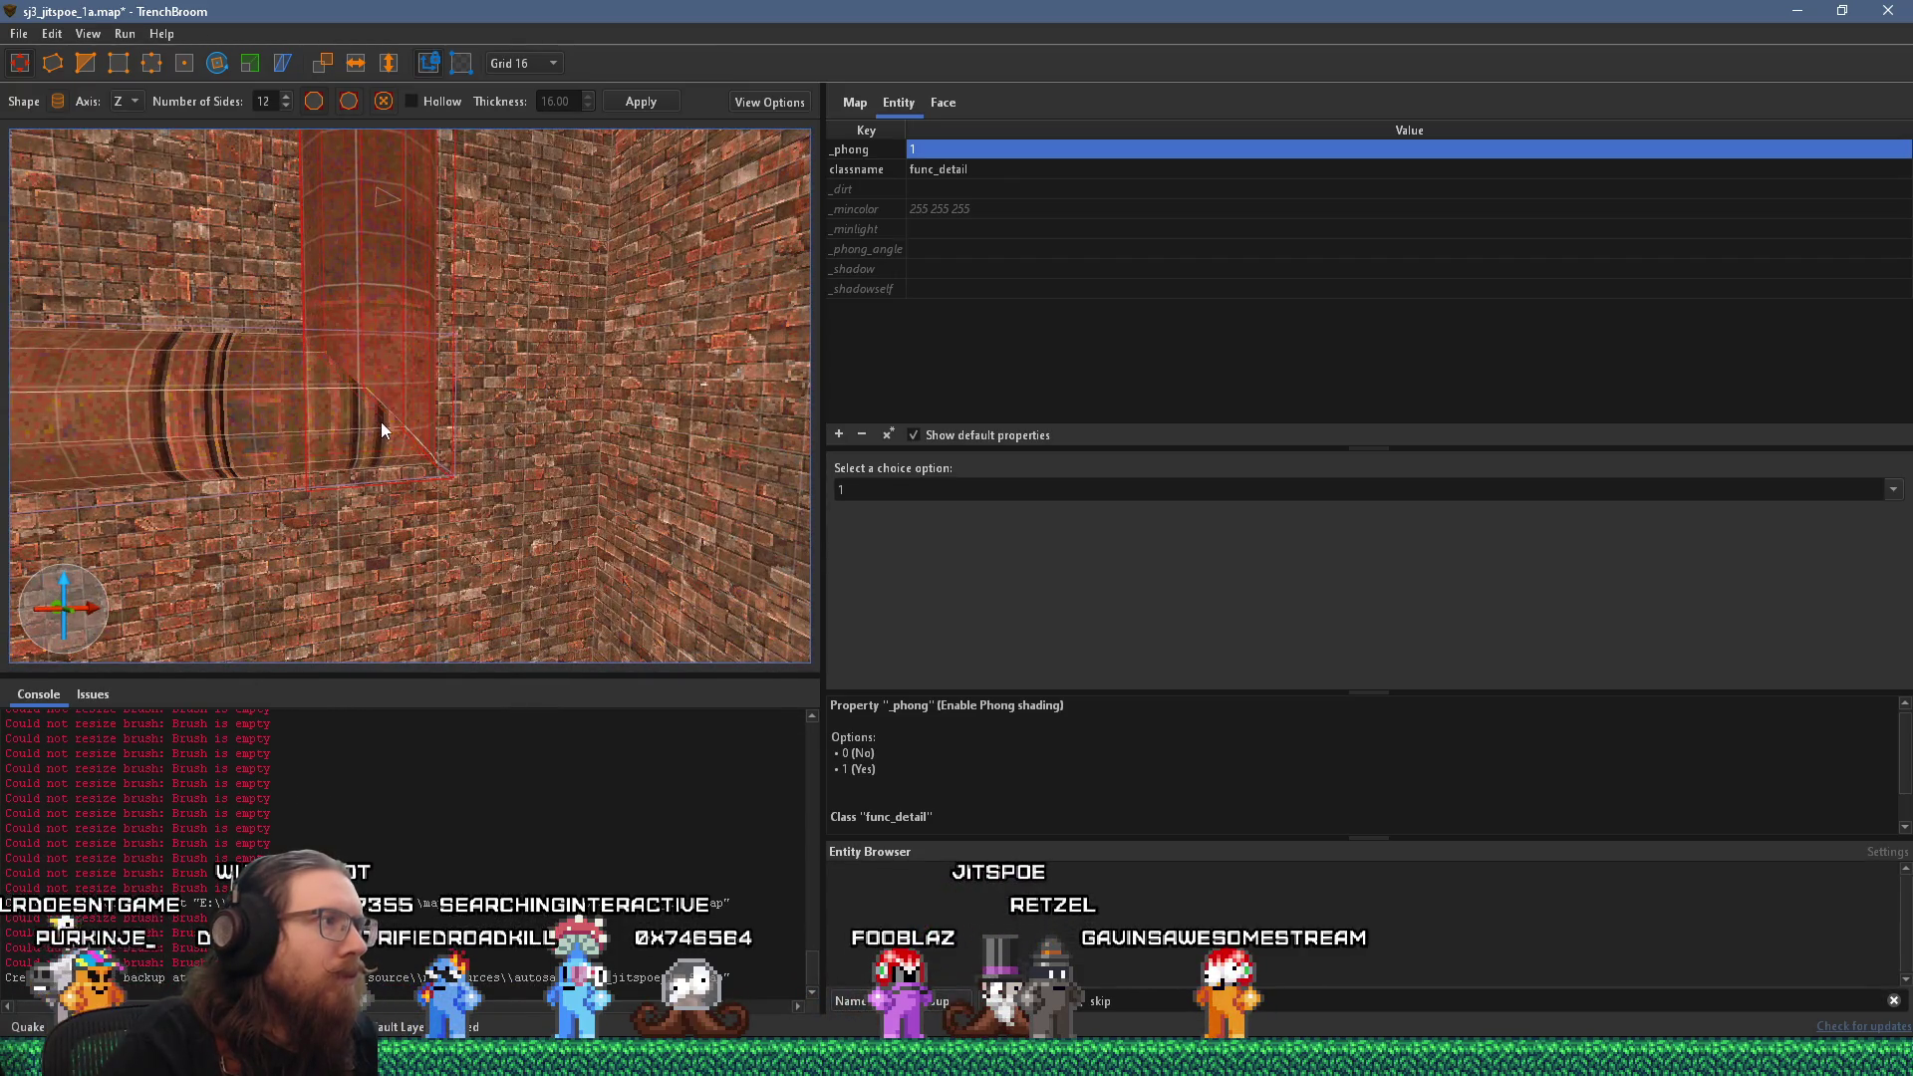
{"action": "scroll", "coordinate": [381, 422], "scroll_direction": "up", "scroll_amount": 5}
{"action": "mouse_move", "coordinate": [474, 399]}
{"action": "left_mouse_down"}
{"action": "mouse_move", "coordinate": [283, 507]}
{"action": "mouse_move", "coordinate": [235, 606]}
{"action": "left_mouse_up"}
Clip the elbow joint with two cut points so the pipes meet on a diagonal seam.
{"action": "left_click", "coordinate": [90, 65]}
{"action": "left_click", "coordinate": [429, 476]}
{"action": "left_click", "coordinate": [337, 369]}
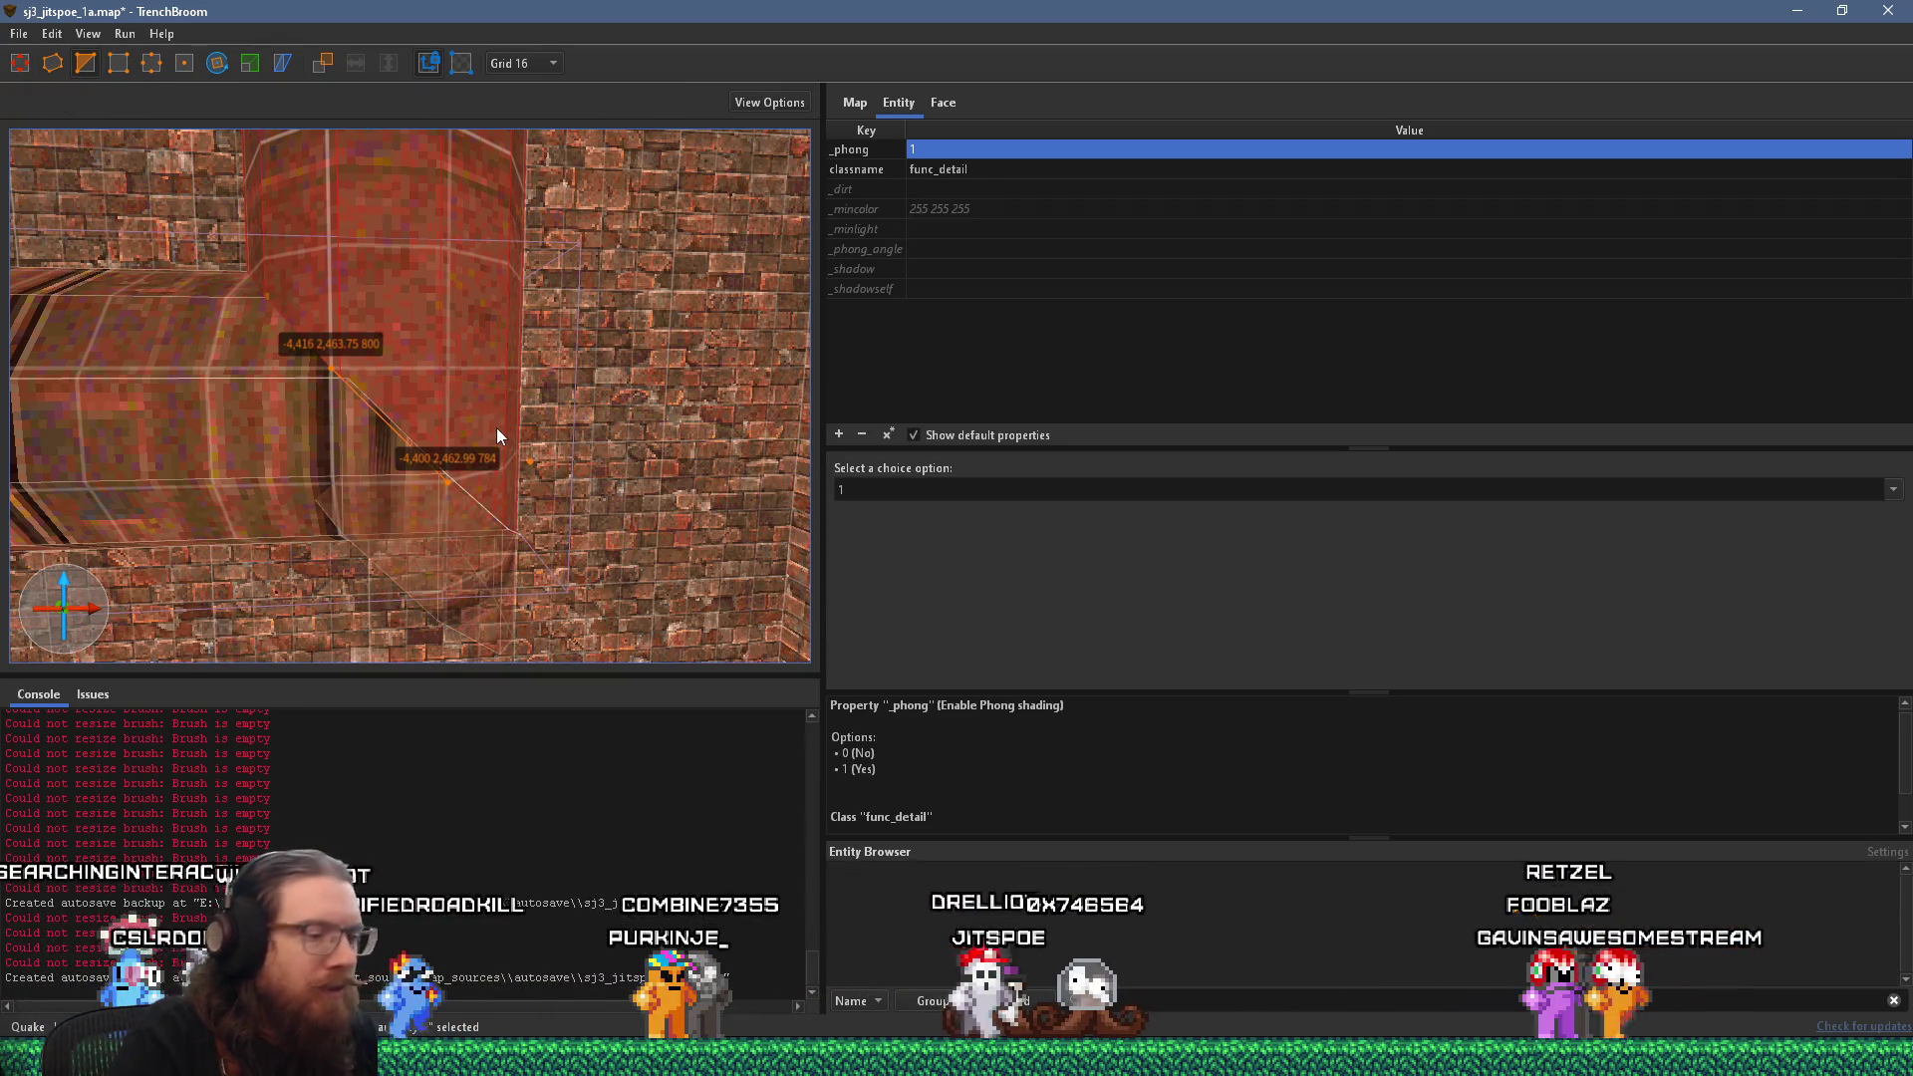
{"action": "key", "text": "Return"}
{"action": "key", "text": "Escape"}
{"action": "left_click", "coordinate": [342, 463]}
{"action": "left_click", "coordinate": [426, 424]}
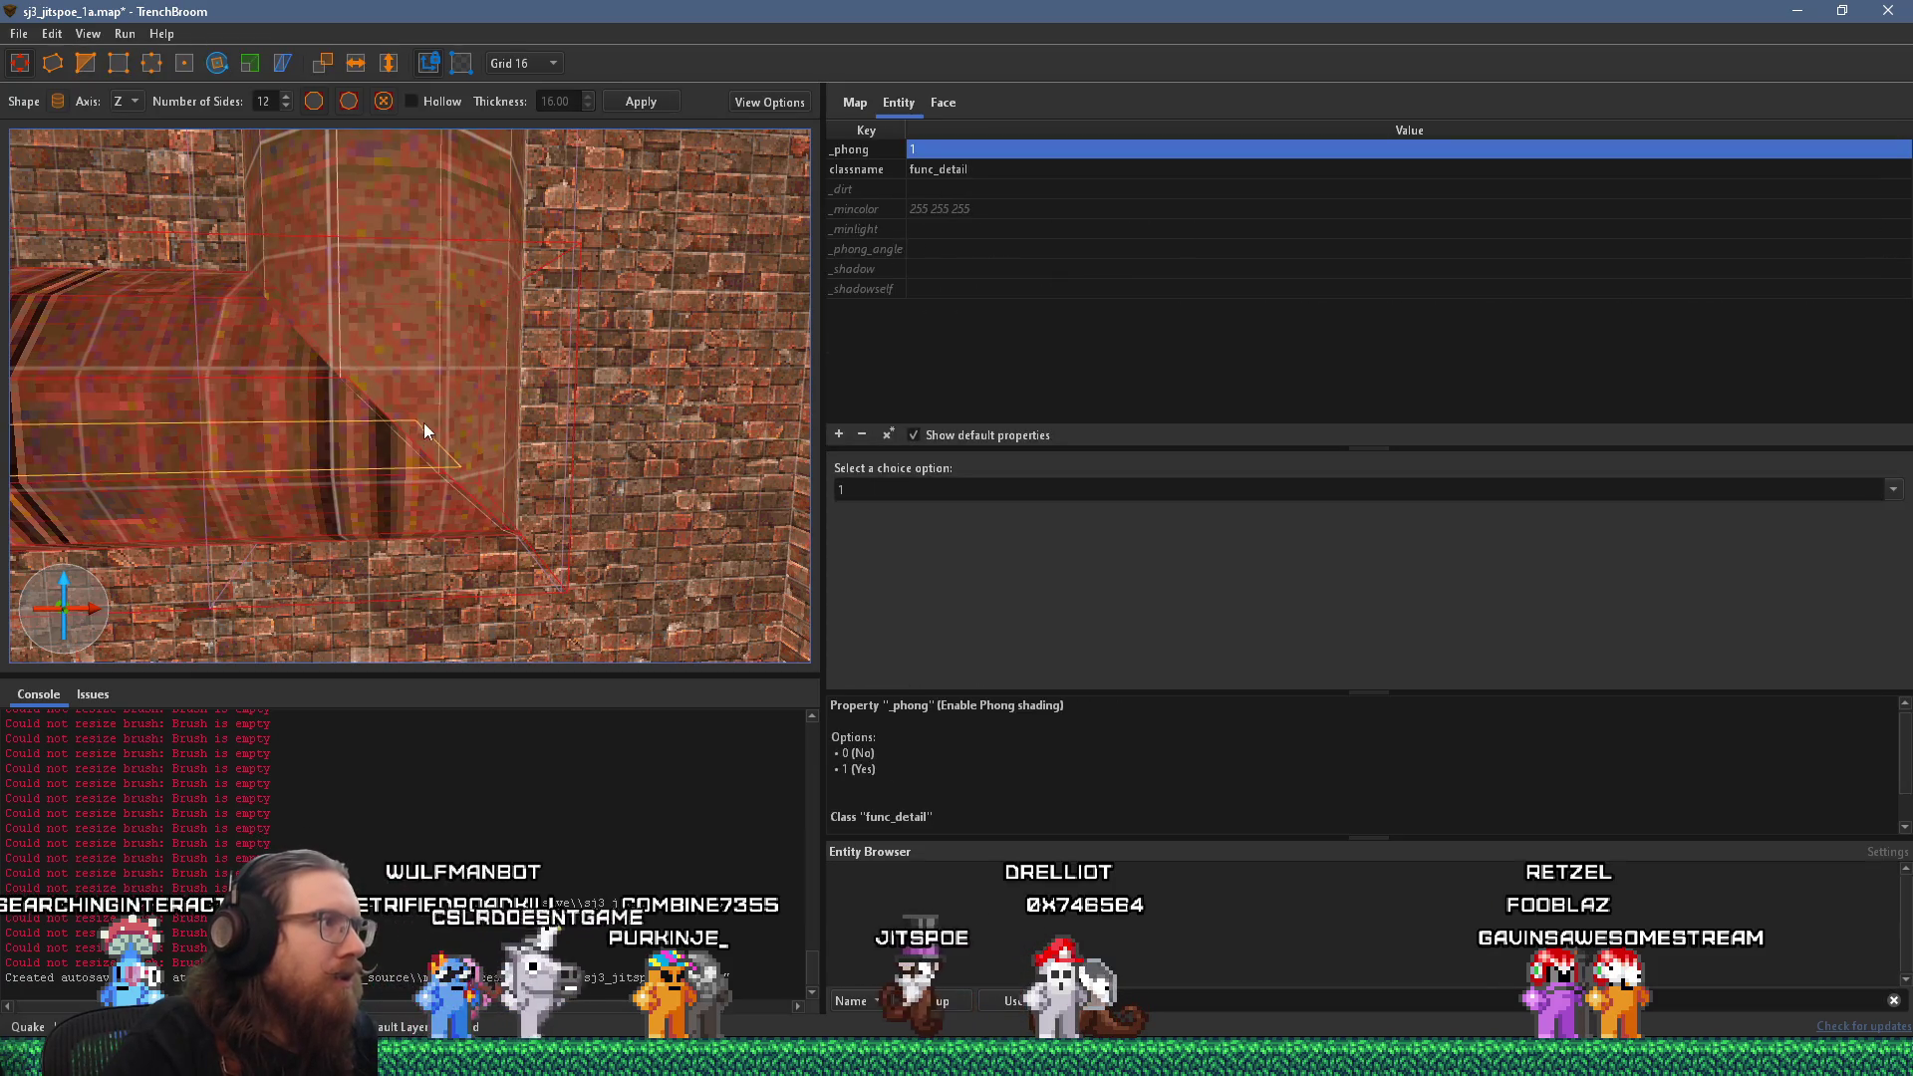
{"action": "scroll", "coordinate": [475, 399], "scroll_direction": "up", "scroll_amount": 3}
{"action": "left_click_drag", "start_coordinate": [471, 370], "coordinate": [510, 426]}
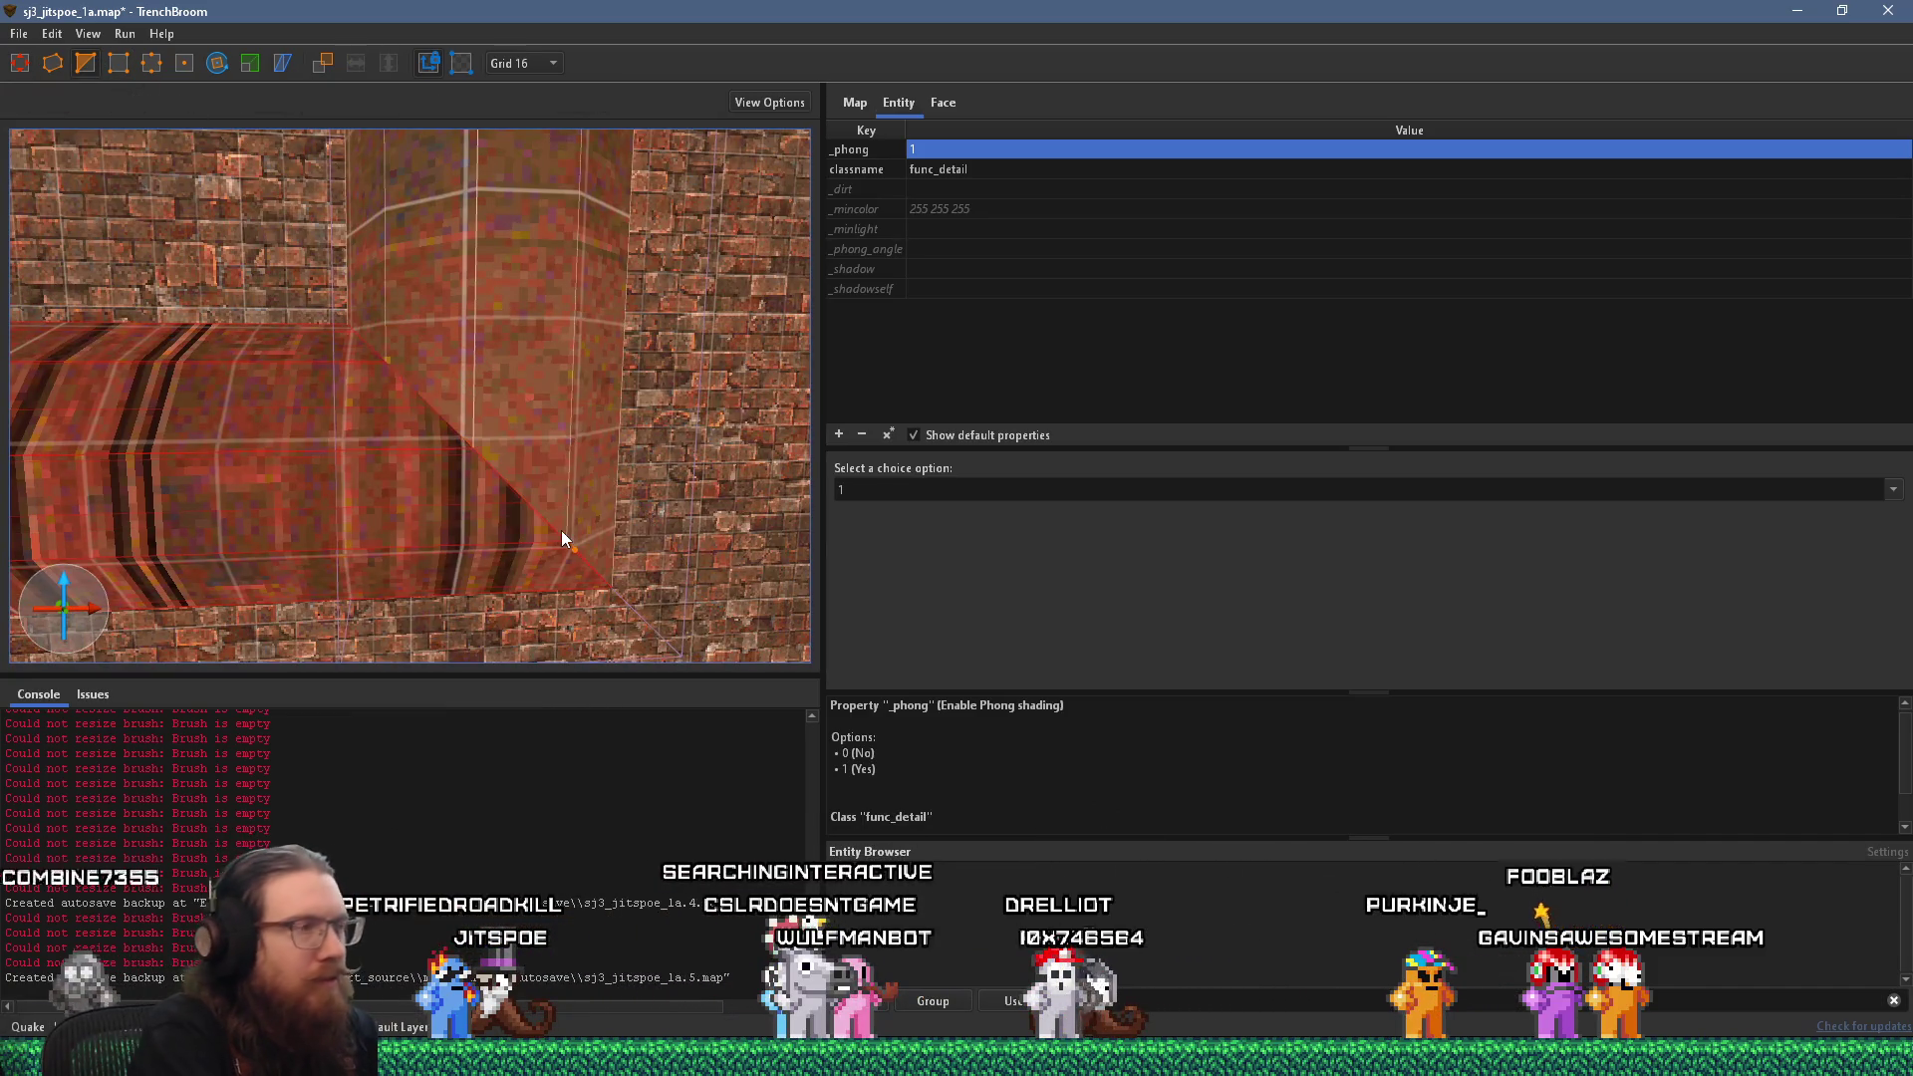
{"action": "key", "text": "Escape"}
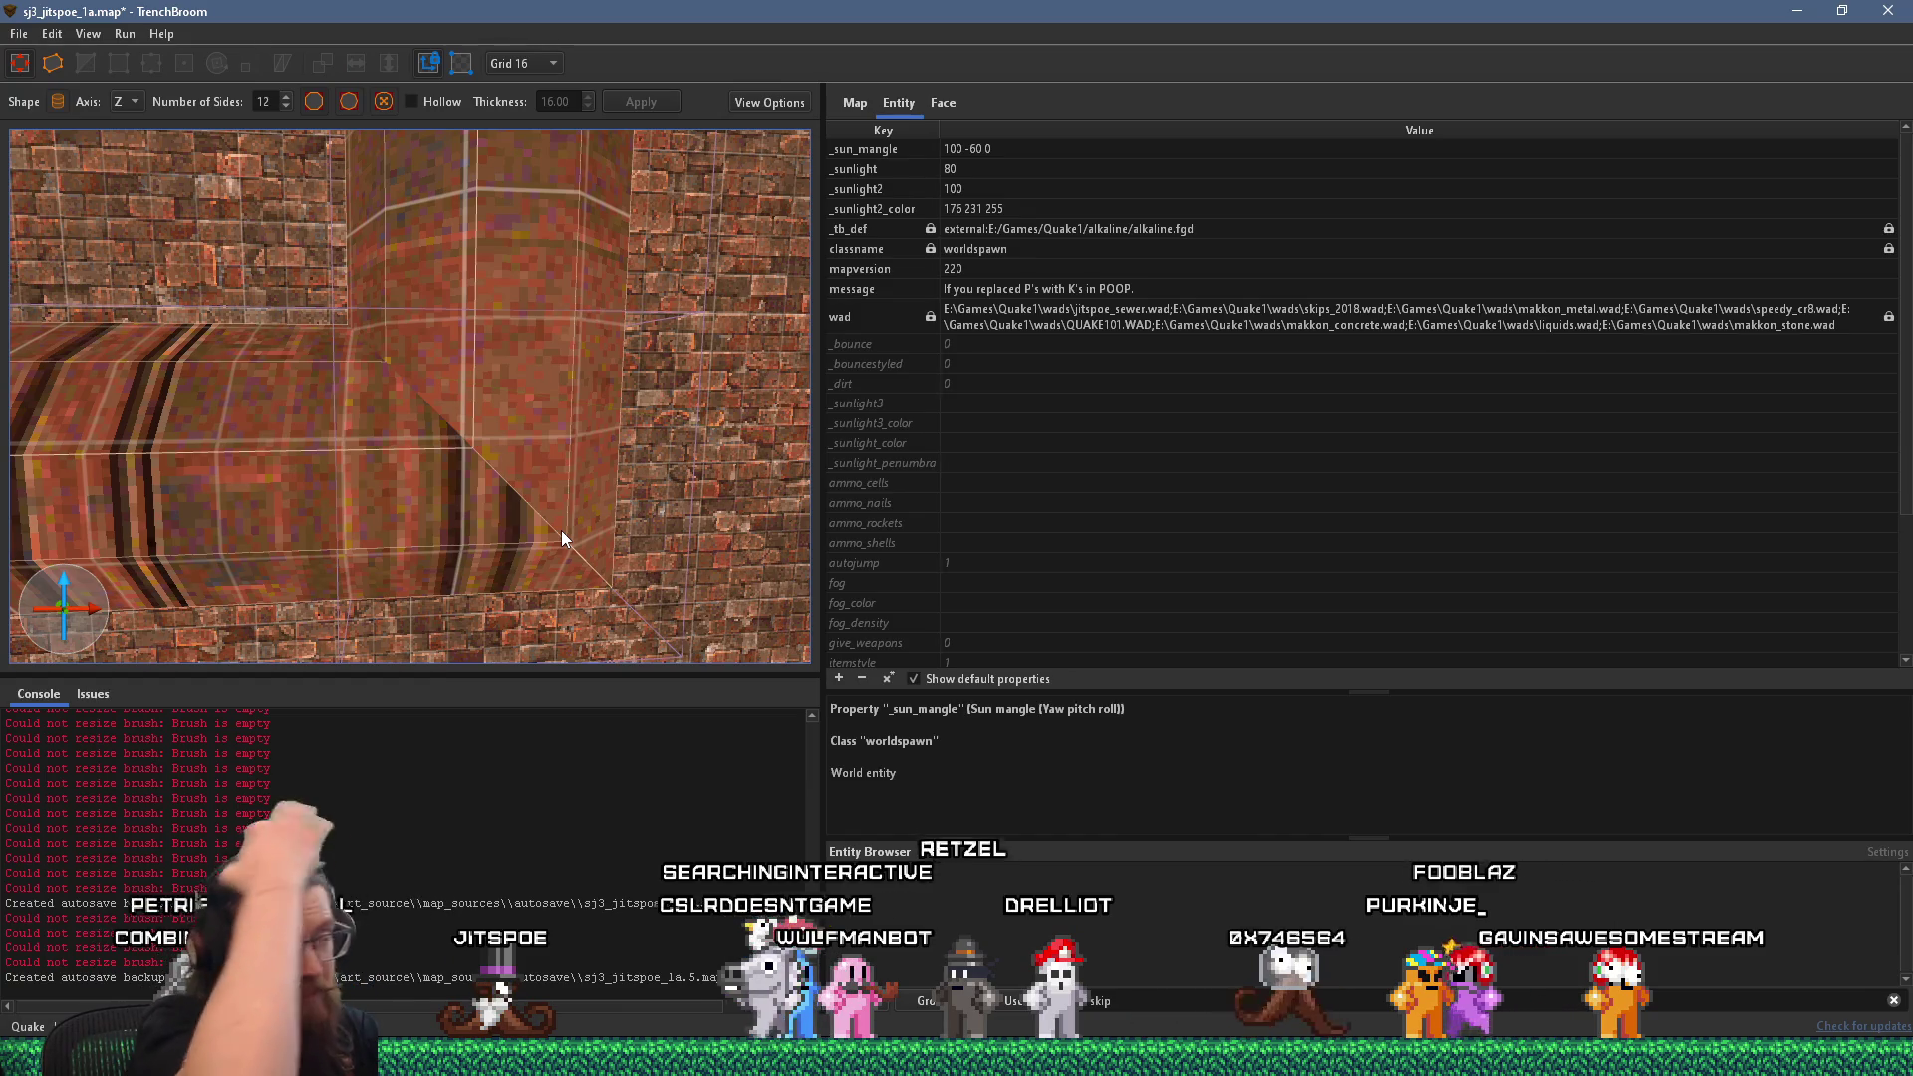
Select the horizontal pipe, drag its end face right, and set the grid to 4 units.
{"action": "scroll", "coordinate": [462, 522], "scroll_direction": "down", "scroll_amount": 5}
{"action": "scroll", "coordinate": [462, 522], "scroll_direction": "up", "scroll_amount": 4}
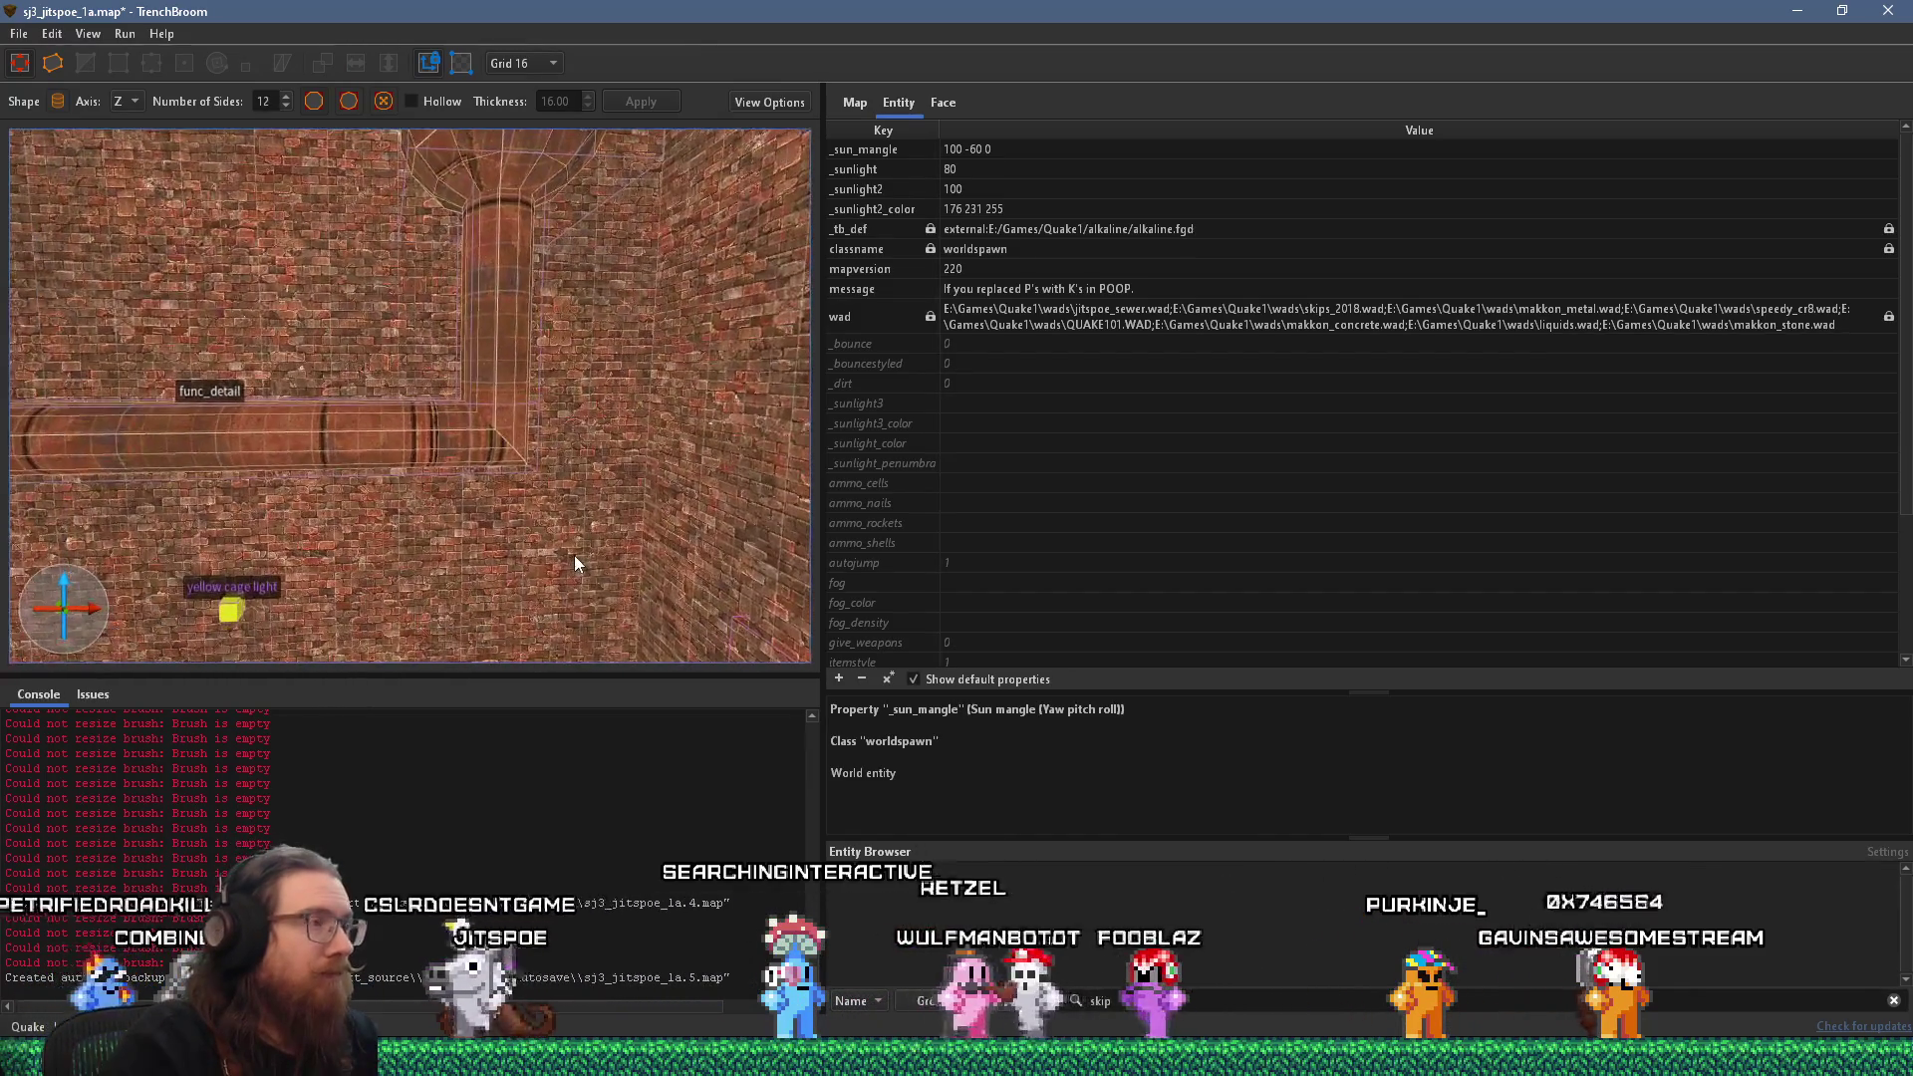
{"action": "left_click", "coordinate": [472, 457]}
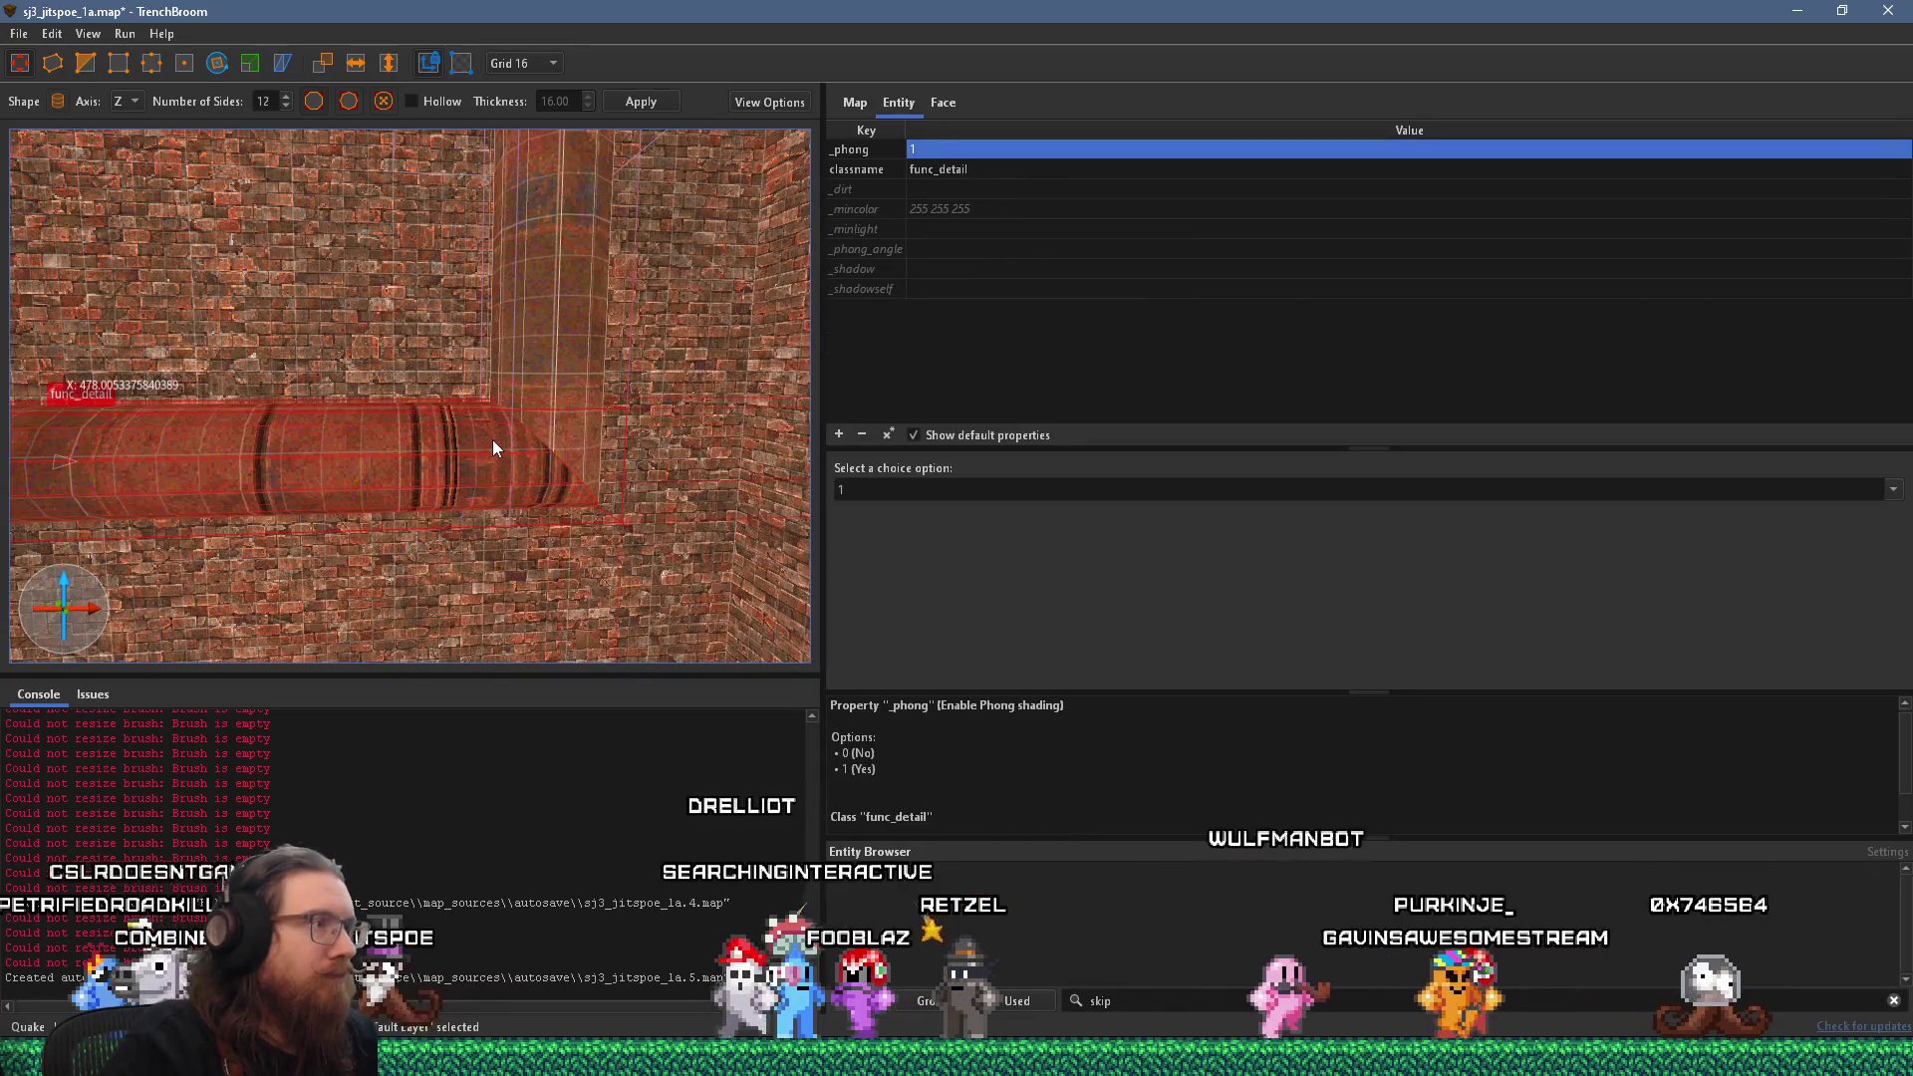
{"action": "key", "text": "a"}
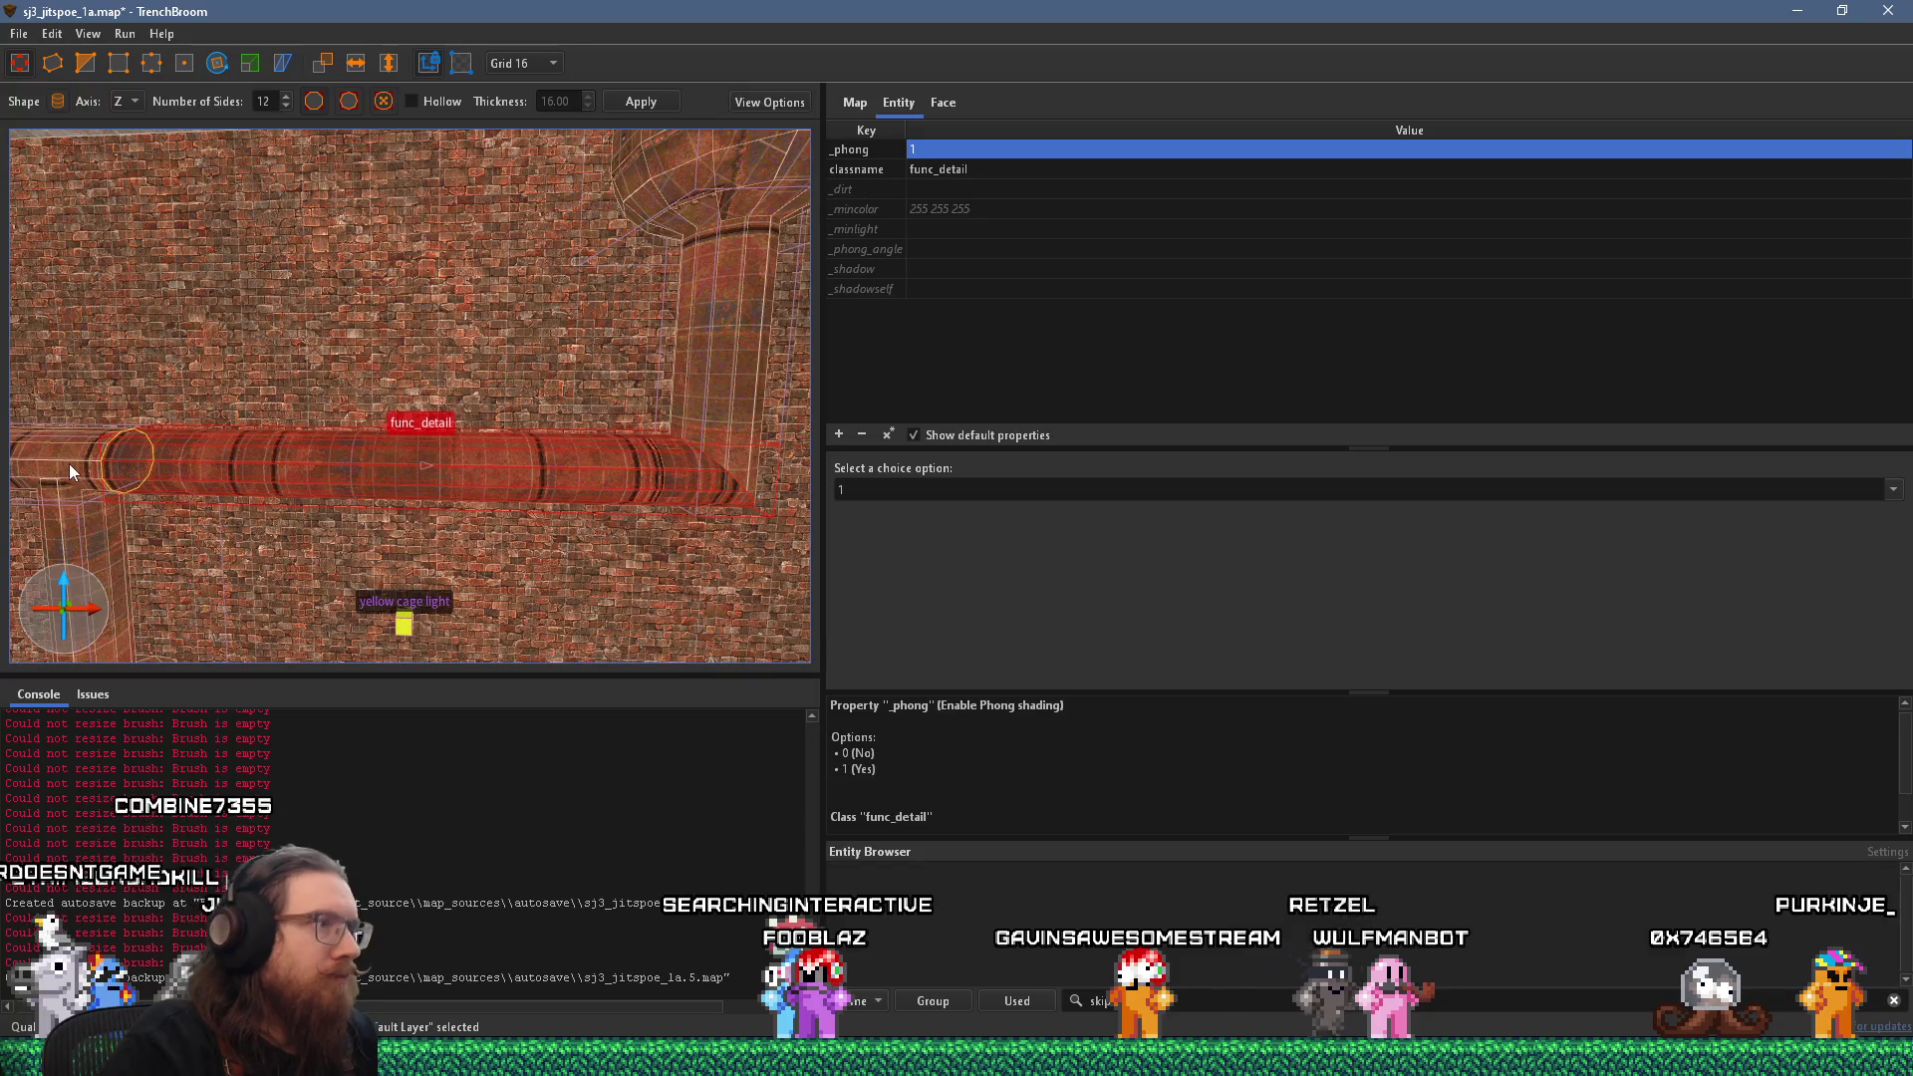
{"action": "left_click_drag", "start_coordinate": [68, 464], "coordinate": [162, 476]}
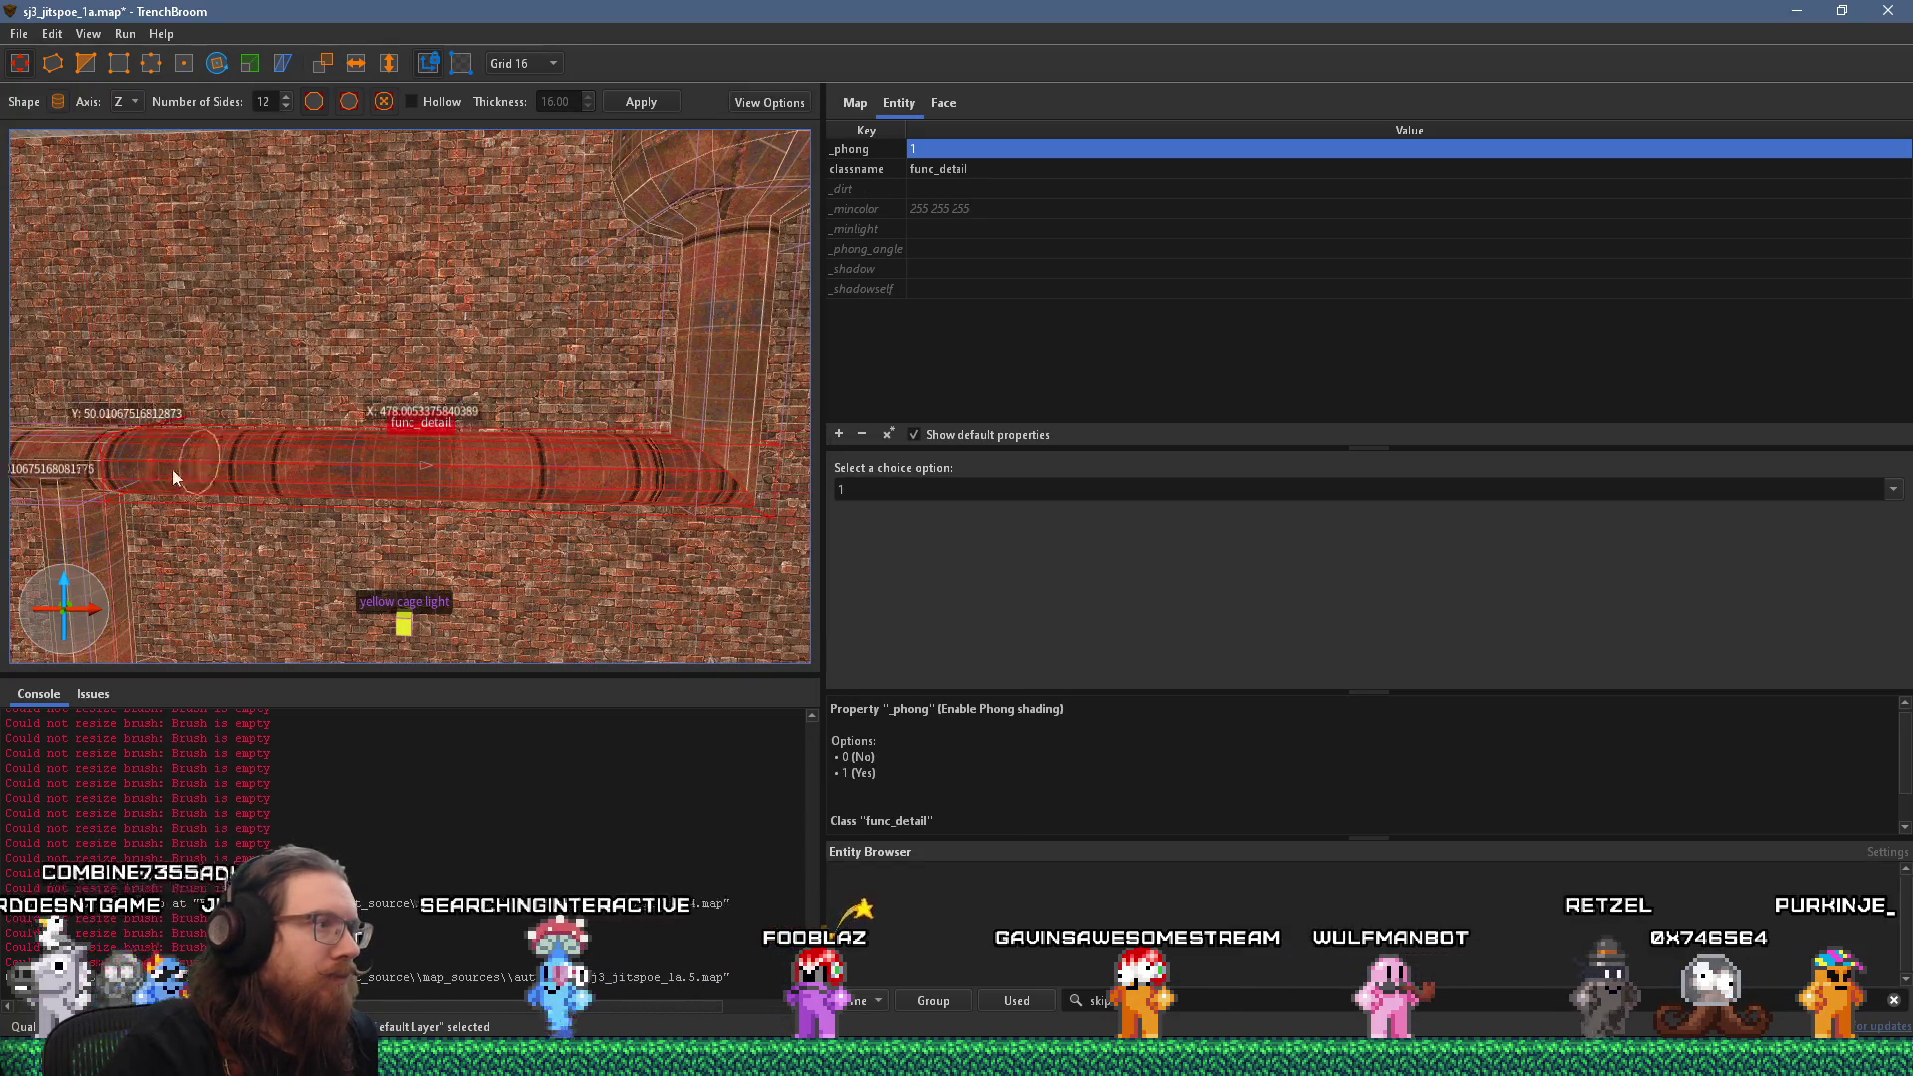
{"action": "scroll", "coordinate": [533, 501], "scroll_direction": "up", "scroll_amount": 5}
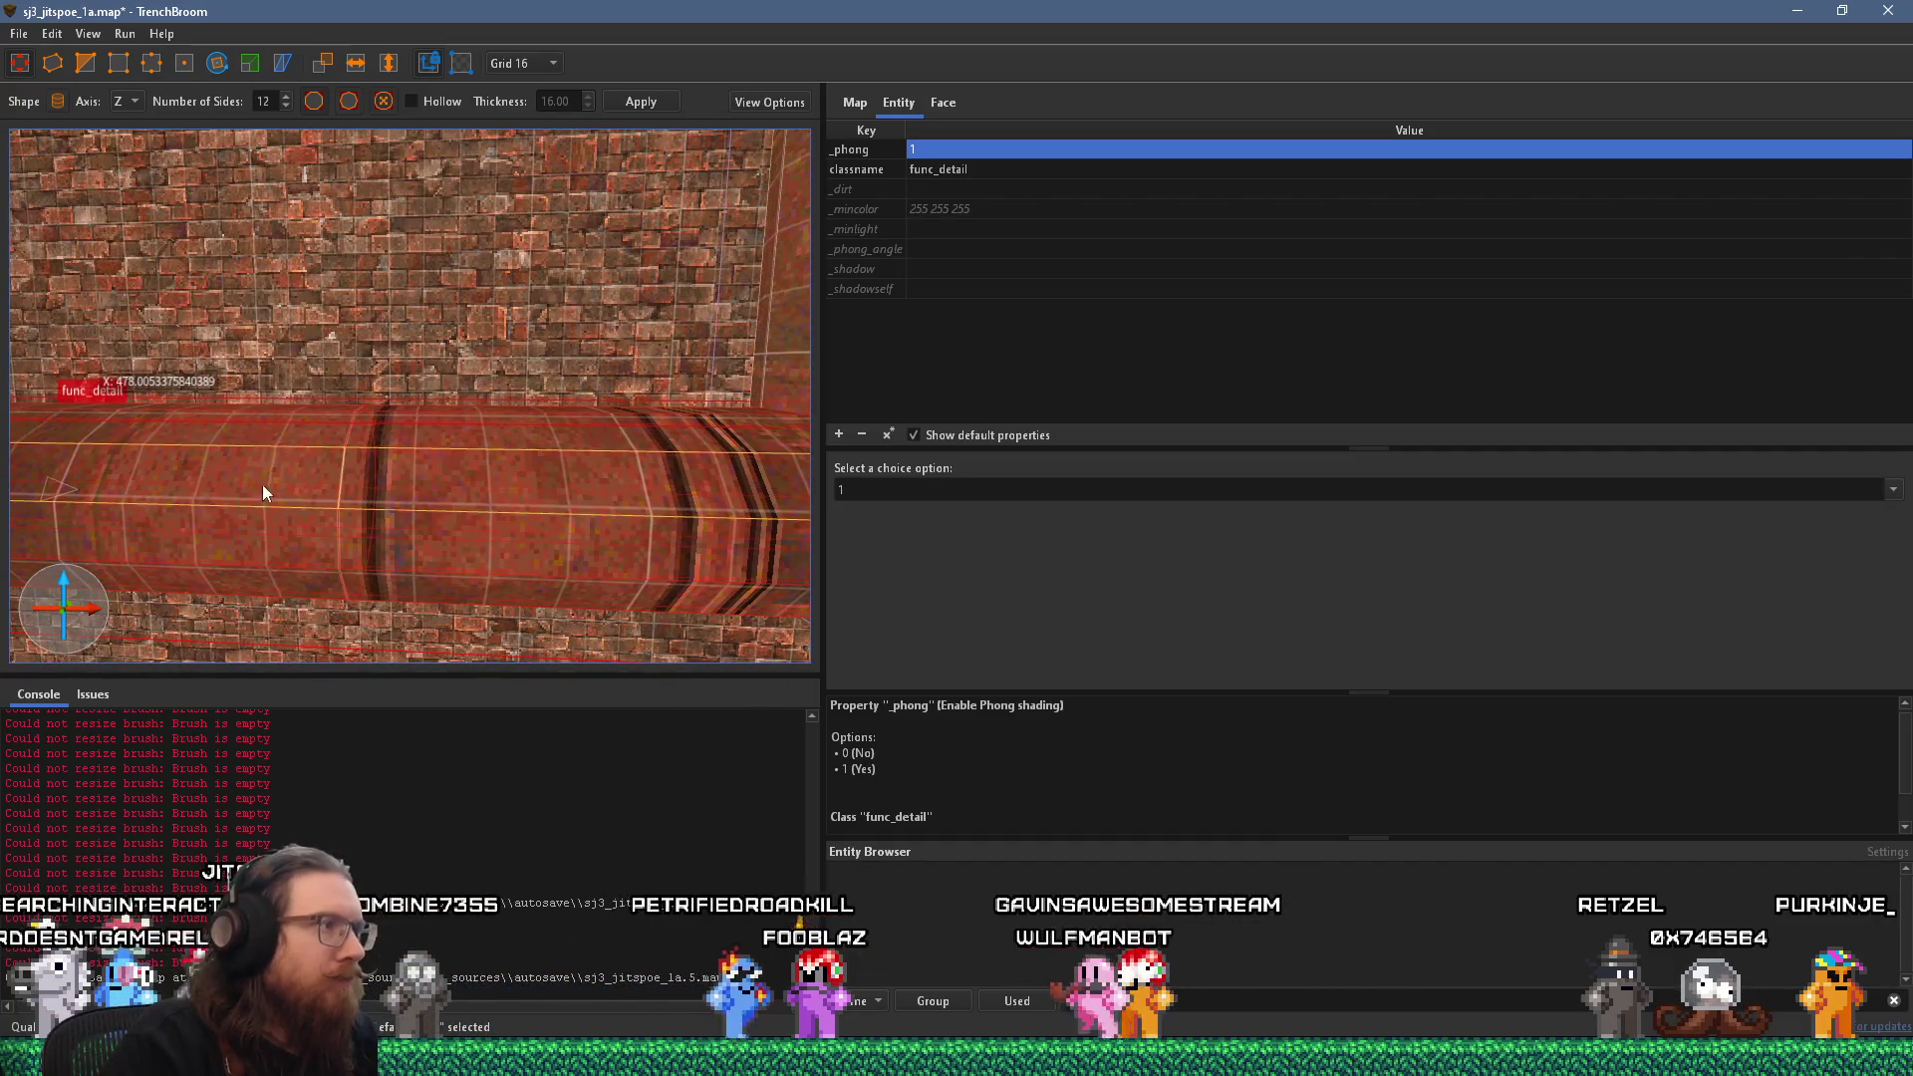
{"action": "key", "text": "a"}
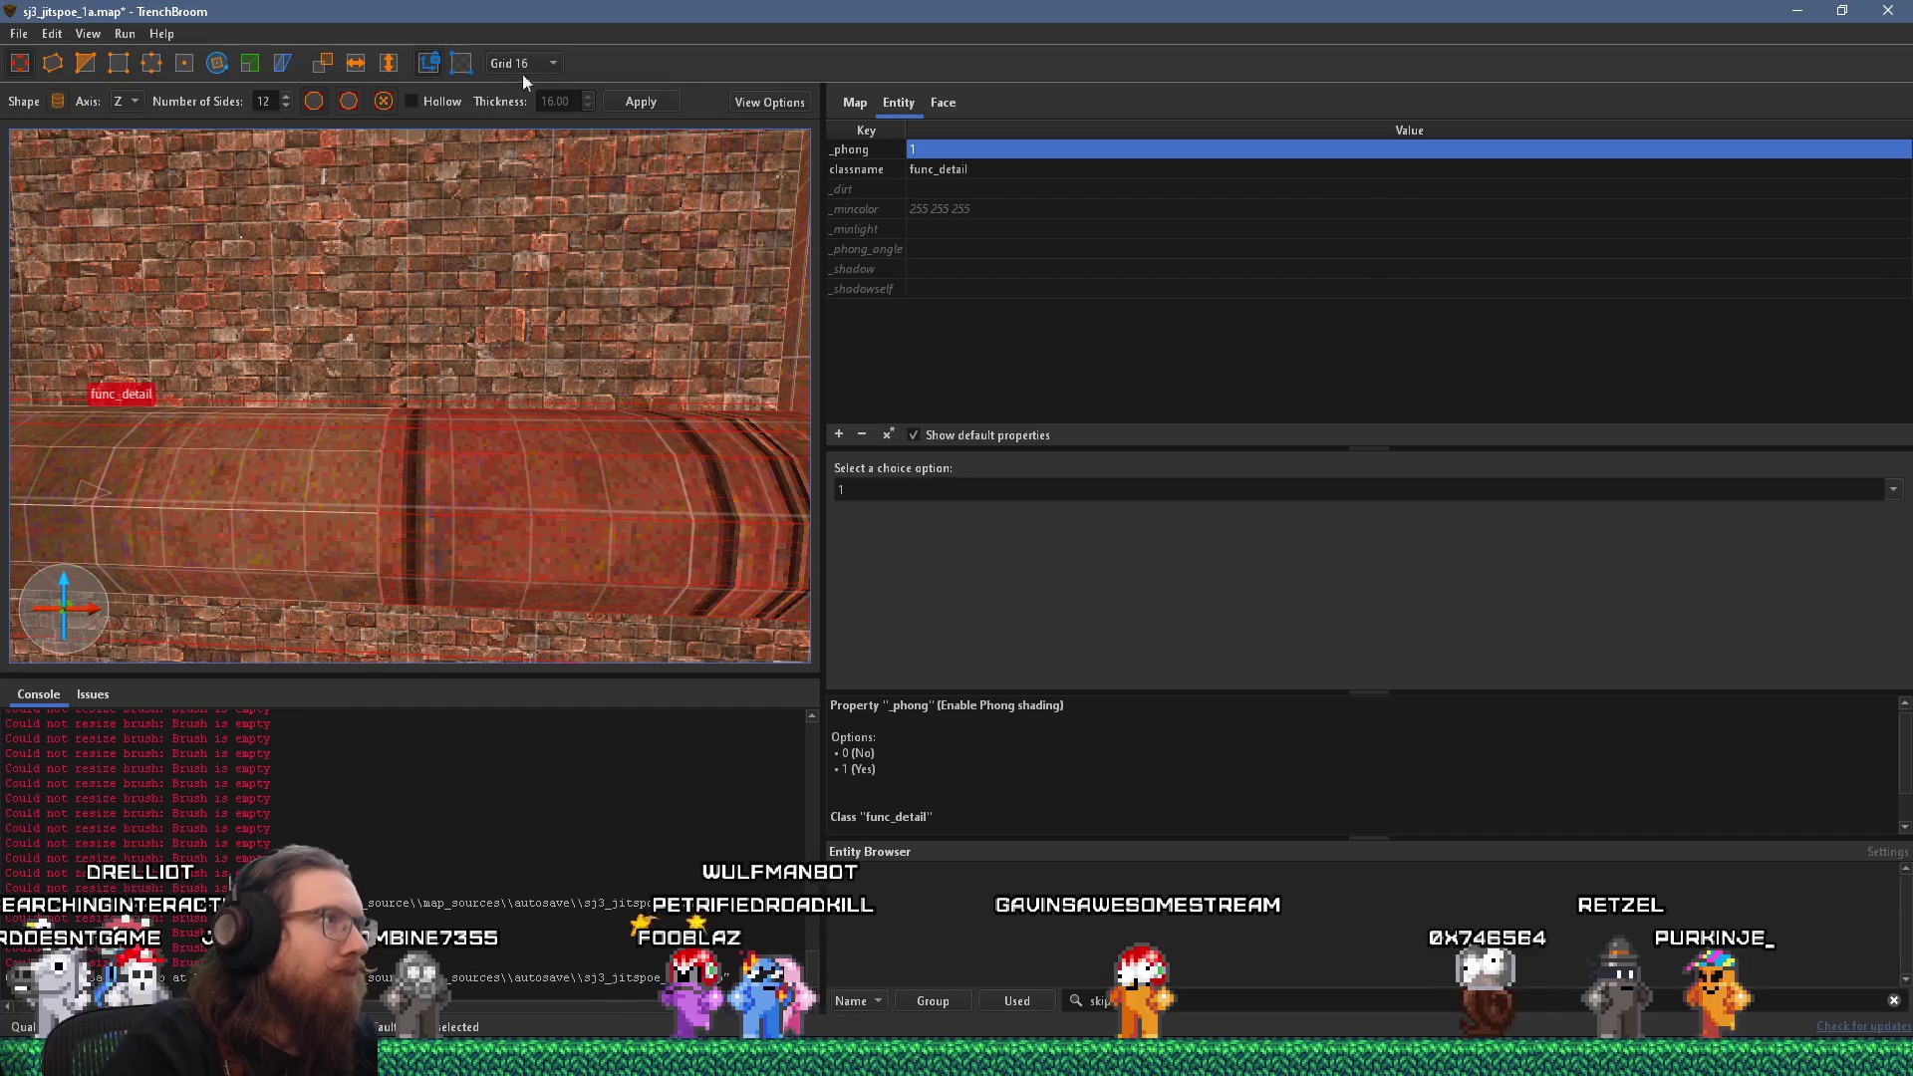
{"action": "left_click", "coordinate": [538, 63]}
{"action": "left_click", "coordinate": [516, 138]}
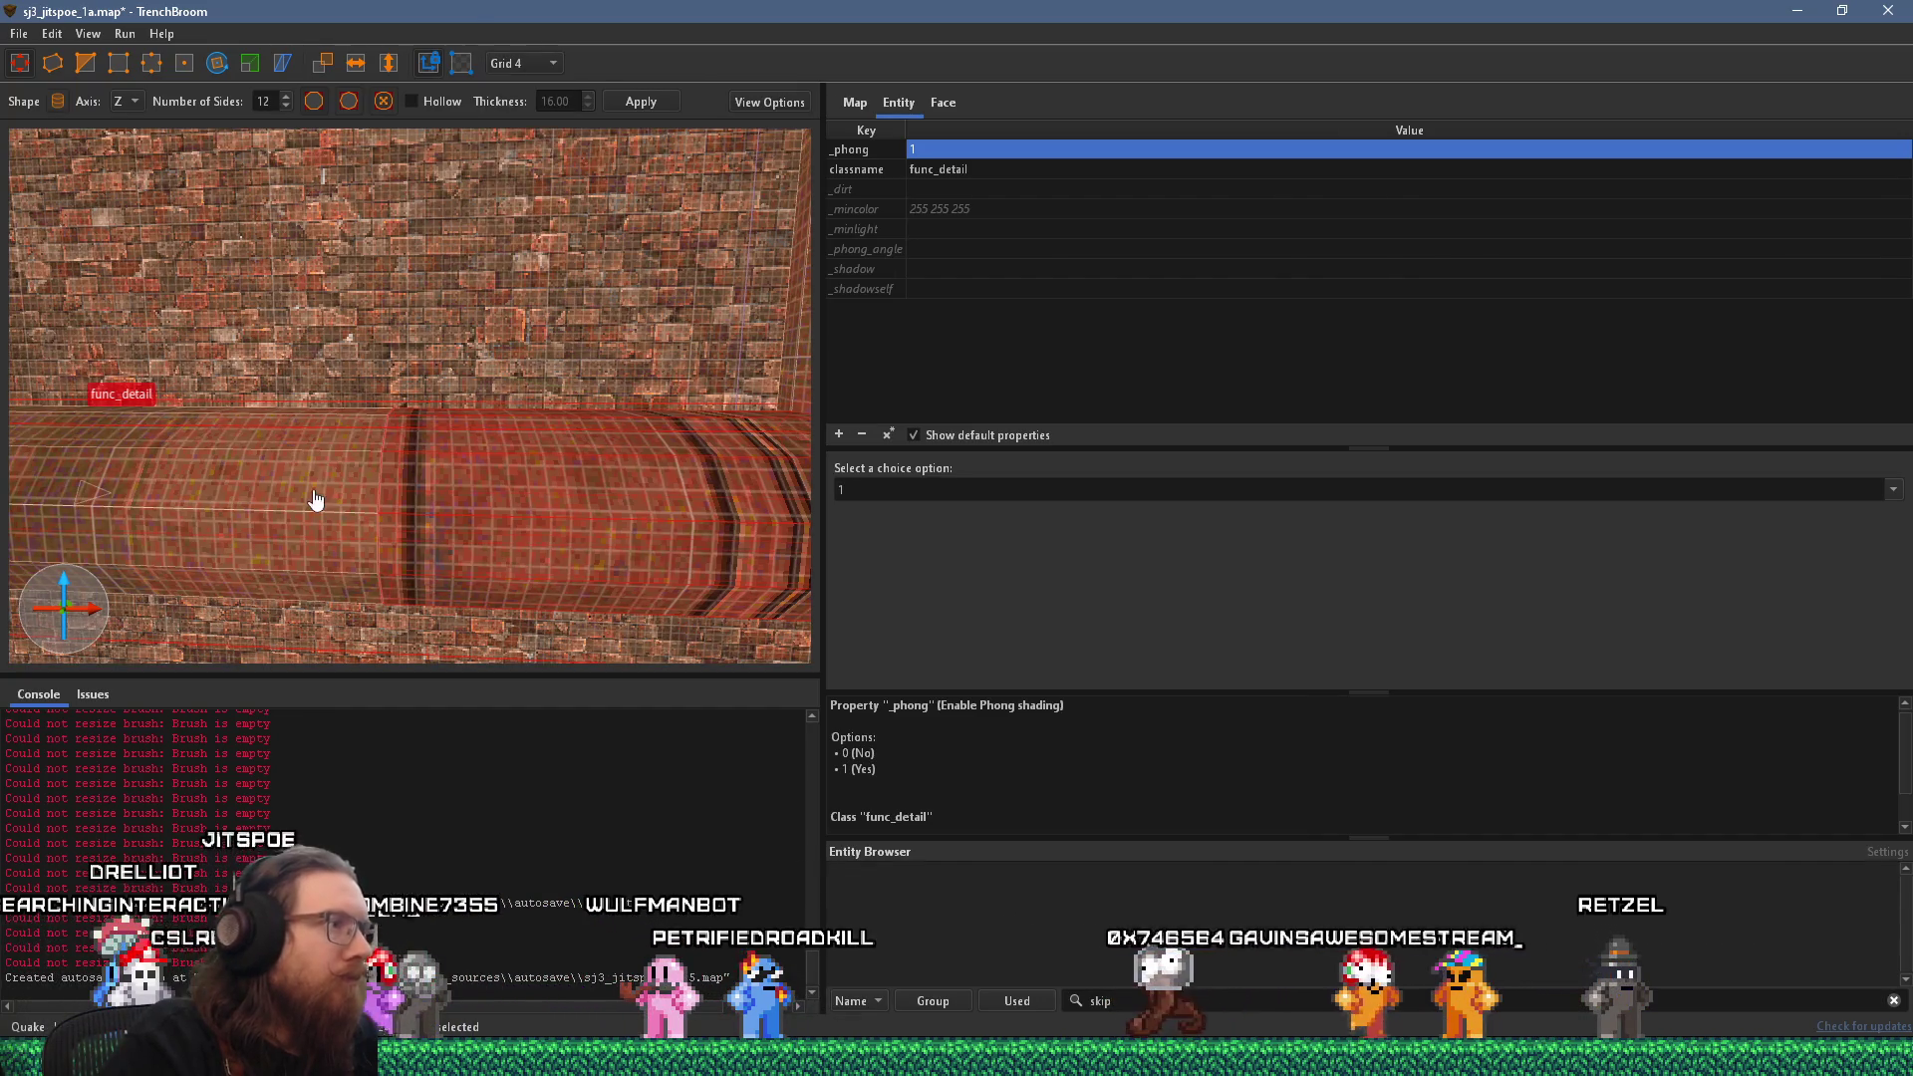
Stretch the pipe's end face 80 units longer, reverting an accidental angled stretch.
{"action": "left_click_drag", "start_coordinate": [330, 510], "coordinate": [419, 520]}
{"action": "key", "text": "s"}
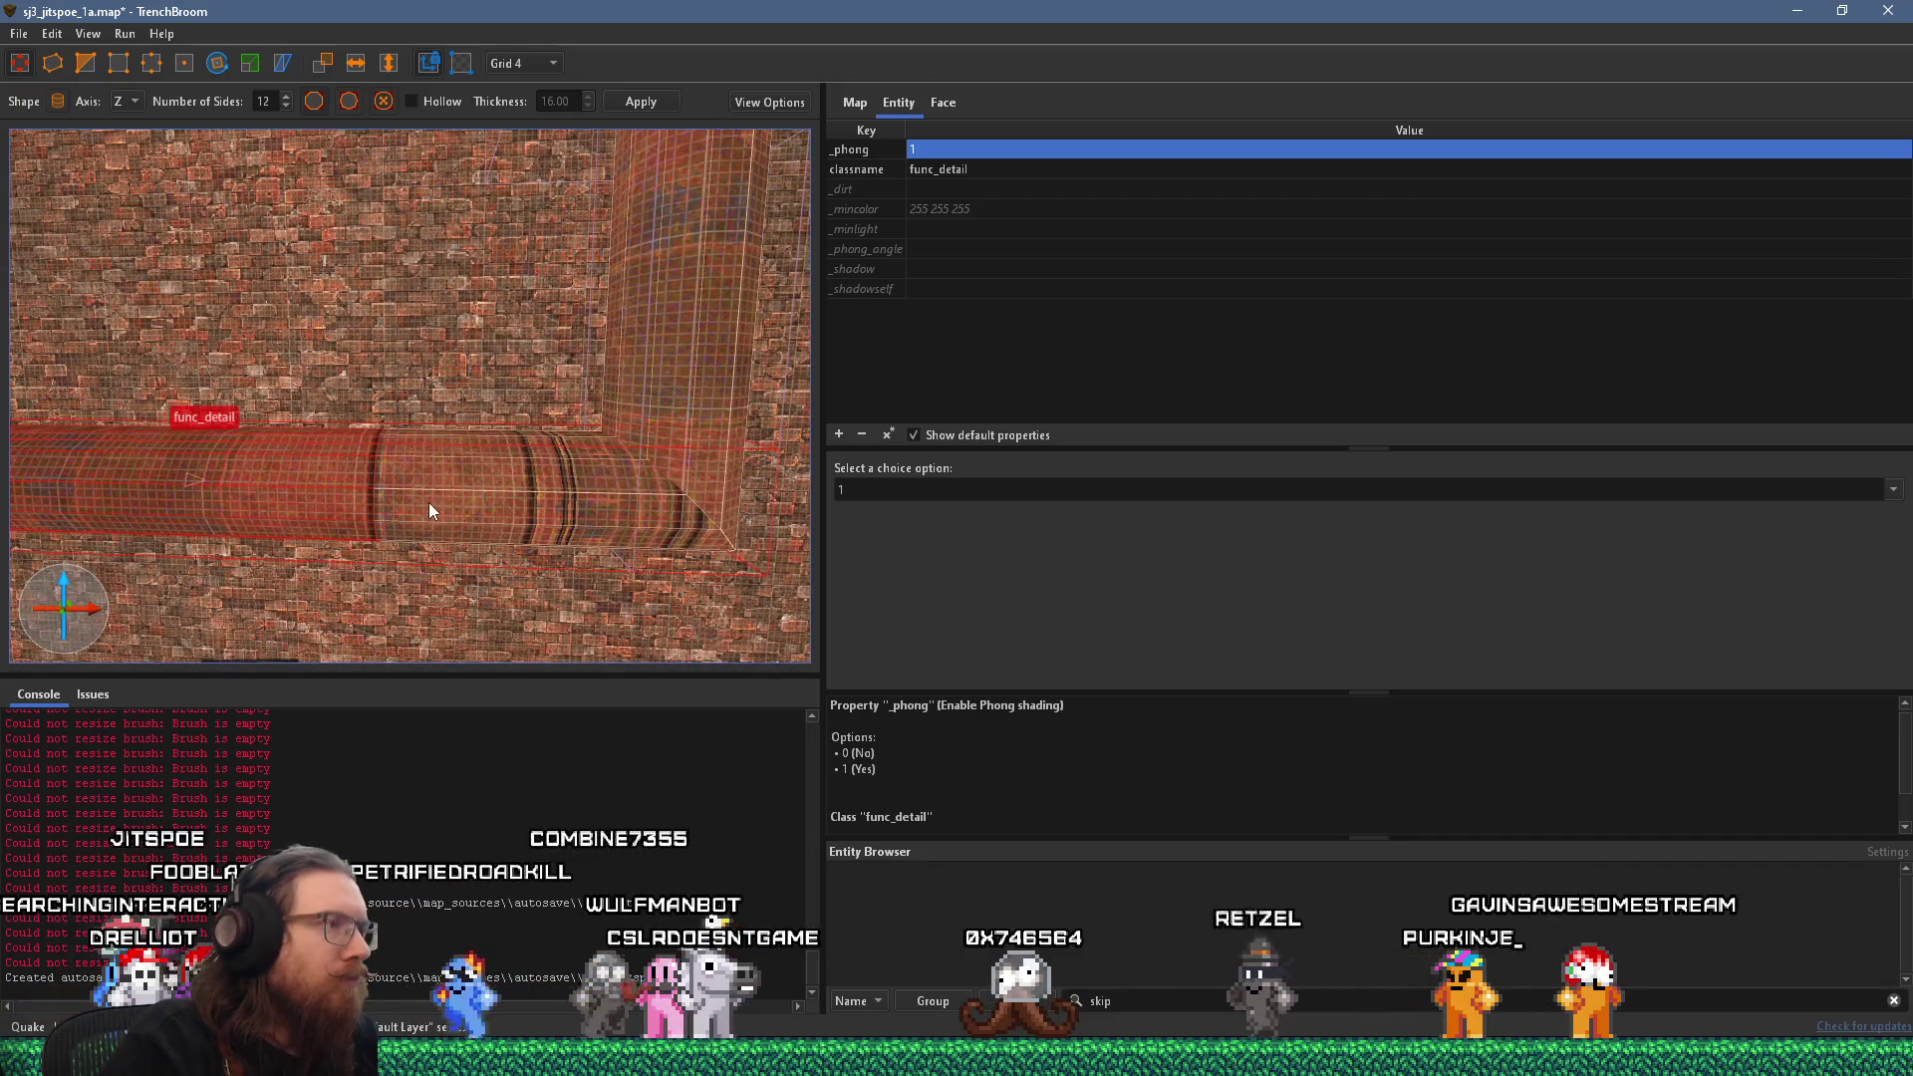
{"action": "mouse_move", "coordinate": [443, 492]}
{"action": "left_mouse_down"}
{"action": "mouse_move", "coordinate": [700, 461]}
{"action": "mouse_move", "coordinate": [469, 484]}
{"action": "mouse_move", "coordinate": [426, 584]}
{"action": "mouse_move", "coordinate": [398, 450]}
{"action": "mouse_move", "coordinate": [570, 462]}
{"action": "mouse_move", "coordinate": [699, 602]}
{"action": "left_mouse_up"}
{"action": "key", "text": "Escape"}
{"action": "left_click_drag", "start_coordinate": [492, 480], "coordinate": [656, 415]}
{"action": "left_click_drag", "start_coordinate": [376, 495], "coordinate": [363, 351]}
{"action": "key", "text": "Escape"}
{"action": "mouse_move", "coordinate": [441, 489]}
{"action": "left_mouse_down"}
{"action": "mouse_move", "coordinate": [431, 406]}
{"action": "mouse_move", "coordinate": [356, 426]}
{"action": "mouse_move", "coordinate": [352, 531]}
{"action": "mouse_move", "coordinate": [267, 568]}
{"action": "mouse_move", "coordinate": [535, 524]}
{"action": "mouse_move", "coordinate": [444, 527]}
{"action": "mouse_move", "coordinate": [598, 414]}
{"action": "left_mouse_up"}
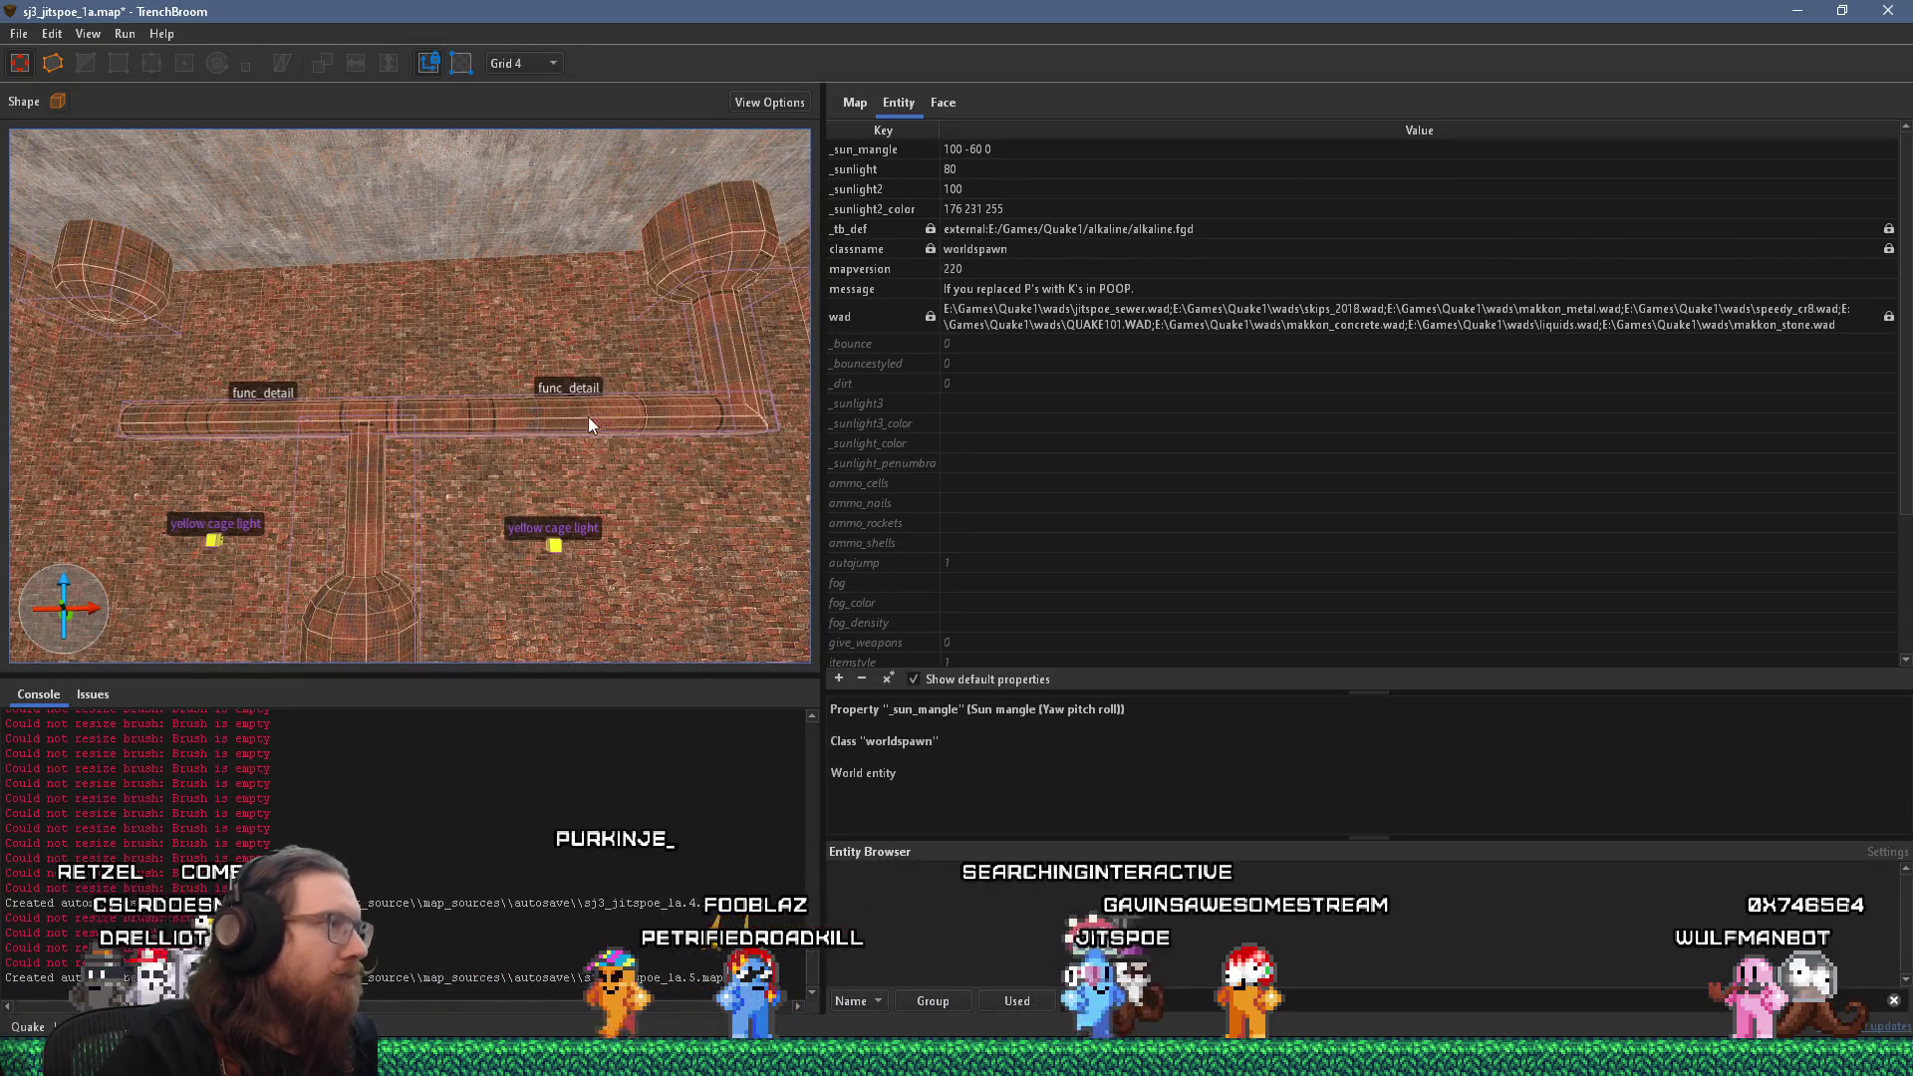
{"action": "left_click_drag", "start_coordinate": [579, 455], "coordinate": [634, 507]}
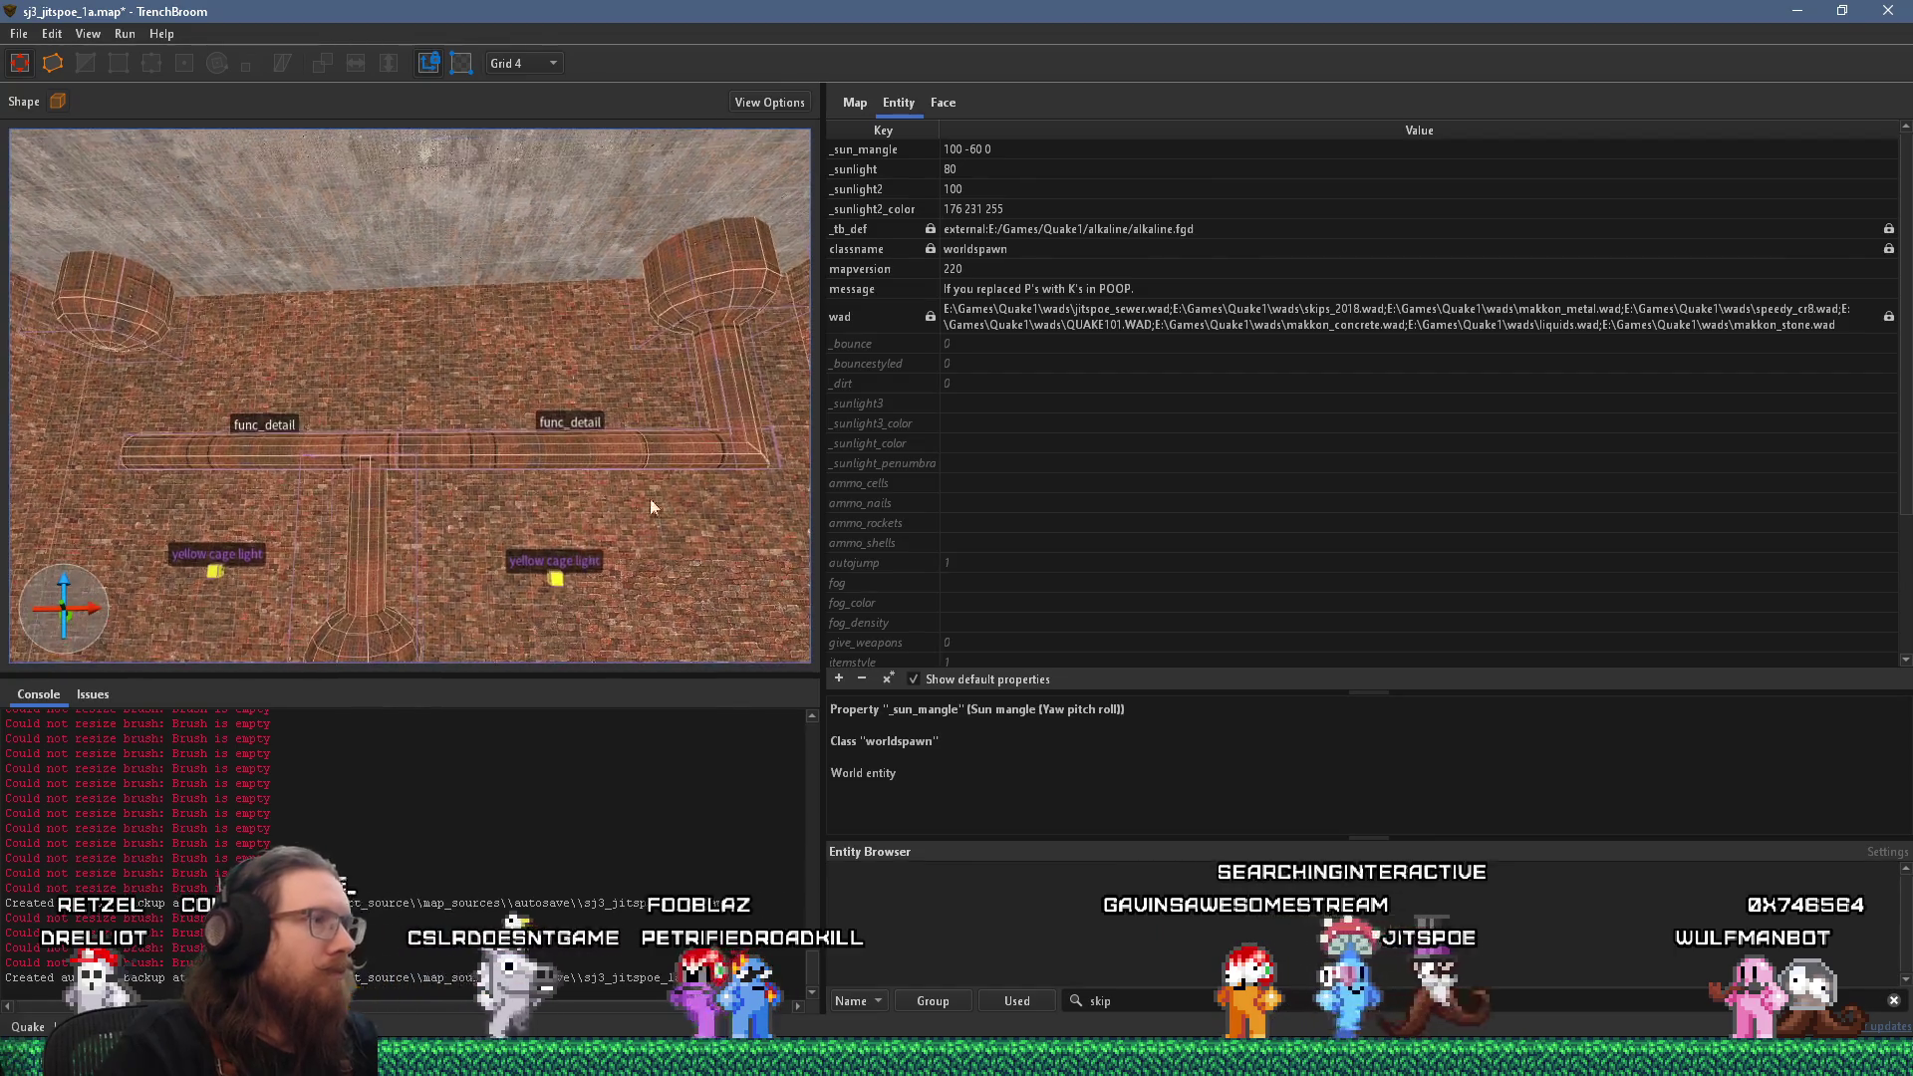
Set the grid to 16 units and select the pipe sections at the wall corner.
{"action": "left_click", "coordinate": [728, 406]}
{"action": "mouse_move", "coordinate": [727, 405]}
{"action": "left_mouse_down"}
{"action": "mouse_move", "coordinate": [622, 450]}
{"action": "mouse_move", "coordinate": [384, 677]}
{"action": "mouse_move", "coordinate": [479, 515]}
{"action": "left_mouse_up"}
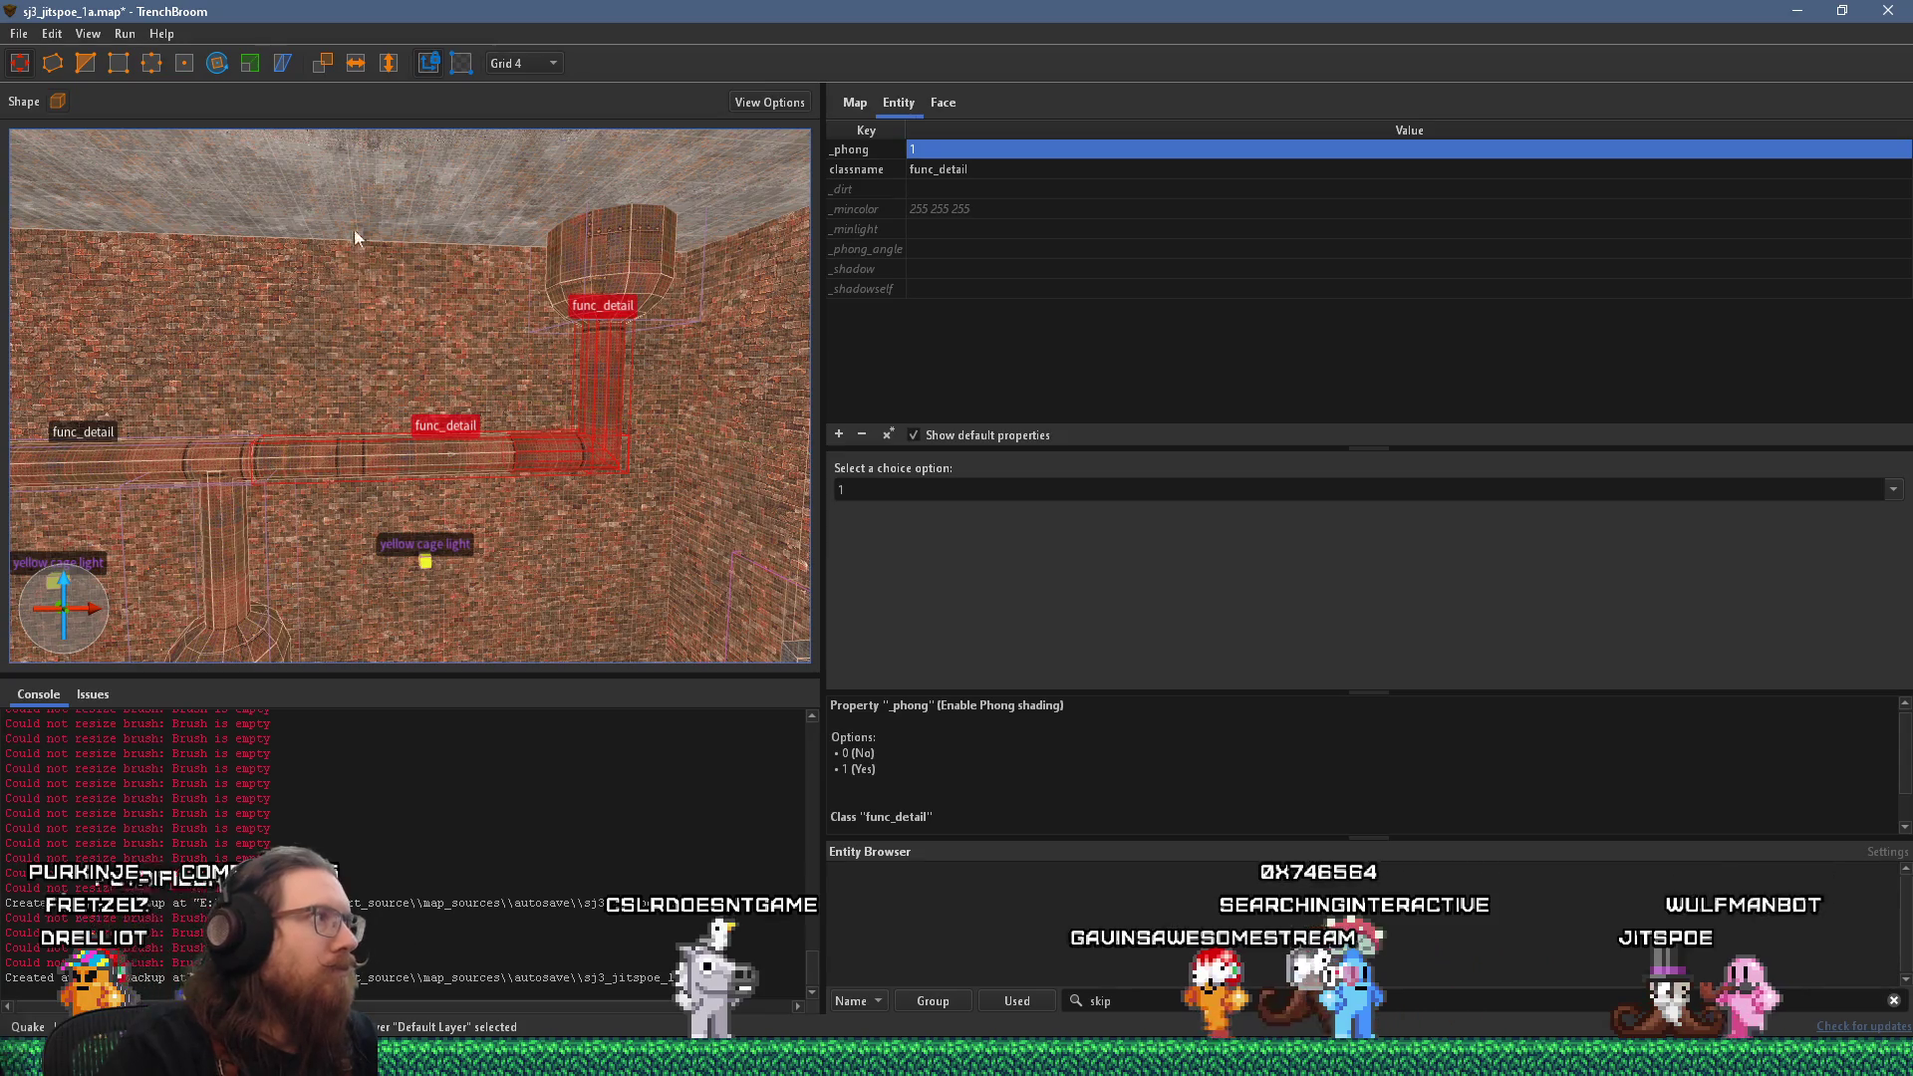
{"action": "left_click", "coordinate": [526, 61]}
{"action": "left_click", "coordinate": [510, 186]}
{"action": "mouse_move", "coordinate": [470, 251]}
{"action": "left_mouse_down"}
{"action": "mouse_move", "coordinate": [458, 286]}
{"action": "mouse_move", "coordinate": [661, 369]}
{"action": "left_mouse_up"}
{"action": "left_click", "coordinate": [210, 317]}
{"action": "mouse_move", "coordinate": [211, 318]}
{"action": "left_mouse_down"}
{"action": "mouse_move", "coordinate": [157, 289]}
{"action": "mouse_move", "coordinate": [462, 311]}
{"action": "mouse_move", "coordinate": [483, 334]}
{"action": "mouse_move", "coordinate": [256, 420]}
{"action": "mouse_move", "coordinate": [472, 85]}
{"action": "mouse_move", "coordinate": [362, 76]}
{"action": "mouse_move", "coordinate": [353, 358]}
{"action": "mouse_move", "coordinate": [374, 457]}
{"action": "mouse_move", "coordinate": [253, 423]}
{"action": "mouse_move", "coordinate": [208, 449]}
{"action": "mouse_move", "coordinate": [256, 449]}
{"action": "mouse_move", "coordinate": [343, 402]}
{"action": "mouse_move", "coordinate": [570, 246]}
{"action": "mouse_move", "coordinate": [473, 299]}
{"action": "mouse_move", "coordinate": [531, 353]}
{"action": "mouse_move", "coordinate": [267, 298]}
{"action": "left_mouse_up"}
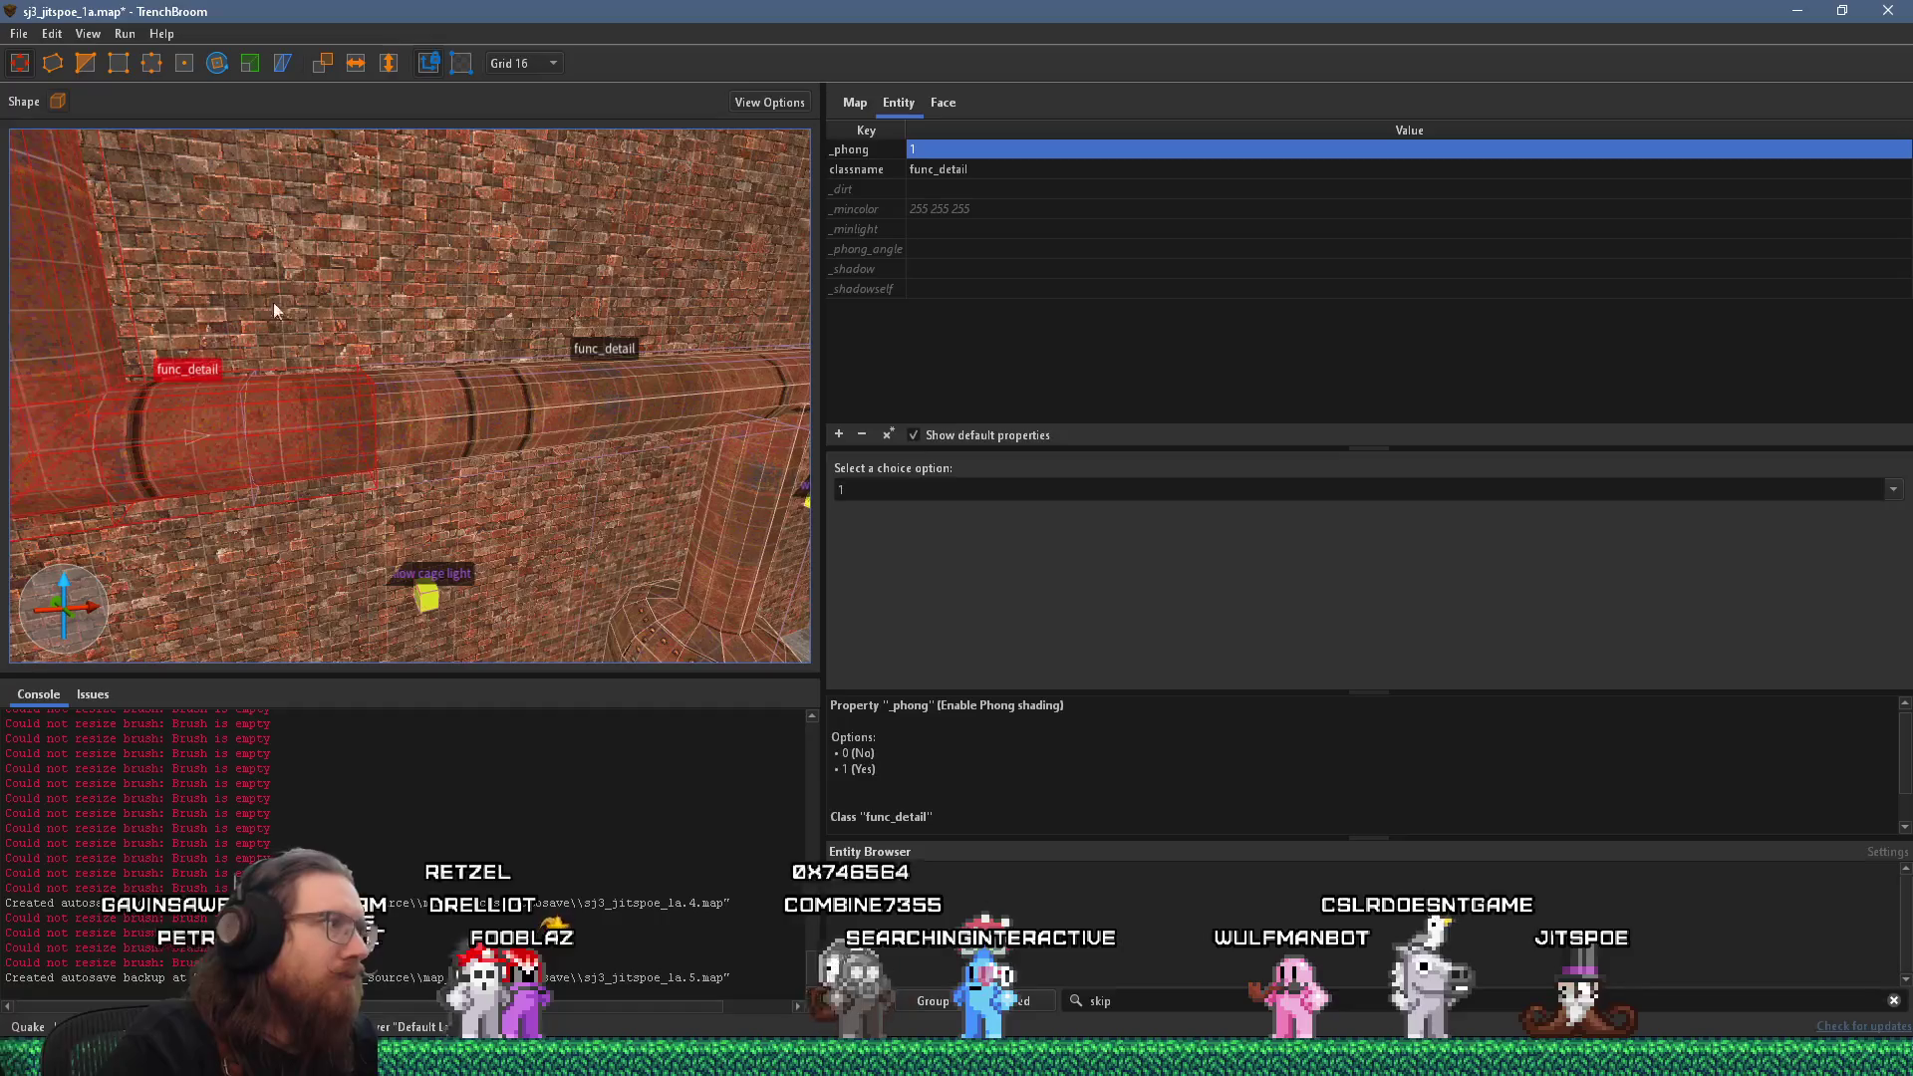
Switch the grid to 4 units and slide the left horizontal pipe section right.
{"action": "left_click", "coordinate": [491, 431]}
{"action": "left_click", "coordinate": [214, 432]}
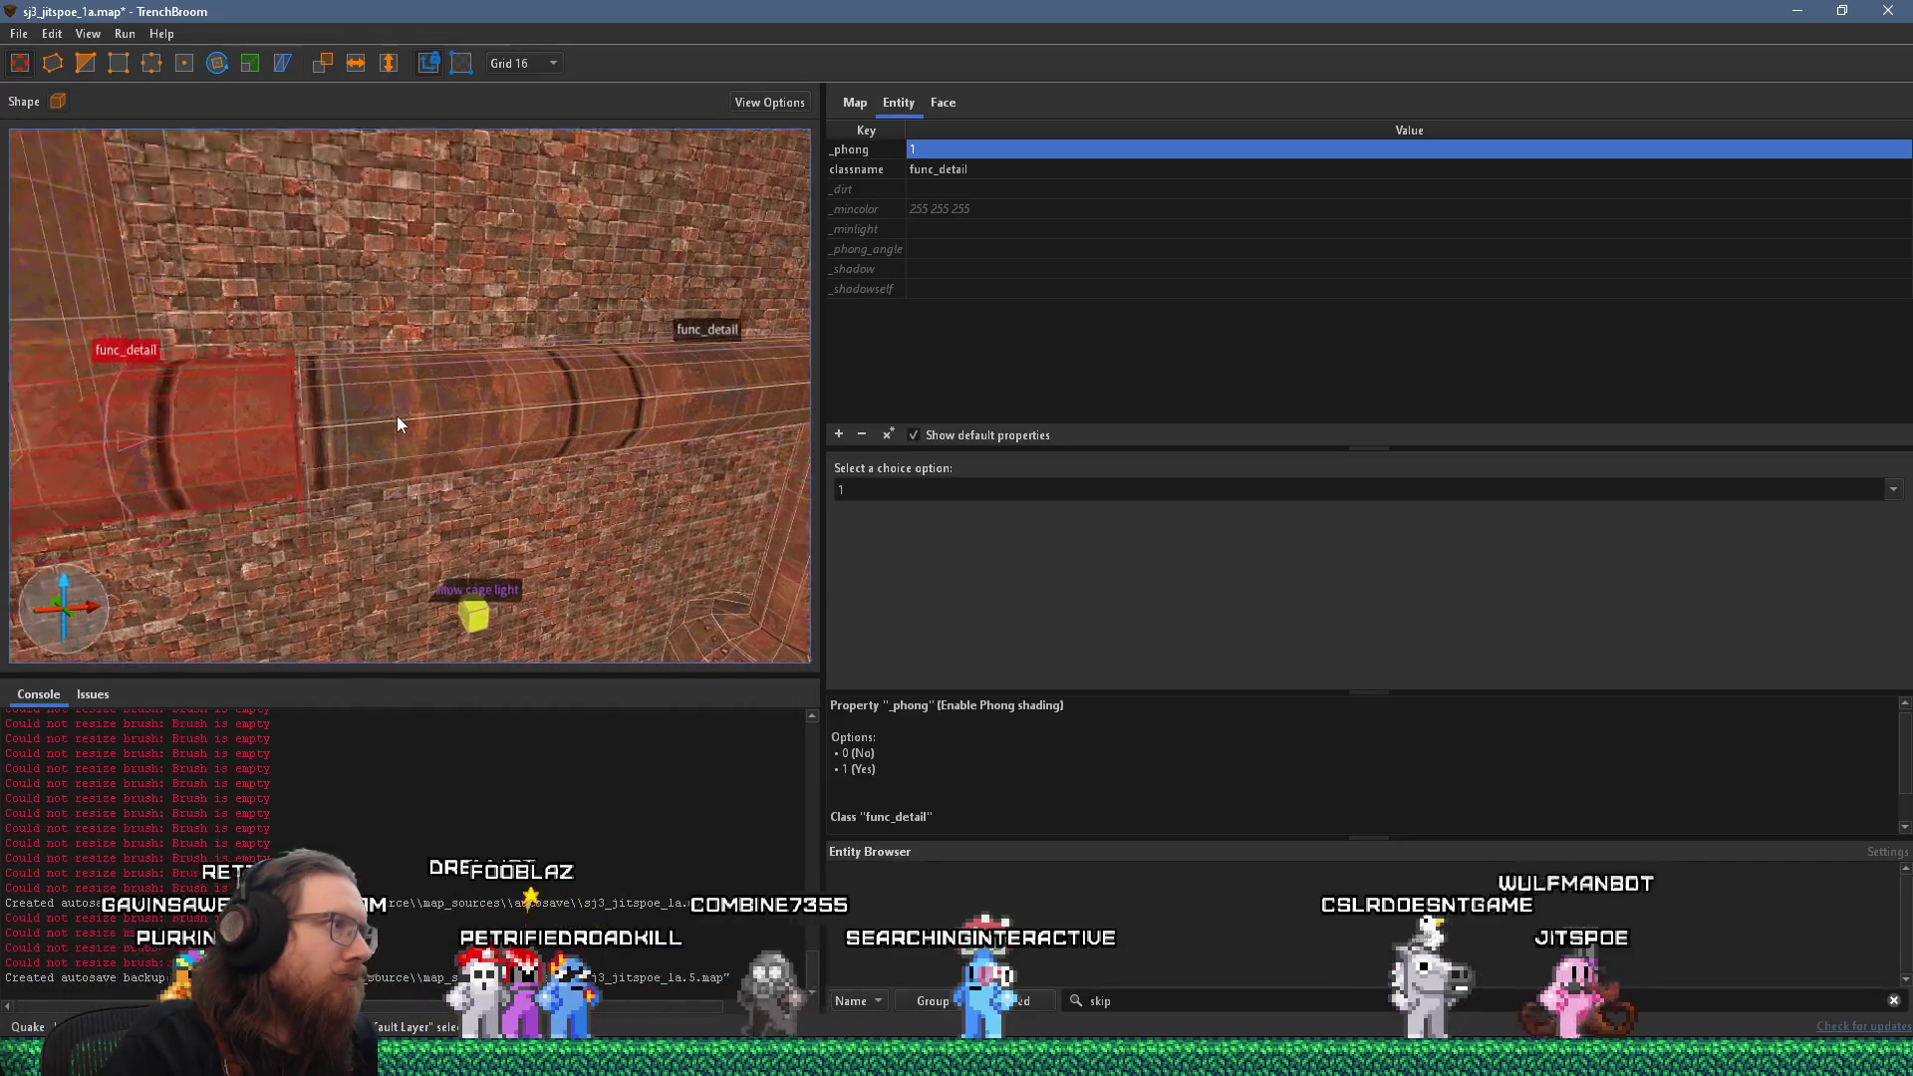
{"action": "left_click", "coordinate": [399, 428]}
{"action": "scroll", "coordinate": [399, 435], "scroll_direction": "up", "scroll_amount": 2}
{"action": "left_click", "coordinate": [521, 64]}
{"action": "left_click", "coordinate": [523, 95]}
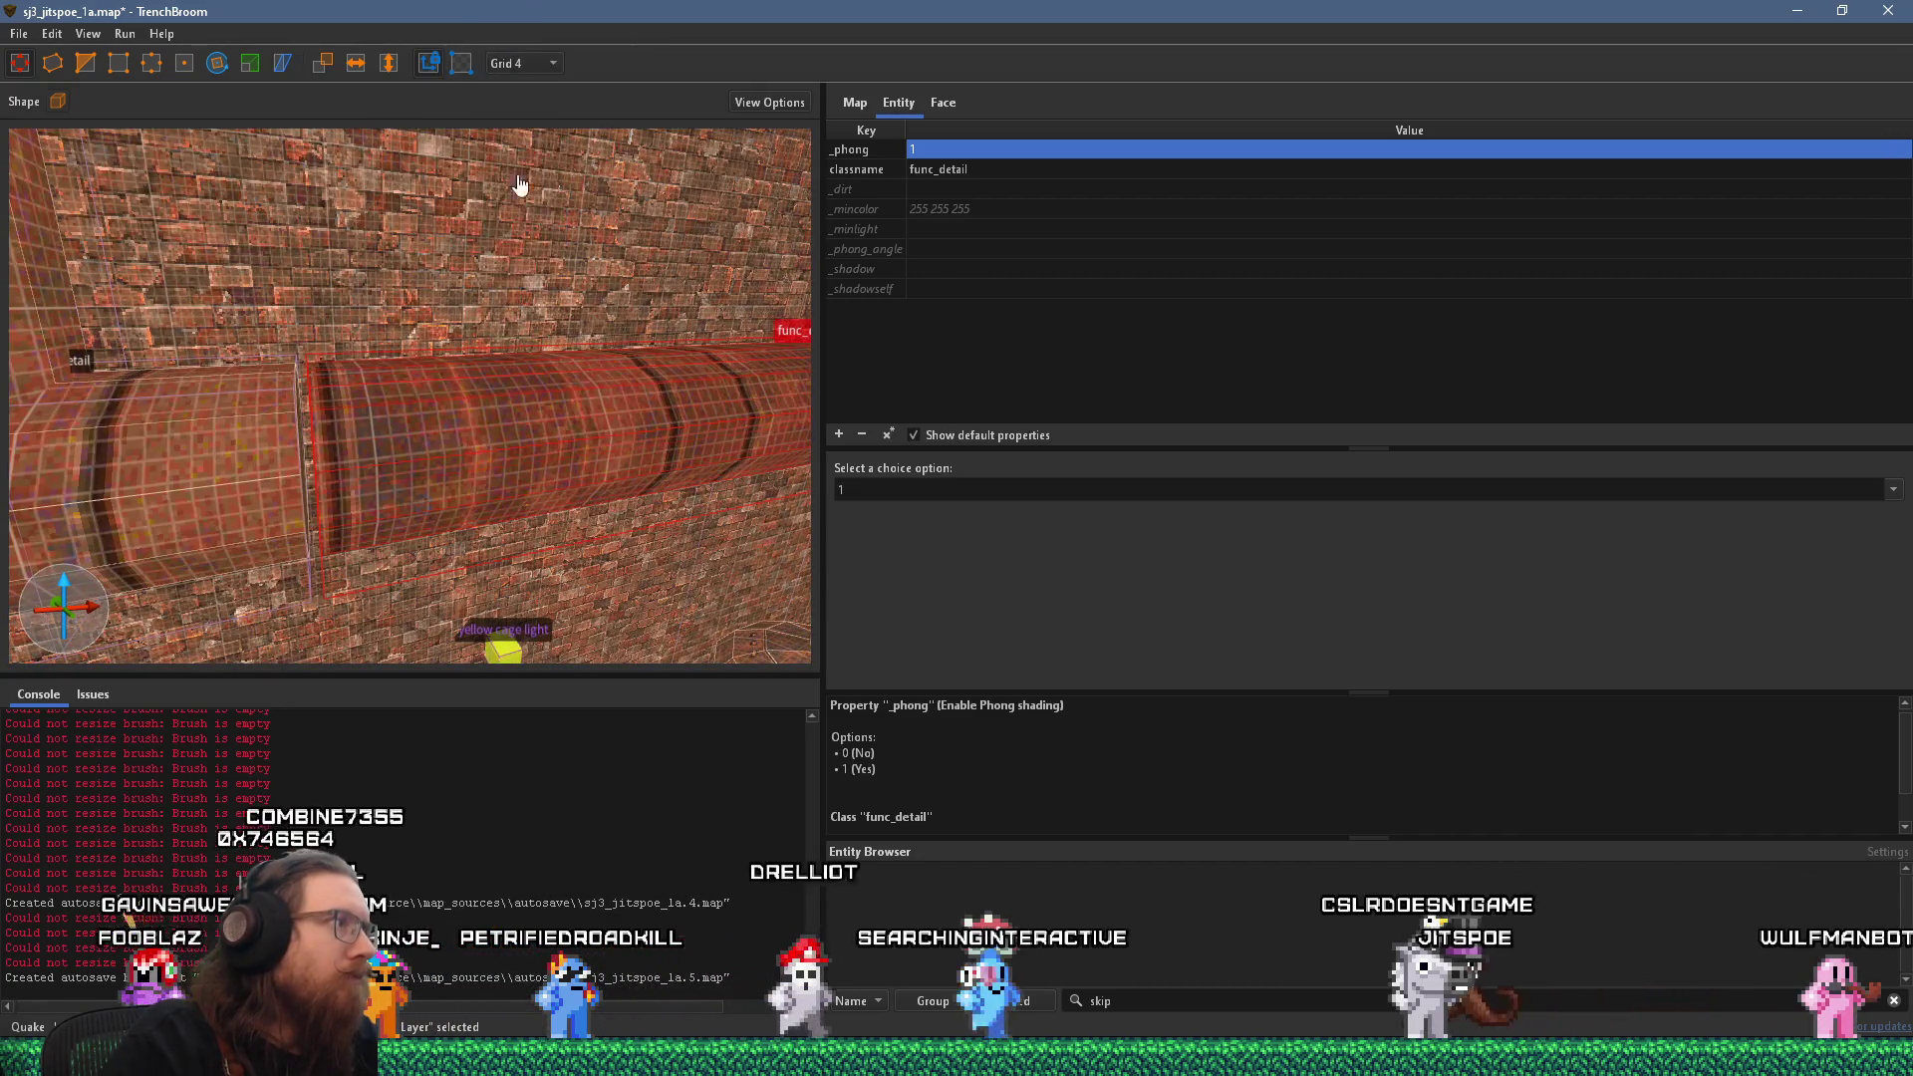
{"action": "left_click", "coordinate": [288, 461]}
{"action": "left_click_drag", "start_coordinate": [300, 464], "coordinate": [393, 458]}
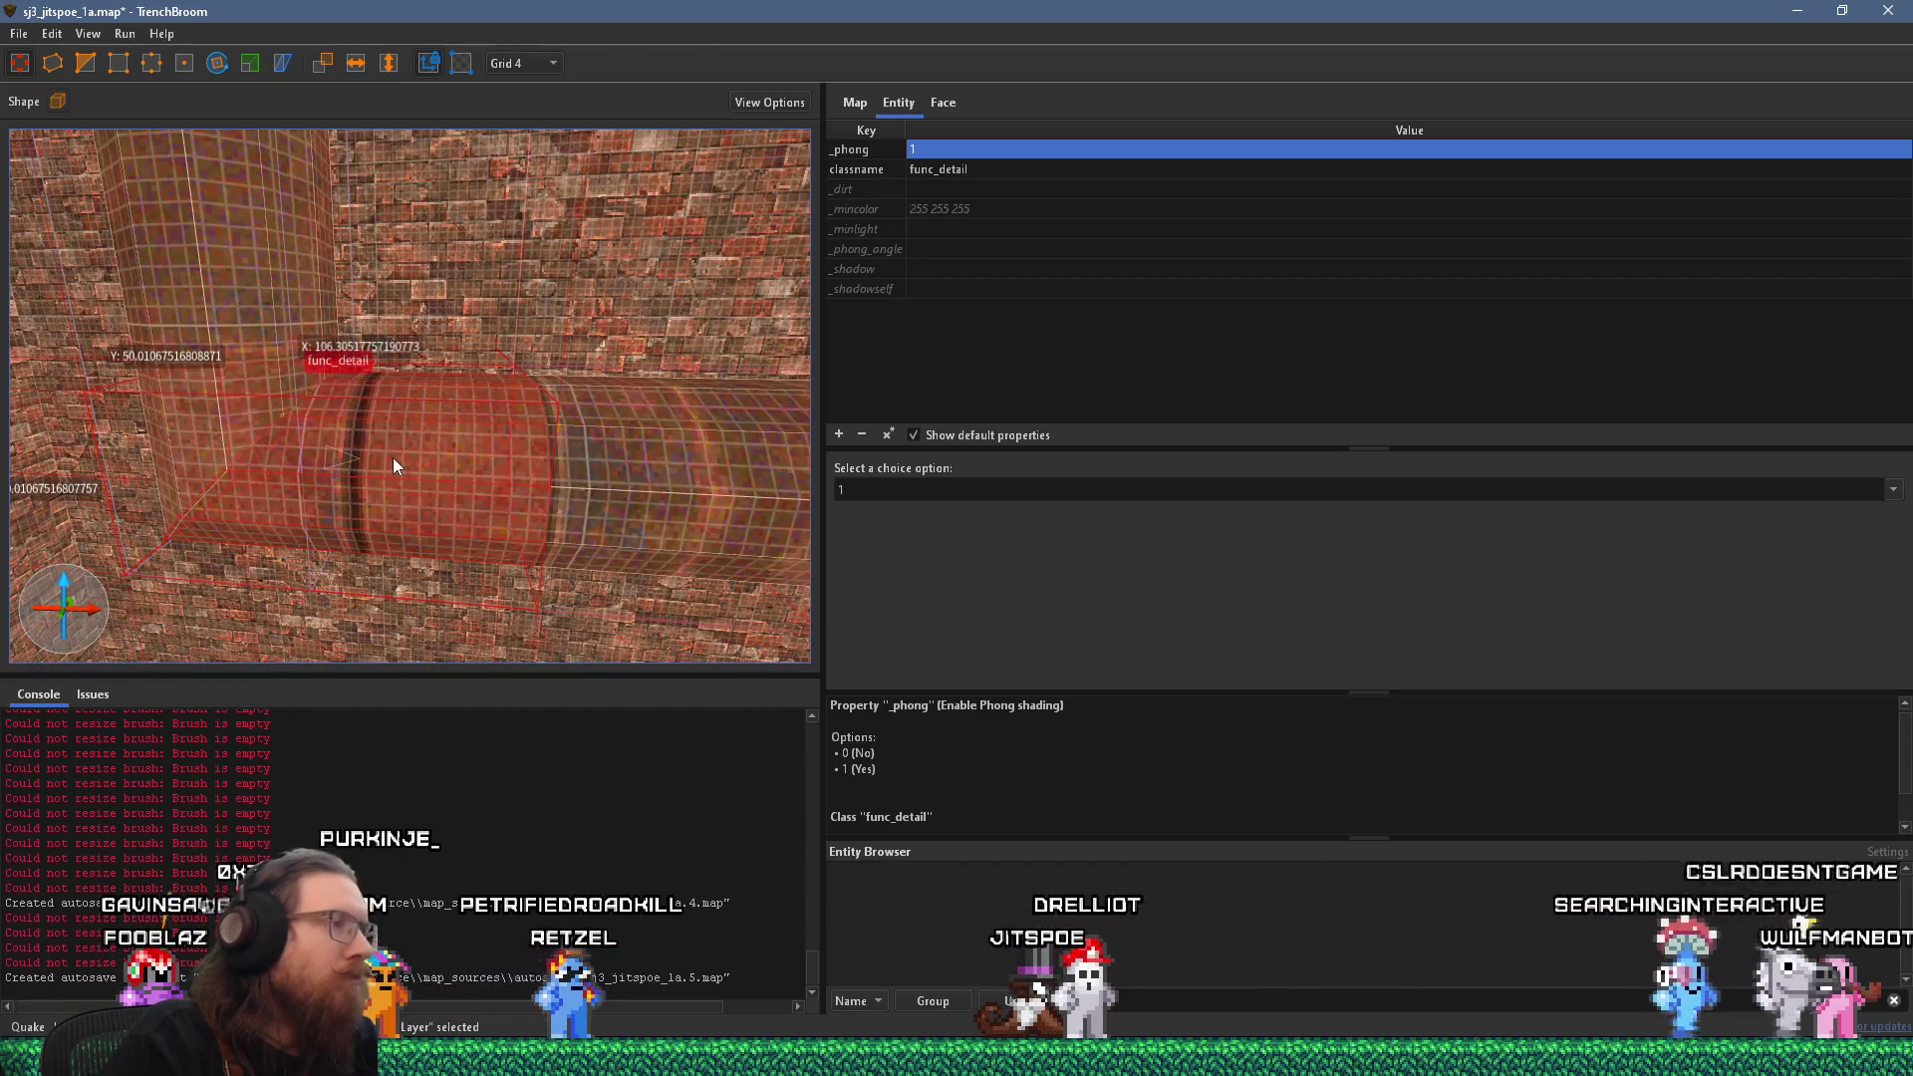
{"action": "key", "text": "Escape"}
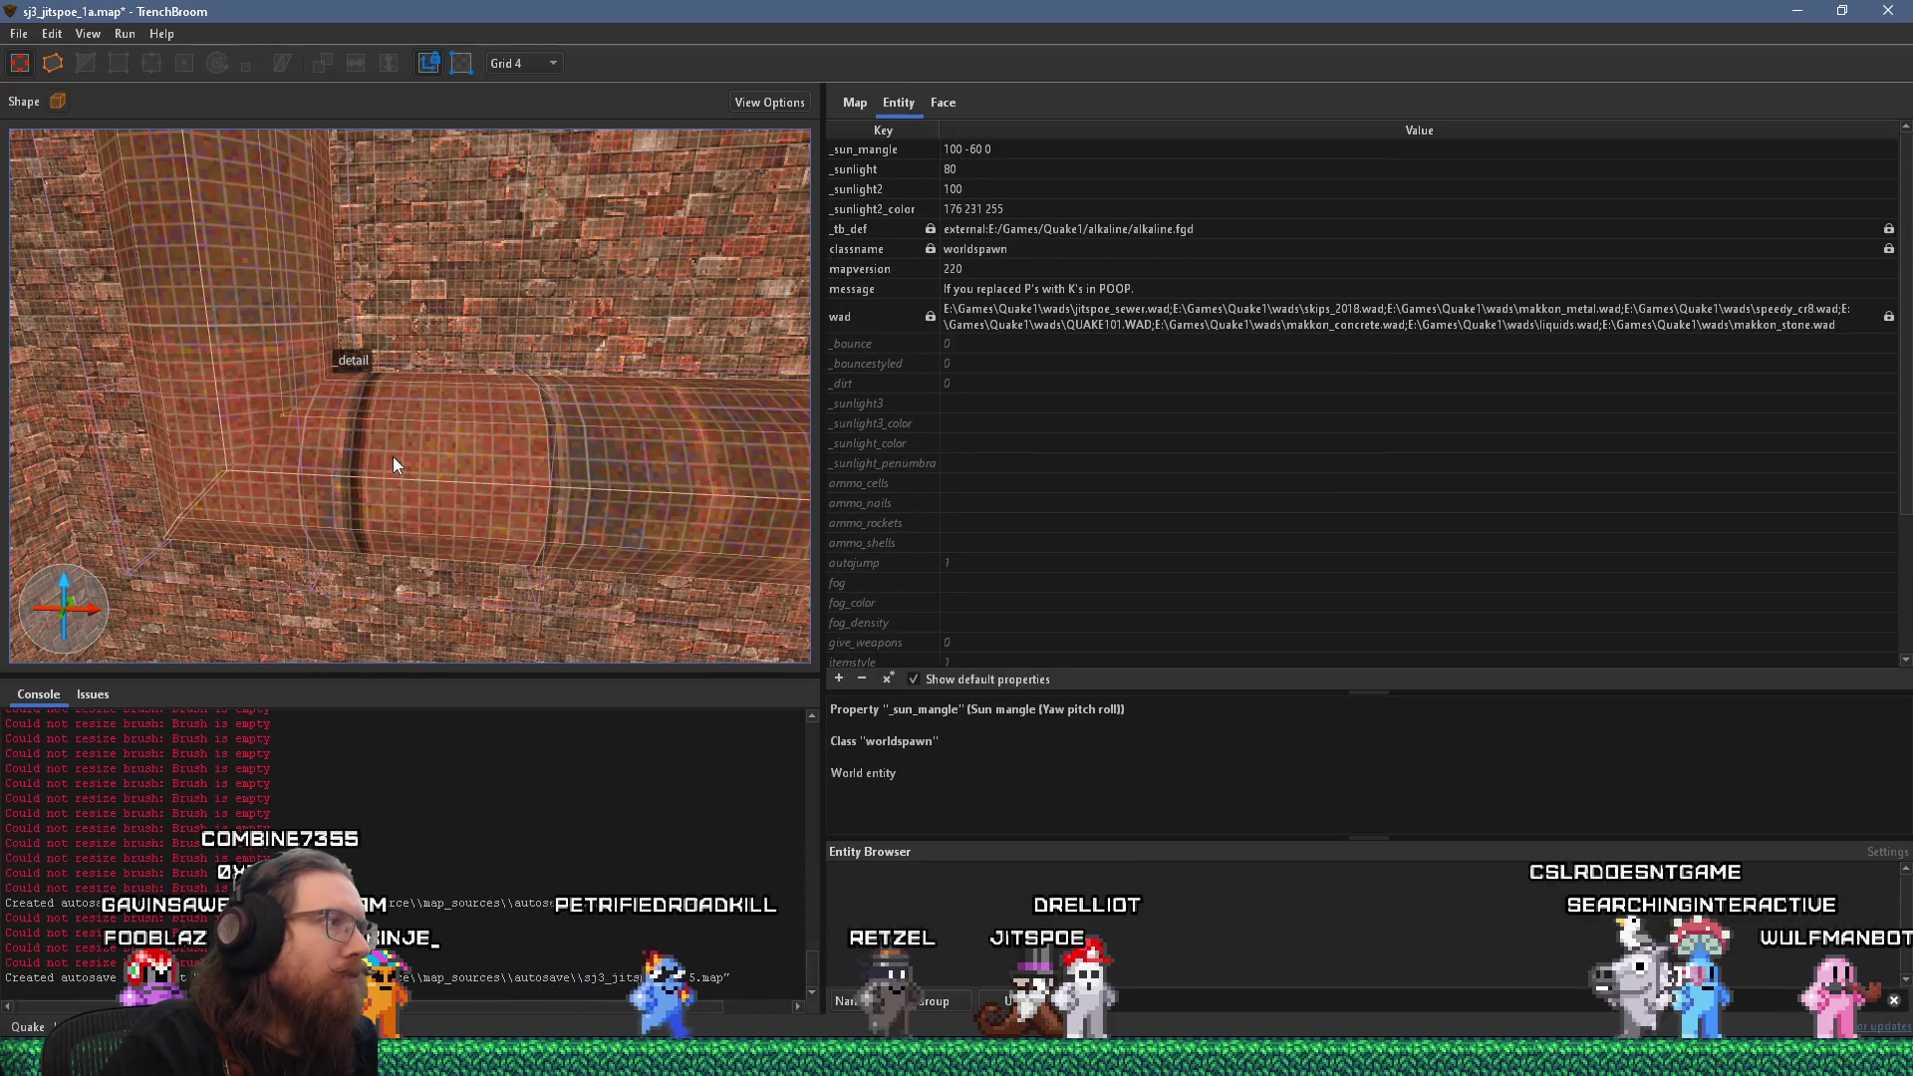
Reposition the pipe section along the wall to join the vertical pipe, undoing the last adjustment.
{"action": "left_click", "coordinate": [394, 456]}
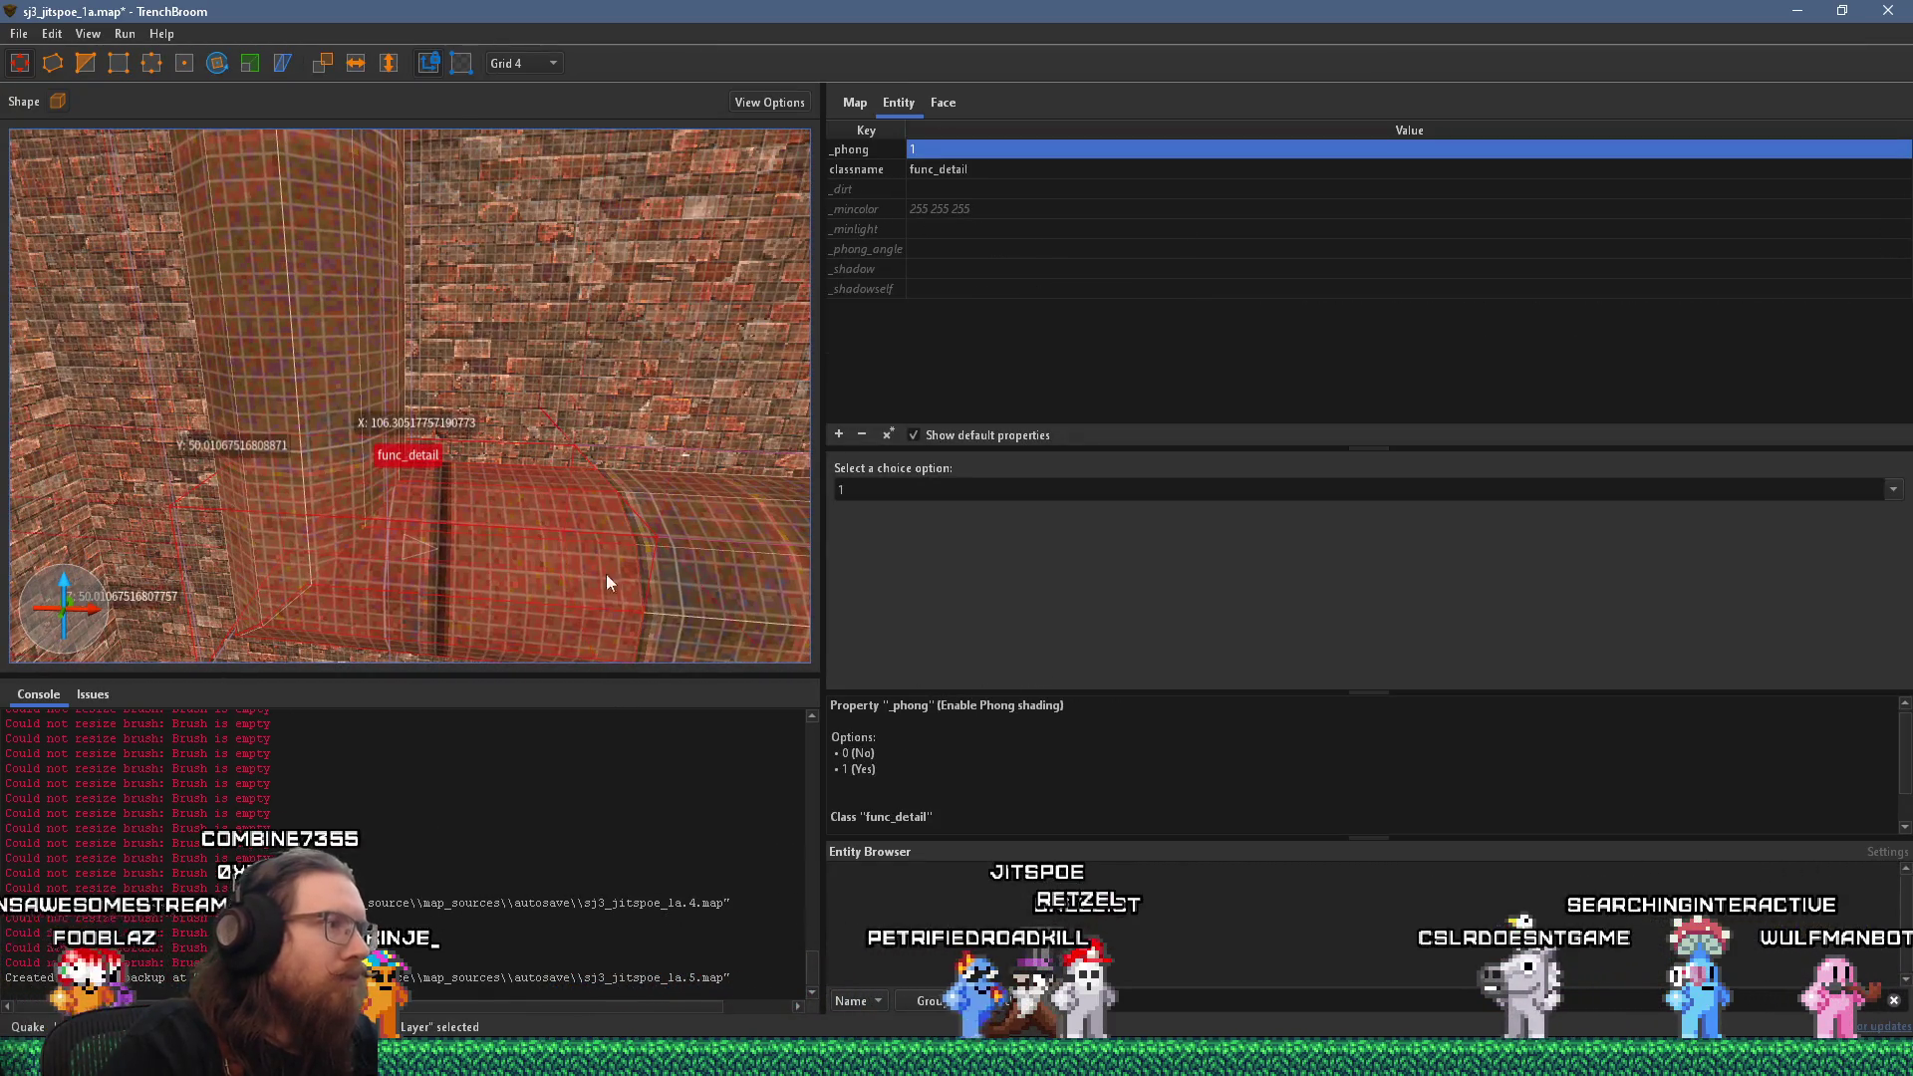
{"action": "left_click_drag", "start_coordinate": [624, 574], "coordinate": [601, 569]}
{"action": "key", "text": "Left"}
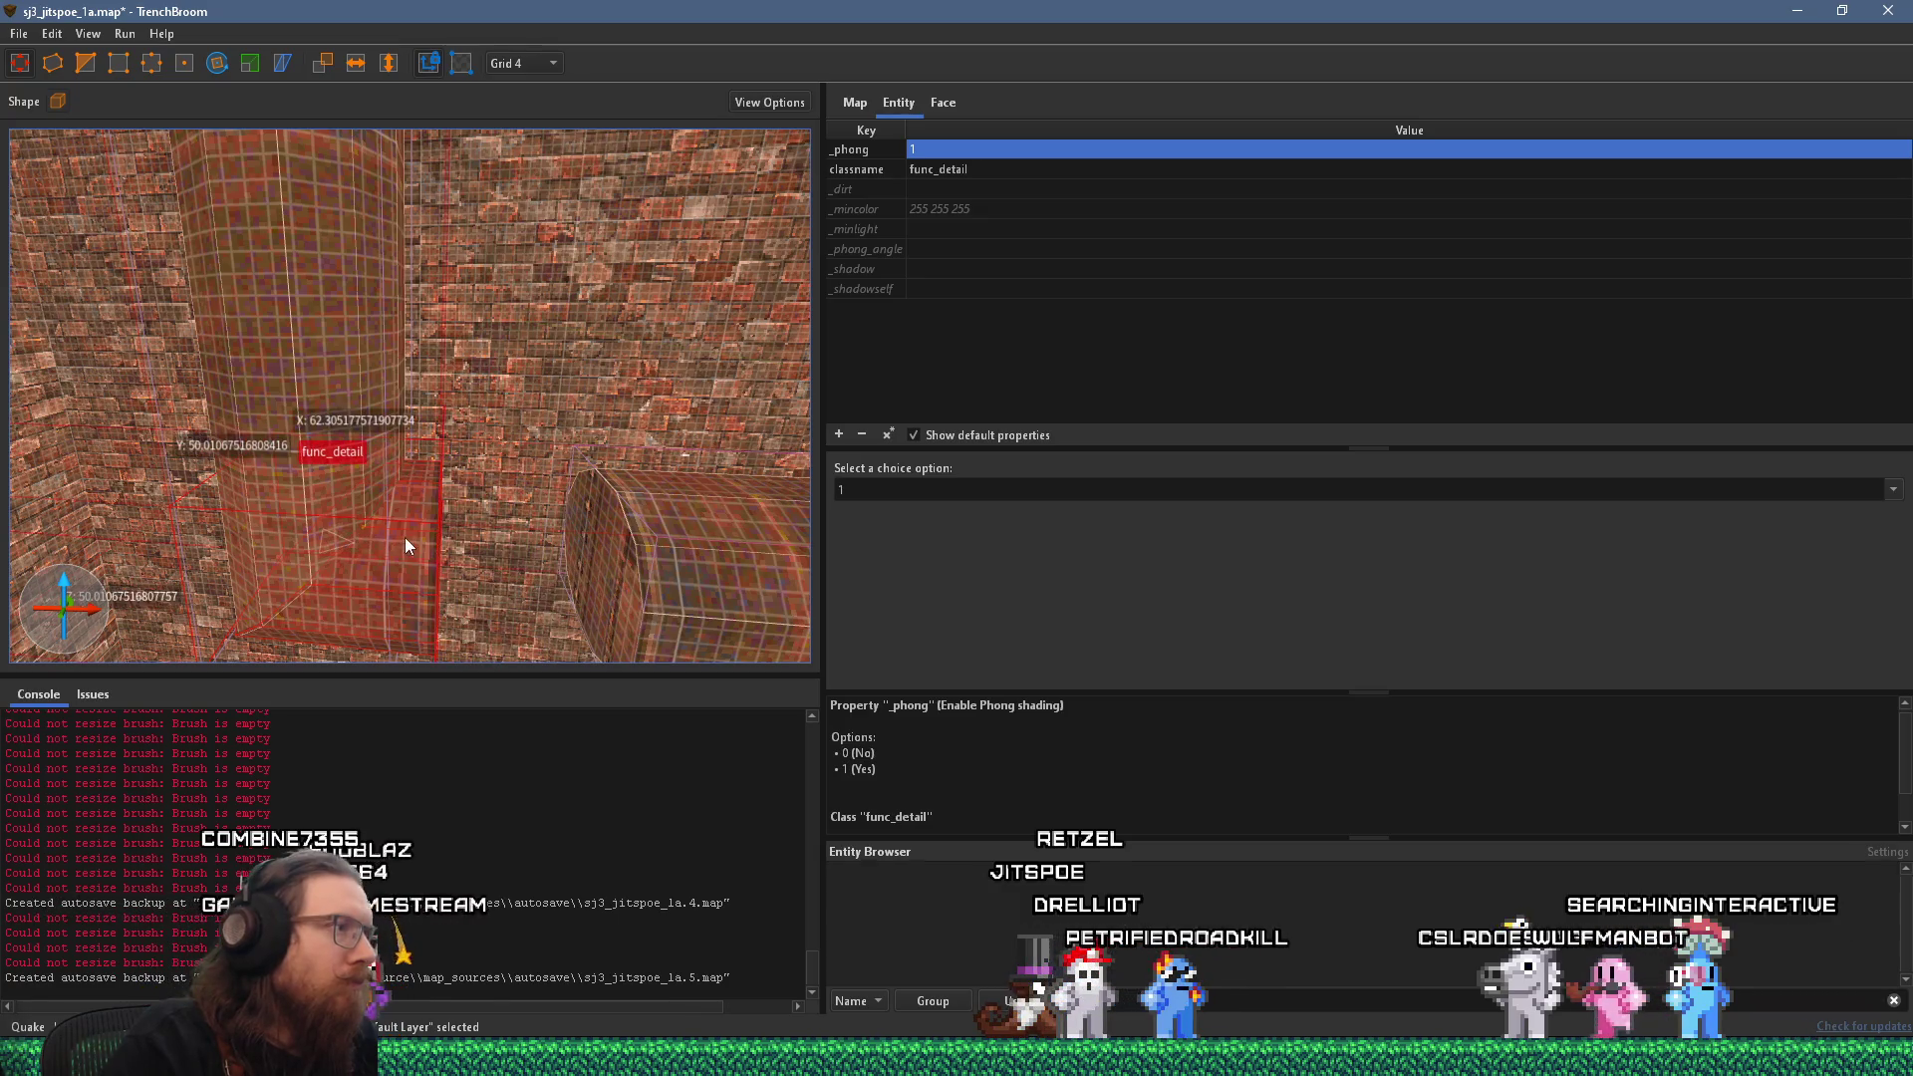
{"action": "scroll", "coordinate": [404, 537], "scroll_direction": "down", "scroll_amount": 2}
{"action": "mouse_move", "coordinate": [398, 459]}
{"action": "left_mouse_down"}
{"action": "mouse_move", "coordinate": [587, 485]}
{"action": "mouse_move", "coordinate": [511, 429]}
{"action": "mouse_move", "coordinate": [324, 394]}
{"action": "mouse_move", "coordinate": [585, 459]}
{"action": "mouse_move", "coordinate": [355, 451]}
{"action": "mouse_move", "coordinate": [384, 463]}
{"action": "mouse_move", "coordinate": [814, 535]}
{"action": "left_mouse_up"}
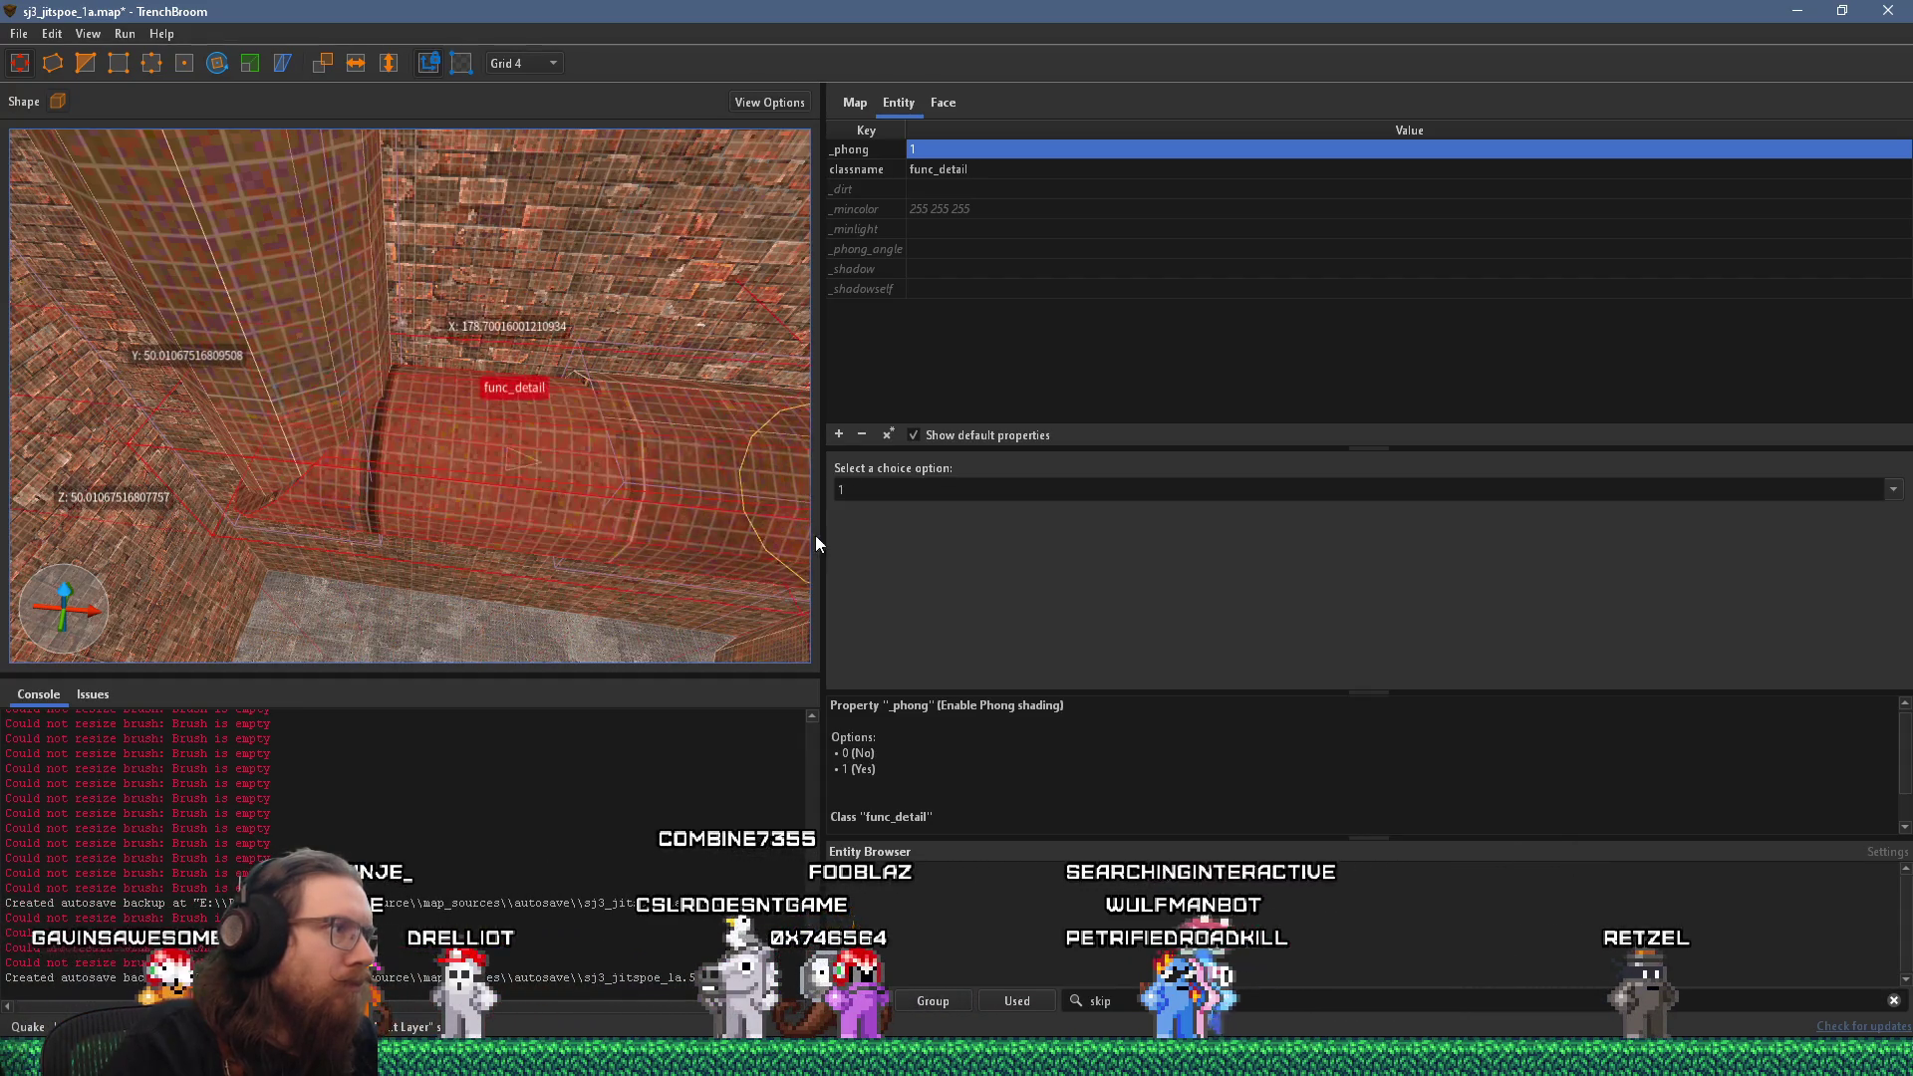
{"action": "mouse_move", "coordinate": [664, 501]}
{"action": "left_mouse_down"}
{"action": "mouse_move", "coordinate": [303, 442]}
{"action": "mouse_move", "coordinate": [492, 494]}
{"action": "mouse_move", "coordinate": [619, 470]}
{"action": "mouse_move", "coordinate": [529, 491]}
{"action": "mouse_move", "coordinate": [349, 471]}
{"action": "left_mouse_up"}
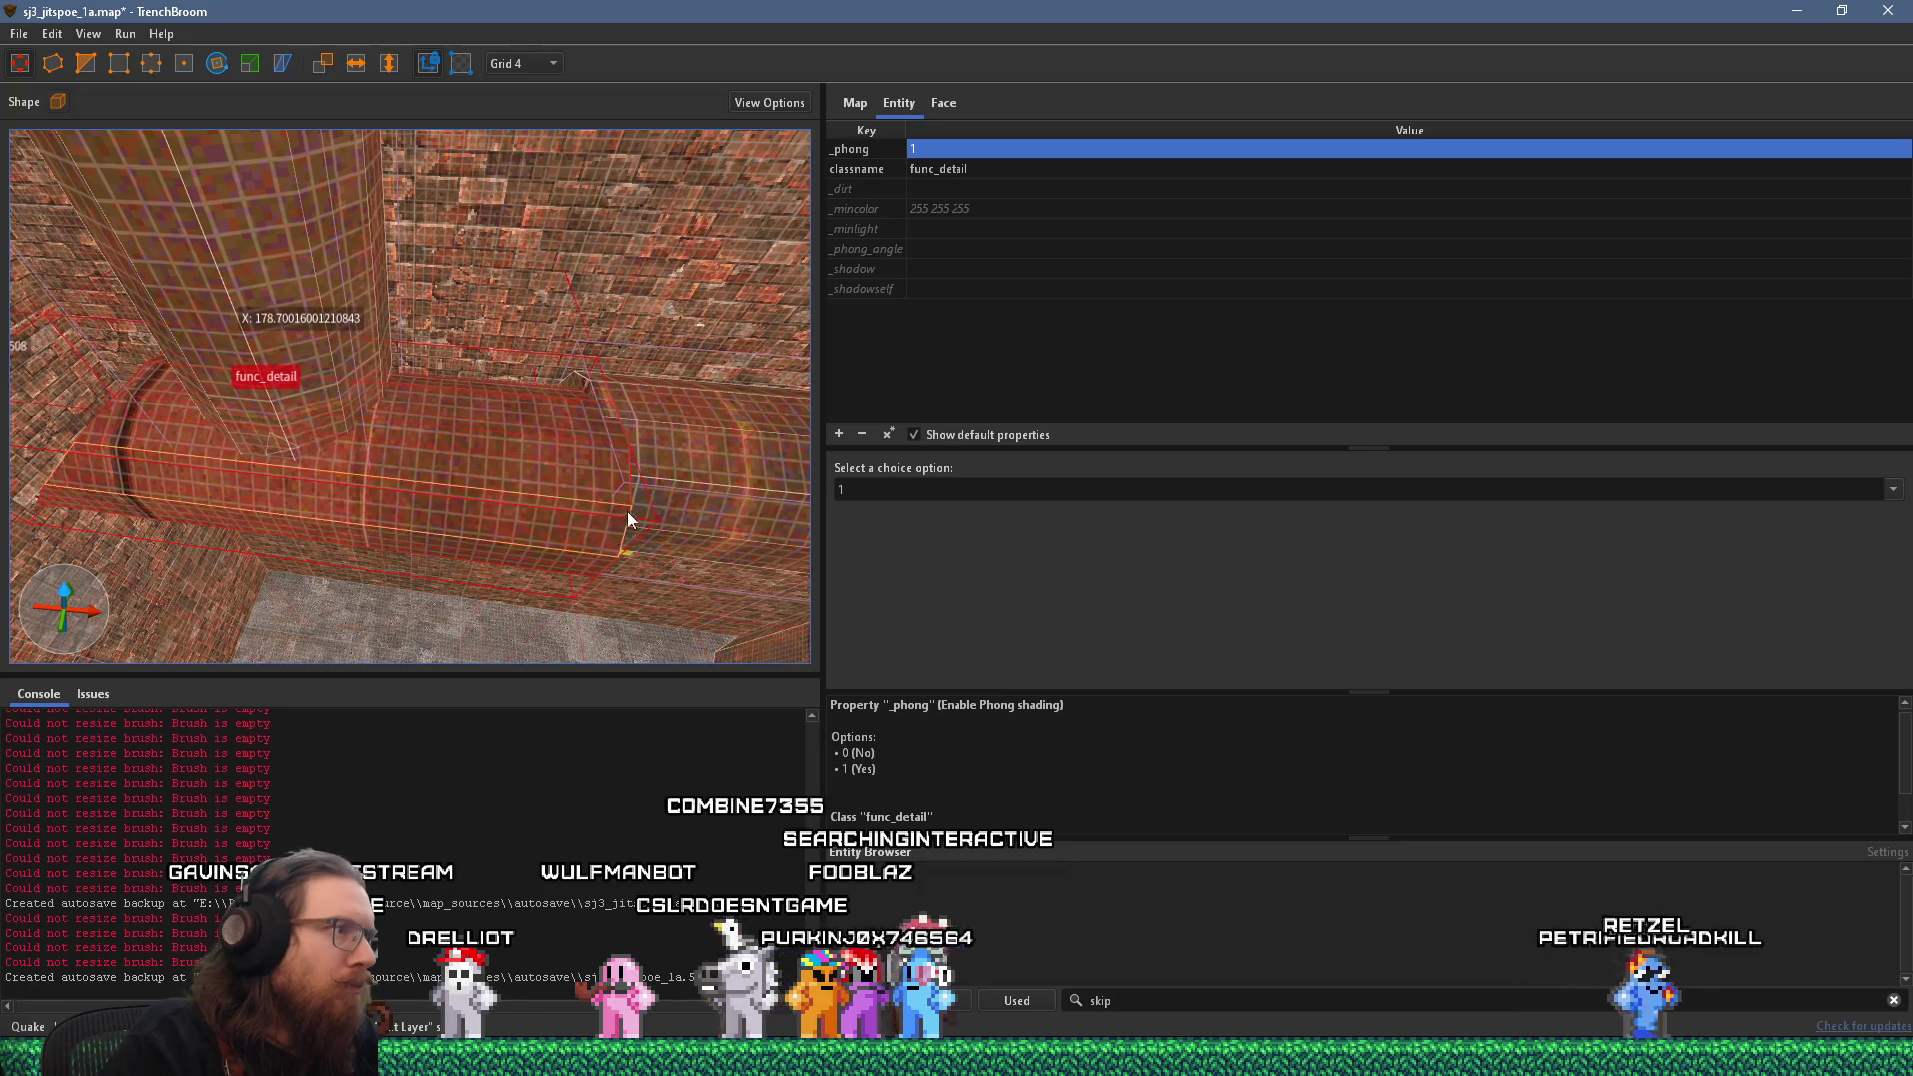
{"action": "scroll", "coordinate": [693, 529], "scroll_direction": "down", "scroll_amount": 3}
{"action": "mouse_move", "coordinate": [648, 520]}
{"action": "left_mouse_down"}
{"action": "mouse_move", "coordinate": [507, 435]}
{"action": "mouse_move", "coordinate": [307, 508]}
{"action": "mouse_move", "coordinate": [866, 577]}
{"action": "mouse_move", "coordinate": [491, 563]}
{"action": "mouse_move", "coordinate": [408, 464]}
{"action": "mouse_move", "coordinate": [445, 411]}
{"action": "left_mouse_up"}
{"action": "scroll", "coordinate": [456, 429], "scroll_direction": "up", "scroll_amount": 6}
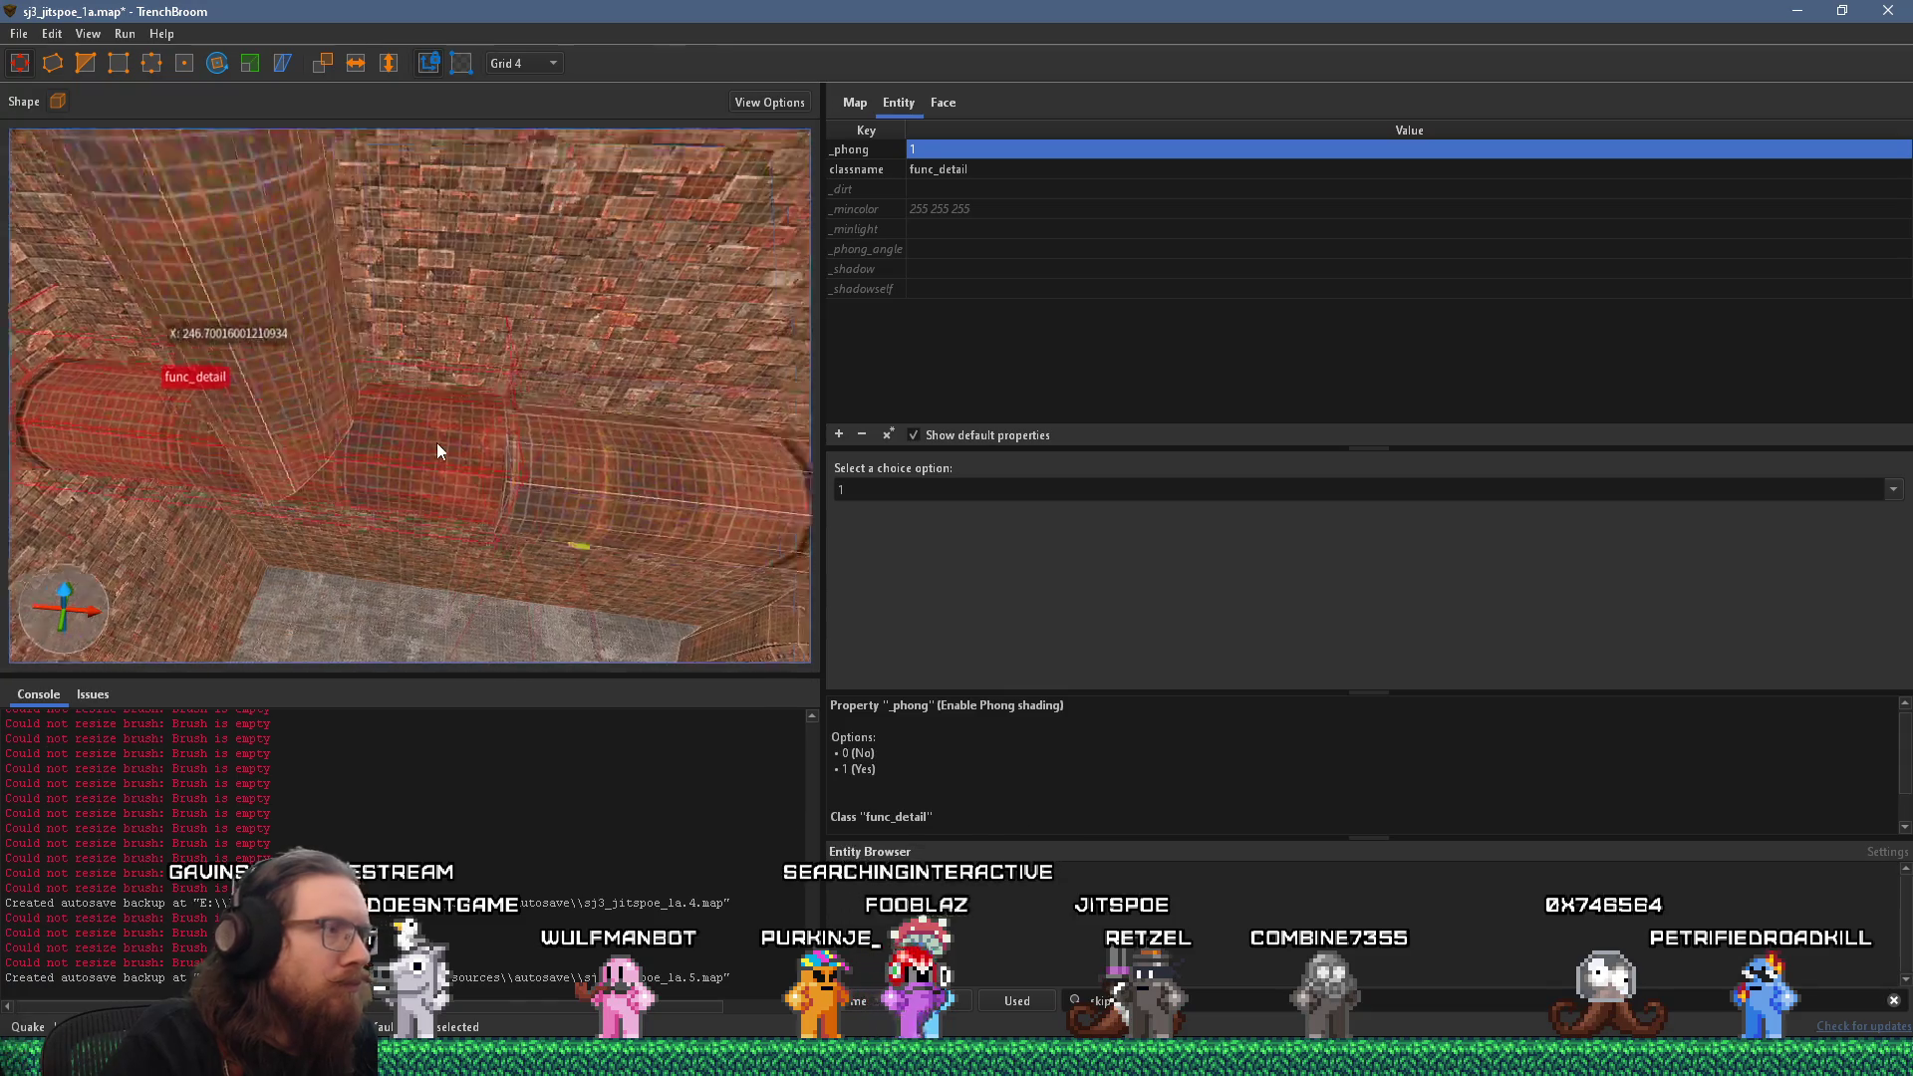
{"action": "scroll", "coordinate": [463, 438], "scroll_direction": "down", "scroll_amount": 5}
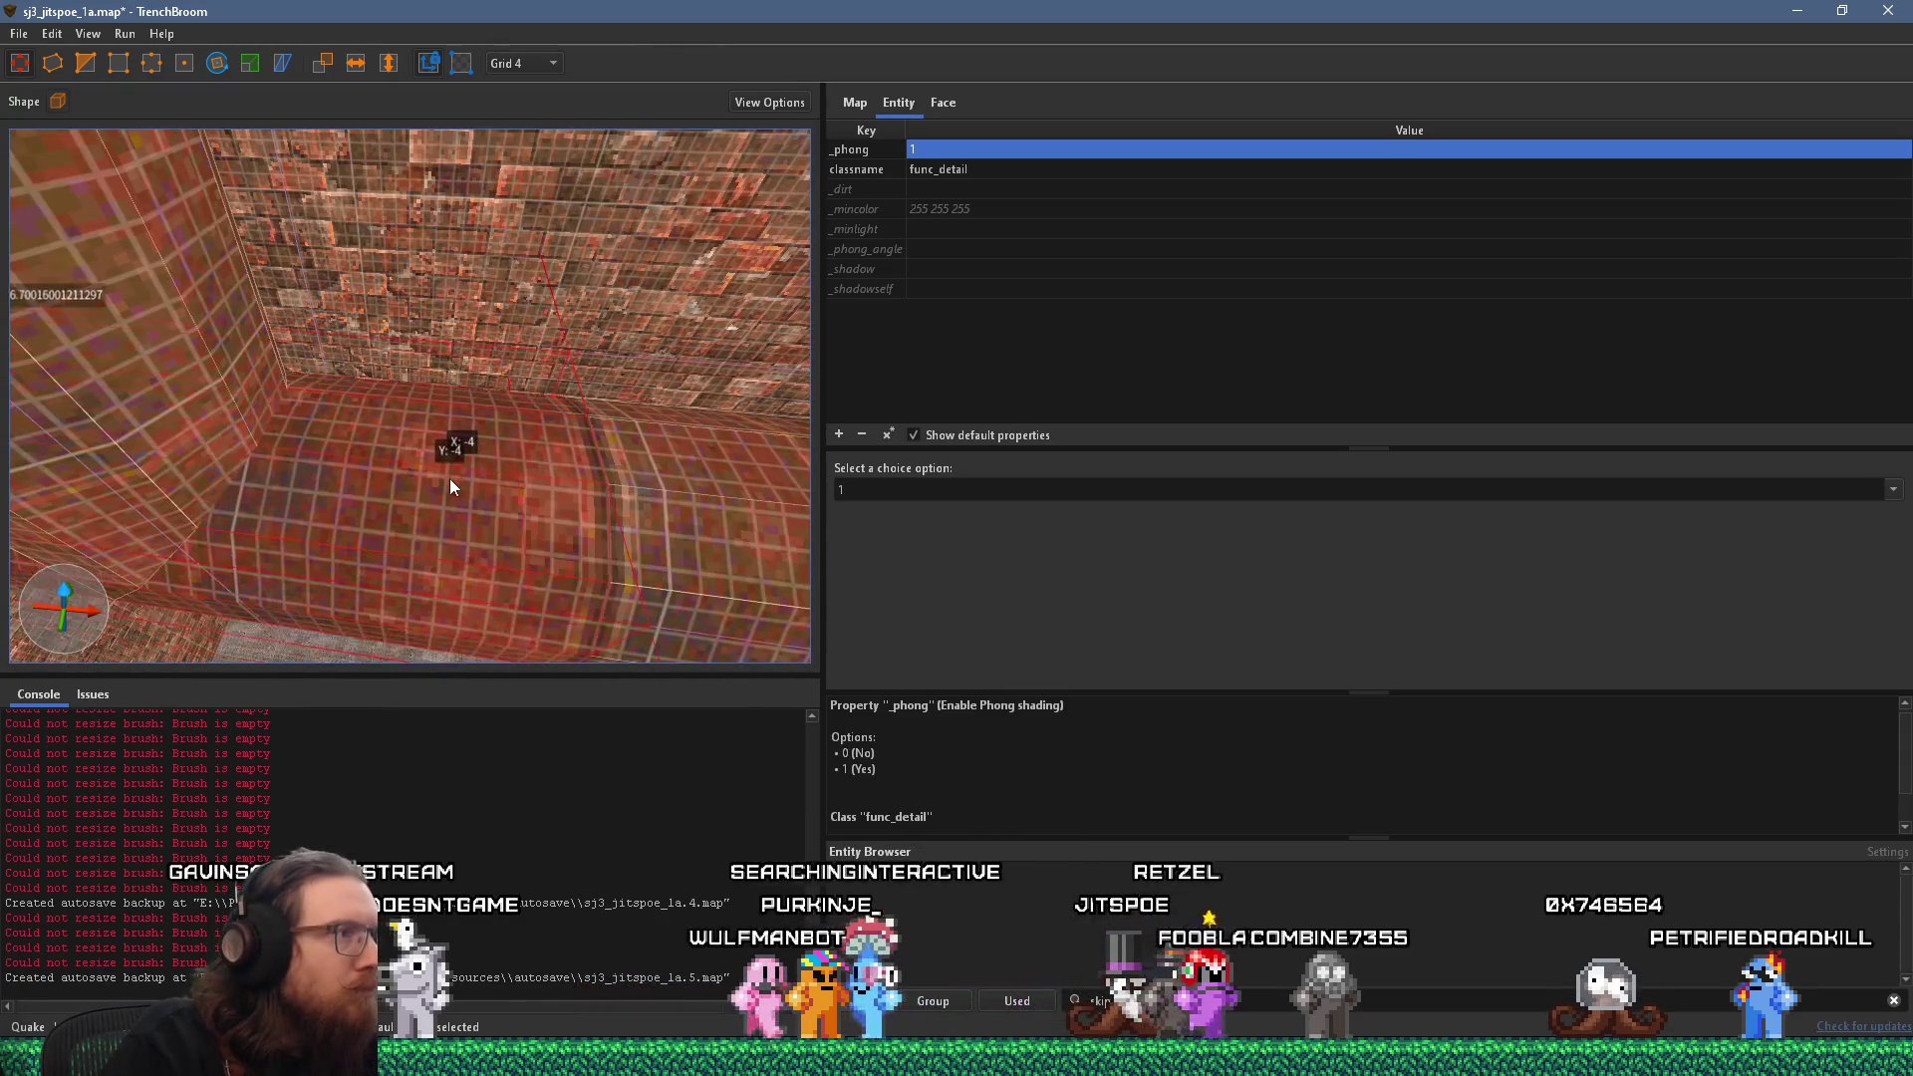
{"action": "scroll", "coordinate": [540, 399], "scroll_direction": "up", "scroll_amount": 4}
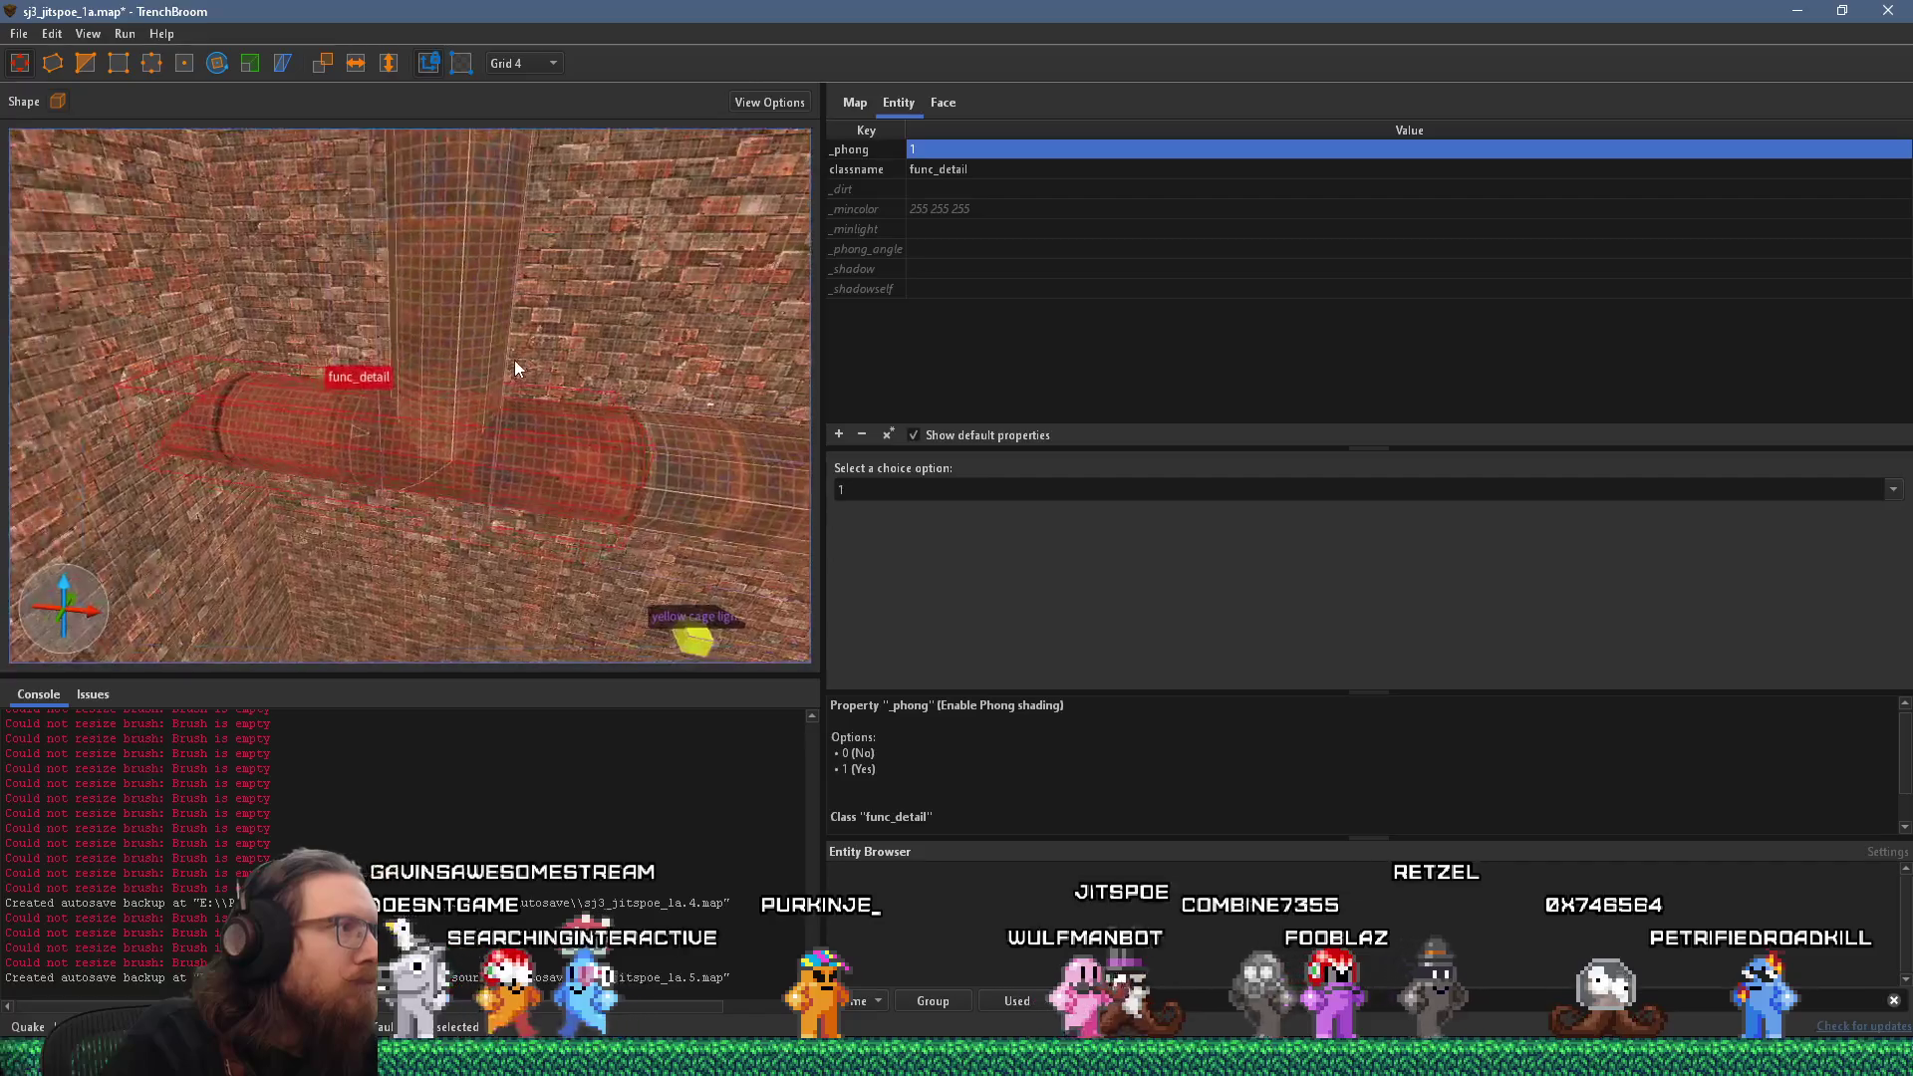
{"action": "scroll", "coordinate": [465, 316], "scroll_direction": "up", "scroll_amount": 2}
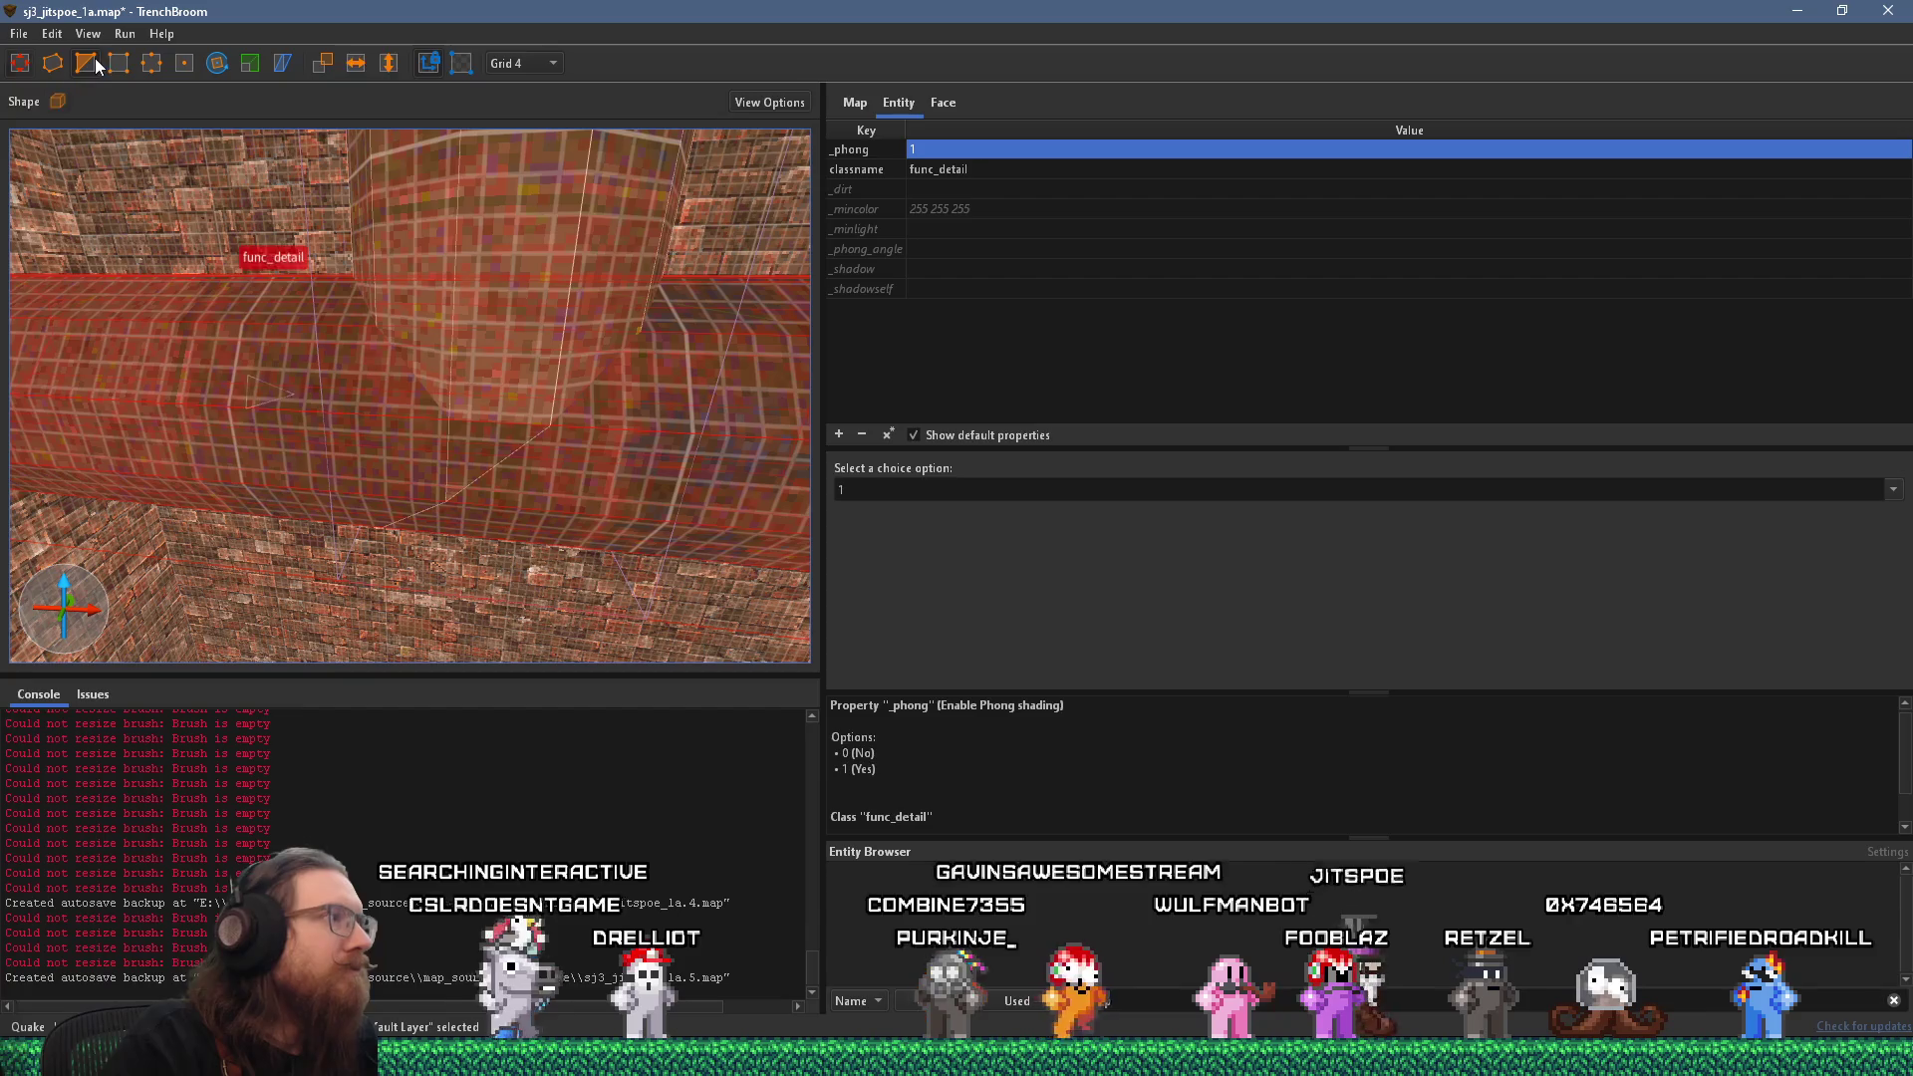
{"action": "key", "text": "ctrl+z"}
{"action": "key", "text": "ctrl+z"}
{"action": "key", "text": "ctrl+z"}
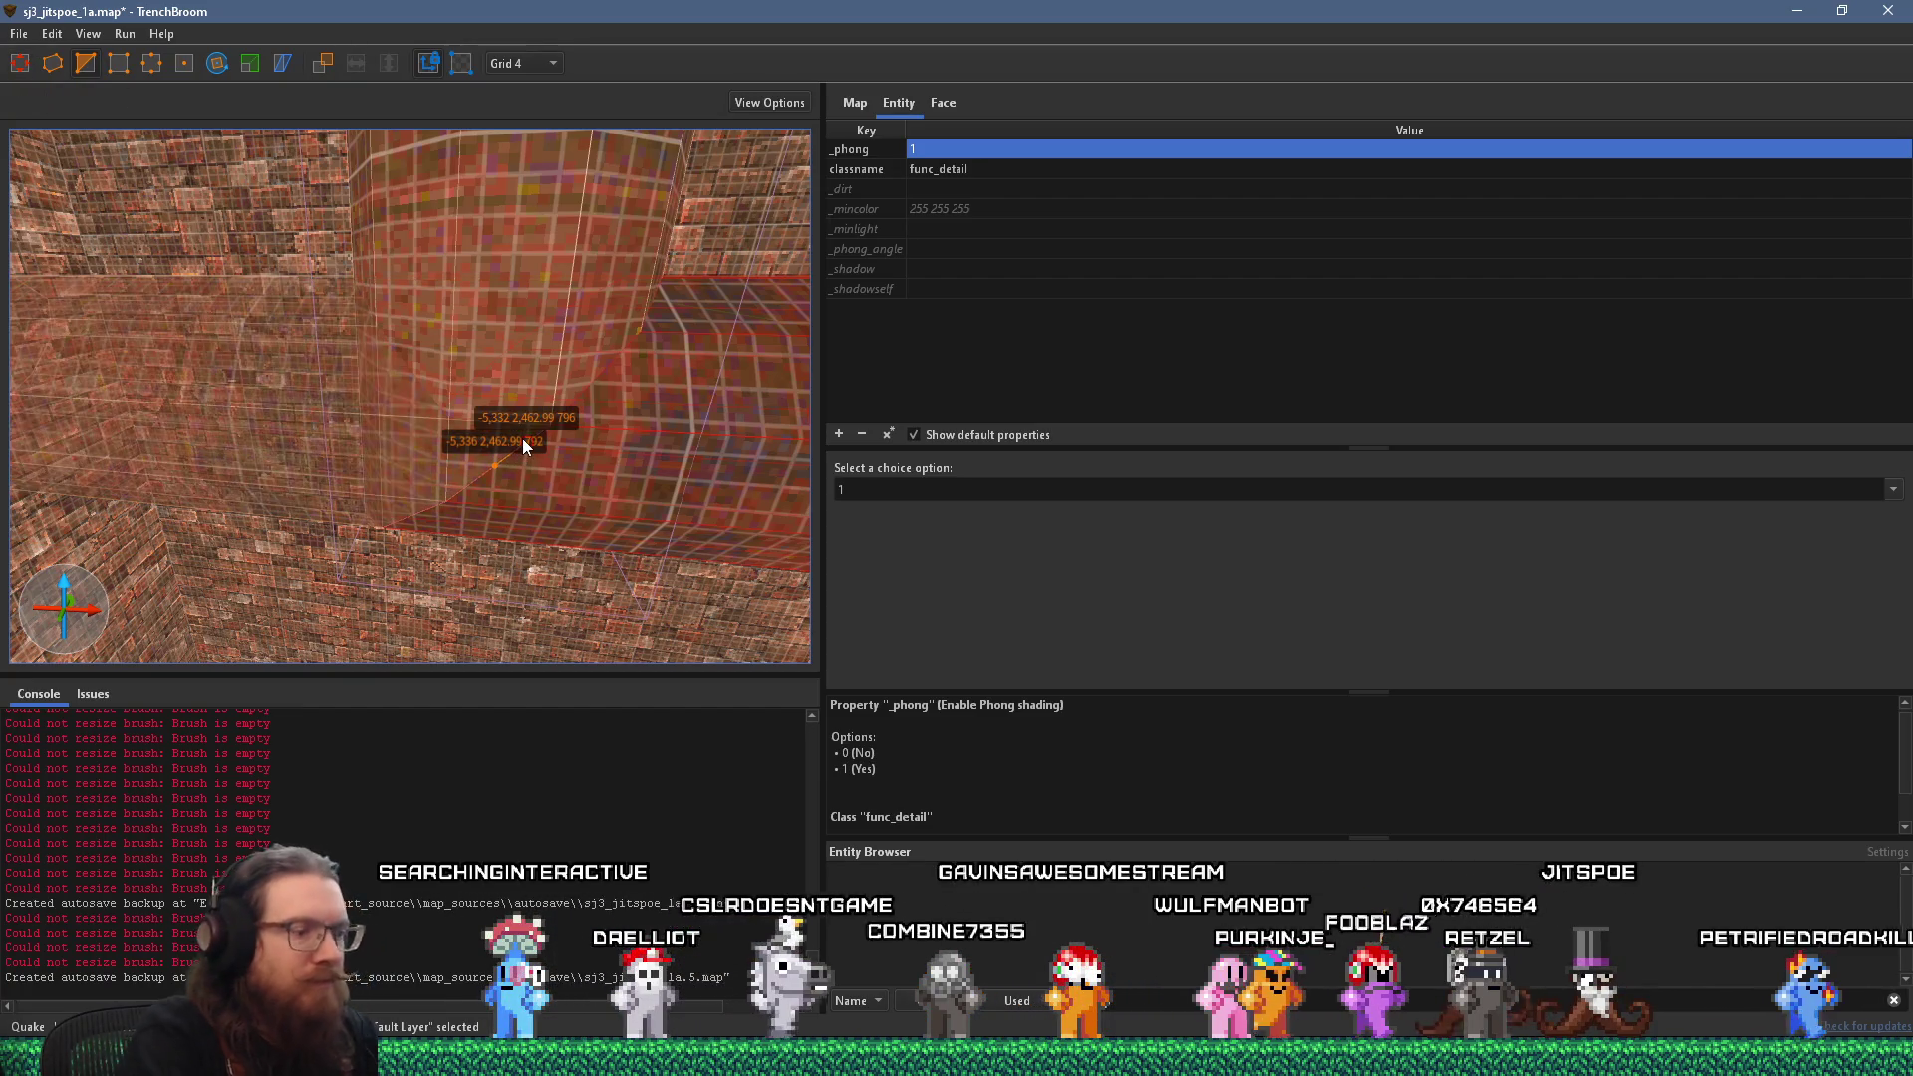
{"action": "scroll", "coordinate": [505, 478], "scroll_direction": "down", "scroll_amount": 10}
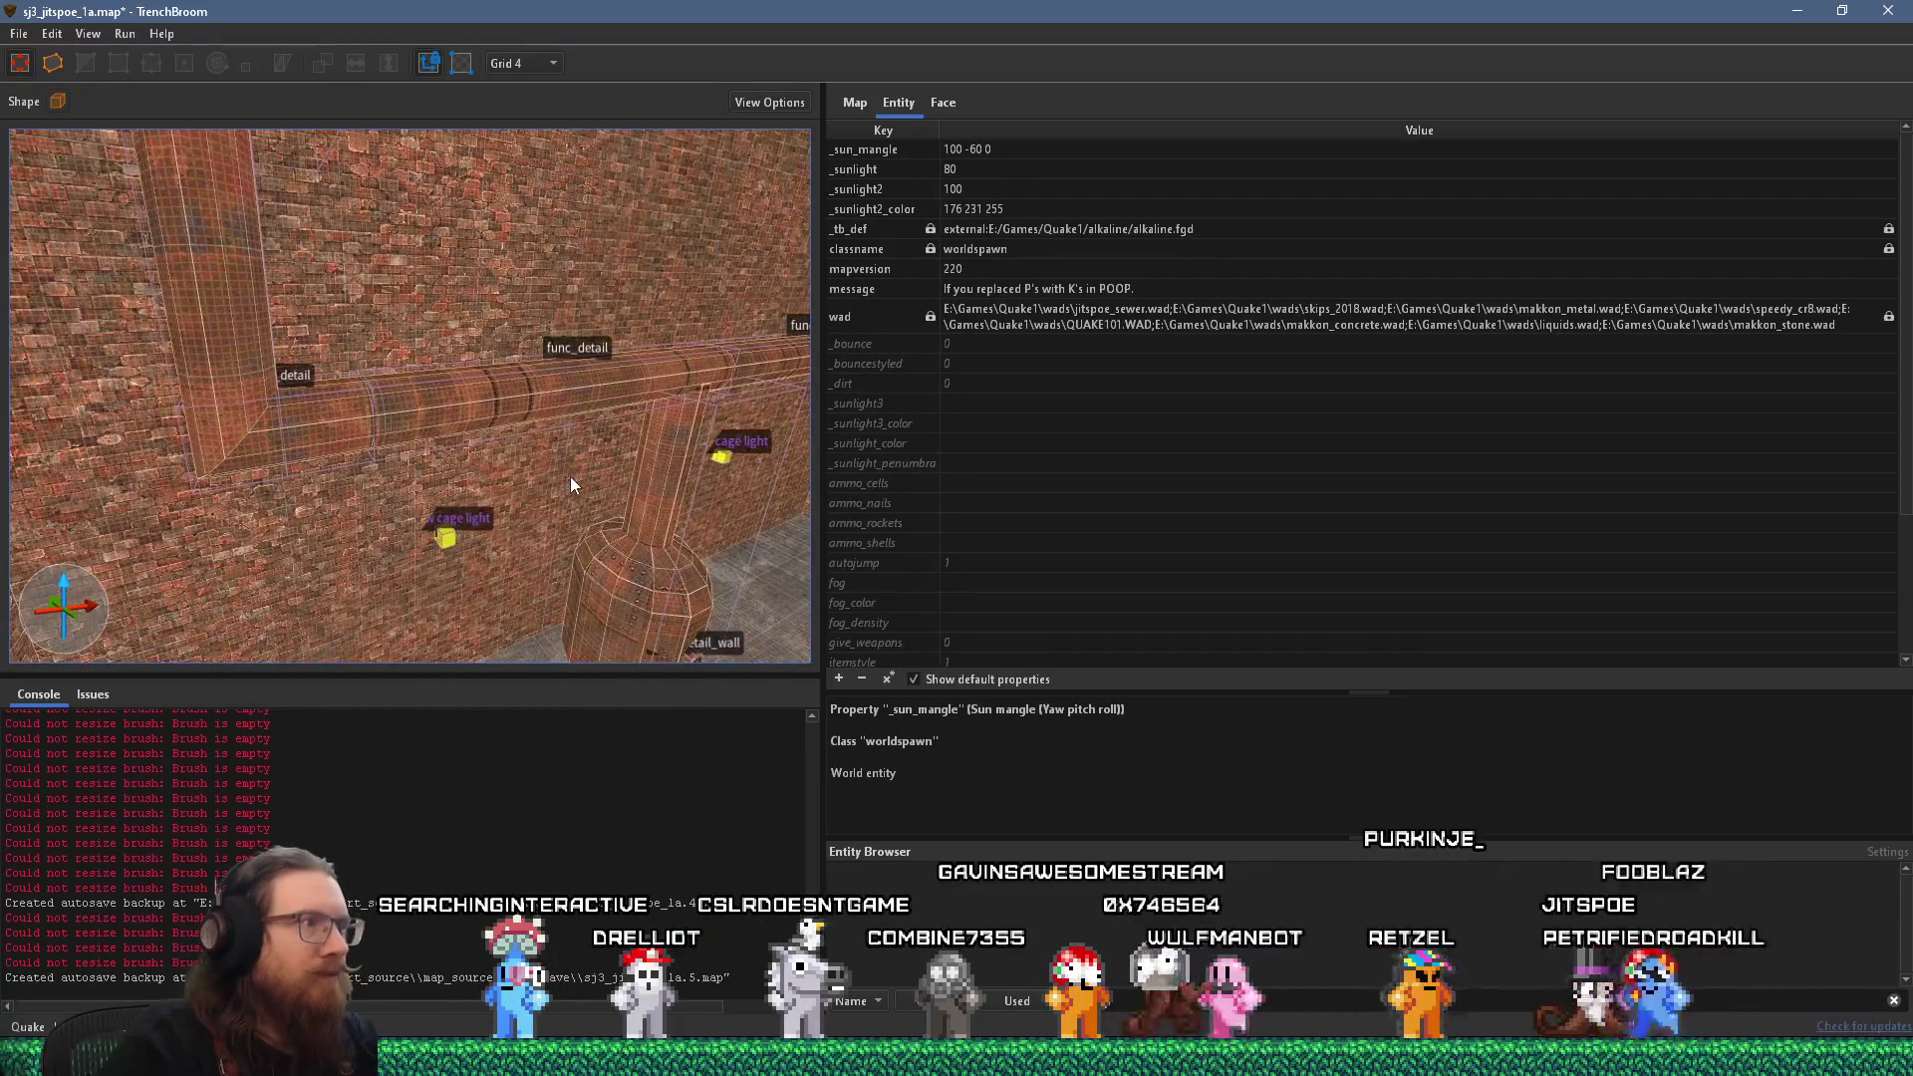
Save the map and start compiling it from the Compile Map dialog.
{"action": "scroll", "coordinate": [503, 517], "scroll_direction": "up", "scroll_amount": 10}
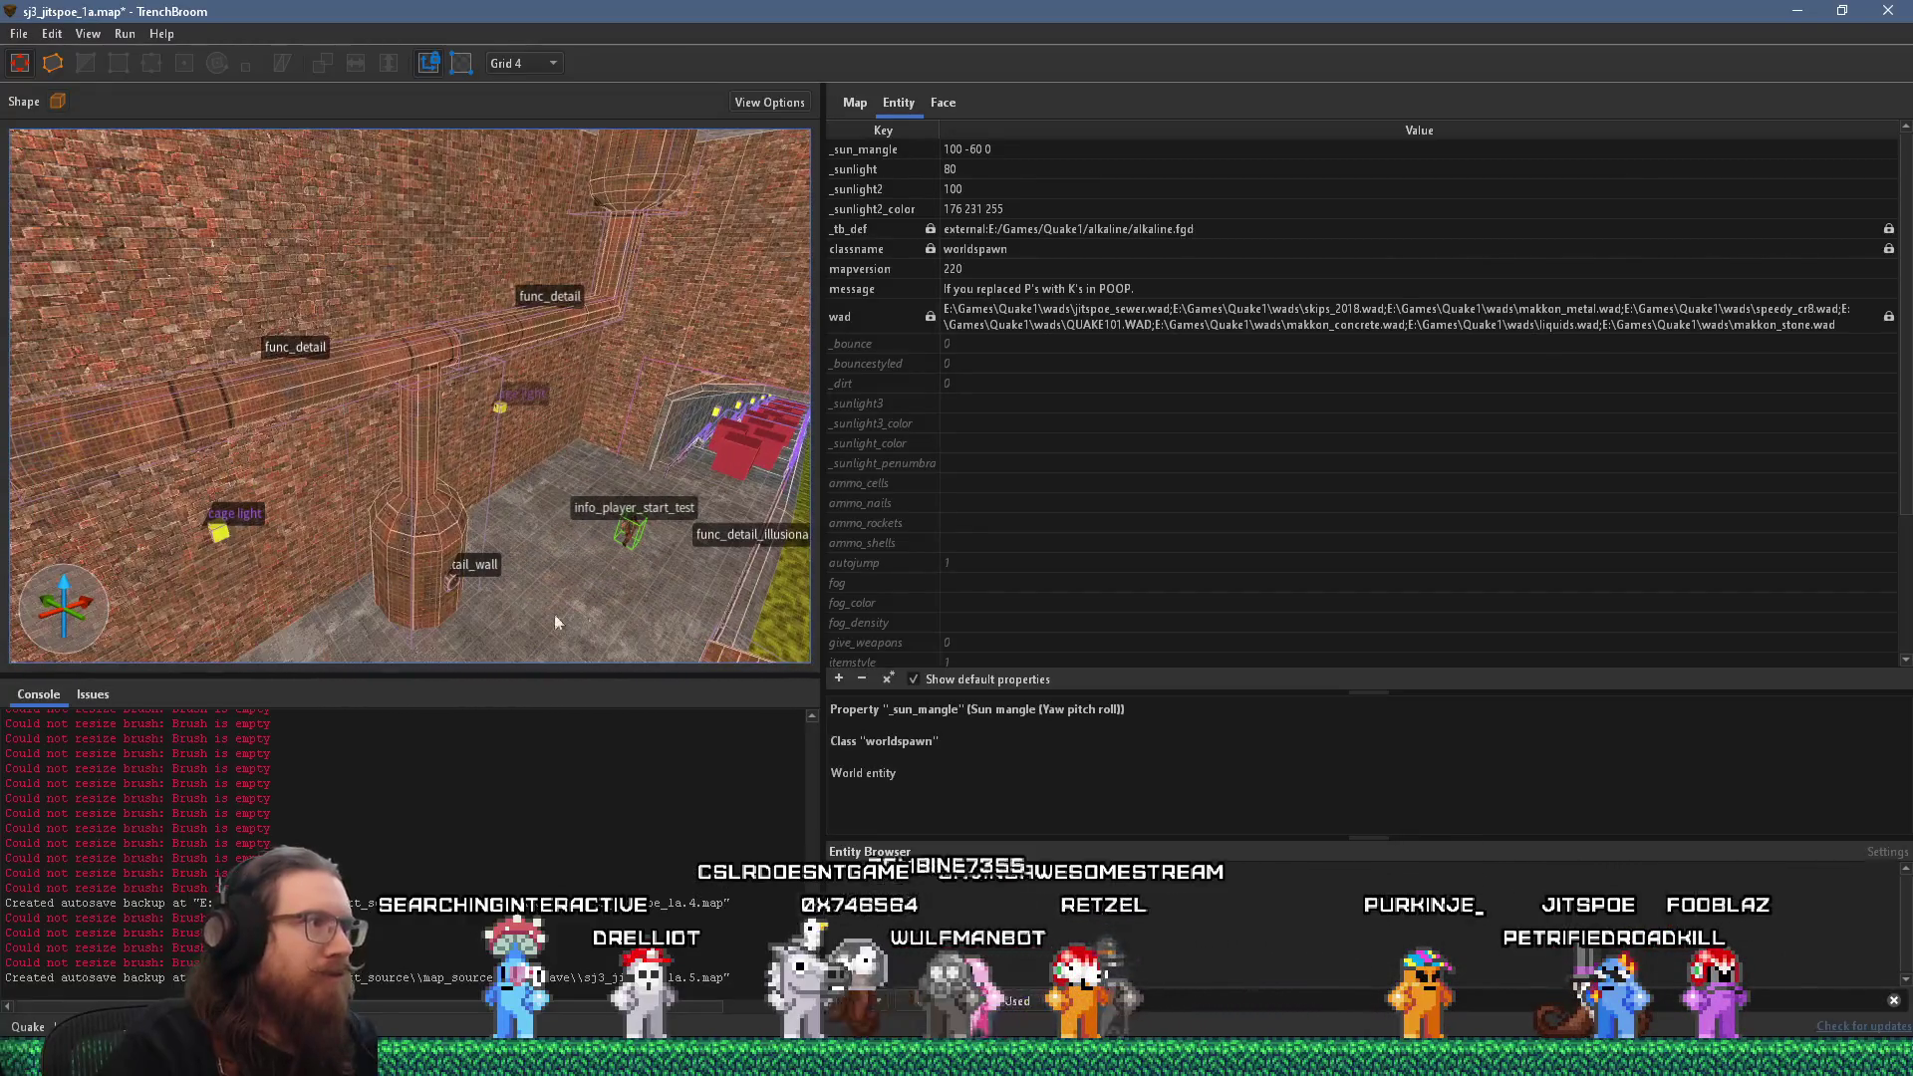
{"action": "mouse_move", "coordinate": [452, 486]}
{"action": "left_mouse_down"}
{"action": "mouse_move", "coordinate": [688, 462]}
{"action": "mouse_move", "coordinate": [383, 448]}
{"action": "mouse_move", "coordinate": [423, 428]}
{"action": "mouse_move", "coordinate": [504, 442]}
{"action": "left_mouse_up"}
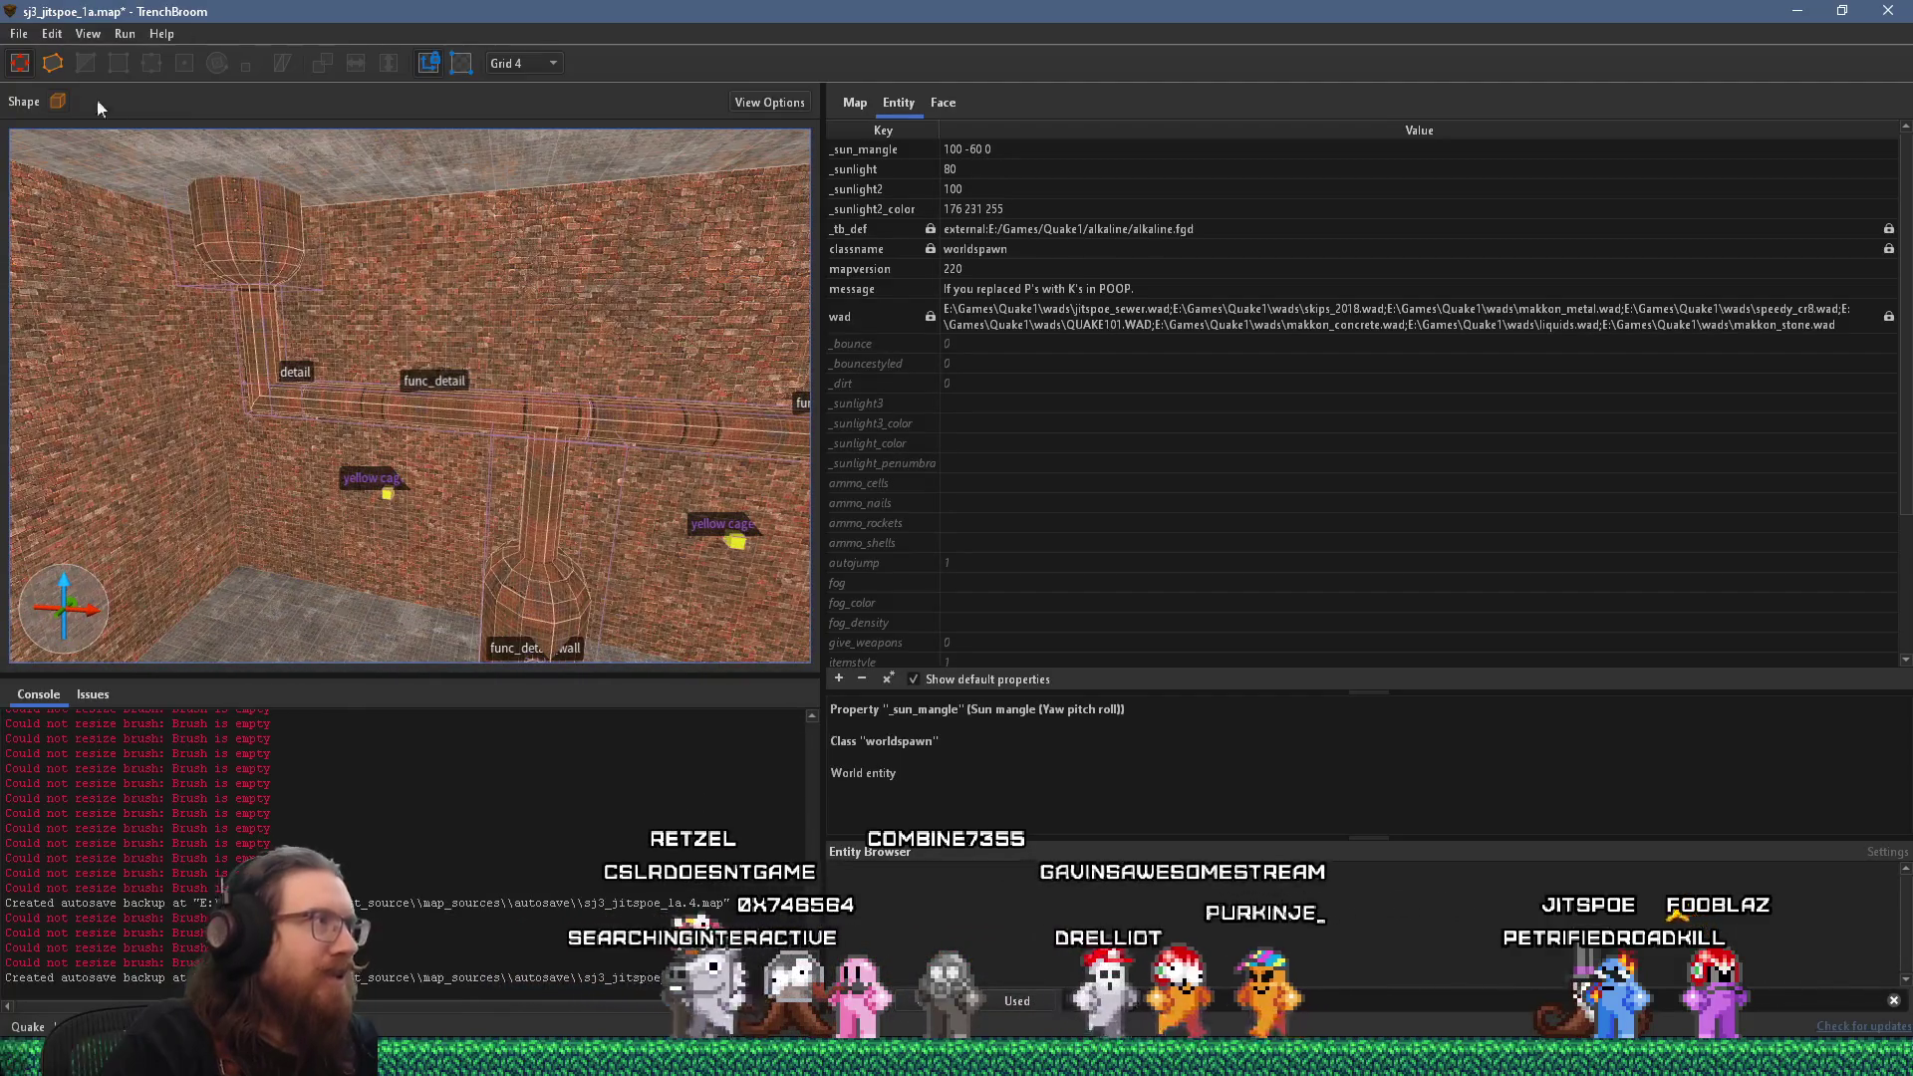
{"action": "left_click", "coordinate": [19, 33]}
{"action": "left_click", "coordinate": [79, 132]}
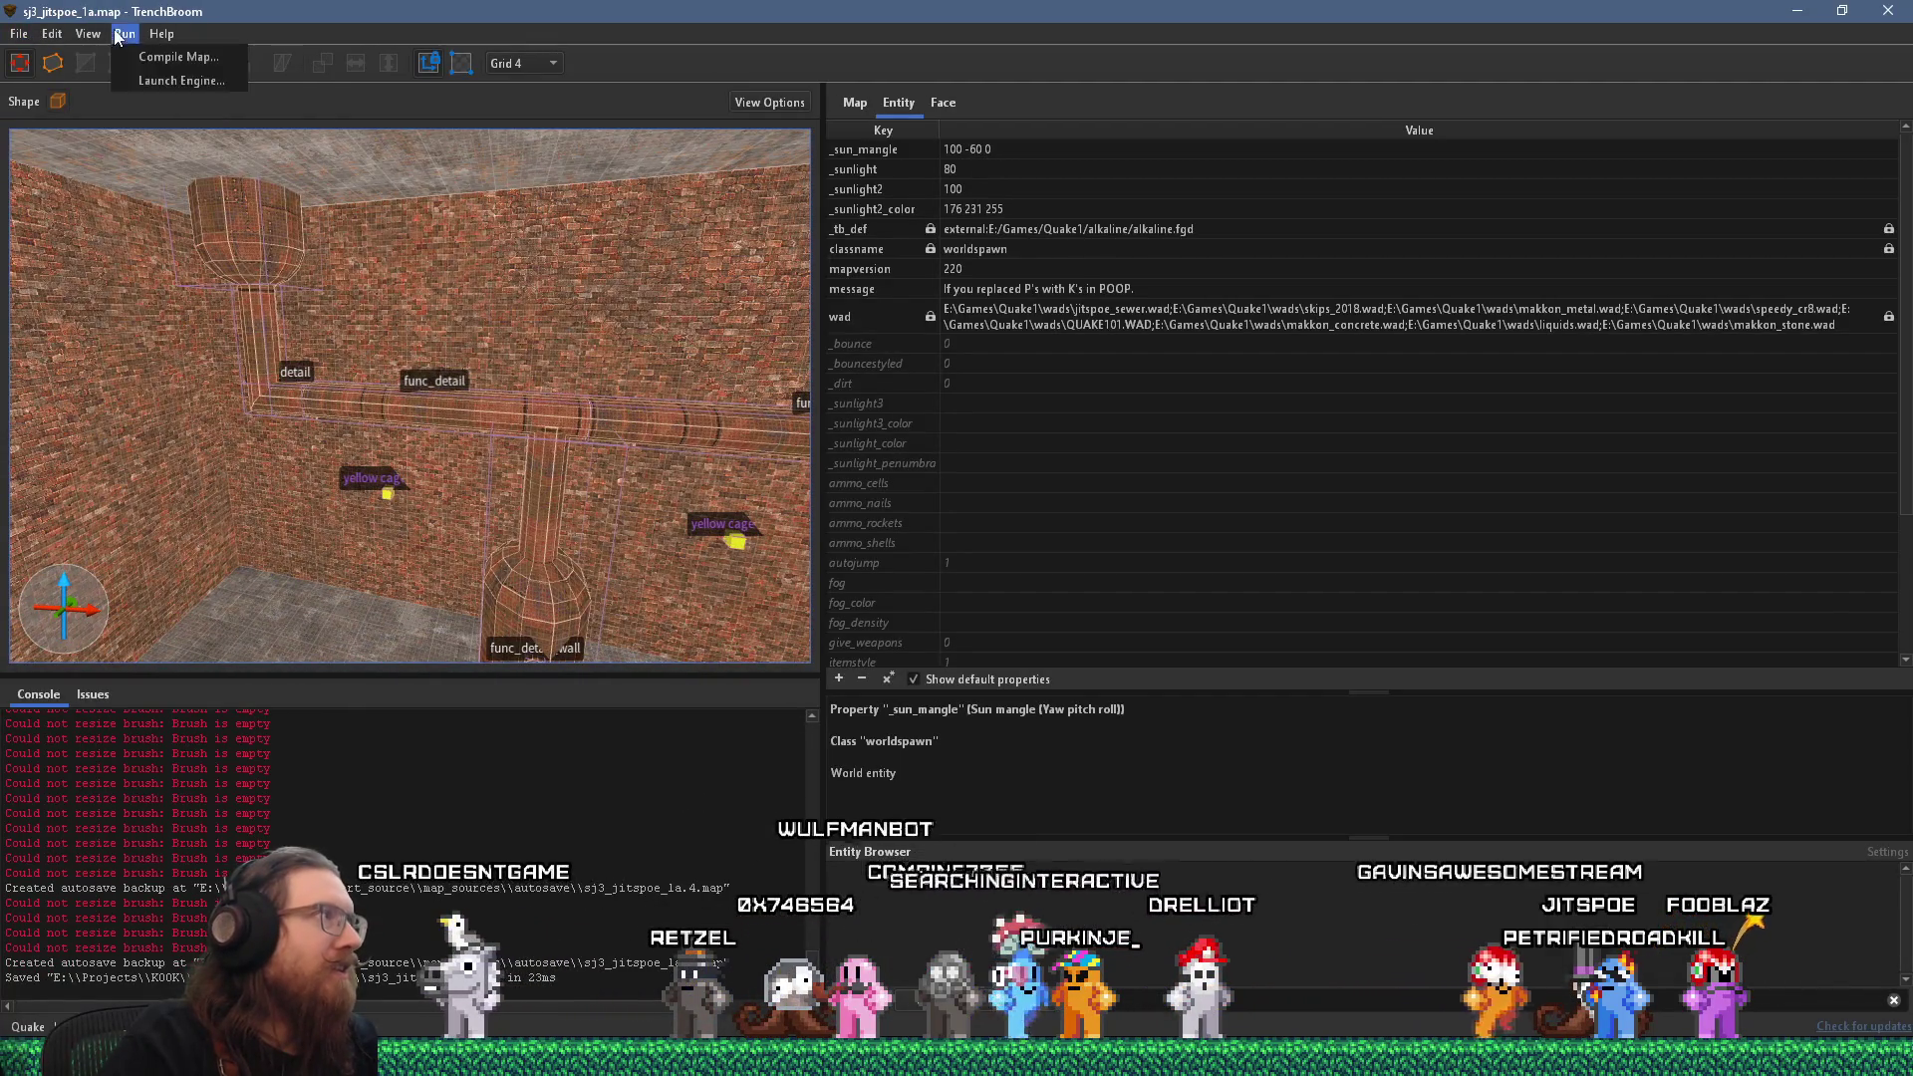
{"action": "left_click", "coordinate": [176, 57]}
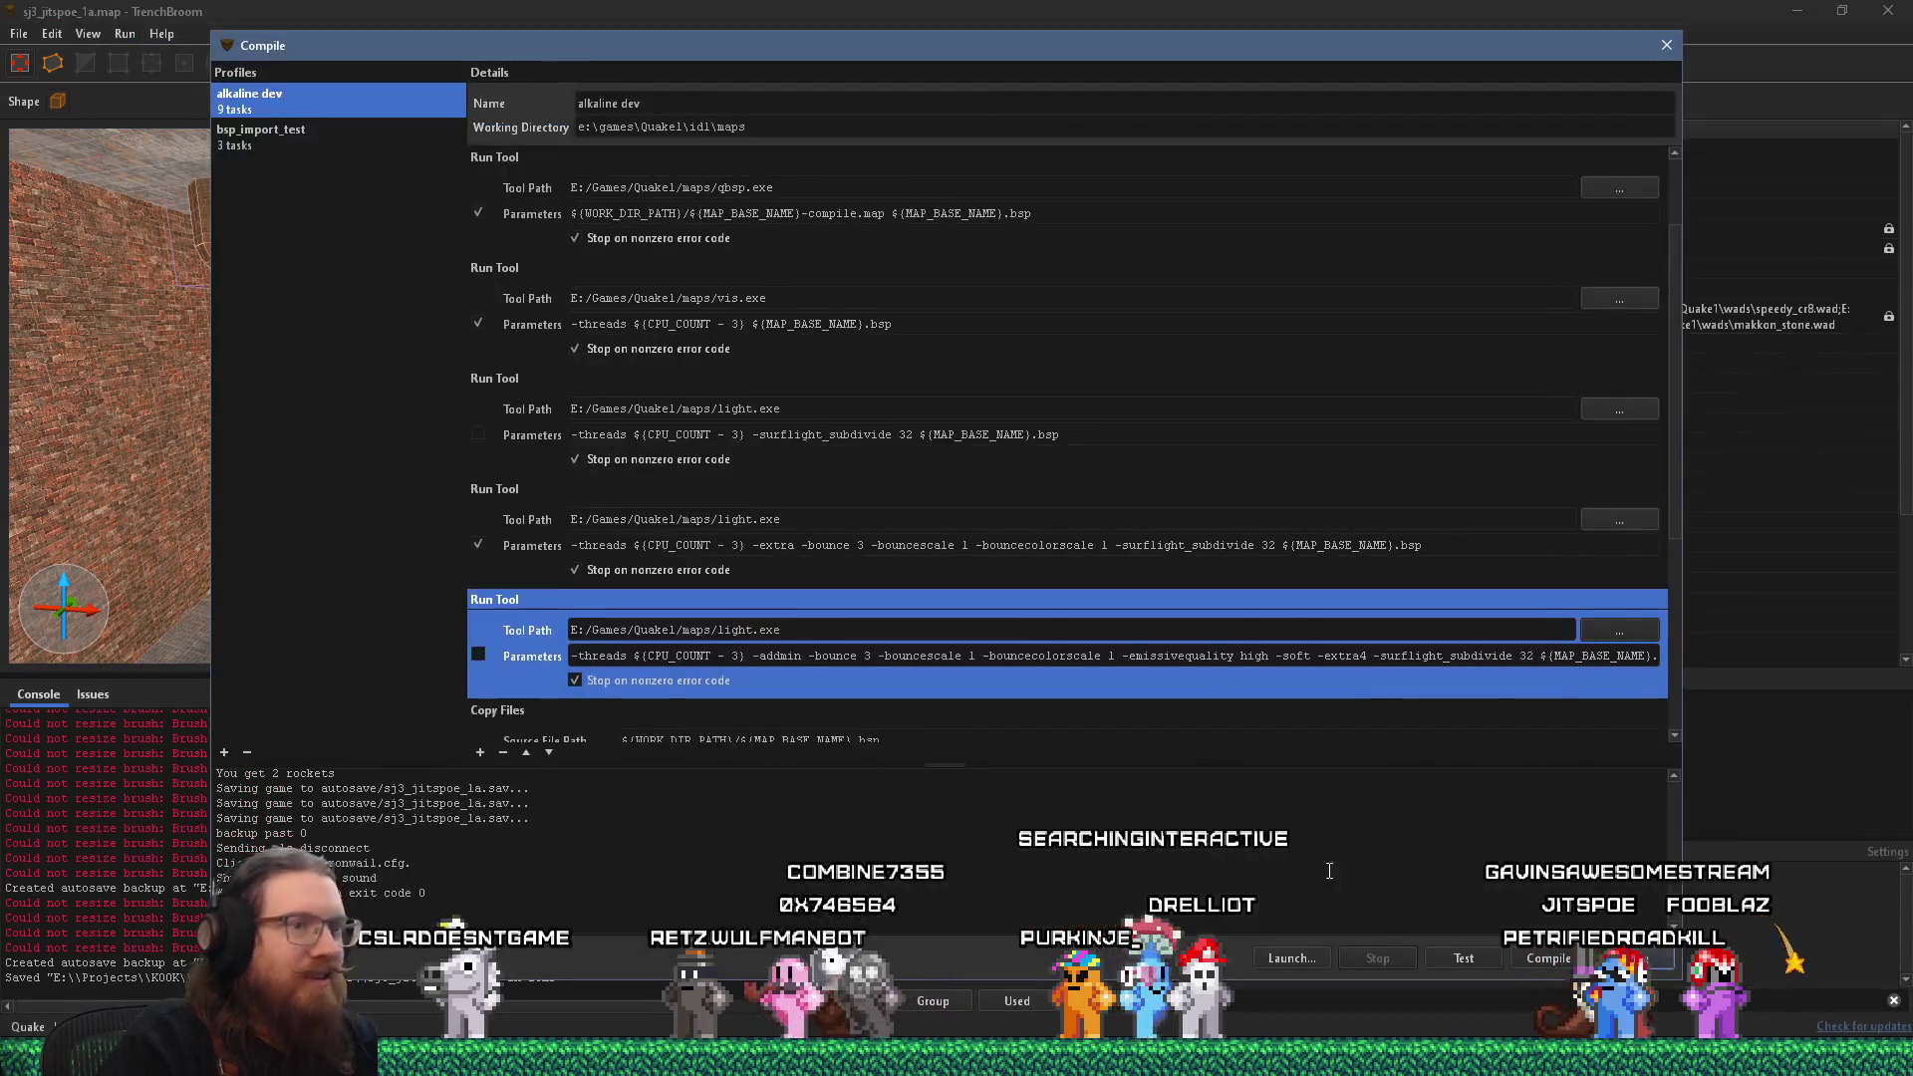
{"action": "left_click", "coordinate": [1532, 958]}
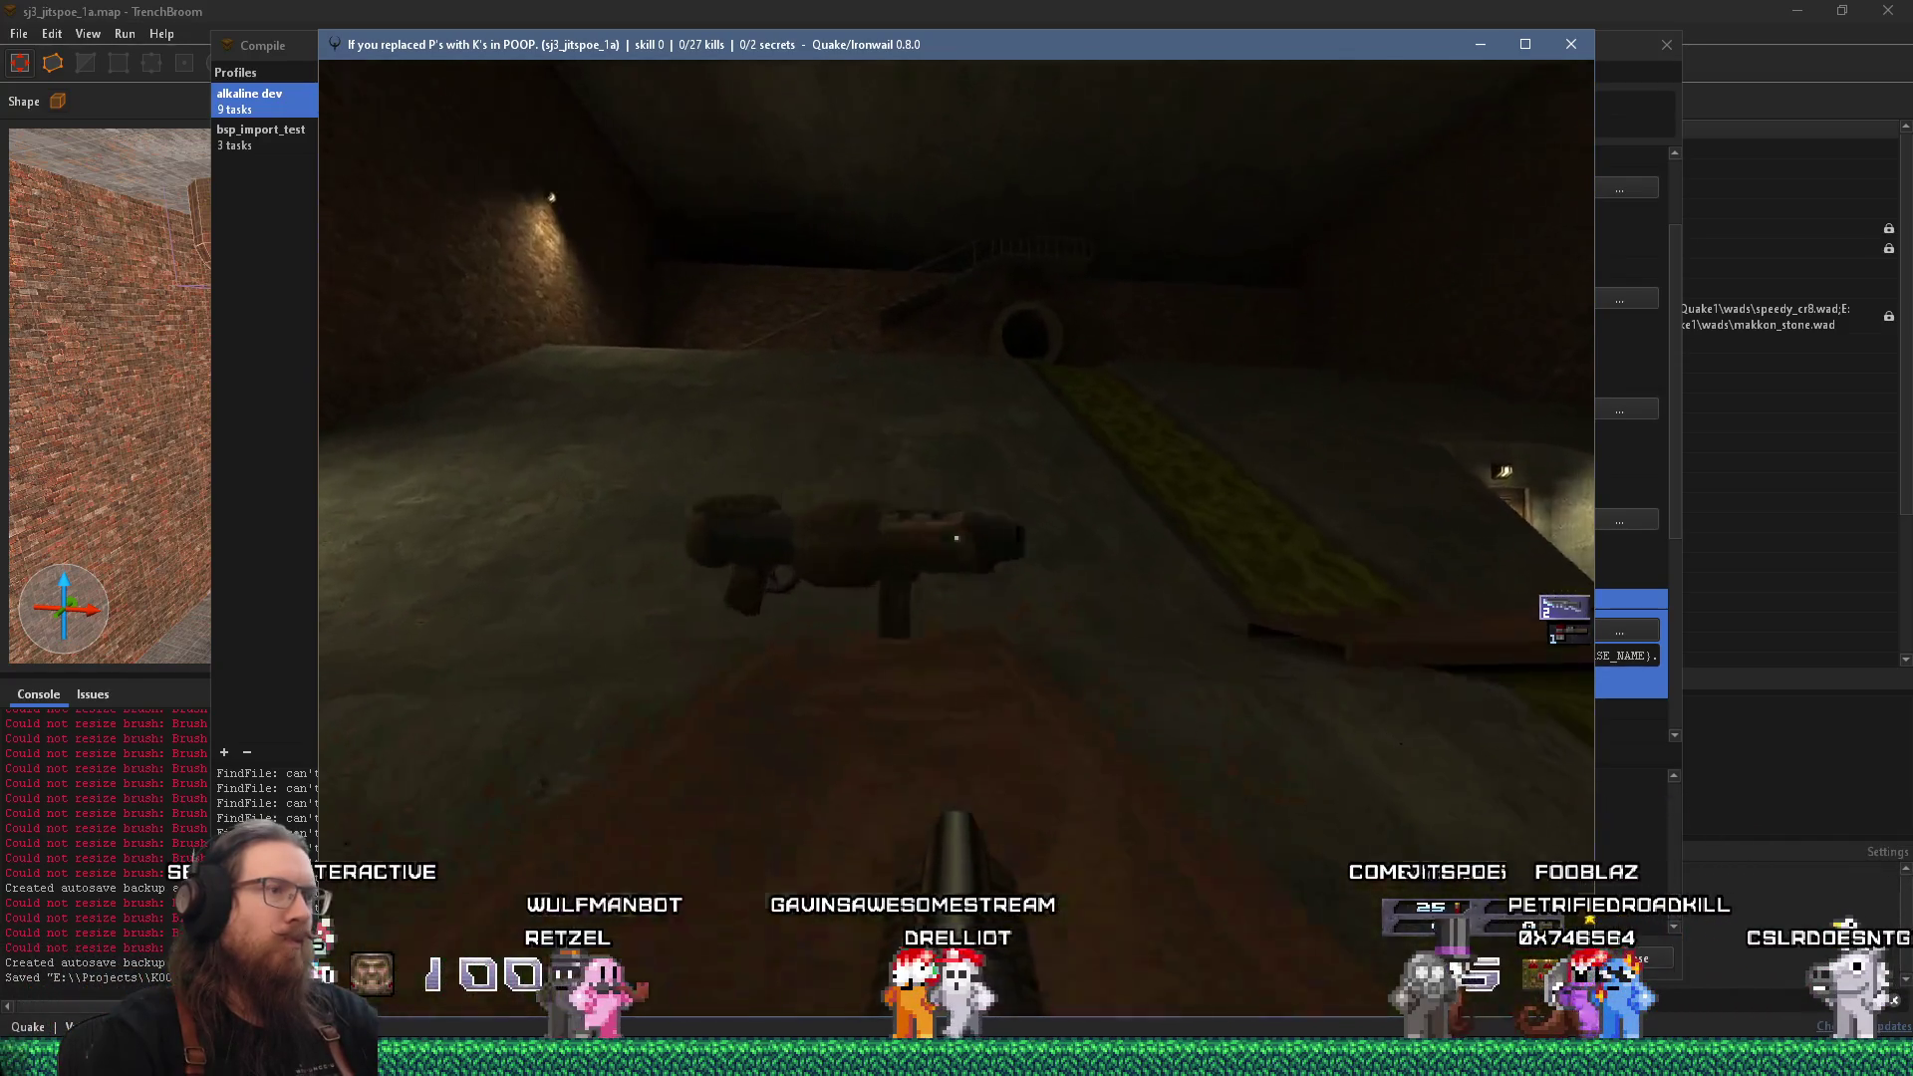
Pick up the grenade launcher and walk toward the pipe corridor and brick wall.
{"action": "key", "text": "w"}
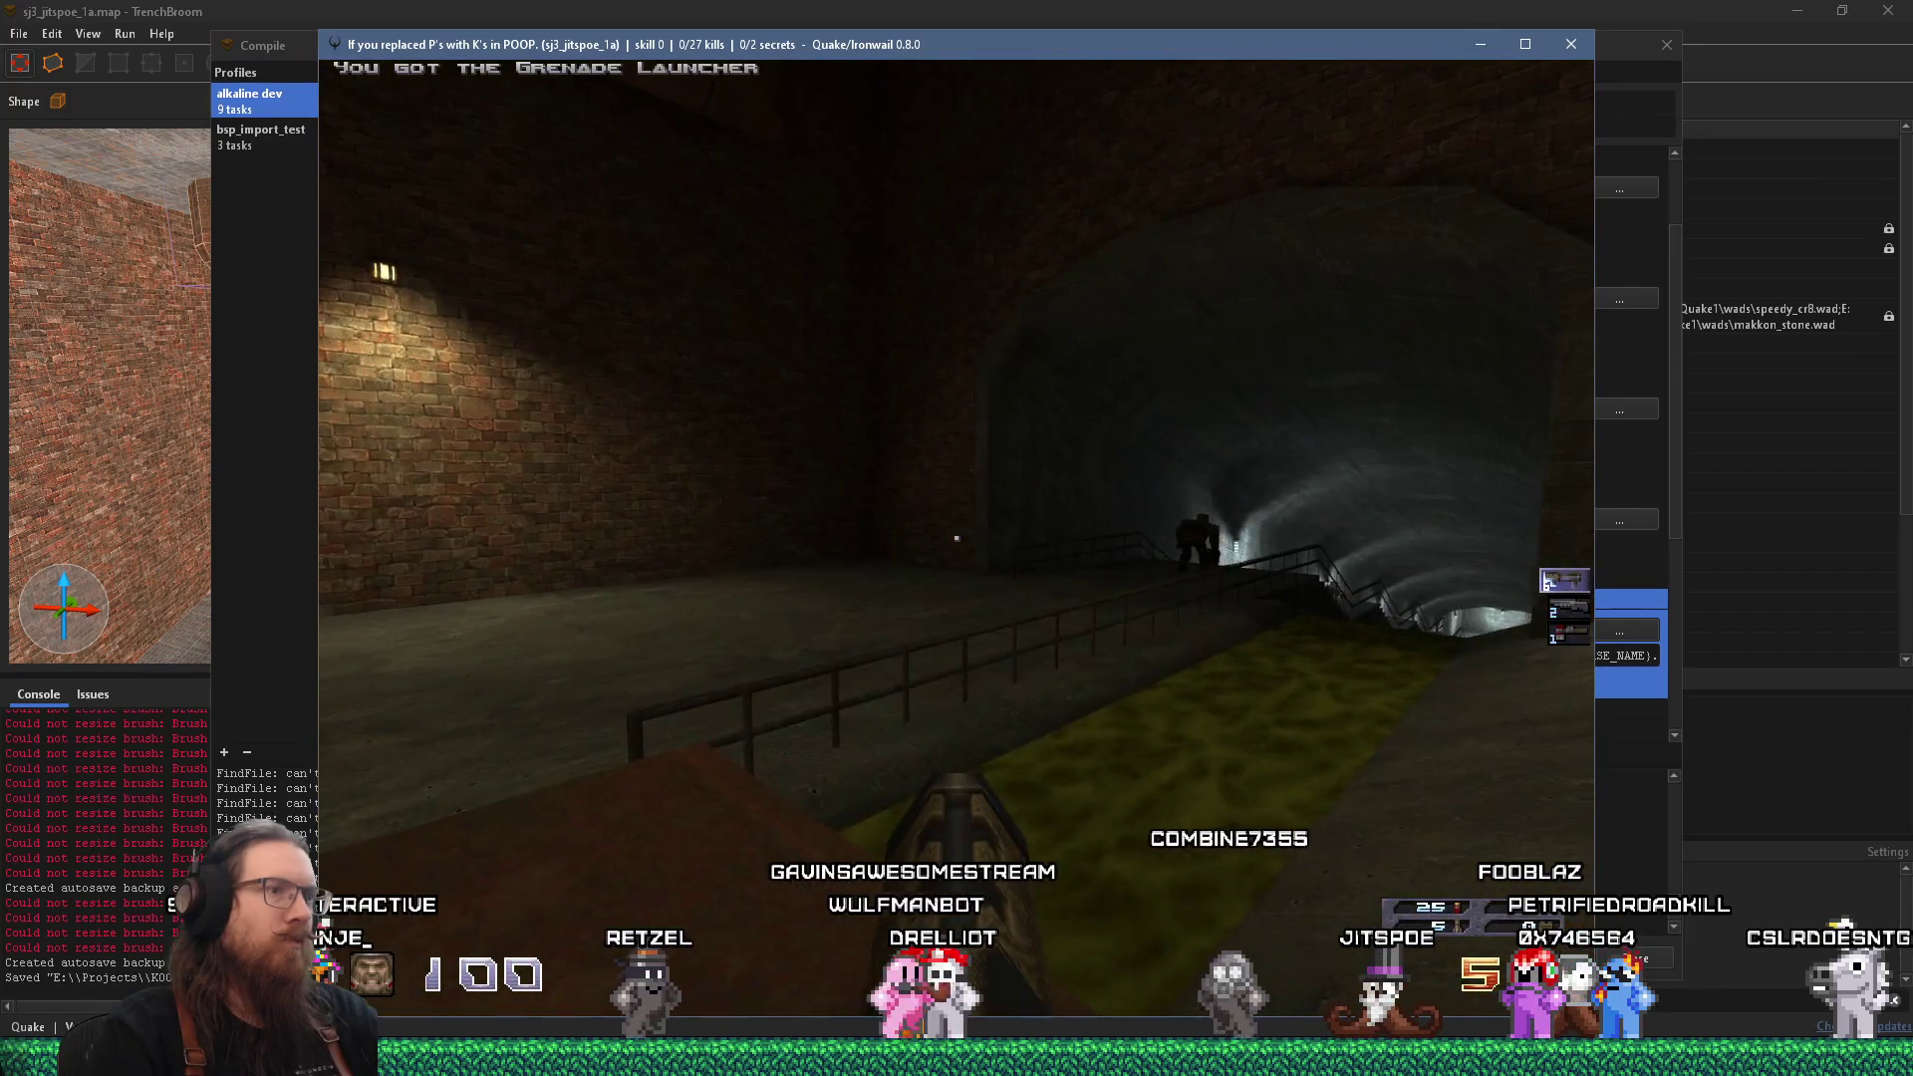
{"action": "key", "text": "w"}
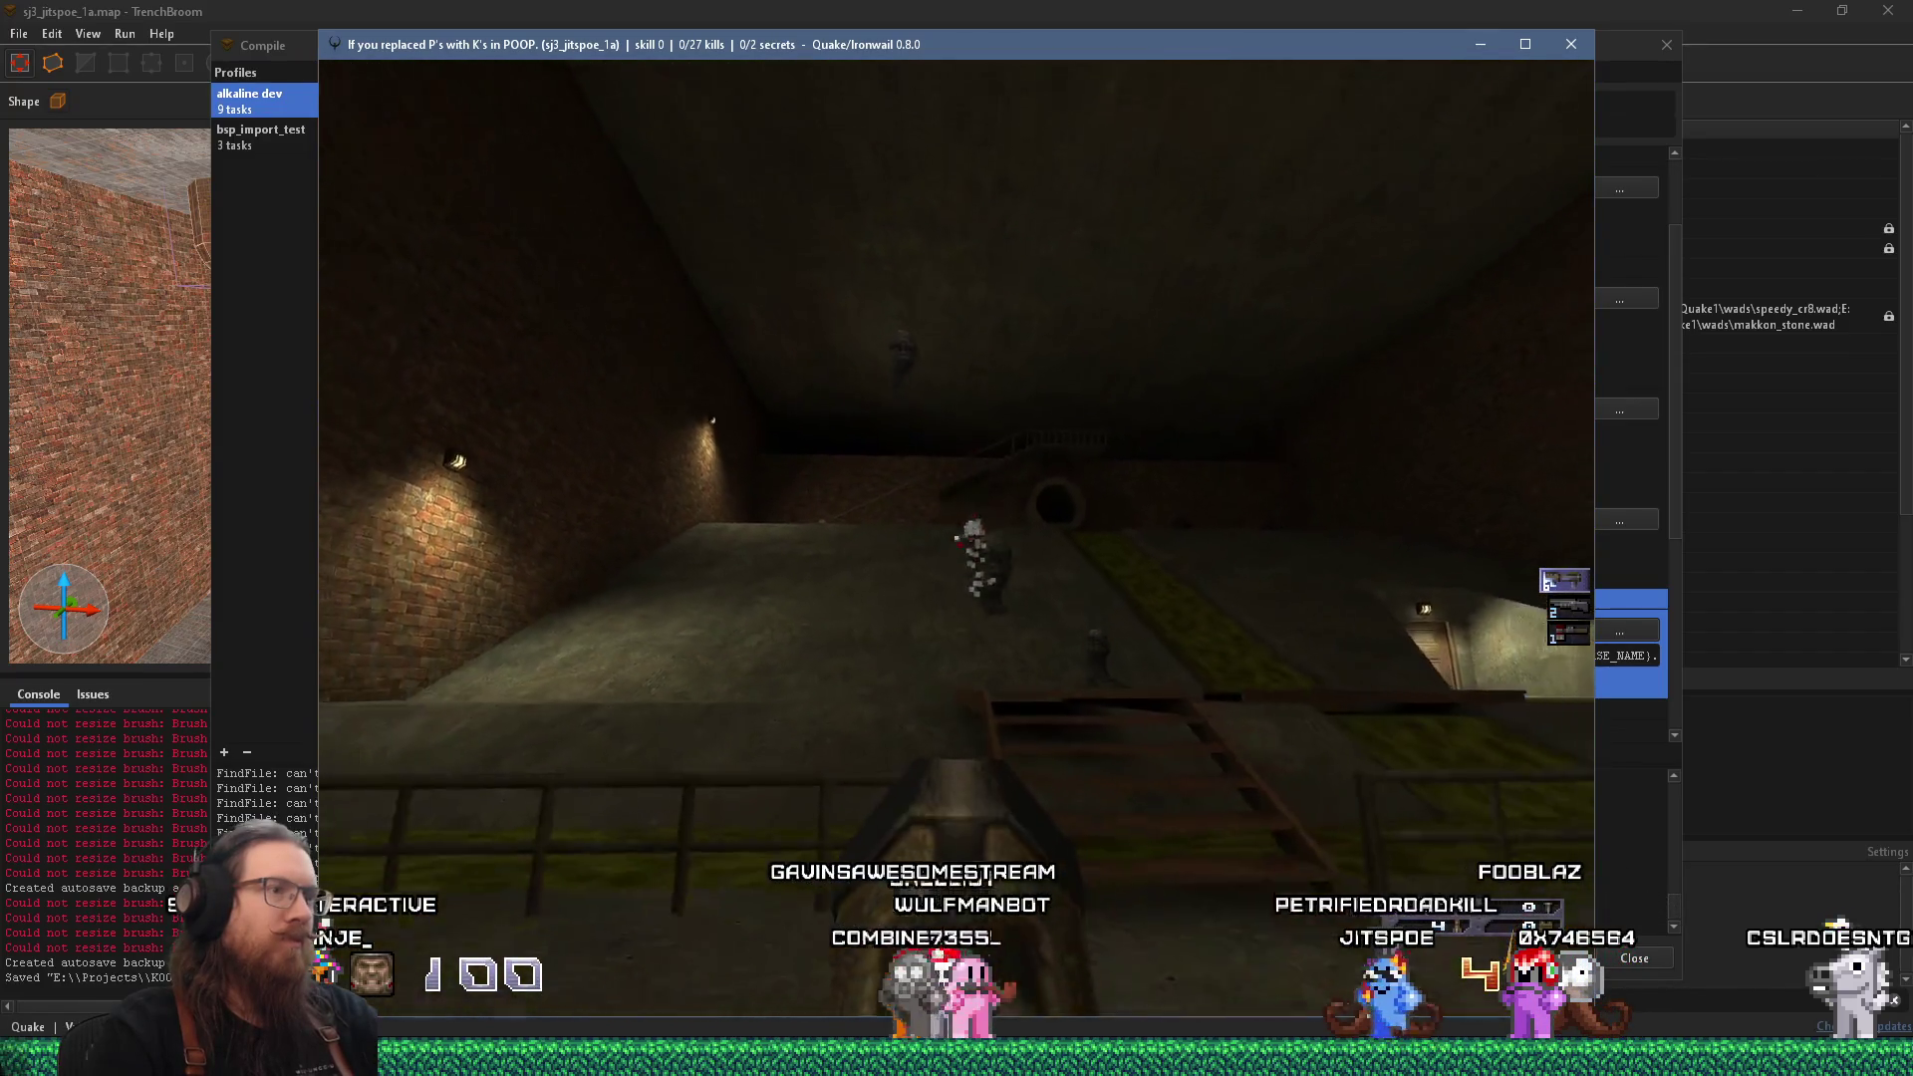
{"action": "key", "text": "w"}
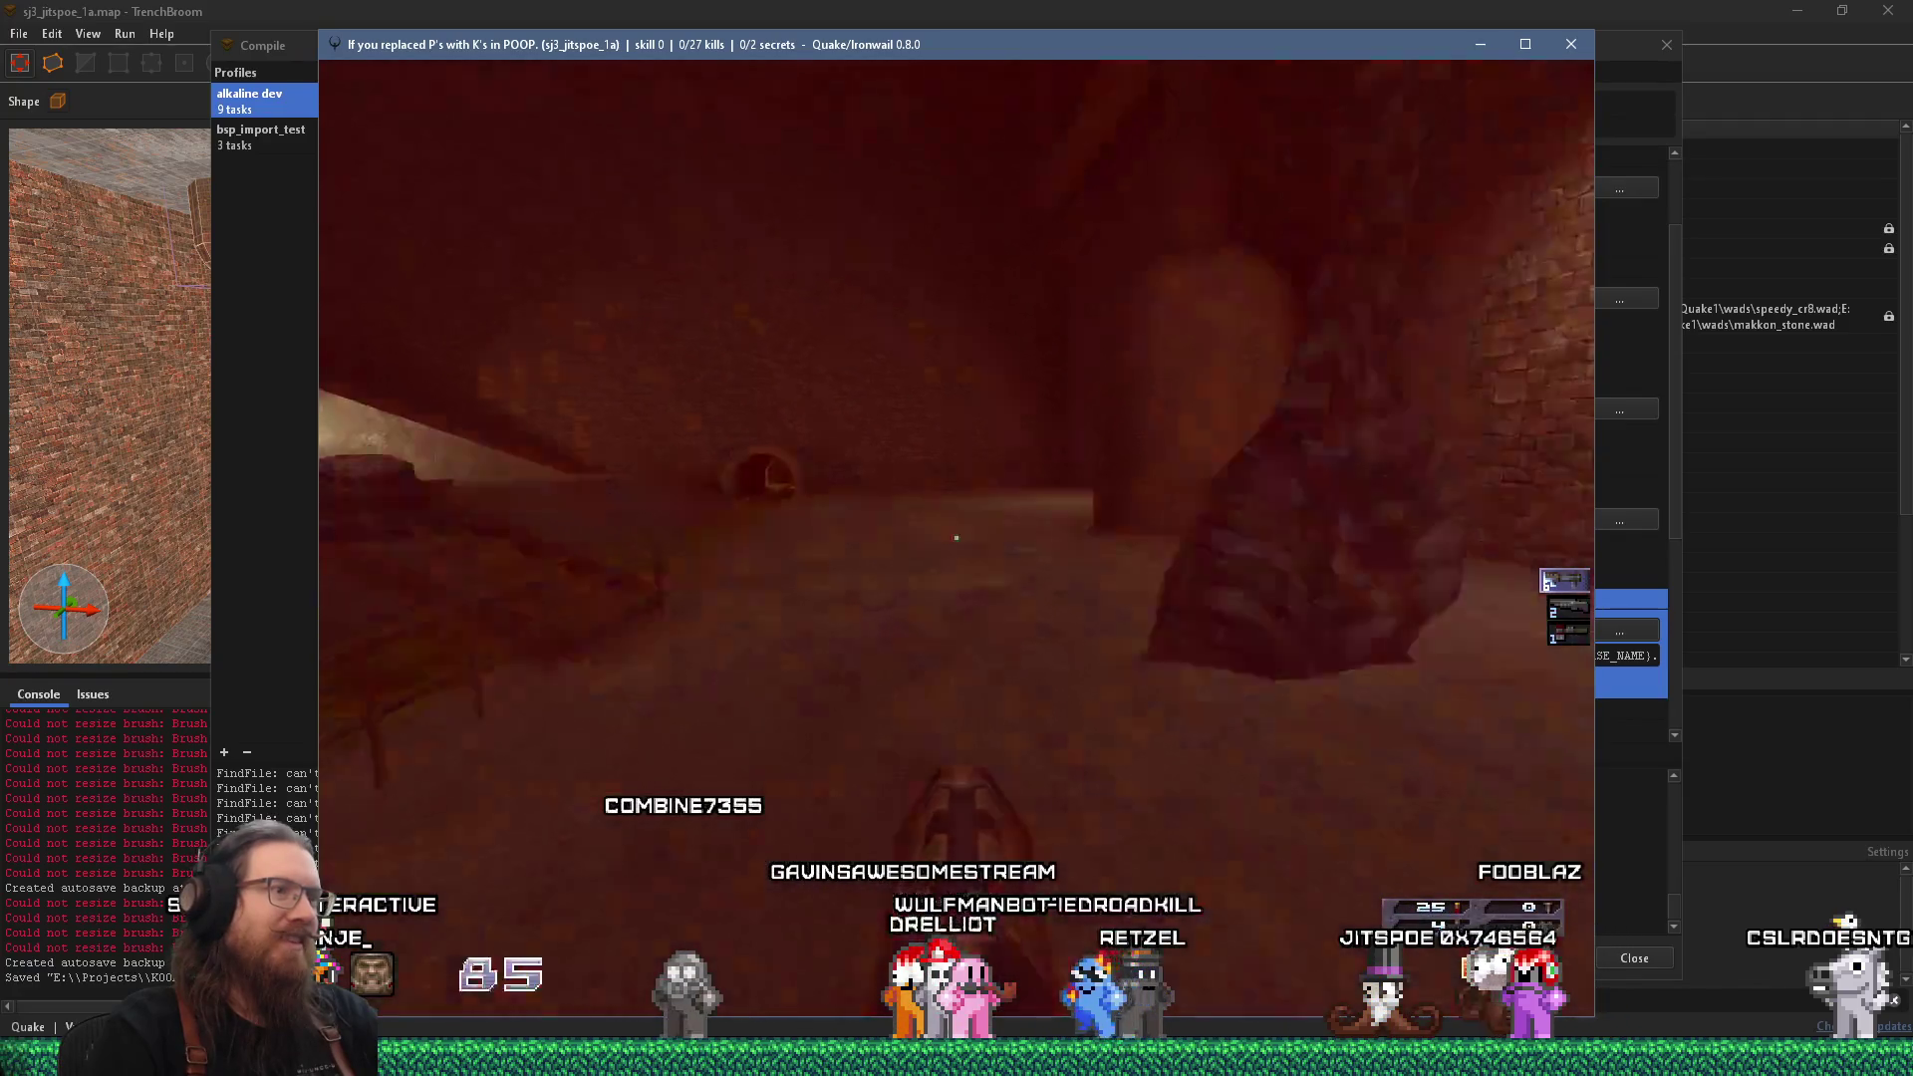
{"action": "key", "text": "w"}
{"action": "key", "text": "w"}
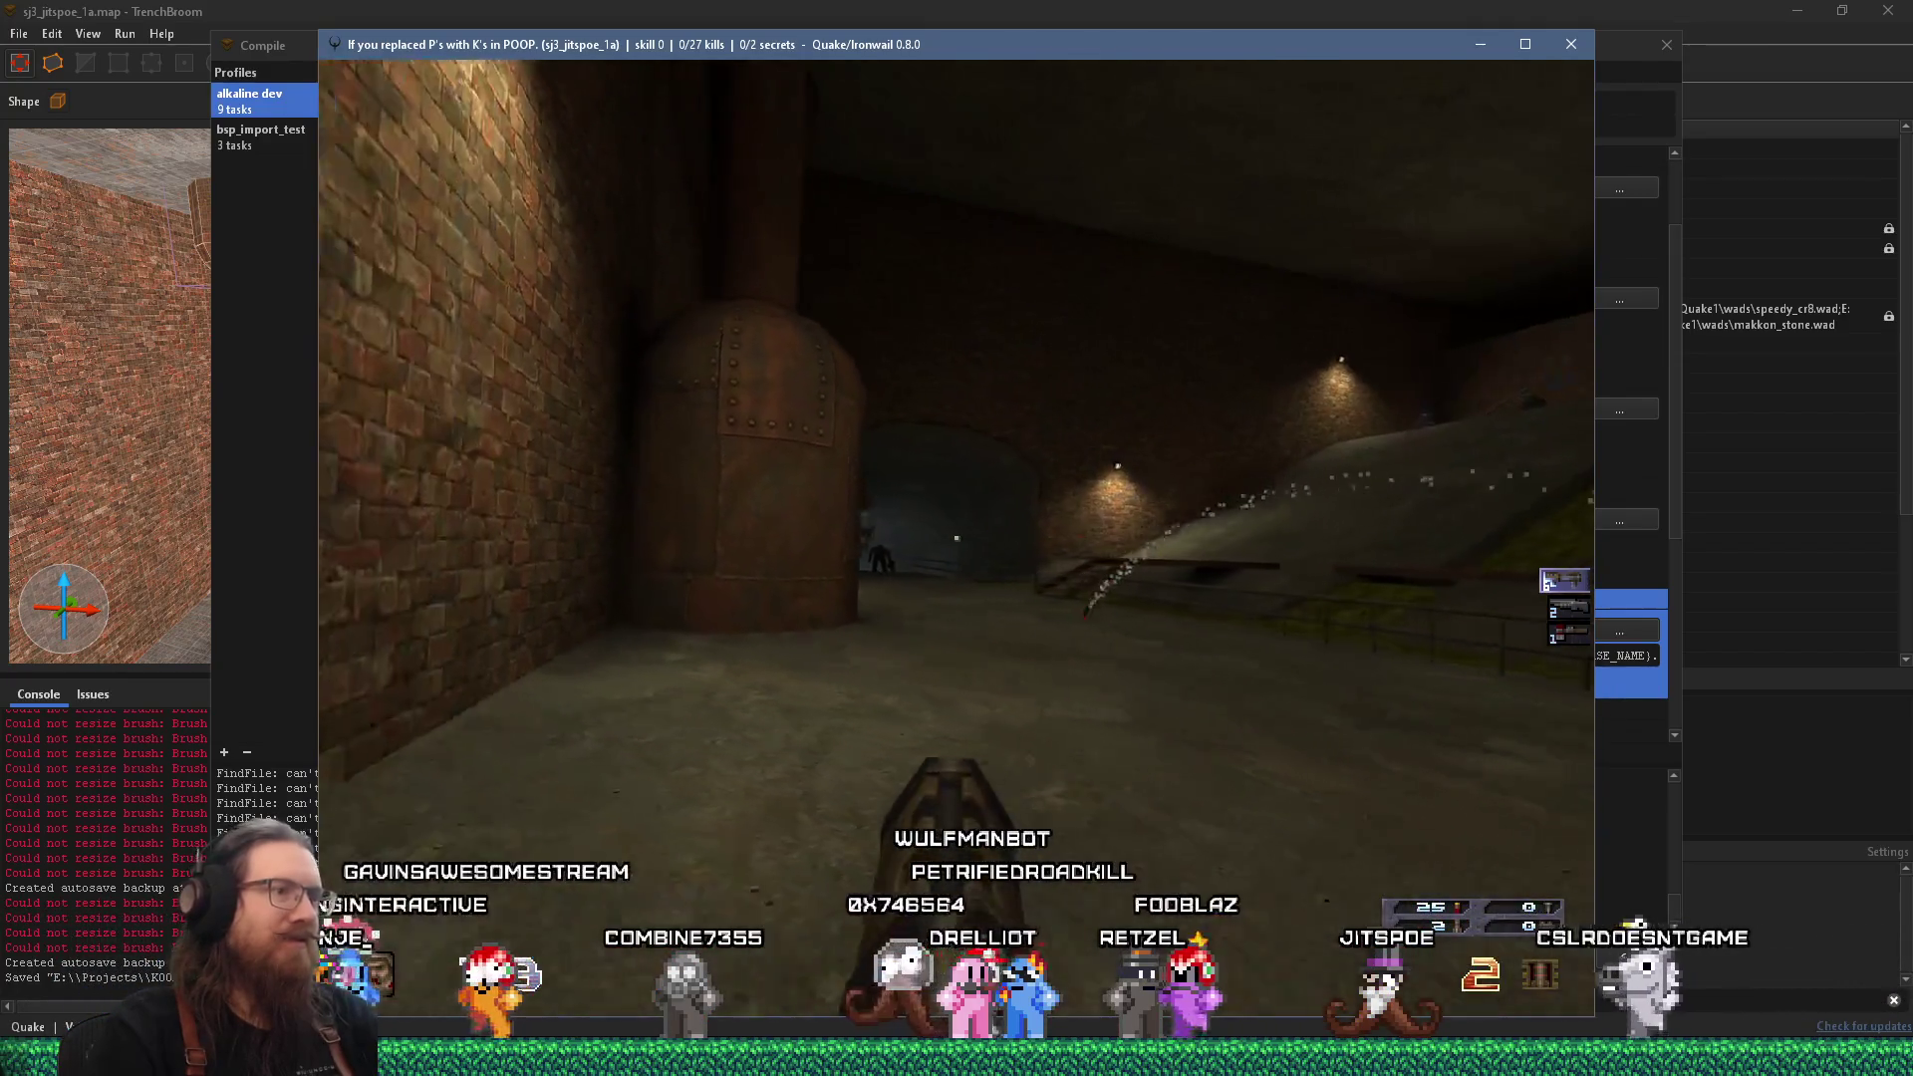
{"action": "key", "text": "w"}
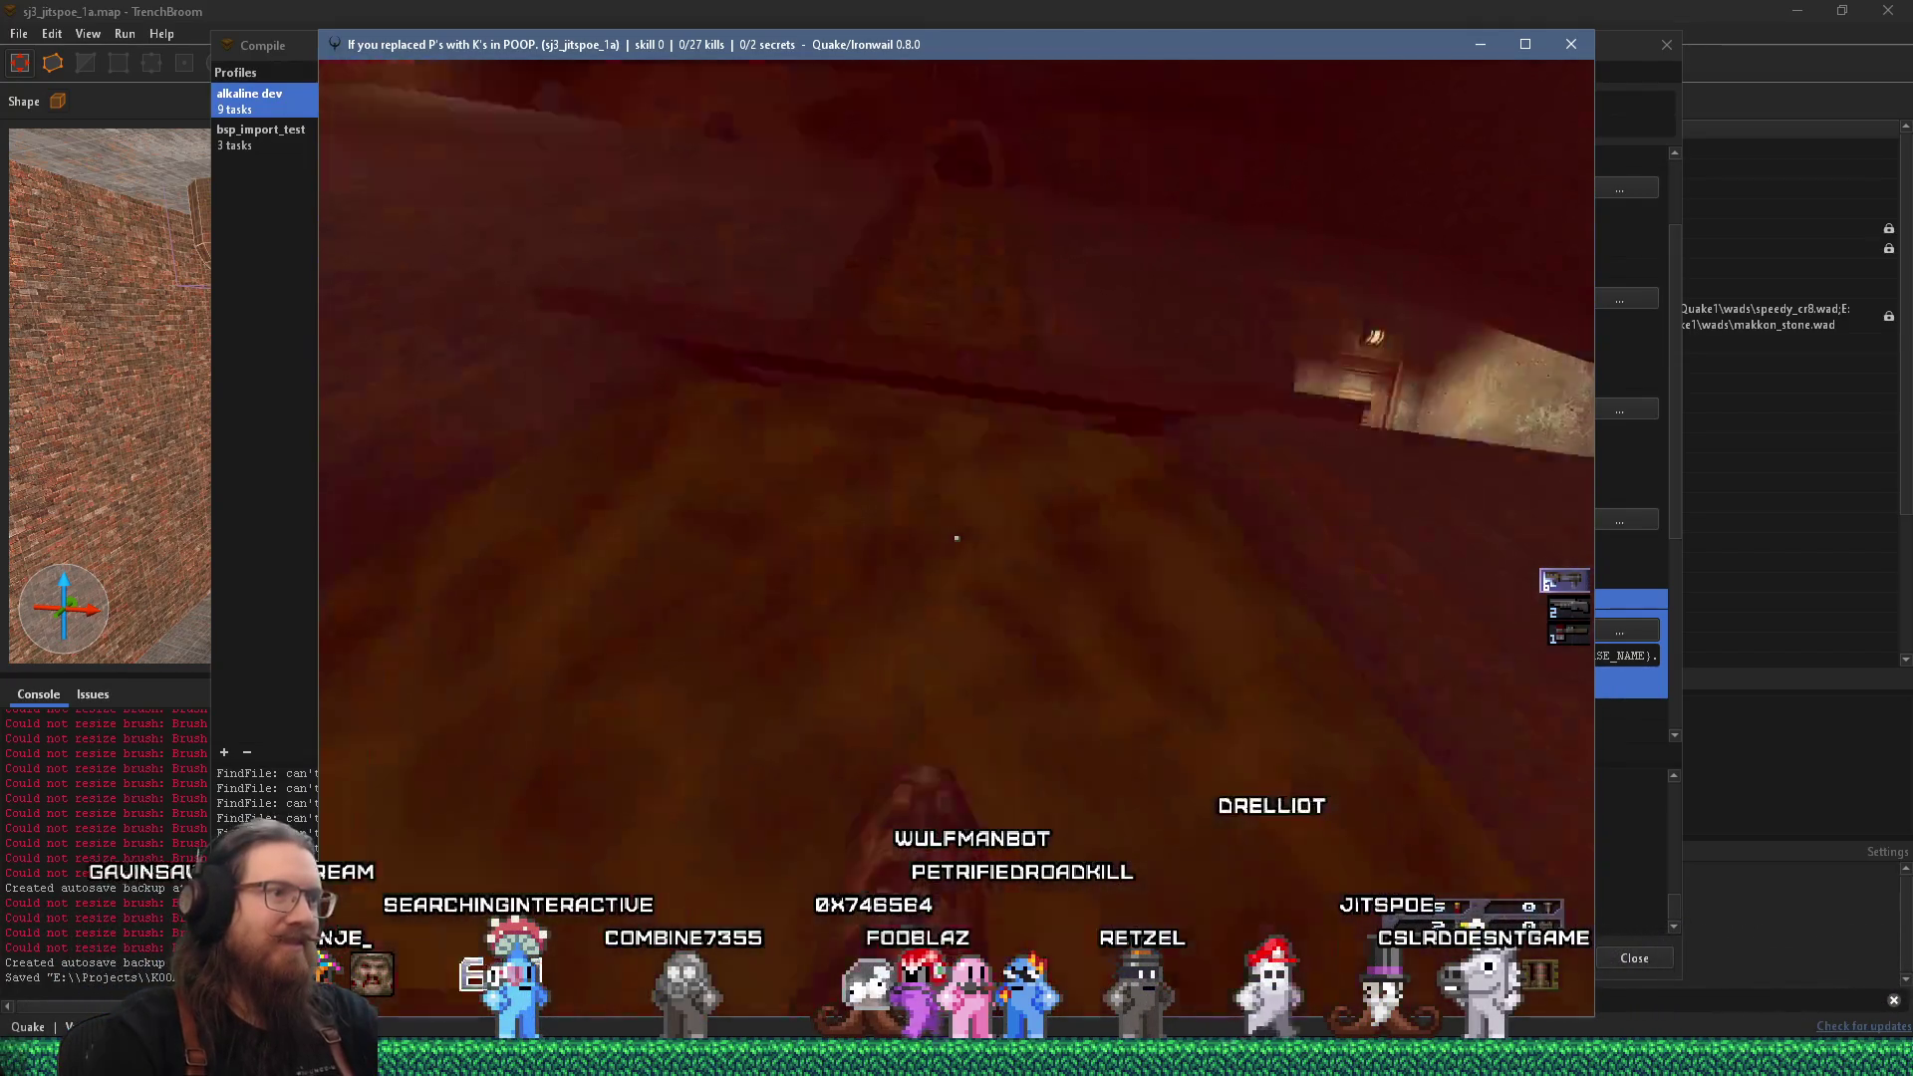
Fire at the monsters, switching to weapon 2, then open the console.
{"action": "key", "text": "ctrl"}
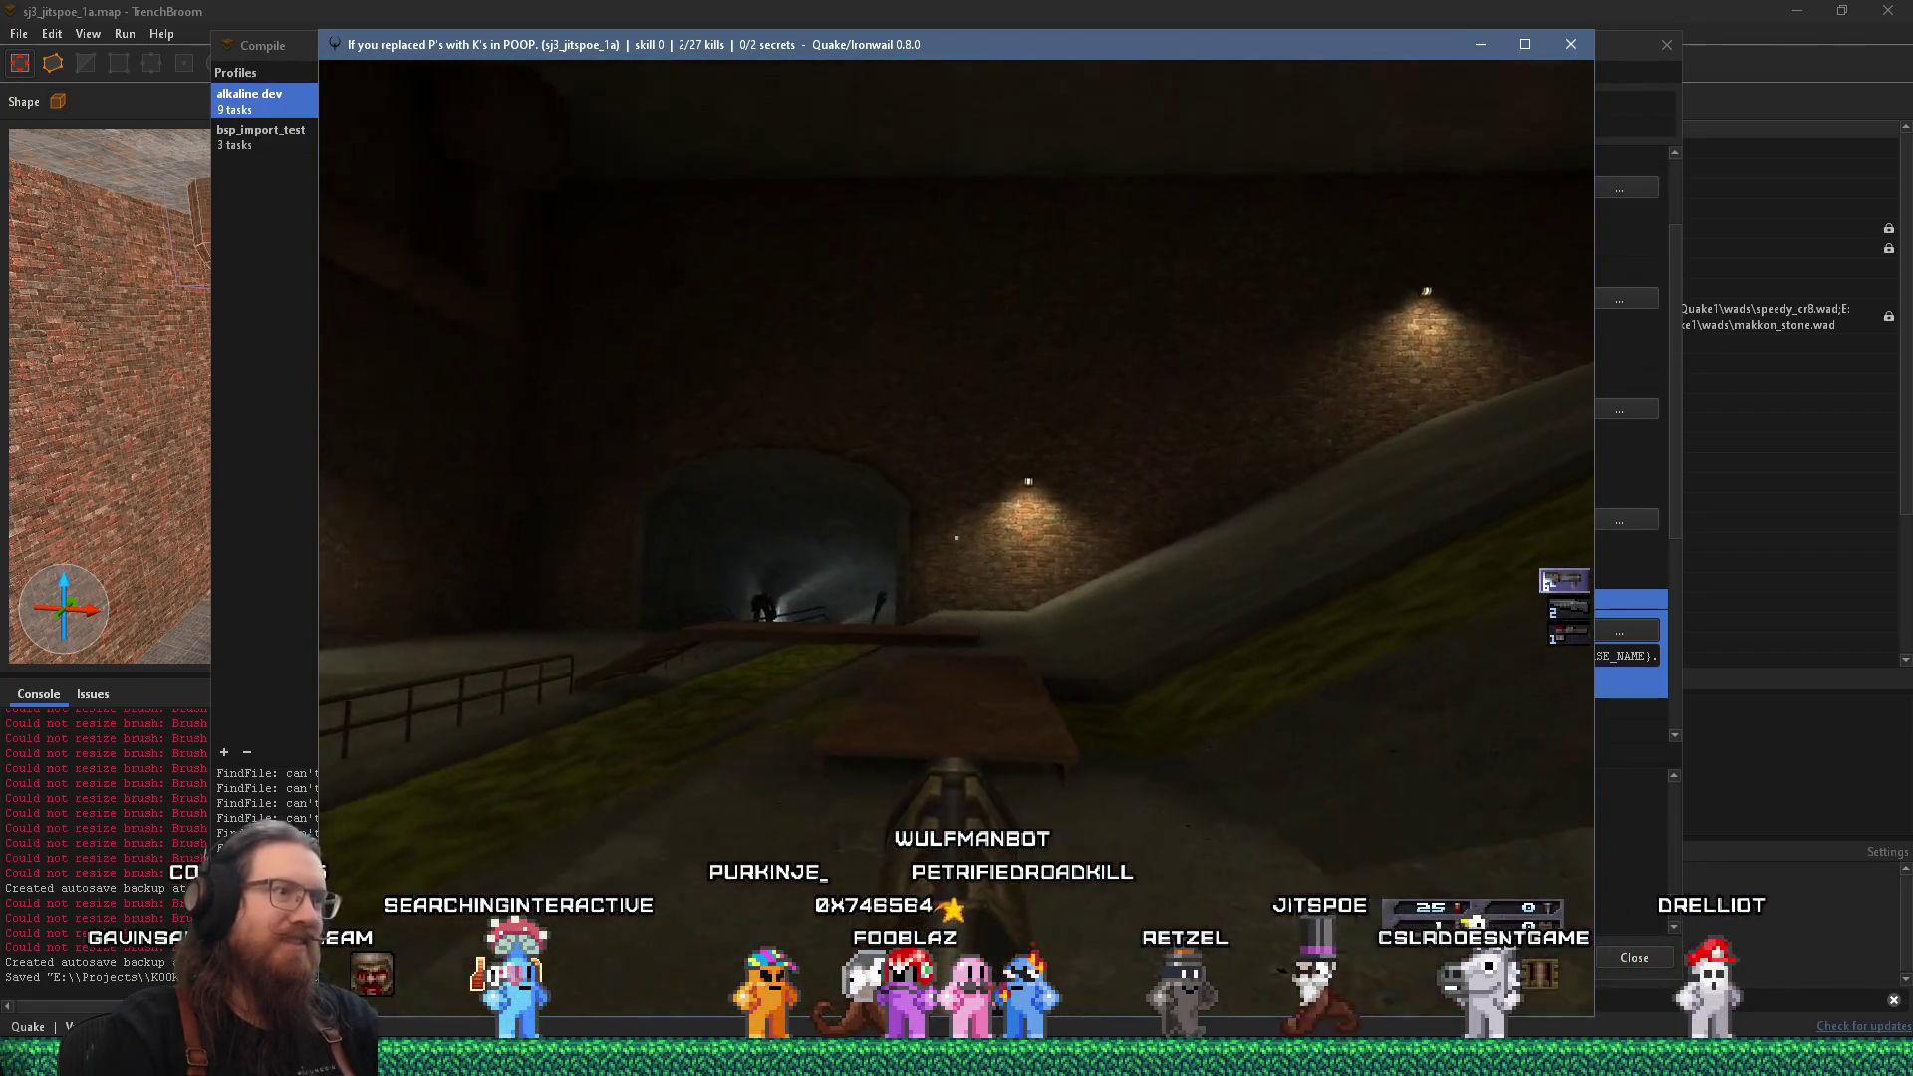
{"action": "key", "text": "2"}
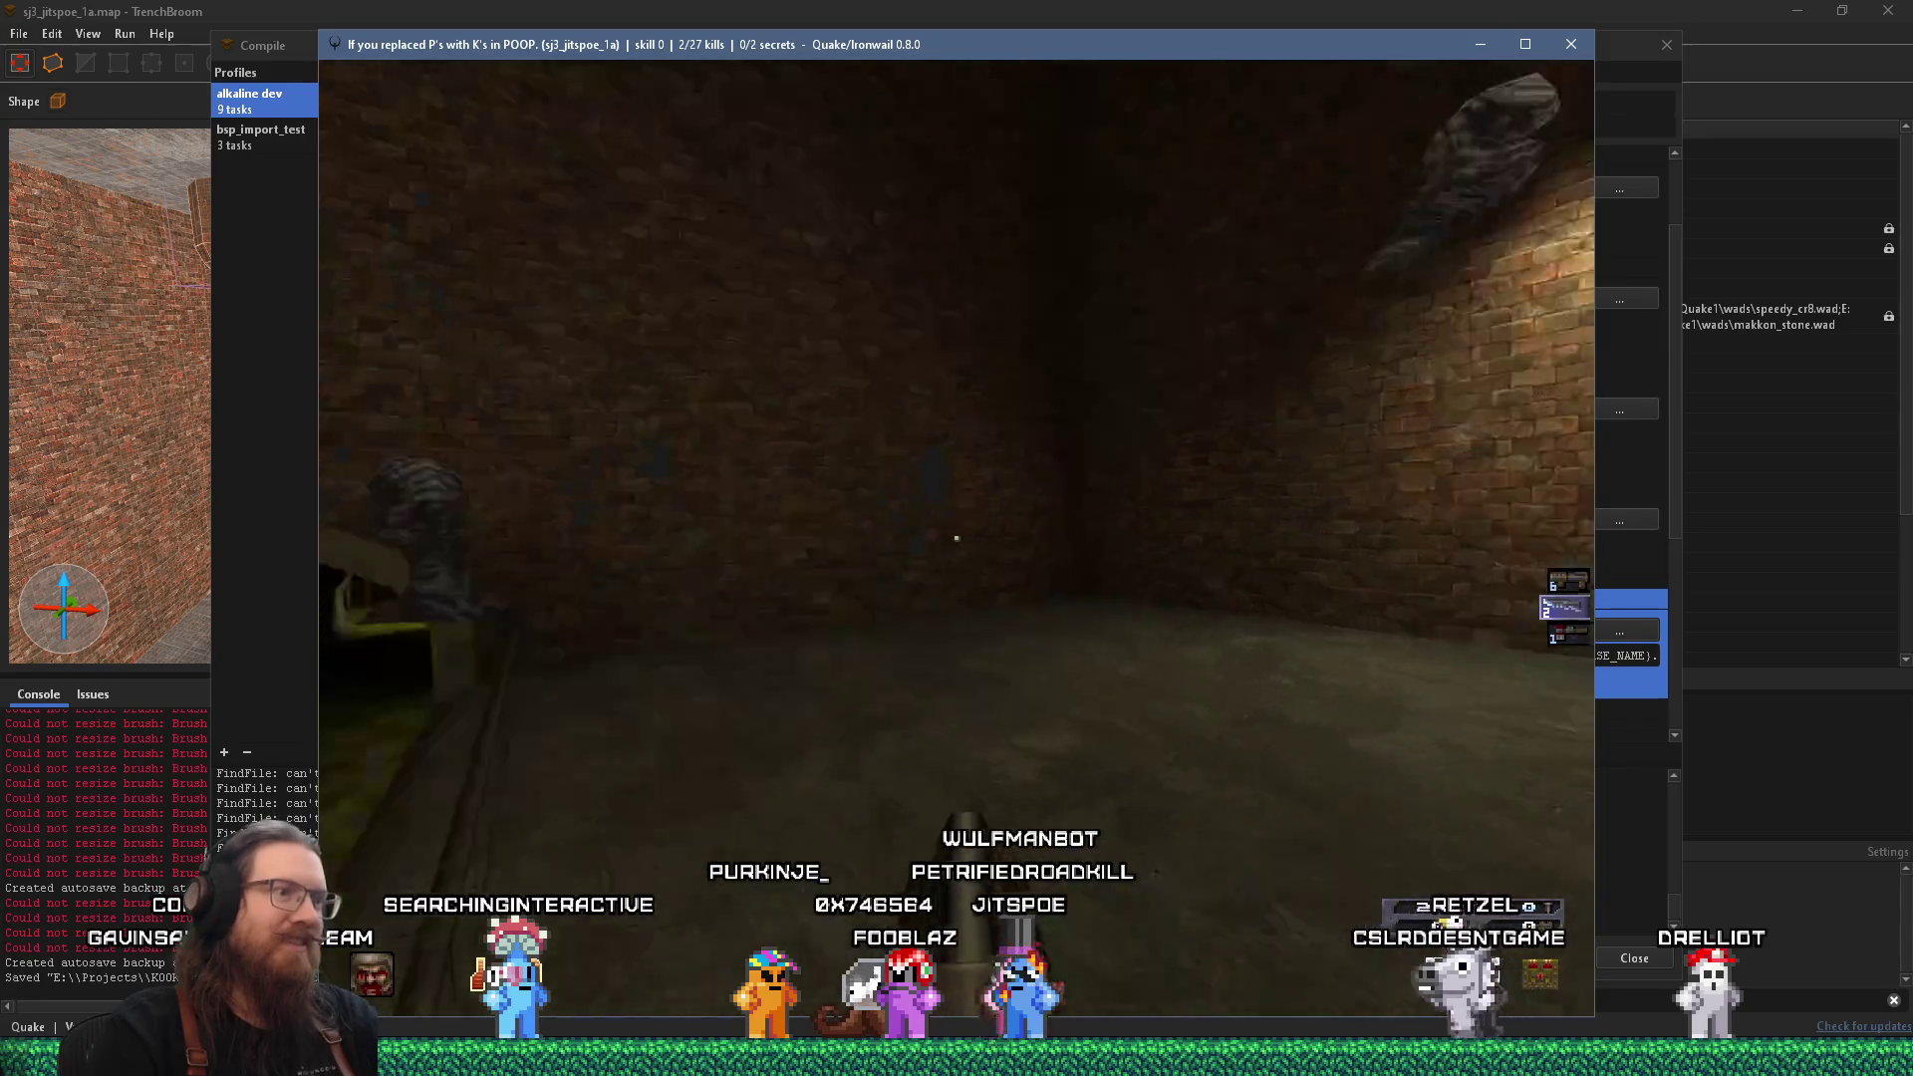
{"action": "key", "text": "w"}
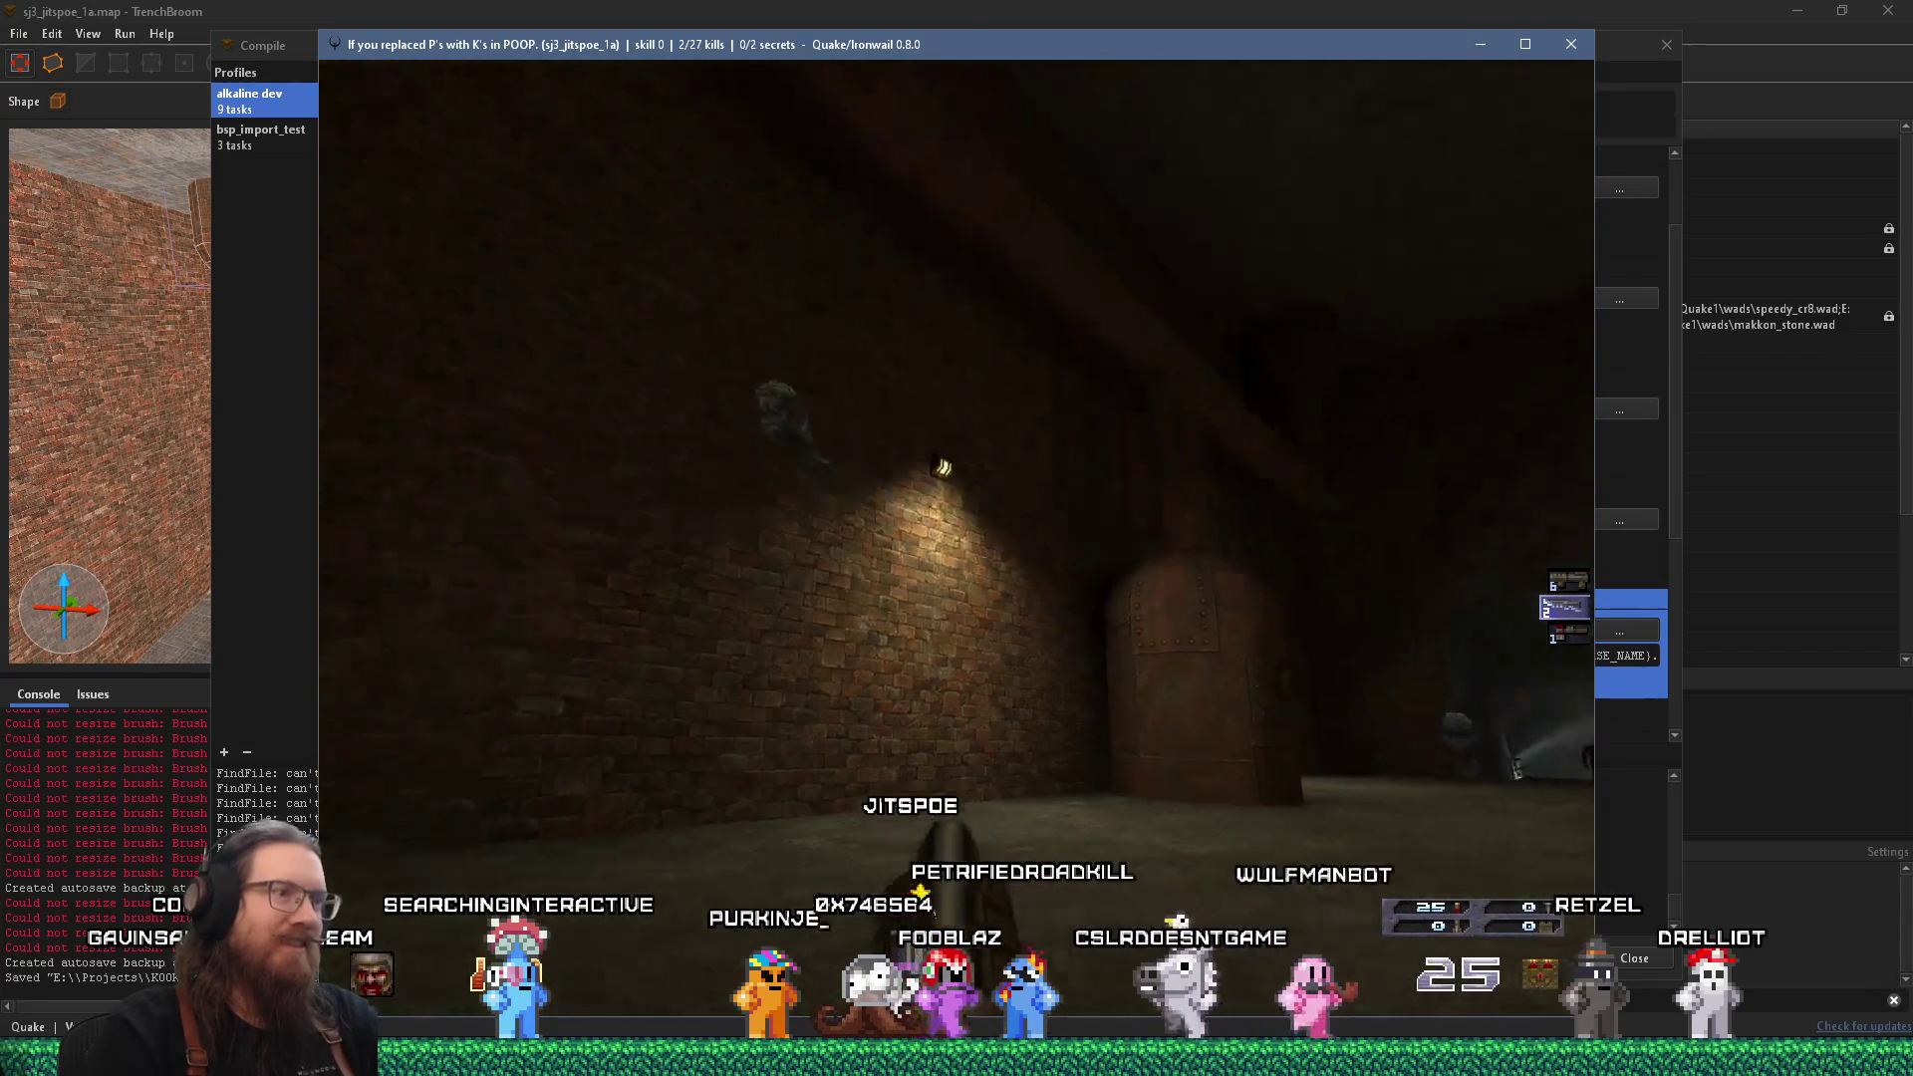
{"action": "key", "text": "ctrl"}
{"action": "key", "text": "ctrl"}
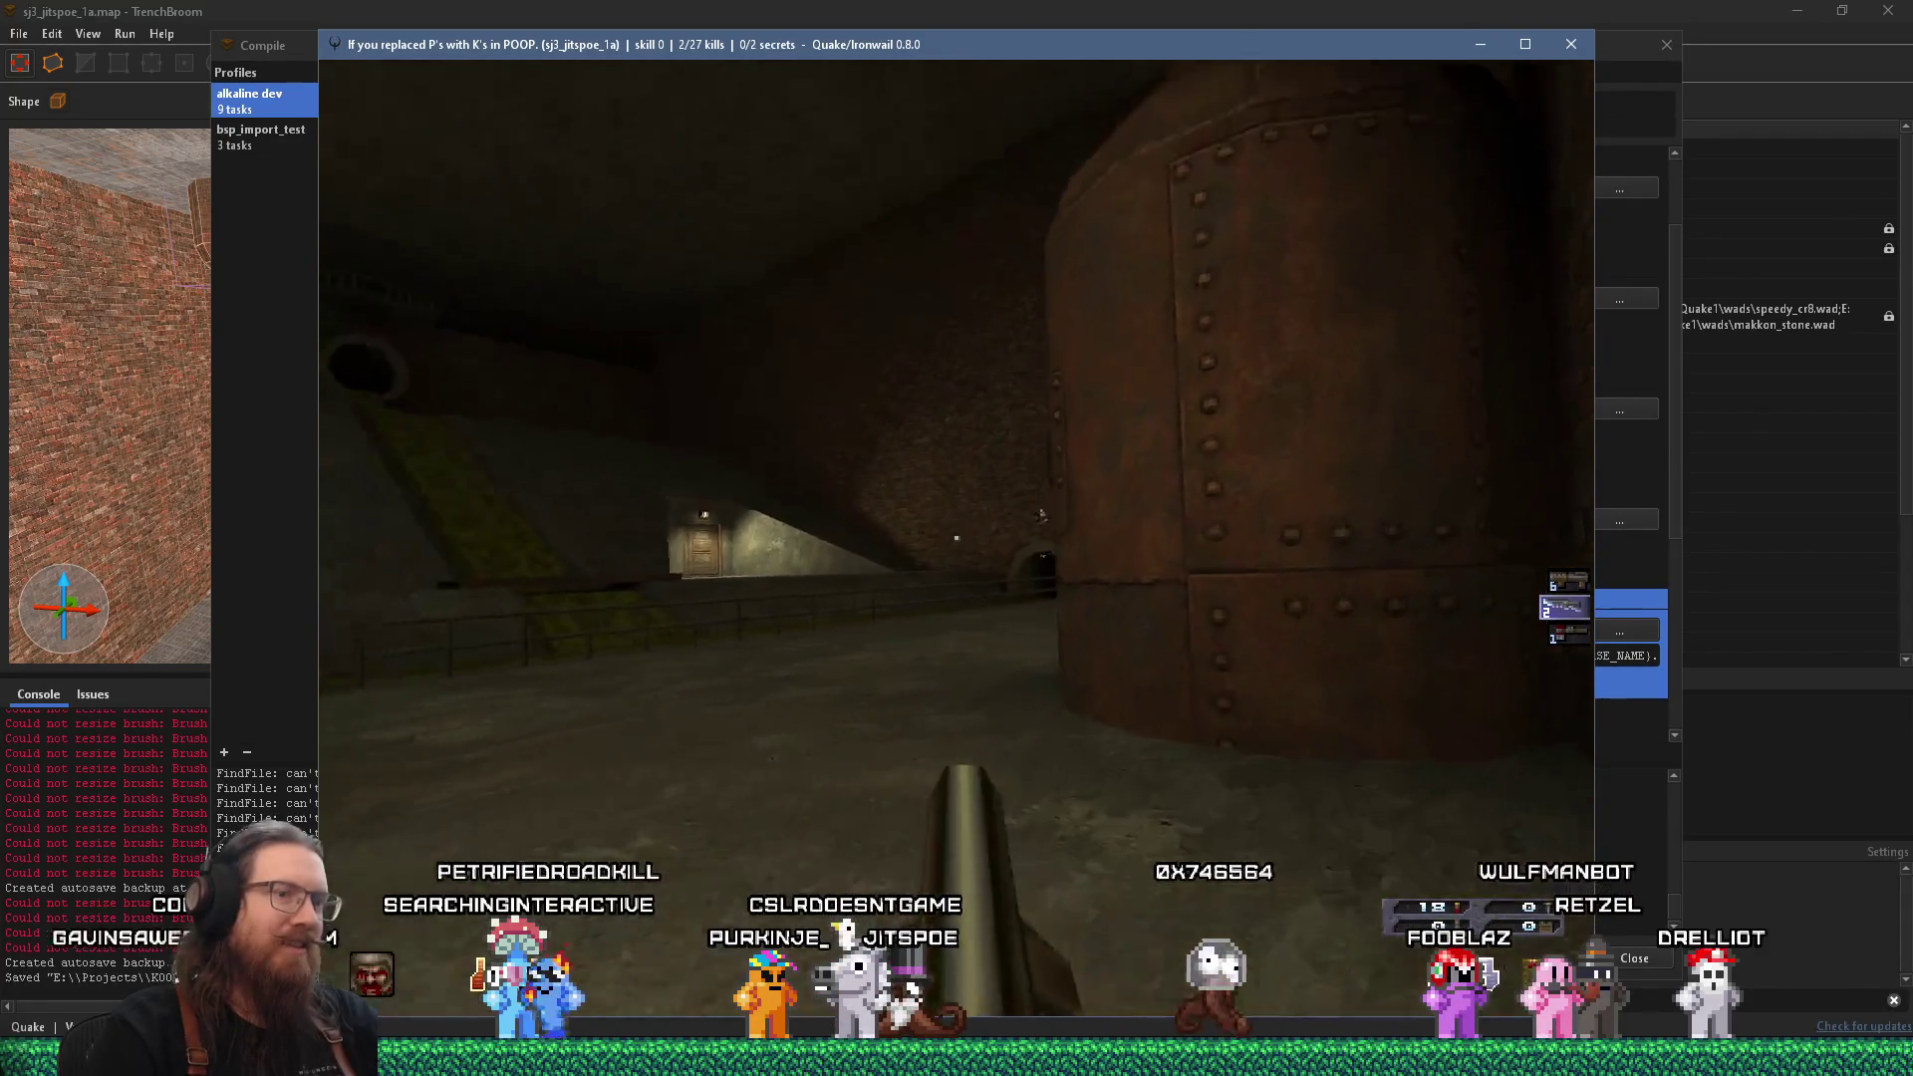
{"action": "scroll", "coordinate": [956, 539], "scroll_direction": "down", "scroll_amount": 1}
{"action": "key", "text": "ctrl"}
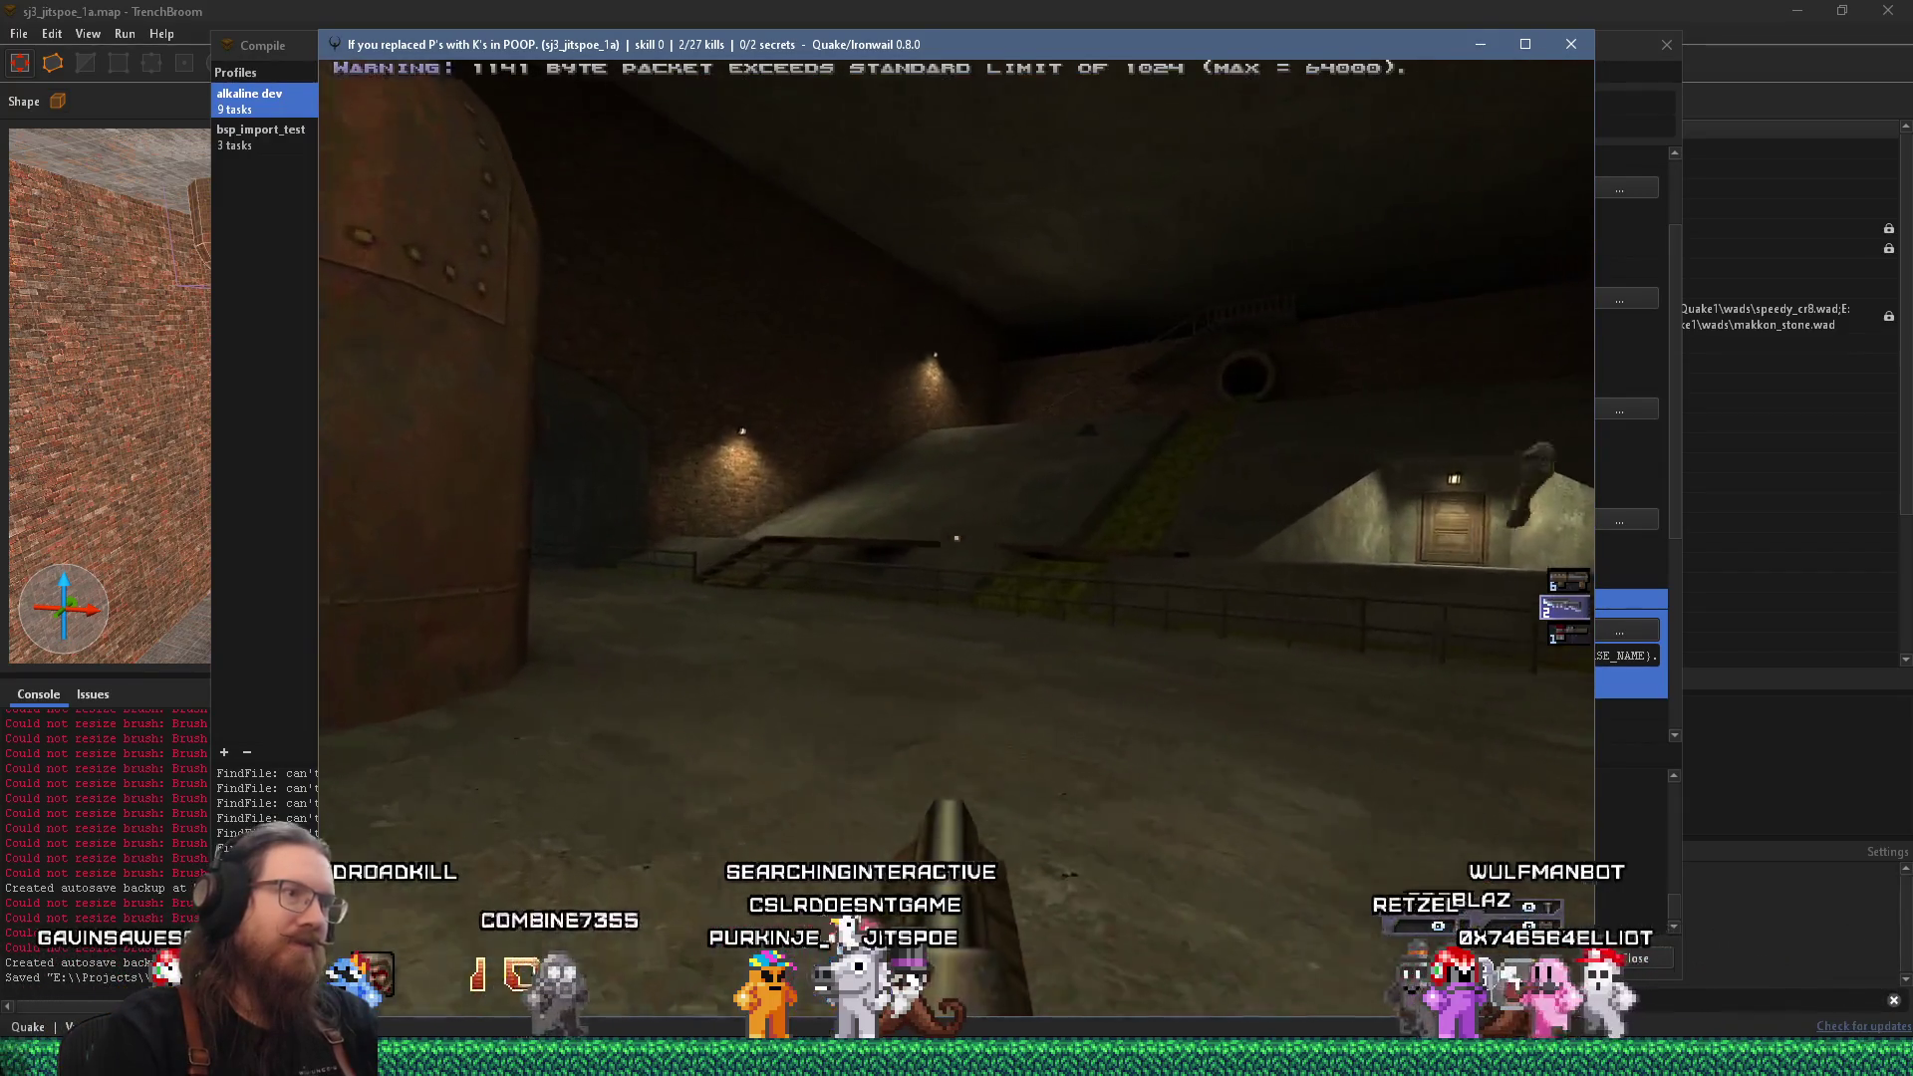
{"action": "key", "text": "ctrl"}
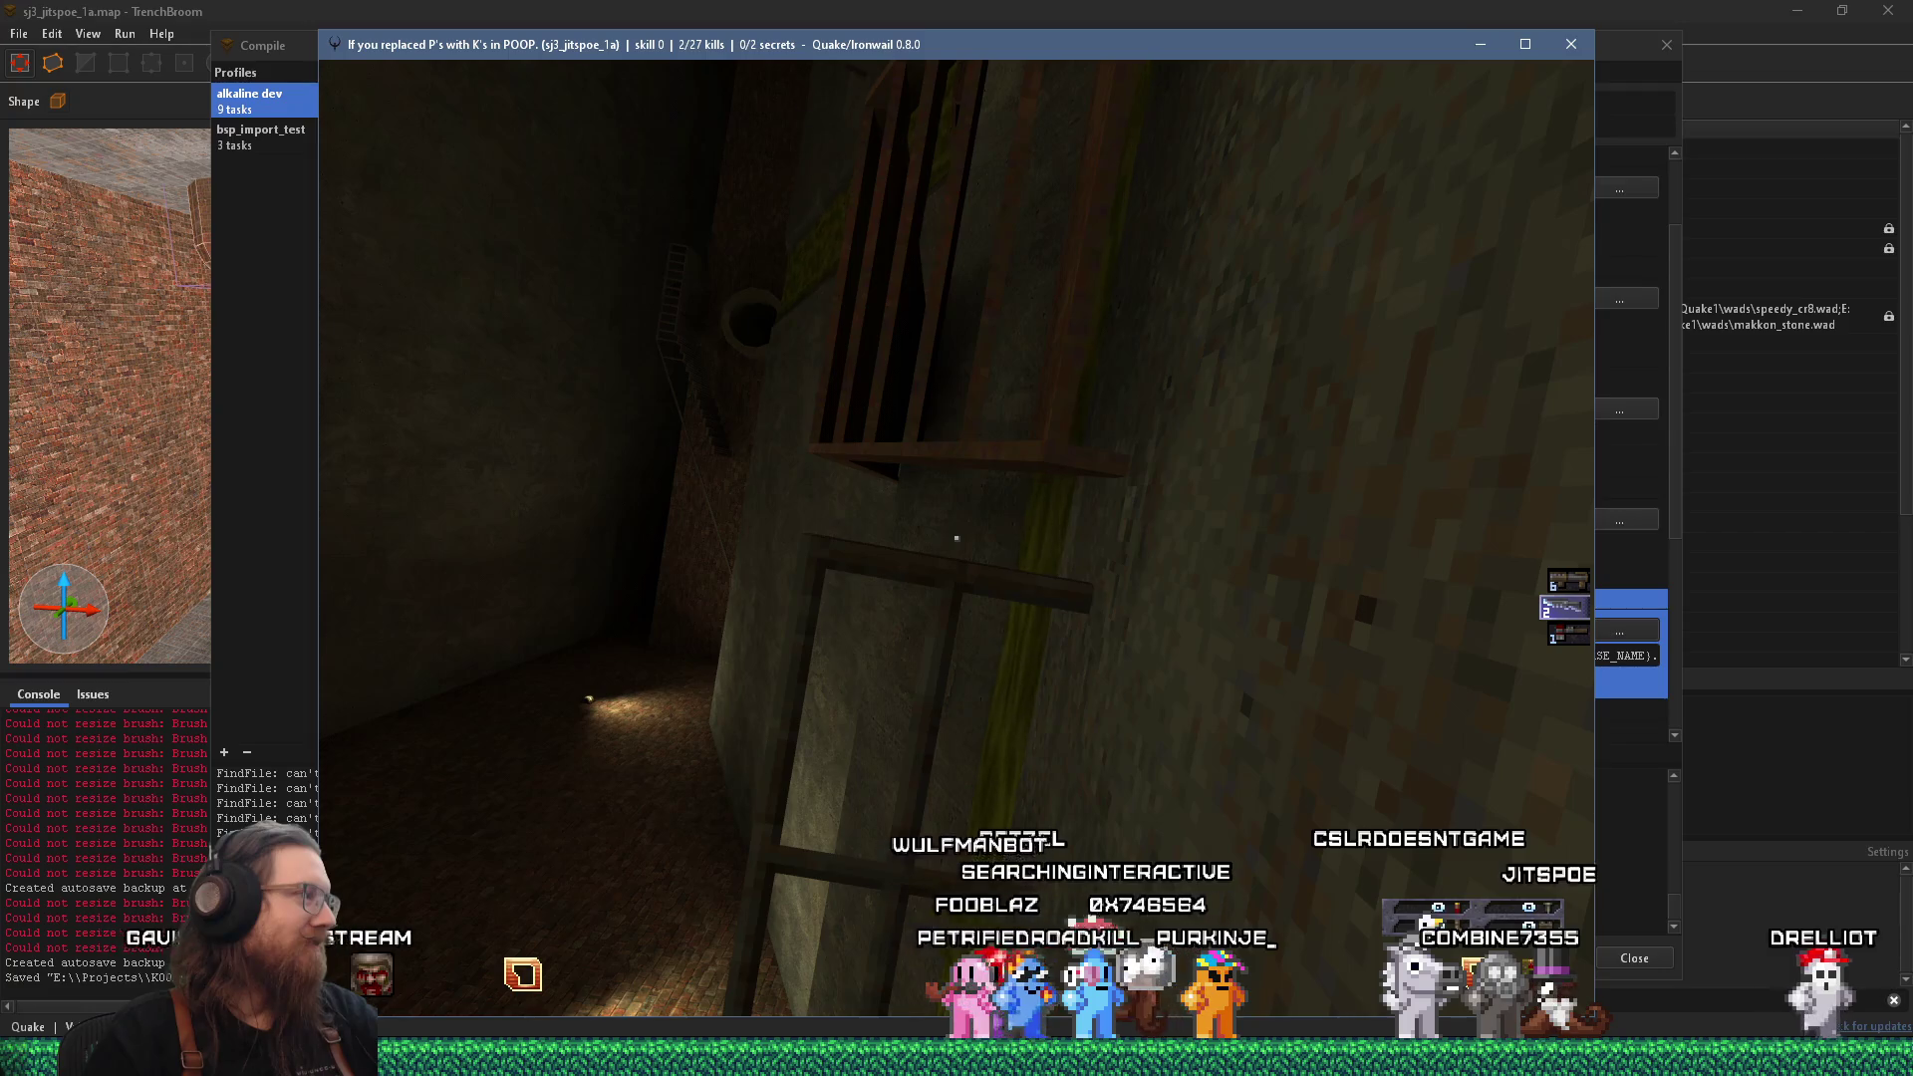
{"action": "key", "text": "grave"}
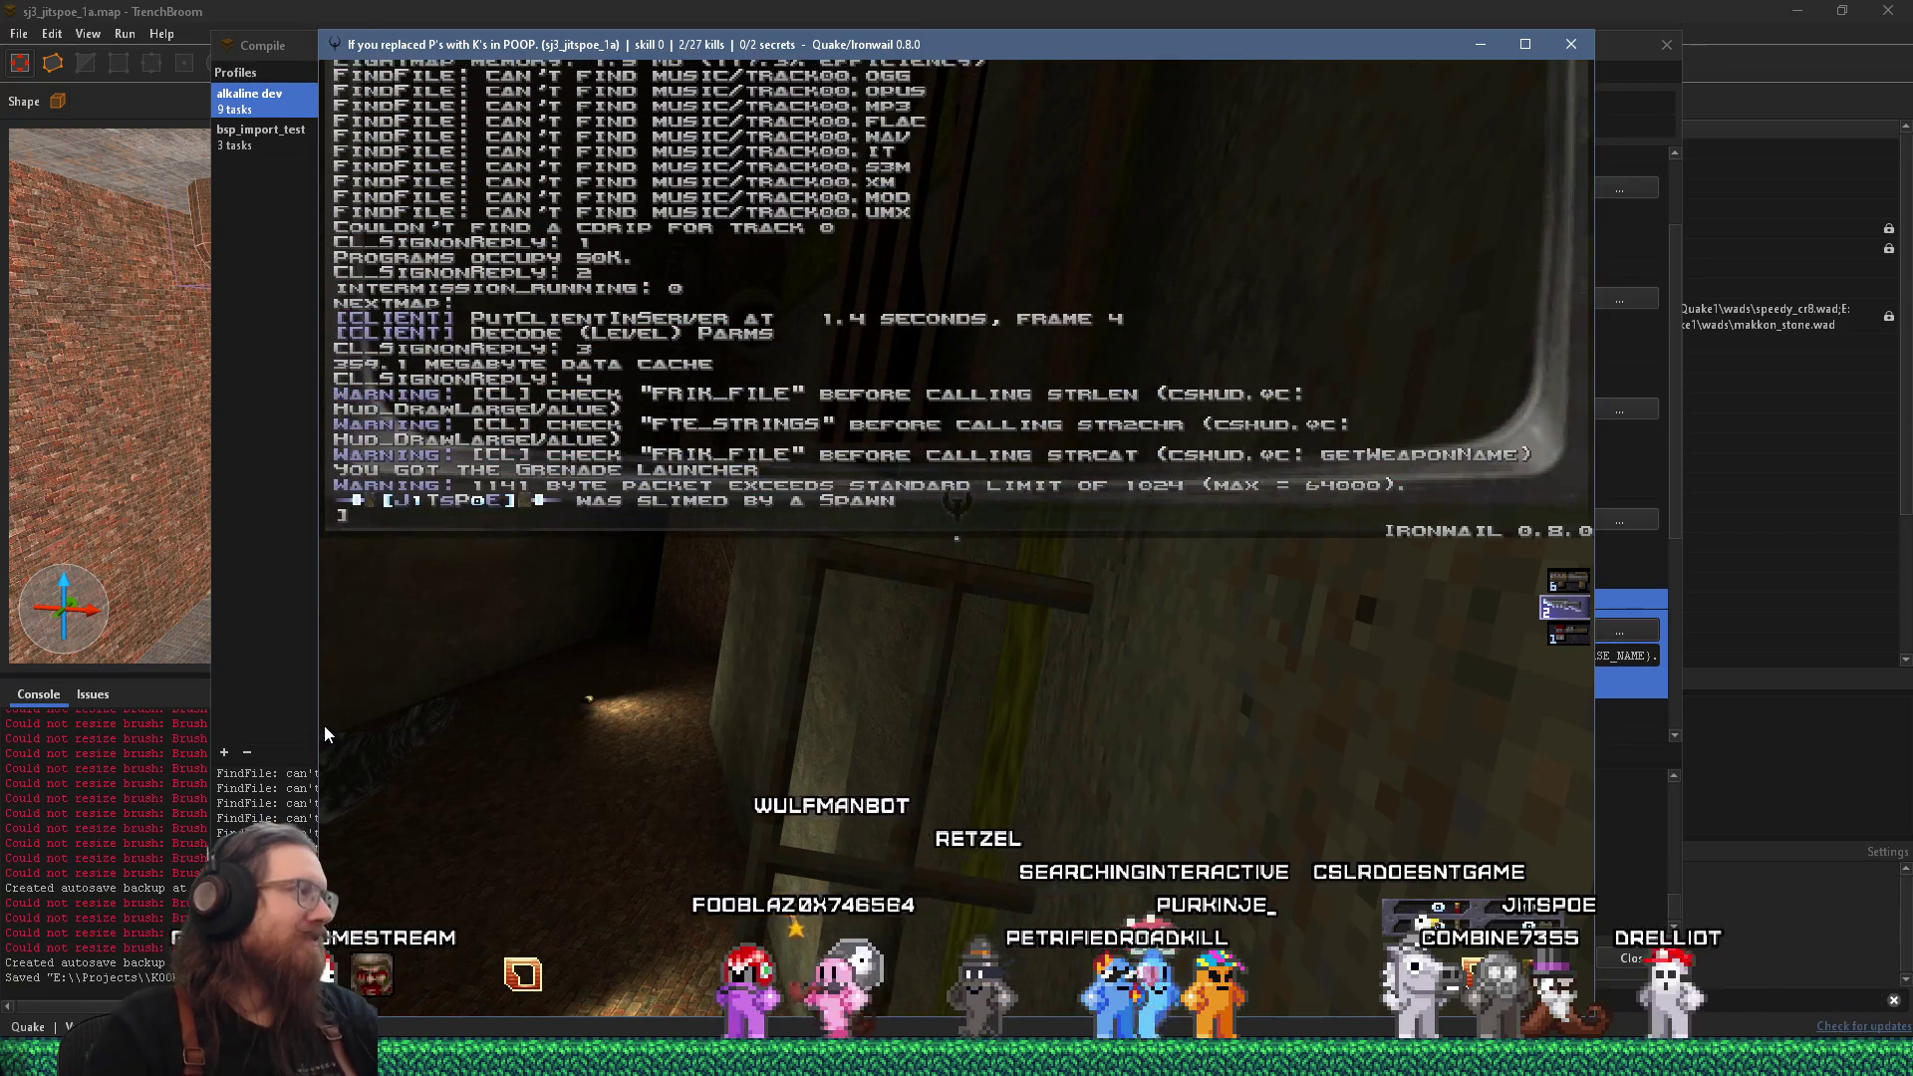
Run 'quit' in the Ironwail console to close the game.
{"action": "type", "text": "quit"}
{"action": "key", "text": "Return"}
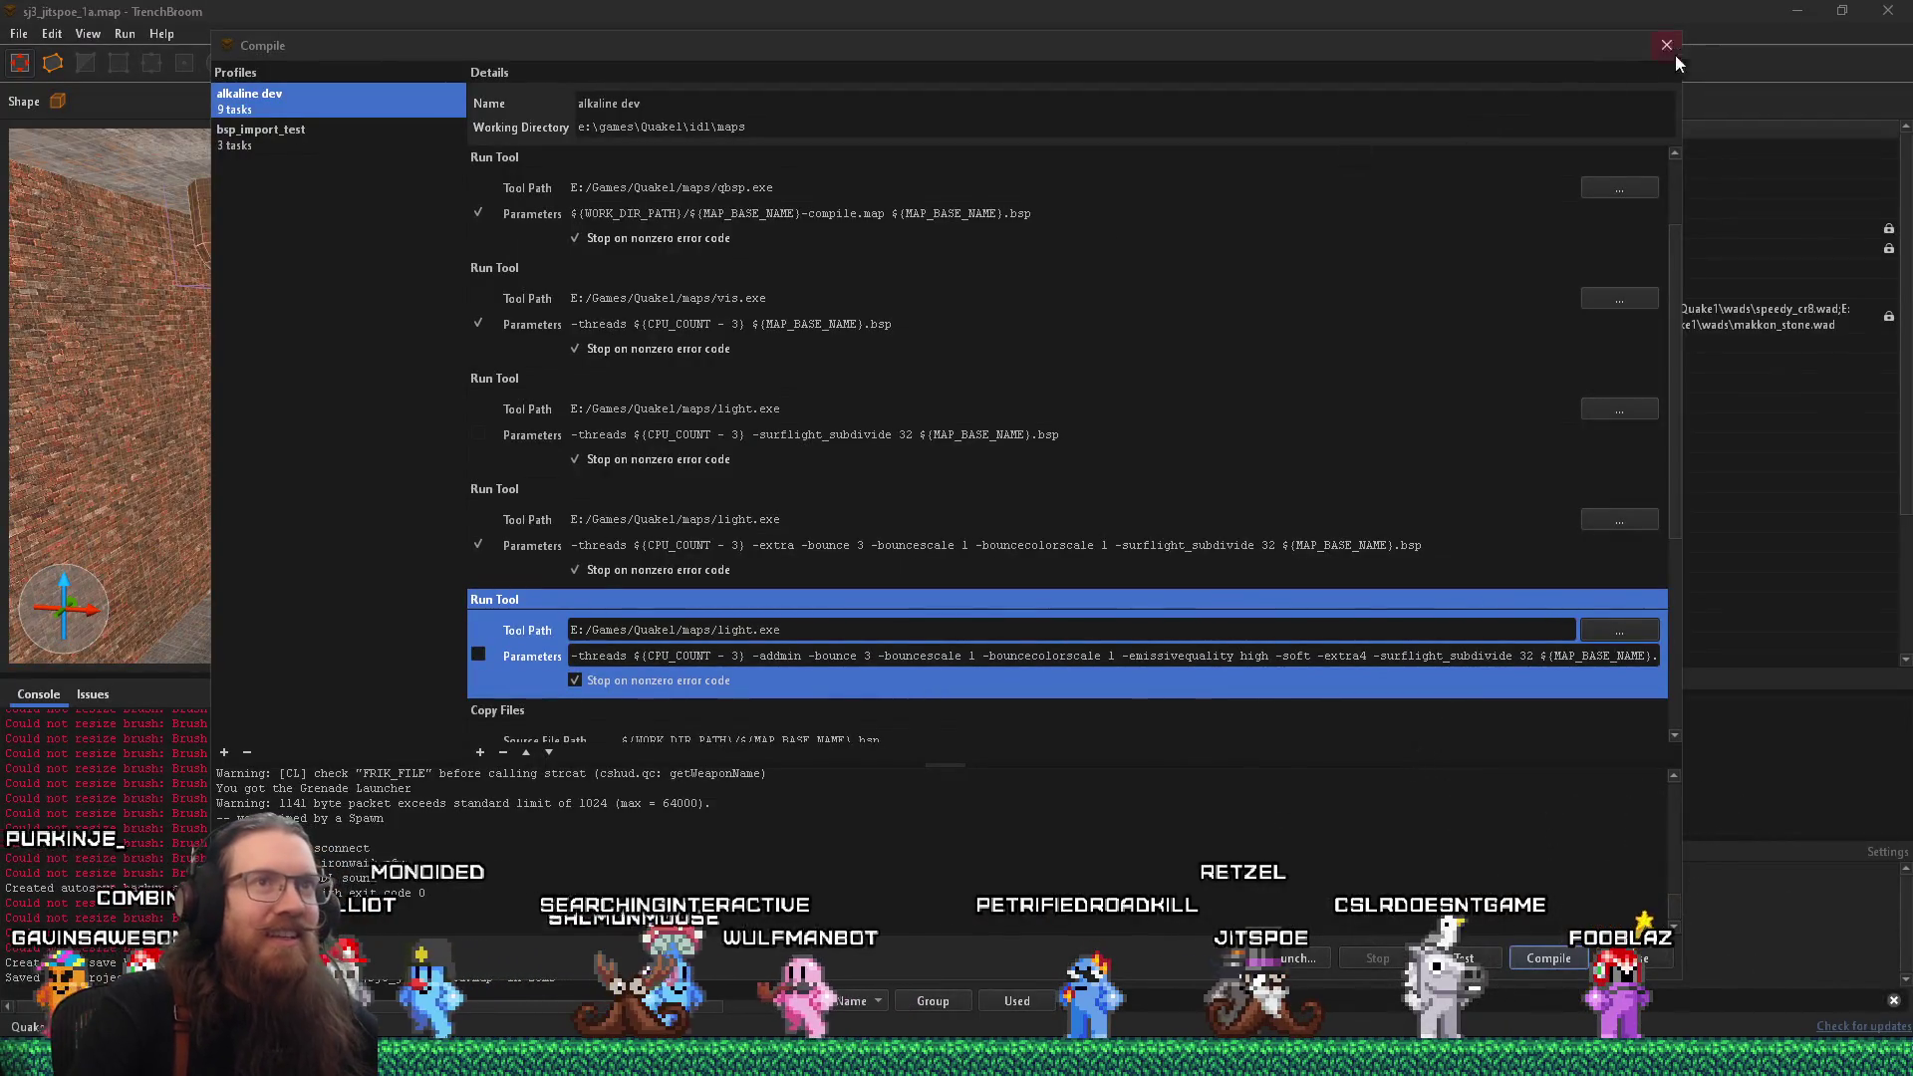
{"action": "left_click", "coordinate": [1667, 46]}
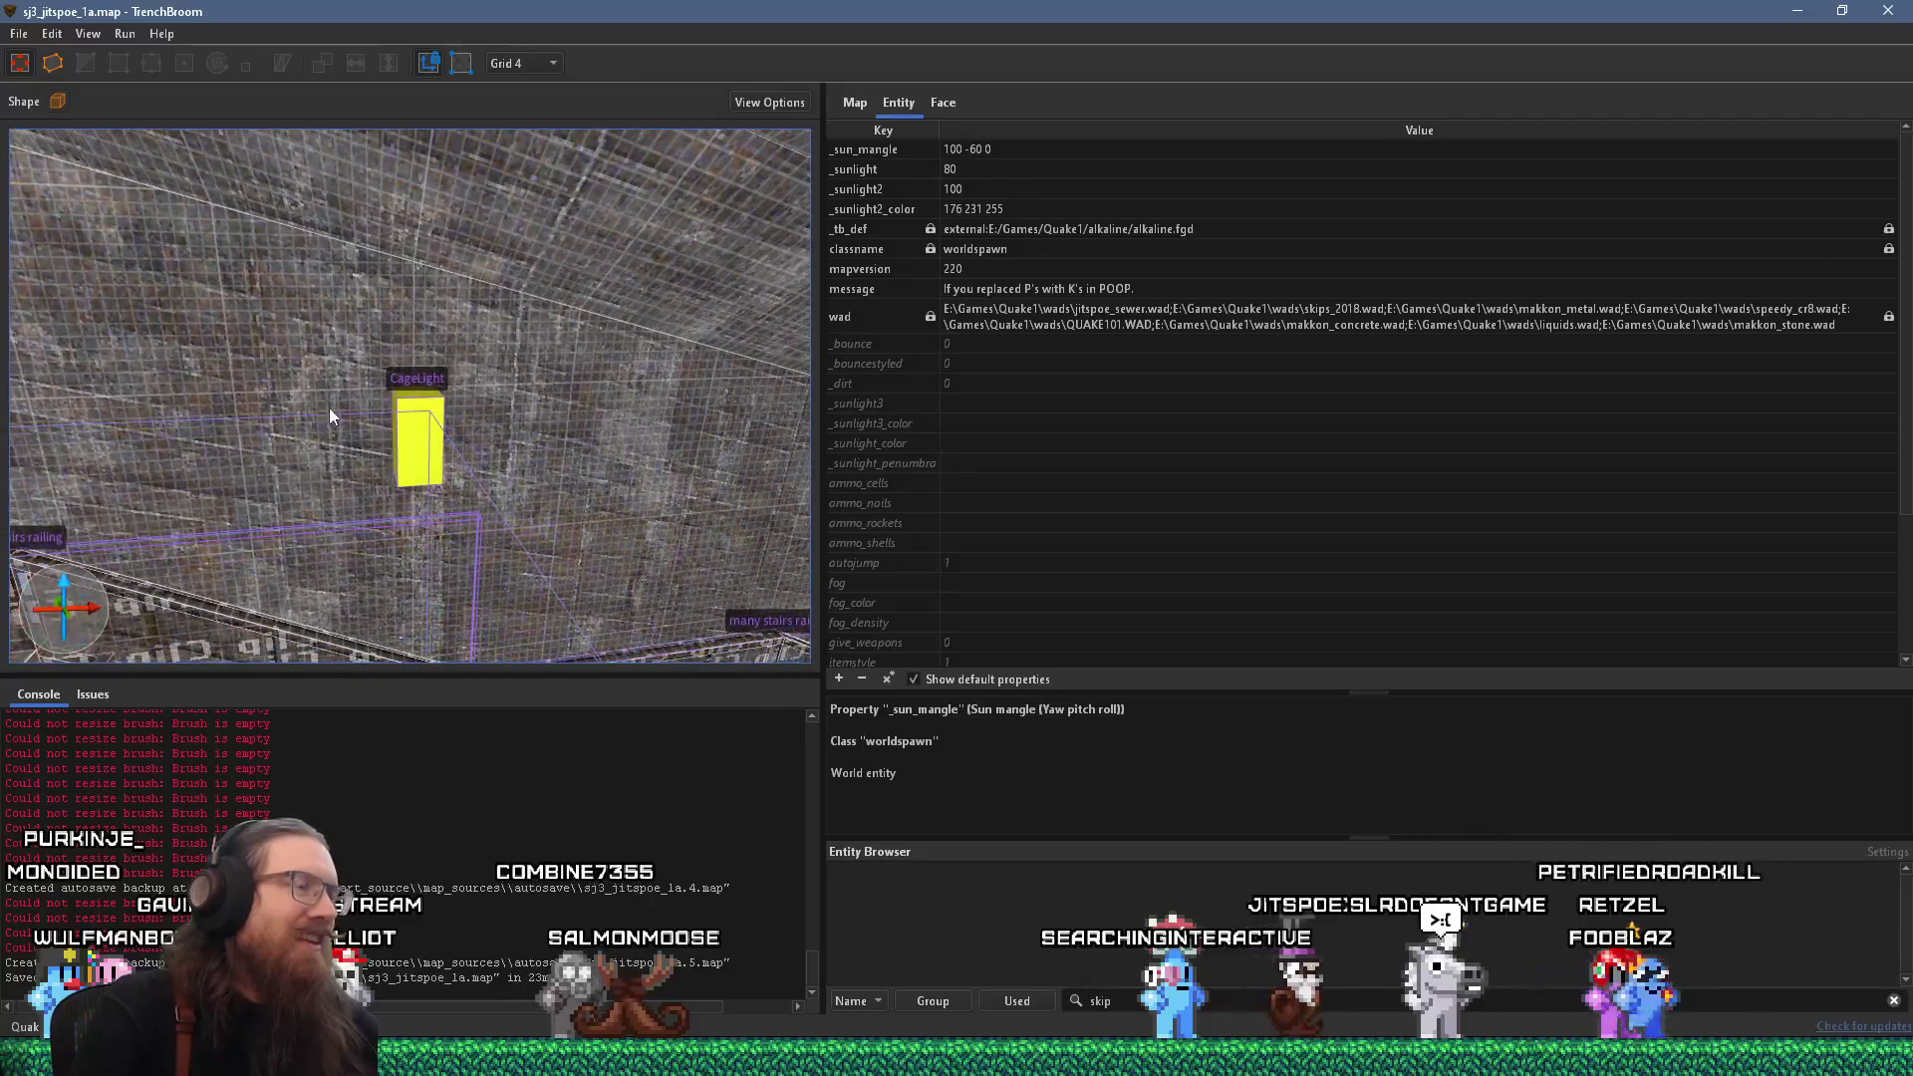
Select the wall brush behind the CageLight and show its conc_w01_gry3 face alignment settings.
{"action": "left_click", "coordinate": [506, 427]}
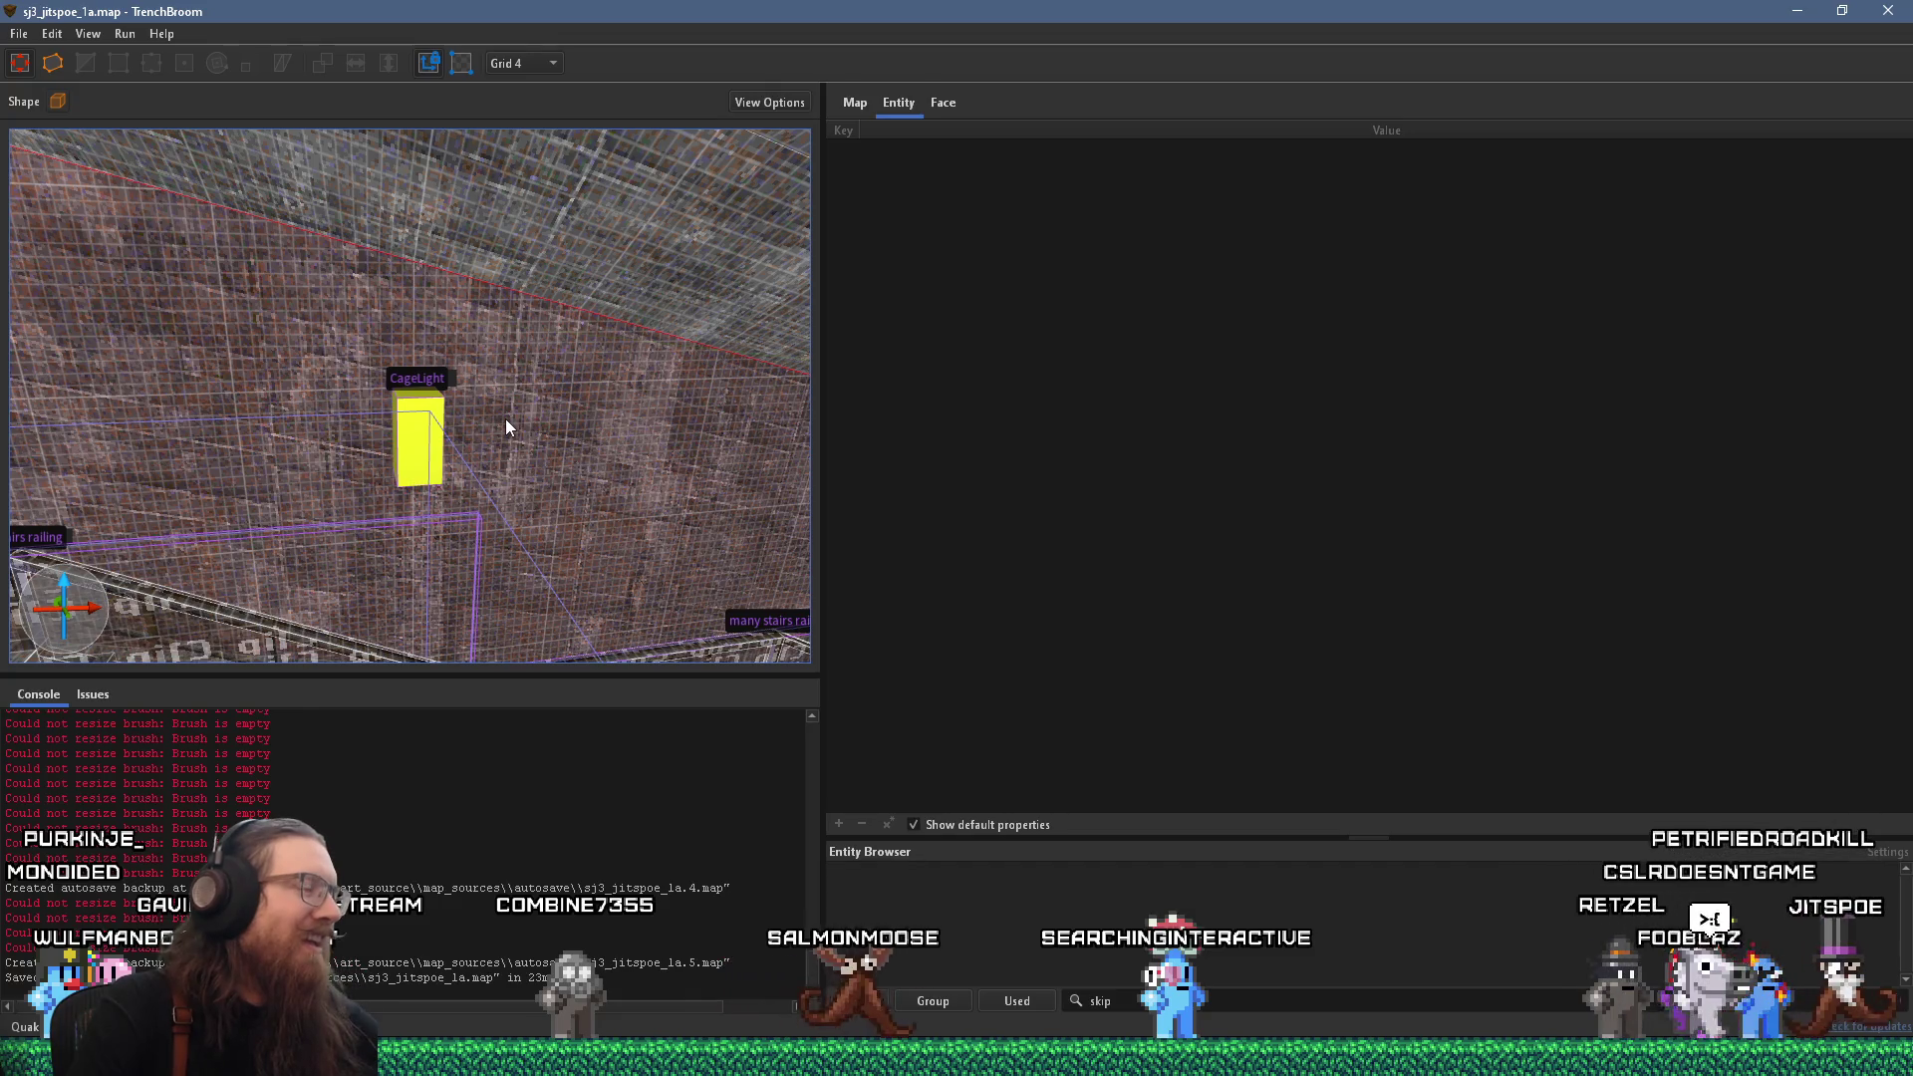
{"action": "scroll", "coordinate": [505, 420], "scroll_direction": "up", "scroll_amount": 5}
{"action": "scroll", "coordinate": [558, 459], "scroll_direction": "down", "scroll_amount": 5}
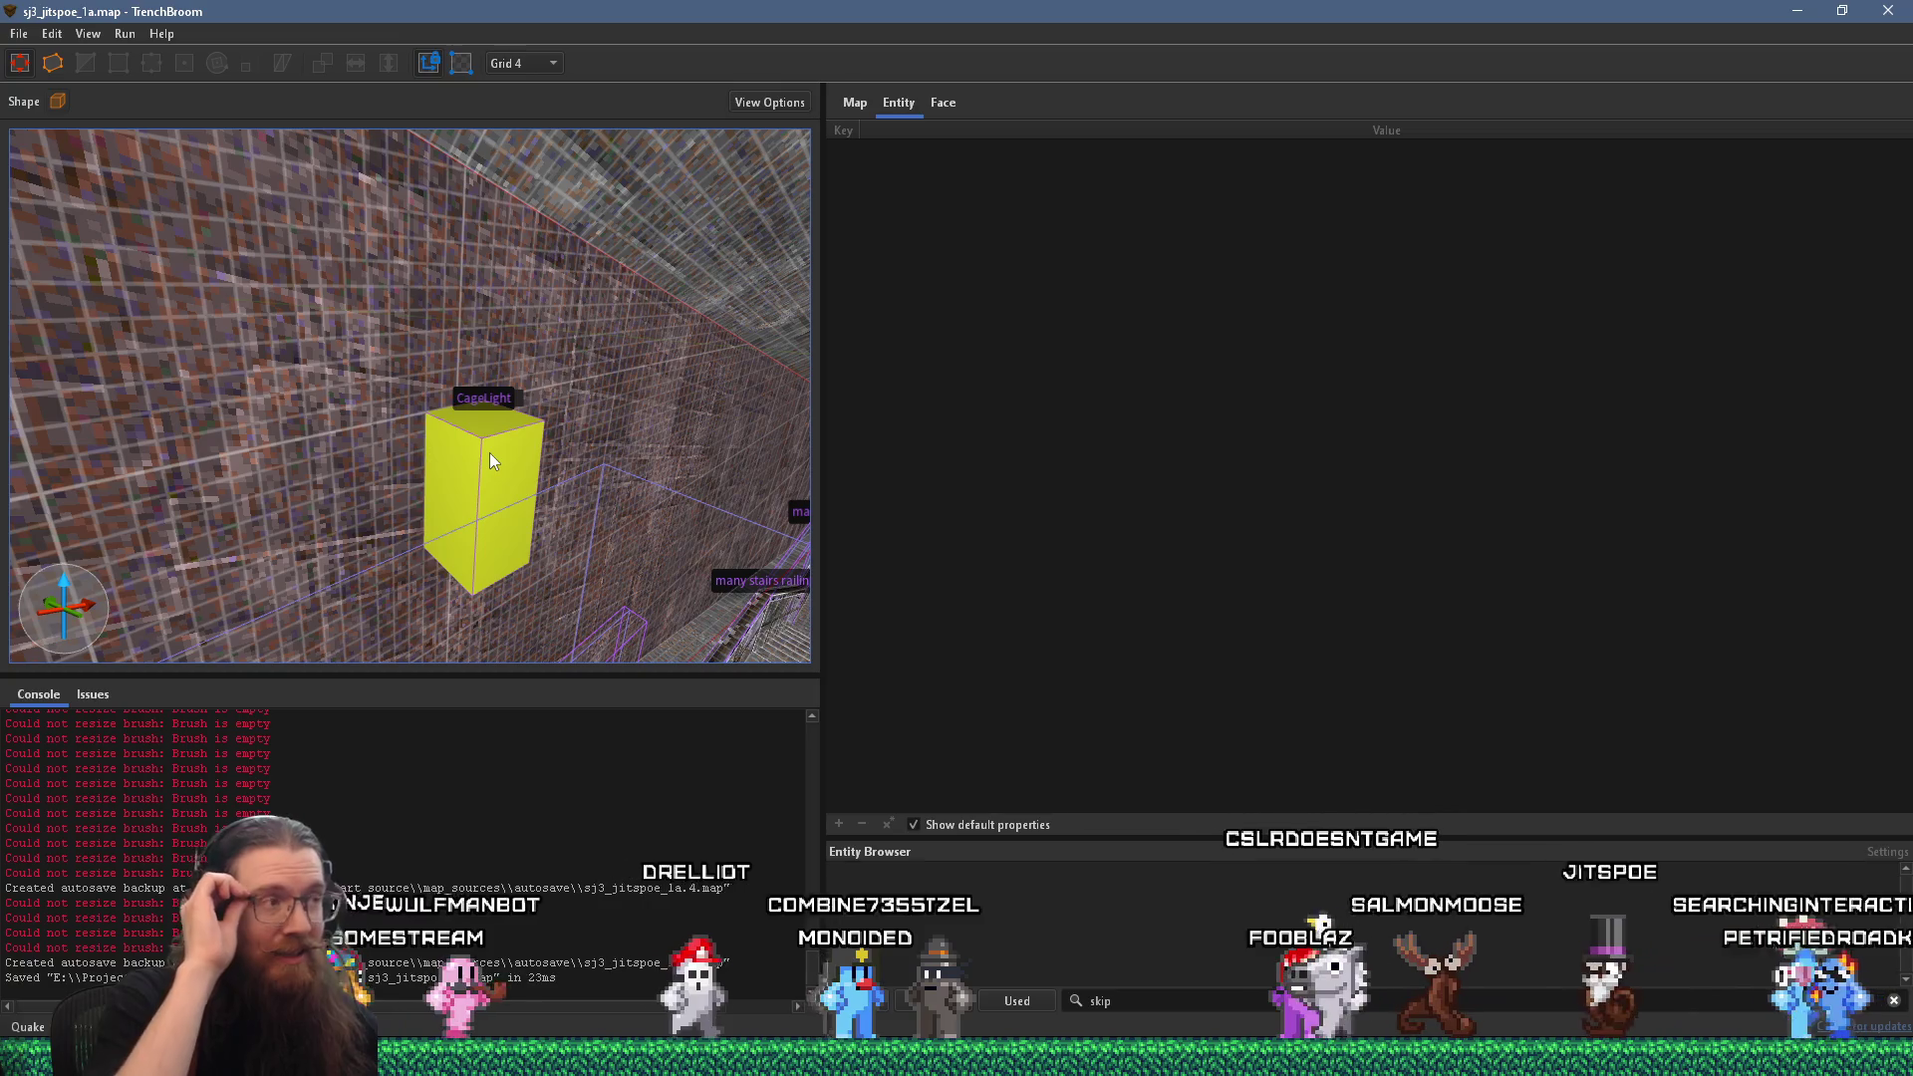
{"action": "scroll", "coordinate": [449, 365], "scroll_direction": "up", "scroll_amount": 2}
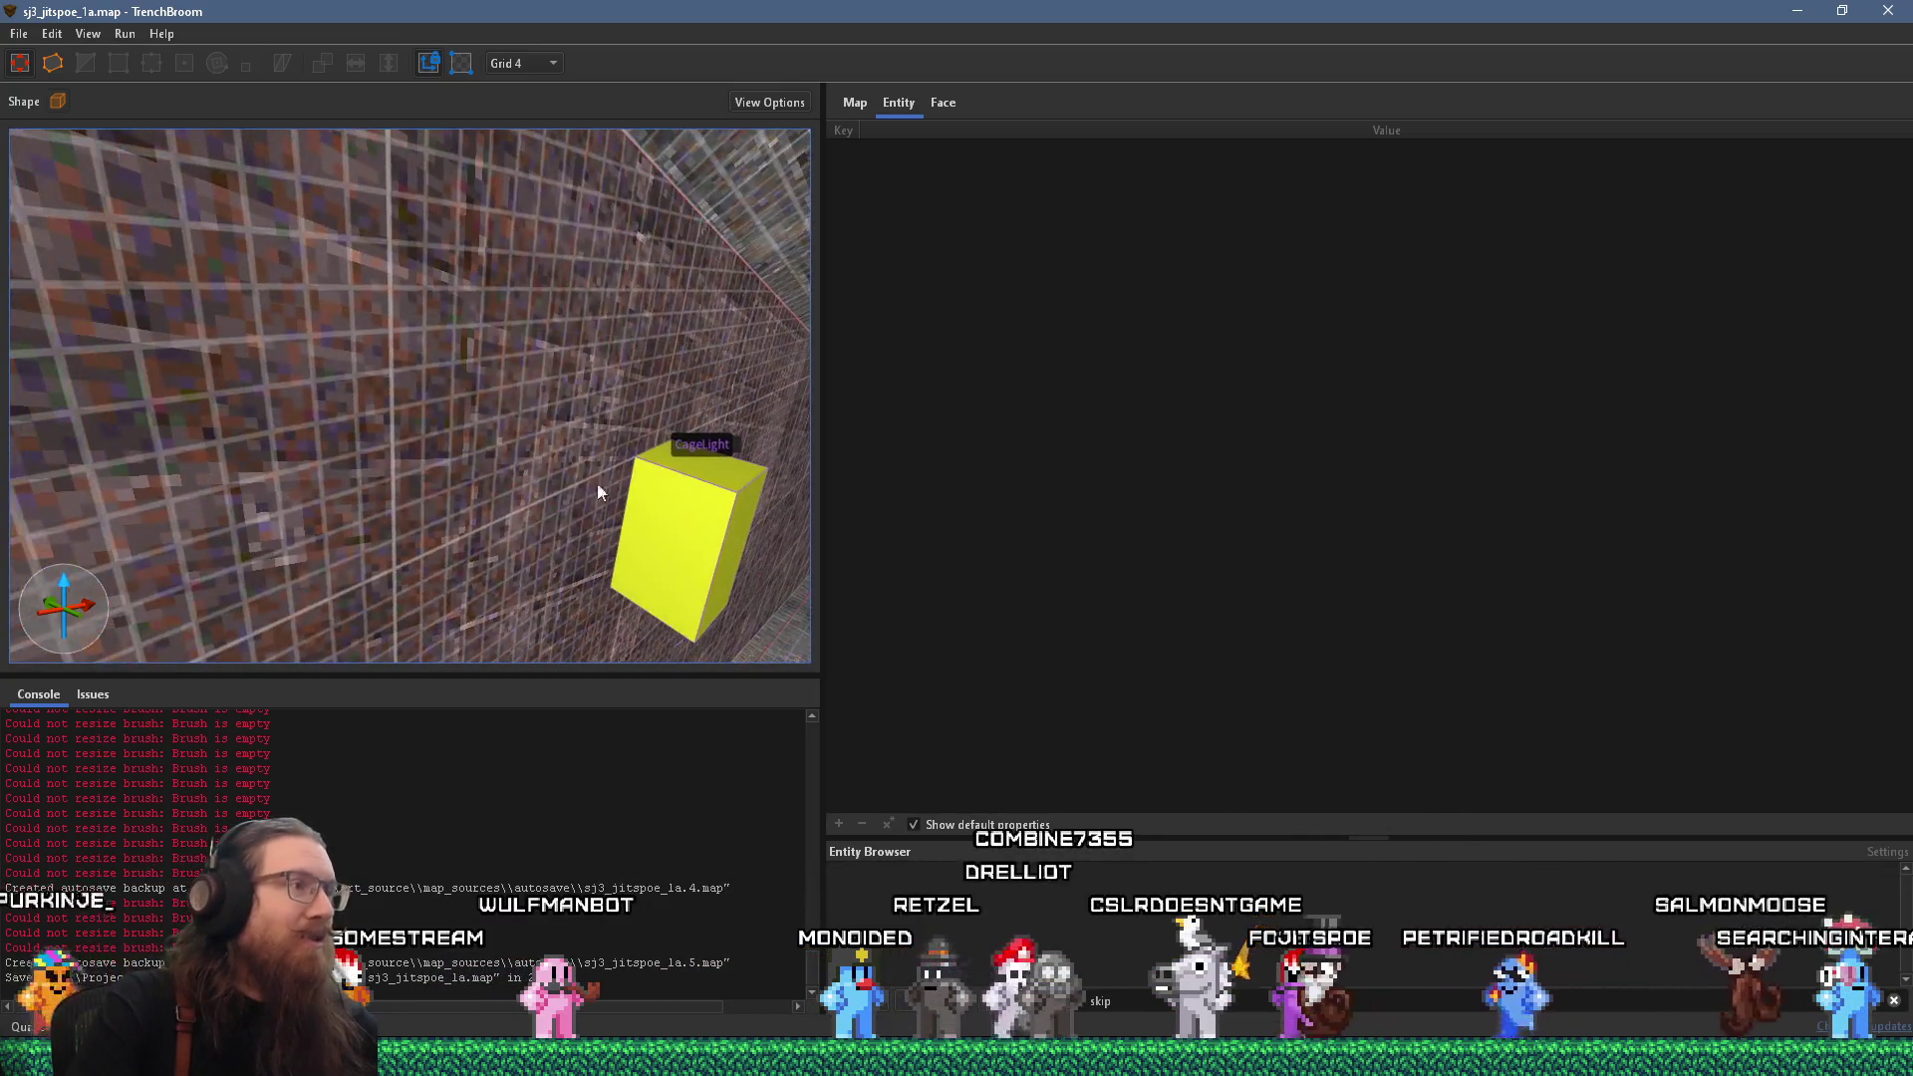
{"action": "scroll", "coordinate": [674, 488], "scroll_direction": "down", "scroll_amount": 3}
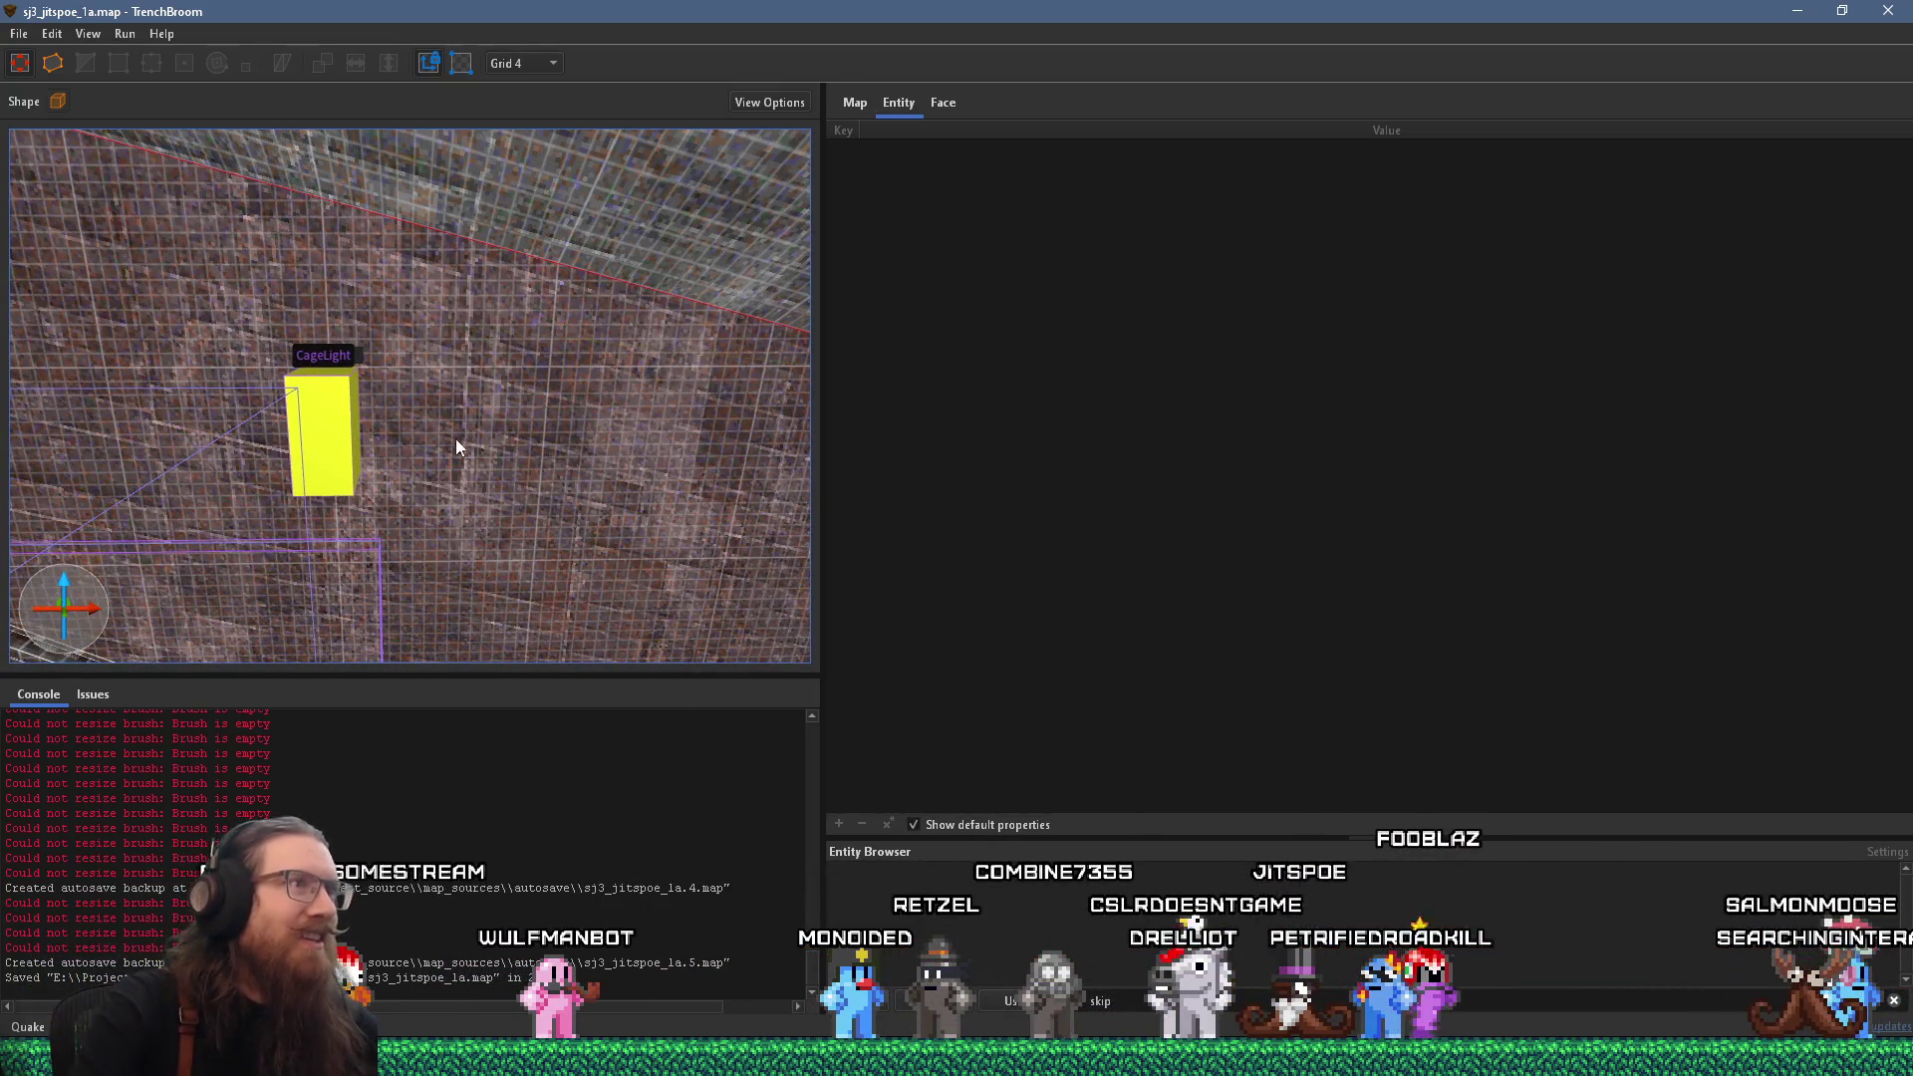
{"action": "left_click", "coordinate": [940, 104]}
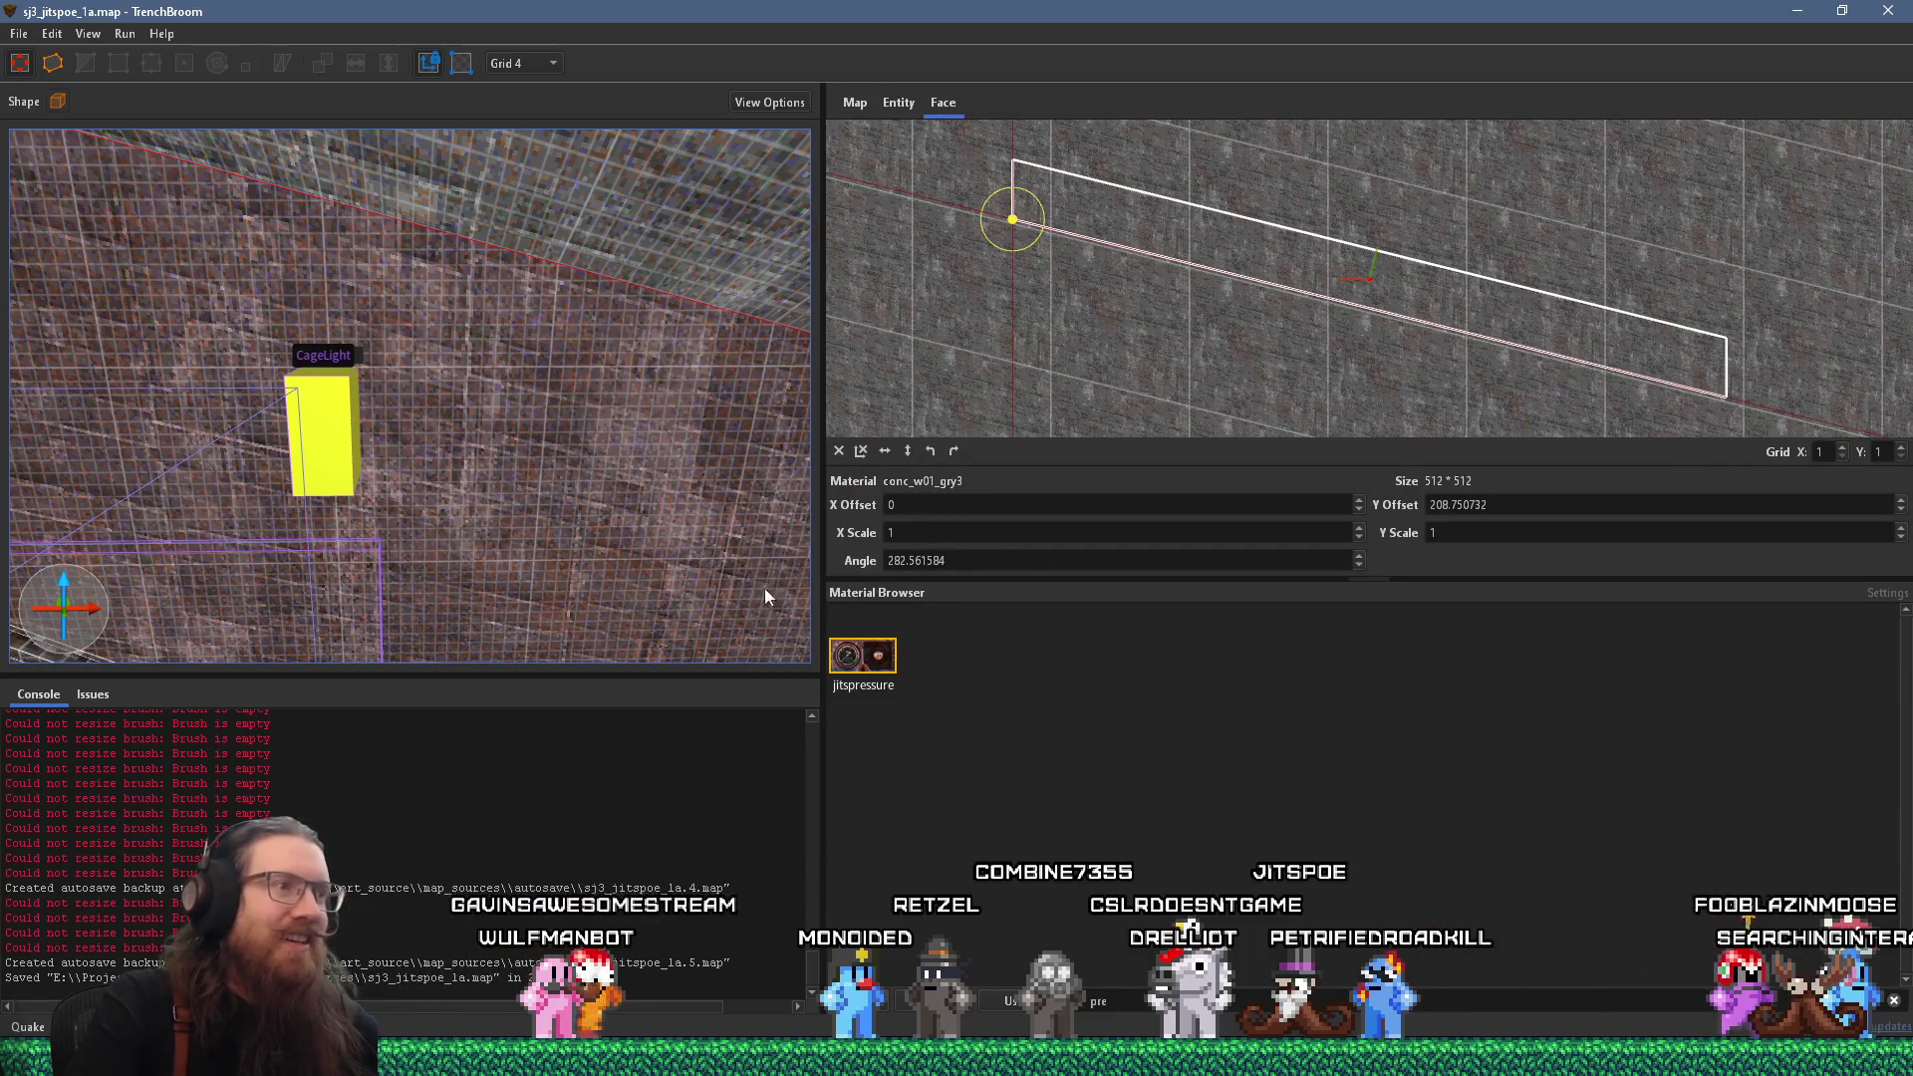
Clear the face selection, turn the view to the func_group stairs, and bring up the window switcher.
{"action": "scroll", "coordinate": [578, 453], "scroll_direction": "down", "scroll_amount": 2}
{"action": "scroll", "coordinate": [544, 463], "scroll_direction": "down", "scroll_amount": 2}
{"action": "scroll", "coordinate": [546, 463], "scroll_direction": "up", "scroll_amount": 1}
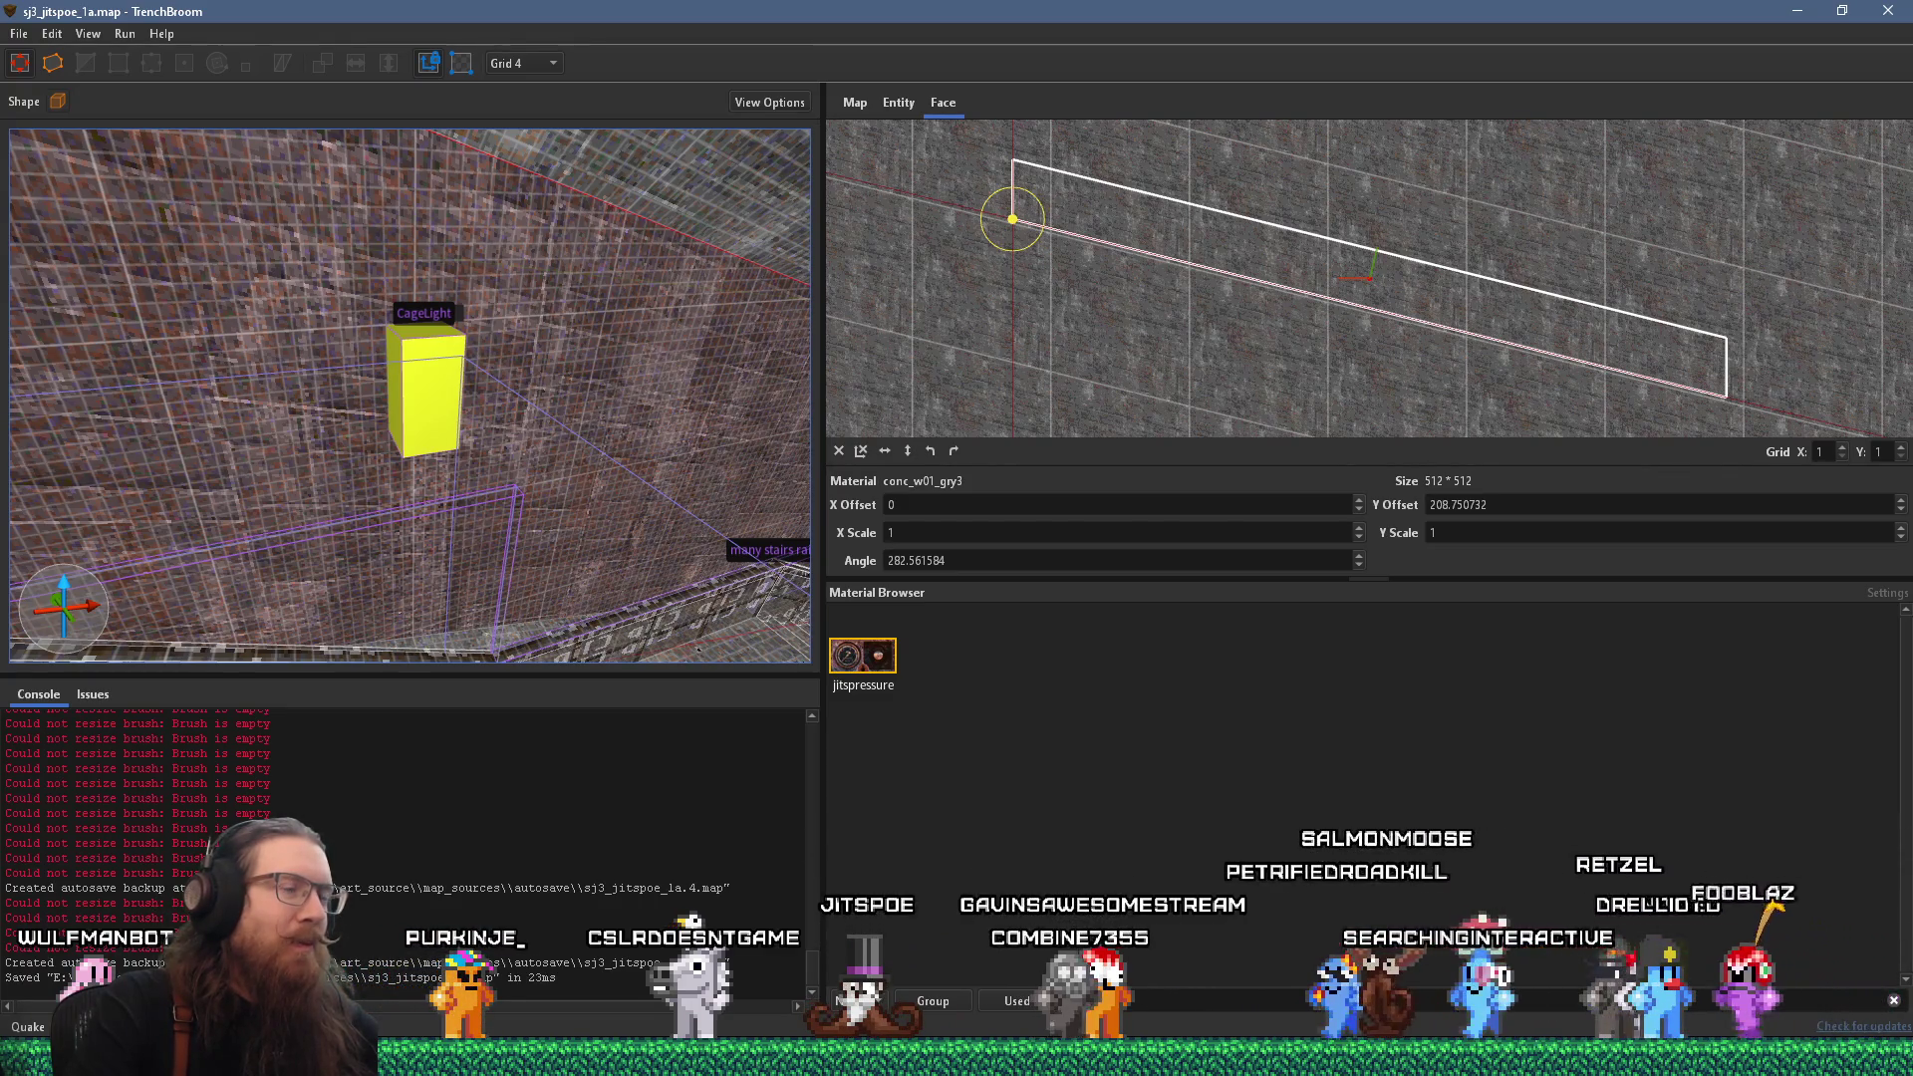
{"action": "scroll", "coordinate": [477, 543], "scroll_direction": "up", "scroll_amount": 5}
{"action": "left_click", "coordinate": [476, 543]}
{"action": "scroll", "coordinate": [393, 553], "scroll_direction": "up", "scroll_amount": 5}
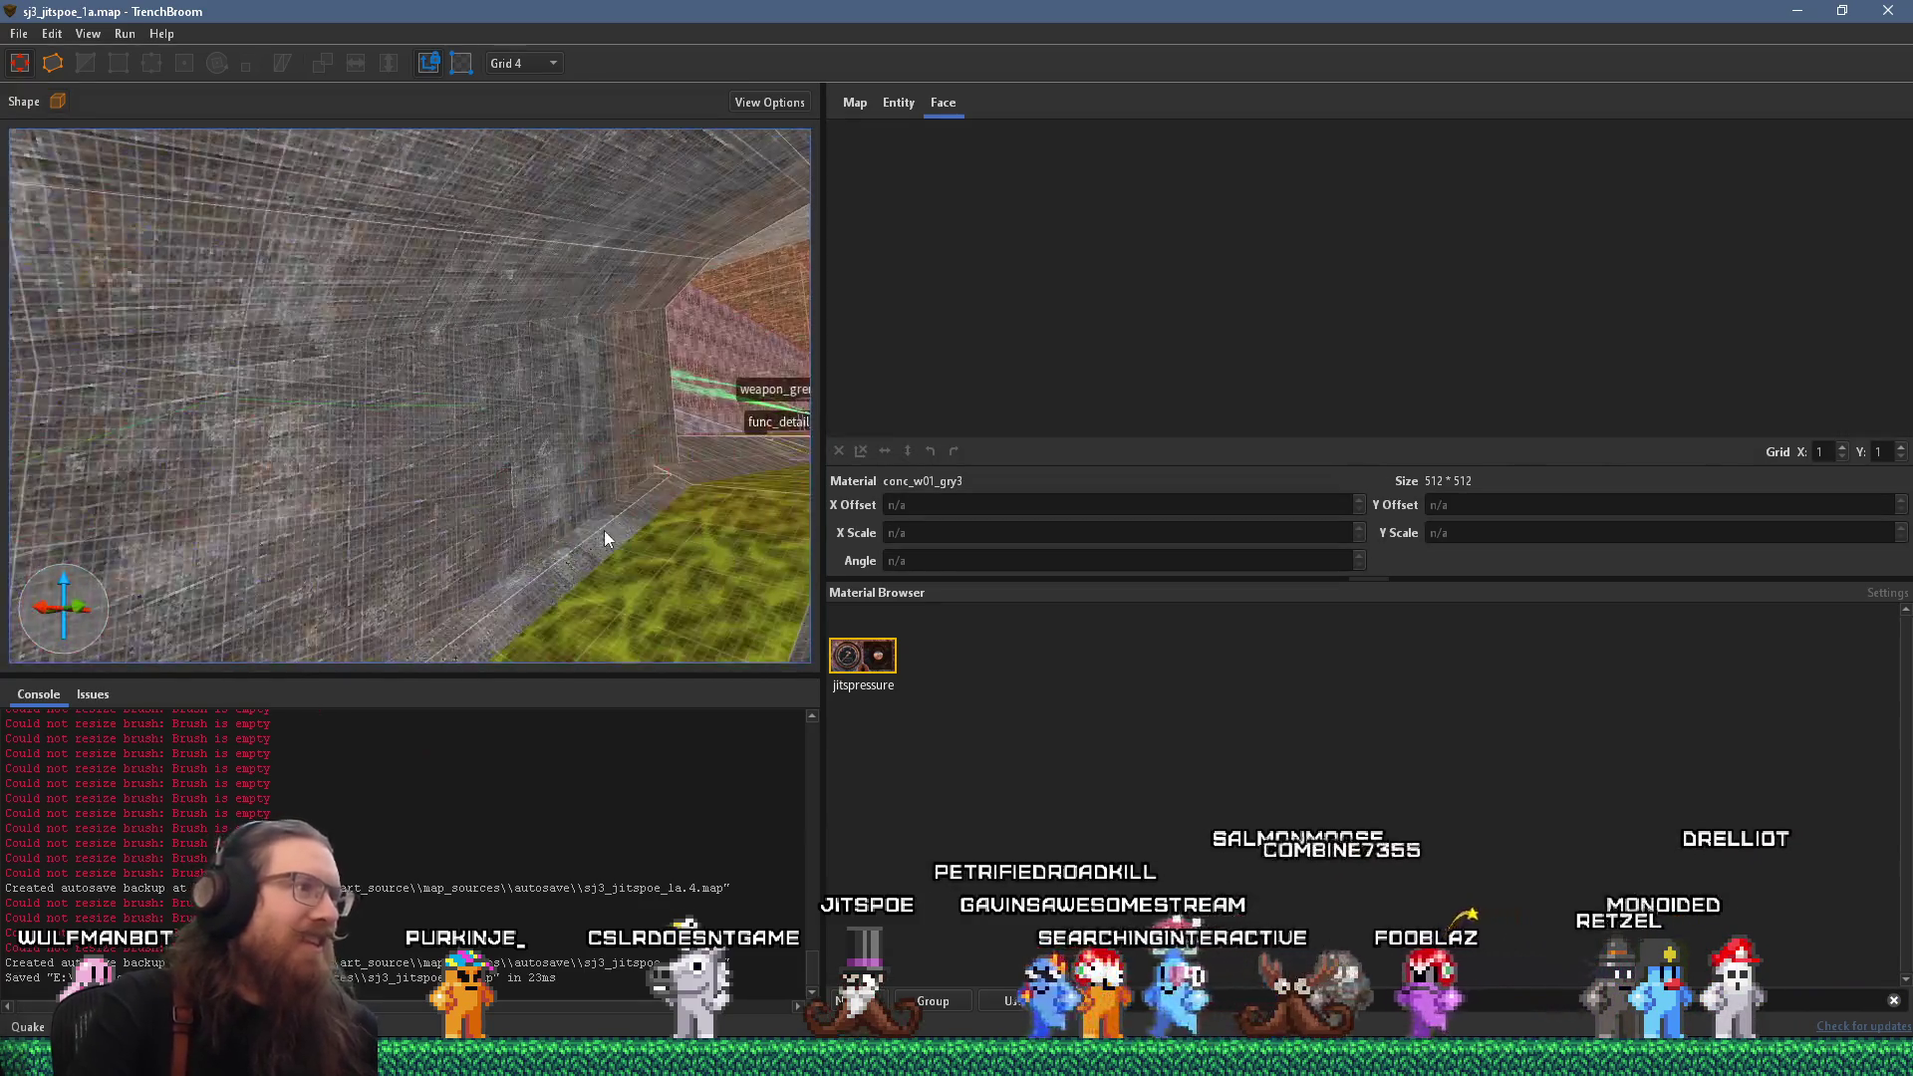
{"action": "scroll", "coordinate": [324, 643], "scroll_direction": "down", "scroll_amount": 2}
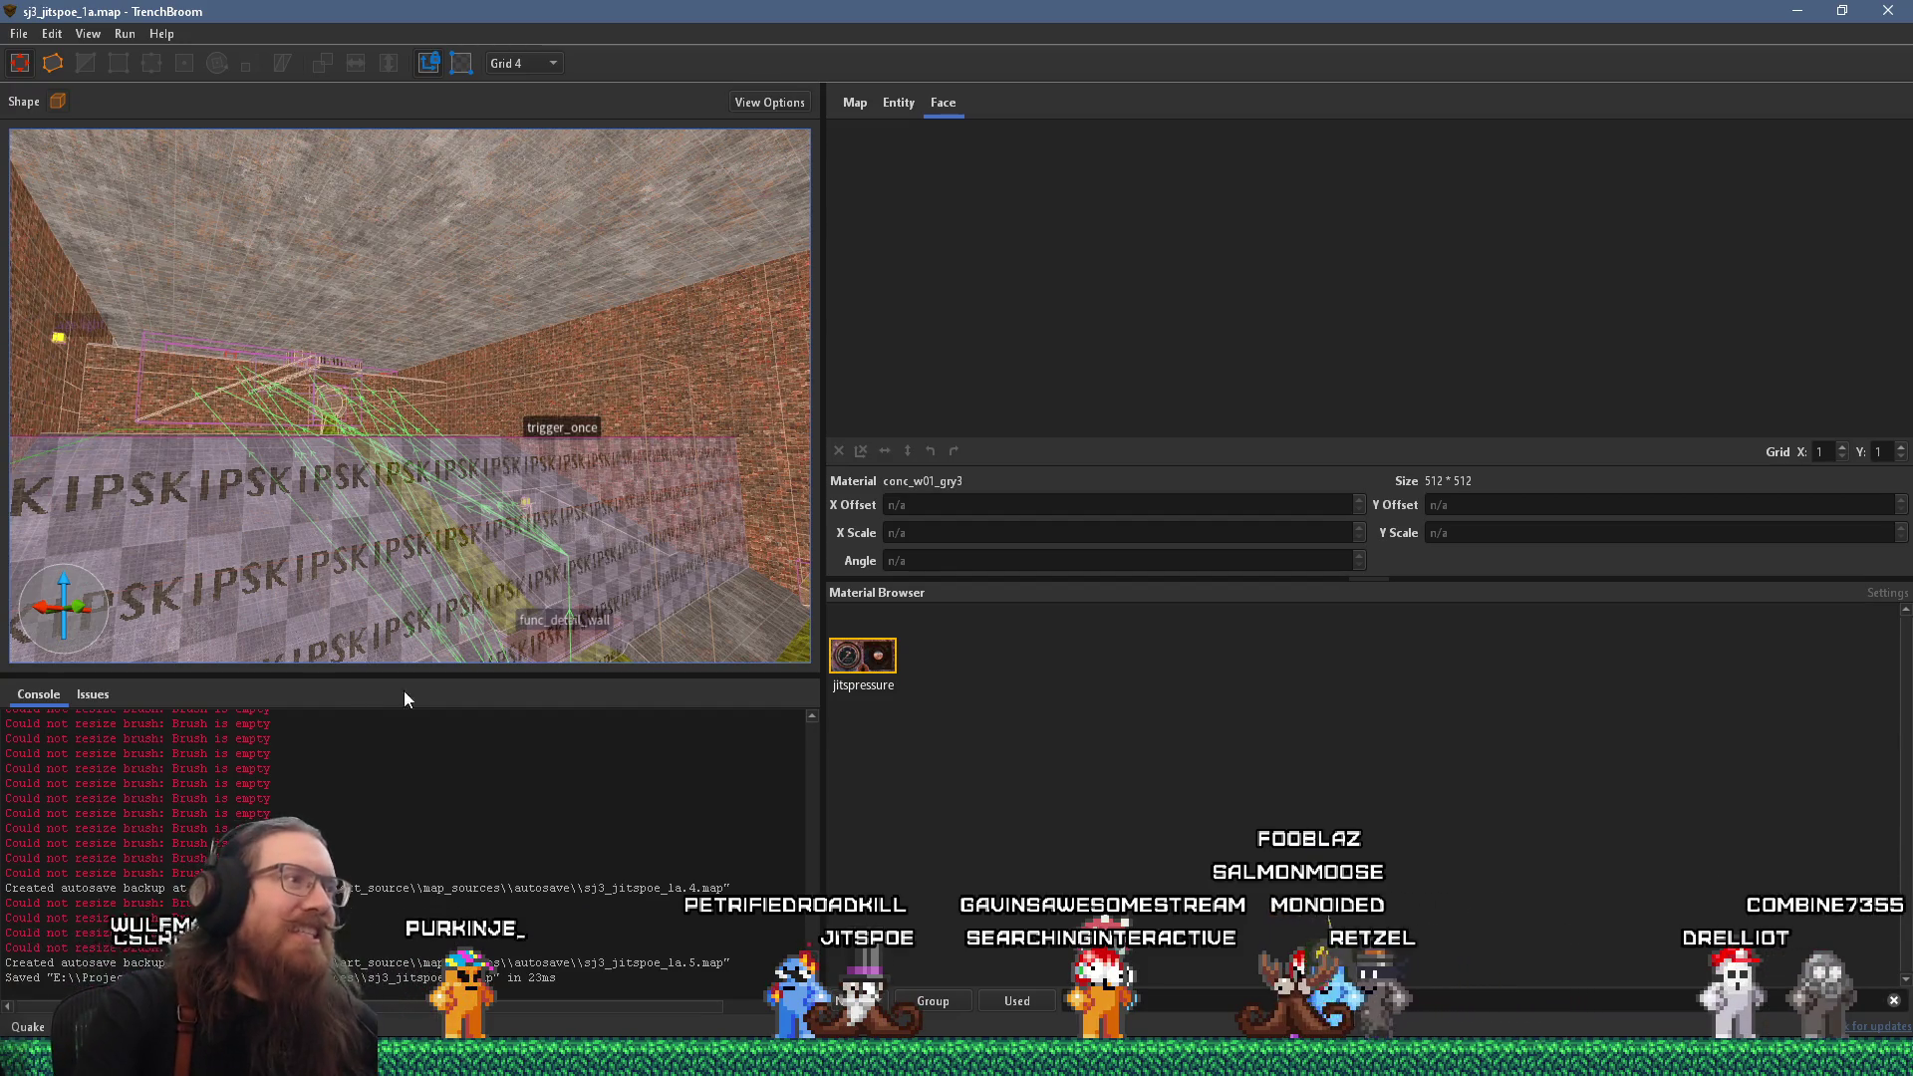
{"action": "scroll", "coordinate": [428, 495], "scroll_direction": "up", "scroll_amount": 6}
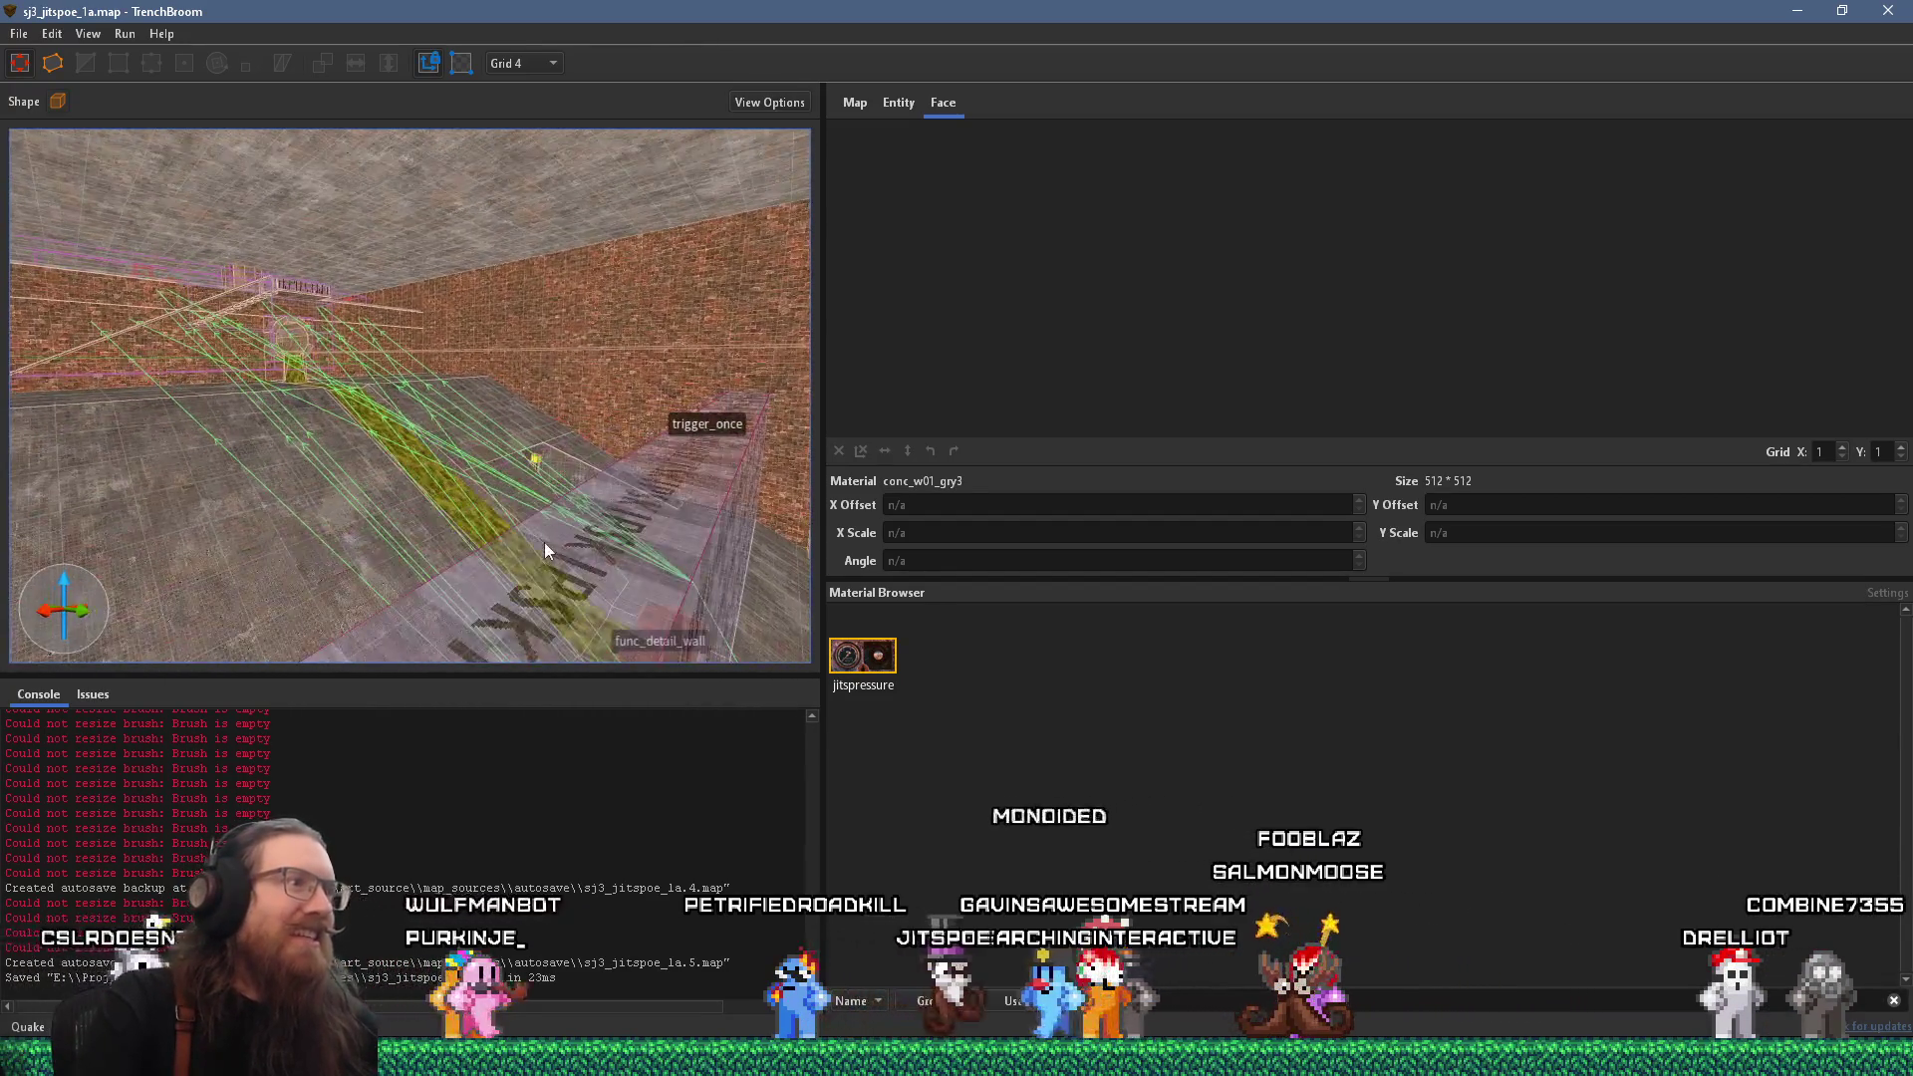
{"action": "scroll", "coordinate": [461, 482], "scroll_direction": "up", "scroll_amount": 2}
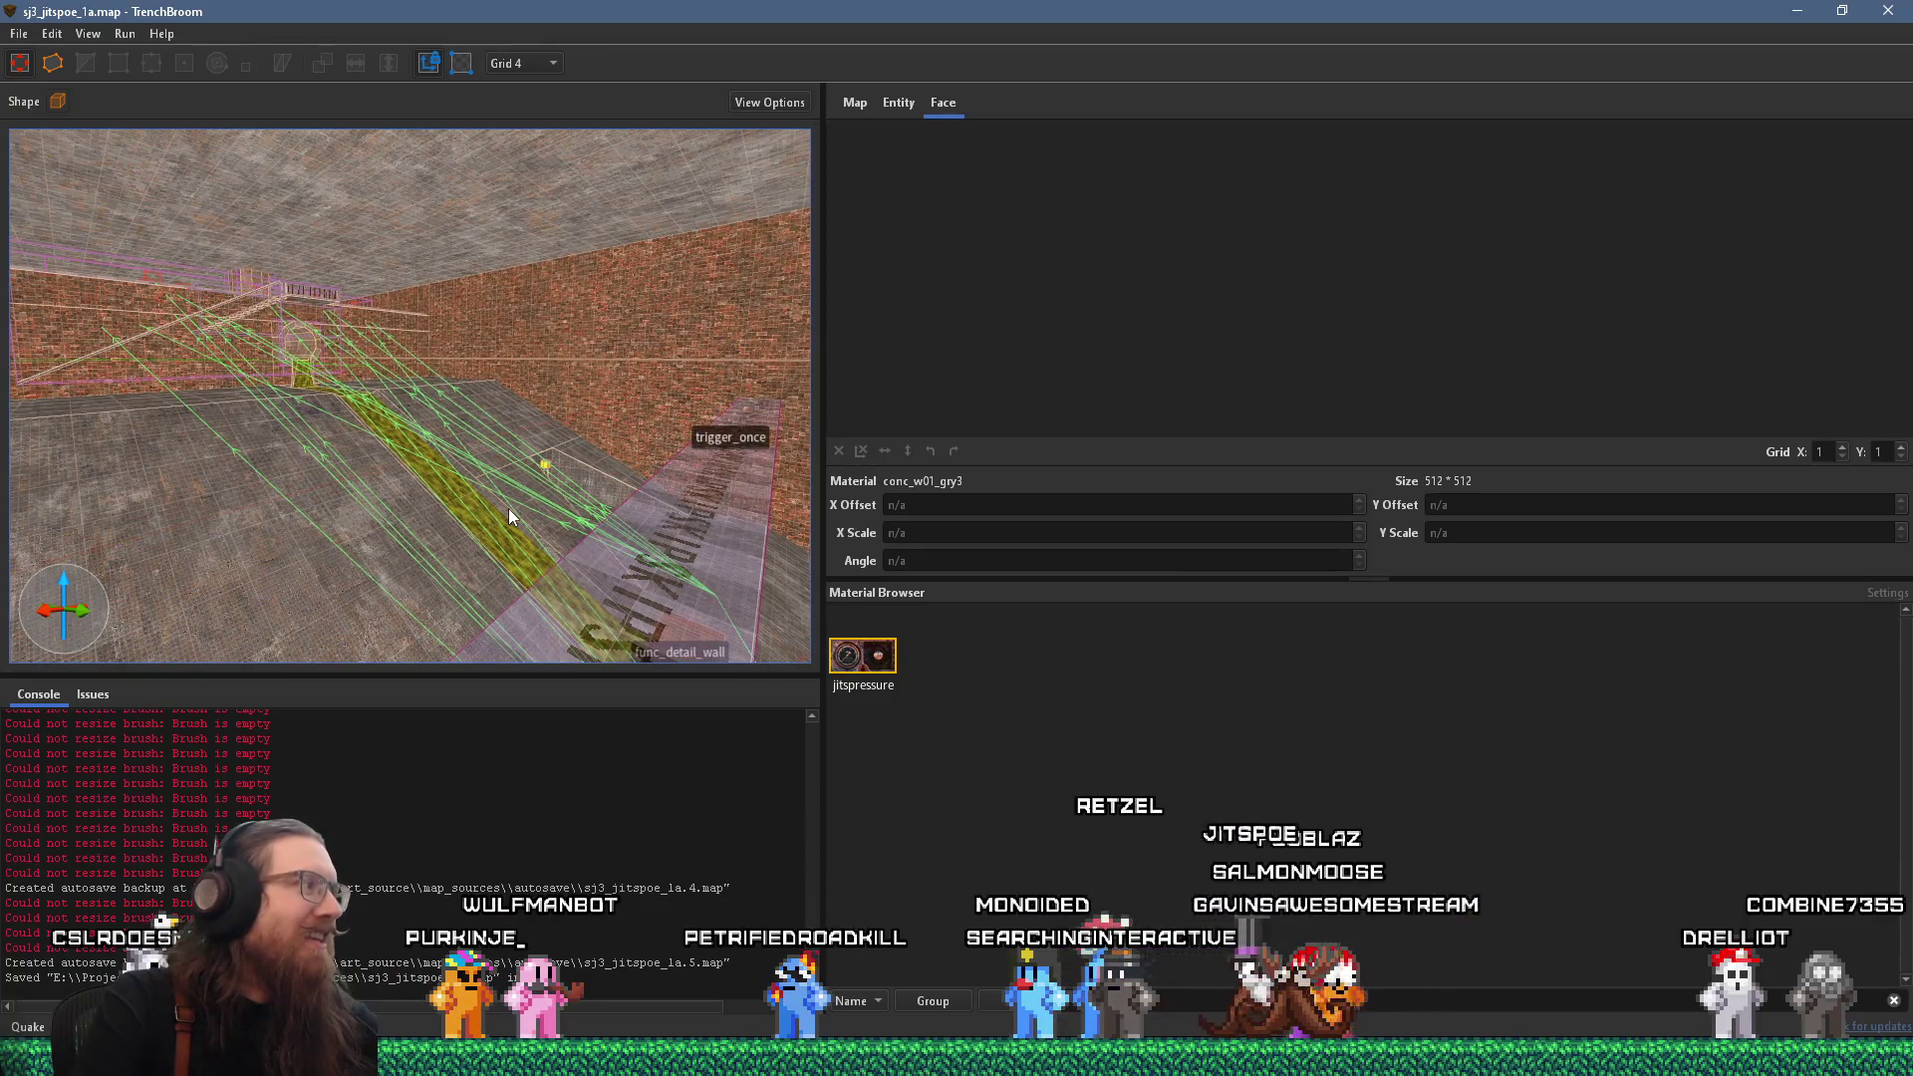
{"action": "mouse_move", "coordinate": [505, 507]}
{"action": "left_mouse_down"}
{"action": "mouse_move", "coordinate": [529, 549]}
{"action": "mouse_move", "coordinate": [459, 497]}
{"action": "mouse_move", "coordinate": [442, 422]}
{"action": "left_mouse_up"}
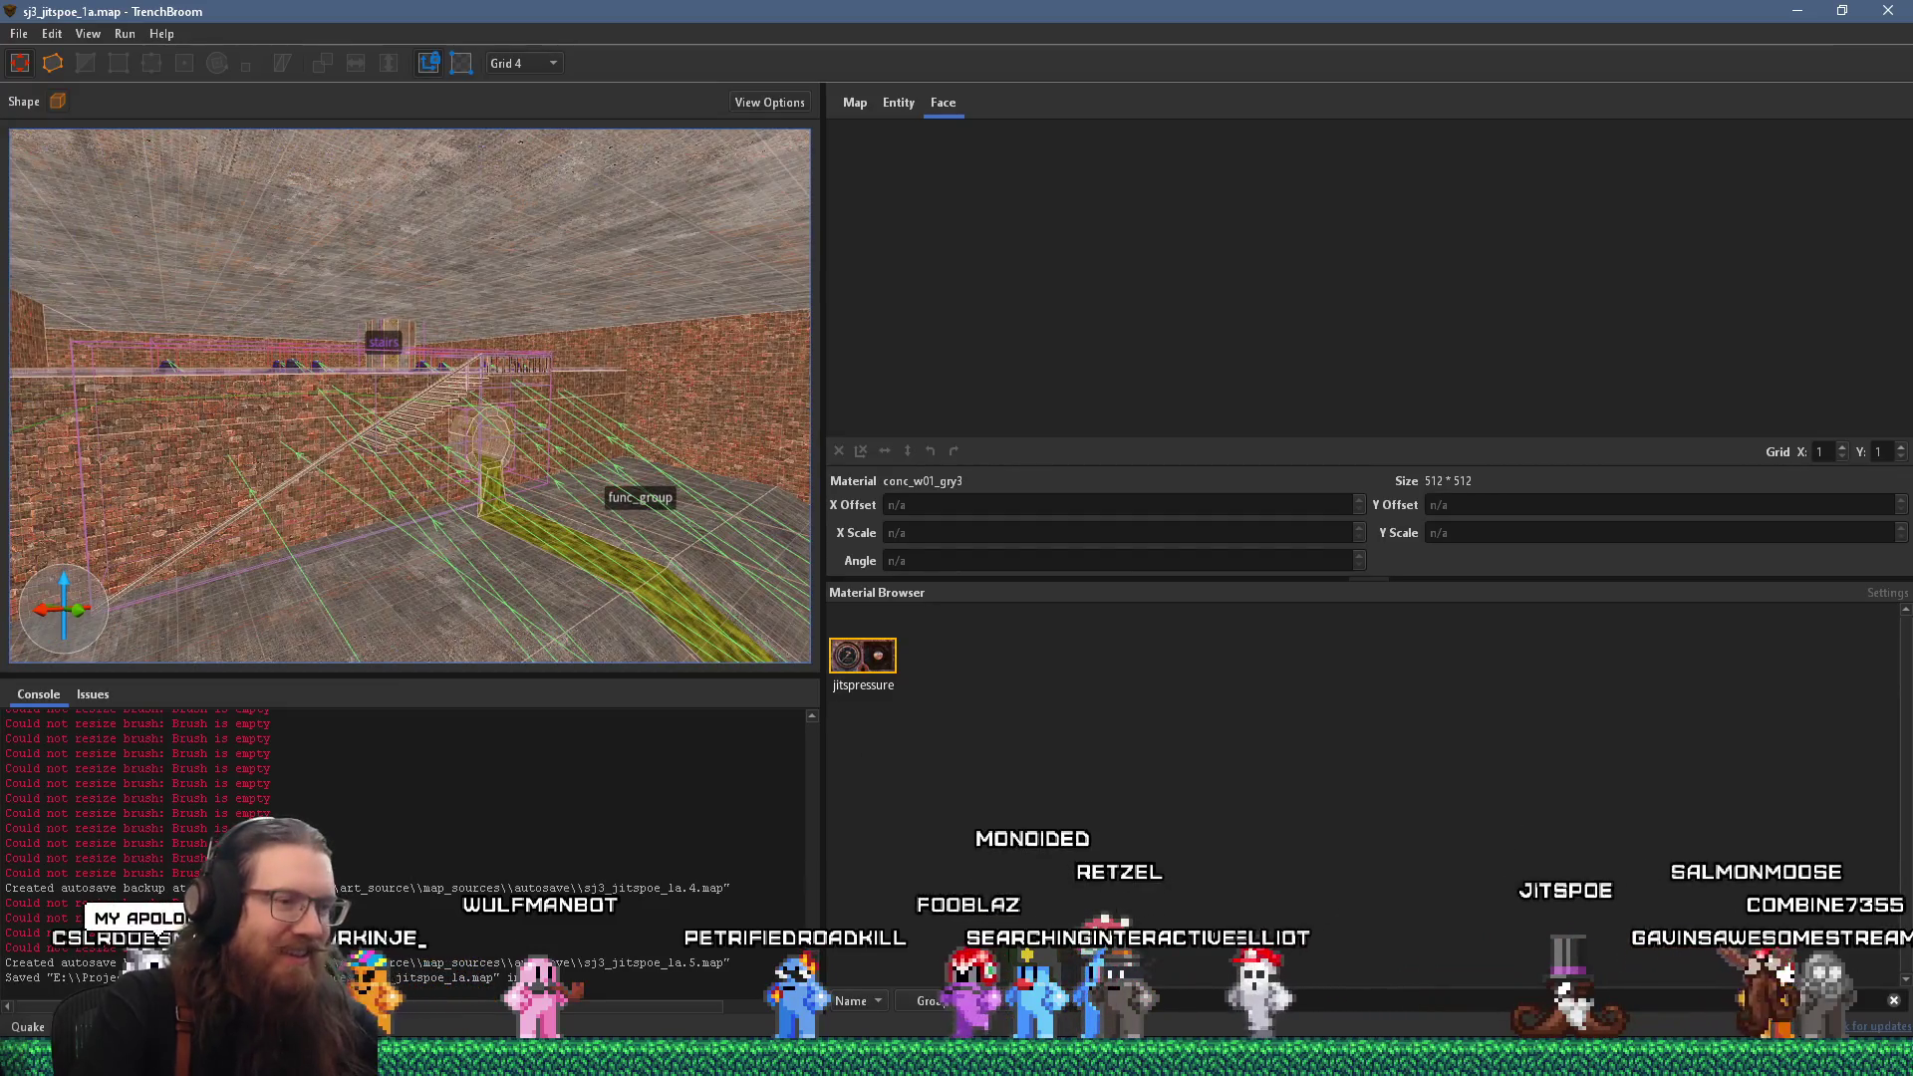
{"action": "key", "text": "alt+Tab"}
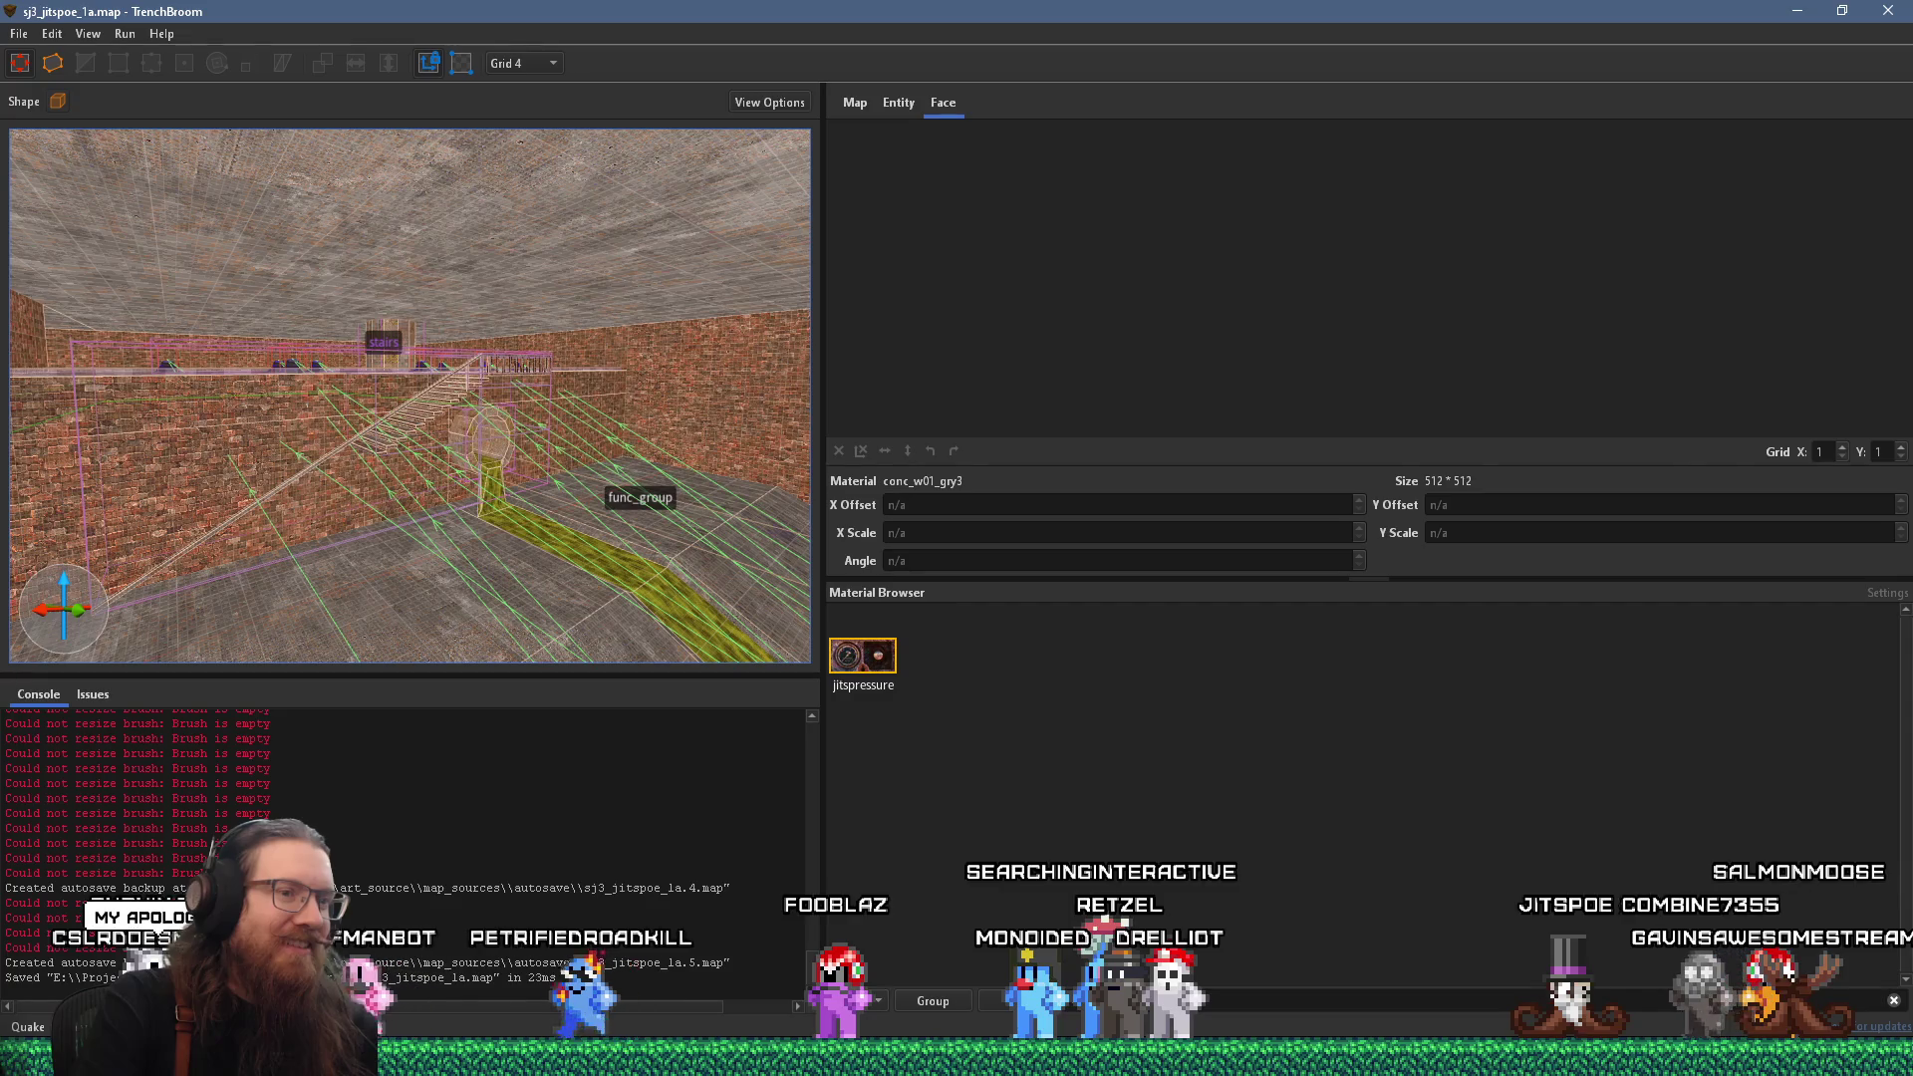
Bring Discord to the front and close the enlarged image view.
{"action": "mouse_move", "coordinate": [1449, 1057]}
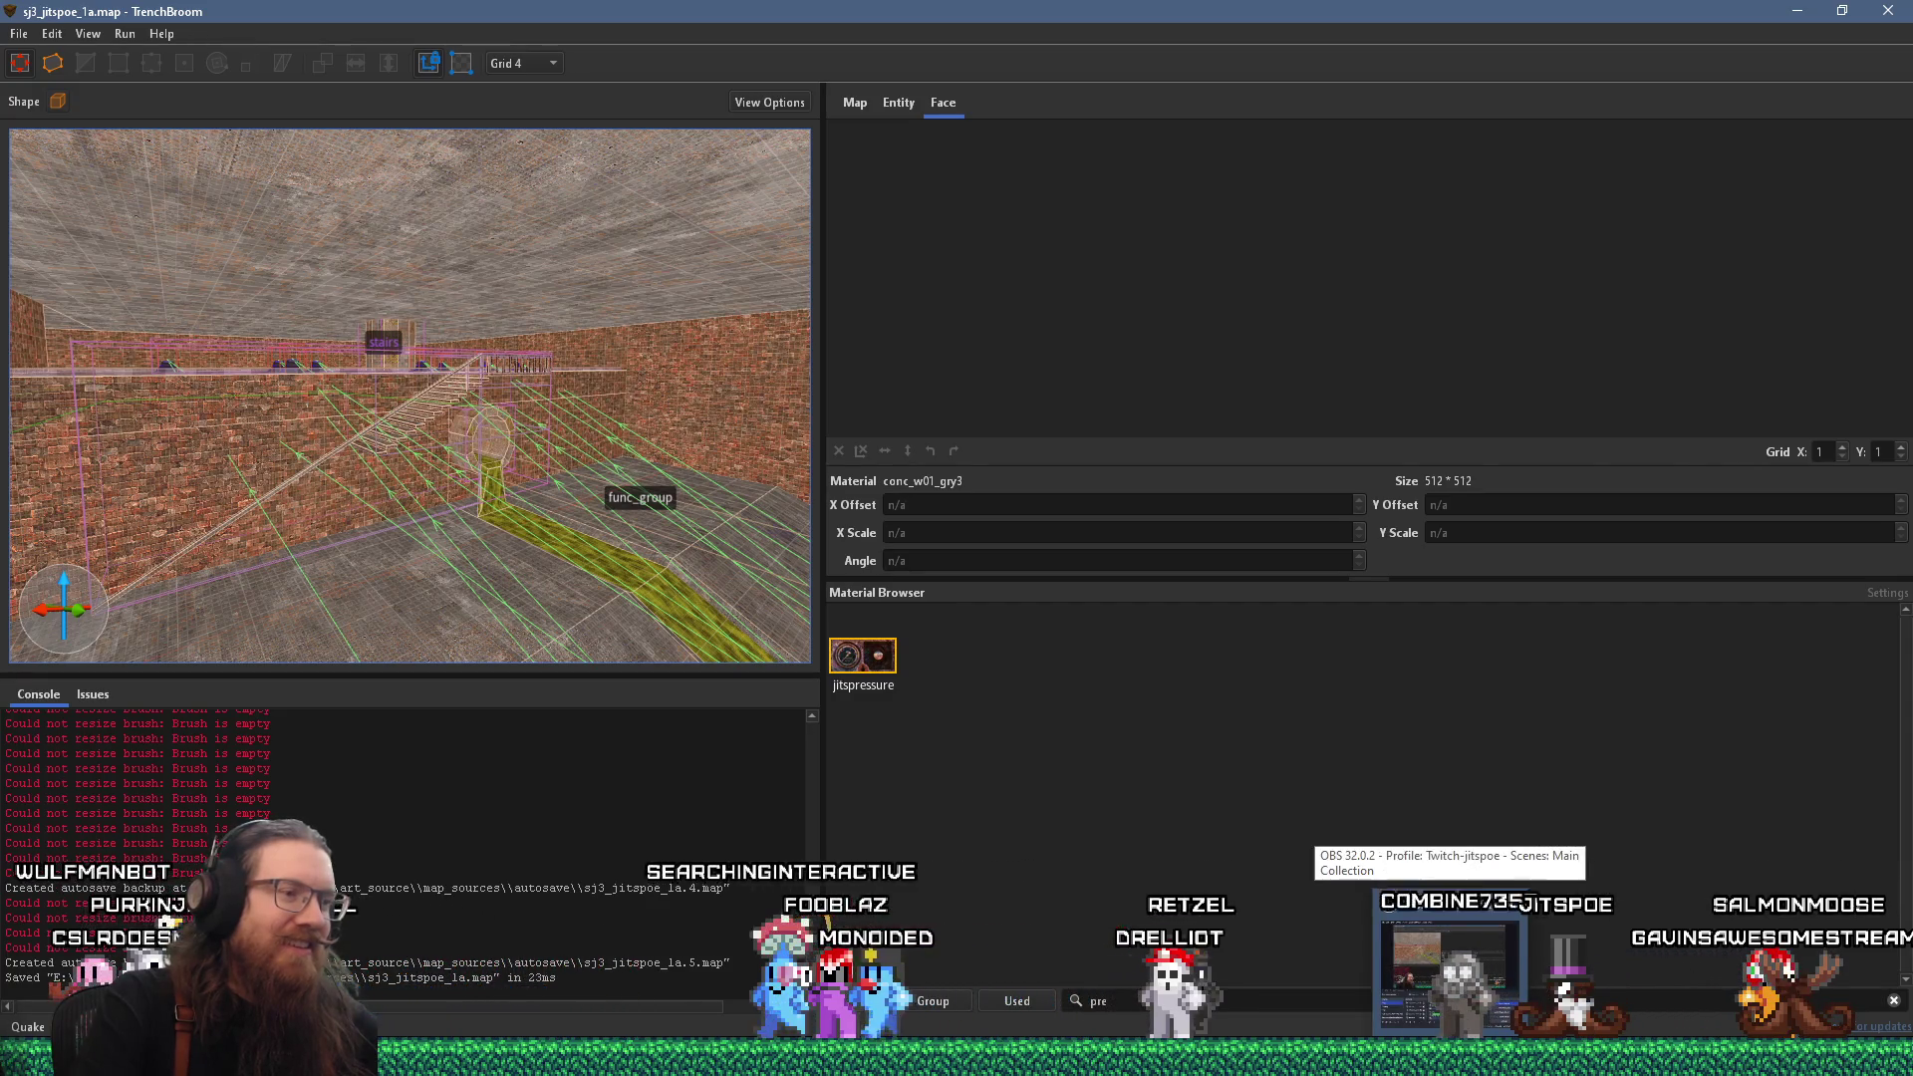
{"action": "mouse_move", "coordinate": [982, 1057]}
{"action": "left_click", "coordinate": [878, 1057]}
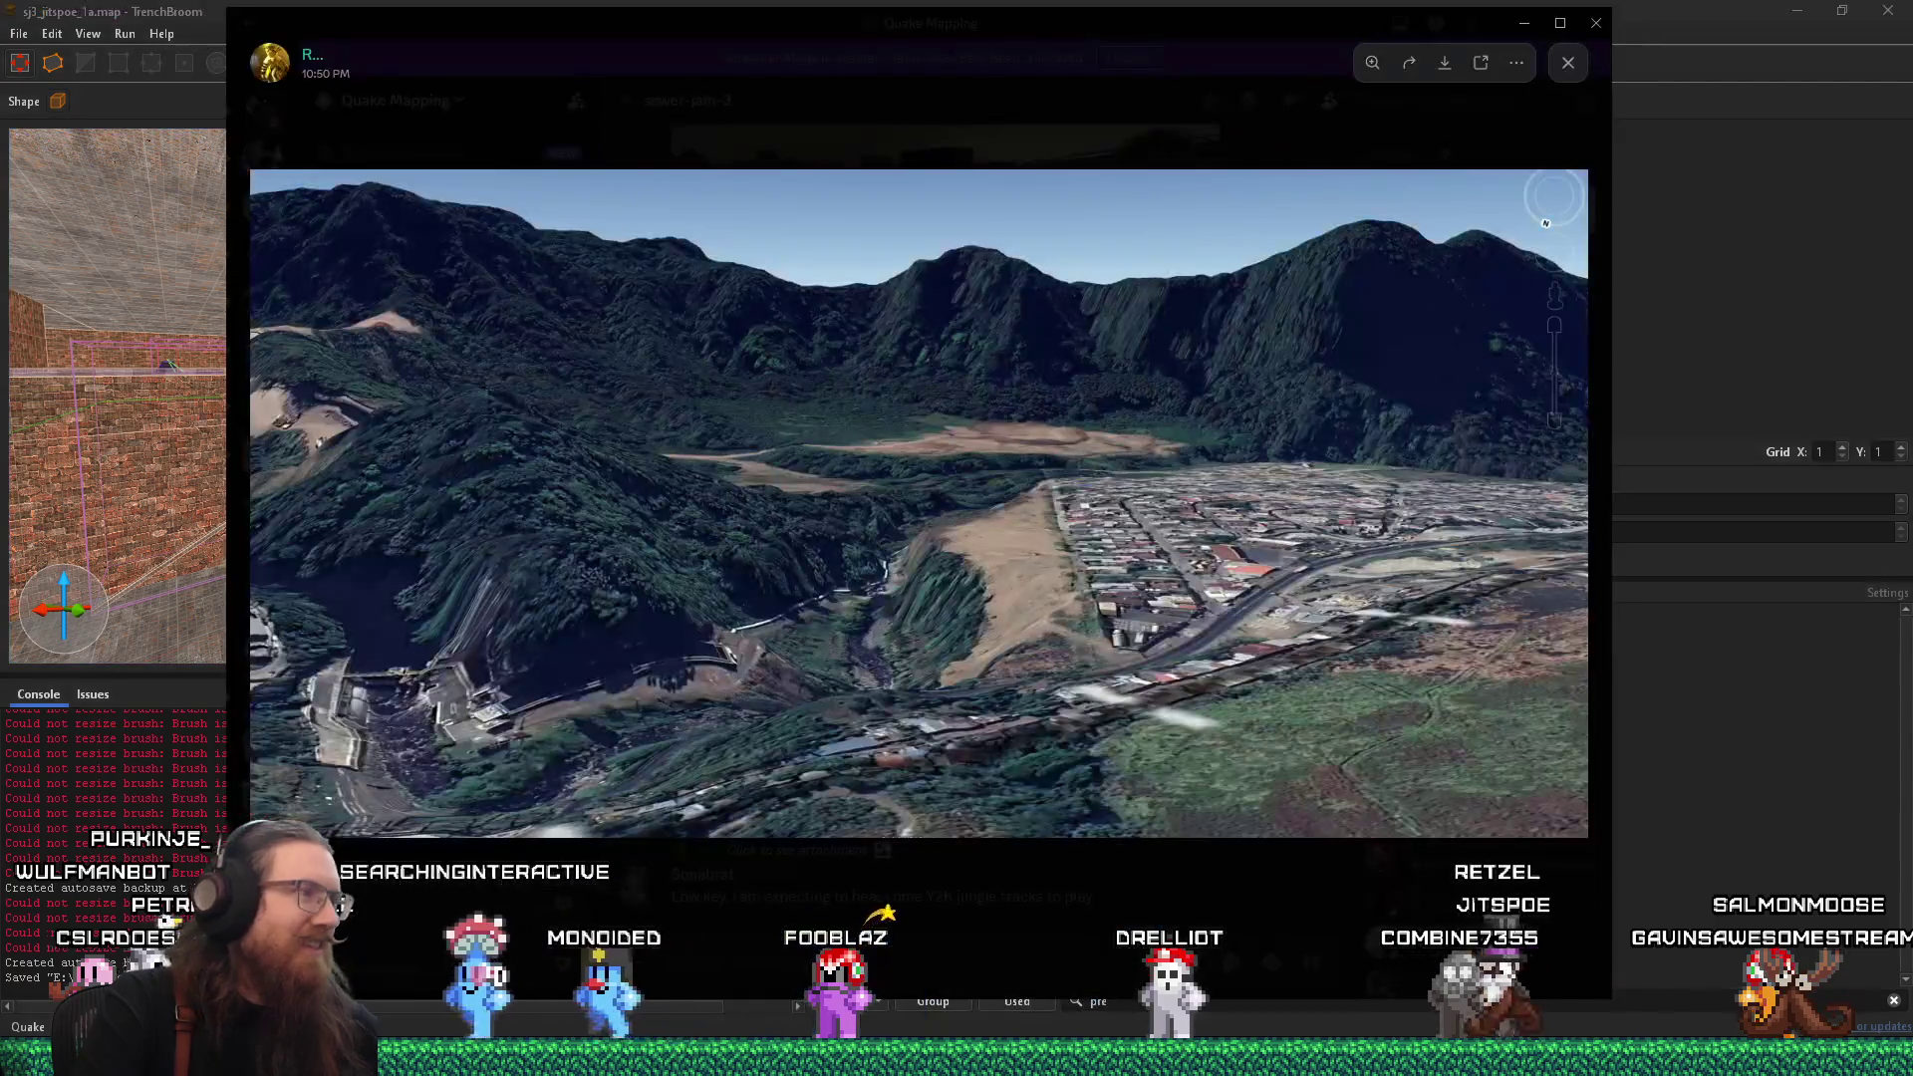
{"action": "left_click", "coordinate": [876, 978]}
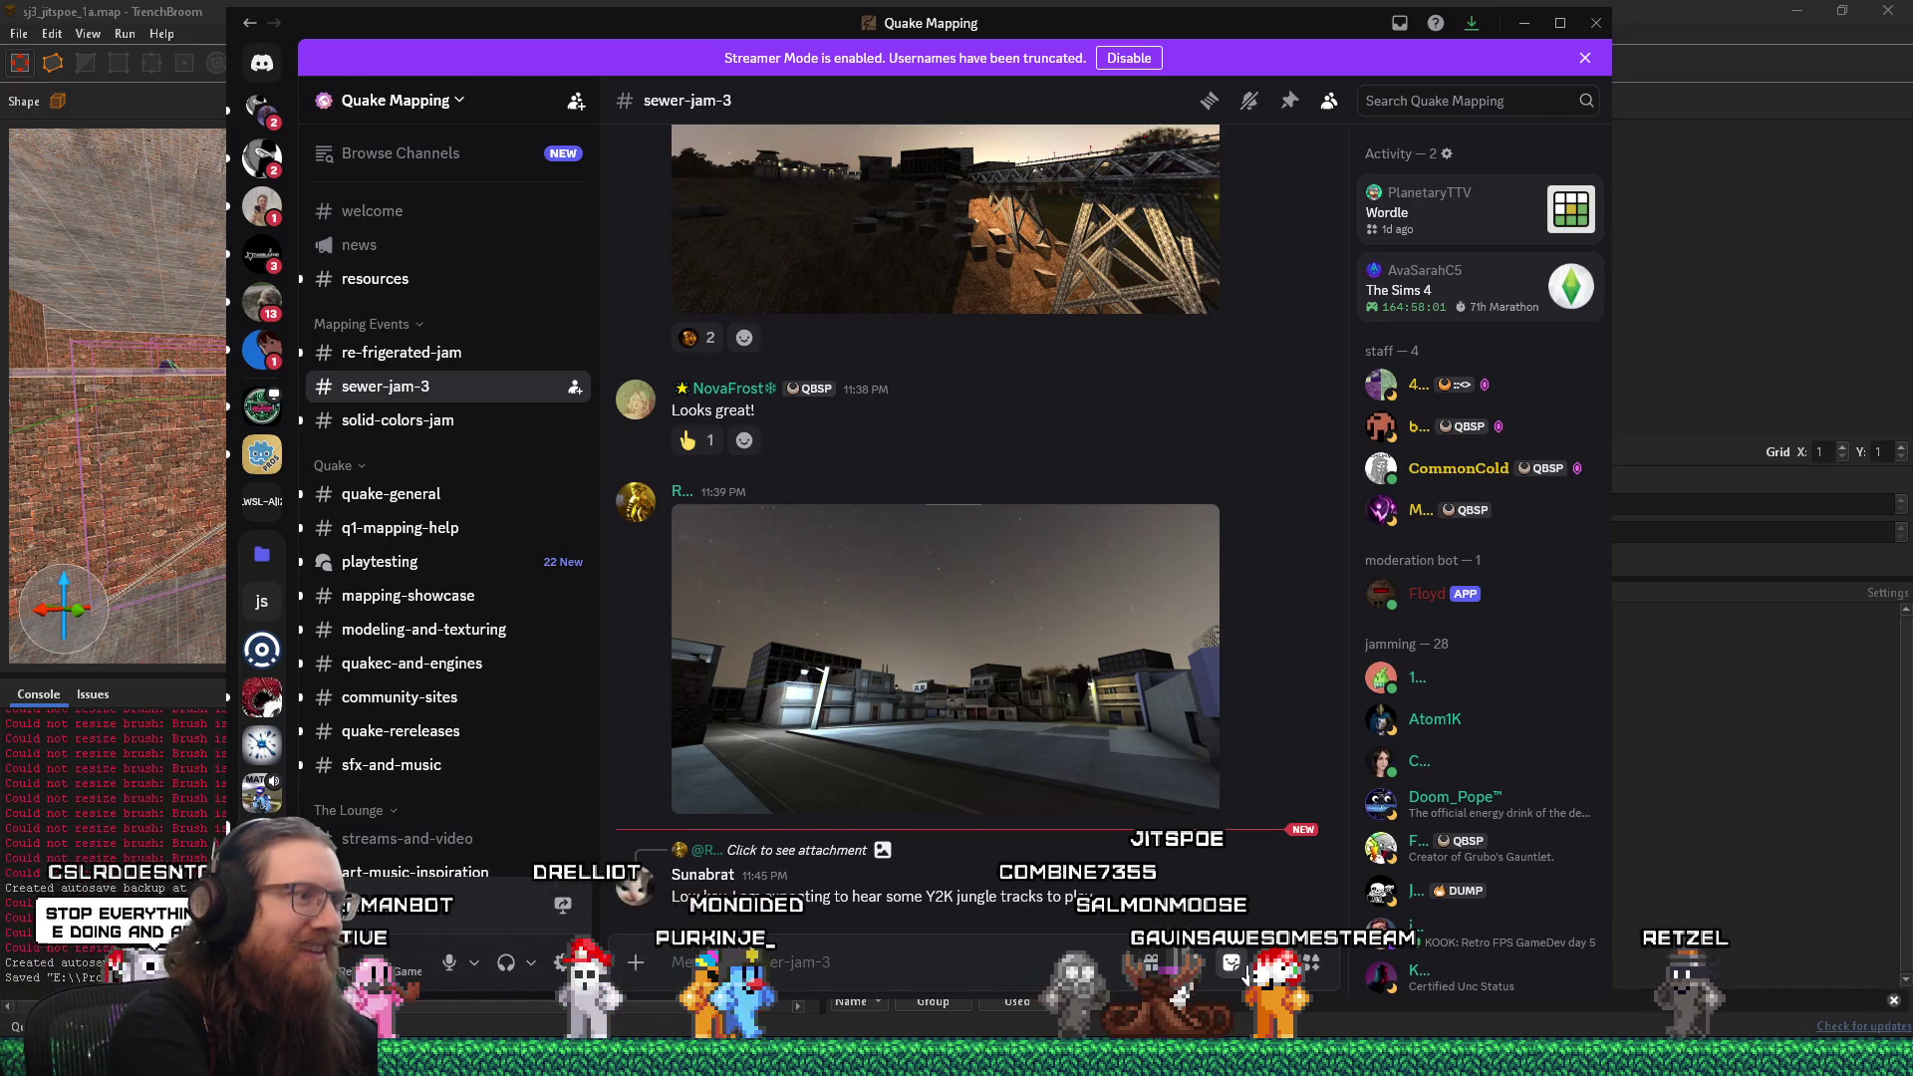
Post a reply ending 'the map done is real.' in #sewer-jam-3, then return to TrenchBroom.
{"action": "type", "text": "The jungle to"}
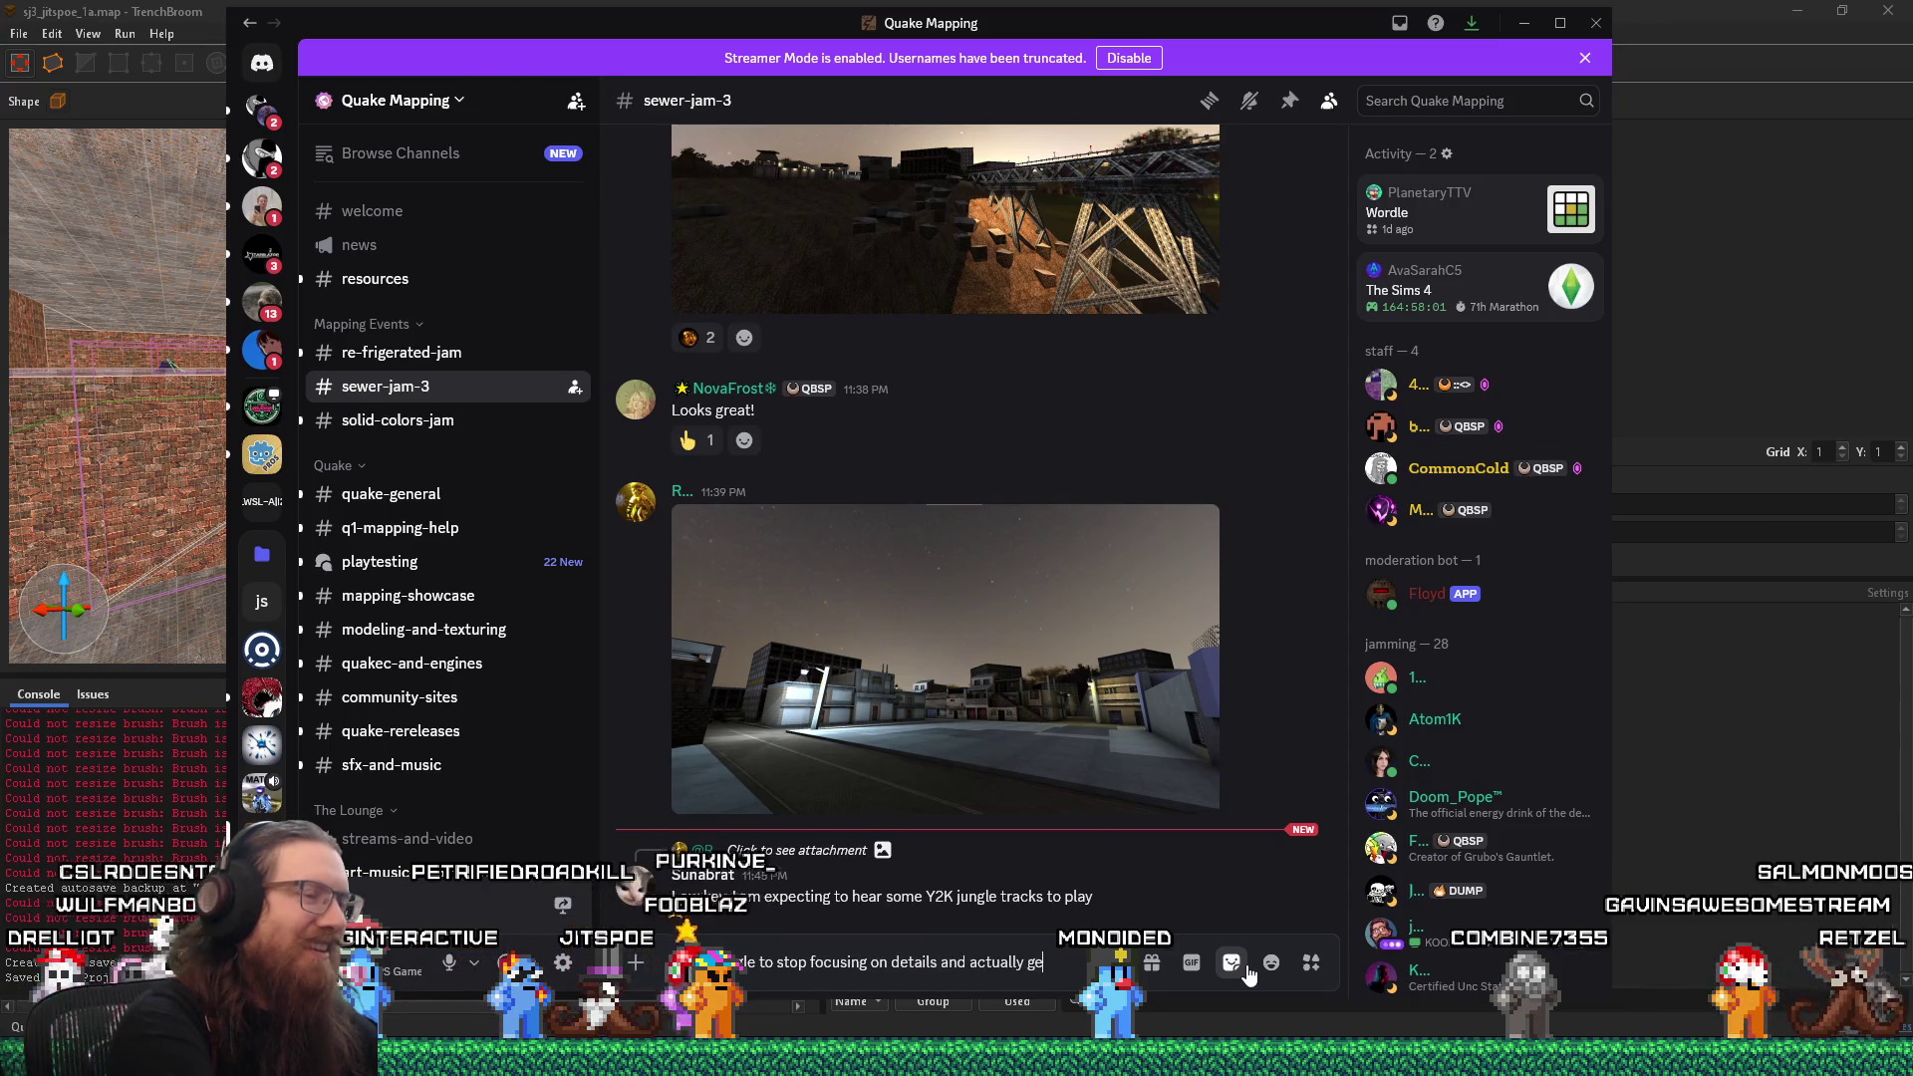
{"action": "type", "text": "est of the map done is real."}
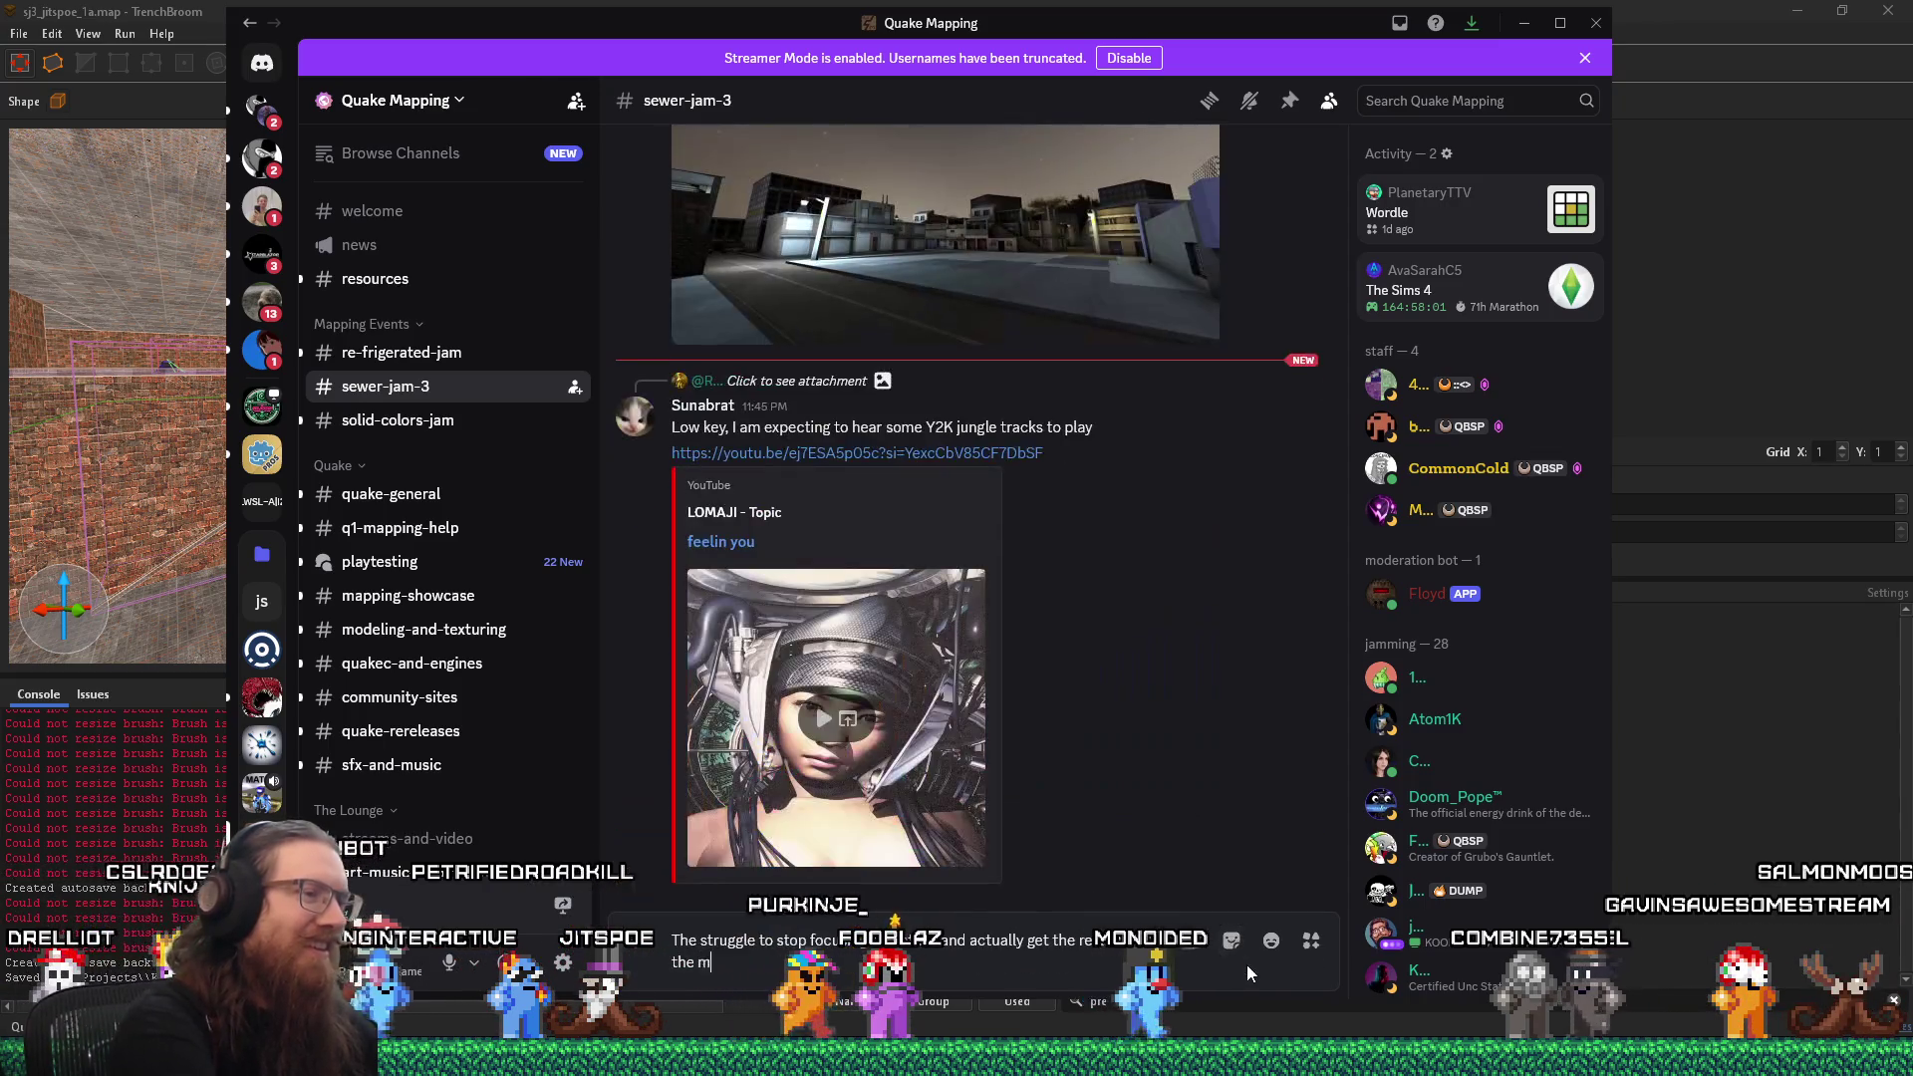
{"action": "key", "text": "Return"}
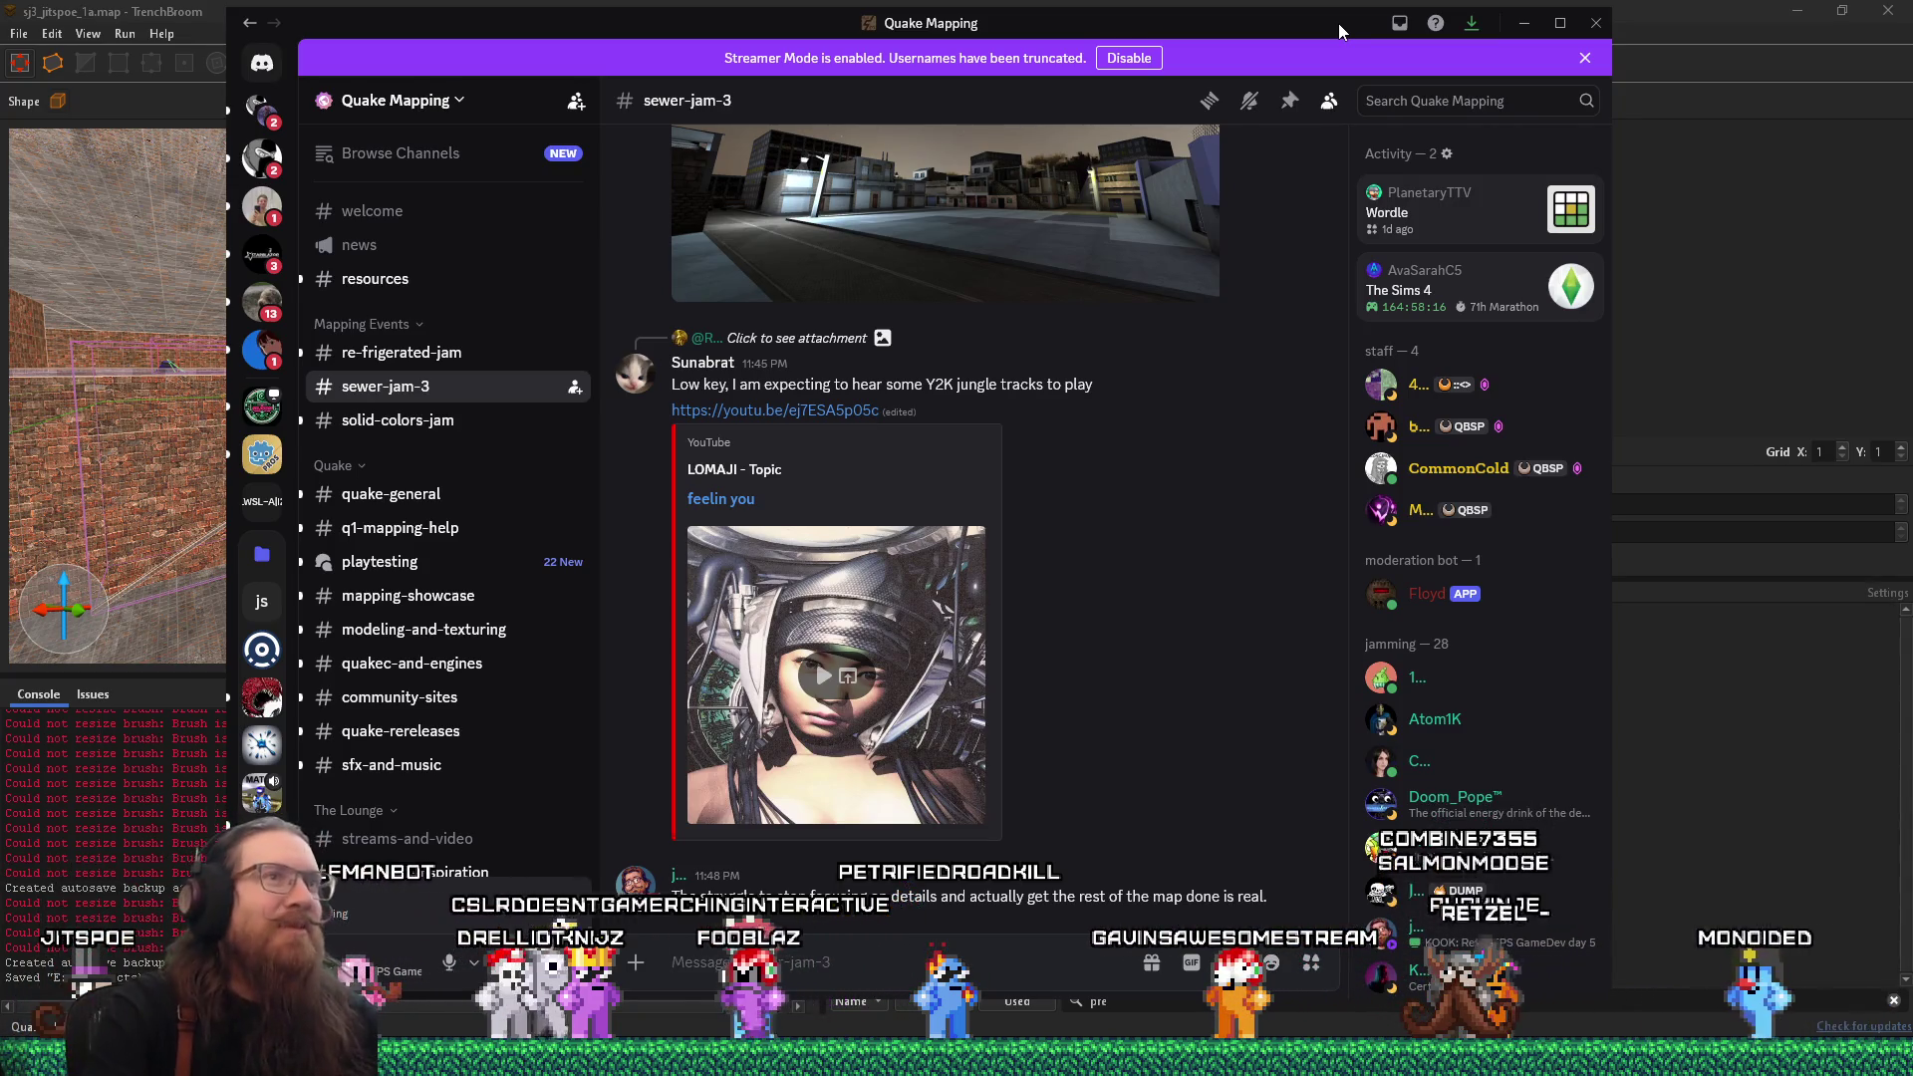
{"action": "key", "text": "alt+Tab"}
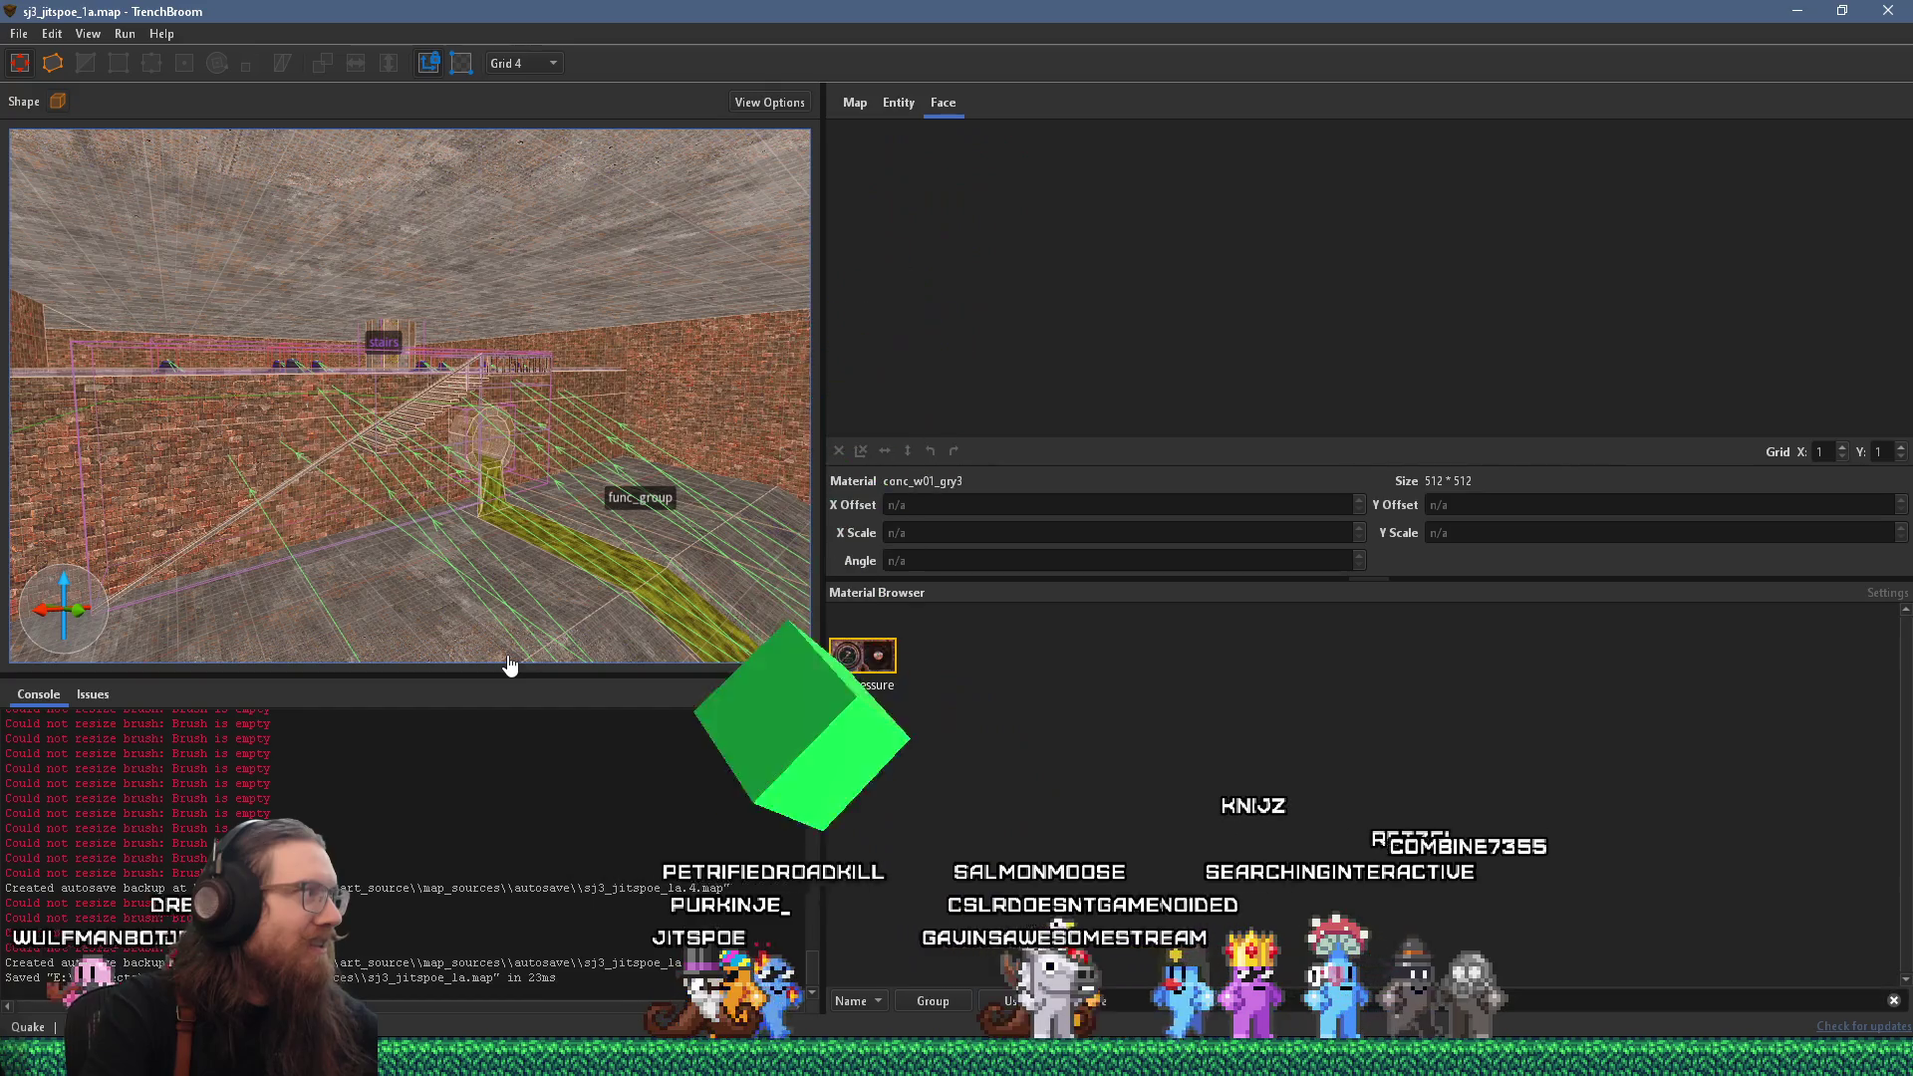
In Godot, look up 'camera3d' in the help and scroll the Camera3D reference to its Methods.
{"action": "key", "text": "alt+Tab"}
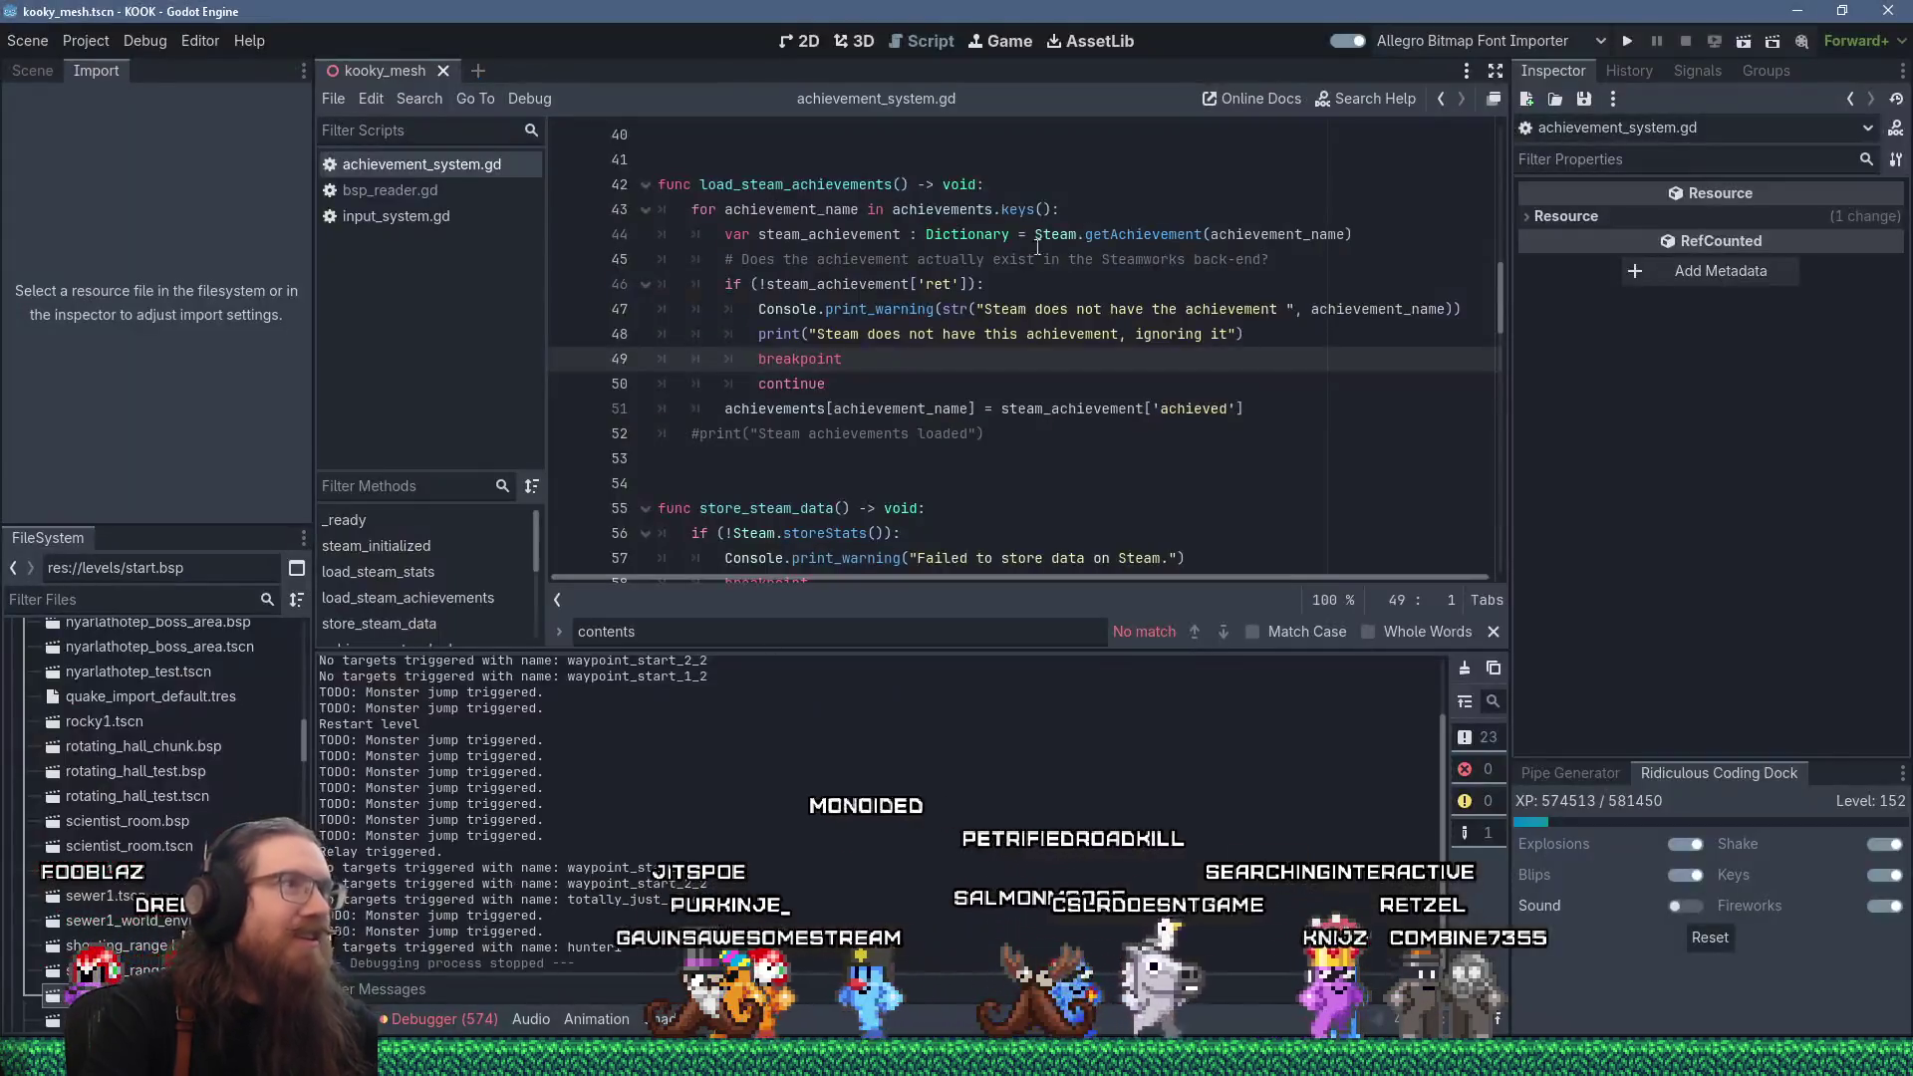
{"action": "left_click", "coordinate": [1370, 101]}
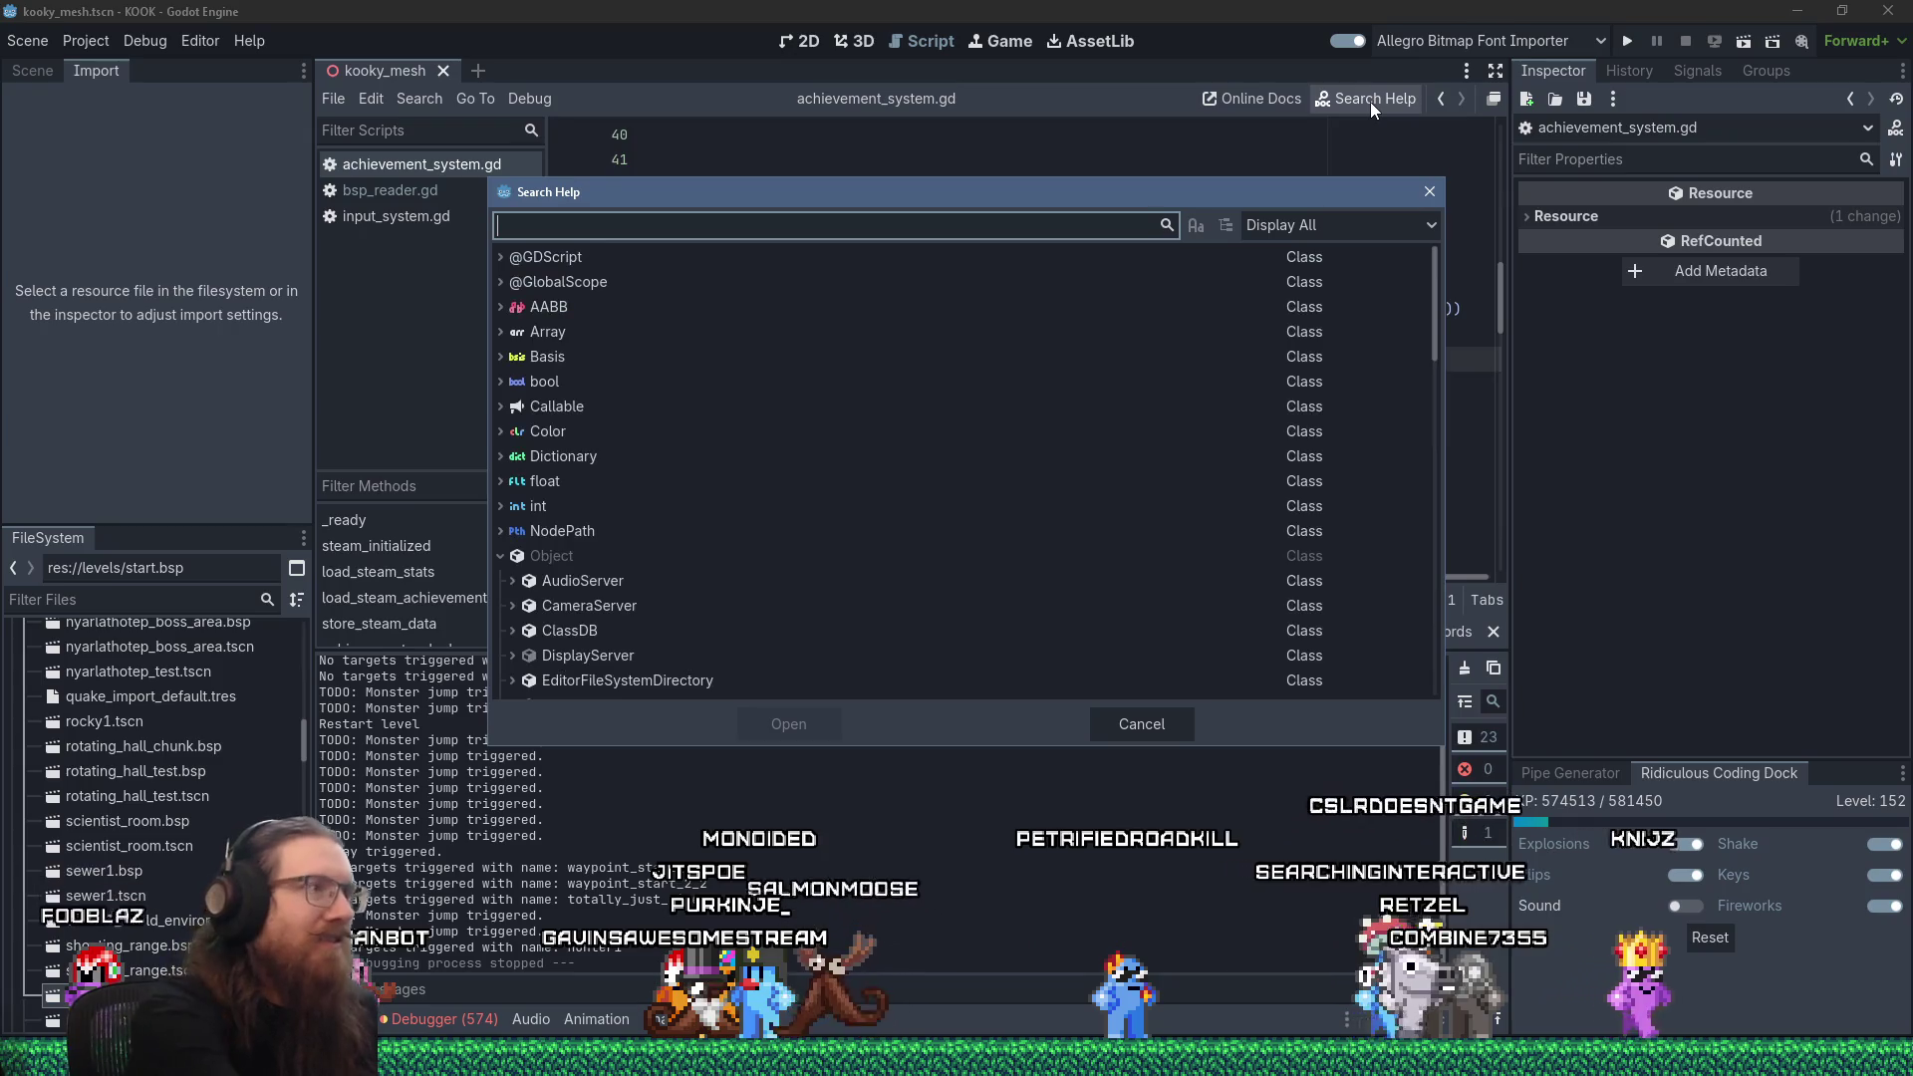
{"action": "type", "text": "camera3d"}
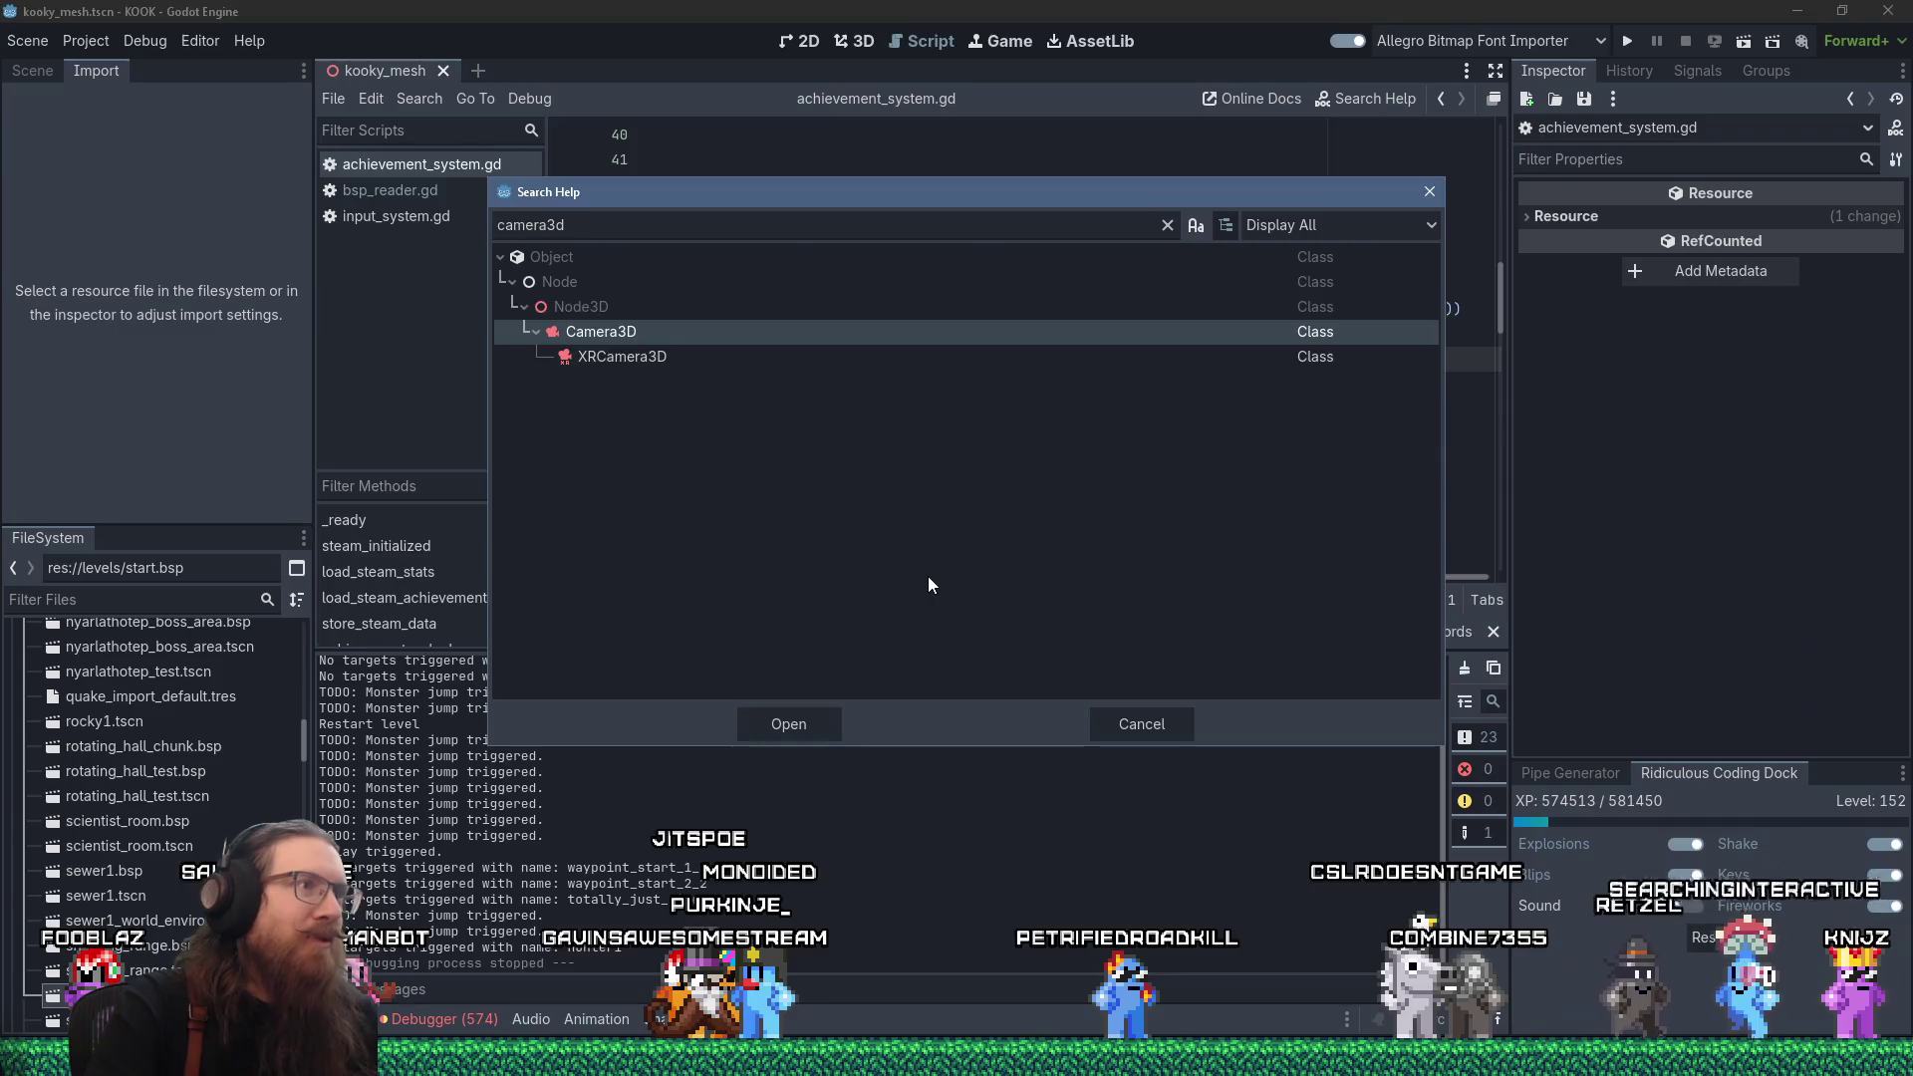
{"action": "key", "text": "Return"}
{"action": "scroll", "coordinate": [972, 528], "scroll_direction": "down", "scroll_amount": 5}
{"action": "scroll", "coordinate": [974, 524], "scroll_direction": "down", "scroll_amount": 2}
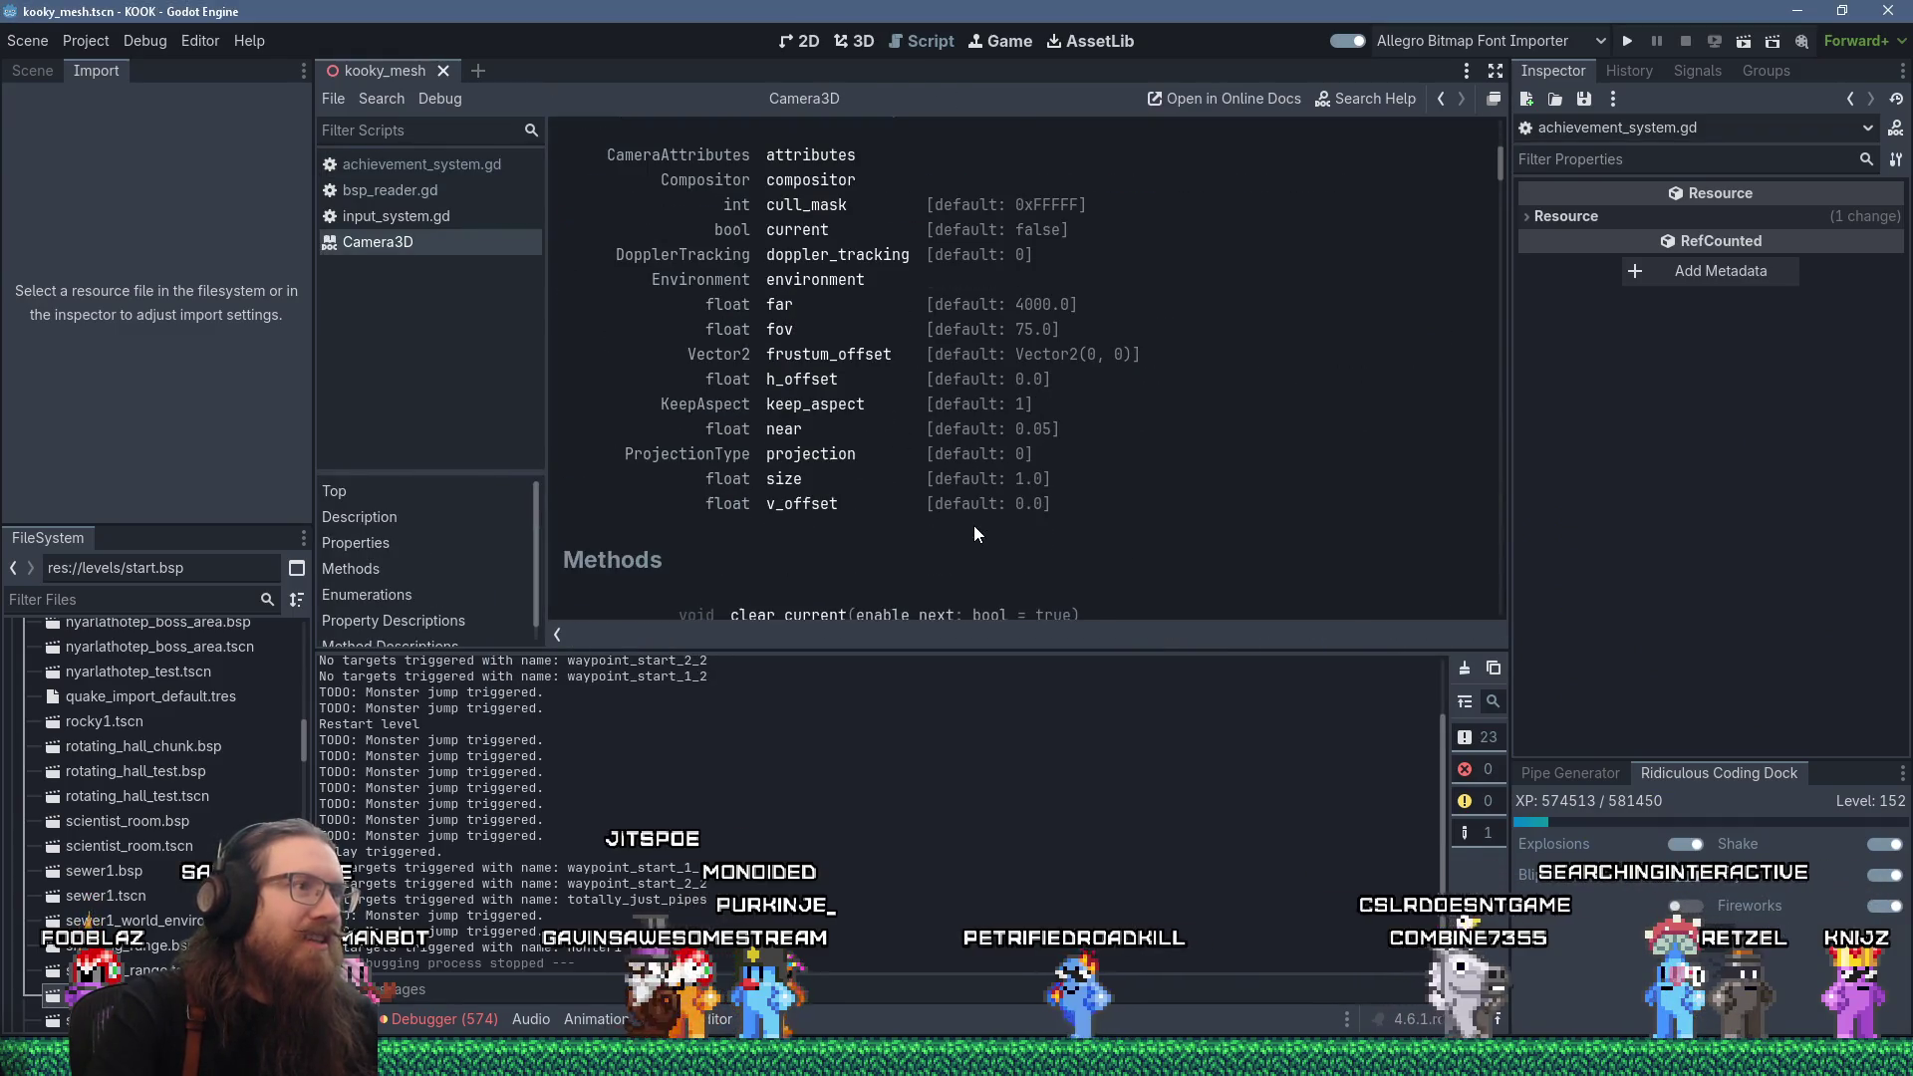
{"action": "scroll", "coordinate": [974, 524], "scroll_direction": "down", "scroll_amount": 5}
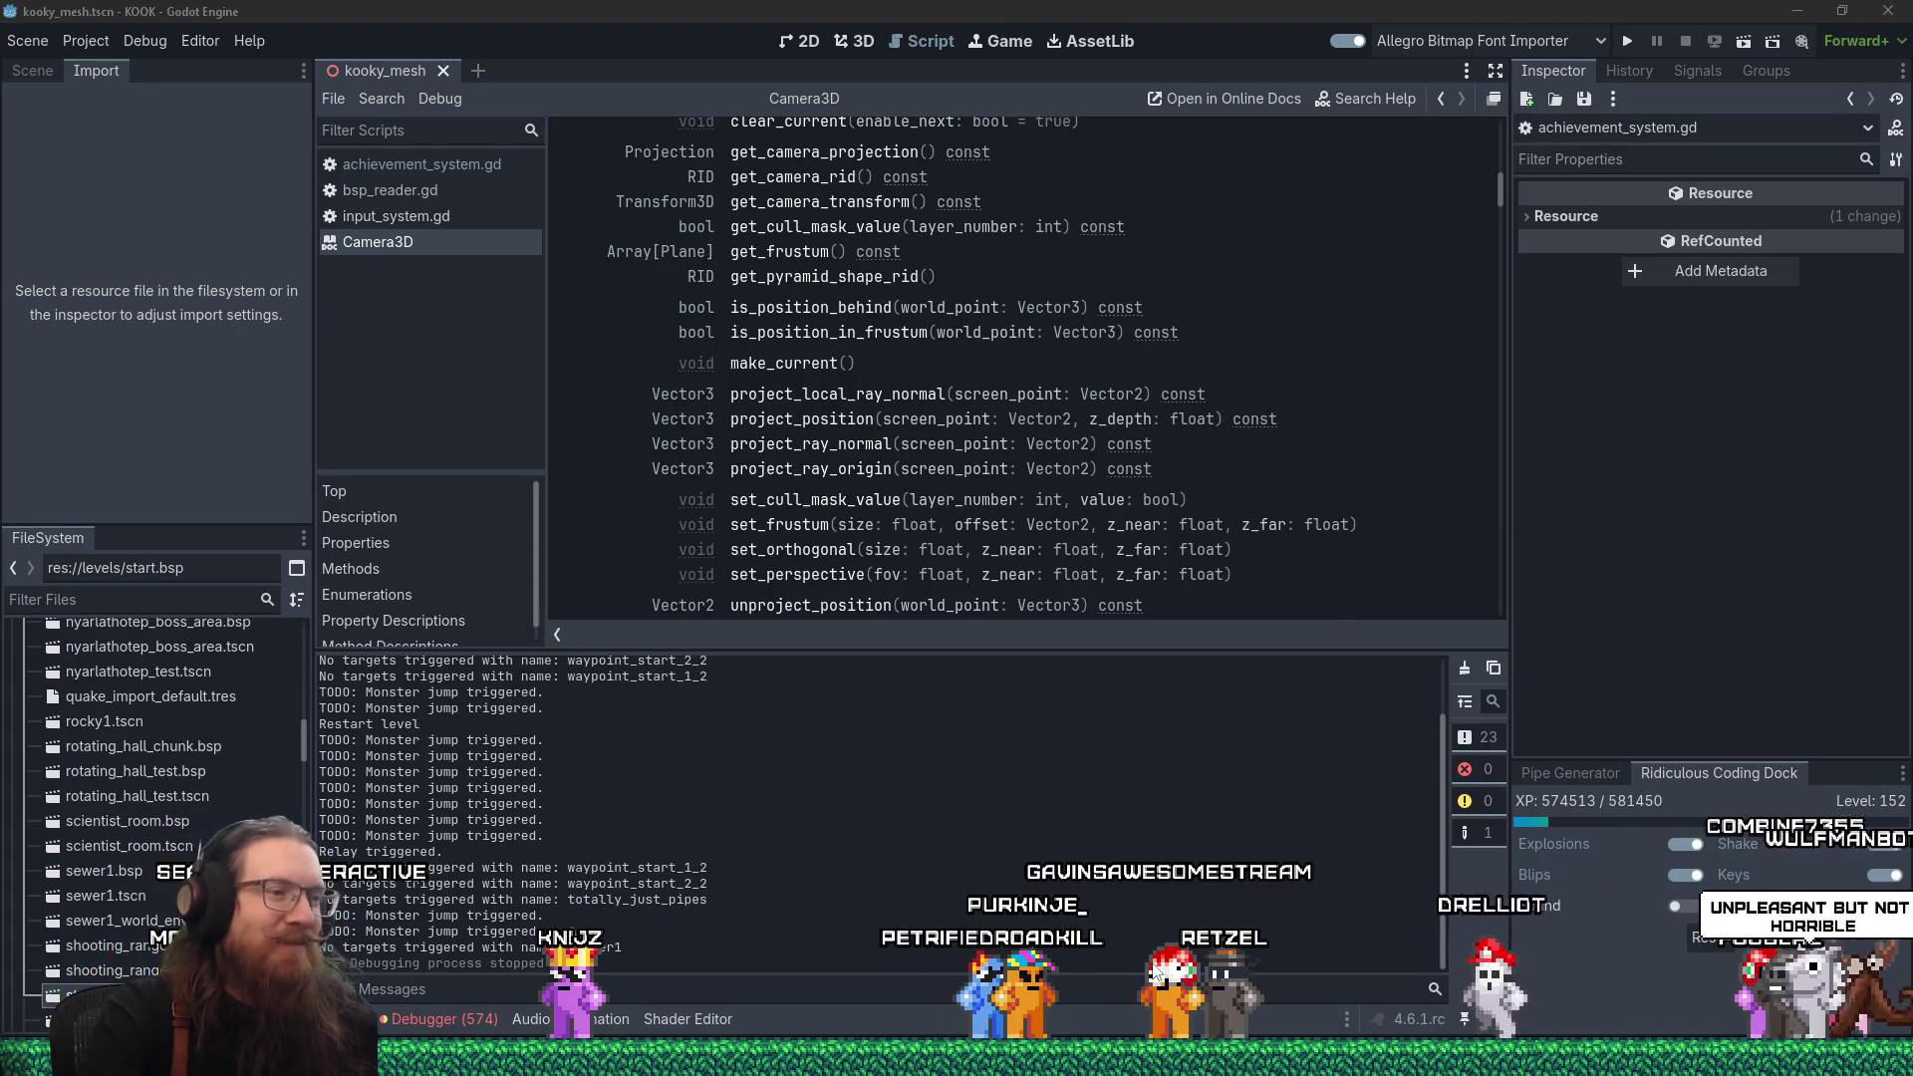
{"action": "mouse_move", "coordinate": [952, 1071]}
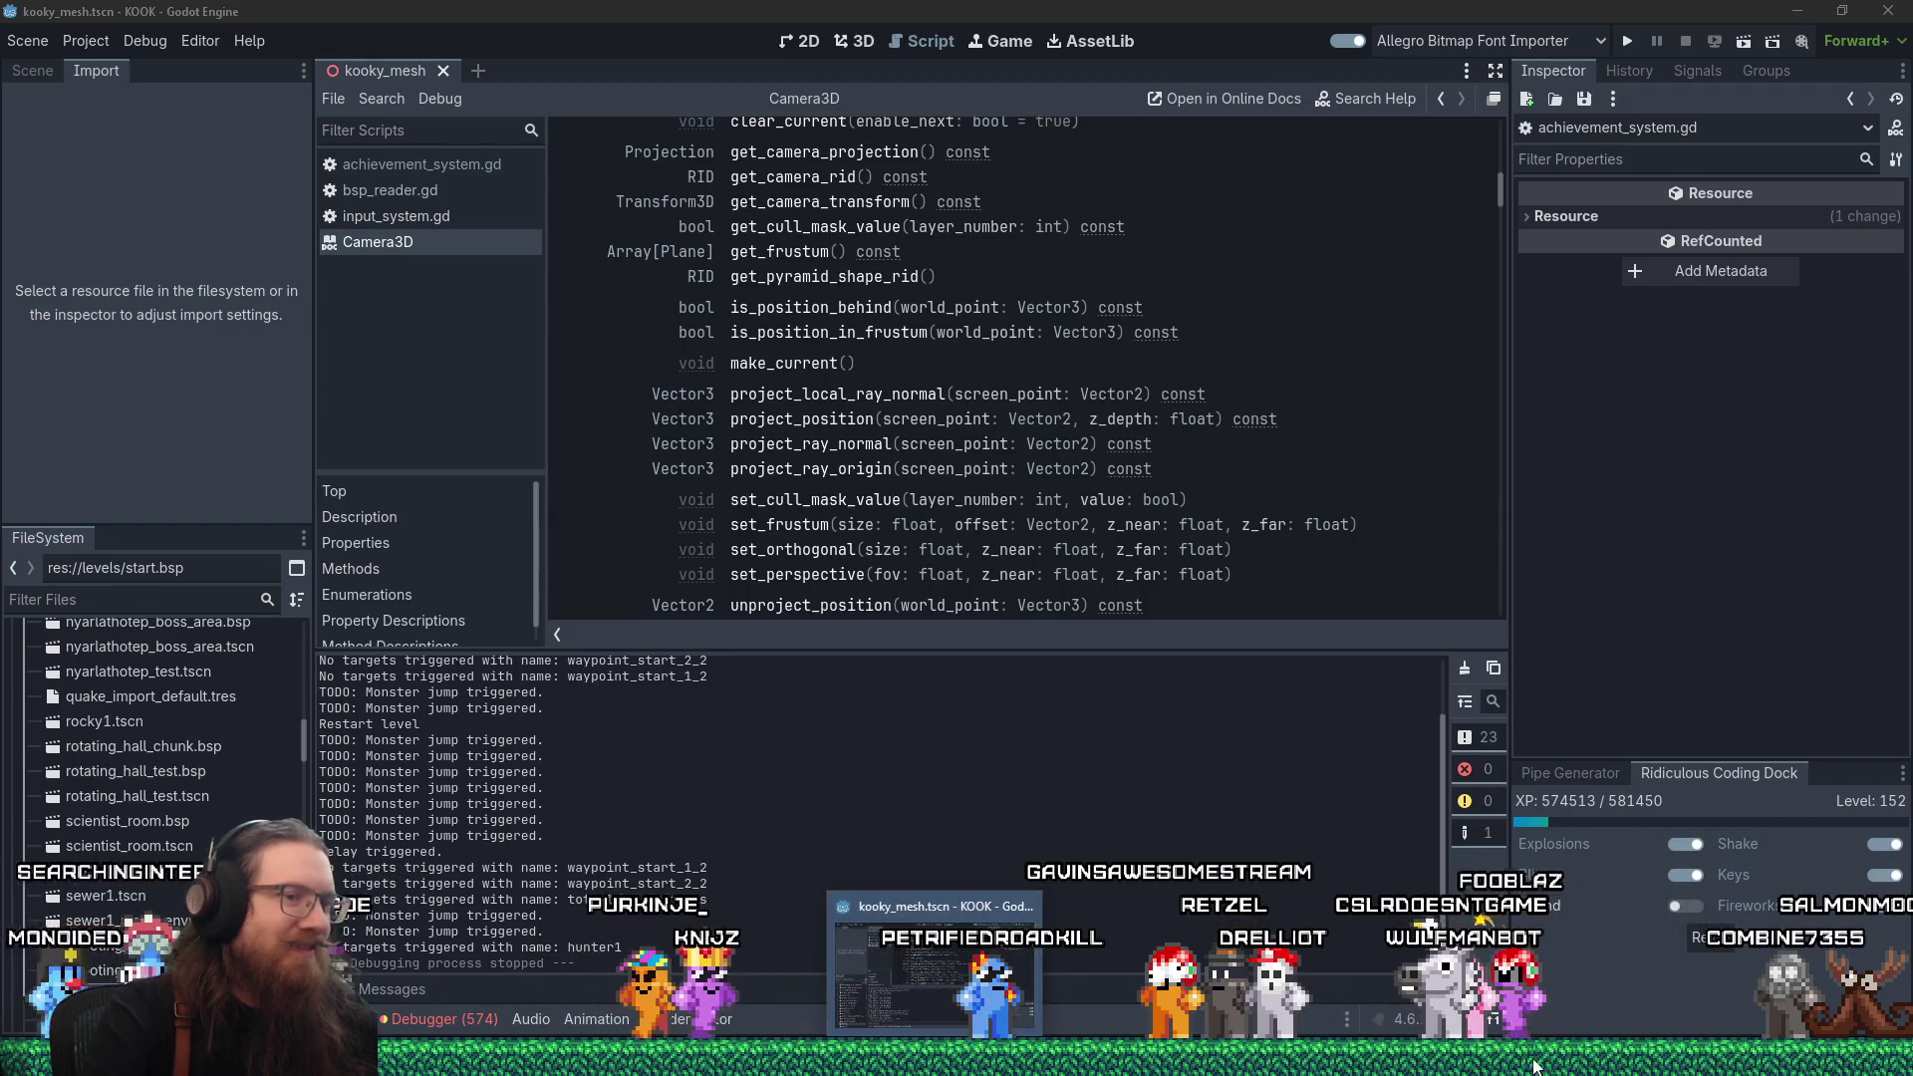
In the overlay project's editor, run a Find in Files search for 'glass_crack'.
{"action": "left_click", "coordinate": [942, 1071]}
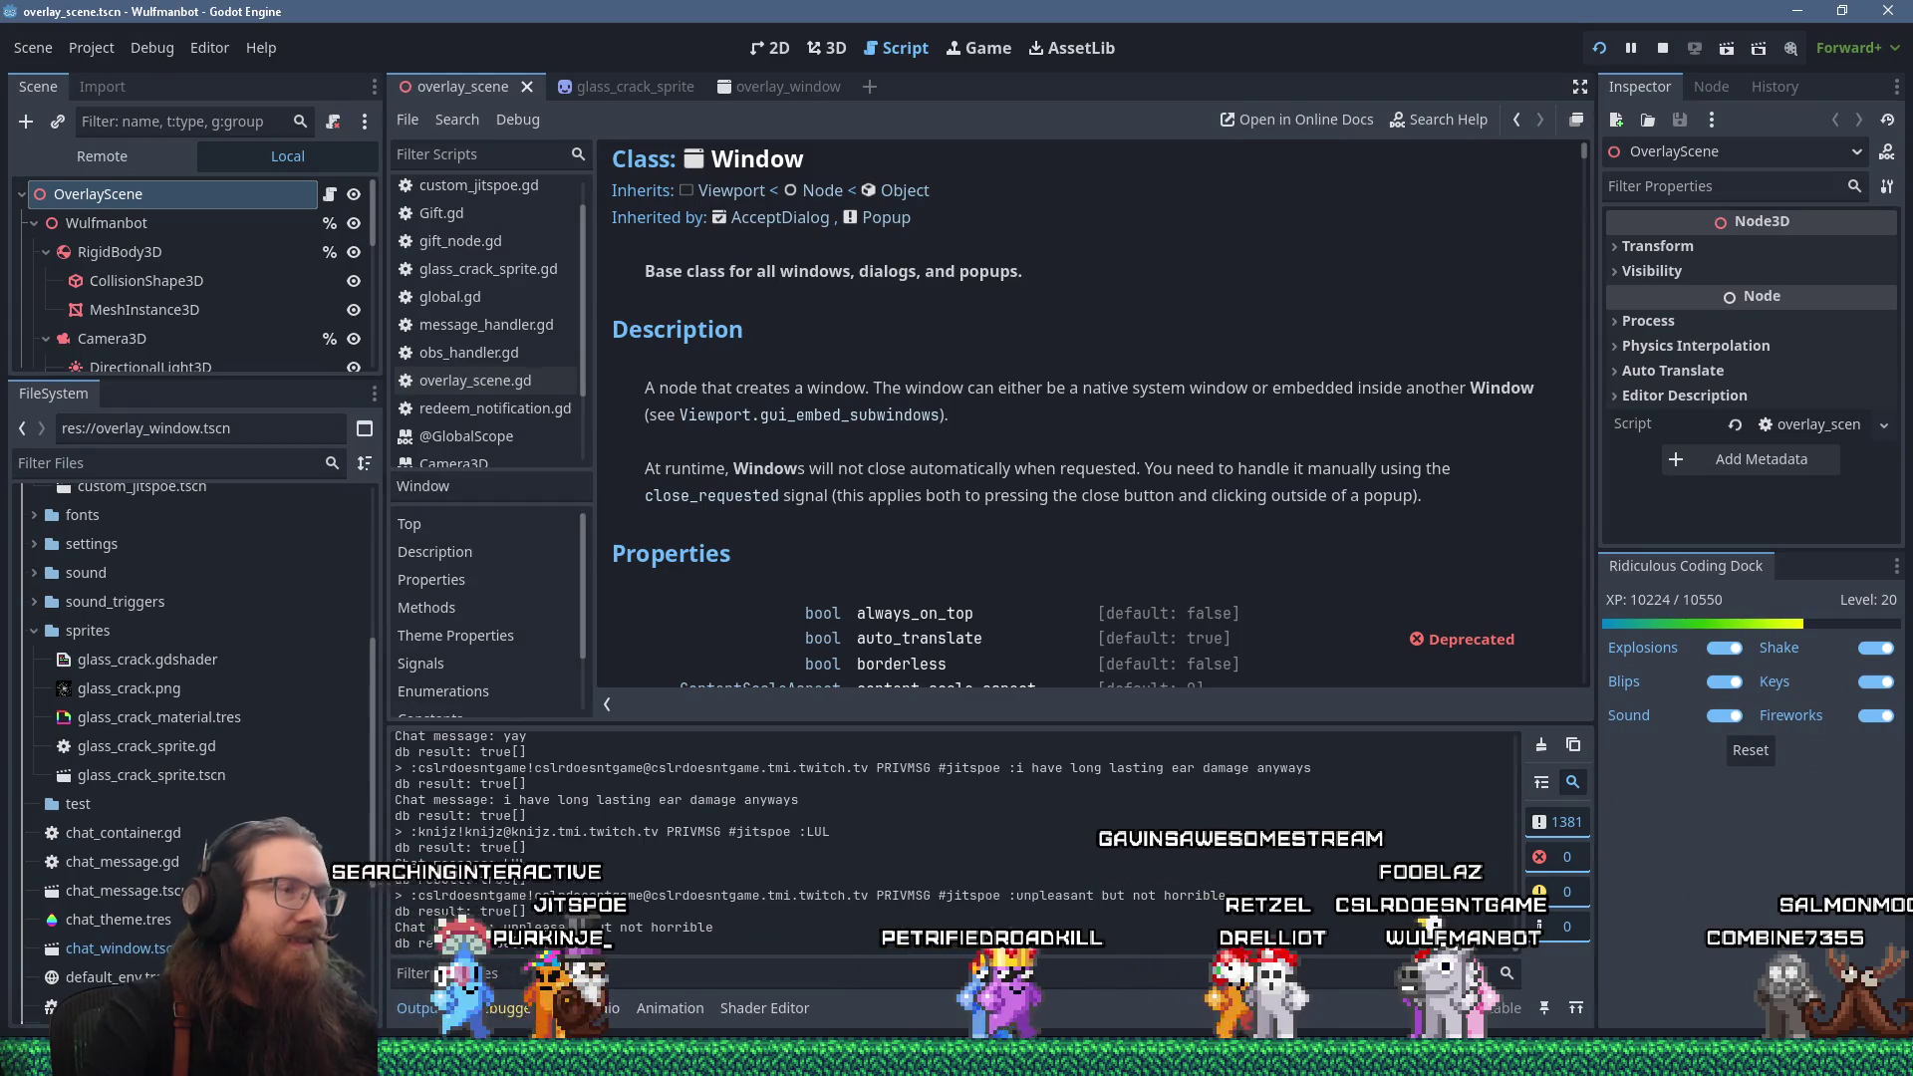
{"action": "scroll", "coordinate": [989, 473], "scroll_direction": "down", "scroll_amount": 3}
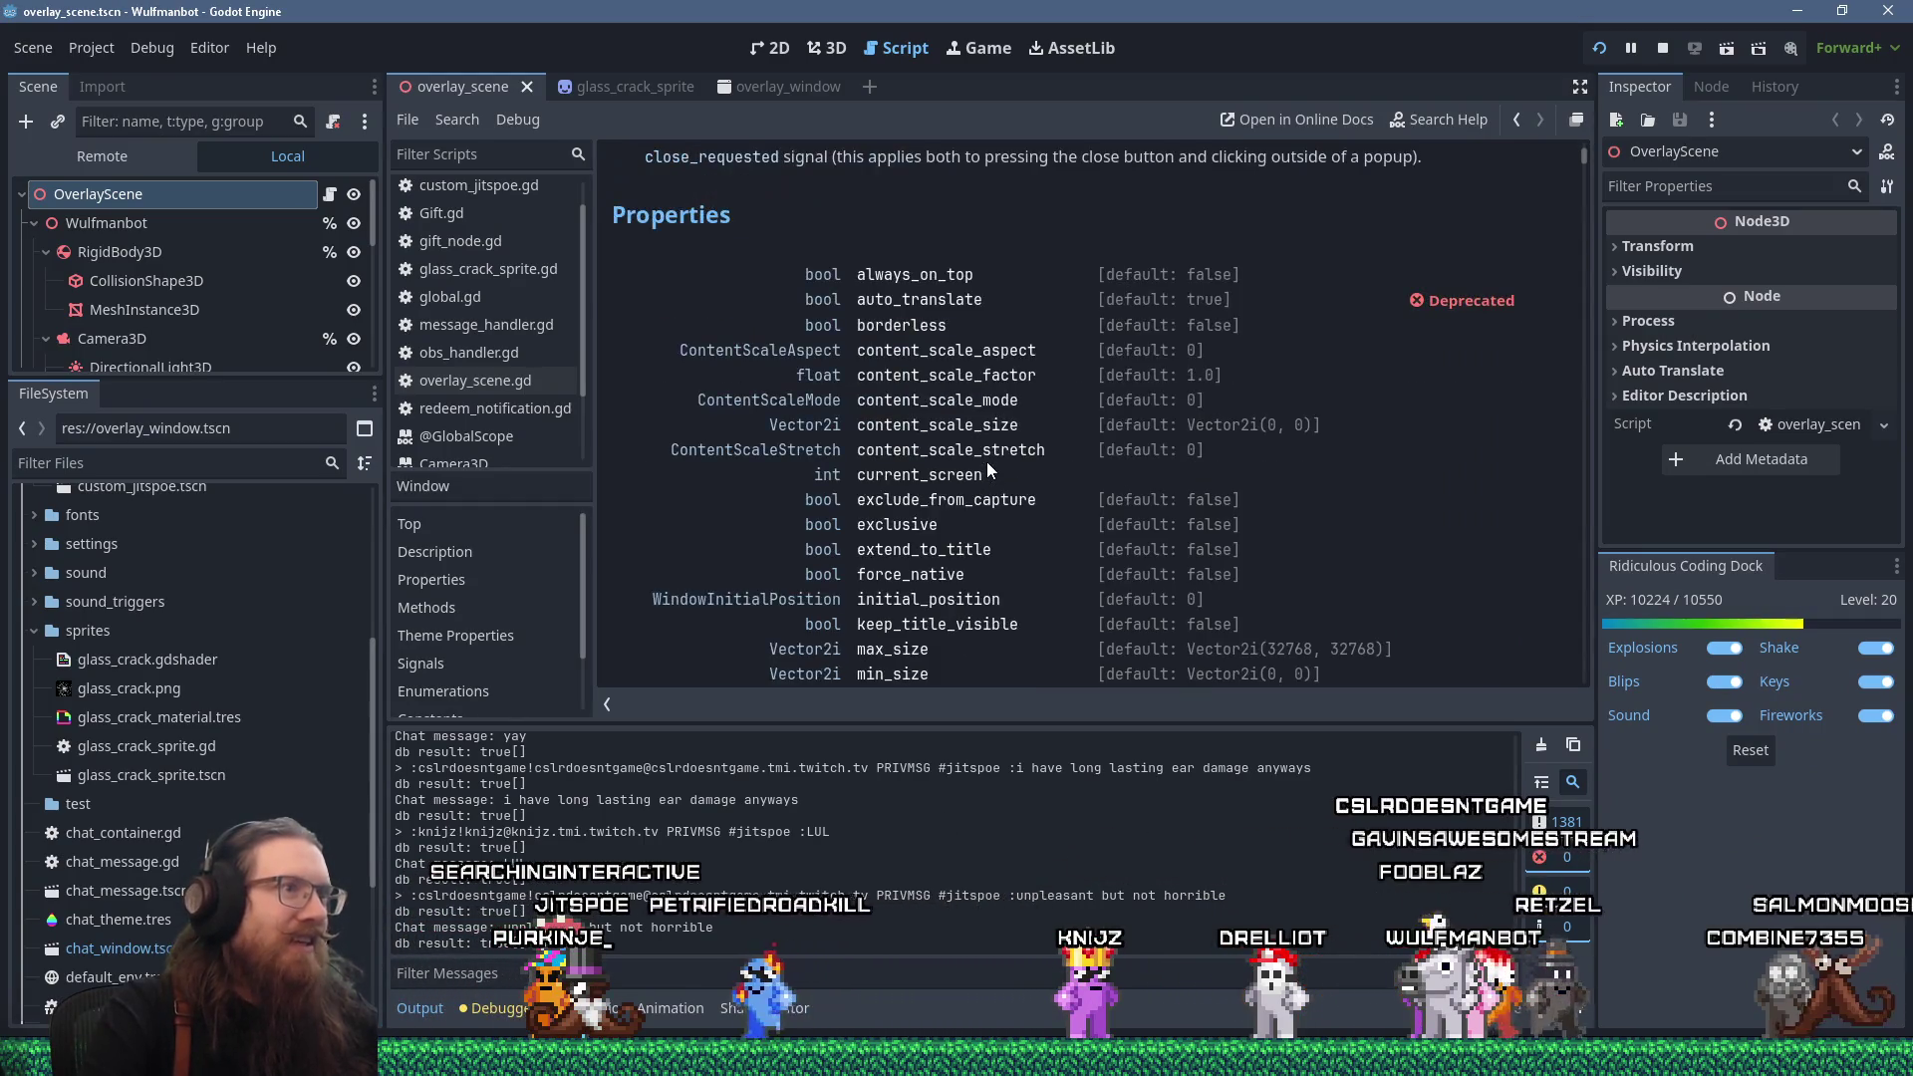
{"action": "scroll", "coordinate": [989, 472], "scroll_direction": "up", "scroll_amount": 1}
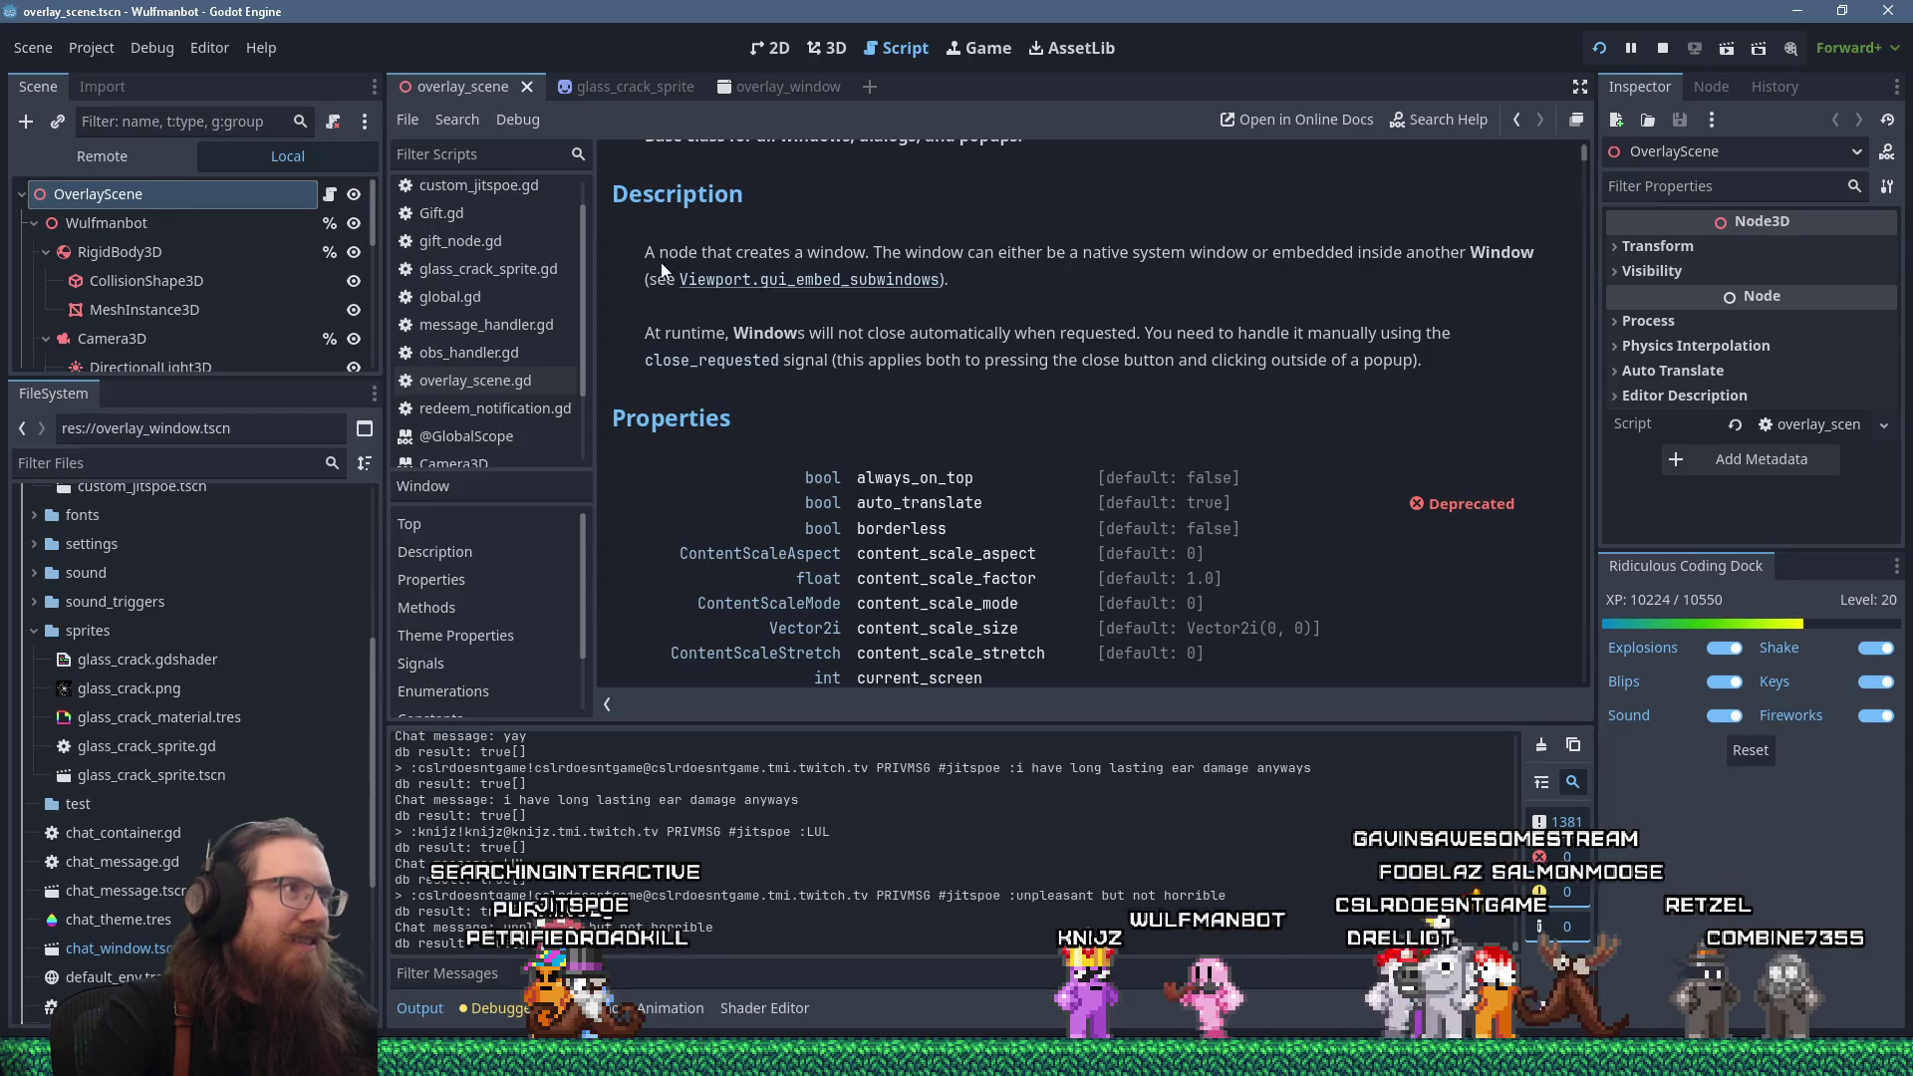
{"action": "left_click", "coordinate": [457, 117]}
{"action": "left_click", "coordinate": [490, 242]}
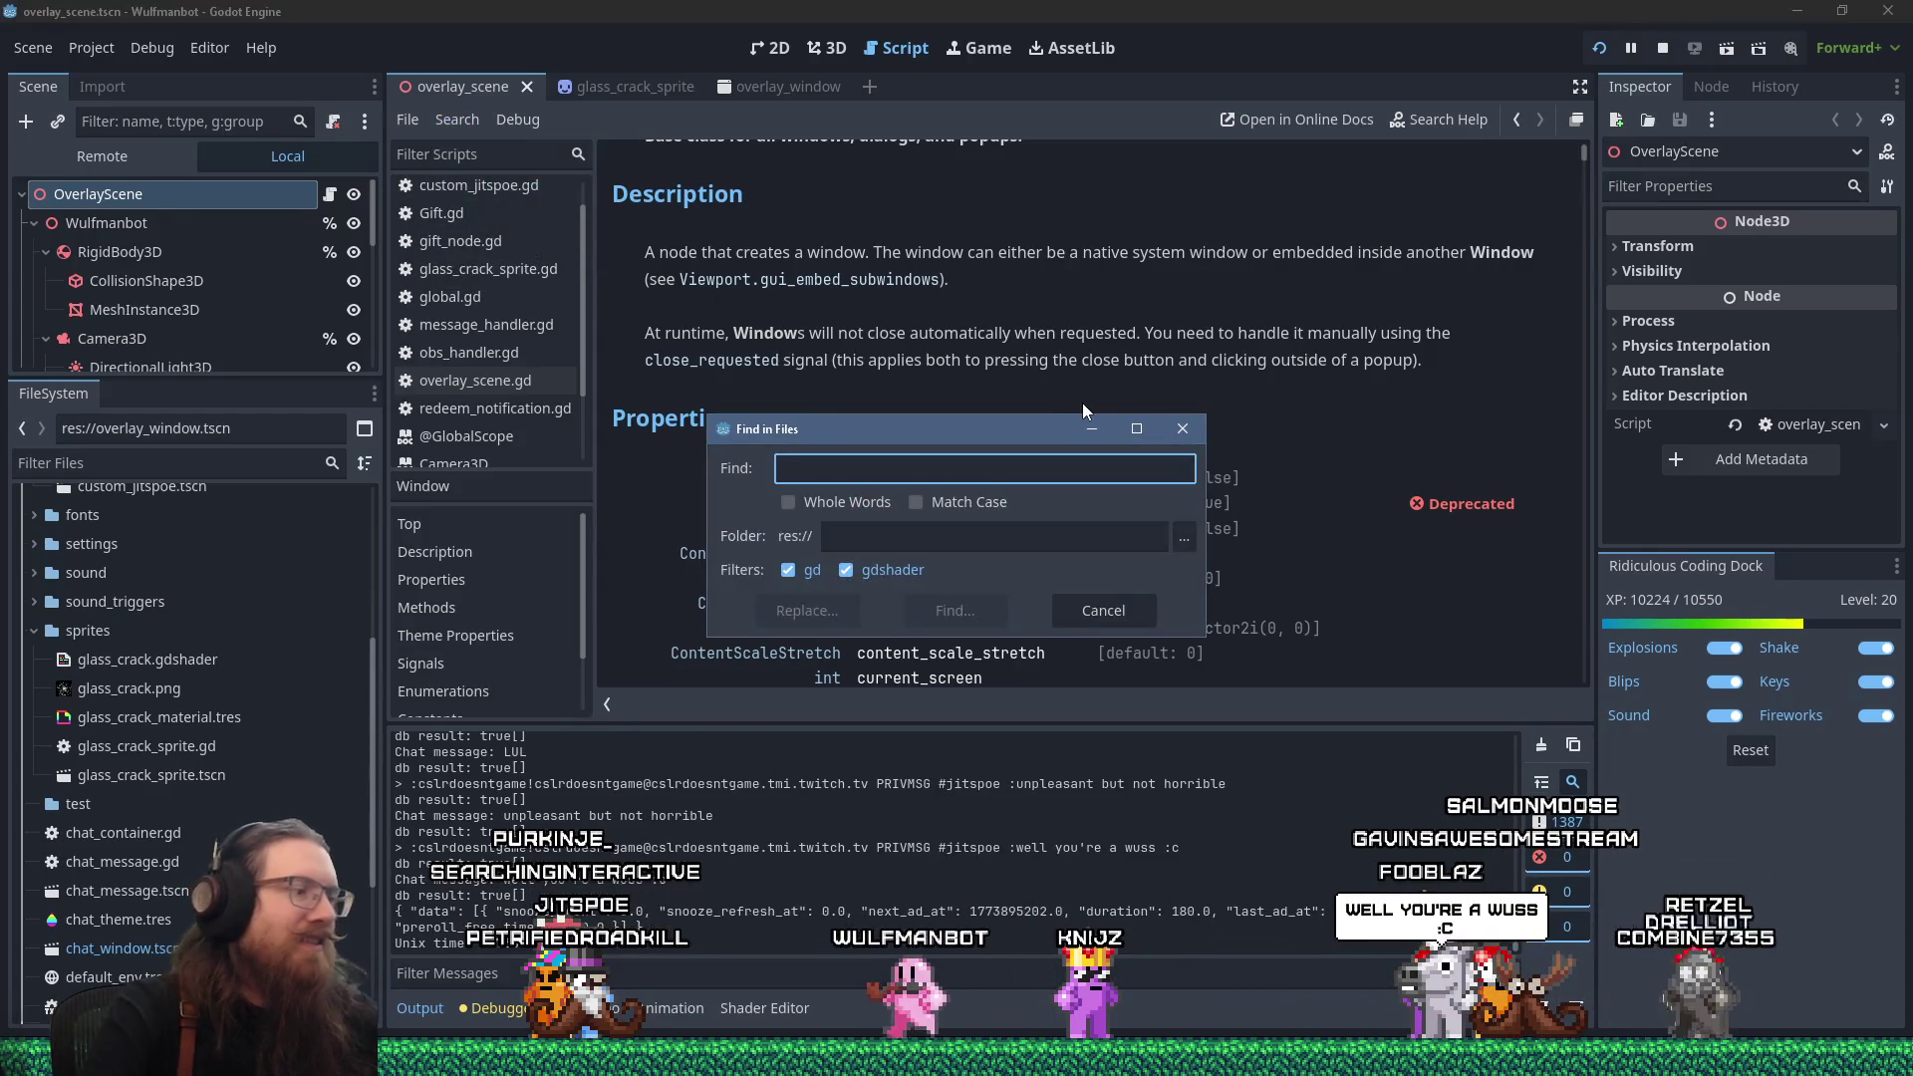
{"action": "type", "text": "glass_crack"}
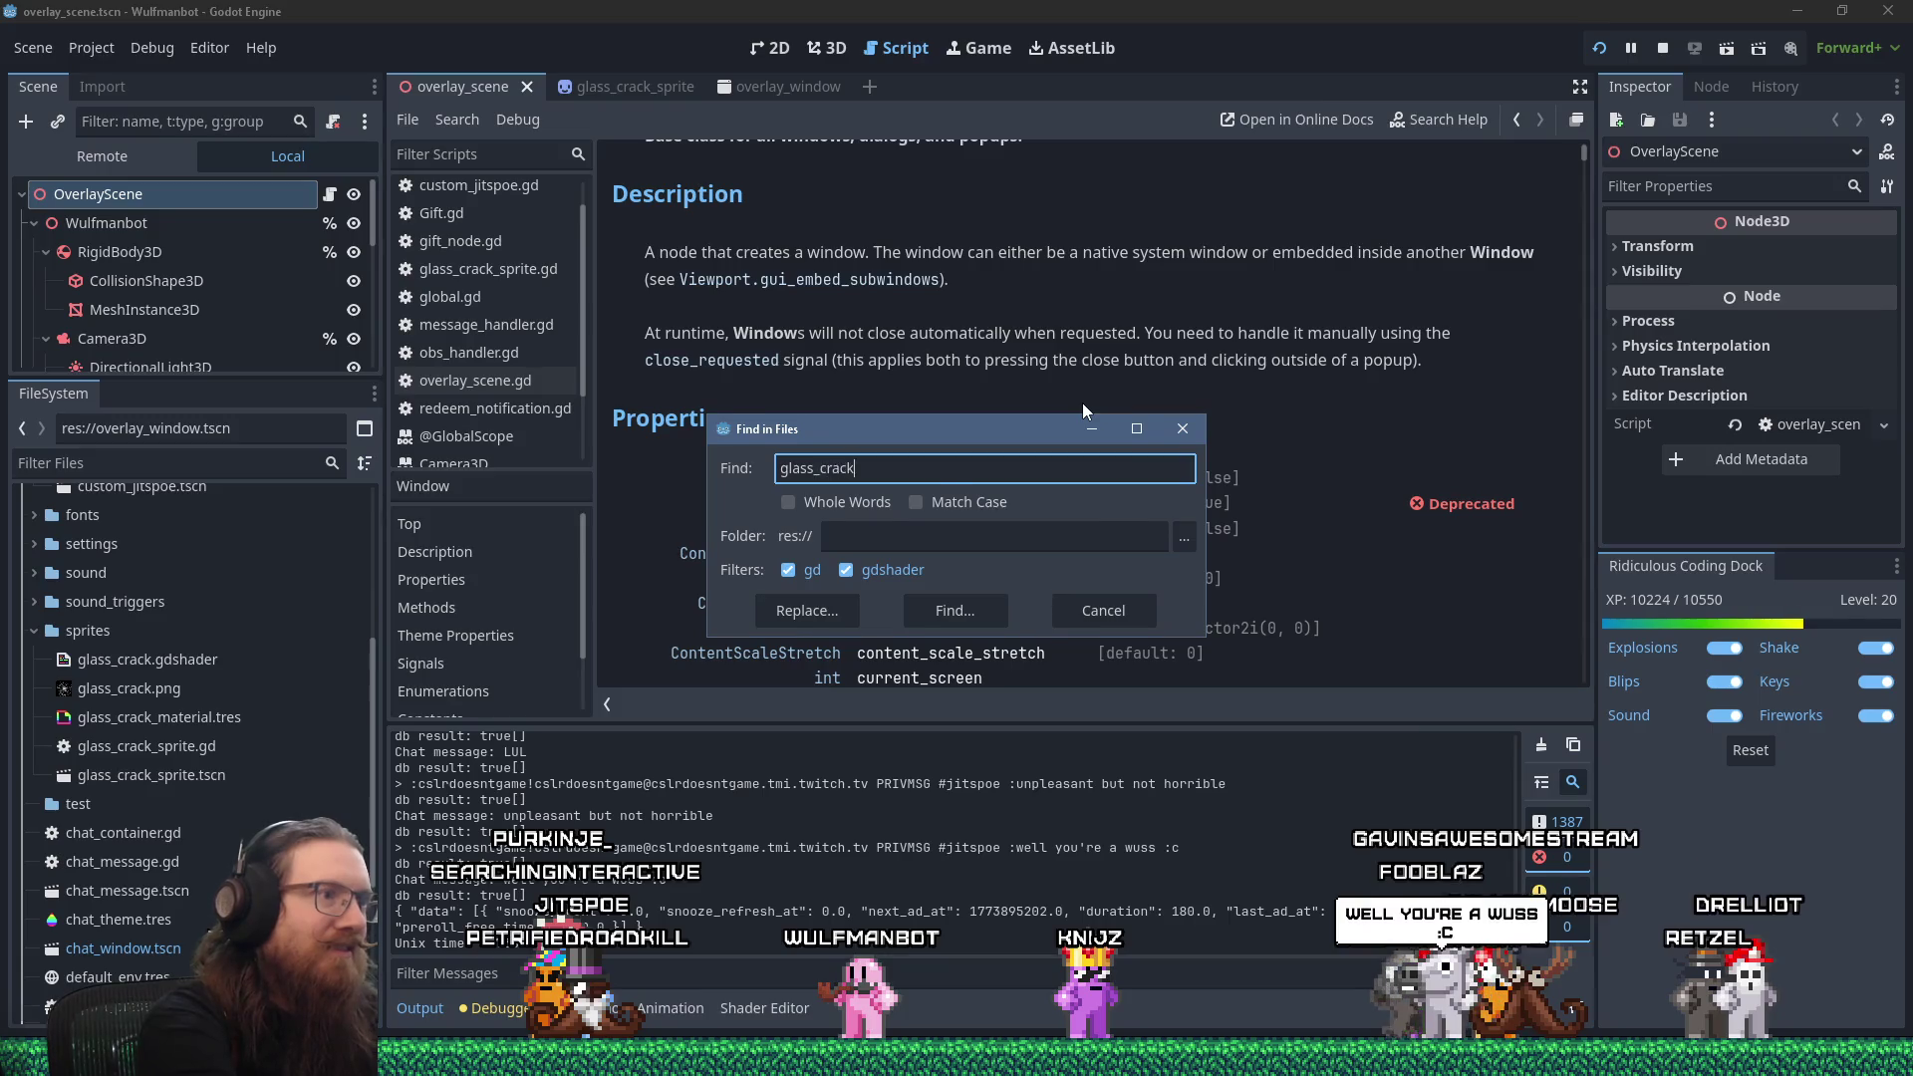
{"action": "key", "text": "Return"}
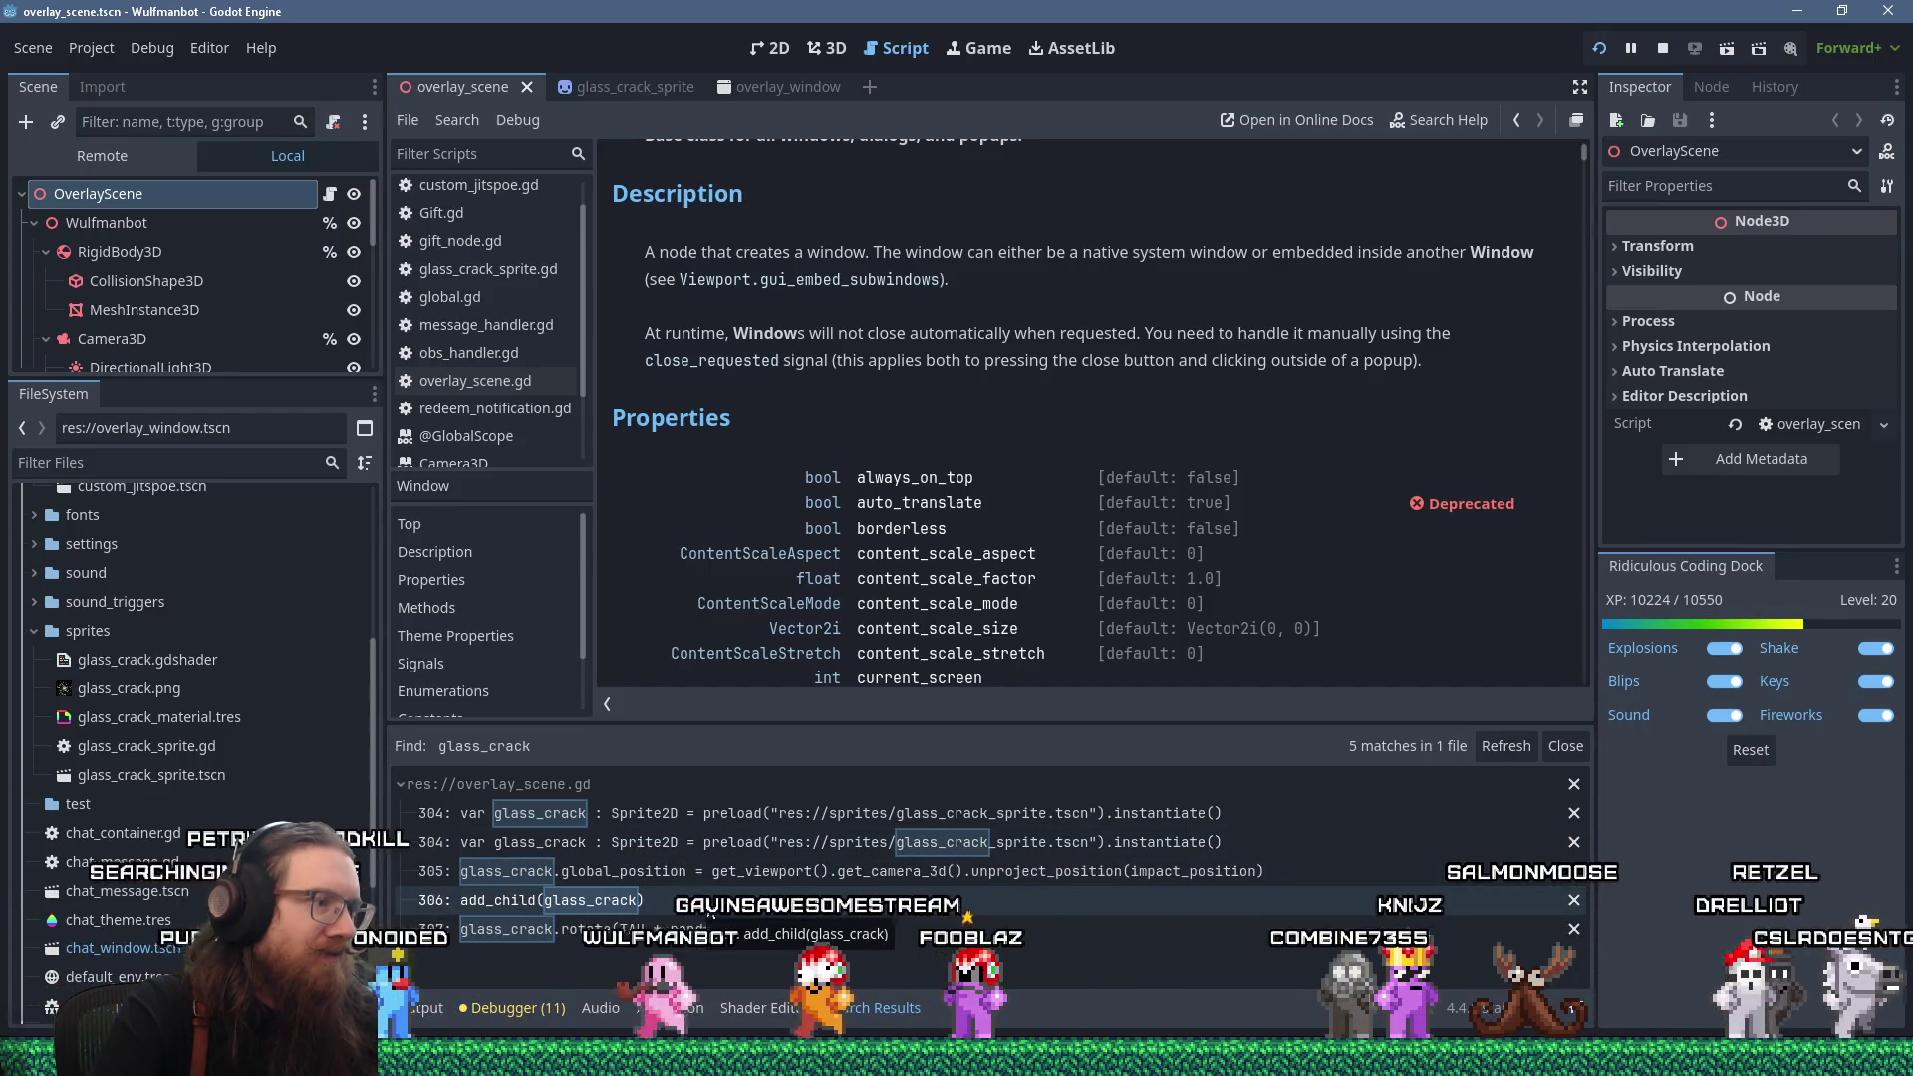
Jump to the glass-crack code and start an 'if (impact_position' line below impact_position.
{"action": "left_click", "coordinate": [760, 873]}
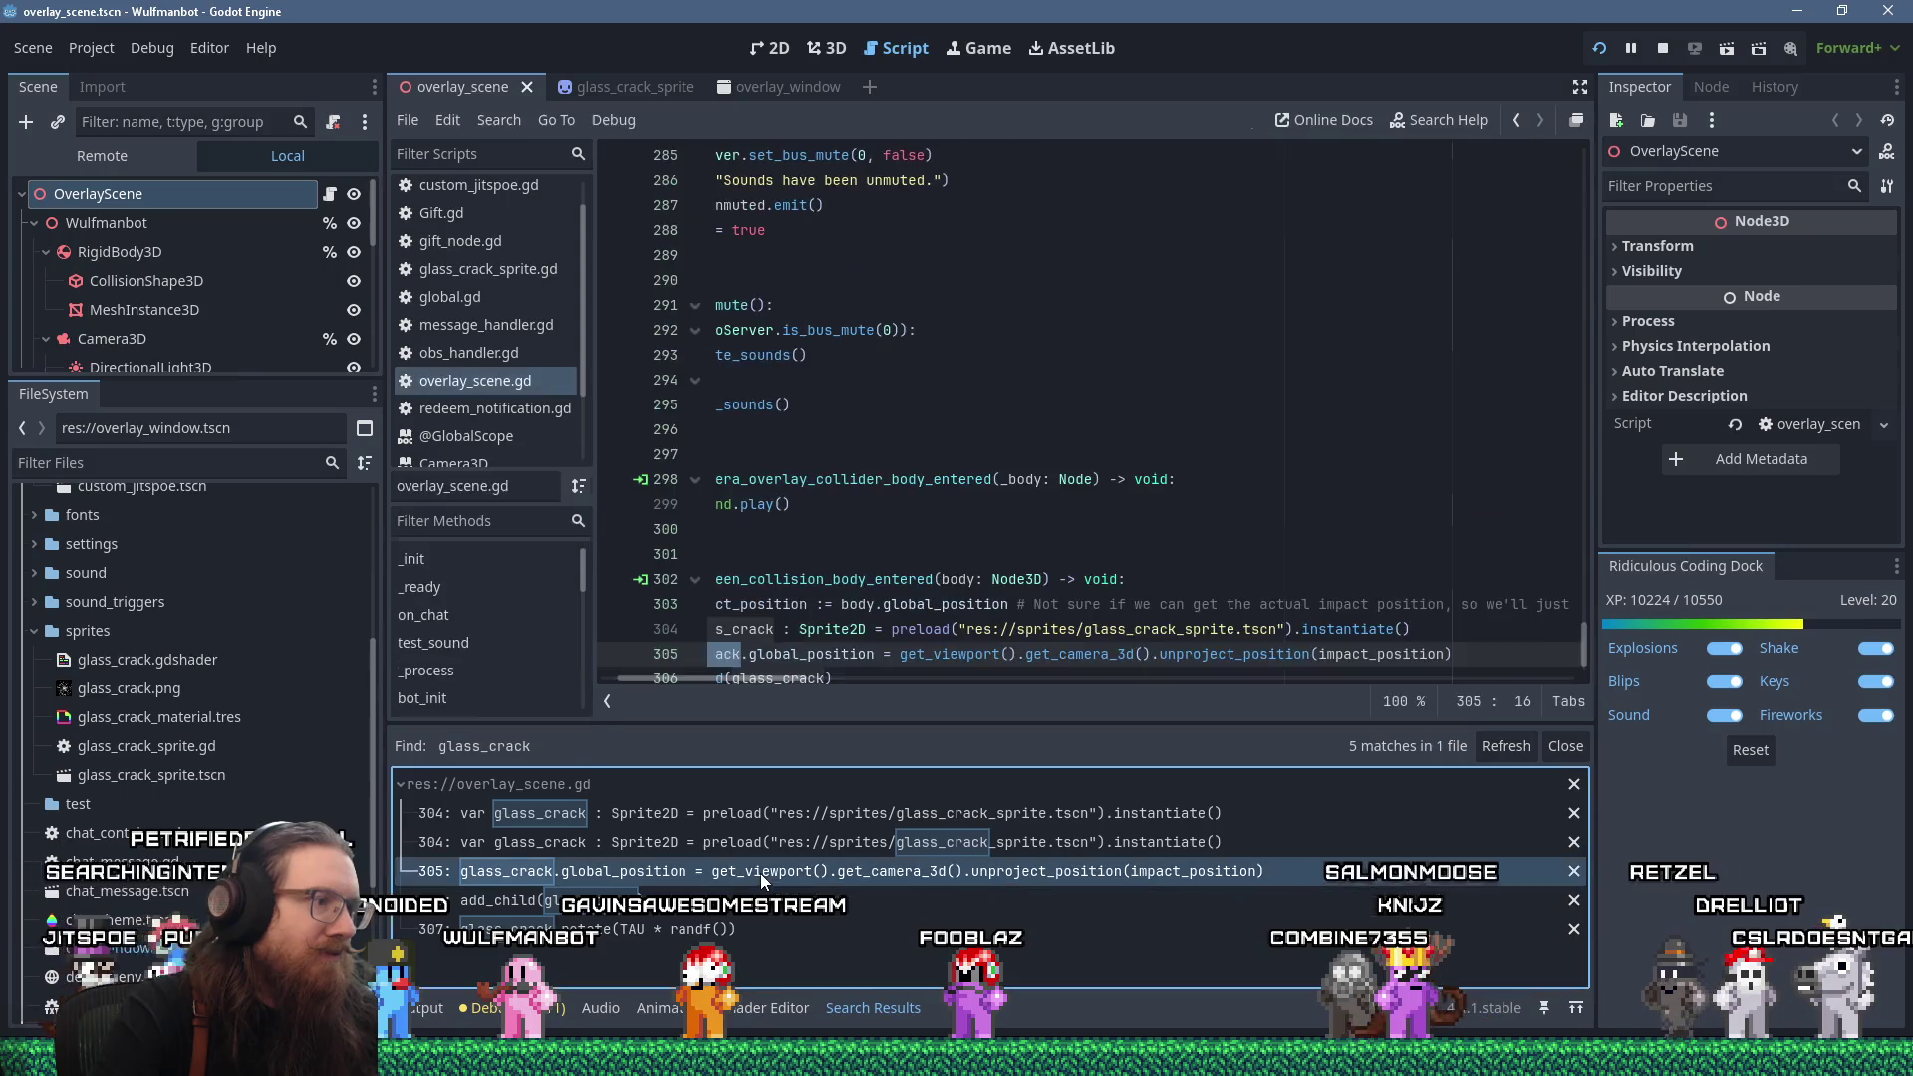
{"action": "left_click_drag", "start_coordinate": [817, 682], "coordinate": [762, 677]}
{"action": "scroll", "coordinate": [824, 622], "scroll_direction": "down", "scroll_amount": 1}
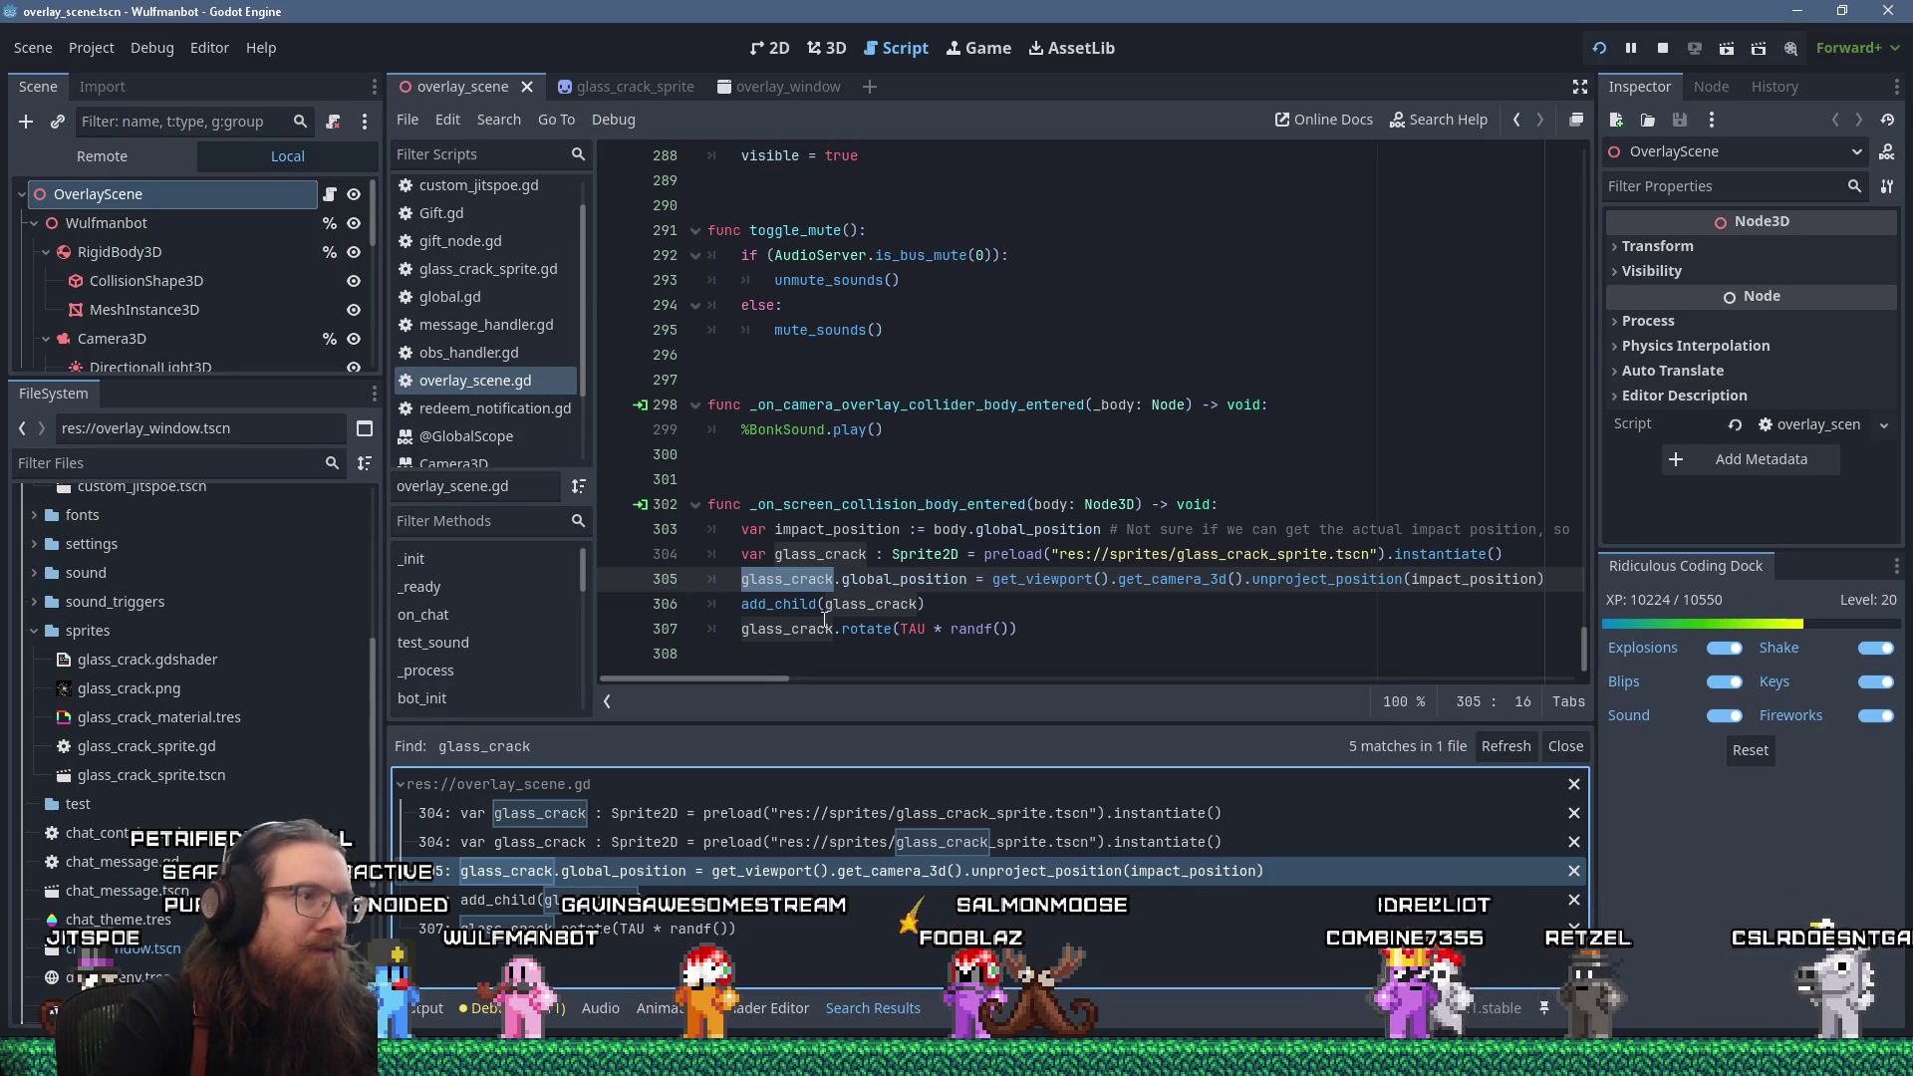
{"action": "left_click", "coordinate": [957, 529]}
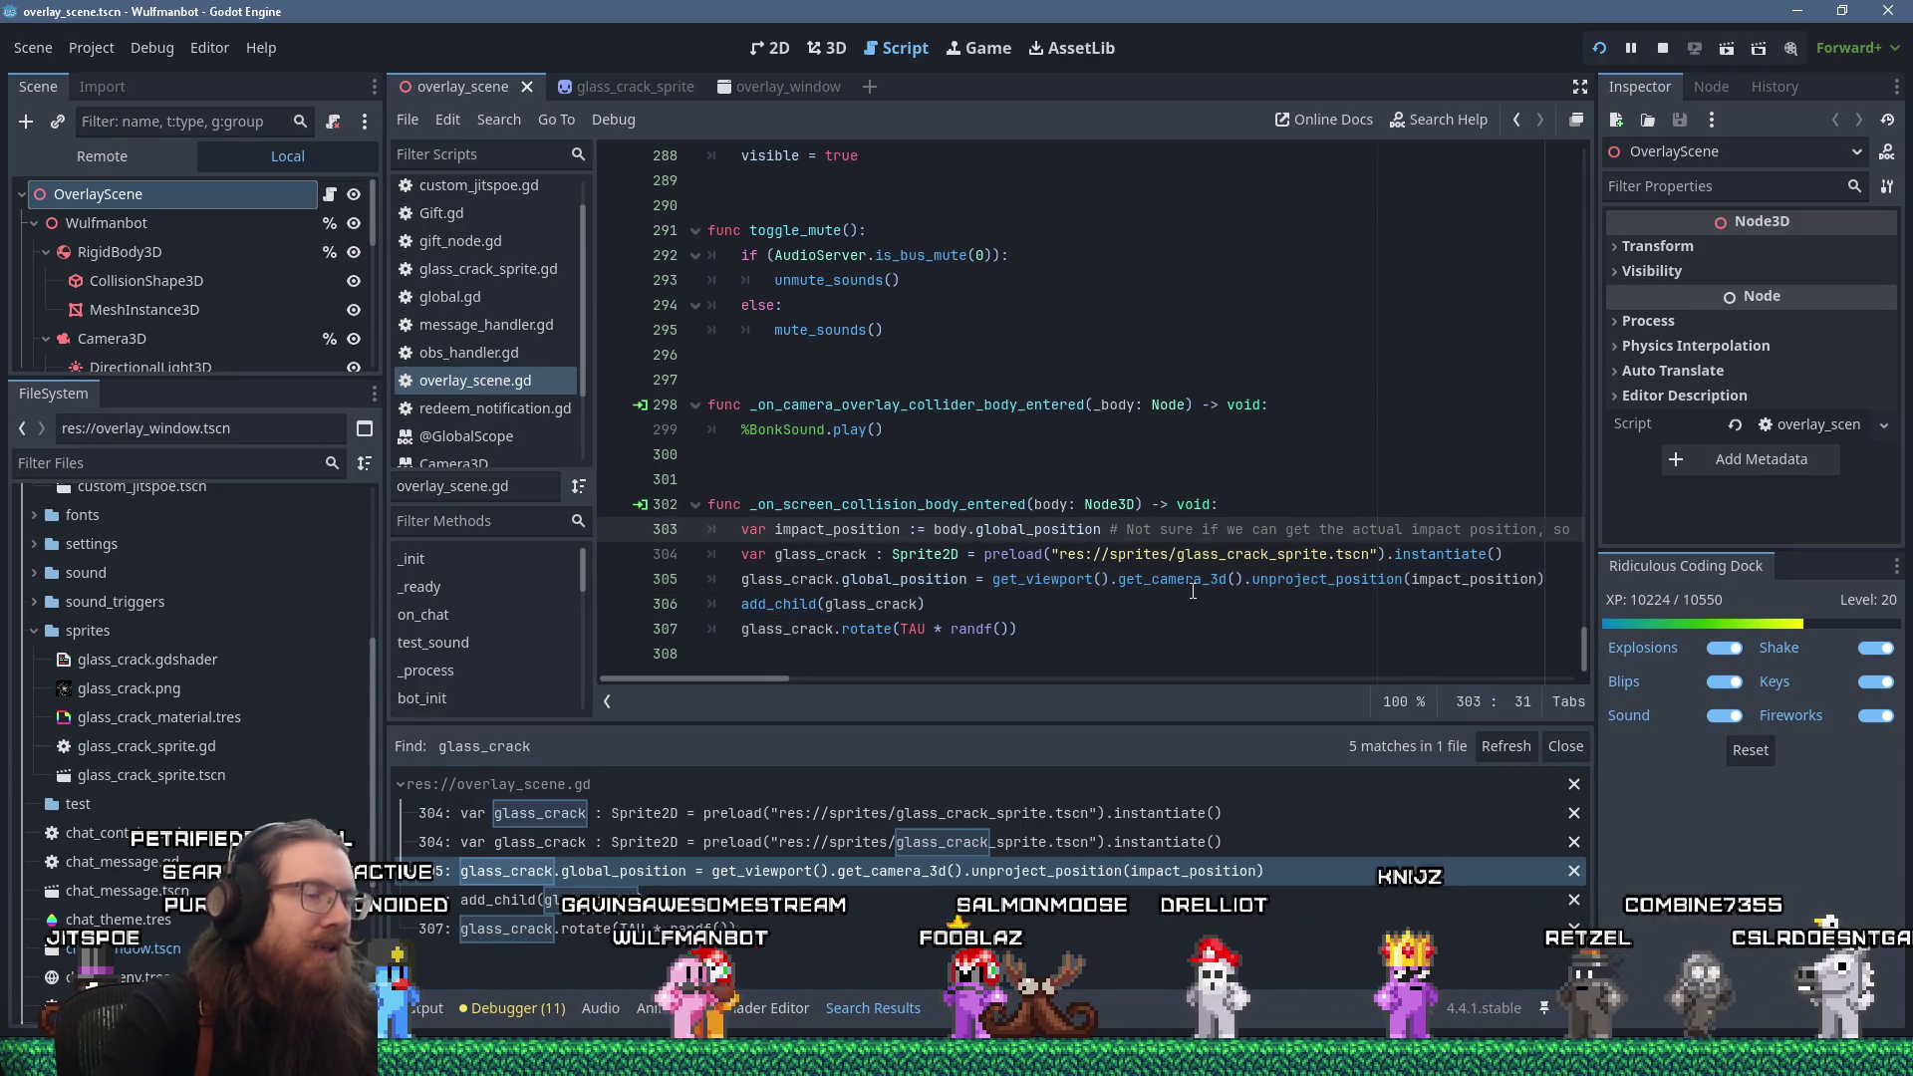
{"action": "key", "text": "End"}
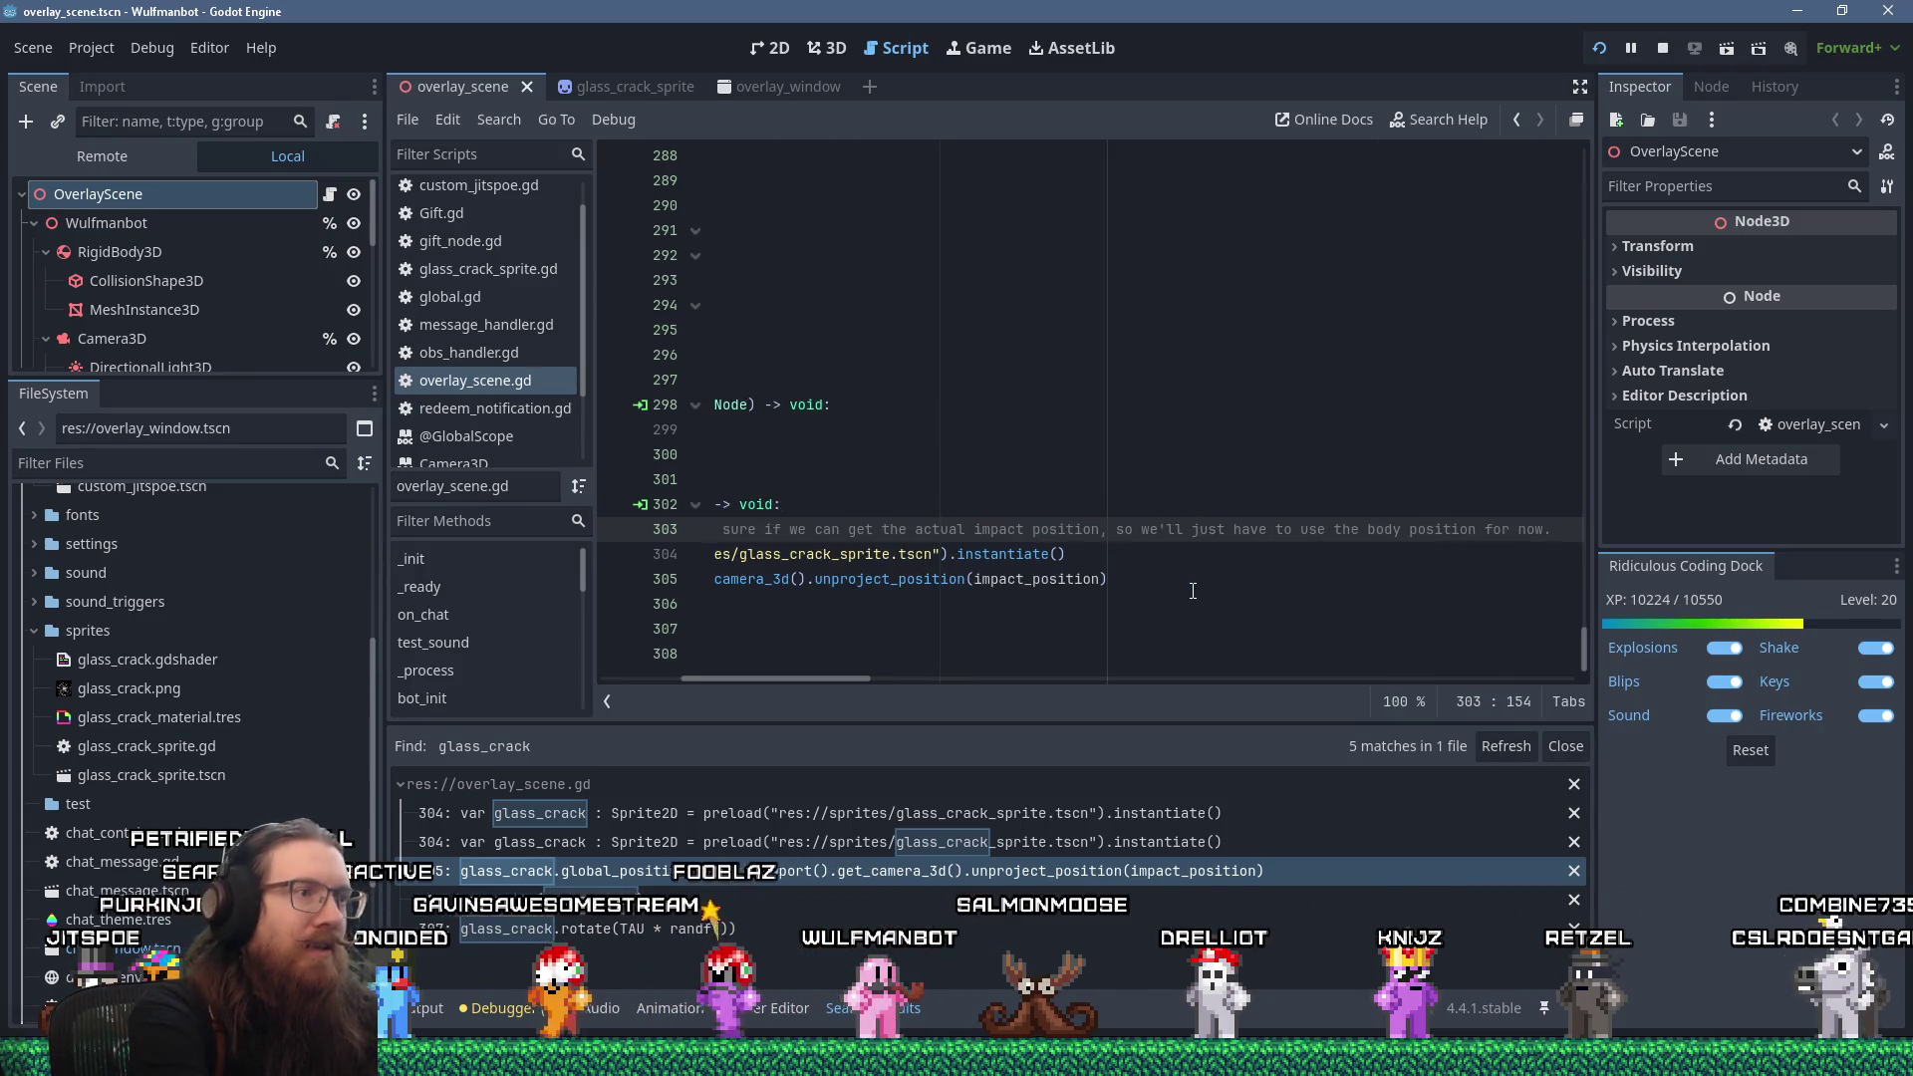
{"action": "key", "text": "Return"}
{"action": "type", "text": "if (impact_"}
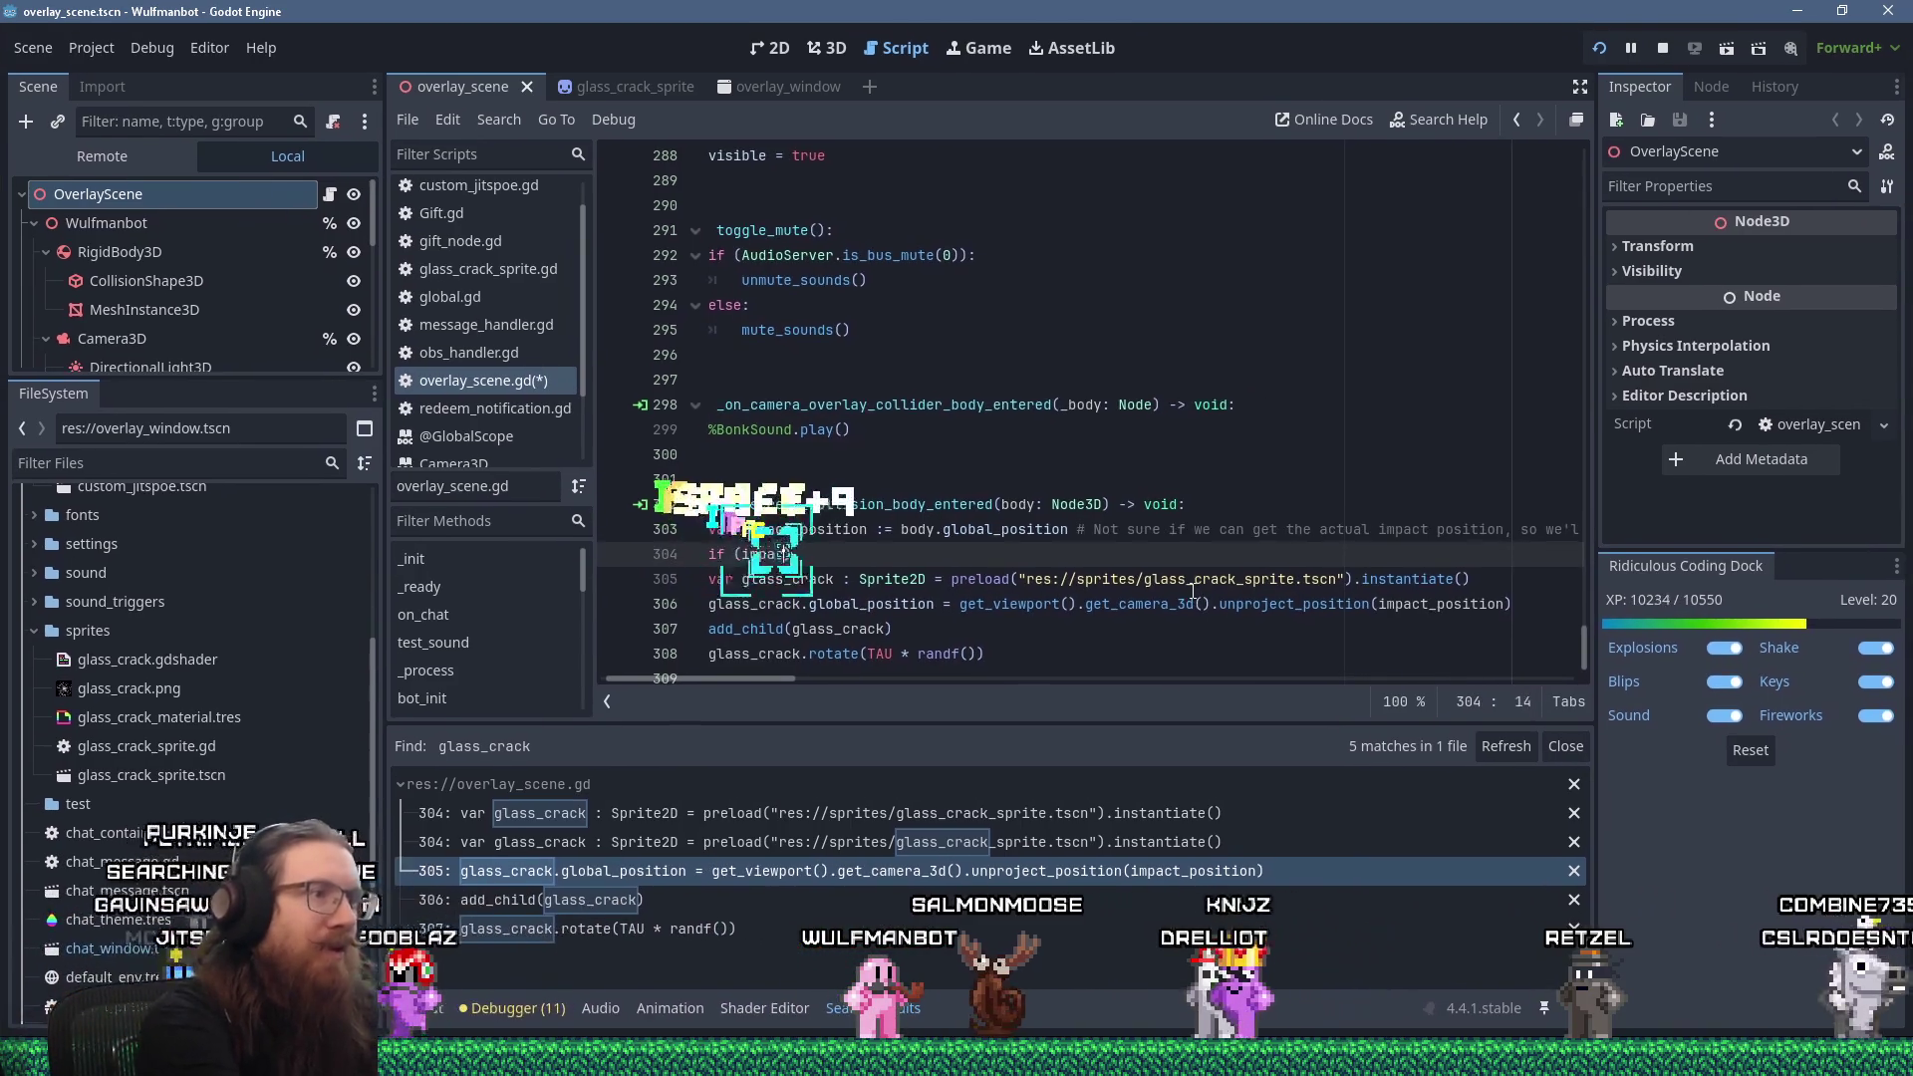
{"action": "type", "text": "position"}
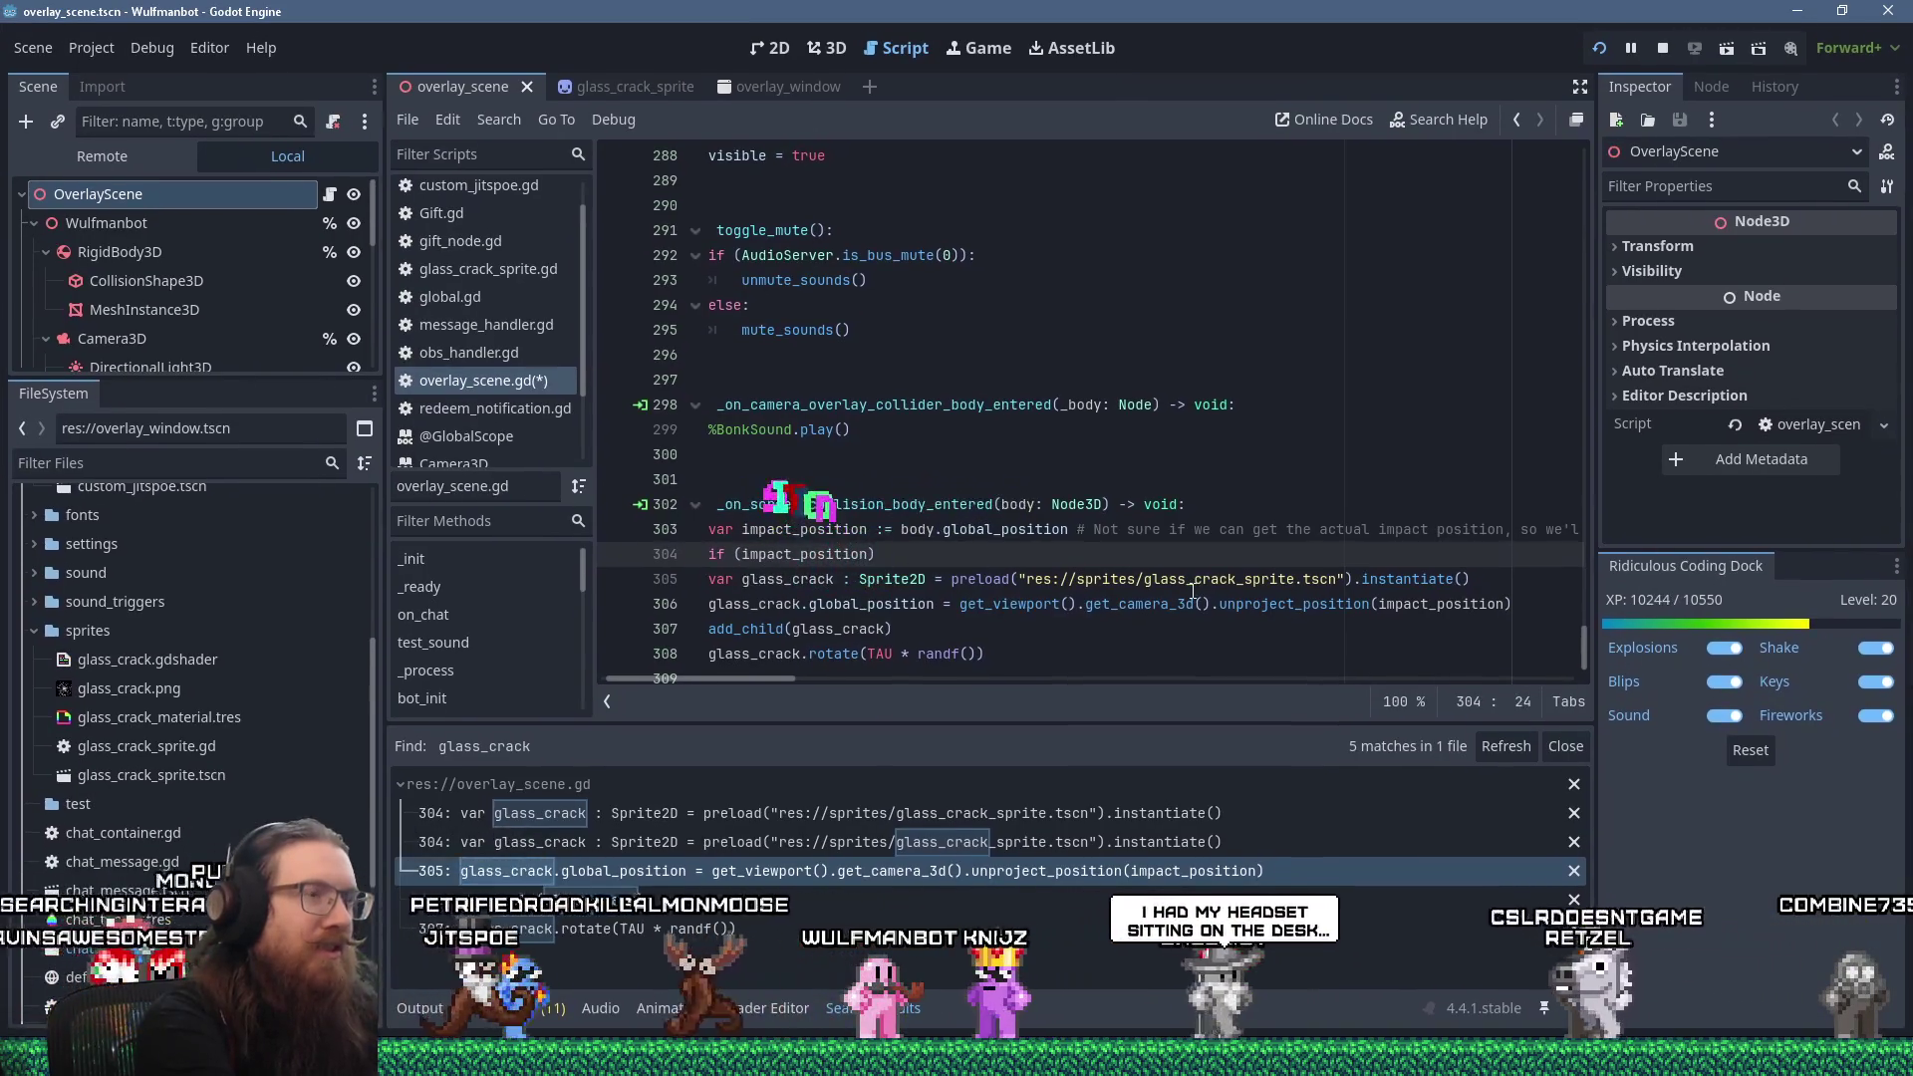
{"action": "key", "text": "Left"}
{"action": "key", "text": "Left"}
{"action": "key", "text": "Left"}
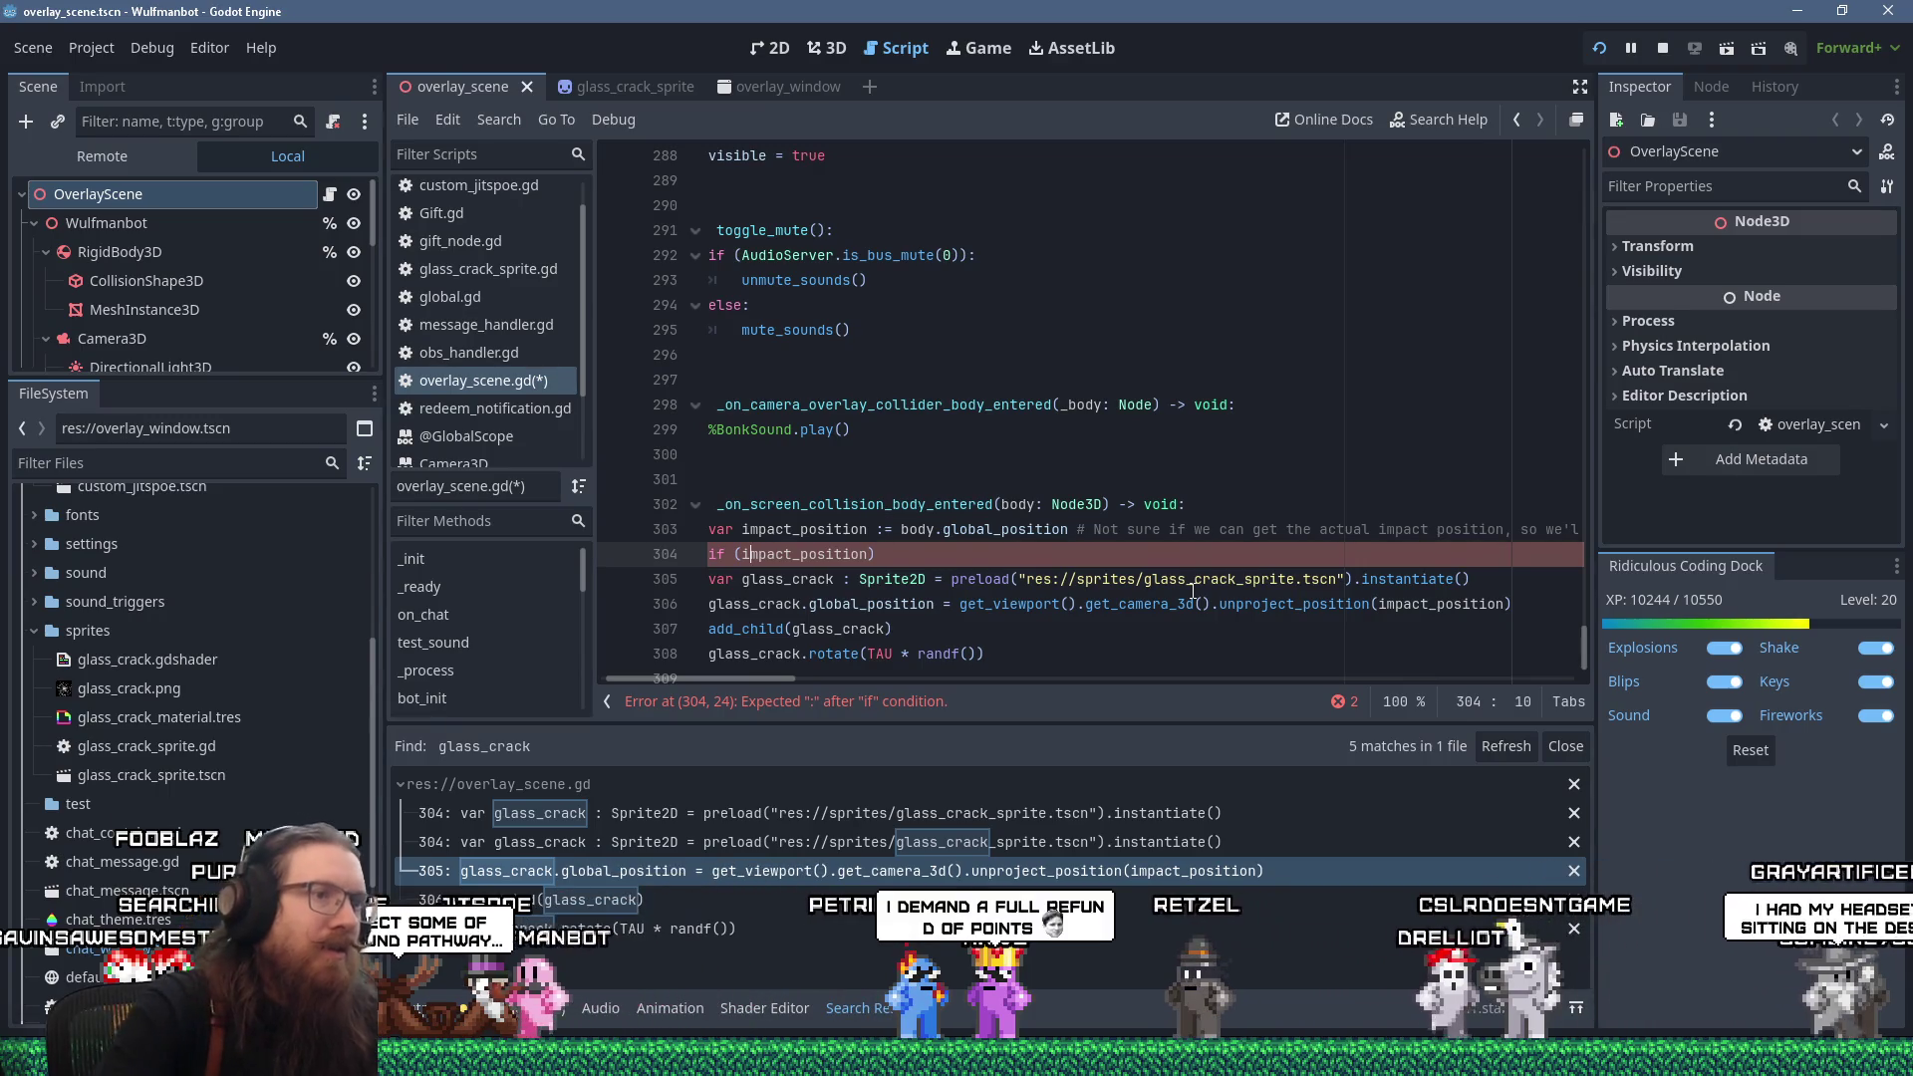
Move the get_viewport().get_camera_3d() call into a new 'var camera :=' line, using camera in its place.
{"action": "left_click", "coordinate": [1211, 606]}
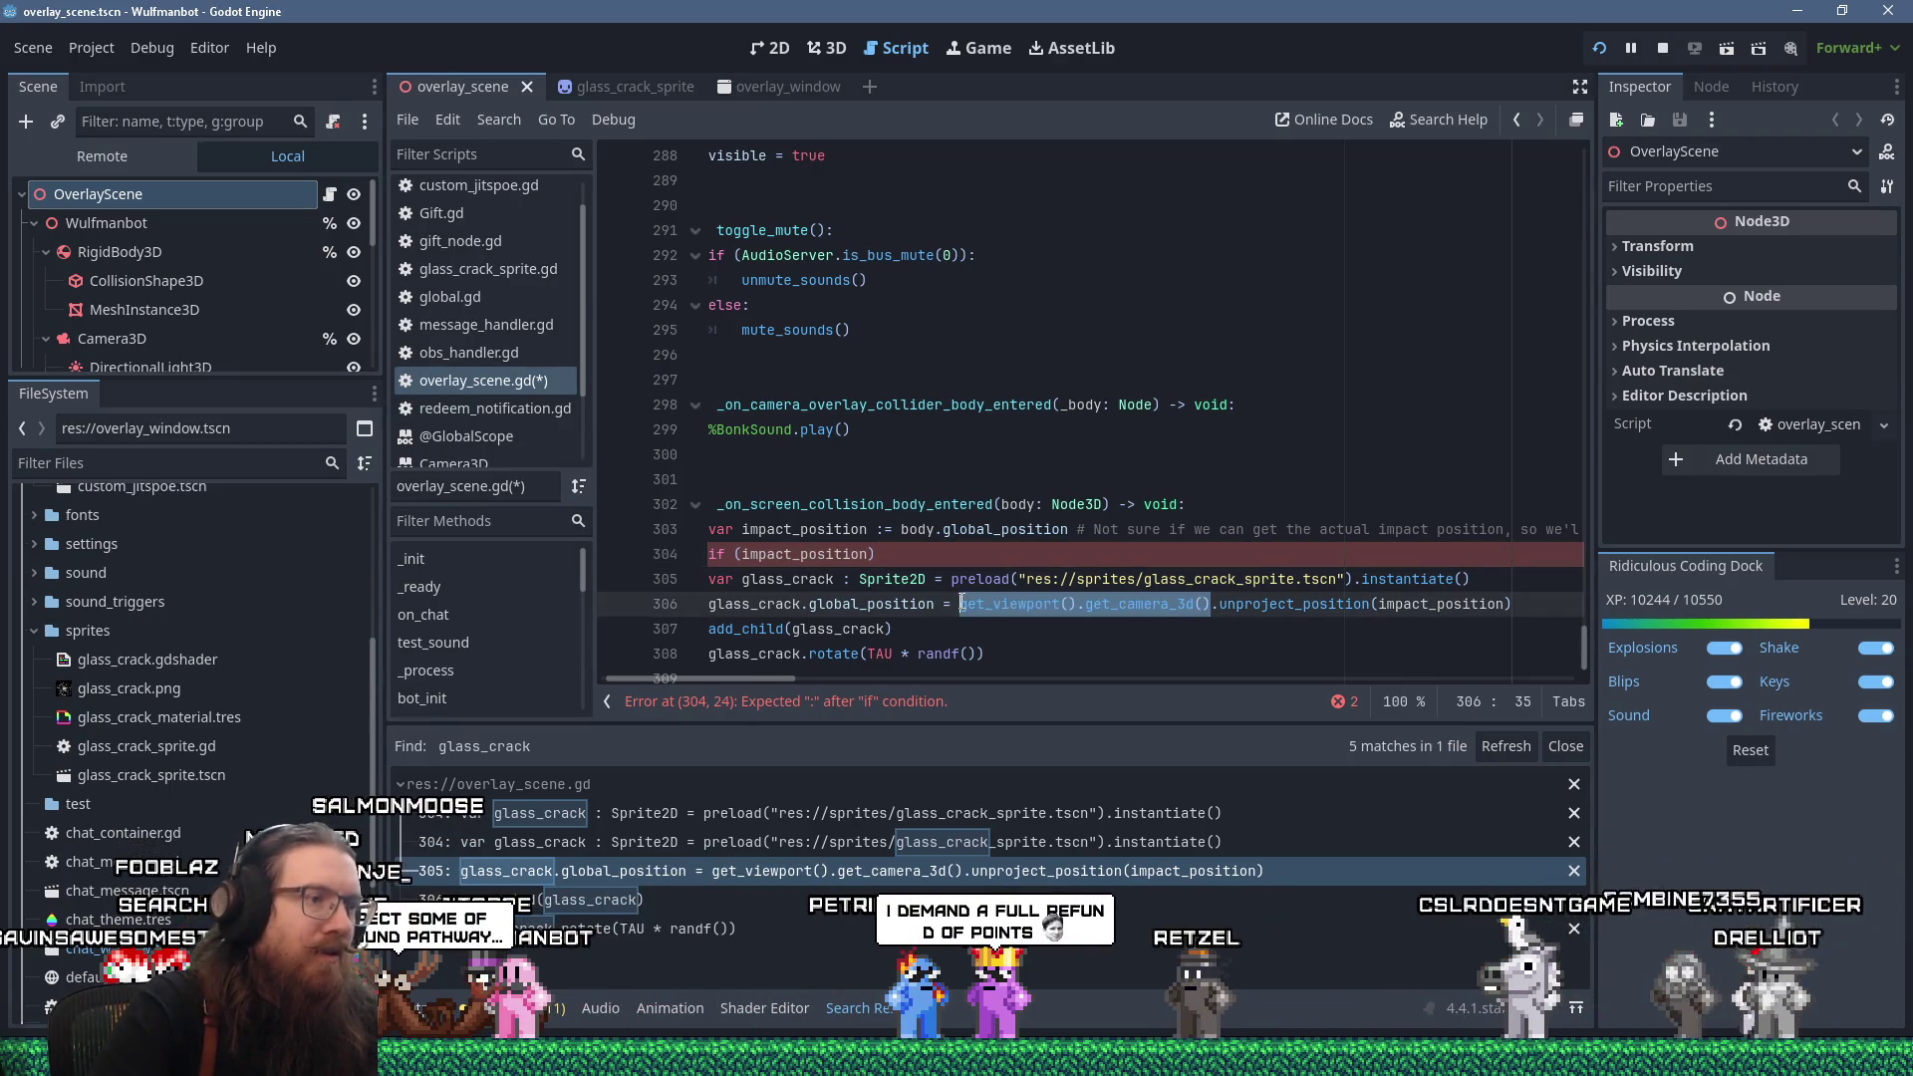
{"action": "key", "text": "shift+Delete"}
{"action": "type", "text": "camera"}
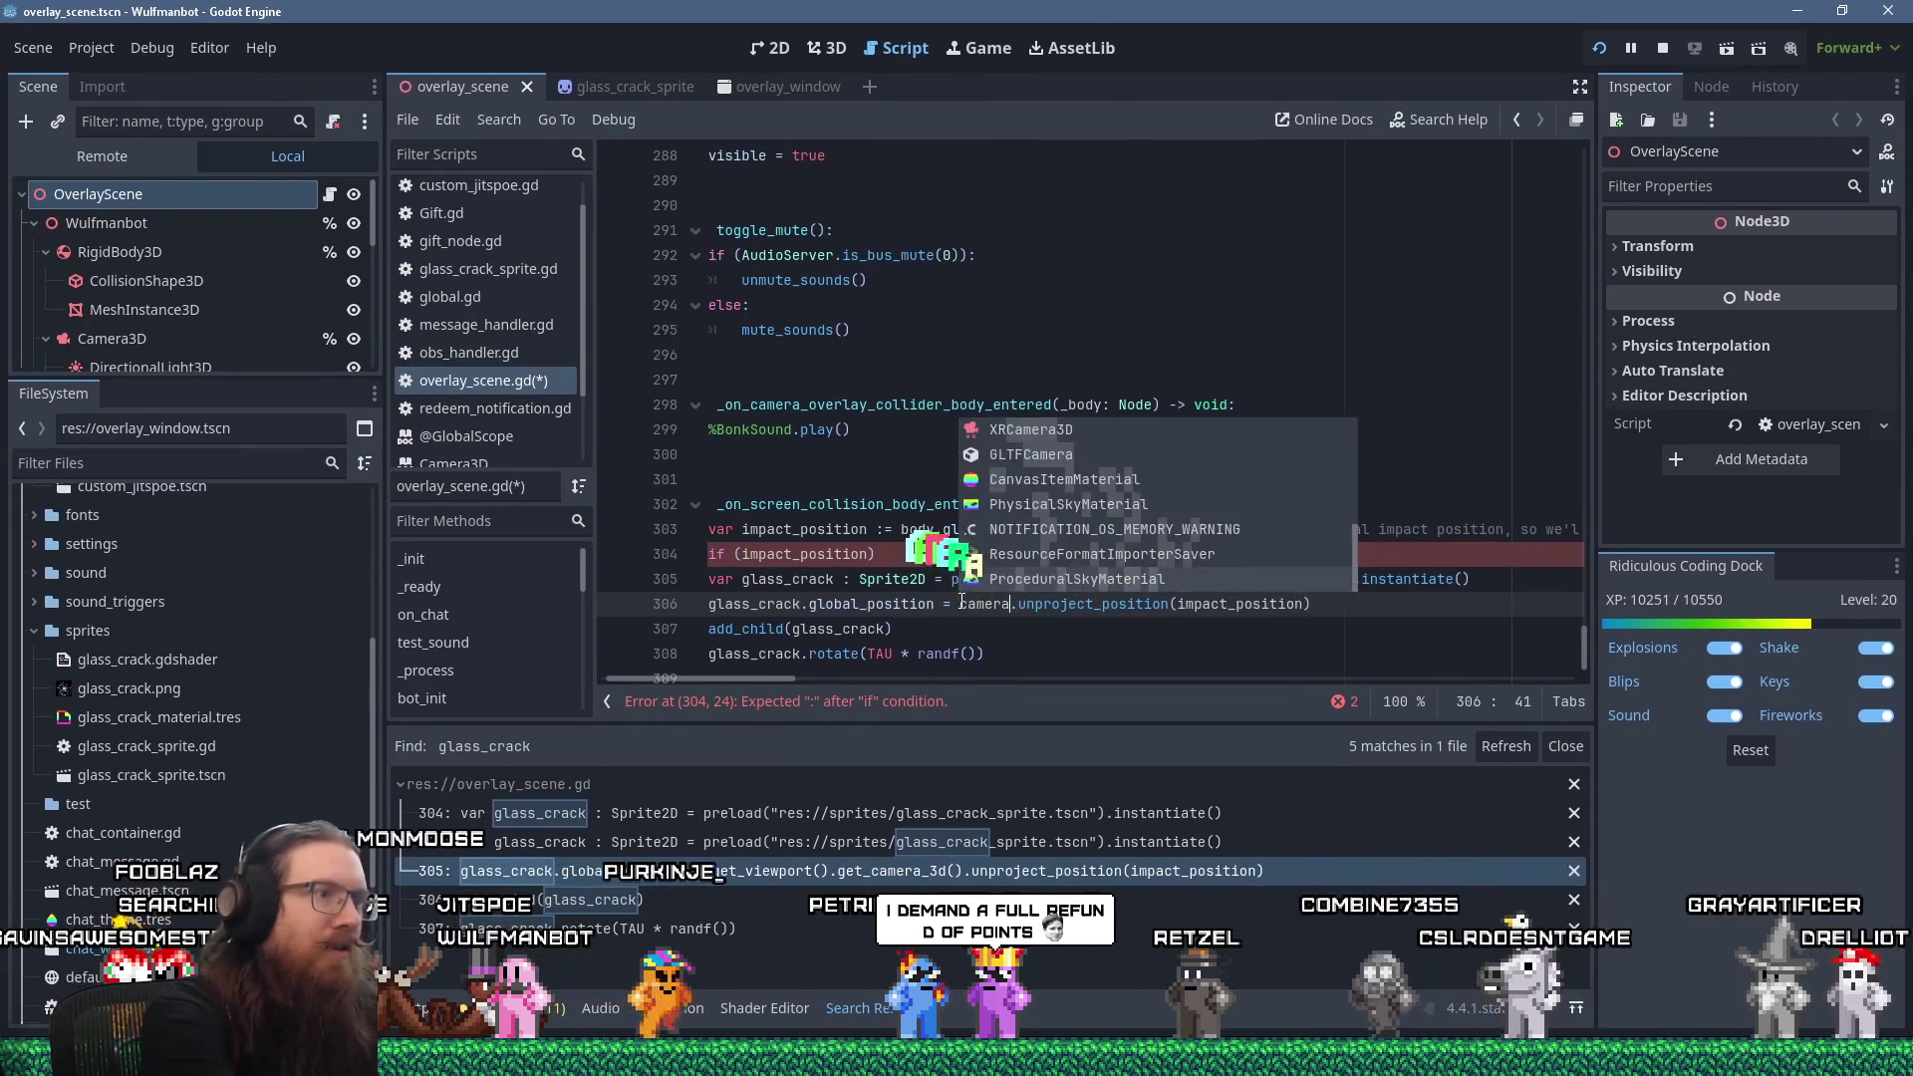
{"action": "key", "text": "Escape"}
{"action": "key", "text": "Up"}
{"action": "key", "text": "Up"}
{"action": "key", "text": "Up"}
{"action": "key", "text": "End"}
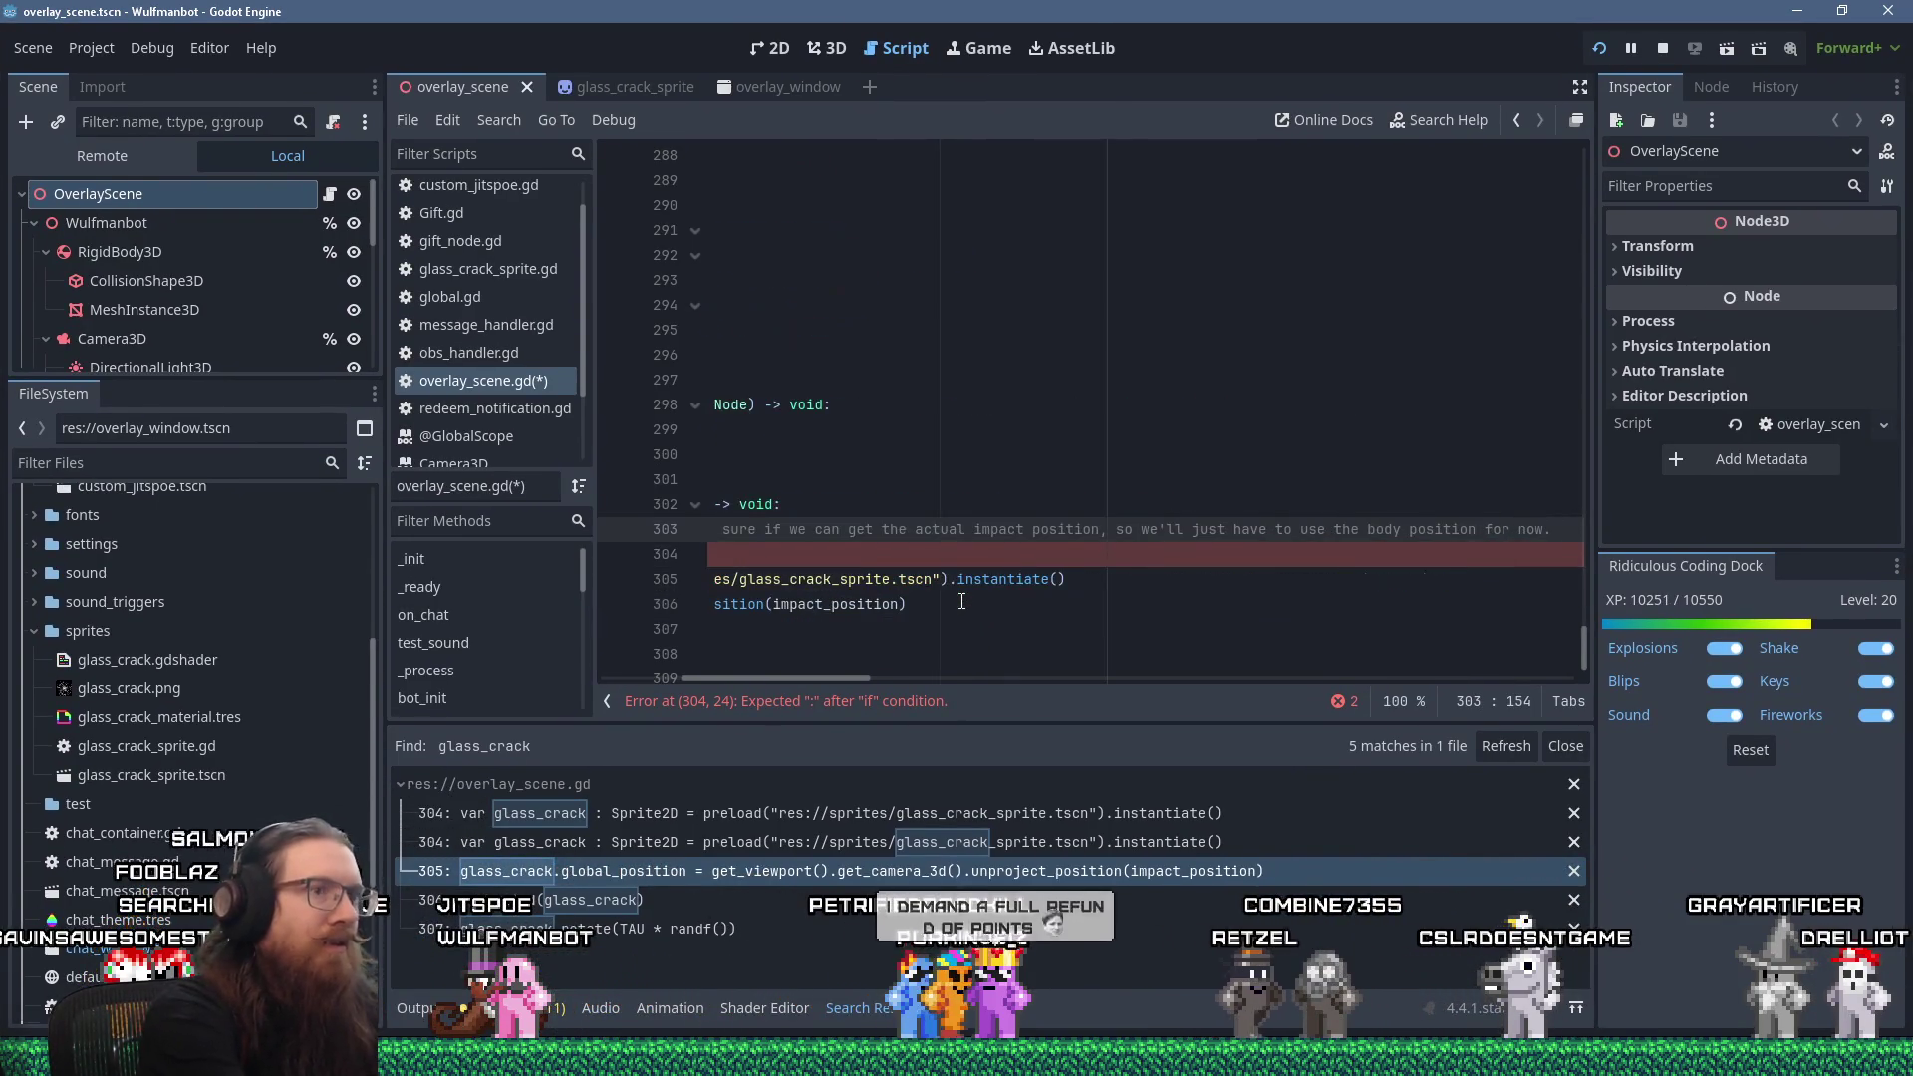
{"action": "key", "text": "Return"}
{"action": "type", "text": "var camera :="}
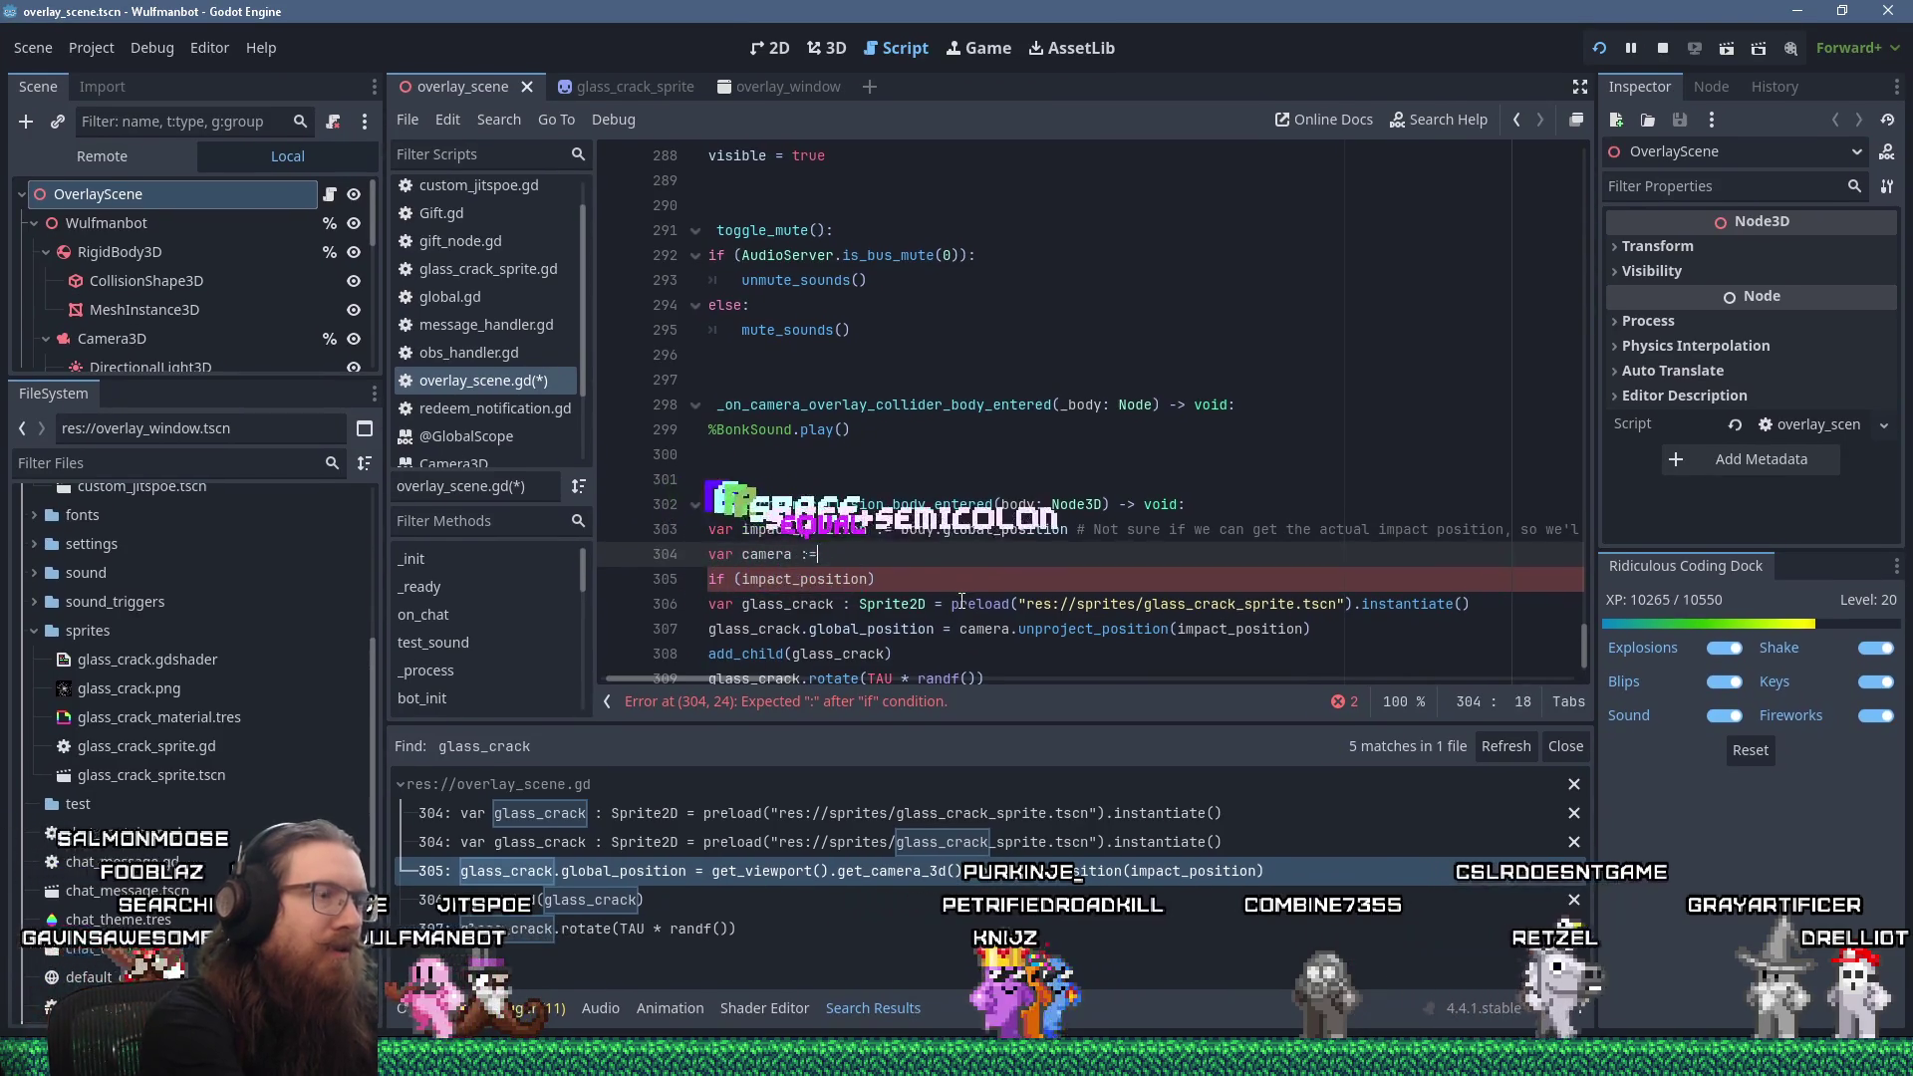
{"action": "key", "text": "ctrl+v"}
Make the condition read 'if (camera.is_position_in_frustum(impact_position)):'.
{"action": "key", "text": "Down"}
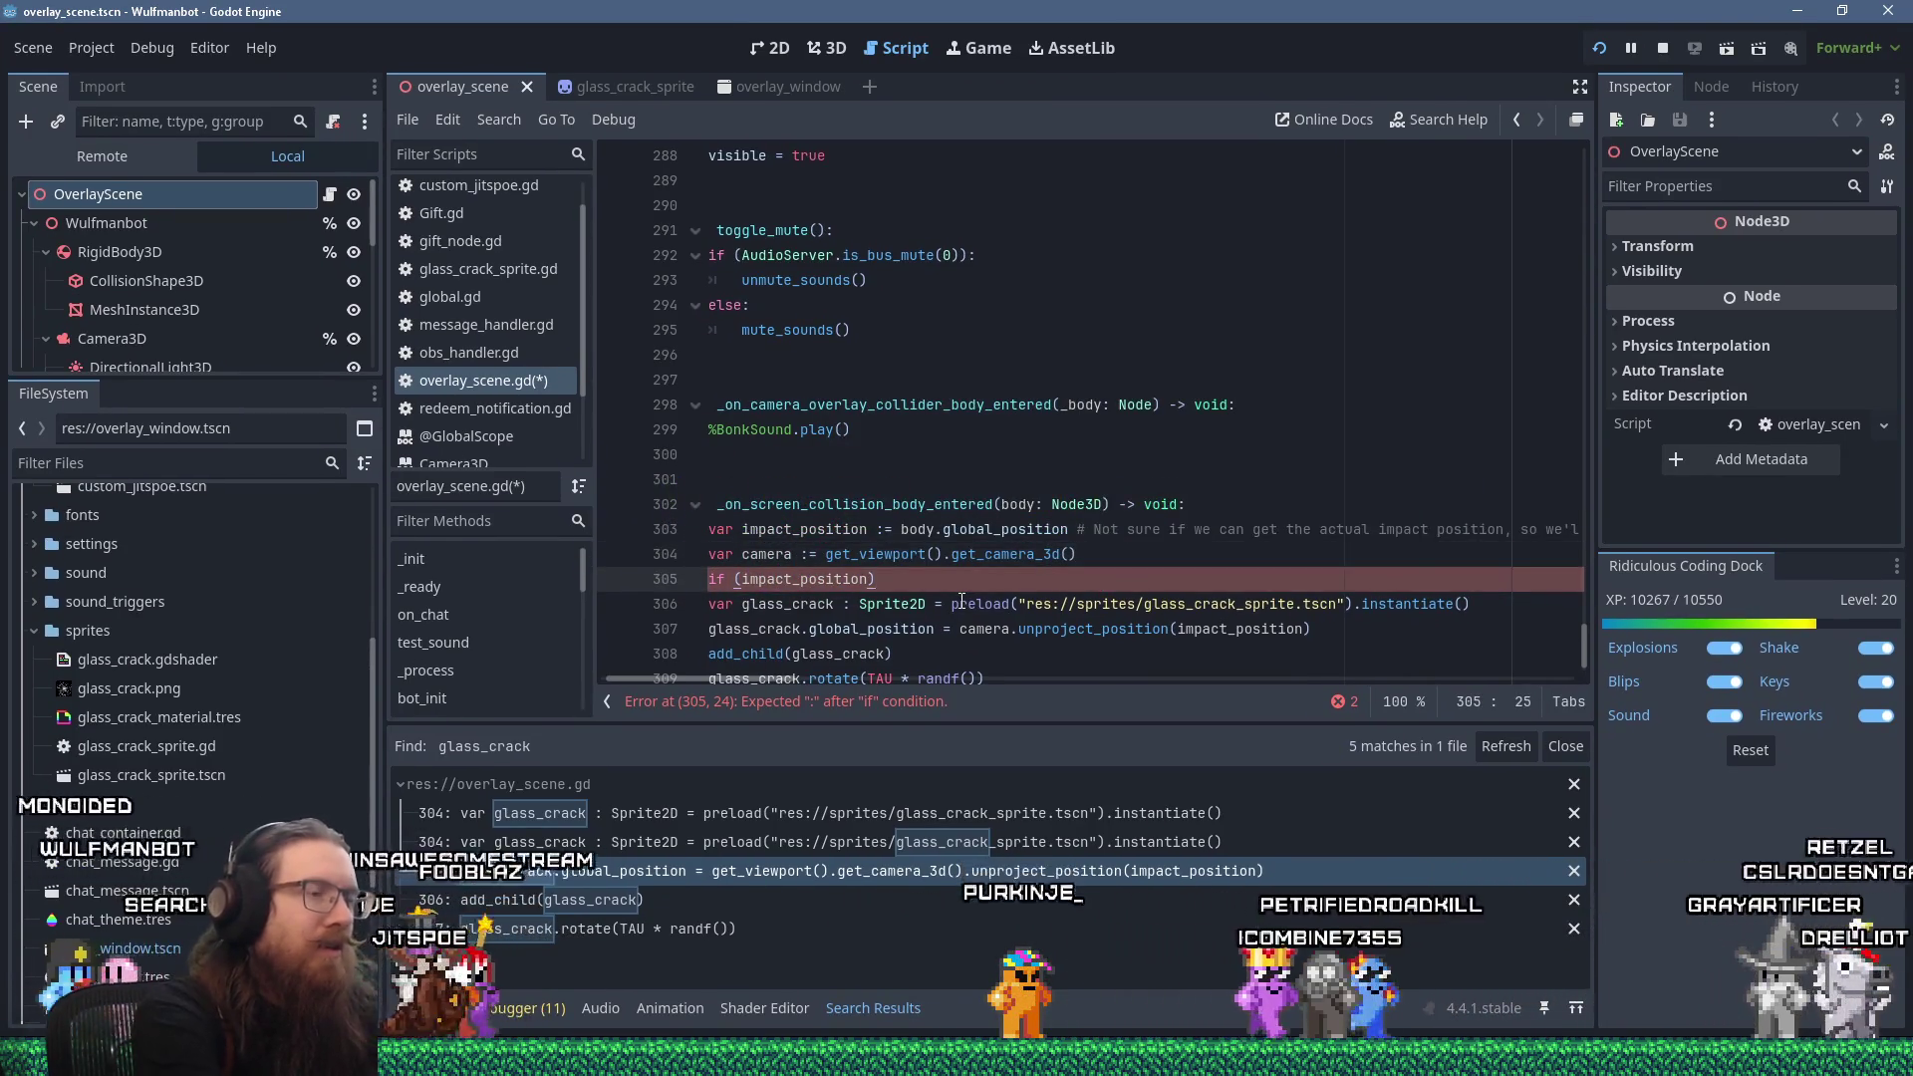
{"action": "key", "text": "Home"}
{"action": "key", "text": "Right"}
{"action": "key", "text": "Right"}
{"action": "key", "text": "Right"}
{"action": "type", "text": "camera."}
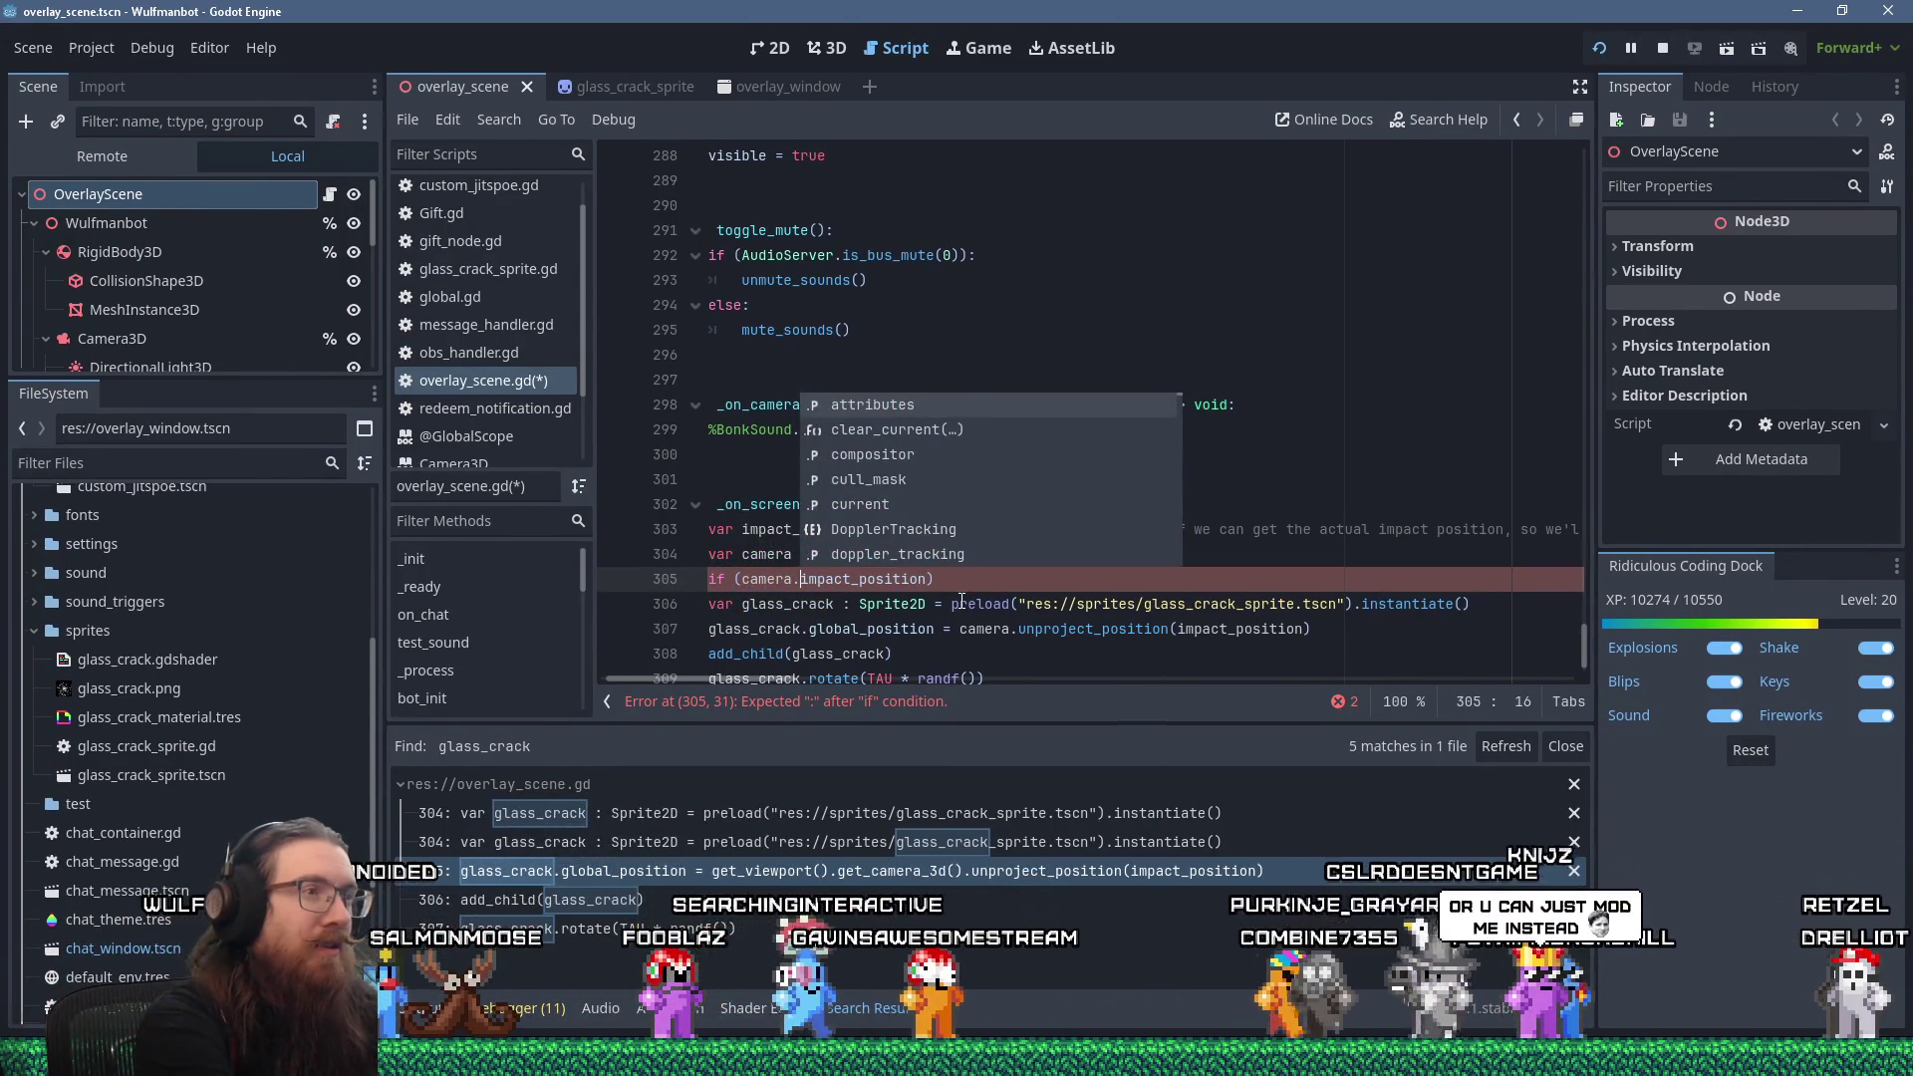
{"action": "type", "text": "view_"}
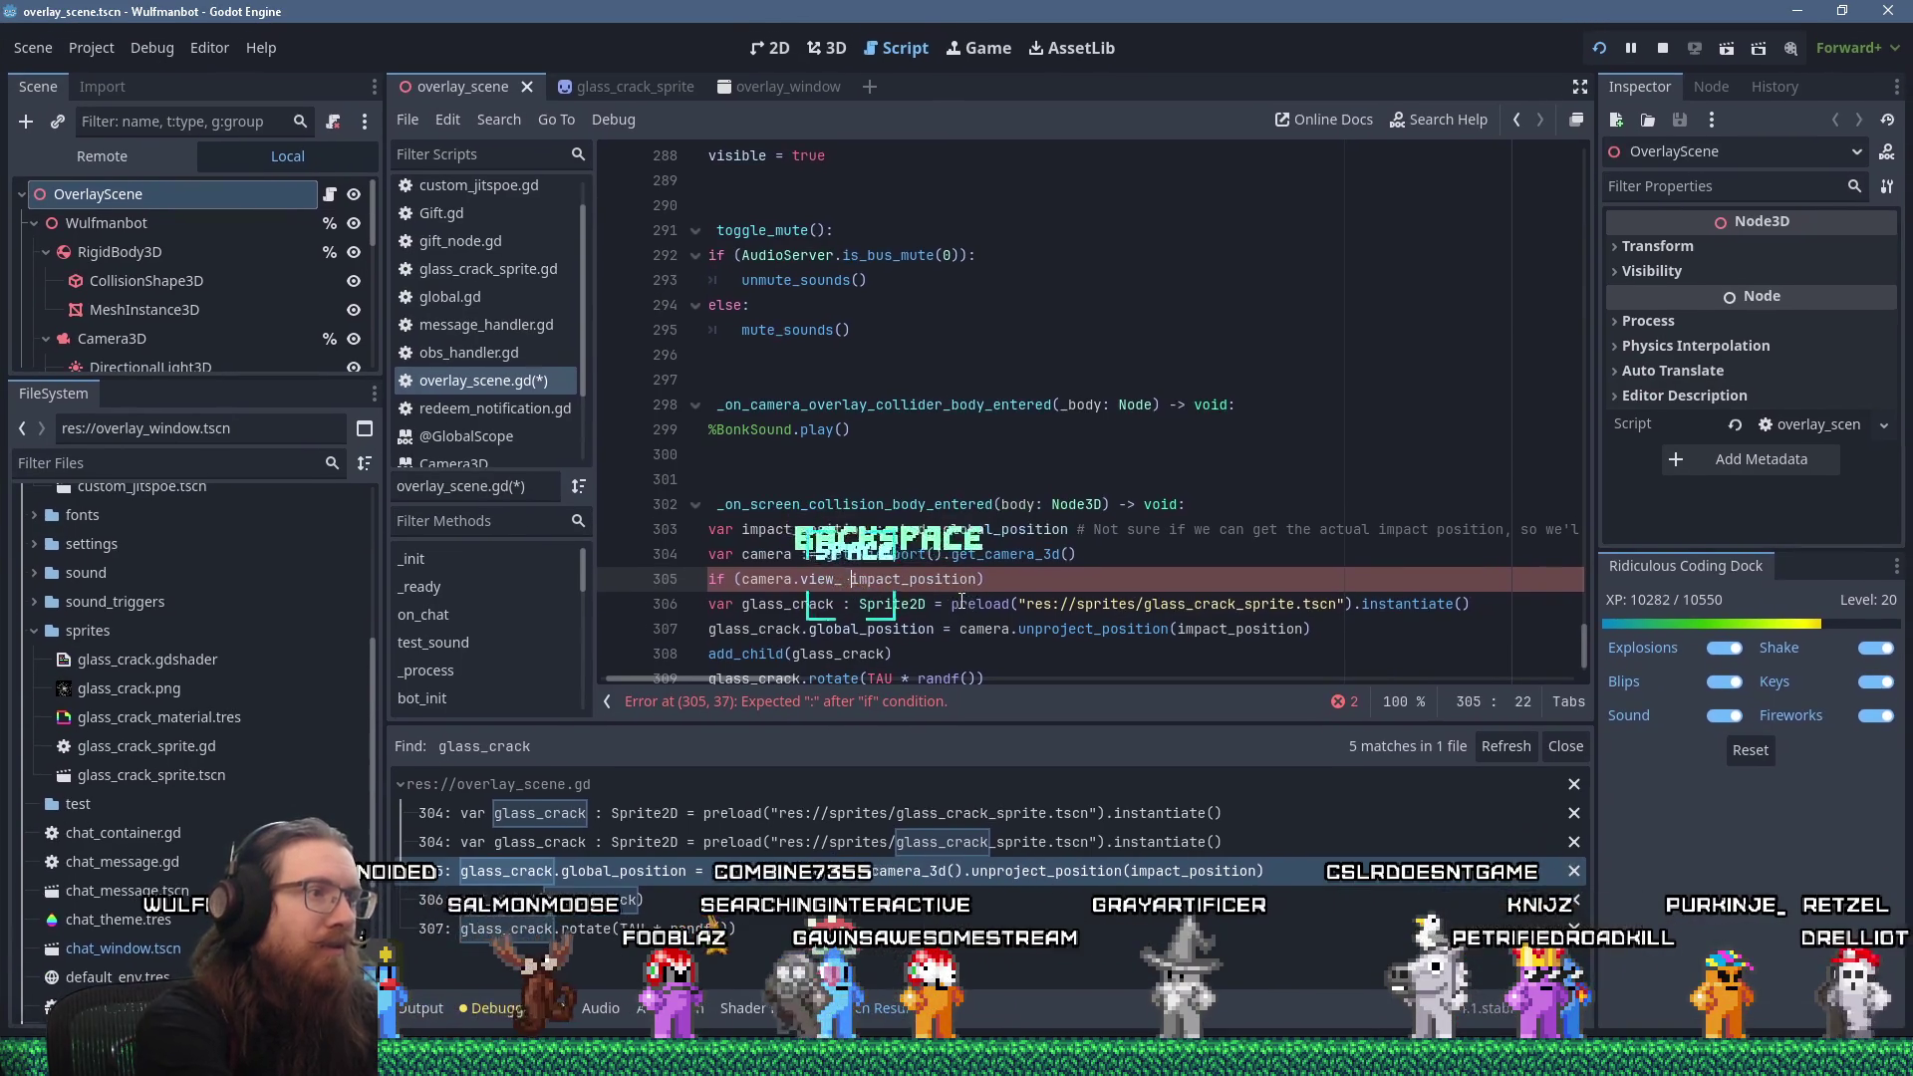
{"action": "key", "text": "BackSpace"}
{"action": "key", "text": "BackSpace"}
{"action": "key", "text": "BackSpace"}
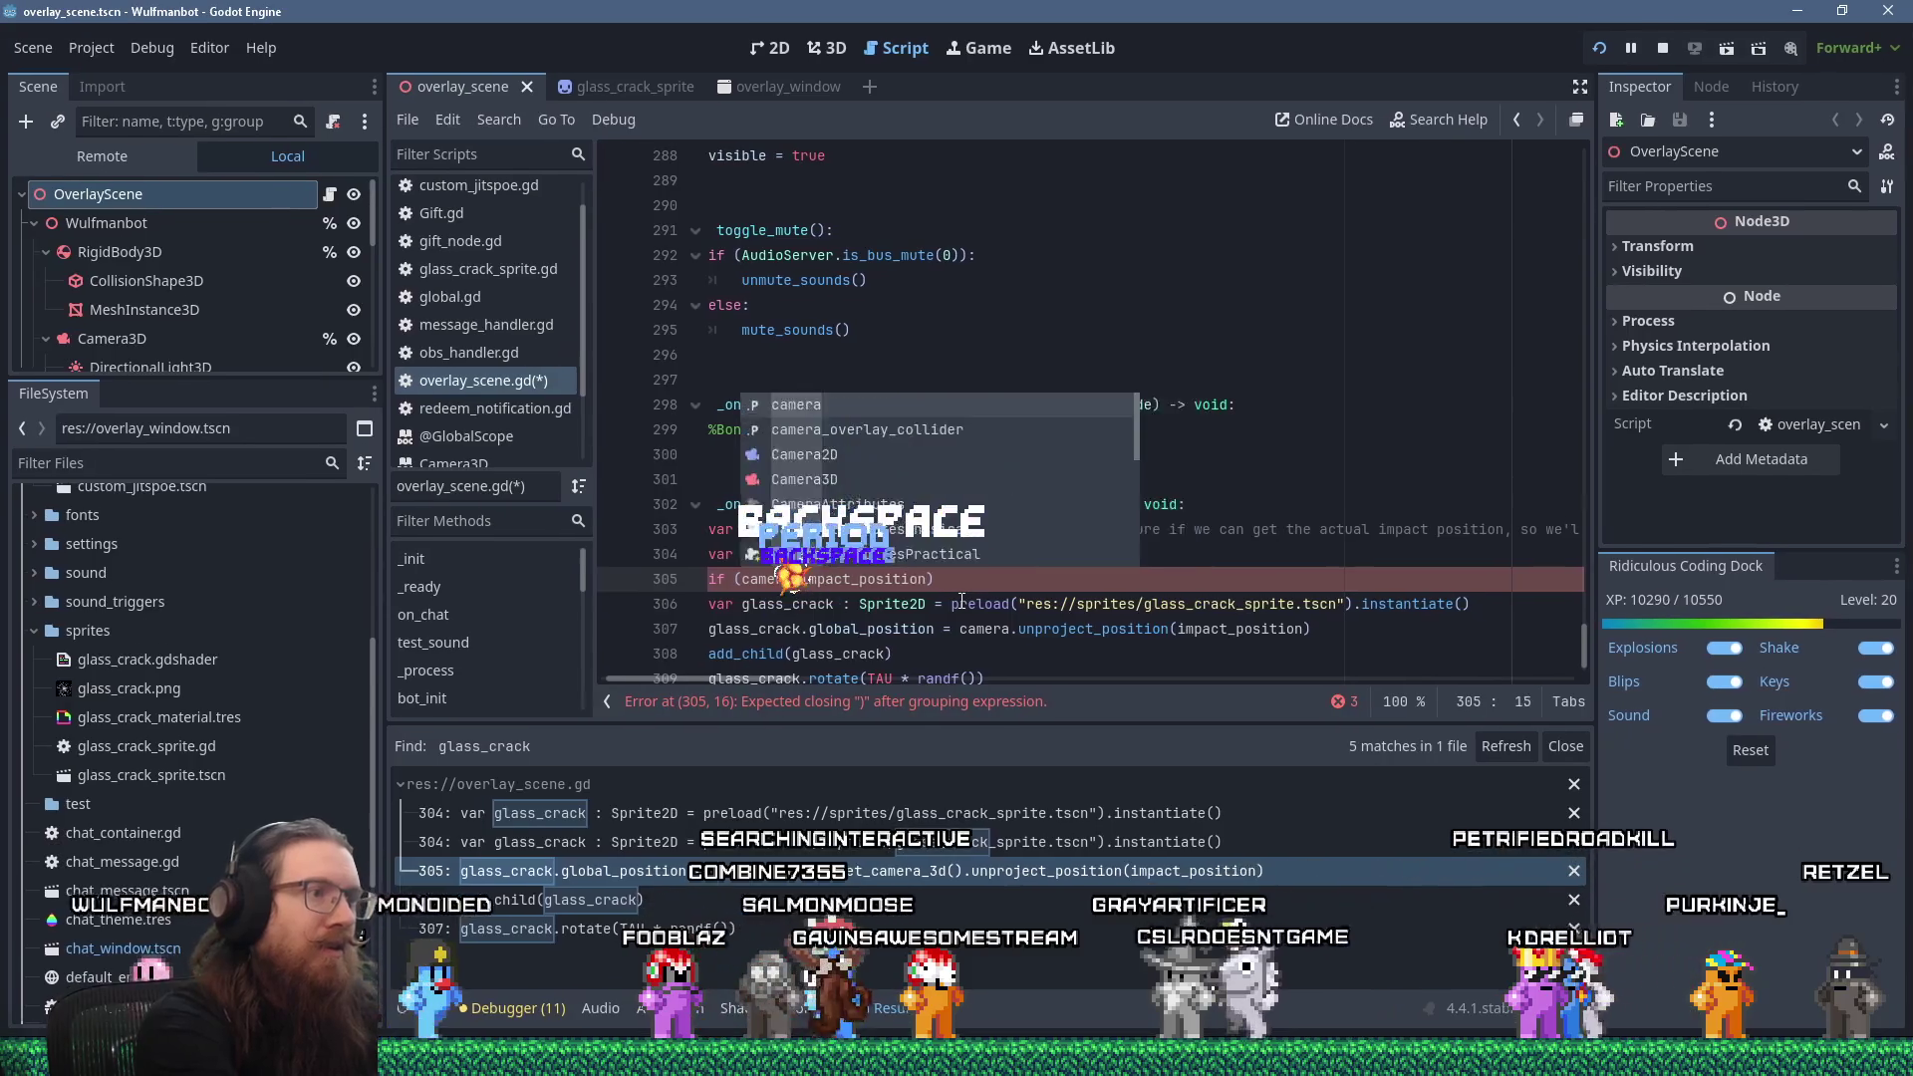
{"action": "type", "text": ".is_point"}
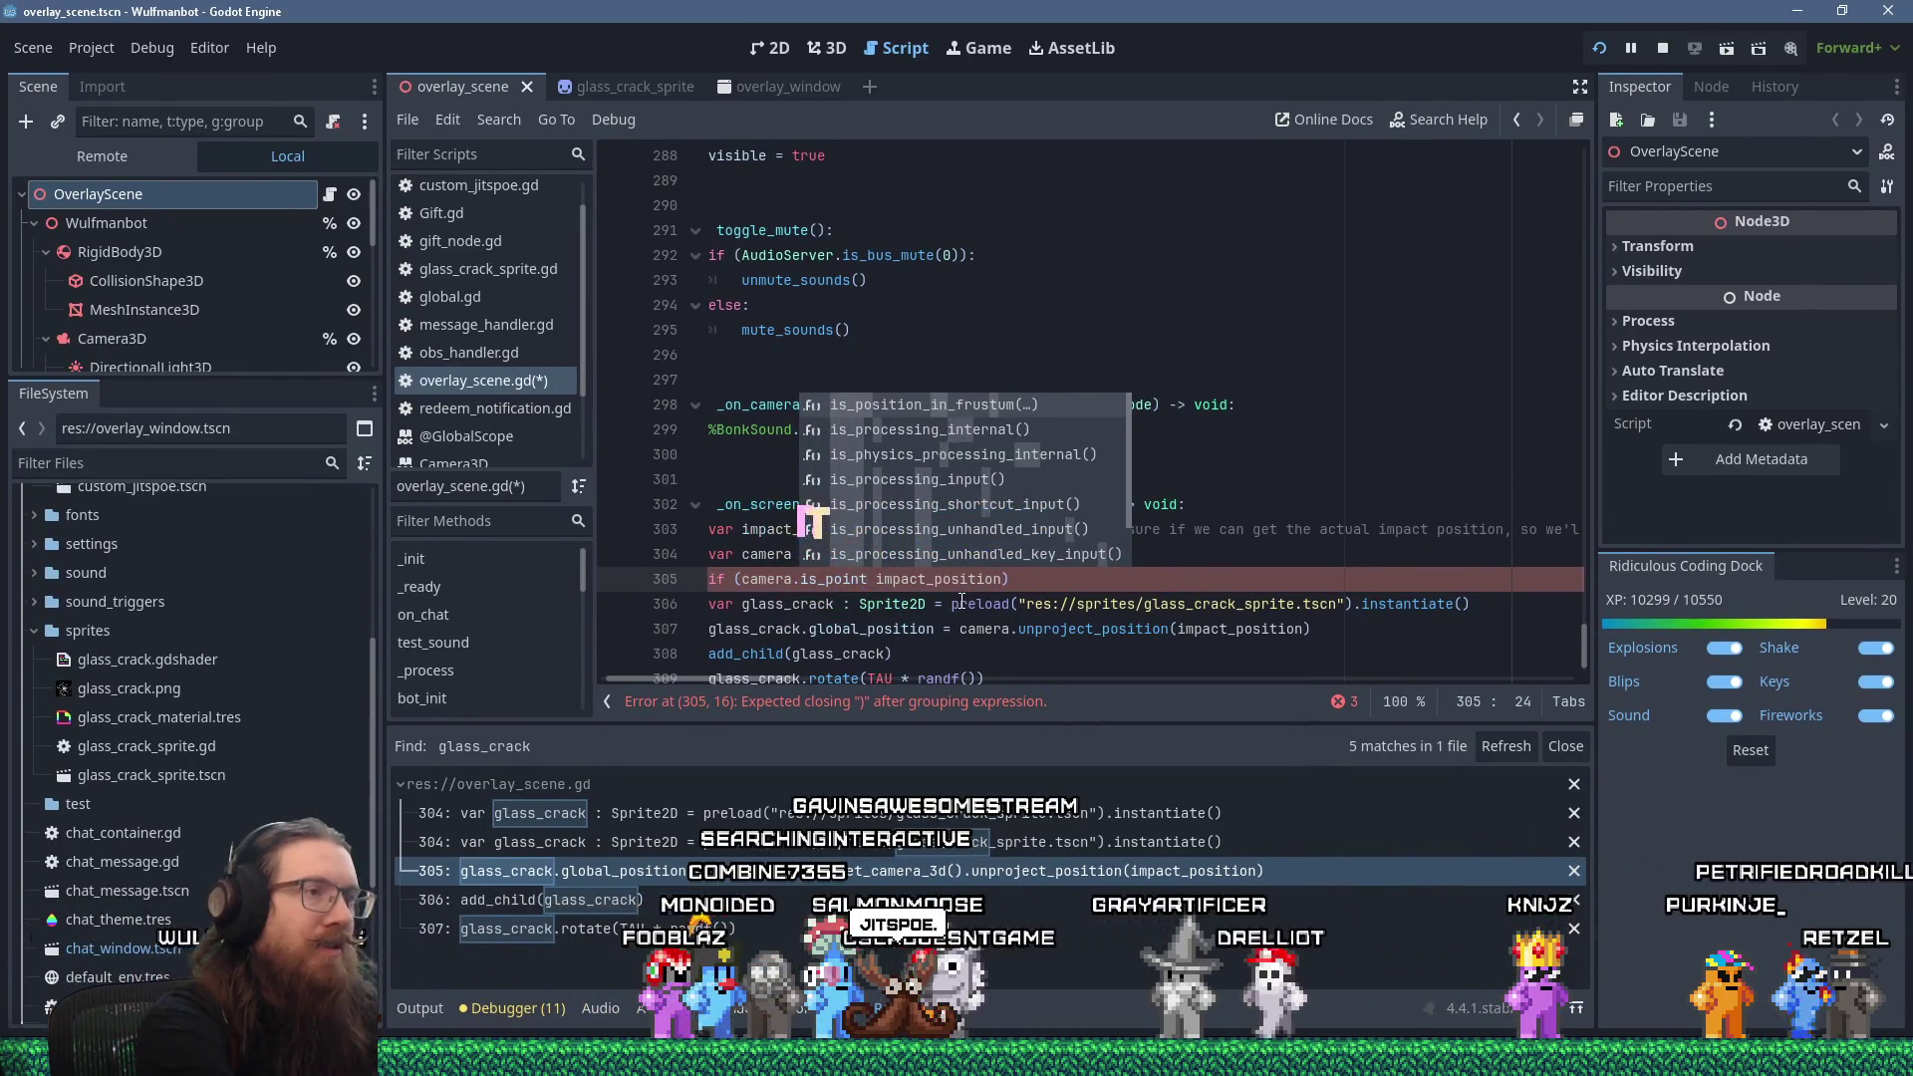
{"action": "key", "text": "Return"}
{"action": "key", "text": "Delete"}
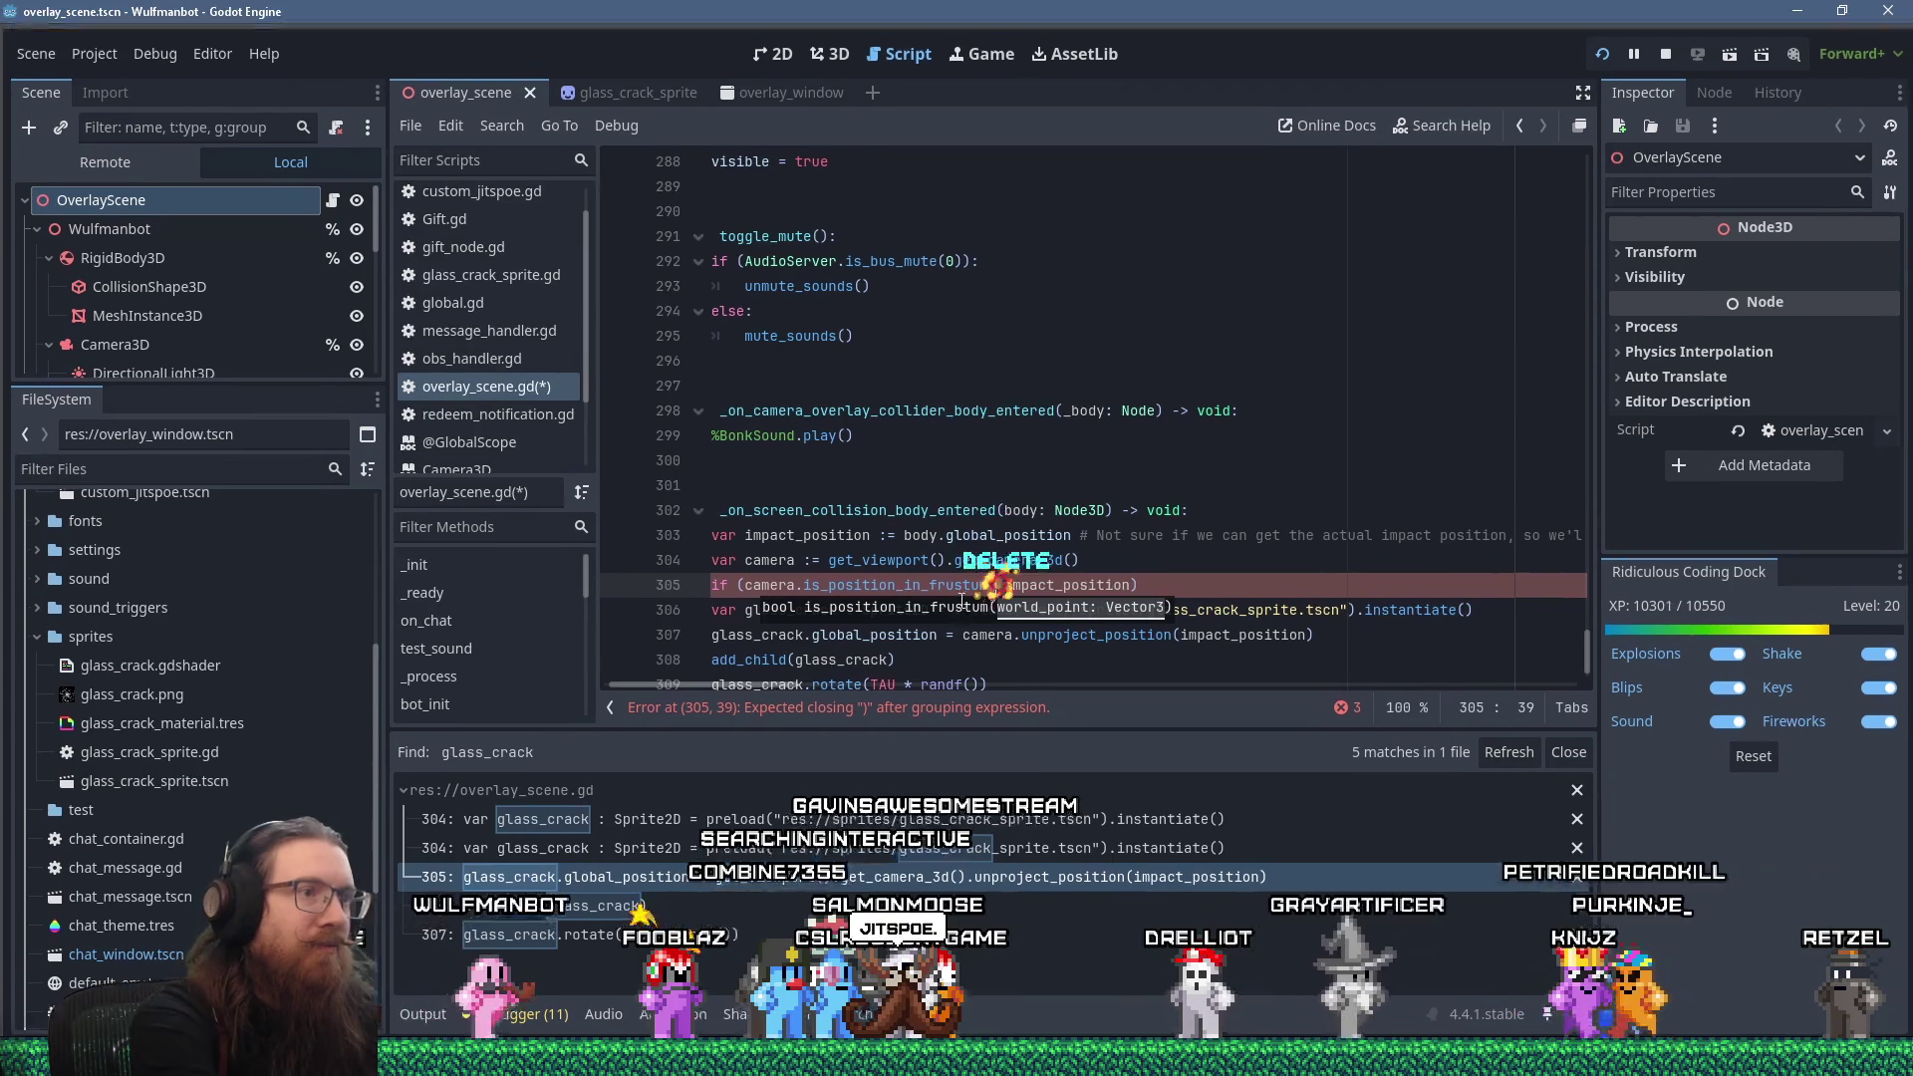
{"action": "key", "text": "End"}
{"action": "type", "text": ")"}
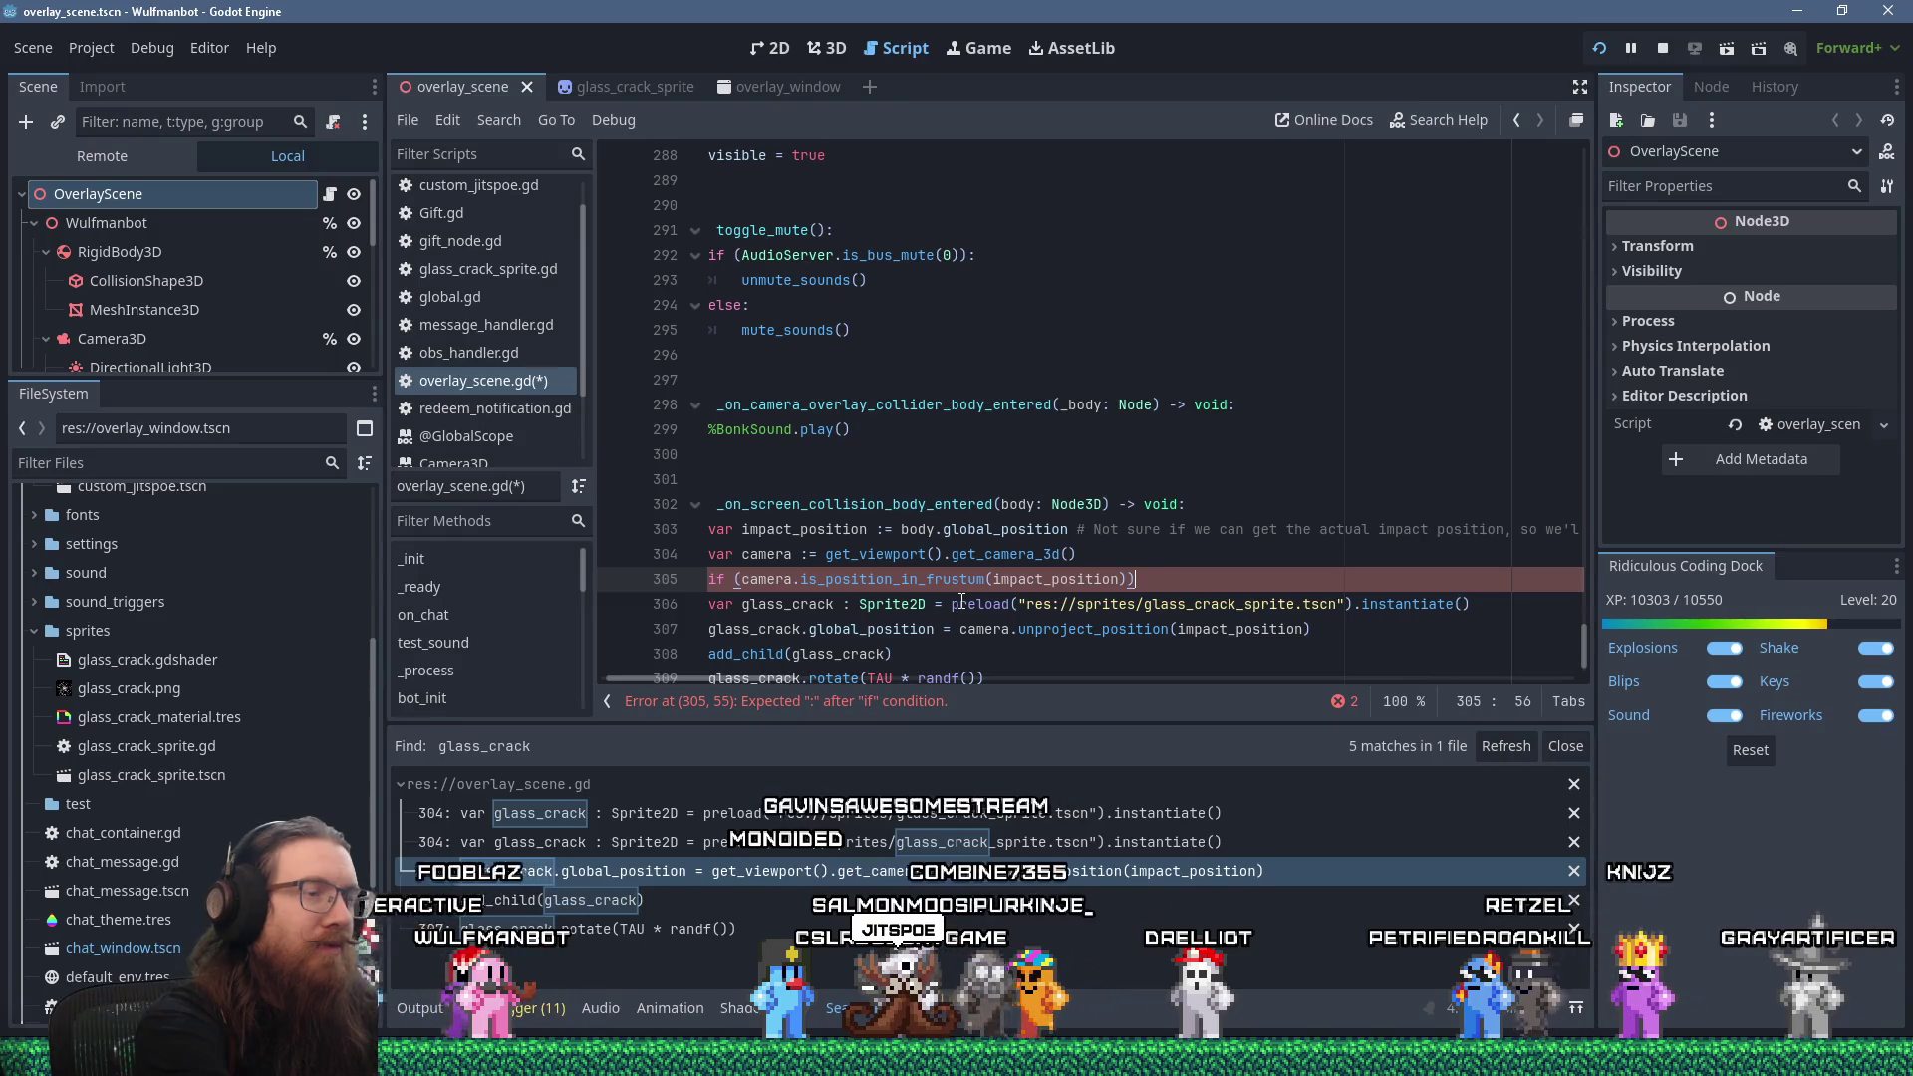
{"action": "type", "text": ":"}
Indent the glass-crack lines so they sit inside the if block.
{"action": "key", "text": "Down"}
{"action": "key", "text": "Down"}
{"action": "key", "text": "Down"}
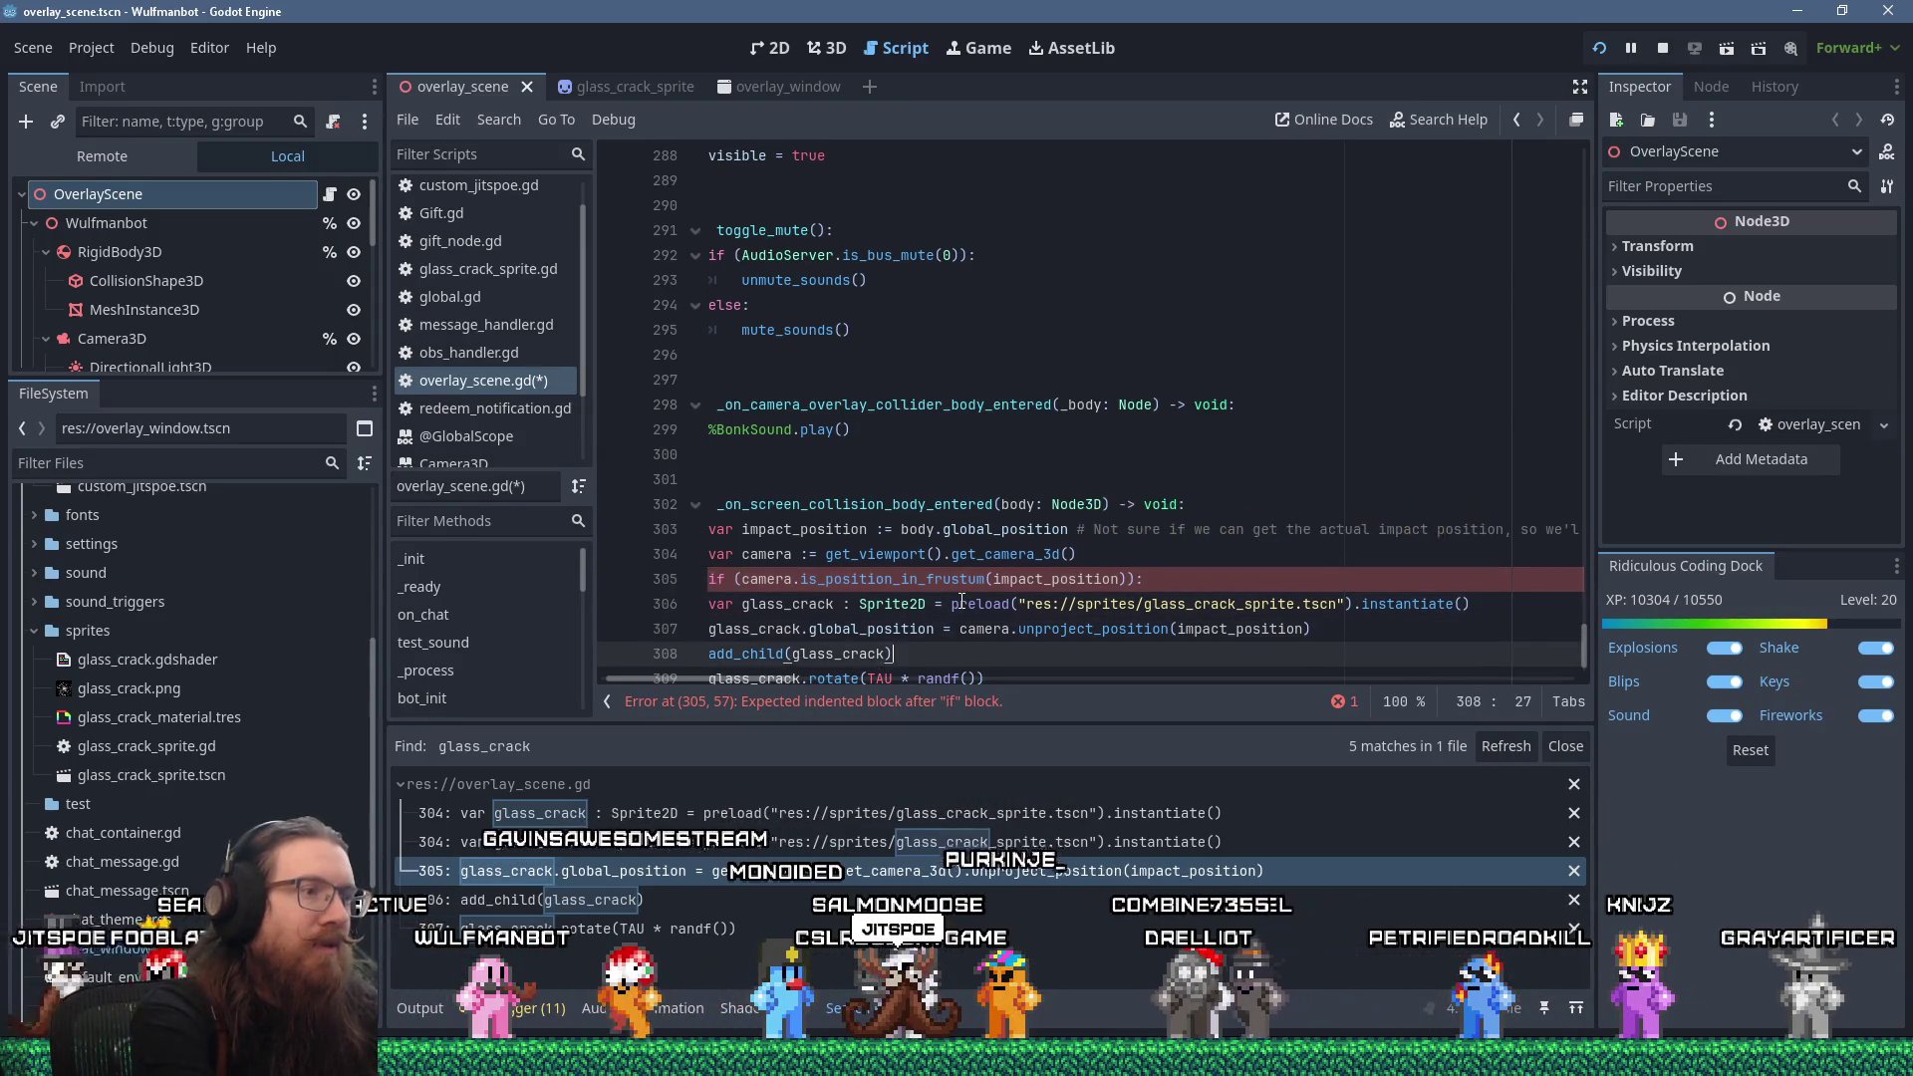
{"action": "key", "text": "Down"}
{"action": "key", "text": "End"}
{"action": "key", "text": "shift+Up"}
{"action": "key", "text": "shift+Up"}
{"action": "key", "text": "shift+Up"}
{"action": "key", "text": "Tab"}
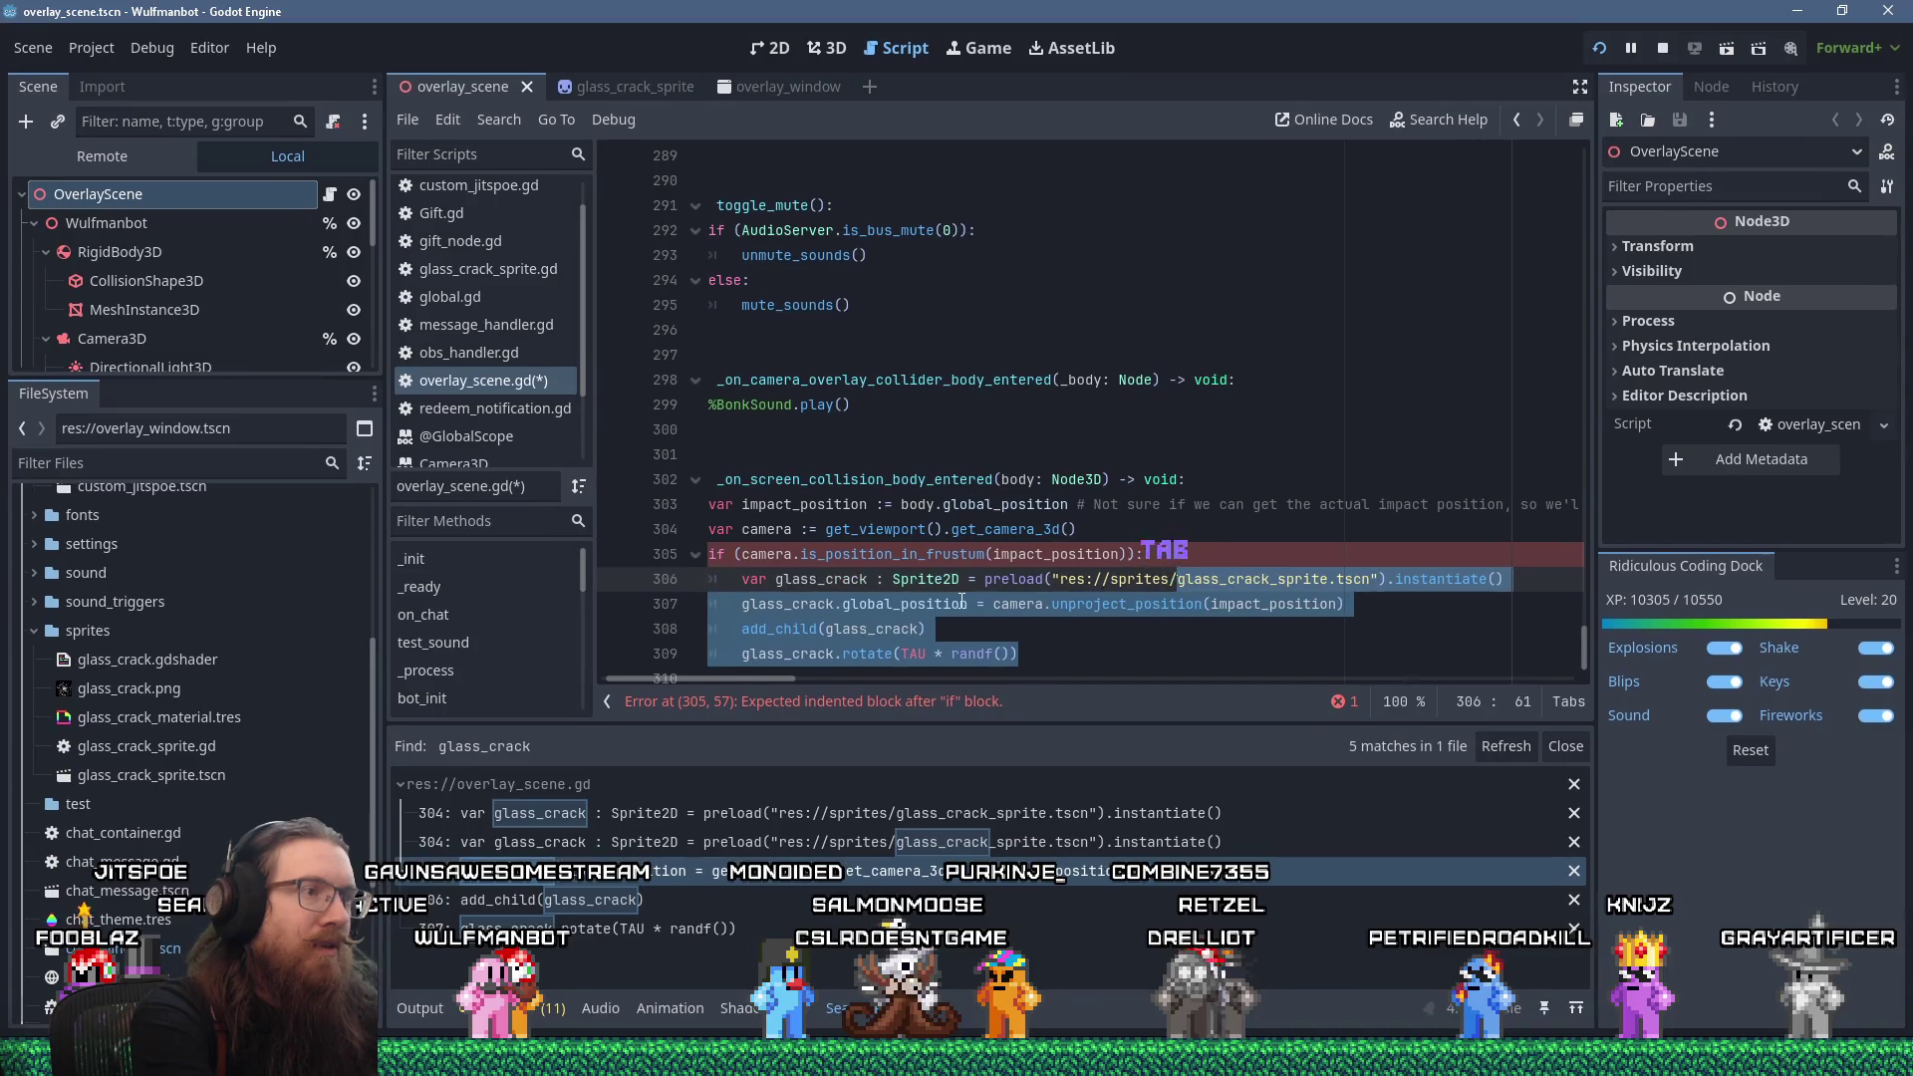
Add a comment above the if explaining the sound isn't played off-screen.
{"action": "key", "text": "Up"}
{"action": "key", "text": "Up"}
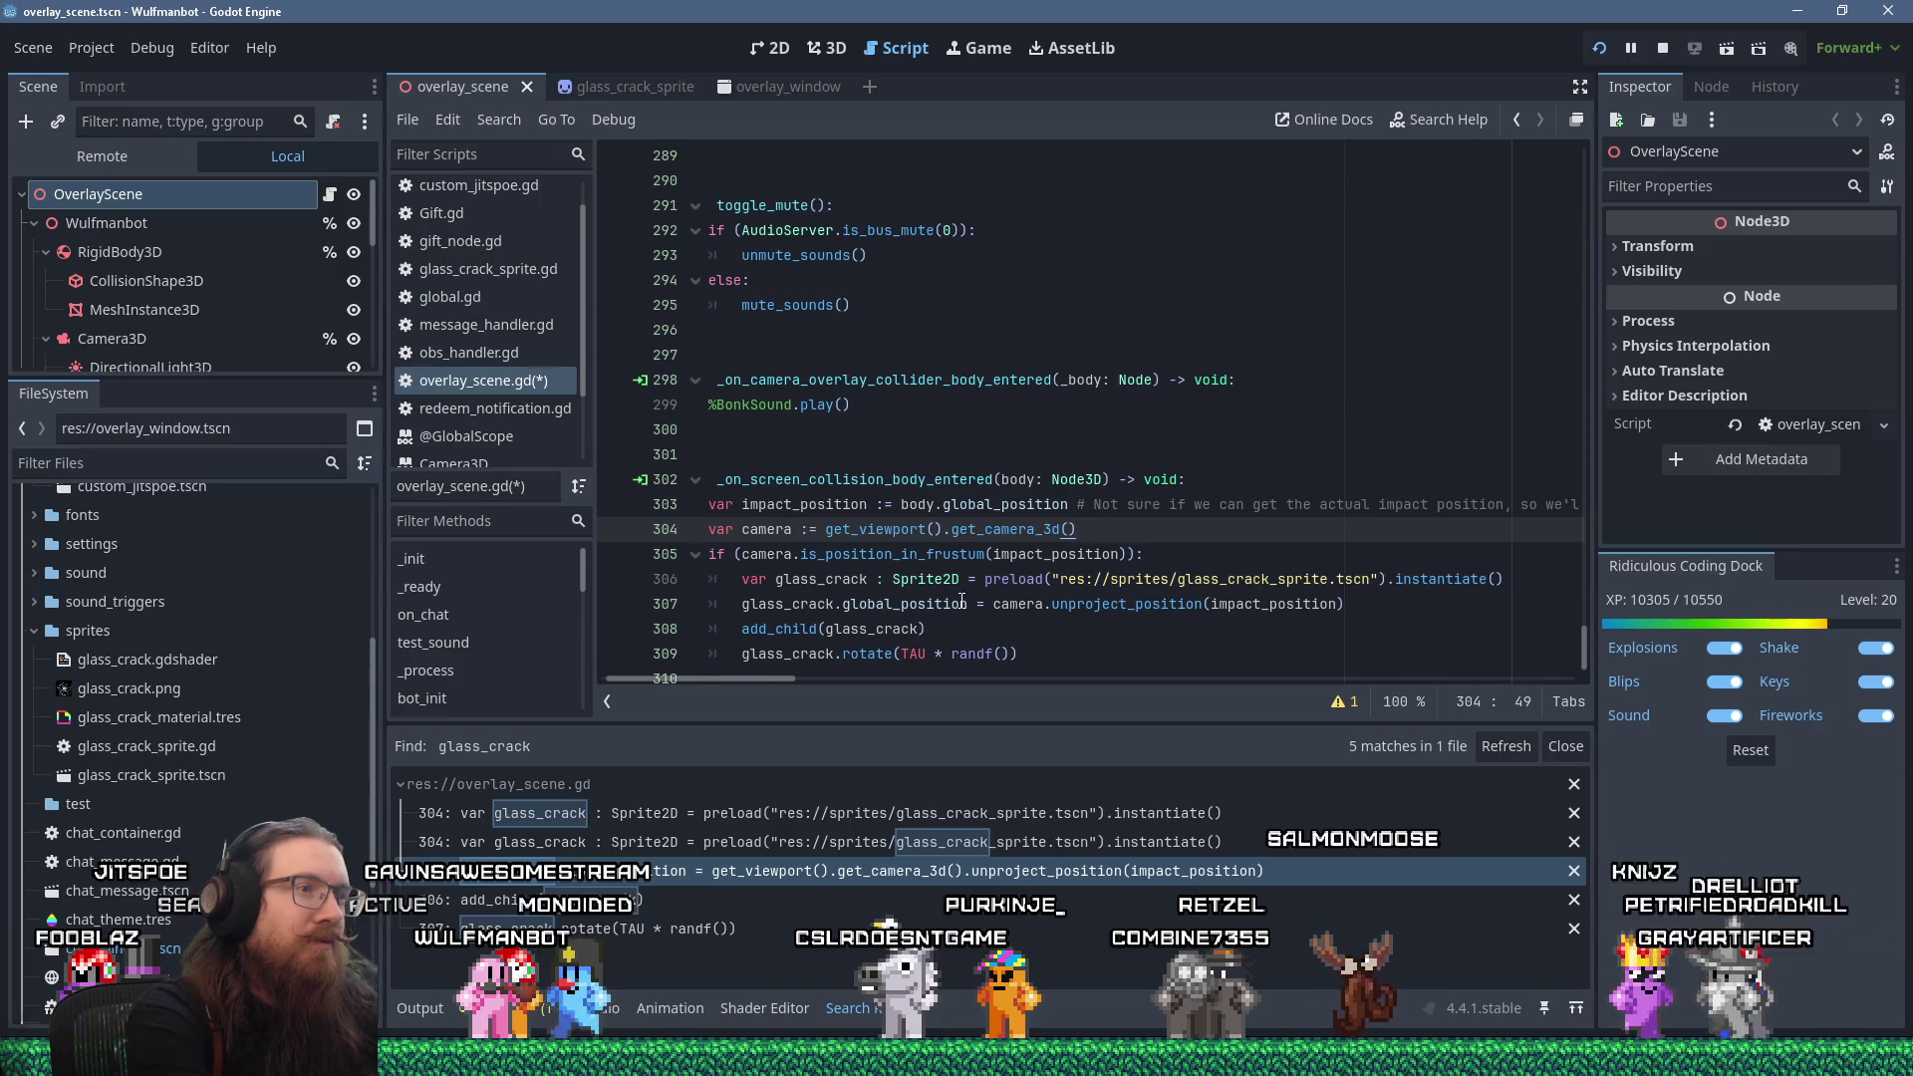
{"action": "key", "text": "Return"}
{"action": "type", "text": "# Do"}
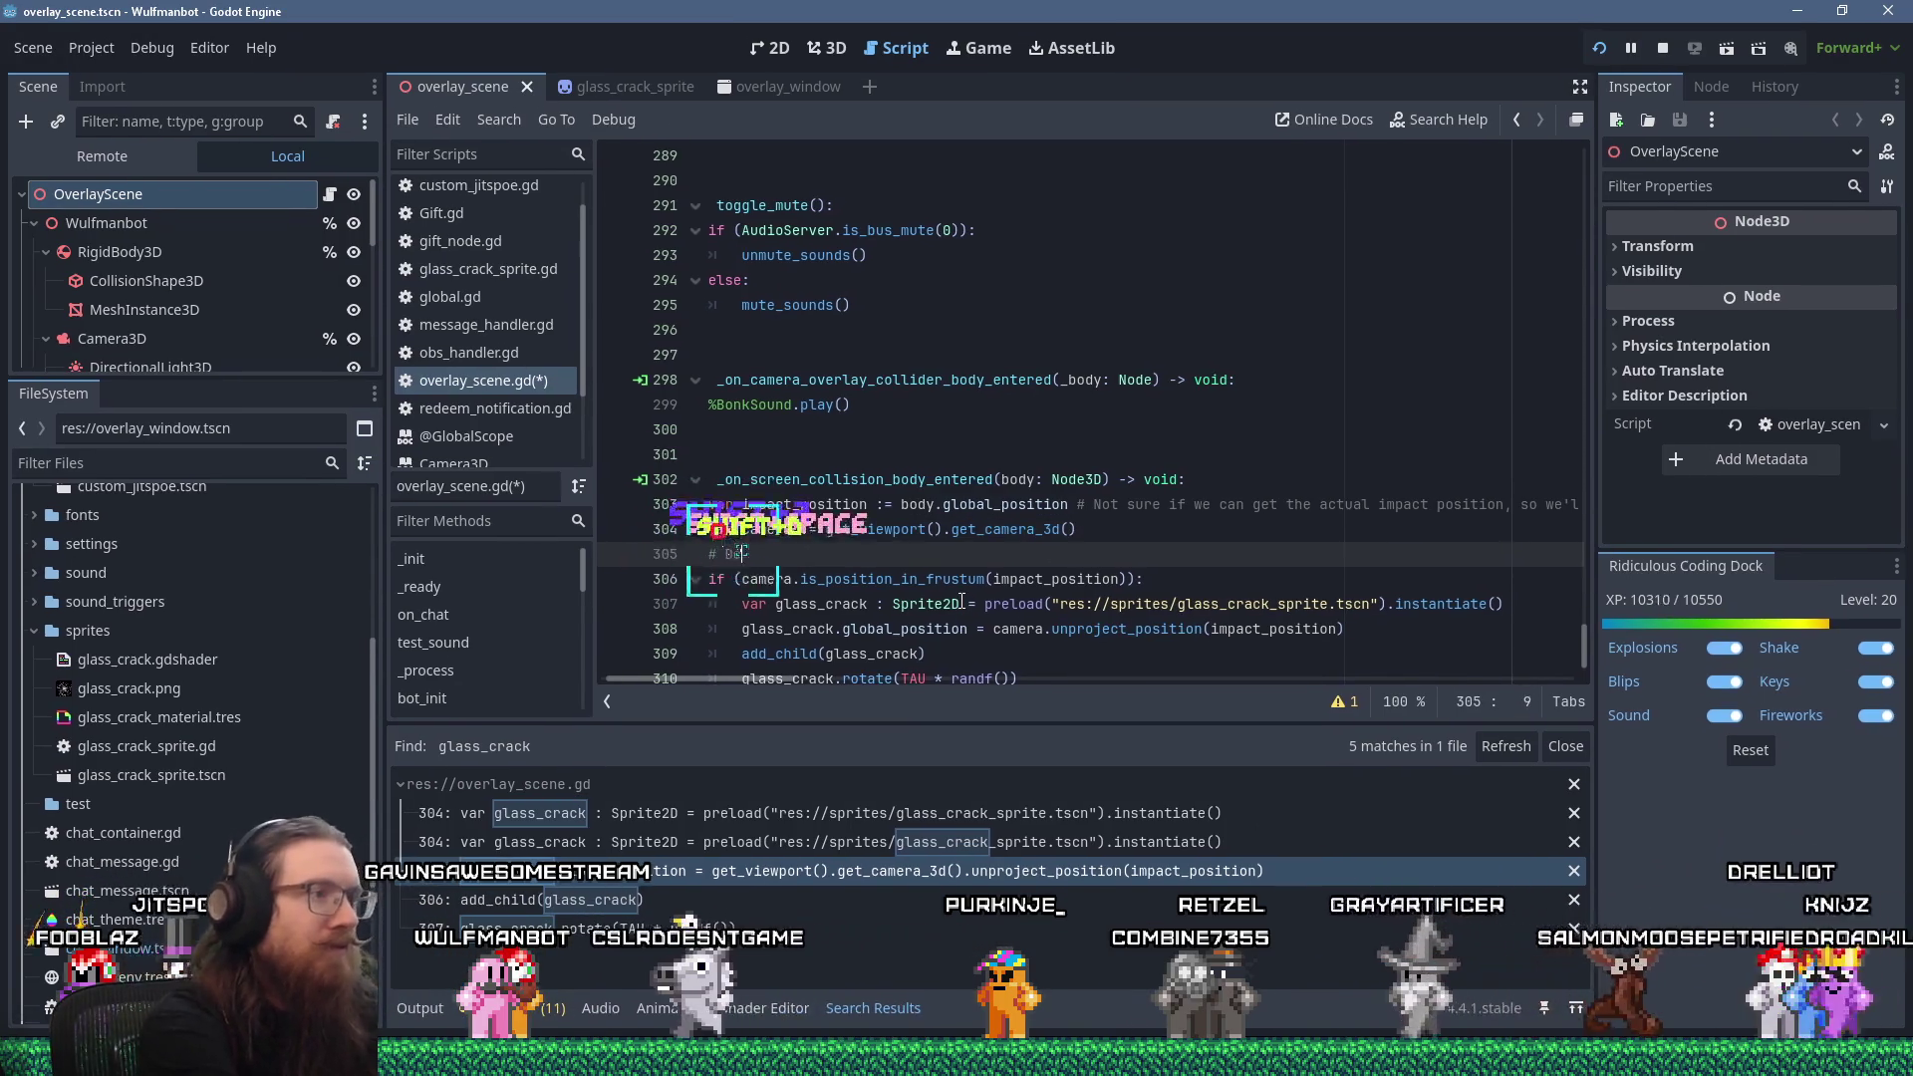
{"action": "type", "text": "n't play the "}
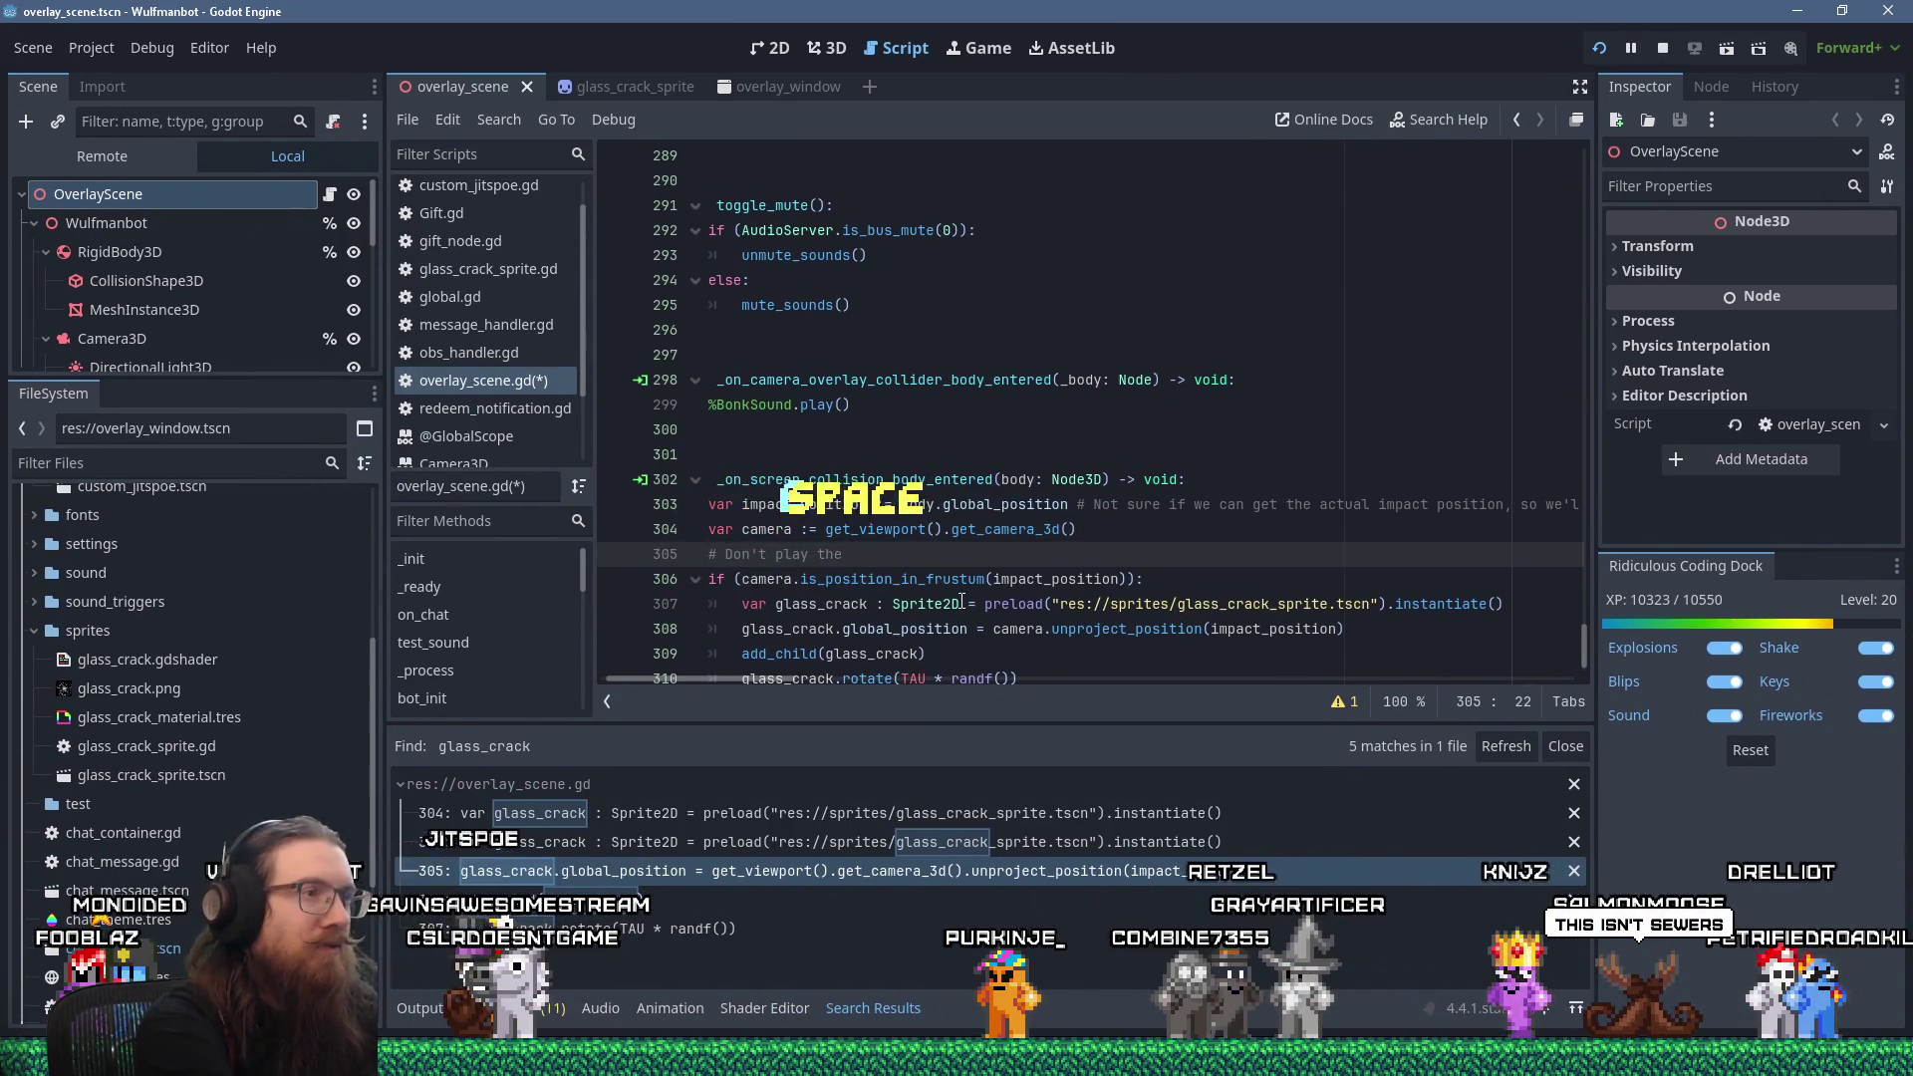
{"action": "type", "text": "sound "}
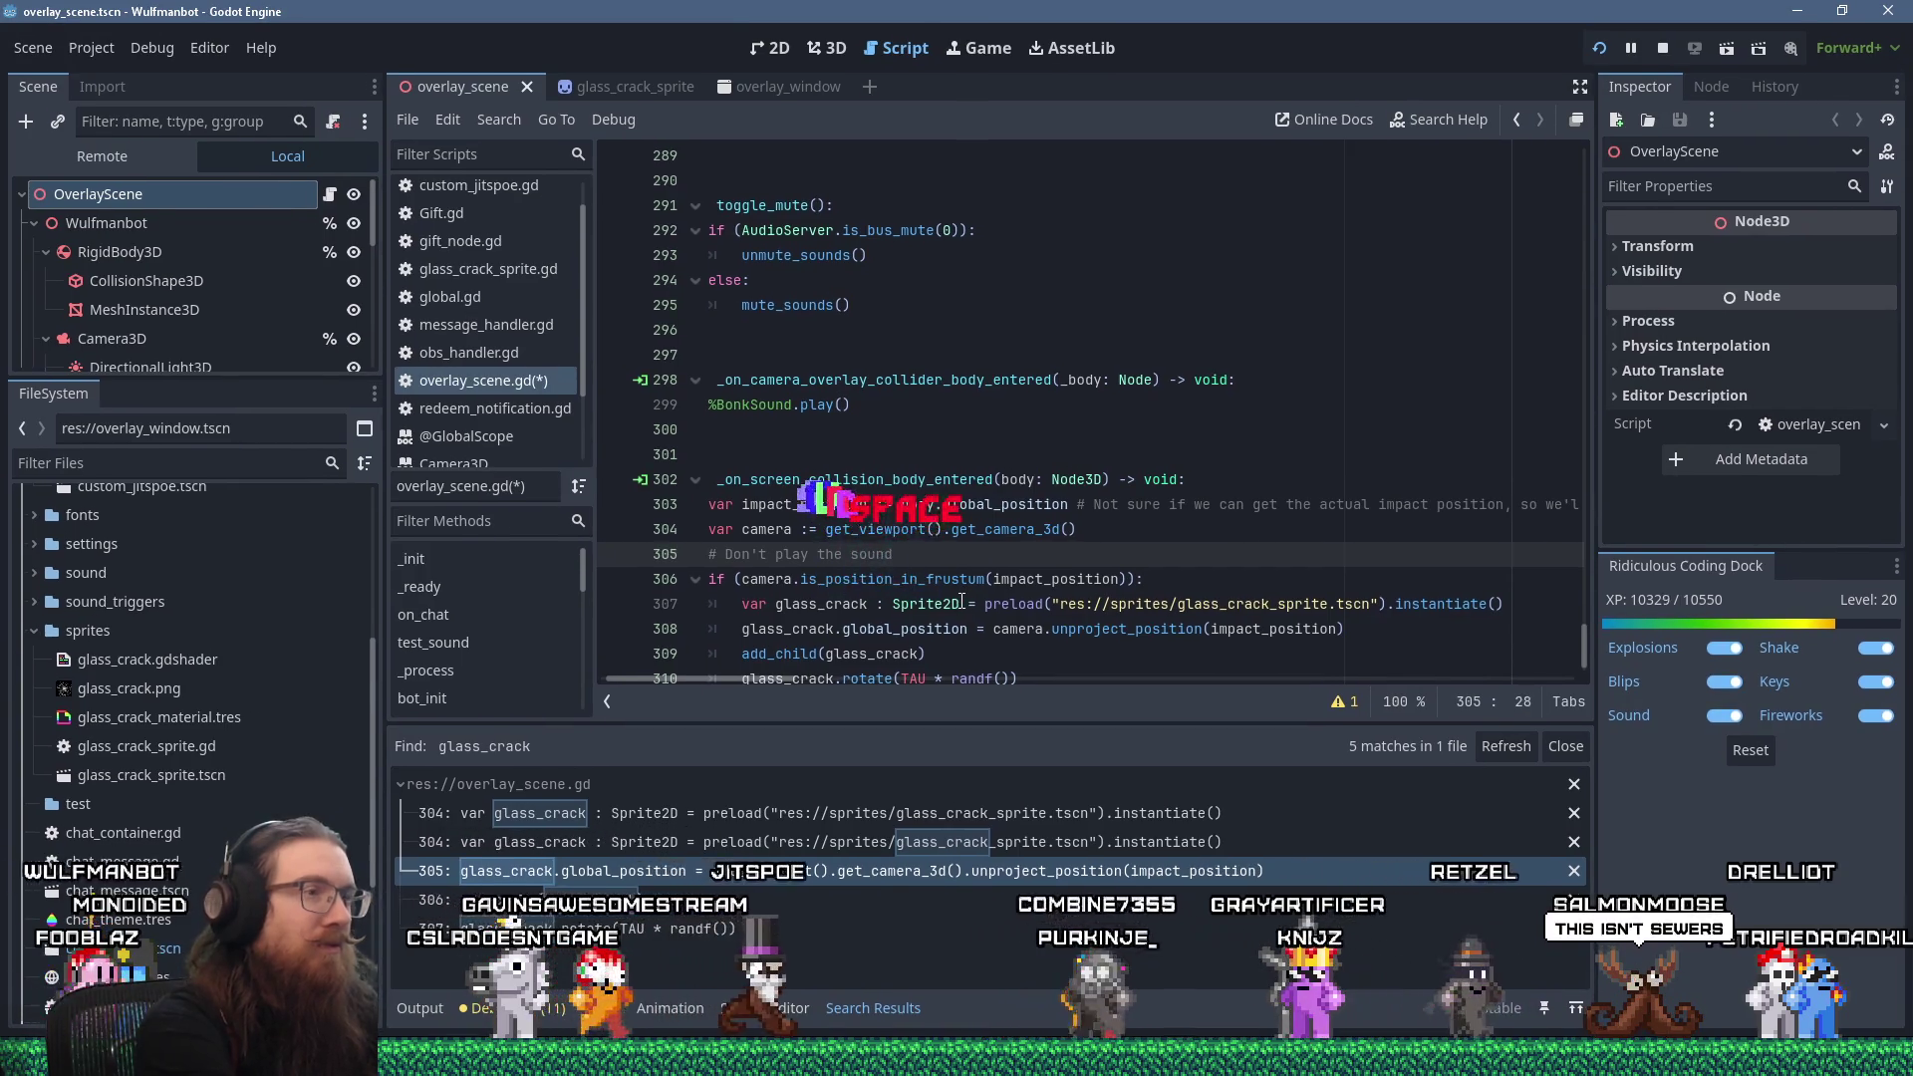
{"action": "type", "text": "if it's off-screen."}
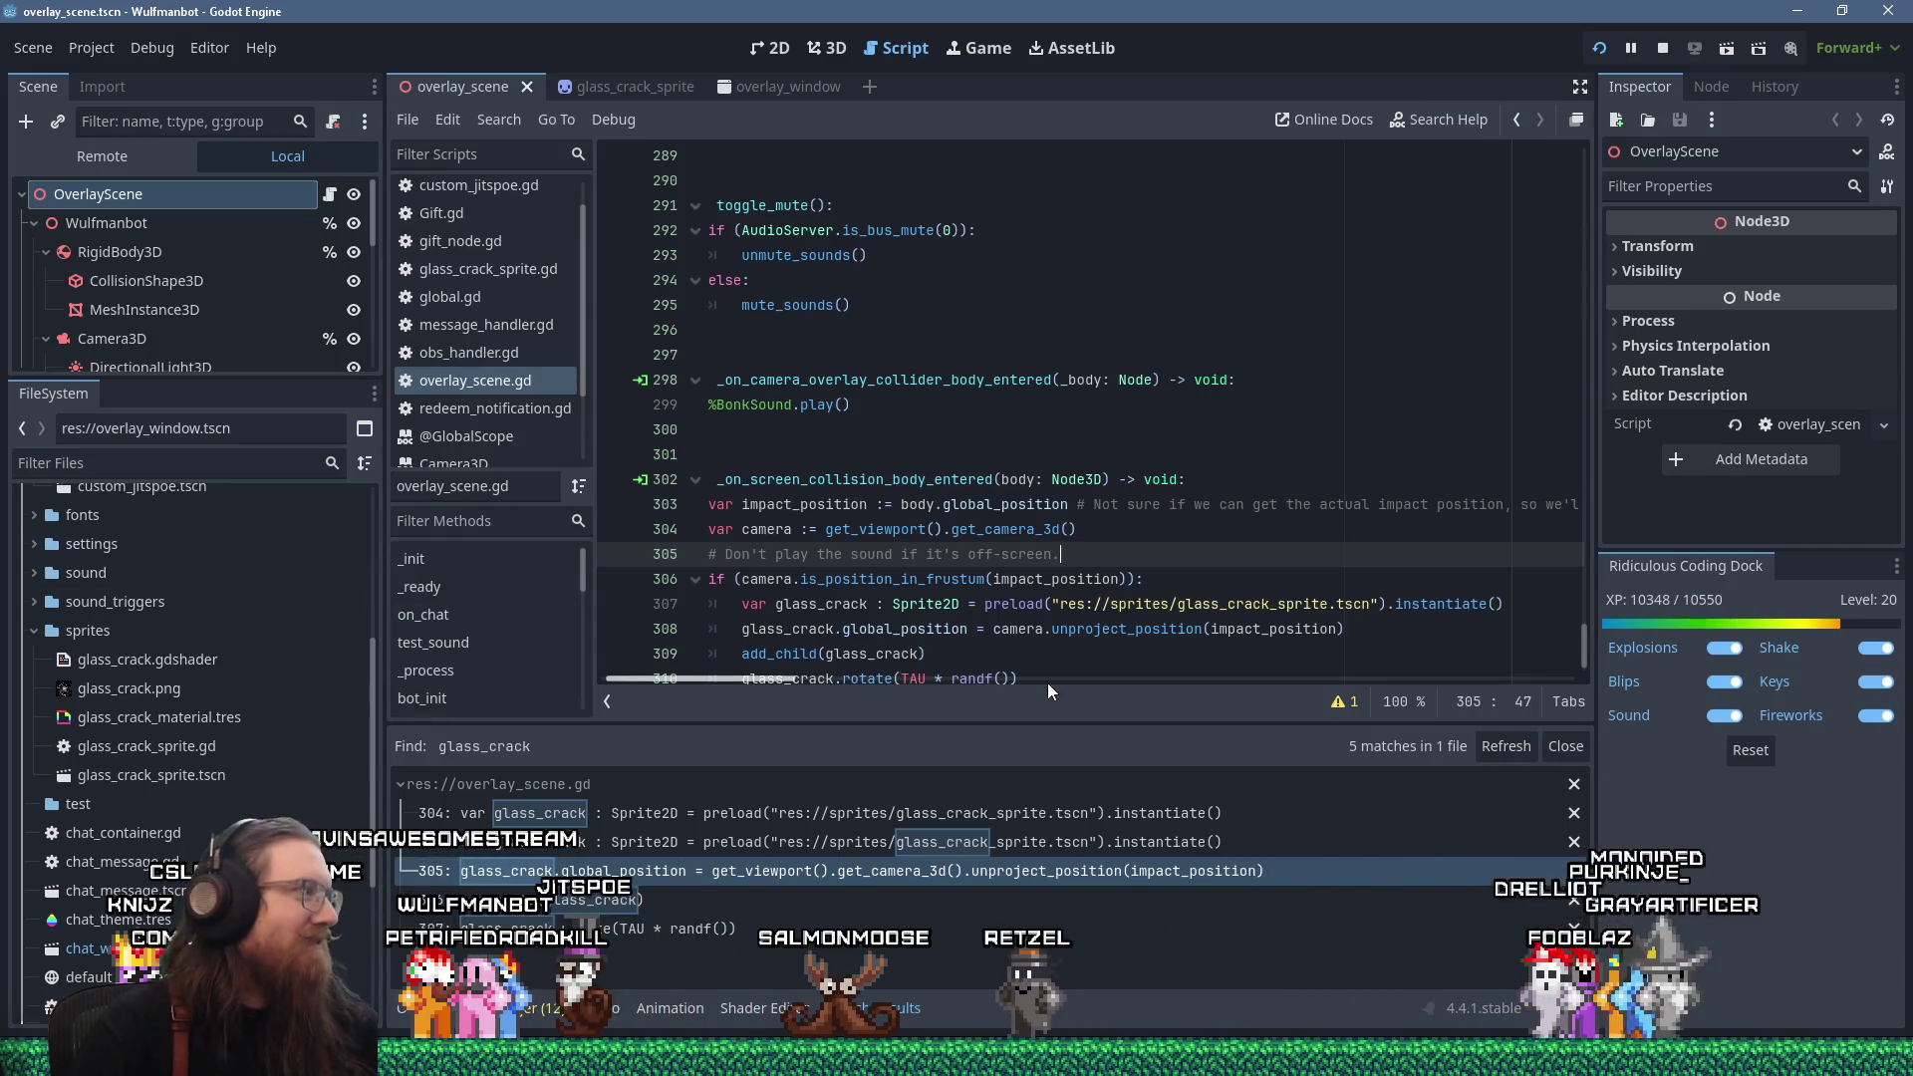
{"action": "key", "text": "alt+Tab"}
{"action": "key", "text": "alt+Tab"}
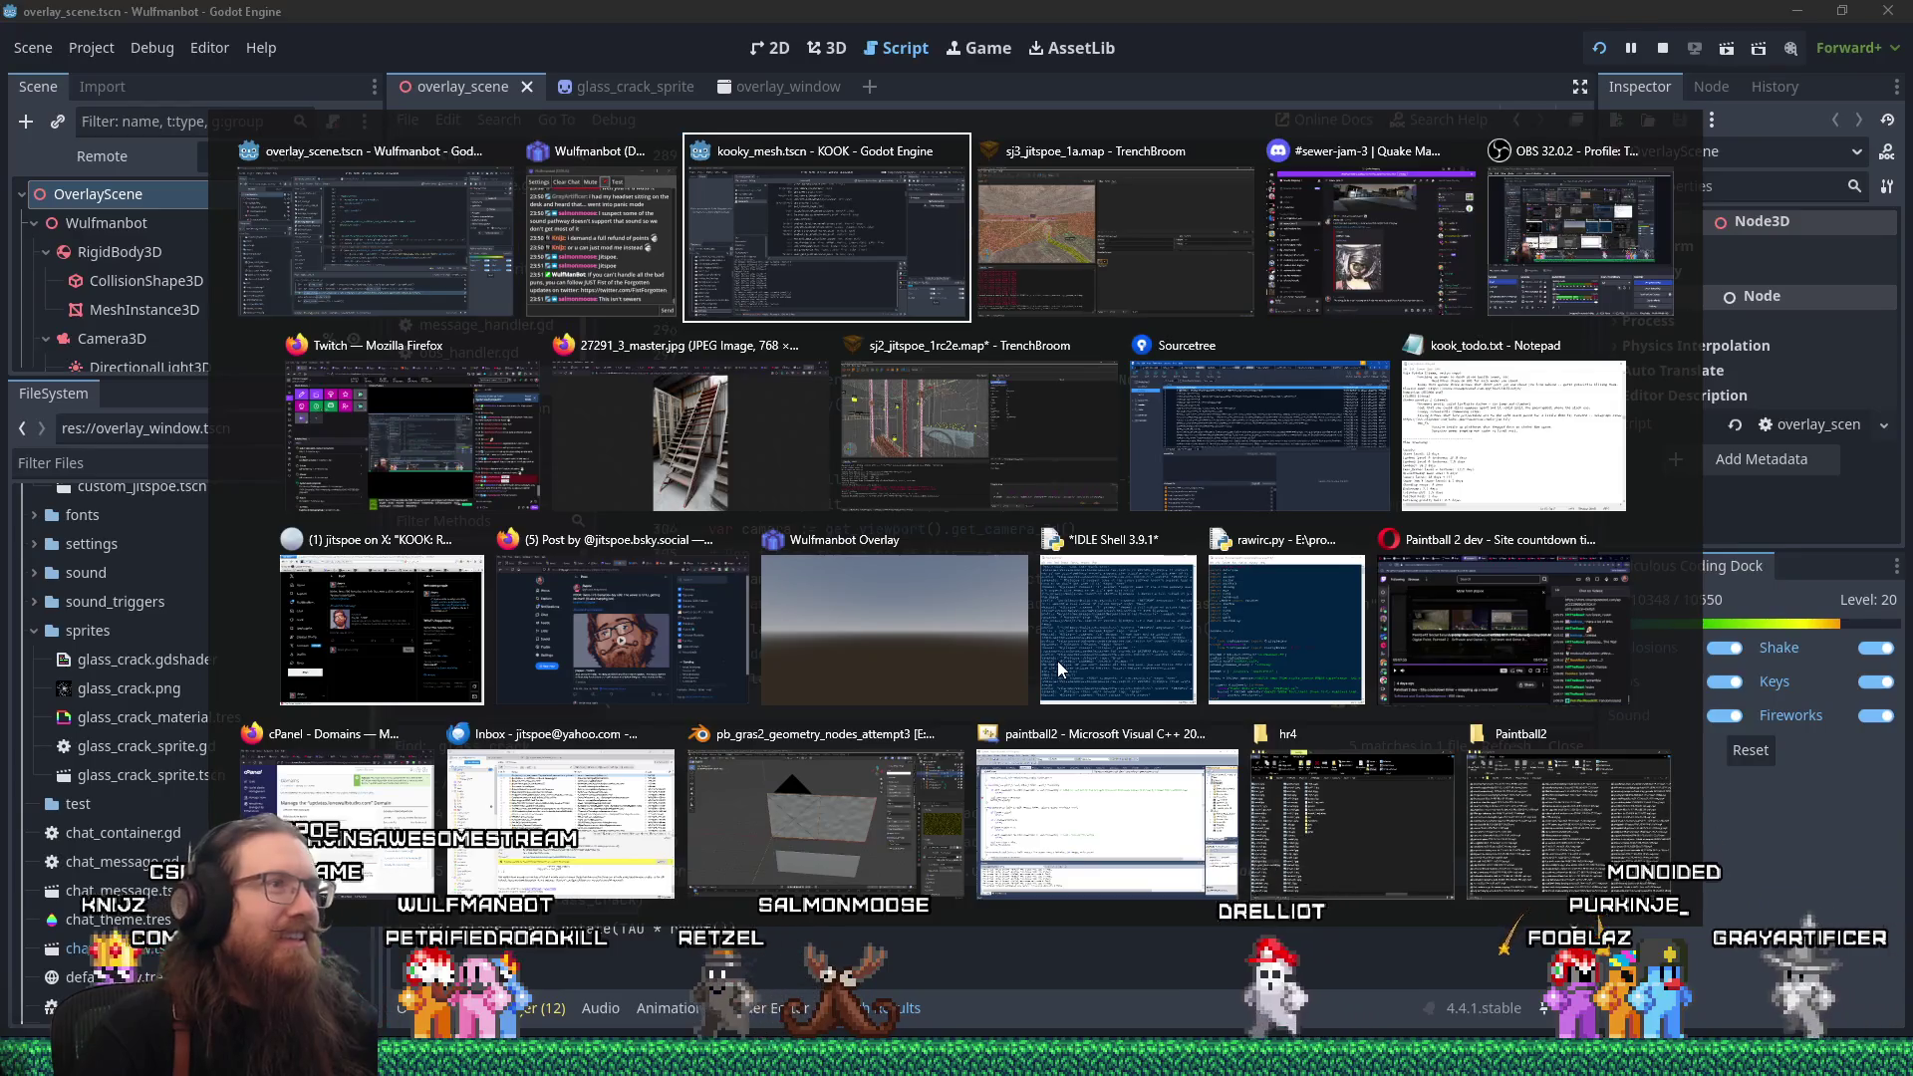
{"action": "key", "text": "alt+Tab"}
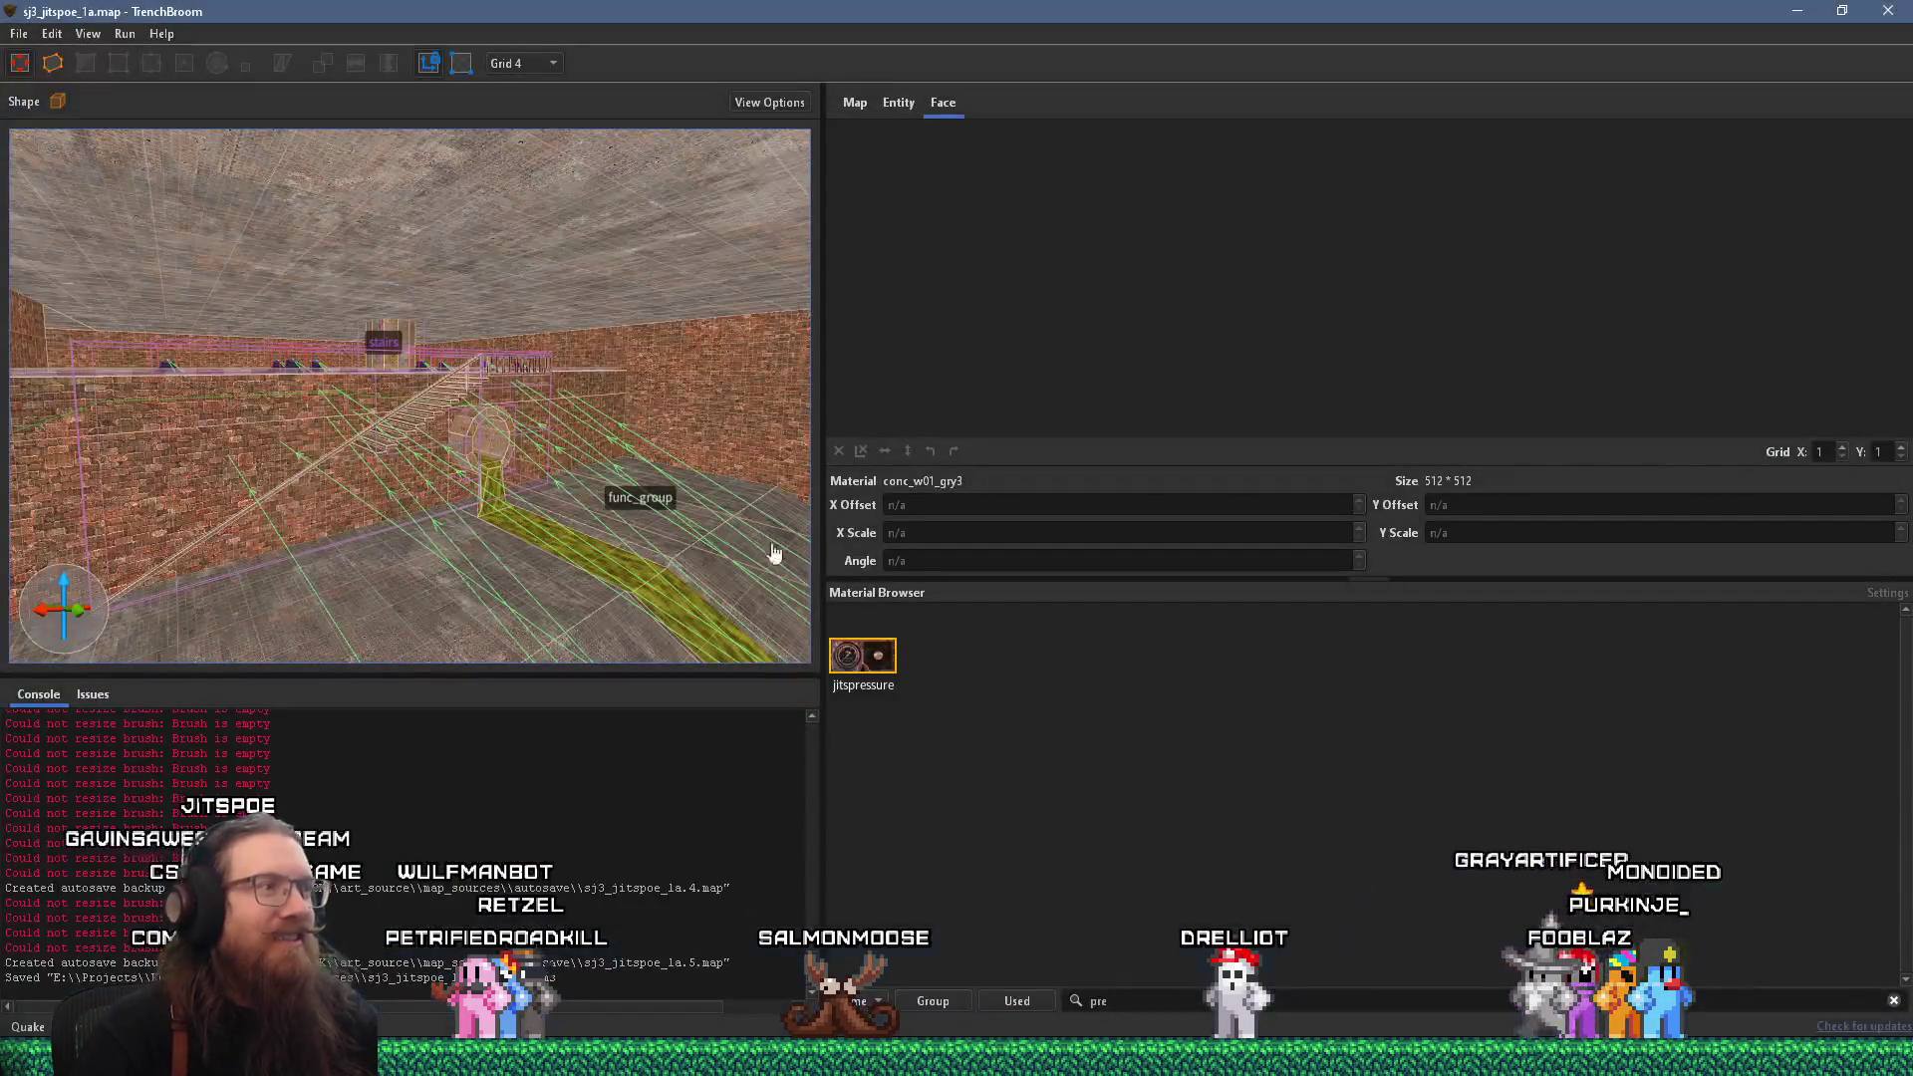
Orbit the 3D view around the stairs, railing and floor to inspect them.
{"action": "mouse_move", "coordinate": [261, 669]}
{"action": "left_mouse_down"}
{"action": "mouse_move", "coordinate": [482, 567]}
{"action": "mouse_move", "coordinate": [837, 537]}
{"action": "left_mouse_up"}
{"action": "scroll", "coordinate": [357, 564], "scroll_direction": "down", "scroll_amount": 5}
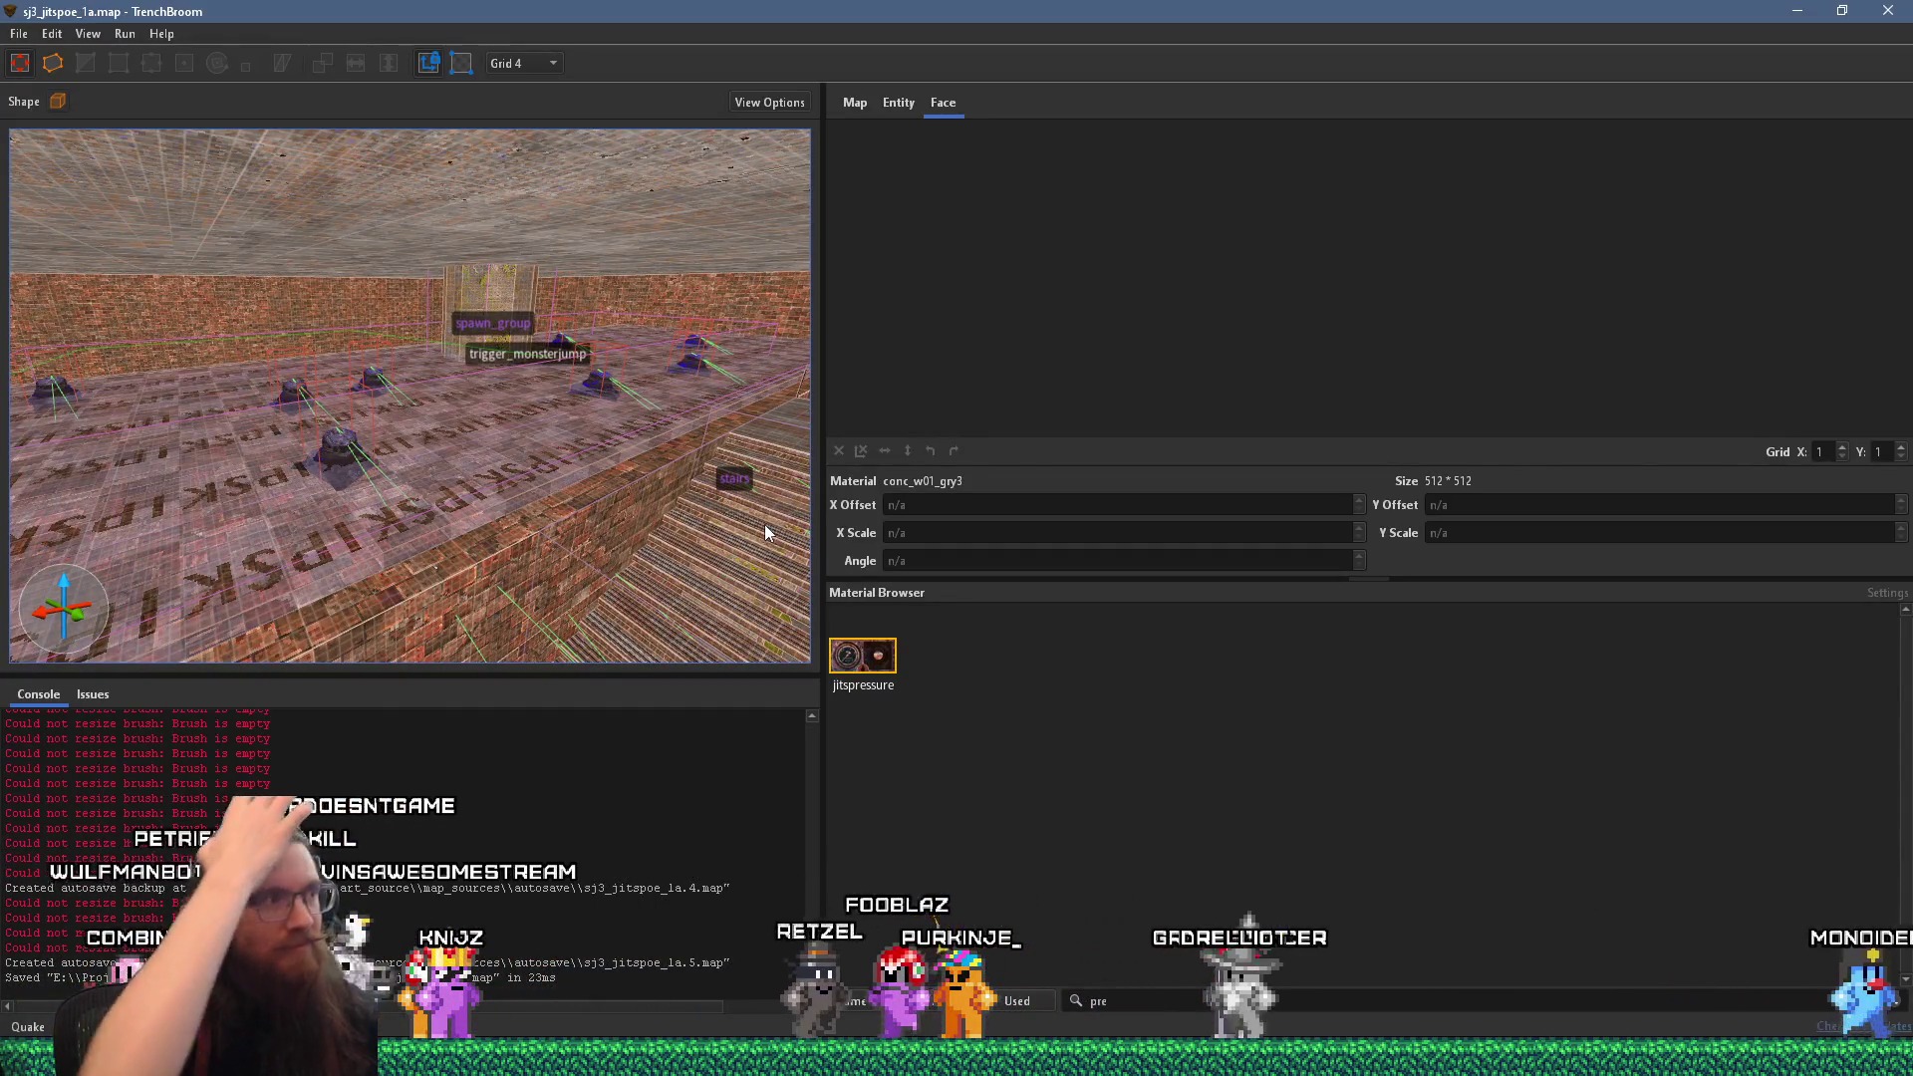
{"action": "mouse_move", "coordinate": [540, 541]}
{"action": "left_mouse_down"}
{"action": "mouse_move", "coordinate": [378, 549]}
{"action": "mouse_move", "coordinate": [606, 448]}
{"action": "mouse_move", "coordinate": [13, 534]}
{"action": "left_mouse_up"}
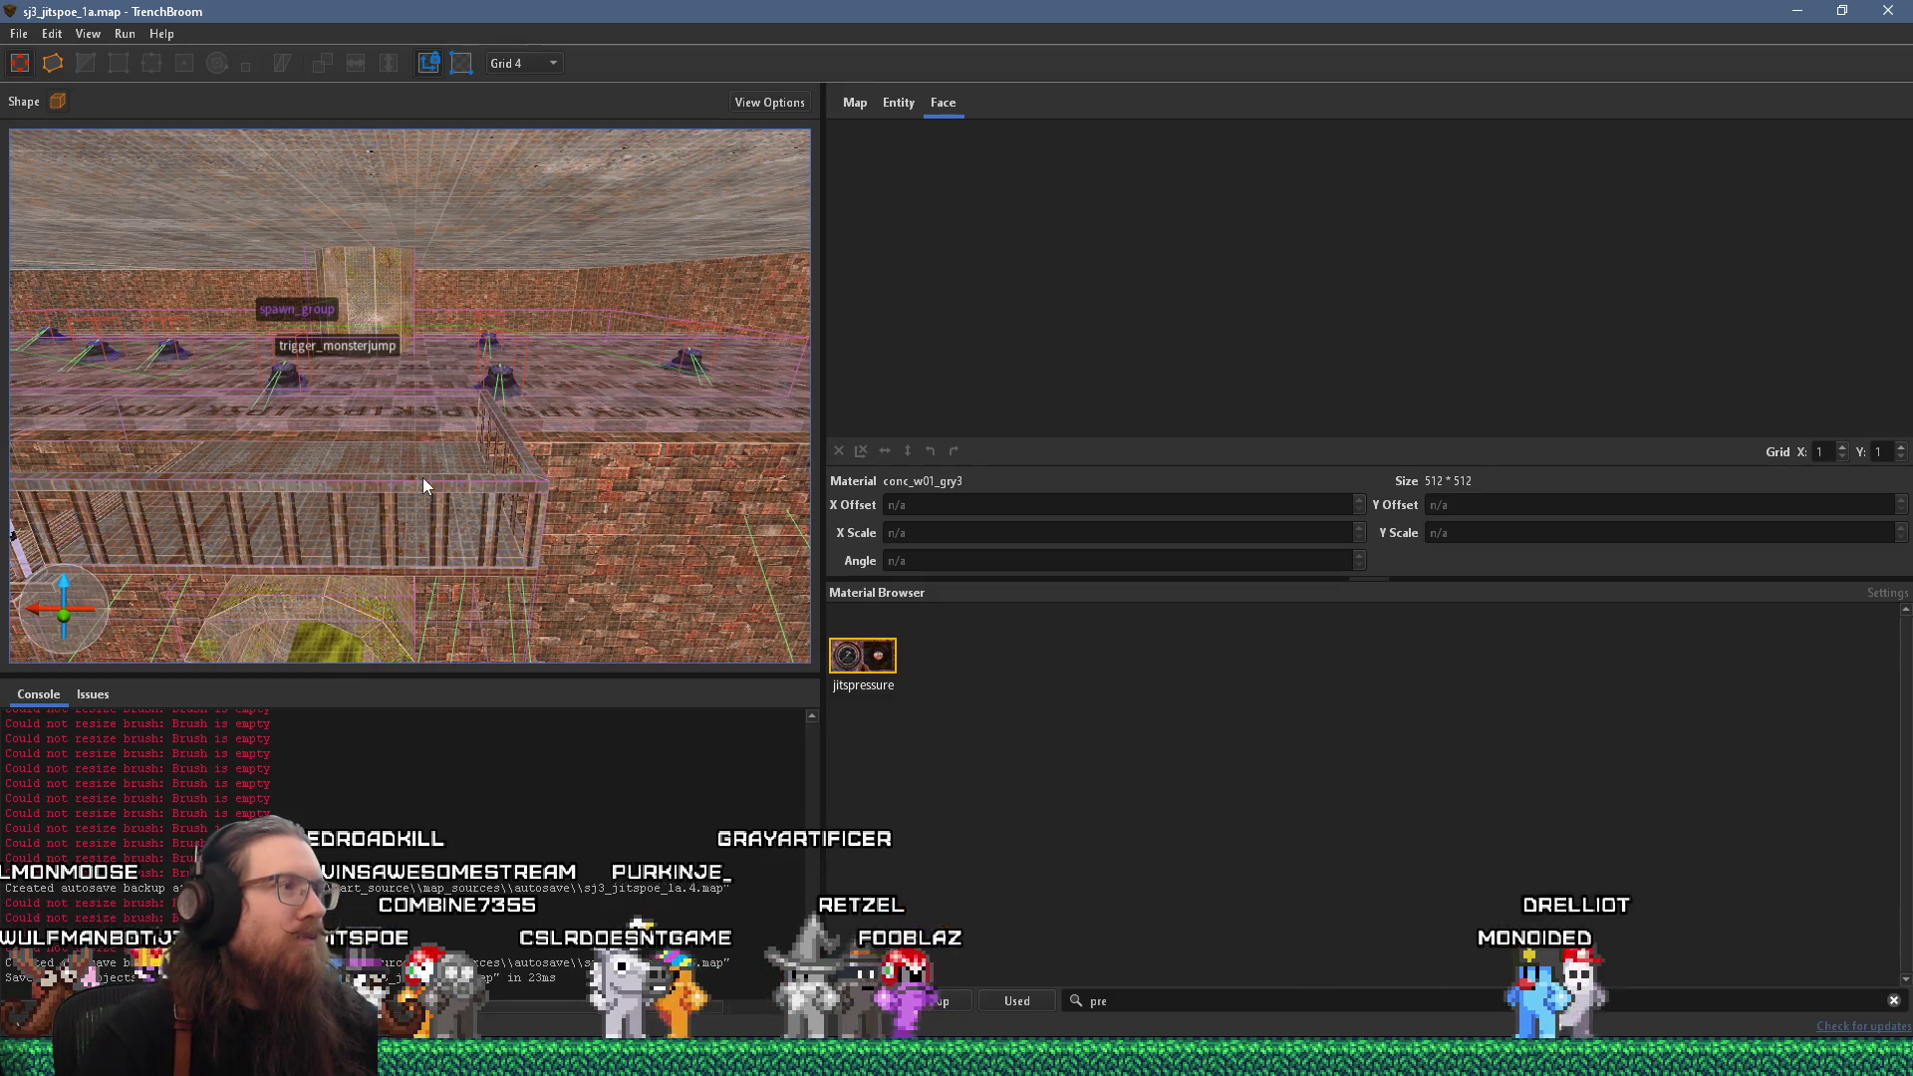
{"action": "left_click_drag", "start_coordinate": [497, 461], "coordinate": [359, 469]}
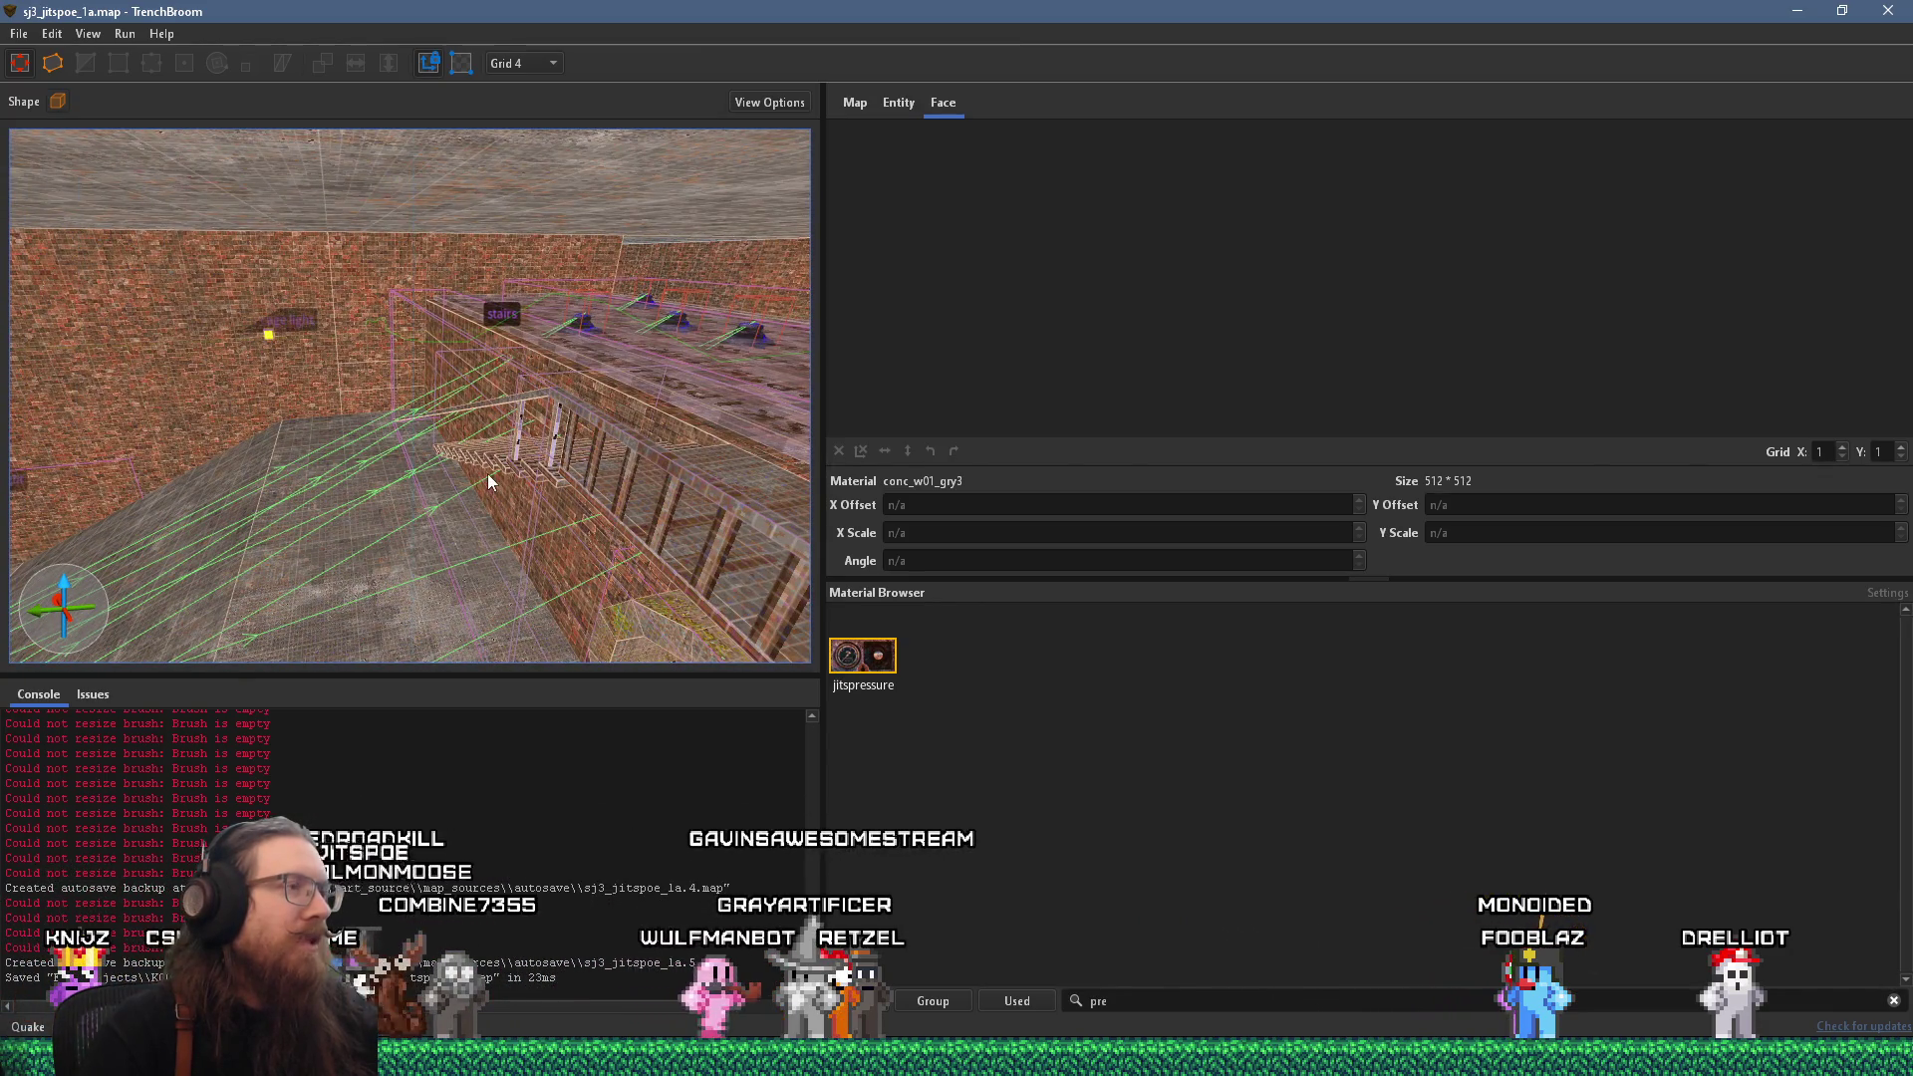
{"action": "mouse_move", "coordinate": [443, 457]}
{"action": "left_mouse_down"}
{"action": "mouse_move", "coordinate": [583, 444]}
{"action": "mouse_move", "coordinate": [388, 496]}
{"action": "mouse_move", "coordinate": [675, 374]}
{"action": "mouse_move", "coordinate": [662, 448]}
{"action": "mouse_move", "coordinate": [609, 483]}
{"action": "mouse_move", "coordinate": [613, 453]}
{"action": "mouse_move", "coordinate": [540, 454]}
{"action": "mouse_move", "coordinate": [682, 423]}
{"action": "mouse_move", "coordinate": [722, 434]}
{"action": "mouse_move", "coordinate": [490, 410]}
{"action": "mouse_move", "coordinate": [425, 565]}
{"action": "left_mouse_up"}
{"action": "scroll", "coordinate": [530, 557], "scroll_direction": "down", "scroll_amount": 3}
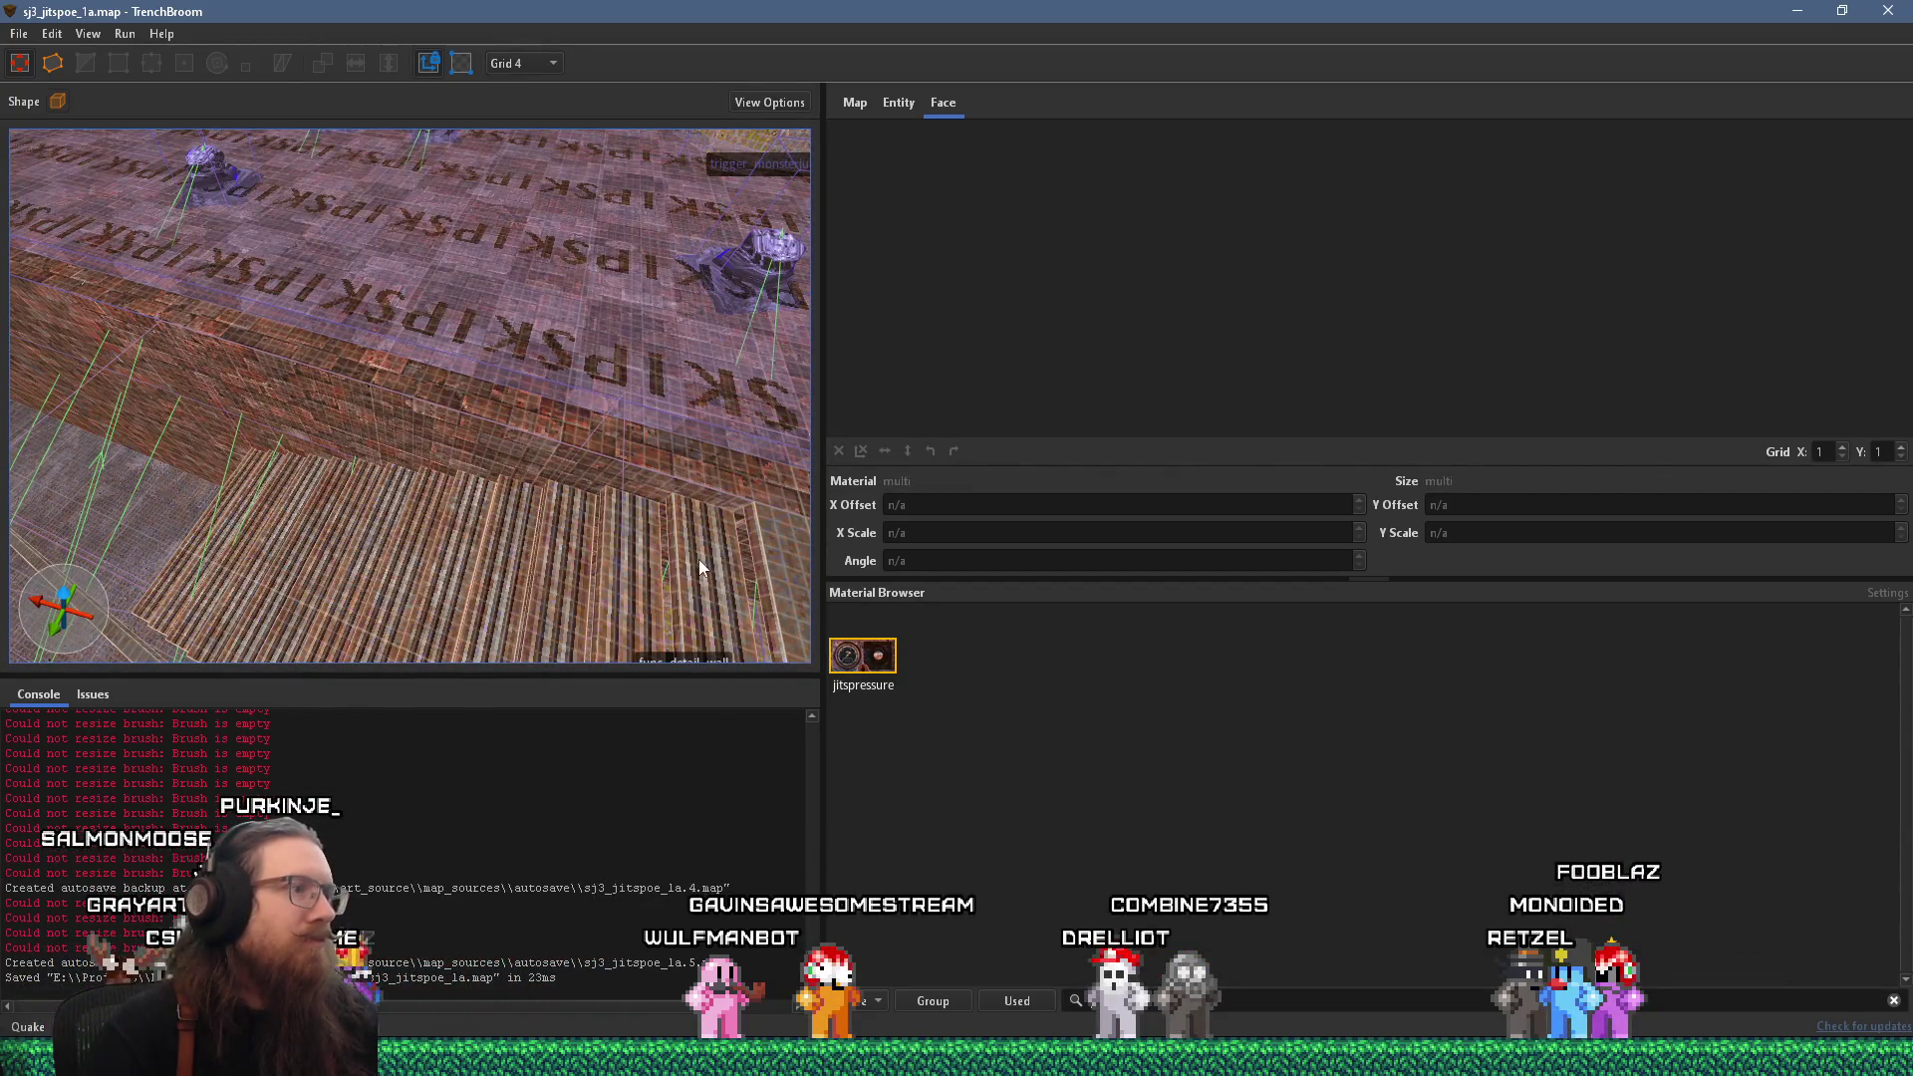
{"action": "left_click_drag", "start_coordinate": [699, 562], "coordinate": [579, 558]}
Select the func_detail_wall stair brush and nudge it slightly.
{"action": "left_click", "coordinate": [277, 543]}
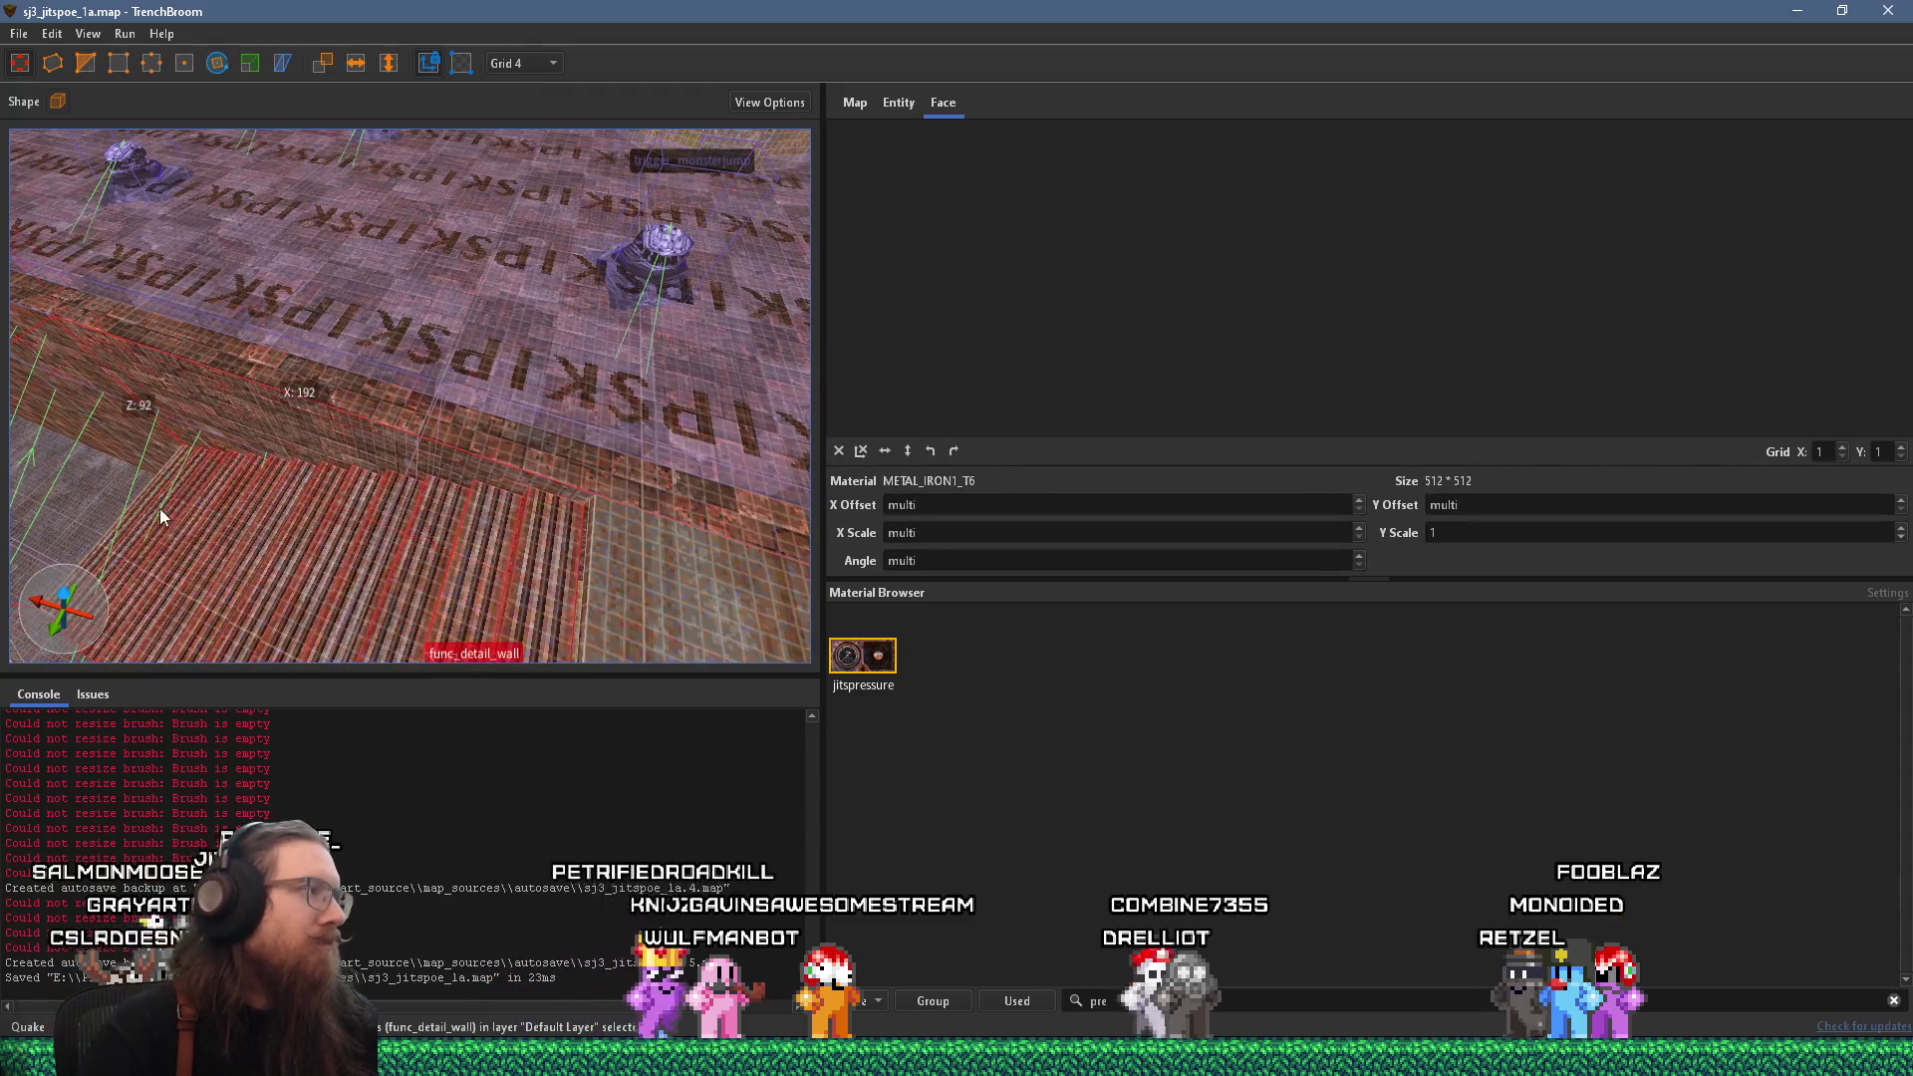
{"action": "mouse_move", "coordinate": [141, 508]}
{"action": "left_mouse_down"}
{"action": "mouse_move", "coordinate": [300, 509]}
{"action": "mouse_move", "coordinate": [262, 608]}
{"action": "mouse_move", "coordinate": [492, 460]}
{"action": "mouse_move", "coordinate": [563, 298]}
{"action": "mouse_move", "coordinate": [498, 408]}
{"action": "mouse_move", "coordinate": [516, 425]}
{"action": "mouse_move", "coordinate": [436, 501]}
{"action": "mouse_move", "coordinate": [468, 474]}
{"action": "left_mouse_up"}
{"action": "scroll", "coordinate": [471, 464], "scroll_direction": "up", "scroll_amount": 4}
{"action": "scroll", "coordinate": [472, 467], "scroll_direction": "down", "scroll_amount": 5}
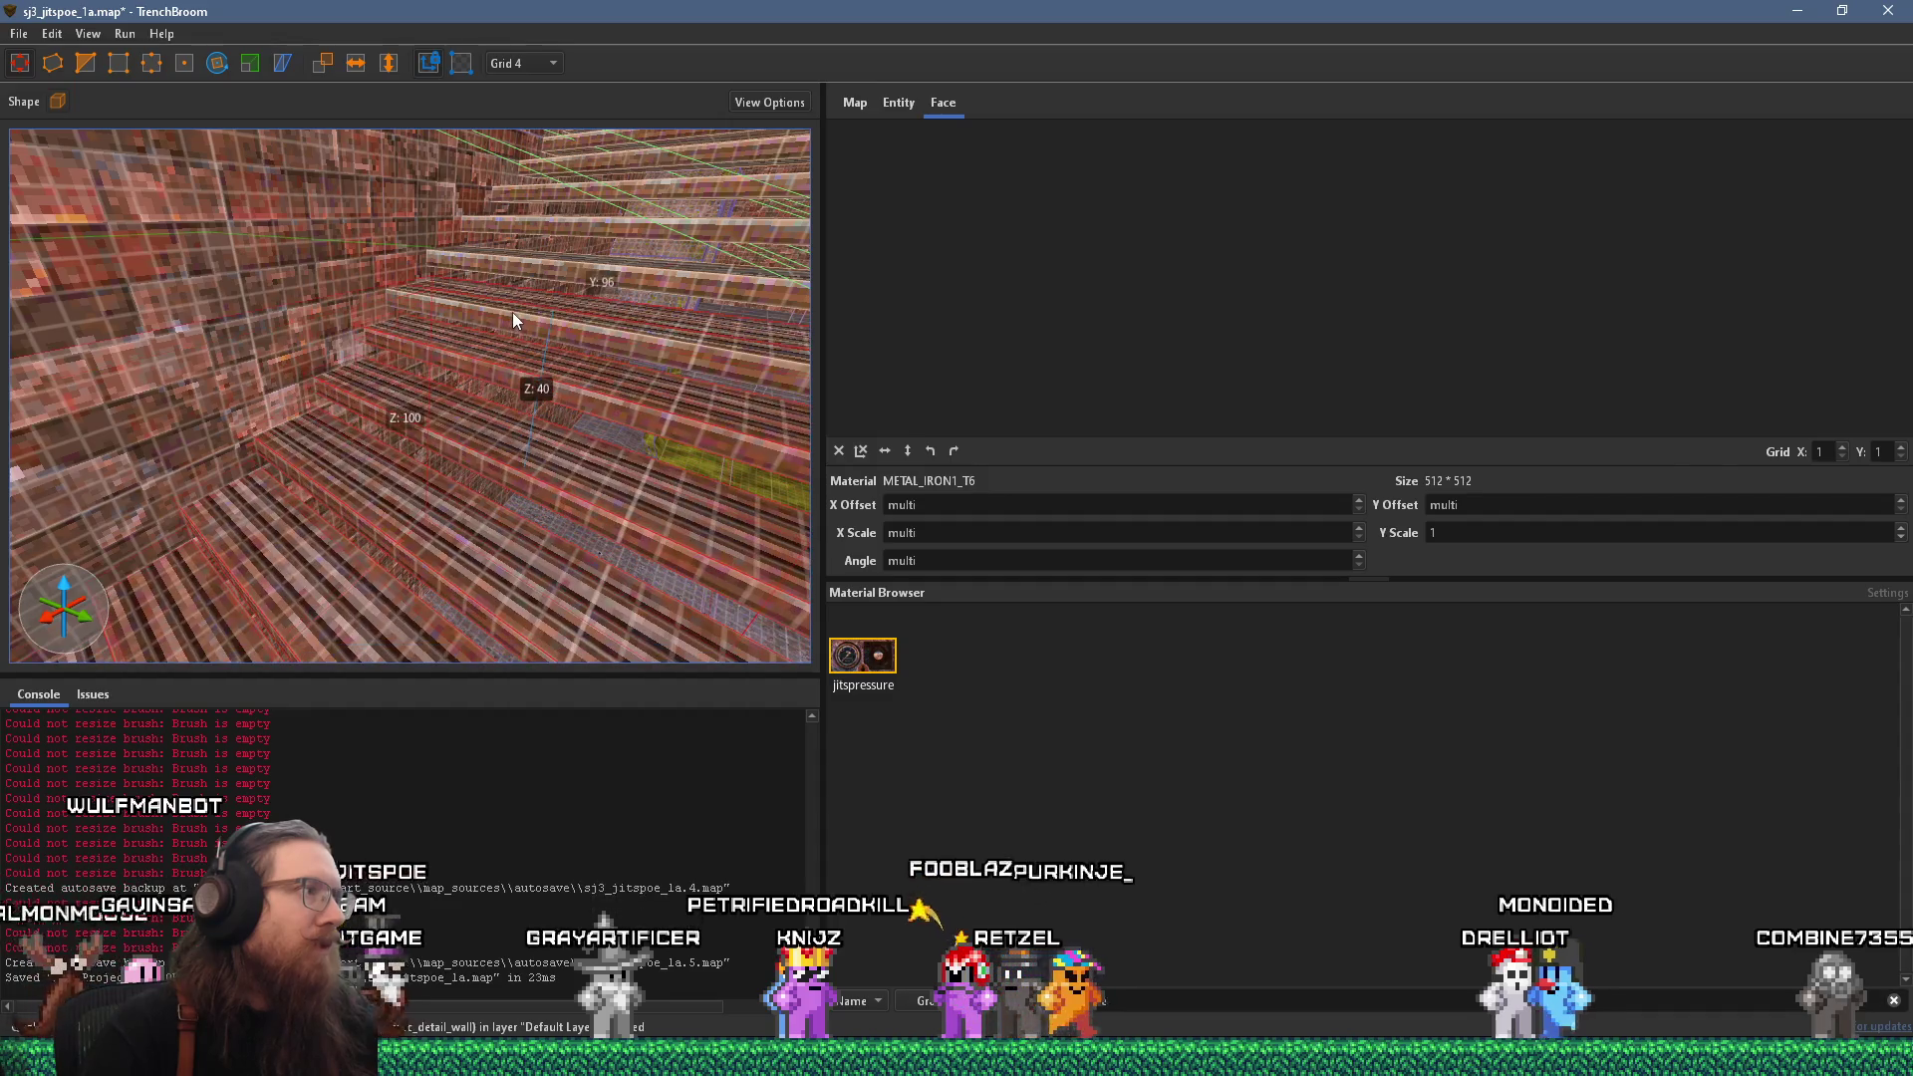
{"action": "mouse_move", "coordinate": [539, 297]}
{"action": "left_mouse_down"}
{"action": "mouse_move", "coordinate": [453, 326]}
{"action": "mouse_move", "coordinate": [548, 320]}
{"action": "left_mouse_up"}
Set the grid size to 8, shift the stair brush right and down, then deselect it.
{"action": "left_click", "coordinate": [539, 63]}
{"action": "left_click", "coordinate": [532, 161]}
{"action": "scroll", "coordinate": [467, 445], "scroll_direction": "up", "scroll_amount": 3}
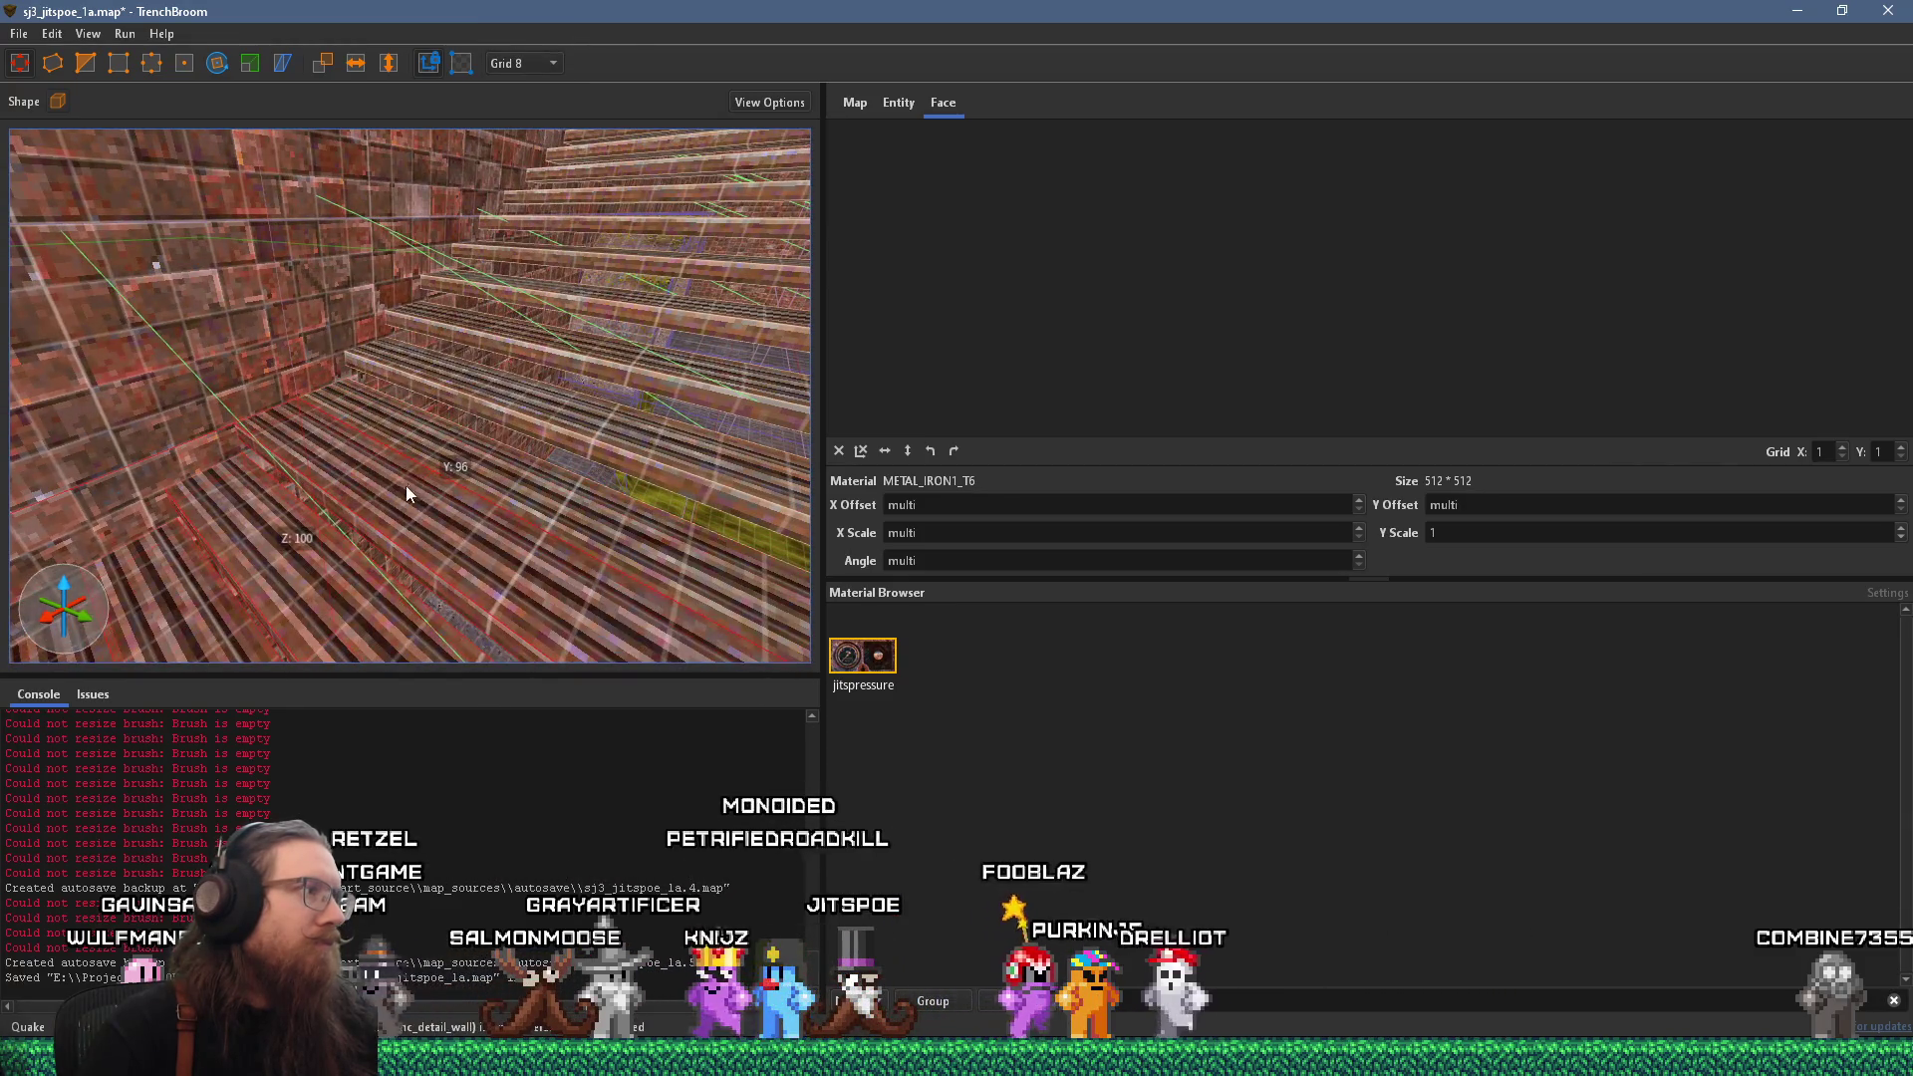
{"action": "scroll", "coordinate": [388, 539], "scroll_direction": "down", "scroll_amount": 5}
{"action": "mouse_move", "coordinate": [503, 376]}
{"action": "left_mouse_down"}
{"action": "mouse_move", "coordinate": [393, 306]}
{"action": "mouse_move", "coordinate": [435, 467]}
{"action": "mouse_move", "coordinate": [151, 442]}
{"action": "left_mouse_up"}
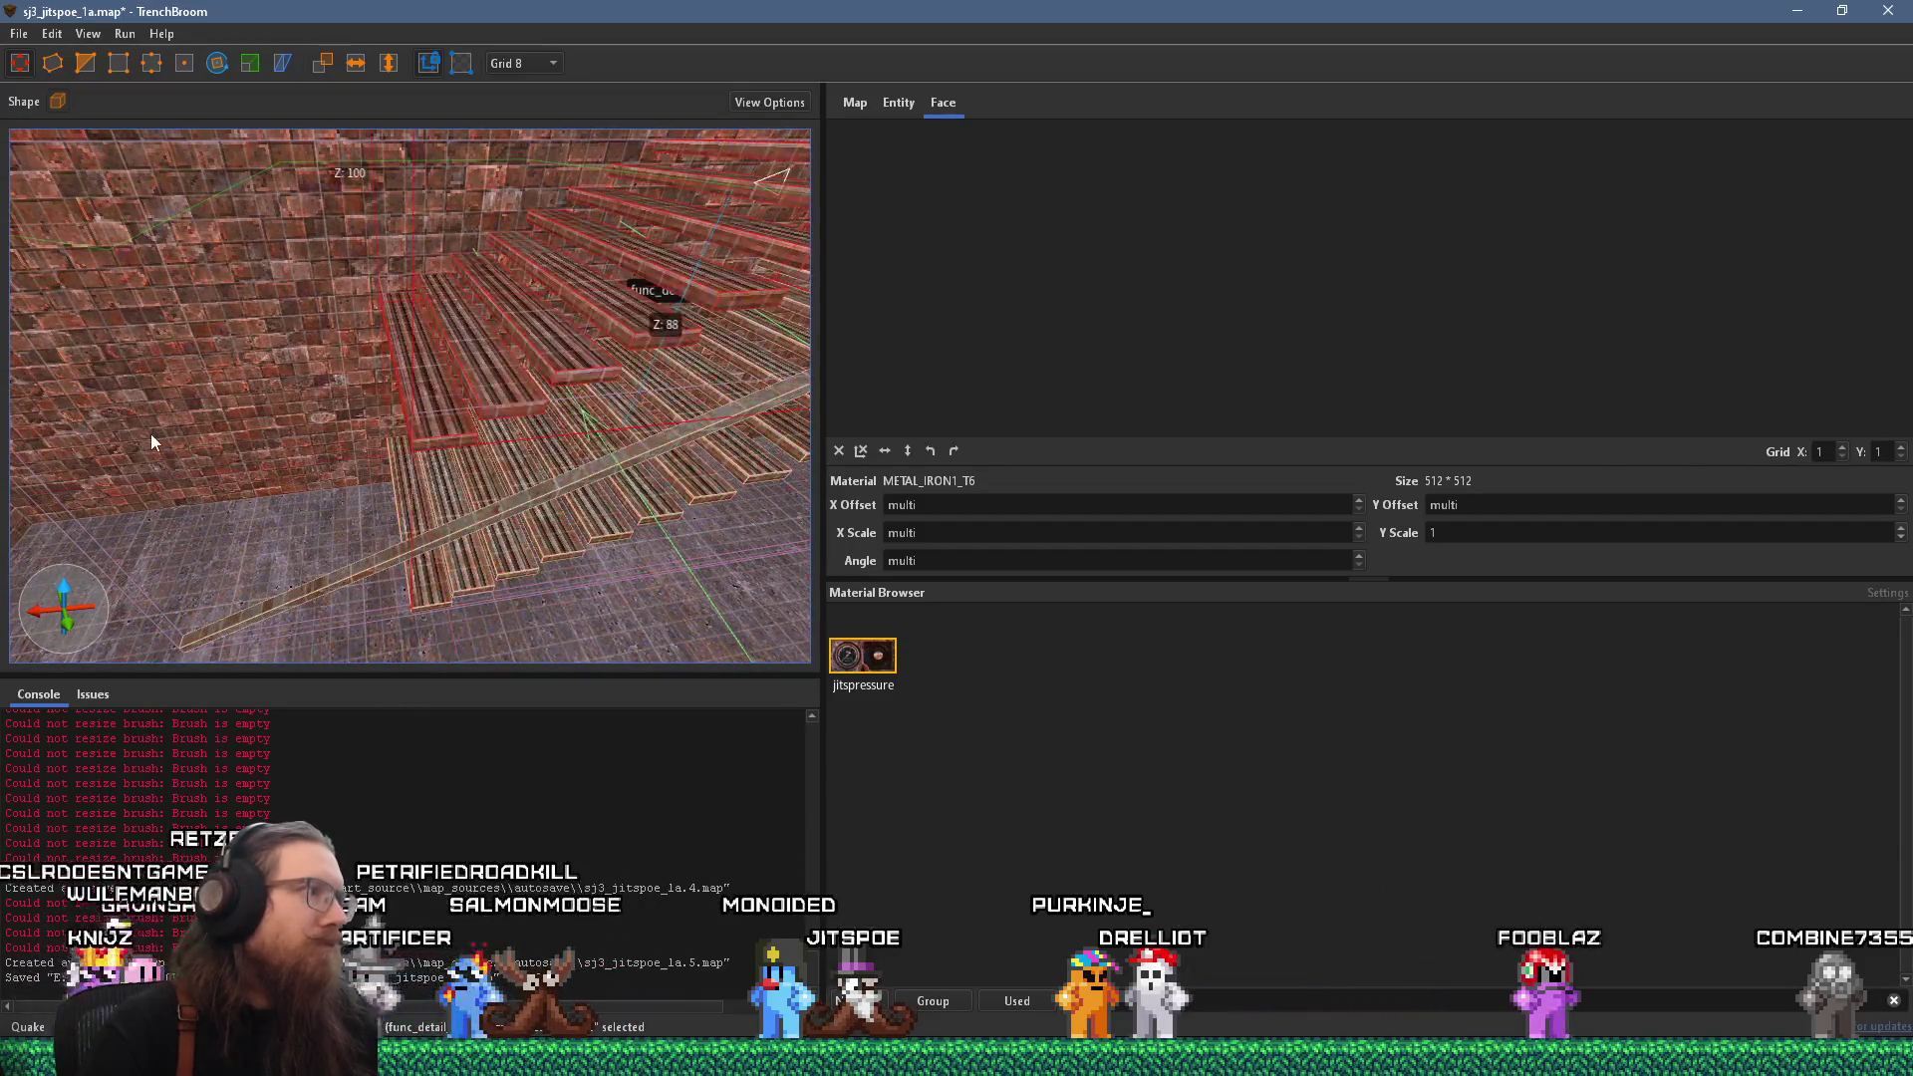
{"action": "mouse_move", "coordinate": [615, 311]}
{"action": "left_mouse_down"}
{"action": "mouse_move", "coordinate": [57, 409]}
{"action": "mouse_move", "coordinate": [406, 281]}
{"action": "mouse_move", "coordinate": [313, 513]}
{"action": "mouse_move", "coordinate": [568, 425]}
{"action": "mouse_move", "coordinate": [353, 442]}
{"action": "mouse_move", "coordinate": [391, 448]}
{"action": "mouse_move", "coordinate": [373, 512]}
{"action": "left_mouse_up"}
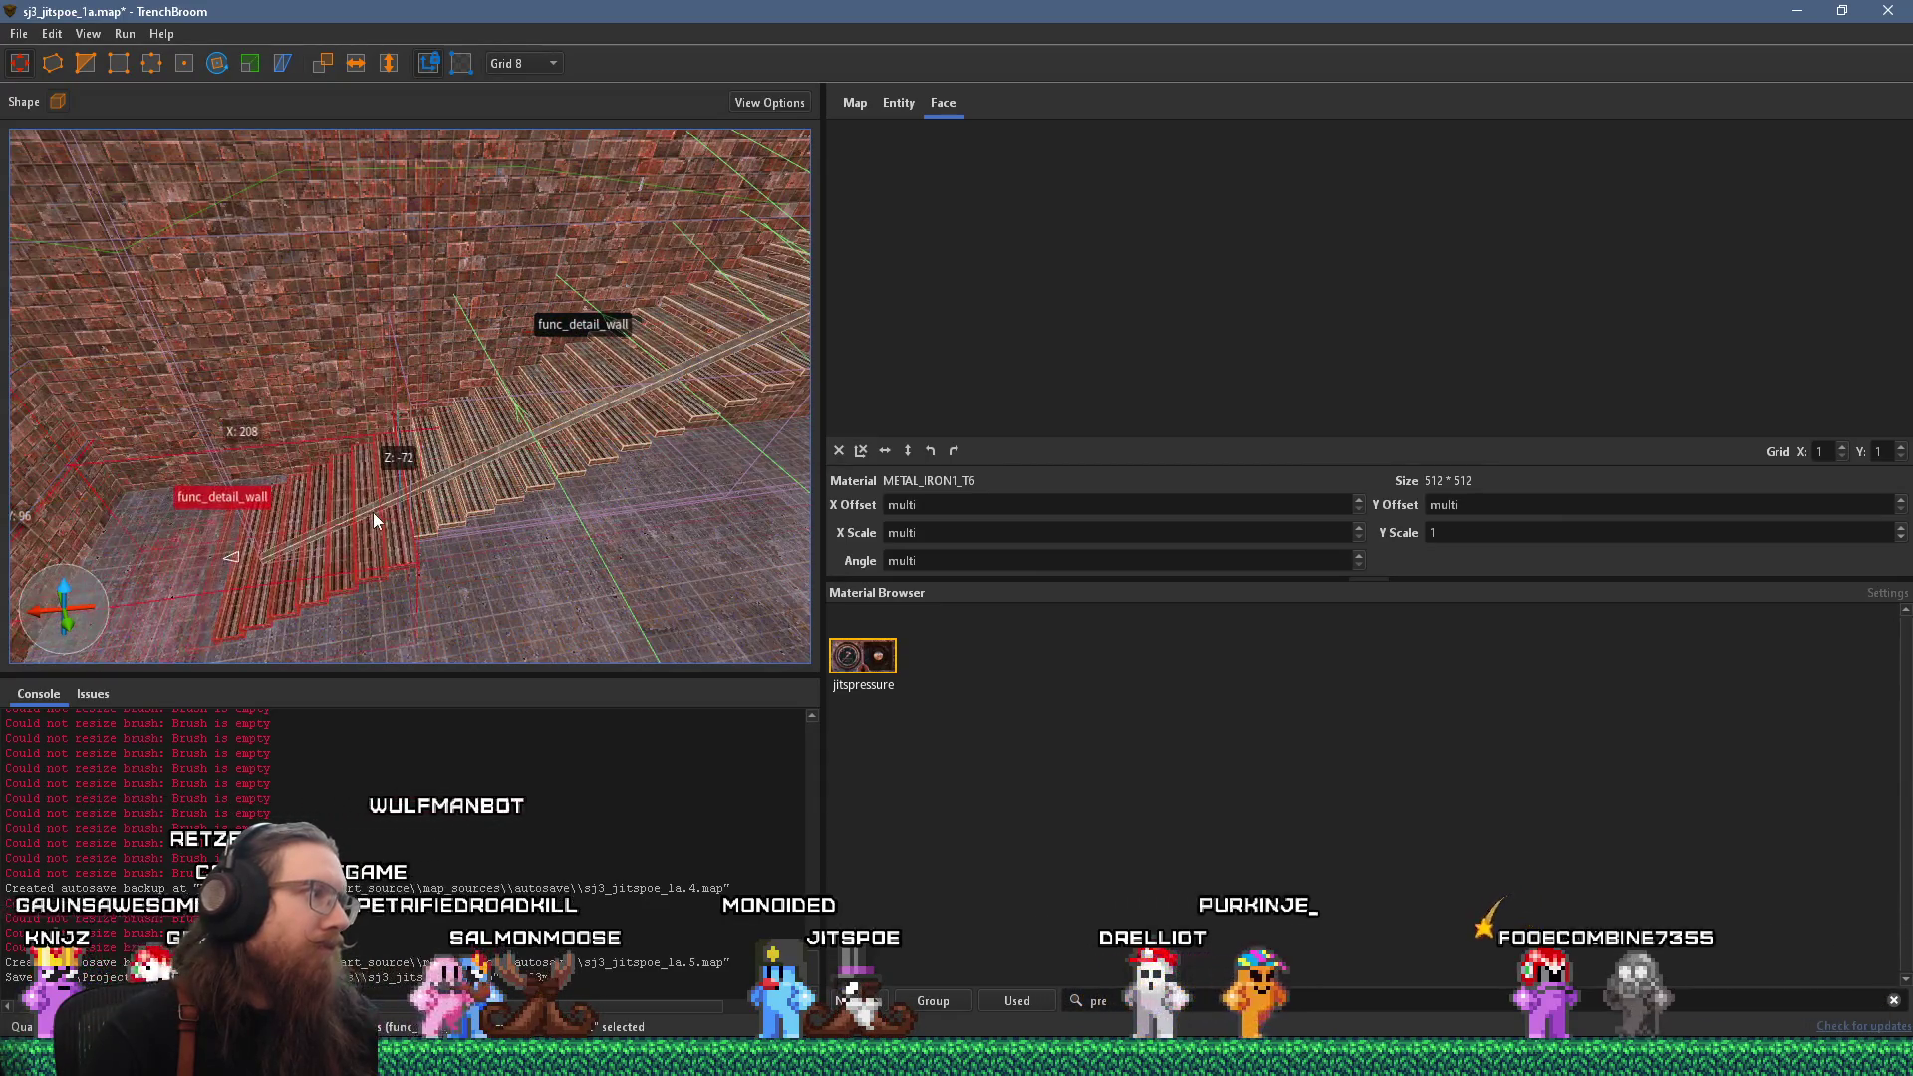
{"action": "scroll", "coordinate": [436, 409], "scroll_direction": "up", "scroll_amount": 3}
{"action": "mouse_move", "coordinate": [404, 396]}
{"action": "left_mouse_down"}
{"action": "mouse_move", "coordinate": [417, 424]}
{"action": "mouse_move", "coordinate": [452, 390]}
{"action": "mouse_move", "coordinate": [431, 356]}
{"action": "mouse_move", "coordinate": [432, 401]}
{"action": "mouse_move", "coordinate": [394, 407]}
{"action": "mouse_move", "coordinate": [395, 429]}
{"action": "mouse_move", "coordinate": [436, 382]}
{"action": "mouse_move", "coordinate": [532, 367]}
{"action": "mouse_move", "coordinate": [454, 445]}
{"action": "mouse_move", "coordinate": [426, 431]}
{"action": "left_mouse_up"}
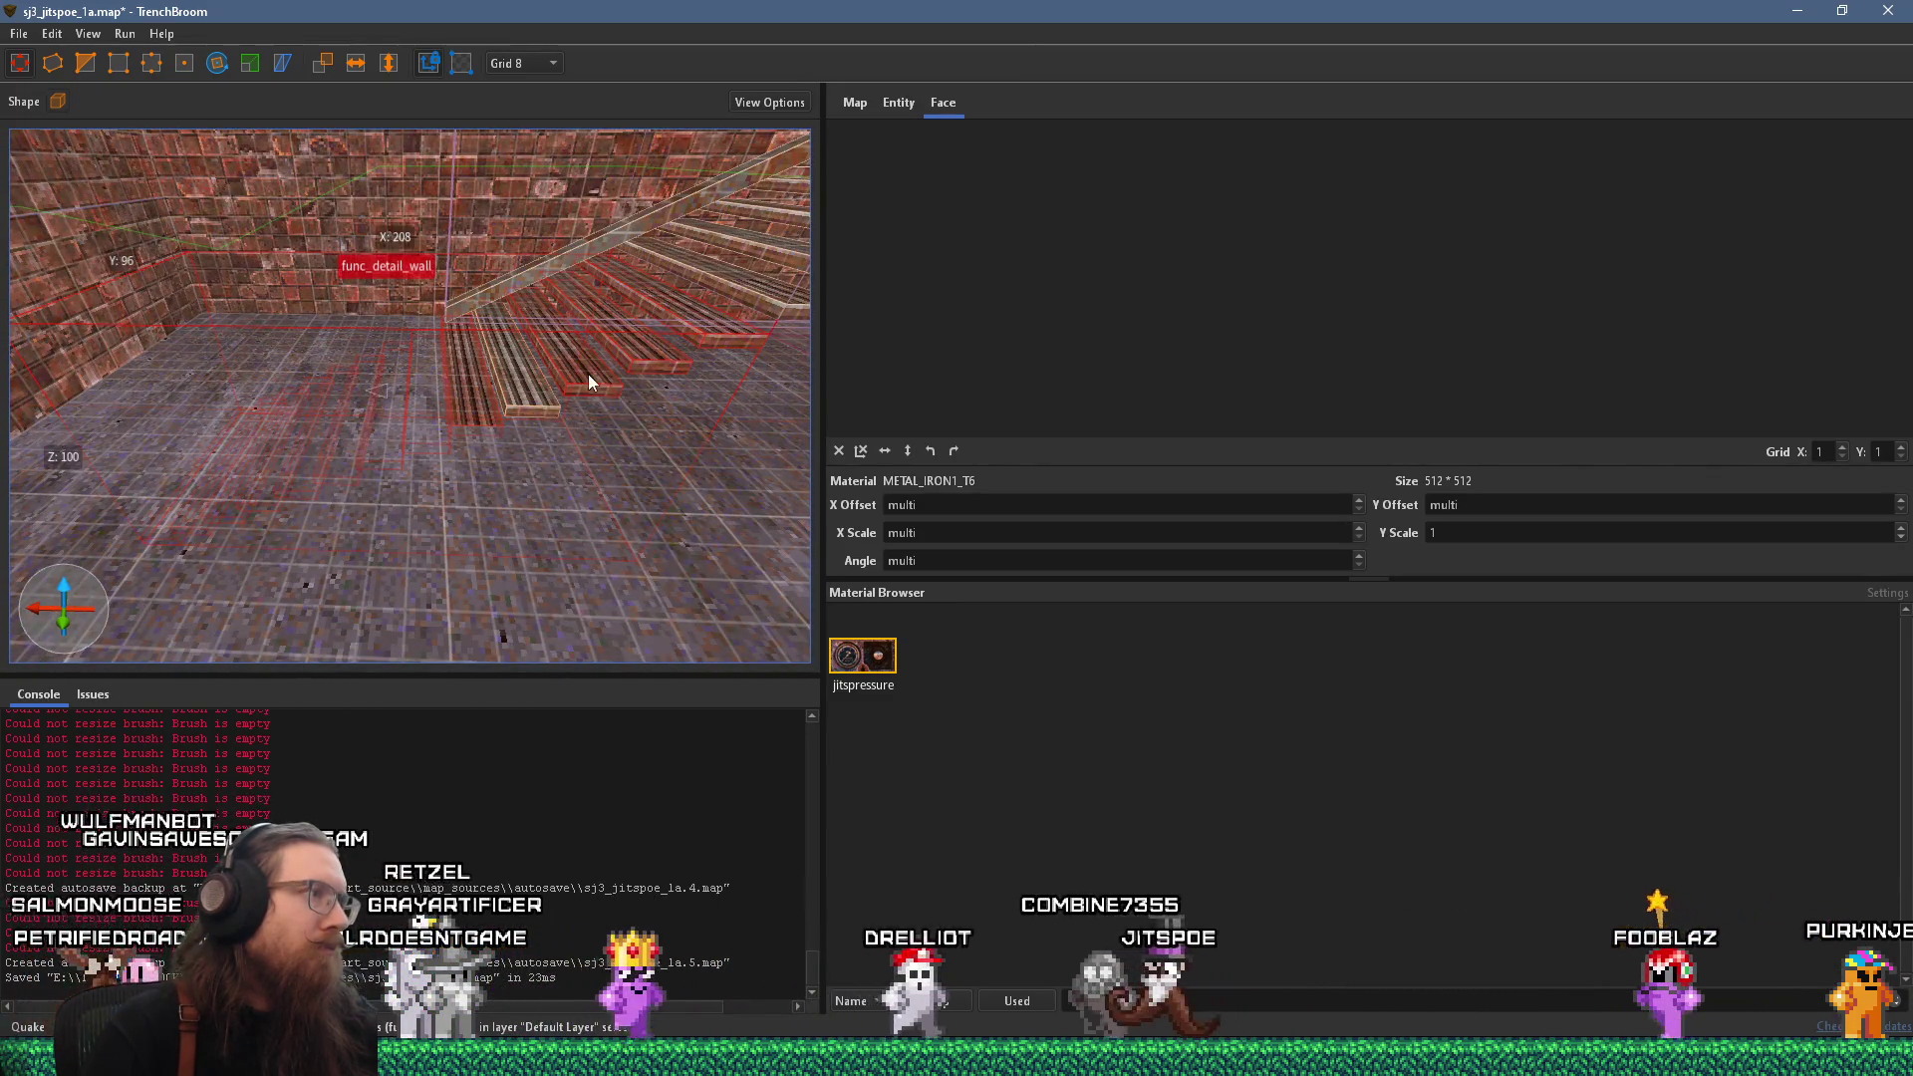
{"action": "left_click", "coordinate": [679, 328]}
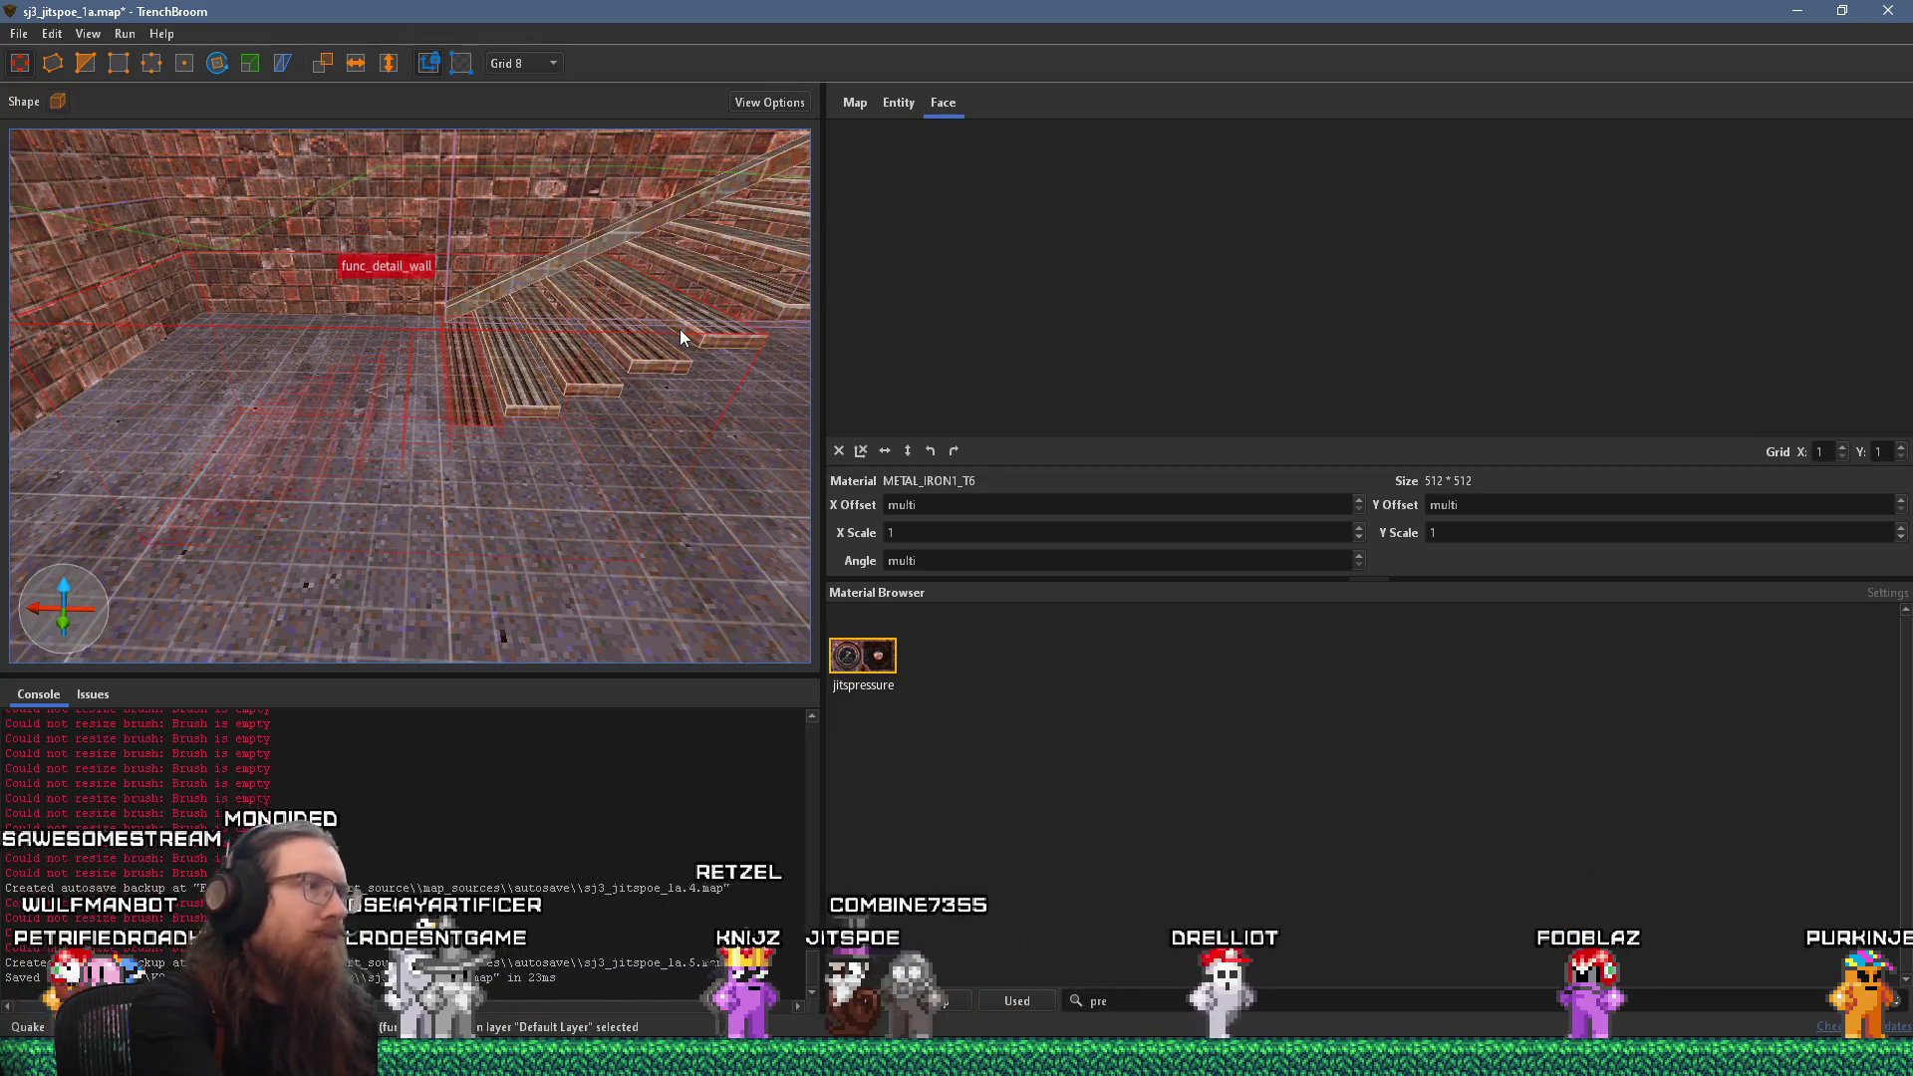
{"action": "mouse_move", "coordinate": [679, 329]}
{"action": "left_mouse_down"}
{"action": "mouse_move", "coordinate": [638, 324]}
{"action": "mouse_move", "coordinate": [432, 426]}
{"action": "left_mouse_up"}
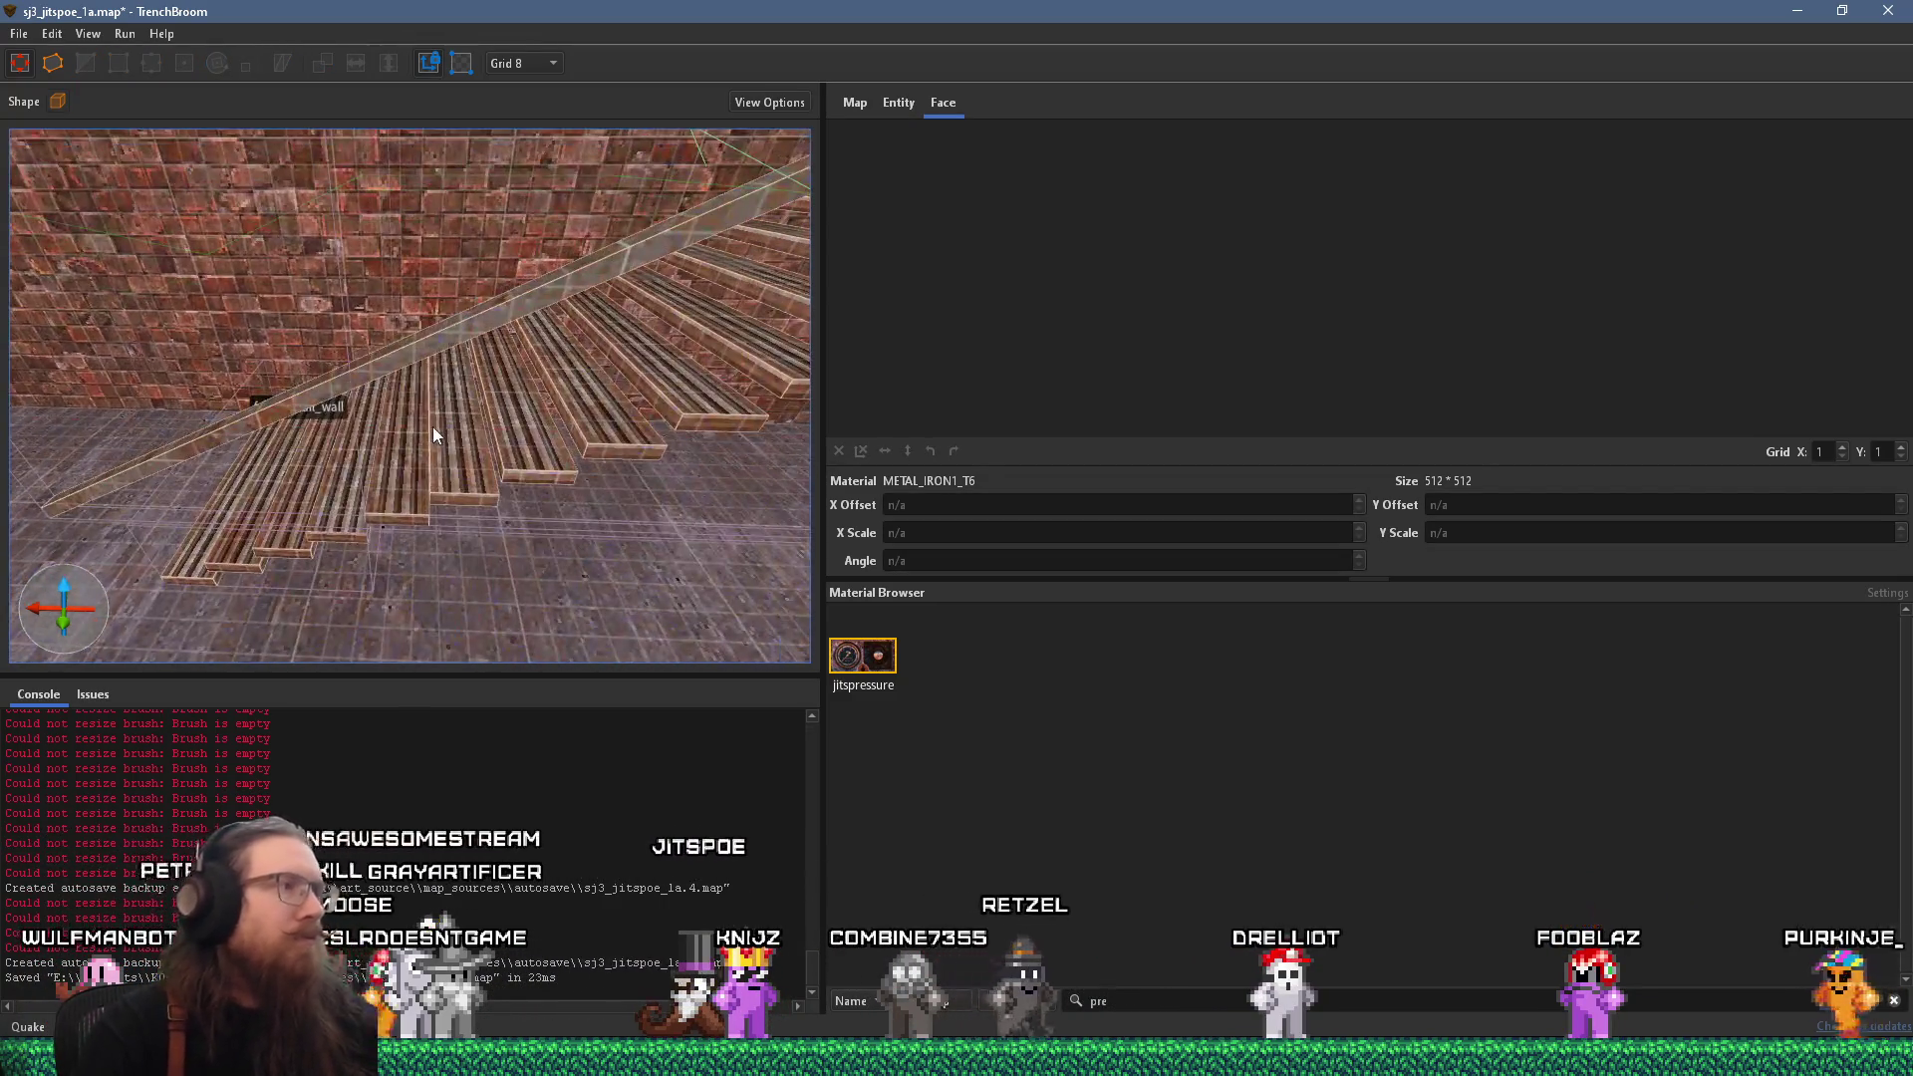
Orbit around the staircase, wall and arch, then select the railing brush.
{"action": "mouse_move", "coordinate": [323, 386]}
{"action": "left_mouse_down"}
{"action": "mouse_move", "coordinate": [347, 366]}
{"action": "mouse_move", "coordinate": [483, 379]}
{"action": "mouse_move", "coordinate": [549, 357]}
{"action": "mouse_move", "coordinate": [346, 480]}
{"action": "left_mouse_up"}
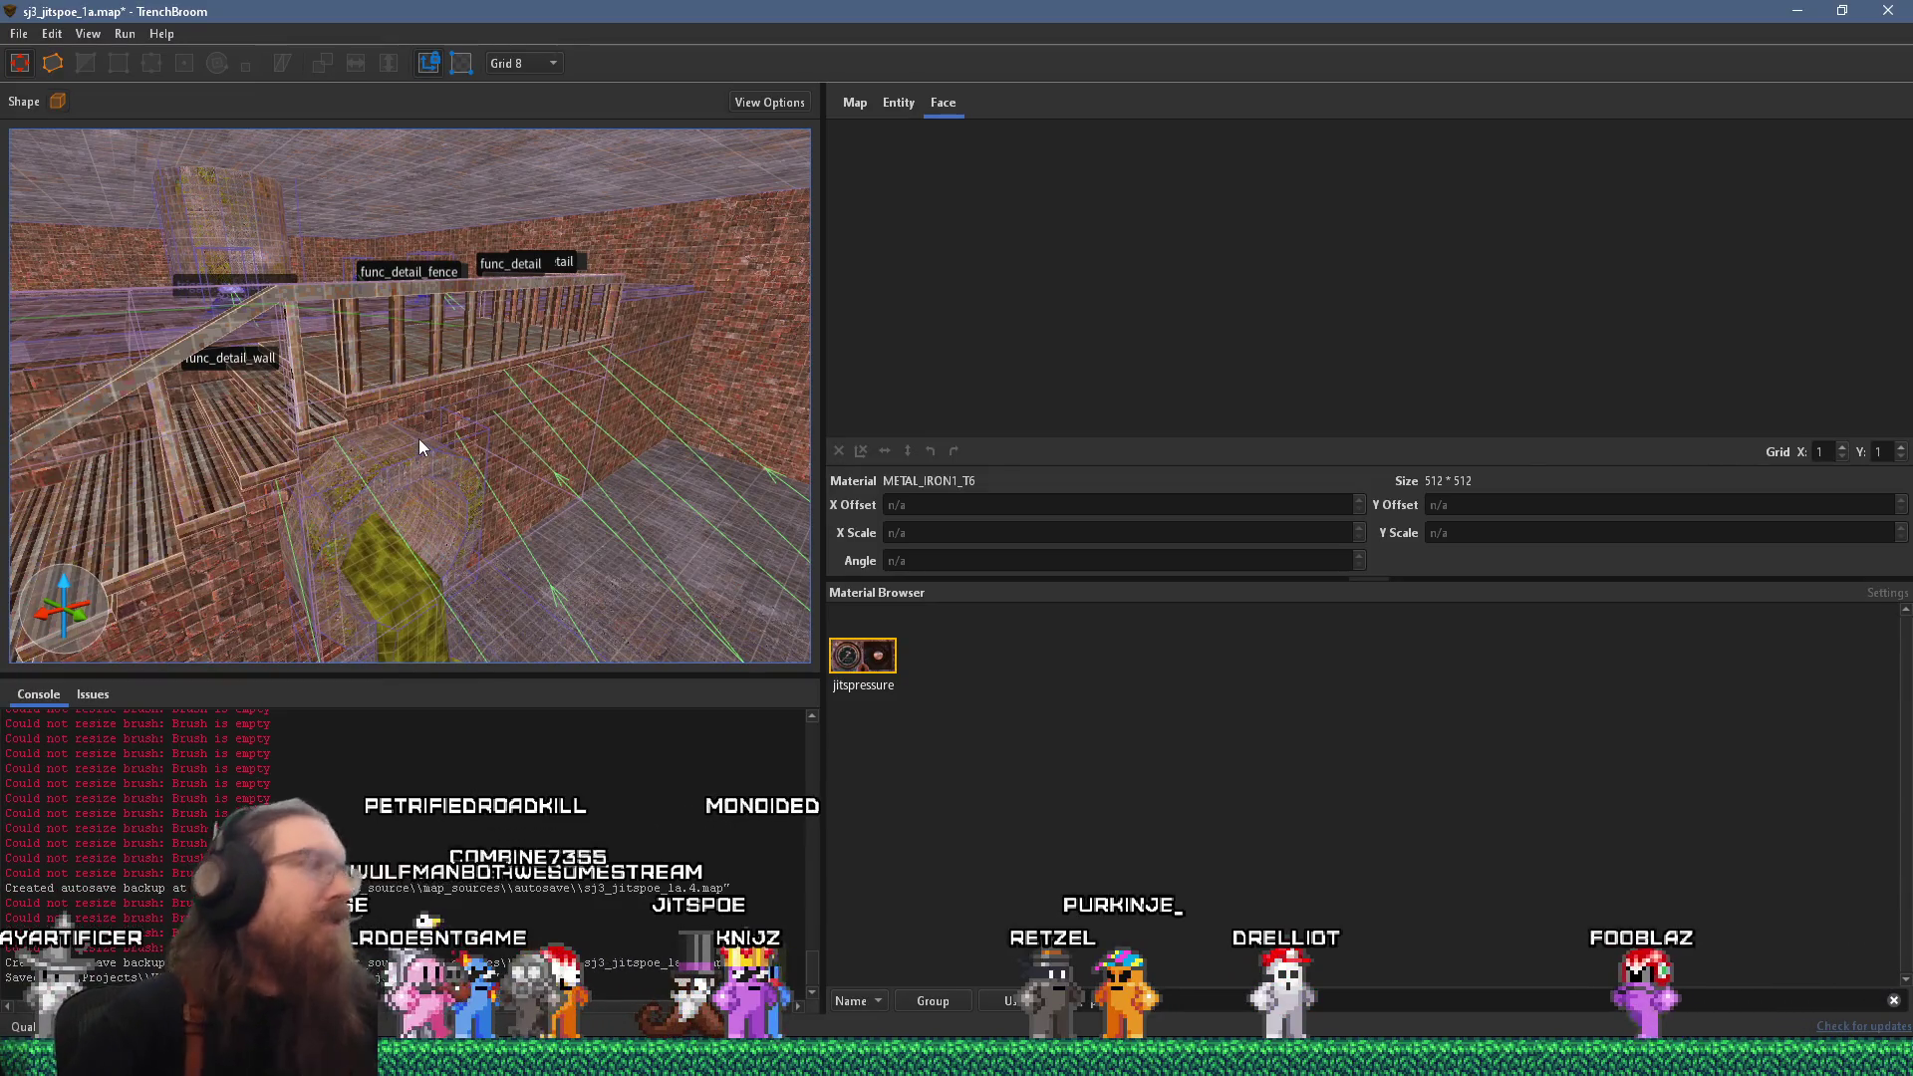
{"action": "mouse_move", "coordinate": [328, 539]}
{"action": "left_mouse_down"}
{"action": "mouse_move", "coordinate": [274, 425]}
{"action": "mouse_move", "coordinate": [161, 412]}
{"action": "mouse_move", "coordinate": [67, 361]}
{"action": "mouse_move", "coordinate": [329, 389]}
{"action": "mouse_move", "coordinate": [53, 435]}
{"action": "mouse_move", "coordinate": [72, 361]}
{"action": "mouse_move", "coordinate": [150, 273]}
{"action": "mouse_move", "coordinate": [278, 282]}
{"action": "mouse_move", "coordinate": [431, 427]}
{"action": "mouse_move", "coordinate": [318, 438]}
{"action": "mouse_move", "coordinate": [137, 525]}
{"action": "mouse_move", "coordinate": [195, 513]}
{"action": "left_mouse_up"}
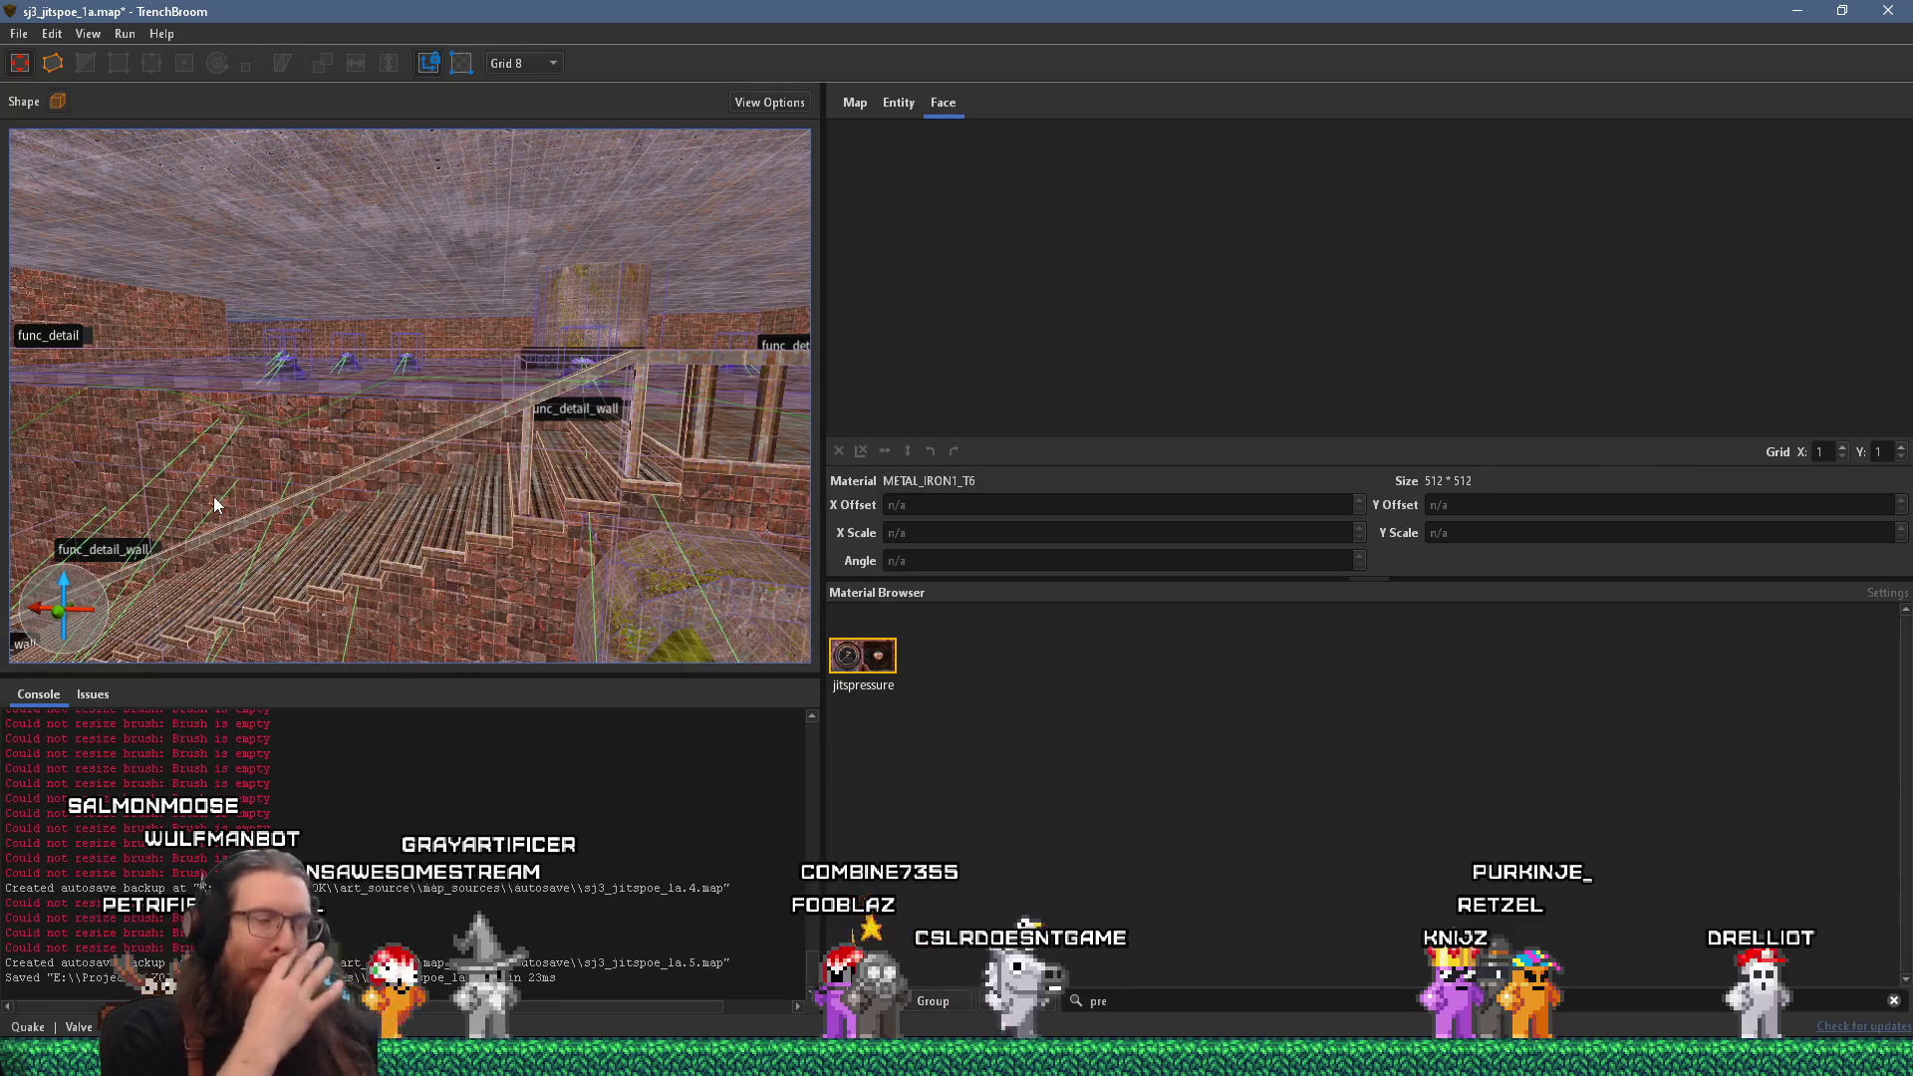
{"action": "mouse_move", "coordinate": [212, 514]}
{"action": "left_mouse_down"}
{"action": "mouse_move", "coordinate": [292, 425]}
{"action": "mouse_move", "coordinate": [296, 324]}
{"action": "mouse_move", "coordinate": [253, 475]}
{"action": "mouse_move", "coordinate": [287, 400]}
{"action": "left_mouse_up"}
{"action": "left_click", "coordinate": [343, 324]}
Move in close on the brick railings and open the context menu for the selected brushes.
{"action": "mouse_move", "coordinate": [356, 320]}
{"action": "left_mouse_down"}
{"action": "mouse_move", "coordinate": [462, 322]}
{"action": "mouse_move", "coordinate": [425, 366]}
{"action": "mouse_move", "coordinate": [354, 388]}
{"action": "mouse_move", "coordinate": [384, 408]}
{"action": "mouse_move", "coordinate": [506, 413]}
{"action": "mouse_move", "coordinate": [406, 384]}
{"action": "mouse_move", "coordinate": [529, 417]}
{"action": "mouse_move", "coordinate": [294, 410]}
{"action": "mouse_move", "coordinate": [343, 380]}
{"action": "mouse_move", "coordinate": [357, 317]}
{"action": "left_mouse_up"}
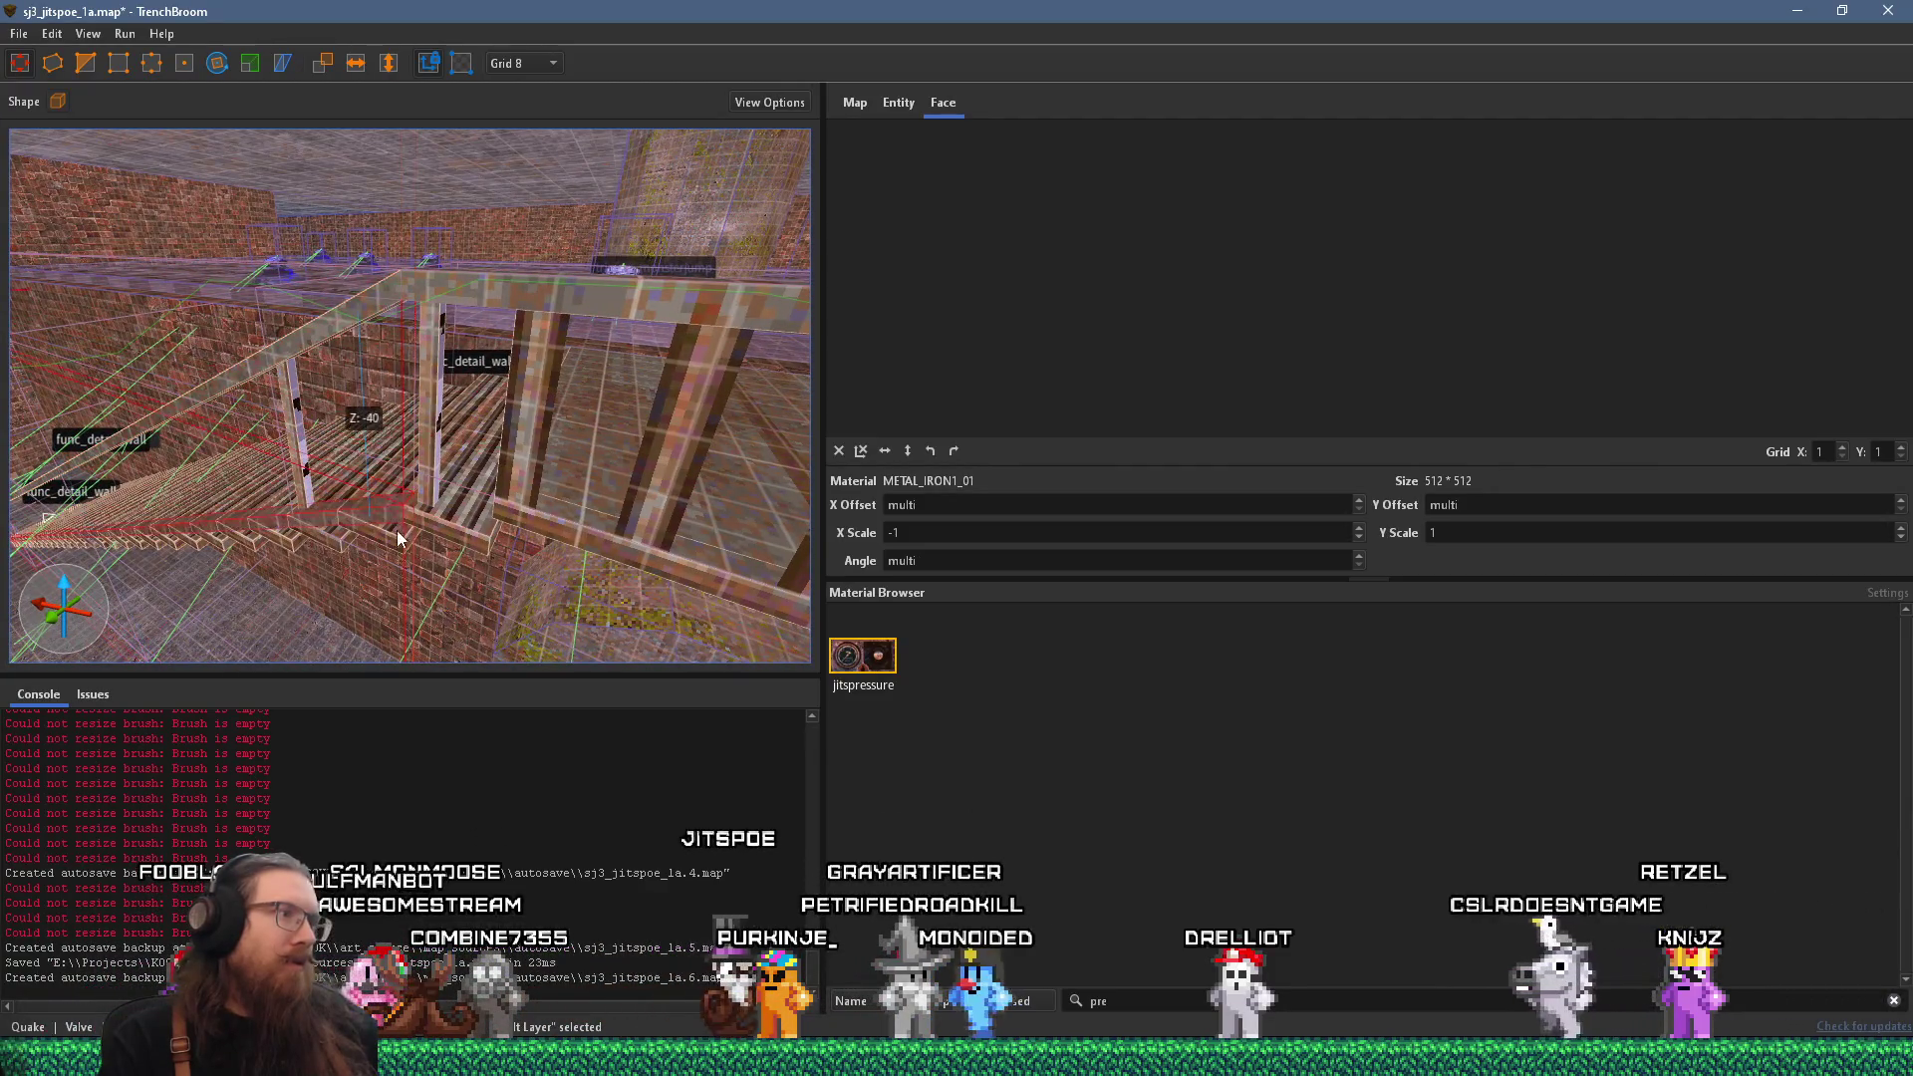
{"action": "mouse_move", "coordinate": [353, 531]}
{"action": "left_mouse_down"}
{"action": "mouse_move", "coordinate": [280, 596]}
{"action": "mouse_move", "coordinate": [446, 400]}
{"action": "mouse_move", "coordinate": [389, 346]}
{"action": "mouse_move", "coordinate": [340, 388]}
{"action": "mouse_move", "coordinate": [378, 369]}
{"action": "mouse_move", "coordinate": [434, 246]}
{"action": "mouse_move", "coordinate": [443, 316]}
{"action": "mouse_move", "coordinate": [486, 363]}
{"action": "mouse_move", "coordinate": [395, 506]}
{"action": "mouse_move", "coordinate": [470, 513]}
{"action": "mouse_move", "coordinate": [419, 505]}
{"action": "mouse_move", "coordinate": [516, 459]}
{"action": "left_mouse_up"}
{"action": "scroll", "coordinate": [546, 200], "scroll_direction": "up", "scroll_amount": 6}
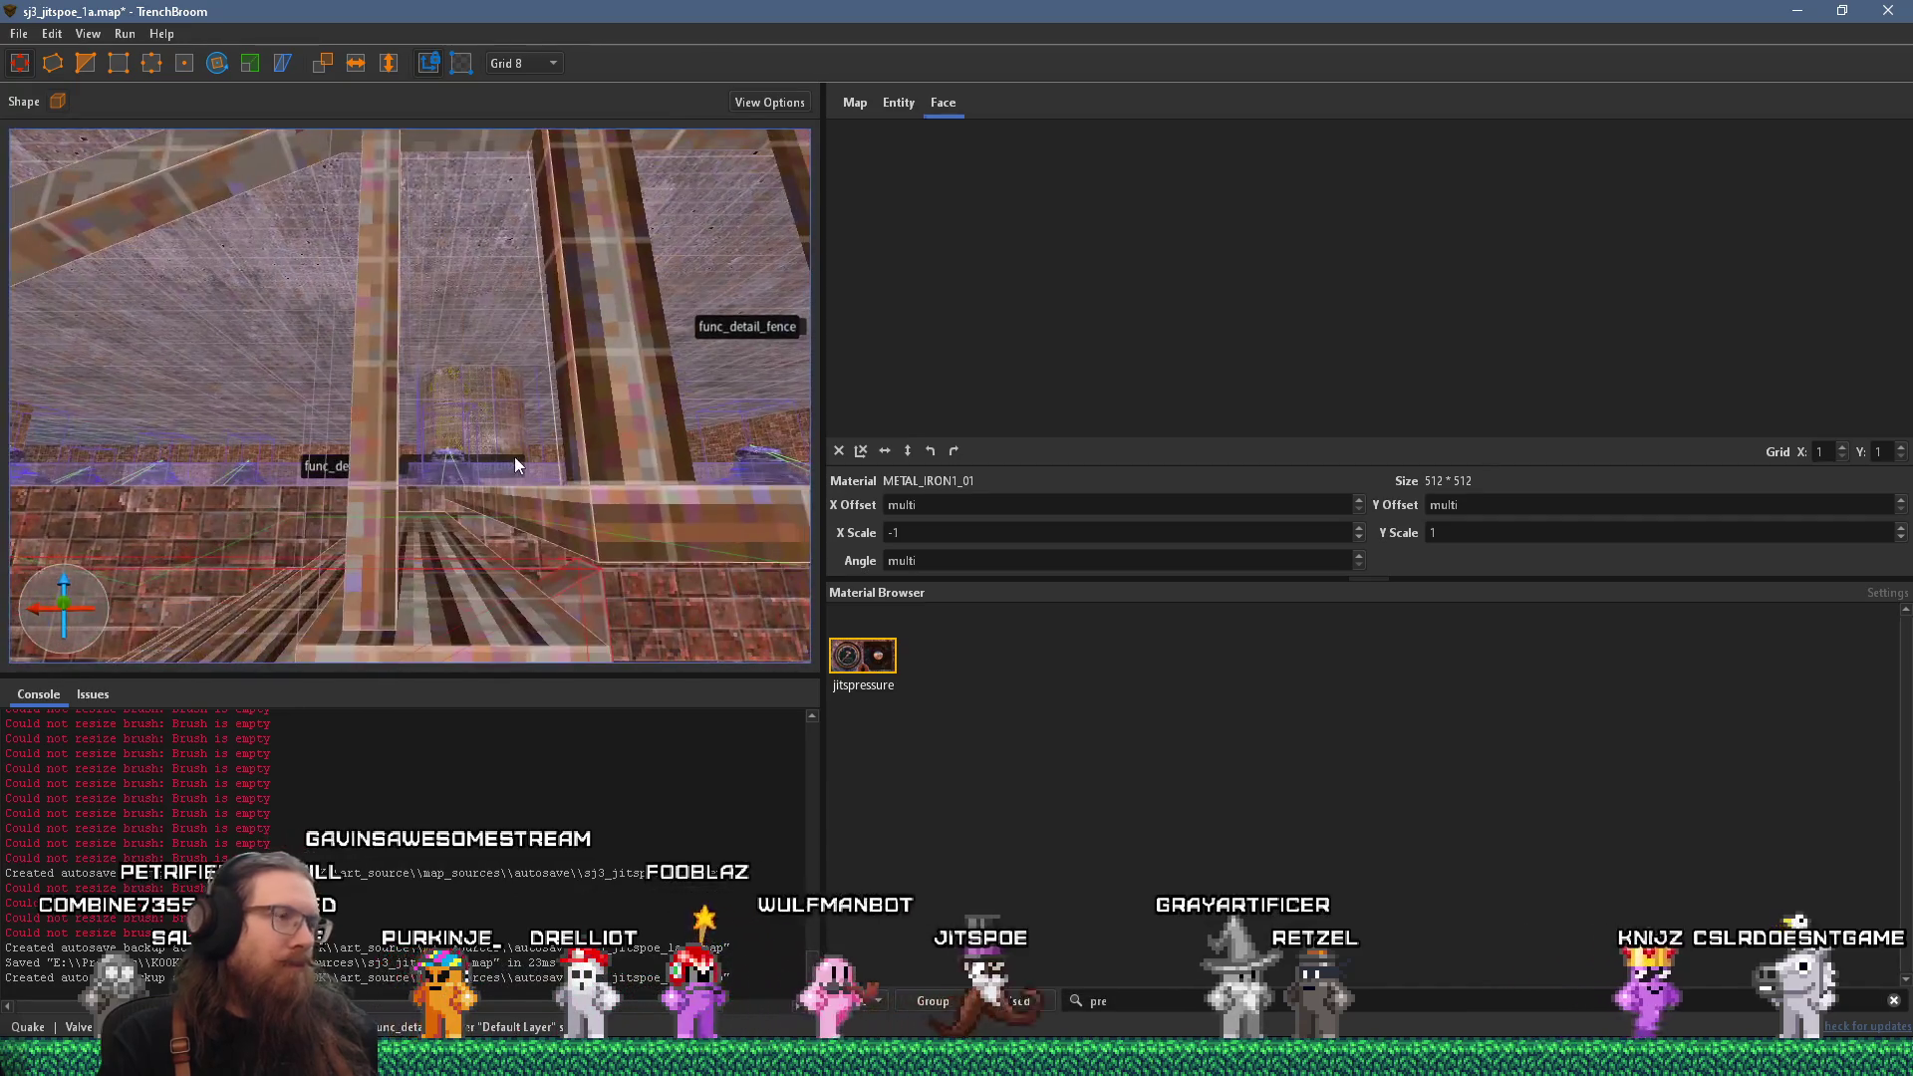
{"action": "mouse_move", "coordinate": [585, 519]}
{"action": "left_mouse_down"}
{"action": "mouse_move", "coordinate": [656, 490]}
{"action": "mouse_move", "coordinate": [521, 468]}
{"action": "mouse_move", "coordinate": [580, 450]}
{"action": "mouse_move", "coordinate": [527, 417]}
{"action": "mouse_move", "coordinate": [568, 383]}
{"action": "mouse_move", "coordinate": [209, 443]}
{"action": "mouse_move", "coordinate": [329, 447]}
{"action": "left_mouse_up"}
{"action": "right_click", "coordinate": [332, 454]}
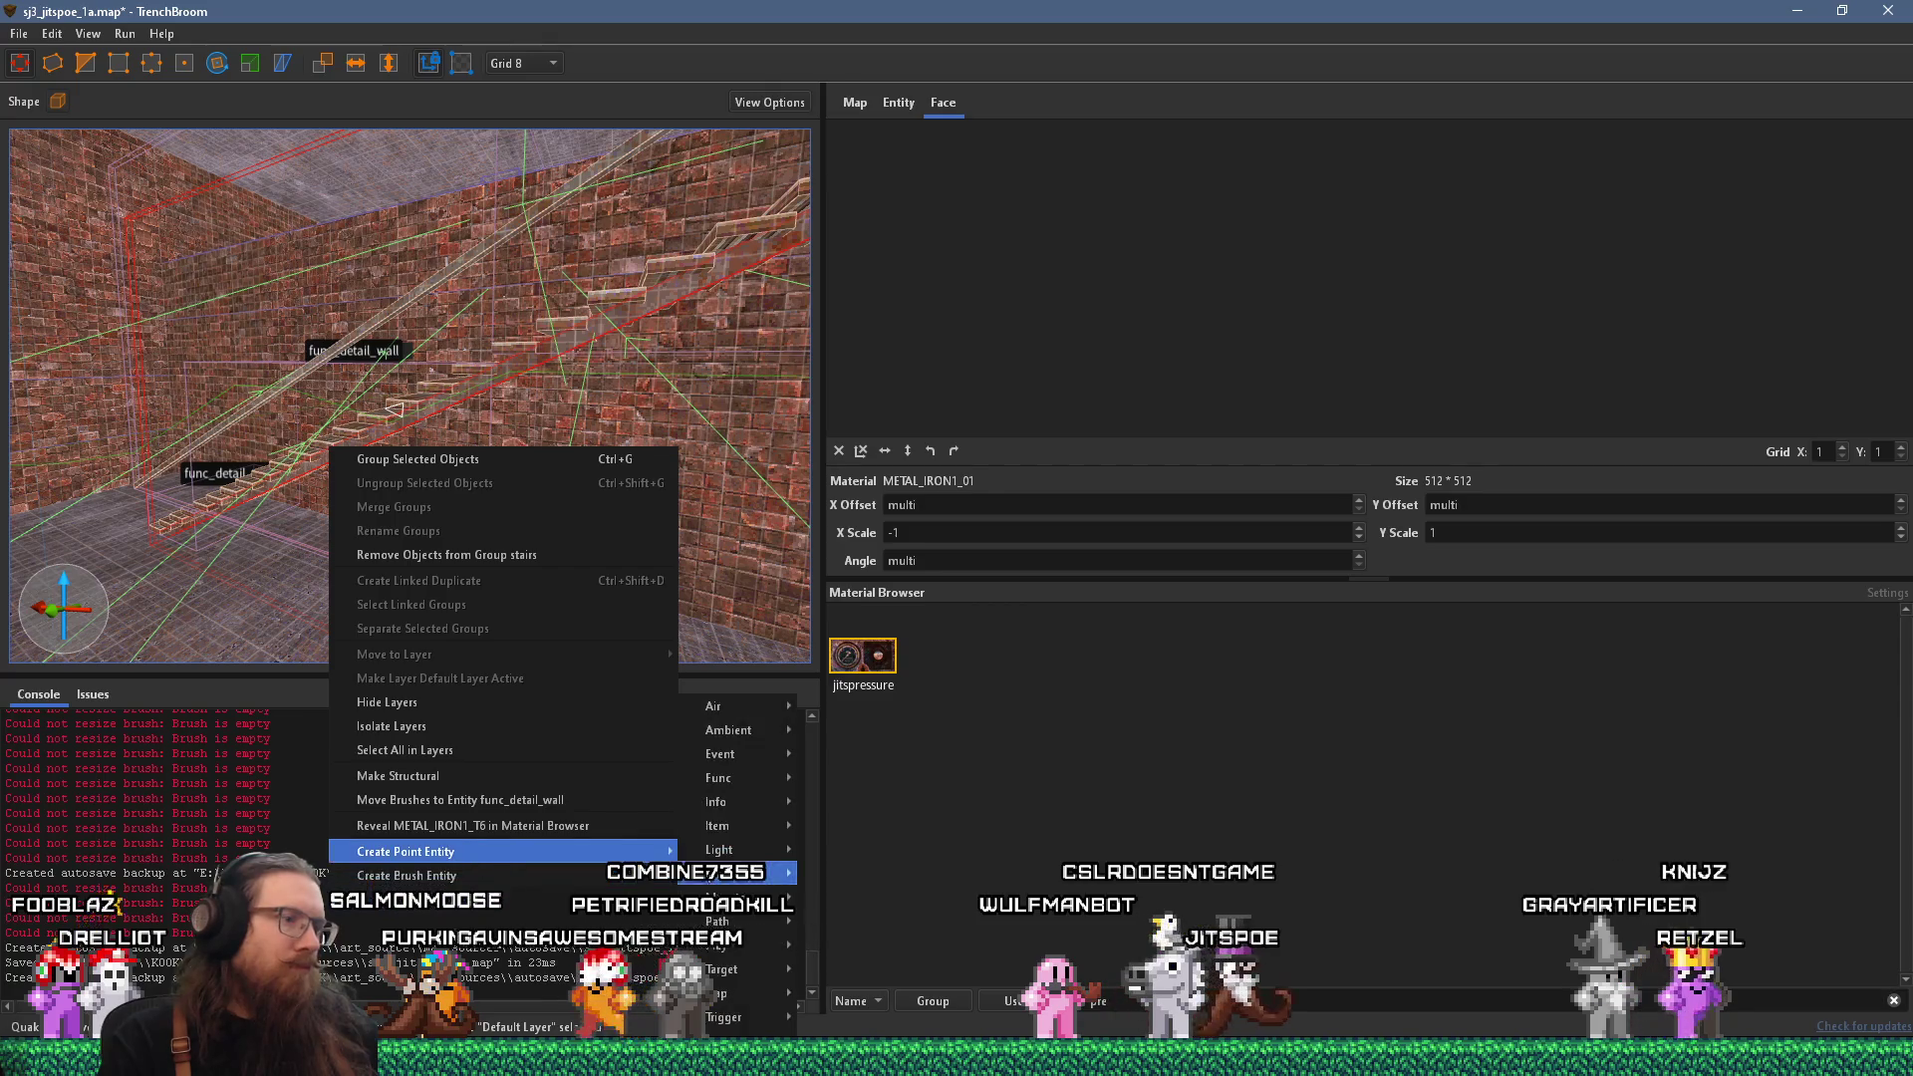
{"action": "mouse_move", "coordinate": [598, 874]}
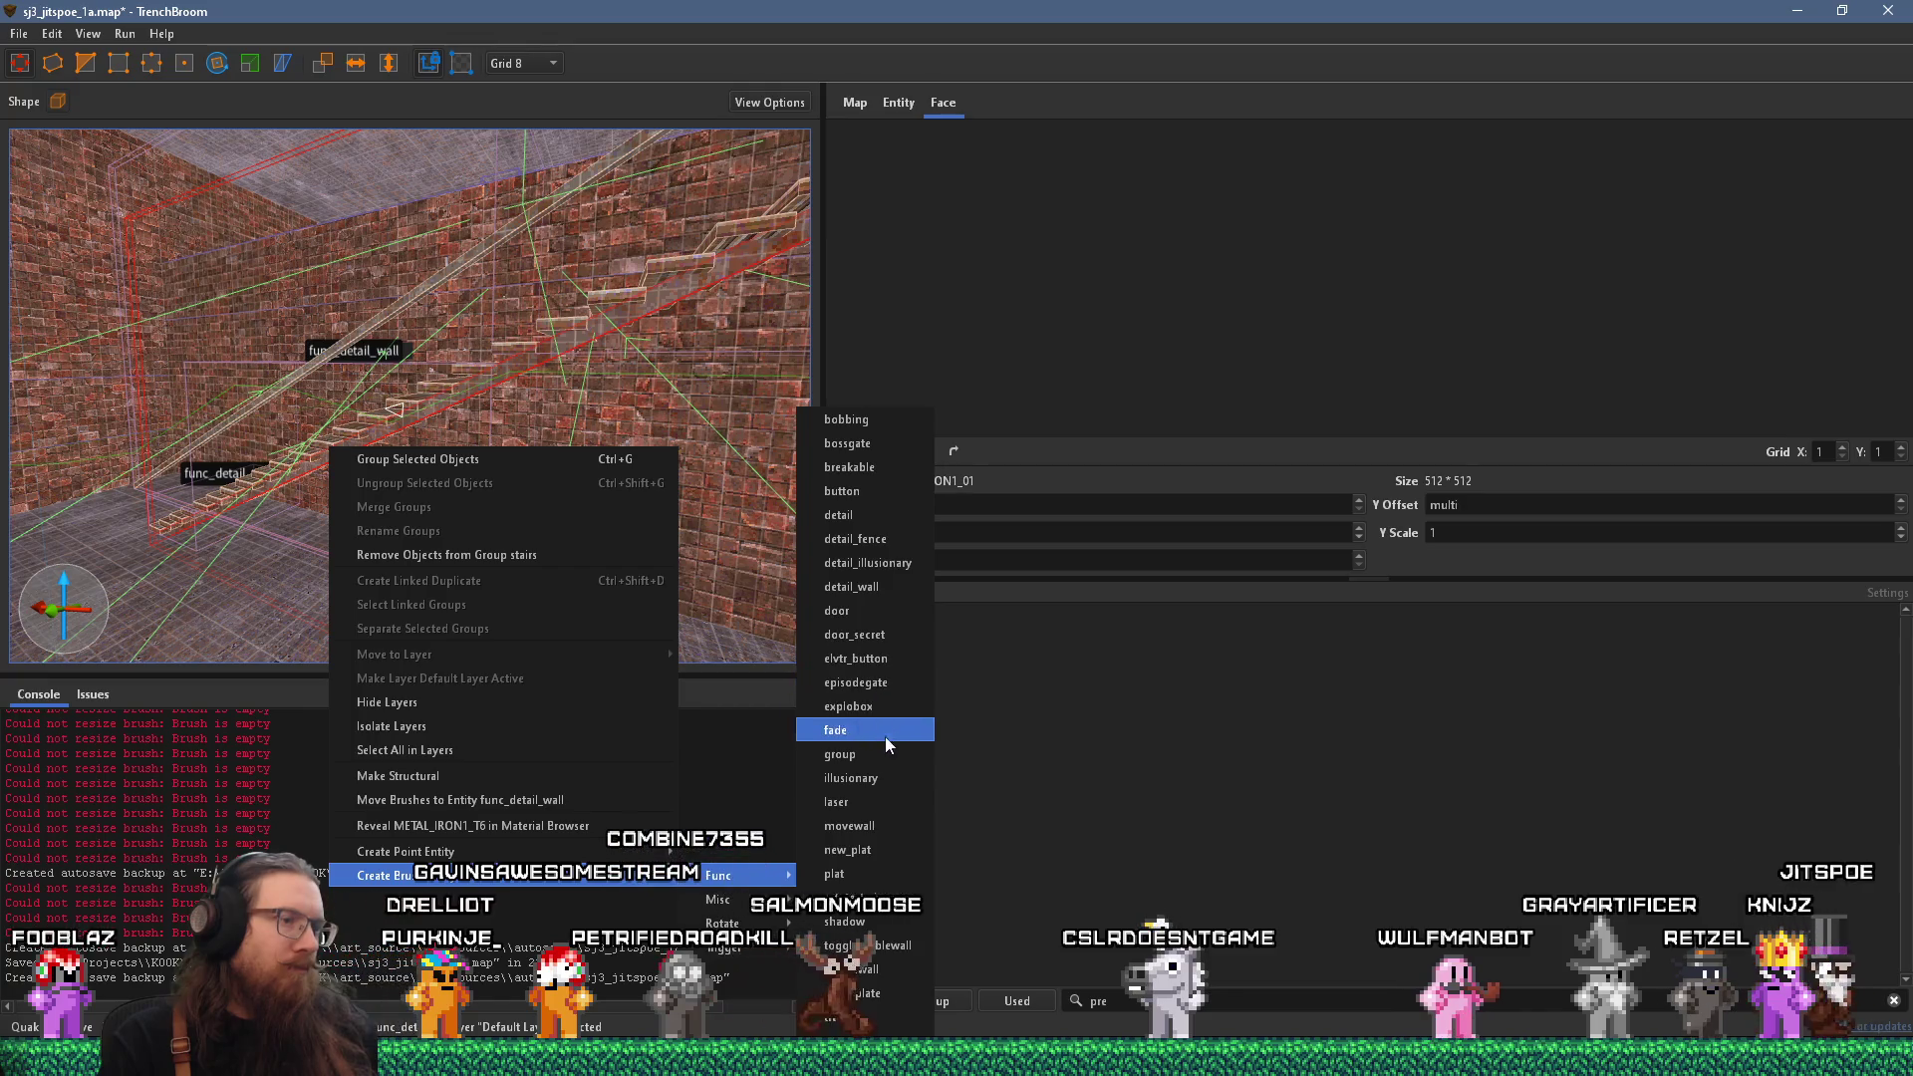
{"action": "left_click", "coordinate": [891, 587]}
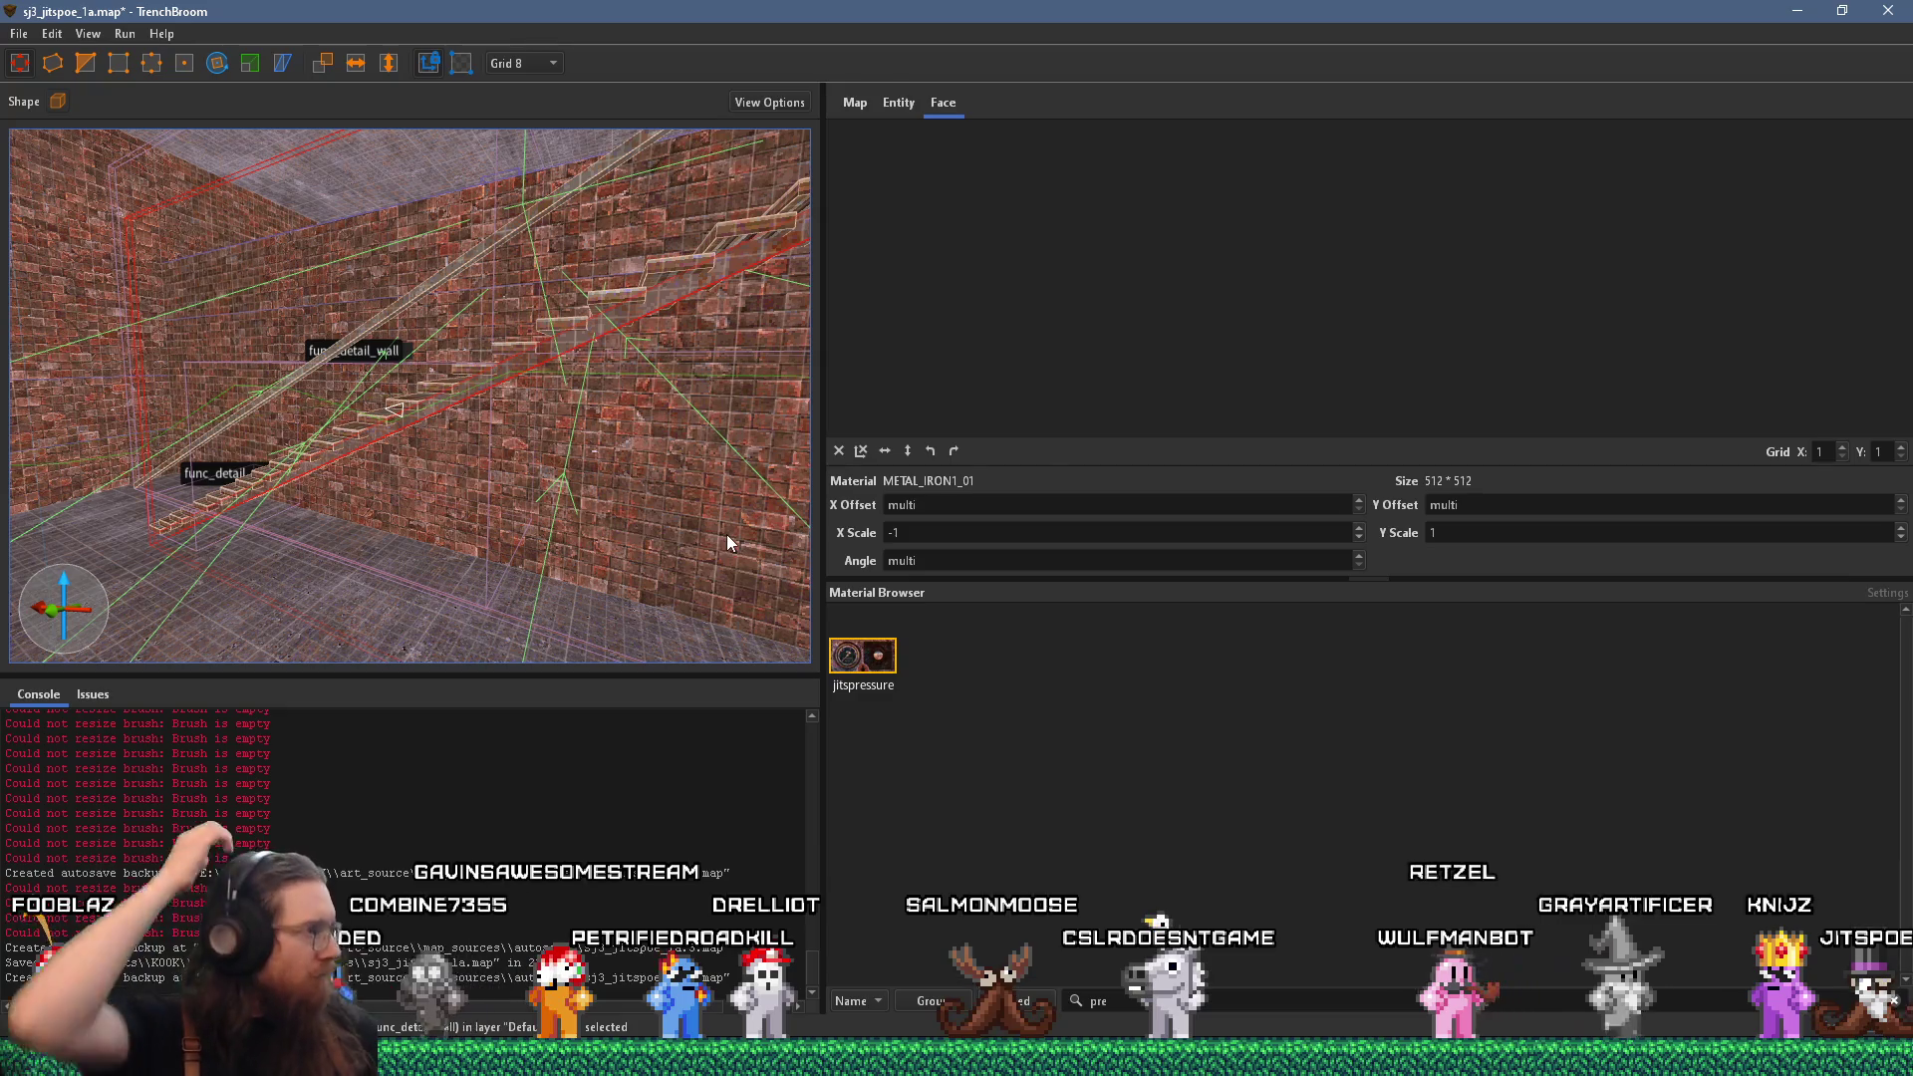
Survey the staircase along its length and from above, briefly selecting the tall brush by the floor step.
{"action": "mouse_move", "coordinate": [165, 410]}
{"action": "left_mouse_down"}
{"action": "mouse_move", "coordinate": [541, 478]}
{"action": "mouse_move", "coordinate": [651, 301]}
{"action": "mouse_move", "coordinate": [563, 317]}
{"action": "mouse_move", "coordinate": [472, 387]}
{"action": "left_mouse_up"}
{"action": "scroll", "coordinate": [447, 394], "scroll_direction": "up", "scroll_amount": 2}
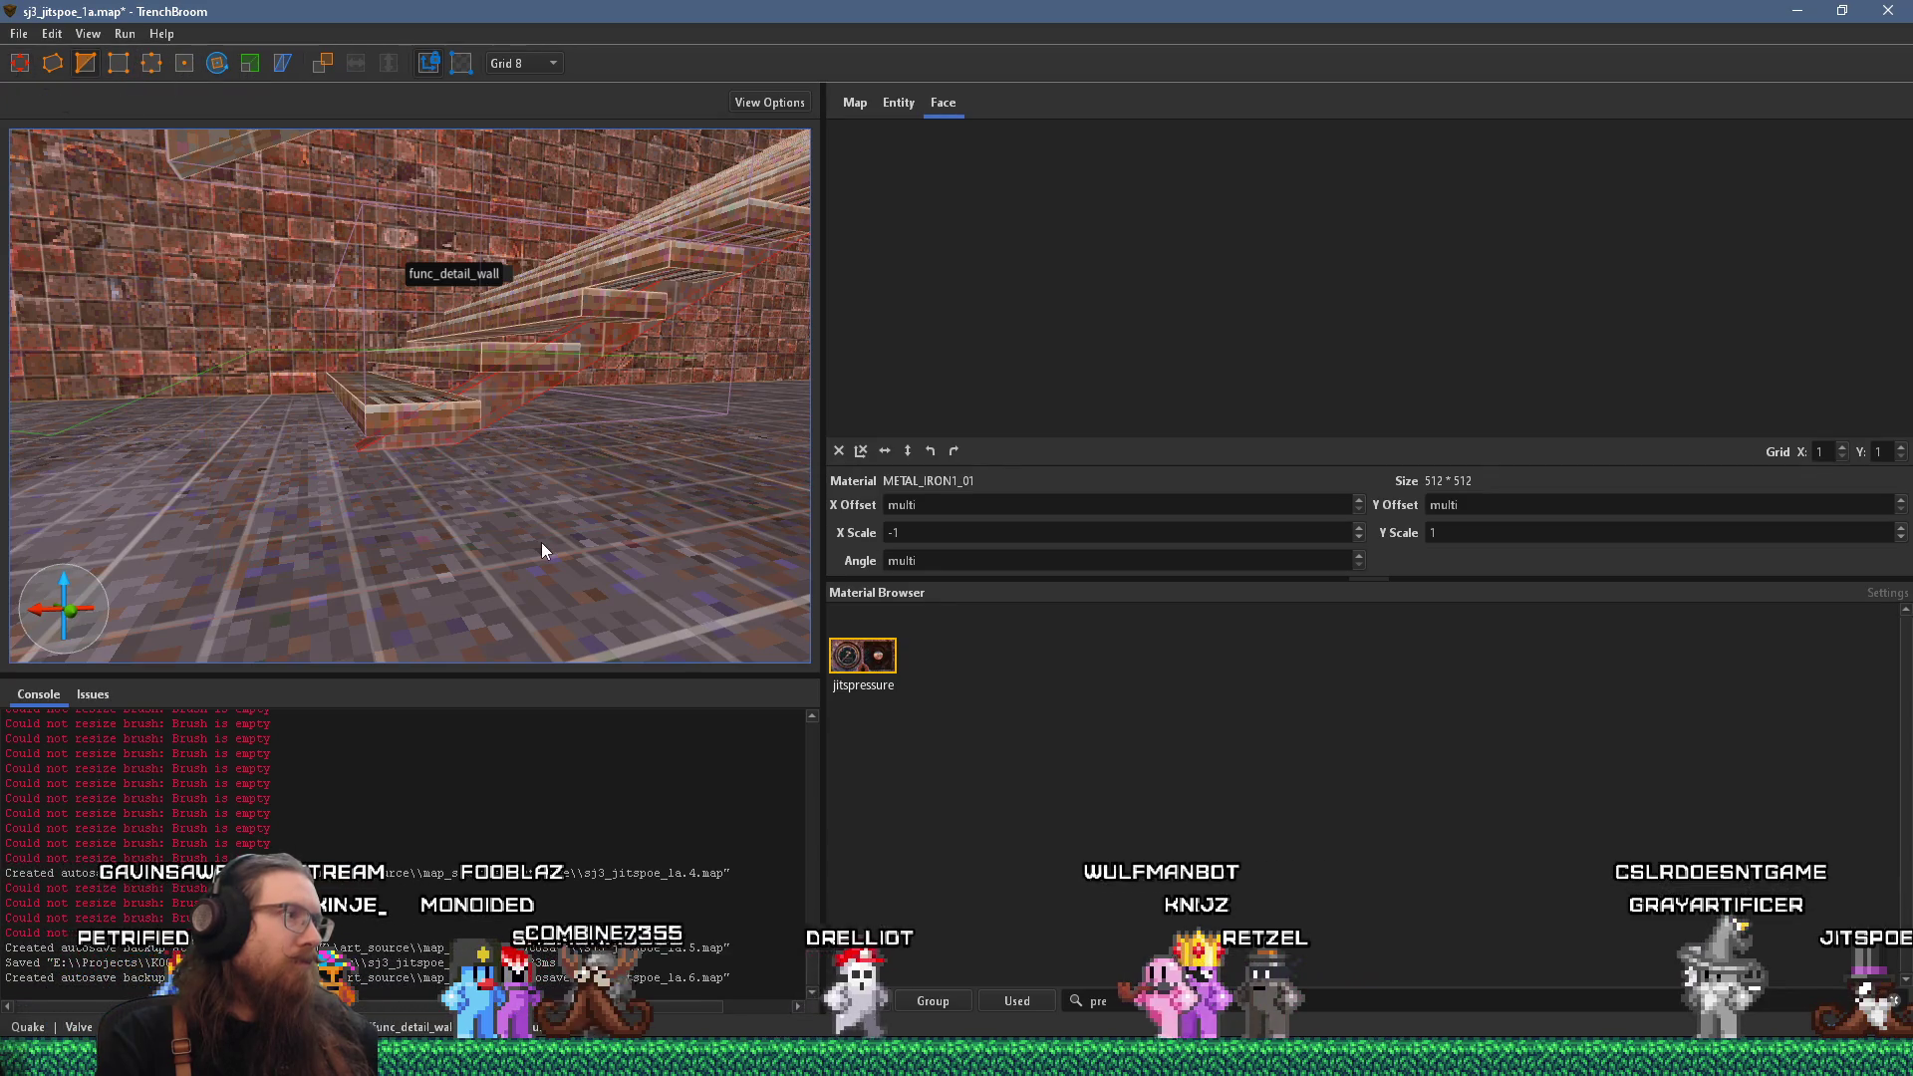
{"action": "mouse_move", "coordinate": [539, 546]}
{"action": "left_mouse_down"}
{"action": "mouse_move", "coordinate": [480, 514]}
{"action": "mouse_move", "coordinate": [556, 564]}
{"action": "mouse_move", "coordinate": [489, 493]}
{"action": "left_mouse_up"}
{"action": "scroll", "coordinate": [502, 506], "scroll_direction": "up", "scroll_amount": 10}
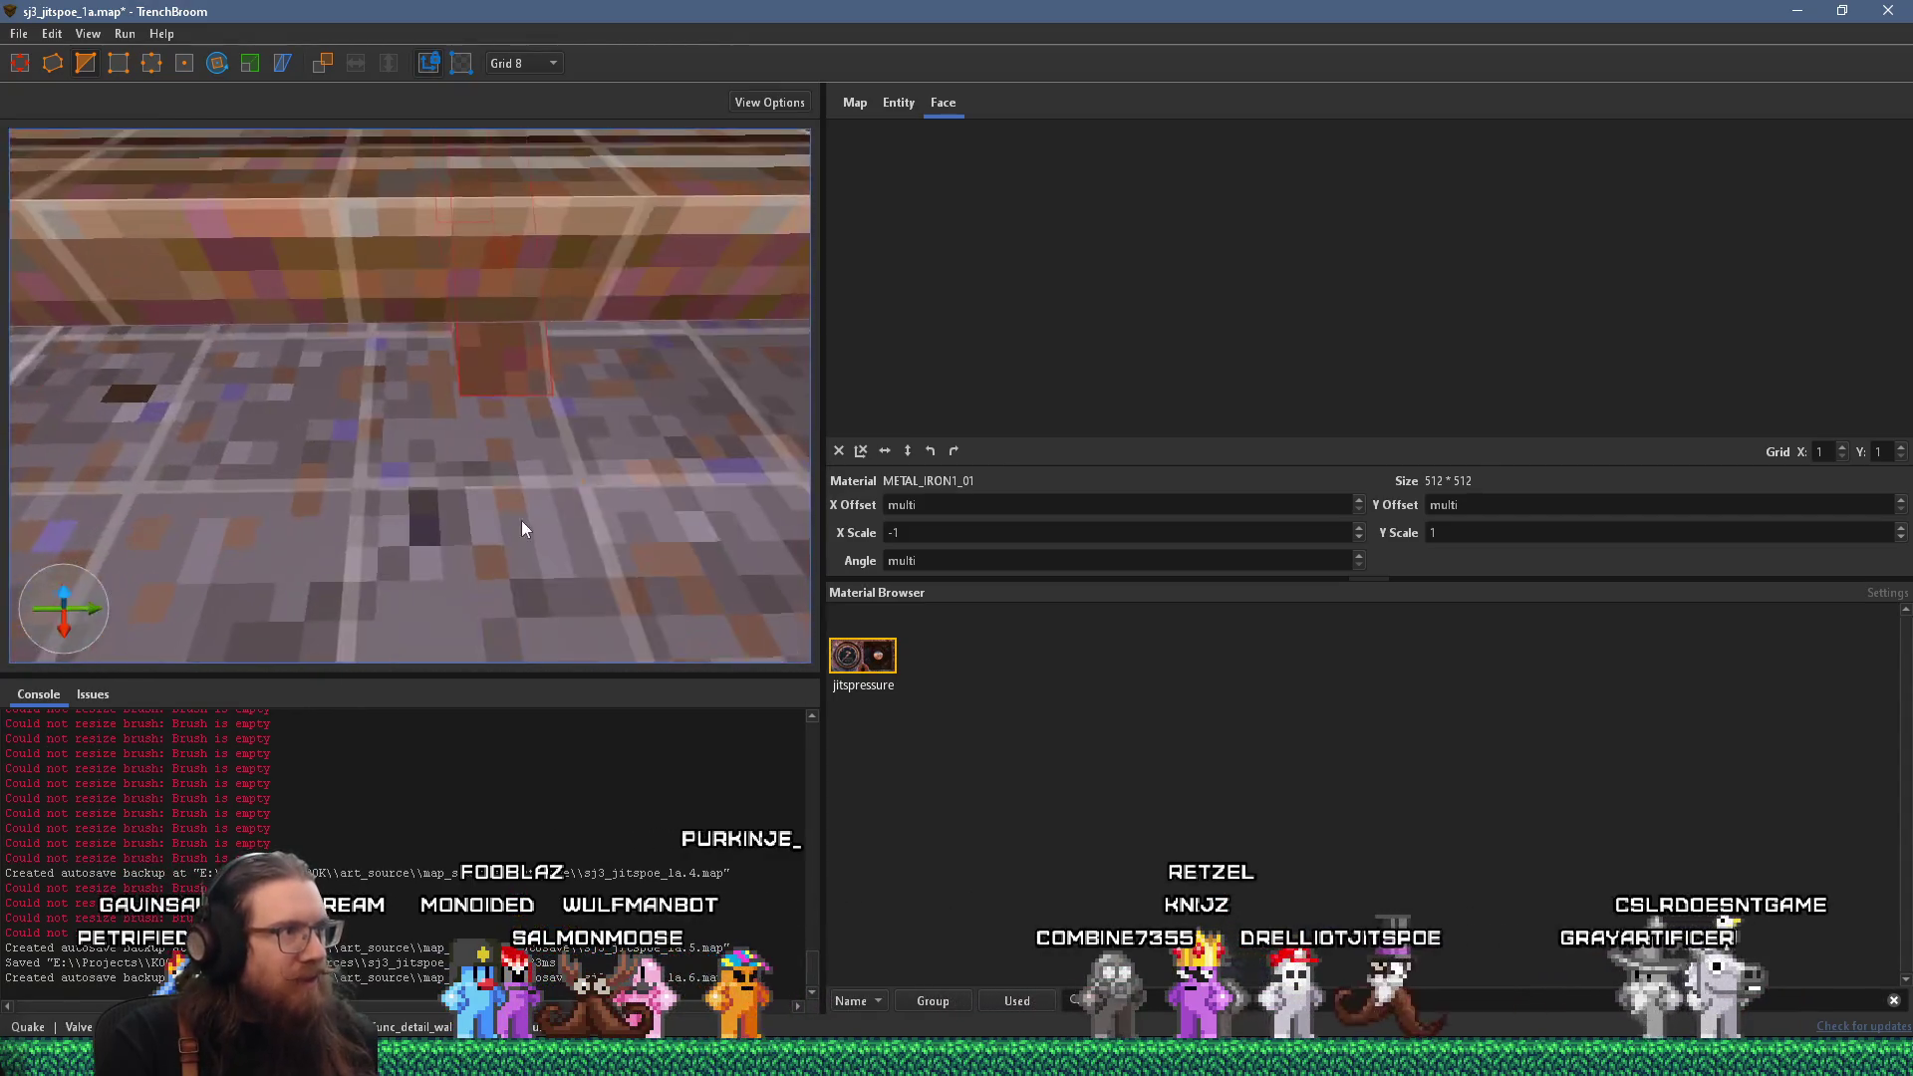
{"action": "scroll", "coordinate": [525, 542], "scroll_direction": "up", "scroll_amount": 3}
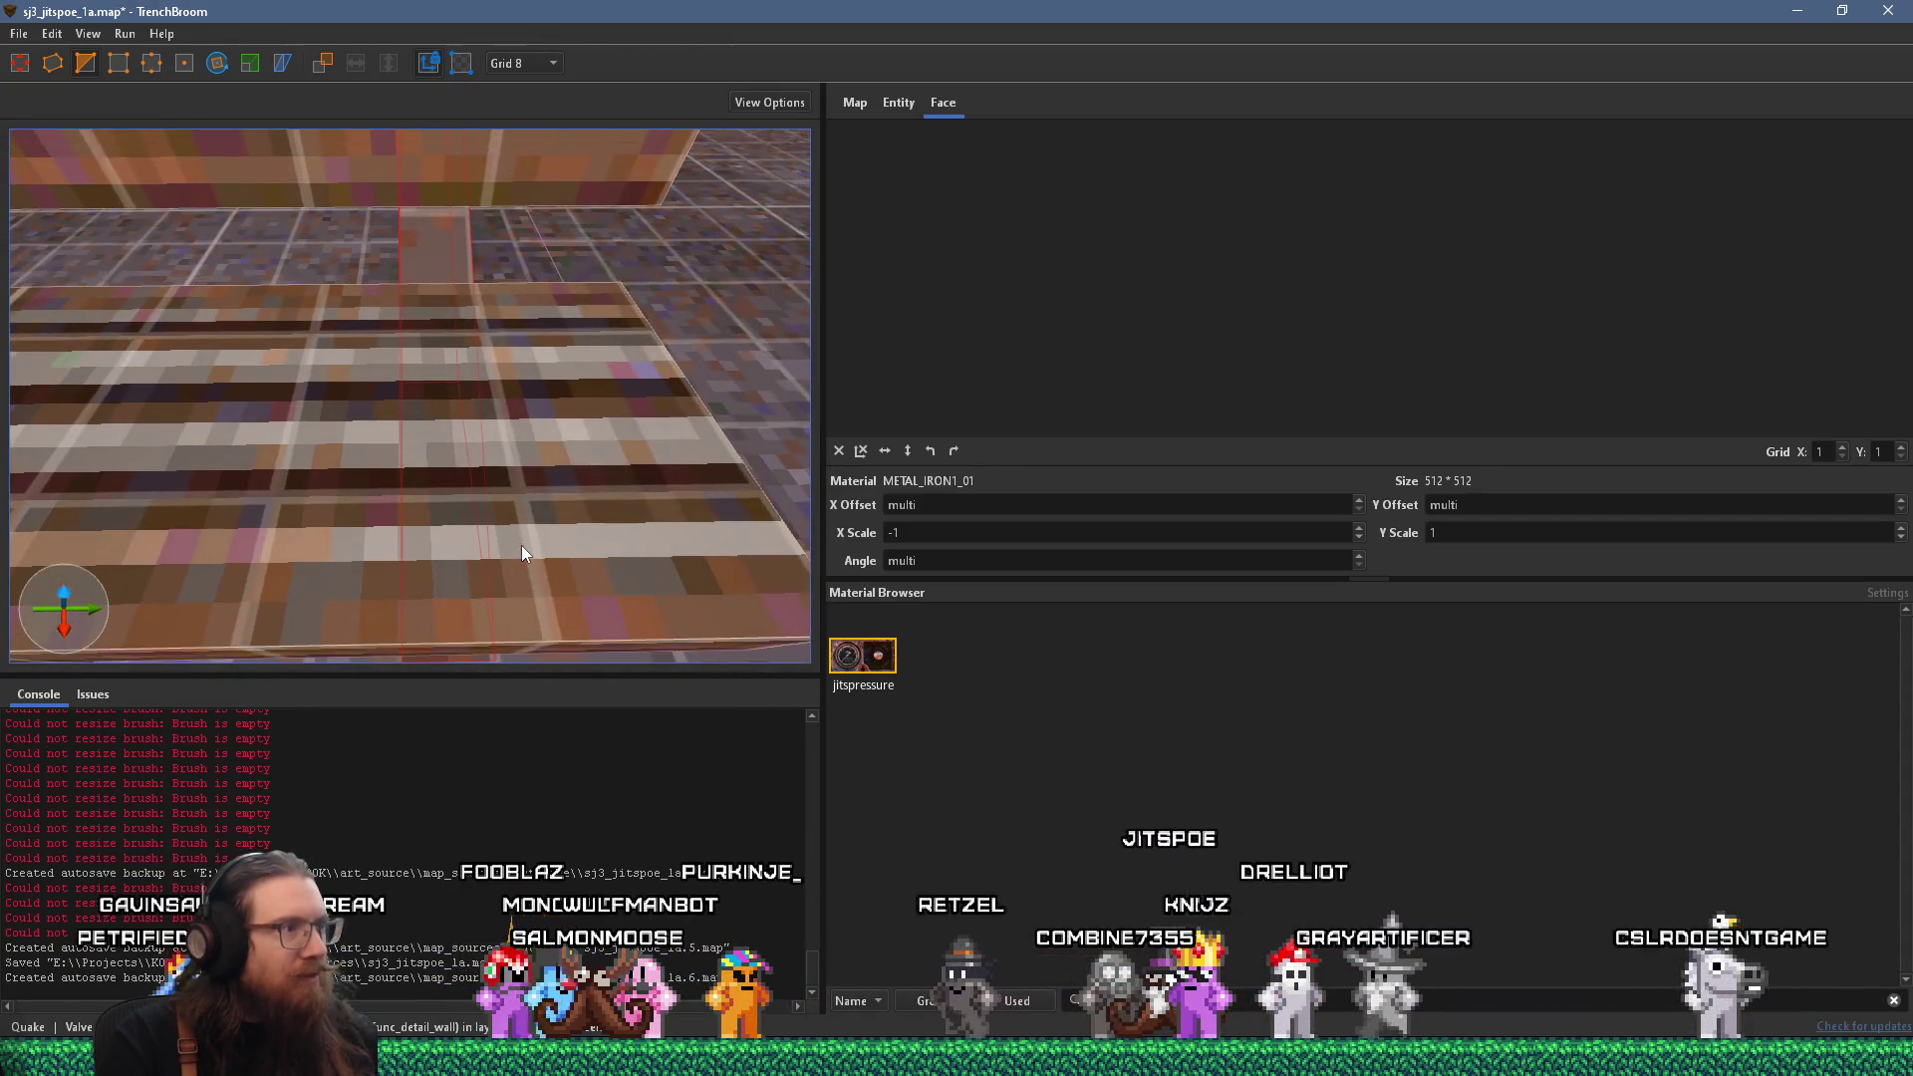
{"action": "scroll", "coordinate": [522, 544], "scroll_direction": "up", "scroll_amount": 4}
{"action": "scroll", "coordinate": [520, 536], "scroll_direction": "up", "scroll_amount": 8}
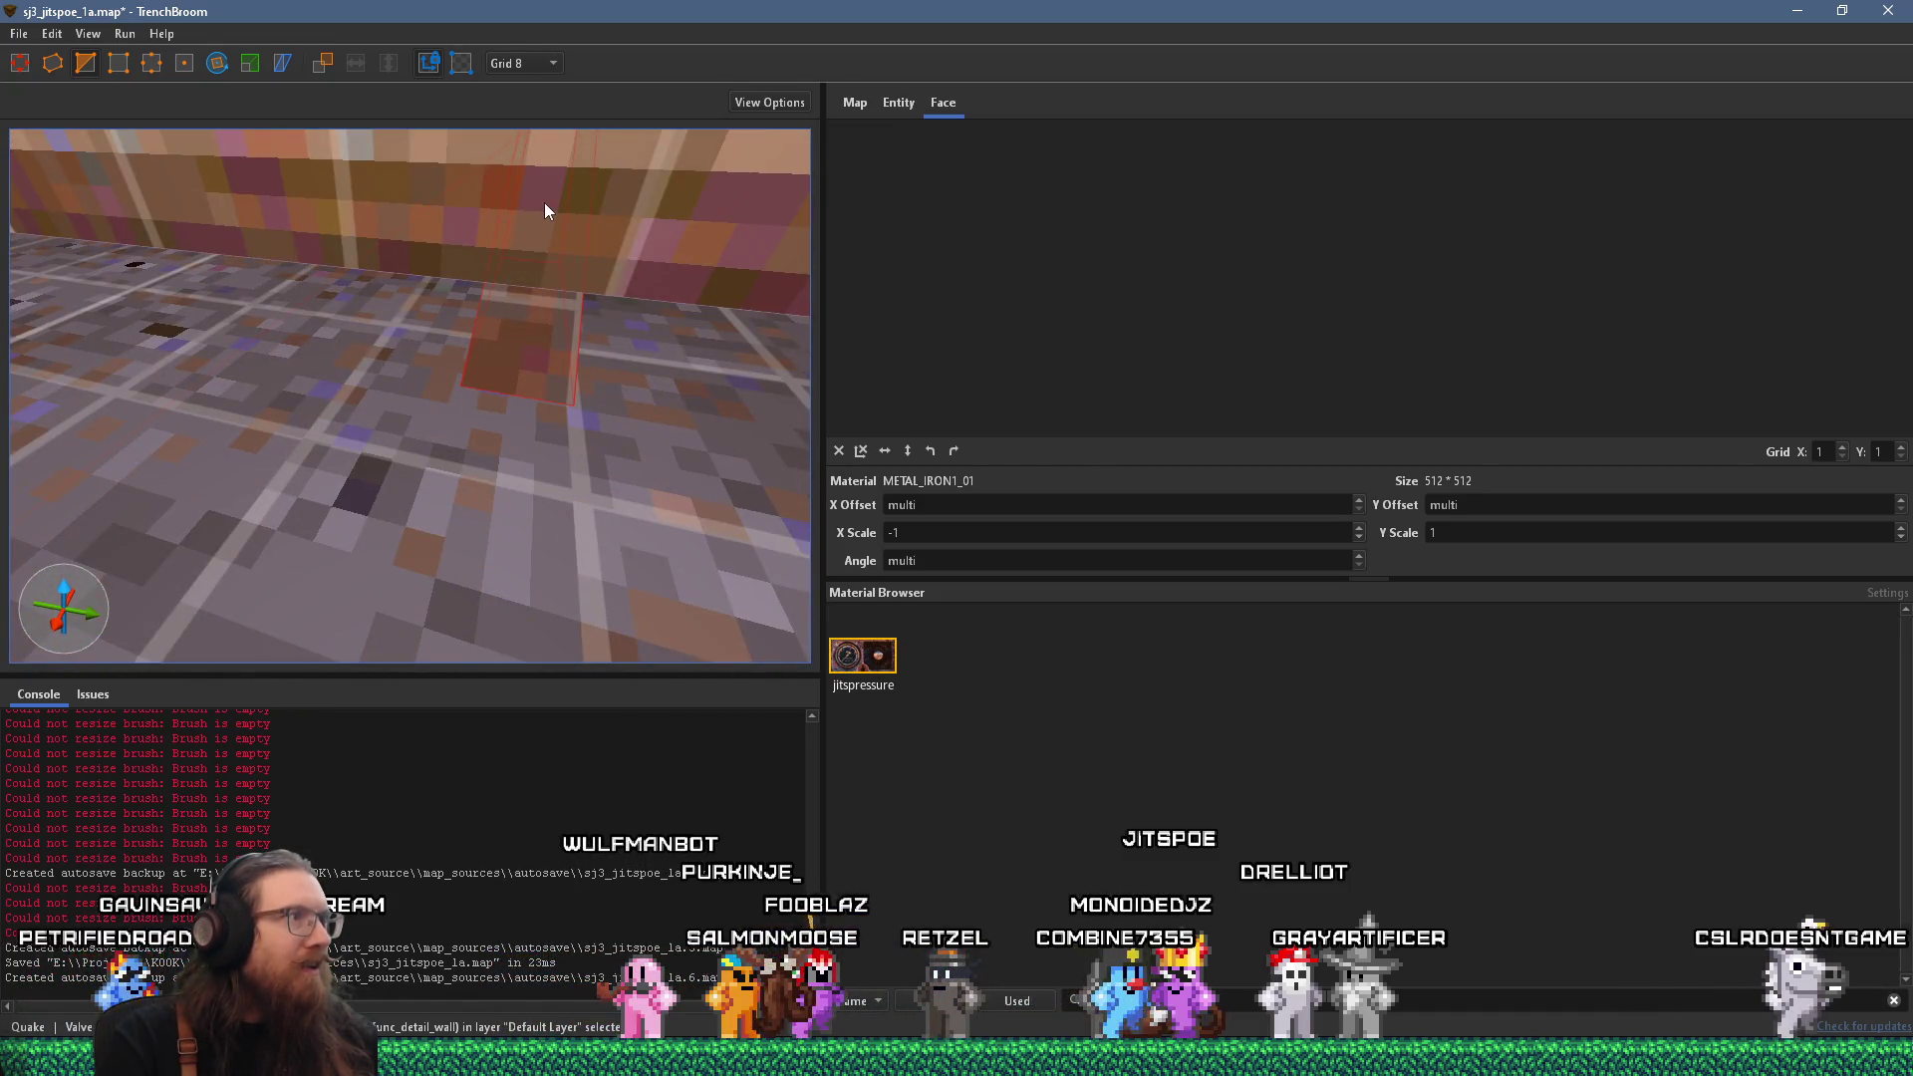
{"action": "left_click", "coordinate": [544, 202]}
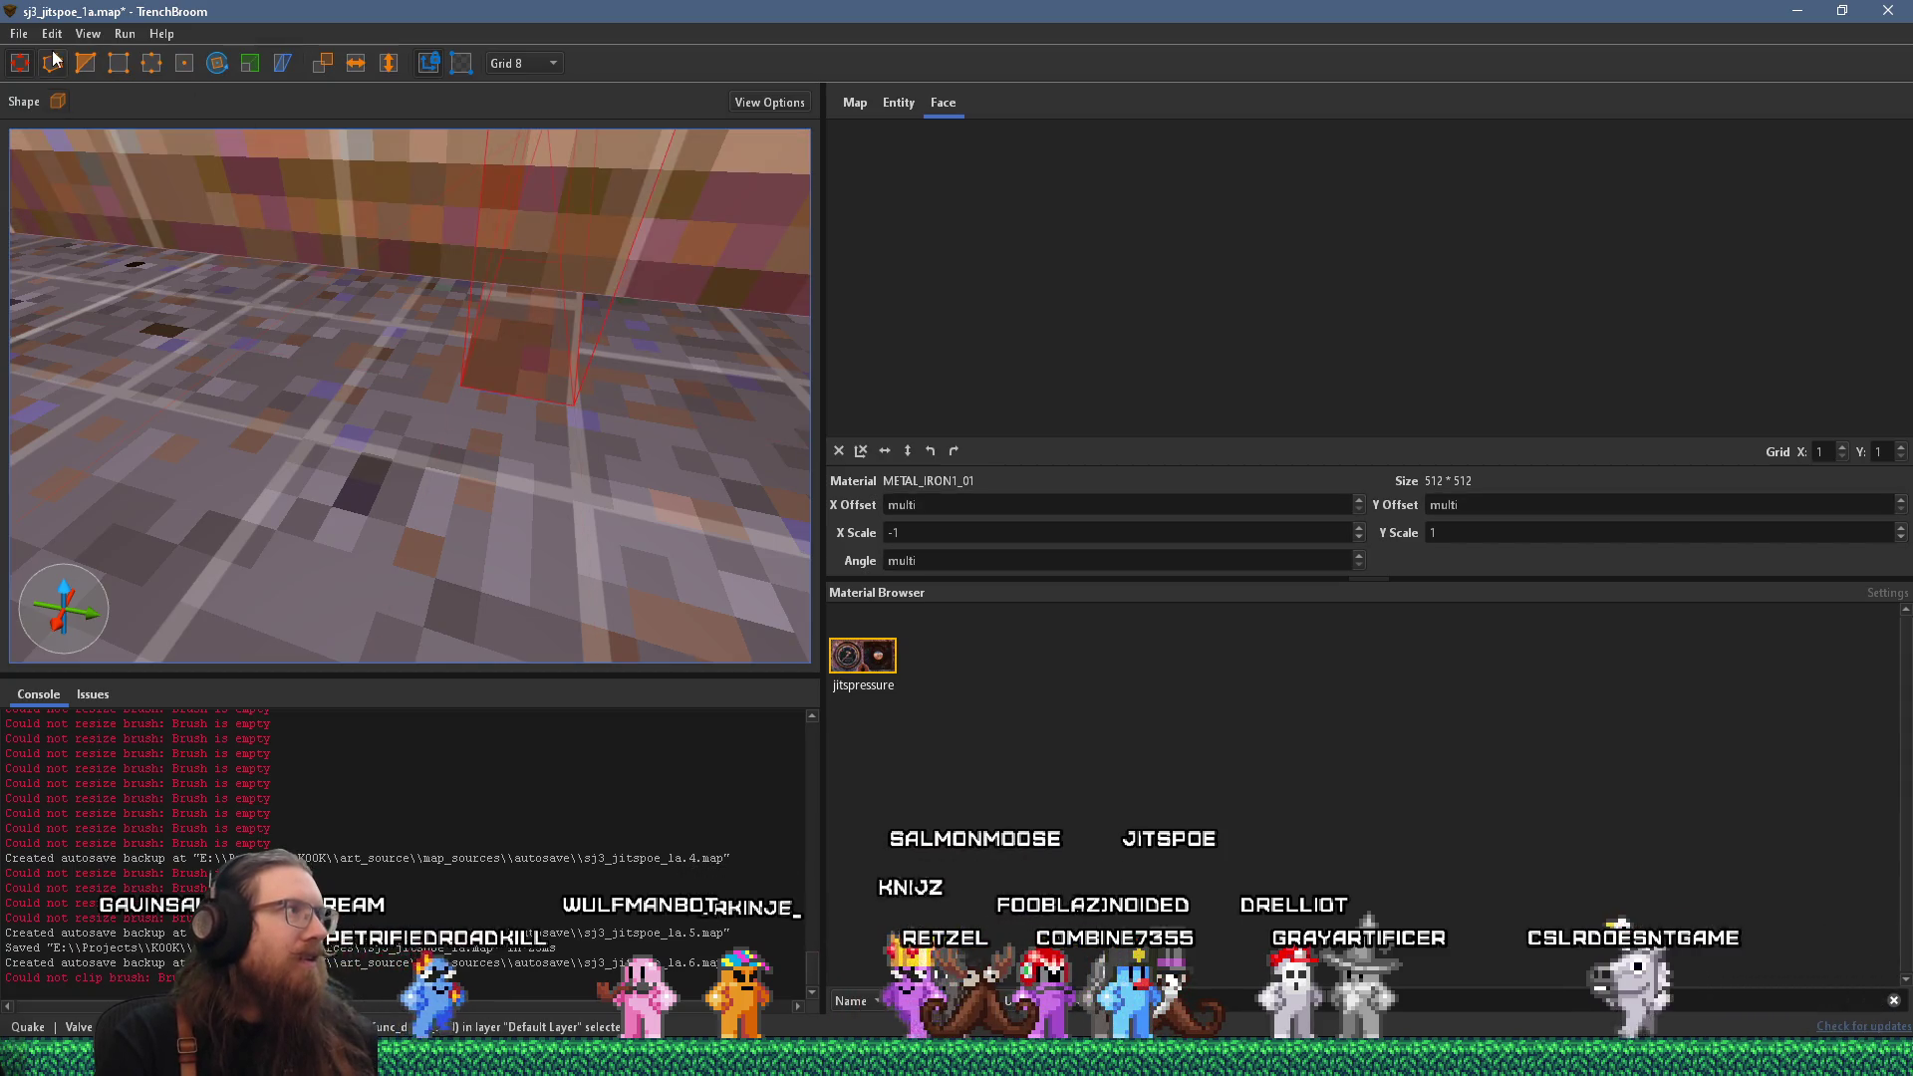
{"action": "key", "text": "Escape"}
{"action": "scroll", "coordinate": [488, 253], "scroll_direction": "down", "scroll_amount": 10}
{"action": "mouse_move", "coordinate": [492, 250]}
{"action": "left_mouse_down"}
{"action": "mouse_move", "coordinate": [450, 252]}
{"action": "mouse_move", "coordinate": [347, 184]}
{"action": "left_mouse_up"}
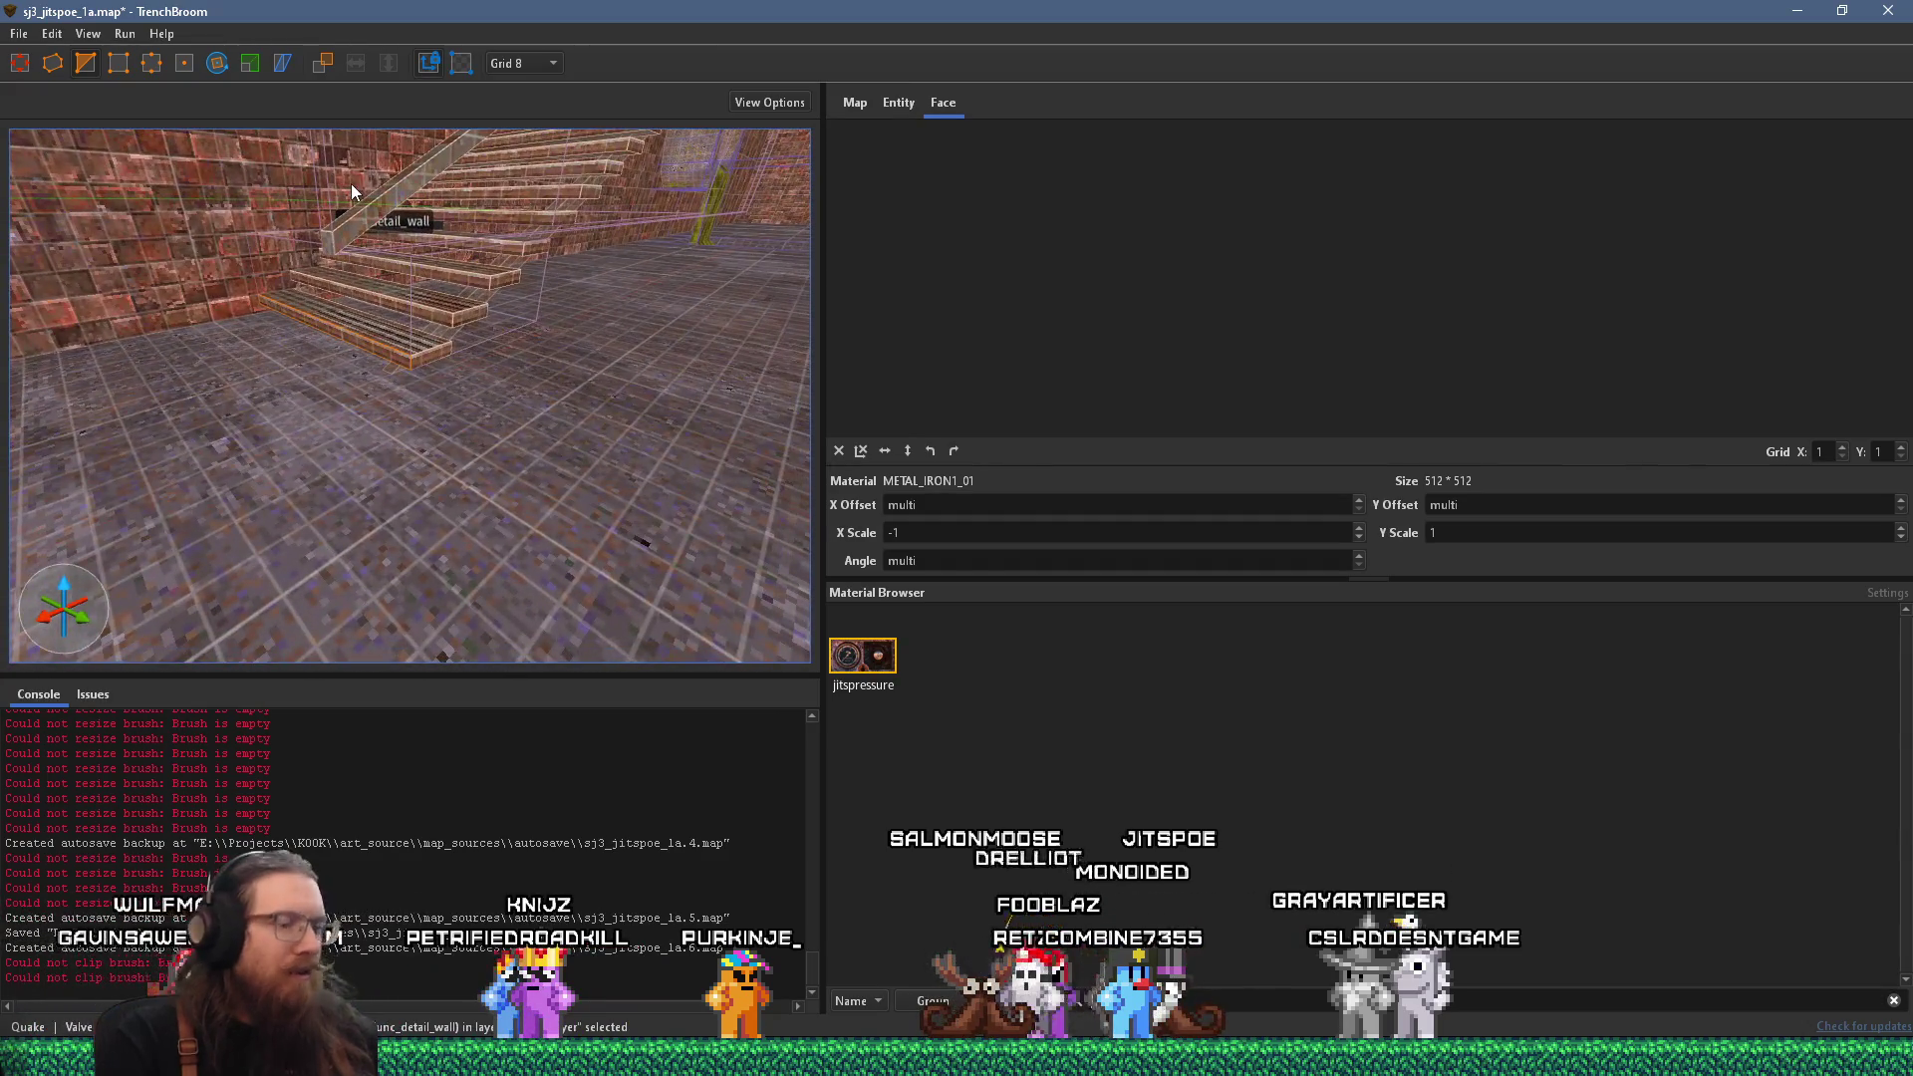
Check the stair brushes by selecting and then deselecting the diagonal stair brush.
{"action": "left_click", "coordinate": [453, 310]}
{"action": "mouse_move", "coordinate": [451, 311]}
{"action": "left_mouse_down"}
{"action": "mouse_move", "coordinate": [299, 459]}
{"action": "mouse_move", "coordinate": [204, 432]}
{"action": "mouse_move", "coordinate": [235, 505]}
{"action": "mouse_move", "coordinate": [56, 548]}
{"action": "left_mouse_up"}
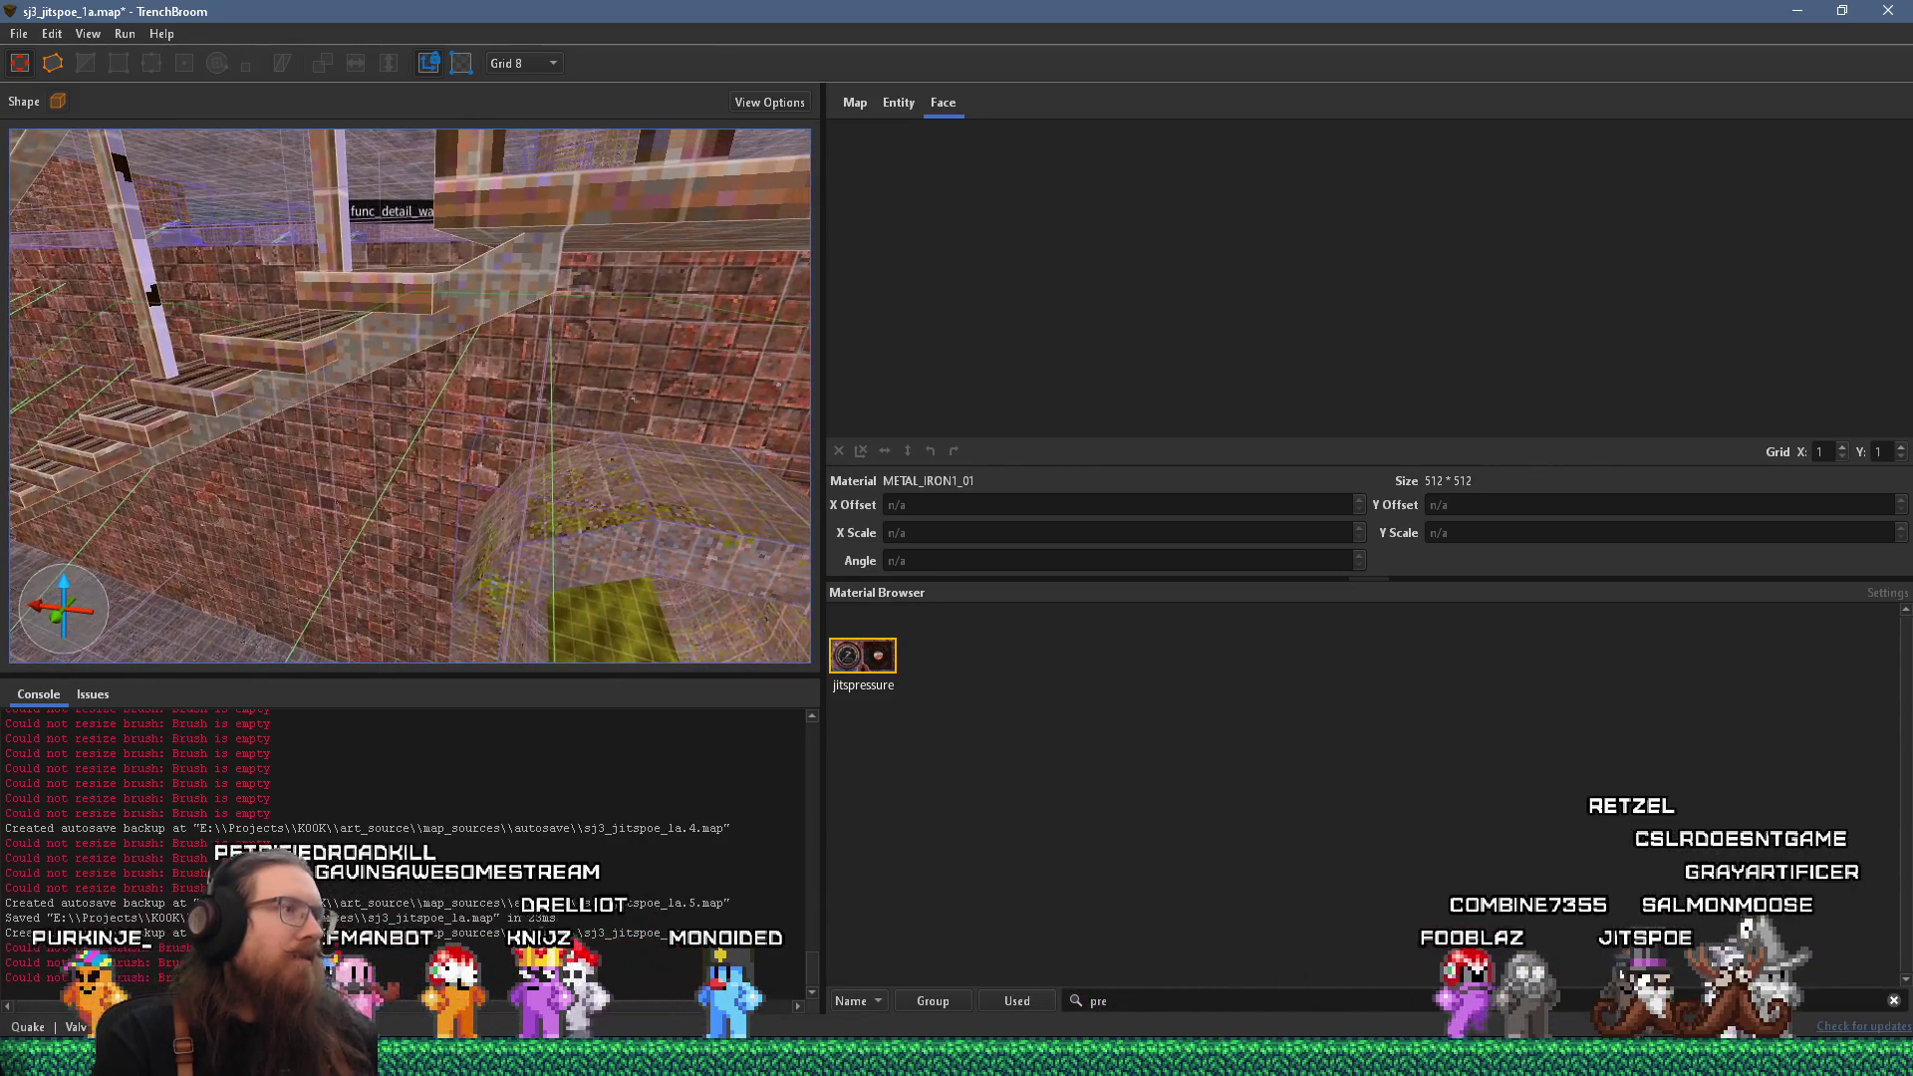
{"action": "left_click", "coordinate": [478, 289]}
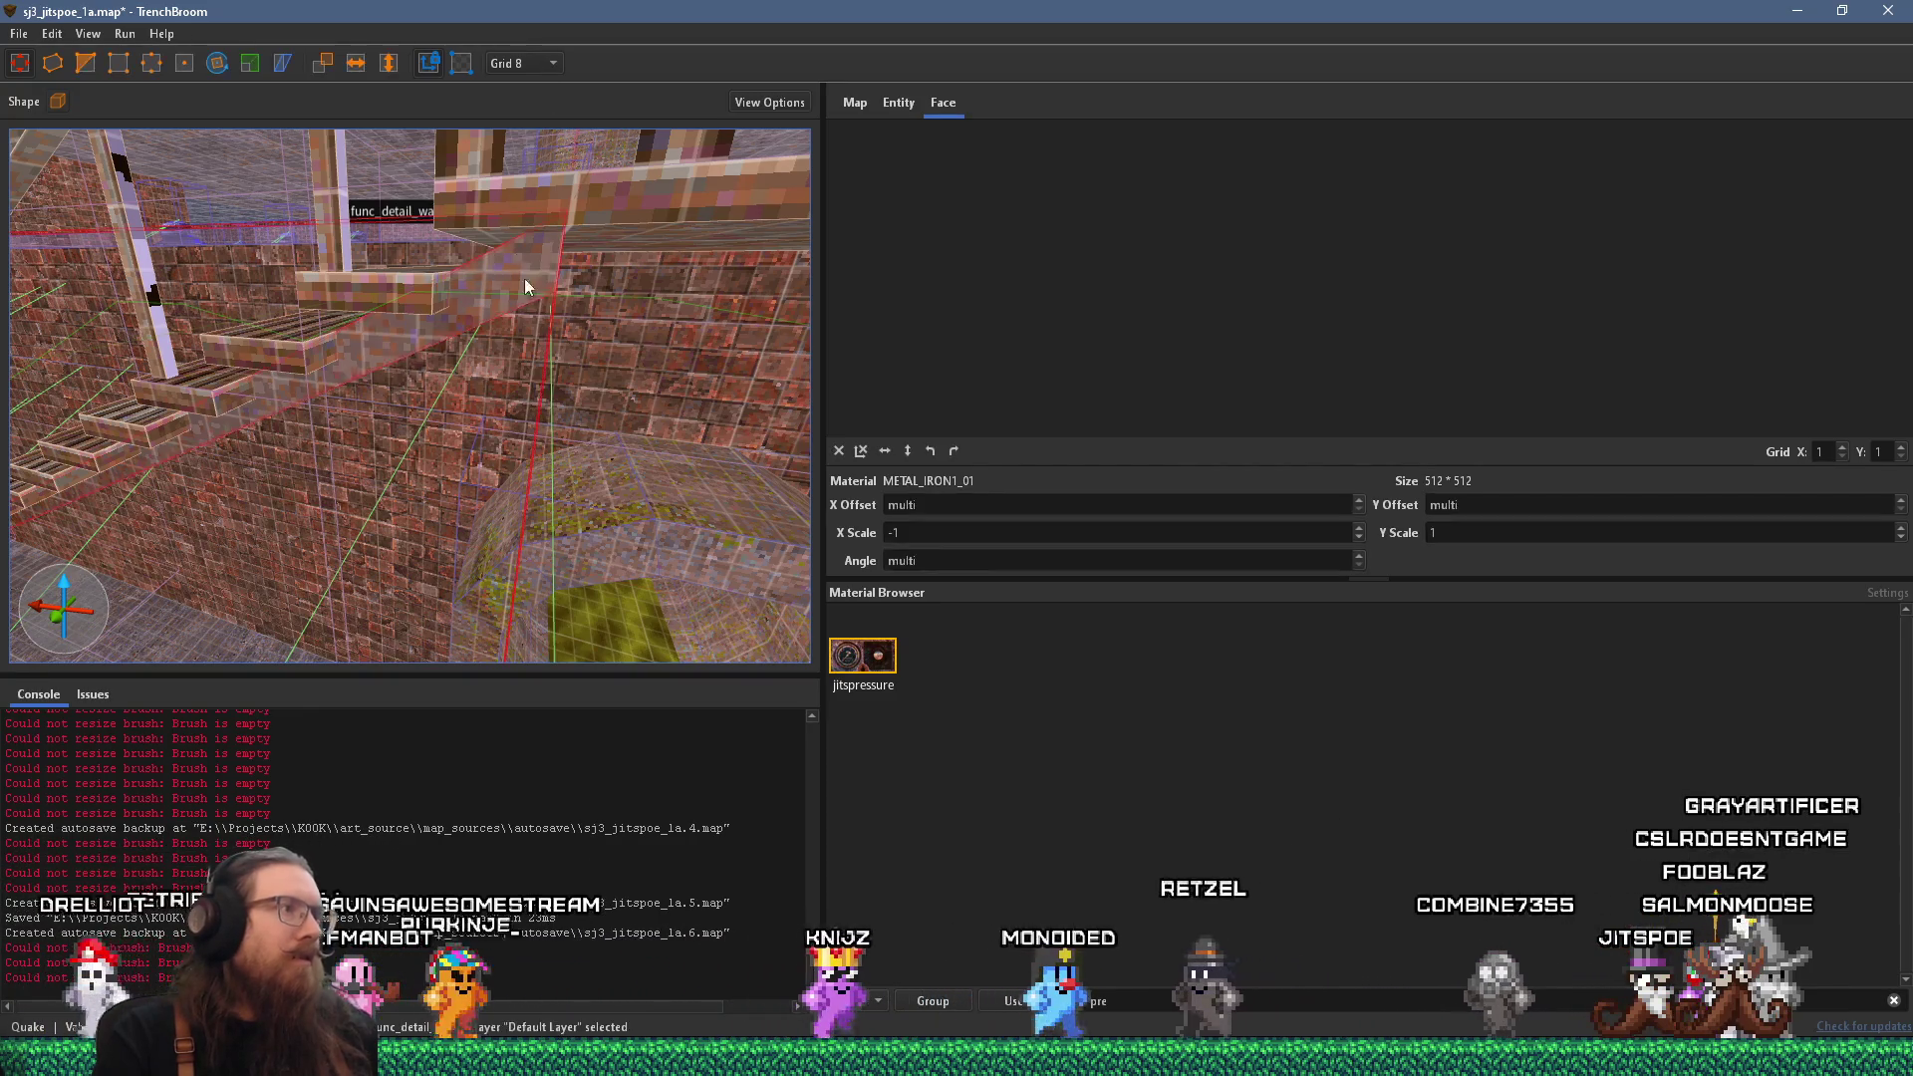
{"action": "scroll", "coordinate": [523, 399], "scroll_direction": "up", "scroll_amount": 2}
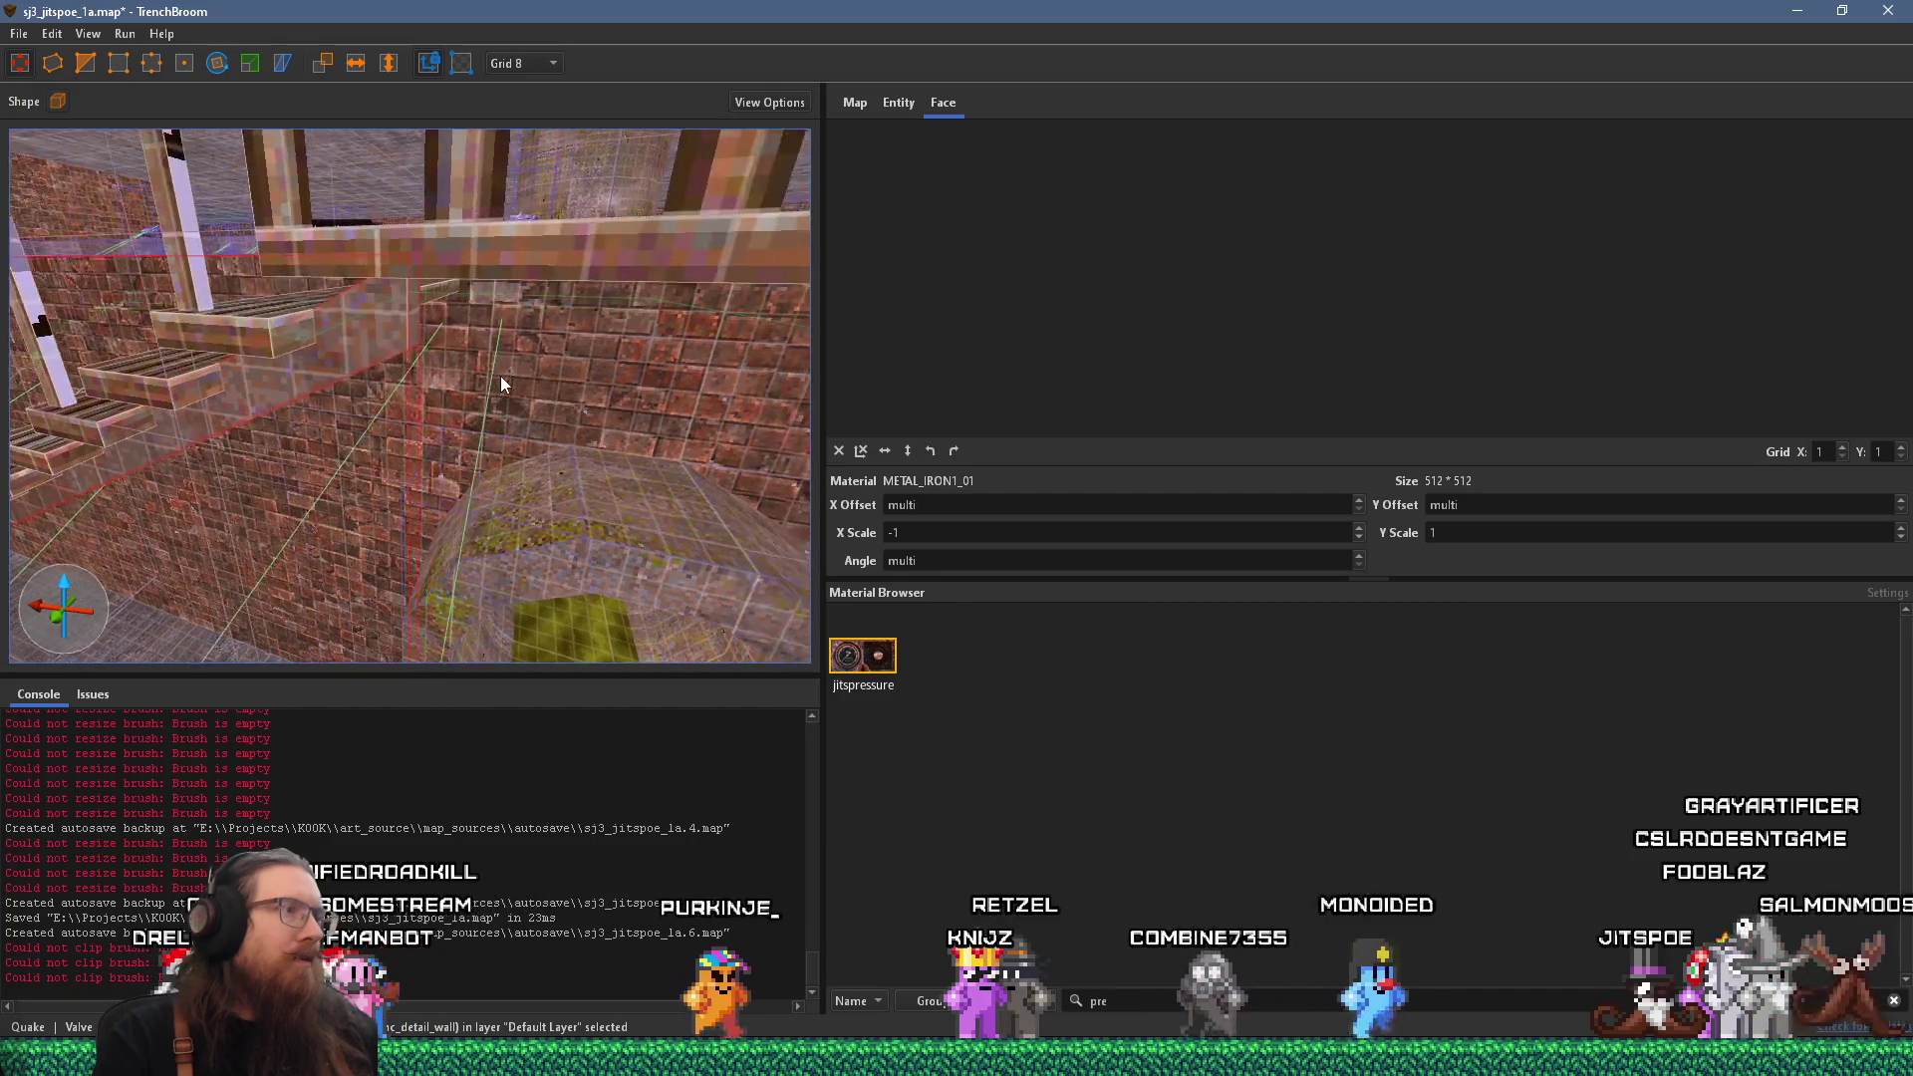
{"action": "scroll", "coordinate": [501, 375], "scroll_direction": "down", "scroll_amount": 2}
{"action": "key", "text": "Escape"}
Set the grid size to 4 and draw a 12×12×4 brush on the stair top.
{"action": "left_click", "coordinate": [522, 63]}
{"action": "left_click", "coordinate": [521, 150]}
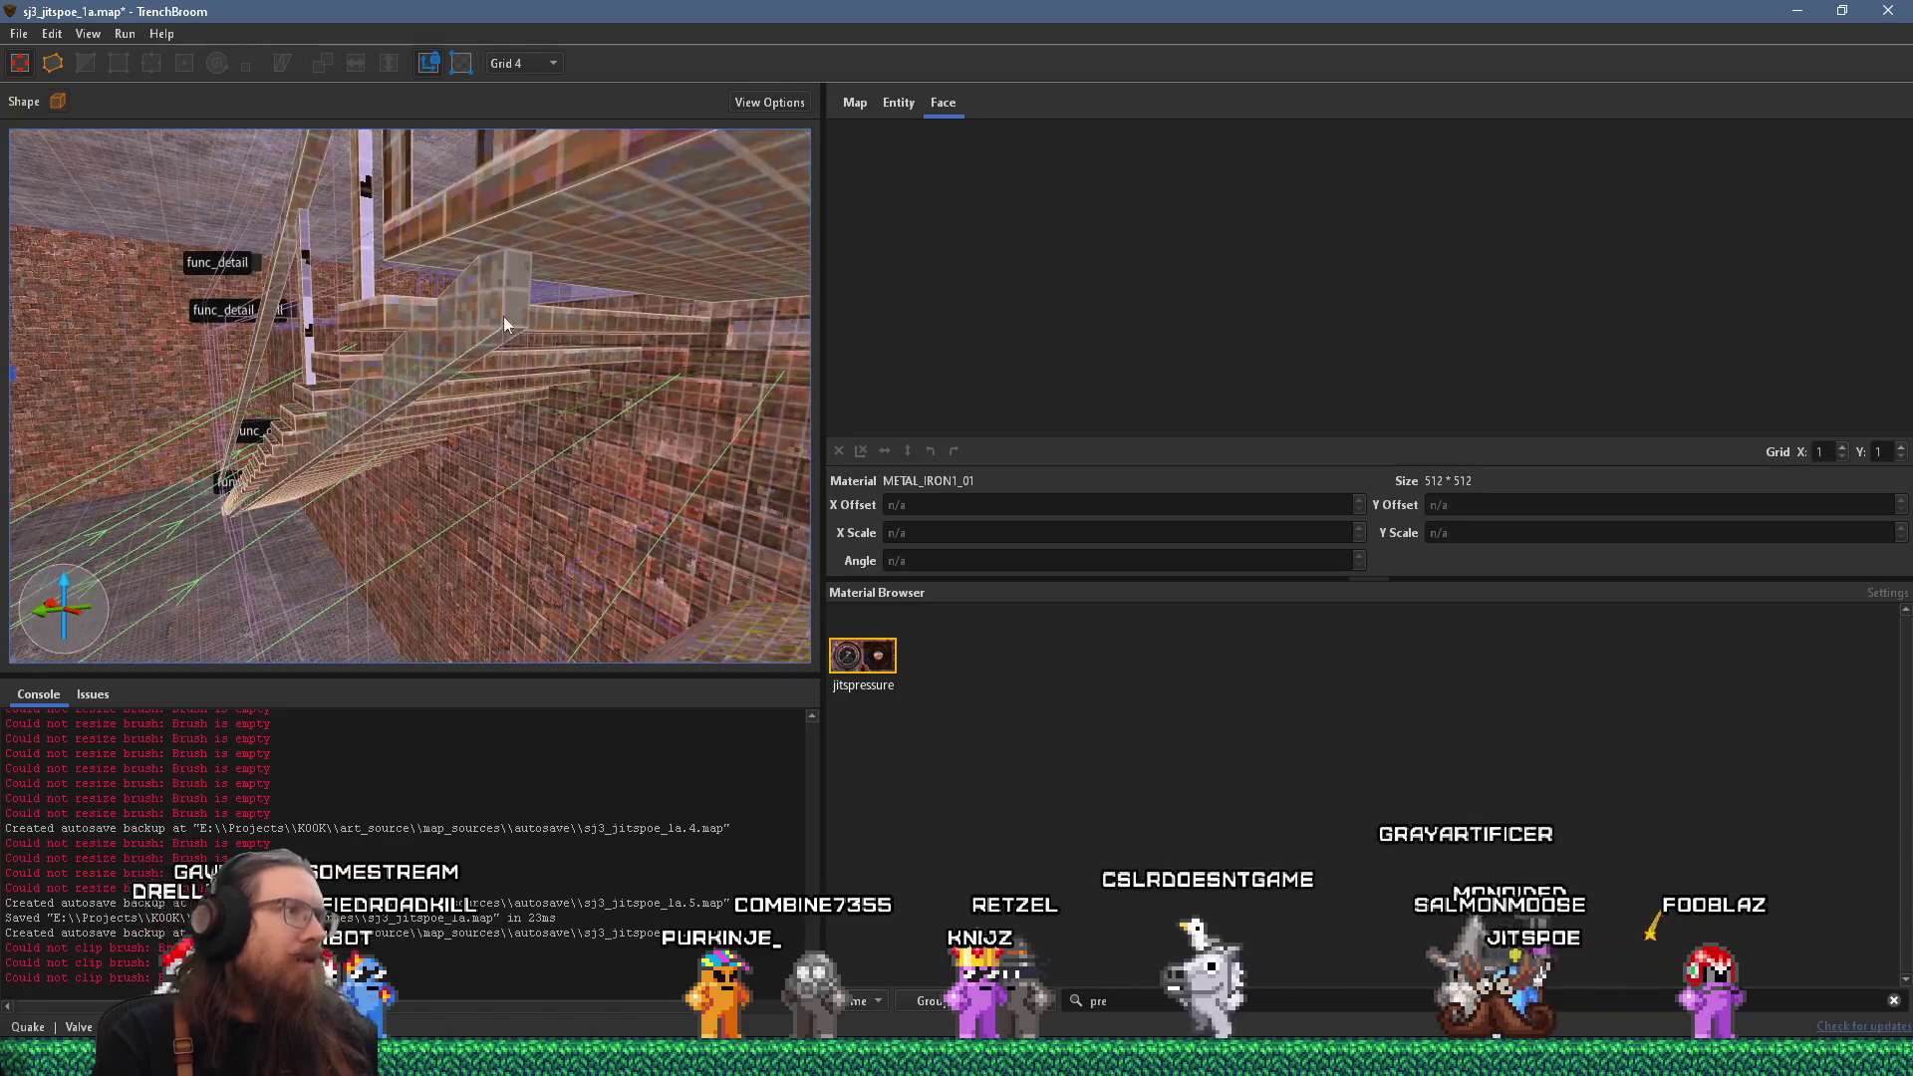
{"action": "mouse_move", "coordinate": [509, 322]}
{"action": "left_mouse_down"}
{"action": "mouse_move", "coordinate": [536, 269]}
{"action": "mouse_move", "coordinate": [550, 315]}
{"action": "left_mouse_up"}
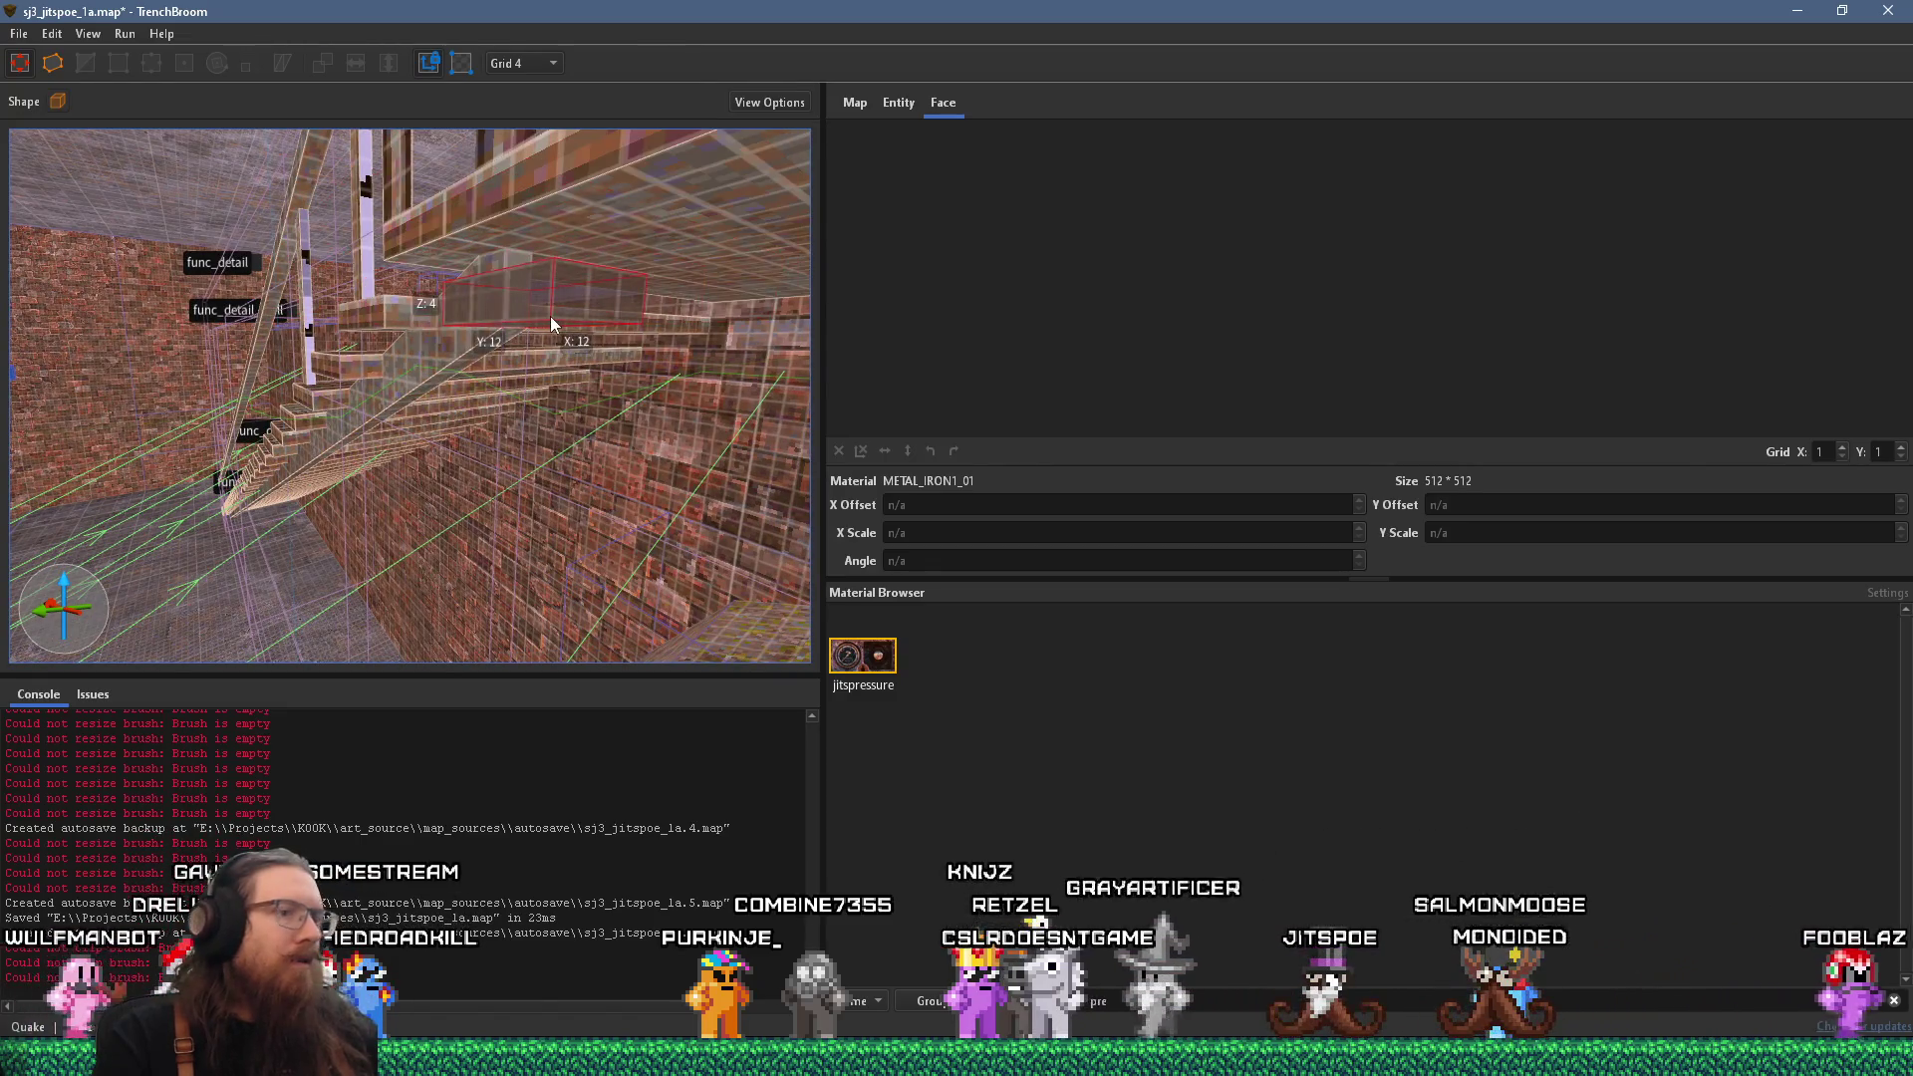
{"action": "key", "text": "alt+Tab"}
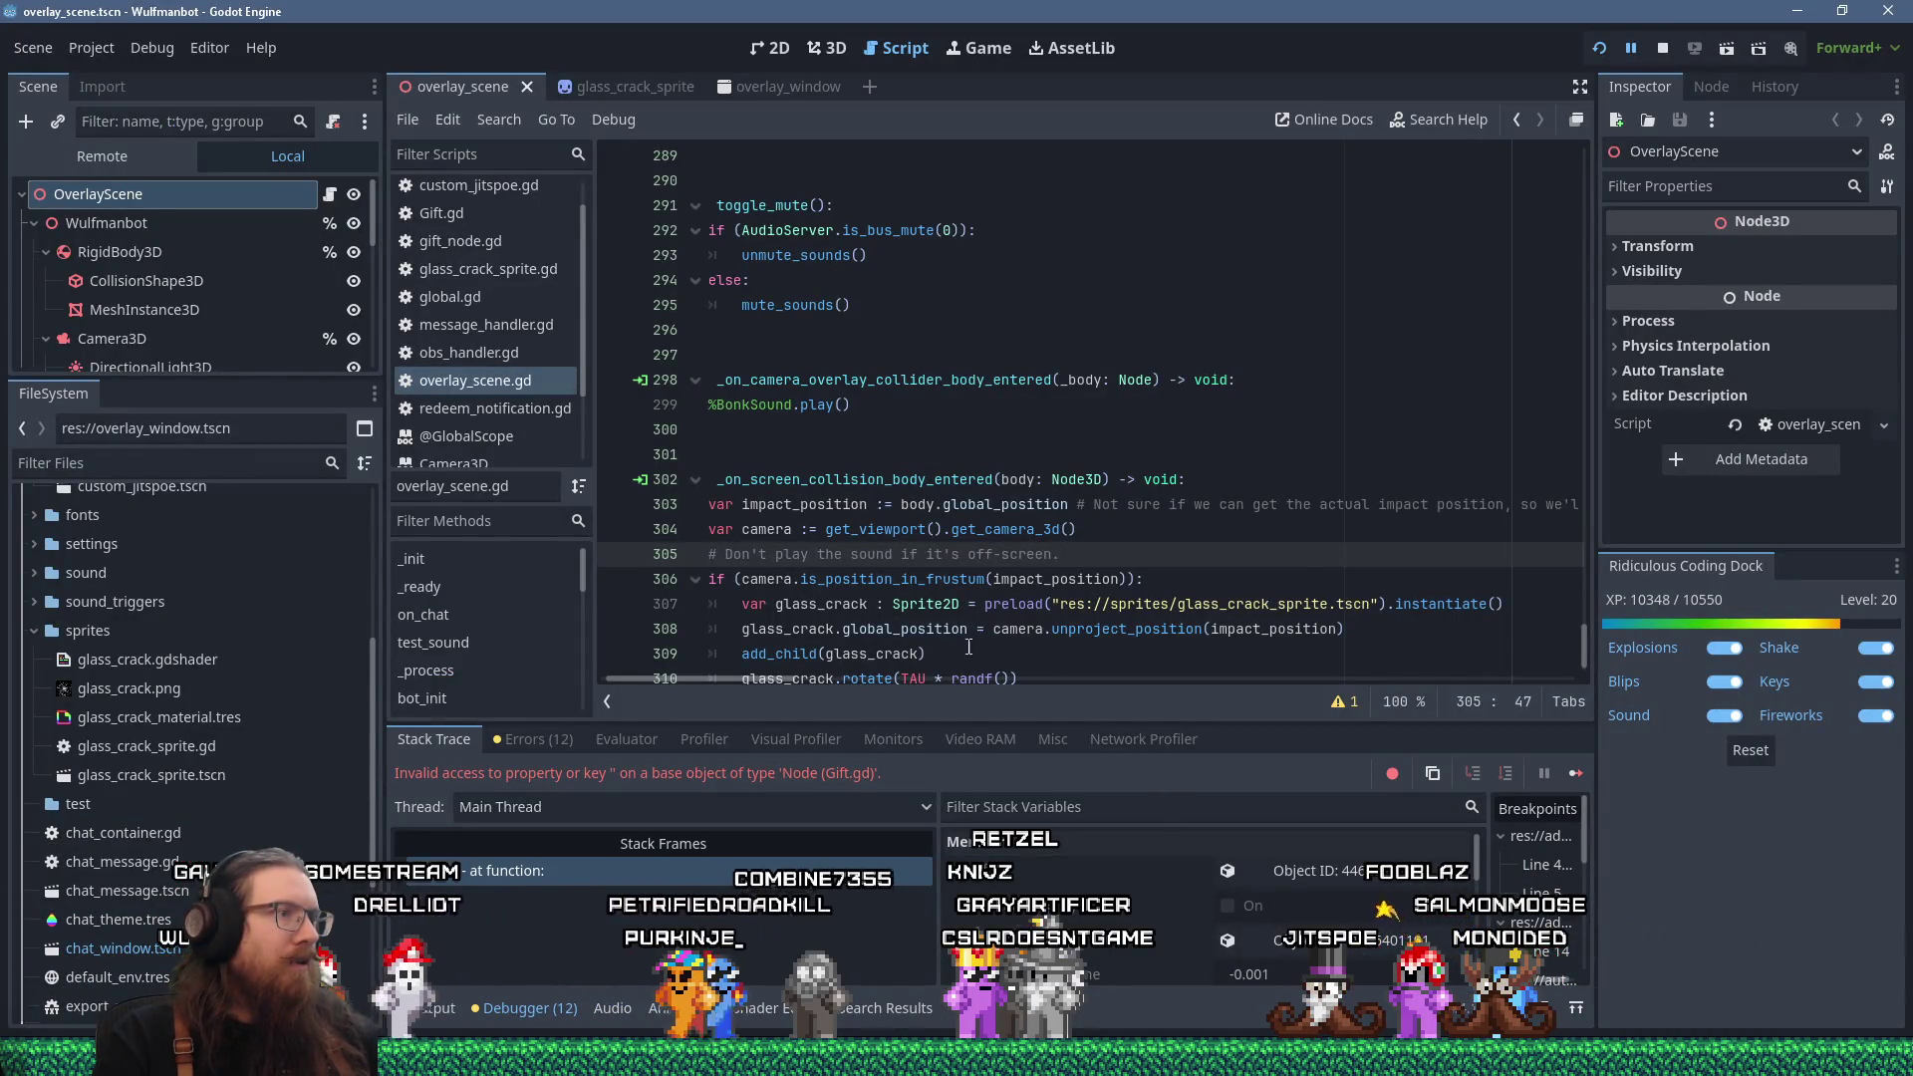
Run the overlay project, then return to the script editor once its window appears.
{"action": "scroll", "coordinate": [937, 625], "scroll_direction": "down", "scroll_amount": 1}
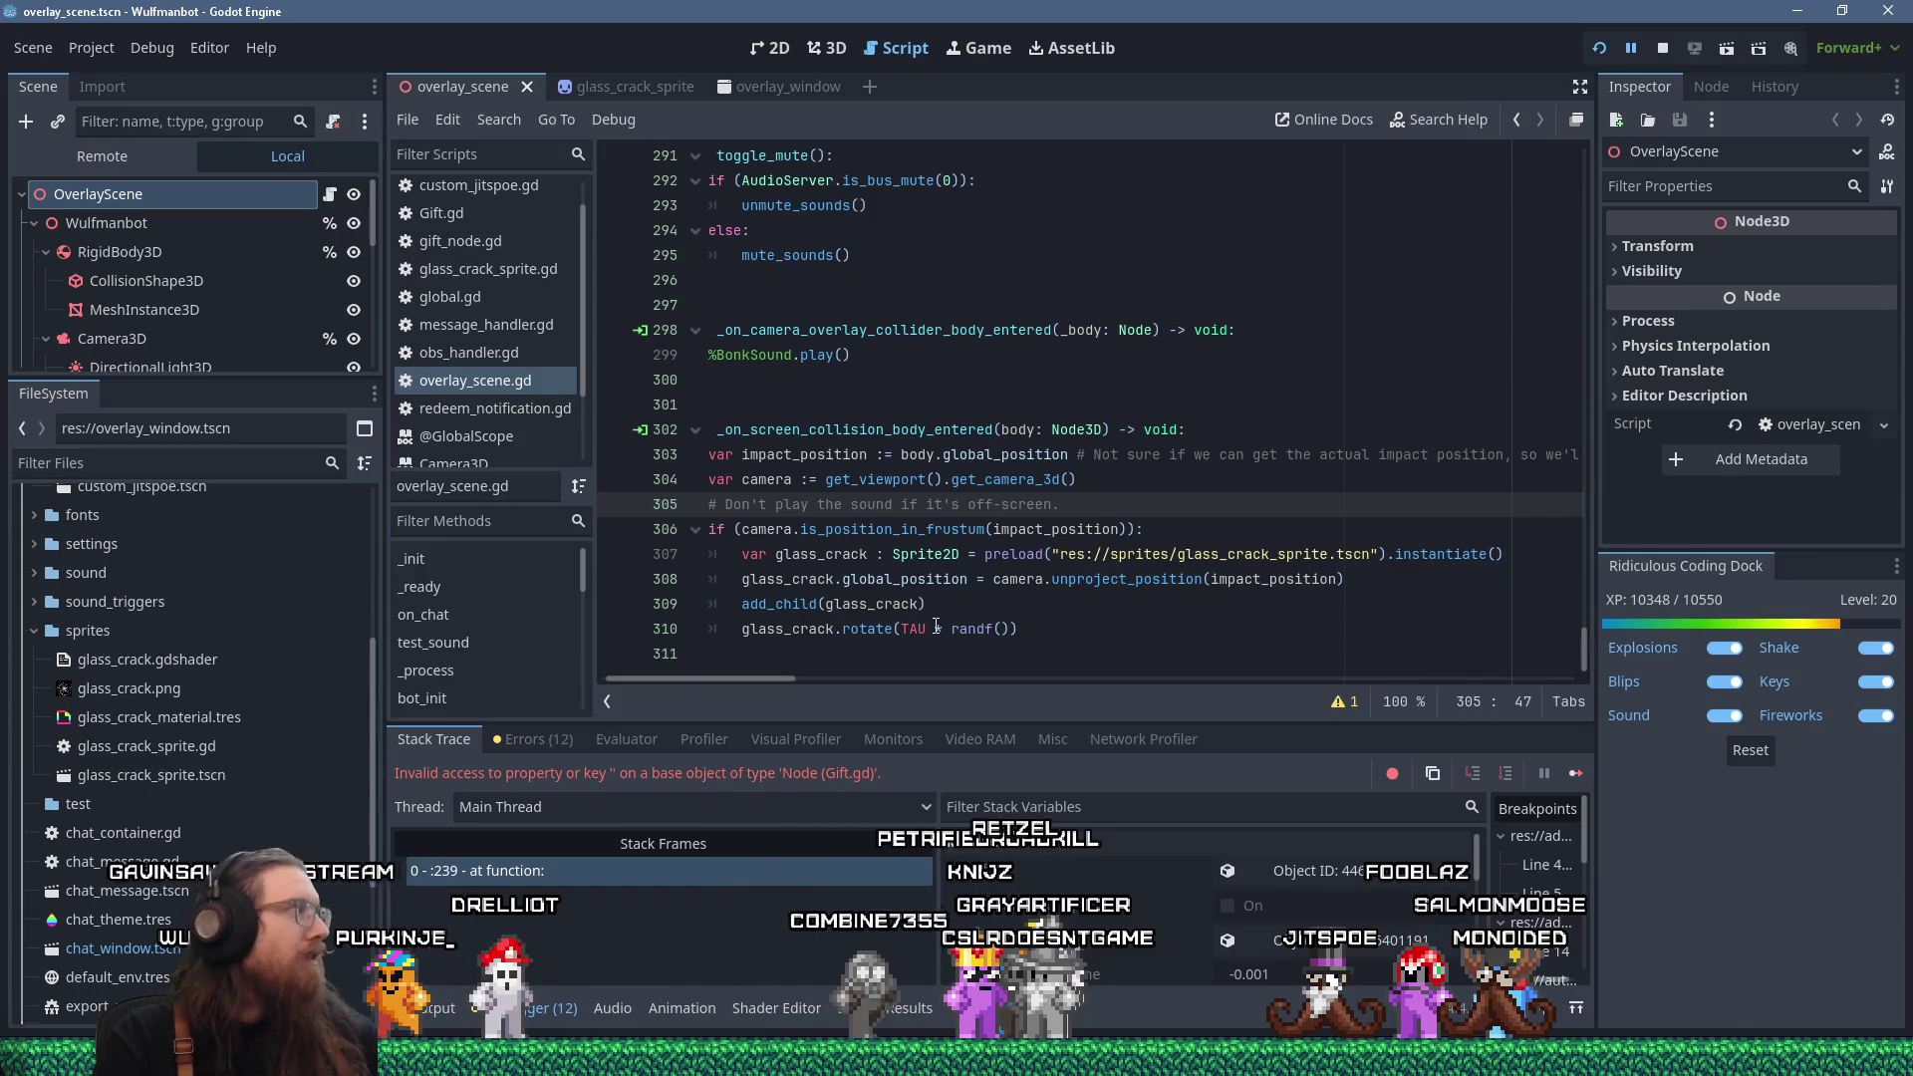
{"action": "left_click", "coordinate": [1598, 48]}
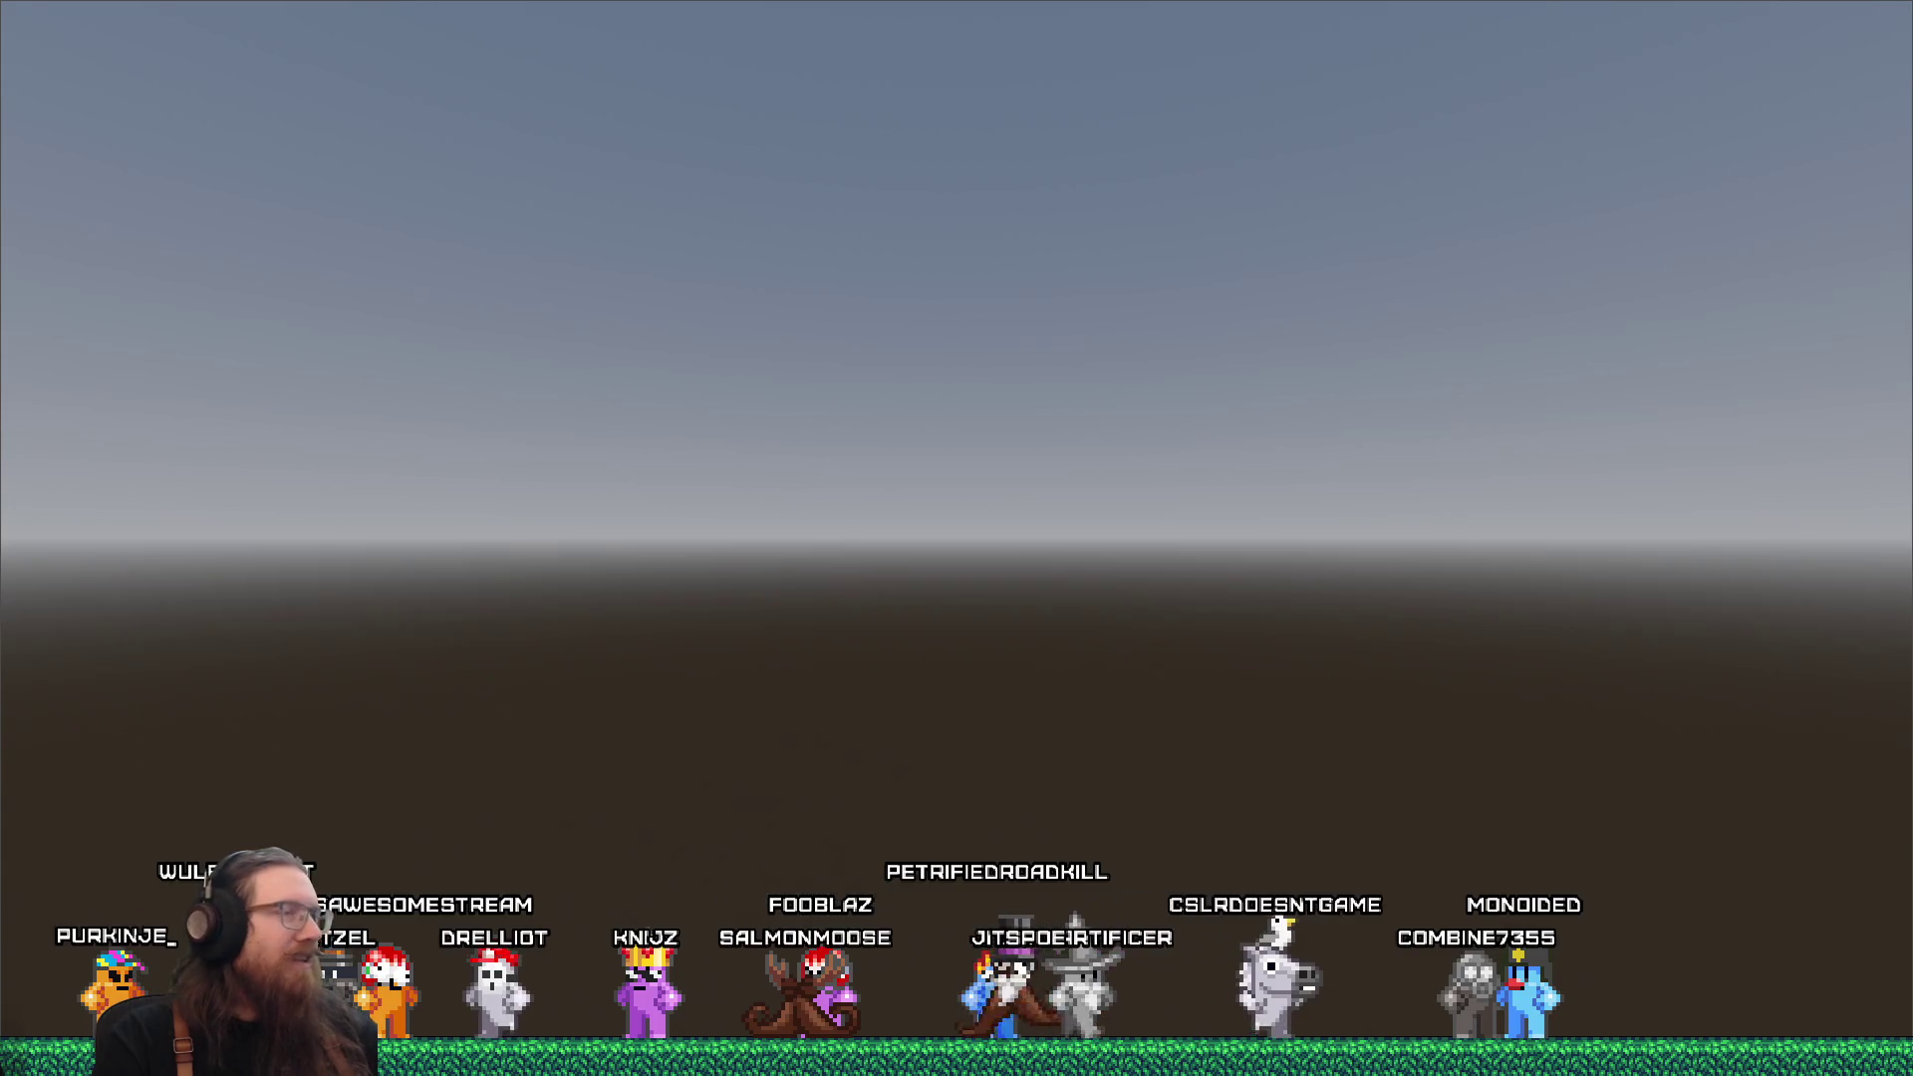
{"action": "key", "text": "alt+Tab"}
{"action": "key", "text": "alt+Tab"}
{"action": "key", "text": "alt+Tab"}
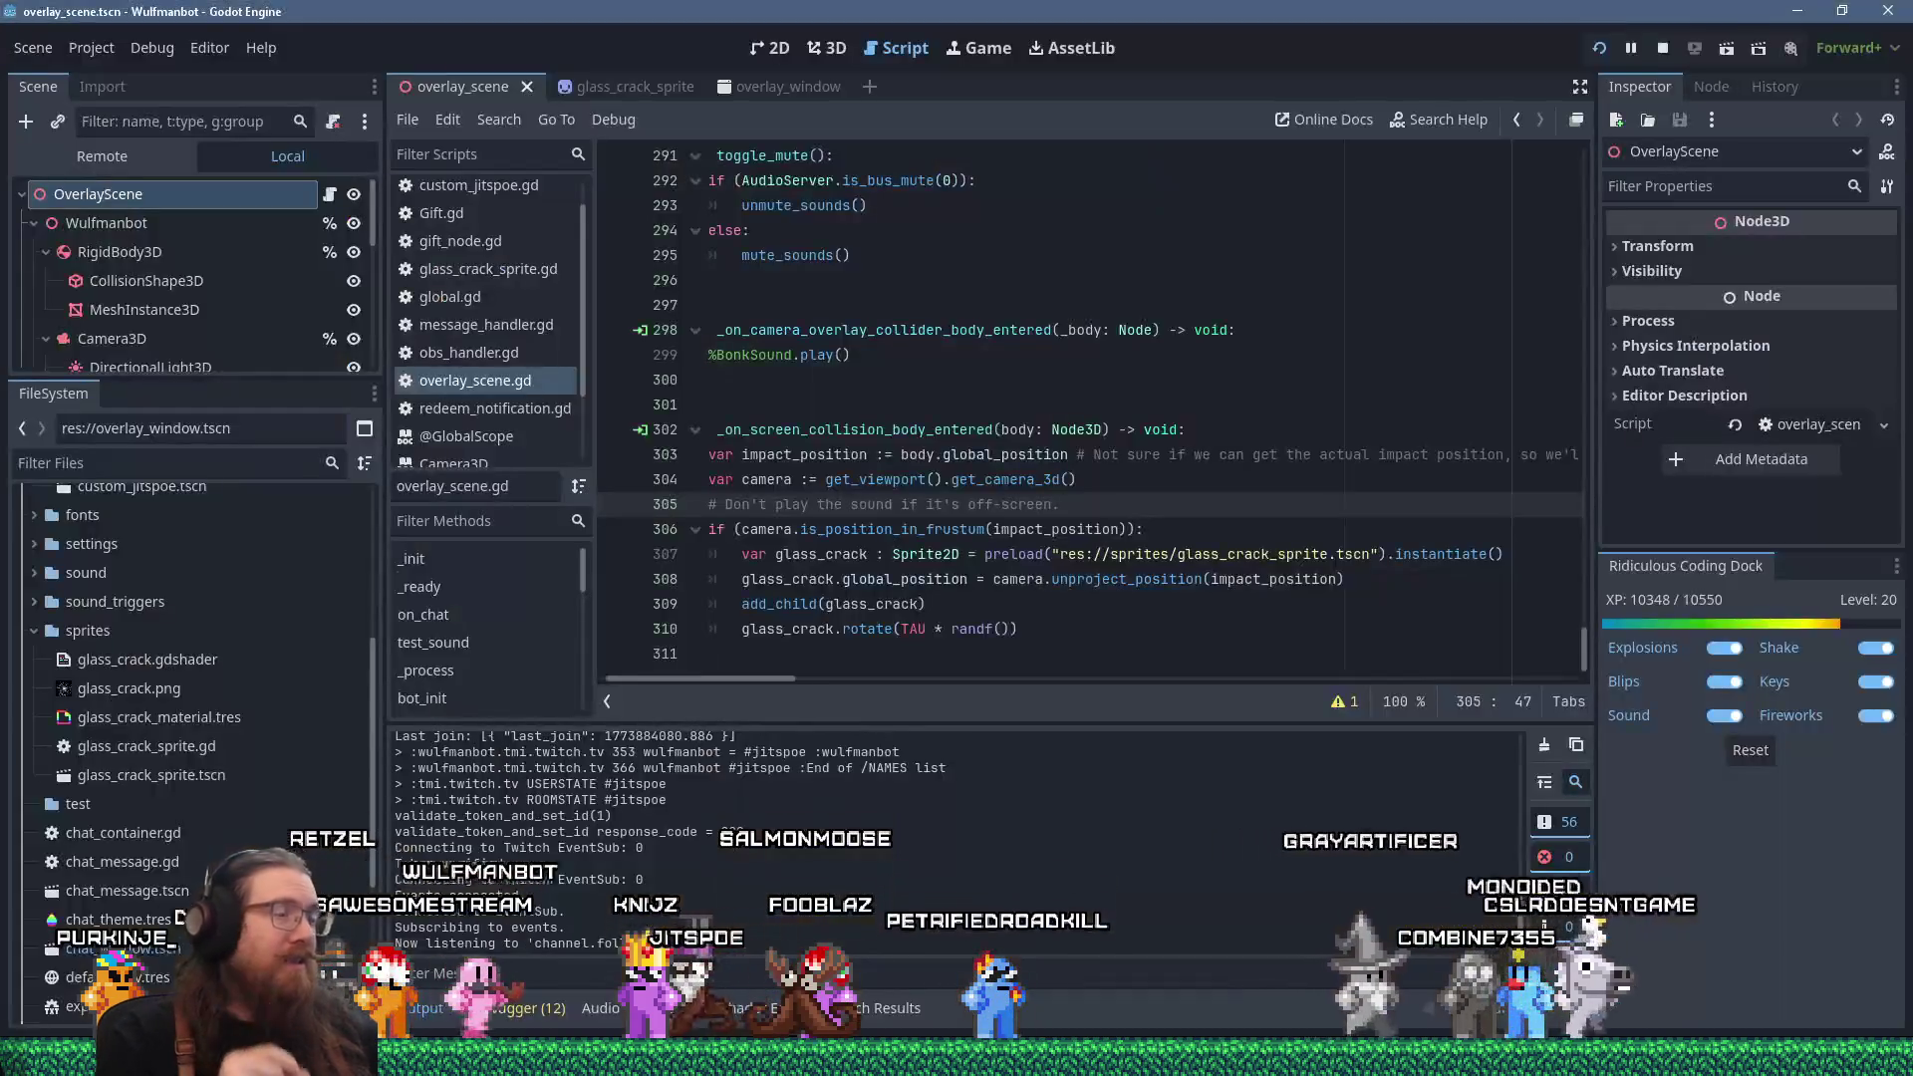
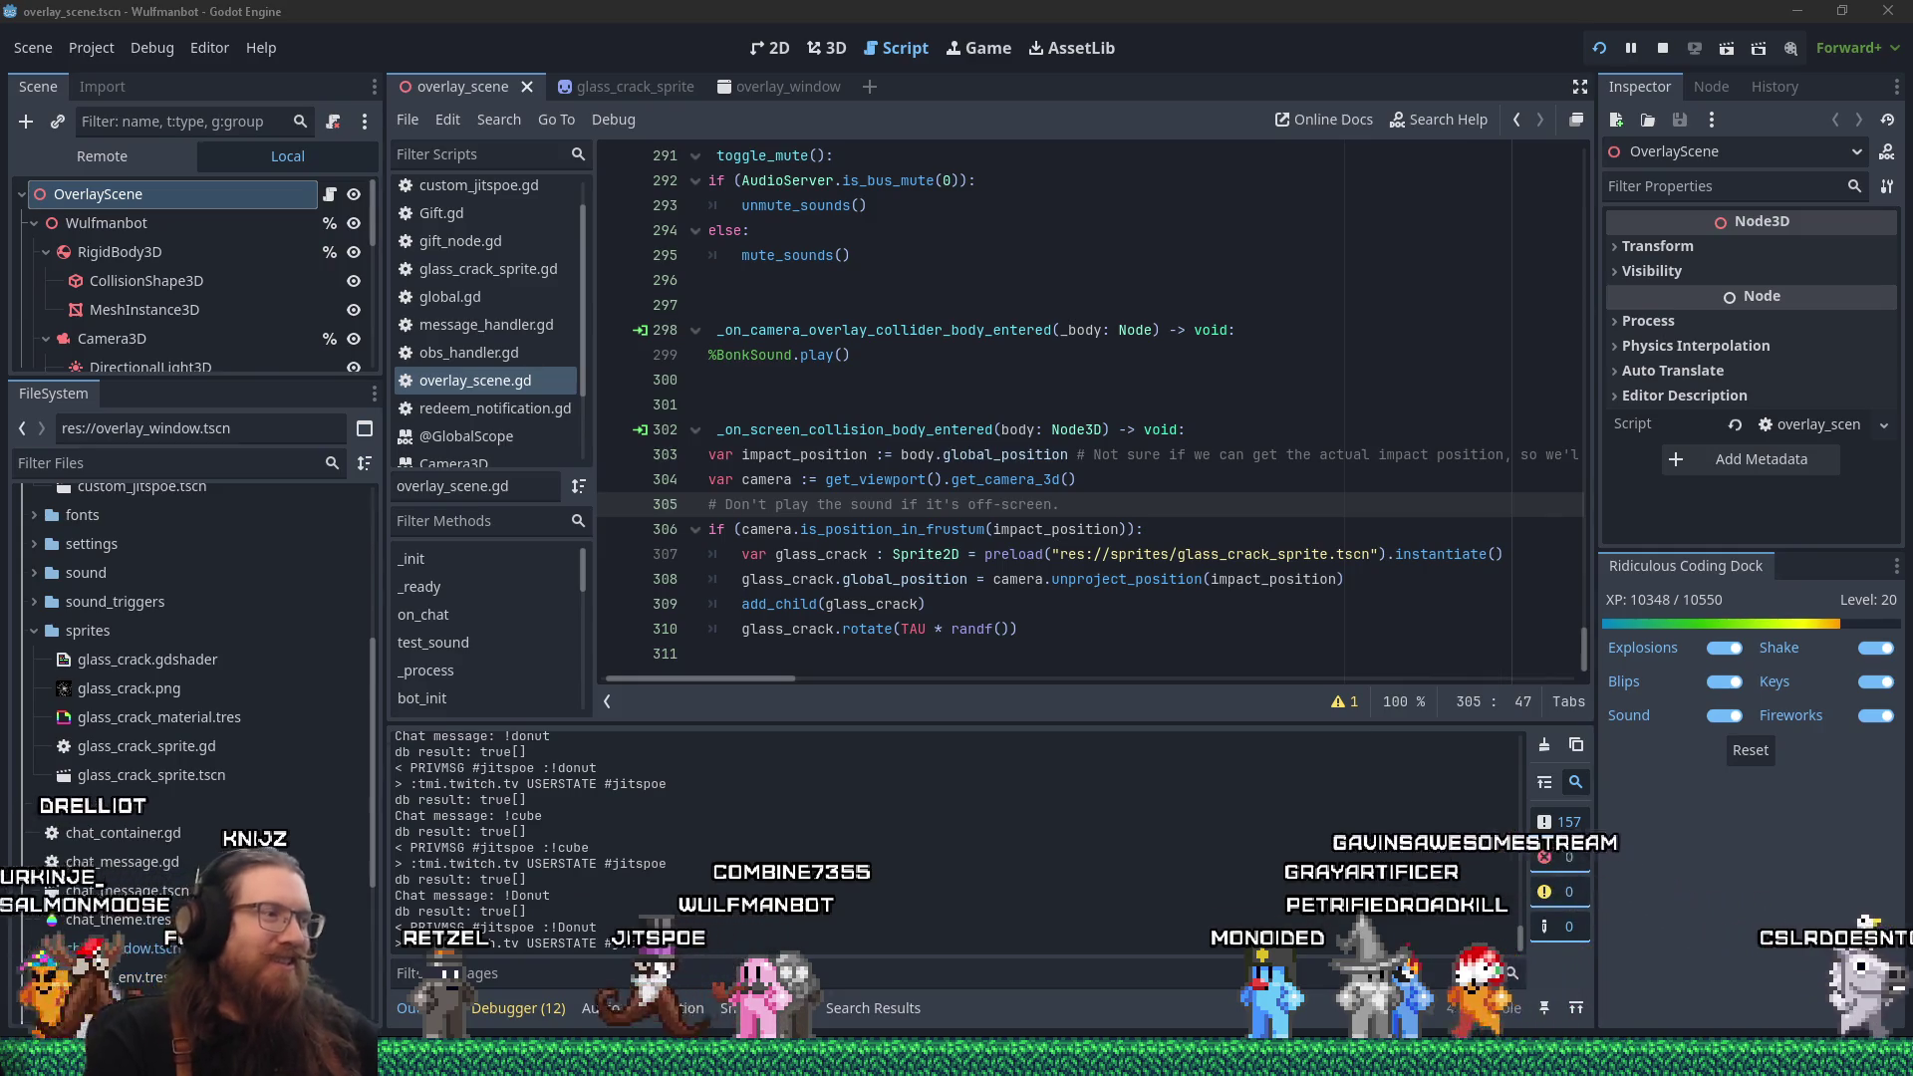
Bring the sj3_jitspoe_1a map editor to the front.
{"action": "left_click_drag", "start_coordinate": [773, 684], "coordinate": [597, 675]}
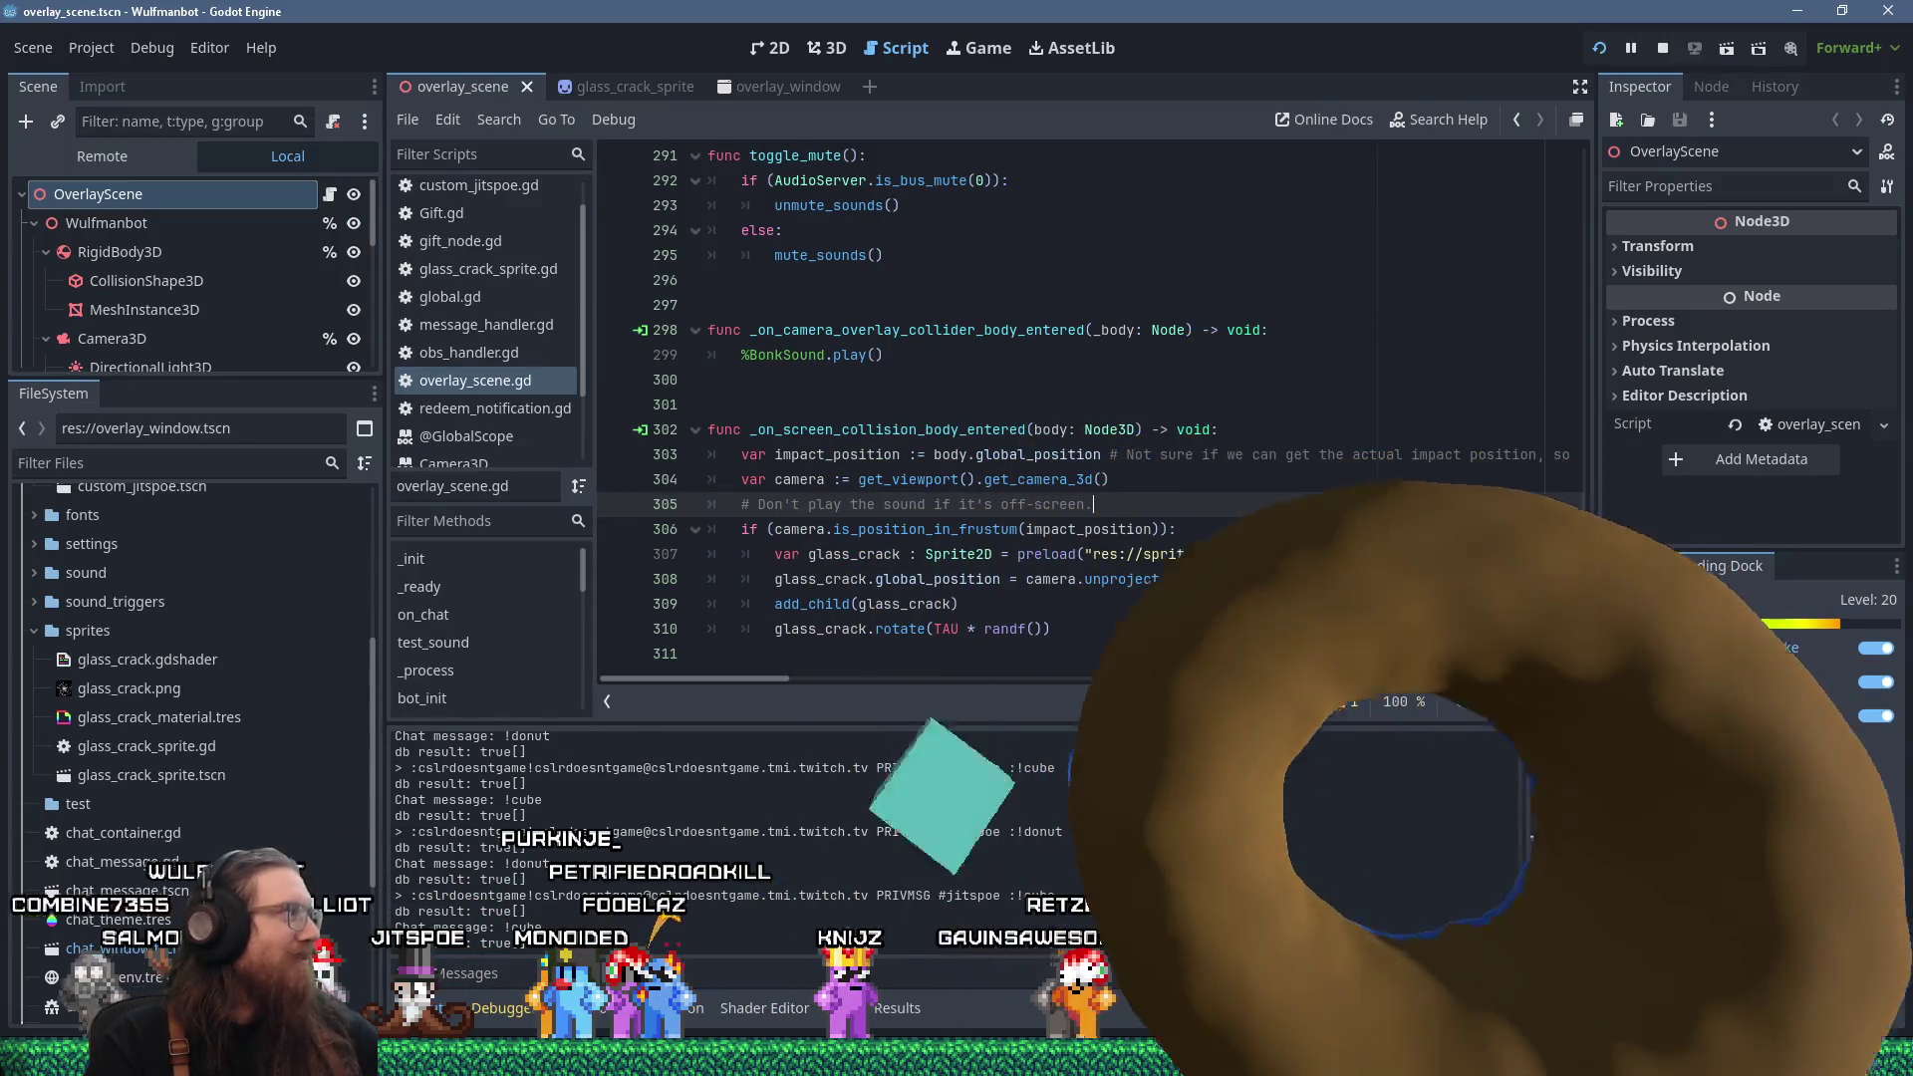
{"action": "mouse_move", "coordinate": [1594, 1059]}
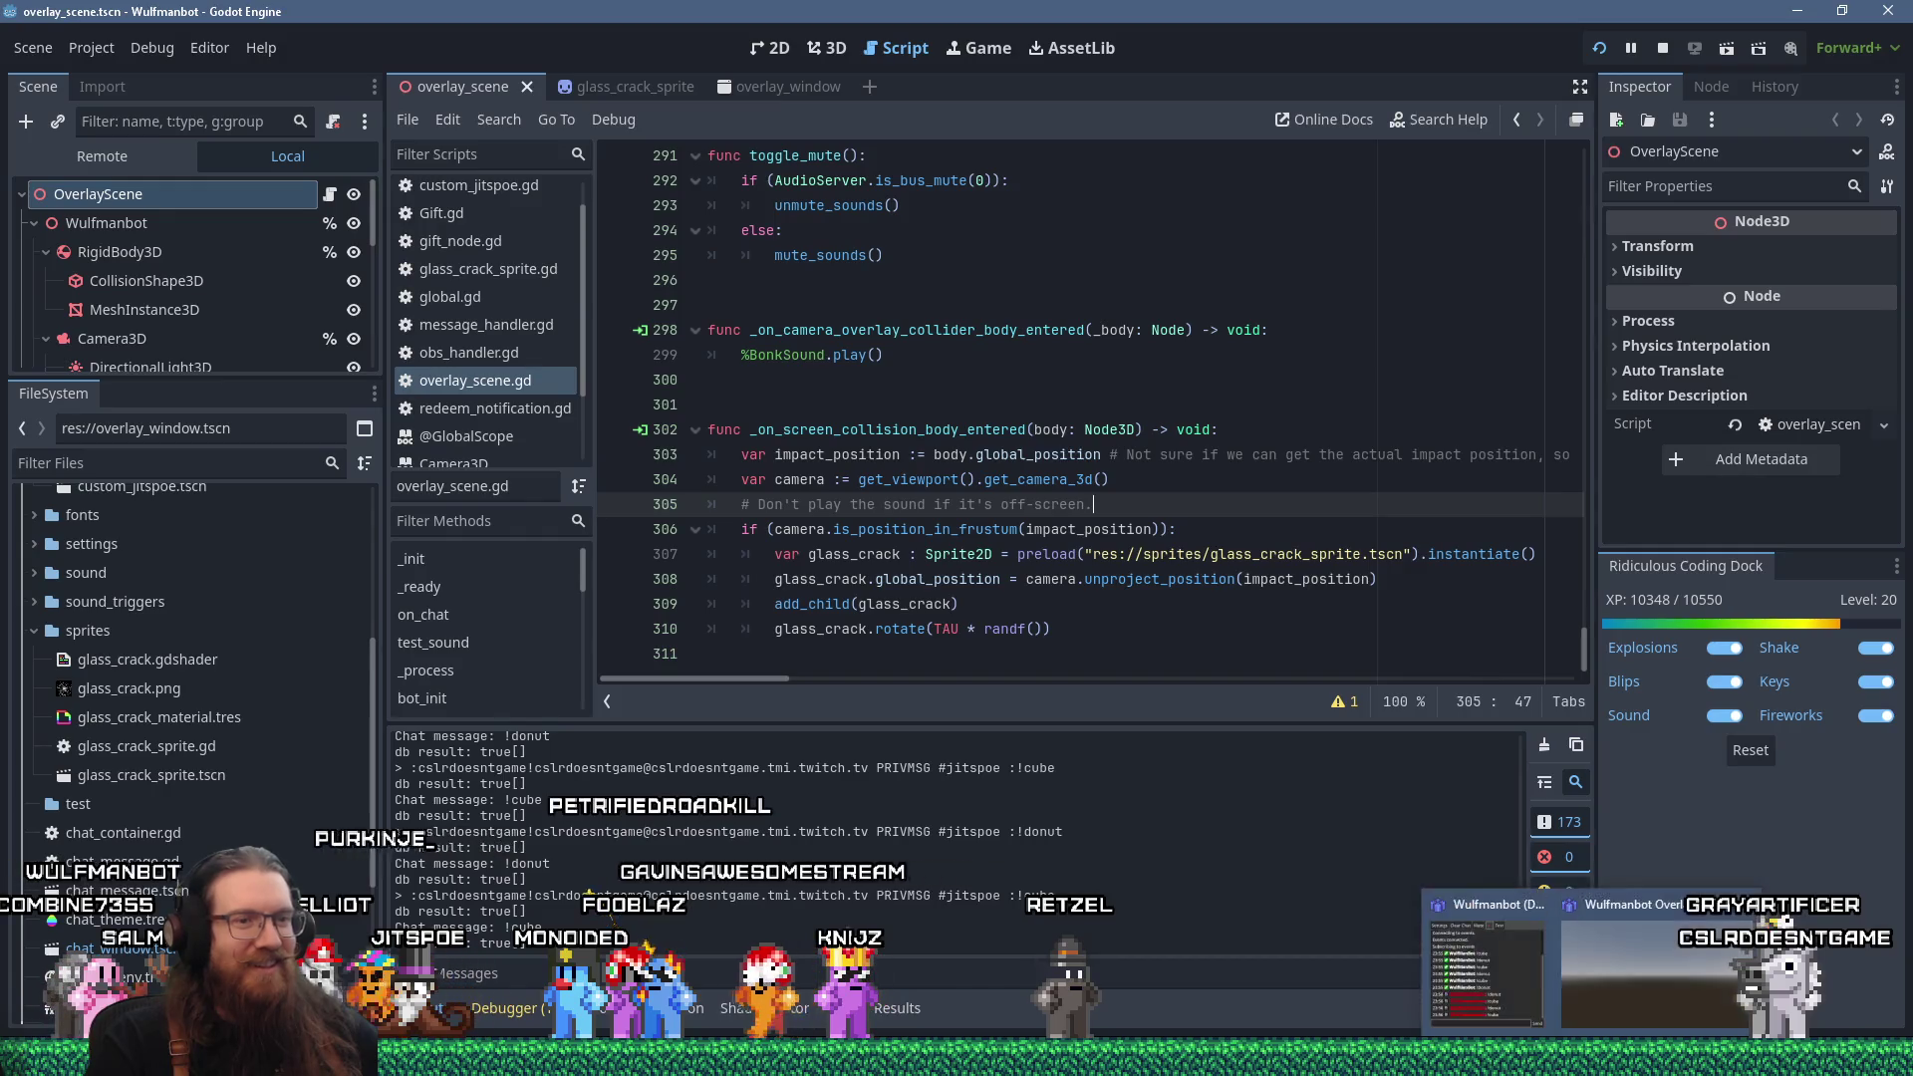
{"action": "mouse_move", "coordinate": [1263, 1059]}
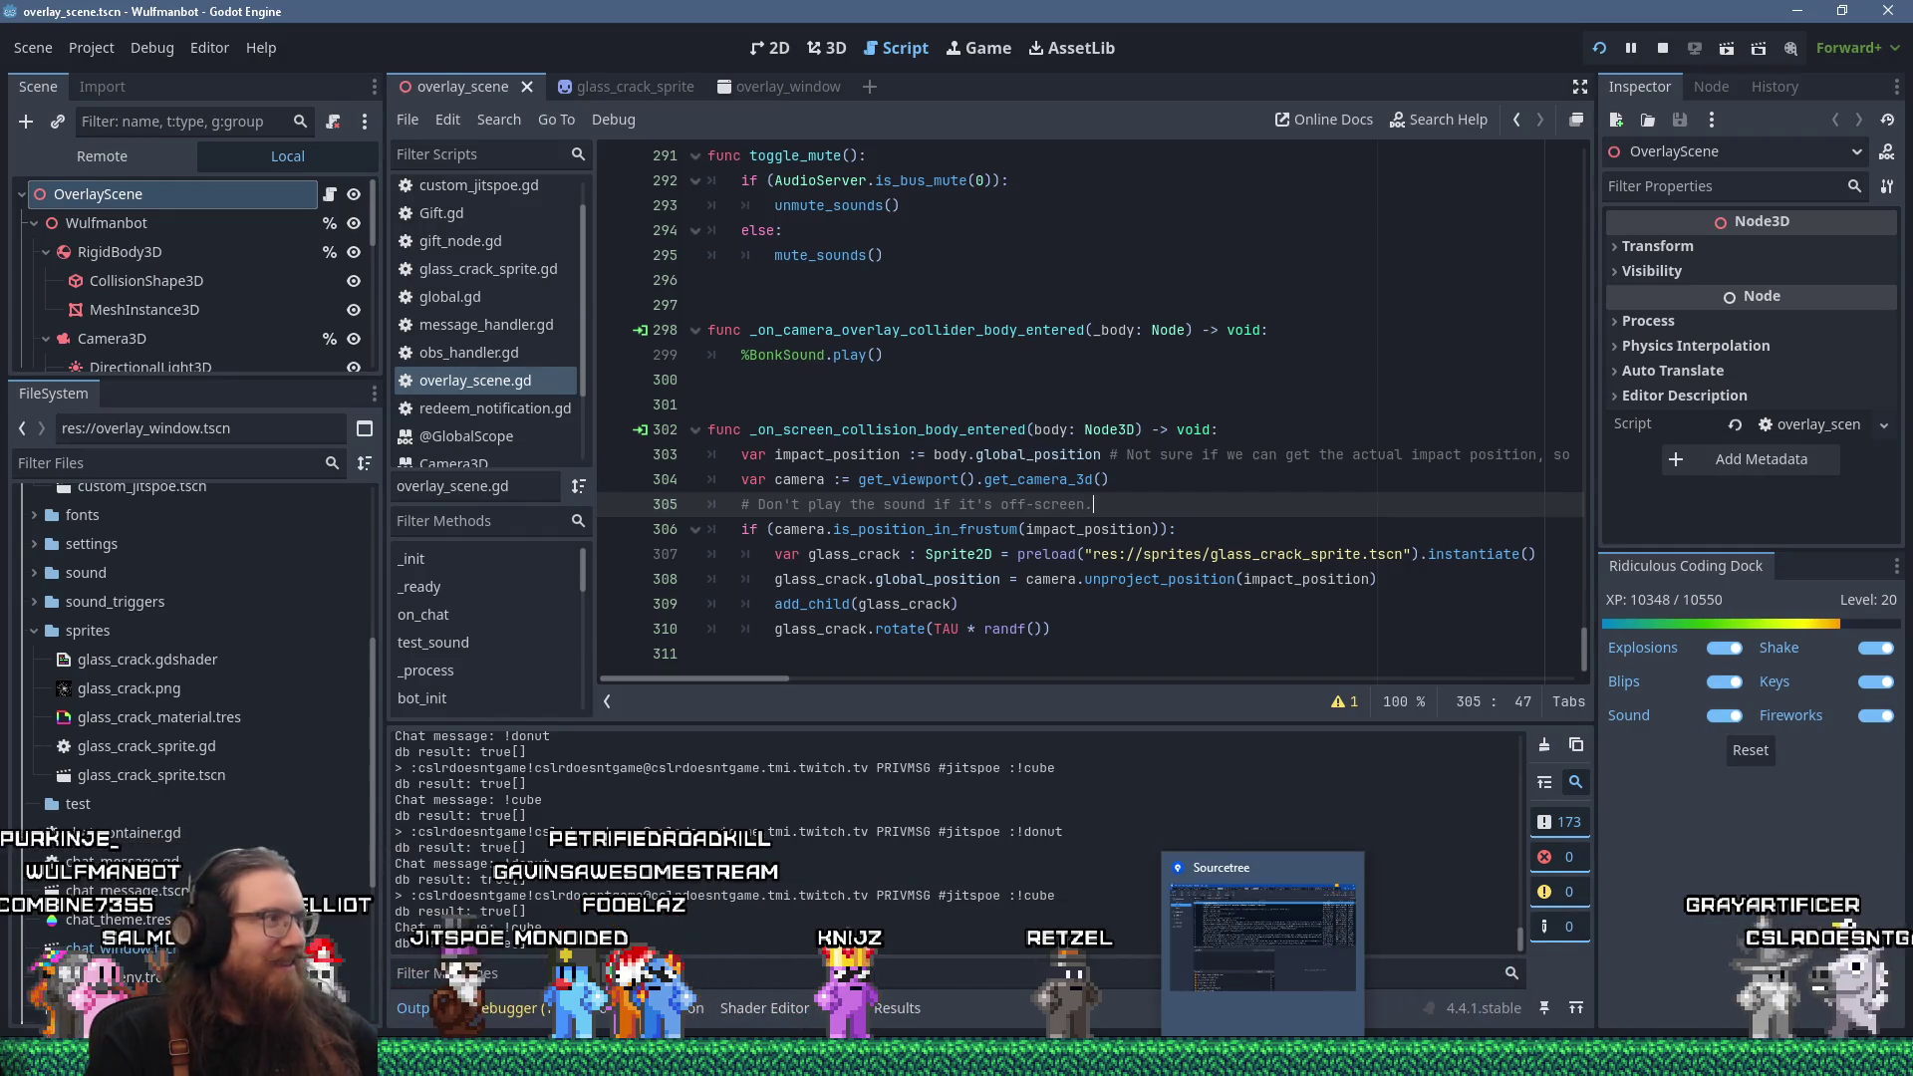
{"action": "mouse_move", "coordinate": [1123, 1059]}
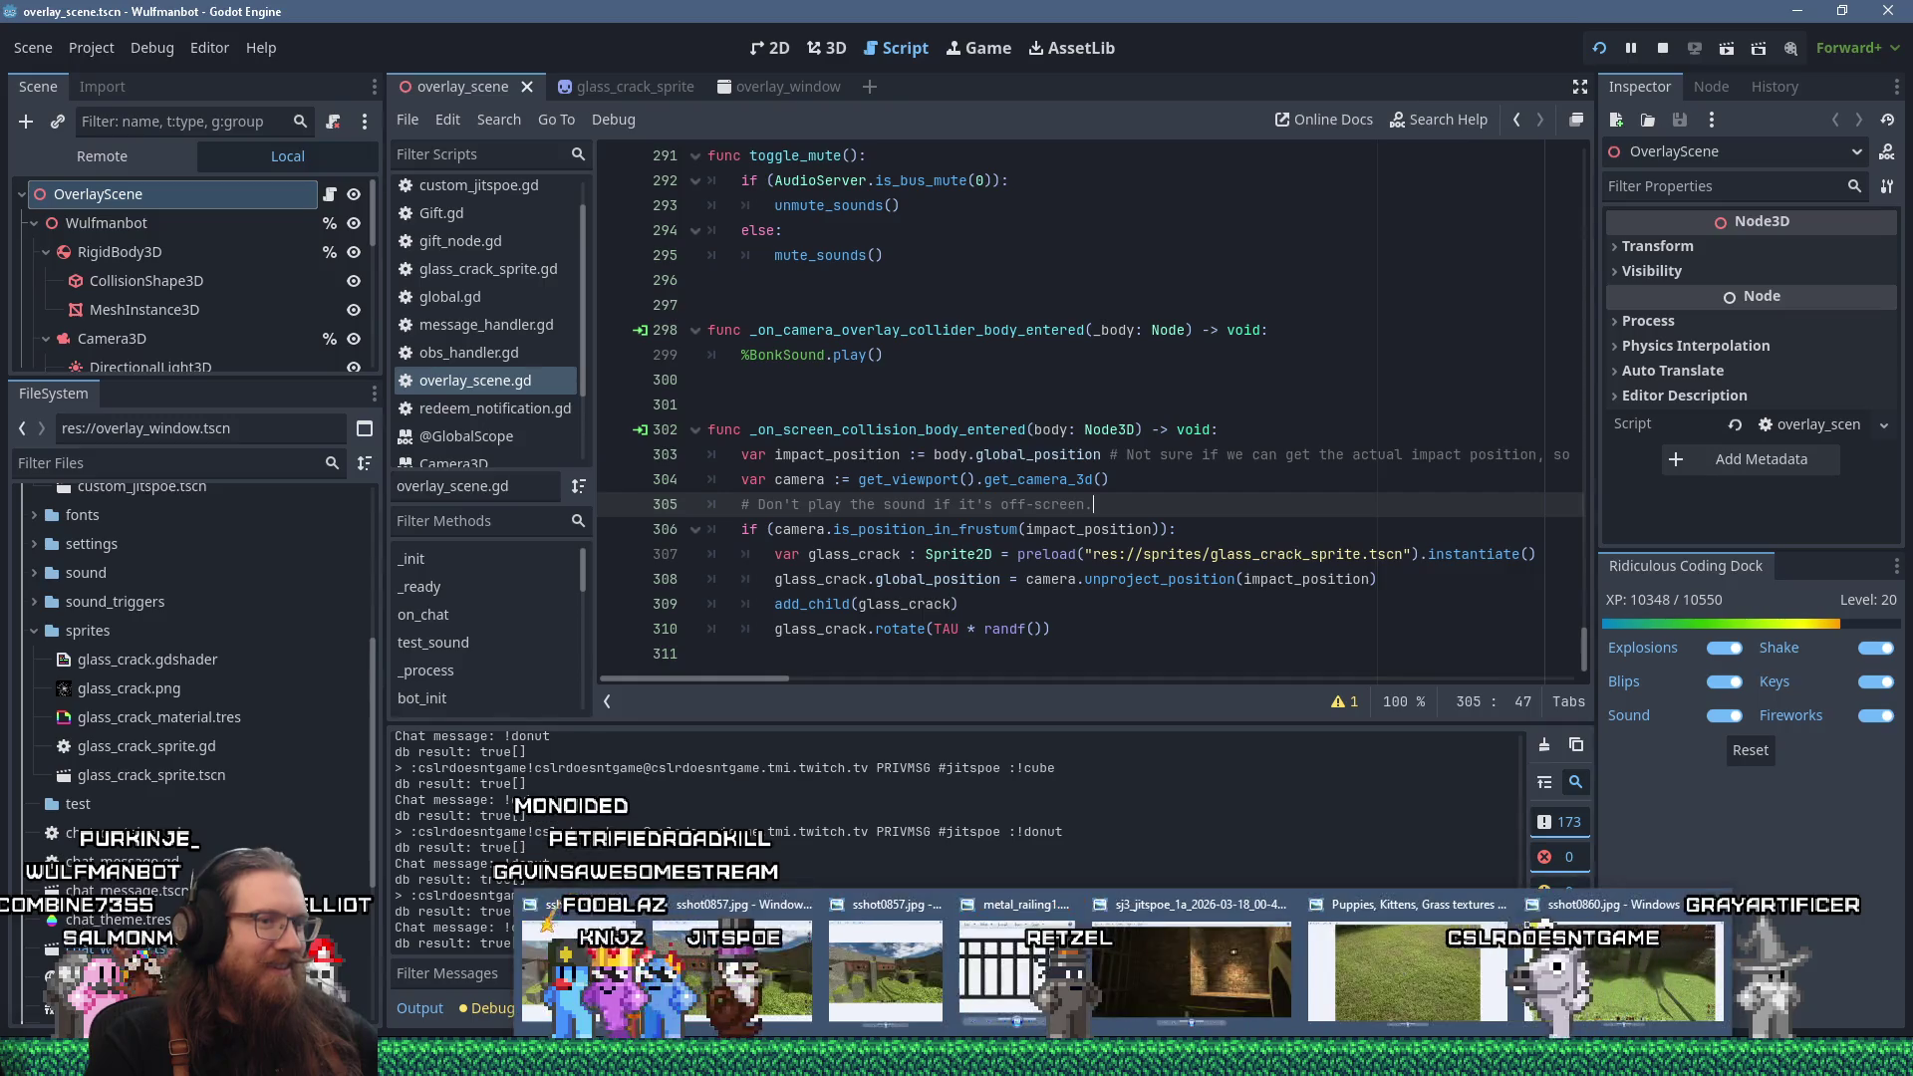
{"action": "mouse_move", "coordinate": [1360, 1059]}
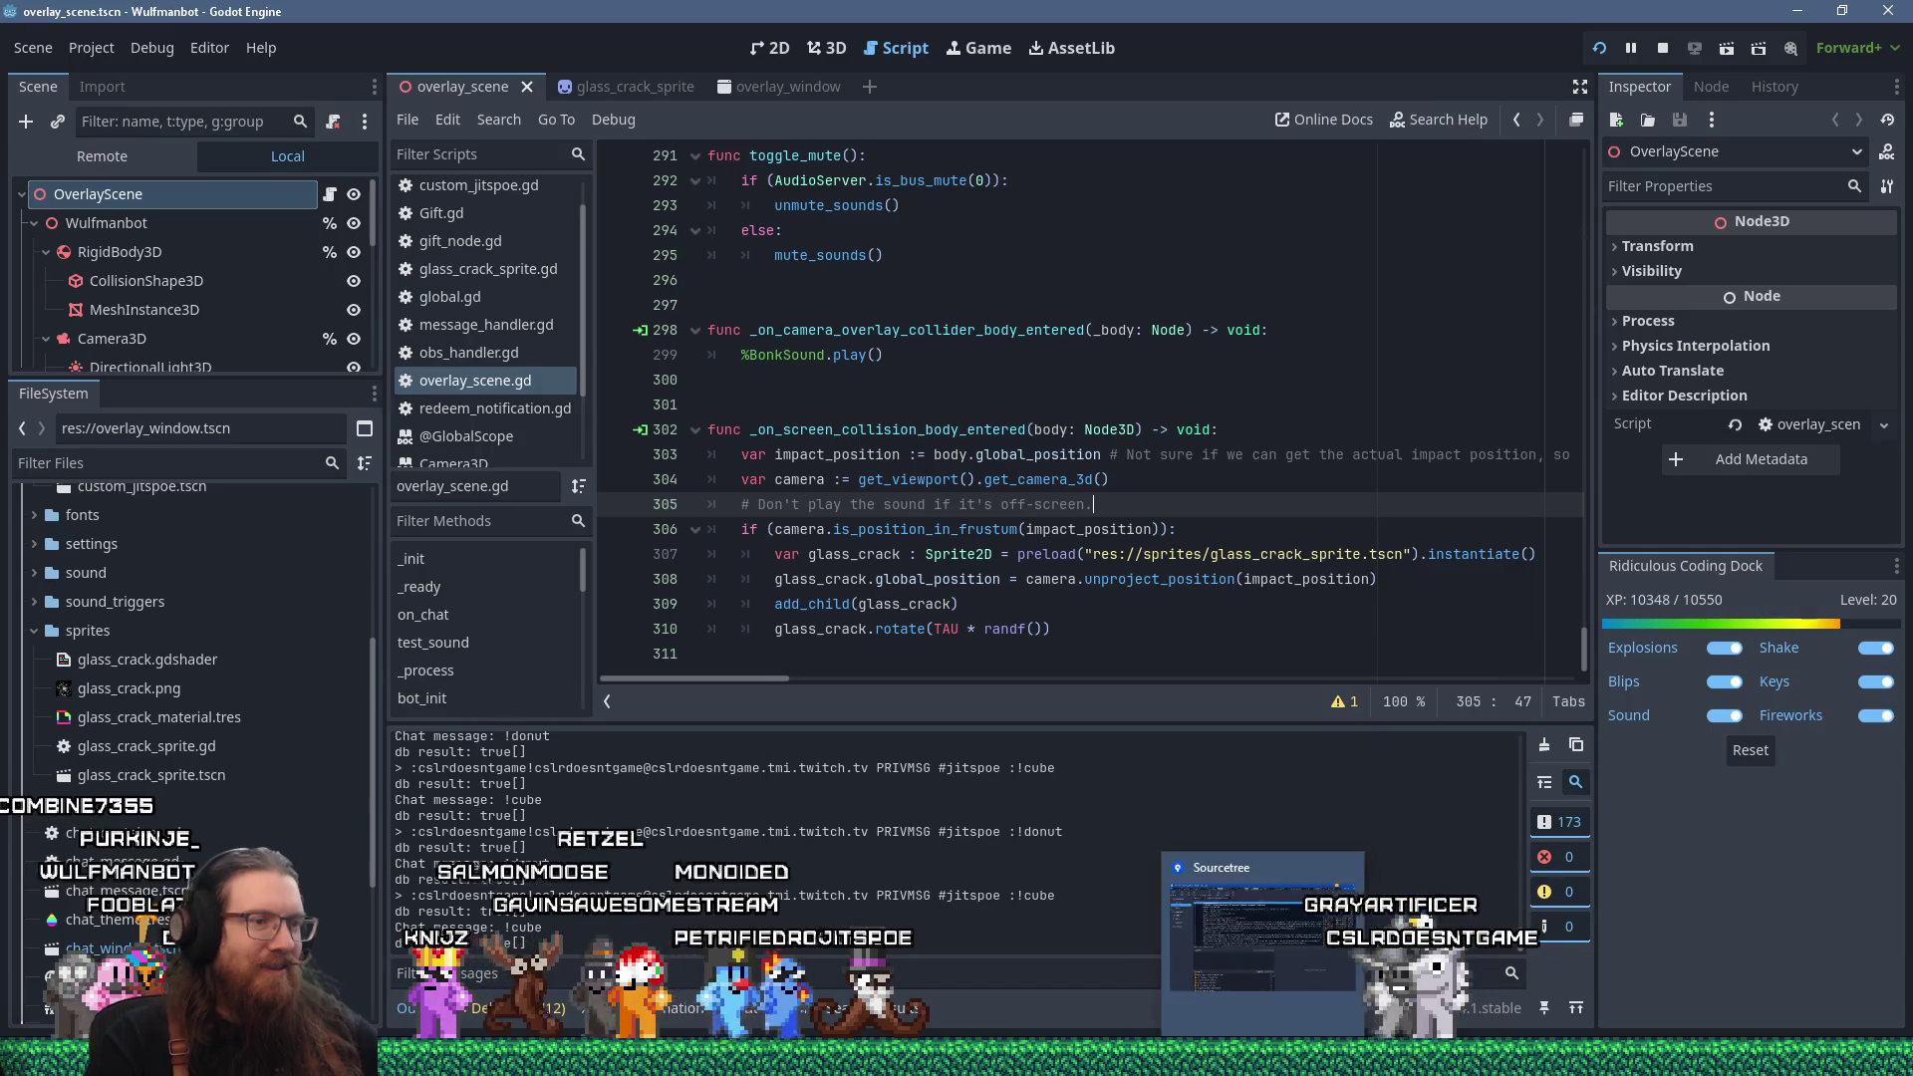
{"action": "left_click", "coordinate": [1544, 971]}
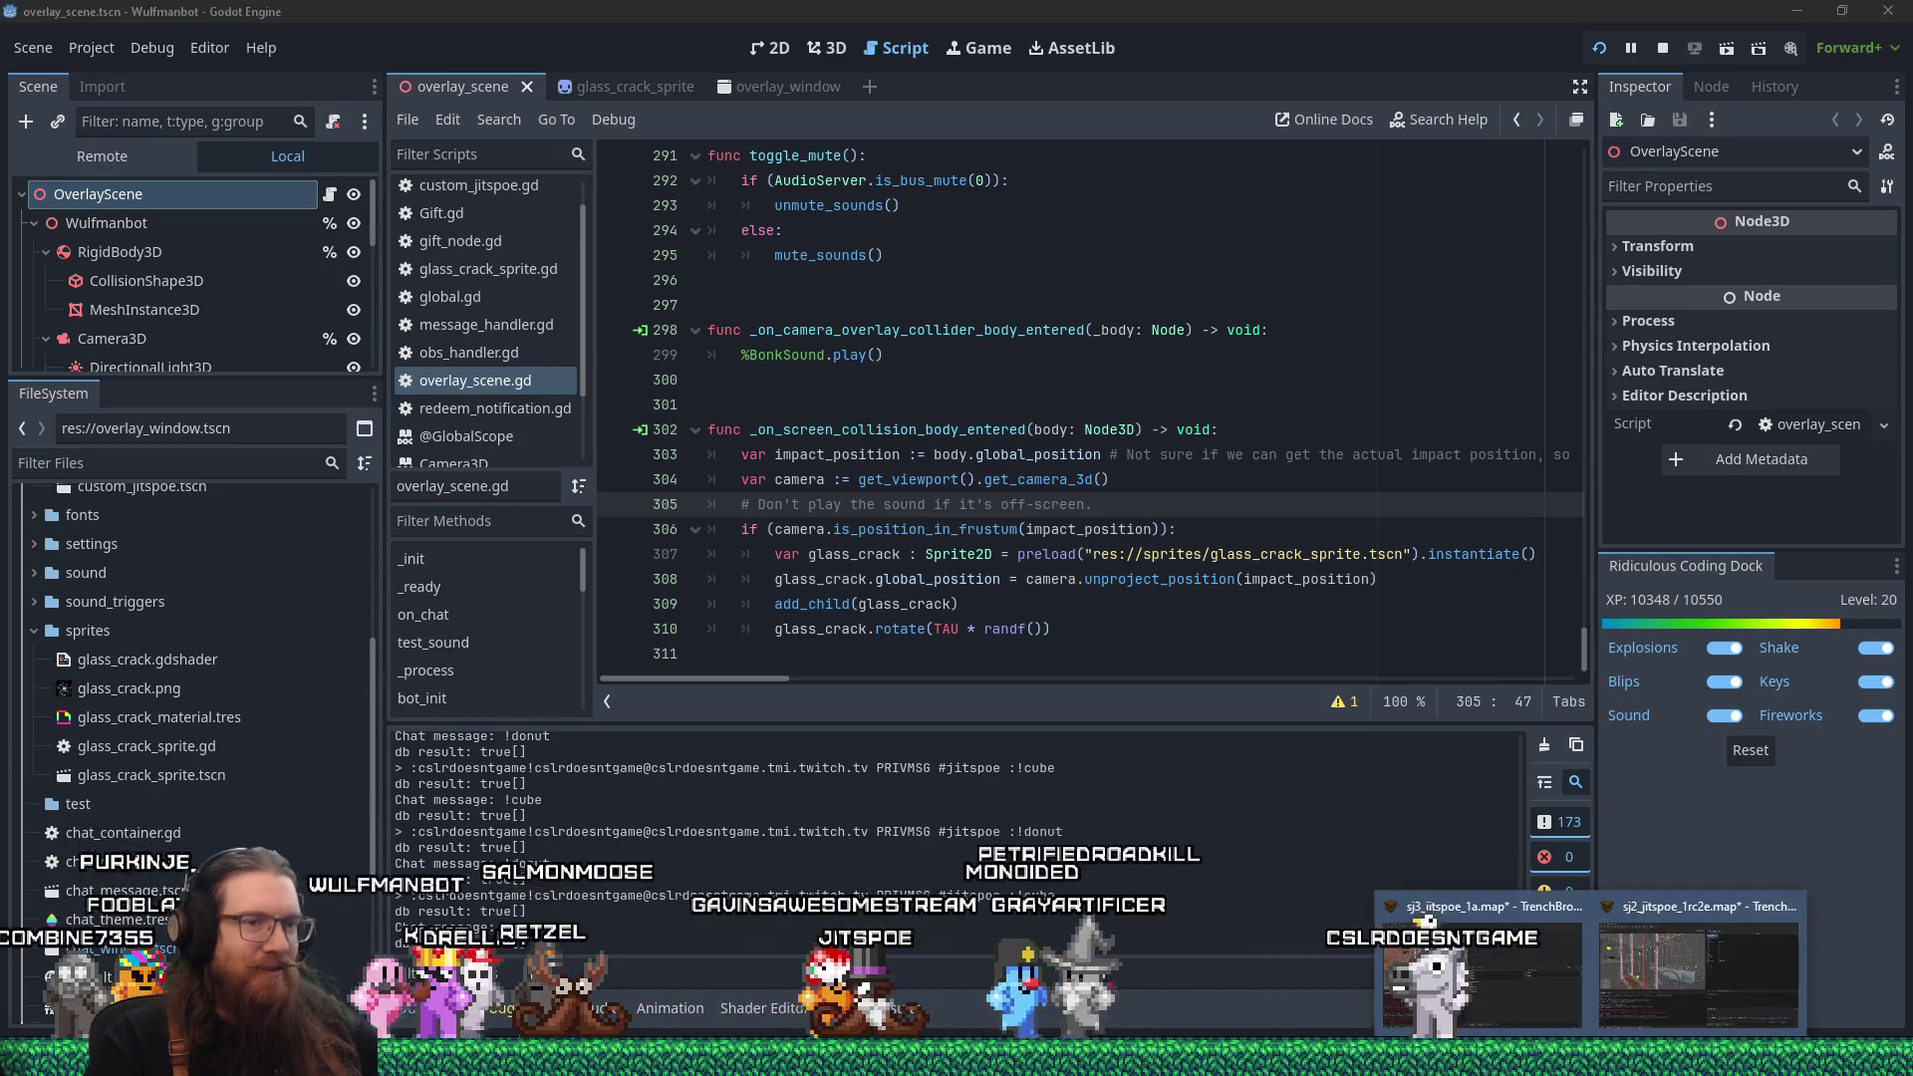
{"action": "left_click", "coordinate": [1493, 971]}
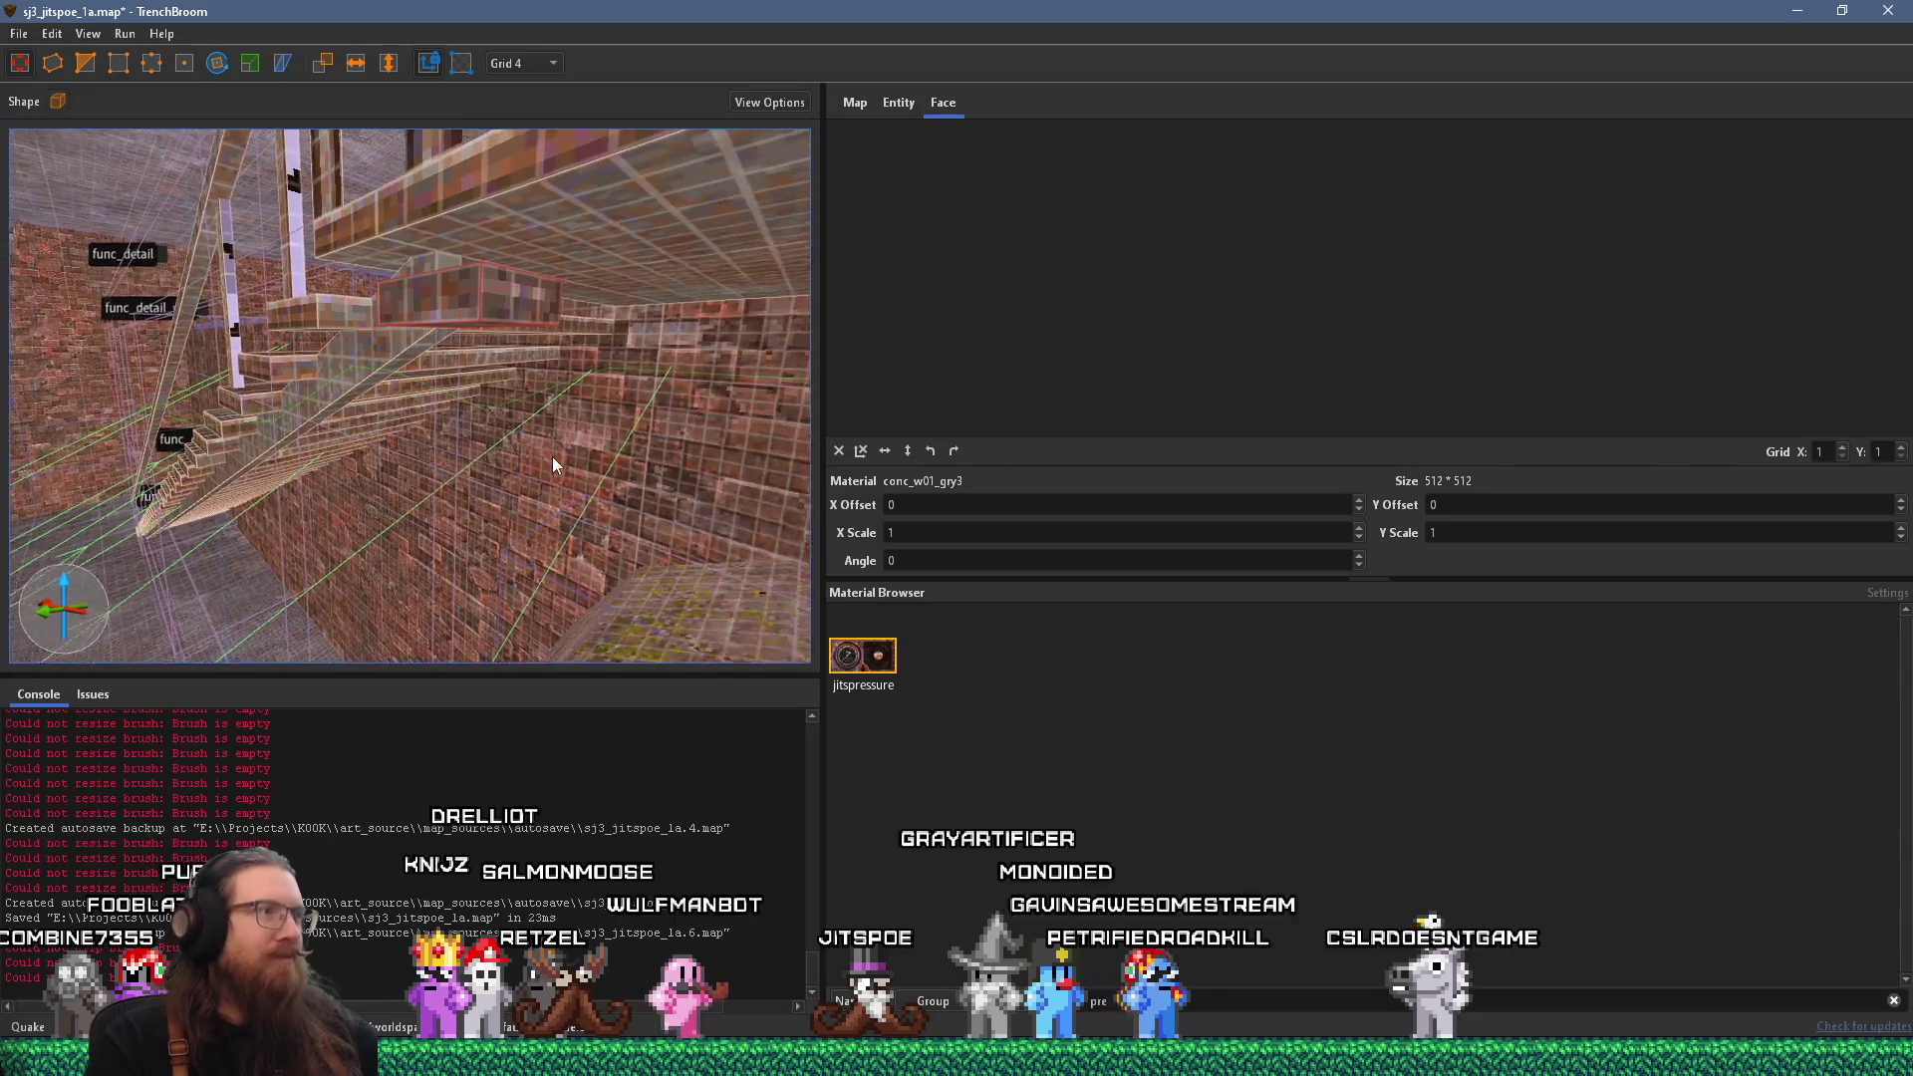
Shrink the ceiling brush's Y size from 12 to 8 and lengthen it along the ceiling.
{"action": "key", "text": "s"}
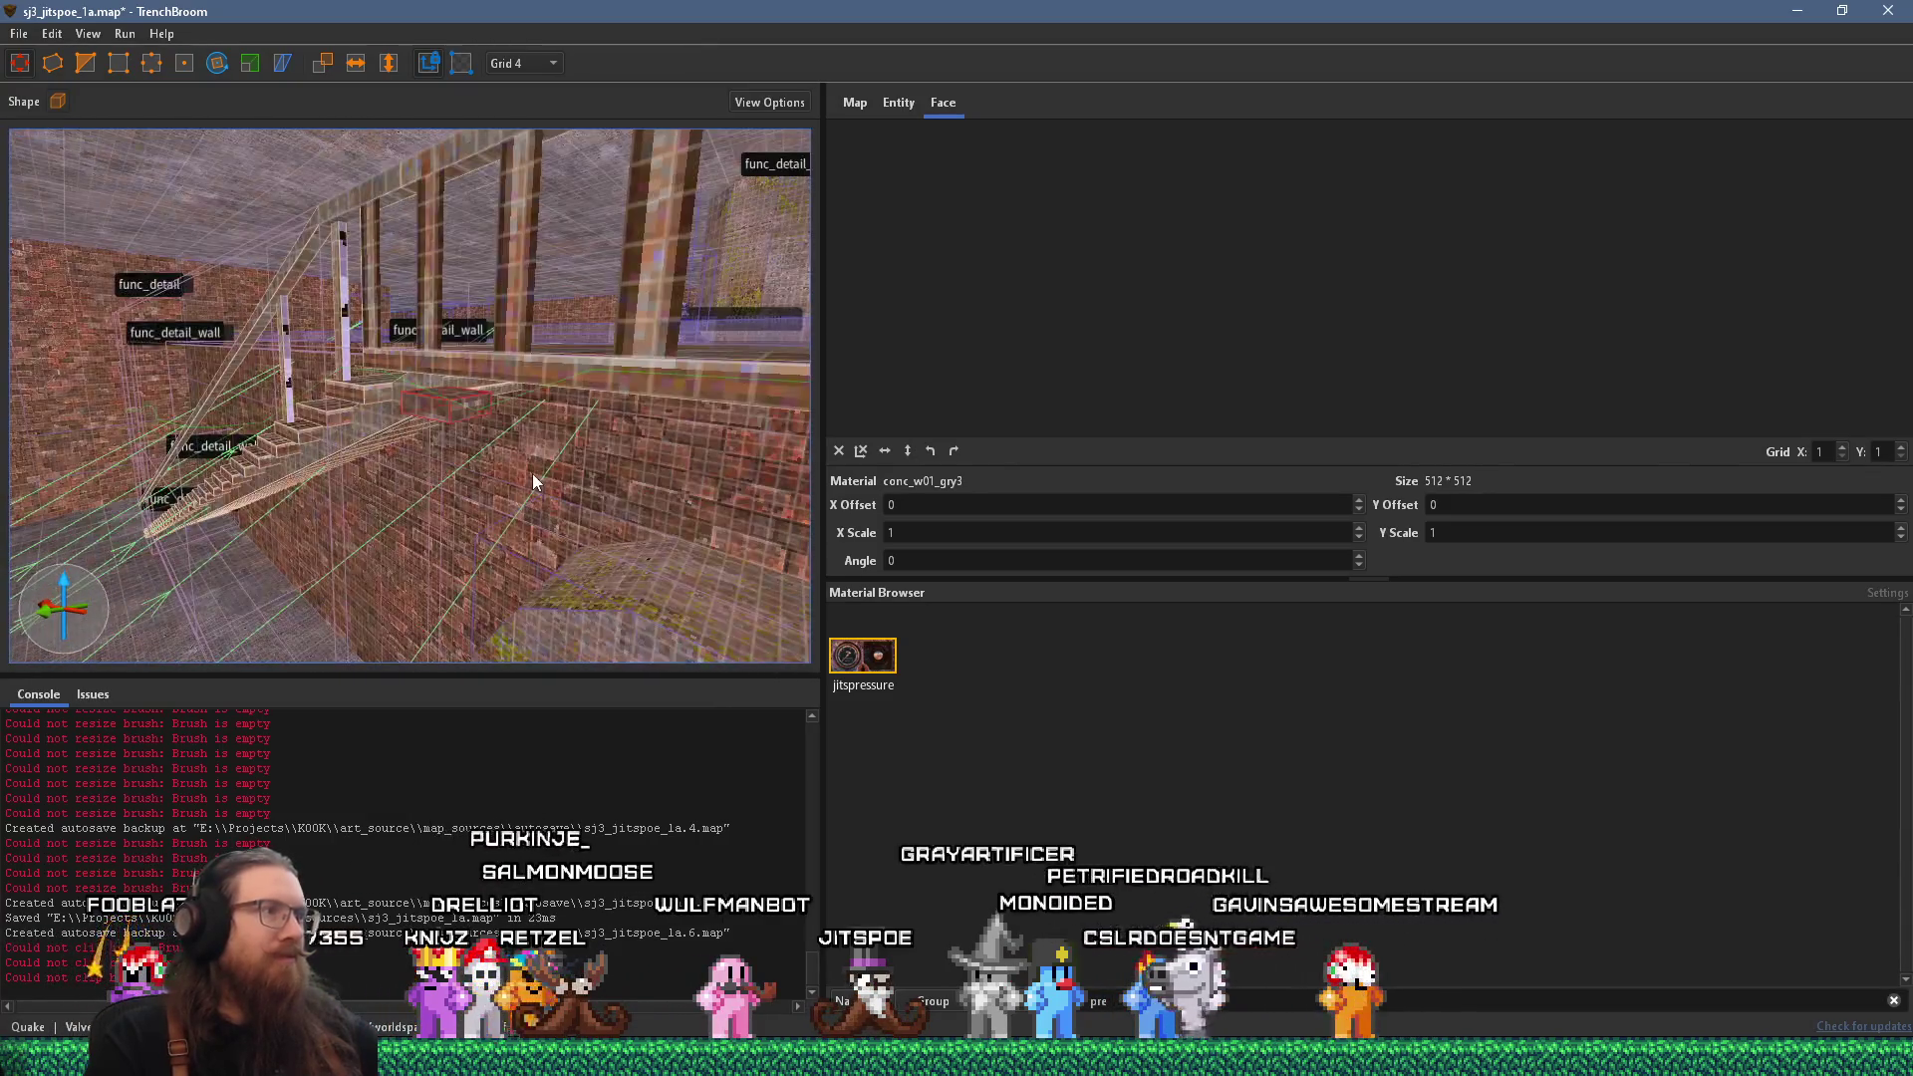
{"action": "mouse_move", "coordinate": [474, 442]}
{"action": "left_mouse_down"}
{"action": "mouse_move", "coordinate": [512, 407]}
{"action": "mouse_move", "coordinate": [513, 363]}
{"action": "left_mouse_up"}
{"action": "mouse_move", "coordinate": [706, 417]}
{"action": "left_mouse_down"}
{"action": "mouse_move", "coordinate": [664, 437]}
{"action": "mouse_move", "coordinate": [582, 340]}
{"action": "mouse_move", "coordinate": [510, 337]}
{"action": "mouse_move", "coordinate": [519, 361]}
{"action": "left_mouse_up"}
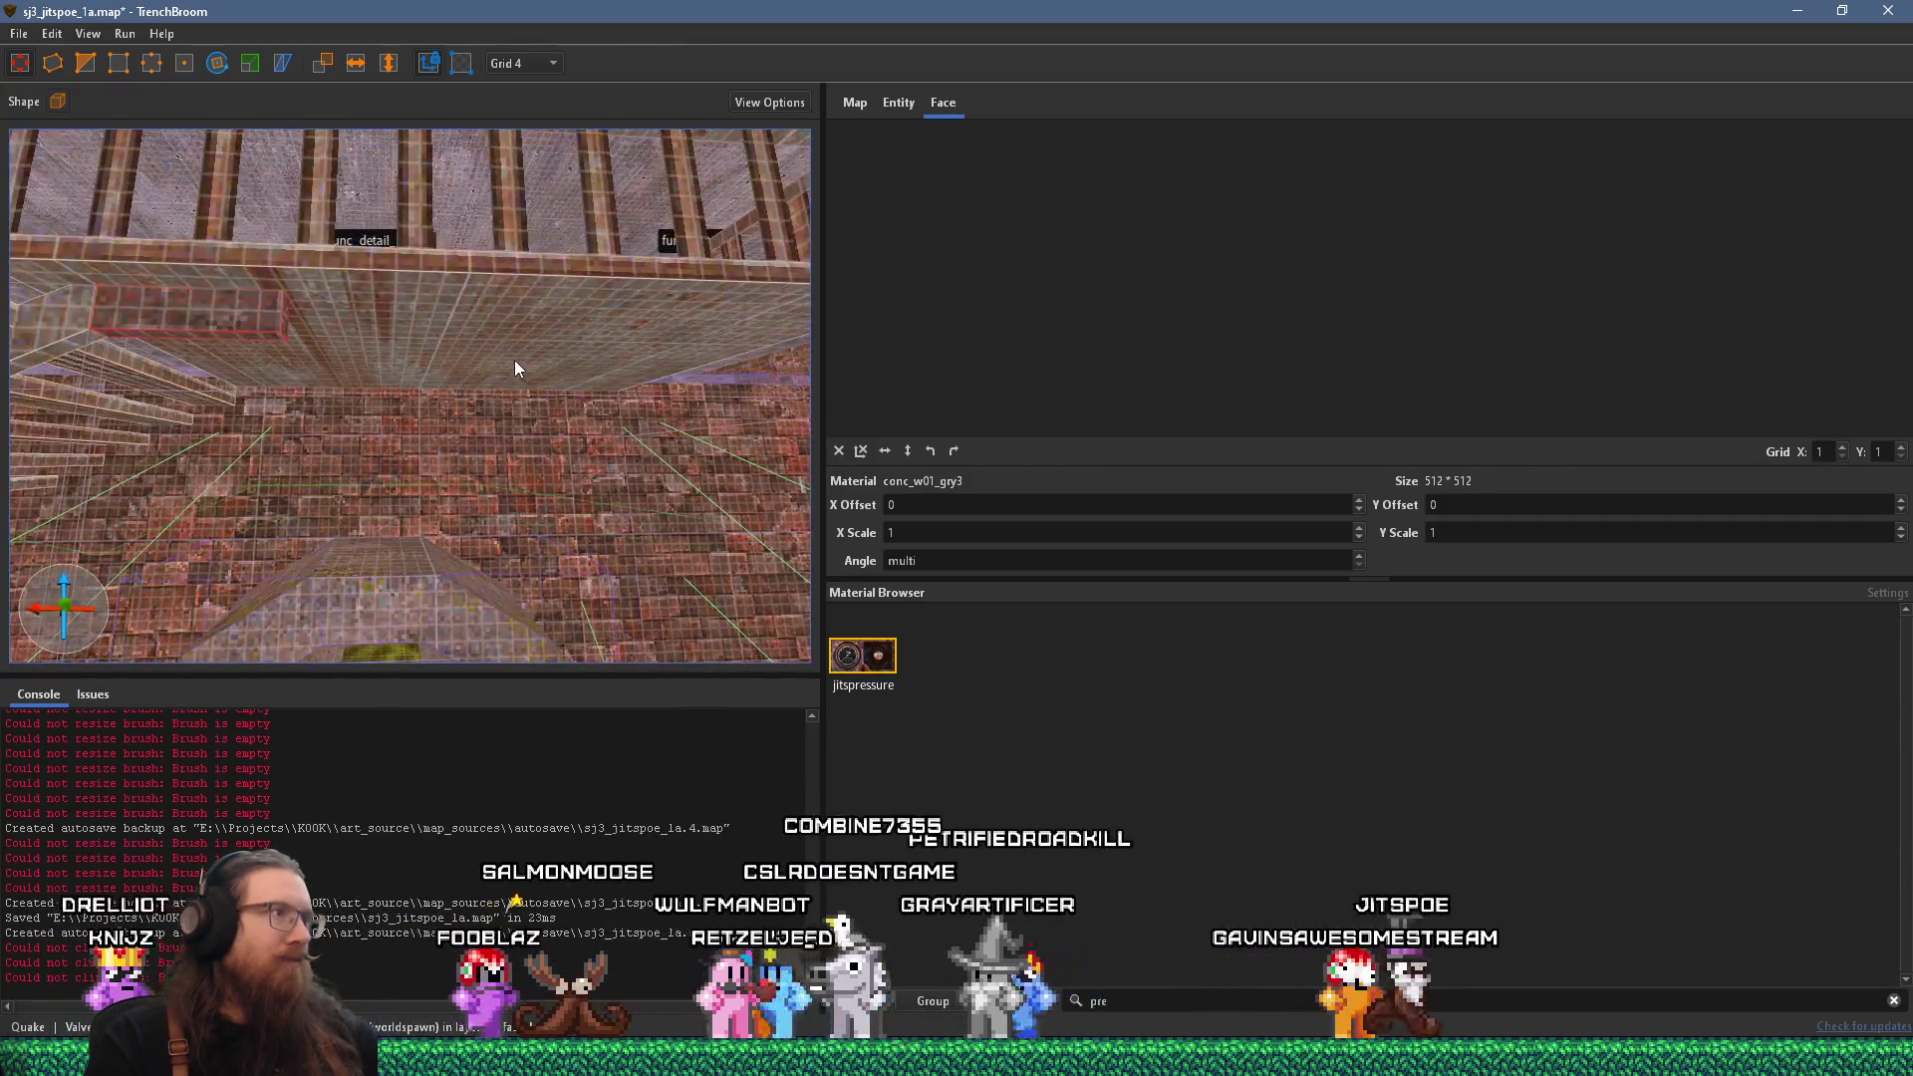
{"action": "left_click_drag", "start_coordinate": [740, 319], "coordinate": [562, 328]}
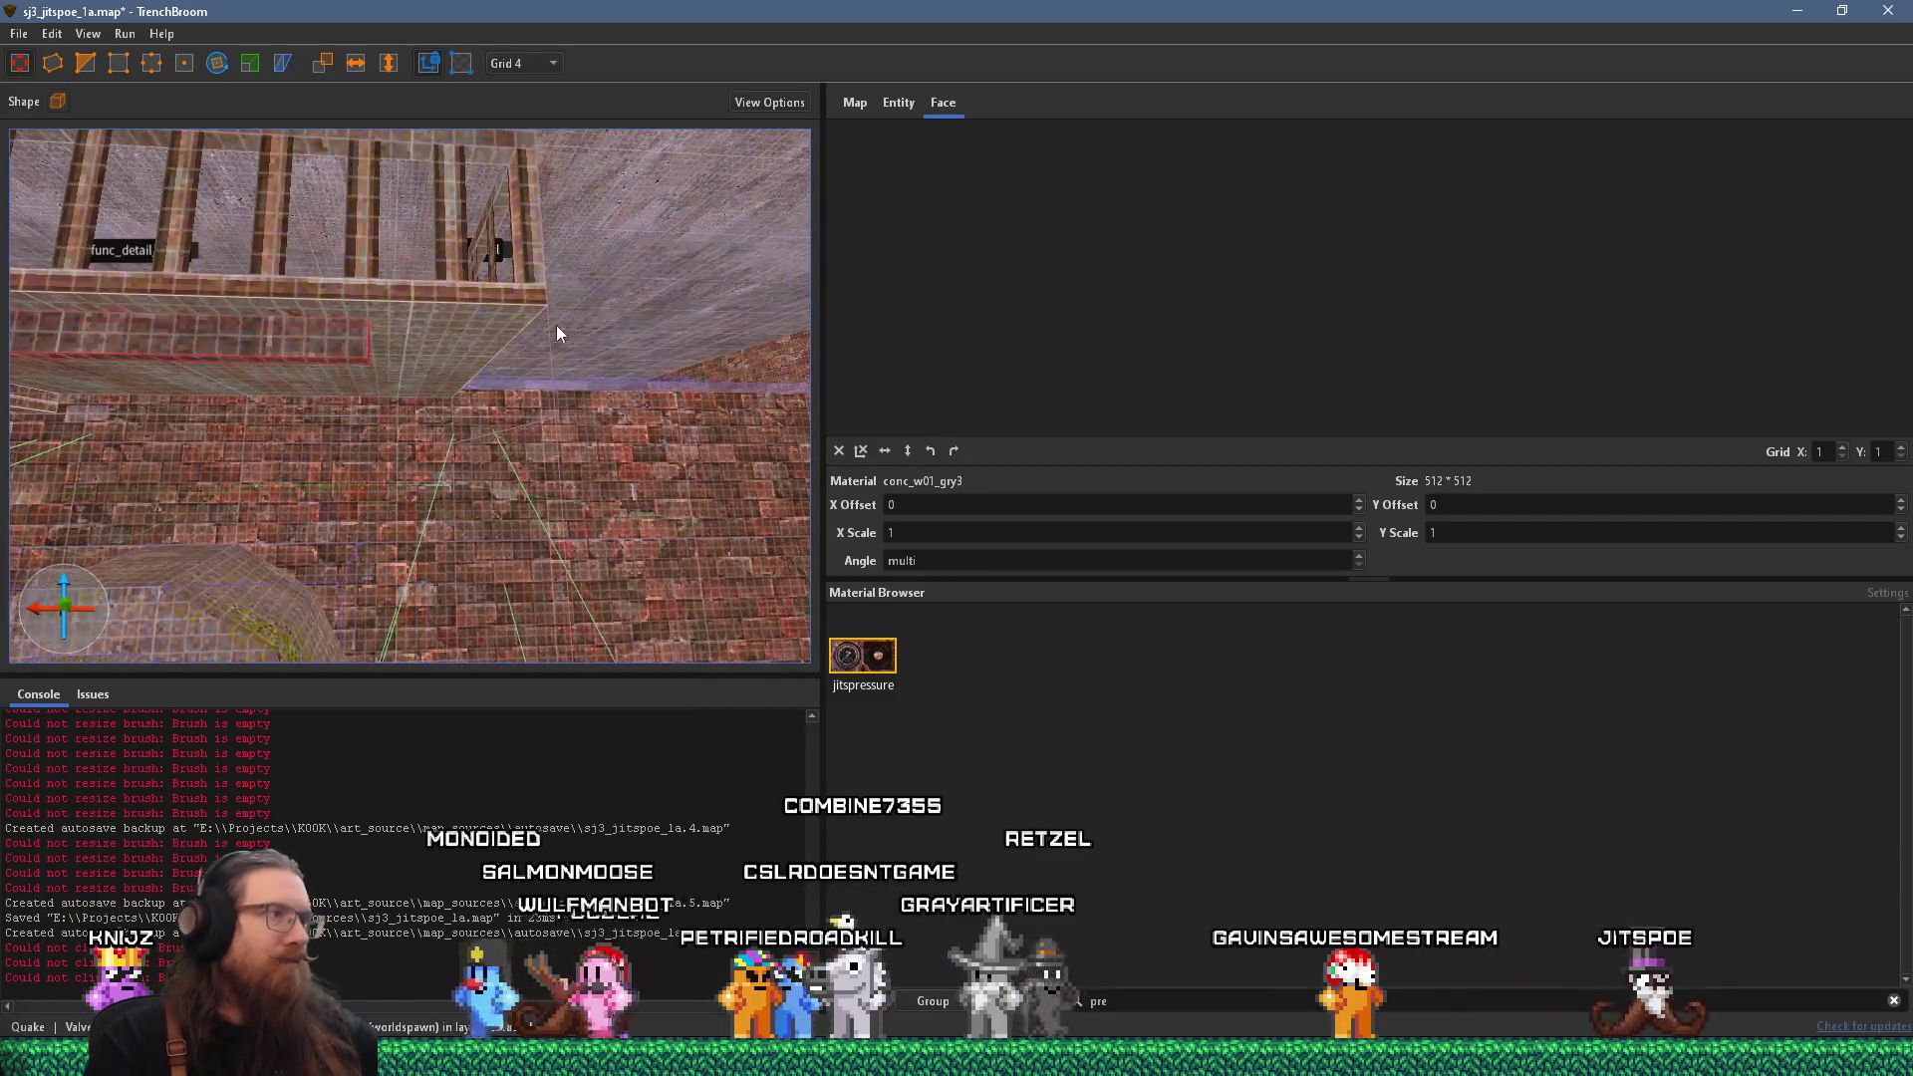
{"action": "mouse_move", "coordinate": [373, 339]}
{"action": "left_mouse_down"}
{"action": "mouse_move", "coordinate": [116, 337]}
{"action": "mouse_move", "coordinate": [223, 328]}
{"action": "mouse_move", "coordinate": [259, 355]}
{"action": "mouse_move", "coordinate": [255, 302]}
{"action": "left_mouse_up"}
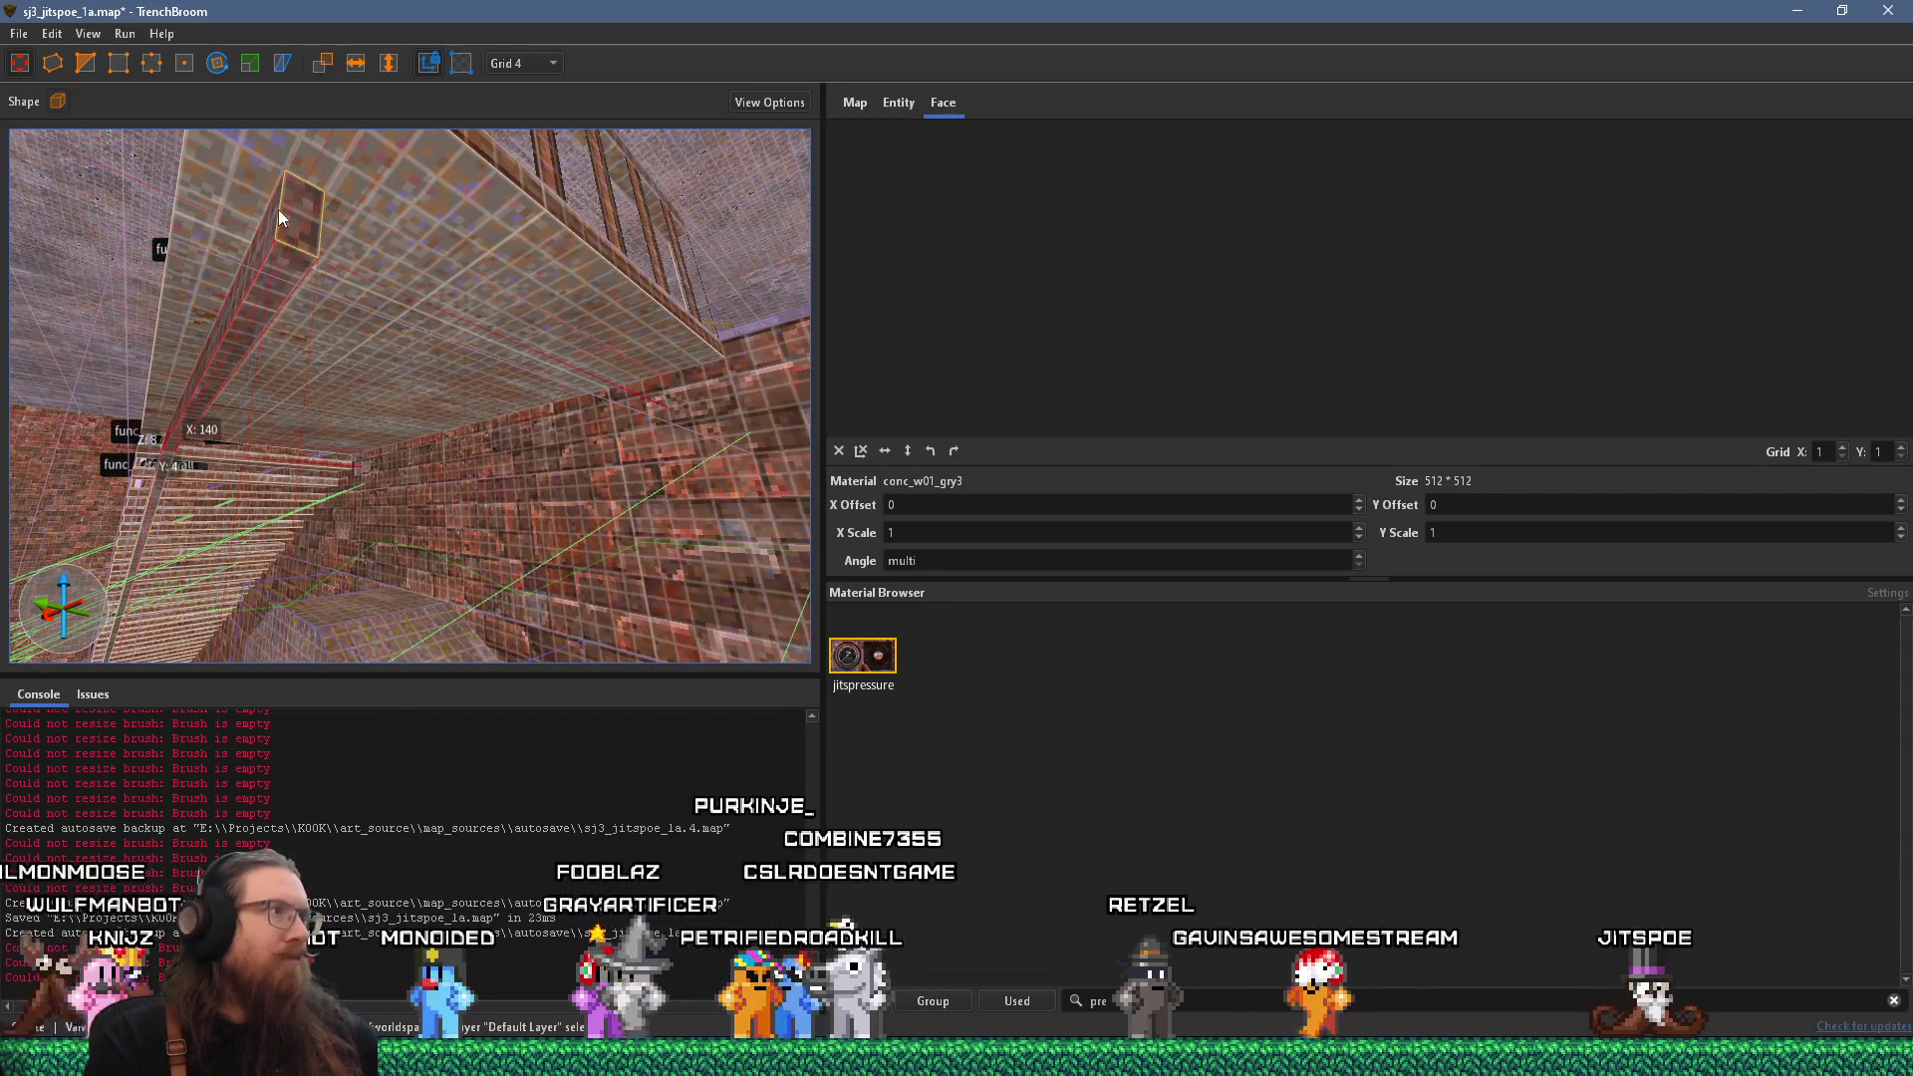
{"action": "left_click_drag", "start_coordinate": [303, 228], "coordinate": [297, 196]}
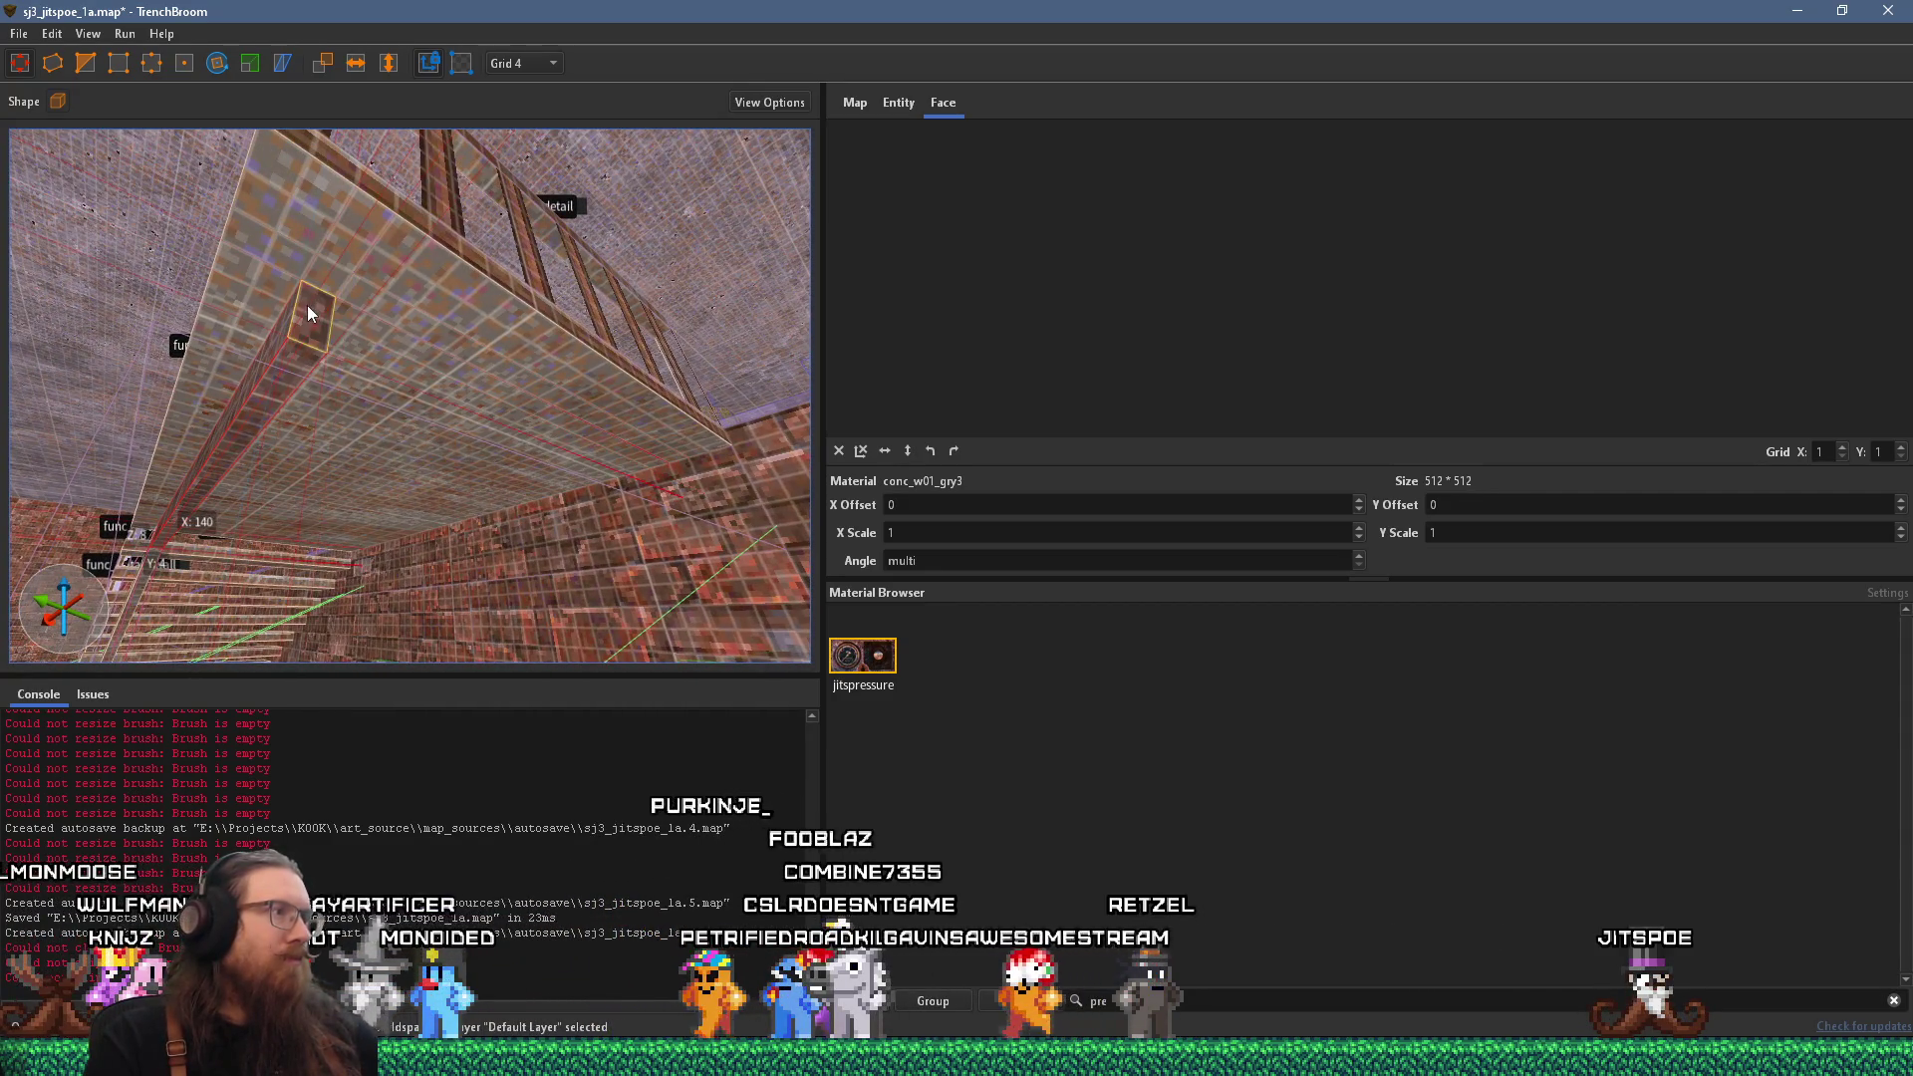
{"action": "mouse_move", "coordinate": [316, 301]}
{"action": "left_mouse_down"}
{"action": "mouse_move", "coordinate": [793, 520]}
{"action": "mouse_move", "coordinate": [709, 483]}
{"action": "left_mouse_up"}
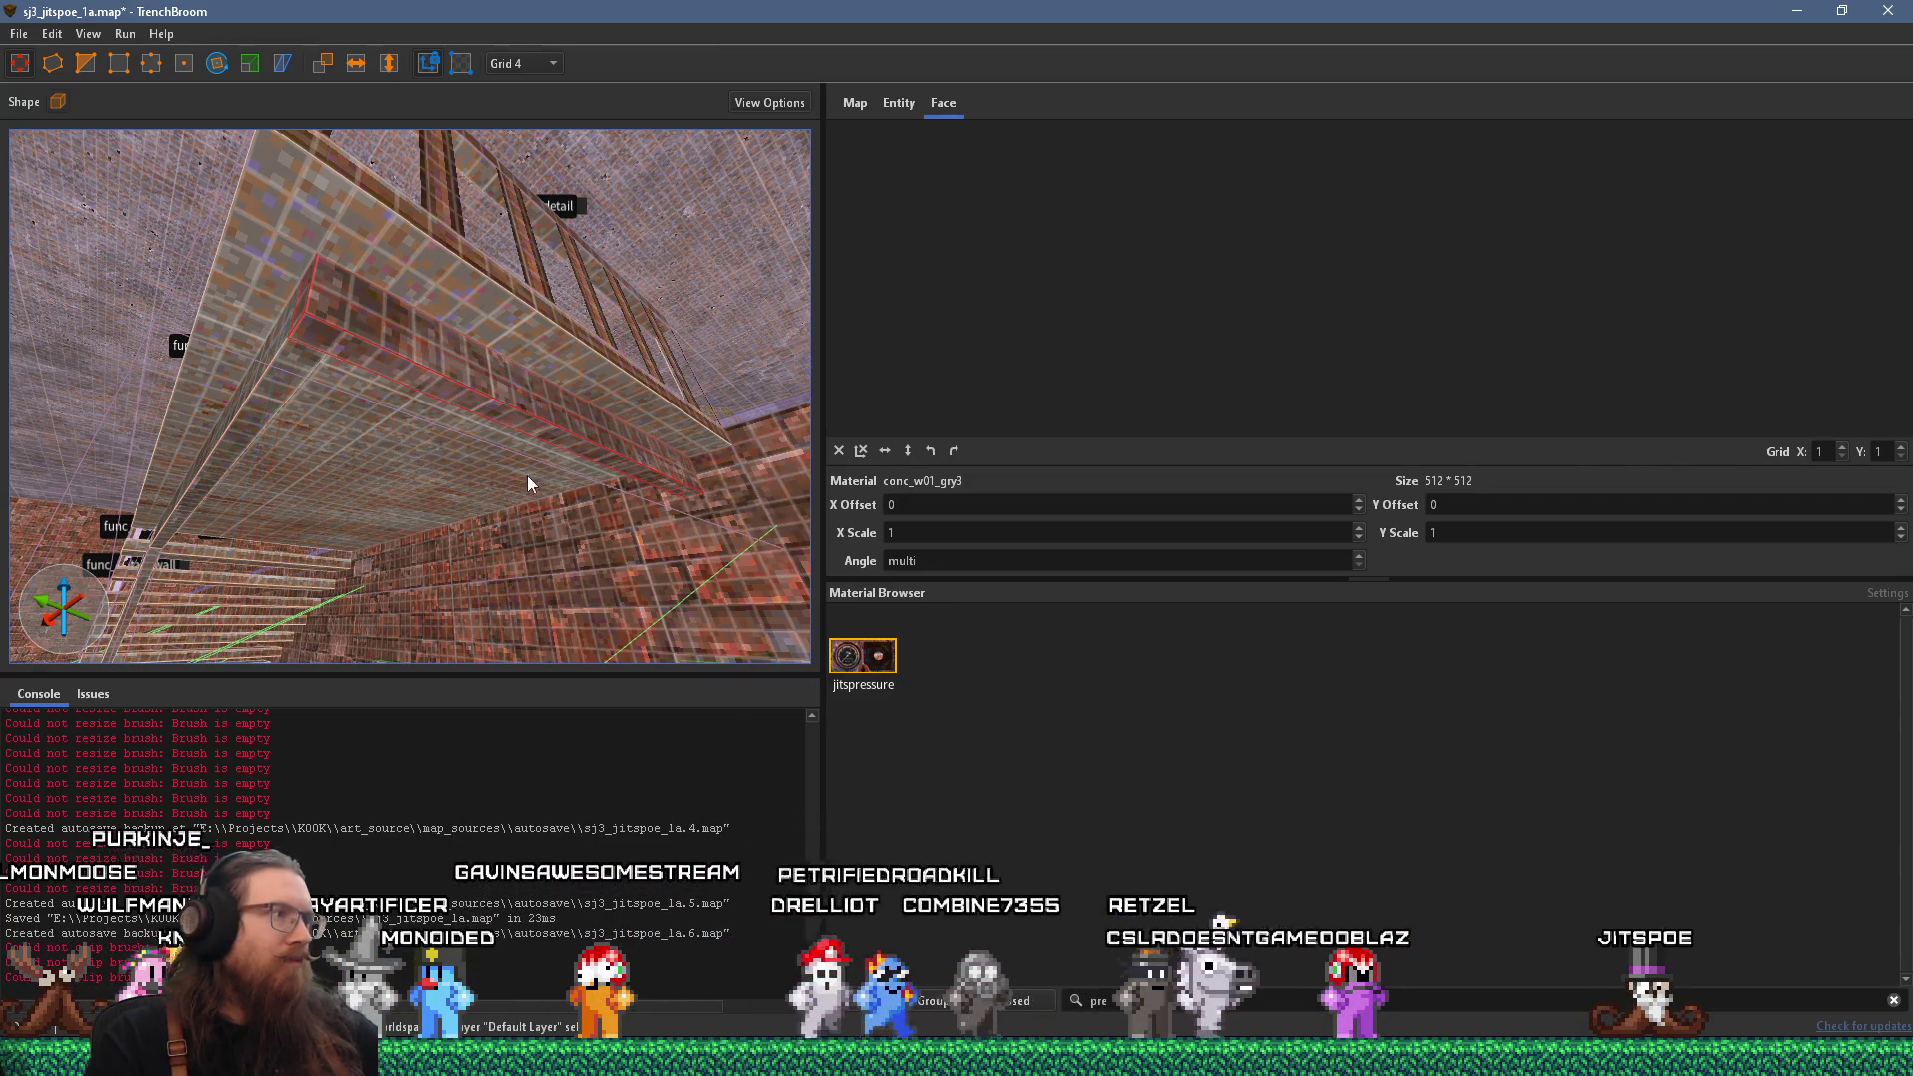
{"action": "left_click_drag", "start_coordinate": [527, 477], "coordinate": [580, 419]}
{"action": "right_click", "coordinate": [527, 279]}
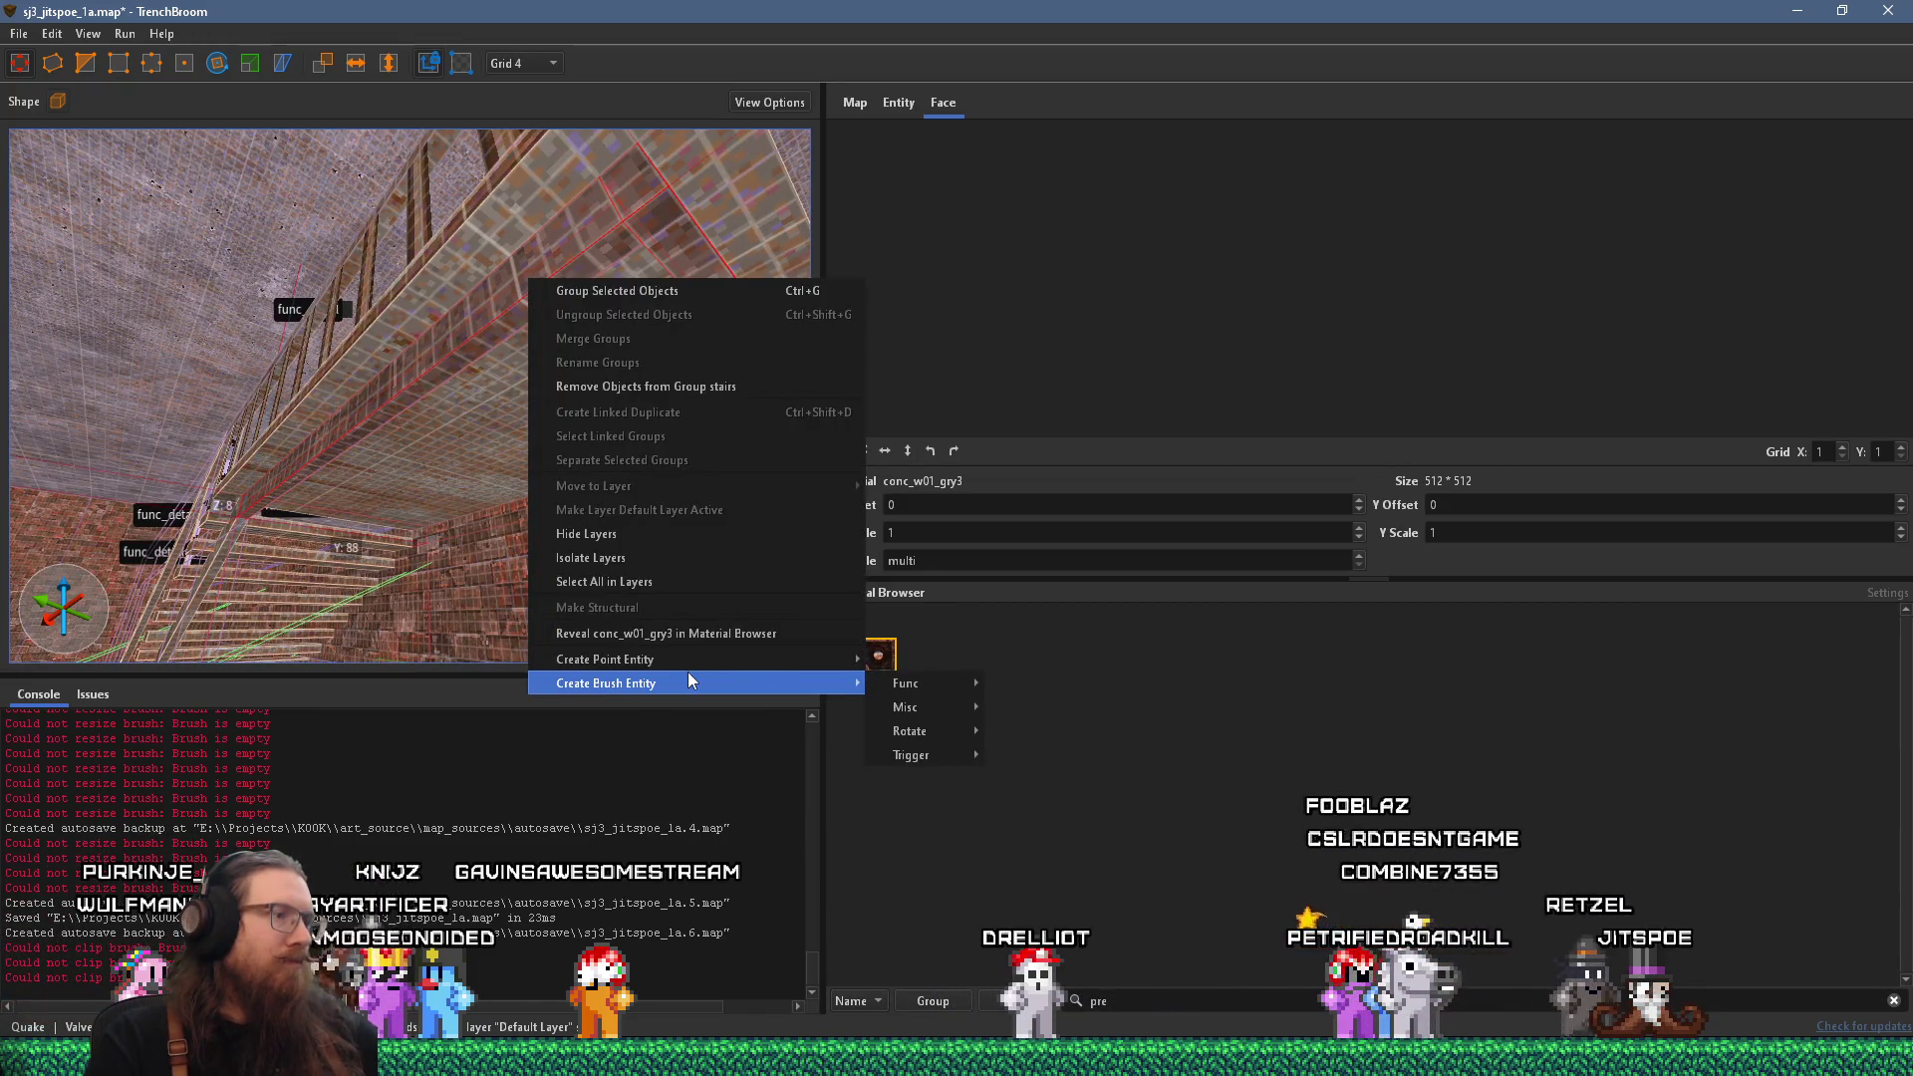
Turn the lengthened ceiling brush into a func_detail_fence brush entity.
{"action": "mouse_move", "coordinate": [687, 661]}
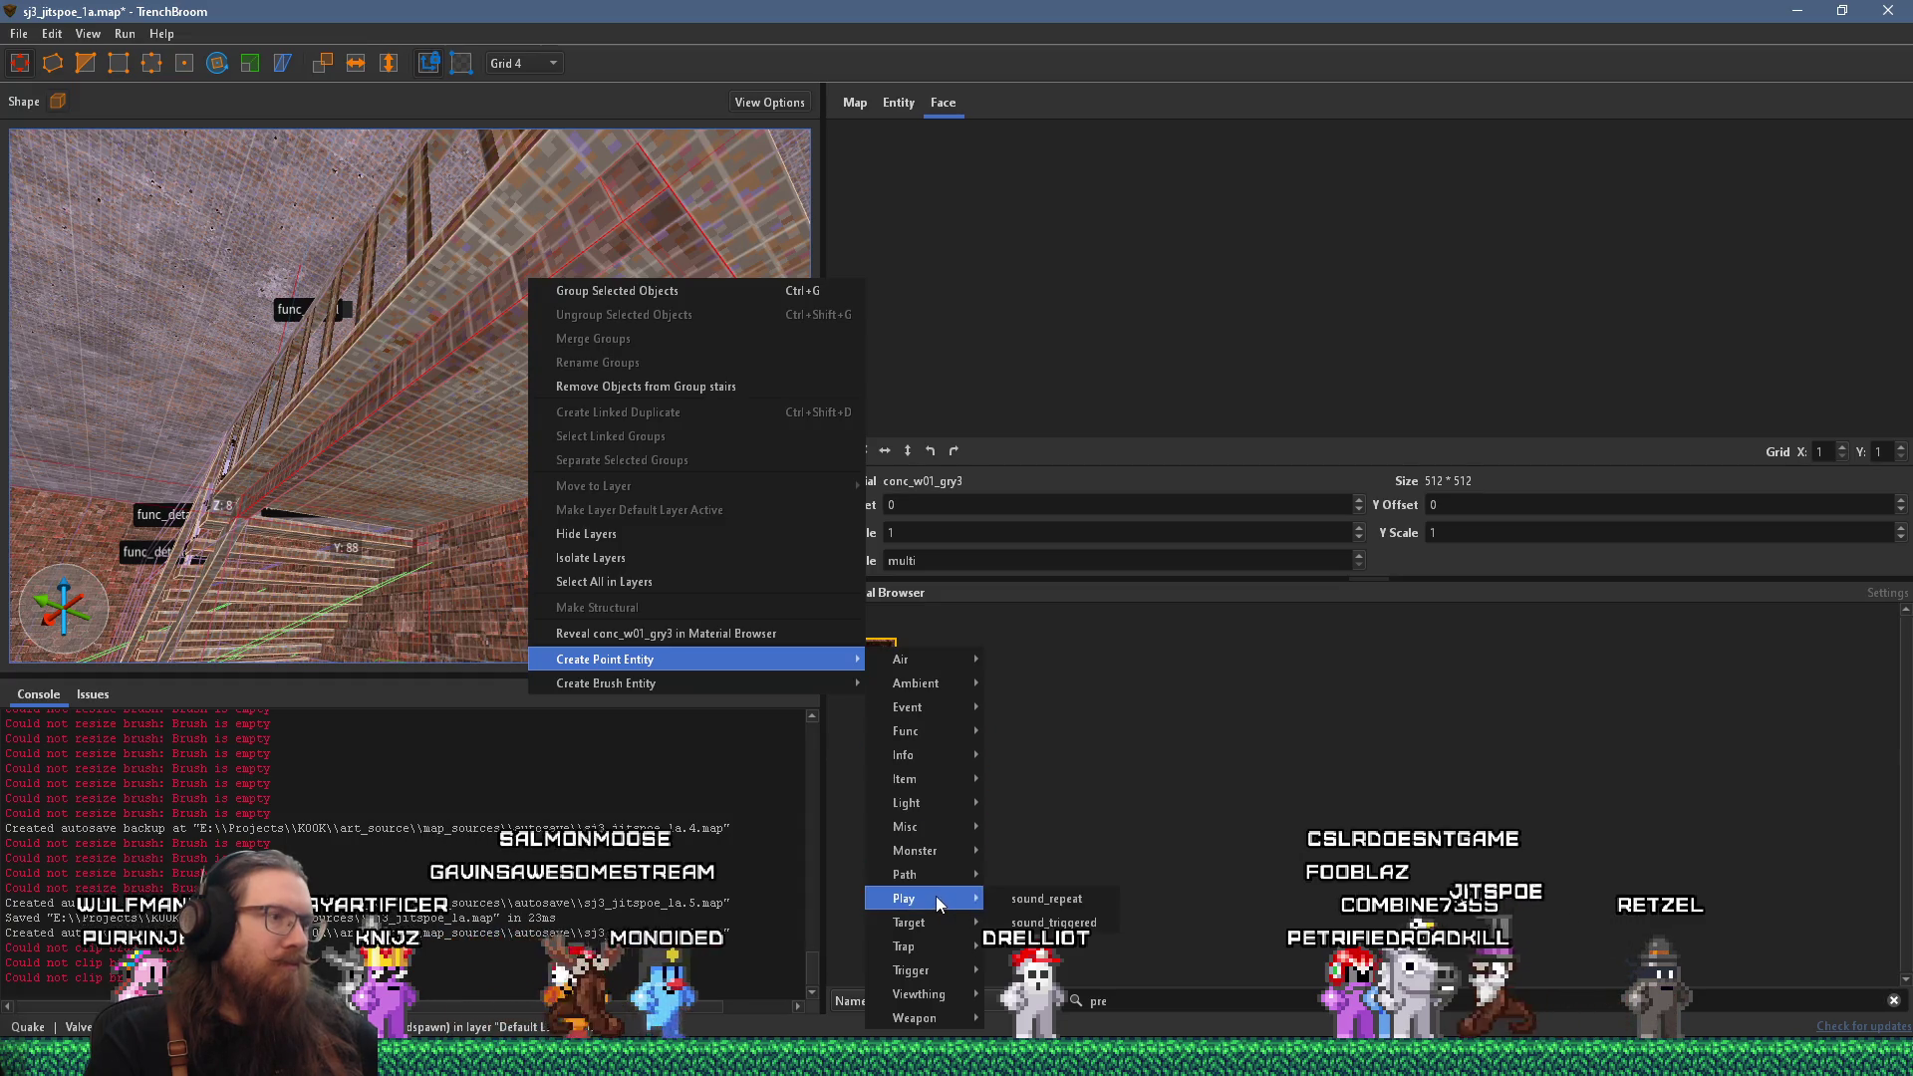
{"action": "mouse_move", "coordinate": [833, 689]}
{"action": "mouse_move", "coordinate": [952, 685]}
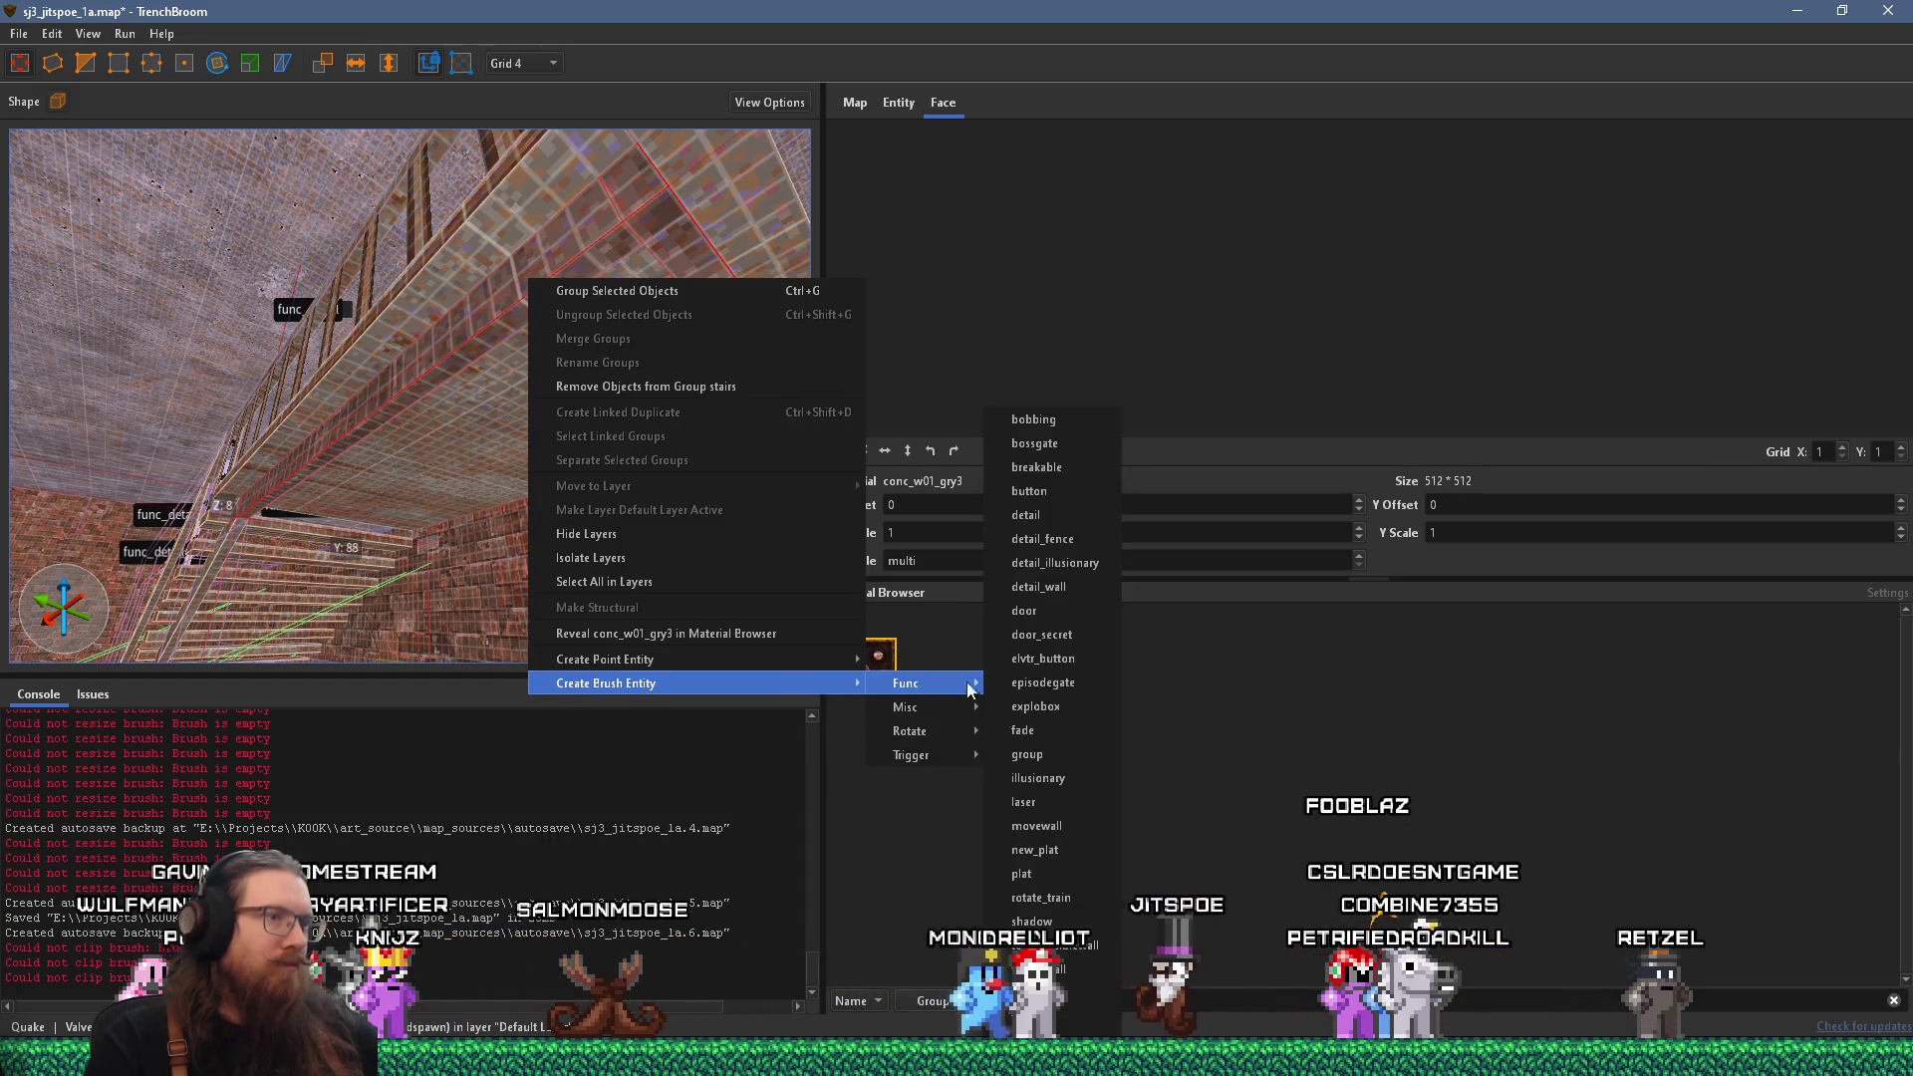
{"action": "left_click", "coordinate": [1100, 539]}
Add the nearby func_detail entities to the selection, review them, then clear it.
{"action": "scroll", "coordinate": [606, 367], "scroll_direction": "up", "scroll_amount": 5}
{"action": "mouse_move", "coordinate": [591, 381]}
{"action": "left_mouse_down"}
{"action": "mouse_move", "coordinate": [606, 391]}
{"action": "mouse_move", "coordinate": [602, 347]}
{"action": "mouse_move", "coordinate": [585, 356]}
{"action": "mouse_move", "coordinate": [570, 388]}
{"action": "mouse_move", "coordinate": [634, 343]}
{"action": "mouse_move", "coordinate": [370, 425]}
{"action": "mouse_move", "coordinate": [384, 387]}
{"action": "left_mouse_up"}
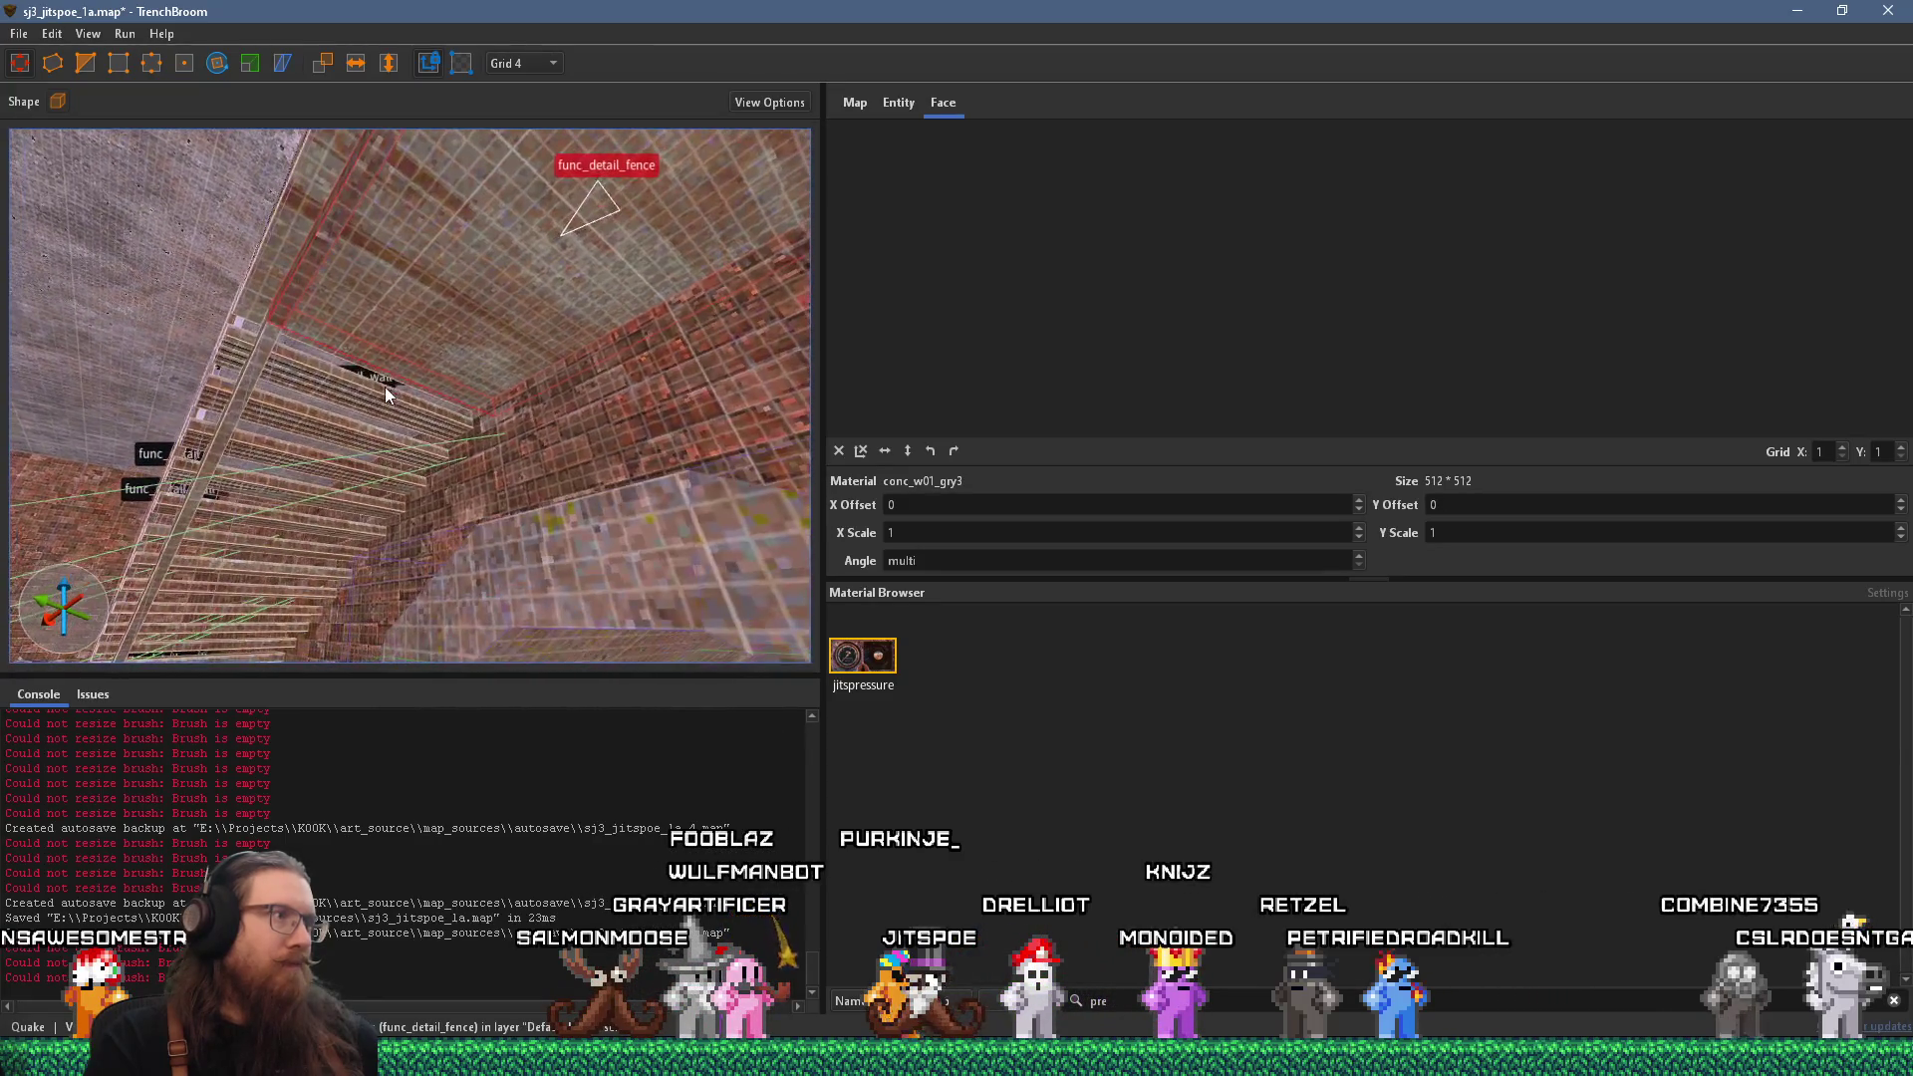
{"action": "left_click", "coordinate": [268, 370], "text": "ctrl"}
{"action": "mouse_move", "coordinate": [267, 369]}
{"action": "left_mouse_down"}
{"action": "mouse_move", "coordinate": [335, 376]}
{"action": "mouse_move", "coordinate": [396, 467]}
{"action": "mouse_move", "coordinate": [503, 483]}
{"action": "mouse_move", "coordinate": [491, 464]}
{"action": "mouse_move", "coordinate": [497, 487]}
{"action": "mouse_move", "coordinate": [527, 450]}
{"action": "mouse_move", "coordinate": [457, 526]}
{"action": "left_mouse_up"}
{"action": "key", "text": "Escape"}
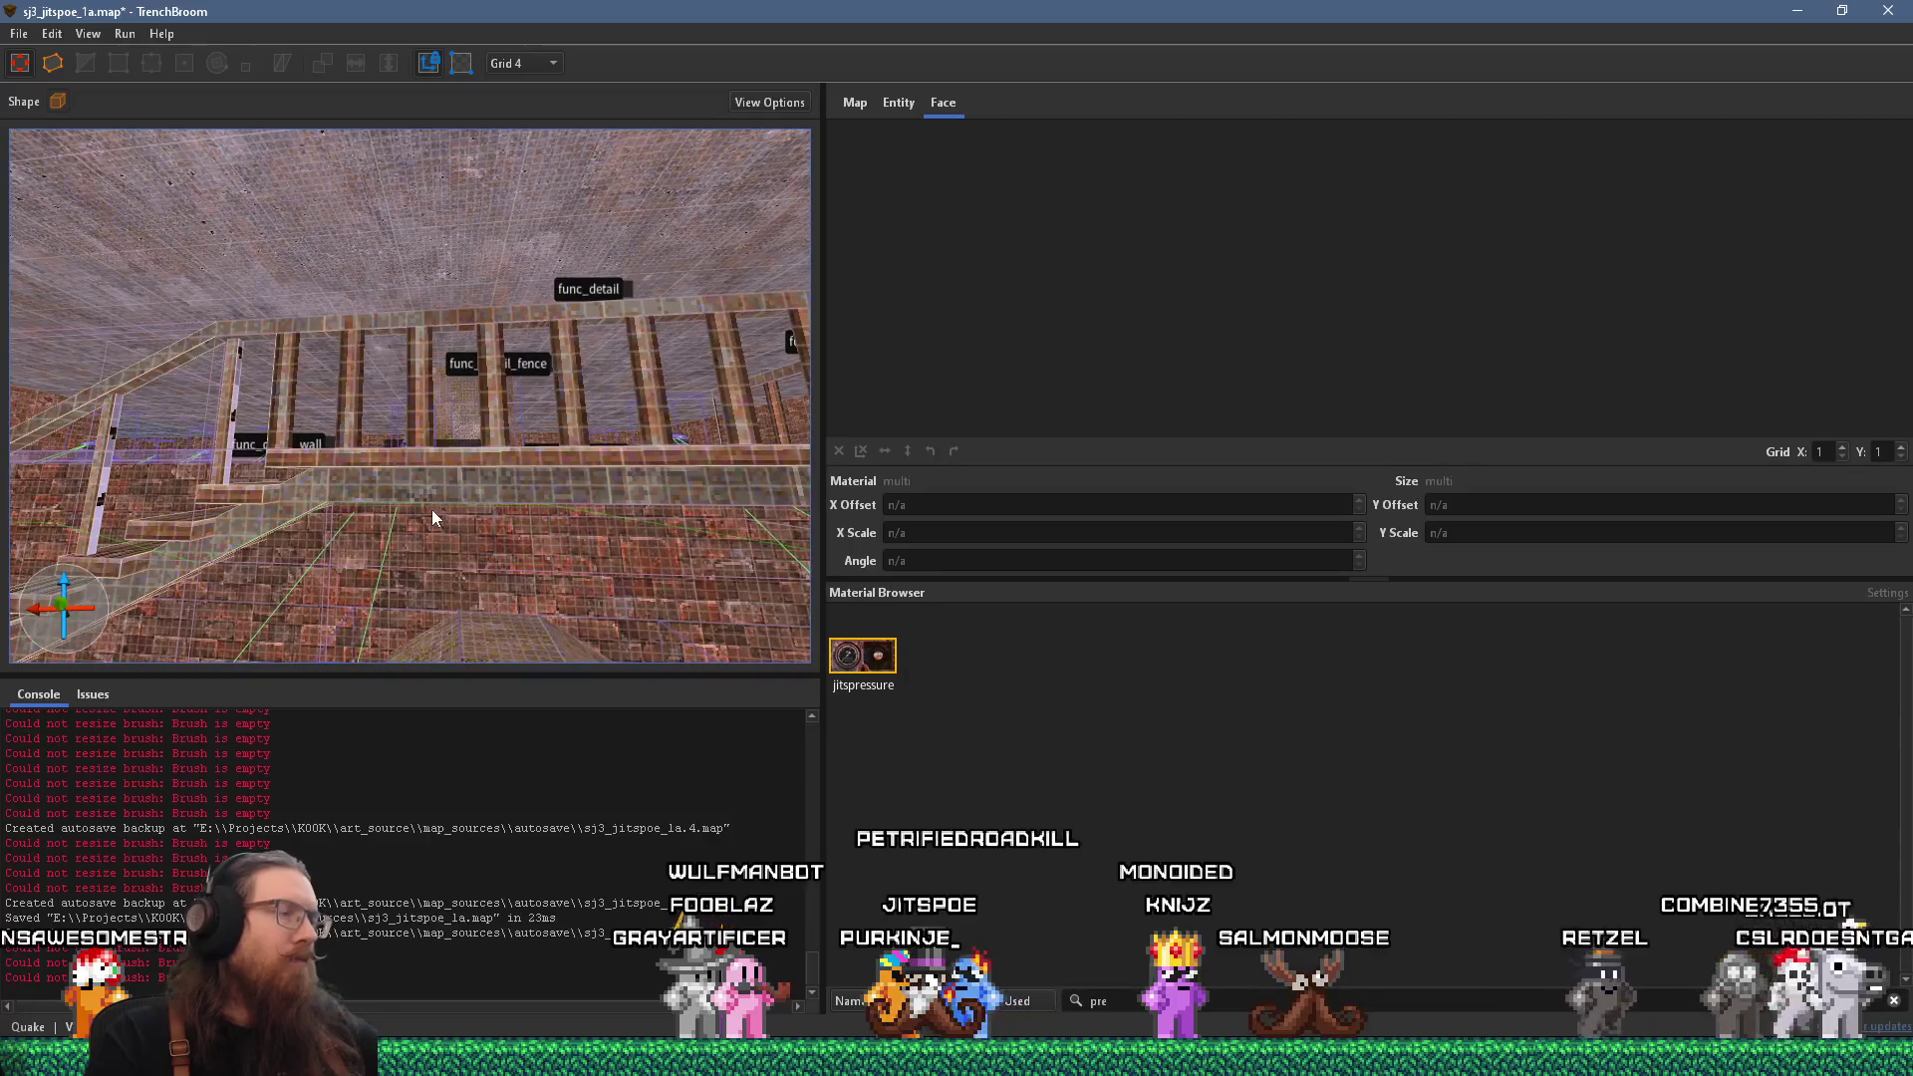
{"action": "left_click", "coordinate": [406, 496], "text": "shift"}
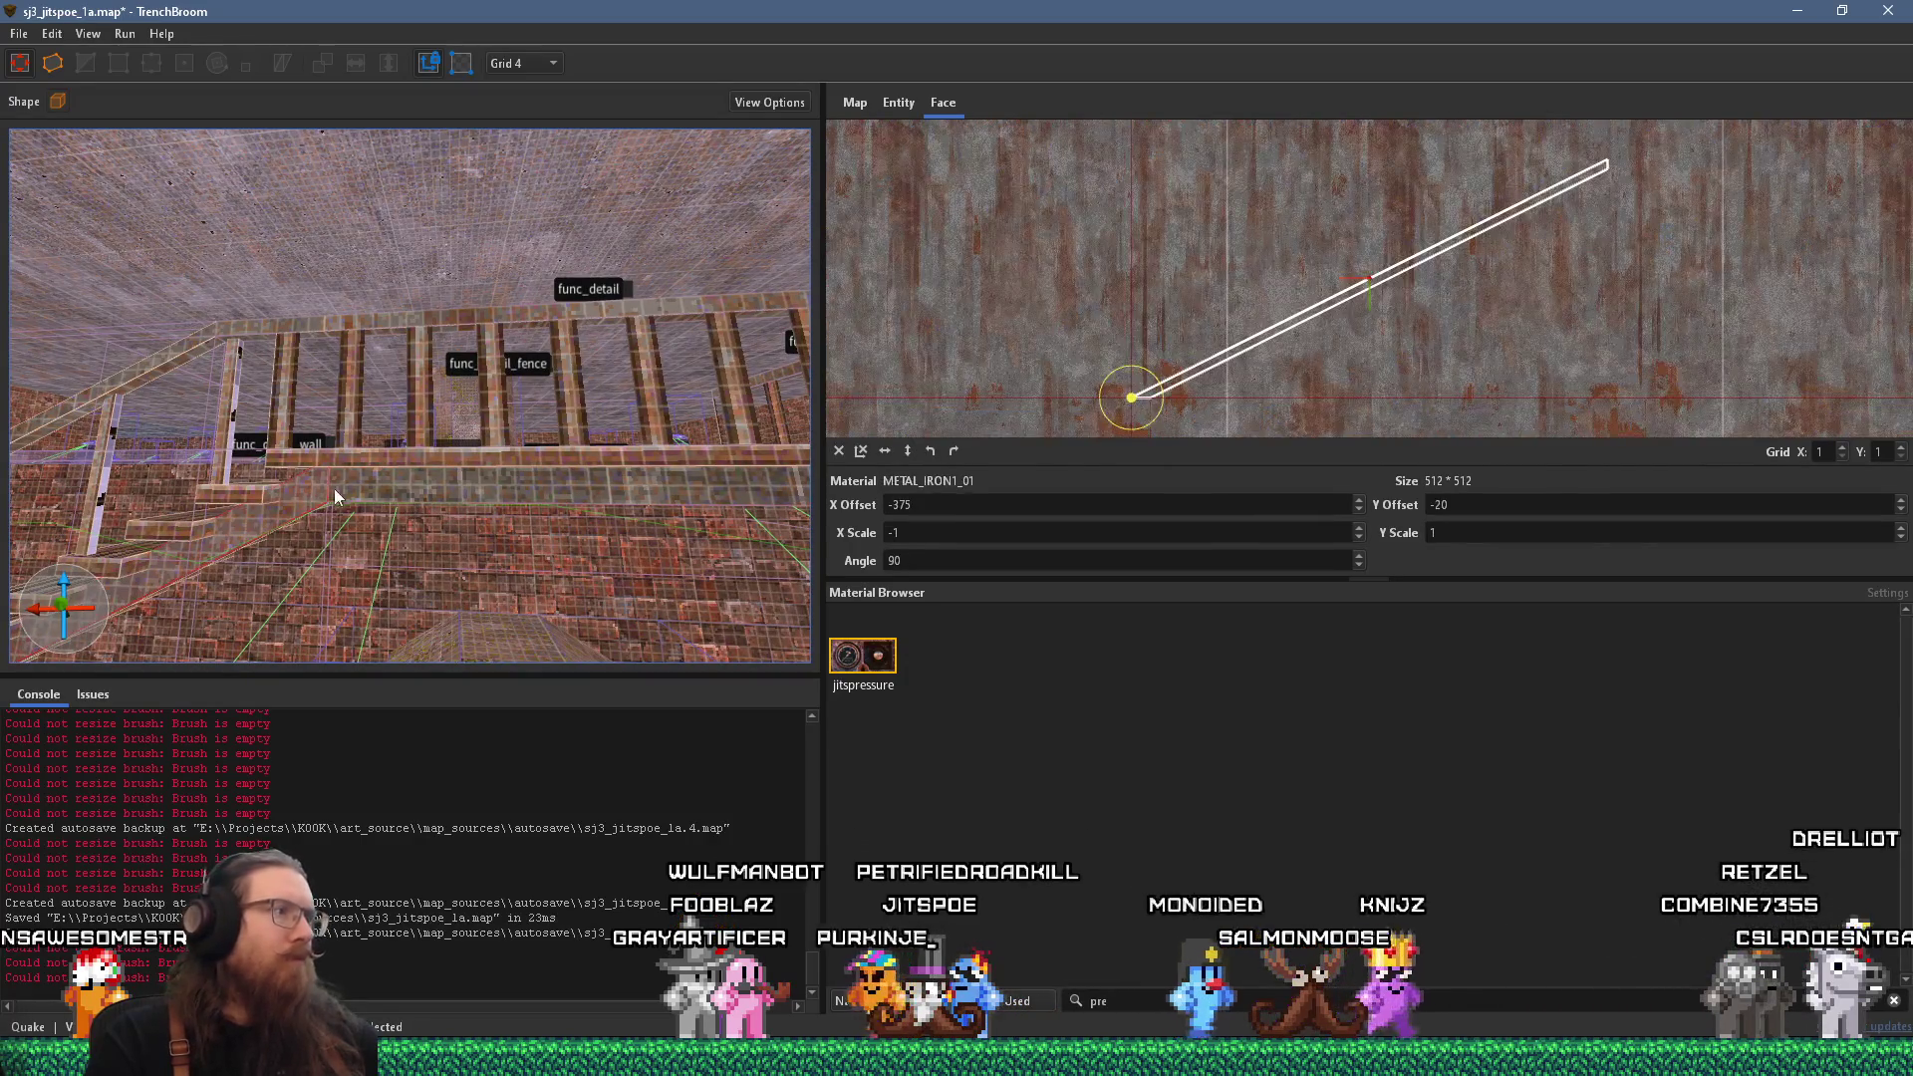
{"action": "mouse_move", "coordinate": [354, 484]}
{"action": "left_mouse_down"}
{"action": "mouse_move", "coordinate": [401, 492]}
{"action": "mouse_move", "coordinate": [491, 268]}
{"action": "mouse_move", "coordinate": [492, 305]}
{"action": "mouse_move", "coordinate": [536, 288]}
{"action": "mouse_move", "coordinate": [227, 325]}
{"action": "mouse_move", "coordinate": [345, 352]}
{"action": "mouse_move", "coordinate": [312, 389]}
{"action": "mouse_move", "coordinate": [352, 339]}
{"action": "mouse_move", "coordinate": [413, 368]}
{"action": "mouse_move", "coordinate": [528, 316]}
{"action": "mouse_move", "coordinate": [630, 309]}
{"action": "mouse_move", "coordinate": [605, 345]}
{"action": "mouse_move", "coordinate": [726, 308]}
{"action": "mouse_move", "coordinate": [763, 335]}
{"action": "mouse_move", "coordinate": [716, 444]}
{"action": "mouse_move", "coordinate": [545, 435]}
{"action": "mouse_move", "coordinate": [276, 474]}
{"action": "mouse_move", "coordinate": [381, 447]}
{"action": "mouse_move", "coordinate": [341, 478]}
{"action": "left_mouse_up"}
{"action": "left_click", "coordinate": [406, 361], "text": "shift"}
{"action": "left_click", "coordinate": [617, 345], "text": "shift"}
{"action": "left_click", "coordinate": [223, 365]}
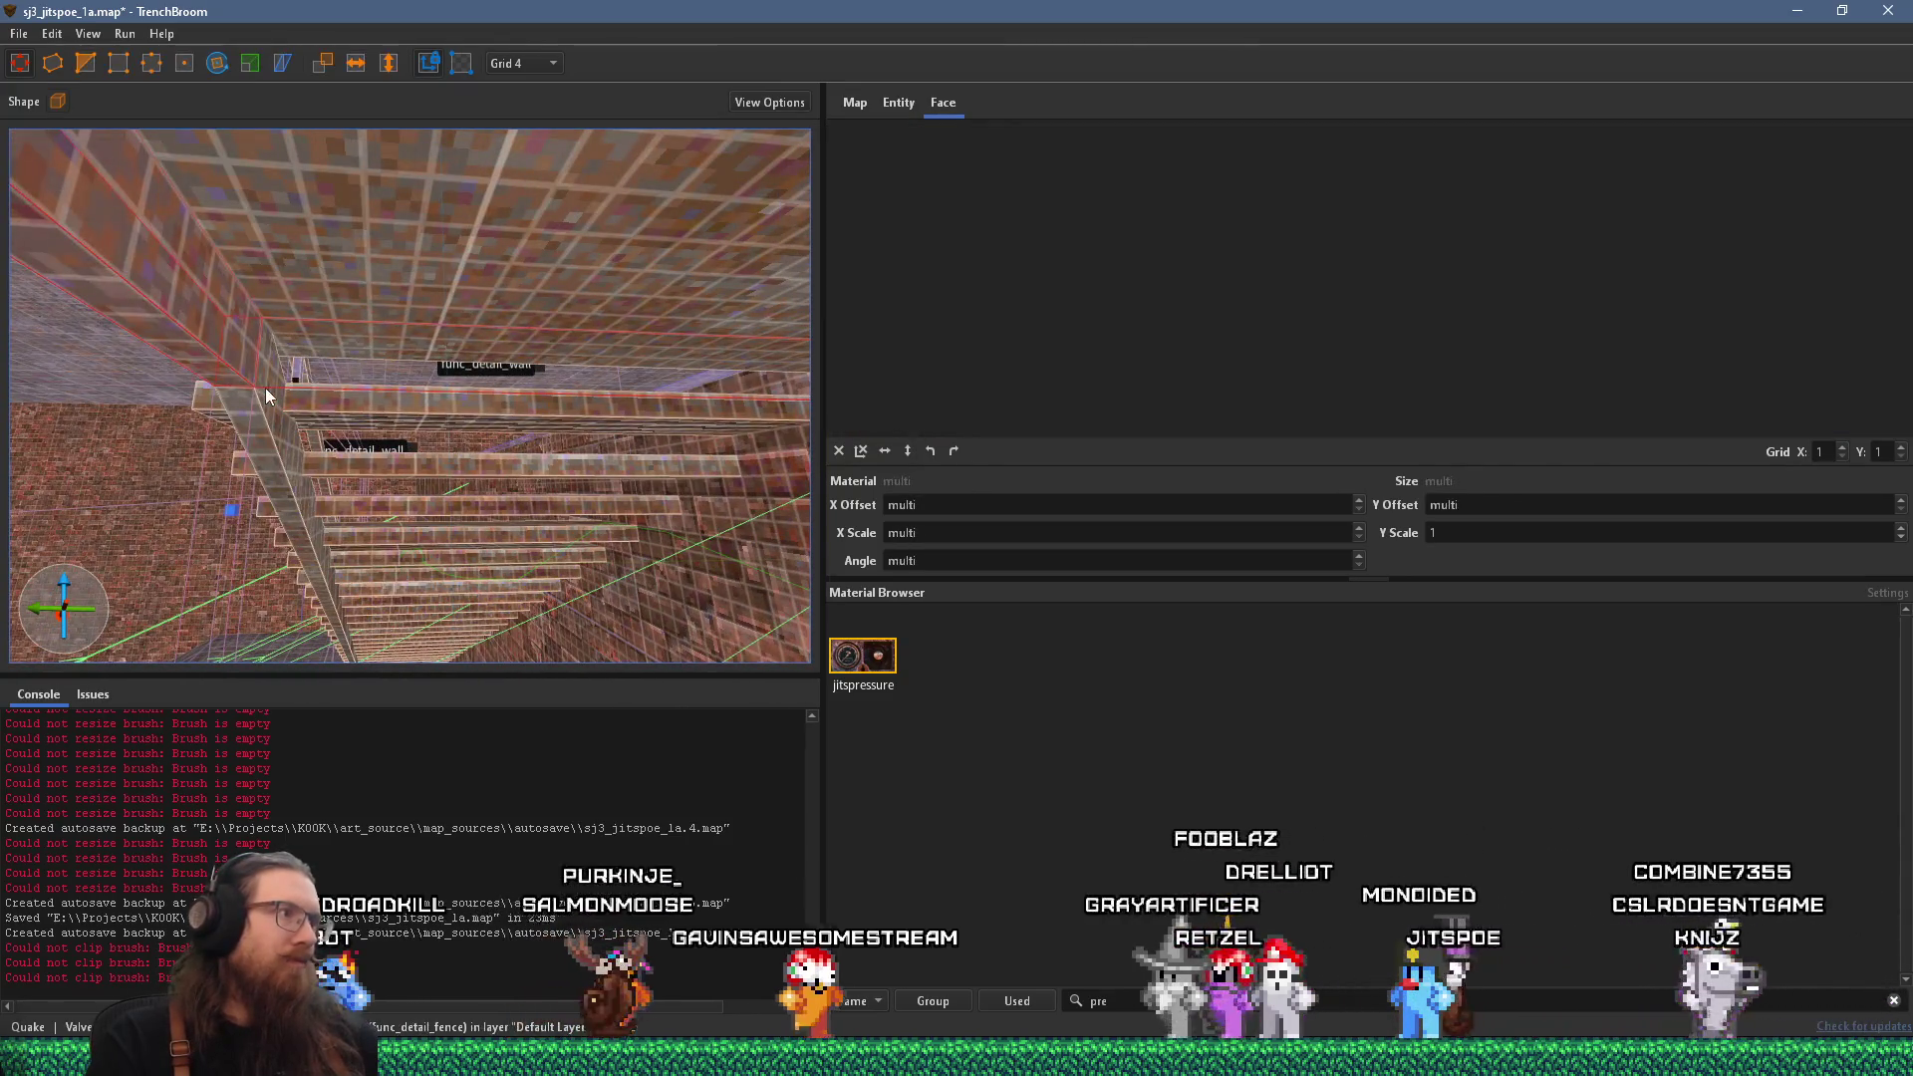
{"action": "left_click", "coordinate": [270, 420], "text": "shift"}
{"action": "mouse_move", "coordinate": [256, 349]}
{"action": "left_mouse_down"}
{"action": "mouse_move", "coordinate": [126, 325]}
{"action": "mouse_move", "coordinate": [394, 380]}
{"action": "left_mouse_up"}
{"action": "left_click", "coordinate": [482, 400]}
{"action": "mouse_move", "coordinate": [498, 428]}
{"action": "left_mouse_down"}
{"action": "mouse_move", "coordinate": [433, 449]}
{"action": "mouse_move", "coordinate": [330, 404]}
{"action": "mouse_move", "coordinate": [465, 393]}
{"action": "mouse_move", "coordinate": [466, 240]}
{"action": "left_mouse_up"}
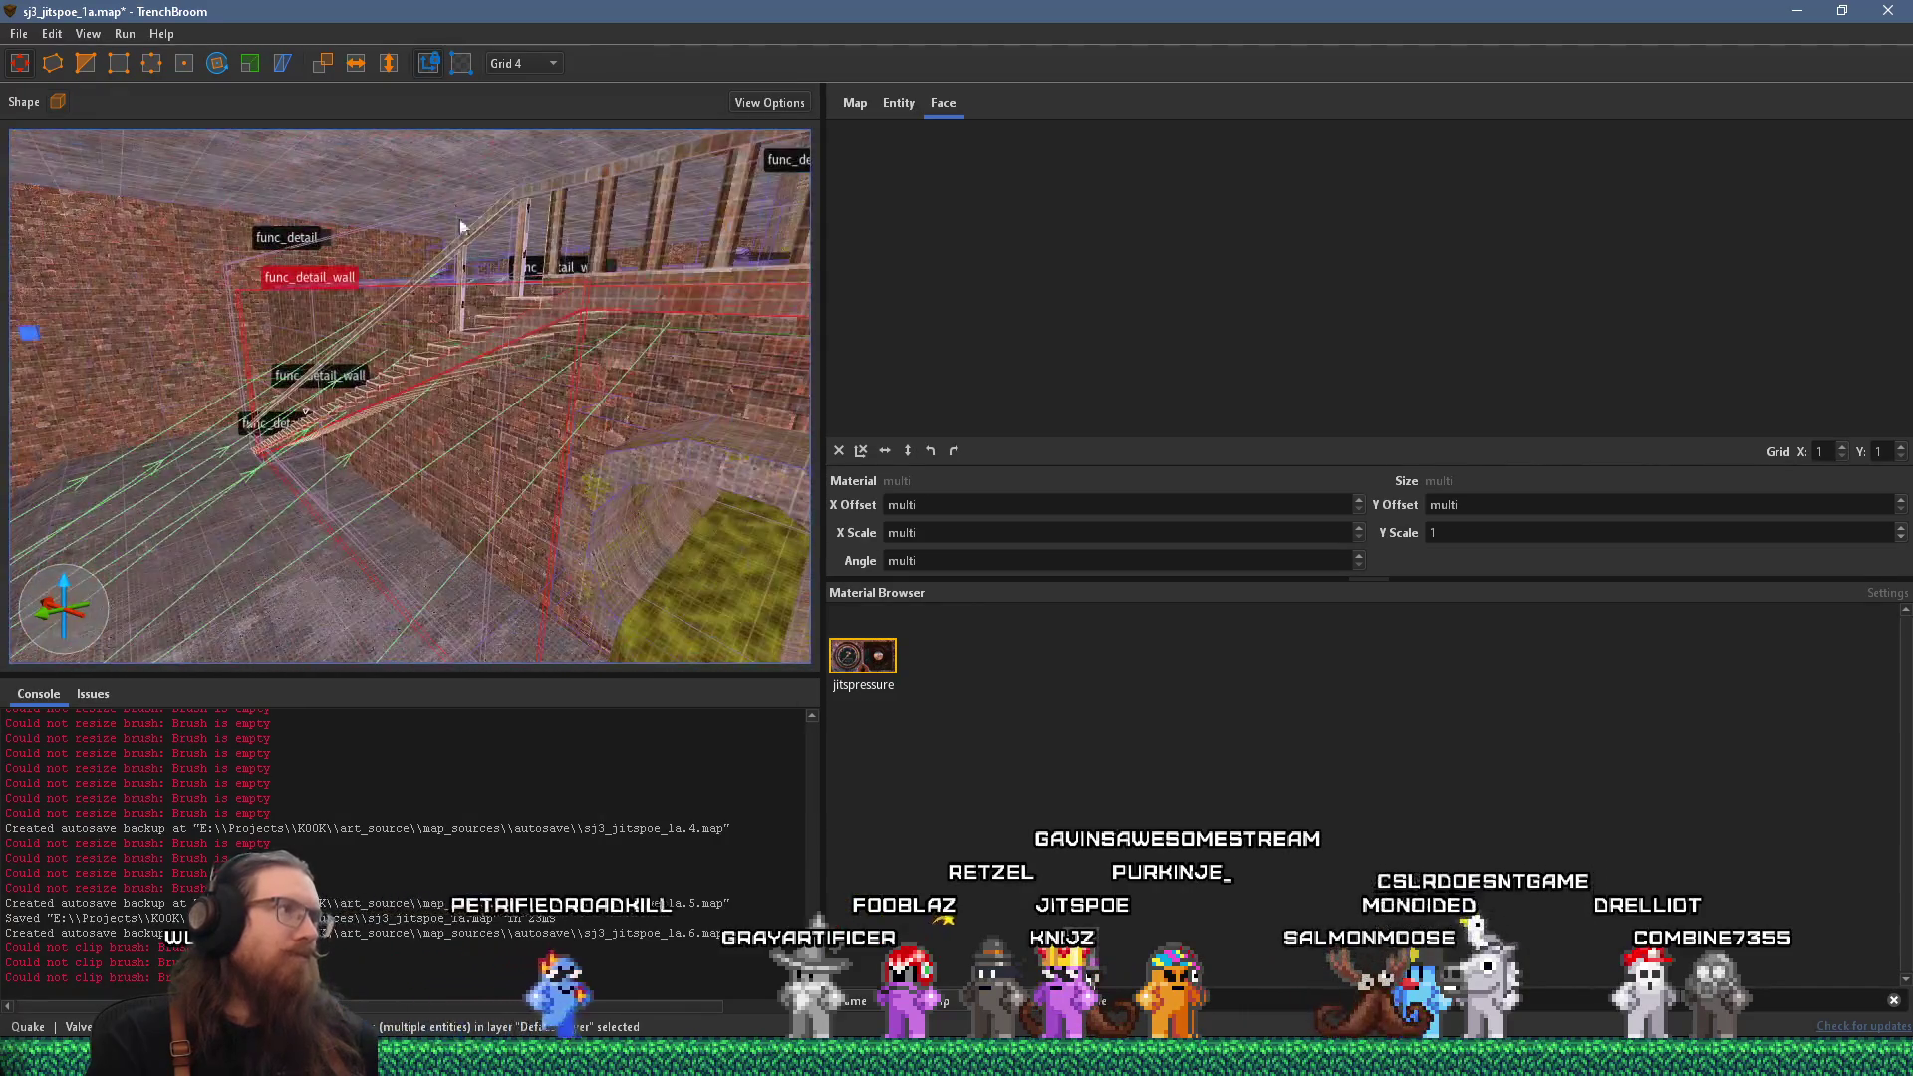
Centre the view on the fence brush and shift it 20 units along Y.
{"action": "key", "text": "ctrl+u"}
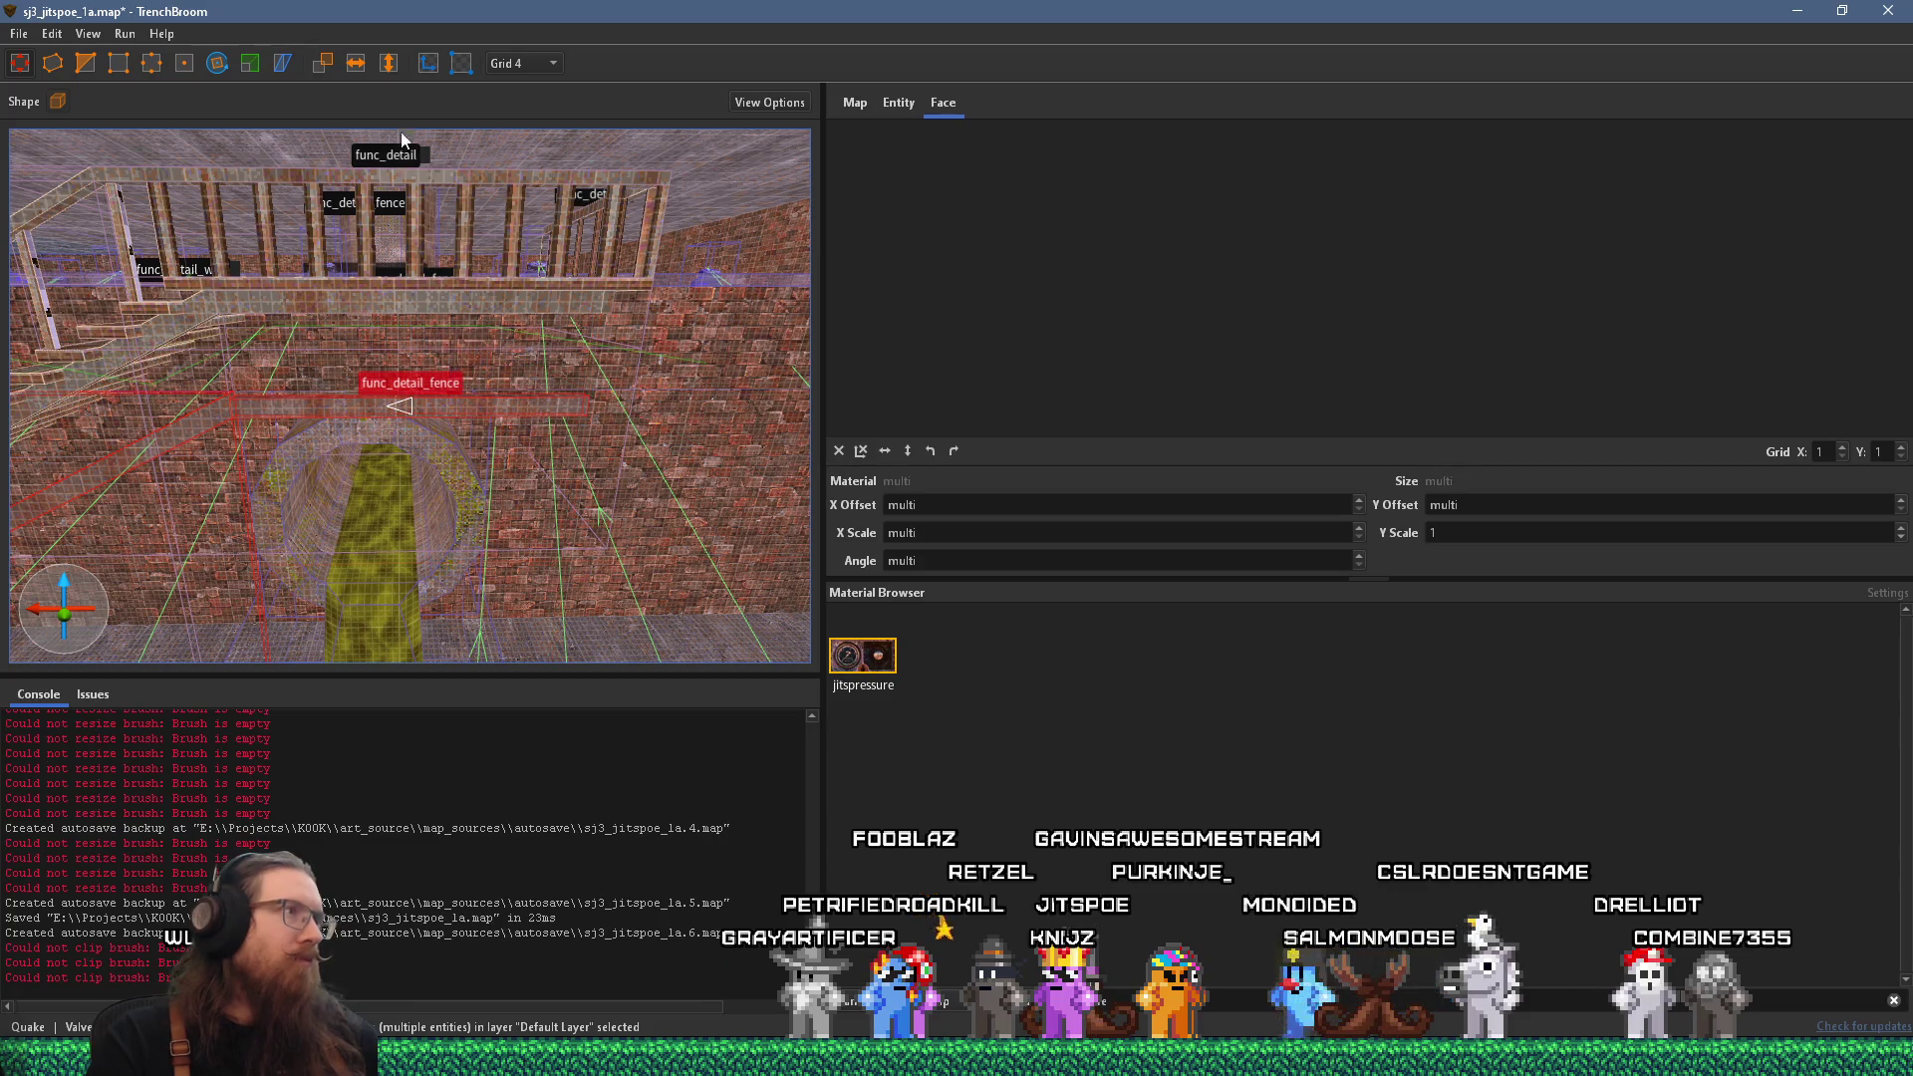
{"action": "mouse_move", "coordinate": [413, 179]}
{"action": "left_mouse_down"}
{"action": "mouse_move", "coordinate": [407, 260]}
{"action": "mouse_move", "coordinate": [271, 478]}
{"action": "mouse_move", "coordinate": [177, 271]}
{"action": "mouse_move", "coordinate": [297, 327]}
{"action": "mouse_move", "coordinate": [264, 243]}
{"action": "mouse_move", "coordinate": [426, 320]}
{"action": "mouse_move", "coordinate": [343, 215]}
{"action": "left_mouse_up"}
{"action": "mouse_move", "coordinate": [610, 272]}
{"action": "left_mouse_down"}
{"action": "mouse_move", "coordinate": [665, 284]}
{"action": "mouse_move", "coordinate": [588, 133]}
{"action": "mouse_move", "coordinate": [497, 257]}
{"action": "mouse_move", "coordinate": [286, 255]}
{"action": "mouse_move", "coordinate": [623, 382]}
{"action": "left_mouse_up"}
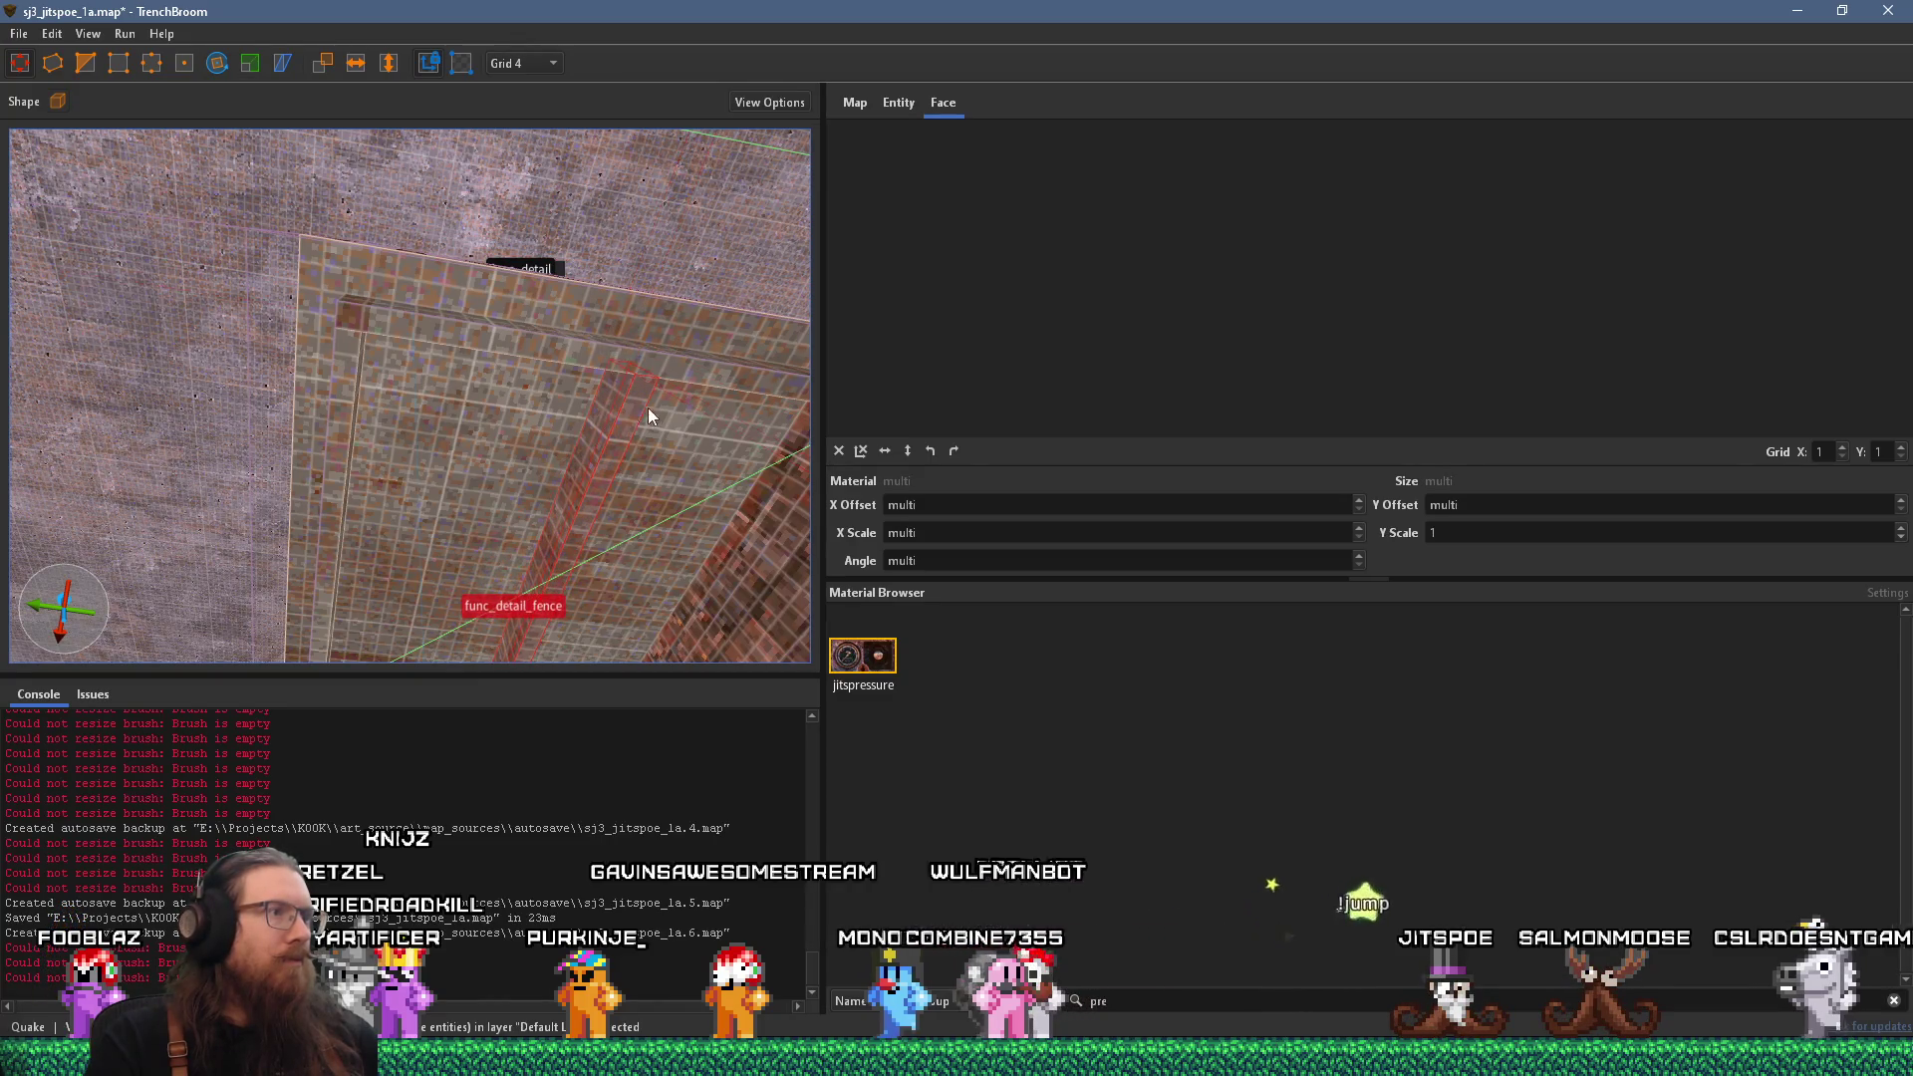
{"action": "left_click_drag", "start_coordinate": [650, 408], "coordinate": [577, 393]}
{"action": "mouse_move", "coordinate": [443, 388]}
{"action": "left_mouse_down"}
{"action": "mouse_move", "coordinate": [551, 401]}
{"action": "mouse_move", "coordinate": [468, 399]}
{"action": "mouse_move", "coordinate": [524, 303]}
{"action": "mouse_move", "coordinate": [583, 336]}
{"action": "mouse_move", "coordinate": [492, 396]}
{"action": "left_mouse_up"}
Inspect the shifted fence from the stairs and railings, then deselect it.
{"action": "mouse_move", "coordinate": [633, 461]}
{"action": "left_mouse_down"}
{"action": "mouse_move", "coordinate": [584, 417]}
{"action": "mouse_move", "coordinate": [634, 395]}
{"action": "mouse_move", "coordinate": [429, 338]}
{"action": "left_mouse_up"}
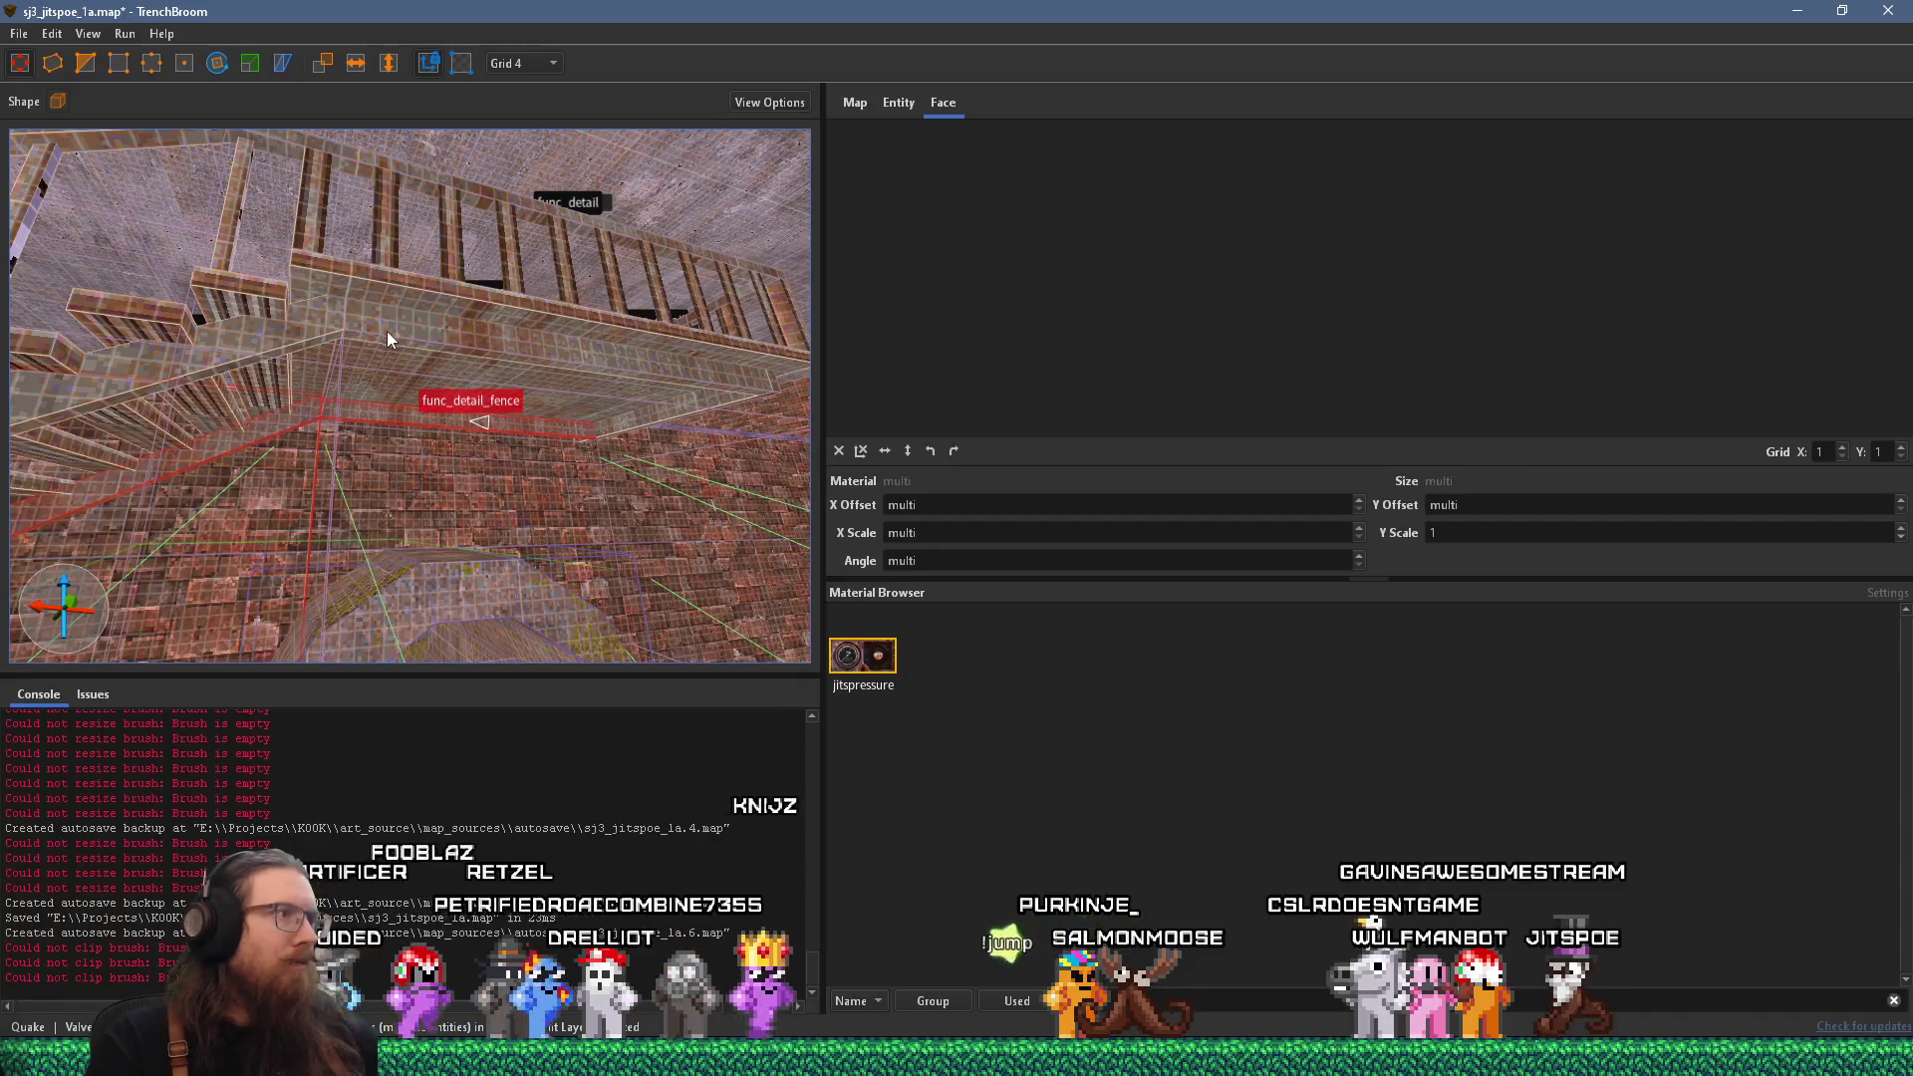
{"action": "scroll", "coordinate": [371, 414], "scroll_direction": "up", "scroll_amount": 3}
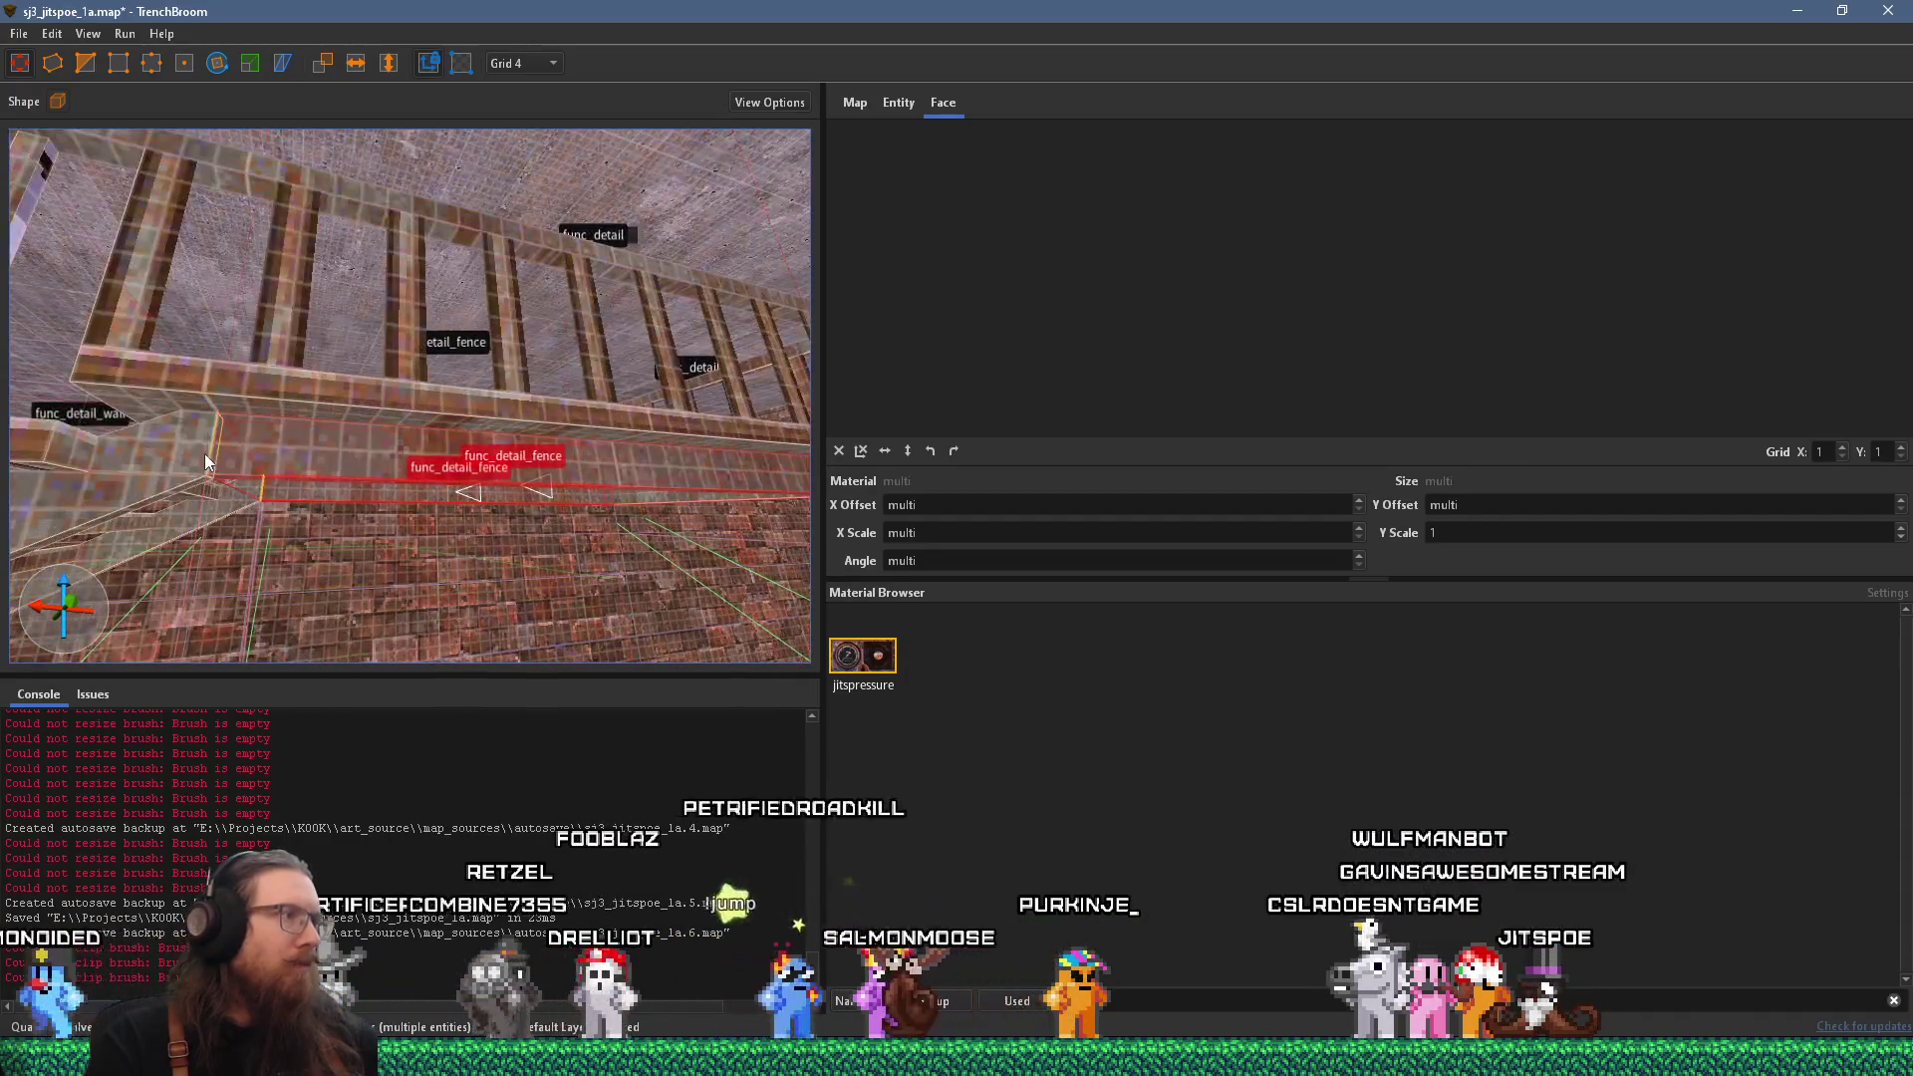
{"action": "mouse_move", "coordinate": [228, 444]}
{"action": "left_mouse_down"}
{"action": "mouse_move", "coordinate": [234, 388]}
{"action": "mouse_move", "coordinate": [346, 432]}
{"action": "mouse_move", "coordinate": [244, 427]}
{"action": "mouse_move", "coordinate": [313, 449]}
{"action": "mouse_move", "coordinate": [584, 459]}
{"action": "mouse_move", "coordinate": [550, 427]}
{"action": "mouse_move", "coordinate": [406, 406]}
{"action": "left_mouse_up"}
{"action": "mouse_move", "coordinate": [596, 373]}
{"action": "left_mouse_down"}
{"action": "mouse_move", "coordinate": [567, 382]}
{"action": "mouse_move", "coordinate": [589, 420]}
{"action": "mouse_move", "coordinate": [659, 417]}
{"action": "mouse_move", "coordinate": [695, 468]}
{"action": "mouse_move", "coordinate": [475, 431]}
{"action": "mouse_move", "coordinate": [49, 467]}
{"action": "left_mouse_up"}
{"action": "scroll", "coordinate": [668, 450], "scroll_direction": "up", "scroll_amount": 2}
{"action": "scroll", "coordinate": [186, 439], "scroll_direction": "up", "scroll_amount": 3}
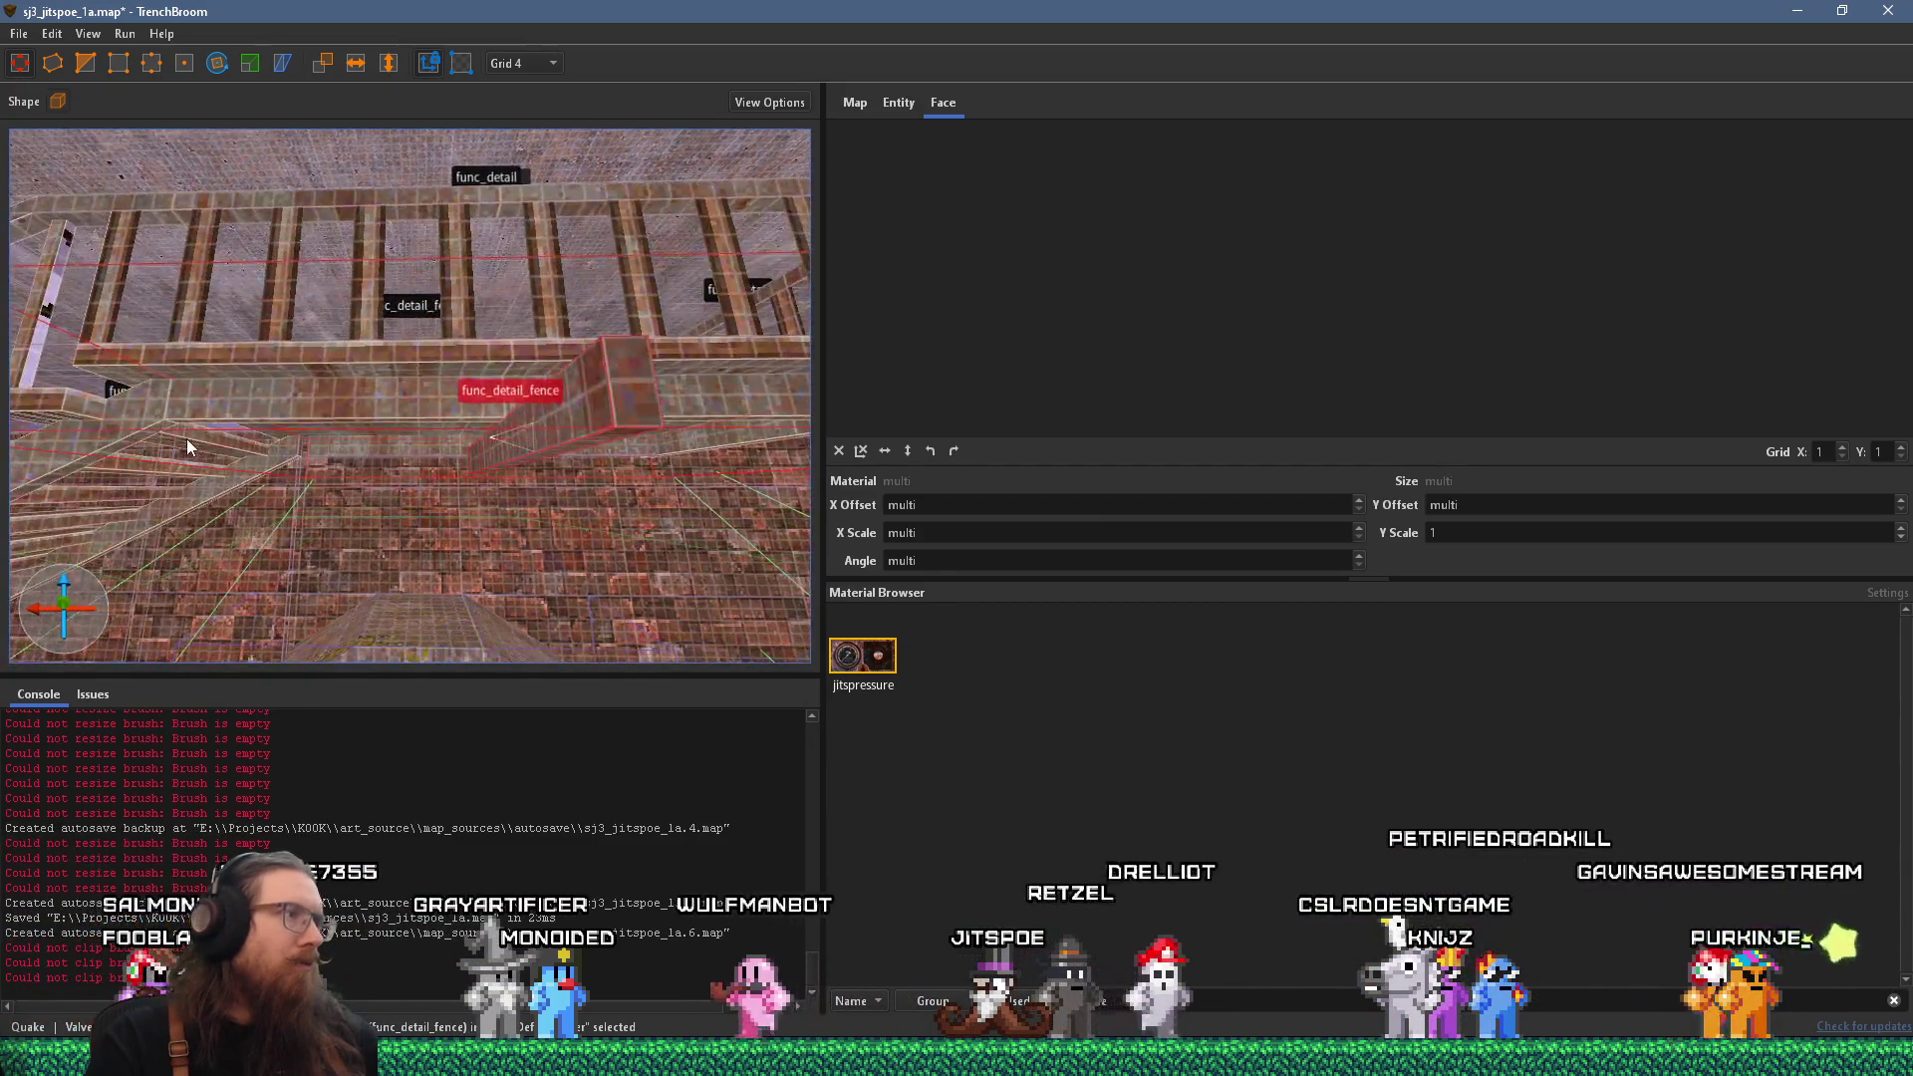
{"action": "mouse_move", "coordinate": [92, 387]}
{"action": "left_mouse_down"}
{"action": "mouse_move", "coordinate": [158, 409]}
{"action": "mouse_move", "coordinate": [591, 435]}
{"action": "mouse_move", "coordinate": [488, 291]}
{"action": "mouse_move", "coordinate": [467, 371]}
{"action": "mouse_move", "coordinate": [516, 192]}
{"action": "mouse_move", "coordinate": [398, 598]}
{"action": "mouse_move", "coordinate": [421, 515]}
{"action": "mouse_move", "coordinate": [507, 381]}
{"action": "mouse_move", "coordinate": [493, 505]}
{"action": "mouse_move", "coordinate": [465, 544]}
{"action": "mouse_move", "coordinate": [435, 434]}
{"action": "mouse_move", "coordinate": [434, 451]}
{"action": "mouse_move", "coordinate": [496, 436]}
{"action": "mouse_move", "coordinate": [485, 403]}
{"action": "mouse_move", "coordinate": [490, 530]}
{"action": "left_mouse_up"}
{"action": "mouse_move", "coordinate": [485, 402]}
{"action": "left_mouse_down"}
{"action": "mouse_move", "coordinate": [525, 542]}
{"action": "mouse_move", "coordinate": [483, 409]}
{"action": "mouse_move", "coordinate": [458, 439]}
{"action": "mouse_move", "coordinate": [433, 388]}
{"action": "mouse_move", "coordinate": [289, 594]}
{"action": "mouse_move", "coordinate": [235, 616]}
{"action": "mouse_move", "coordinate": [375, 486]}
{"action": "mouse_move", "coordinate": [201, 495]}
{"action": "mouse_move", "coordinate": [462, 453]}
{"action": "mouse_move", "coordinate": [695, 364]}
{"action": "mouse_move", "coordinate": [785, 358]}
{"action": "mouse_move", "coordinate": [212, 509]}
{"action": "left_mouse_up"}
{"action": "key", "text": "Escape"}
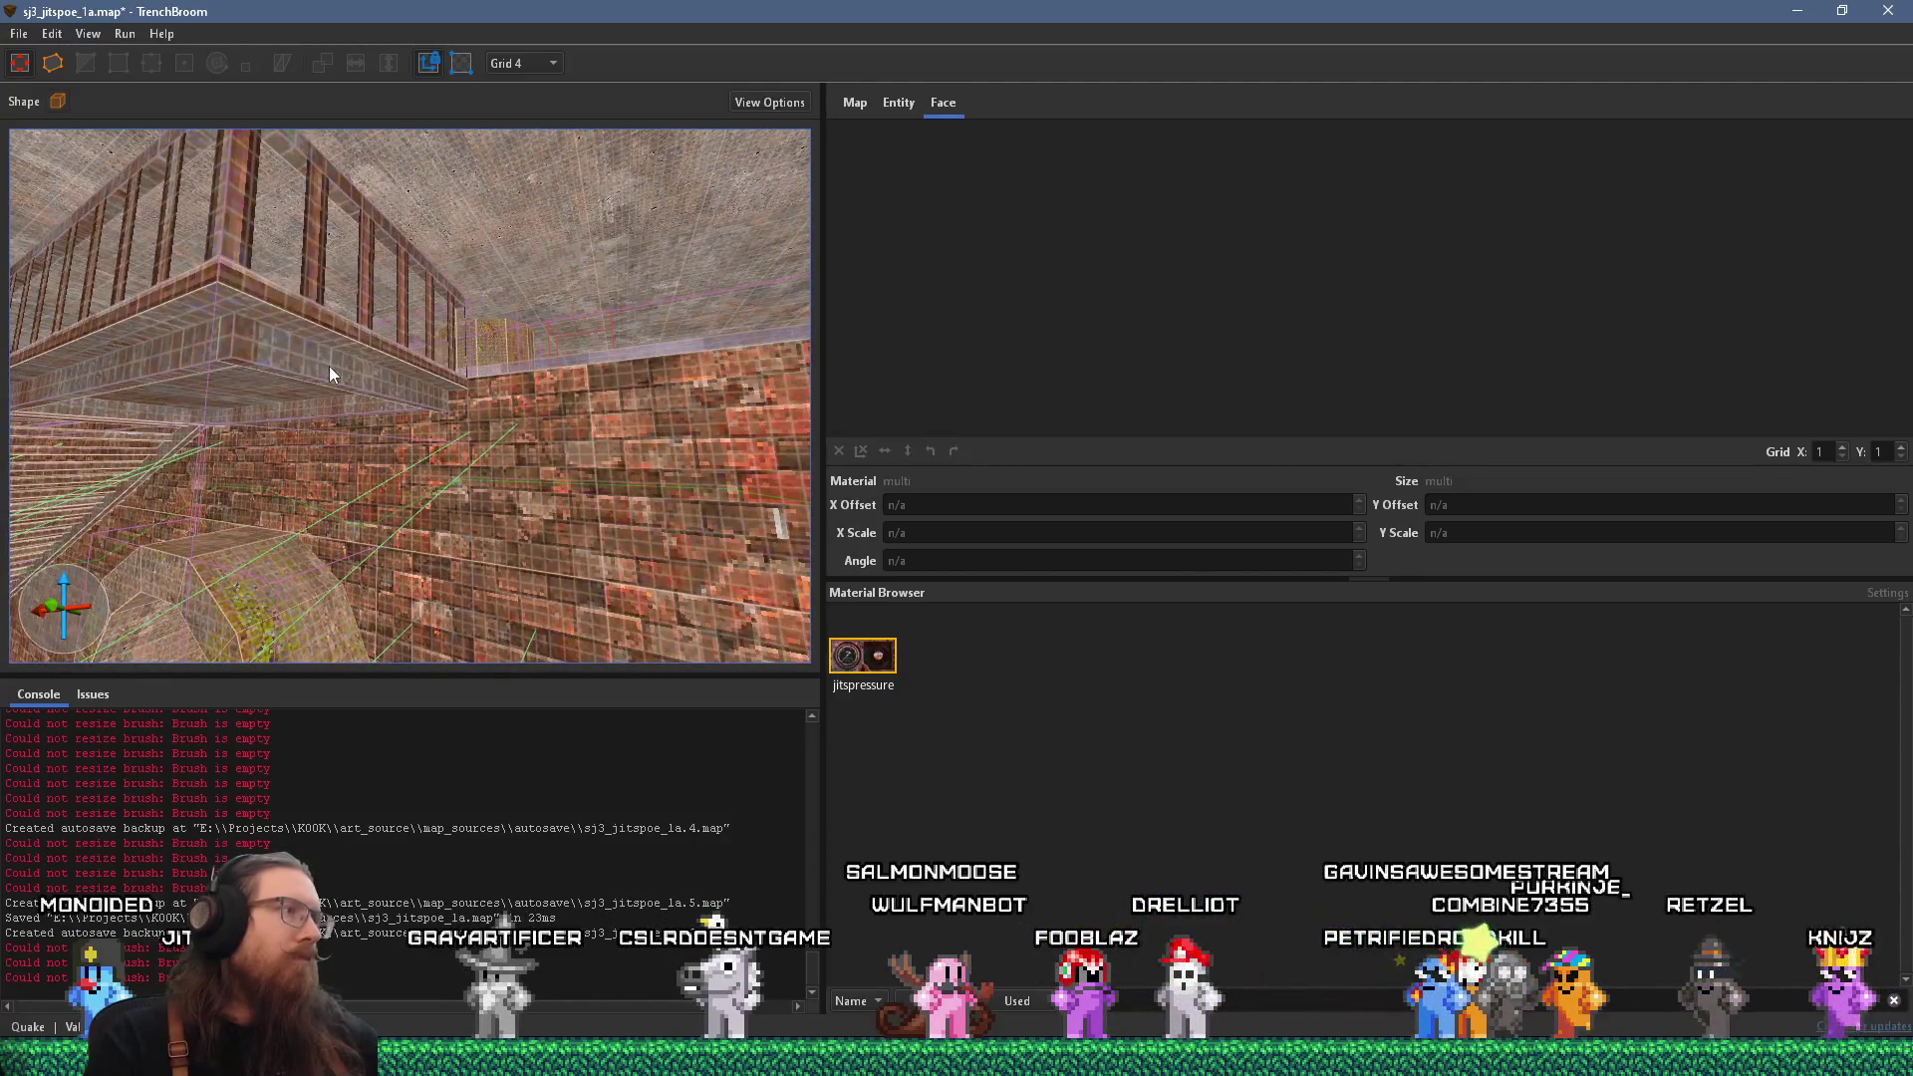
{"action": "left_click", "coordinate": [336, 377]}
{"action": "mouse_move", "coordinate": [351, 387]}
{"action": "left_mouse_down"}
{"action": "mouse_move", "coordinate": [318, 516]}
{"action": "mouse_move", "coordinate": [182, 540]}
{"action": "mouse_move", "coordinate": [197, 491]}
{"action": "mouse_move", "coordinate": [259, 506]}
{"action": "mouse_move", "coordinate": [255, 447]}
{"action": "left_mouse_up"}
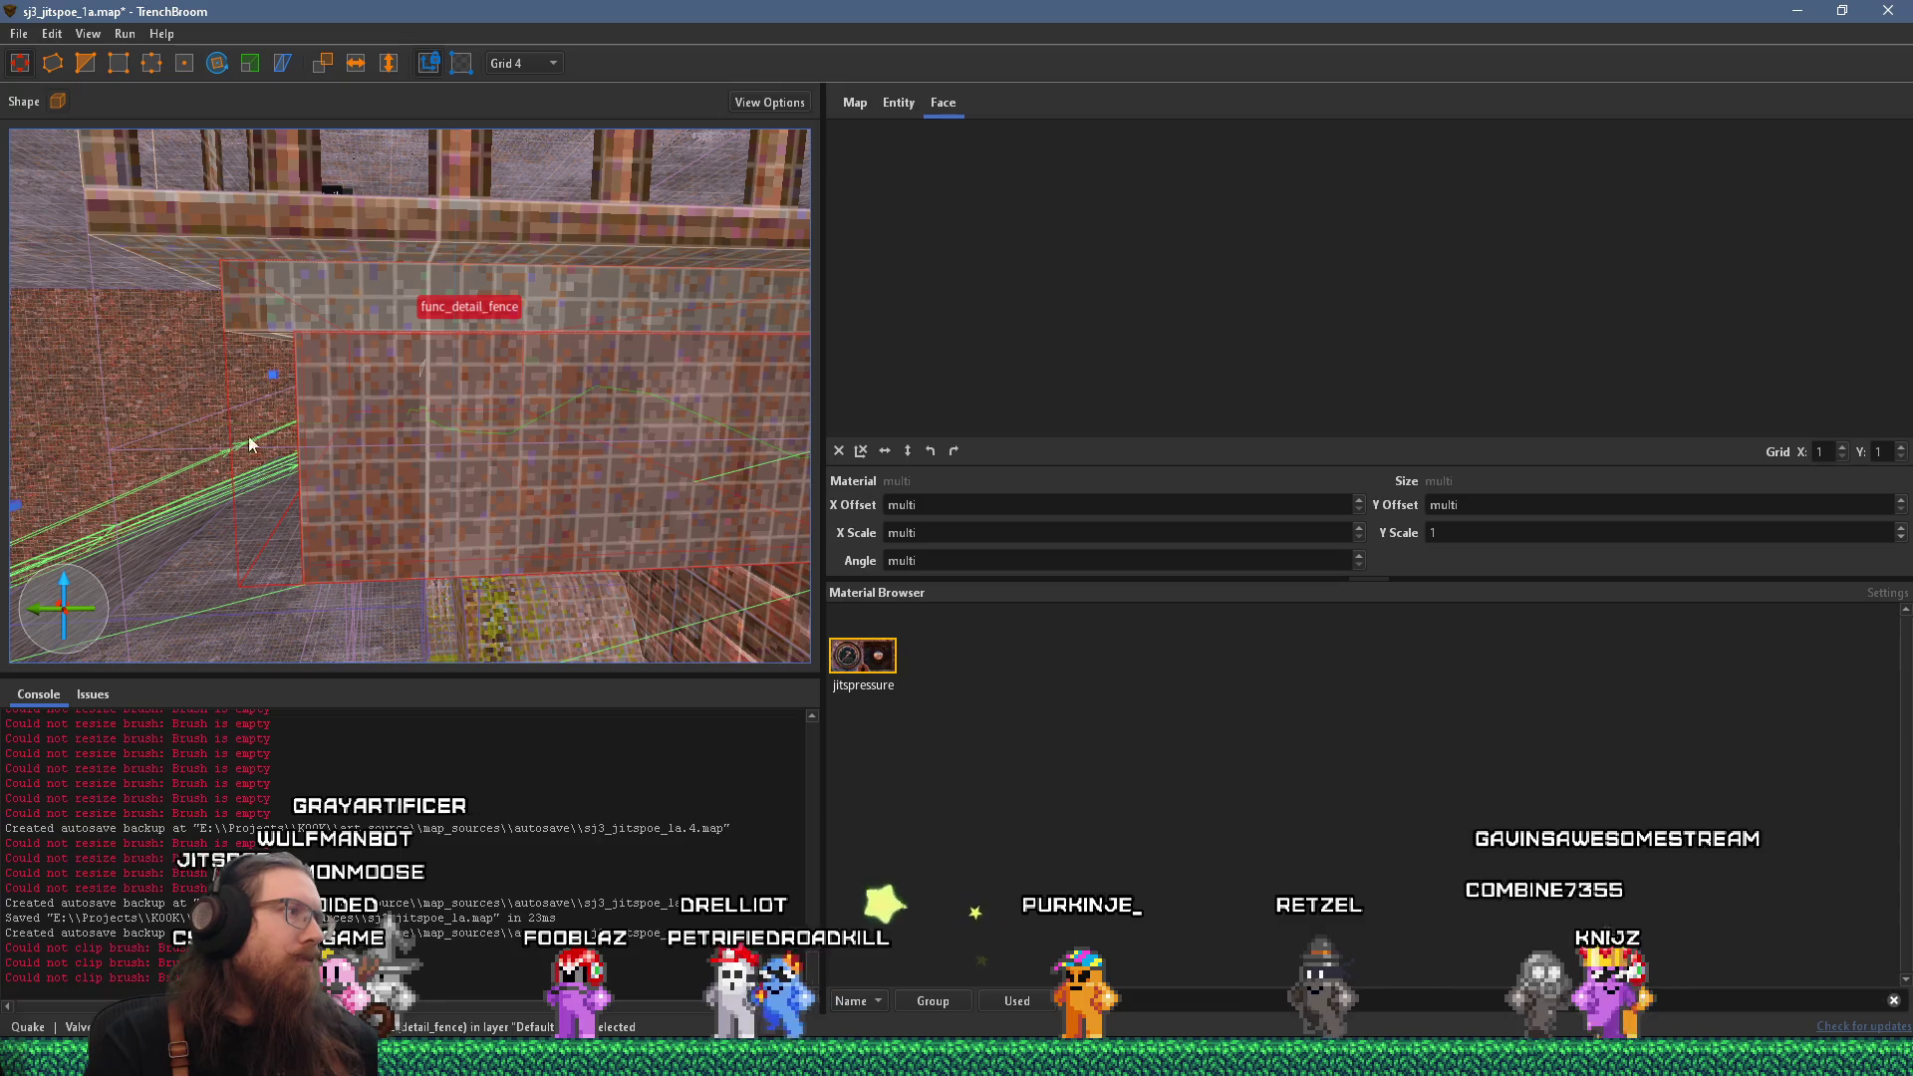
{"action": "key", "text": "Escape"}
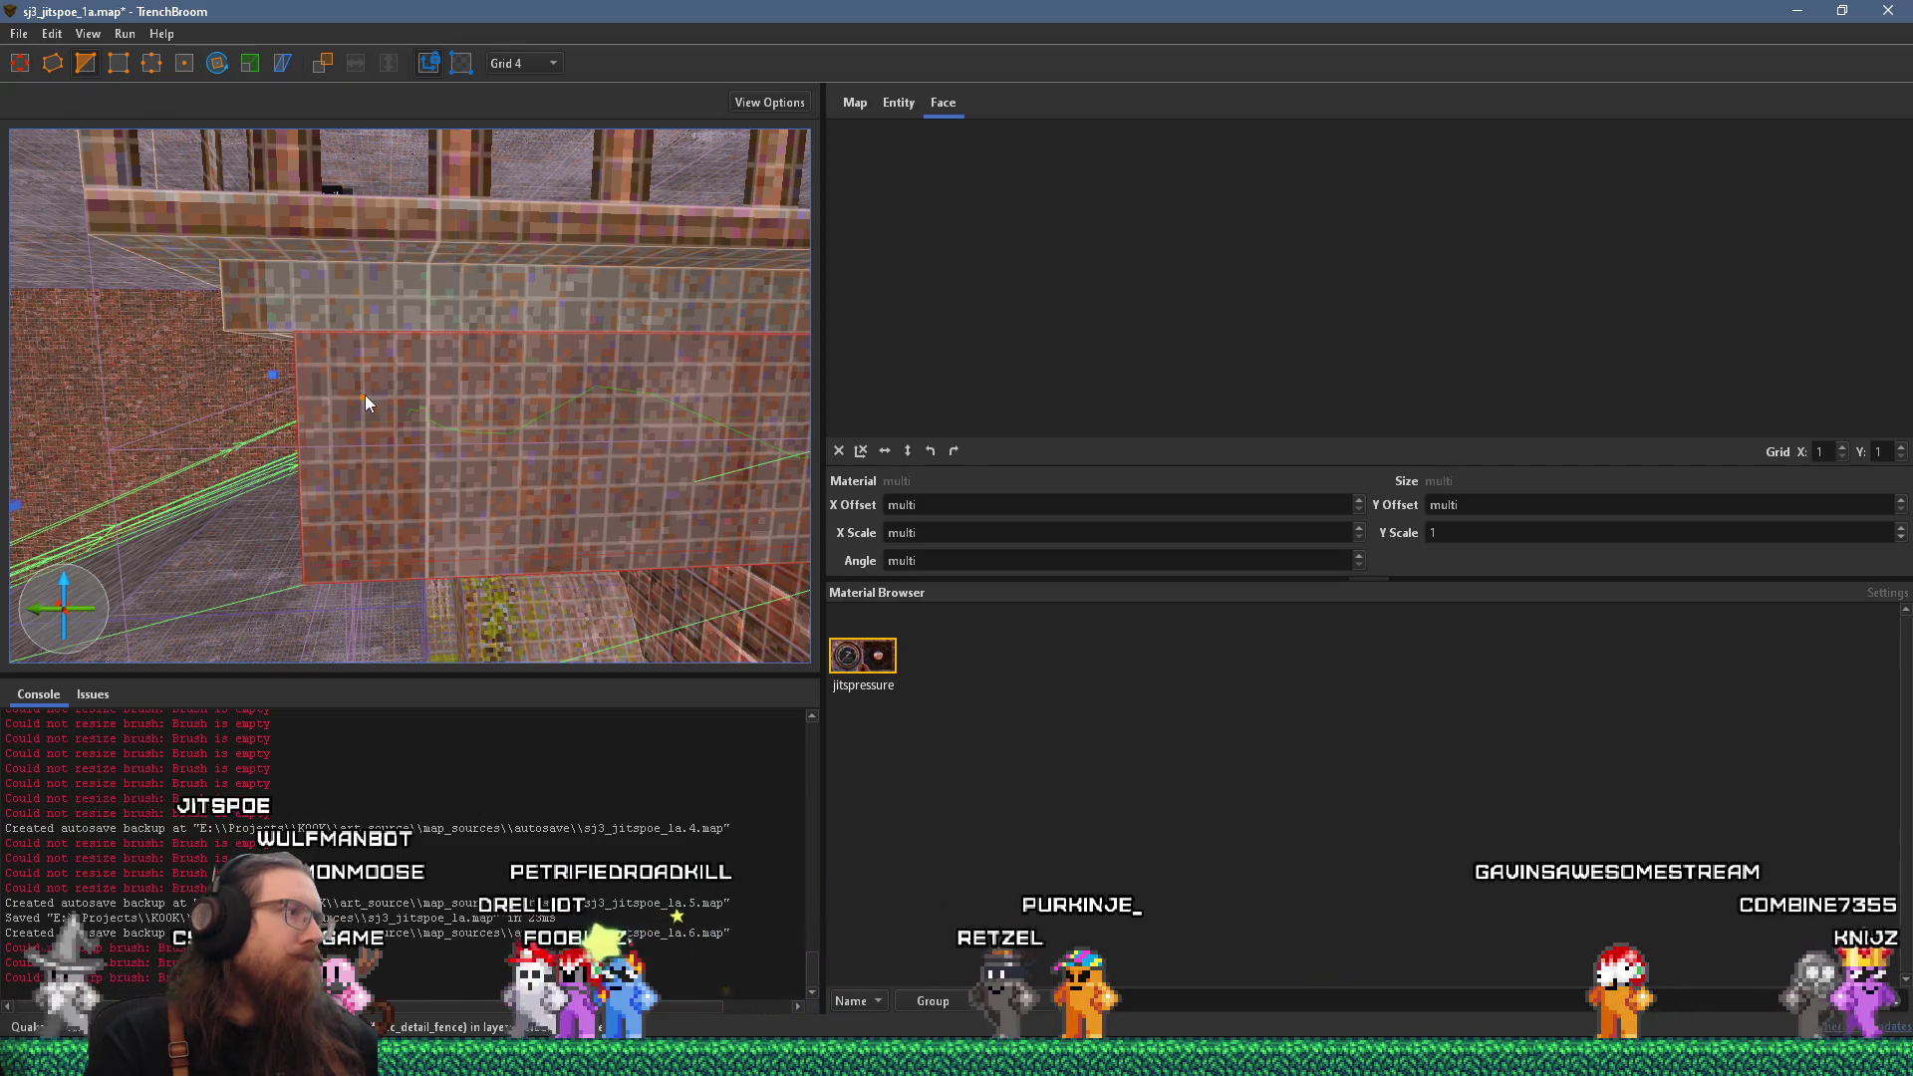
{"action": "left_click", "coordinate": [363, 396]}
{"action": "key", "text": "Escape"}
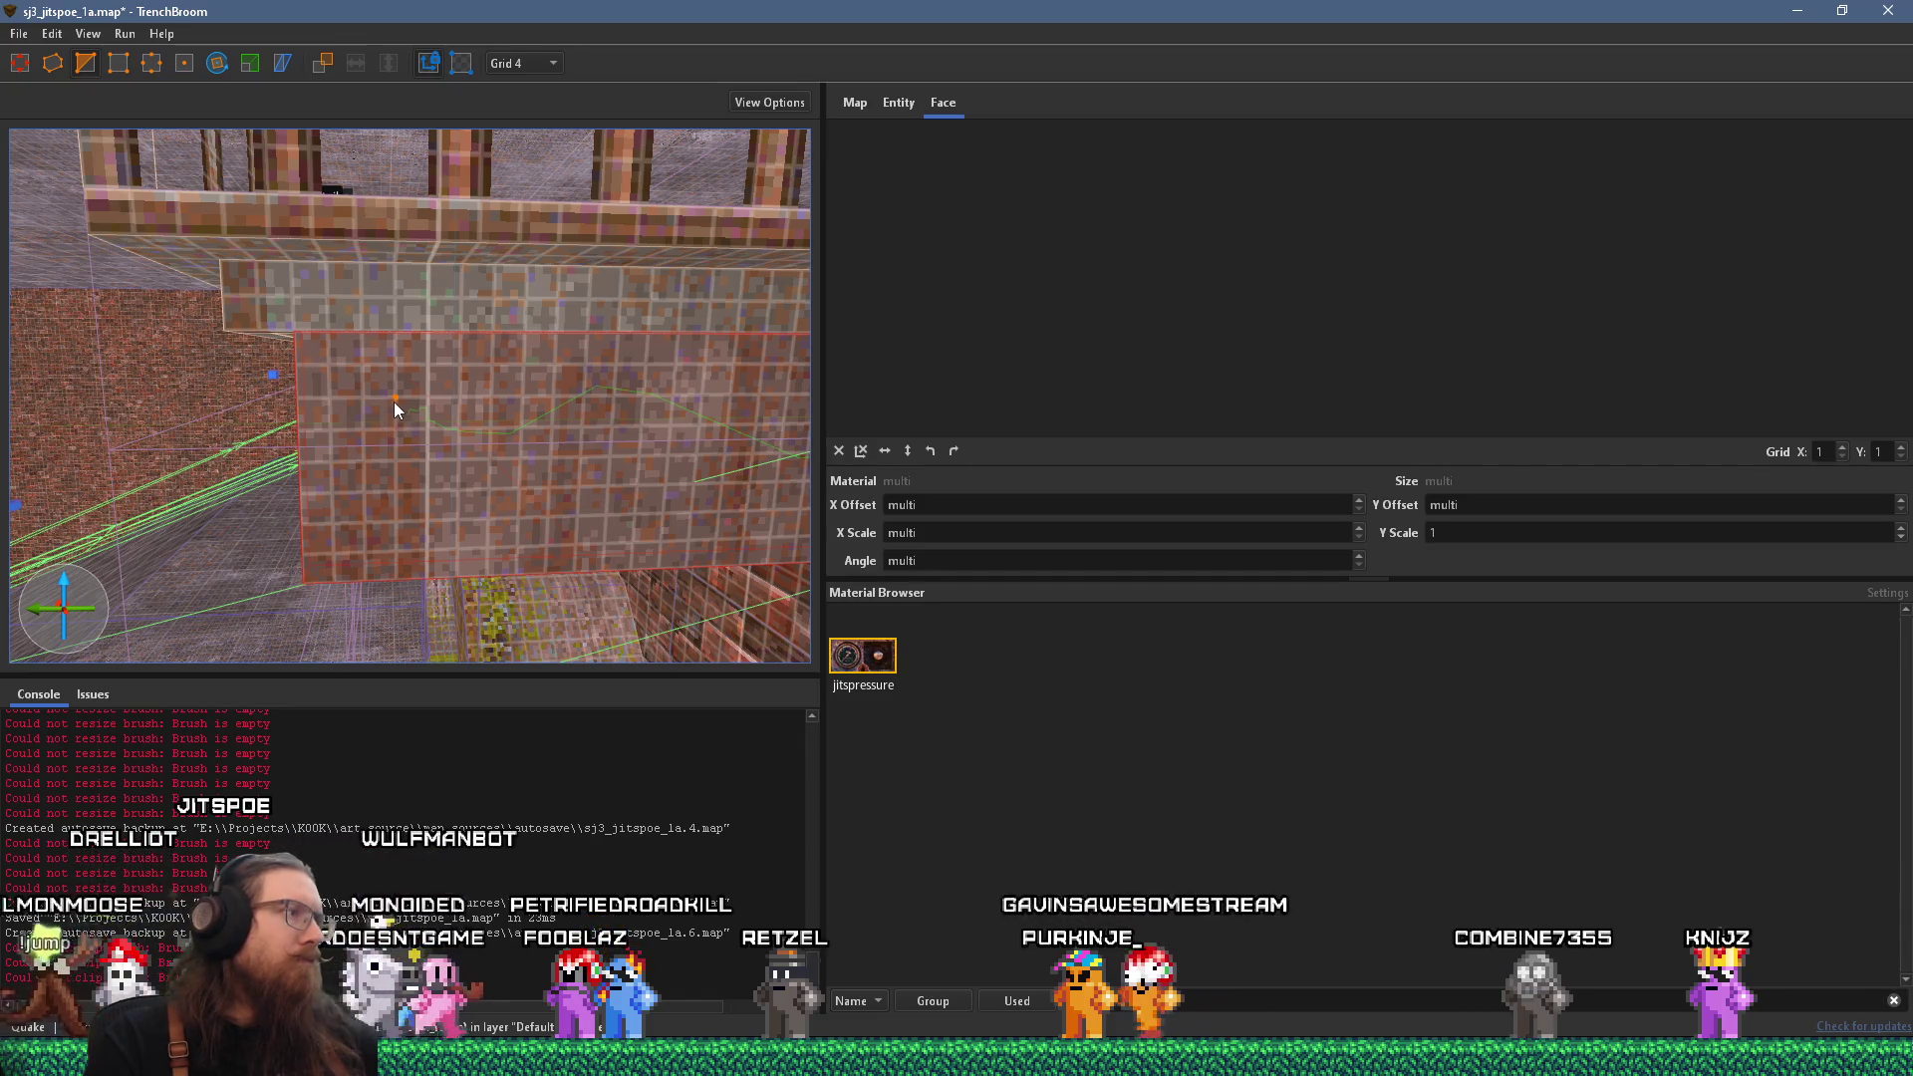
{"action": "left_click", "coordinate": [365, 397]}
{"action": "left_click_drag", "start_coordinate": [364, 397], "coordinate": [396, 424]}
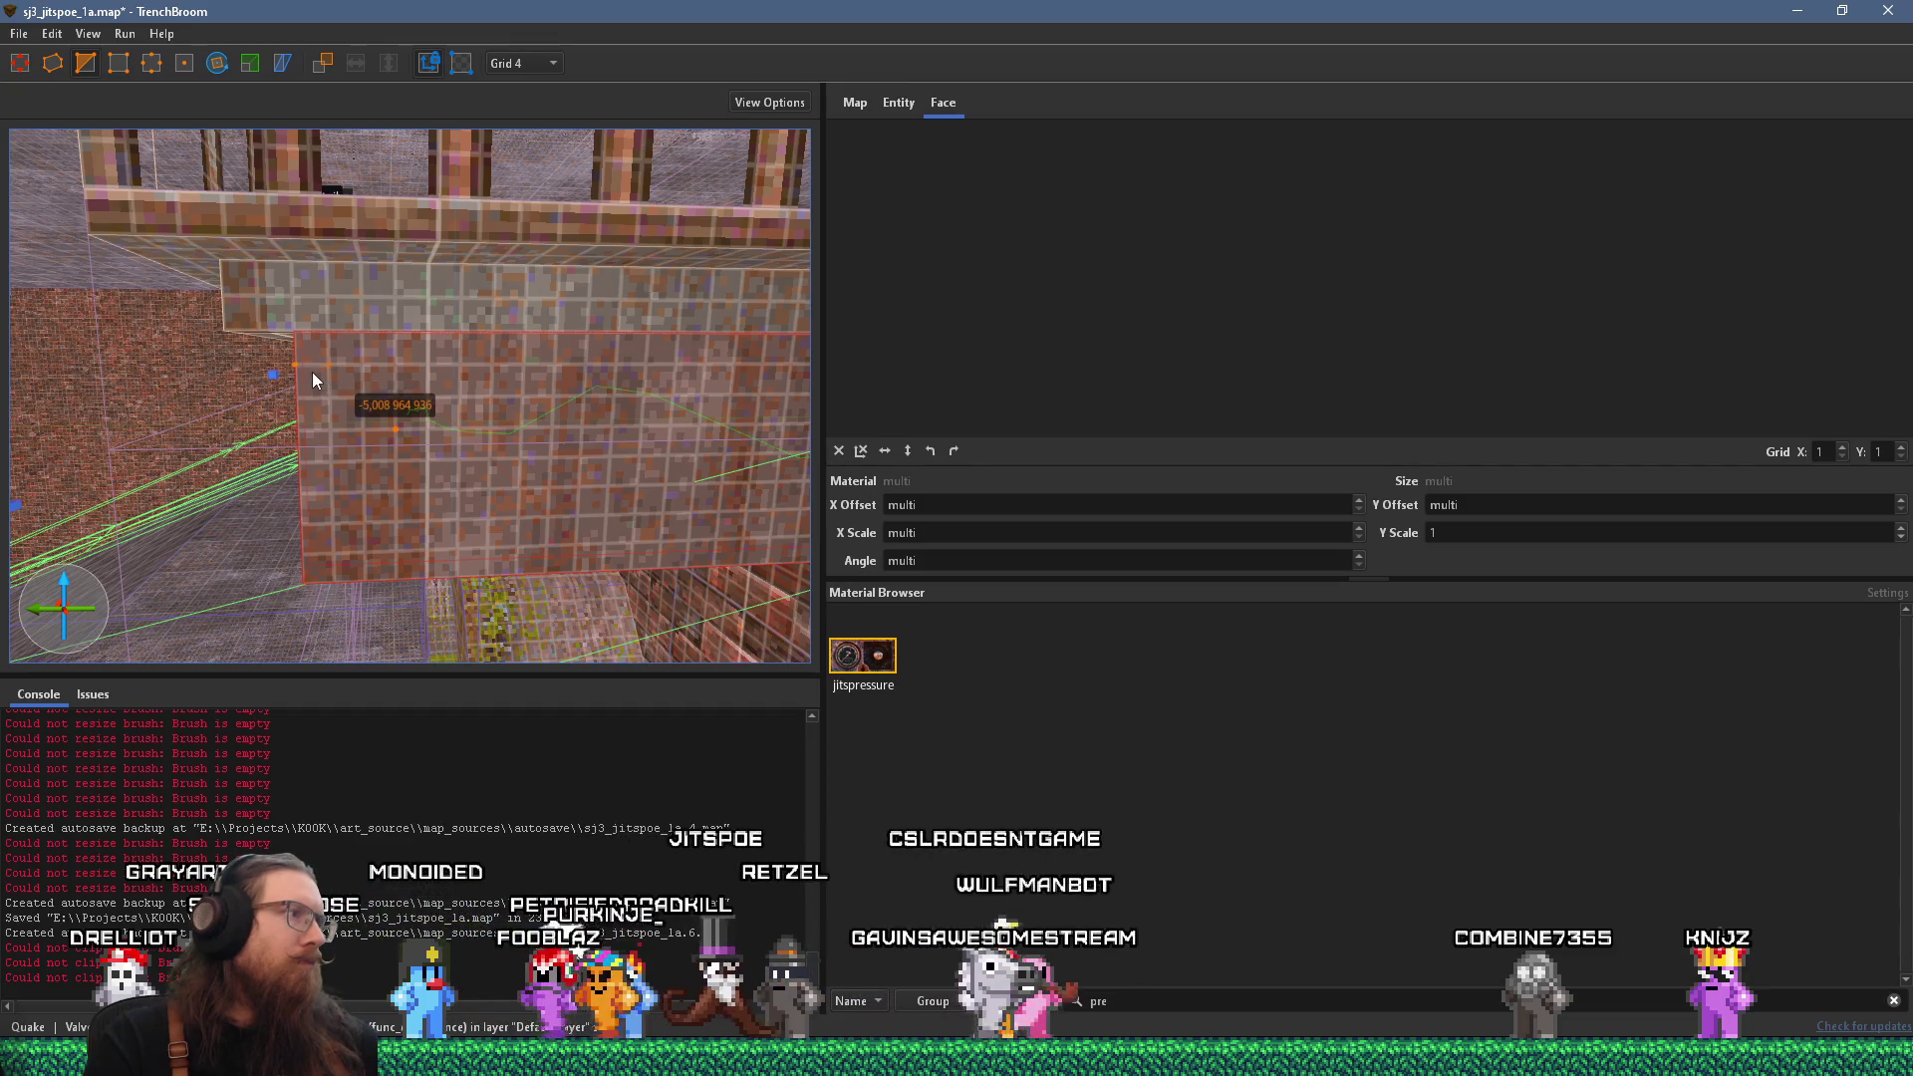
{"action": "key", "text": "Escape"}
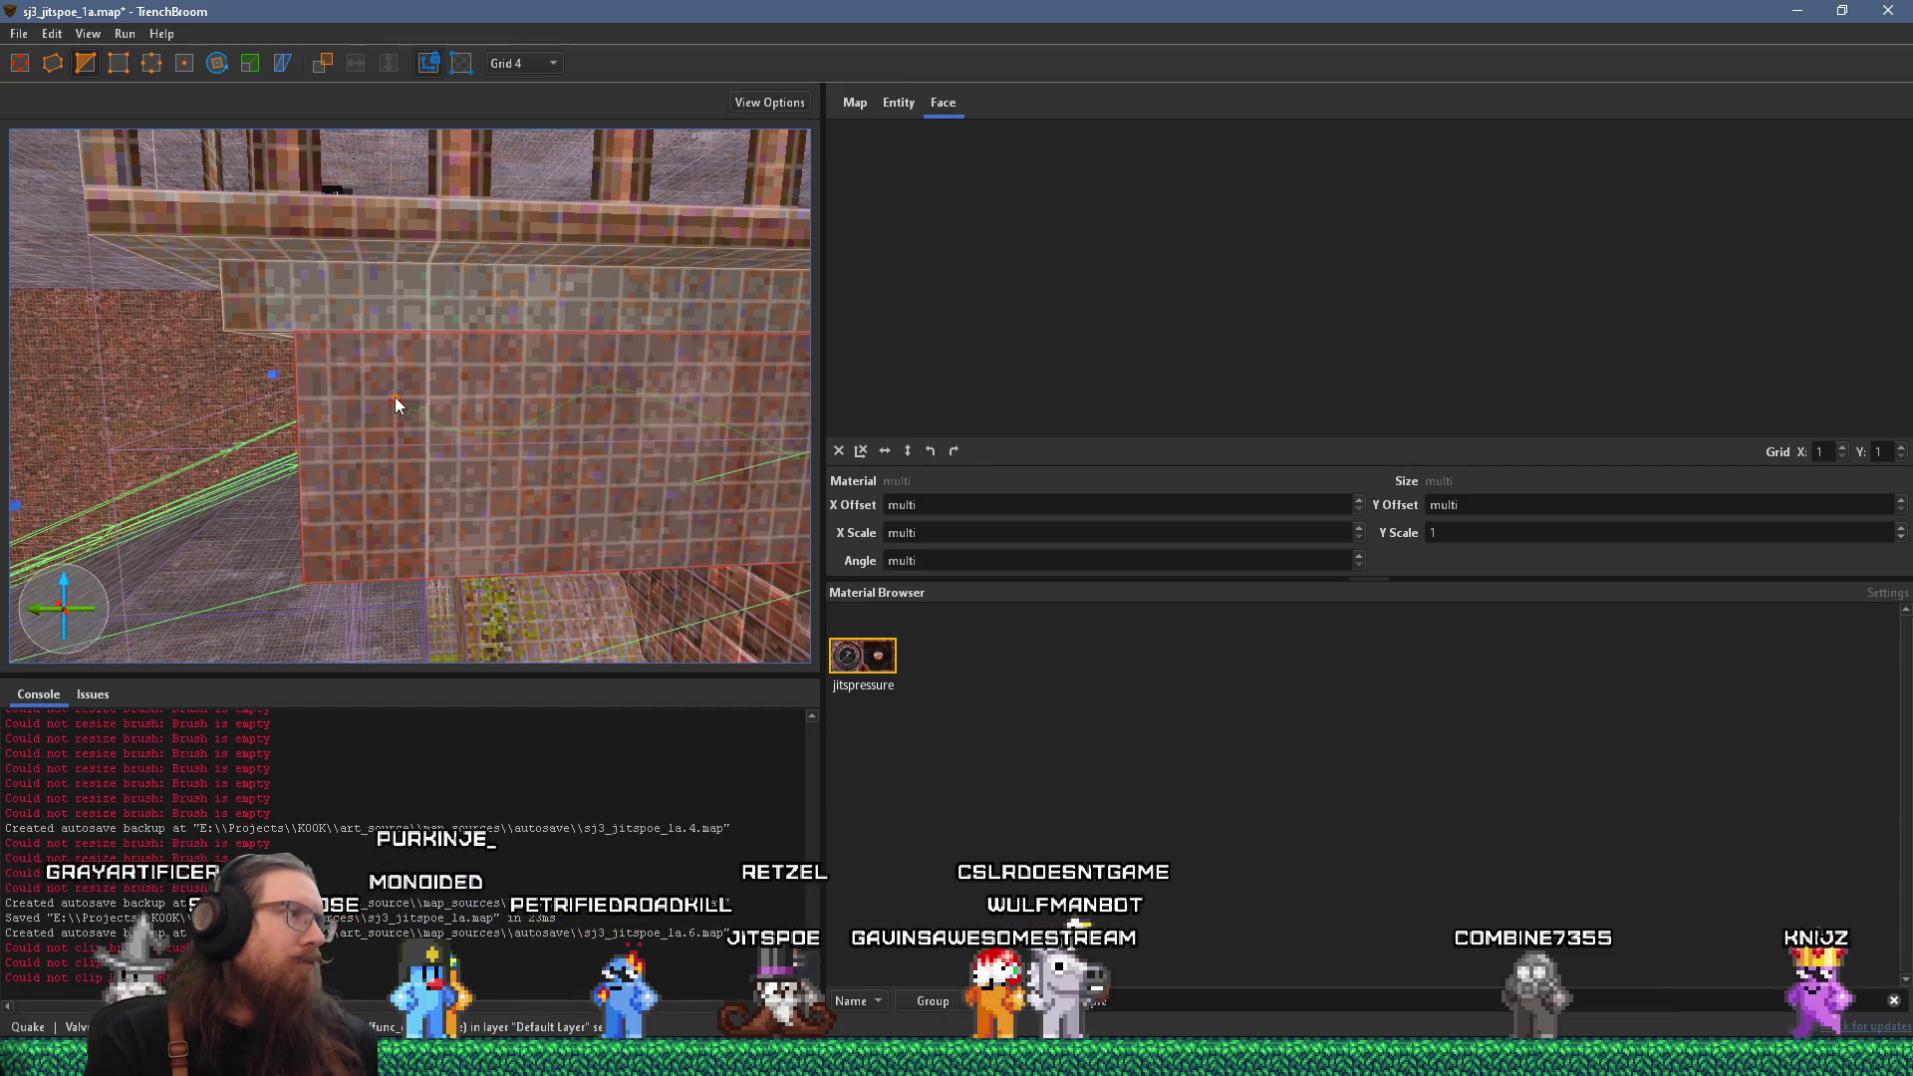
{"action": "left_click", "coordinate": [361, 398]}
{"action": "left_click", "coordinate": [306, 375]}
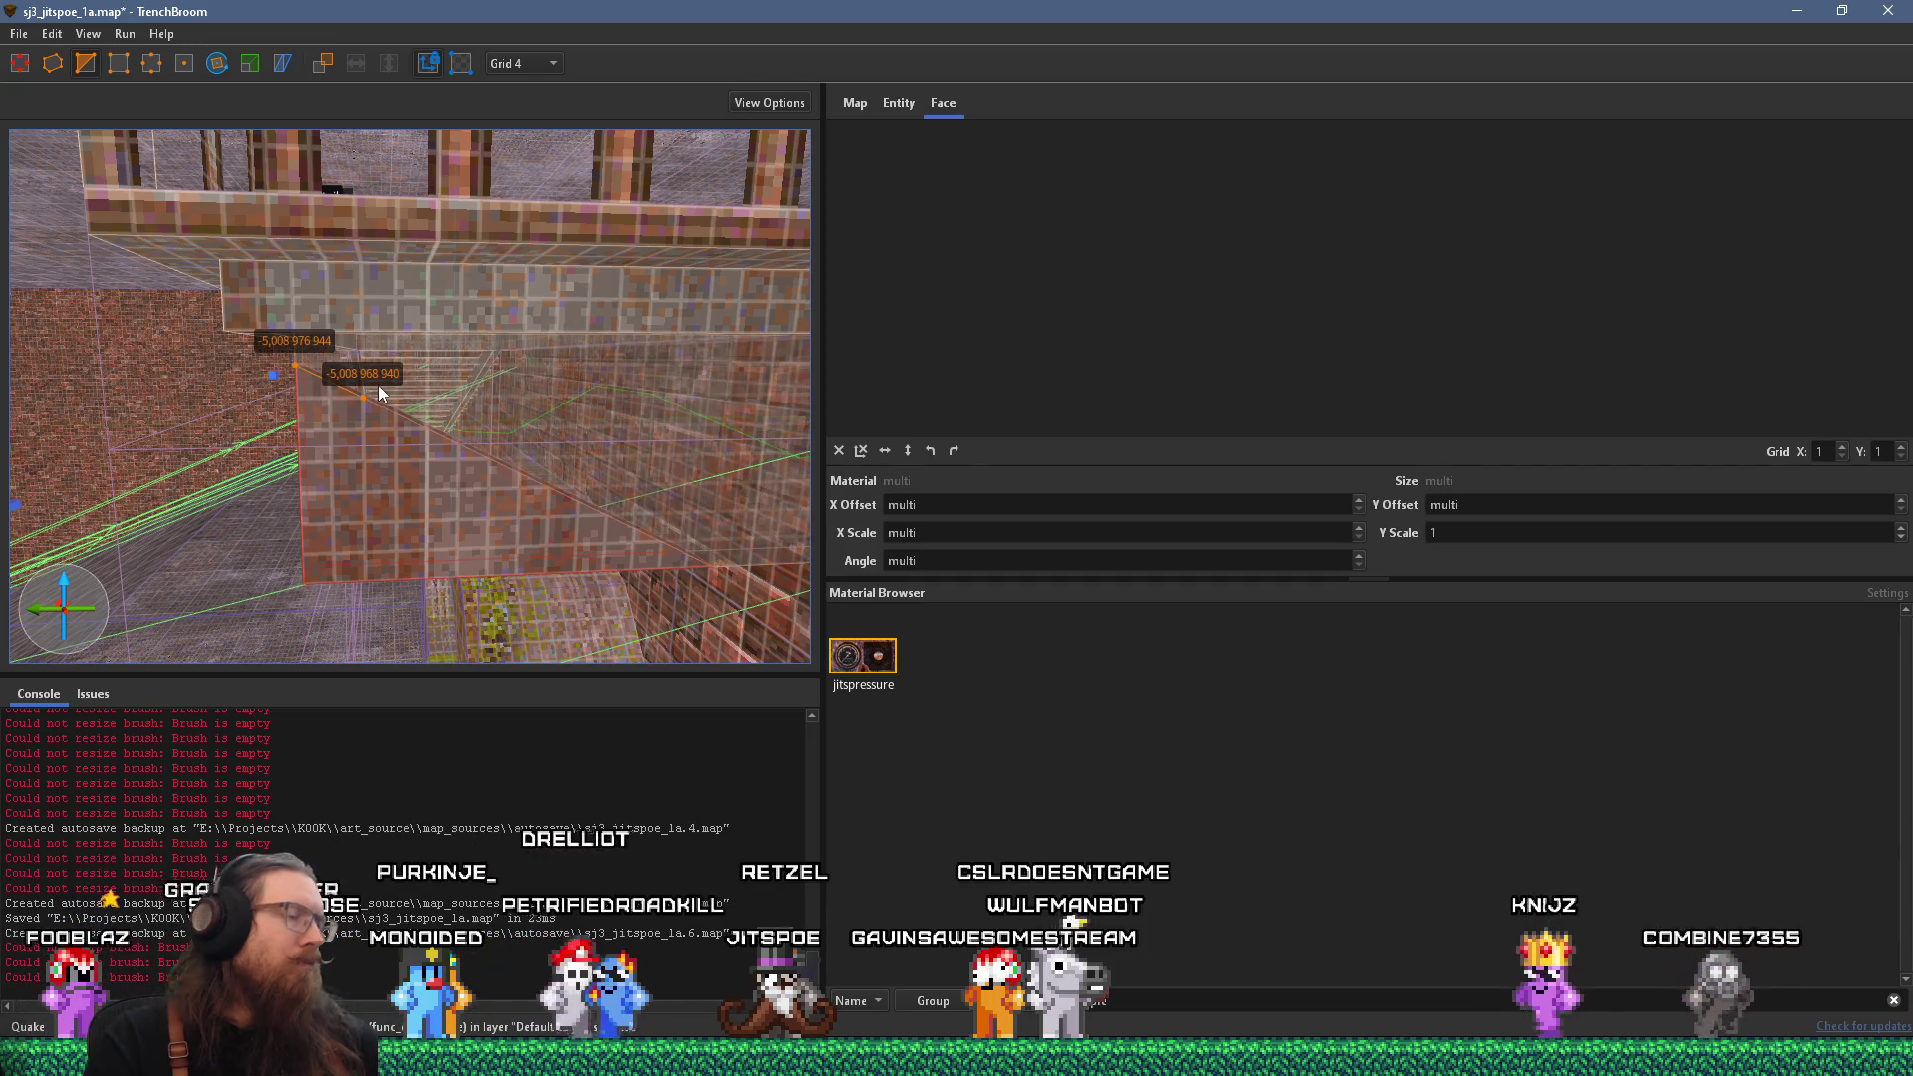
{"action": "key", "text": "Escape"}
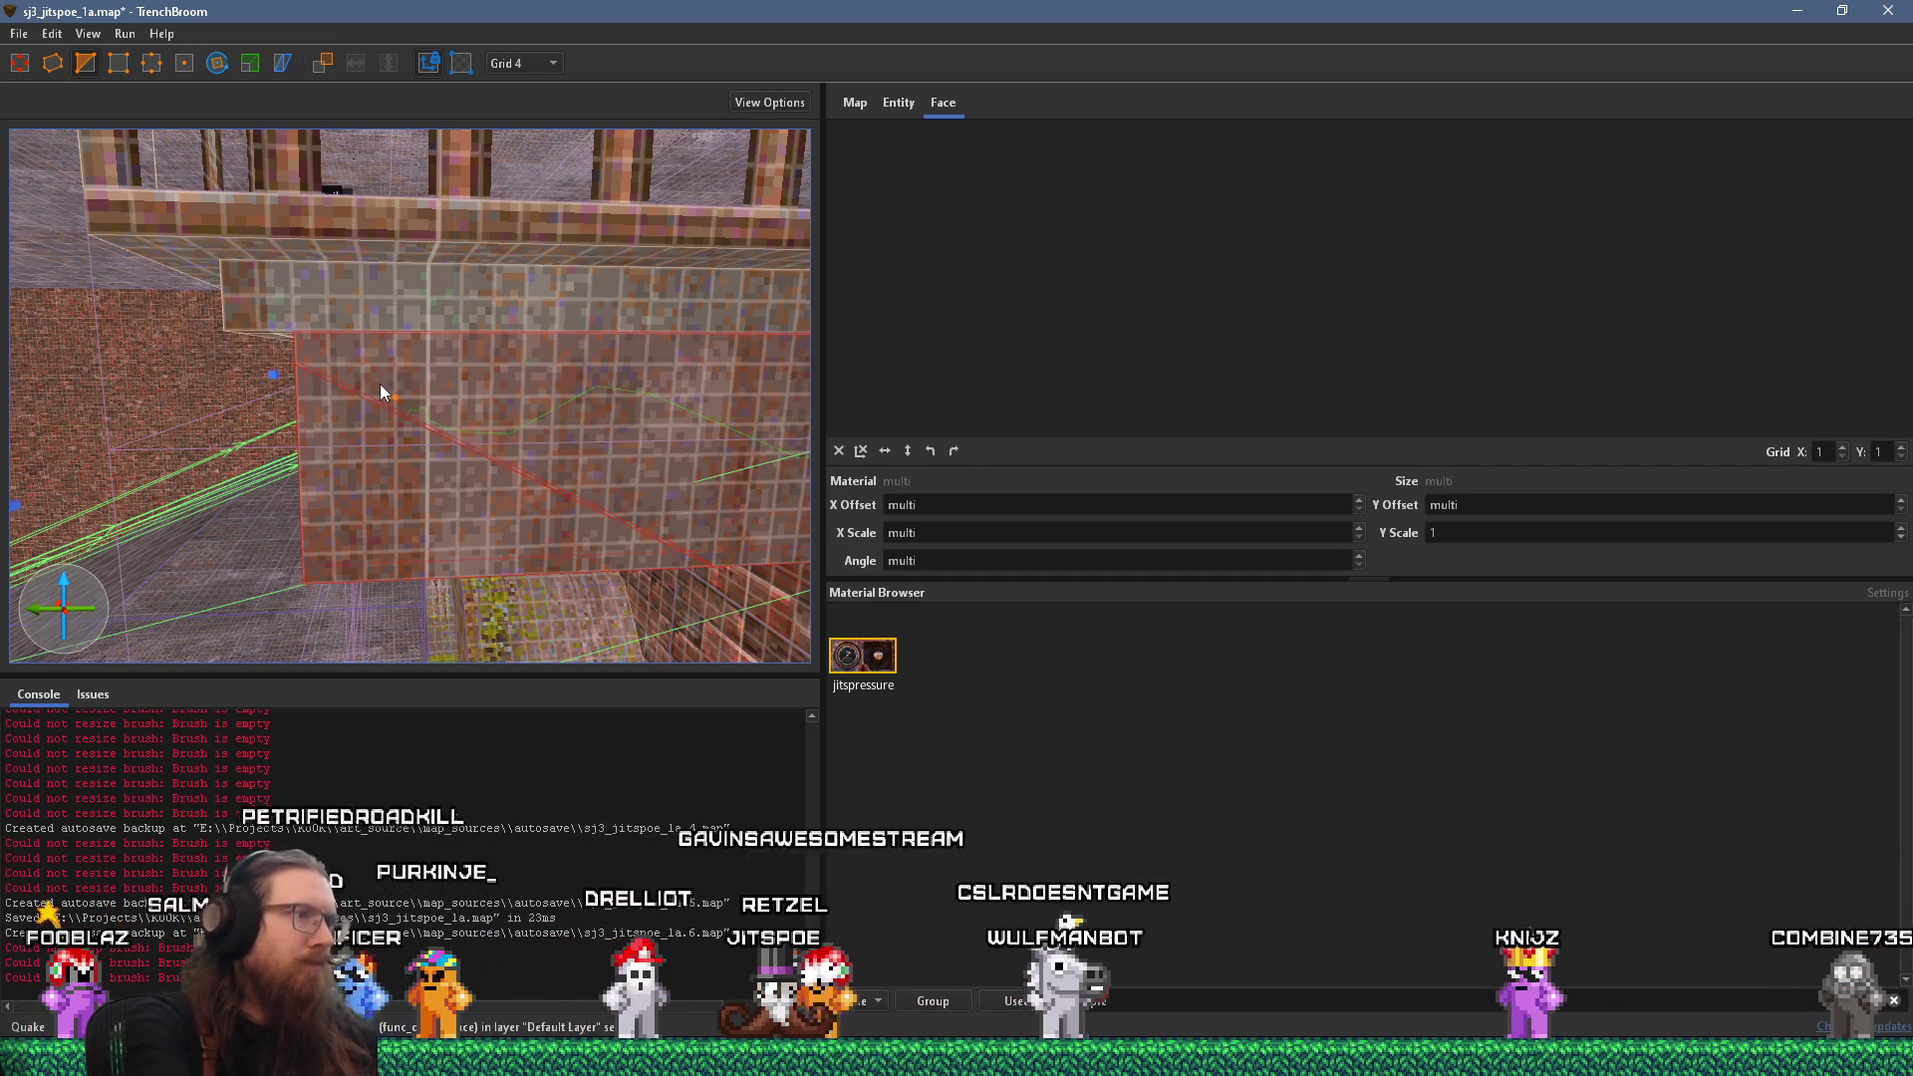
{"action": "left_click", "coordinate": [454, 453]}
Select the fence entity's brushes and the brush under the stairs, then clear the selection.
{"action": "double_click", "coordinate": [455, 452]}
{"action": "scroll", "coordinate": [516, 468], "scroll_direction": "down", "scroll_amount": 5}
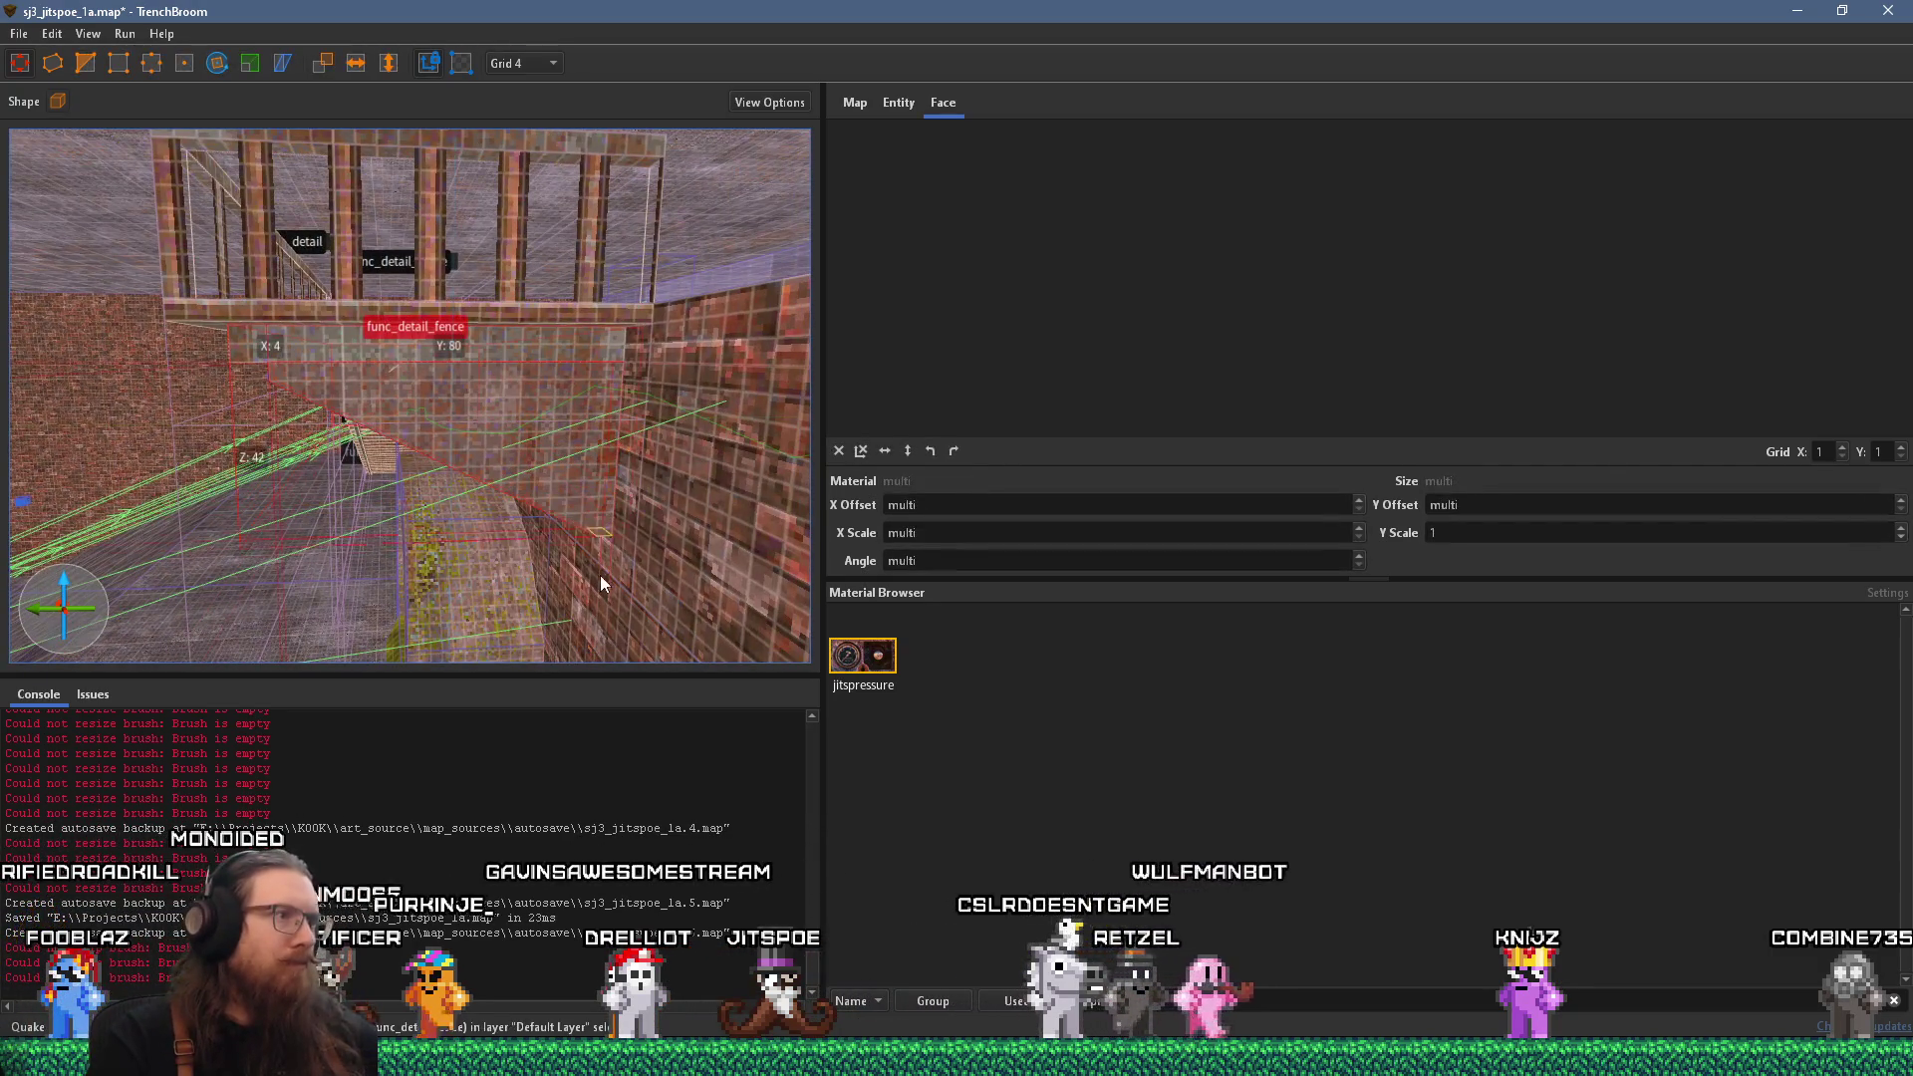
{"action": "scroll", "coordinate": [447, 515], "scroll_direction": "up", "scroll_amount": 5}
{"action": "scroll", "coordinate": [578, 488], "scroll_direction": "up", "scroll_amount": 5}
{"action": "scroll", "coordinate": [399, 509], "scroll_direction": "up", "scroll_amount": 6}
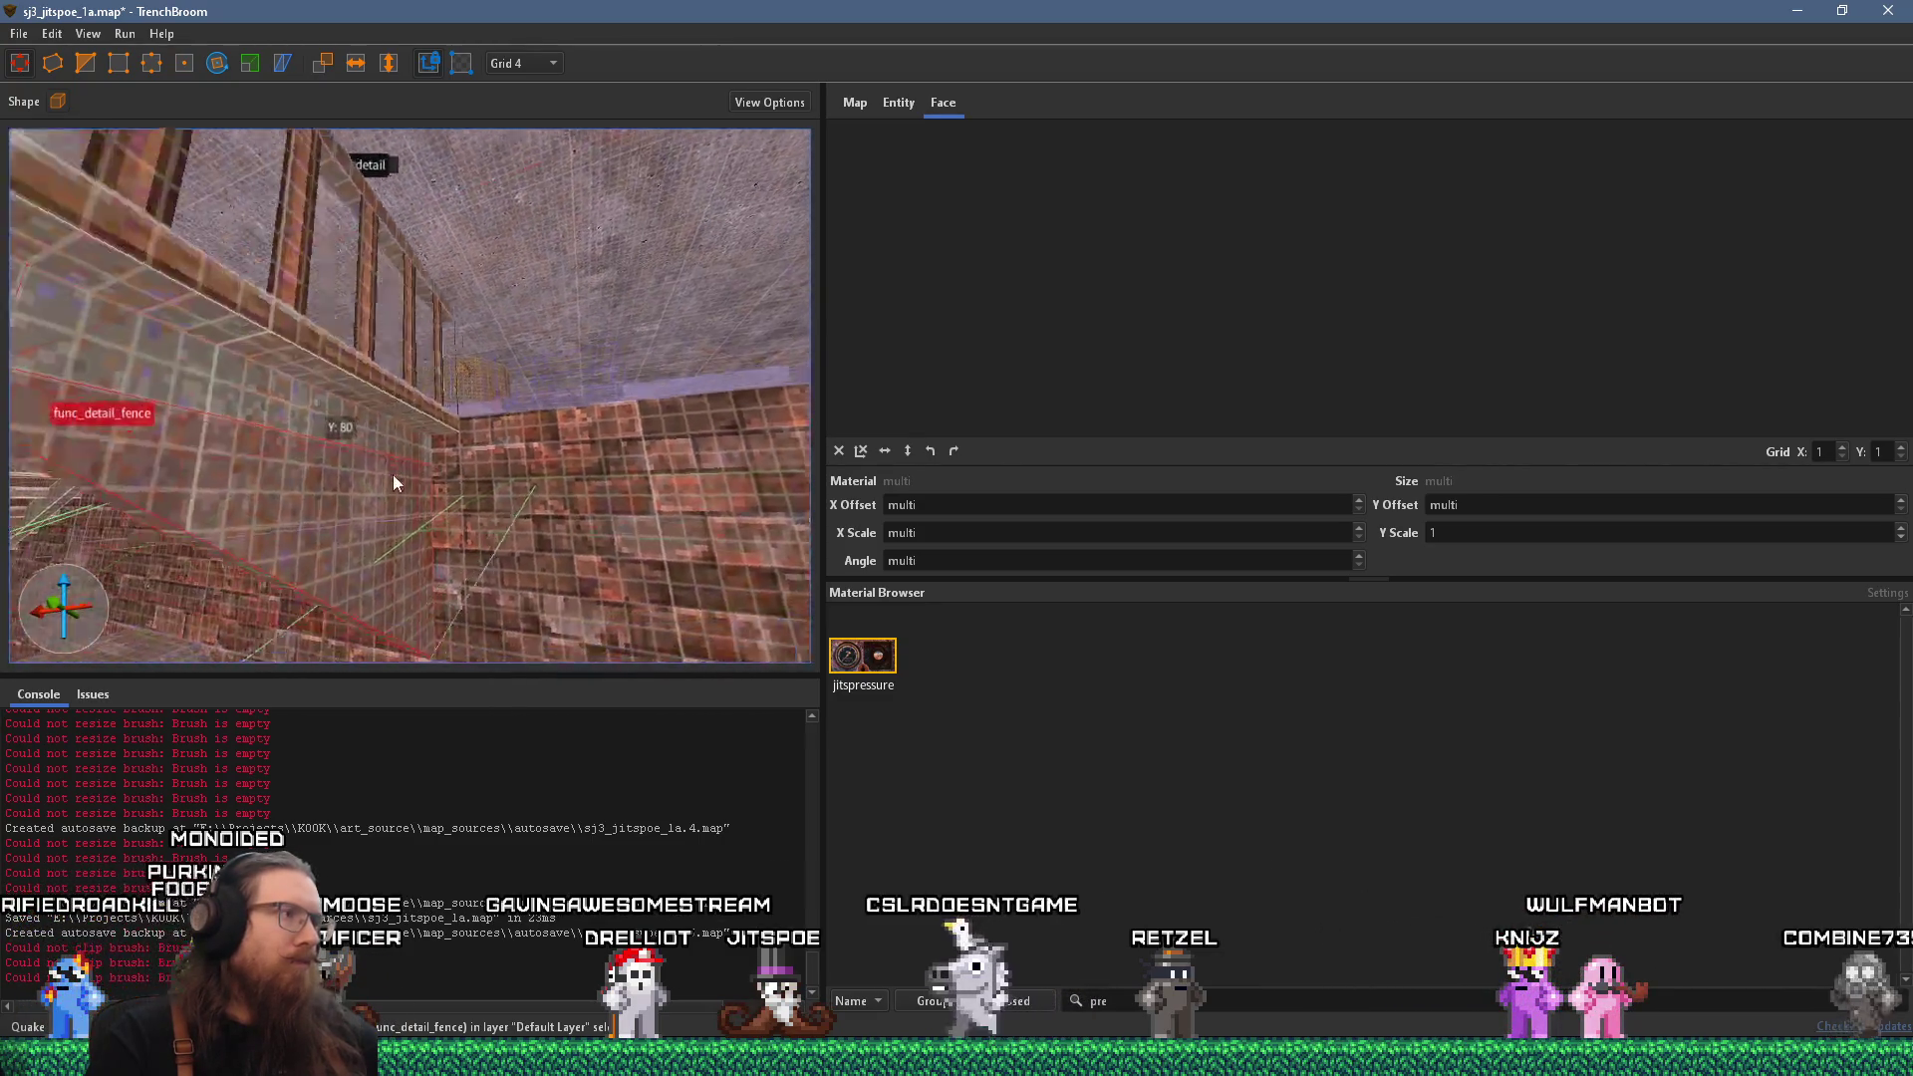
{"action": "scroll", "coordinate": [609, 471], "scroll_direction": "up", "scroll_amount": 4}
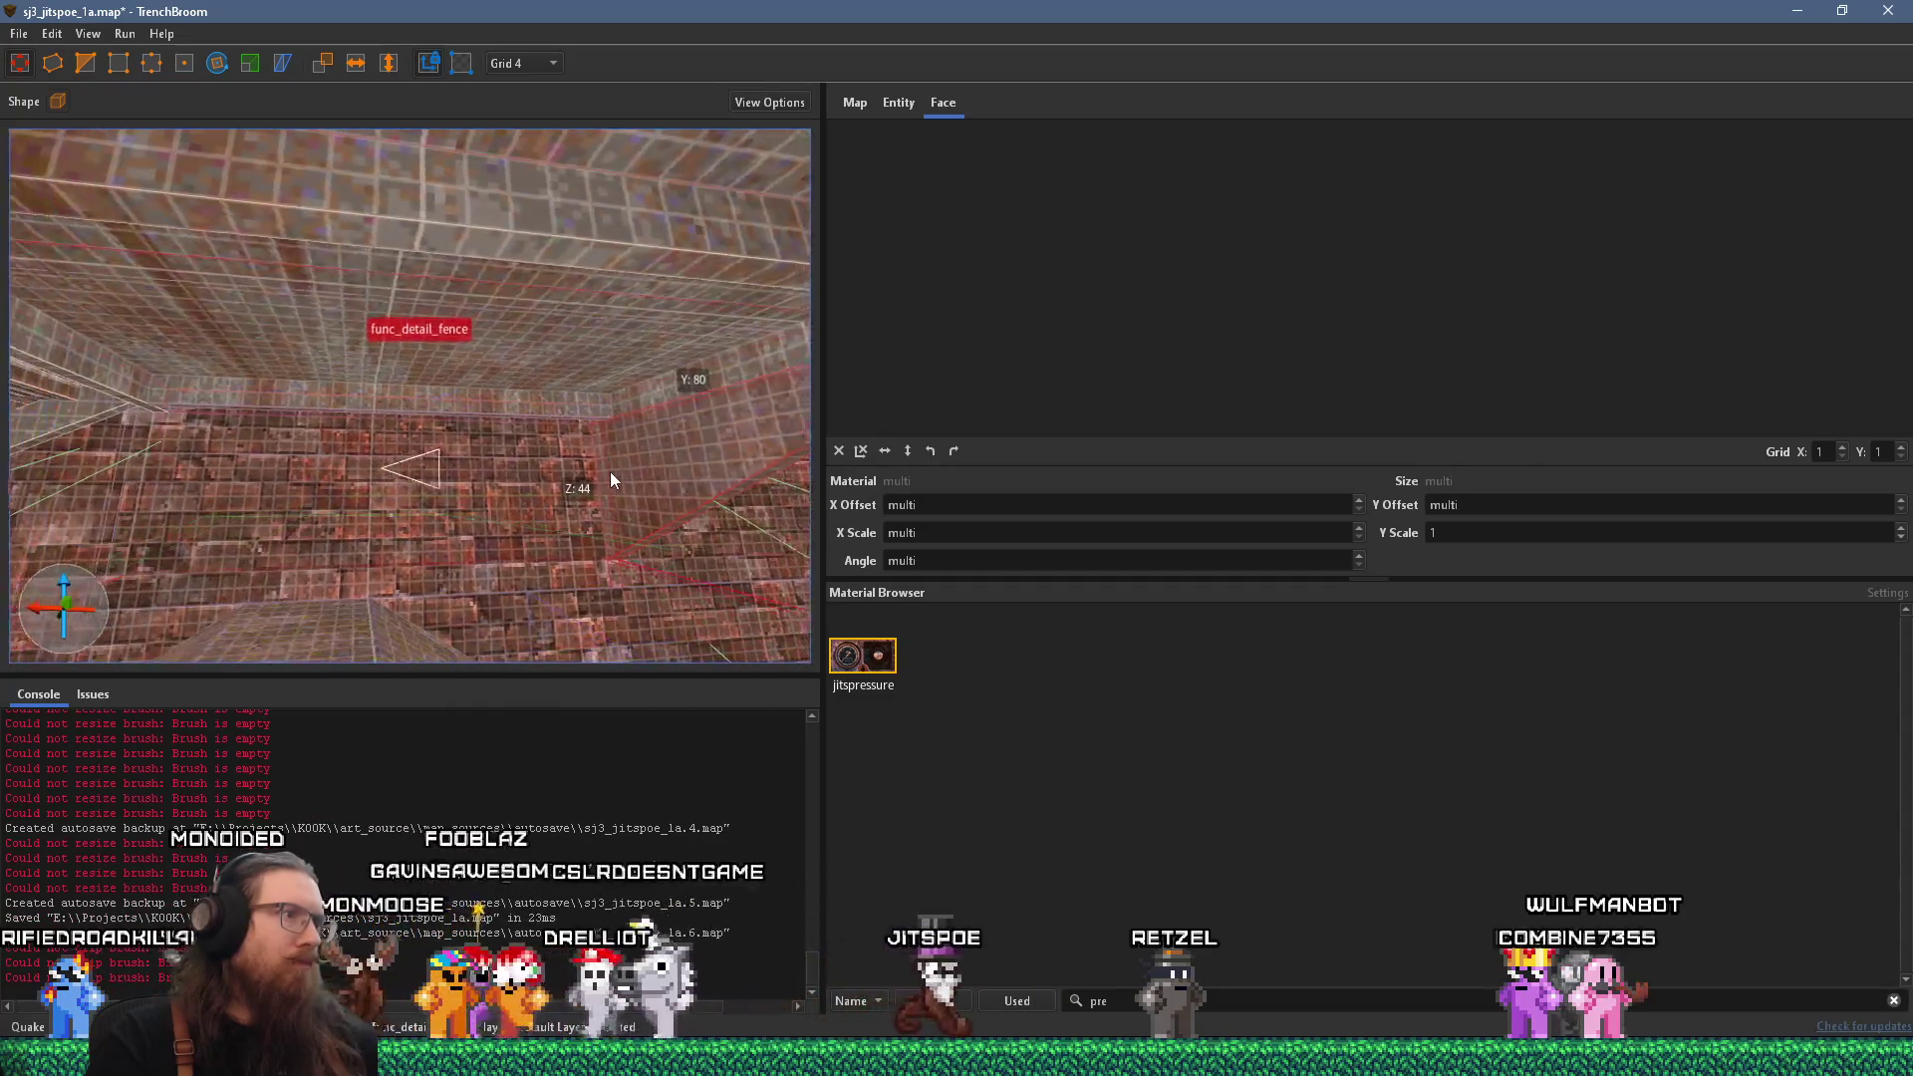
{"action": "scroll", "coordinate": [649, 469], "scroll_direction": "down", "scroll_amount": 5}
{"action": "scroll", "coordinate": [549, 489], "scroll_direction": "down", "scroll_amount": 3}
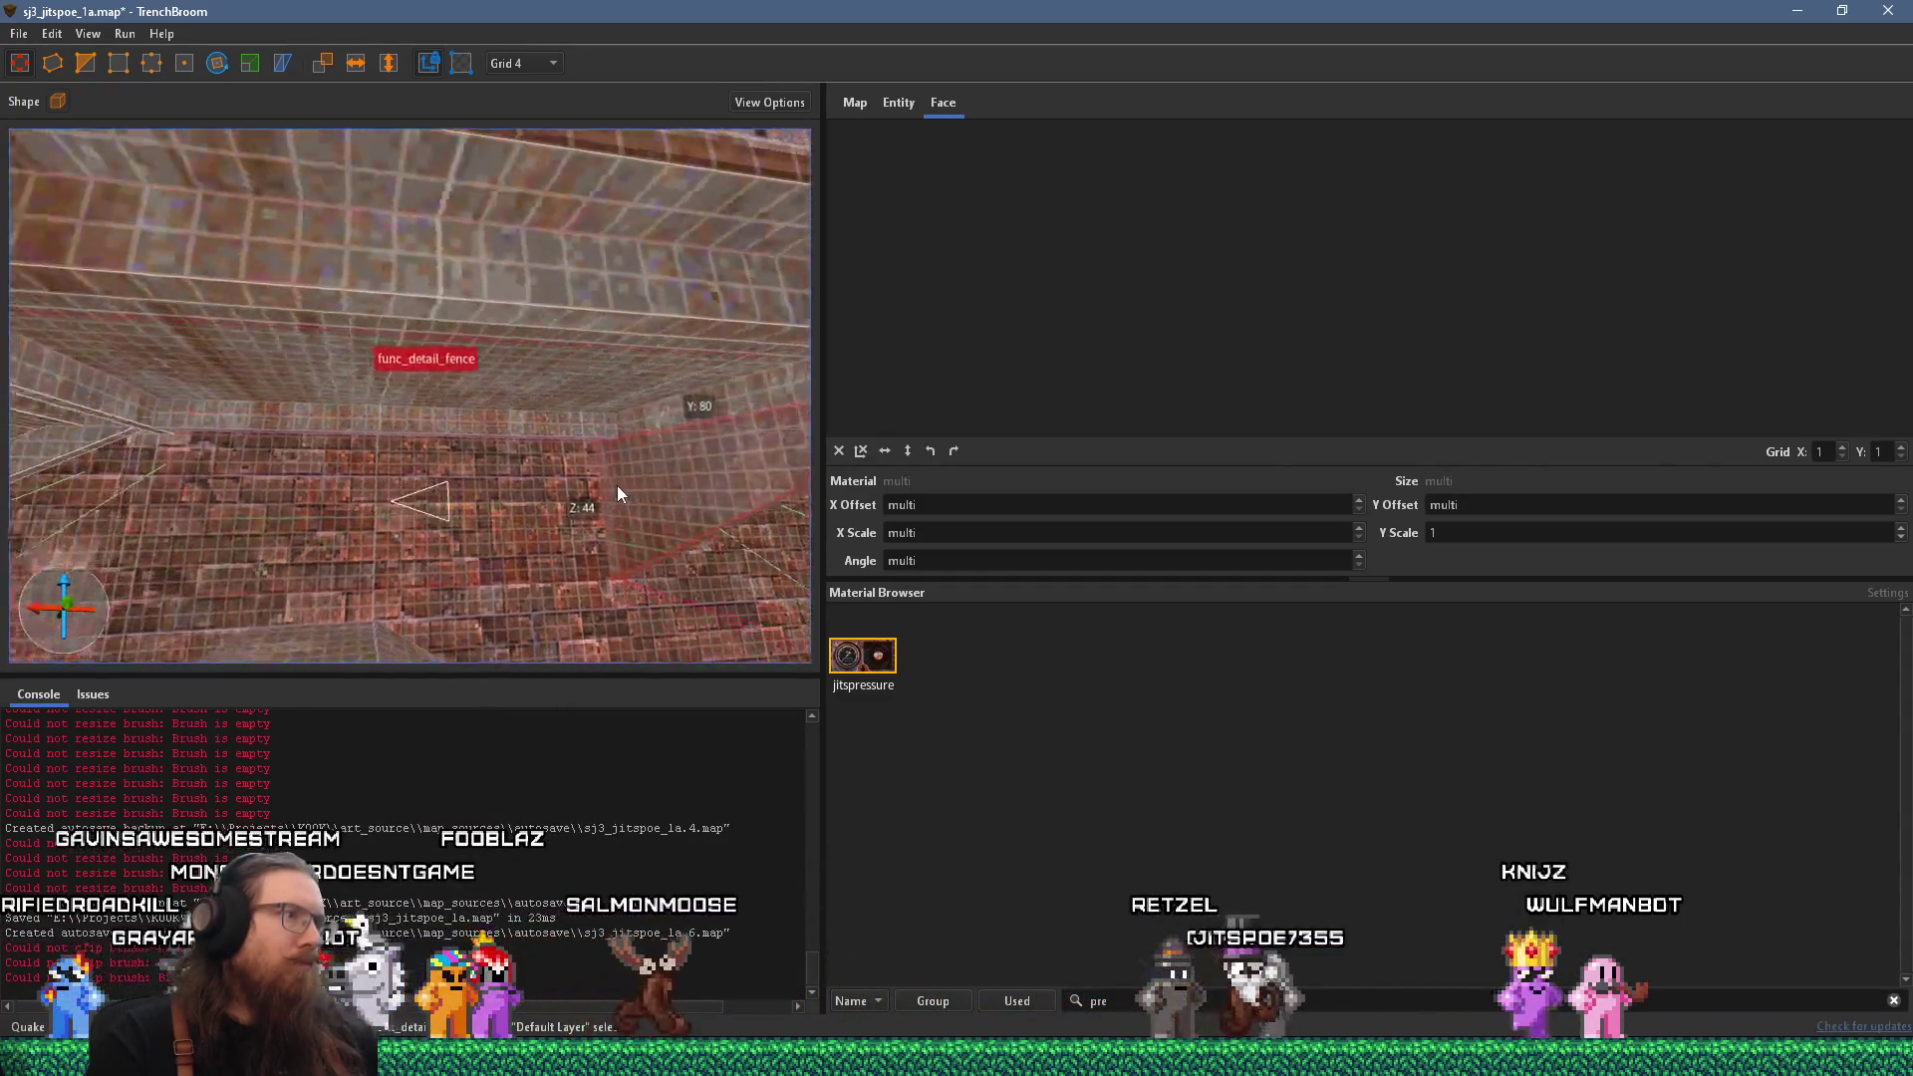
{"action": "scroll", "coordinate": [440, 479], "scroll_direction": "down", "scroll_amount": 4}
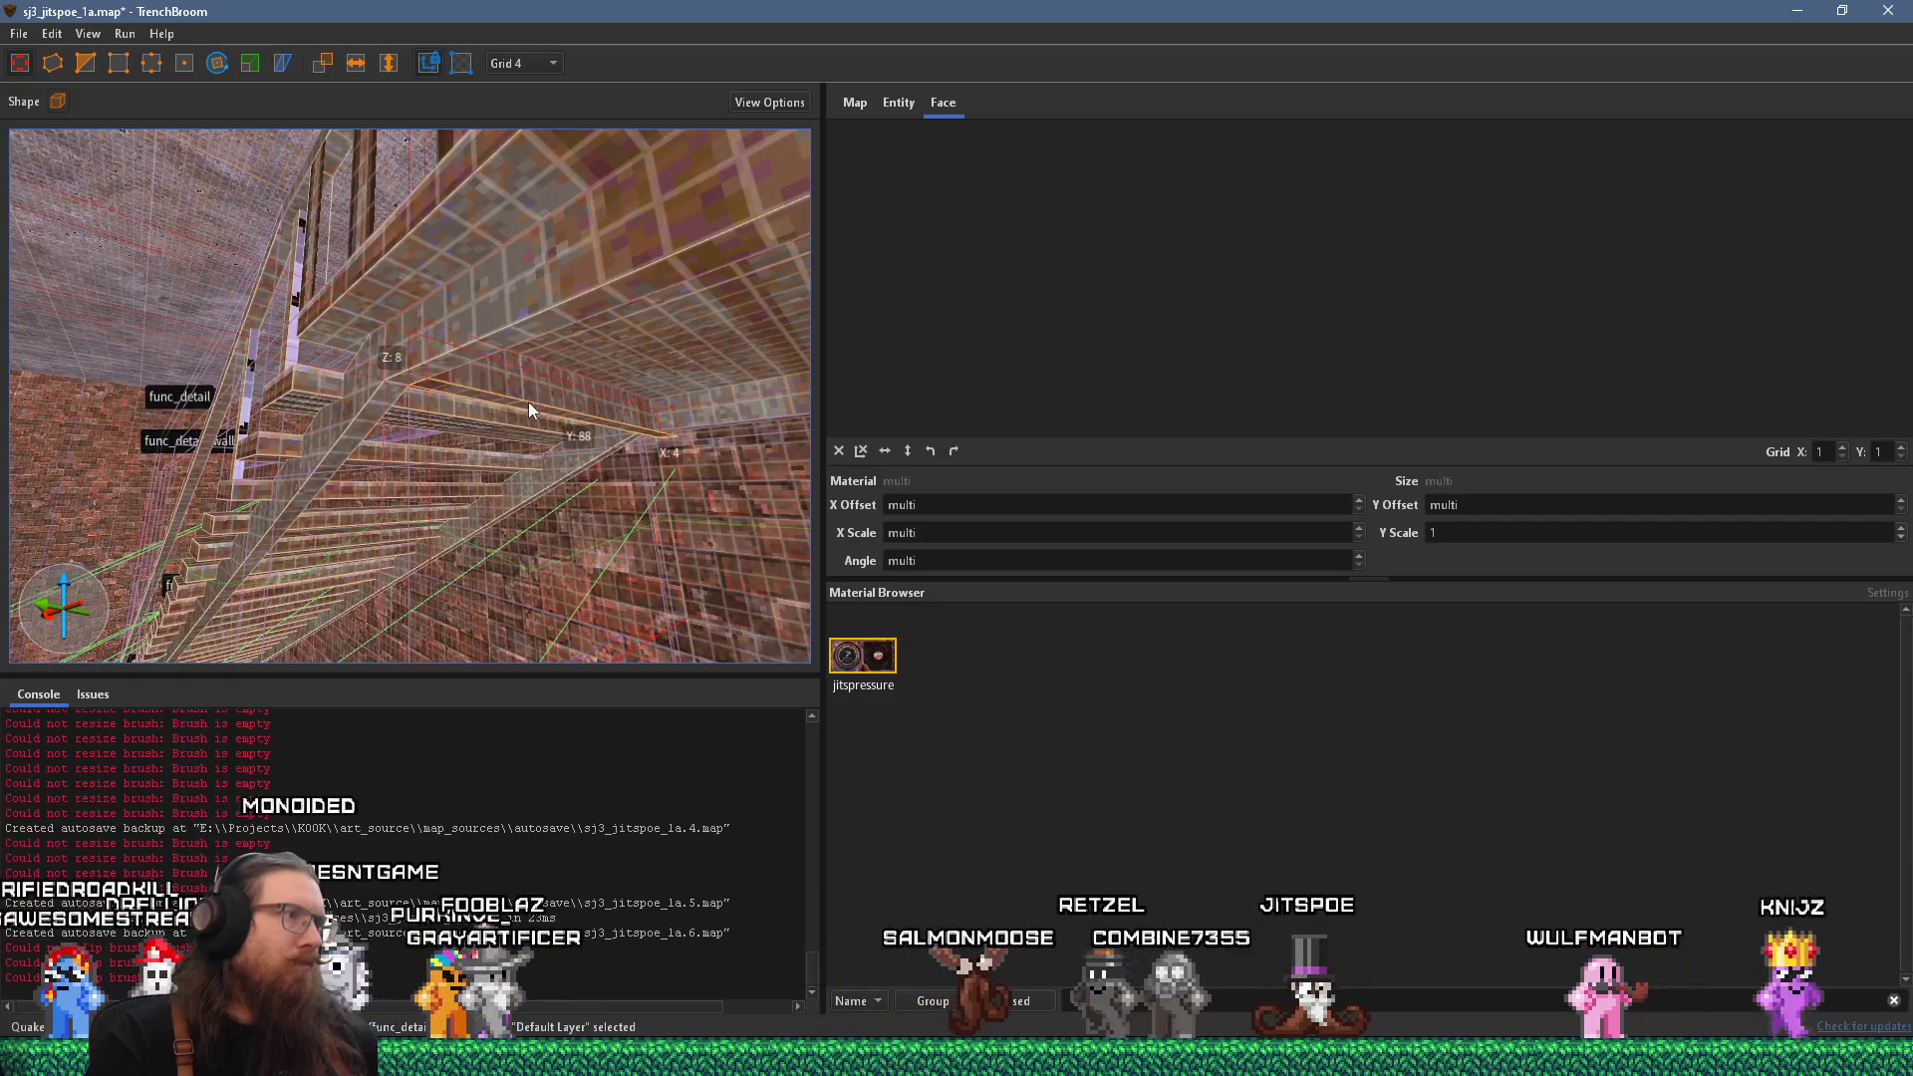
{"action": "left_click", "coordinate": [527, 452]}
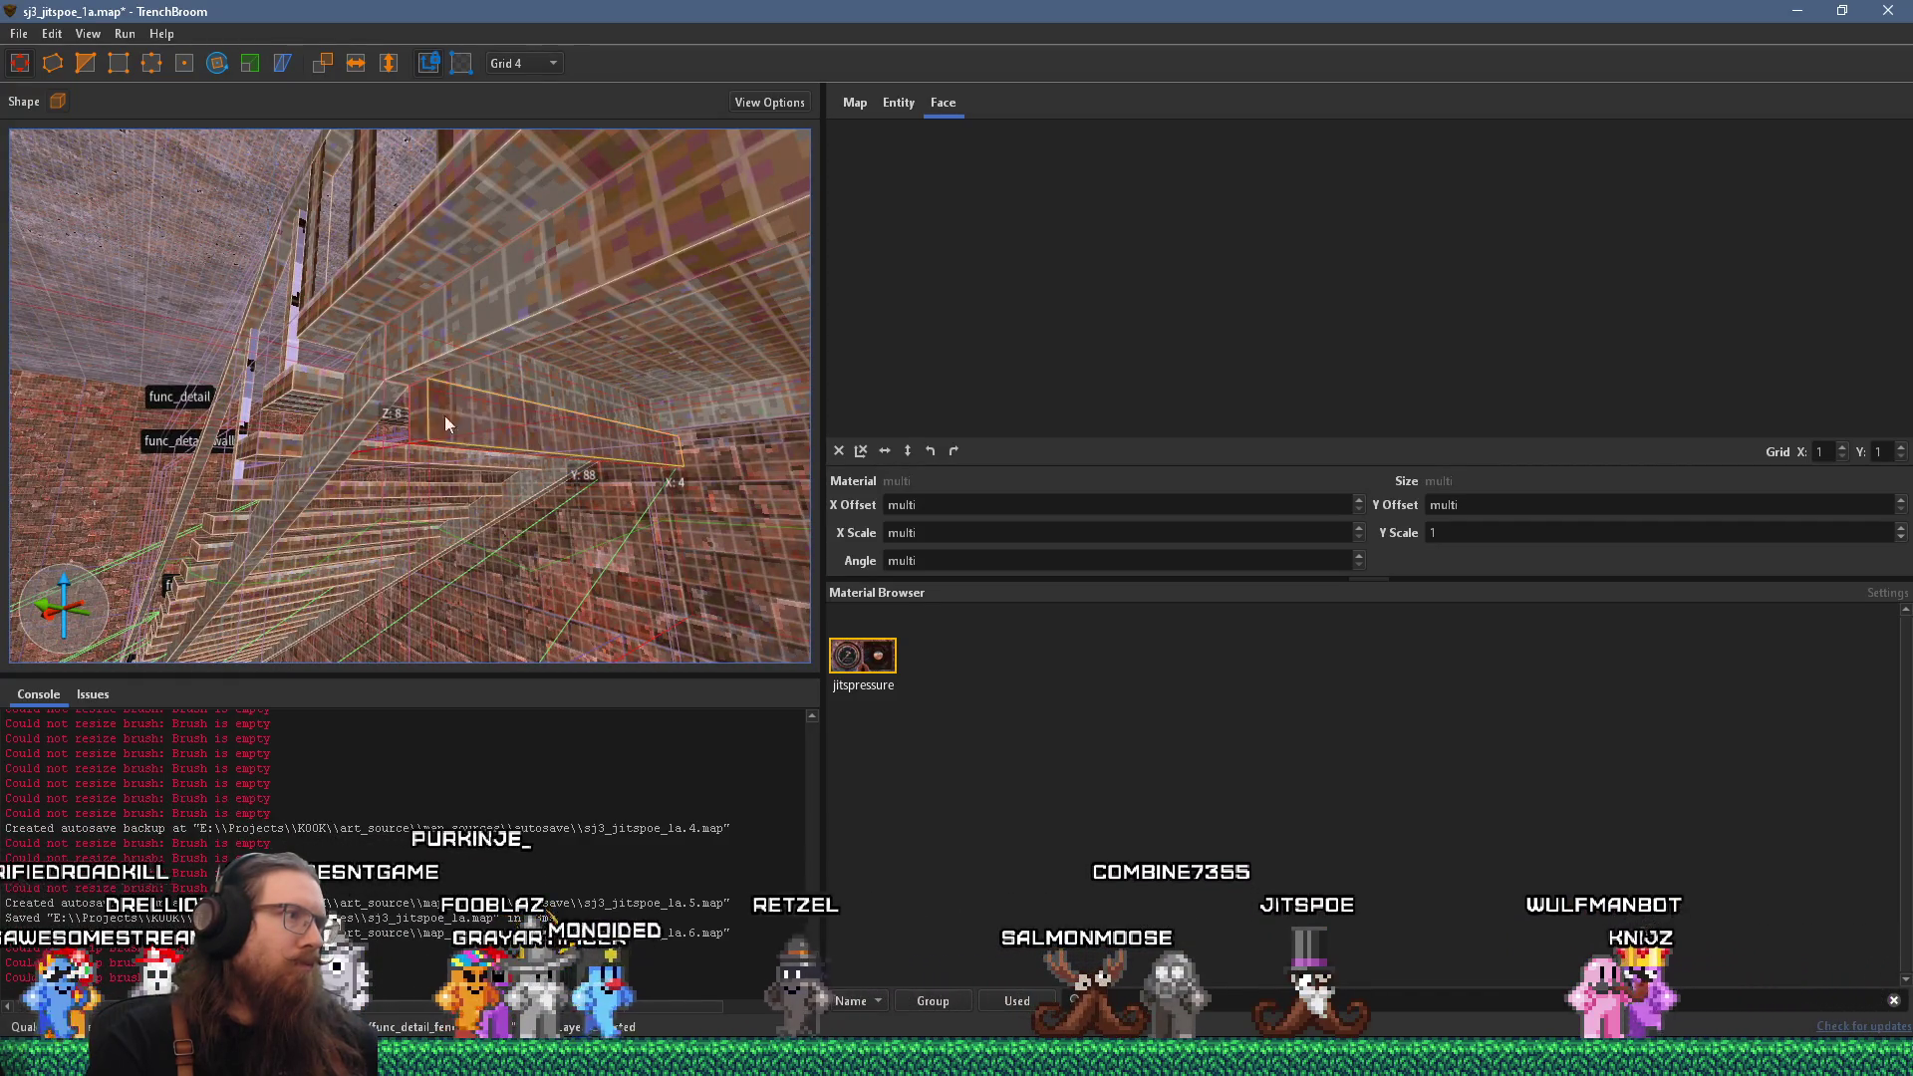
{"action": "scroll", "coordinate": [462, 426], "scroll_direction": "up", "scroll_amount": 3}
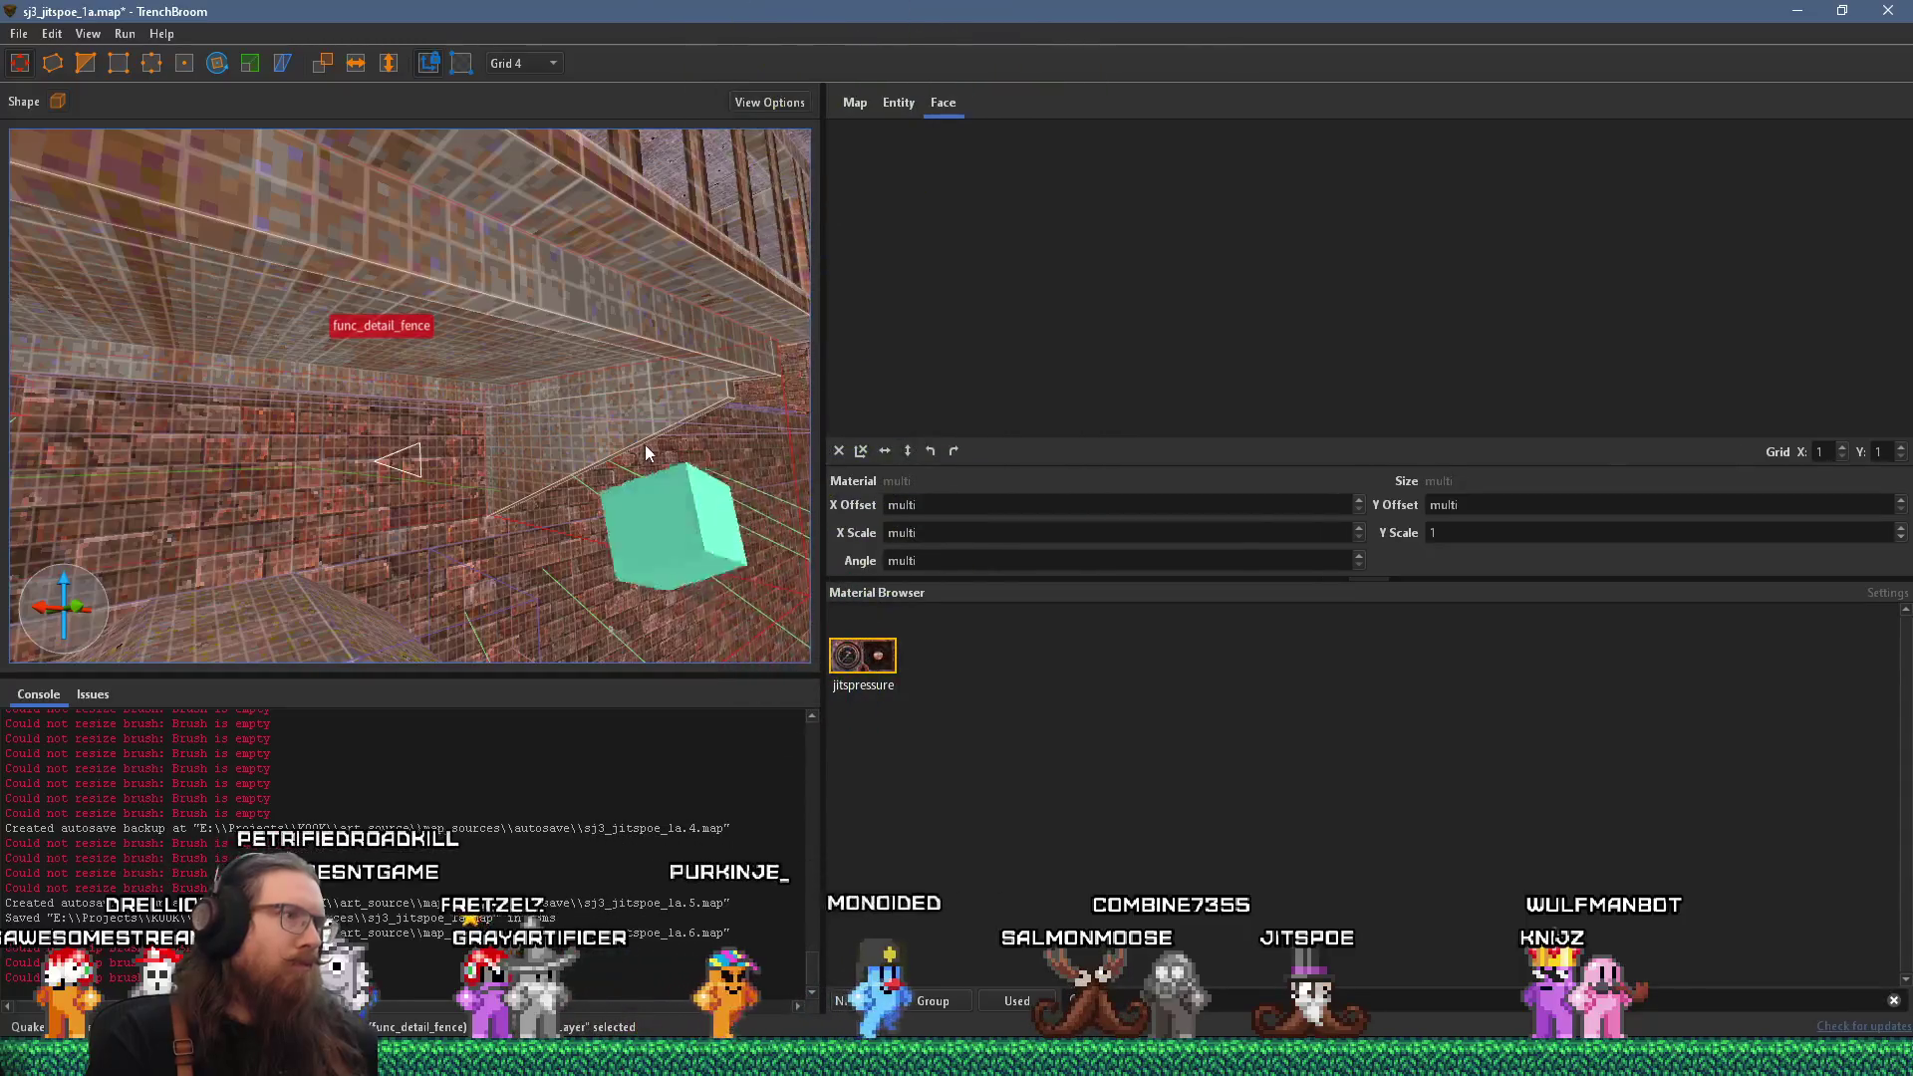
{"action": "scroll", "coordinate": [657, 437], "scroll_direction": "down", "scroll_amount": 4}
{"action": "scroll", "coordinate": [373, 448], "scroll_direction": "down", "scroll_amount": 5}
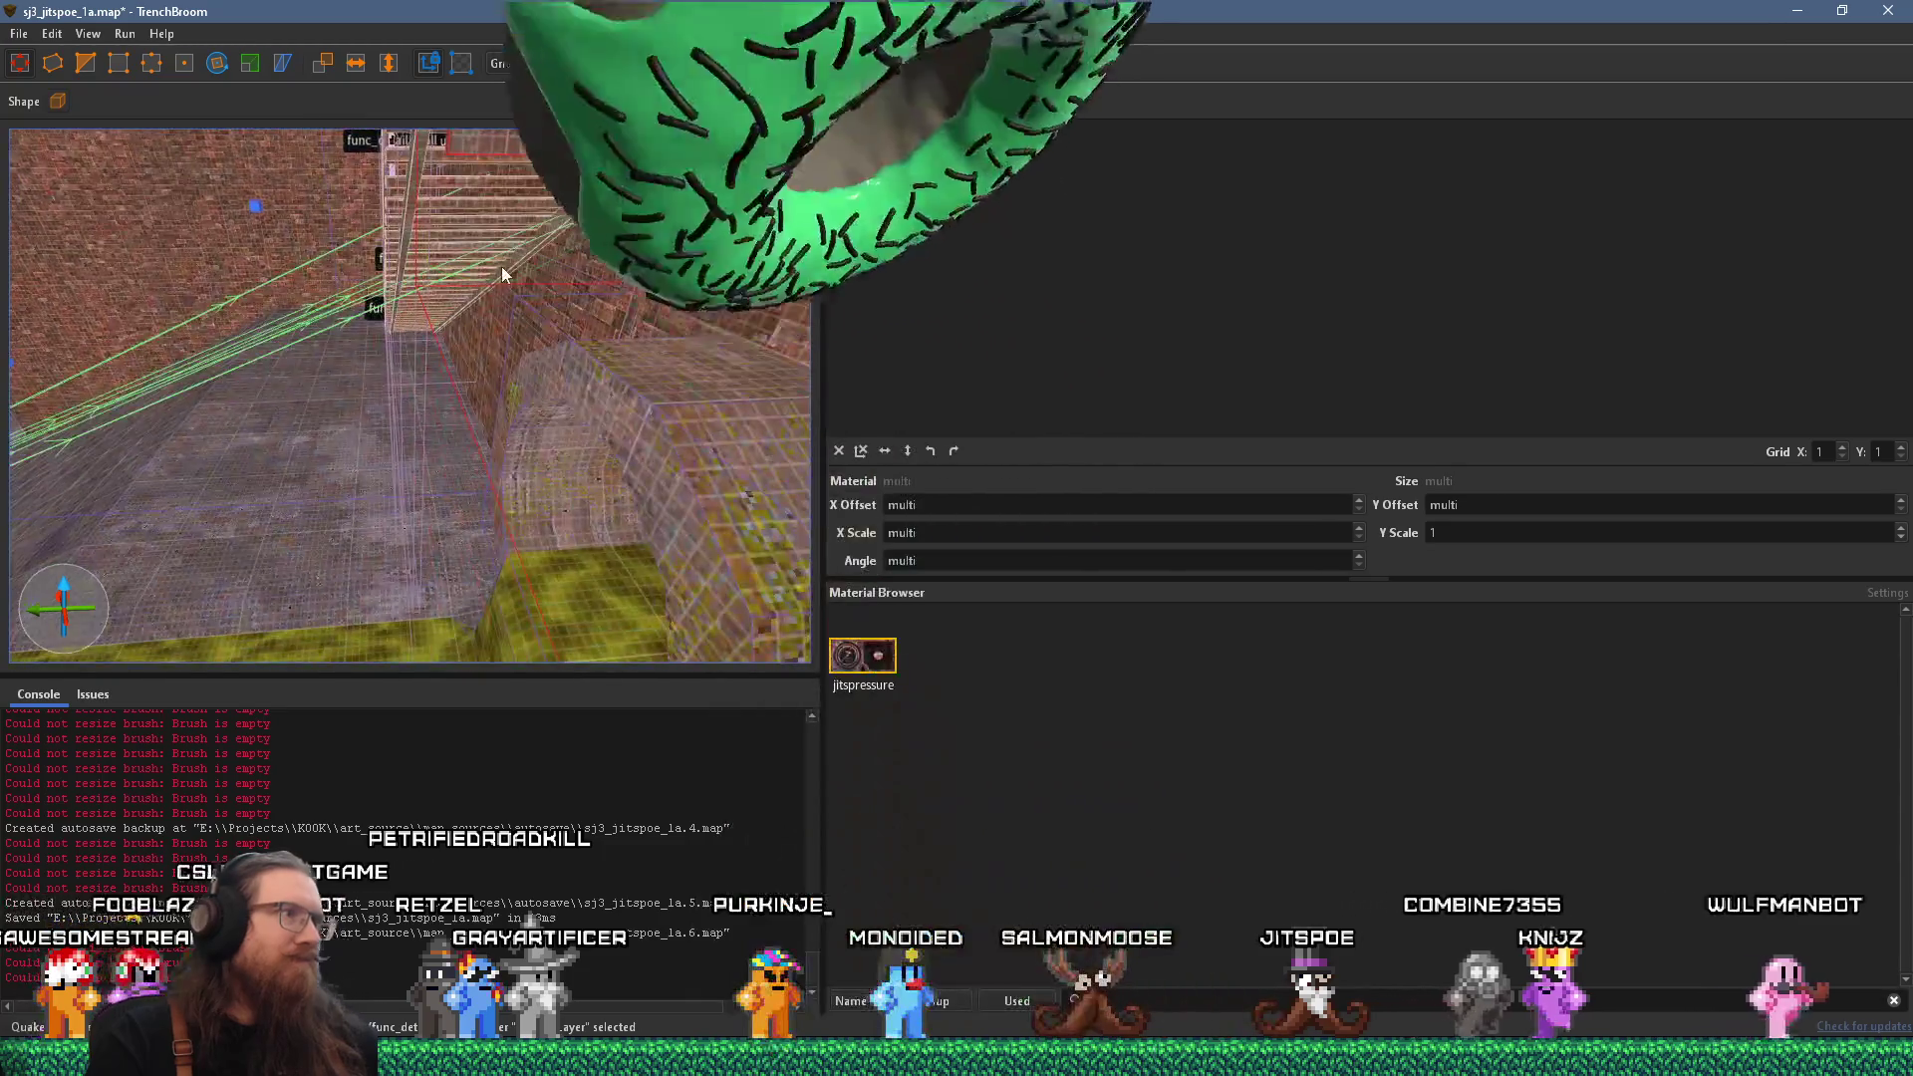
{"action": "scroll", "coordinate": [494, 423], "scroll_direction": "up", "scroll_amount": 5}
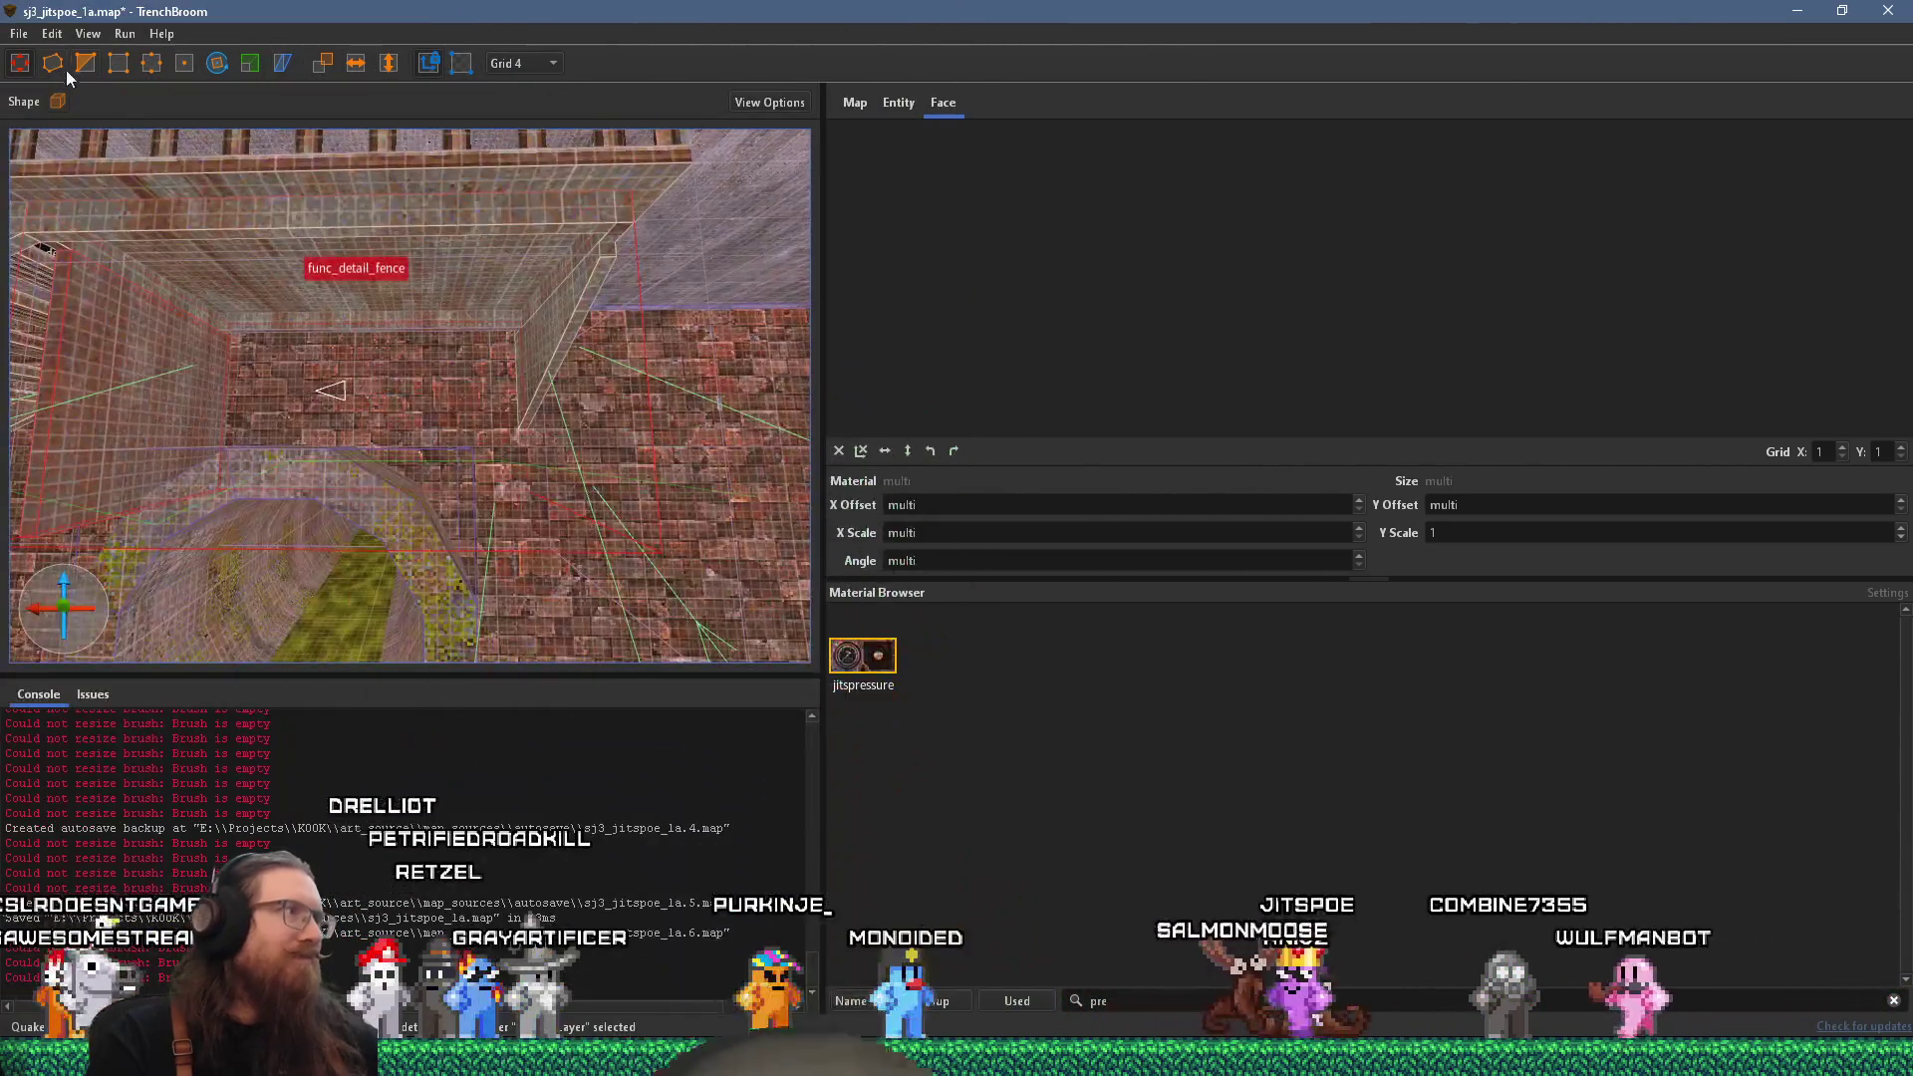
{"action": "key", "text": "Escape"}
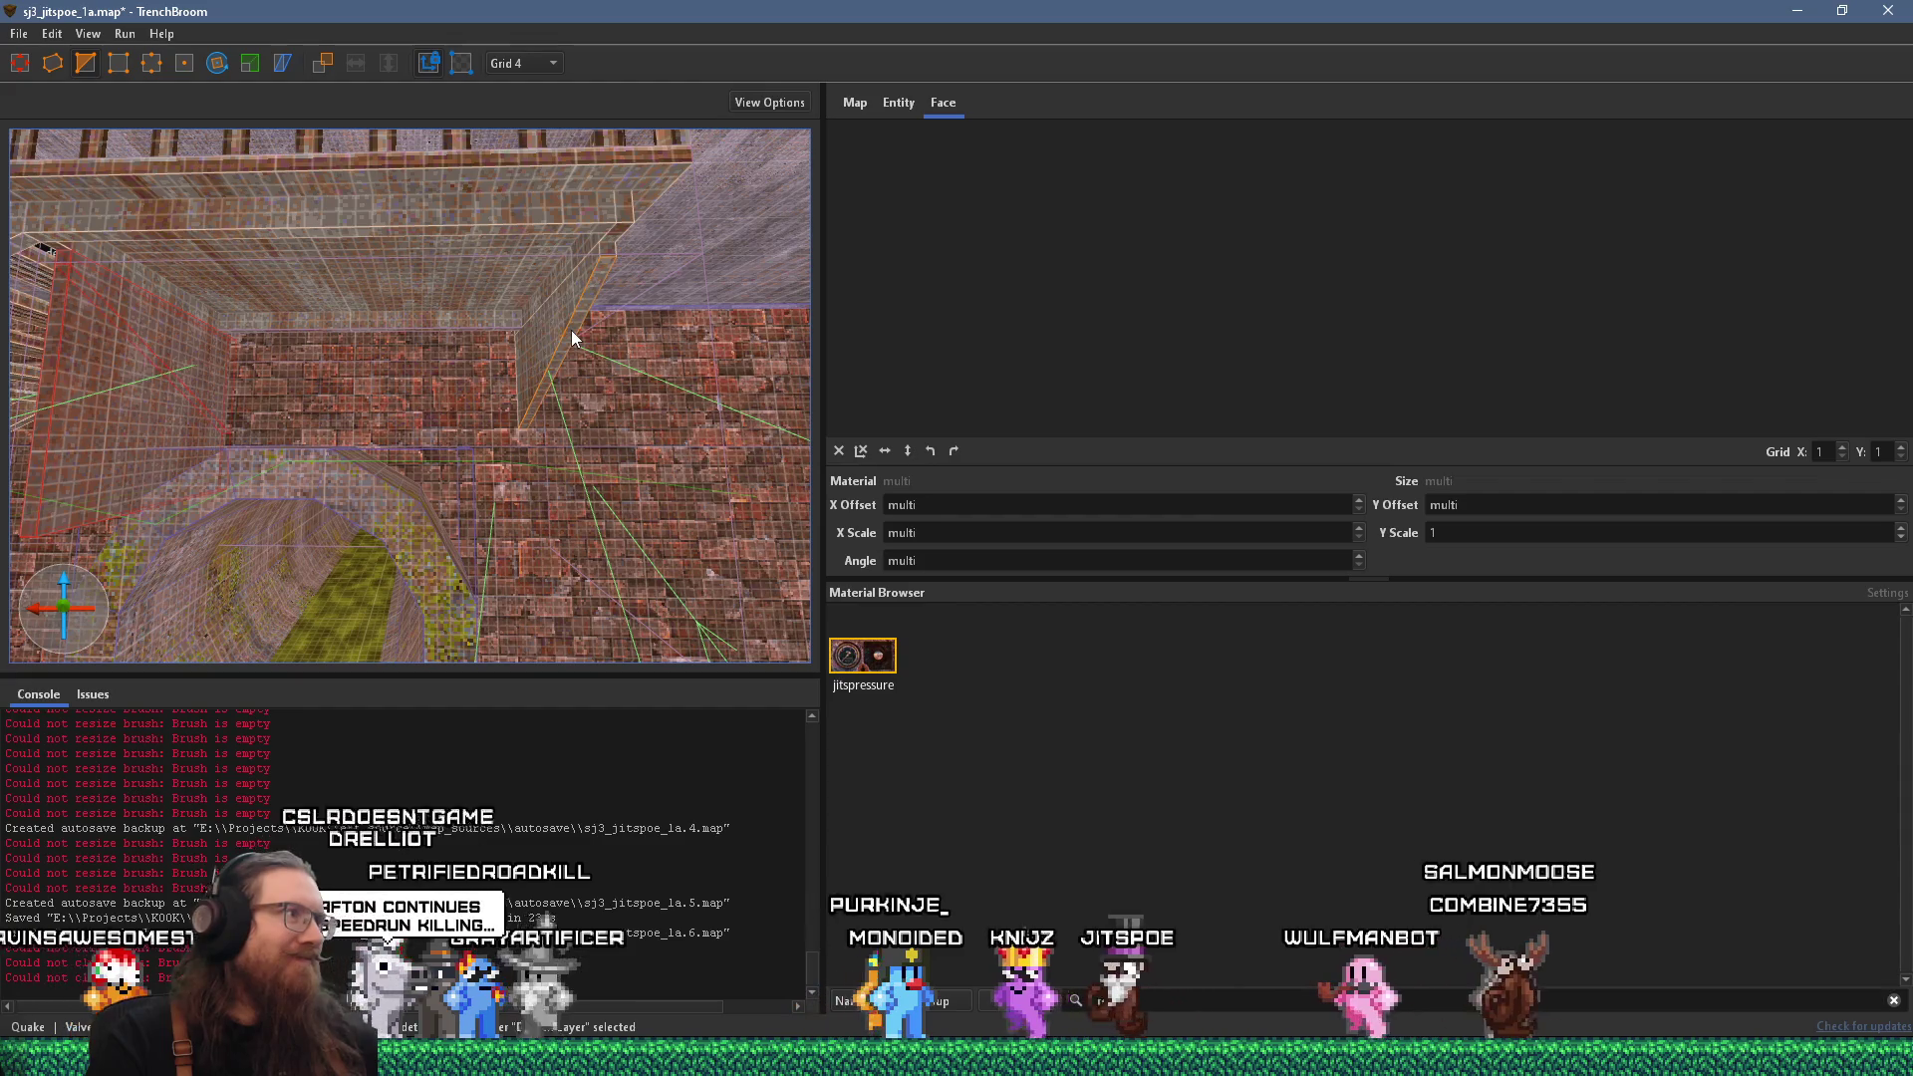
Select the fence brushes on the left wall and near the tunnel.
{"action": "left_click", "coordinate": [576, 332]}
{"action": "left_click", "coordinate": [60, 438]}
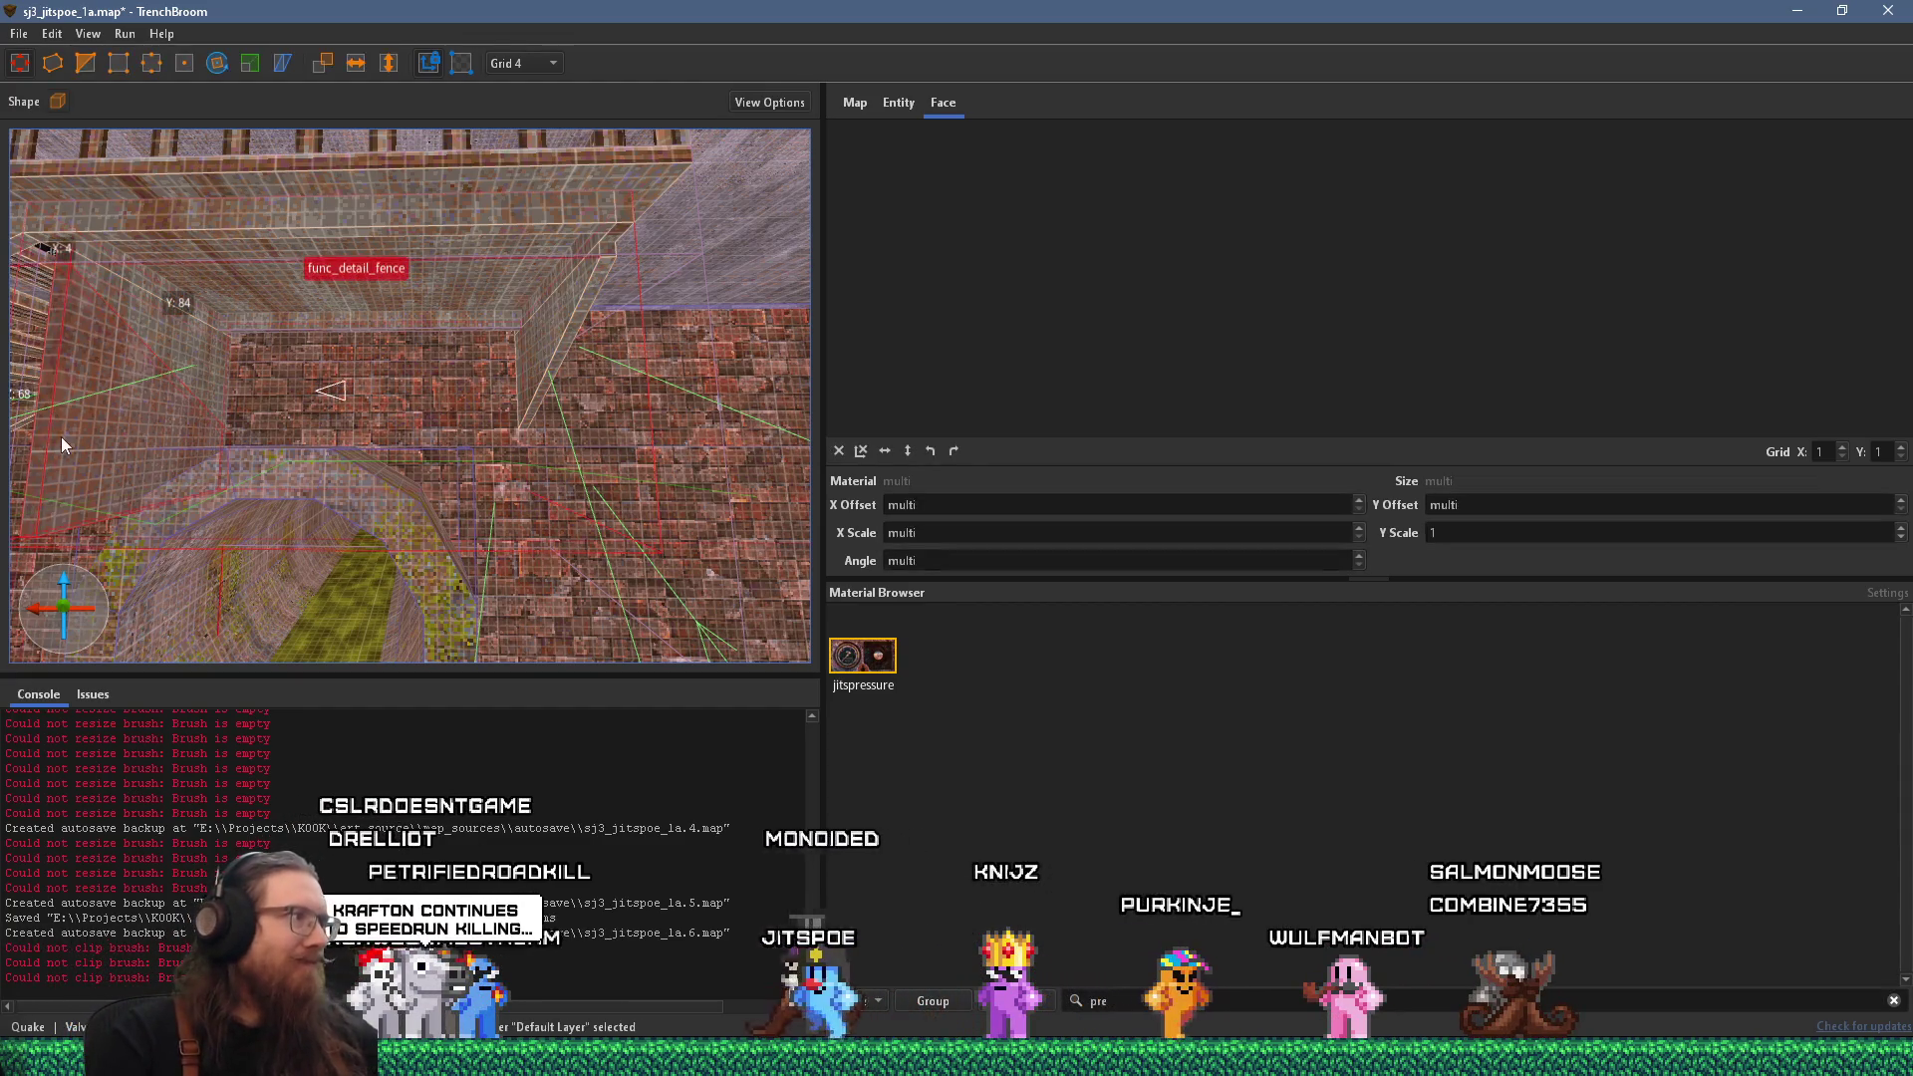
{"action": "left_click", "coordinate": [61, 438]}
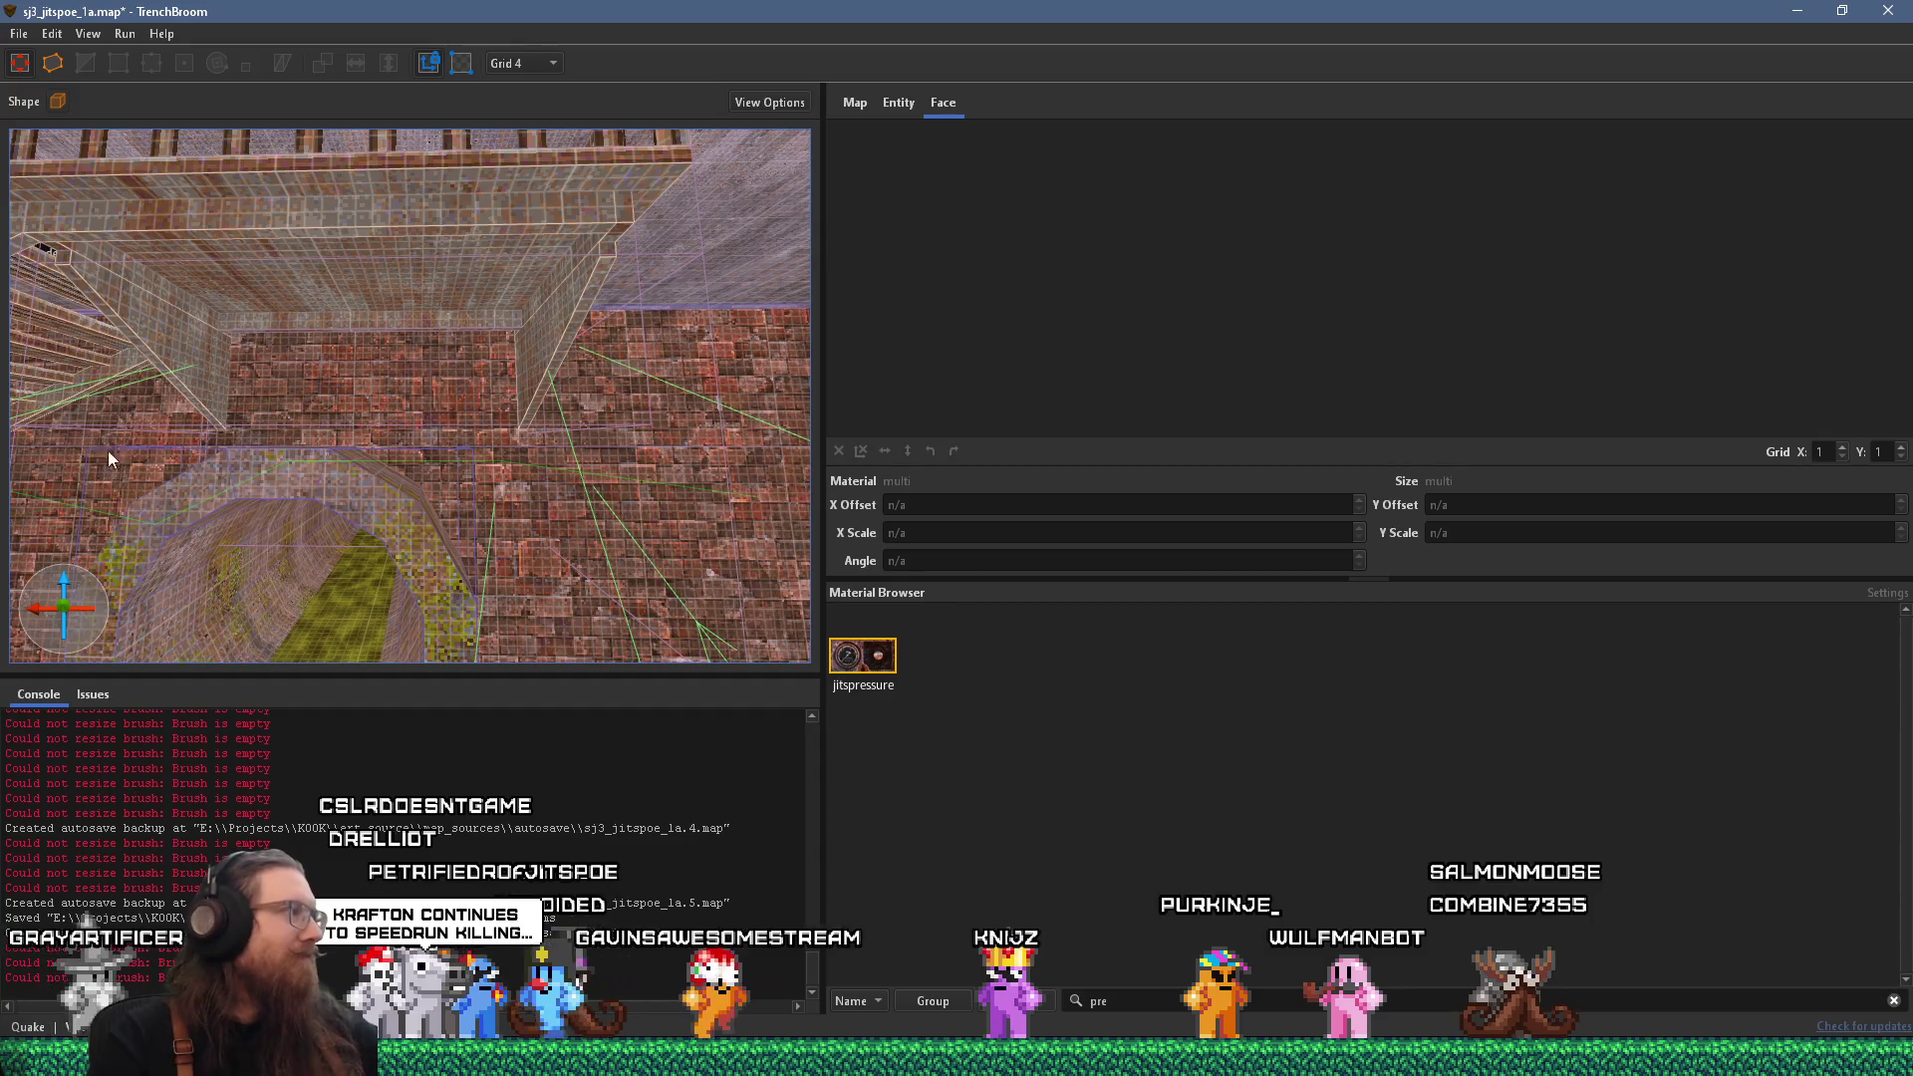
{"action": "mouse_move", "coordinate": [179, 462]}
{"action": "left_mouse_down"}
{"action": "mouse_move", "coordinate": [464, 503]}
{"action": "mouse_move", "coordinate": [214, 512]}
{"action": "mouse_move", "coordinate": [406, 478]}
{"action": "left_mouse_up"}
{"action": "scroll", "coordinate": [410, 479], "scroll_direction": "up", "scroll_amount": 5}
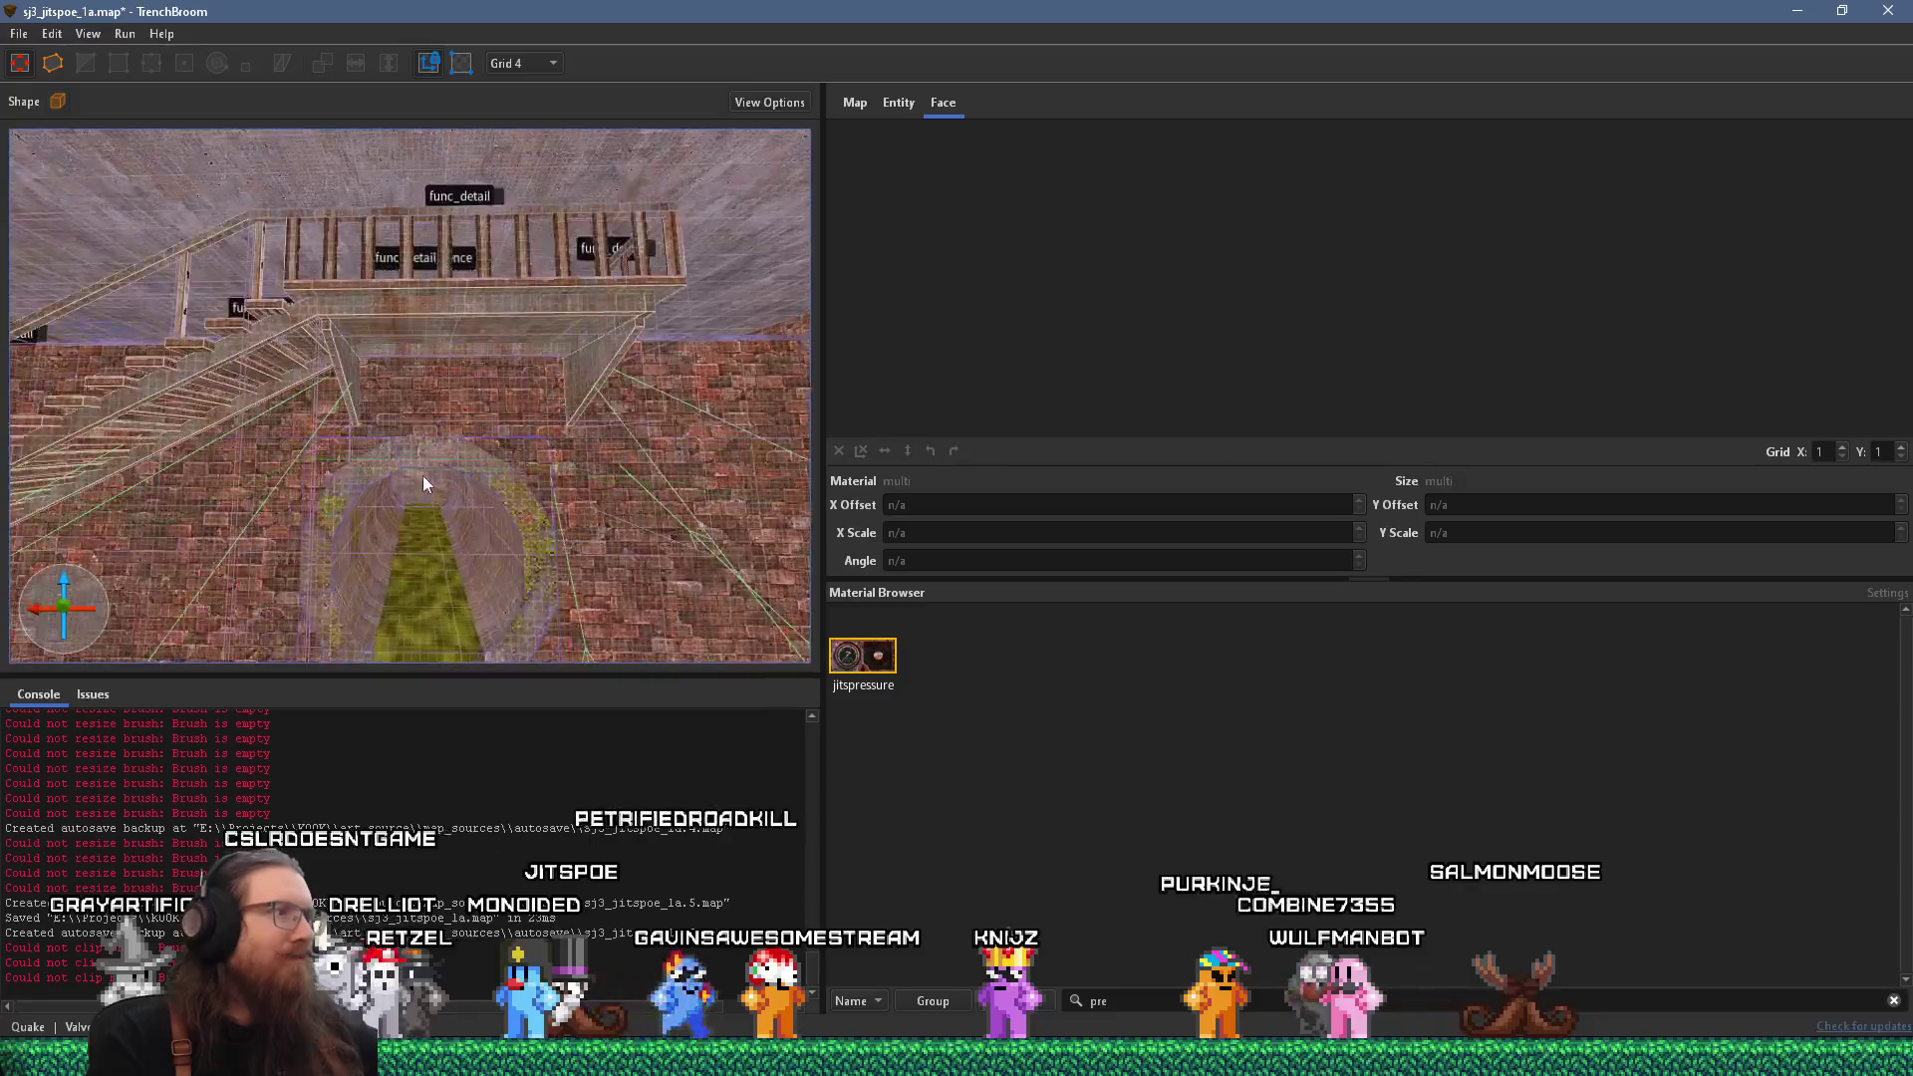
{"action": "left_click", "coordinate": [324, 376]}
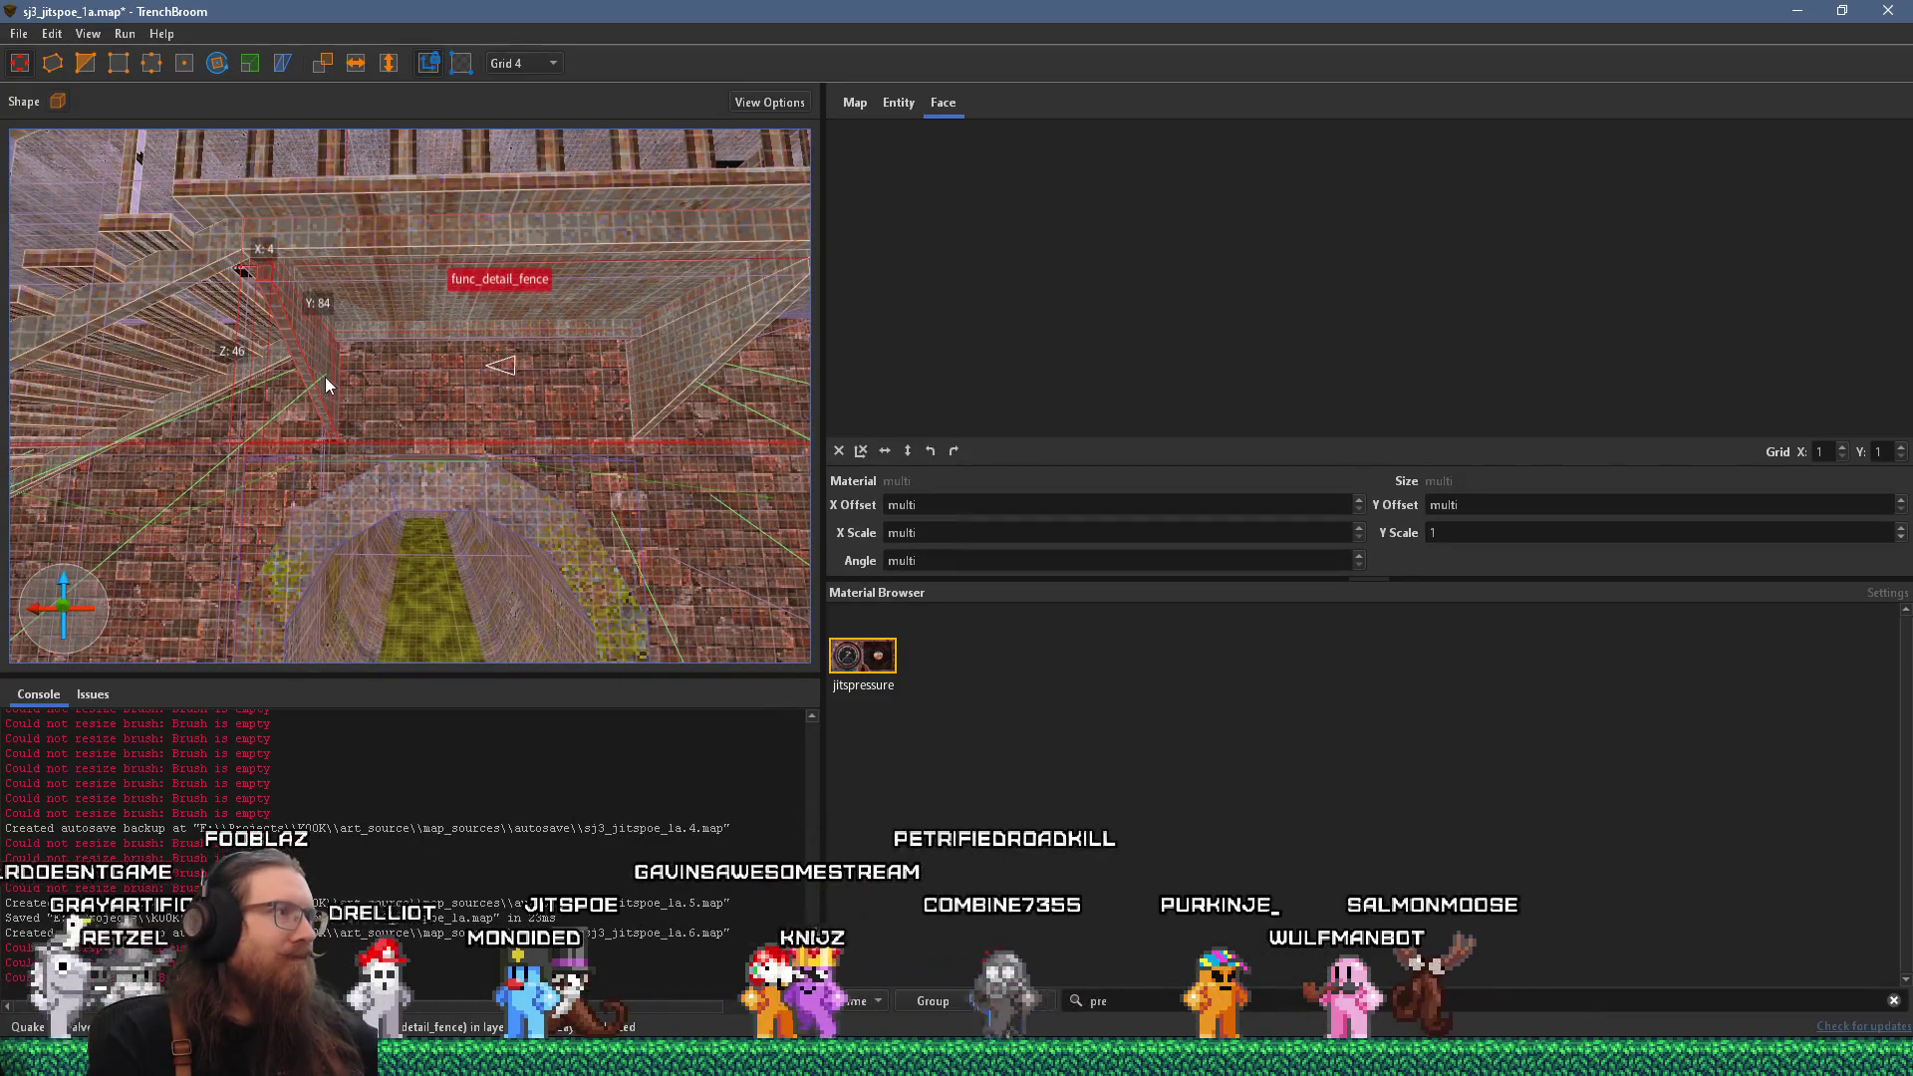
{"action": "left_click_drag", "start_coordinate": [315, 395], "coordinate": [214, 416]}
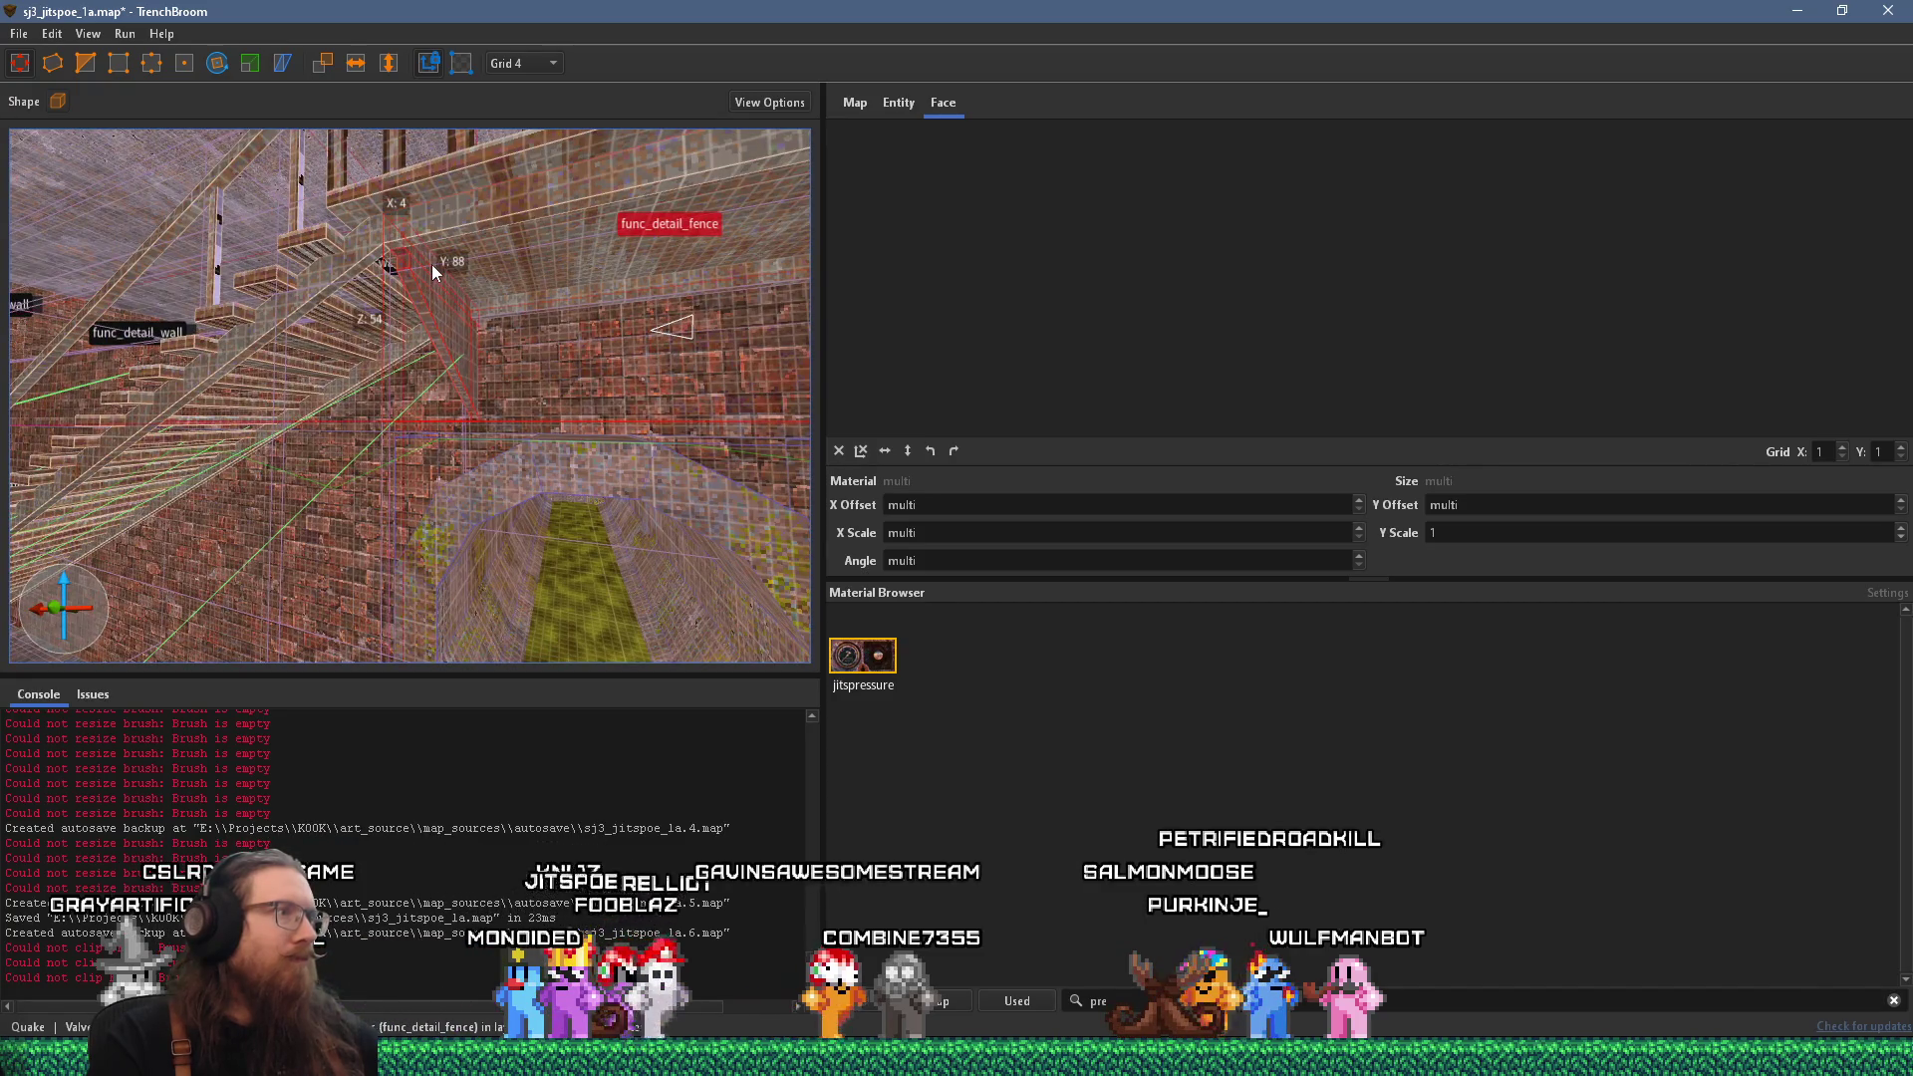
{"action": "right_click", "coordinate": [444, 294]}
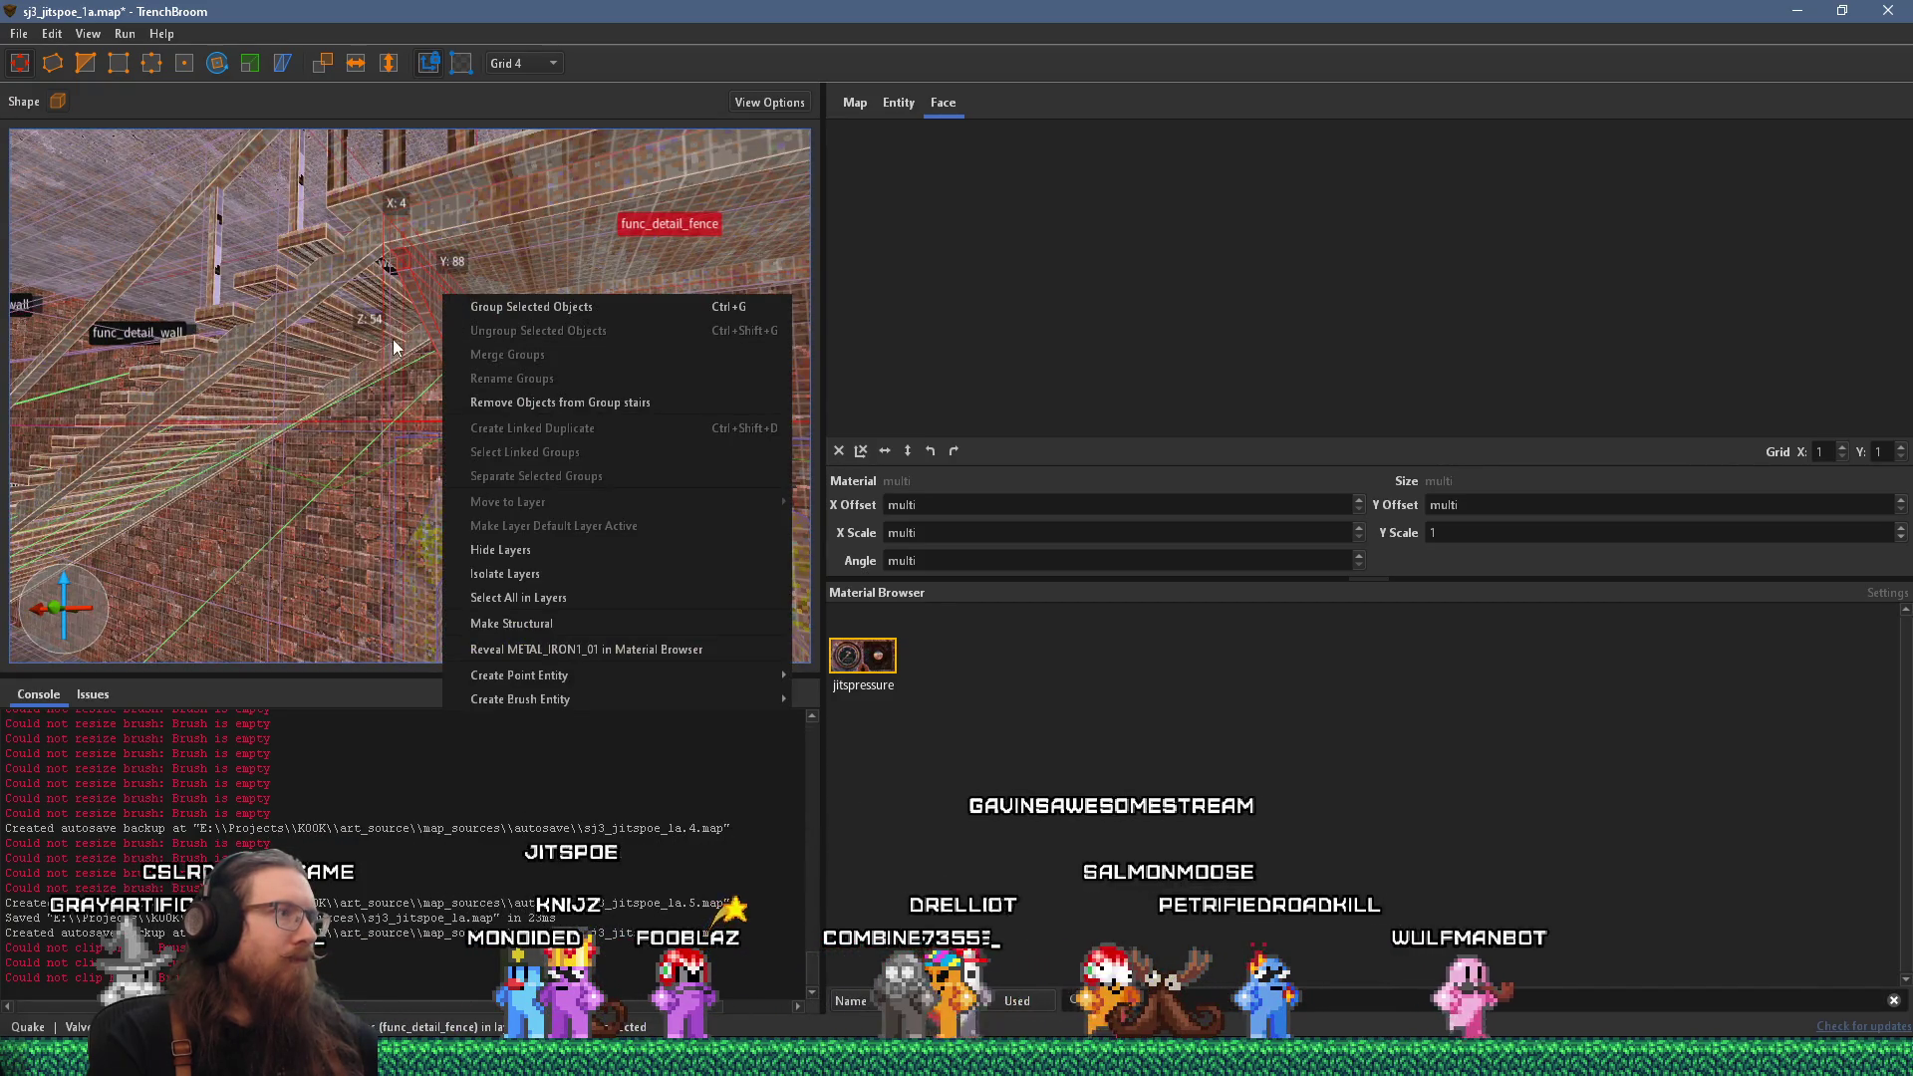
{"action": "left_click", "coordinate": [393, 340]}
{"action": "right_click", "coordinate": [448, 279]}
{"action": "left_click", "coordinate": [437, 283]}
{"action": "right_click", "coordinate": [438, 274]}
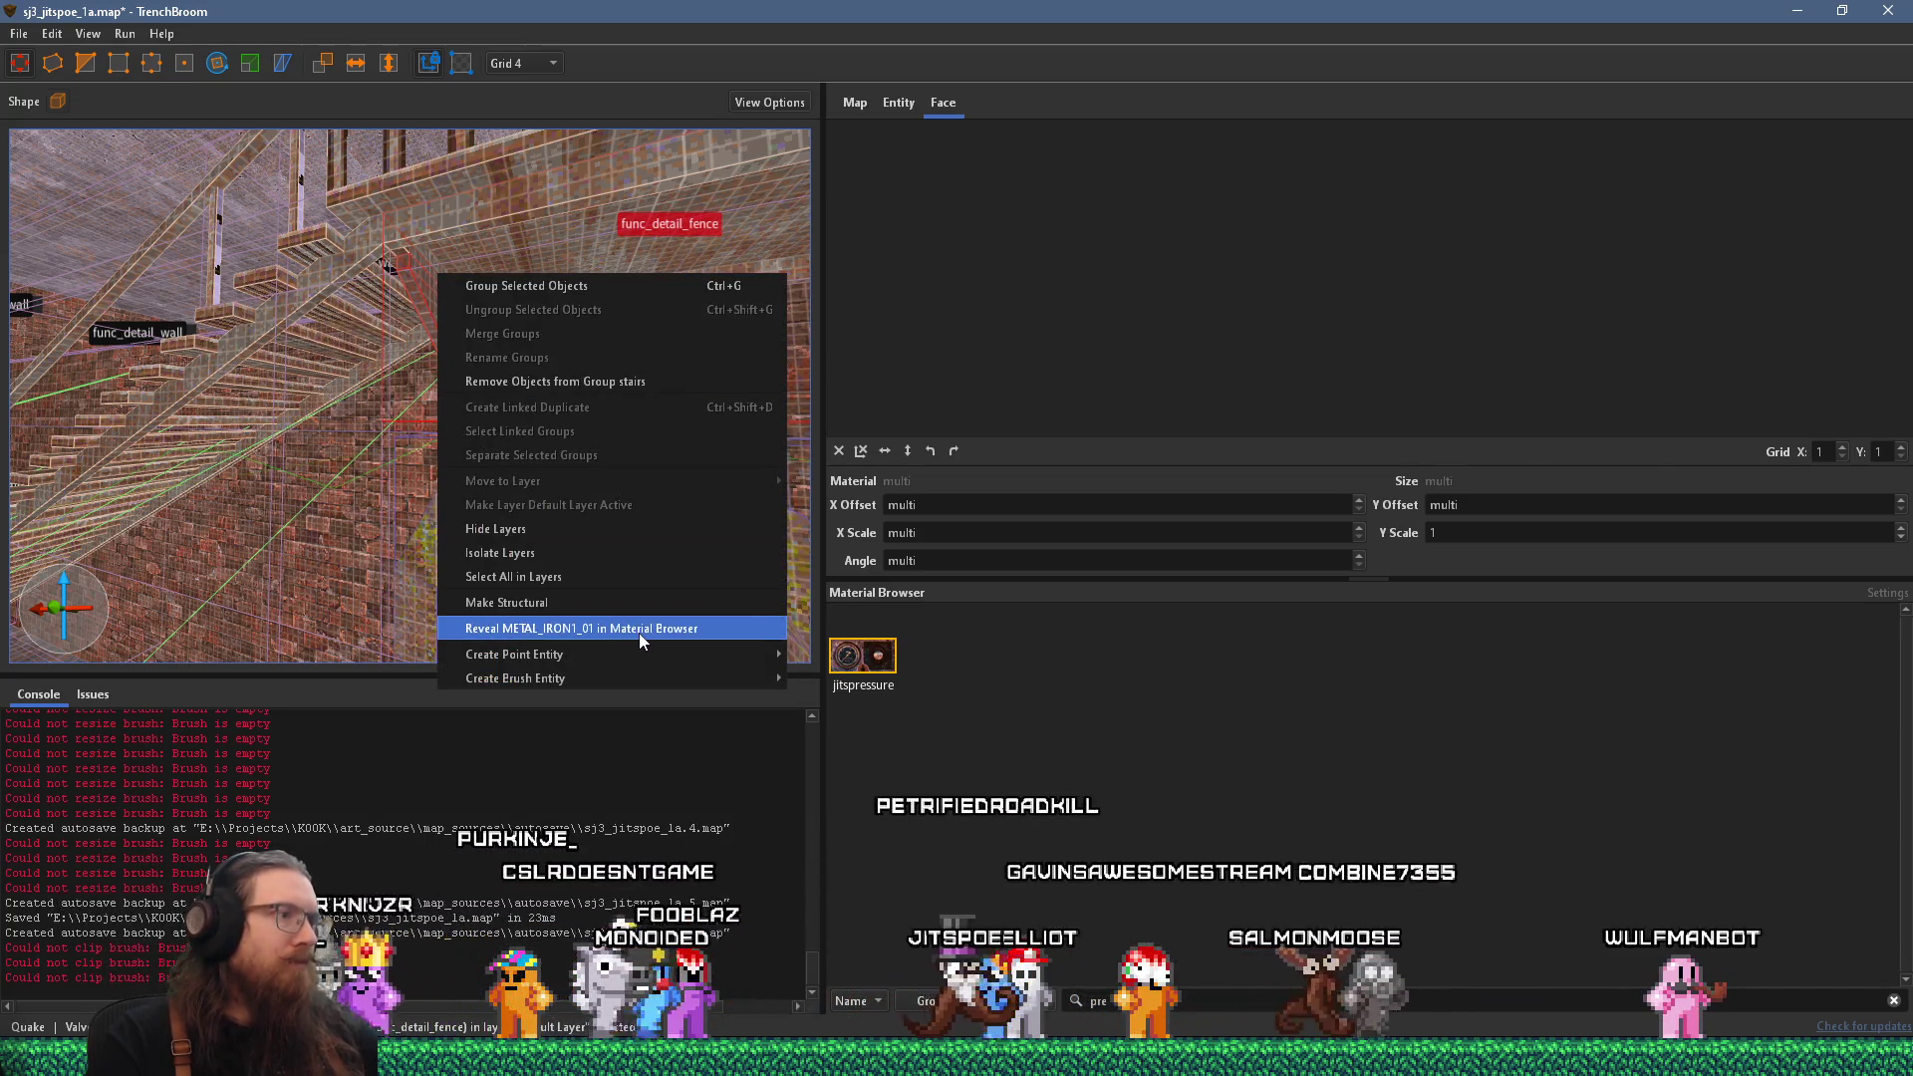
{"action": "left_click", "coordinate": [570, 606]}
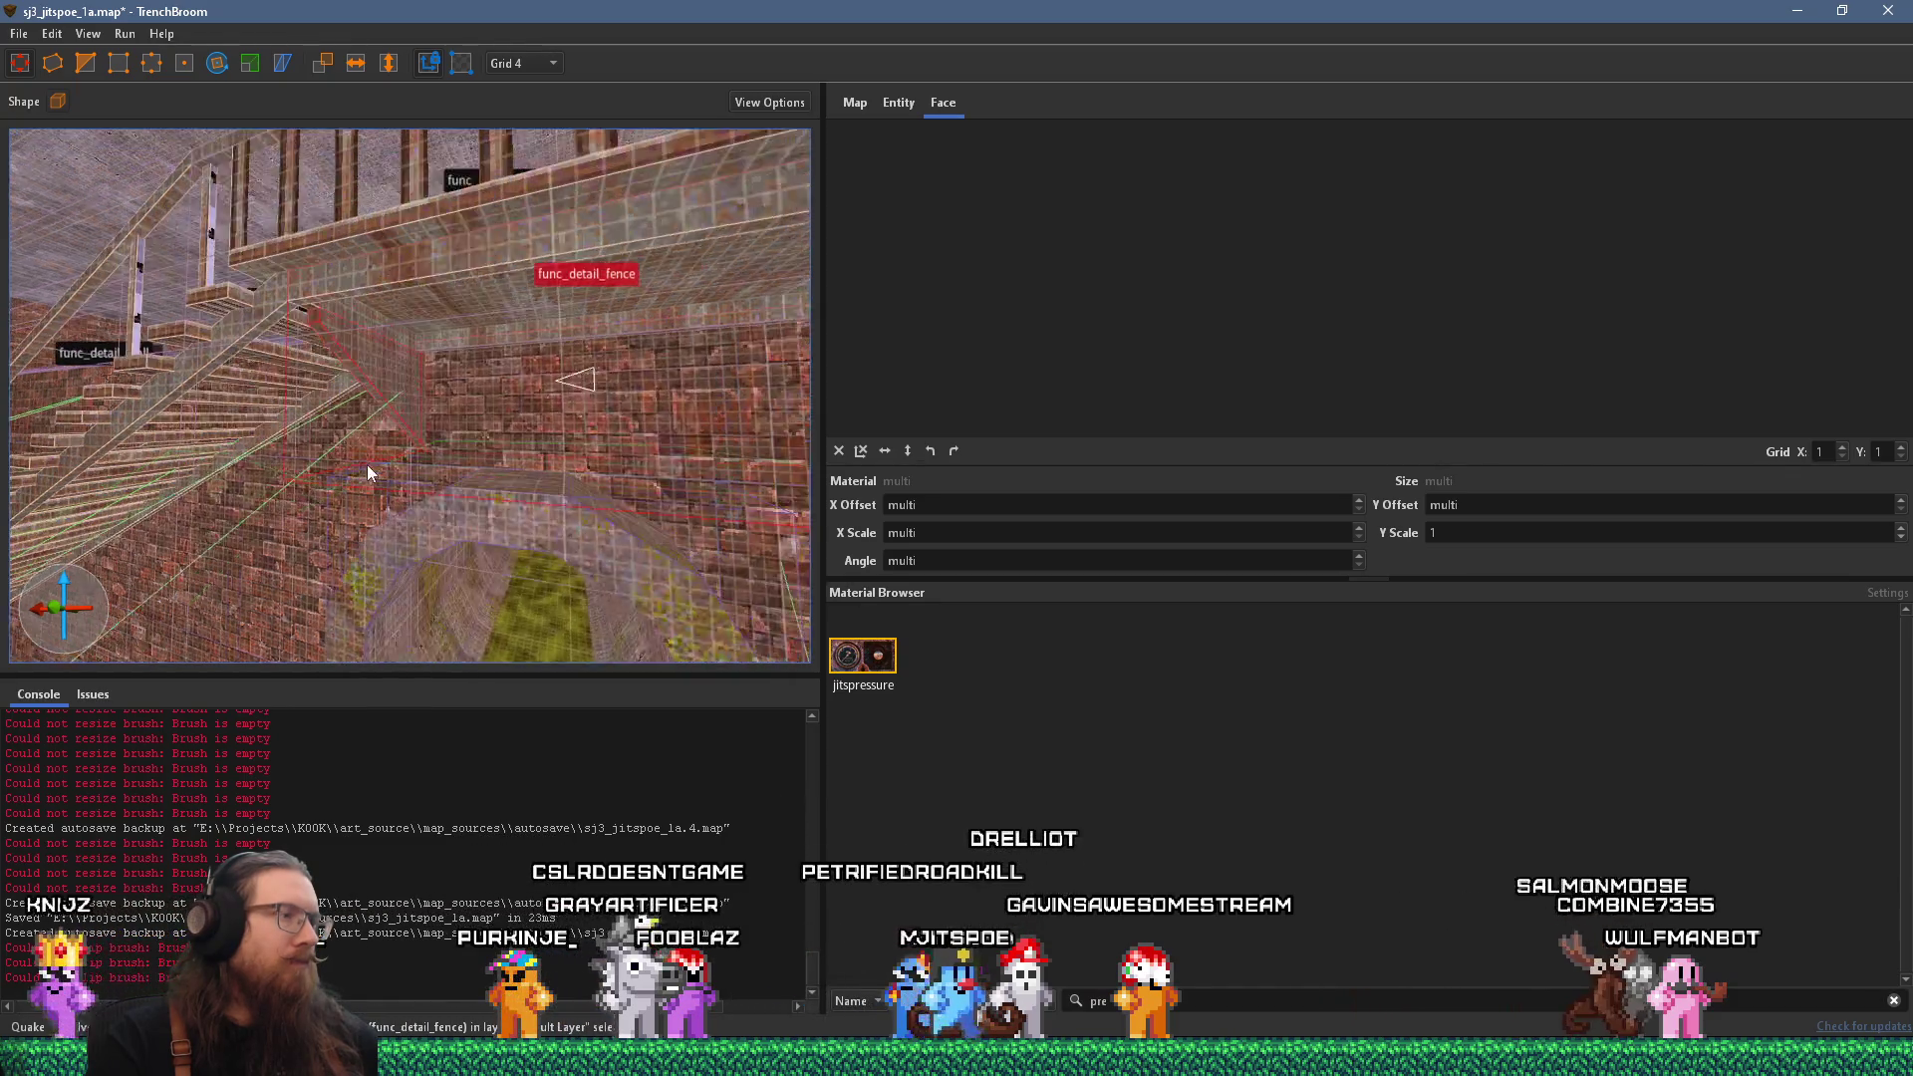
{"action": "right_click", "coordinate": [352, 330]}
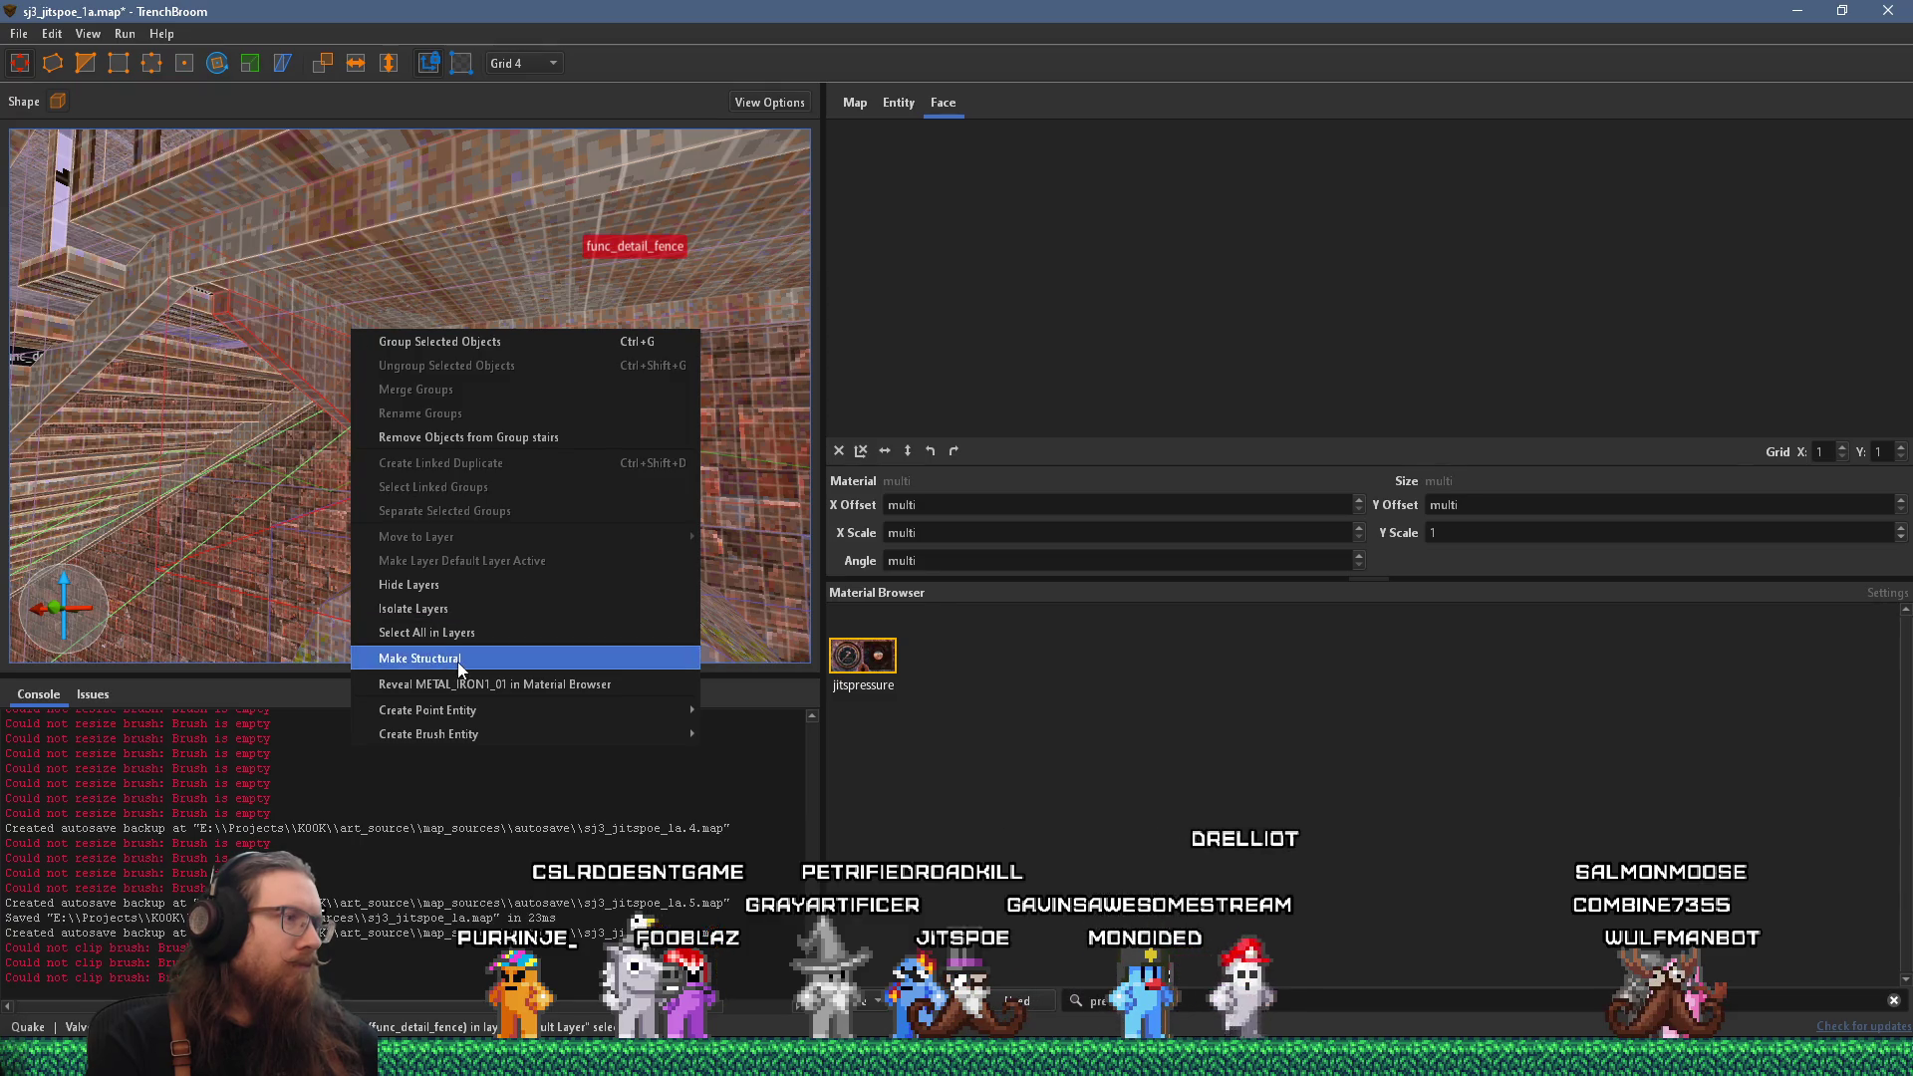
Make the selected brushes structural and move them into the func_detail_fence entity.
{"action": "left_click", "coordinate": [420, 657]}
{"action": "right_click", "coordinate": [331, 320]}
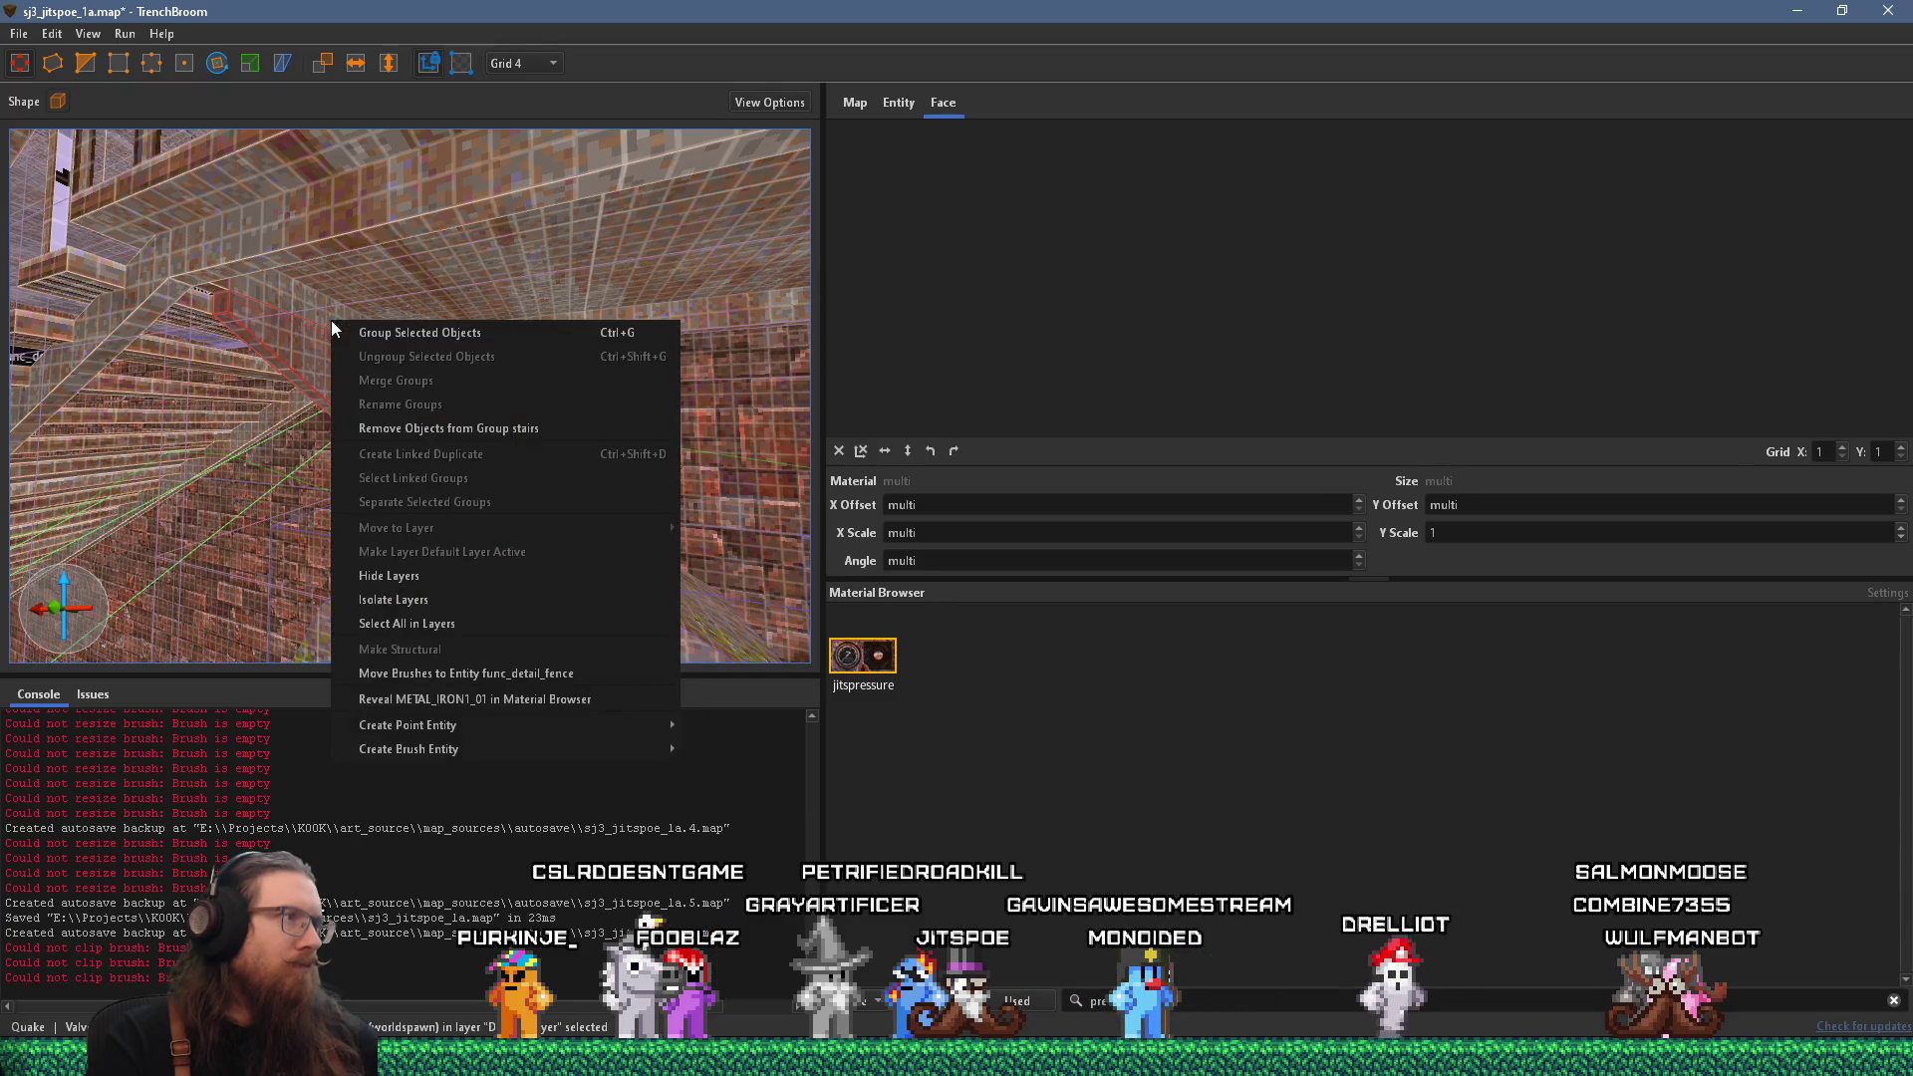
{"action": "left_click", "coordinate": [525, 674]}
{"action": "scroll", "coordinate": [539, 448], "scroll_direction": "up", "scroll_amount": 2}
{"action": "scroll", "coordinate": [315, 402], "scroll_direction": "up", "scroll_amount": 5}
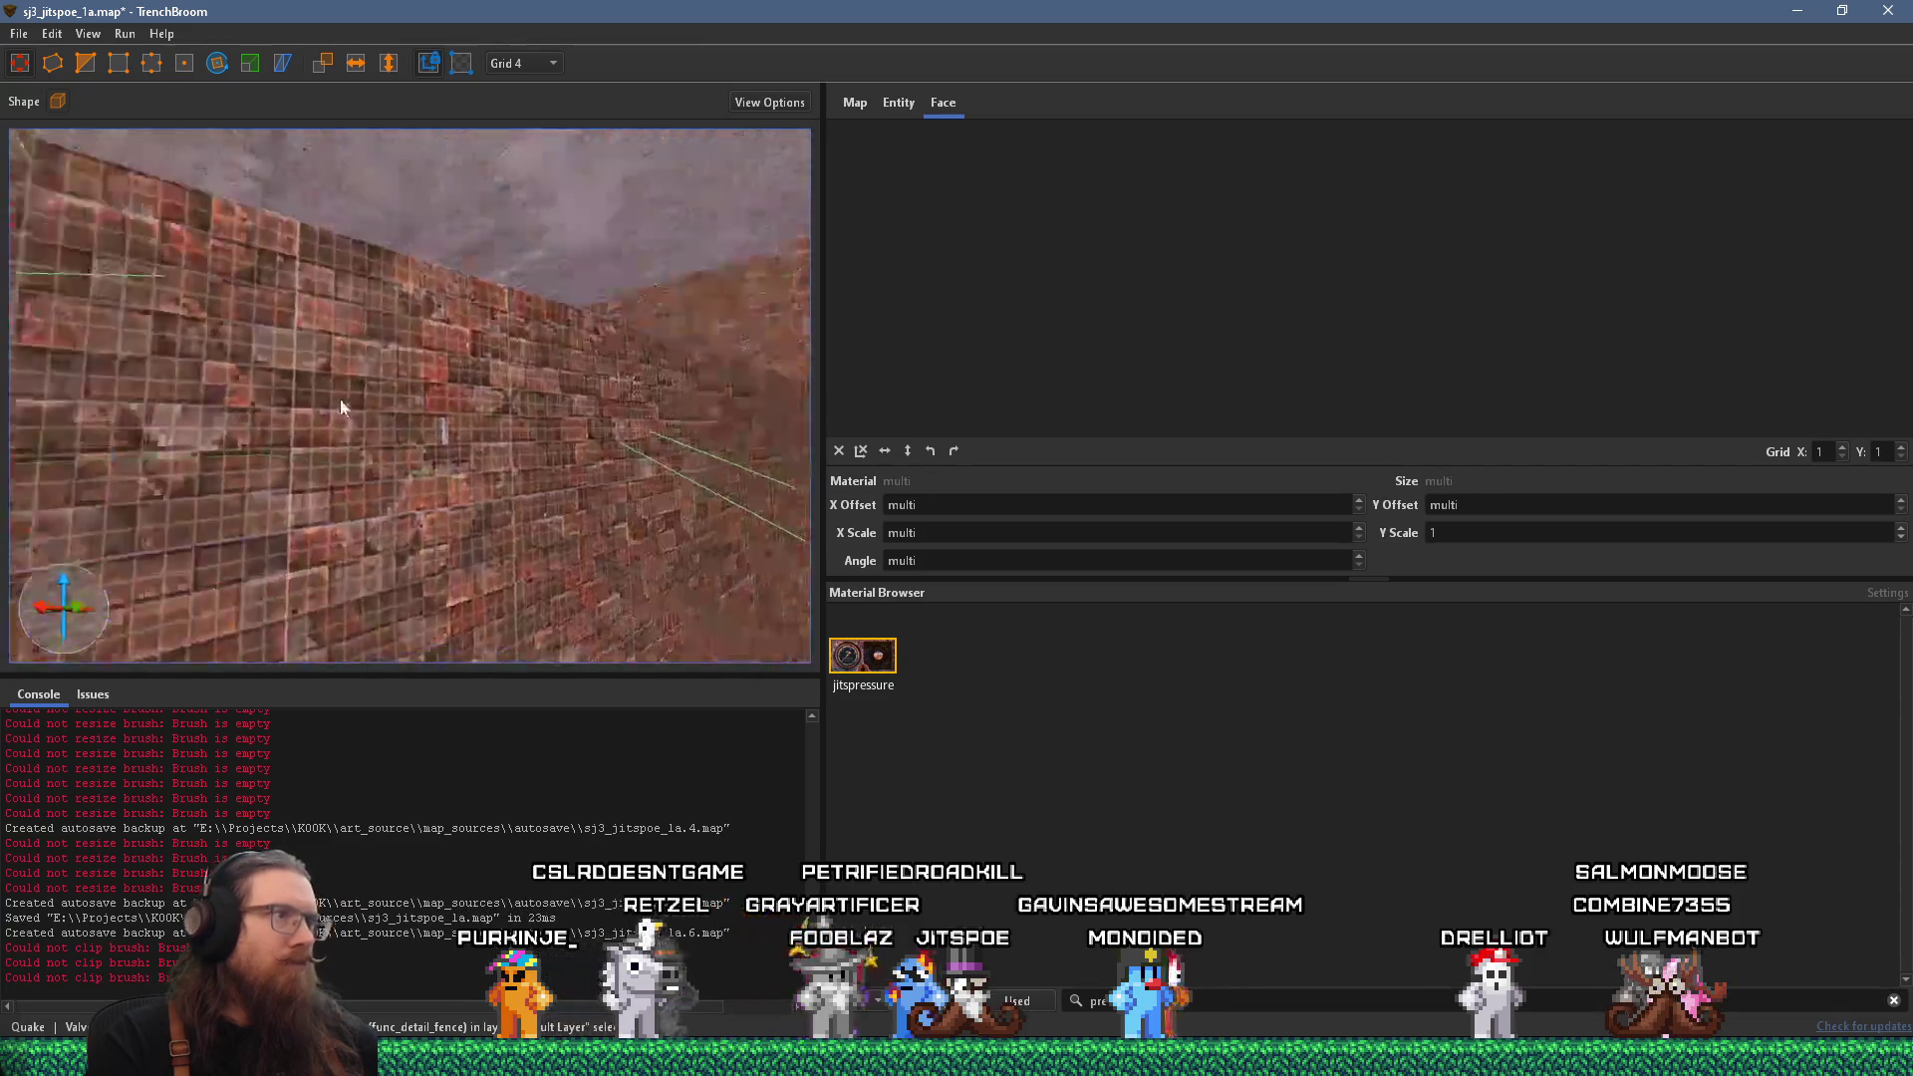
Move the leftover world brush into func_detail_fence too, then deselect.
{"action": "right_click", "coordinate": [439, 395]}
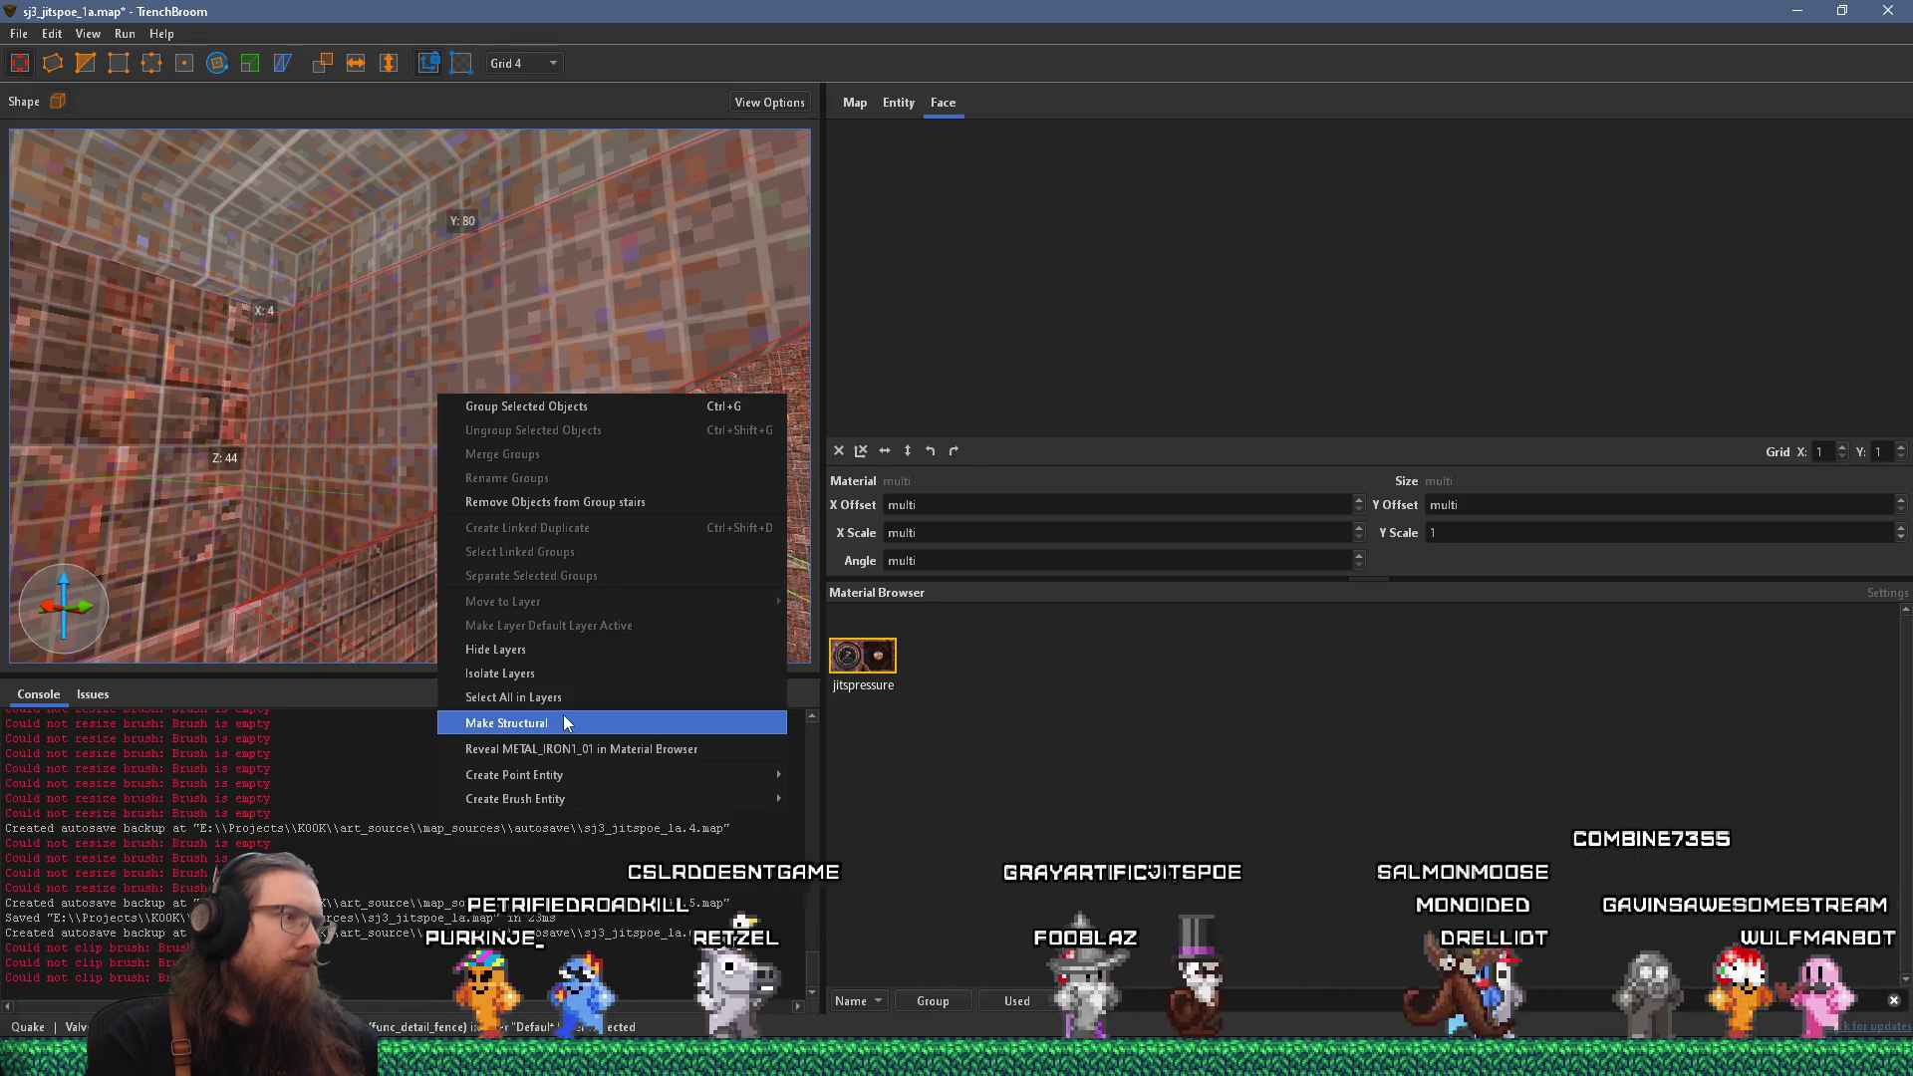
{"action": "left_click", "coordinate": [464, 290]}
{"action": "right_click", "coordinate": [478, 205]}
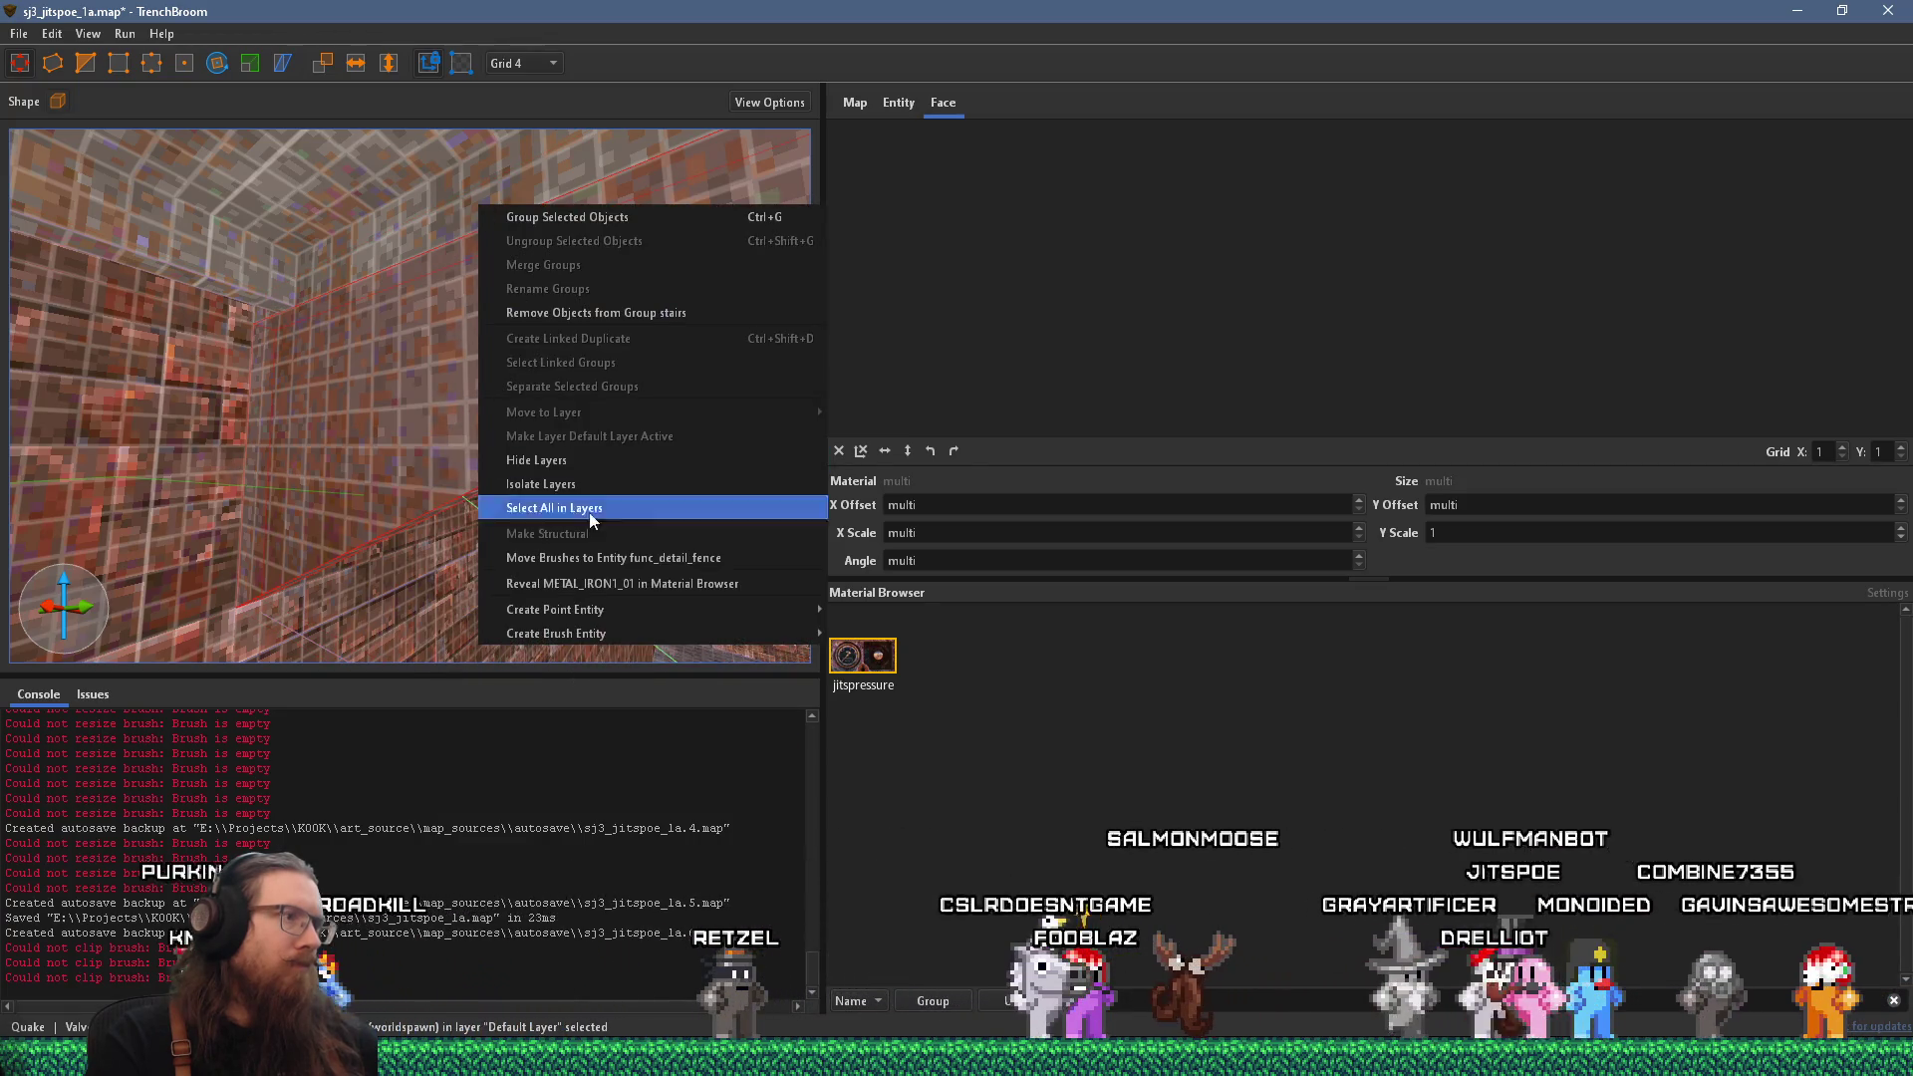
{"action": "left_click", "coordinate": [609, 558]}
{"action": "scroll", "coordinate": [449, 486], "scroll_direction": "down", "scroll_amount": 5}
{"action": "key", "text": "Escape"}
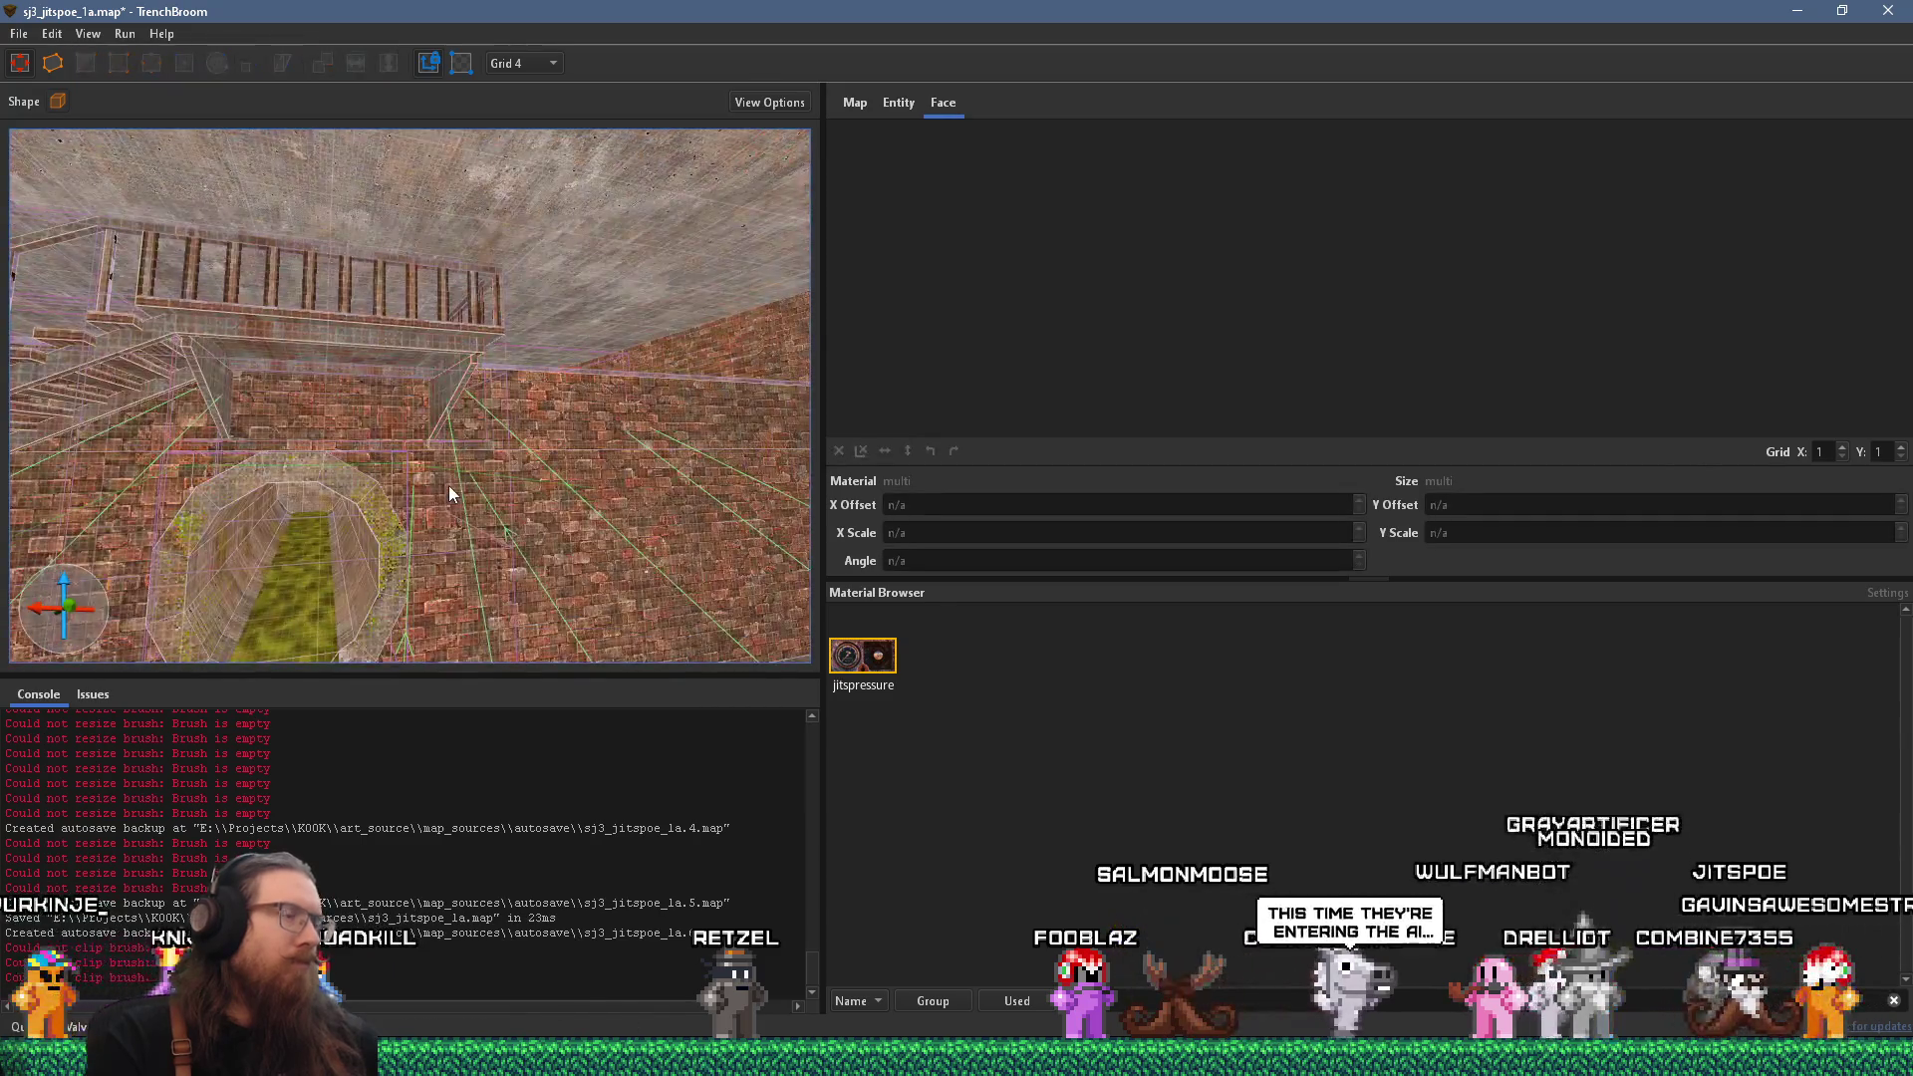
{"action": "scroll", "coordinate": [448, 485], "scroll_direction": "down", "scroll_amount": 5}
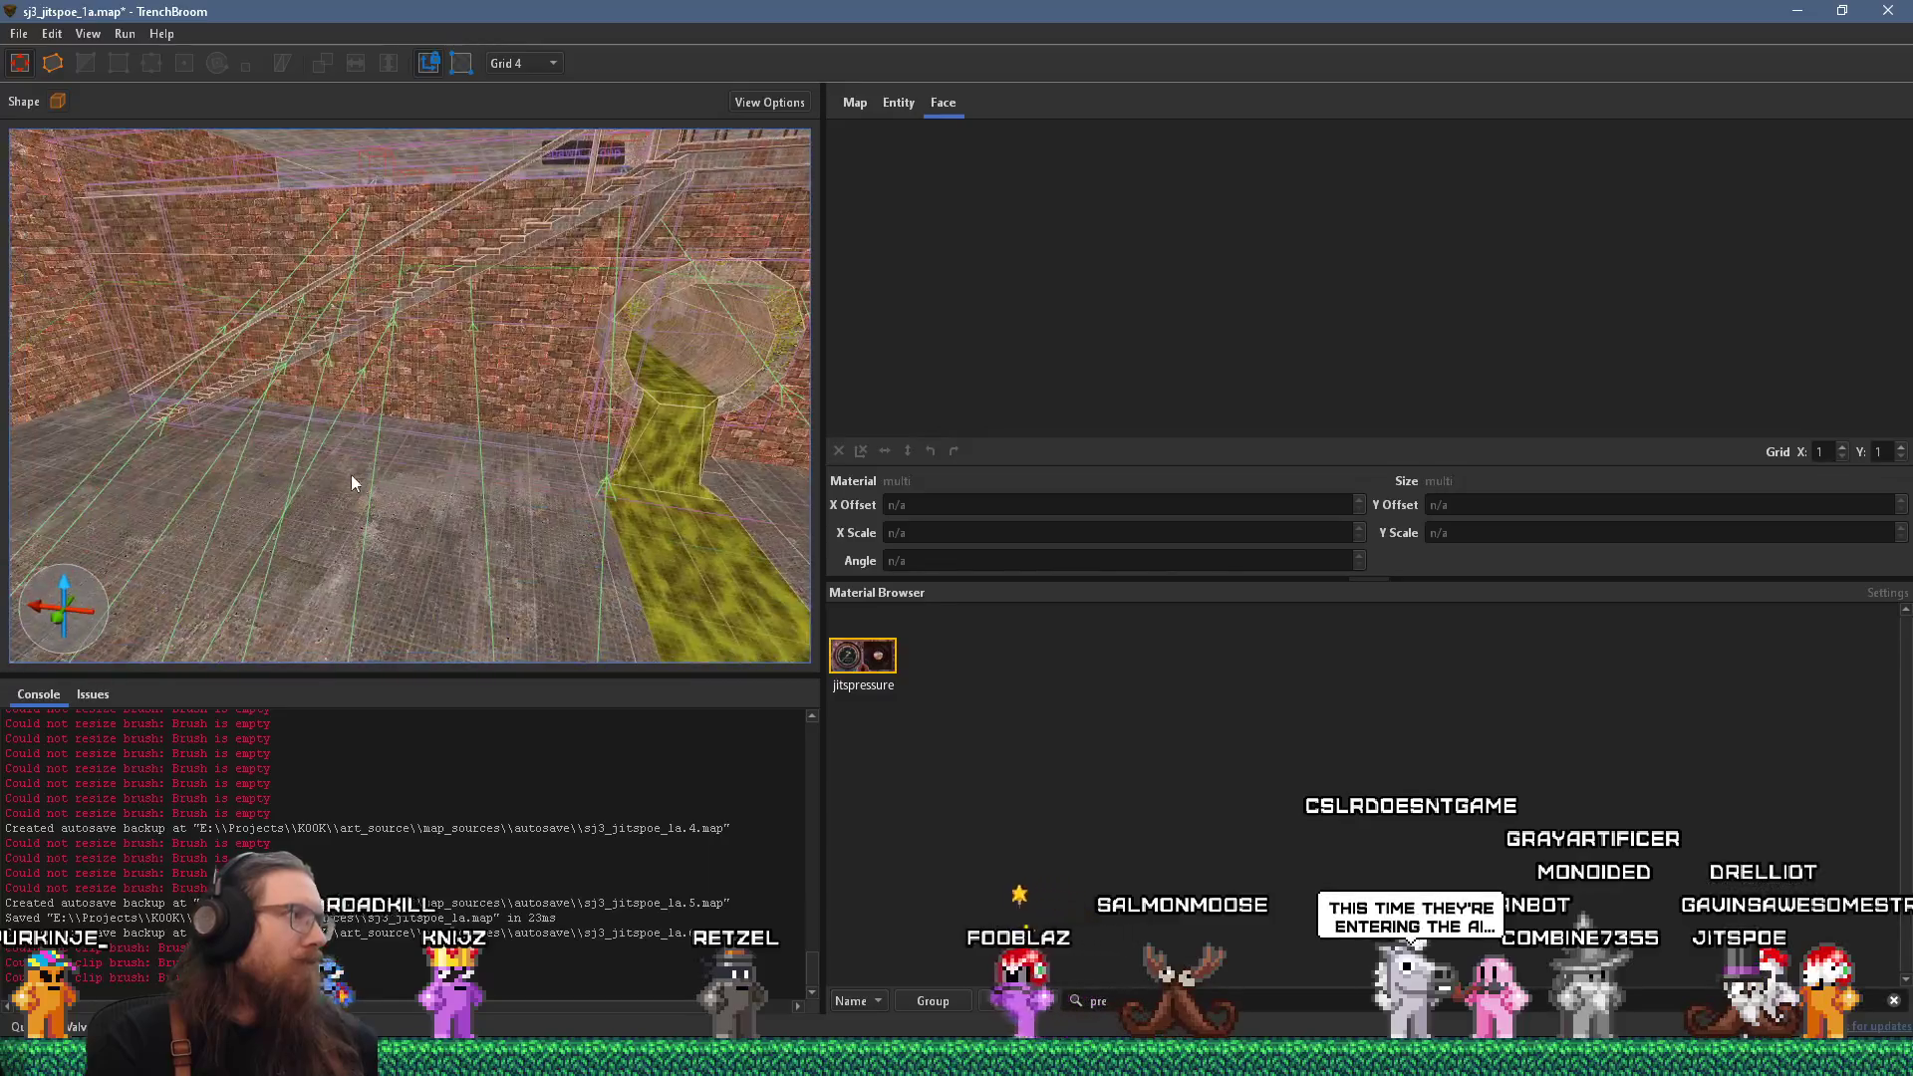
{"action": "scroll", "coordinate": [427, 587], "scroll_direction": "down", "scroll_amount": 8}
{"action": "mouse_move", "coordinate": [377, 594]}
{"action": "left_mouse_down"}
{"action": "mouse_move", "coordinate": [128, 656]}
{"action": "mouse_move", "coordinate": [233, 456]}
{"action": "mouse_move", "coordinate": [316, 473]}
{"action": "mouse_move", "coordinate": [298, 557]}
{"action": "mouse_move", "coordinate": [377, 558]}
{"action": "mouse_move", "coordinate": [483, 428]}
{"action": "mouse_move", "coordinate": [440, 535]}
{"action": "mouse_move", "coordinate": [494, 356]}
{"action": "mouse_move", "coordinate": [458, 513]}
{"action": "left_mouse_up"}
Select a pillar face and try the conc_c02 concrete materials on it.
{"action": "left_click", "coordinate": [487, 322], "text": "shift"}
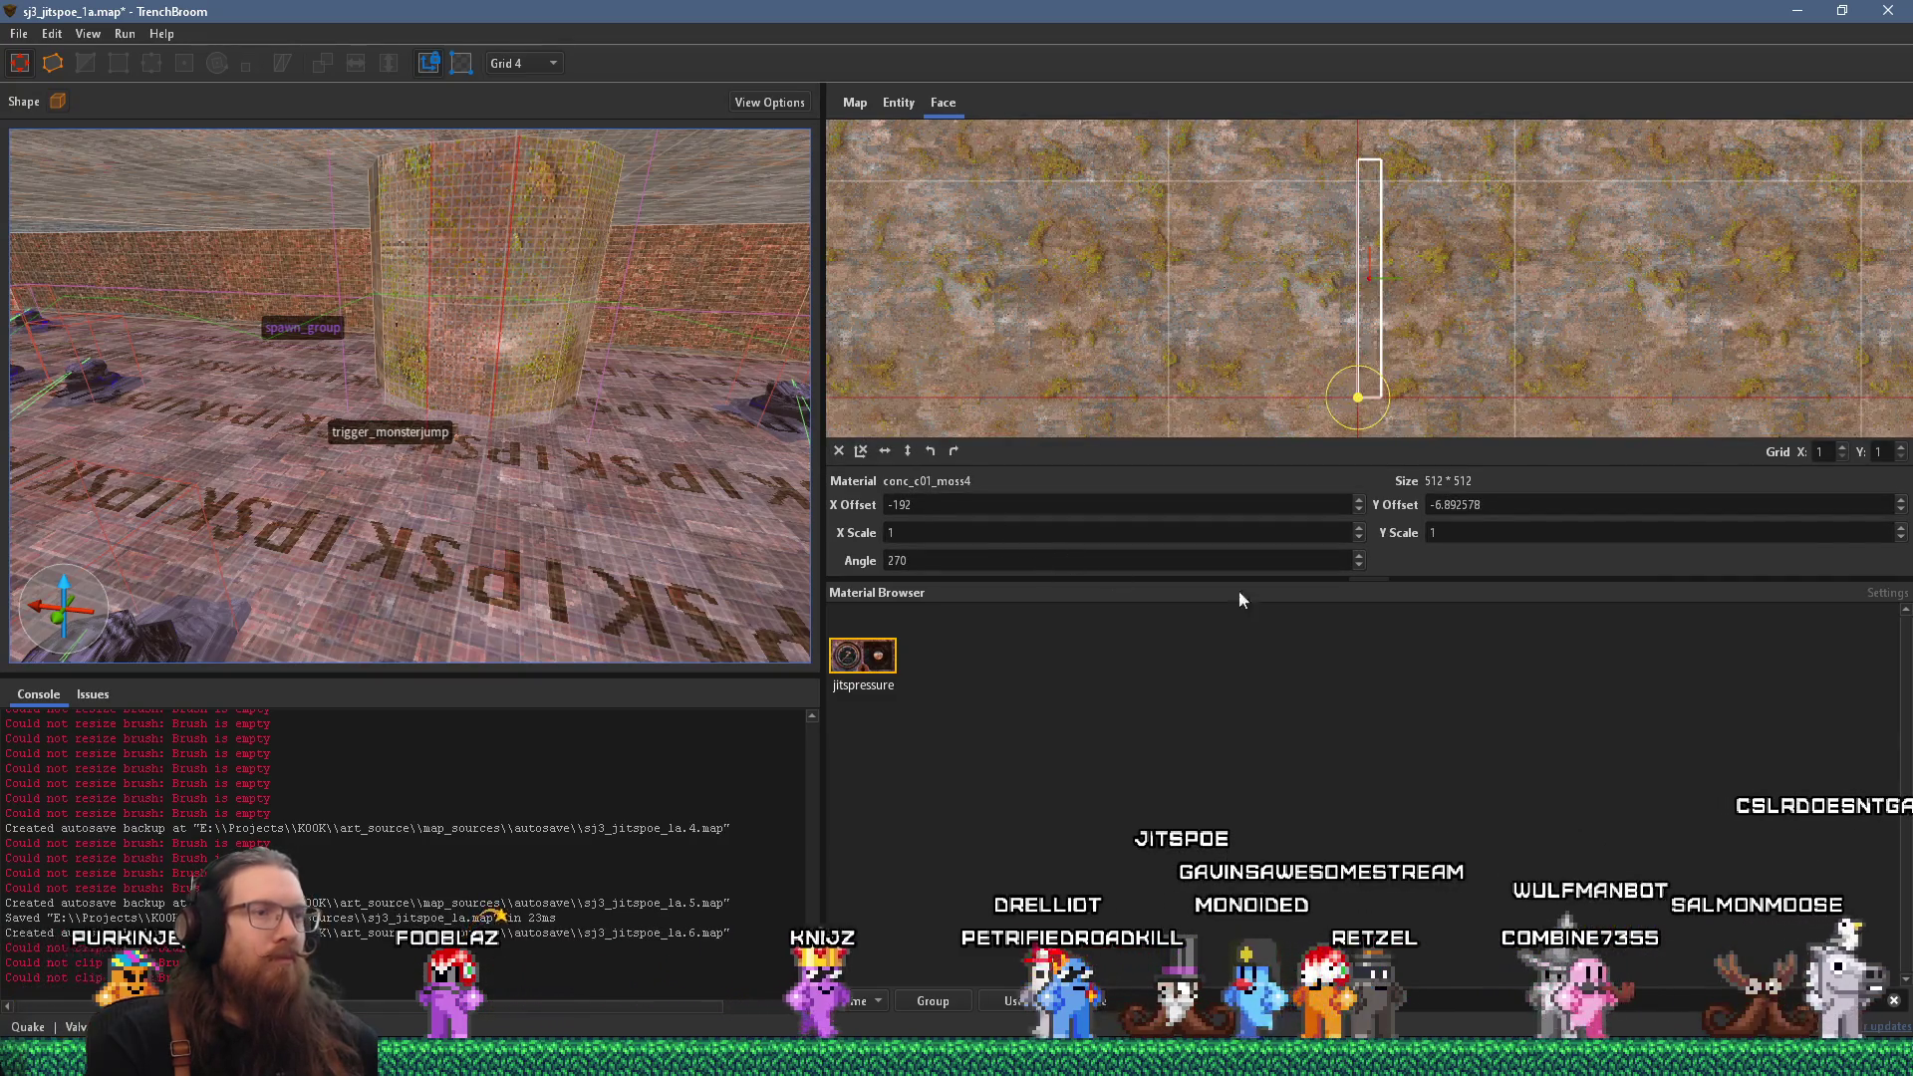
{"action": "left_click", "coordinate": [1502, 534]}
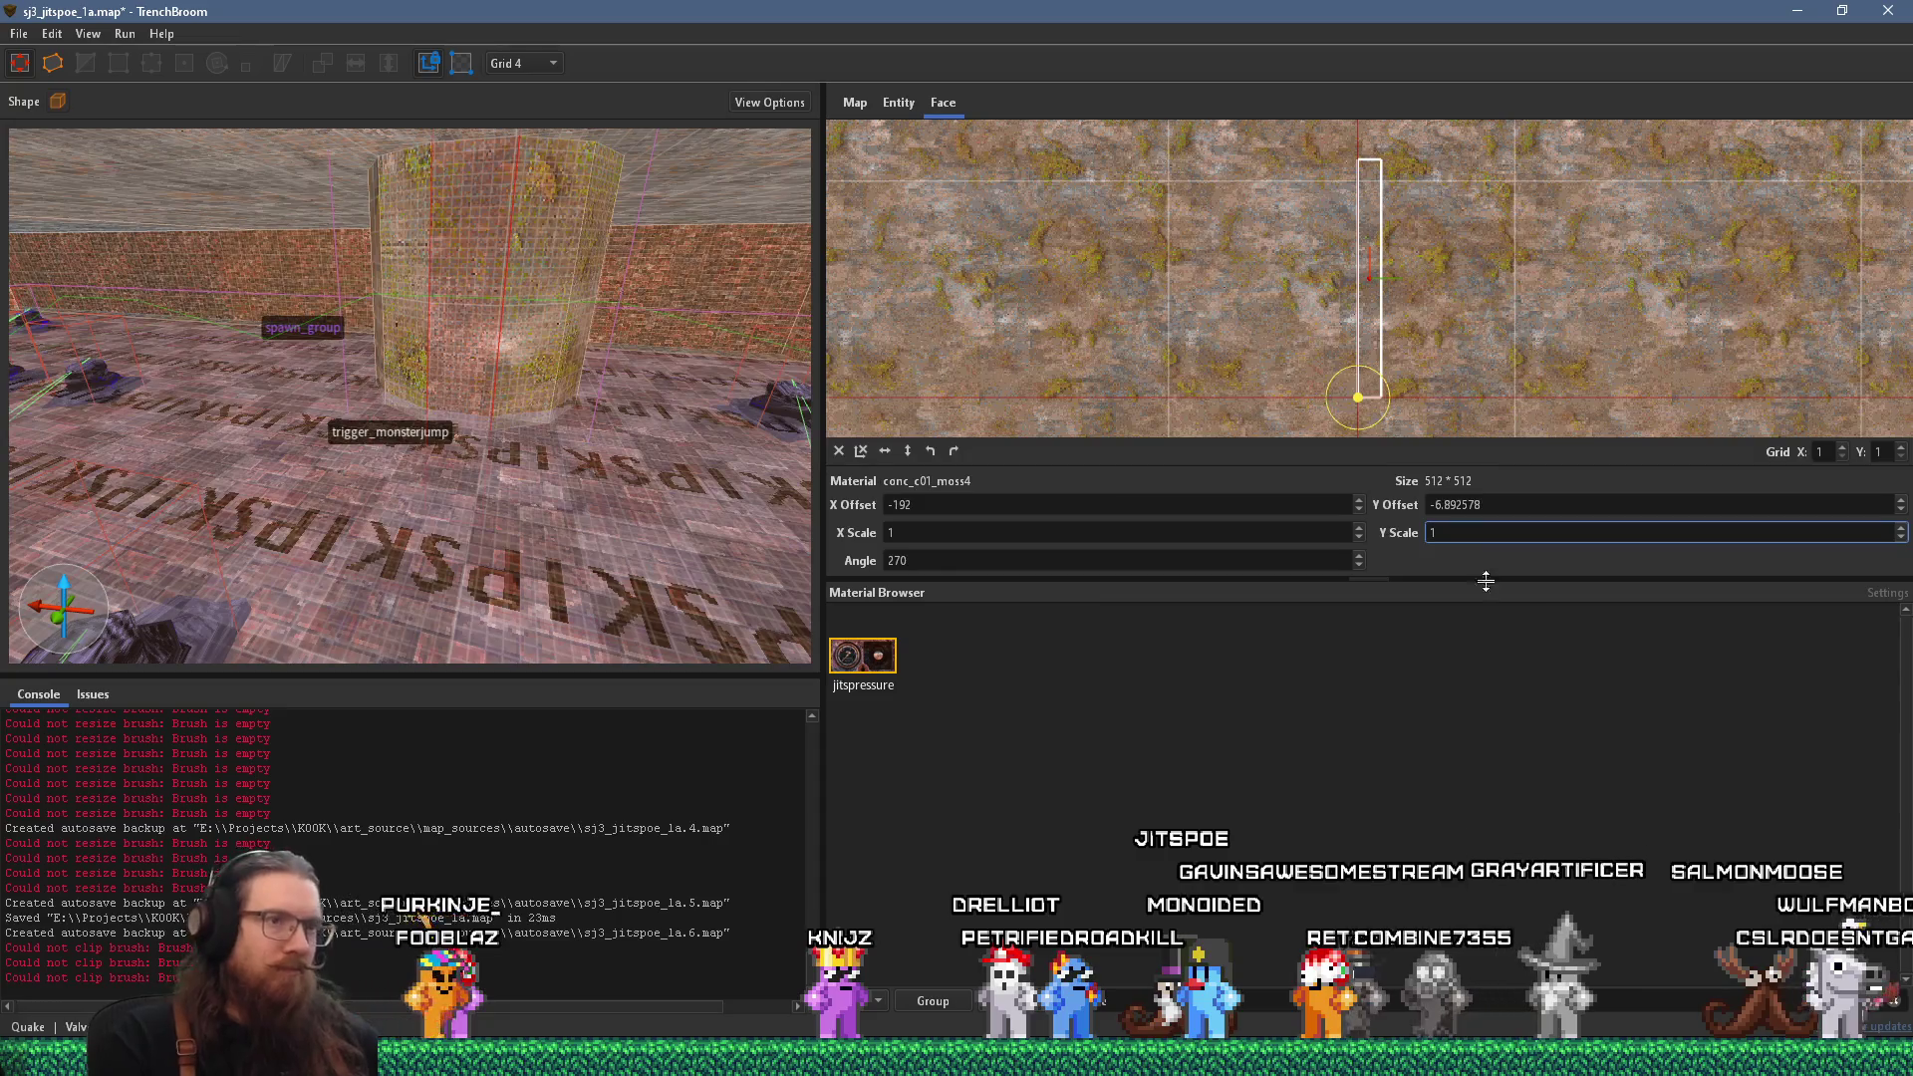
{"action": "key", "text": "ctrl+a"}
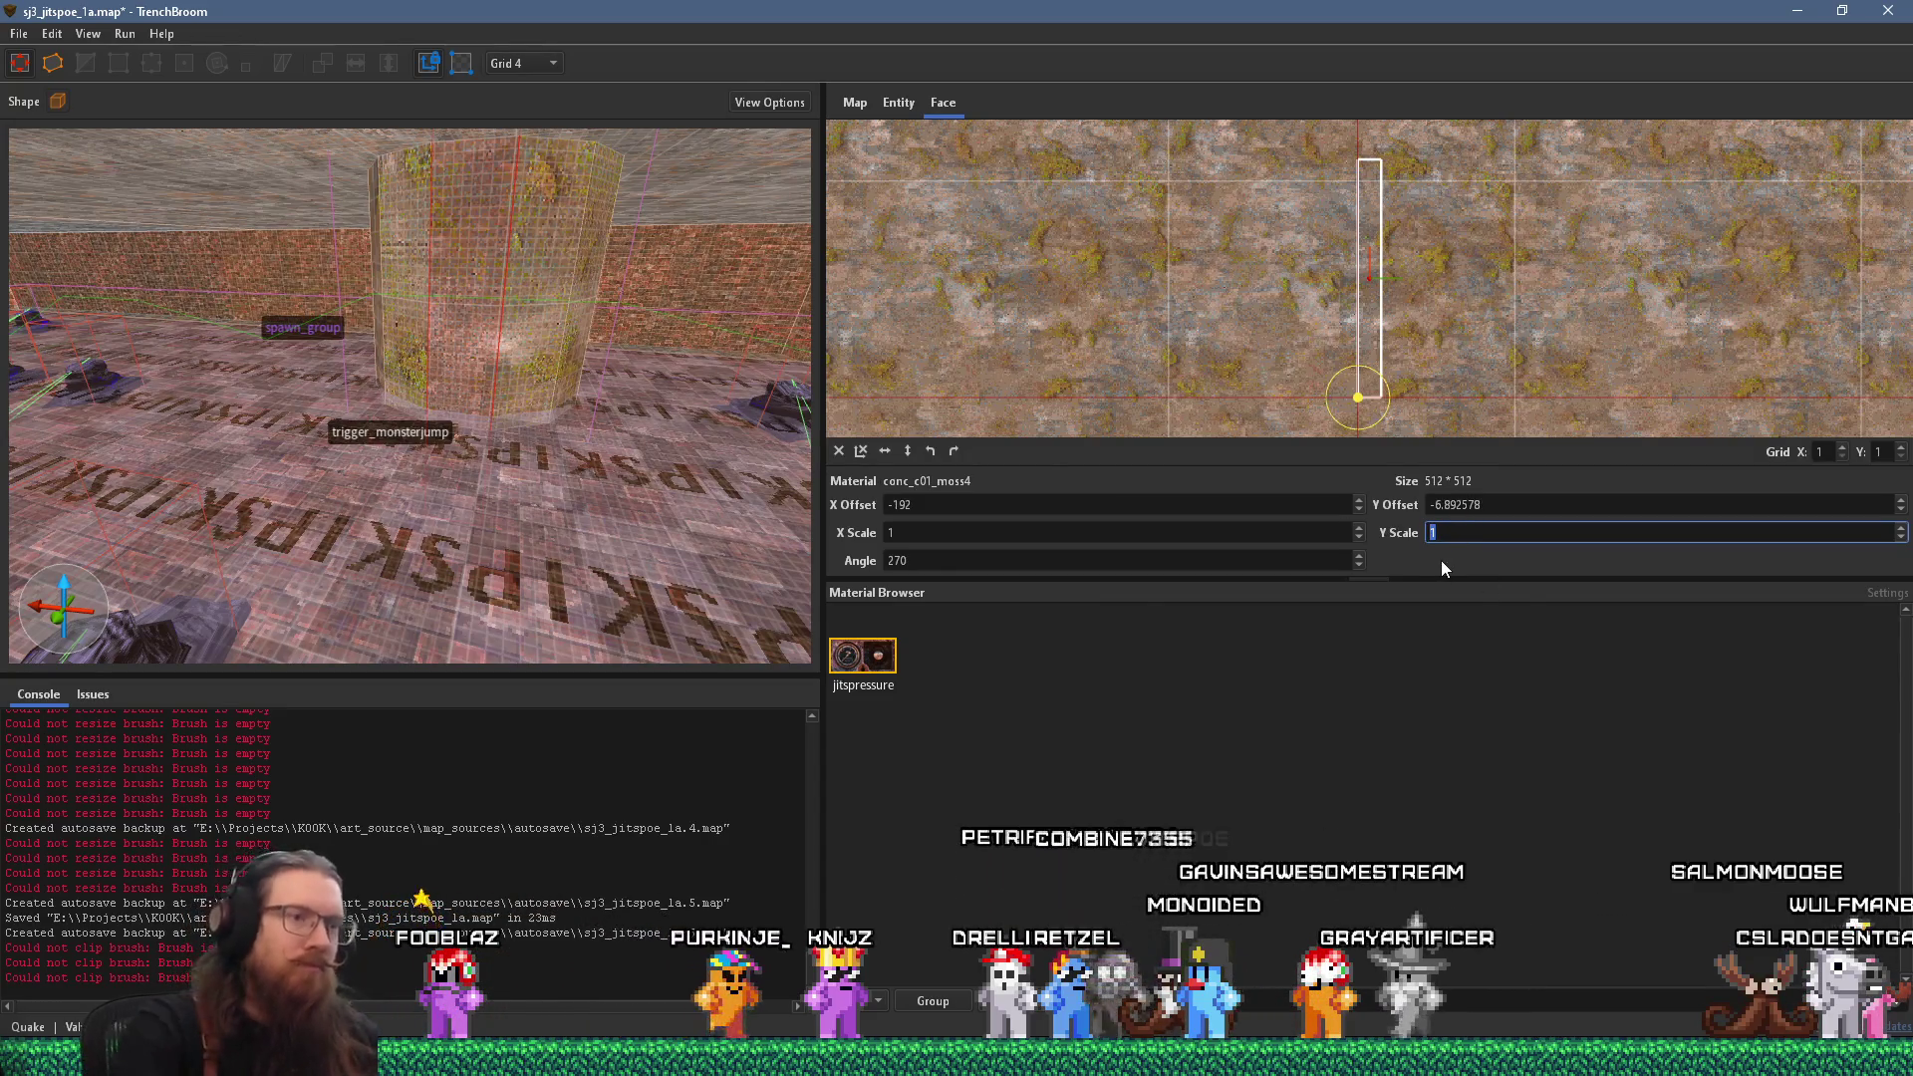
{"action": "left_click", "coordinate": [1271, 1000]}
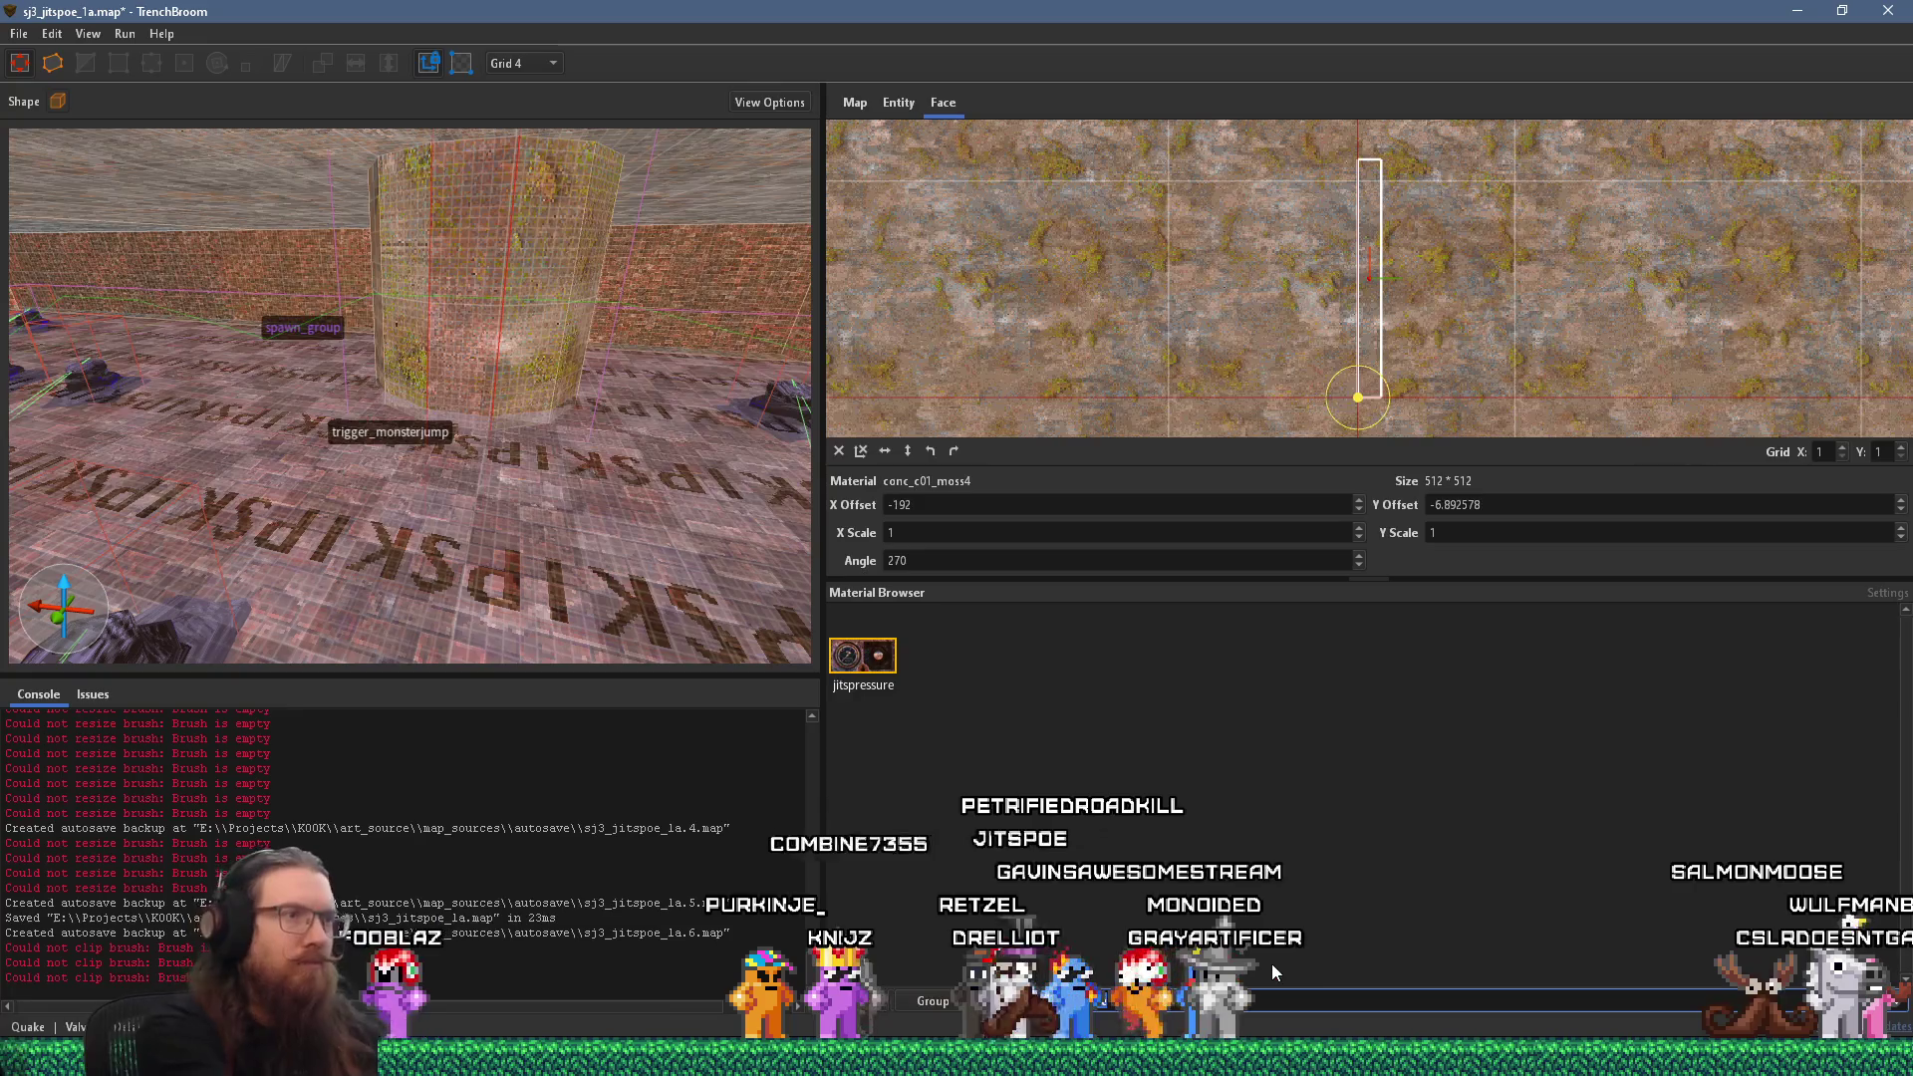
{"action": "type", "text": "conc_c02"}
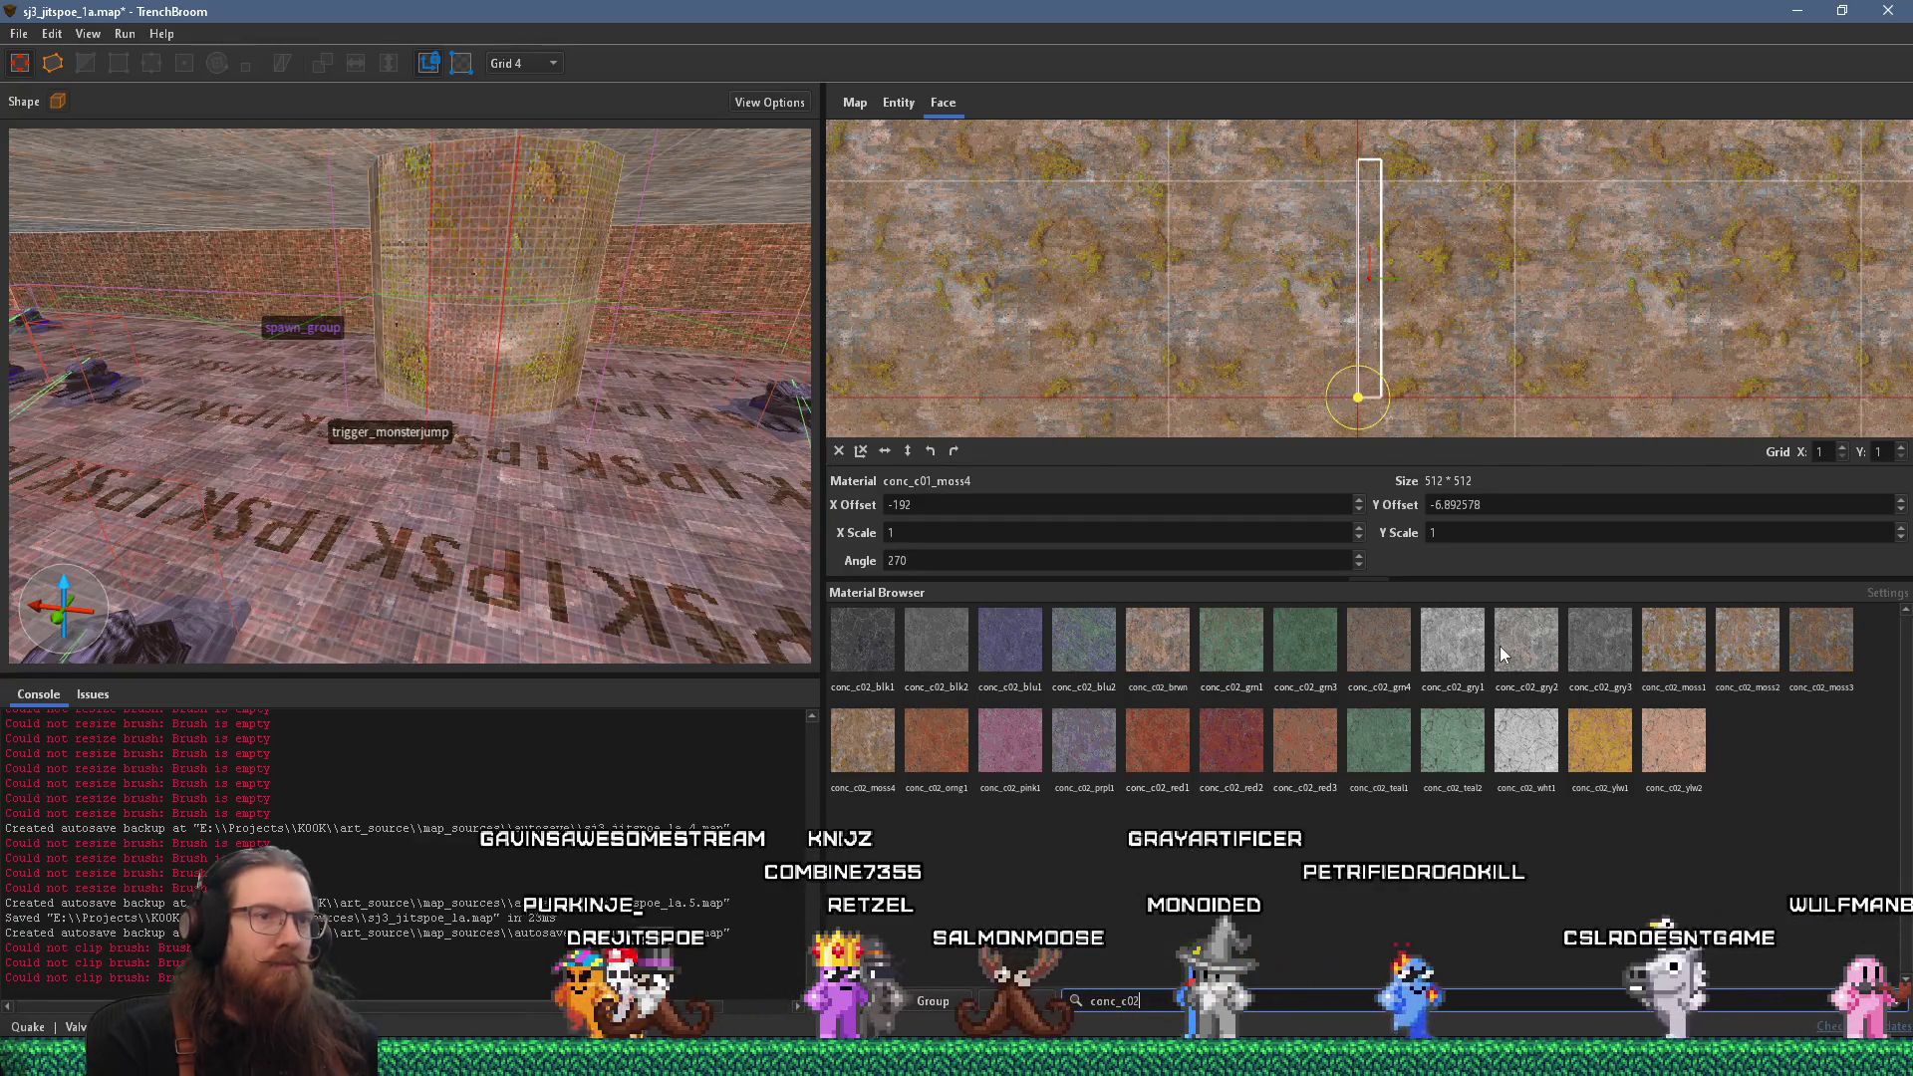
{"action": "left_click", "coordinate": [1374, 655]}
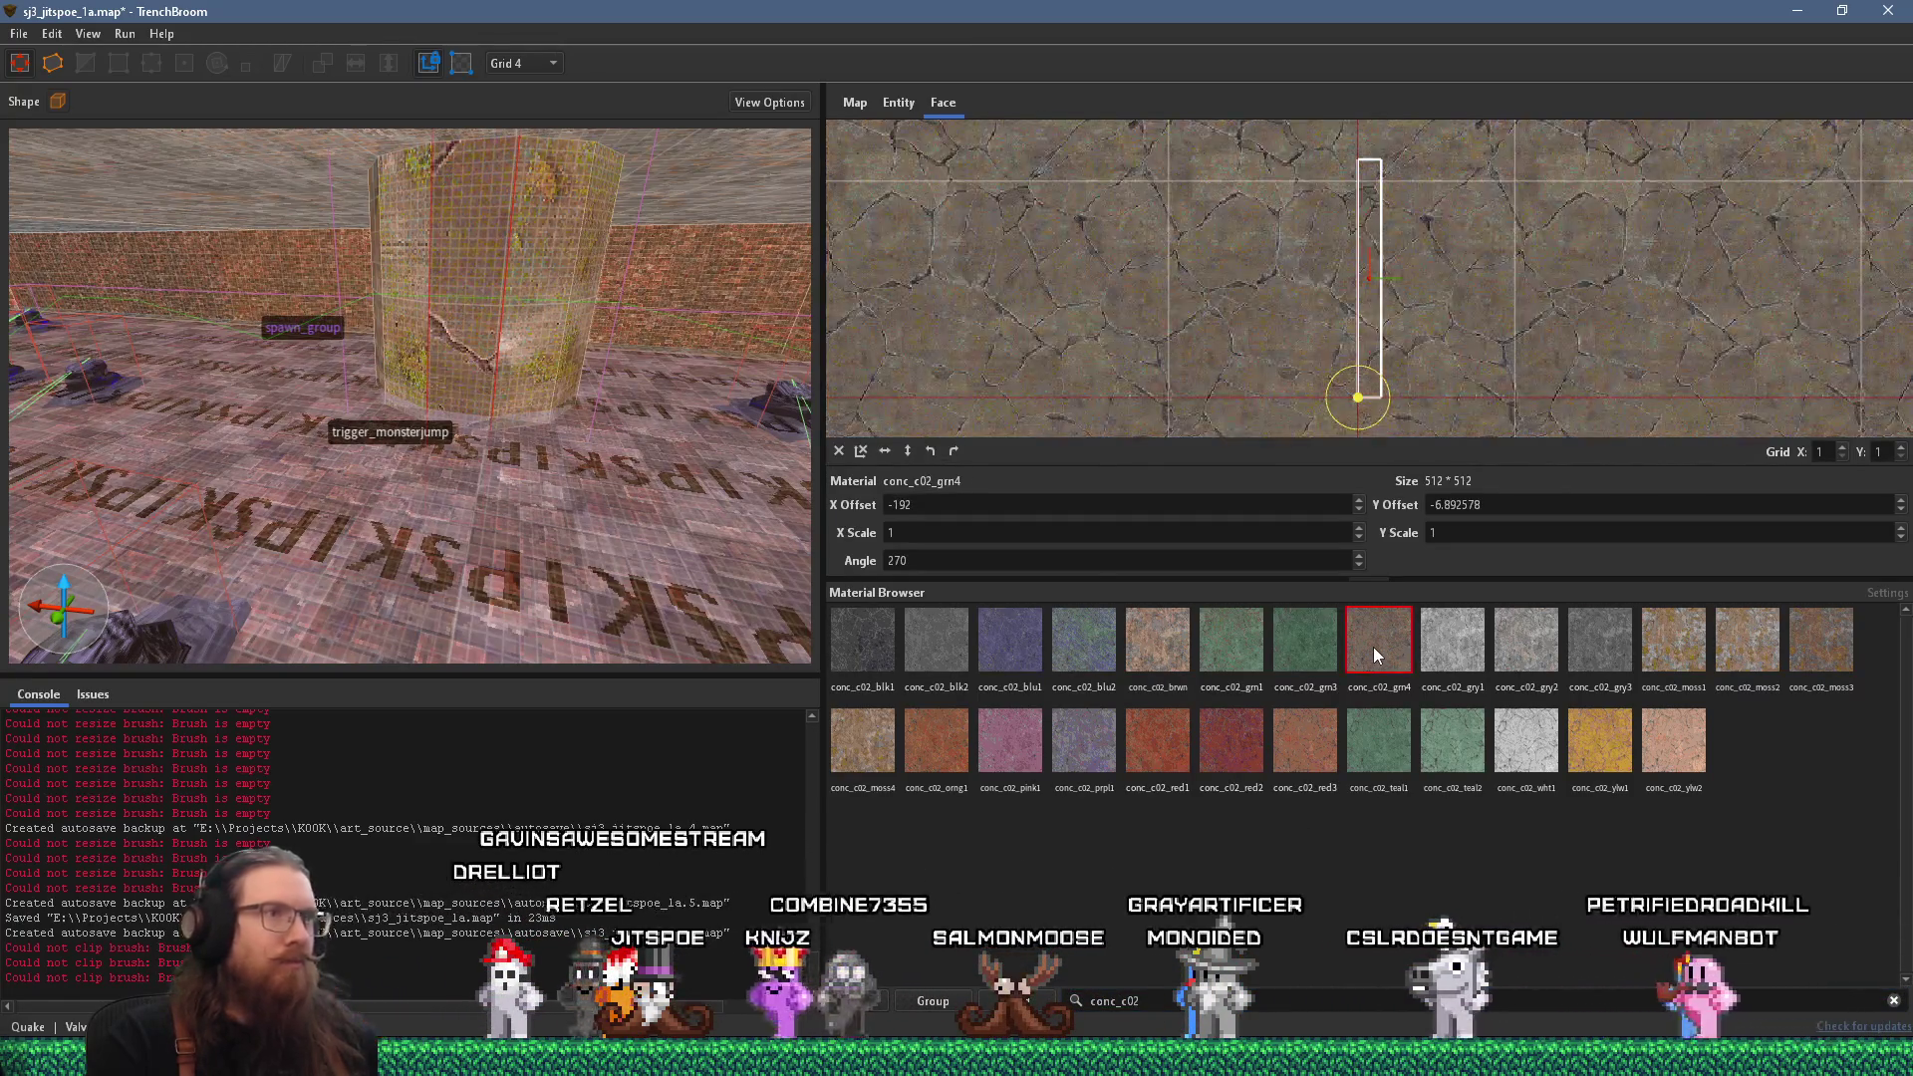
{"action": "left_click", "coordinate": [1528, 650]}
{"action": "left_click", "coordinate": [1601, 644]}
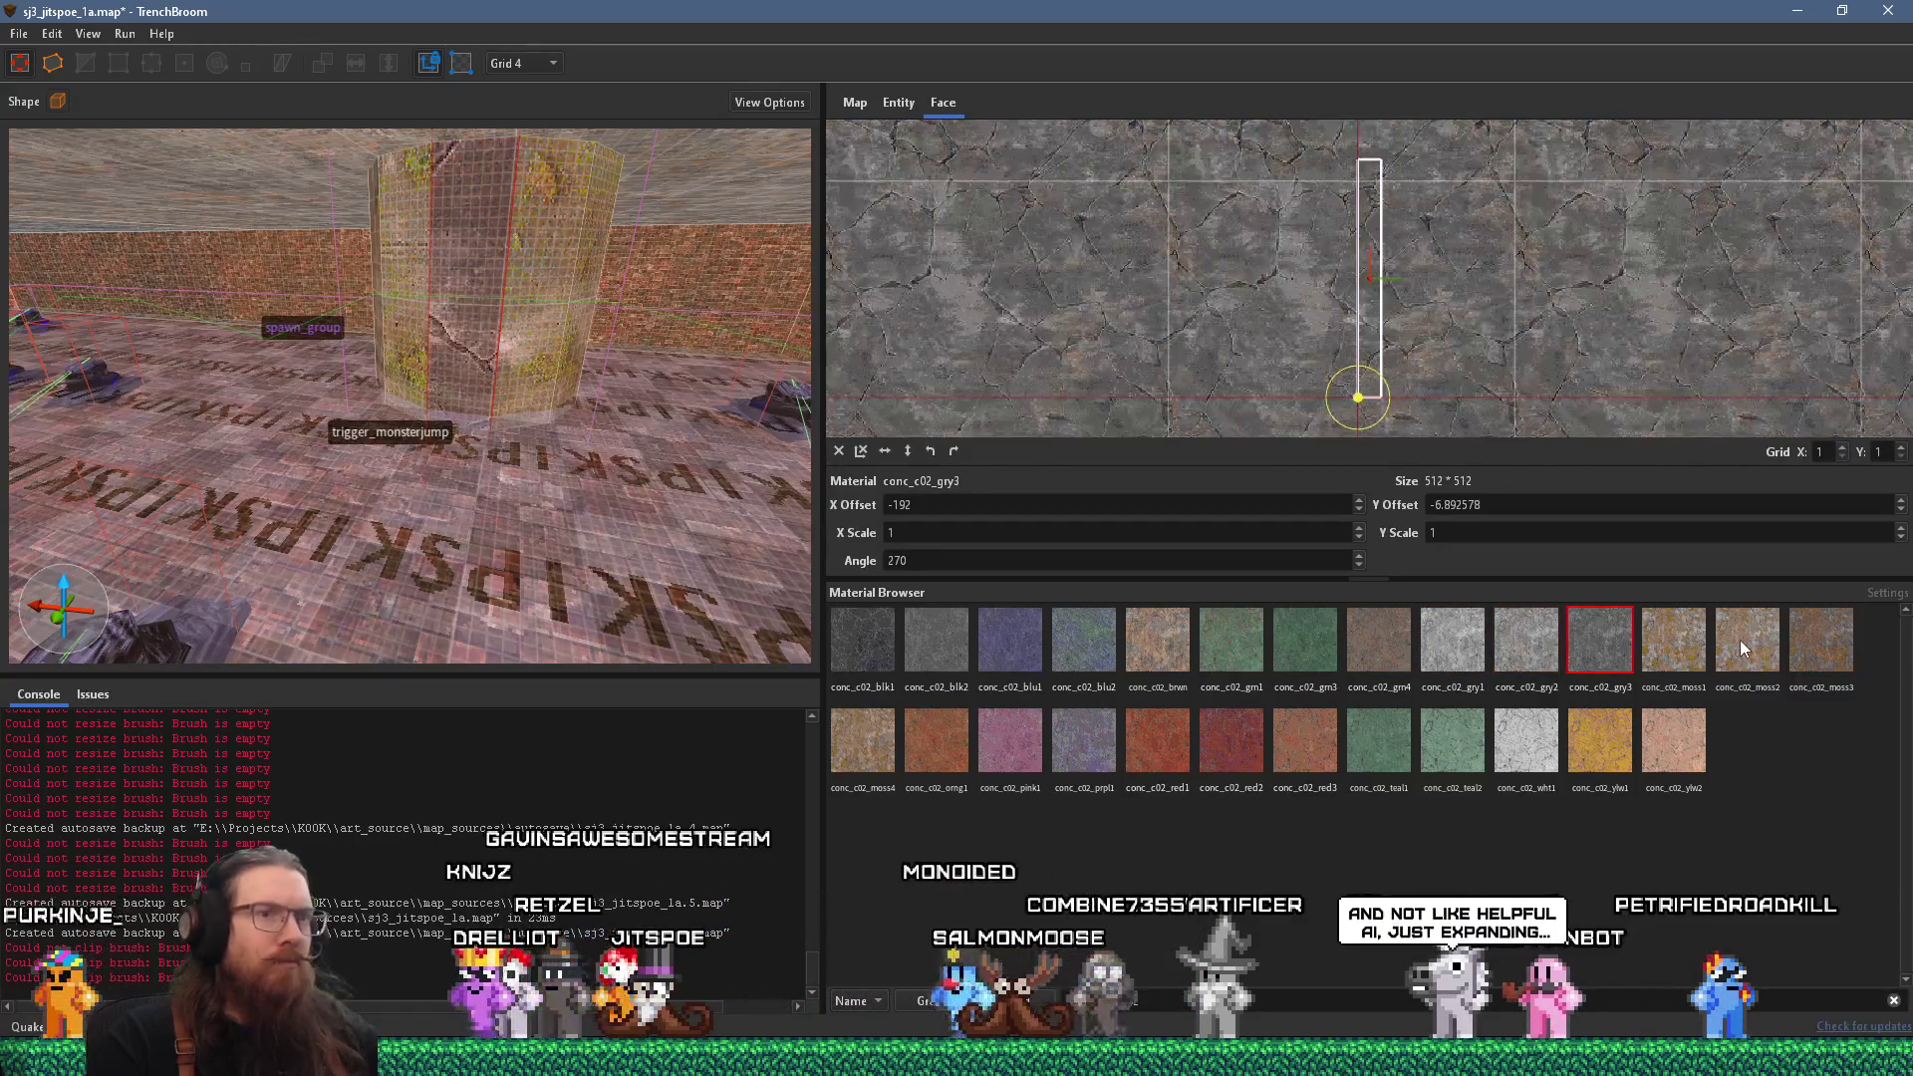
{"action": "left_click", "coordinate": [1738, 639]}
{"action": "left_click", "coordinate": [1819, 639]}
{"action": "left_click", "coordinate": [880, 742]}
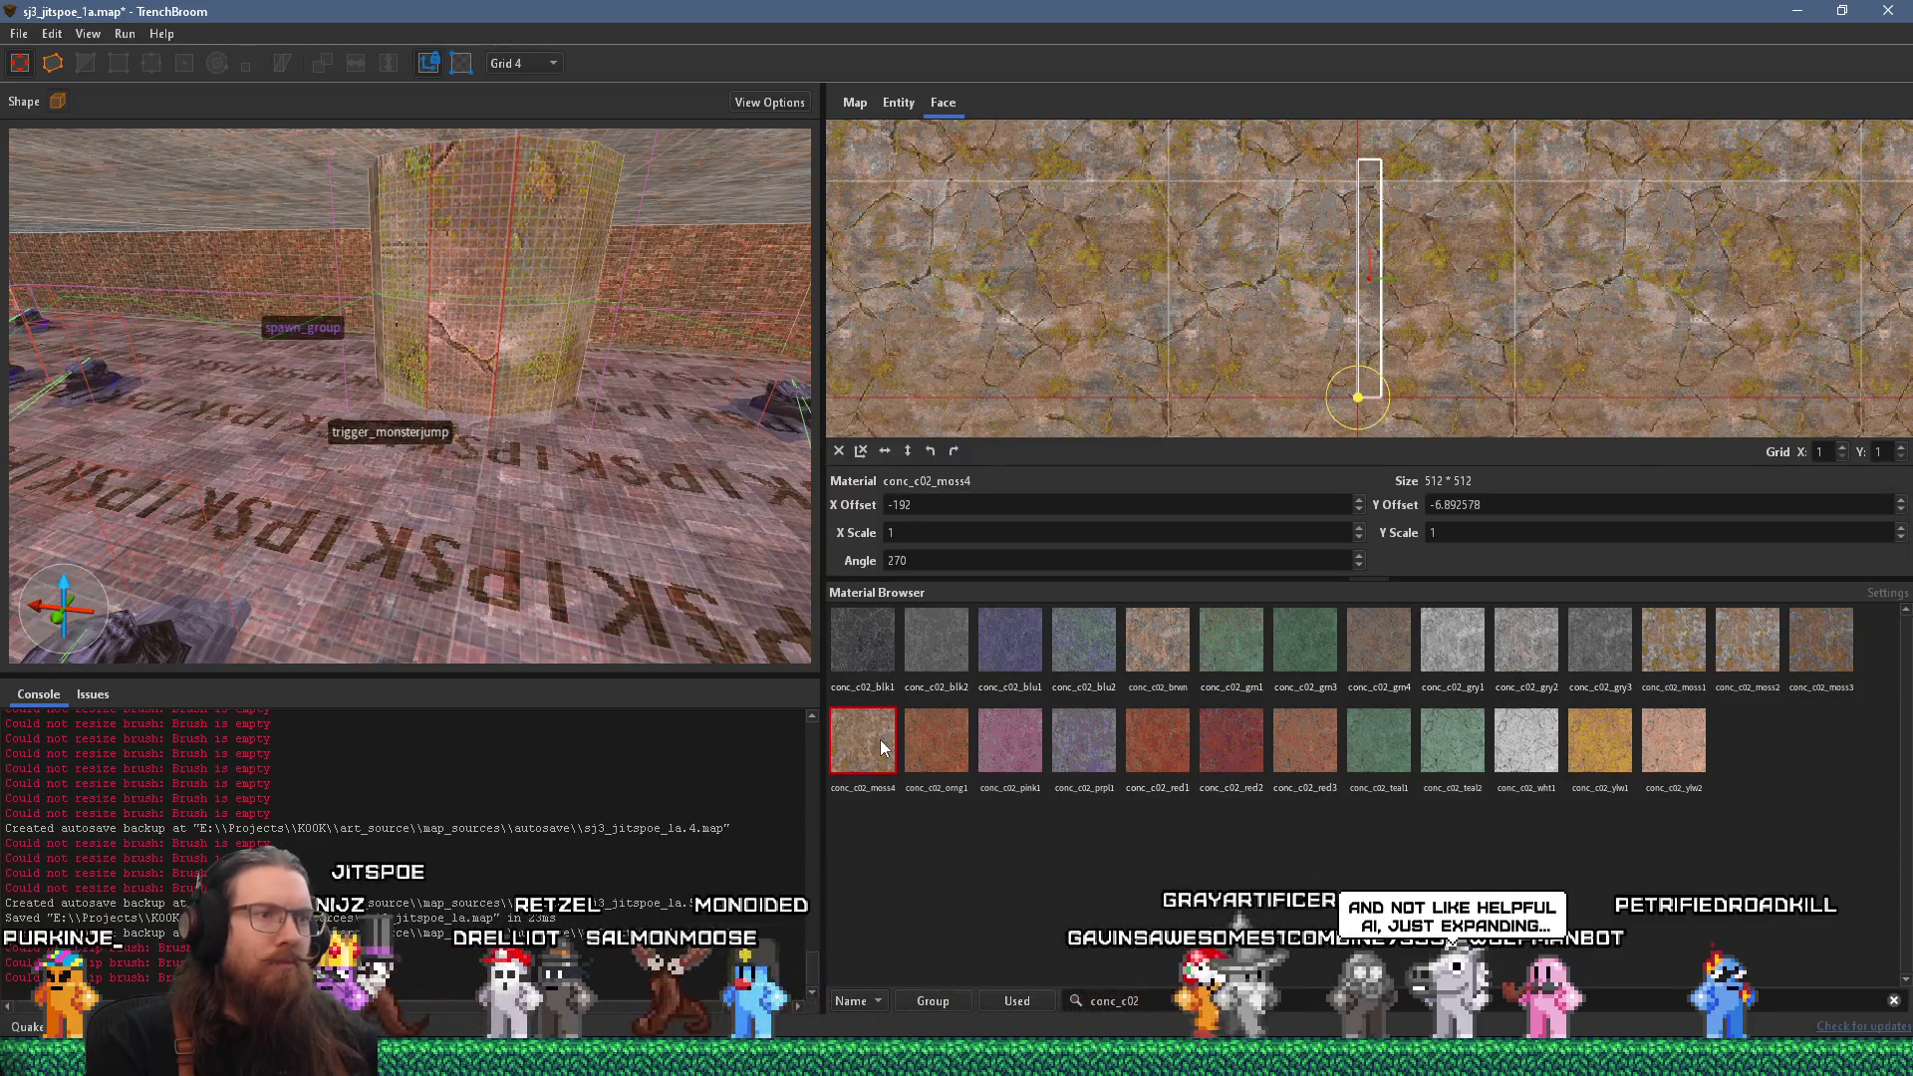
{"action": "left_click", "coordinate": [1162, 659]}
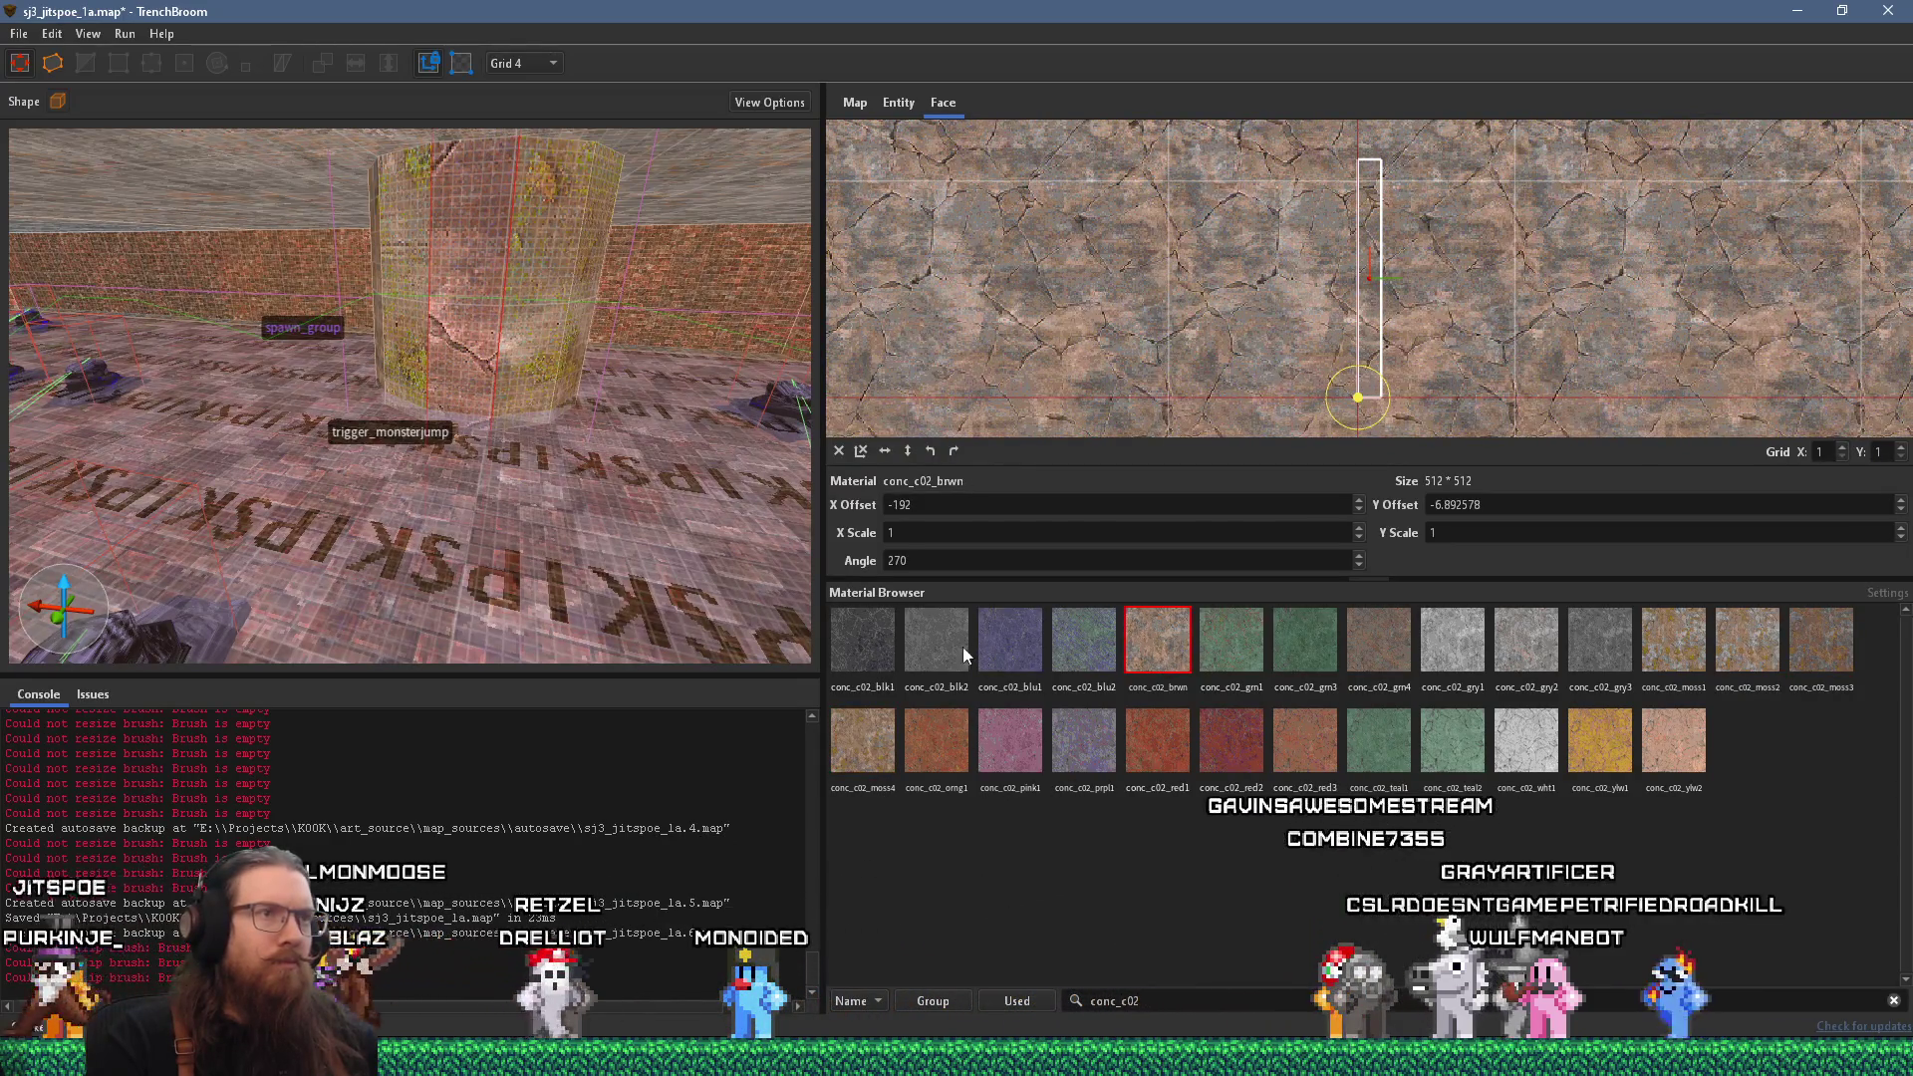
{"action": "left_click", "coordinate": [964, 645]}
{"action": "left_click", "coordinate": [1598, 737]}
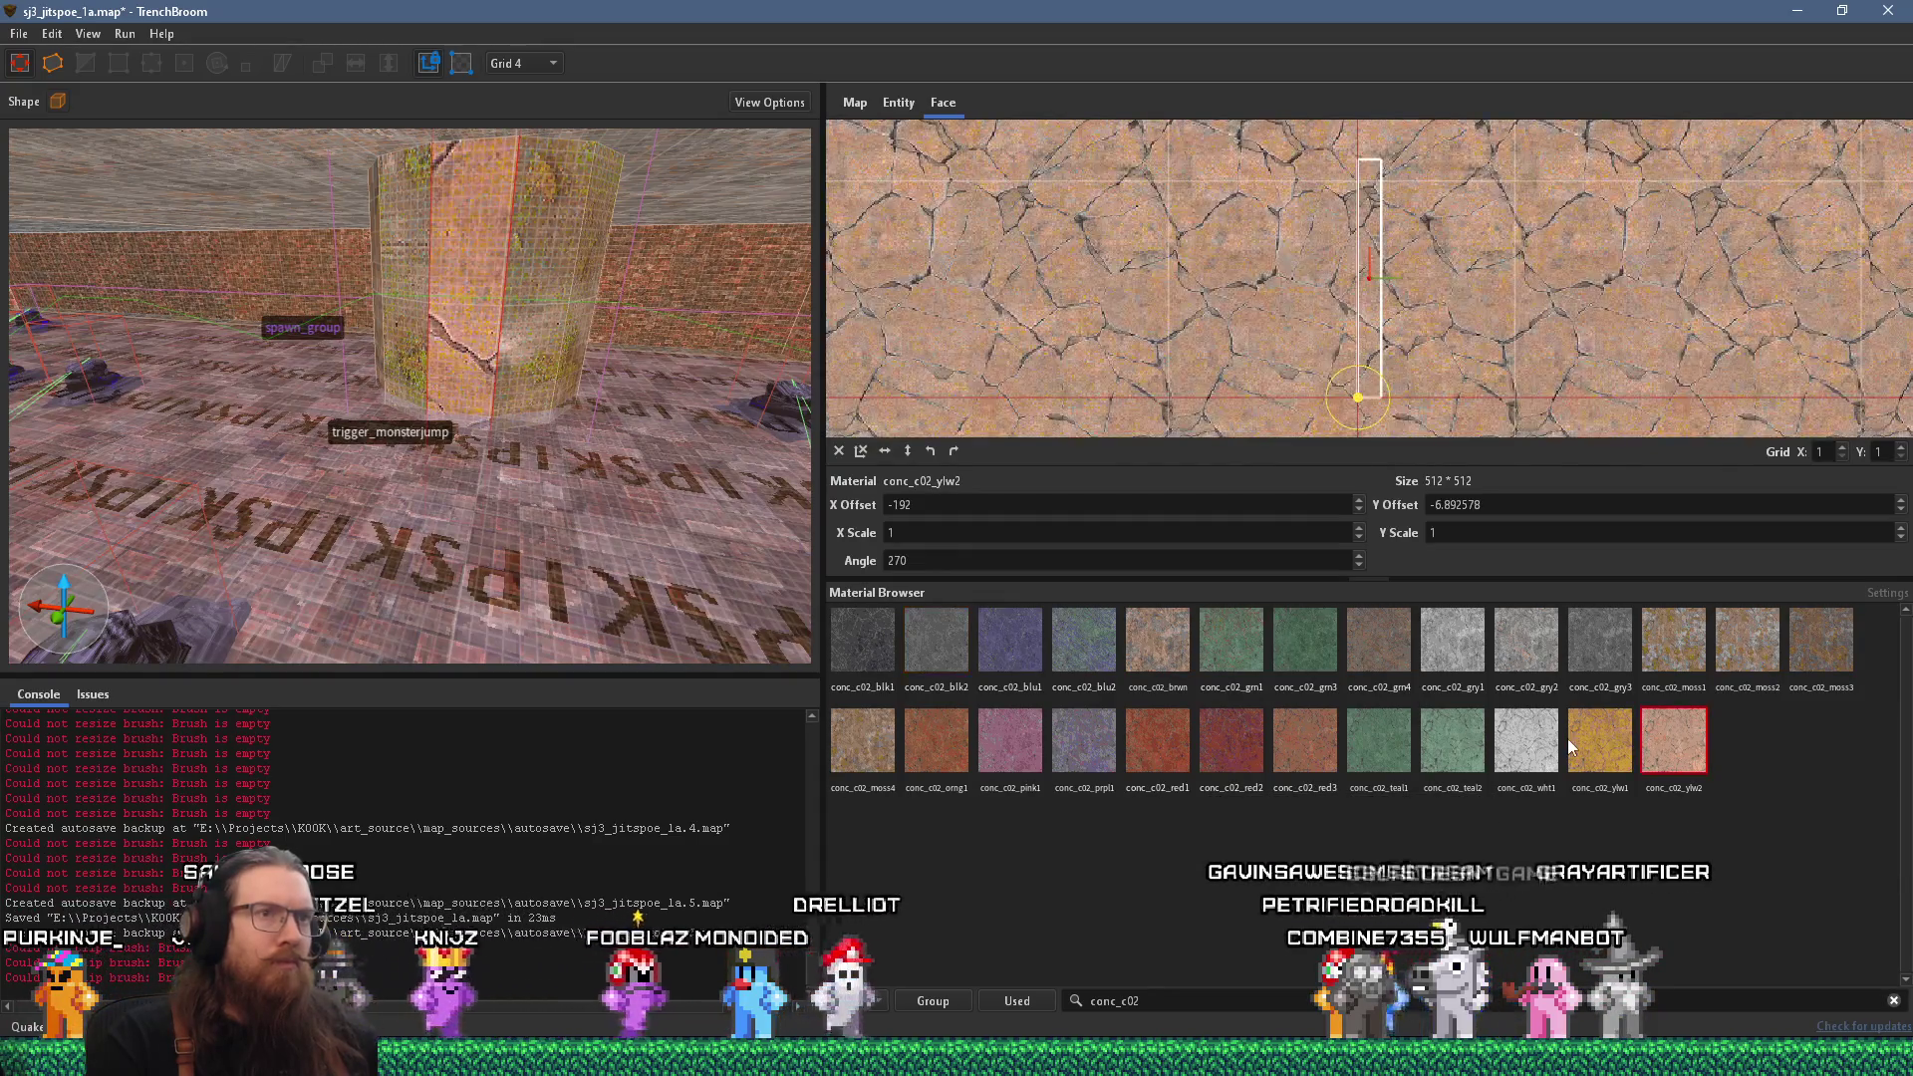
{"action": "left_click", "coordinate": [1614, 645]}
{"action": "left_click", "coordinate": [1673, 647]}
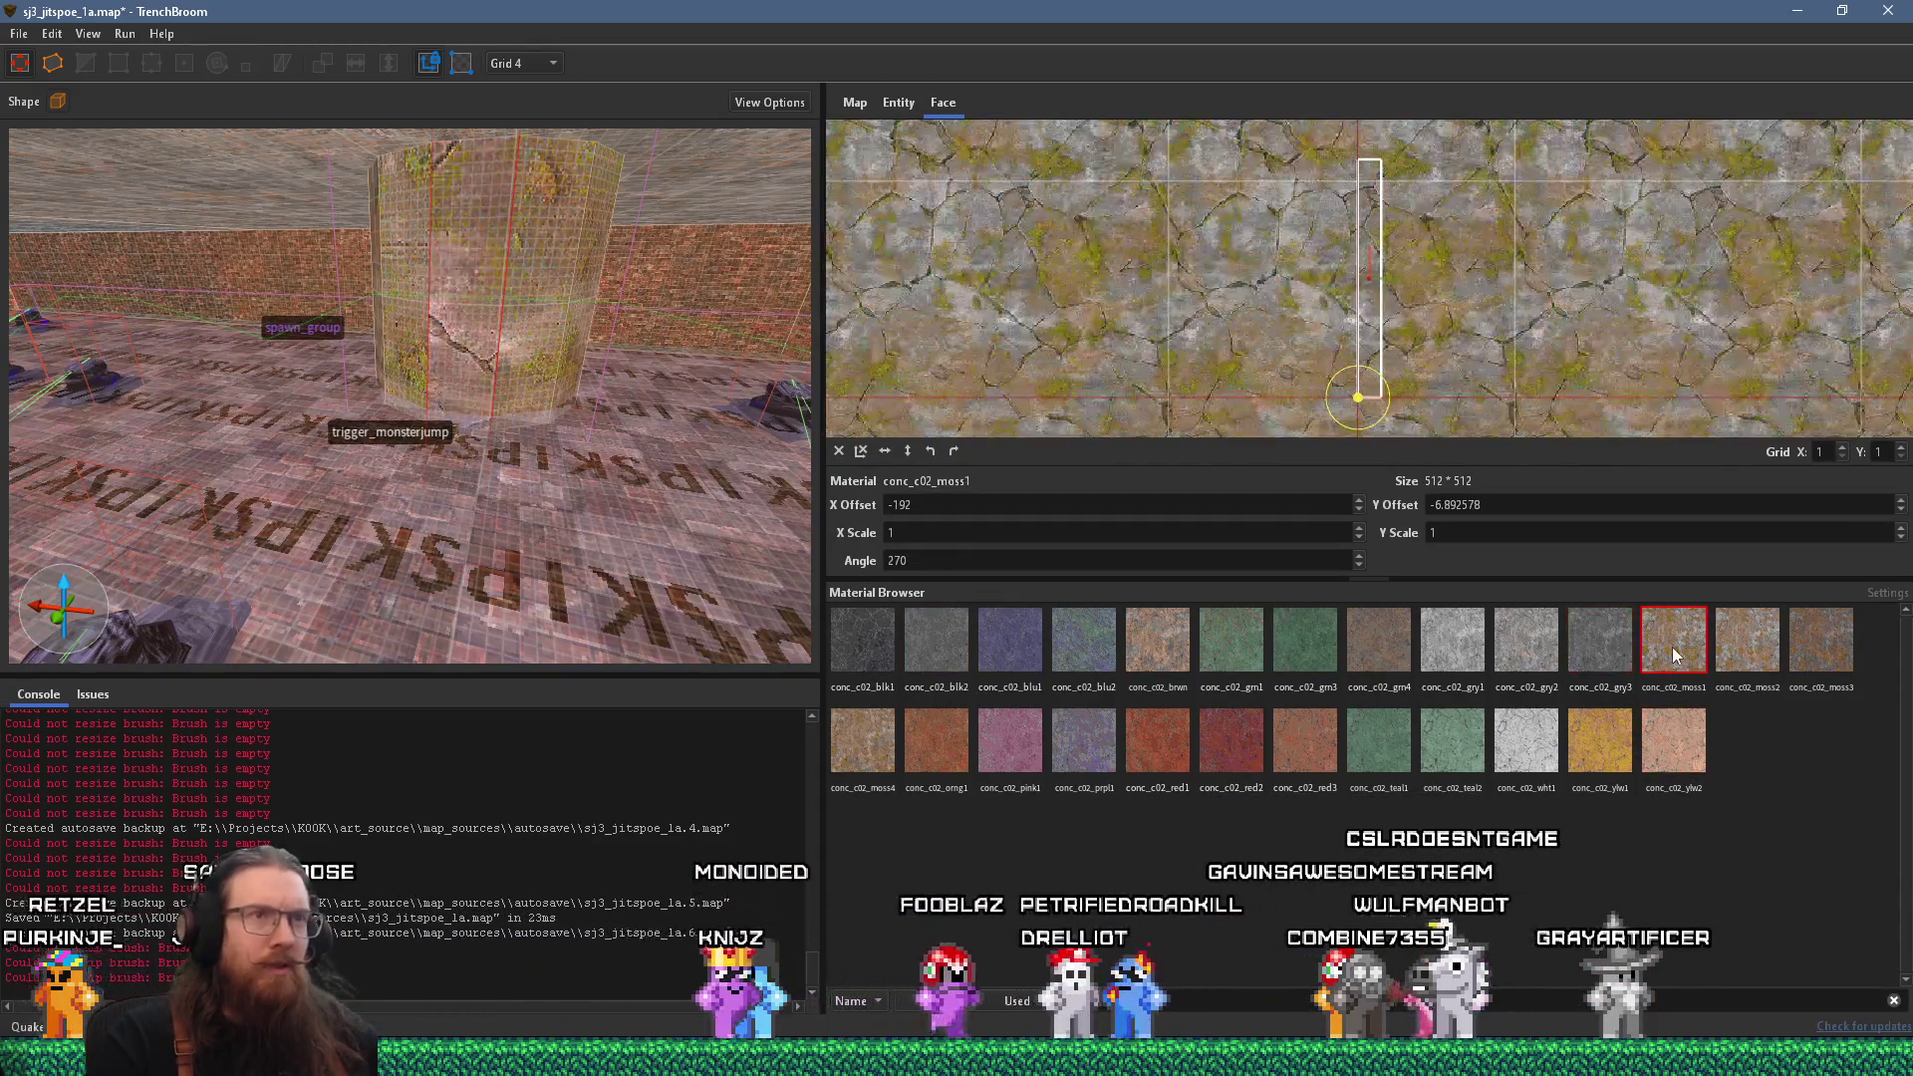
Filter for conc_c01 materials and apply conc_c01_gry2 to the face.
{"action": "left_click", "coordinate": [1297, 1000]}
{"action": "key", "text": "BackSpace"}
{"action": "type", "text": "1"}
{"action": "left_click", "coordinate": [1599, 637]}
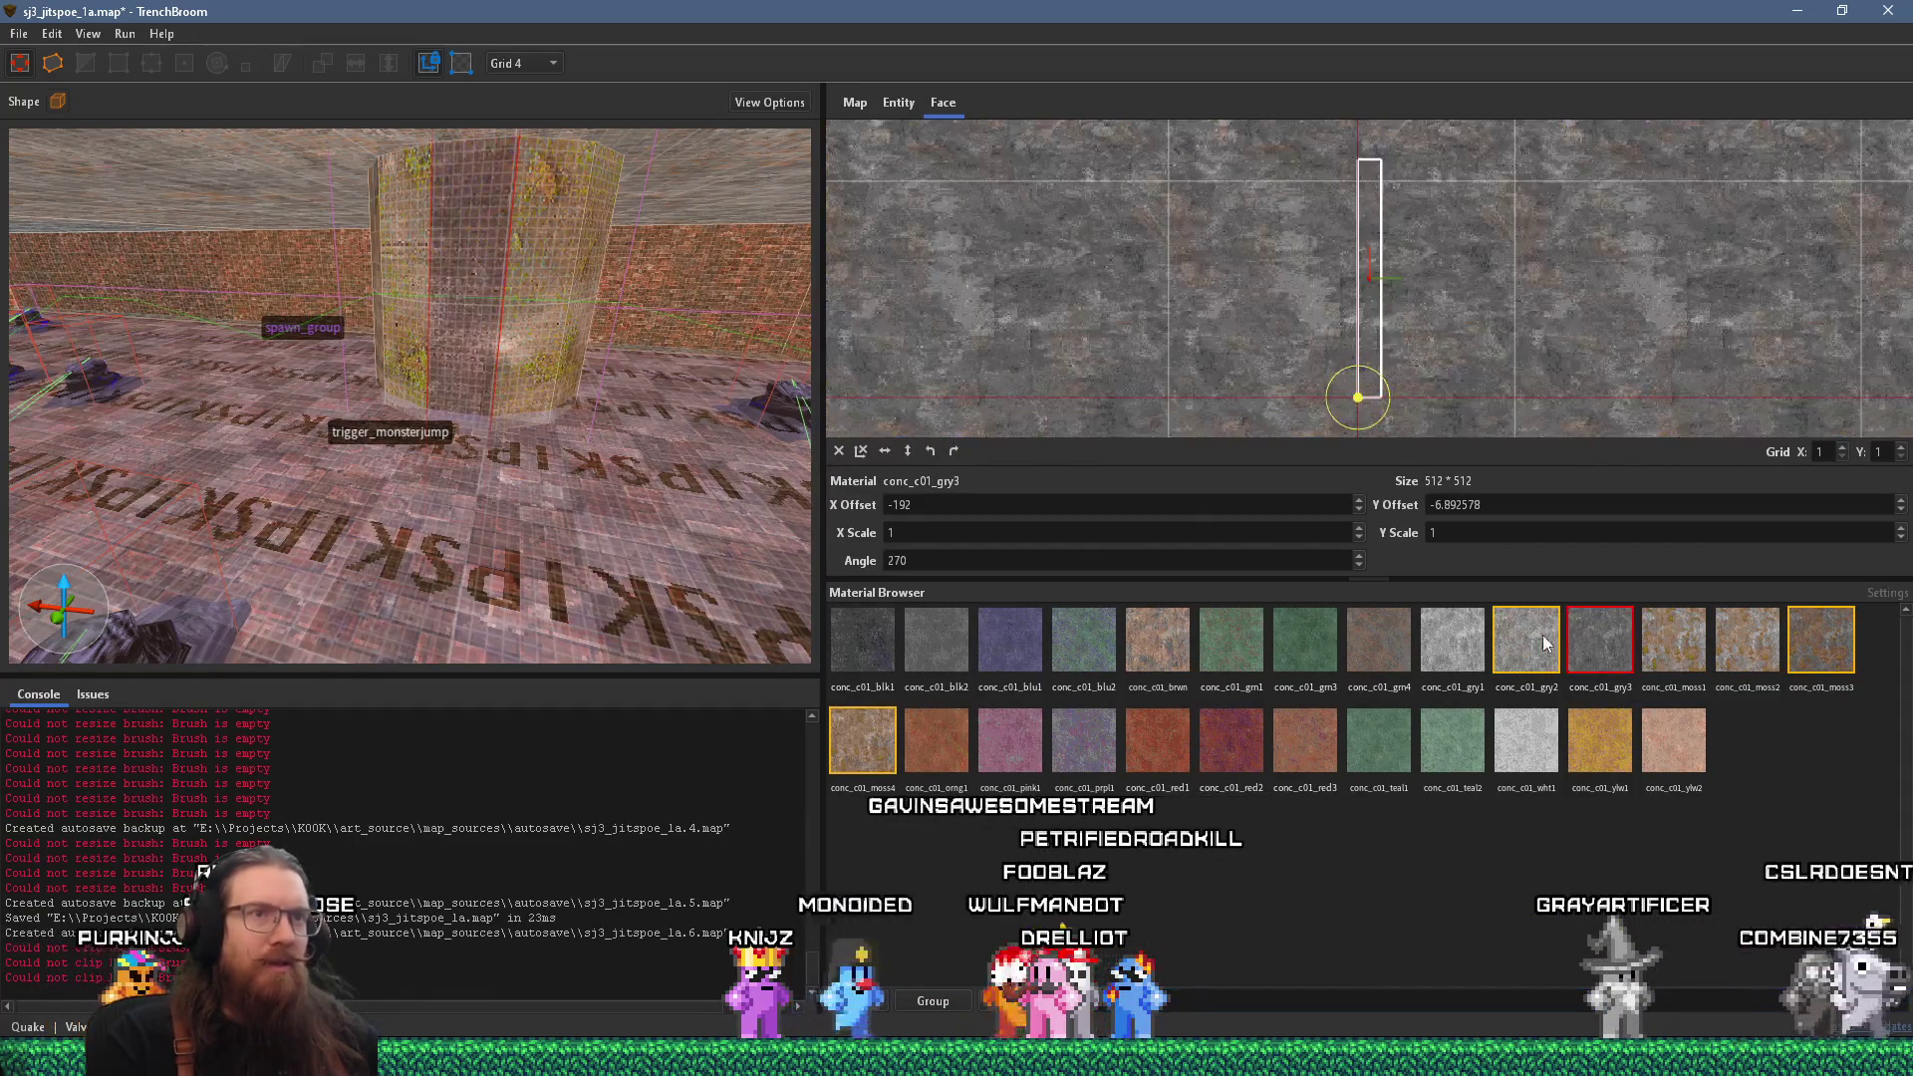
{"action": "left_click", "coordinate": [1440, 635]}
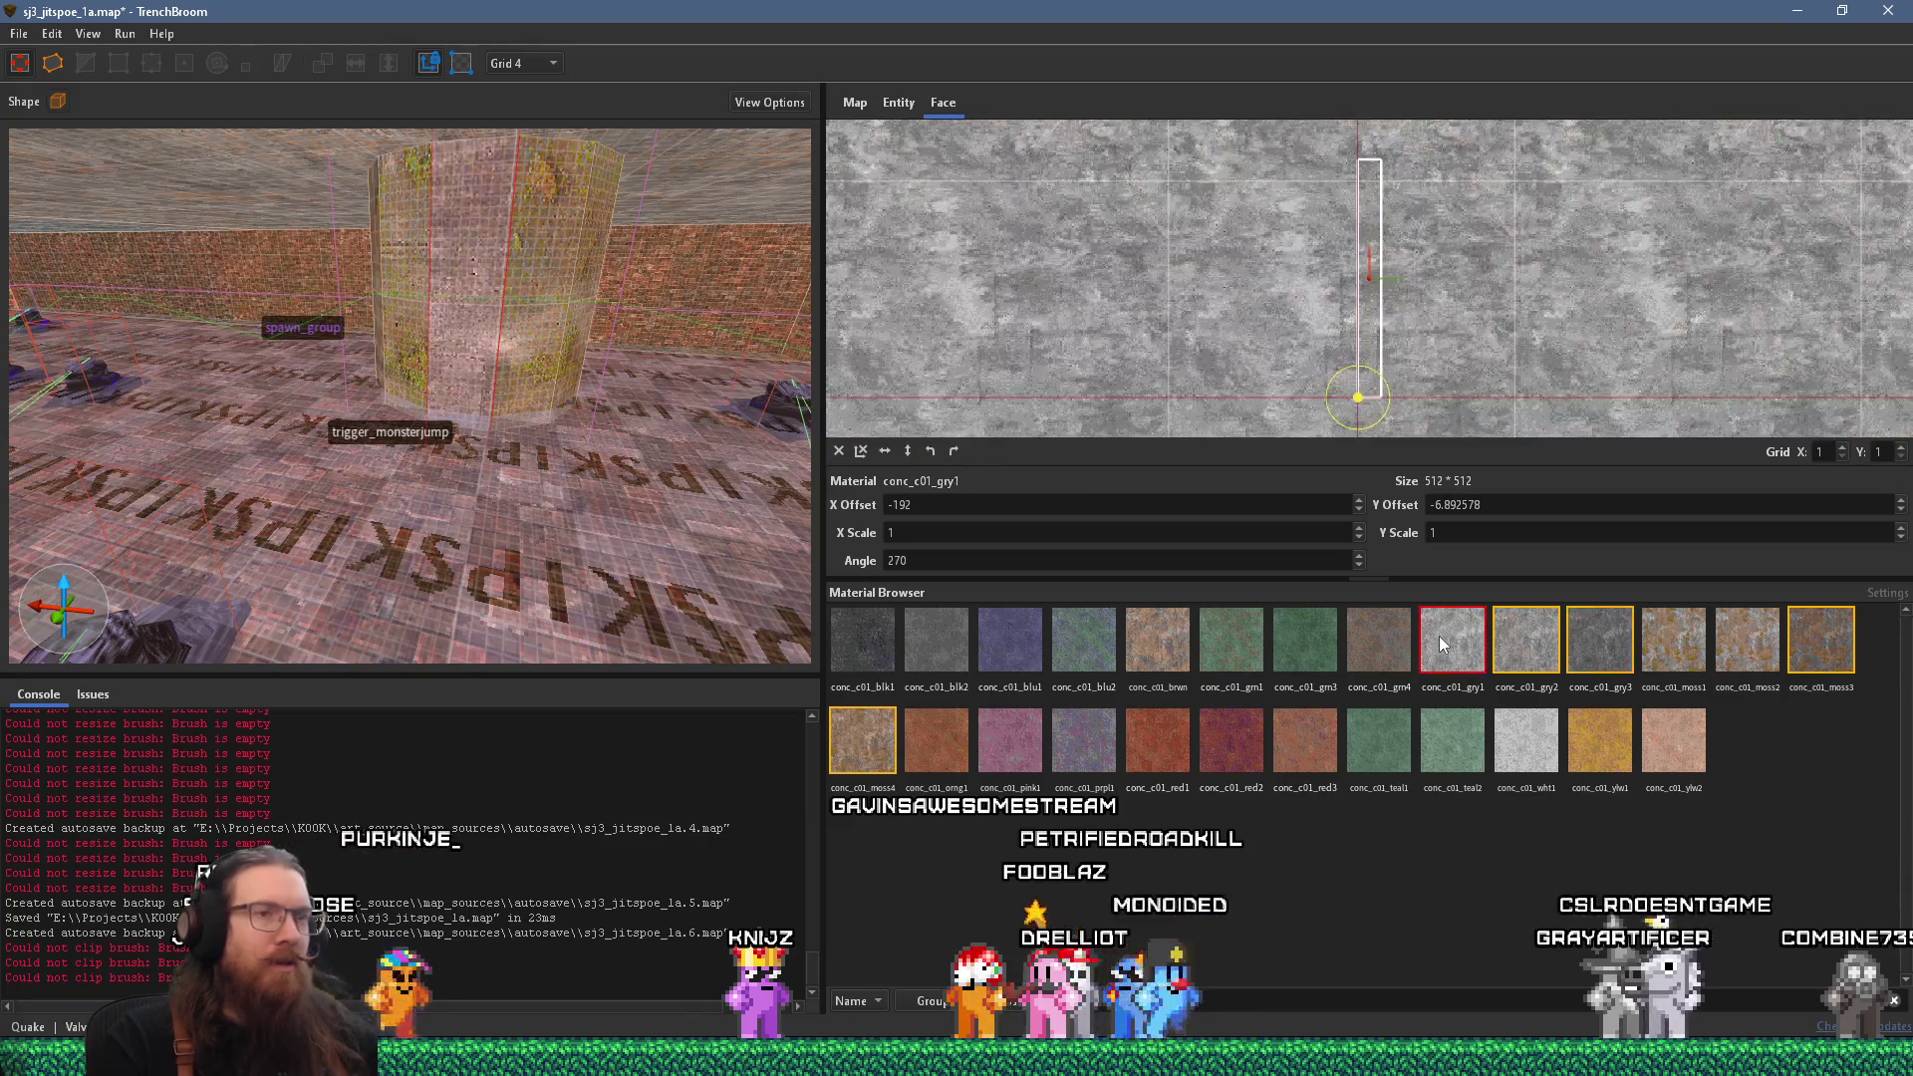
{"action": "left_click", "coordinate": [1548, 638]}
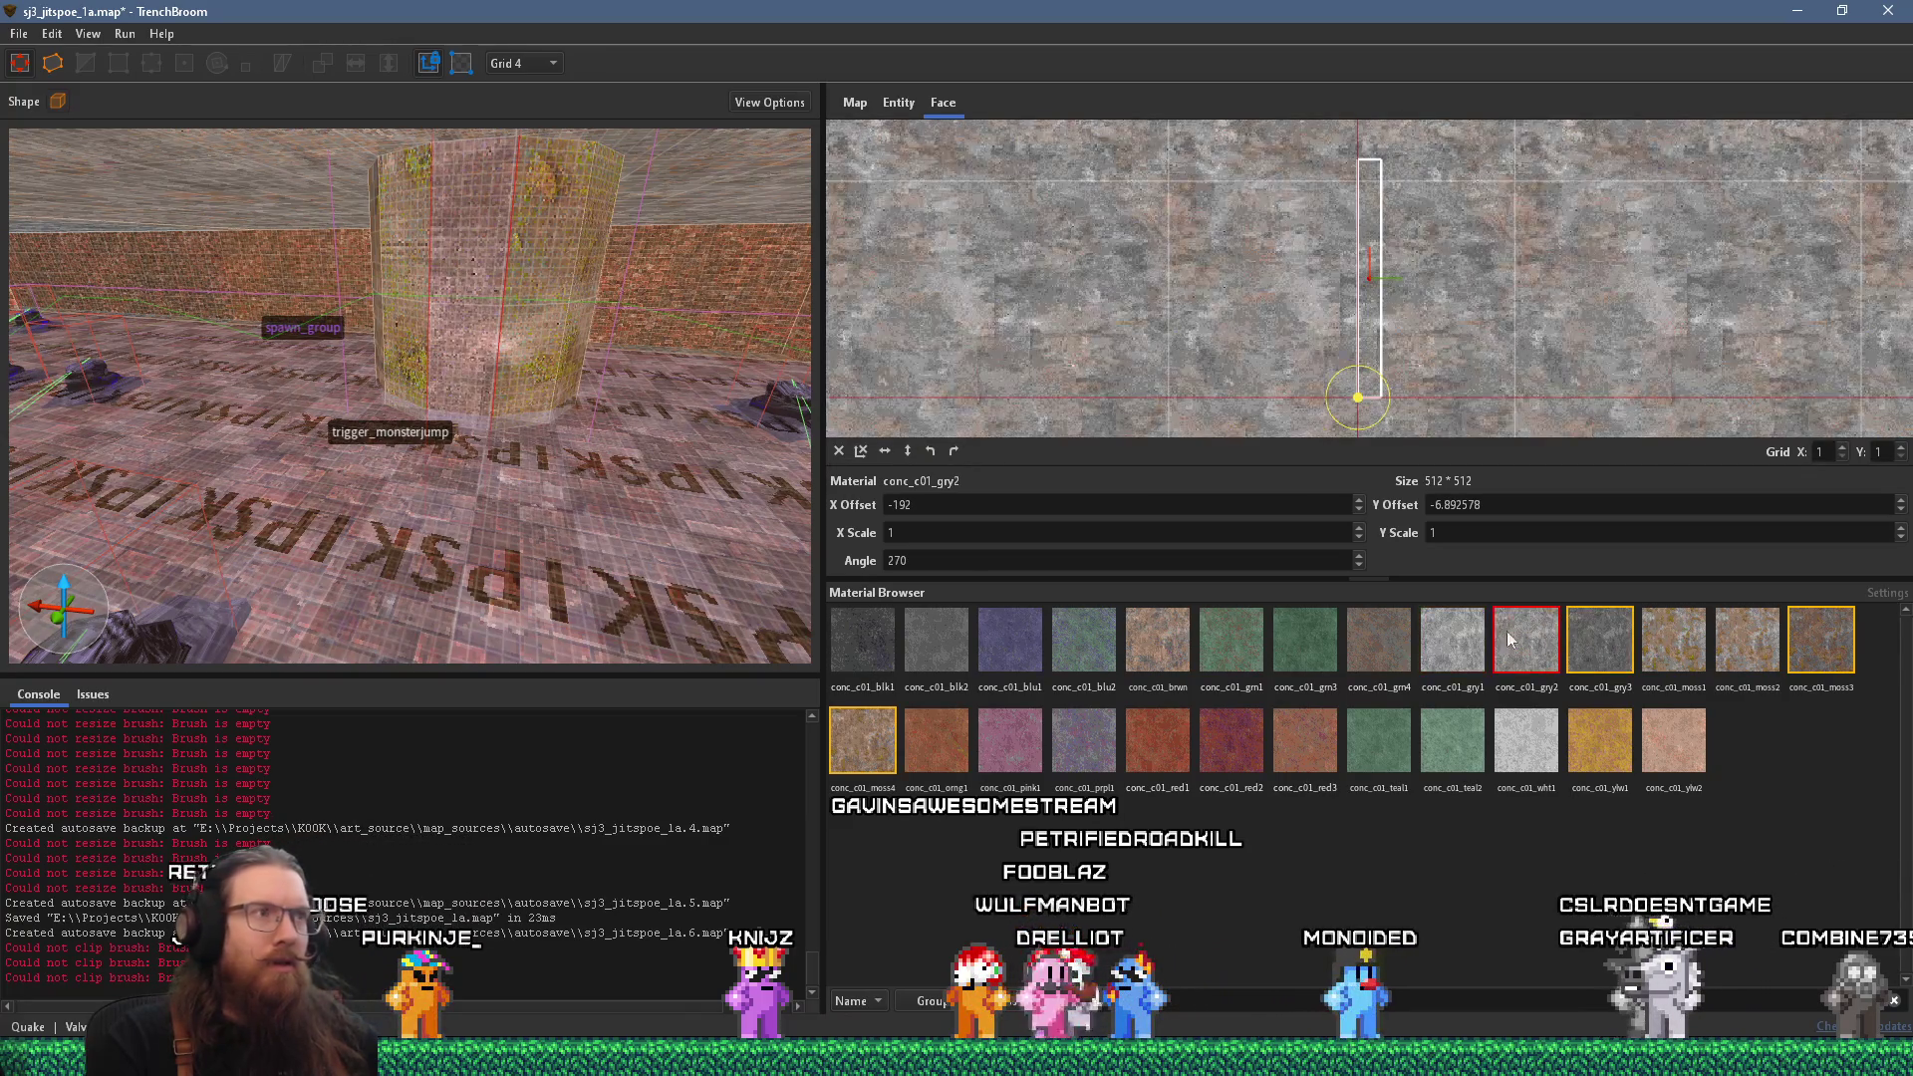
{"action": "scroll", "coordinate": [417, 384], "scroll_direction": "up", "scroll_amount": 3}
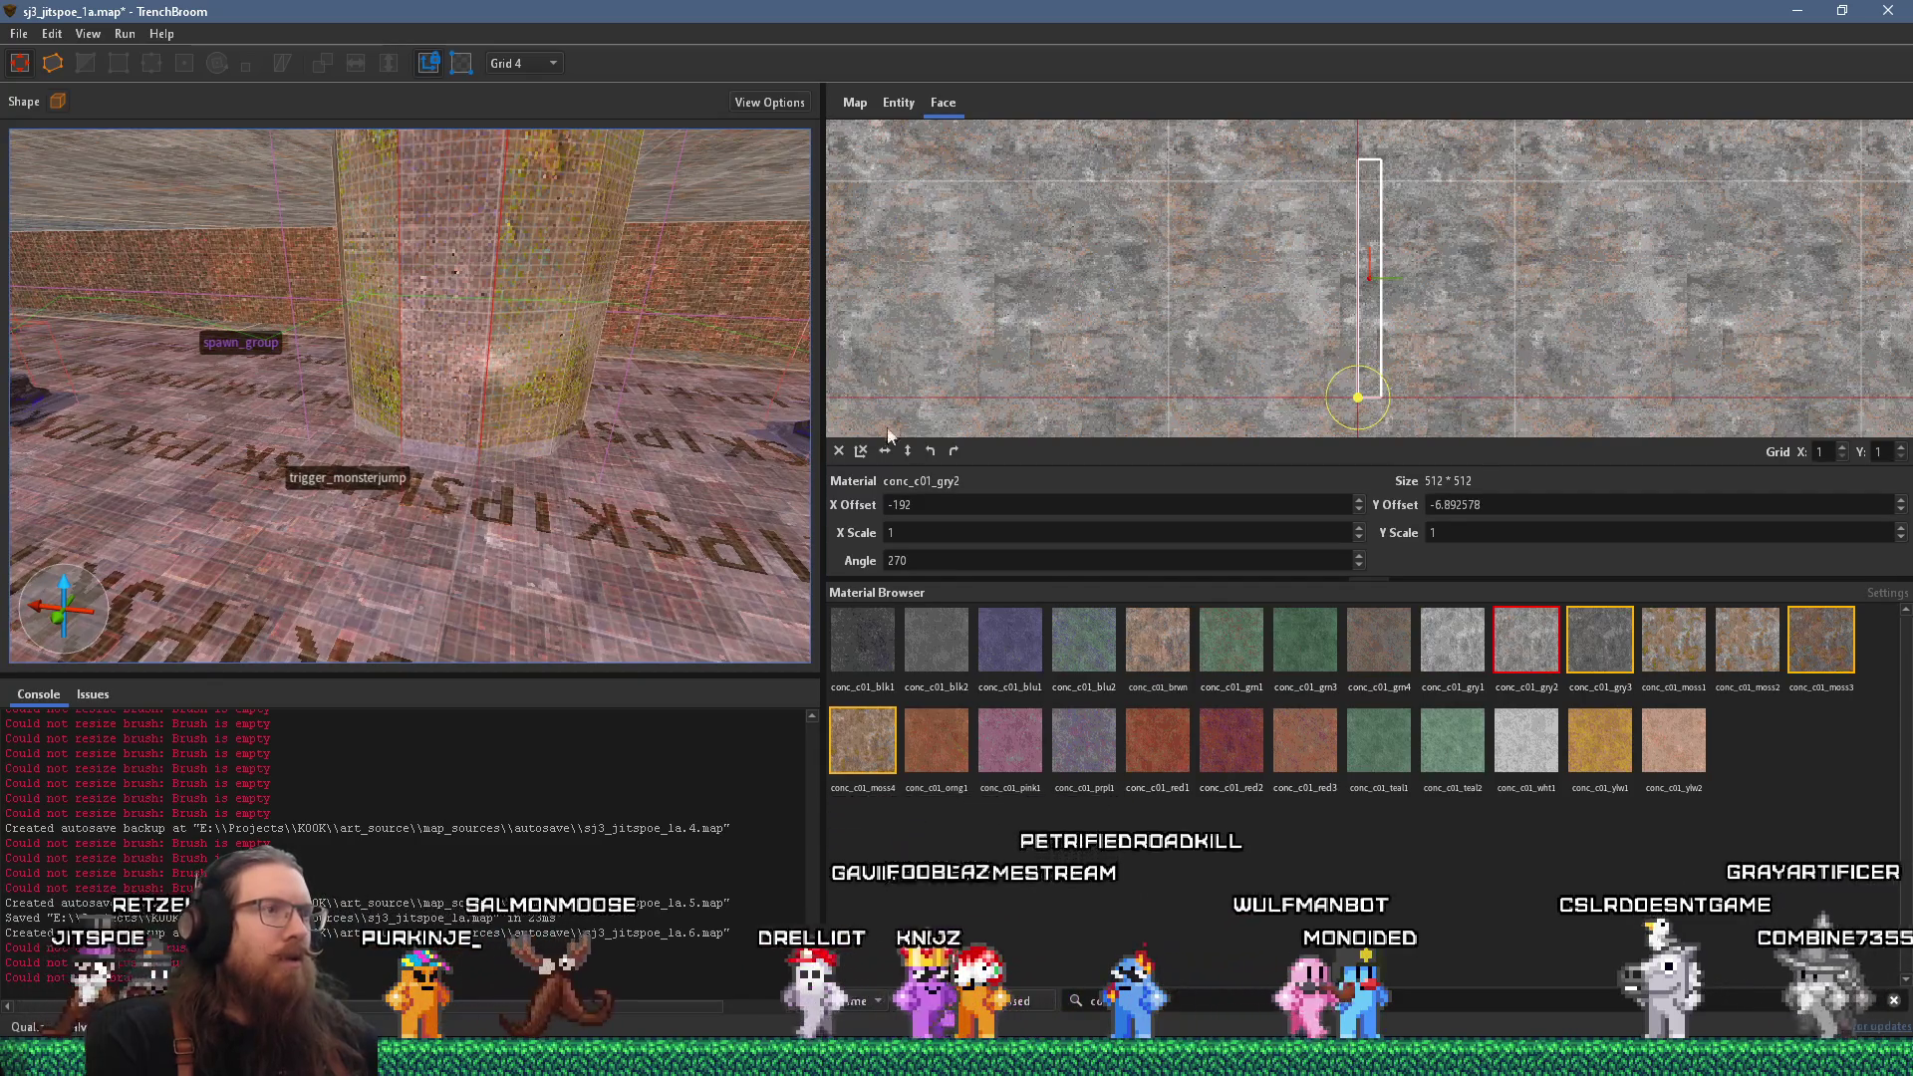
Reset the pillar face's texture offsets and angle to 0.
{"action": "left_click", "coordinate": [863, 450]}
{"action": "scroll", "coordinate": [554, 370], "scroll_direction": "up", "scroll_amount": 3}
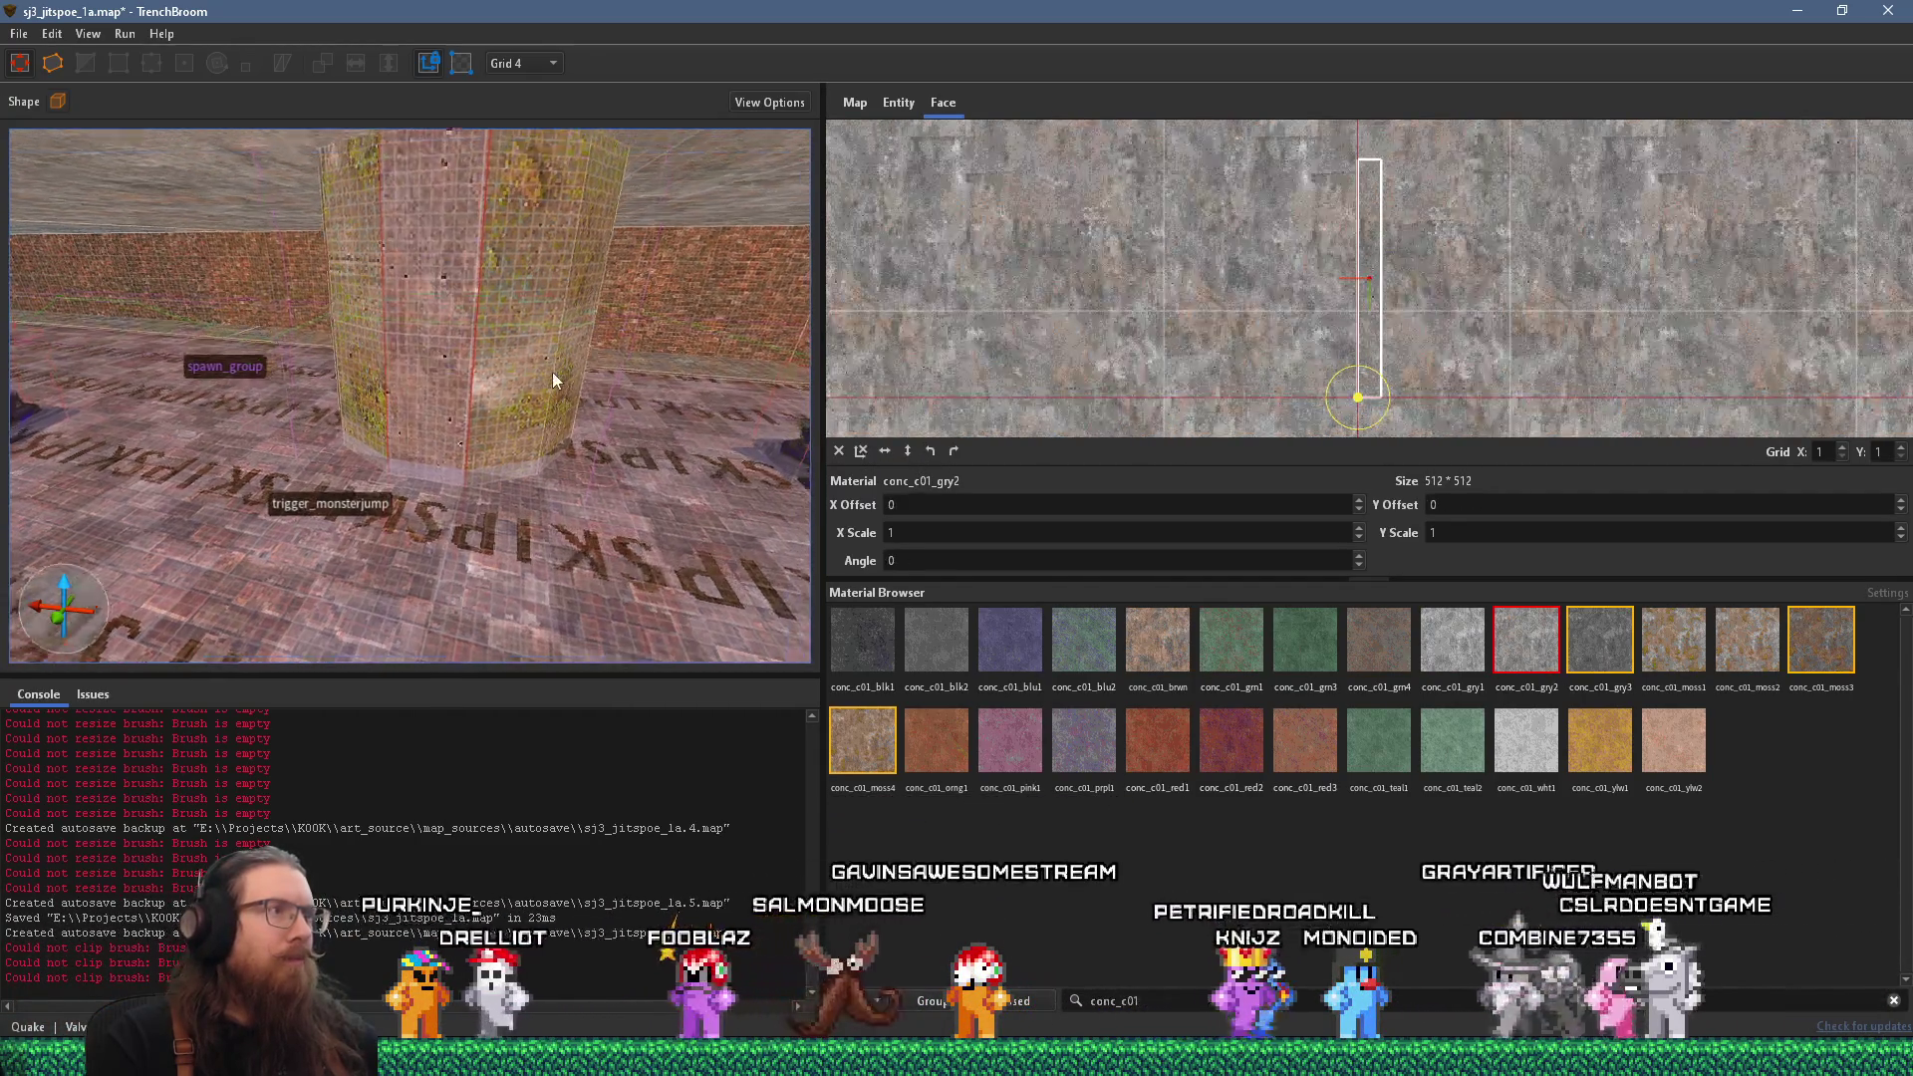
{"action": "scroll", "coordinate": [498, 379], "scroll_direction": "up", "scroll_amount": 5}
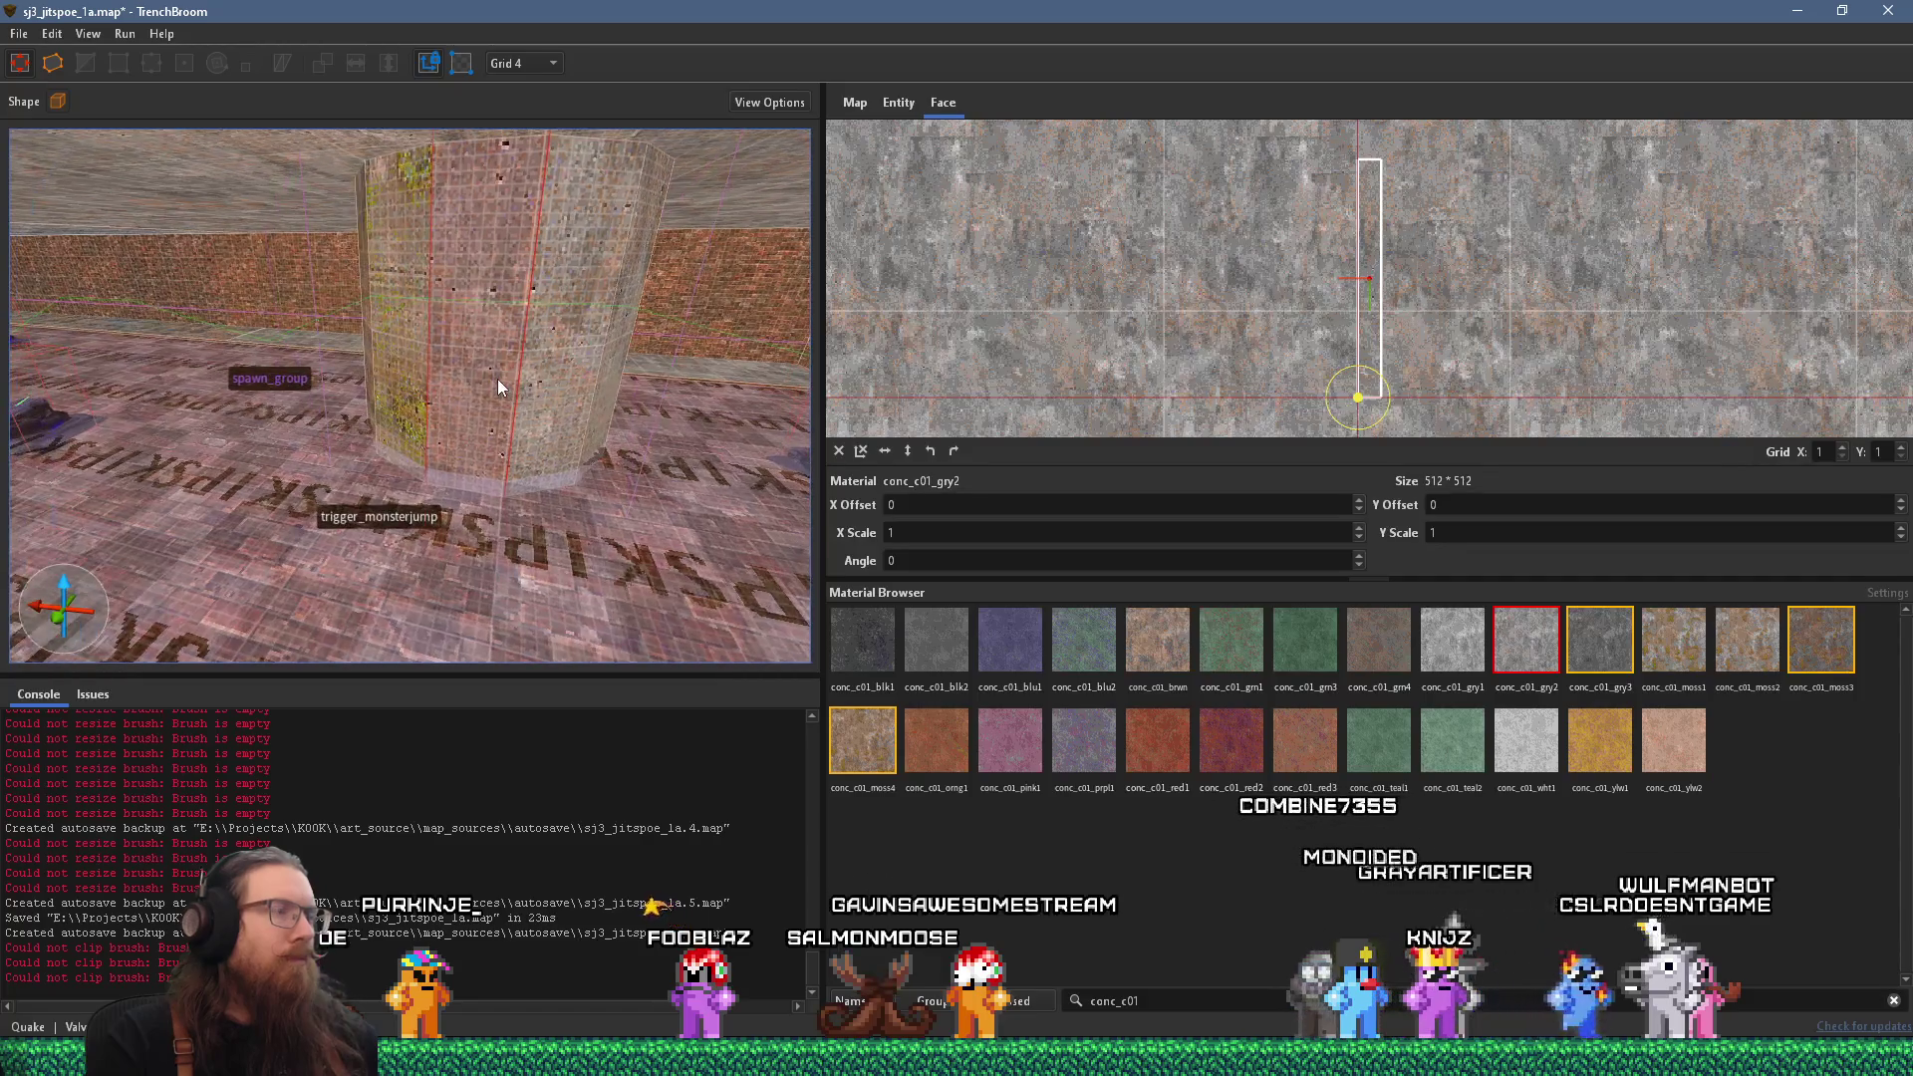
{"action": "scroll", "coordinate": [452, 351], "scroll_direction": "up", "scroll_amount": 5}
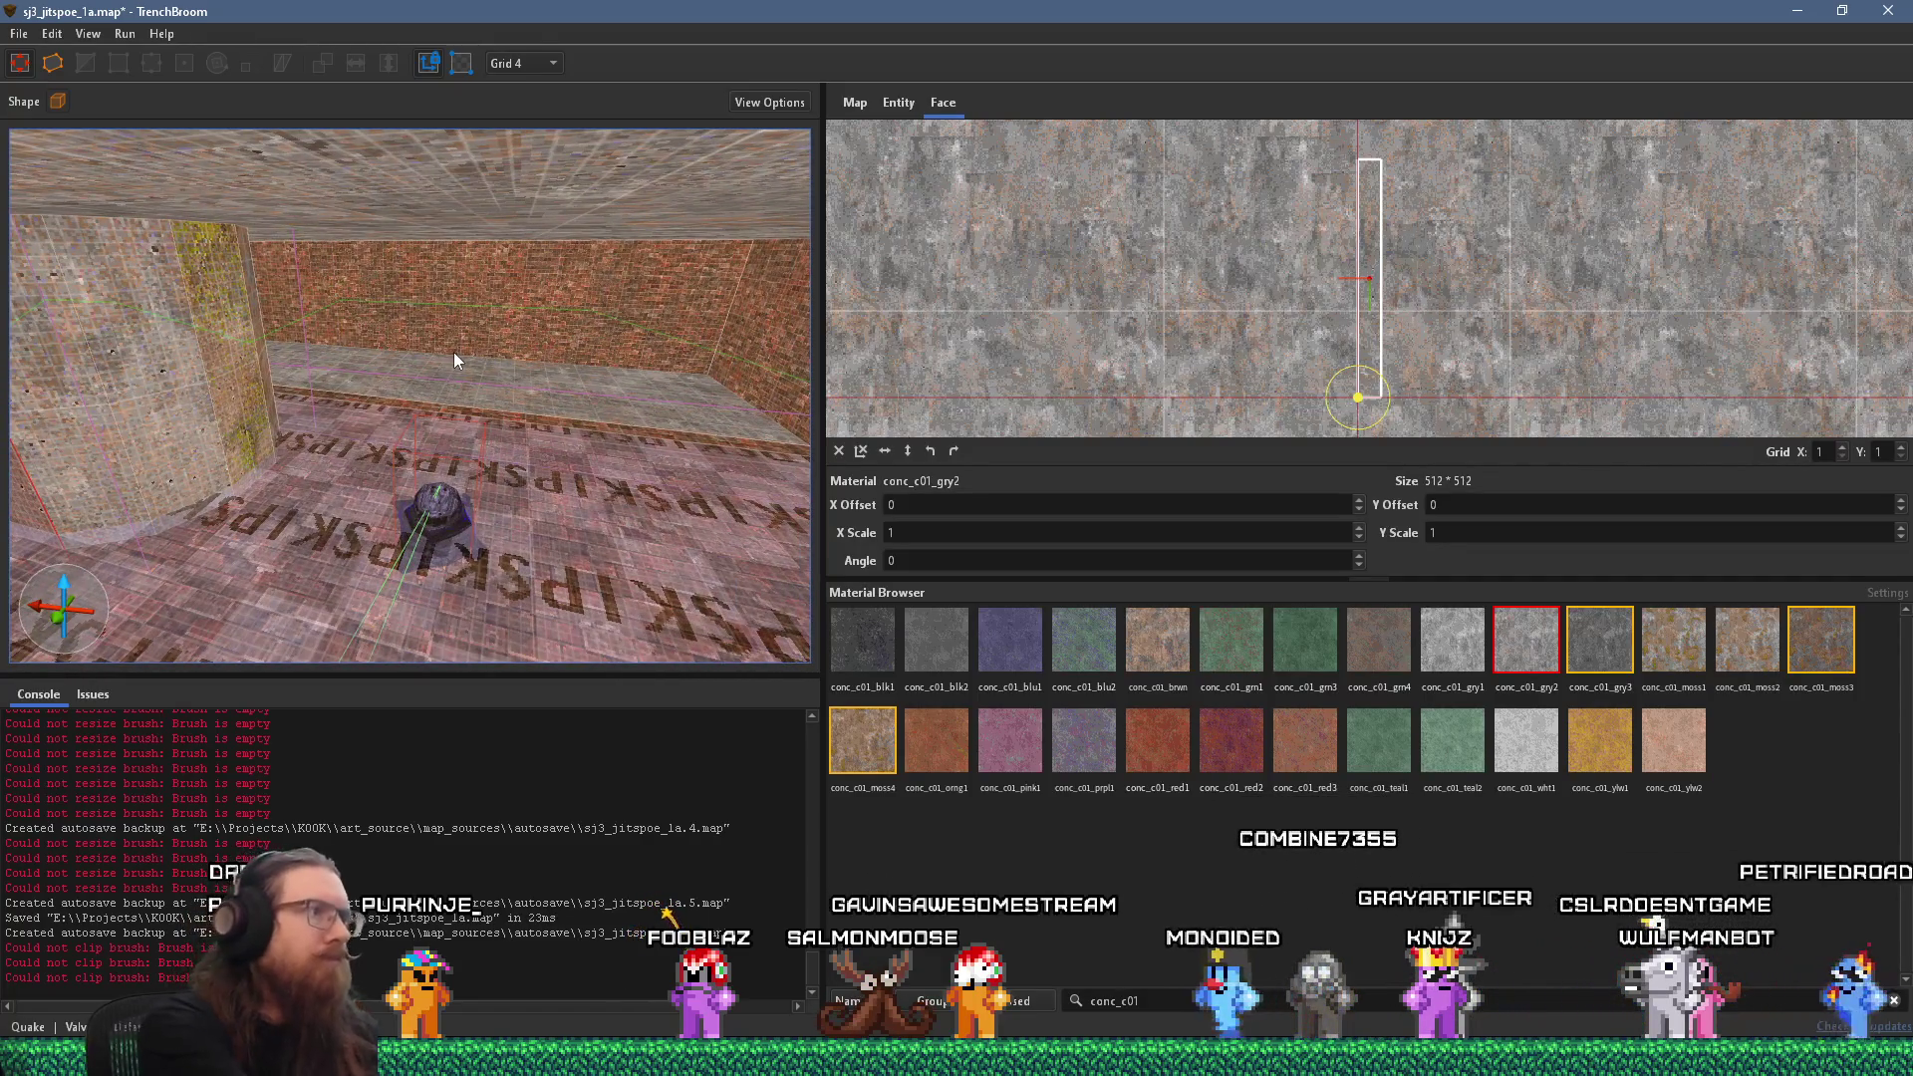
{"action": "scroll", "coordinate": [641, 339], "scroll_direction": "up", "scroll_amount": 5}
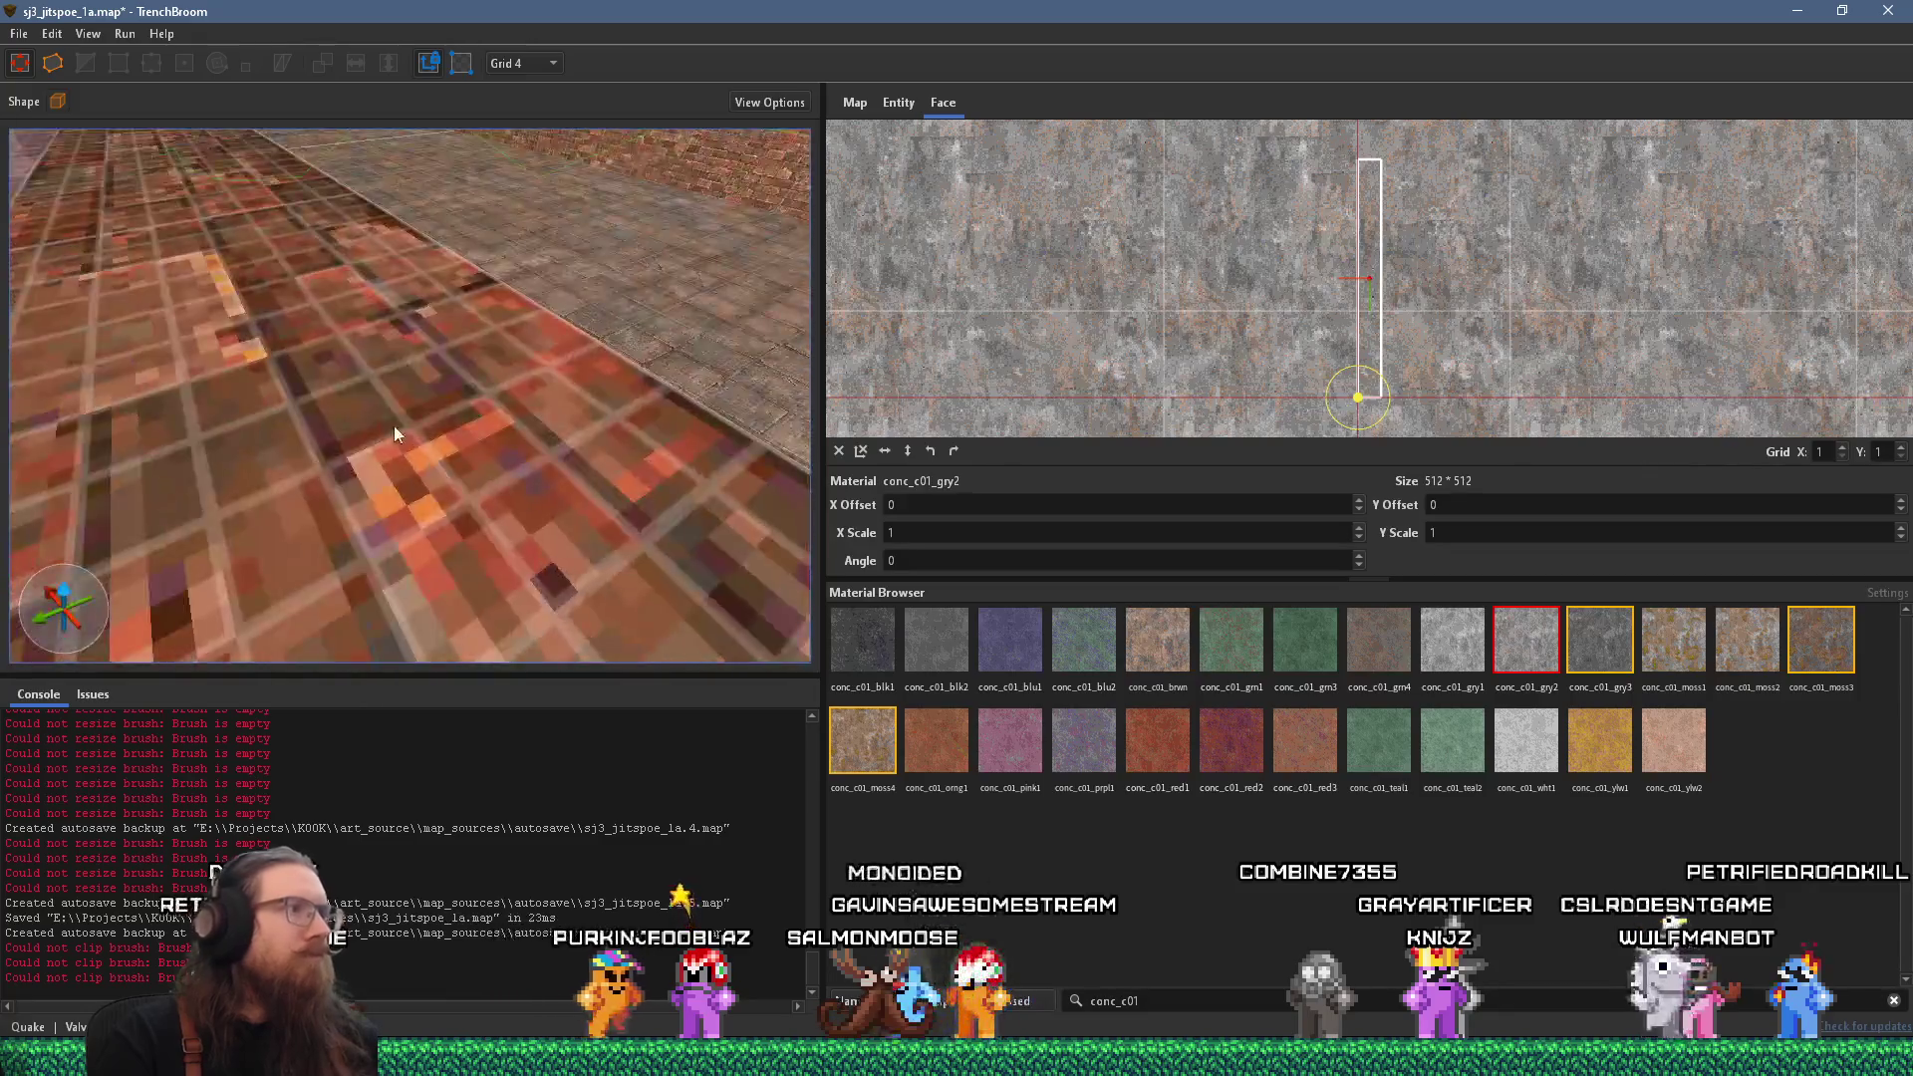
{"action": "scroll", "coordinate": [632, 264], "scroll_direction": "up", "scroll_amount": 3}
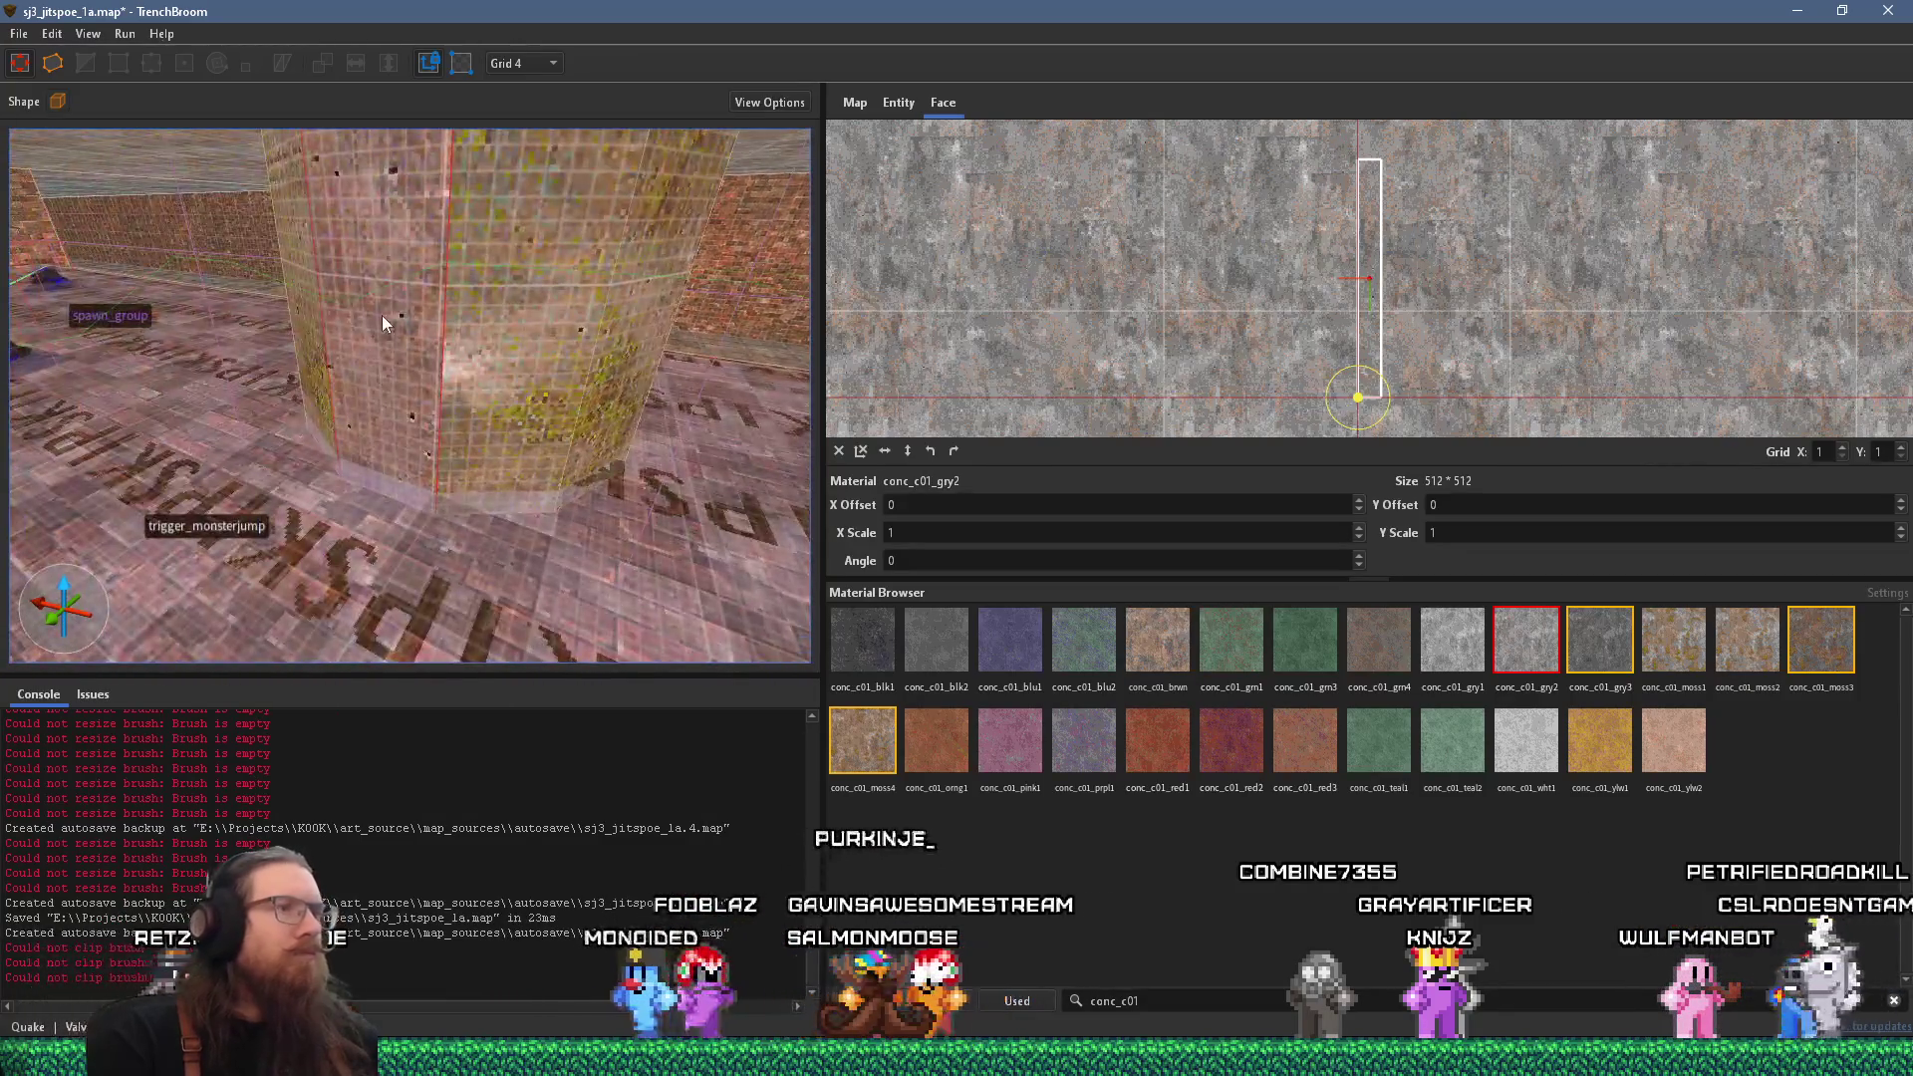
{"action": "mouse_move", "coordinate": [620, 431]}
{"action": "left_mouse_down"}
{"action": "mouse_move", "coordinate": [363, 406]}
{"action": "mouse_move", "coordinate": [379, 387]}
{"action": "mouse_move", "coordinate": [226, 396]}
{"action": "left_mouse_up"}
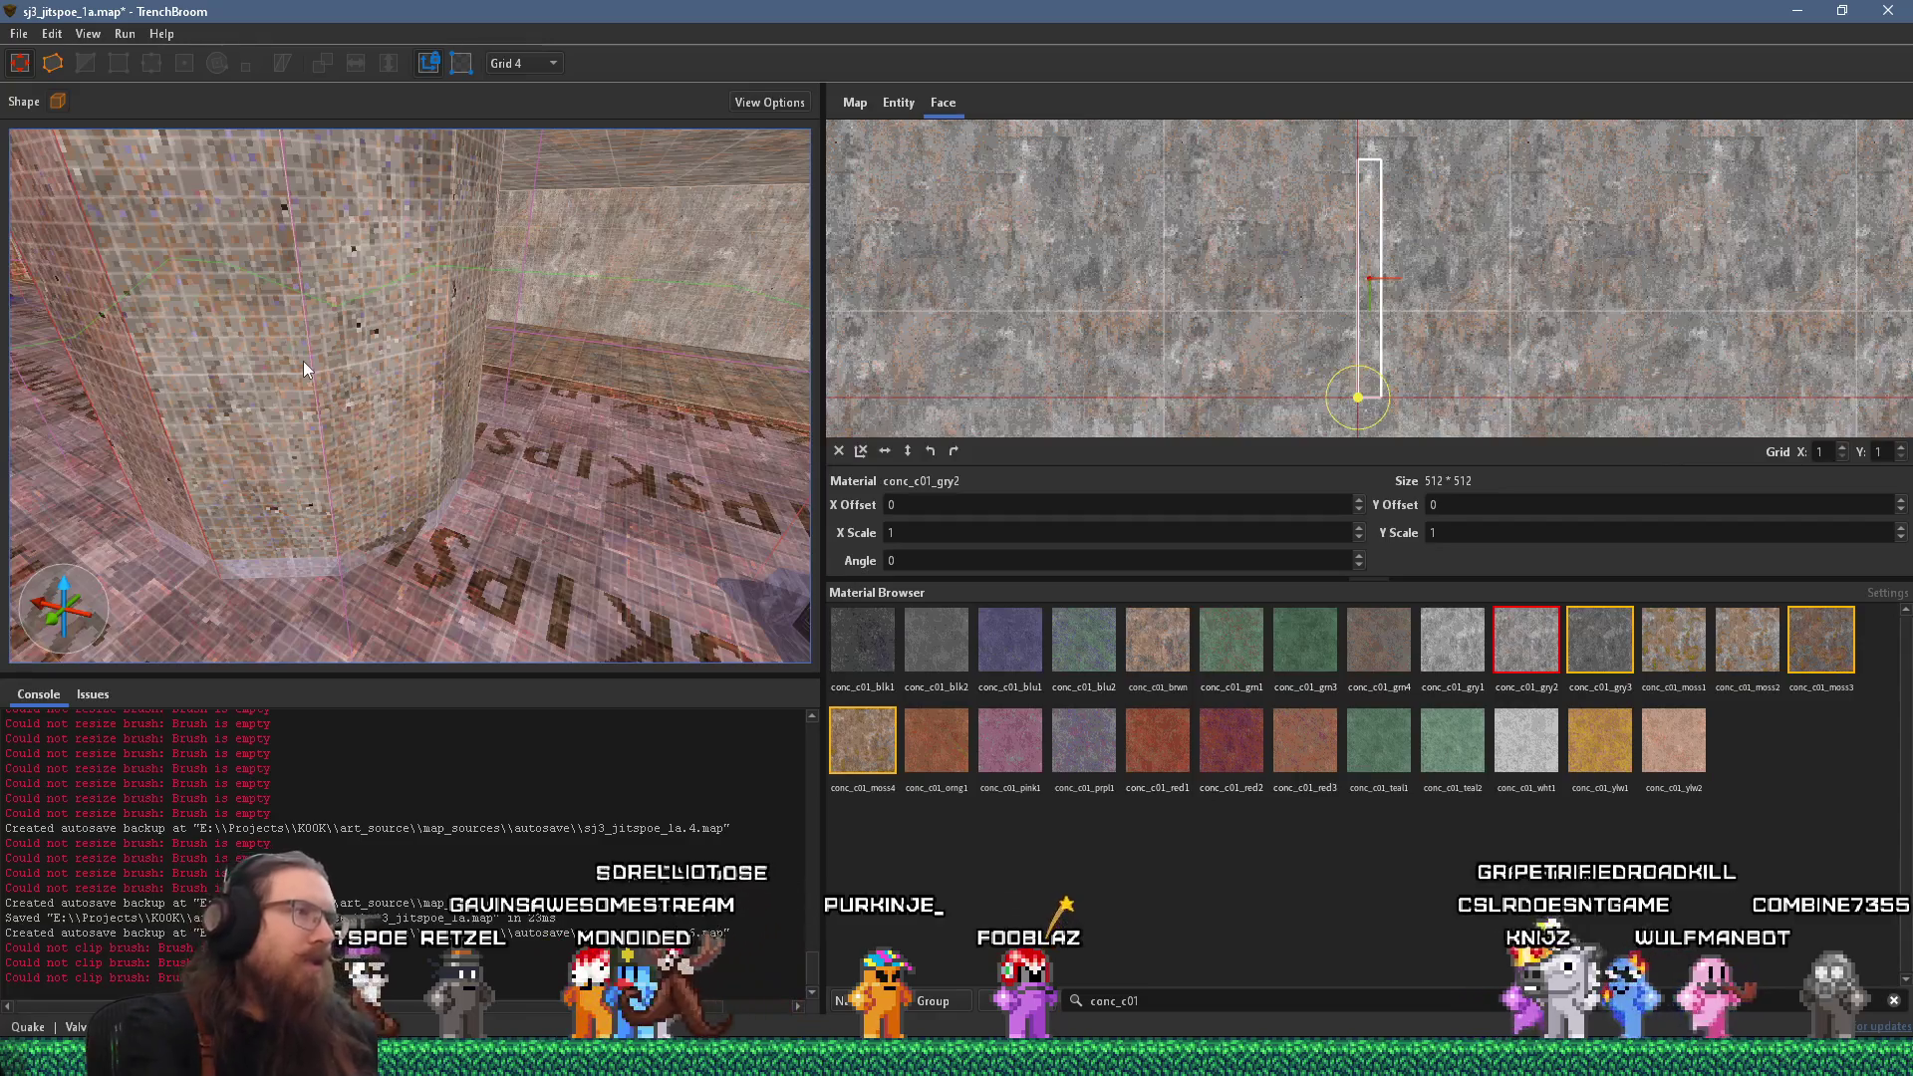
{"action": "key", "text": "ctrl+shift+z"}
{"action": "key", "text": "ctrl+shift+z"}
{"action": "key", "text": "ctrl+z"}
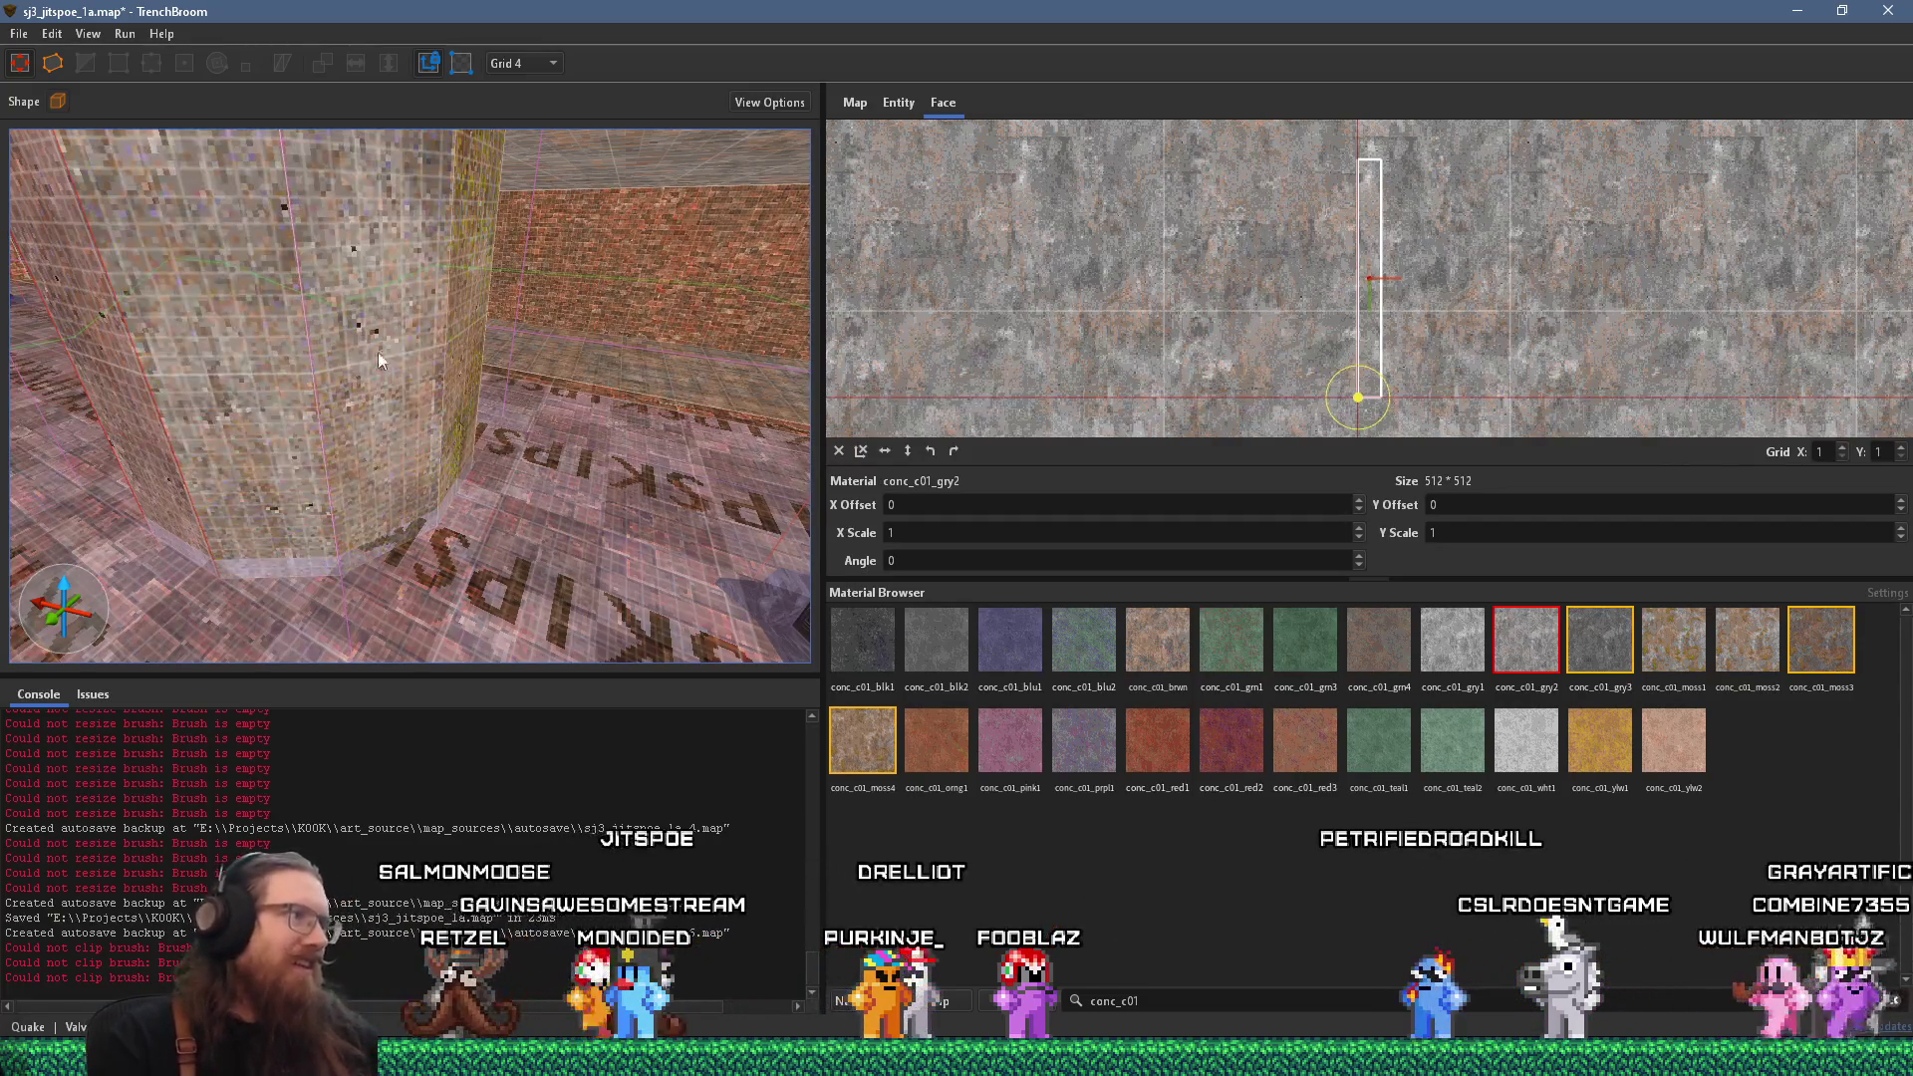
{"action": "mouse_move", "coordinate": [464, 326]}
{"action": "left_mouse_down"}
{"action": "mouse_move", "coordinate": [289, 365]}
{"action": "mouse_move", "coordinate": [495, 336]}
{"action": "mouse_move", "coordinate": [663, 363]}
{"action": "mouse_move", "coordinate": [526, 362]}
{"action": "mouse_move", "coordinate": [510, 401]}
{"action": "mouse_move", "coordinate": [412, 408]}
{"action": "mouse_move", "coordinate": [623, 425]}
{"action": "left_mouse_up"}
Slide the column face's texture horizontally into alignment, then deselect it.
{"action": "left_click", "coordinate": [635, 464]}
{"action": "mouse_move", "coordinate": [528, 464]}
{"action": "left_mouse_down"}
{"action": "mouse_move", "coordinate": [488, 469]}
{"action": "mouse_move", "coordinate": [689, 462]}
{"action": "mouse_move", "coordinate": [523, 464]}
{"action": "mouse_move", "coordinate": [636, 472]}
{"action": "left_mouse_up"}
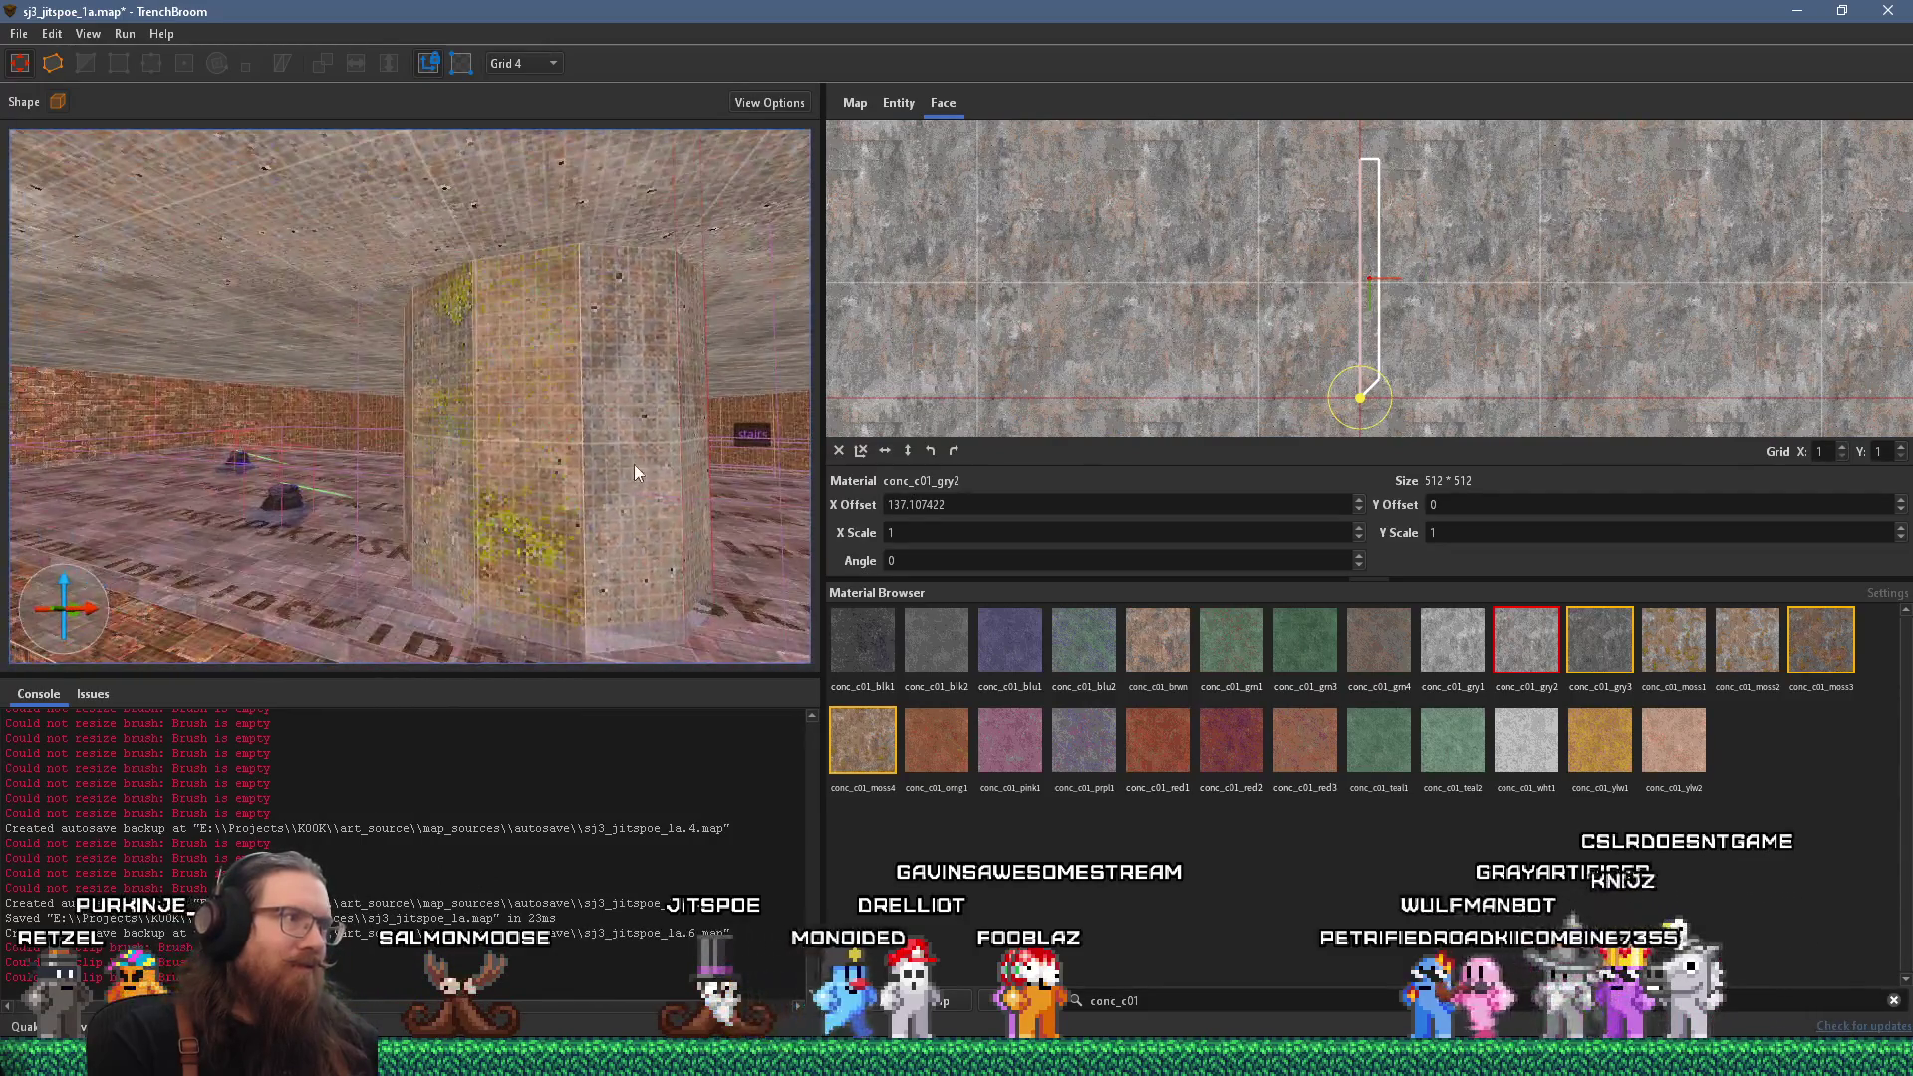
{"action": "left_click", "coordinate": [618, 467]}
{"action": "mouse_move", "coordinate": [504, 477]}
{"action": "left_mouse_down"}
{"action": "mouse_move", "coordinate": [418, 486]}
{"action": "mouse_move", "coordinate": [588, 495]}
{"action": "mouse_move", "coordinate": [682, 529]}
{"action": "left_mouse_up"}
{"action": "mouse_move", "coordinate": [473, 500]}
{"action": "left_mouse_down"}
{"action": "mouse_move", "coordinate": [178, 498]}
{"action": "mouse_move", "coordinate": [168, 471]}
{"action": "left_mouse_up"}
{"action": "left_click", "coordinate": [146, 507]}
{"action": "left_click", "coordinate": [365, 497]}
{"action": "mouse_move", "coordinate": [510, 500]}
{"action": "left_mouse_down"}
{"action": "mouse_move", "coordinate": [612, 517]}
{"action": "mouse_move", "coordinate": [579, 525]}
{"action": "mouse_move", "coordinate": [566, 490]}
{"action": "mouse_move", "coordinate": [385, 495]}
{"action": "mouse_move", "coordinate": [504, 528]}
{"action": "left_mouse_up"}
{"action": "key", "text": "Escape"}
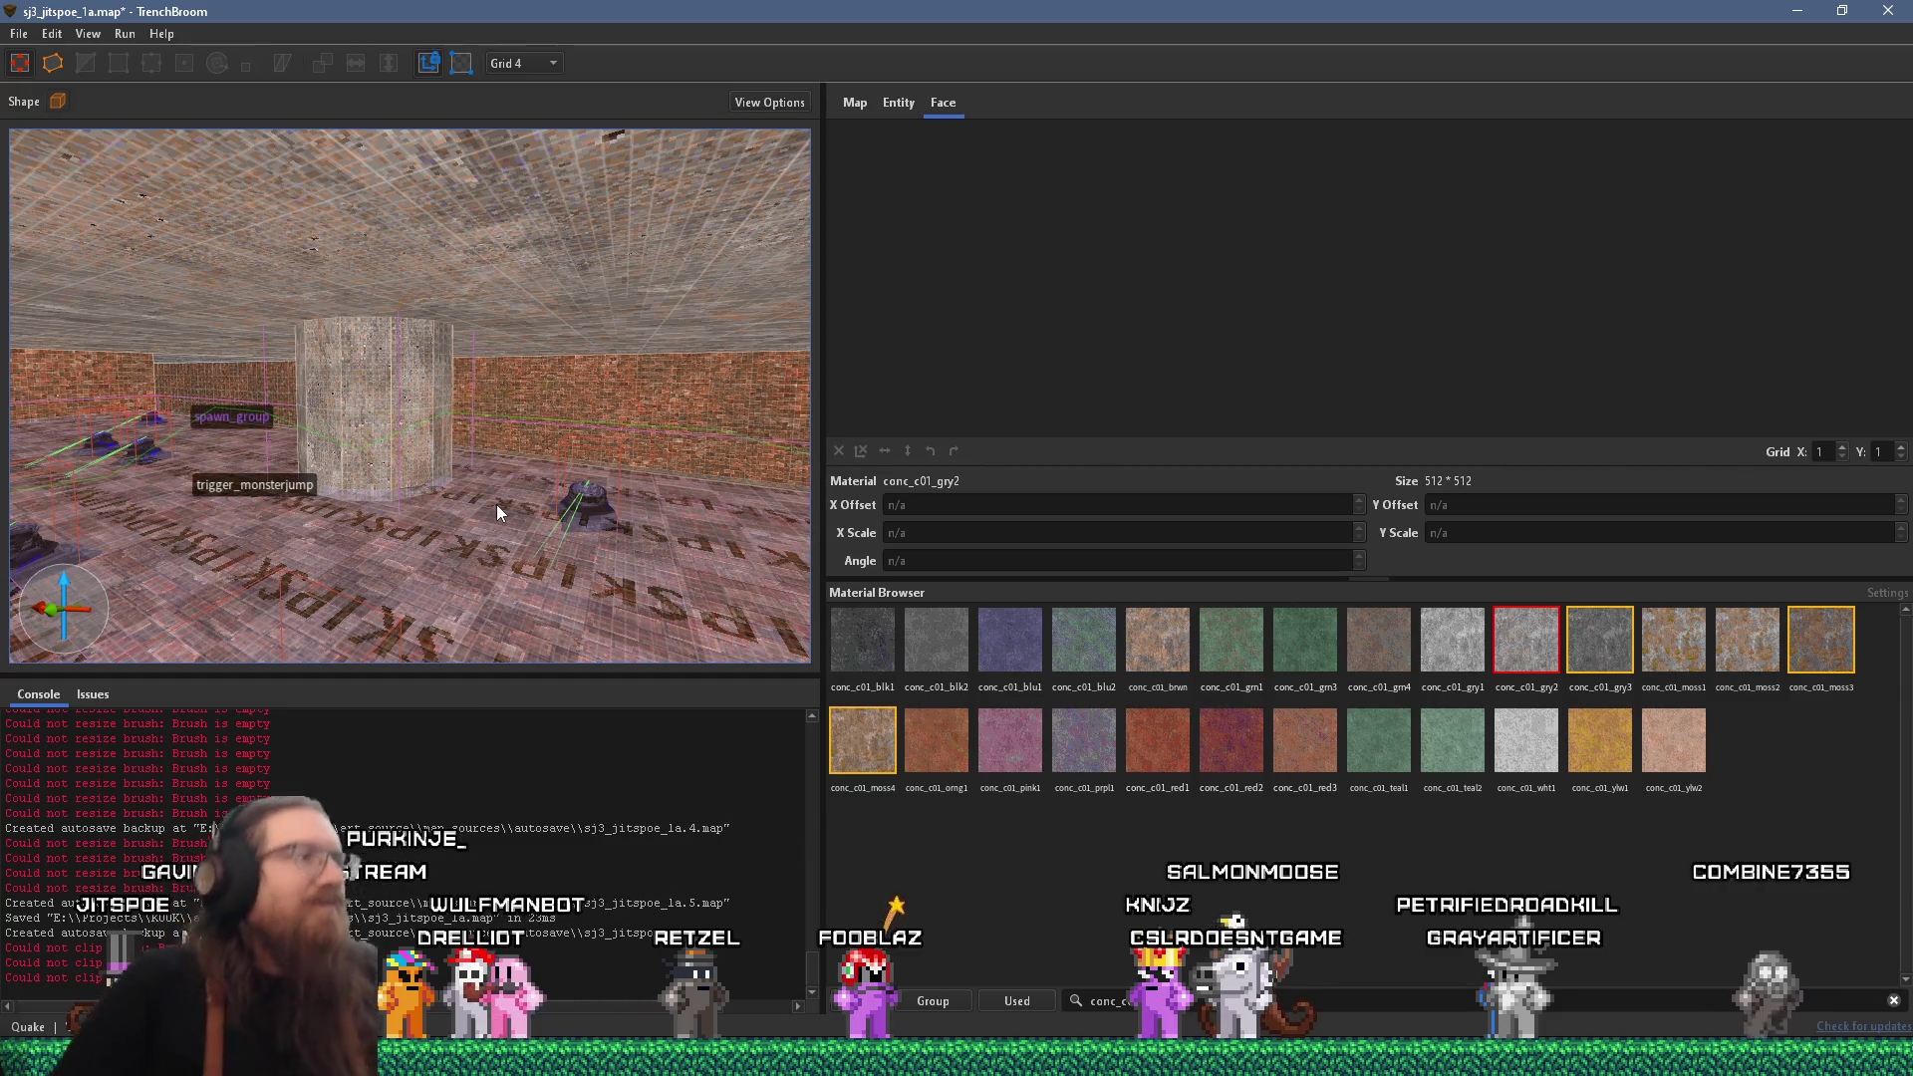
{"action": "mouse_move", "coordinate": [519, 493]}
{"action": "left_mouse_down"}
{"action": "mouse_move", "coordinate": [390, 551]}
{"action": "mouse_move", "coordinate": [534, 549]}
{"action": "mouse_move", "coordinate": [355, 521]}
{"action": "mouse_move", "coordinate": [528, 493]}
{"action": "mouse_move", "coordinate": [85, 468]}
{"action": "left_mouse_up"}
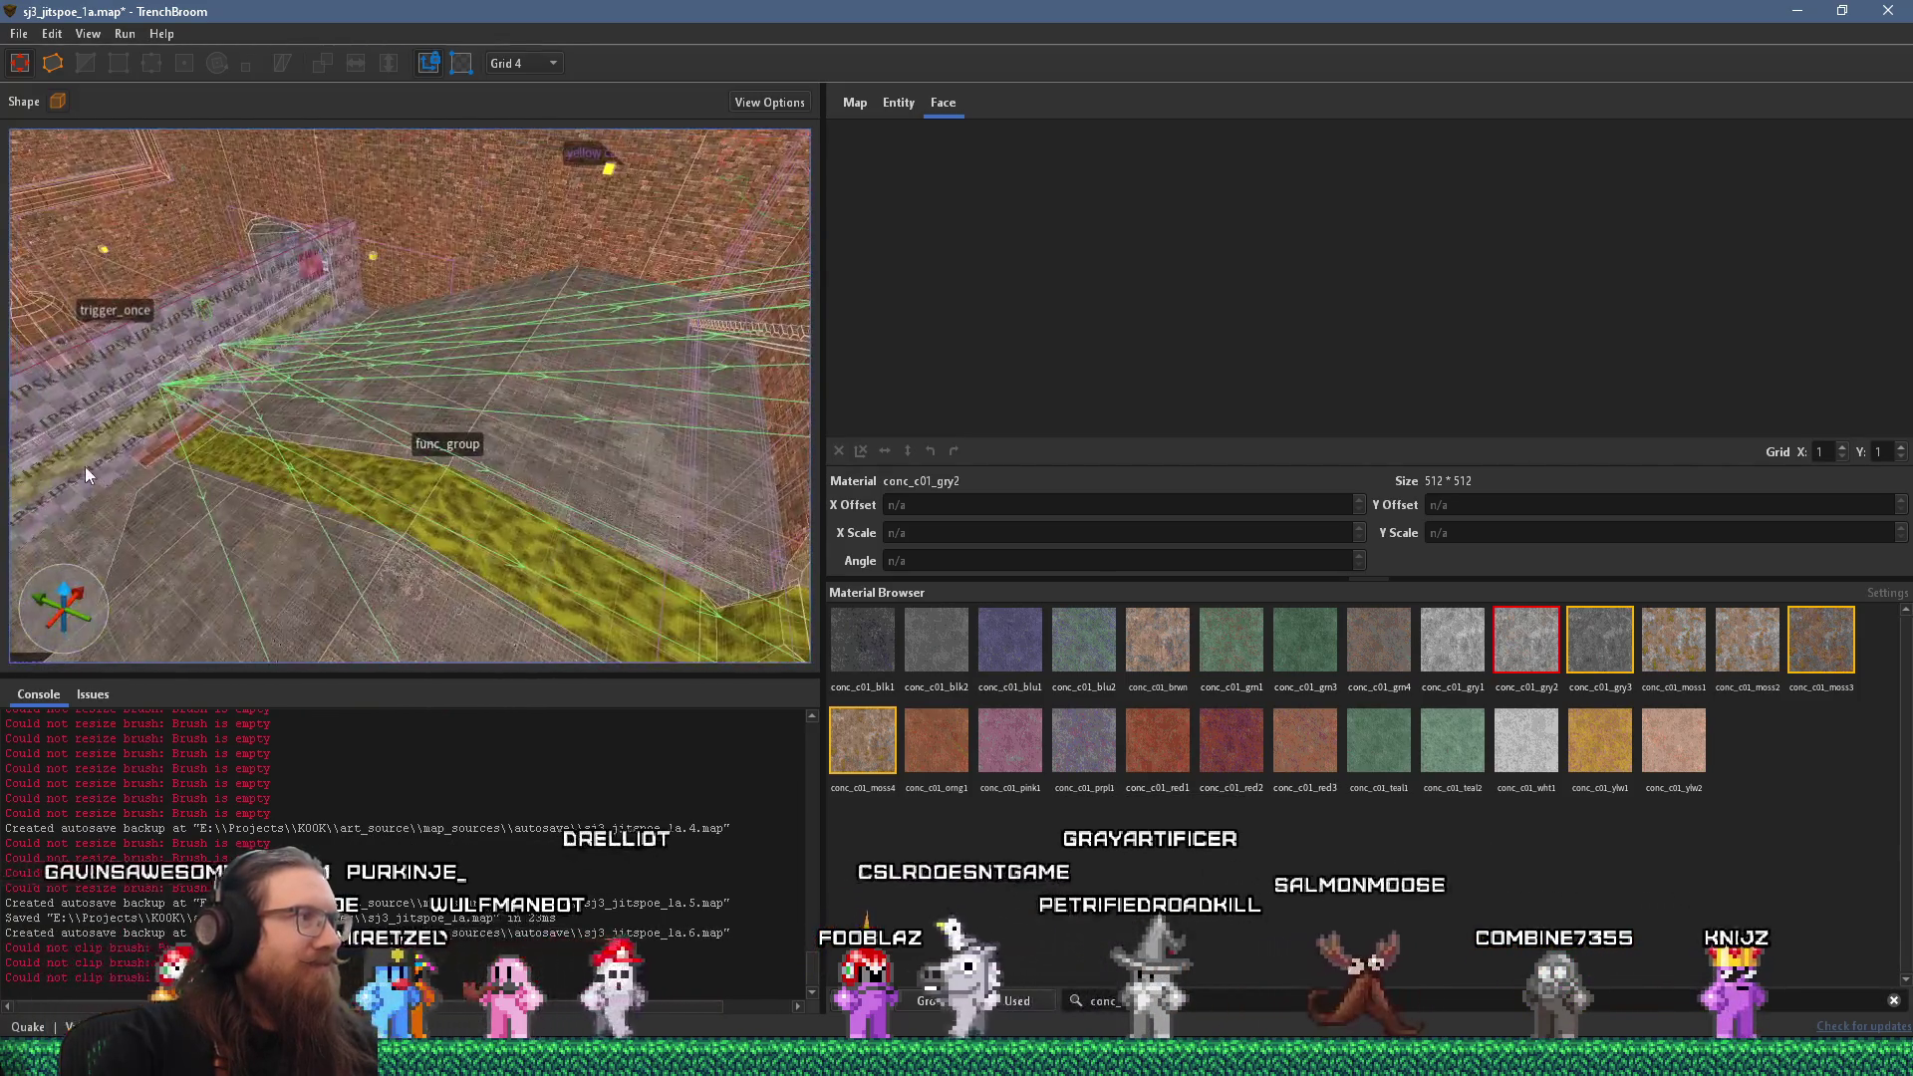
Save the map and compile it with the alkaline dev profile, moving the compile window aside.
{"action": "left_click", "coordinate": [19, 34]}
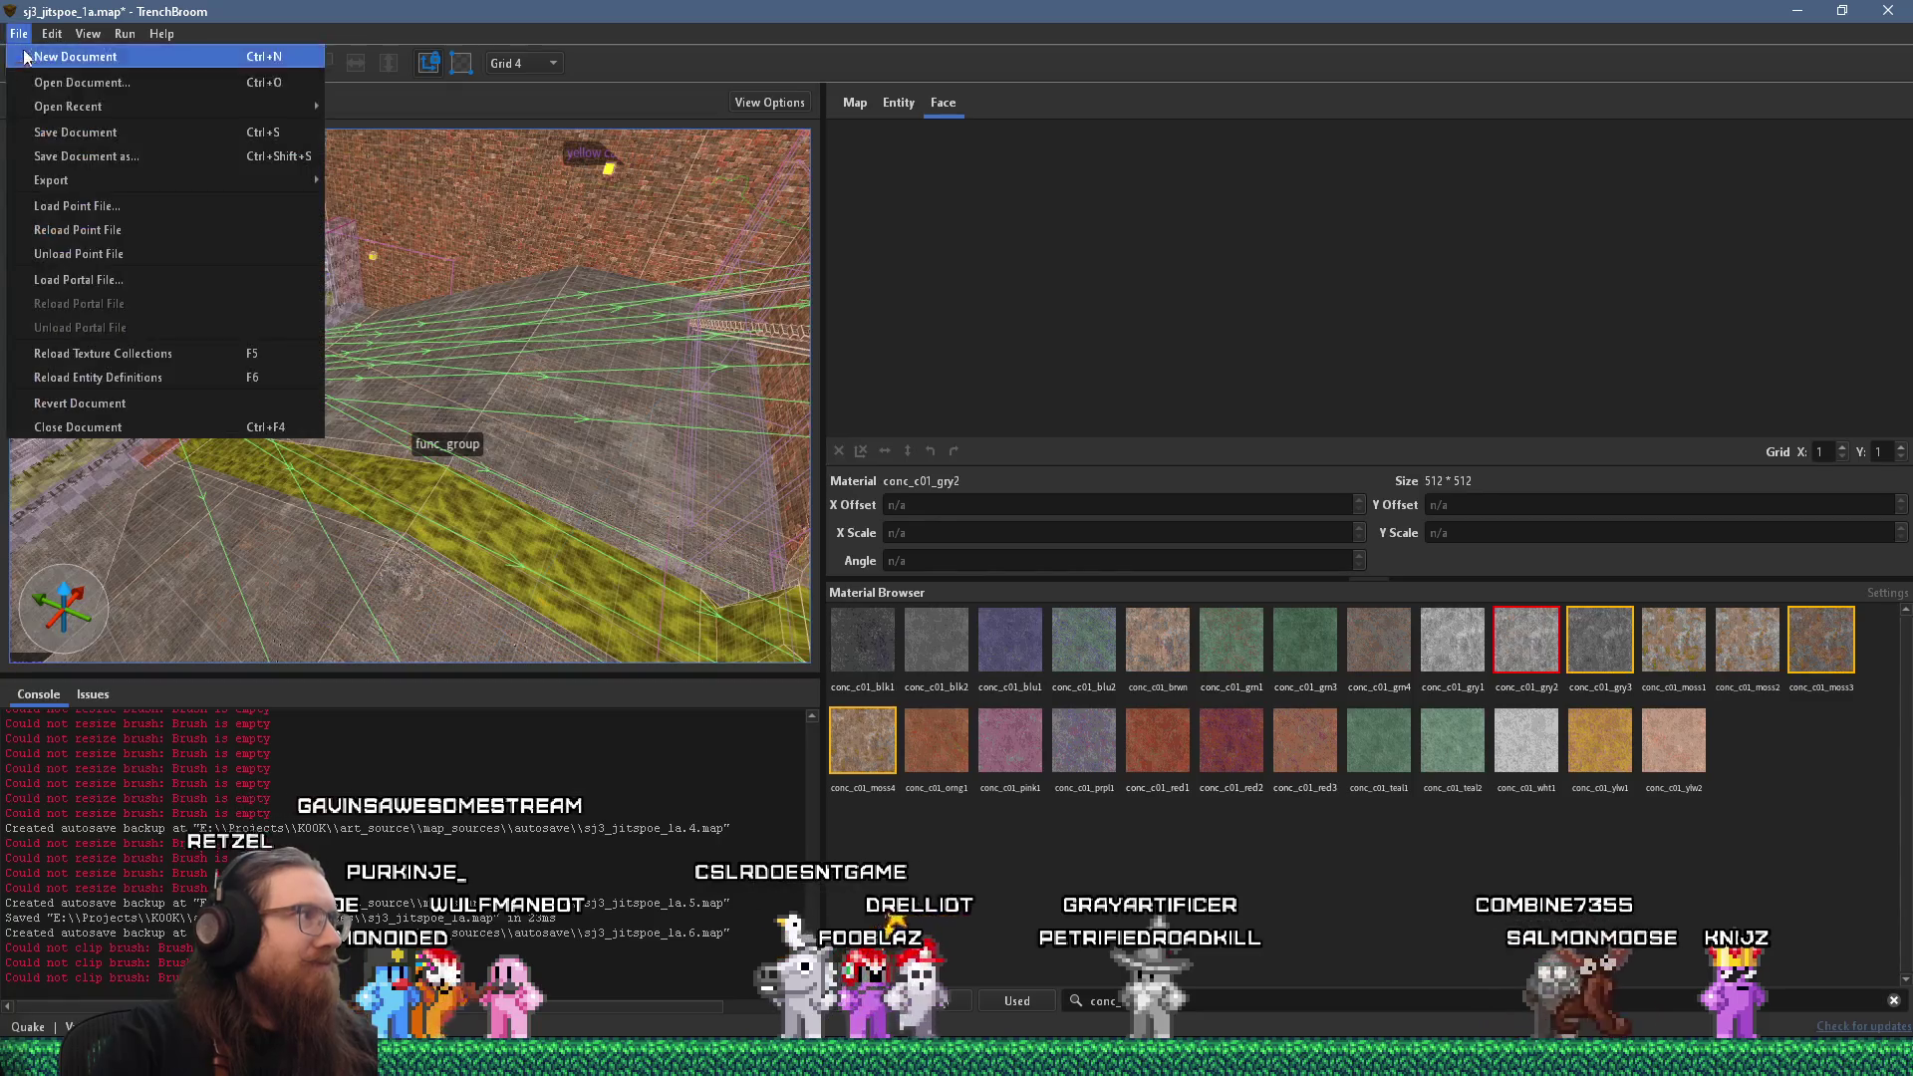
{"action": "left_click", "coordinate": [45, 132]}
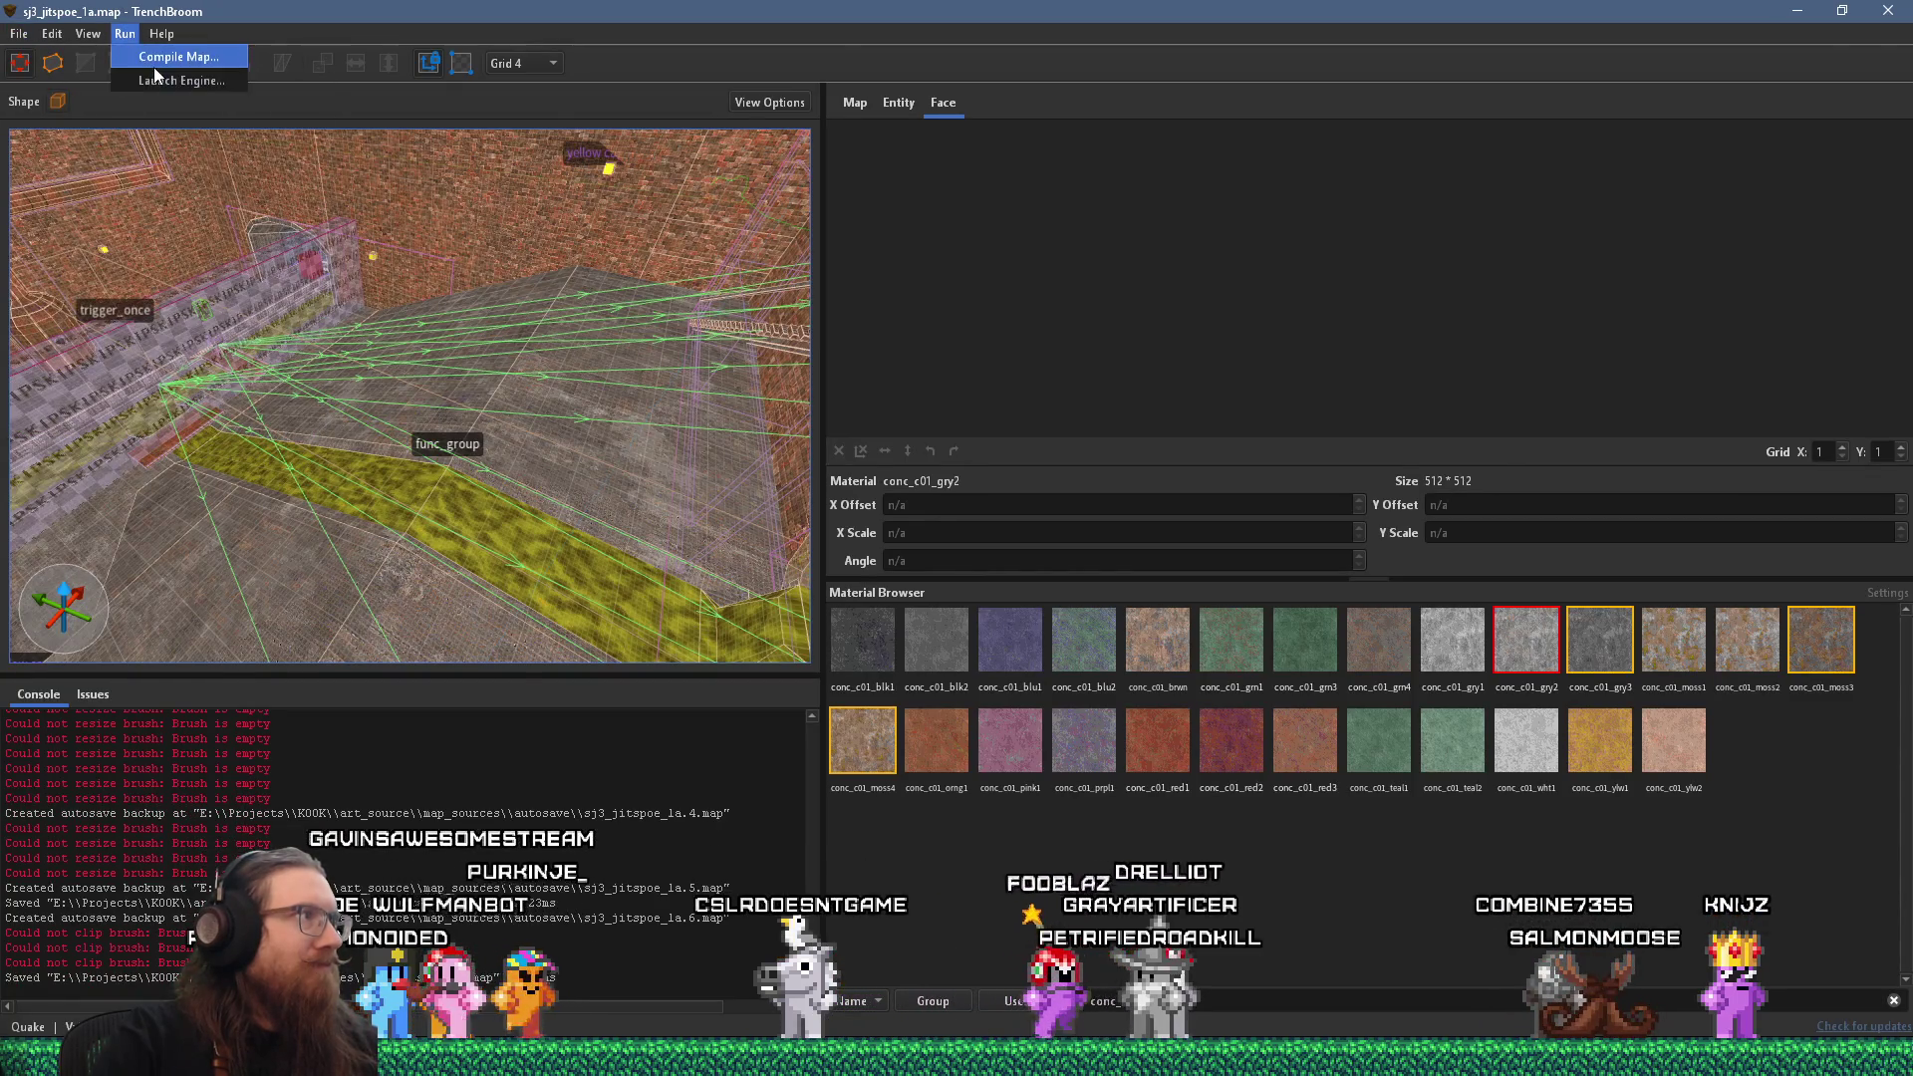
{"action": "left_click", "coordinate": [155, 67]}
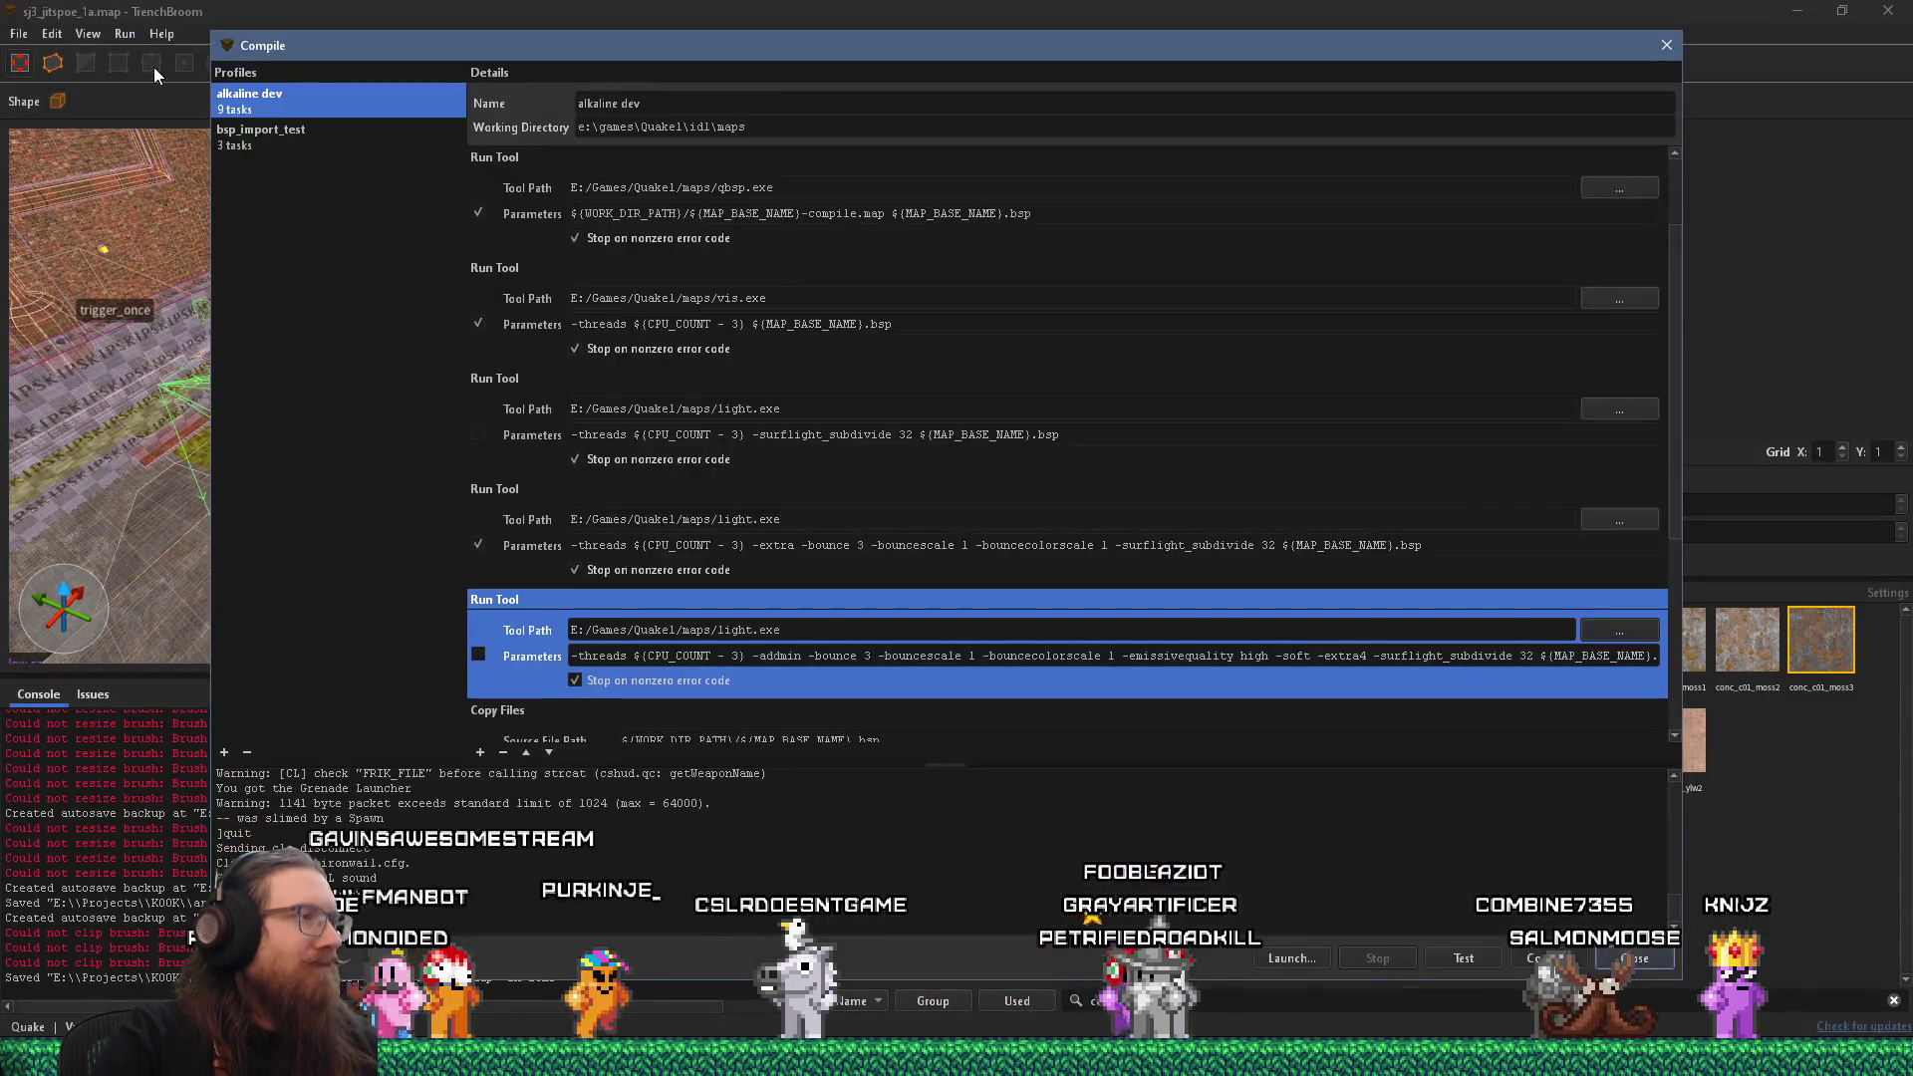
{"action": "left_click", "coordinate": [1576, 958]}
{"action": "mouse_move", "coordinate": [935, 44]}
{"action": "left_mouse_down"}
{"action": "mouse_move", "coordinate": [1902, 74]}
{"action": "mouse_move", "coordinate": [1681, 76]}
{"action": "left_mouse_up"}
{"action": "scroll", "coordinate": [549, 365], "scroll_direction": "up", "scroll_amount": 5}
{"action": "scroll", "coordinate": [383, 479], "scroll_direction": "down", "scroll_amount": 5}
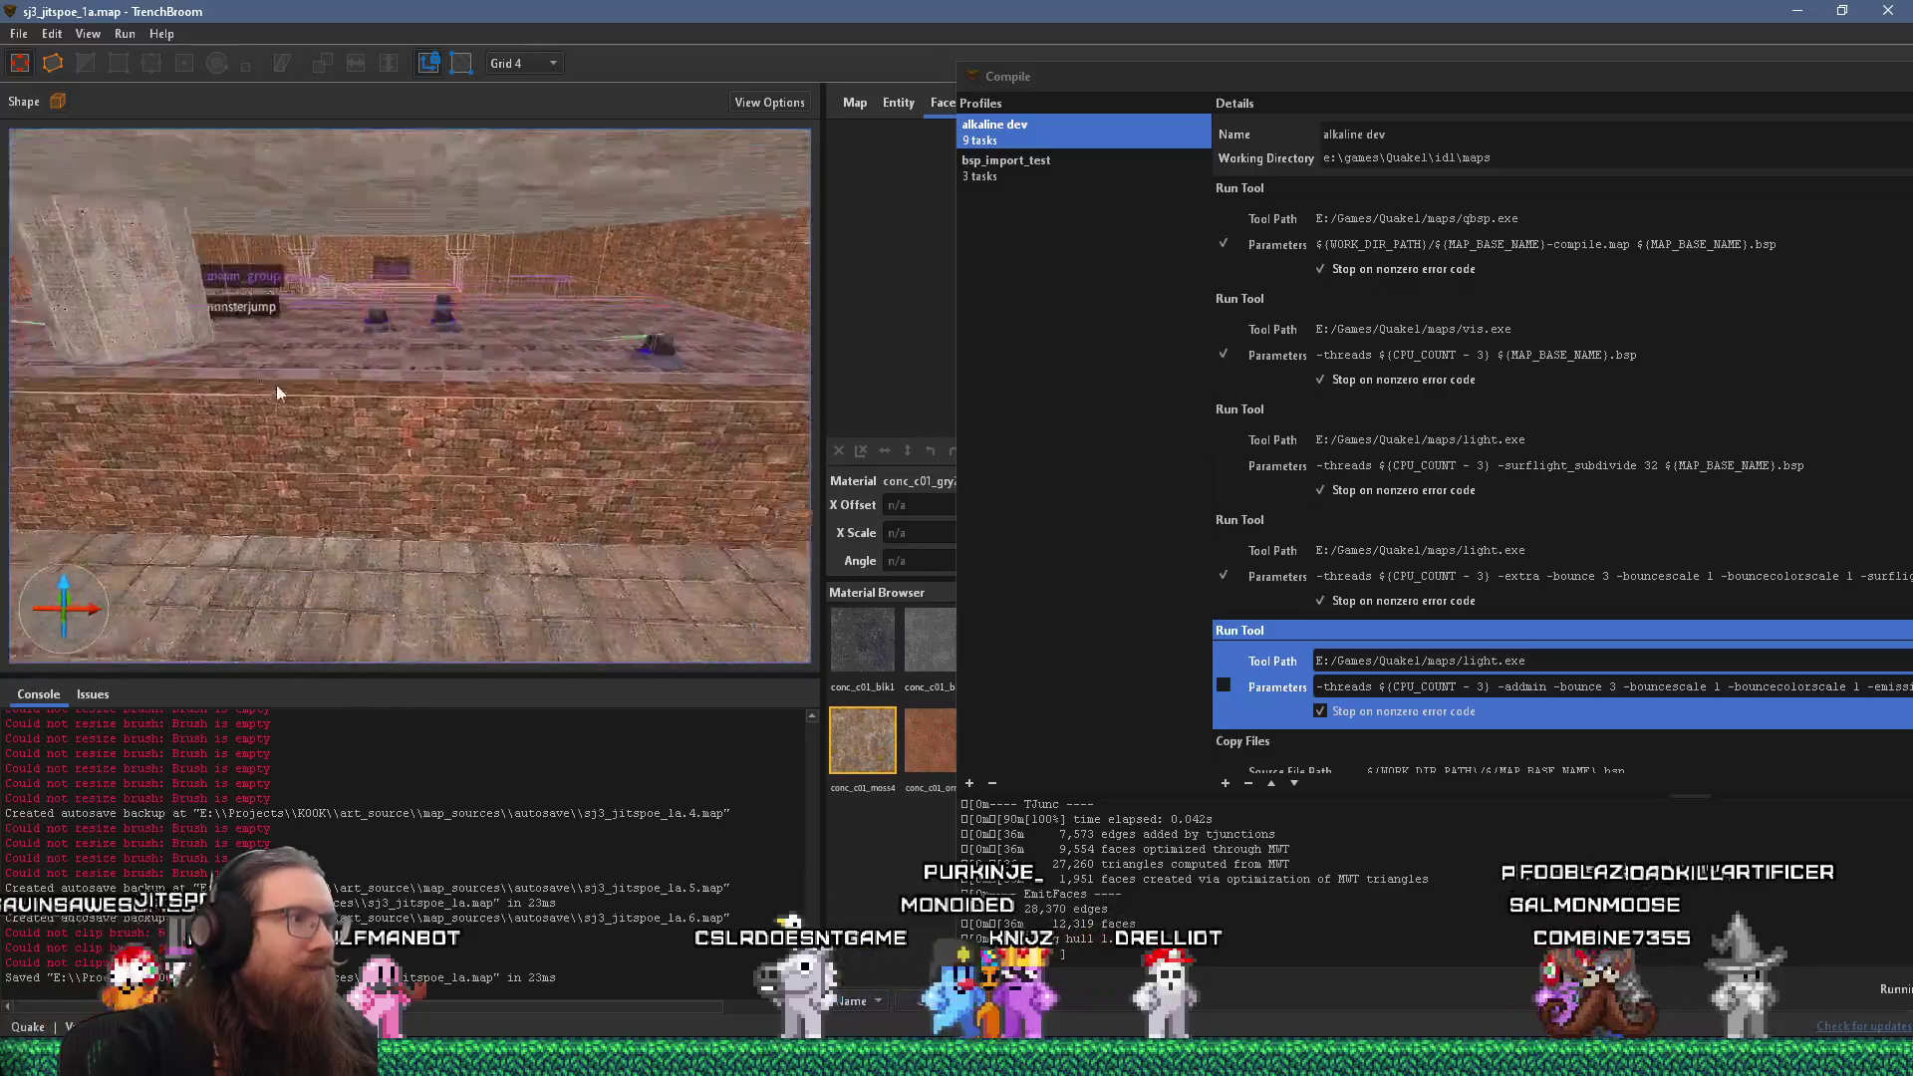
{"action": "scroll", "coordinate": [545, 473], "scroll_direction": "down", "scroll_amount": 5}
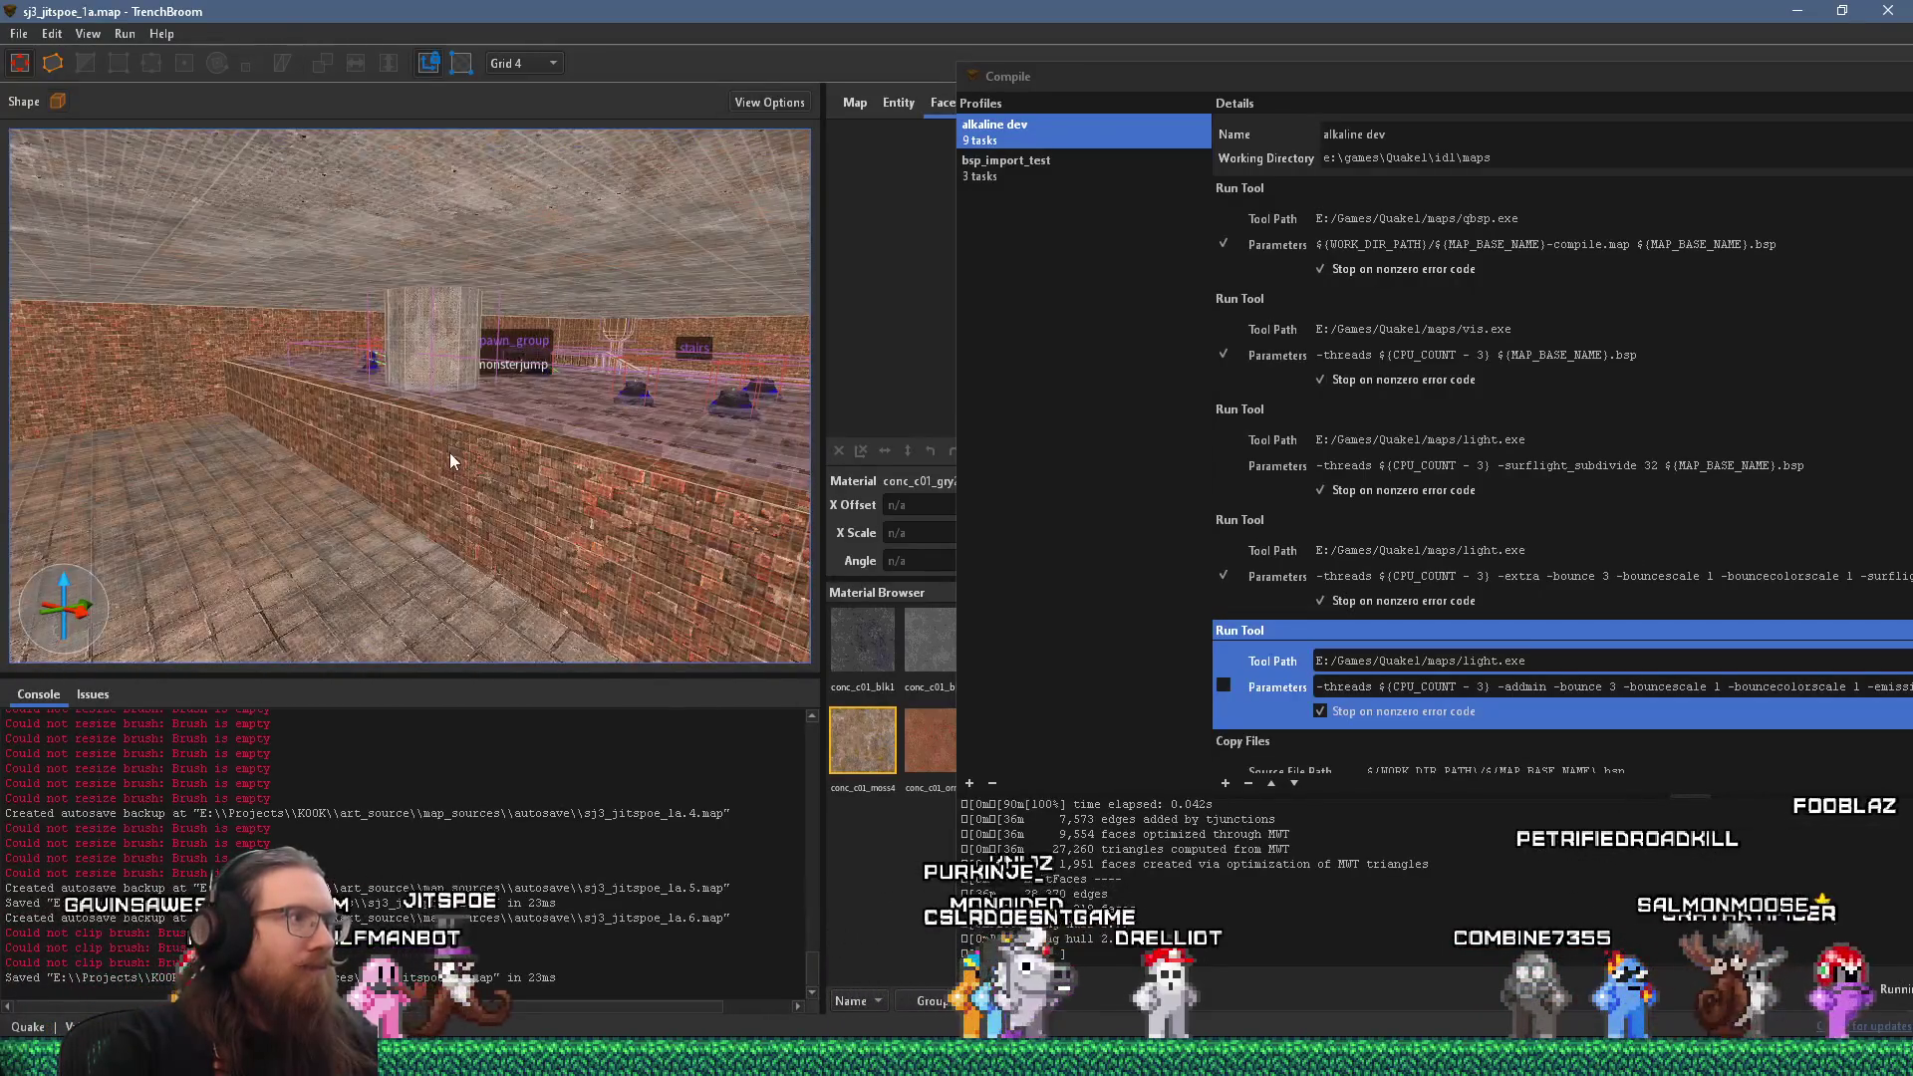
{"action": "scroll", "coordinate": [372, 451], "scroll_direction": "up", "scroll_amount": 5}
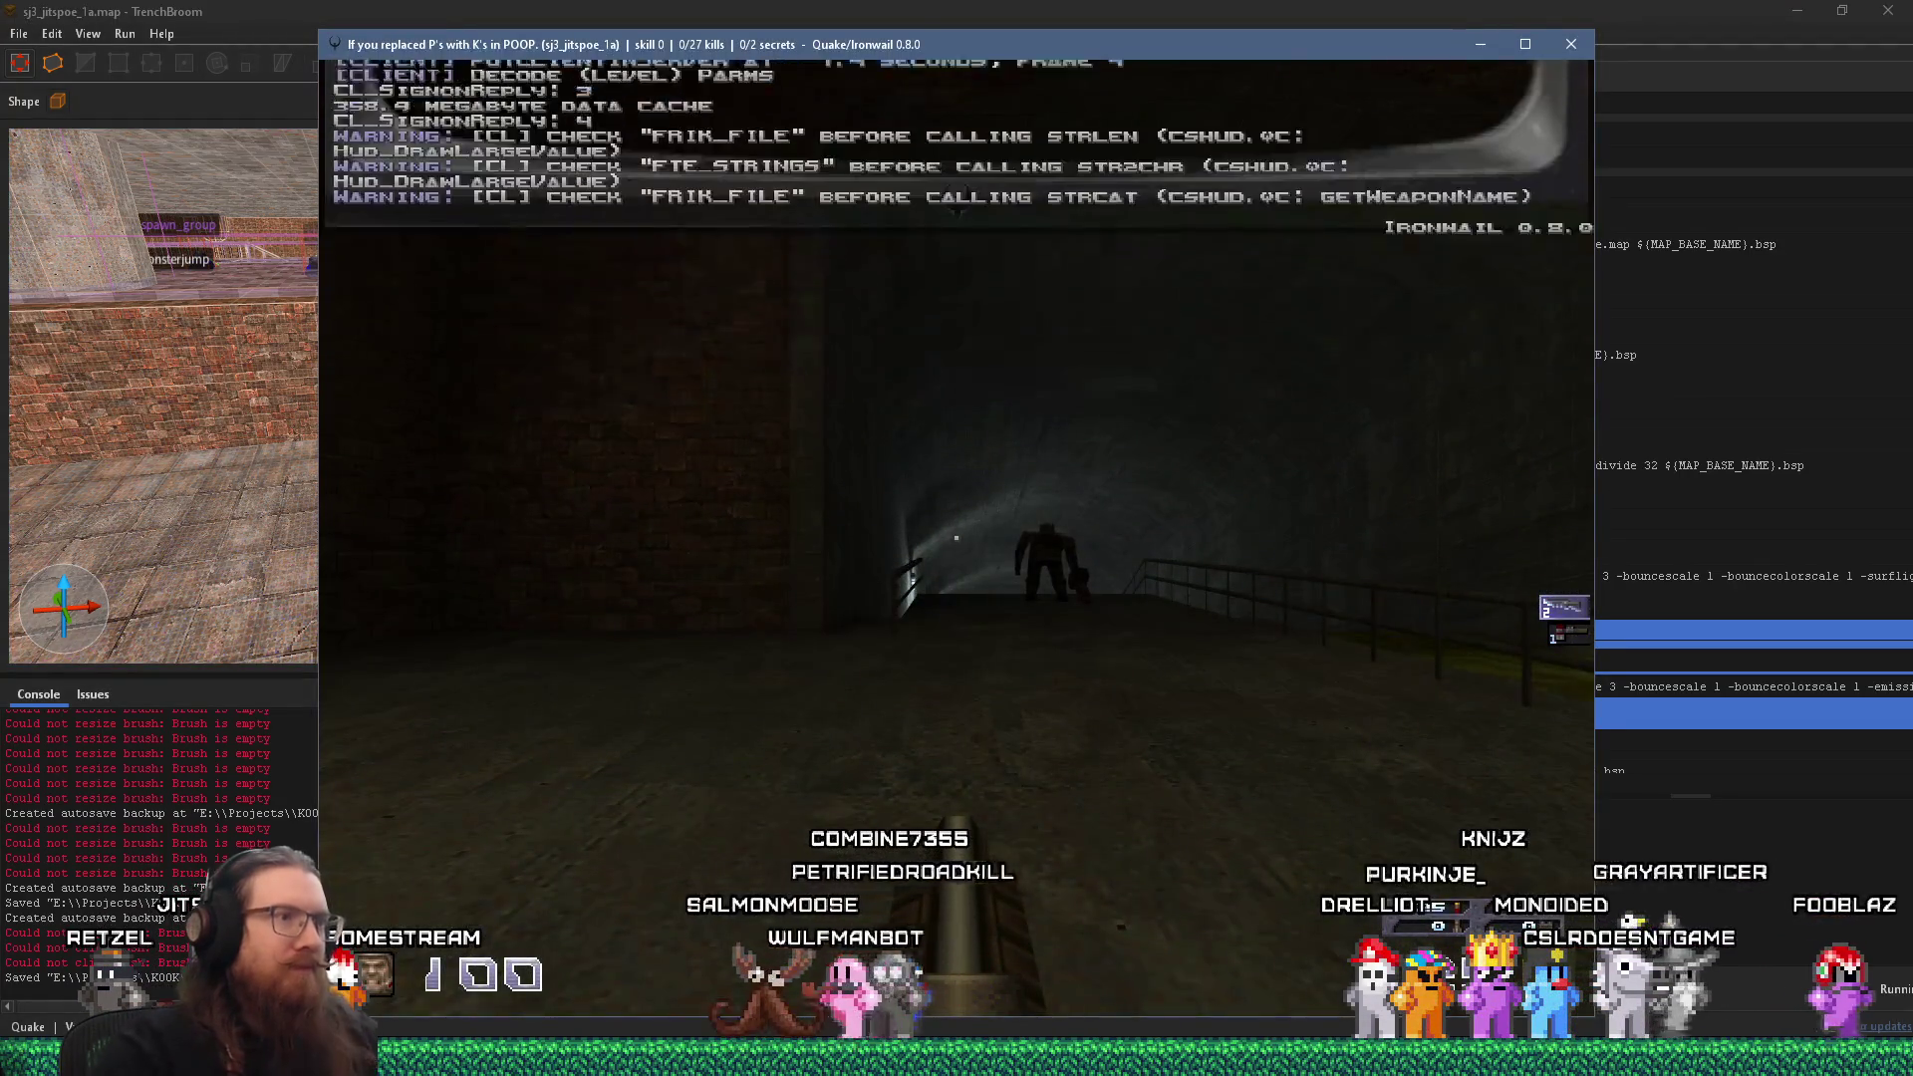
Walk from the ramp across the sewer floor, past the lit brick wall, and through the drain pipe.
{"action": "mouse_move", "coordinate": [956, 538]}
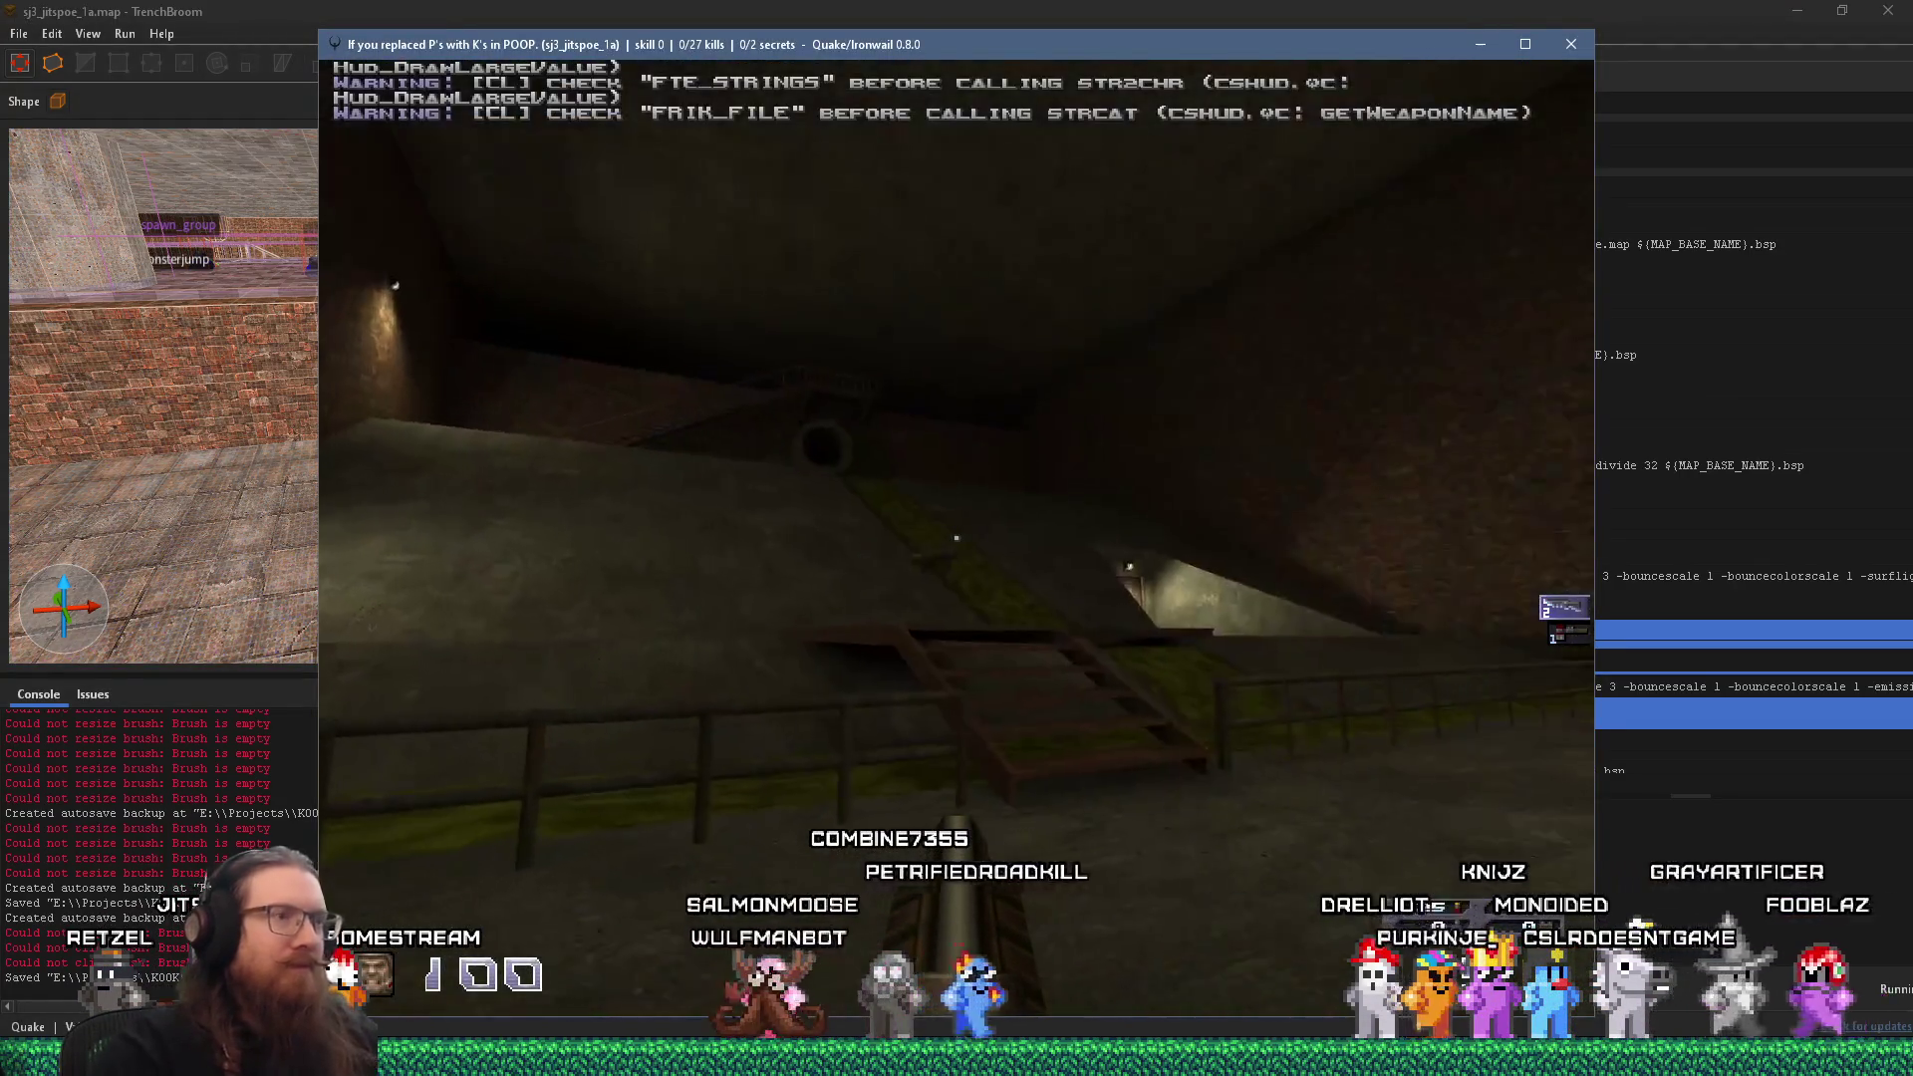
{"action": "key", "text": "w"}
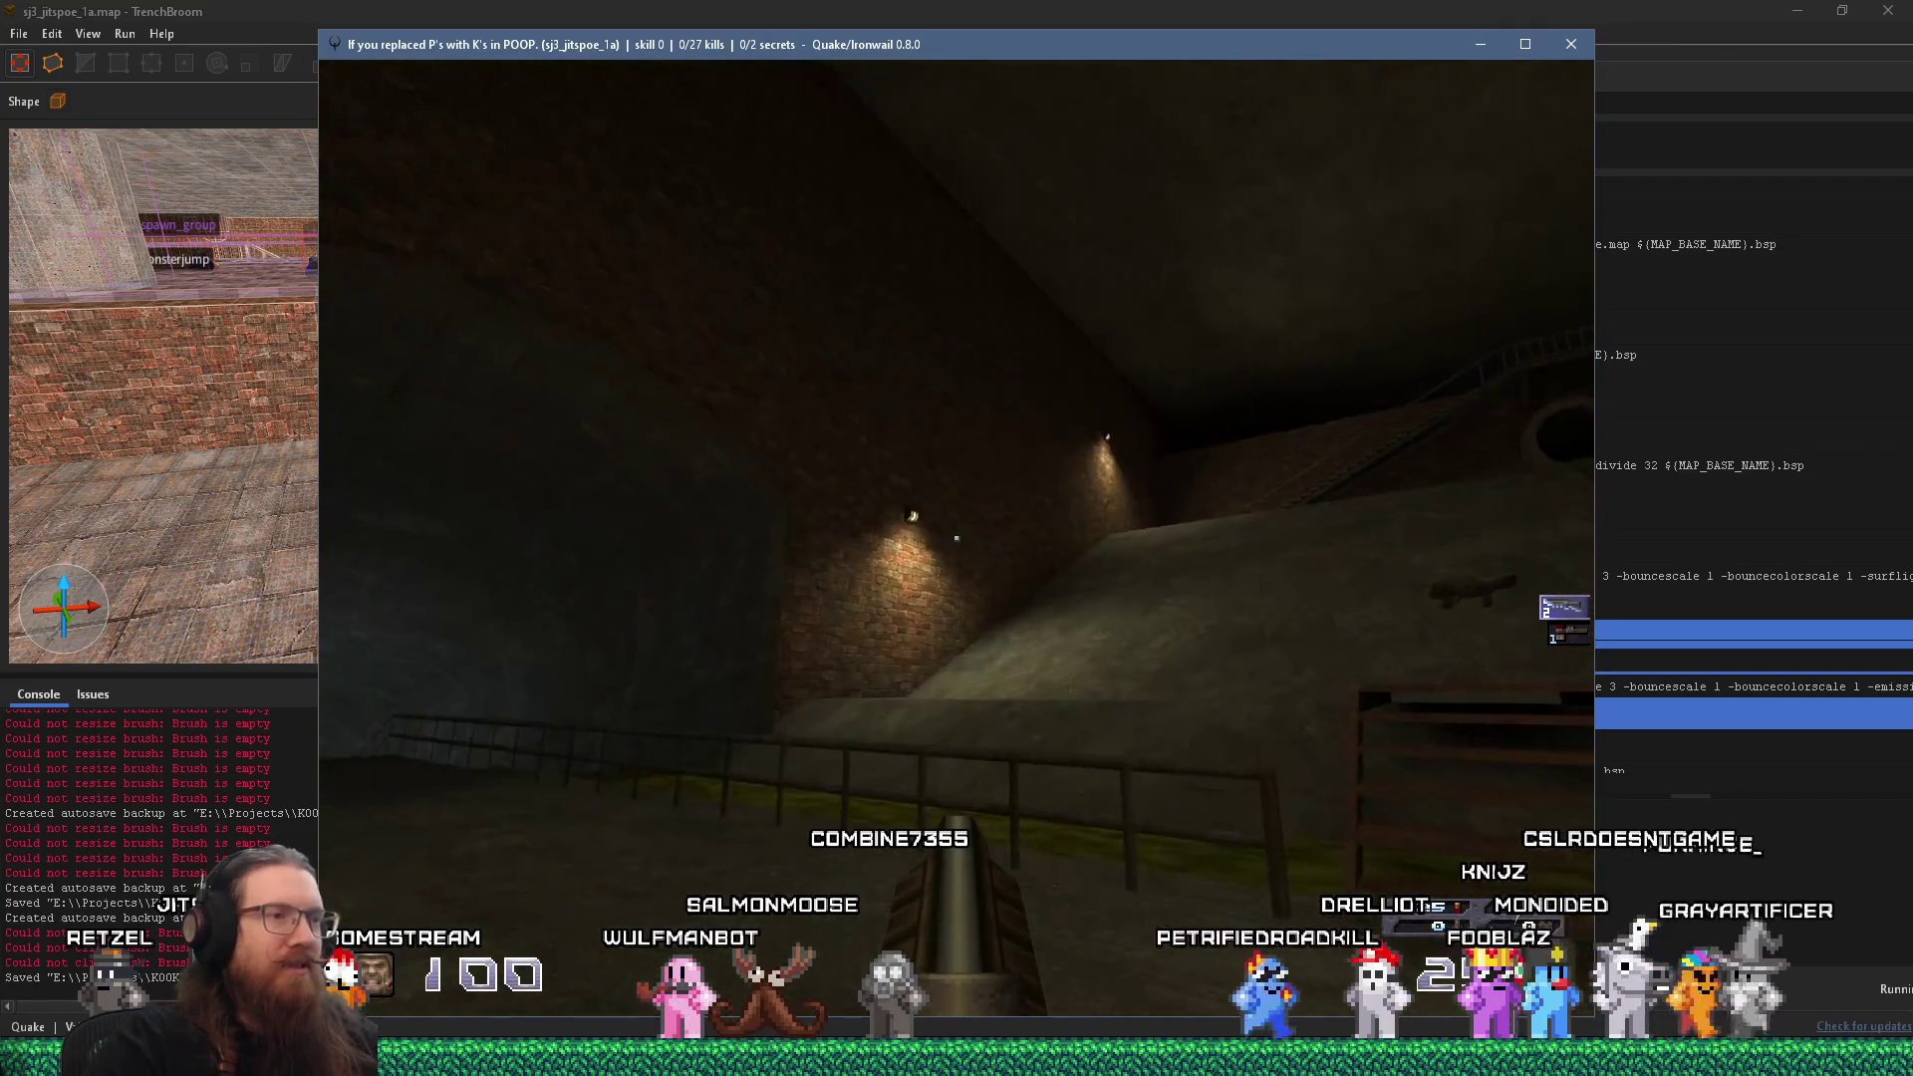
{"action": "key", "text": "w"}
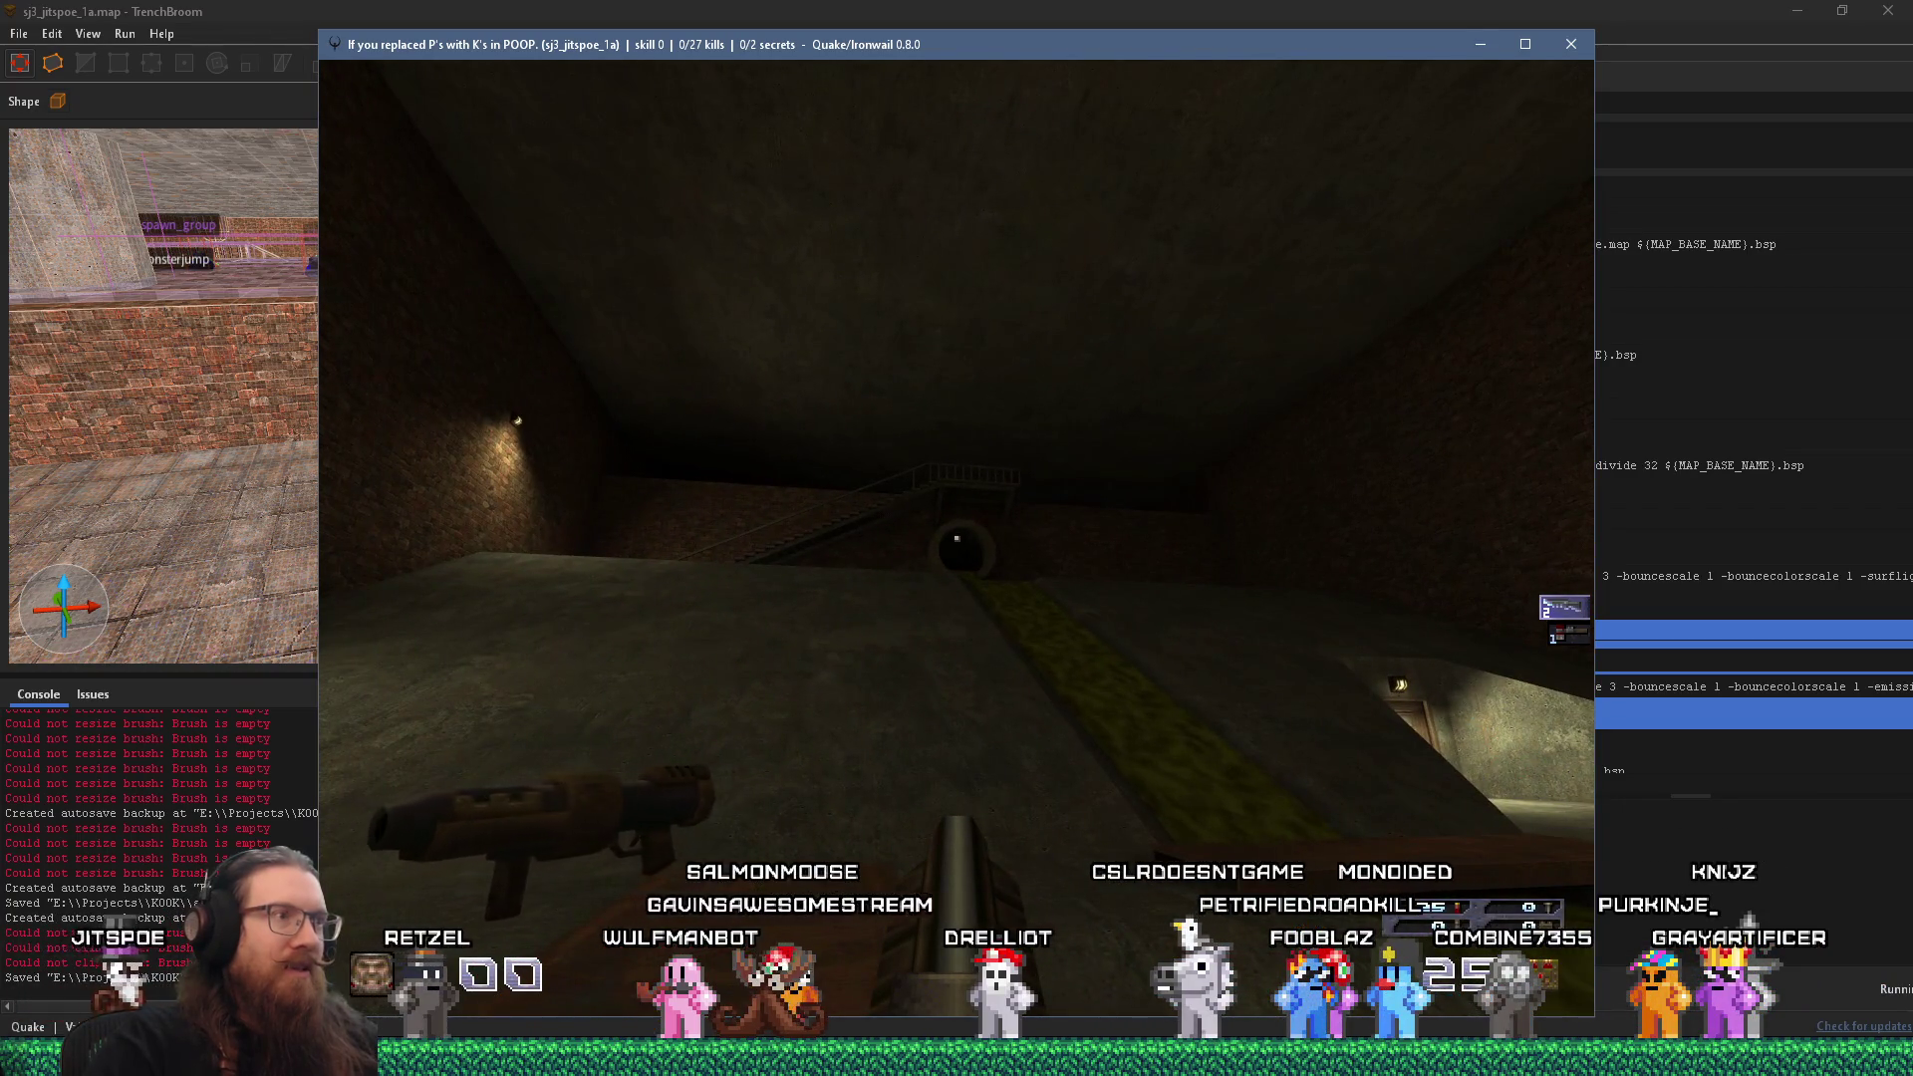
{"action": "key", "text": "w"}
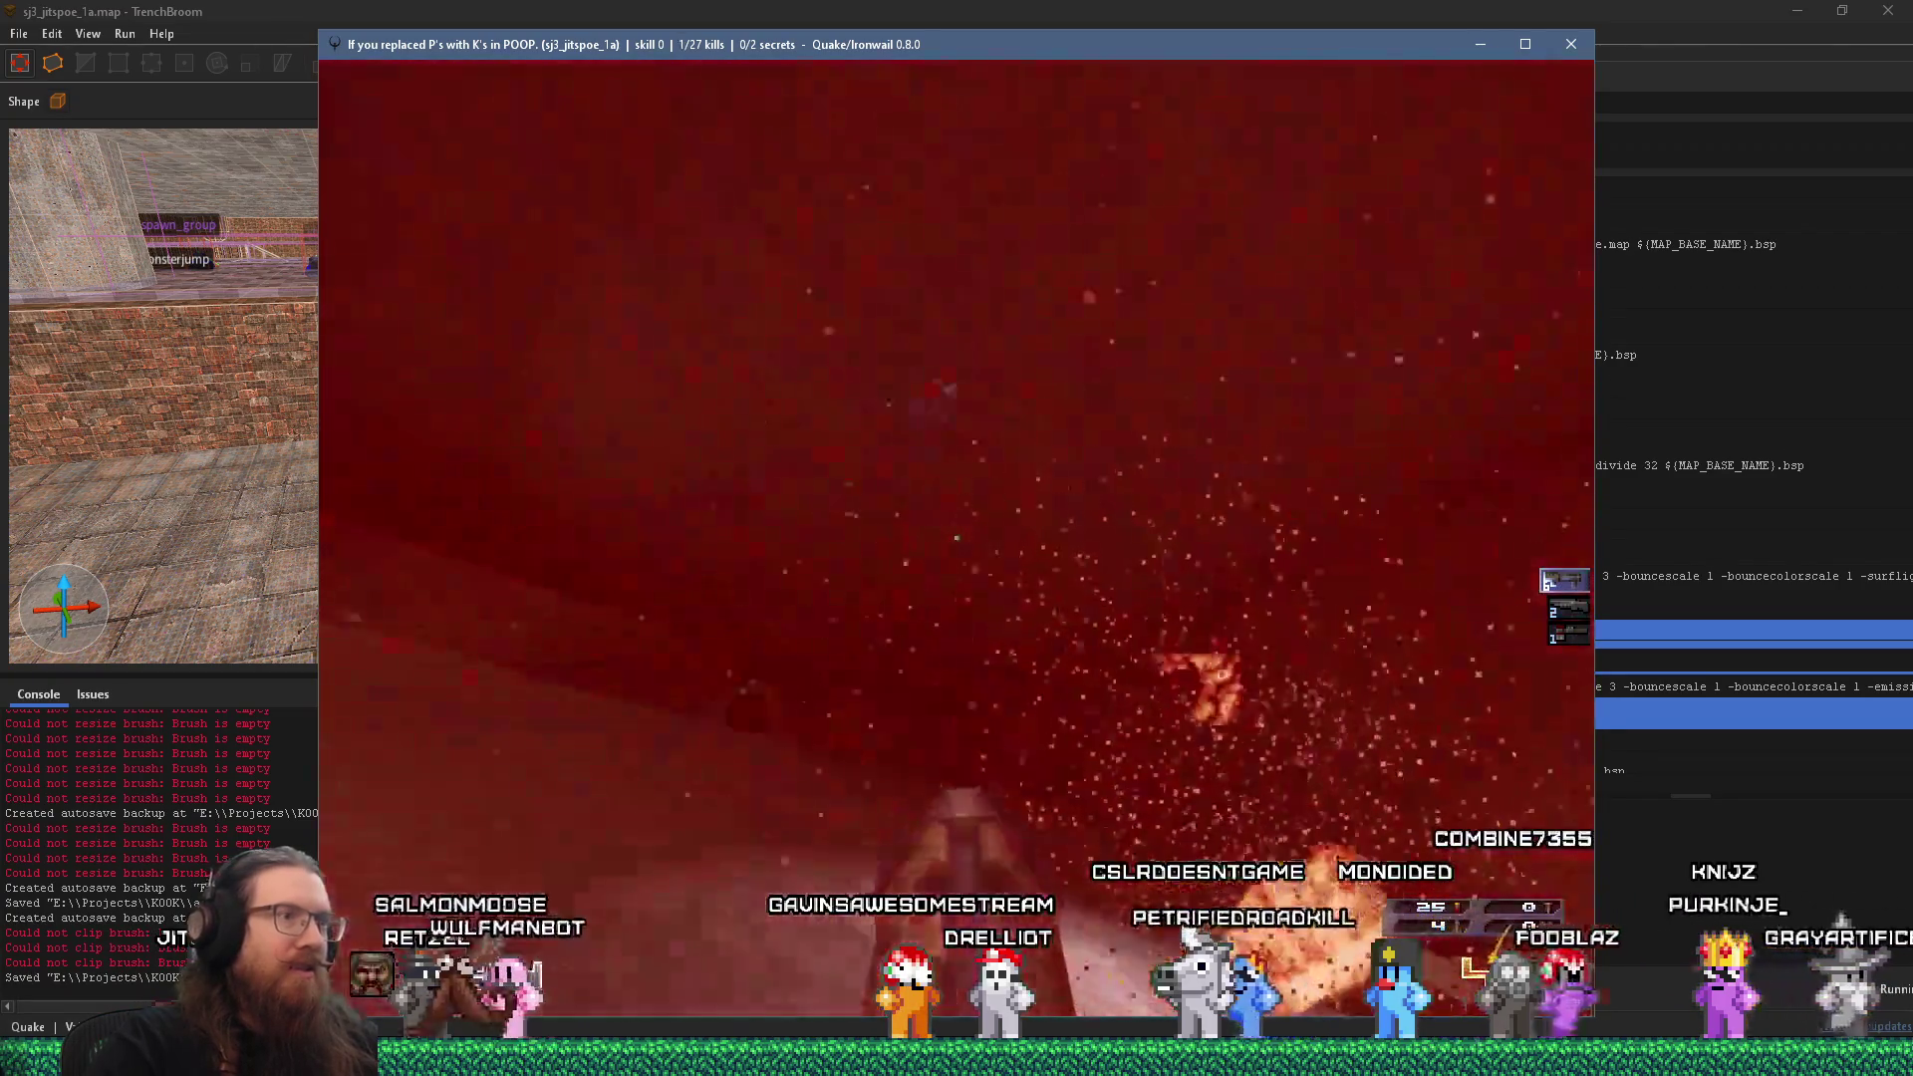
{"action": "key", "text": "w"}
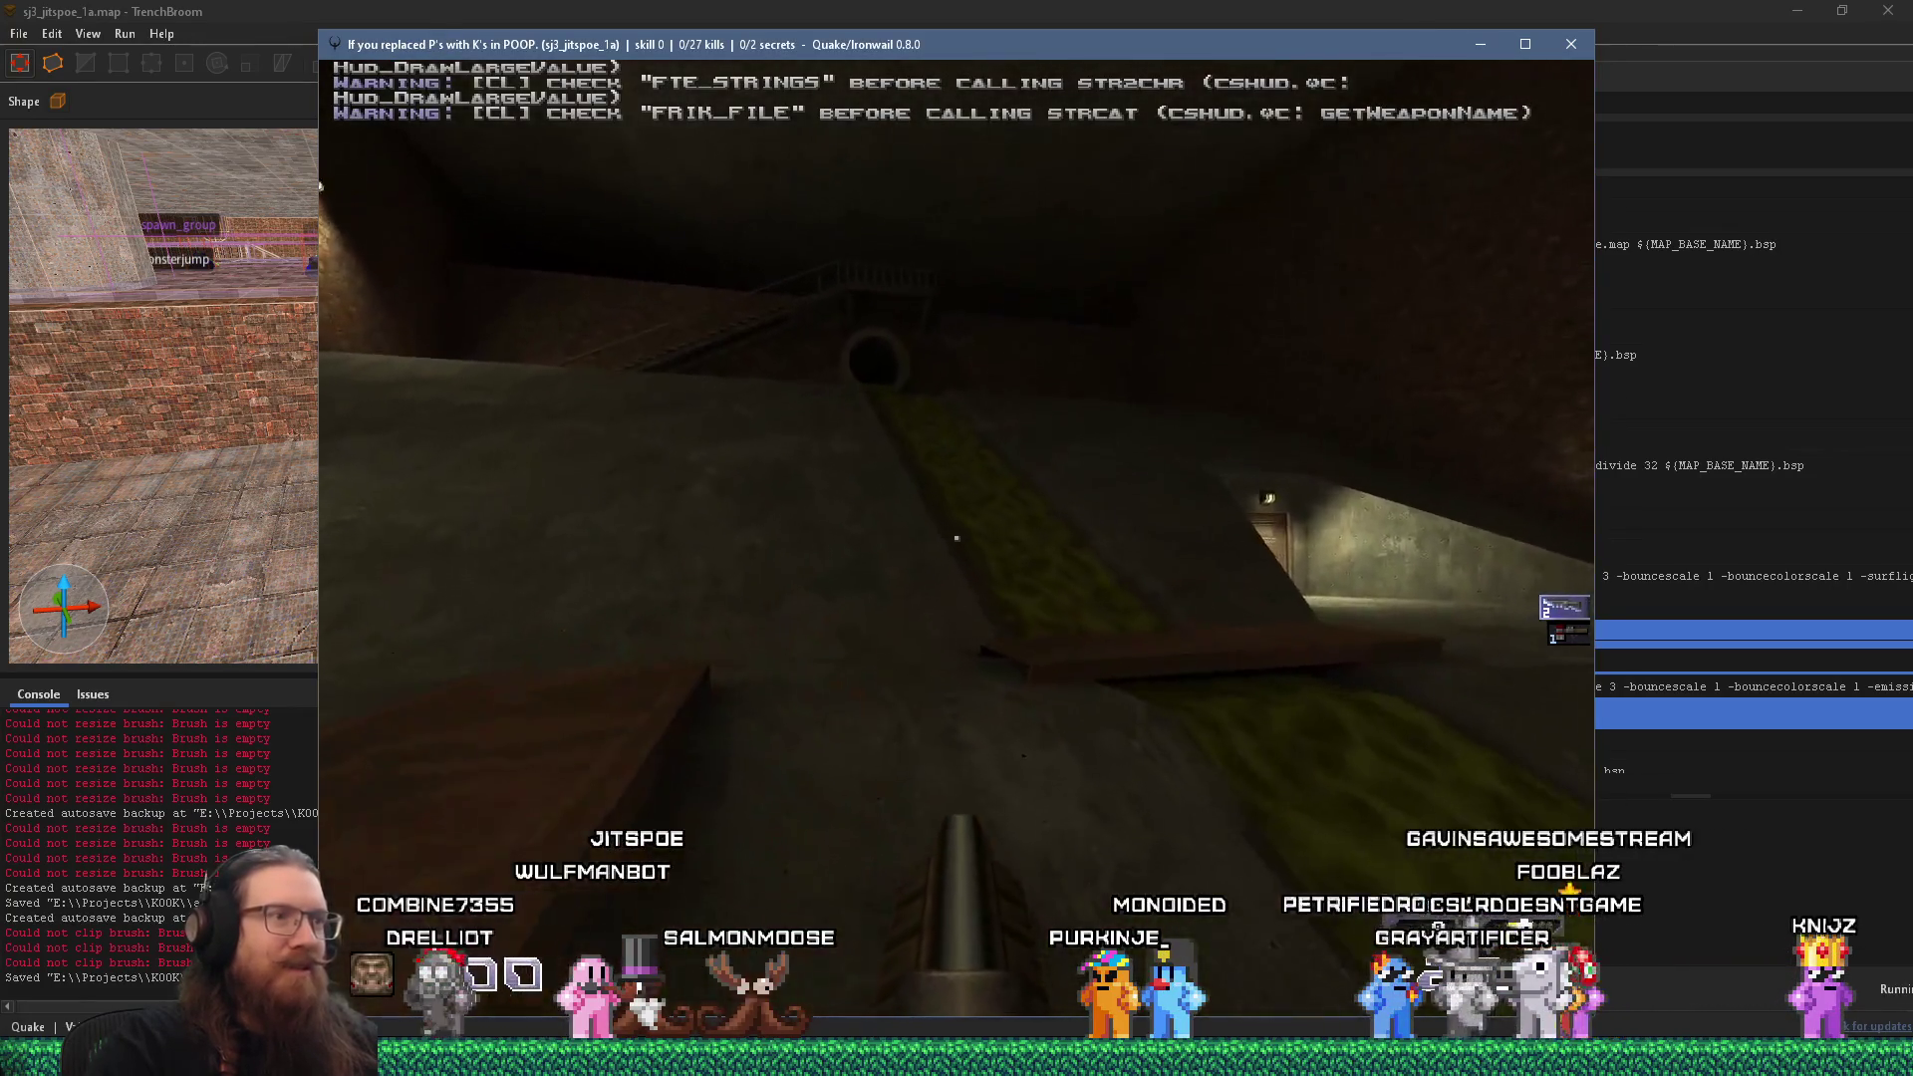
{"action": "key", "text": "w"}
{"action": "key", "text": "w"}
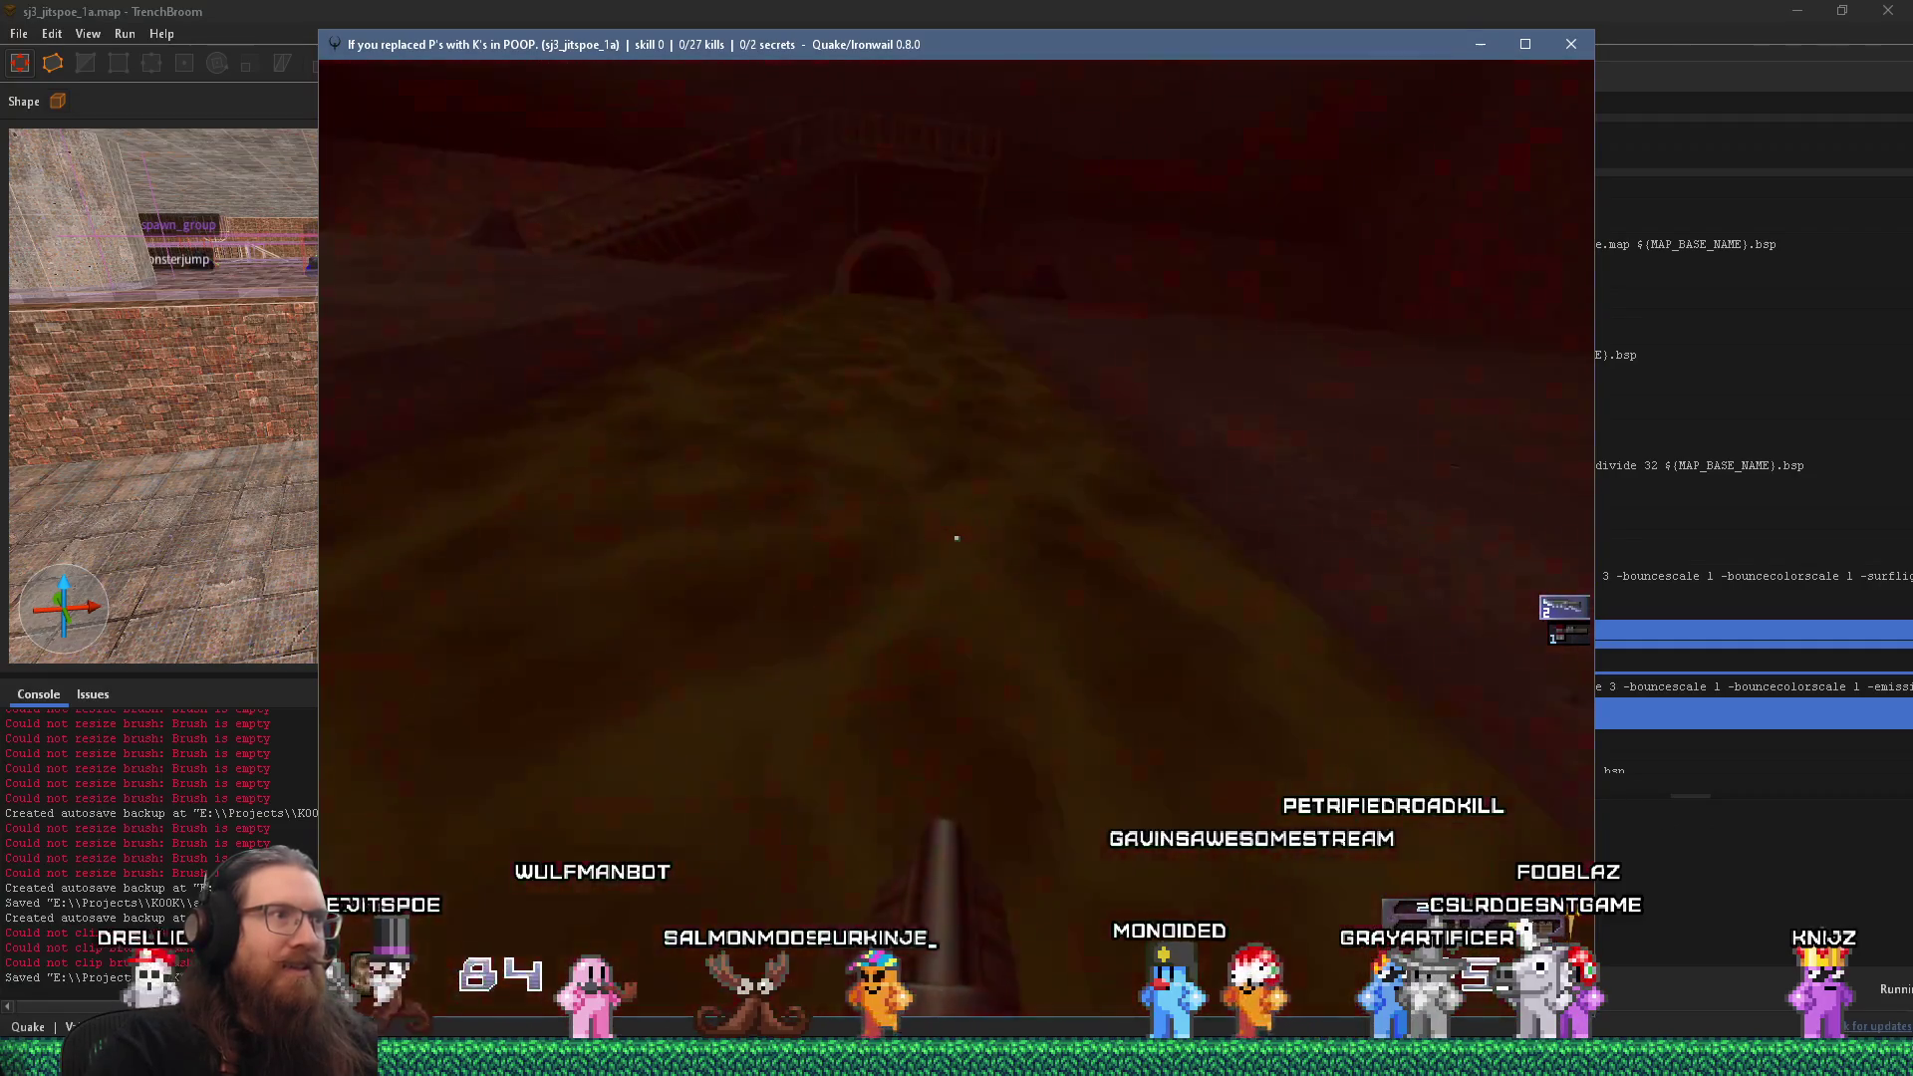
{"action": "key", "text": "w"}
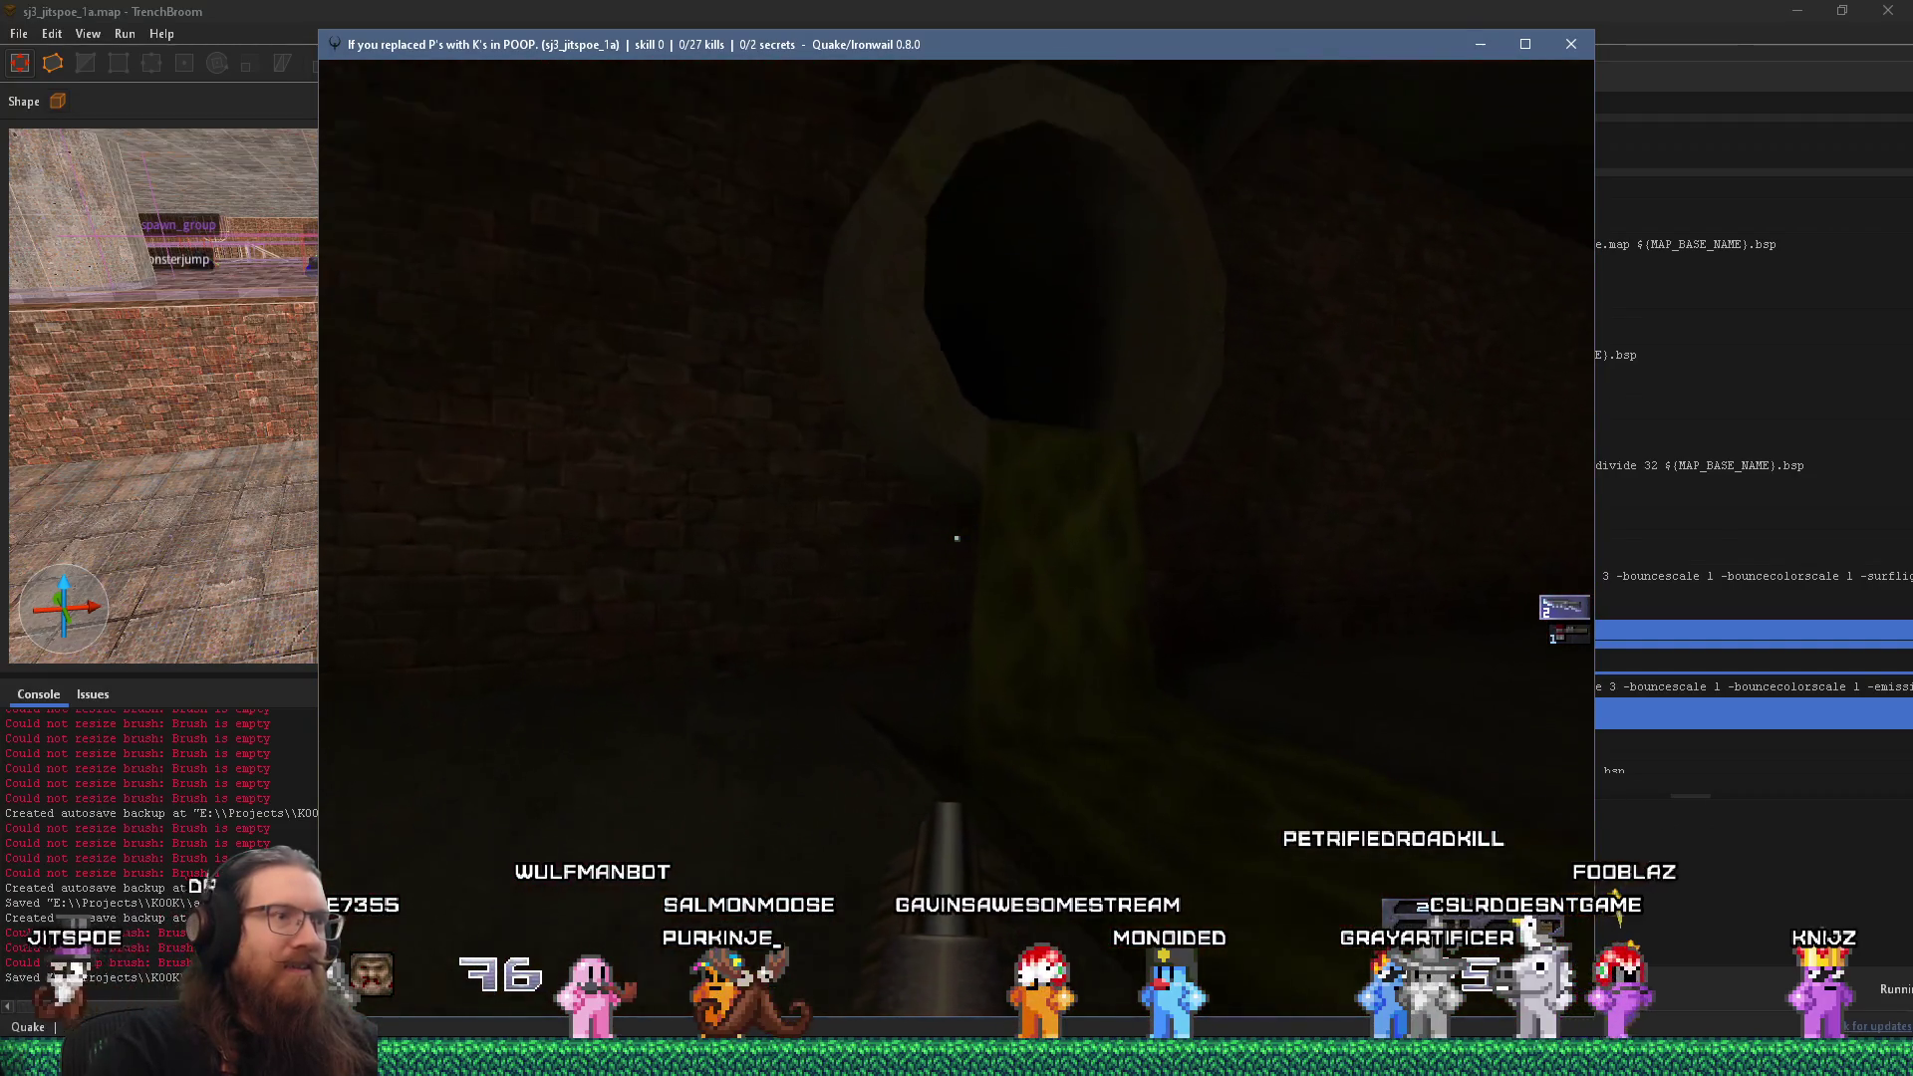
{"action": "key", "text": "w"}
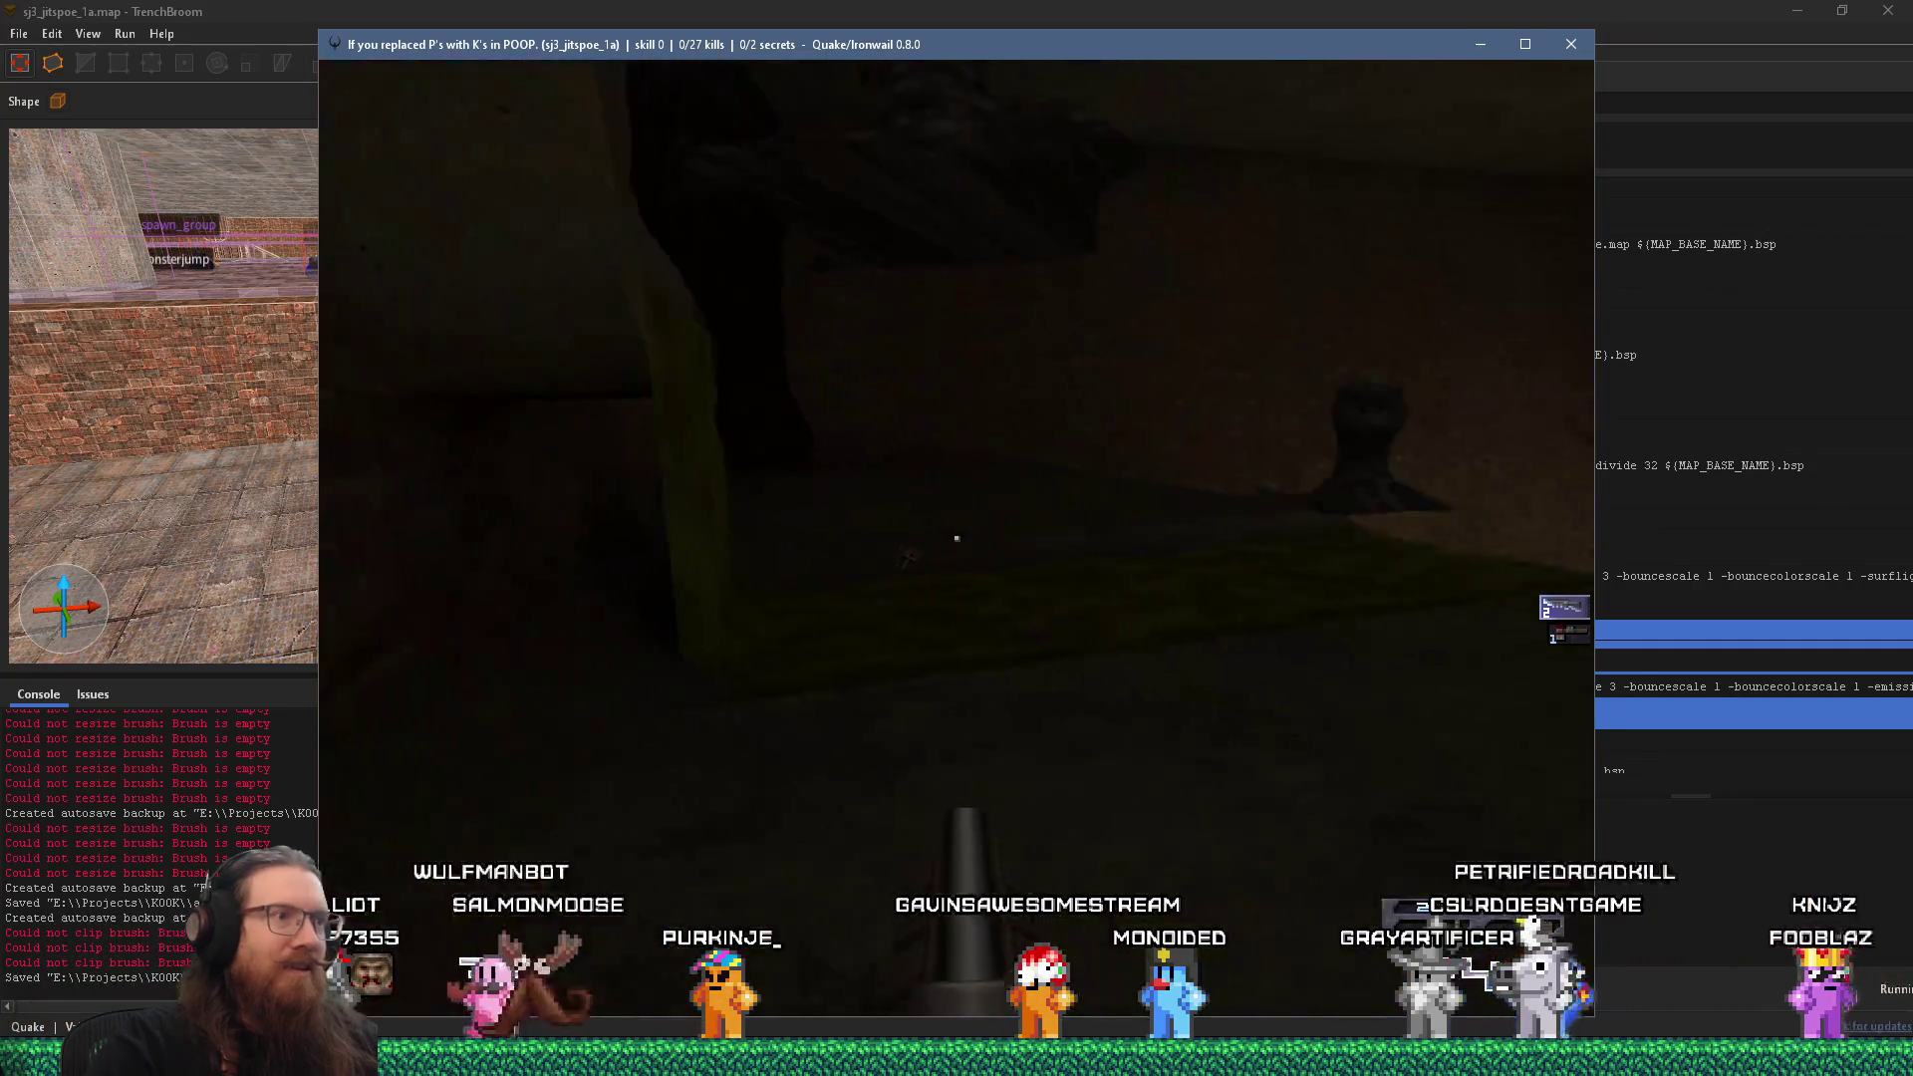
Fight enemies in the staircase room, return through the lamp-lit slope to the brick room, and respawn.
{"action": "key", "text": "s"}
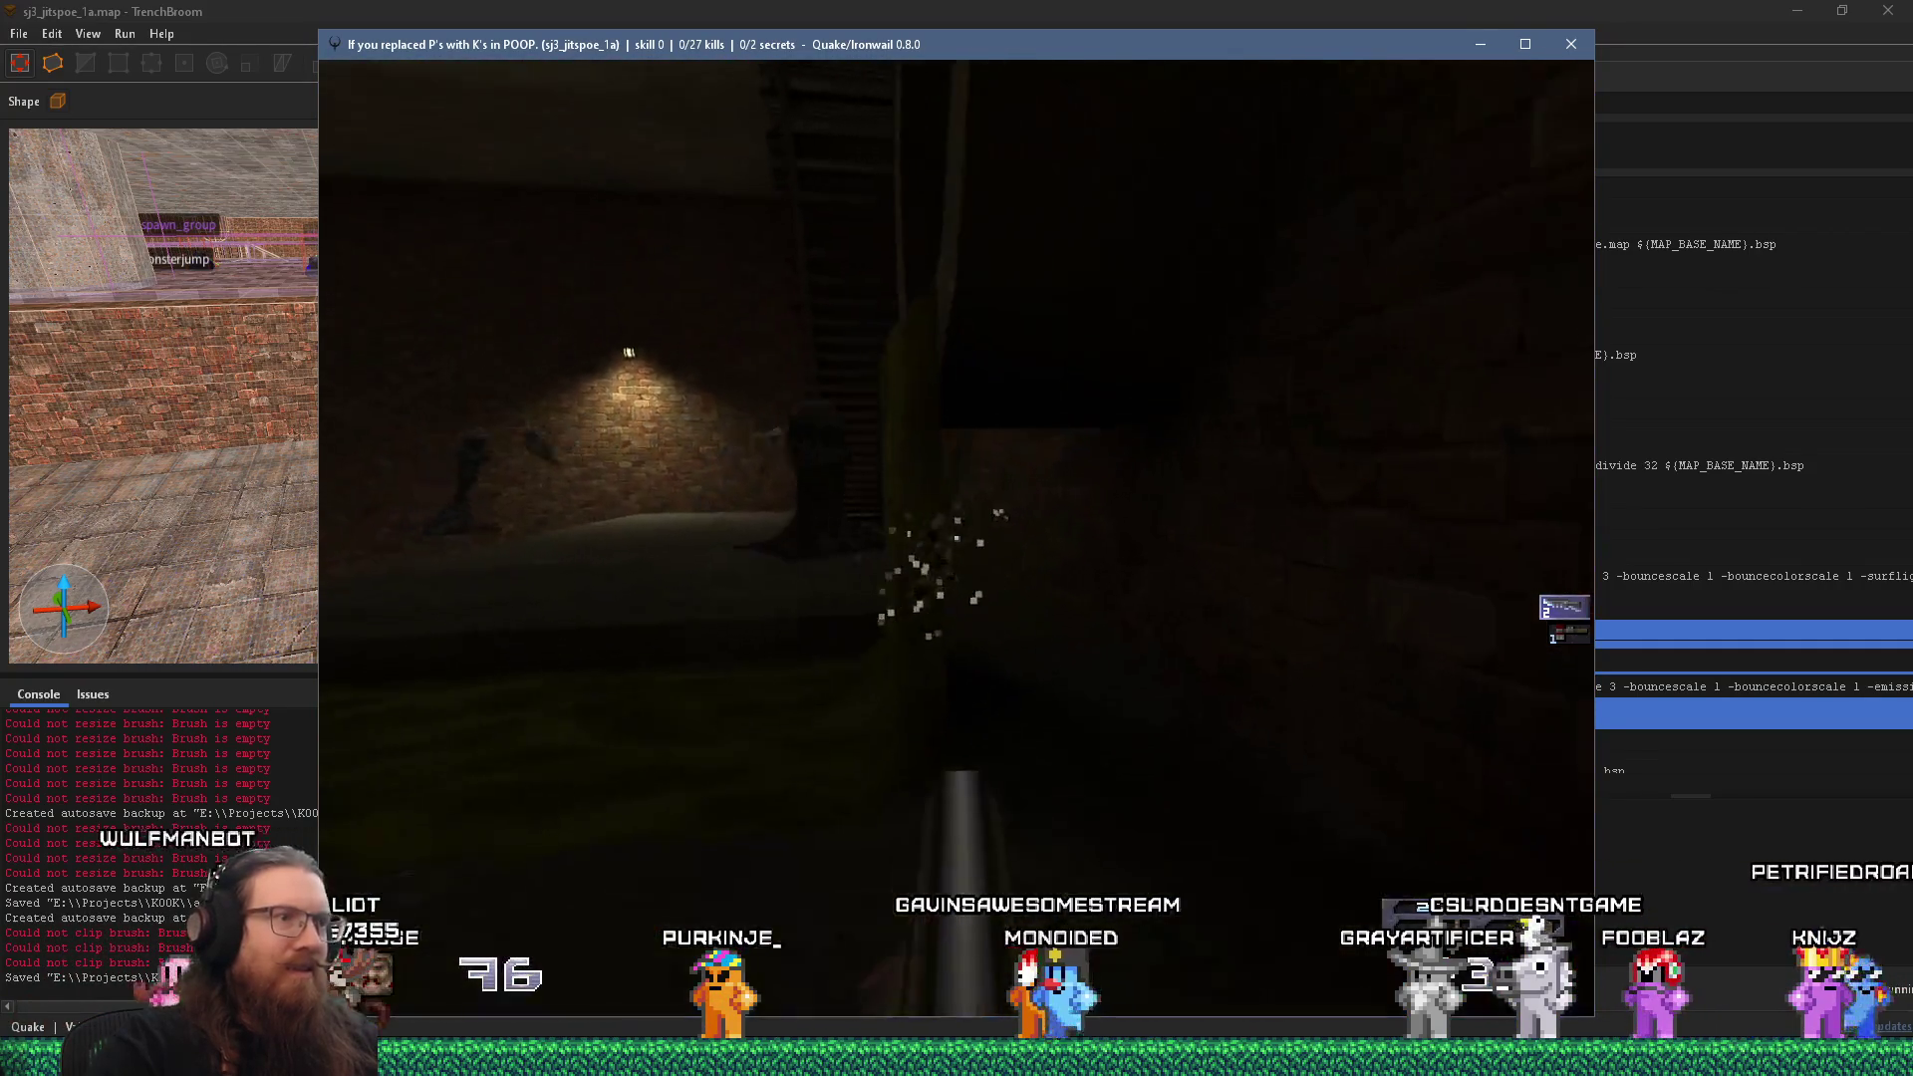
{"action": "key", "text": "ctrl"}
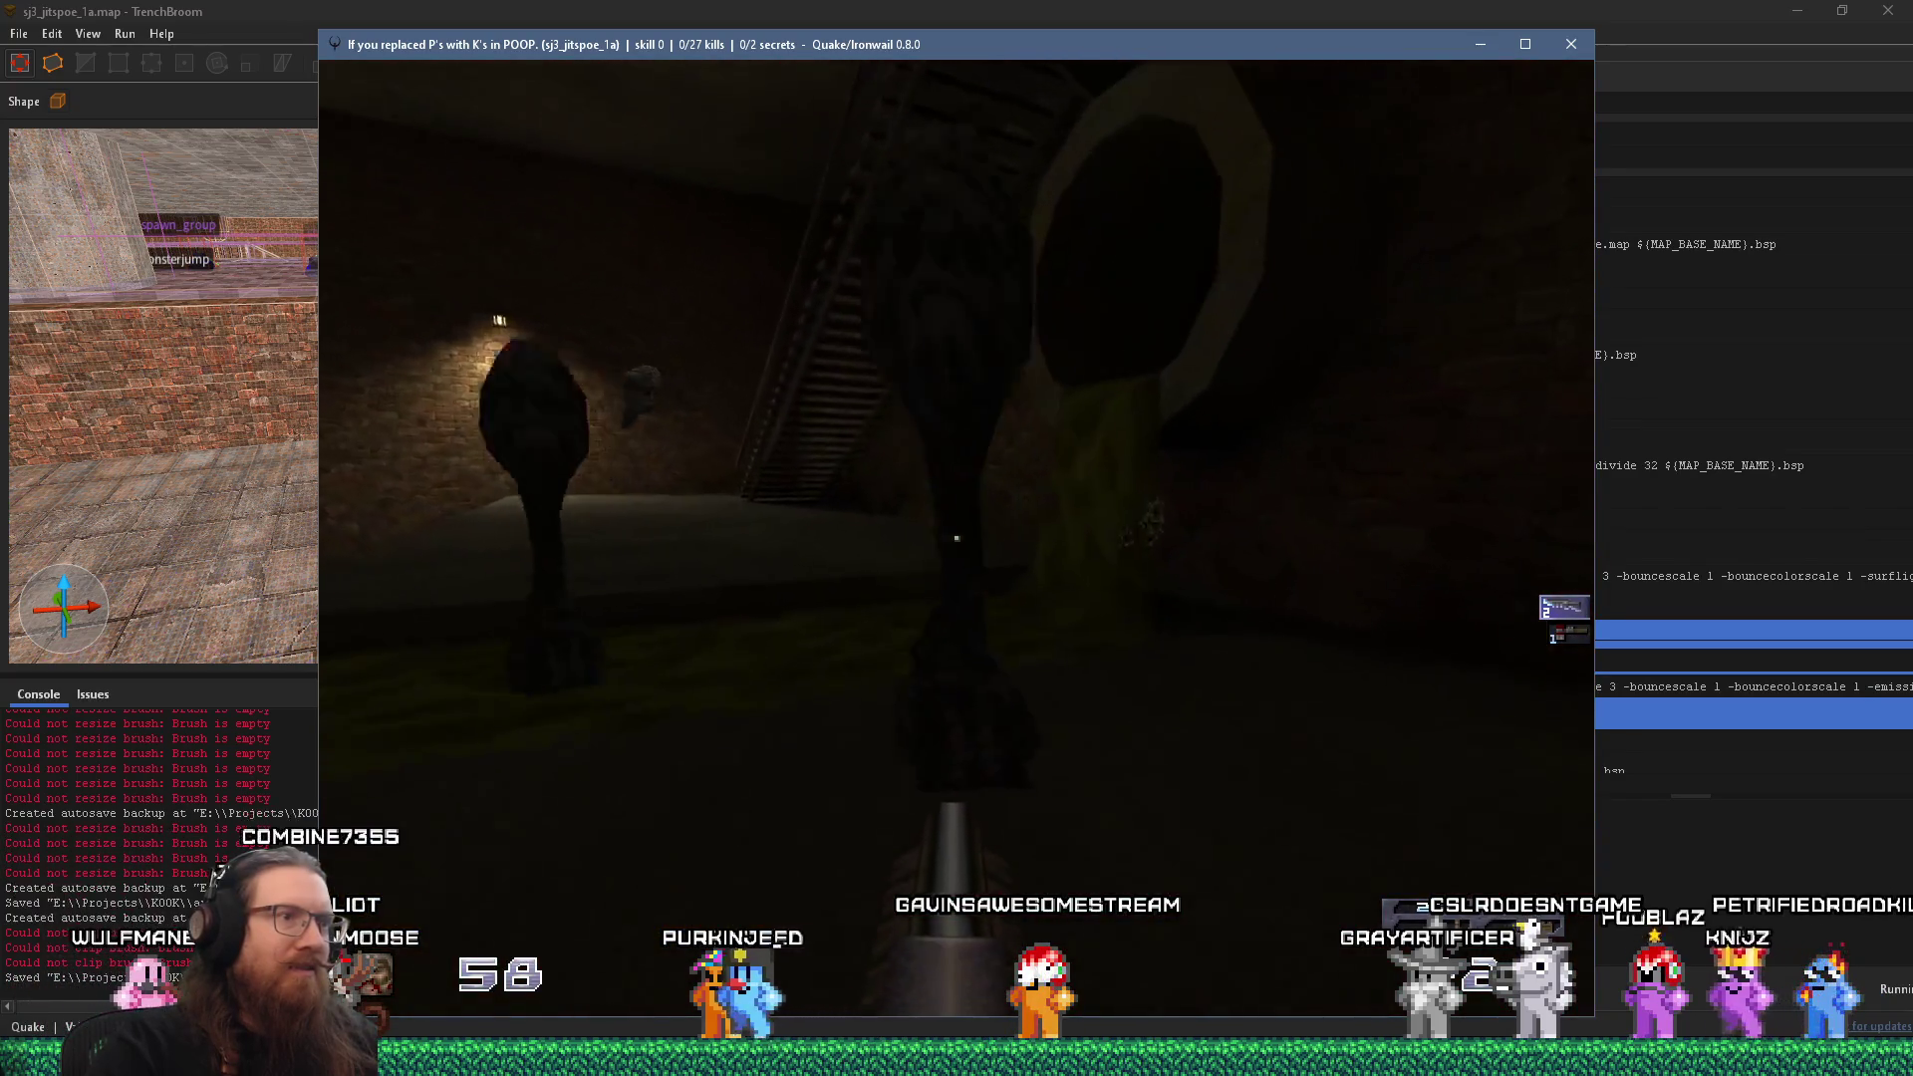
{"action": "key", "text": "ctrl"}
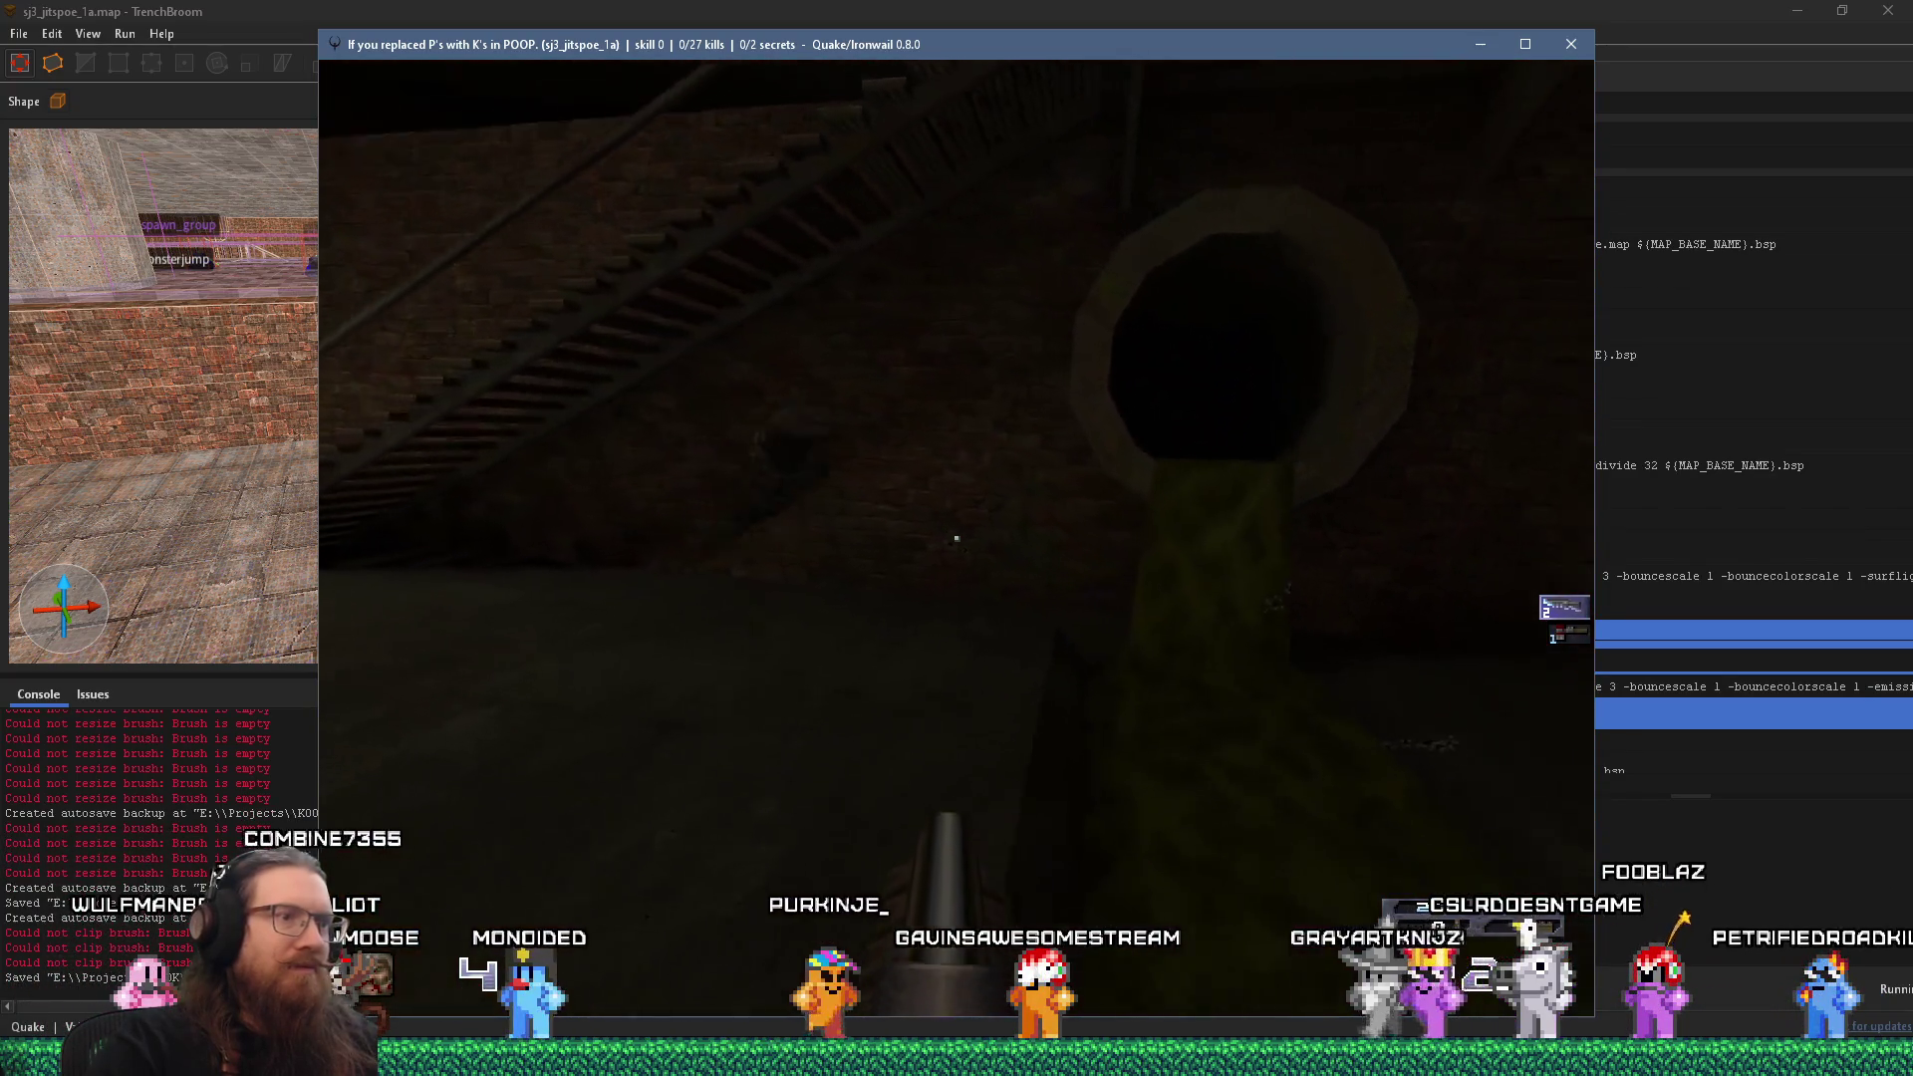
{"action": "key", "text": "s"}
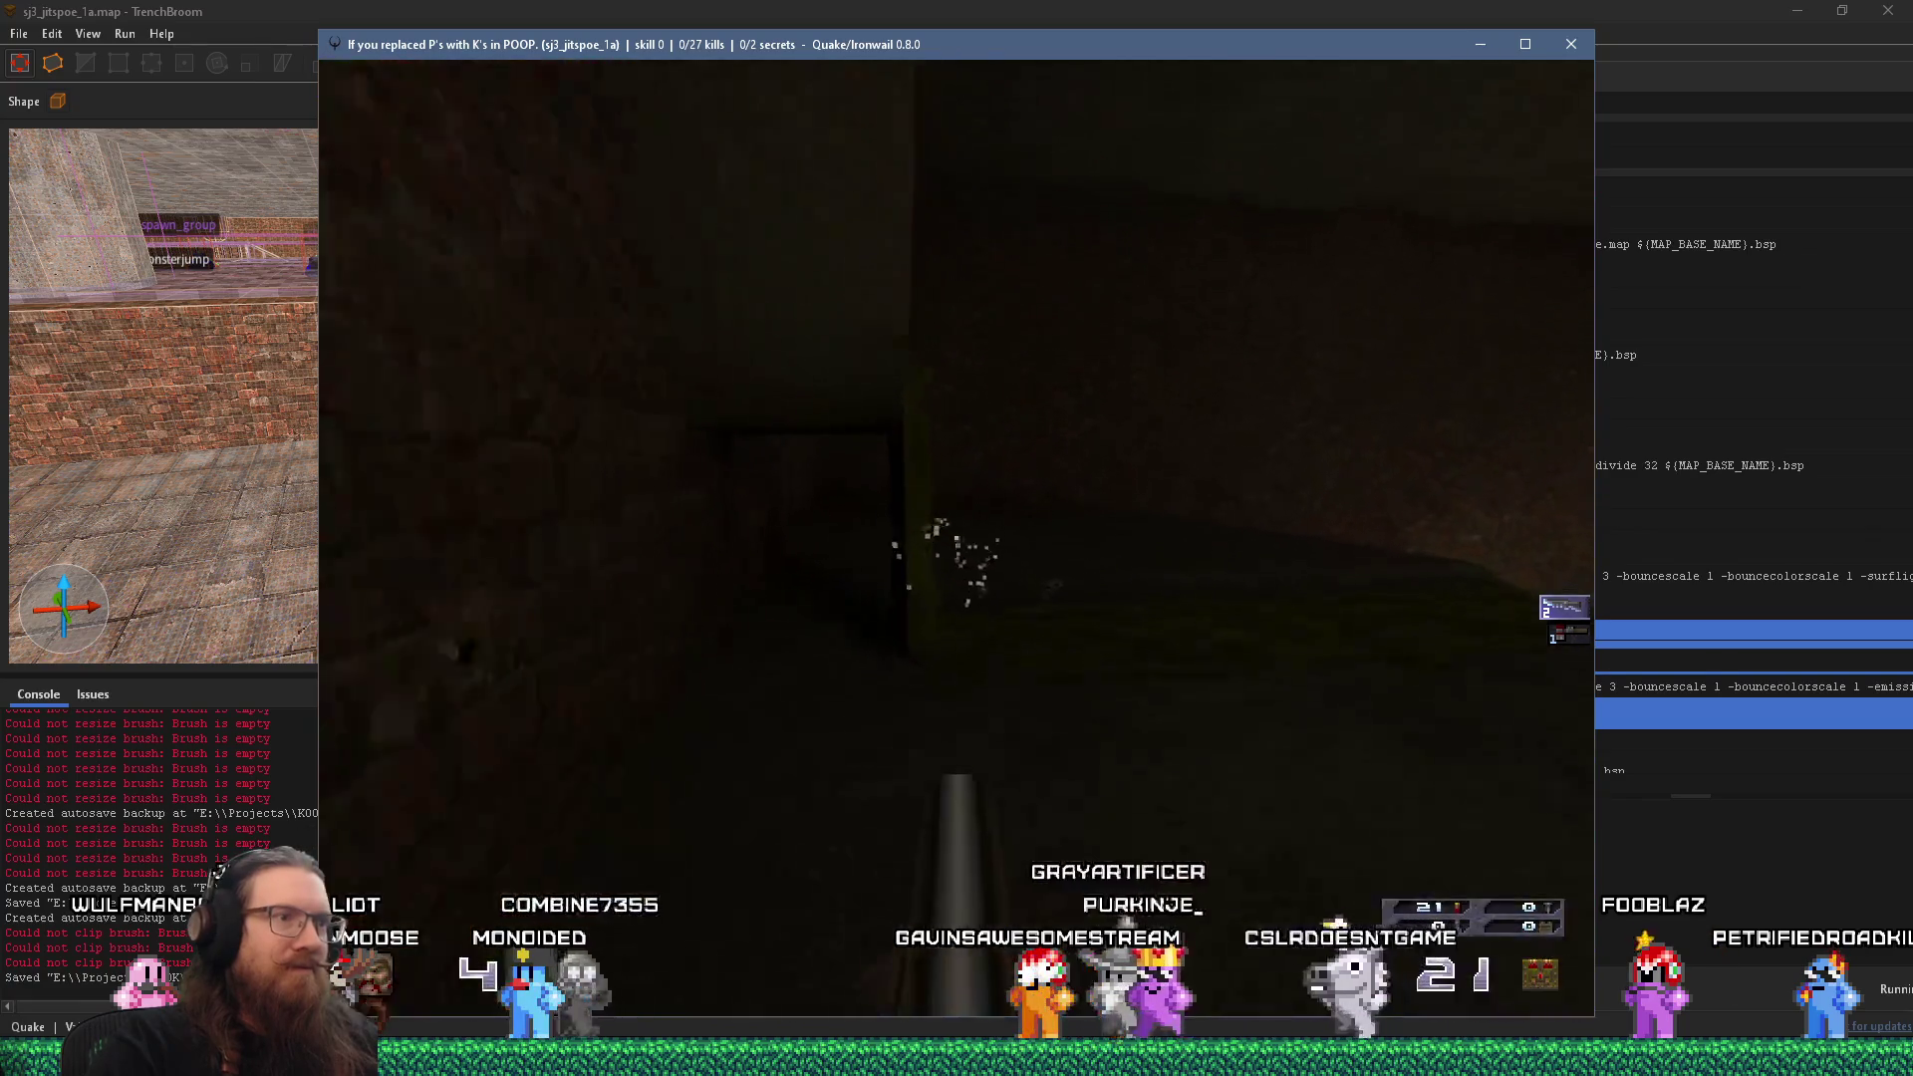
{"action": "key", "text": "w"}
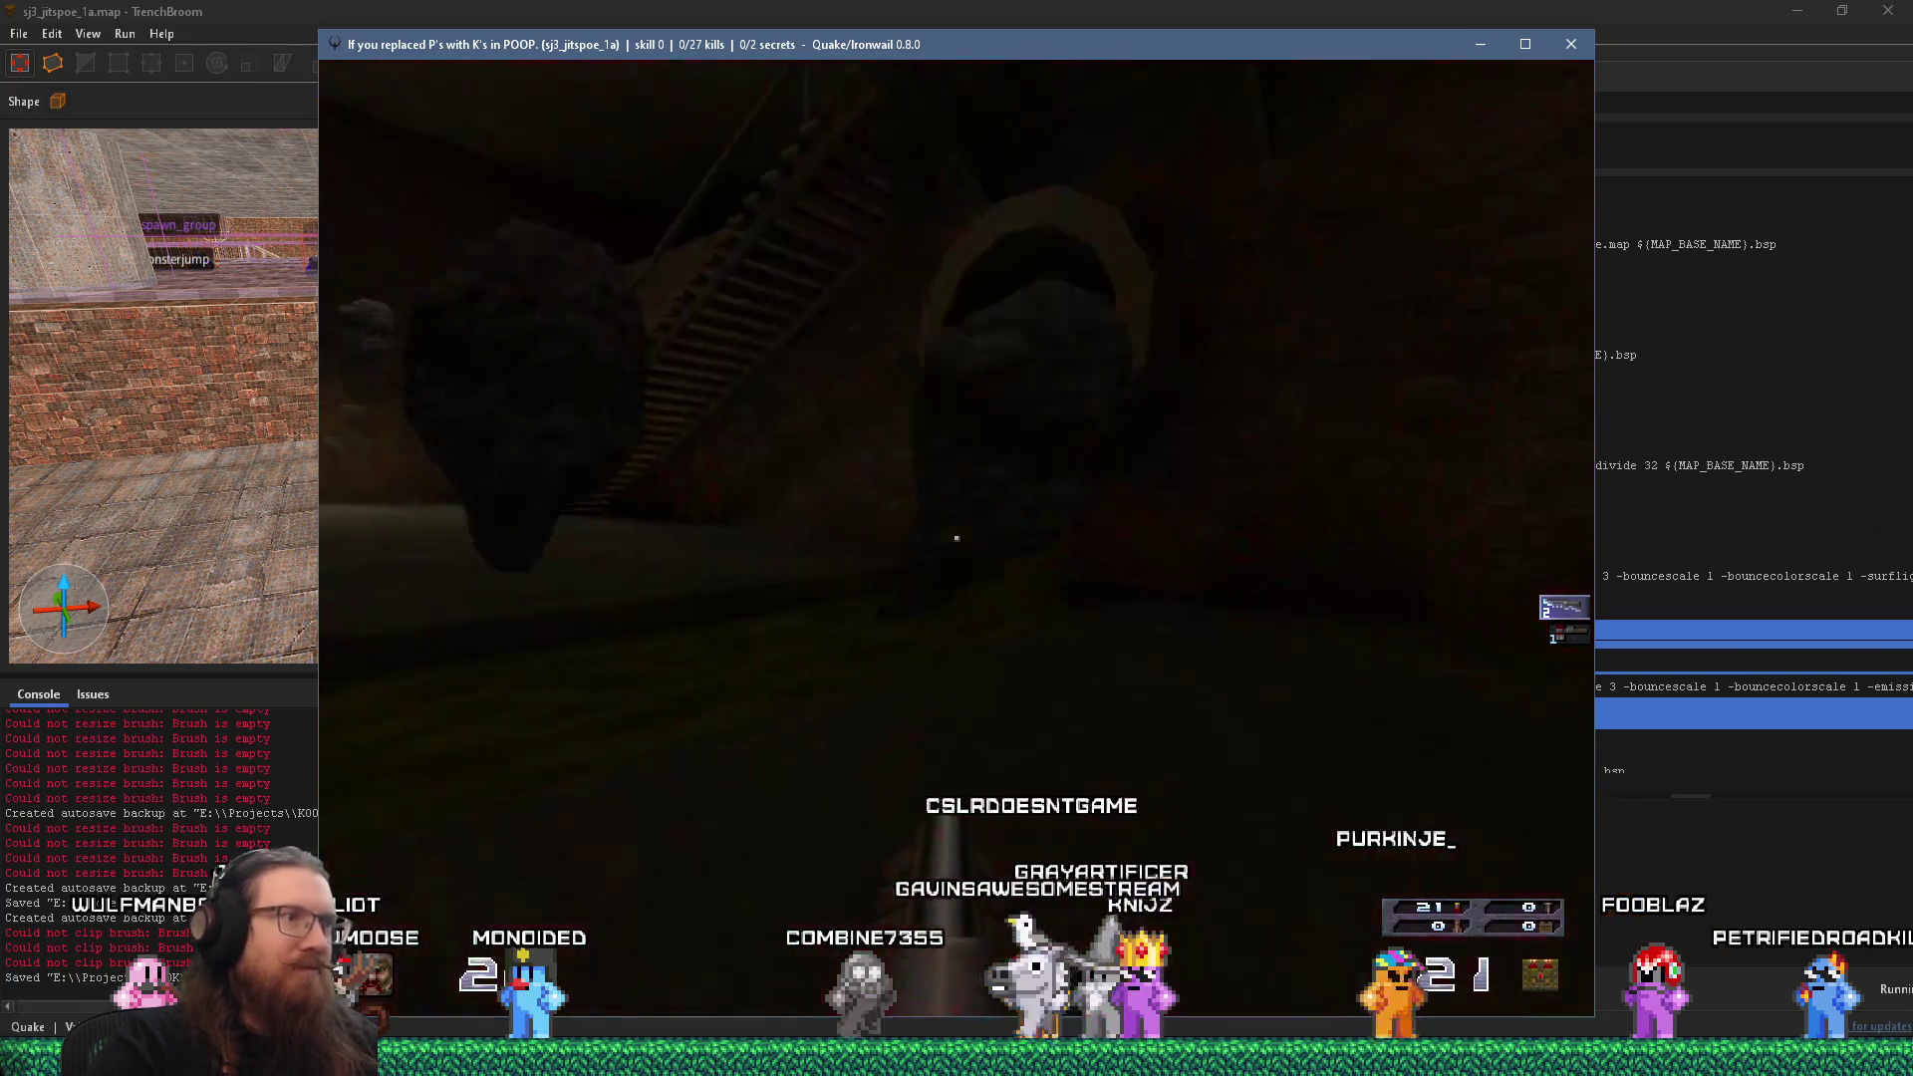
{"action": "key", "text": "w"}
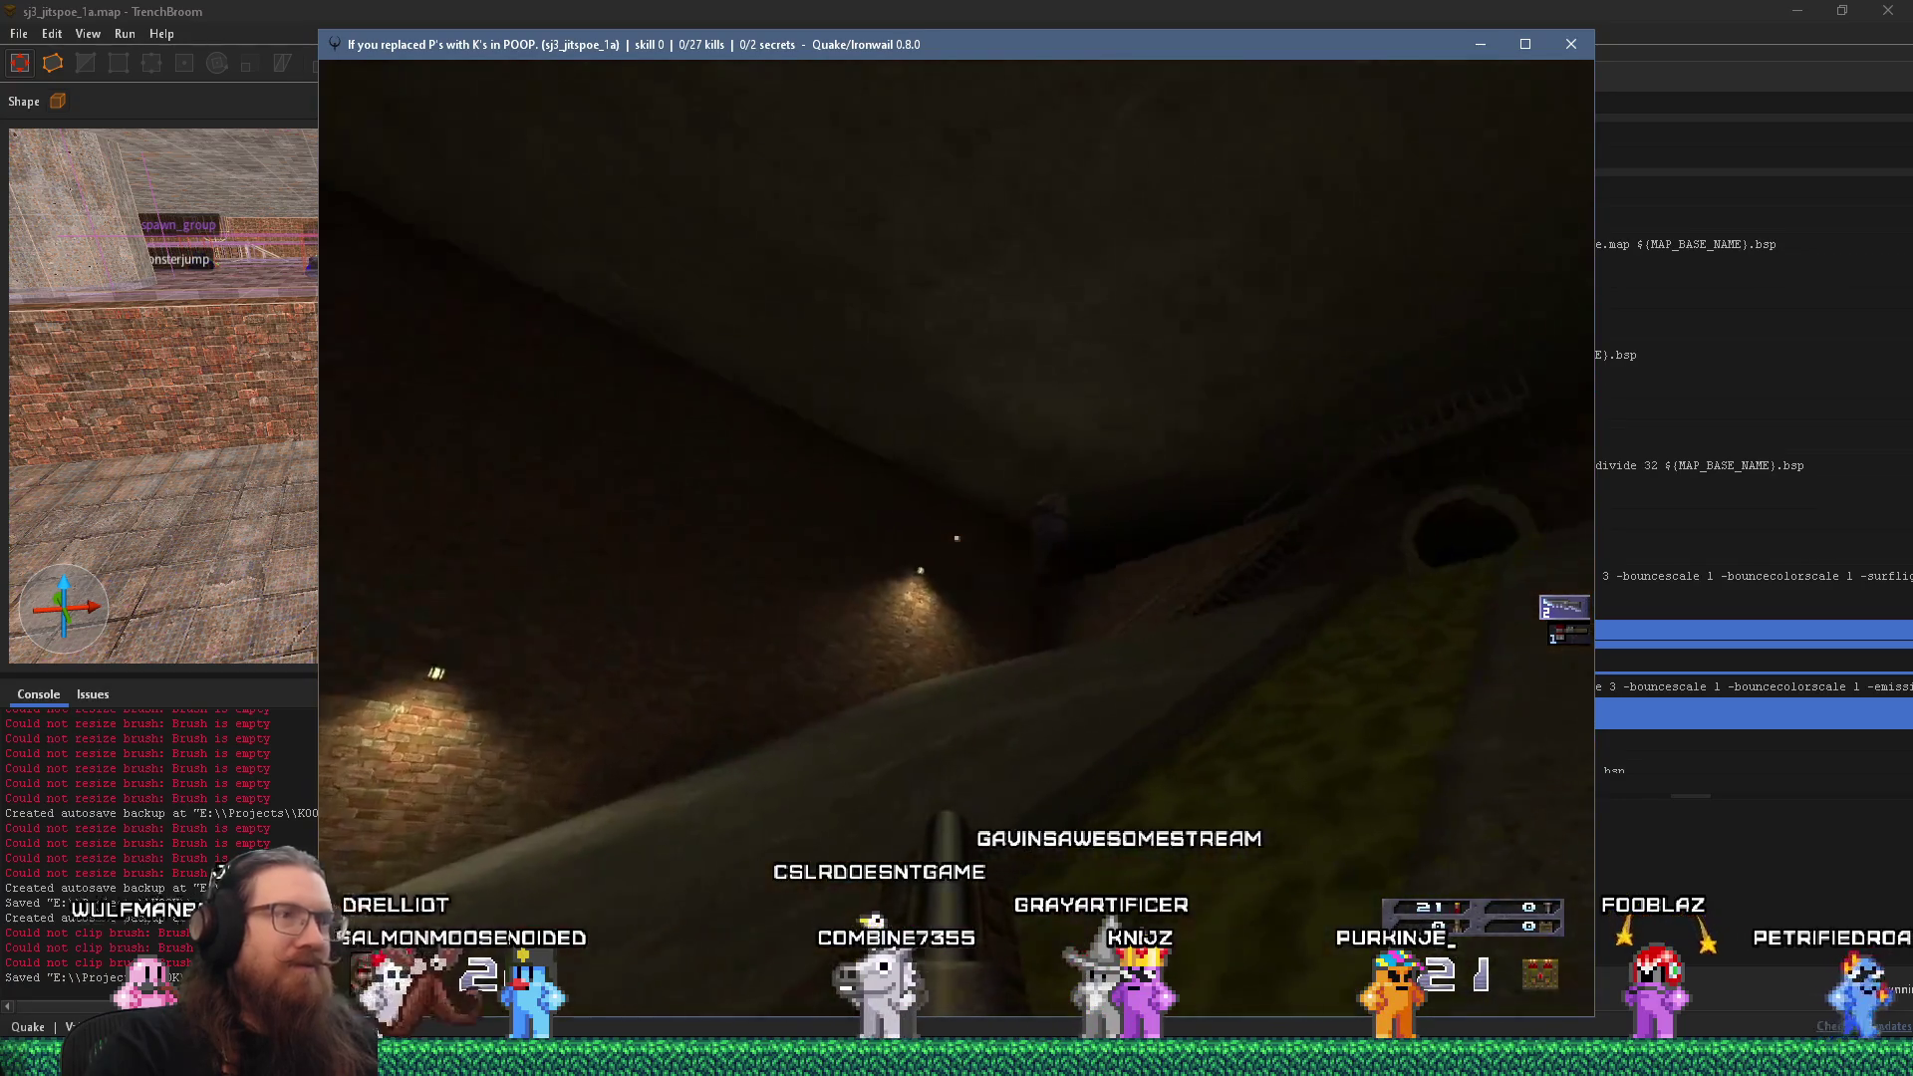
{"action": "key", "text": "w"}
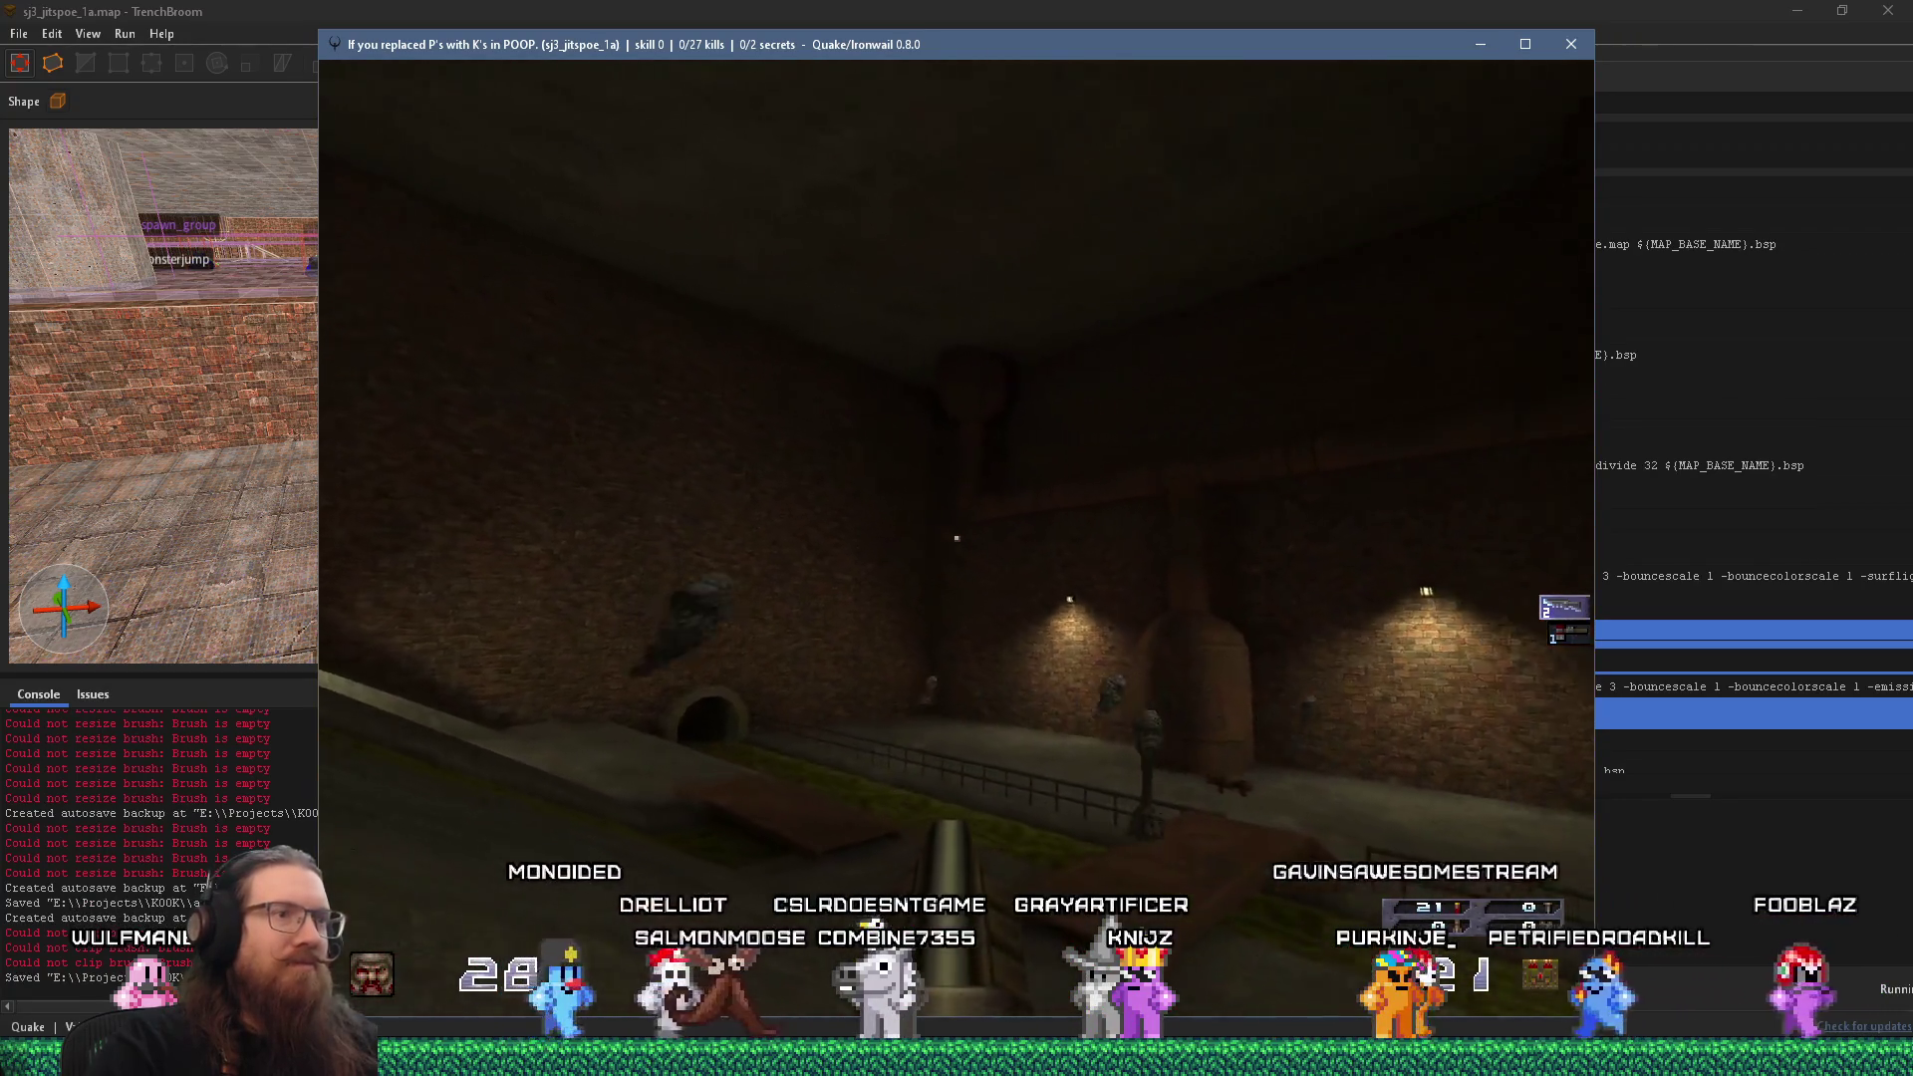
{"action": "key", "text": "w"}
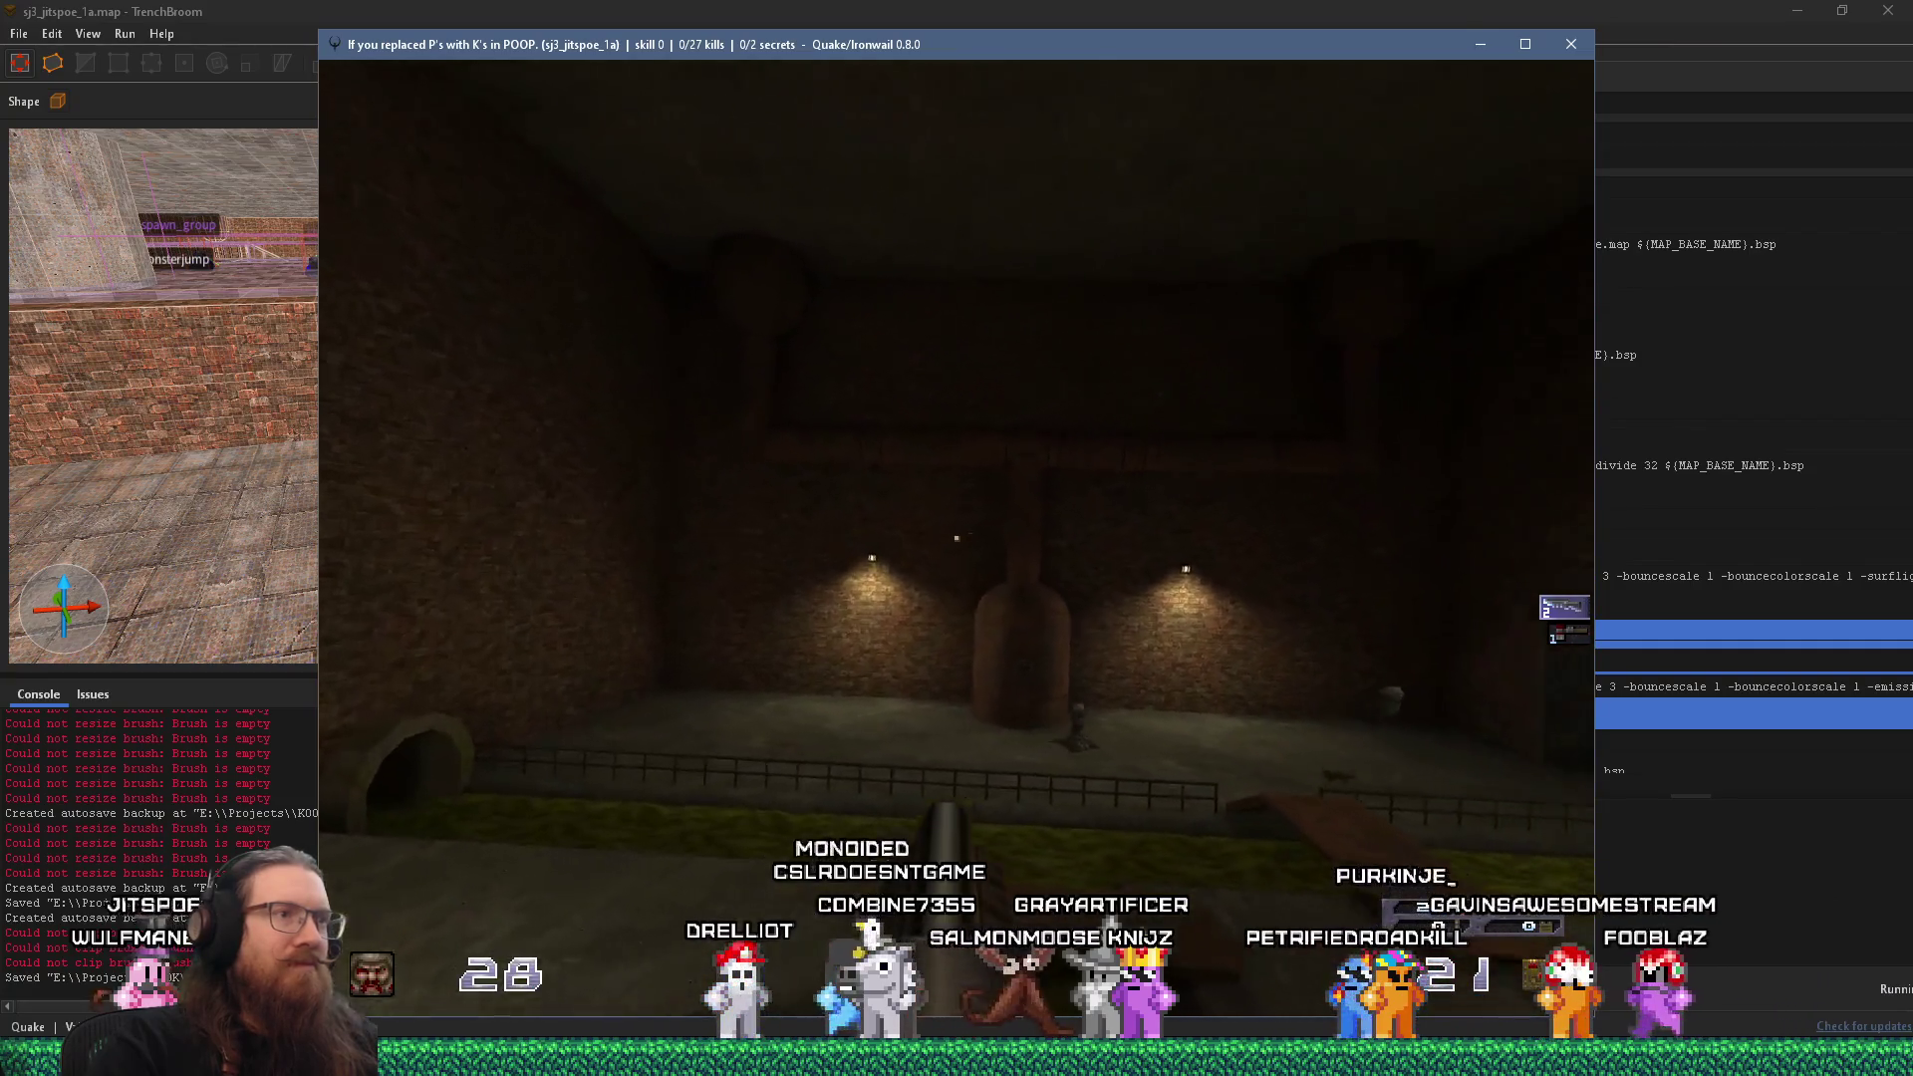
{"action": "key", "text": "w"}
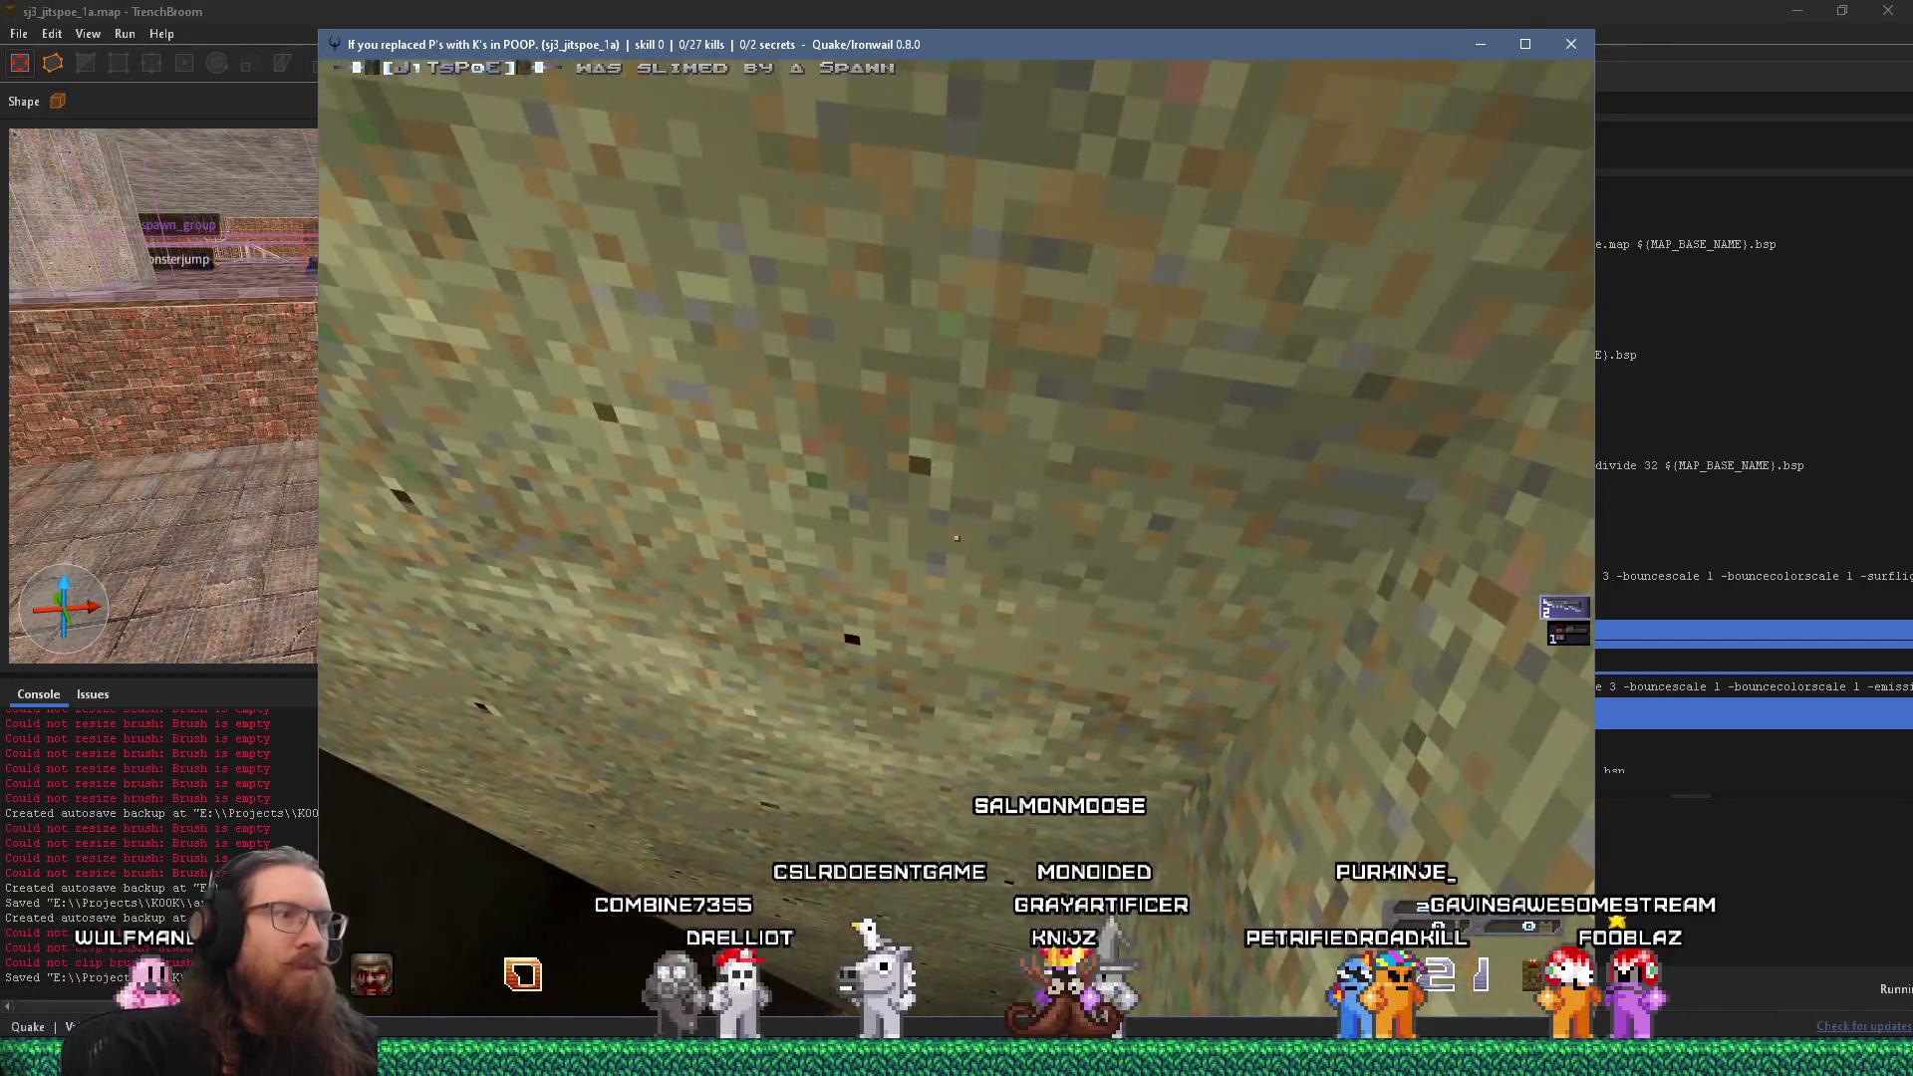
{"action": "key", "text": "space"}
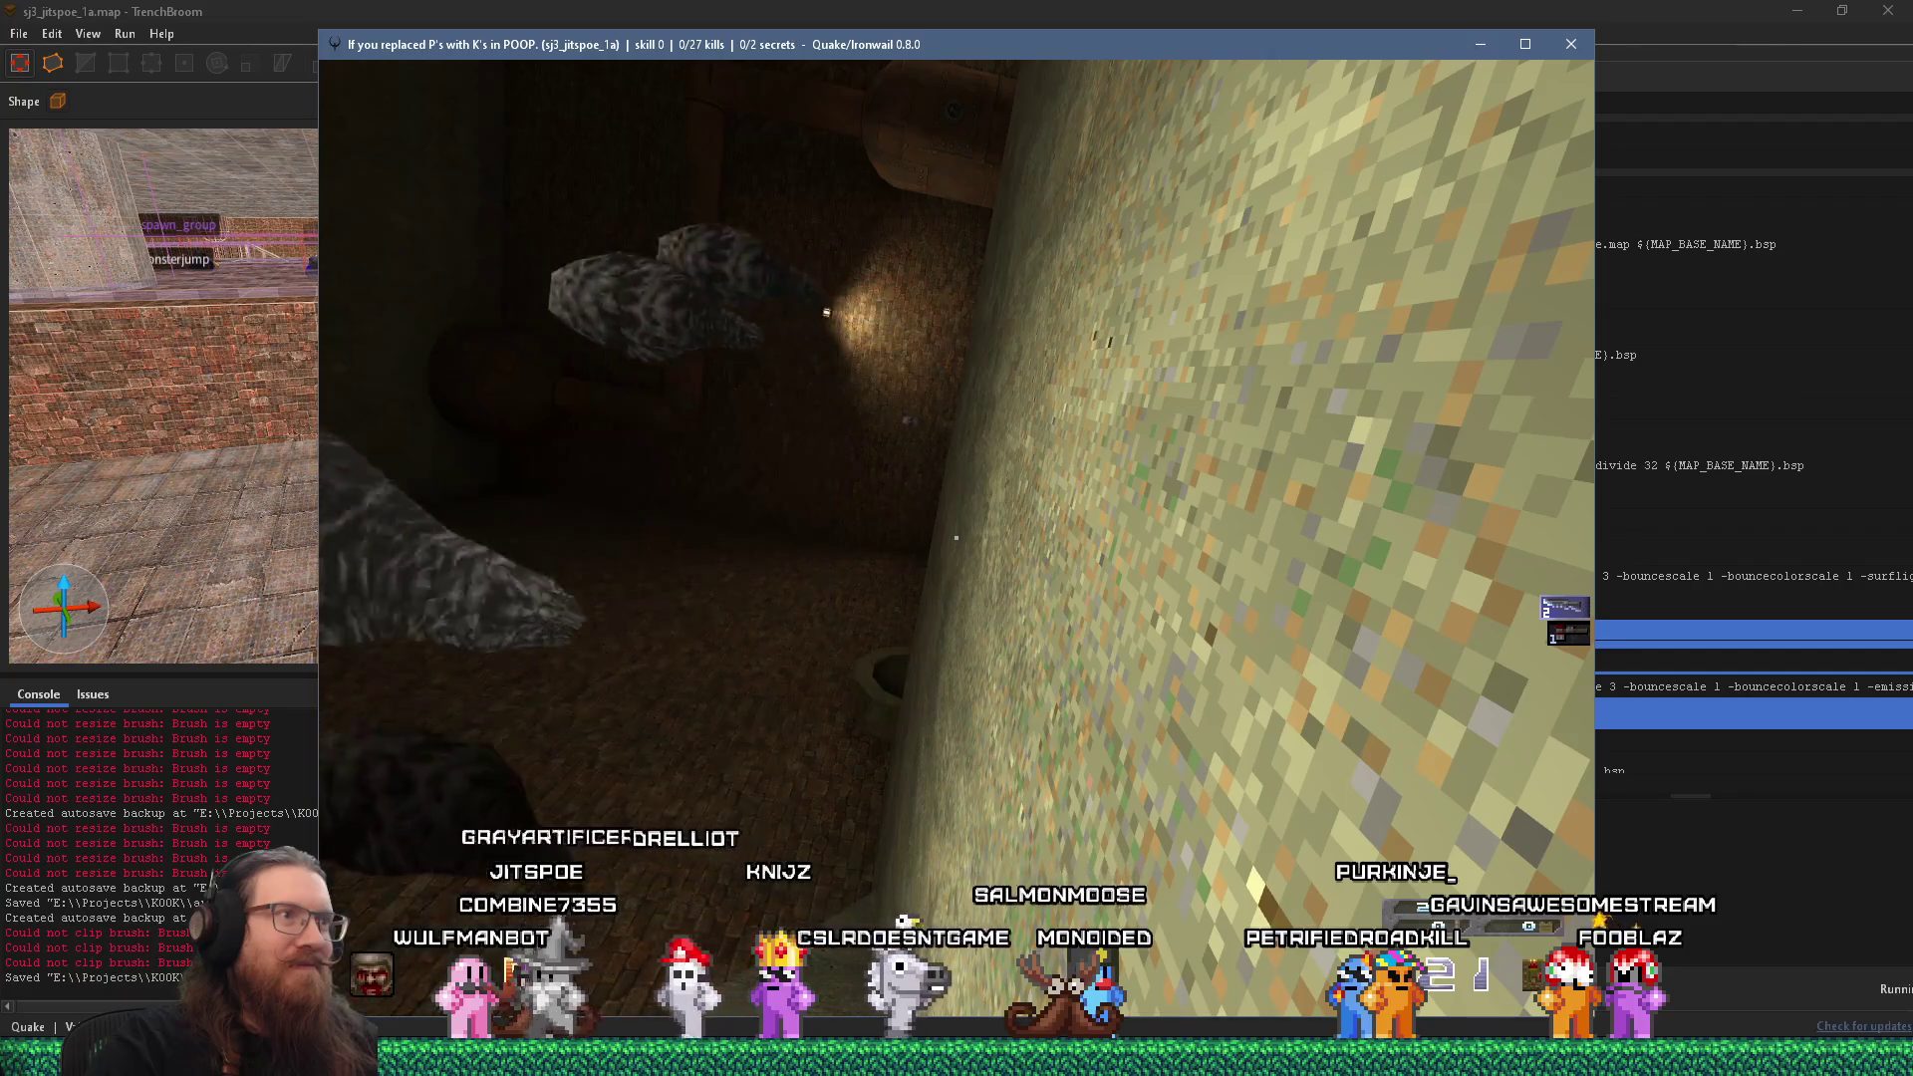
Close Ironwail by entering quit in the game console.
{"action": "key", "text": "grave"}
{"action": "type", "text": "quit"}
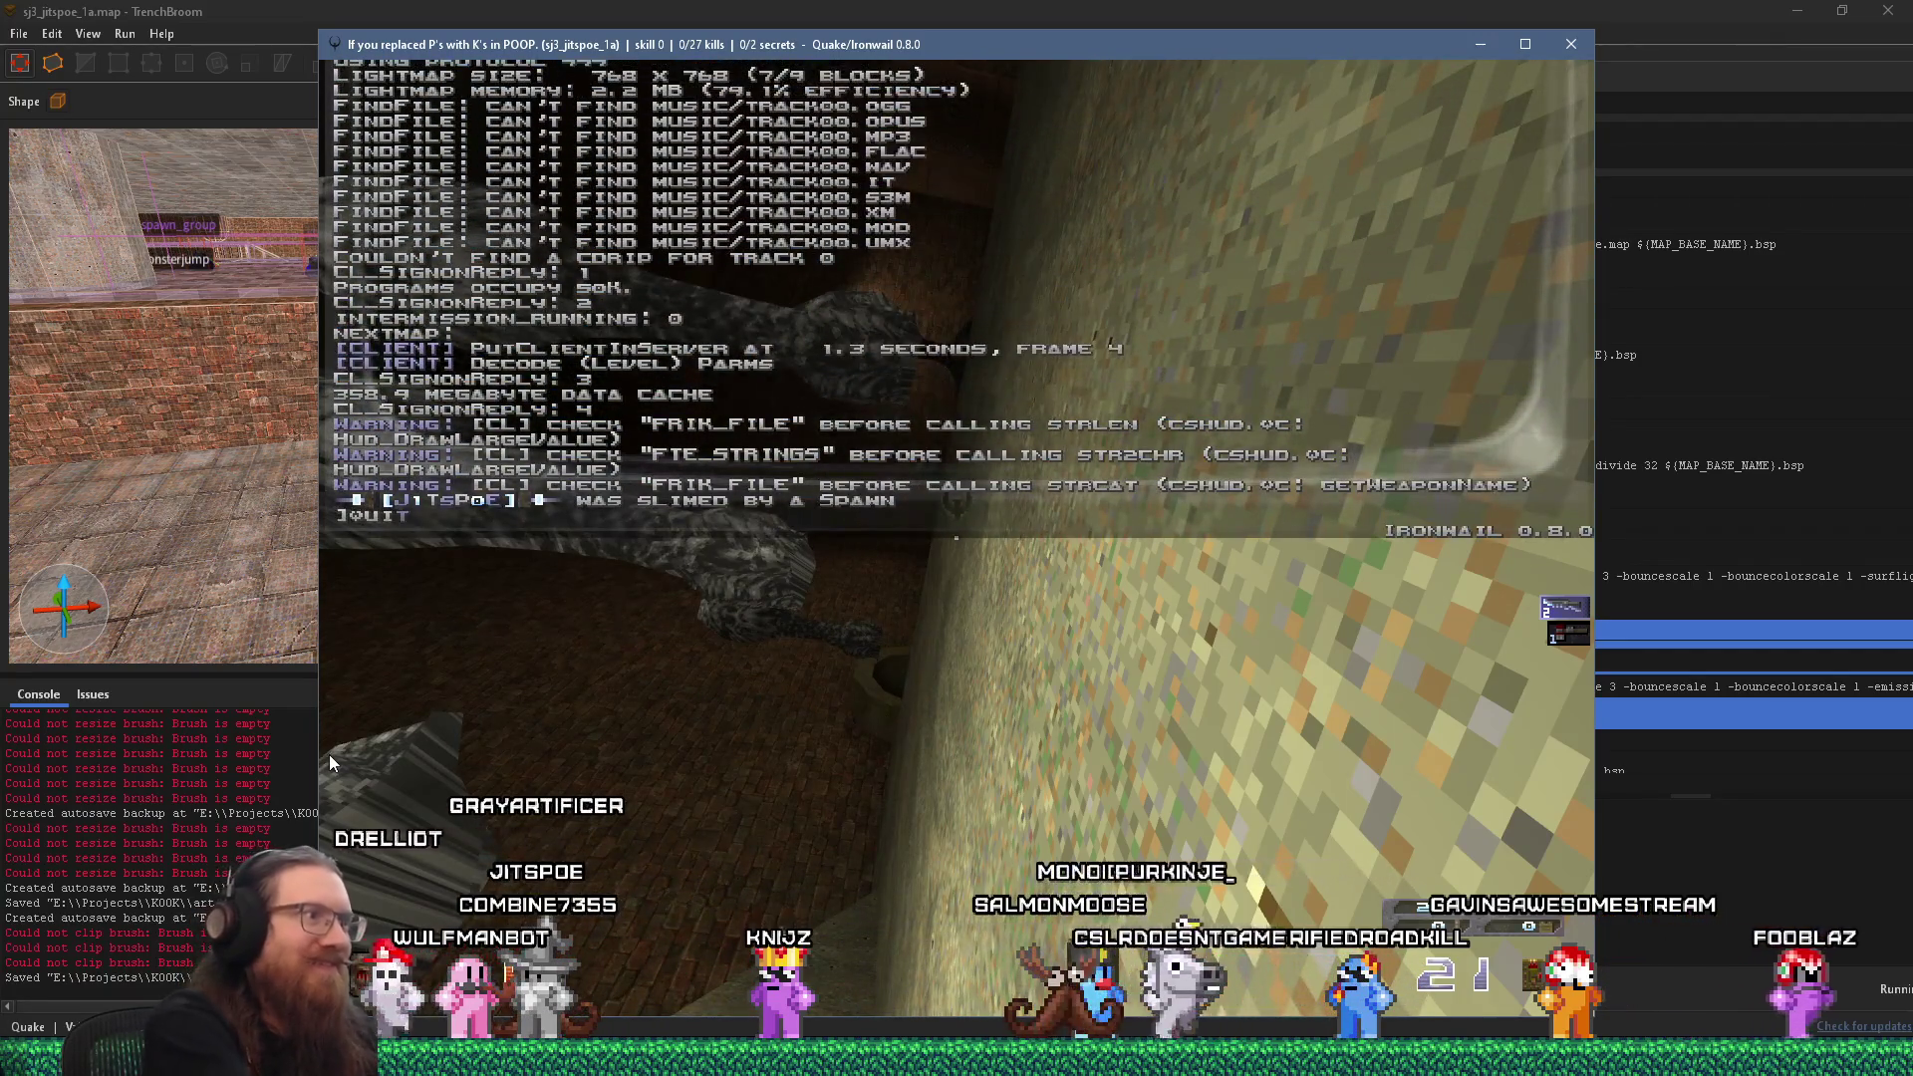
{"action": "key", "text": "Return"}
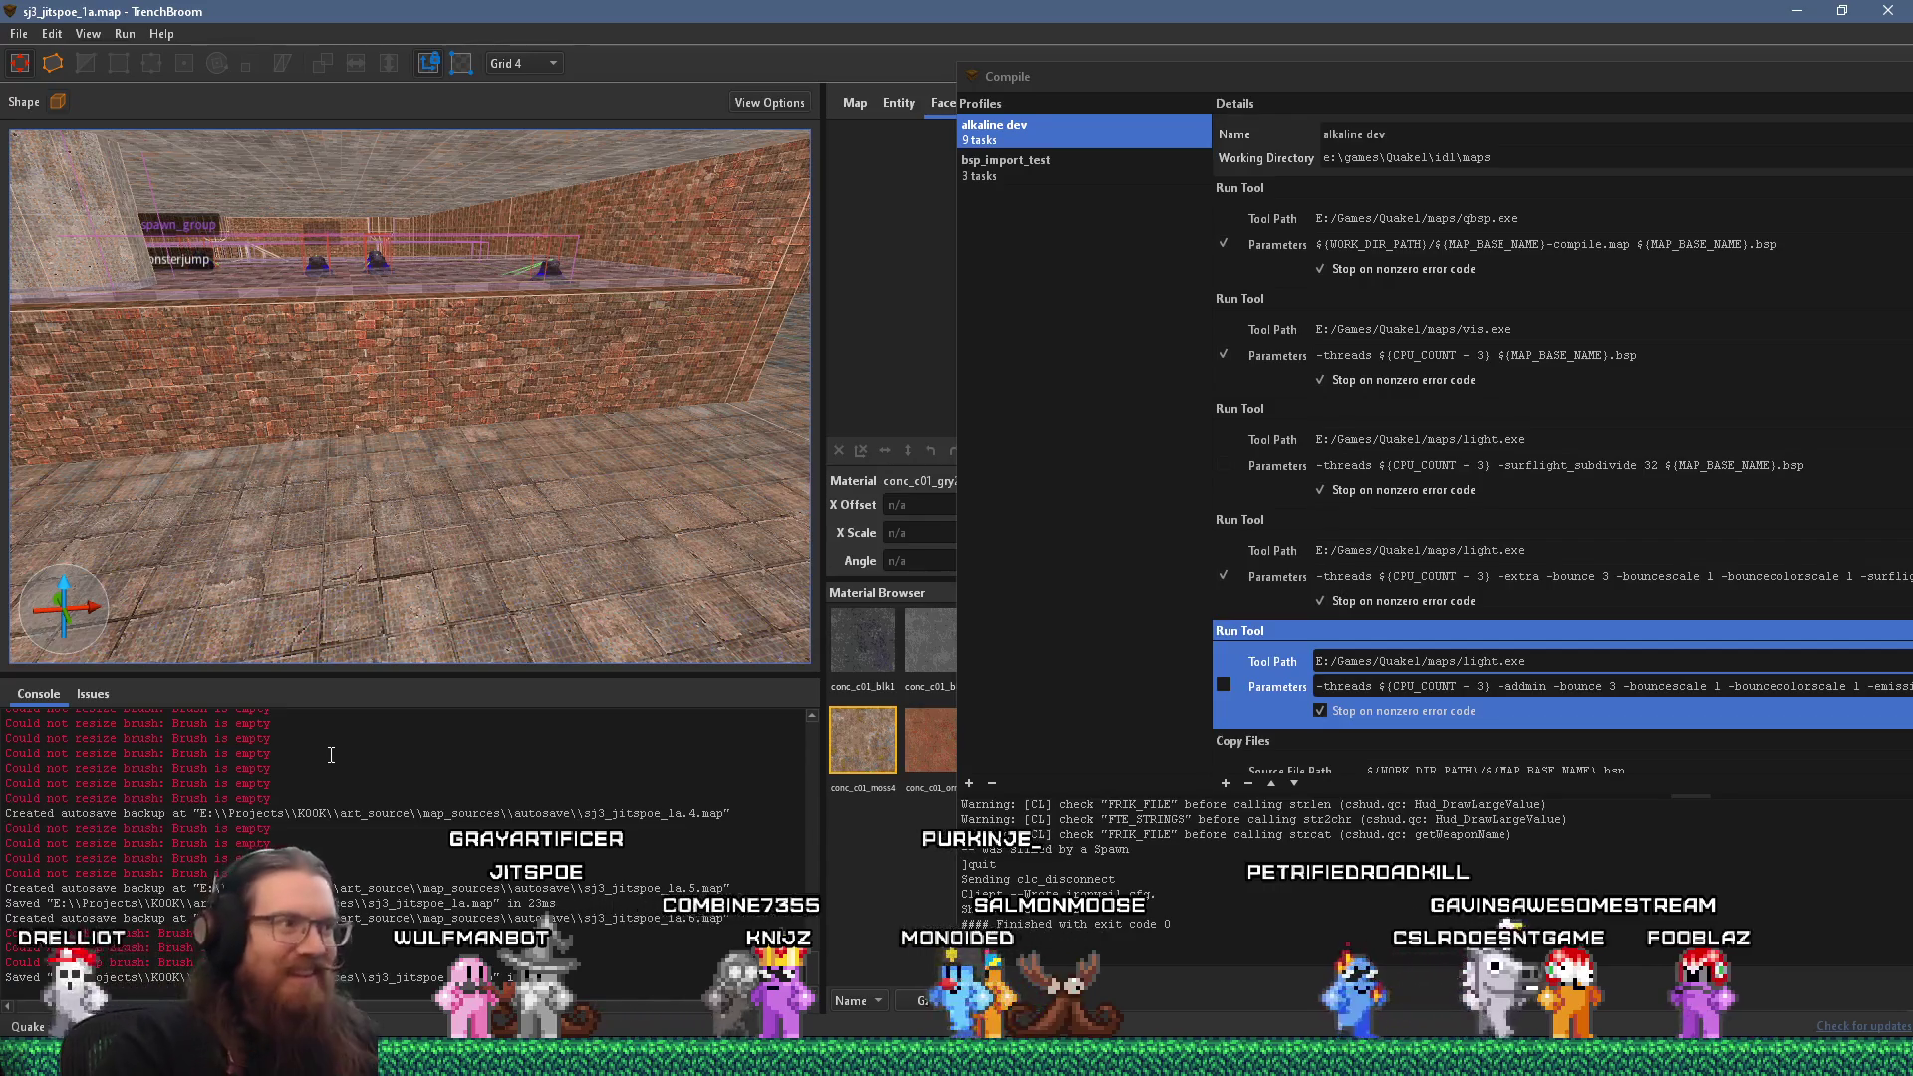
Fly the editor camera toward the SKIP brush, move the compile window aside, and show the Map inspector.
{"action": "mouse_move", "coordinate": [399, 638]}
{"action": "left_mouse_down"}
{"action": "mouse_move", "coordinate": [692, 461]}
{"action": "mouse_move", "coordinate": [746, 454]}
{"action": "mouse_move", "coordinate": [430, 442]}
{"action": "mouse_move", "coordinate": [486, 412]}
{"action": "mouse_move", "coordinate": [92, 498]}
{"action": "mouse_move", "coordinate": [413, 465]}
{"action": "mouse_move", "coordinate": [337, 502]}
{"action": "mouse_move", "coordinate": [242, 418]}
{"action": "mouse_move", "coordinate": [369, 433]}
{"action": "mouse_move", "coordinate": [351, 422]}
{"action": "mouse_move", "coordinate": [414, 450]}
{"action": "mouse_move", "coordinate": [50, 341]}
{"action": "mouse_move", "coordinate": [286, 413]}
{"action": "mouse_move", "coordinate": [71, 378]}
{"action": "mouse_move", "coordinate": [203, 407]}
{"action": "mouse_move", "coordinate": [556, 428]}
{"action": "left_mouse_up"}
{"action": "key", "text": "w"}
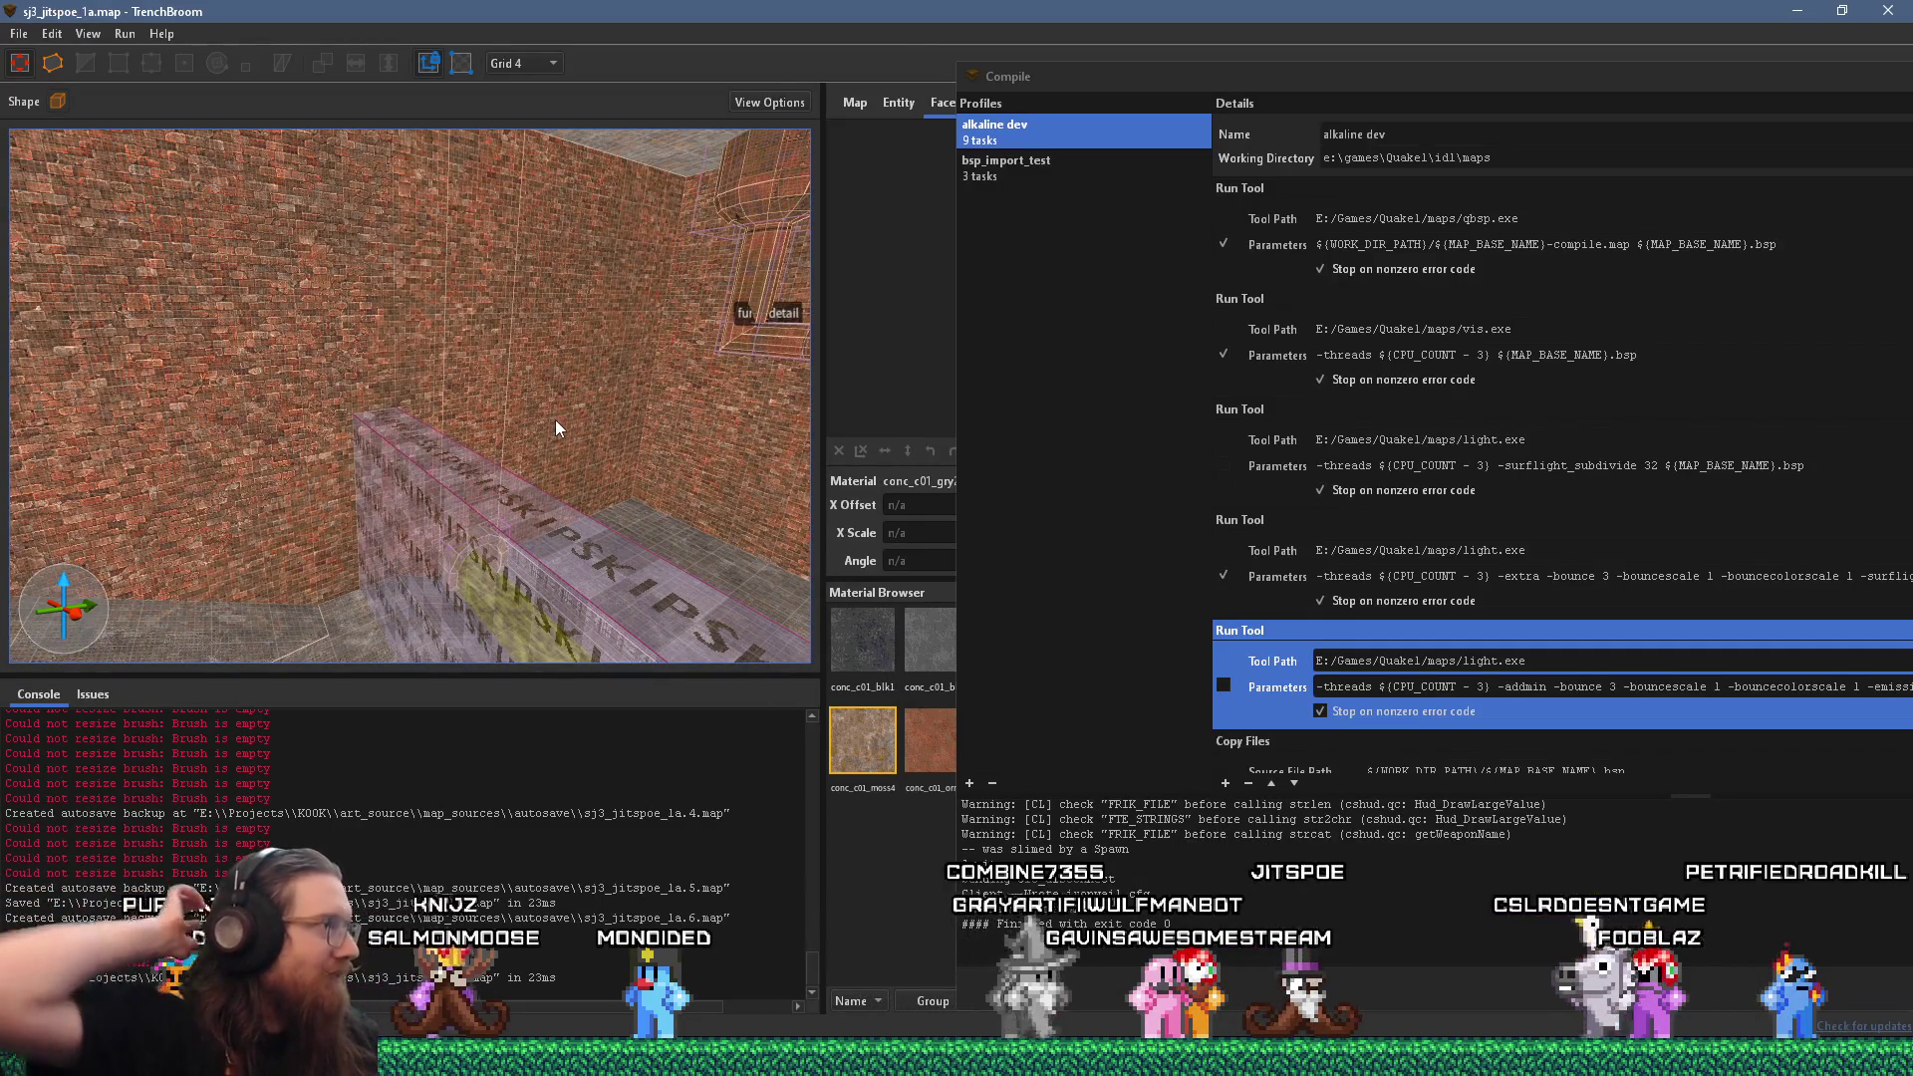
{"action": "key", "text": "s"}
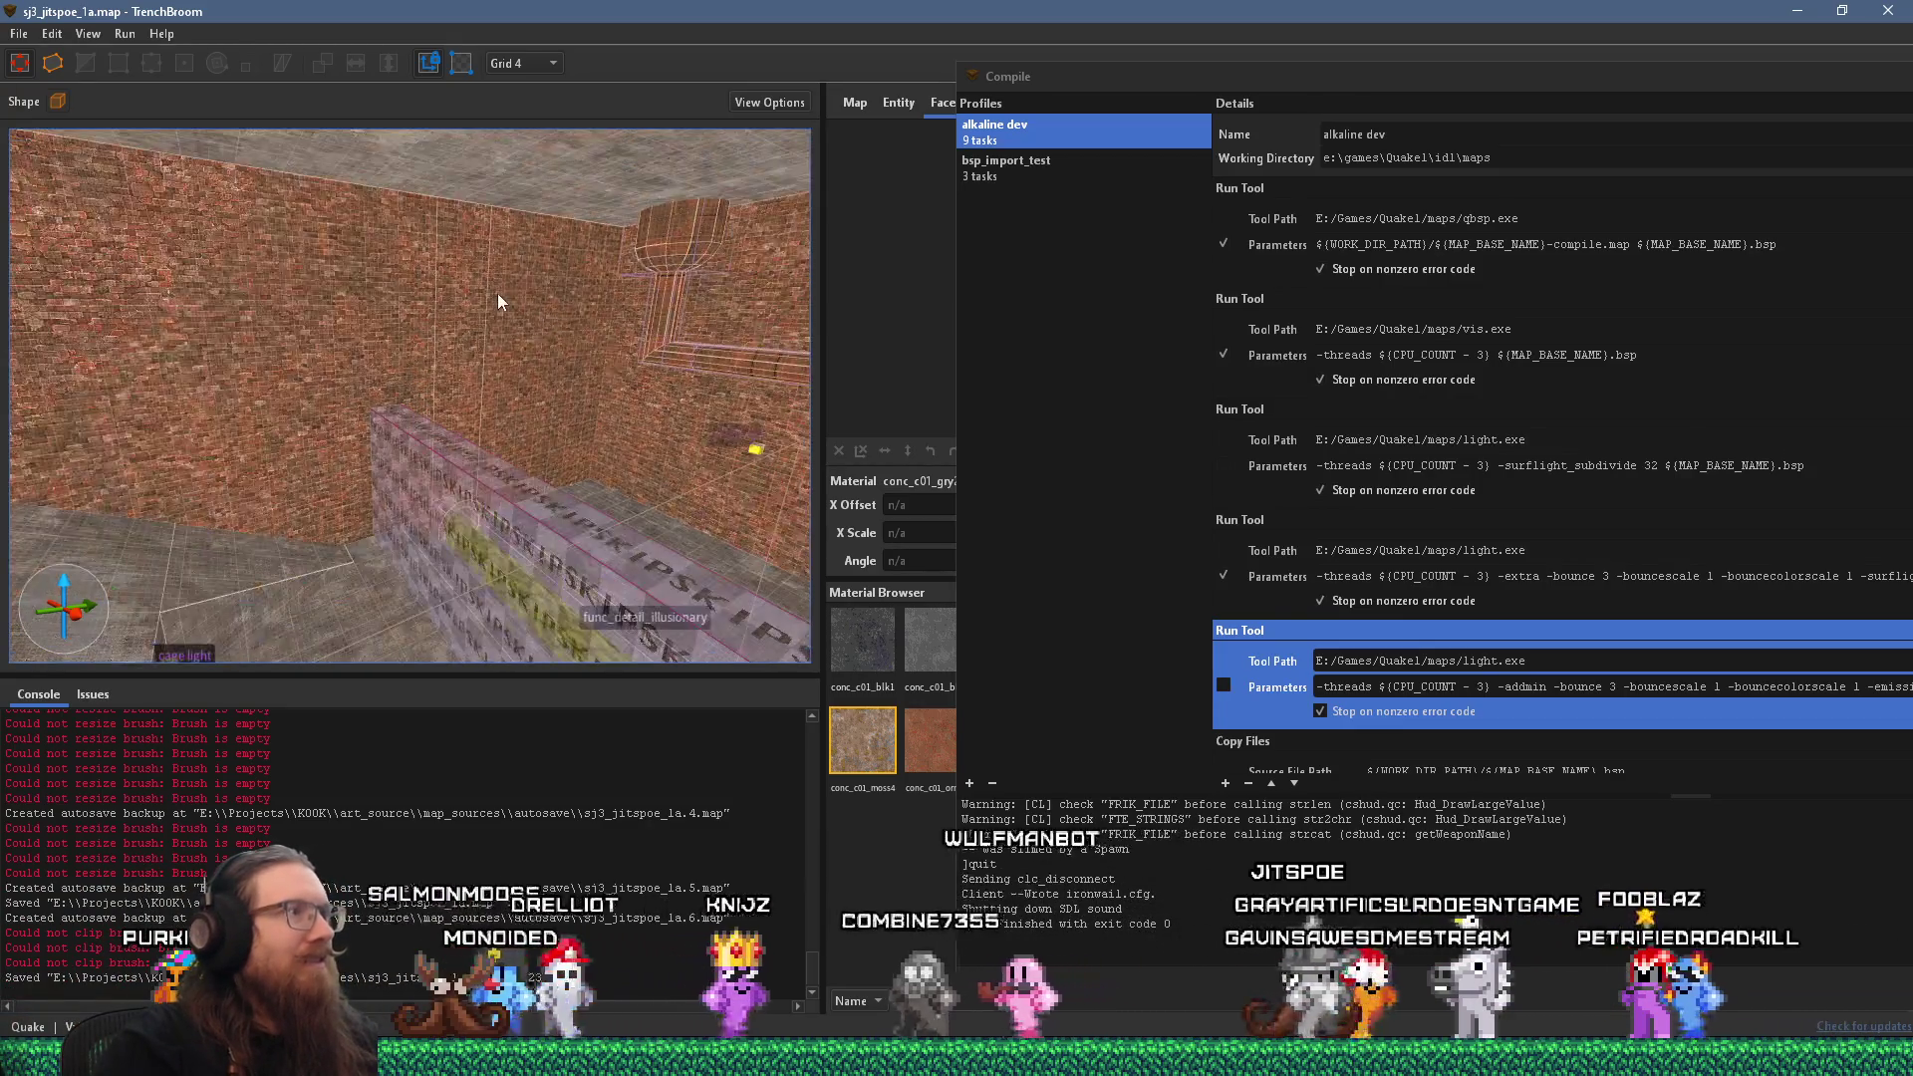
{"action": "left_click_drag", "start_coordinate": [1478, 84], "coordinate": [1102, 104]}
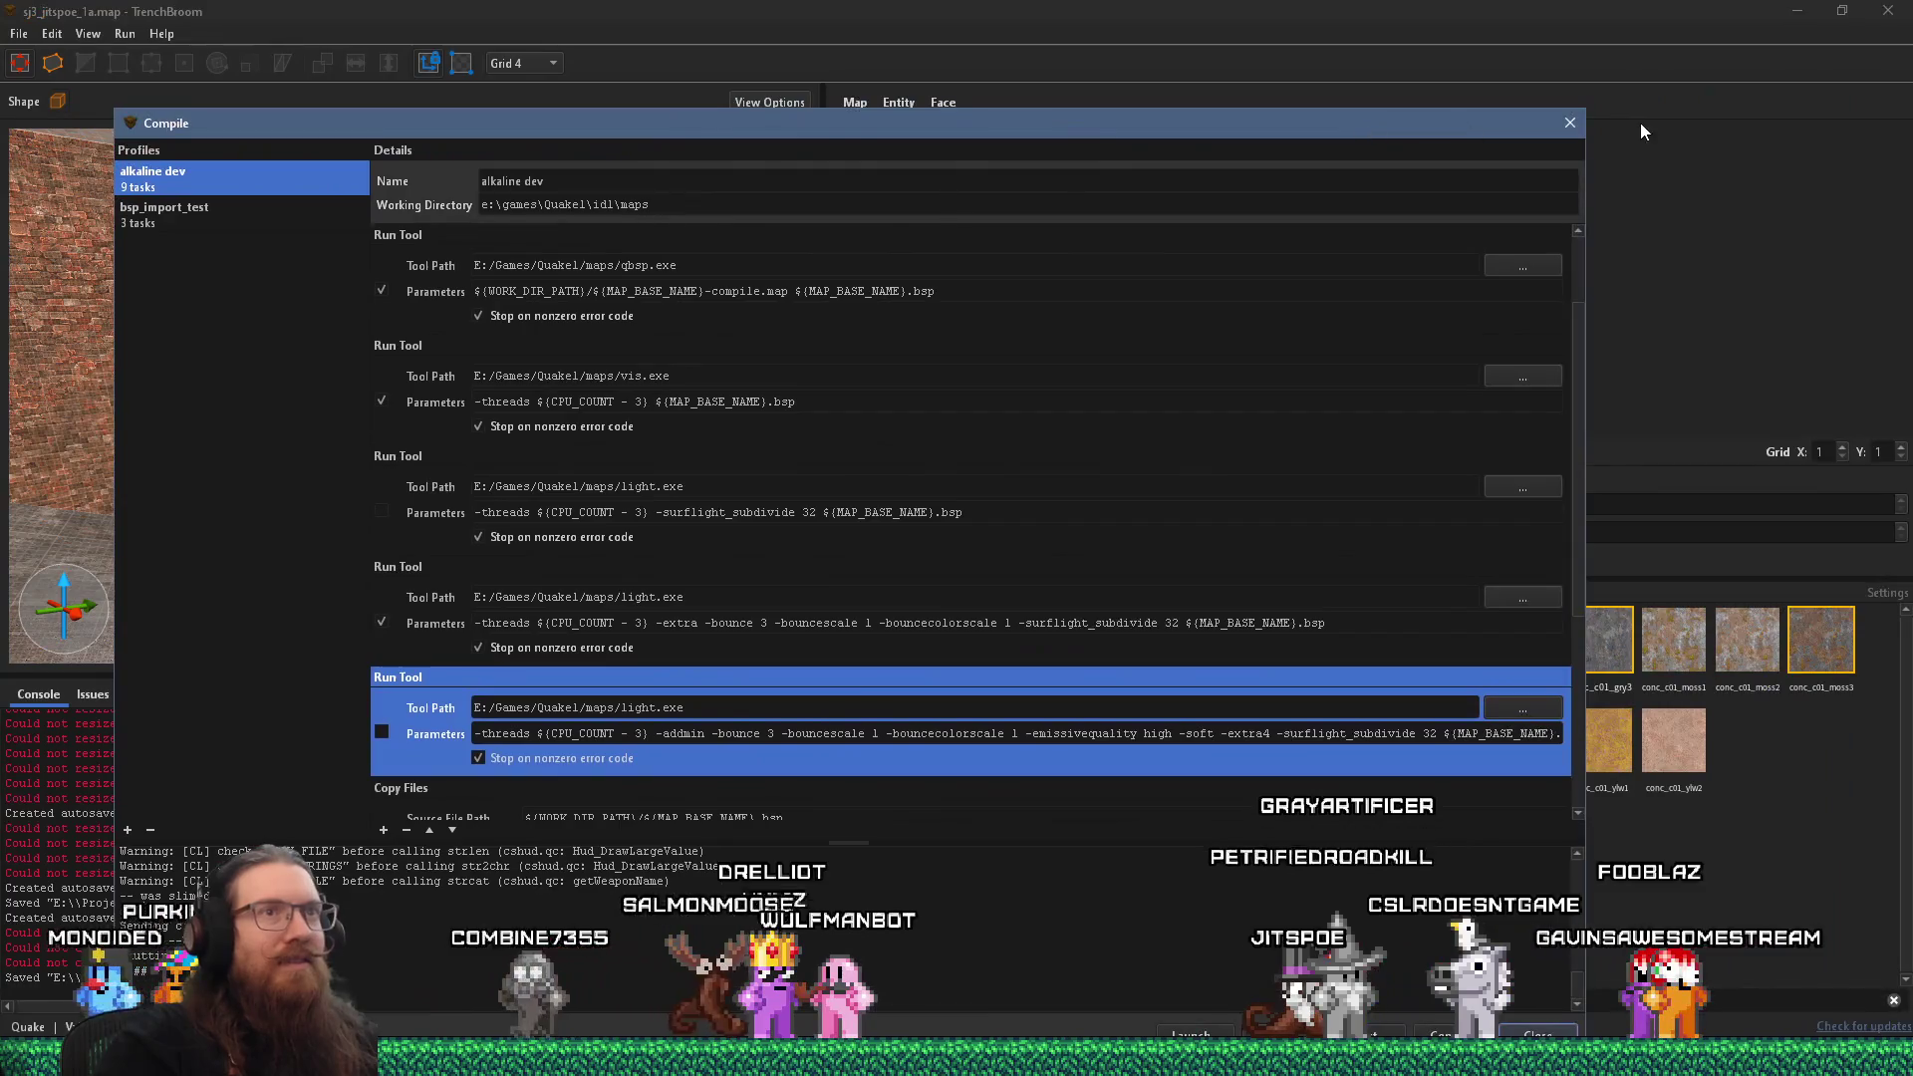
{"action": "left_click", "coordinate": [1574, 130]}
{"action": "left_click", "coordinate": [851, 103]}
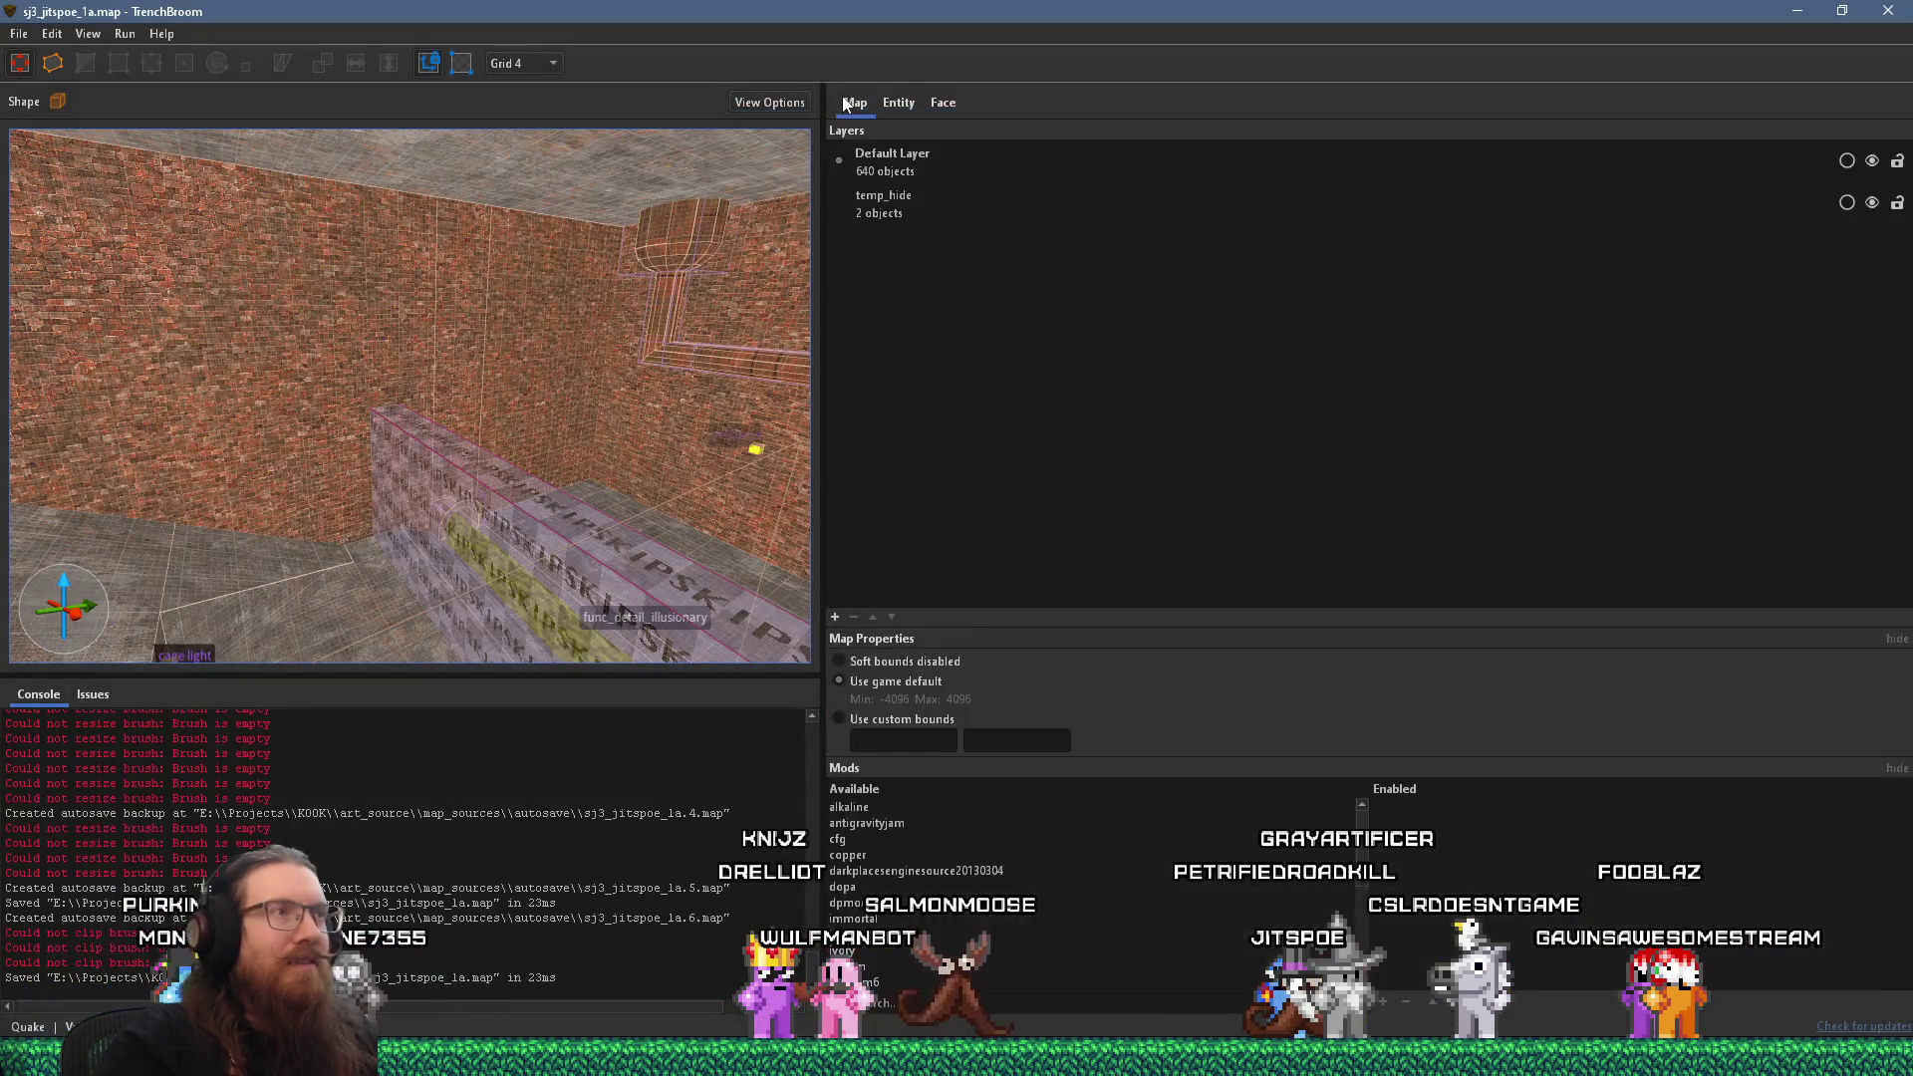
Select the brick wall brush and set the grid size to 64.
{"action": "scroll", "coordinate": [448, 297], "scroll_direction": "up", "scroll_amount": 5}
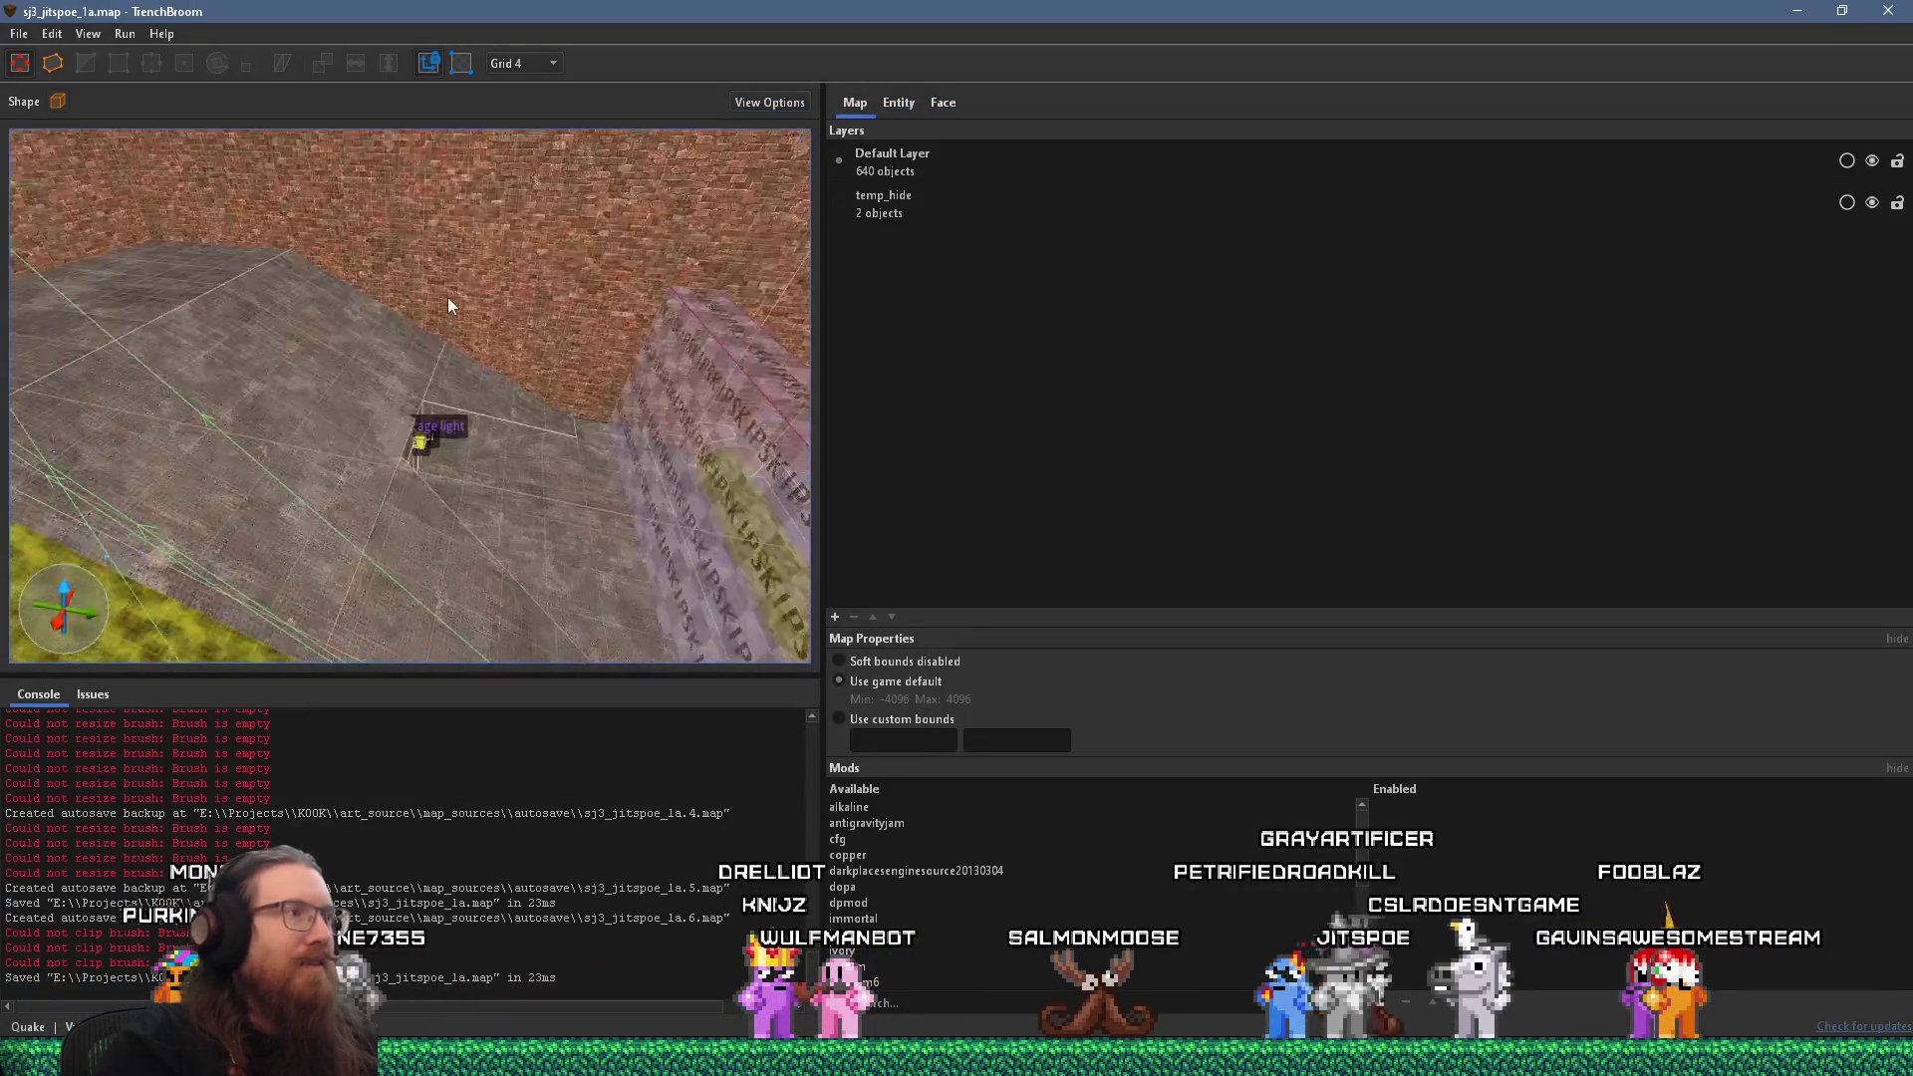
{"action": "left_click_drag", "start_coordinate": [414, 344], "coordinate": [289, 331]}
{"action": "mouse_move", "coordinate": [442, 353]}
{"action": "left_mouse_down"}
{"action": "mouse_move", "coordinate": [333, 343]}
{"action": "mouse_move", "coordinate": [620, 304]}
{"action": "mouse_move", "coordinate": [599, 369]}
{"action": "mouse_move", "coordinate": [618, 349]}
{"action": "mouse_move", "coordinate": [550, 485]}
{"action": "left_mouse_up"}
{"action": "scroll", "coordinate": [337, 333], "scroll_direction": "up", "scroll_amount": 5}
{"action": "scroll", "coordinate": [331, 344], "scroll_direction": "down", "scroll_amount": 5}
{"action": "scroll", "coordinate": [391, 337], "scroll_direction": "up", "scroll_amount": 5}
{"action": "scroll", "coordinate": [418, 333], "scroll_direction": "down", "scroll_amount": 5}
{"action": "scroll", "coordinate": [600, 354], "scroll_direction": "up", "scroll_amount": 5}
{"action": "left_click", "coordinate": [550, 485]}
{"action": "left_click", "coordinate": [510, 67]}
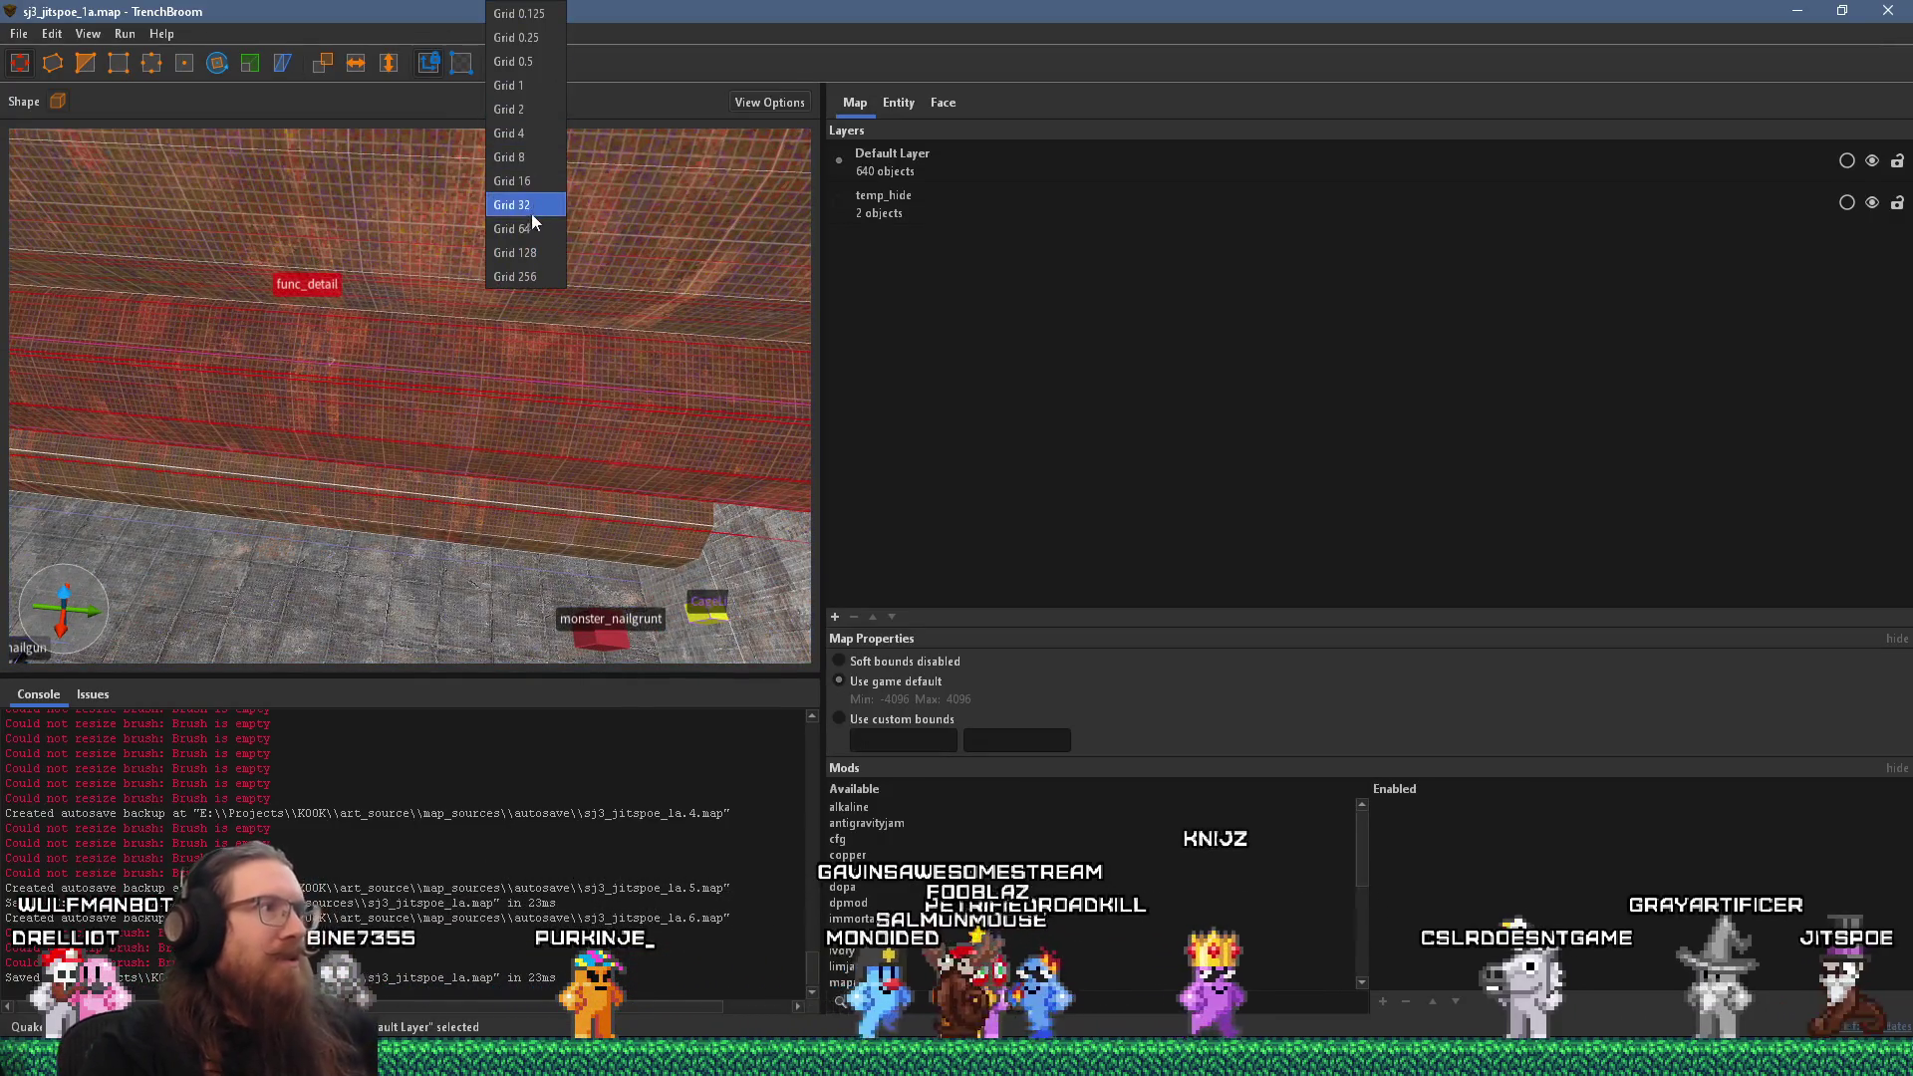
{"action": "left_click", "coordinate": [528, 229]}
Tilt the view down to the tiled floor and zoom in and out around it.
{"action": "scroll", "coordinate": [503, 258], "scroll_direction": "down", "scroll_amount": 3}
{"action": "scroll", "coordinate": [498, 264], "scroll_direction": "up", "scroll_amount": 3}
{"action": "left_click_drag", "start_coordinate": [495, 268], "coordinate": [465, 161]}
{"action": "scroll", "coordinate": [465, 160], "scroll_direction": "up", "scroll_amount": 8}
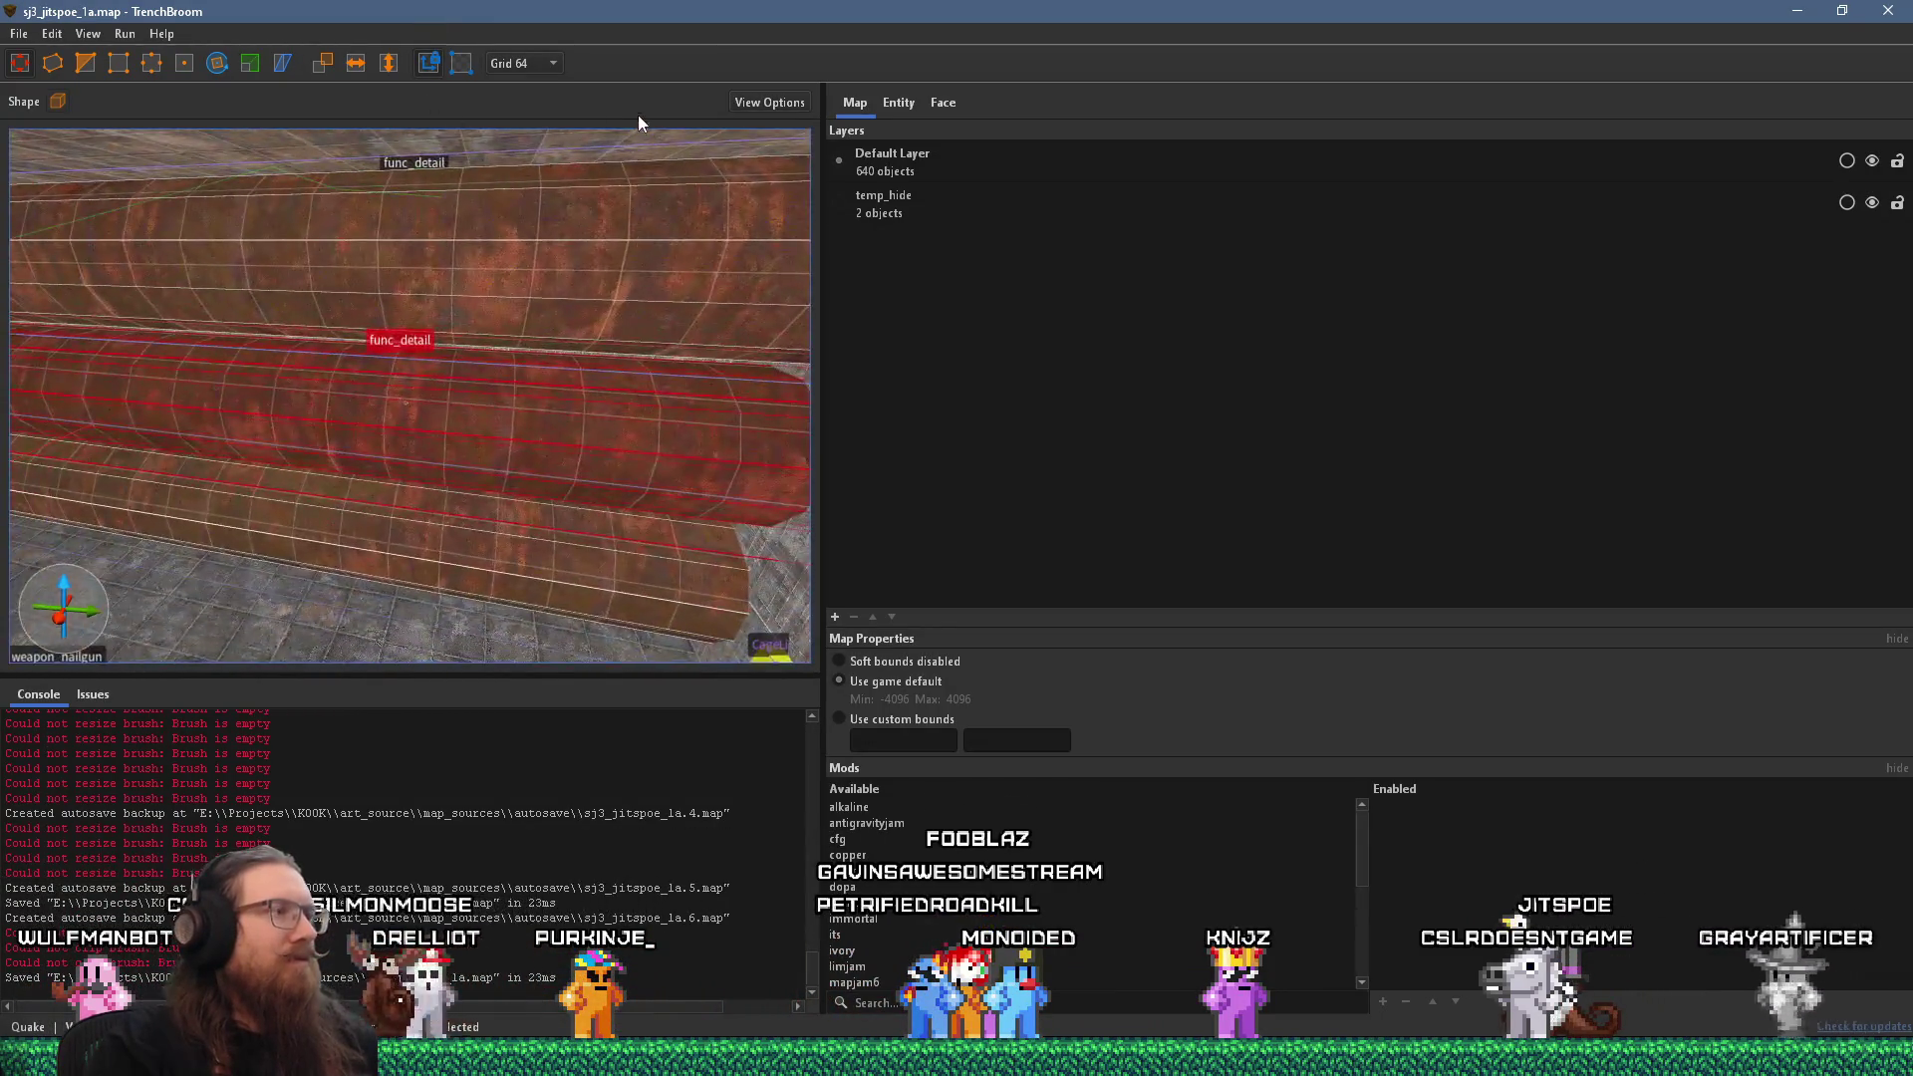
{"action": "scroll", "coordinate": [342, 384], "scroll_direction": "down", "scroll_amount": 5}
{"action": "scroll", "coordinate": [405, 341], "scroll_direction": "up", "scroll_amount": 5}
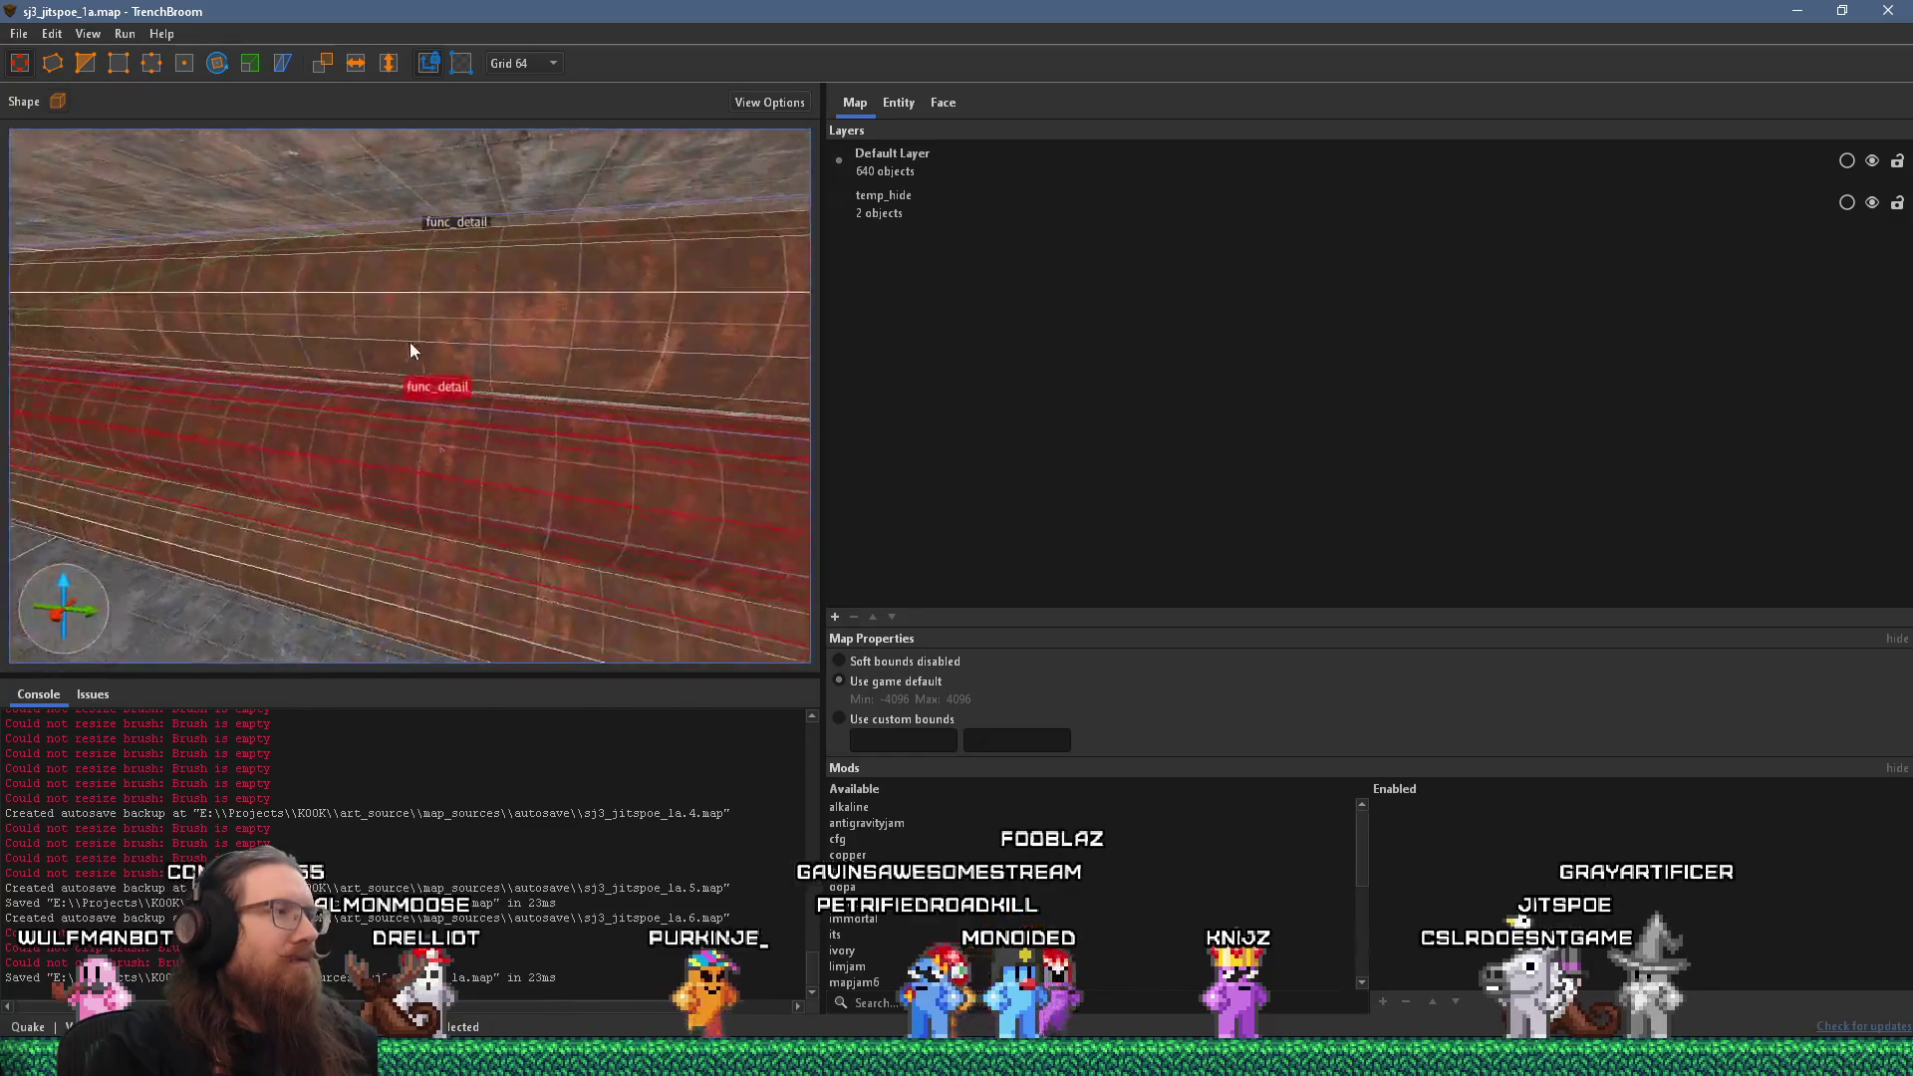
{"action": "scroll", "coordinate": [445, 344], "scroll_direction": "down", "scroll_amount": 5}
{"action": "scroll", "coordinate": [360, 359], "scroll_direction": "down", "scroll_amount": 1}
{"action": "scroll", "coordinate": [400, 353], "scroll_direction": "up", "scroll_amount": 3}
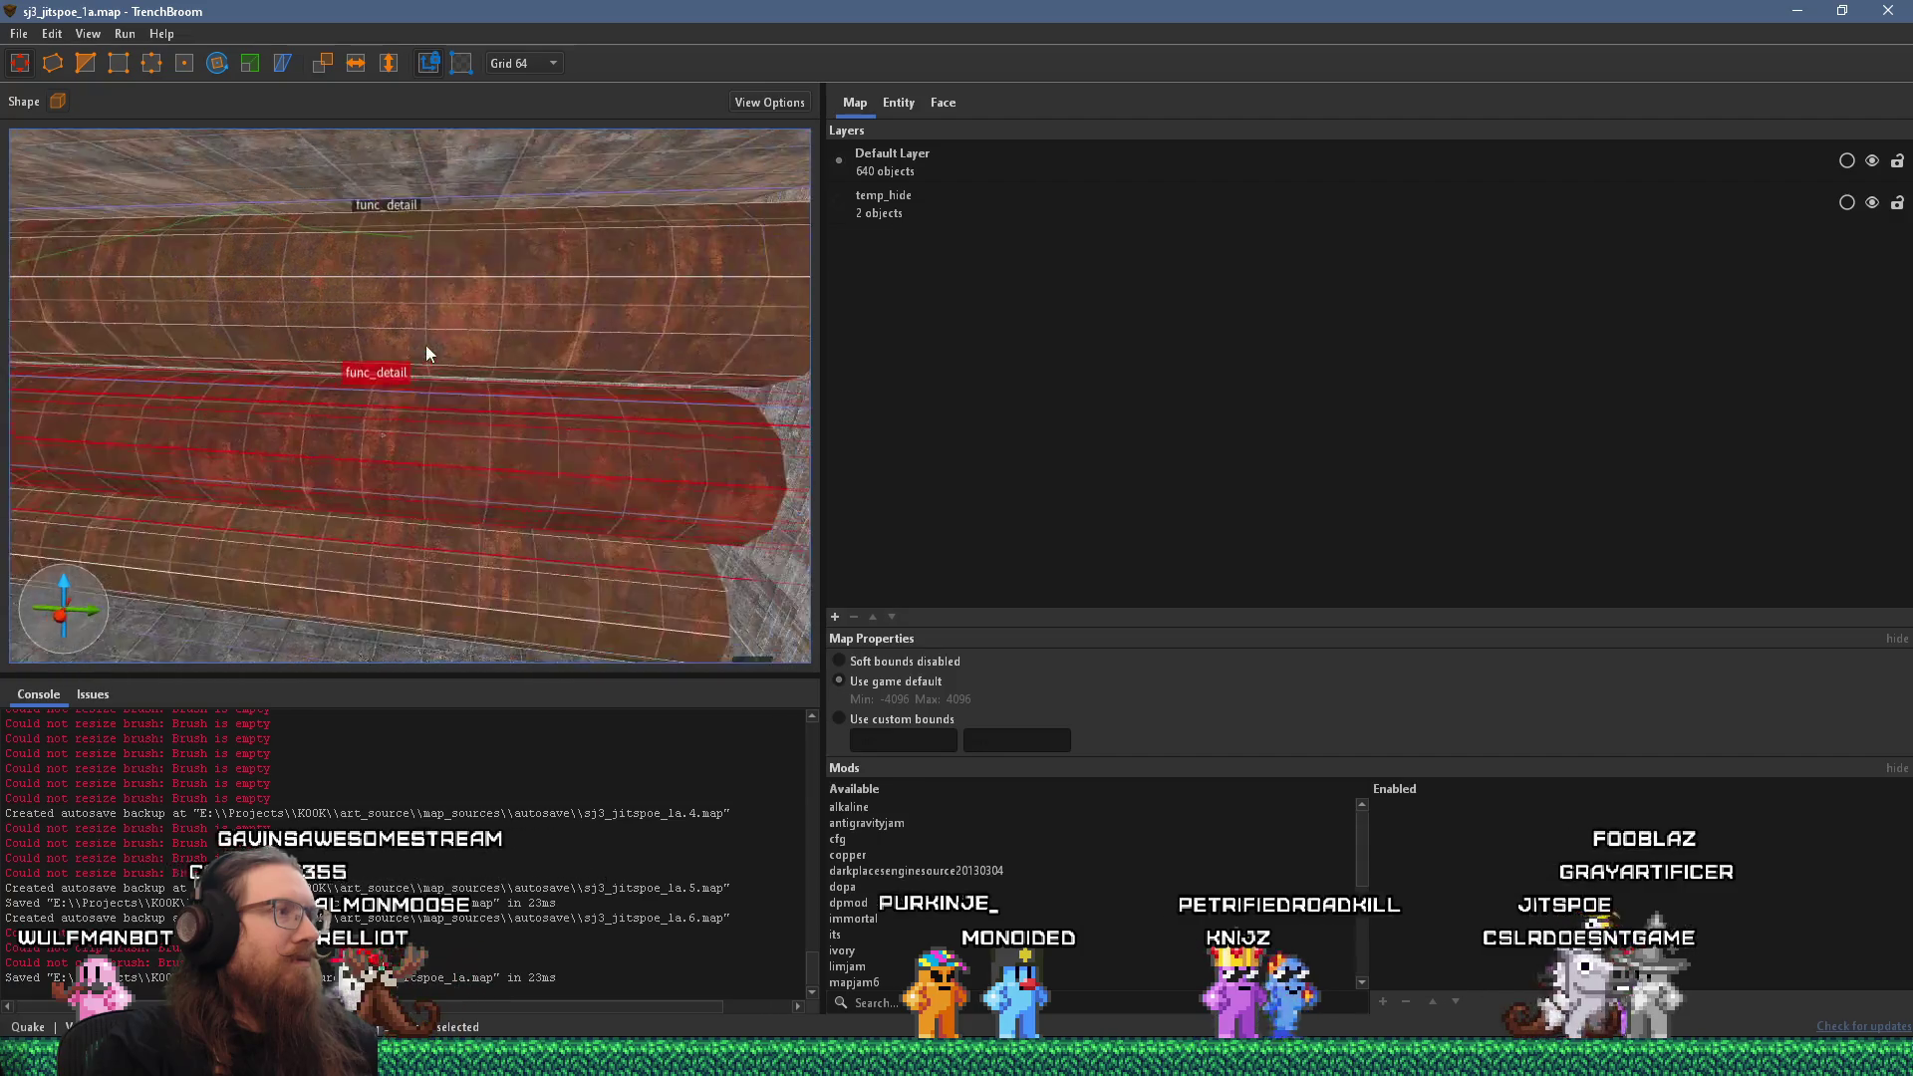
{"action": "scroll", "coordinate": [427, 345], "scroll_direction": "up", "scroll_amount": 5}
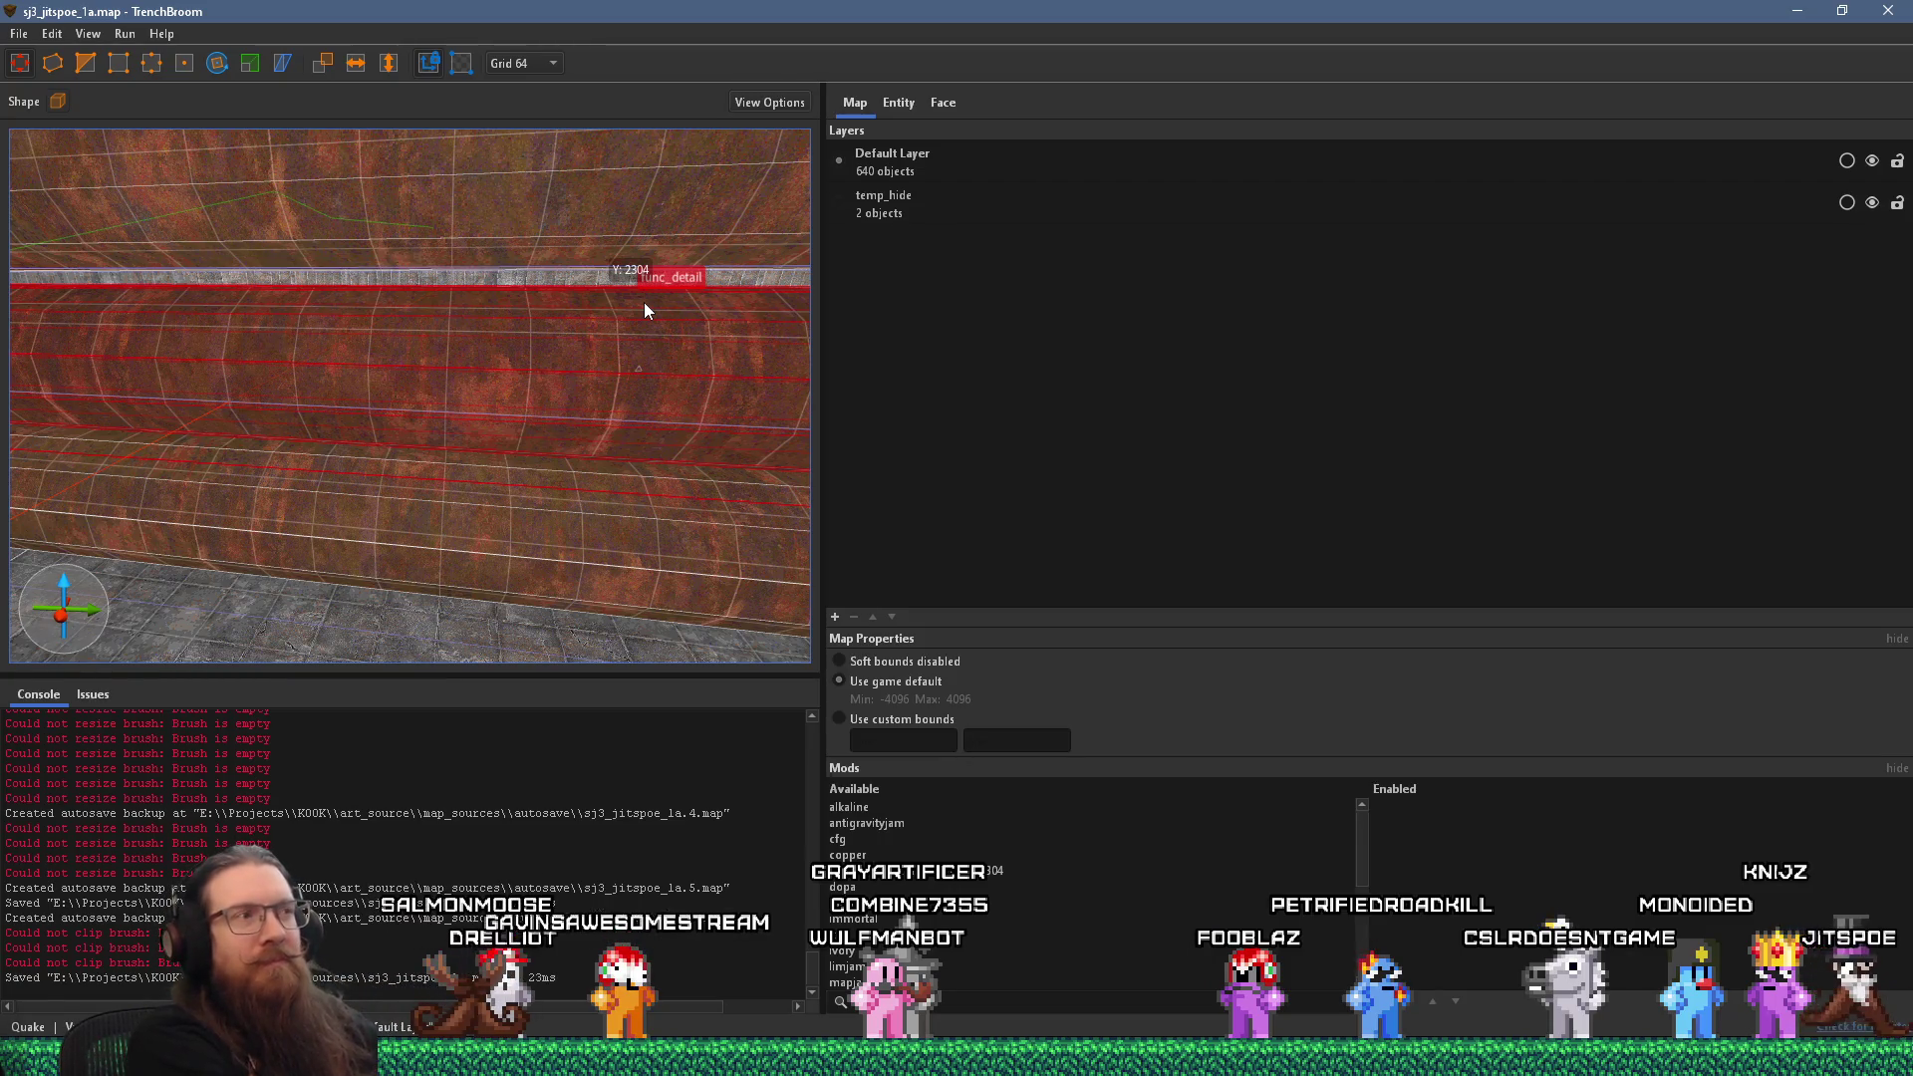
Look around the room at the rusty pipes, deselect the pipe brush, and bring up the window switcher.
{"action": "mouse_move", "coordinate": [524, 326]}
{"action": "left_mouse_down"}
{"action": "mouse_move", "coordinate": [492, 323]}
{"action": "mouse_move", "coordinate": [616, 351]}
{"action": "mouse_move", "coordinate": [577, 380]}
{"action": "mouse_move", "coordinate": [333, 377]}
{"action": "left_mouse_up"}
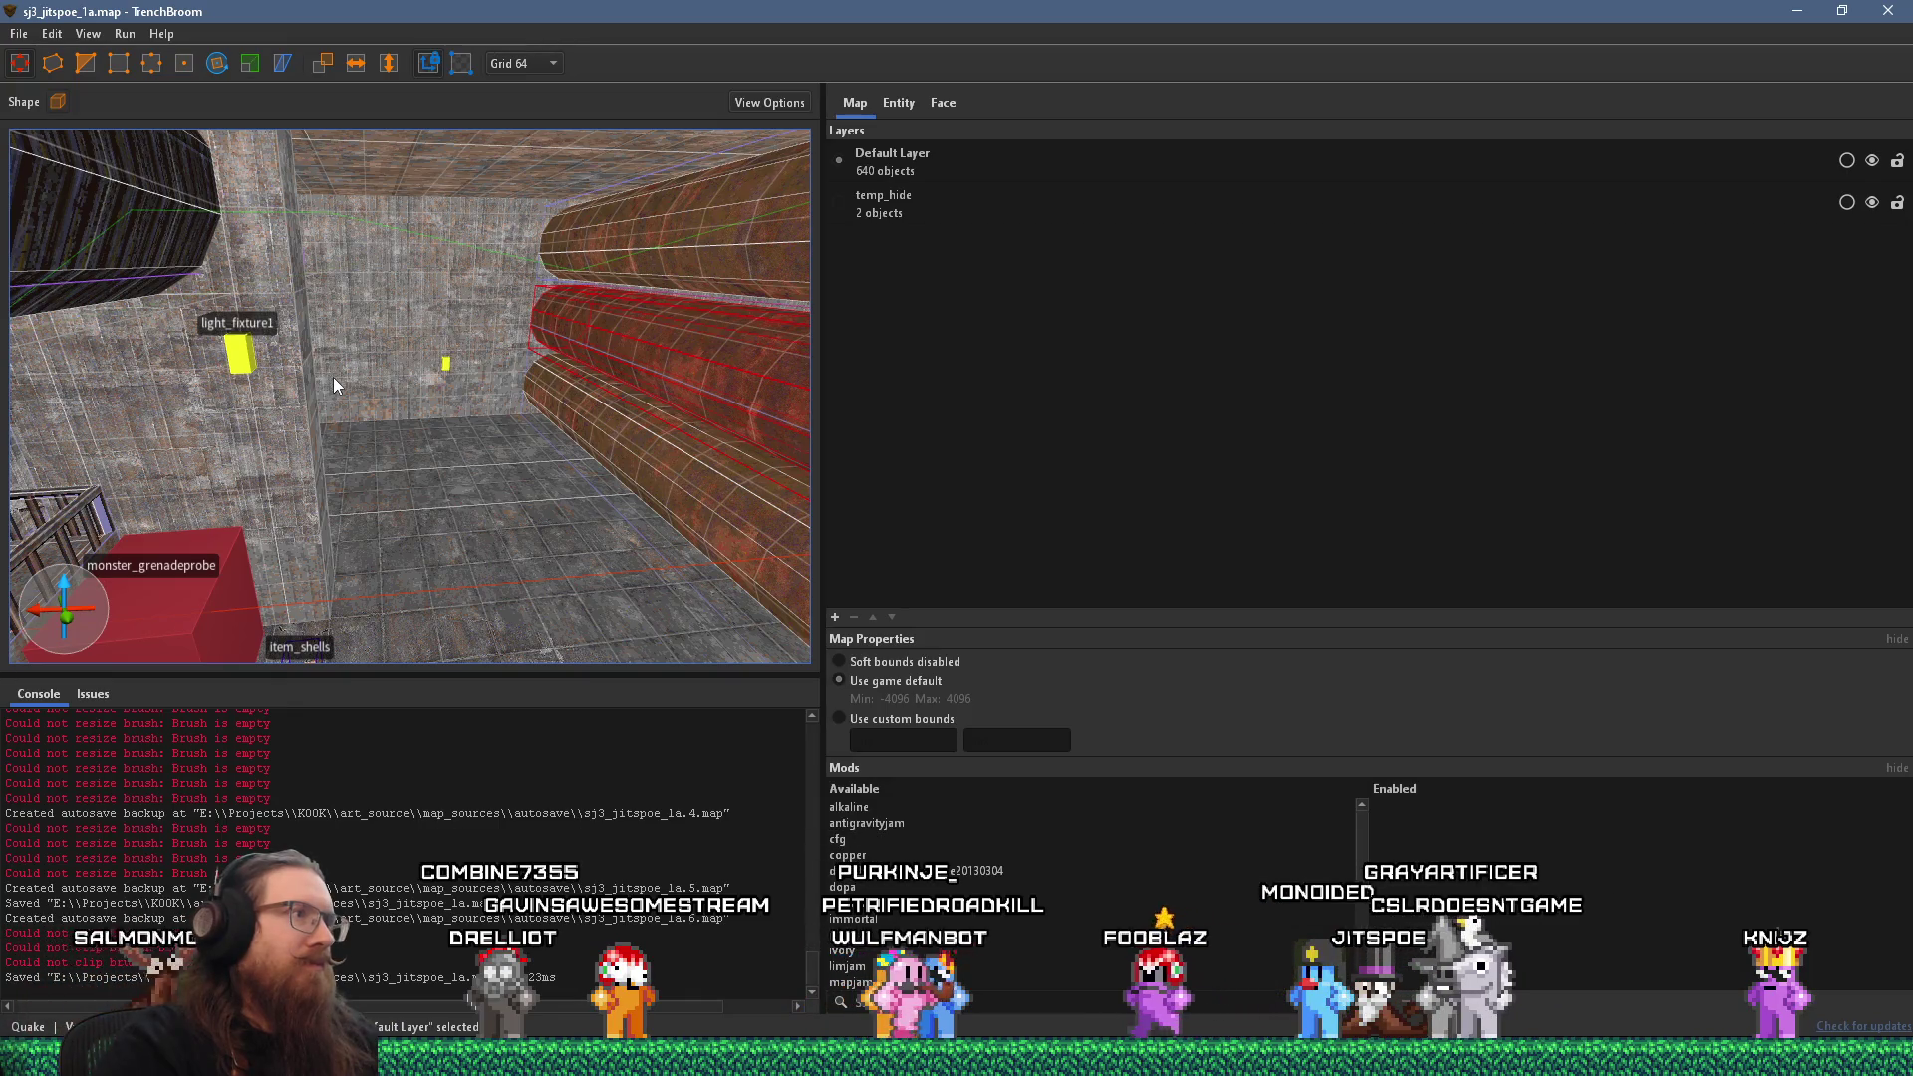
{"action": "mouse_move", "coordinate": [334, 377]}
{"action": "left_mouse_down"}
{"action": "mouse_move", "coordinate": [486, 374]}
{"action": "mouse_move", "coordinate": [555, 399]}
{"action": "mouse_move", "coordinate": [358, 398]}
{"action": "mouse_move", "coordinate": [355, 351]}
{"action": "mouse_move", "coordinate": [566, 352]}
{"action": "mouse_move", "coordinate": [410, 354]}
{"action": "mouse_move", "coordinate": [384, 351]}
{"action": "mouse_move", "coordinate": [464, 349]}
{"action": "mouse_move", "coordinate": [372, 333]}
{"action": "mouse_move", "coordinate": [192, 366]}
{"action": "left_mouse_up"}
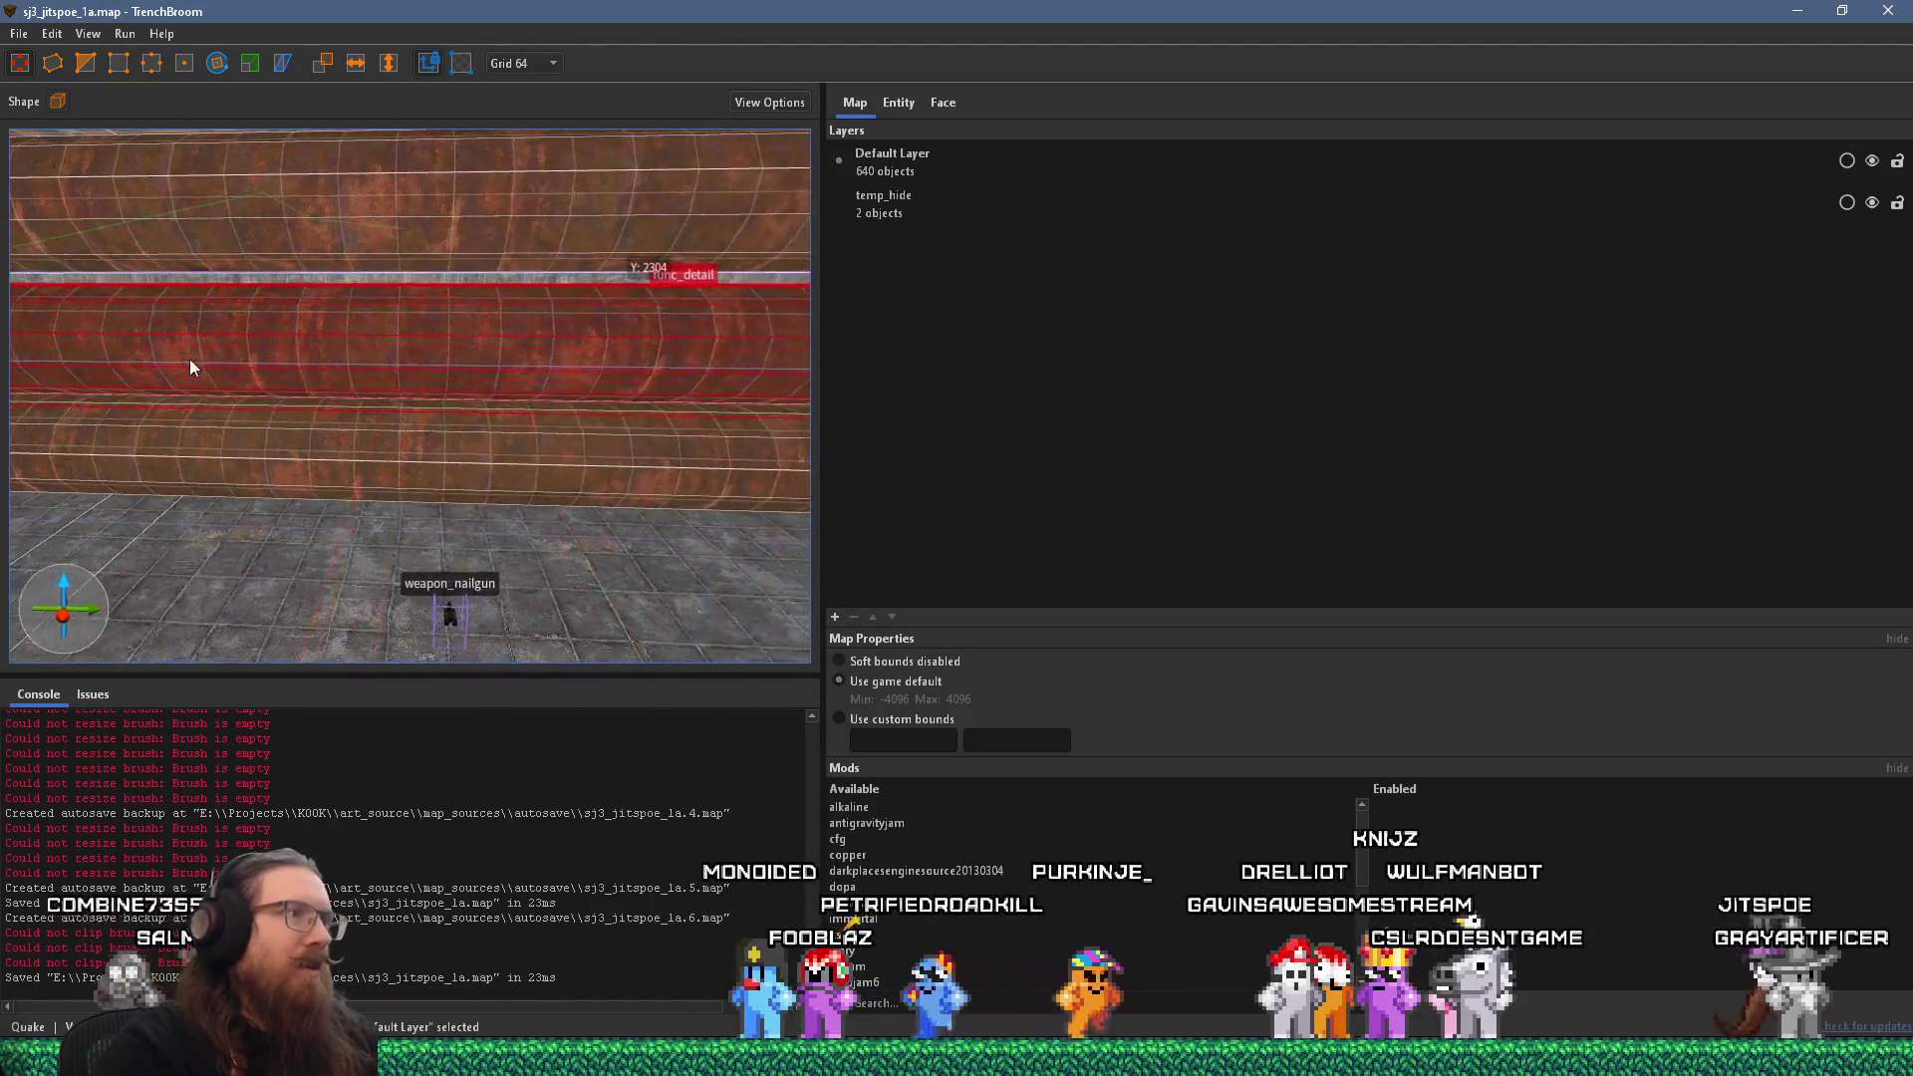
{"action": "mouse_move", "coordinate": [397, 343]}
{"action": "left_mouse_down"}
{"action": "mouse_move", "coordinate": [482, 346]}
{"action": "mouse_move", "coordinate": [416, 469]}
{"action": "left_mouse_up"}
{"action": "key", "text": "Escape"}
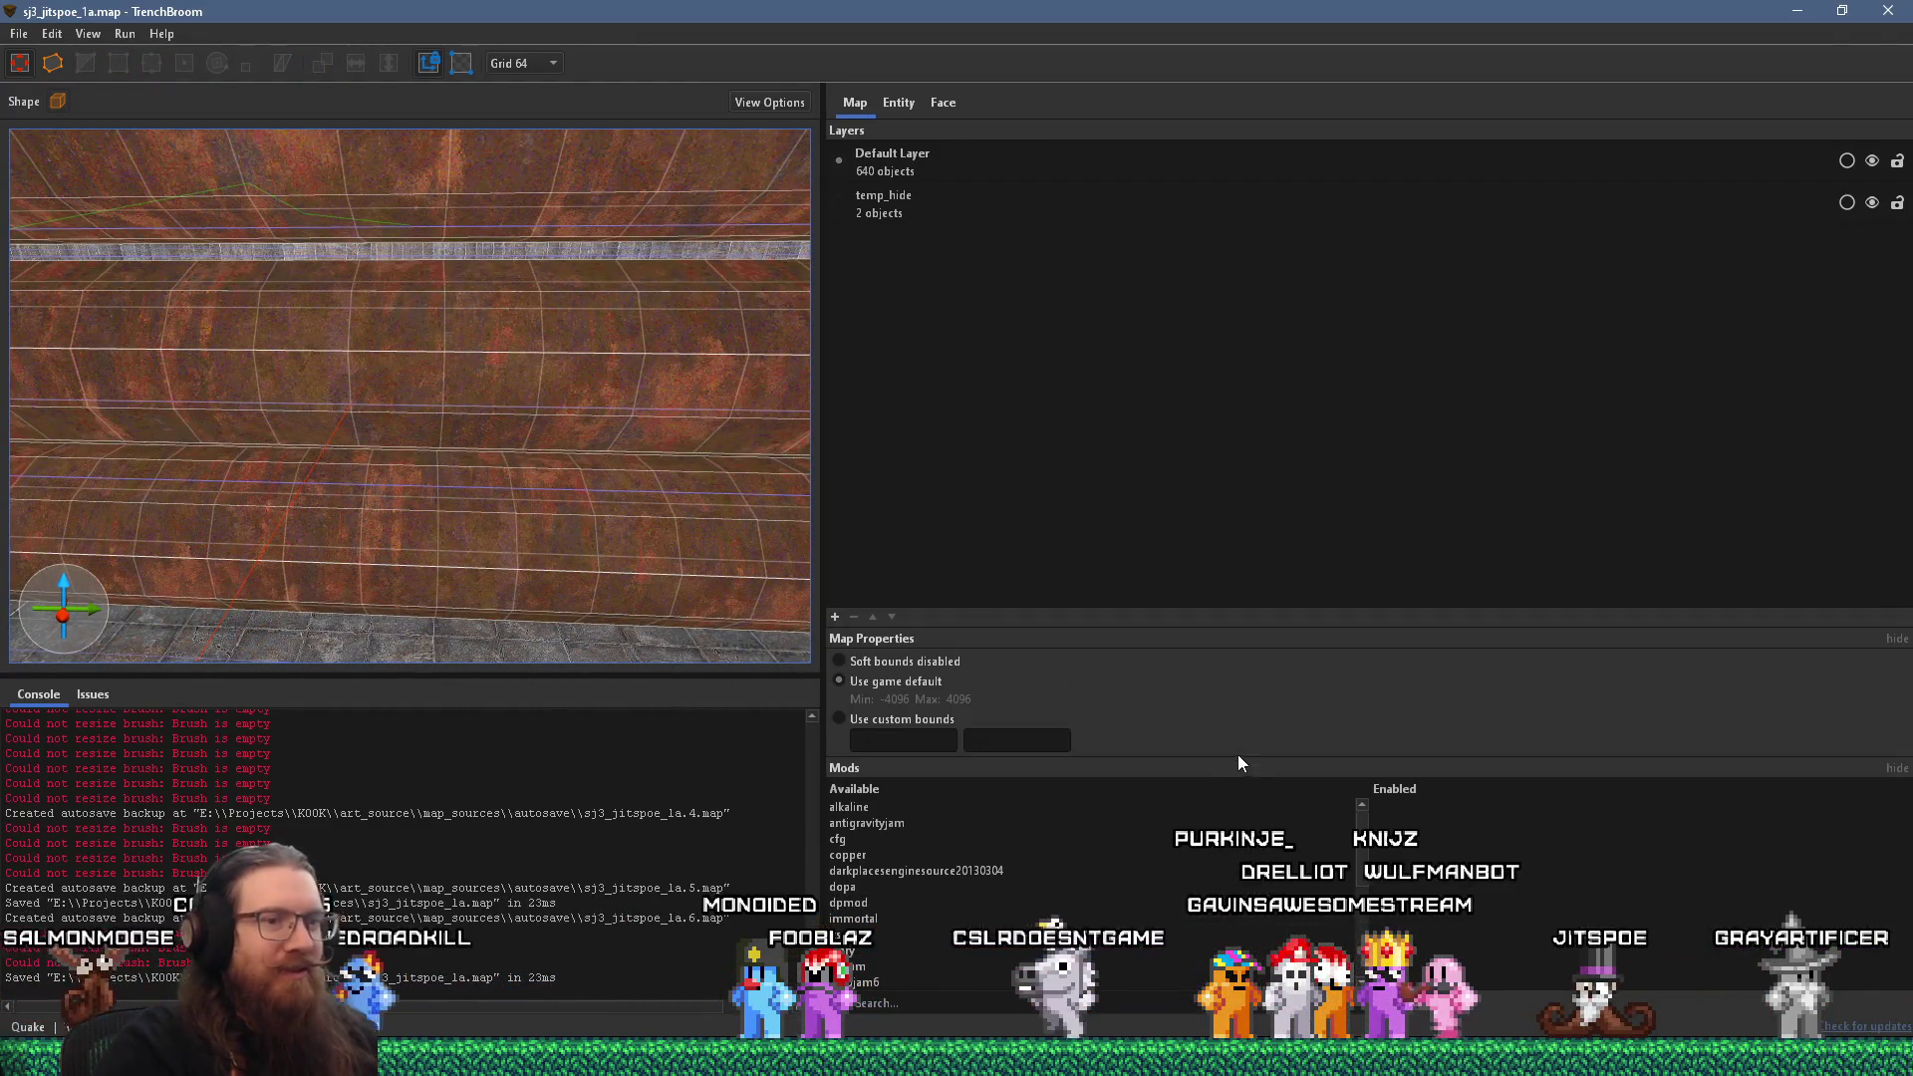
{"action": "key", "text": "alt+Tab"}
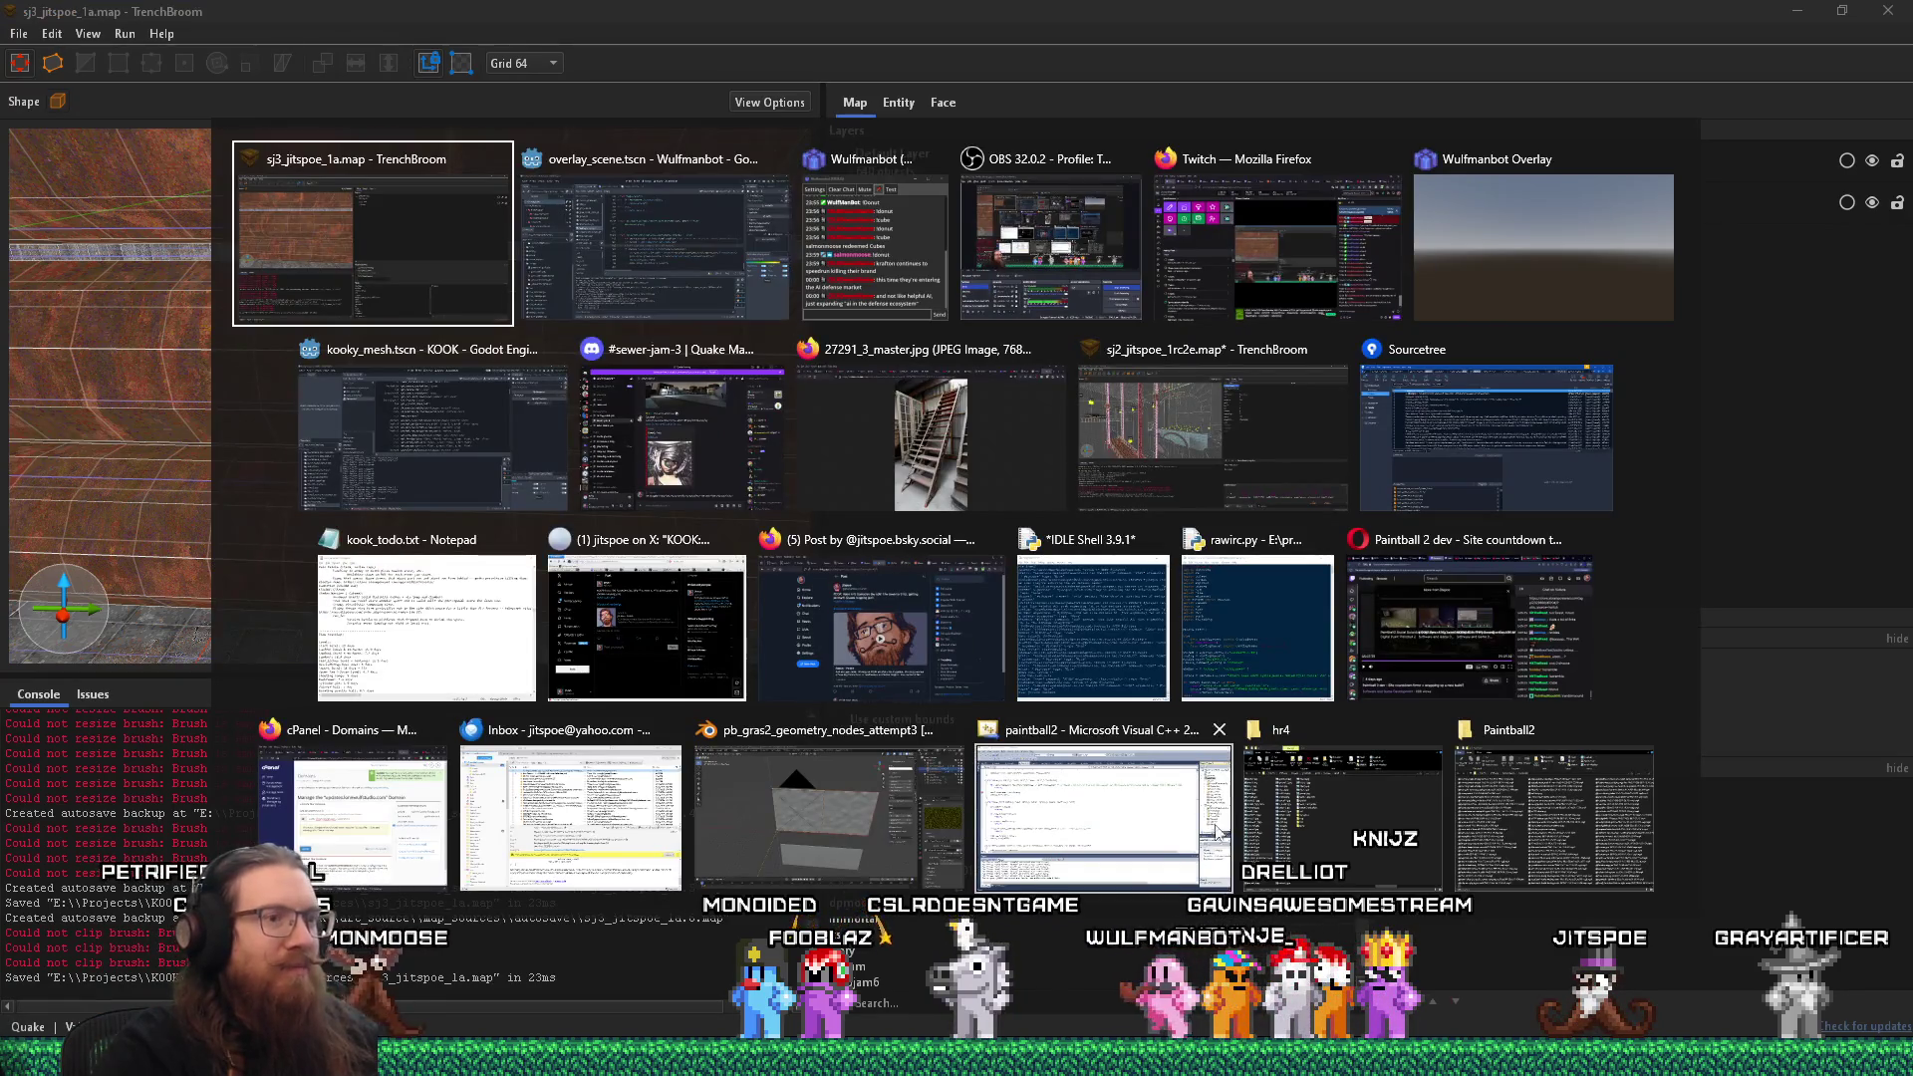
Switch to the sj2_jitspoe_1rc2e map window and zoom toward the pipe lamp.
{"action": "key", "text": "Escape"}
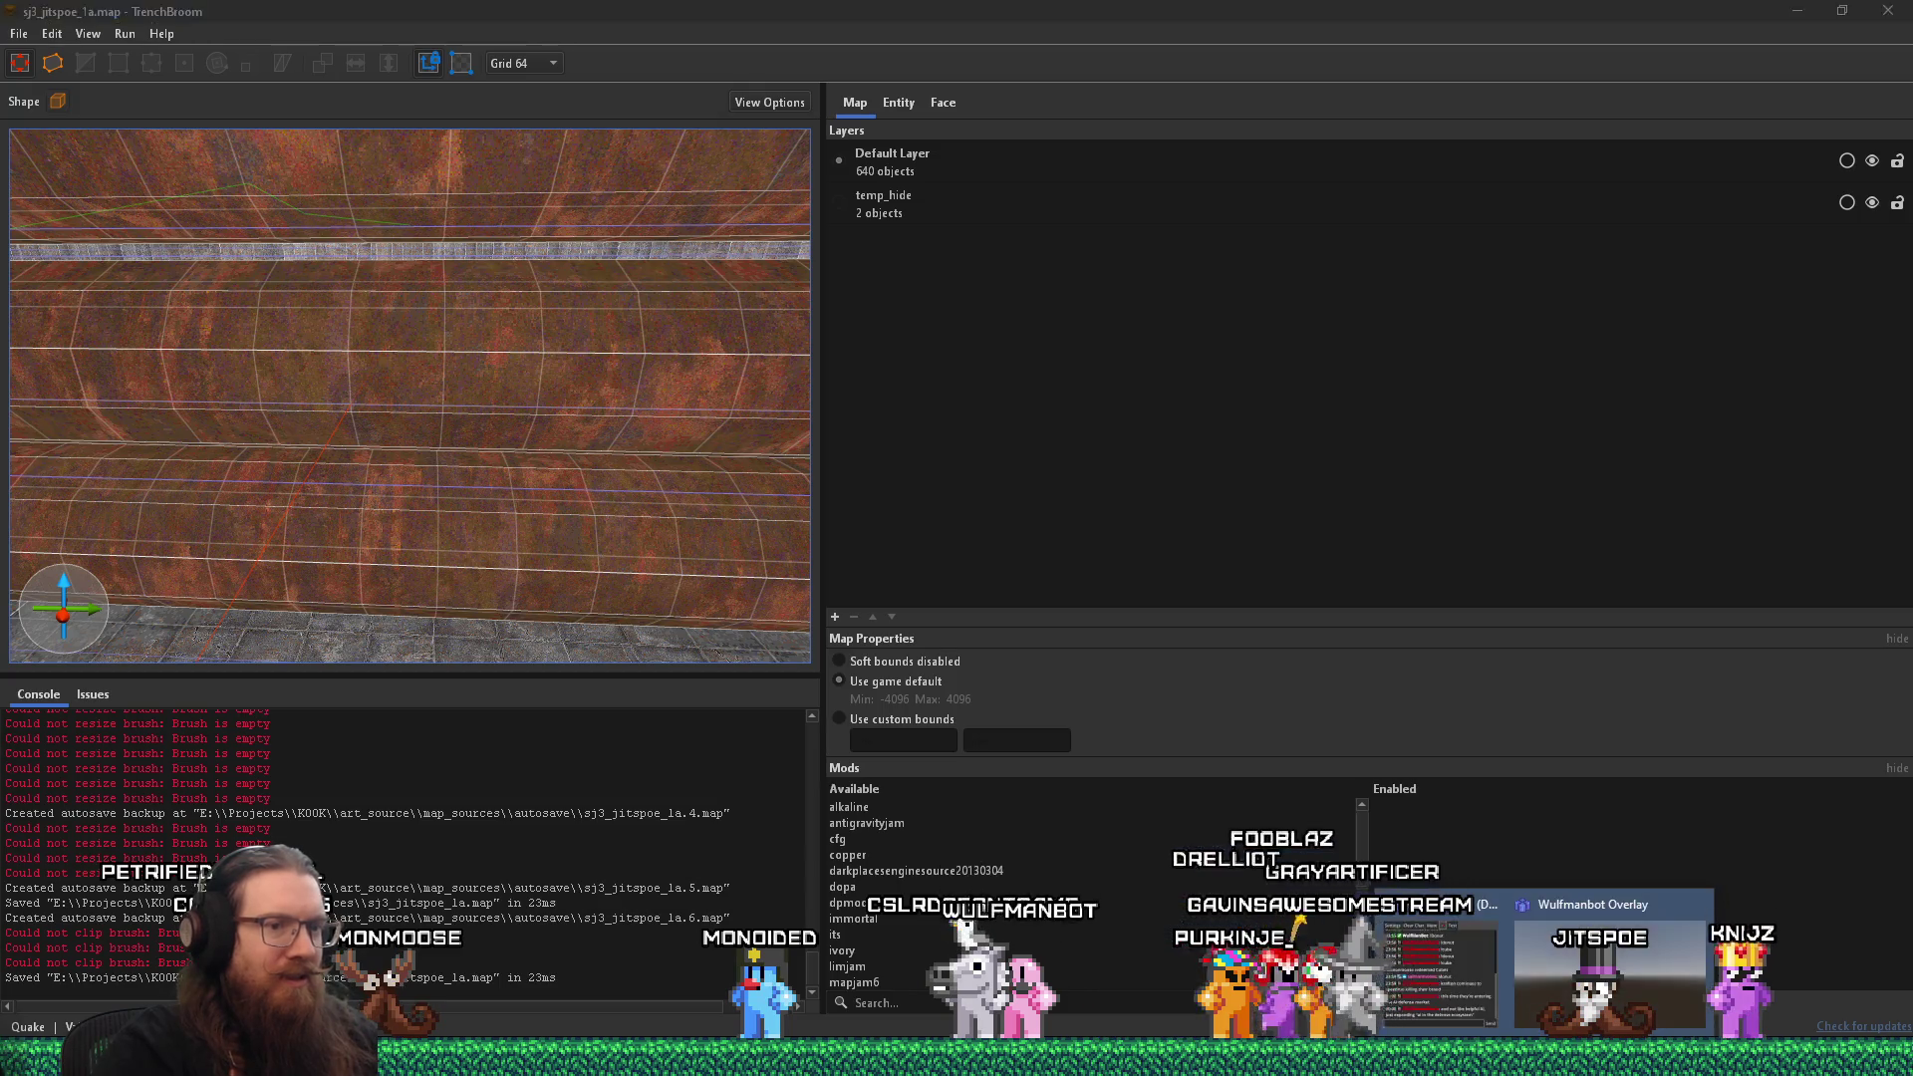
{"action": "key", "text": "alt+Tab"}
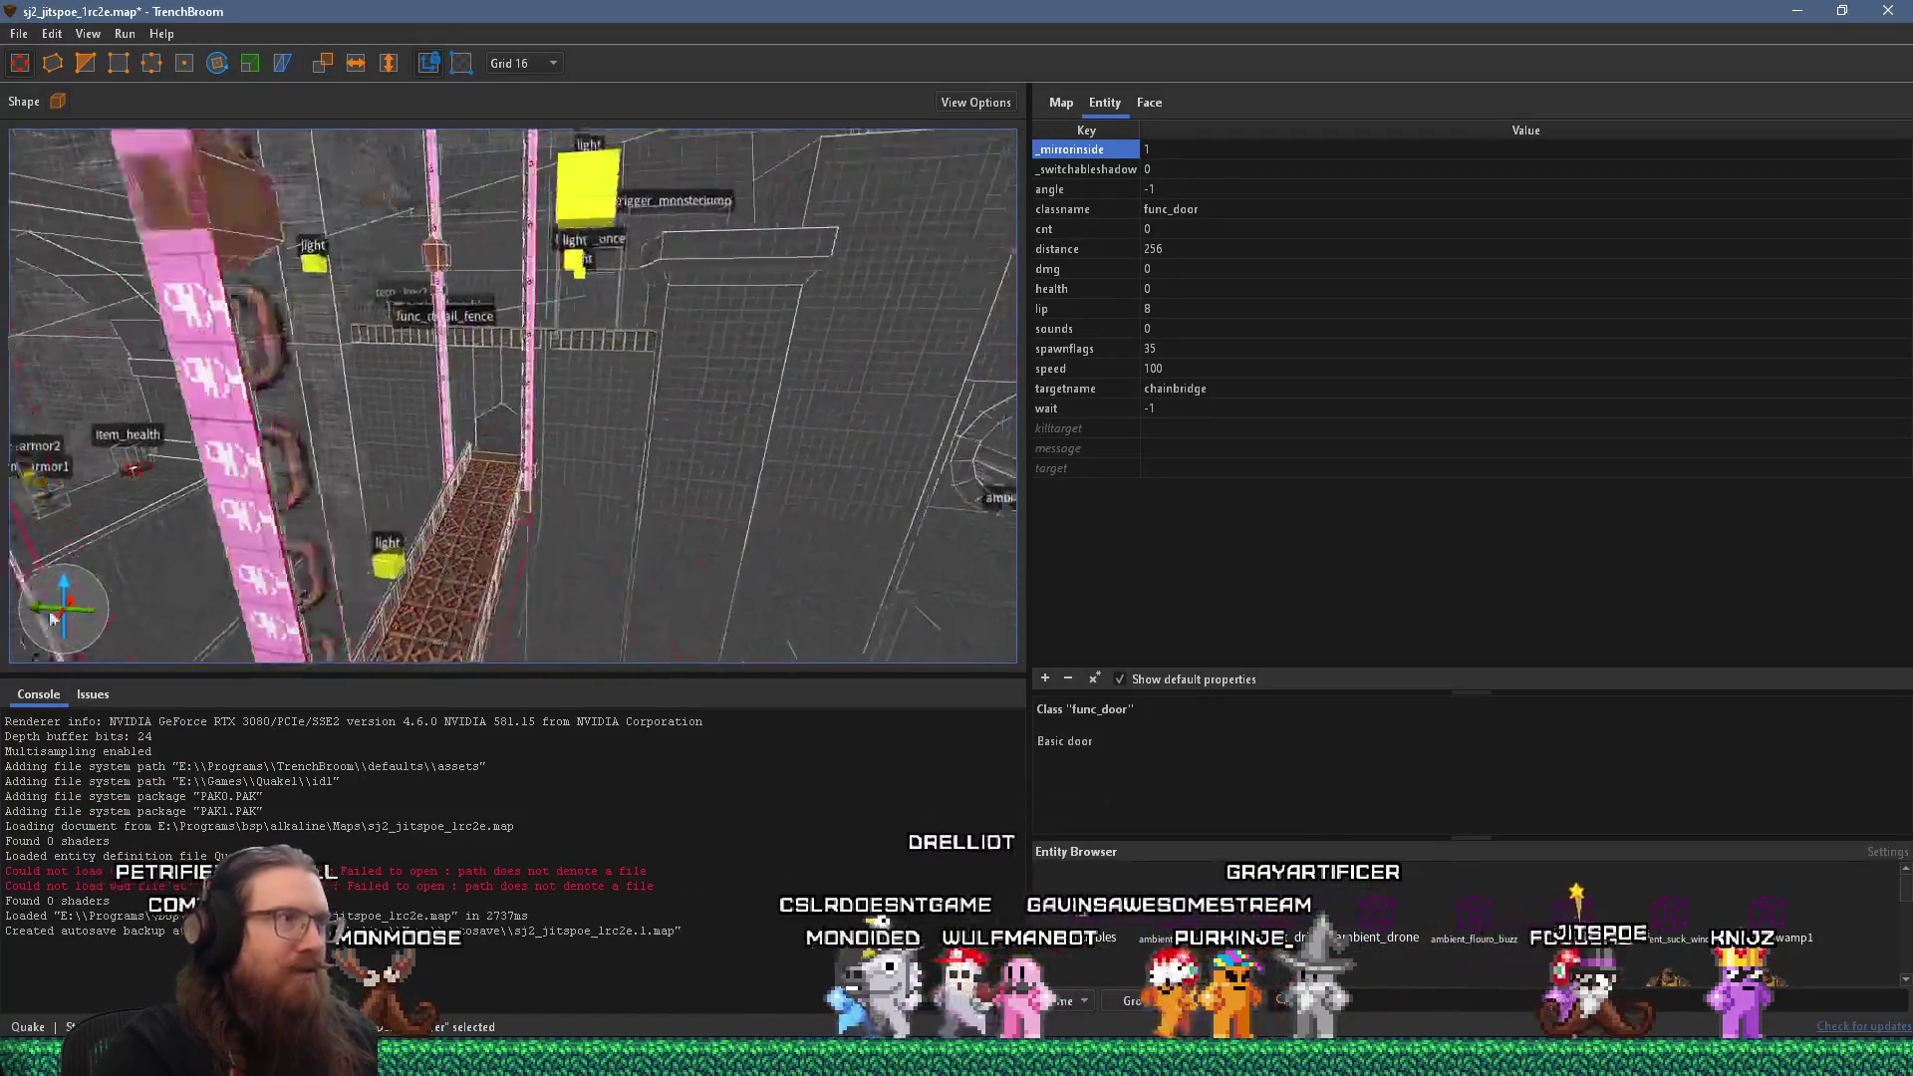
{"action": "scroll", "coordinate": [462, 453], "scroll_direction": "up", "scroll_amount": 10}
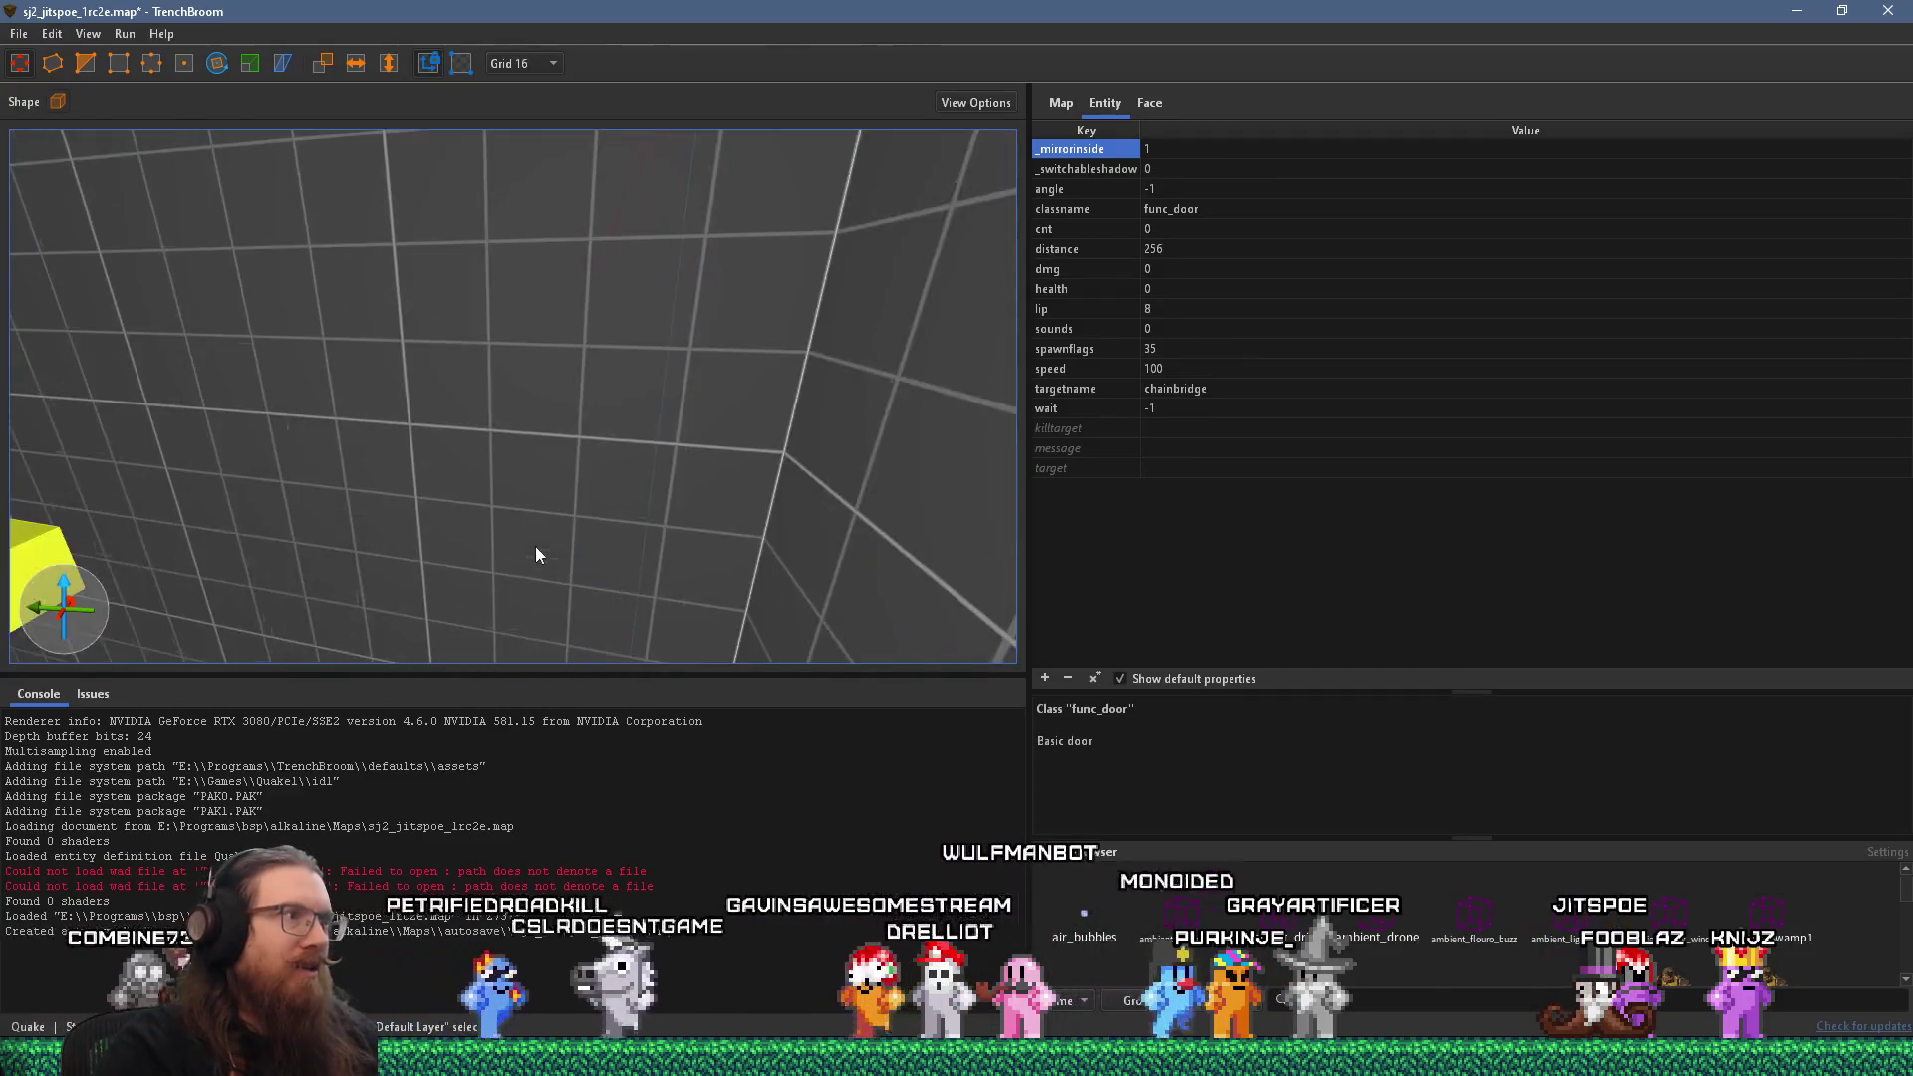
{"action": "scroll", "coordinate": [535, 557], "scroll_direction": "down", "scroll_amount": 10}
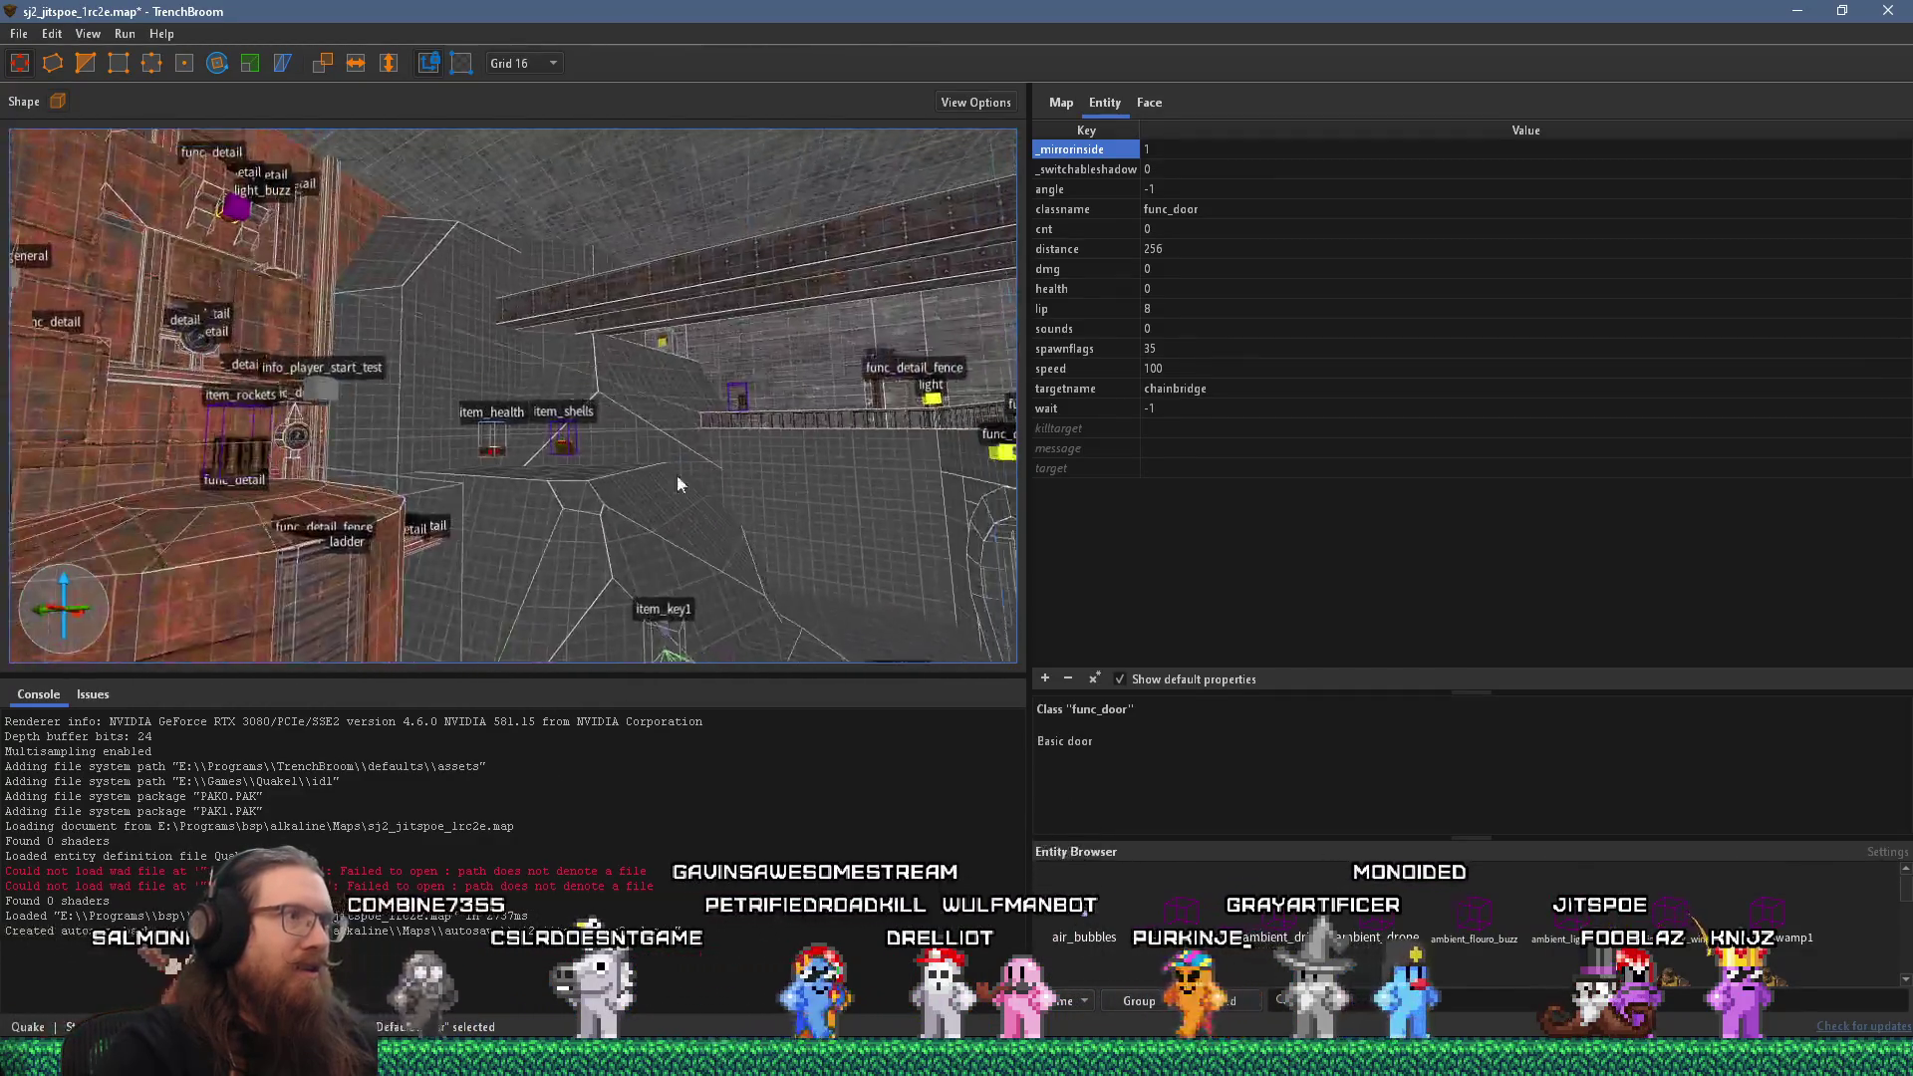
{"action": "scroll", "coordinate": [729, 426], "scroll_direction": "up", "scroll_amount": 10}
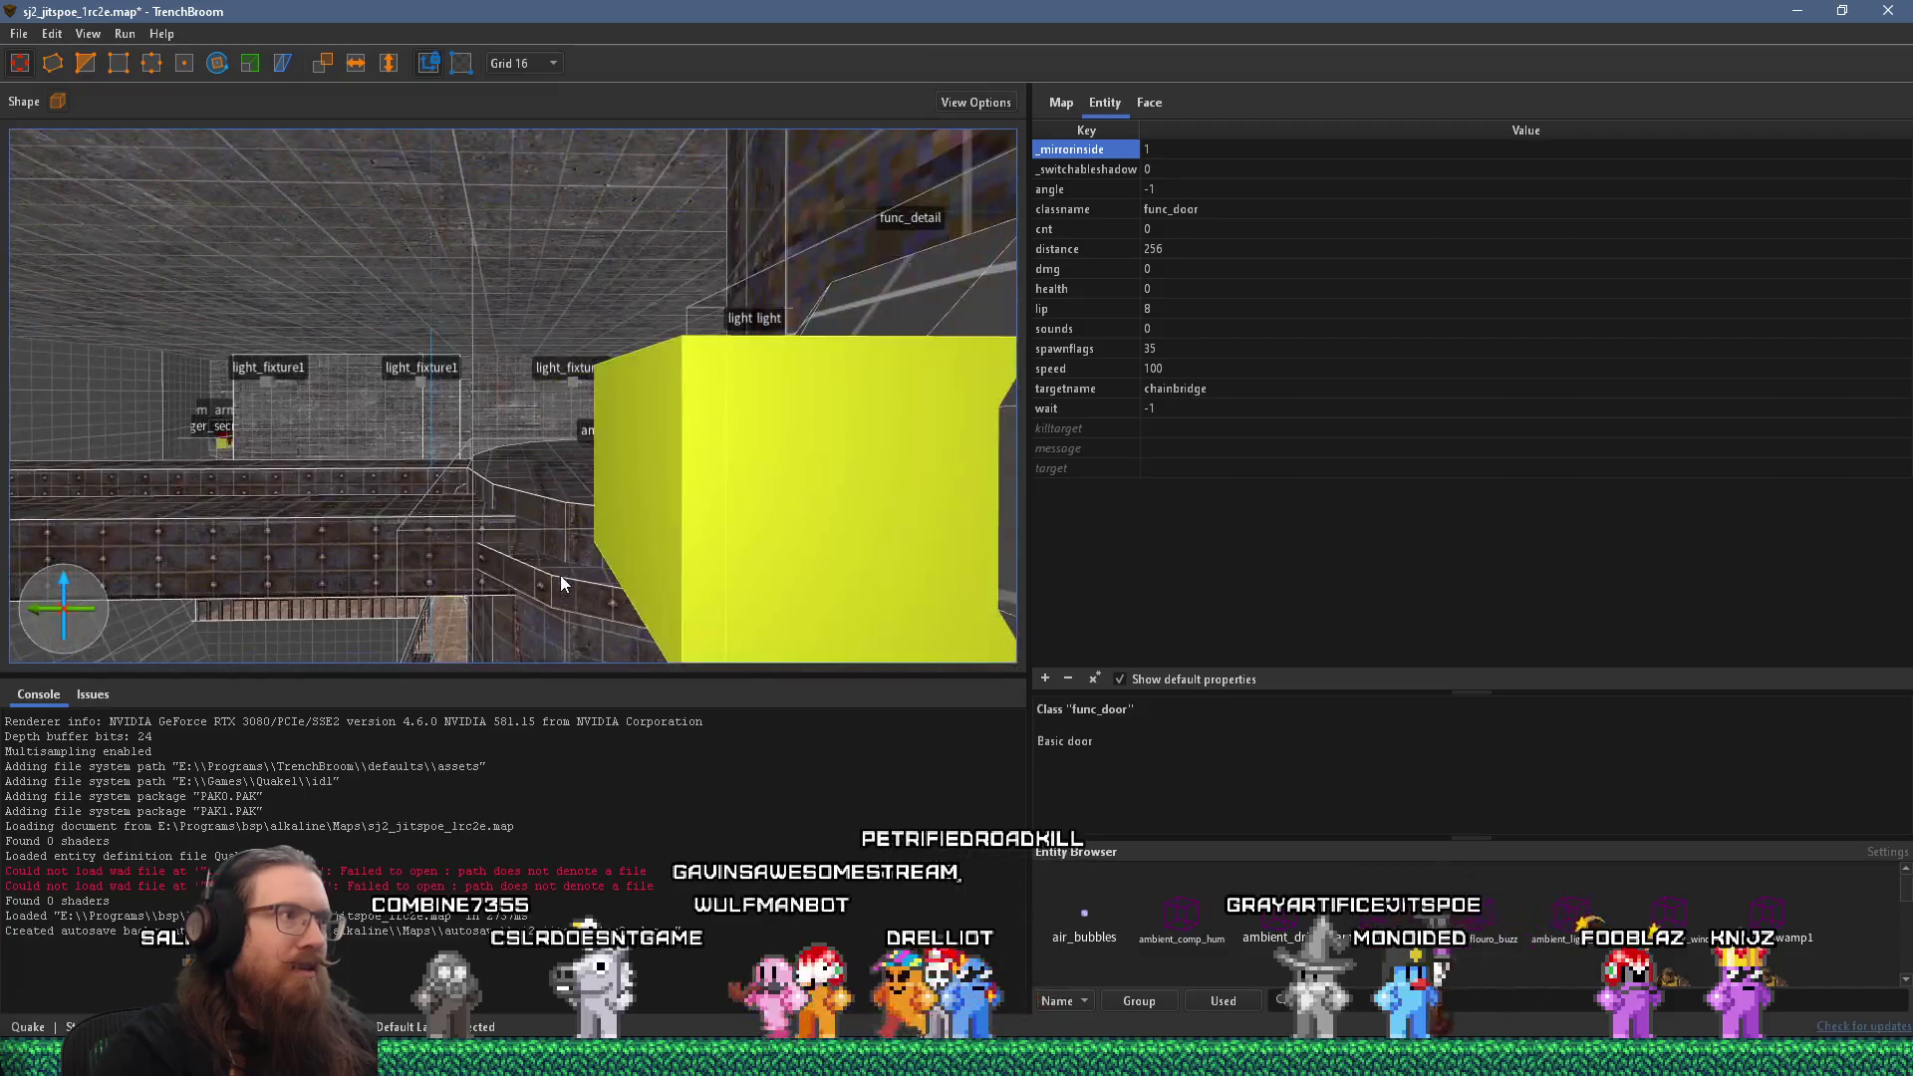
{"action": "scroll", "coordinate": [578, 598], "scroll_direction": "down", "scroll_amount": 5}
Select the pipe's func_detail lamp brush together with its two light entities.
{"action": "left_click", "coordinate": [853, 495]}
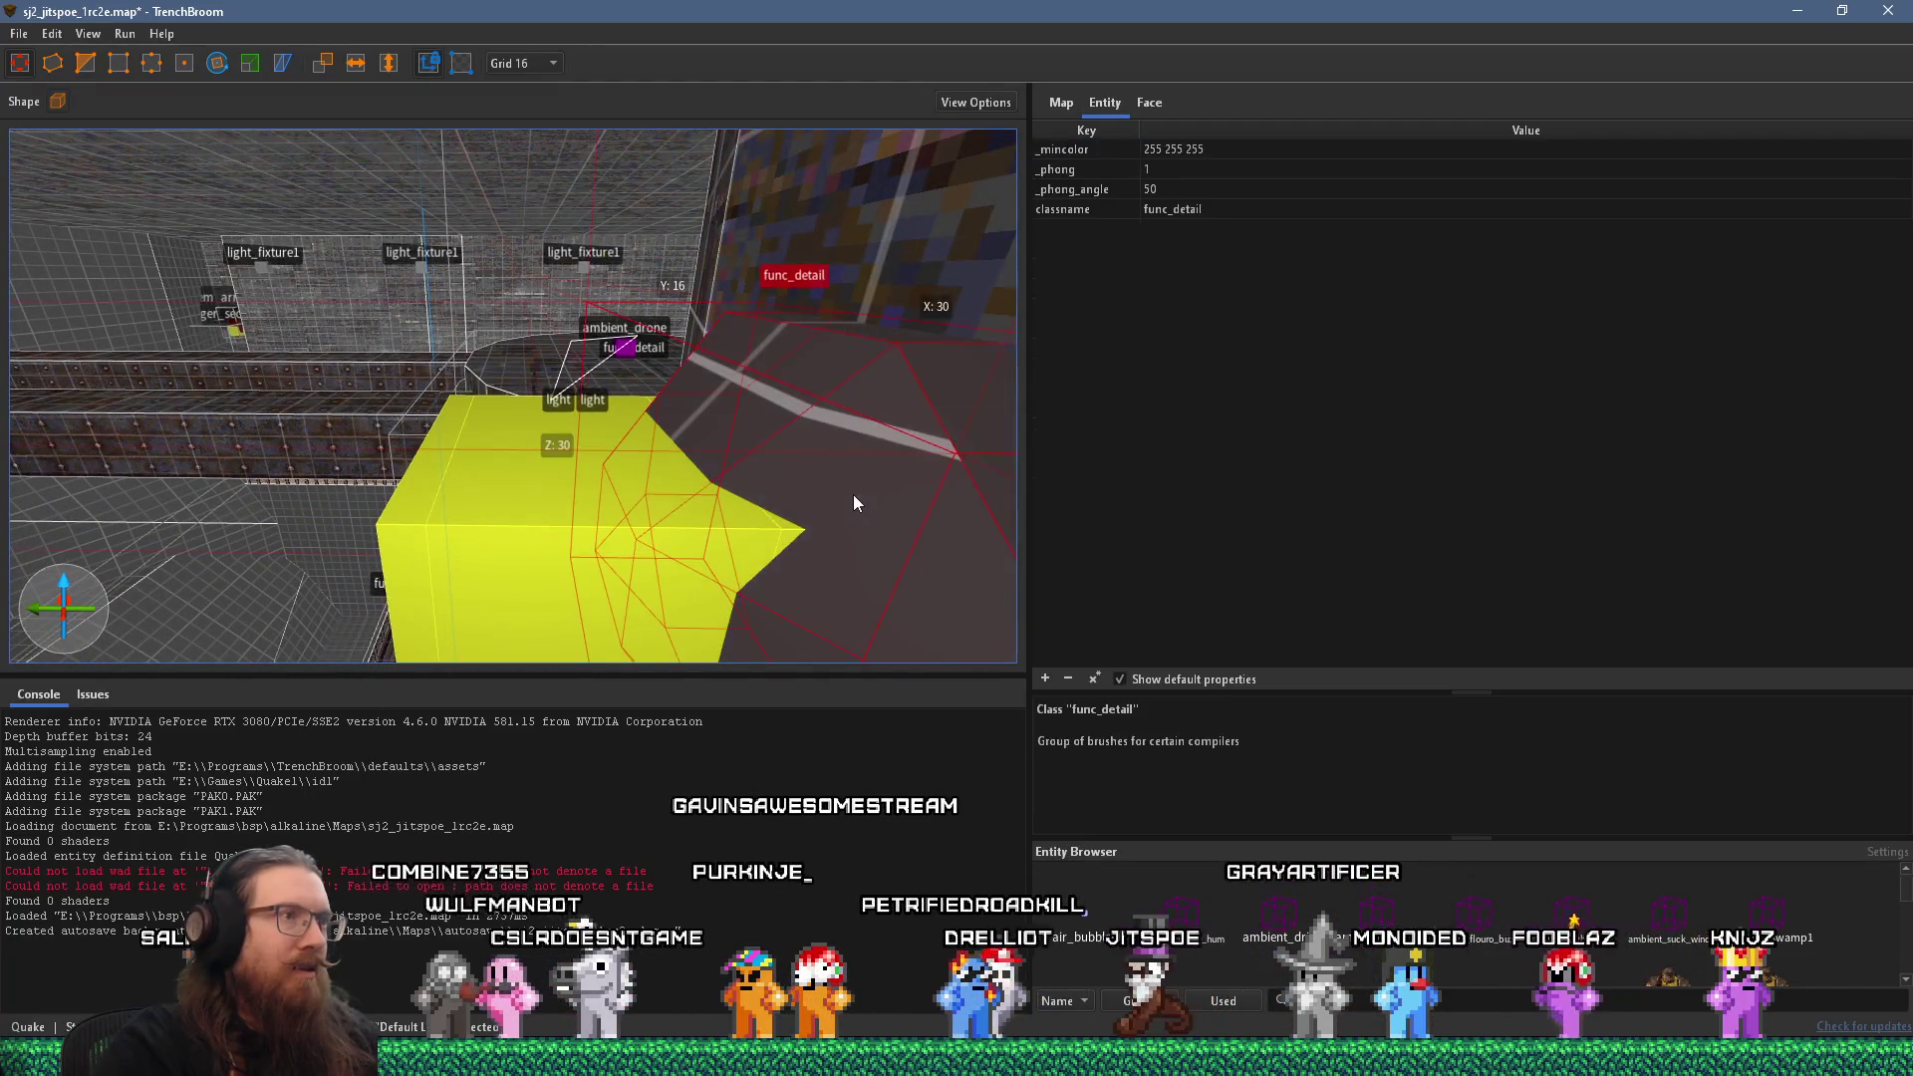
{"action": "left_click", "coordinate": [507, 528], "text": "ctrl"}
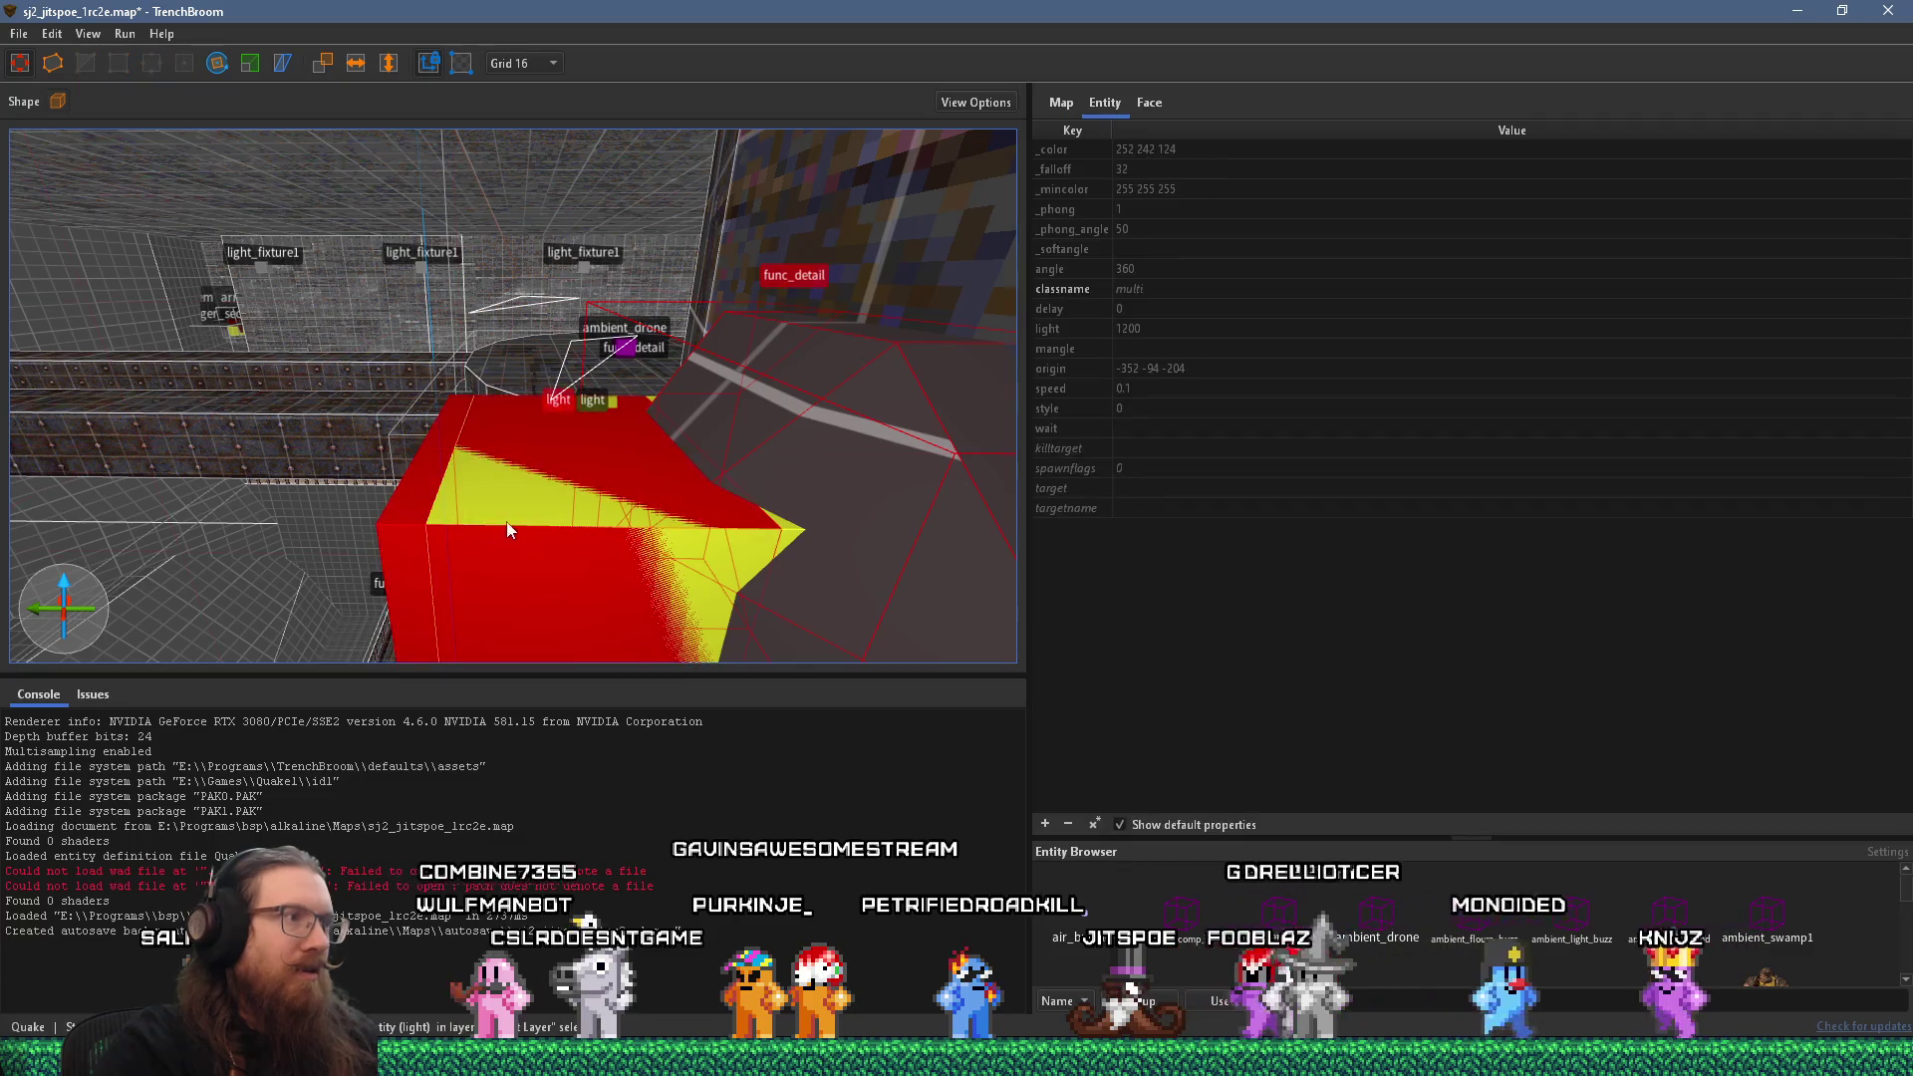
{"action": "left_click", "coordinate": [517, 510], "text": "ctrl"}
{"action": "scroll", "coordinate": [519, 510], "scroll_direction": "down", "scroll_amount": 5}
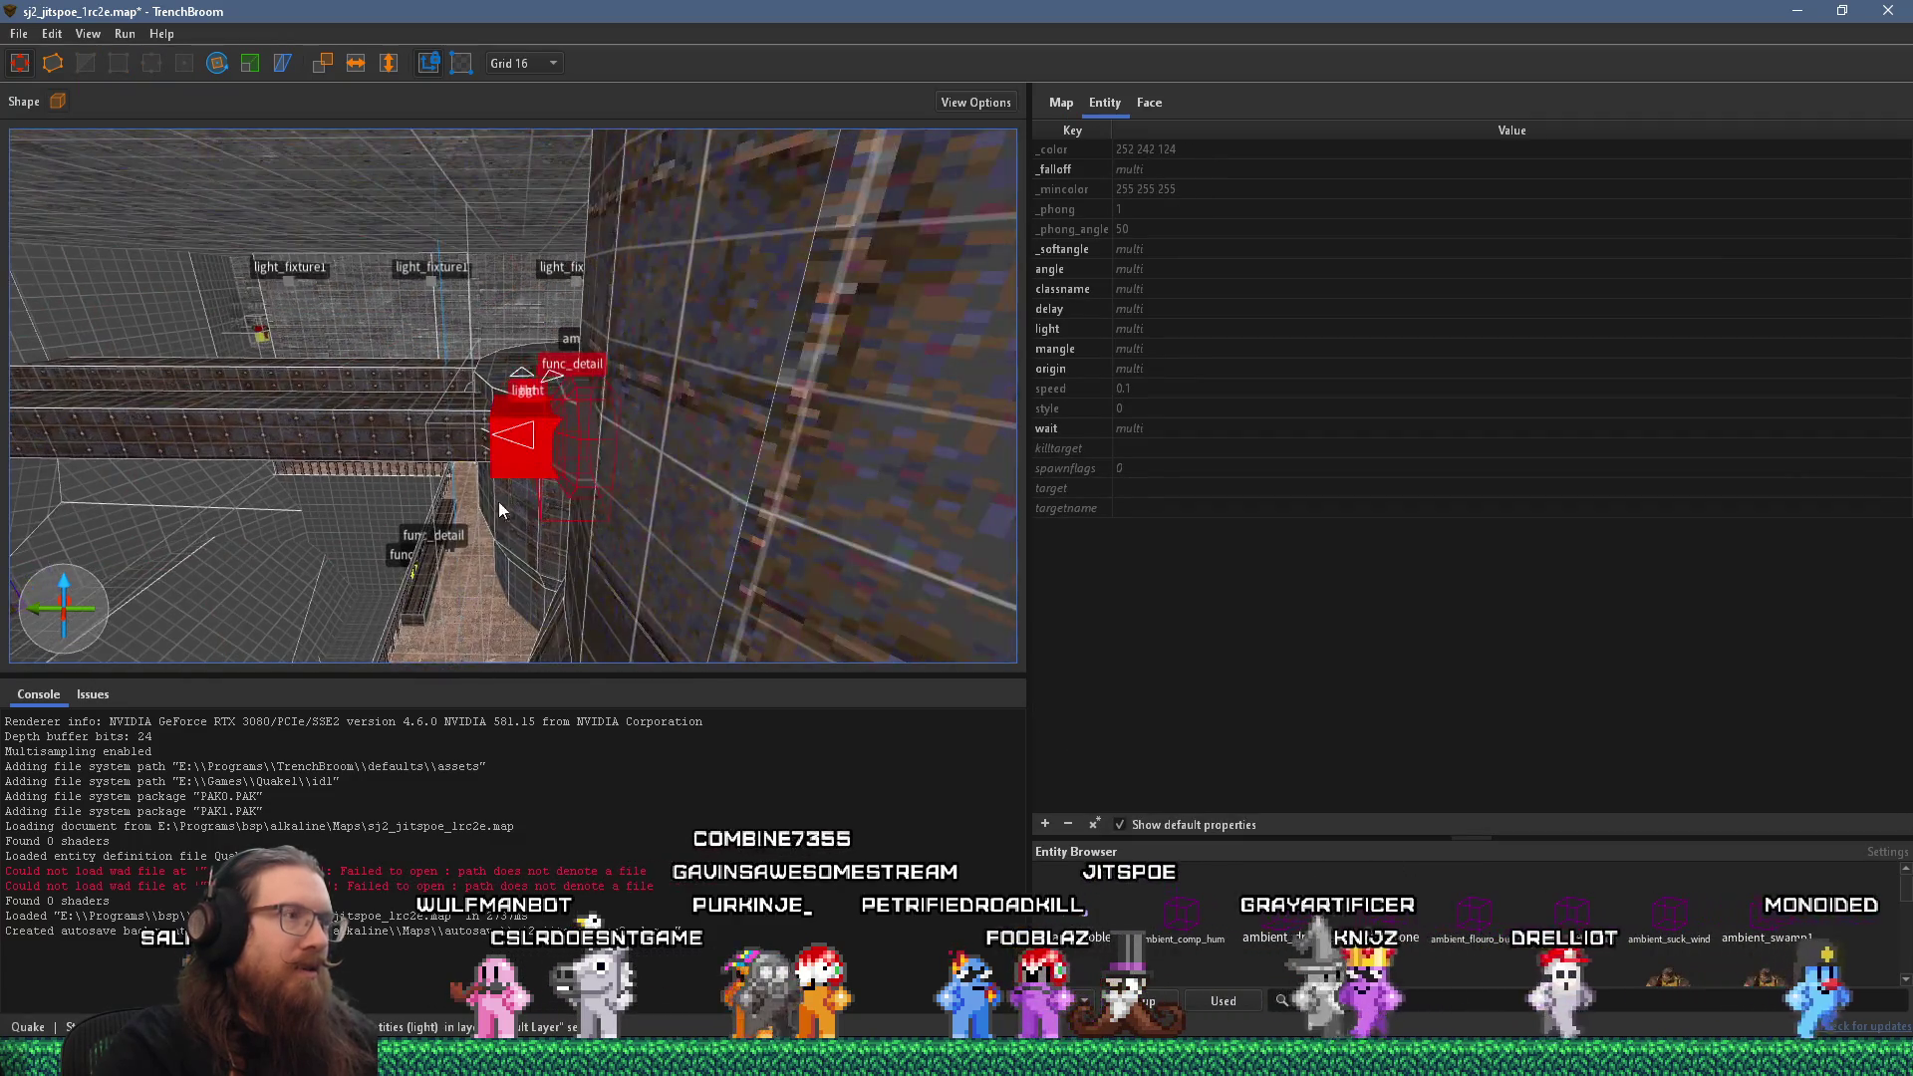
{"action": "scroll", "coordinate": [501, 500], "scroll_direction": "up", "scroll_amount": 5}
{"action": "scroll", "coordinate": [733, 415], "scroll_direction": "down", "scroll_amount": 5}
{"action": "scroll", "coordinate": [542, 424], "scroll_direction": "up", "scroll_amount": 5}
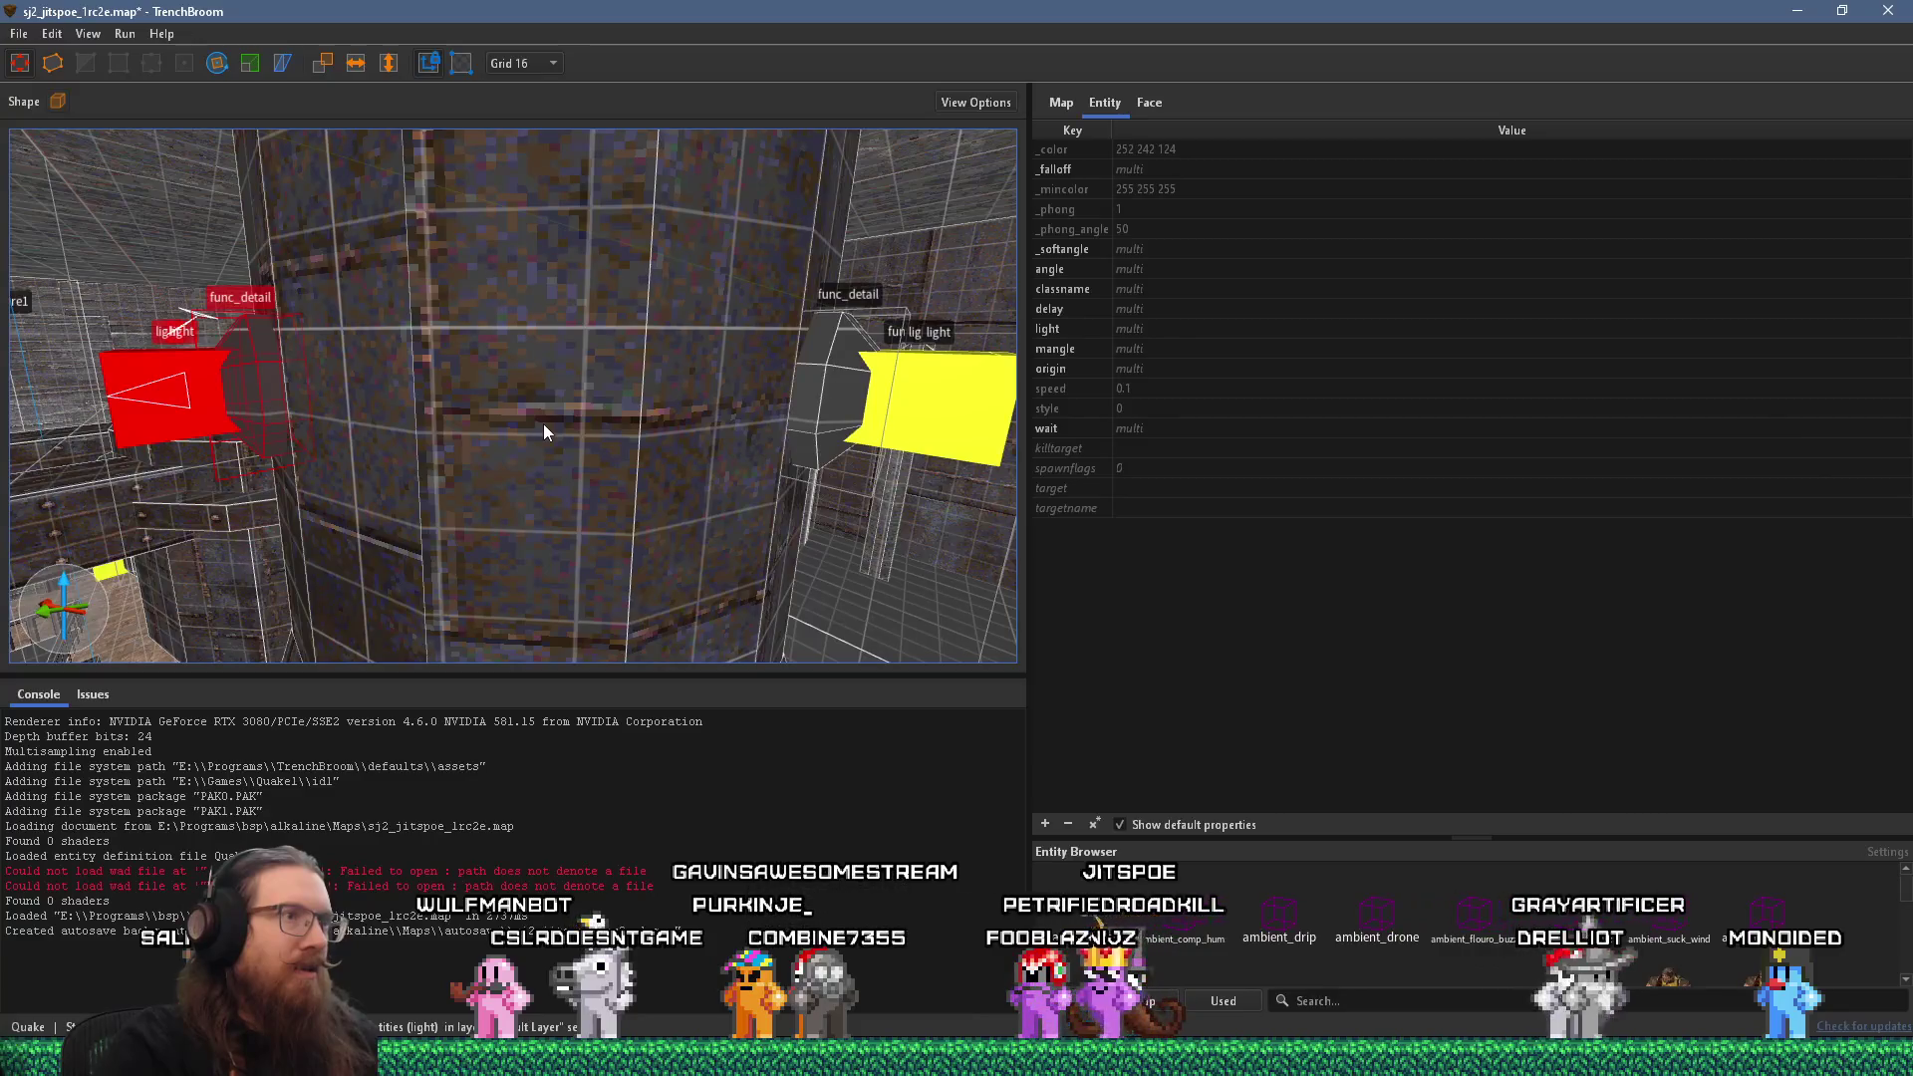
Group the selected lamp brush and lights as 'Pipe light'.
{"action": "right_click", "coordinate": [293, 374]}
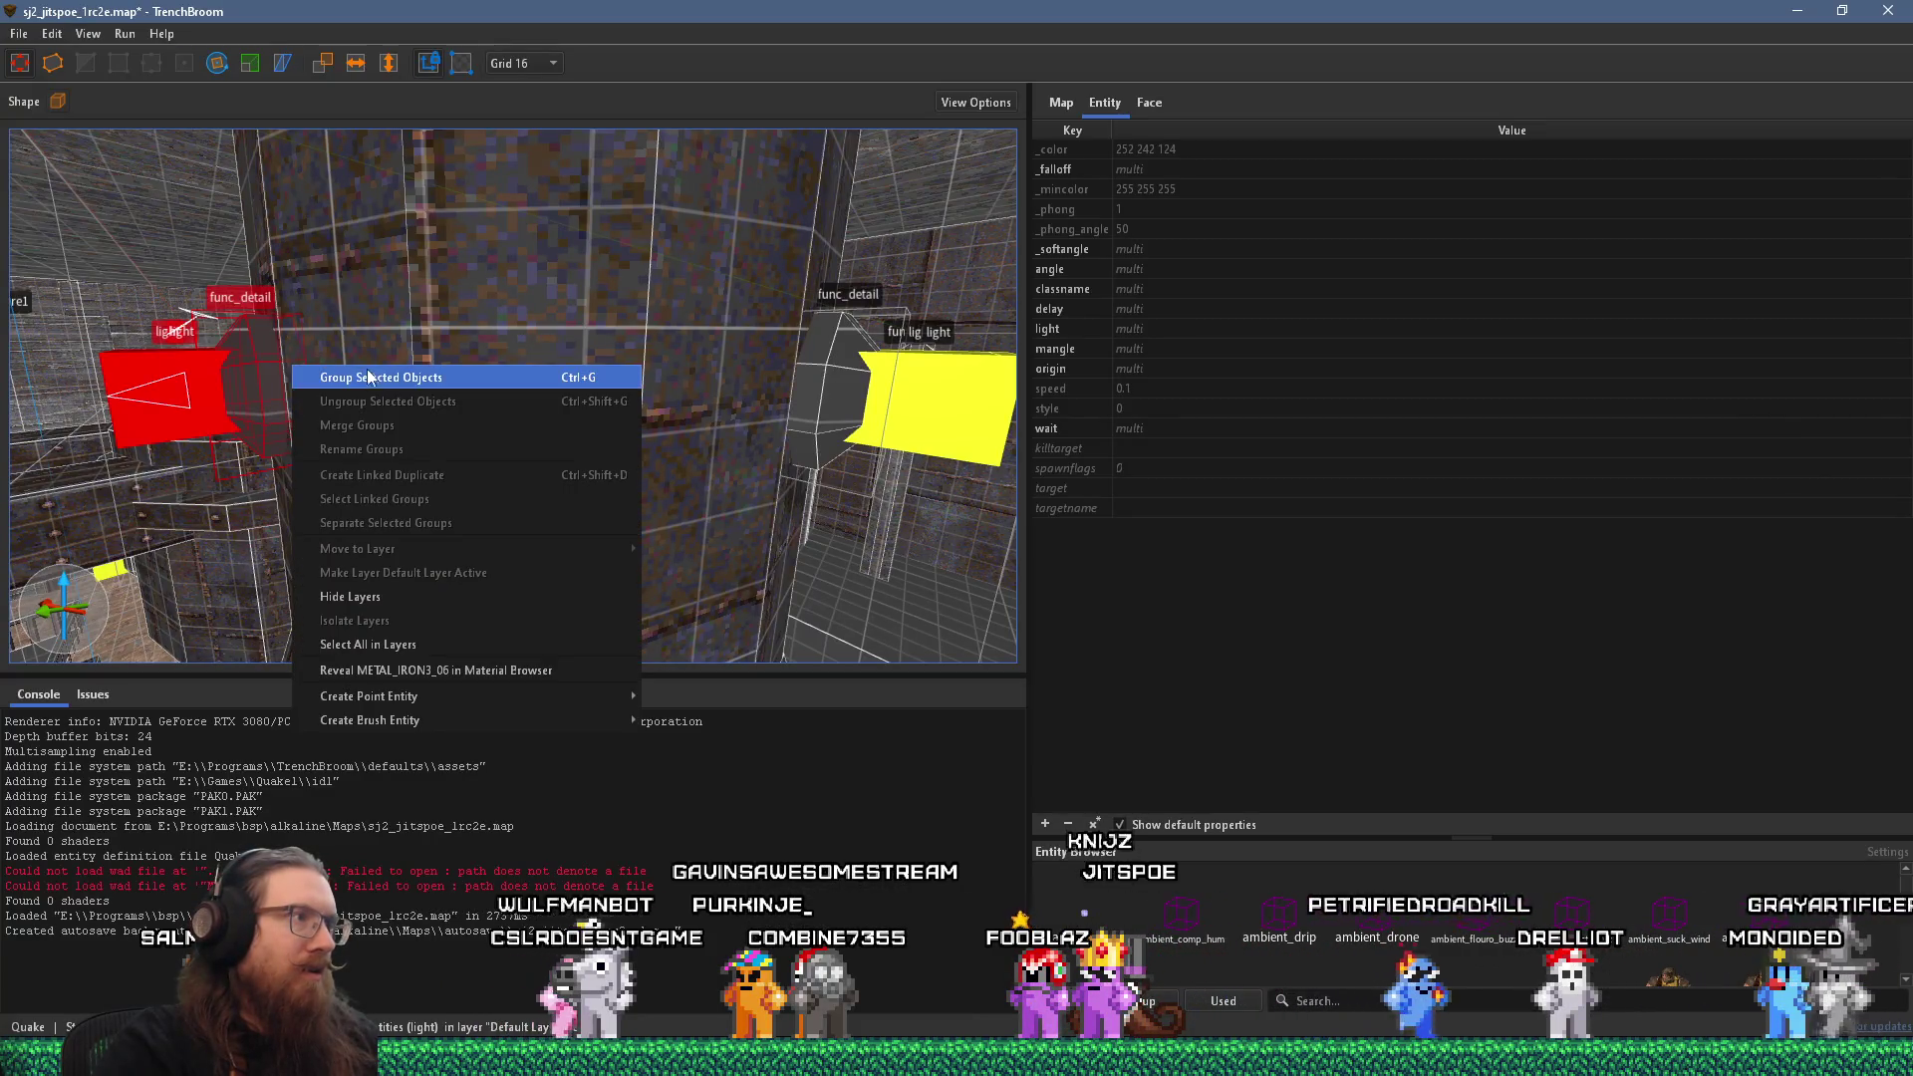
{"action": "left_click", "coordinate": [369, 373]}
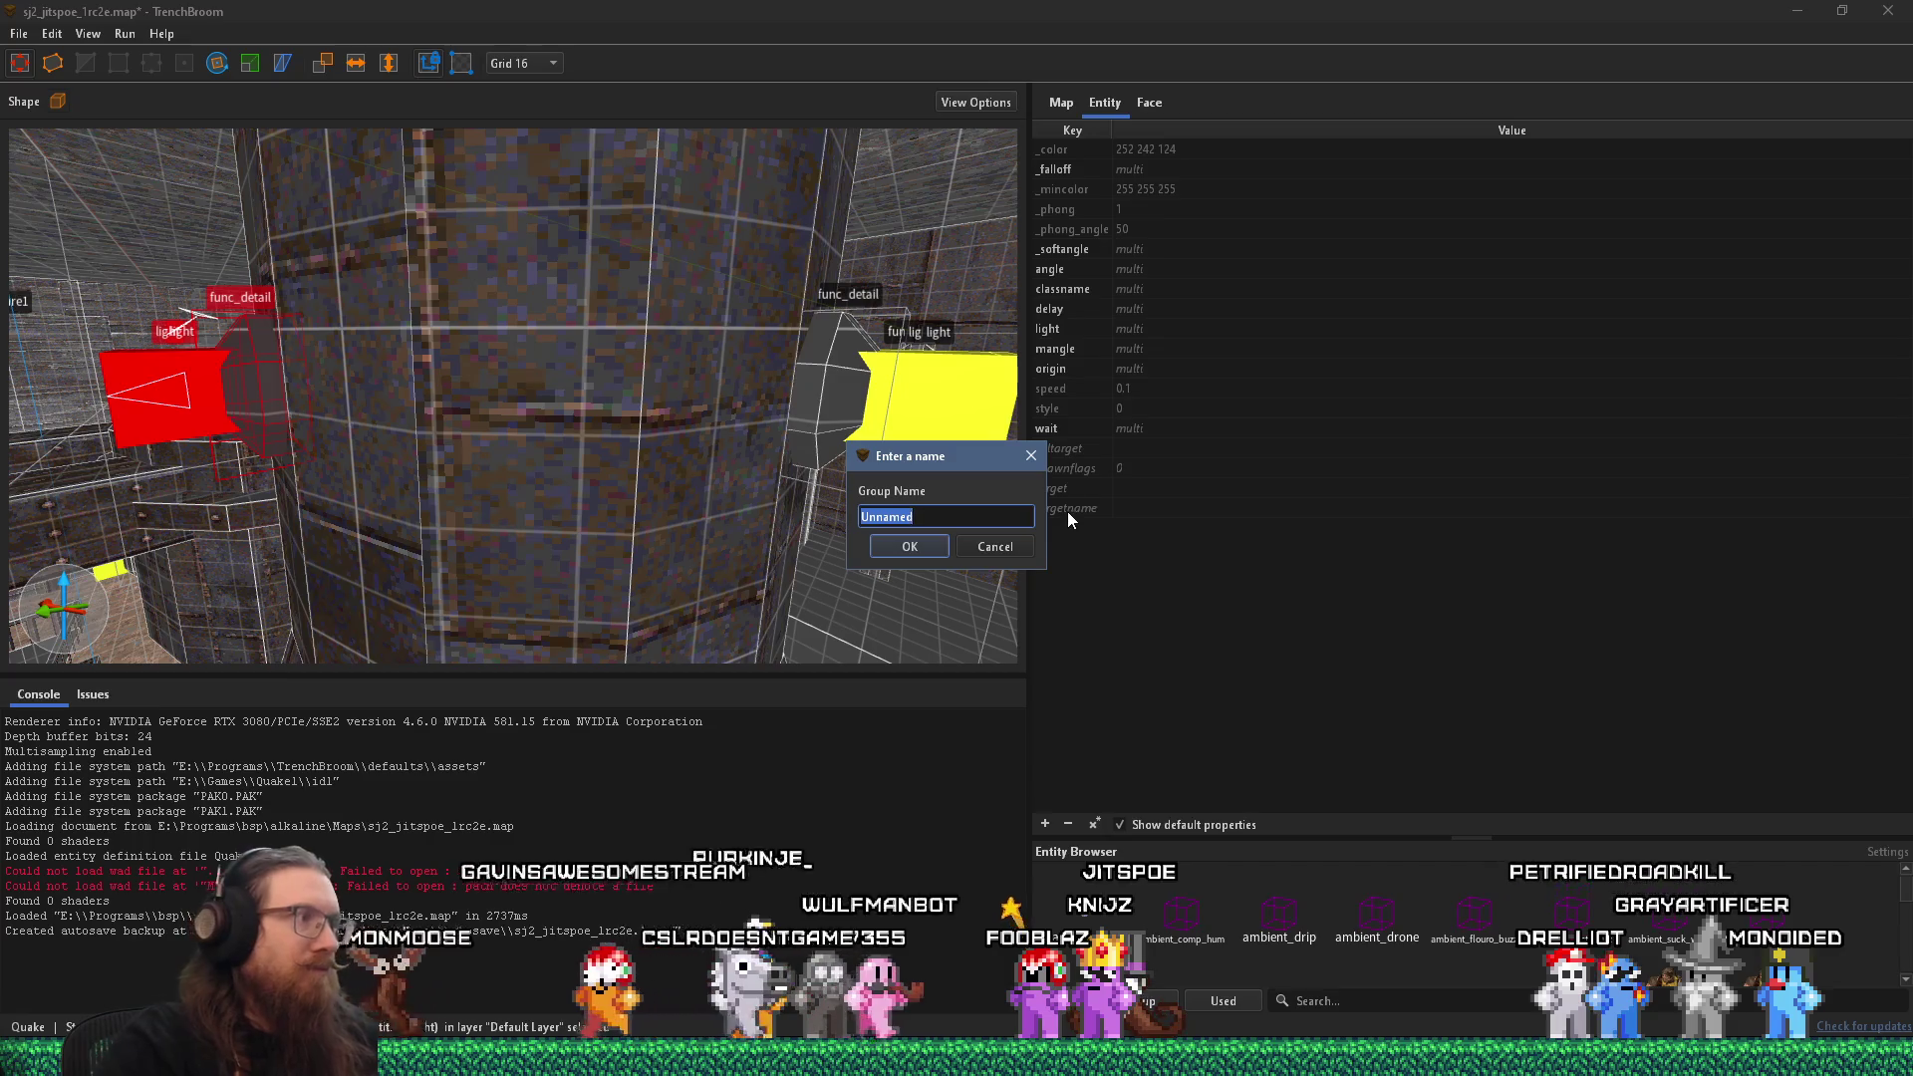
{"action": "type", "text": "Pipe light"}
{"action": "key", "text": "Return"}
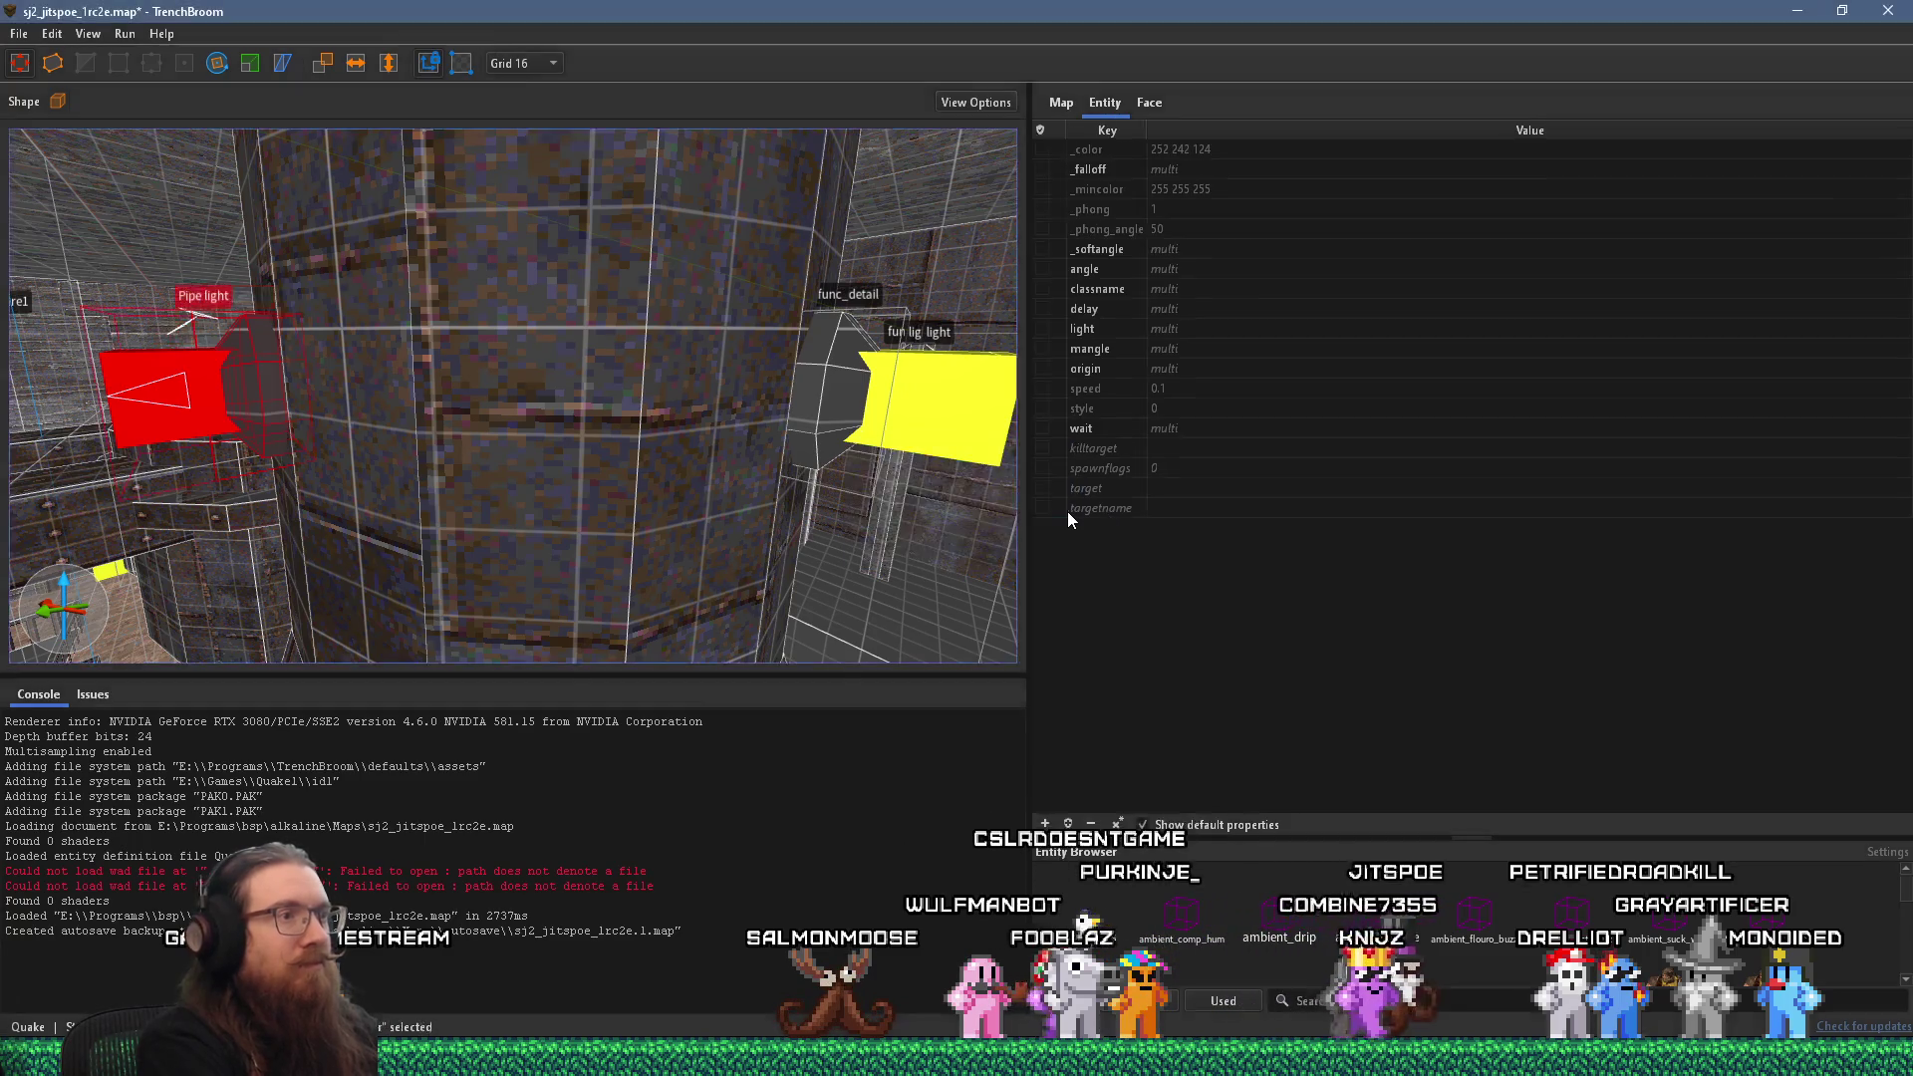
Save the sj2_jitspoe_1rc2e map, then bring up the Pipe light group's context menu.
{"action": "scroll", "coordinate": [665, 310], "scroll_direction": "down", "scroll_amount": 5}
{"action": "mouse_move", "coordinate": [665, 310]}
{"action": "left_mouse_down"}
{"action": "mouse_move", "coordinate": [628, 400]}
{"action": "mouse_move", "coordinate": [577, 450]}
{"action": "left_mouse_up"}
{"action": "left_click_drag", "start_coordinate": [392, 170], "coordinate": [513, 433]}
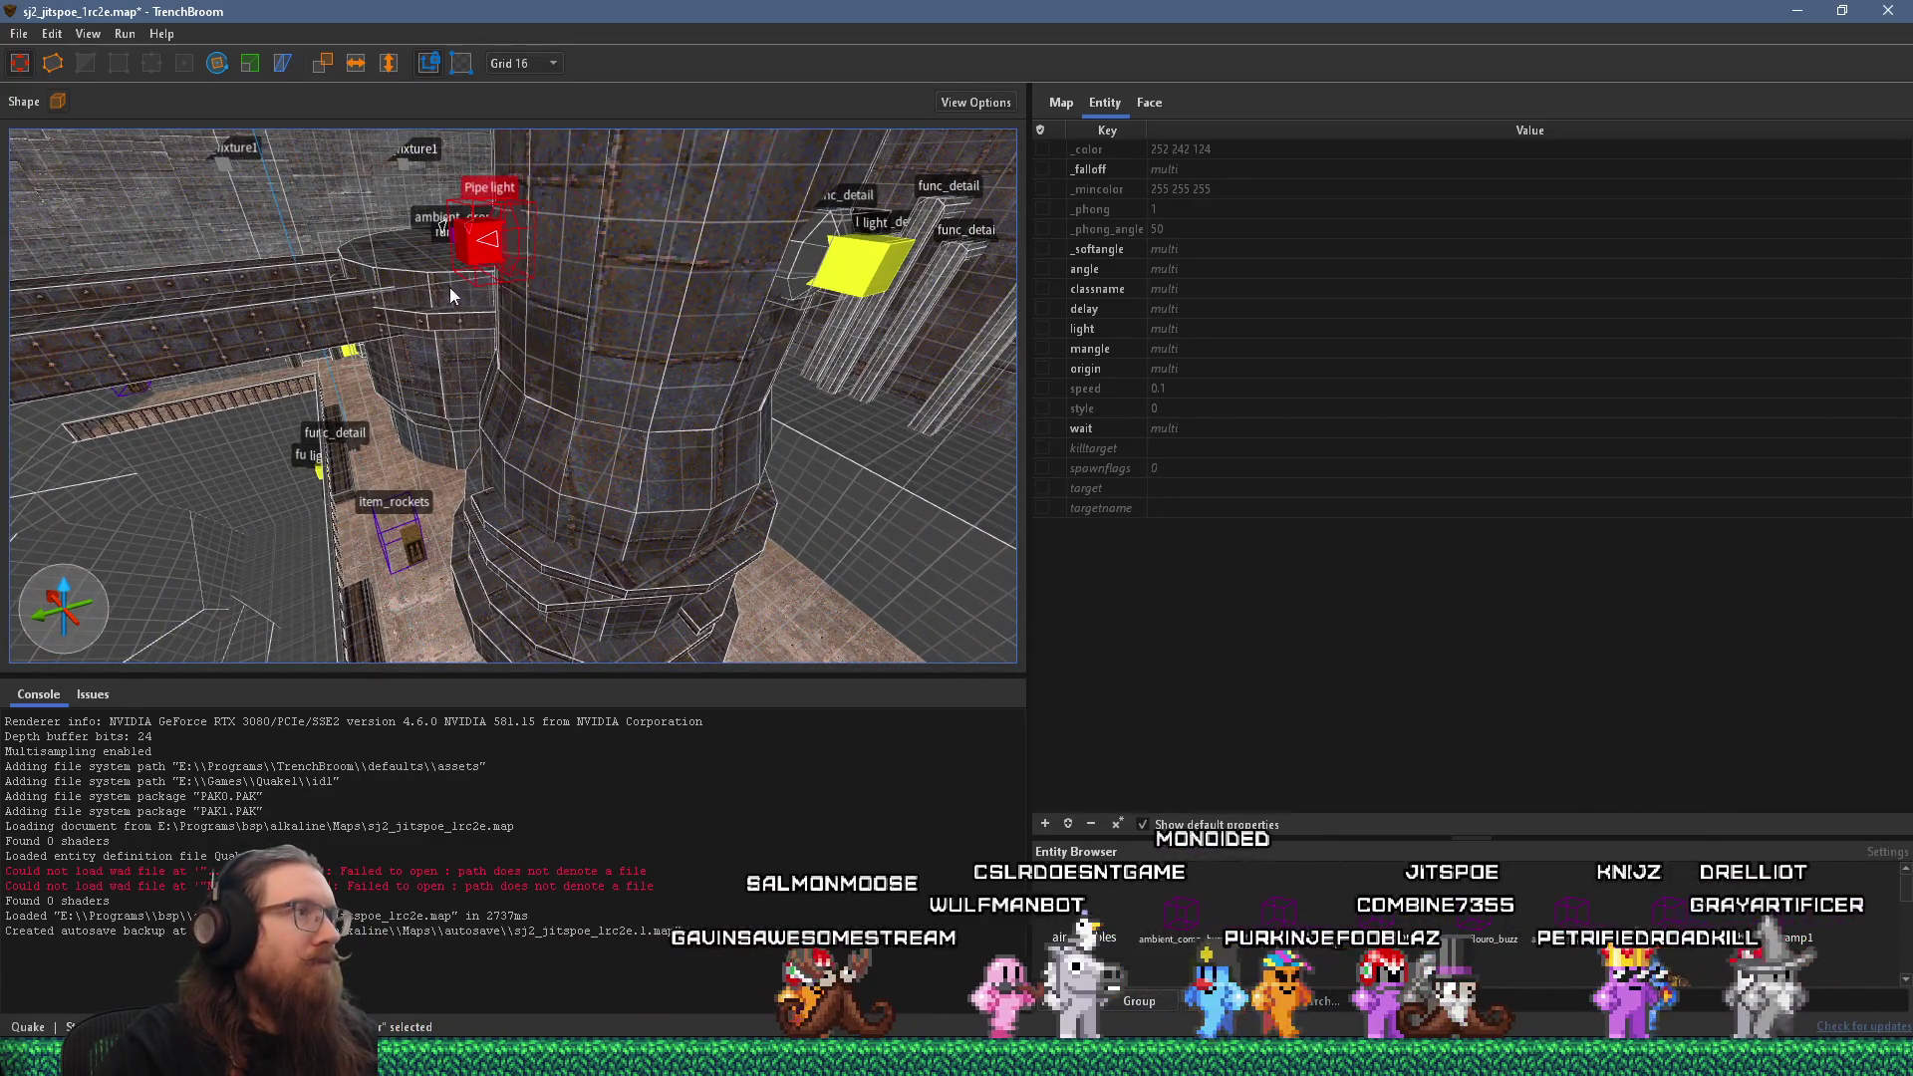
{"action": "left_click", "coordinate": [19, 33]}
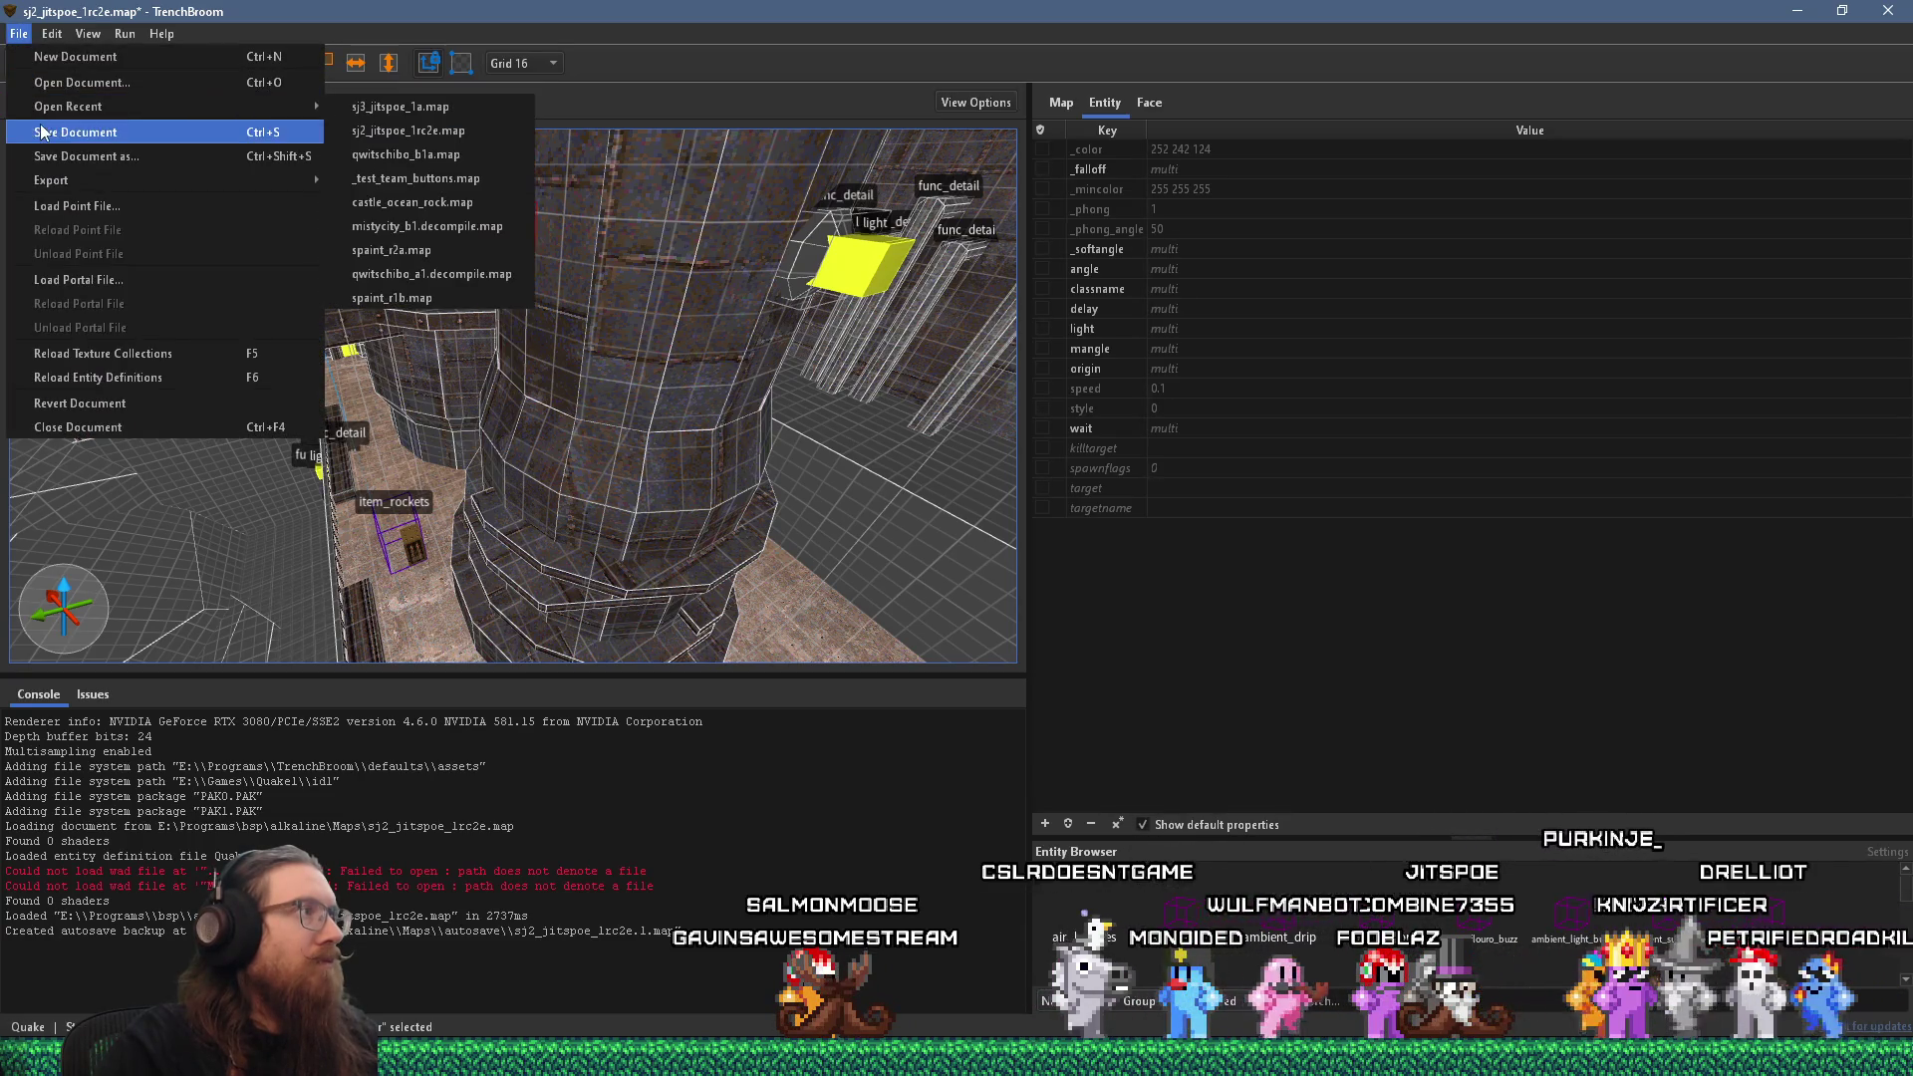
{"action": "left_click", "coordinate": [41, 132]}
{"action": "left_click_drag", "start_coordinate": [394, 276], "coordinate": [342, 331]}
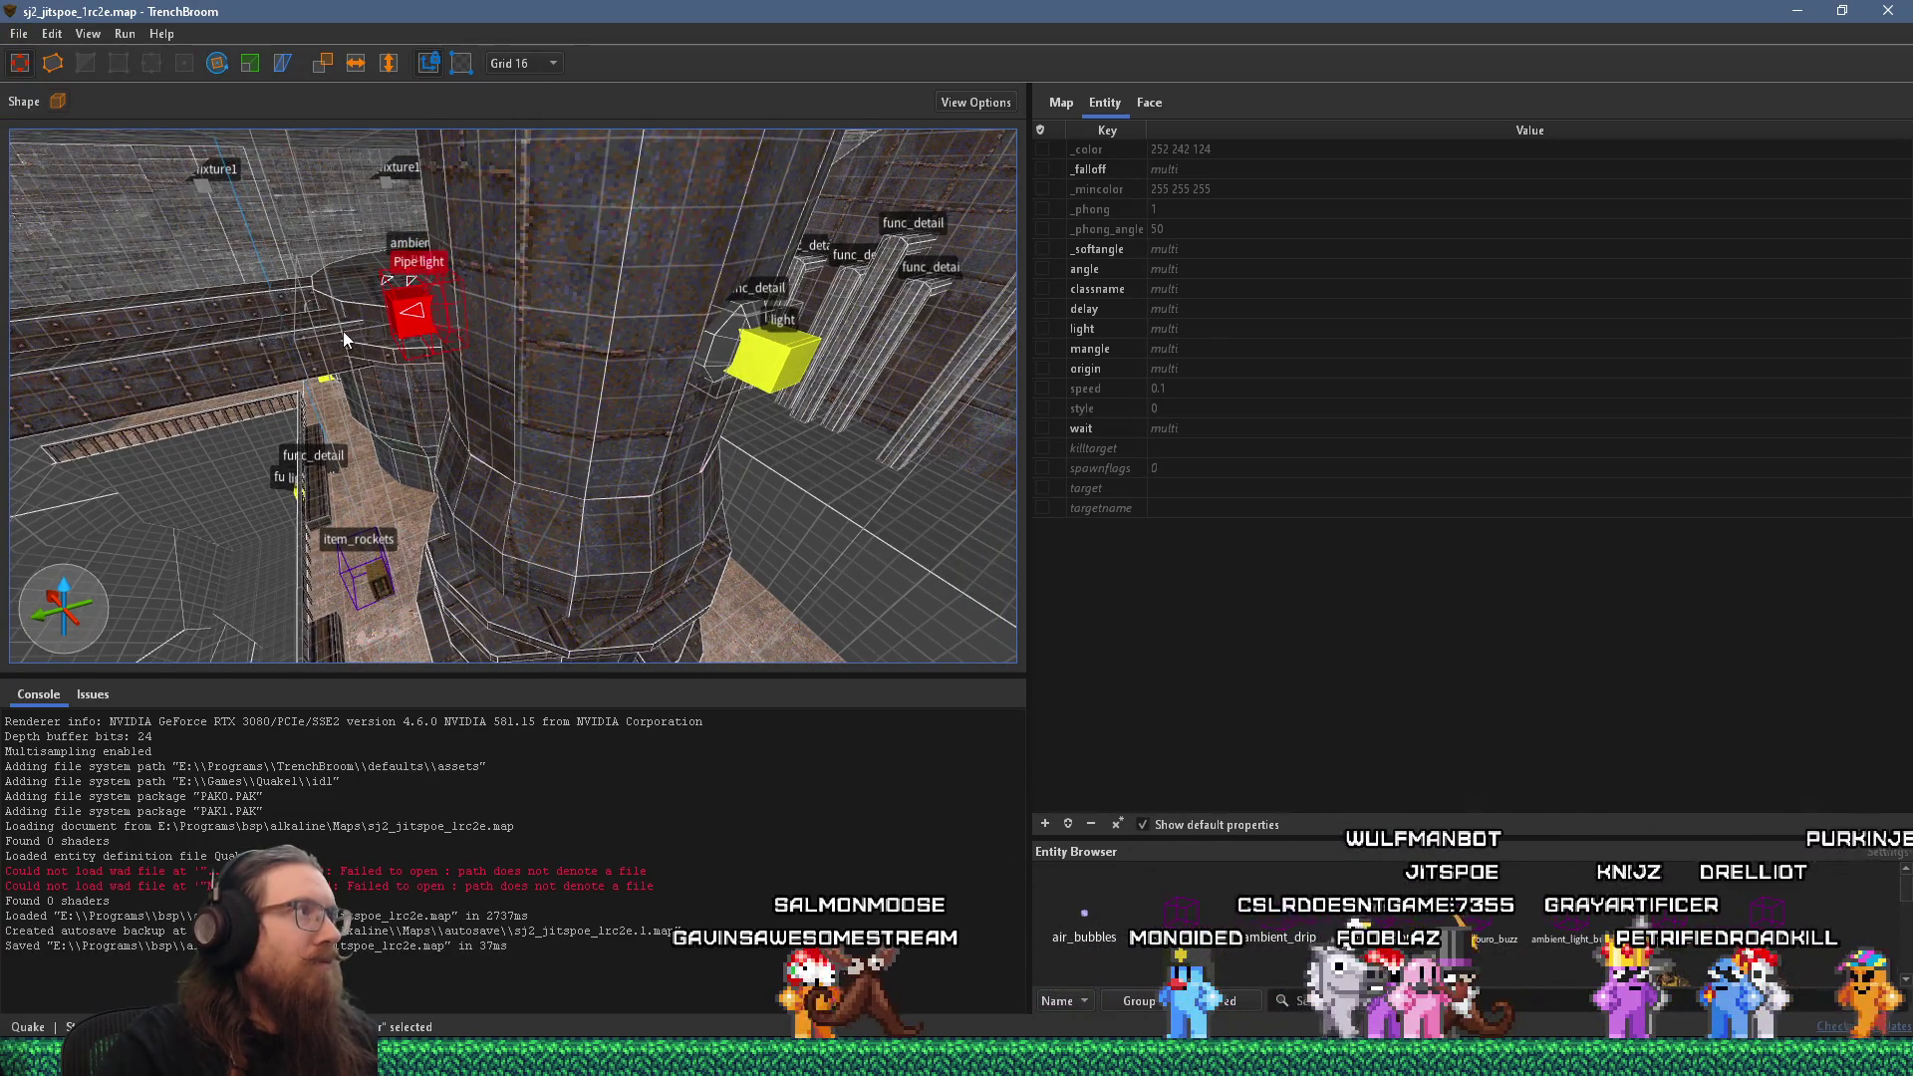
{"action": "scroll", "coordinate": [341, 331], "scroll_direction": "up", "scroll_amount": 3}
{"action": "right_click", "coordinate": [403, 267]}
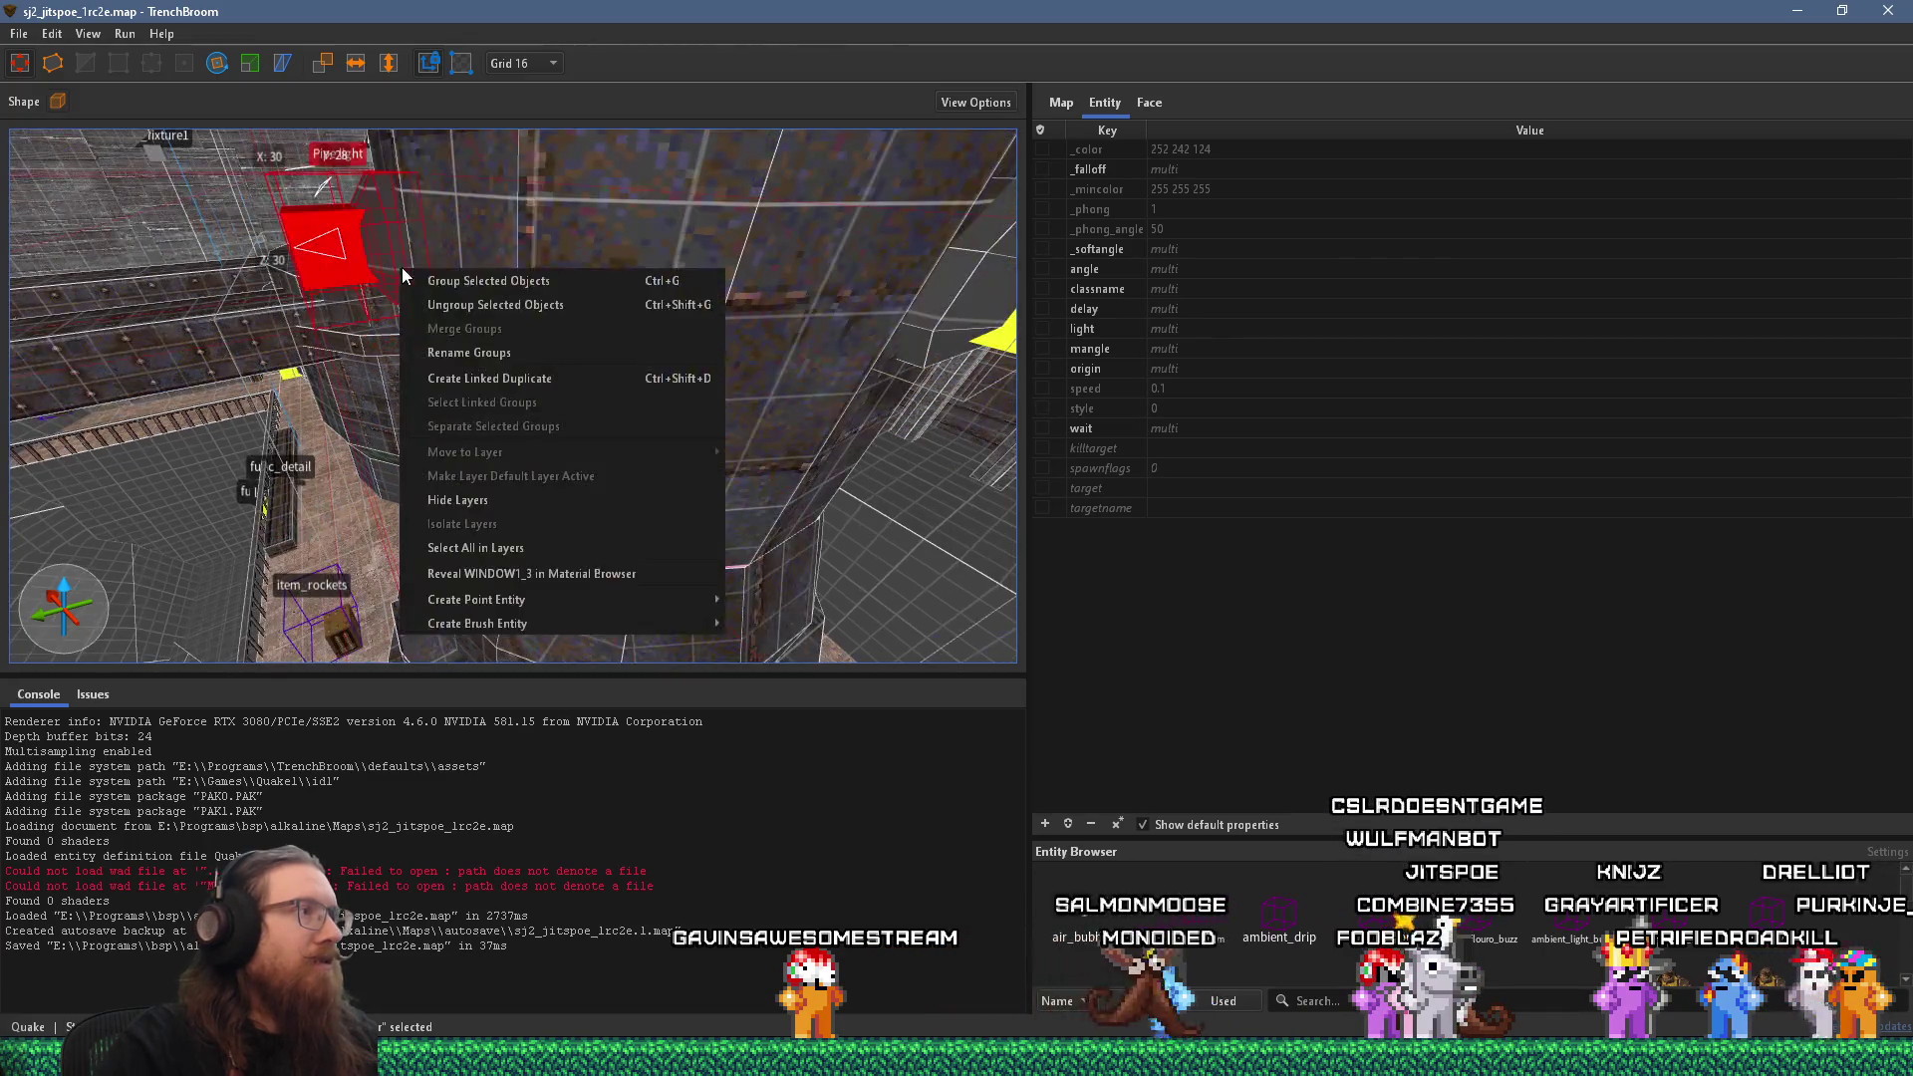
Paste the Pipe light group into sj3_jitspoe_1a beside the pipe and rotate it about Z.
{"action": "right_click", "coordinate": [321, 252]}
{"action": "left_click", "coordinate": [565, 8]}
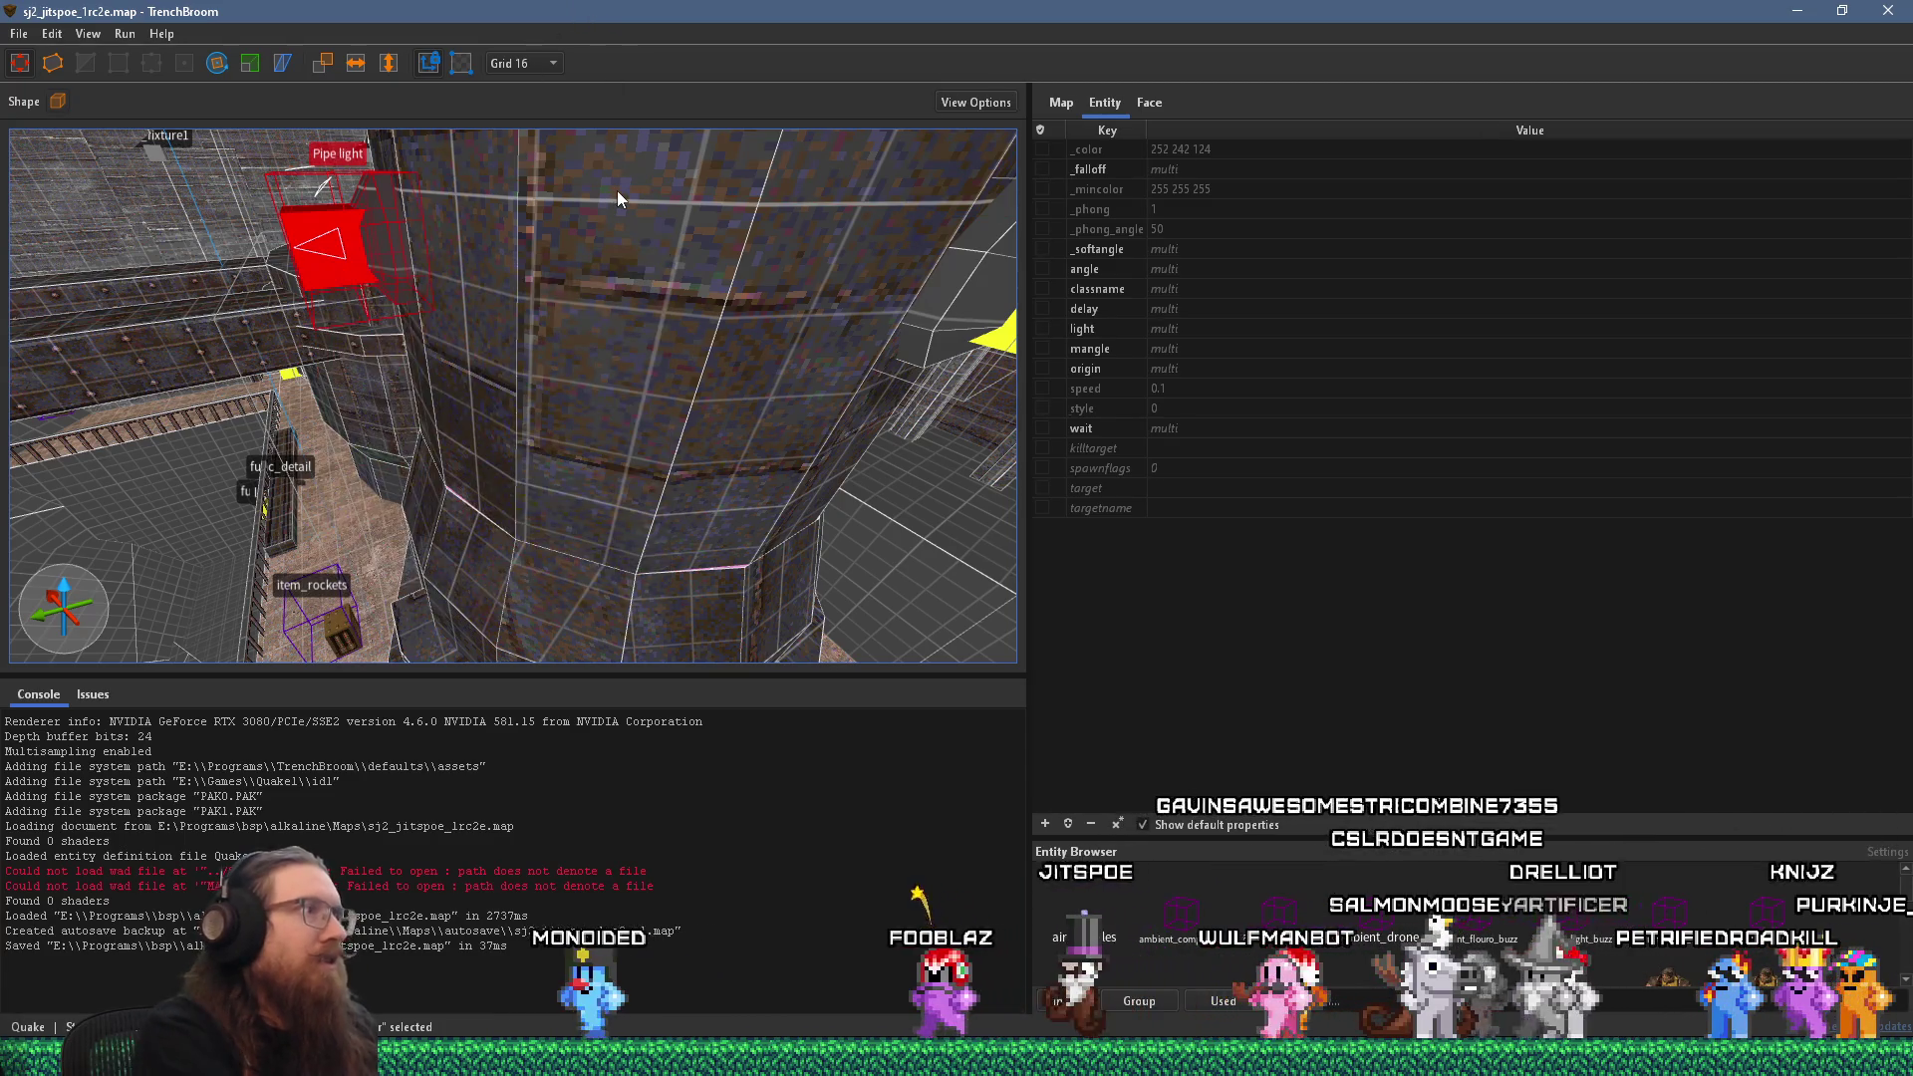
{"action": "key", "text": "alt+Tab"}
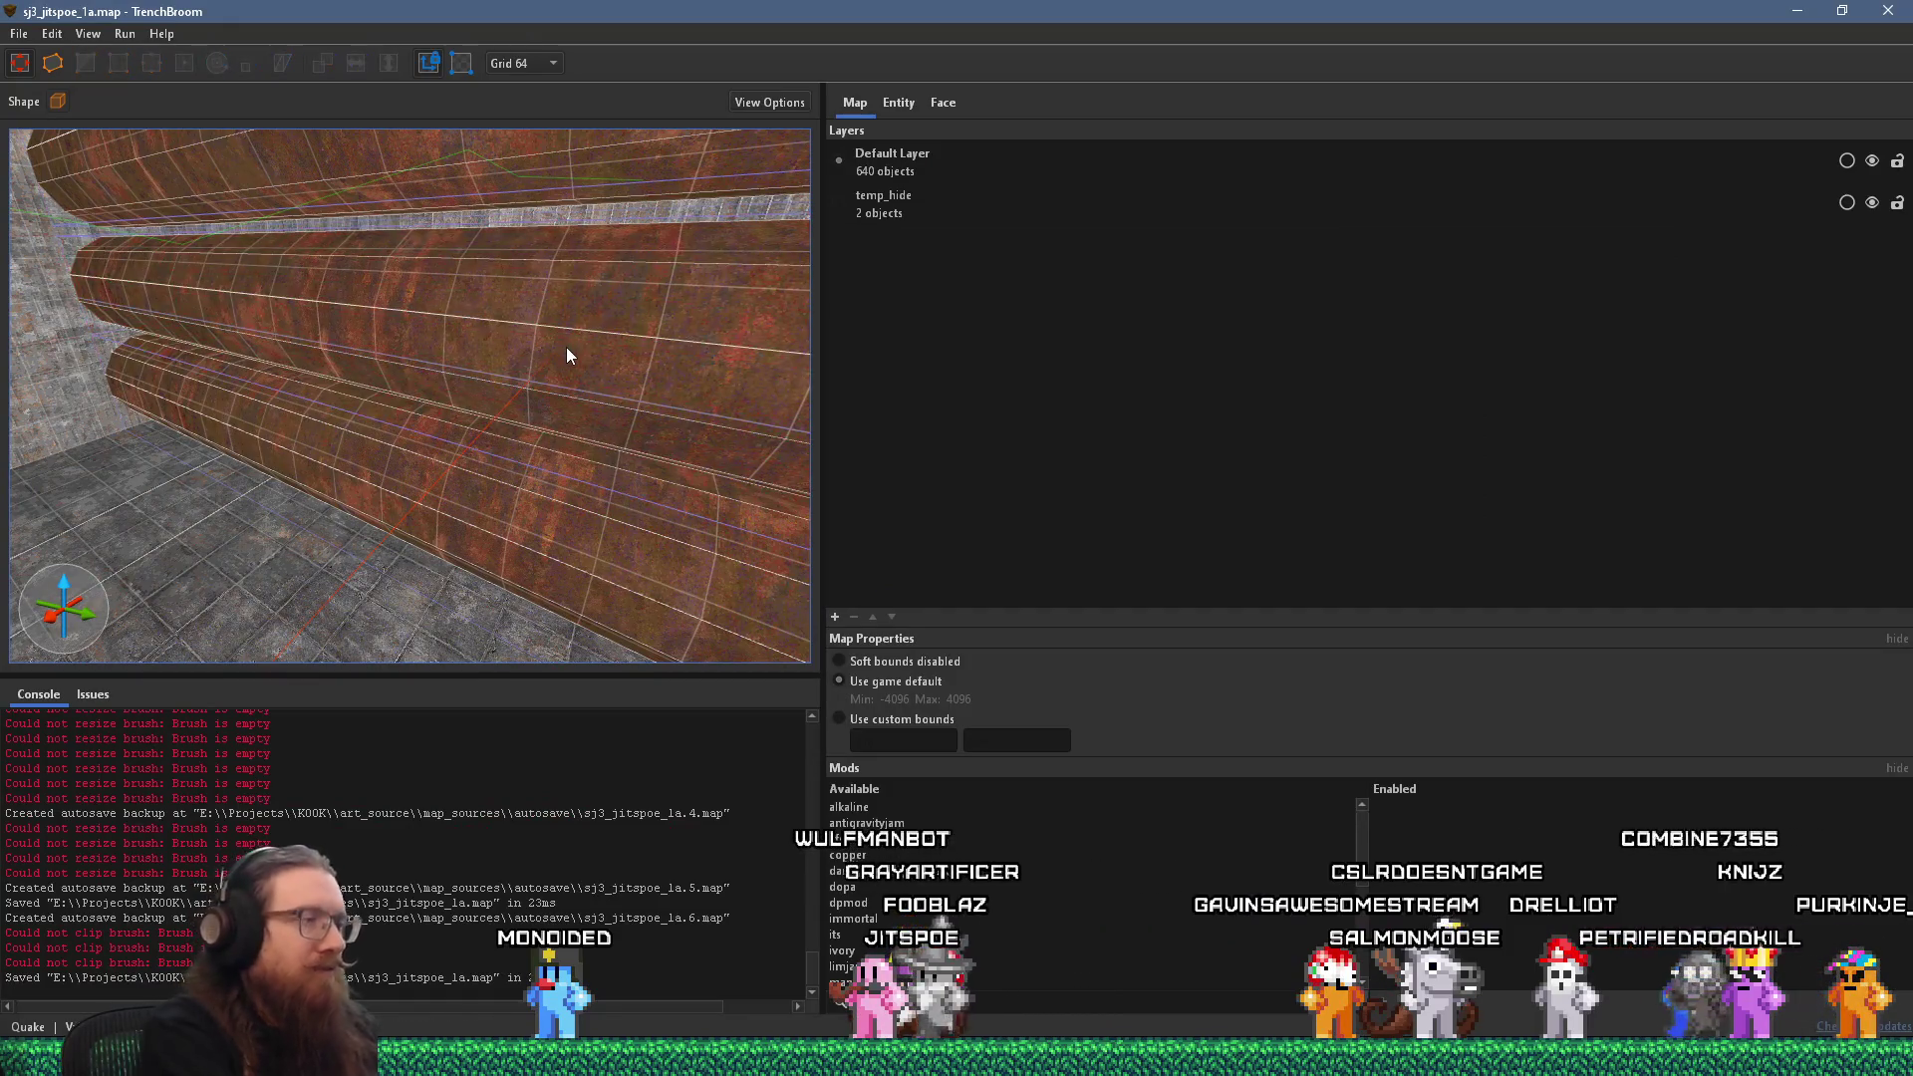
{"action": "key", "text": "ctrl+v"}
{"action": "scroll", "coordinate": [422, 371], "scroll_direction": "down", "scroll_amount": 3}
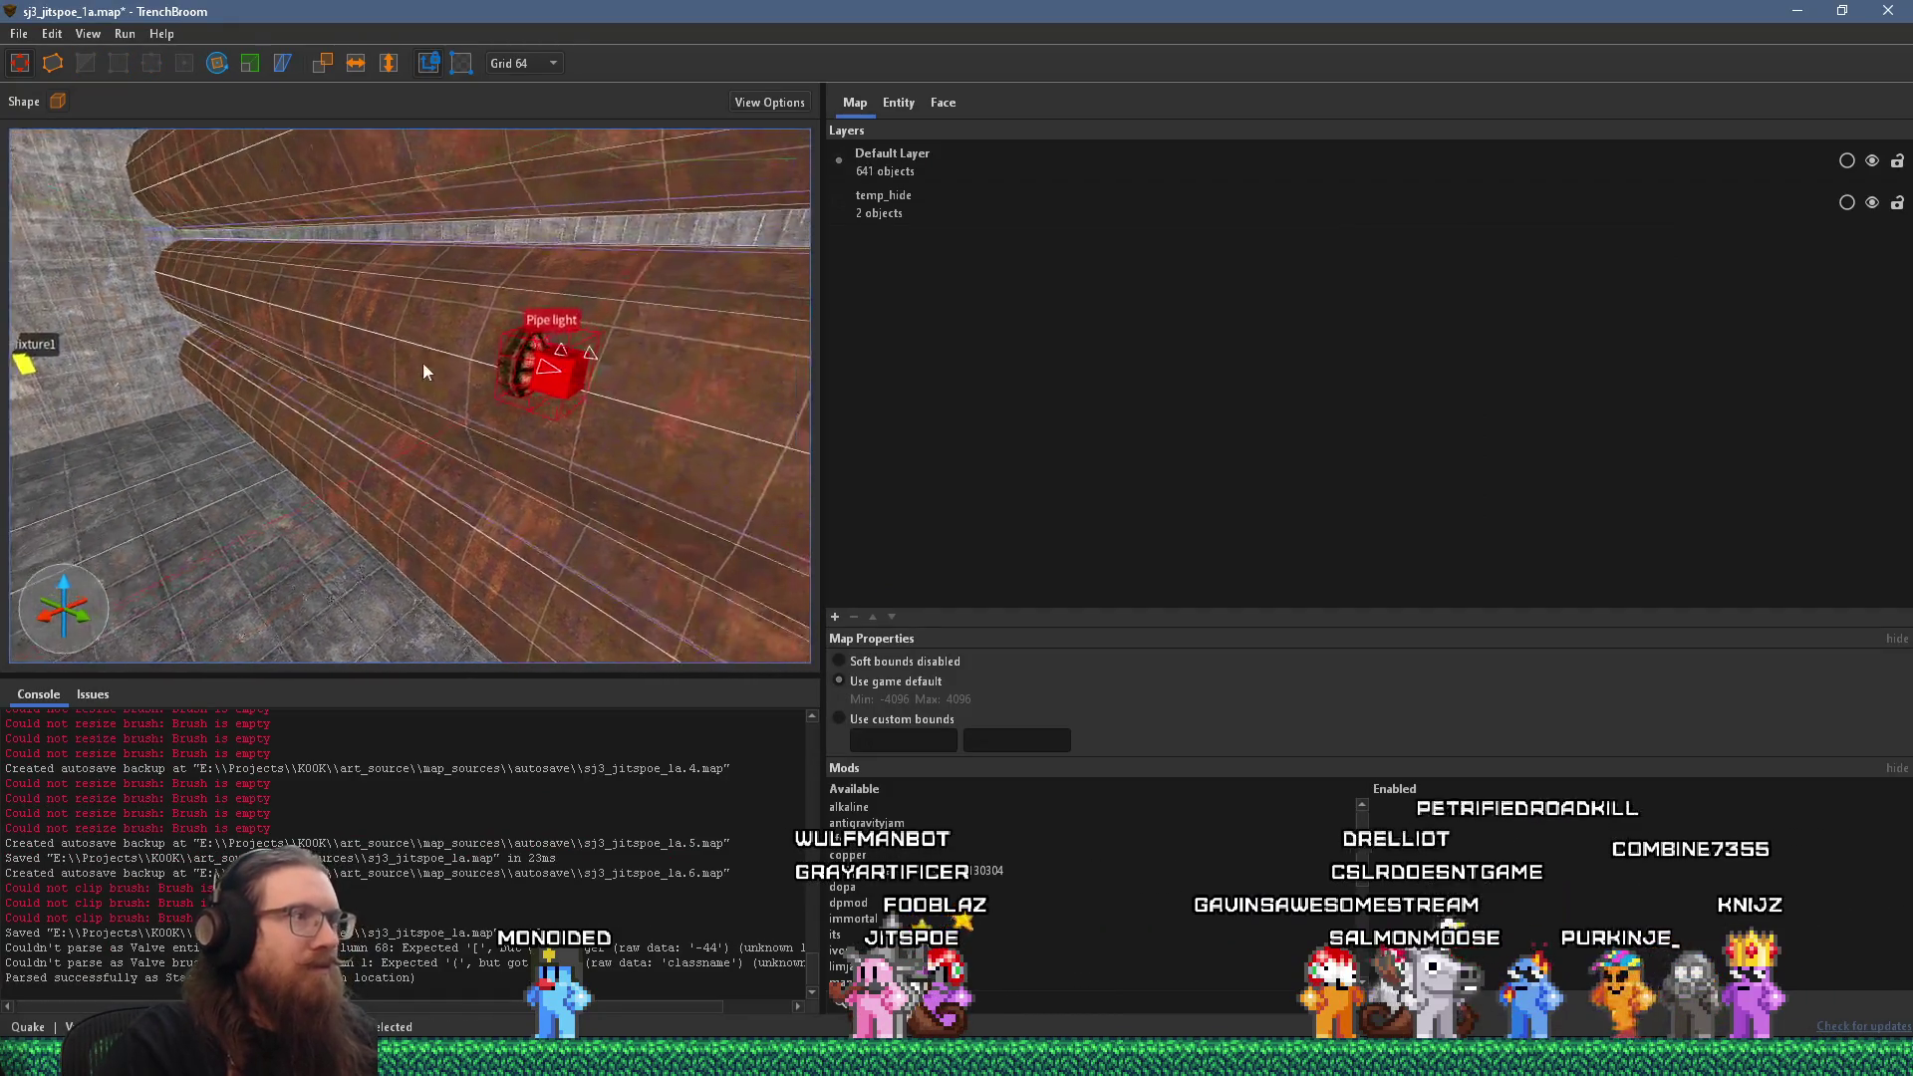
{"action": "scroll", "coordinate": [476, 355], "scroll_direction": "up", "scroll_amount": 3}
{"action": "scroll", "coordinate": [451, 396], "scroll_direction": "up", "scroll_amount": 3}
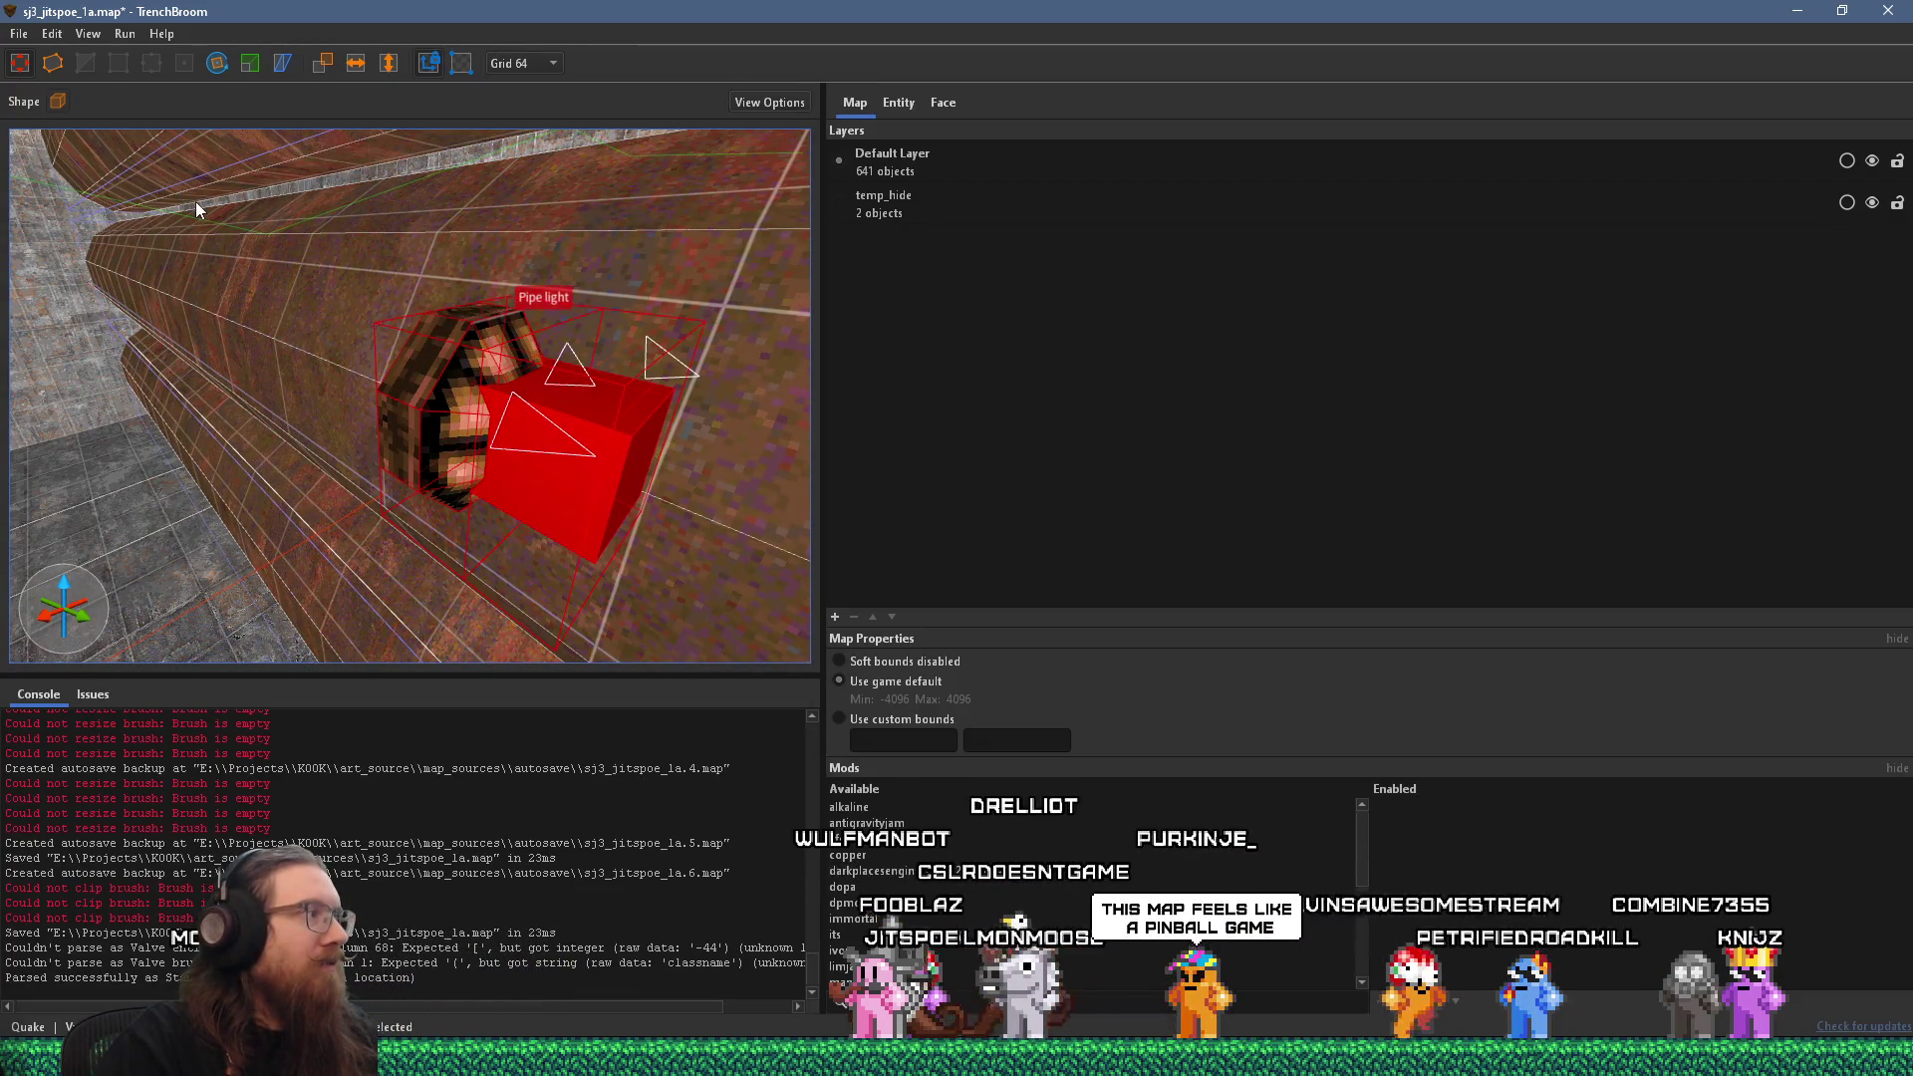
{"action": "scroll", "coordinate": [242, 247], "scroll_direction": "down", "scroll_amount": 3}
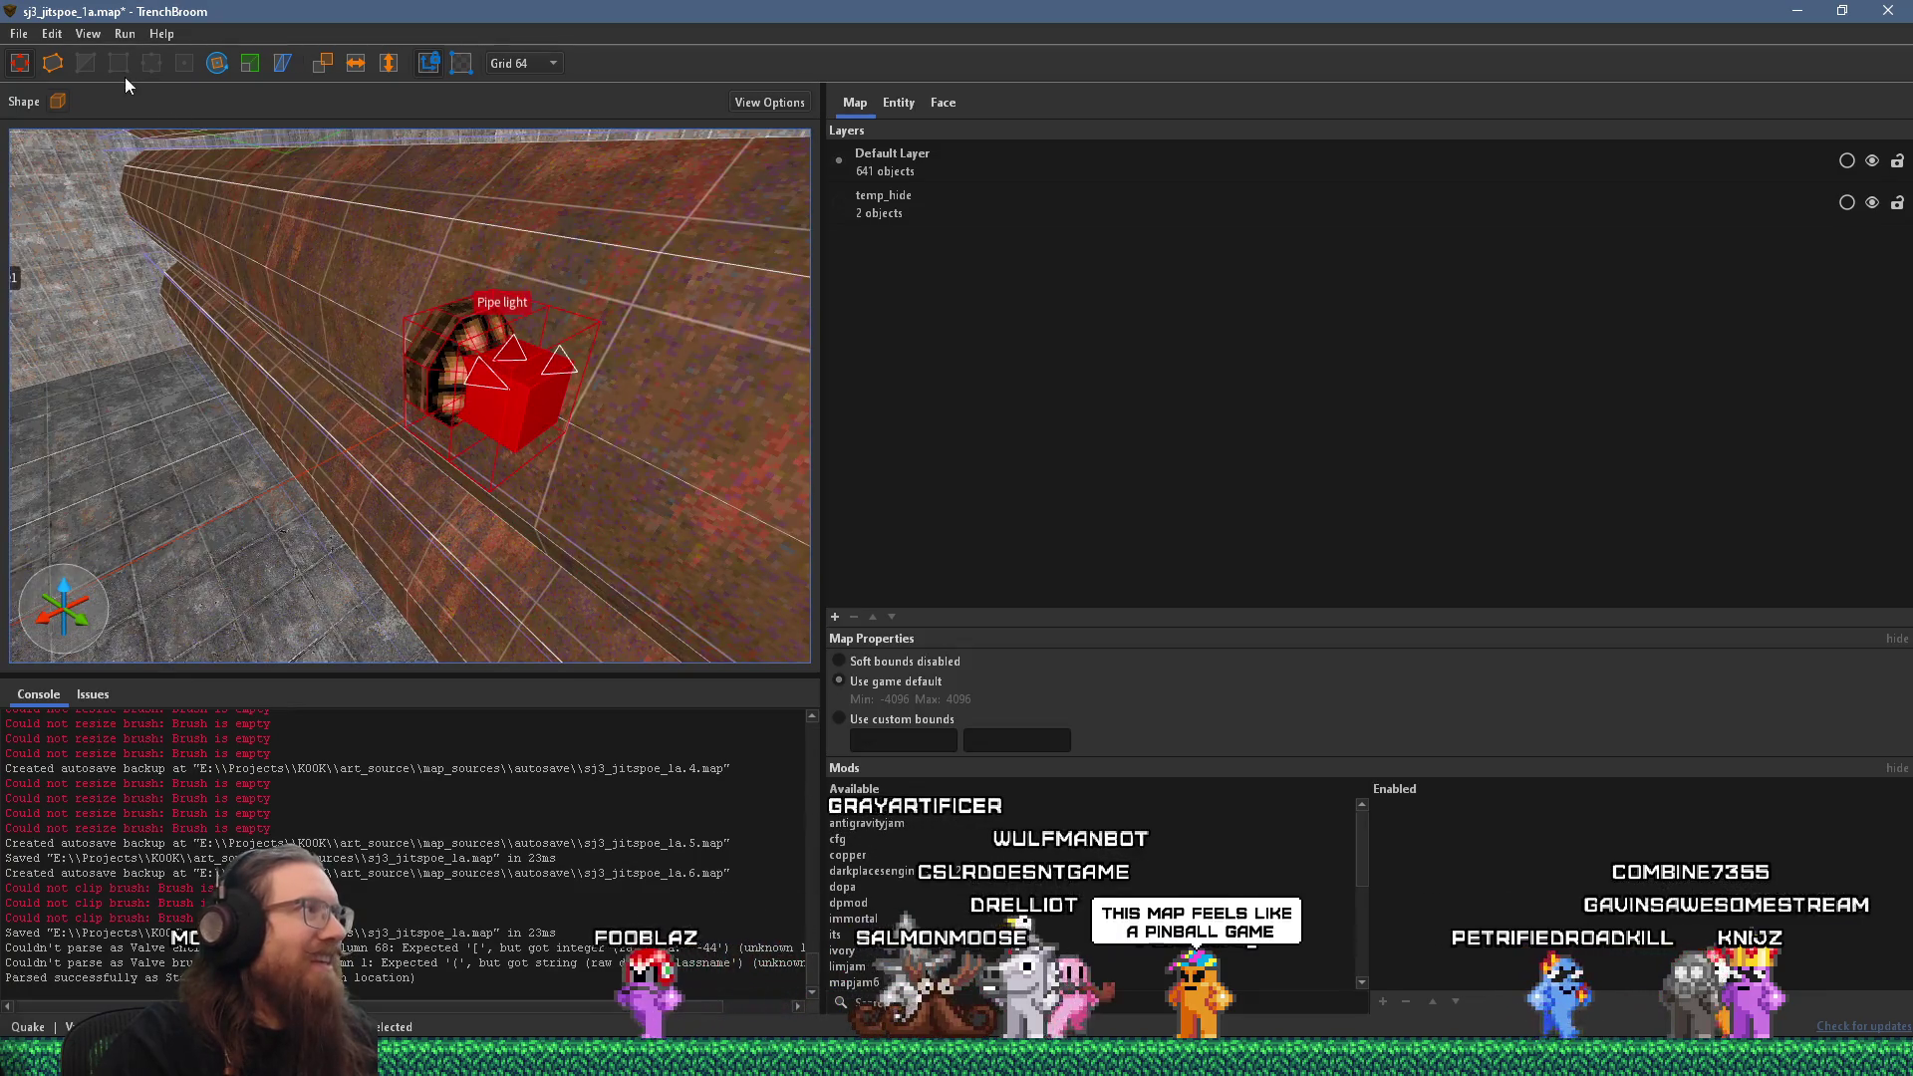
{"action": "left_click", "coordinate": [216, 63]}
{"action": "left_click_drag", "start_coordinate": [543, 426], "coordinate": [322, 397]}
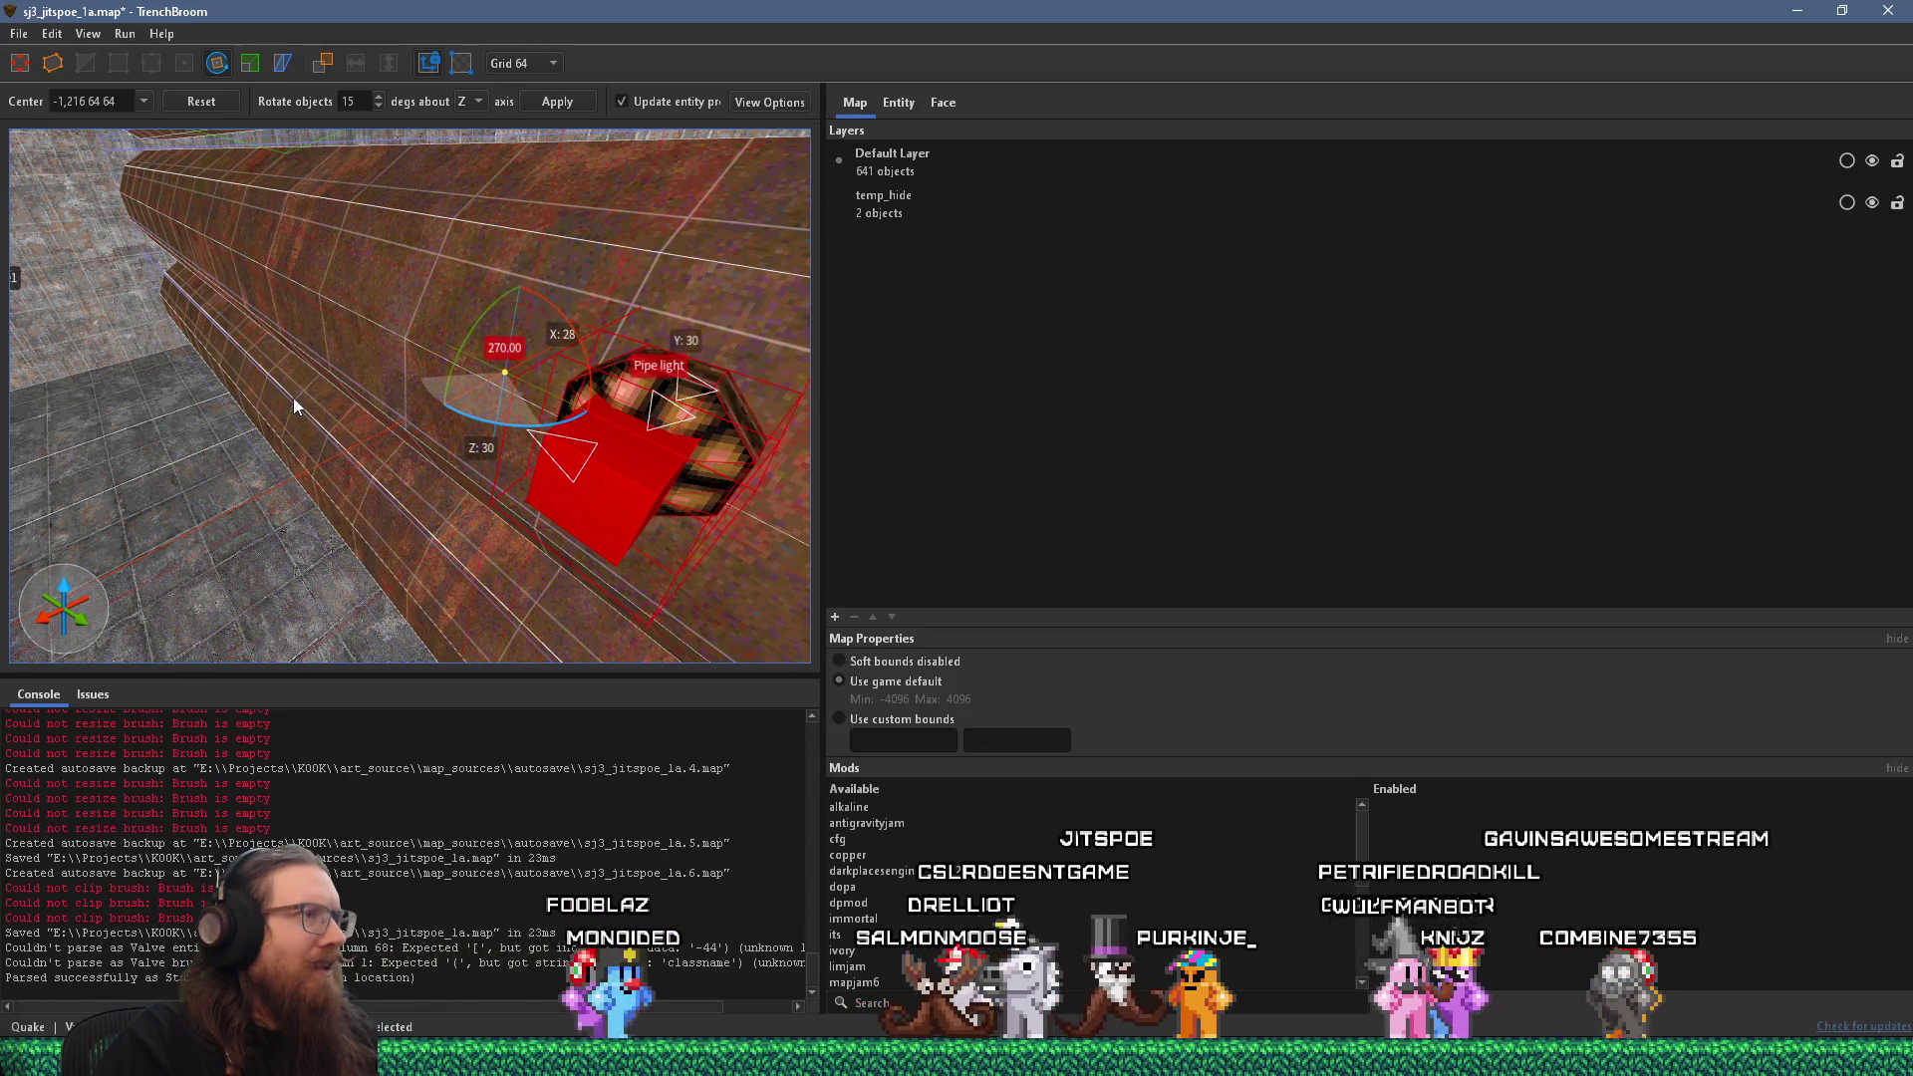
Inspect the rotated Pipe light, leave the rotate tool, and deselect the group.
{"action": "left_click_drag", "start_coordinate": [292, 404], "coordinate": [290, 398]}
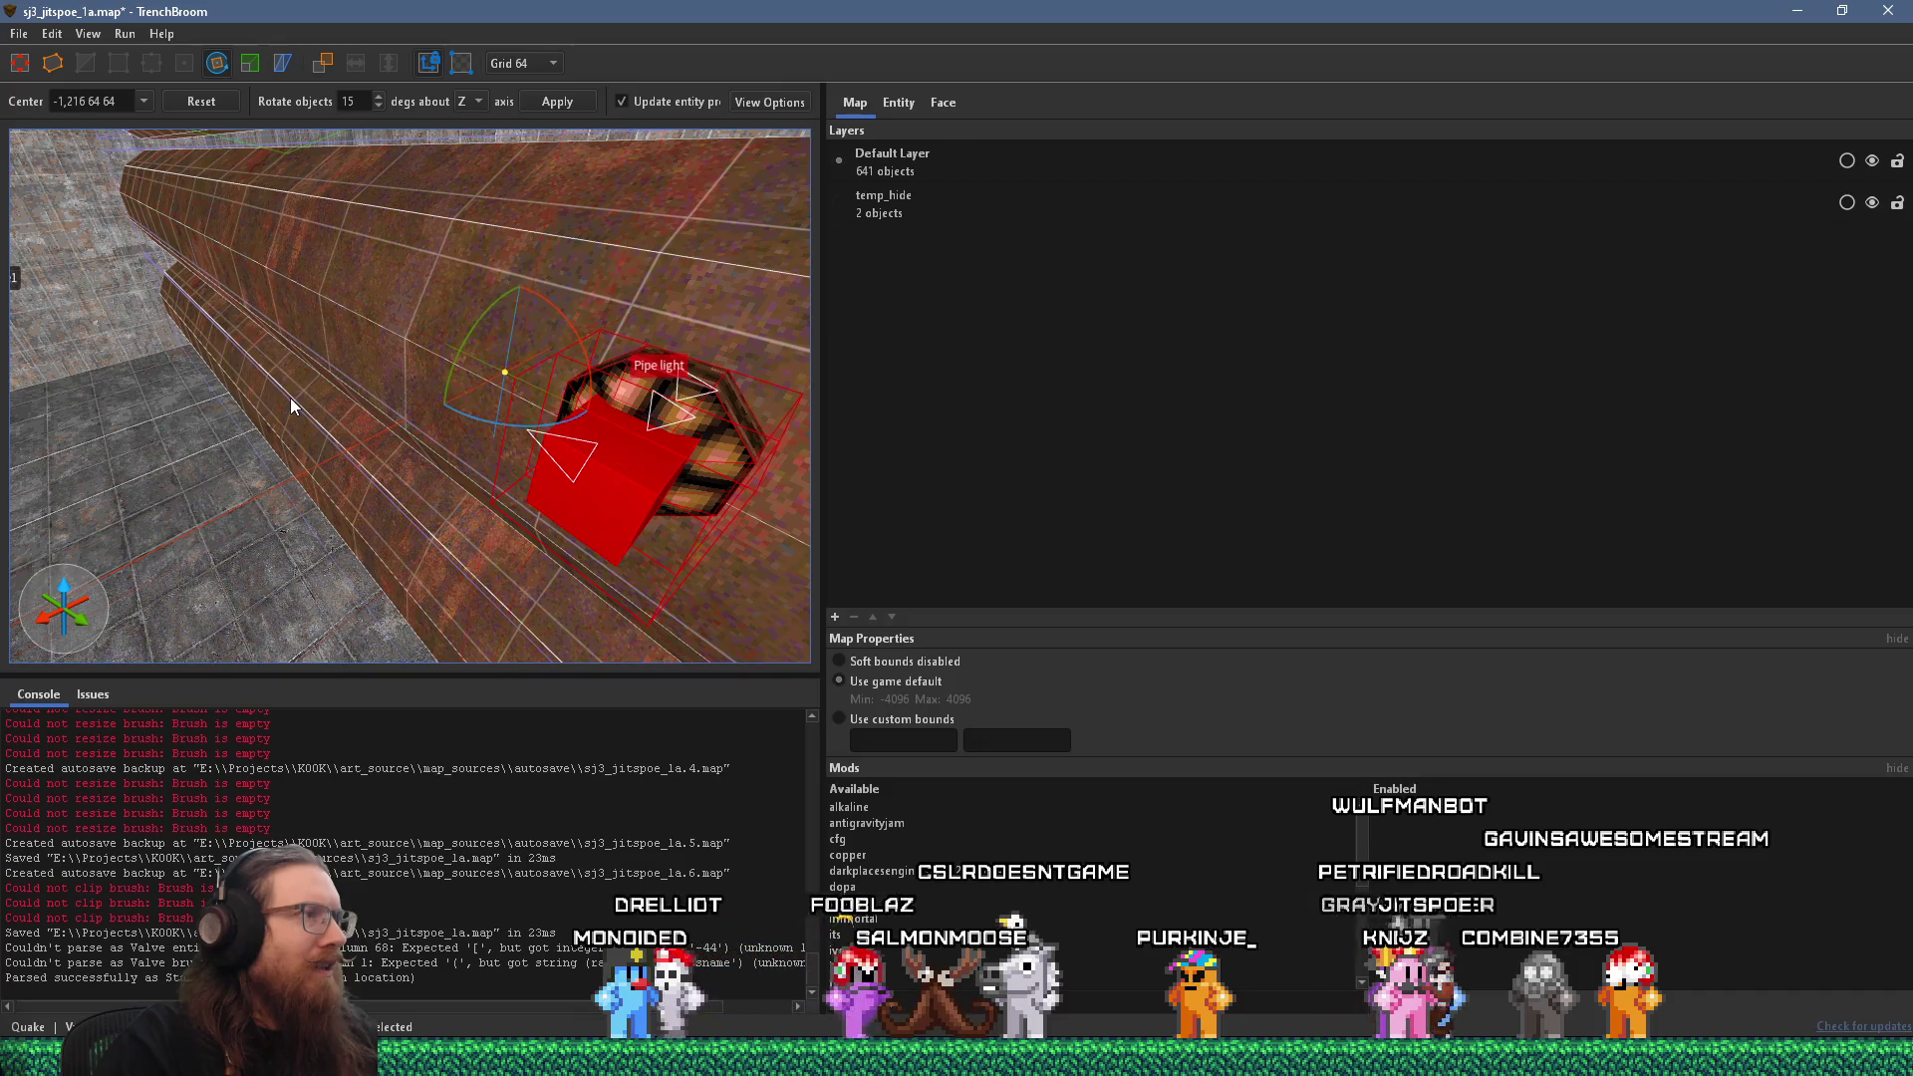
{"action": "scroll", "coordinate": [506, 418], "scroll_direction": "up", "scroll_amount": 3}
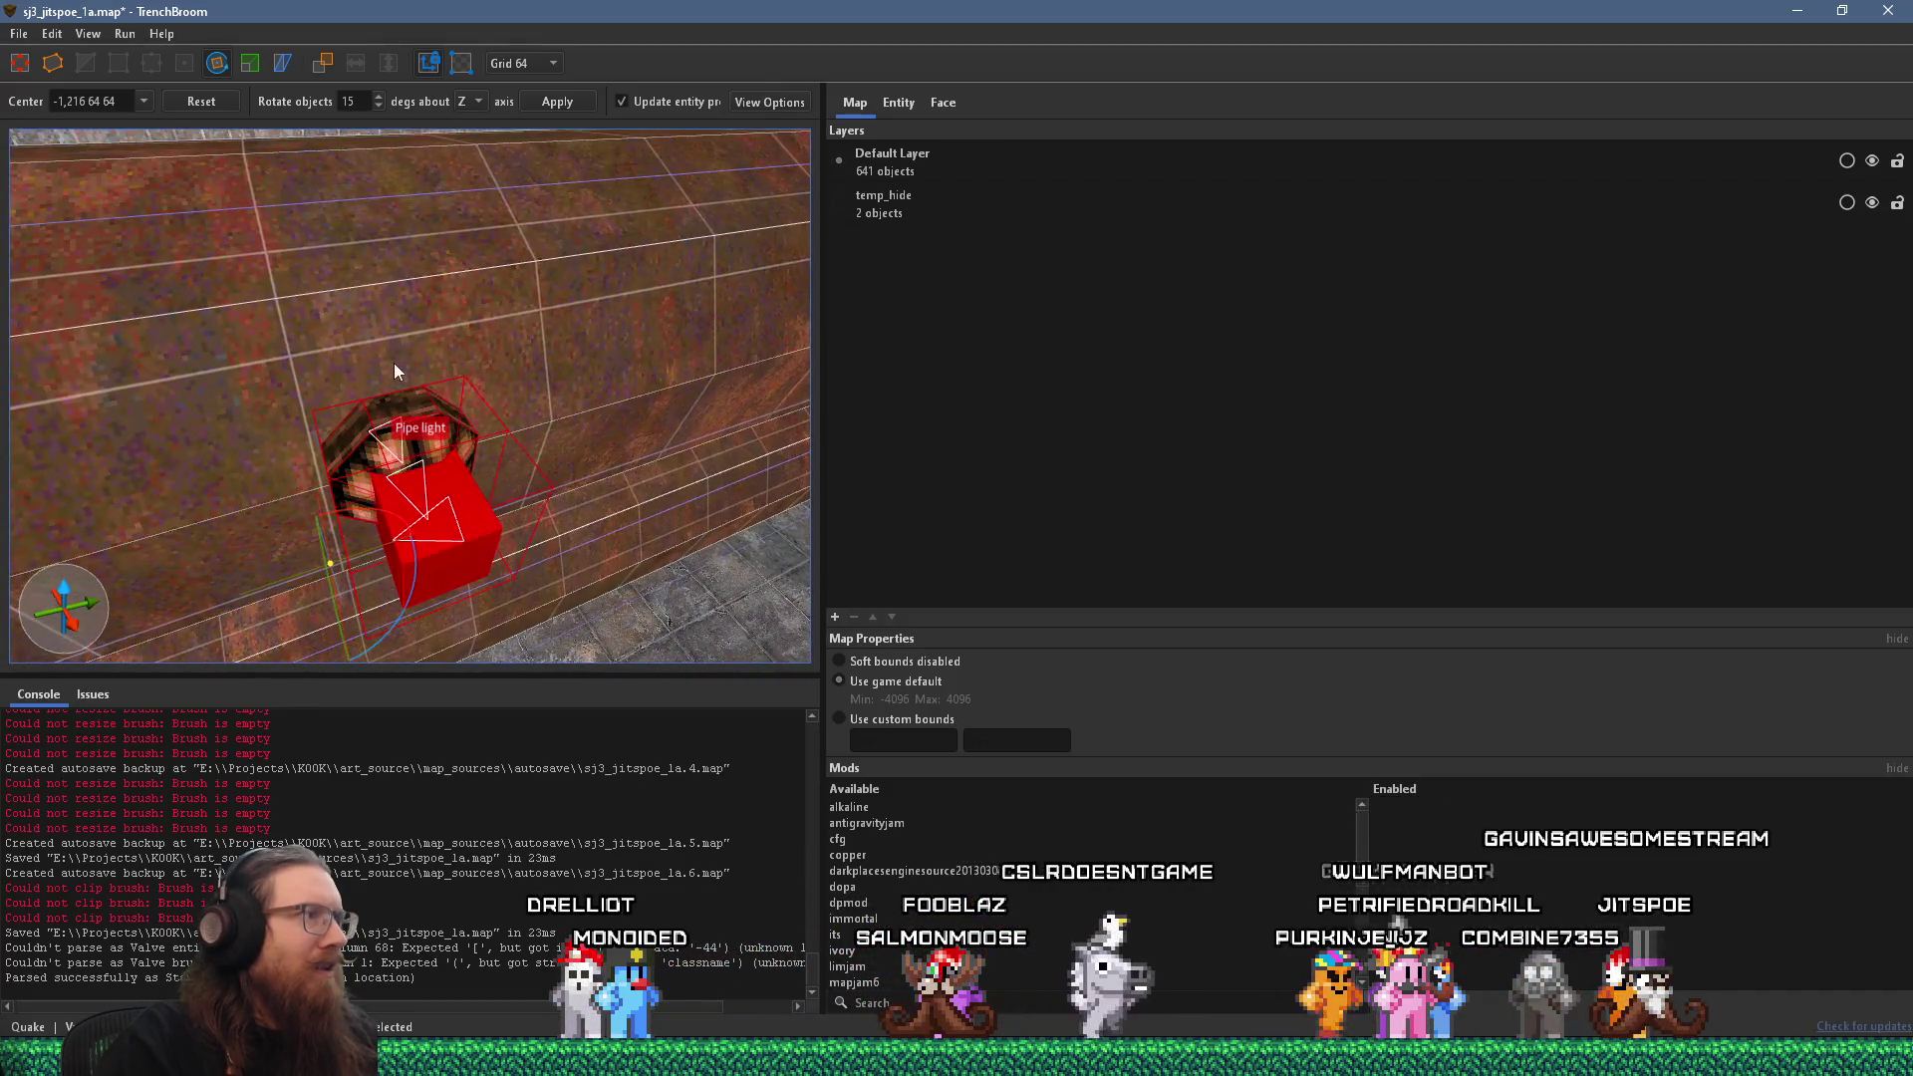
{"action": "left_click_drag", "start_coordinate": [393, 362], "coordinate": [454, 355]}
{"action": "key", "text": "r"}
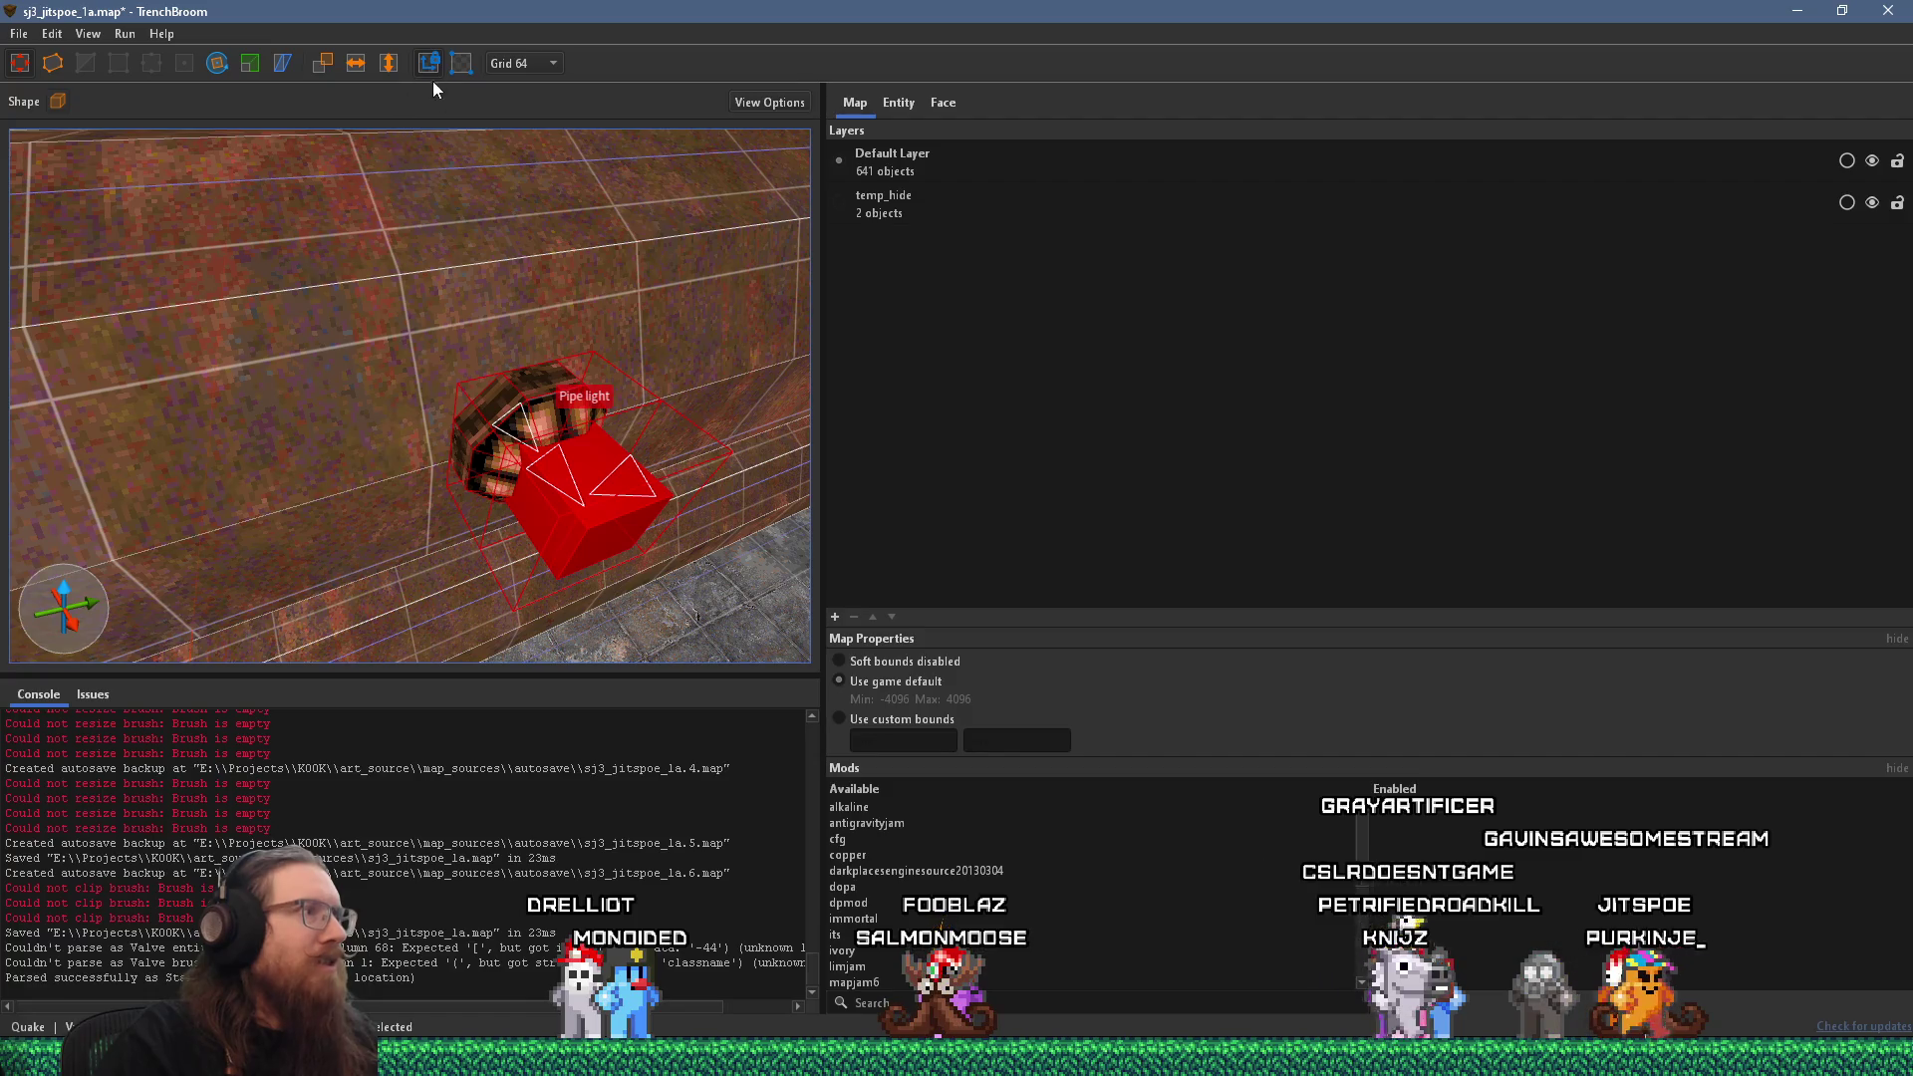
{"action": "scroll", "coordinate": [418, 140], "scroll_direction": "up", "scroll_amount": 3}
{"action": "mouse_move", "coordinate": [400, 190]}
{"action": "left_mouse_down"}
{"action": "mouse_move", "coordinate": [381, 239]}
{"action": "mouse_move", "coordinate": [441, 175]}
{"action": "mouse_move", "coordinate": [415, 139]}
{"action": "left_mouse_up"}
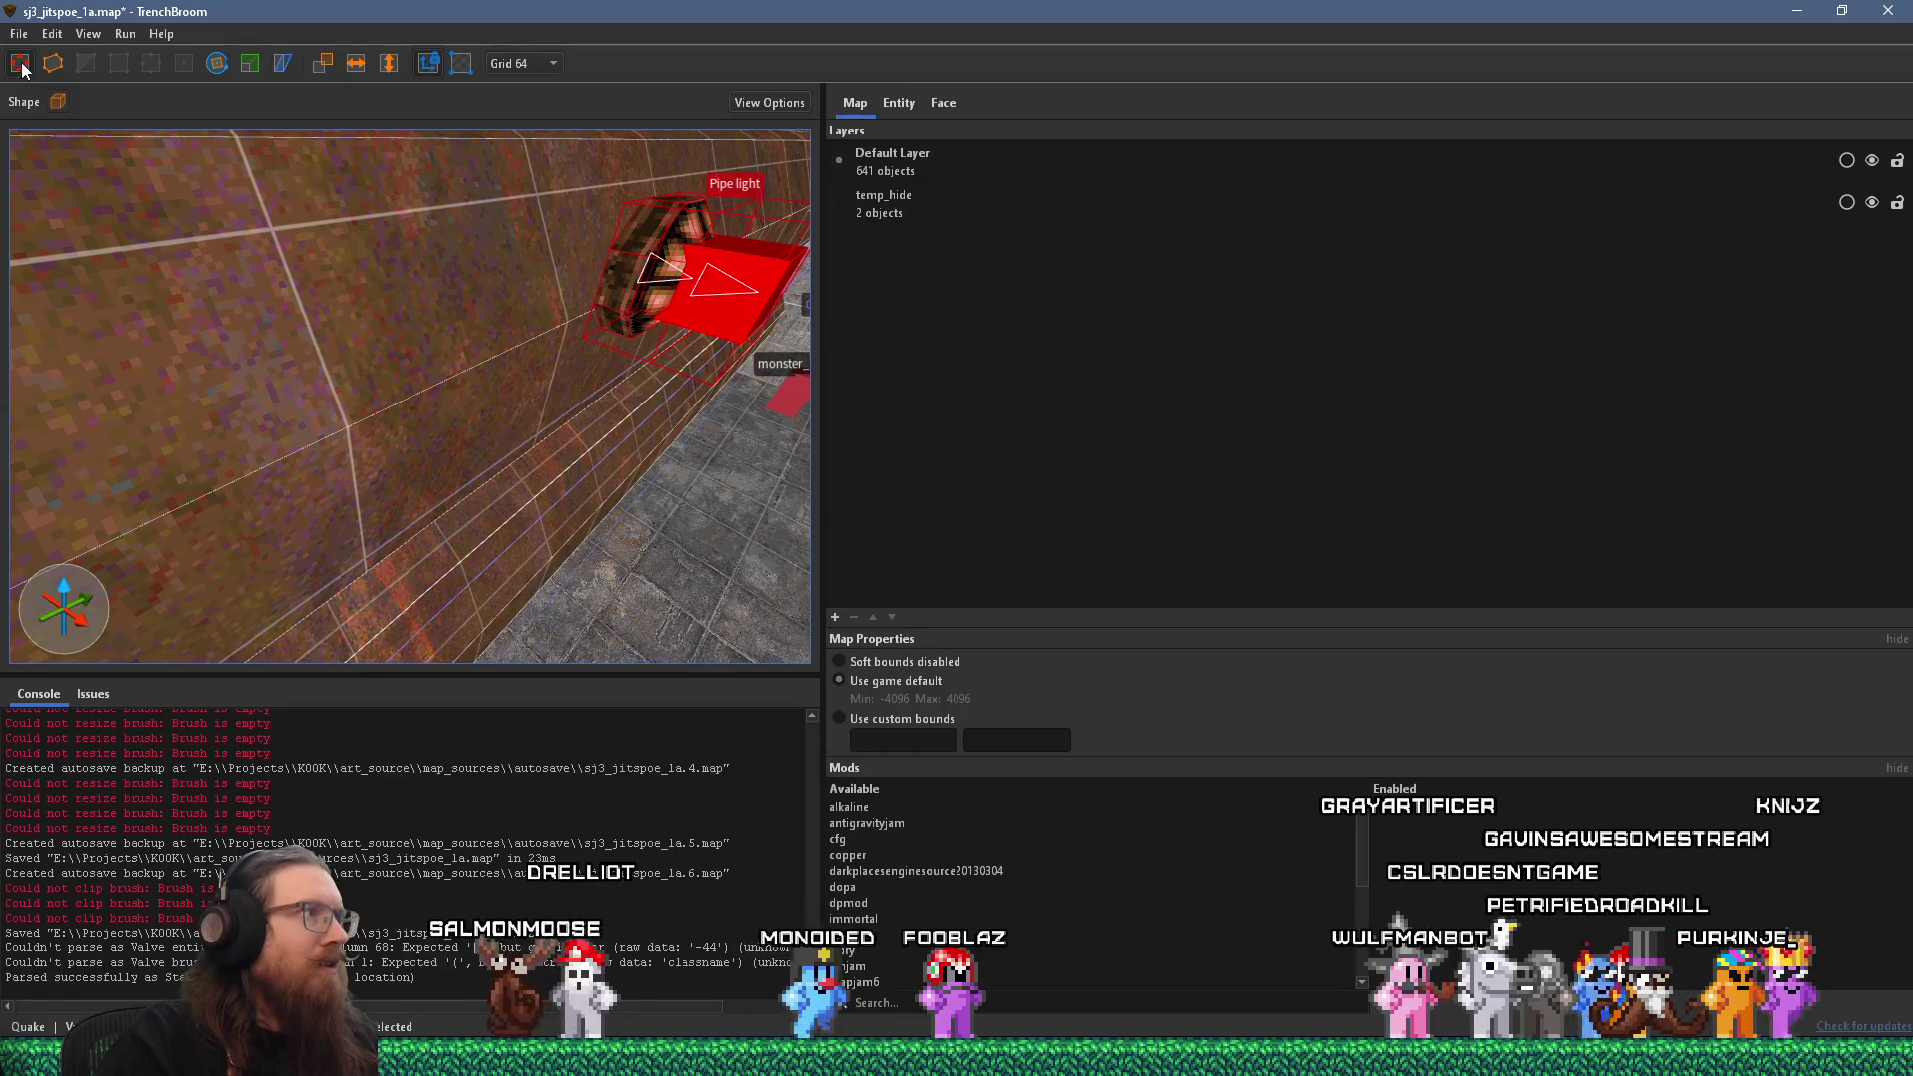
{"action": "key", "text": "Escape"}
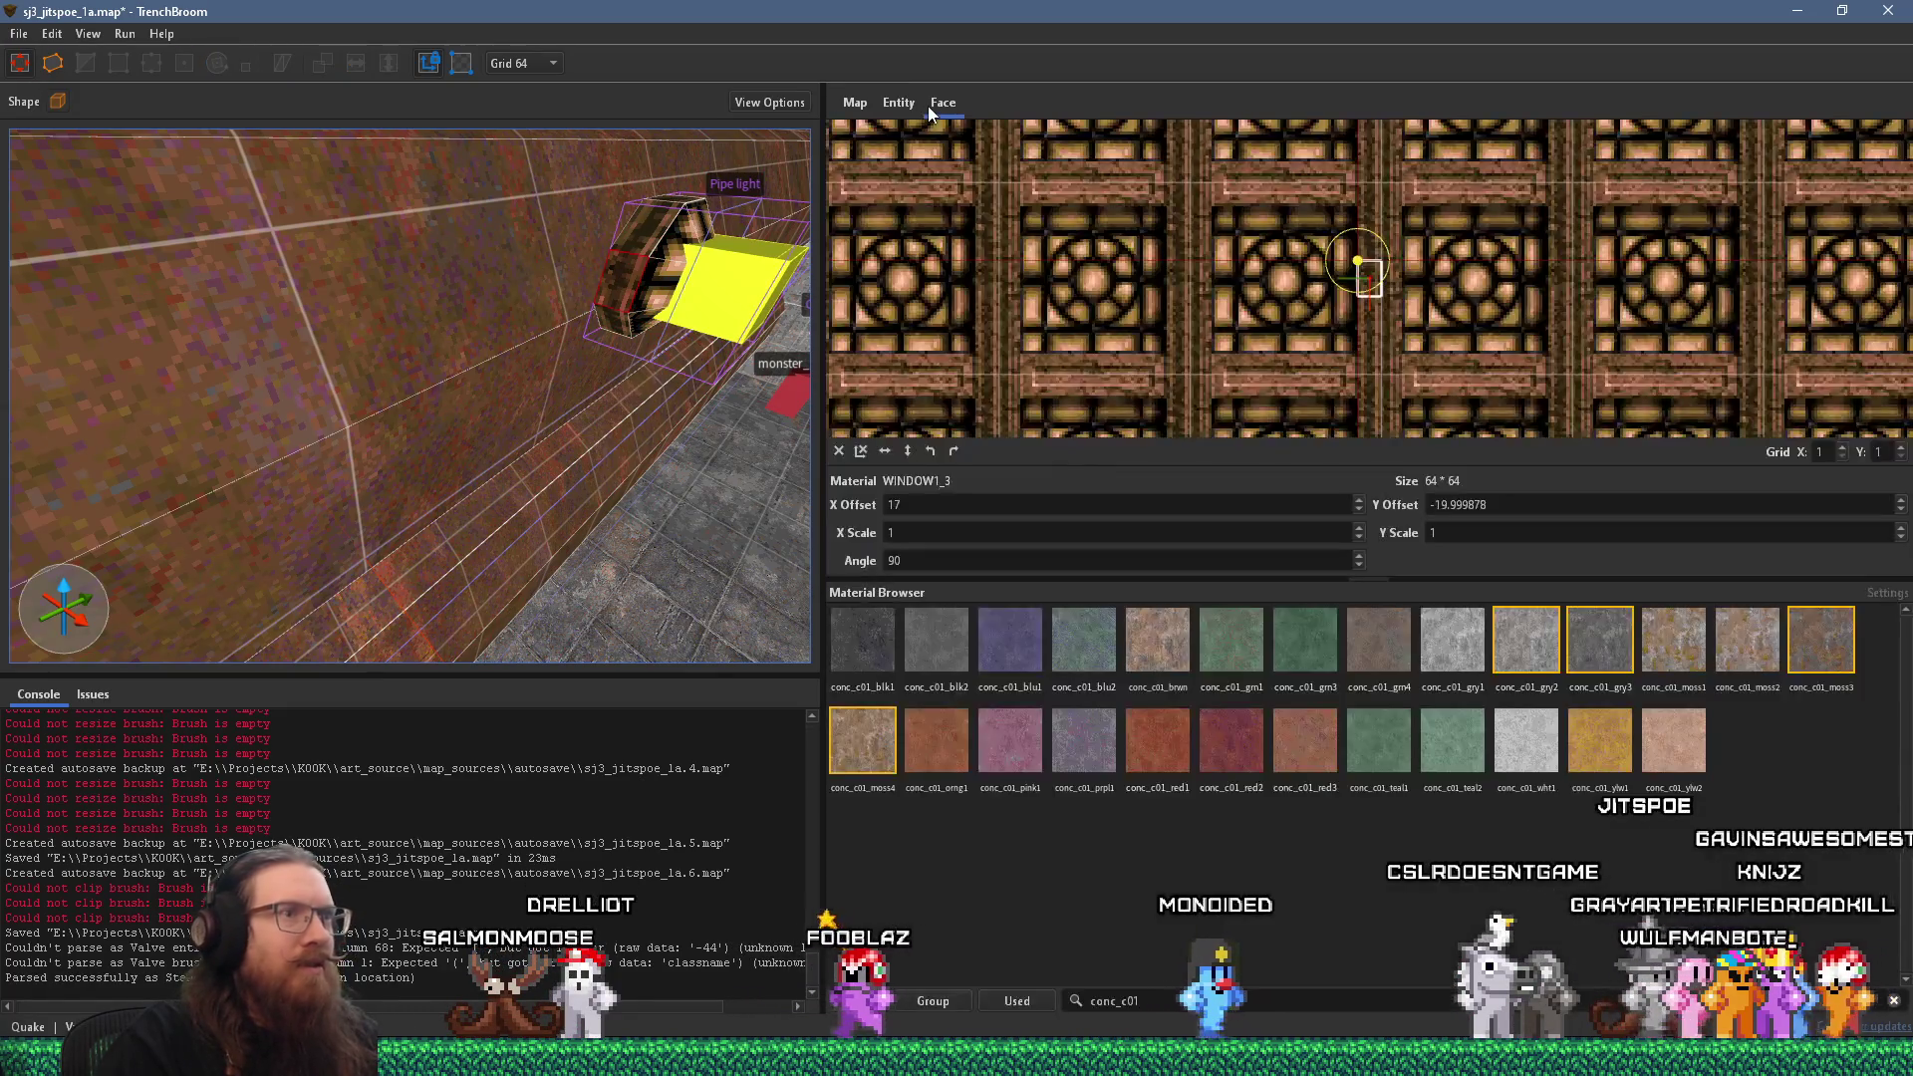
Drag the Pipe light group down toward the floor and set the grid to 16.
{"action": "left_click", "coordinate": [928, 107]}
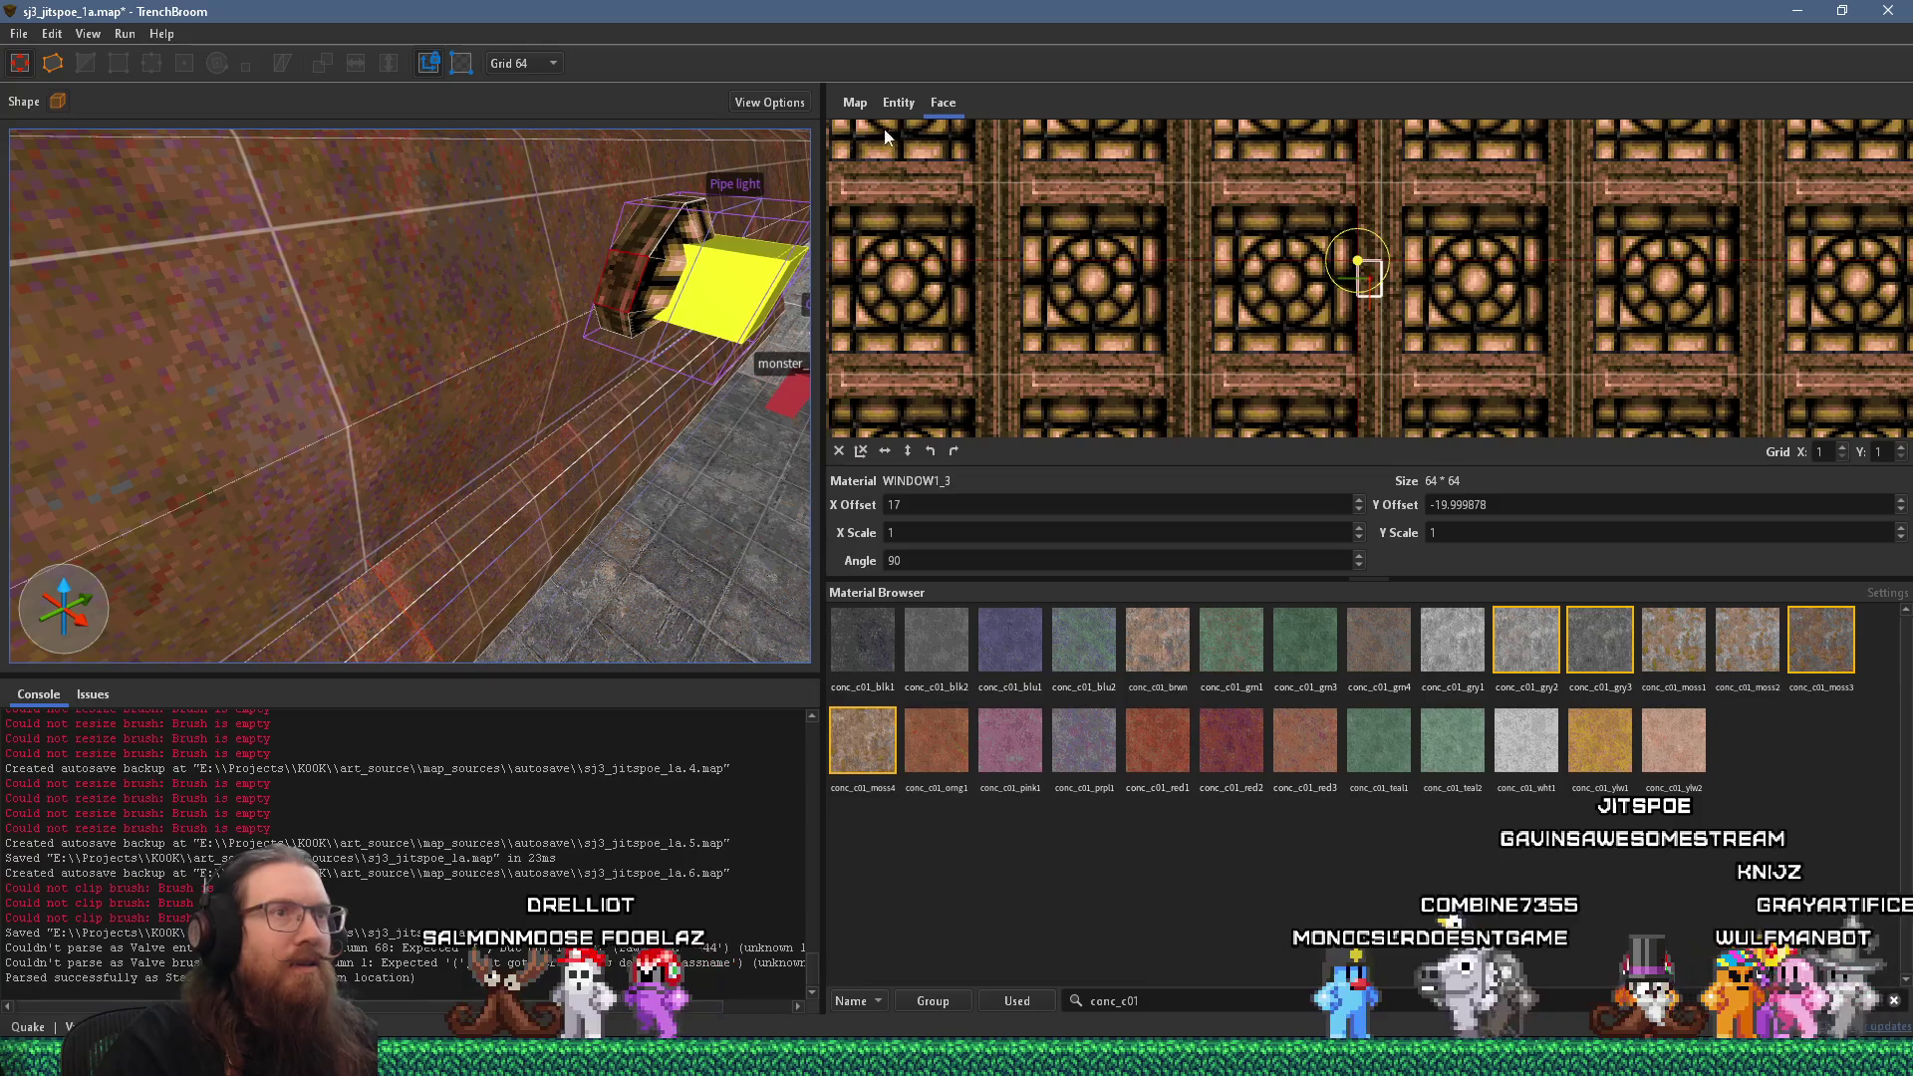
{"action": "left_click_drag", "start_coordinate": [620, 239], "coordinate": [595, 286]}
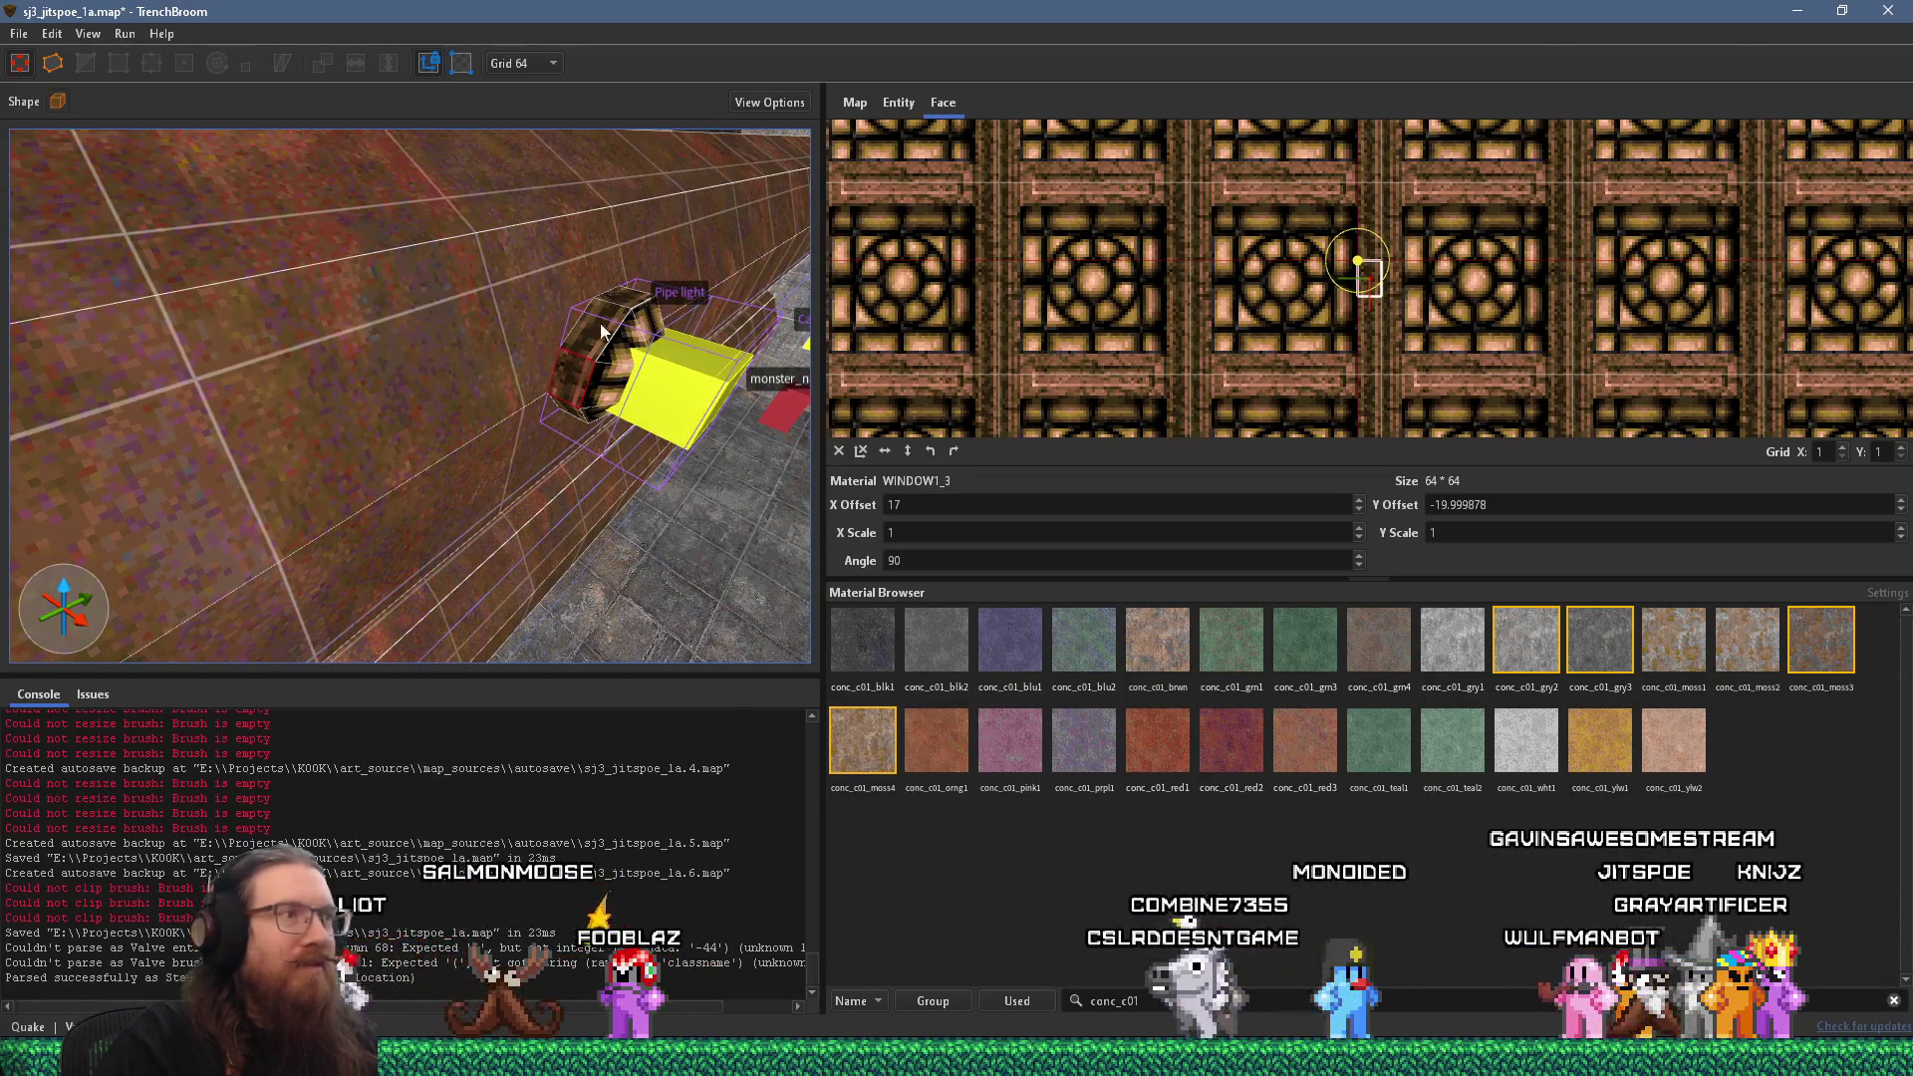
{"action": "left_click", "coordinate": [669, 385]}
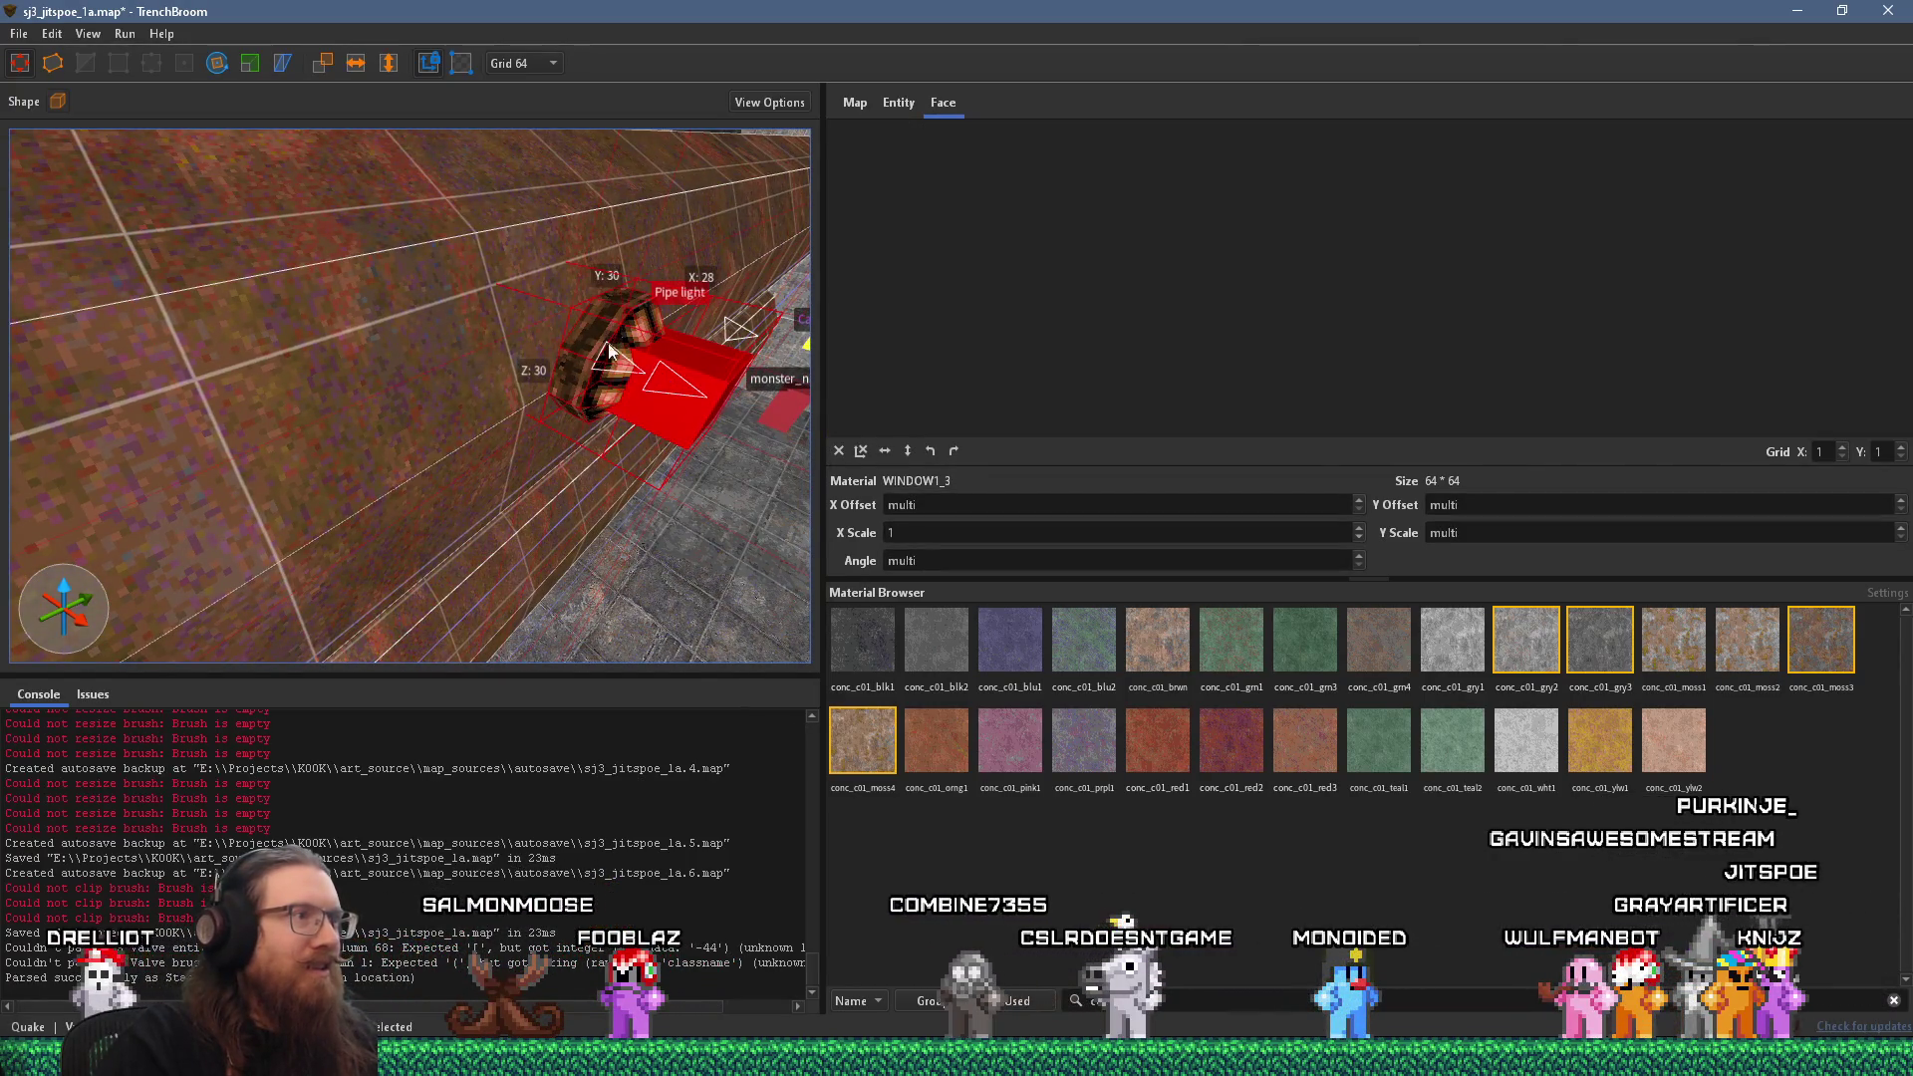
{"action": "left_click_drag", "start_coordinate": [611, 343], "coordinate": [573, 465]}
{"action": "left_click", "coordinate": [523, 64]}
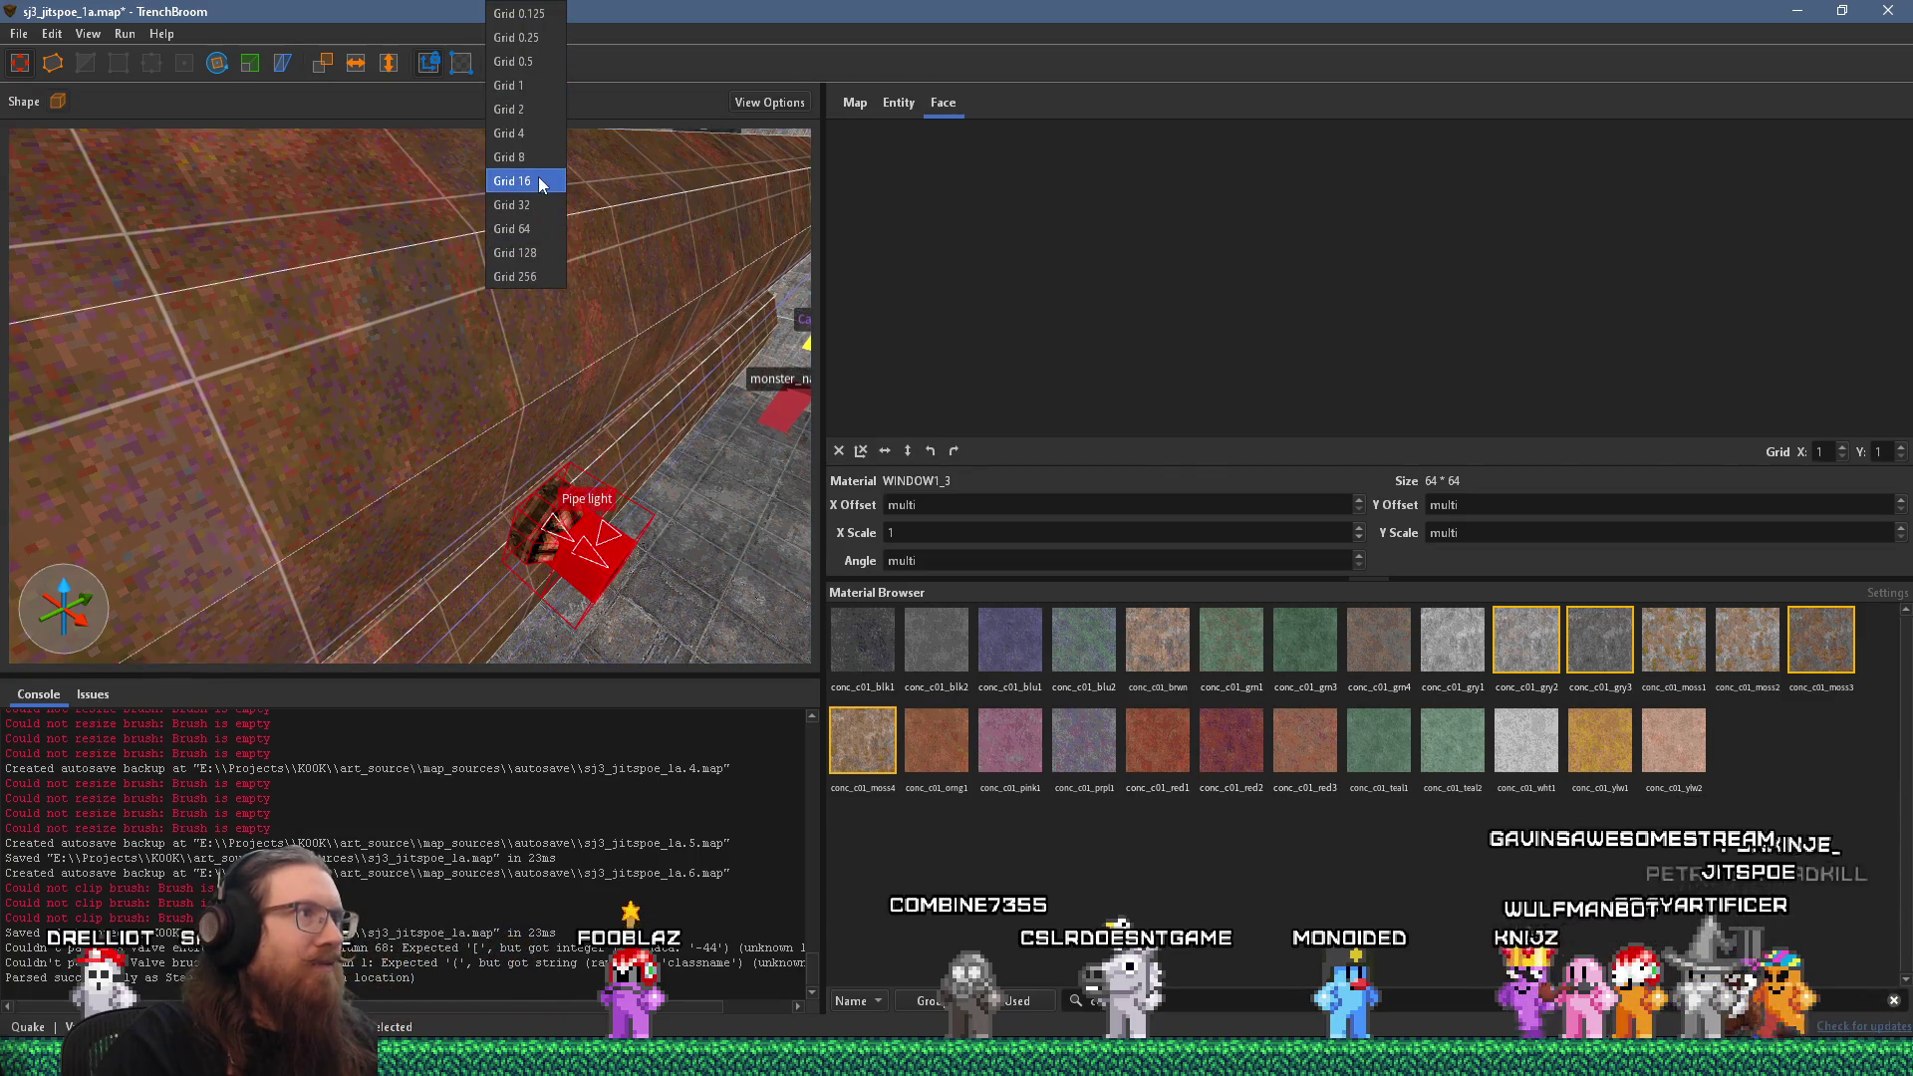
{"action": "left_click", "coordinate": [538, 181]}
Reposition the Pipe light onto the pipe near the floor with the grid set to 8.
{"action": "mouse_move", "coordinate": [582, 322]}
{"action": "left_mouse_down"}
{"action": "mouse_move", "coordinate": [588, 240]}
{"action": "mouse_move", "coordinate": [409, 423]}
{"action": "mouse_move", "coordinate": [461, 411]}
{"action": "left_mouse_up"}
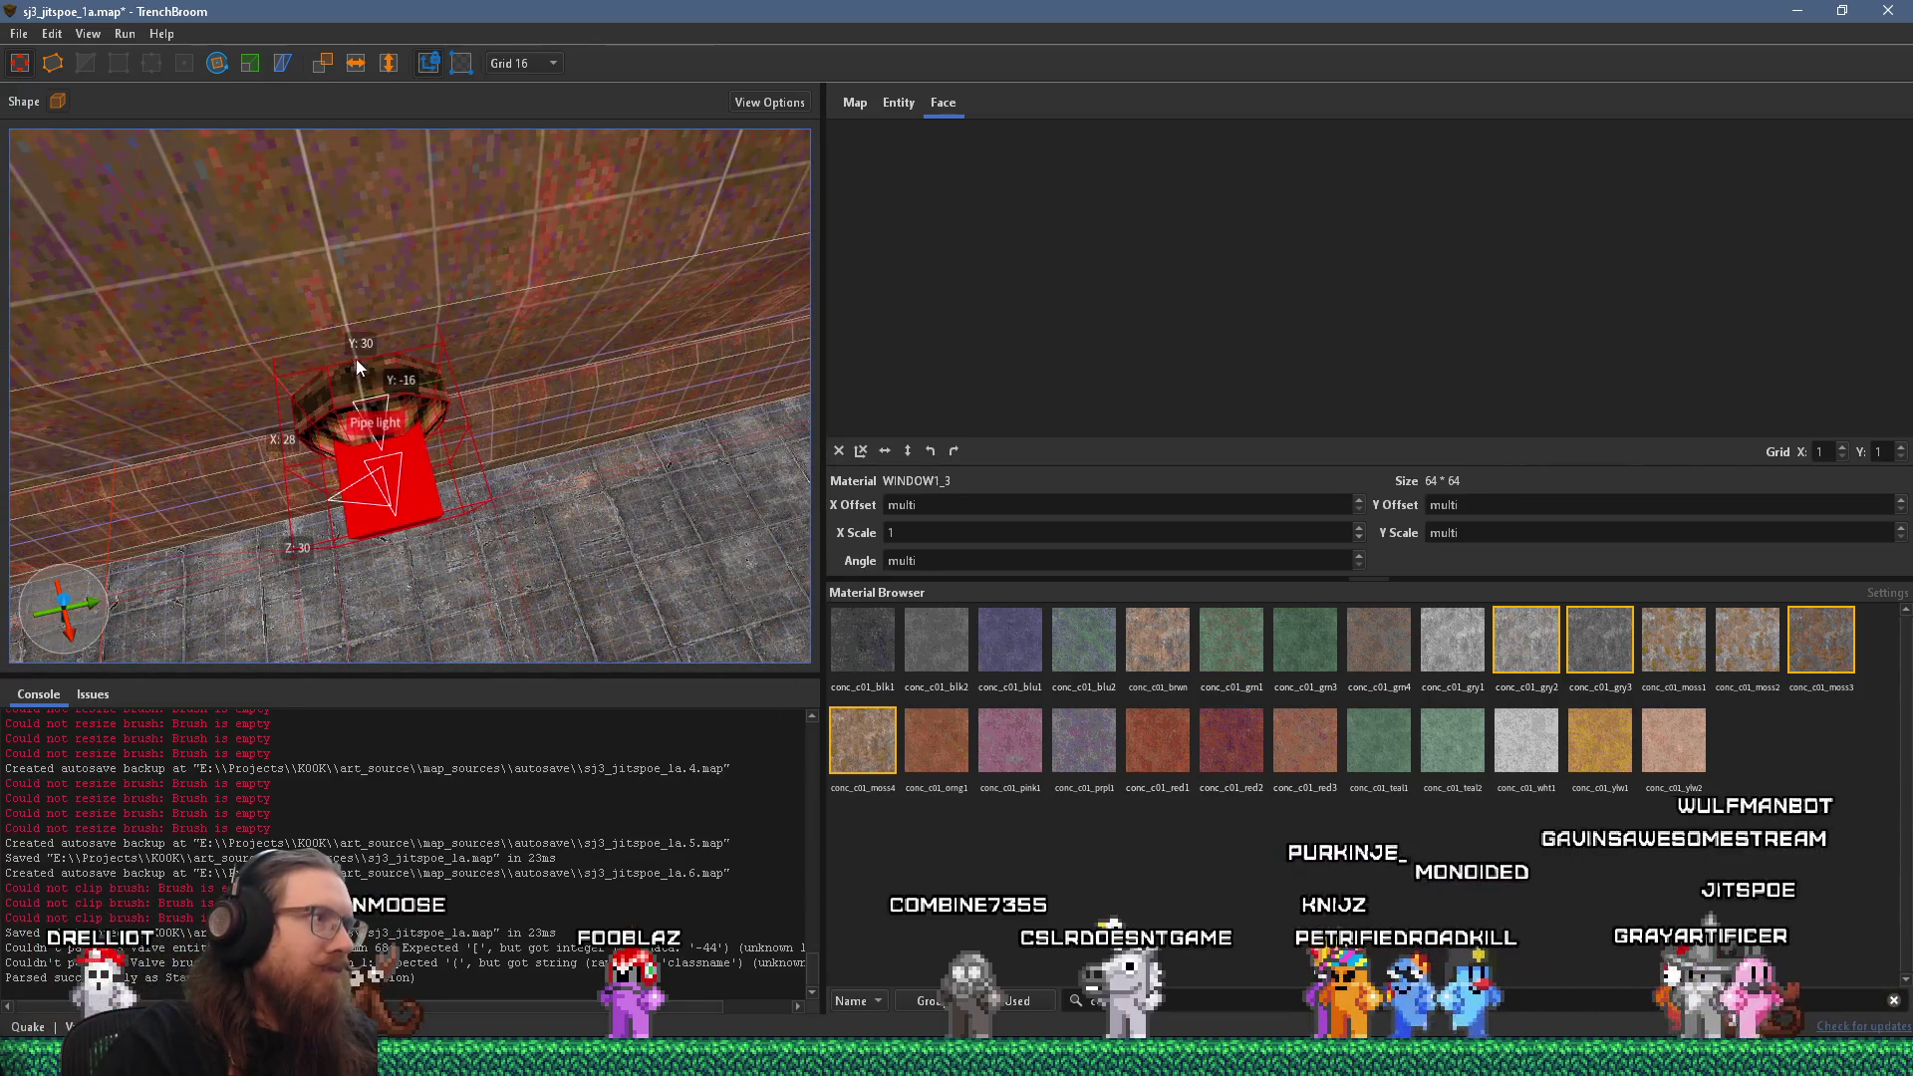
{"action": "mouse_move", "coordinate": [354, 357]}
{"action": "left_mouse_down"}
{"action": "mouse_move", "coordinate": [378, 399]}
{"action": "mouse_move", "coordinate": [417, 409]}
{"action": "left_mouse_up"}
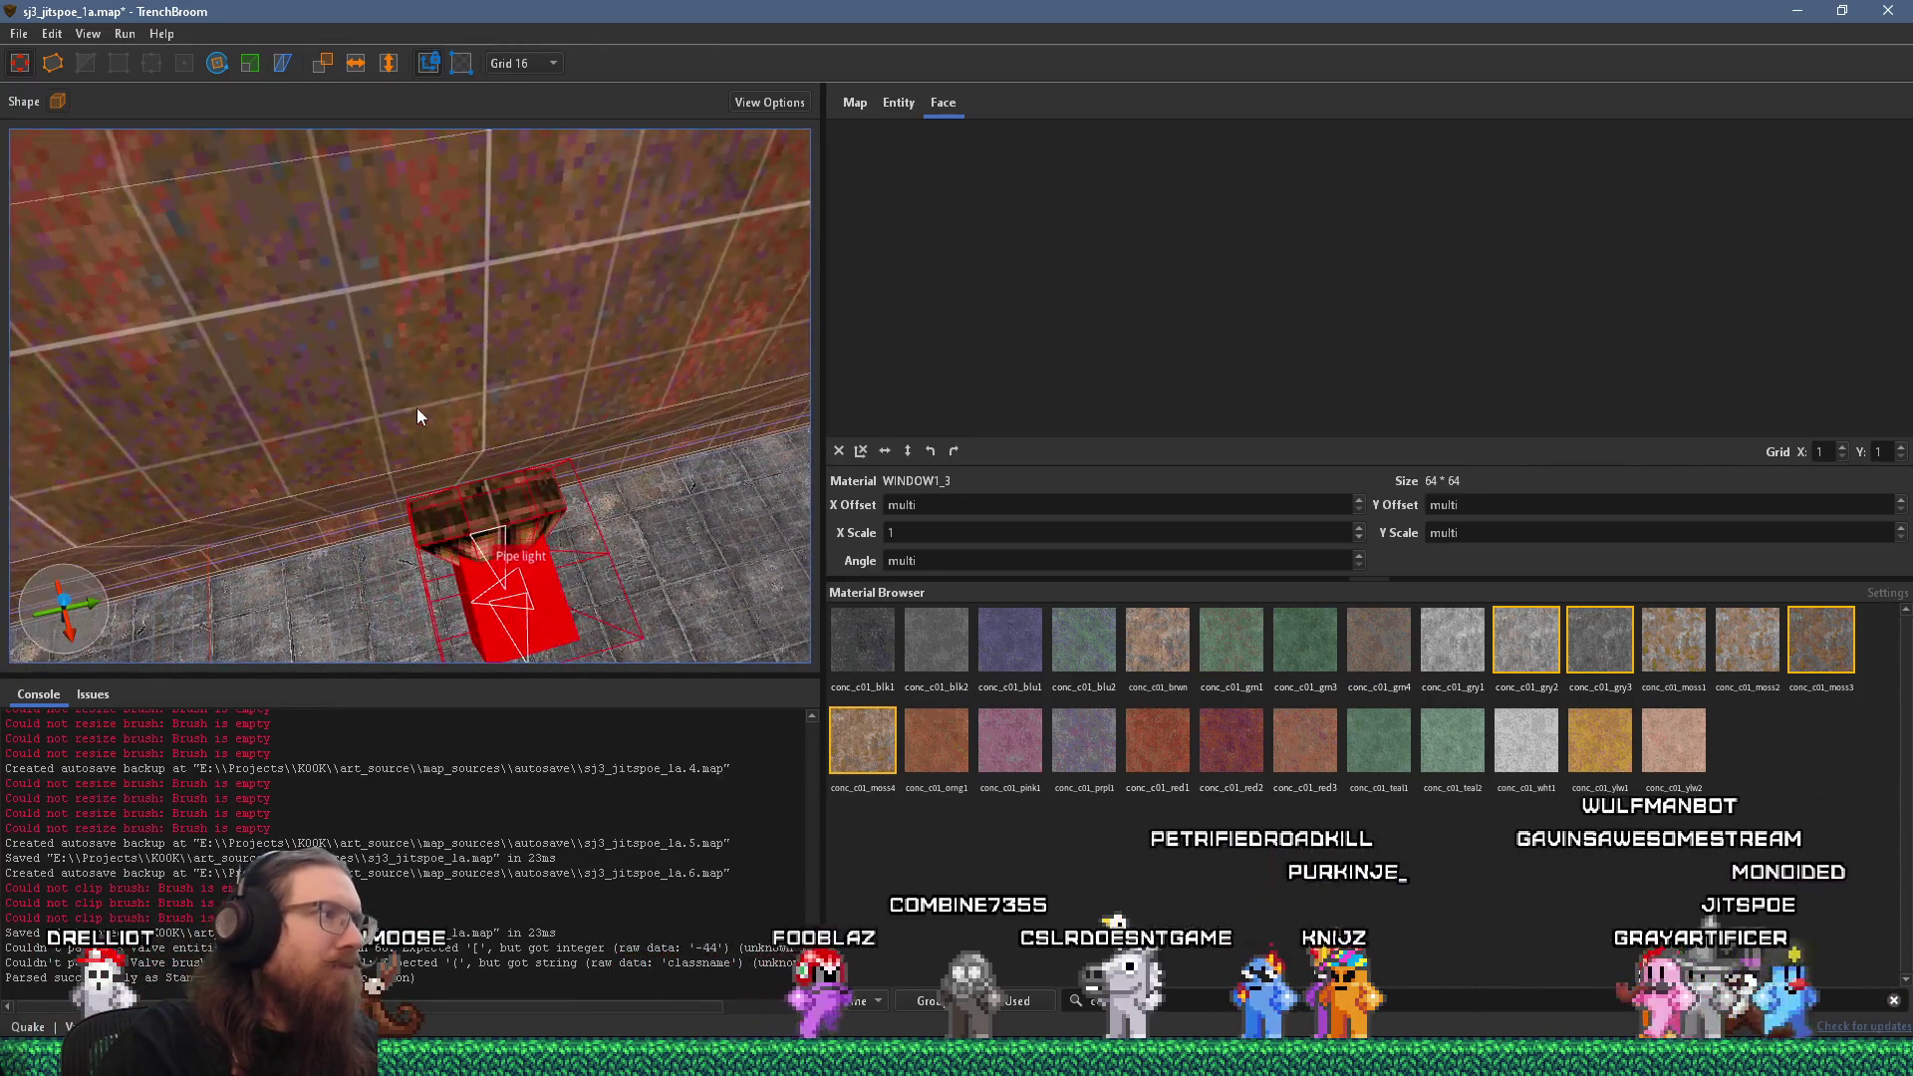
{"action": "left_click", "coordinate": [519, 62]}
{"action": "left_click", "coordinate": [531, 137]}
{"action": "mouse_move", "coordinate": [518, 294]}
{"action": "left_mouse_down"}
{"action": "mouse_move", "coordinate": [507, 368]}
{"action": "mouse_move", "coordinate": [501, 335]}
{"action": "left_mouse_up"}
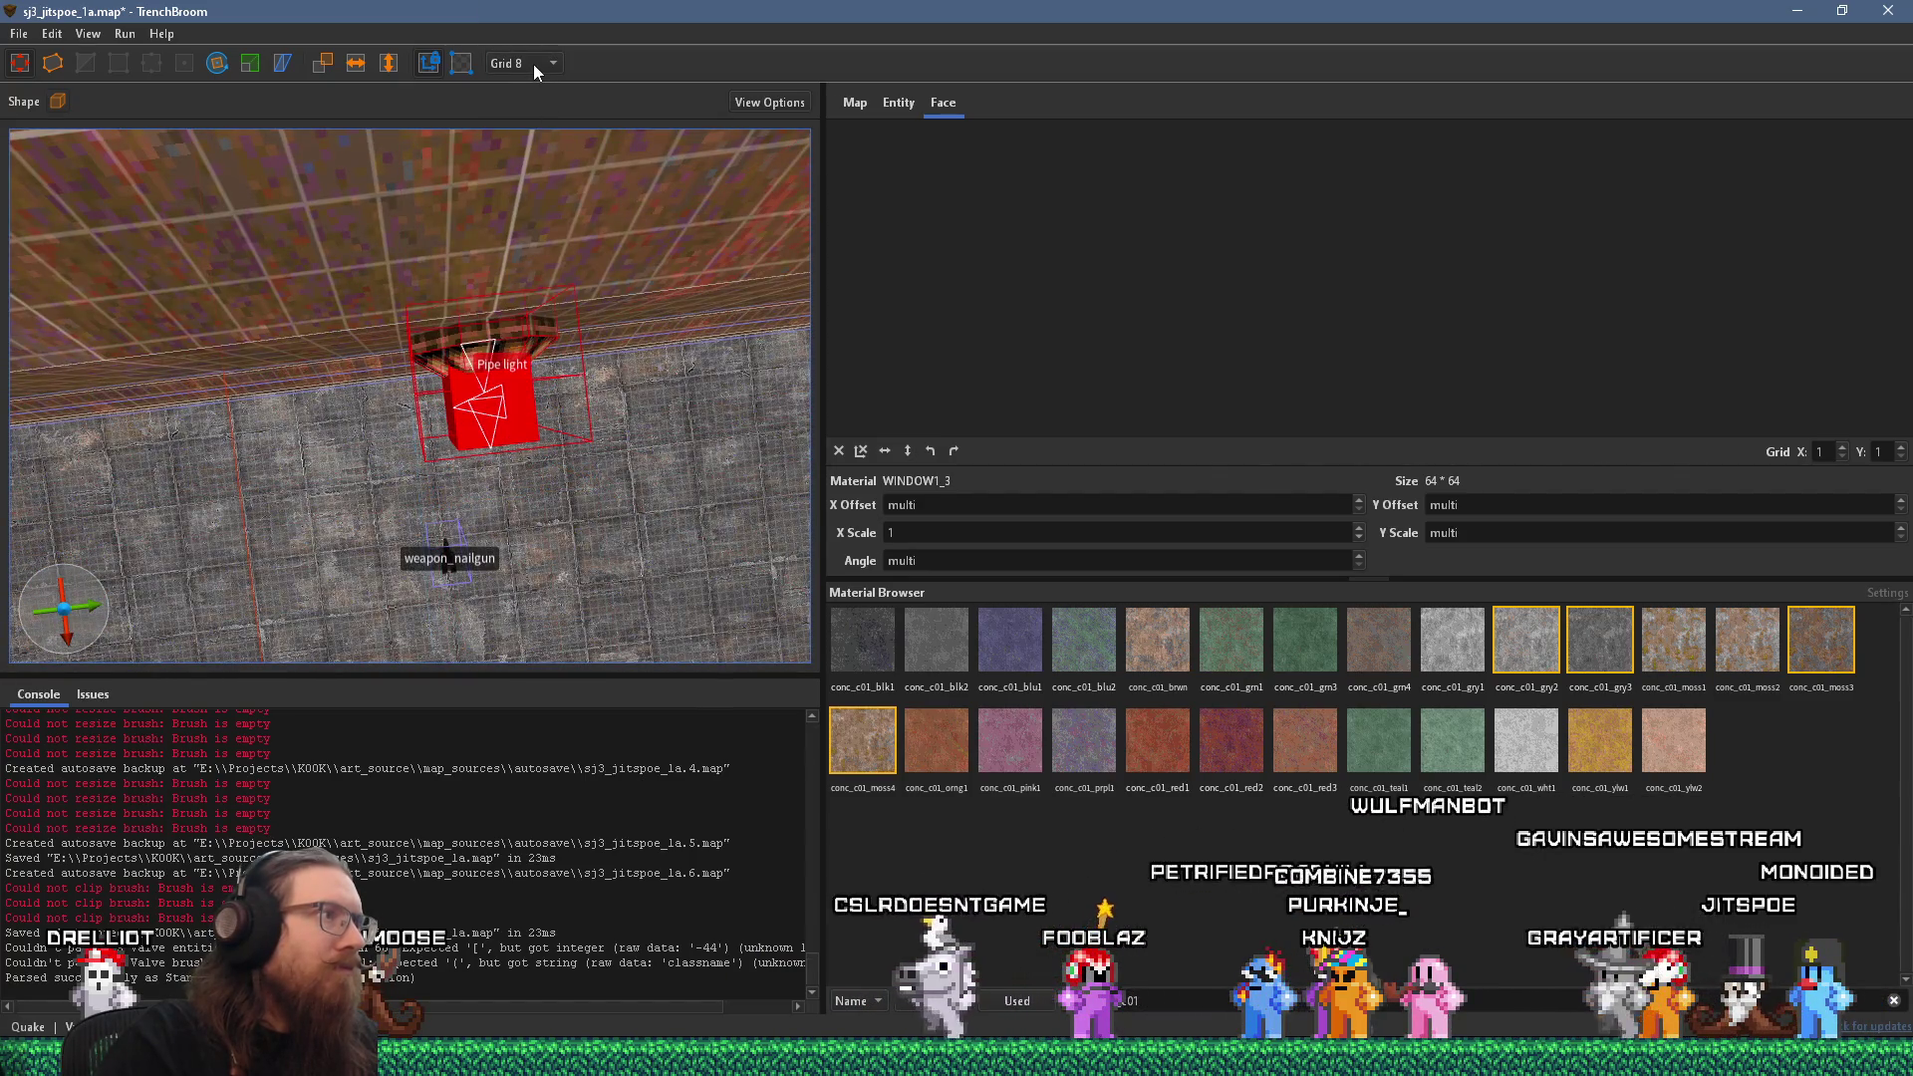
{"action": "key", "text": "alt+Tab"}
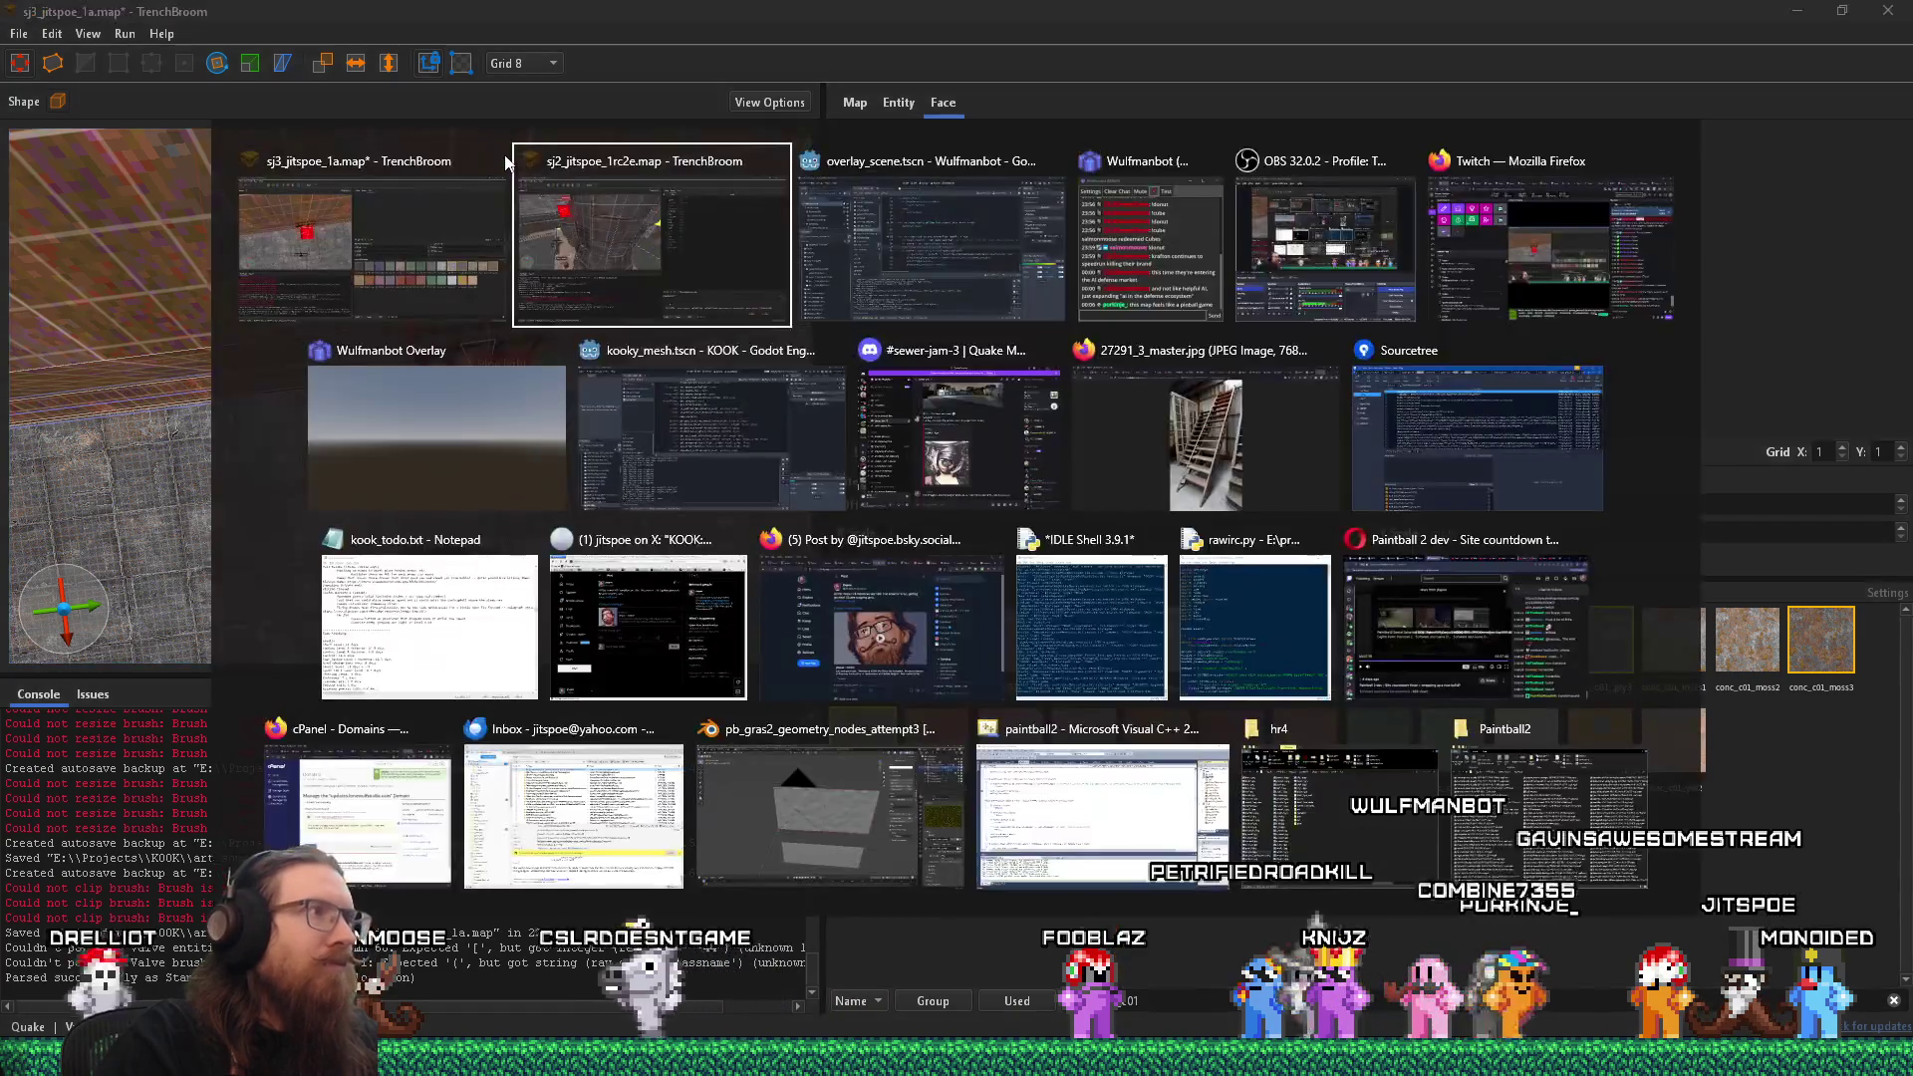
Glance at the original Pipe light in sj2, then select and open the sj3 Pipe light group.
{"action": "scroll", "coordinate": [495, 204], "scroll_direction": "up", "scroll_amount": 5}
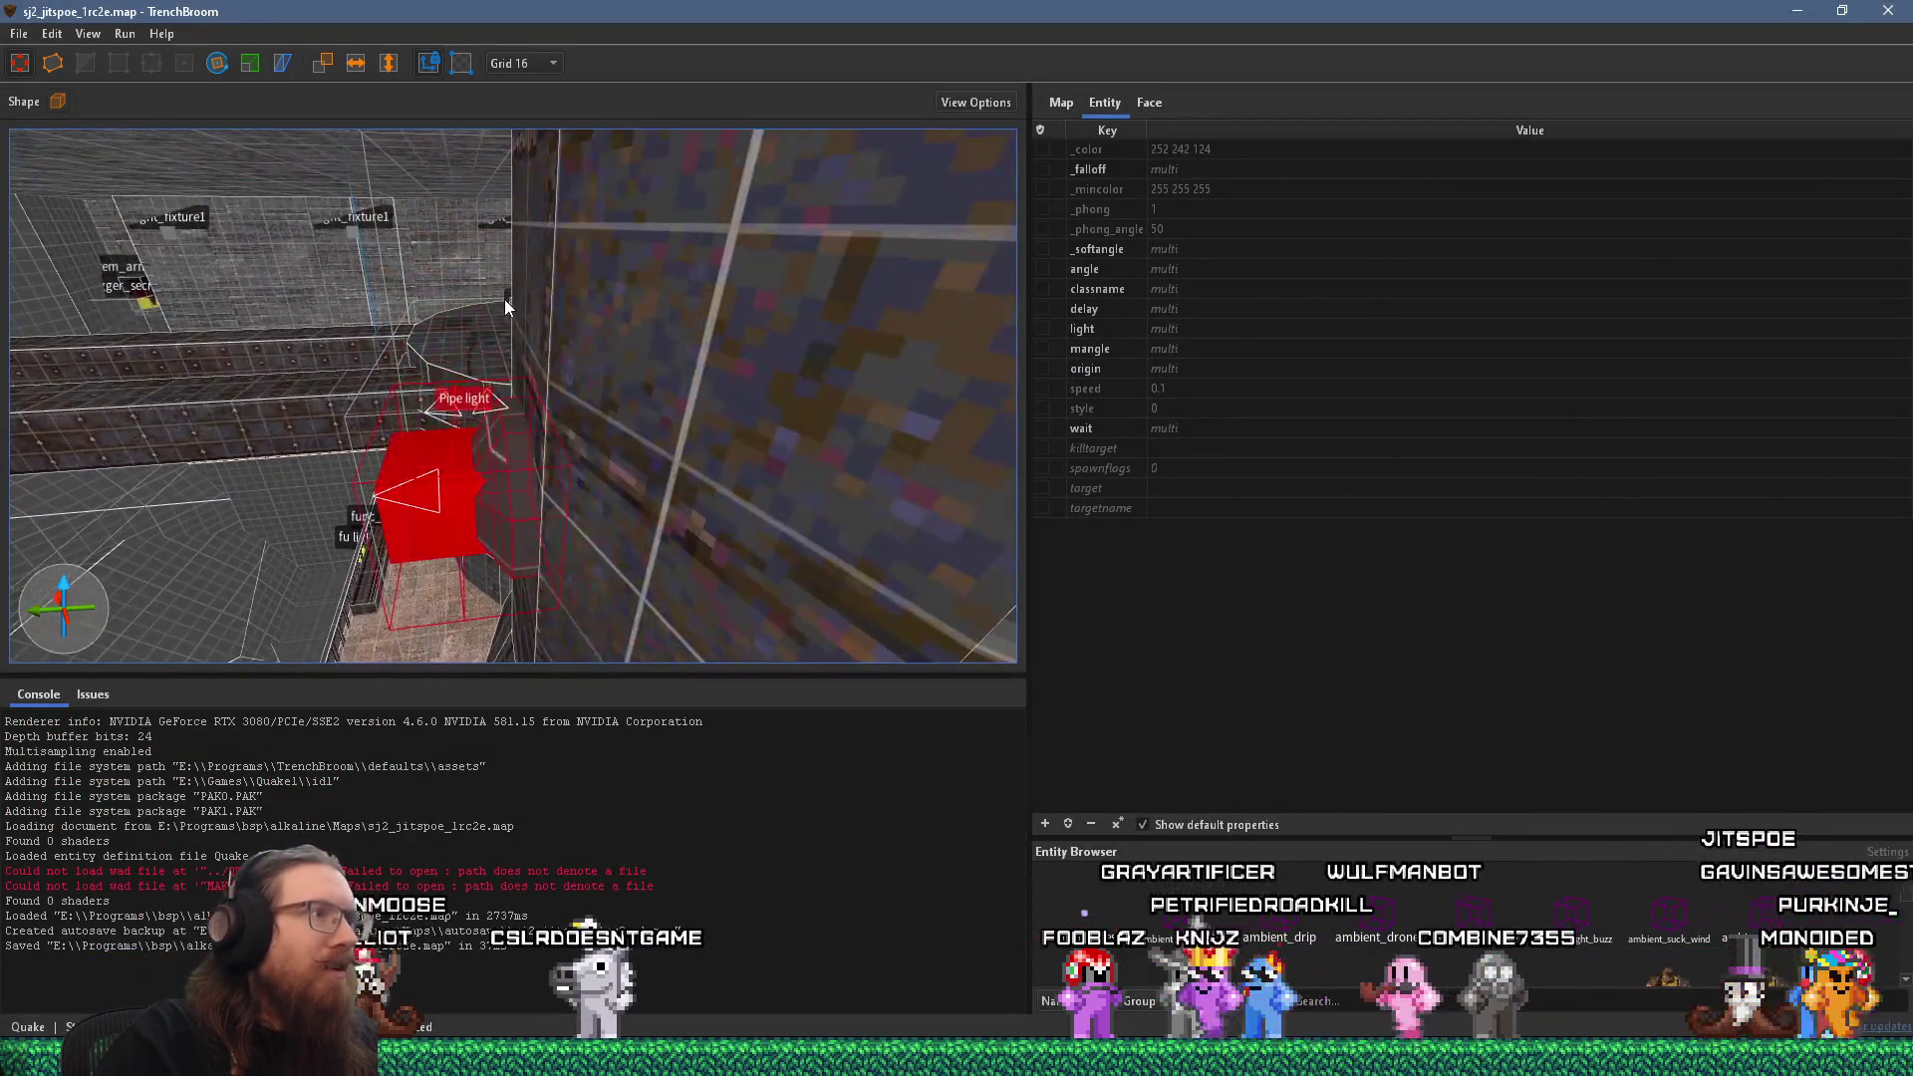
{"action": "scroll", "coordinate": [502, 301], "scroll_direction": "up", "scroll_amount": 5}
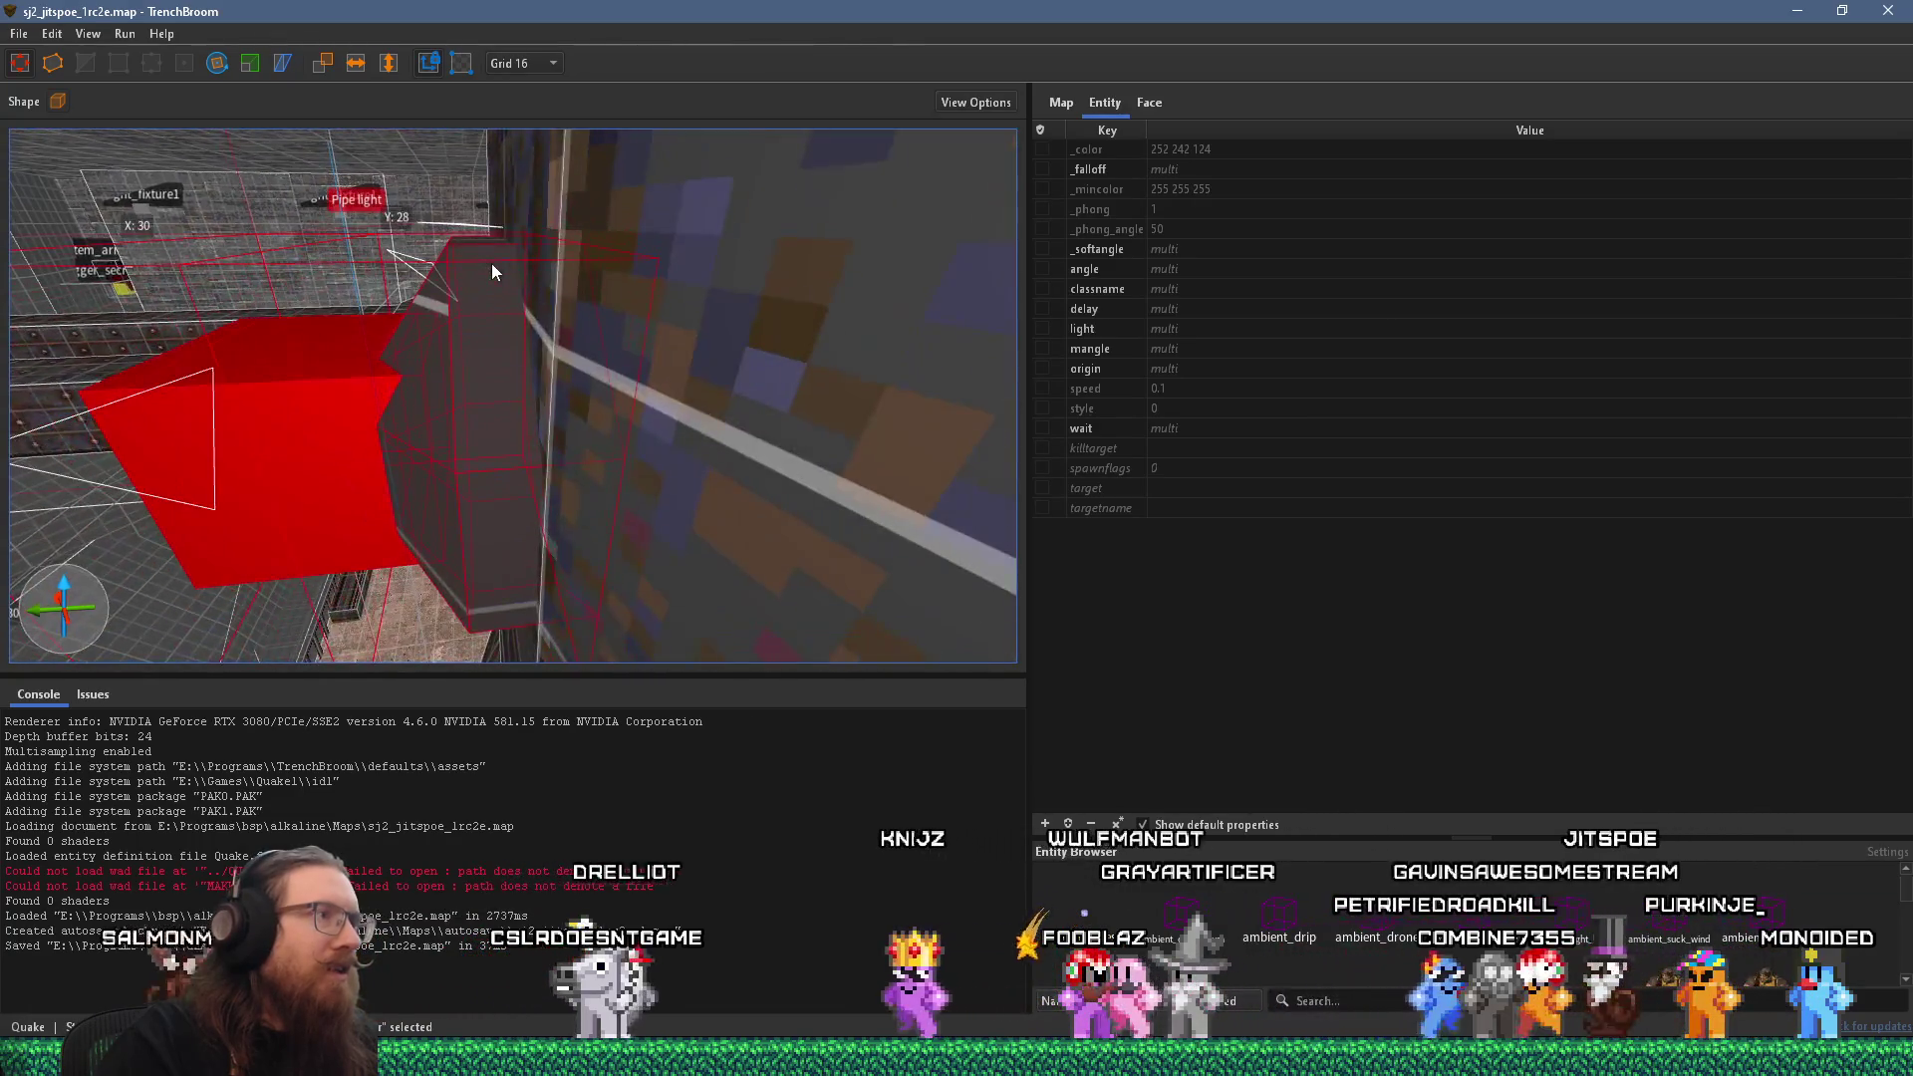
{"action": "key", "text": "alt+Tab"}
{"action": "scroll", "coordinate": [481, 229], "scroll_direction": "up", "scroll_amount": 5}
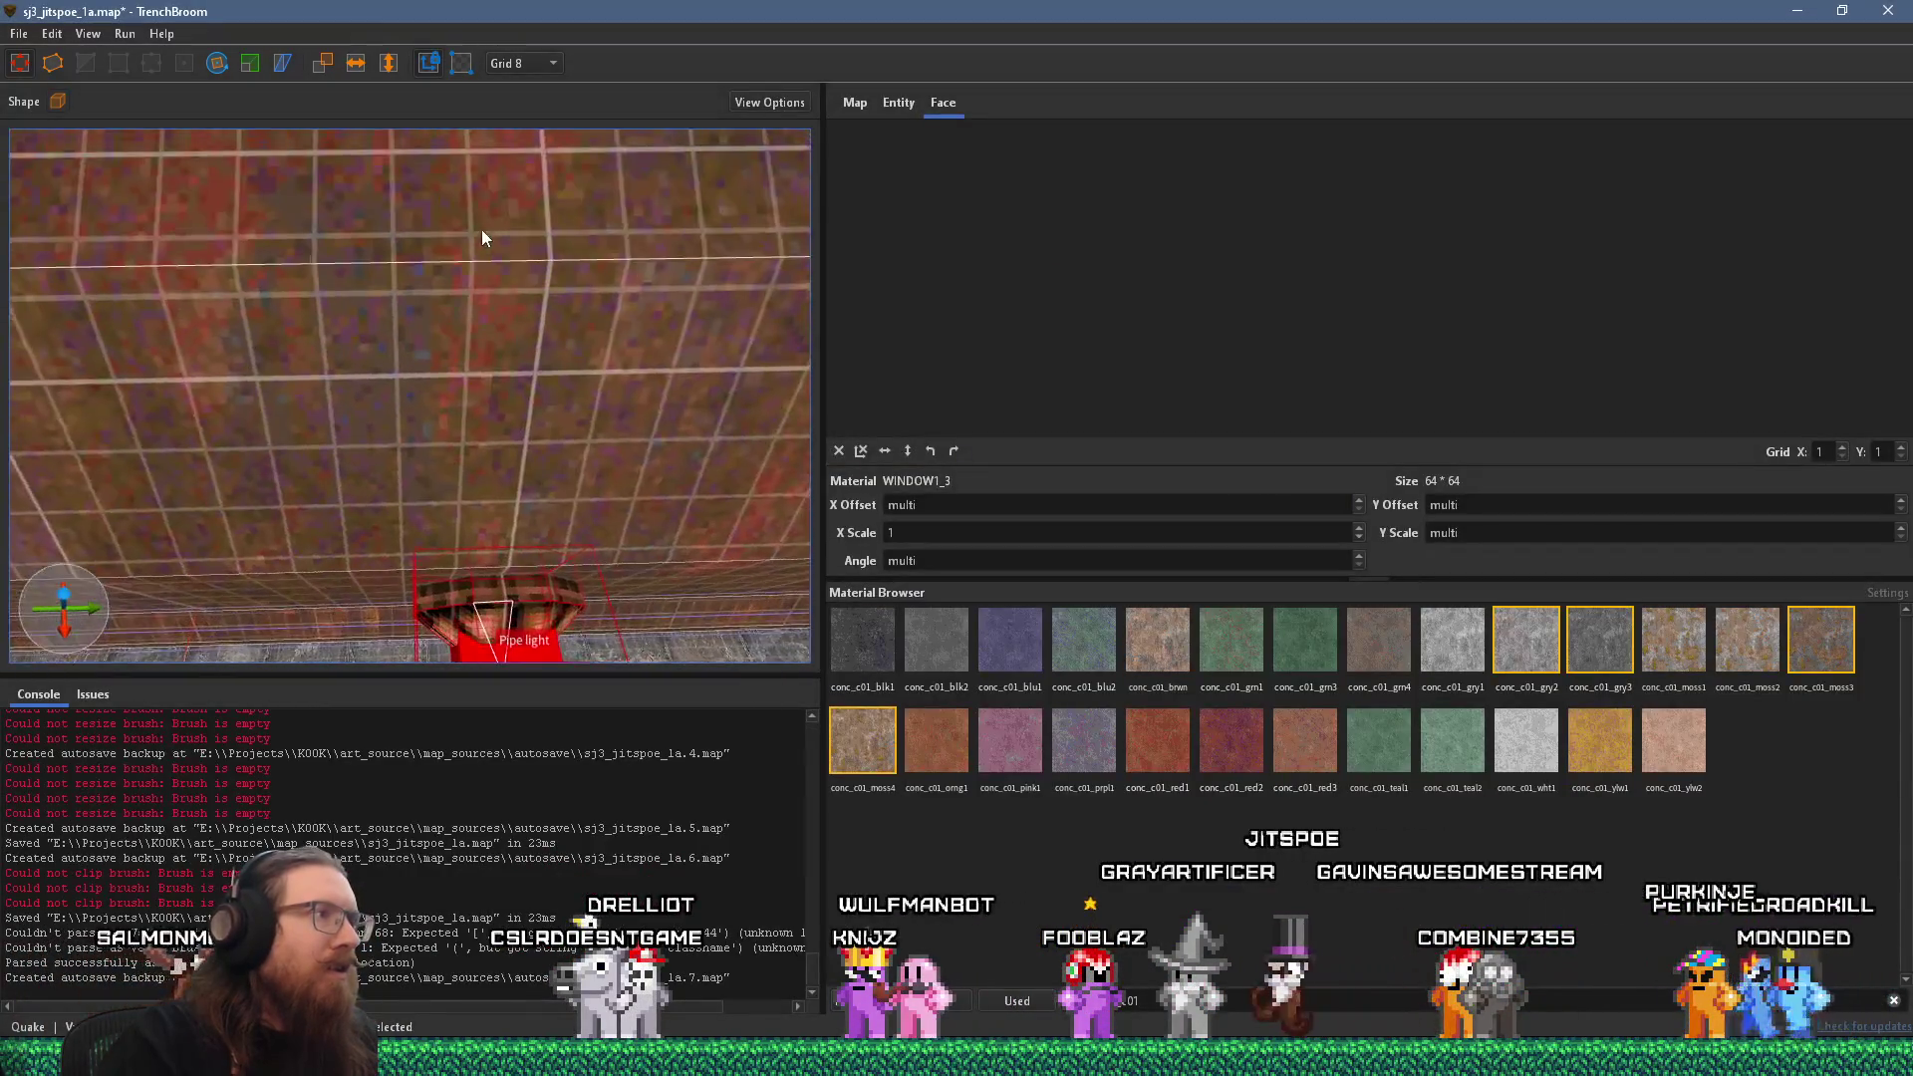
{"action": "mouse_move", "coordinate": [509, 214]}
{"action": "left_mouse_down"}
{"action": "mouse_move", "coordinate": [492, 308]}
{"action": "mouse_move", "coordinate": [495, 190]}
{"action": "mouse_move", "coordinate": [486, 255]}
{"action": "mouse_move", "coordinate": [283, 129]}
{"action": "mouse_move", "coordinate": [516, 244]}
{"action": "mouse_move", "coordinate": [418, 247]}
{"action": "left_mouse_up"}
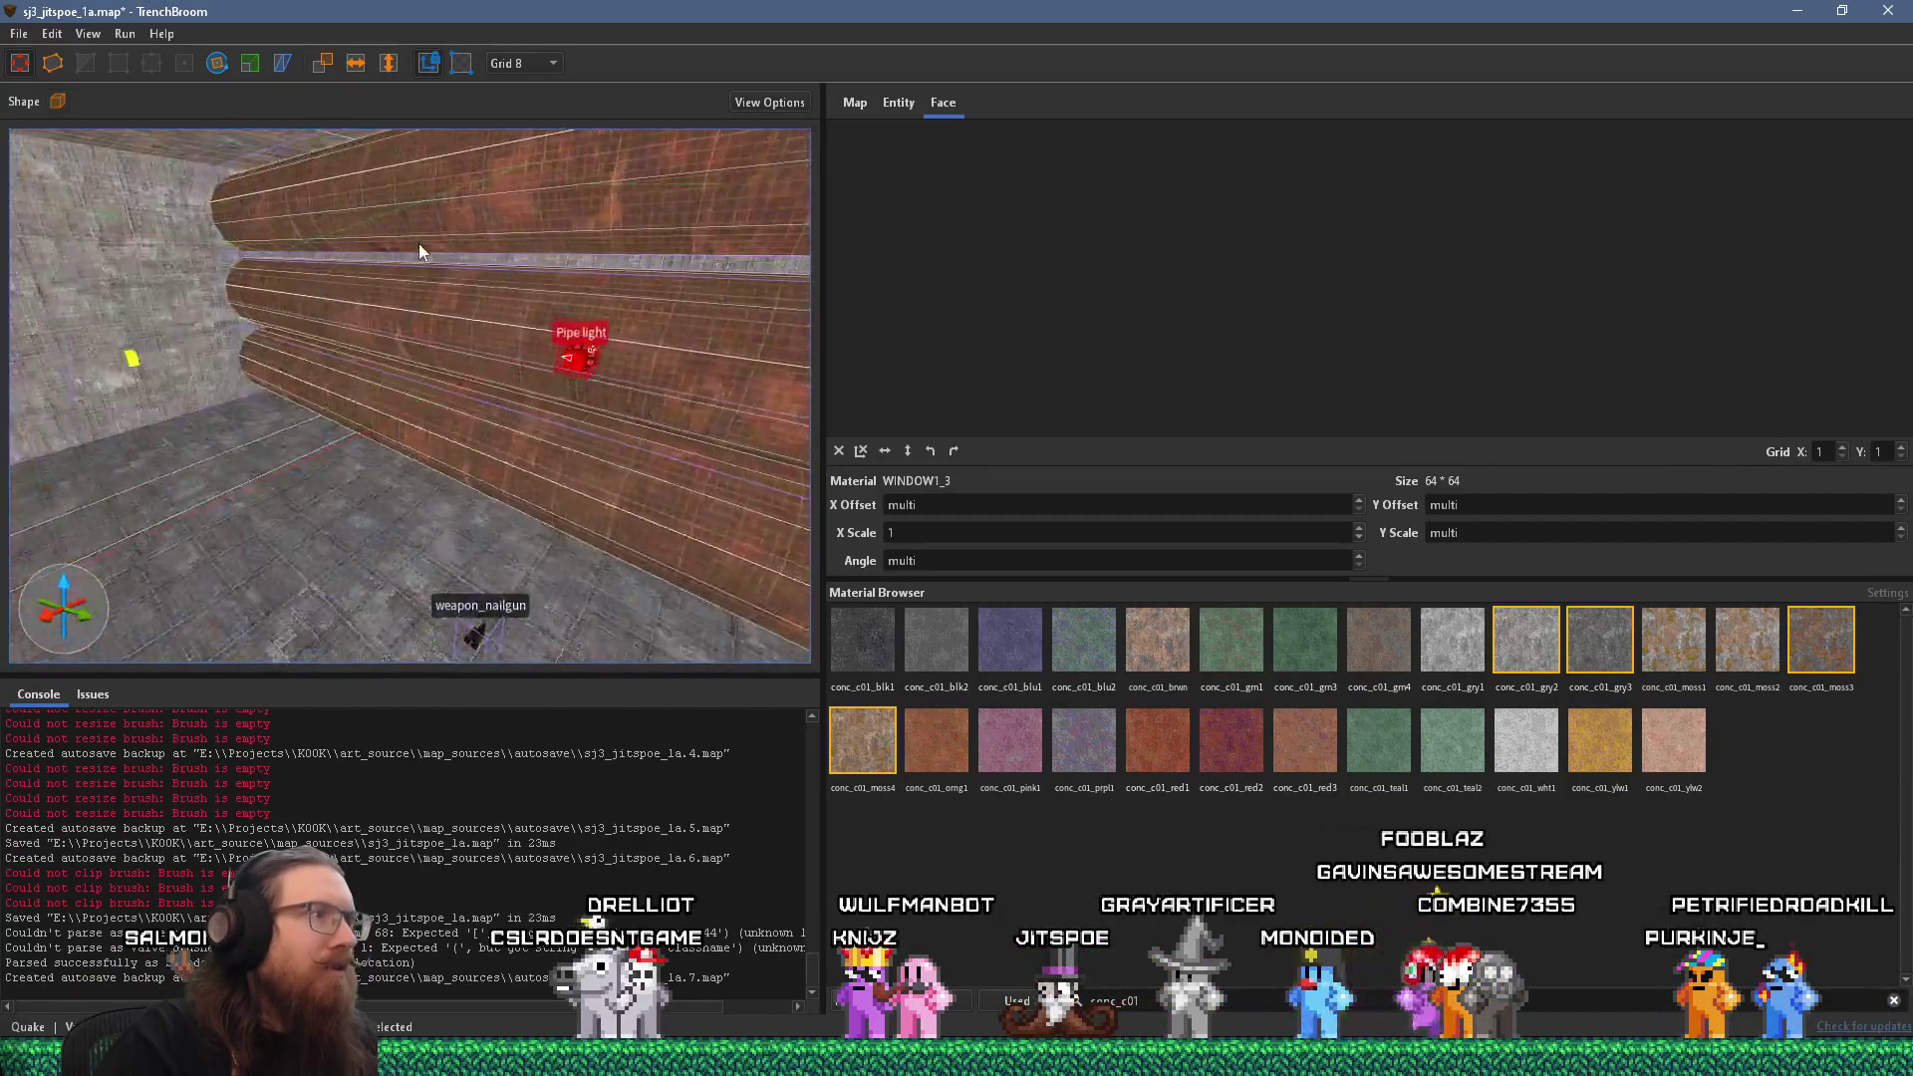
{"action": "scroll", "coordinate": [418, 243], "scroll_direction": "up", "scroll_amount": 8}
{"action": "key", "text": "Escape"}
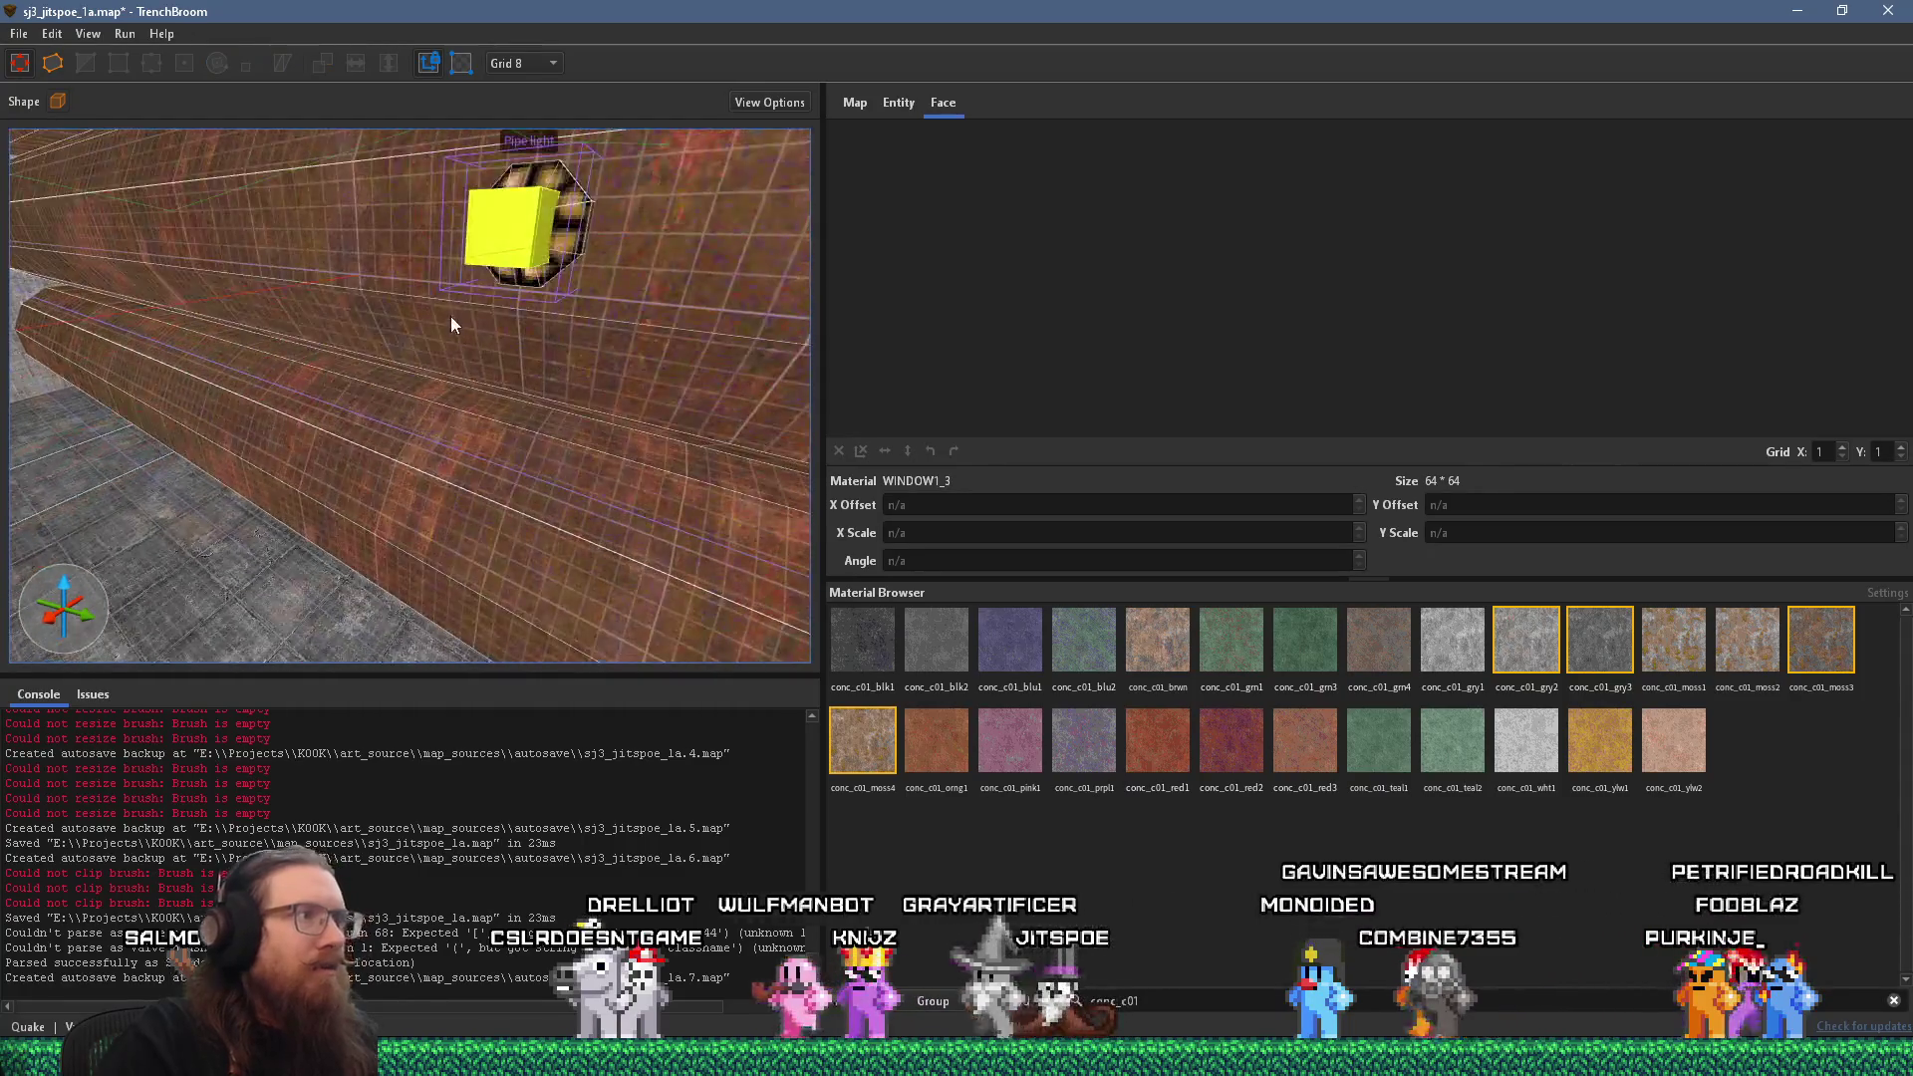
{"action": "left_click", "coordinate": [403, 371]}
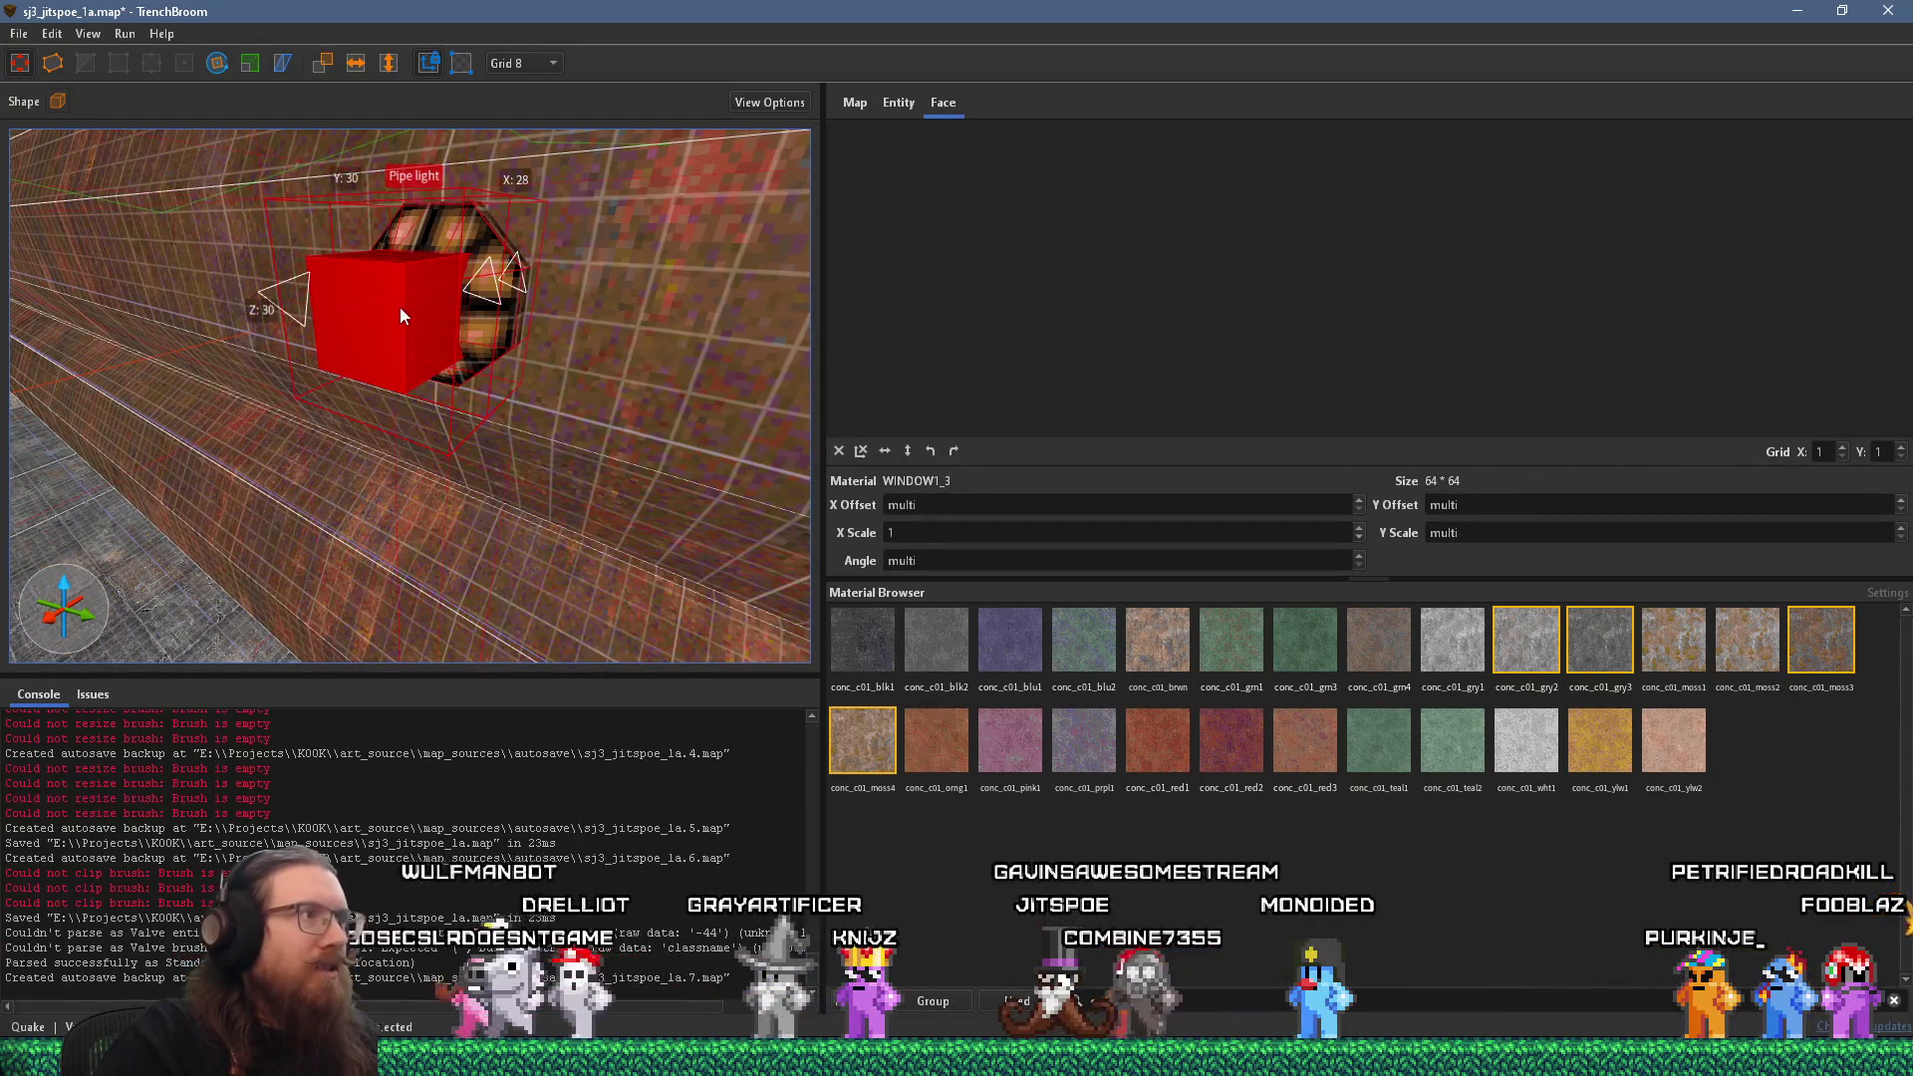
{"action": "key", "text": "Escape"}
{"action": "left_click", "coordinate": [386, 318]}
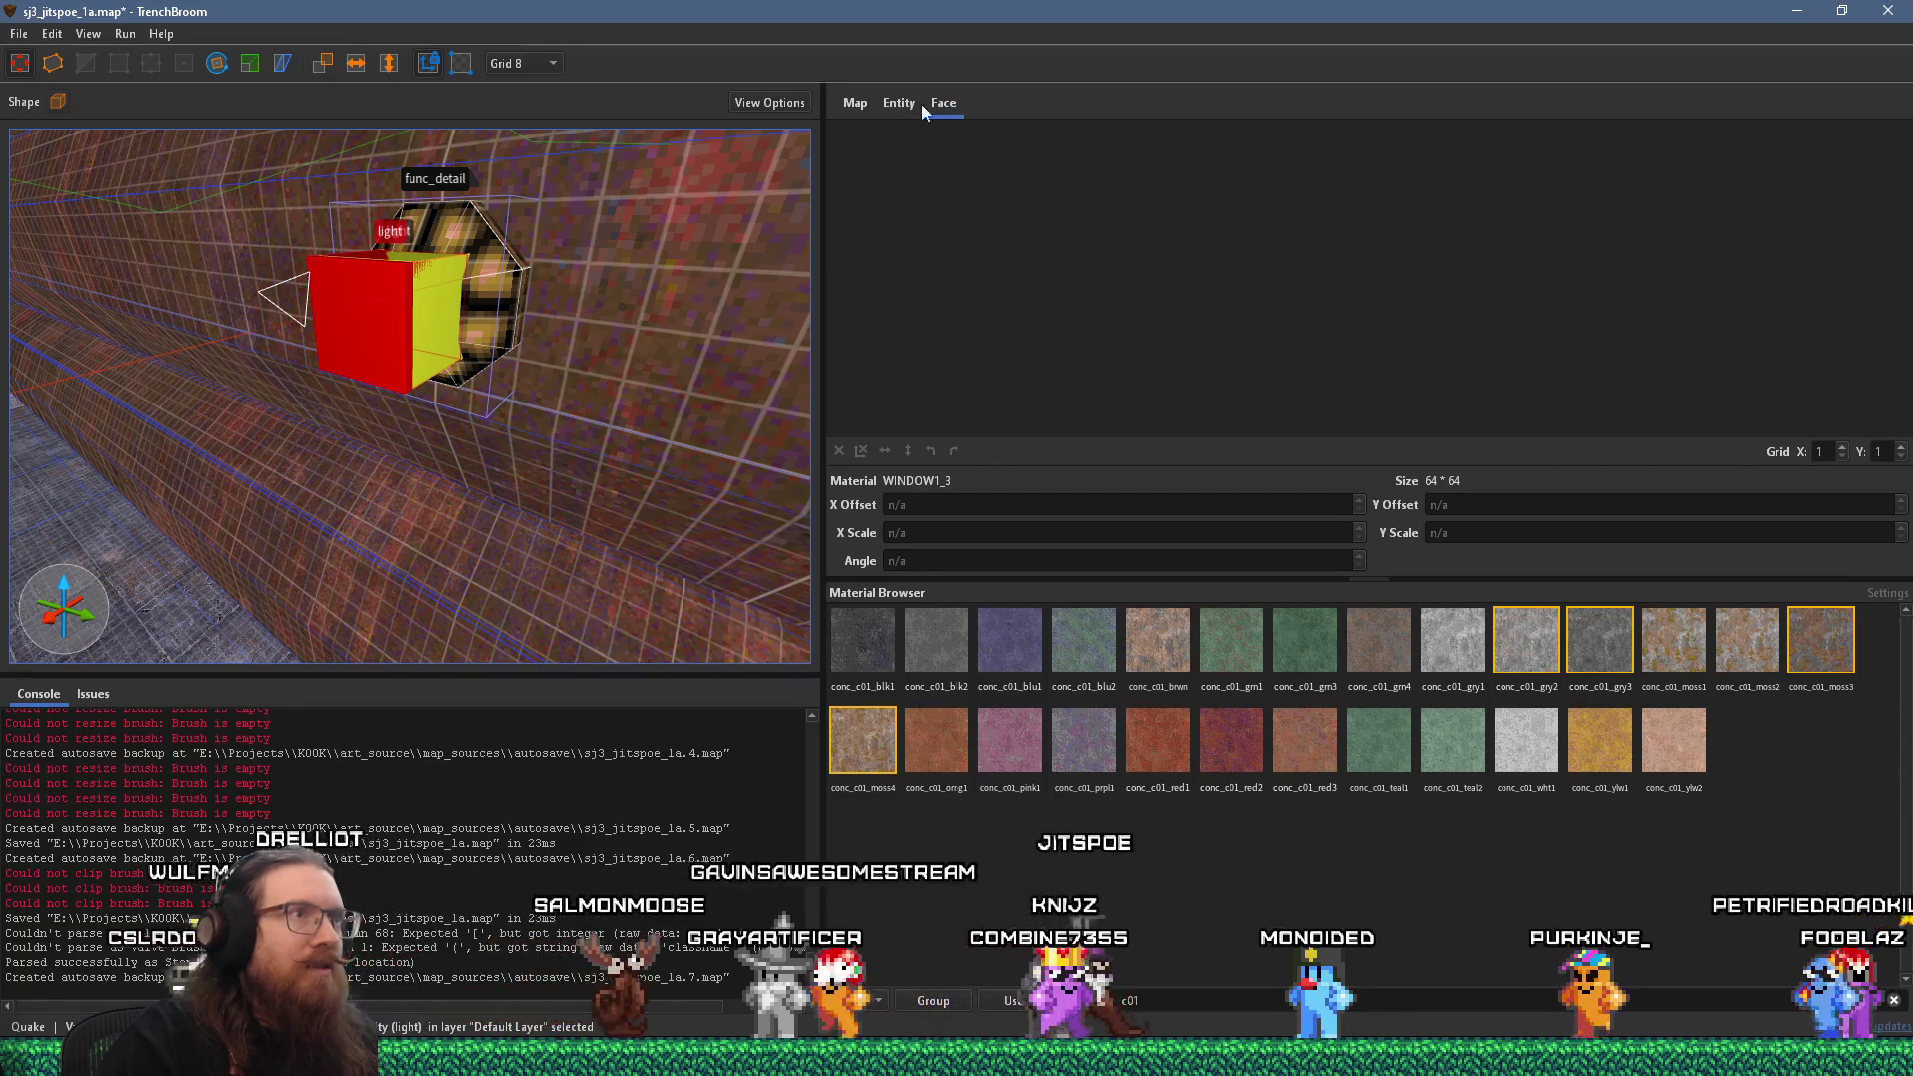
View the inner light's entity properties, including delay, and isolate the light inside the pipe.
{"action": "left_click", "coordinate": [896, 104]}
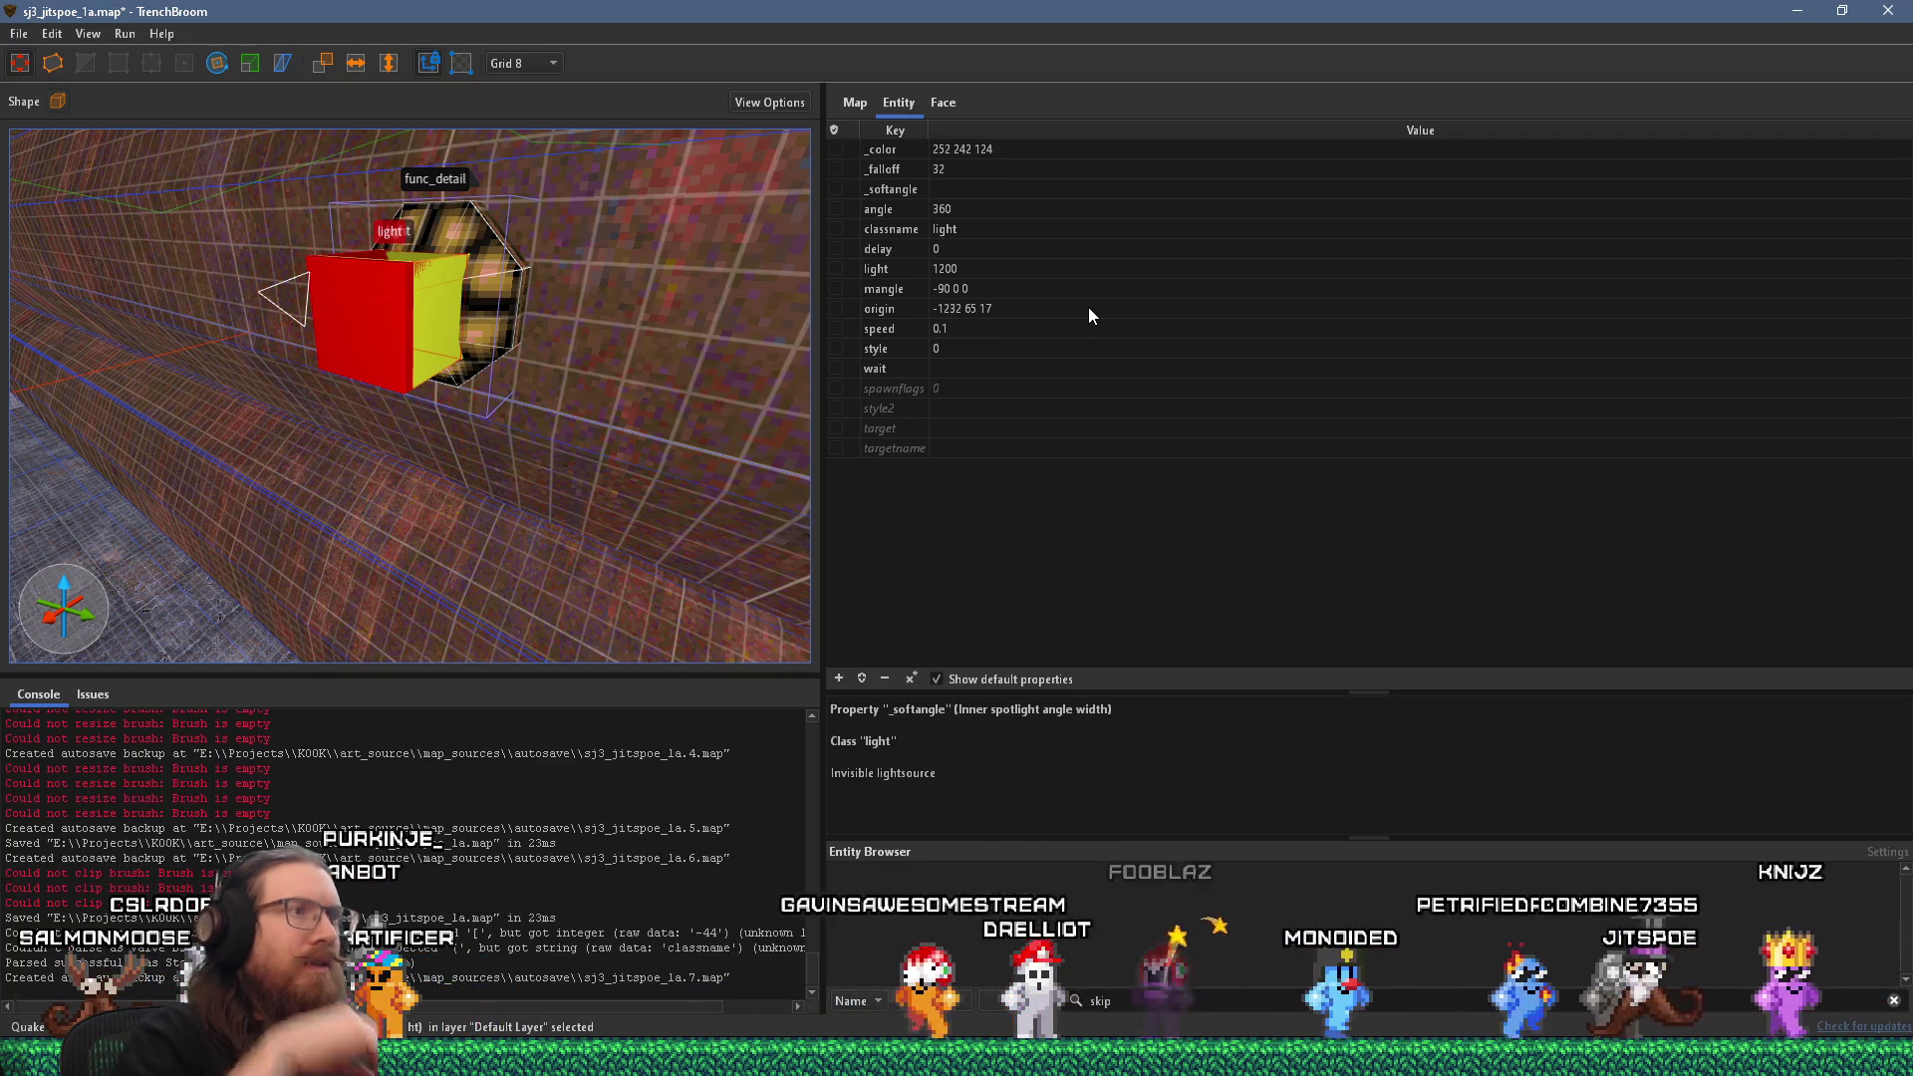
{"action": "left_click", "coordinate": [908, 251]}
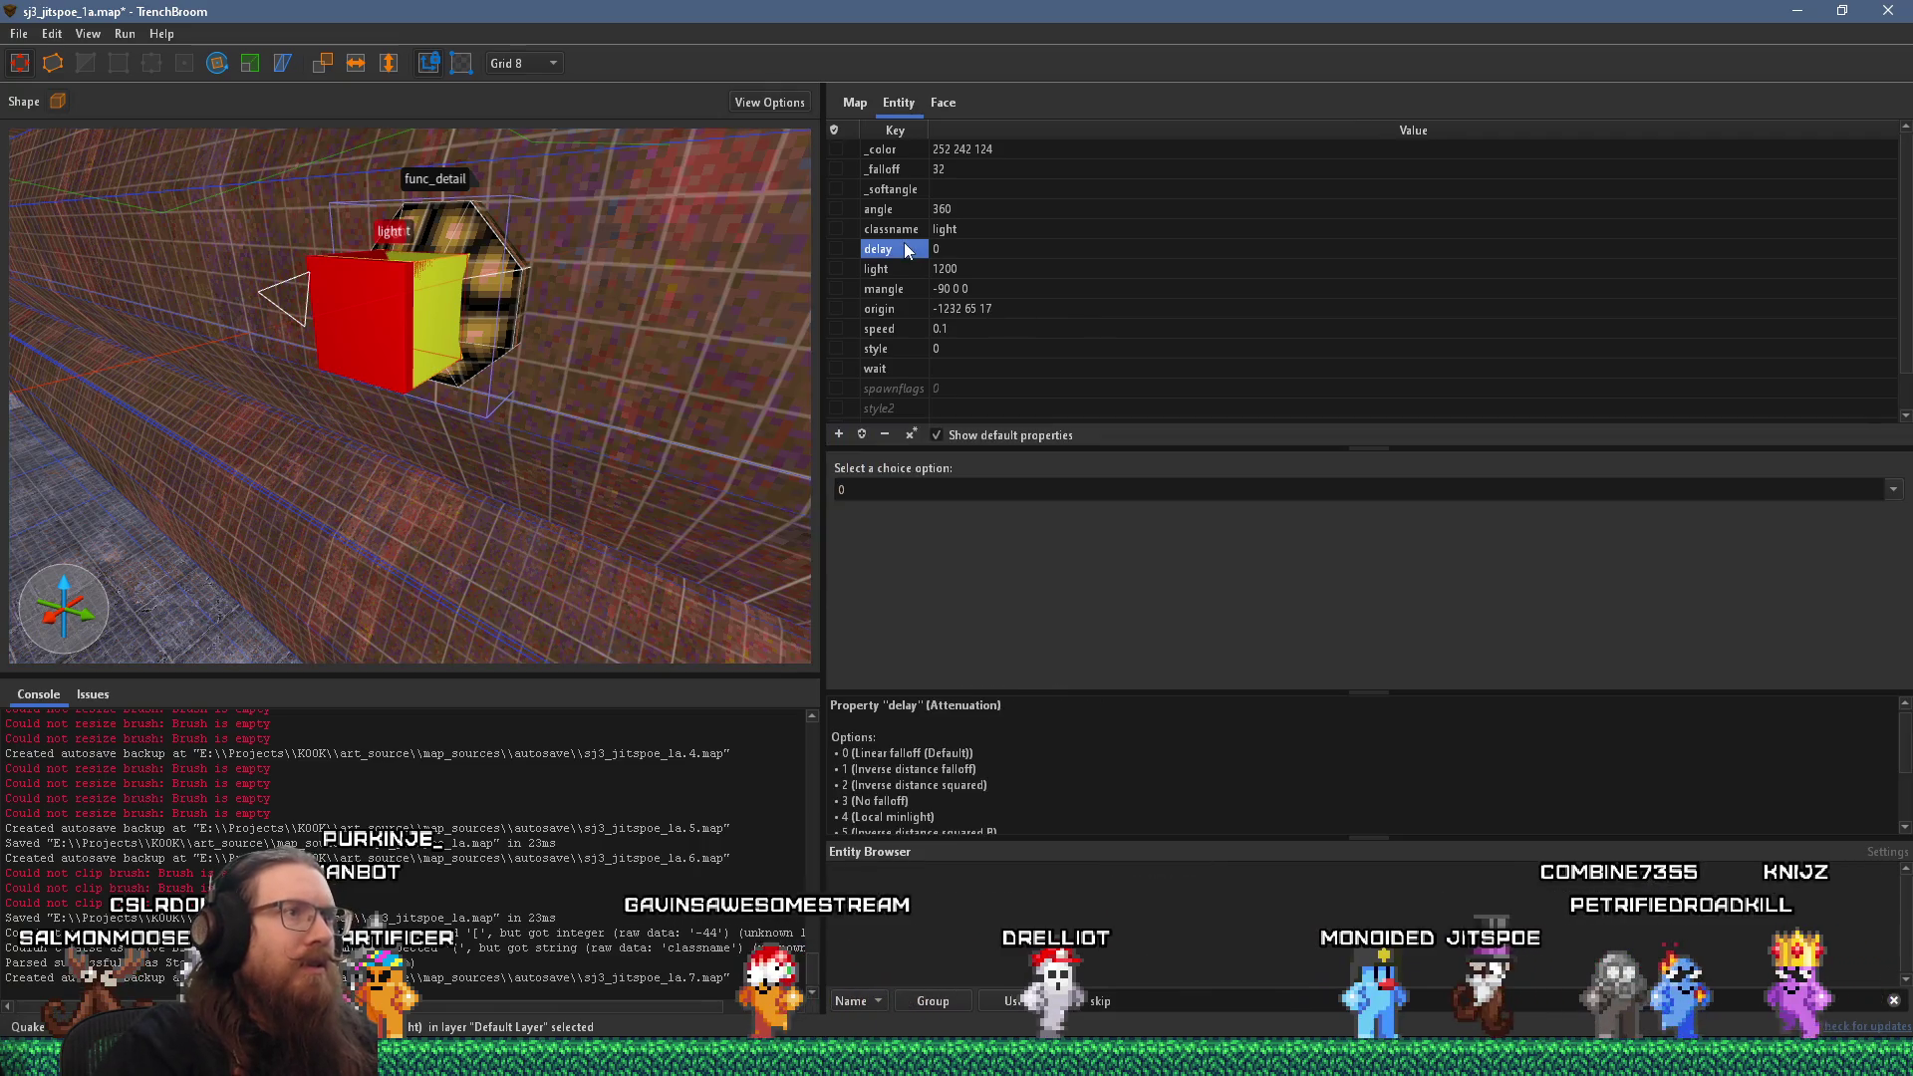
{"action": "left_click", "coordinate": [446, 303]}
{"action": "left_click", "coordinate": [437, 316]}
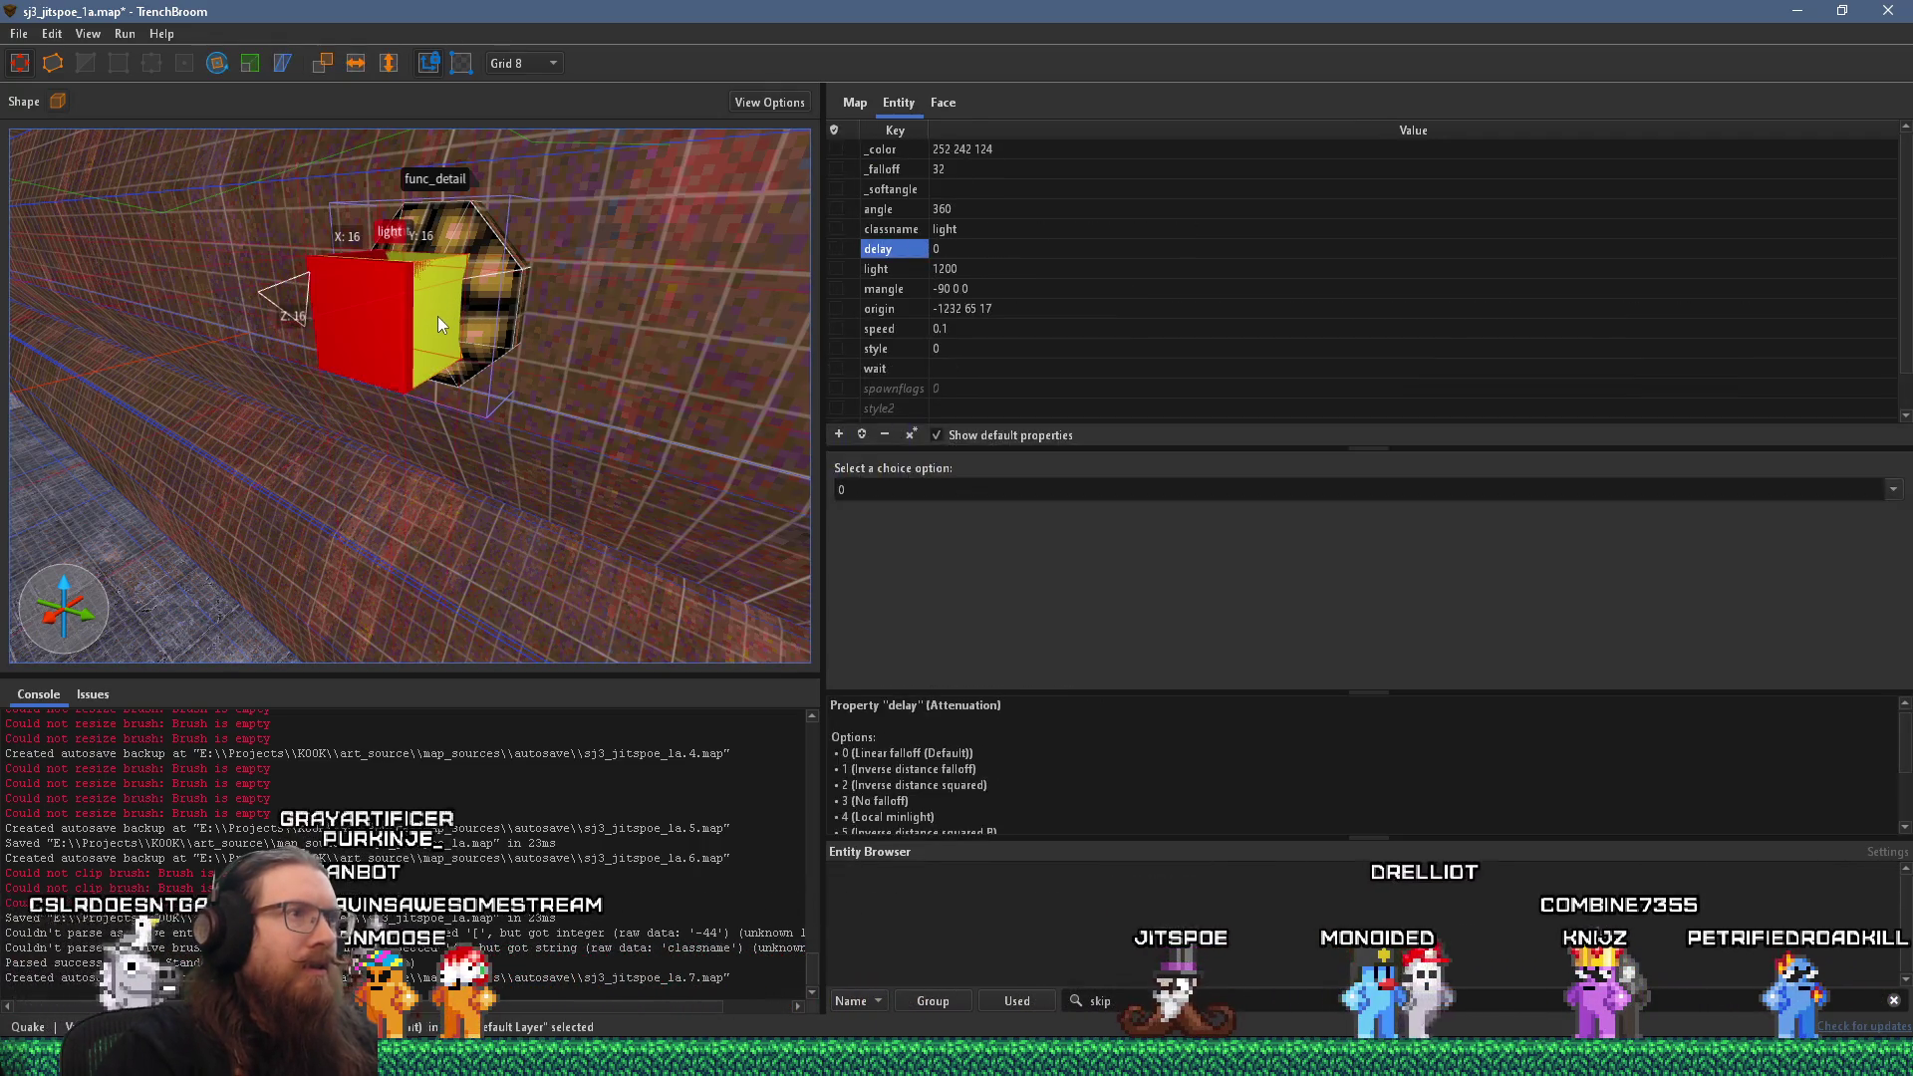
{"action": "left_click", "coordinate": [439, 316]}
{"action": "left_click", "coordinate": [438, 316]}
{"action": "left_click", "coordinate": [437, 315], "text": "ctrl"}
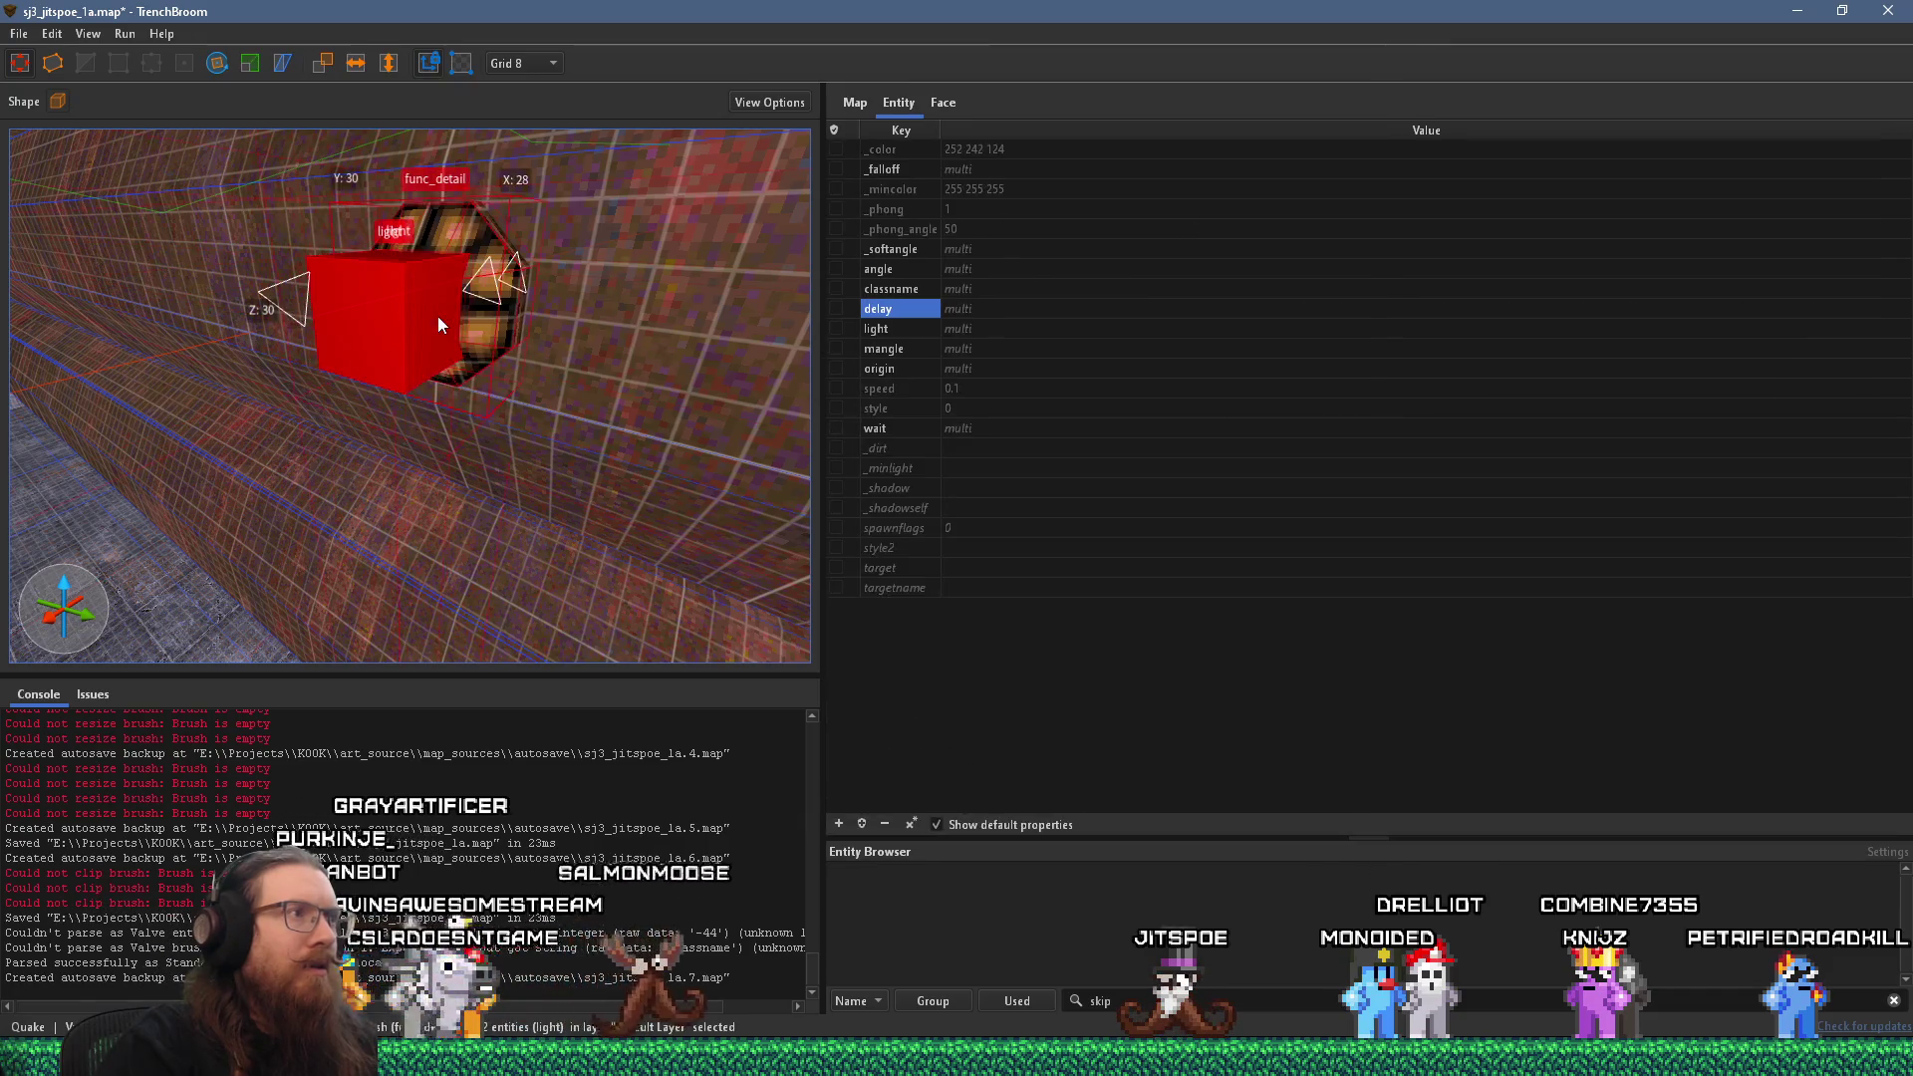
{"action": "left_click", "coordinate": [444, 316]}
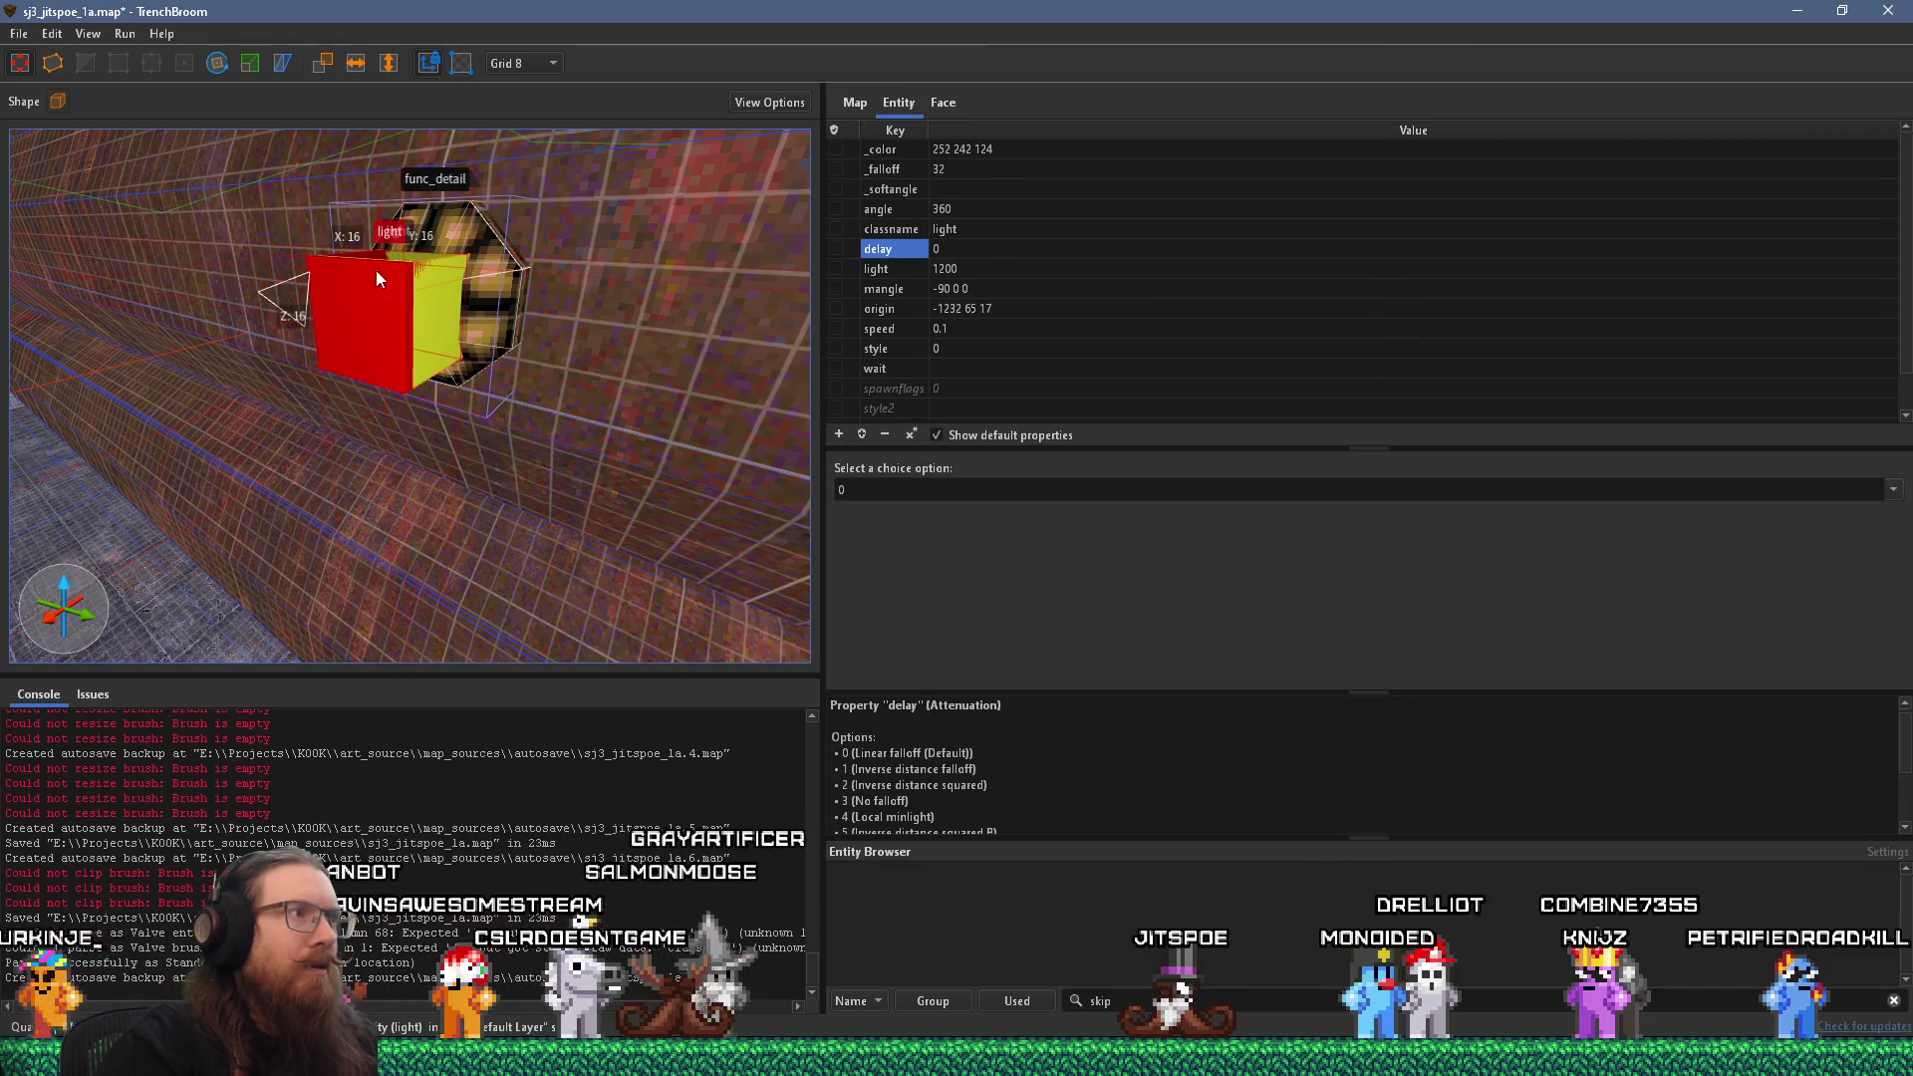
Compare the two overlapping lights' settings, brightness 1200 versus 300.
{"action": "mouse_move", "coordinate": [431, 275]}
{"action": "left_mouse_down"}
{"action": "mouse_move", "coordinate": [423, 352]}
{"action": "mouse_move", "coordinate": [320, 408]}
{"action": "mouse_move", "coordinate": [342, 380]}
{"action": "left_mouse_up"}
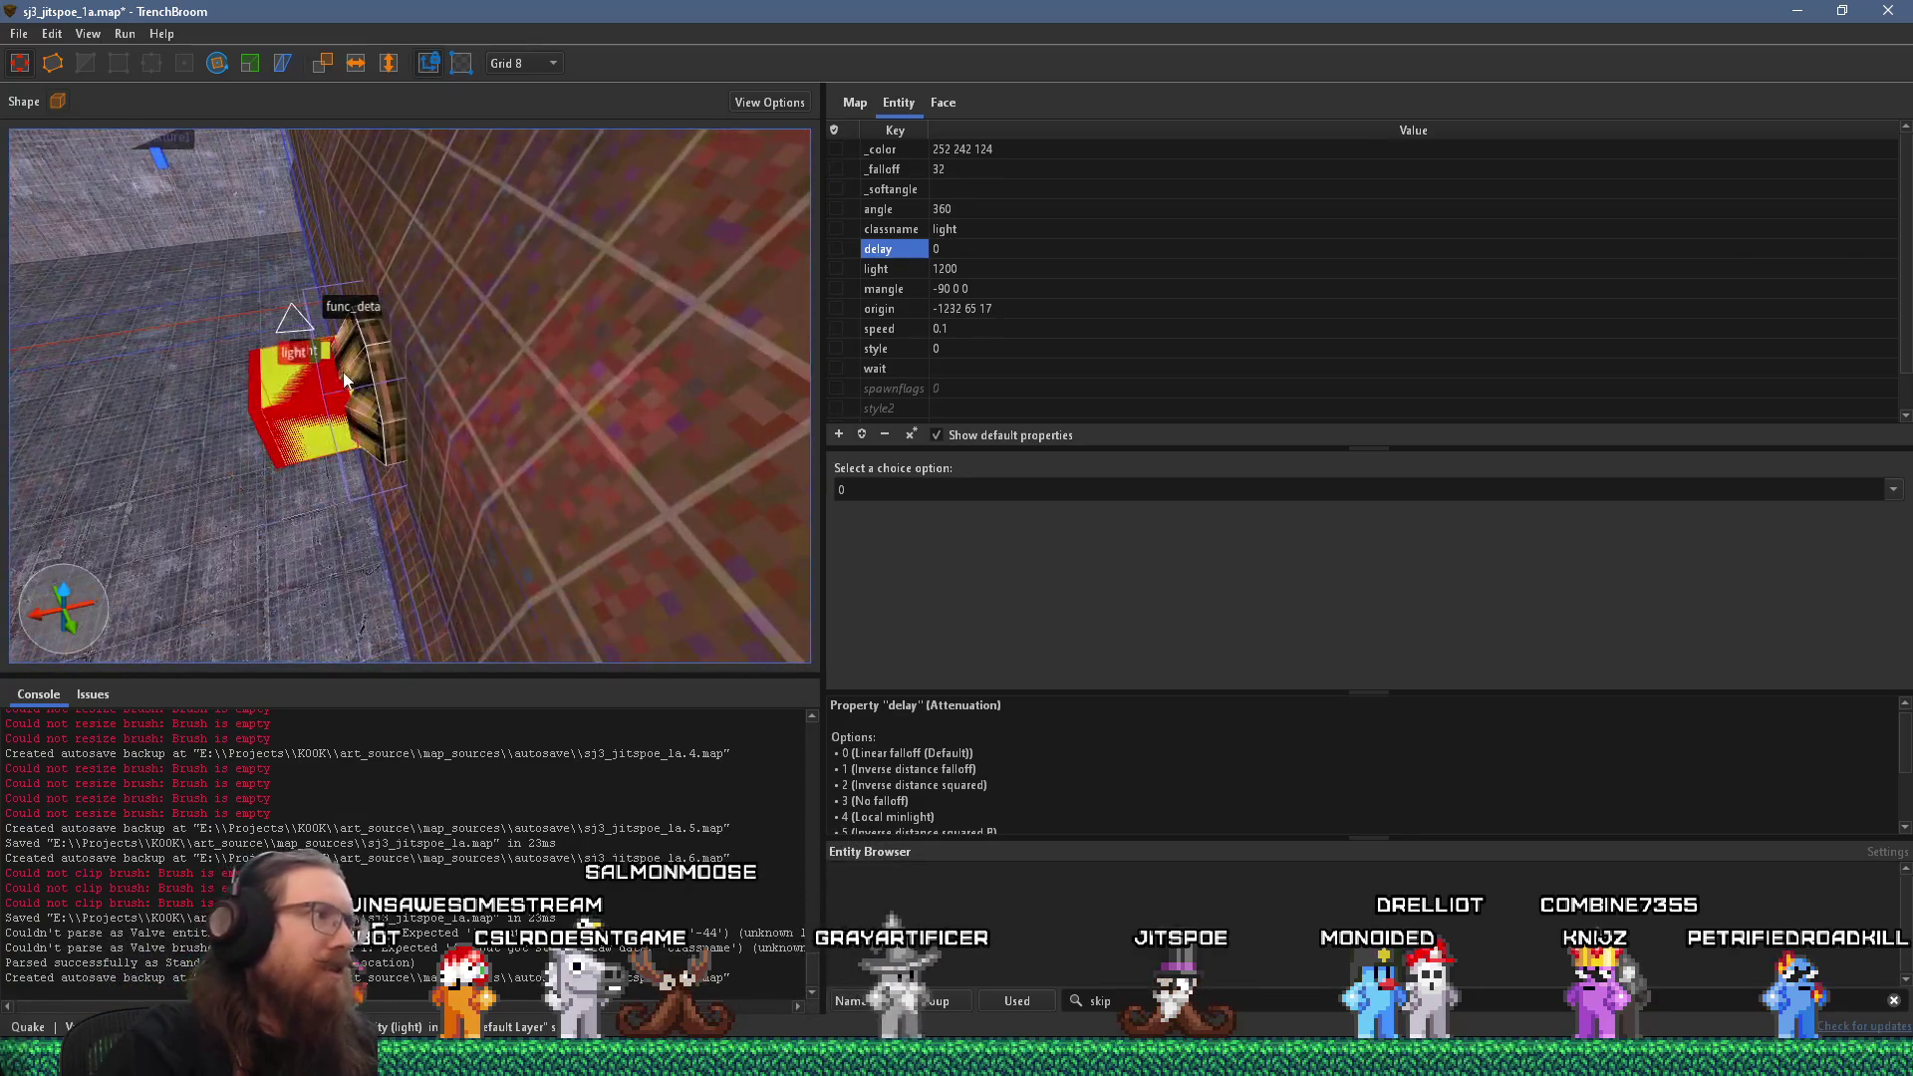
{"action": "left_click", "coordinate": [352, 395]}
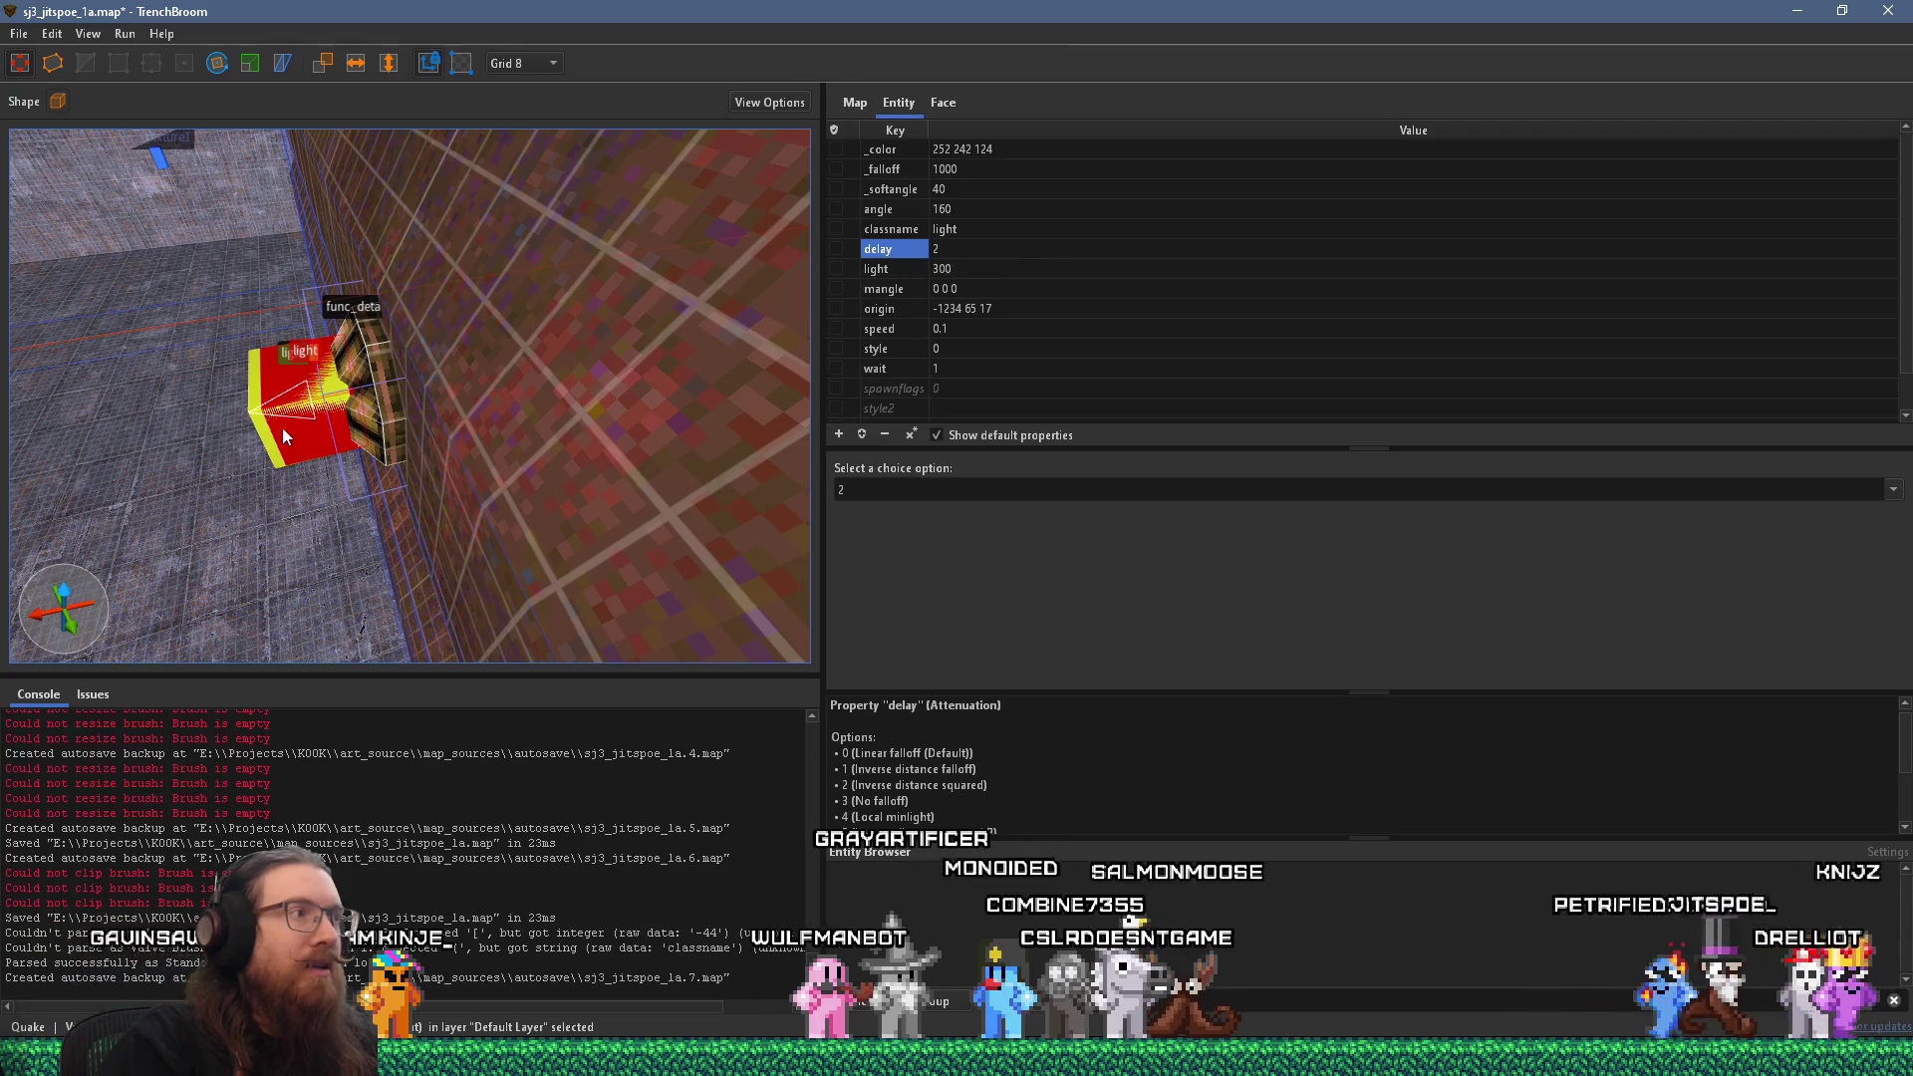
{"action": "left_click", "coordinate": [259, 389]}
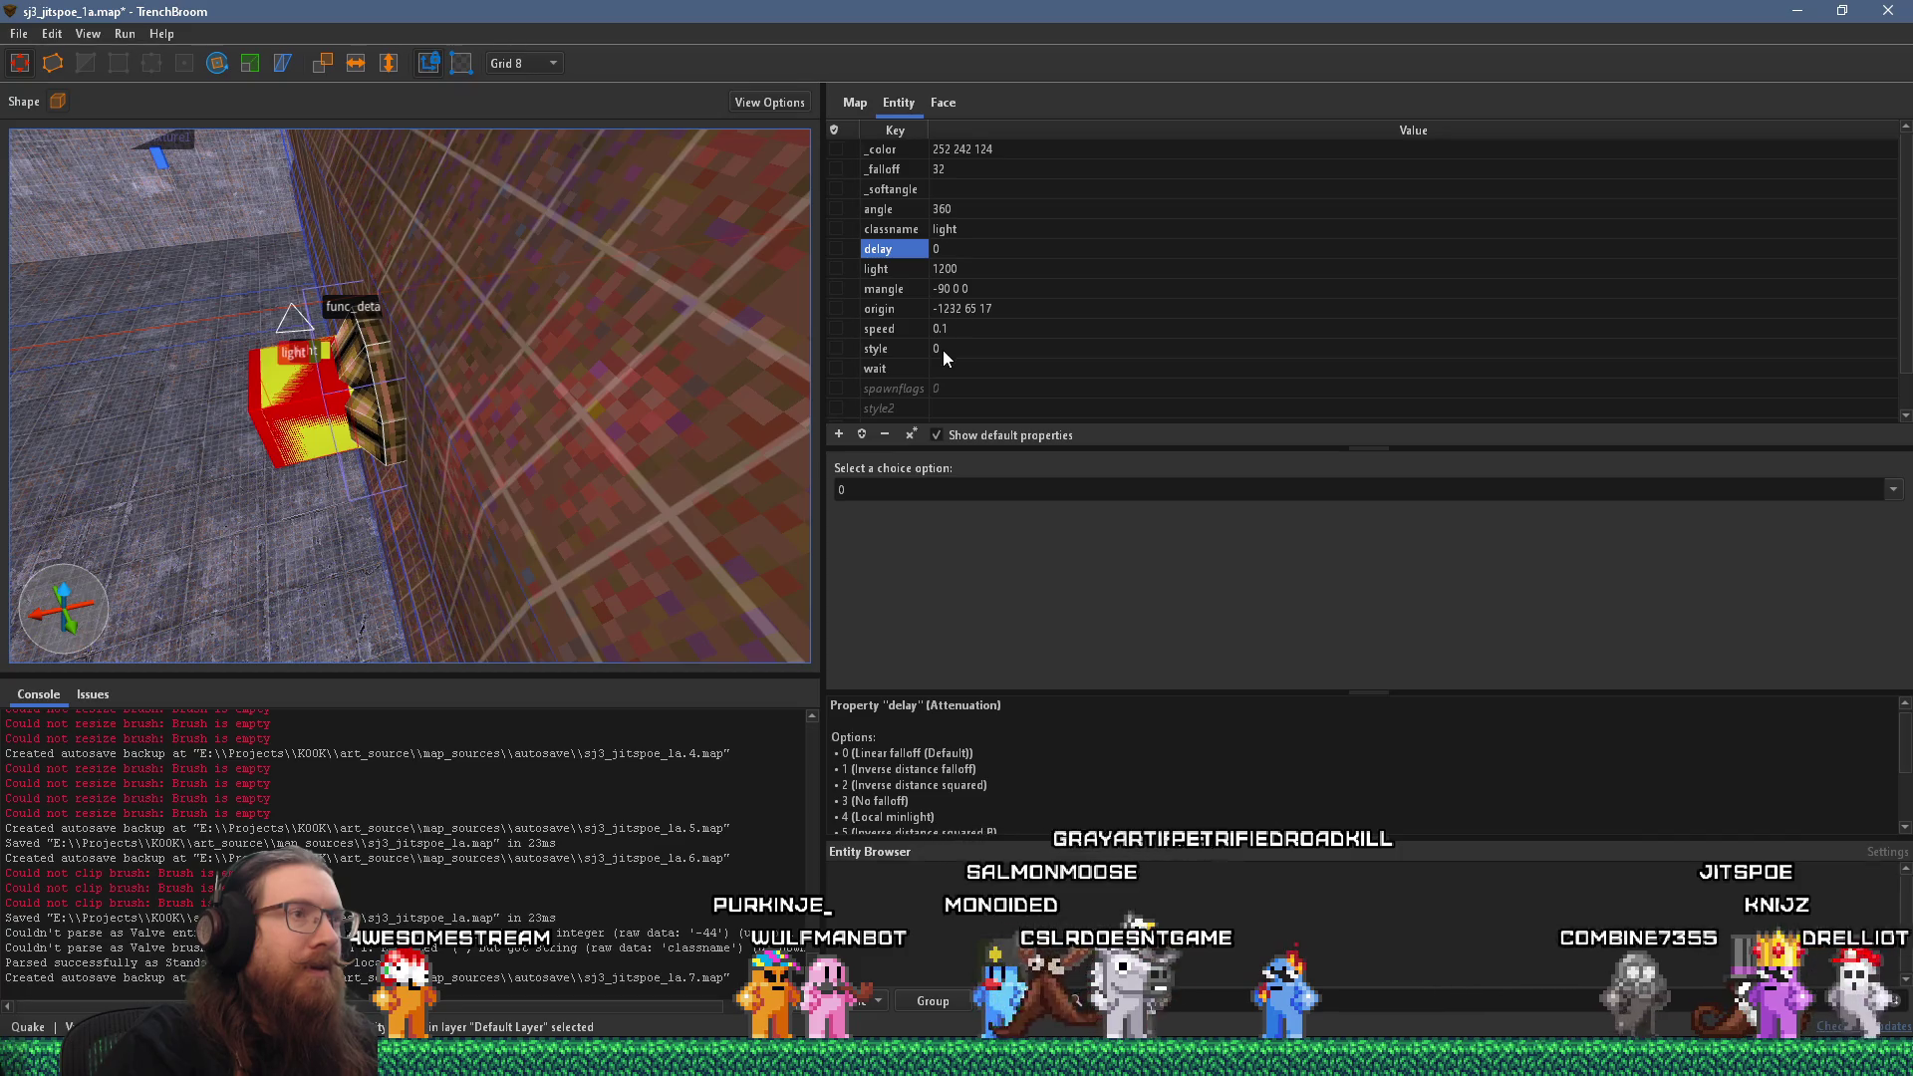
{"action": "scroll", "coordinate": [407, 352], "scroll_direction": "down", "scroll_amount": 2}
{"action": "mouse_move", "coordinate": [408, 352]}
{"action": "left_mouse_down"}
{"action": "mouse_move", "coordinate": [537, 348]}
{"action": "mouse_move", "coordinate": [398, 396]}
{"action": "mouse_move", "coordinate": [415, 423]}
{"action": "mouse_move", "coordinate": [436, 396]}
{"action": "mouse_move", "coordinate": [446, 439]}
{"action": "left_mouse_up"}
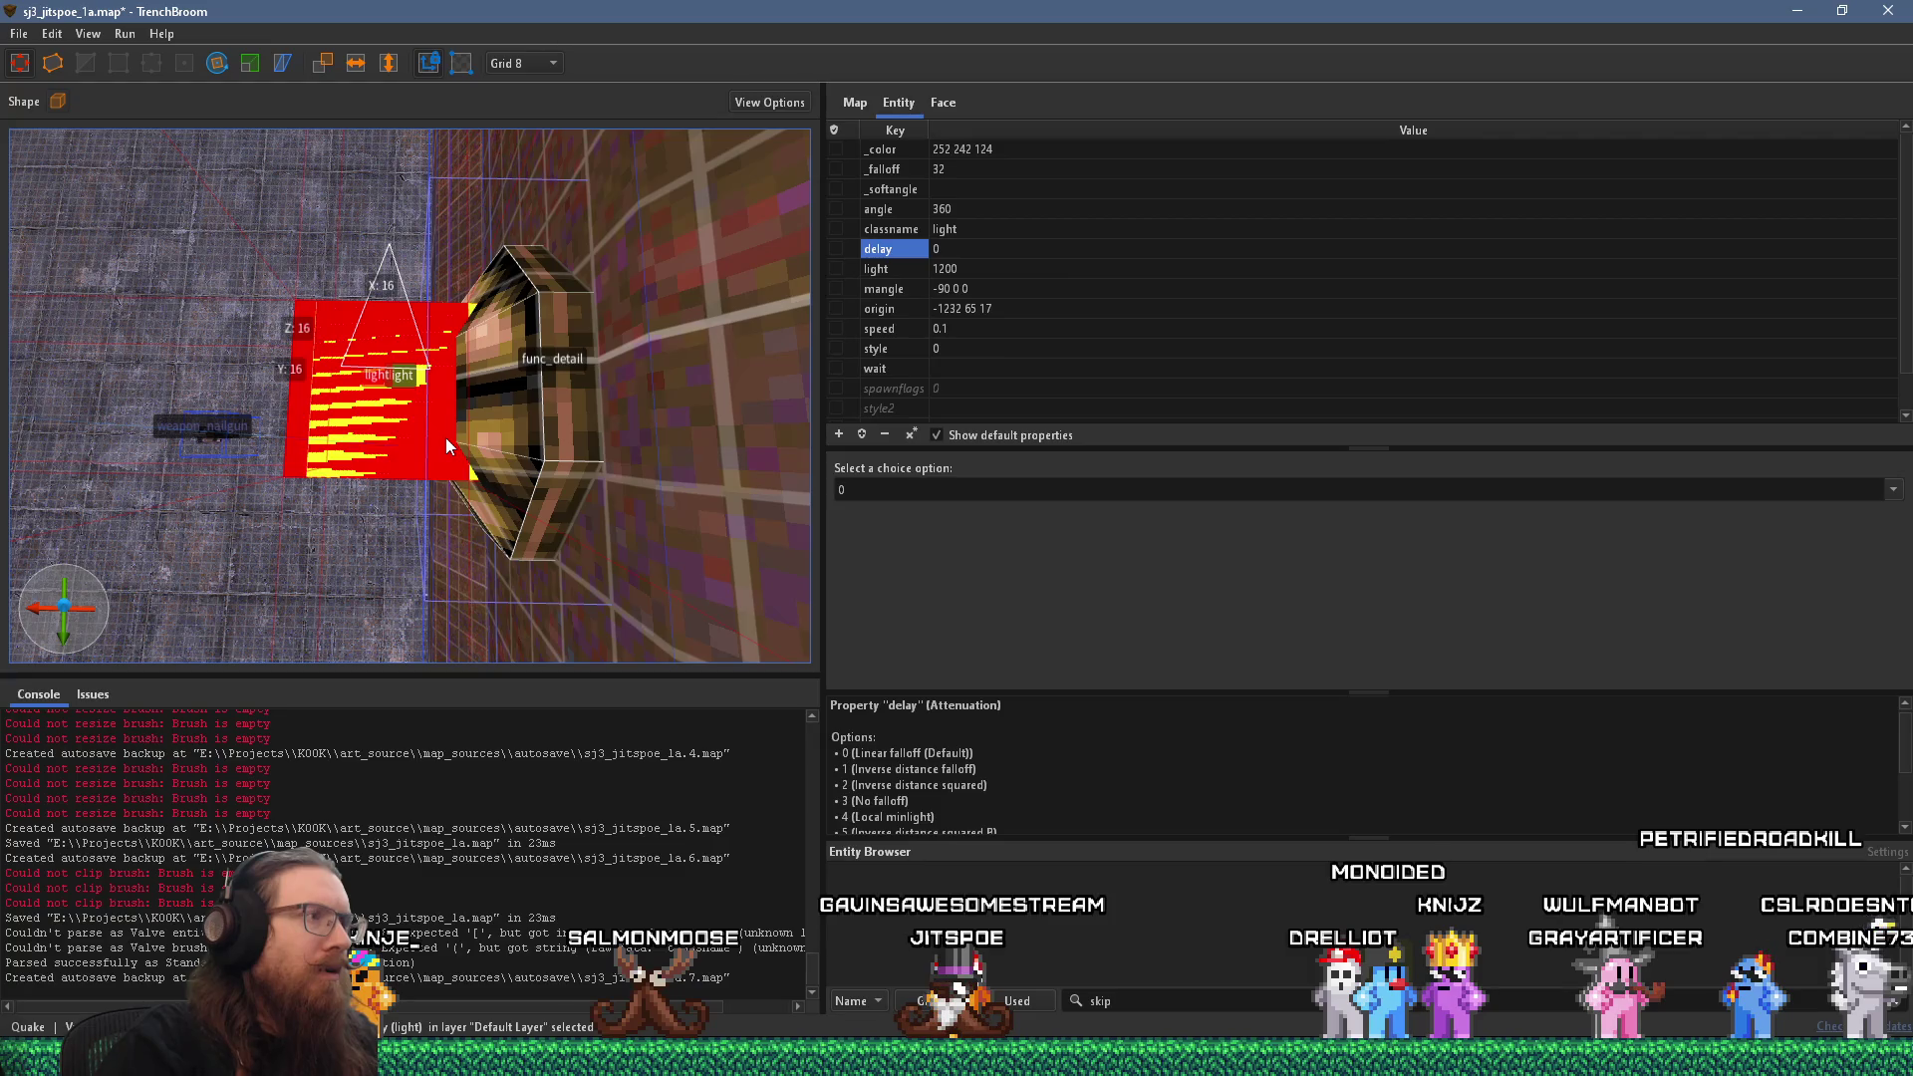
{"action": "left_click", "coordinate": [471, 477]}
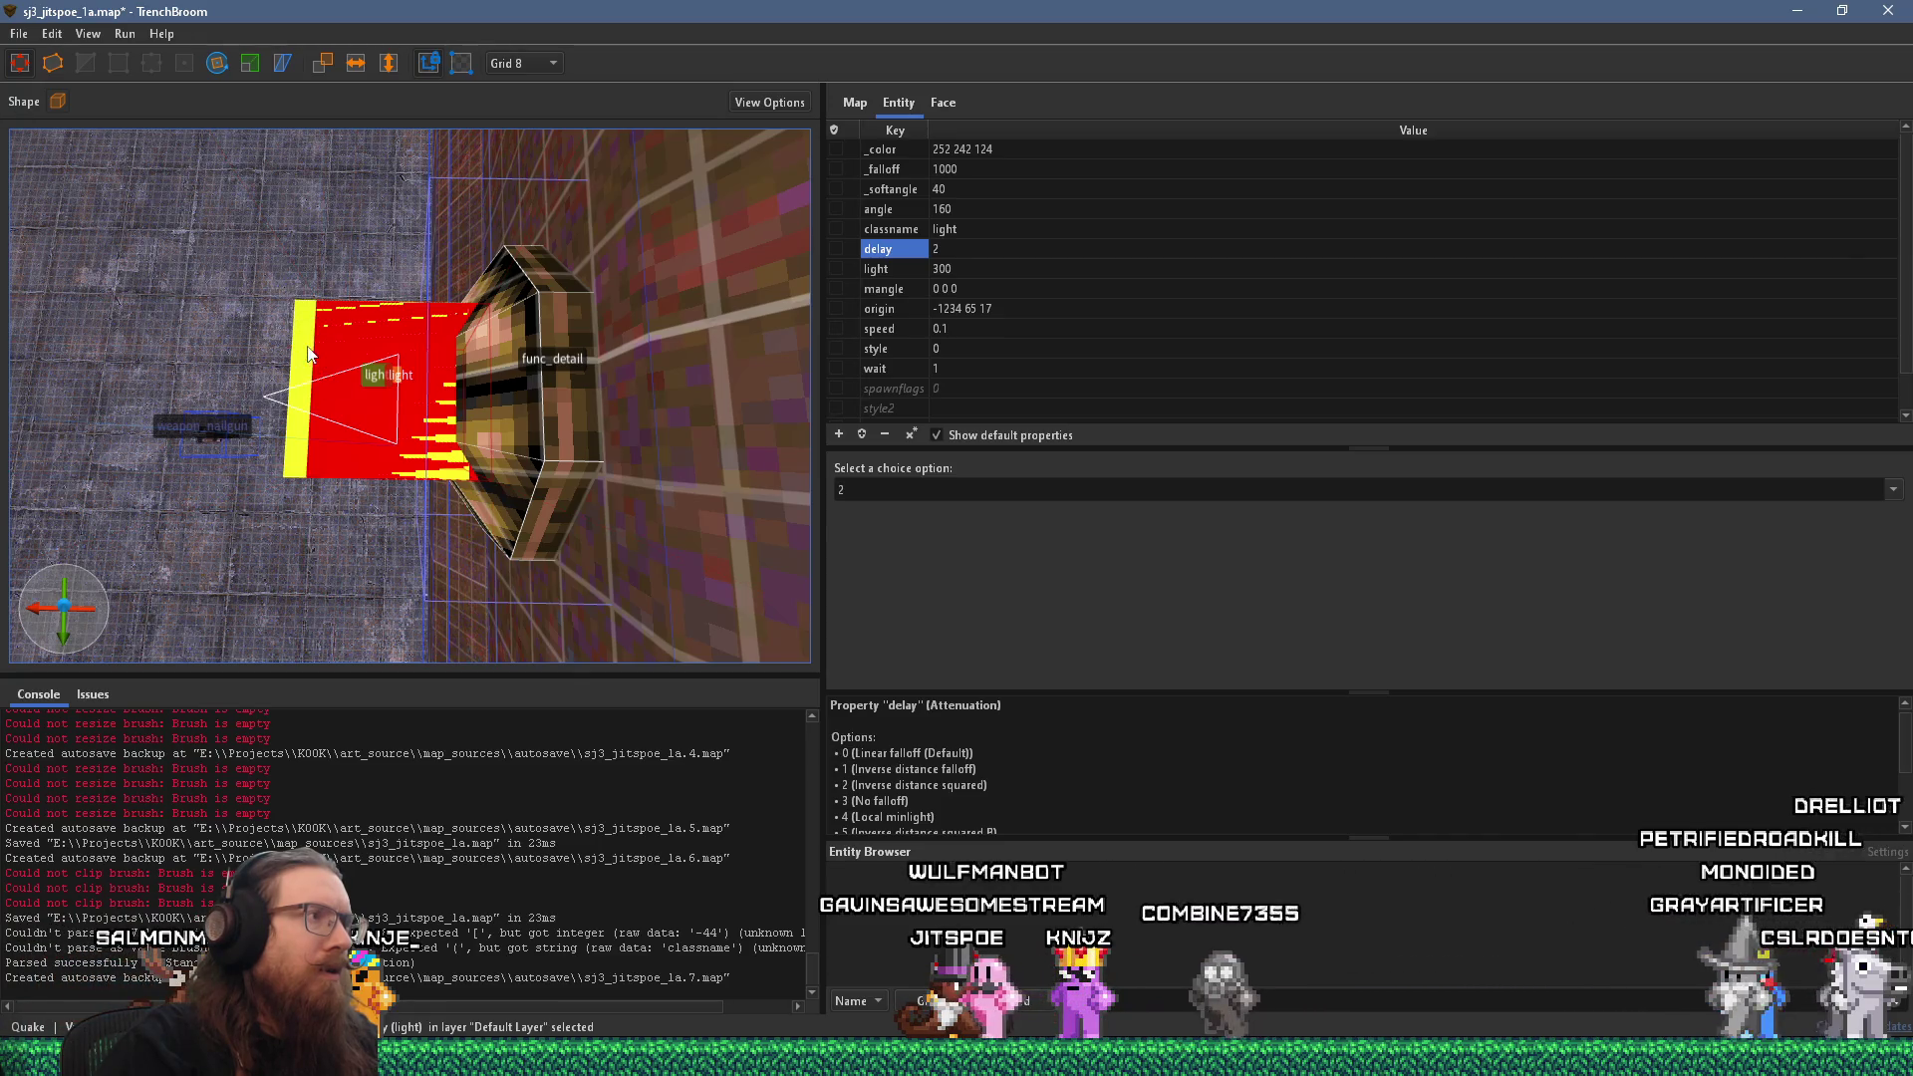
{"action": "key", "text": "alt+Tab"}
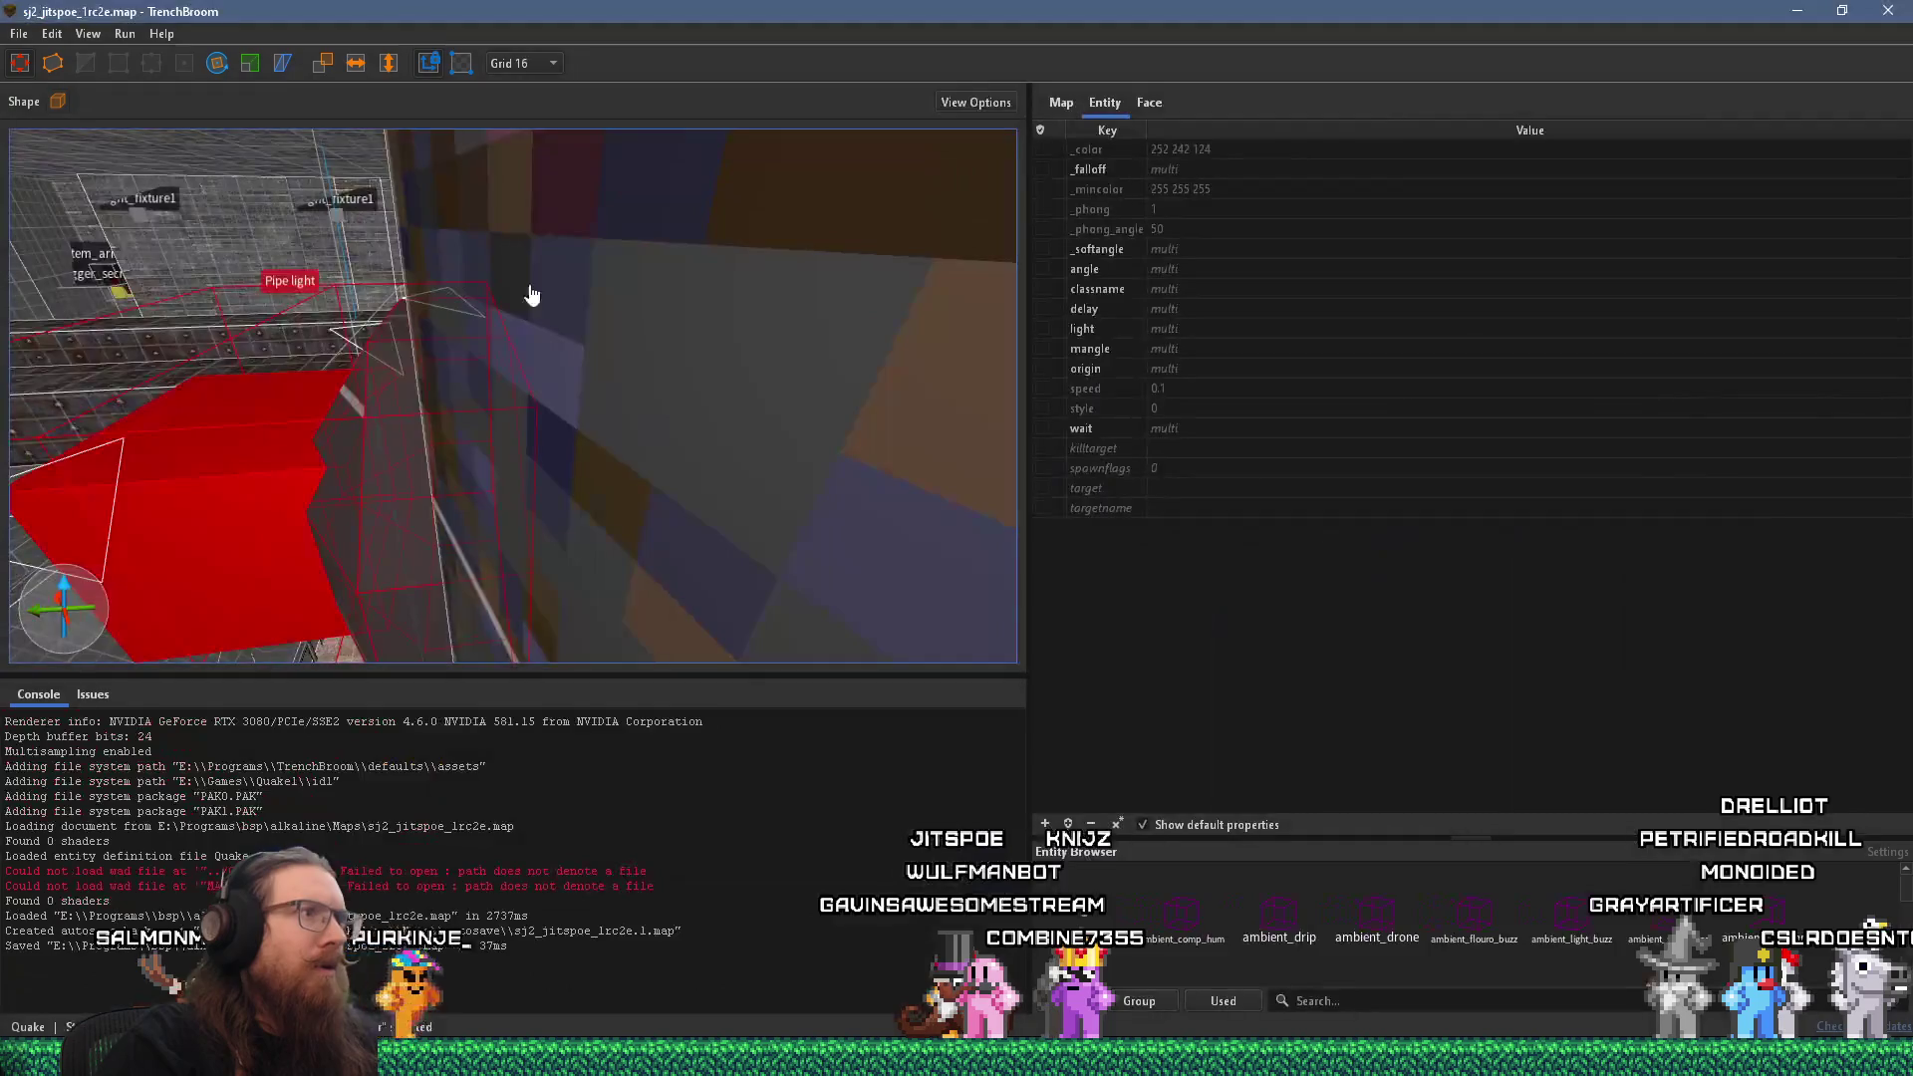
Fly through sj2 to the pipe fixture and compare its overlapping lights' properties.
{"action": "key", "text": "w"}
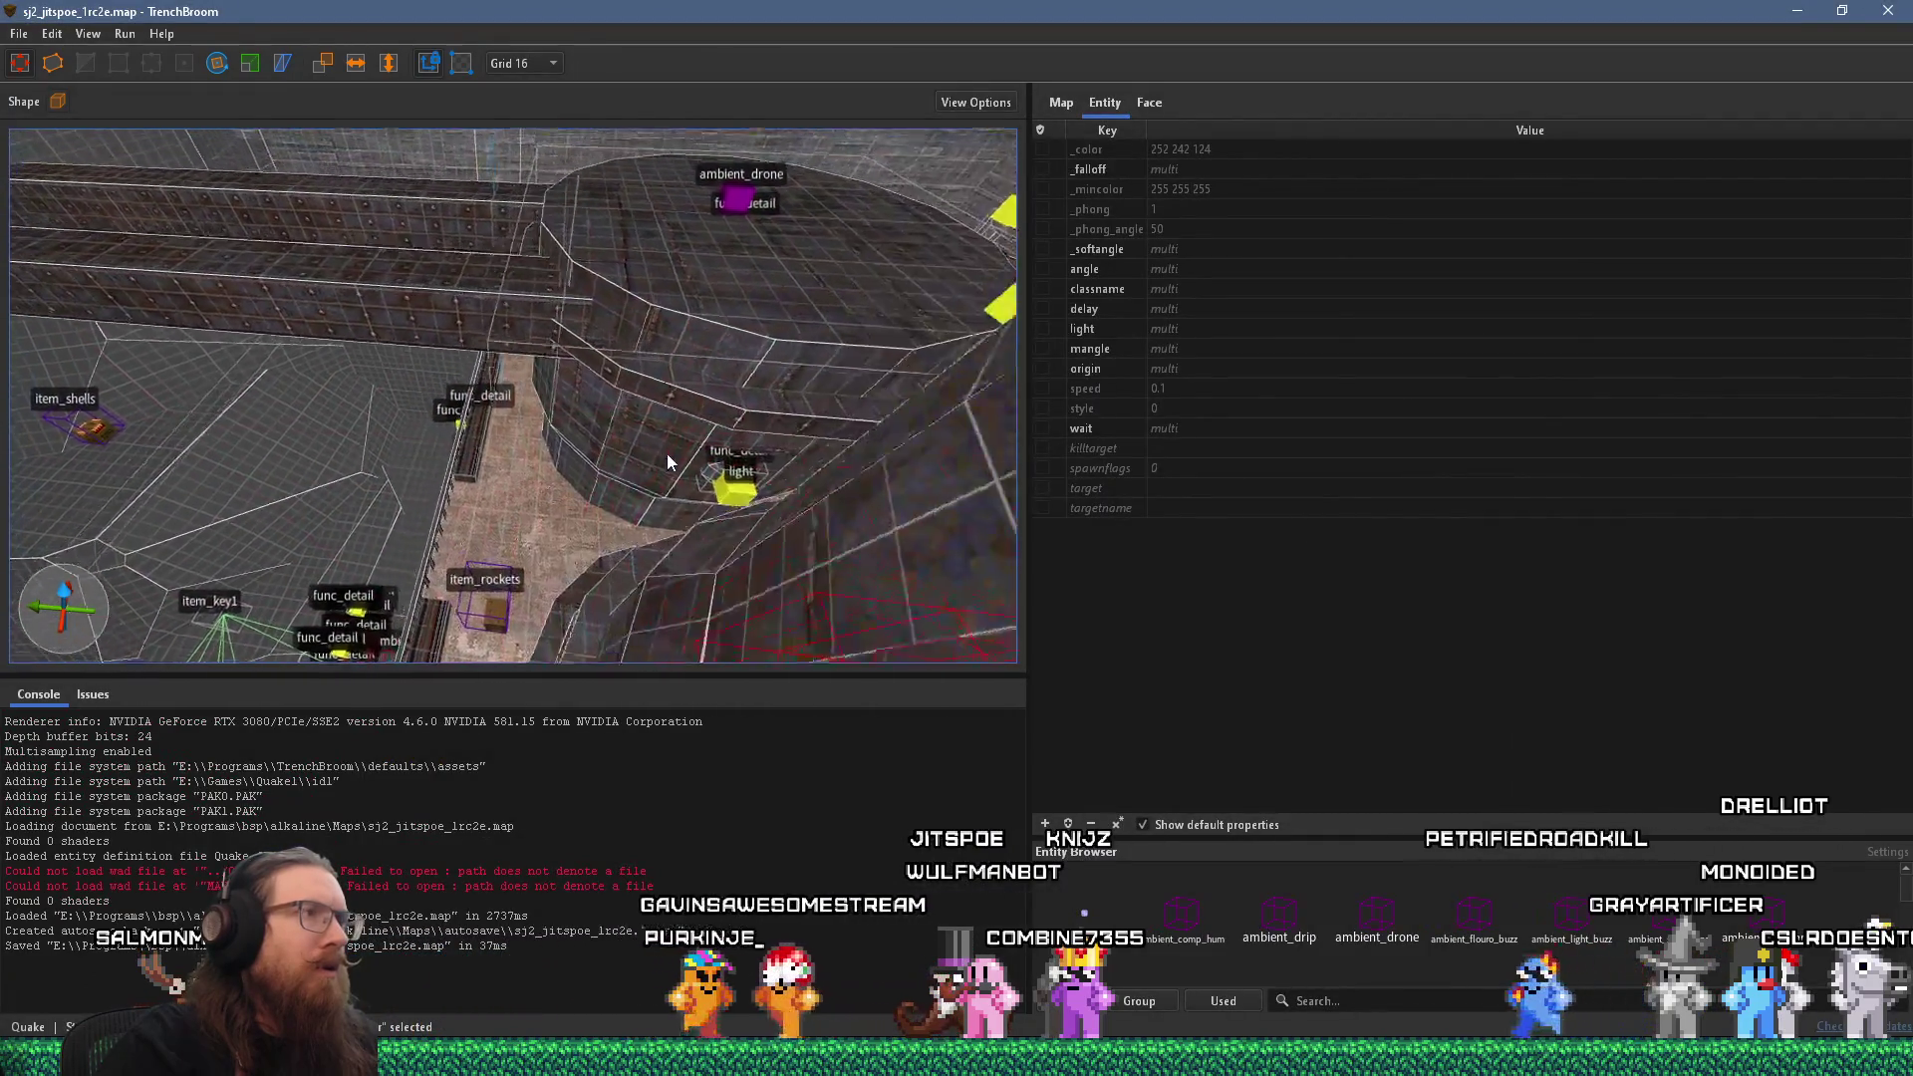
{"action": "key", "text": "w"}
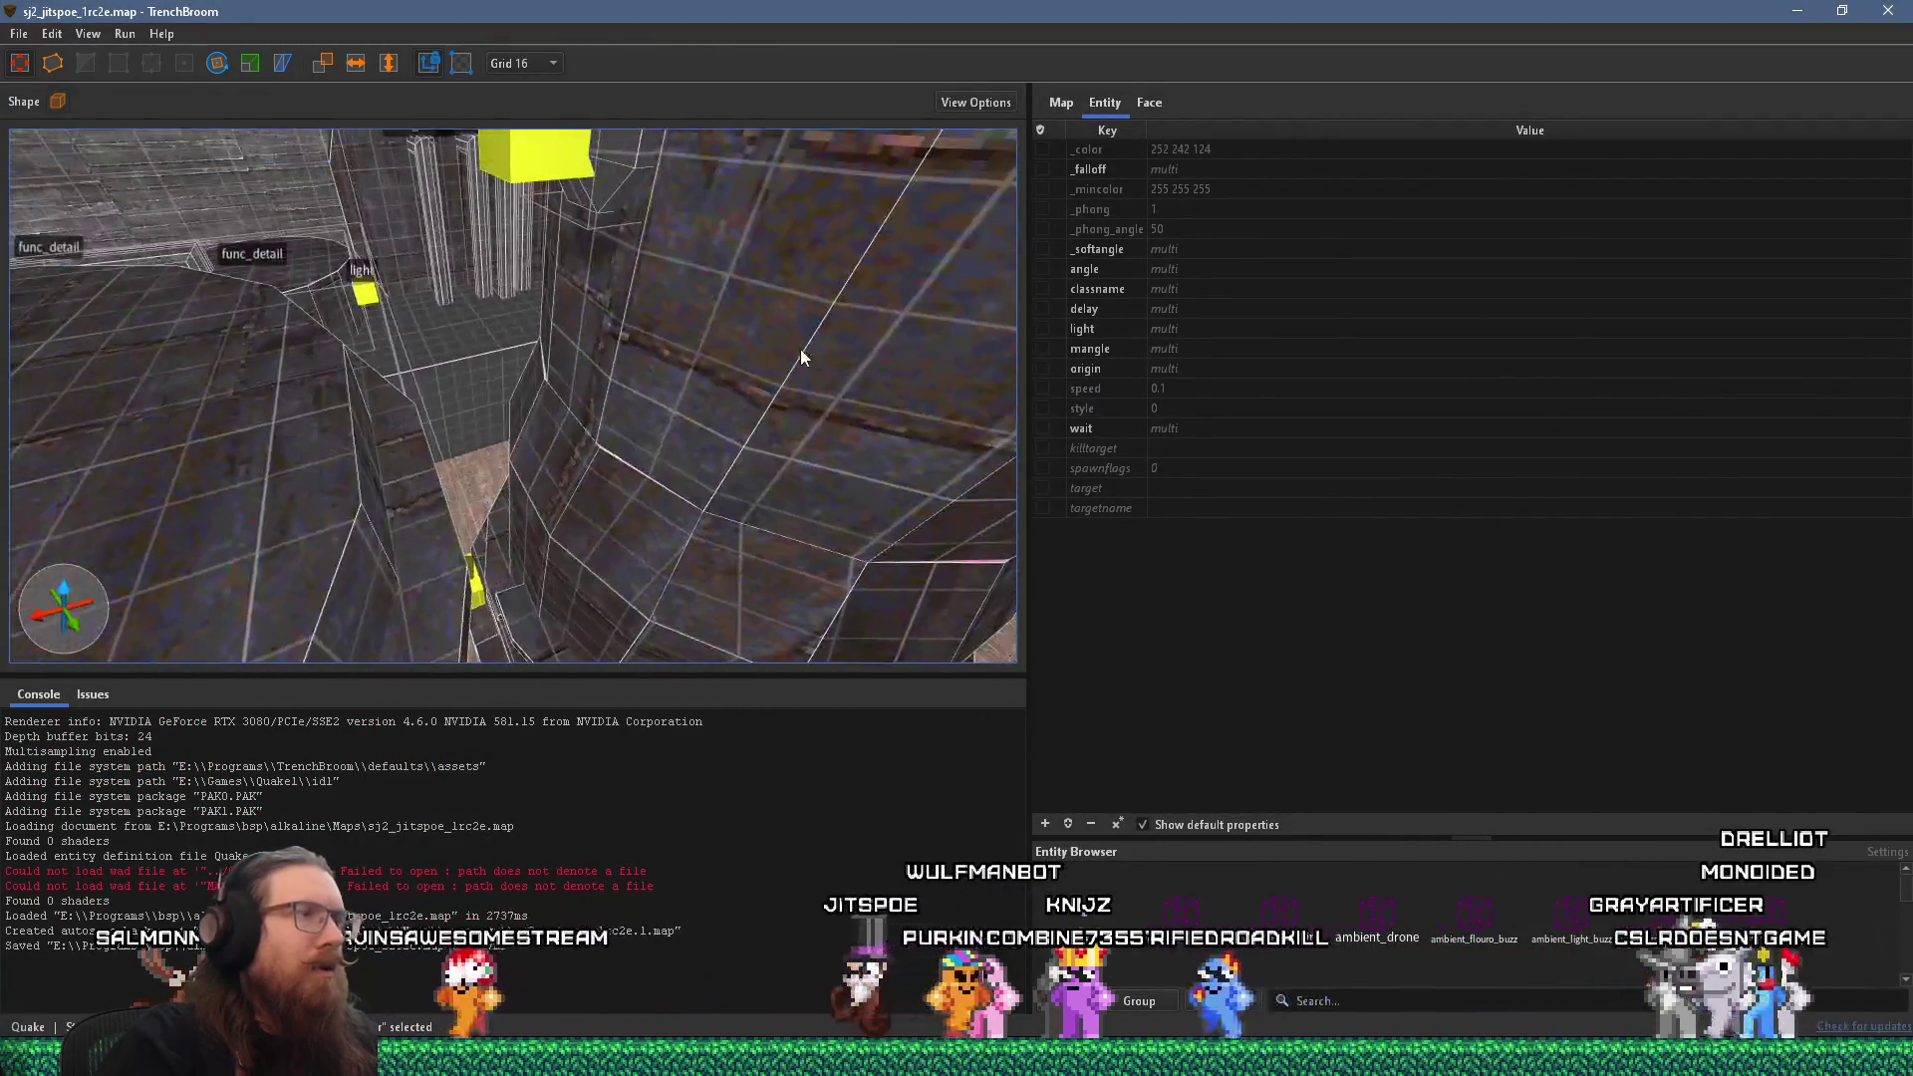
{"action": "left_click", "coordinate": [493, 381]}
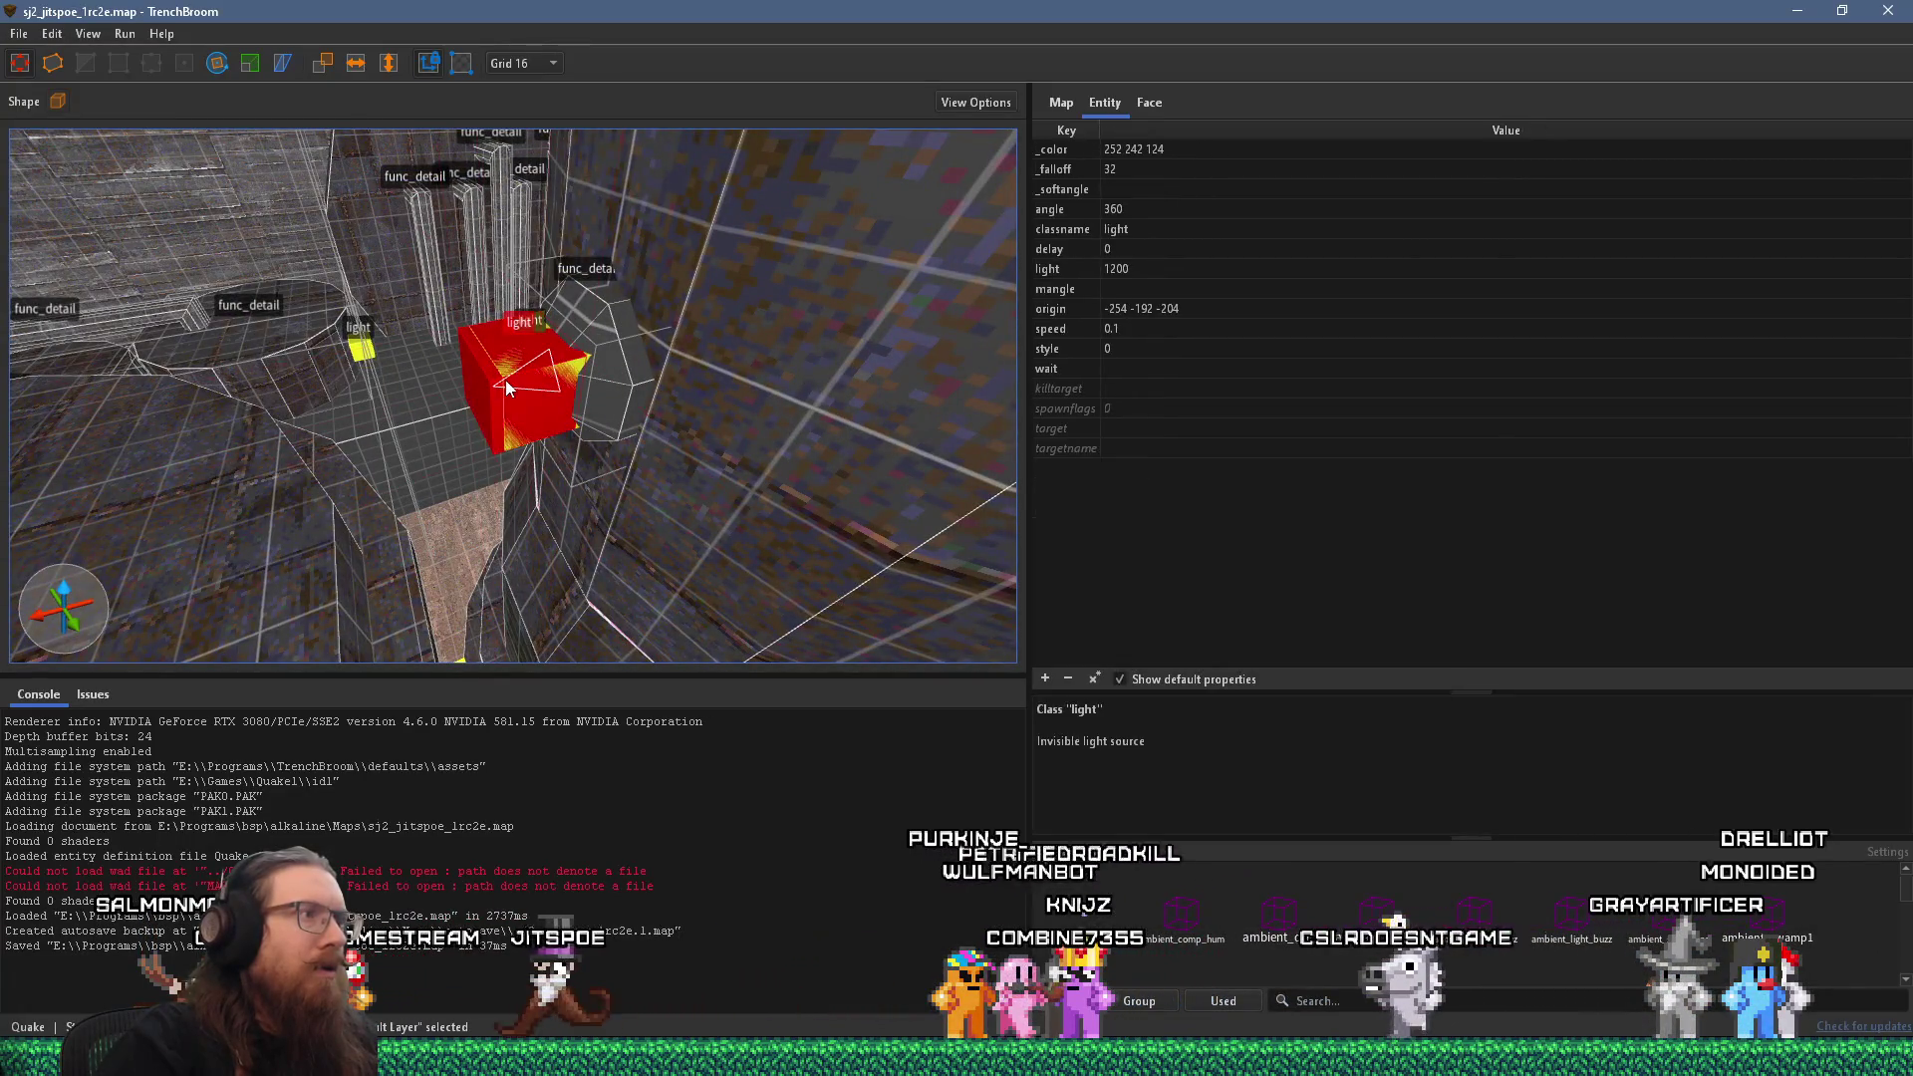
{"action": "left_click", "coordinate": [587, 366]}
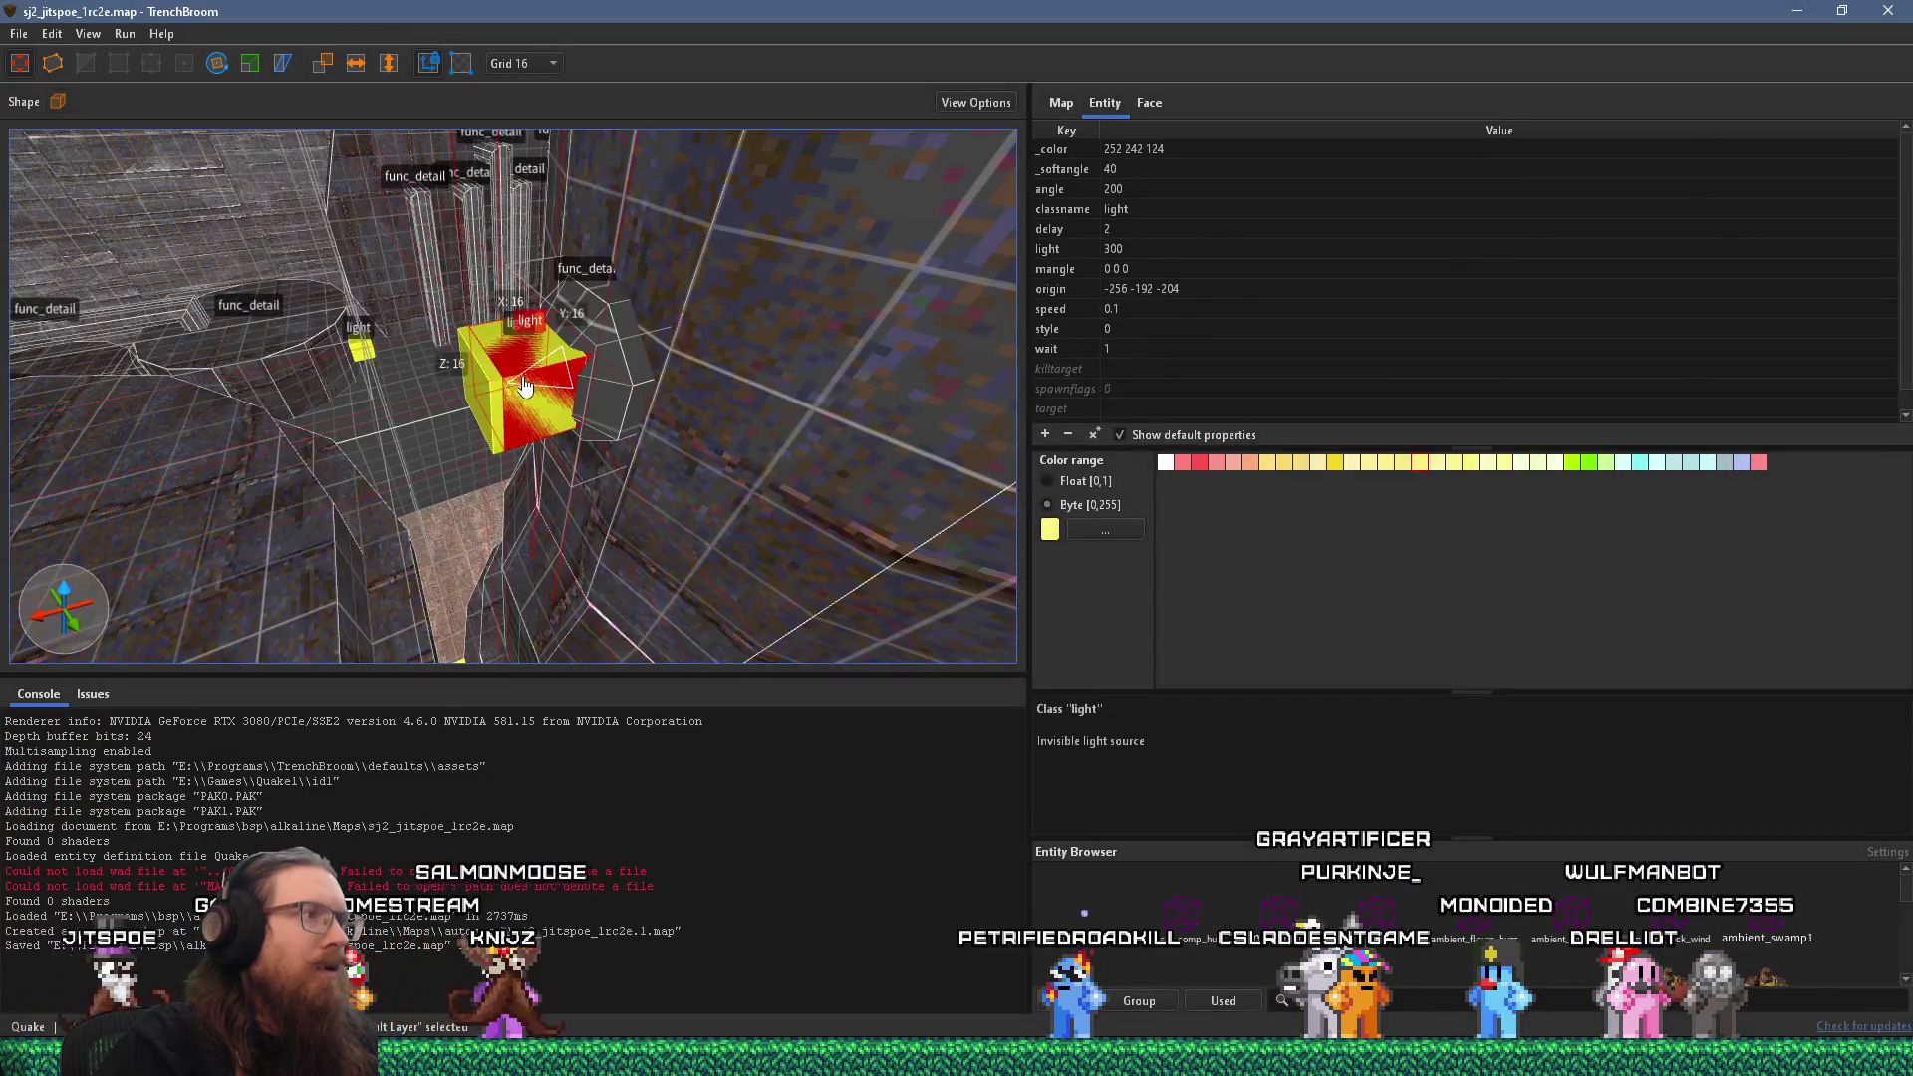
{"action": "left_click", "coordinate": [492, 386]}
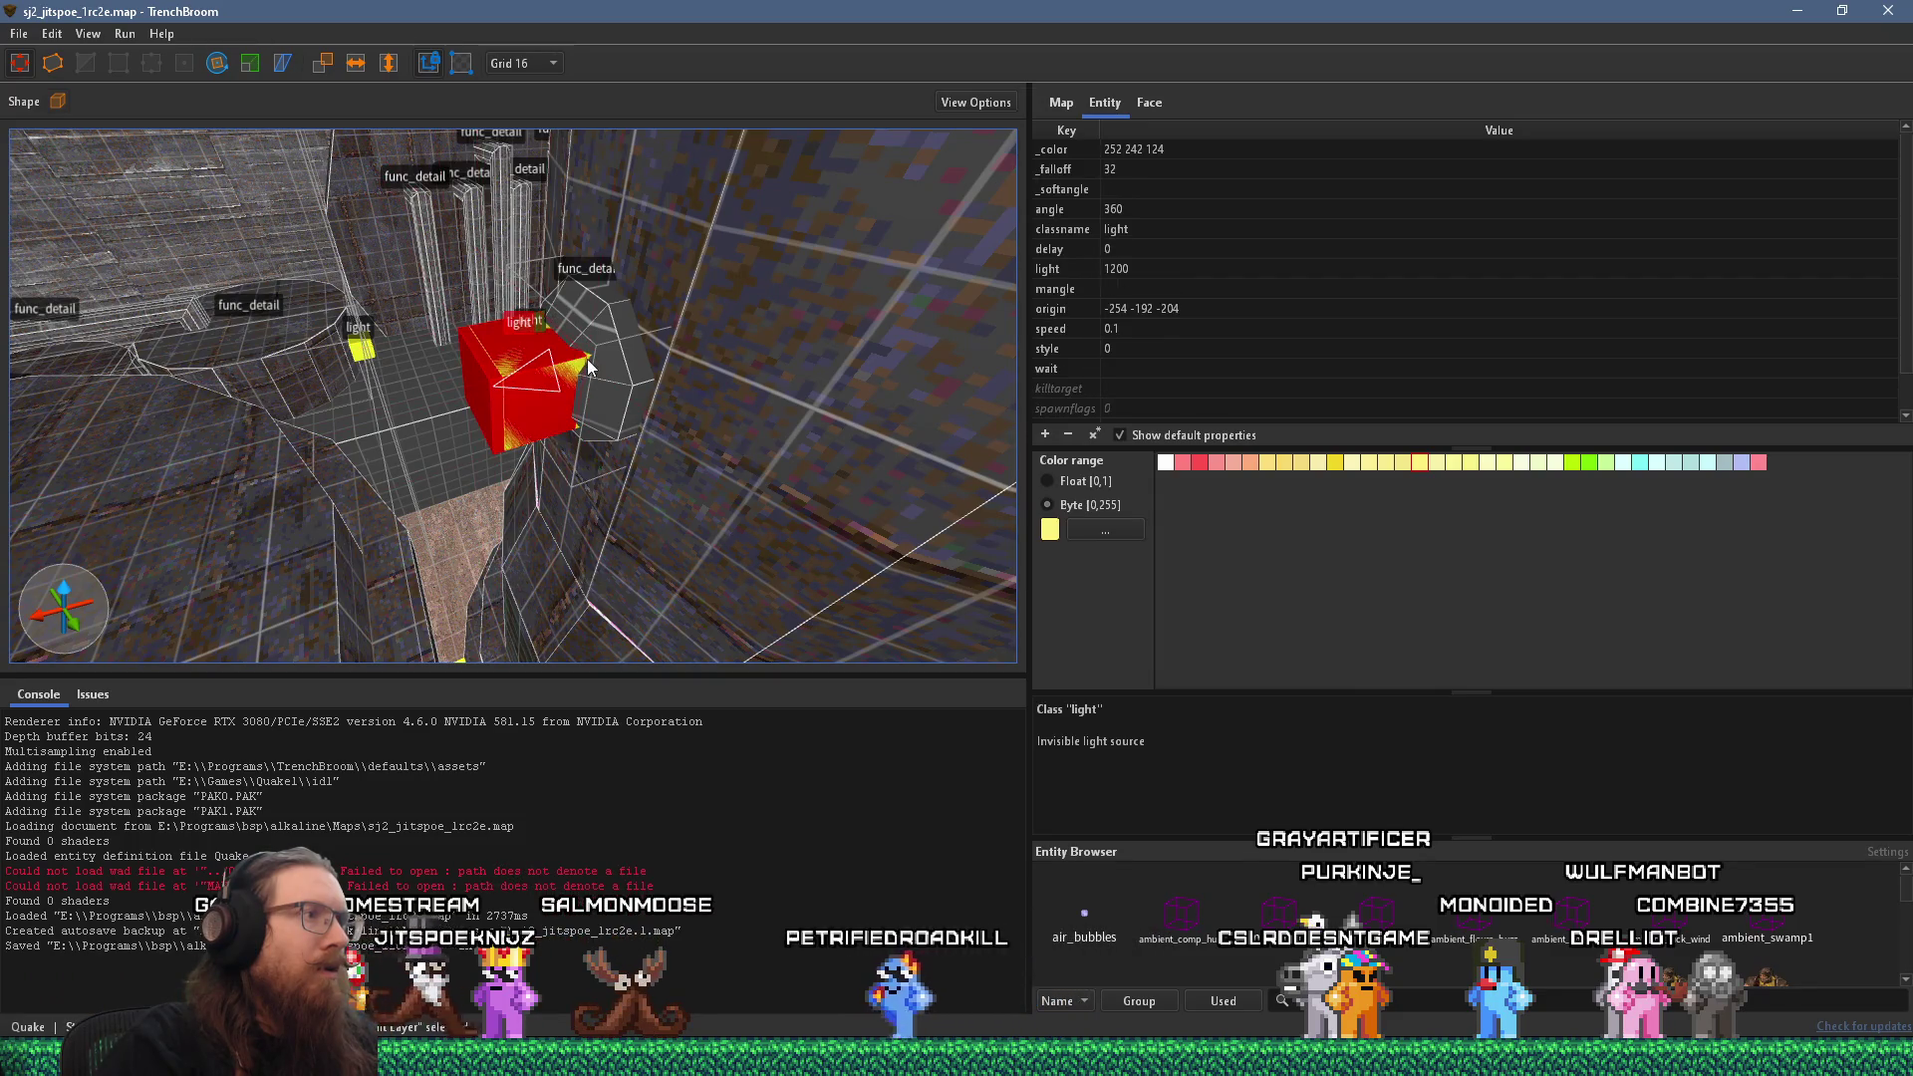
{"action": "left_click", "coordinate": [496, 387]}
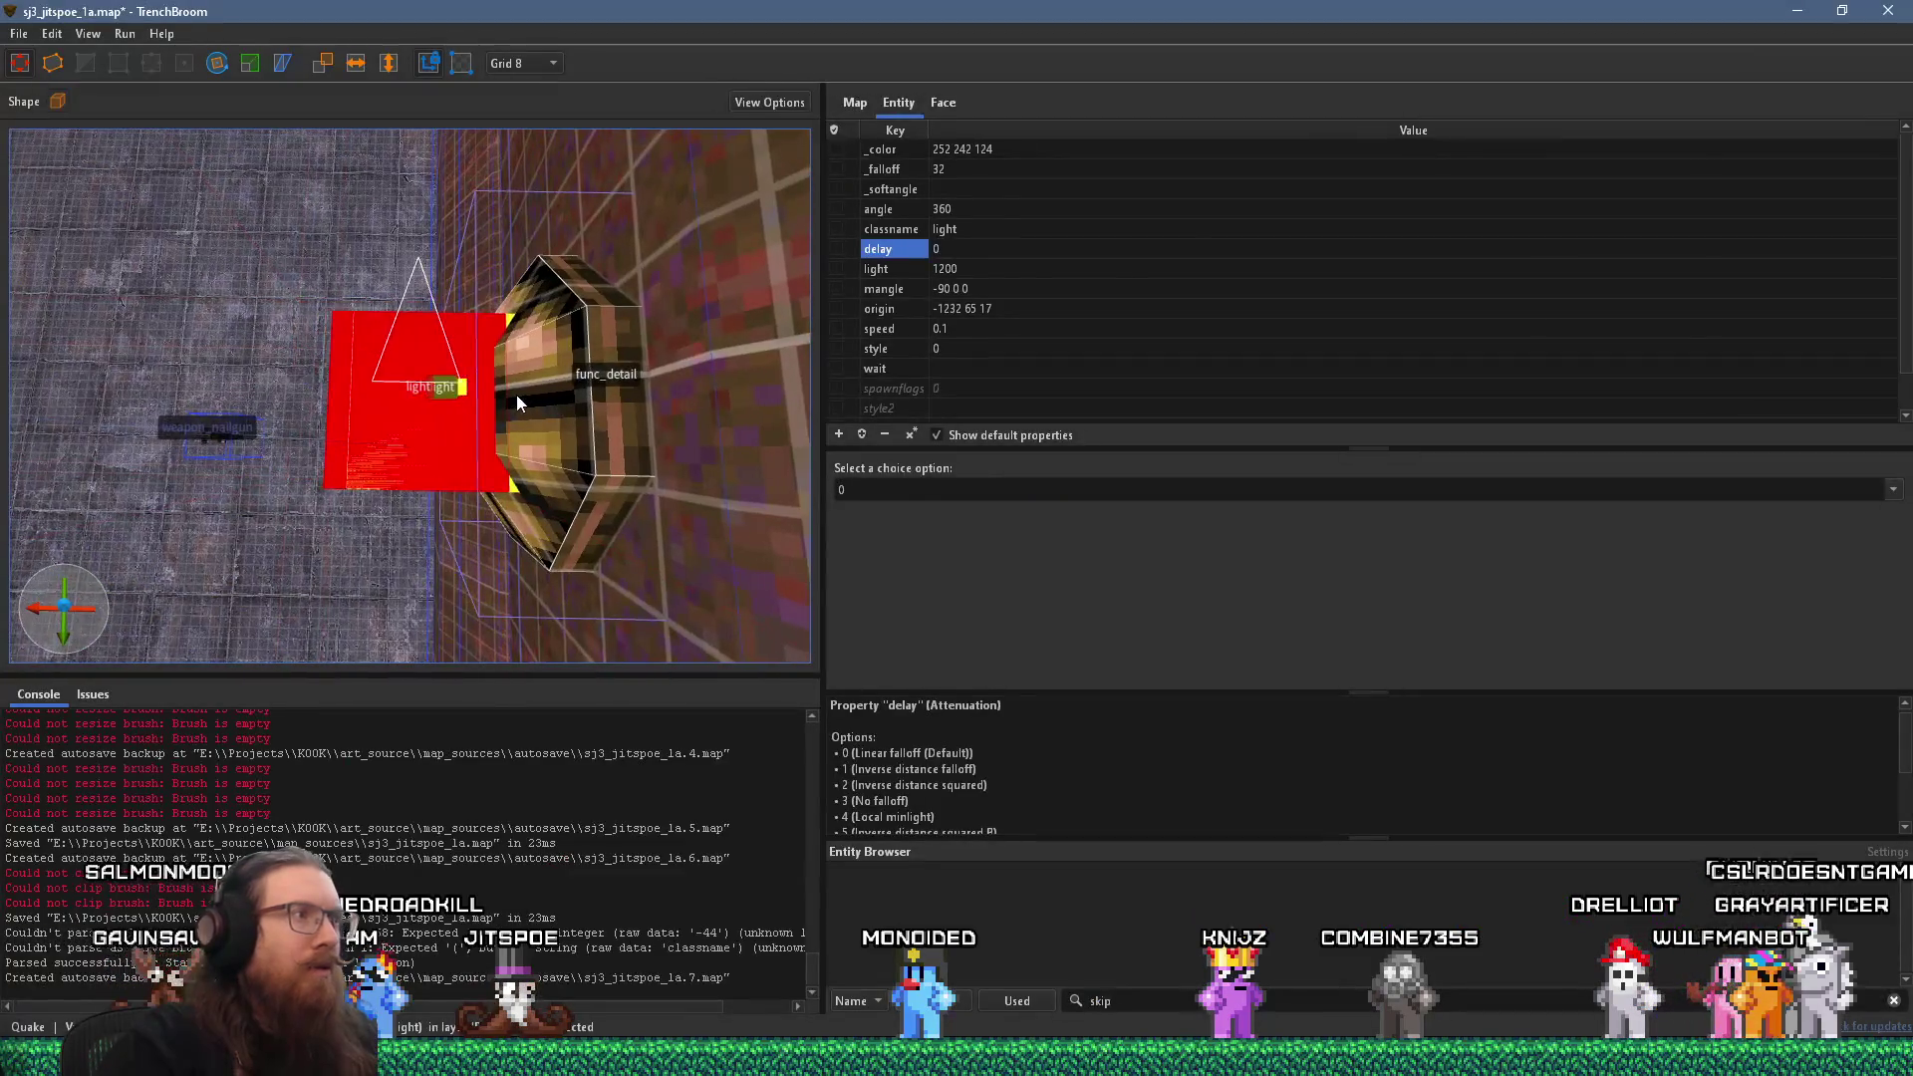
Select the pipe fixture brush together with its light in sj3.
{"action": "left_click", "coordinate": [536, 394]}
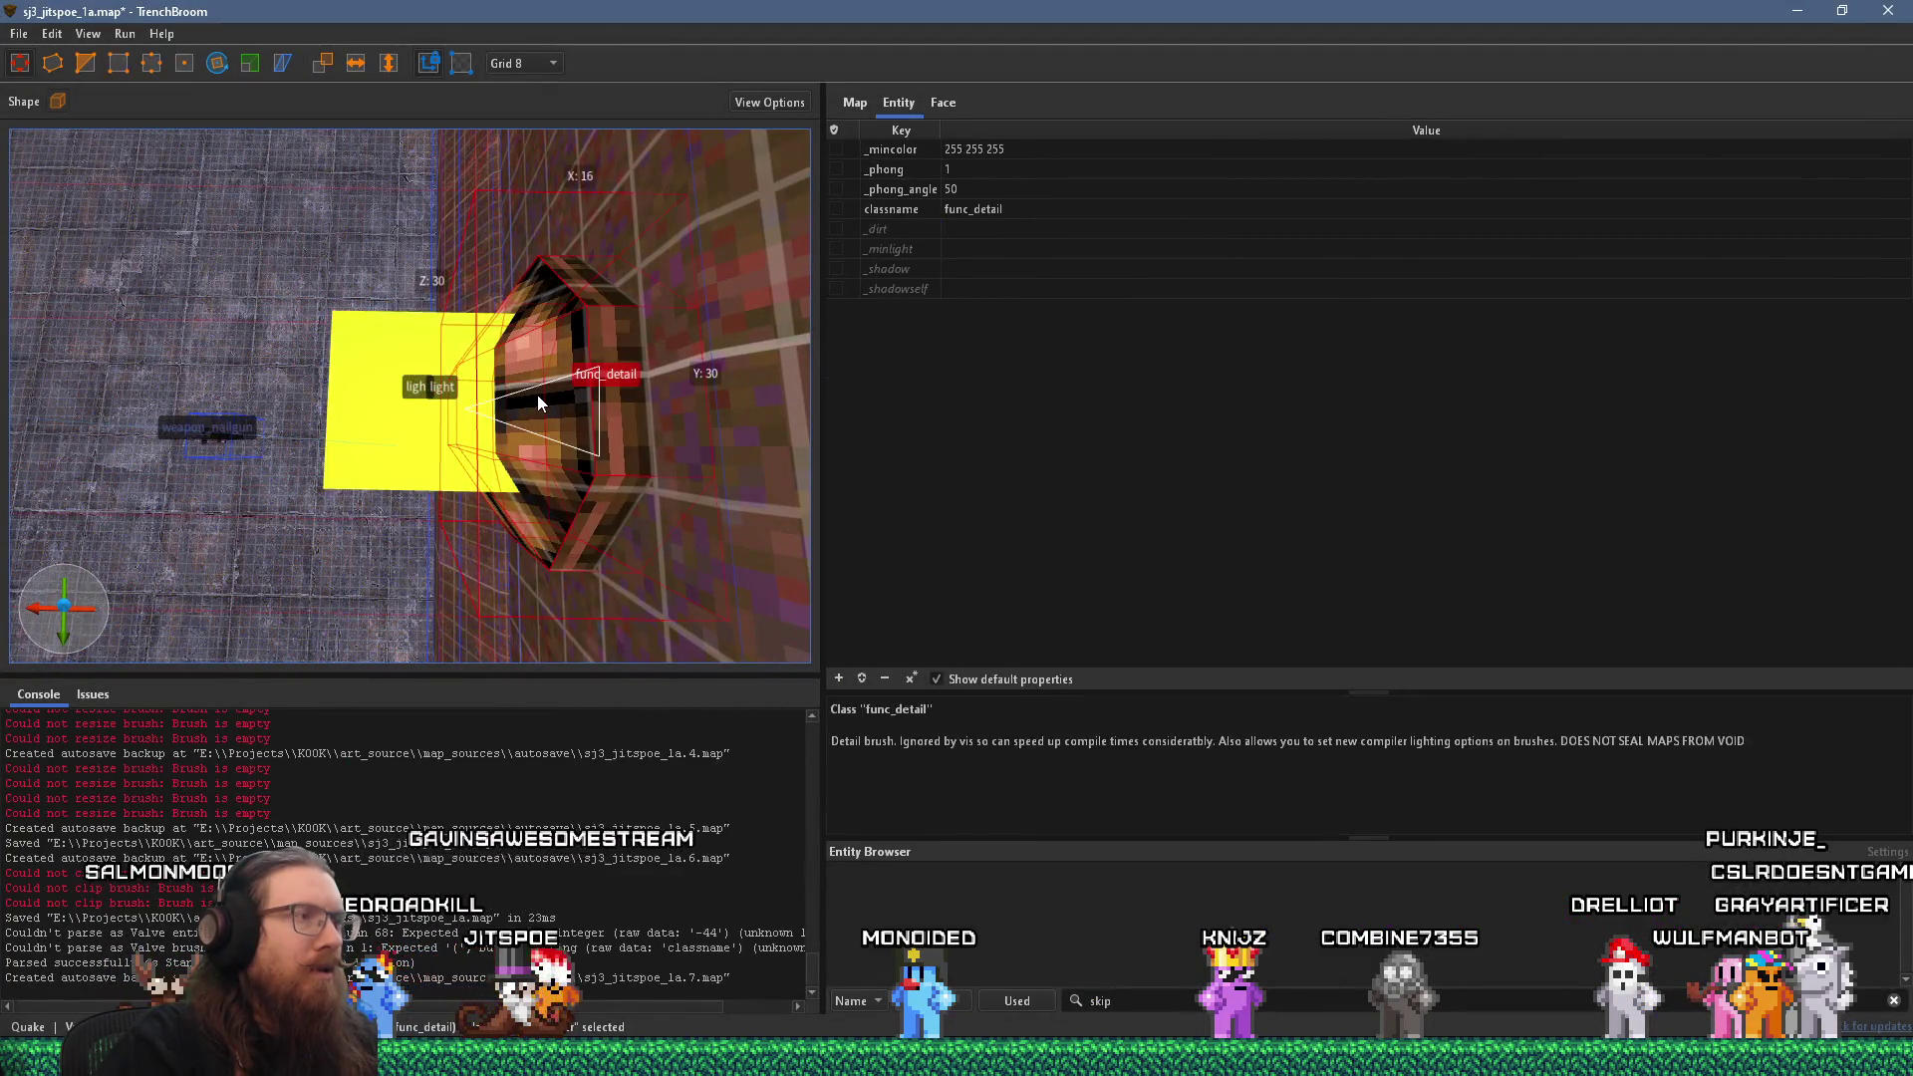
{"action": "left_click", "coordinate": [537, 395]}
{"action": "left_click", "coordinate": [546, 399], "text": "ctrl"}
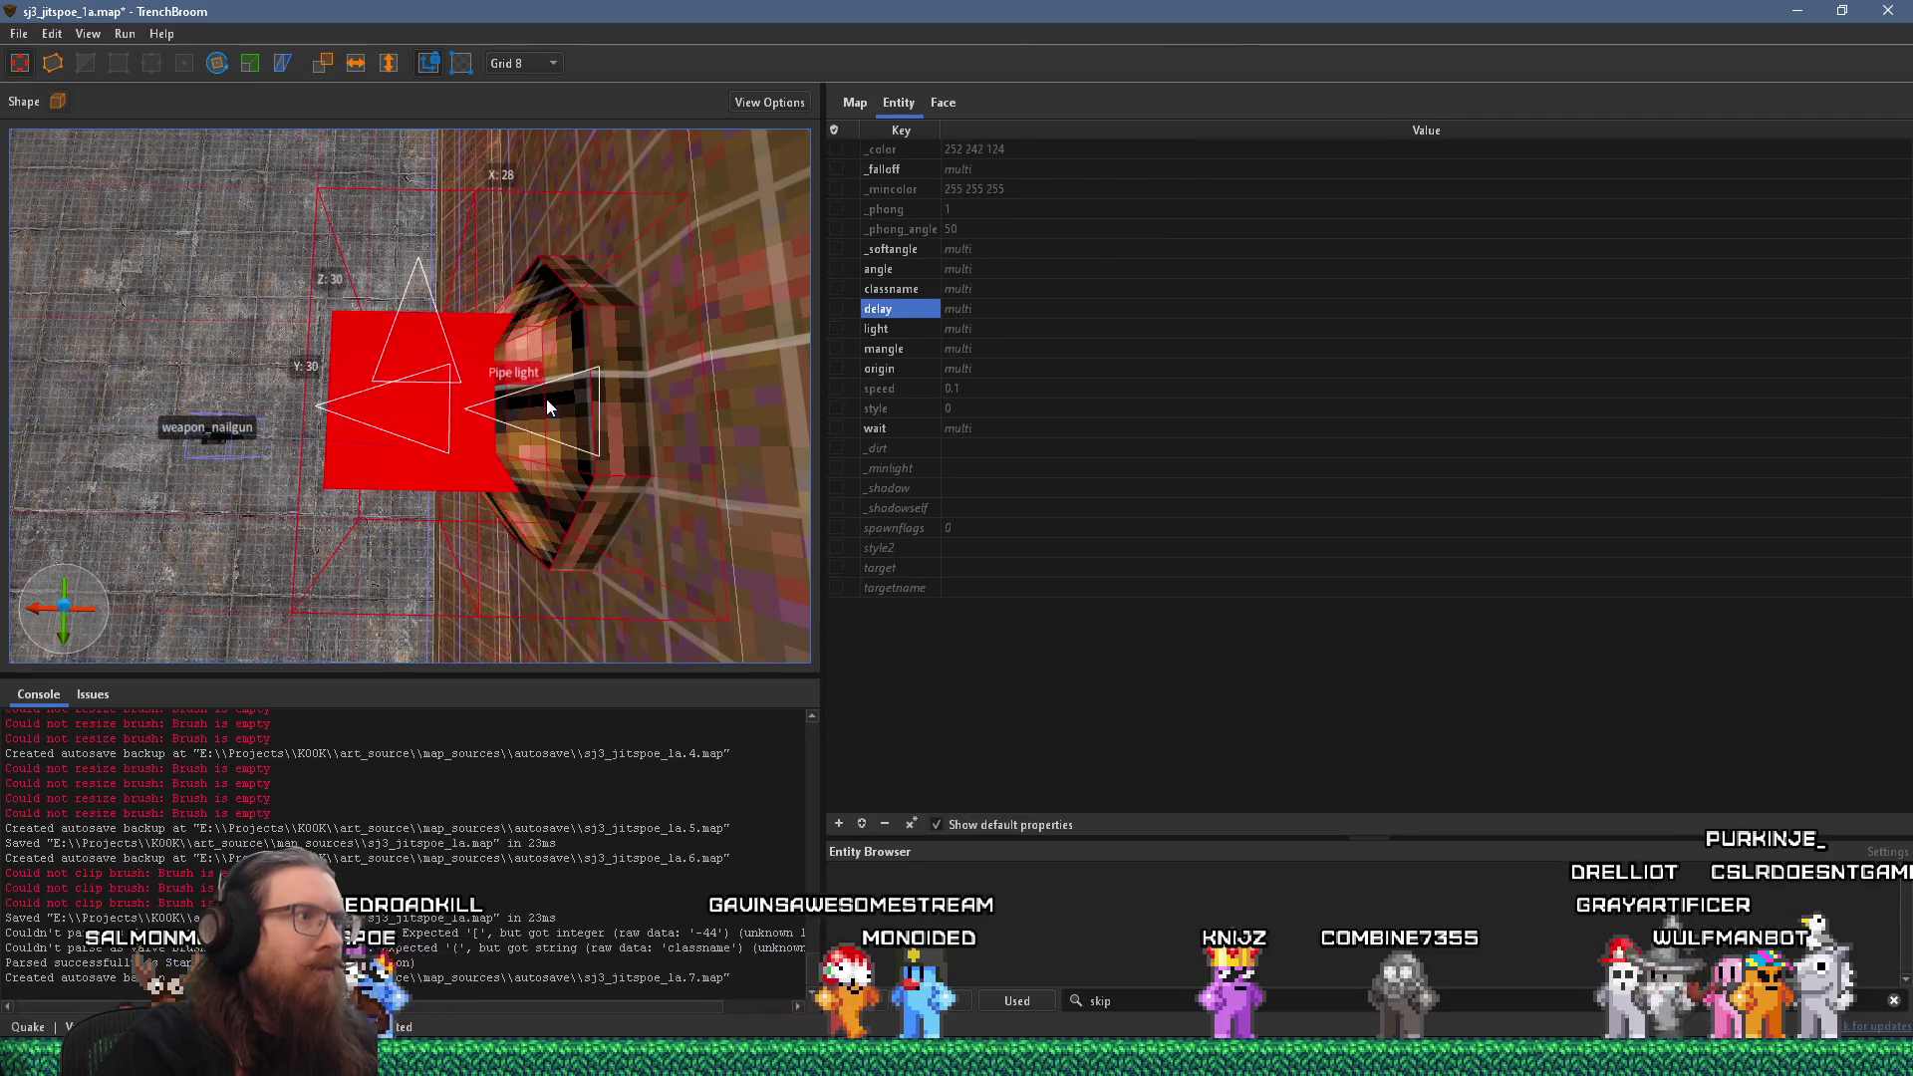
Return to the sj2 map and inspect the 1200-brightness light's property list.
{"action": "key", "text": "alt+Tab"}
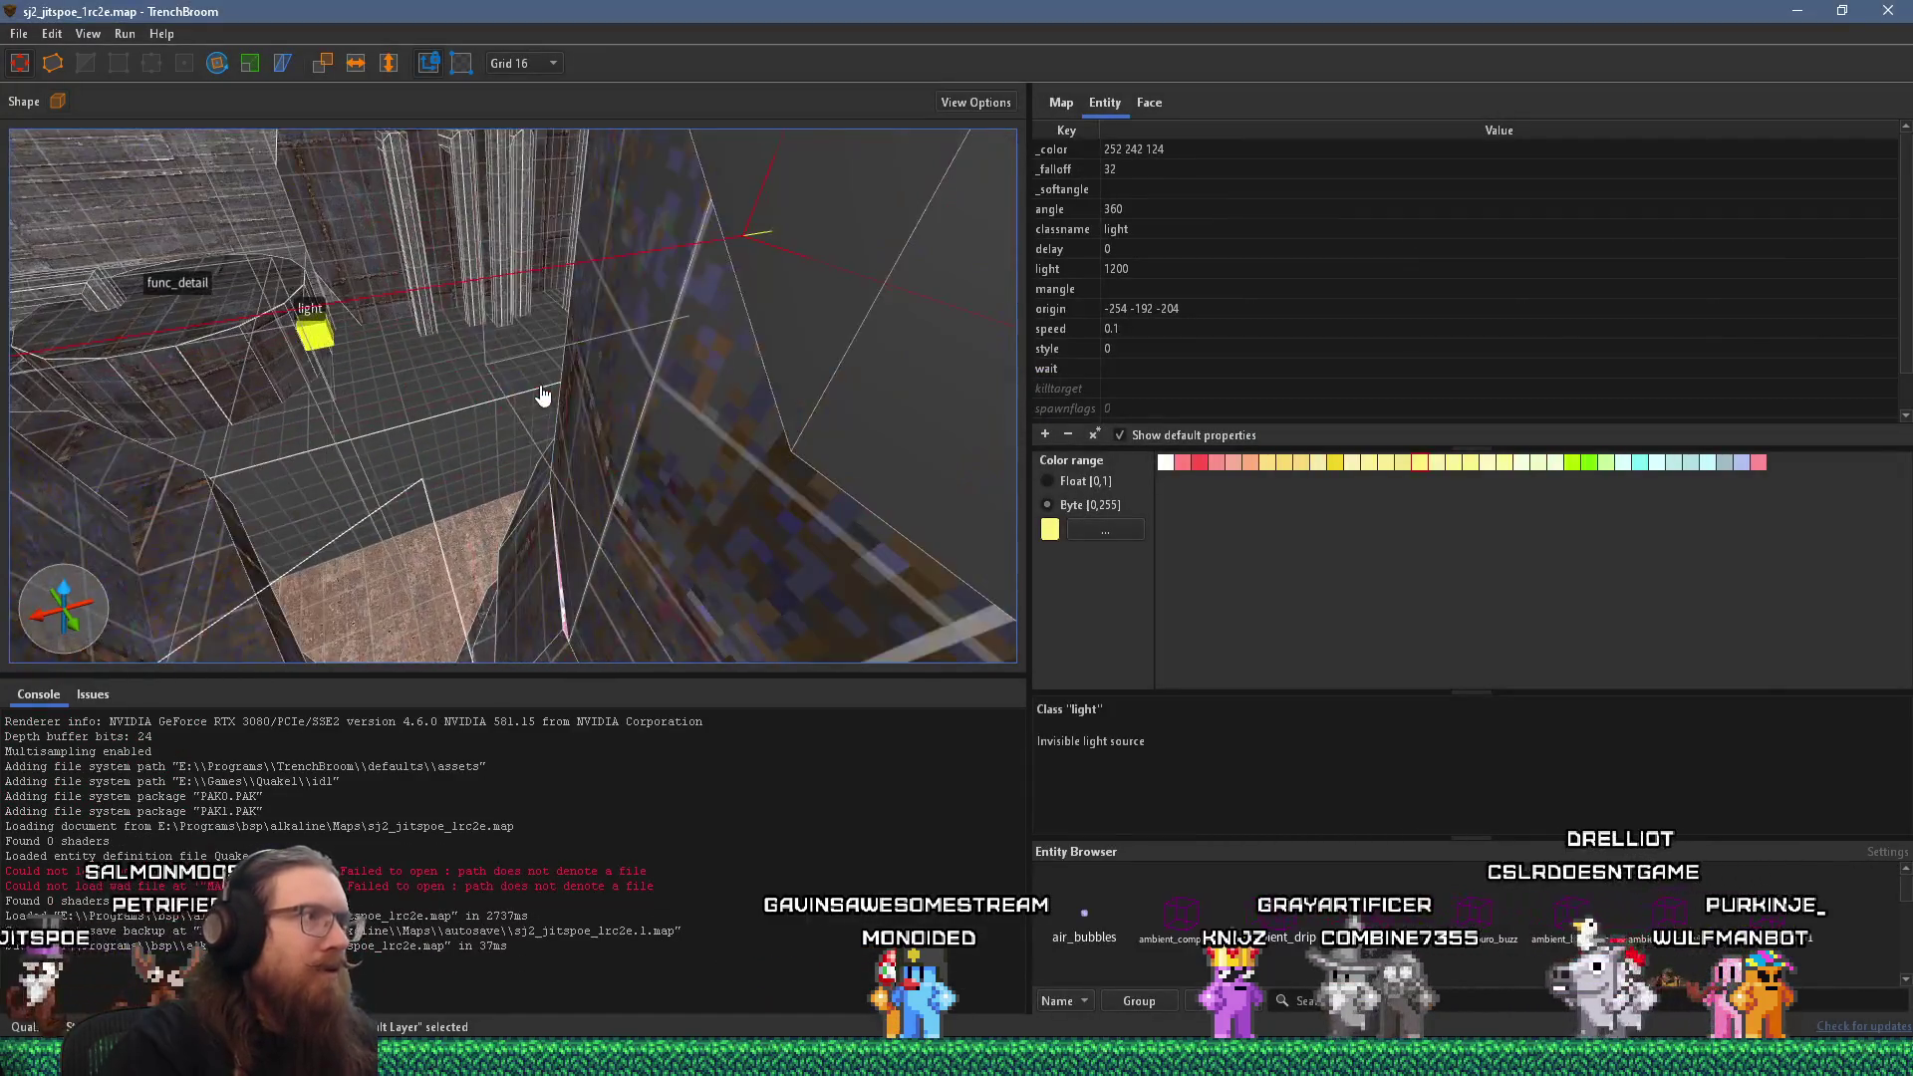
{"action": "scroll", "coordinate": [520, 410], "scroll_direction": "down", "scroll_amount": 5}
{"action": "scroll", "coordinate": [517, 411], "scroll_direction": "up", "scroll_amount": 5}
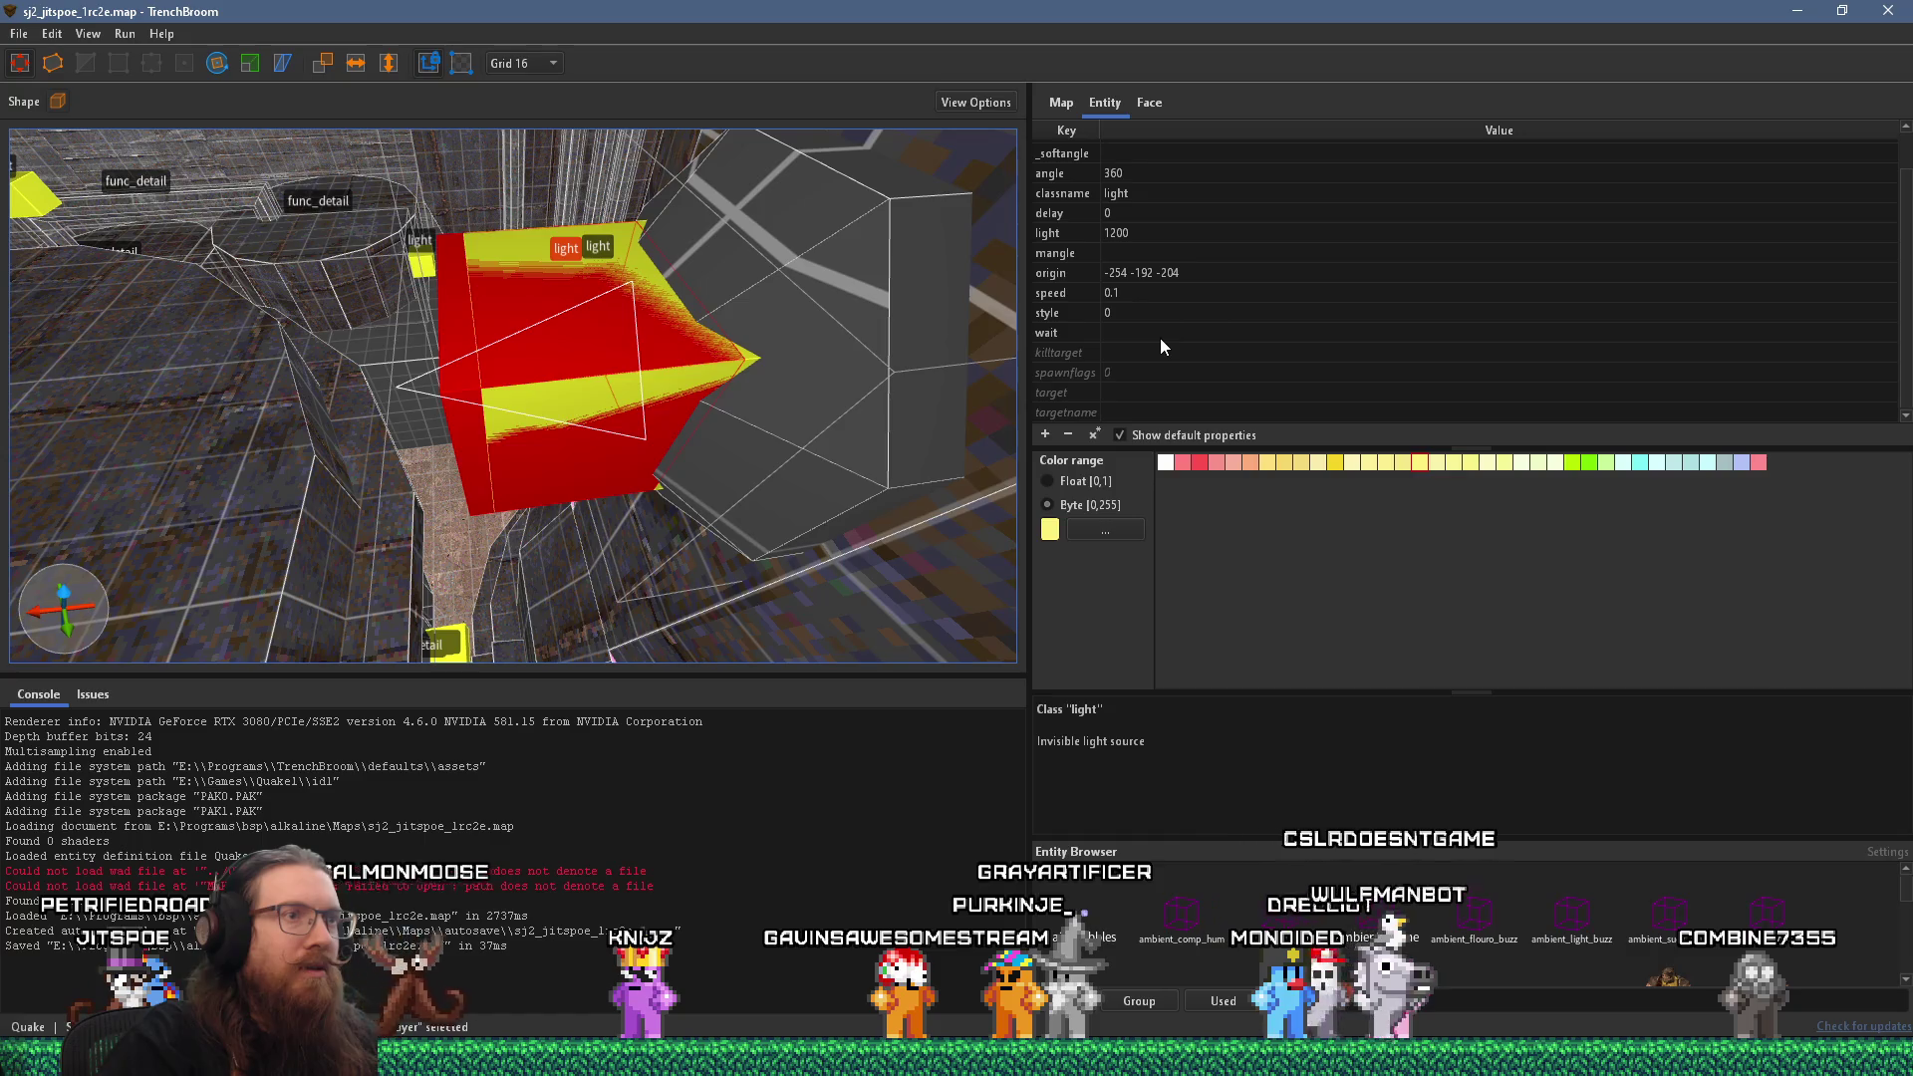
{"action": "left_click", "coordinate": [452, 290]}
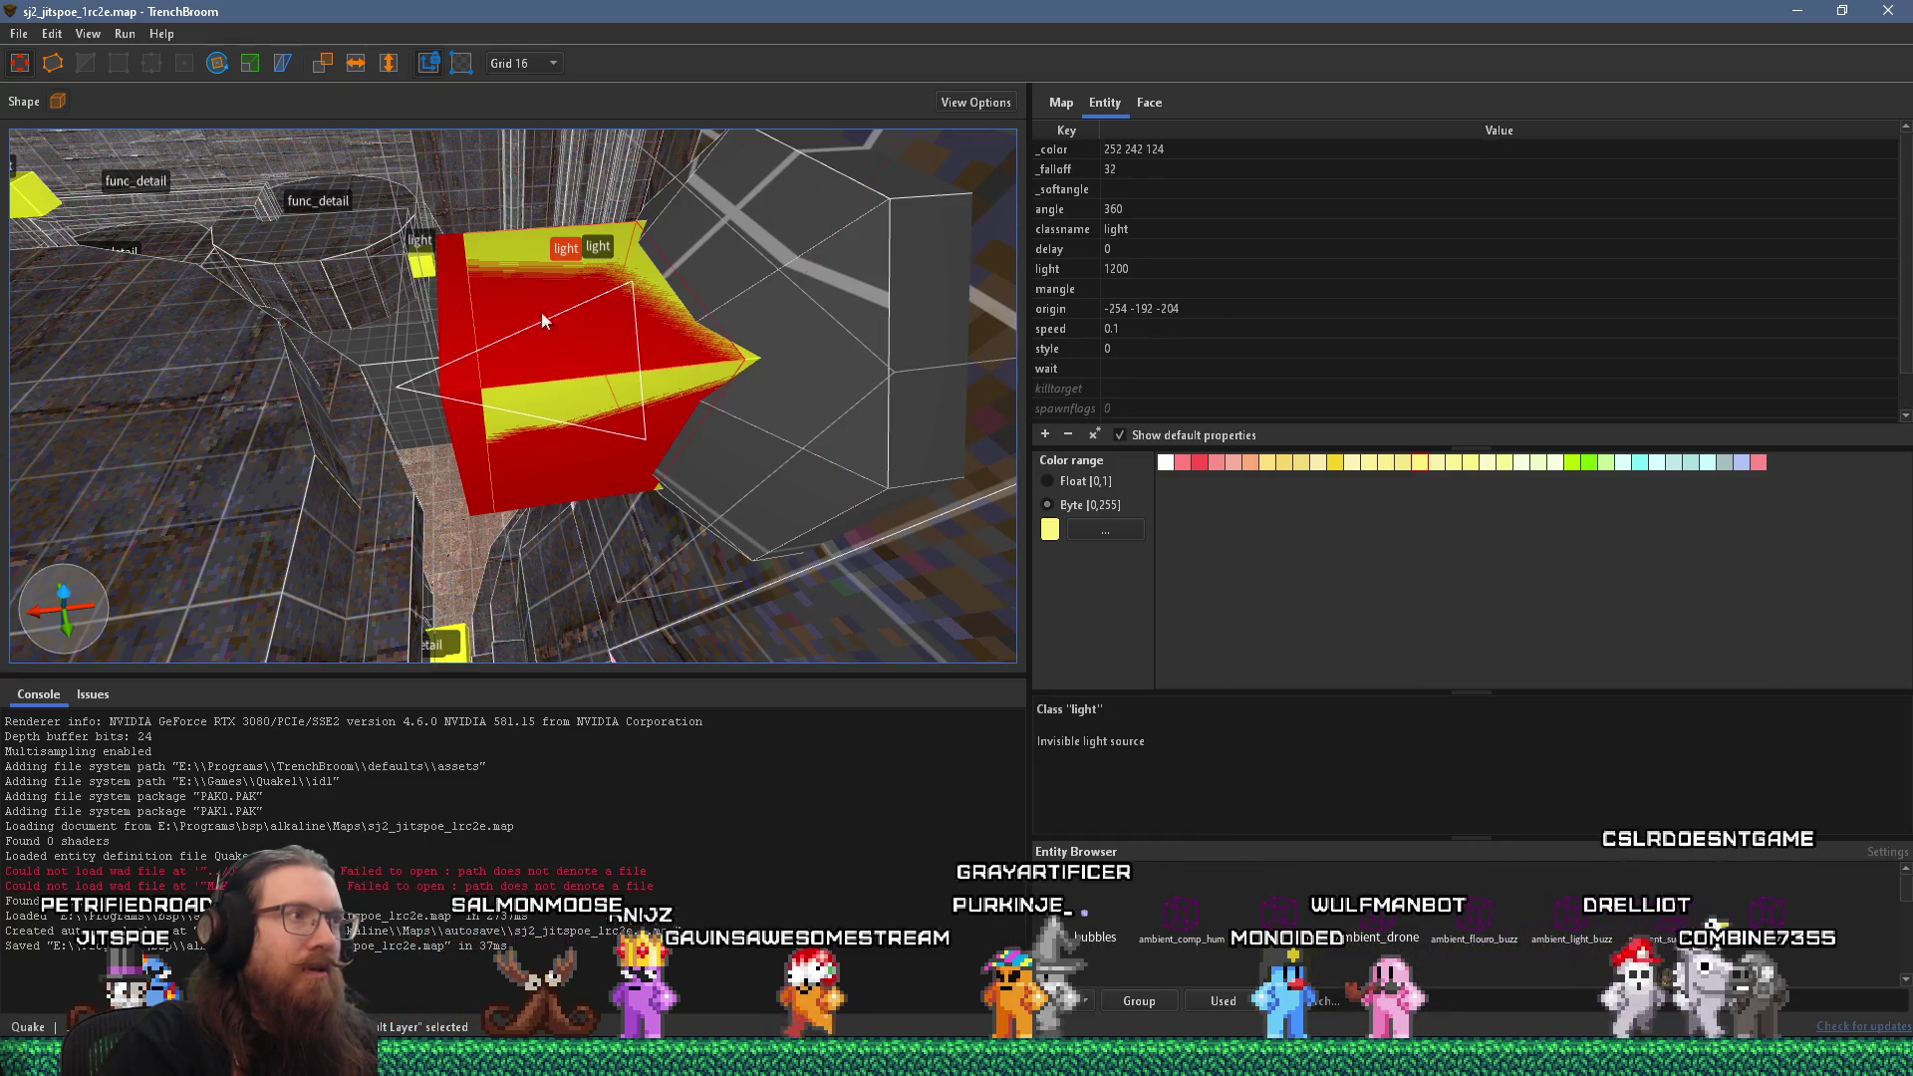
Select both overlapping lights and the fixture brush in sj2.
{"action": "left_click", "coordinate": [743, 361]}
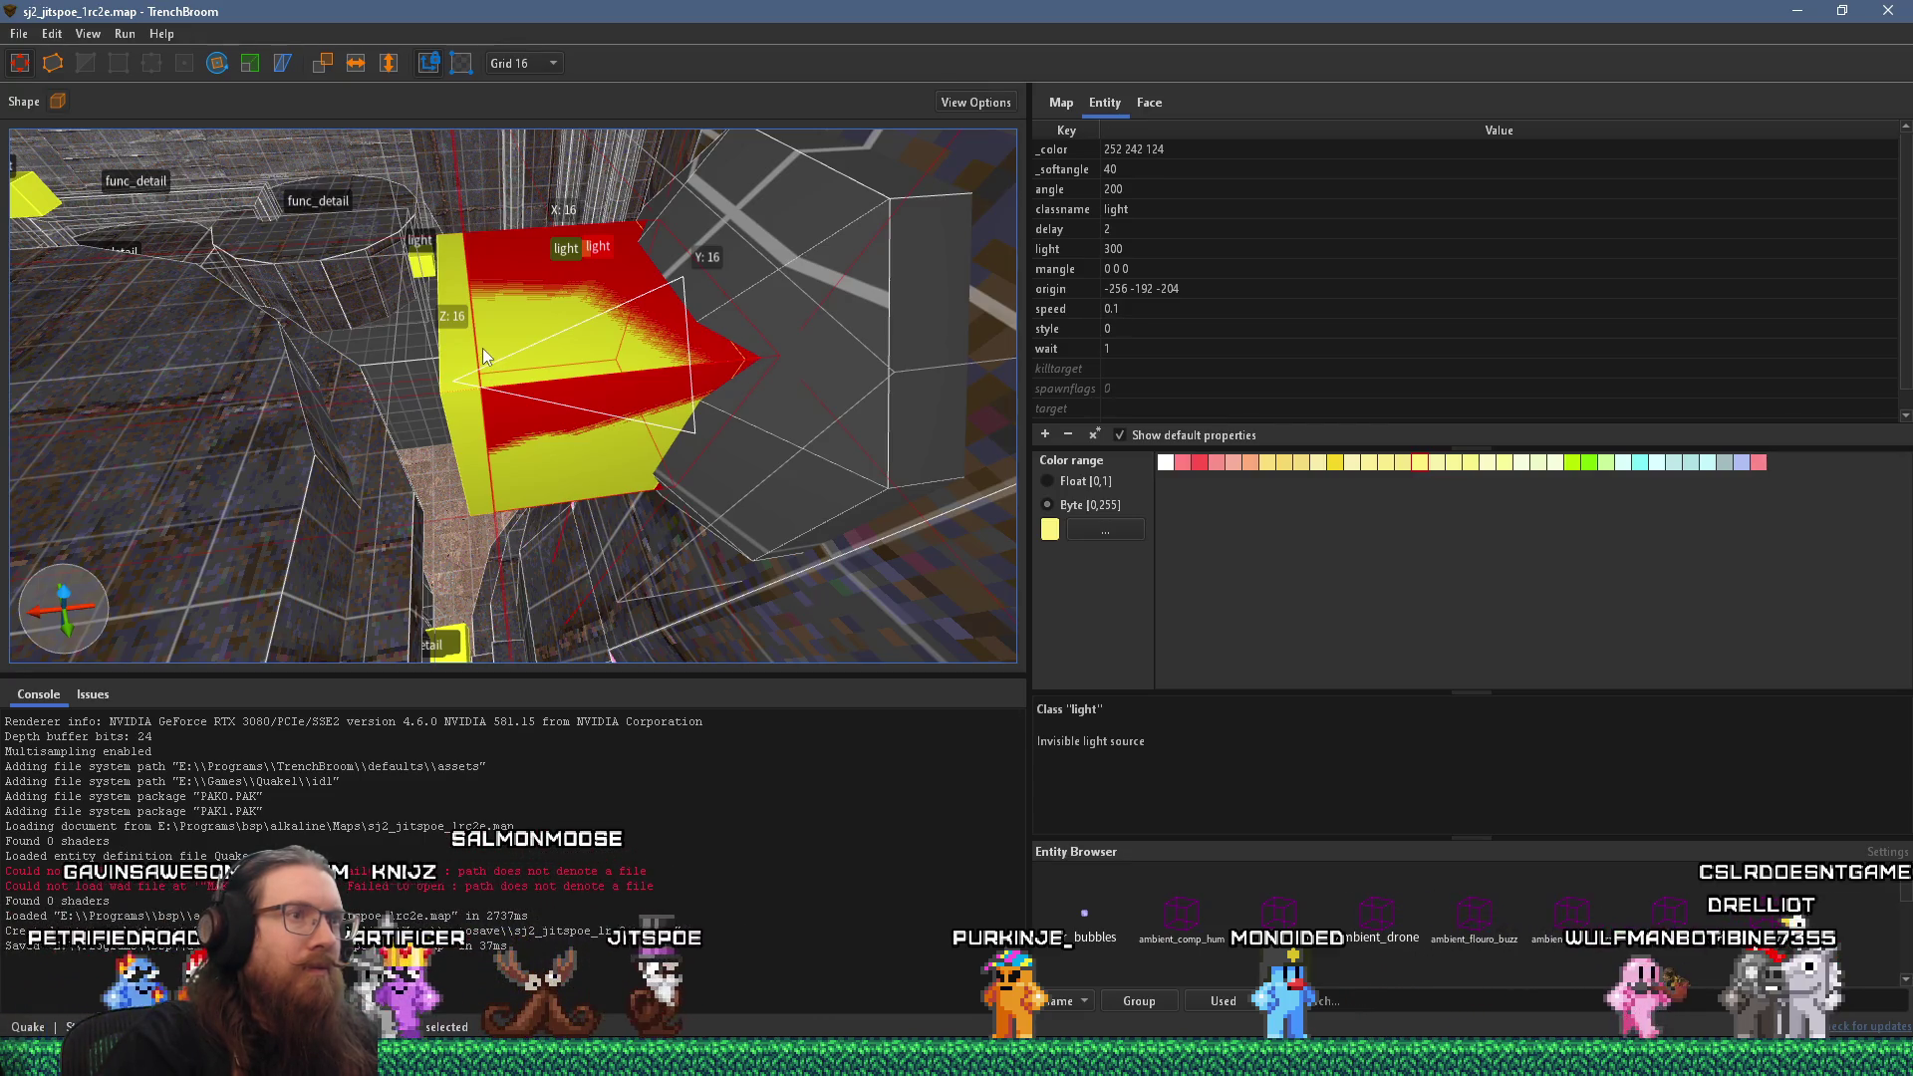
{"action": "left_click", "coordinate": [459, 316]}
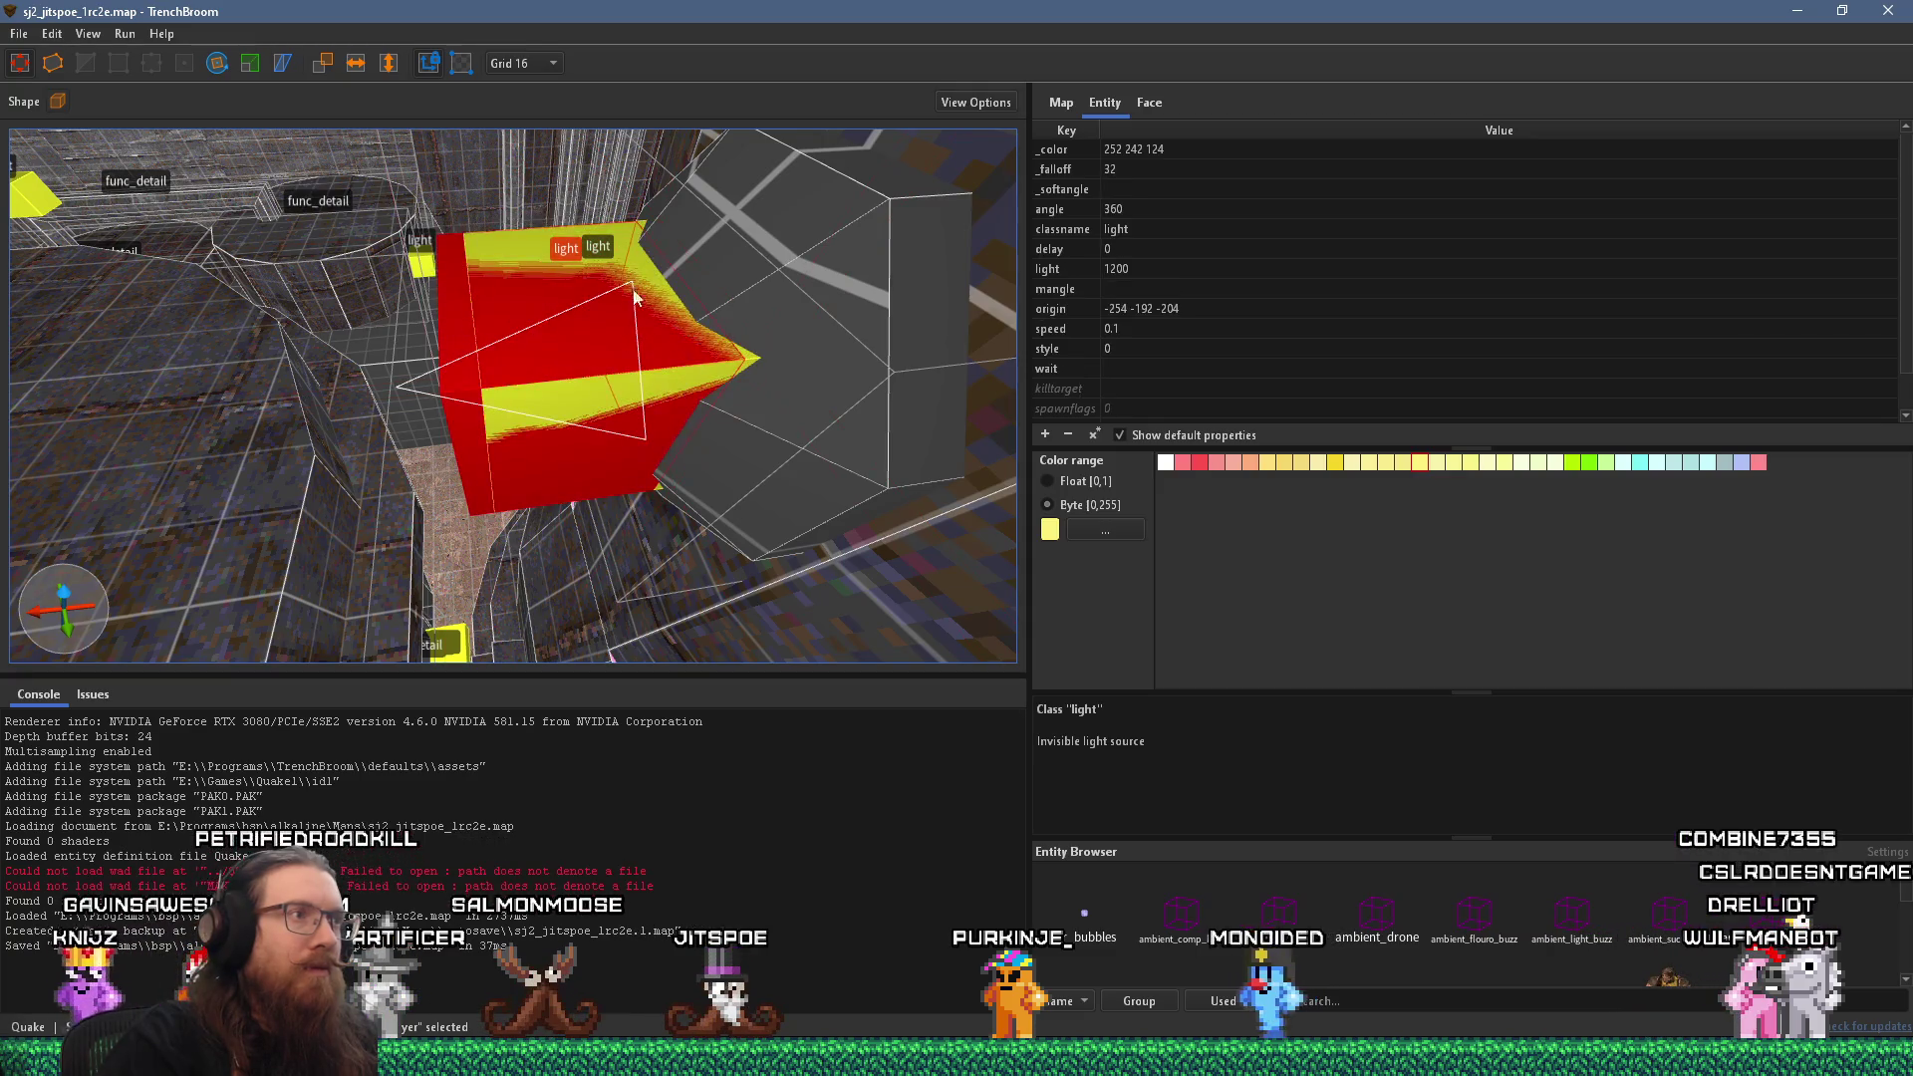
{"action": "left_click", "coordinate": [805, 331], "text": "ctrl"}
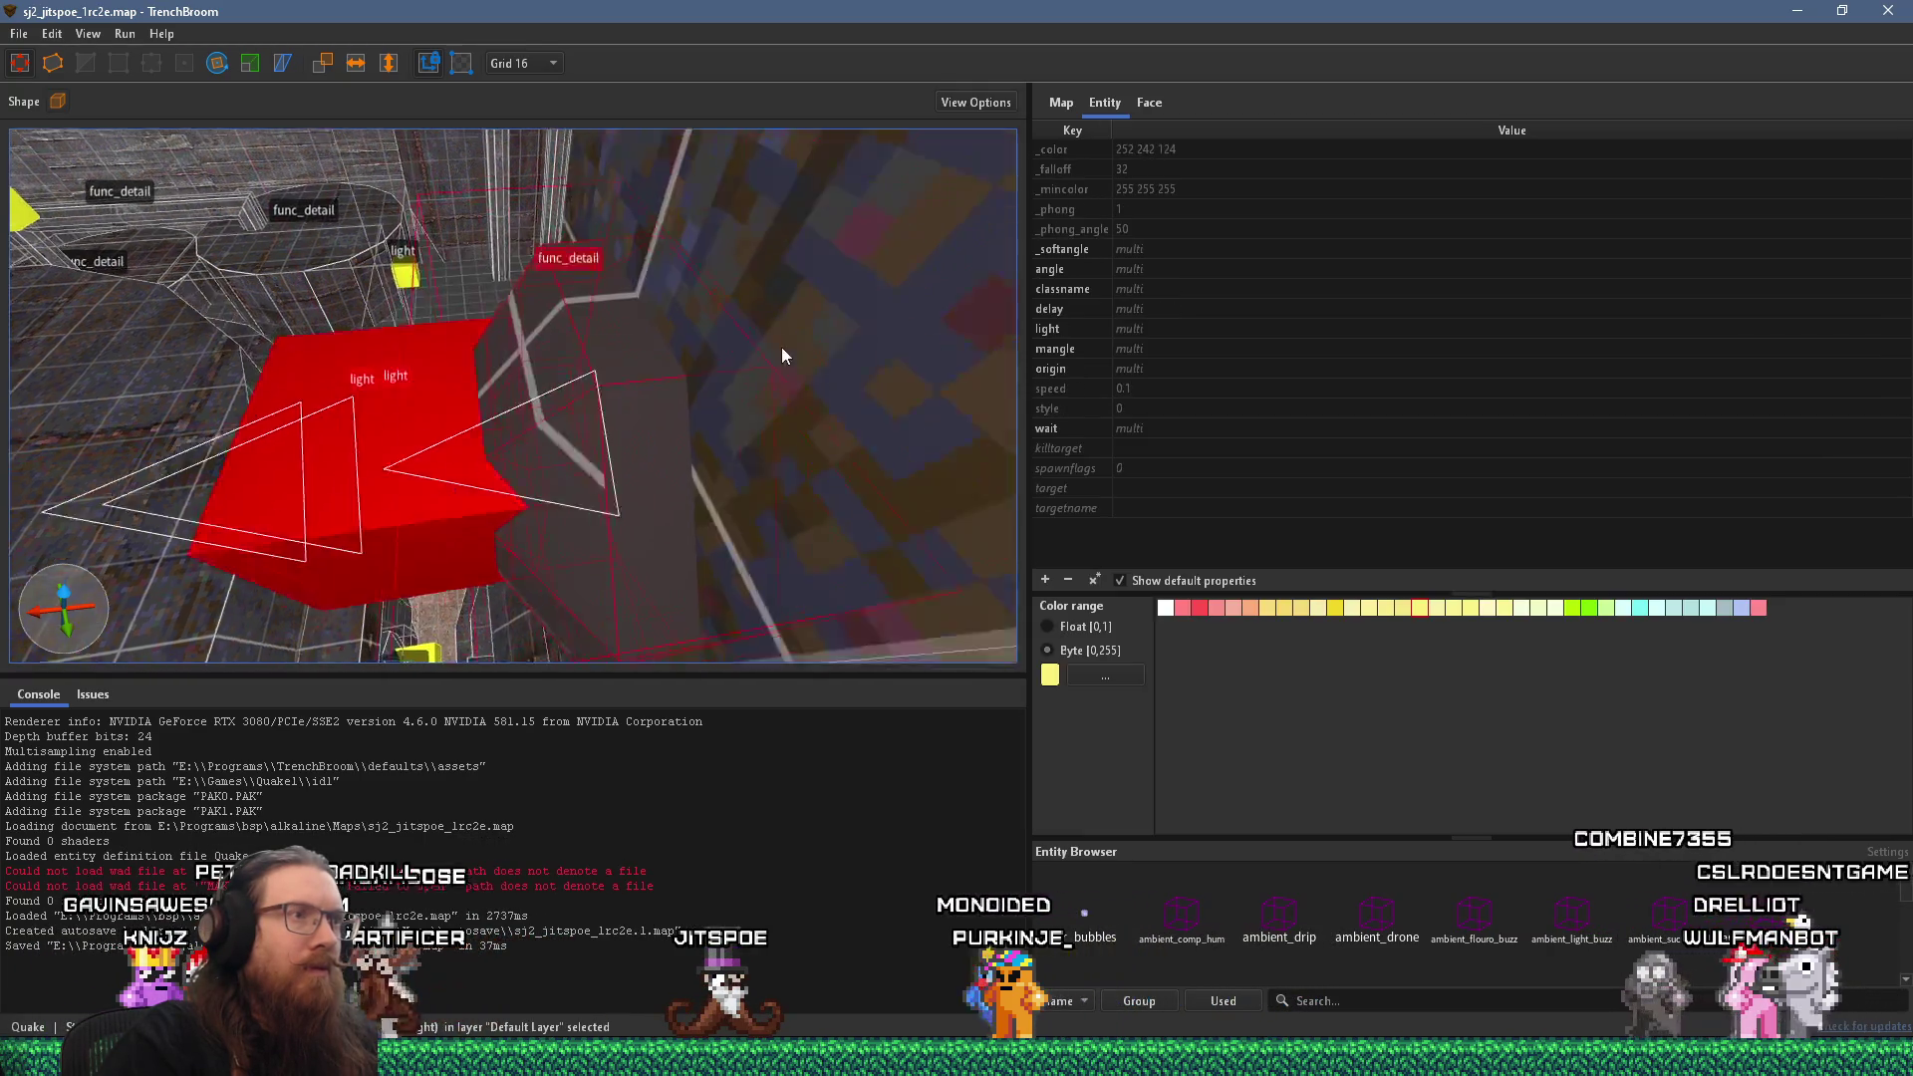
{"action": "scroll", "coordinate": [599, 369], "scroll_direction": "down", "scroll_amount": 5}
Group the lights and fixture under the name pipe_light.
{"action": "right_click", "coordinate": [592, 356]}
{"action": "left_click", "coordinate": [644, 365]}
{"action": "type", "text": "Pip"}
{"action": "key", "text": "BackSpace"}
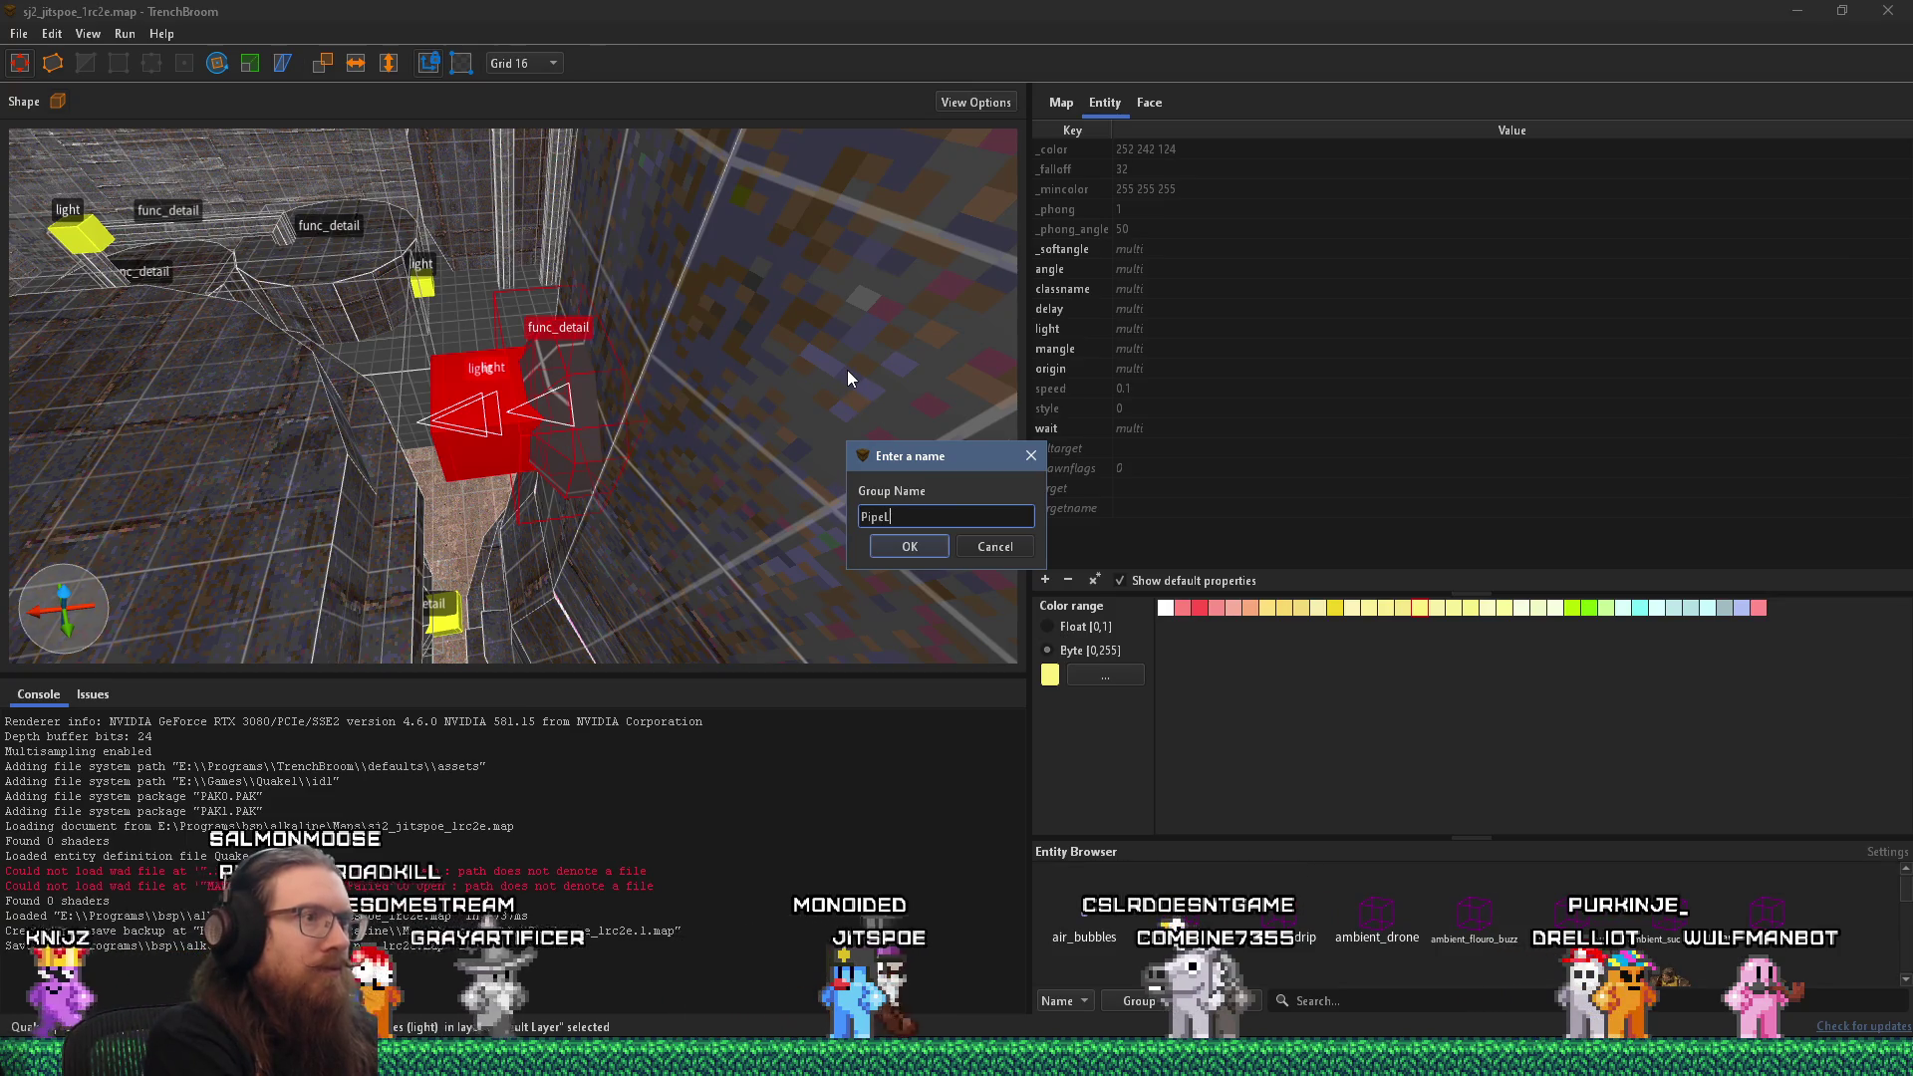
{"action": "type", "text": "pe_light"}
{"action": "key", "text": "Return"}
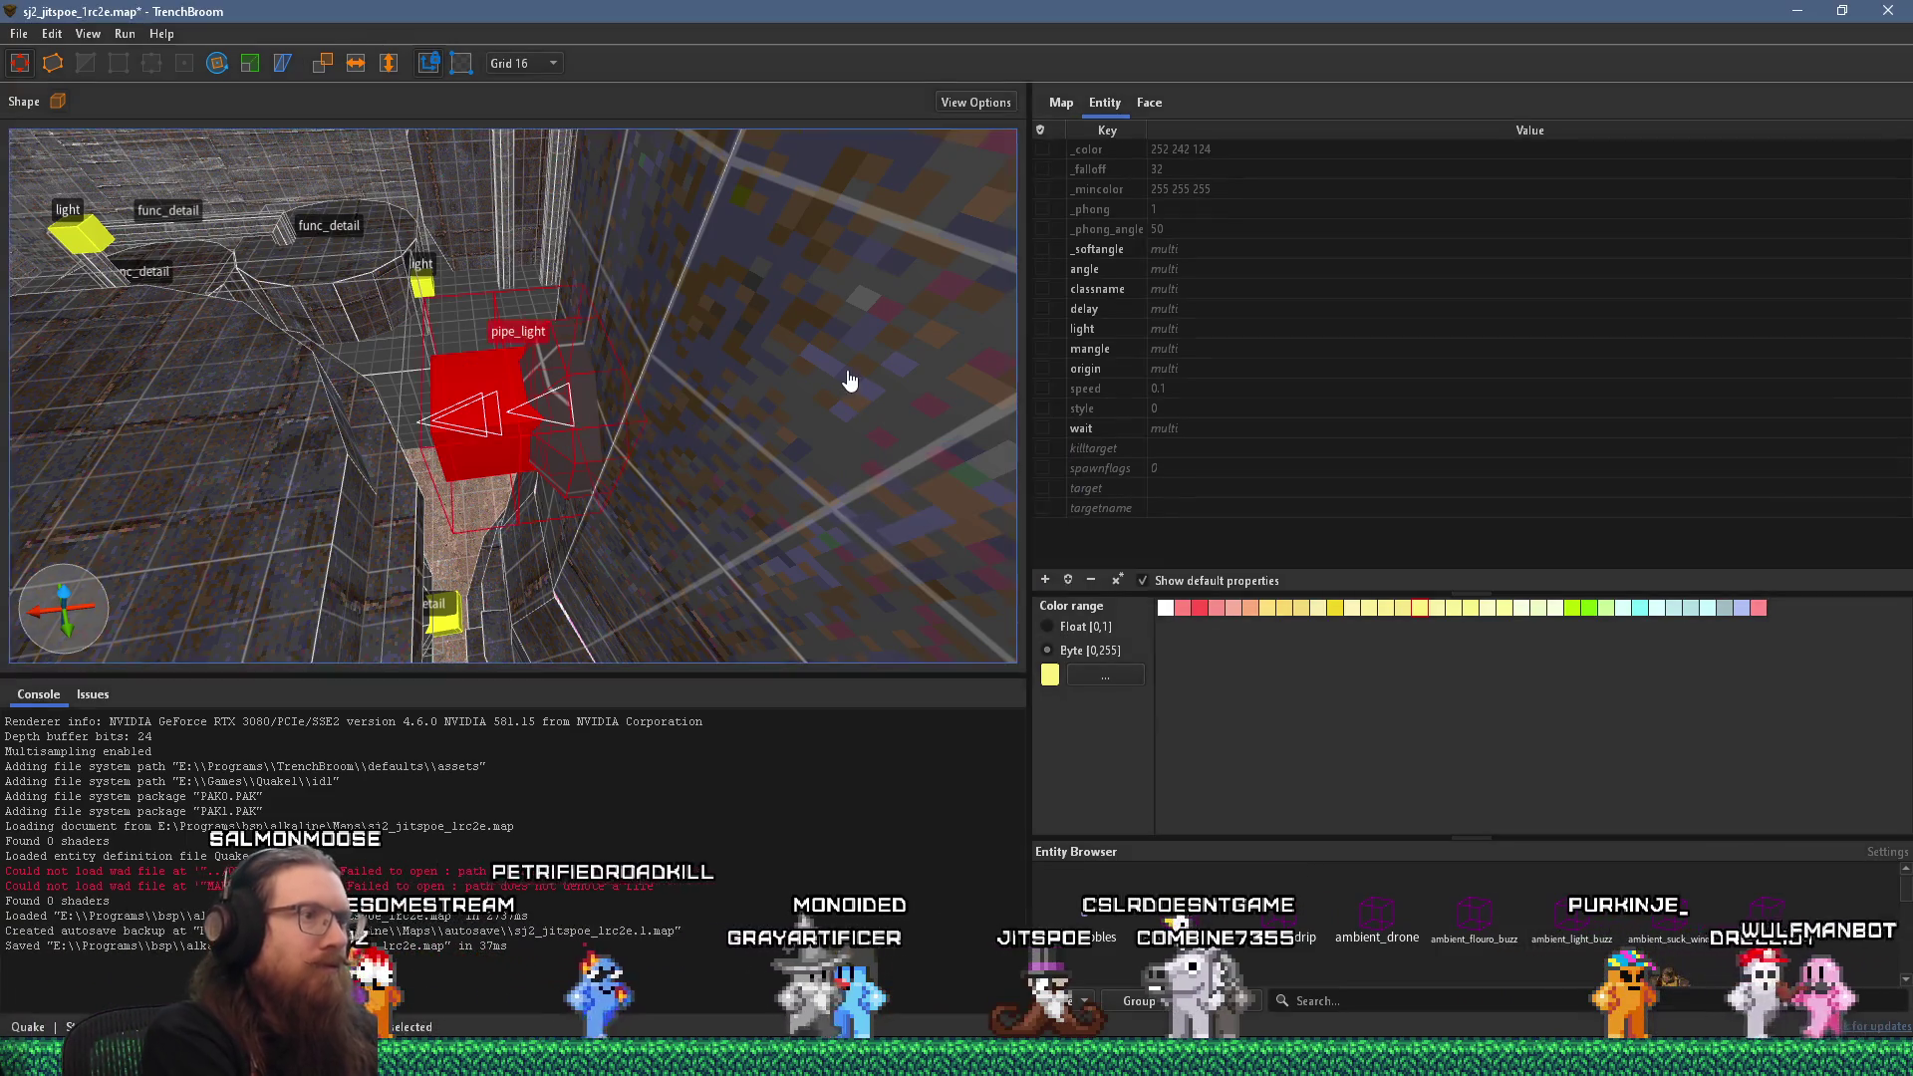
Copy the pipe_light group and switch to the sj3_jitspoe_1a map.
{"action": "left_click", "coordinate": [53, 32]}
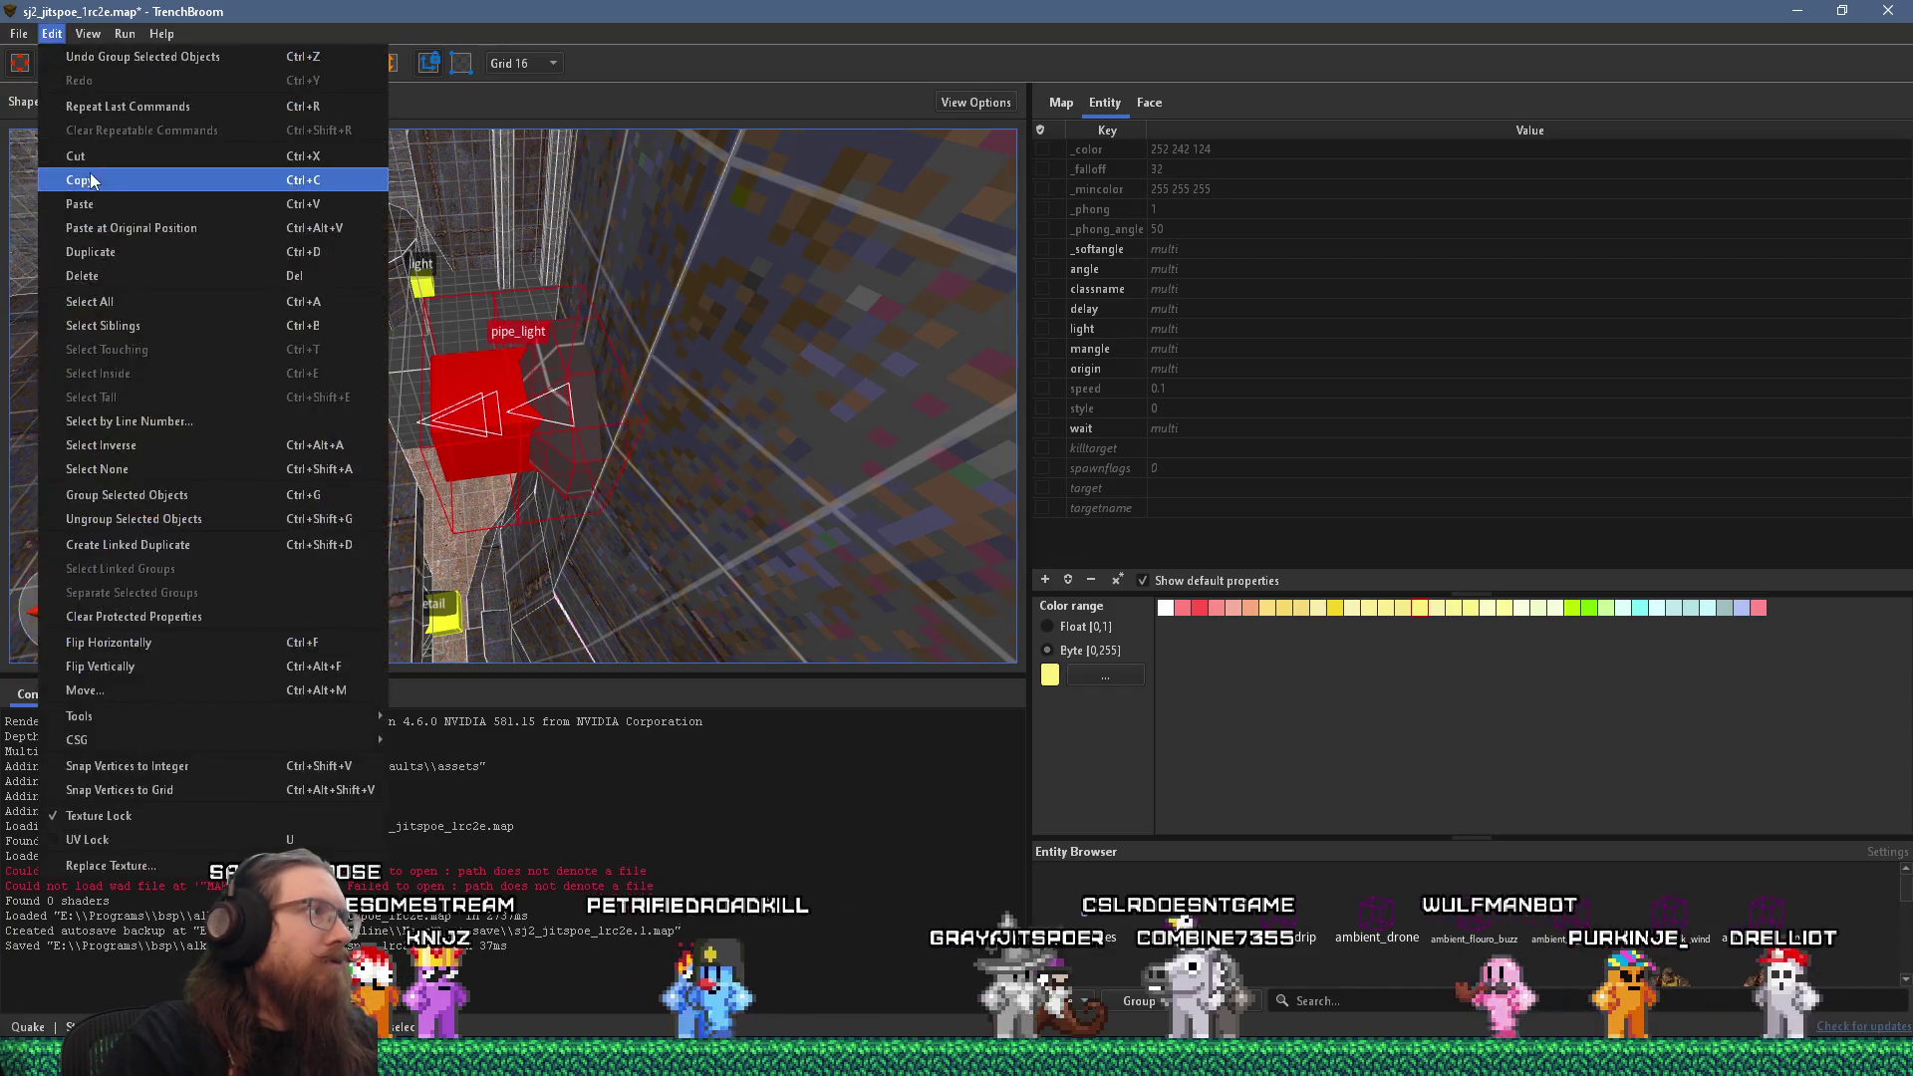
{"action": "left_click", "coordinate": [106, 180]}
{"action": "key", "text": "alt+Tab"}
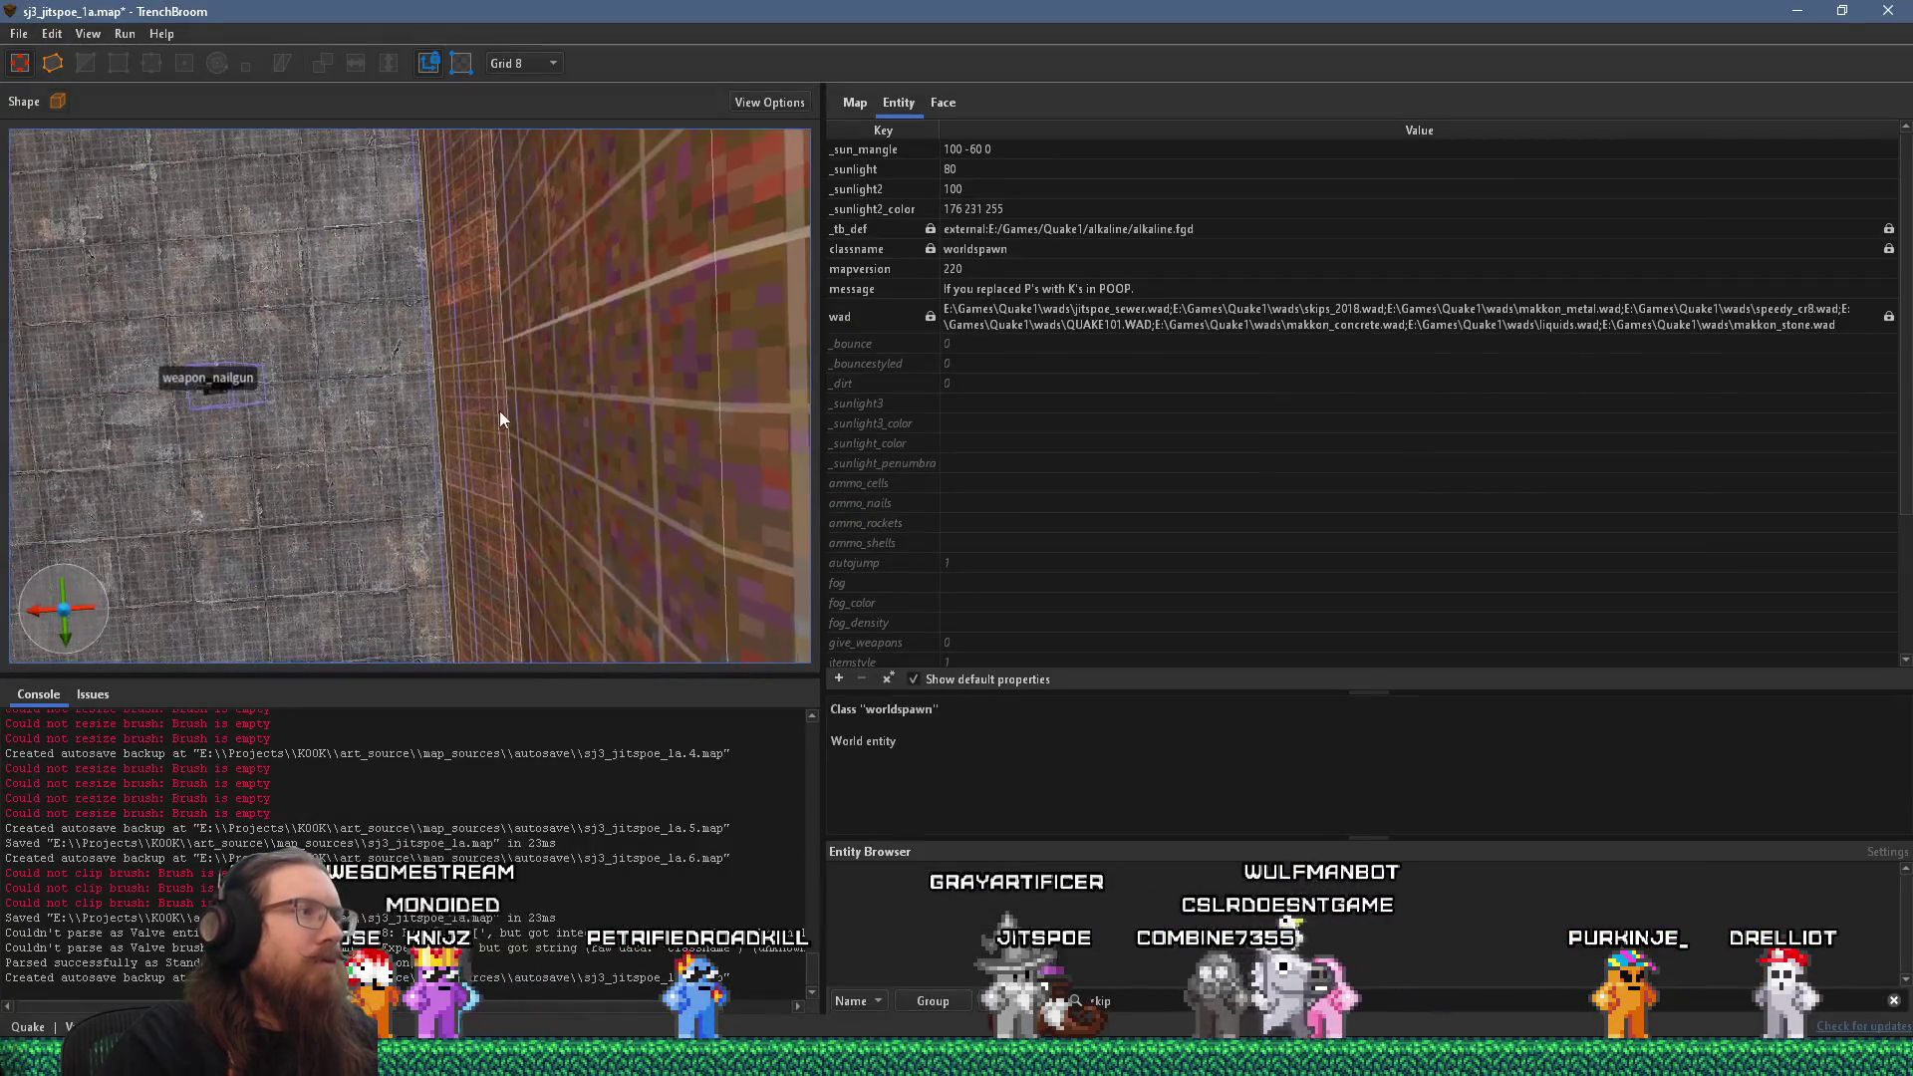
Paste pipe_light into sj3, drag it toward the wall, and set a 4-unit grid.
{"action": "left_click_drag", "start_coordinate": [499, 353], "coordinate": [509, 295]}
{"action": "key", "text": "ctrl+v"}
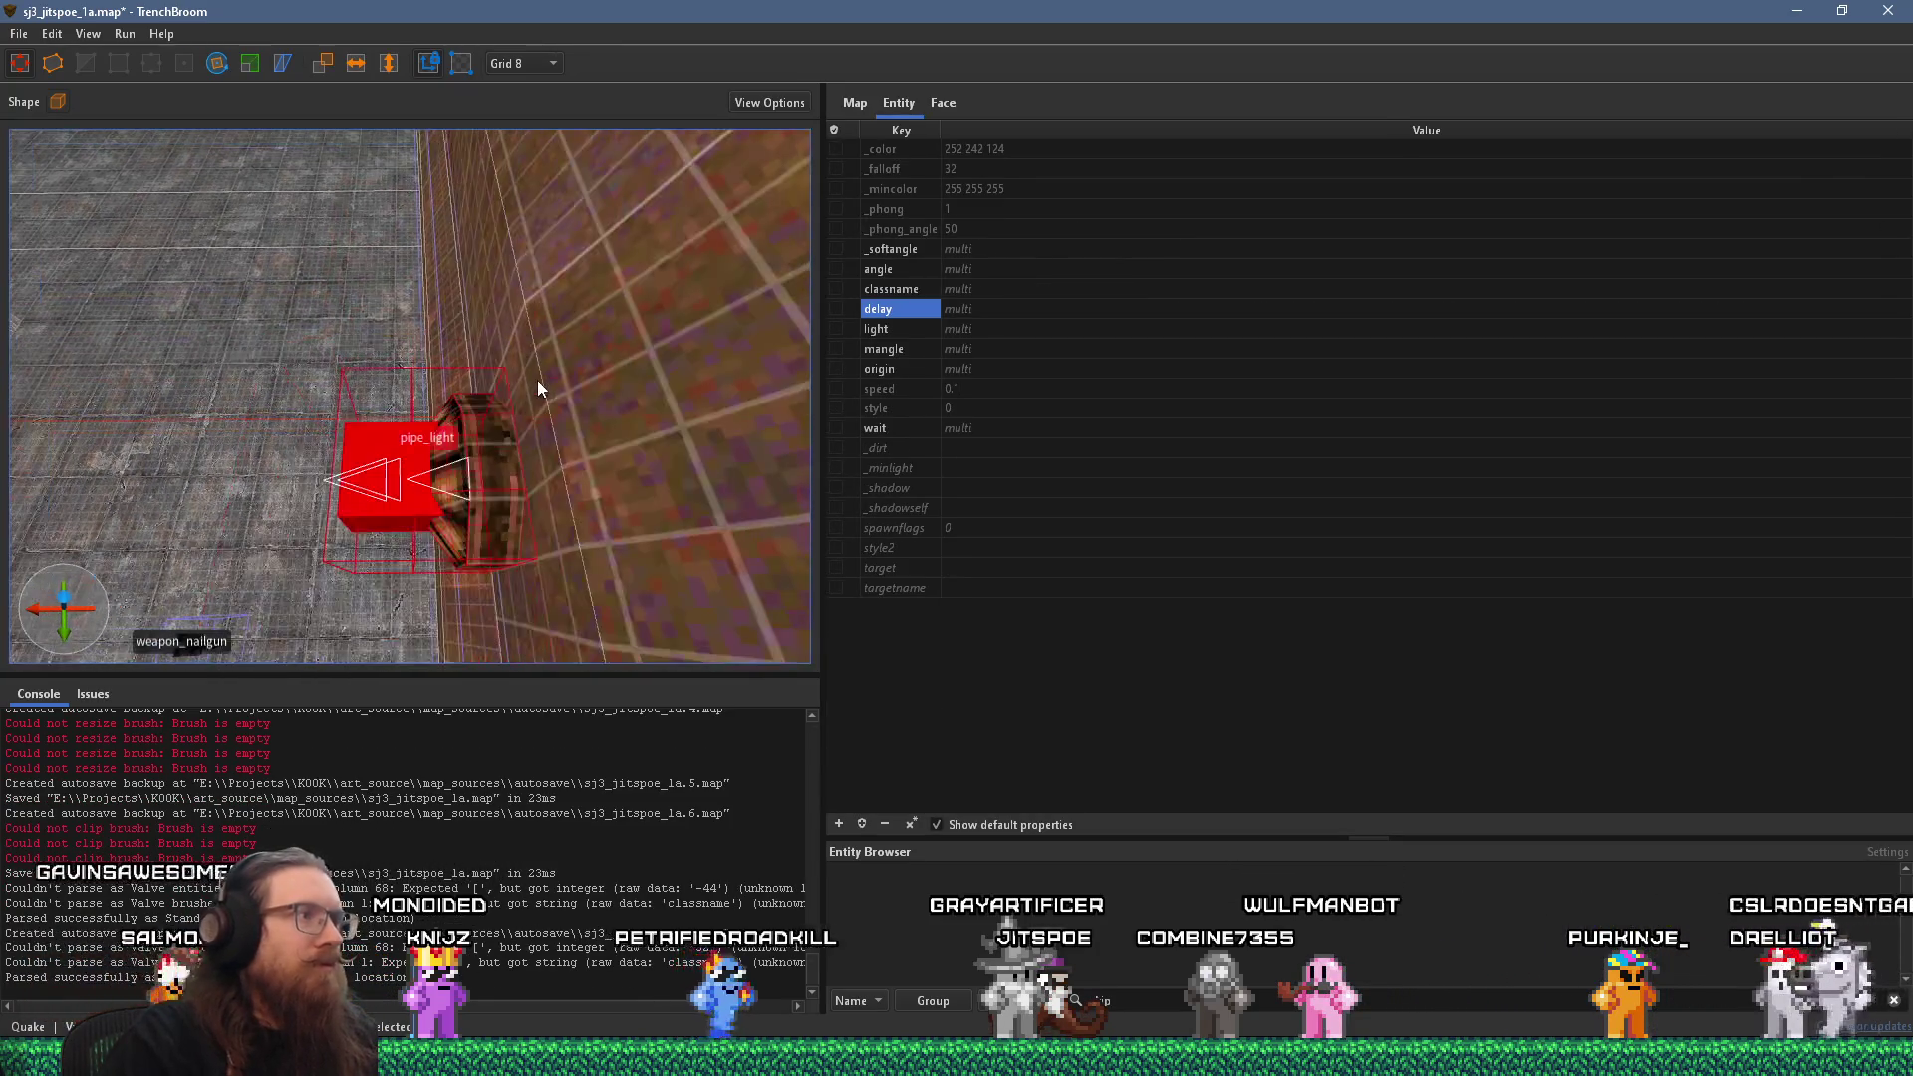
{"action": "left_click_drag", "start_coordinate": [441, 459], "coordinate": [471, 459]}
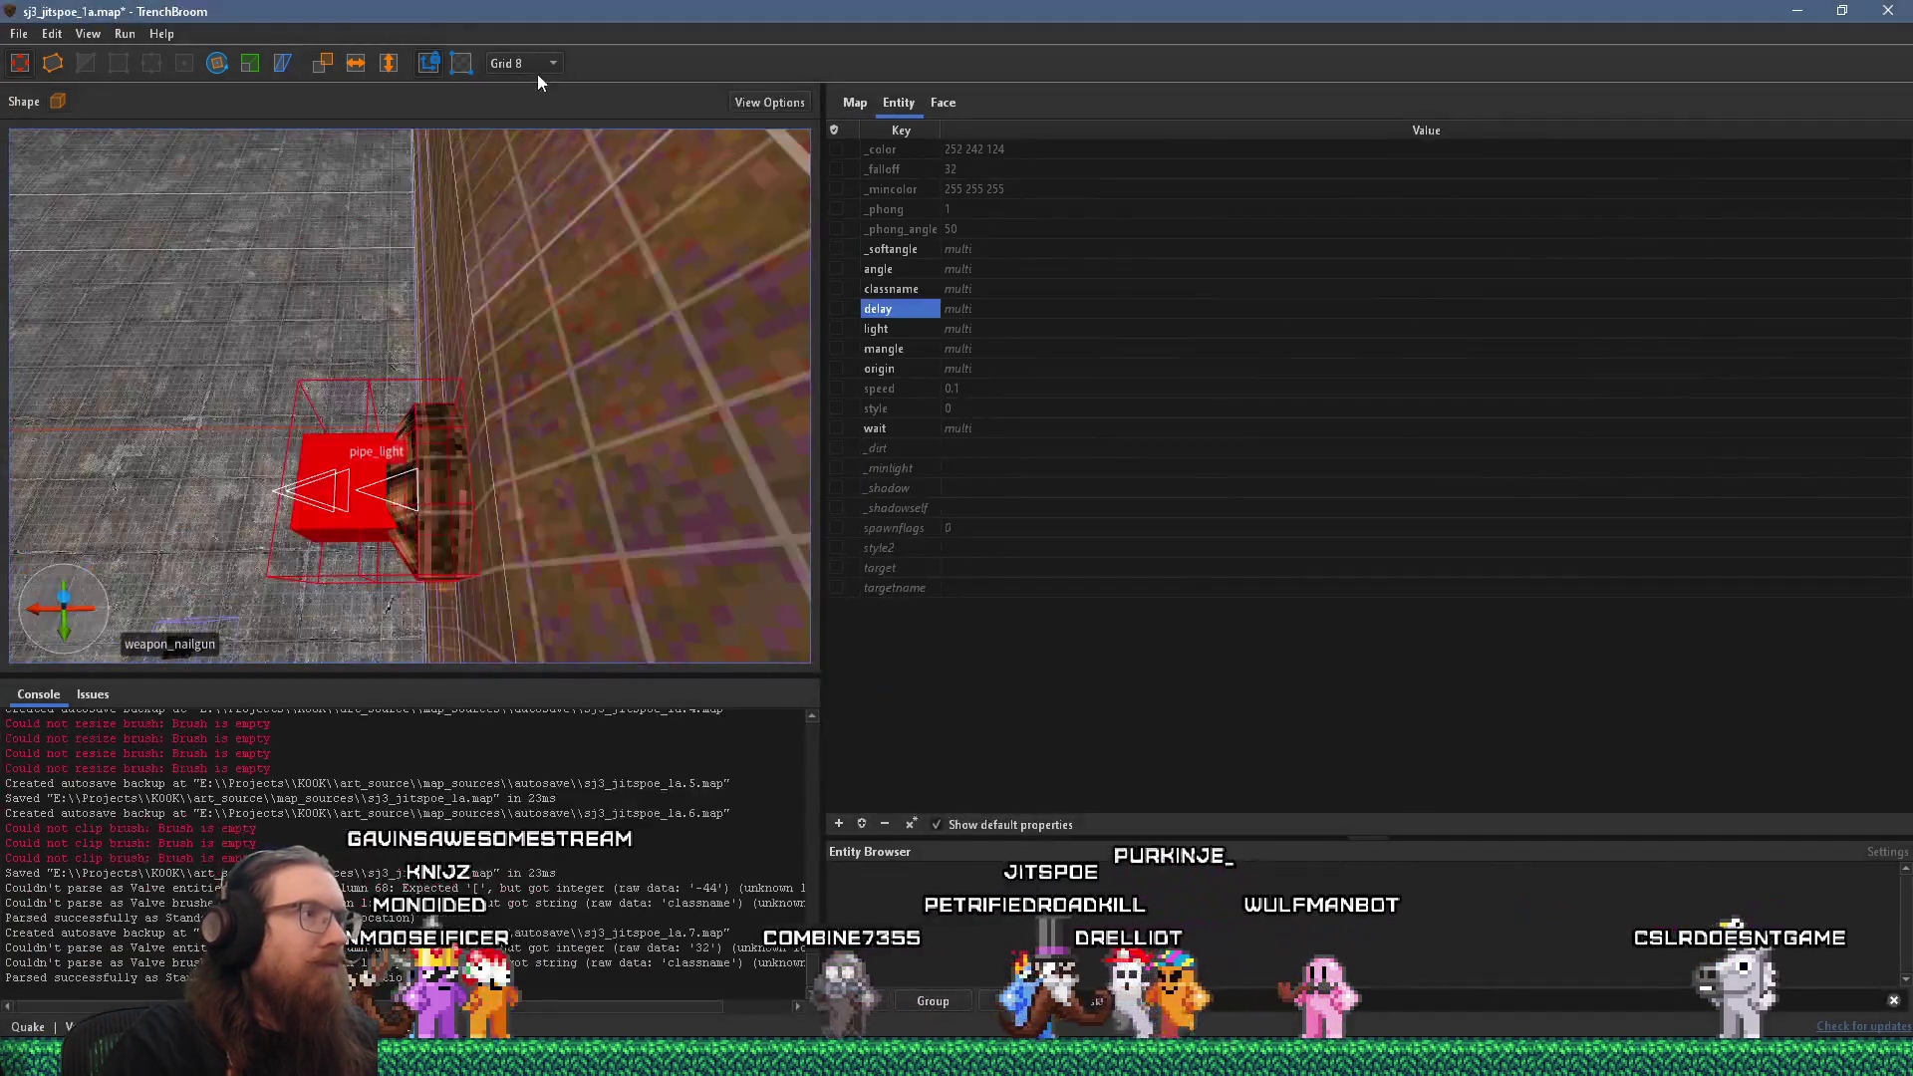
{"action": "left_click", "coordinate": [542, 65]}
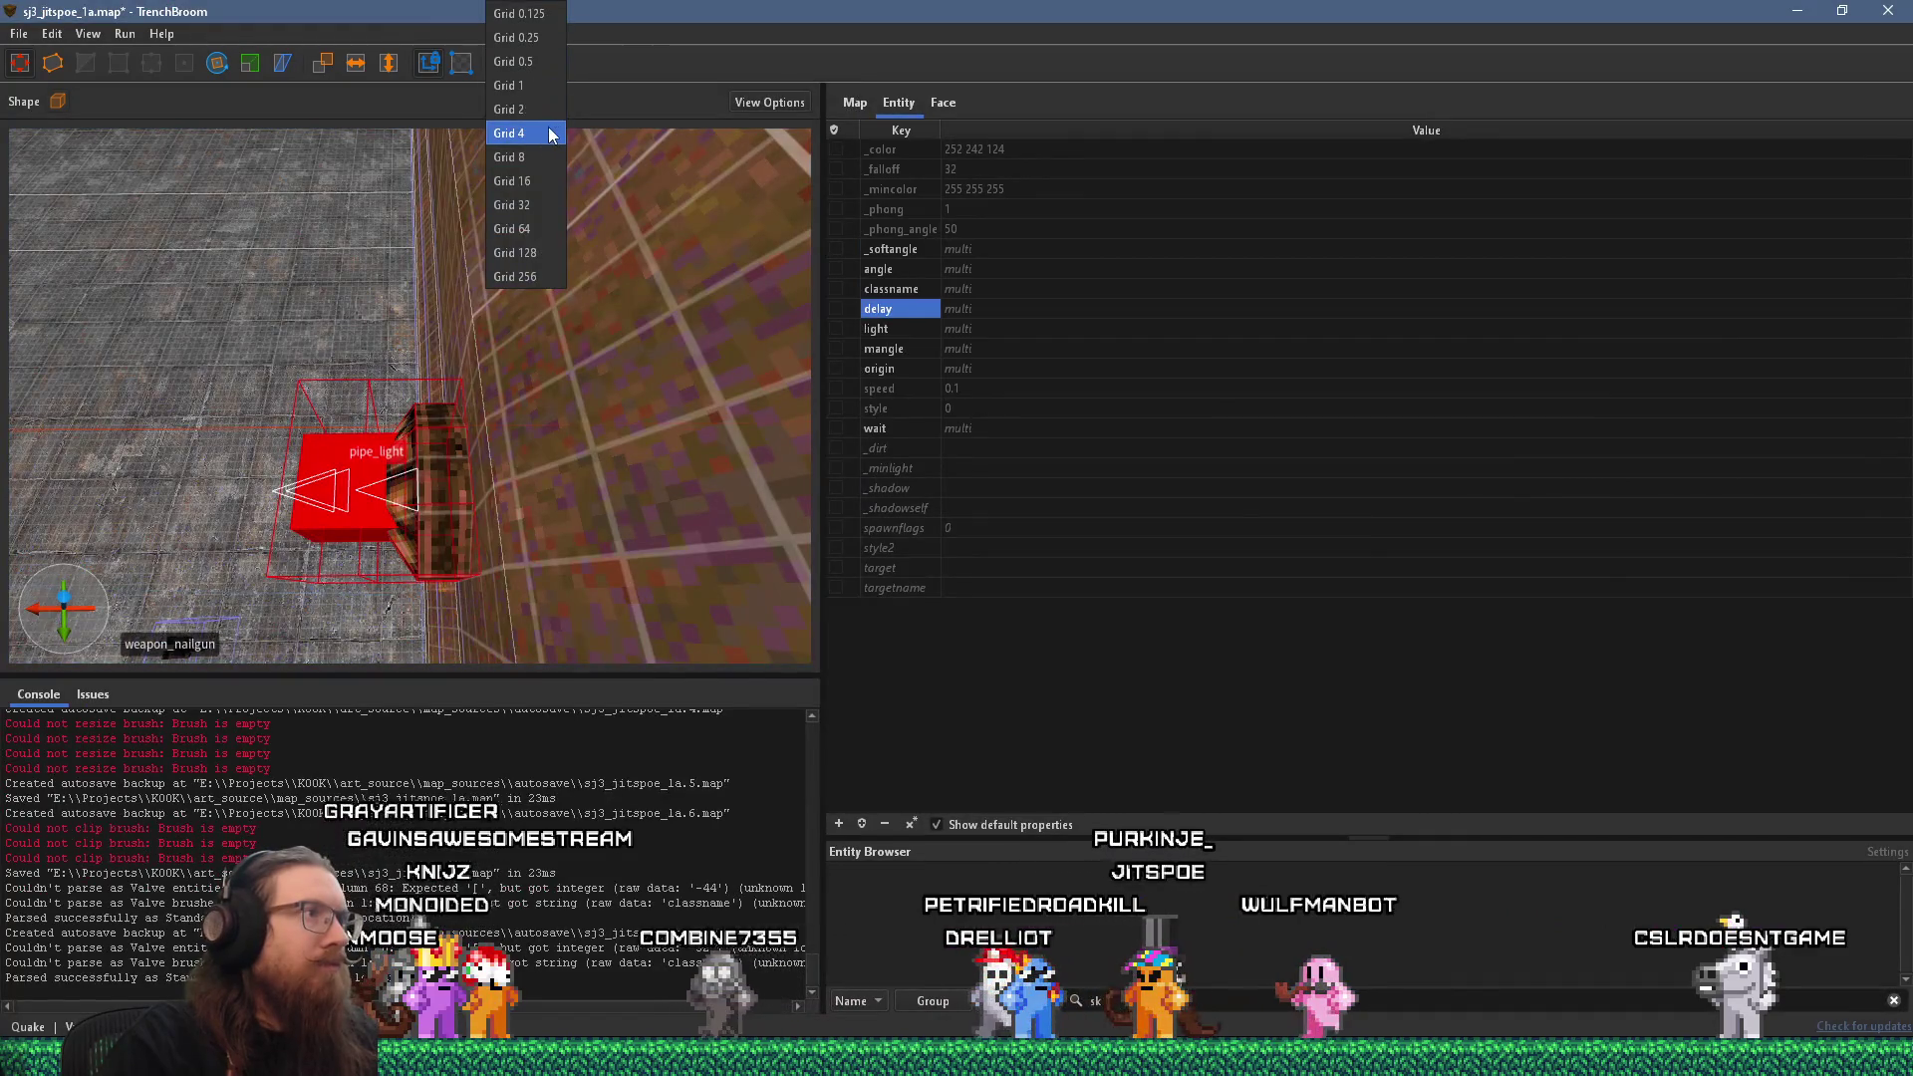
{"action": "left_click", "coordinate": [551, 136]}
Switch to a 2-unit grid and center the view on pipe_light along the pipe.
{"action": "mouse_move", "coordinate": [468, 452]}
{"action": "left_mouse_down"}
{"action": "mouse_move", "coordinate": [501, 434]}
{"action": "mouse_move", "coordinate": [462, 406]}
{"action": "mouse_move", "coordinate": [483, 267]}
{"action": "mouse_move", "coordinate": [417, 268]}
{"action": "mouse_move", "coordinate": [283, 421]}
{"action": "left_mouse_up"}
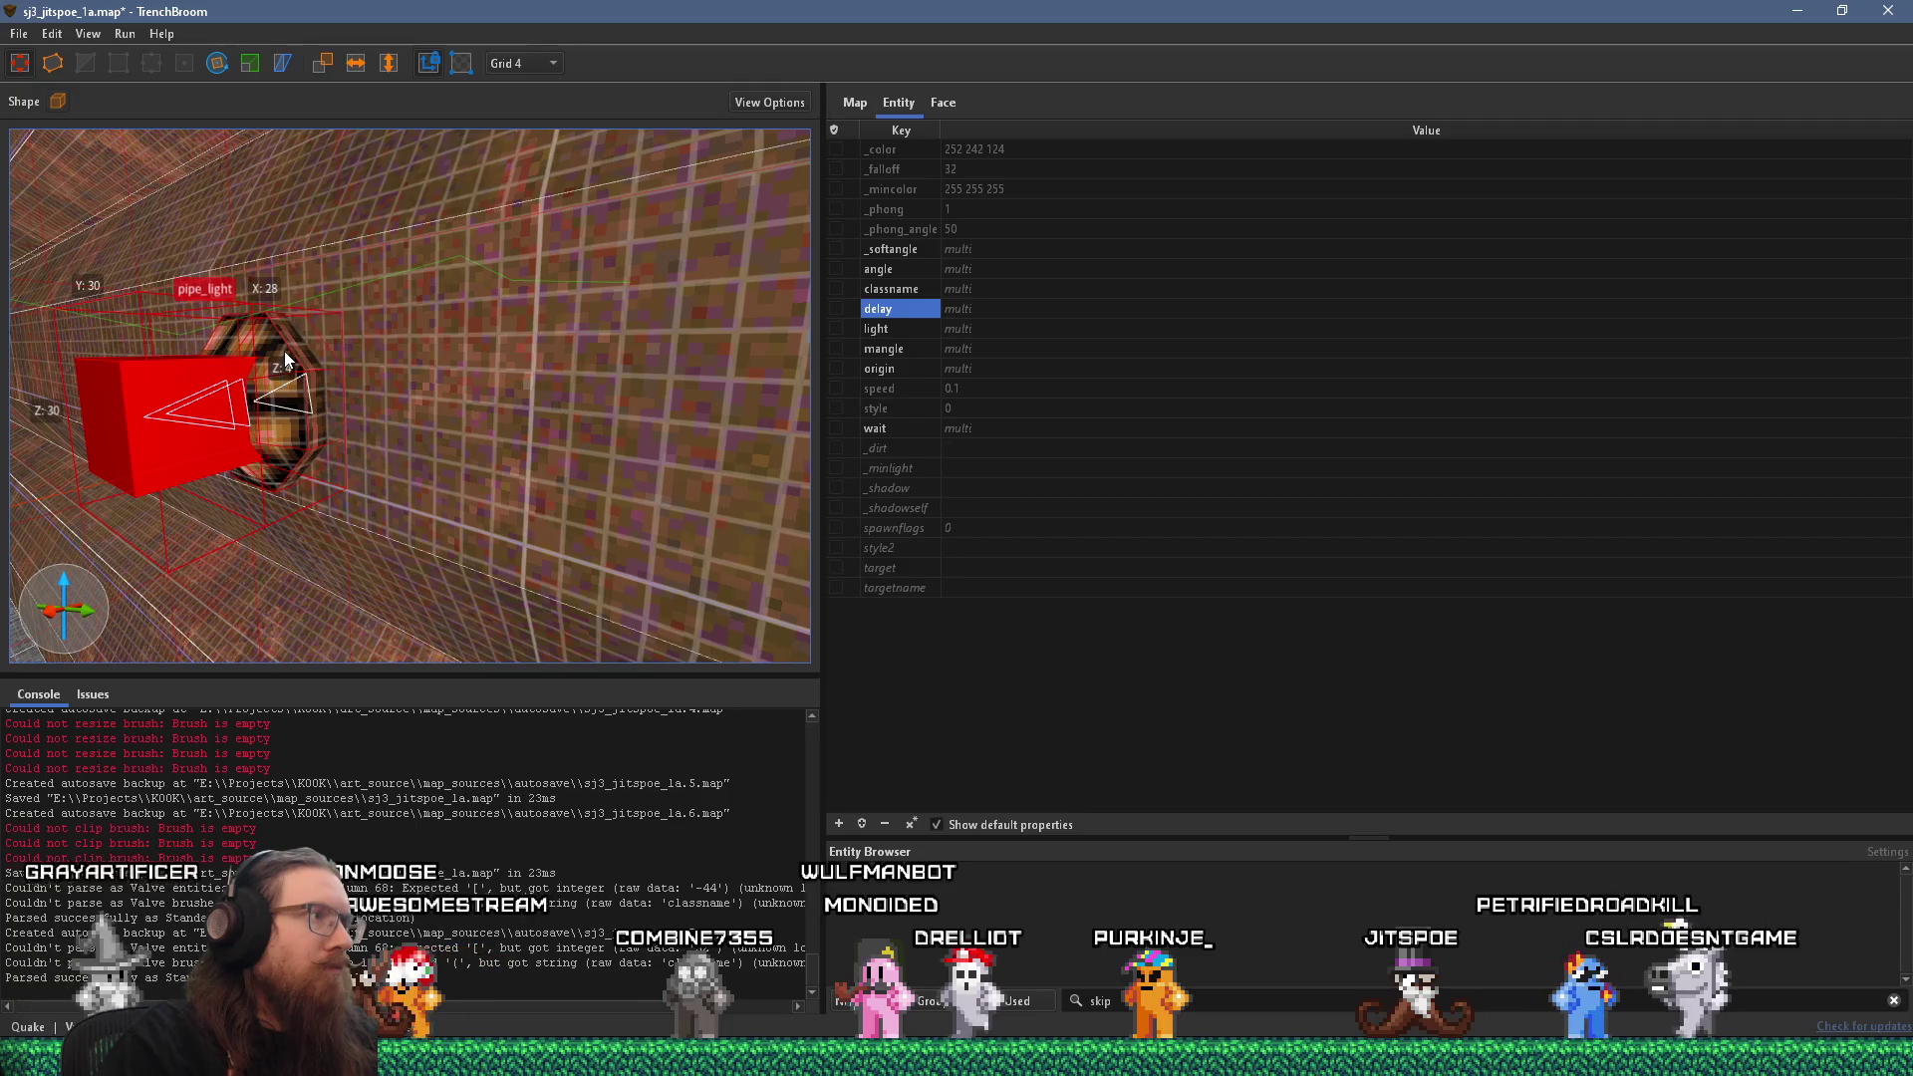
{"action": "mouse_move", "coordinate": [282, 366]}
{"action": "left_mouse_down"}
{"action": "mouse_move", "coordinate": [301, 329]}
{"action": "mouse_move", "coordinate": [235, 343]}
{"action": "mouse_move", "coordinate": [258, 362]}
{"action": "mouse_move", "coordinate": [264, 286]}
{"action": "mouse_move", "coordinate": [301, 253]}
{"action": "mouse_move", "coordinate": [277, 306]}
{"action": "mouse_move", "coordinate": [299, 366]}
{"action": "left_mouse_up"}
{"action": "key", "text": "d"}
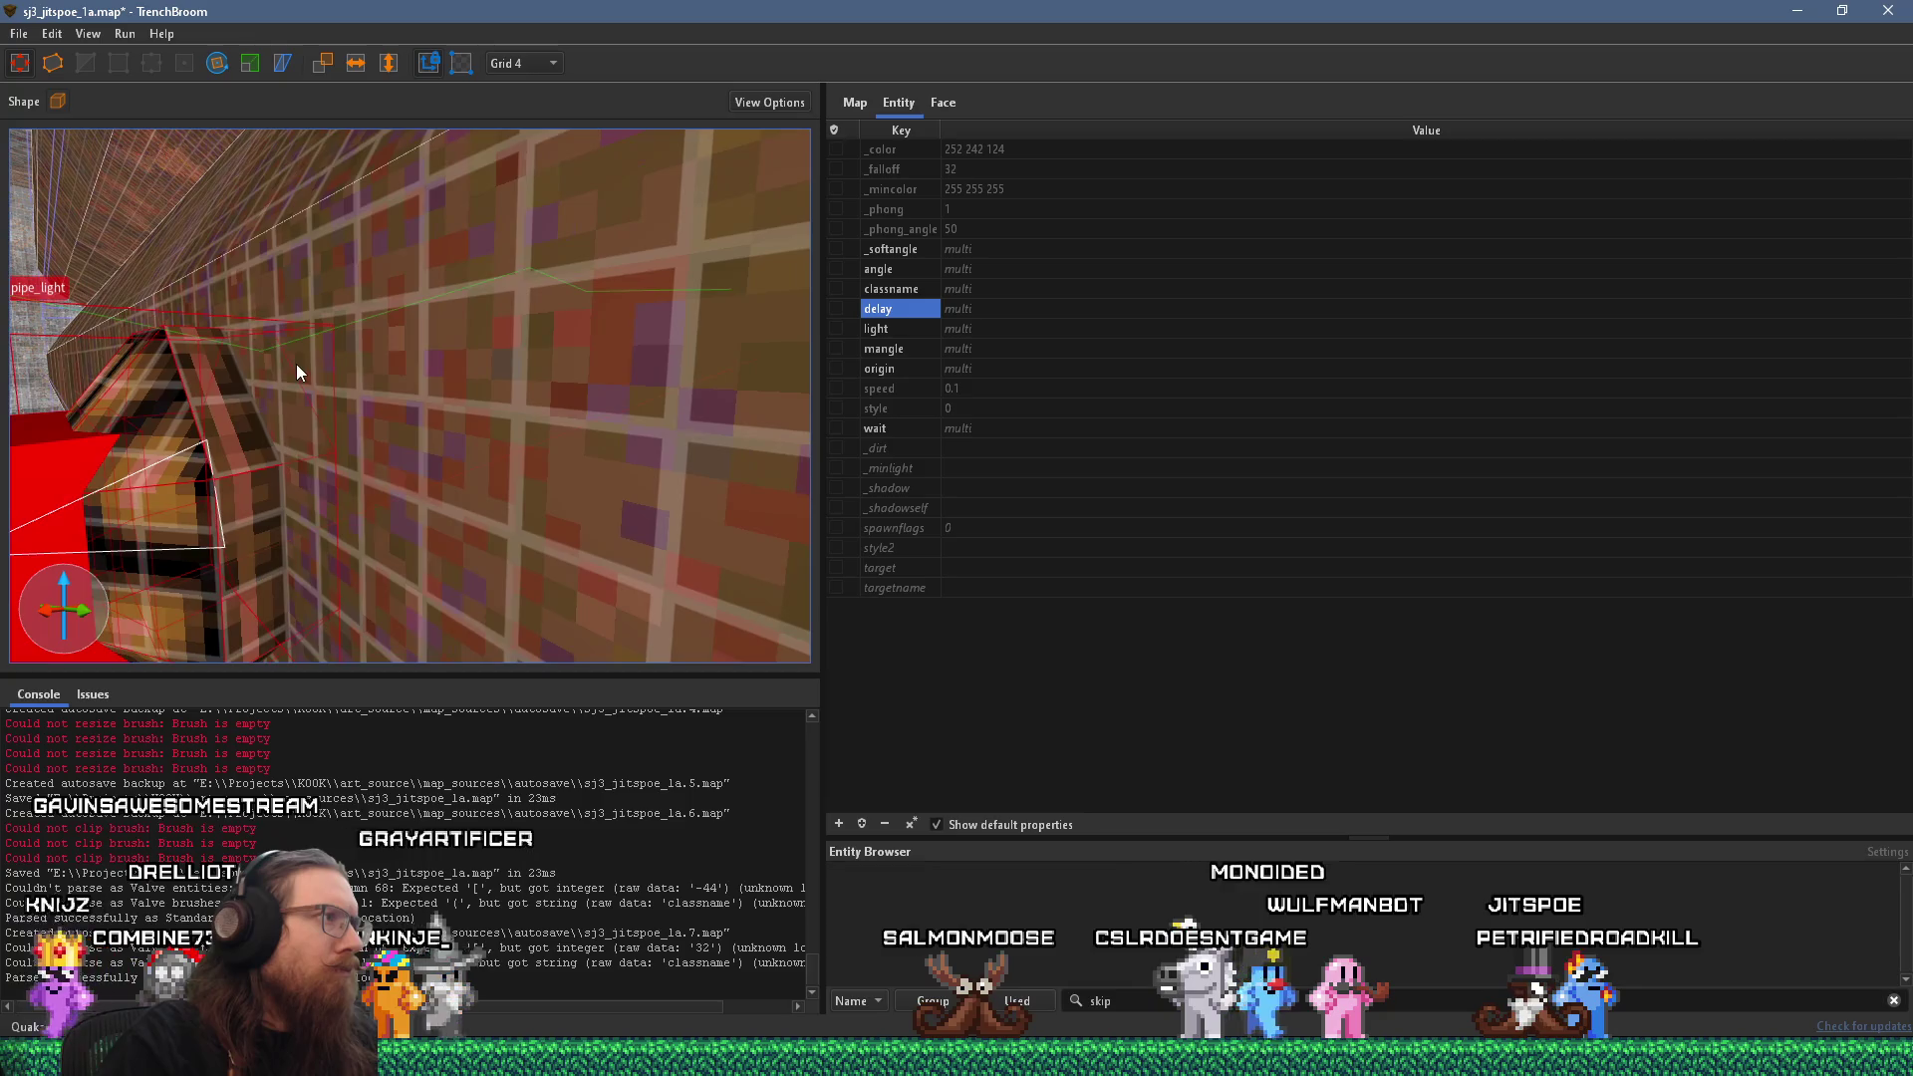
{"action": "mouse_move", "coordinate": [349, 243]}
{"action": "left_mouse_down"}
{"action": "mouse_move", "coordinate": [335, 273]}
{"action": "mouse_move", "coordinate": [347, 243]}
{"action": "left_mouse_up"}
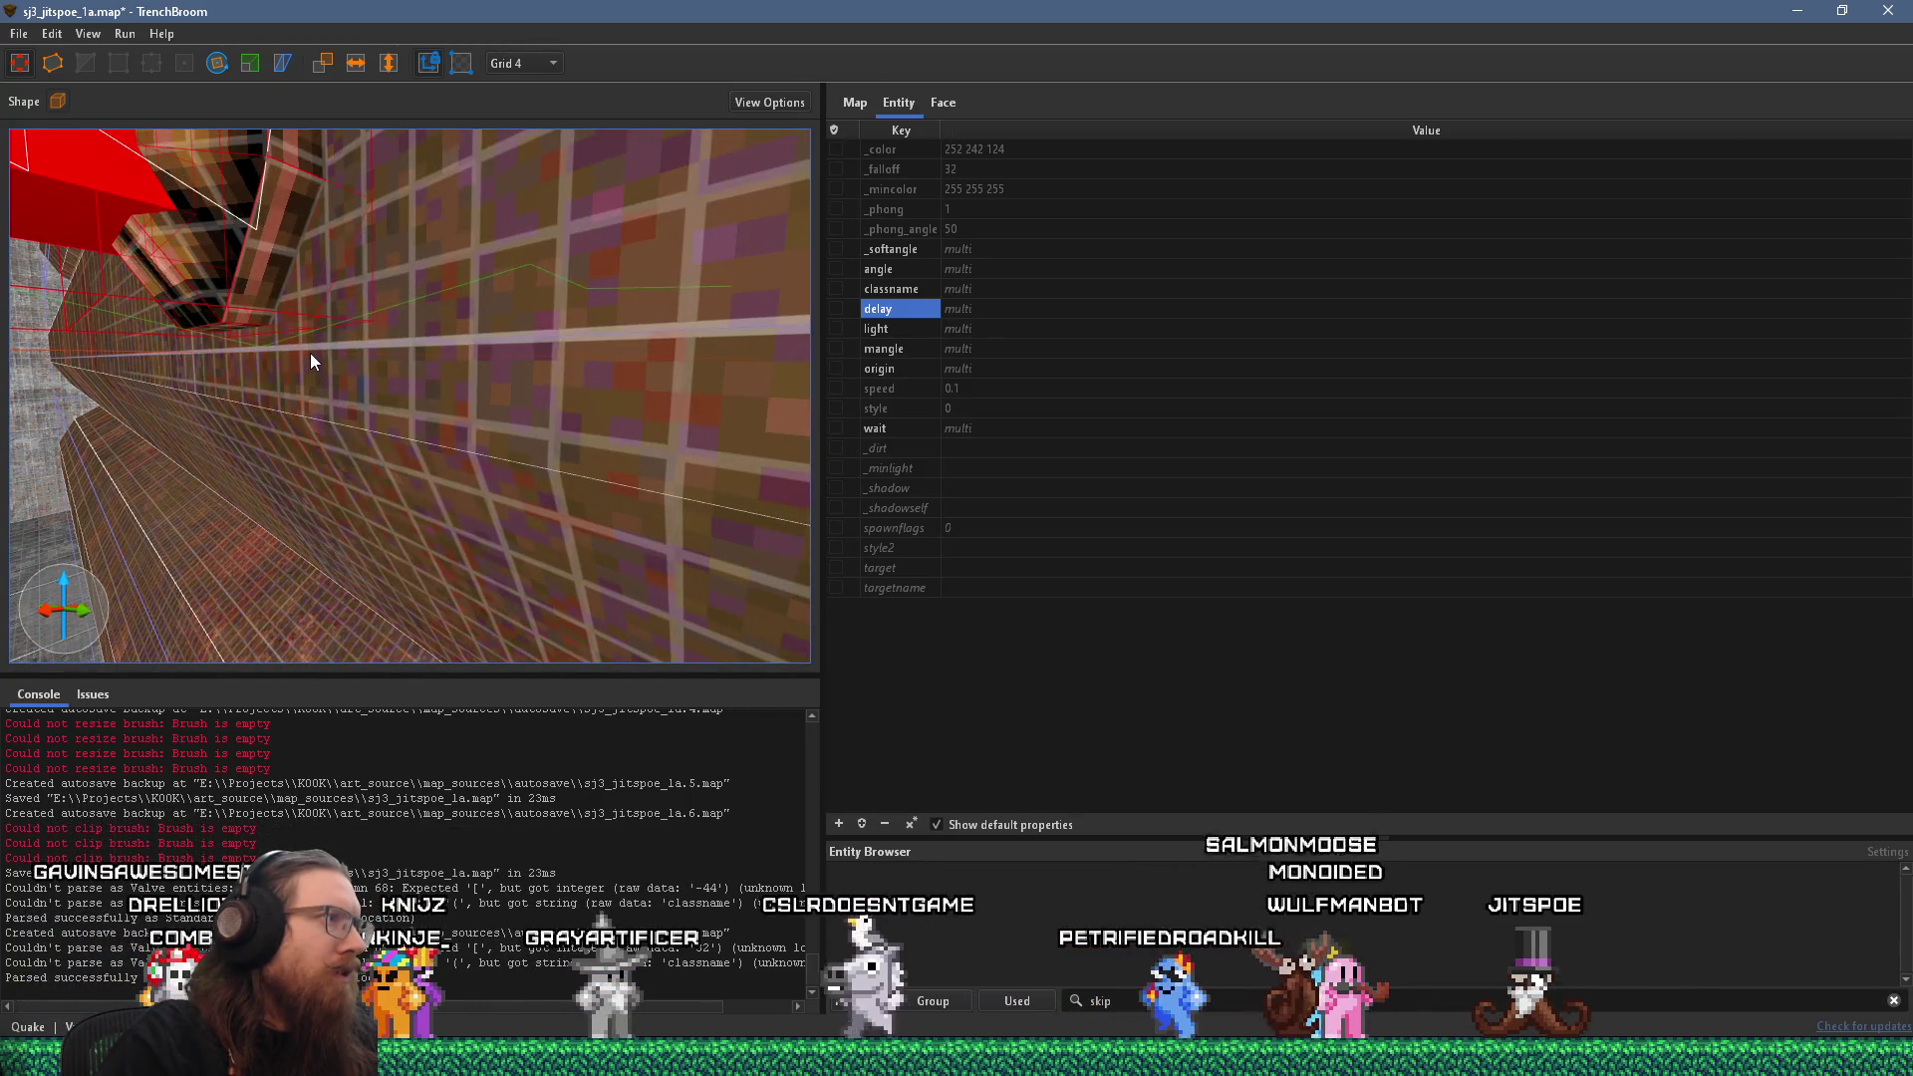
{"action": "scroll", "coordinate": [305, 366], "scroll_direction": "up", "scroll_amount": 3}
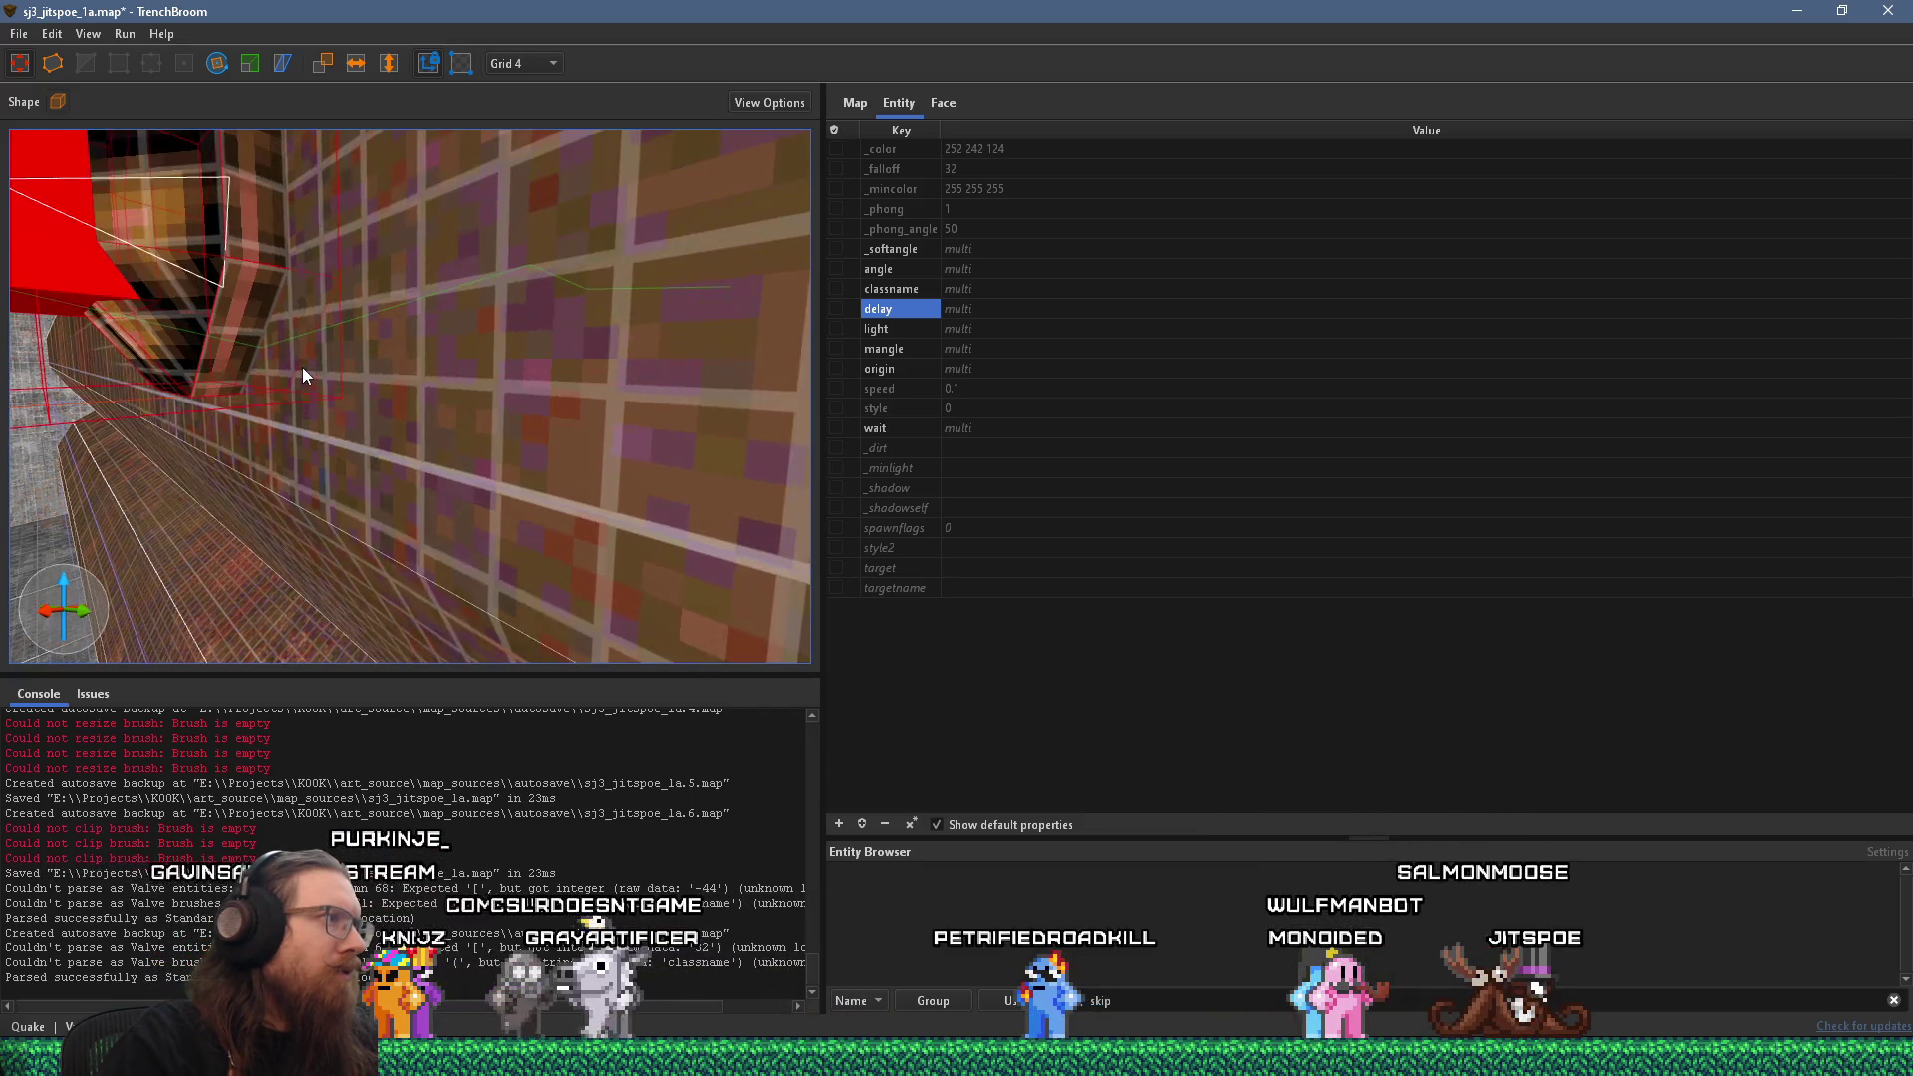
{"action": "left_click", "coordinate": [524, 65]}
{"action": "left_click", "coordinate": [519, 109]}
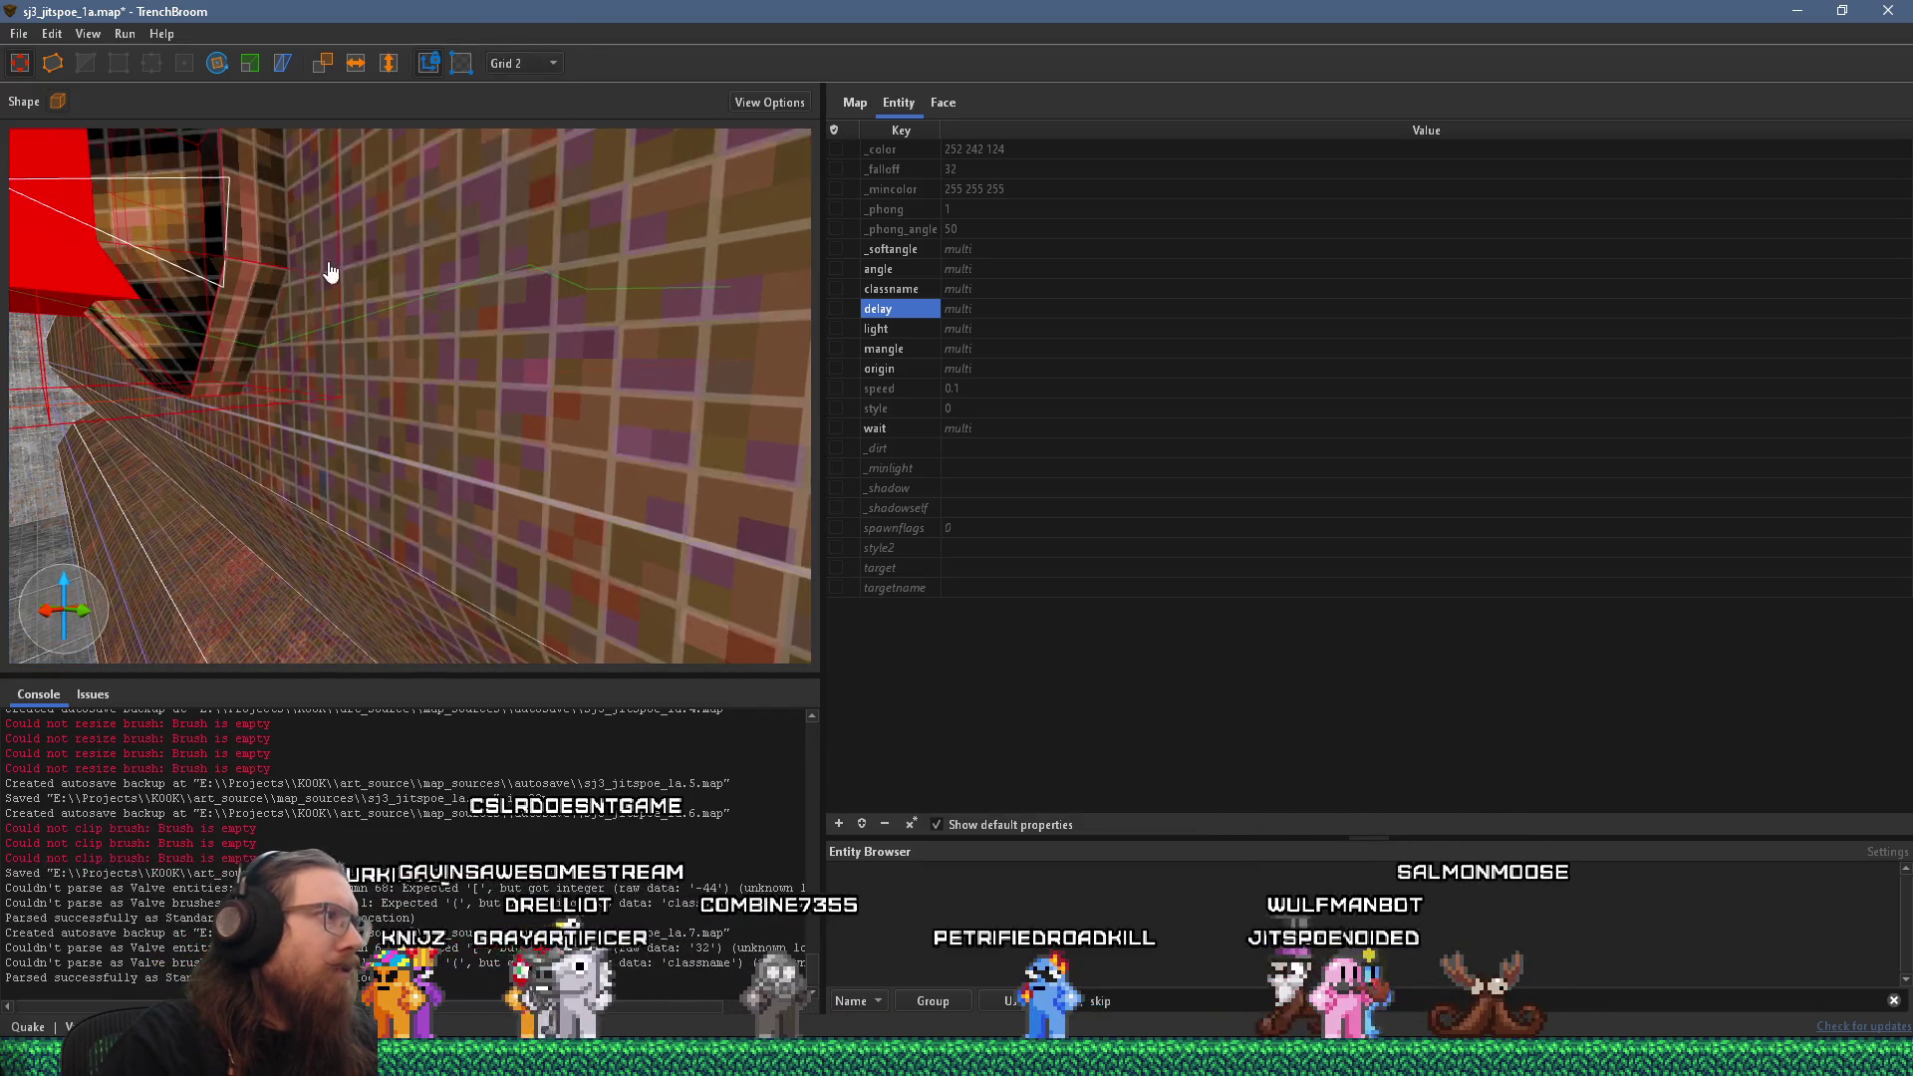
{"action": "scroll", "coordinate": [259, 229], "scroll_direction": "down", "scroll_amount": 3}
{"action": "scroll", "coordinate": [233, 226], "scroll_direction": "down", "scroll_amount": 5}
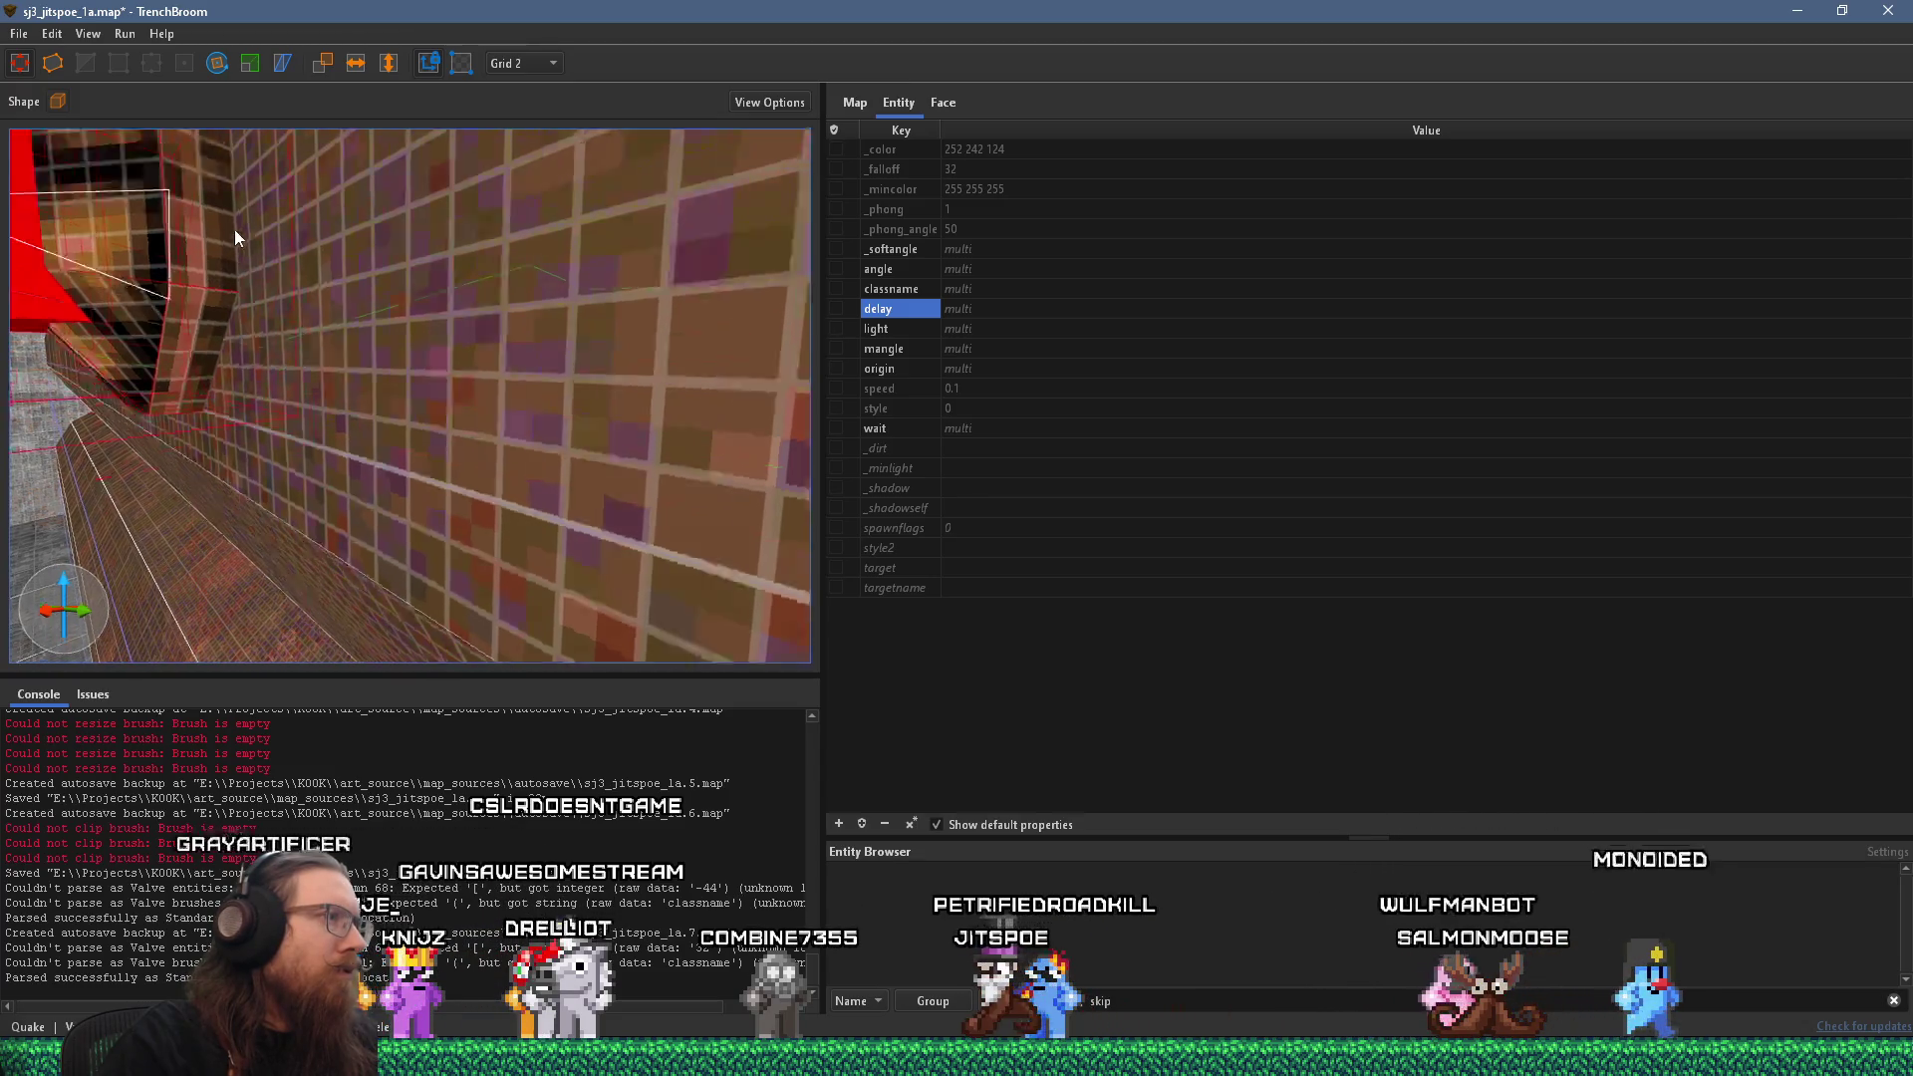
{"action": "scroll", "coordinate": [251, 287], "scroll_direction": "down", "scroll_amount": 2}
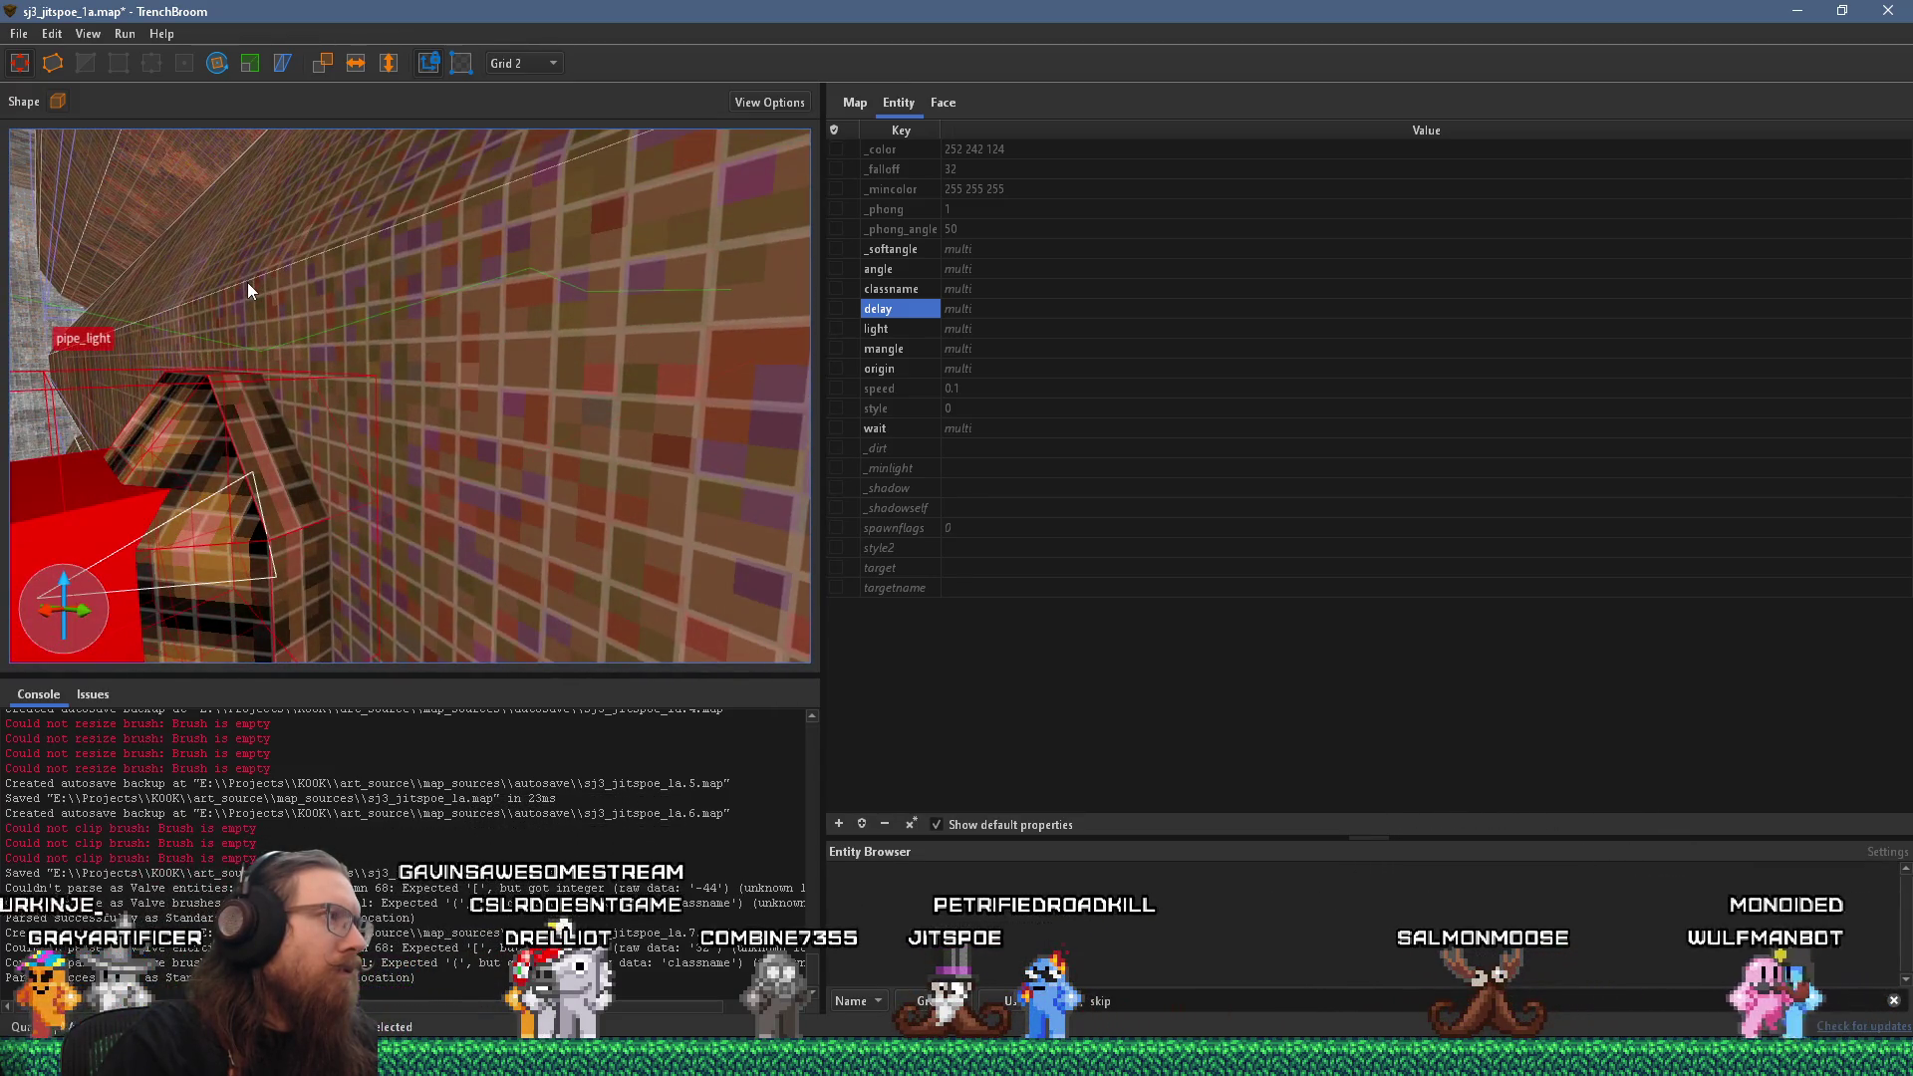
{"action": "key", "text": "ctrl+u"}
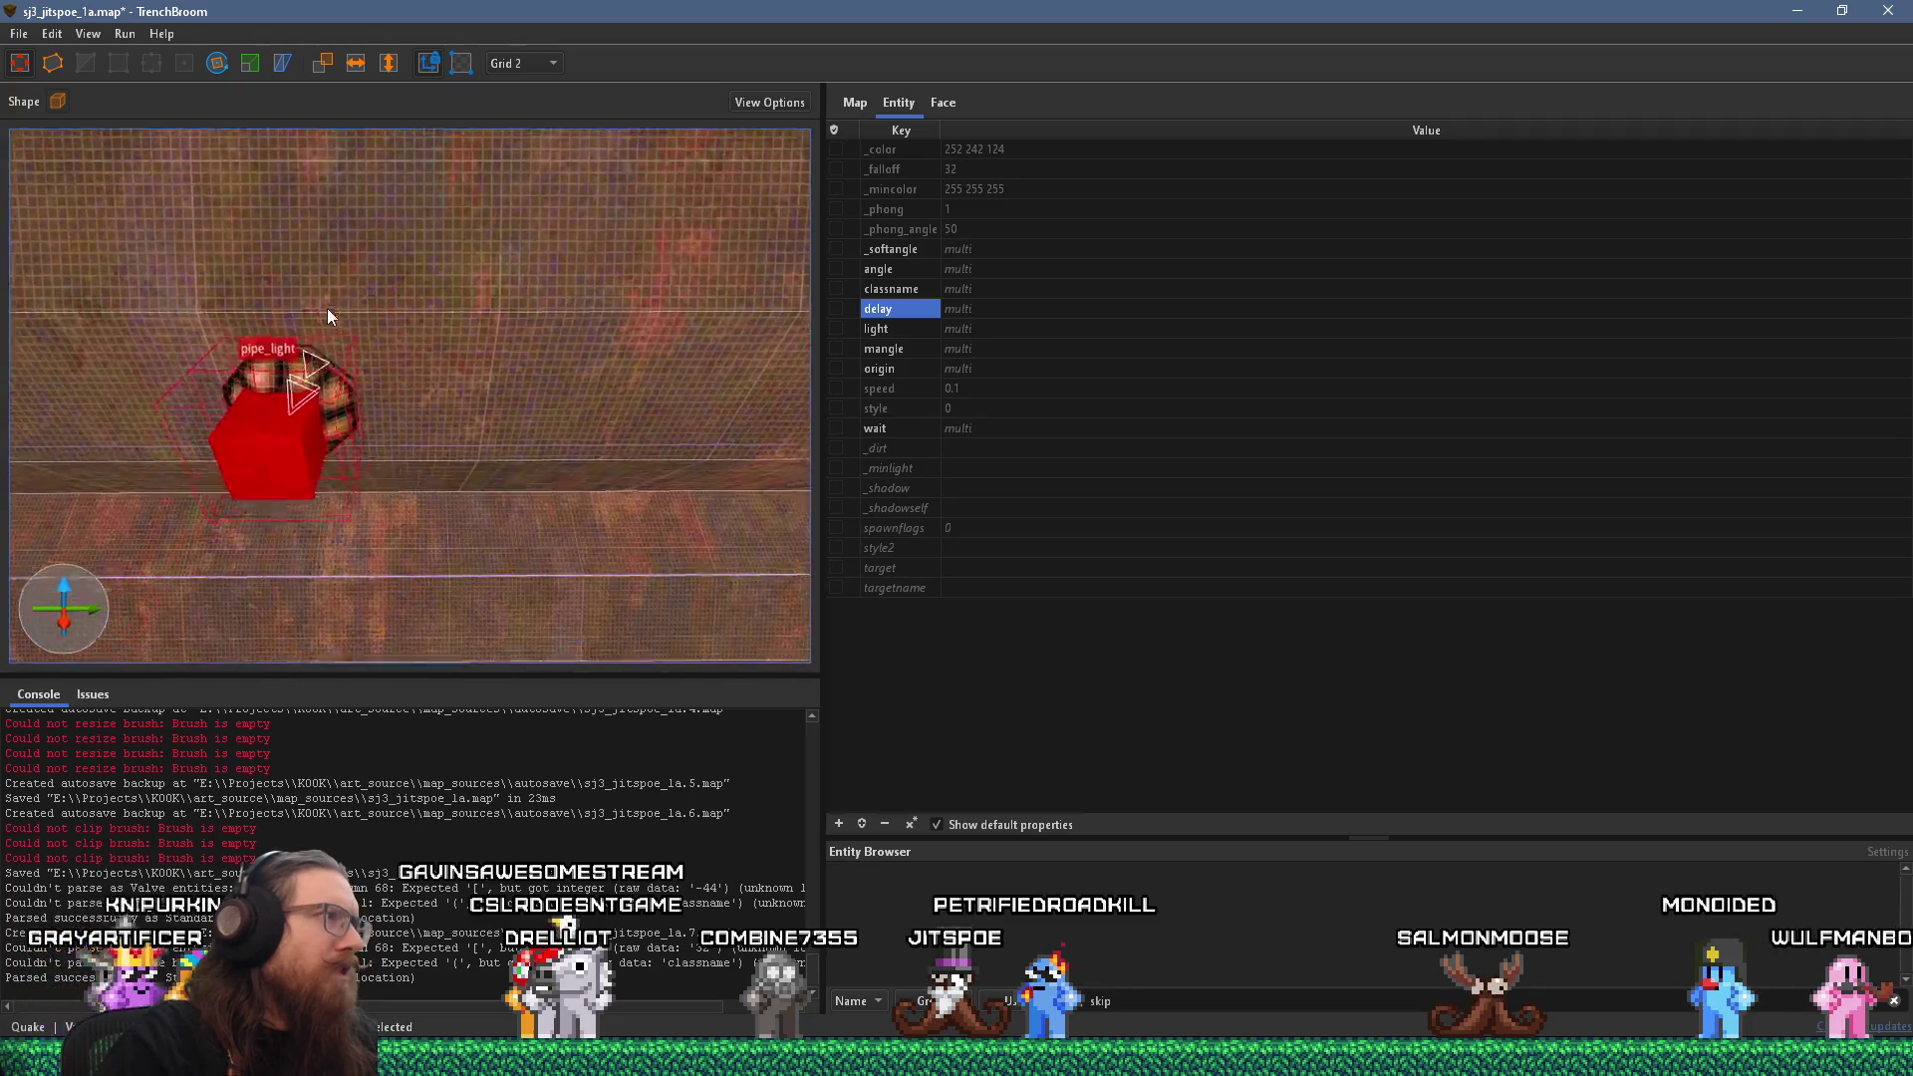
{"action": "scroll", "coordinate": [384, 305], "scroll_direction": "up", "scroll_amount": 3}
{"action": "left_click_drag", "start_coordinate": [361, 312], "coordinate": [276, 248]}
{"action": "key", "text": "q"}
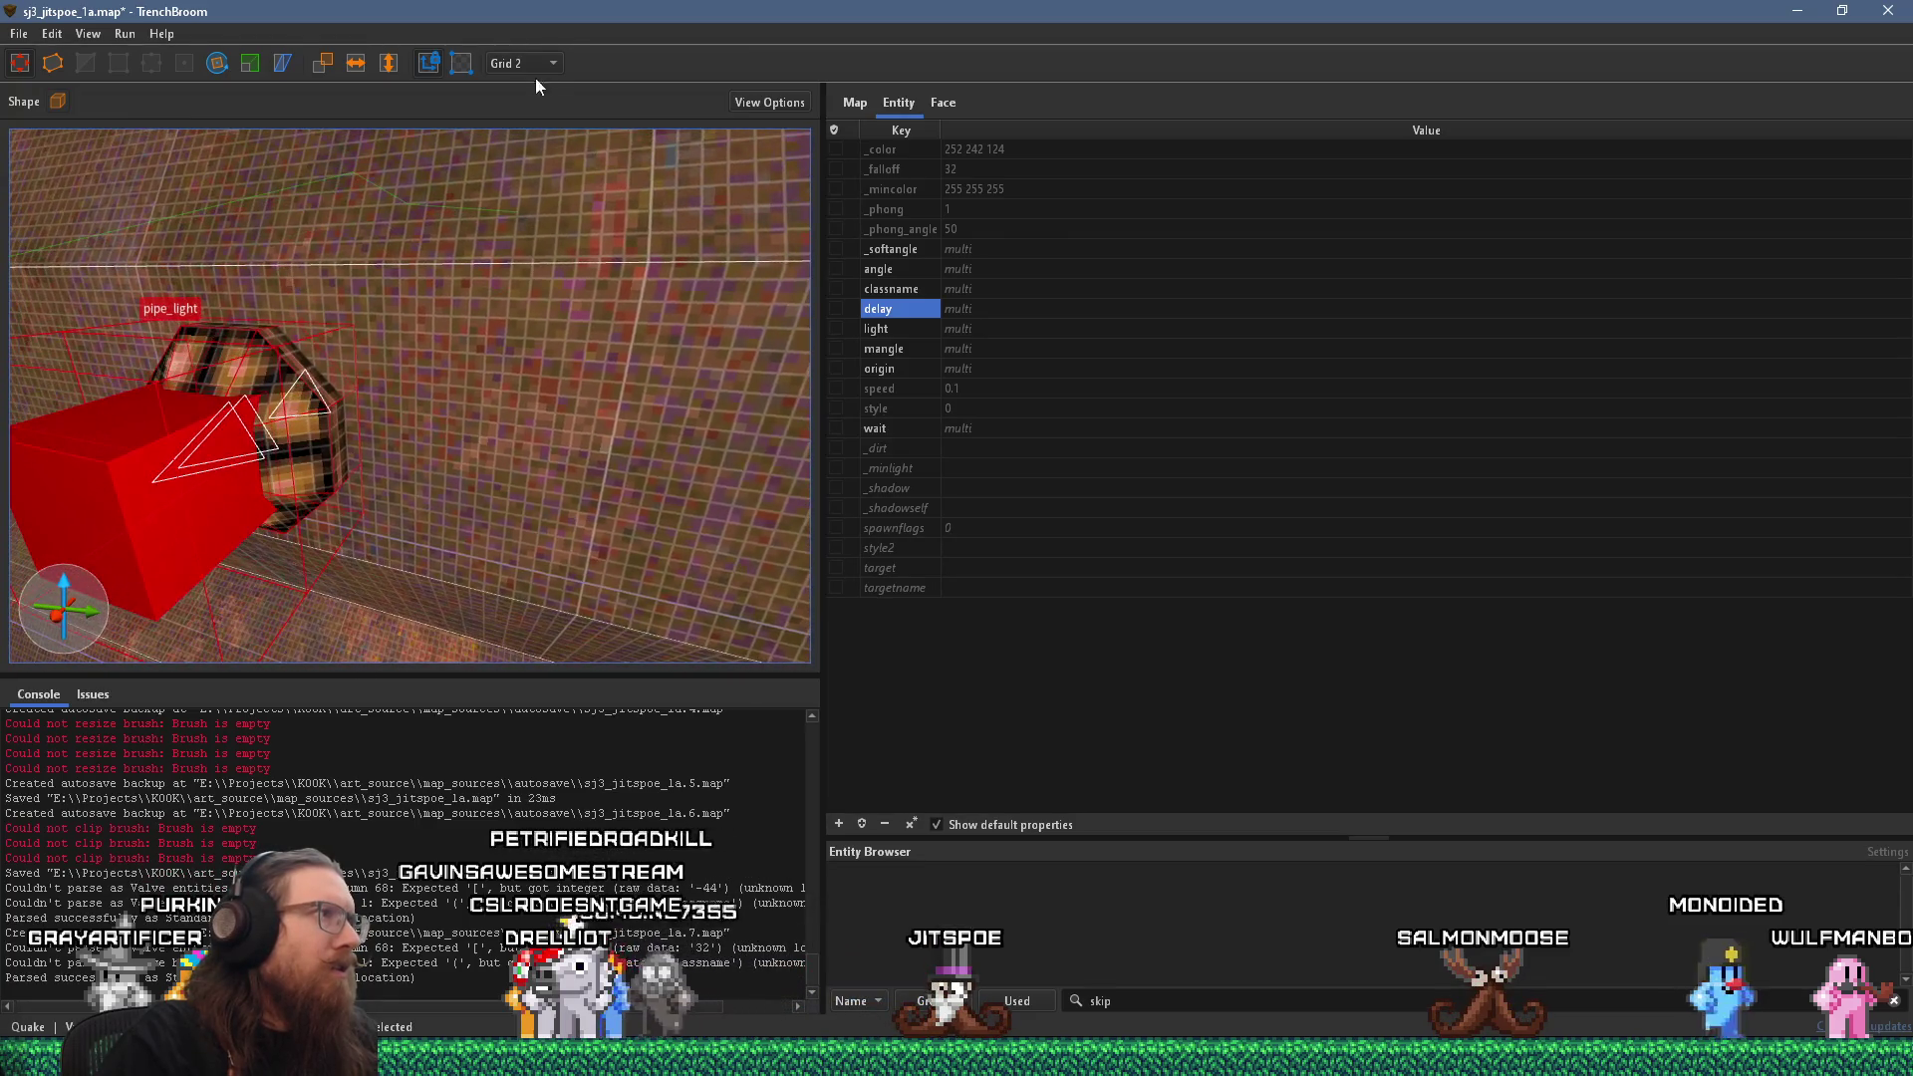
Nudge pipe_light onto the pipe on a 1-unit grid, then restore grid 8 and deselect.
{"action": "left_click", "coordinate": [546, 86]}
{"action": "left_click_drag", "start_coordinate": [303, 351], "coordinate": [292, 345]}
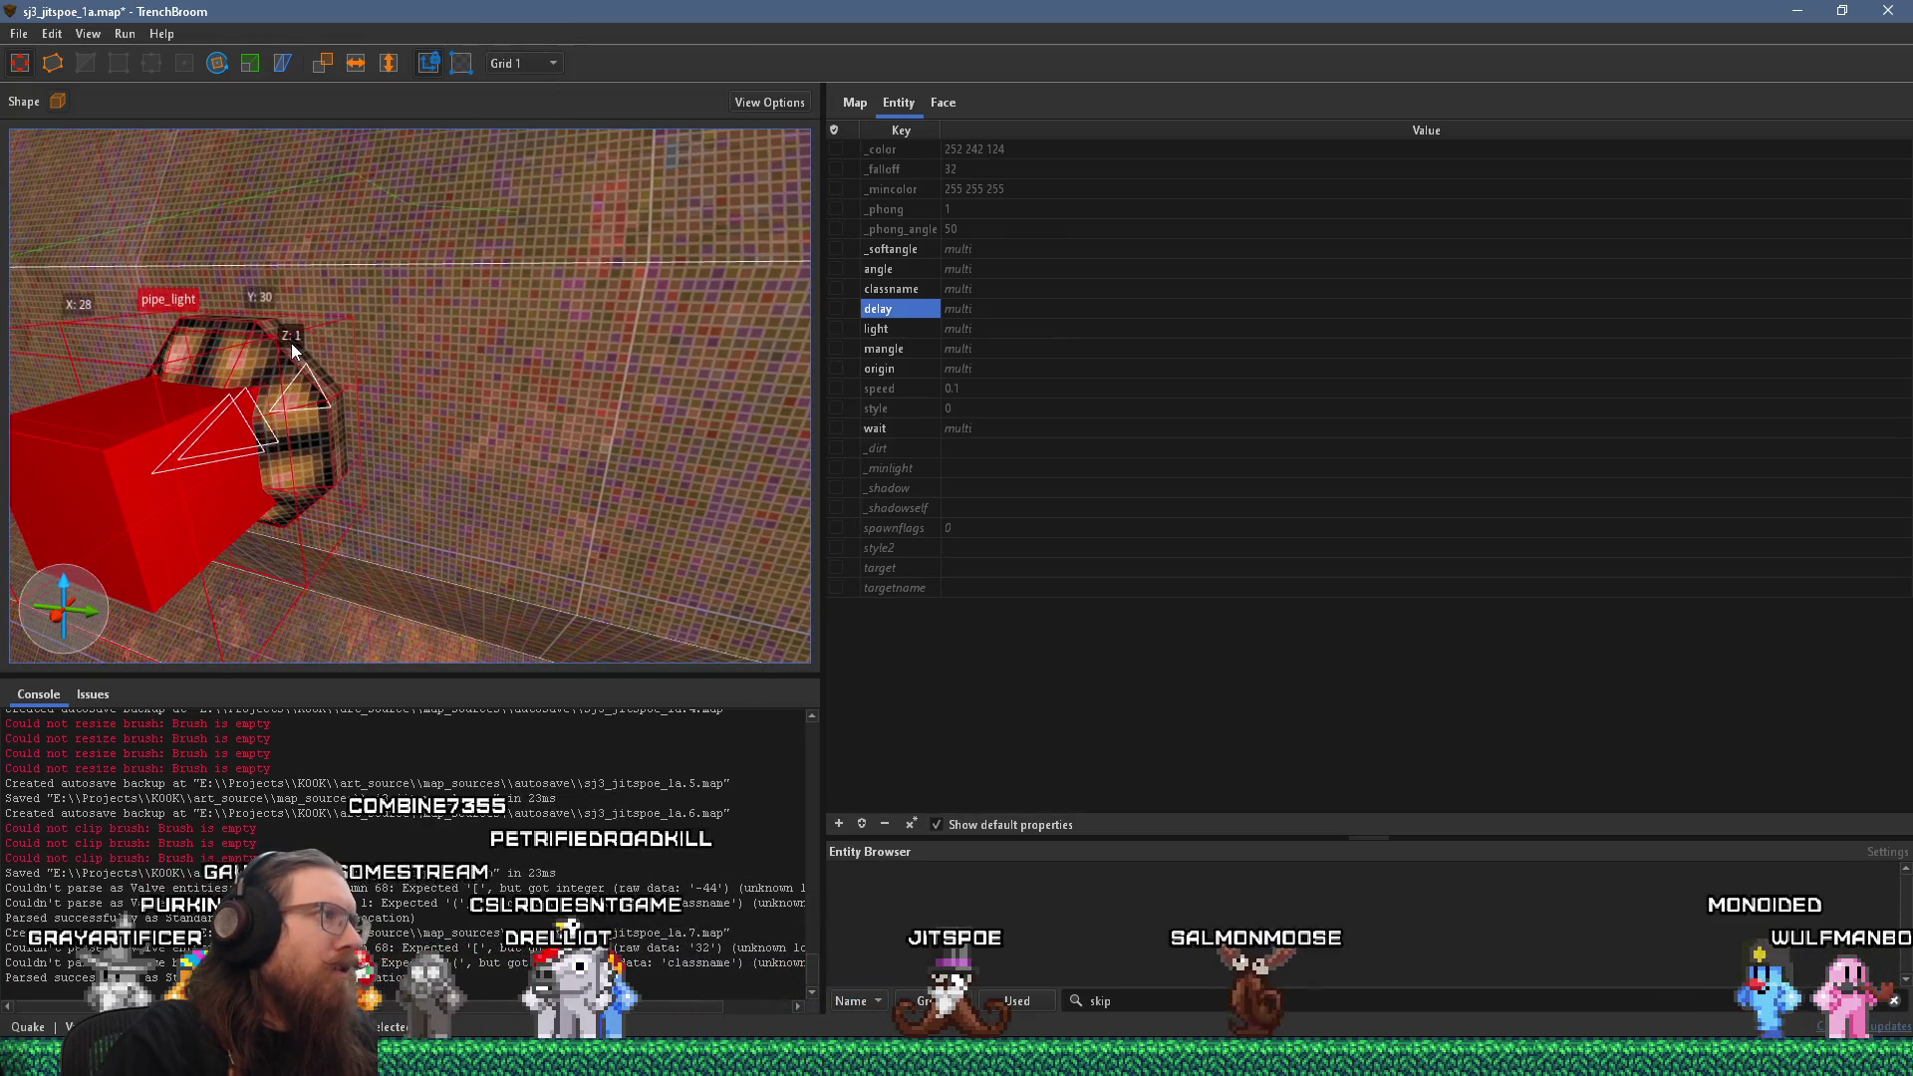
{"action": "left_click", "coordinate": [543, 72]}
{"action": "left_click", "coordinate": [556, 133]}
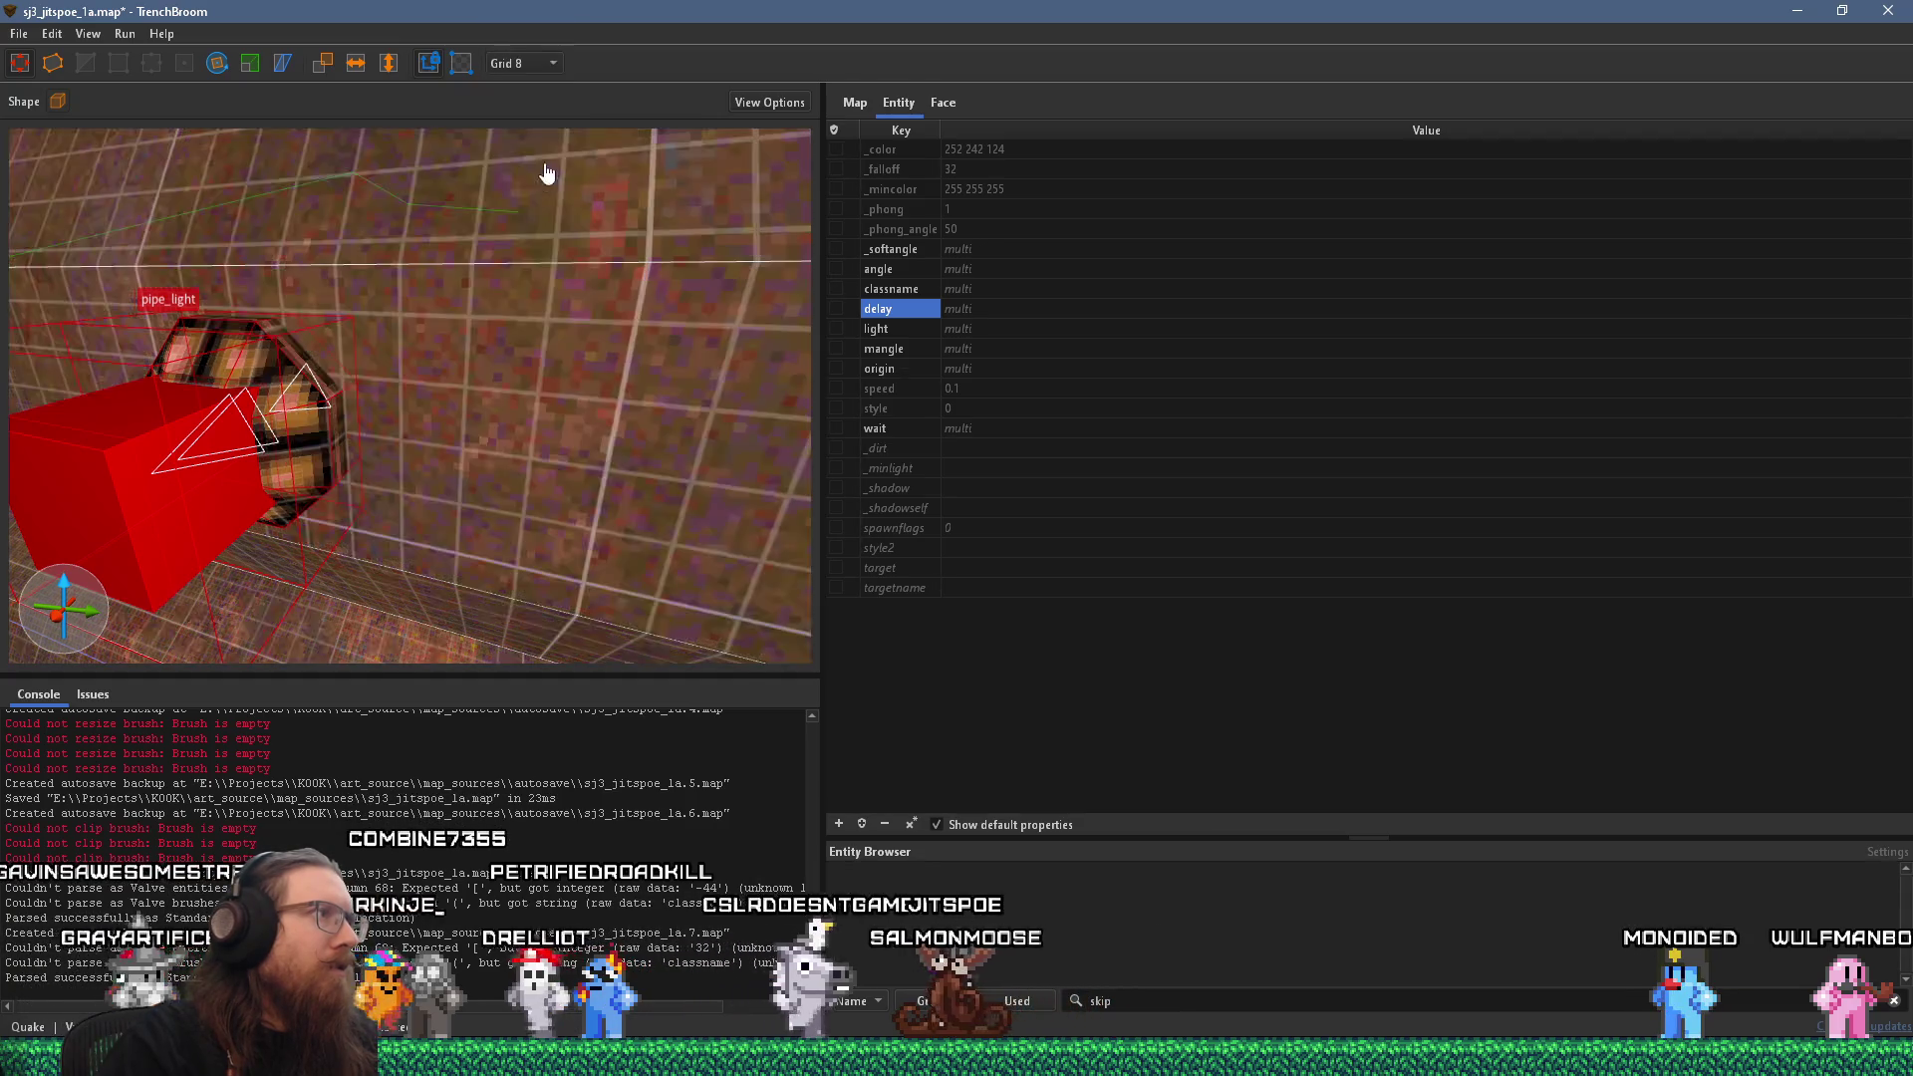
{"action": "mouse_move", "coordinate": [470, 191]}
{"action": "left_mouse_down"}
{"action": "mouse_move", "coordinate": [483, 127]}
{"action": "mouse_move", "coordinate": [533, 154]}
{"action": "mouse_move", "coordinate": [480, 254]}
{"action": "mouse_move", "coordinate": [574, 219]}
{"action": "mouse_move", "coordinate": [641, 226]}
{"action": "mouse_move", "coordinate": [577, 320]}
{"action": "mouse_move", "coordinate": [666, 303]}
{"action": "mouse_move", "coordinate": [563, 313]}
{"action": "mouse_move", "coordinate": [555, 285]}
{"action": "mouse_move", "coordinate": [441, 313]}
{"action": "mouse_move", "coordinate": [454, 280]}
{"action": "mouse_move", "coordinate": [534, 271]}
{"action": "left_mouse_up"}
{"action": "key", "text": "Escape"}
{"action": "left_click", "coordinate": [523, 63]}
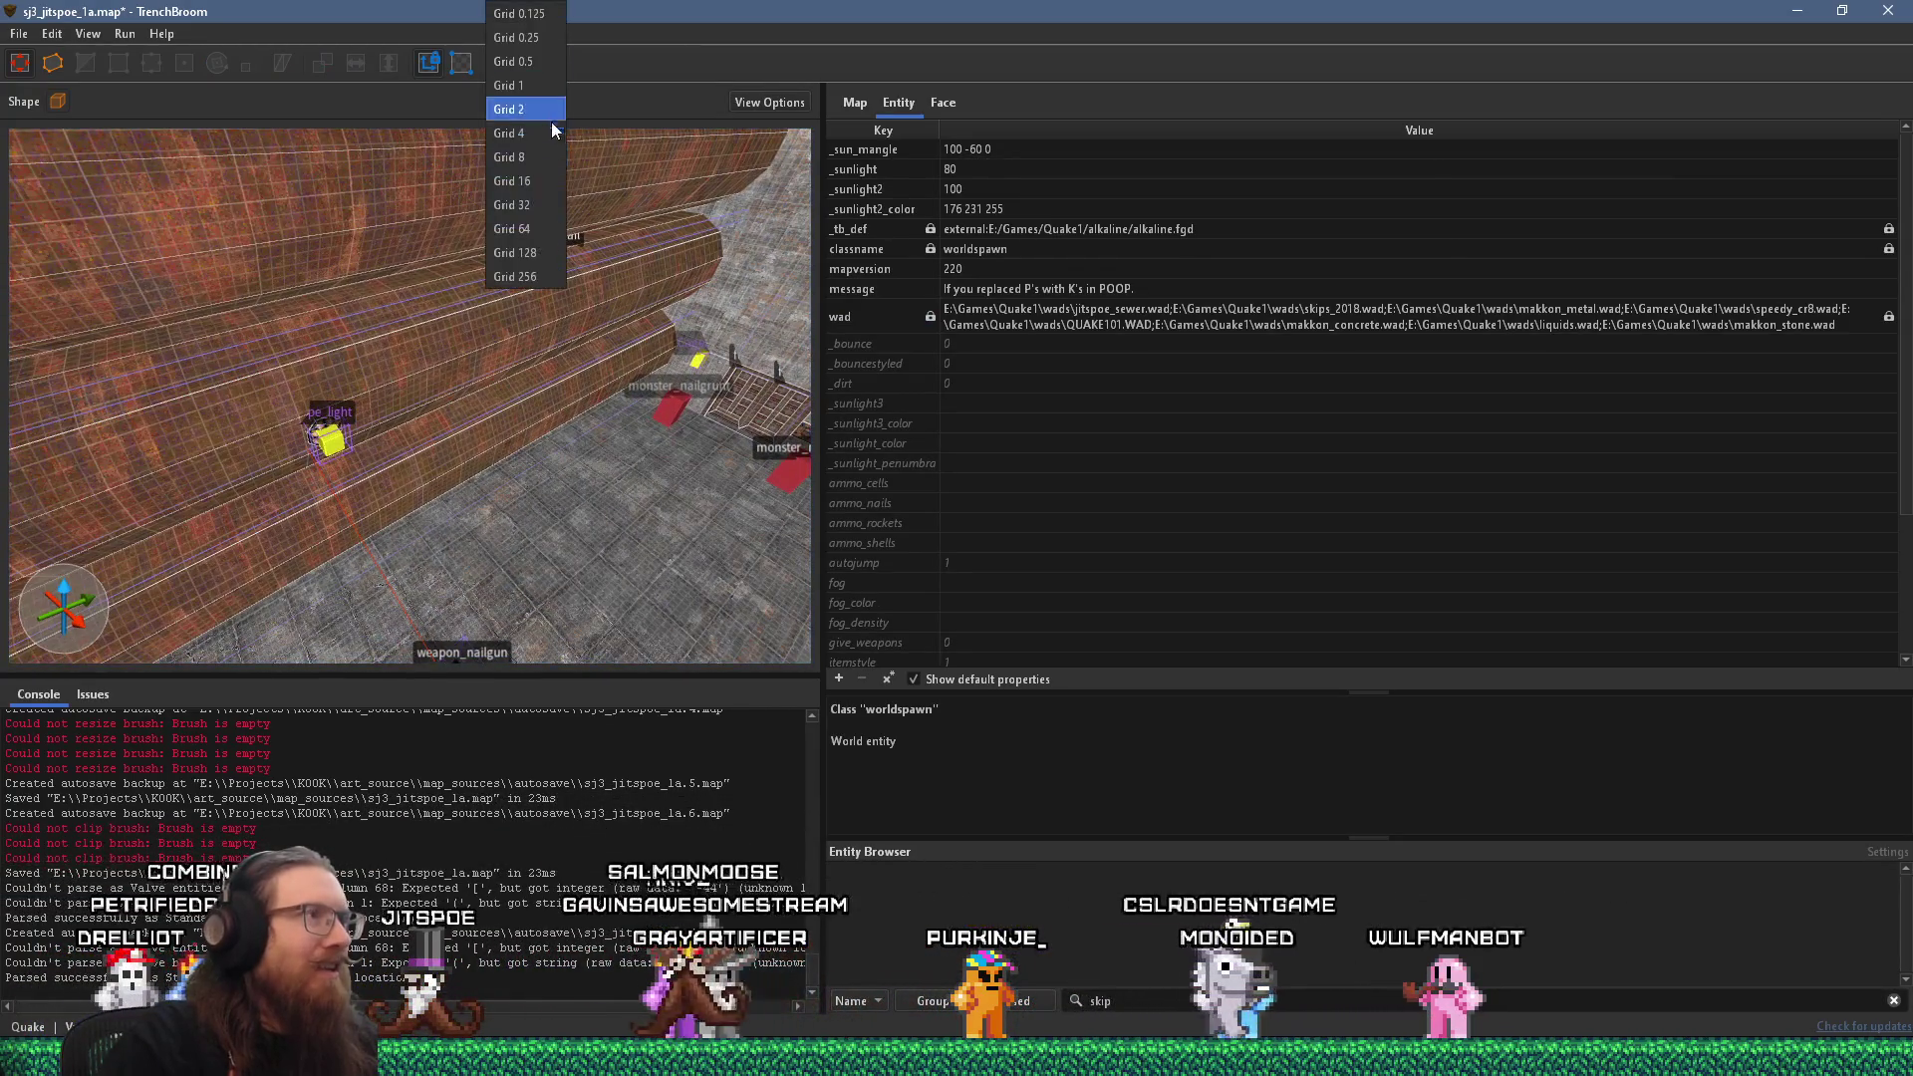
Select pipe_light and slide it left along the wall on a 16-unit grid.
{"action": "left_click", "coordinate": [534, 229]}
{"action": "mouse_move", "coordinate": [498, 279]}
{"action": "left_mouse_down"}
{"action": "mouse_move", "coordinate": [432, 360]}
{"action": "mouse_move", "coordinate": [474, 426]}
{"action": "left_mouse_up"}
{"action": "scroll", "coordinate": [450, 354], "scroll_direction": "up", "scroll_amount": 5}
{"action": "left_click", "coordinate": [507, 393]}
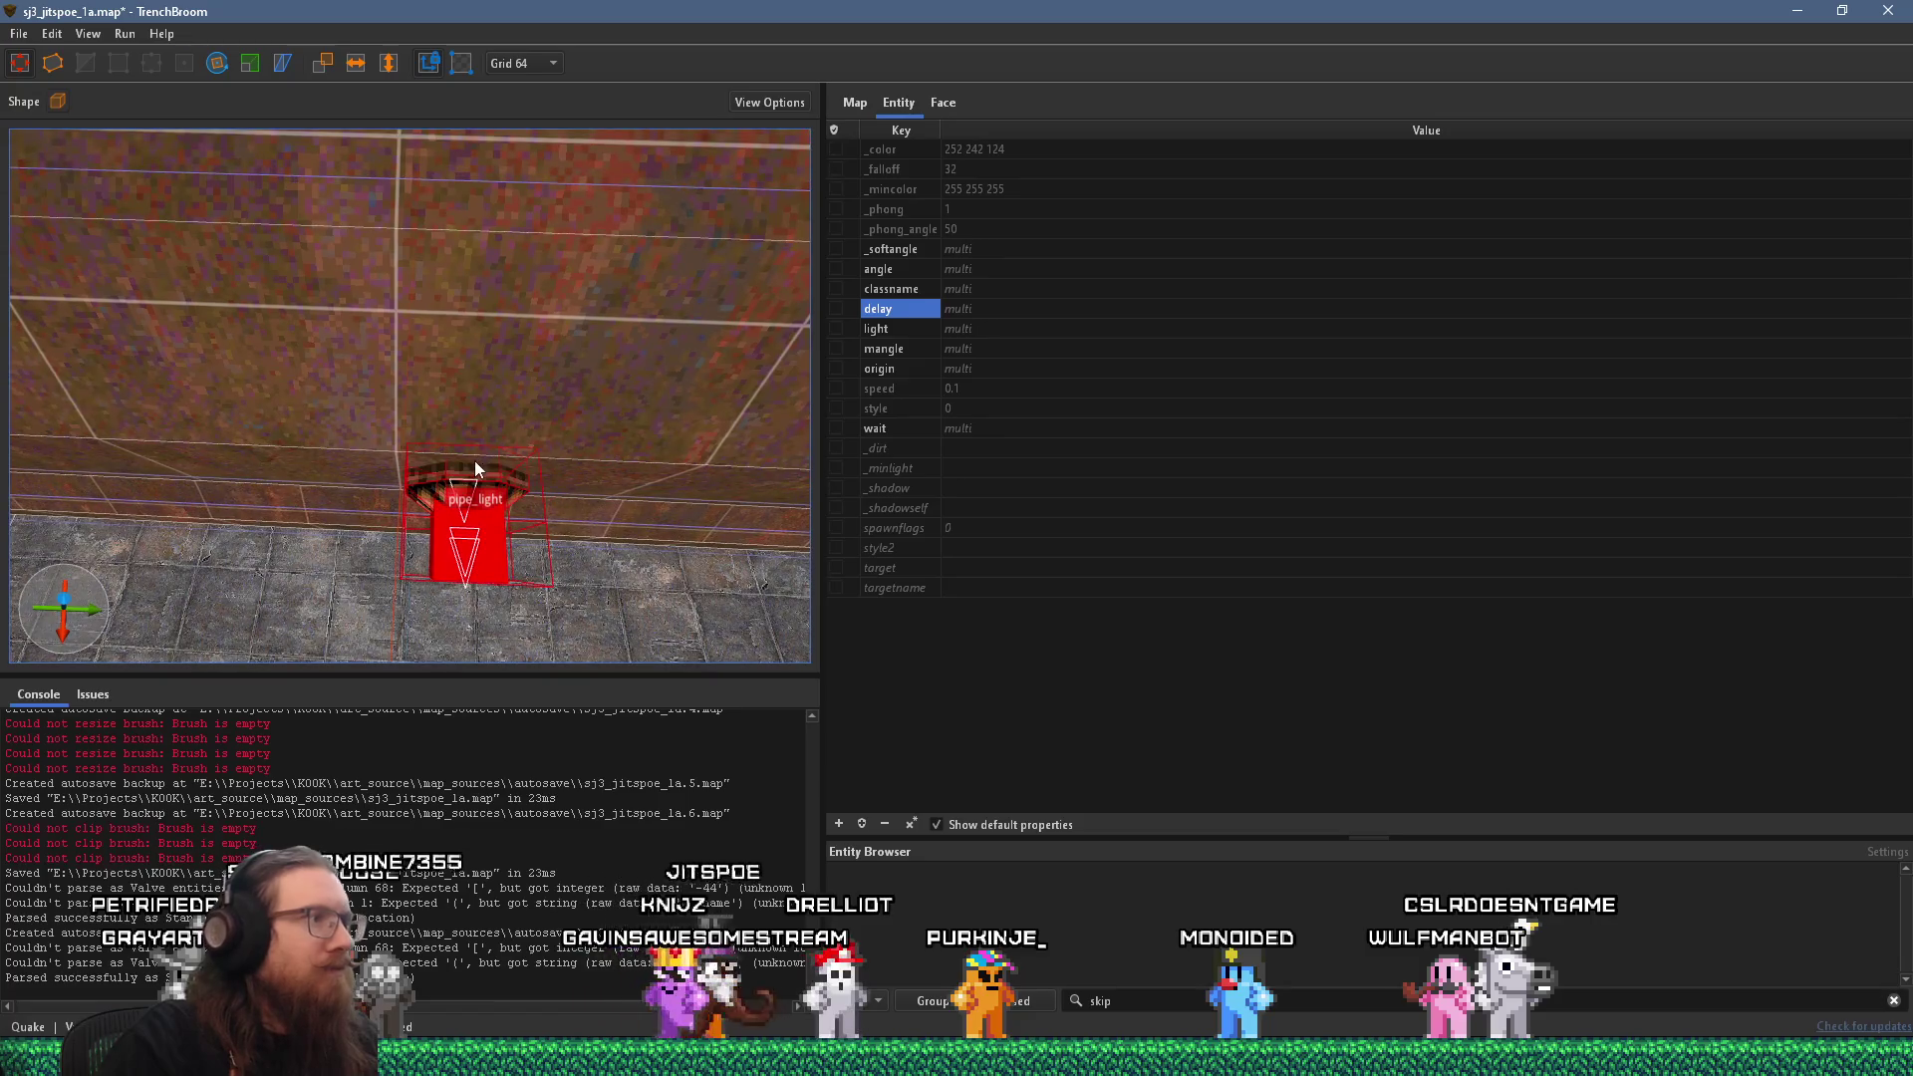
{"action": "left_click", "coordinate": [530, 63]}
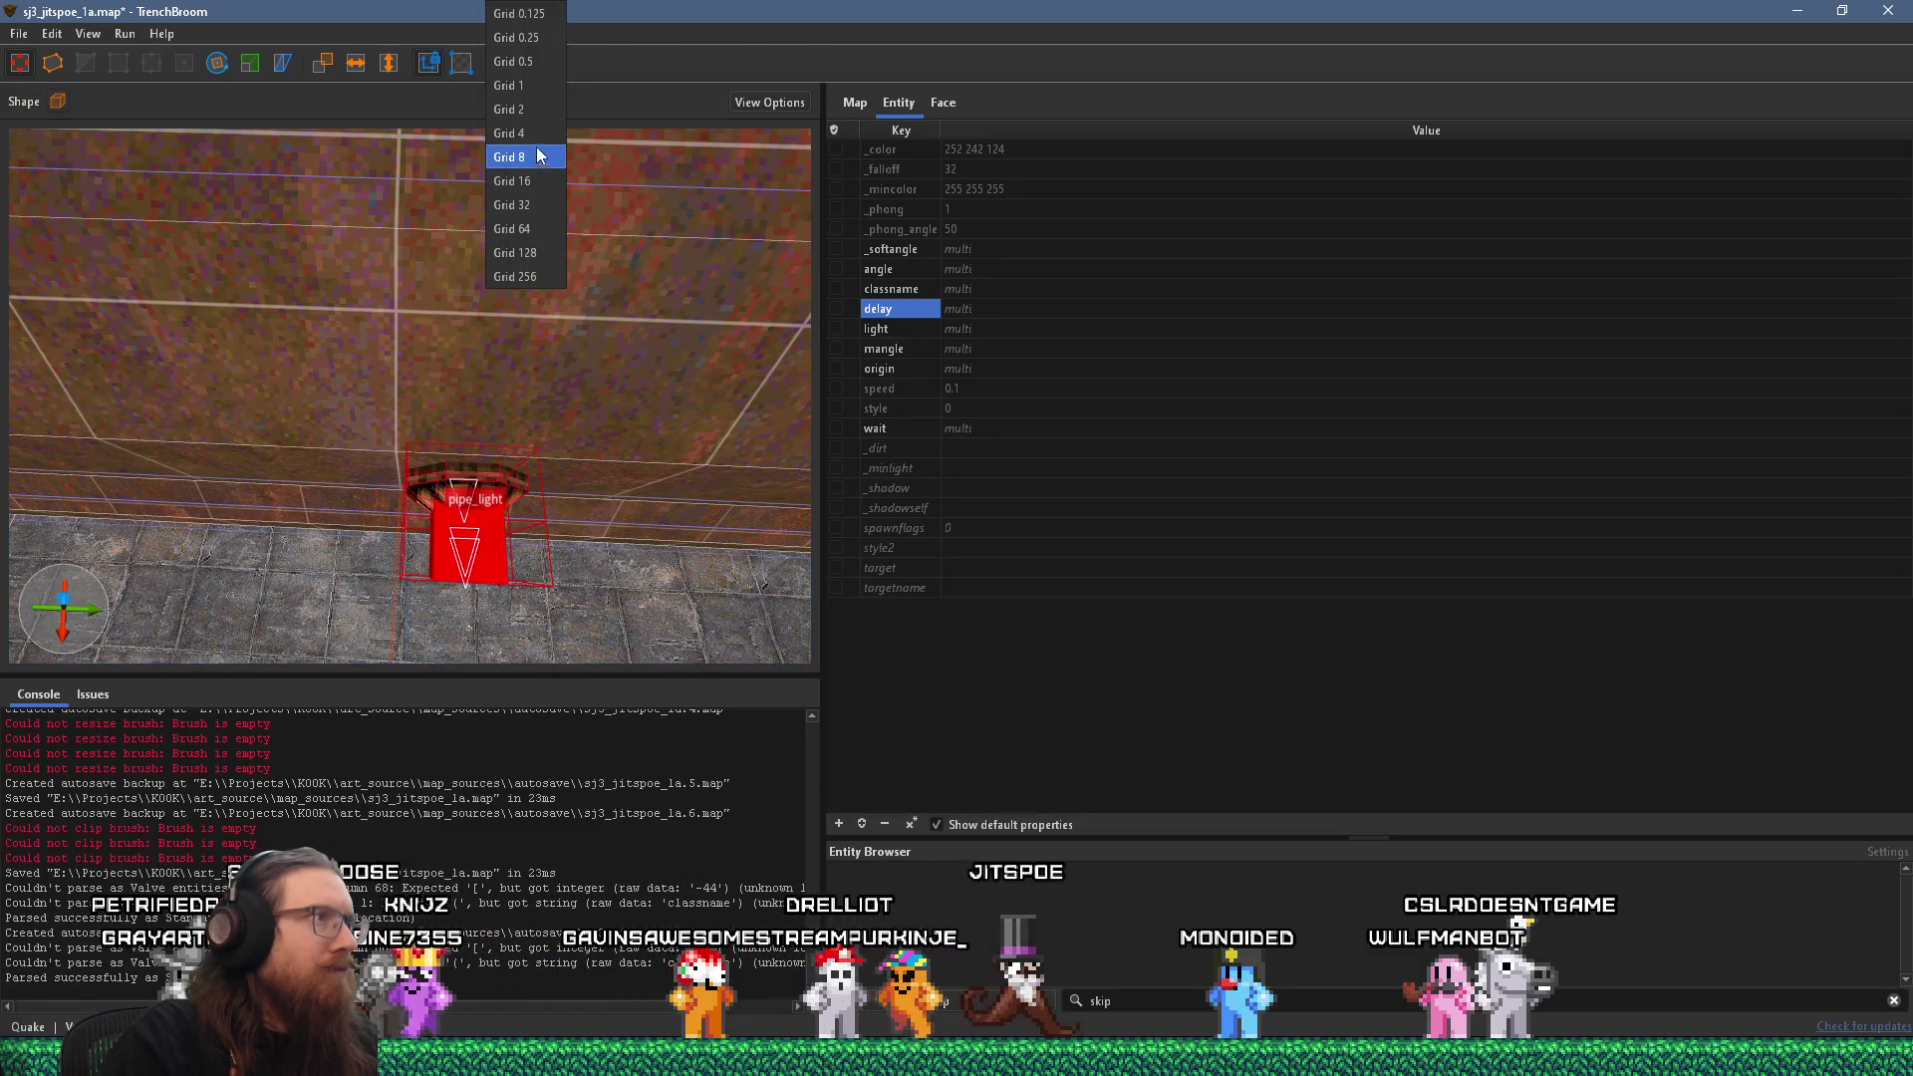
{"action": "left_click", "coordinate": [537, 182]}
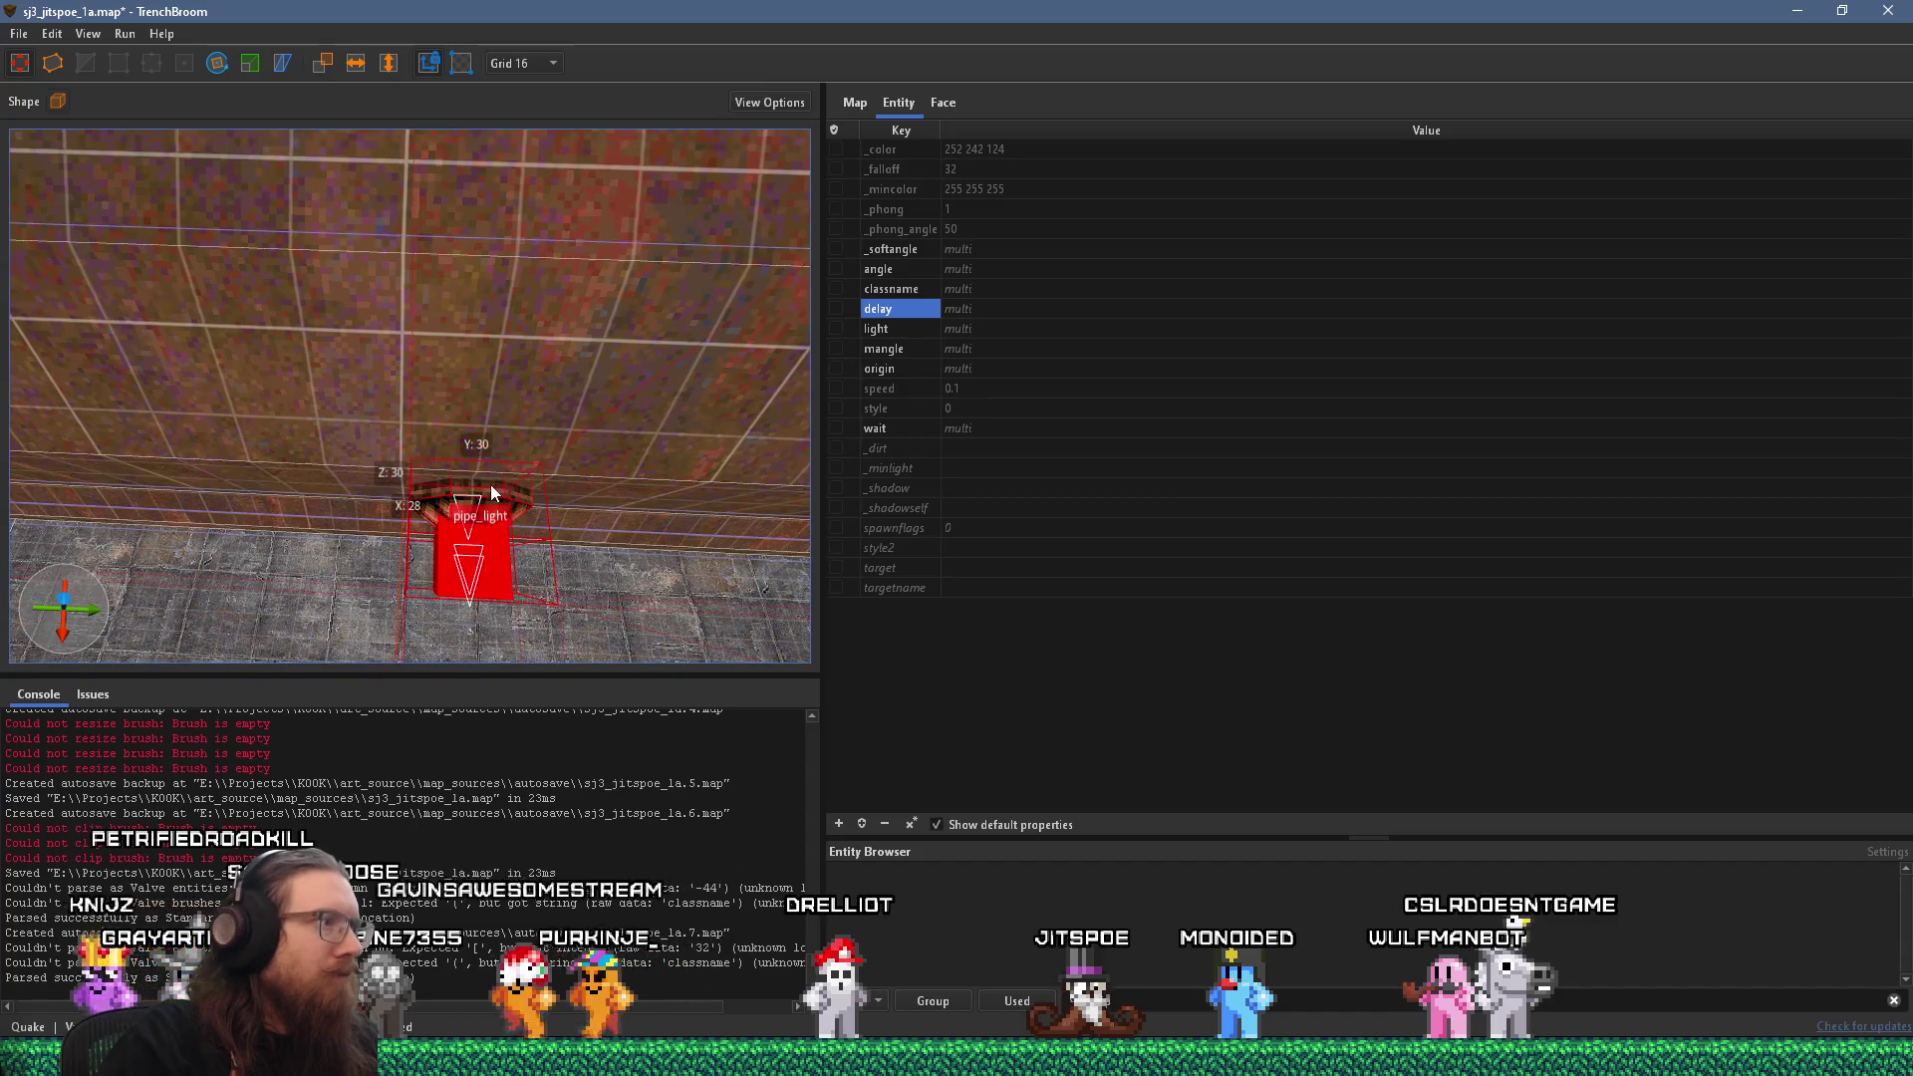
{"action": "left_click_drag", "start_coordinate": [490, 484], "coordinate": [426, 467]}
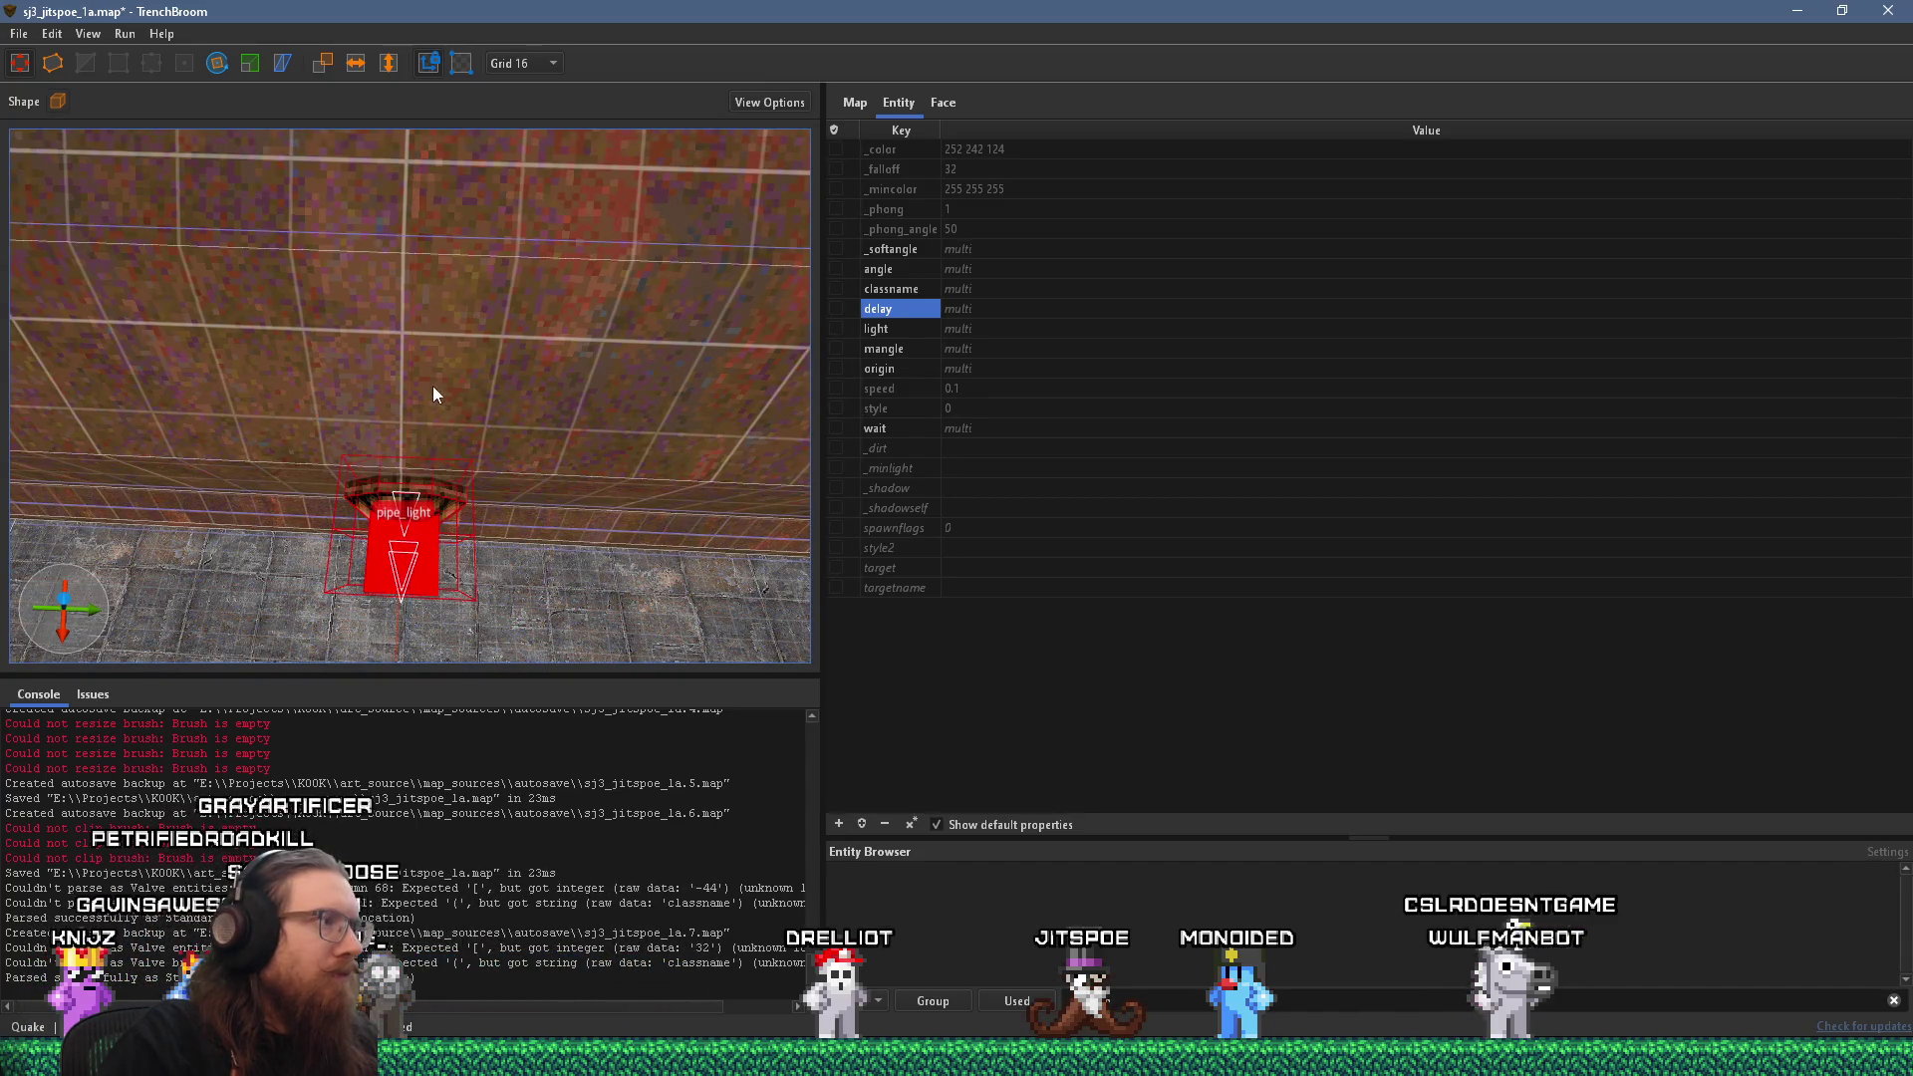
Remove the pipe_light and paste it at a new spot further along the wall.
{"action": "scroll", "coordinate": [434, 393], "scroll_direction": "down", "scroll_amount": 5}
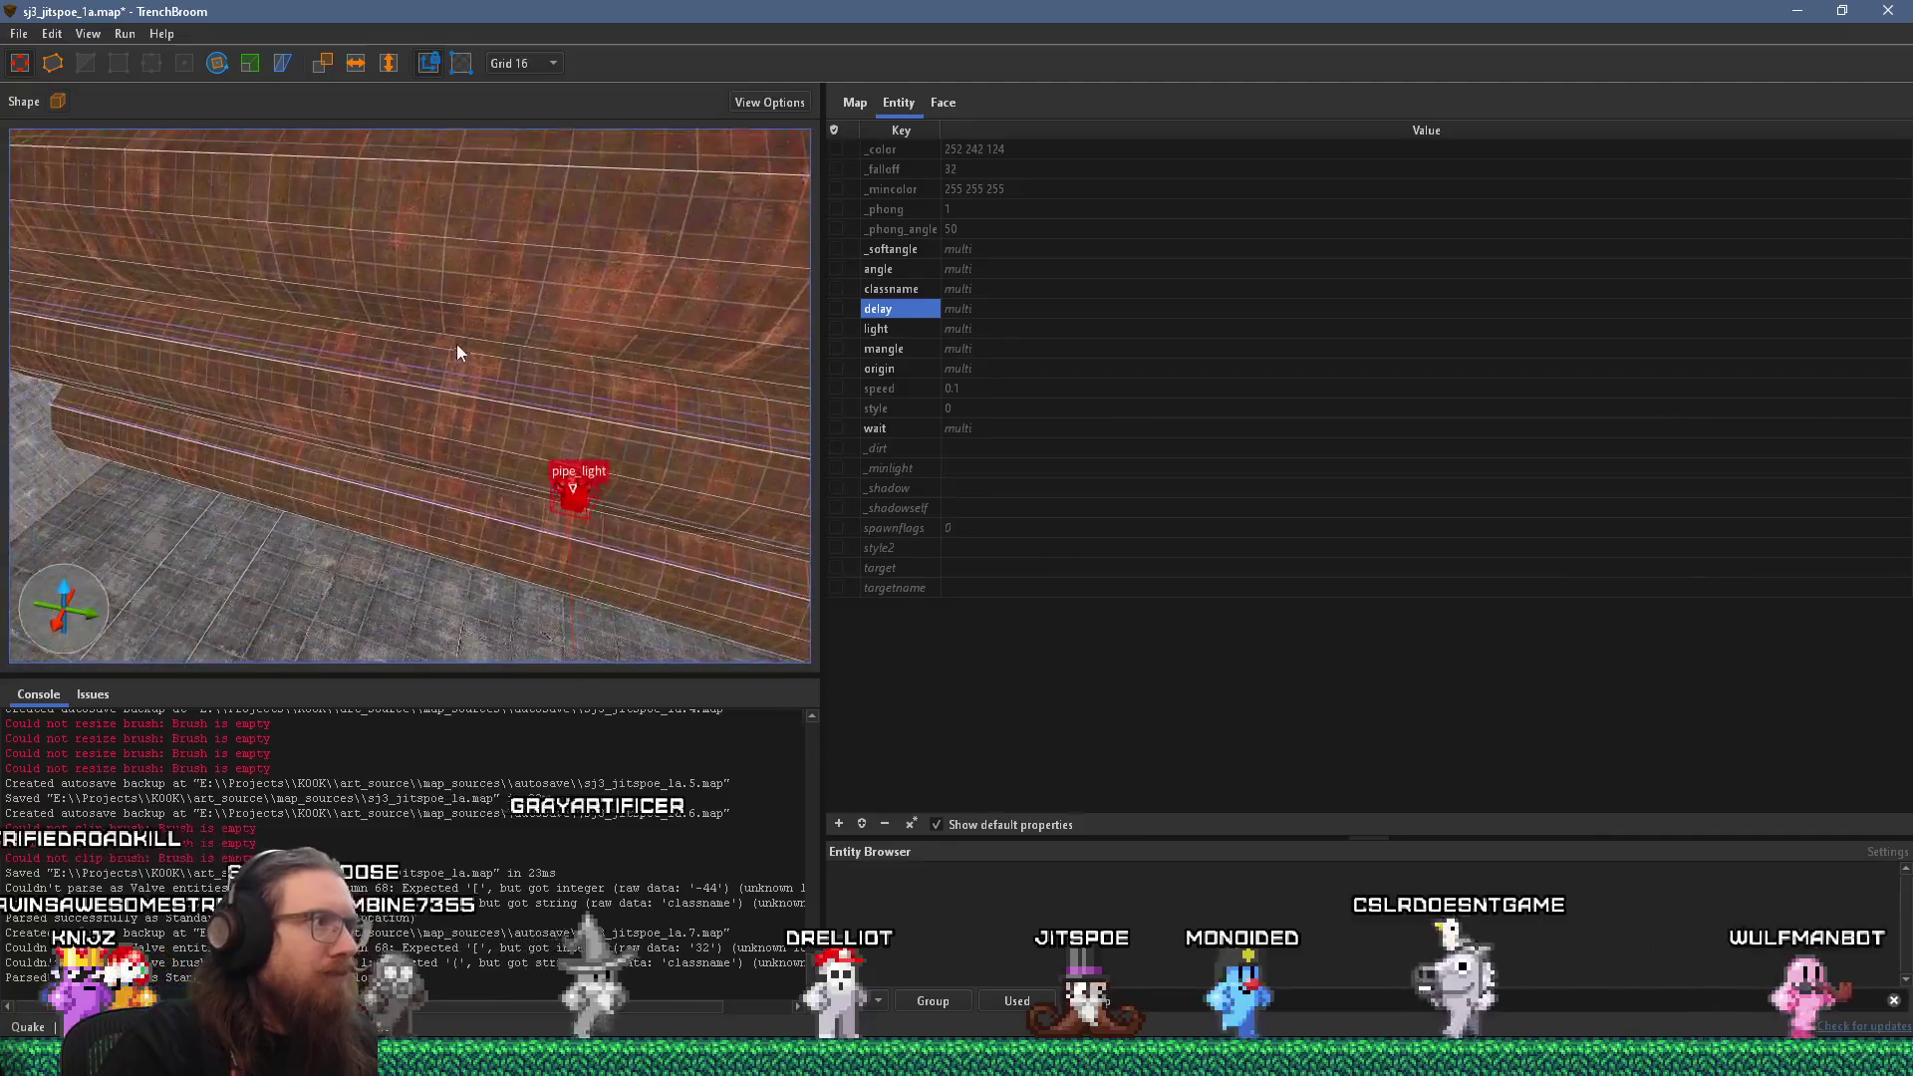
{"action": "scroll", "coordinate": [456, 348], "scroll_direction": "up", "scroll_amount": 4}
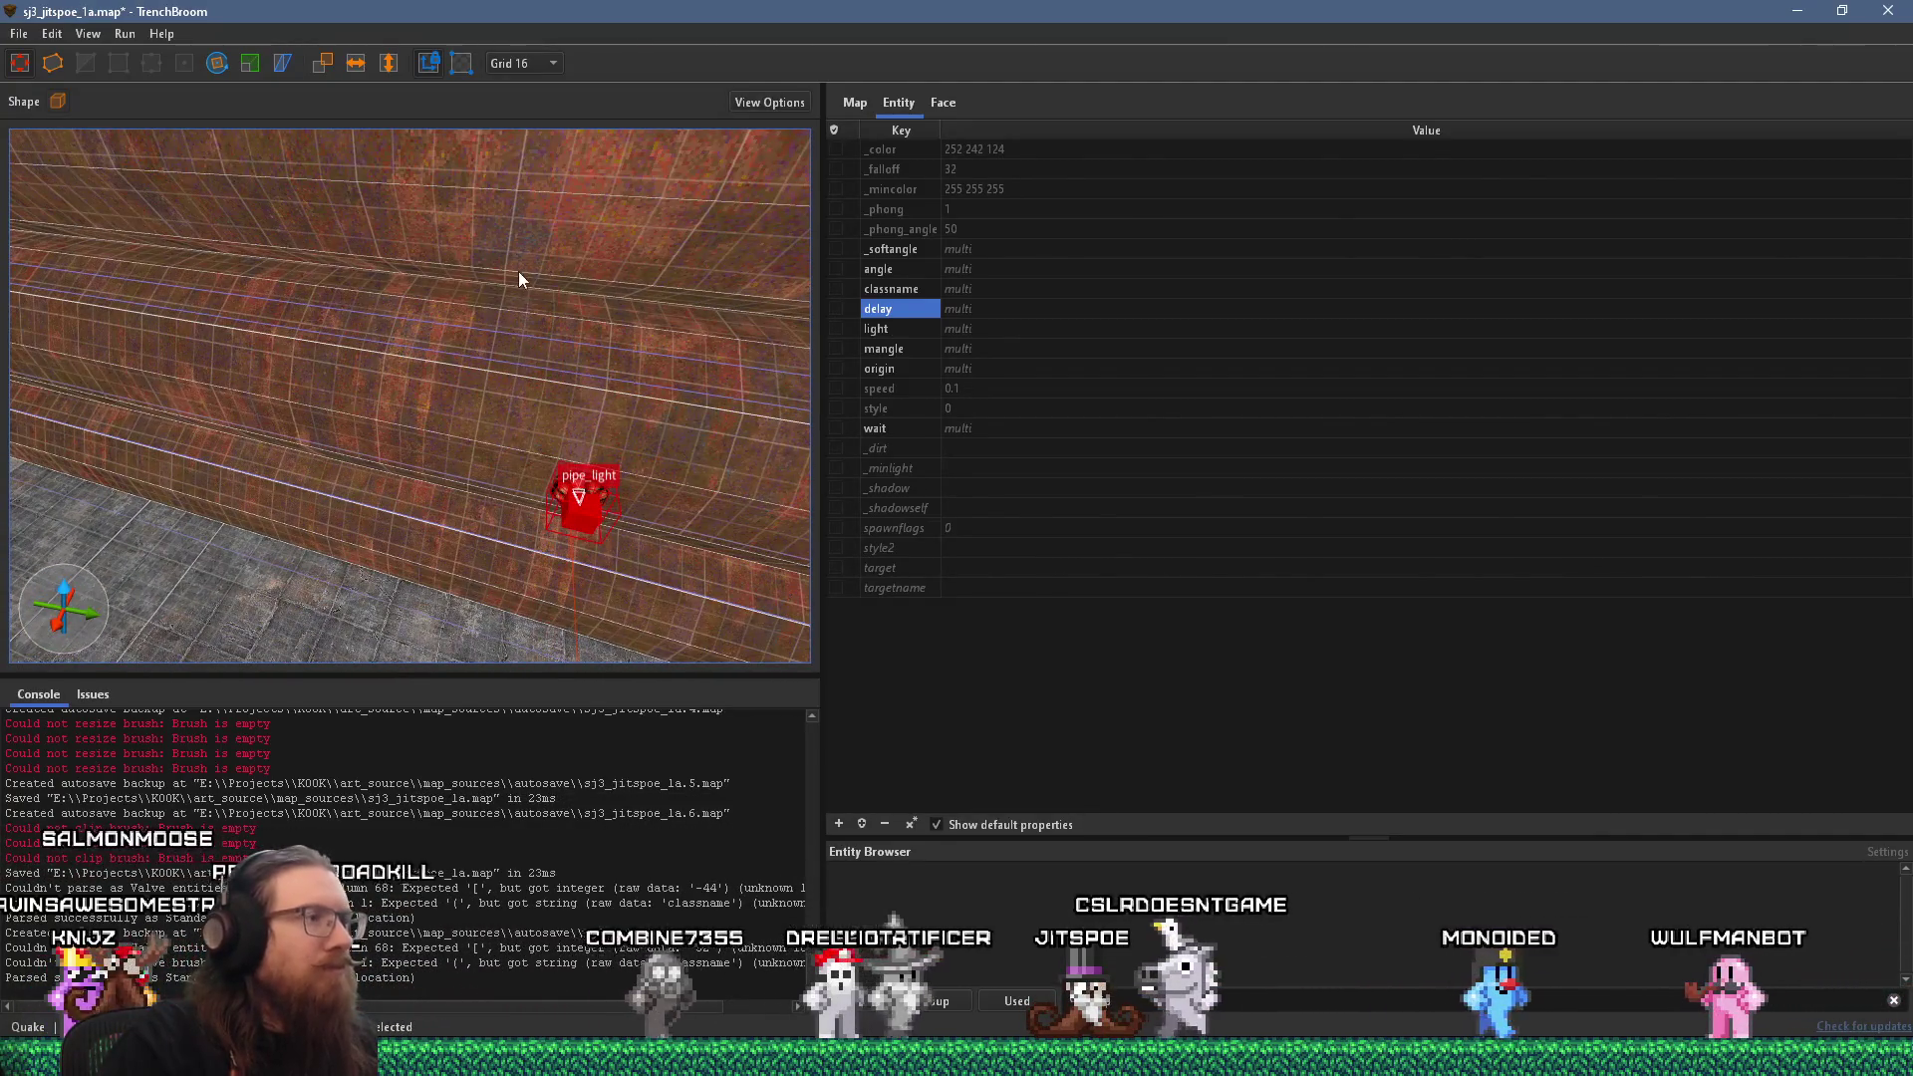
{"action": "scroll", "coordinate": [505, 312], "scroll_direction": "down", "scroll_amount": 10}
{"action": "scroll", "coordinate": [705, 373], "scroll_direction": "up", "scroll_amount": 10}
{"action": "scroll", "coordinate": [482, 441], "scroll_direction": "up", "scroll_amount": 2}
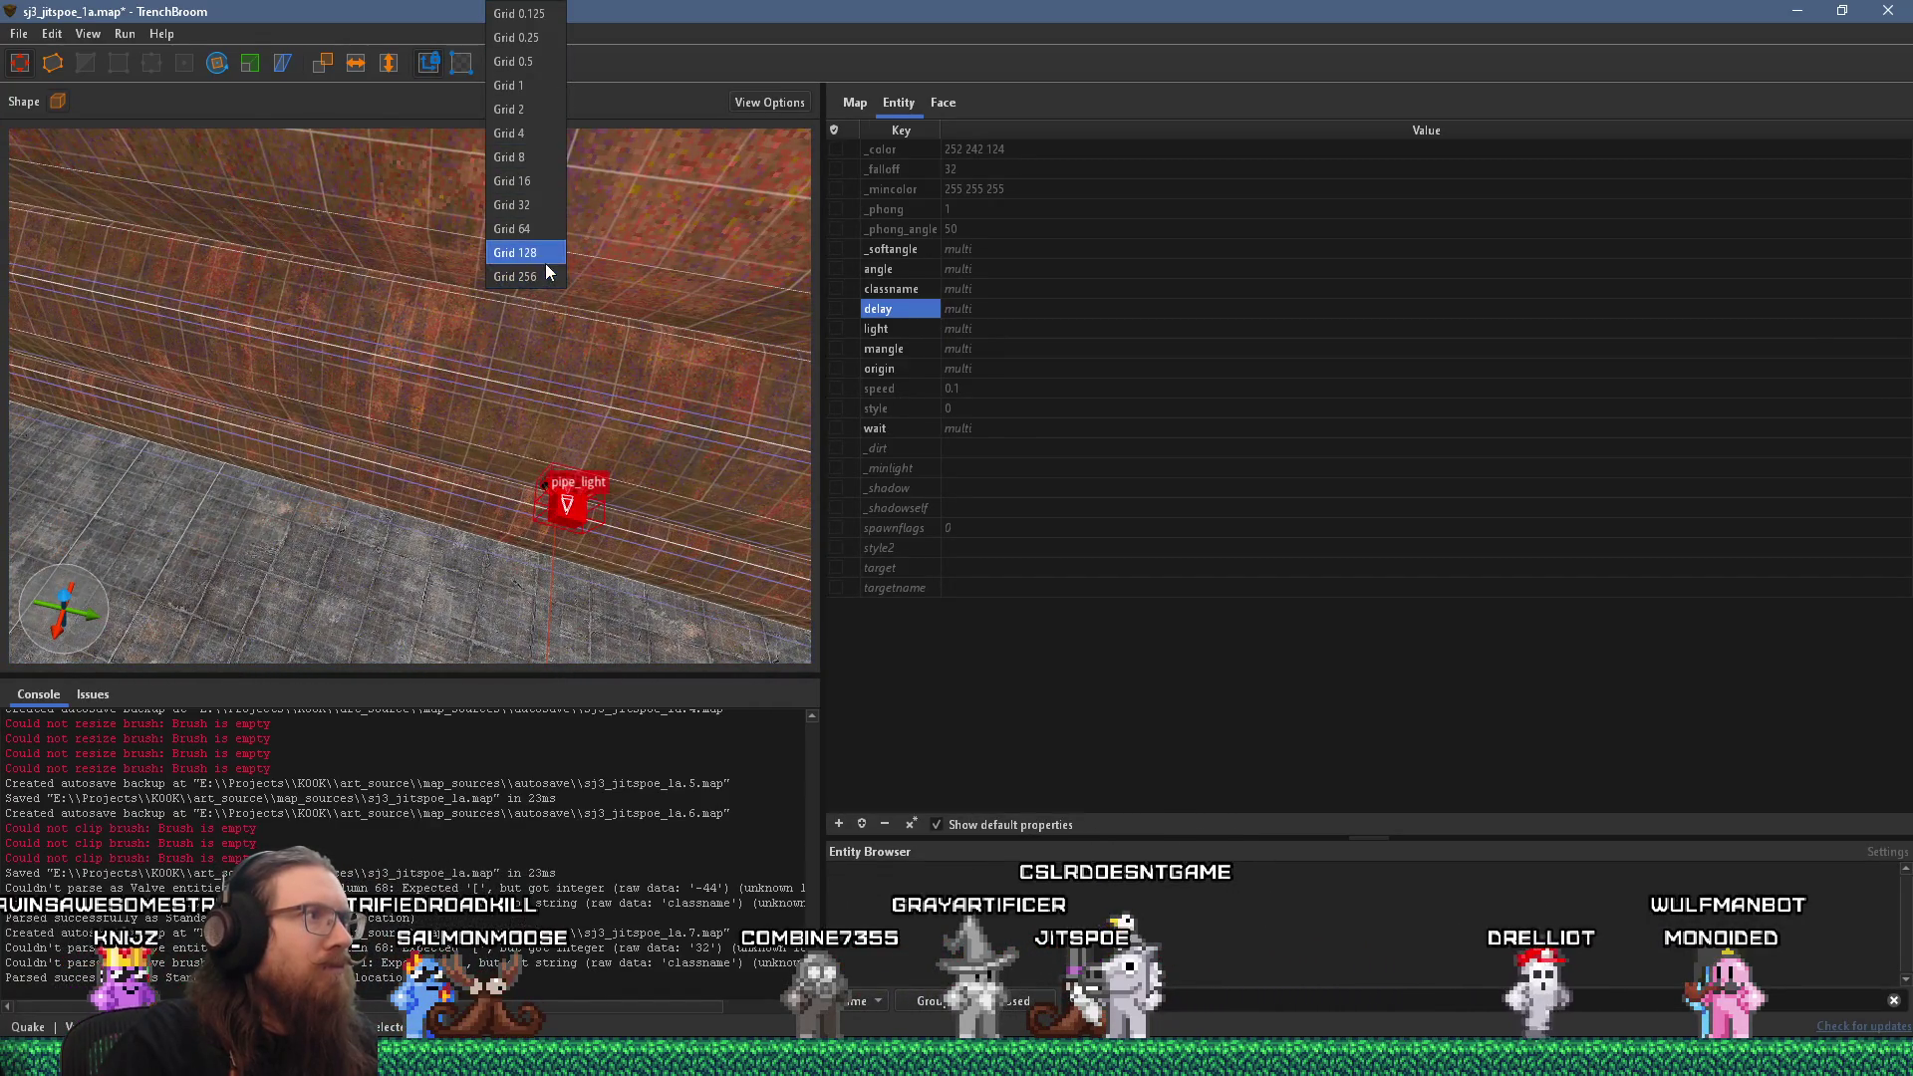
{"action": "scroll", "coordinate": [545, 279], "scroll_direction": "up", "scroll_amount": 3}
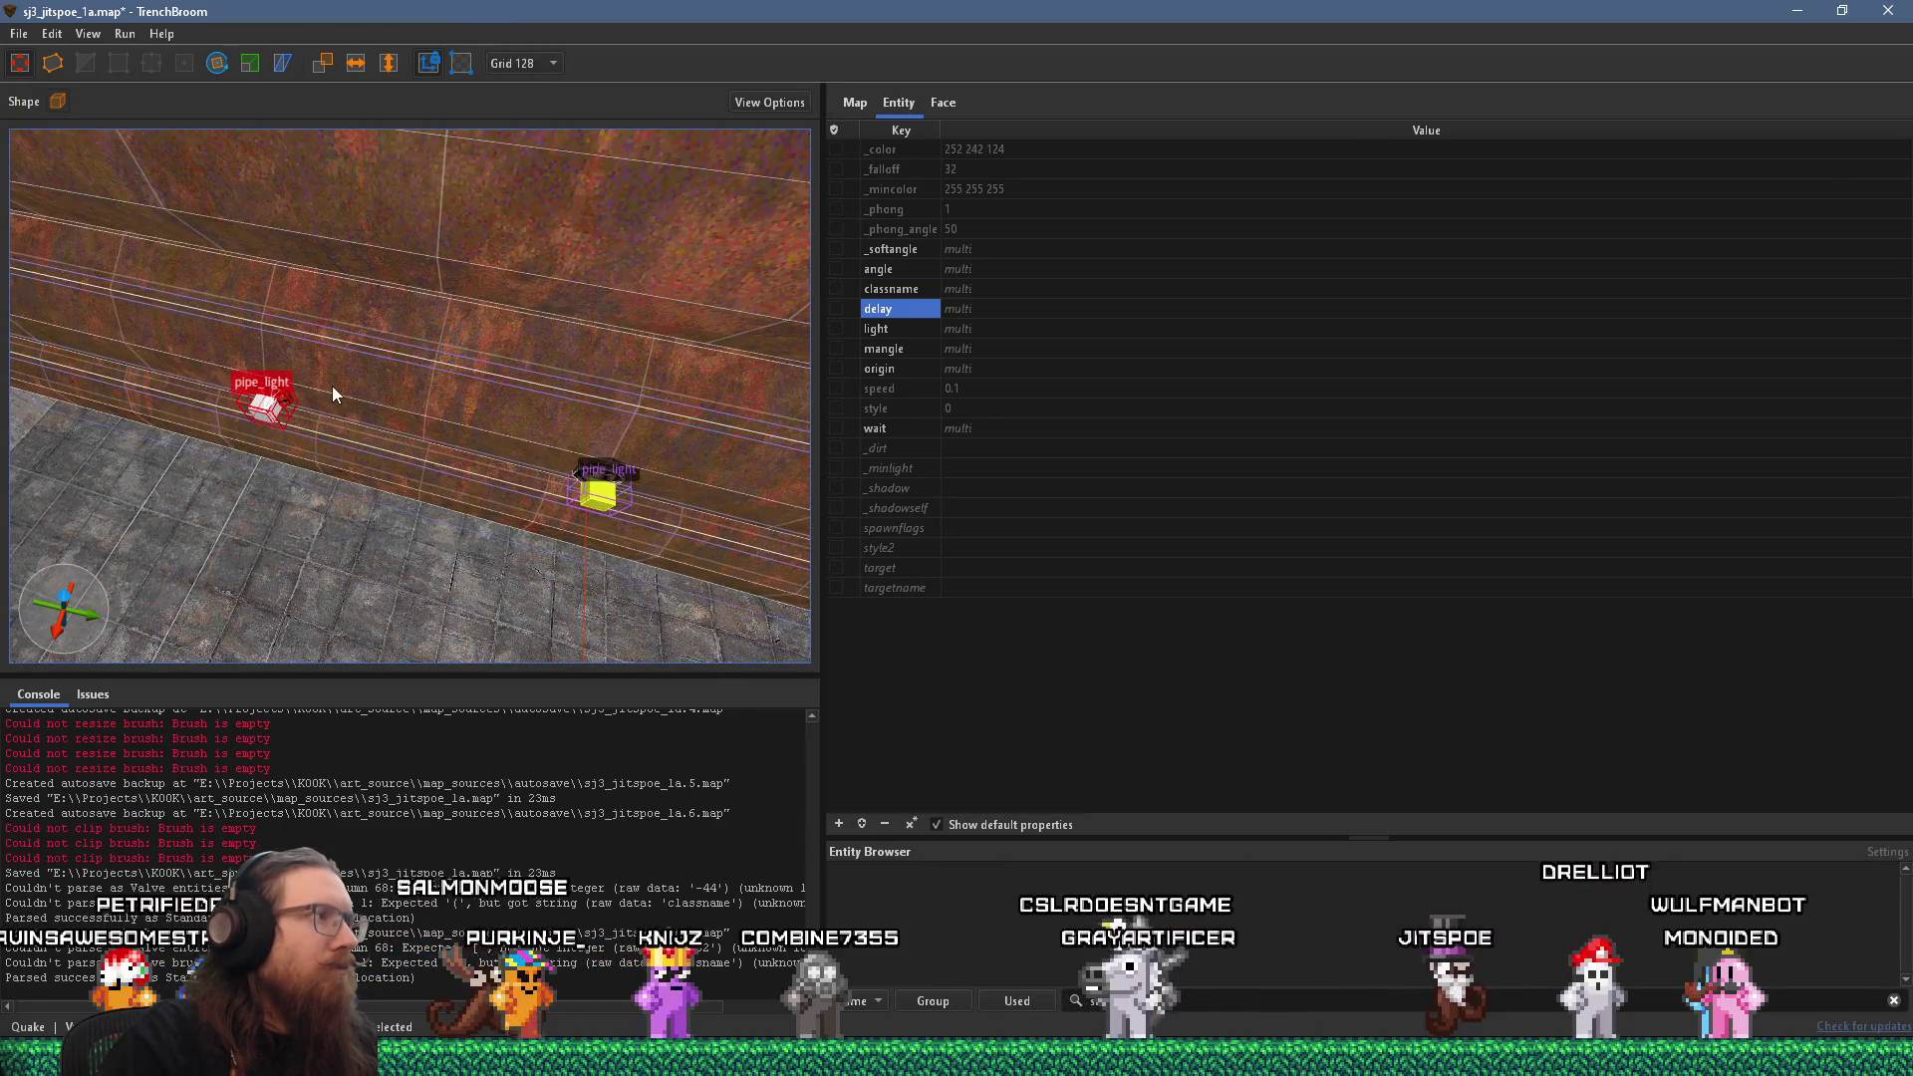
{"action": "scroll", "coordinate": [332, 387], "scroll_direction": "up", "scroll_amount": 3}
{"action": "key", "text": "Delete"}
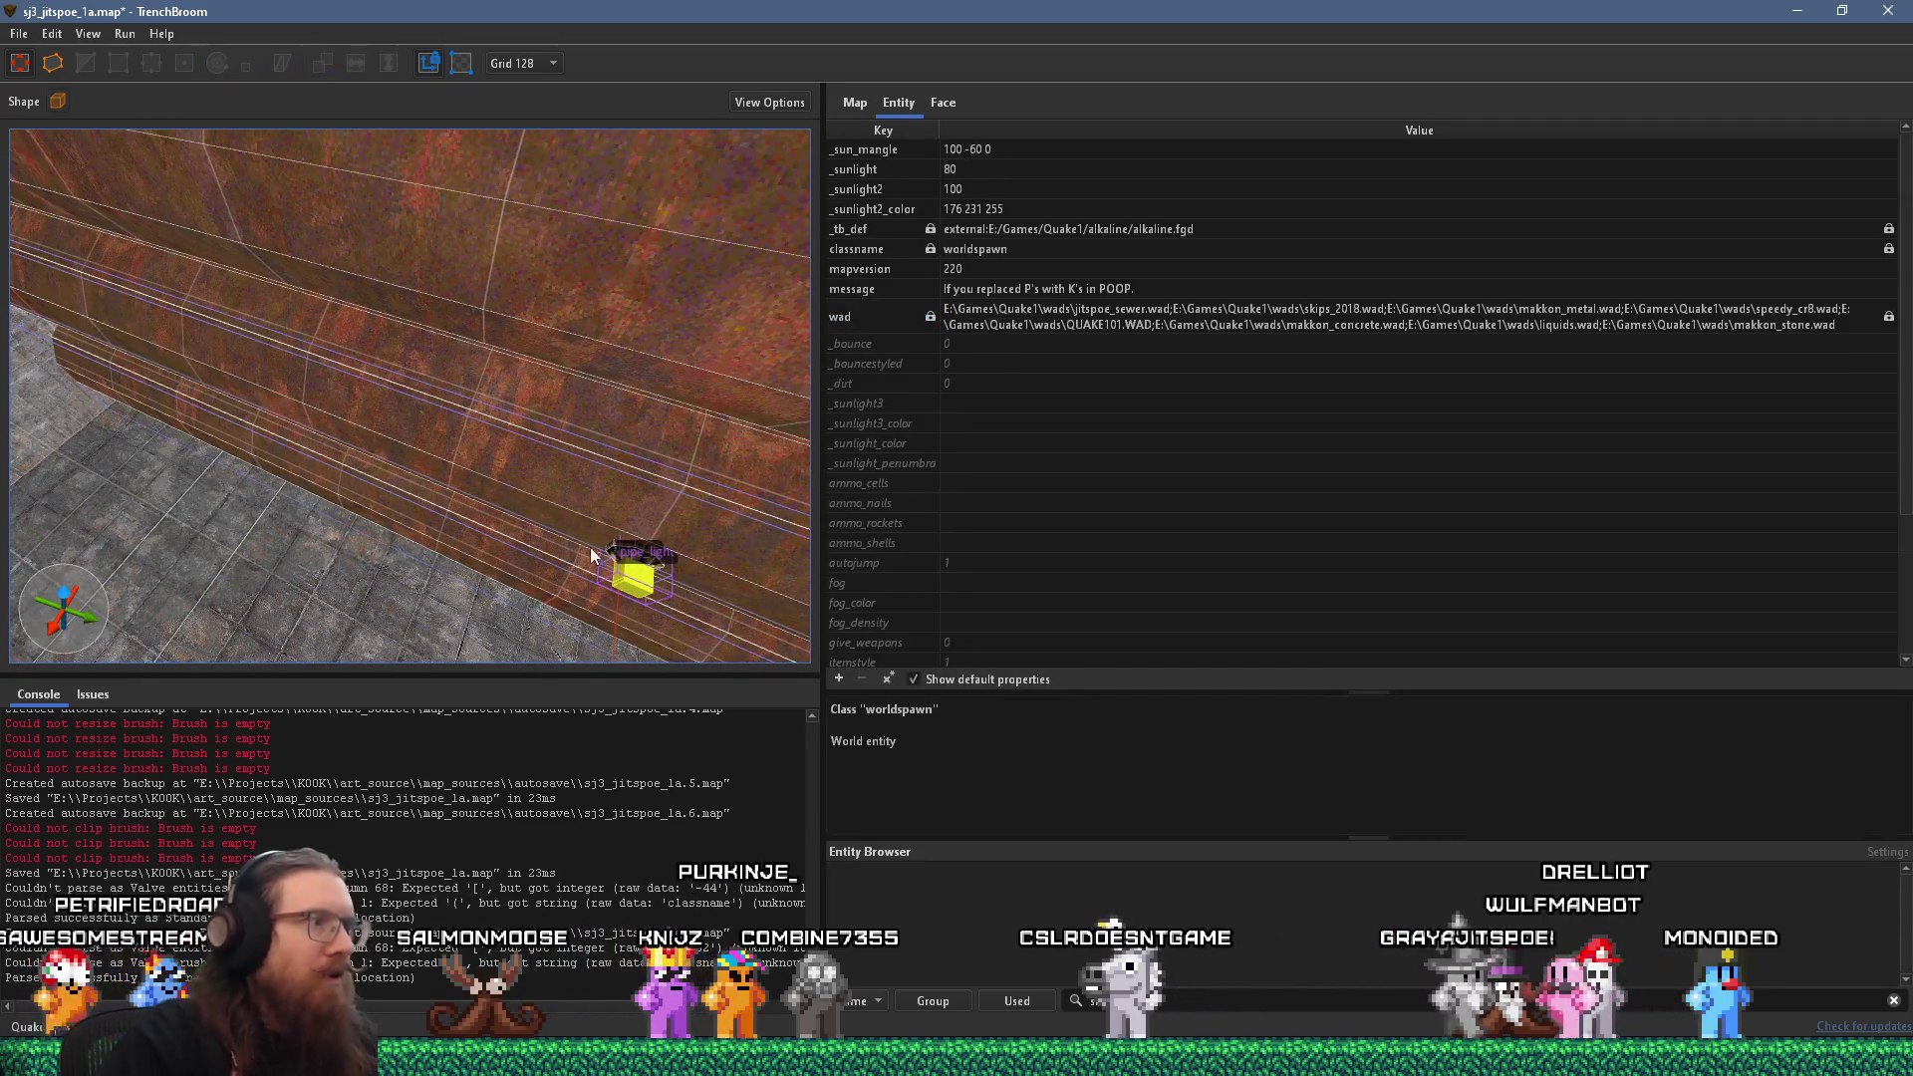
{"action": "right_click", "coordinate": [628, 558]}
{"action": "left_click", "coordinate": [722, 653]}
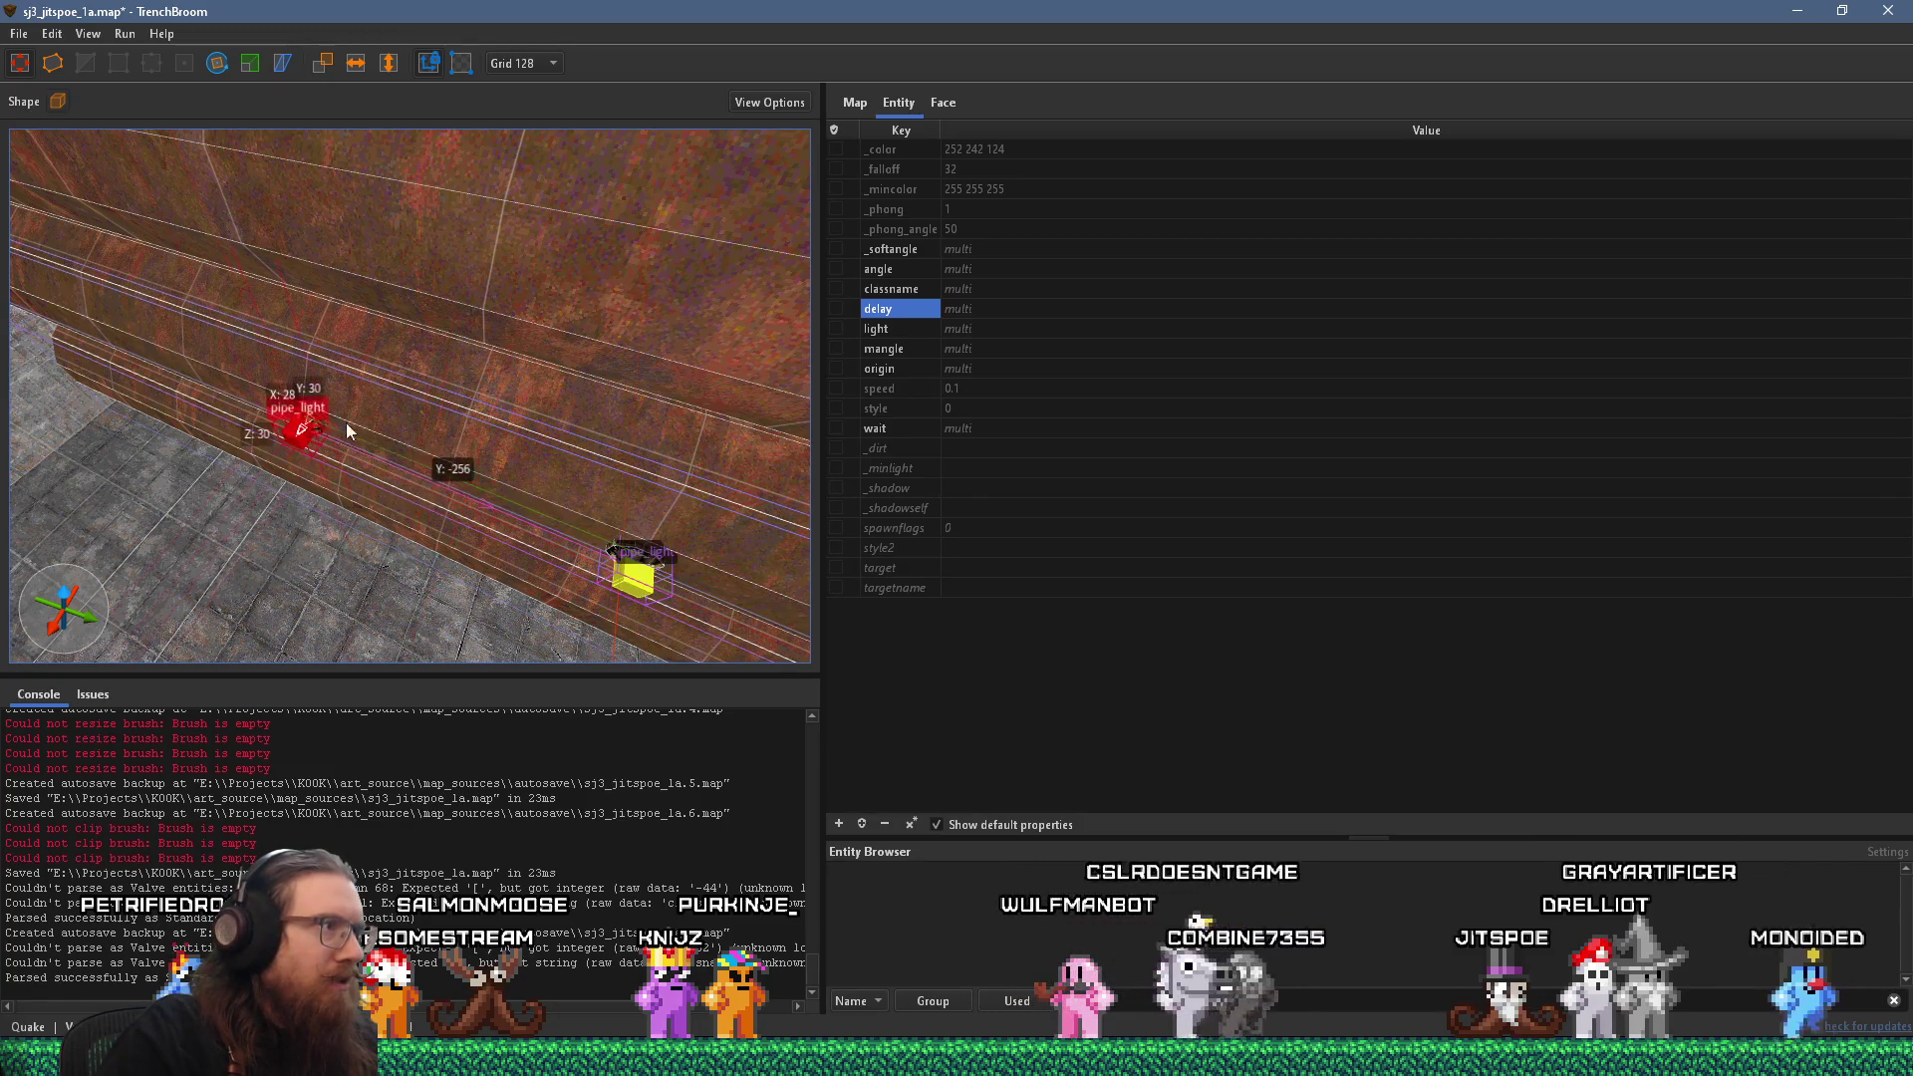
Apply a context-menu action to pipe_light, review both copies, and select one on the pipe.
{"action": "mouse_move", "coordinate": [471, 456]}
{"action": "left_mouse_down"}
{"action": "mouse_move", "coordinate": [354, 291]}
{"action": "mouse_move", "coordinate": [393, 345]}
{"action": "mouse_move", "coordinate": [305, 366]}
{"action": "mouse_move", "coordinate": [536, 389]}
{"action": "mouse_move", "coordinate": [202, 402]}
{"action": "mouse_move", "coordinate": [295, 443]}
{"action": "left_mouse_up"}
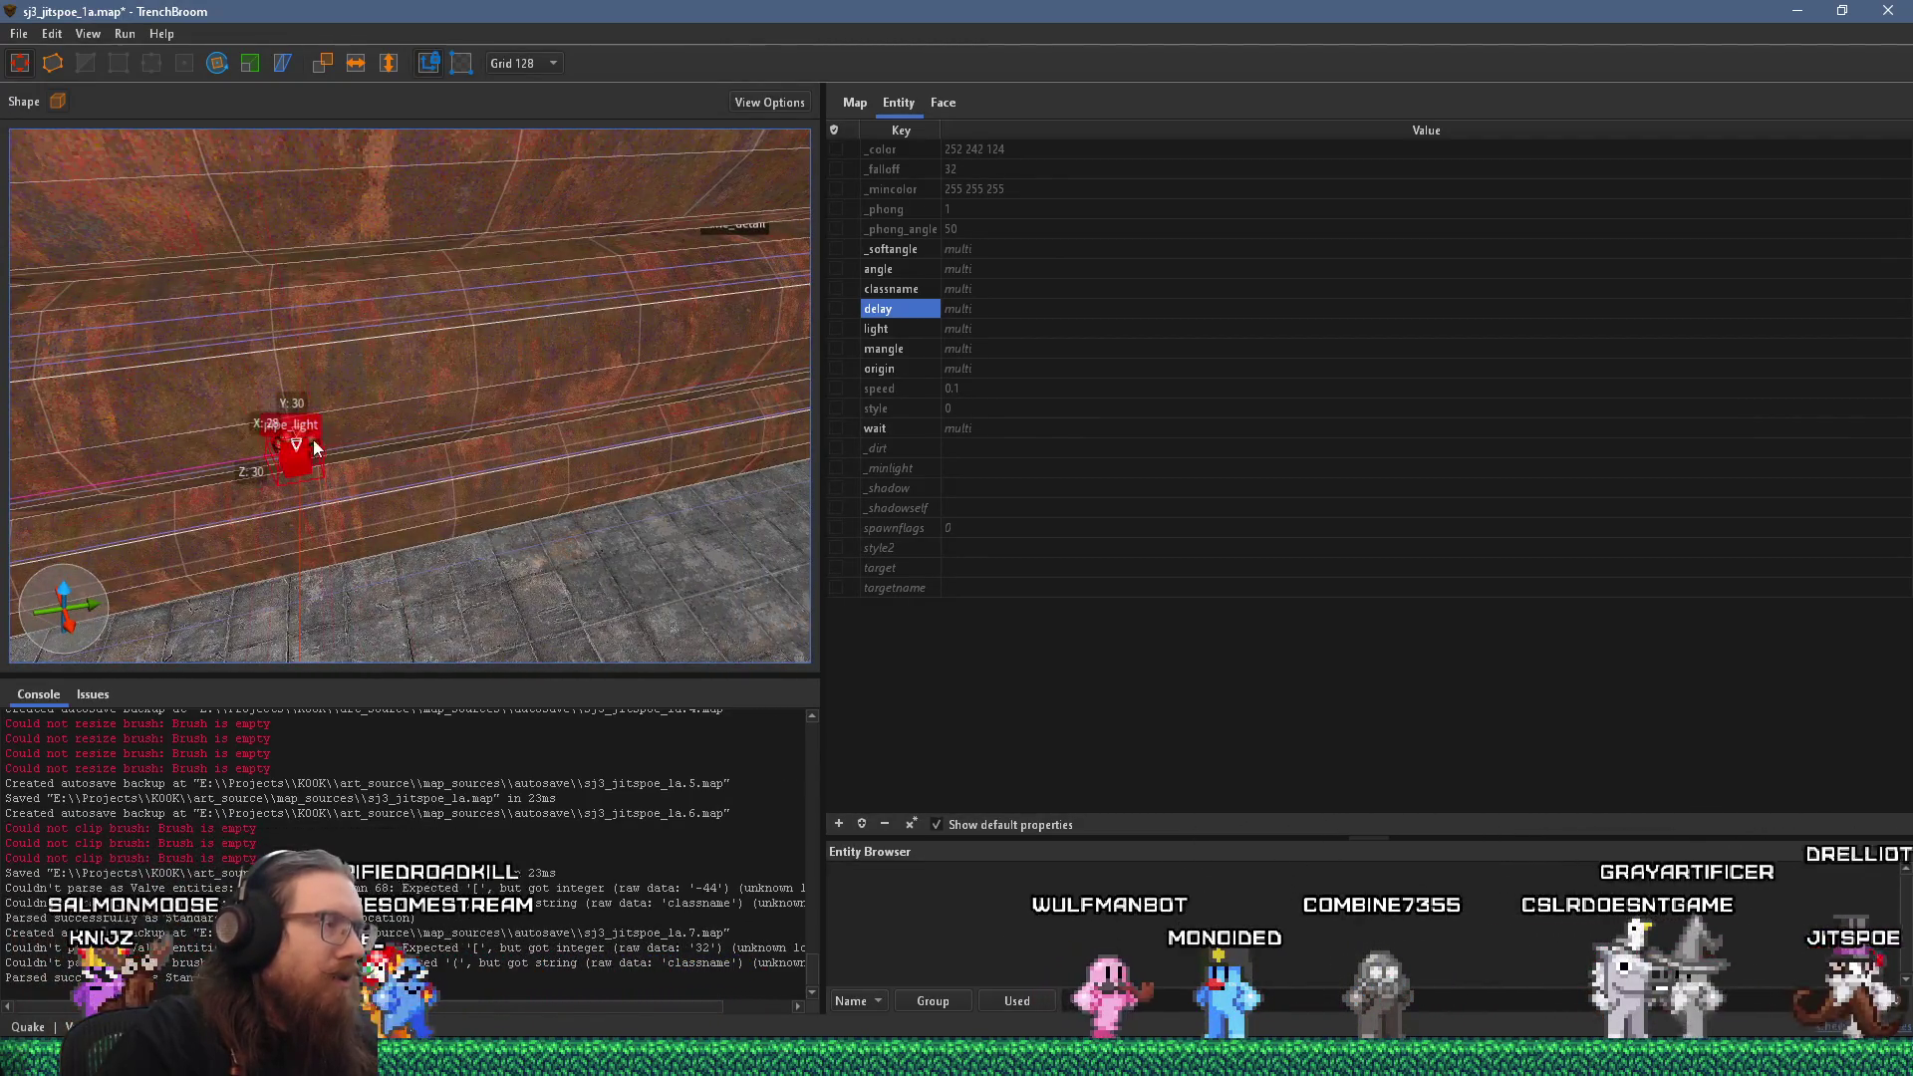
{"action": "right_click", "coordinate": [318, 445]}
{"action": "left_click", "coordinate": [444, 558]}
{"action": "mouse_move", "coordinate": [417, 528]}
{"action": "left_mouse_down"}
{"action": "mouse_move", "coordinate": [391, 521]}
{"action": "mouse_move", "coordinate": [329, 425]}
{"action": "mouse_move", "coordinate": [744, 405]}
{"action": "mouse_move", "coordinate": [495, 402]}
{"action": "mouse_move", "coordinate": [529, 415]}
{"action": "mouse_move", "coordinate": [597, 384]}
{"action": "mouse_move", "coordinate": [414, 363]}
{"action": "mouse_move", "coordinate": [265, 211]}
{"action": "mouse_move", "coordinate": [432, 347]}
{"action": "mouse_move", "coordinate": [491, 354]}
{"action": "mouse_move", "coordinate": [124, 342]}
{"action": "mouse_move", "coordinate": [355, 349]}
{"action": "mouse_move", "coordinate": [186, 350]}
{"action": "mouse_move", "coordinate": [336, 367]}
{"action": "mouse_move", "coordinate": [419, 555]}
{"action": "mouse_move", "coordinate": [288, 442]}
{"action": "left_mouse_up"}
{"action": "key", "text": "Escape"}
{"action": "left_click", "coordinate": [250, 435]}
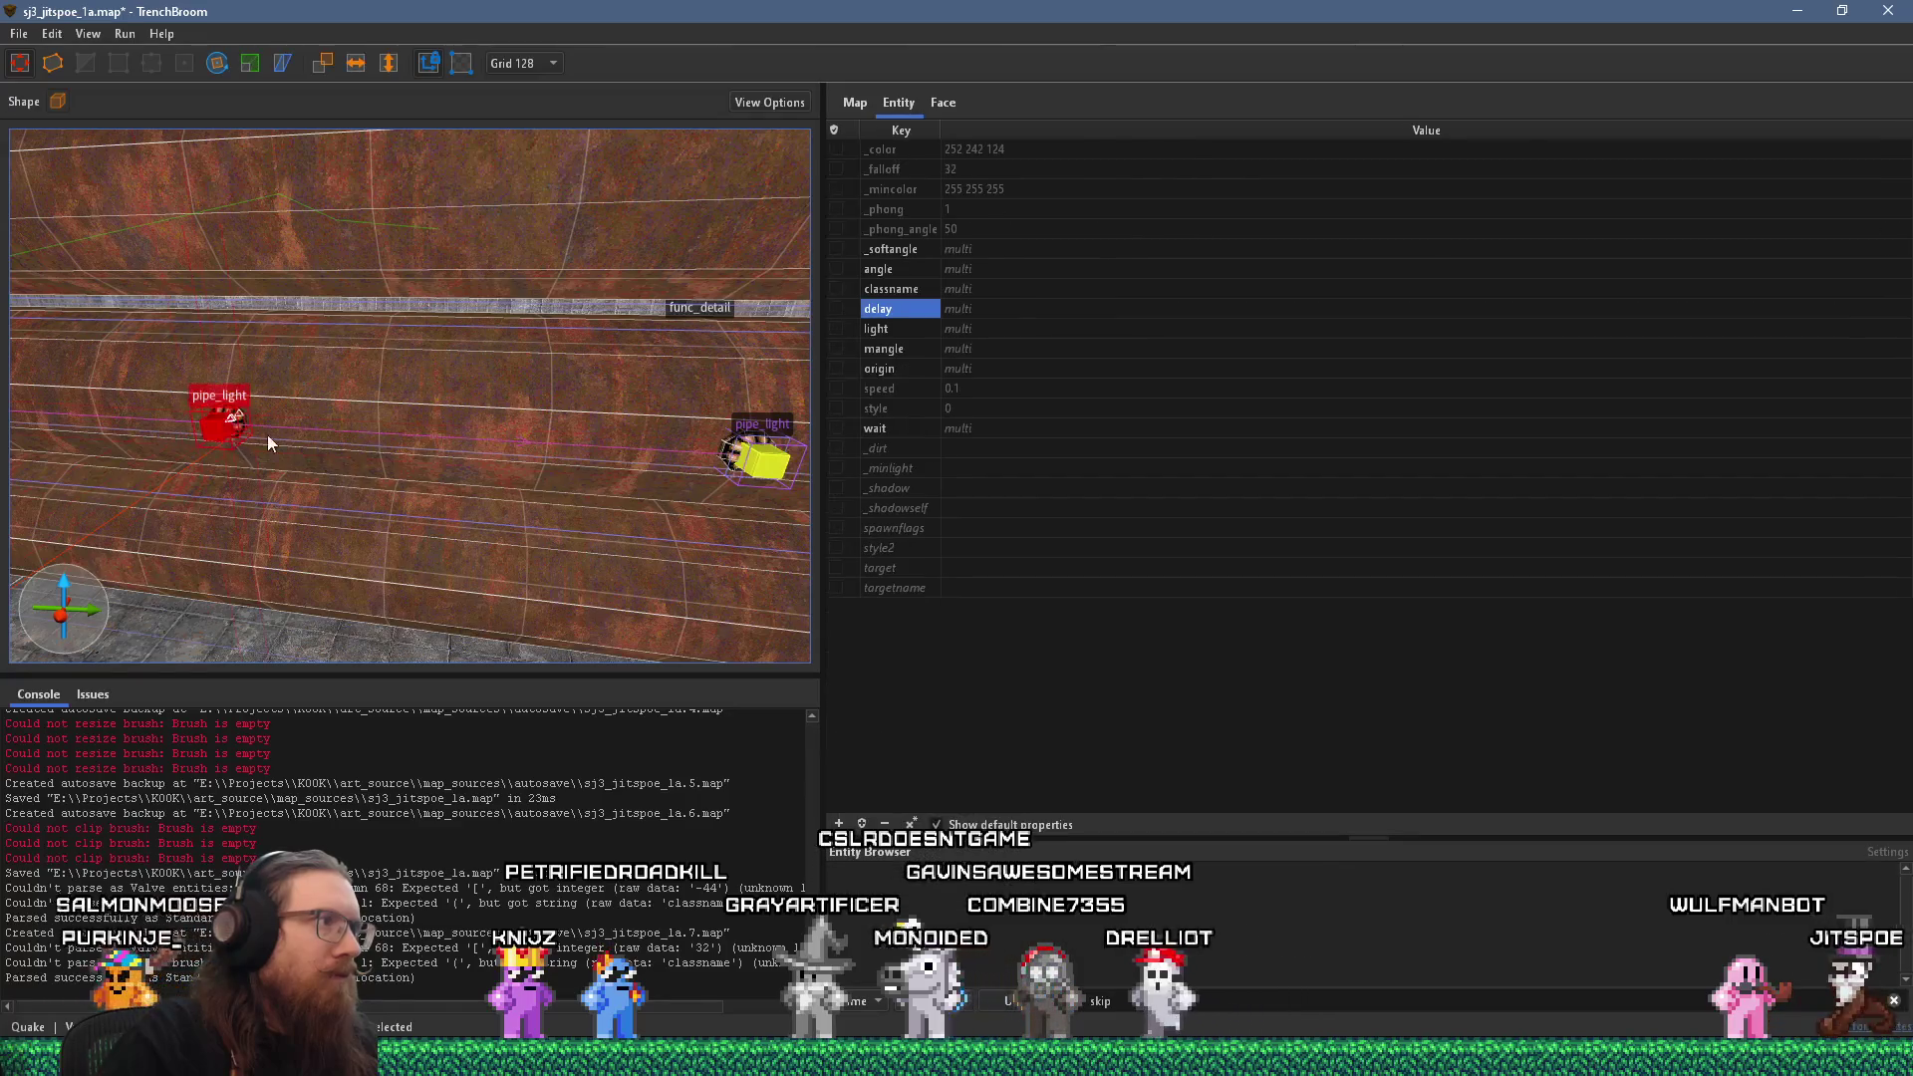
Group the pipe and its lights as 'pipe with lights' and save the map.
{"action": "mouse_move", "coordinate": [611, 451]}
{"action": "left_mouse_down"}
{"action": "mouse_move", "coordinate": [337, 418]}
{"action": "mouse_move", "coordinate": [306, 324]}
{"action": "left_mouse_up"}
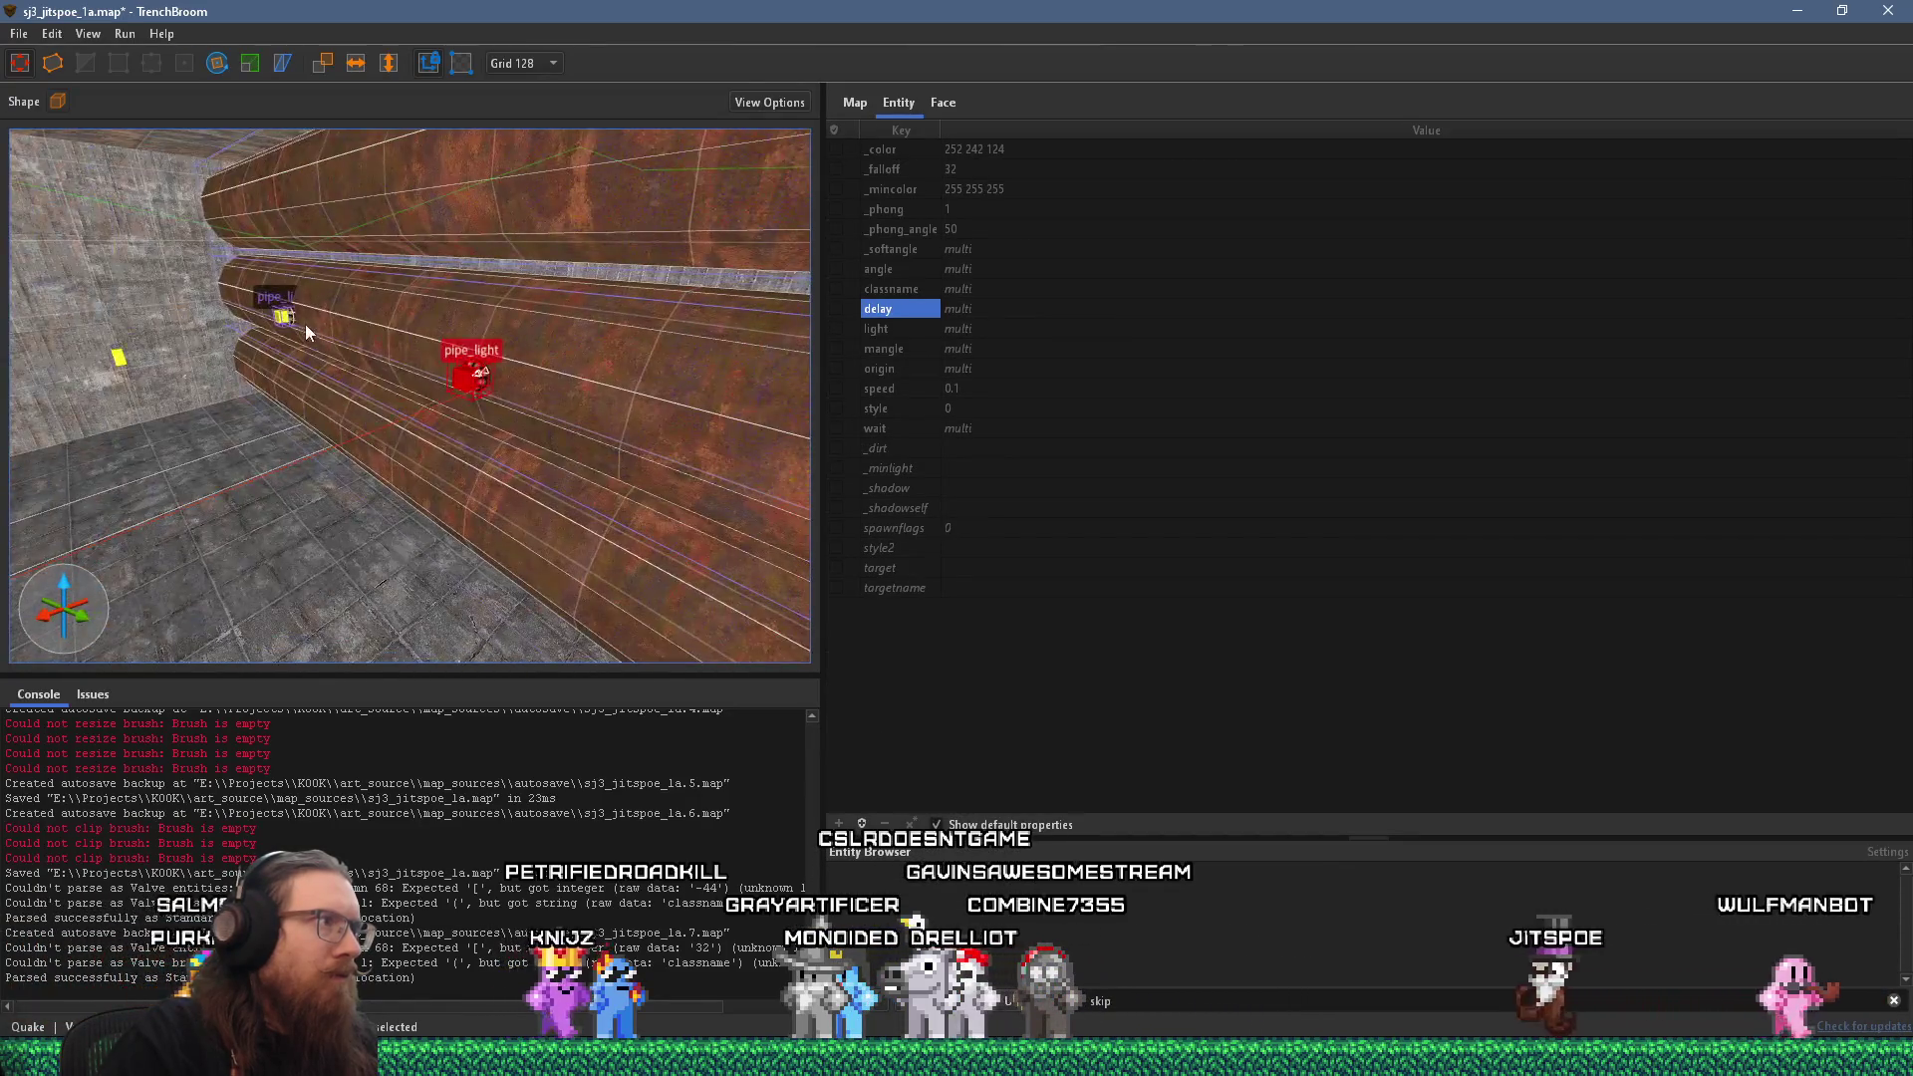
{"action": "left_click", "coordinate": [371, 308]}
{"action": "right_click", "coordinate": [403, 308]}
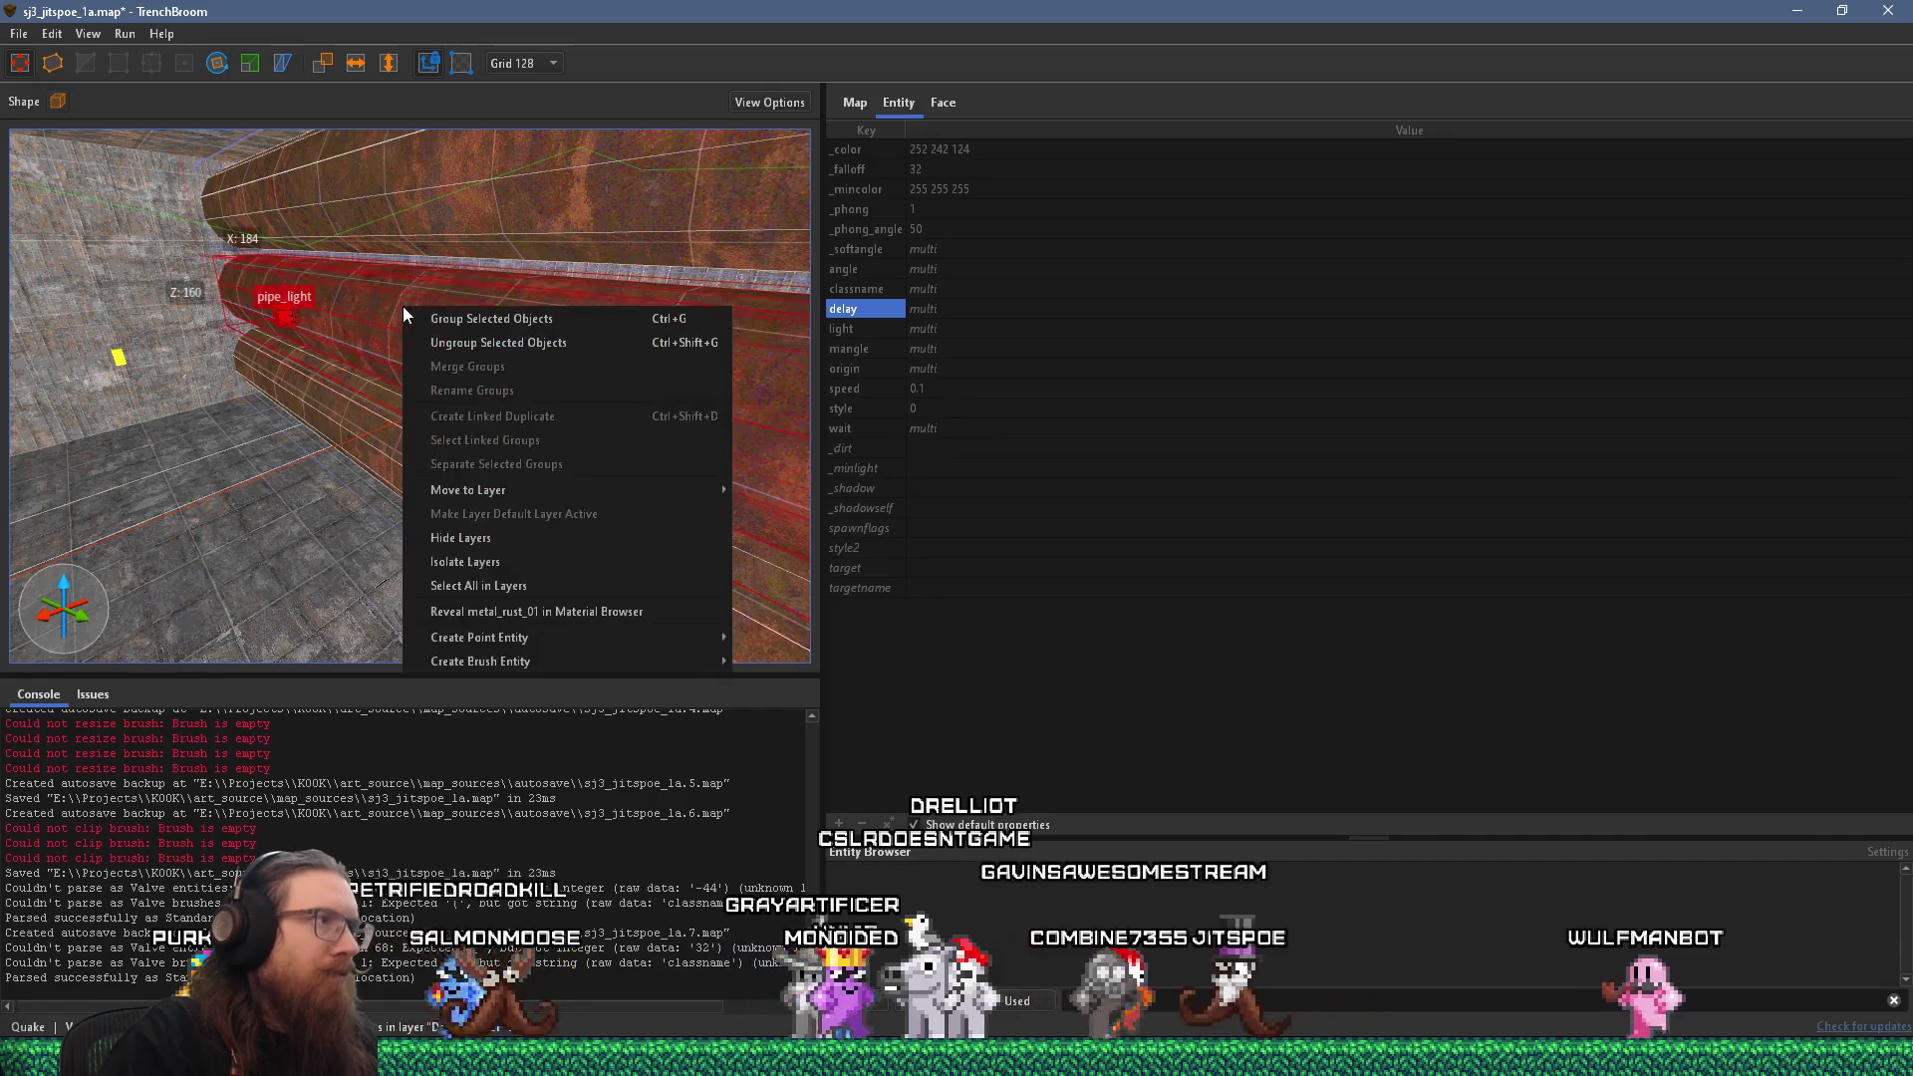
{"action": "left_click", "coordinate": [564, 319]}
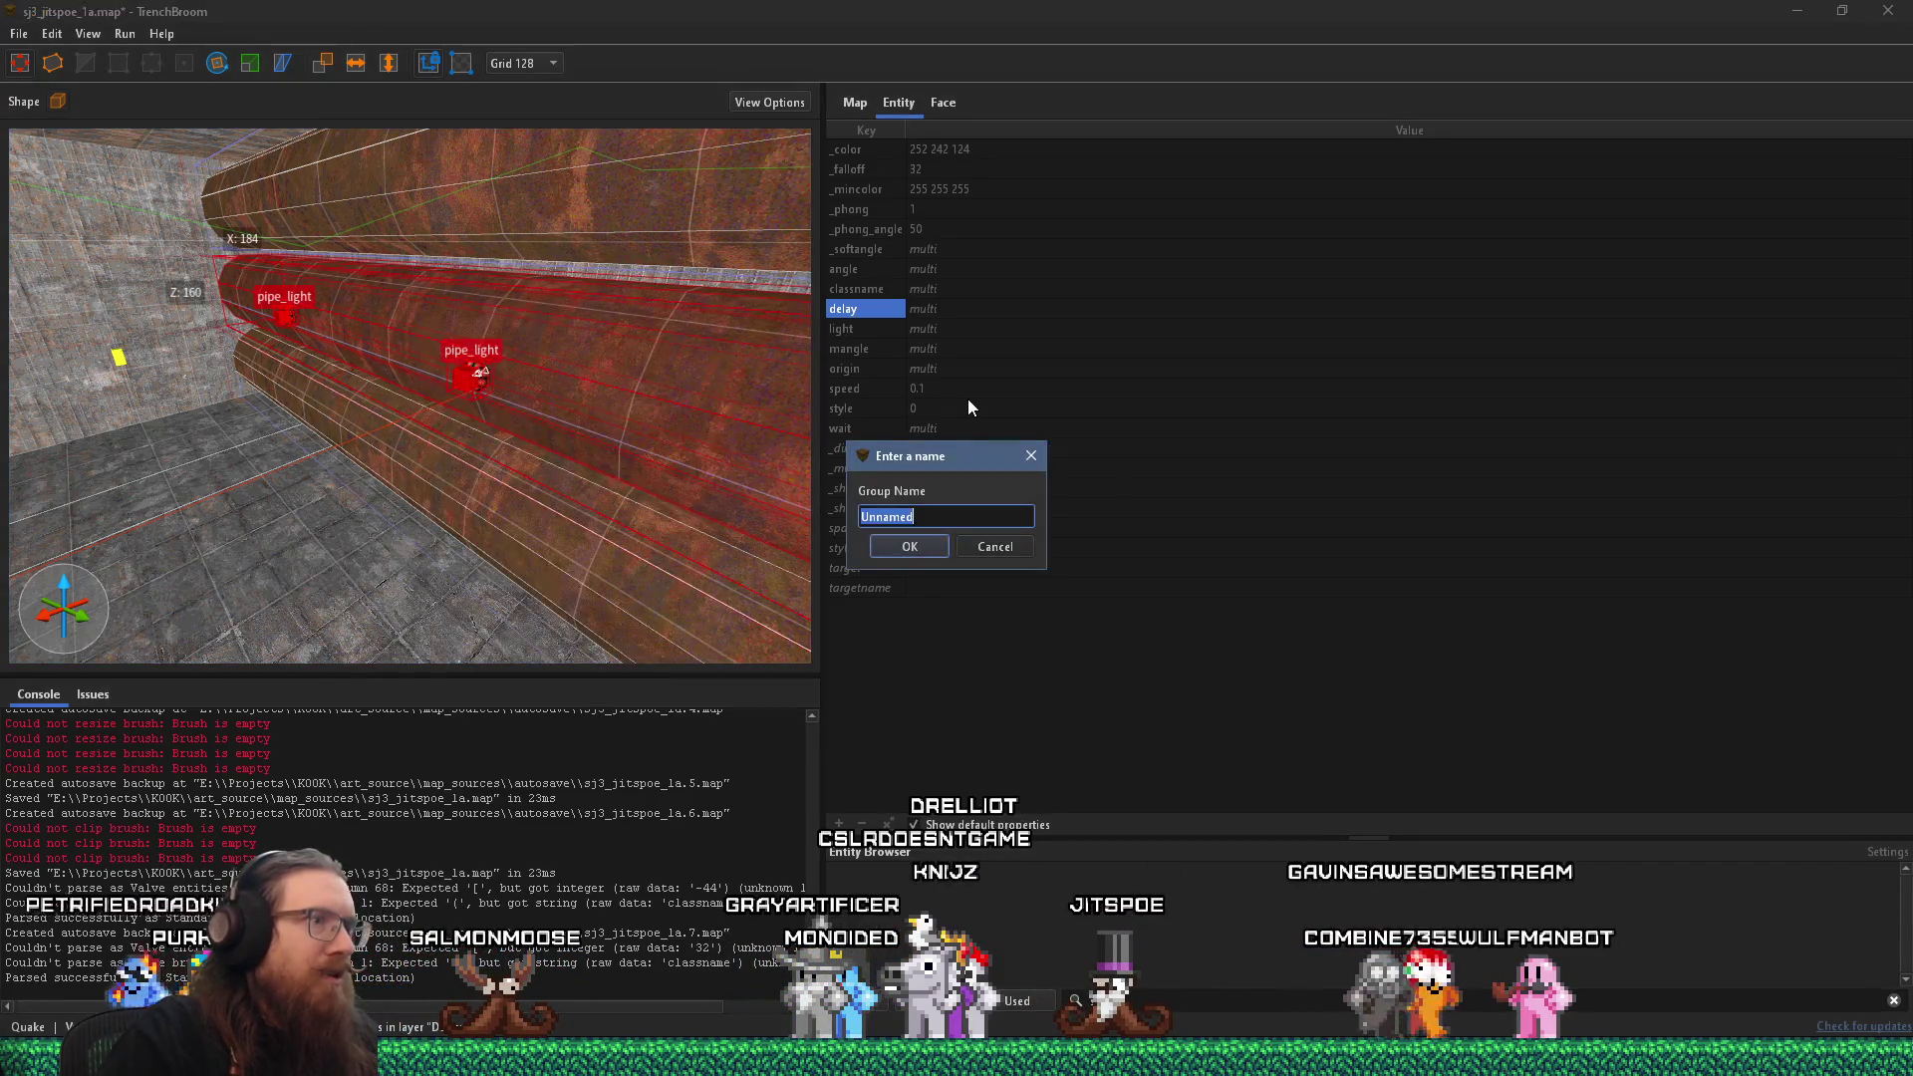
{"action": "type", "text": "pipe"}
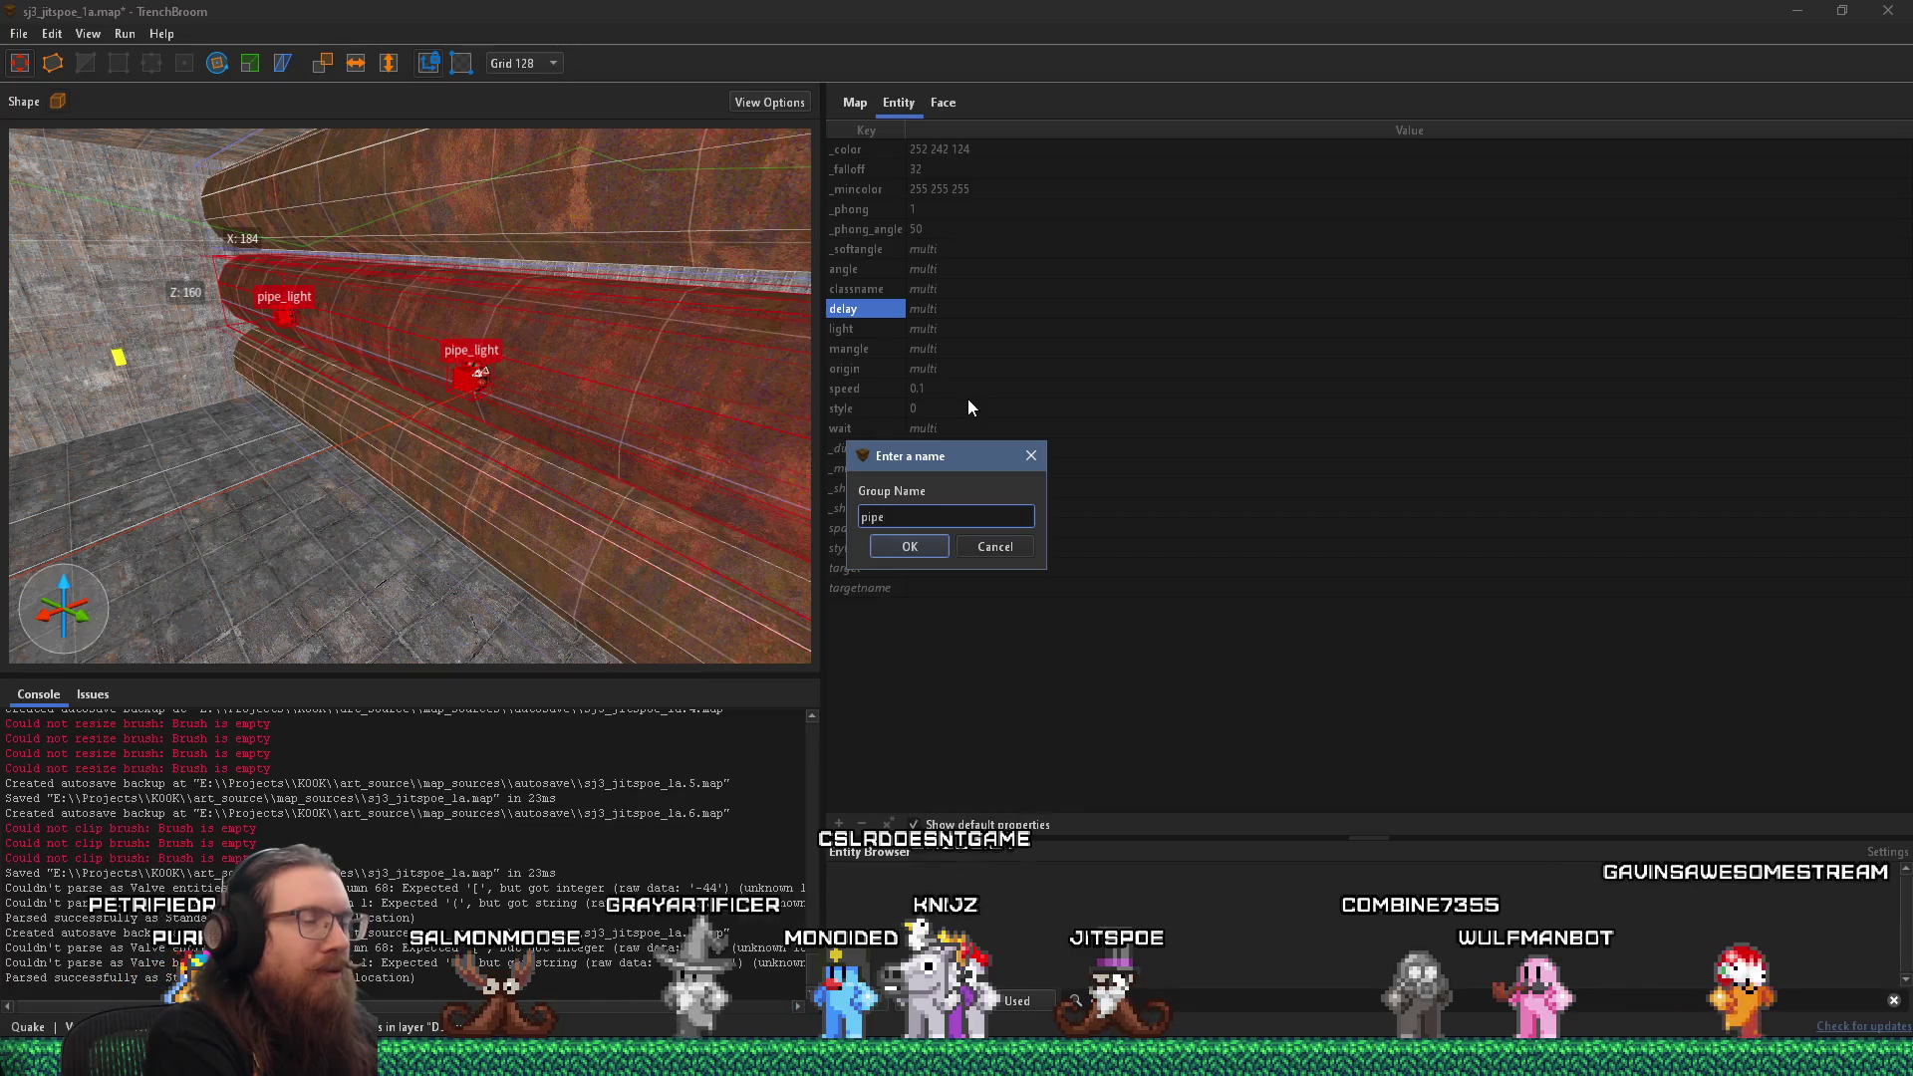
{"action": "type", "text": " with l"}
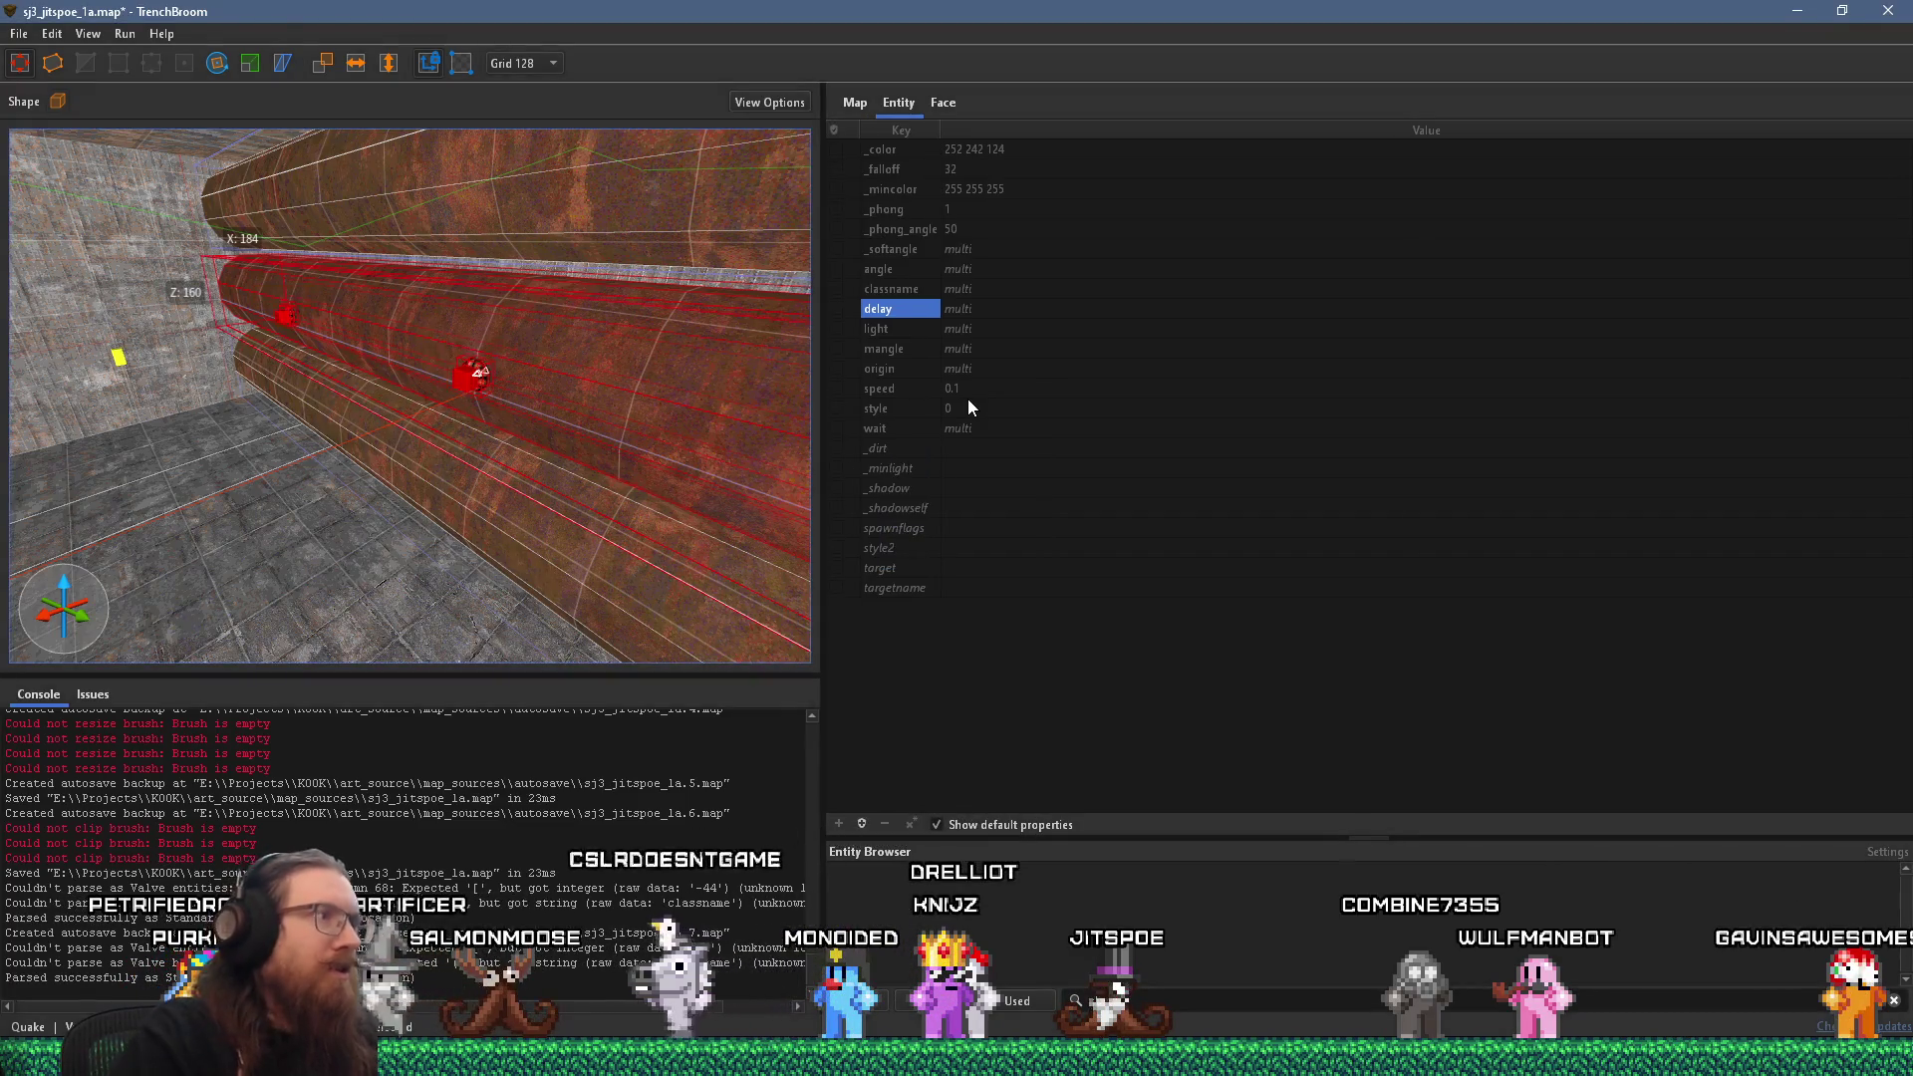
{"action": "left_click", "coordinate": [20, 33]}
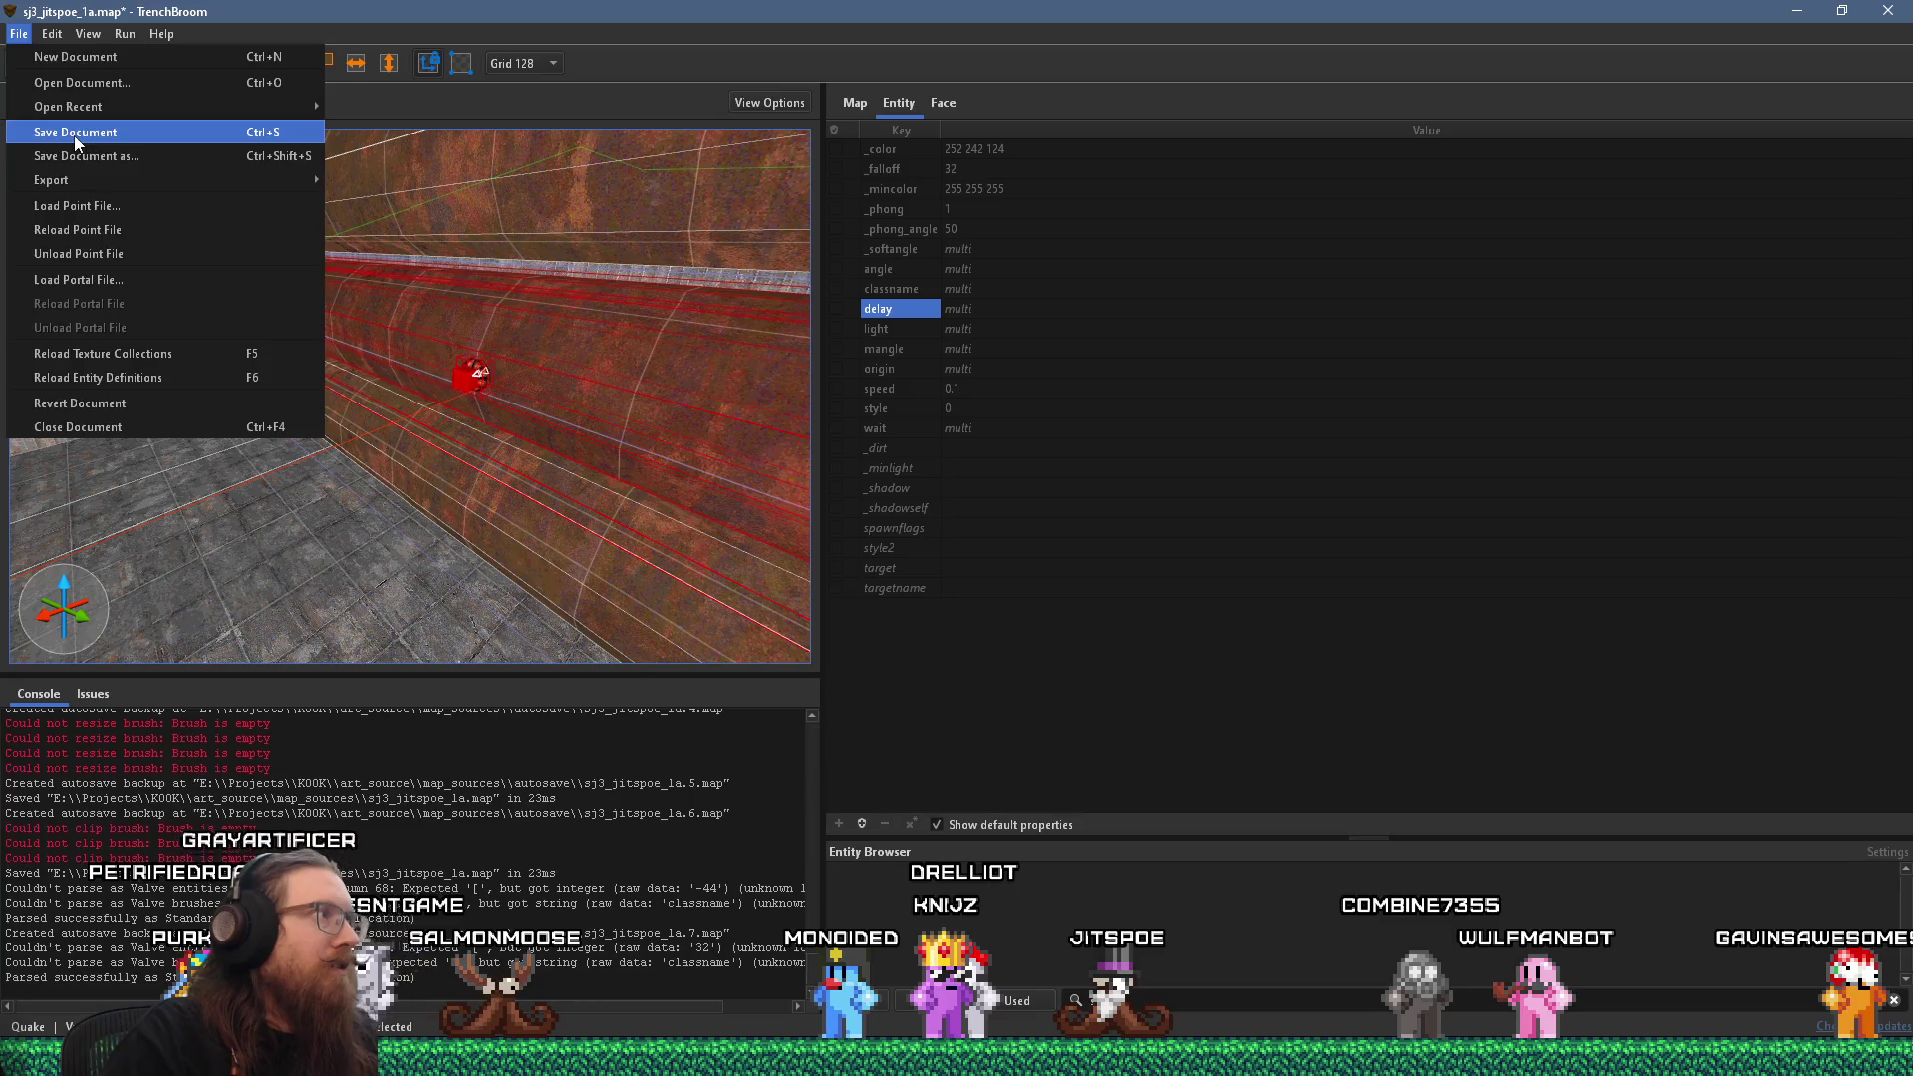
{"action": "left_click", "coordinate": [72, 136]}
Create a linked duplicate of the group and drag it to a new position.
{"action": "right_click", "coordinate": [399, 268]}
{"action": "left_click", "coordinate": [474, 378]}
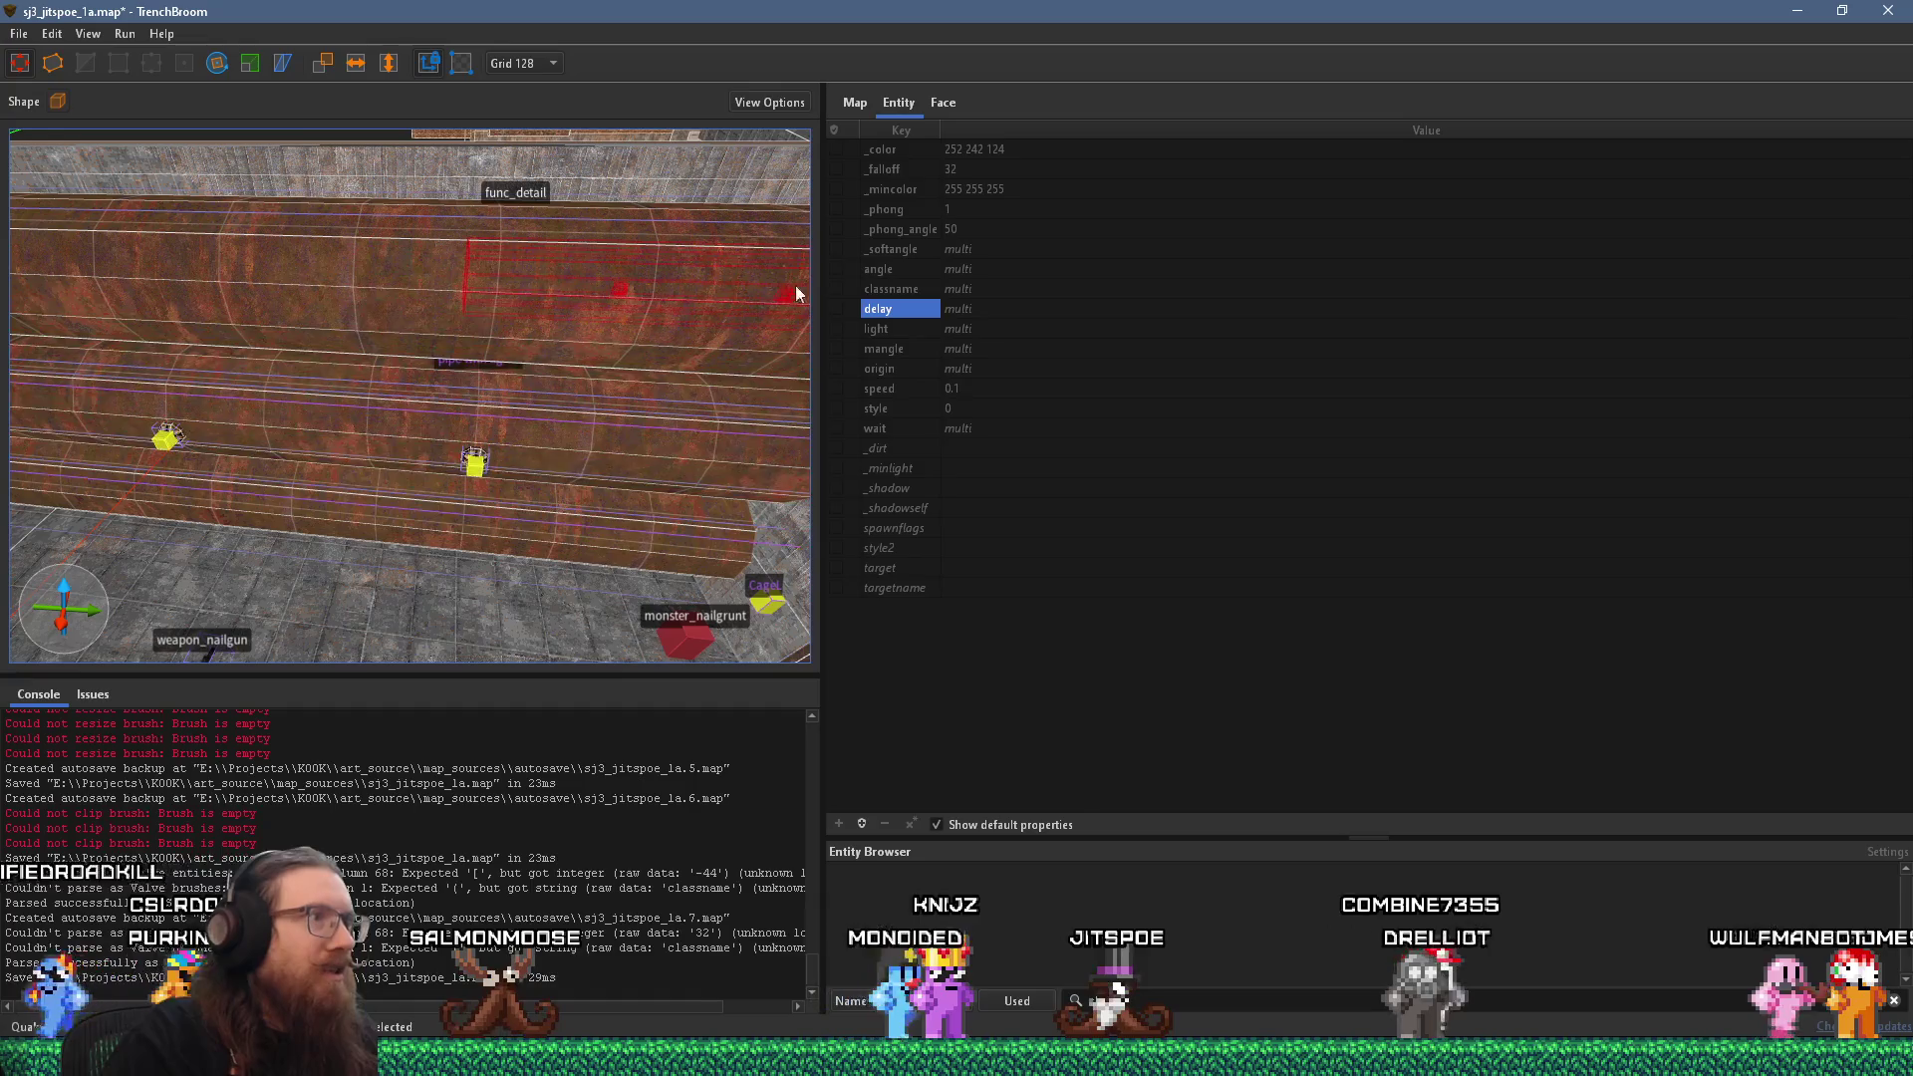
{"action": "scroll", "coordinate": [602, 307], "scroll_direction": "down", "scroll_amount": 5}
{"action": "mouse_move", "coordinate": [557, 379]}
{"action": "left_mouse_down"}
{"action": "mouse_move", "coordinate": [572, 318]}
{"action": "mouse_move", "coordinate": [464, 476]}
{"action": "mouse_move", "coordinate": [381, 504]}
{"action": "mouse_move", "coordinate": [321, 316]}
{"action": "left_mouse_up"}
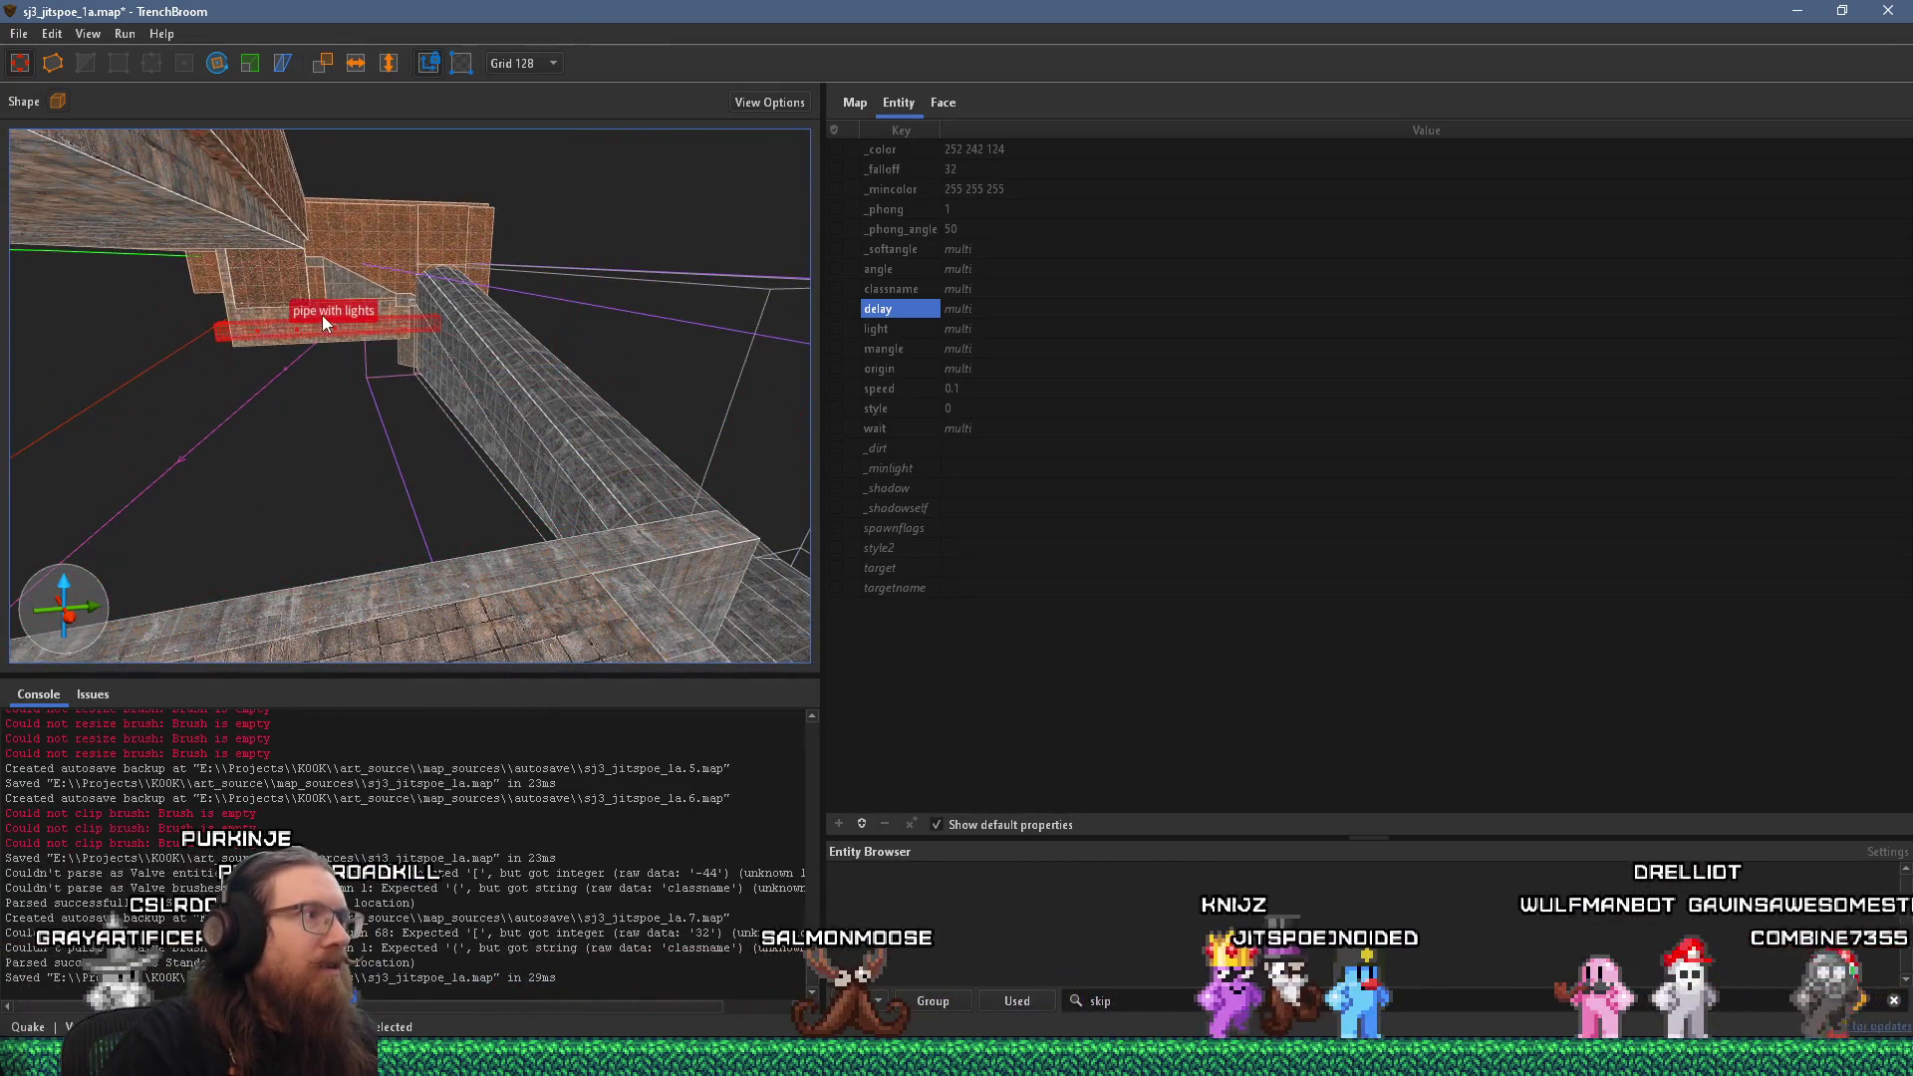
Raise the linked 'pipe with lights' copy to a higher position.
{"action": "scroll", "coordinate": [379, 296], "scroll_direction": "up", "scroll_amount": 5}
{"action": "mouse_move", "coordinate": [640, 316]}
{"action": "left_mouse_down"}
{"action": "mouse_move", "coordinate": [585, 319]}
{"action": "mouse_move", "coordinate": [706, 286]}
{"action": "mouse_move", "coordinate": [711, 265]}
{"action": "mouse_move", "coordinate": [578, 283]}
{"action": "mouse_move", "coordinate": [505, 329]}
{"action": "mouse_move", "coordinate": [582, 324]}
{"action": "left_mouse_up"}
{"action": "mouse_move", "coordinate": [444, 552]}
{"action": "left_mouse_down"}
{"action": "mouse_move", "coordinate": [531, 250]}
{"action": "mouse_move", "coordinate": [423, 265]}
{"action": "mouse_move", "coordinate": [287, 246]}
{"action": "mouse_move", "coordinate": [667, 199]}
{"action": "mouse_move", "coordinate": [446, 198]}
{"action": "mouse_move", "coordinate": [286, 258]}
{"action": "mouse_move", "coordinate": [326, 272]}
{"action": "mouse_move", "coordinate": [41, 284]}
{"action": "mouse_move", "coordinate": [544, 261]}
{"action": "mouse_move", "coordinate": [294, 357]}
{"action": "mouse_move", "coordinate": [515, 387]}
{"action": "mouse_move", "coordinate": [525, 371]}
{"action": "mouse_move", "coordinate": [428, 333]}
{"action": "mouse_move", "coordinate": [364, 208]}
{"action": "left_mouse_up"}
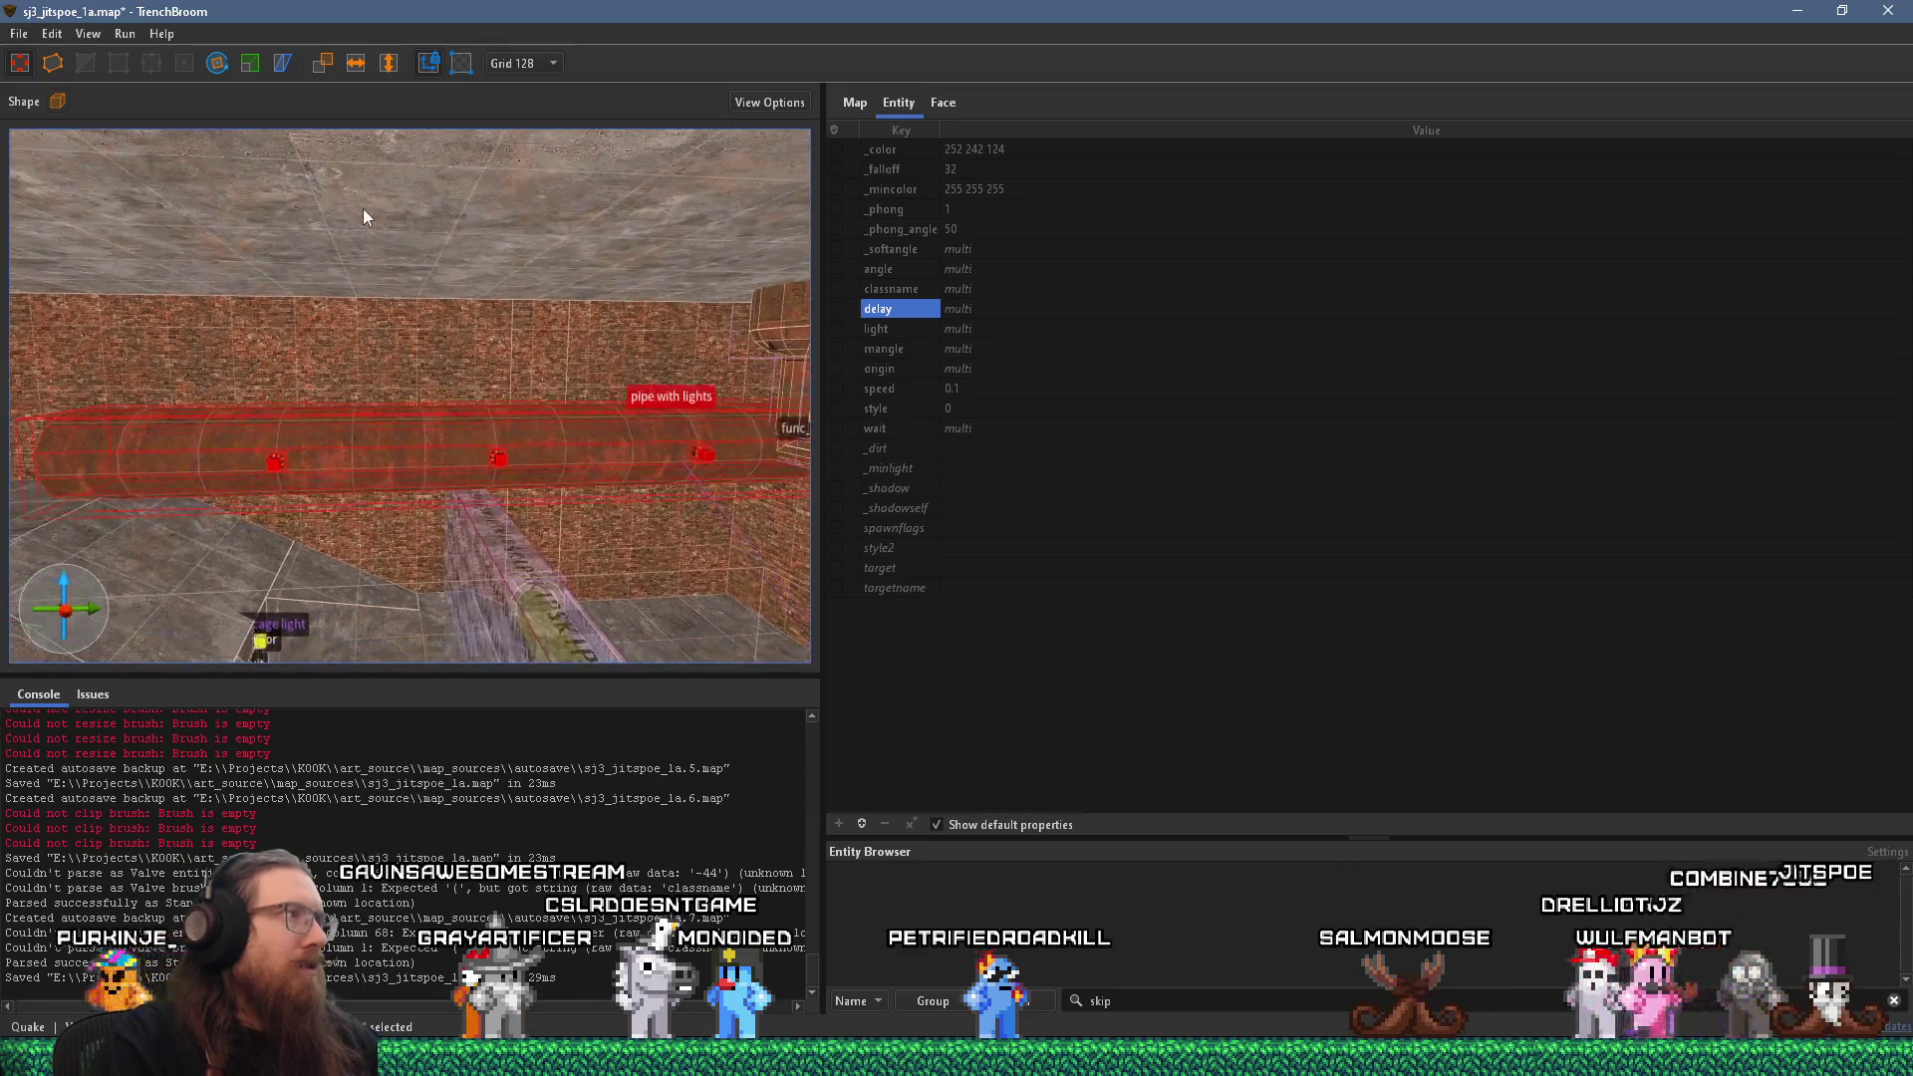
Rotate the group 15 degrees about the vertical axis with the Rotate tool.
{"action": "key", "text": "r"}
{"action": "left_click_drag", "start_coordinate": [448, 305], "coordinate": [153, 219]}
{"action": "left_click_drag", "start_coordinate": [531, 371], "coordinate": [546, 351]}
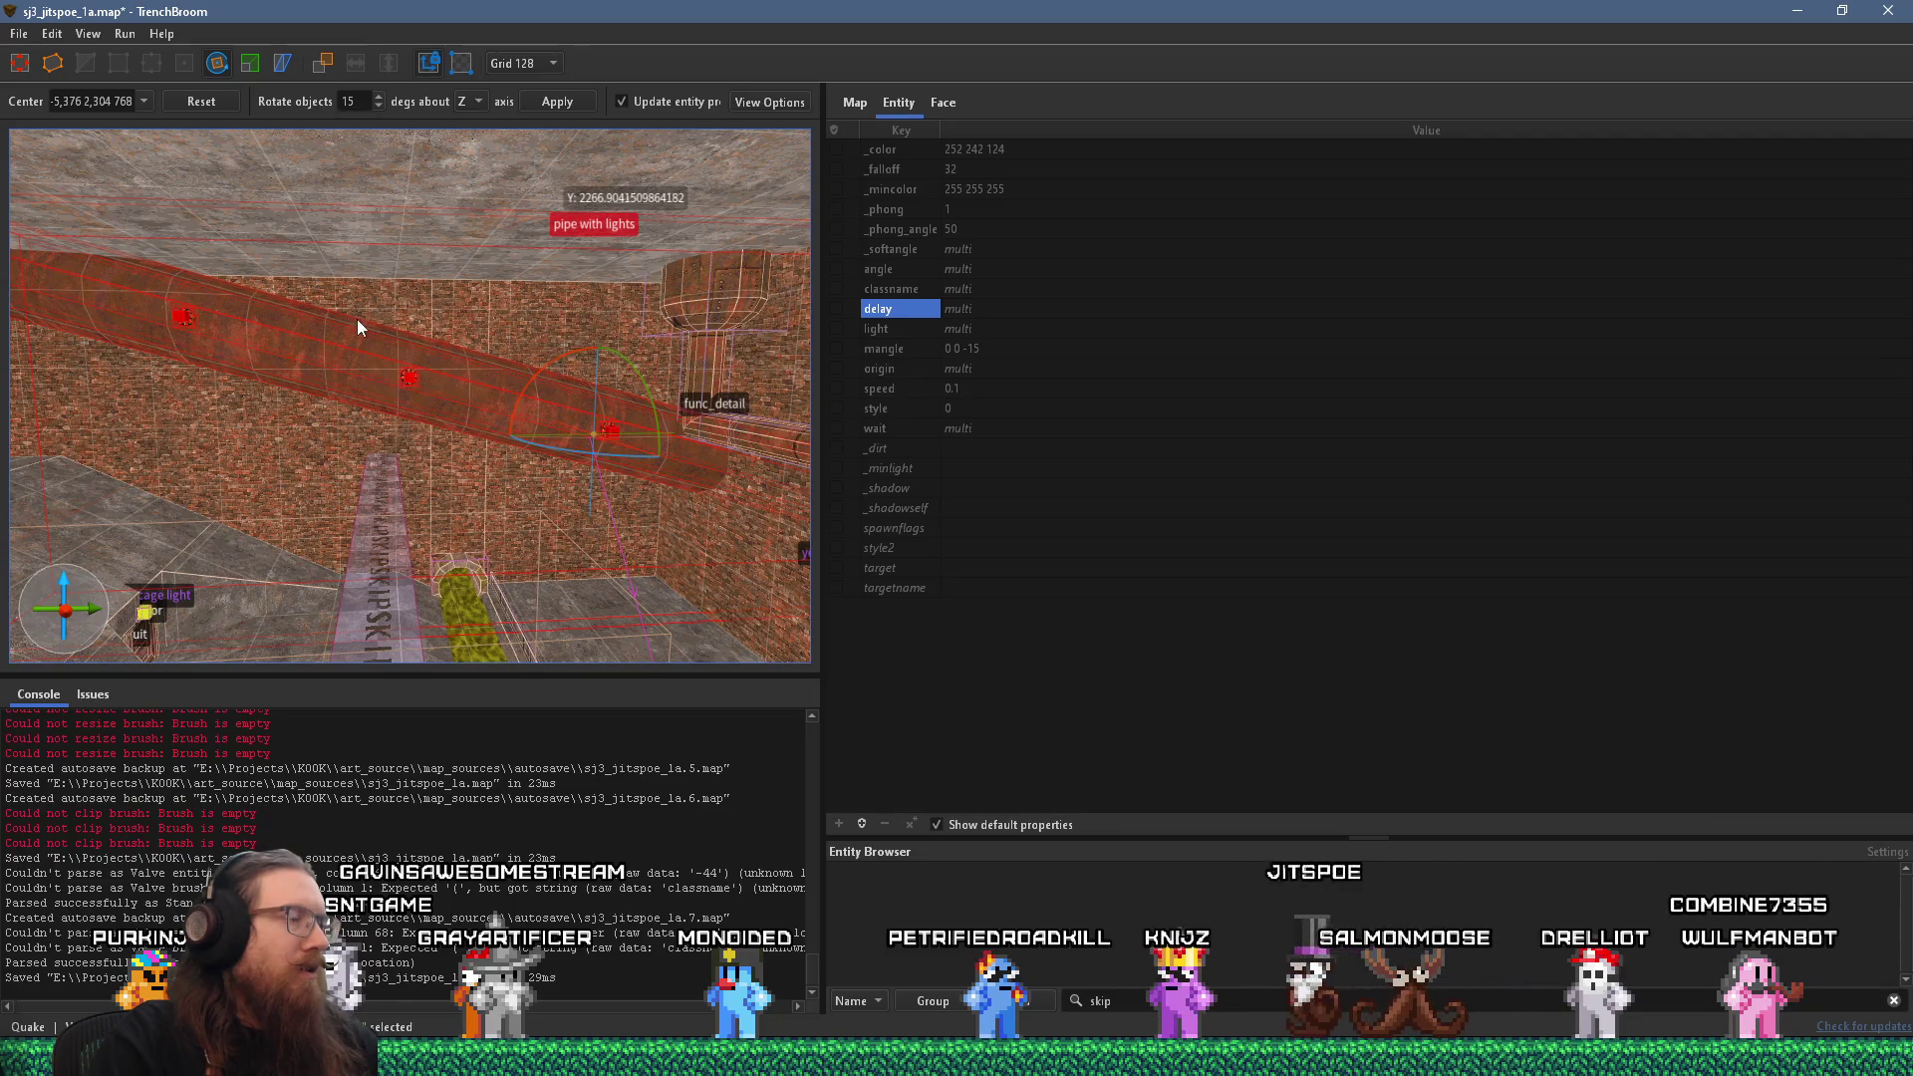
{"action": "key", "text": "a"}
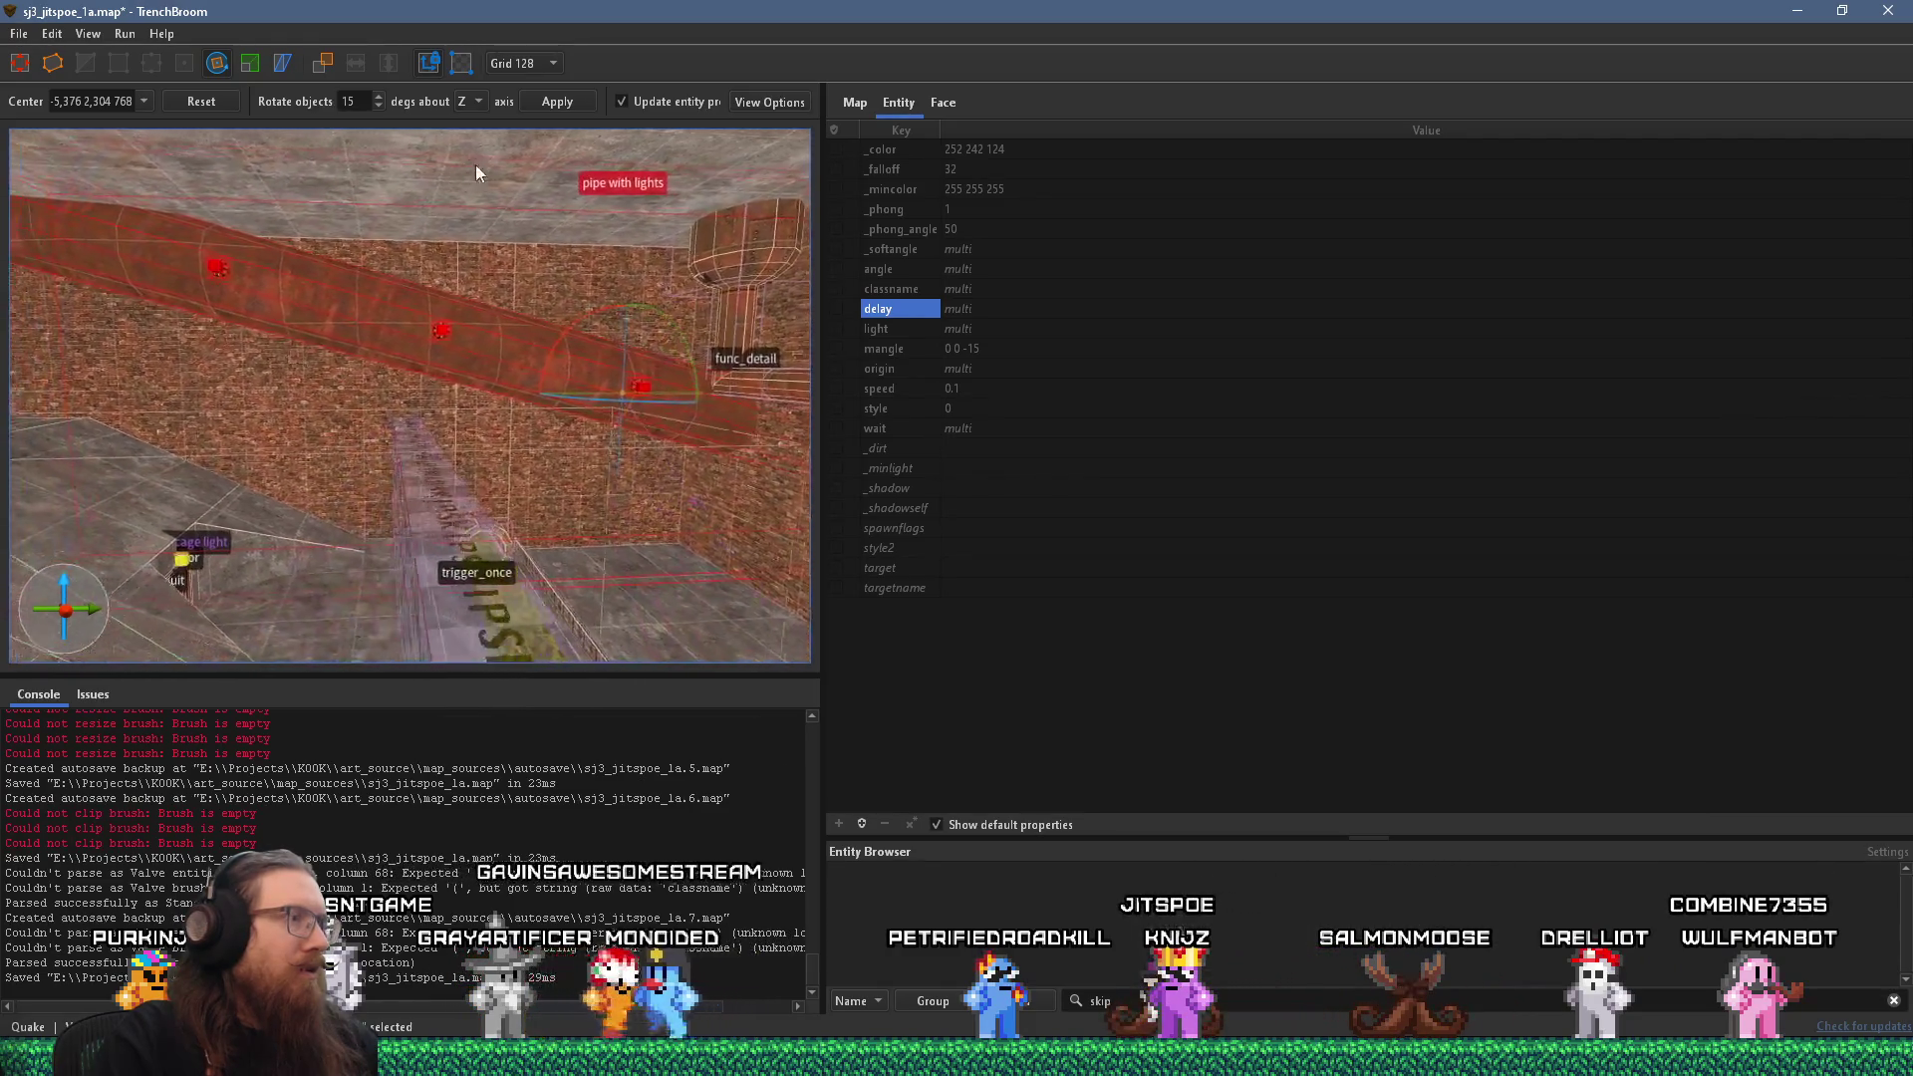
{"action": "key", "text": "w"}
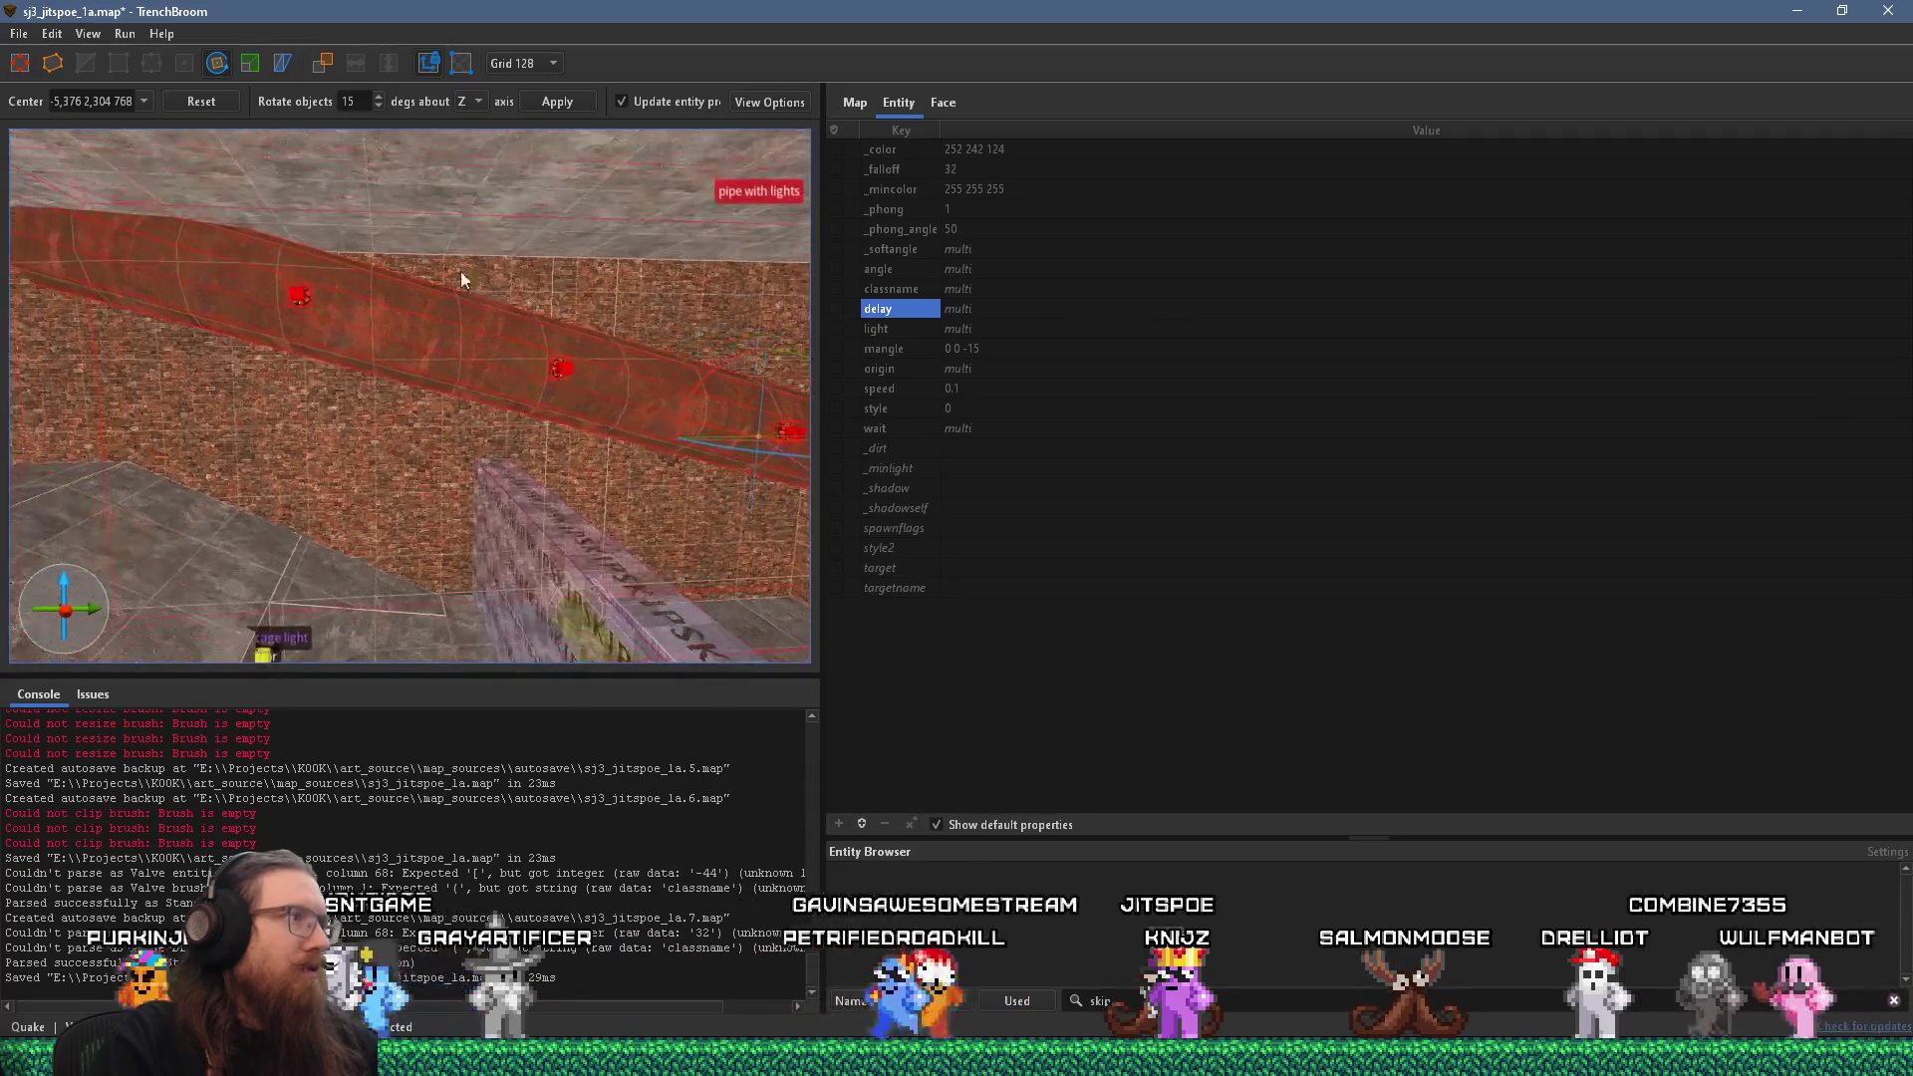